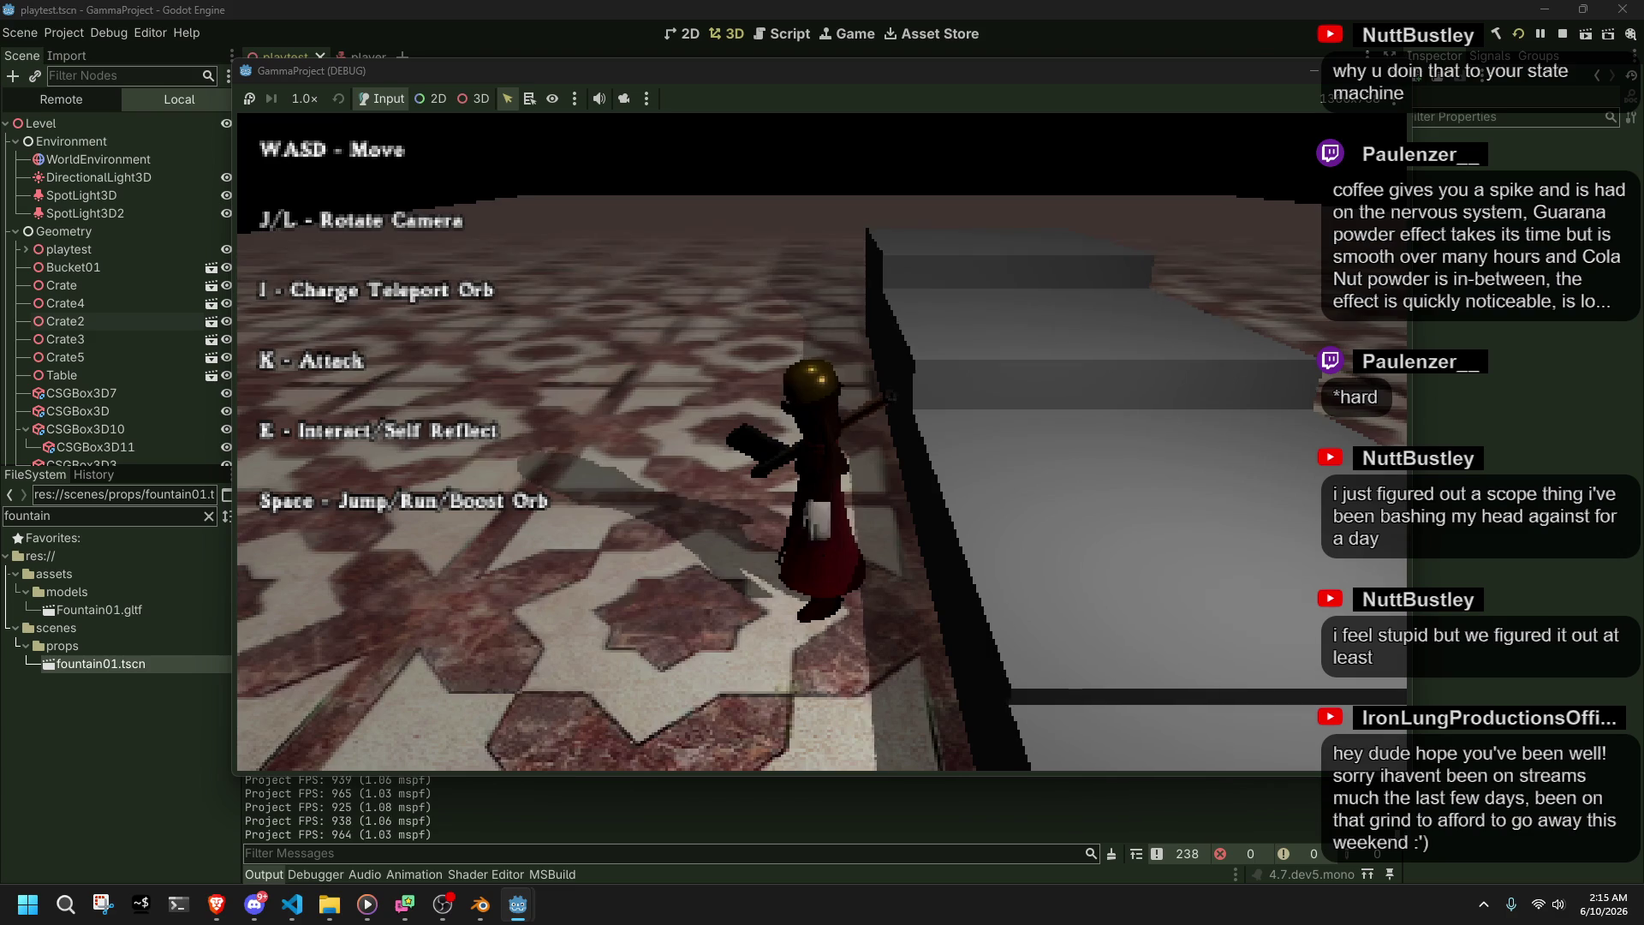
- In the running game, climb the grey block, run along it and jump off the end
key(alt+Tab)
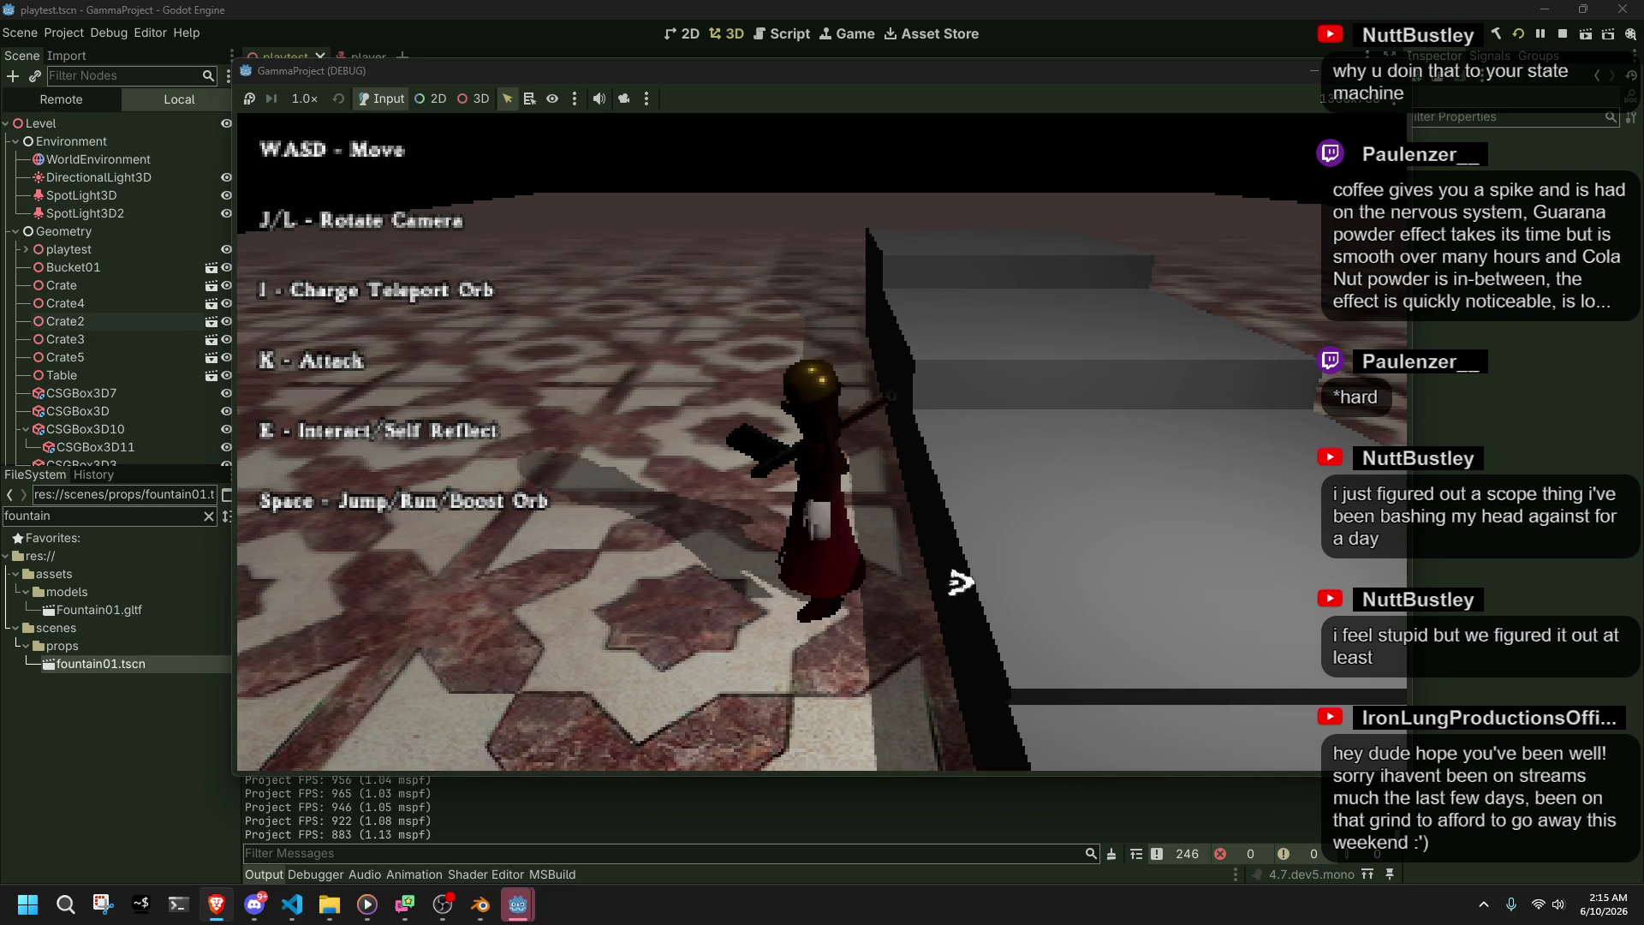
key(l)
key(w)
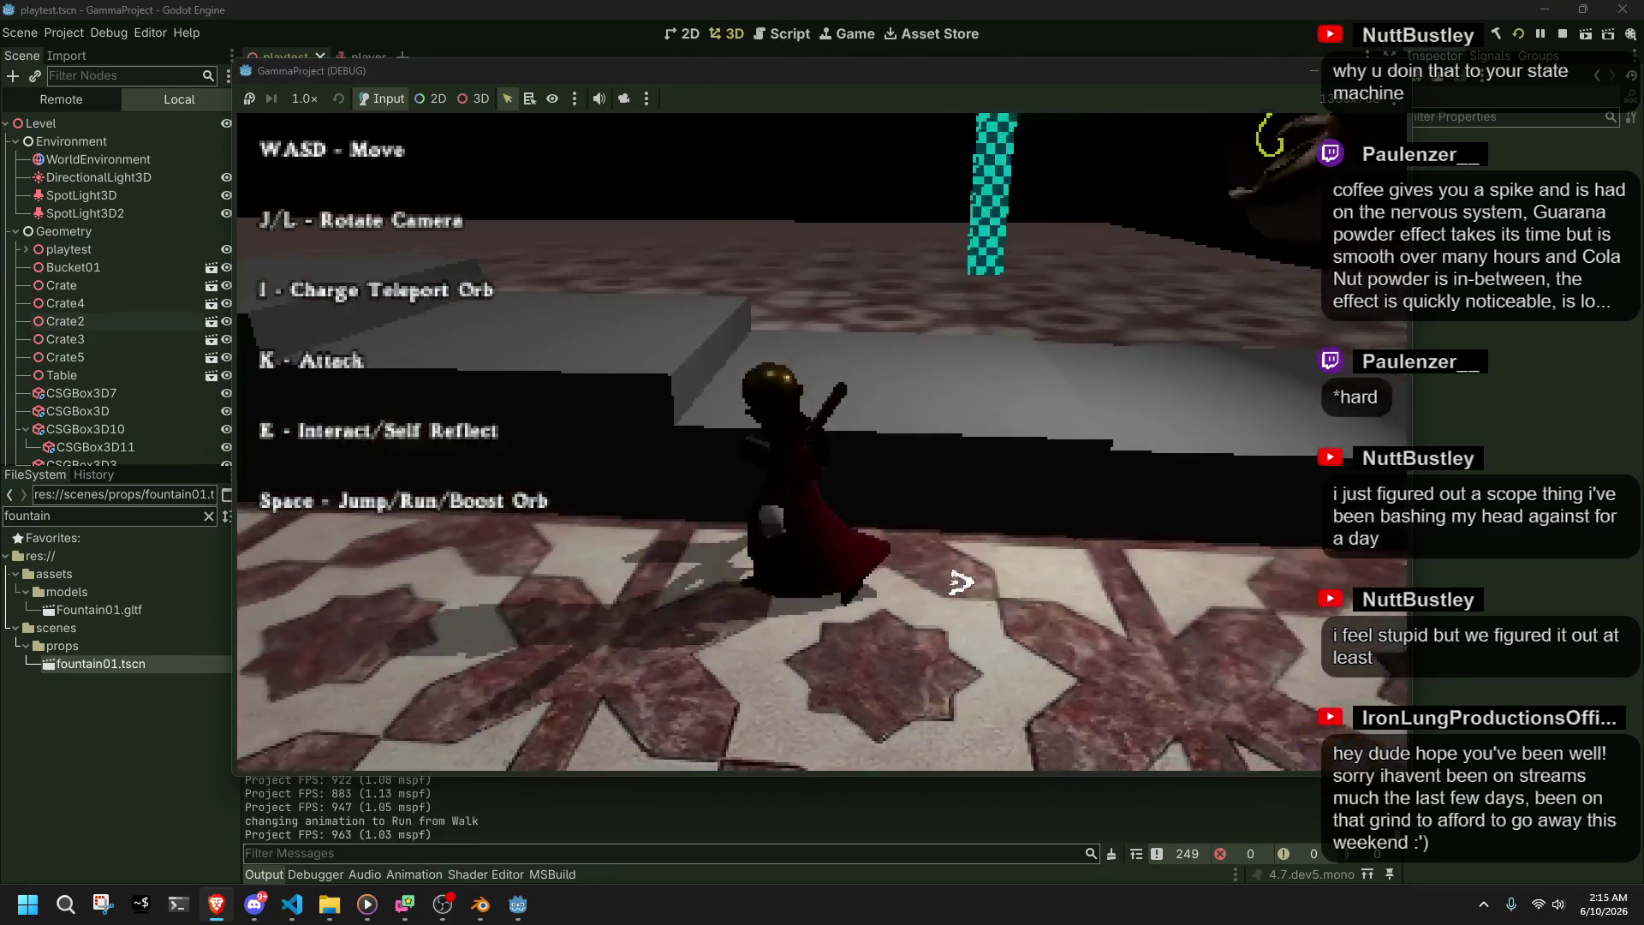
key(space)
key(space)
key(space)
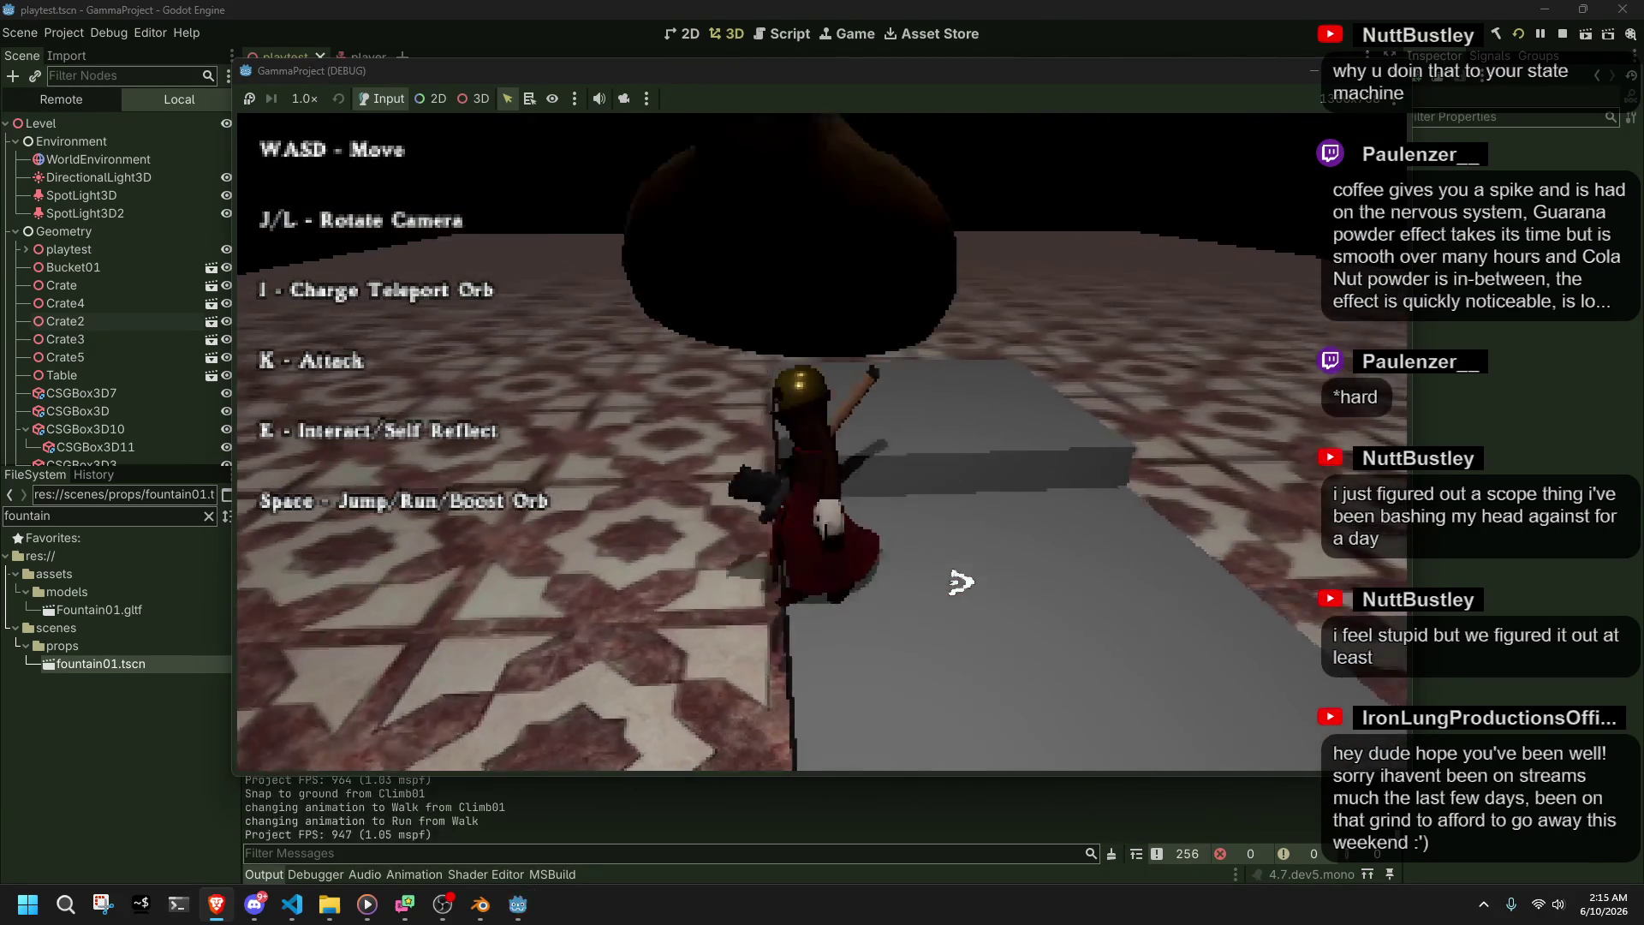
key(l)
key(w)
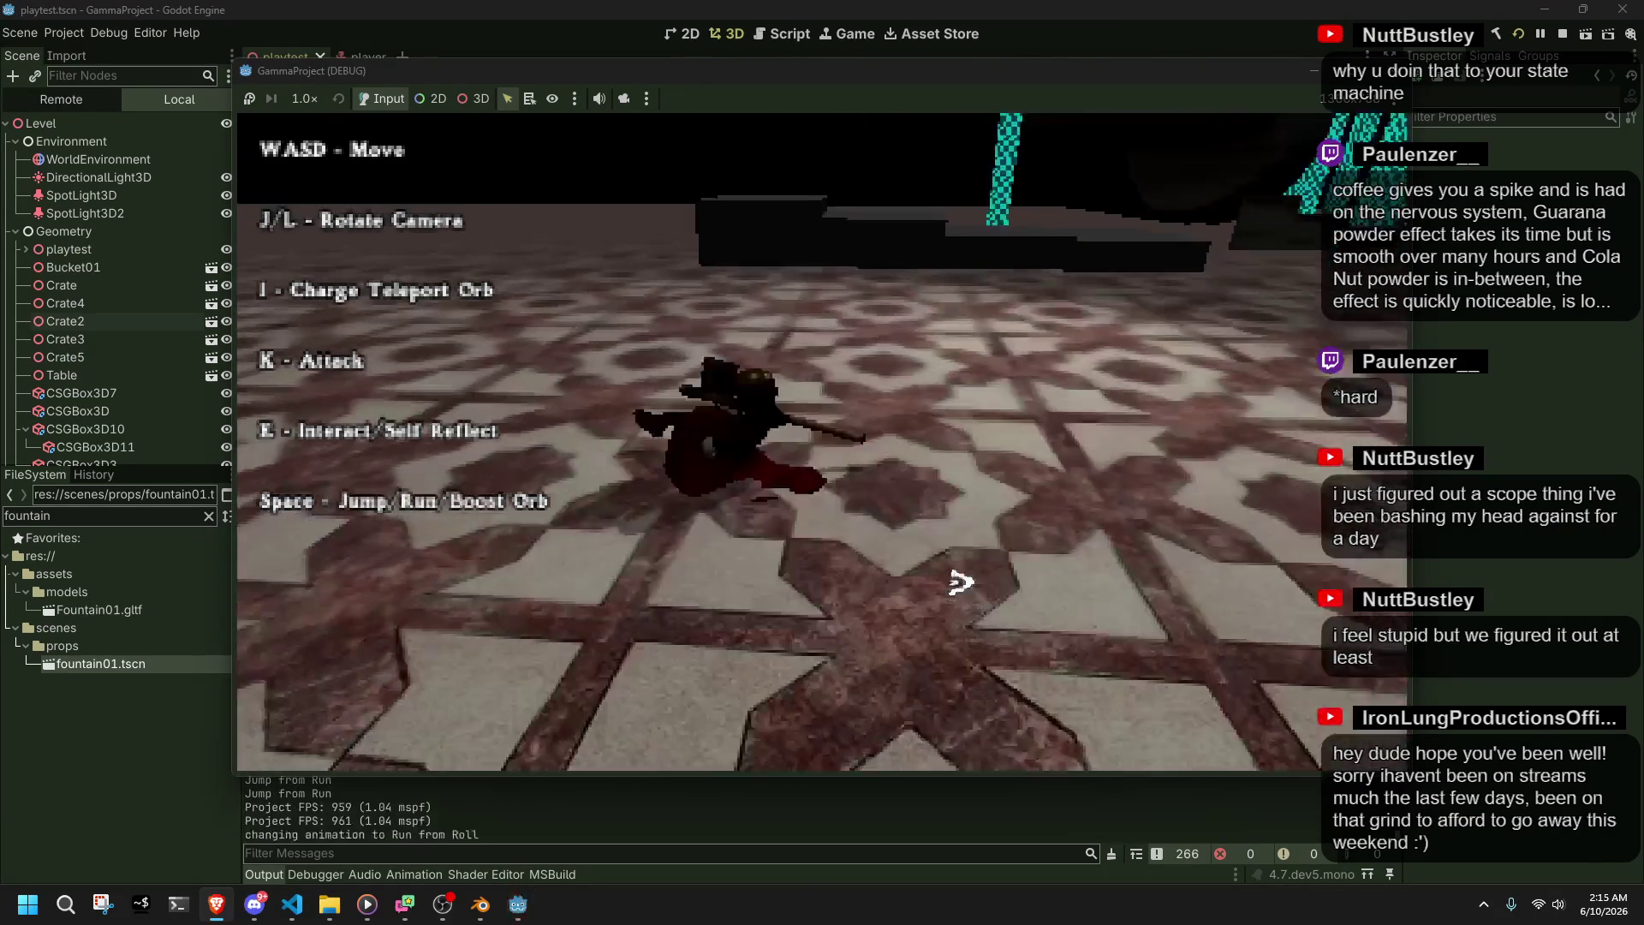
key(w)
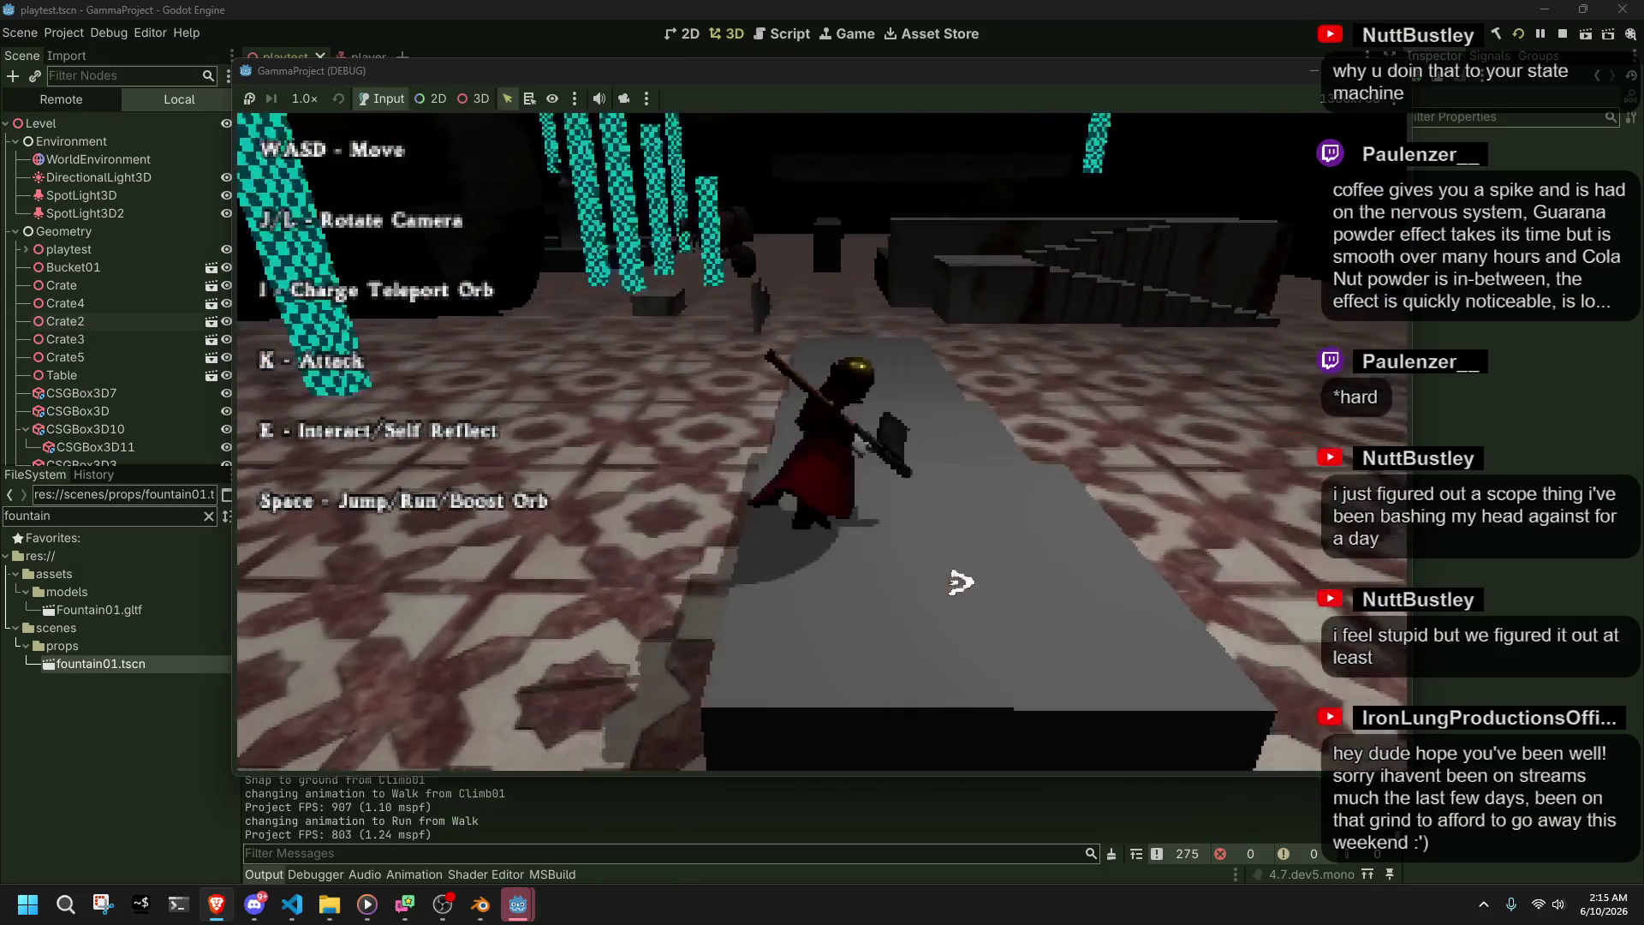
key(space)
- Run back and climb the grey blocks again, jumping off, crossing the floor and mounting the walkway
key(w)
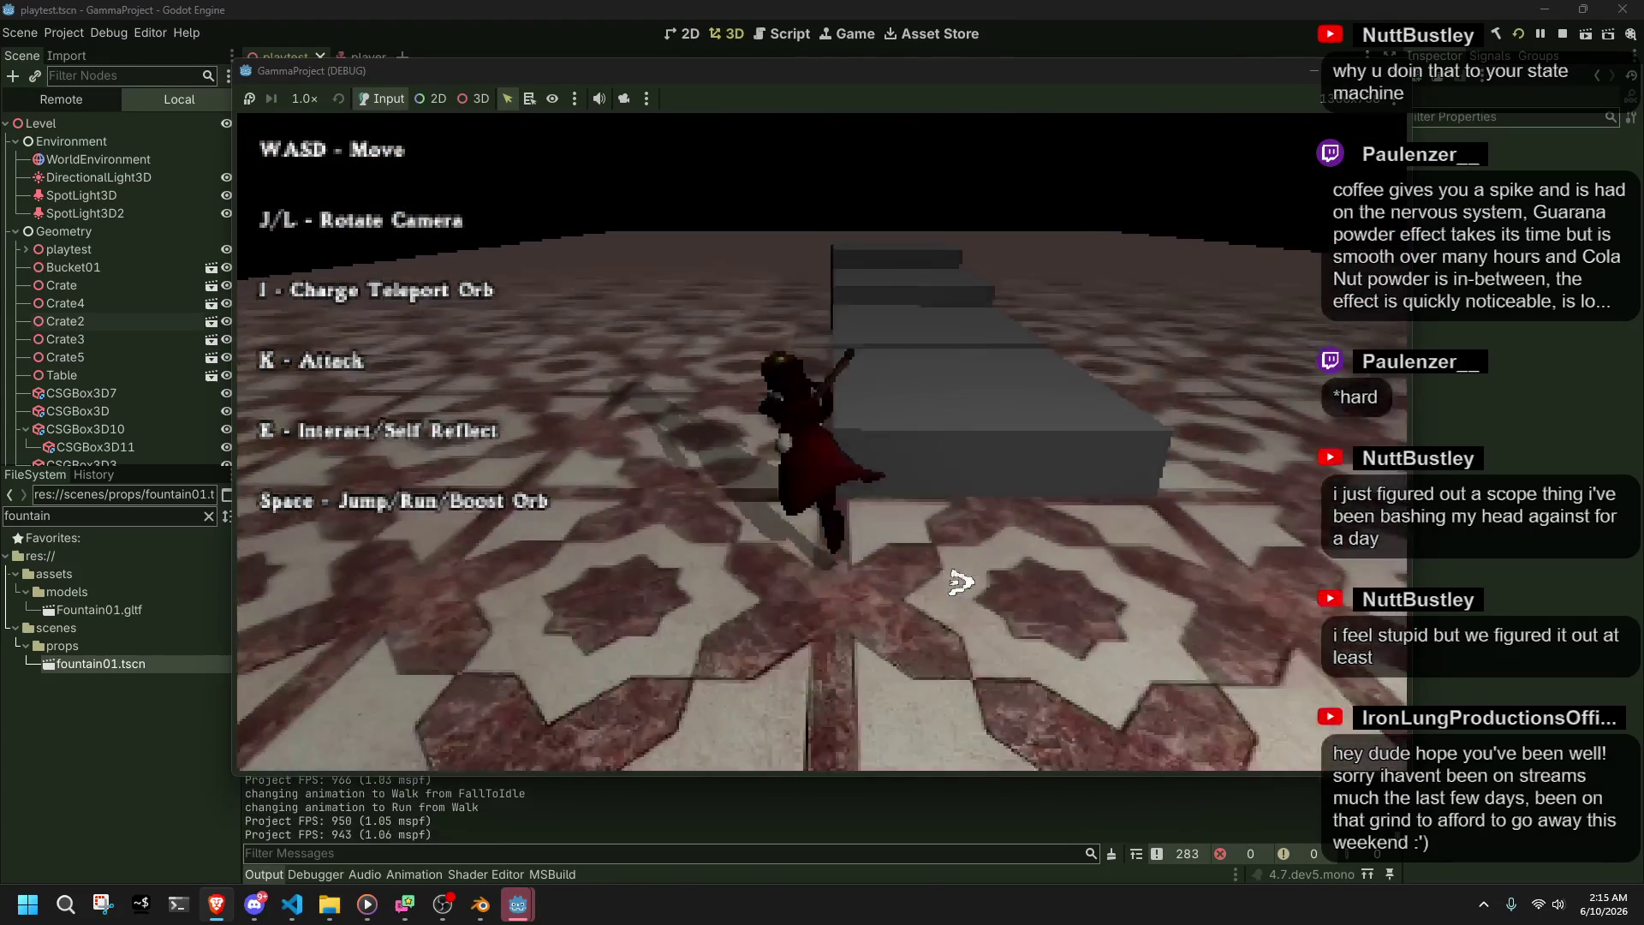
key(w)
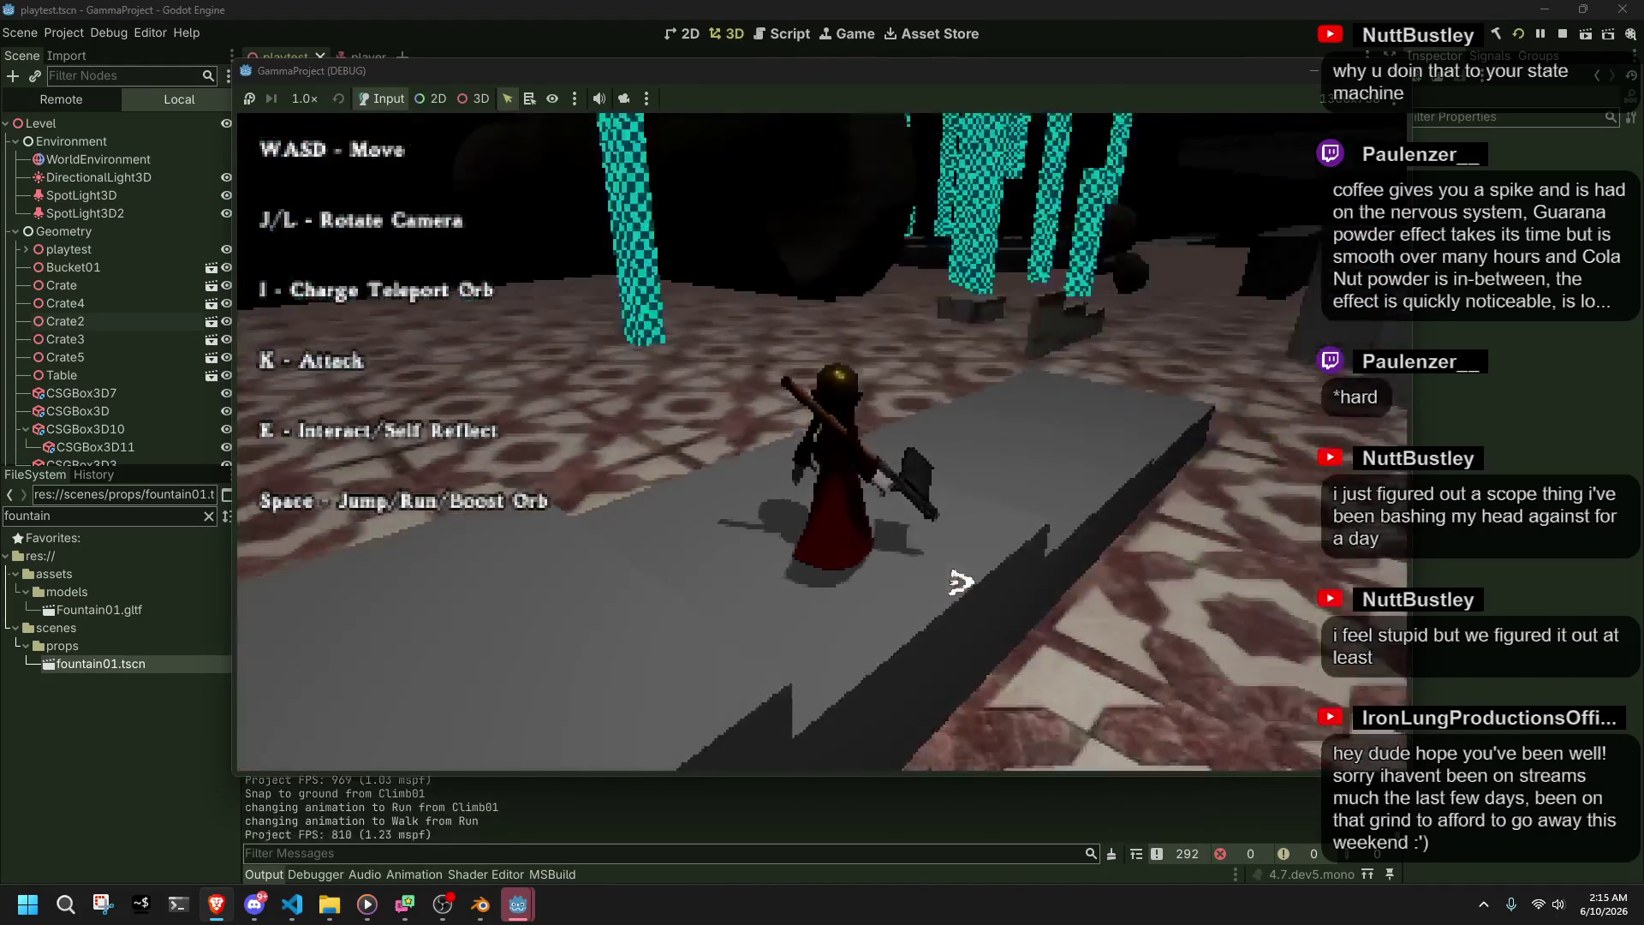
key(space)
key(w)
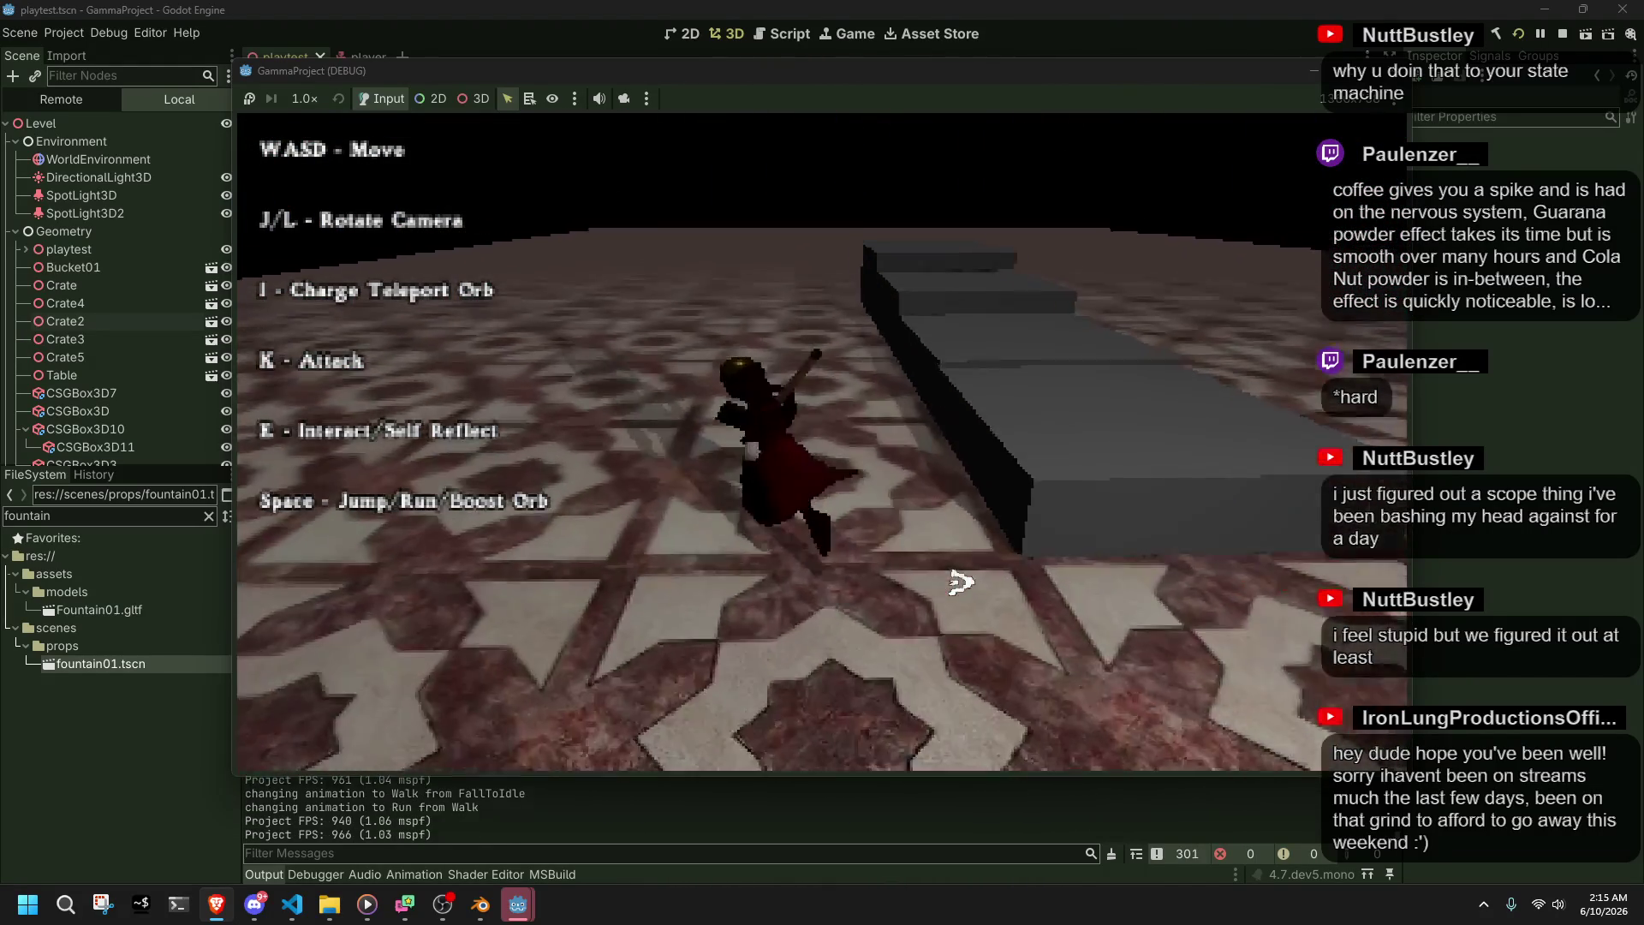
key(w)
key(w)
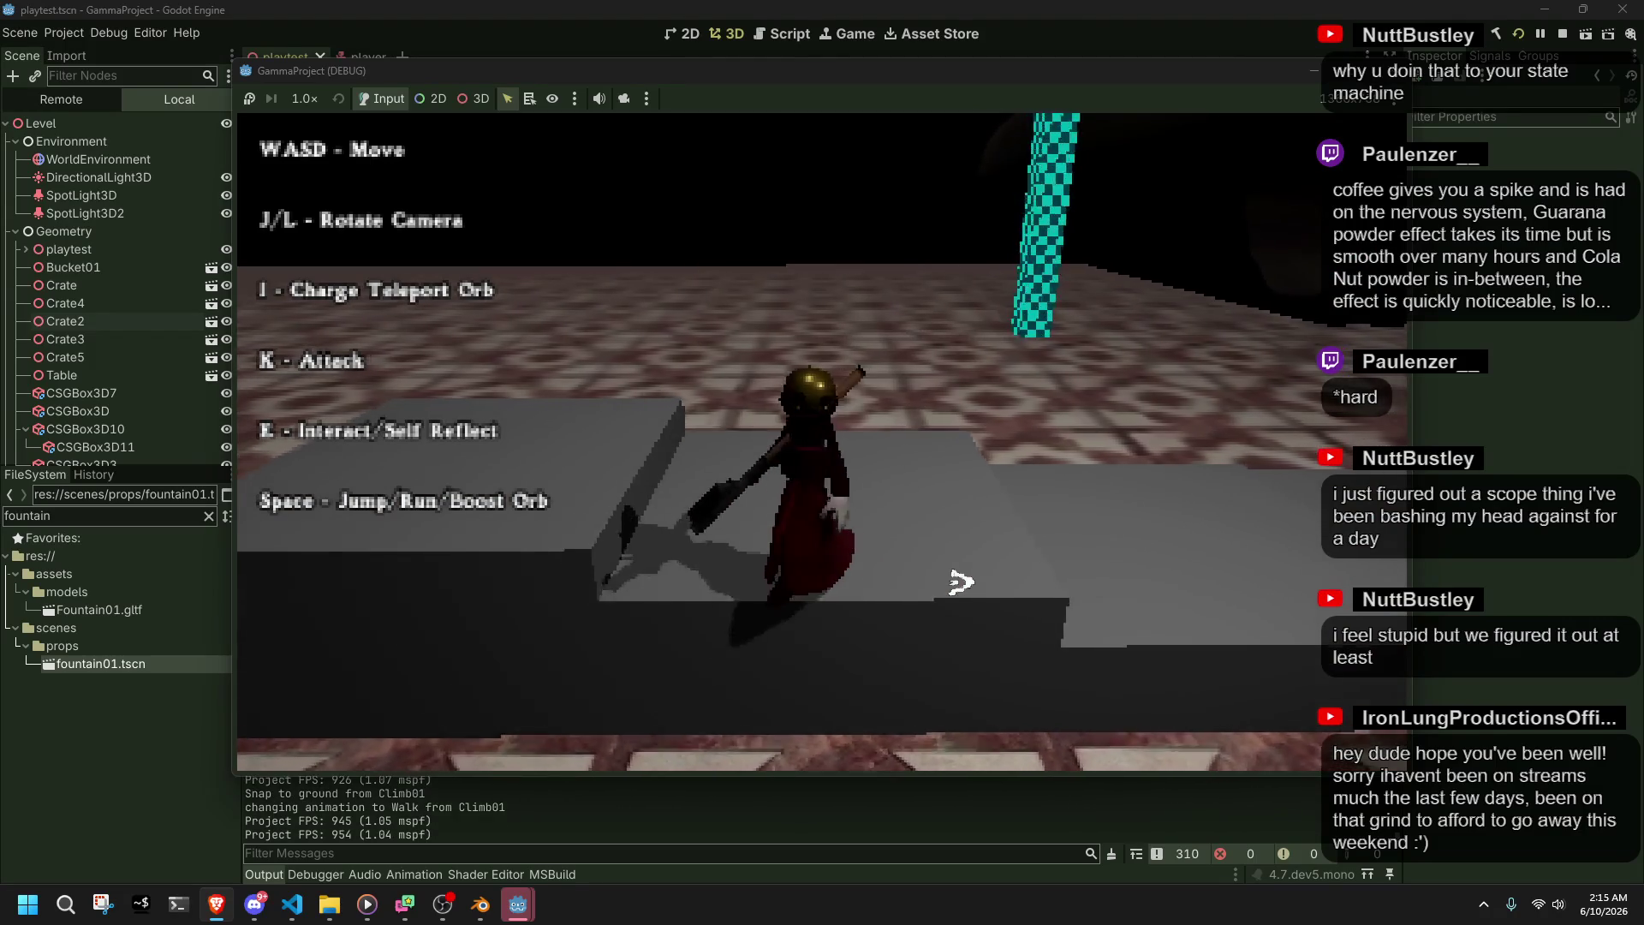
key(w)
key(w)
key(w)
key(space)
key(w)
- Stop the game, fly the editor view down to the dark boxes and duplicate one
key(F8)
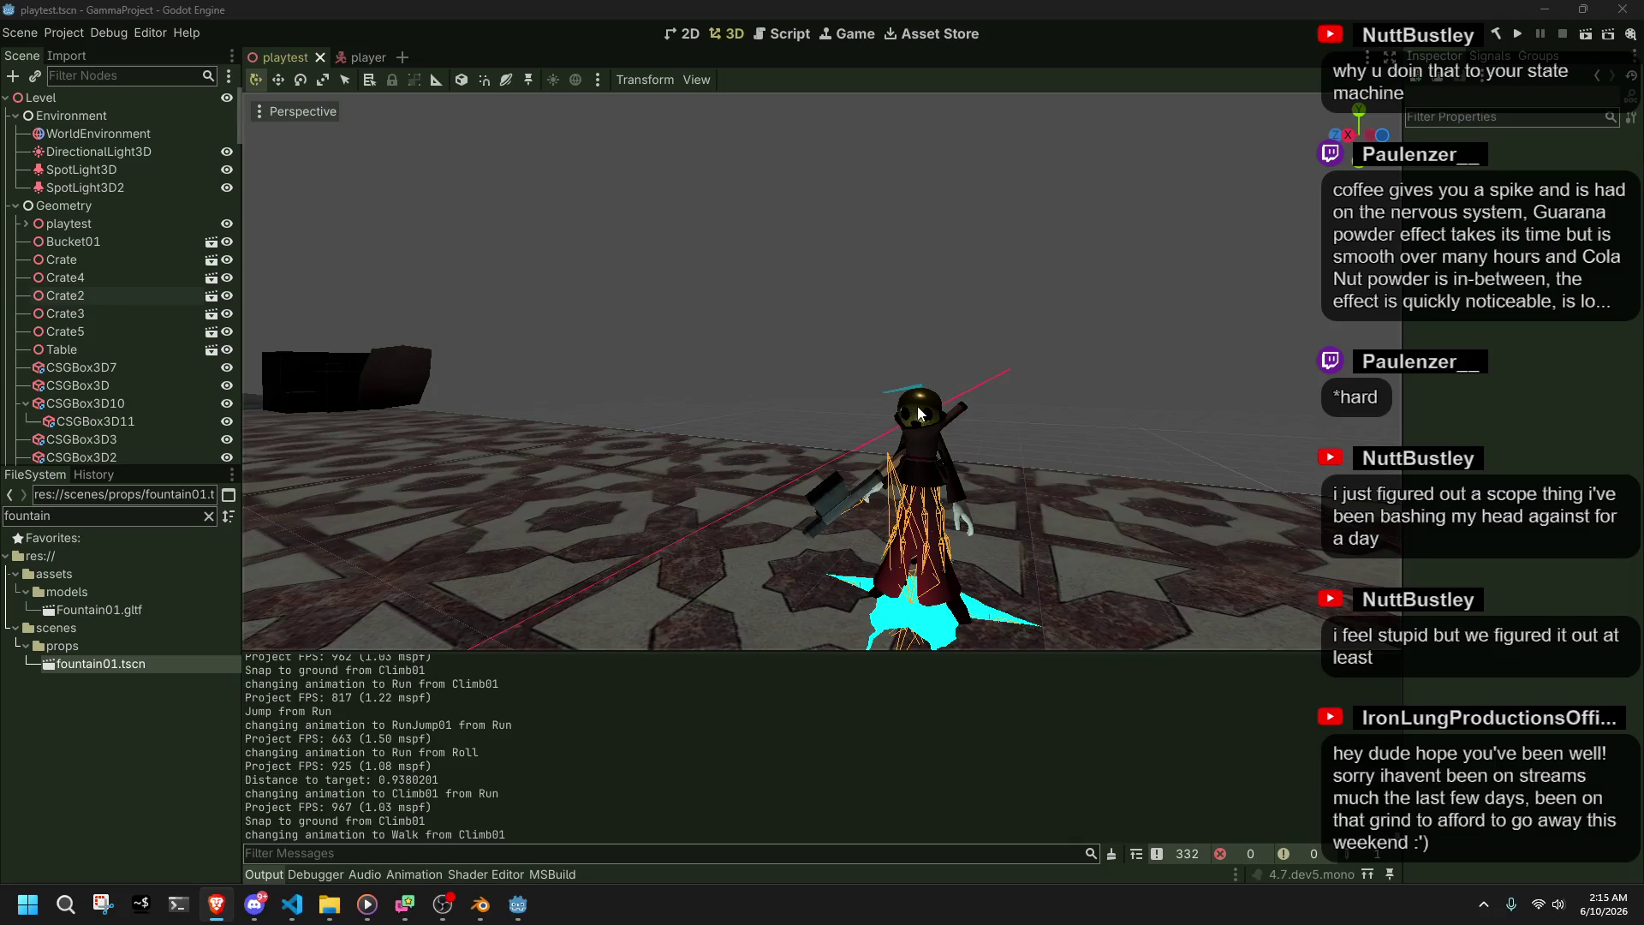
right_click(918, 413)
key(w)
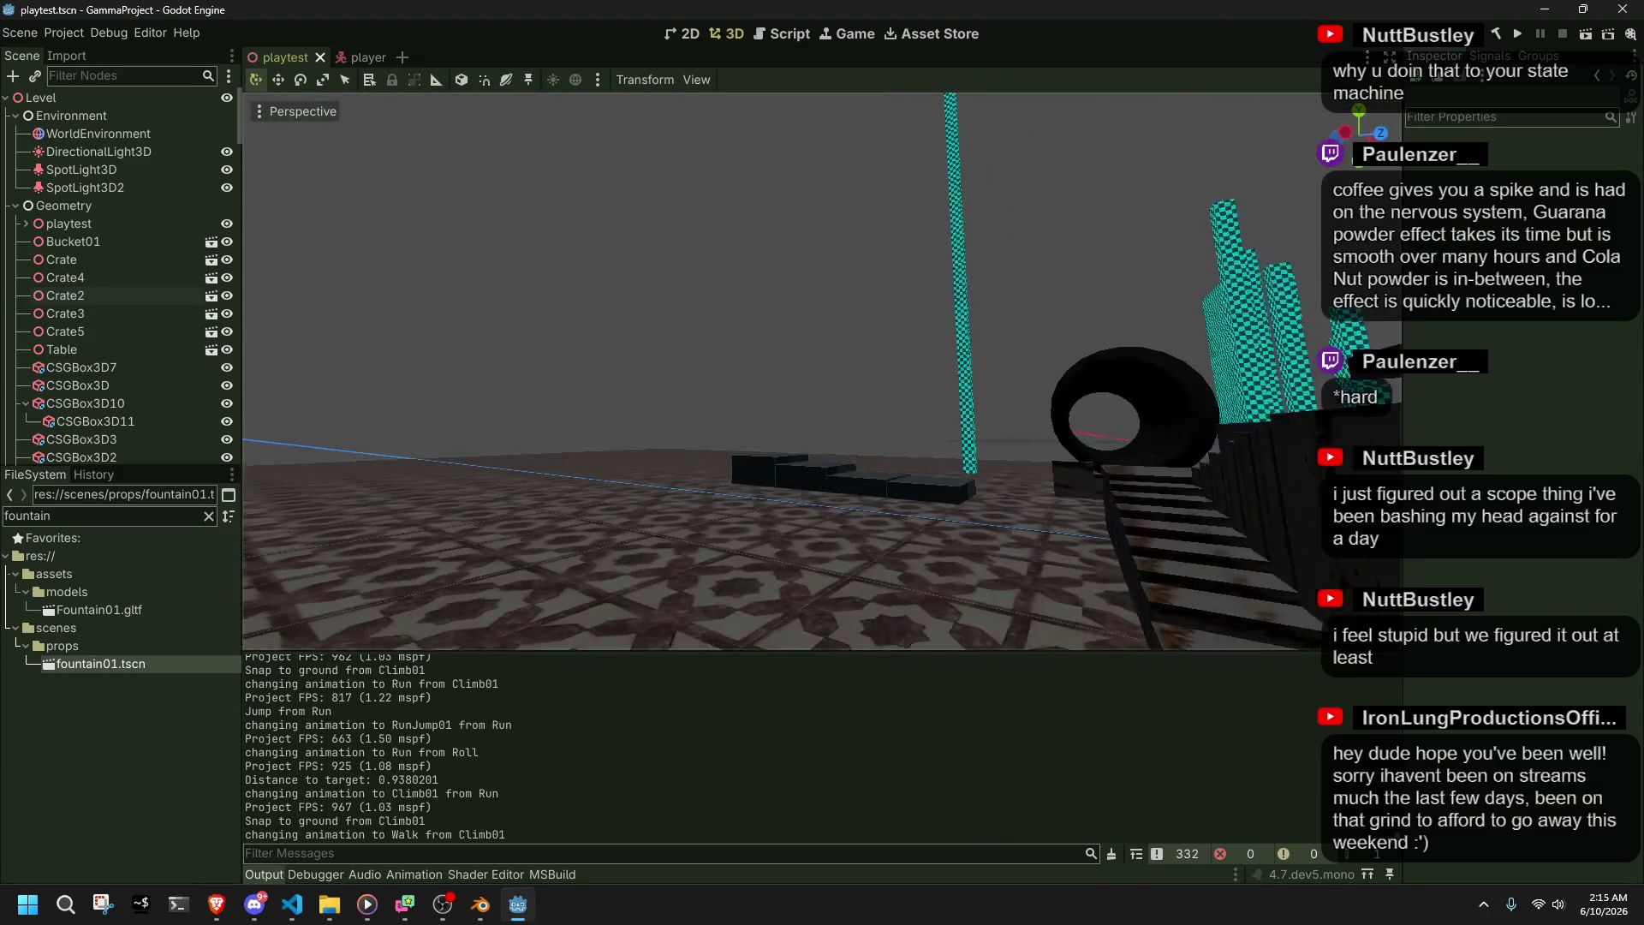
key(w)
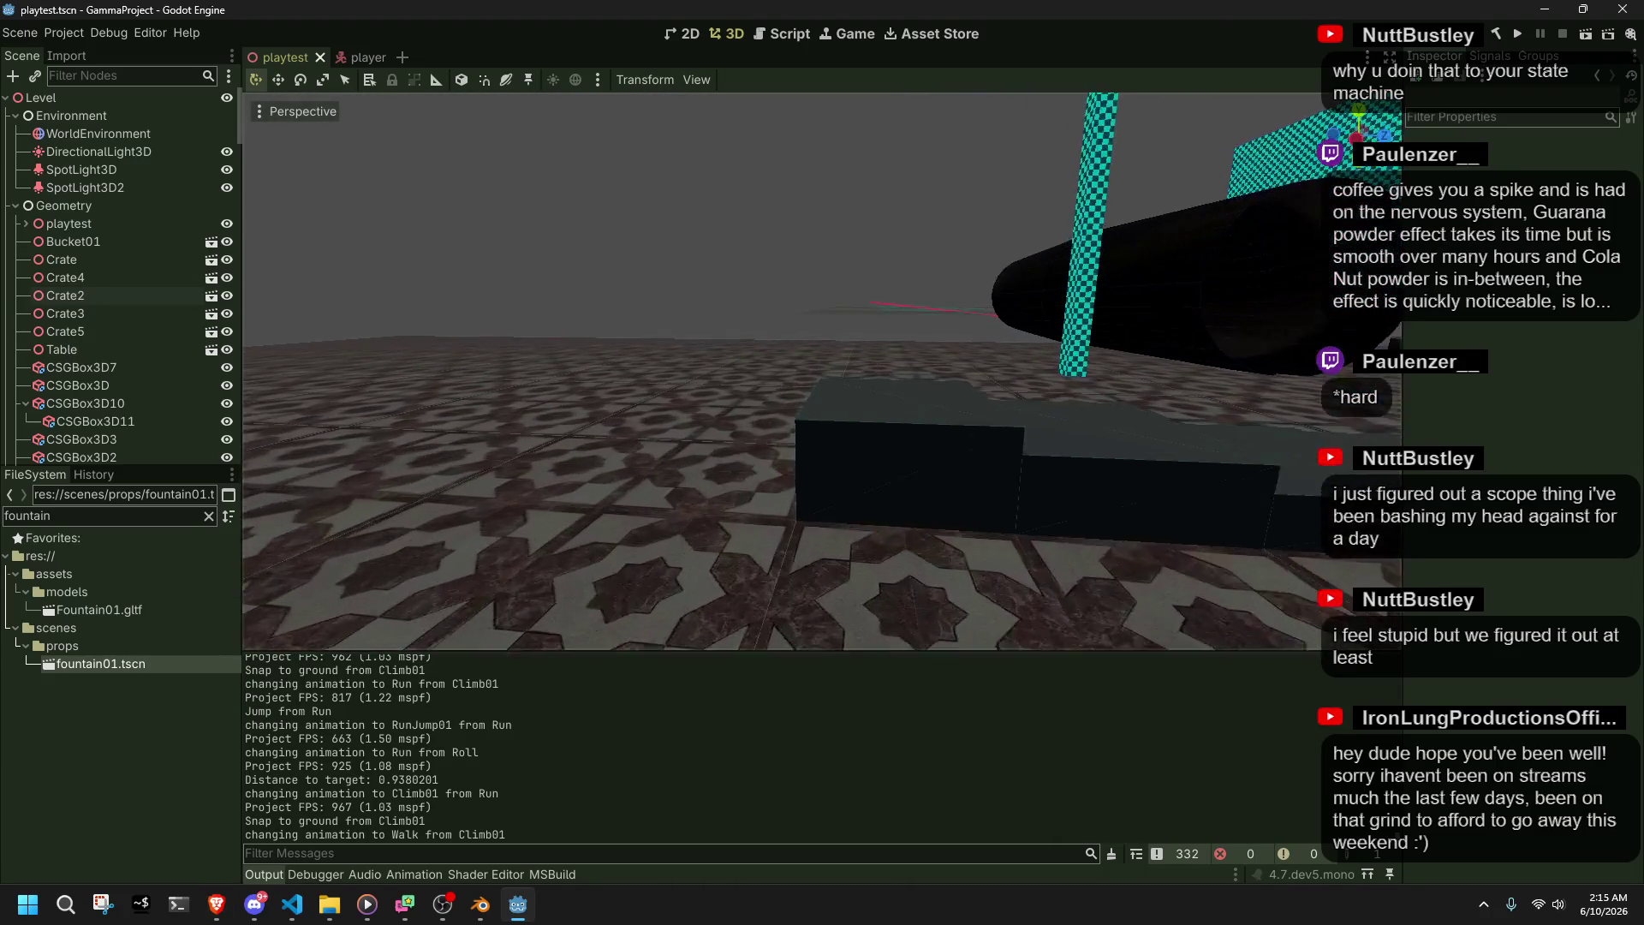
click(968, 454)
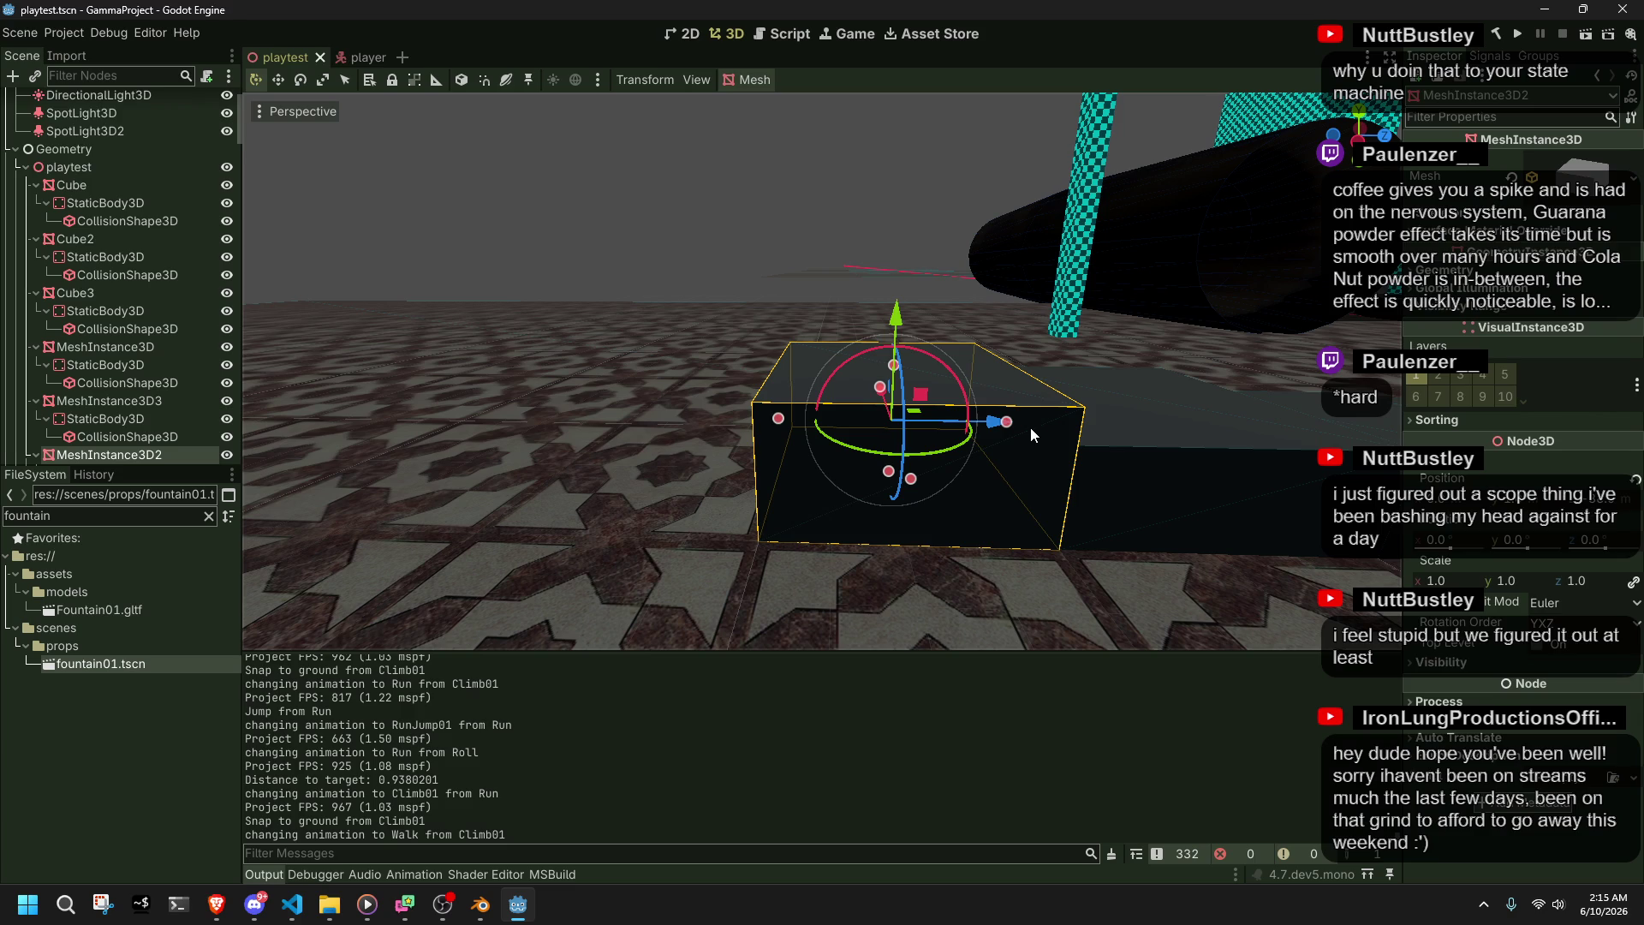
key(ctrl+d)
- With snapping on, move the box copy 8 units away from the original
drag(1001, 428, 561, 410)
right_click(558, 409)
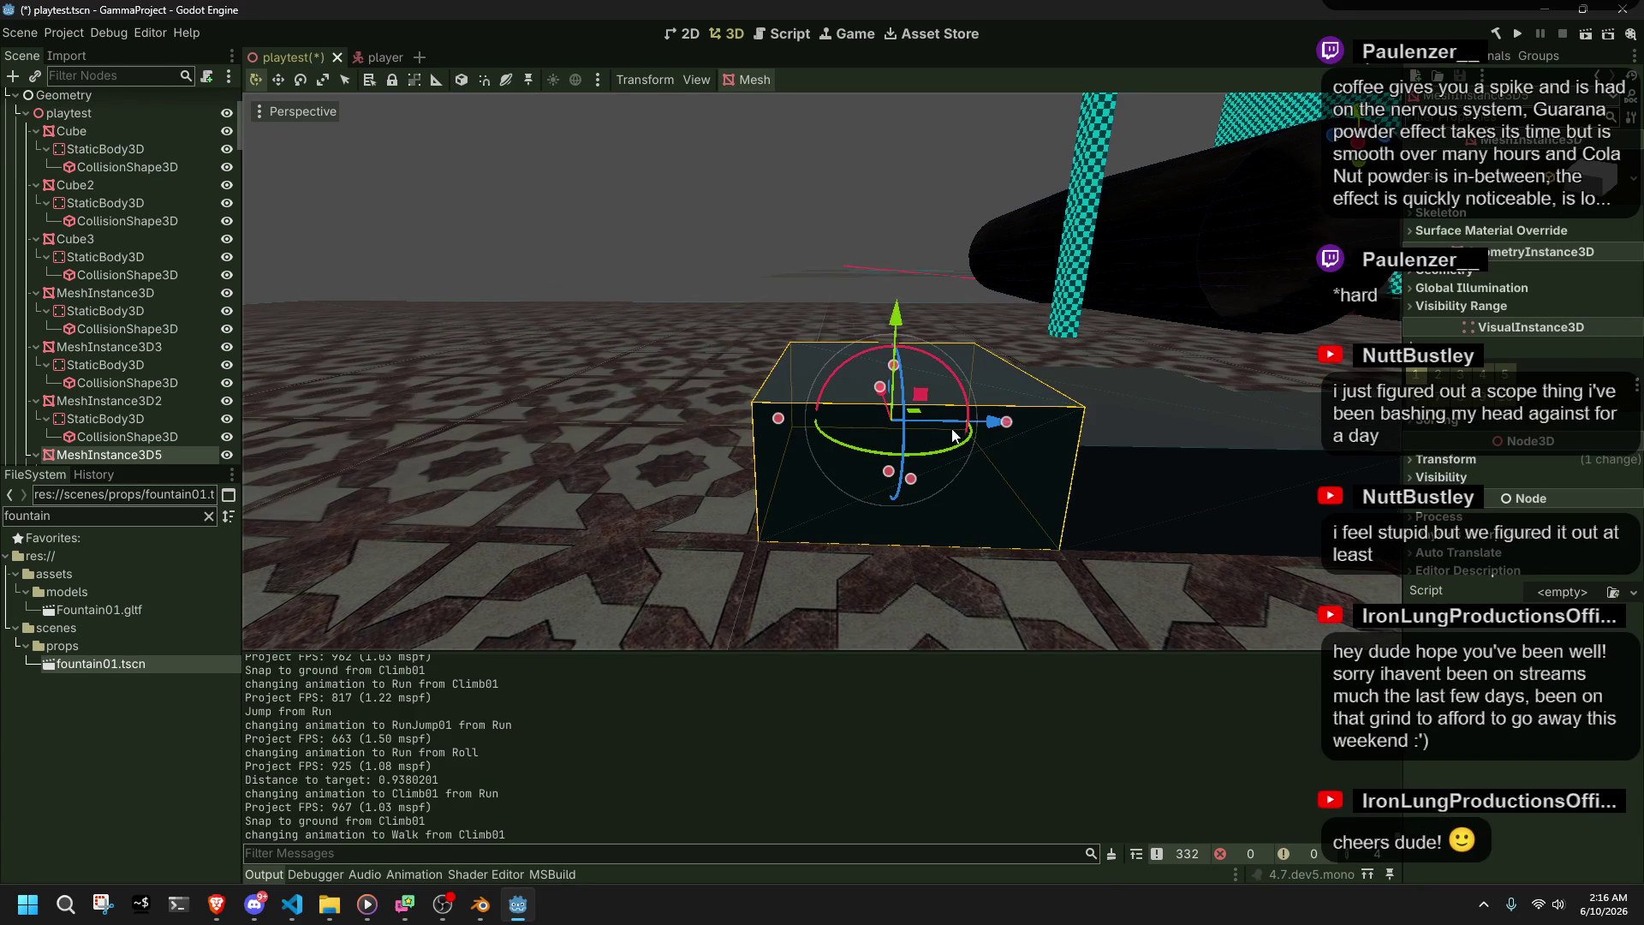
click(485, 80)
drag(998, 421, 563, 411)
key(f)
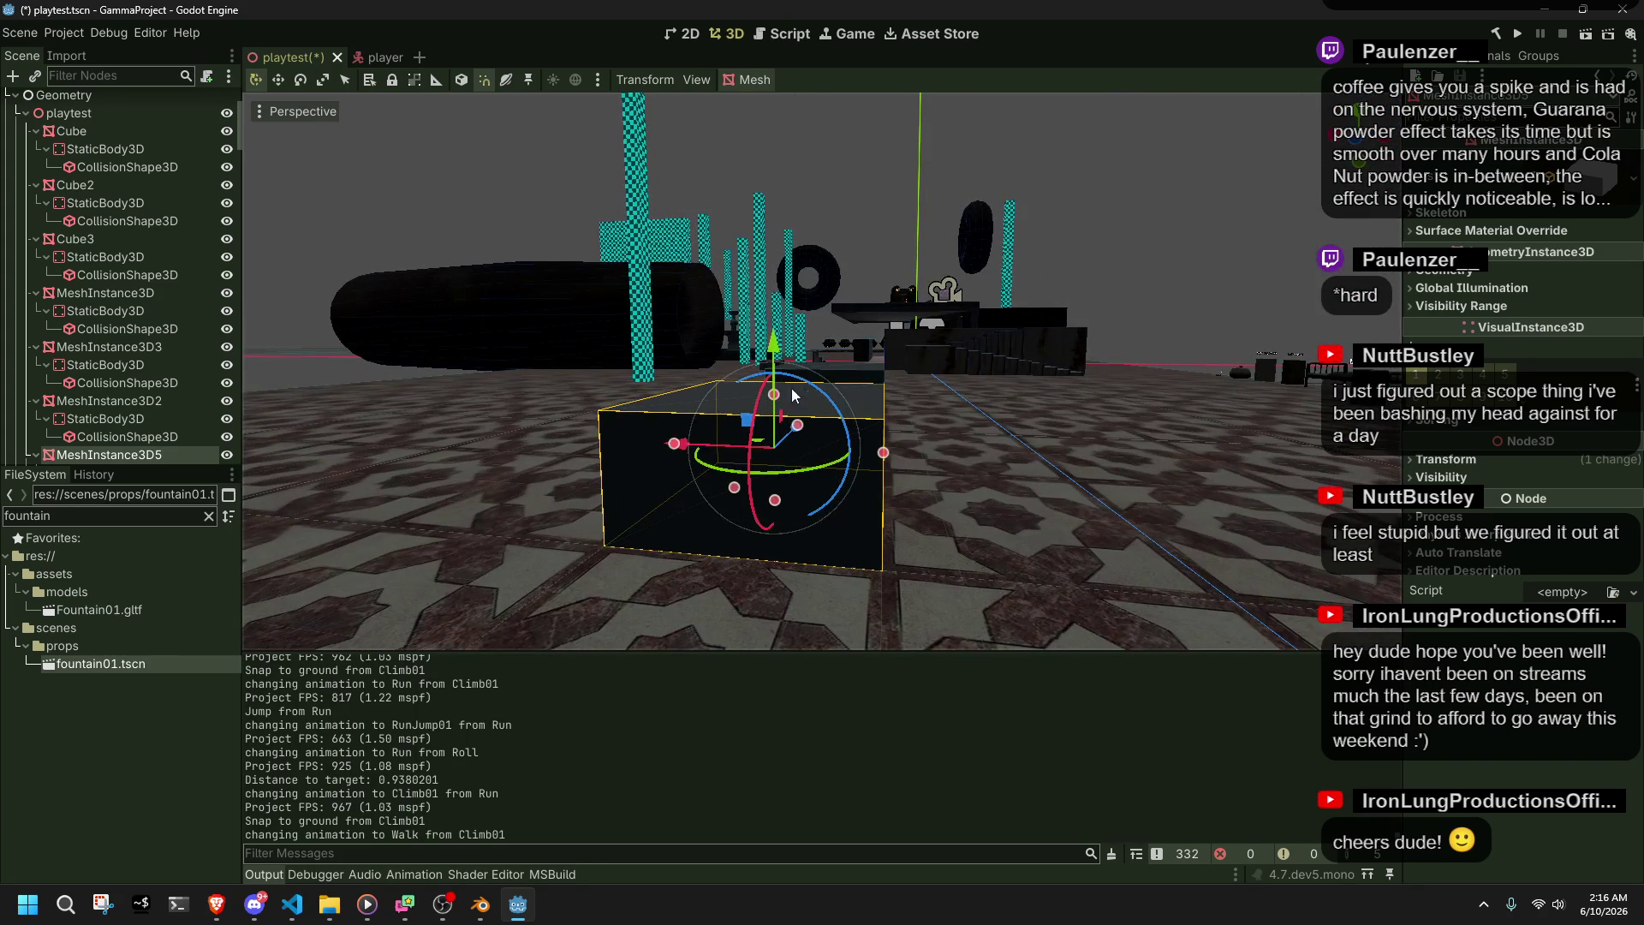
- Try taller sizes for the copy, undoing a stretch and adjusting its mesh height toward 4 m
drag(773, 396, 771, 223)
key(ctrl+z)
click(1586, 210)
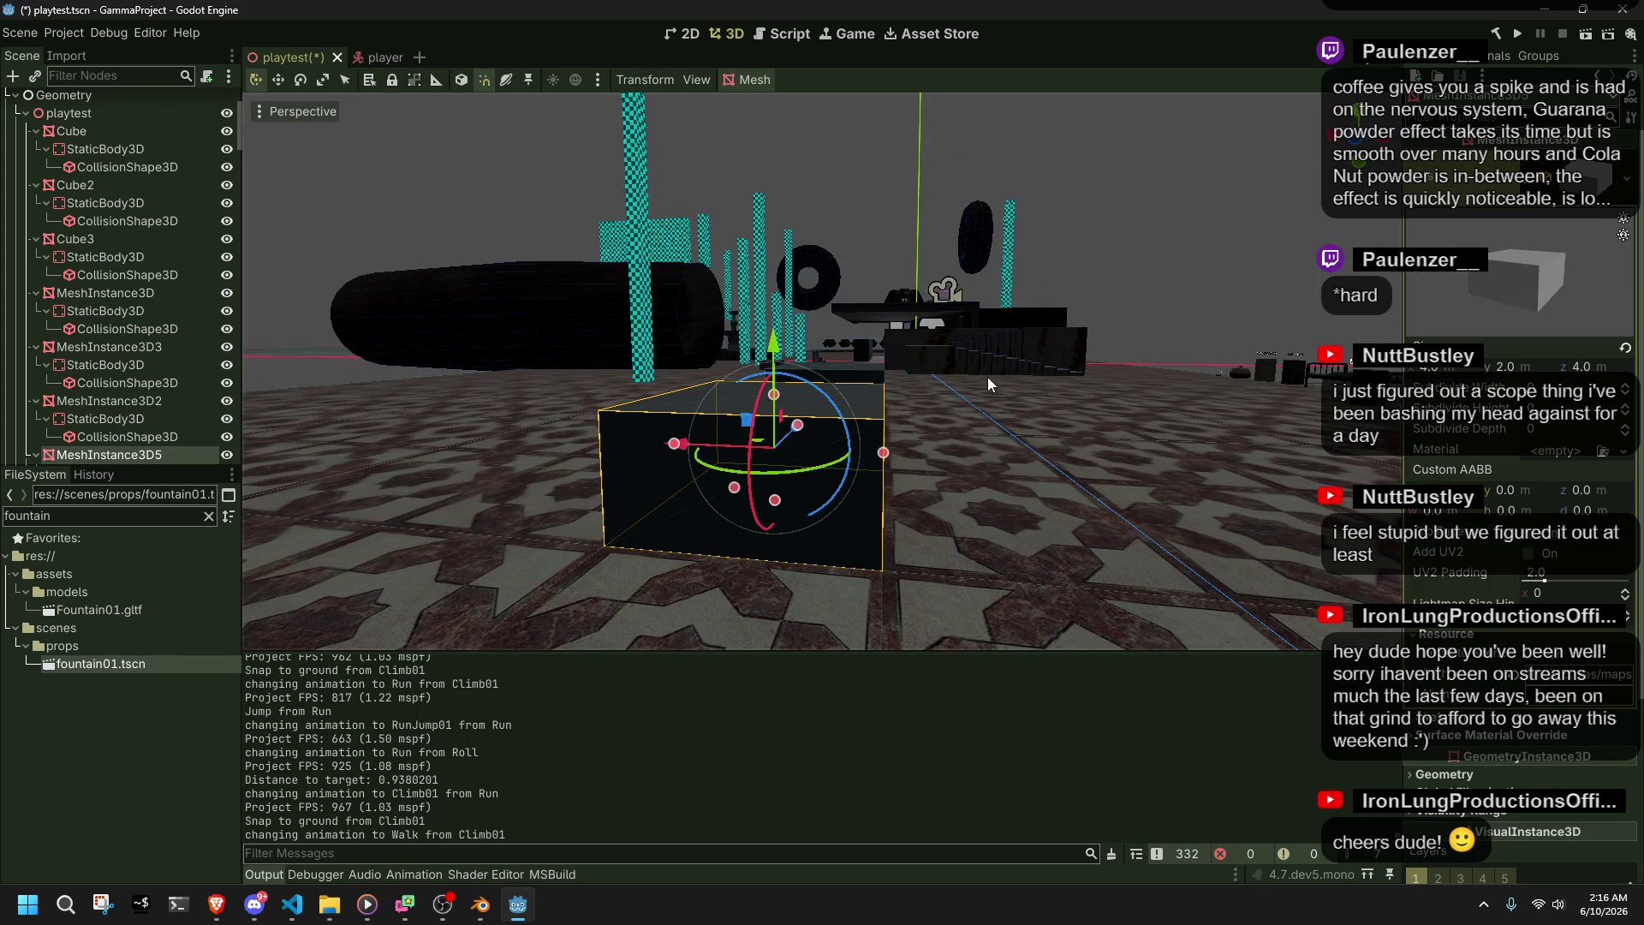
mouse_move(777, 397)
mouse_down()
mouse_move(792, 281)
mouse_move(847, 268)
mouse_move(959, 274)
mouse_move(1054, 349)
mouse_up()
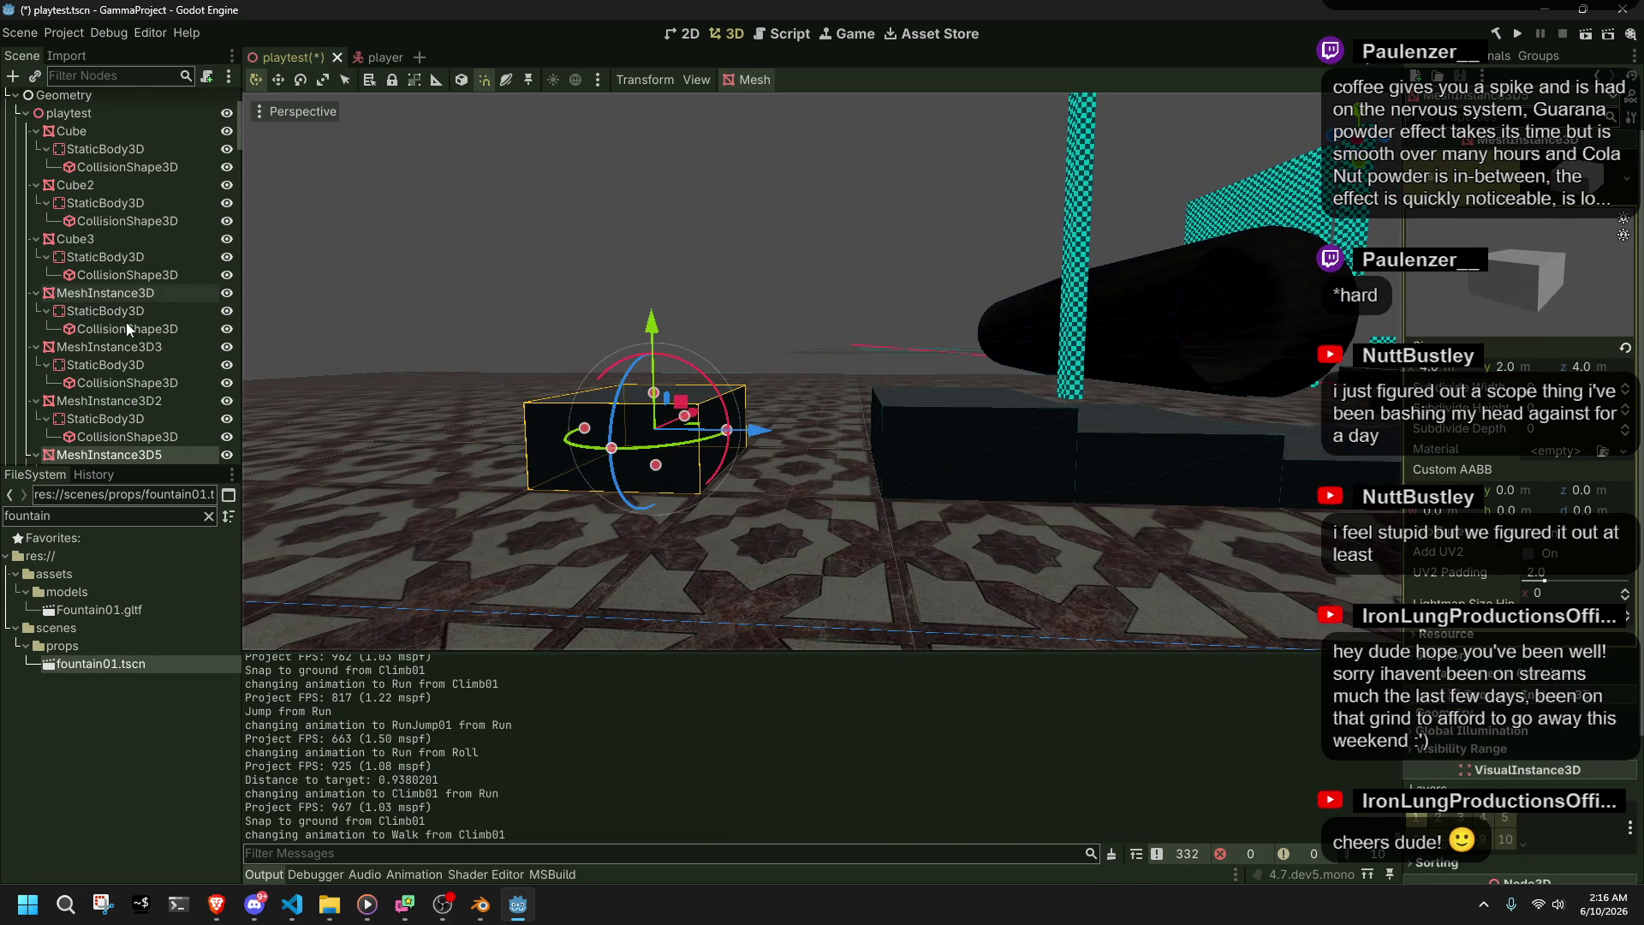
scroll(151, 450, down, 3)
- Adjust the copied box's height and delete its old StaticBody3D and collision shape
click(111, 401)
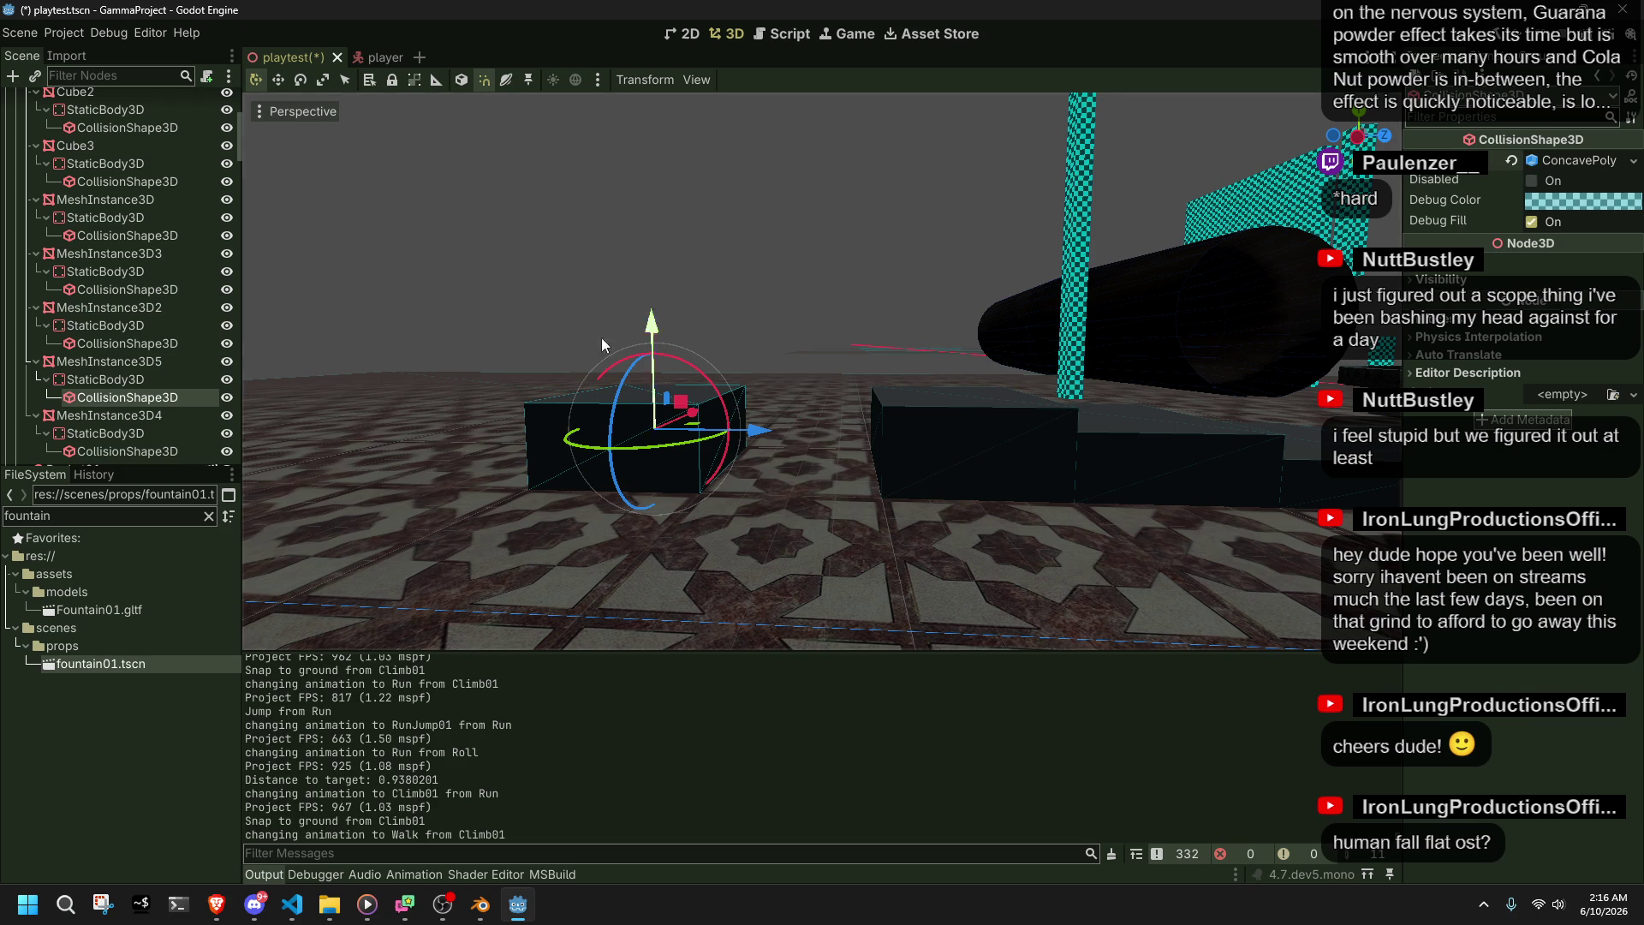
click(101, 361)
drag(654, 392, 665, 329)
click(127, 398)
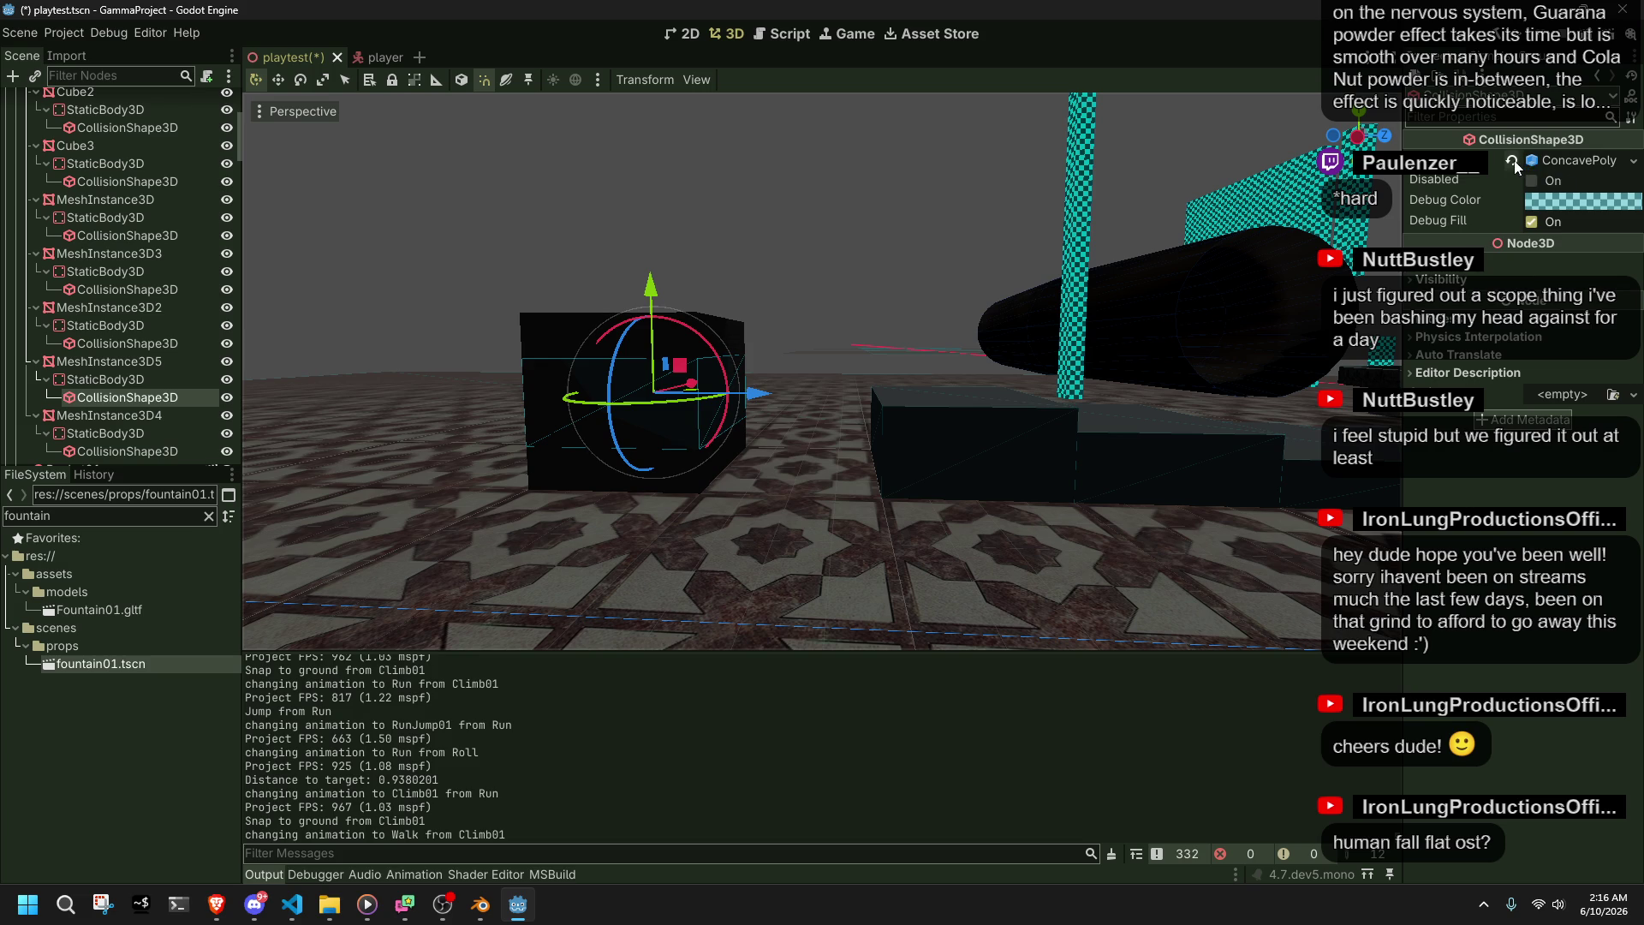
click(112, 382)
key(Delete)
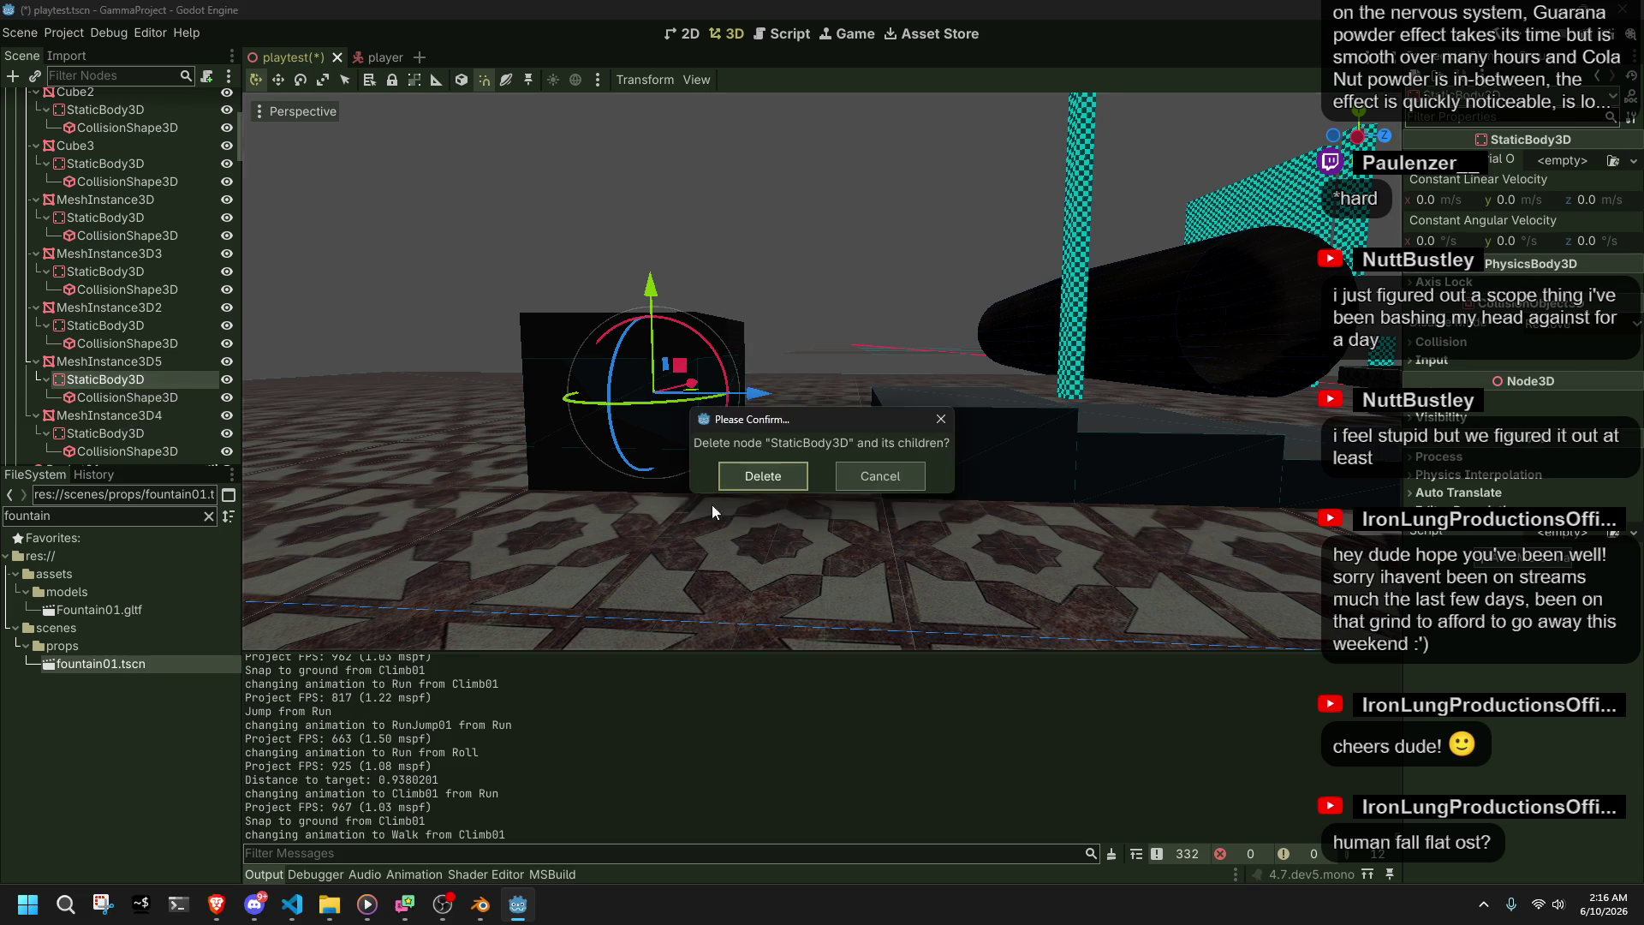
click(763, 475)
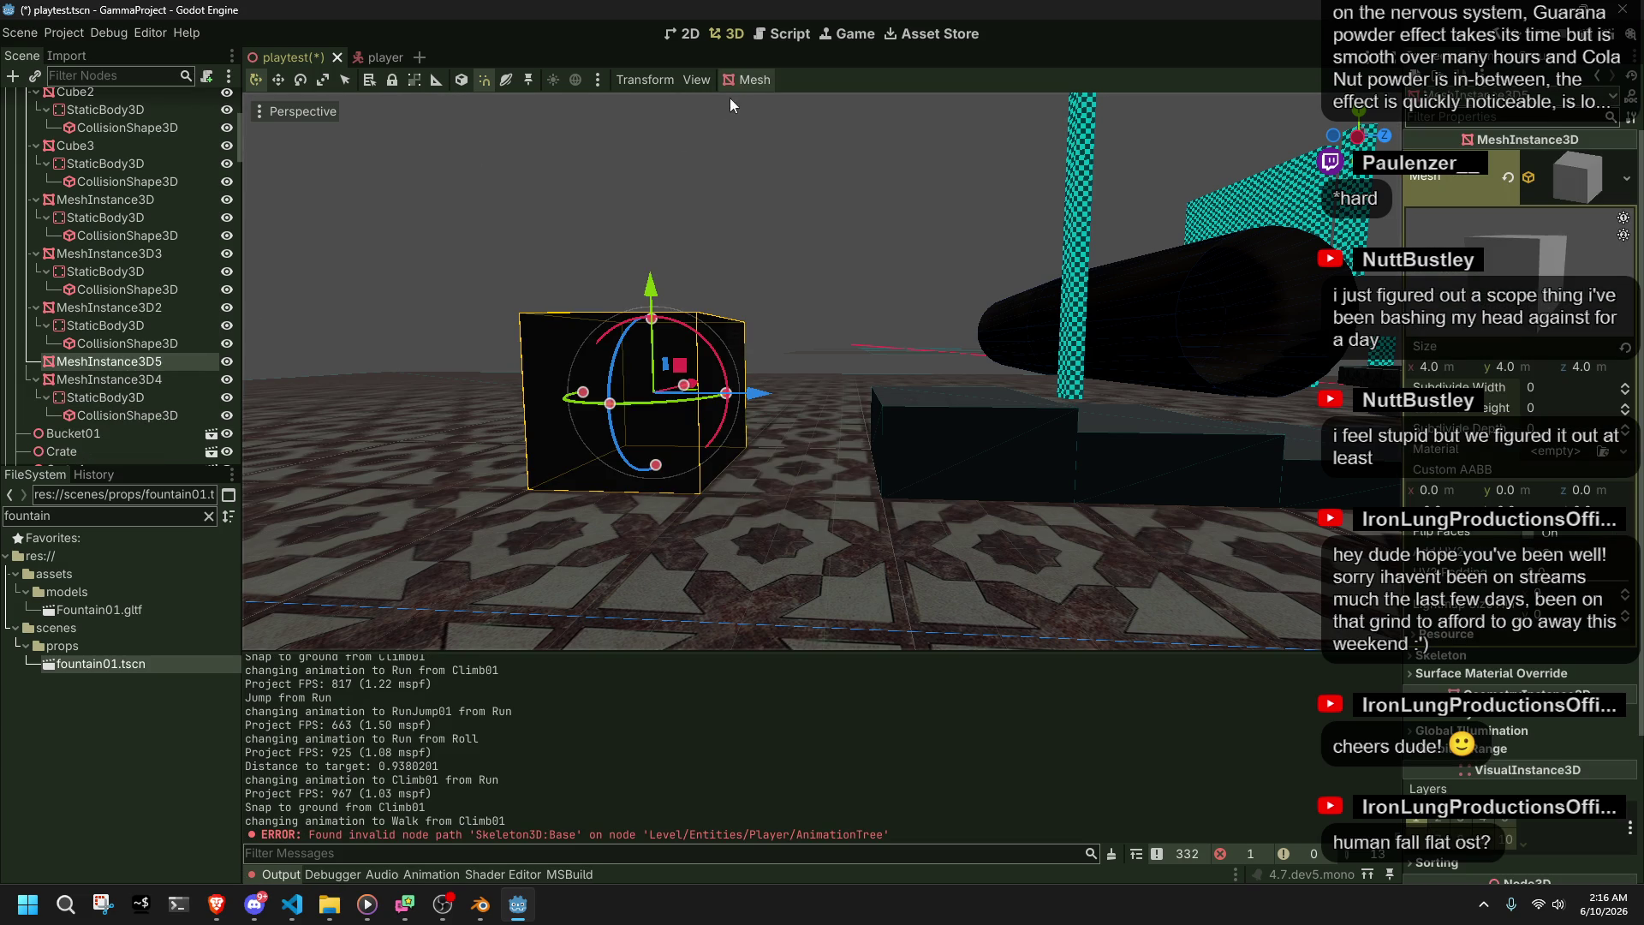
- Create a trimesh collision shape for the cube as a Static Body Child
click(746, 79)
click(789, 105)
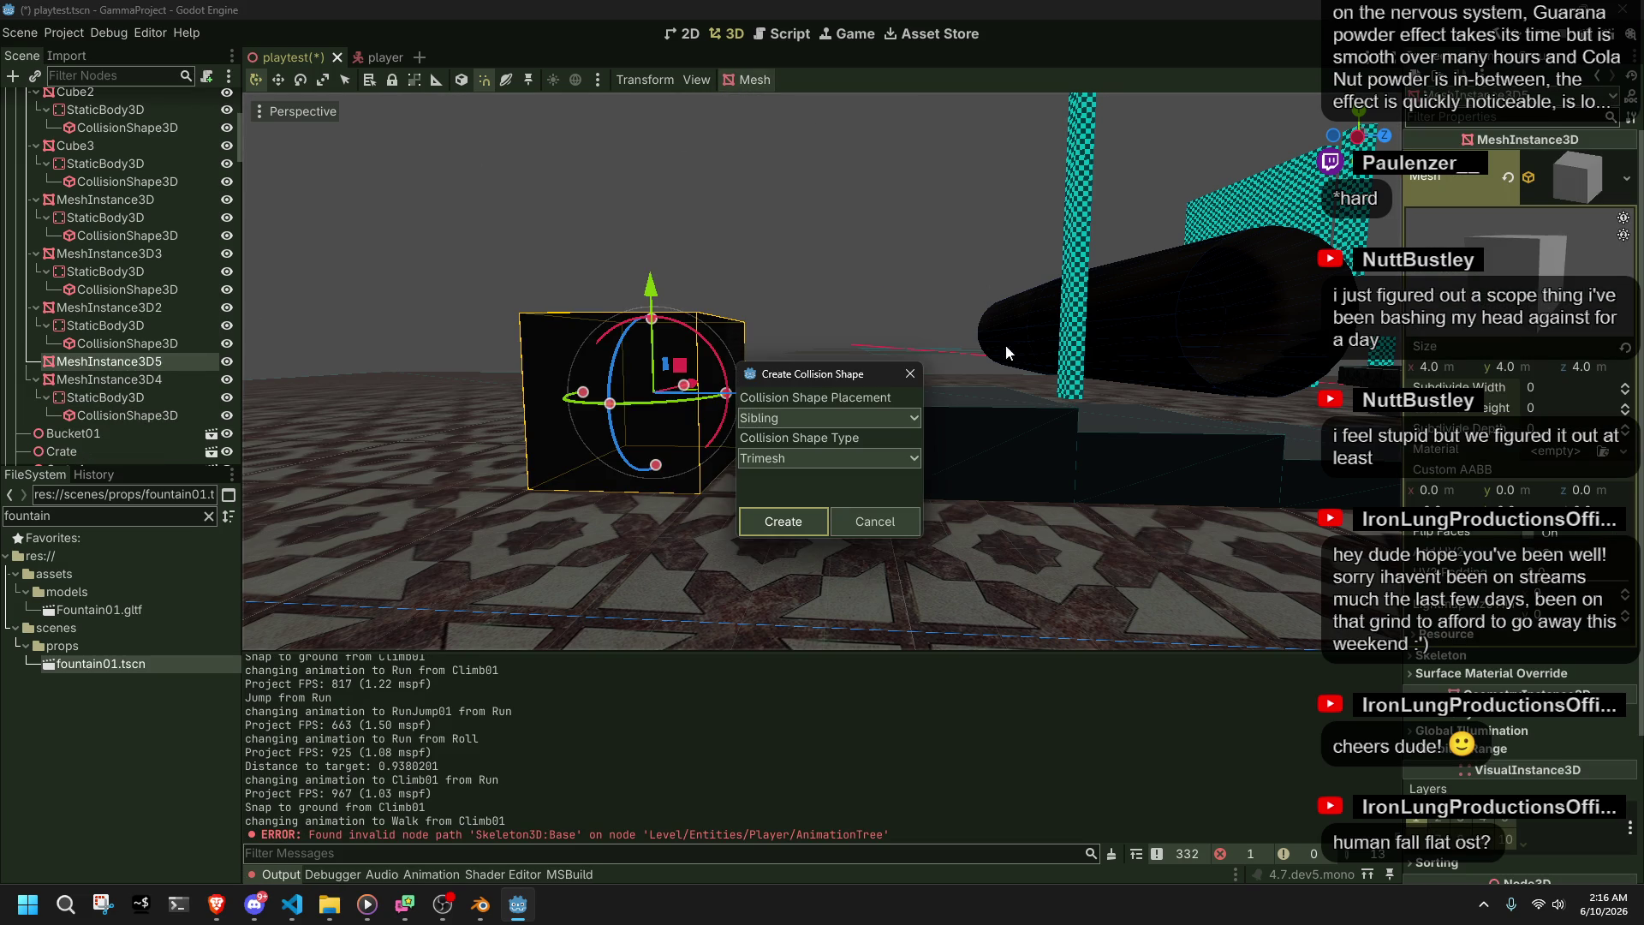
click(813, 507)
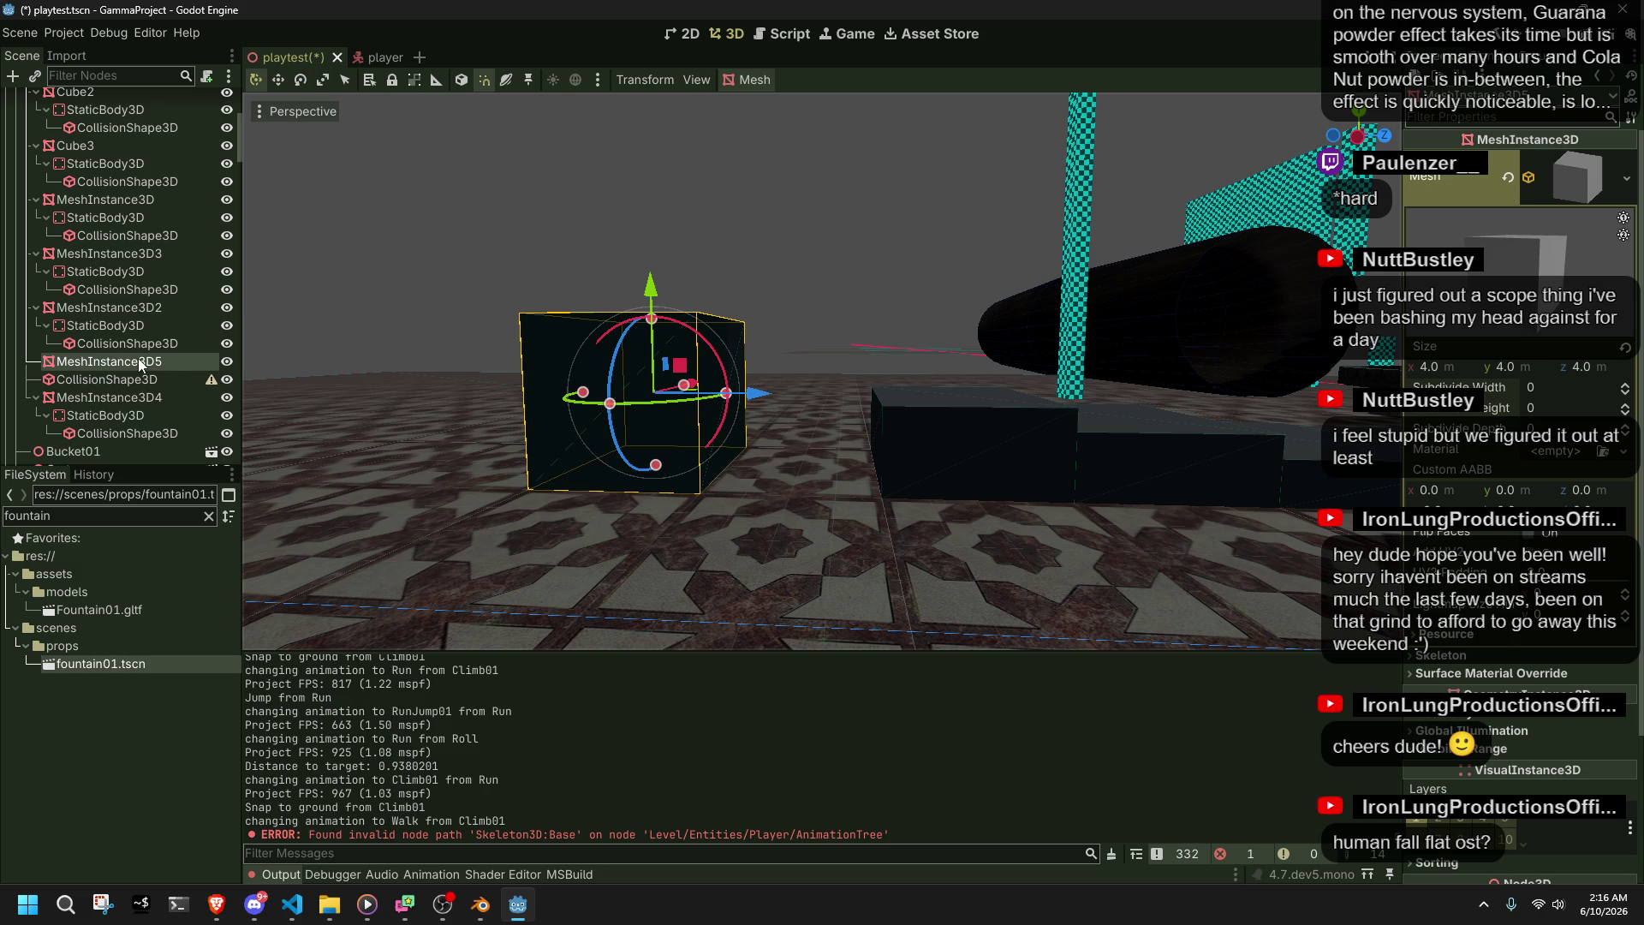
key(ctrl+z)
click(754, 79)
click(762, 106)
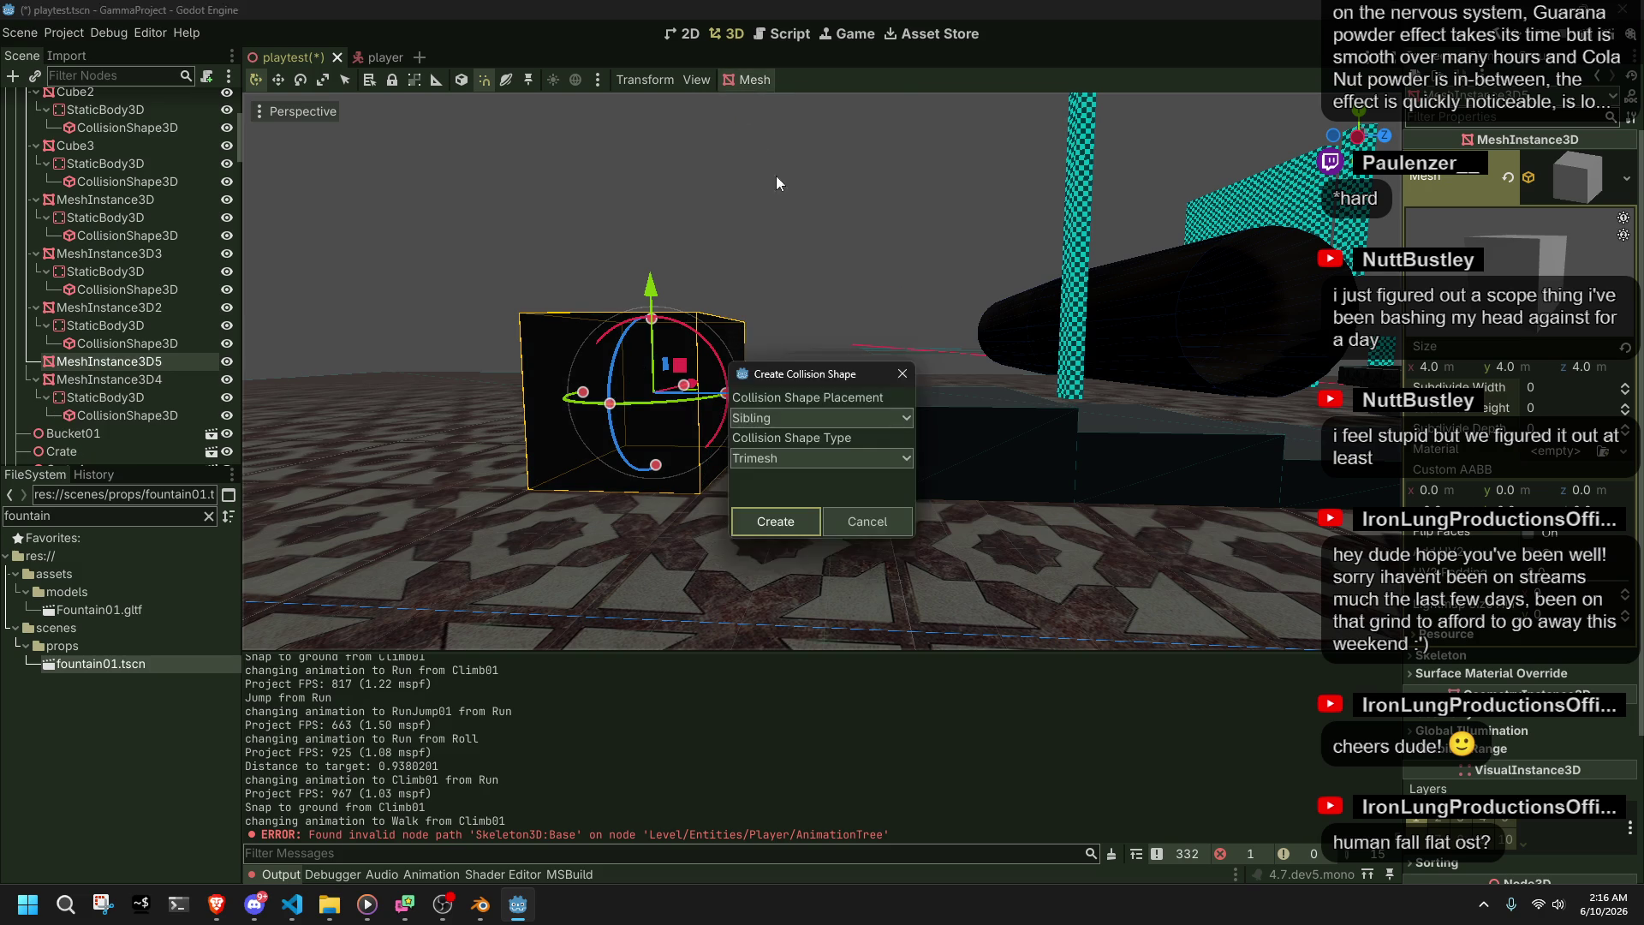
click(813, 414)
click(795, 411)
click(786, 410)
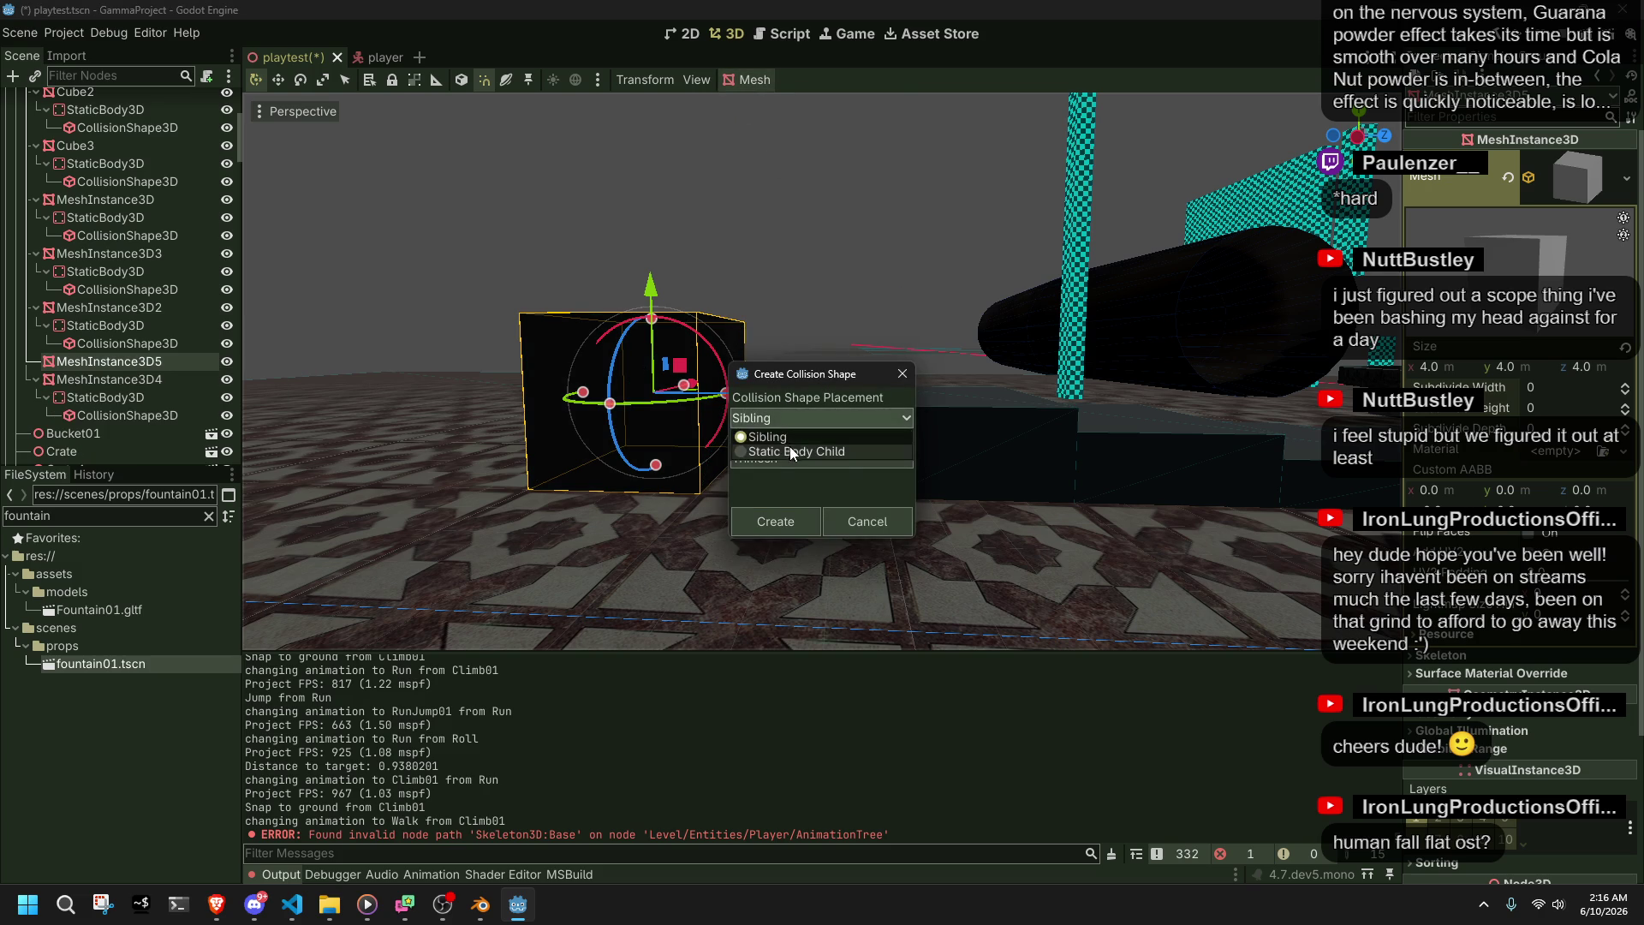
click(798, 450)
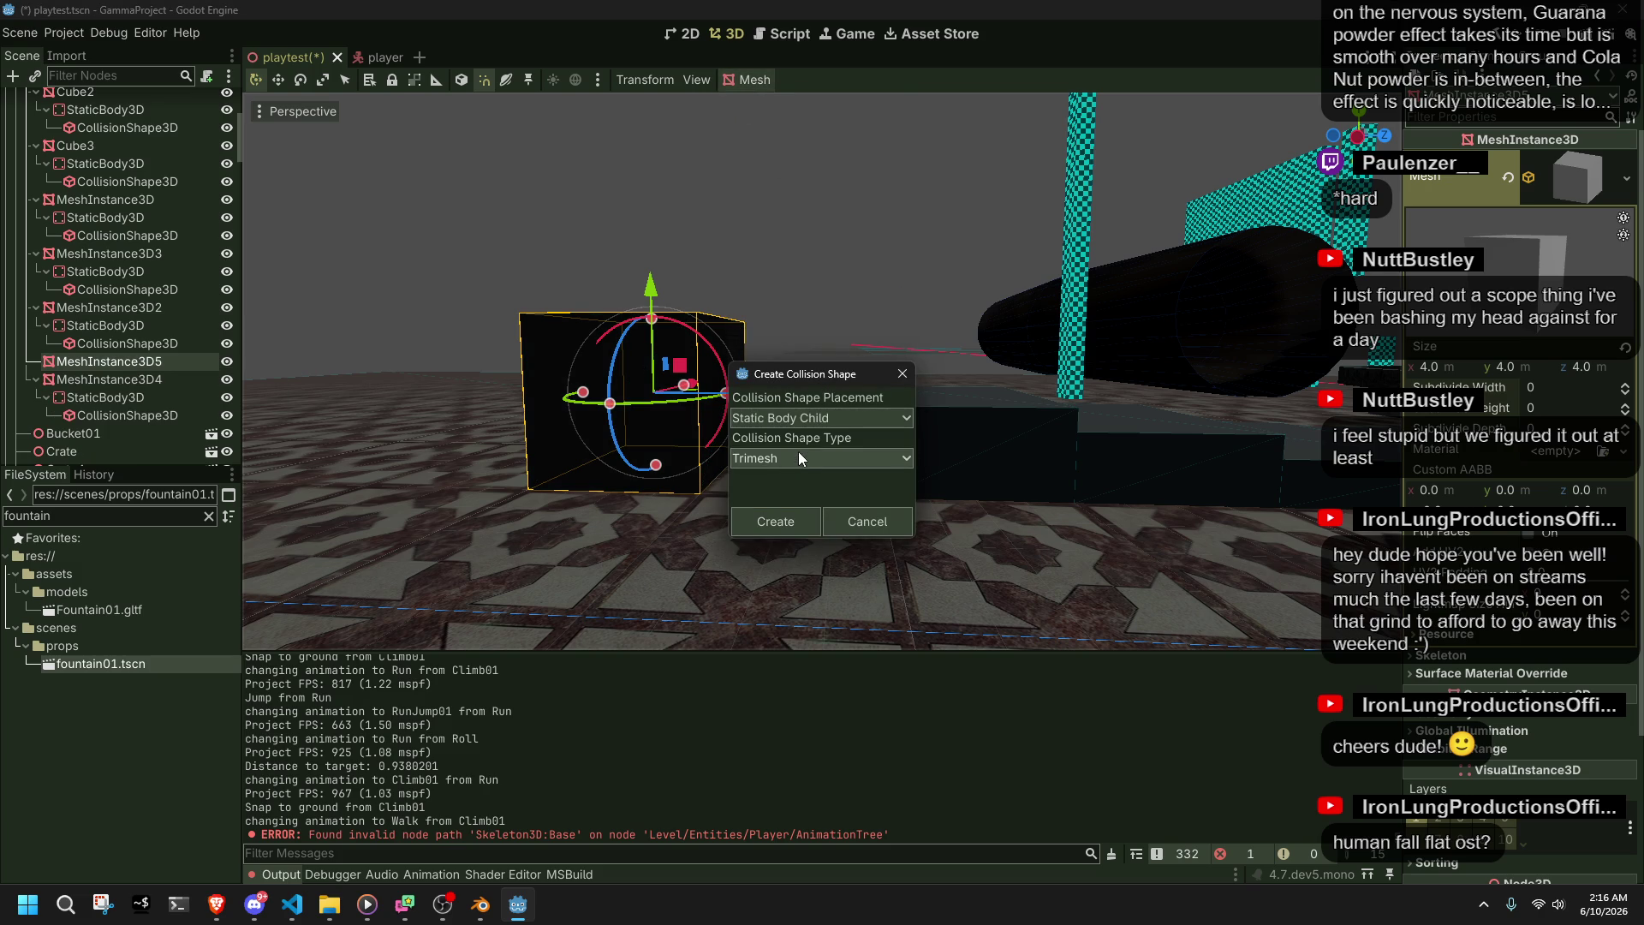
click(776, 521)
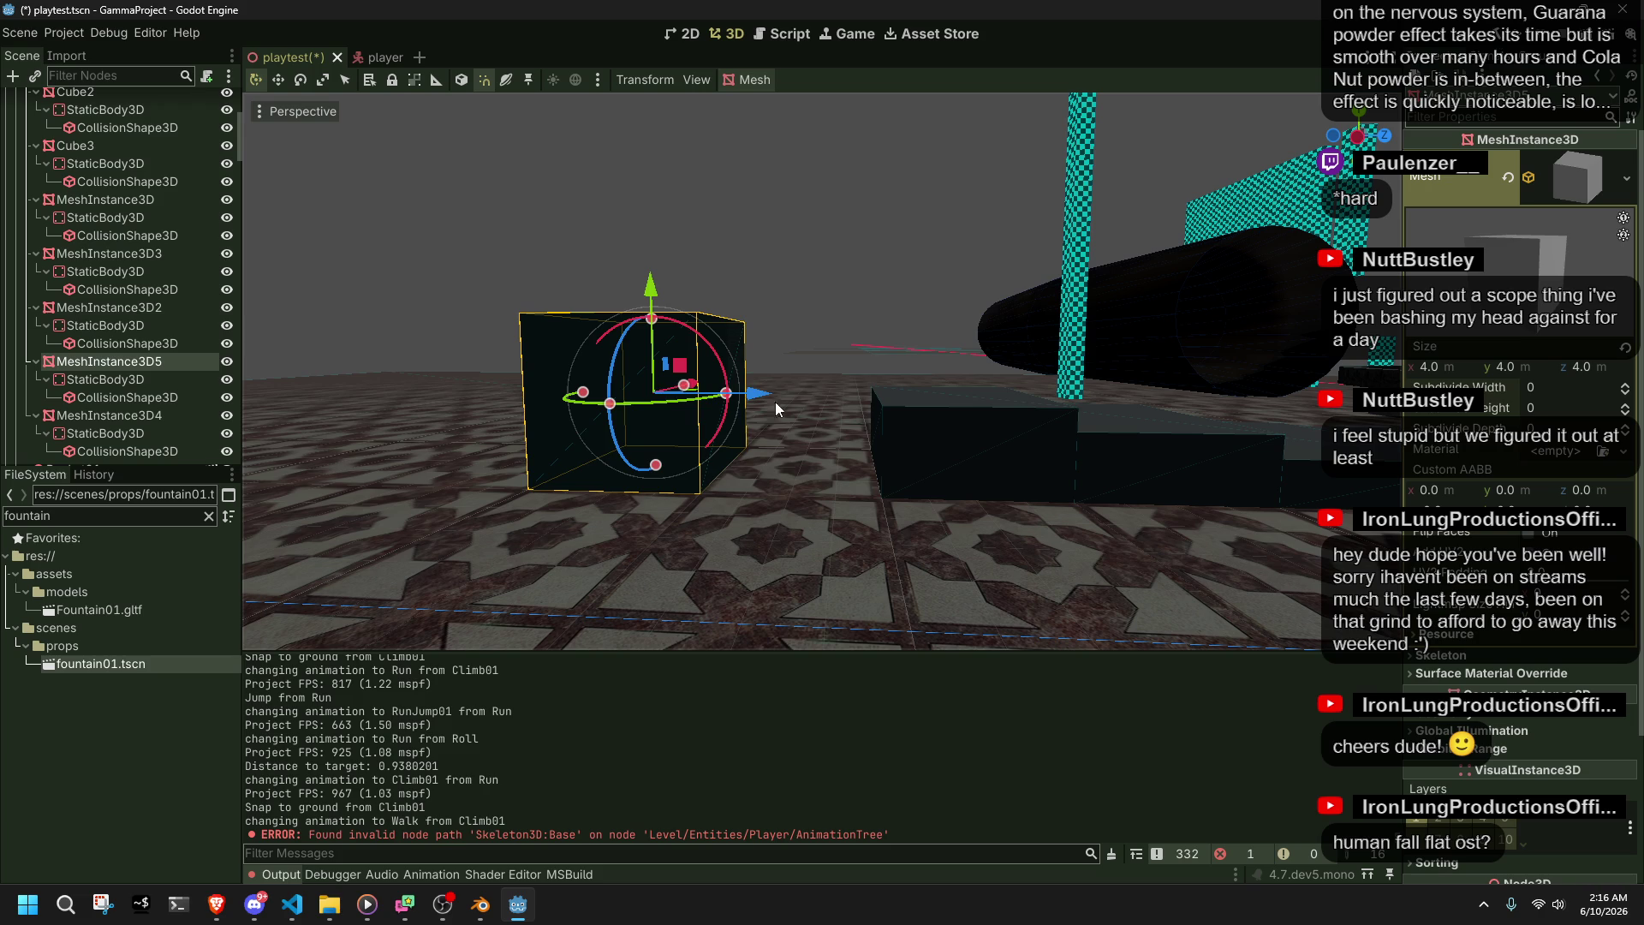
- Slide the cube along X beside the ledges and save the scene
drag(754, 404, 897, 403)
click(928, 286)
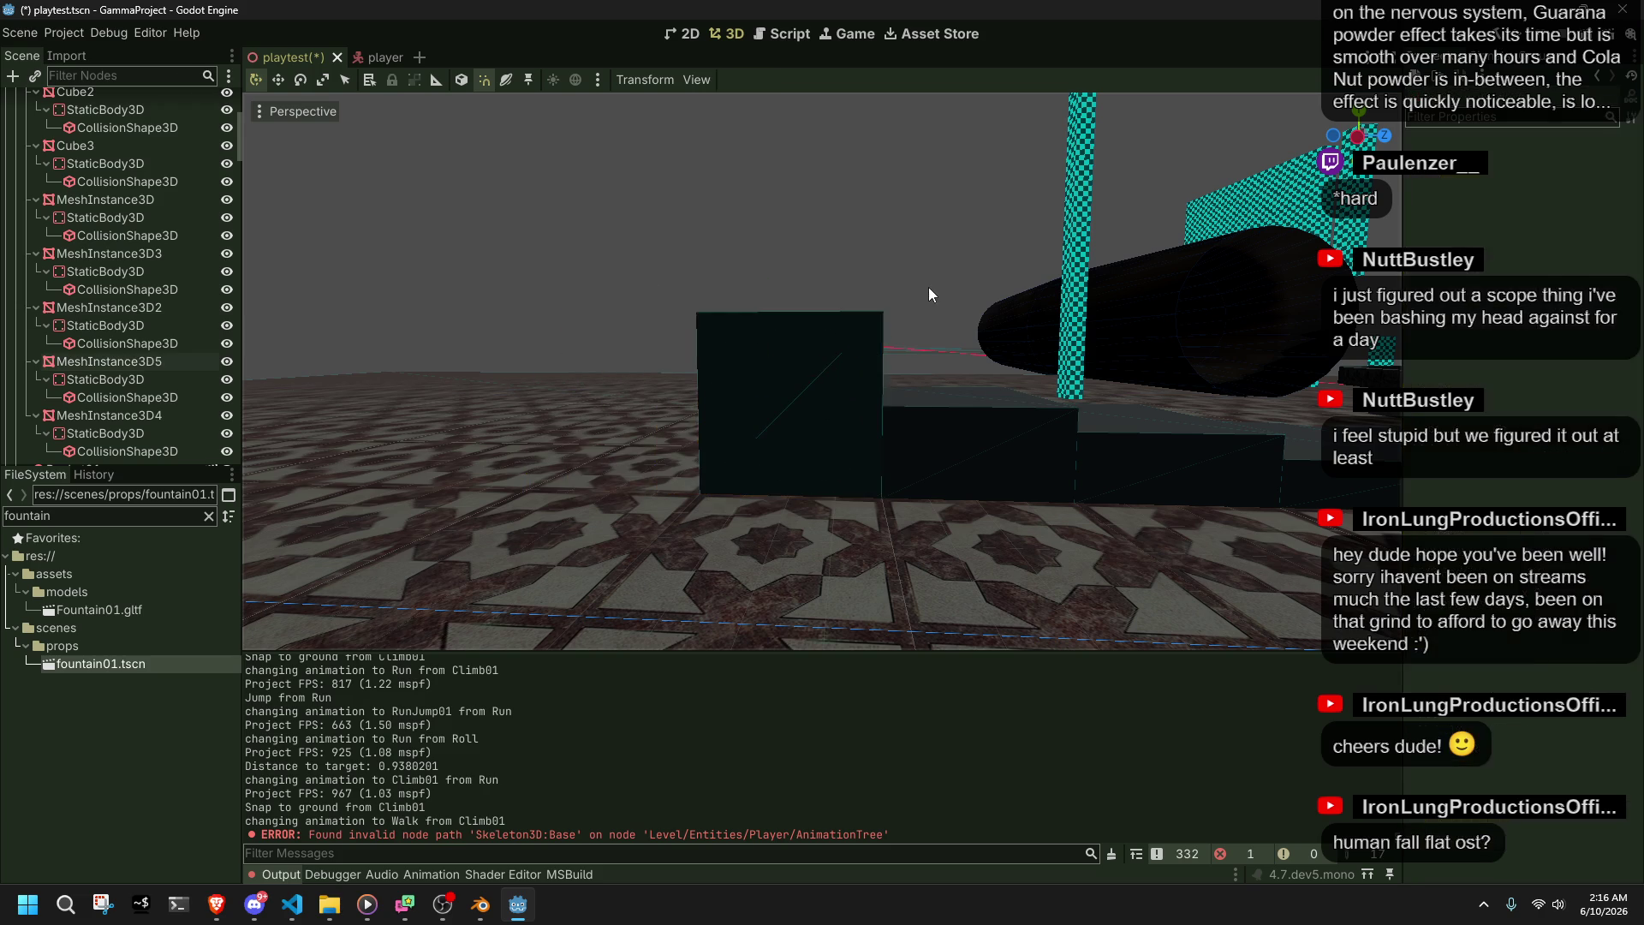
key(ctrl+s)
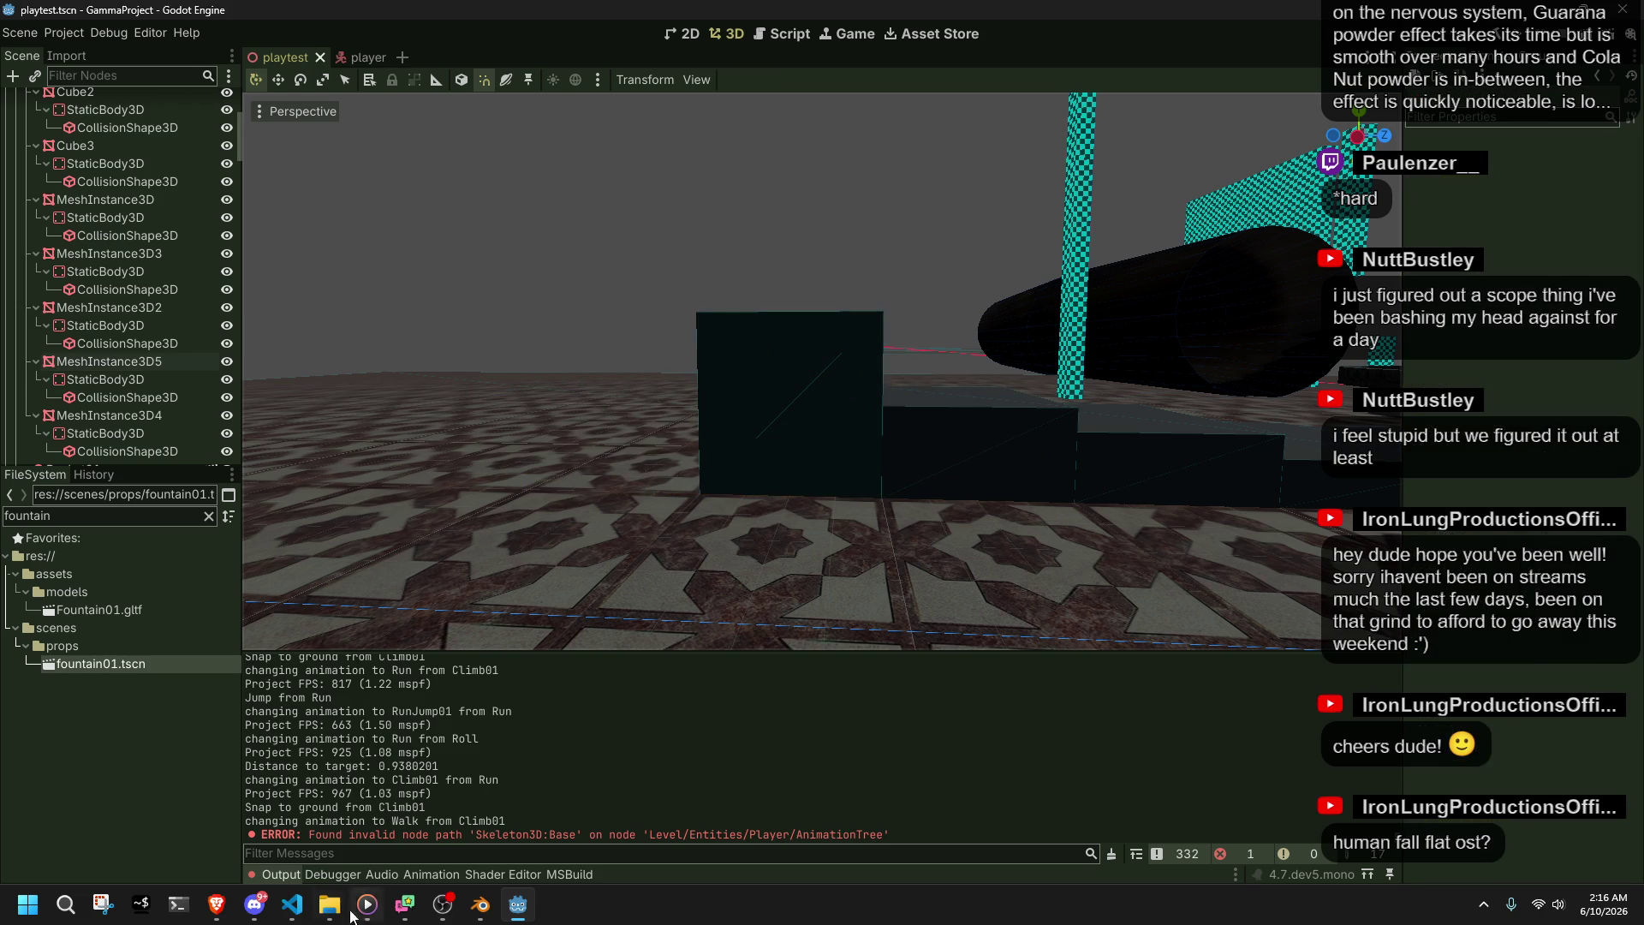
key(alt+Tab)
scroll(878, 735, up, 8)
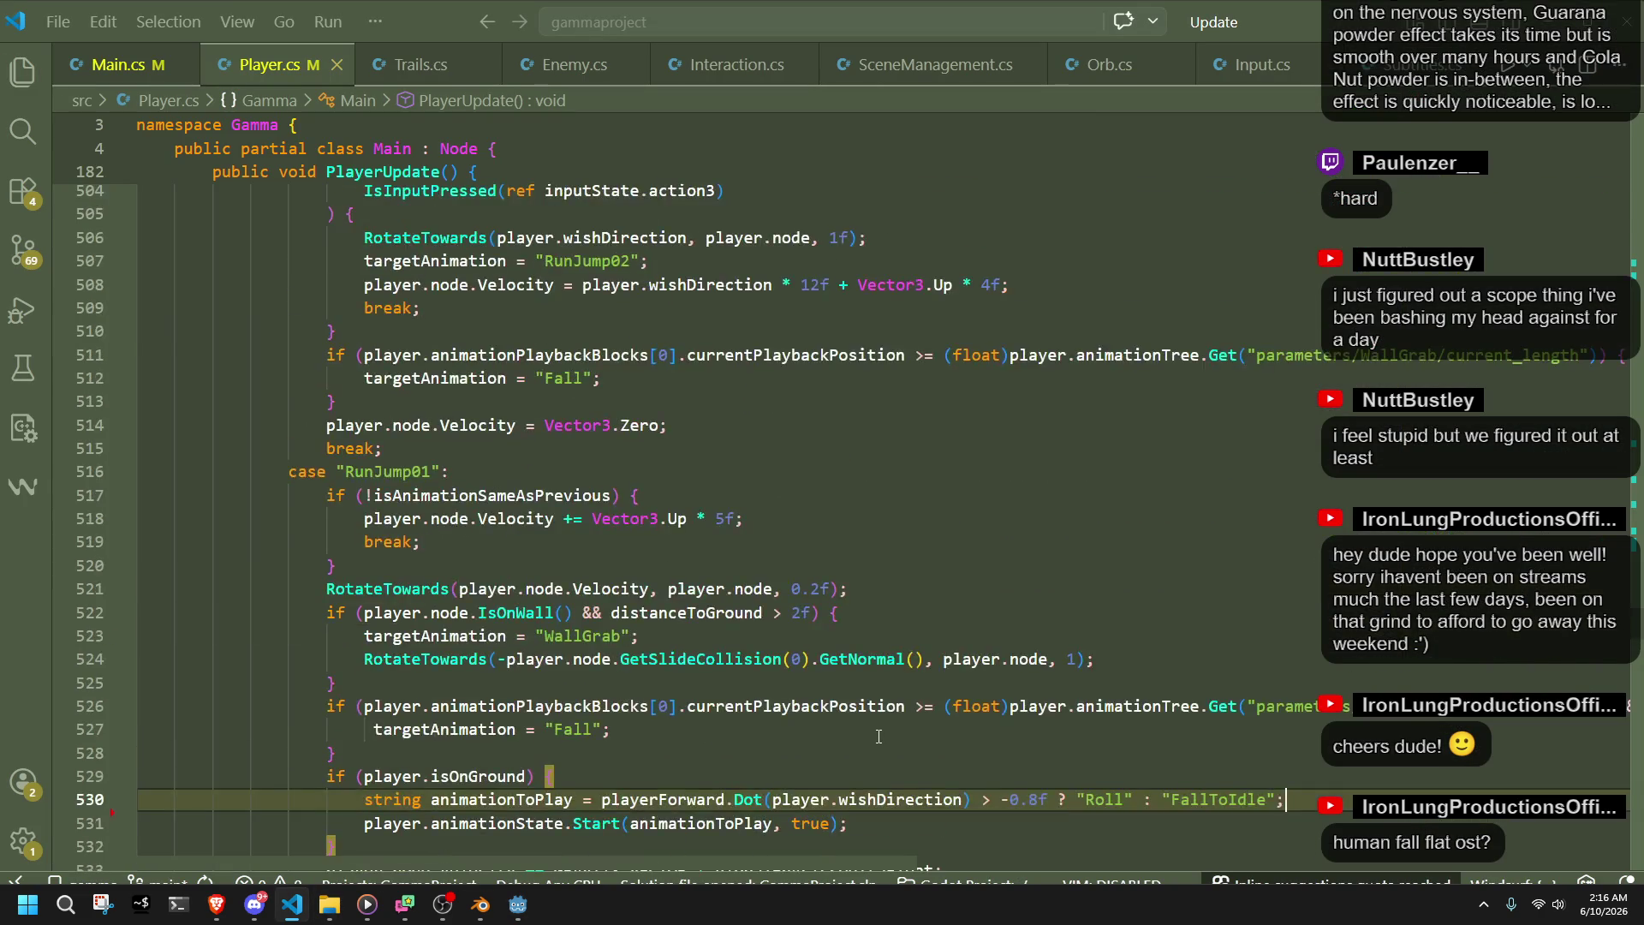
scroll(878, 736, up, 20)
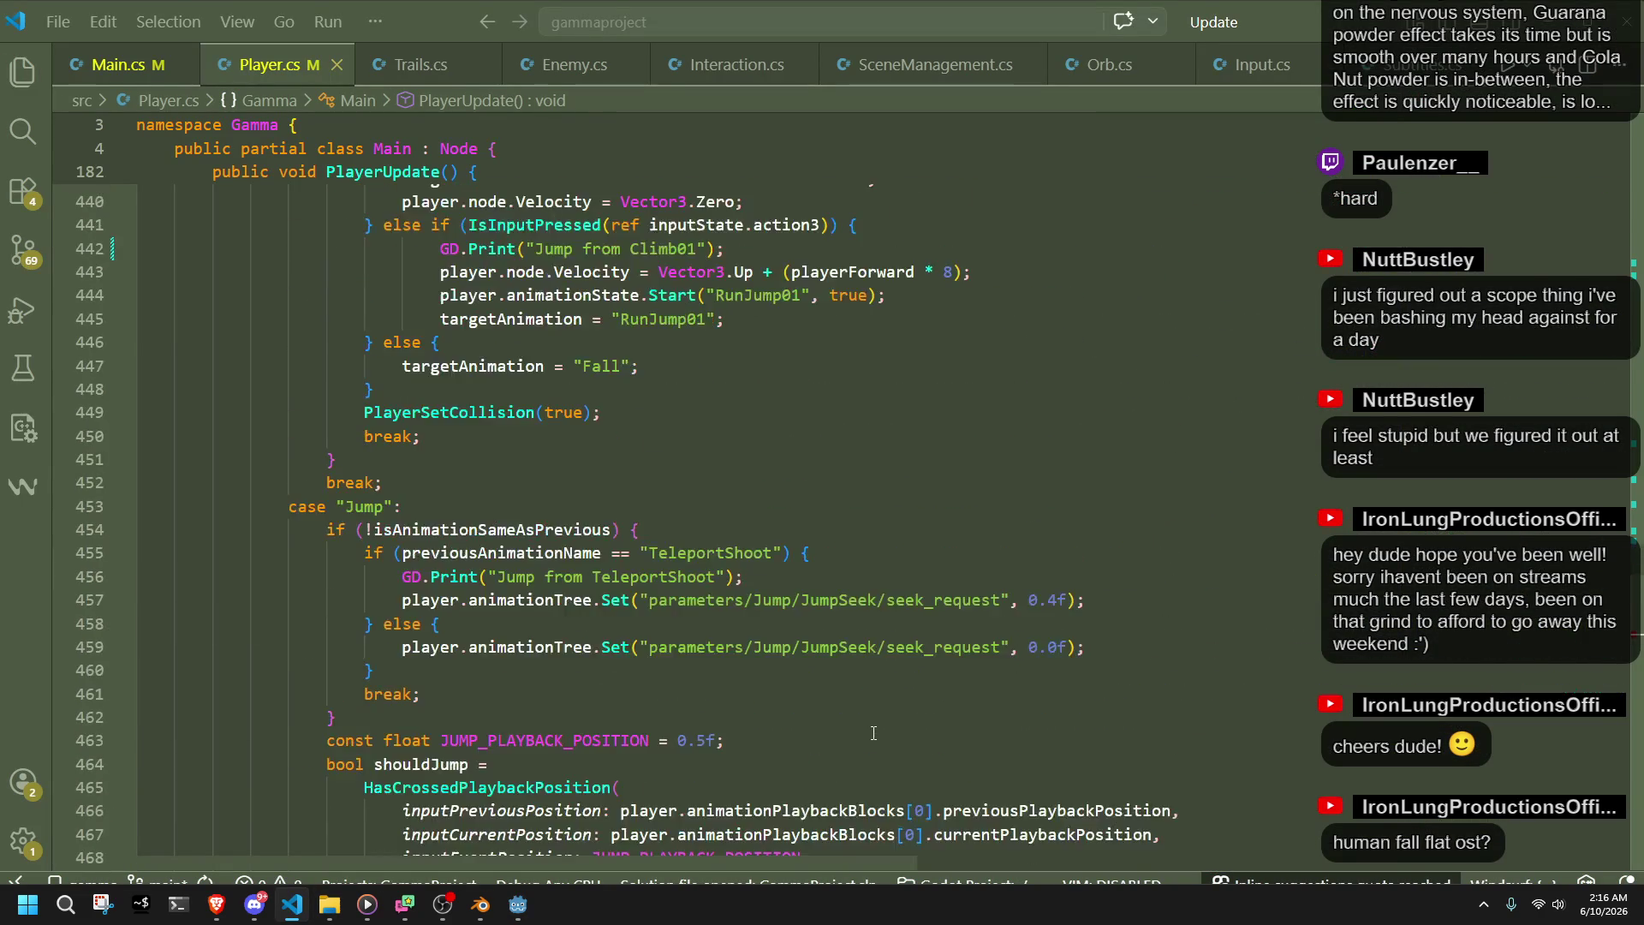
scroll(873, 733, up, 16)
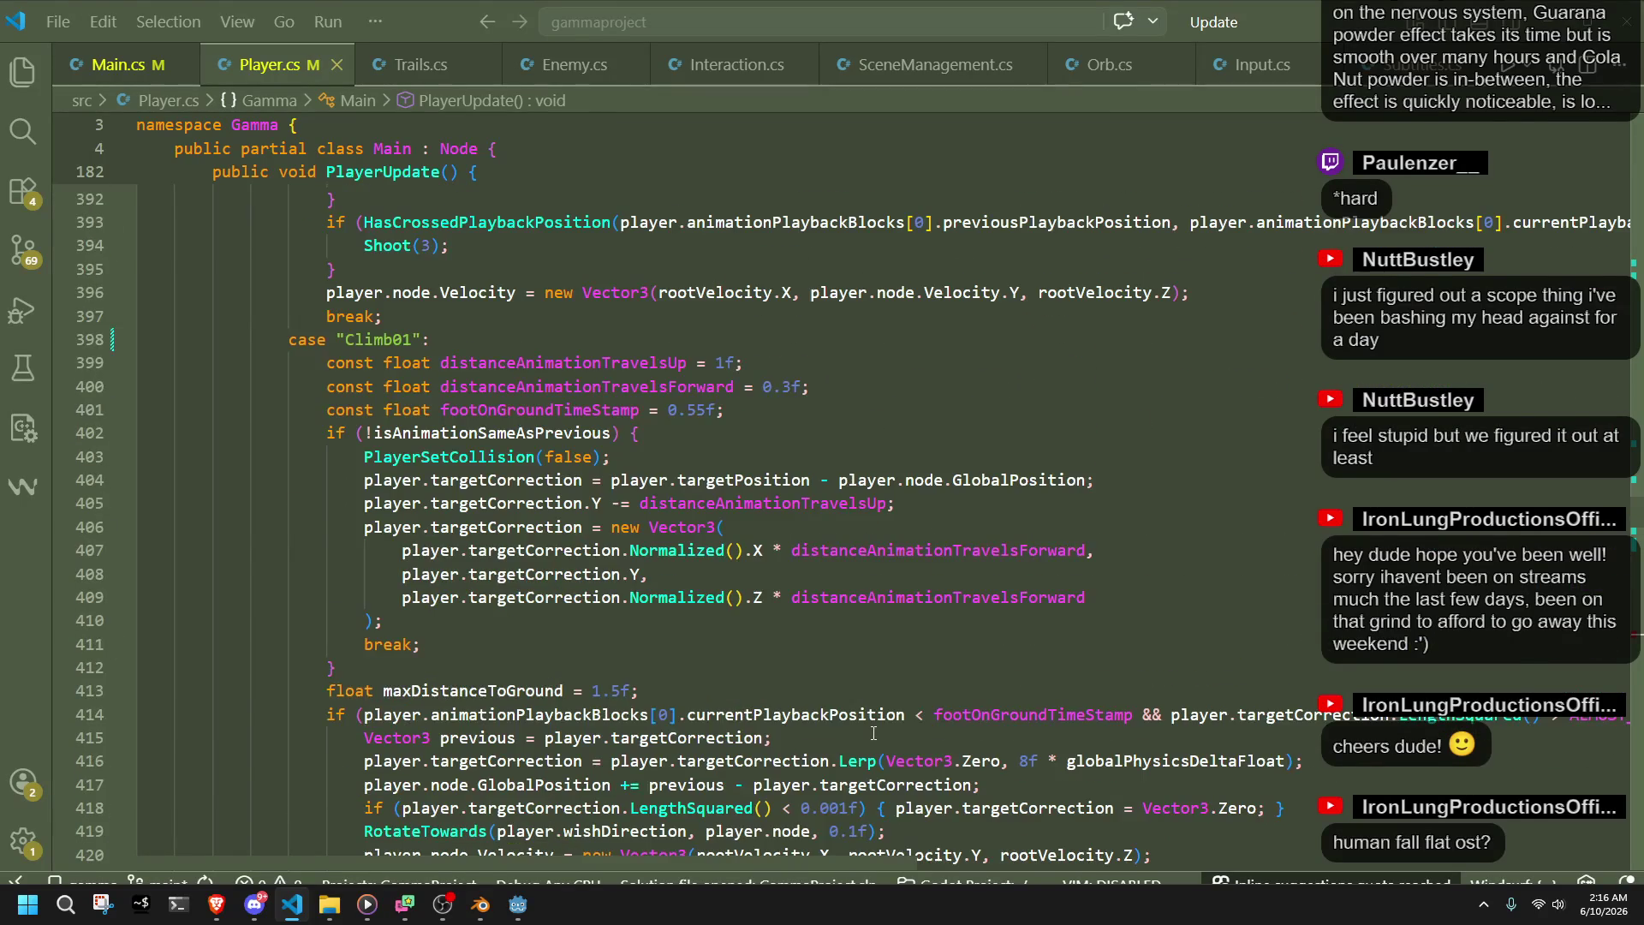
scroll(873, 733, up, 2)
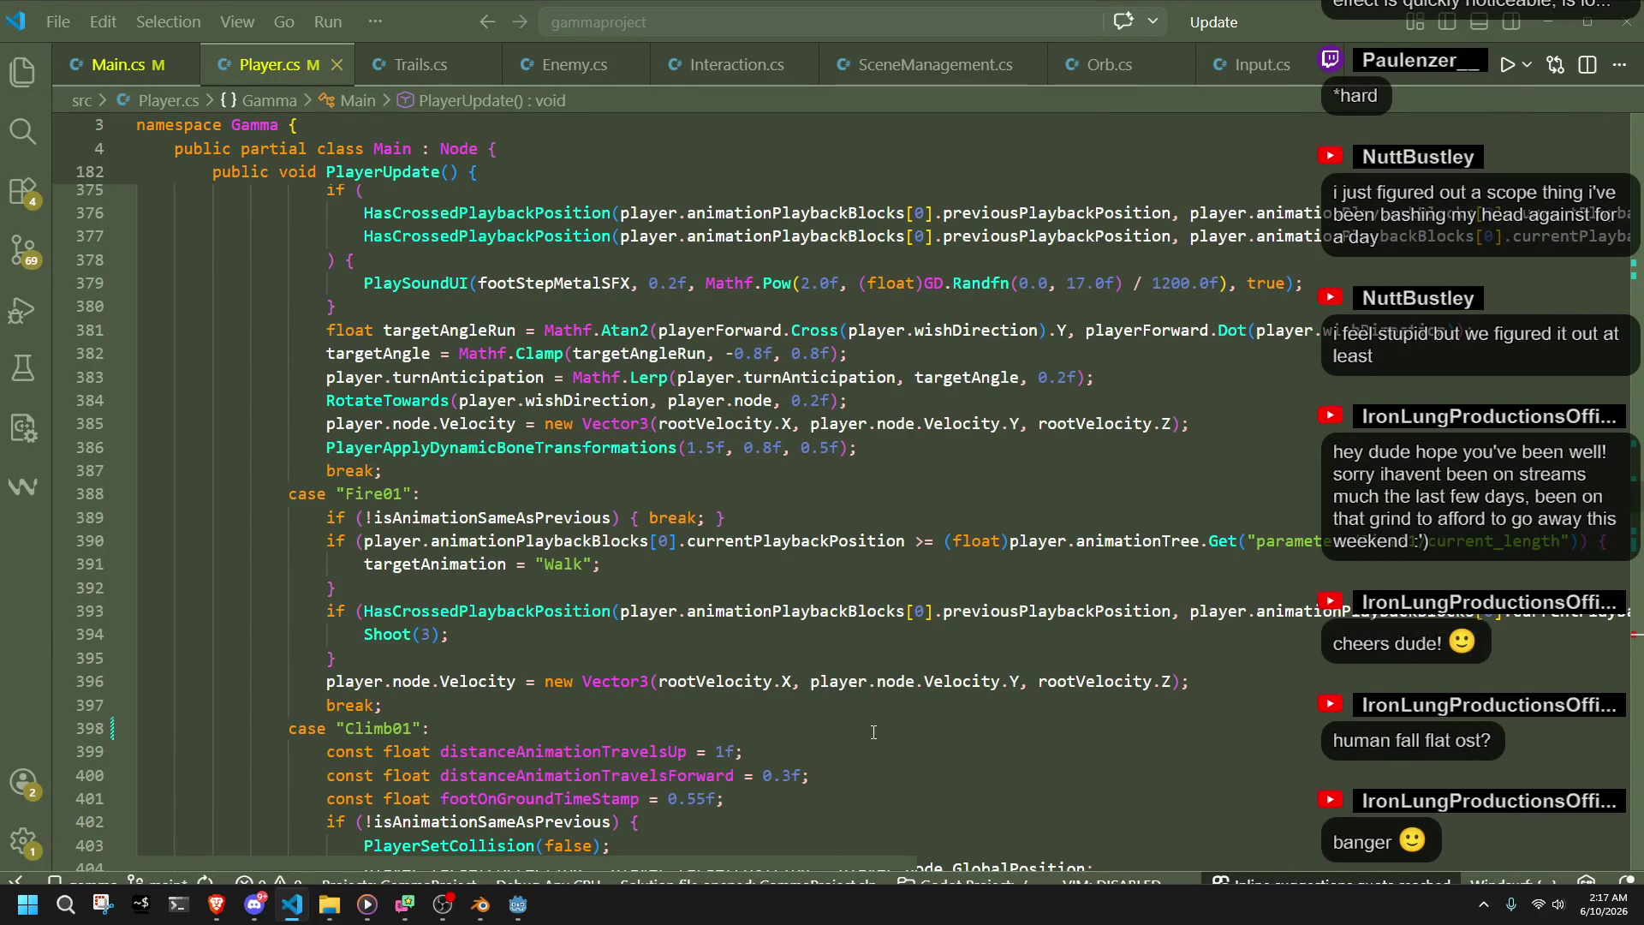
scroll(874, 732, up, 10)
scroll(891, 742, up, 9)
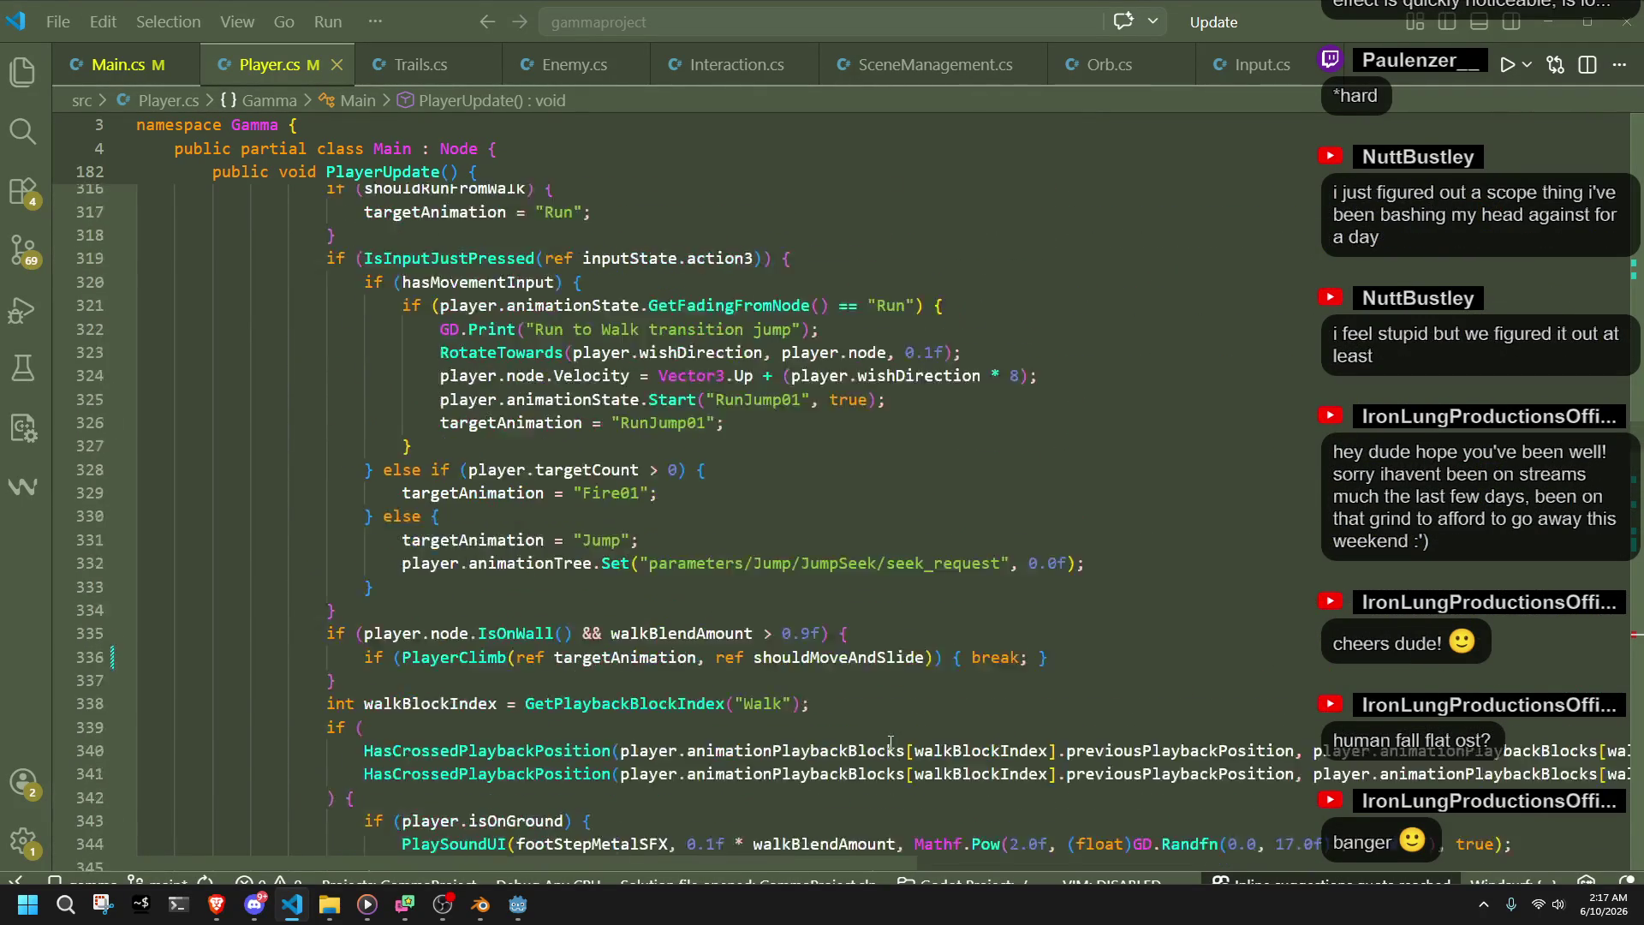
scroll(891, 742, up, 7)
scroll(891, 742, up, 10)
scroll(891, 741, up, 15)
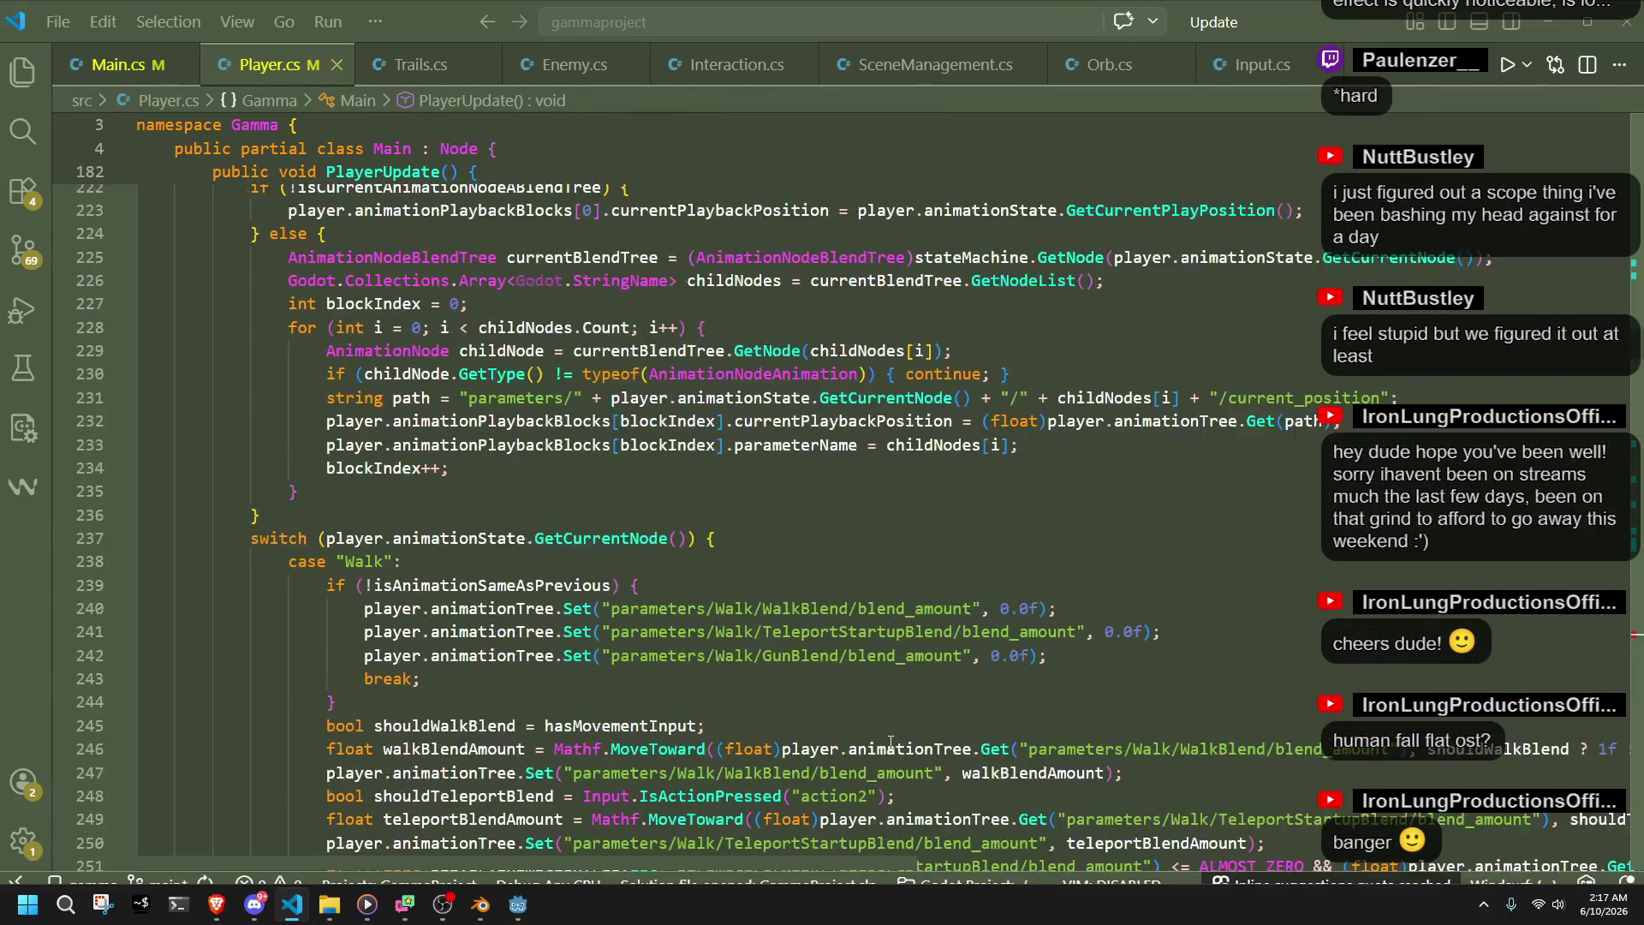
scroll(890, 742, up, 3)
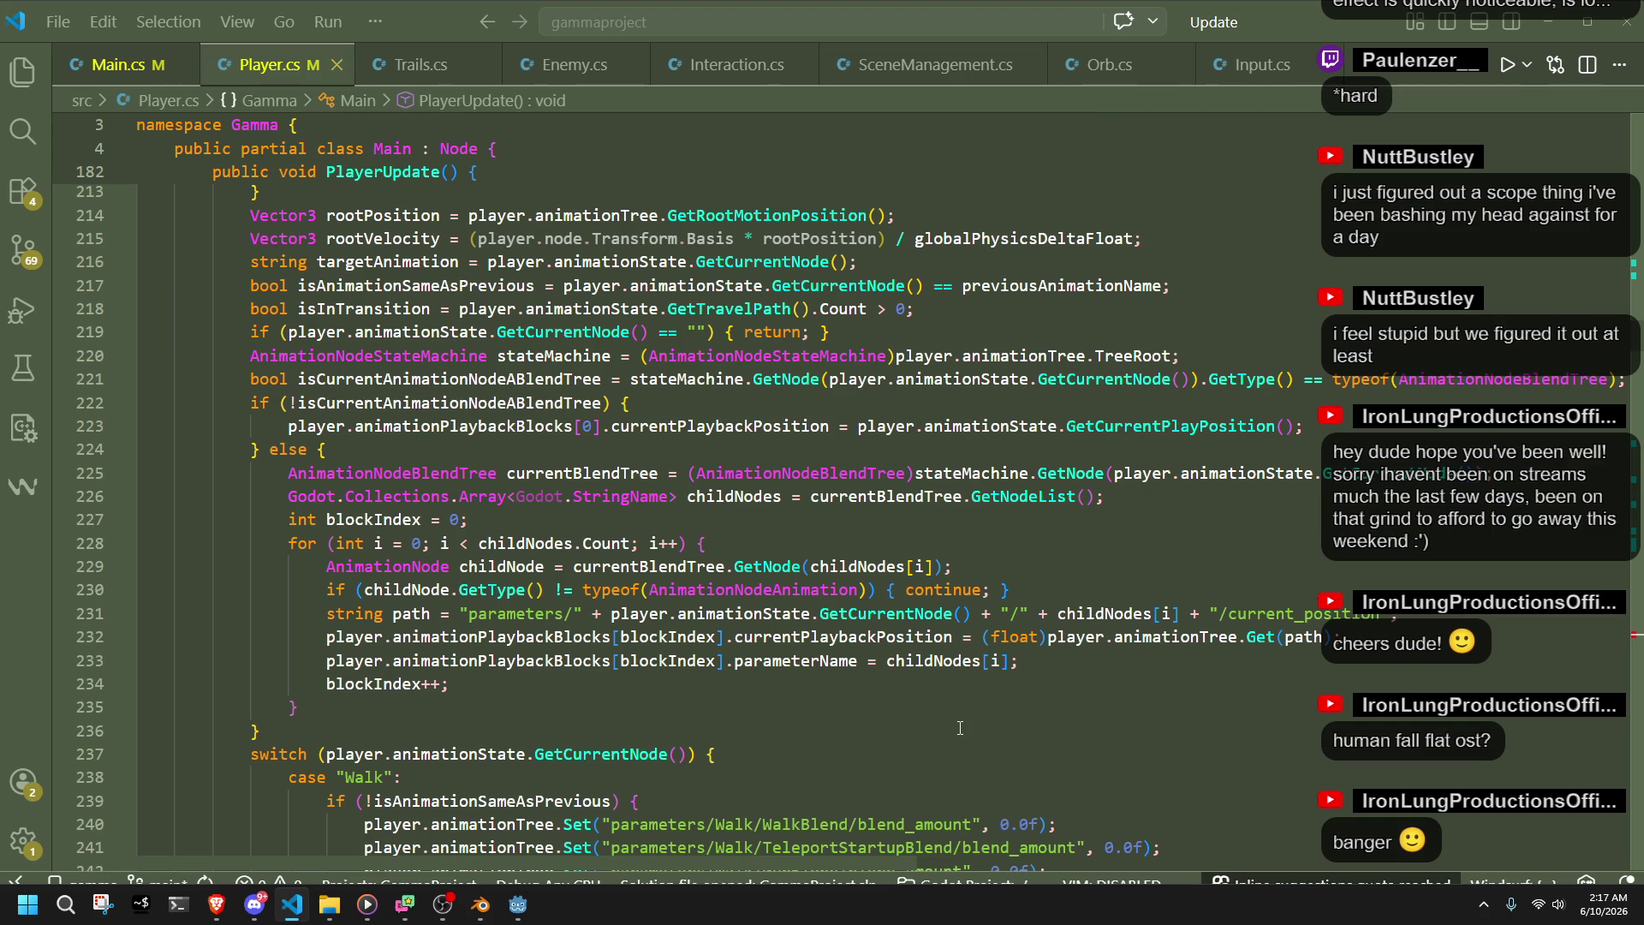
scroll(960, 728, up, 9)
scroll(977, 730, down, 8)
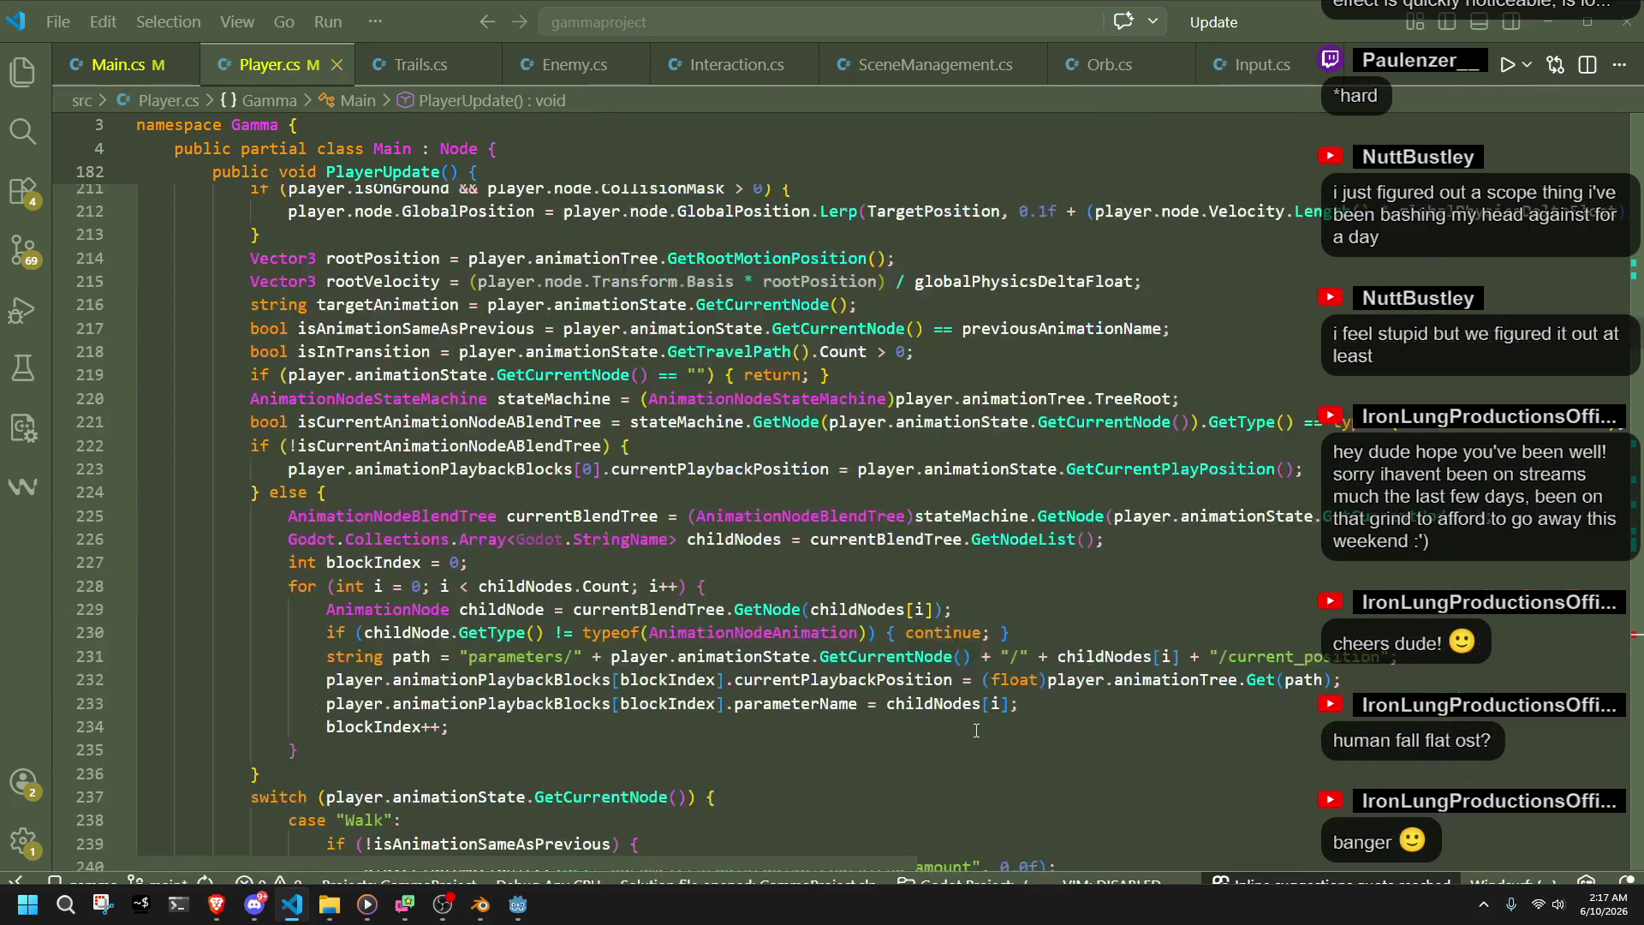
click(940, 731)
key(Down)
key(Down)
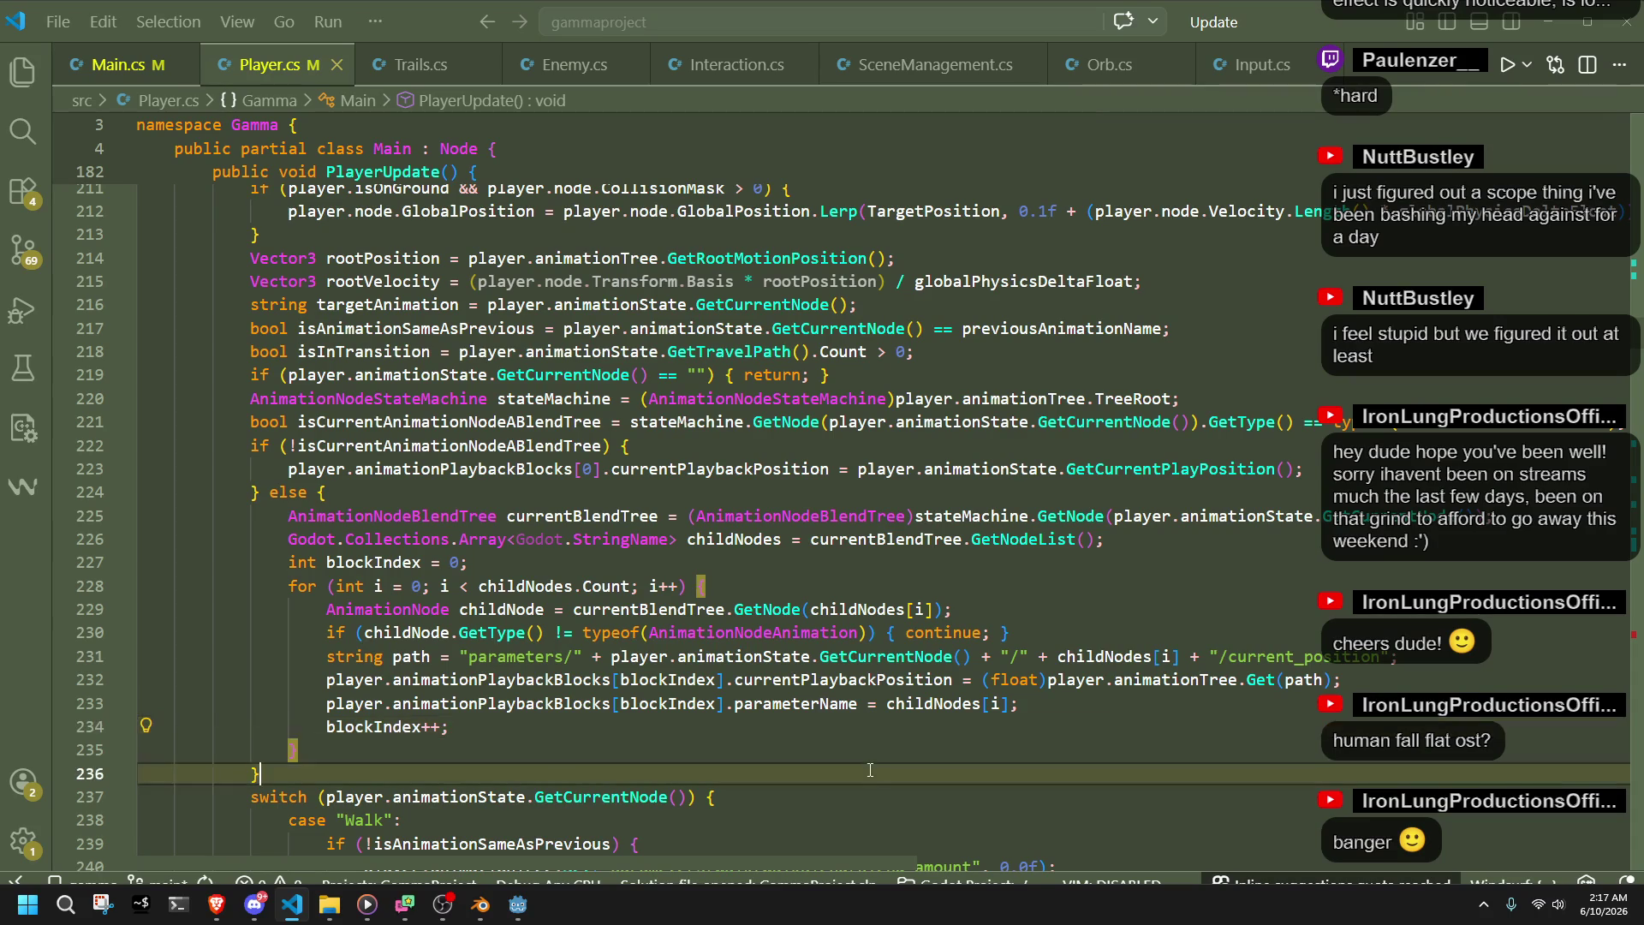
key(Up)
key(Up)
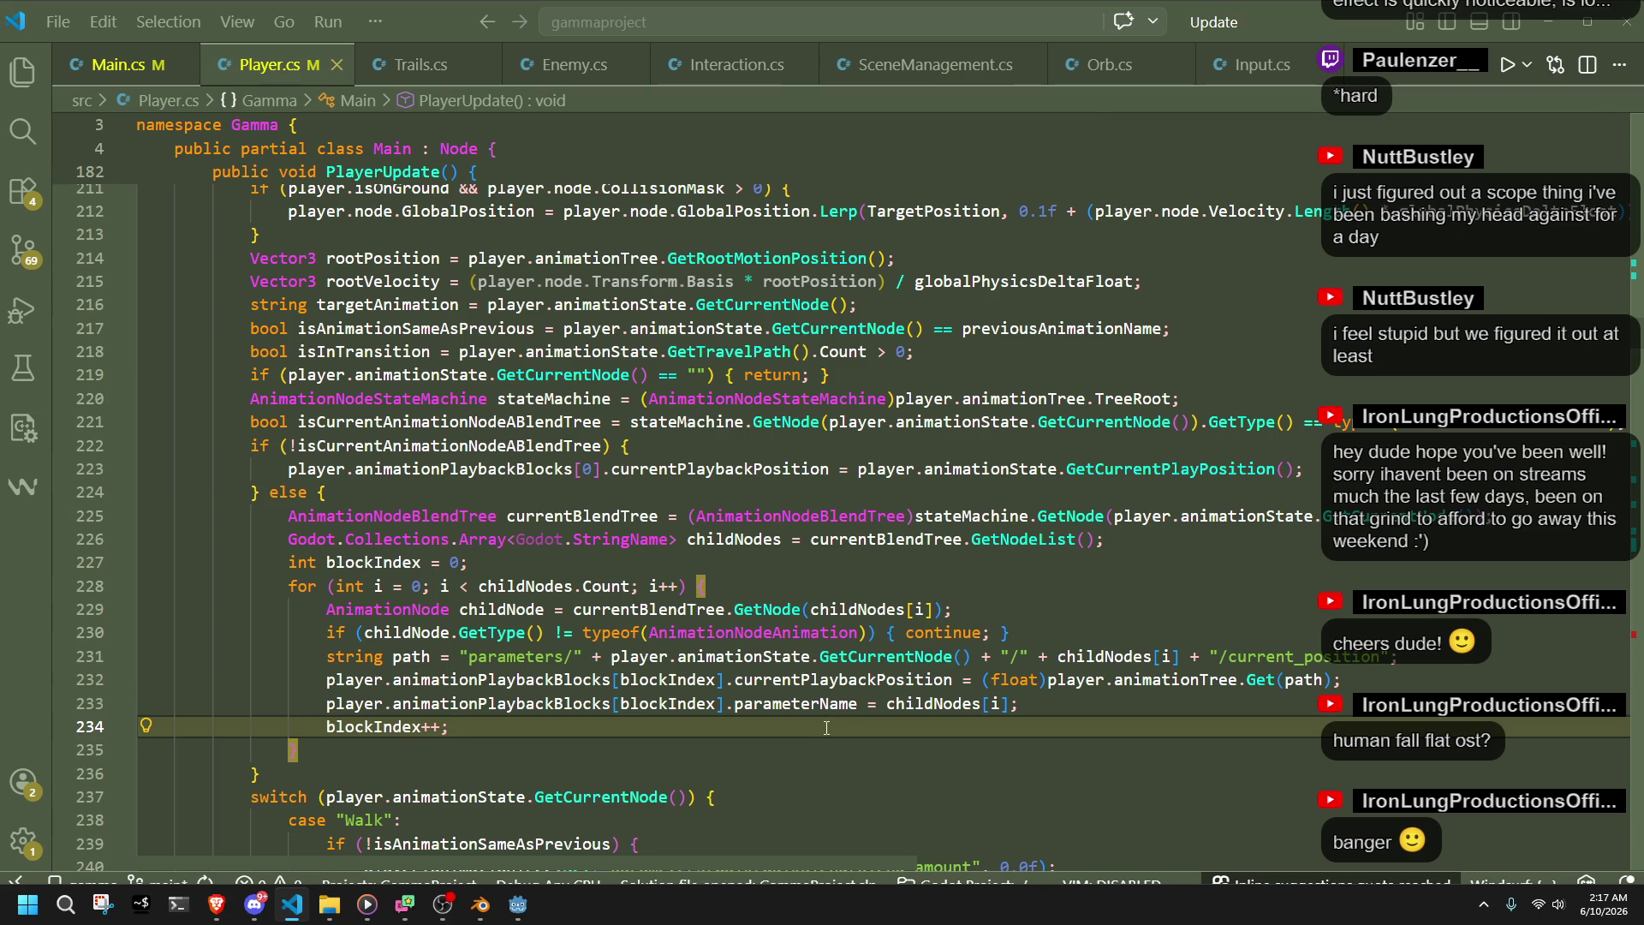
click(1064, 704)
click(1025, 755)
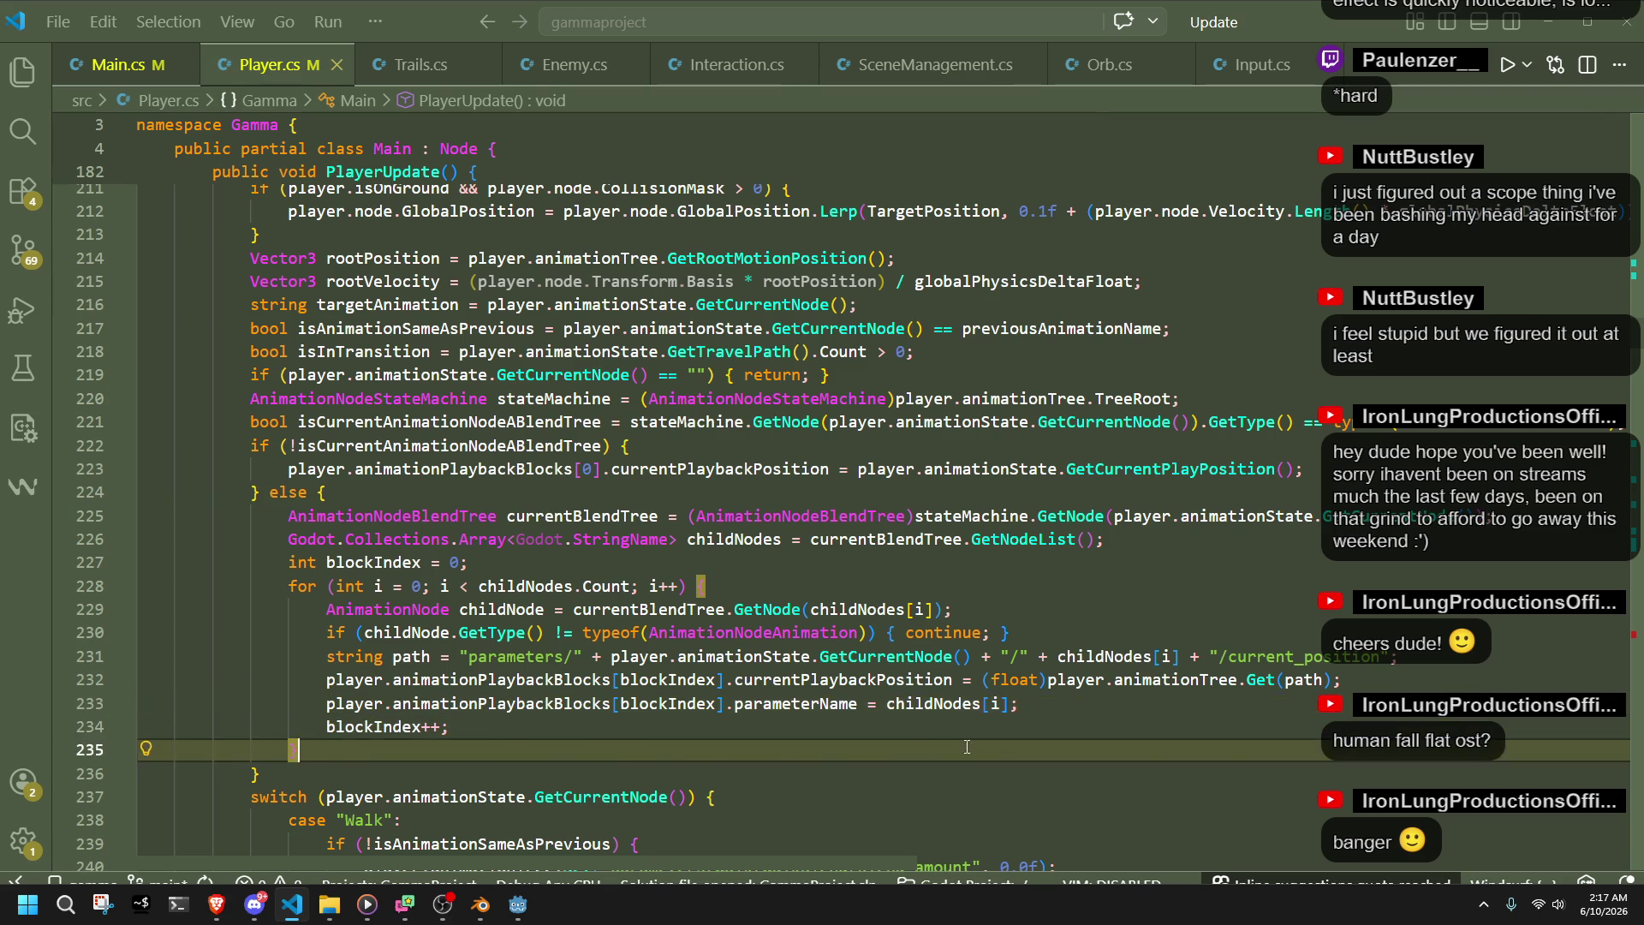
scroll(899, 768, up, 10)
scroll(774, 775, up, 4)
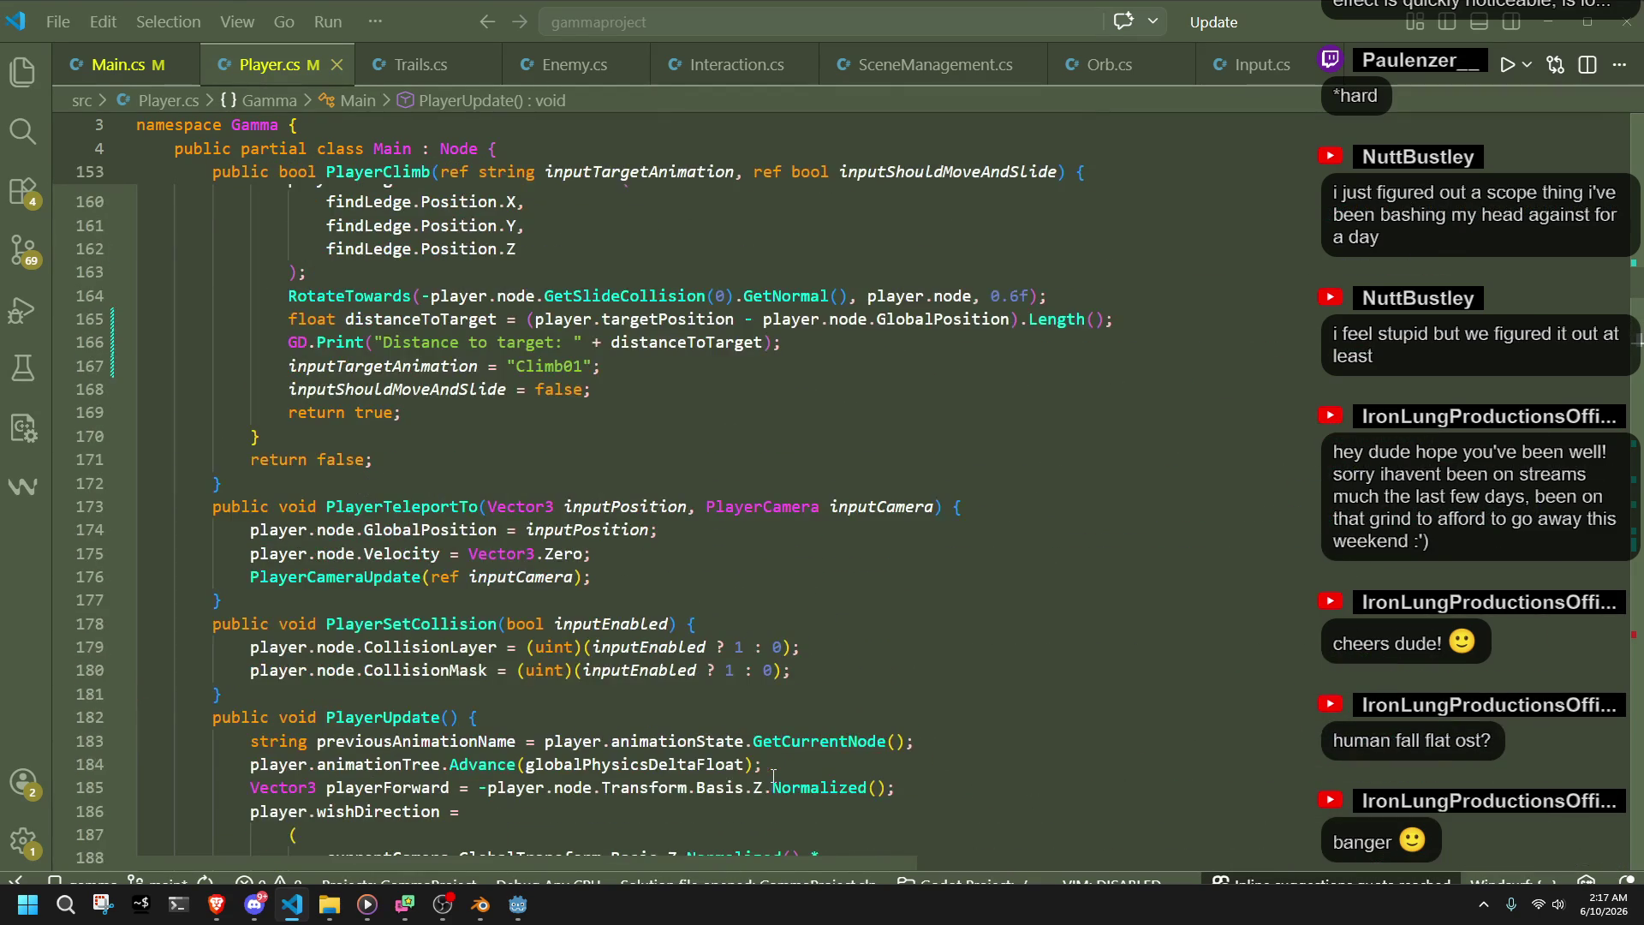
double_click(416, 626)
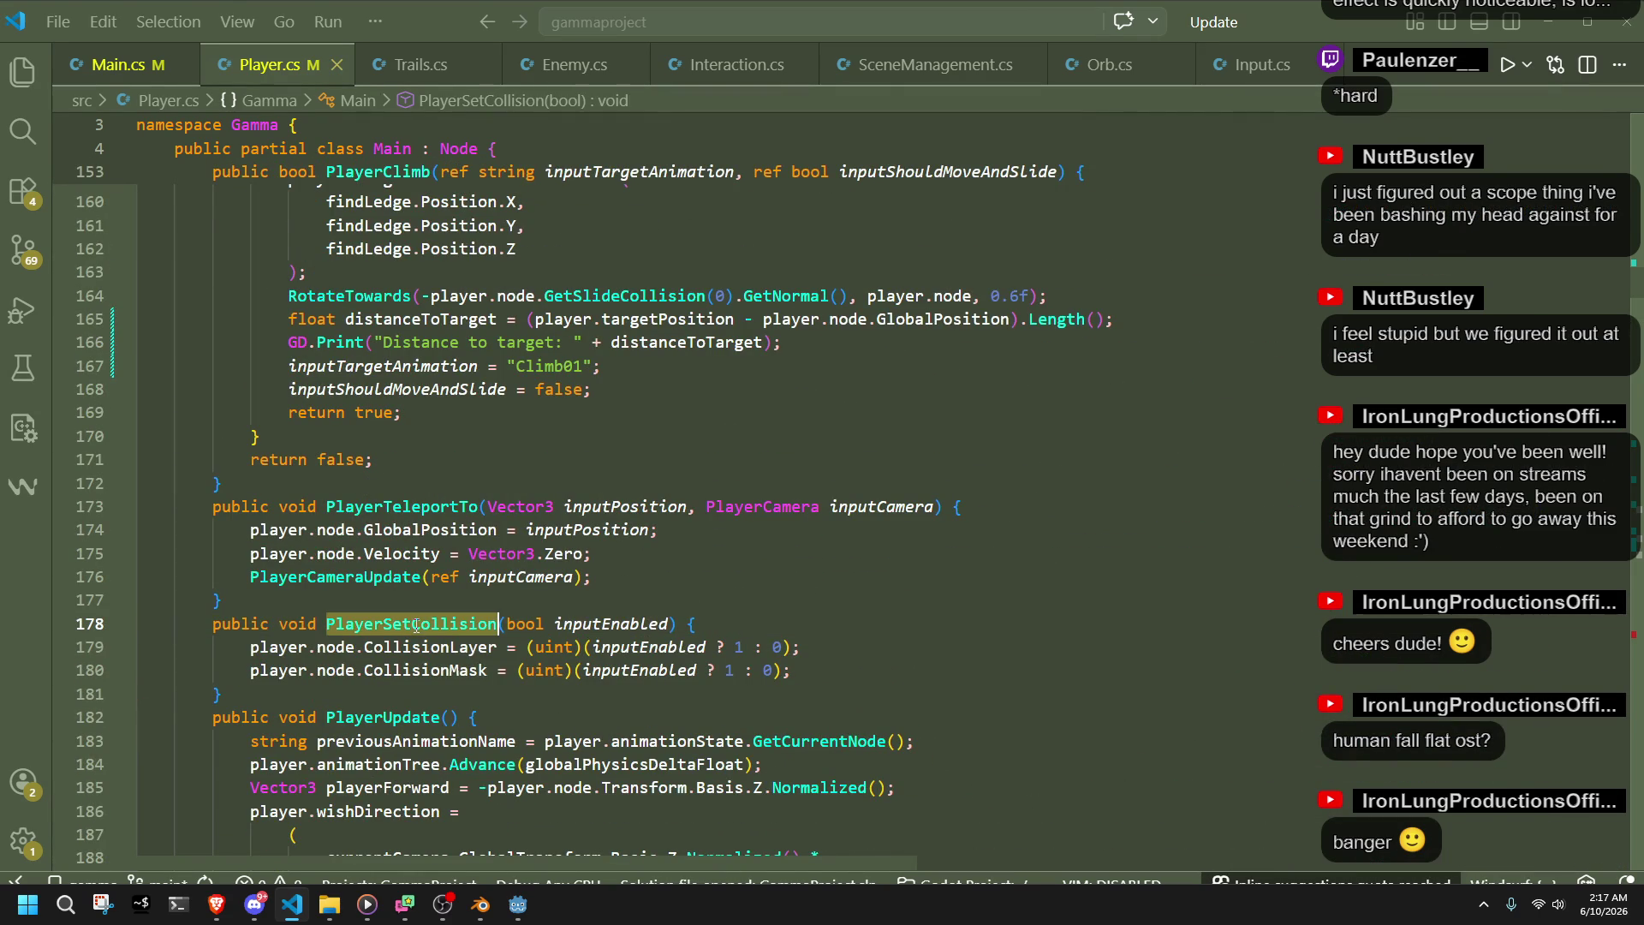
double_click(404, 717)
scroll(802, 729, up, 4)
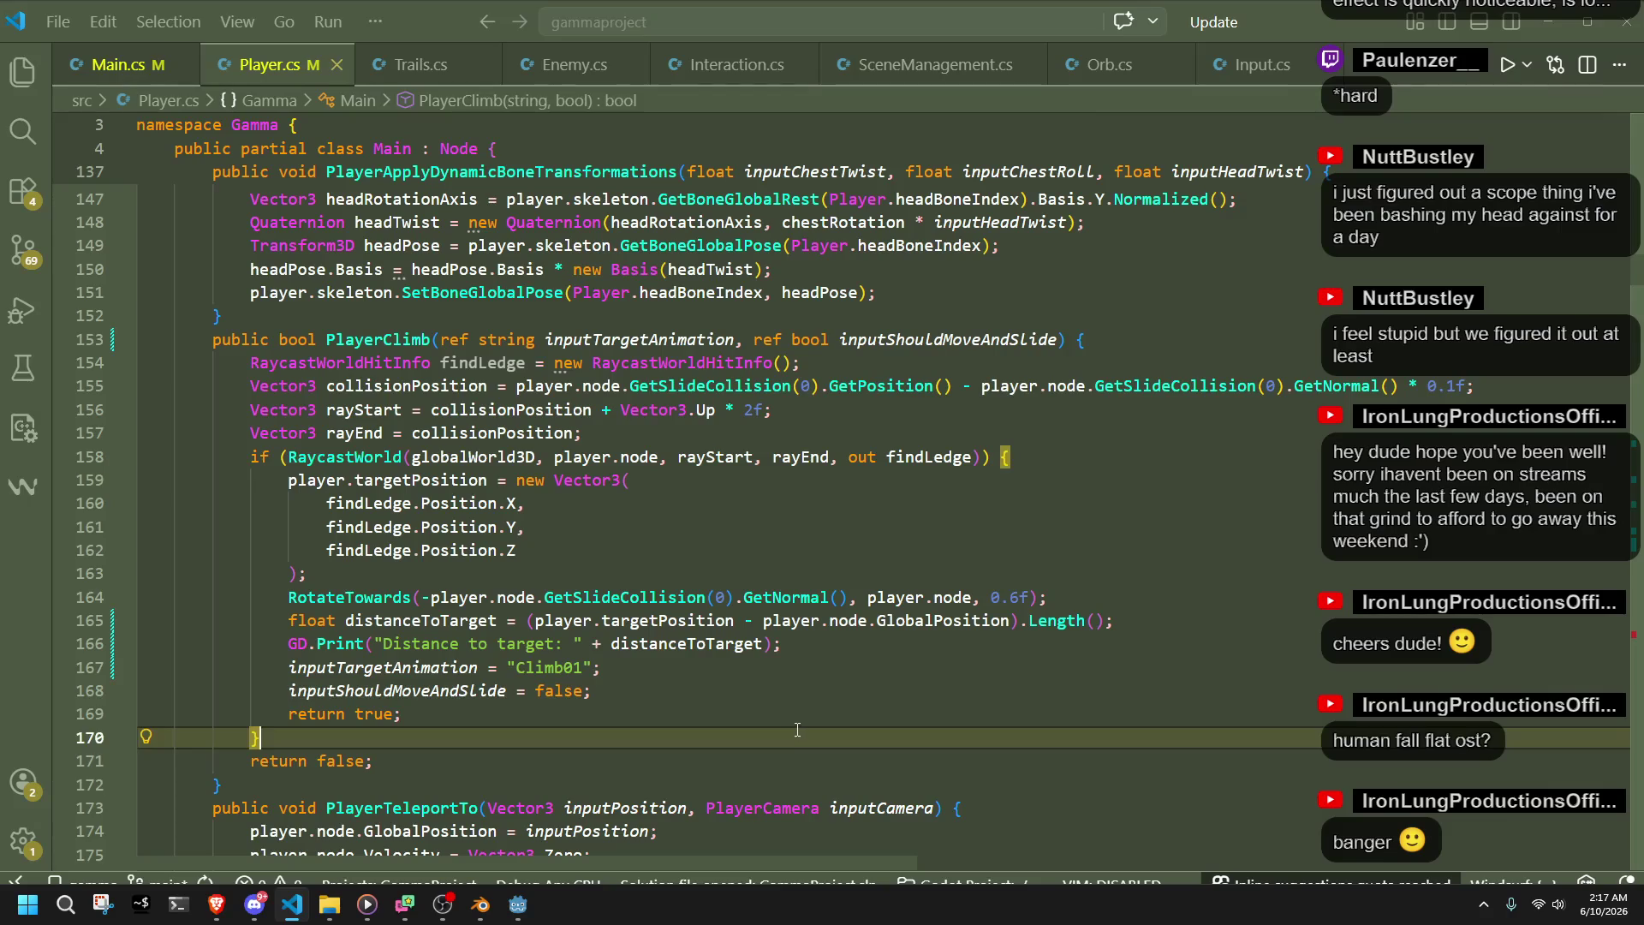
click(765, 709)
key(Down)
key(Down)
key(Down)
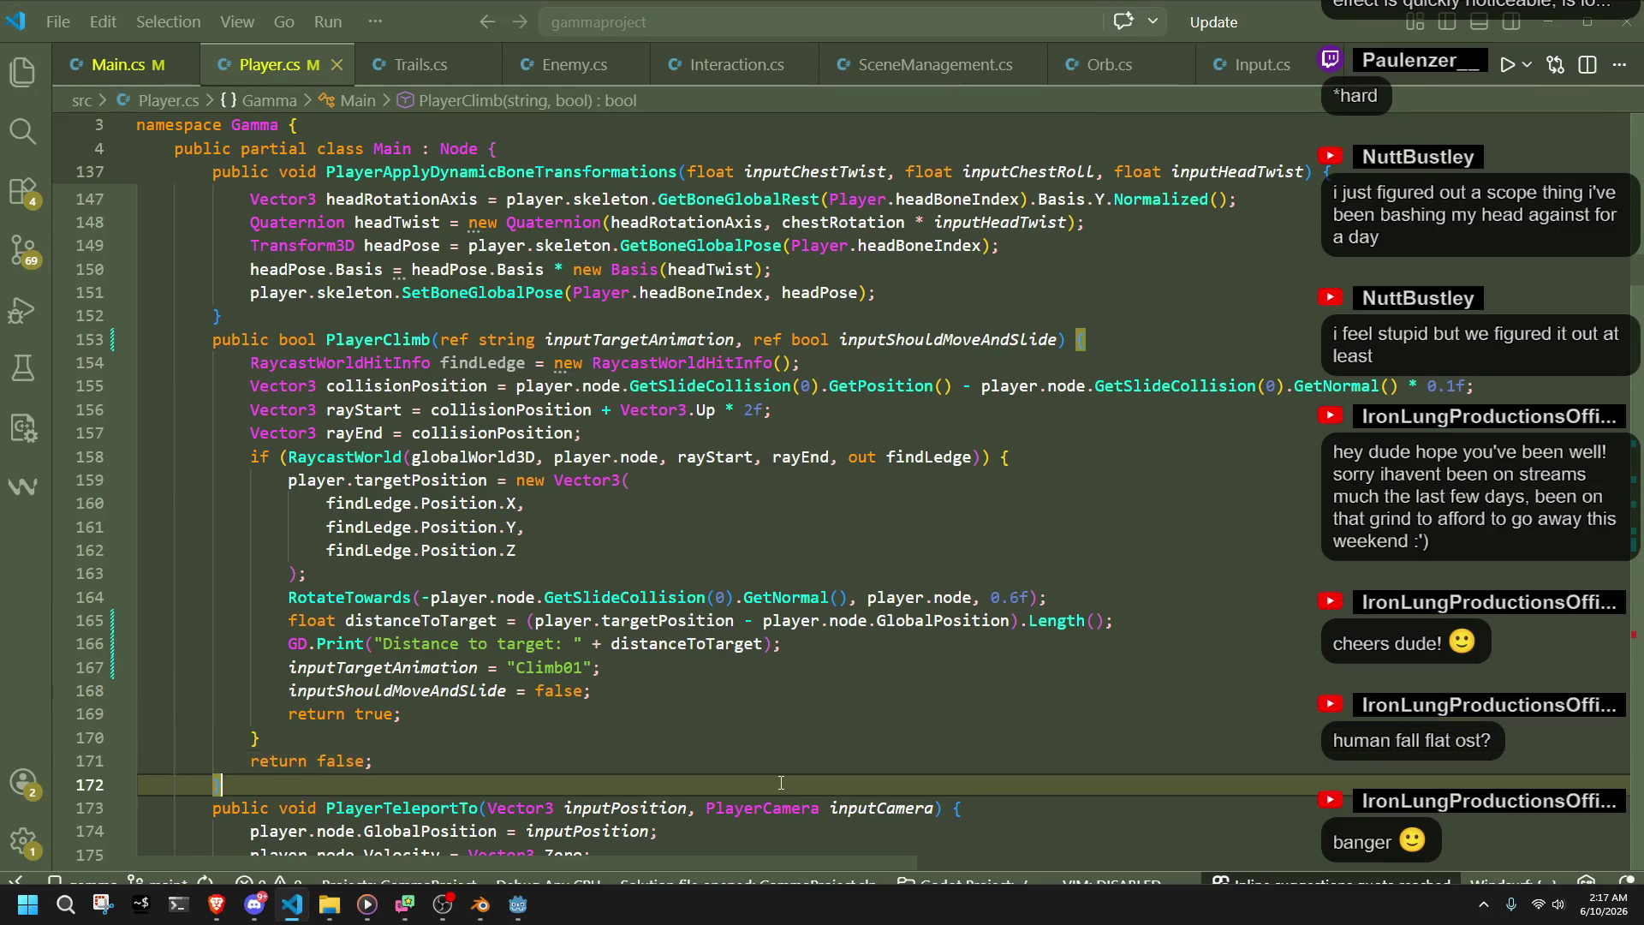
key(Up)
click(698, 714)
click(675, 689)
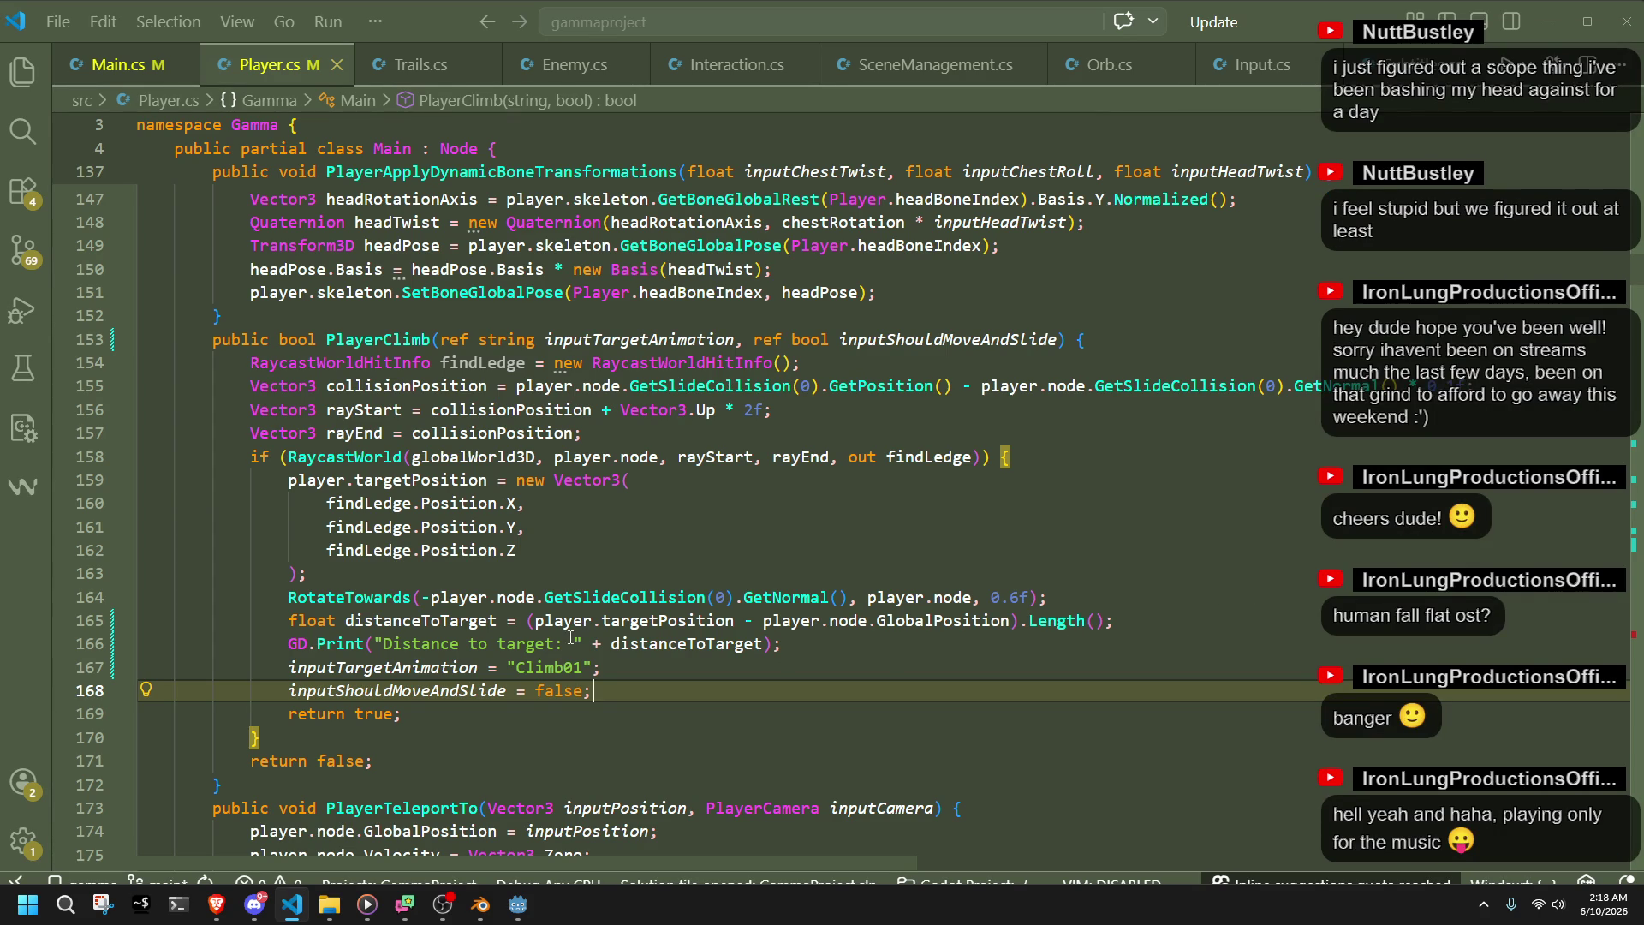
click(582, 524)
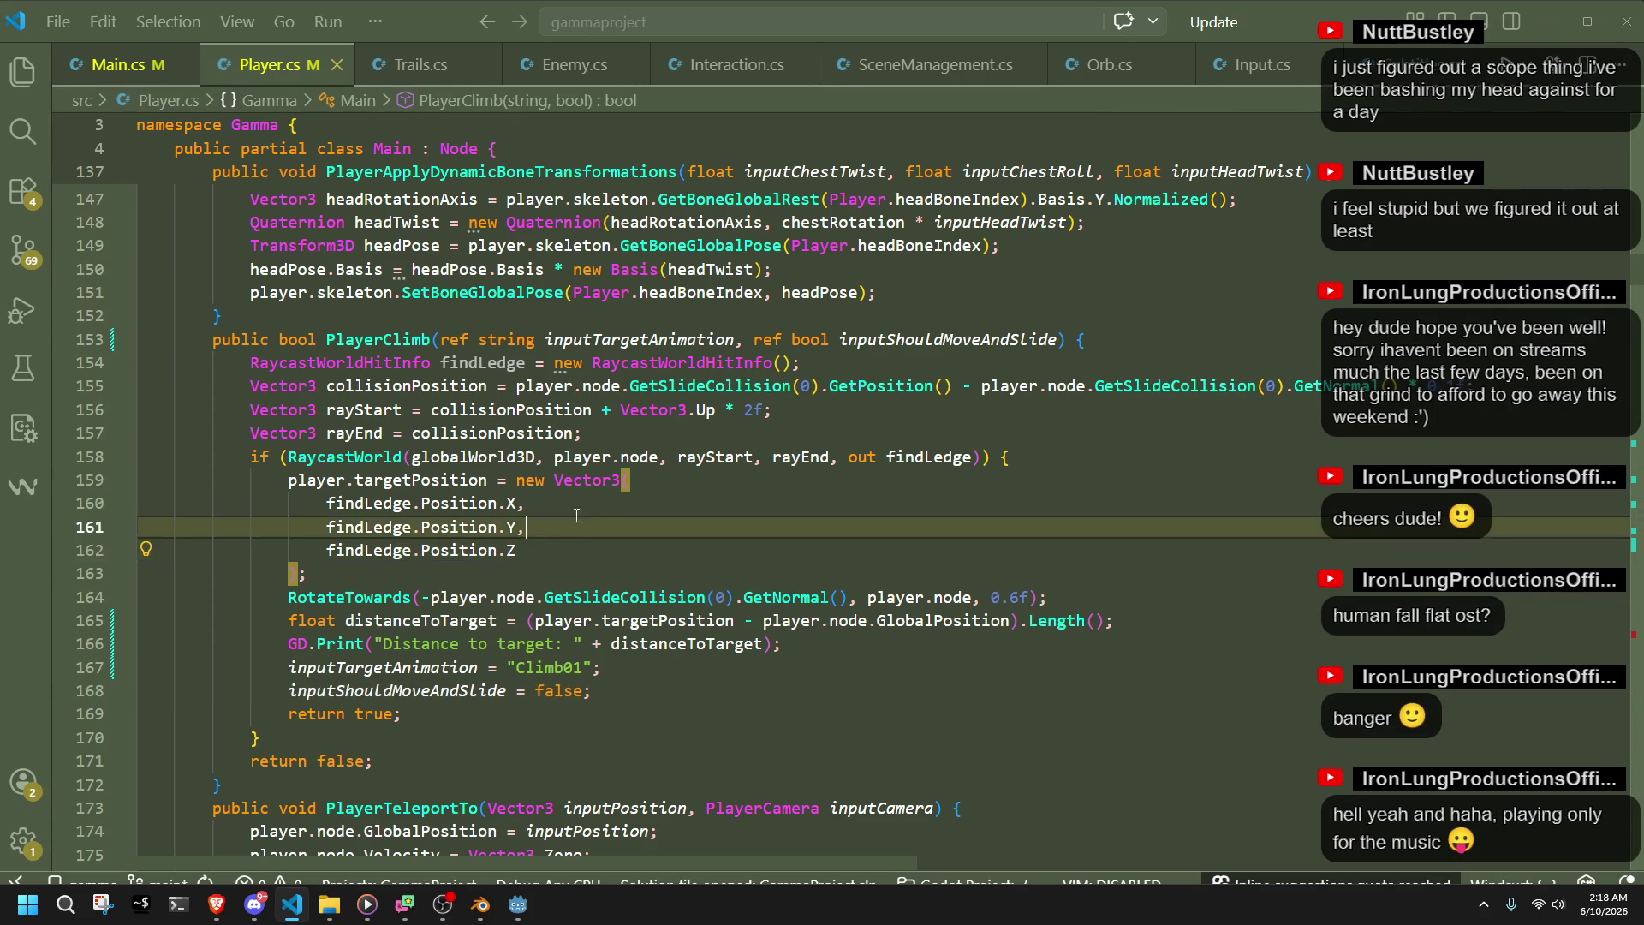
click(716, 558)
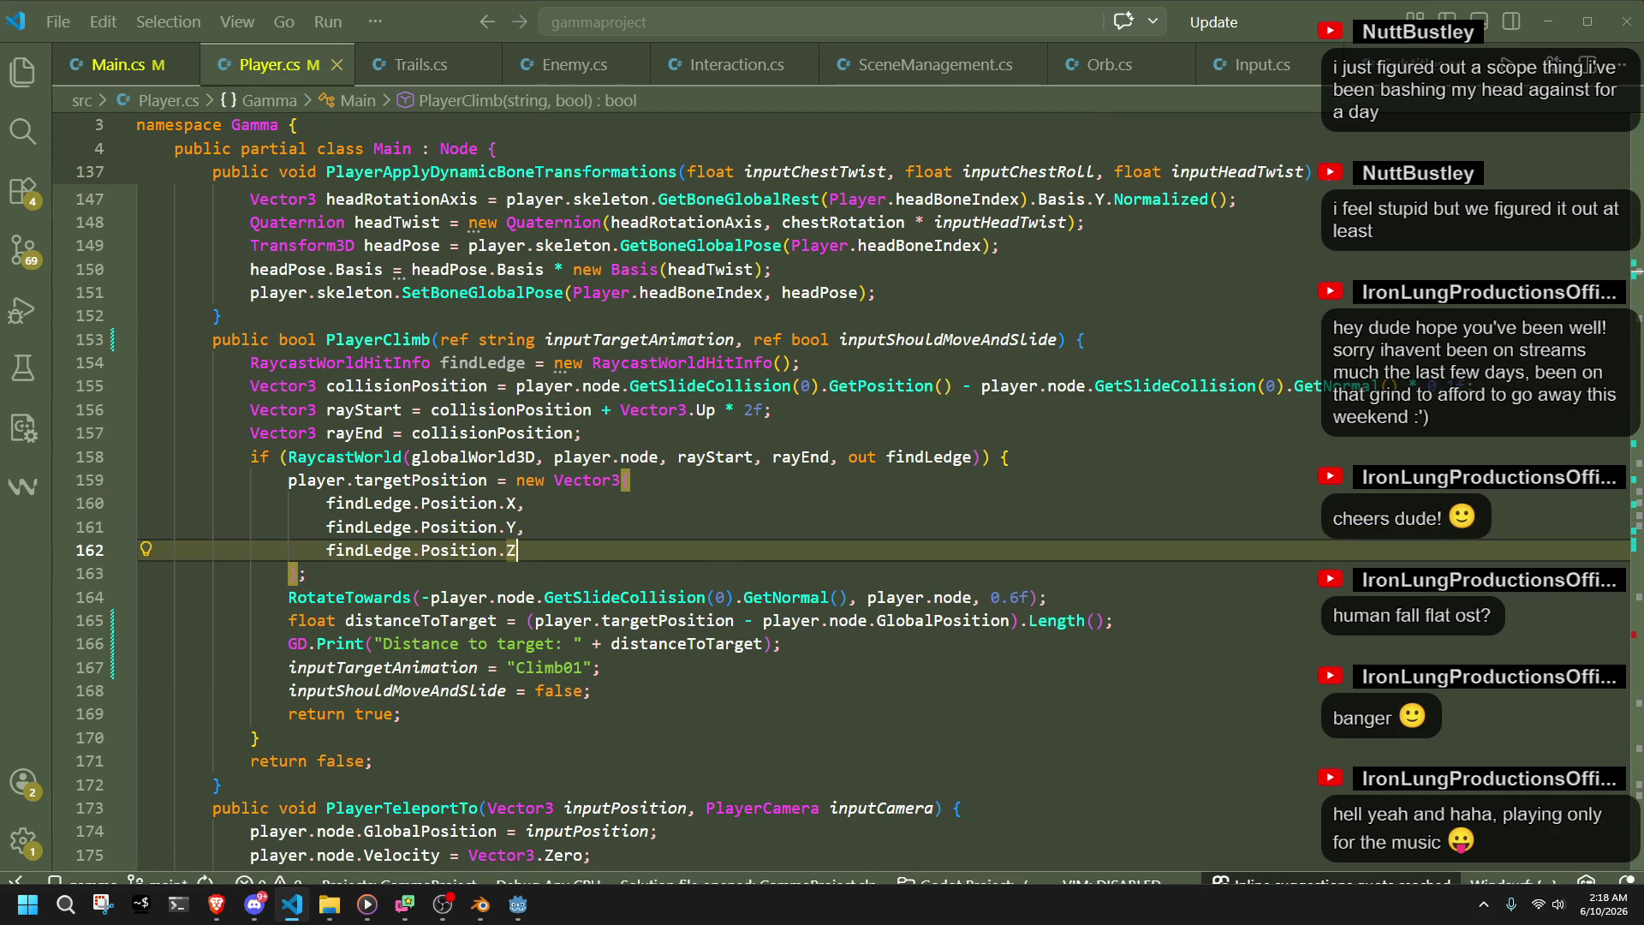
key(alt+Tab)
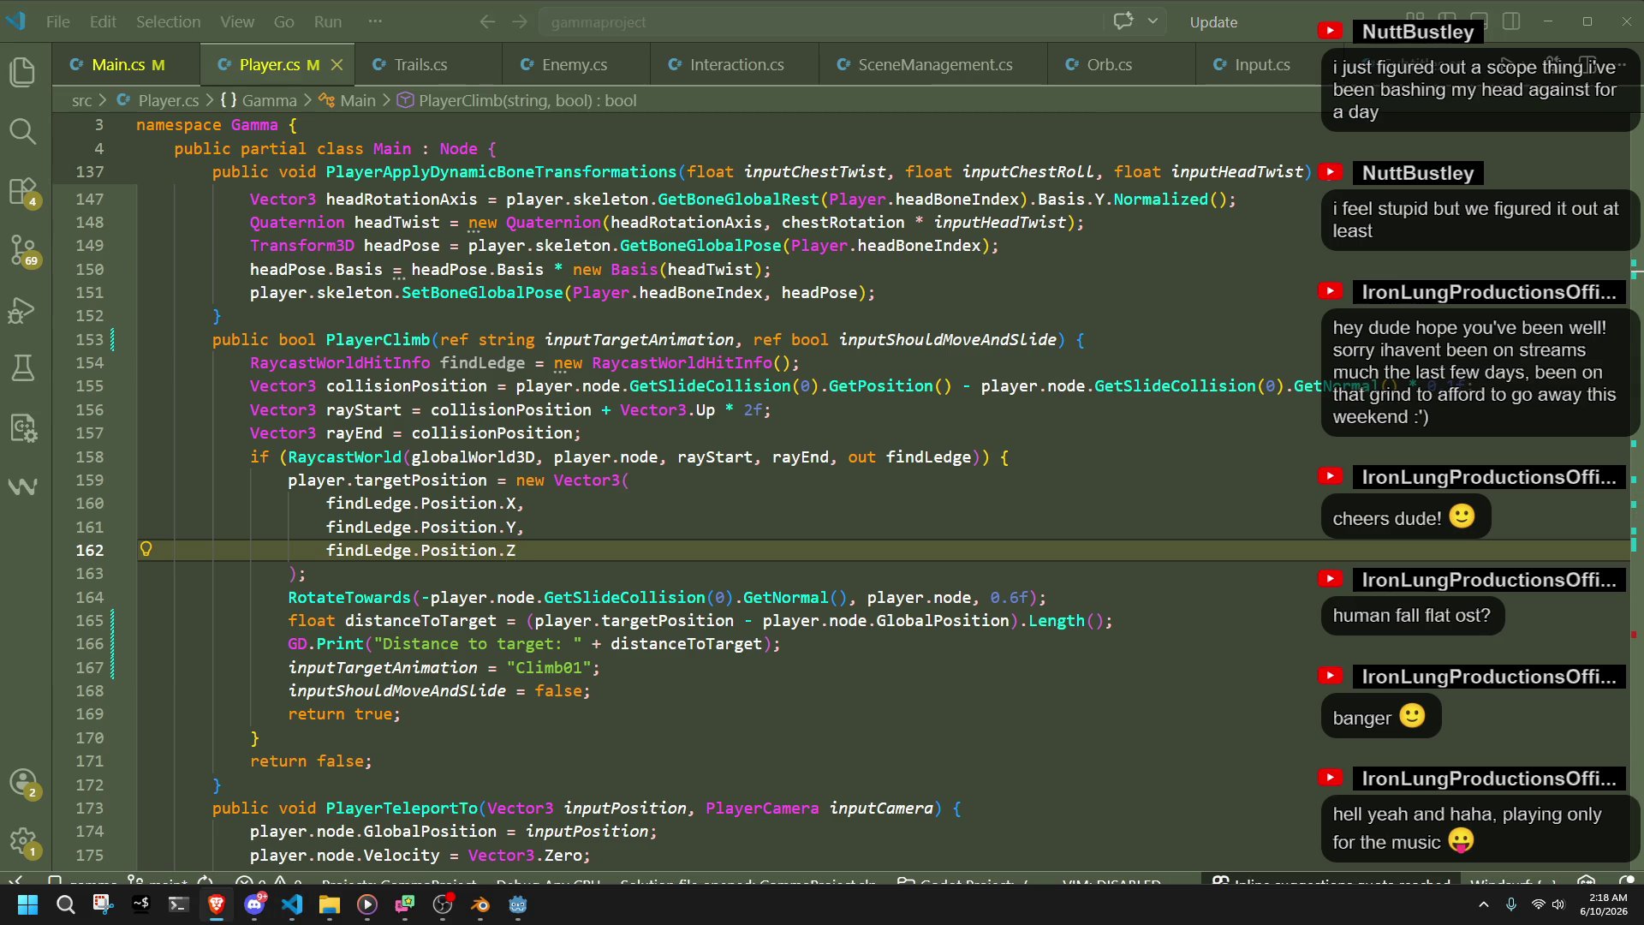
click(526, 526)
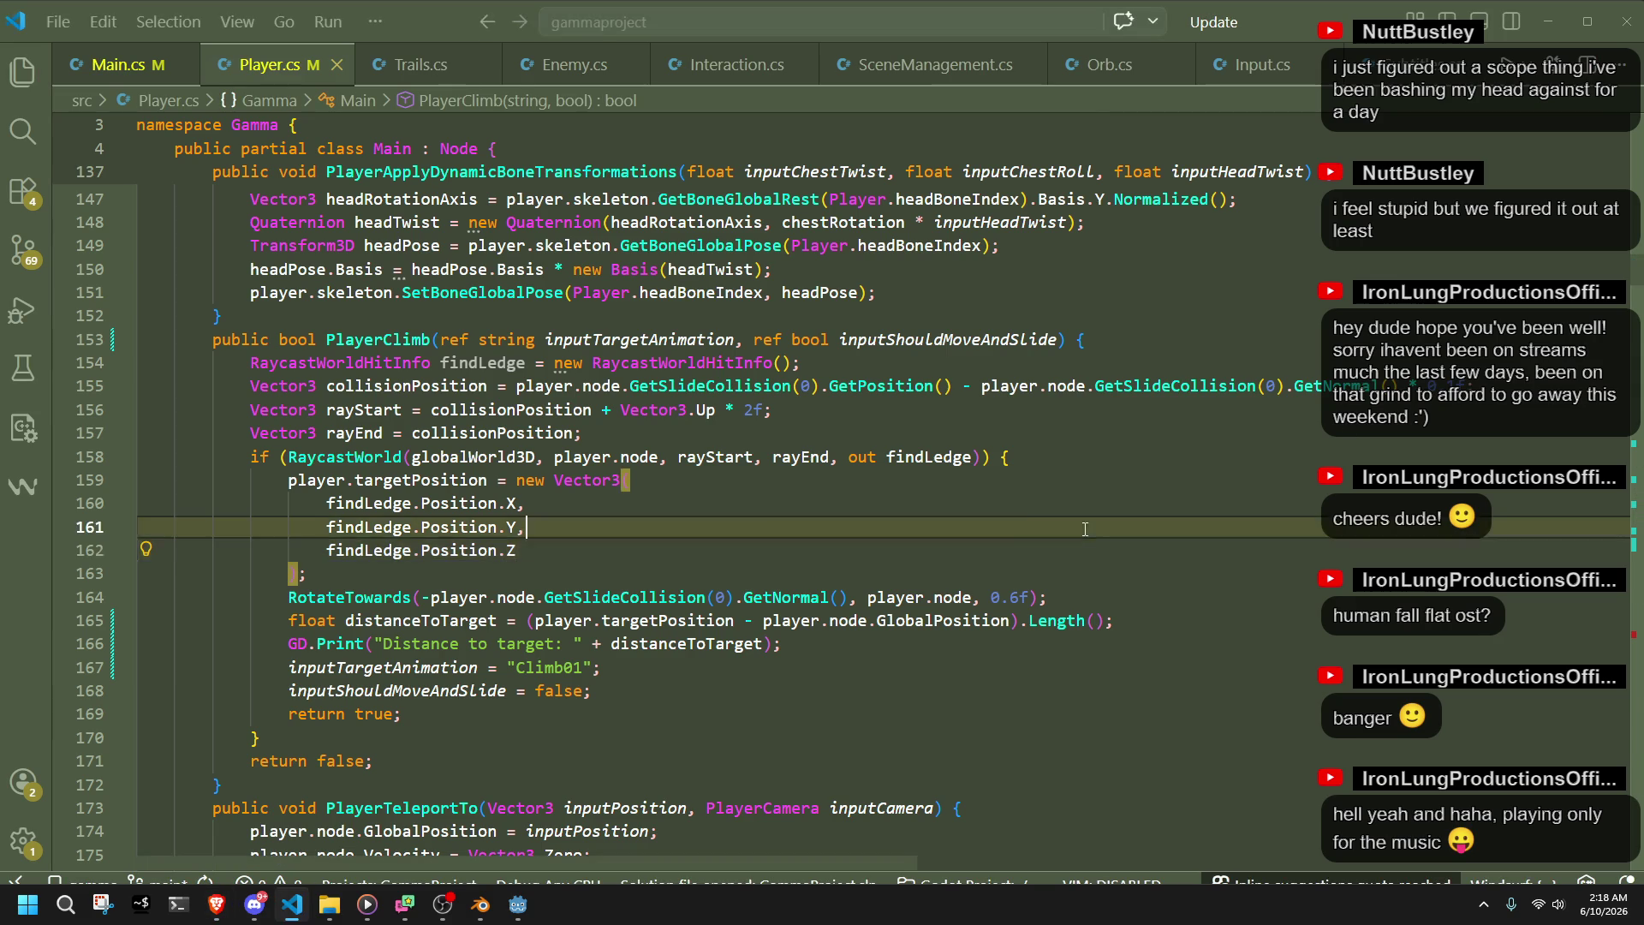
click(523, 555)
click(526, 565)
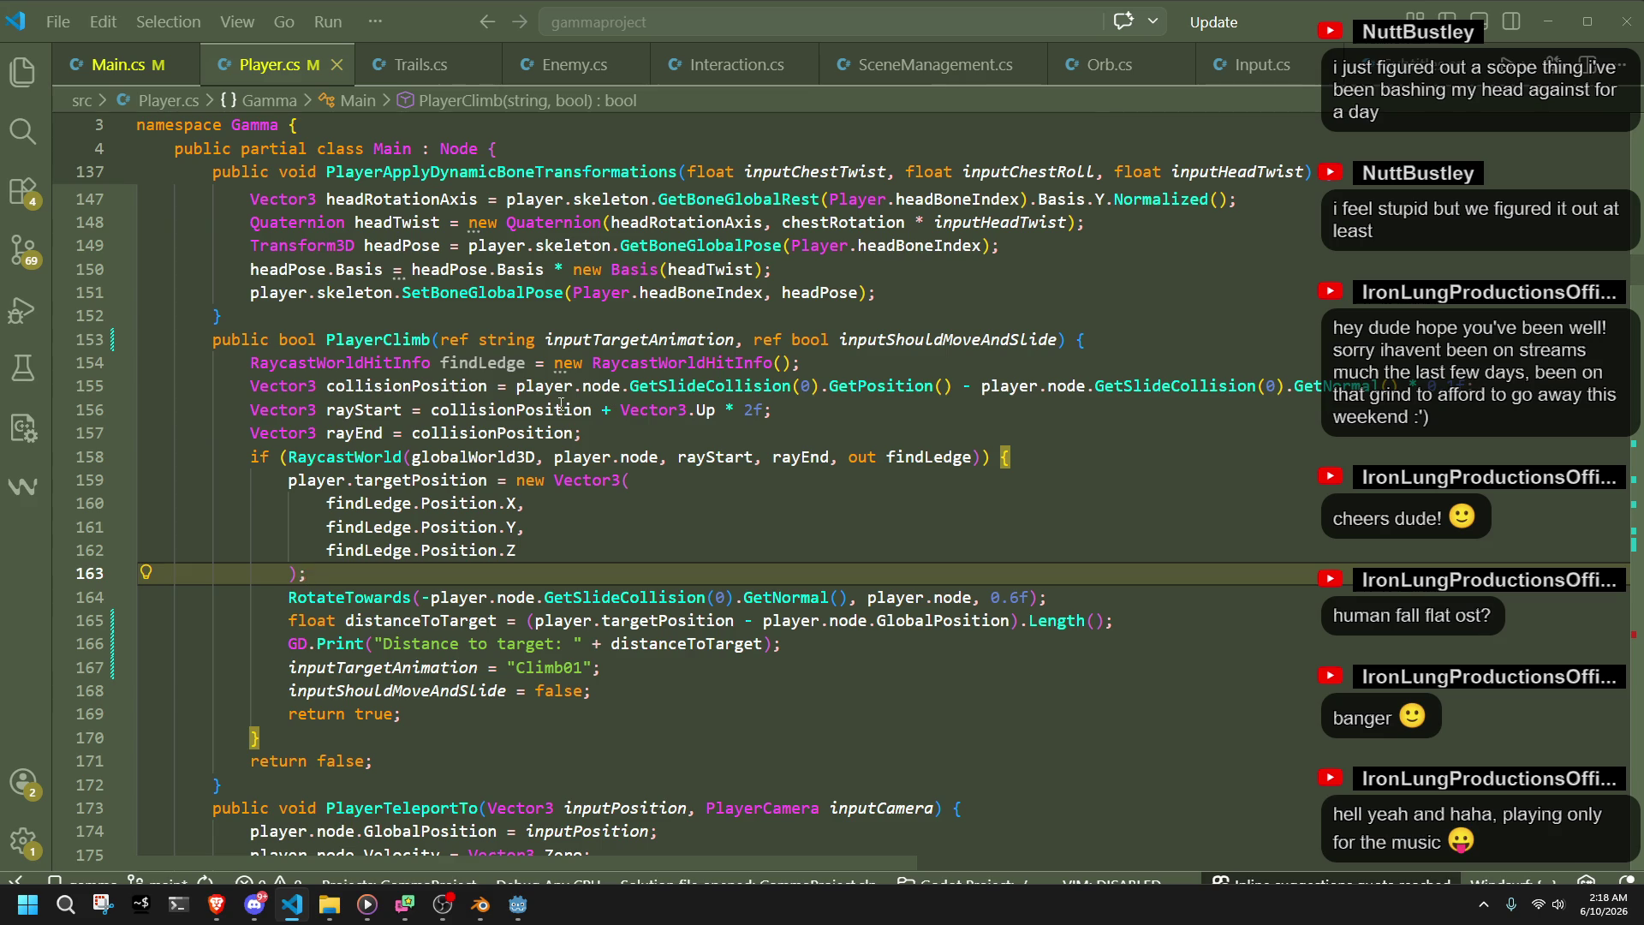
click(514, 409)
click(774, 437)
click(592, 410)
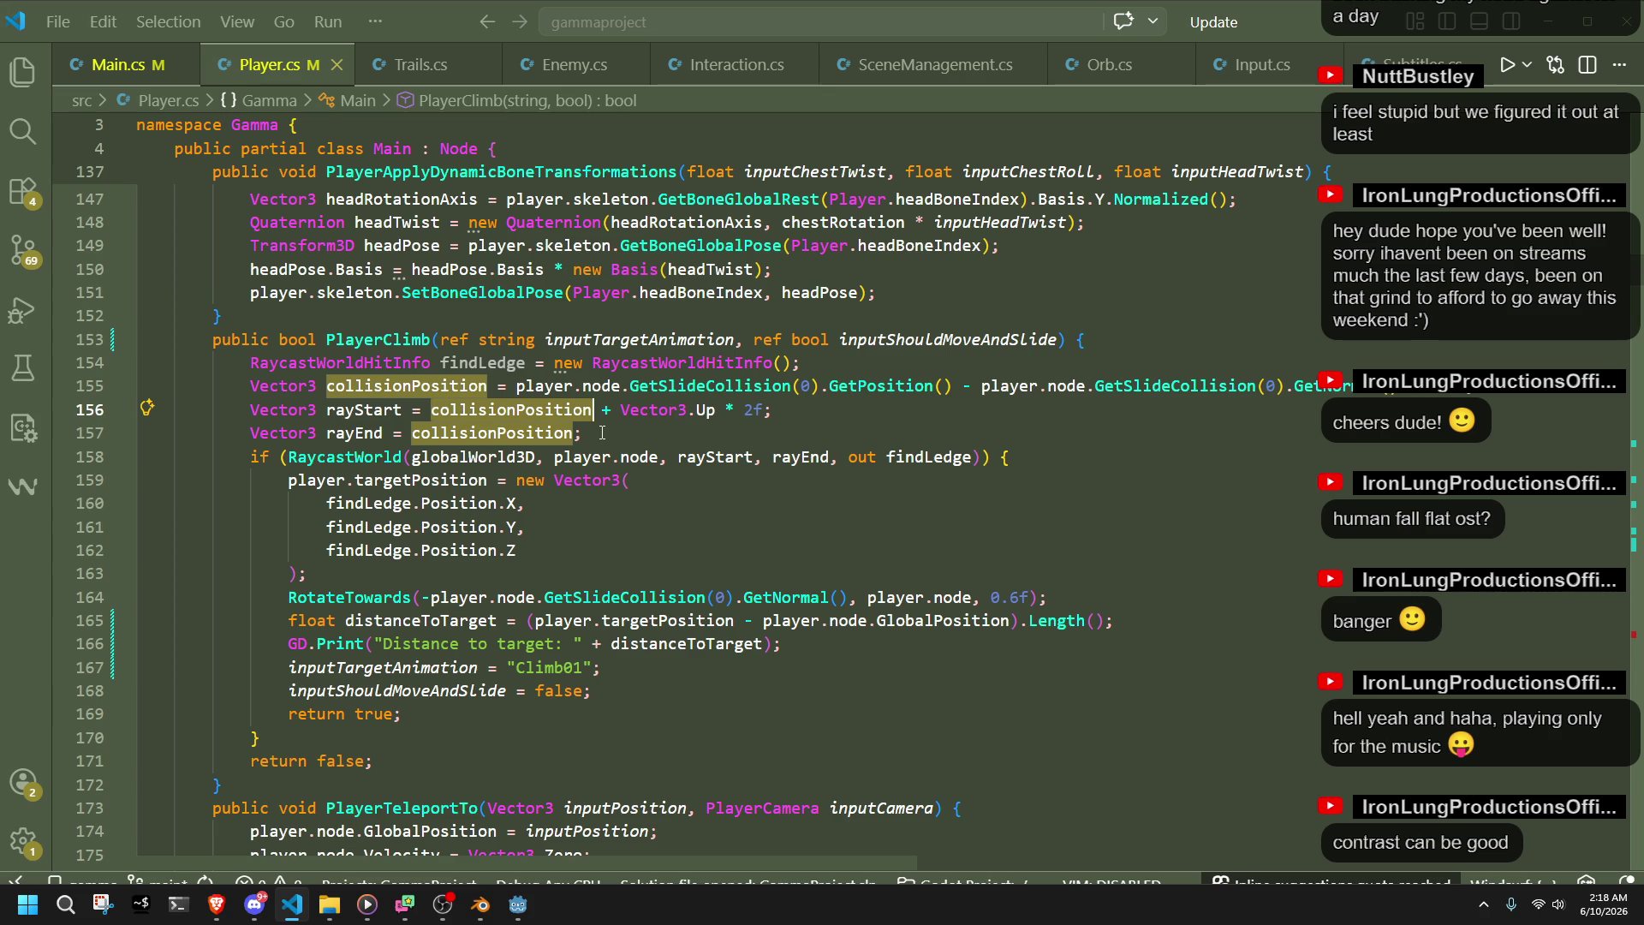
click(602, 433)
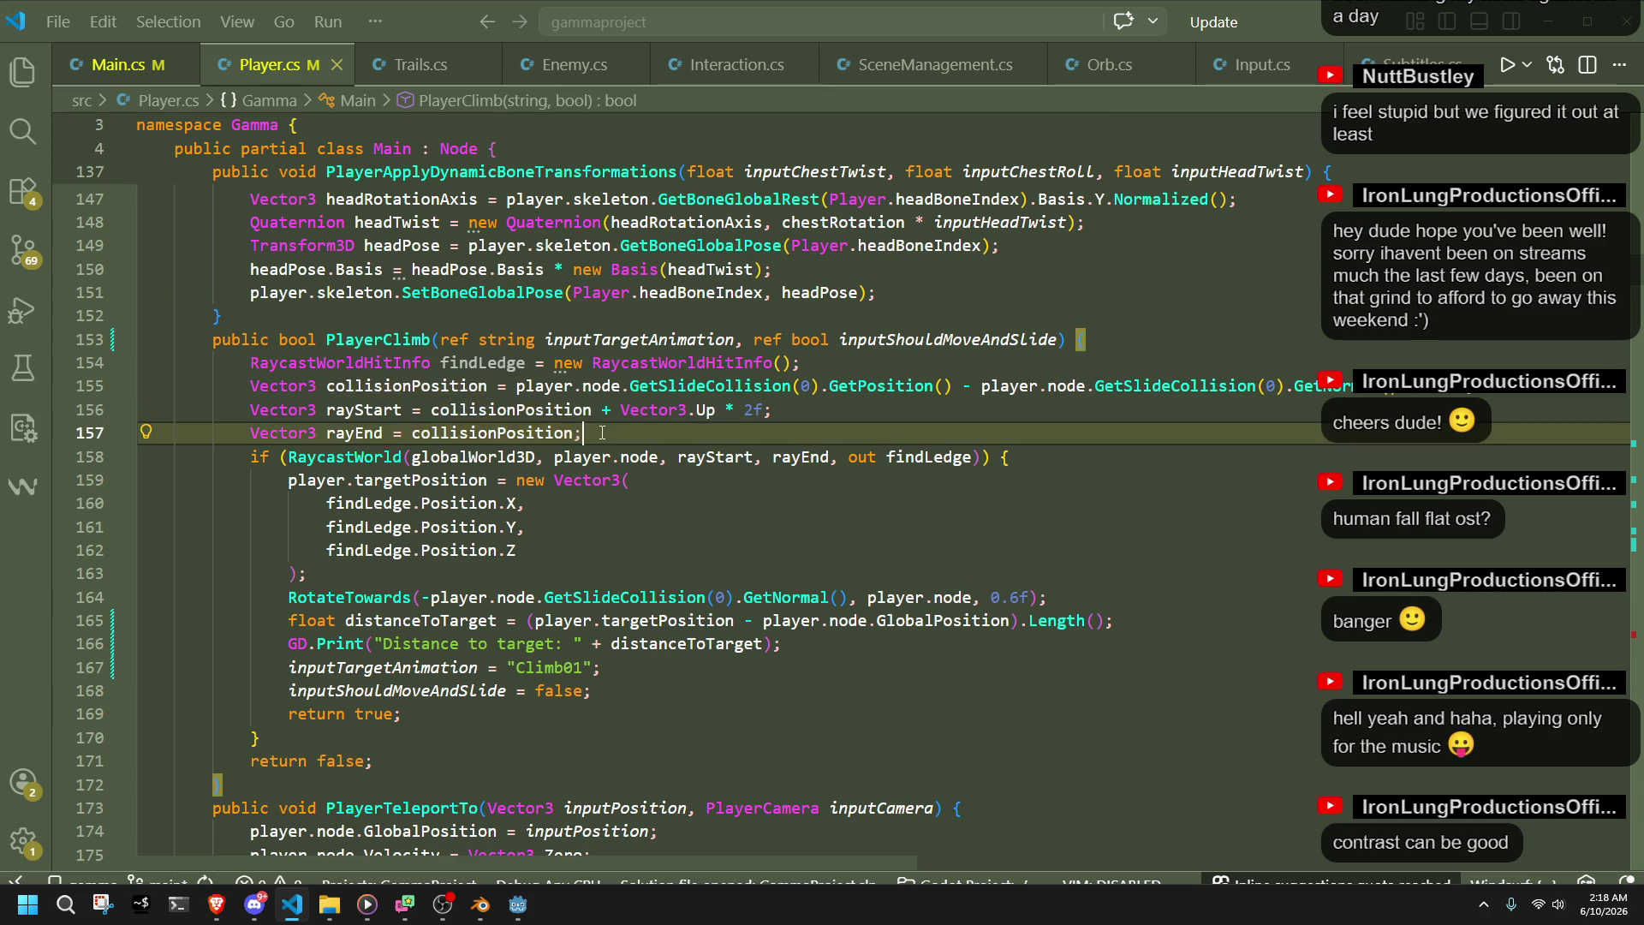
double_click(456, 387)
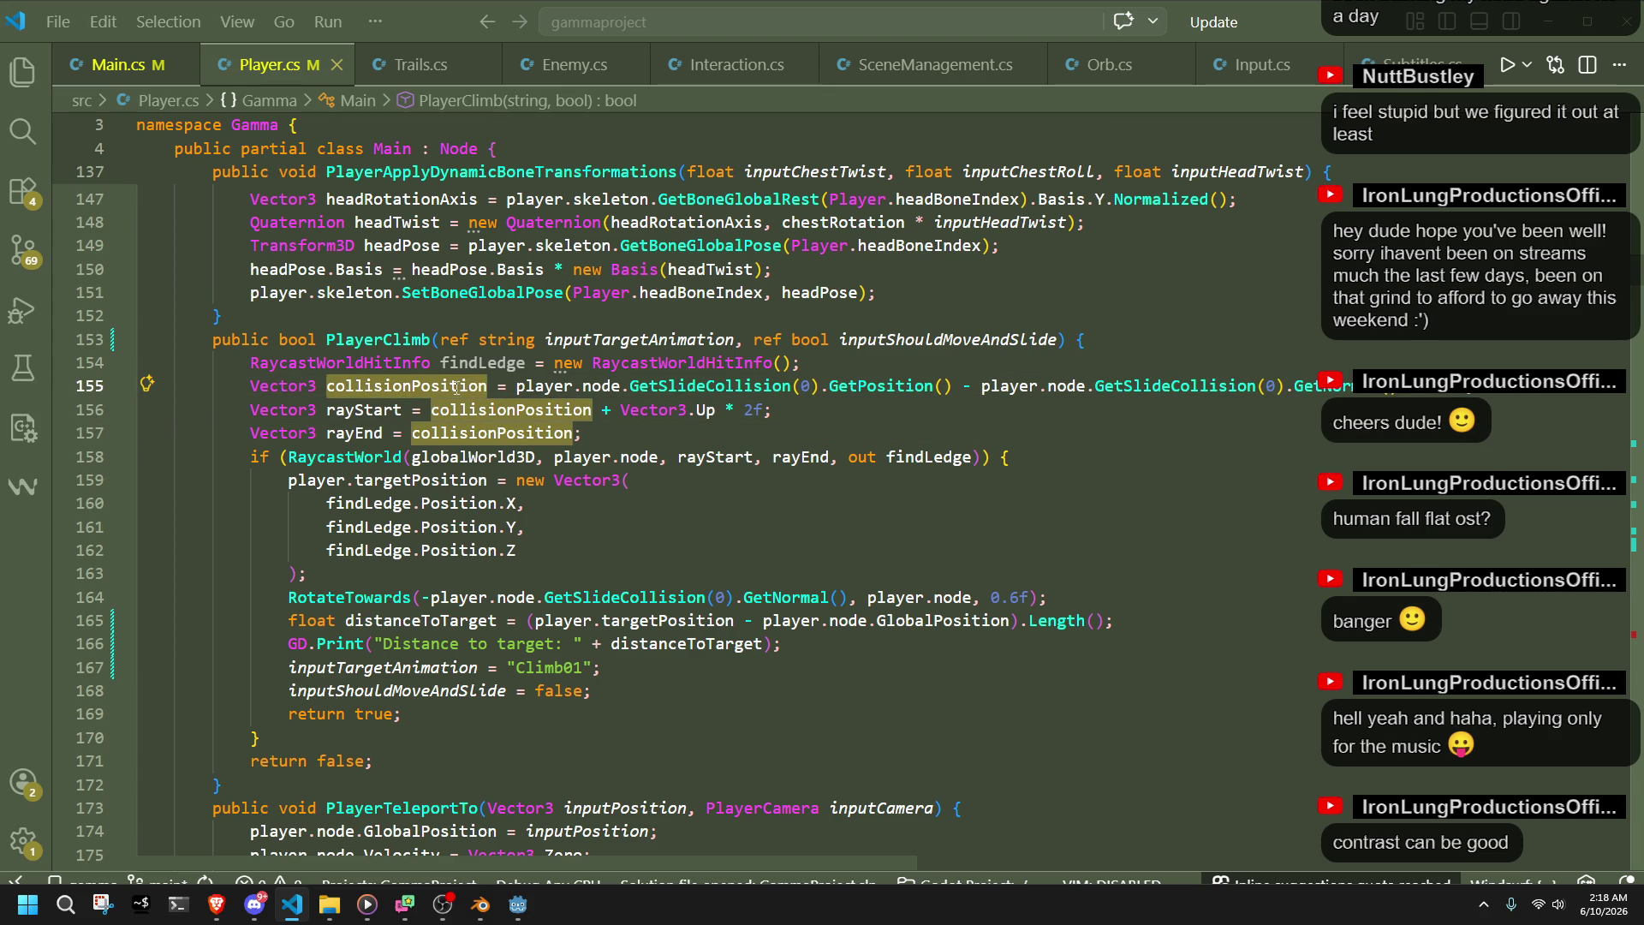
key(ctrl+Right)
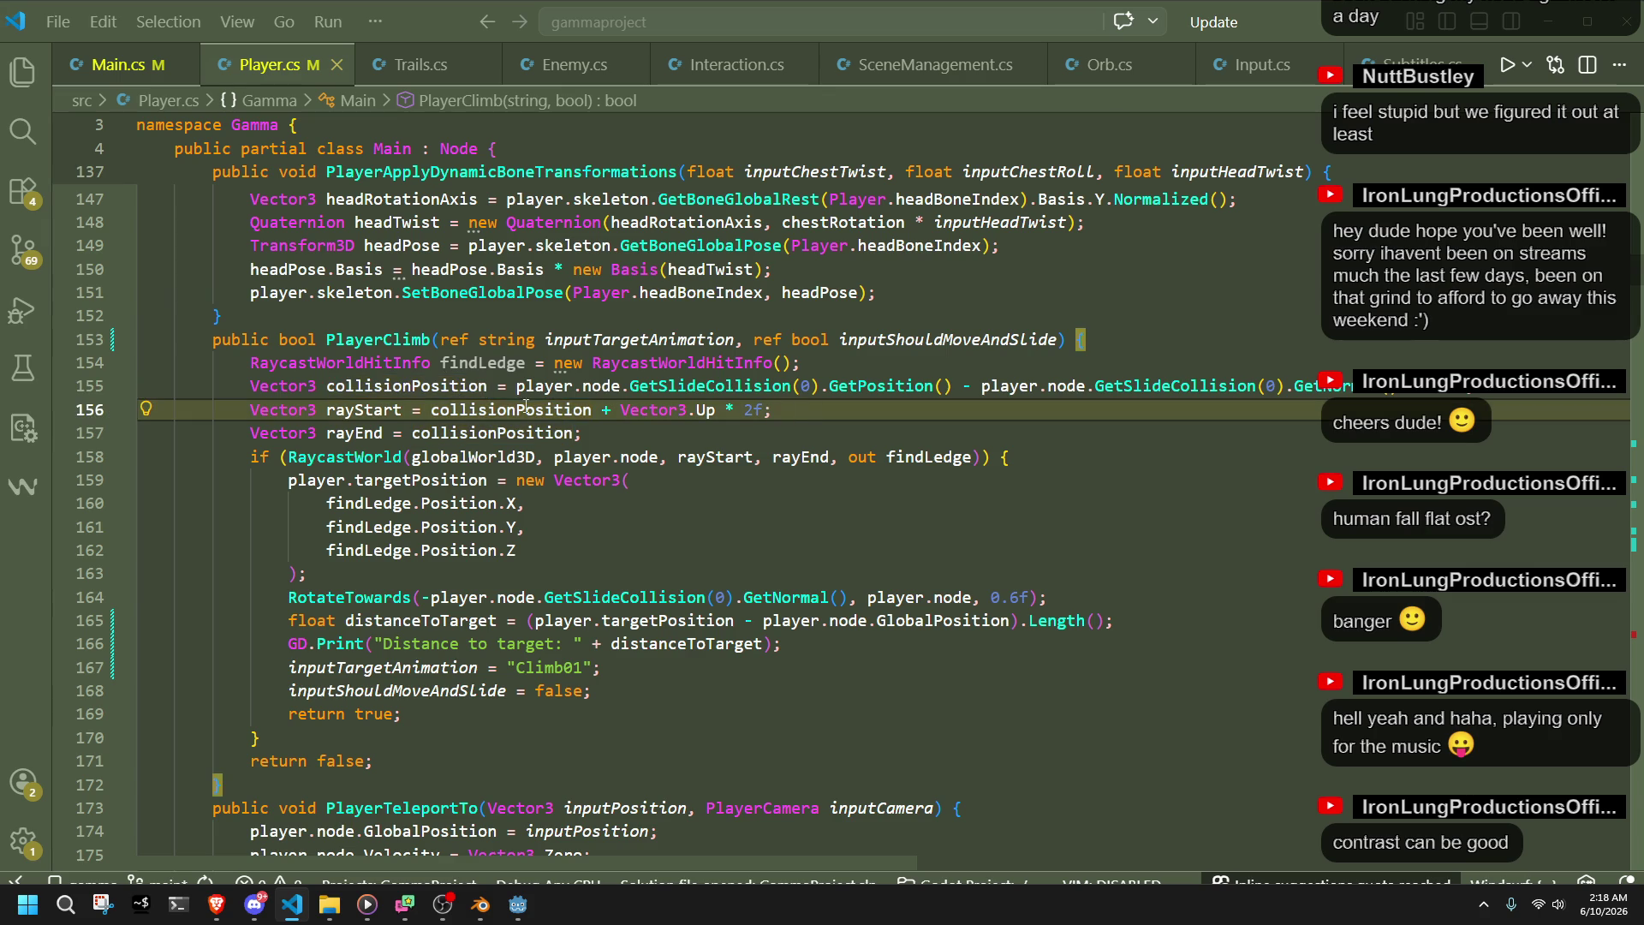
- Break the collisionPosition expression so the normal subtraction and closing semicolon sit on their own lines
key(Return)
key(Tab)
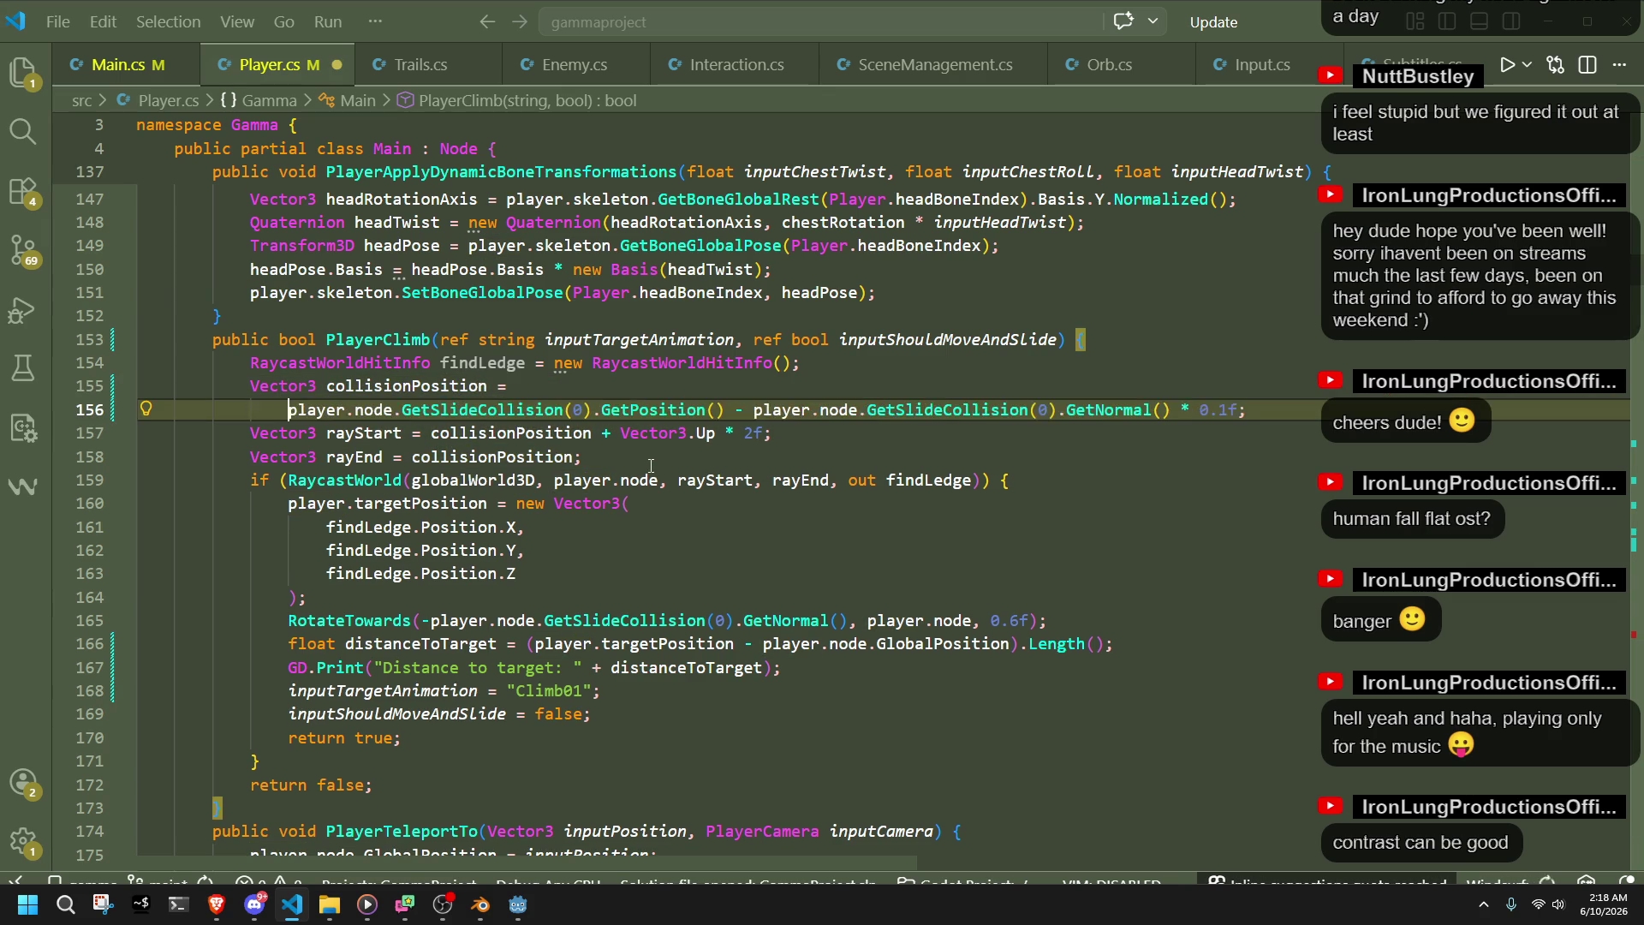
click(766, 460)
click(735, 410)
key(Return)
click(717, 504)
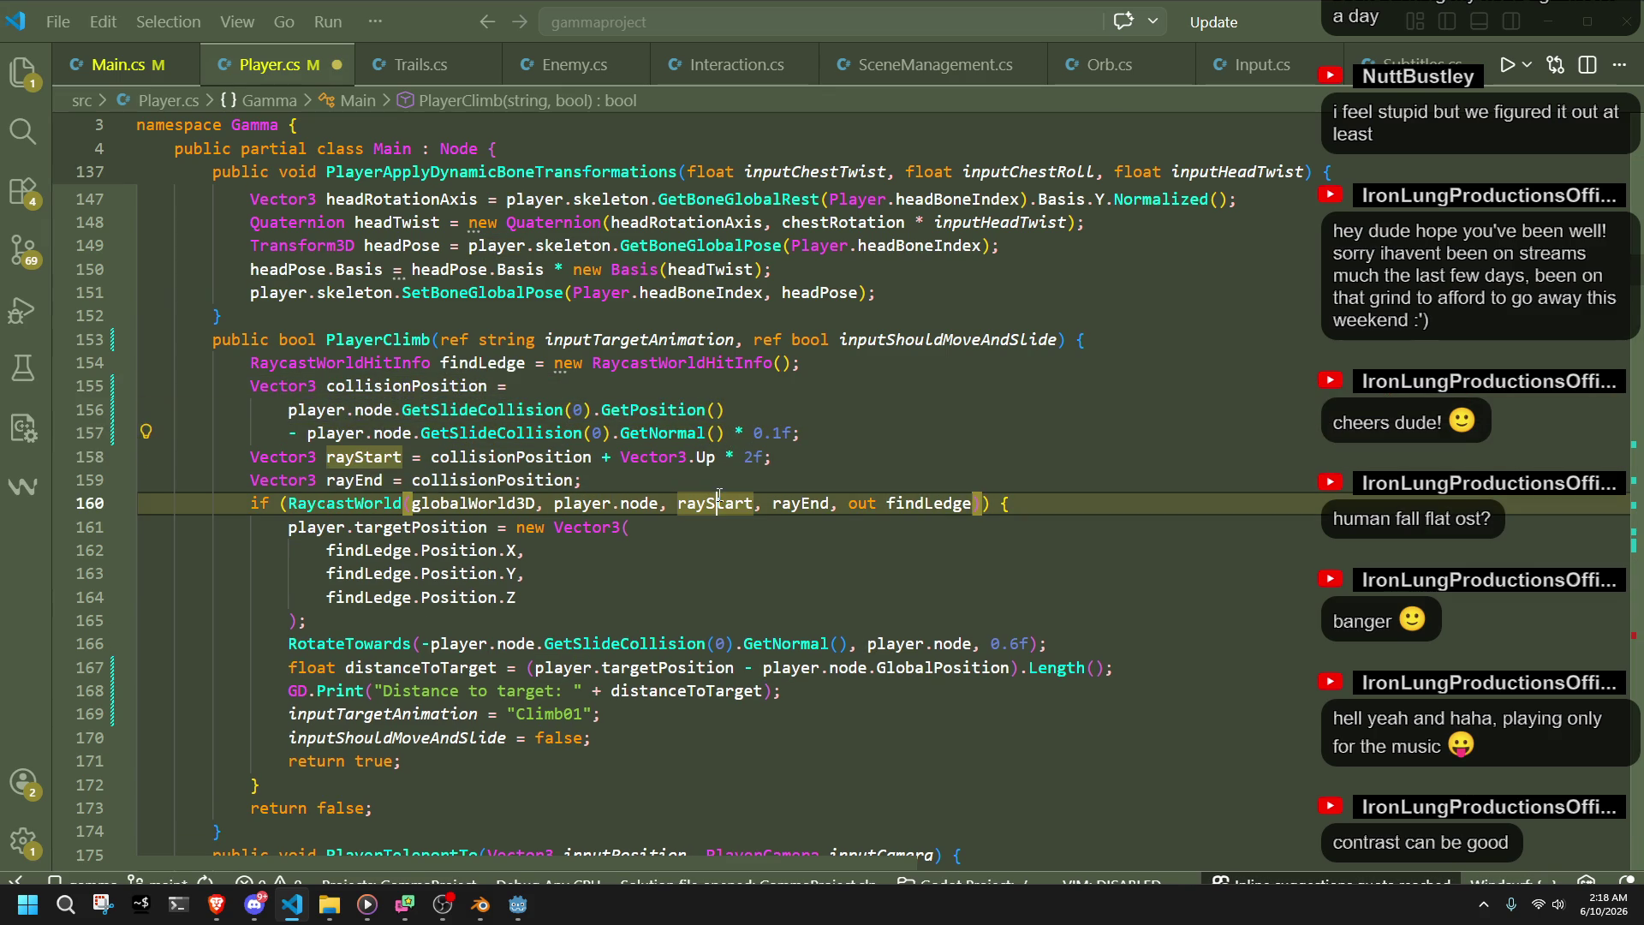
click(794, 434)
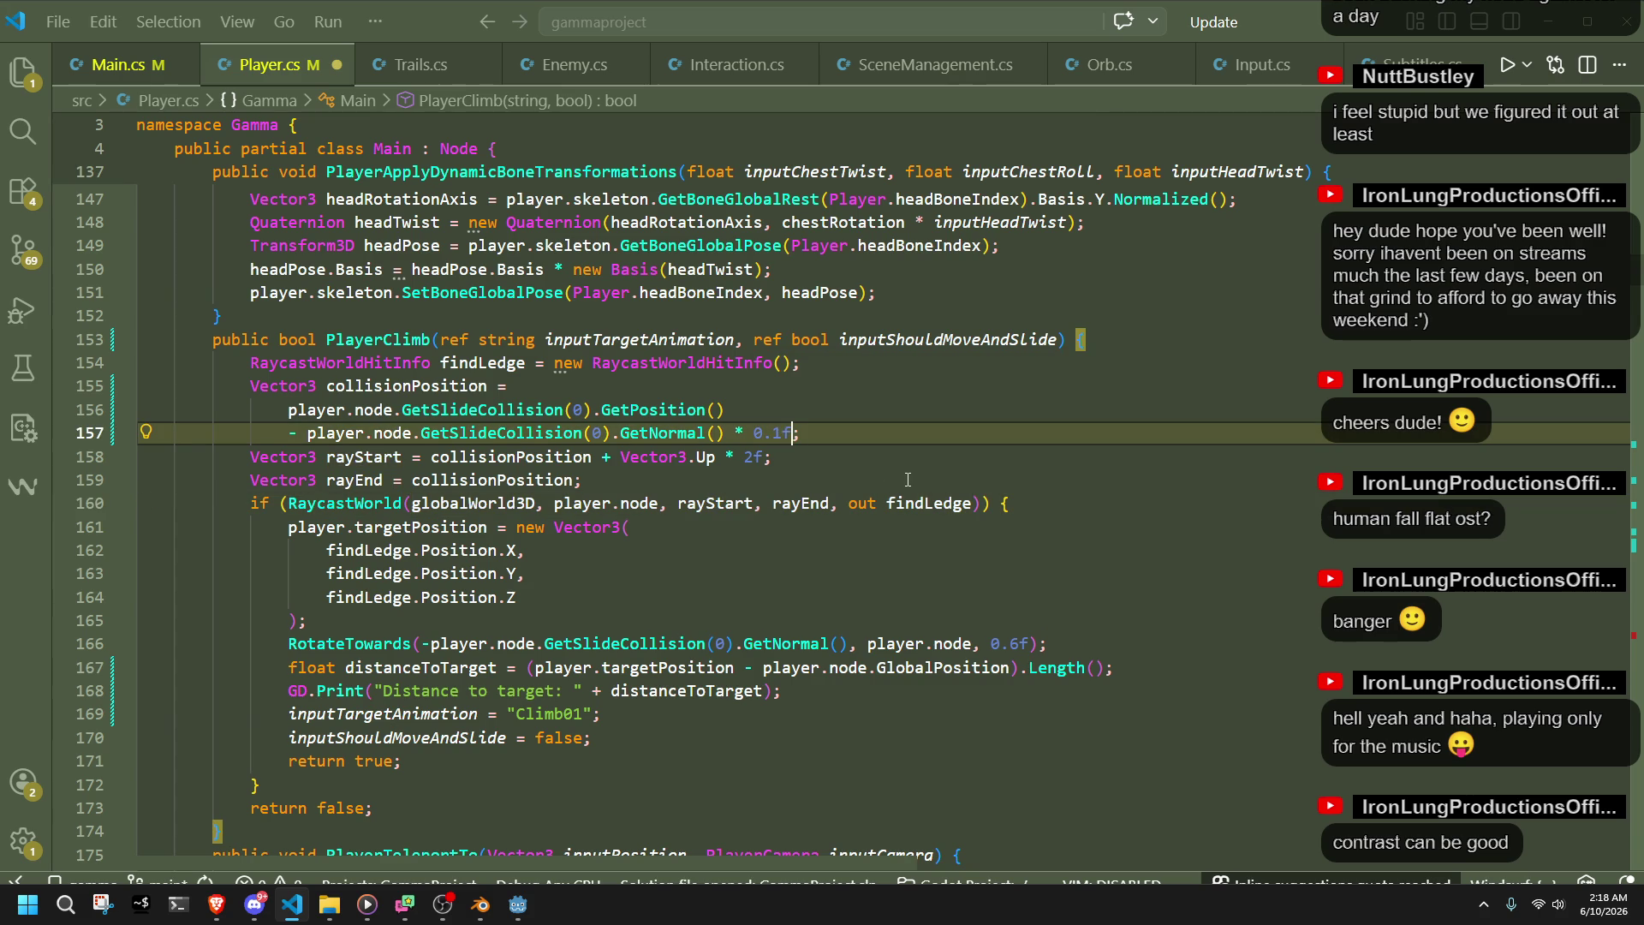
key(Return)
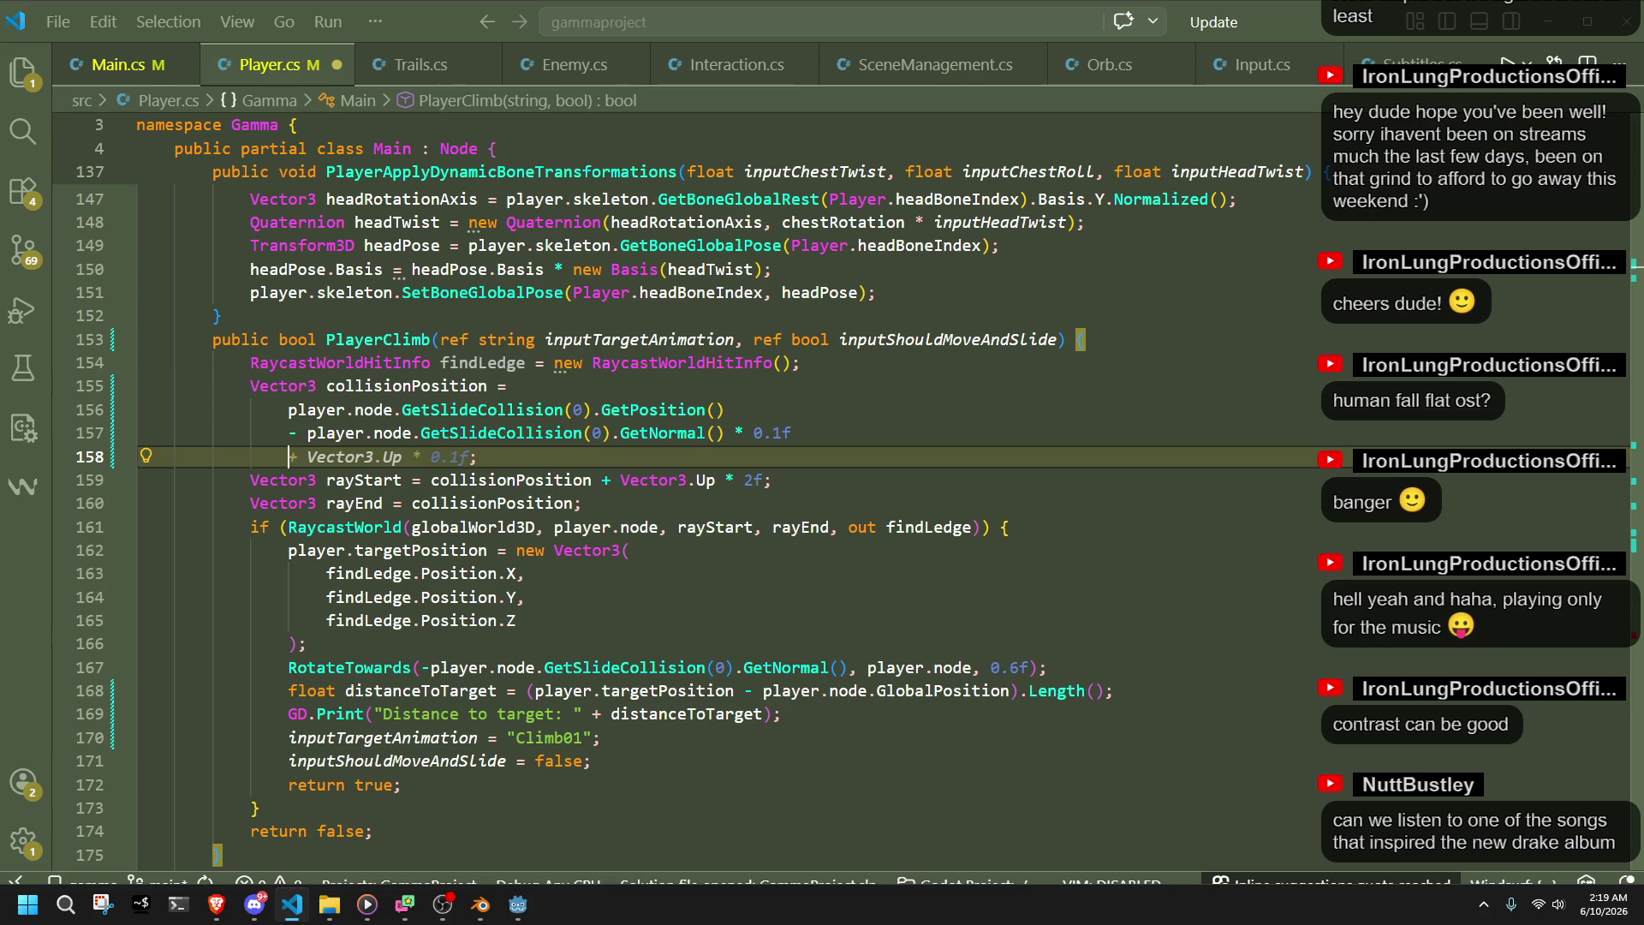
key(alt+Tab)
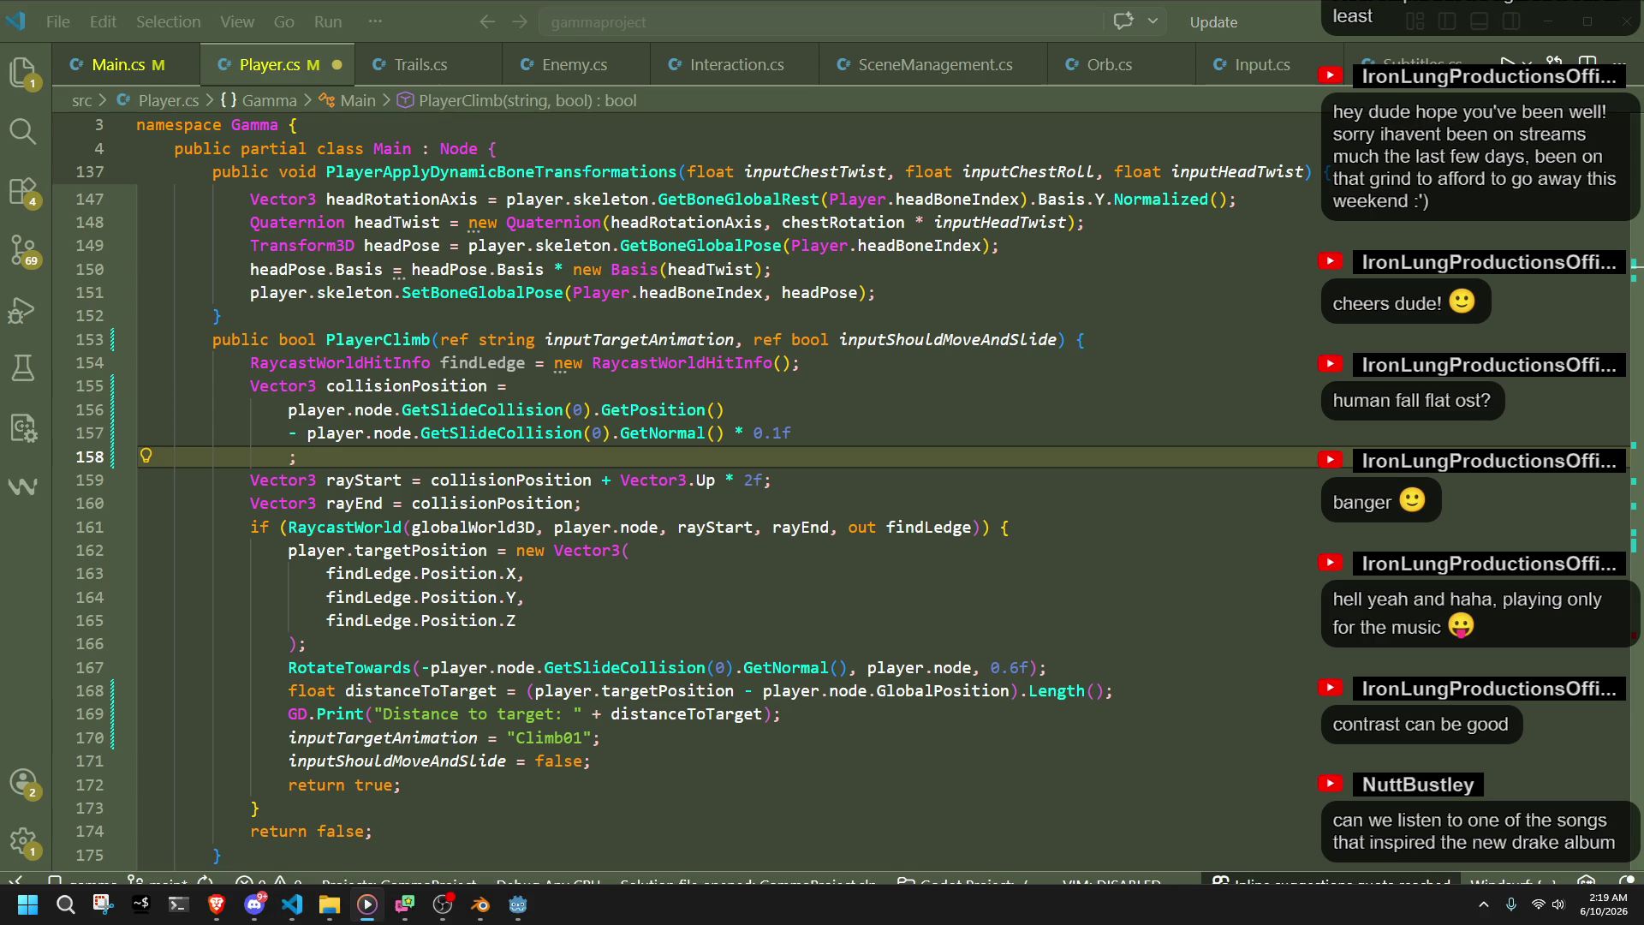
key(alt+Tab)
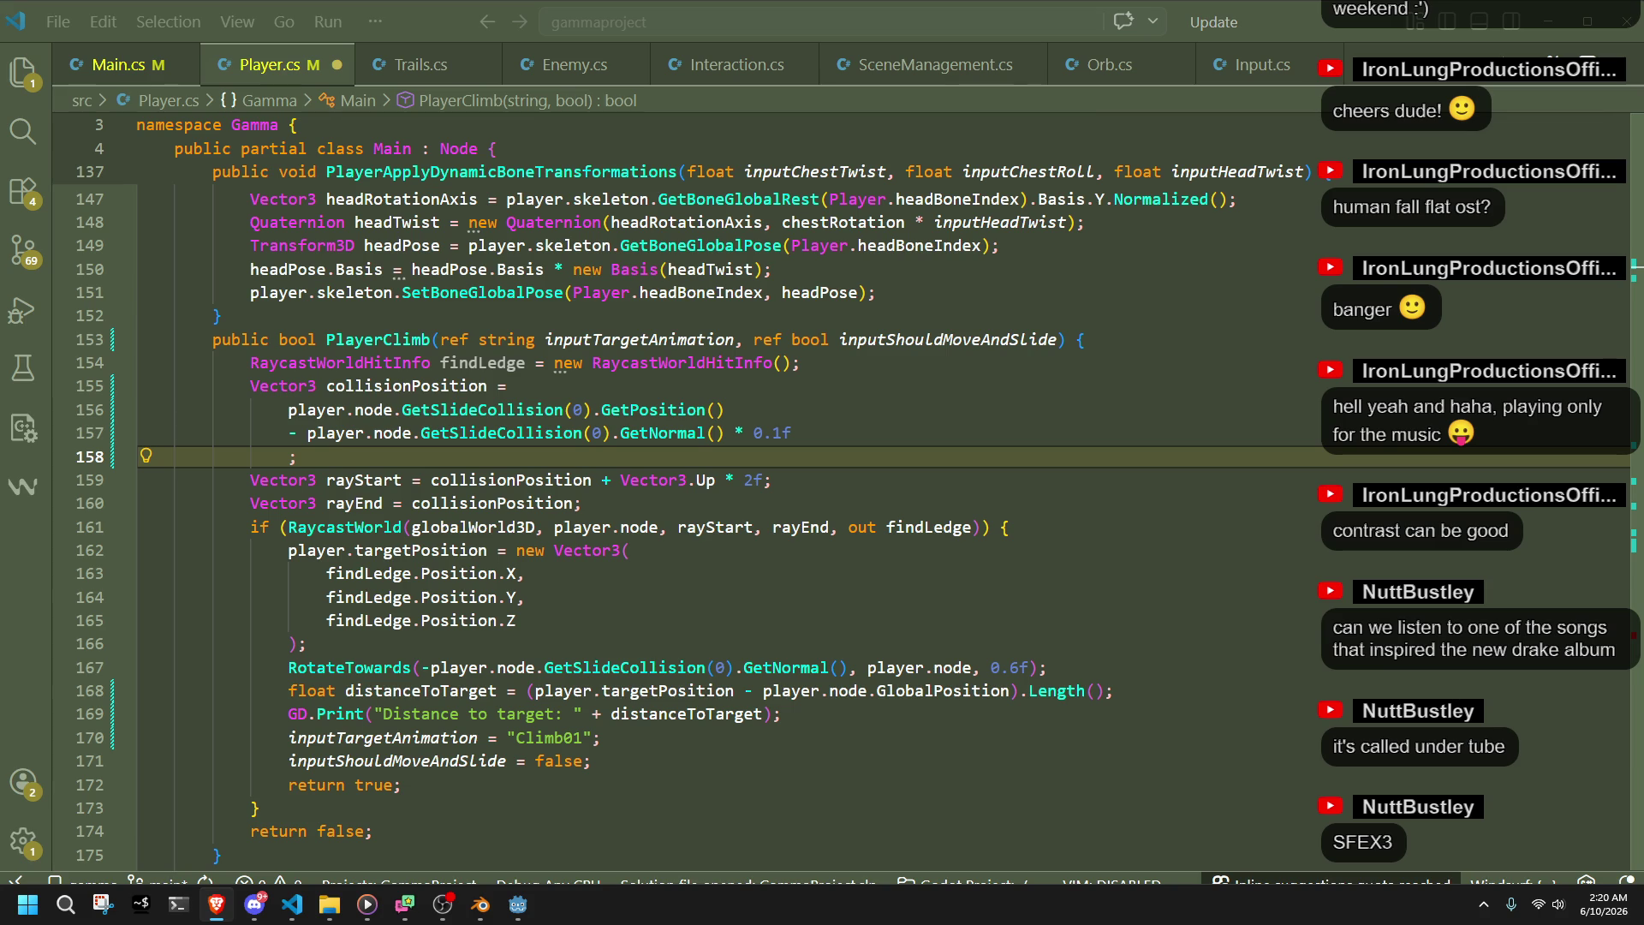
- Save Player.cs with the reformatted collision code, then show the desktop with Win+D
click(1161, 581)
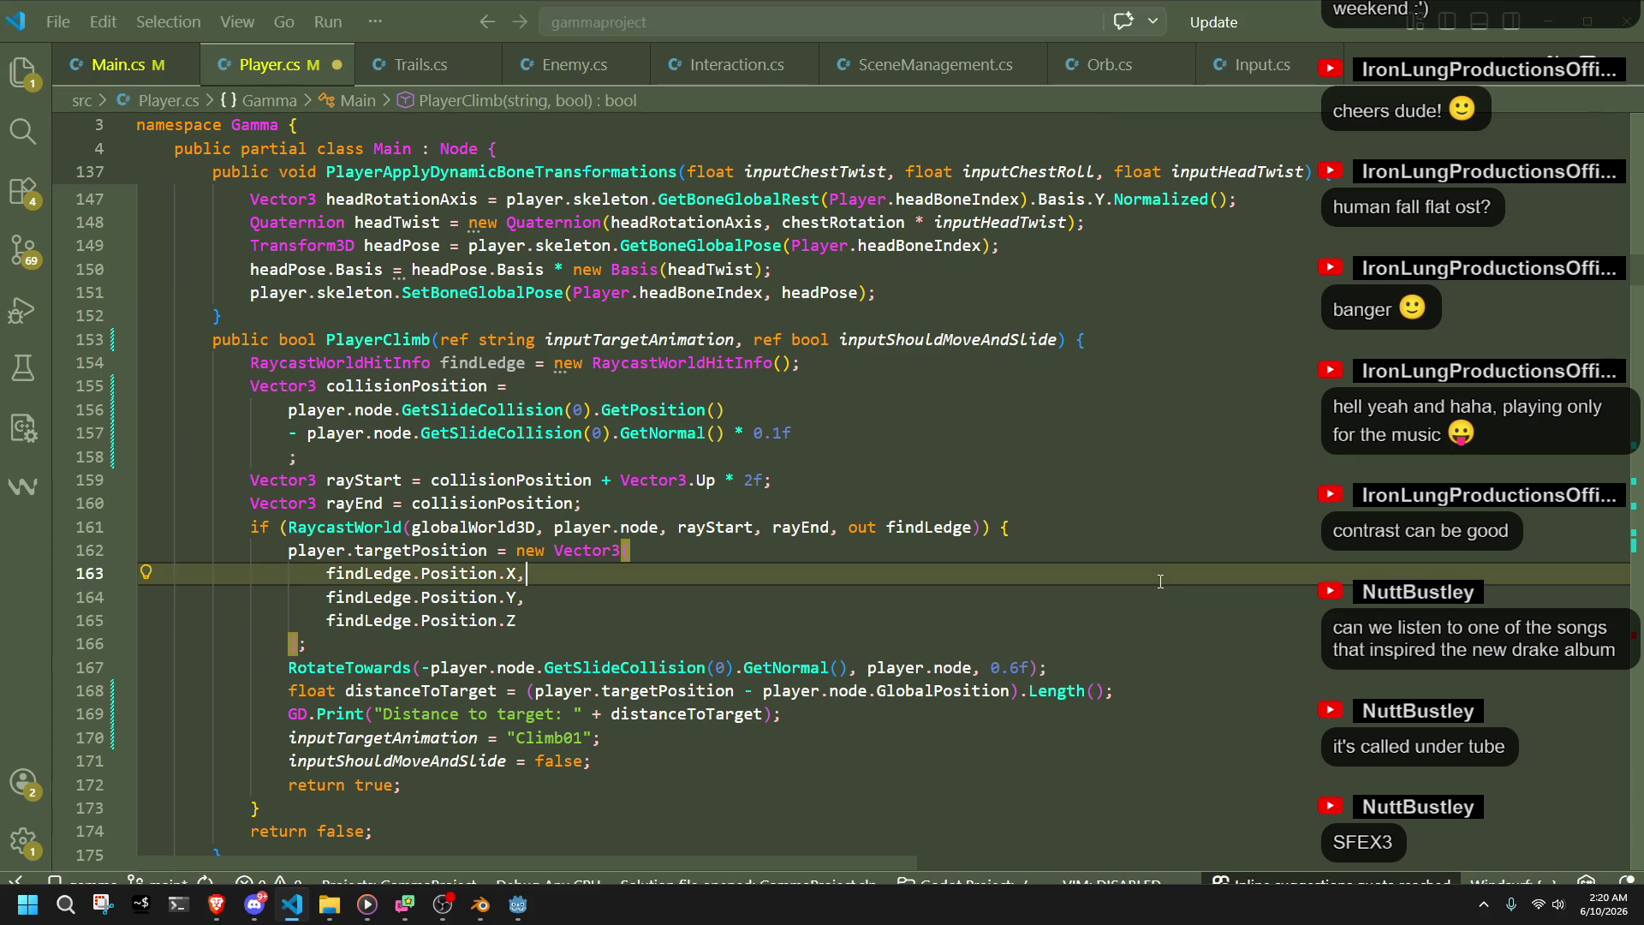
key(ctrl+s)
key(alt+Tab)
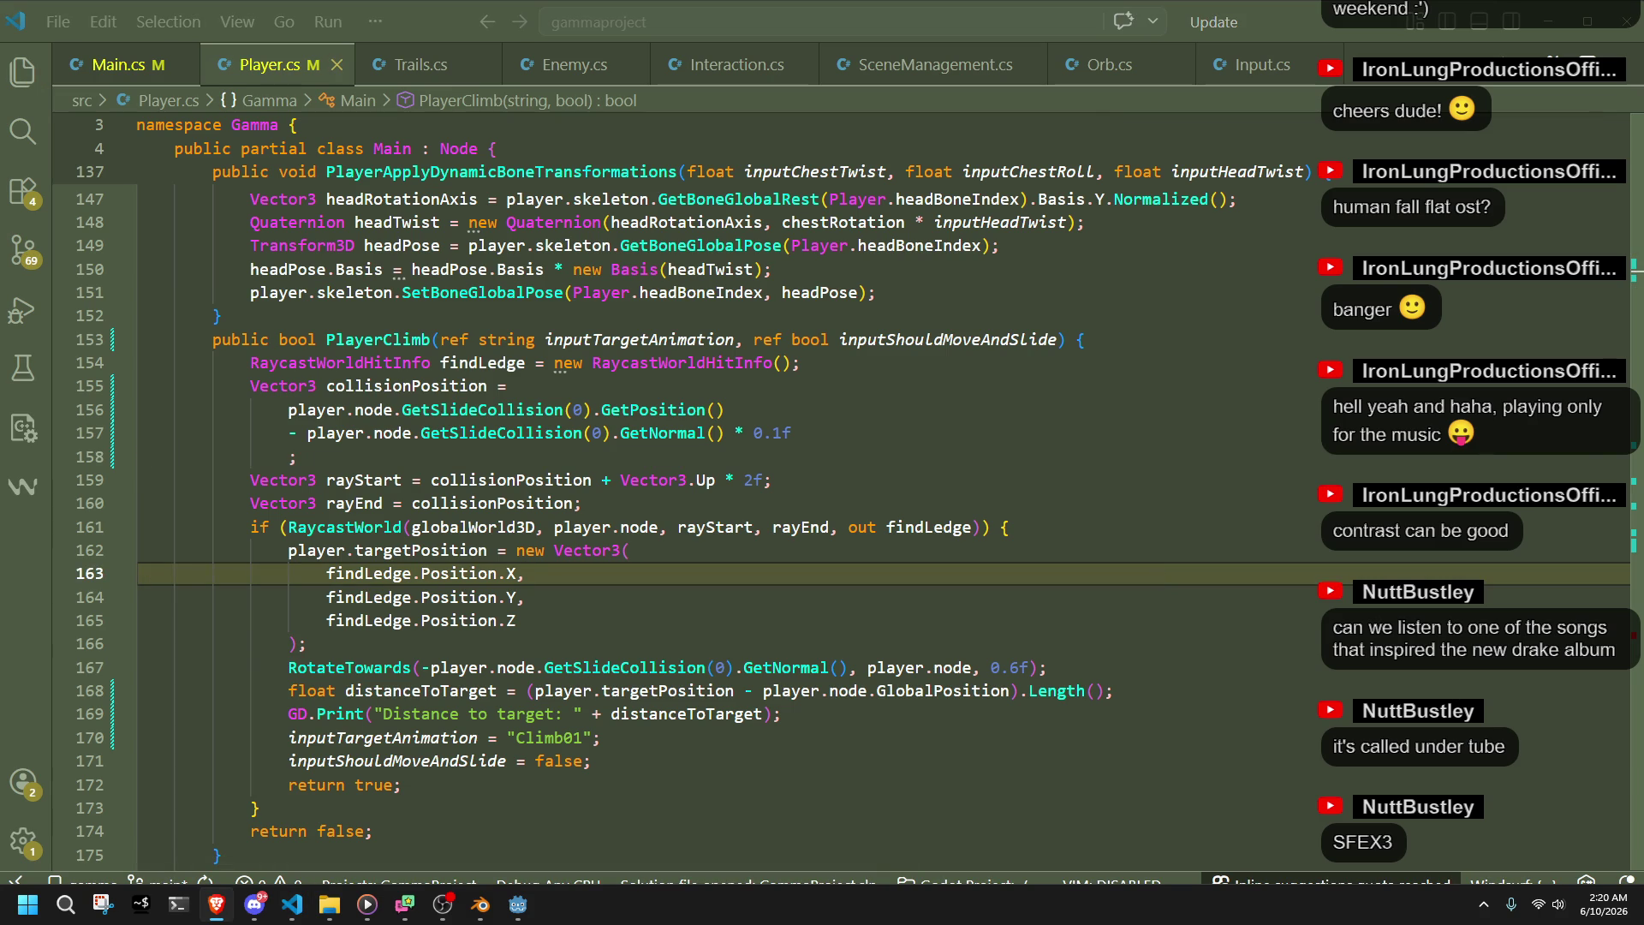
key(alt+Tab)
key(super+d)
- Paste a YouTube link as the last line of the game music list, close Notepad, restore Godot
double_click(31, 181)
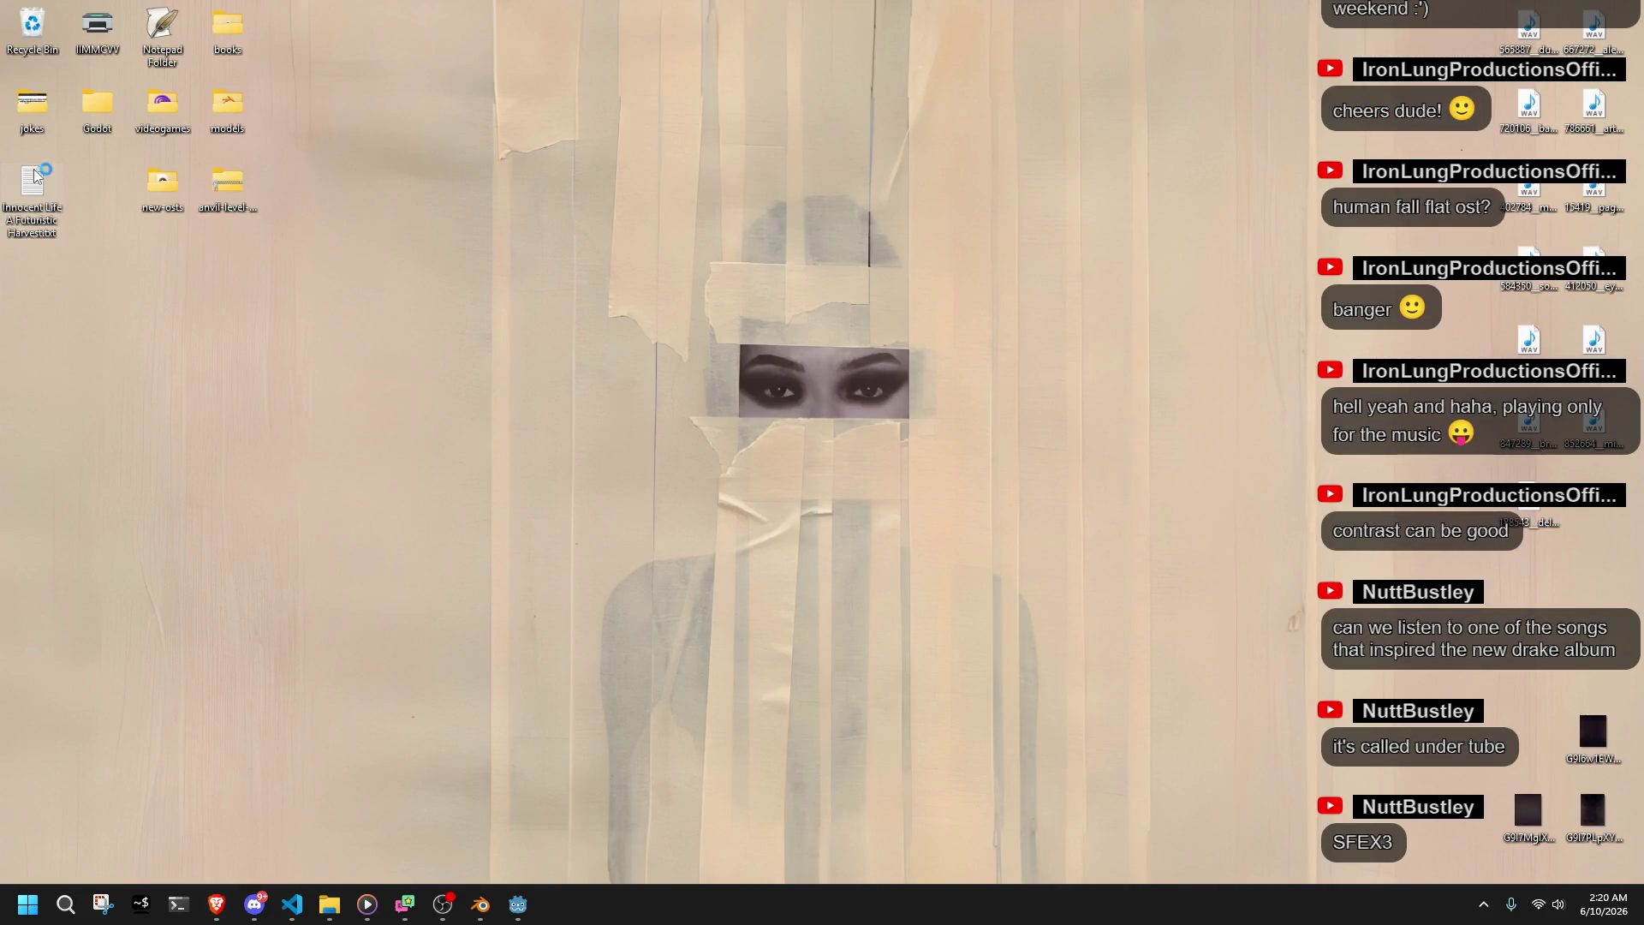
click(1158, 540)
key(Return)
text(https://www.youtube.com/watch?v=SQ-gY9GYQ9A)
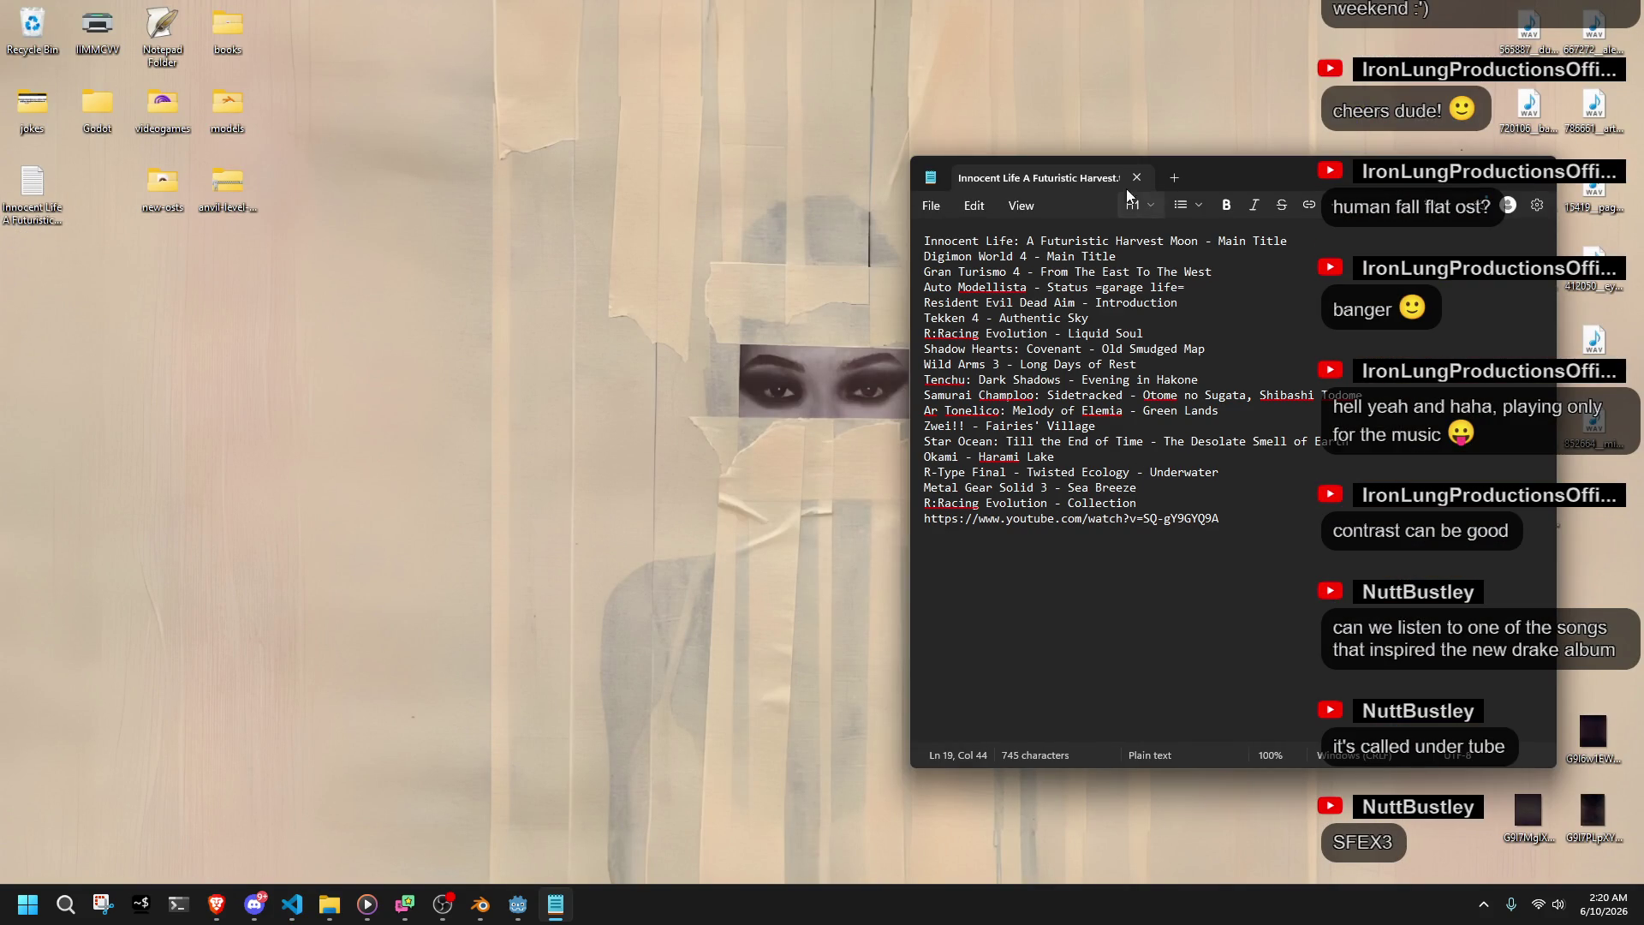
click(1136, 177)
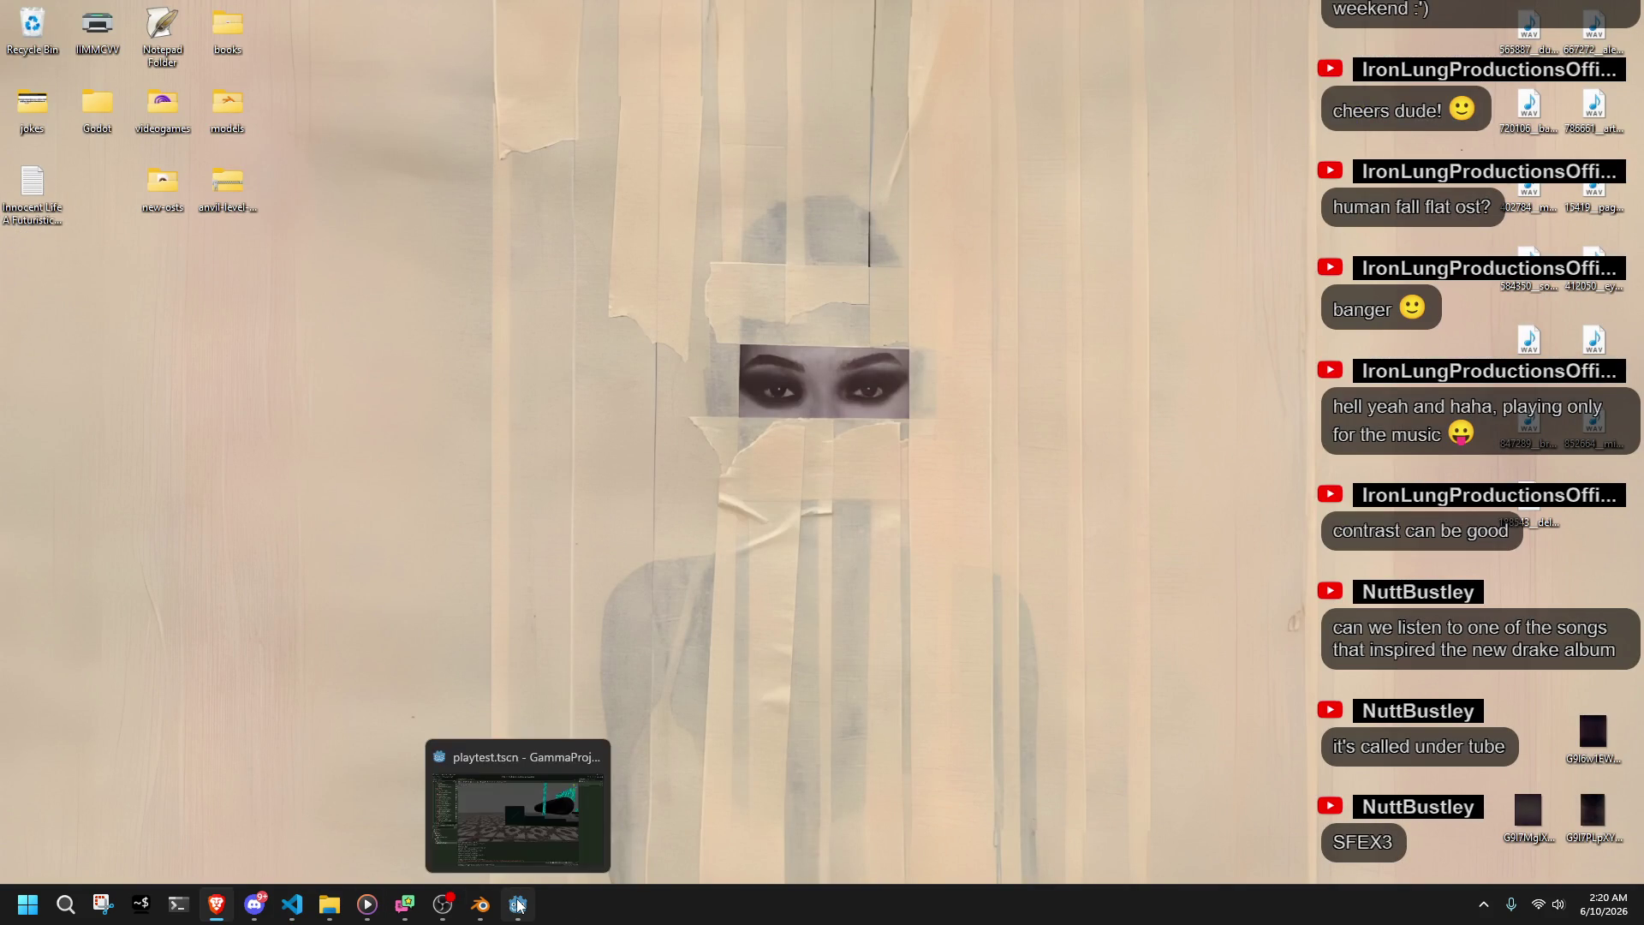
drag(686, 182, 1030, 591)
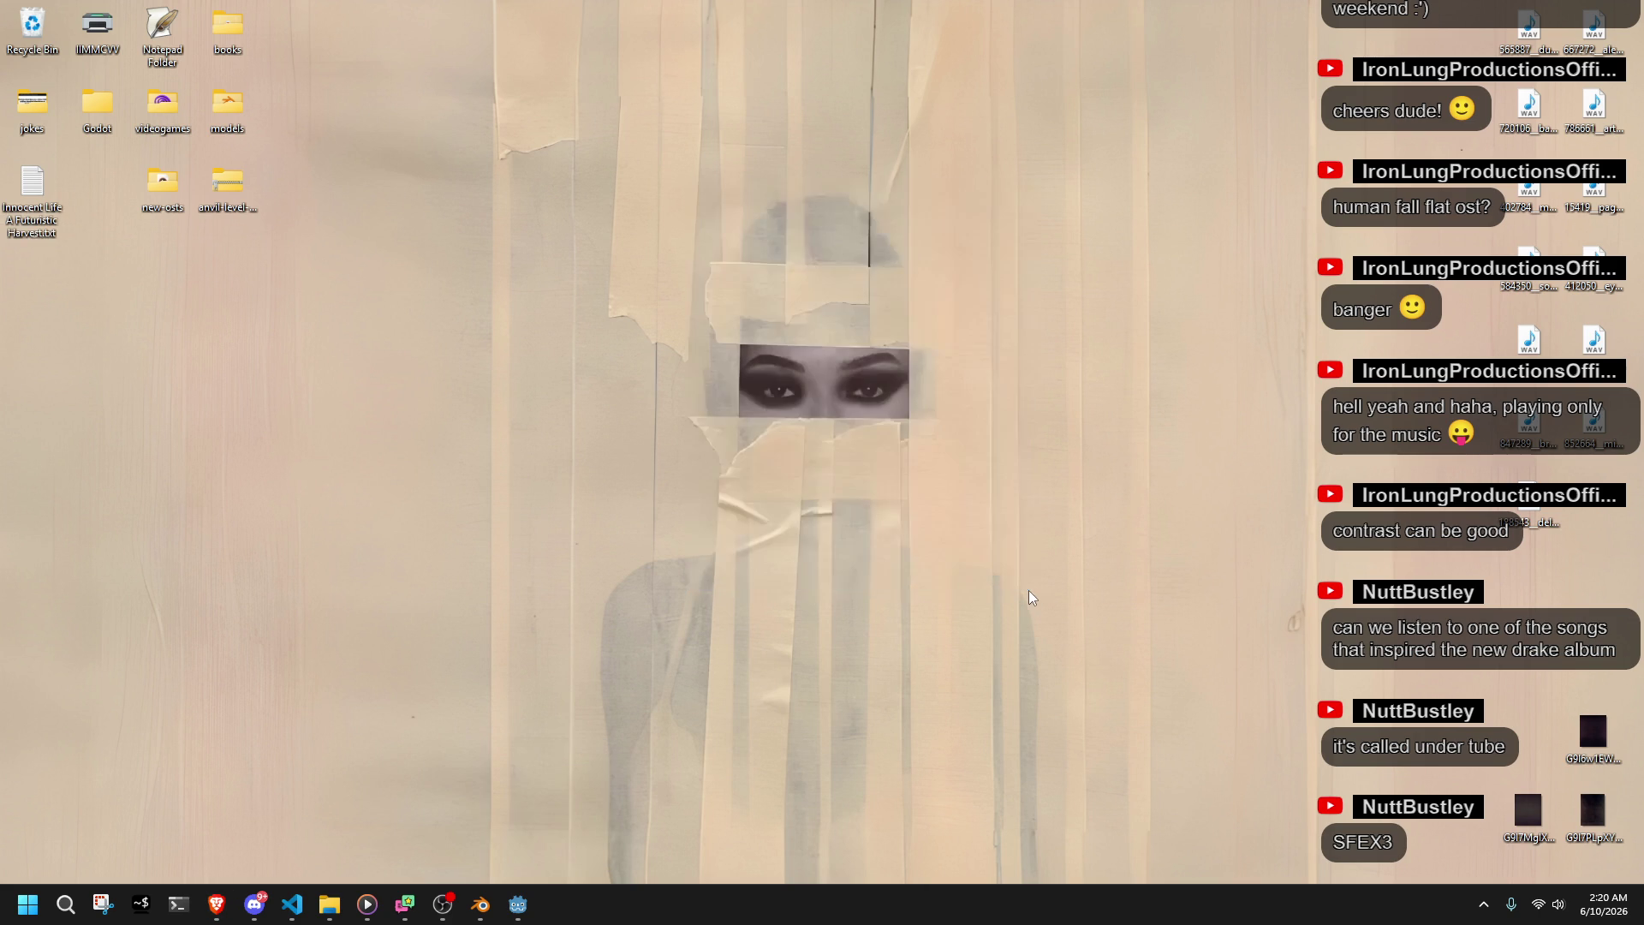
click(527, 913)
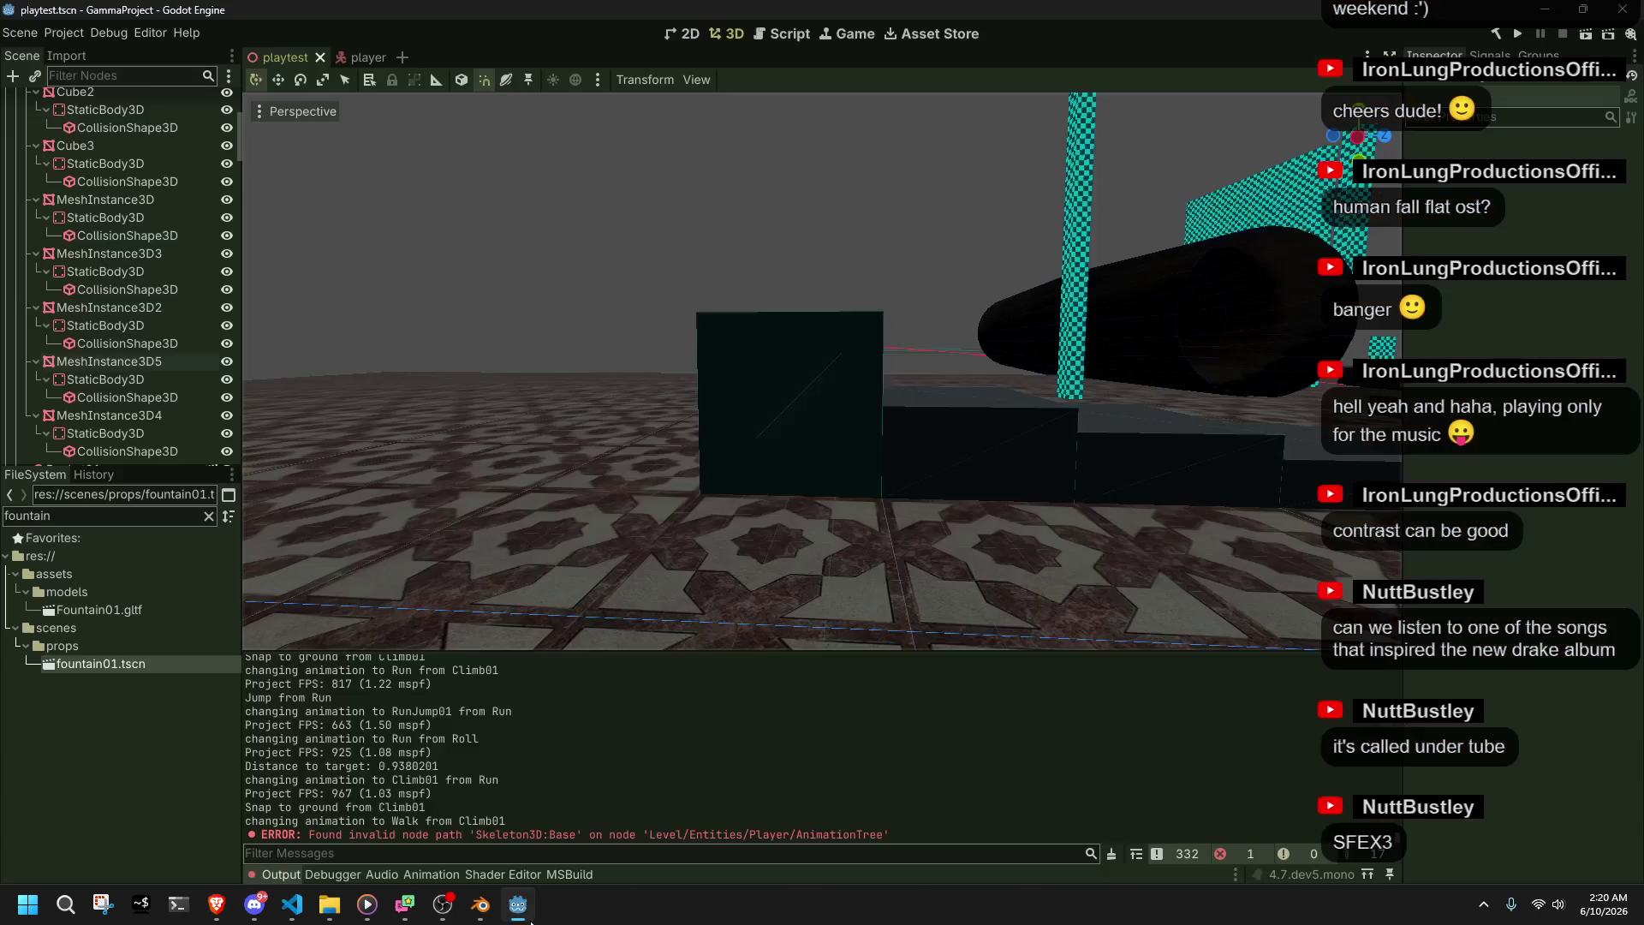
- Pull the viewport back over the whole playtest level and save the scene
drag(506, 691, 664, 426)
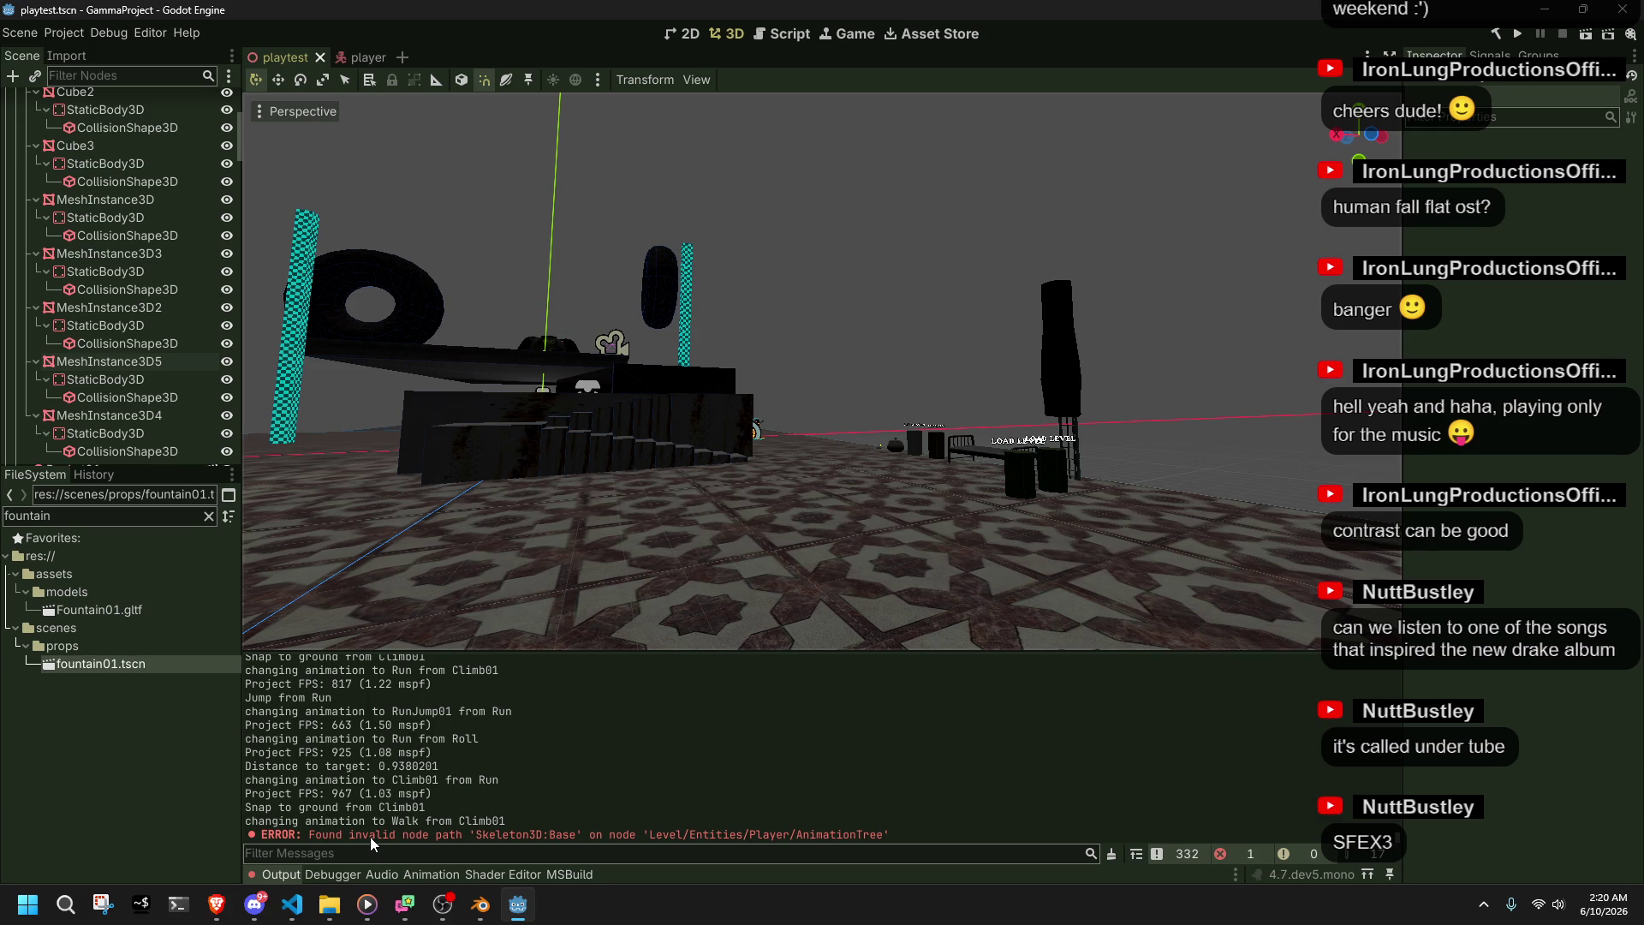
key(ctrl+s)
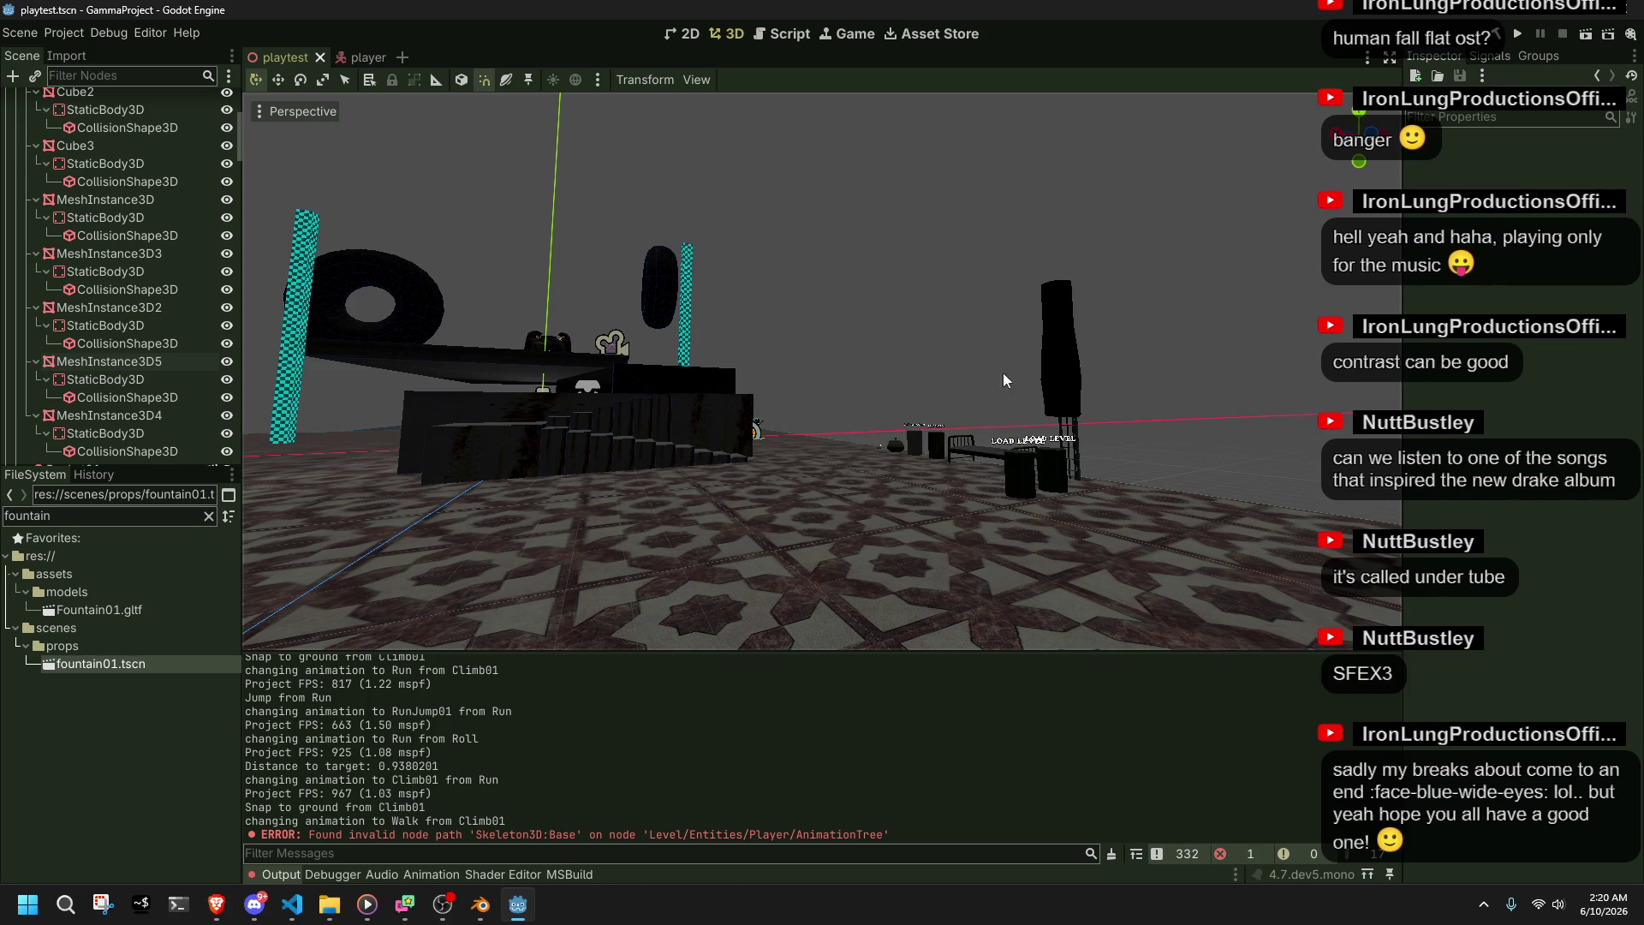
key(alt+Tab)
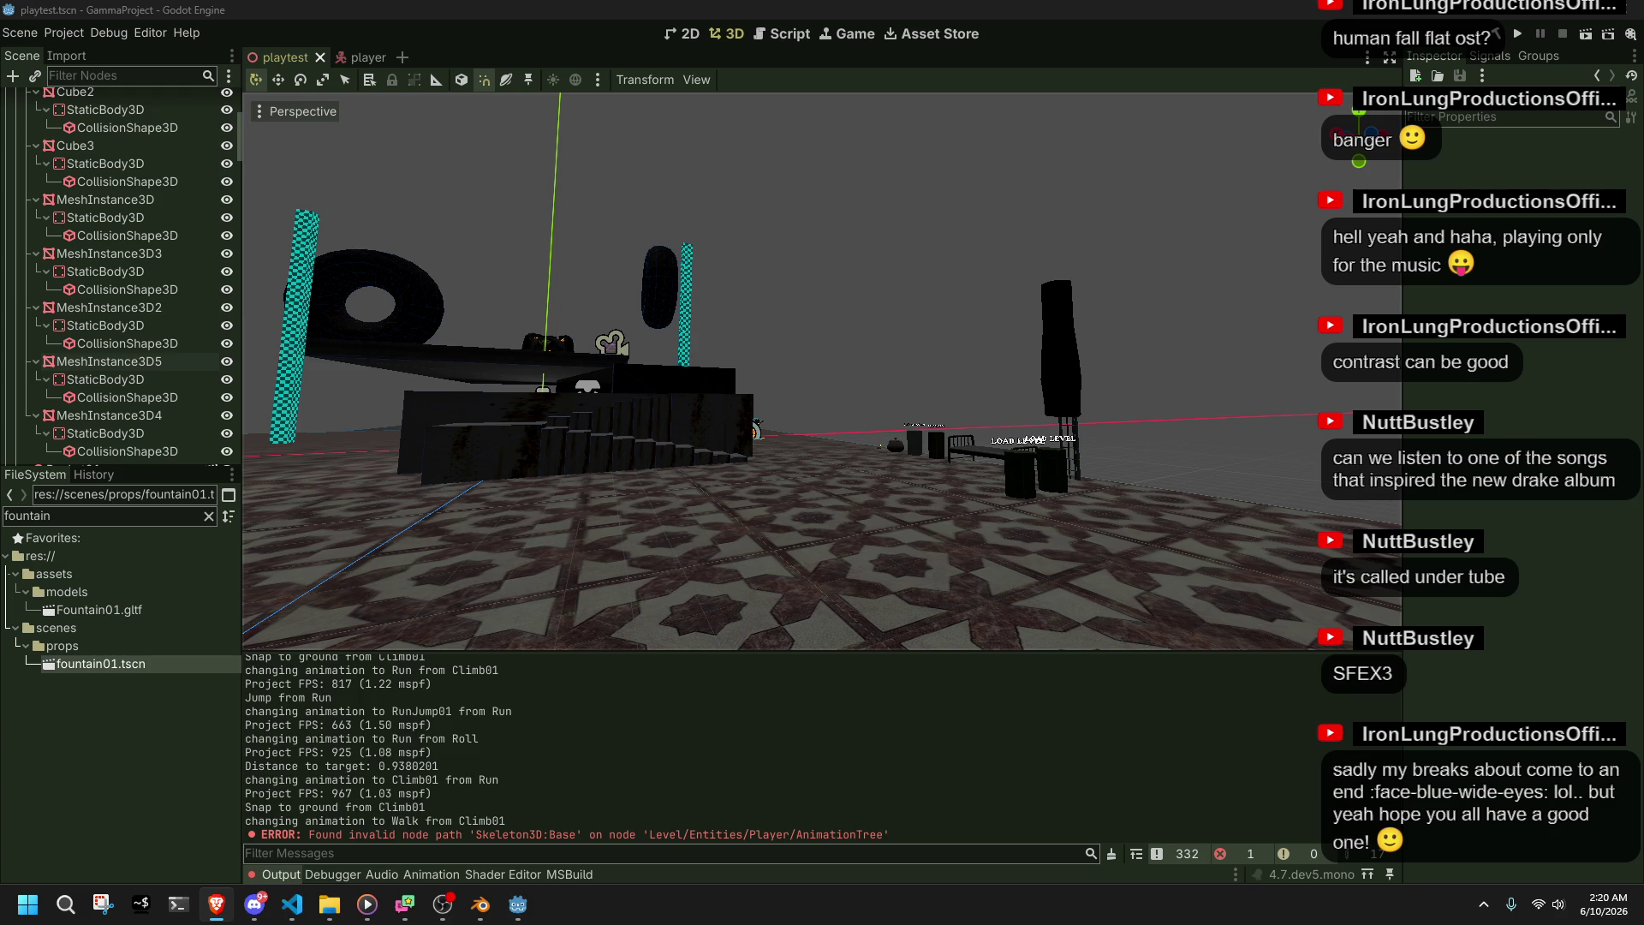
key(alt+Tab)
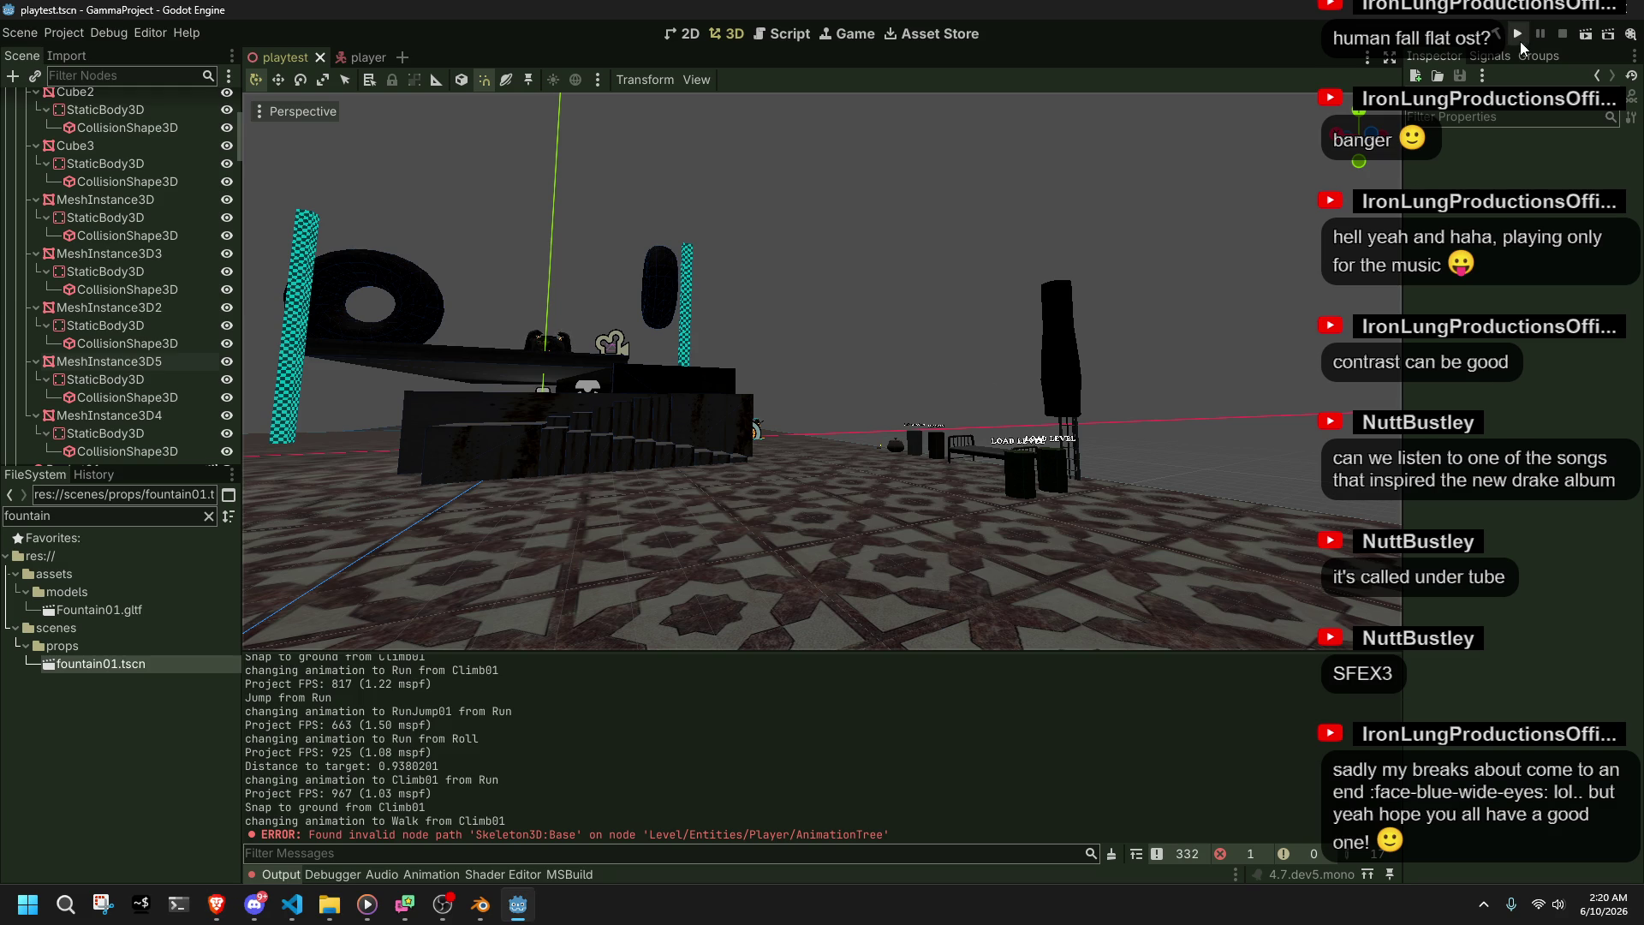
- Run the project, climb the stone steps, jump off the ledge, then stop with F8
click(1519, 41)
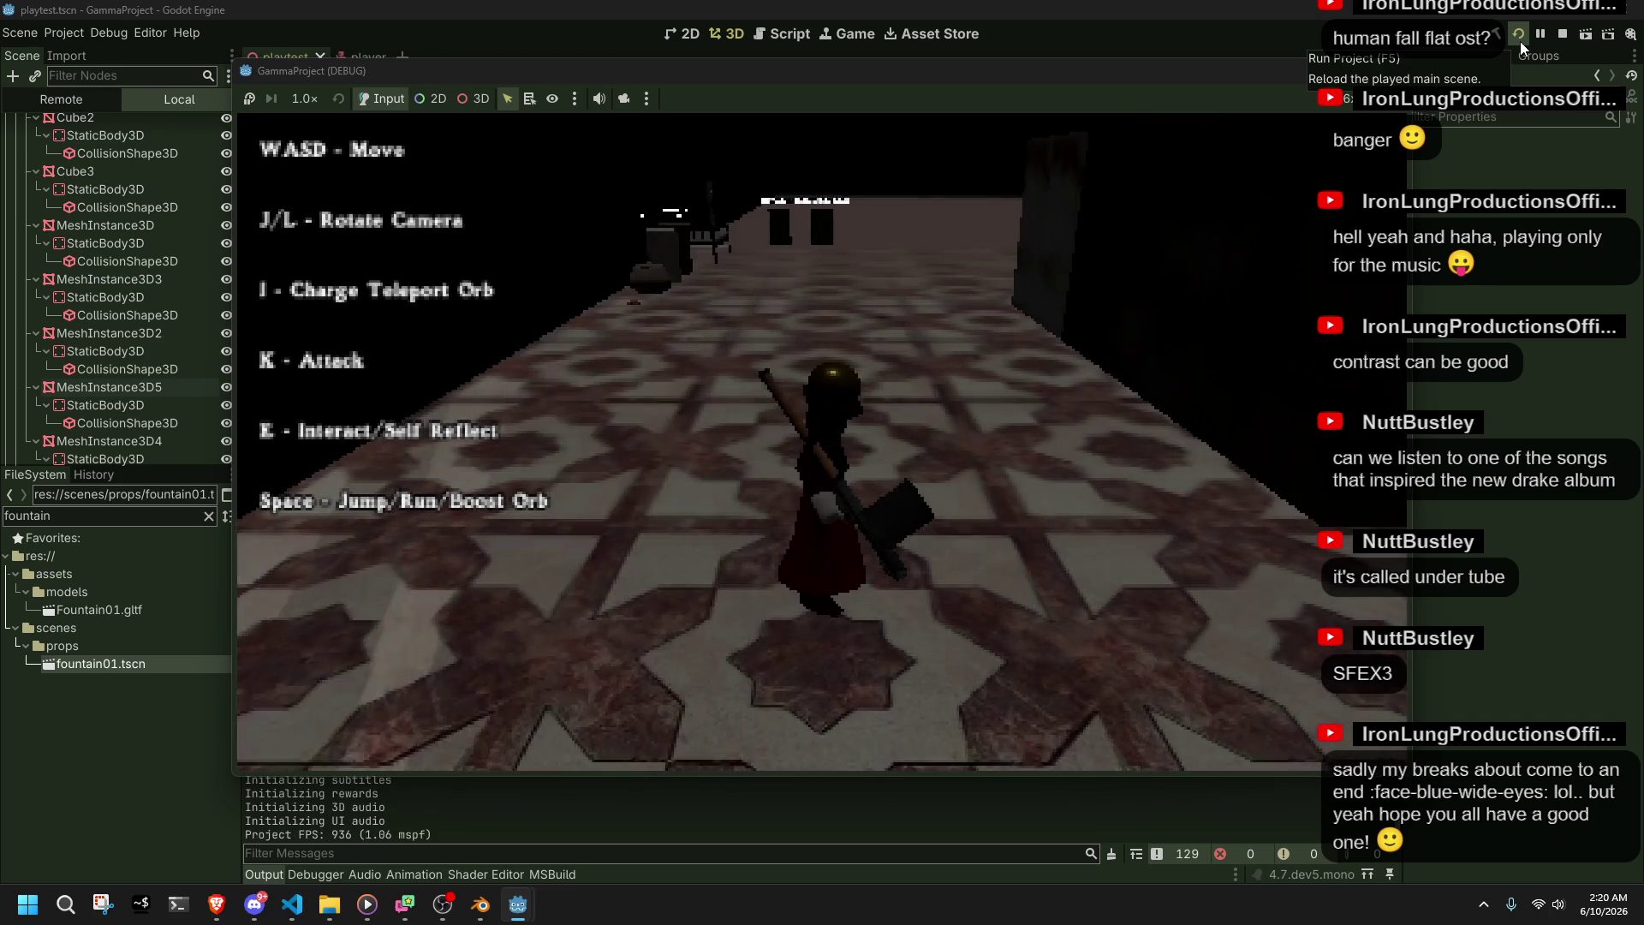
key(w)
key(l)
key(w)
key(w)
key(w)
key(space)
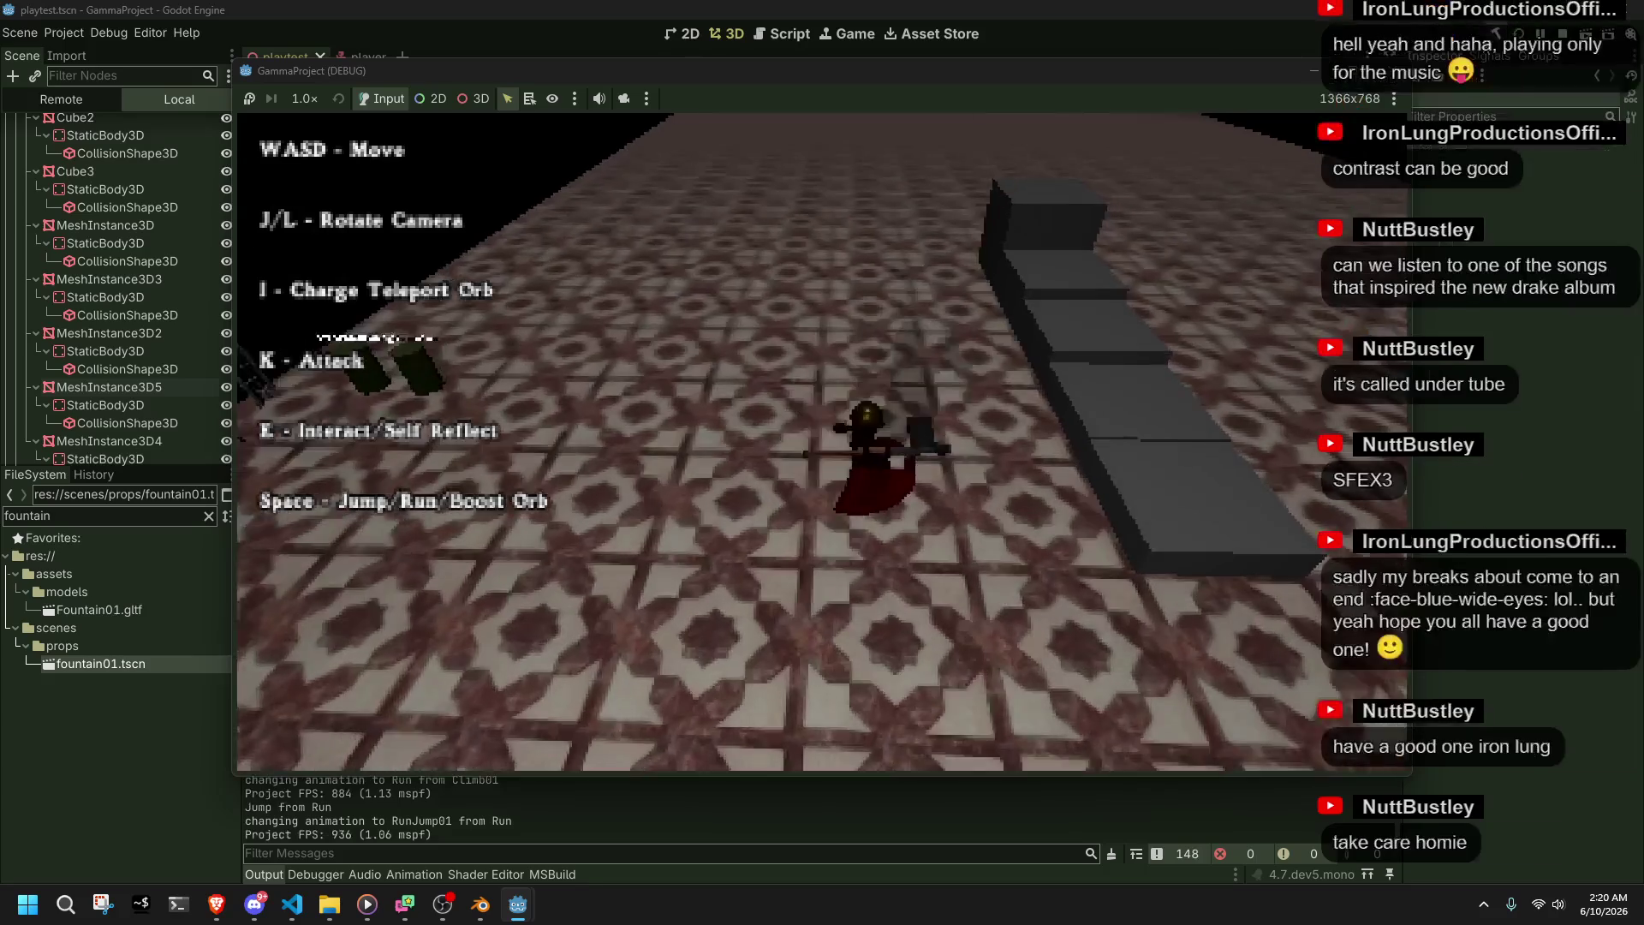
key(F8)
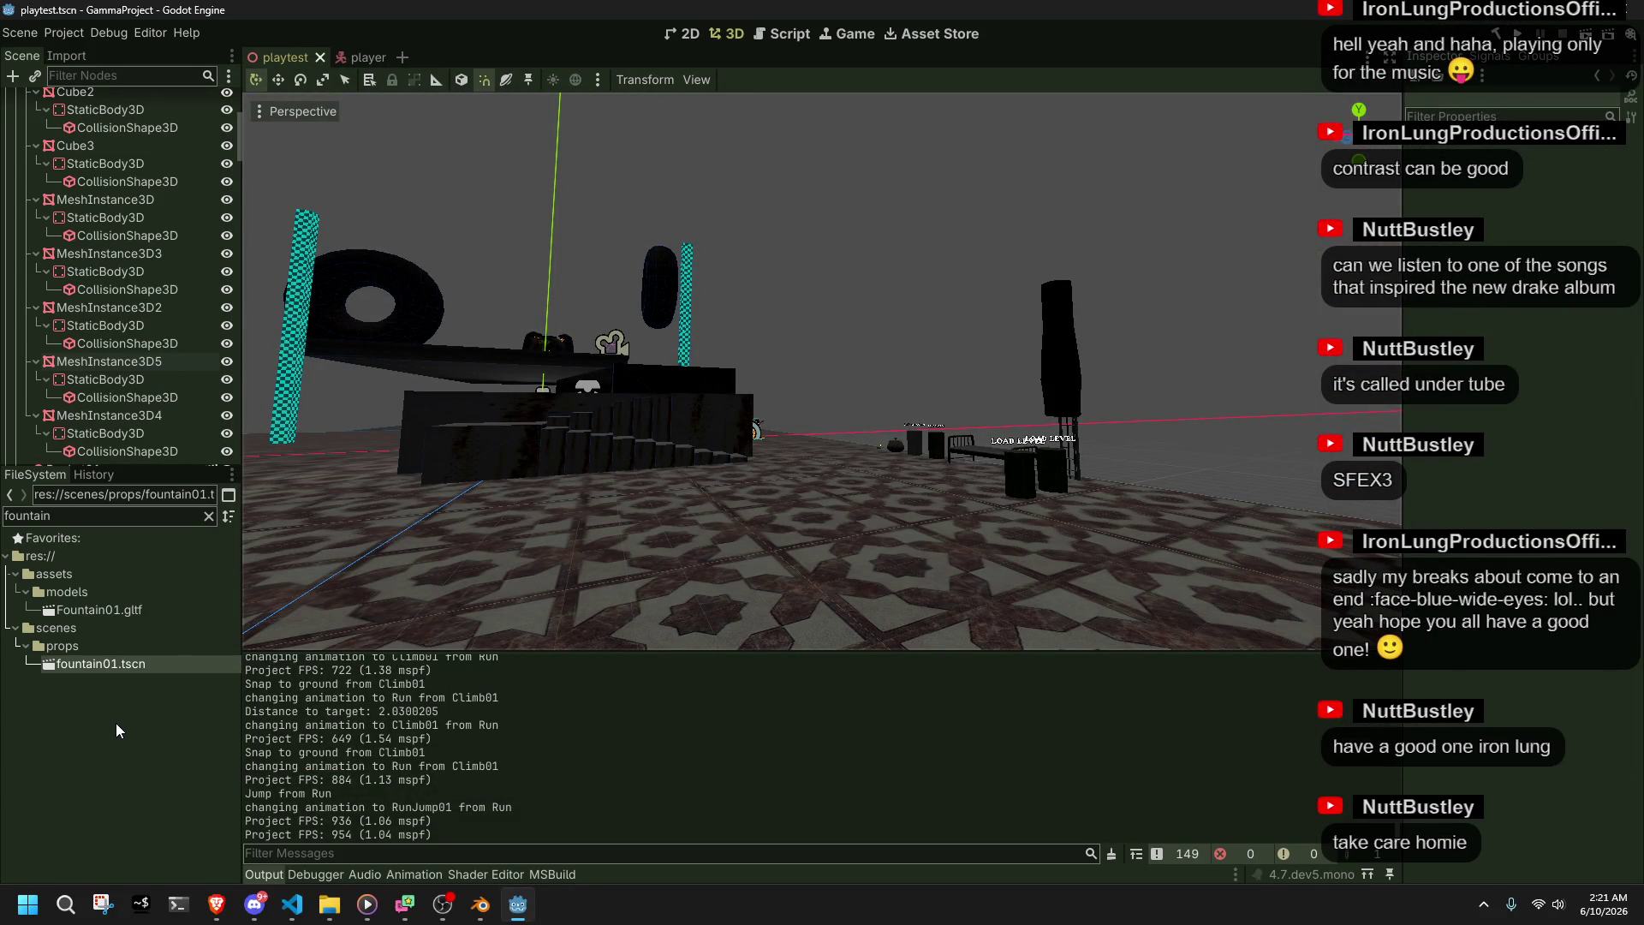
- Collapse the playtest and CSGBox3D9 branches, select CSGBox3D3, then open Project Settings
click(106, 393)
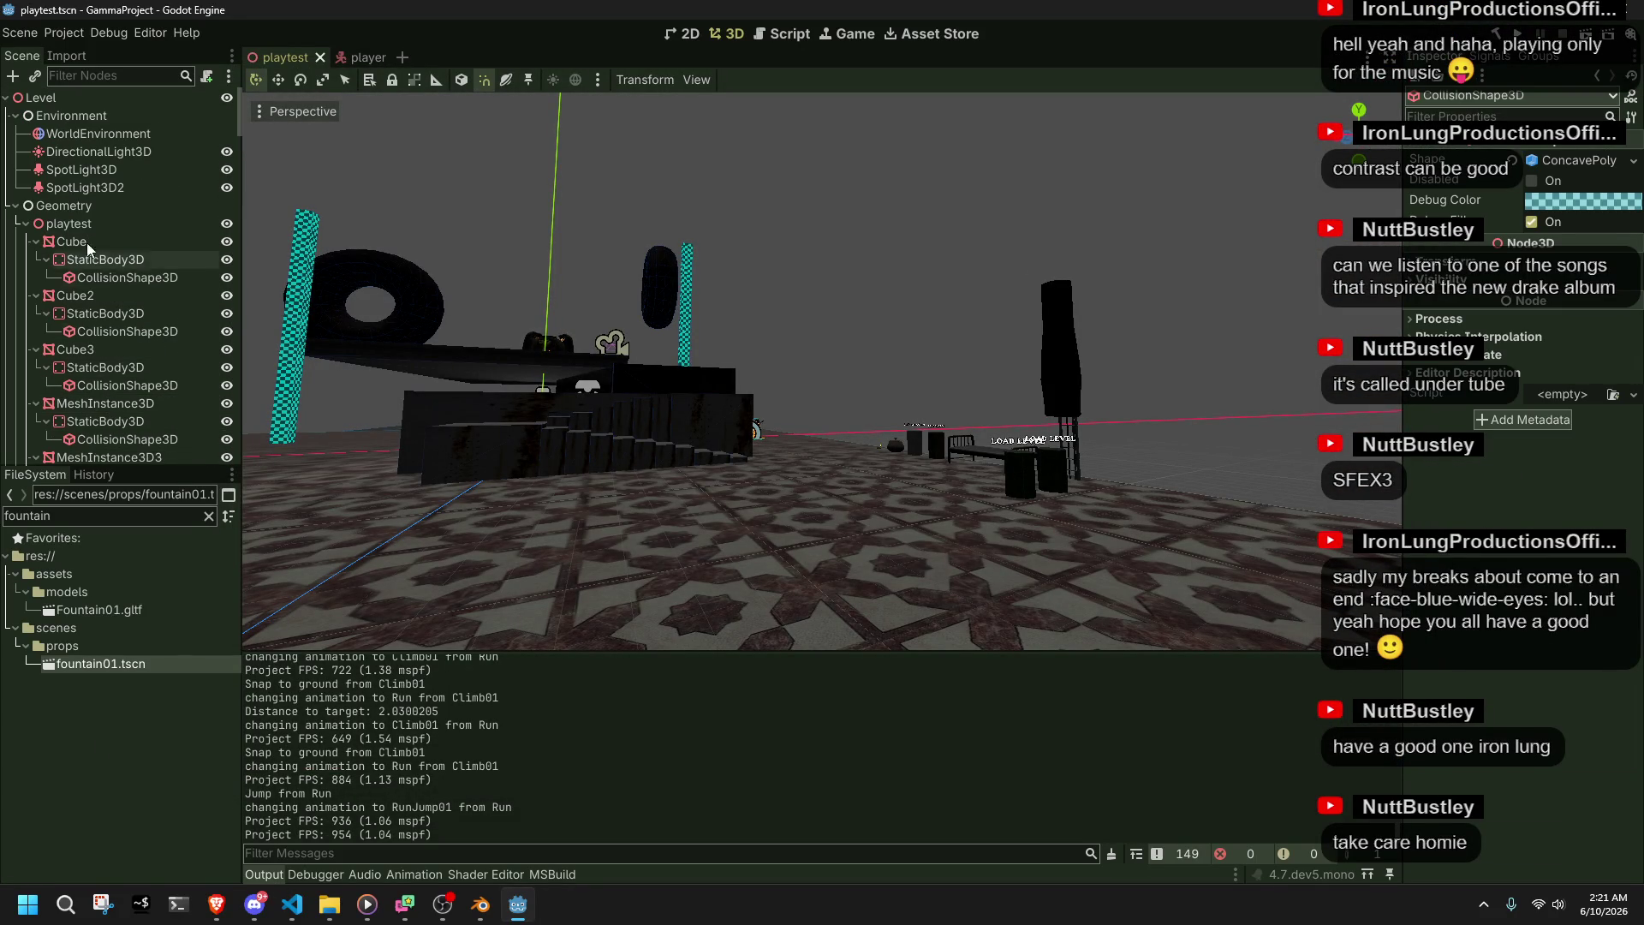
click(25, 223)
click(131, 439)
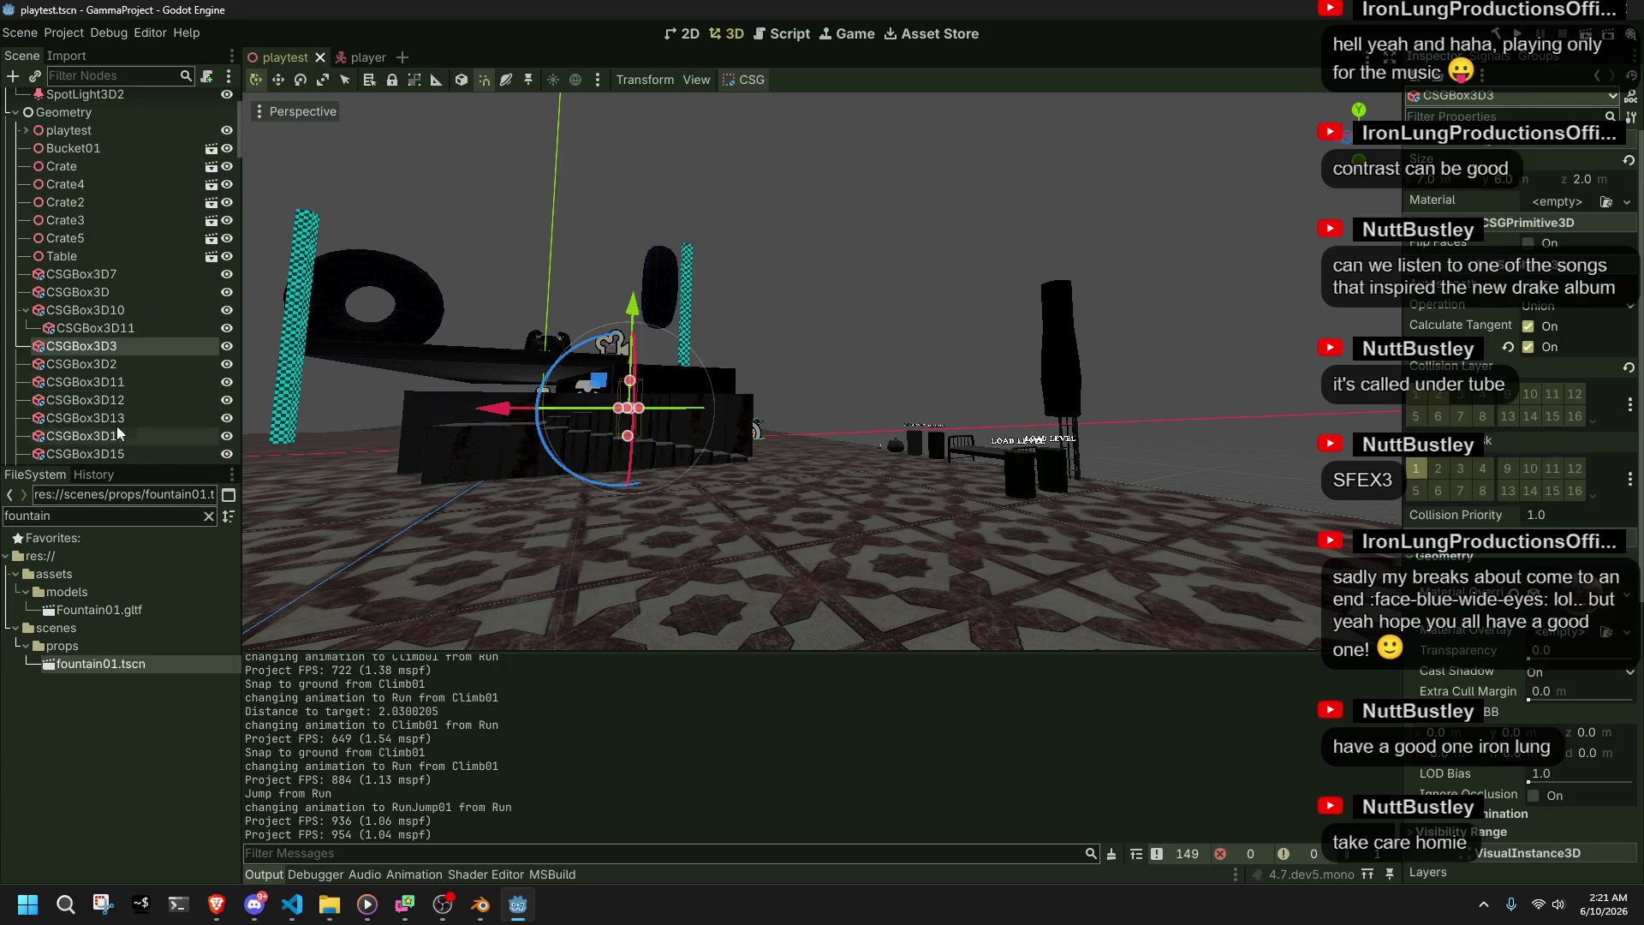
scroll(77, 340, down, 5)
scroll(75, 340, down, 10)
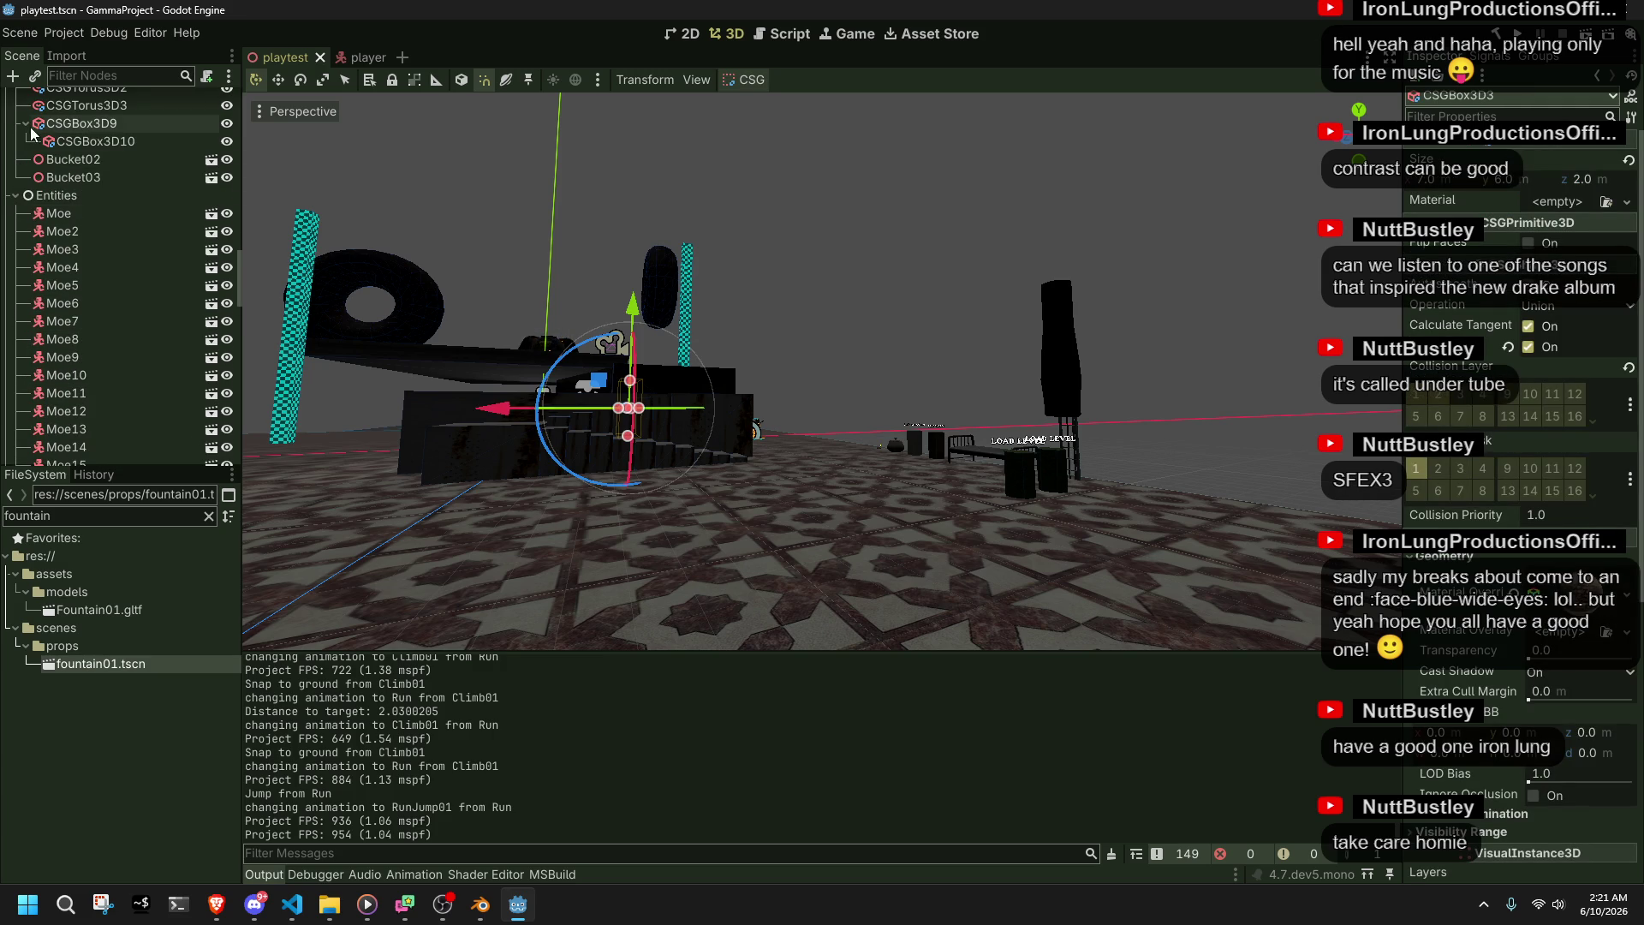
click(26, 123)
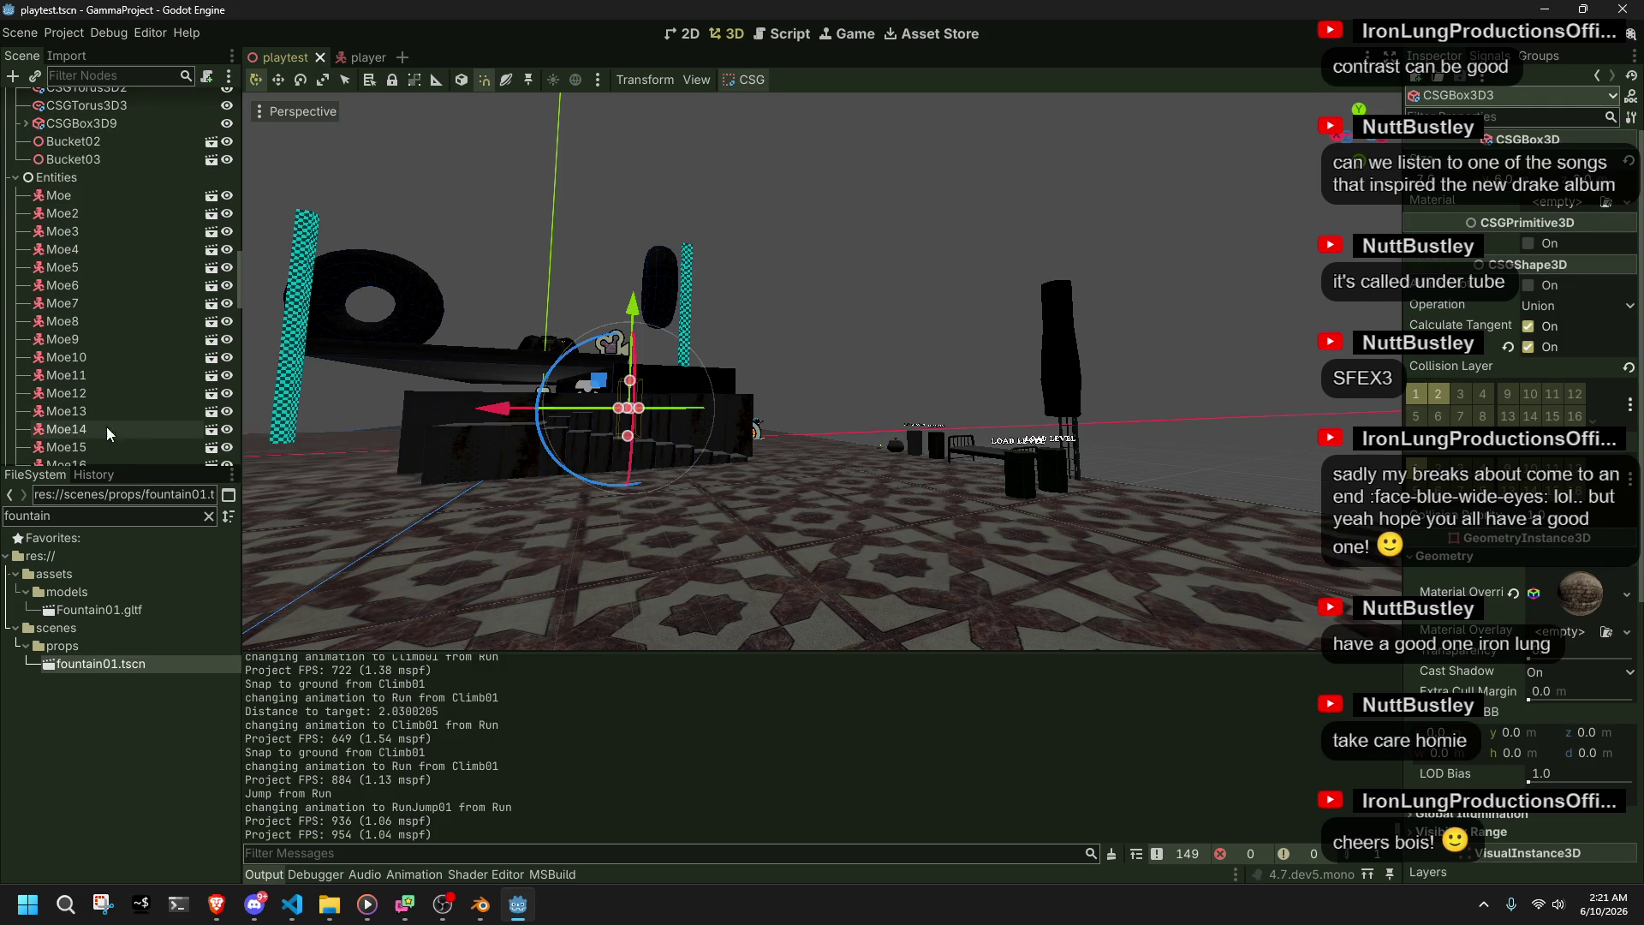
click(80, 701)
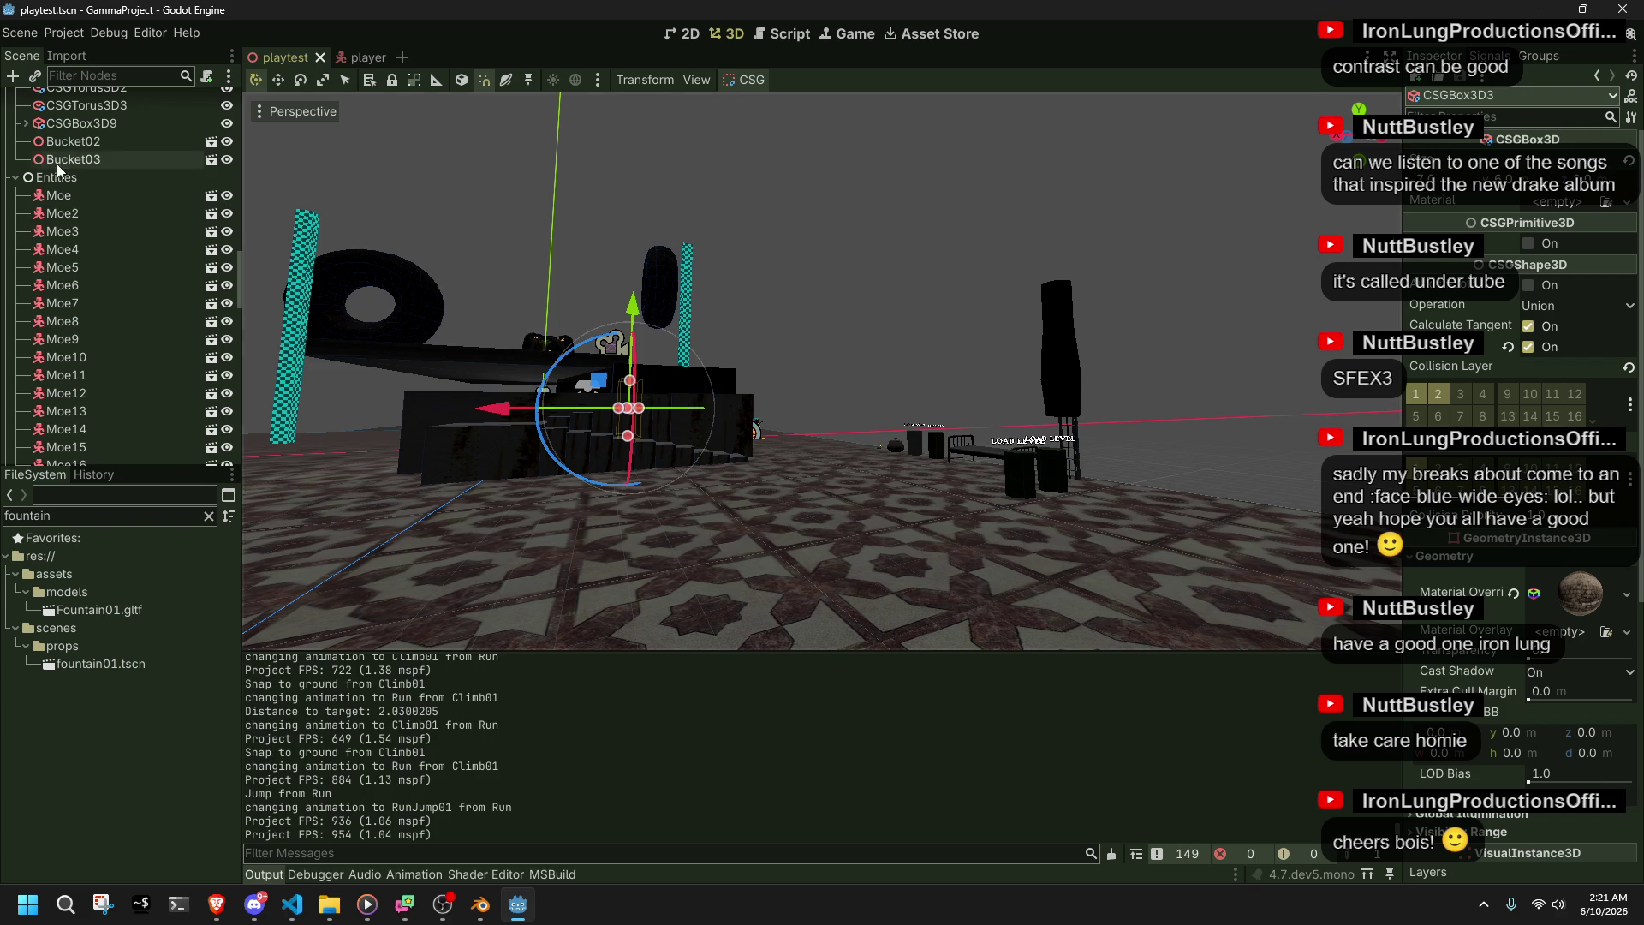
click(63, 32)
click(71, 49)
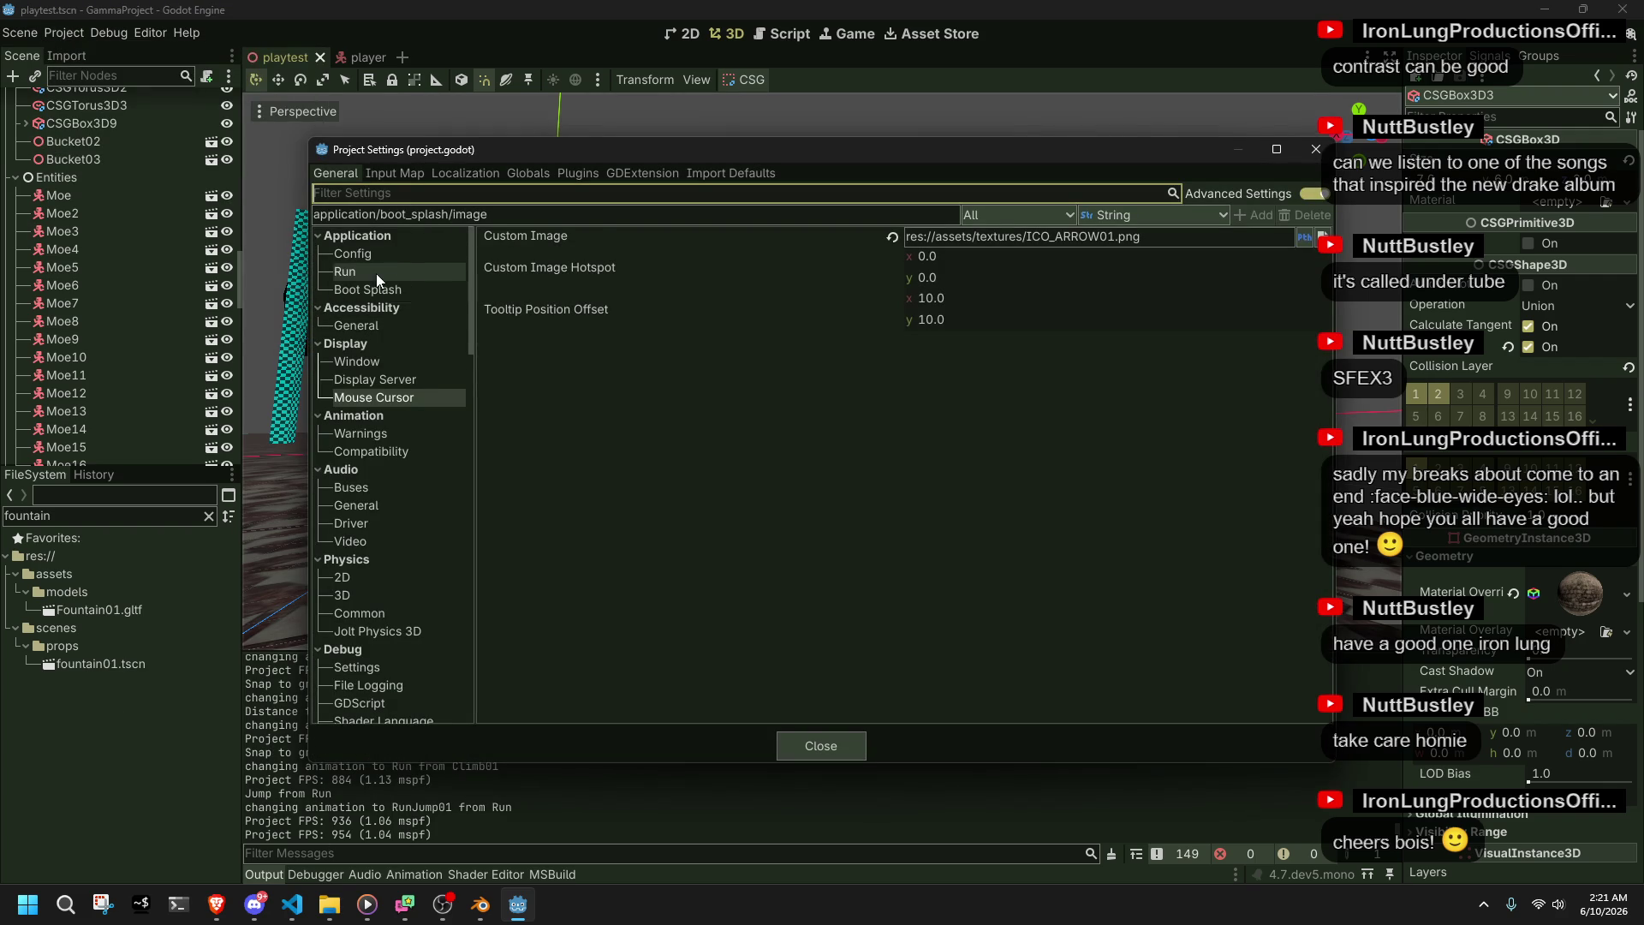
- Browse the Application, Display, Animation and Physics (including Jolt) sections of Project Settings
click(396, 323)
click(371, 252)
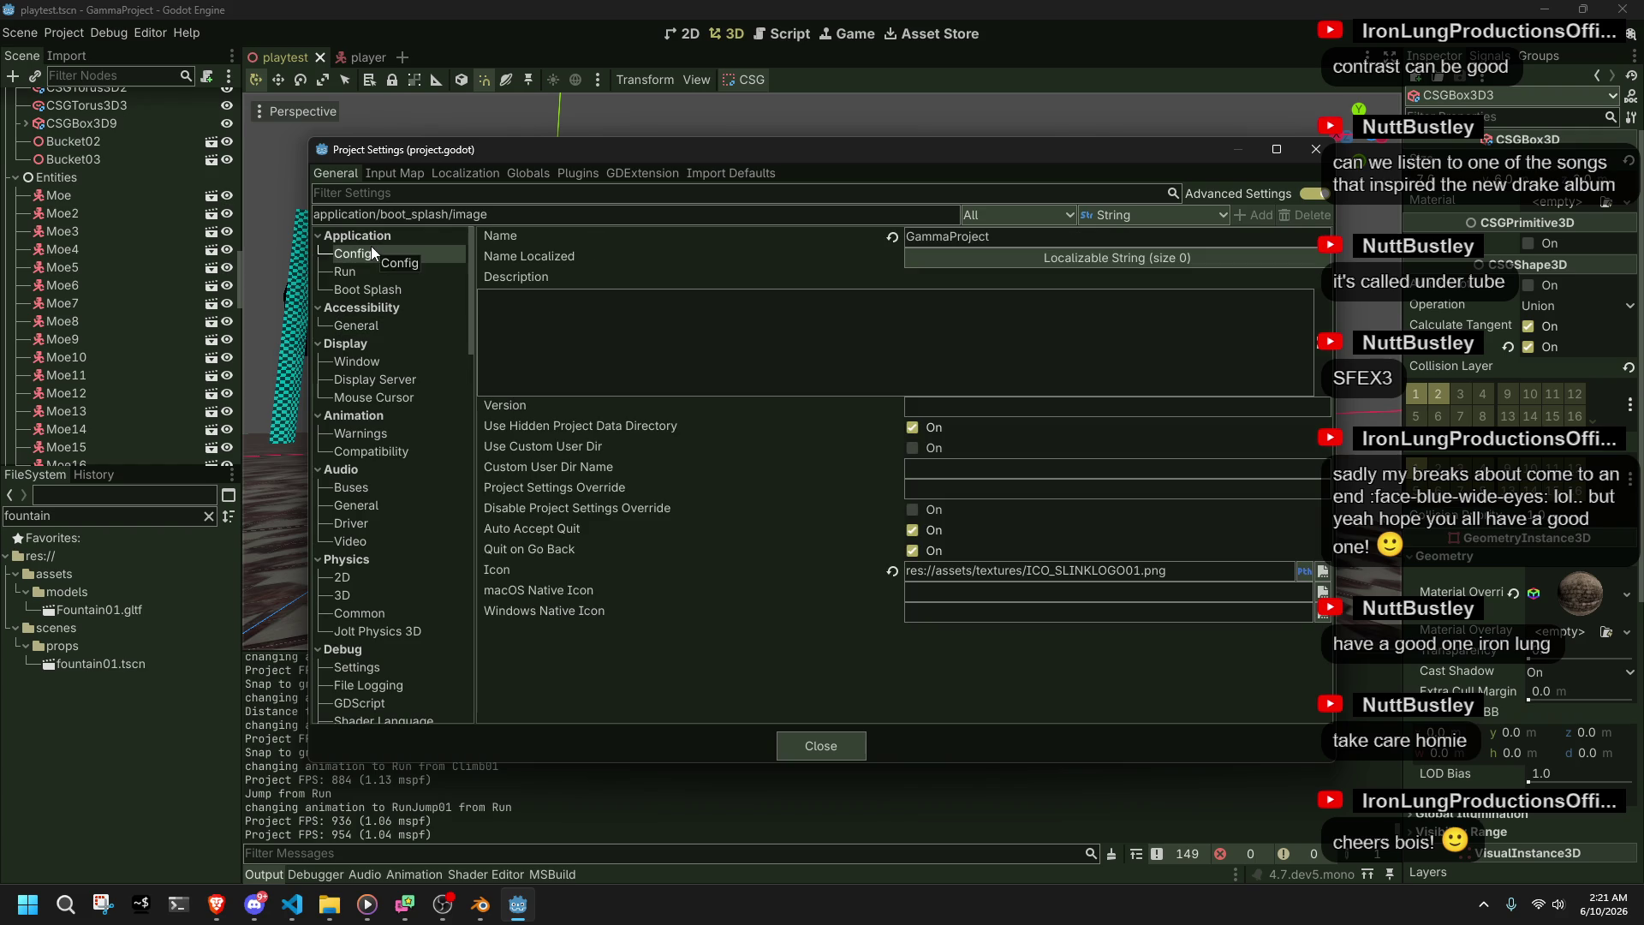
click(404, 272)
click(403, 290)
click(402, 361)
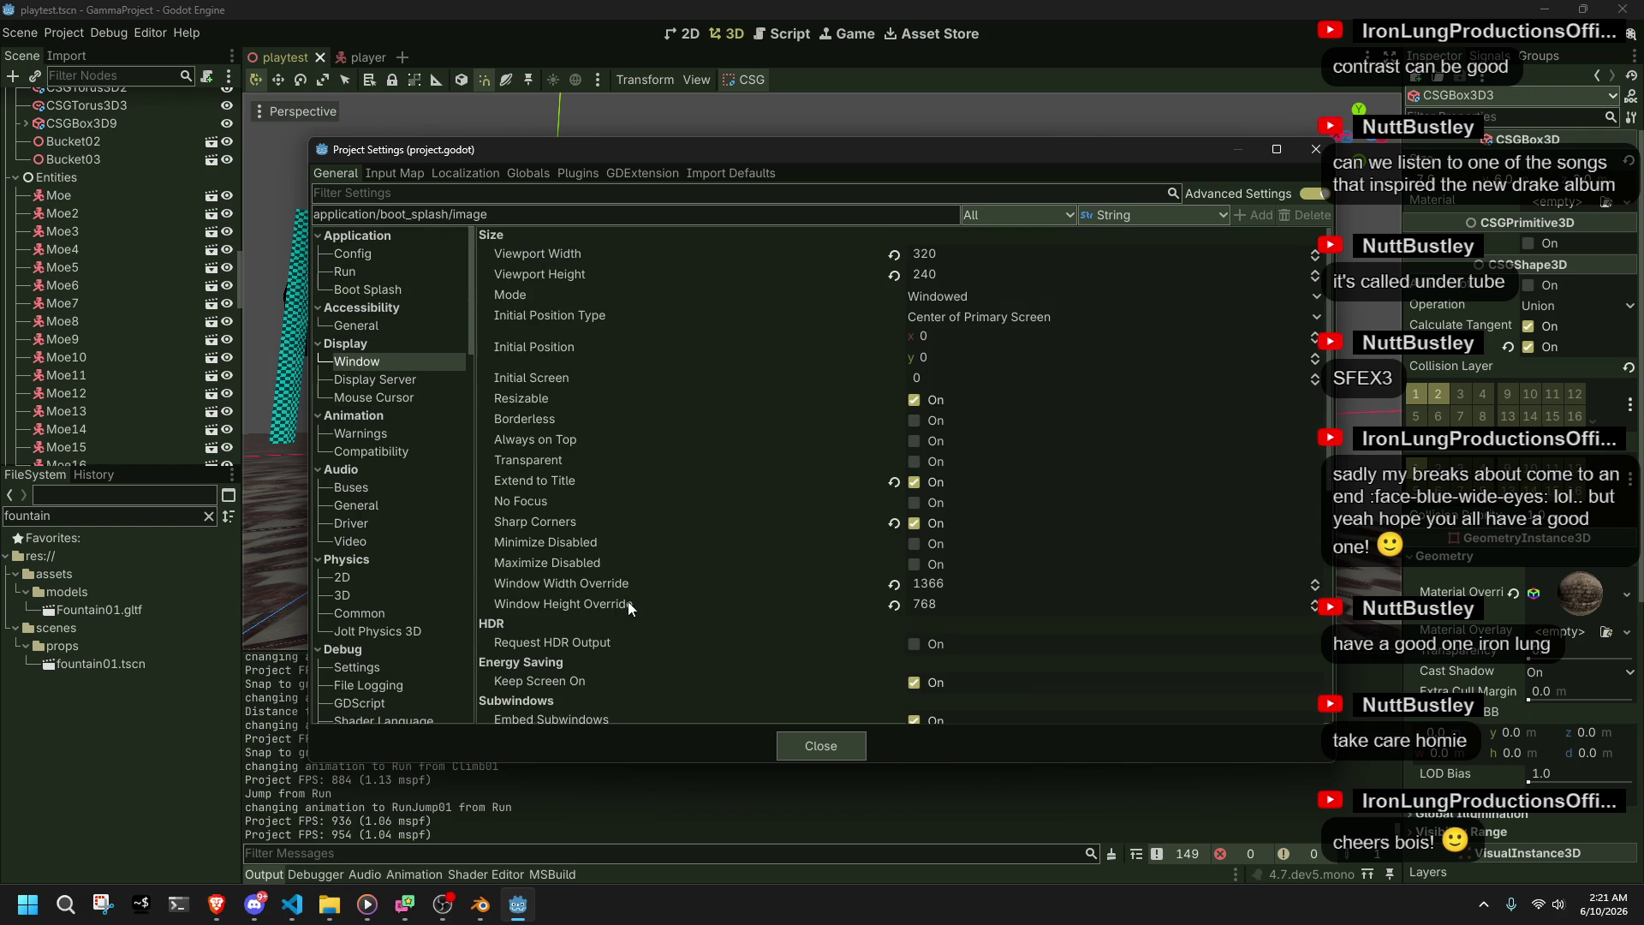
scroll(628, 601, down, 7)
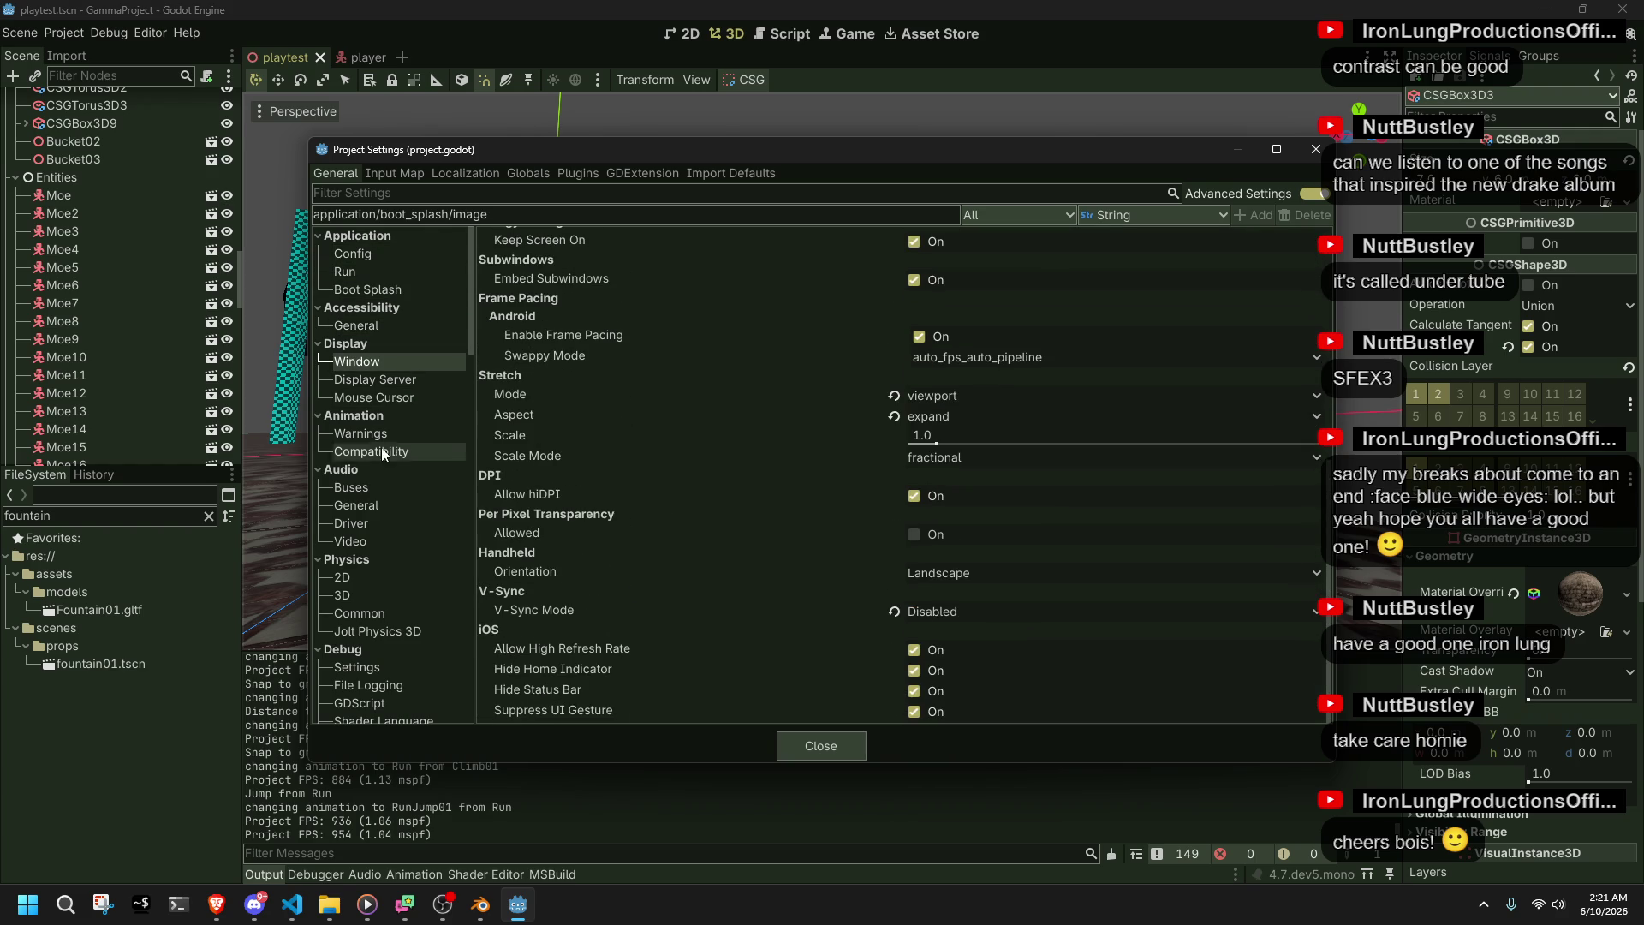
click(364, 380)
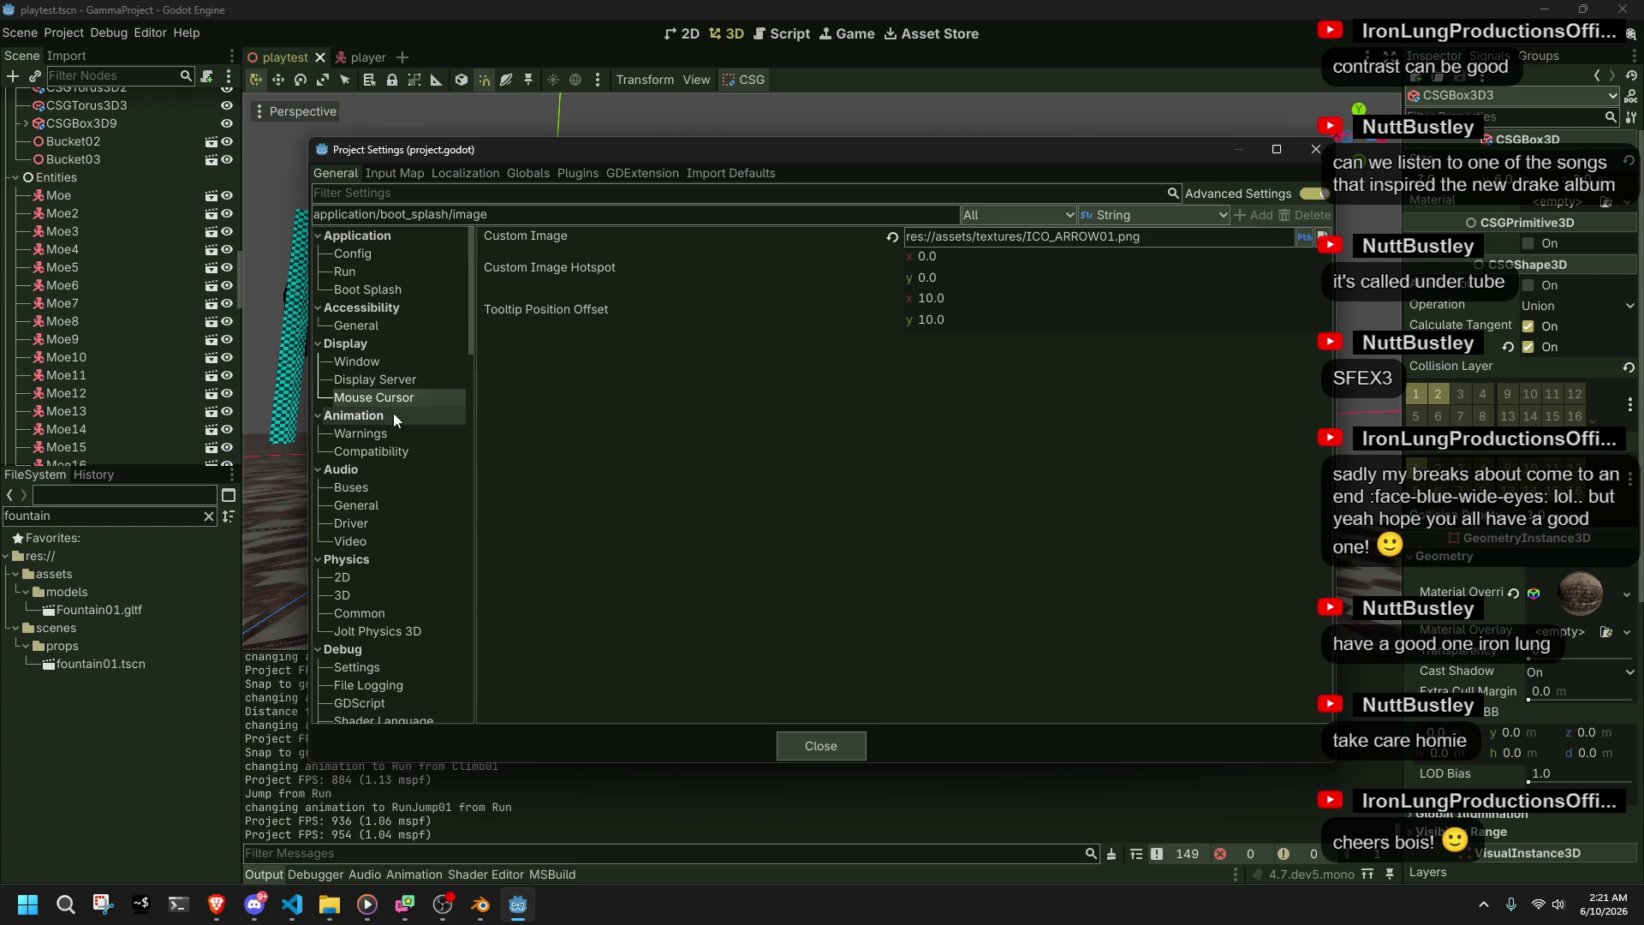
click(365, 434)
click(370, 452)
click(379, 595)
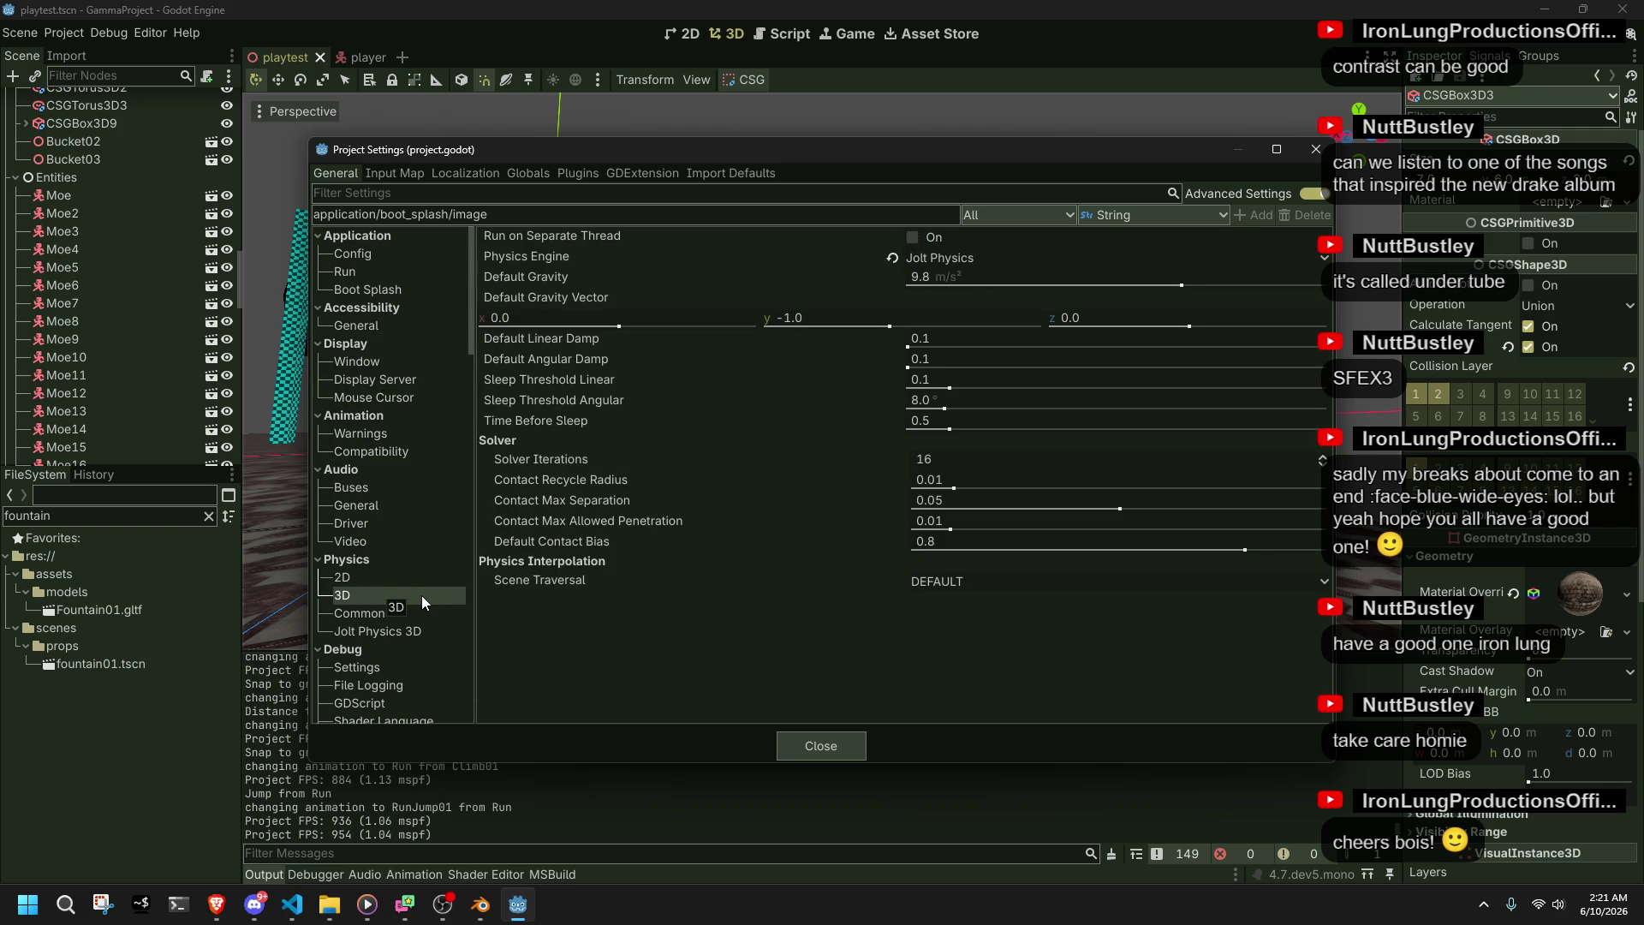
click(407, 614)
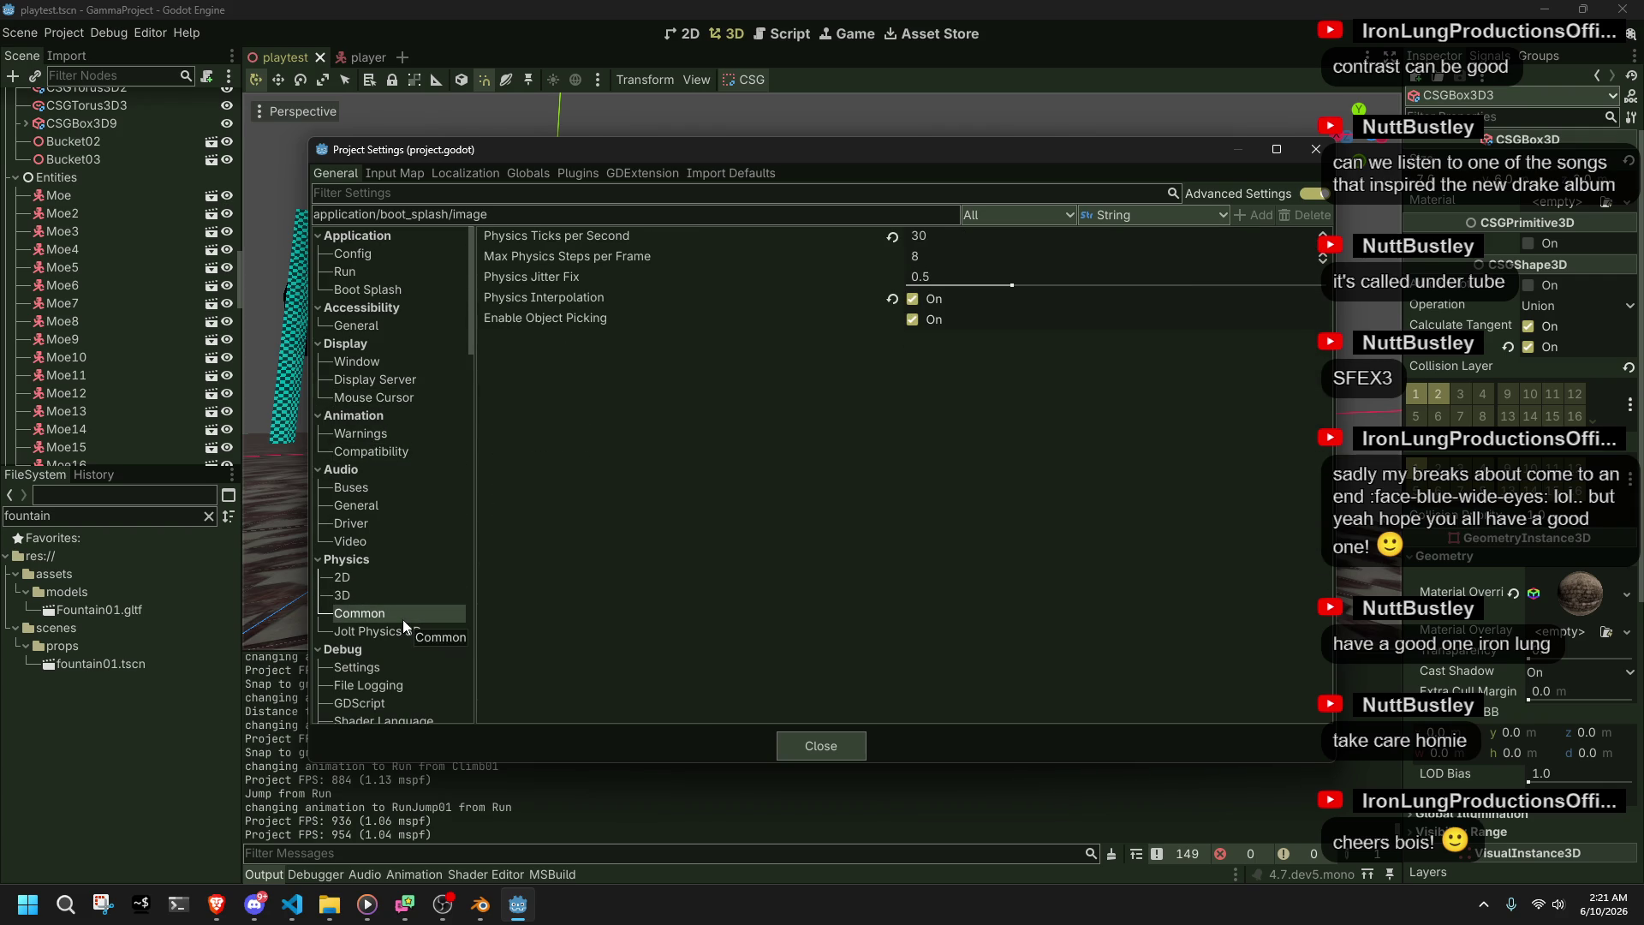
click(415, 630)
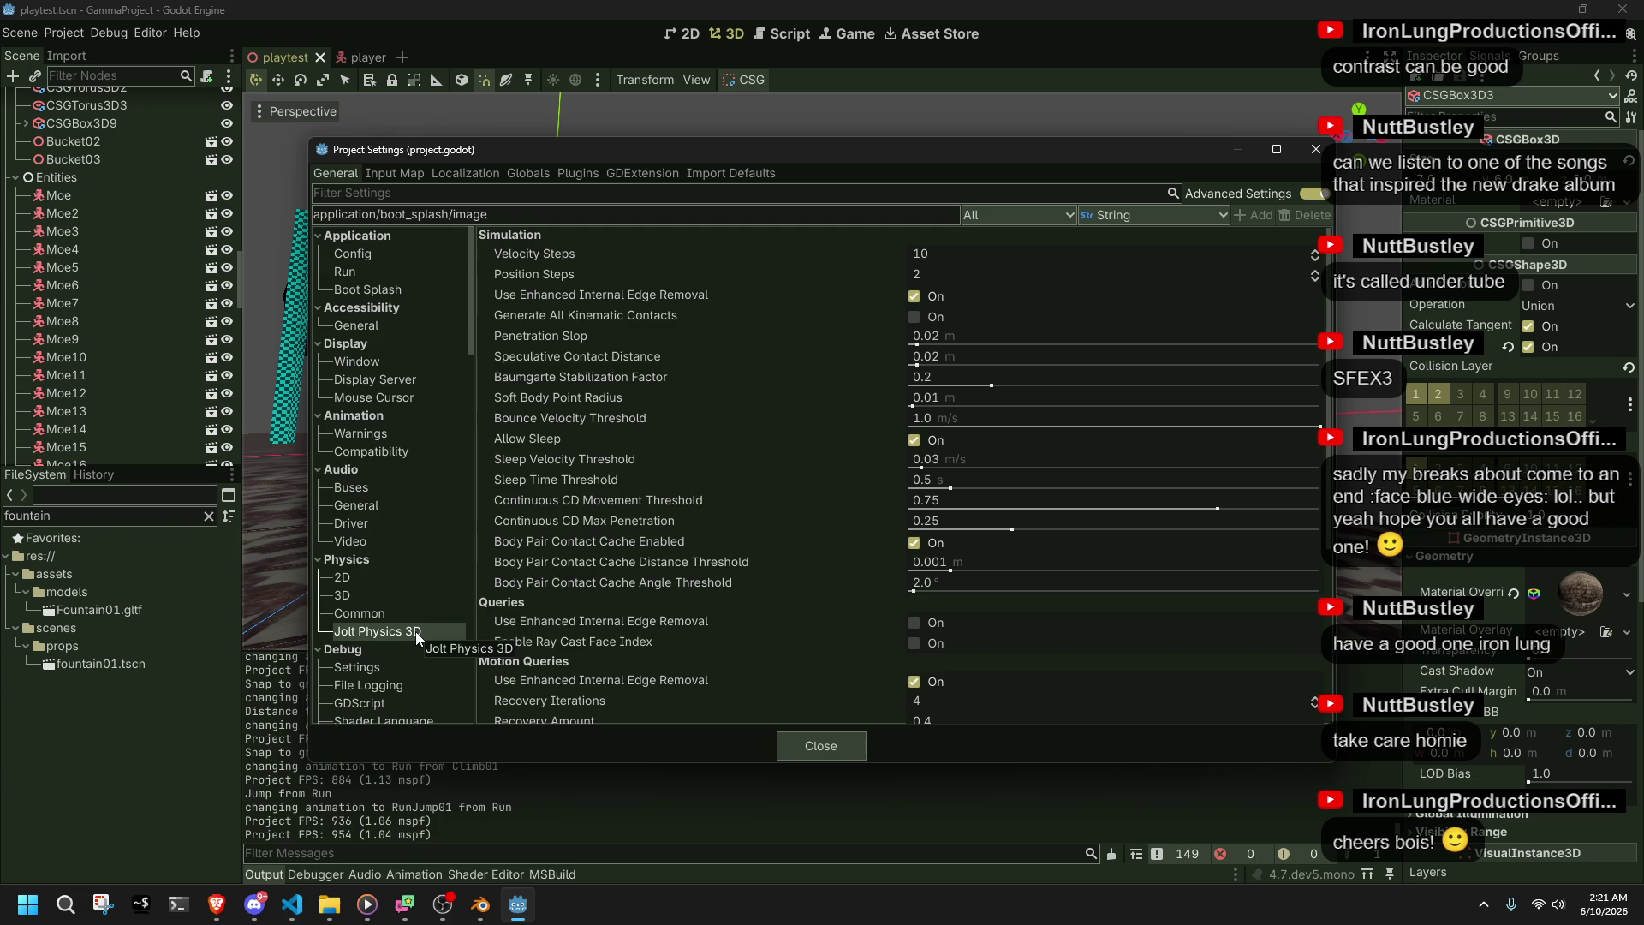
click(425, 665)
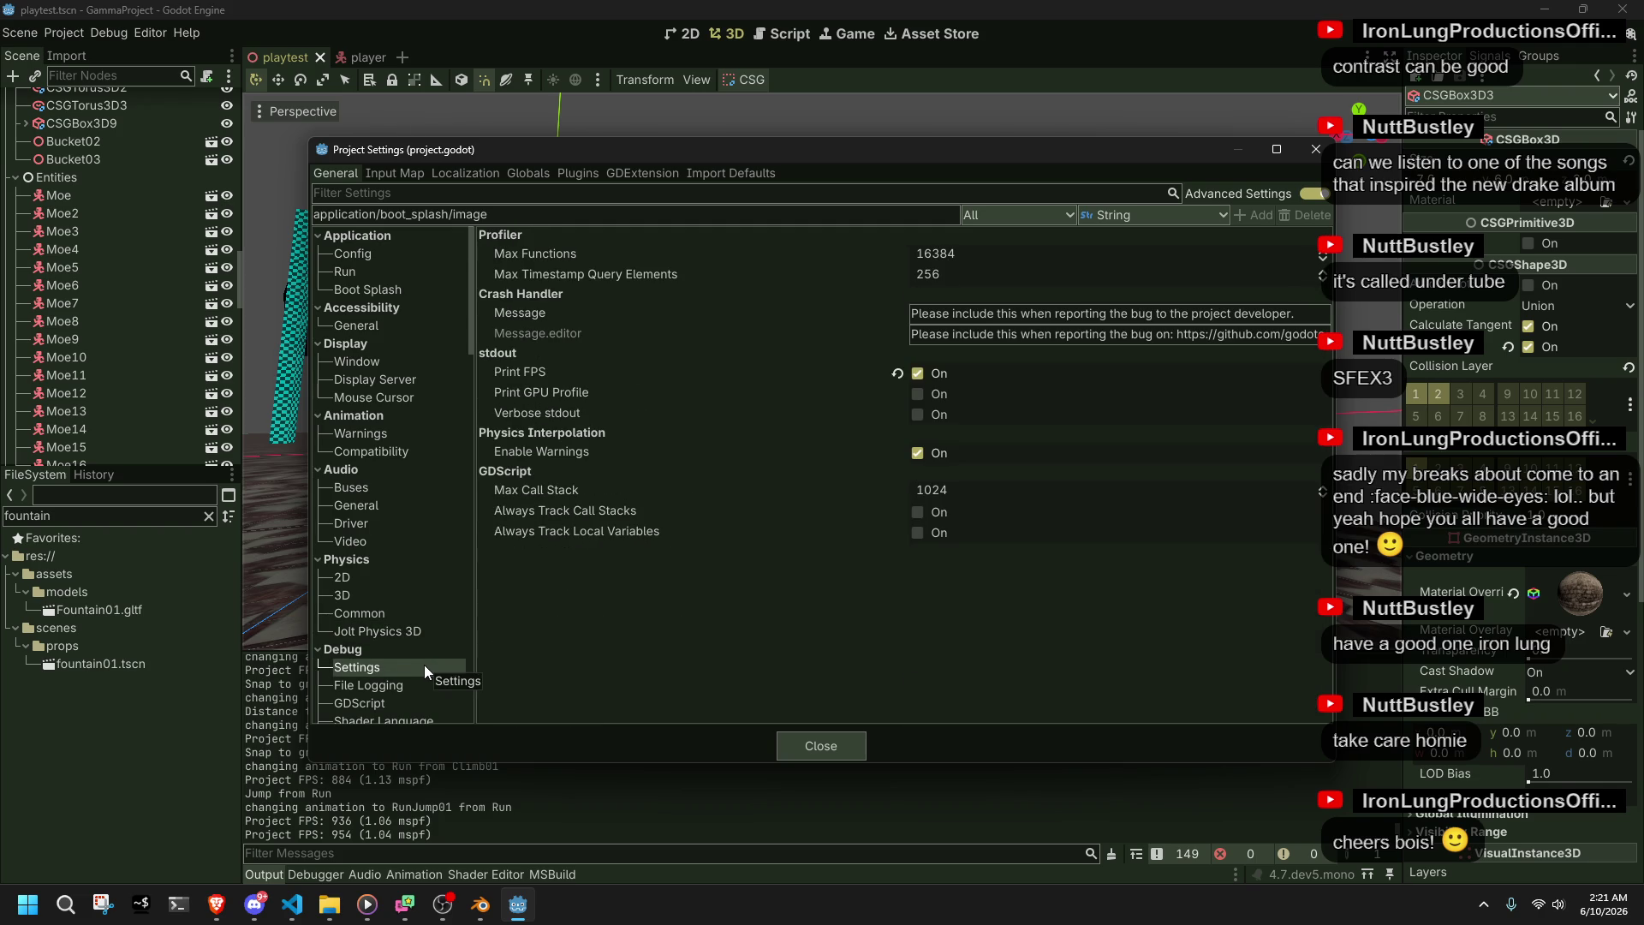
- Inspect the Debug settings: File Logging, the Verbose stdout option and GDScript warnings
scroll(424, 665, down, 1)
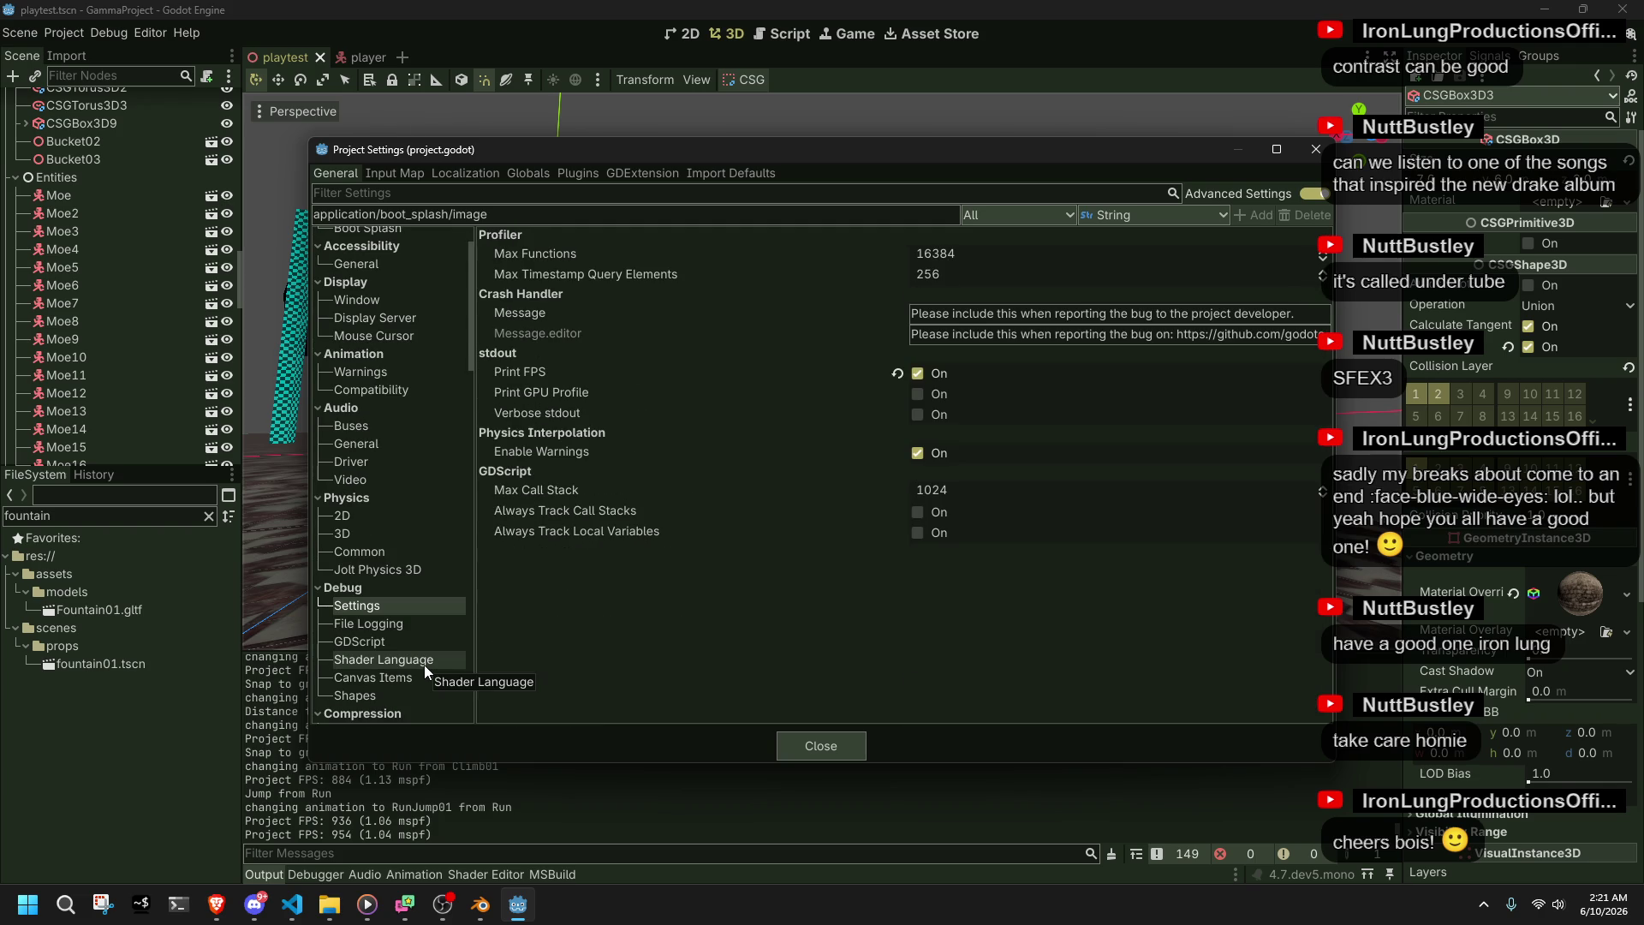
click(413, 622)
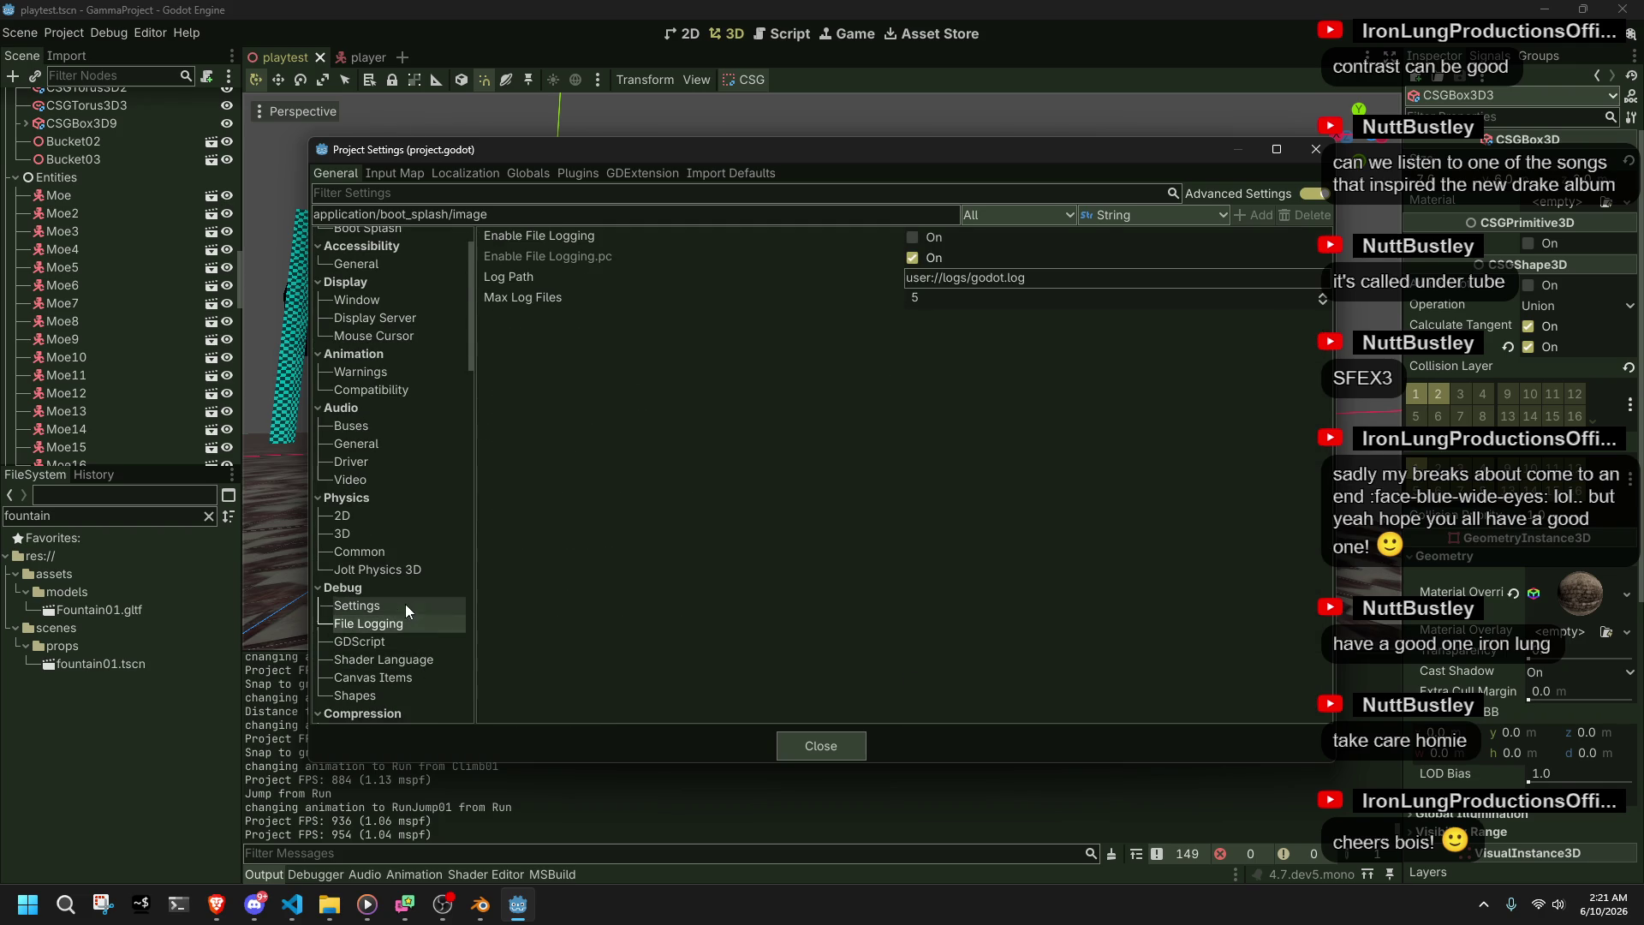
click(404, 604)
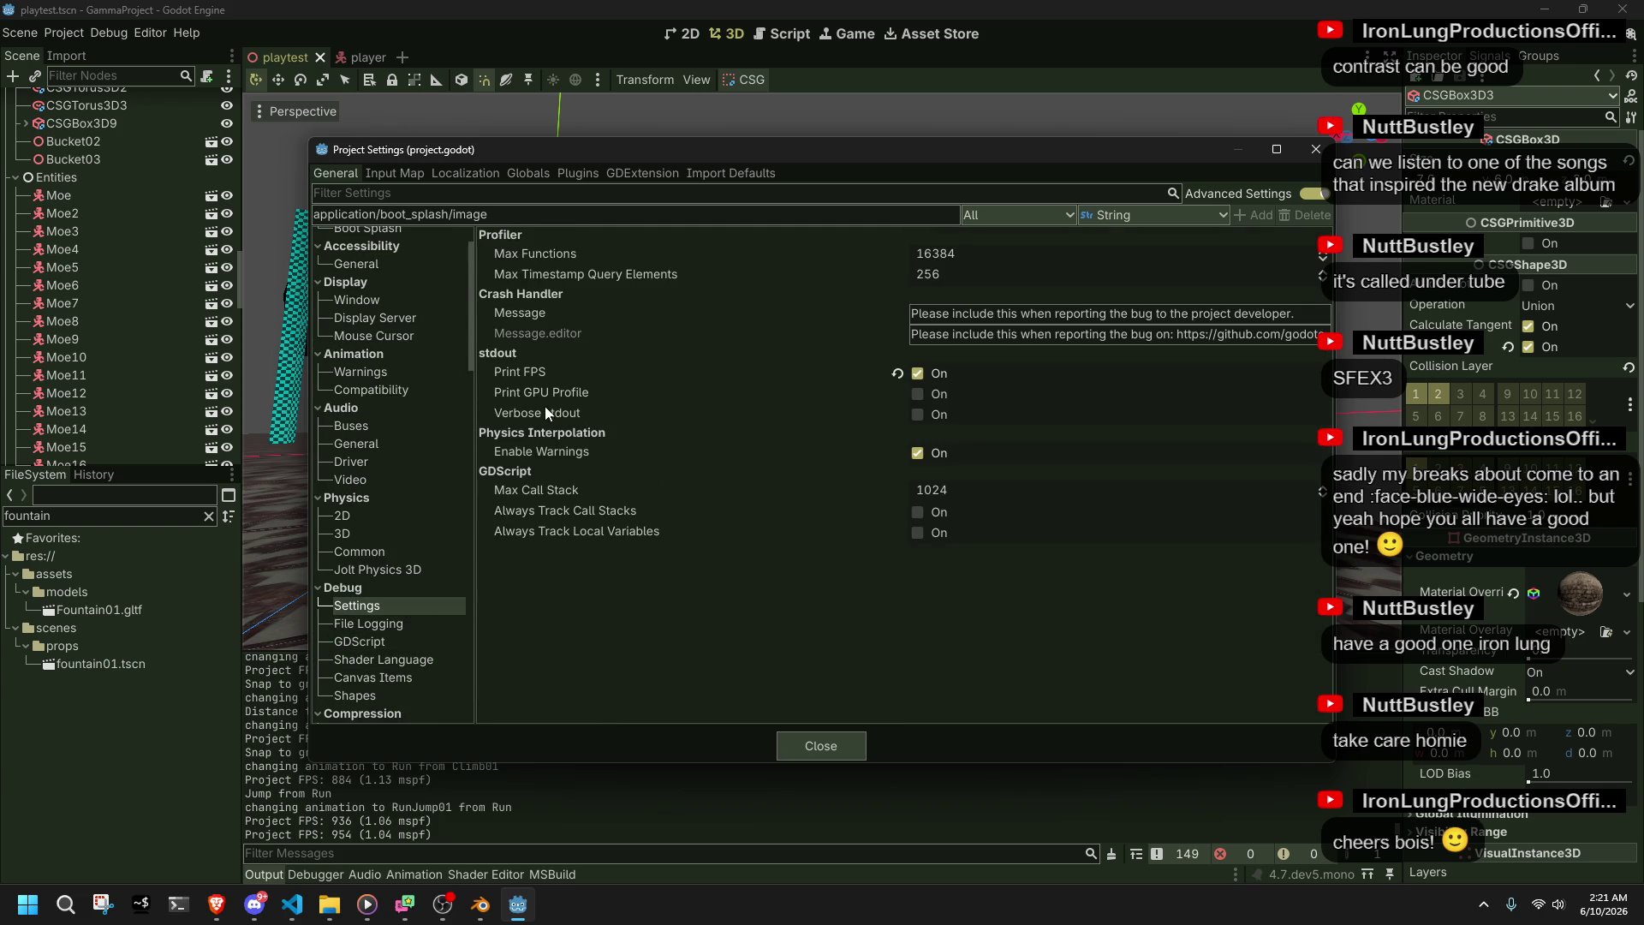
mouse_move(553, 417)
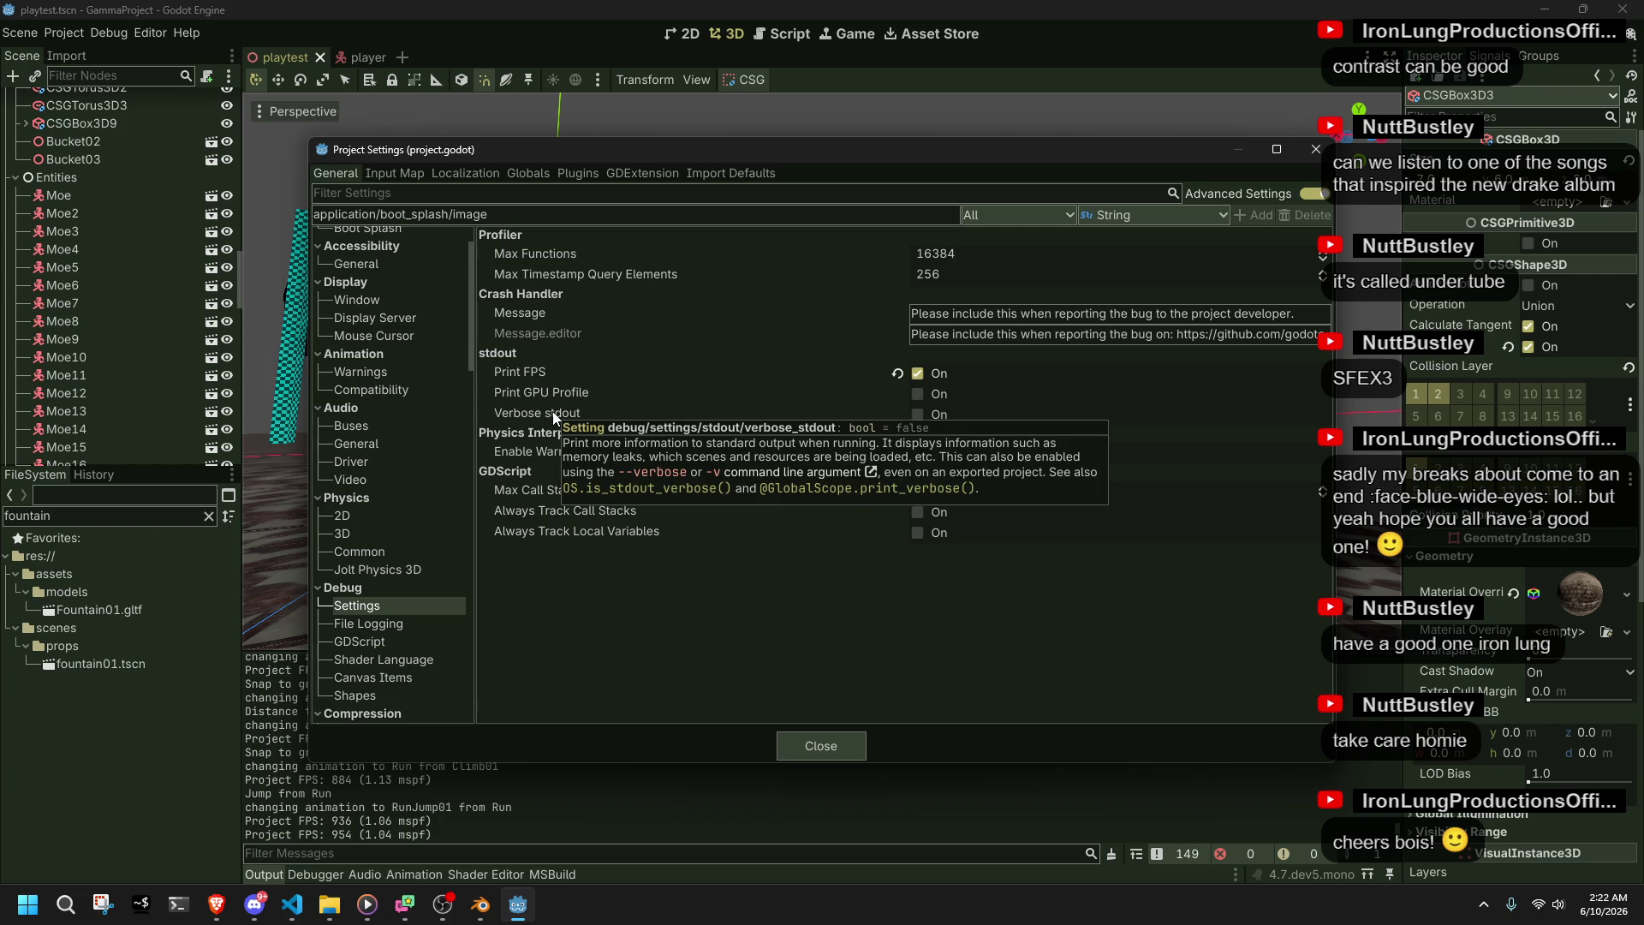
click(552, 411)
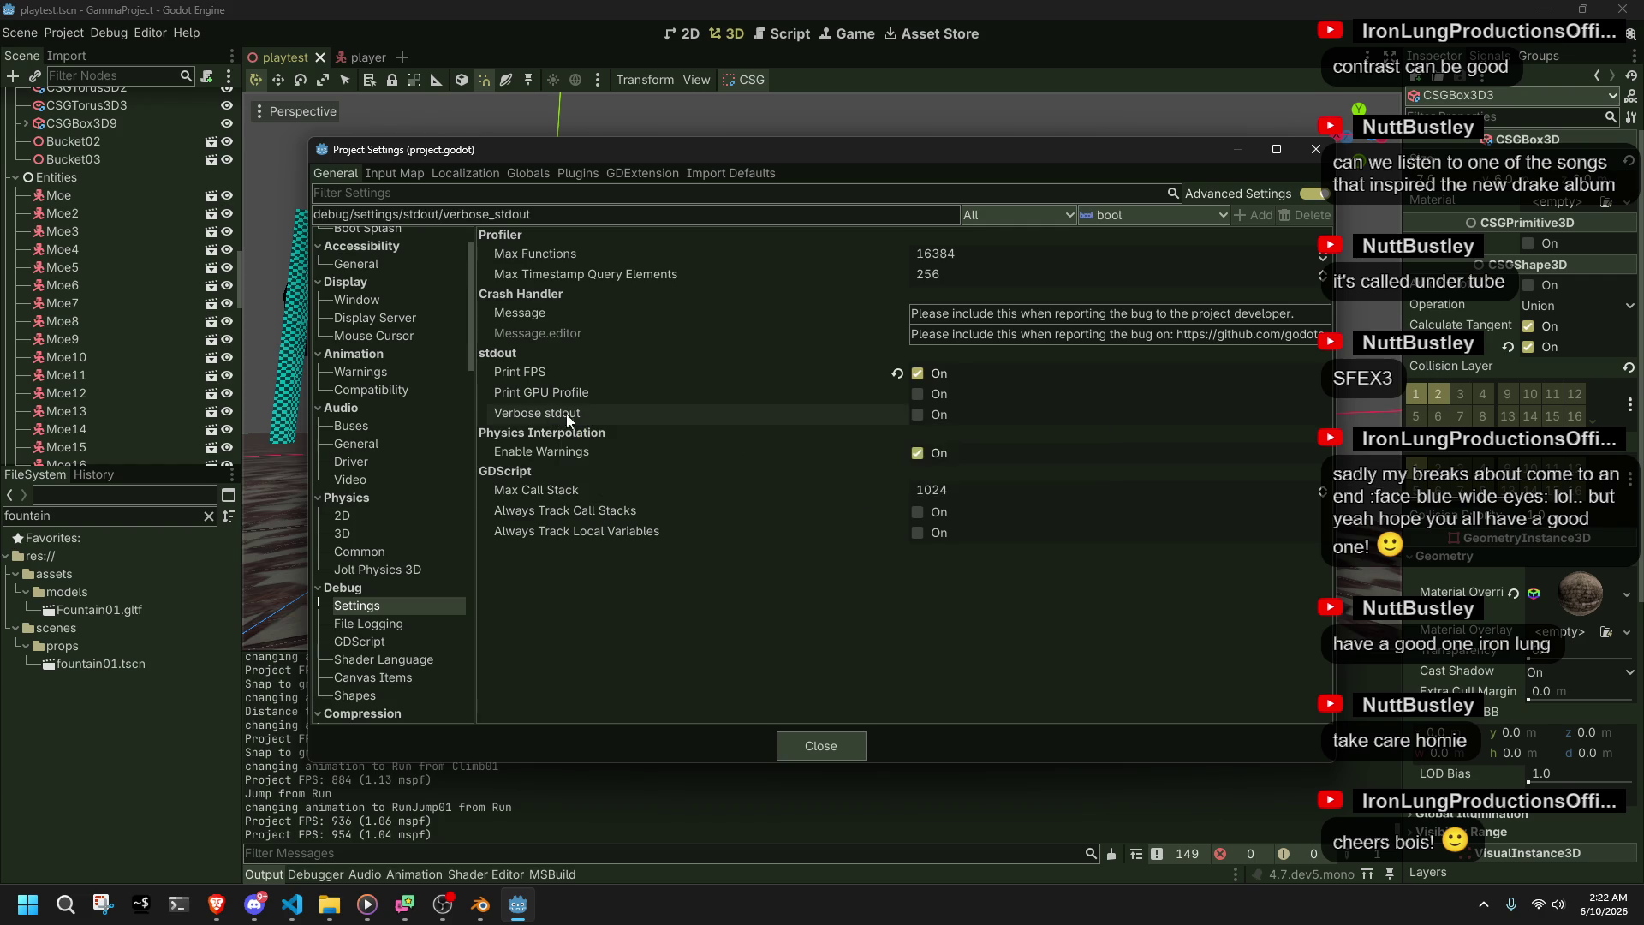
click(384, 625)
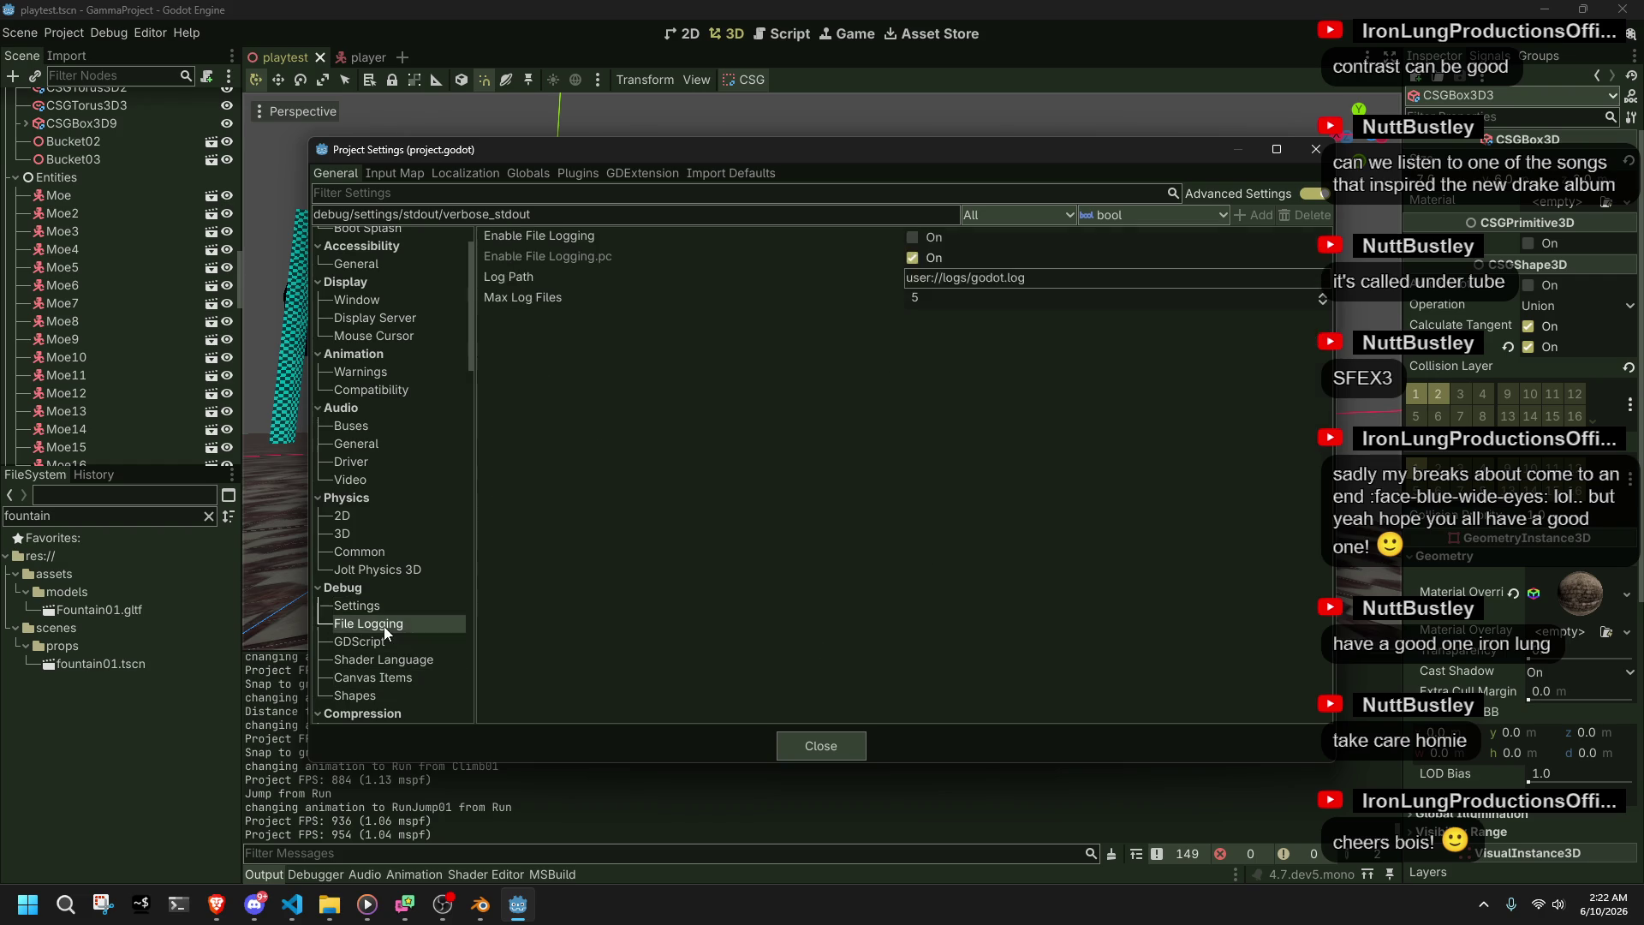
click(394, 635)
scroll(419, 656, down, 10)
scroll(385, 423, up, 3)
scroll(386, 423, down, 5)
scroll(418, 471, up, 7)
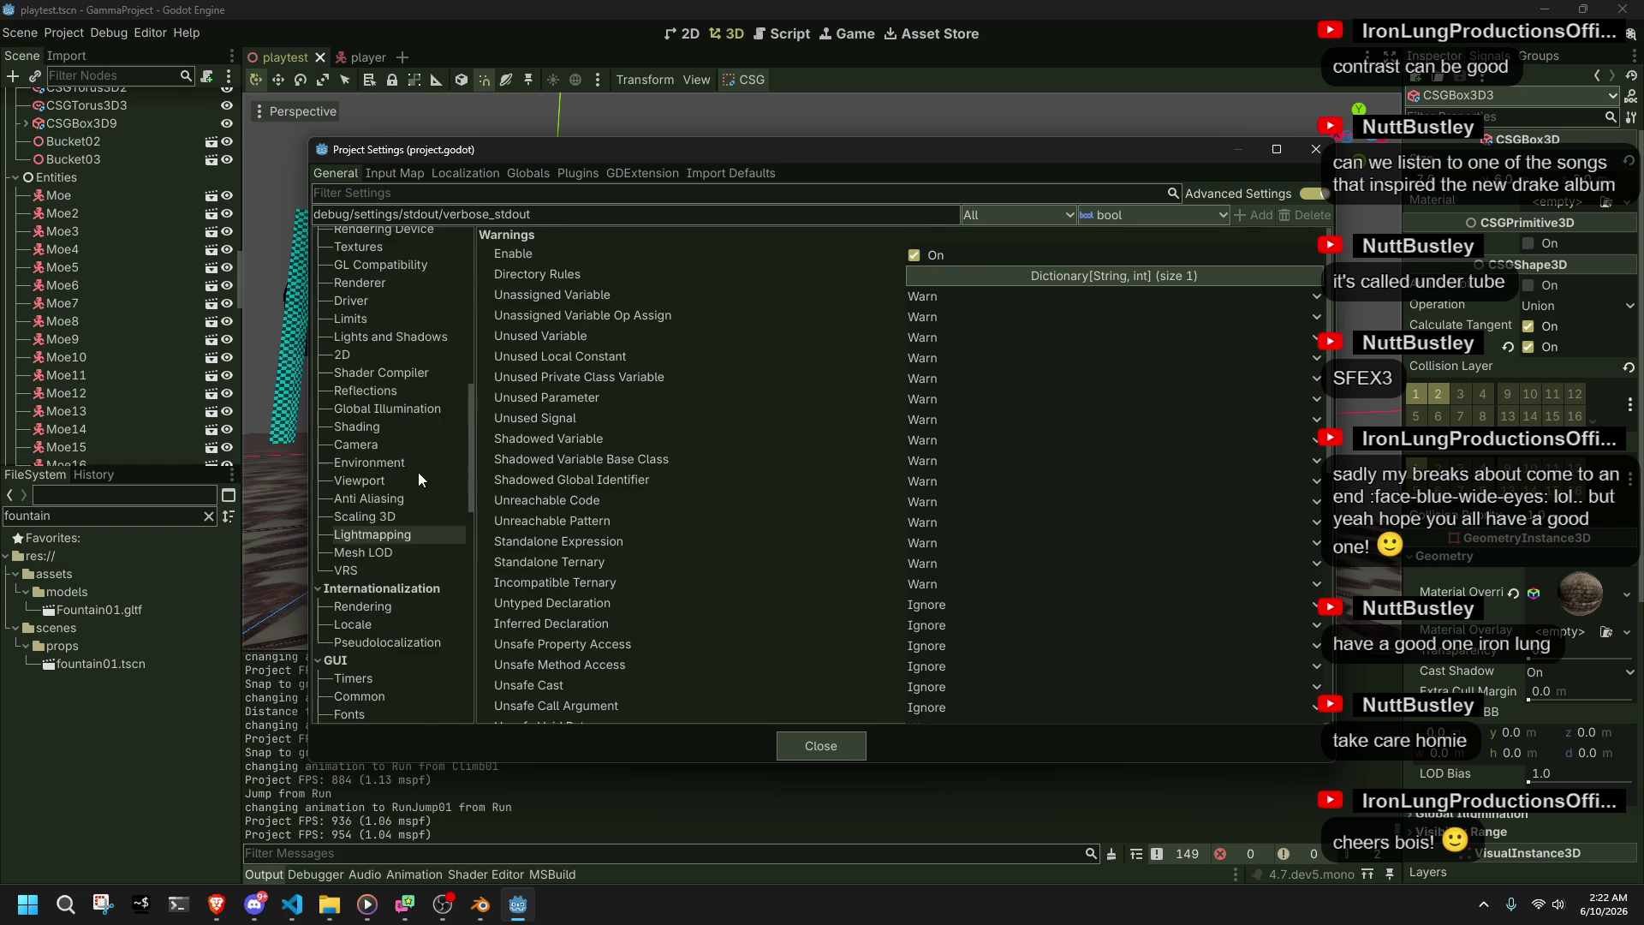
- Review Rendering sections up to Lights and Shadows: directional shadow 1024, positional atlas 6144
click(413, 274)
click(413, 291)
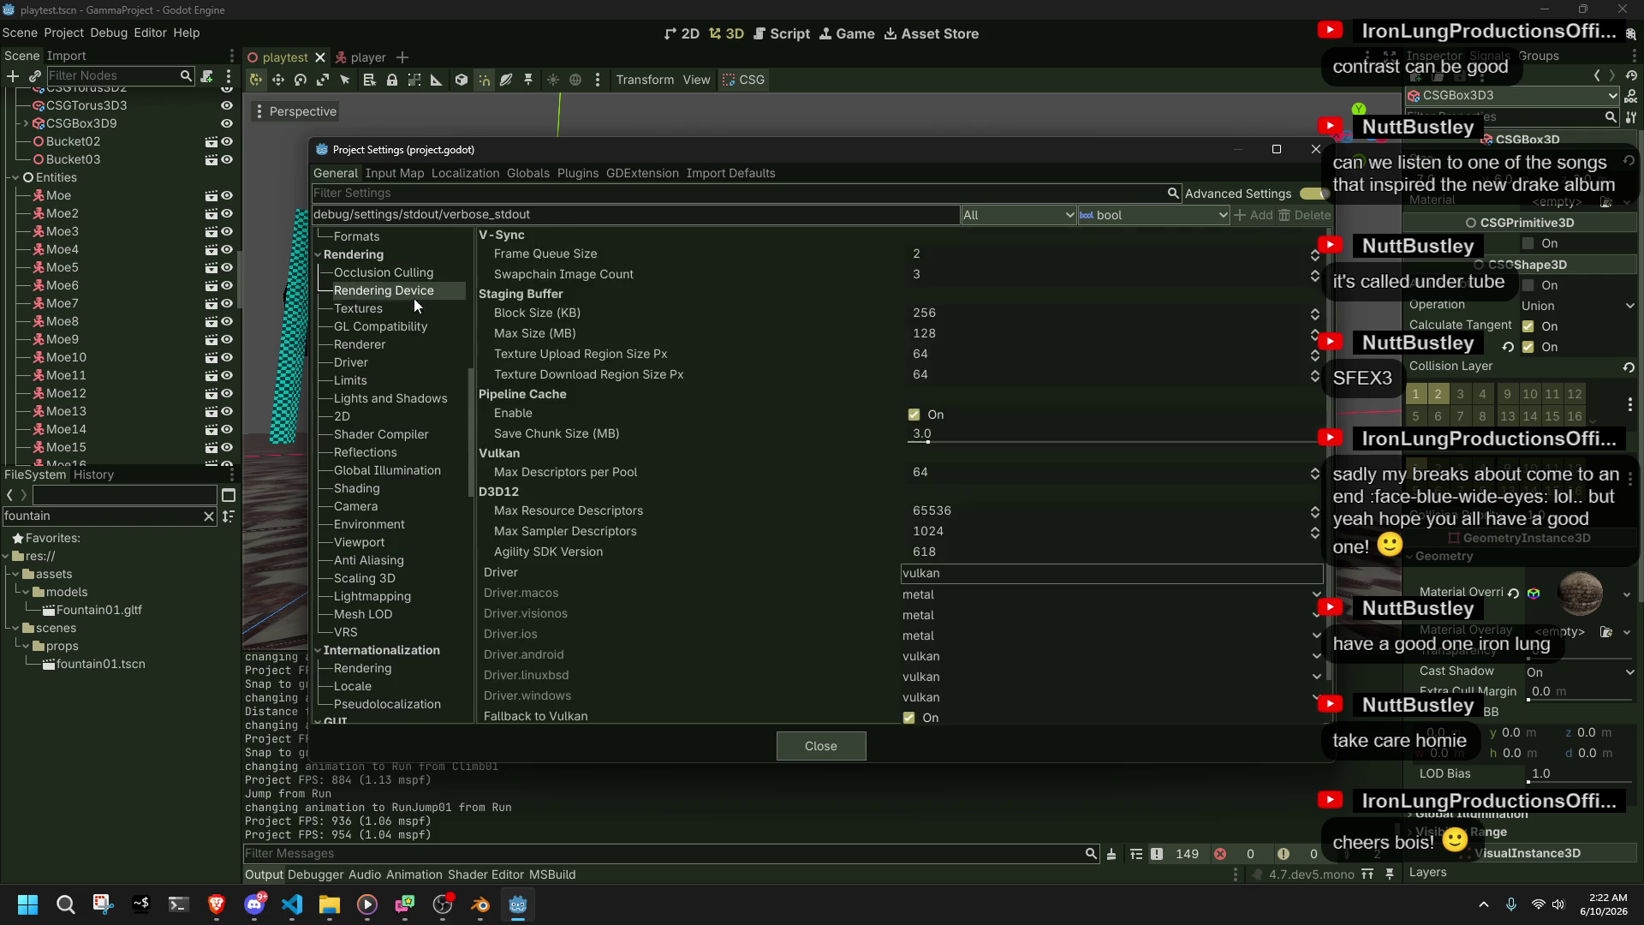
click(413, 311)
click(417, 334)
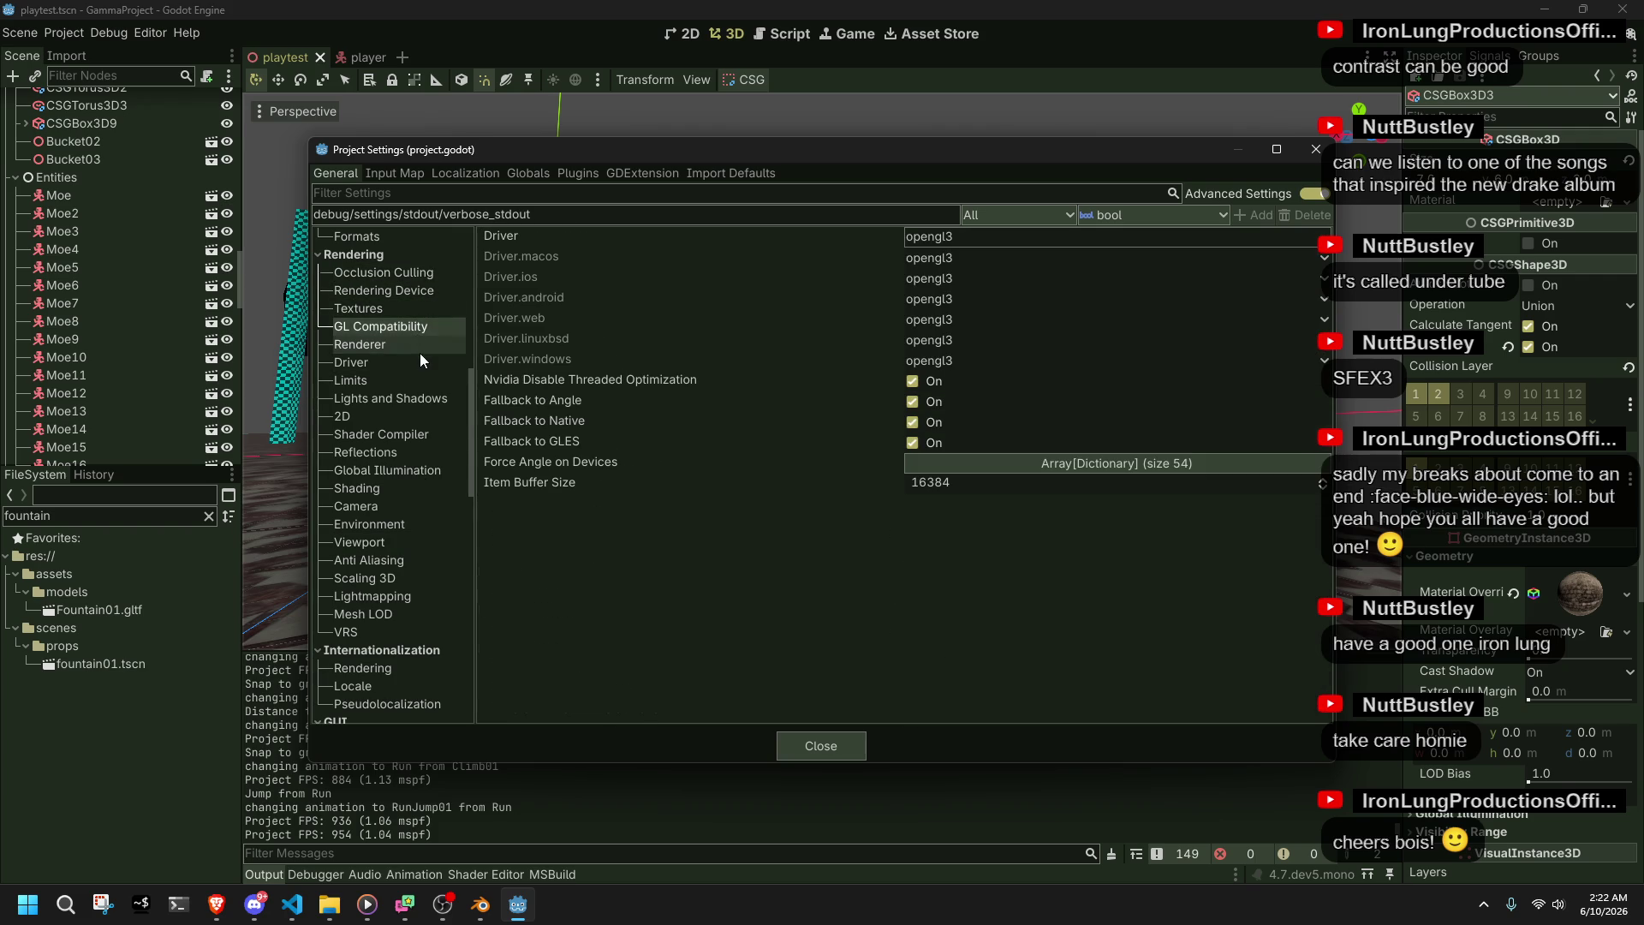
click(388, 348)
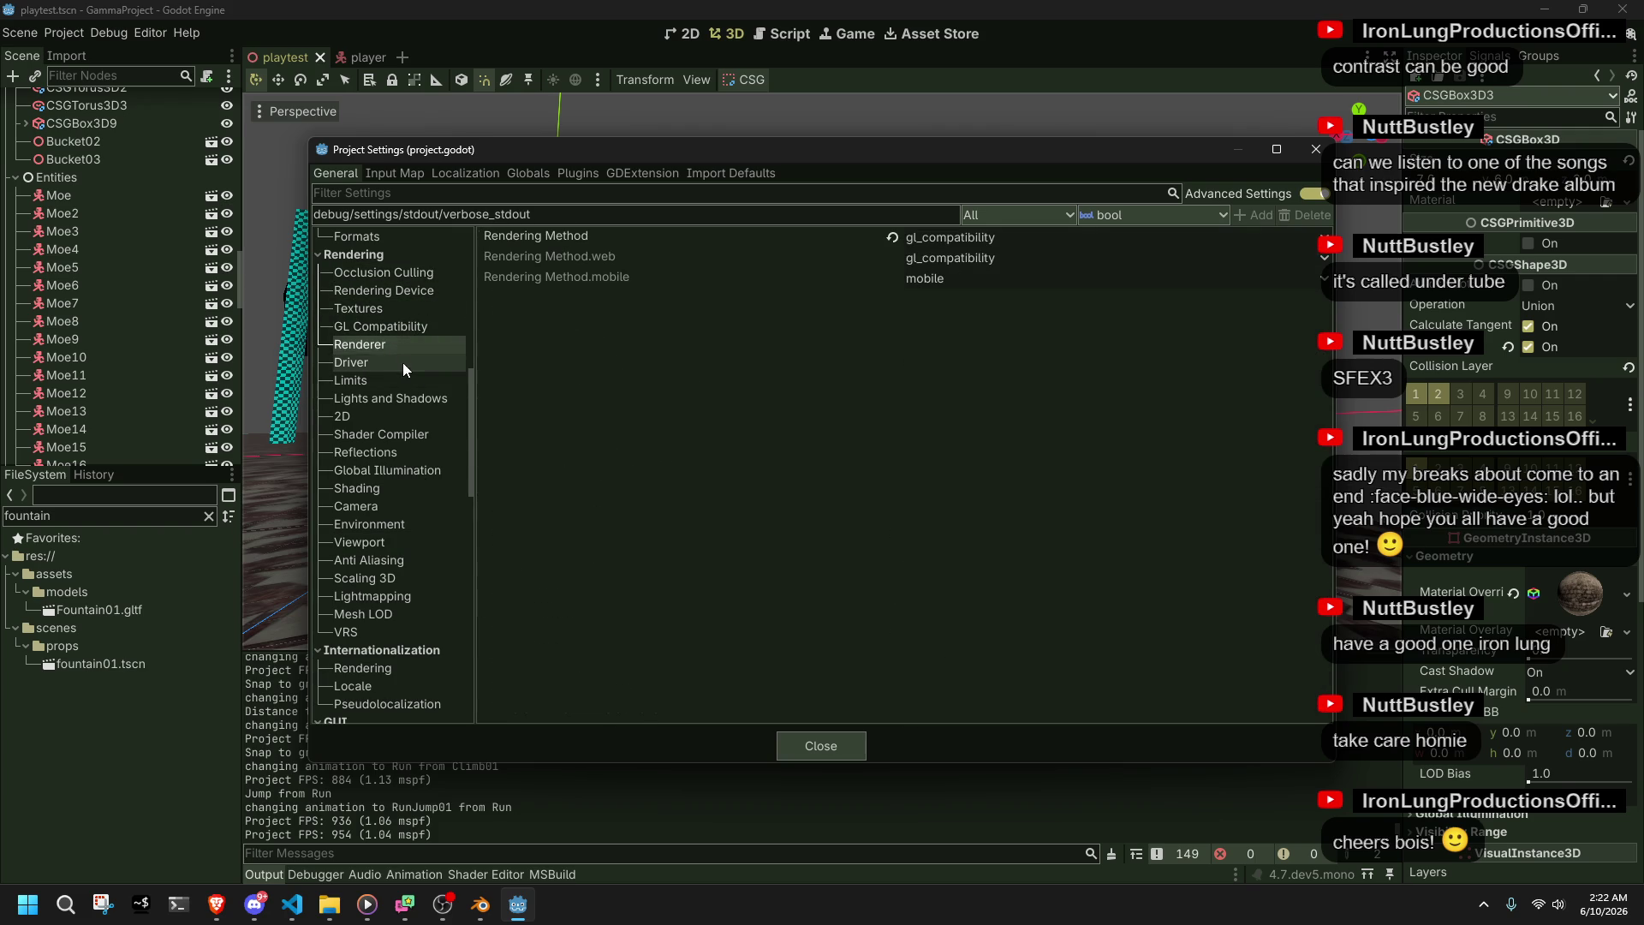
click(402, 362)
click(407, 382)
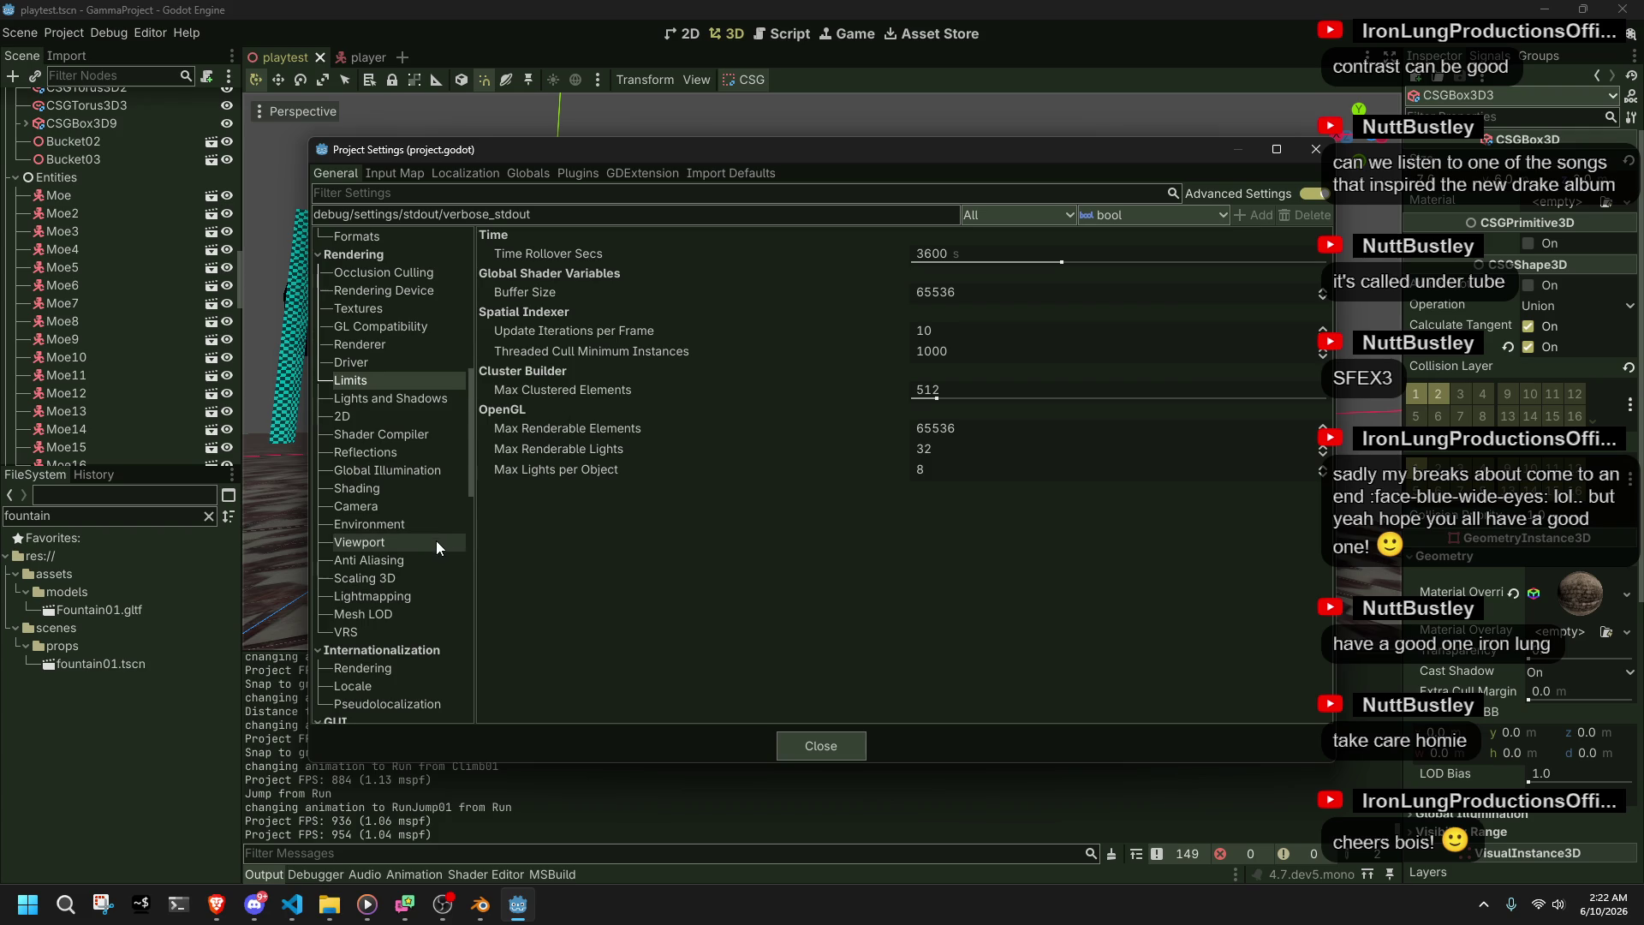
click(377, 408)
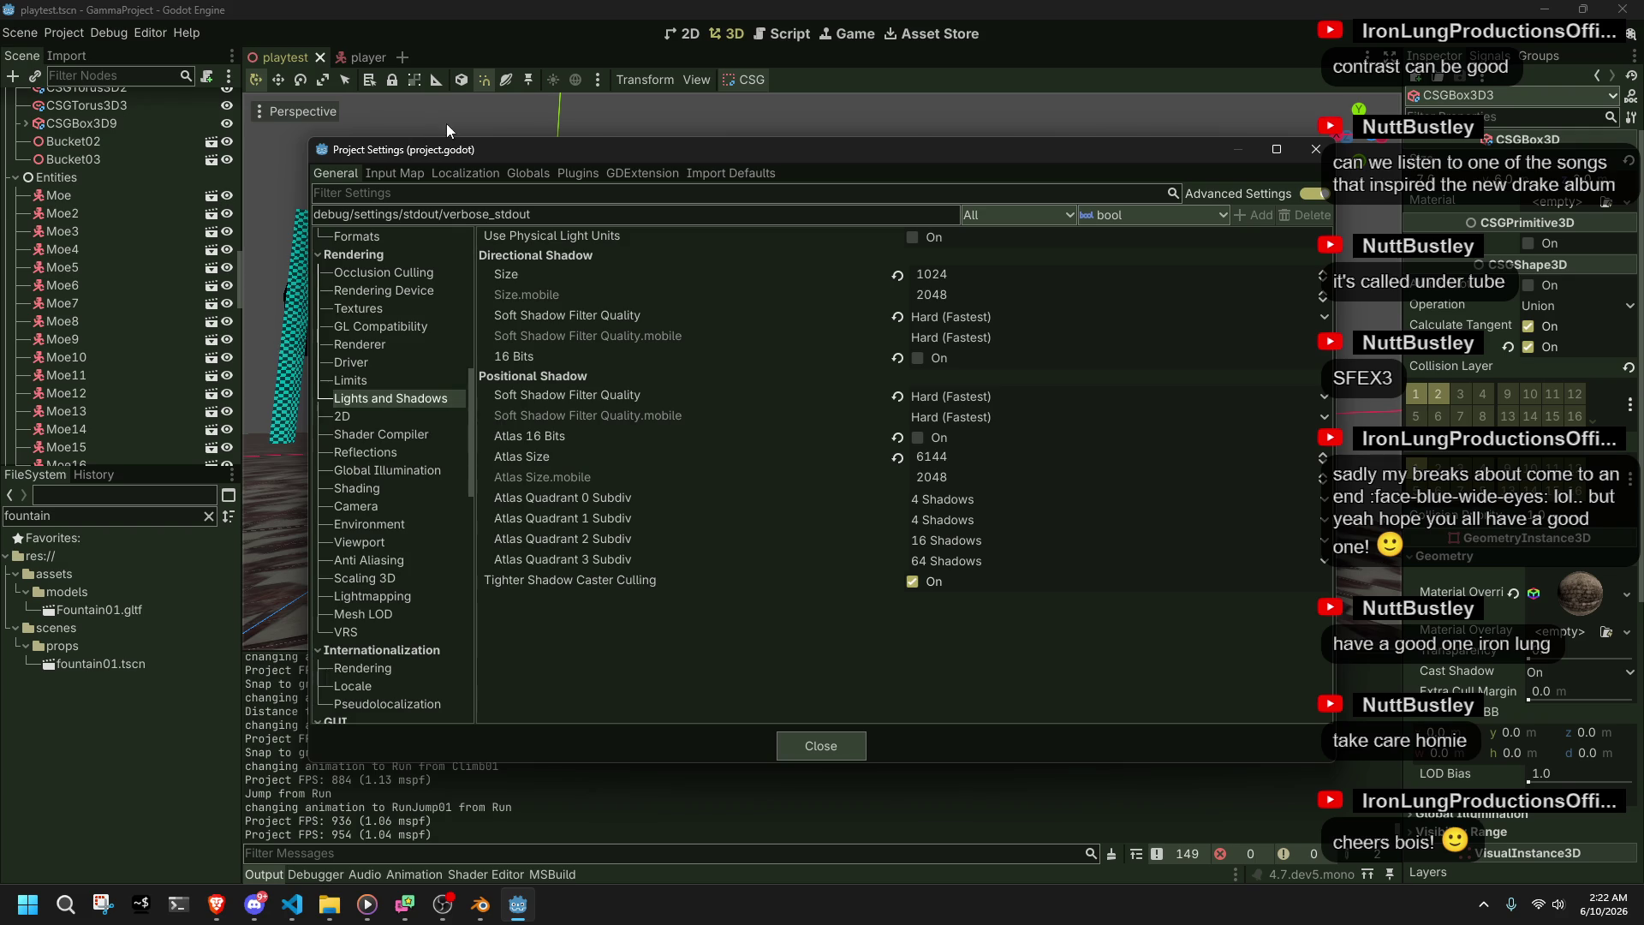
drag(464, 150, 445, 107)
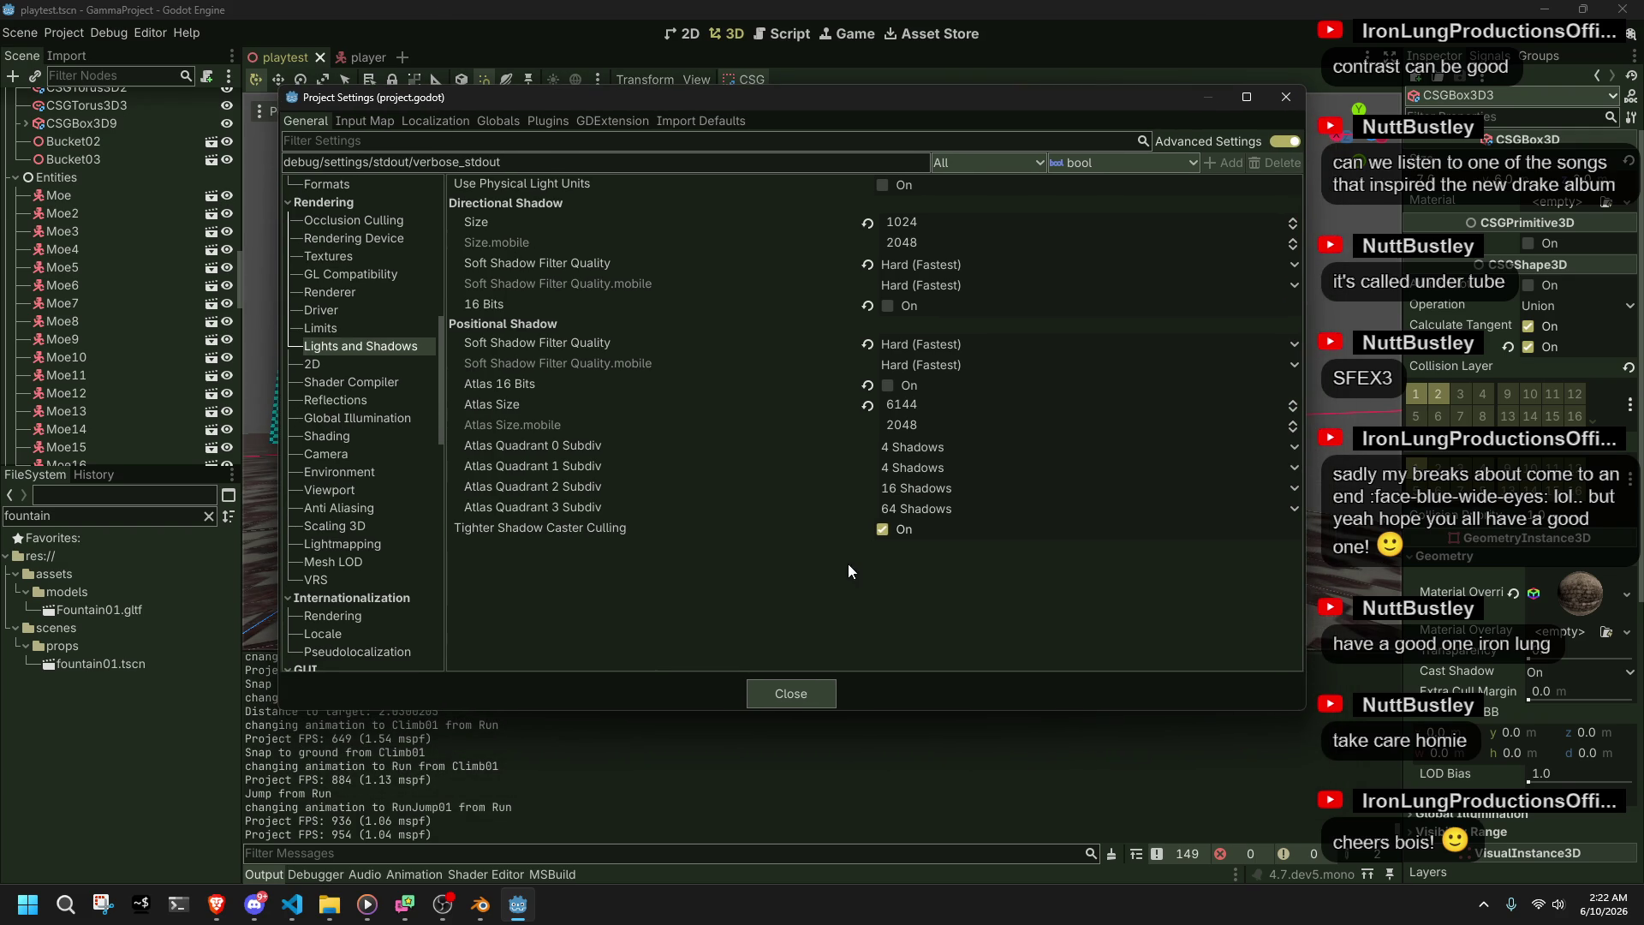
- Browse the Rendering 2D, Shader Compiler, Reflections, Global Illumination and Shading settings
click(327, 368)
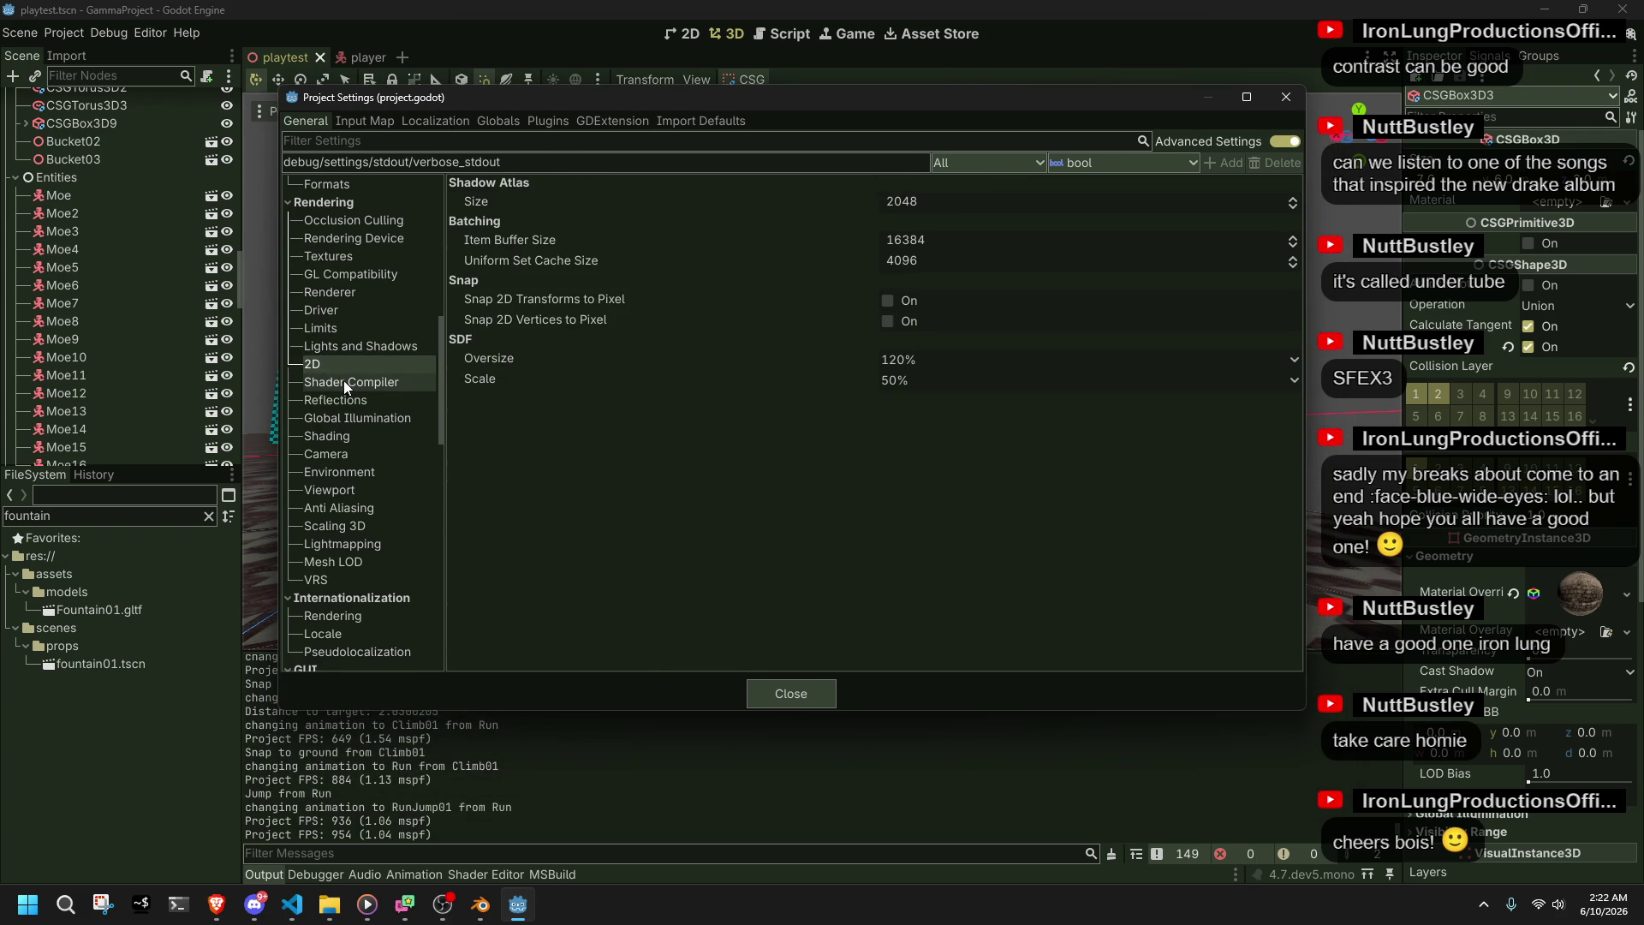
click(345, 382)
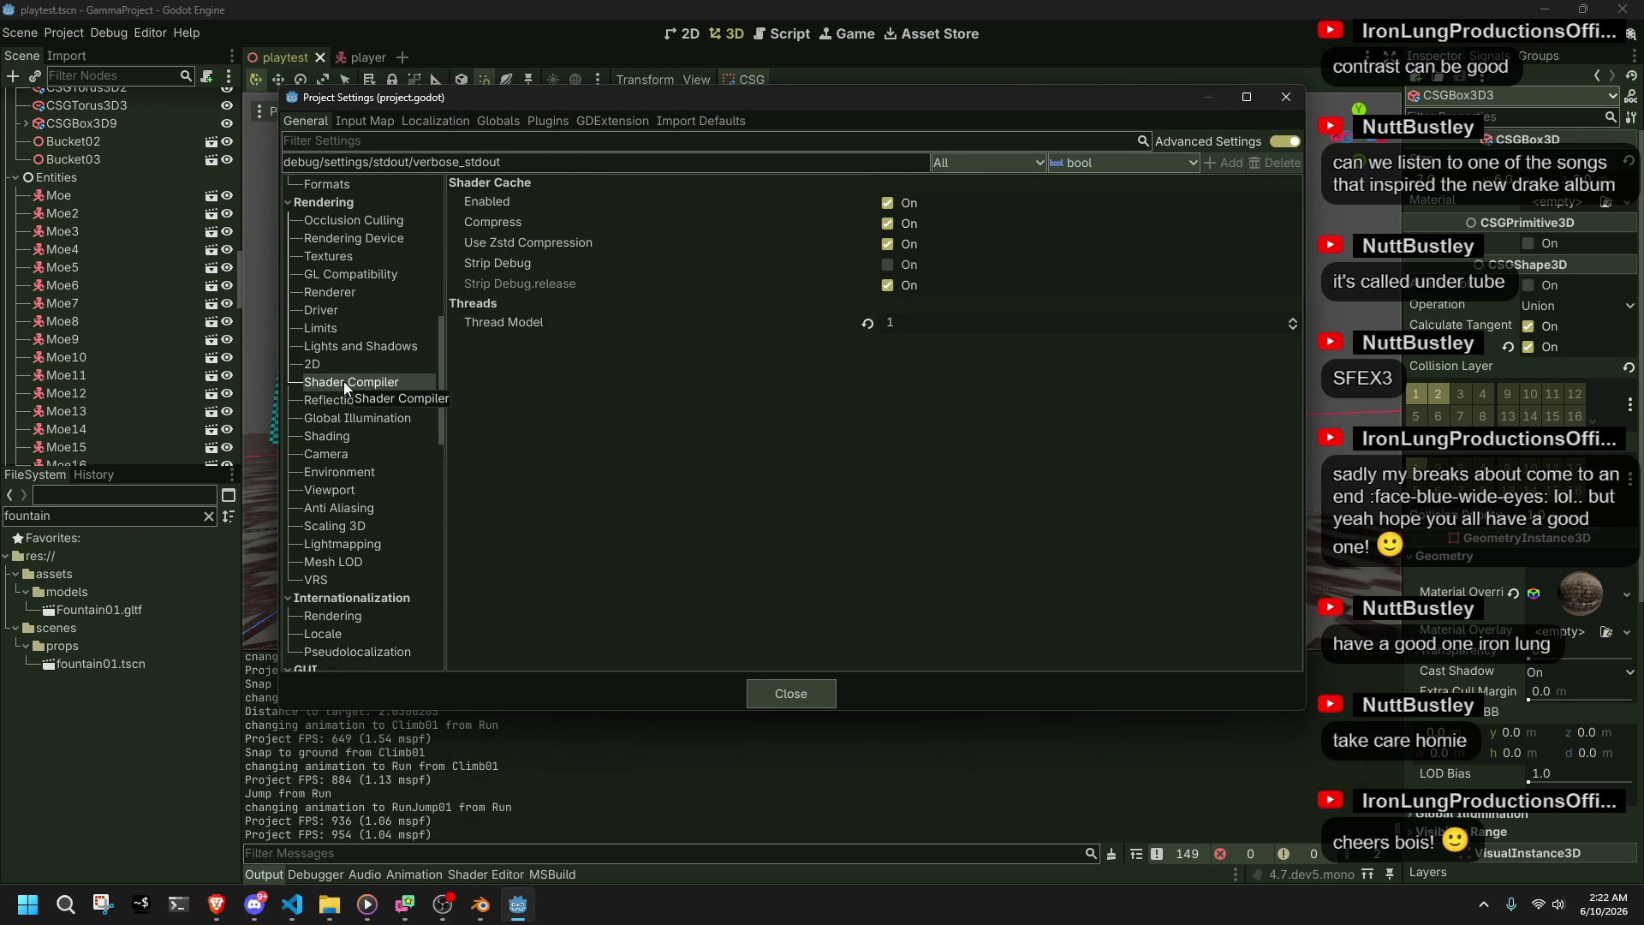
click(345, 400)
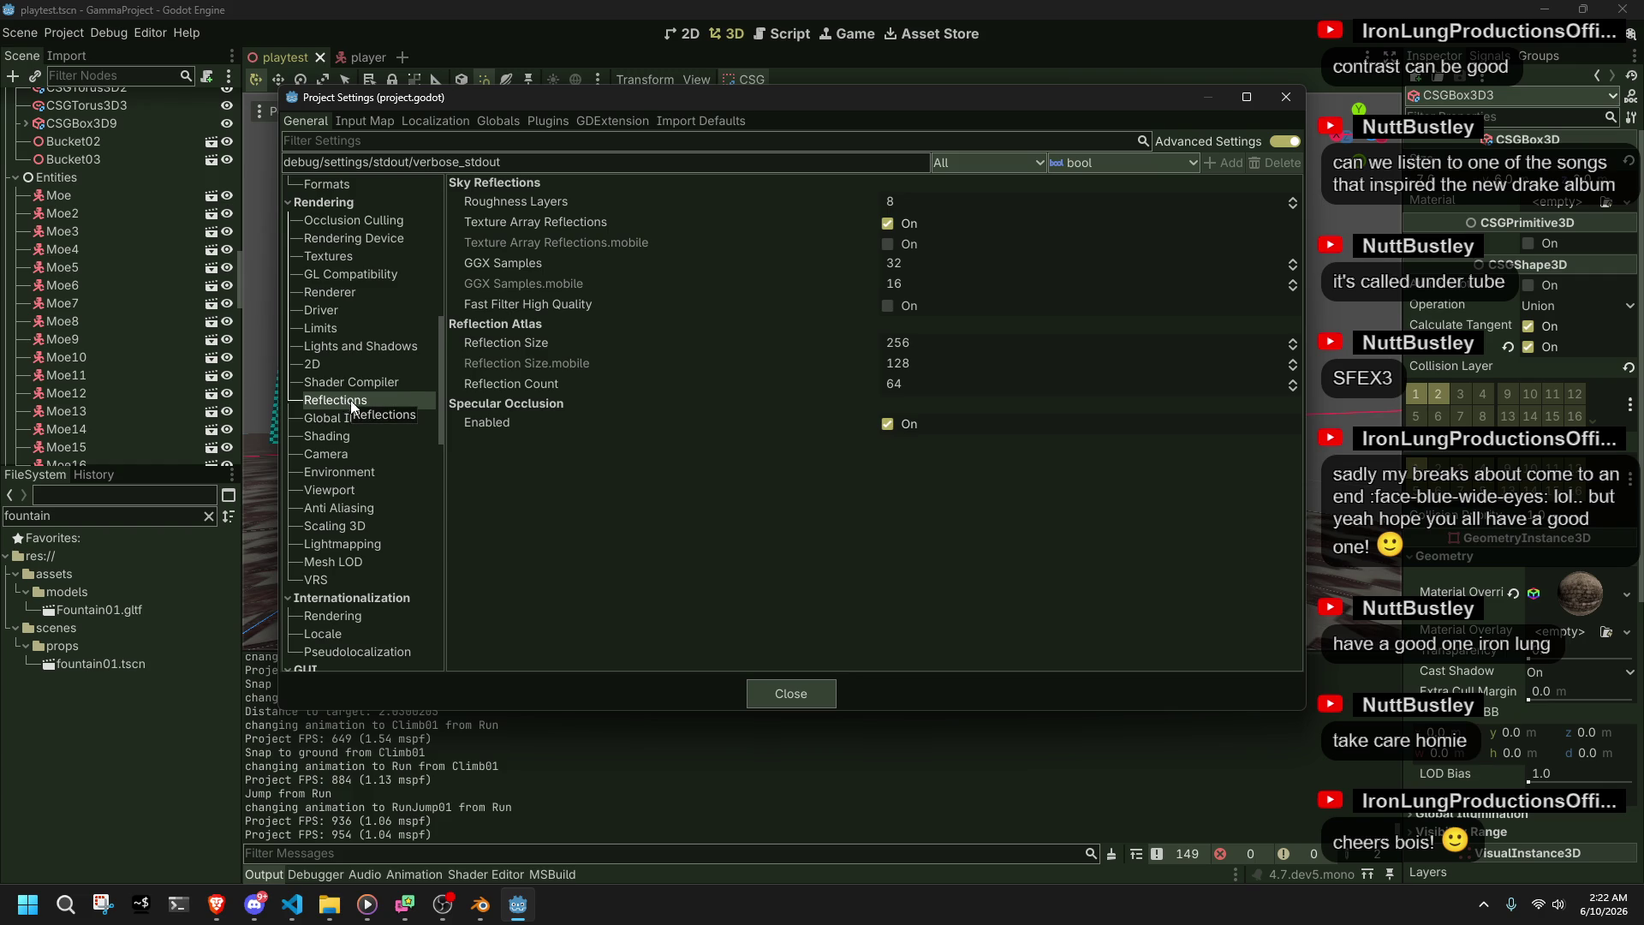
click(358, 418)
click(375, 431)
click(362, 419)
click(373, 431)
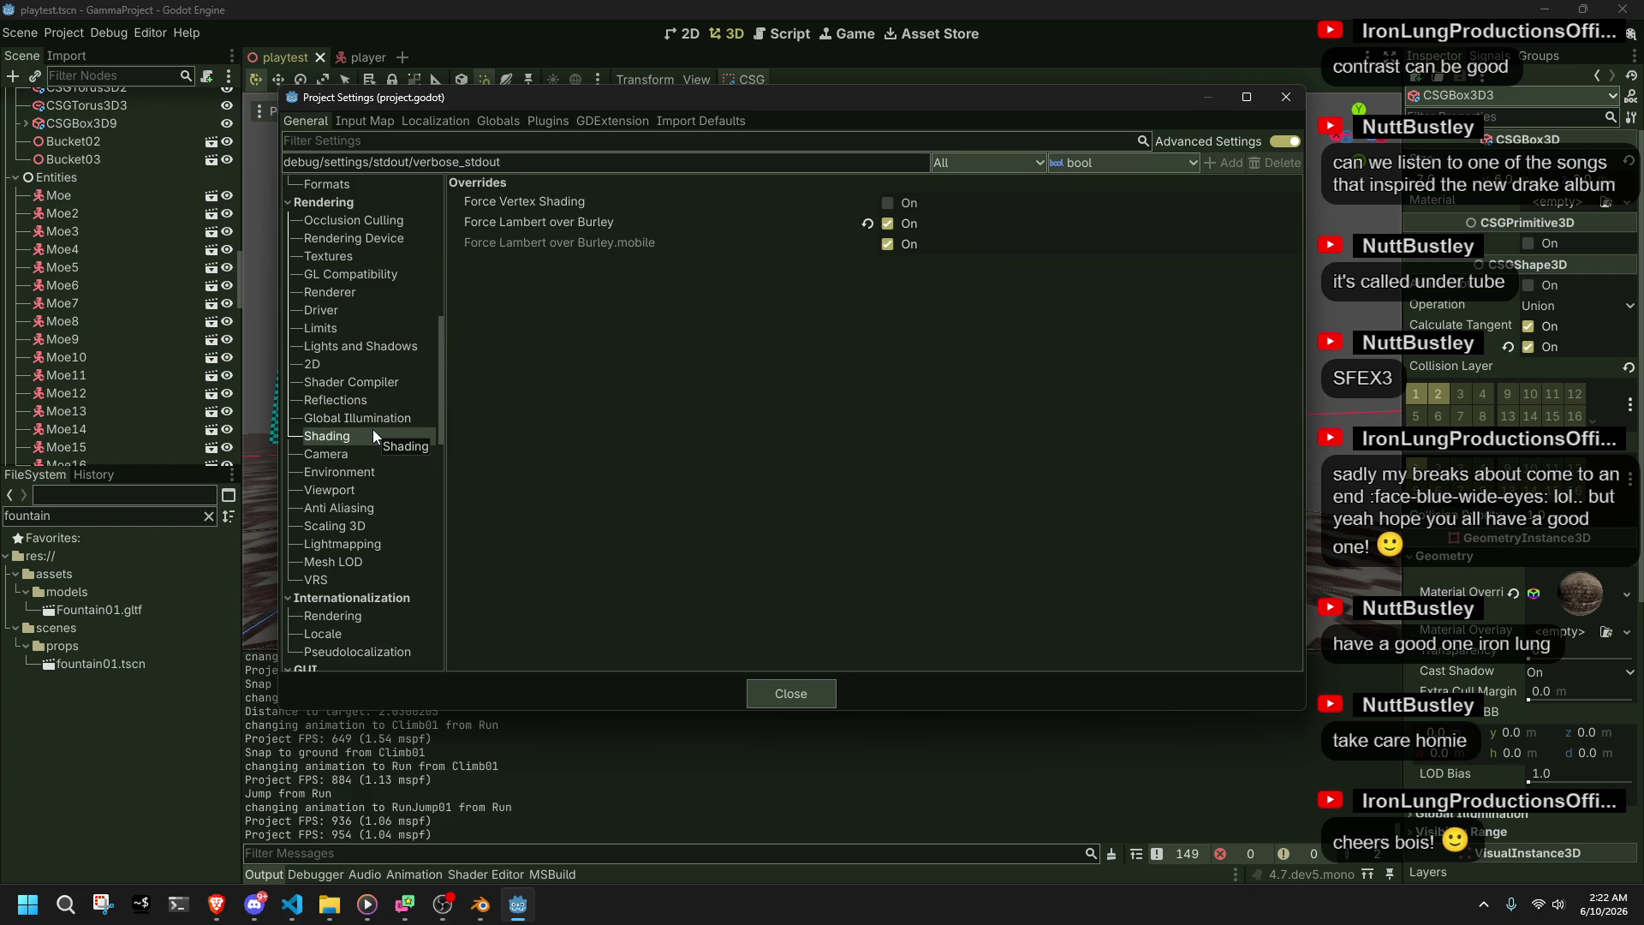
- Continue through Camera, Environment, Viewport, Anti Aliasing and Scaling 3D to the Lightmapping settings
click(368, 460)
click(382, 470)
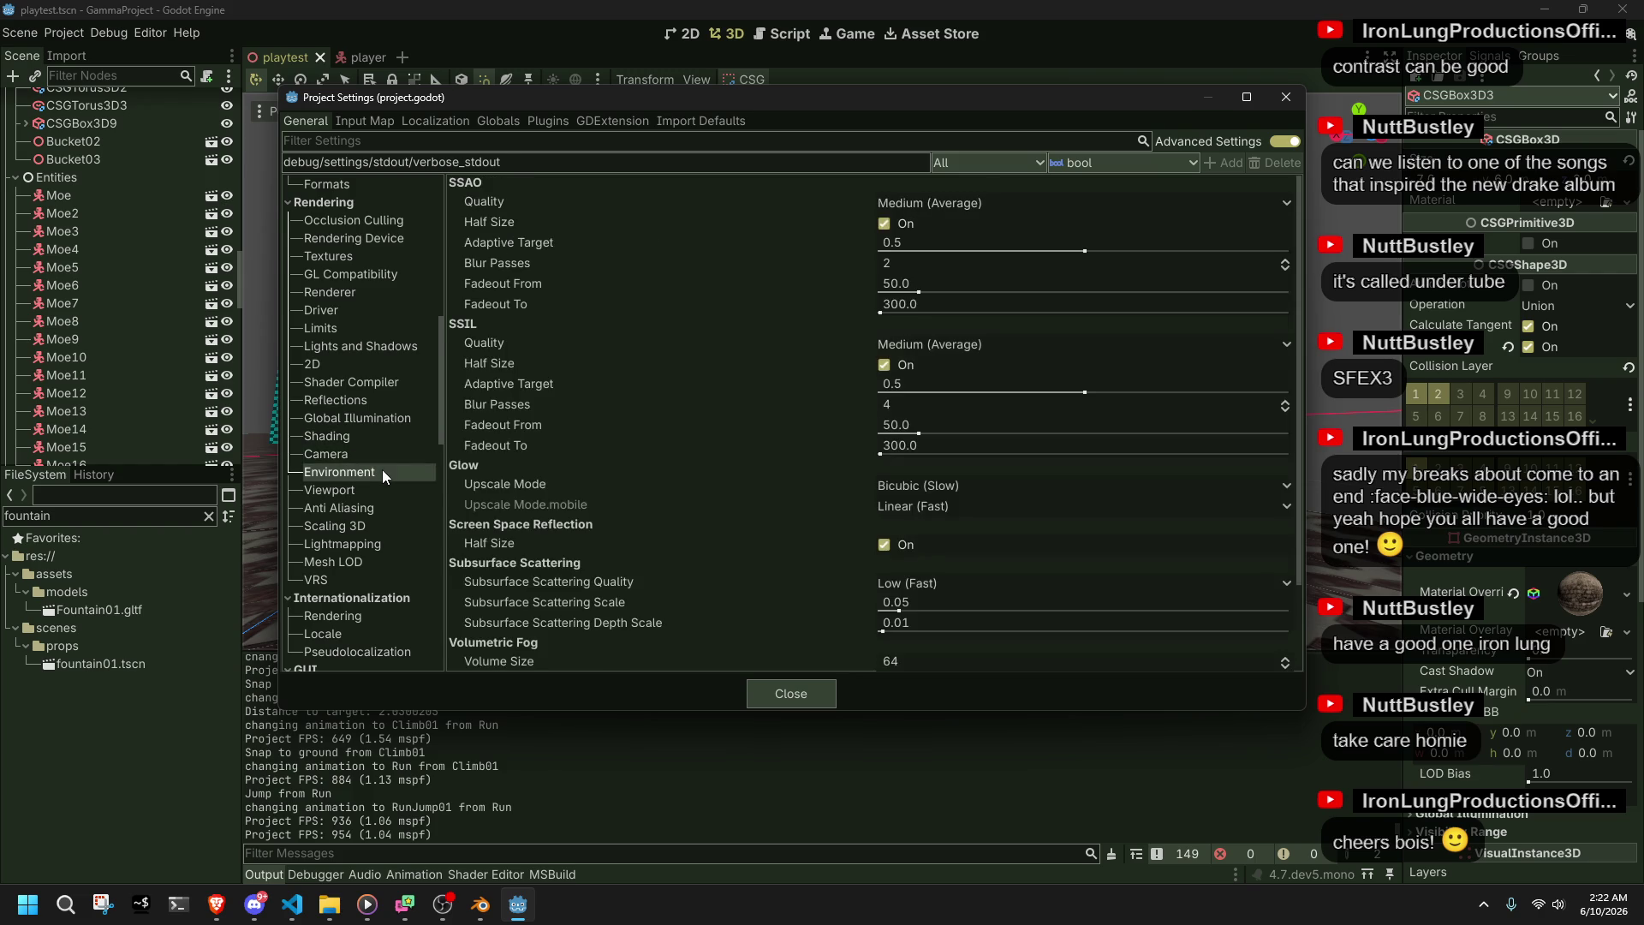
click(390, 488)
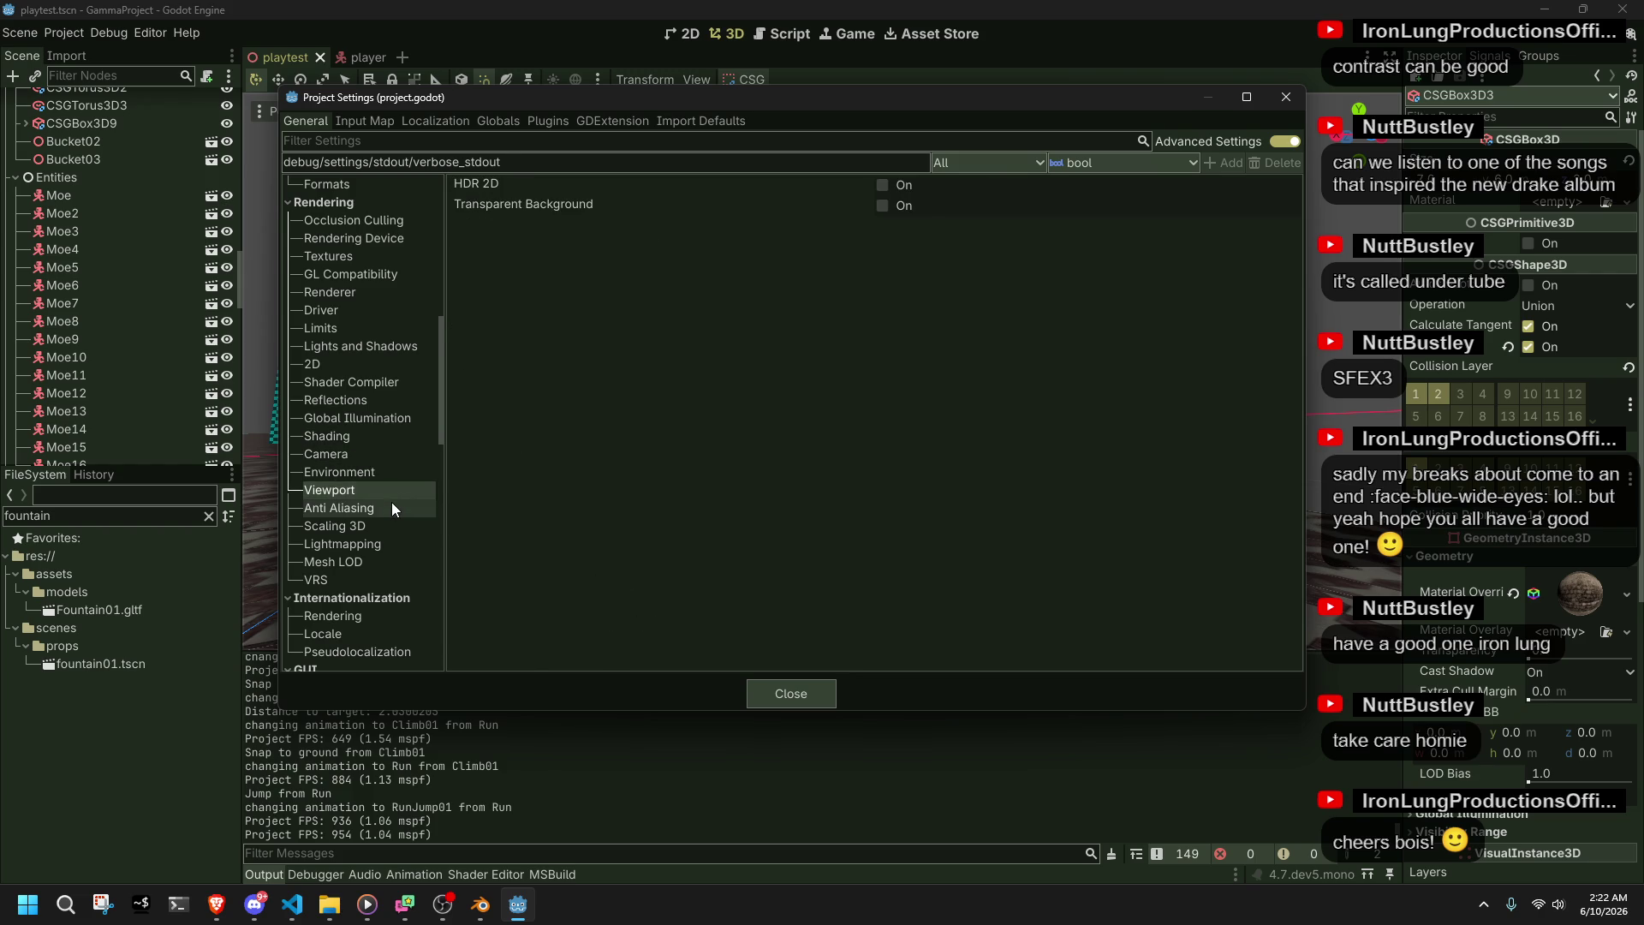
click(392, 504)
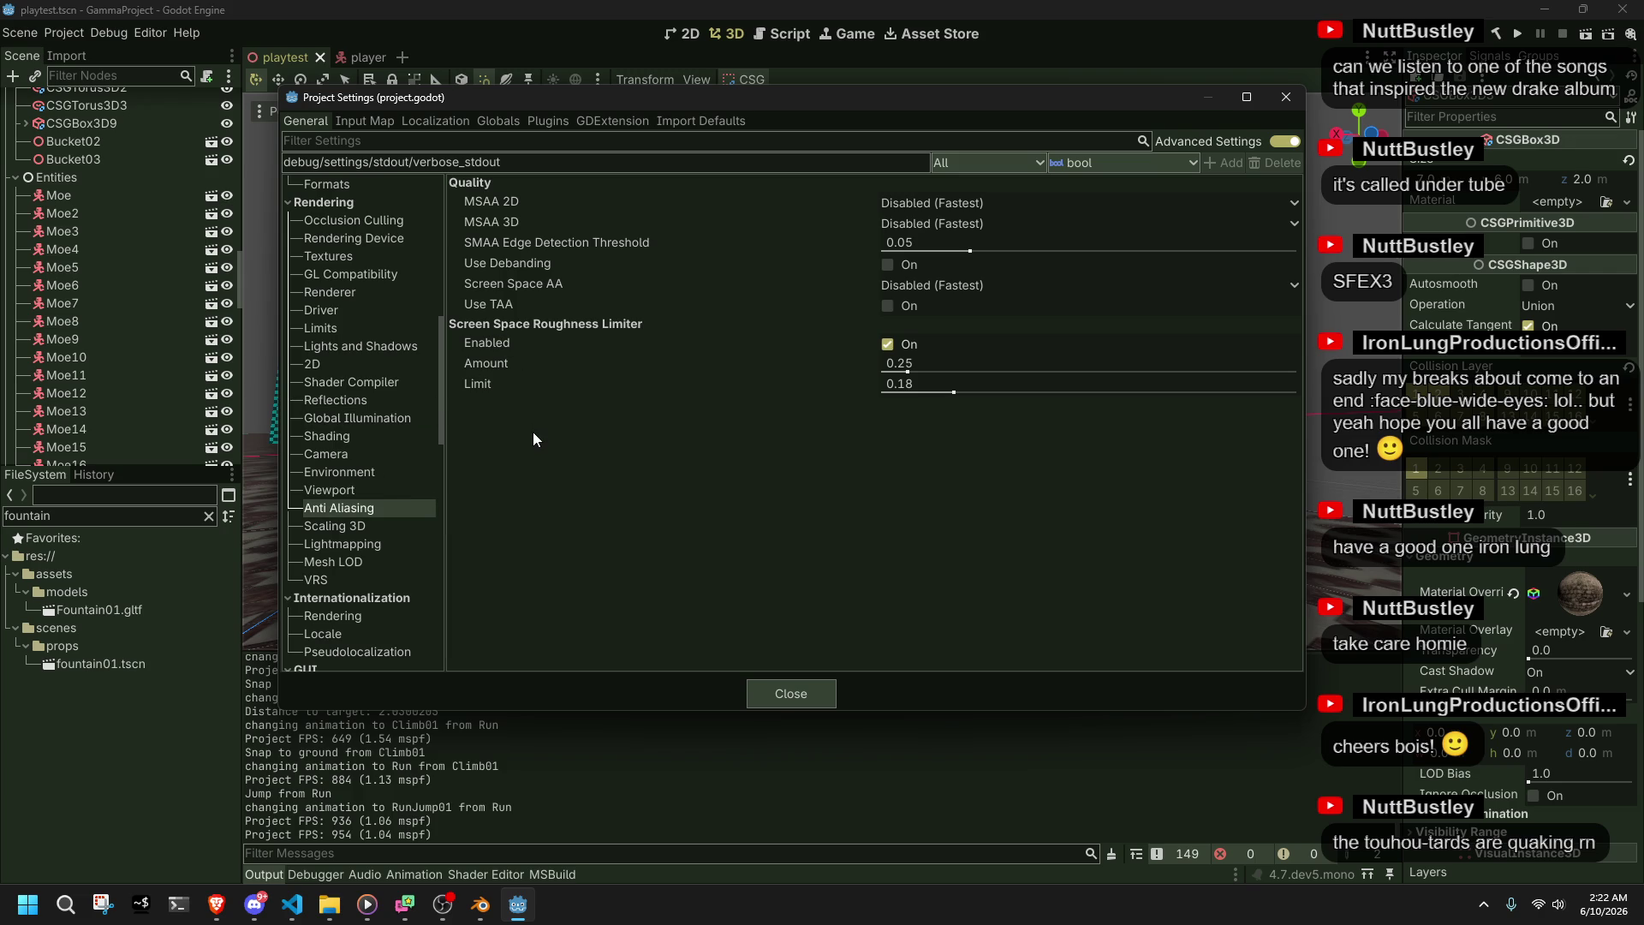
key(alt+Tab)
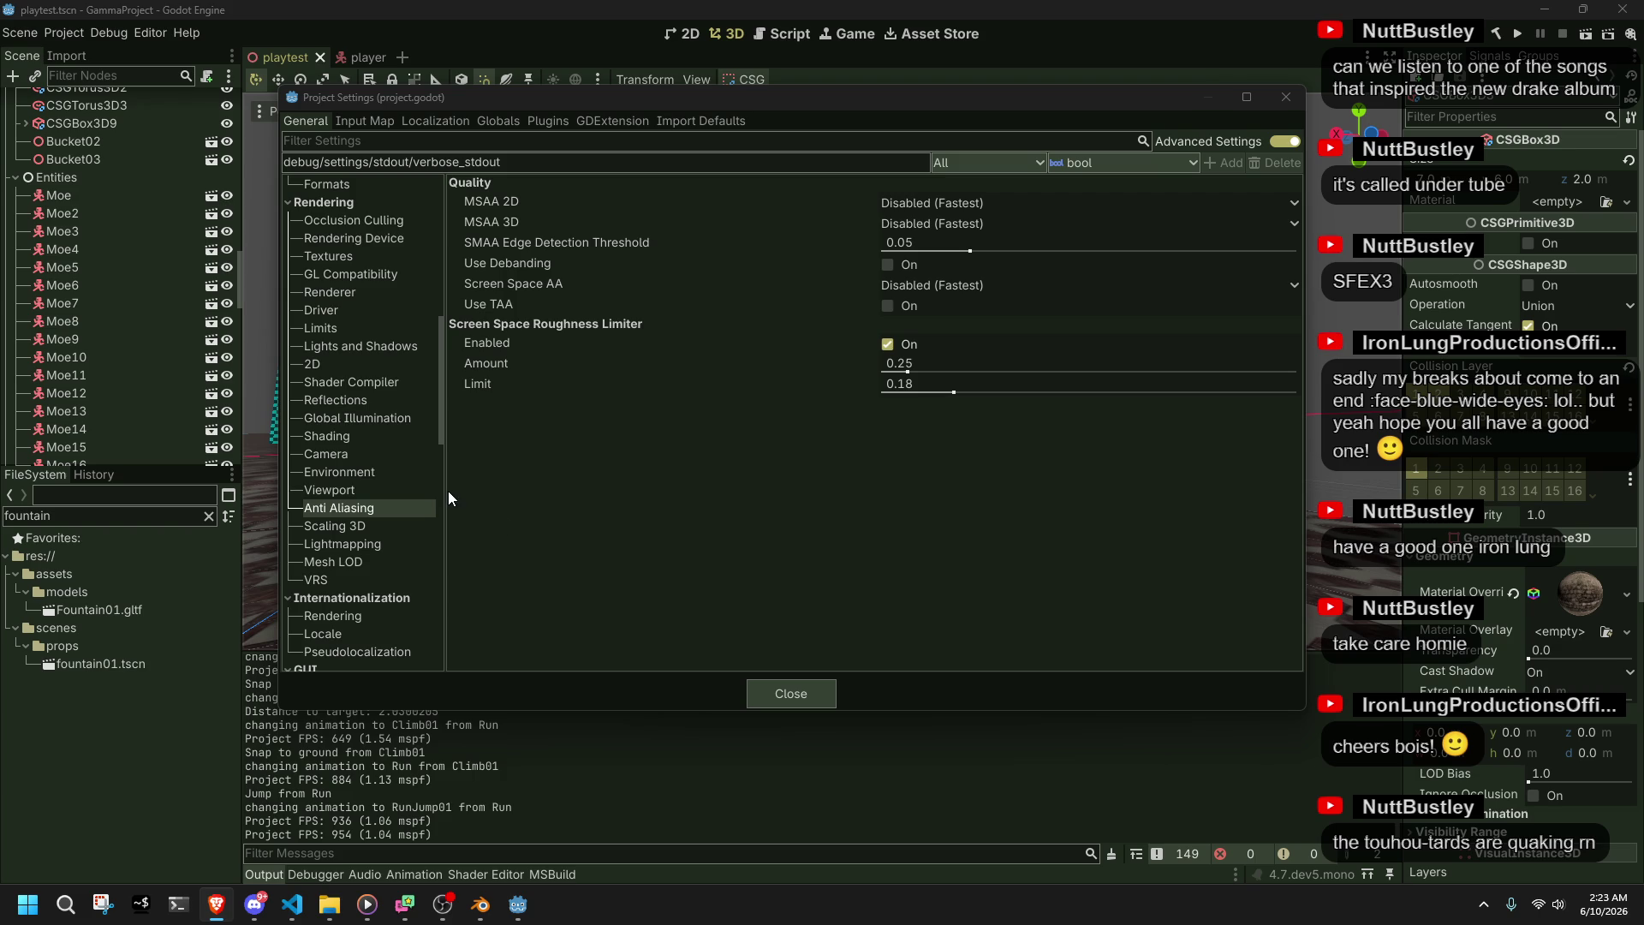
click(349, 525)
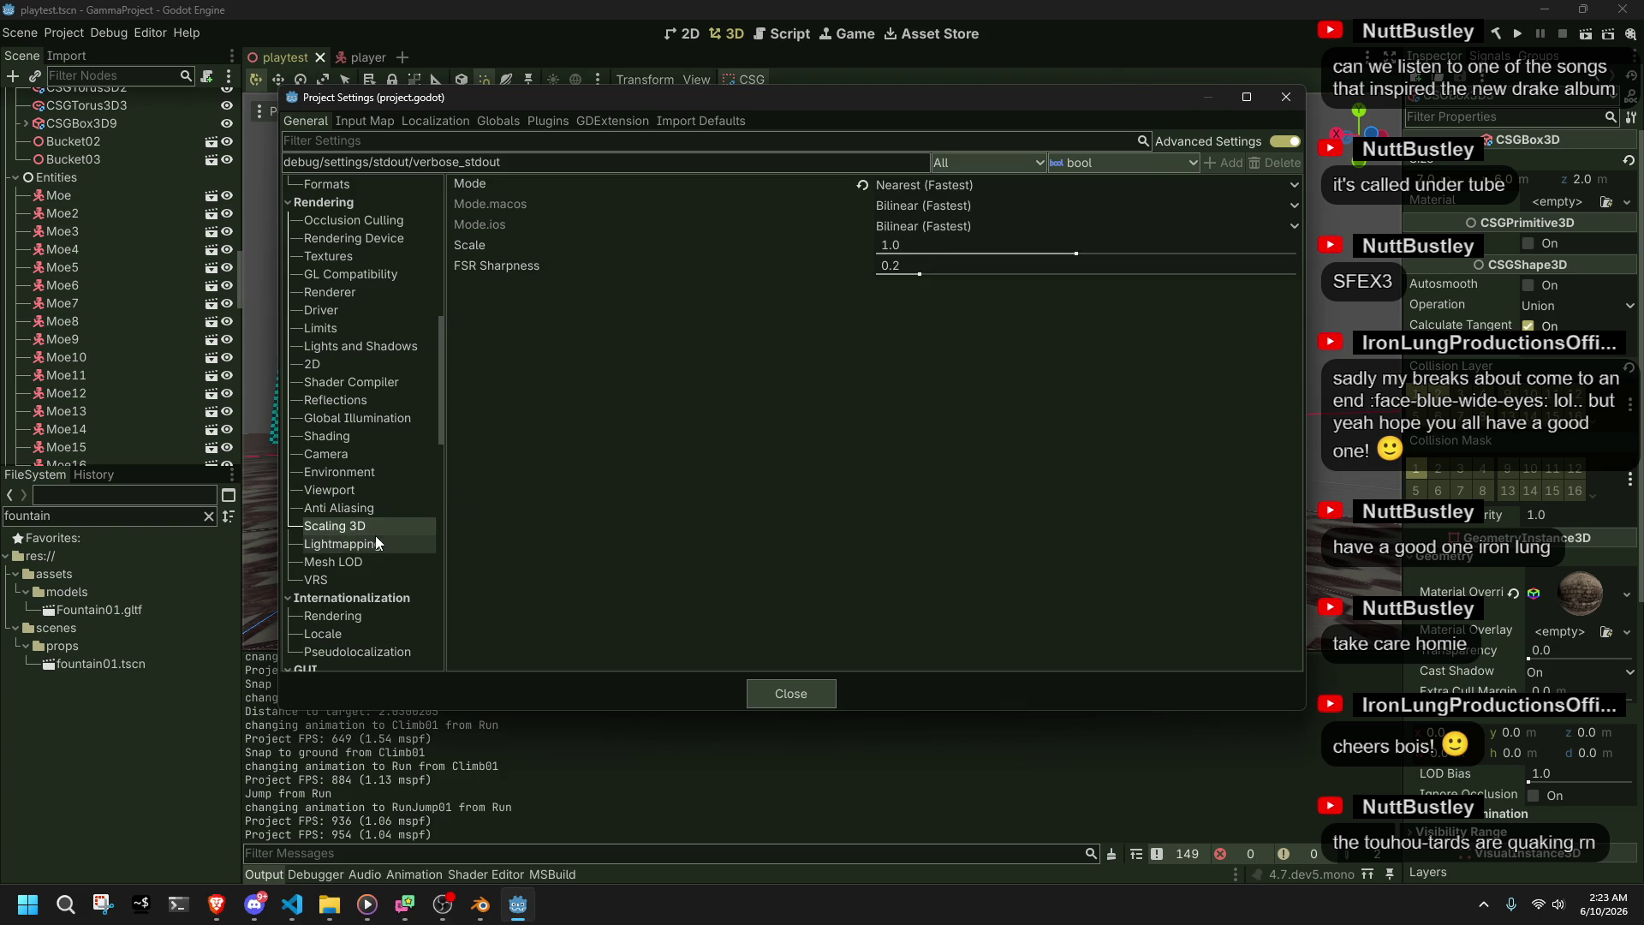
click(375, 538)
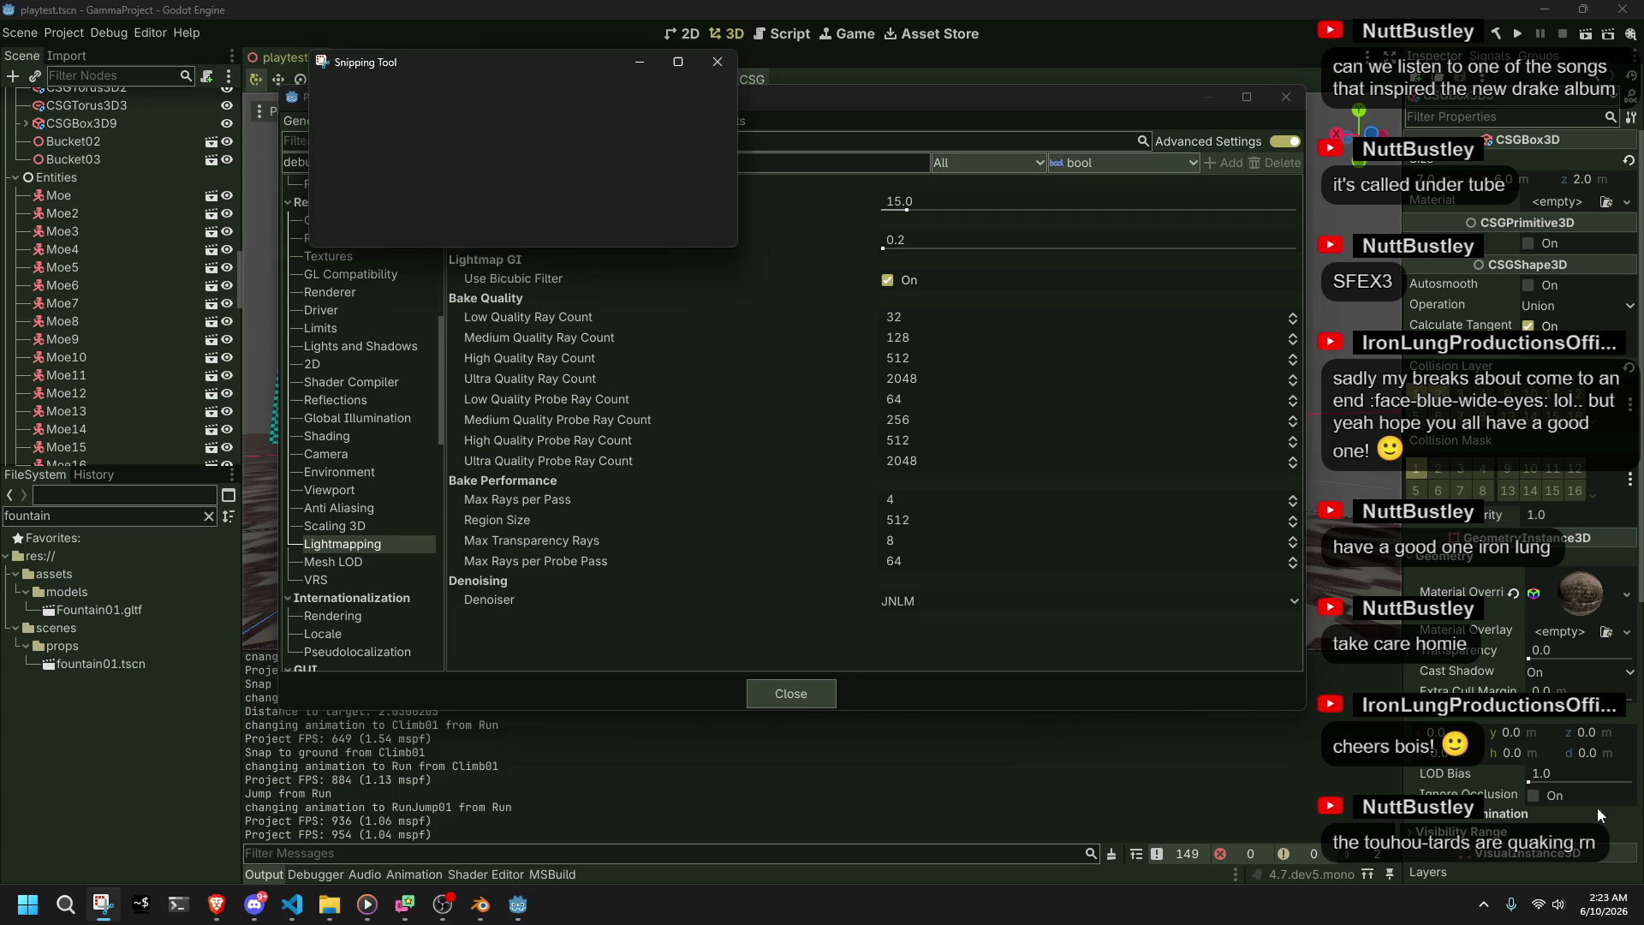
- Snip the gas-masked character image, zoom in on it, then close Snipping Tool
click(356, 99)
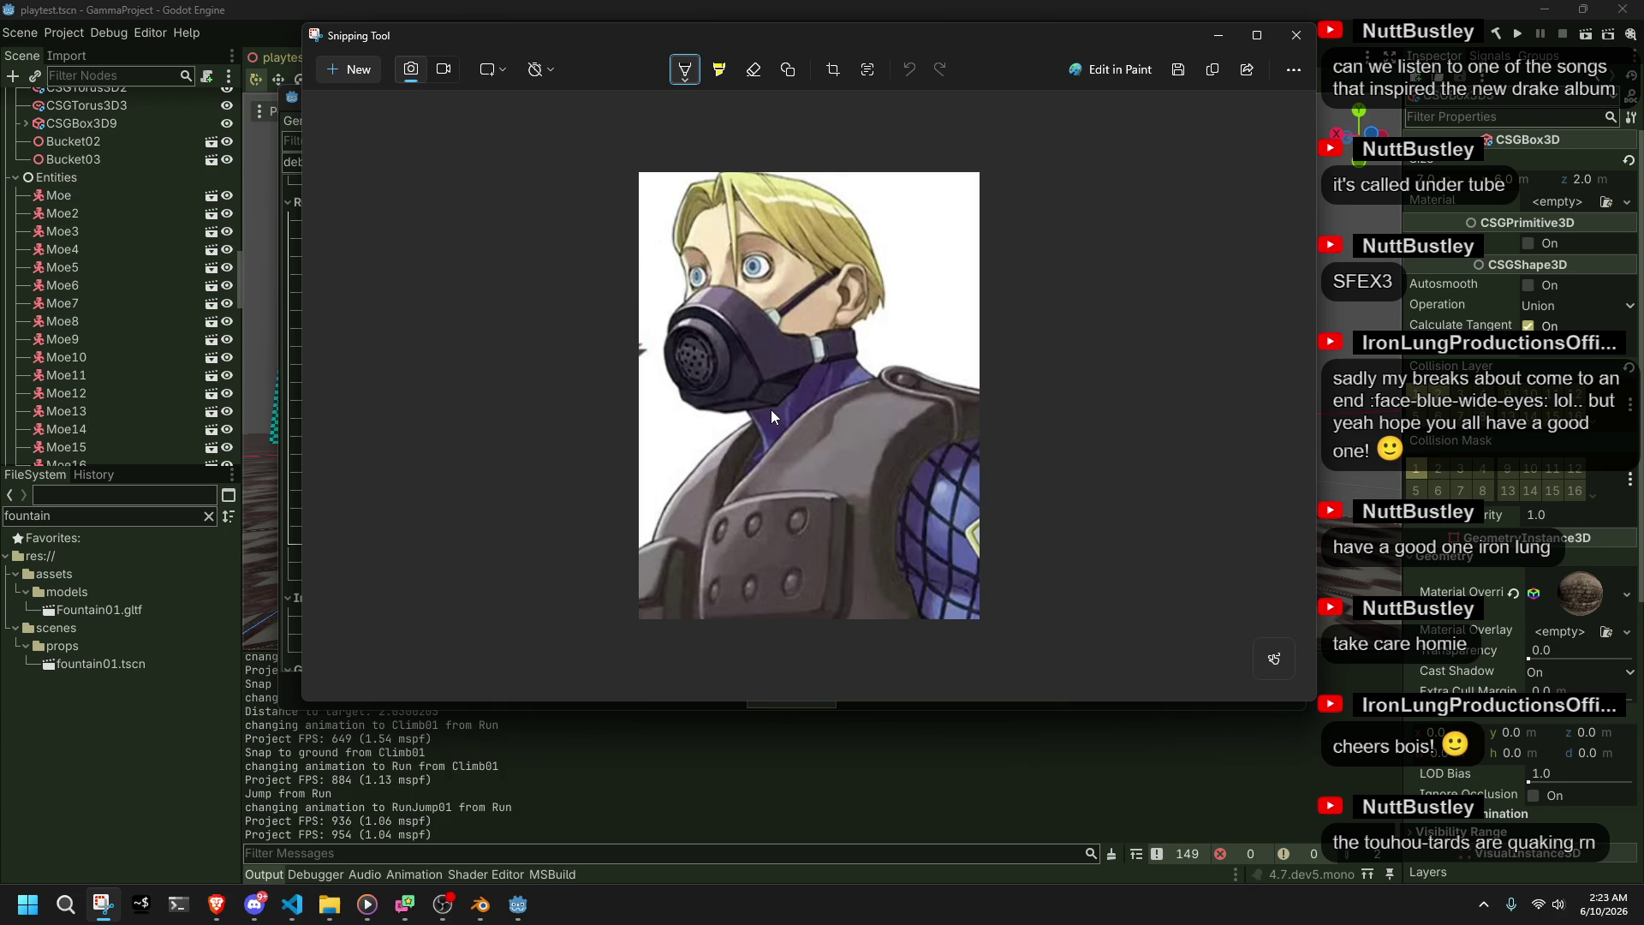
scroll(757, 271, up, 3)
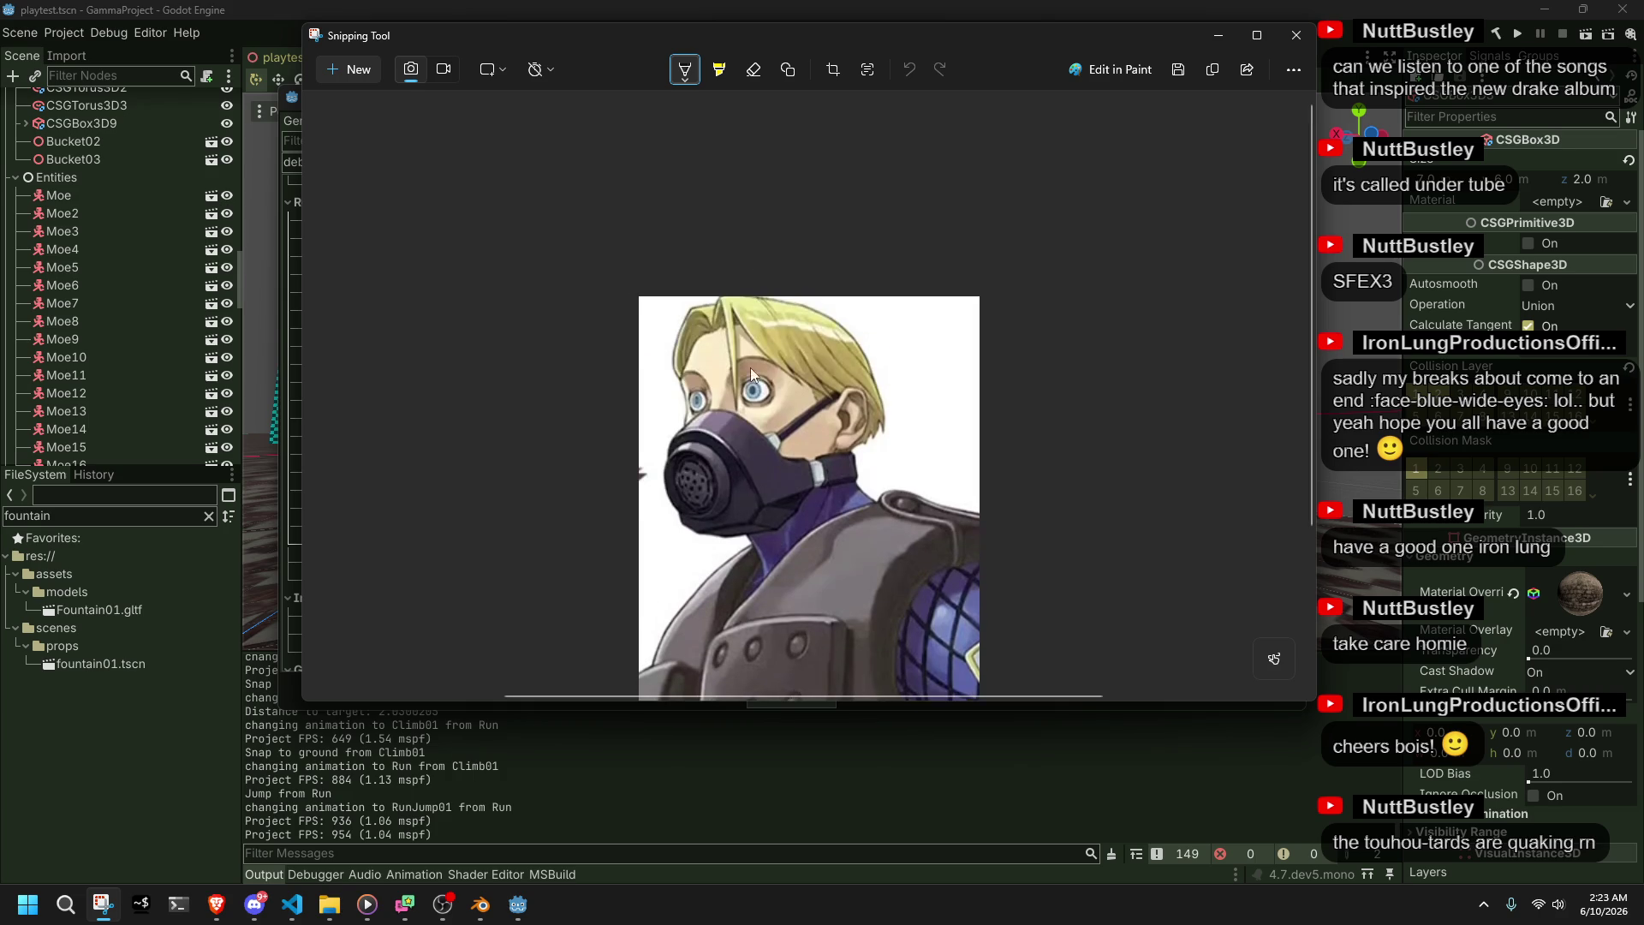
ctrl+scroll(752, 398, up, 5)
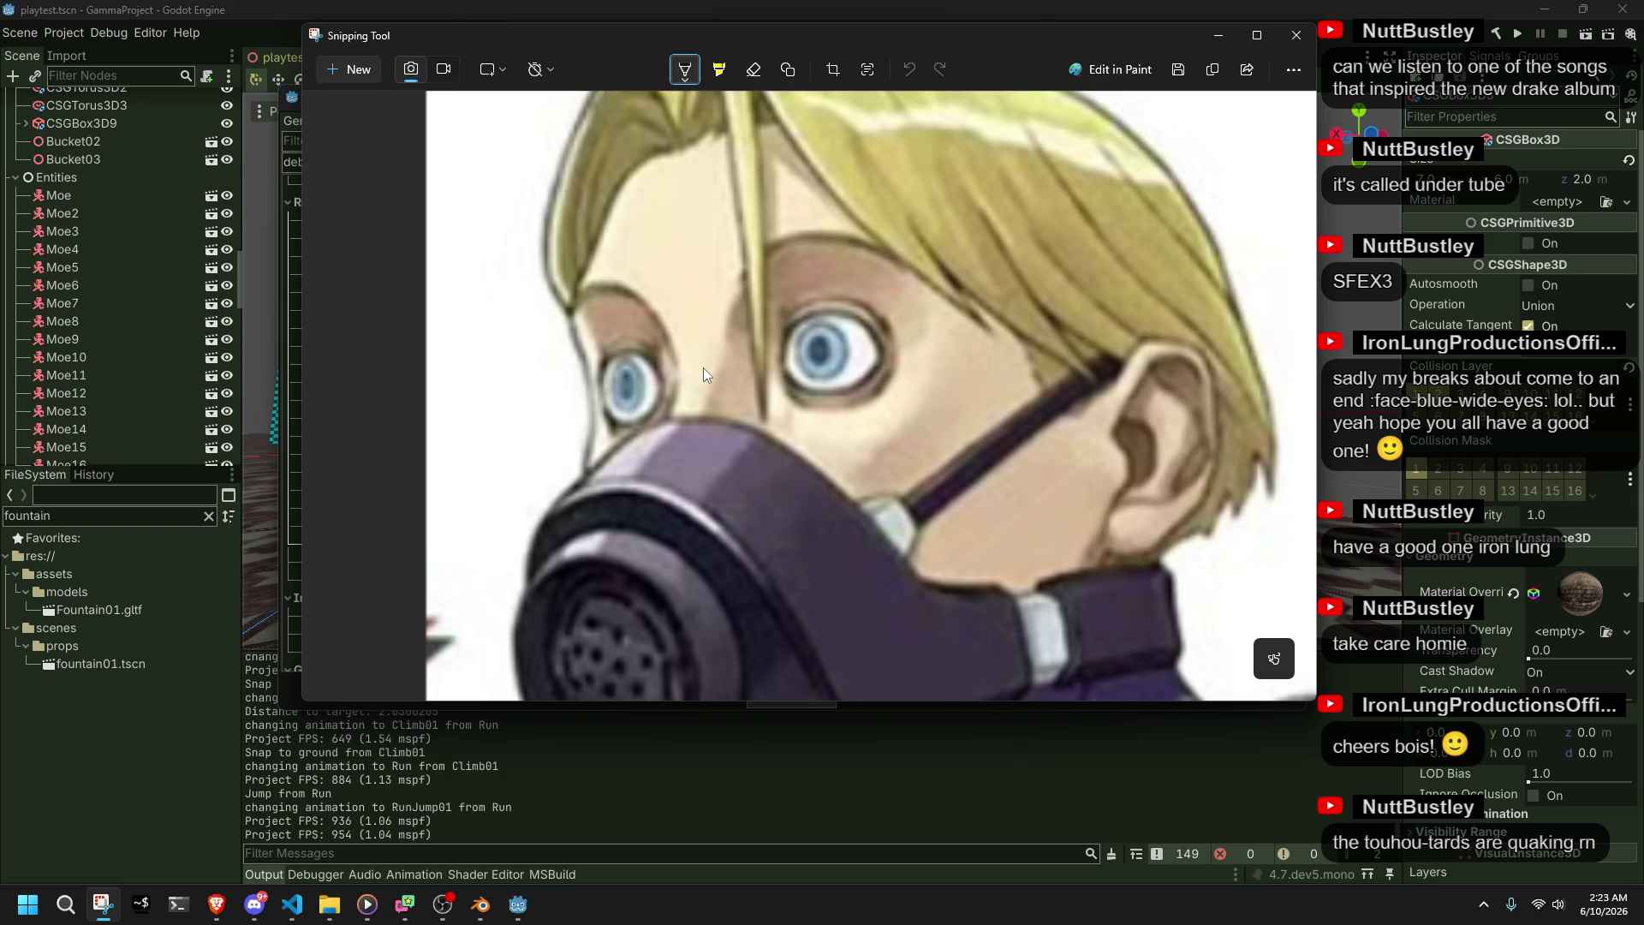
click(1295, 36)
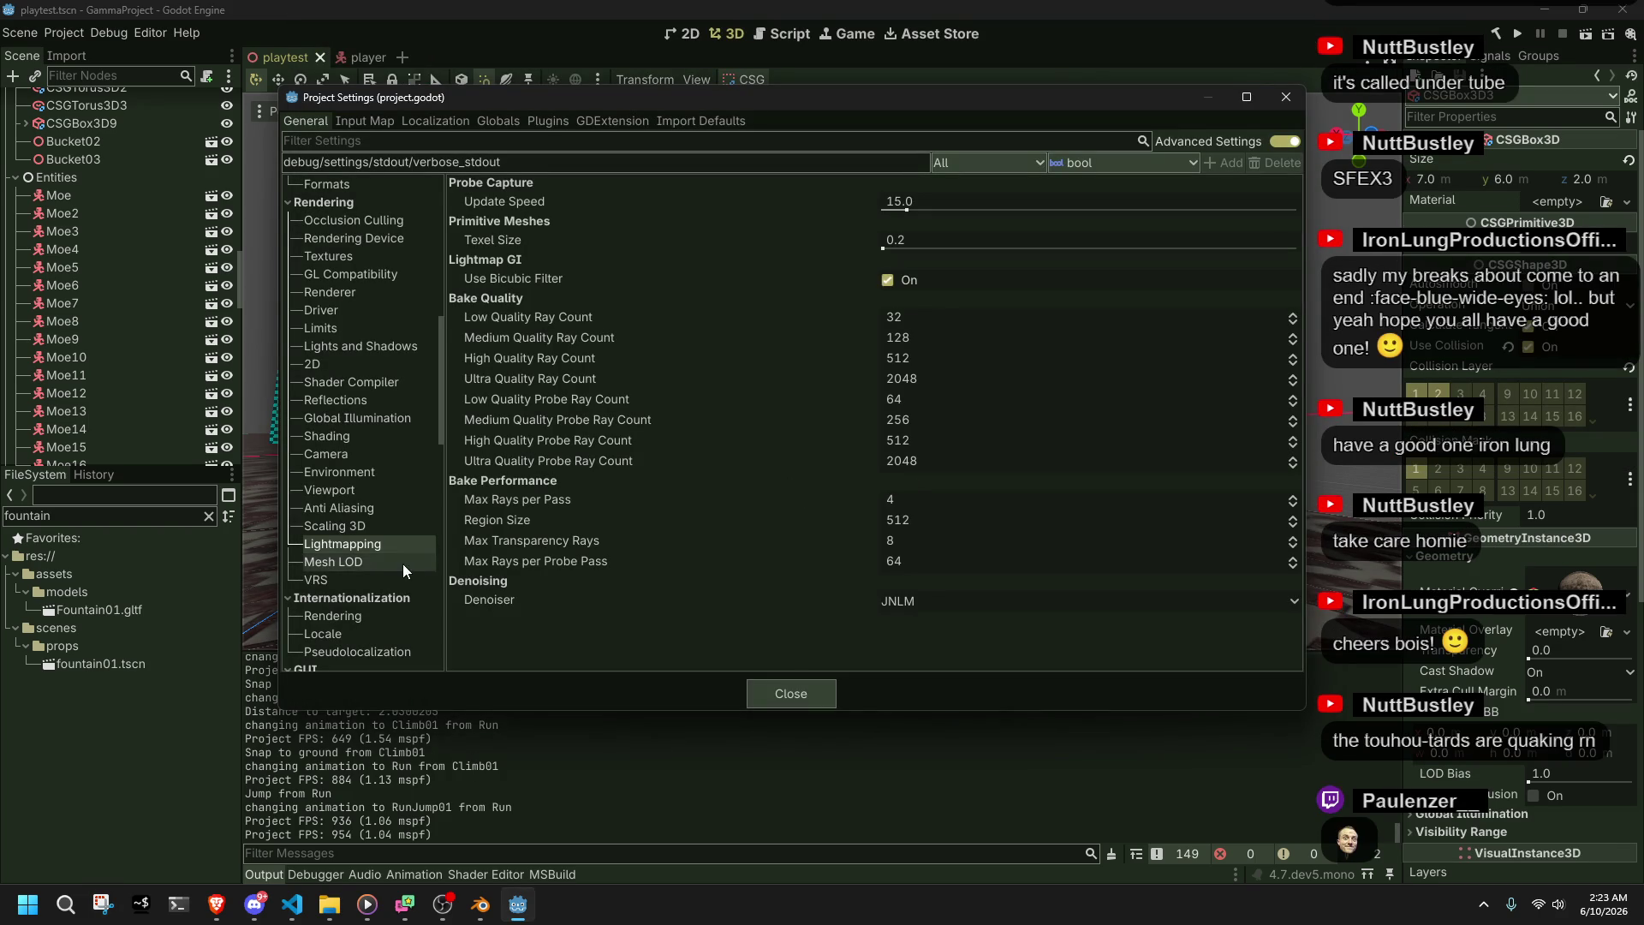
- Check the Mesh LOD settings and leave the VRS mode set to Disabled
click(377, 563)
click(389, 580)
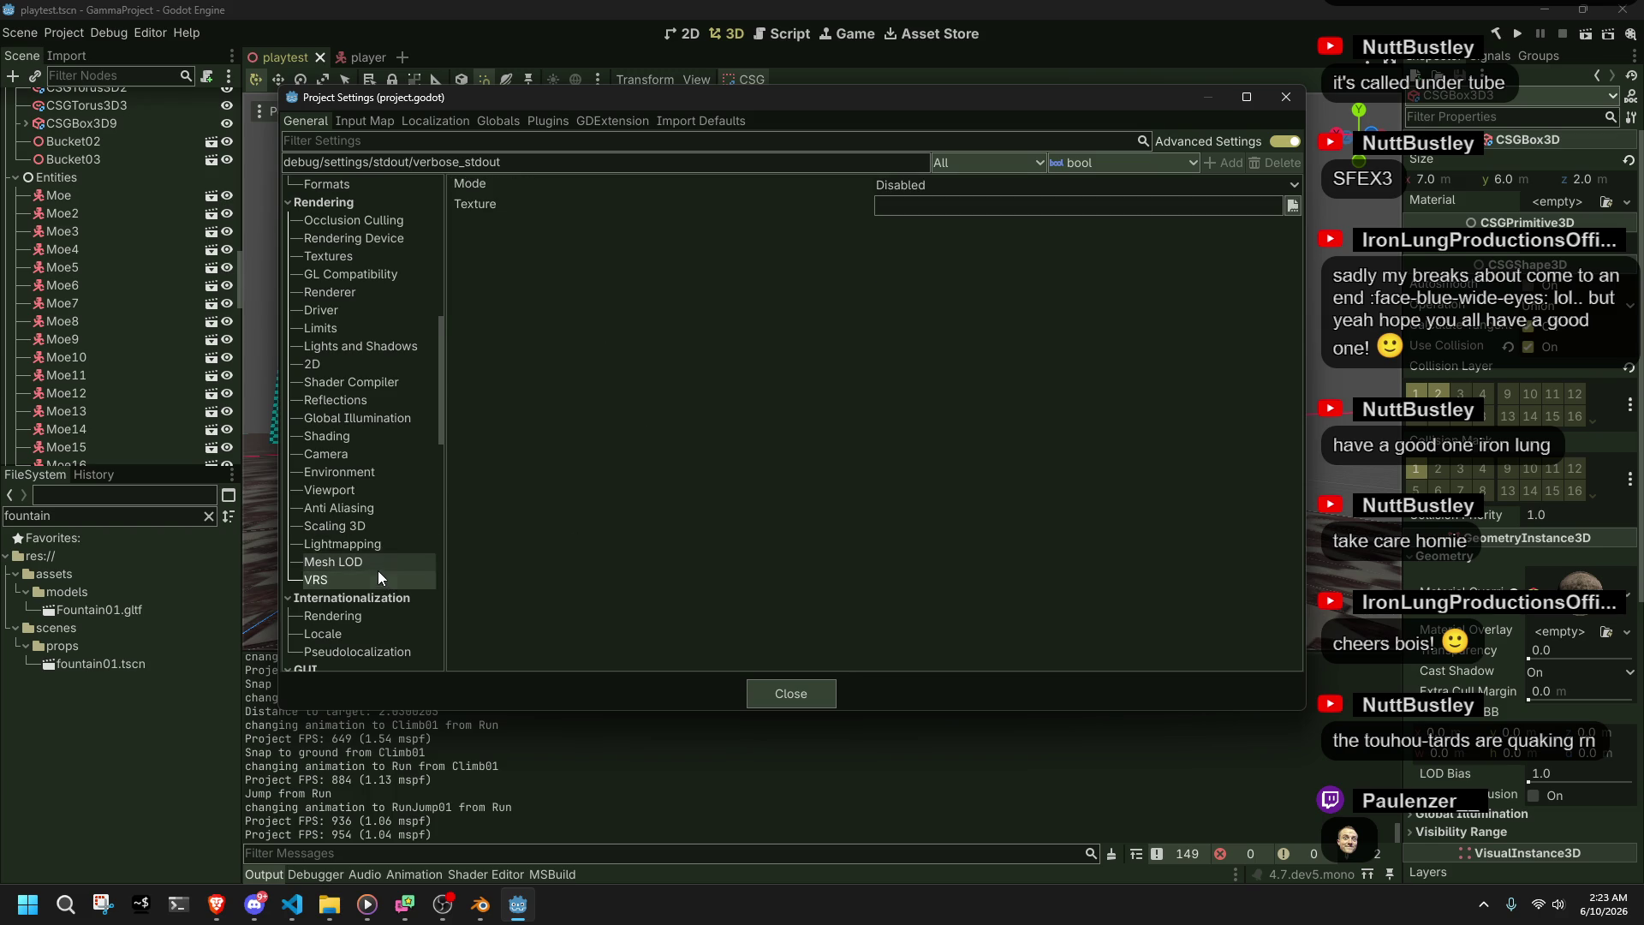
click(952, 188)
click(945, 186)
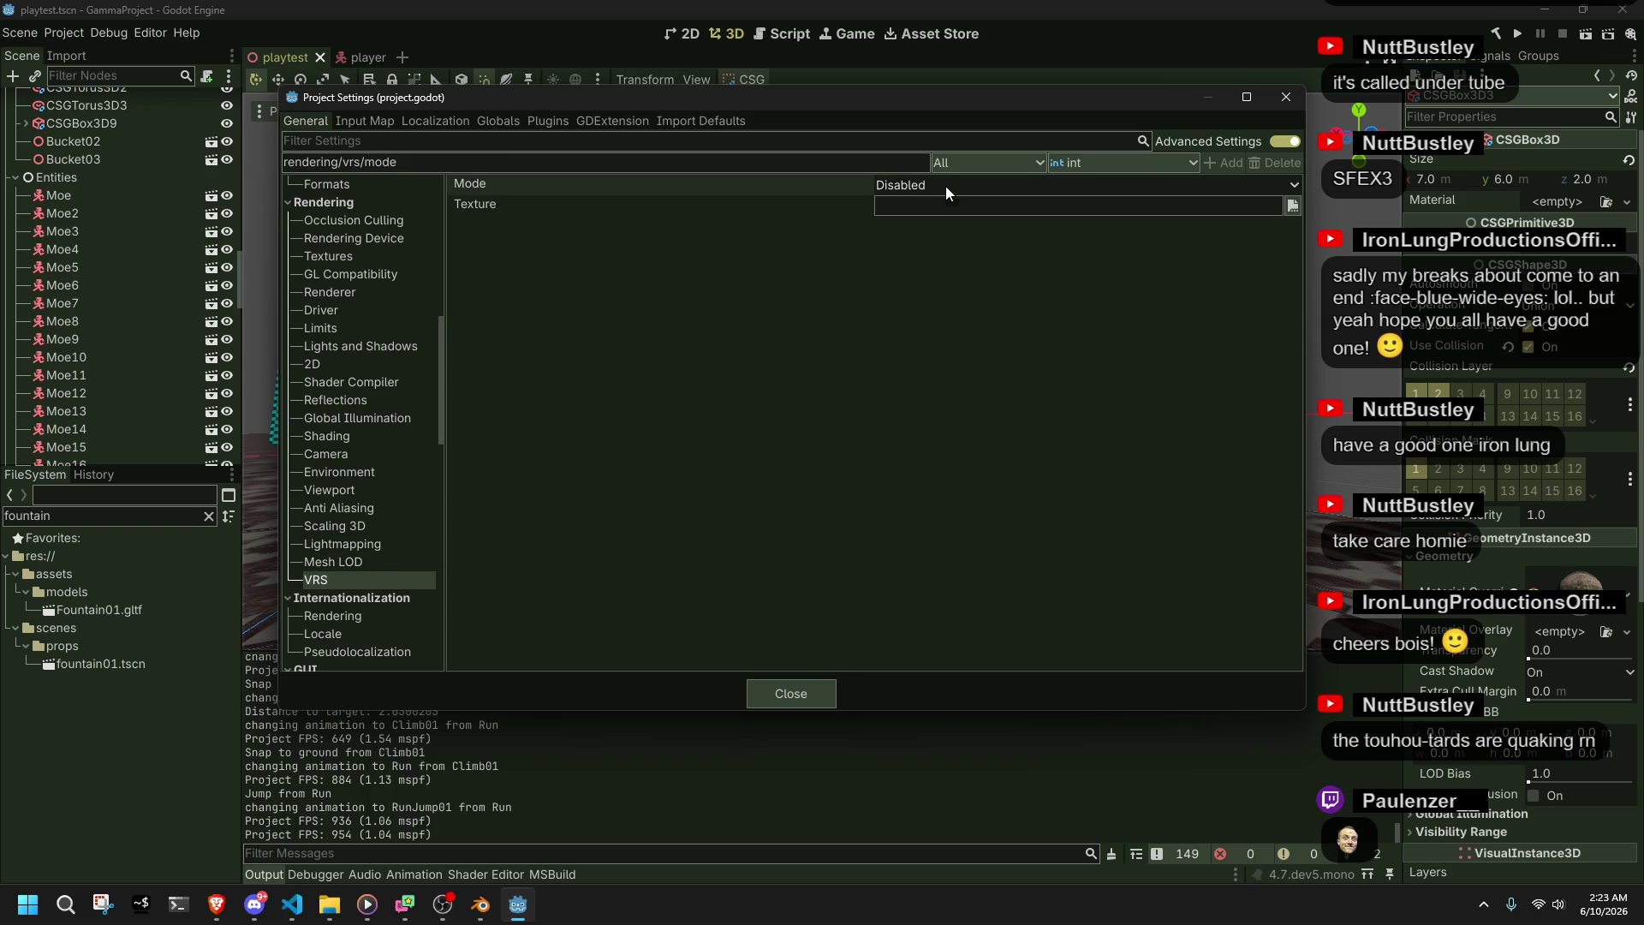
- Scroll through the VRS settings, close Project Settings and switch to VS Code
scroll(383, 568, down, 1)
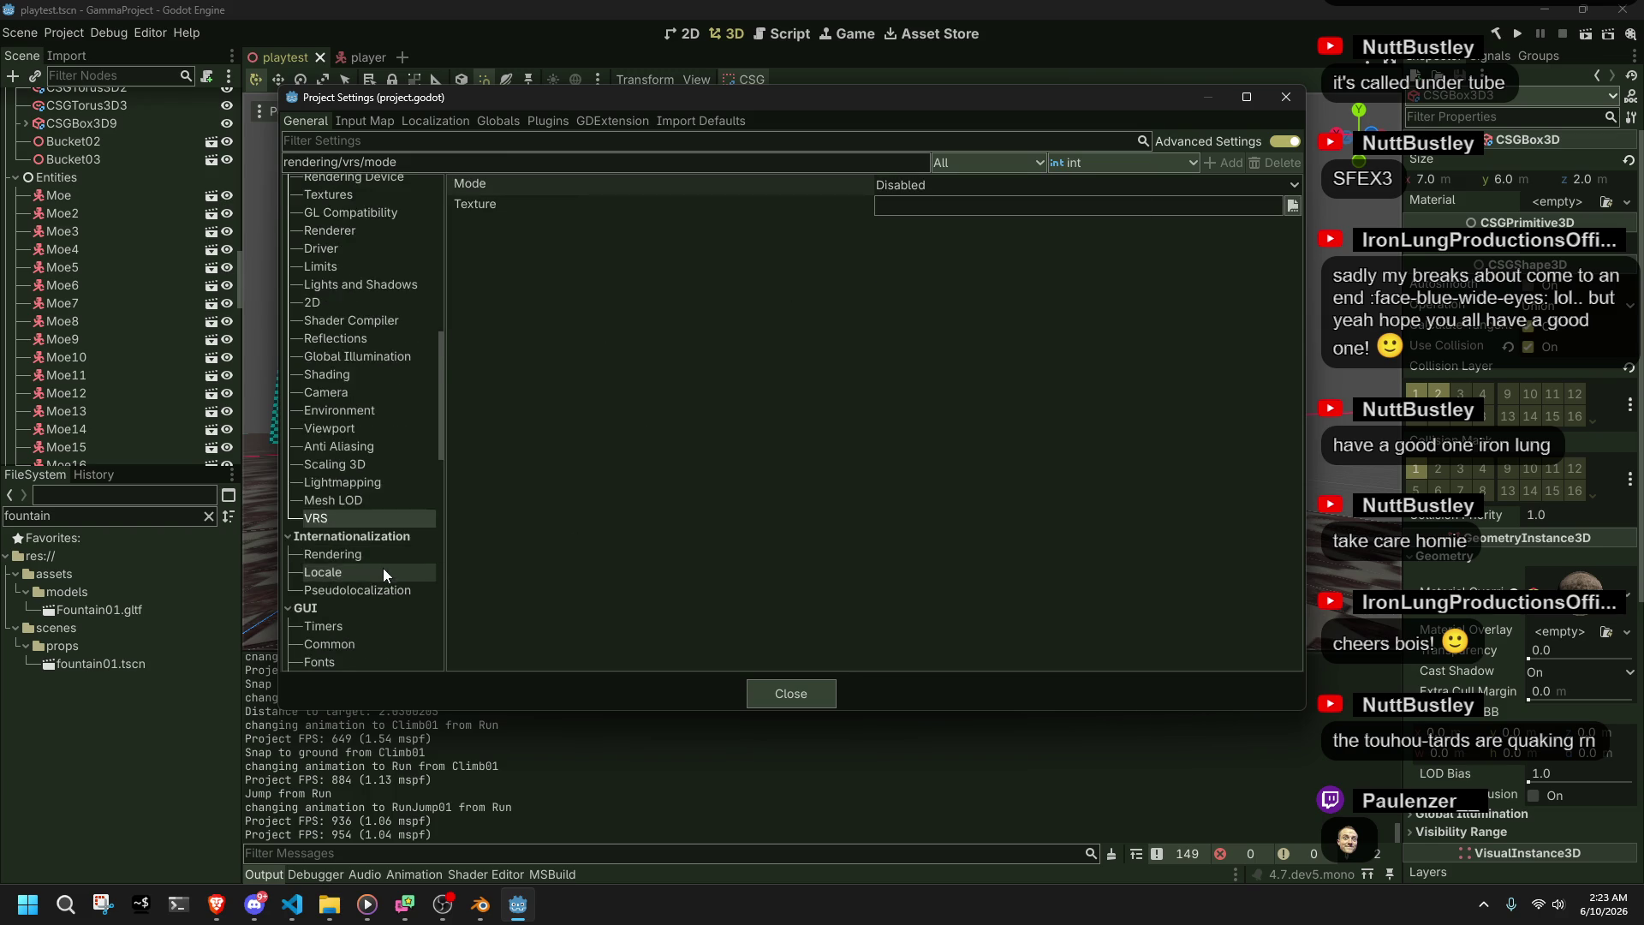
scroll(360, 558, down, 3)
scroll(360, 565, up, 15)
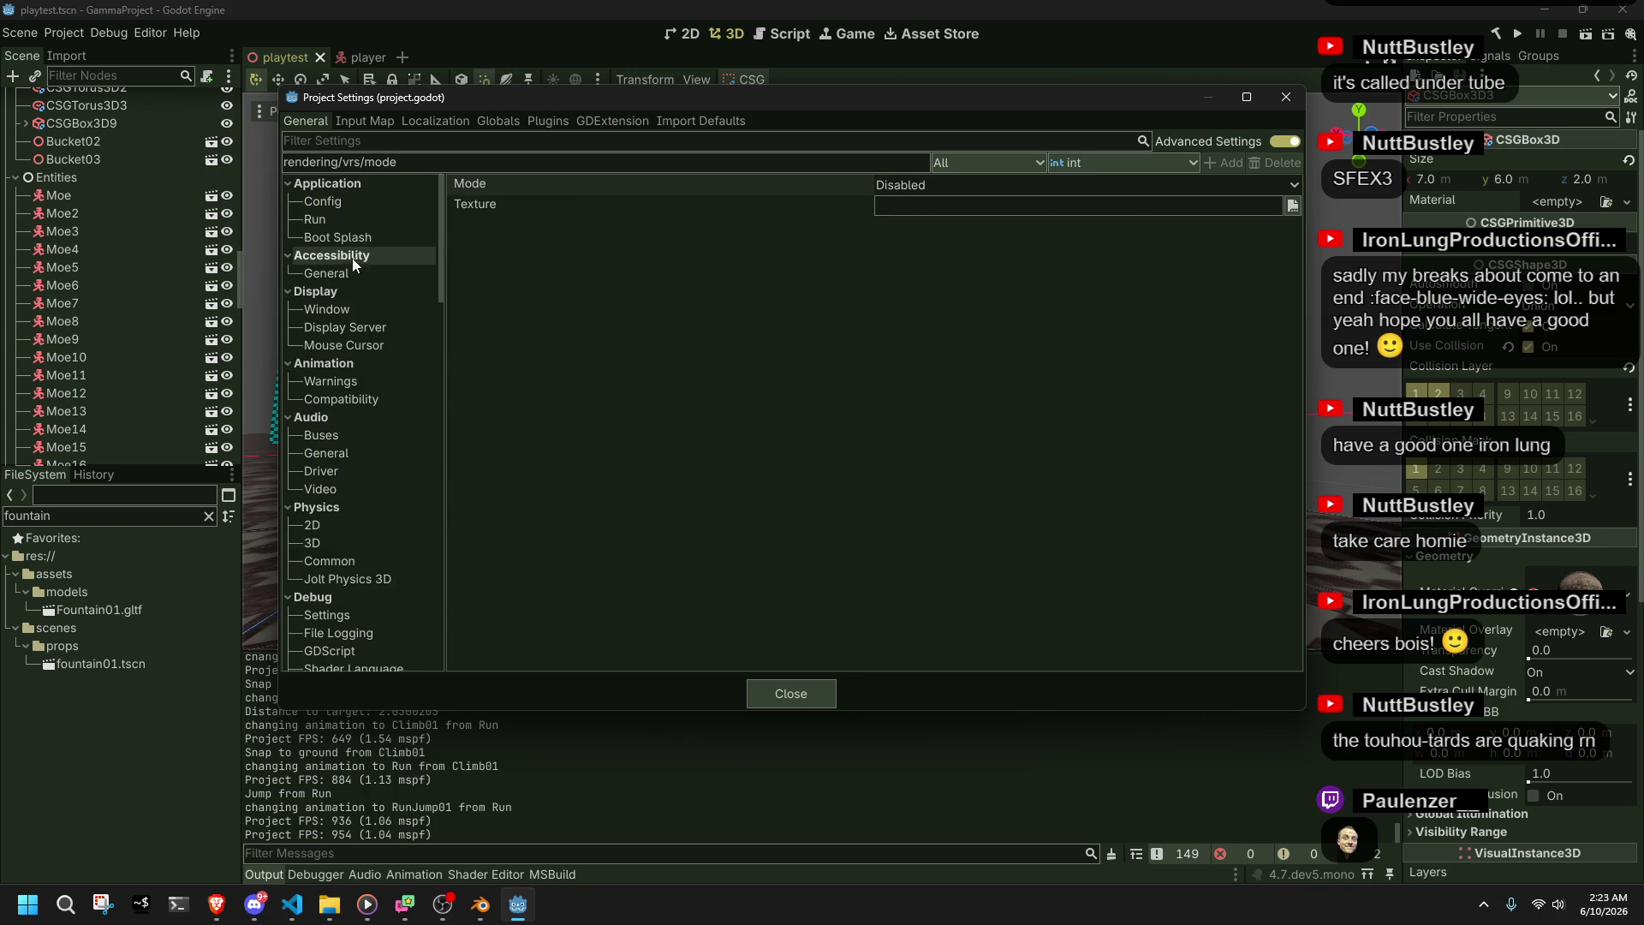
scroll(360, 385, down, 5)
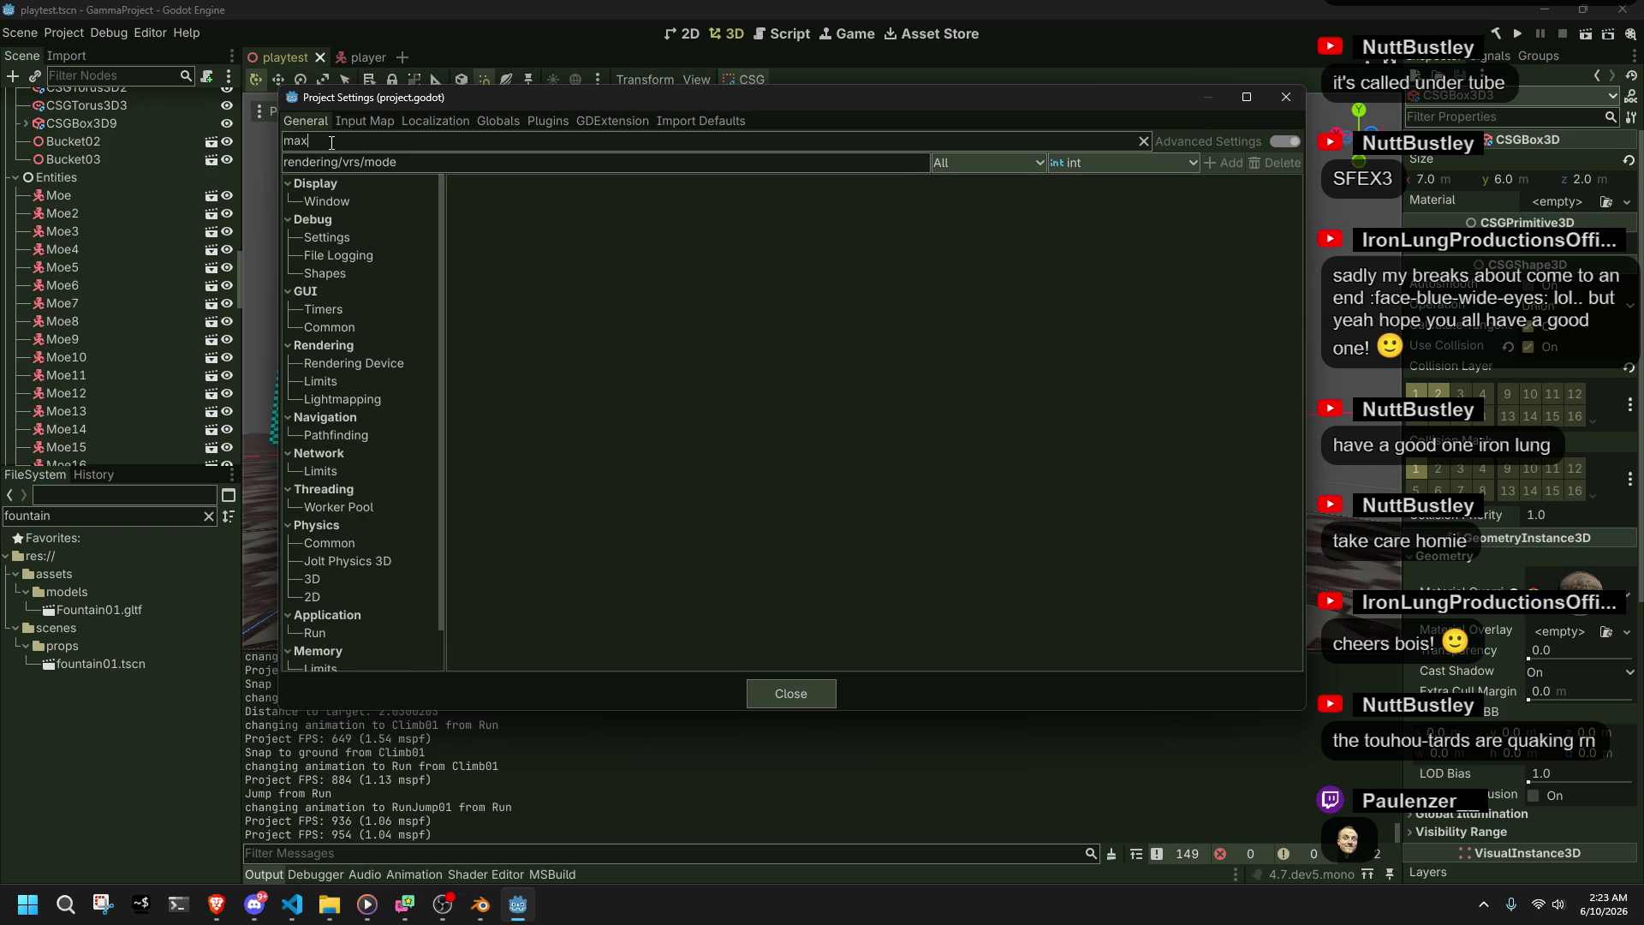
click(791, 694)
click(292, 904)
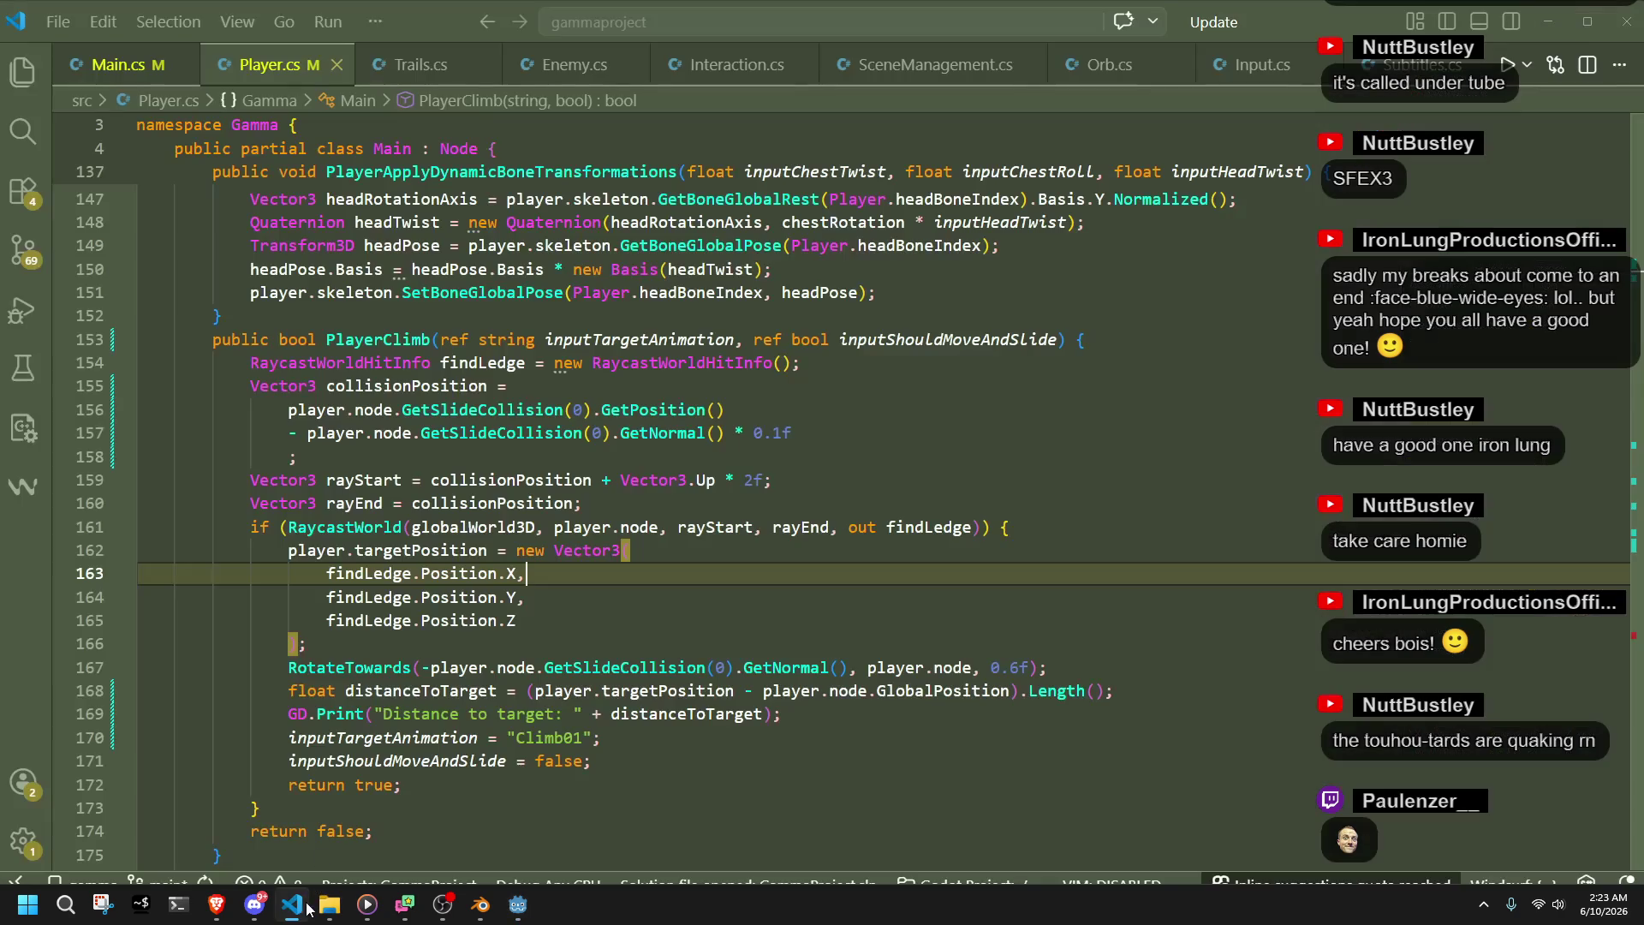
- Delete the Engine.MaxFps = 999; line from Main.cs and save the file
click(117, 64)
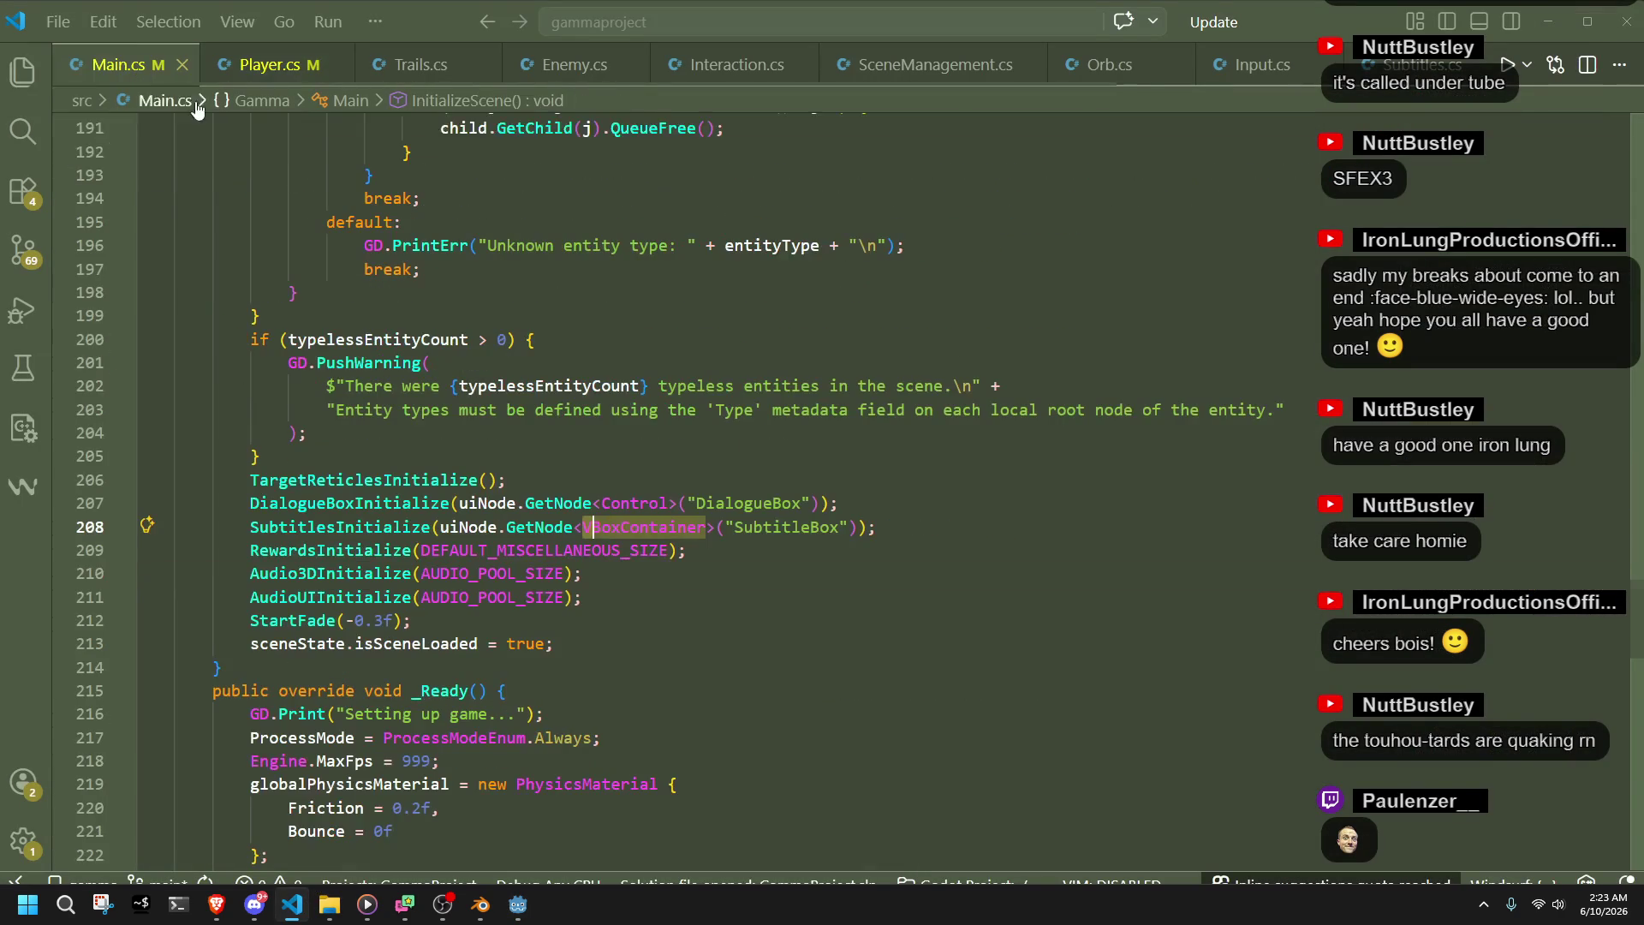
click(666, 742)
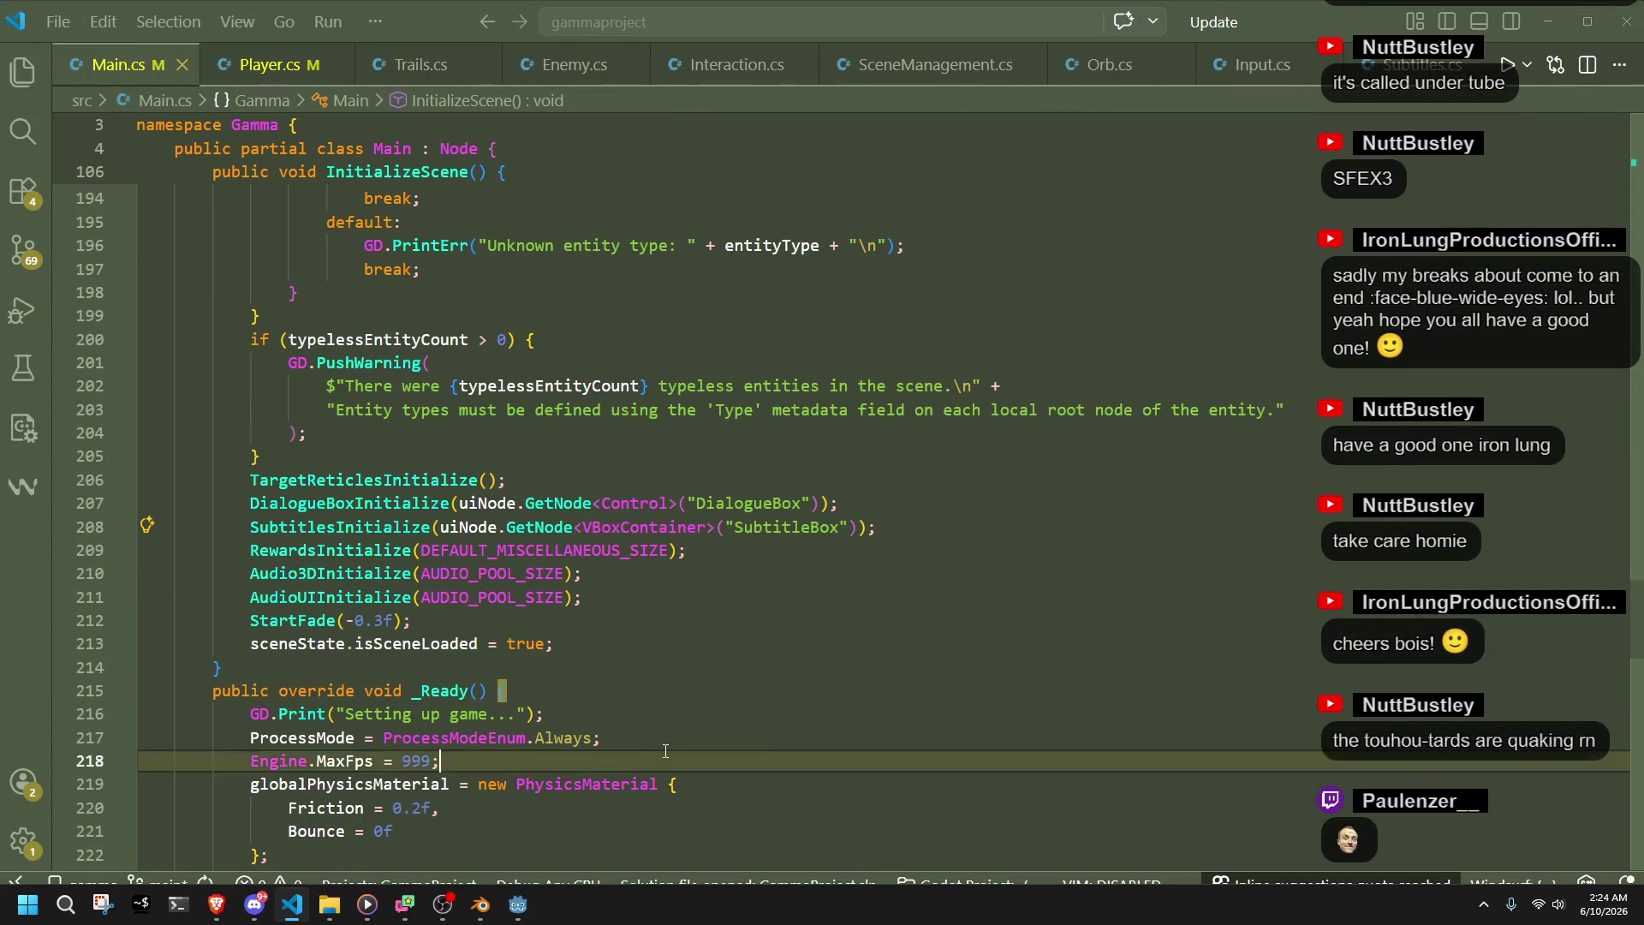
key(shift+Down)
key(BackSpace)
key(ctrl+s)
- Back in Godot, reopen Project > Project Settings and focus its search field
key(alt+Tab)
click(74, 33)
click(85, 45)
click(388, 143)
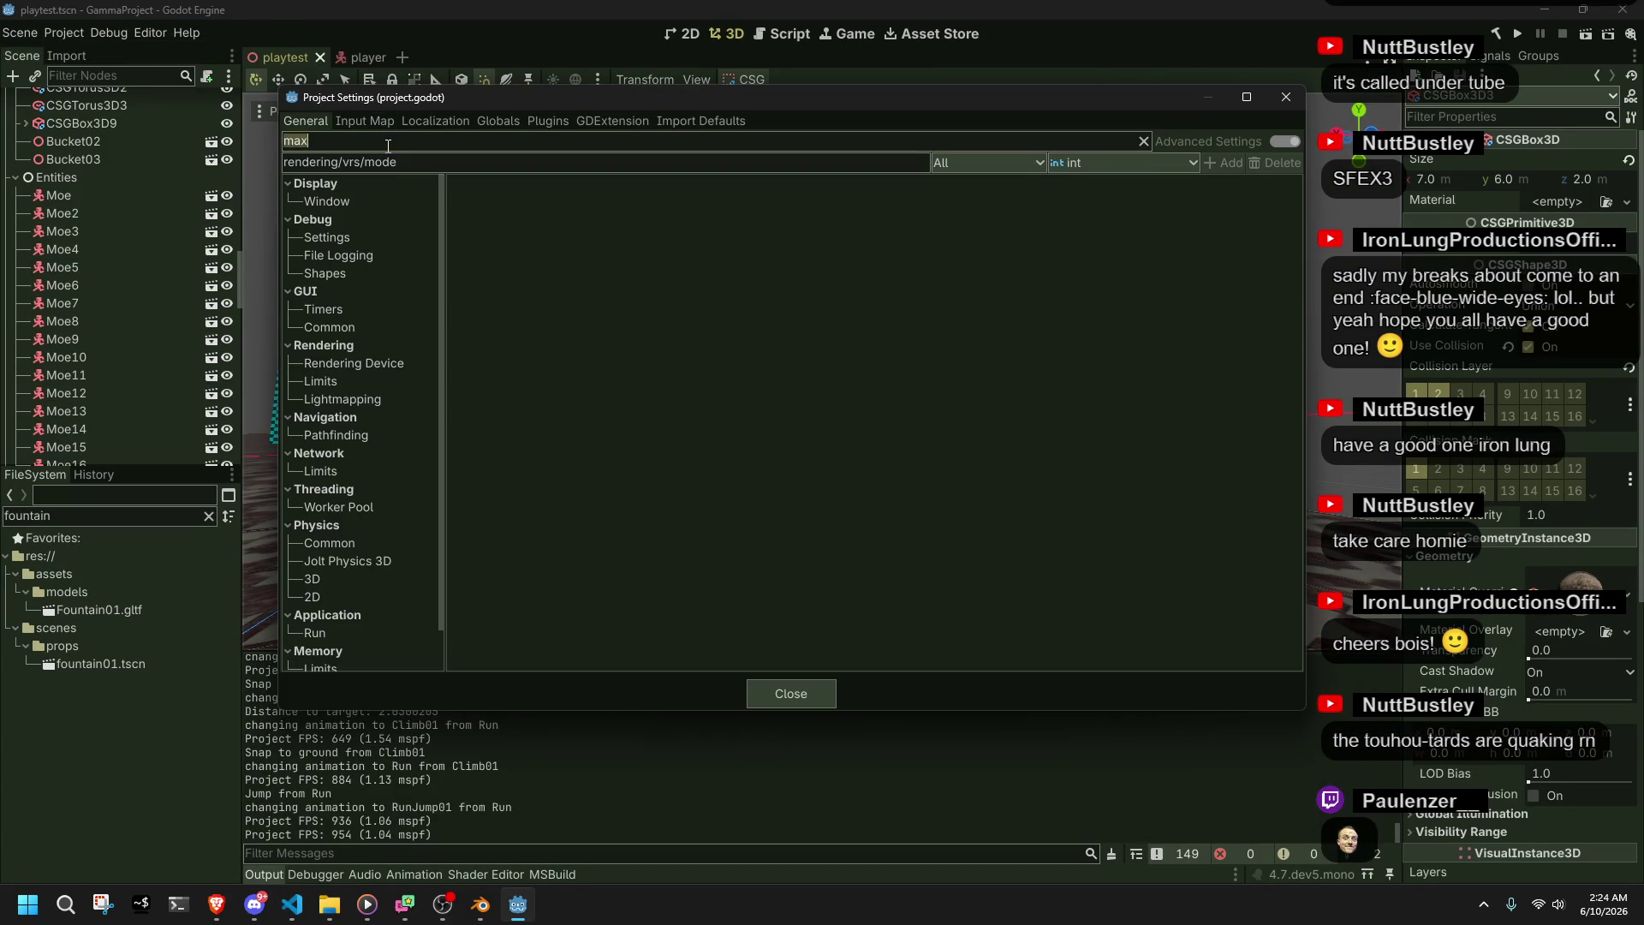
- Search the settings for 'max' and browse the Window and Debug matches
text(fp)
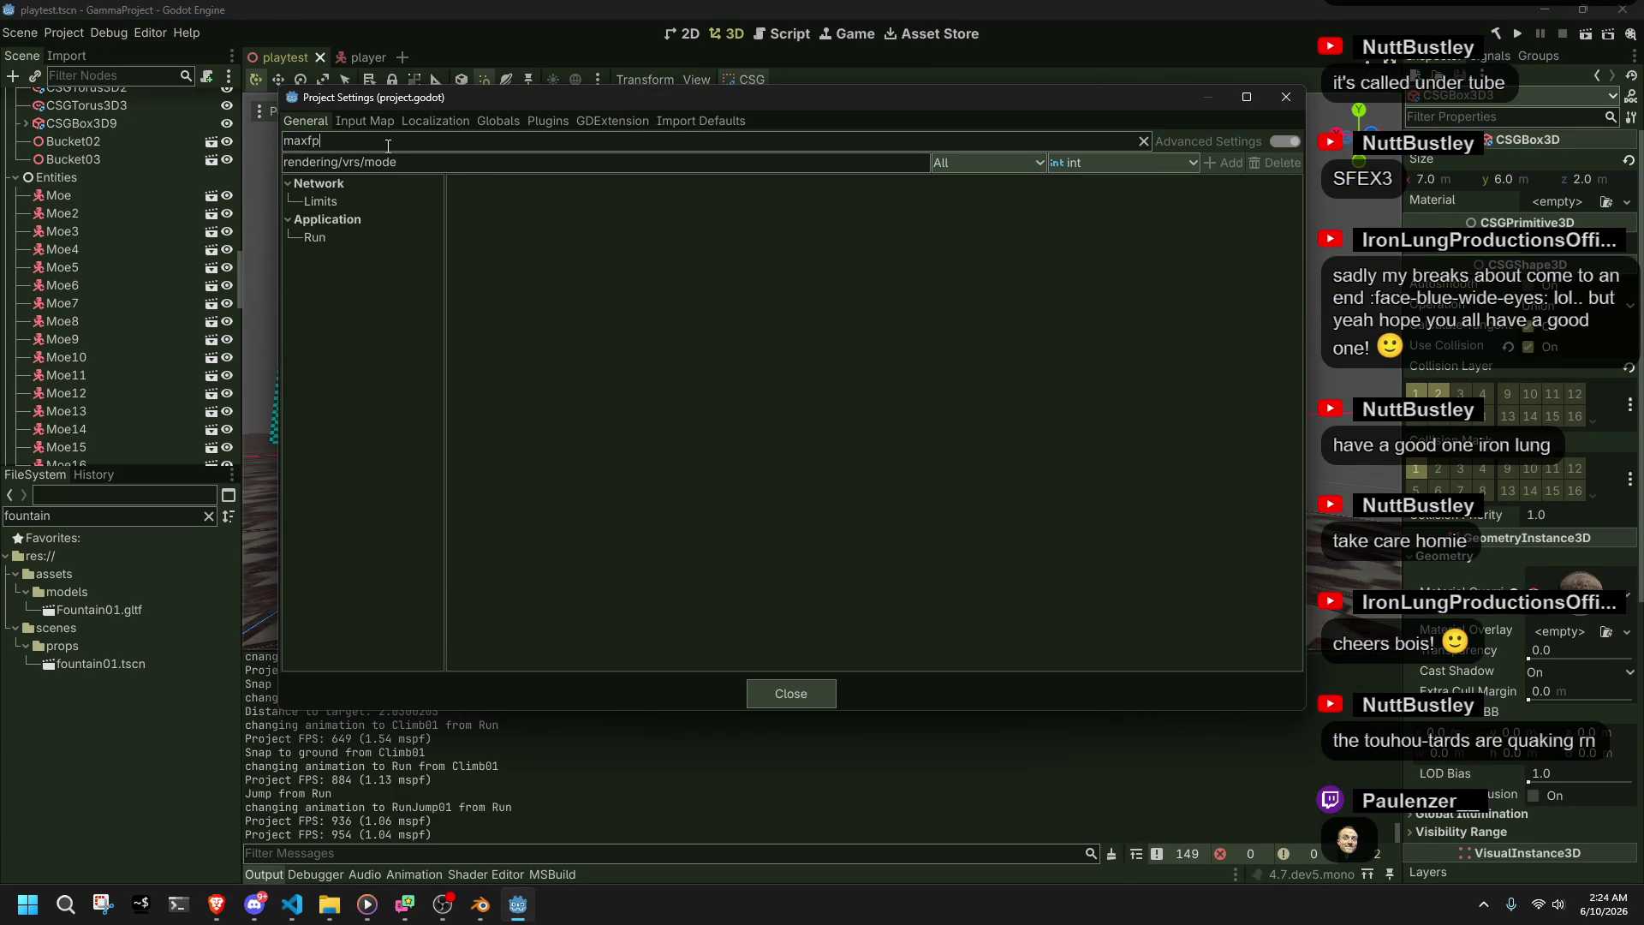
key(BackSpace)
key(BackSpace)
key(BackSpace)
text(x)
click(332, 216)
click(331, 204)
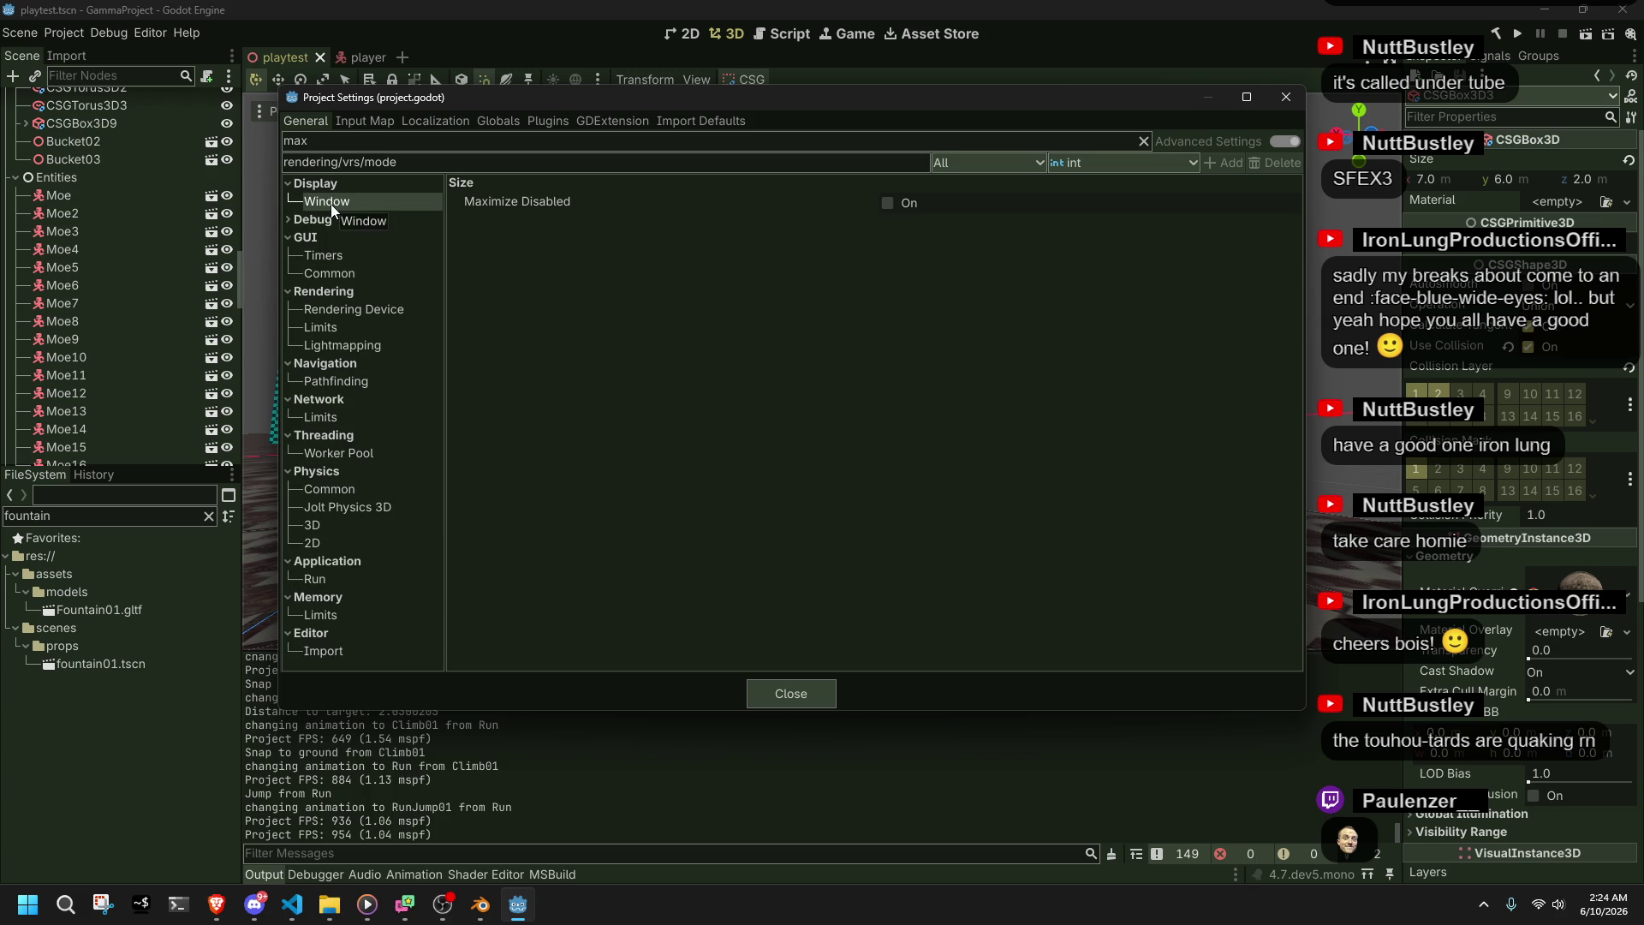
click(368, 221)
click(346, 240)
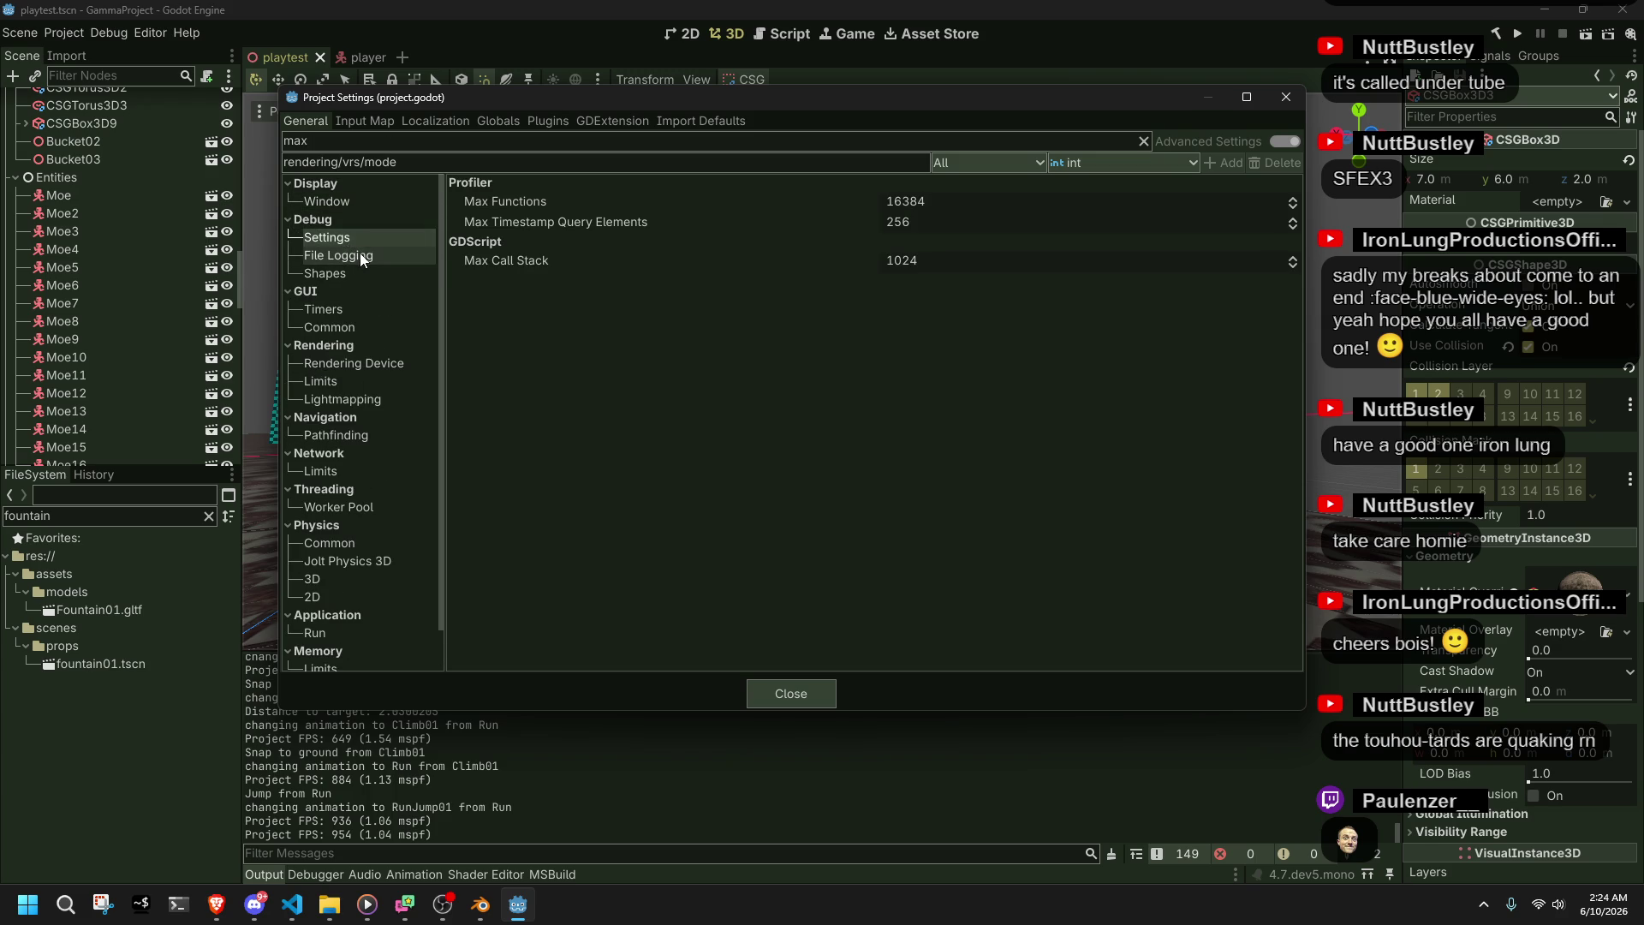
click(343, 255)
click(367, 276)
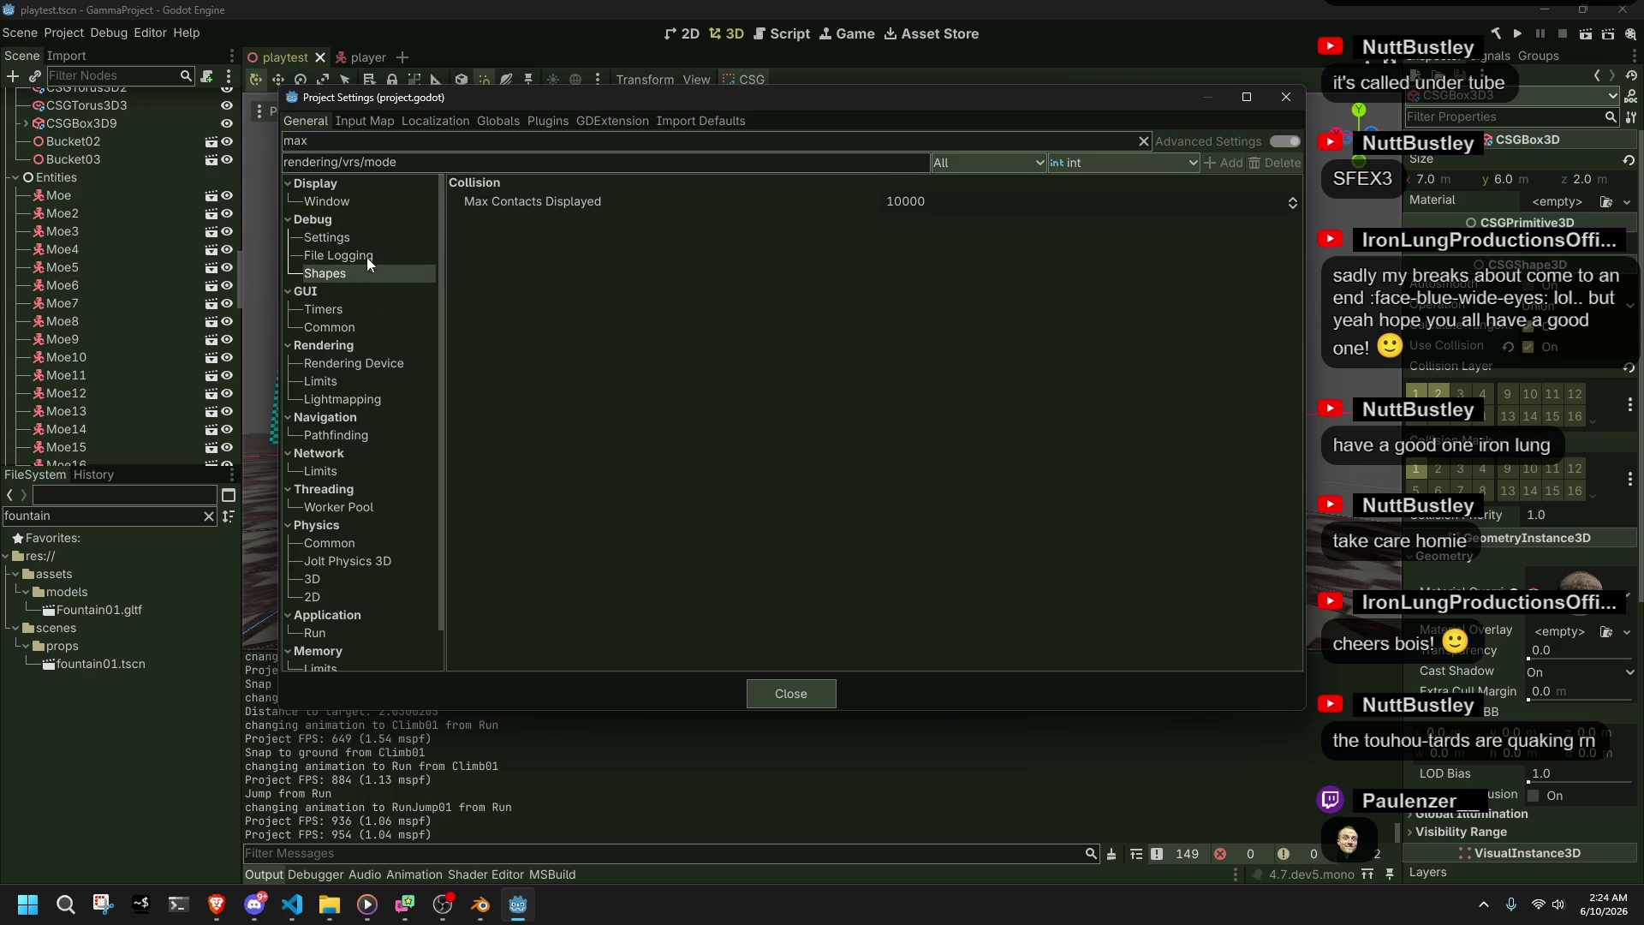
- Search for 'frames' and inspect the Global Illumination, Run and OpenXR frame settings
double_click(323, 140)
text(frames)
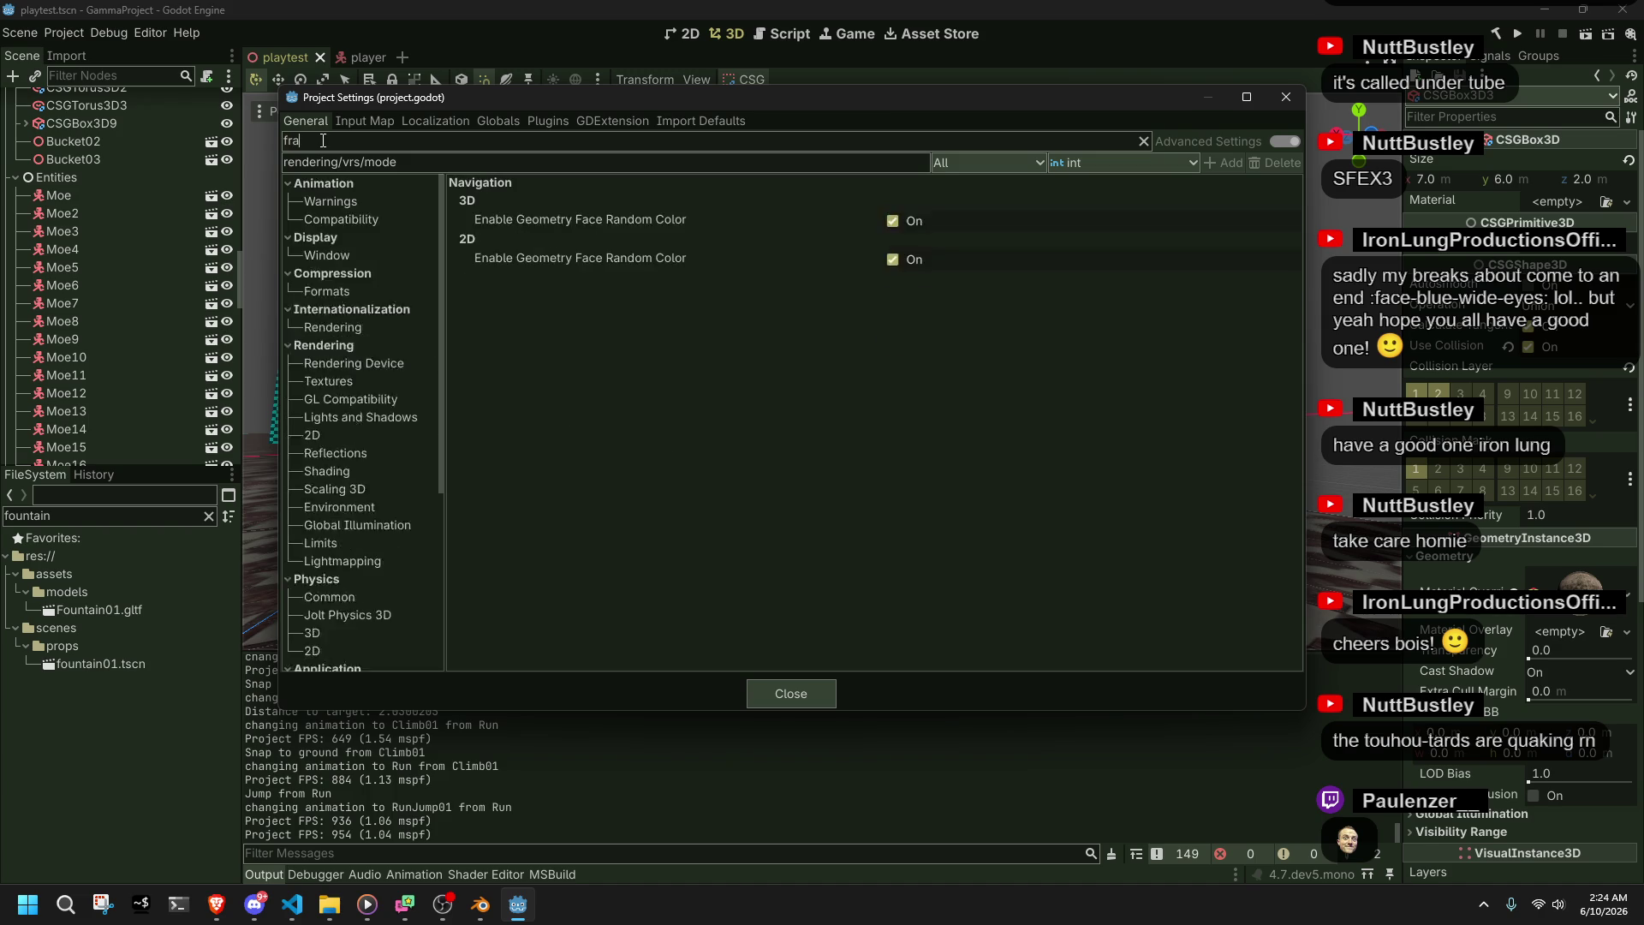
click(360, 202)
click(375, 217)
click(373, 258)
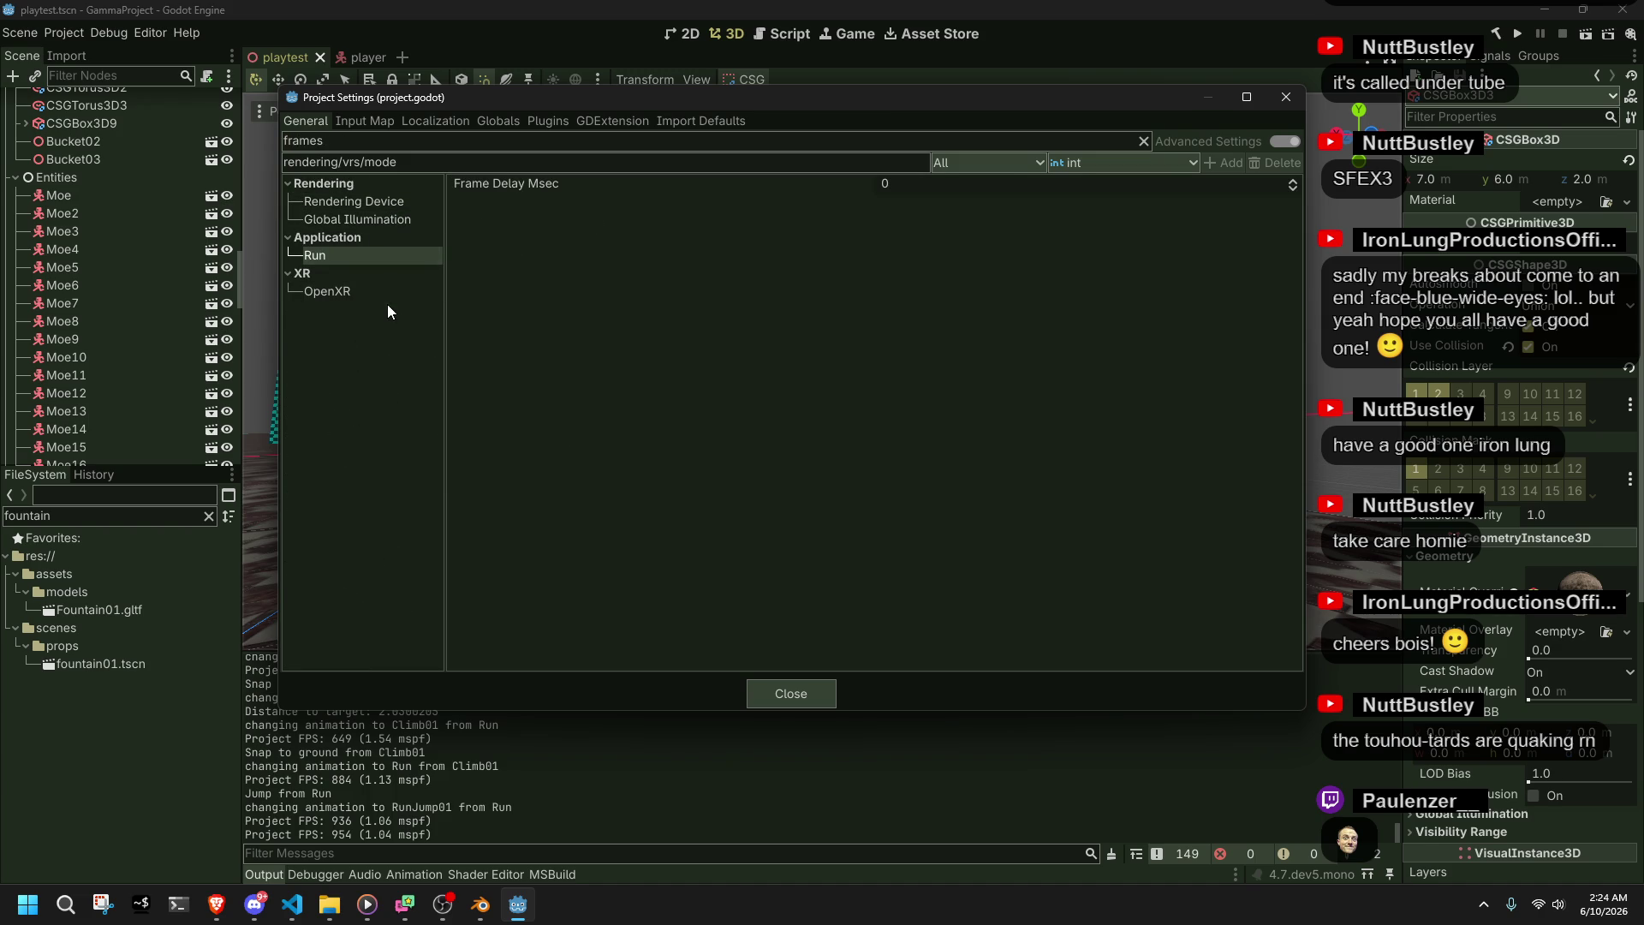
click(379, 295)
- Remove the hard-coded MaxFps = 999 line in the code editor and return to Godot
key(alt+Tab)
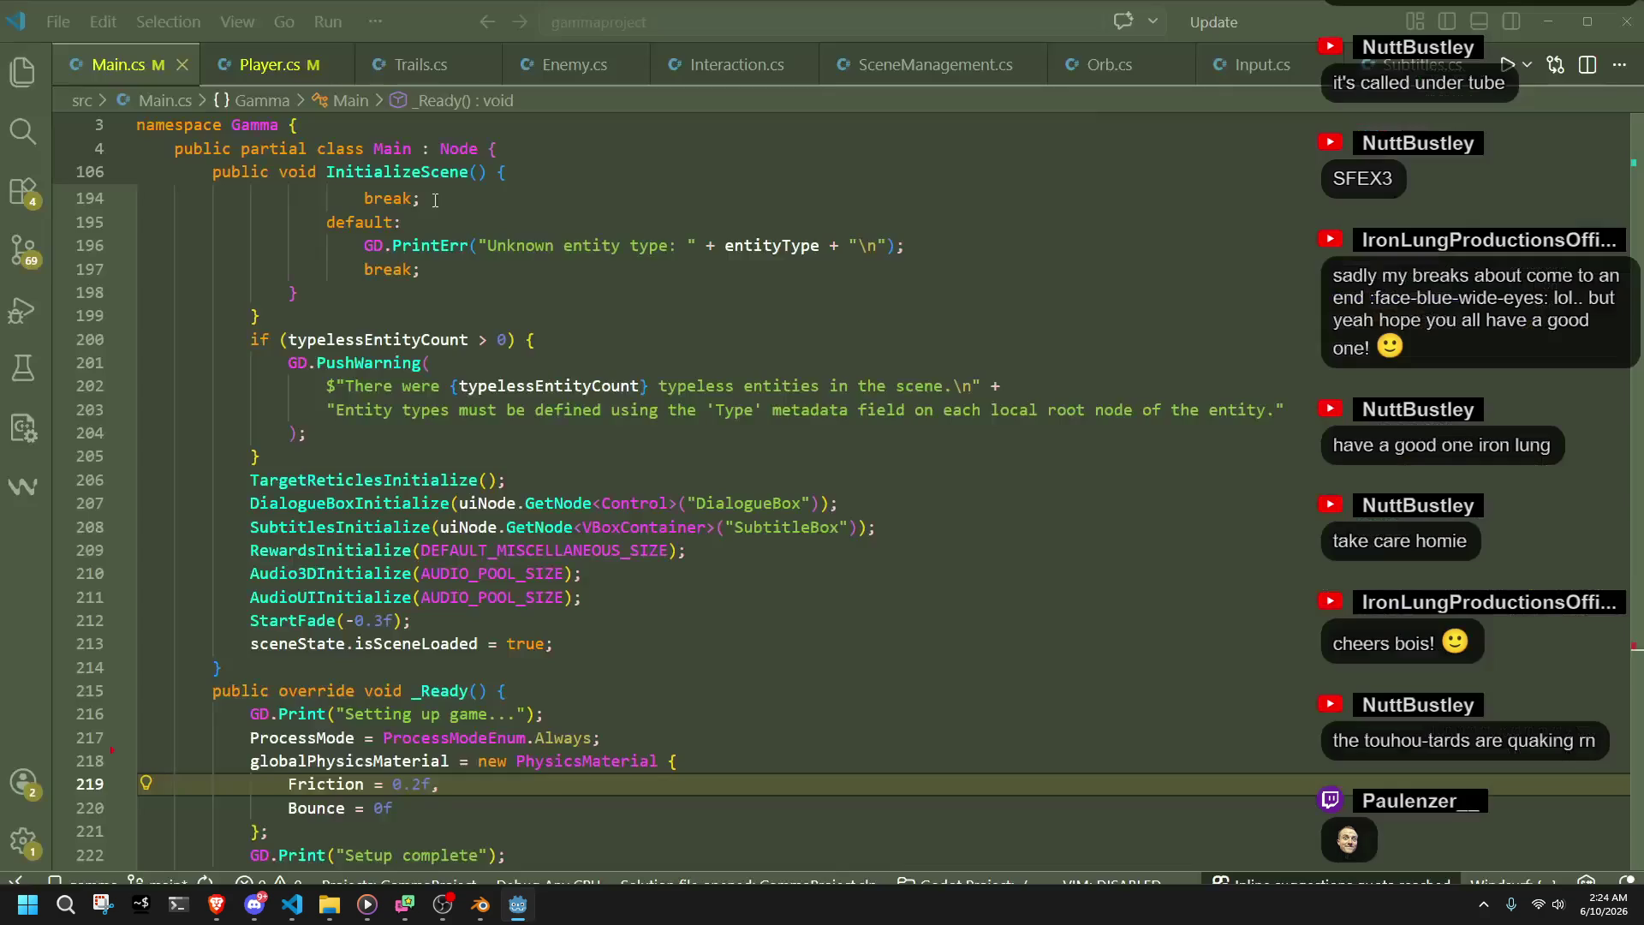
key(BackSpace)
key(alt+Tab)
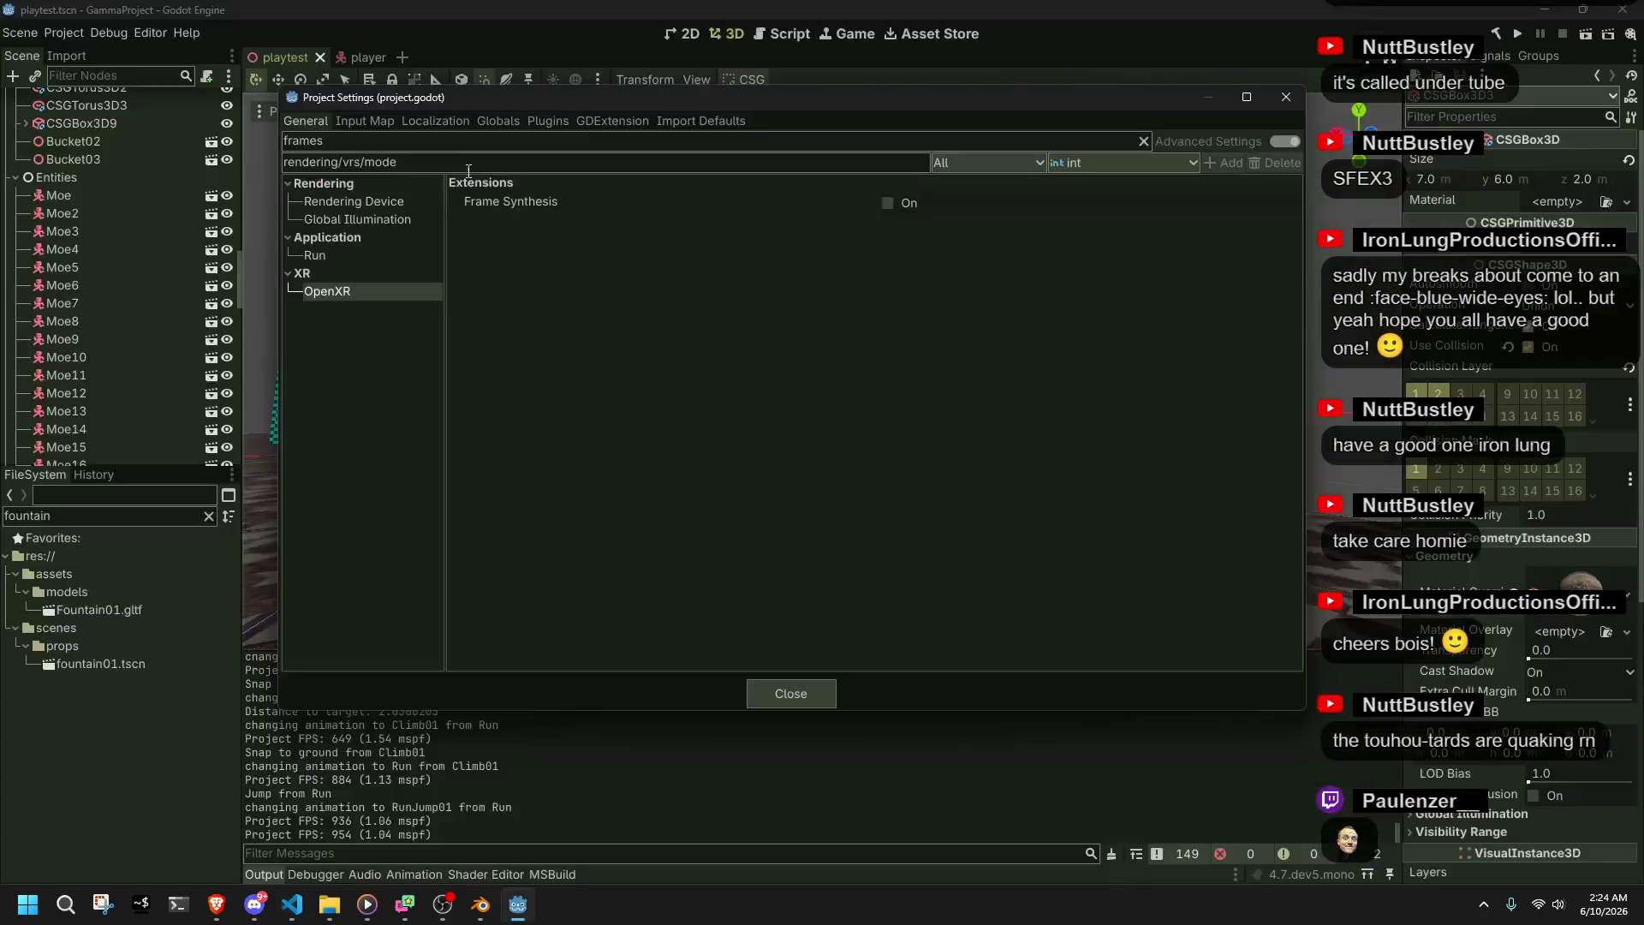
- Set Application > Run > Max FPS to 240, close the settings and run the game
text(maxf)
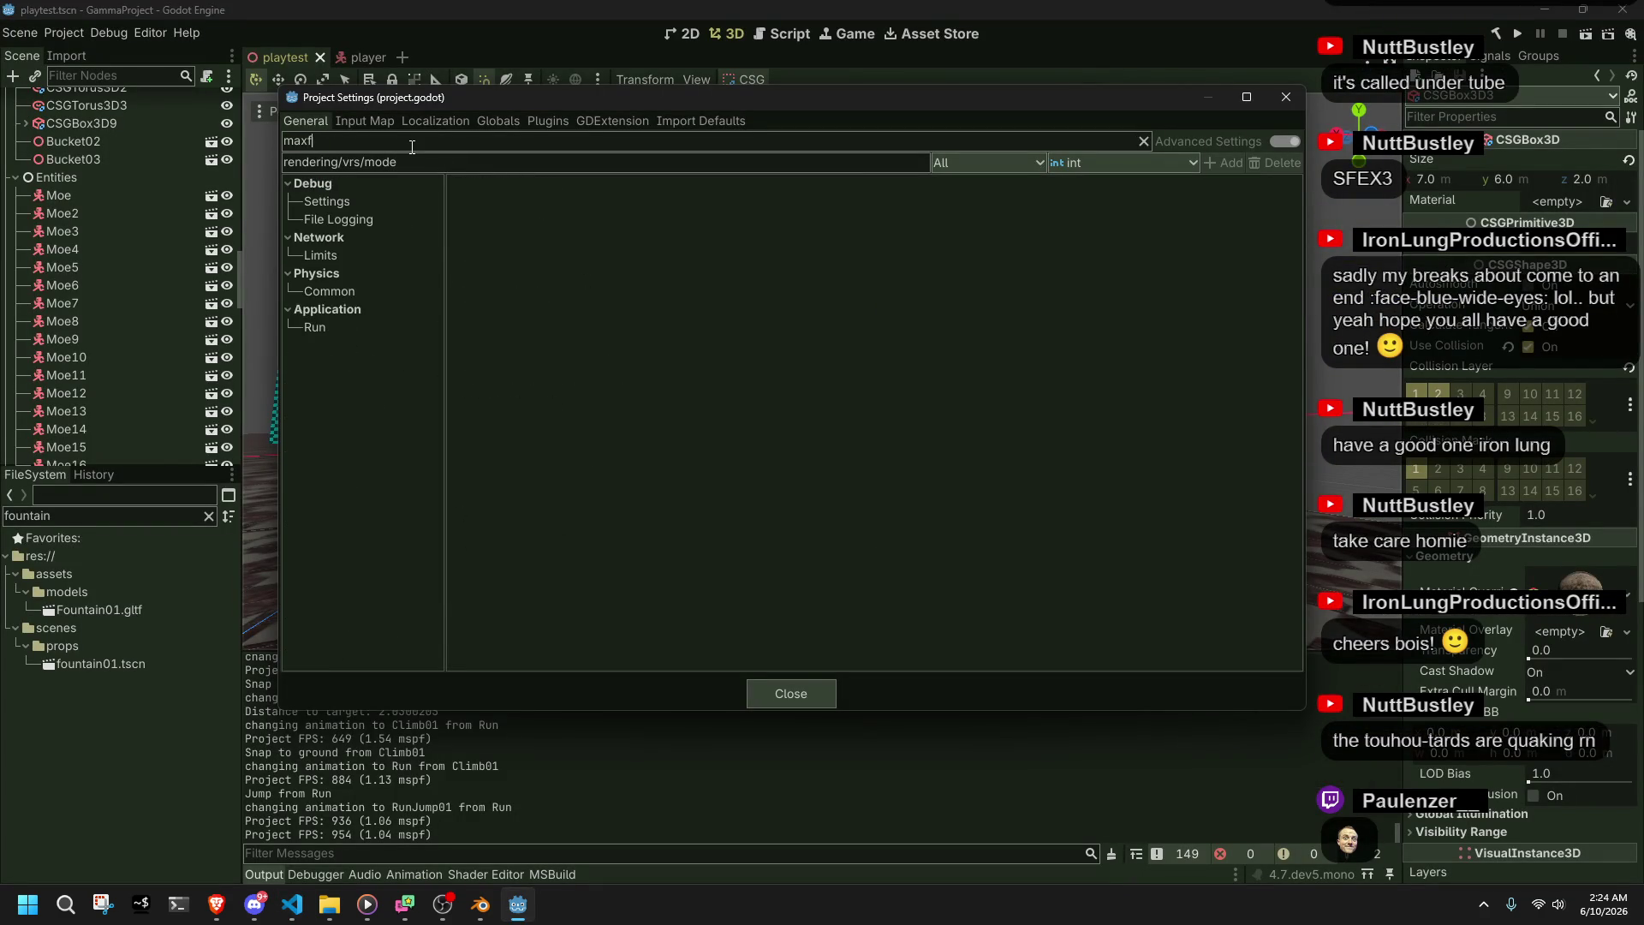
text(ps)
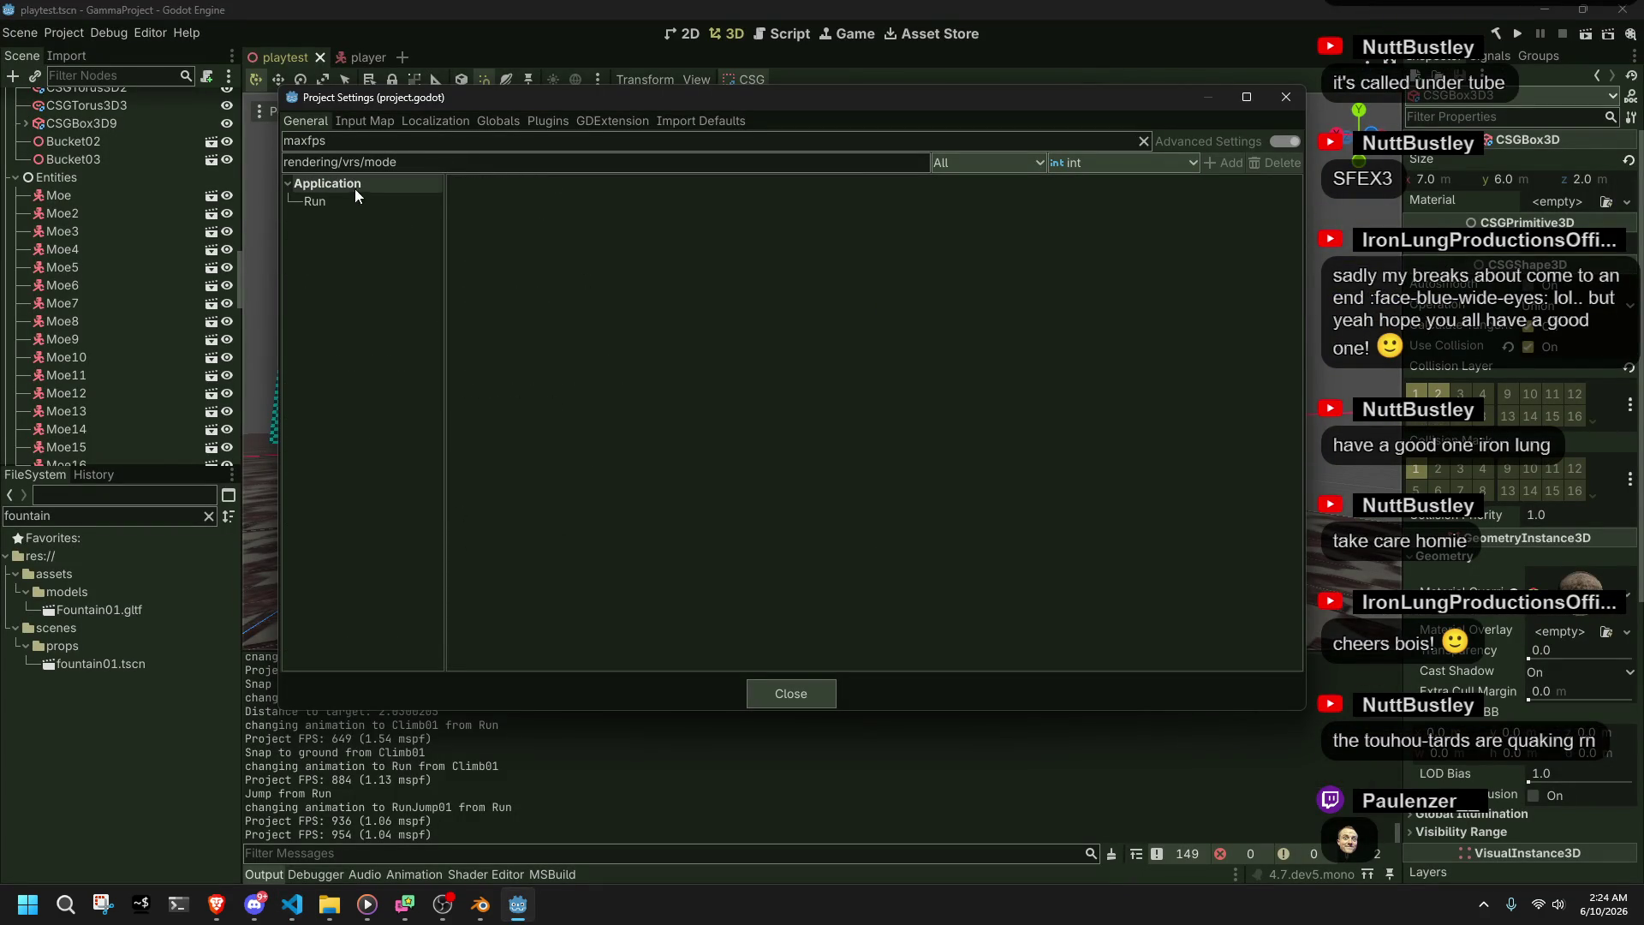
click(345, 199)
click(1037, 182)
text(240)
key(Return)
click(793, 690)
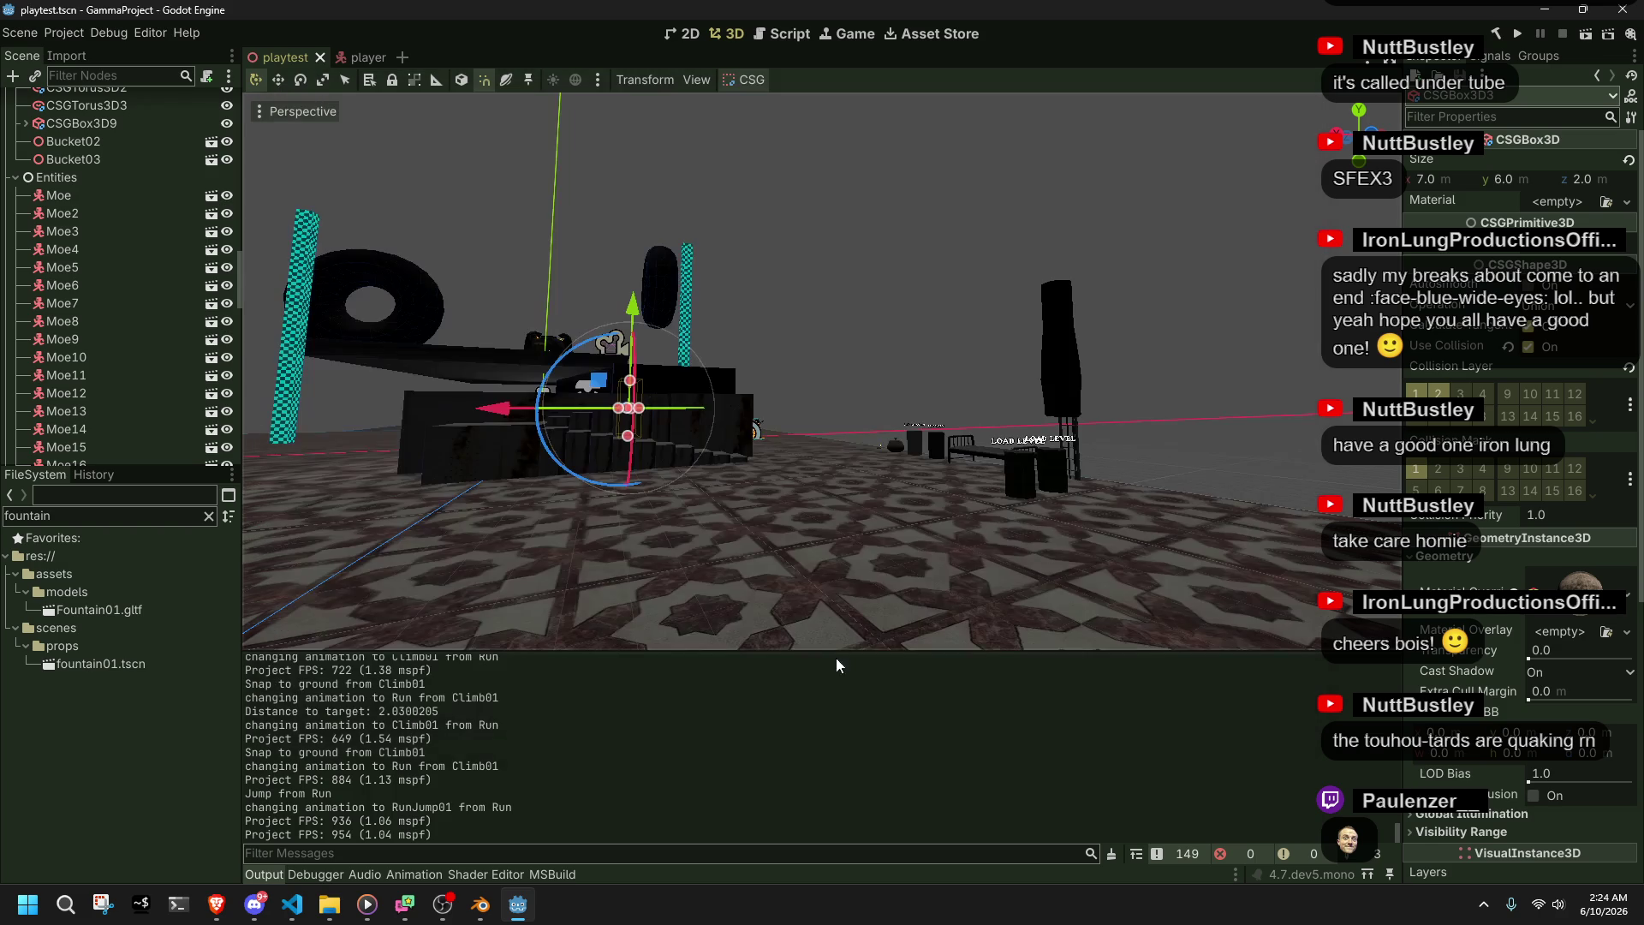
click(1519, 34)
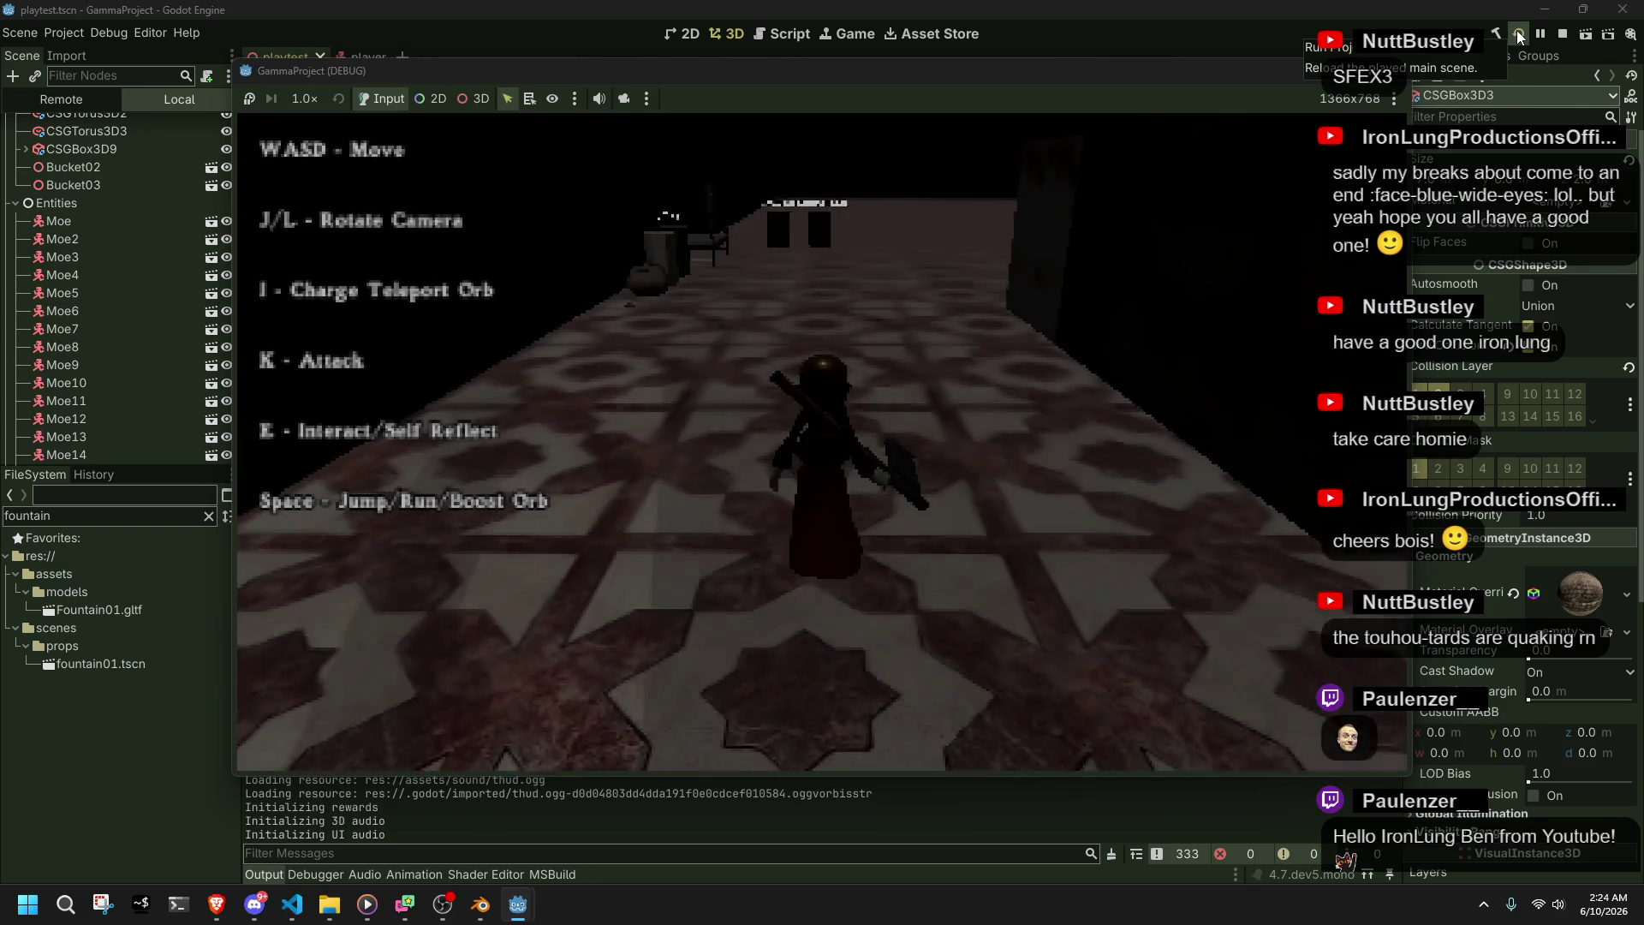
- Walk, climb ledges, jump and drop off ledges across the tiled floor and wooden ledge
key(w)
key(s)
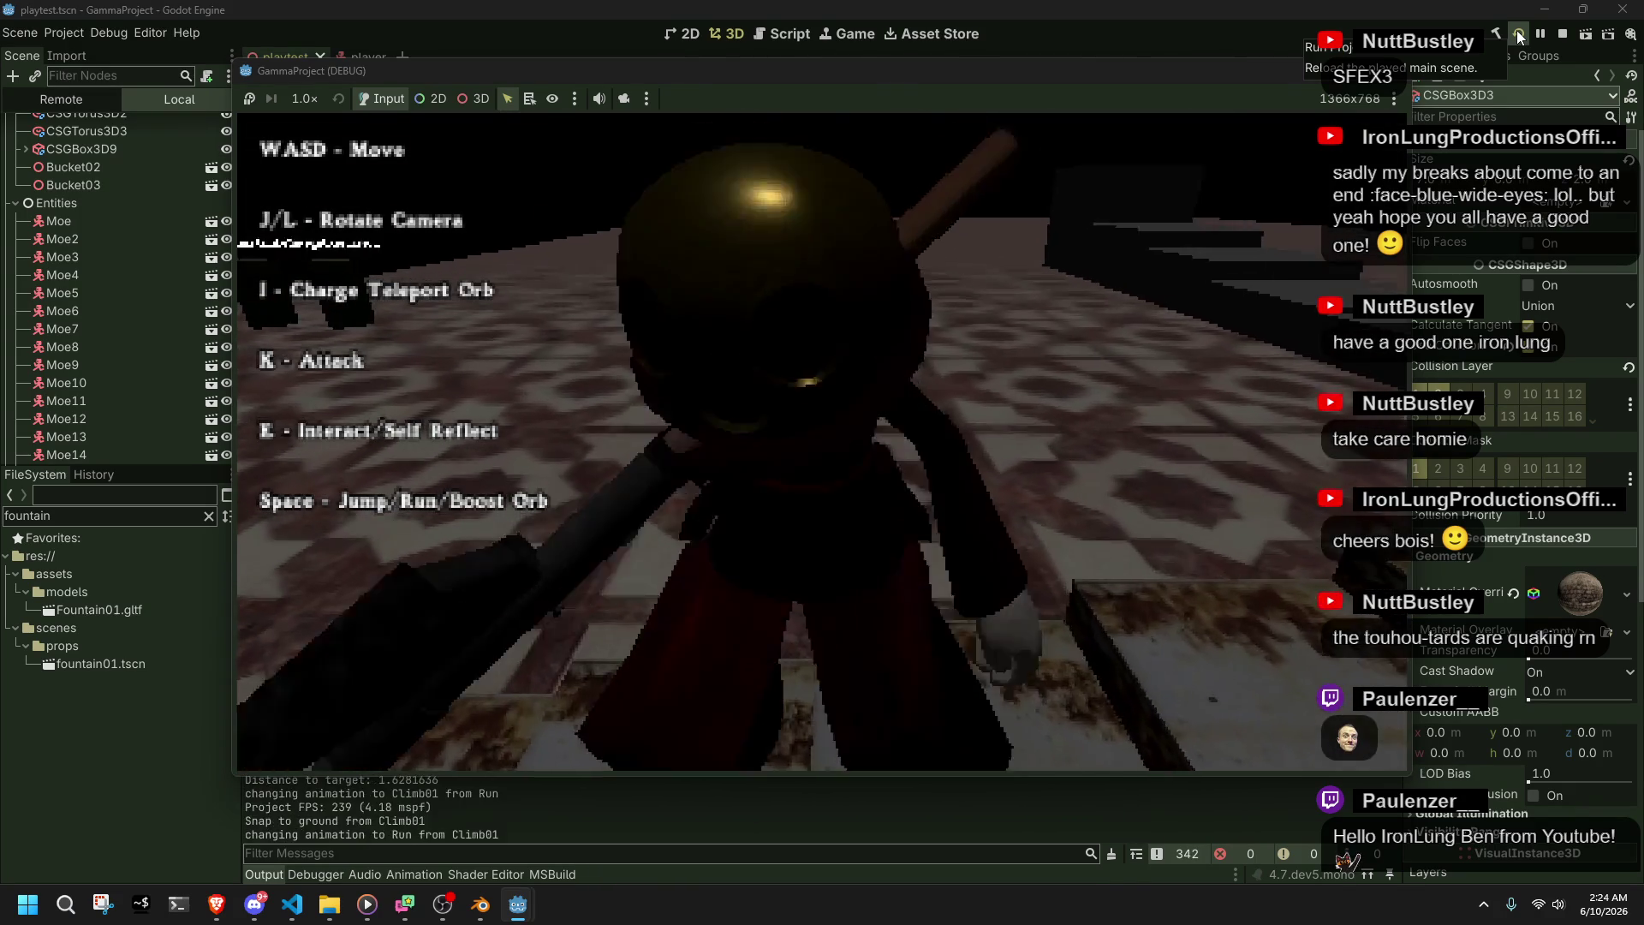
key(w)
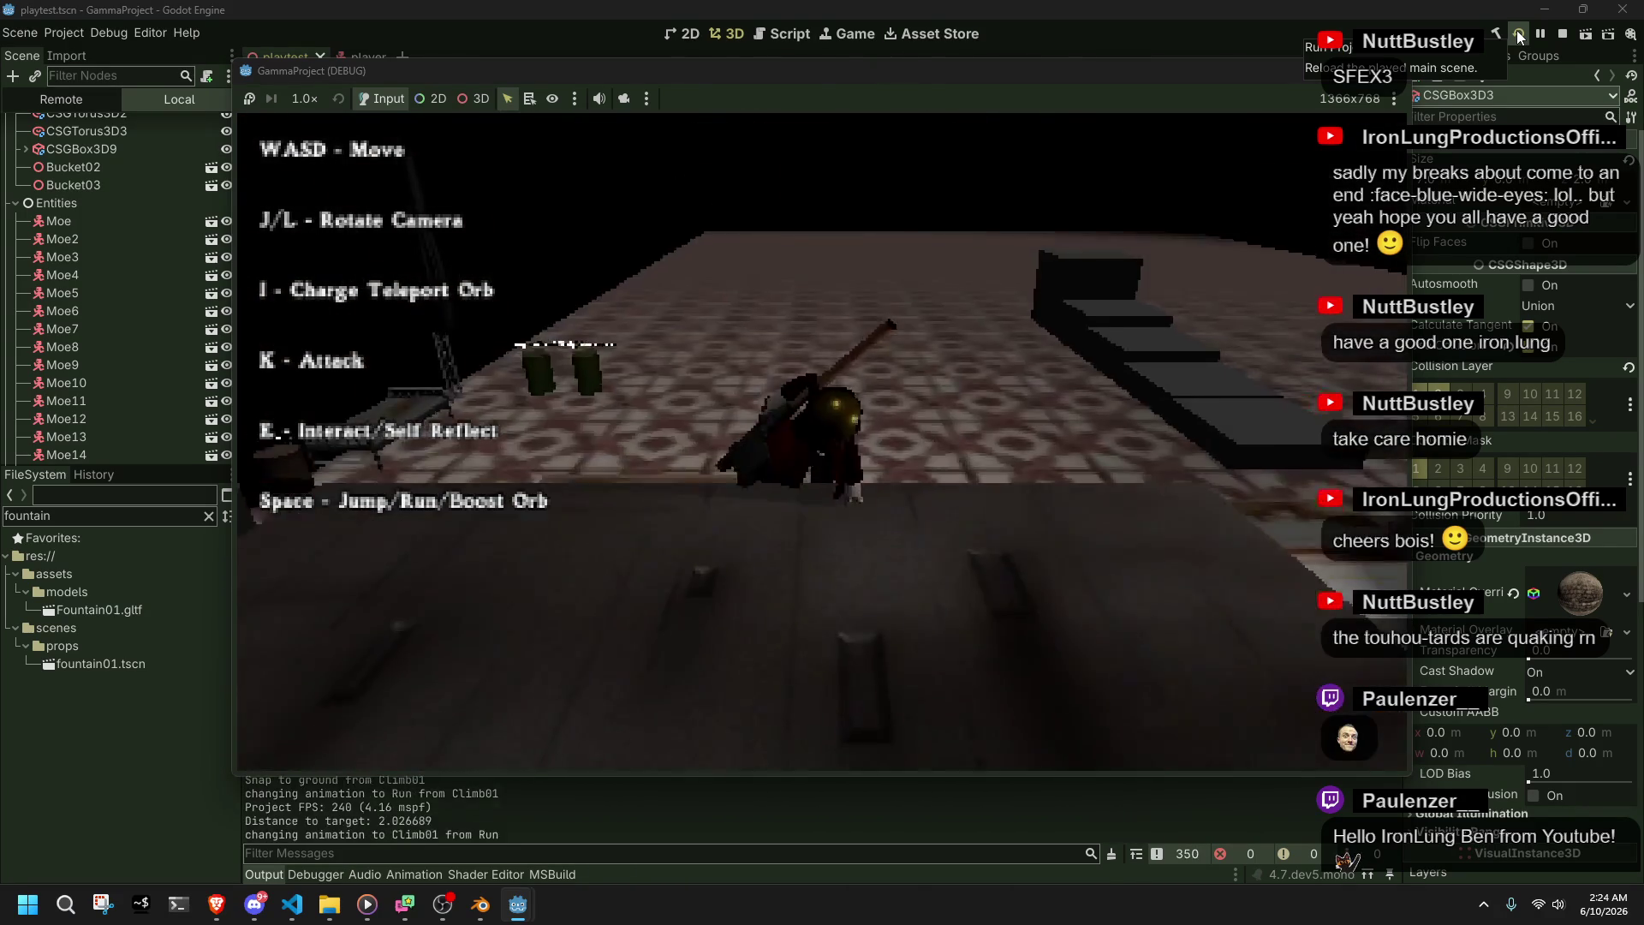
key(space)
key(w)
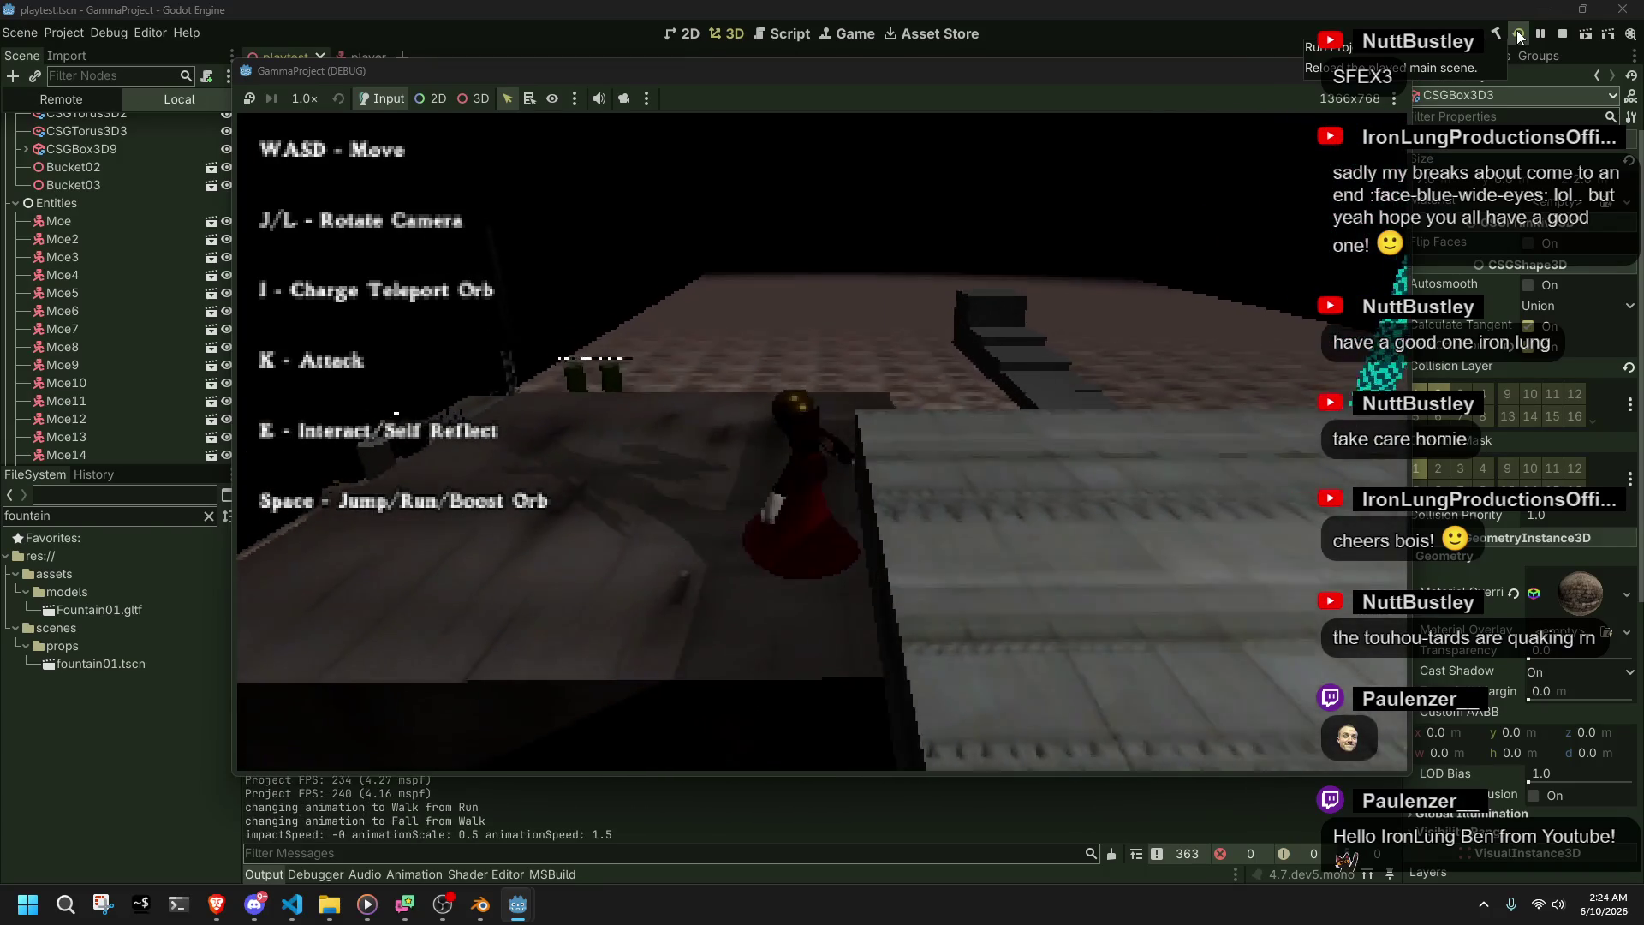
key(w)
key(space)
key(w)
key(w)
key(w)
key(w)
key(space)
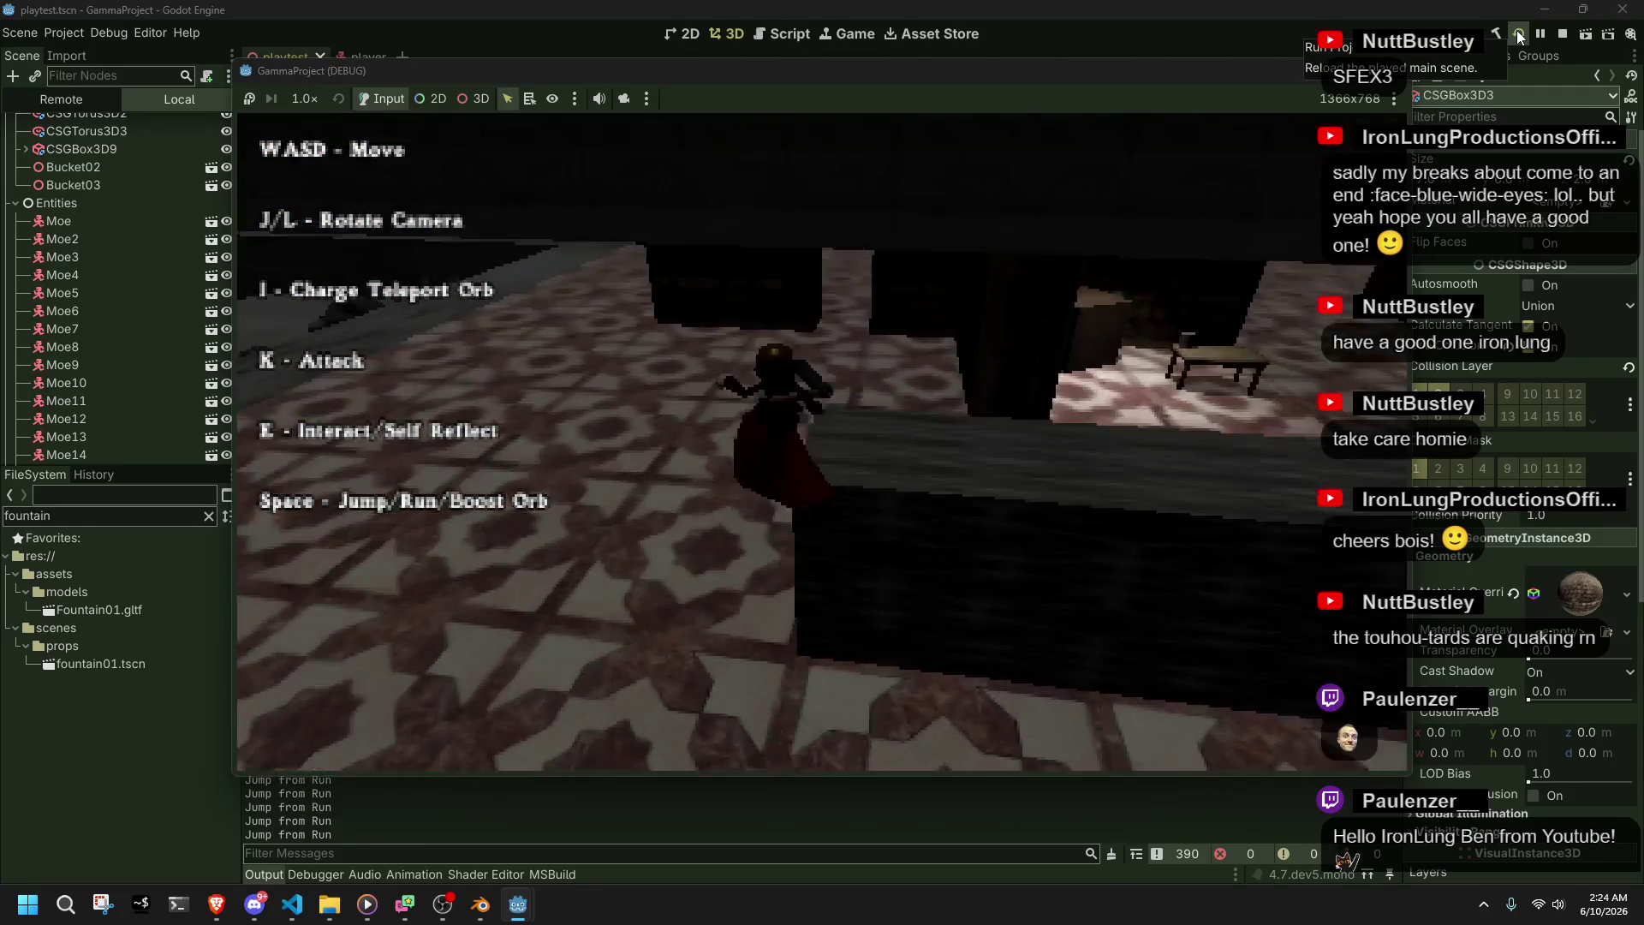
key(w)
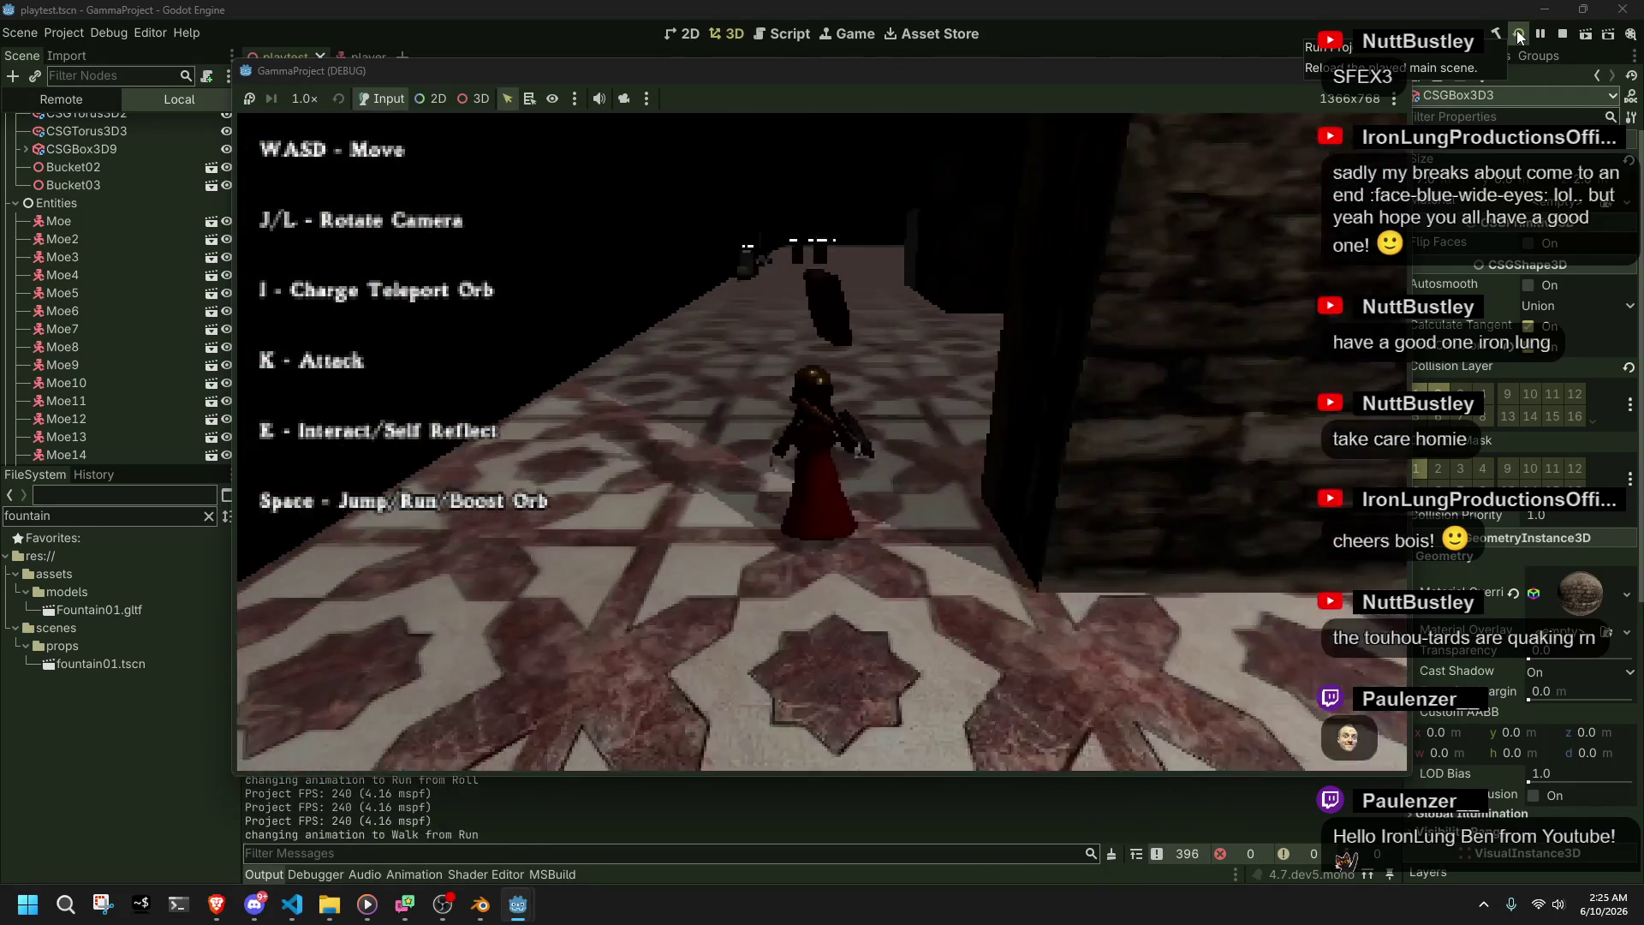
key(space)
key(w)
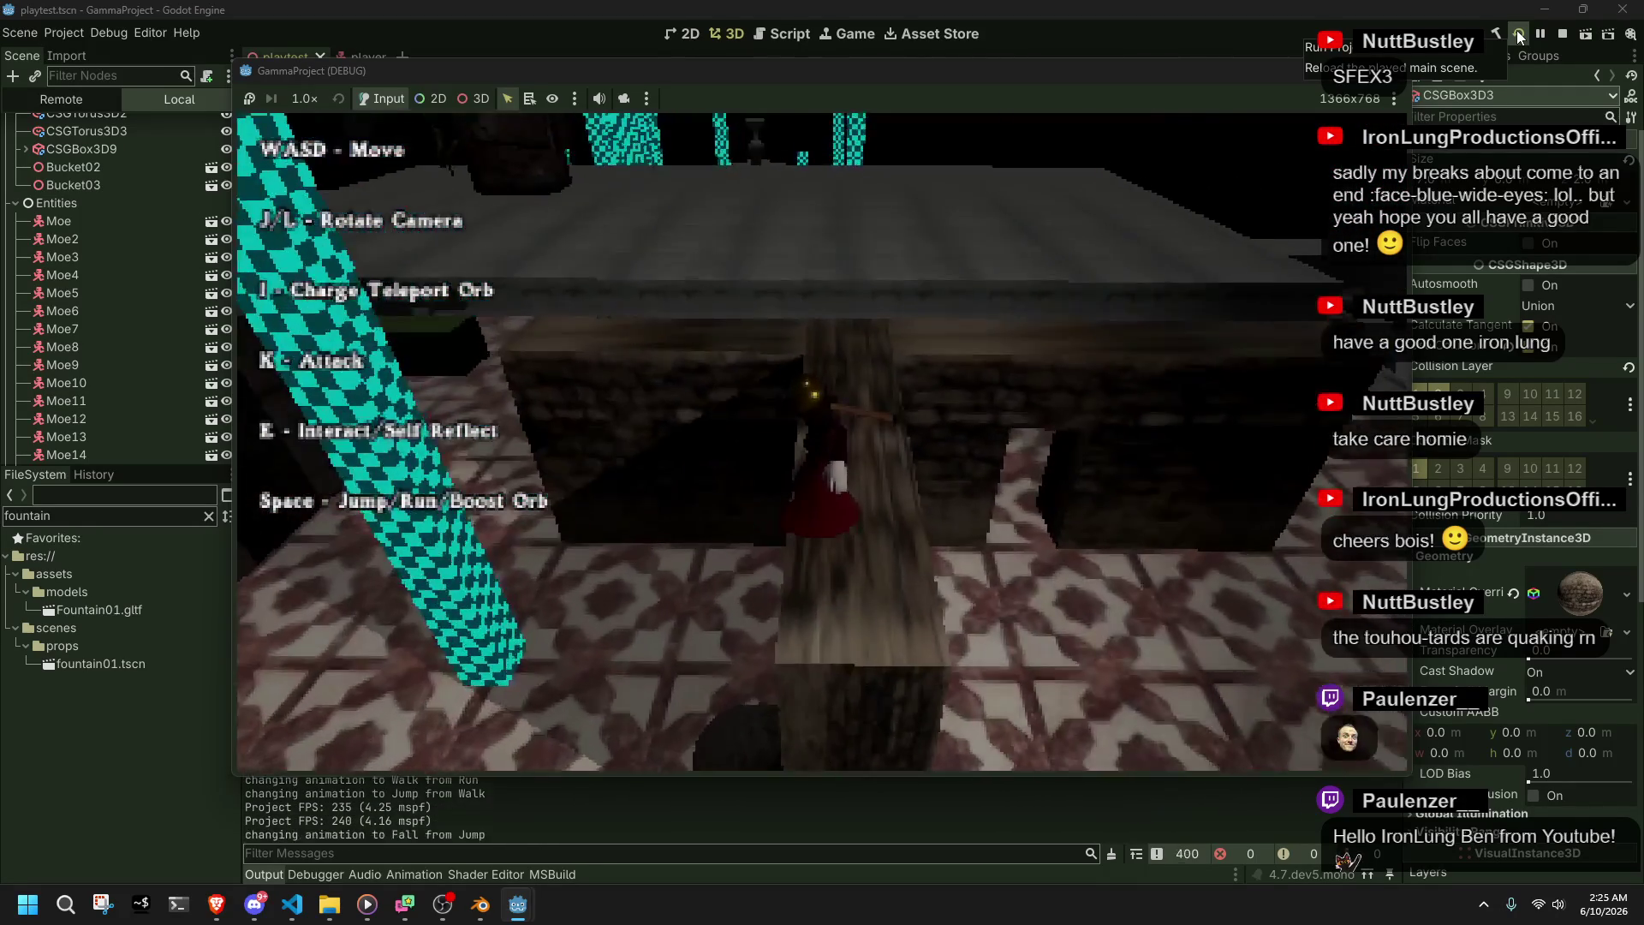
key(w)
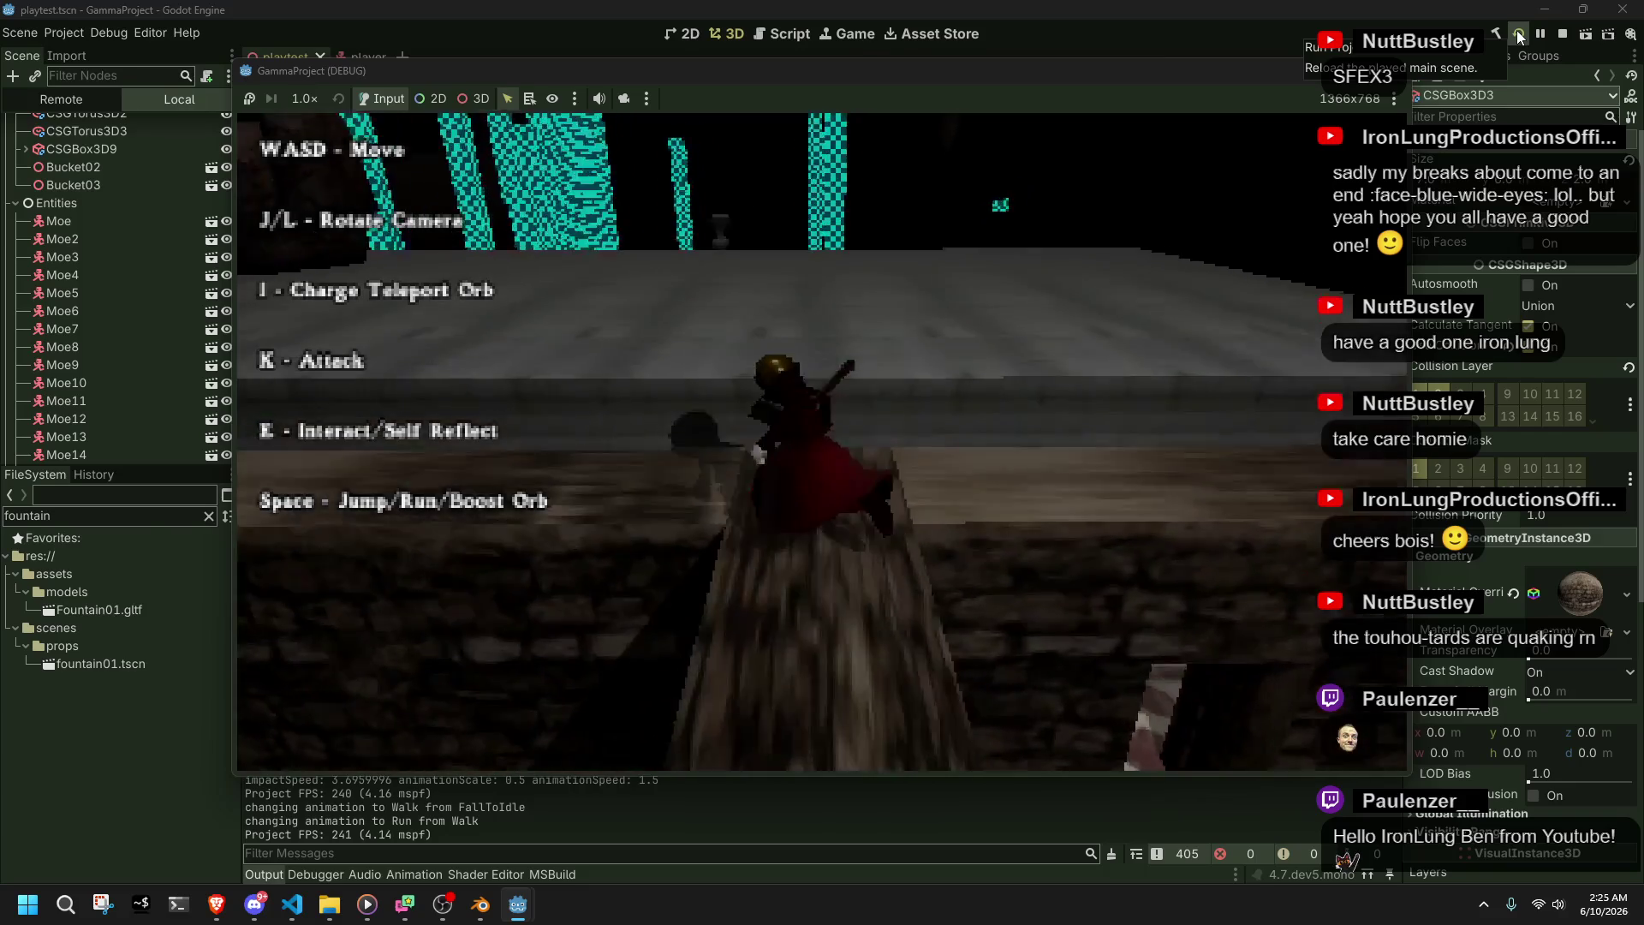
key(w)
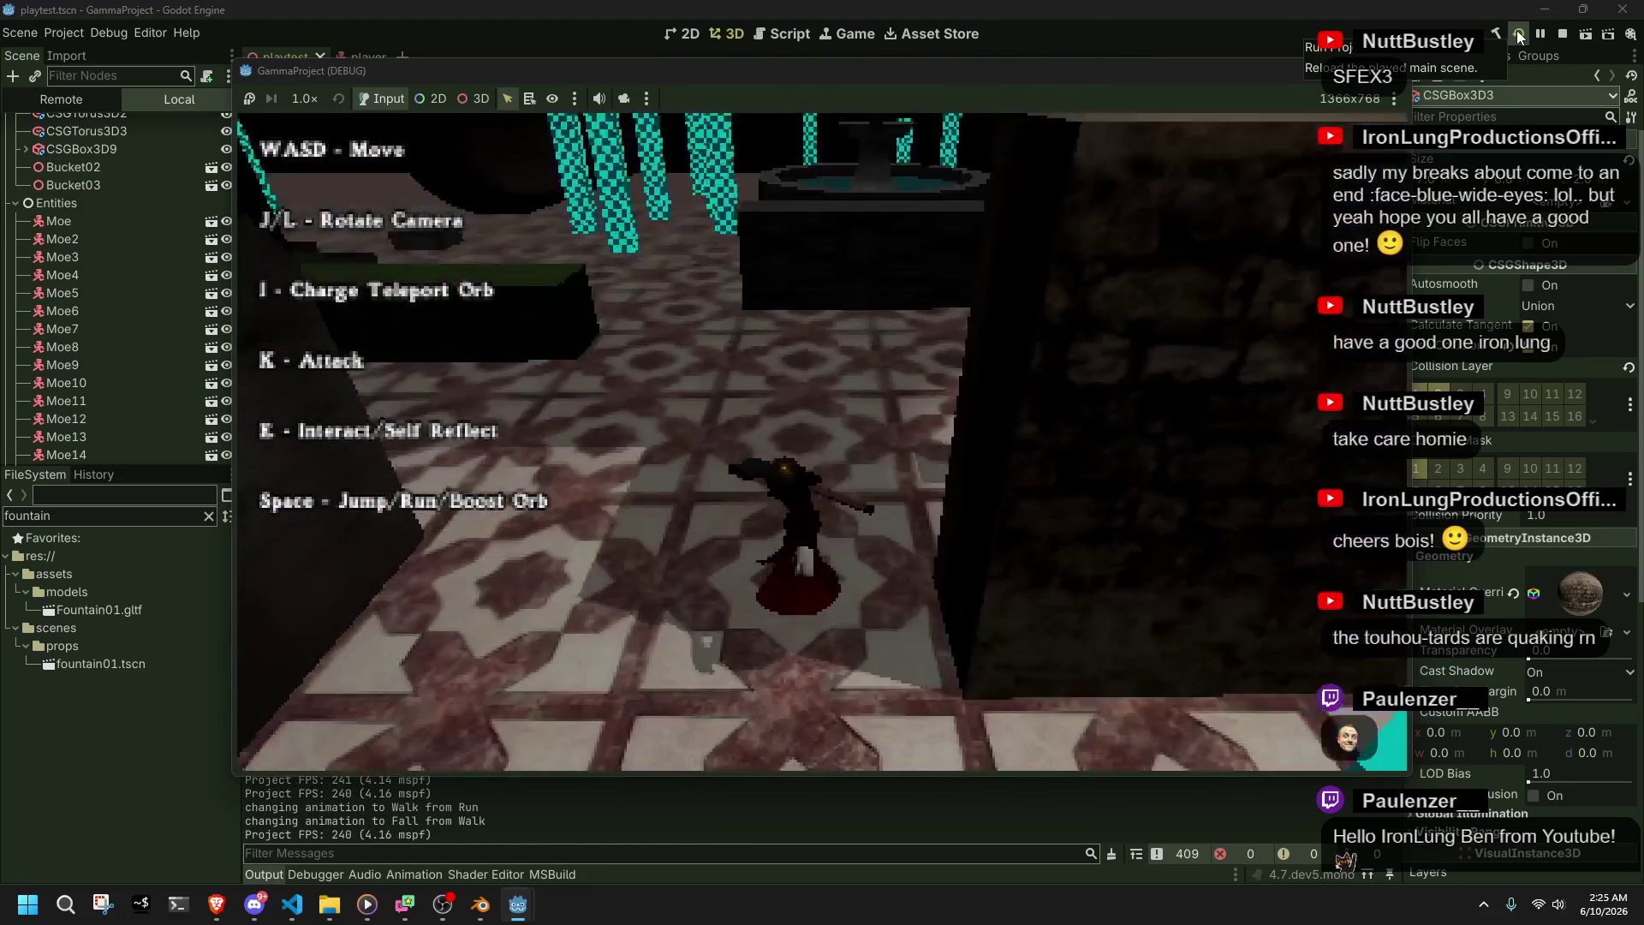
key(alt+Tab)
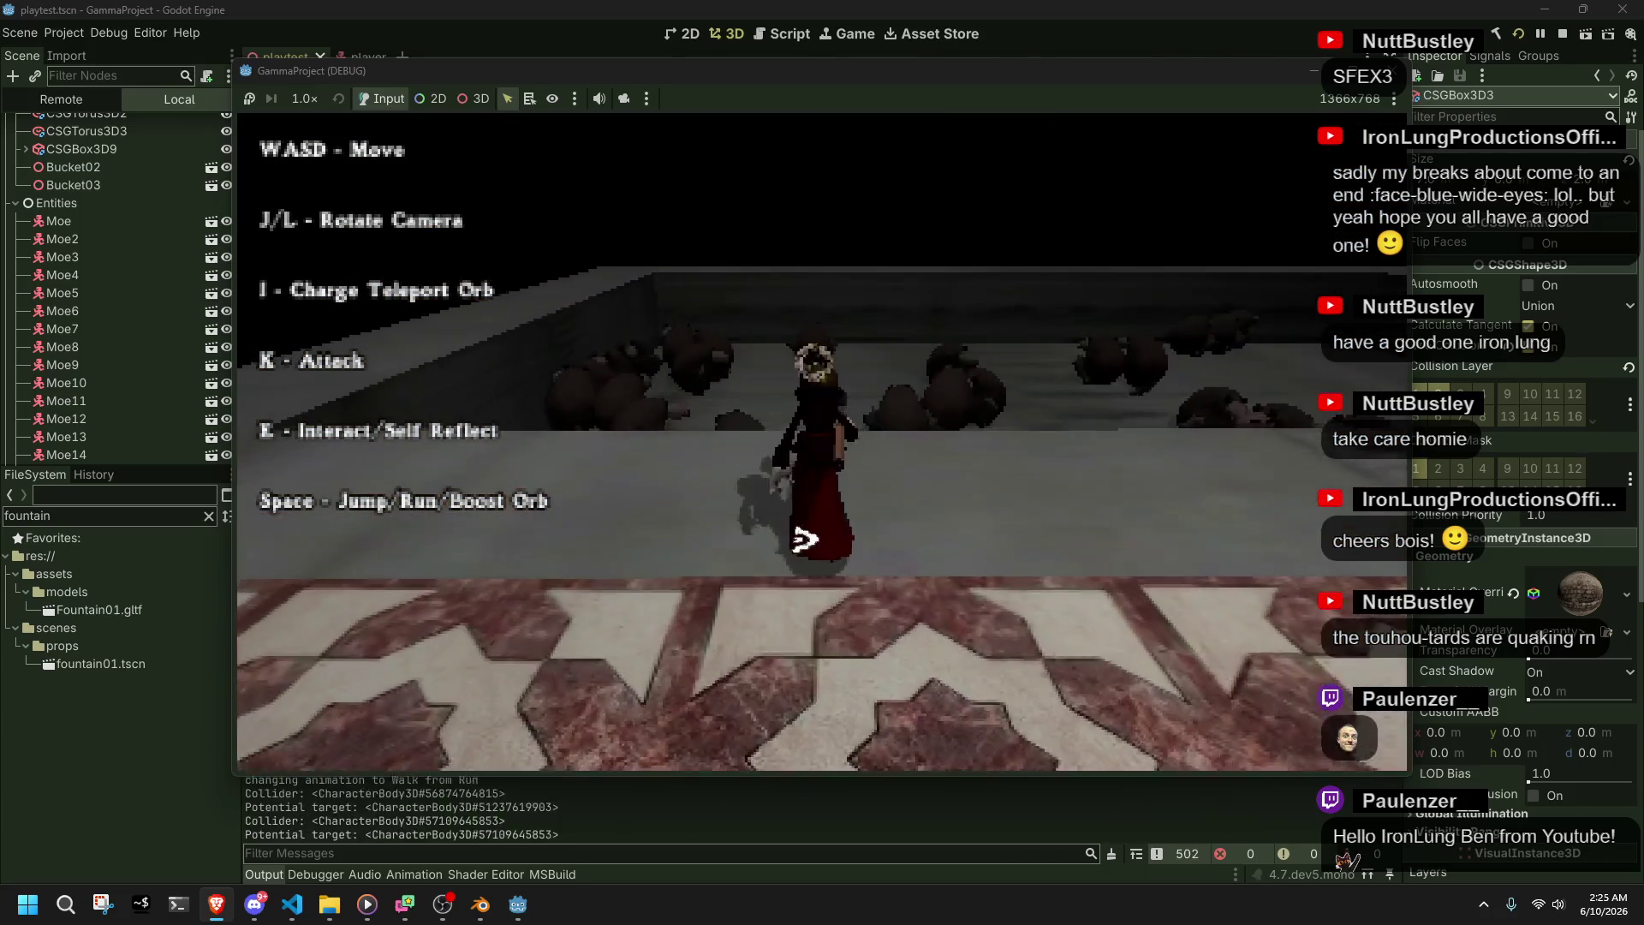
- Attack, jump along the corridor, swing the camera, then climb a wall and the boulder
key(k)
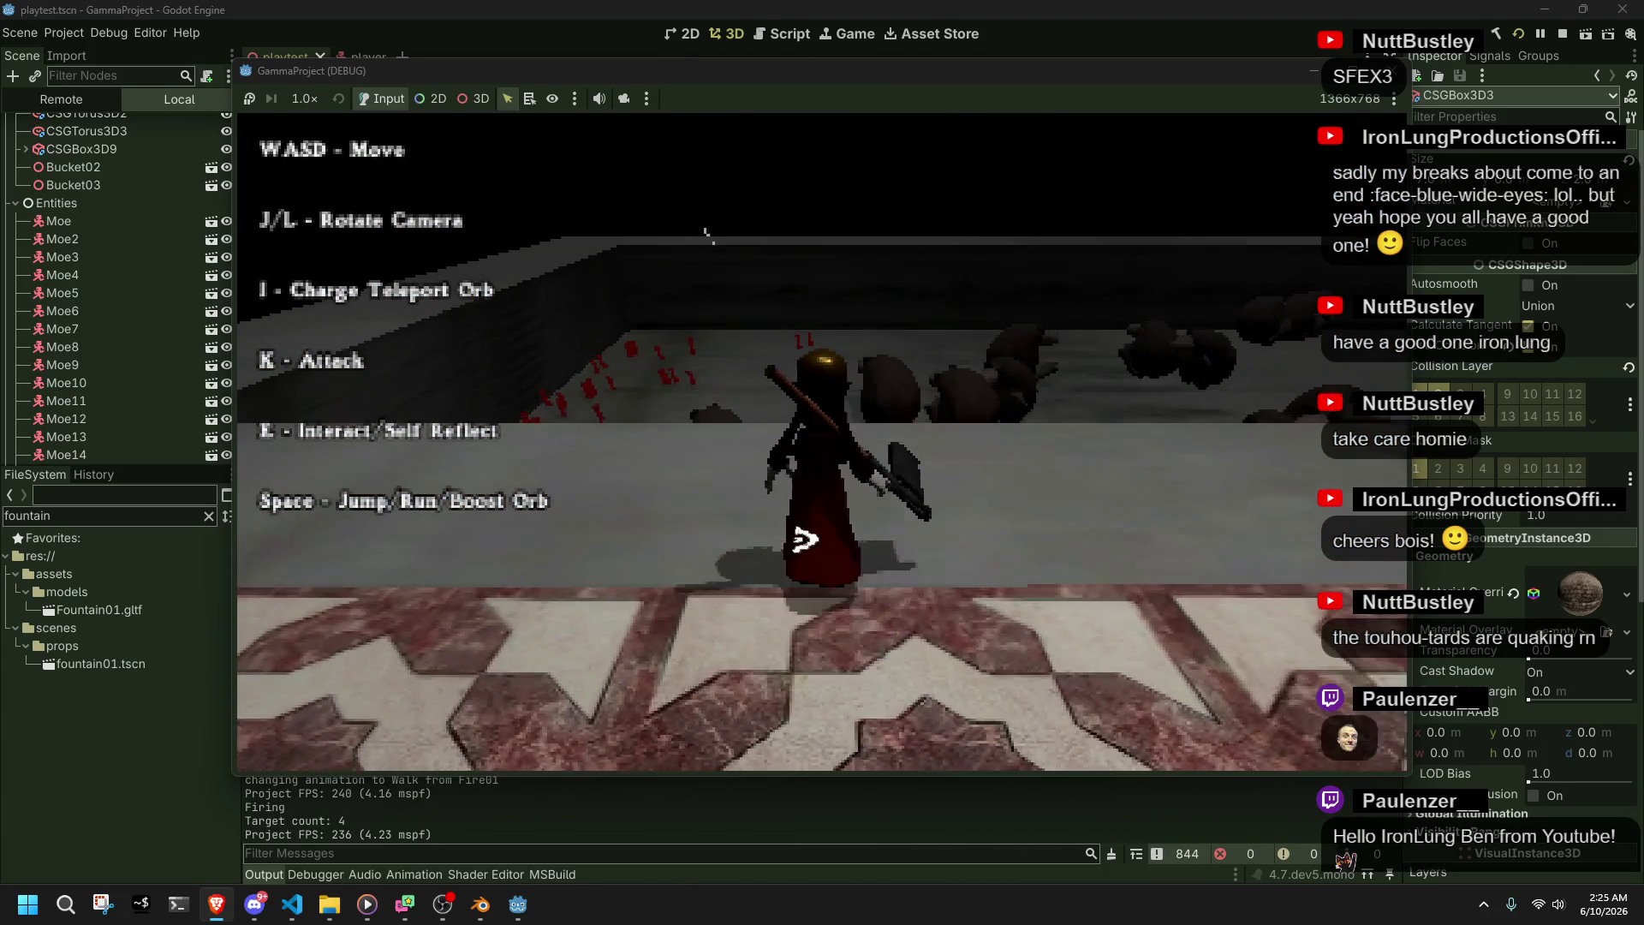
key(k)
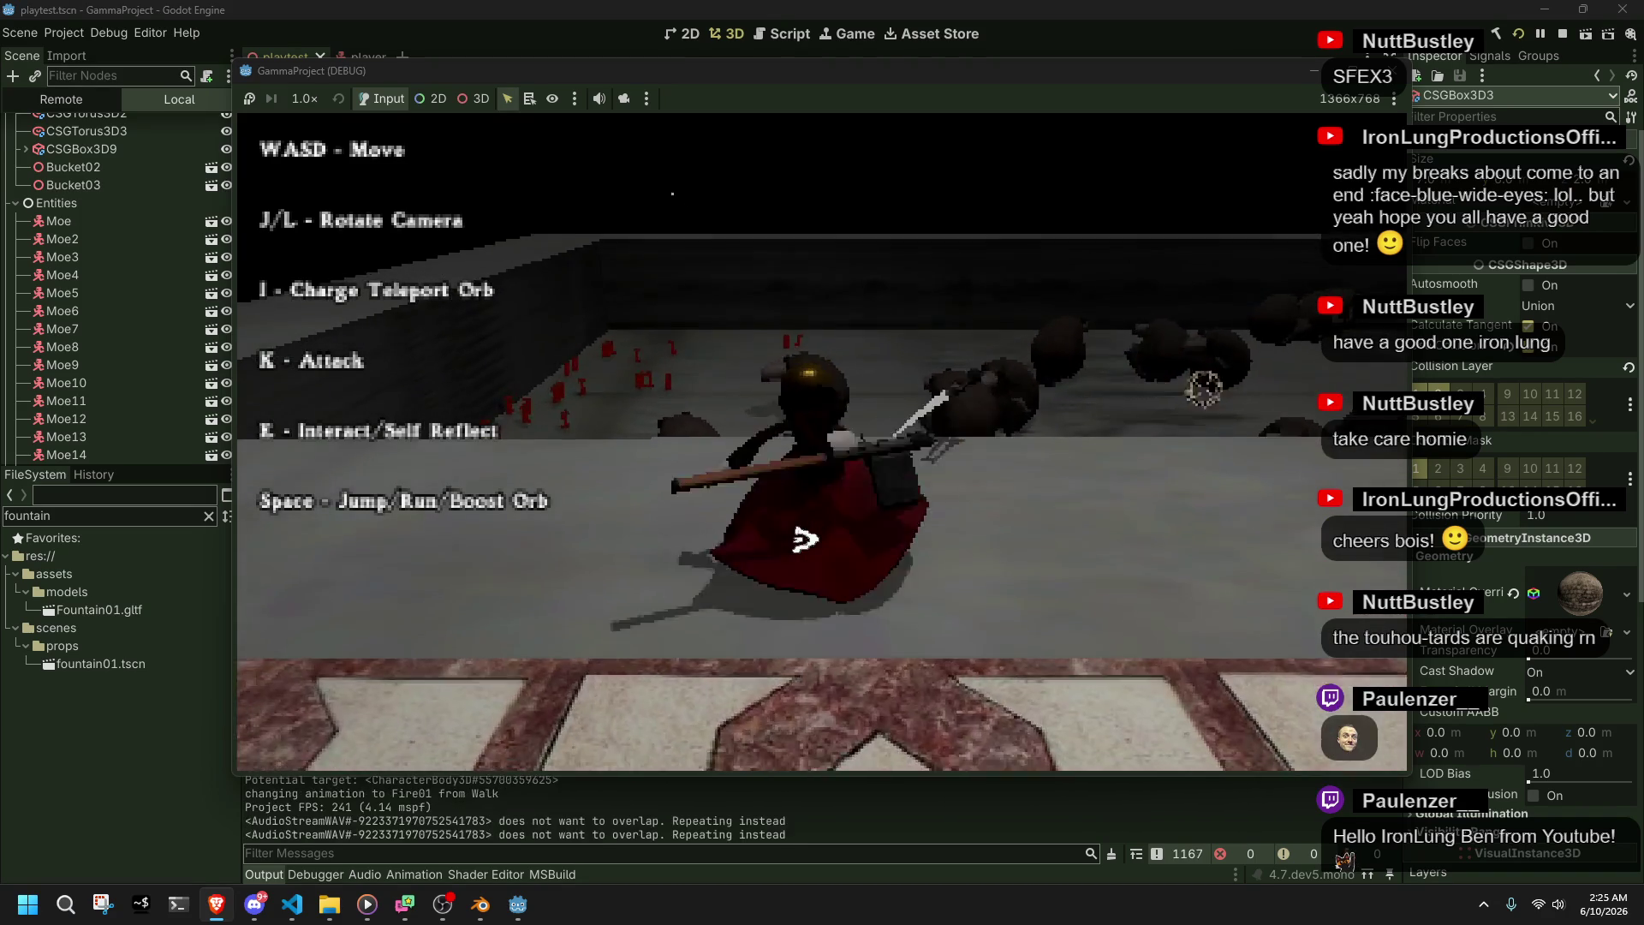
key(space)
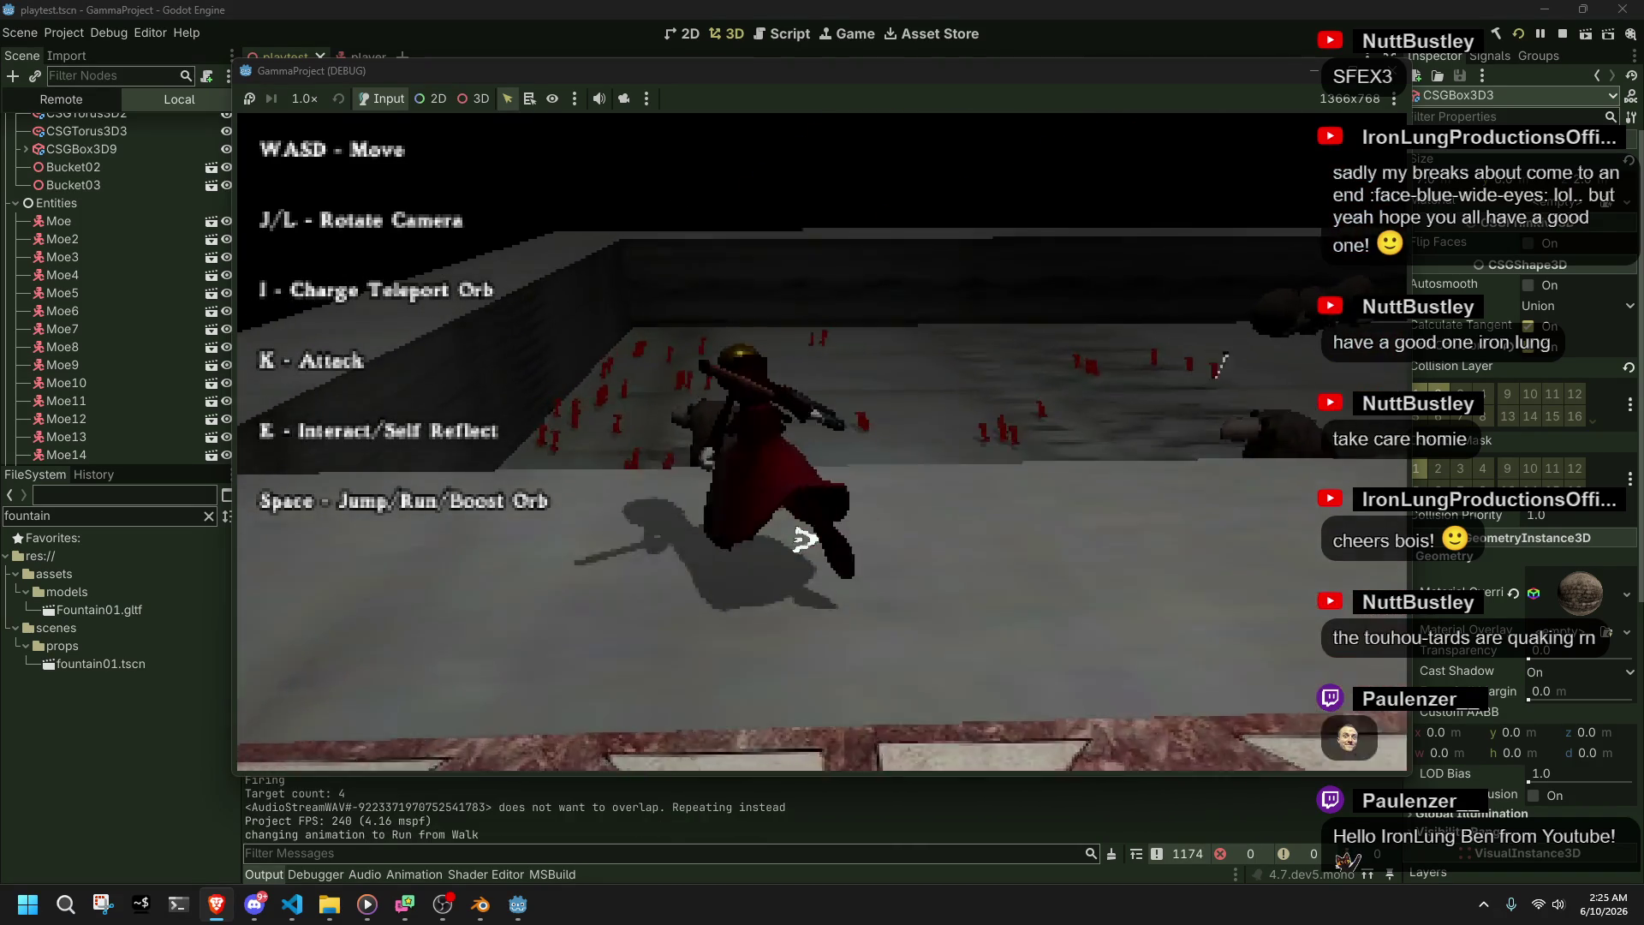
key(space)
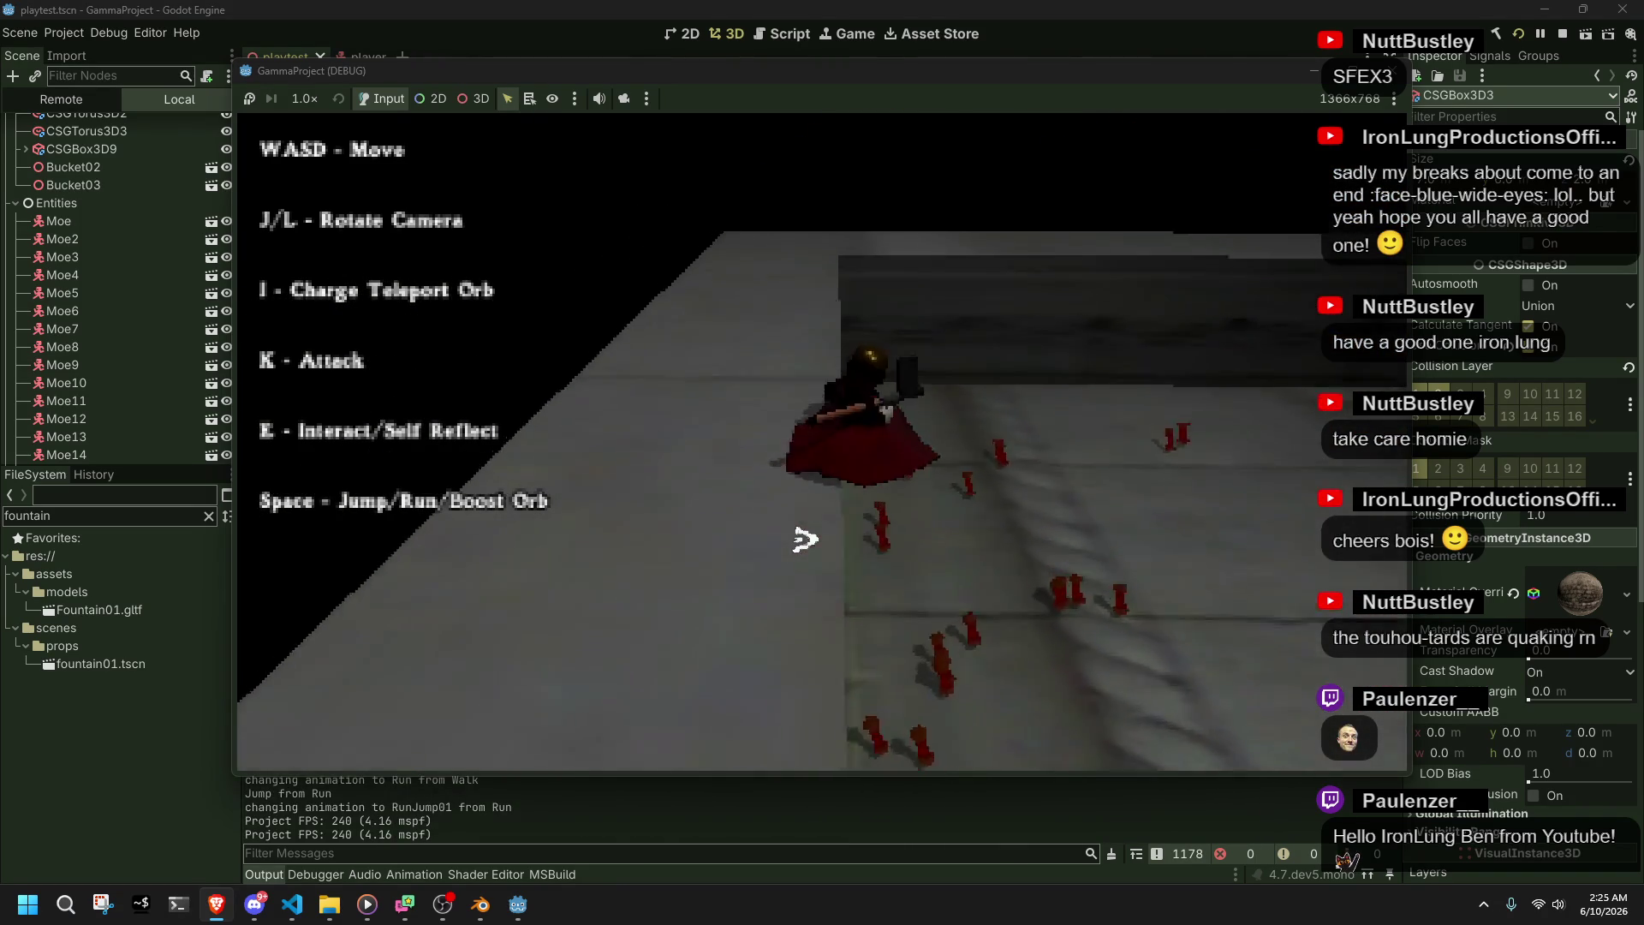
key(space)
key(space)
key(space)
key(w)
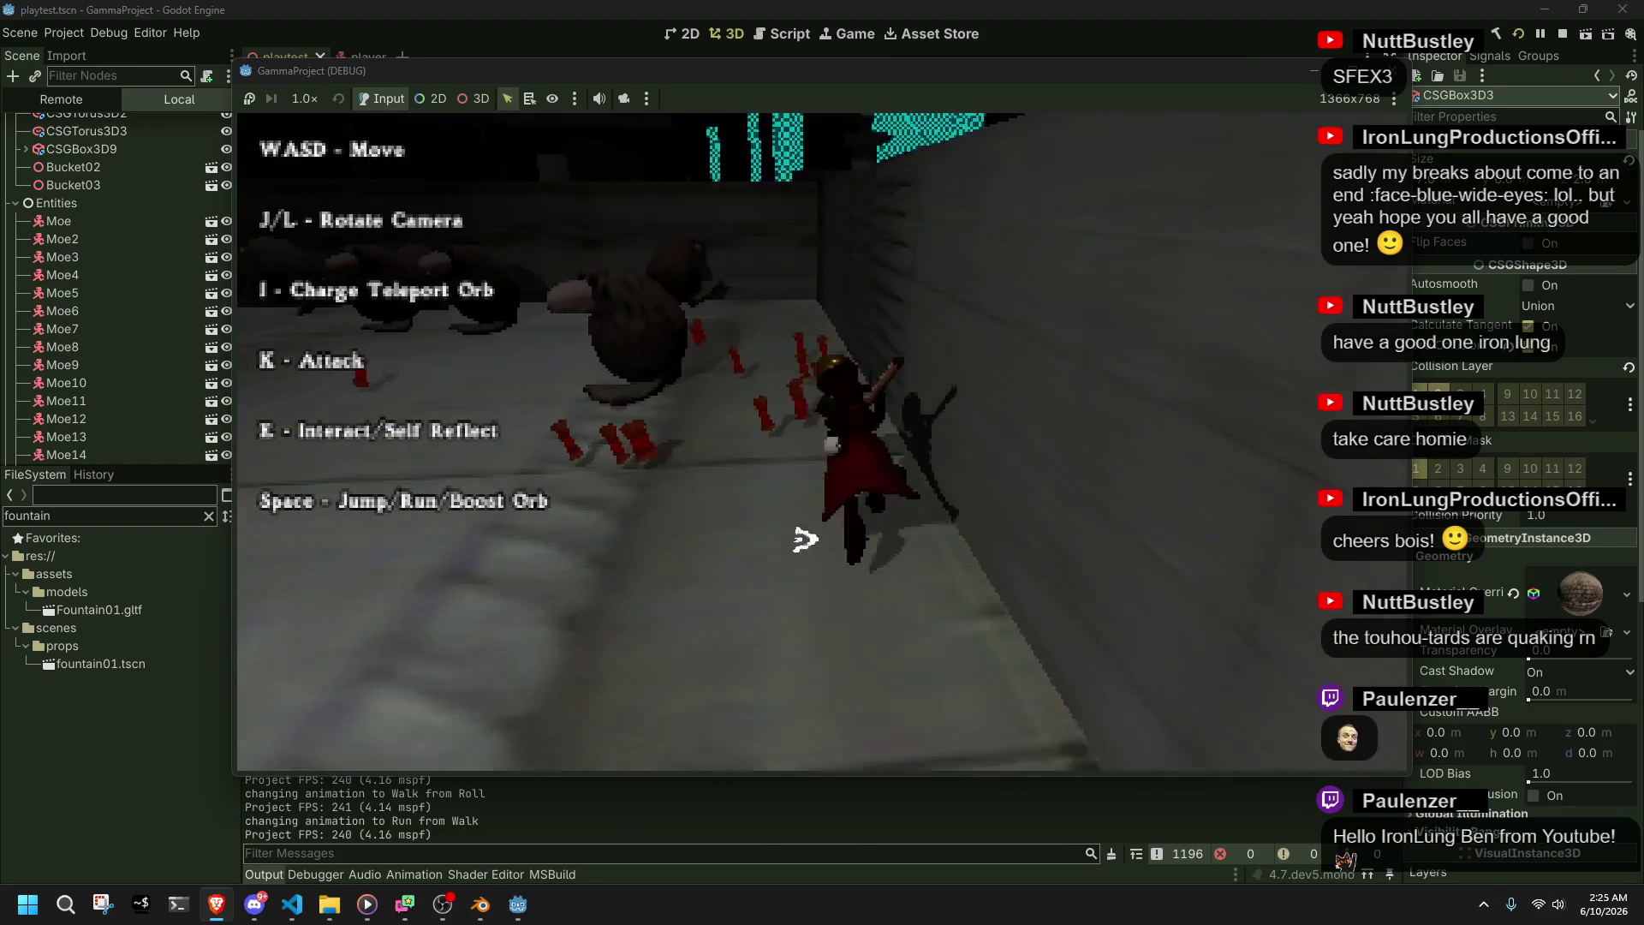
key(l)
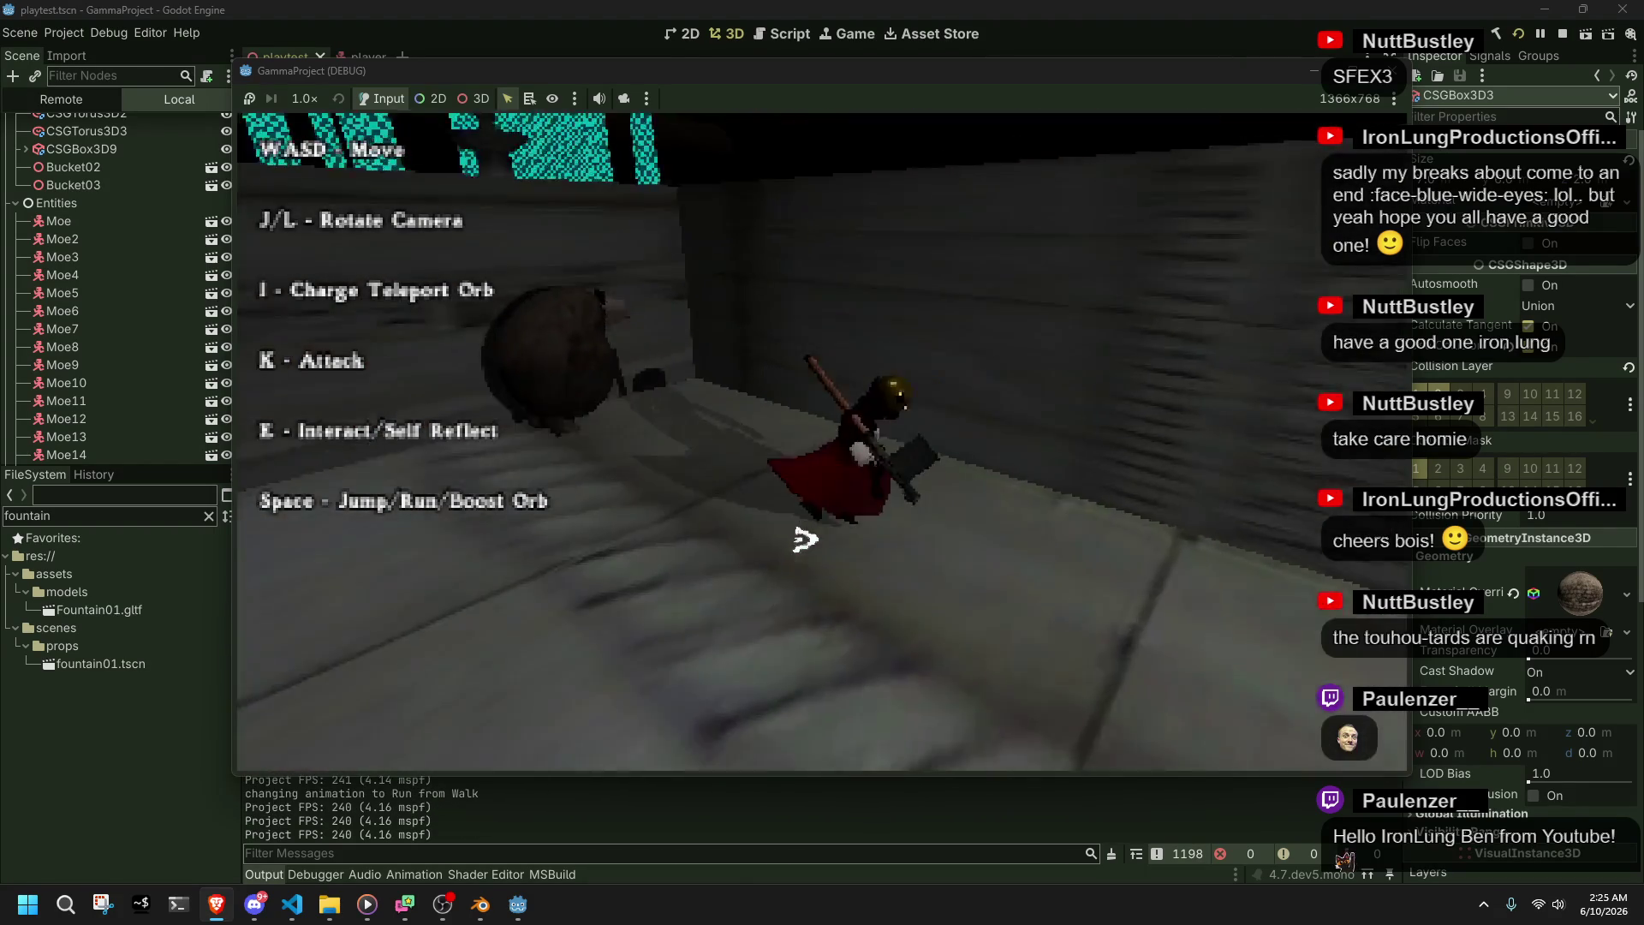
key(j)
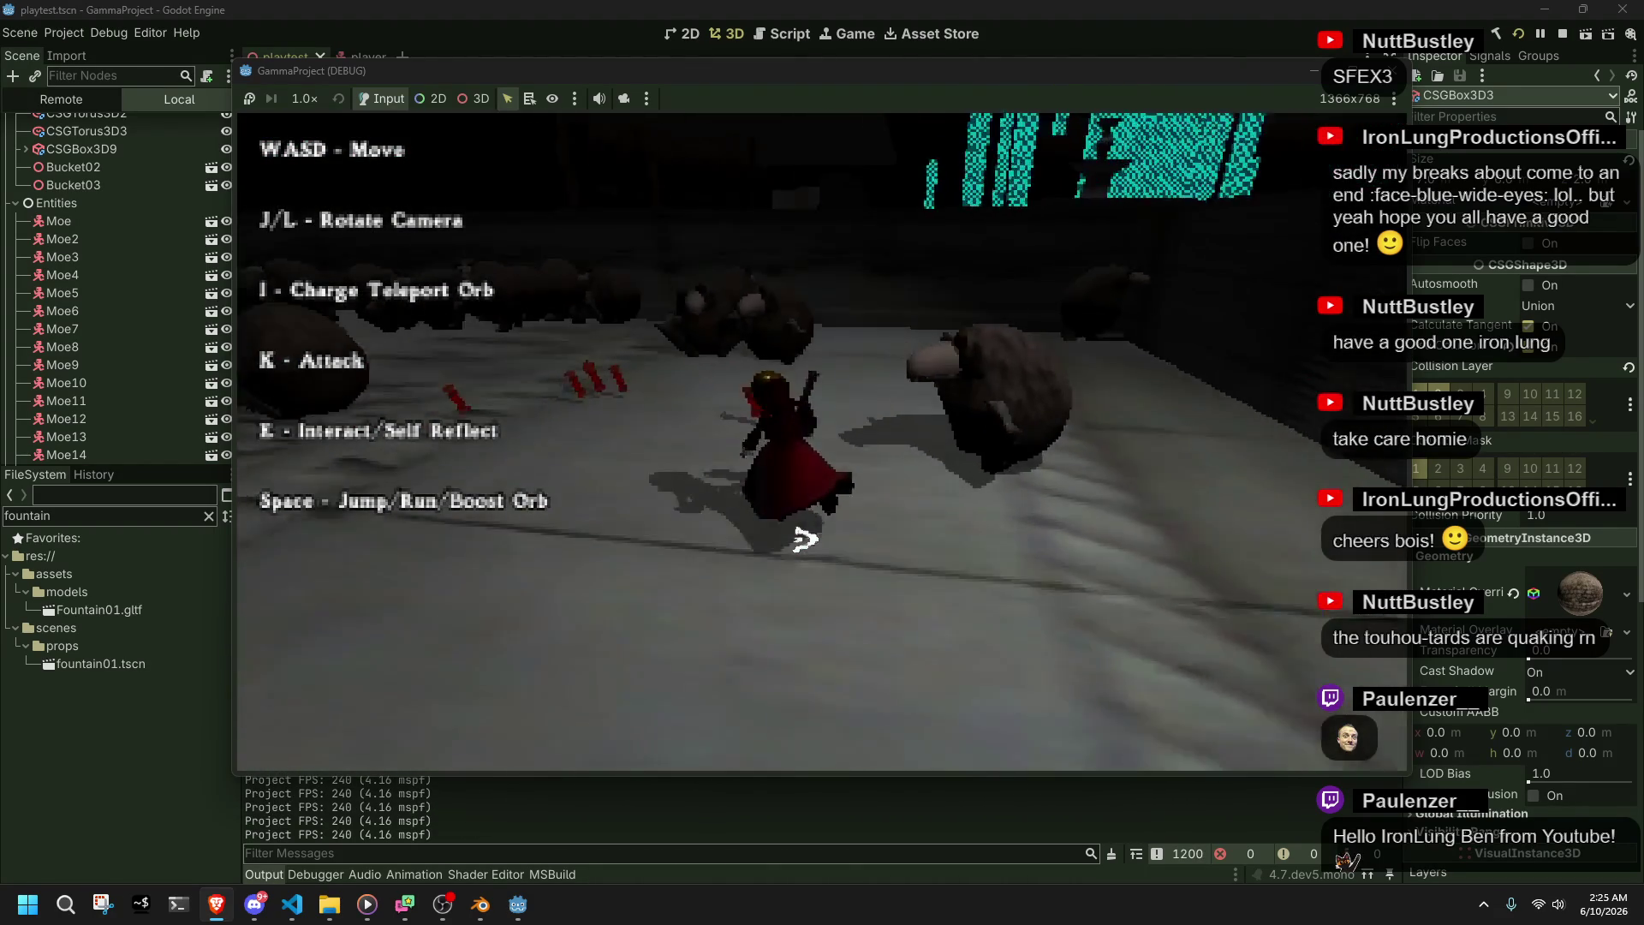
key(d)
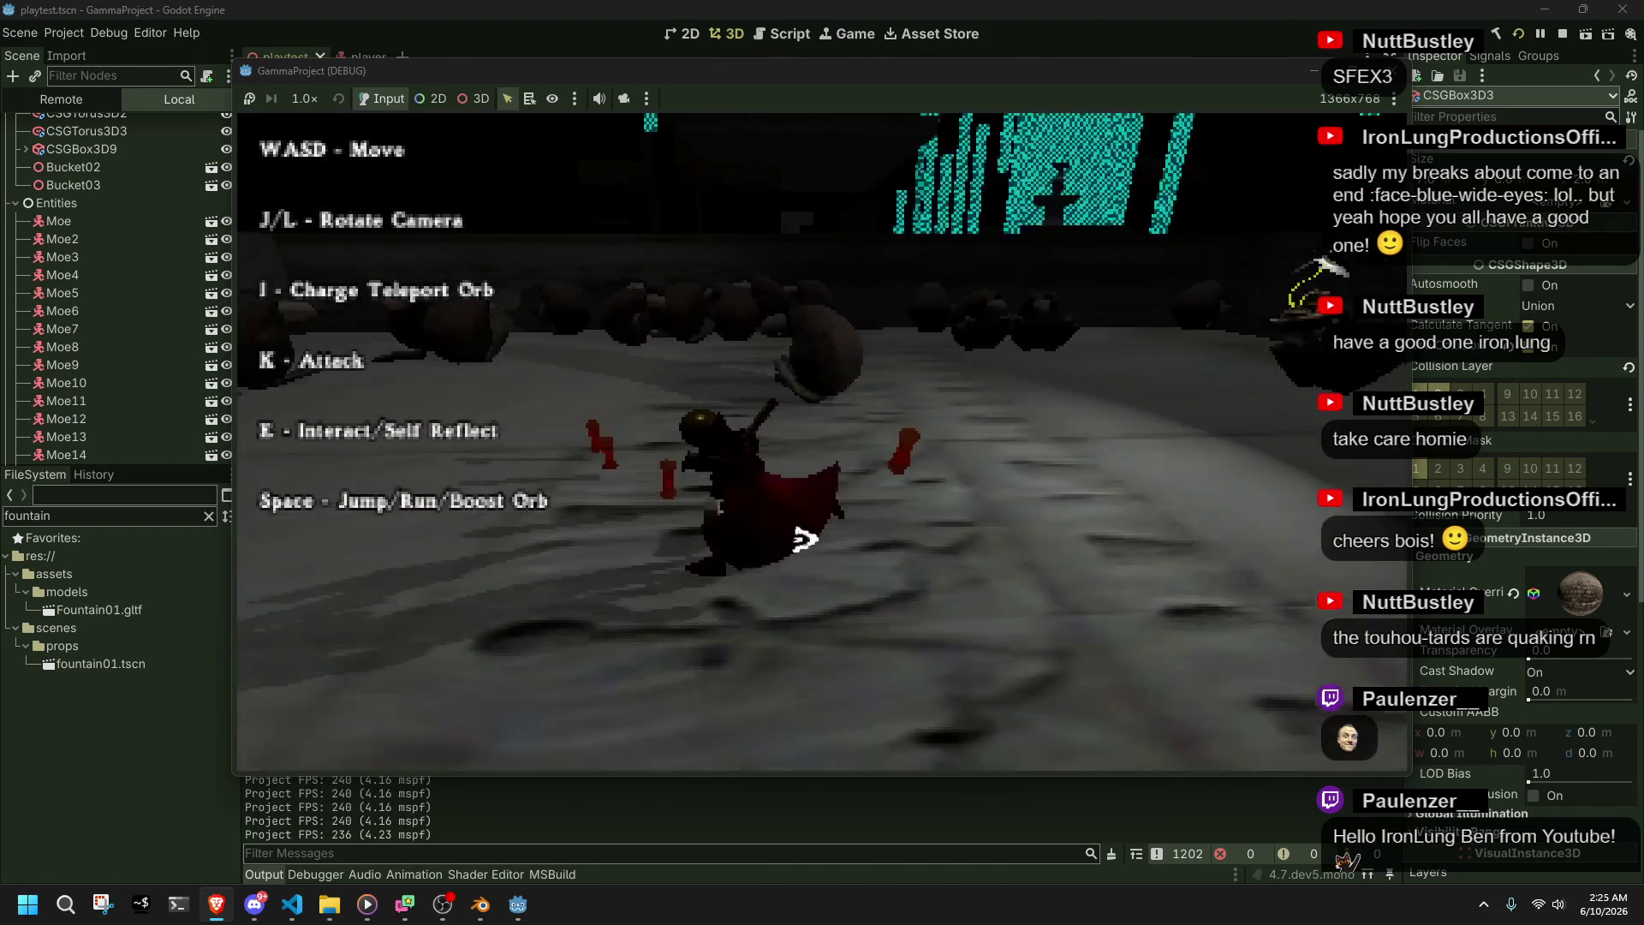
key(a)
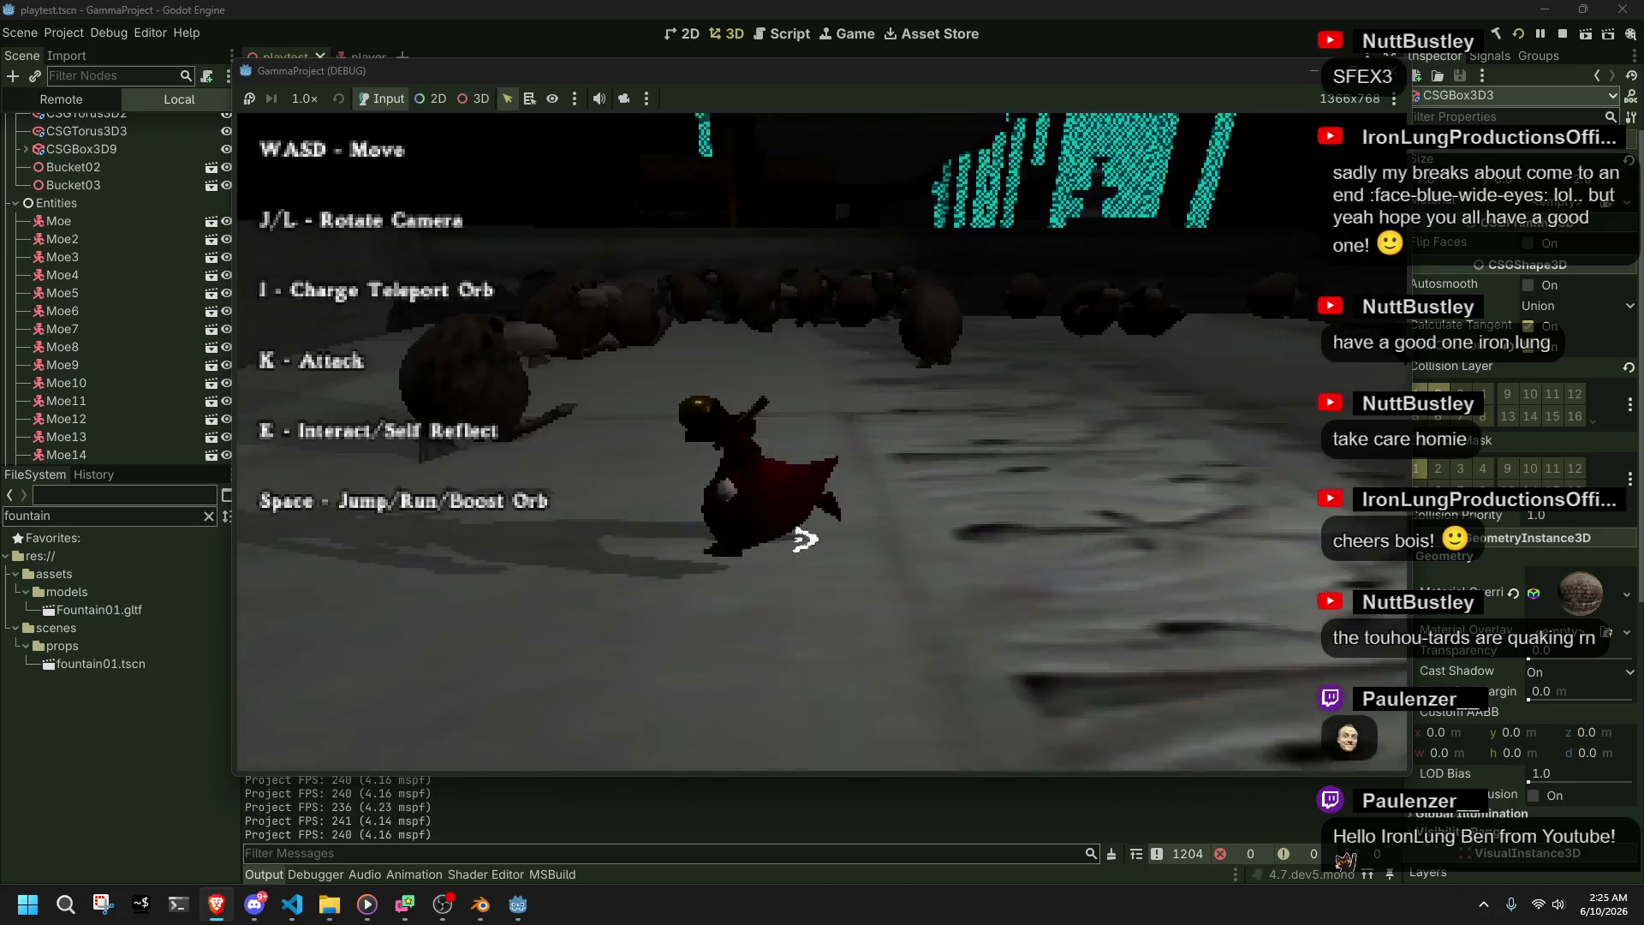
key(w)
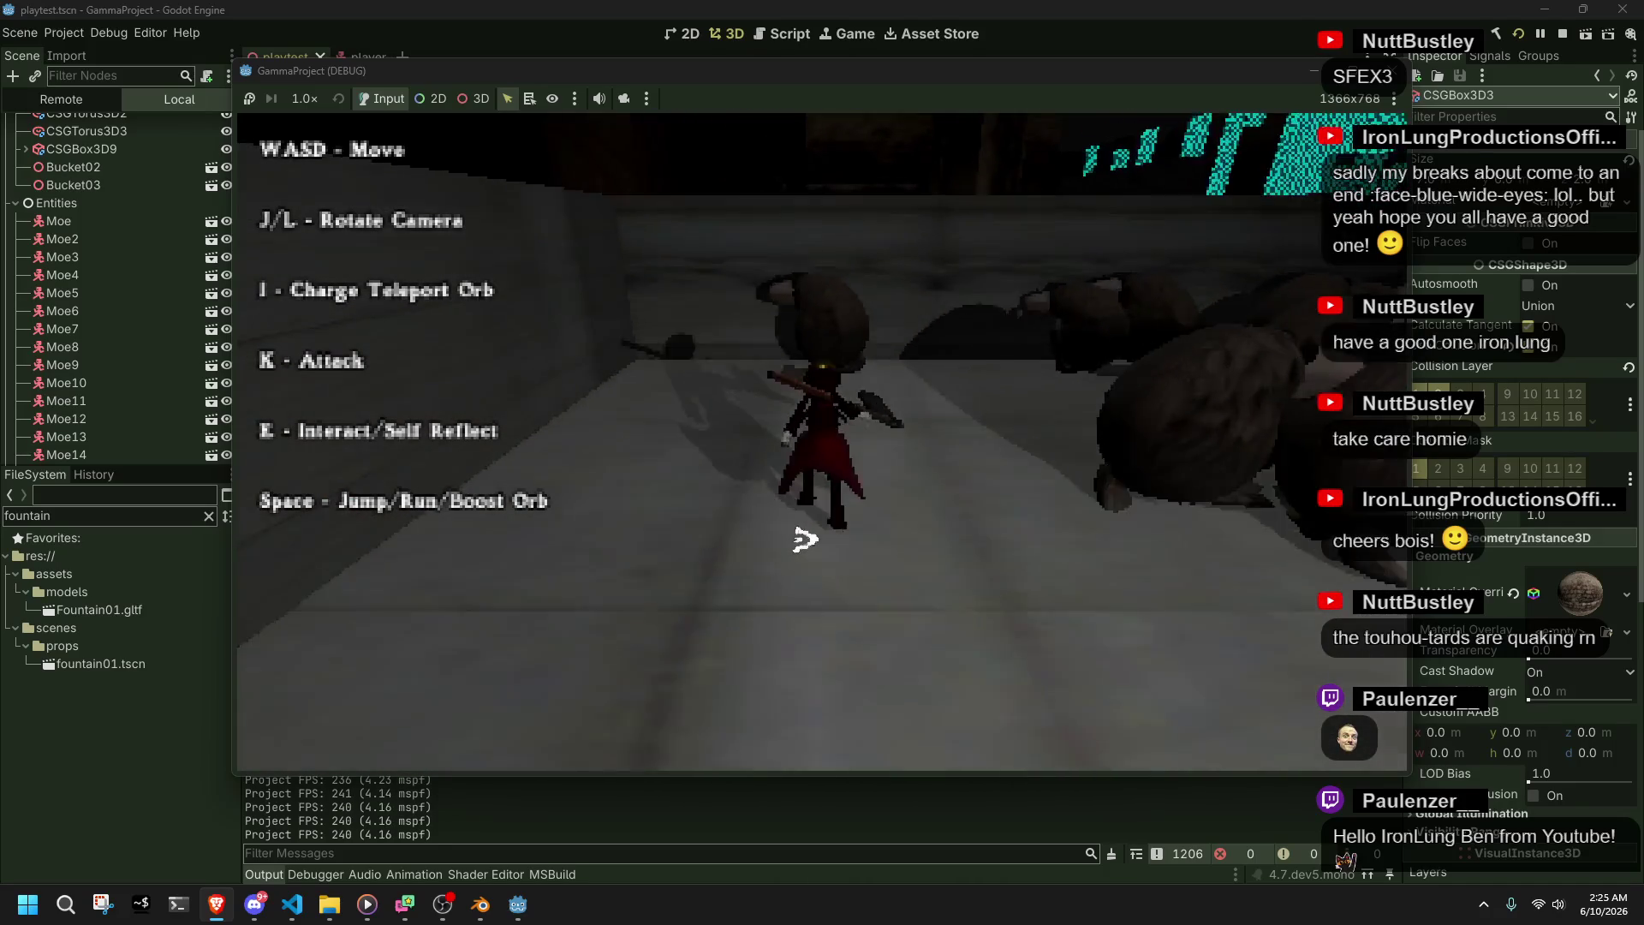
key(space)
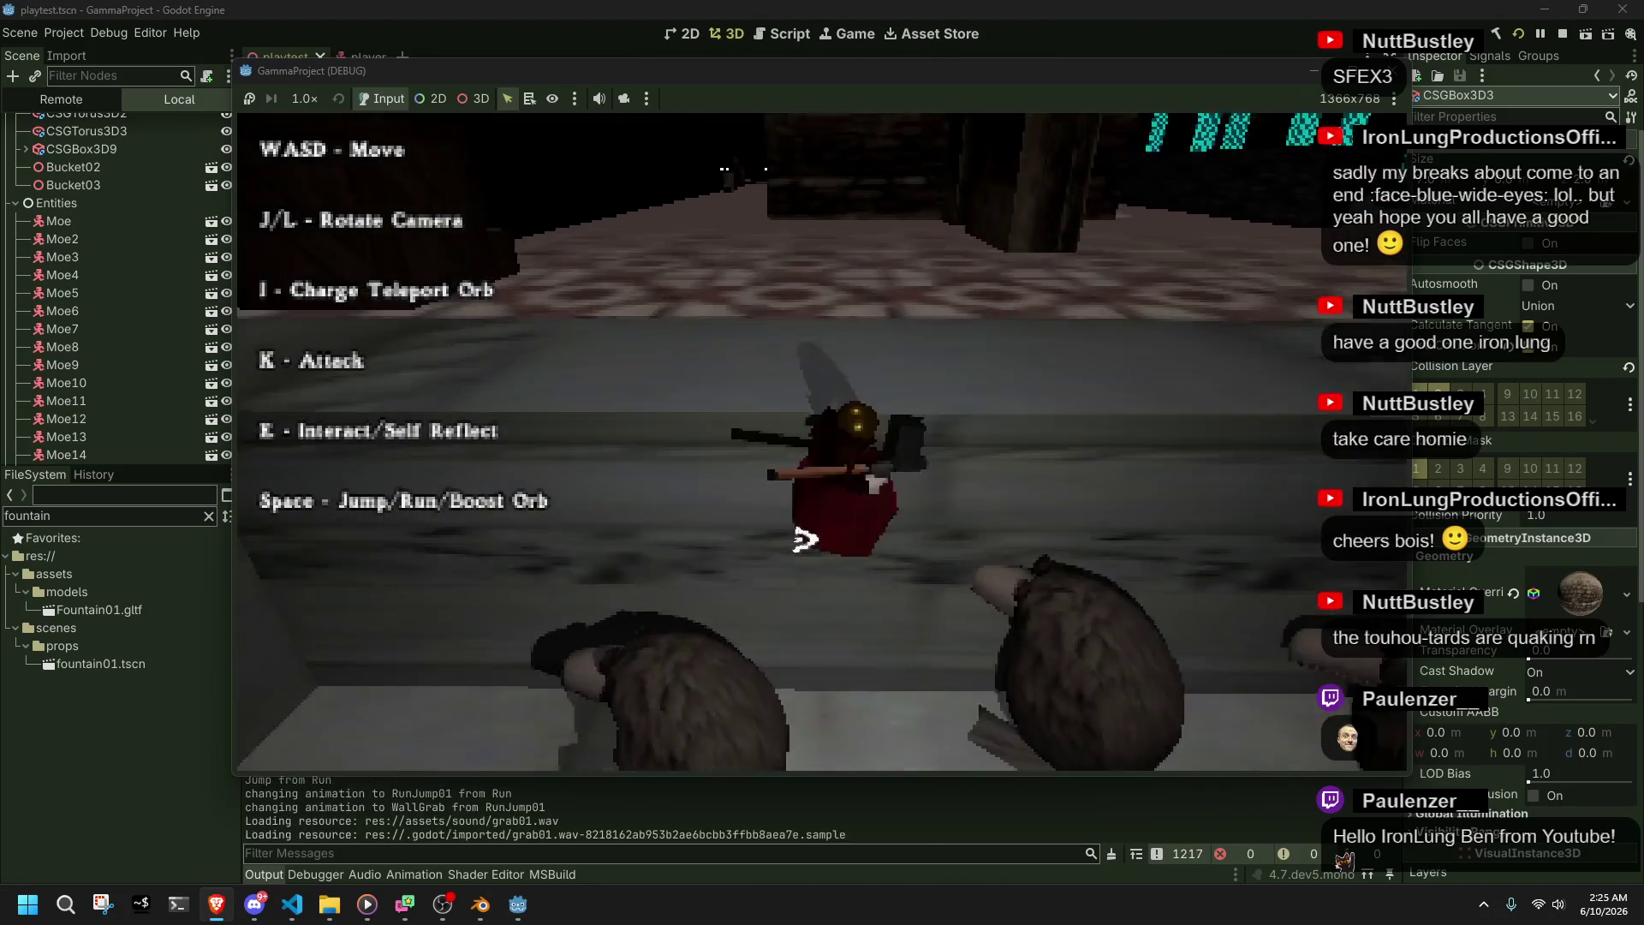
key(w)
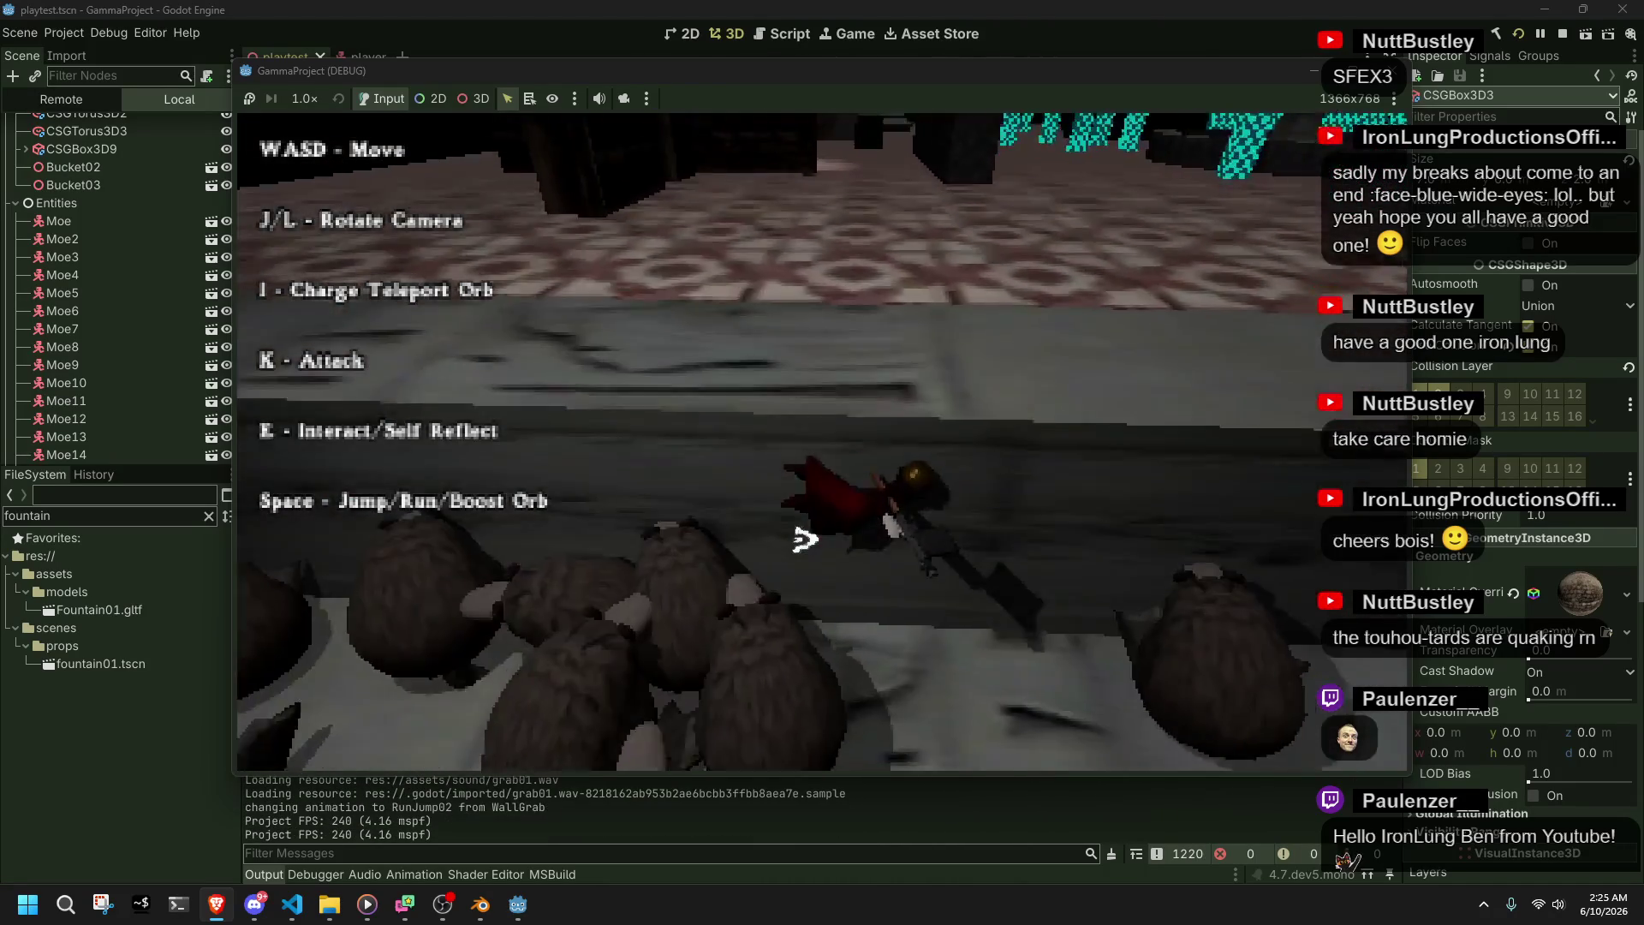
key(w)
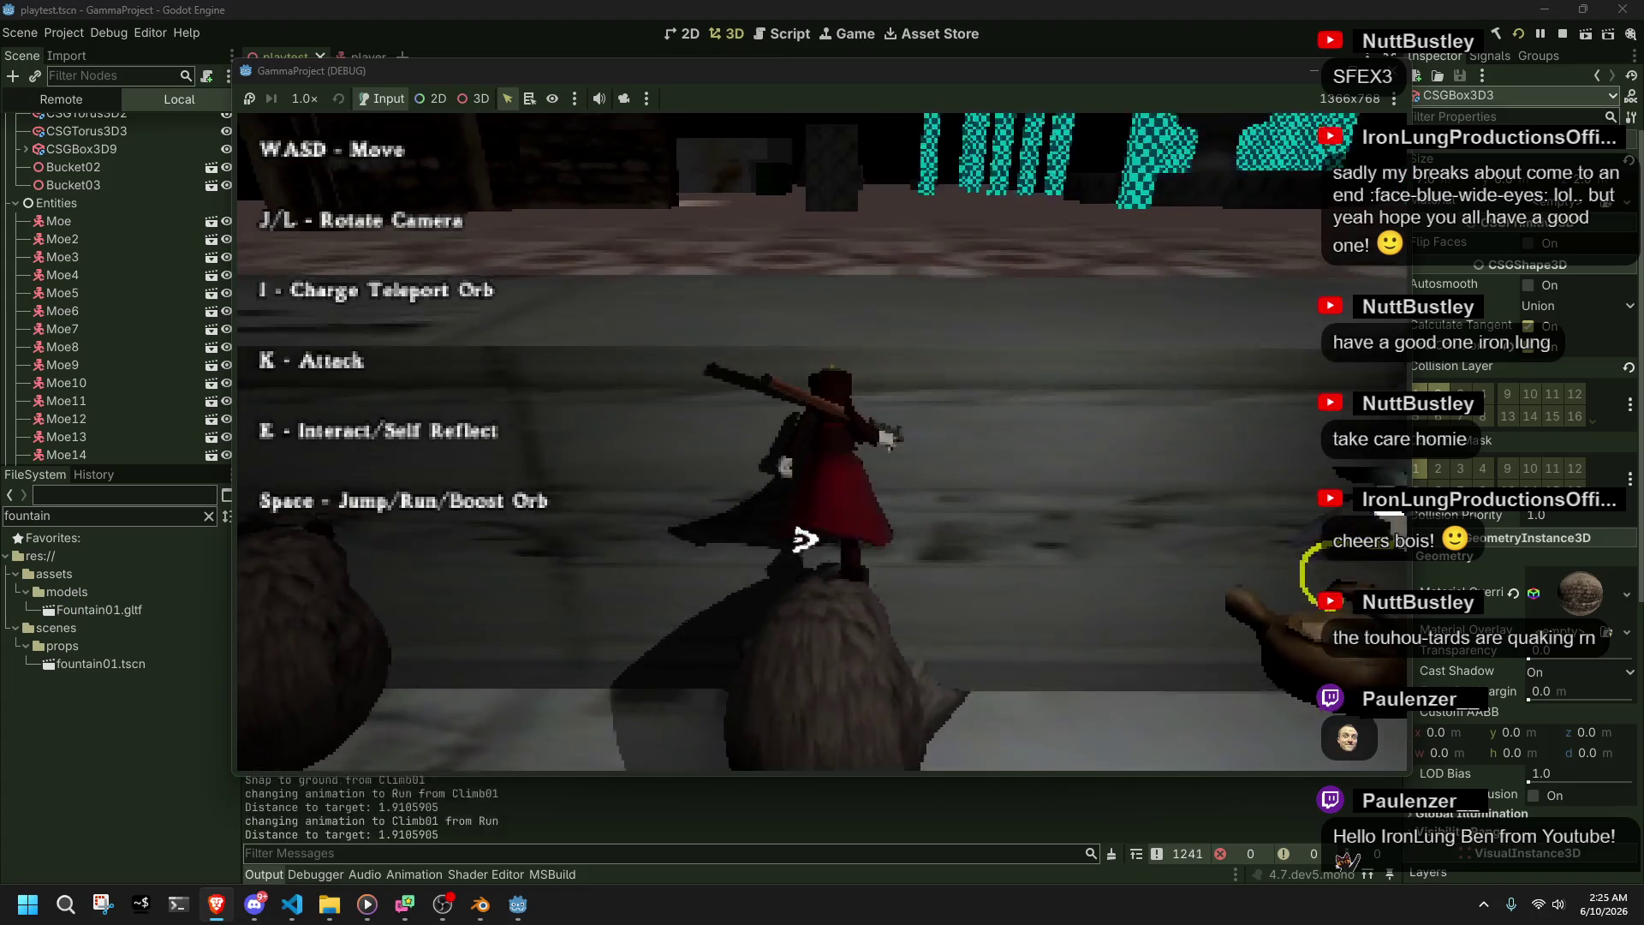
- Jump onto the box and down the corridor, roll forward, then quit the game and return to VS Code
key(a)
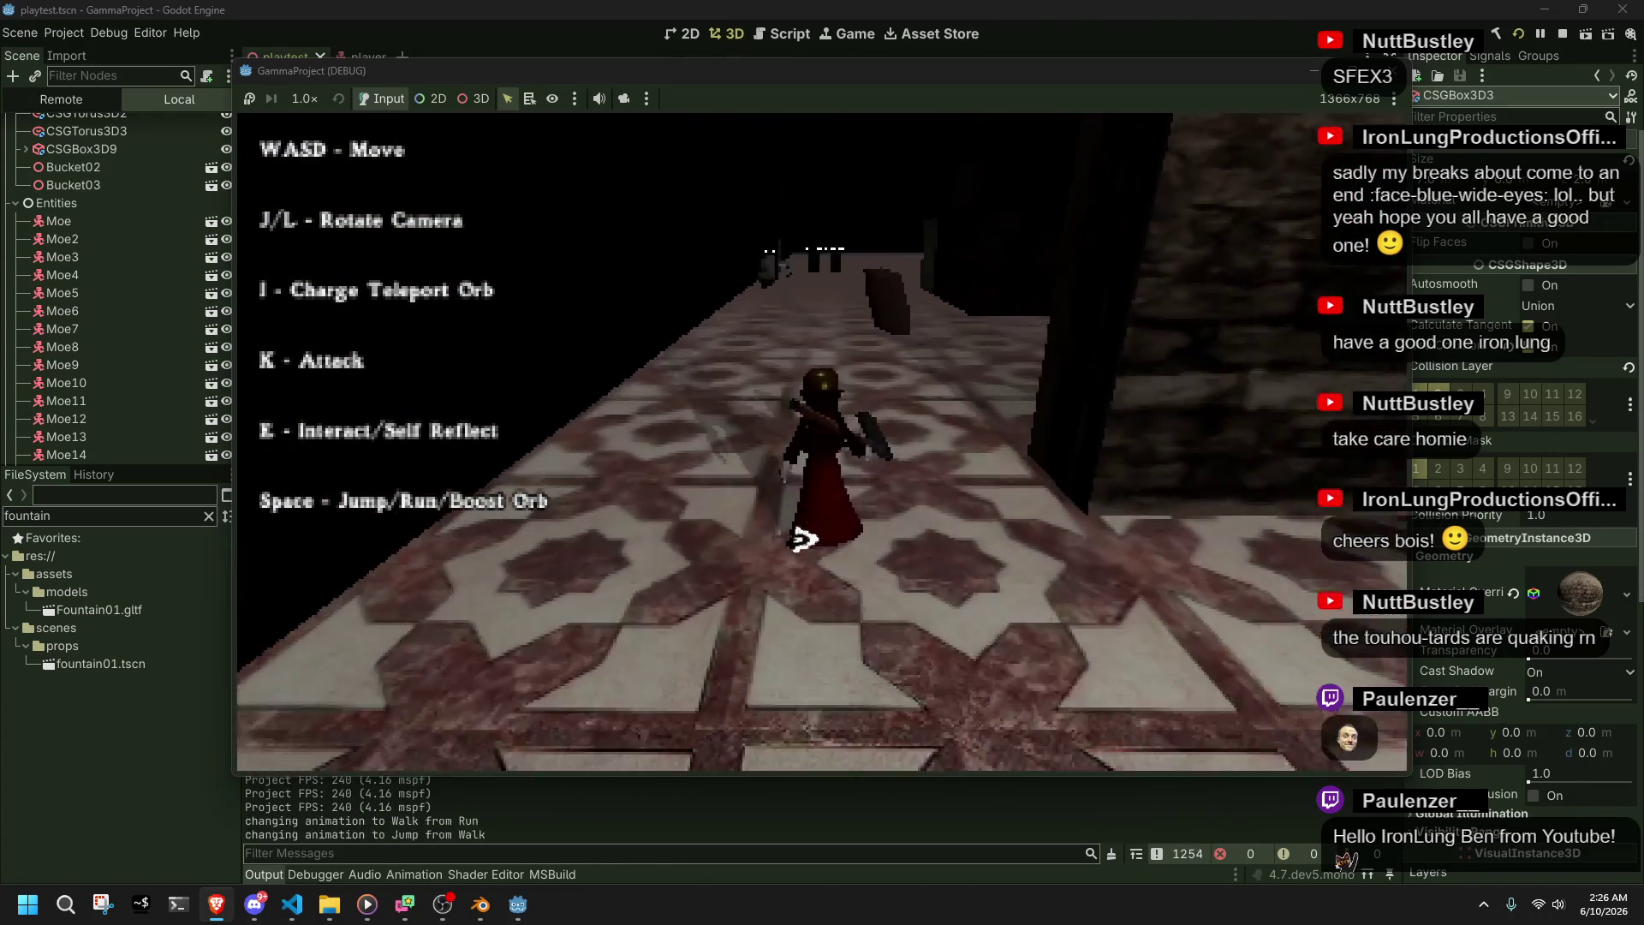
key(space)
key(w)
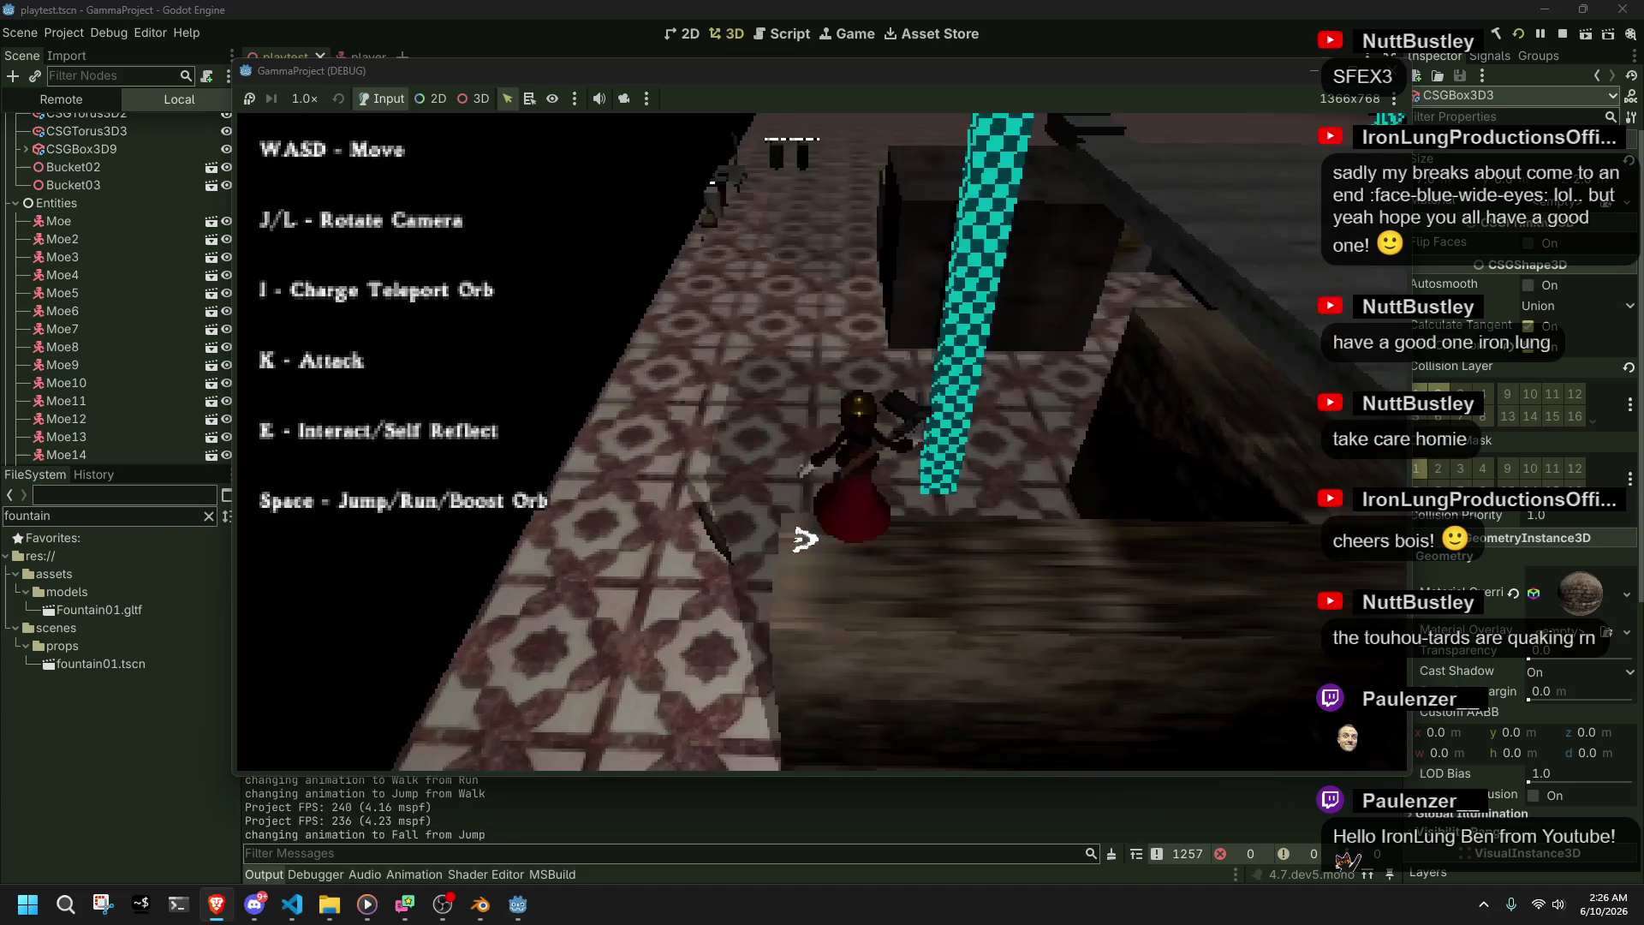
key(space)
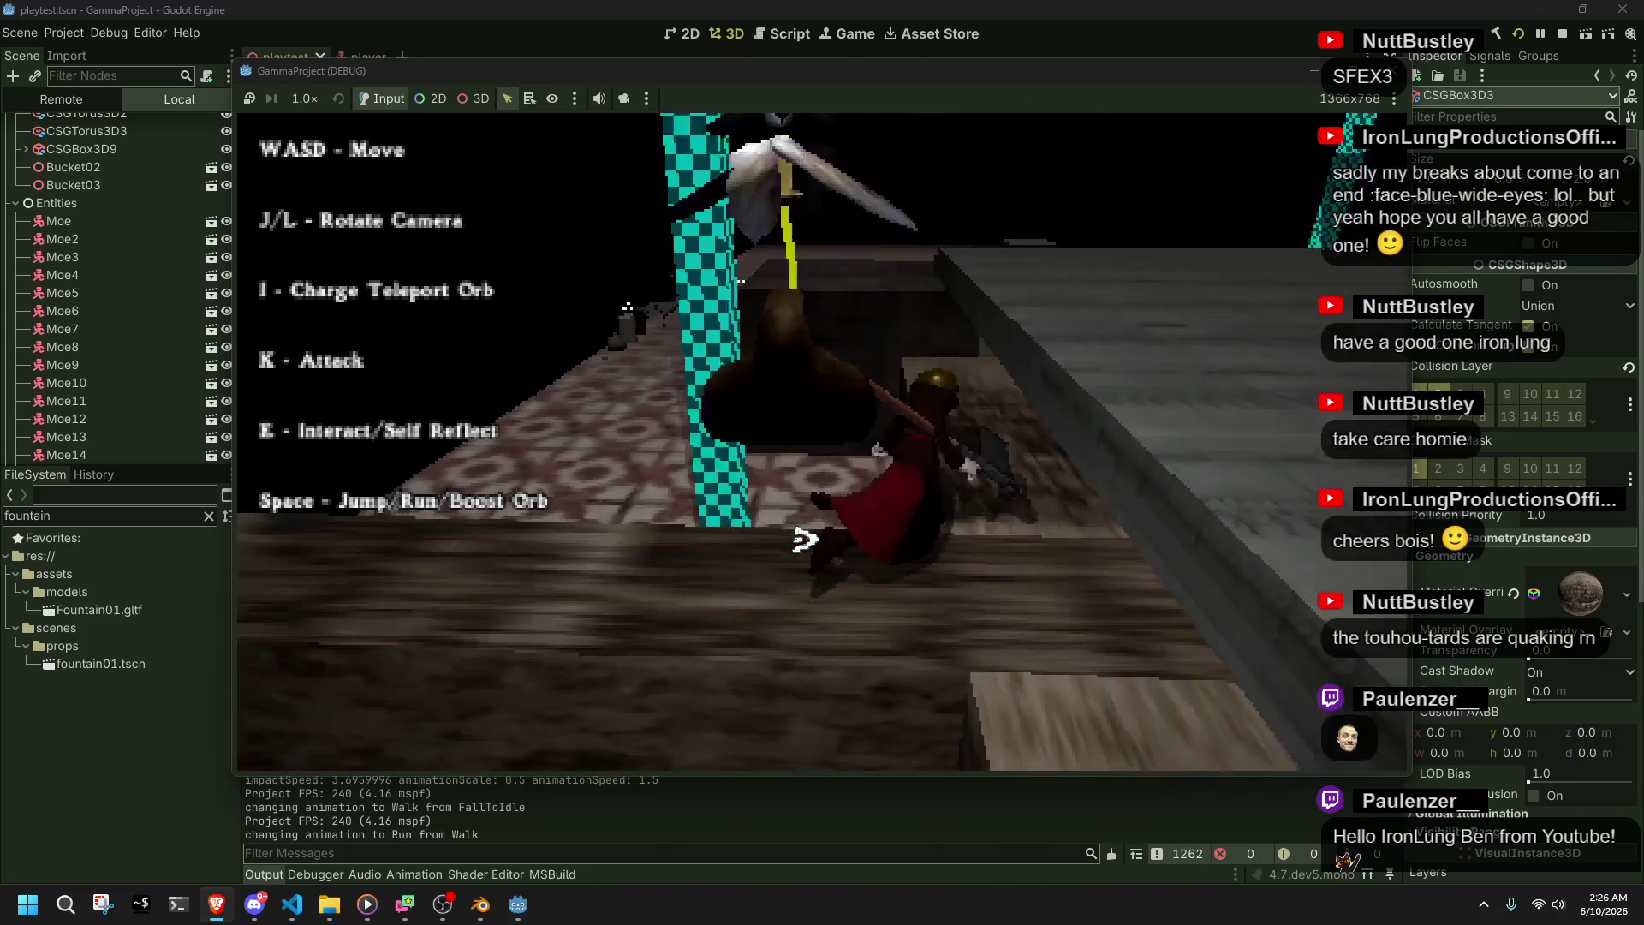
key(space)
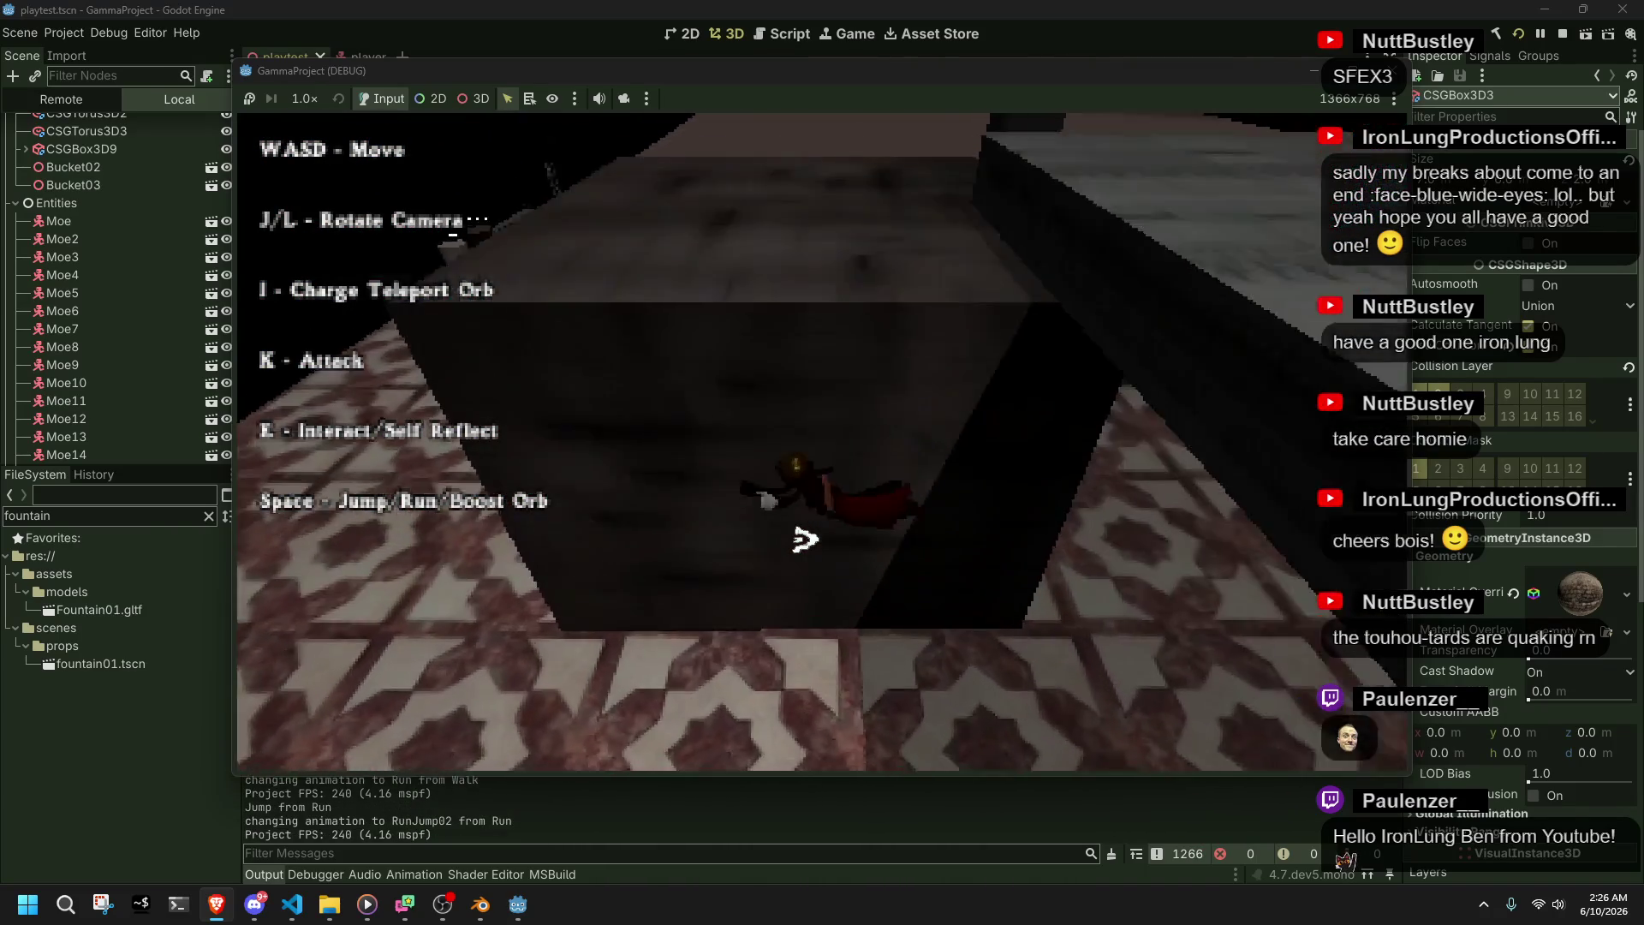
key(space)
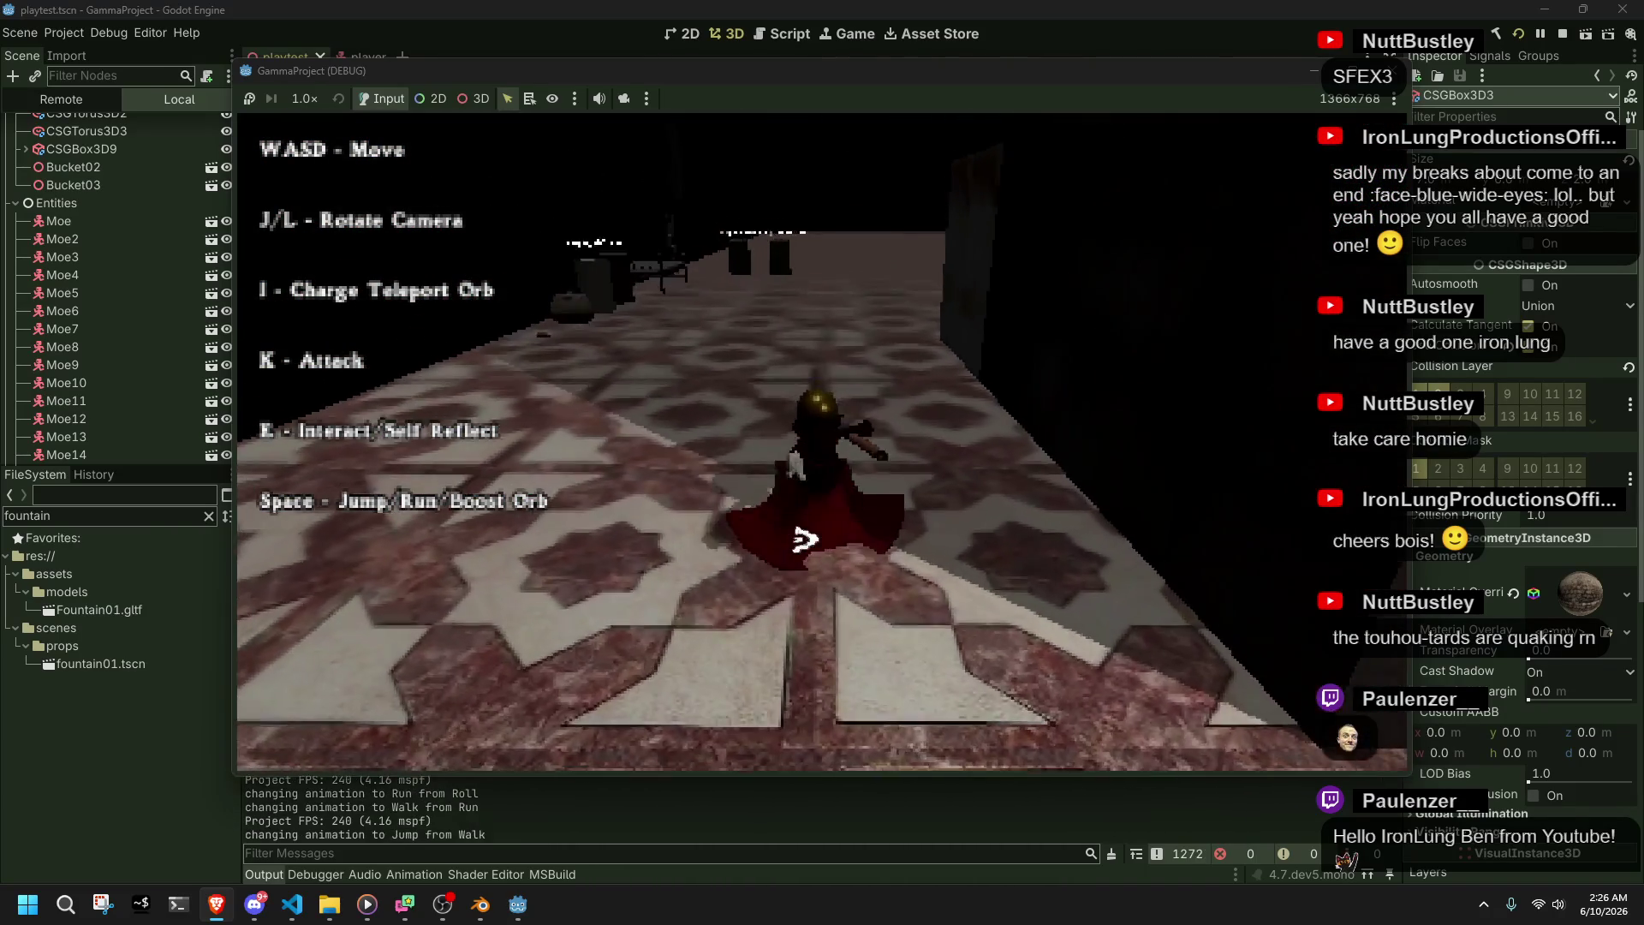
key(w)
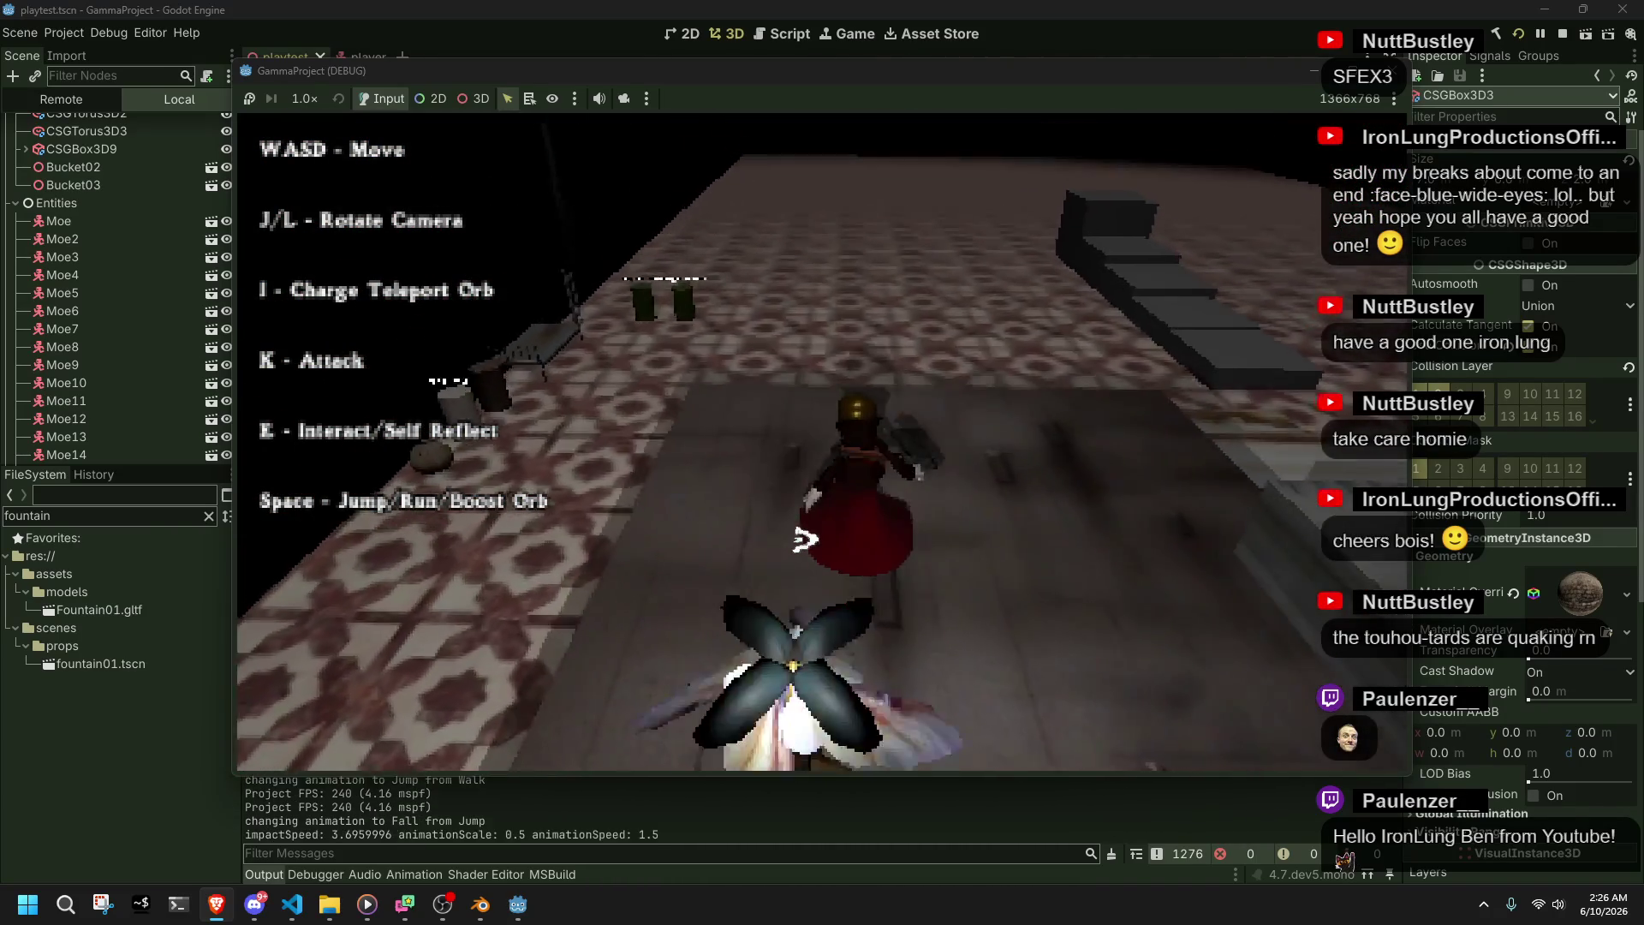
key(space)
key(w)
key(Escape)
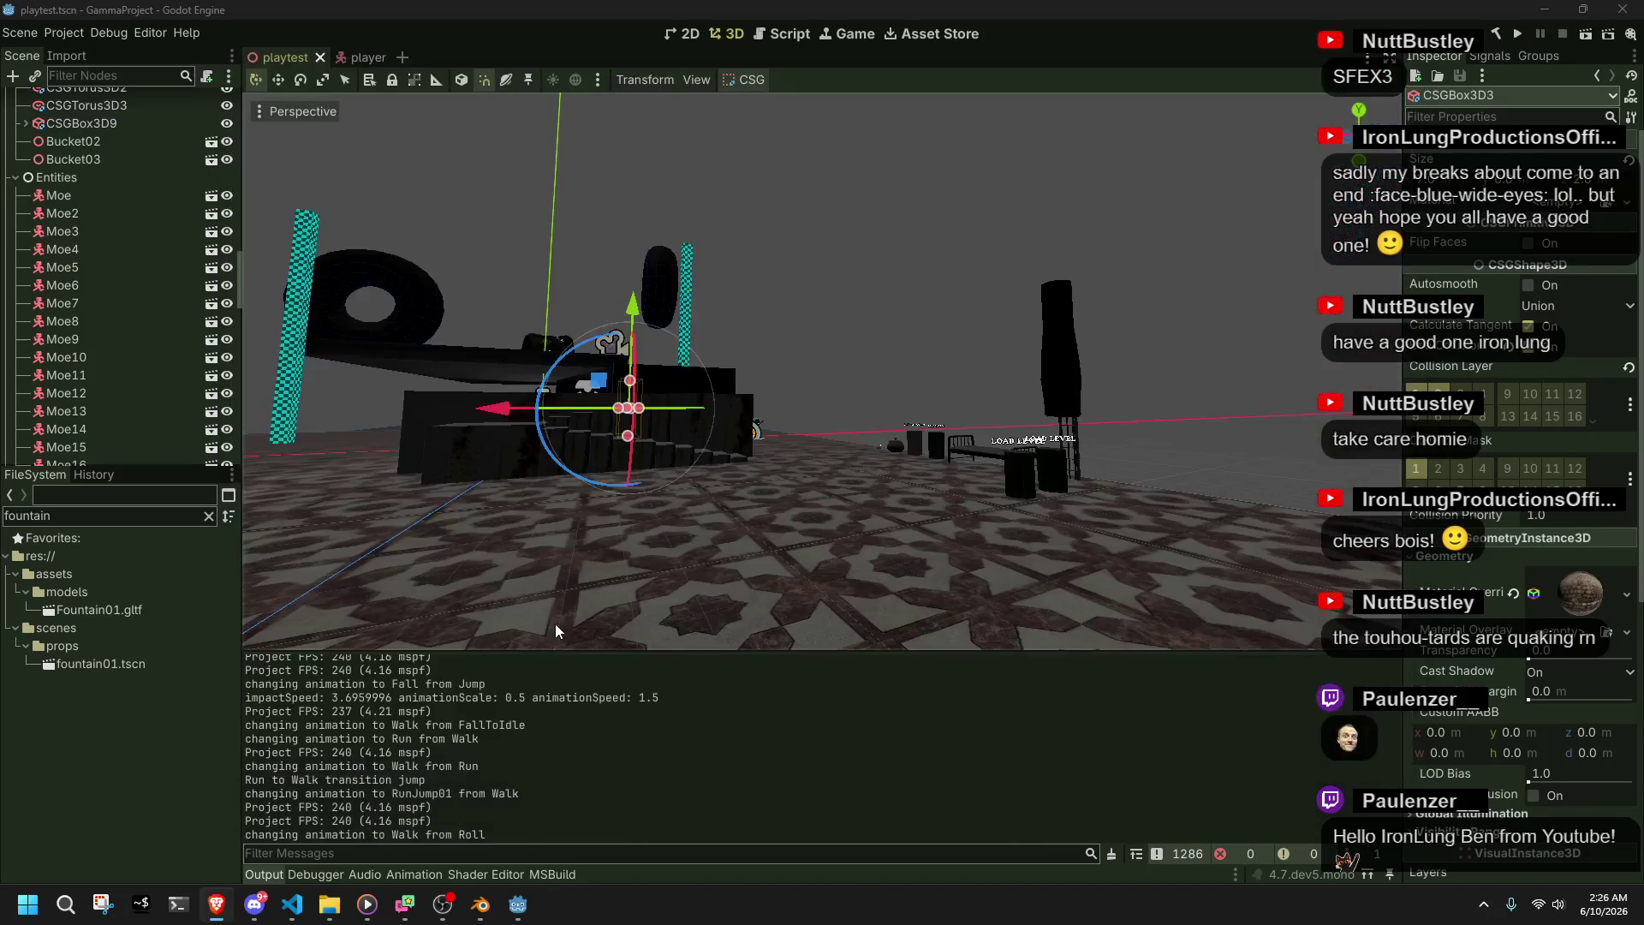
click(292, 904)
scroll(623, 729, up, 9)
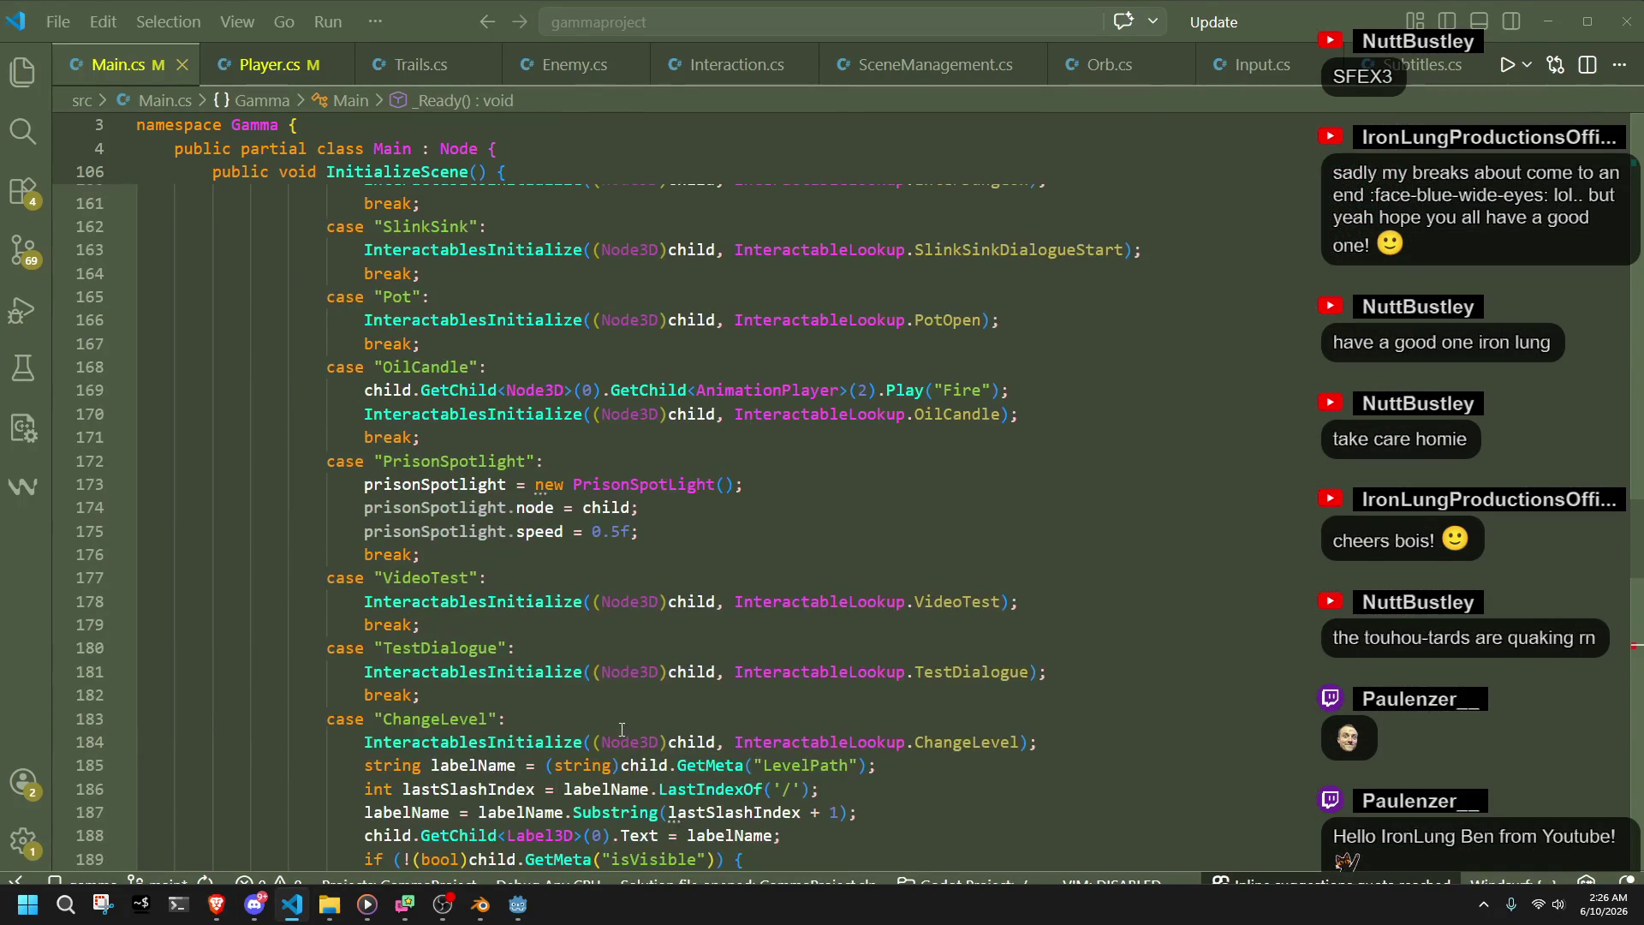
- Inspect PlayerClimb's collisionPosition expression and its uses on lines 156–166 of Player.cs
click(266, 64)
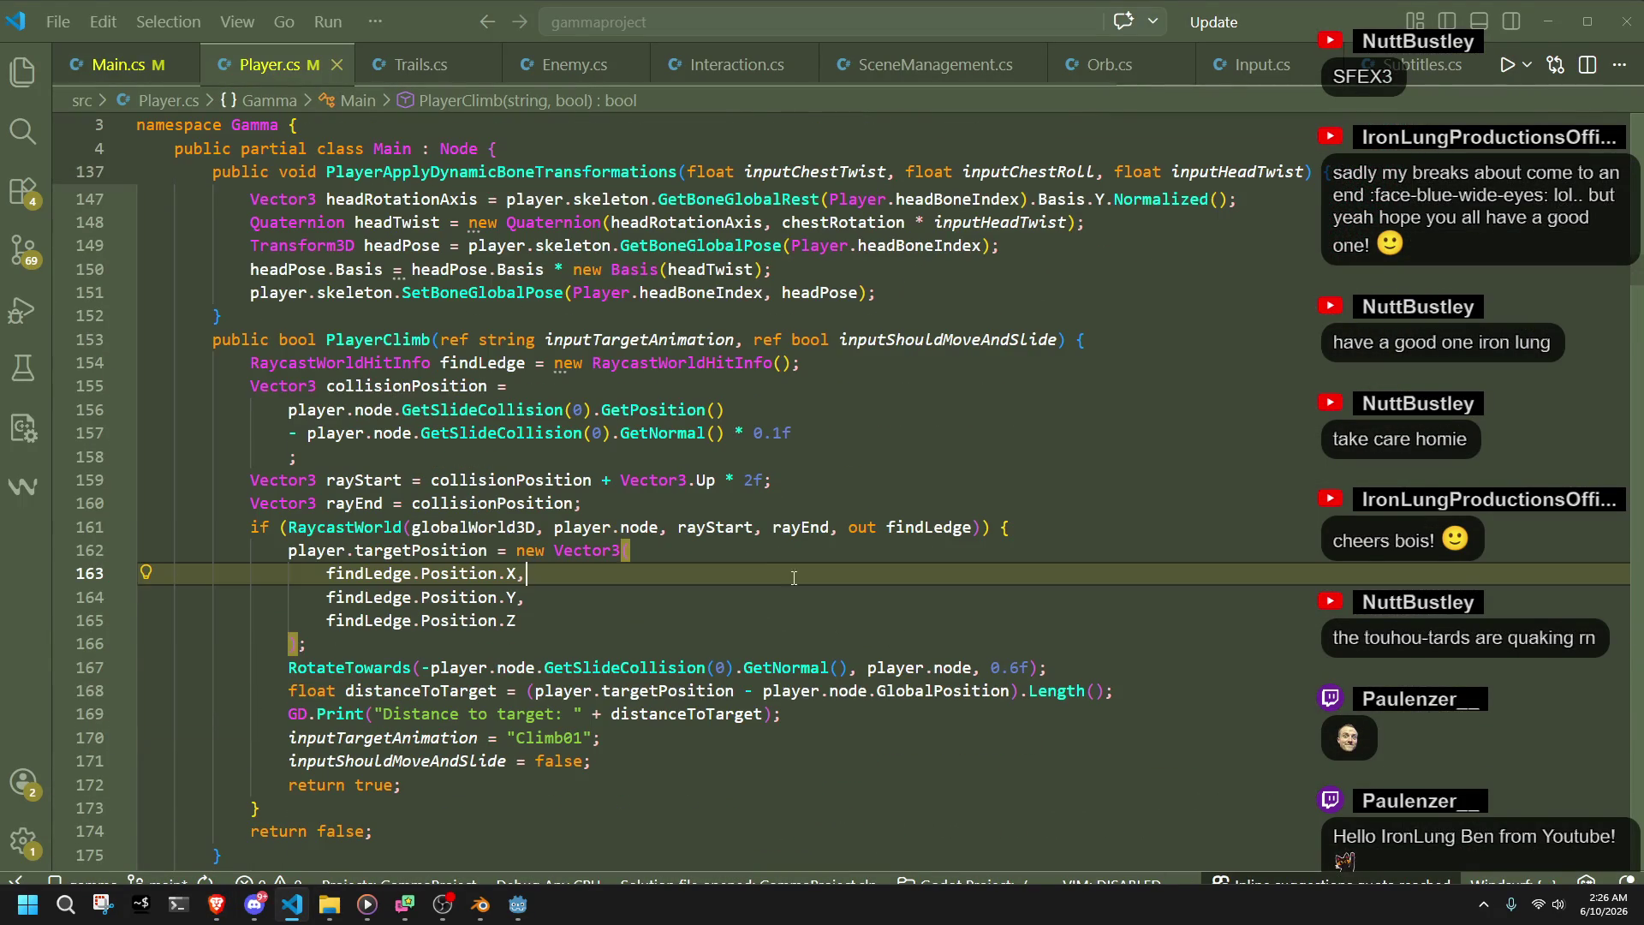
click(646, 642)
click(594, 508)
click(296, 454)
mouse_move(622, 551)
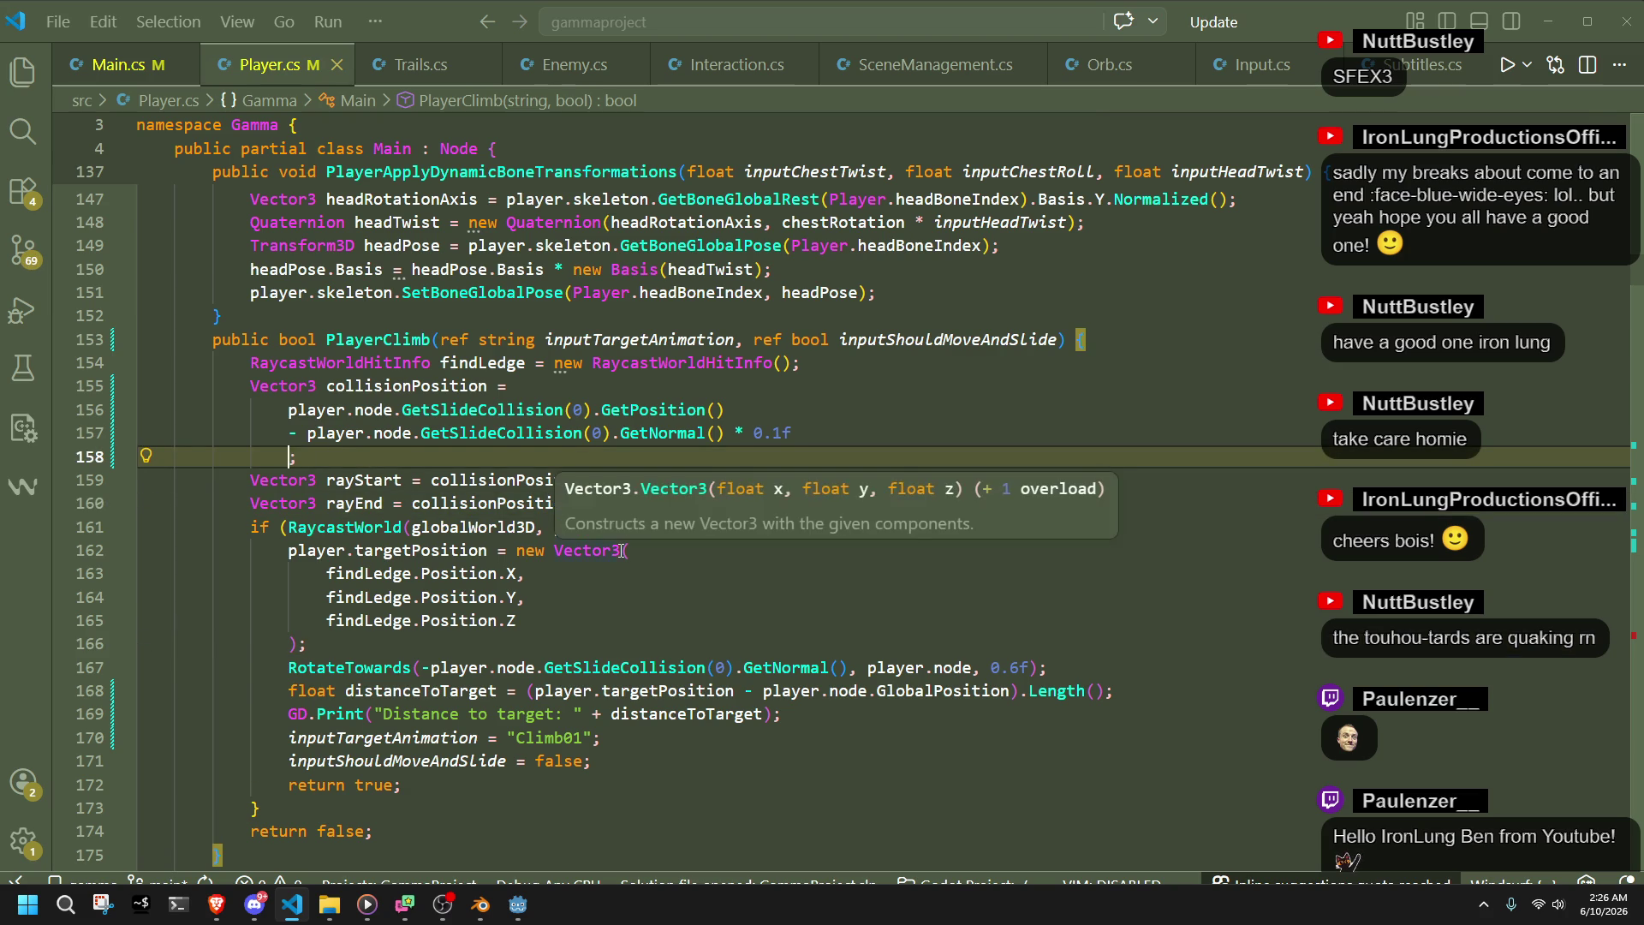
double_click(426, 390)
click(371, 449)
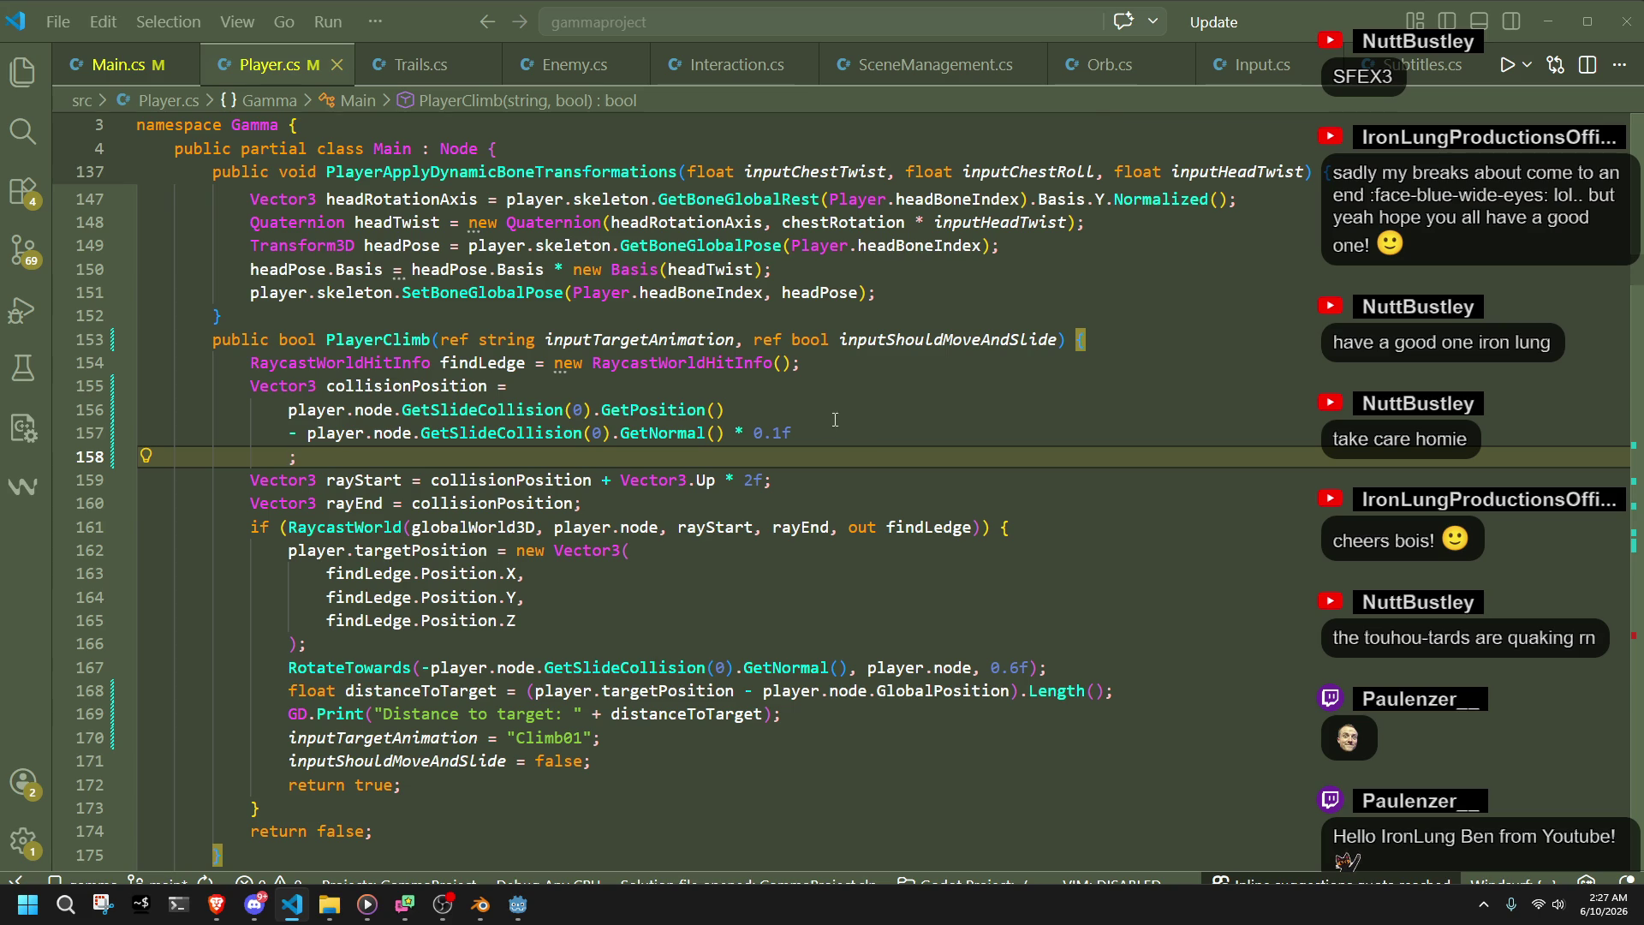
click(809, 415)
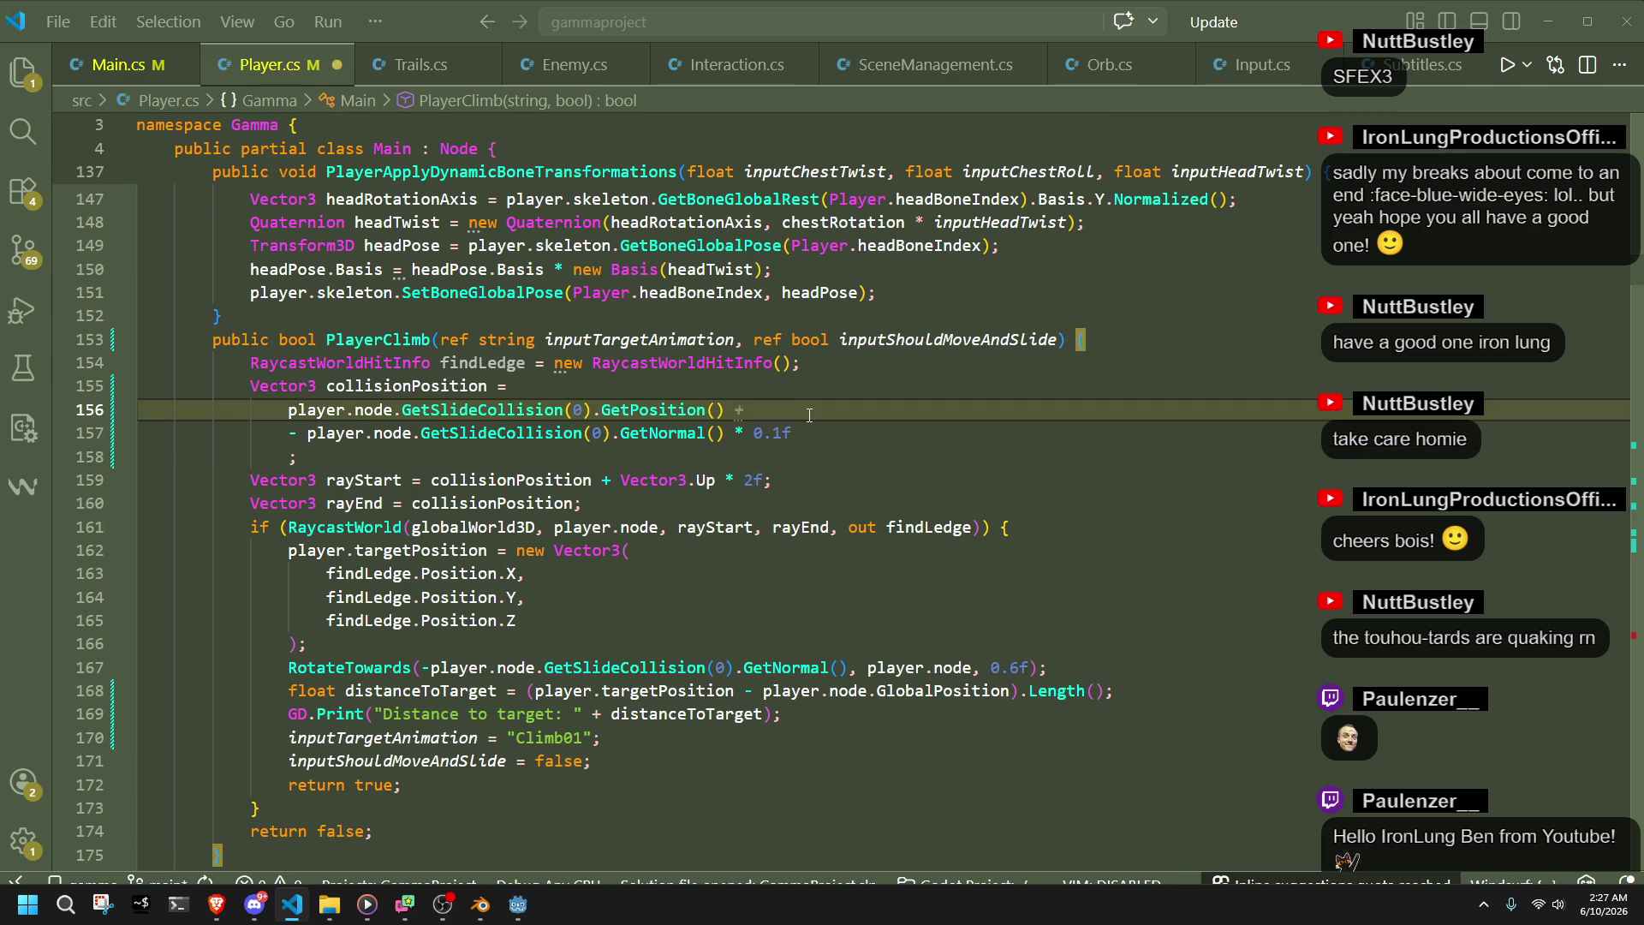
- Append '* Y_FLAT' to the collision point on line 156 and save
text(*)
text( Y_FLAT)
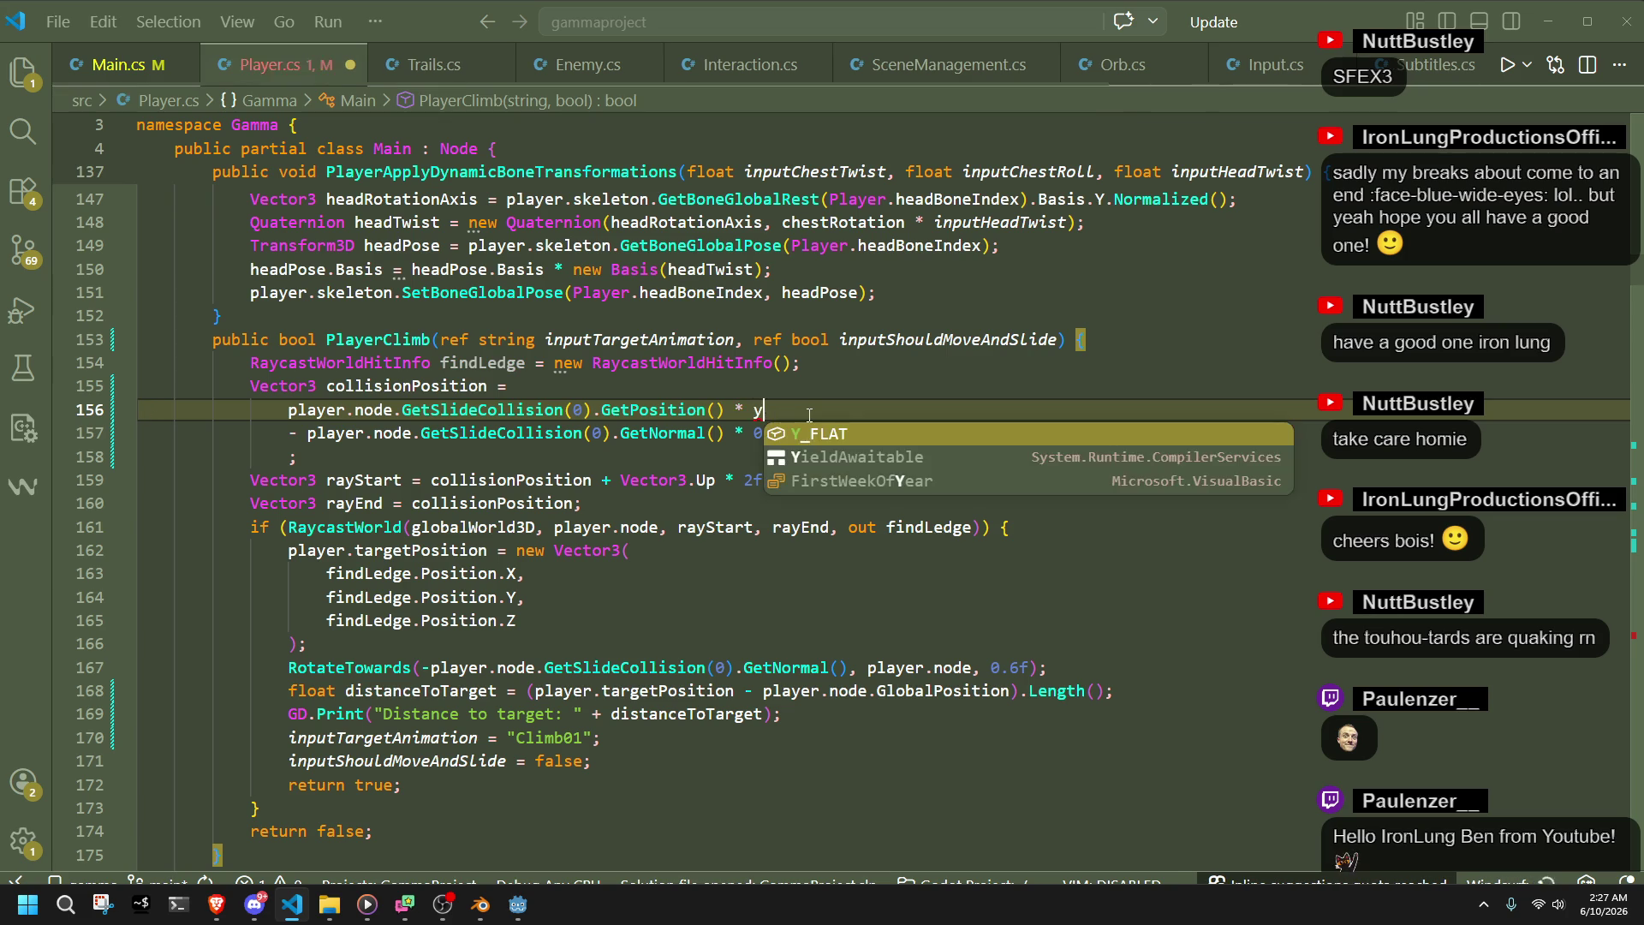
click(764, 437)
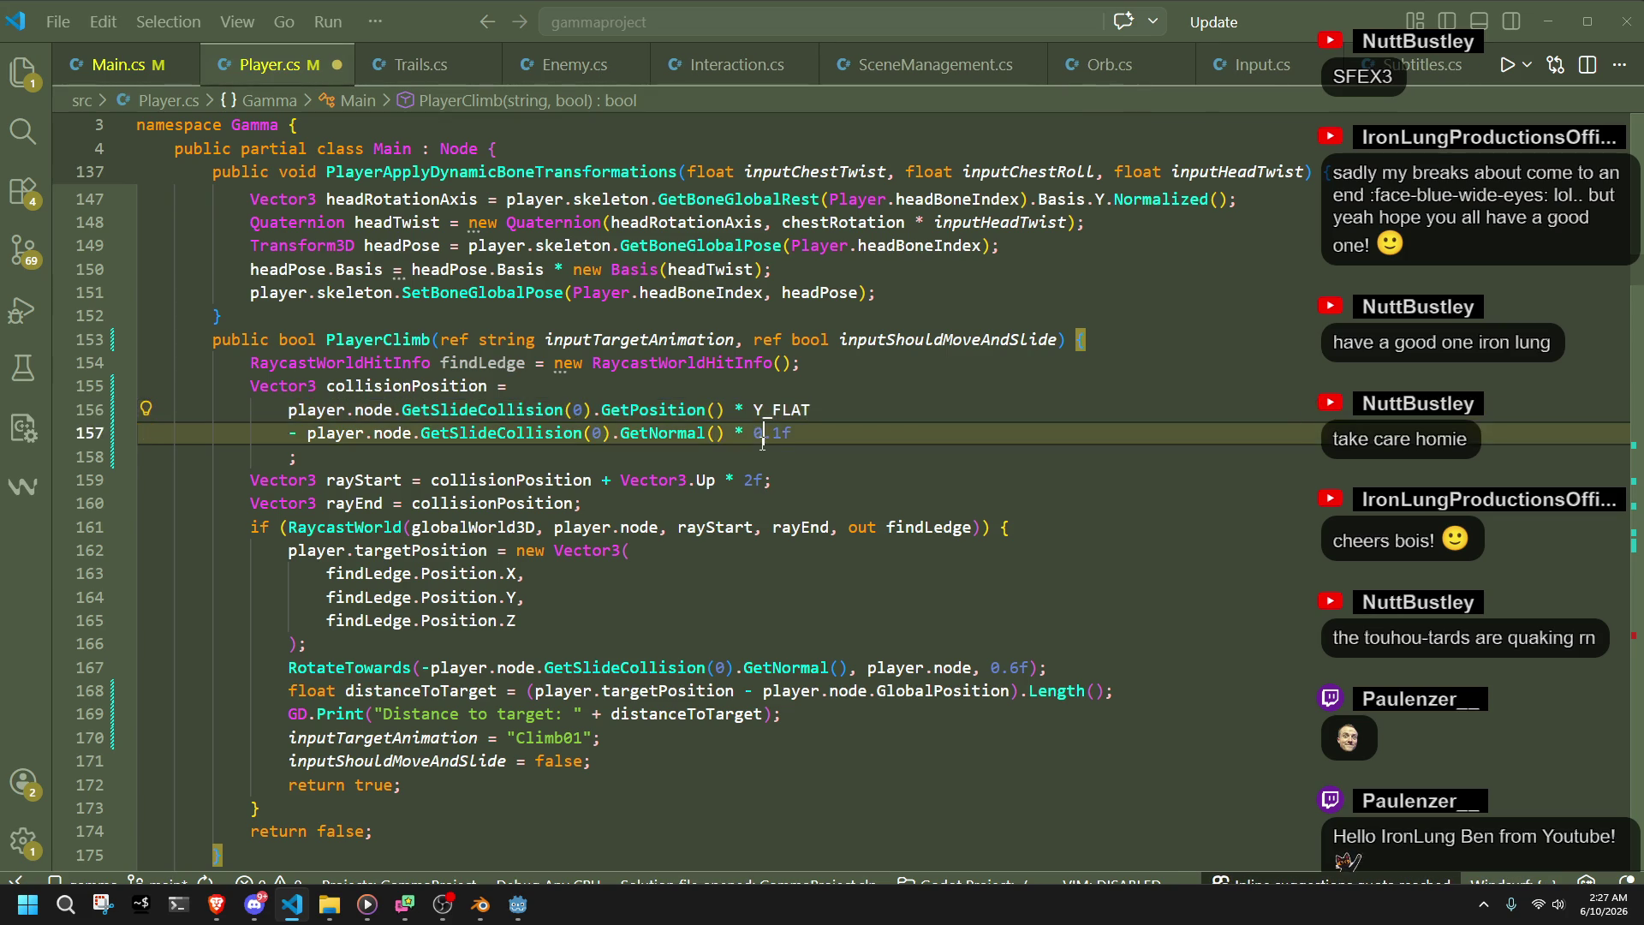
click(771, 452)
key(ctrl+s)
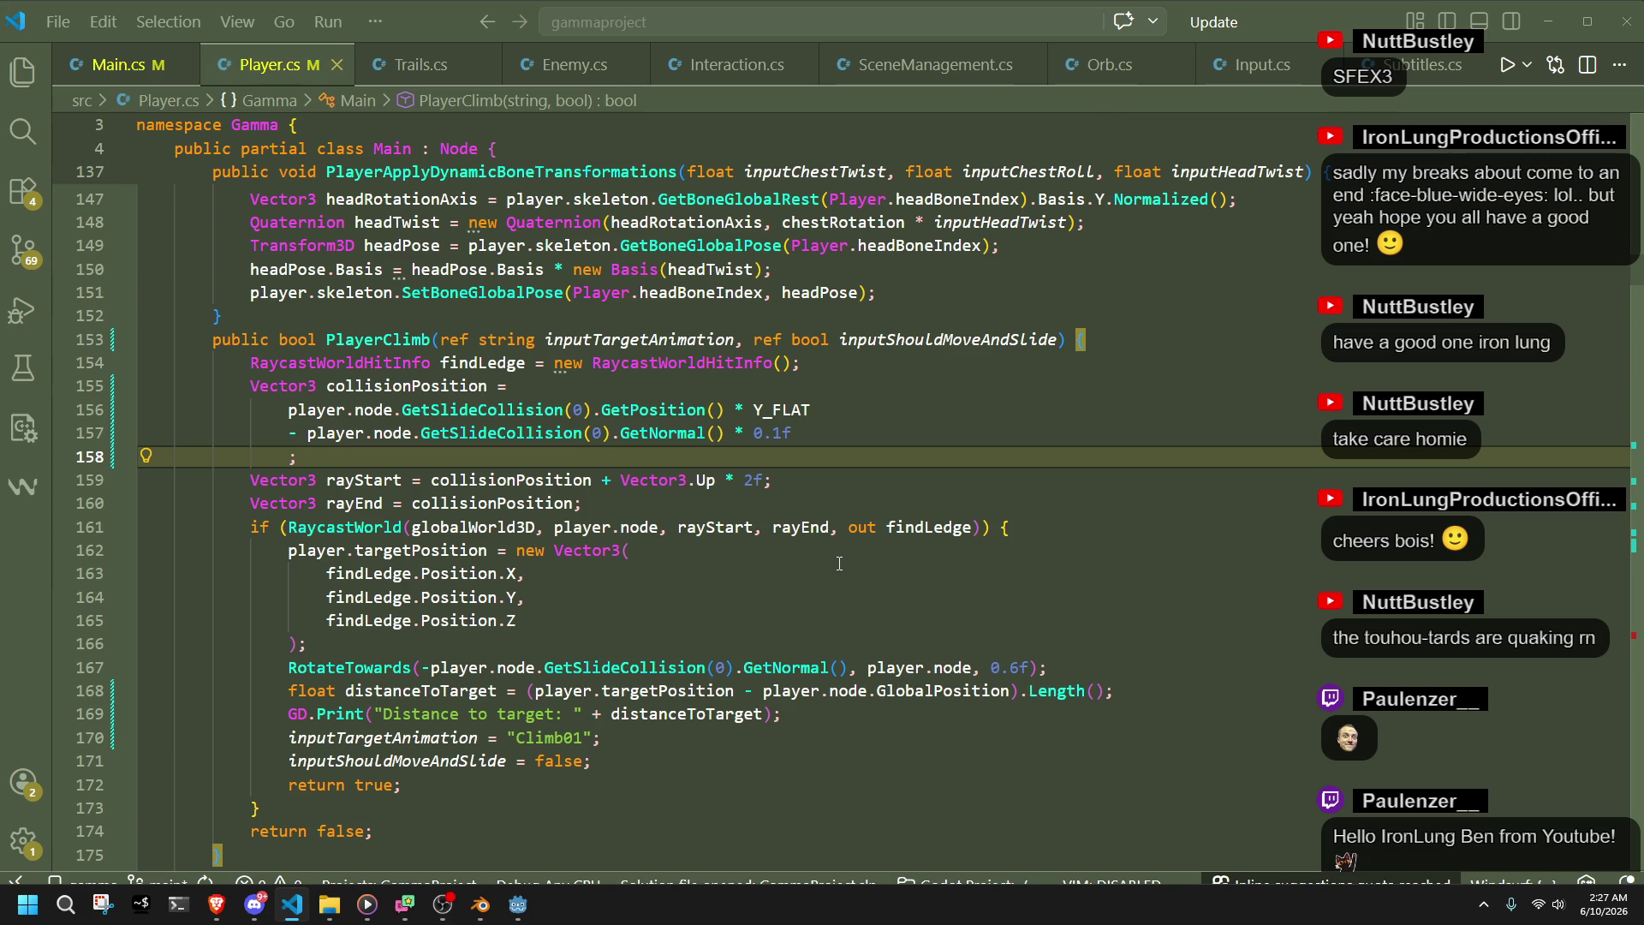
- Add '+ player.node.GlobalPosition' to collisionPosition on line 158 and save Player.cs
text(+ )
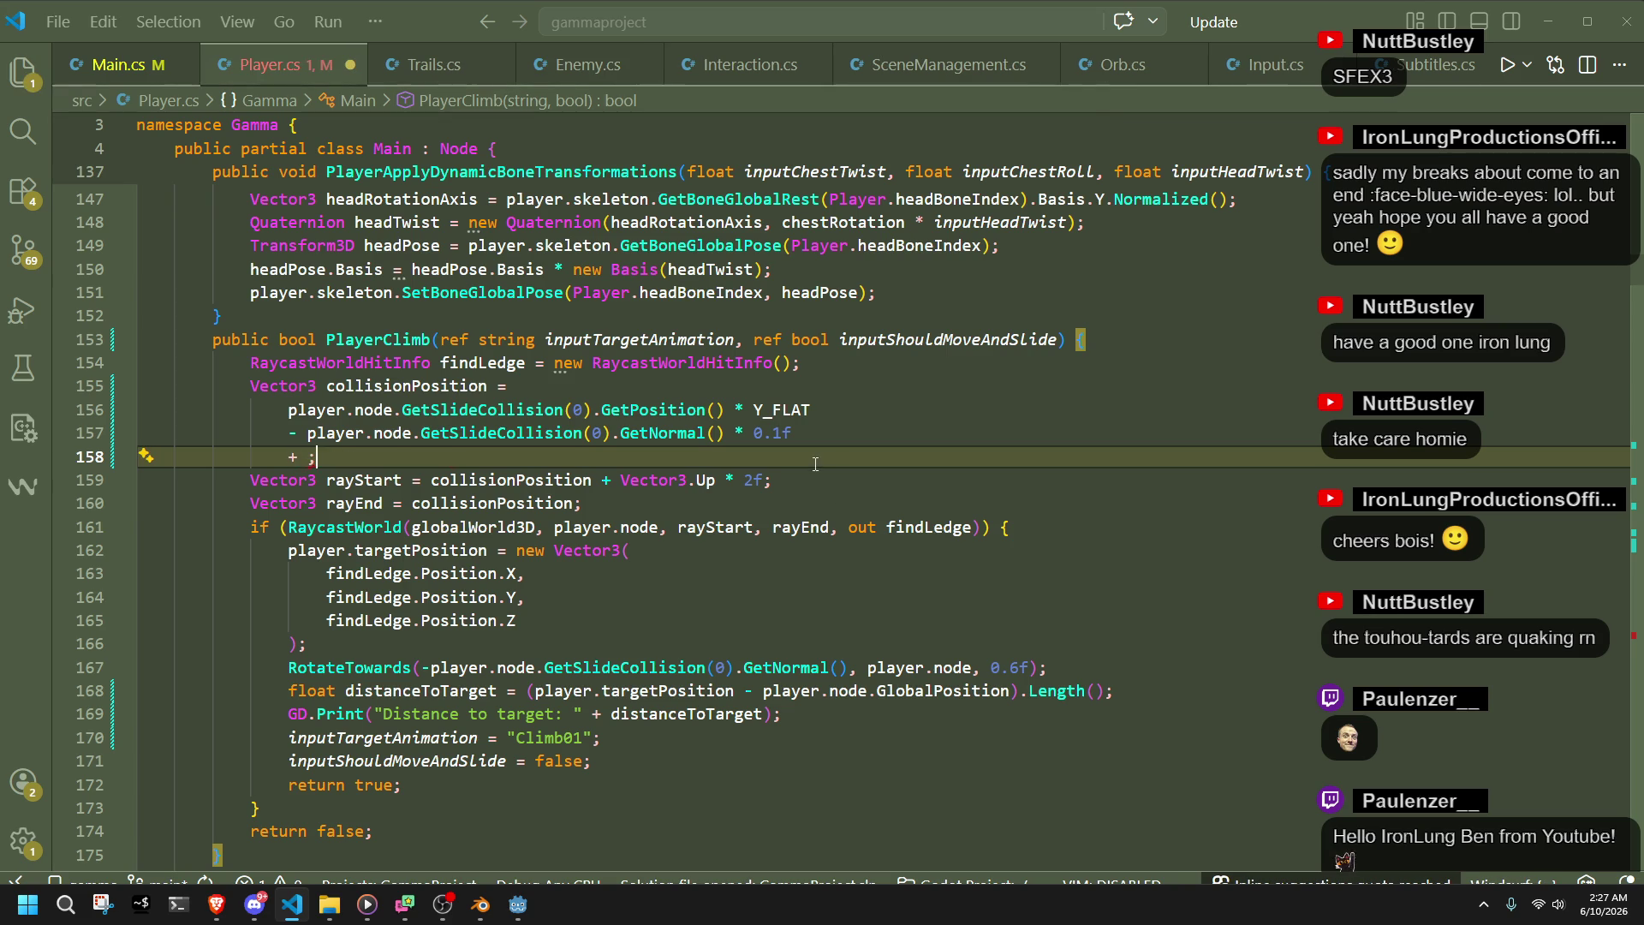
text(player.nod)
text(e.GlobalPosition)
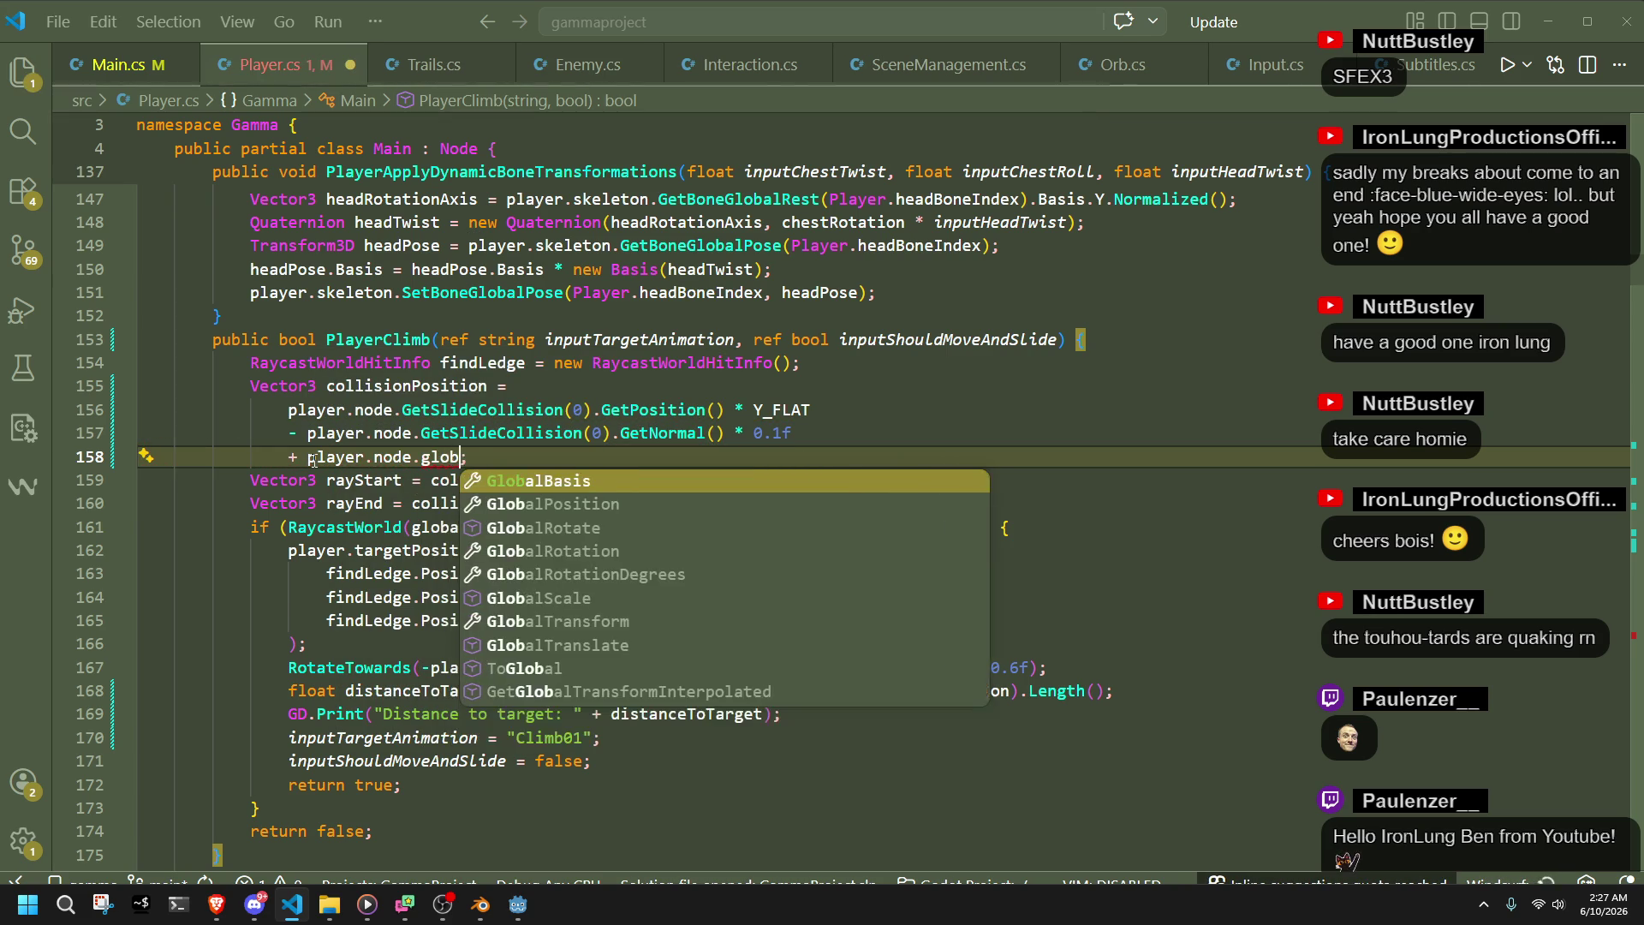
key(ctrl+s)
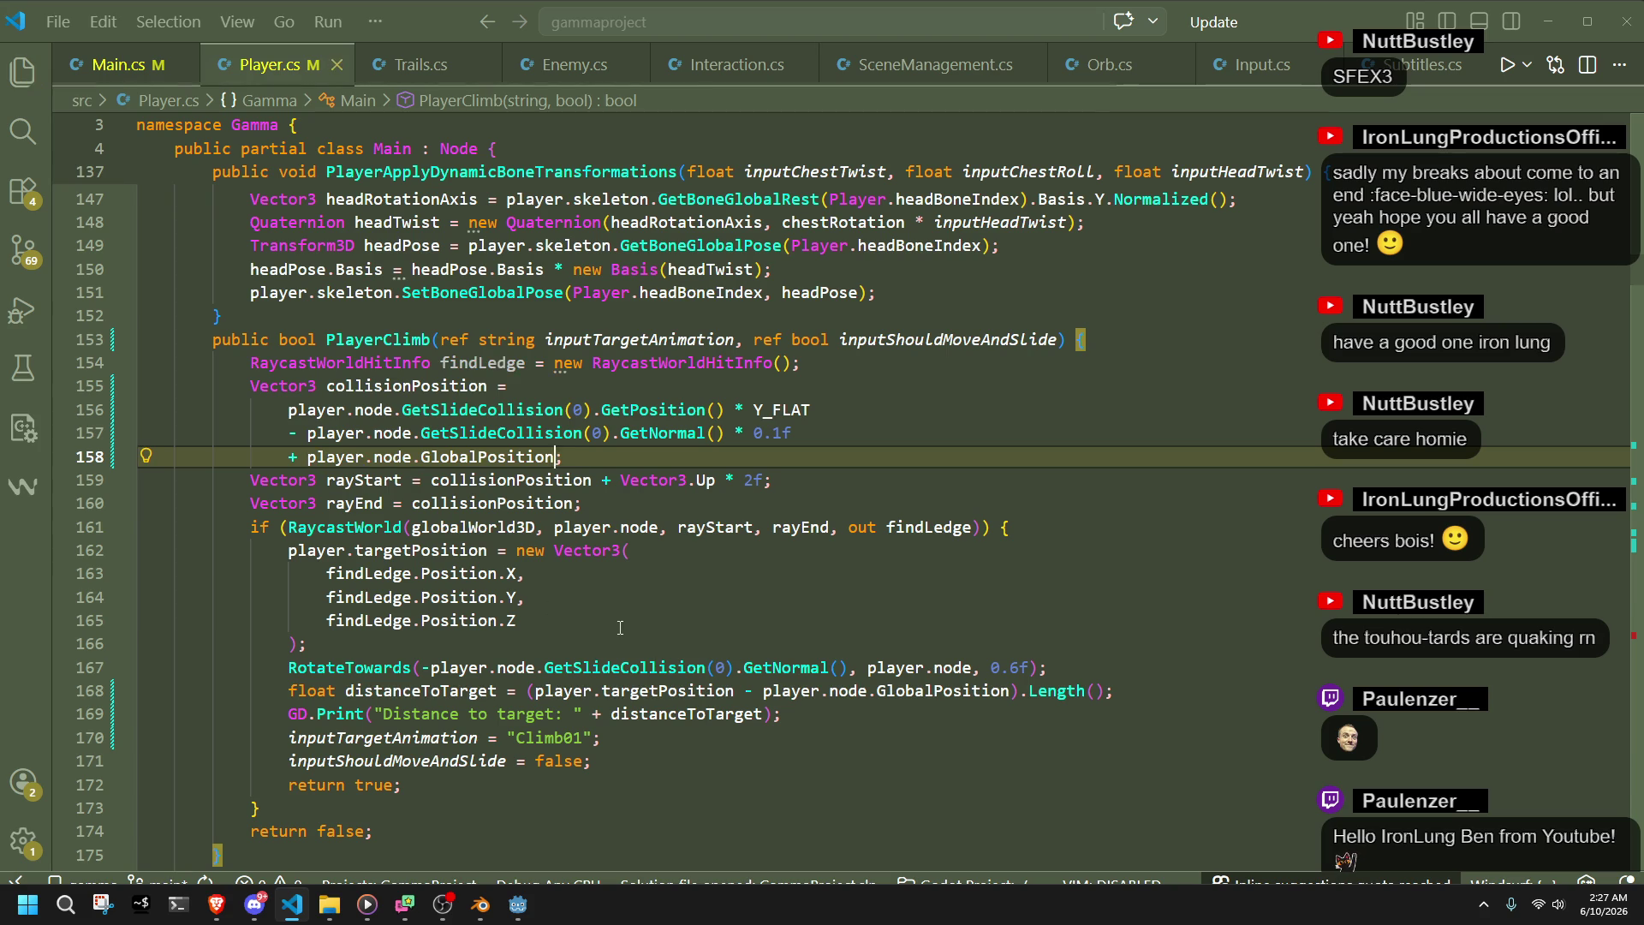
key(Down)
key(Down)
key(Down)
click(789, 431)
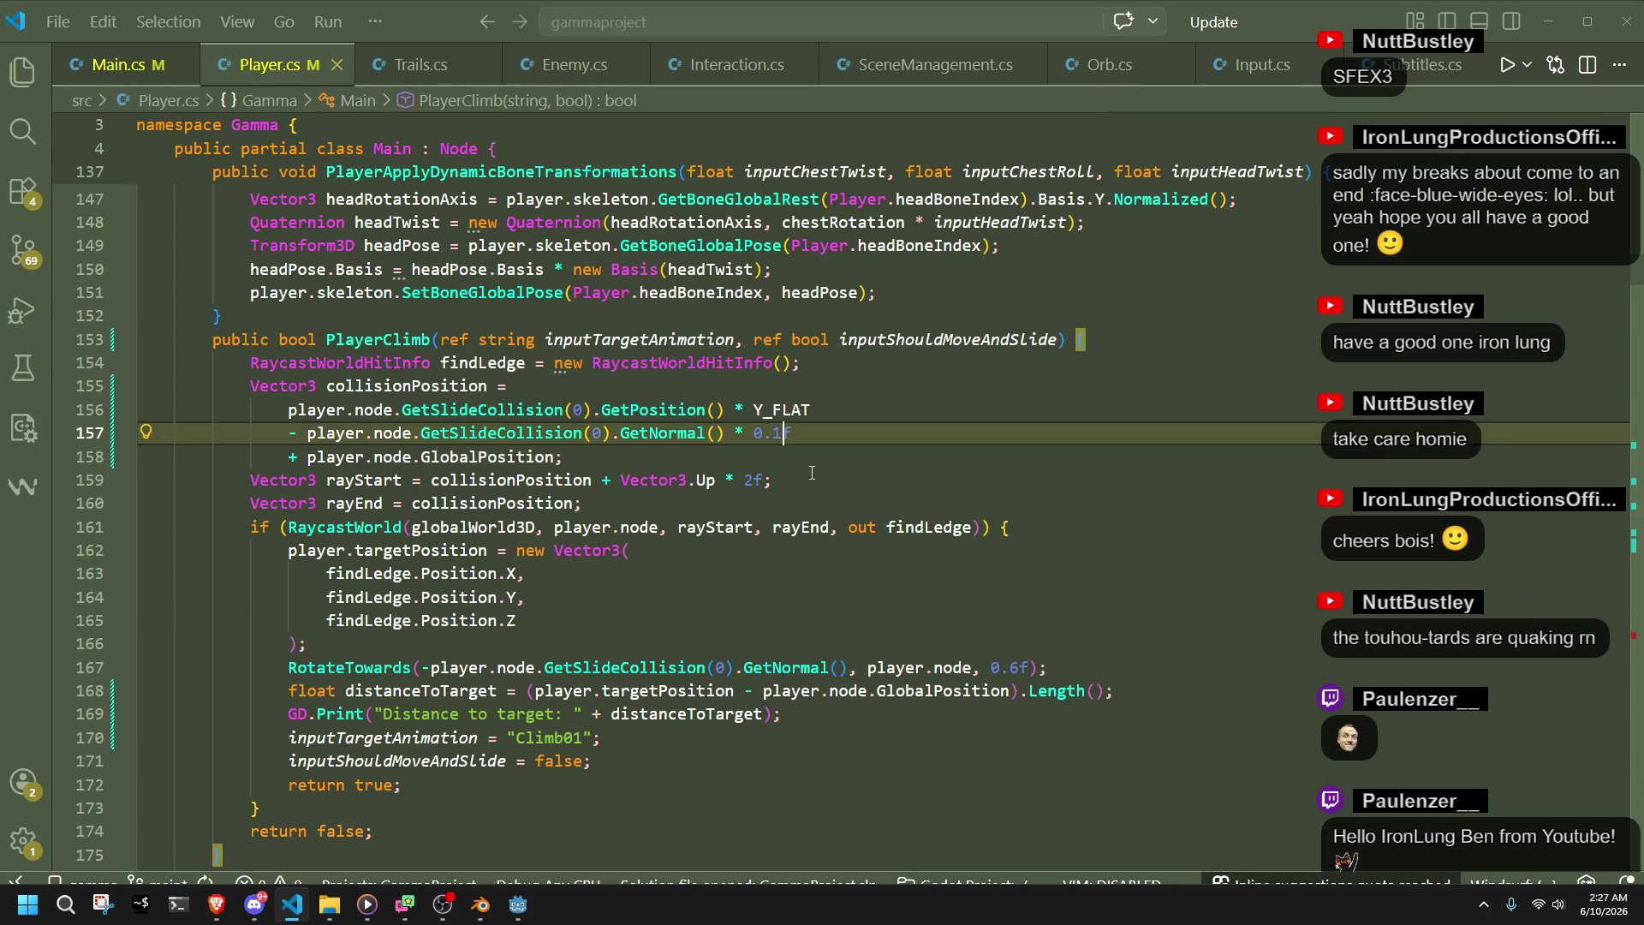
key(Left)
key(alt+Tab)
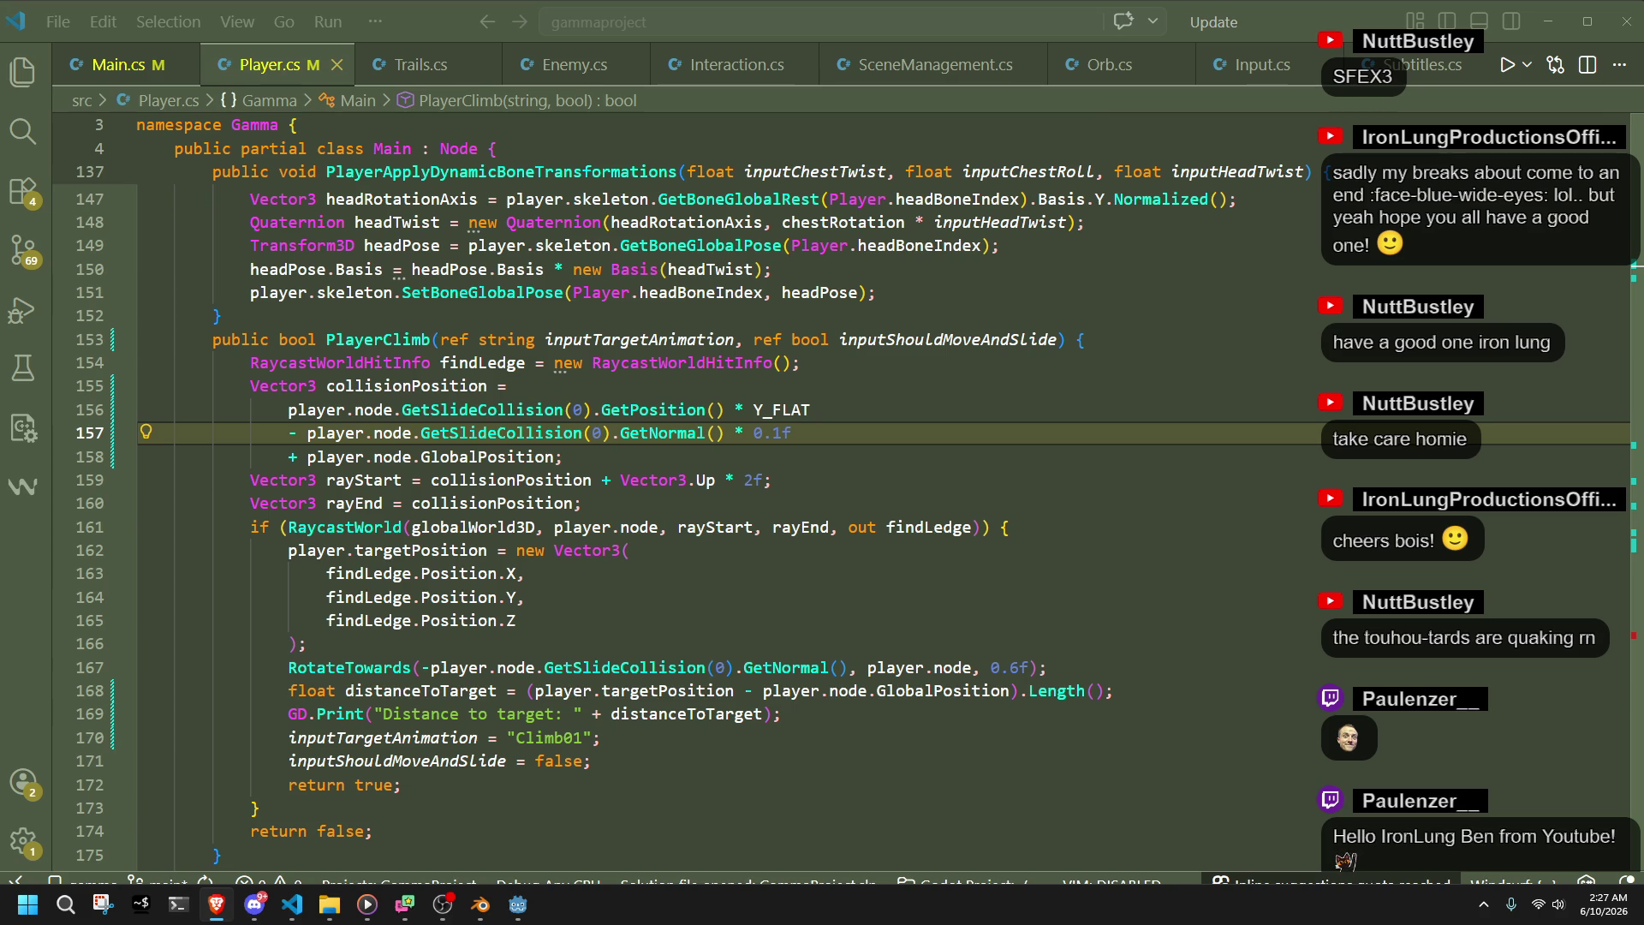
key(Down)
key(Down)
key(Down)
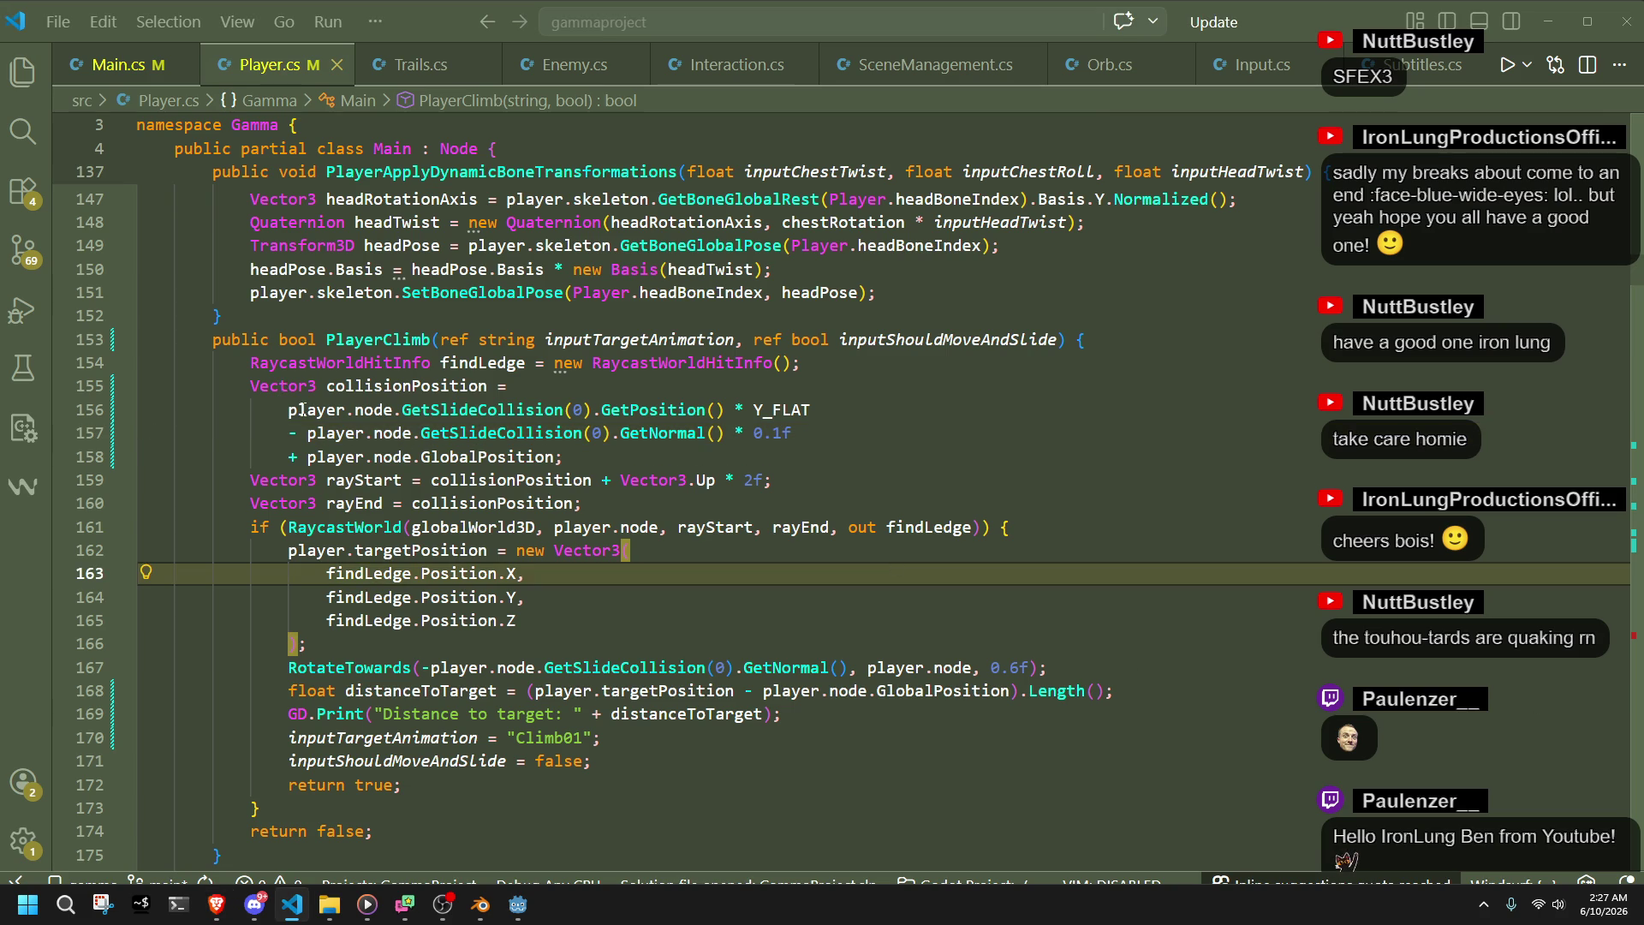
- Restructure lines 156–157 so the flattened collision point and normal term open inside parentheses
click(301, 408)
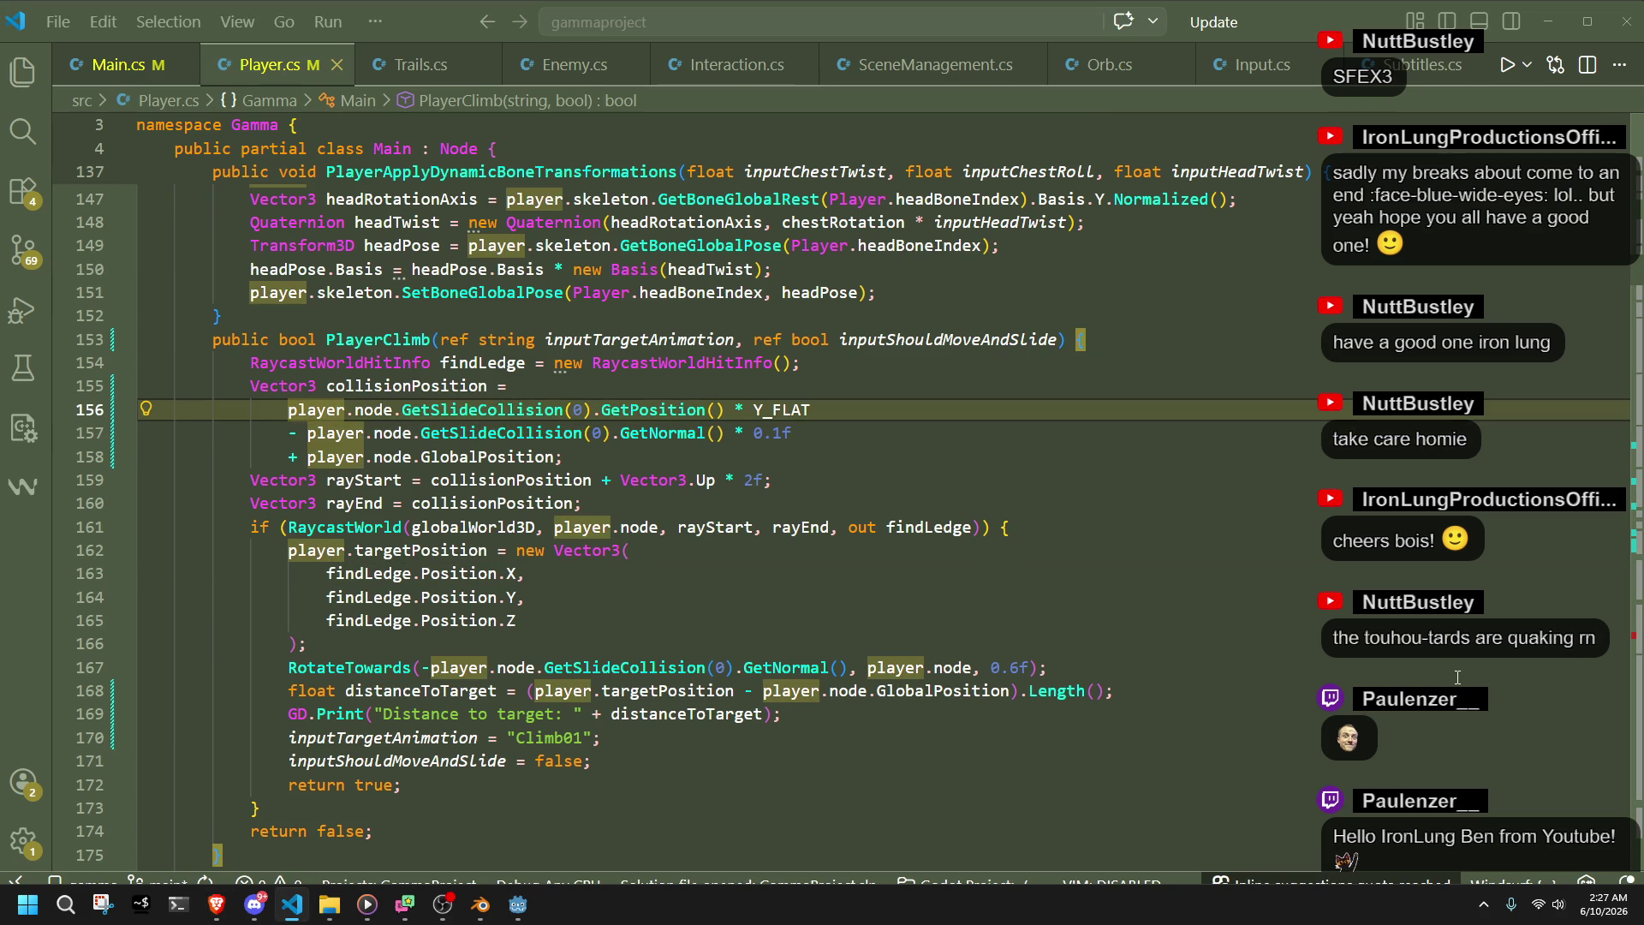
text((Vector3))
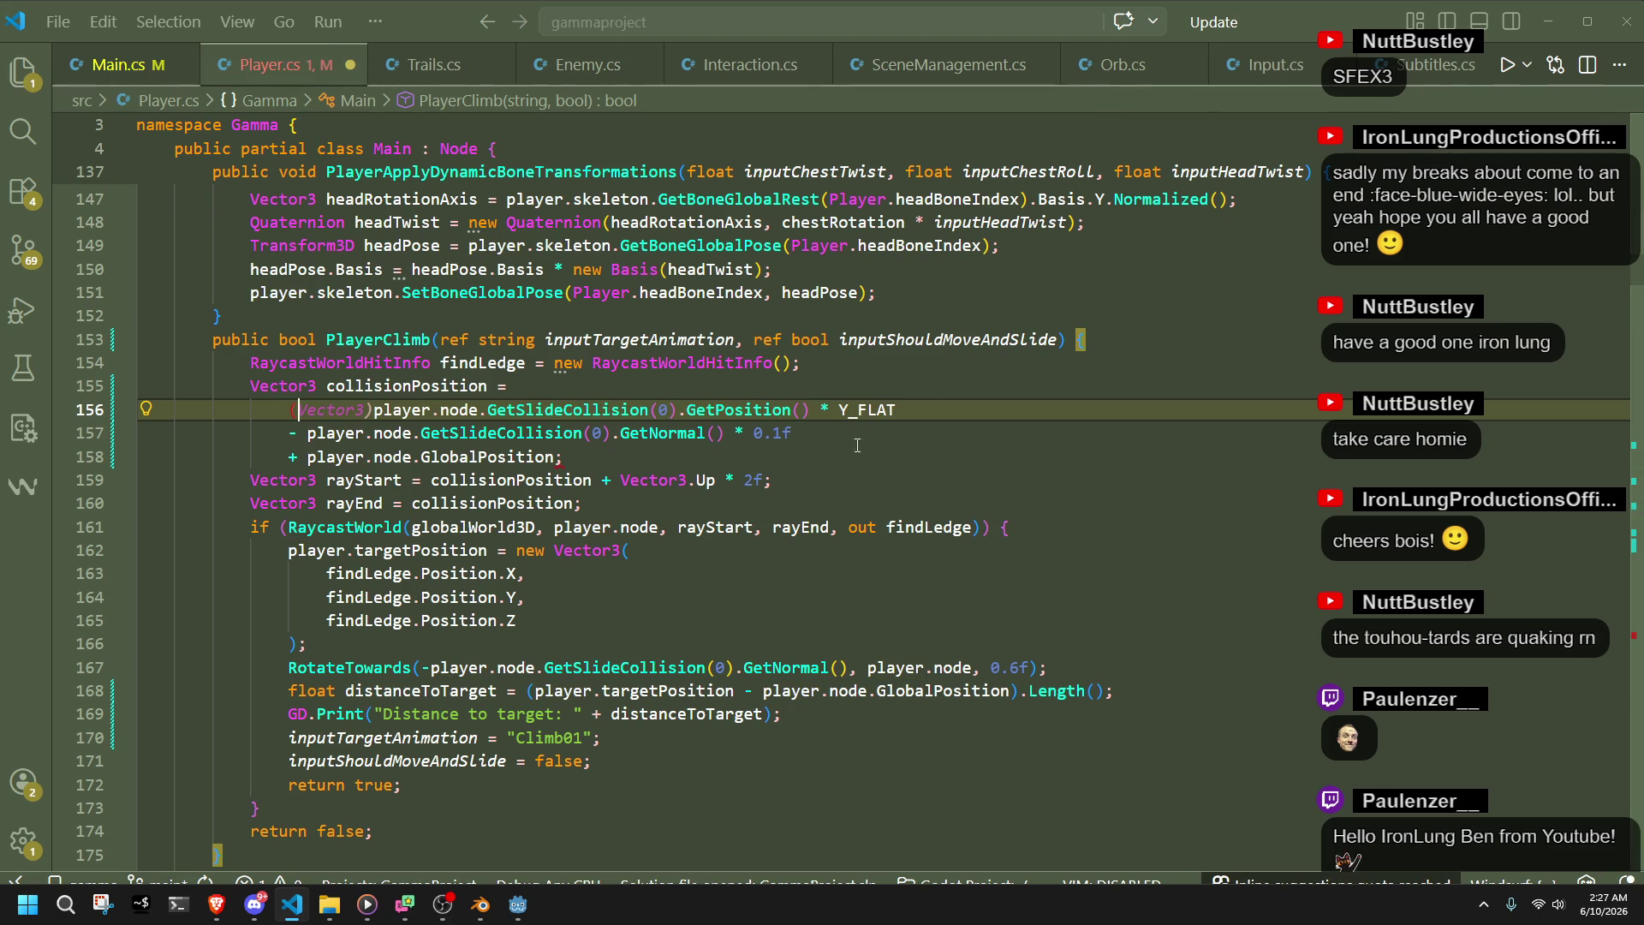
click(830, 430)
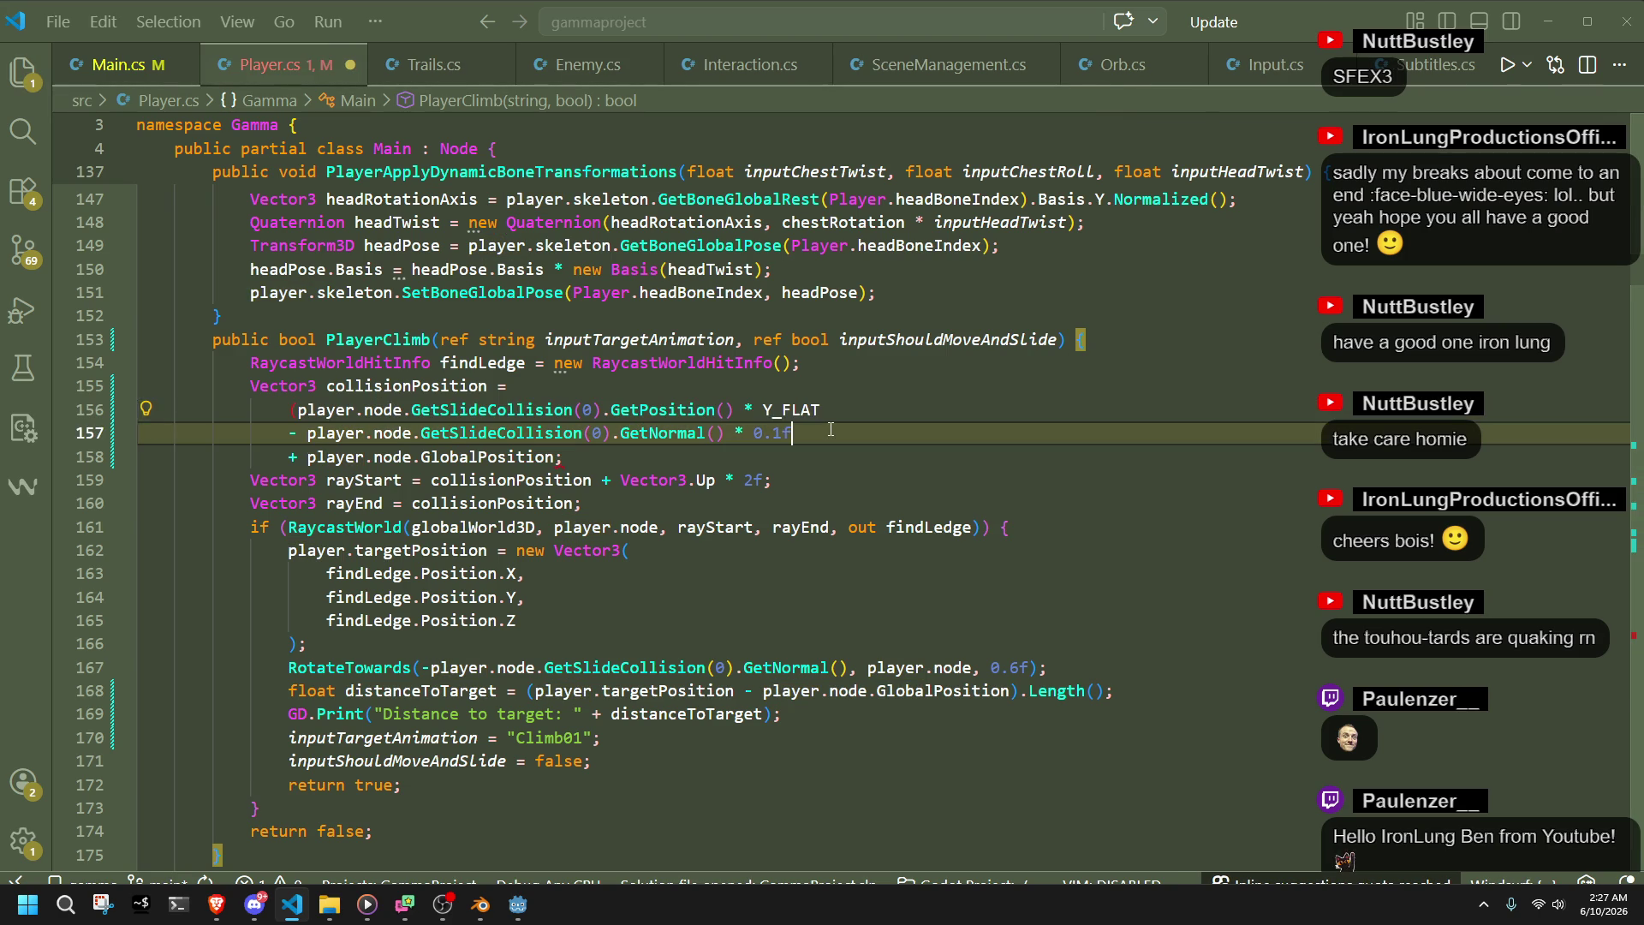
click(298, 432)
key(ctrl+BackSpace)
key(ctrl+BackSpace)
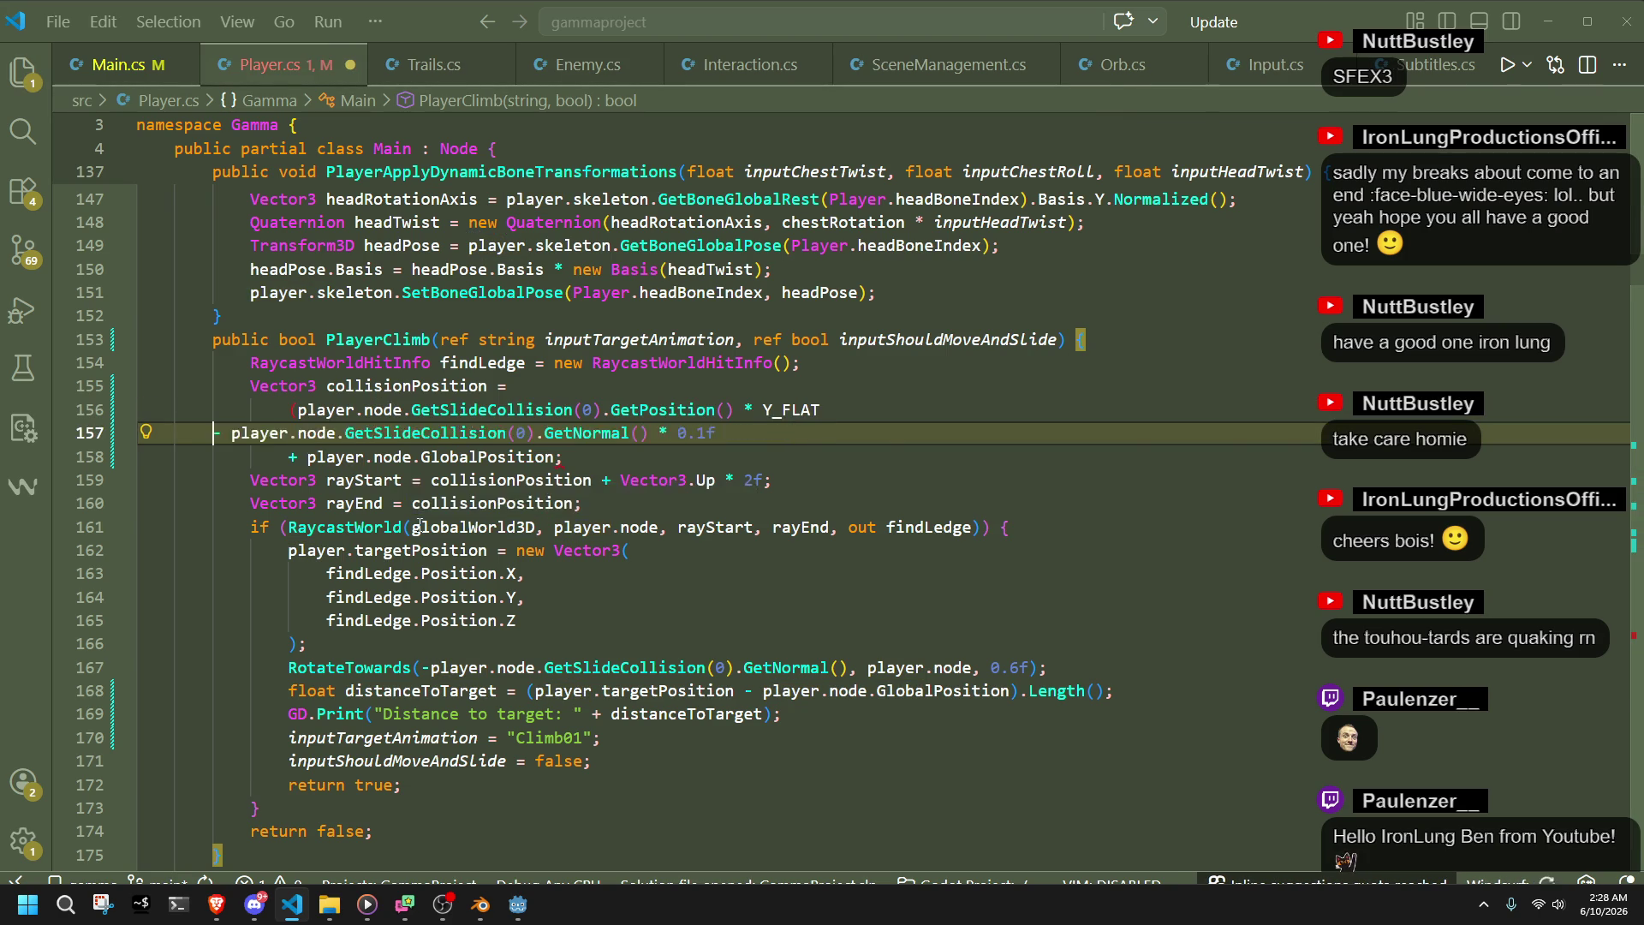
key(BackSpace)
text(-)
key(Down)
key(Down)
key(Down)
key(End)
click(848, 409)
key(Return)
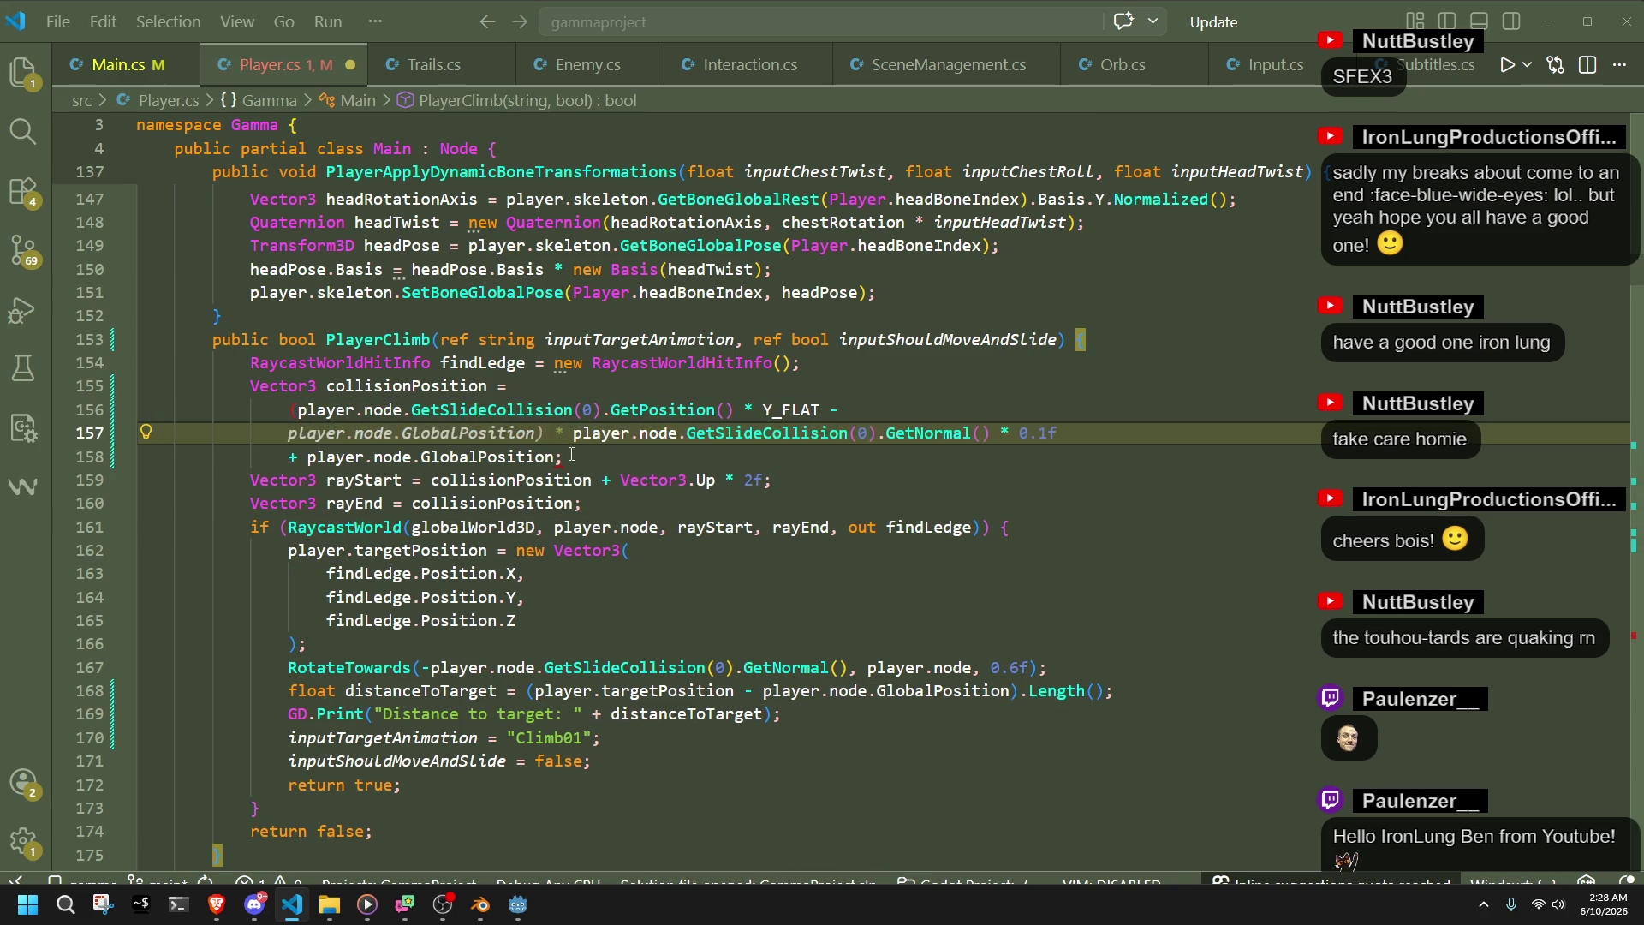
- Multiply the 0.1f normal offset by Y_FLAT and close the parentheses before player.node.GlobalPosition
click(561, 460)
click(788, 434)
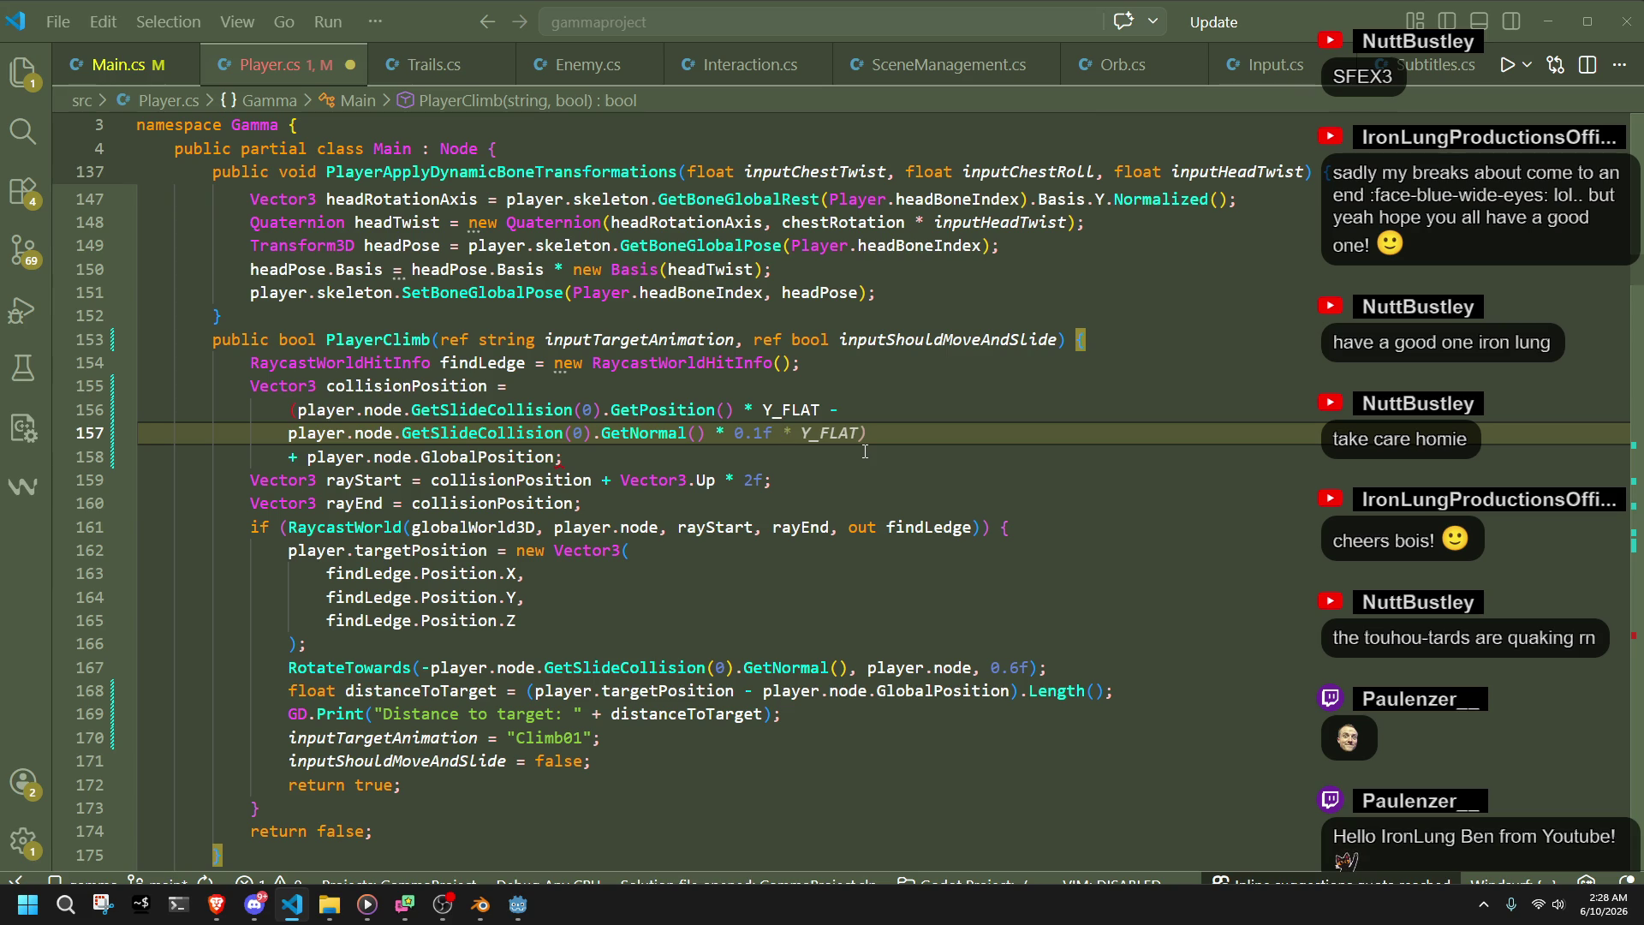
key(Tab)
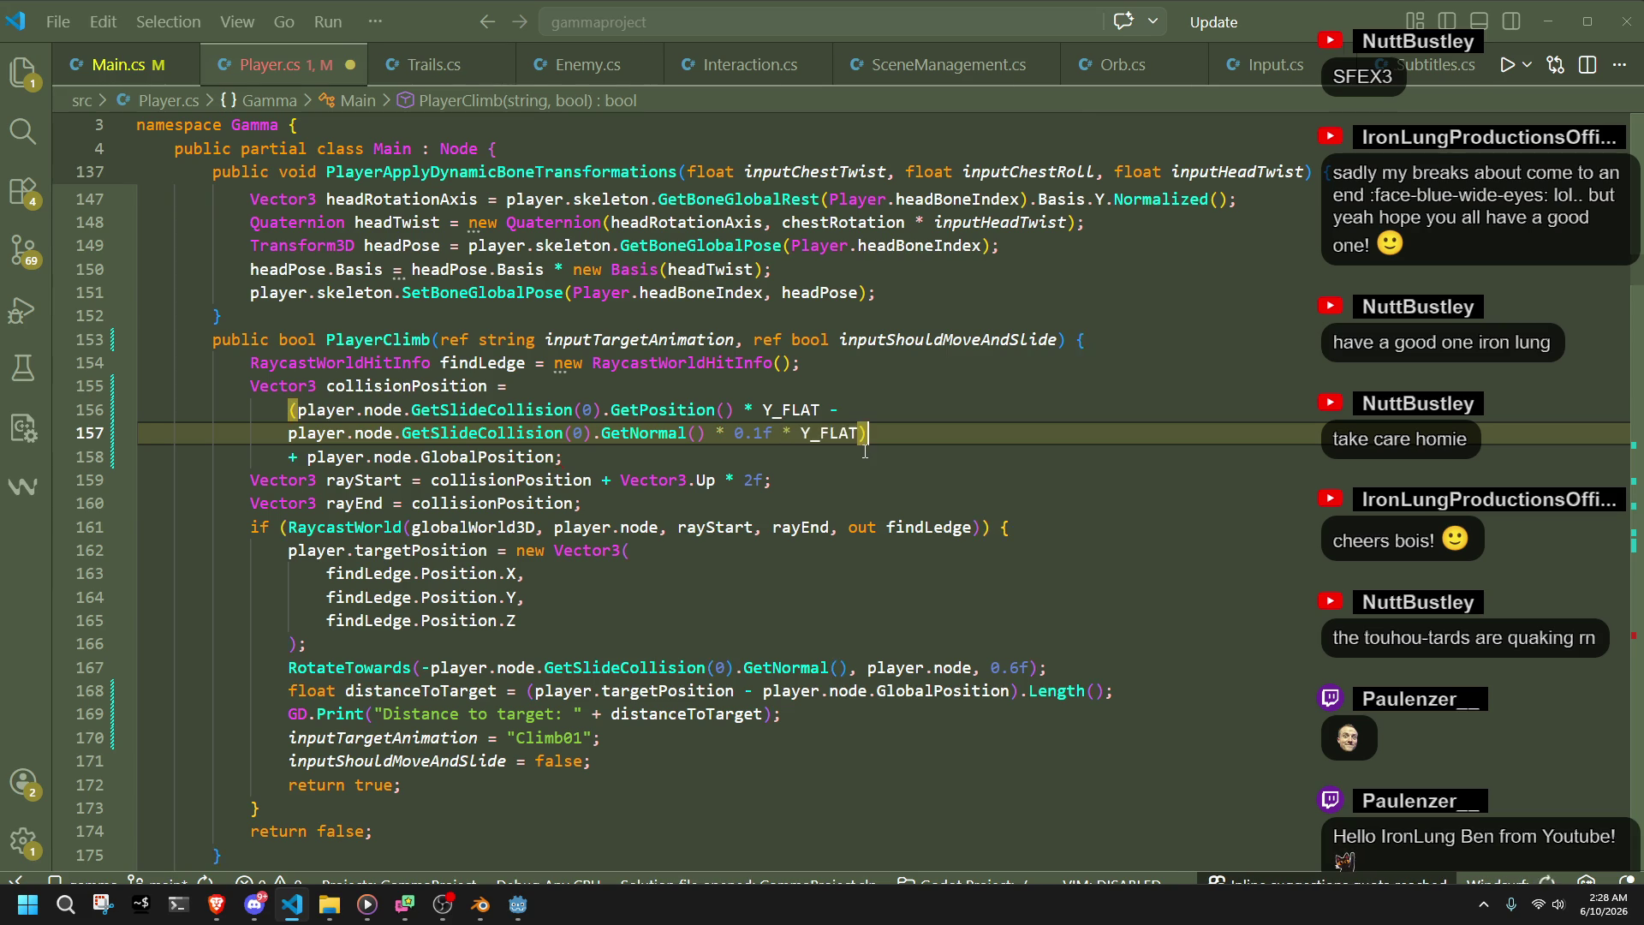
click(826, 465)
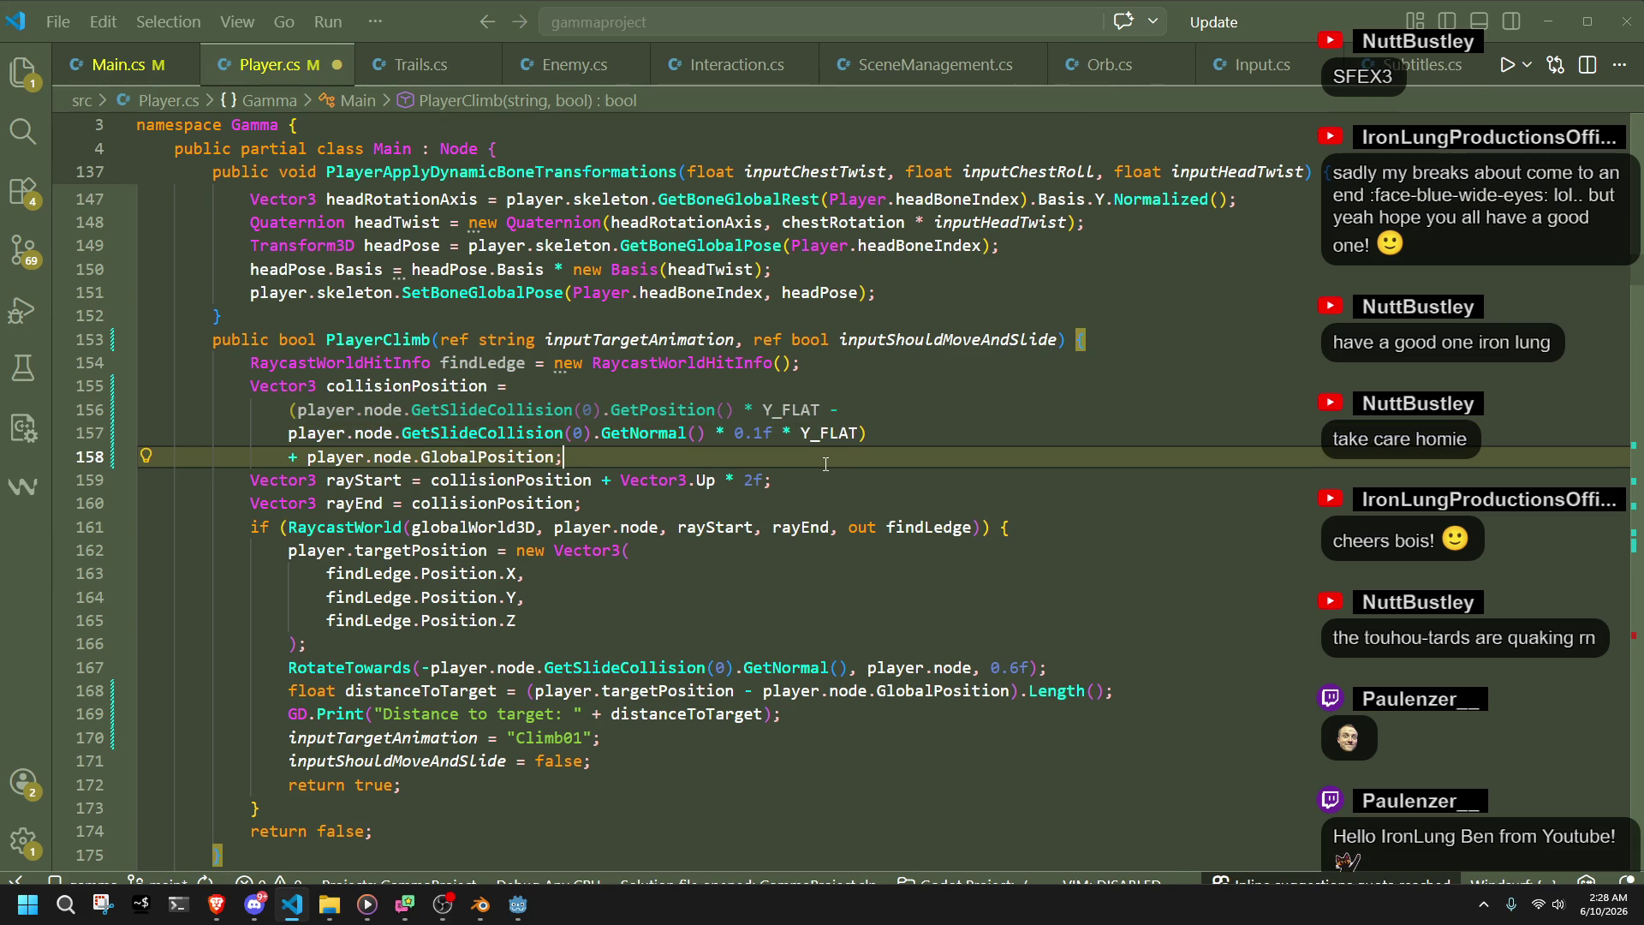
mouse_move(439, 430)
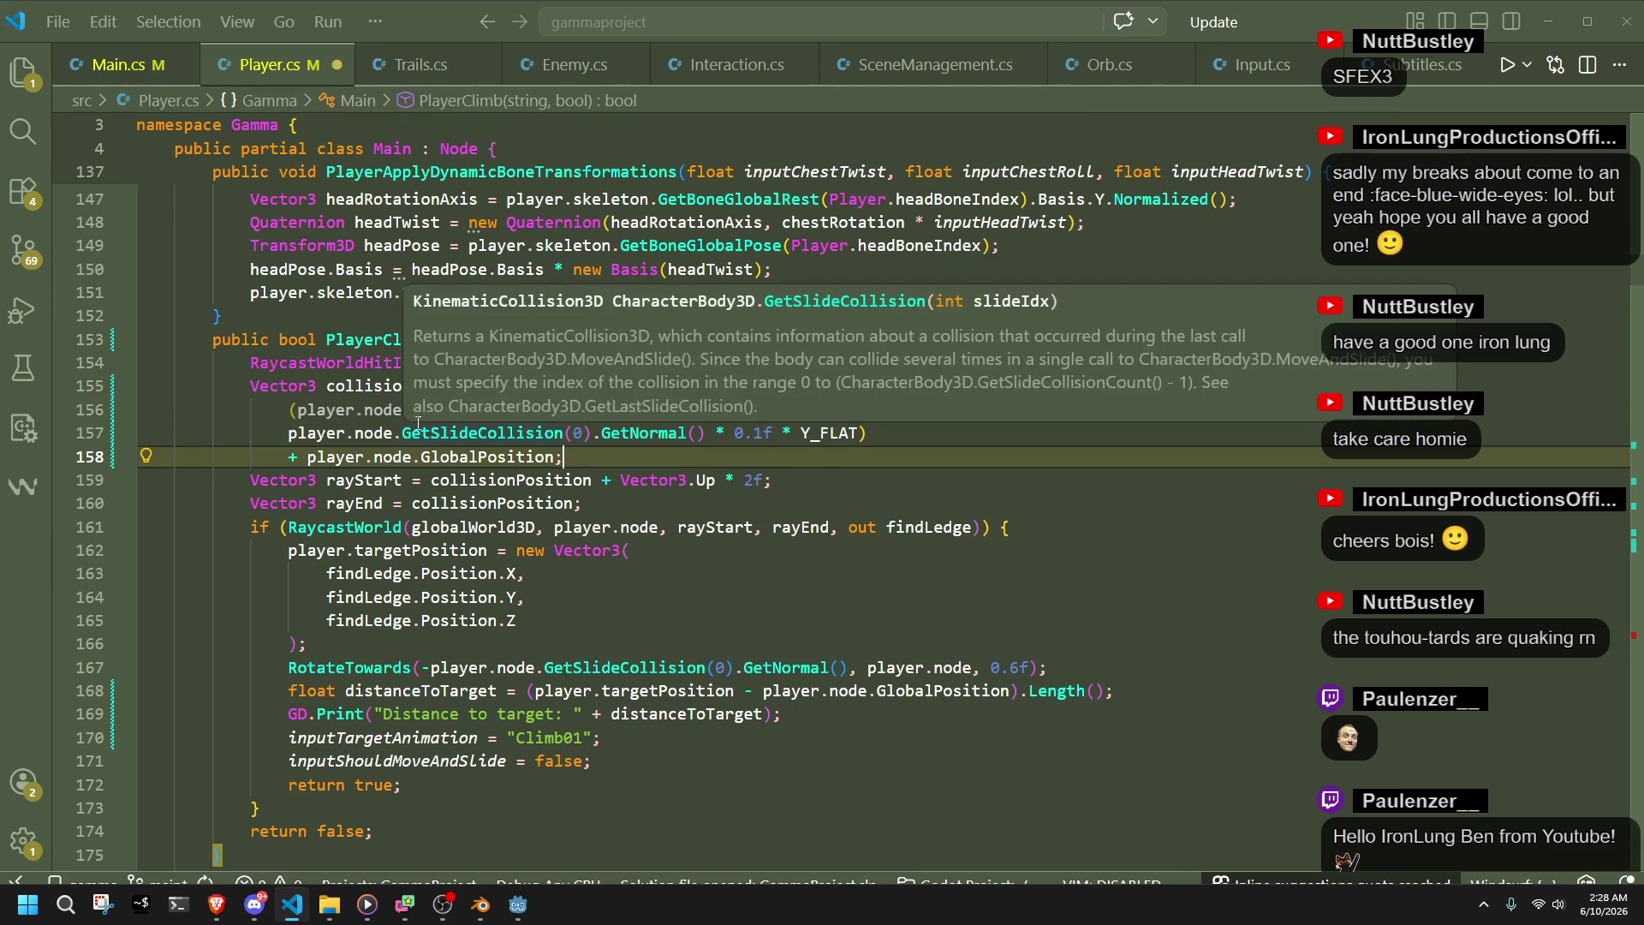
mouse_move(325, 403)
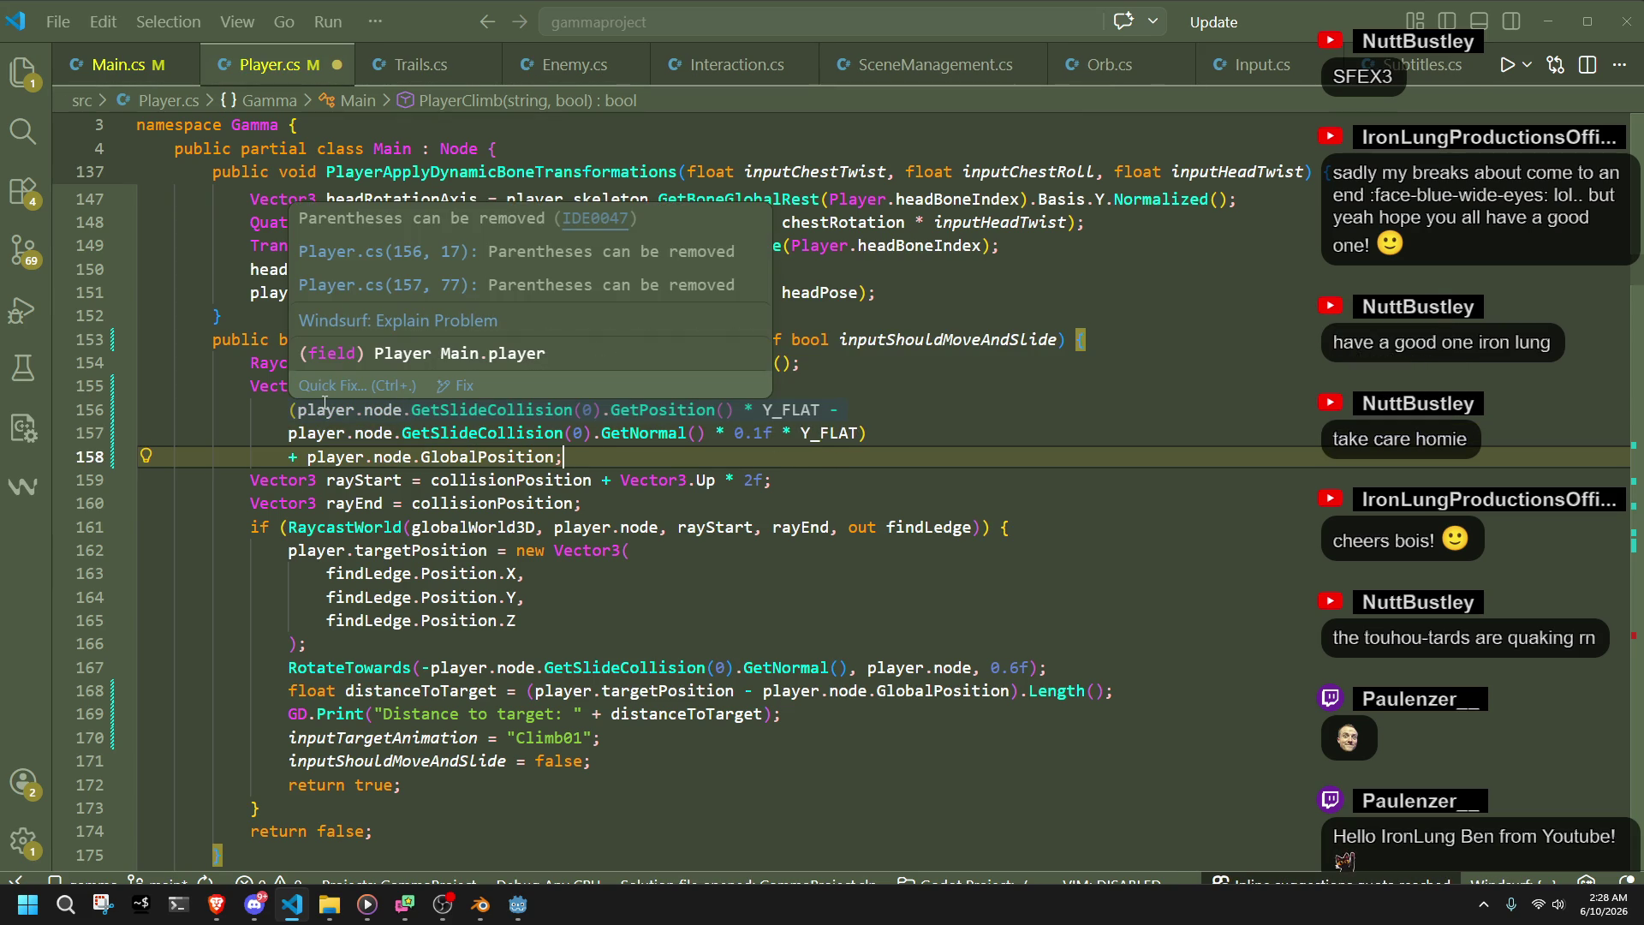
click(743, 621)
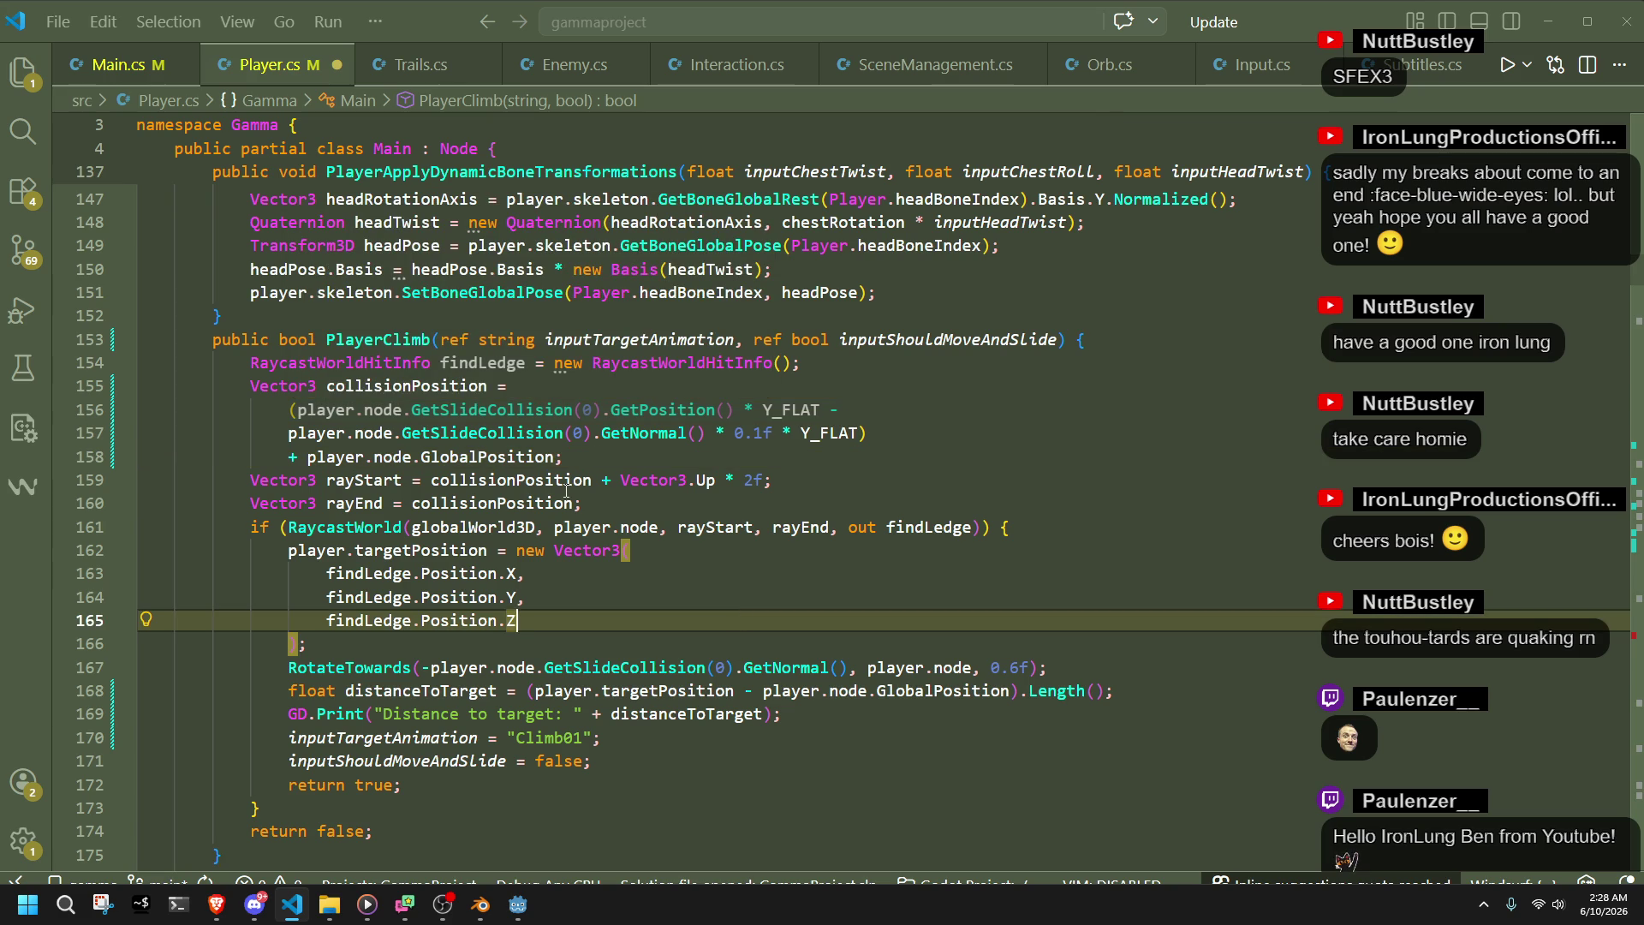
click(697, 455)
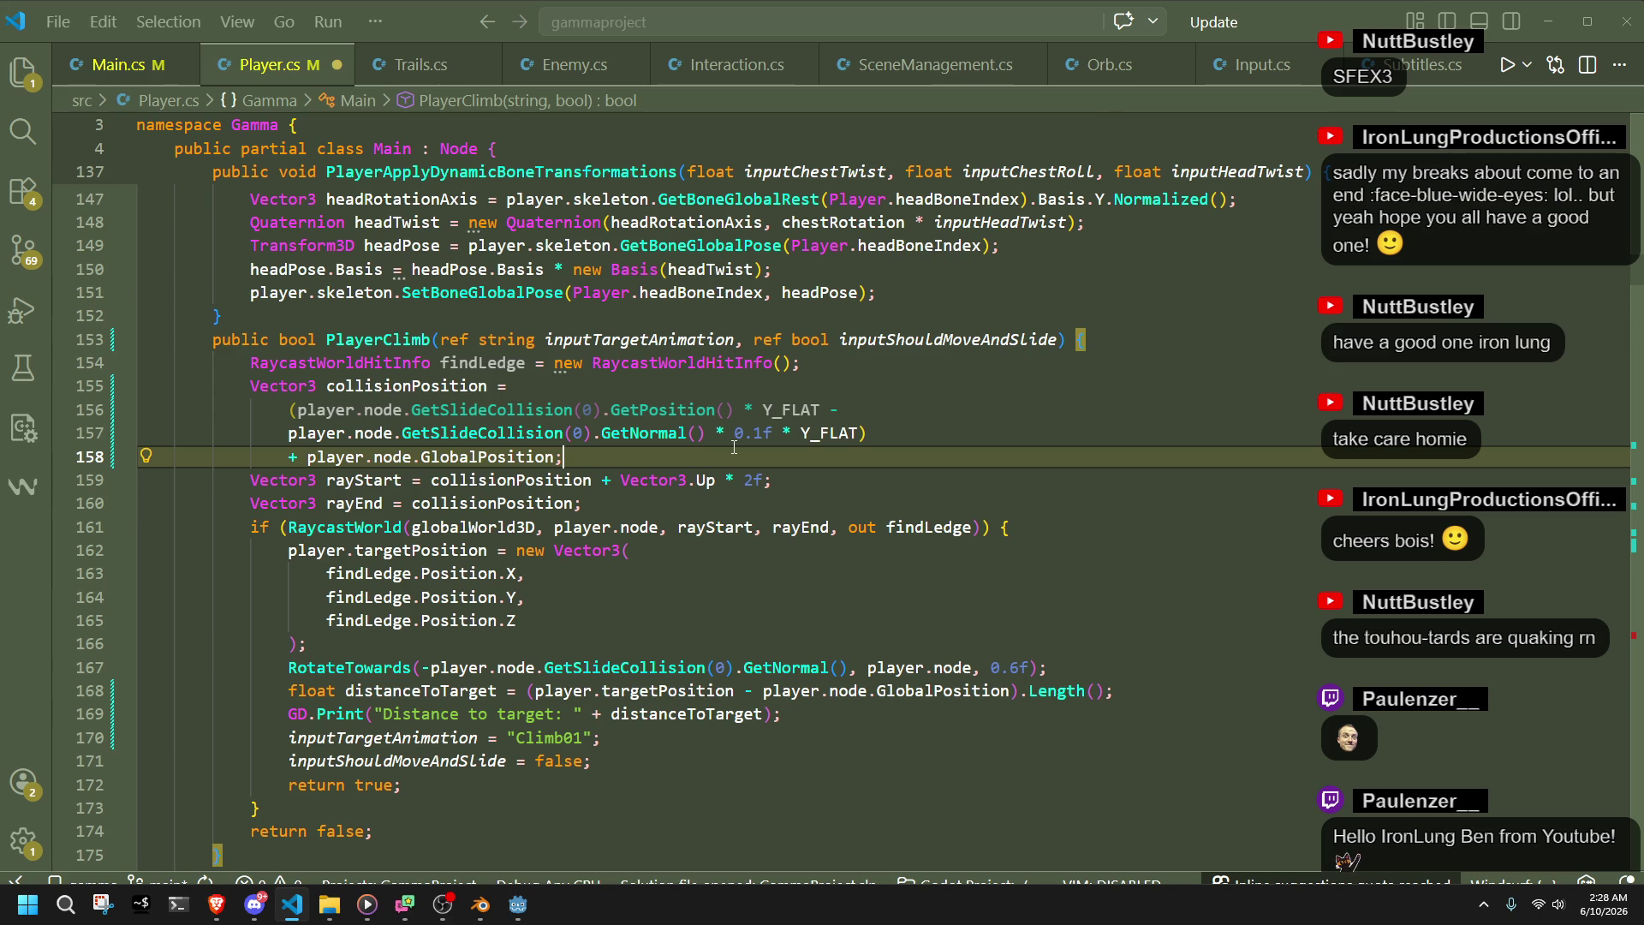
- Multiply player.node.GlobalPosition by XZ_FLAT on line 158 and save Player.cs
click(556, 456)
text(* XZ)
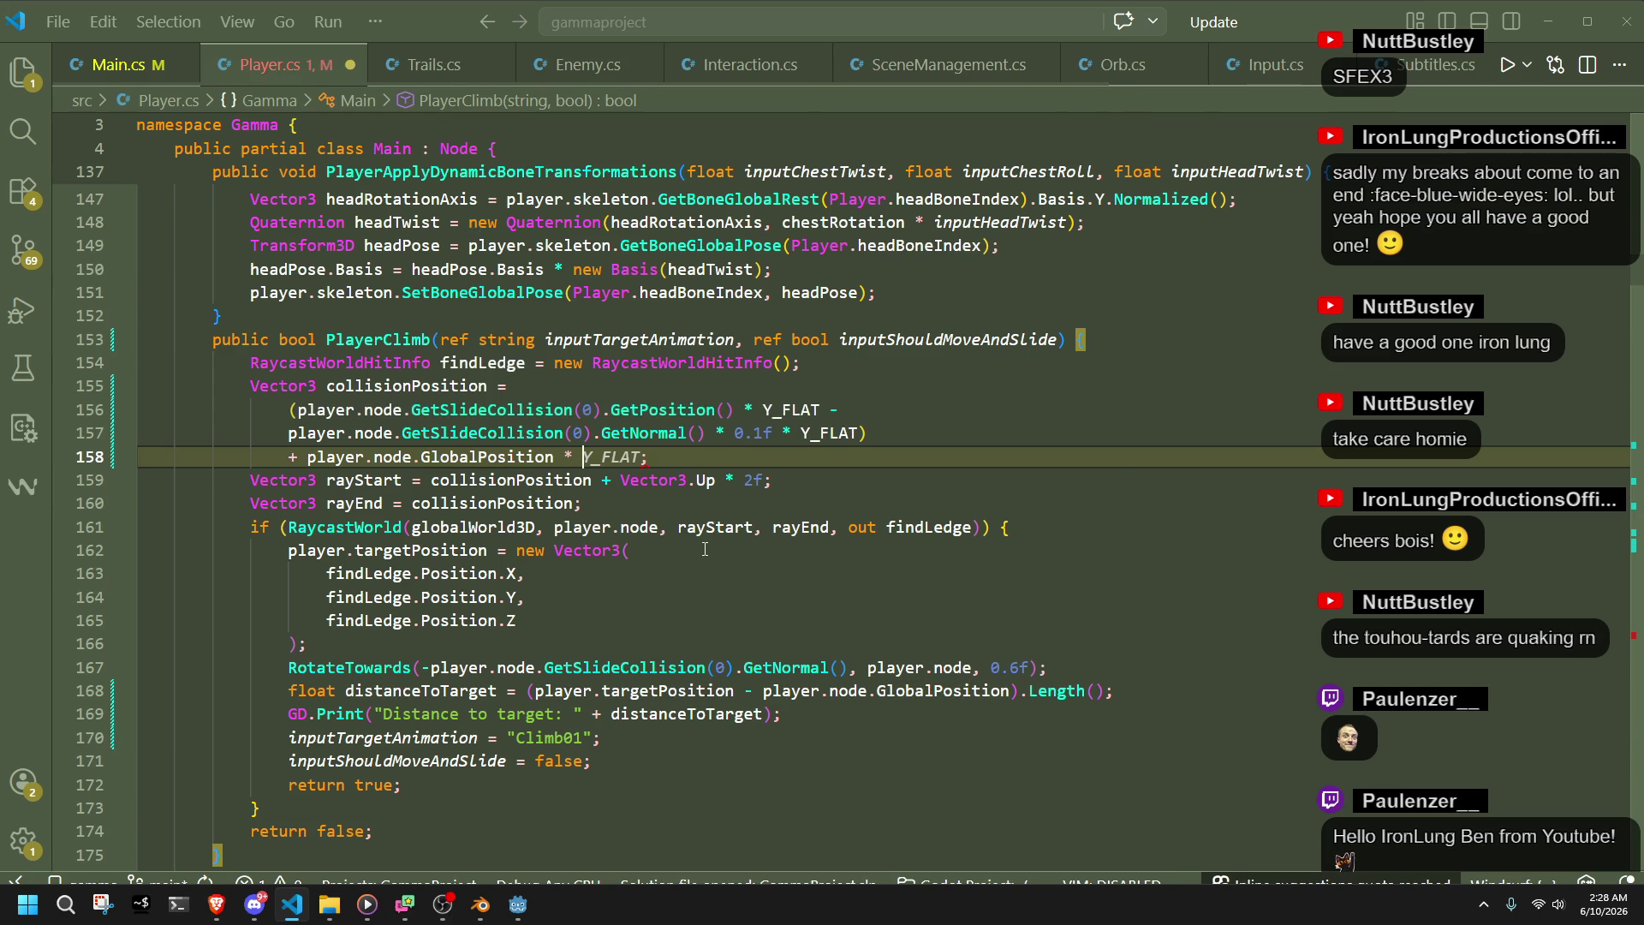
key(Tab)
key(ctrl+s)
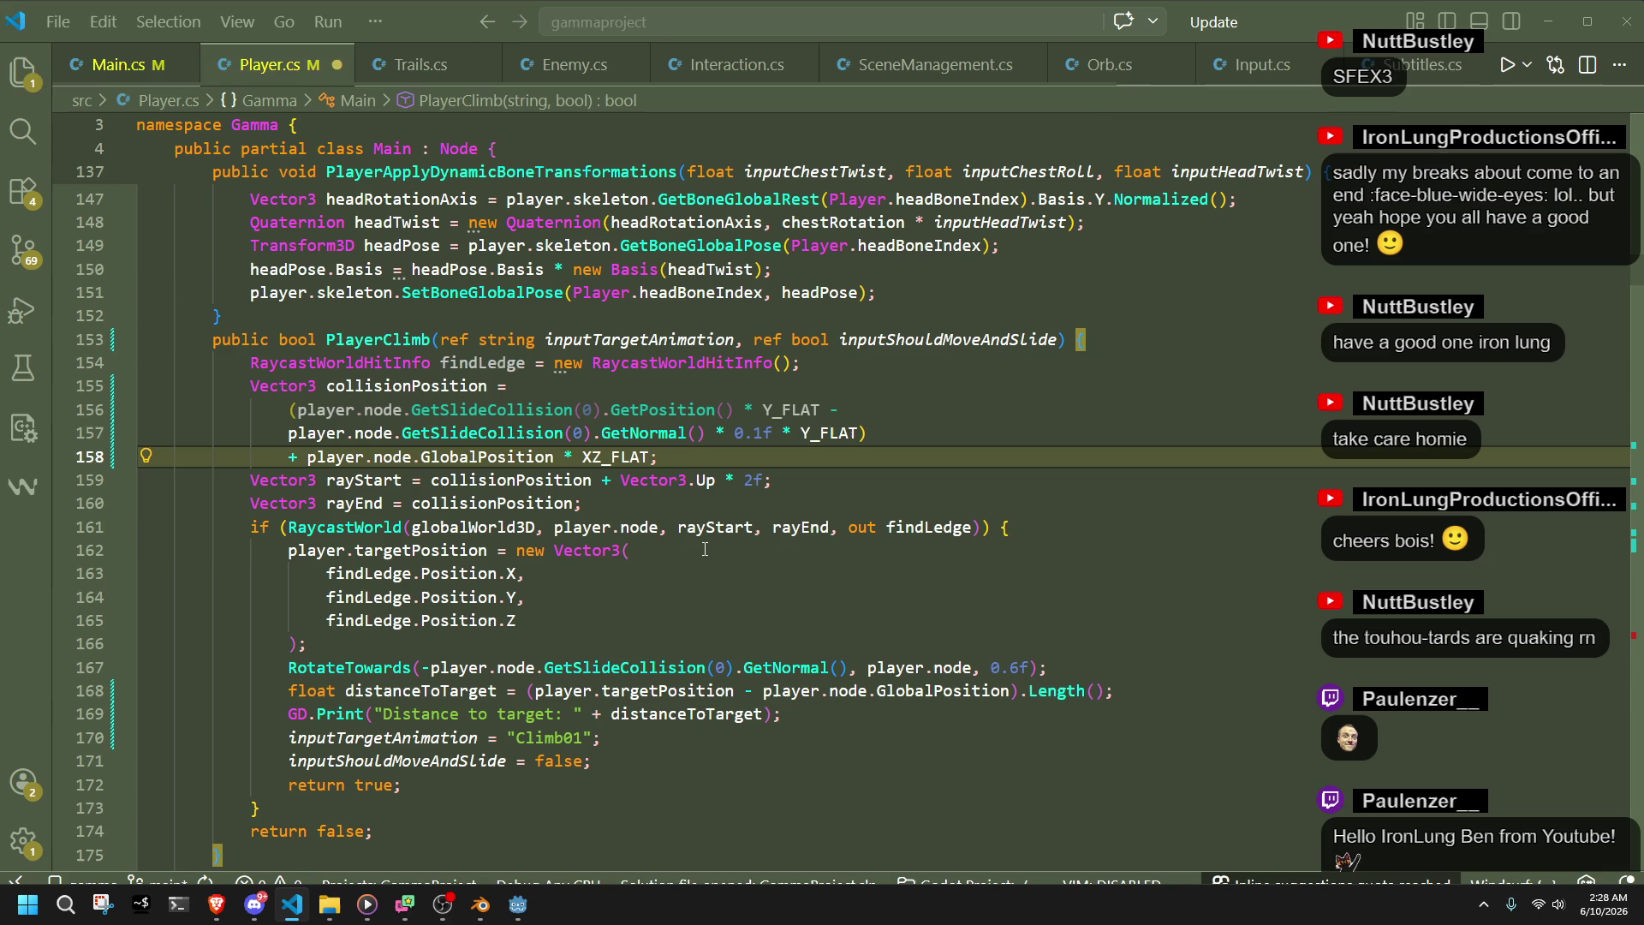
- Review collisionPosition's uses and Main.cs's InitializeScene, then add a new line after line 158
click(705, 549)
click(655, 455)
click(548, 573)
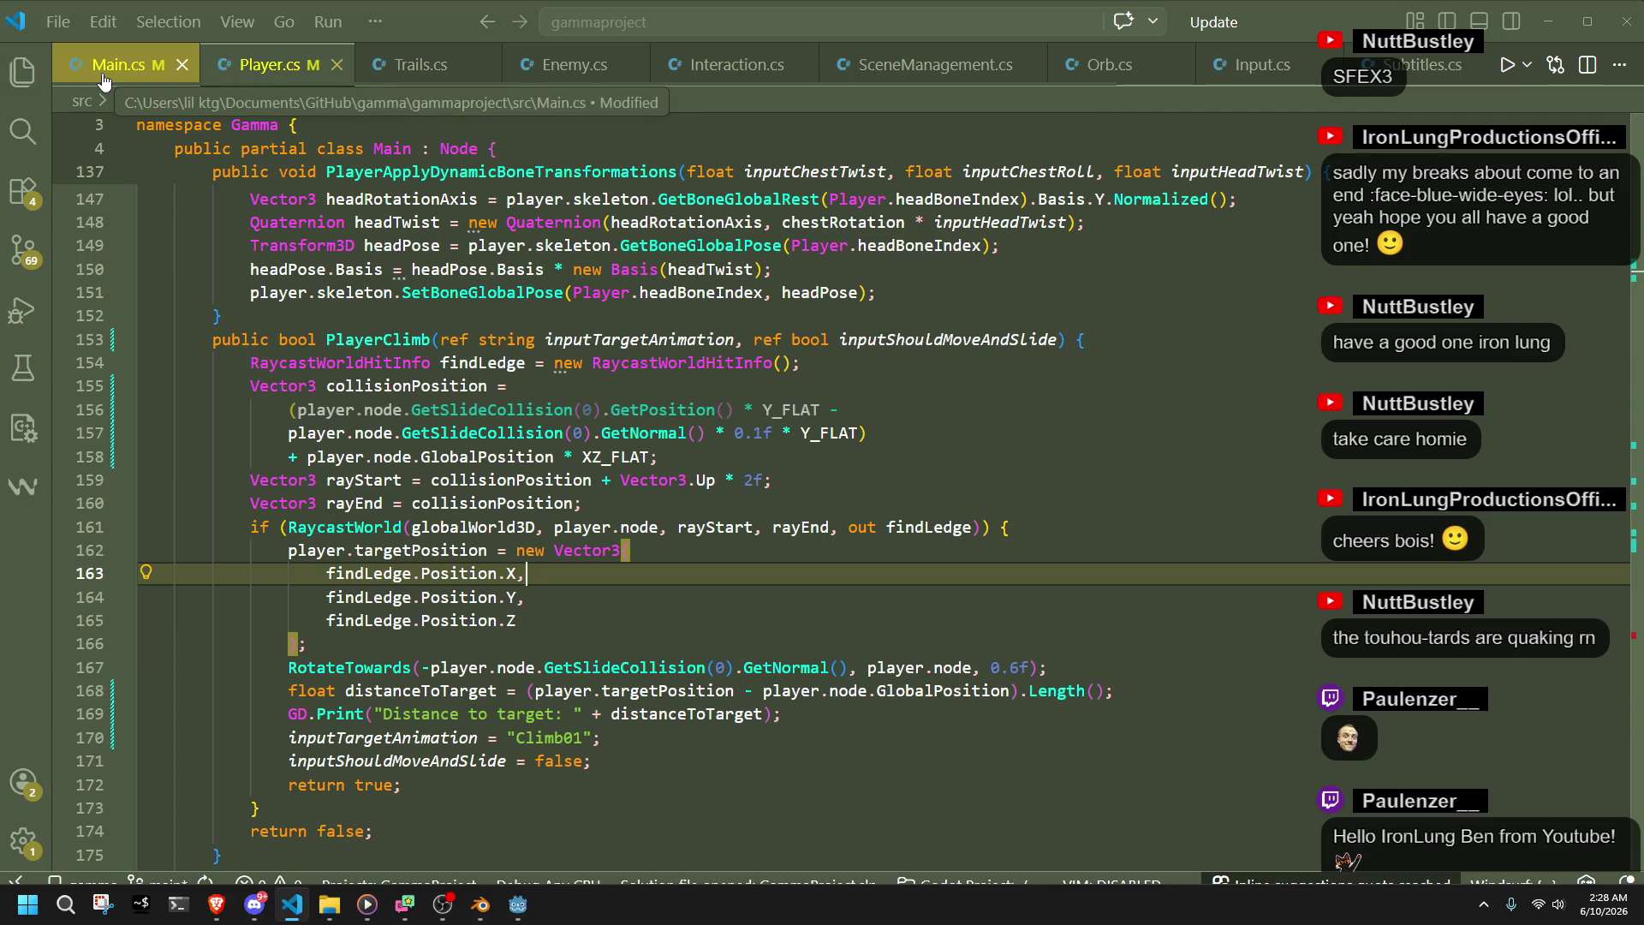
click(488, 386)
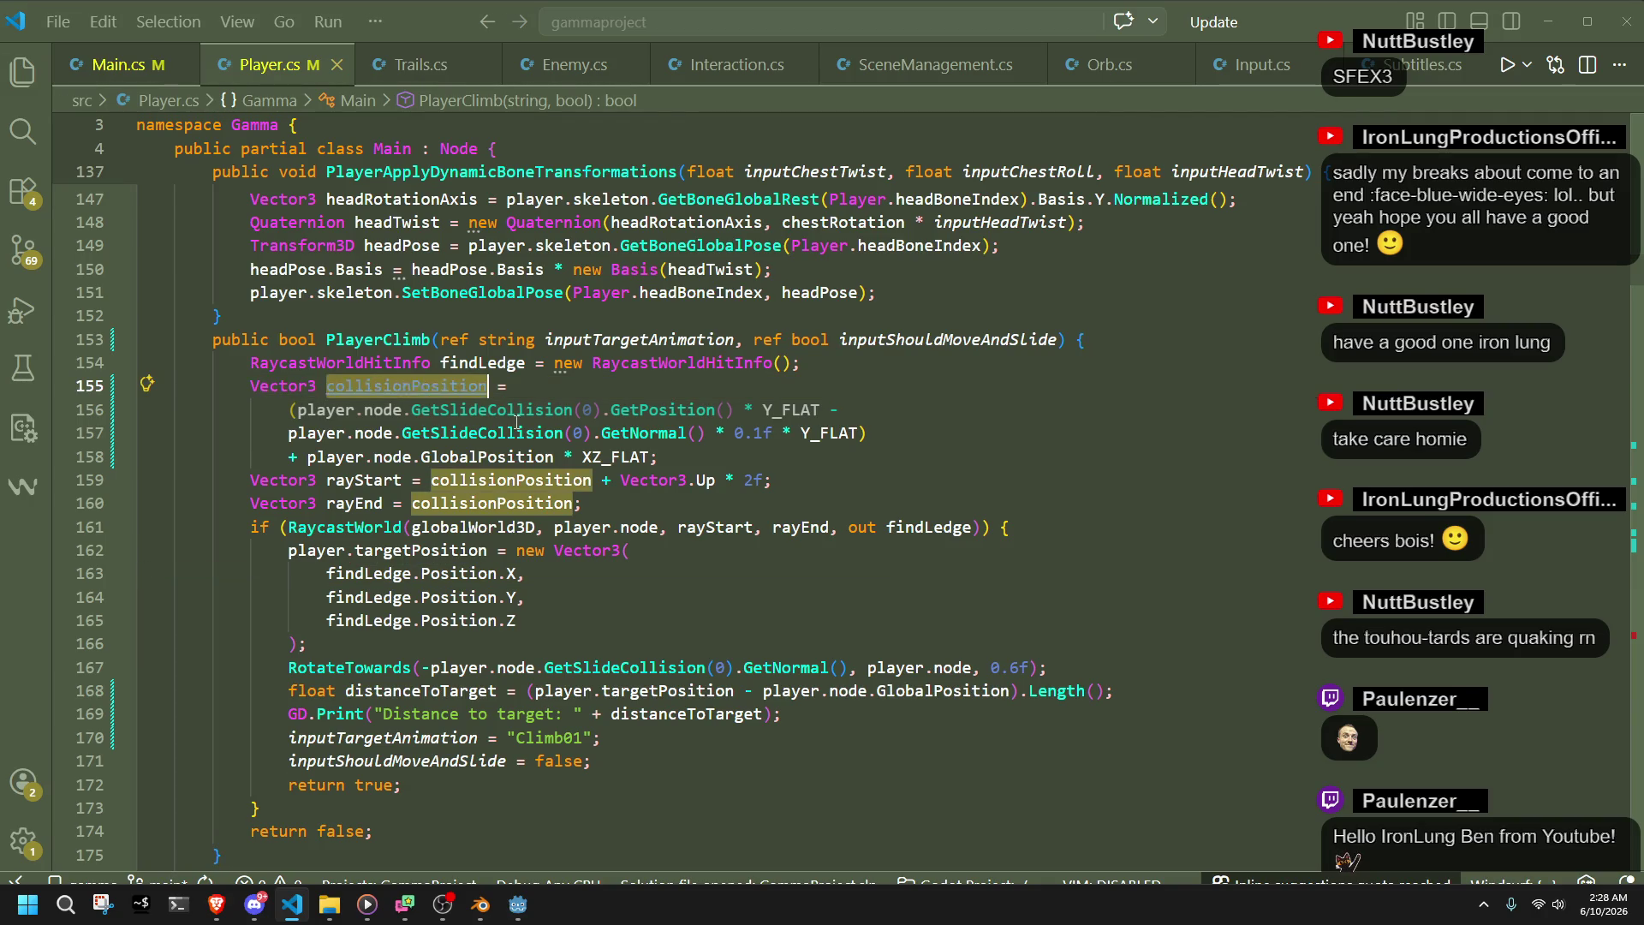
click(716, 508)
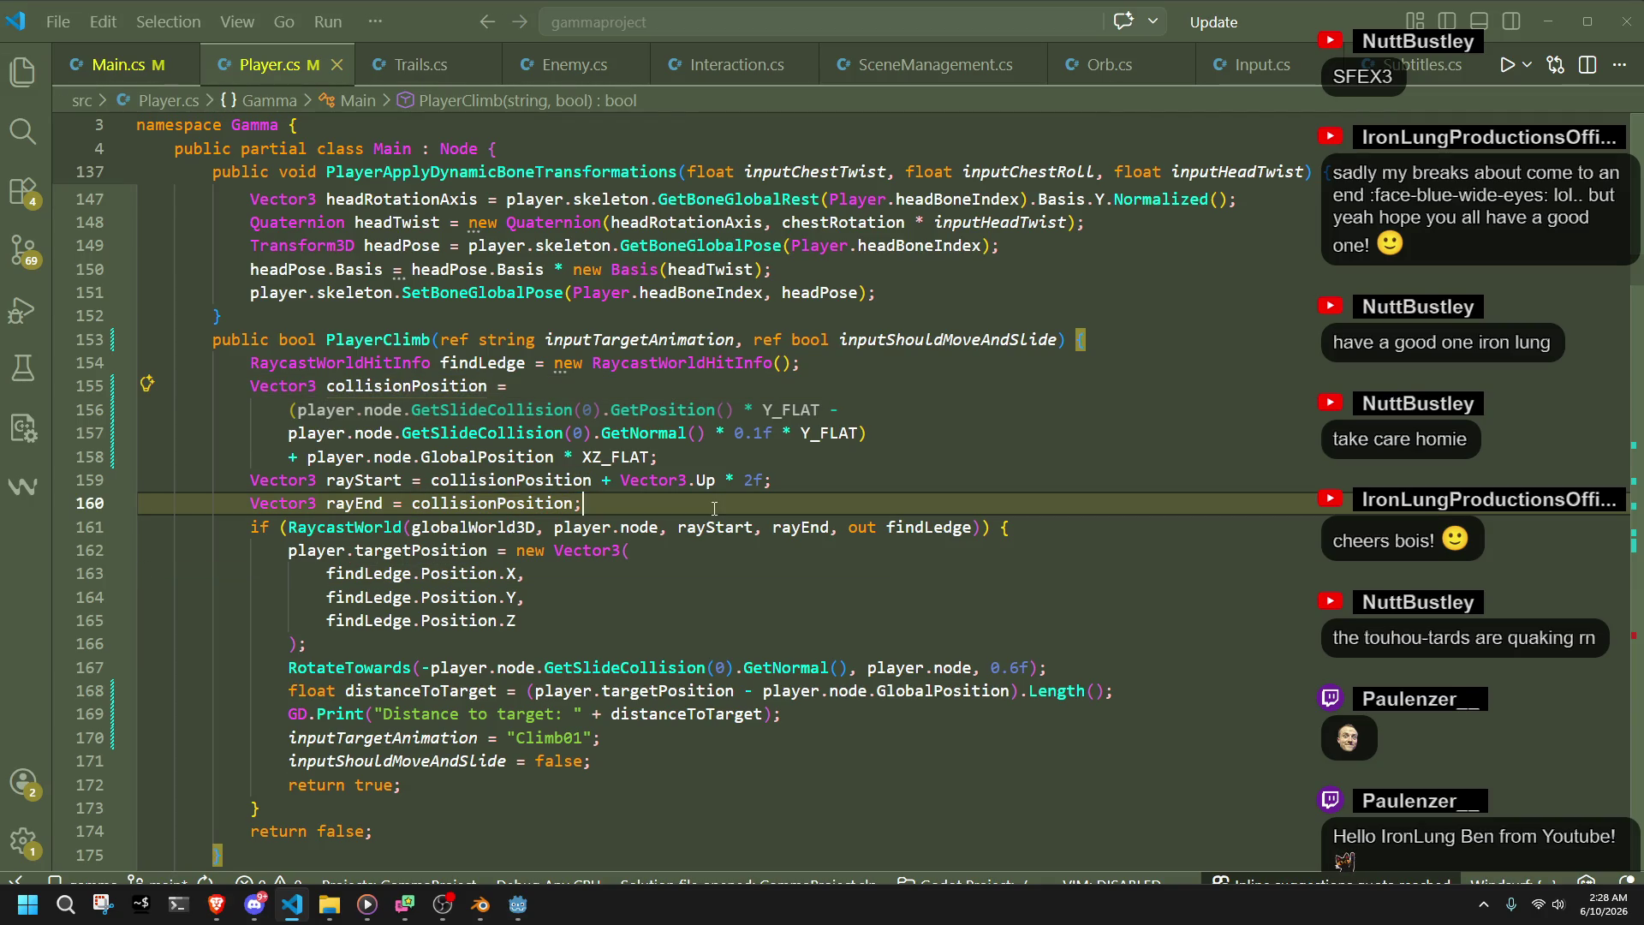
click(685, 459)
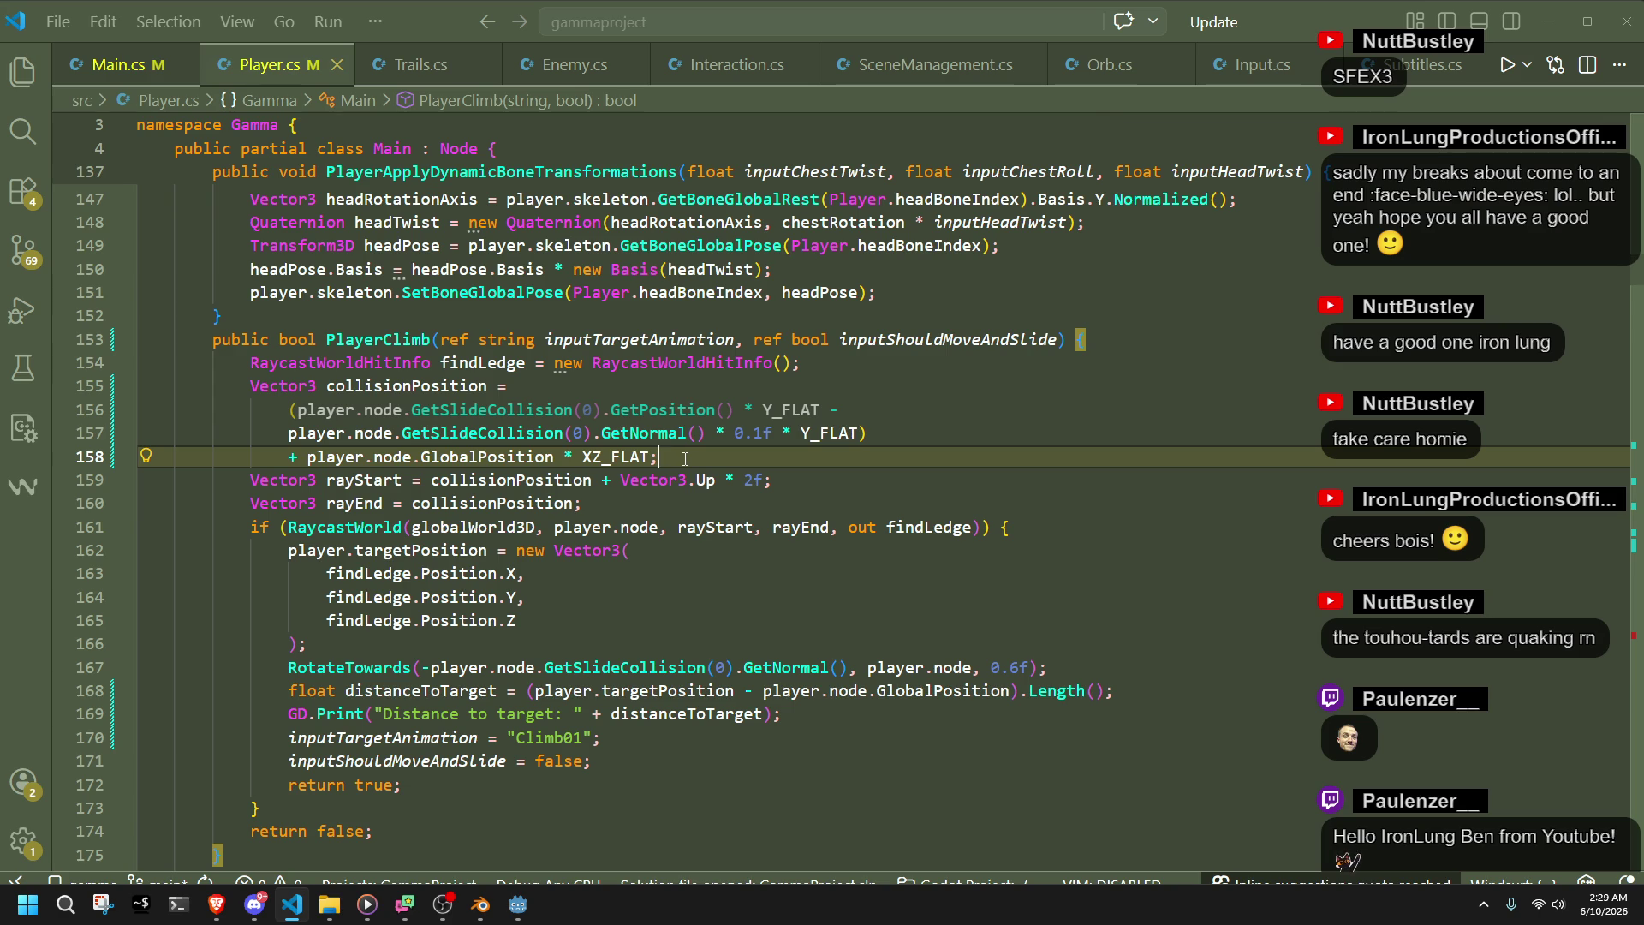
double_click(407, 385)
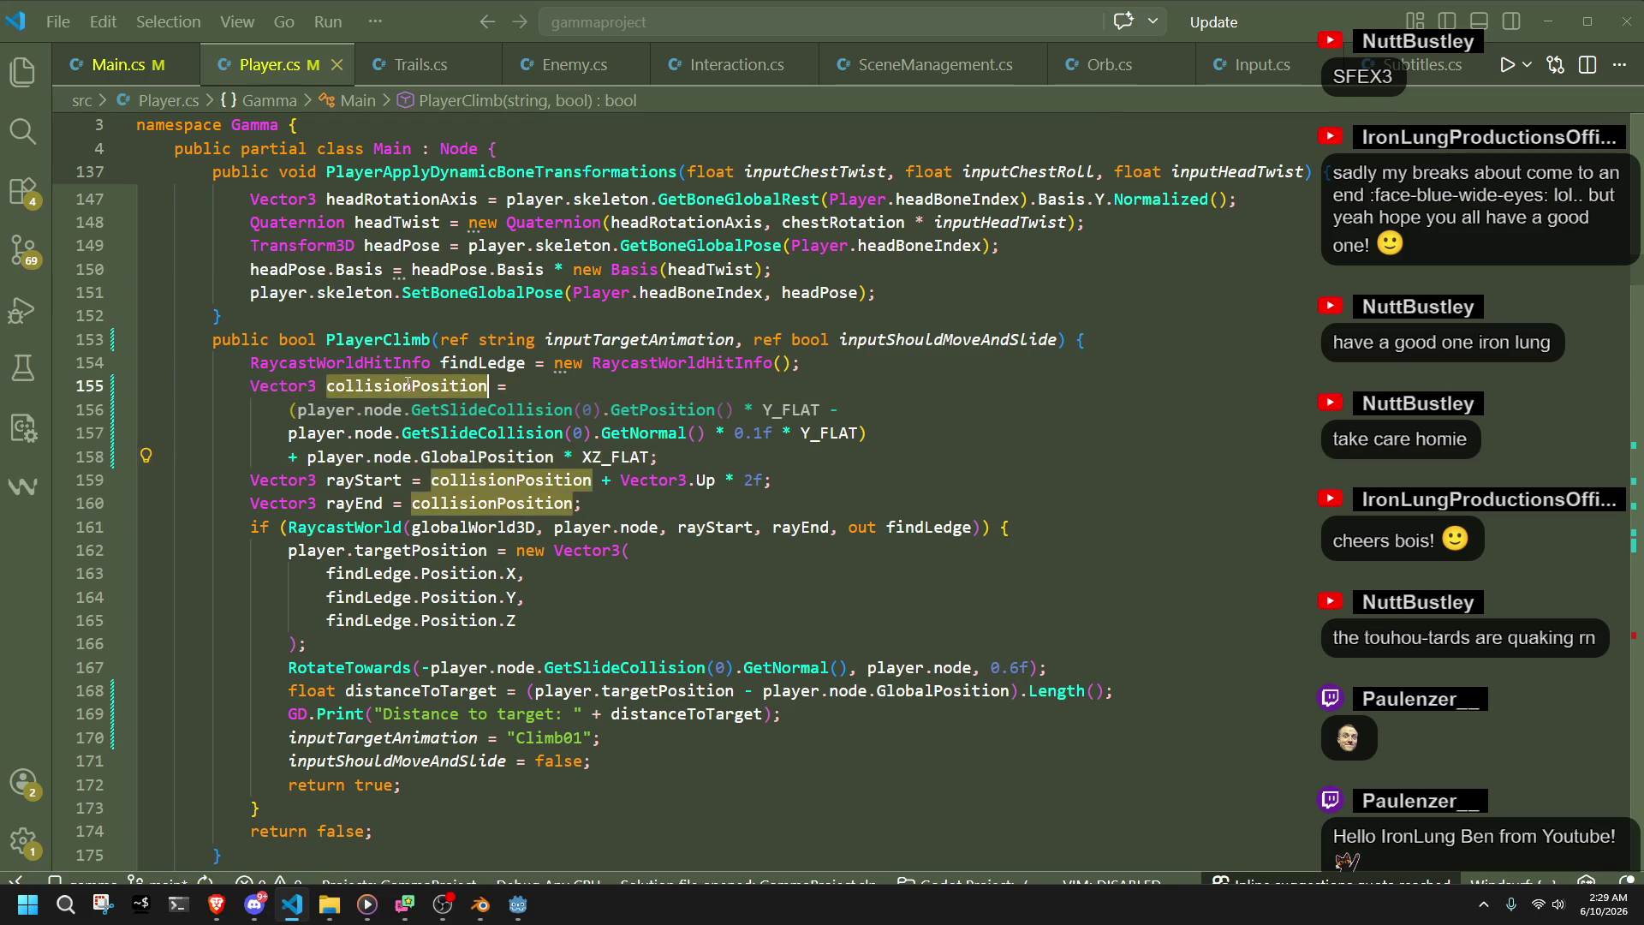
click(96, 83)
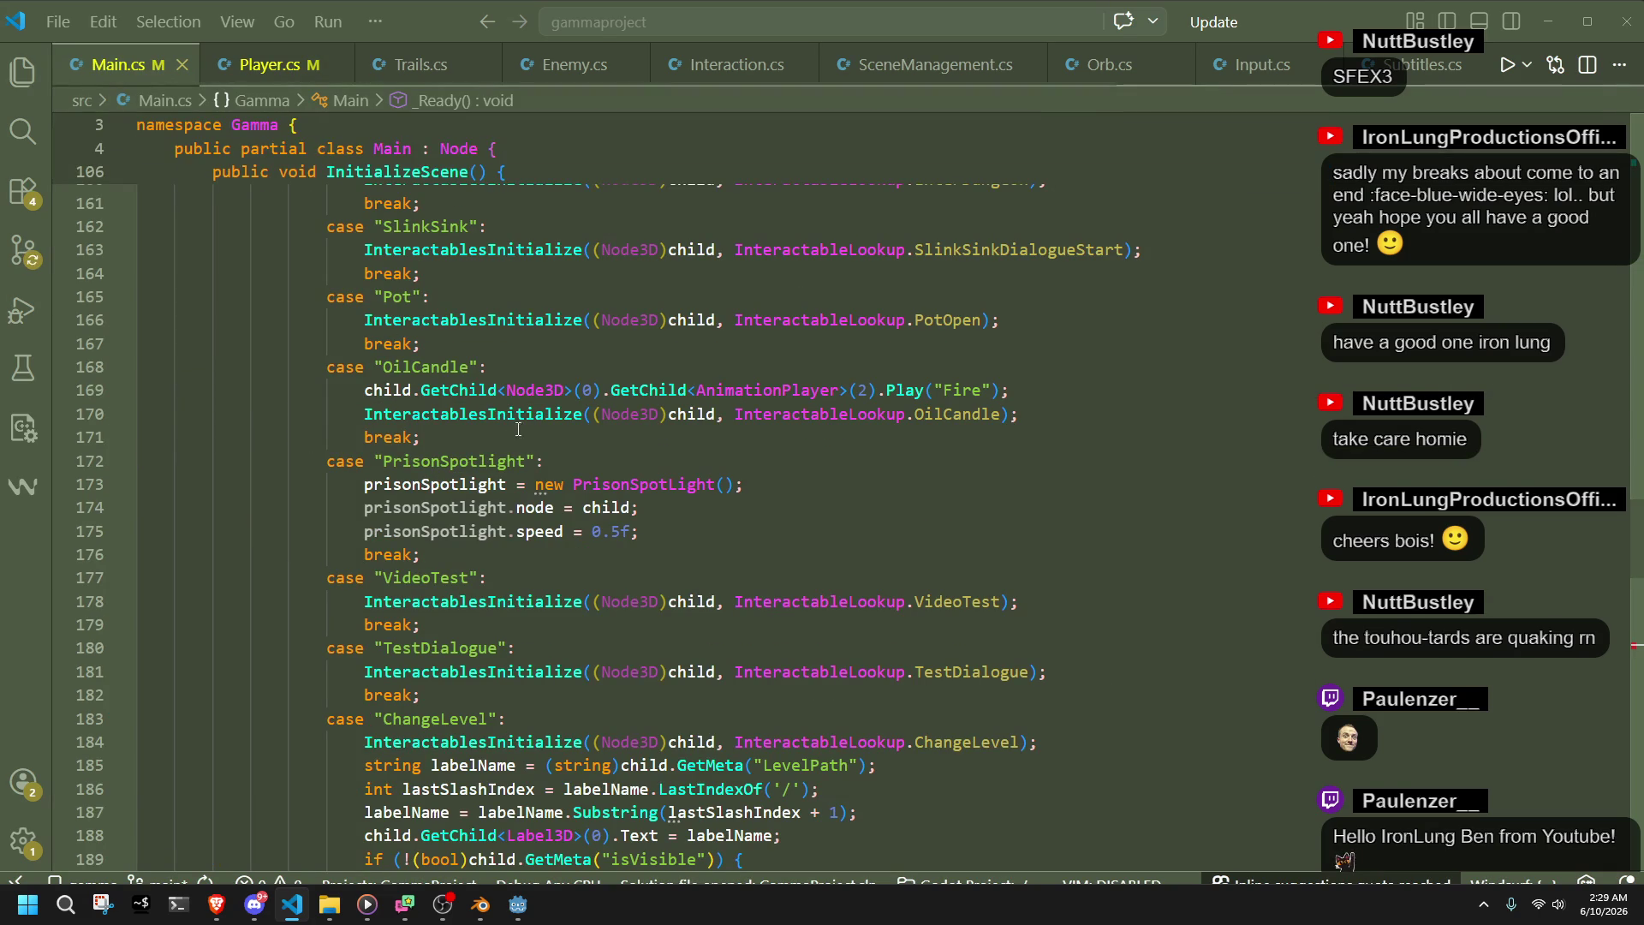
click(271, 67)
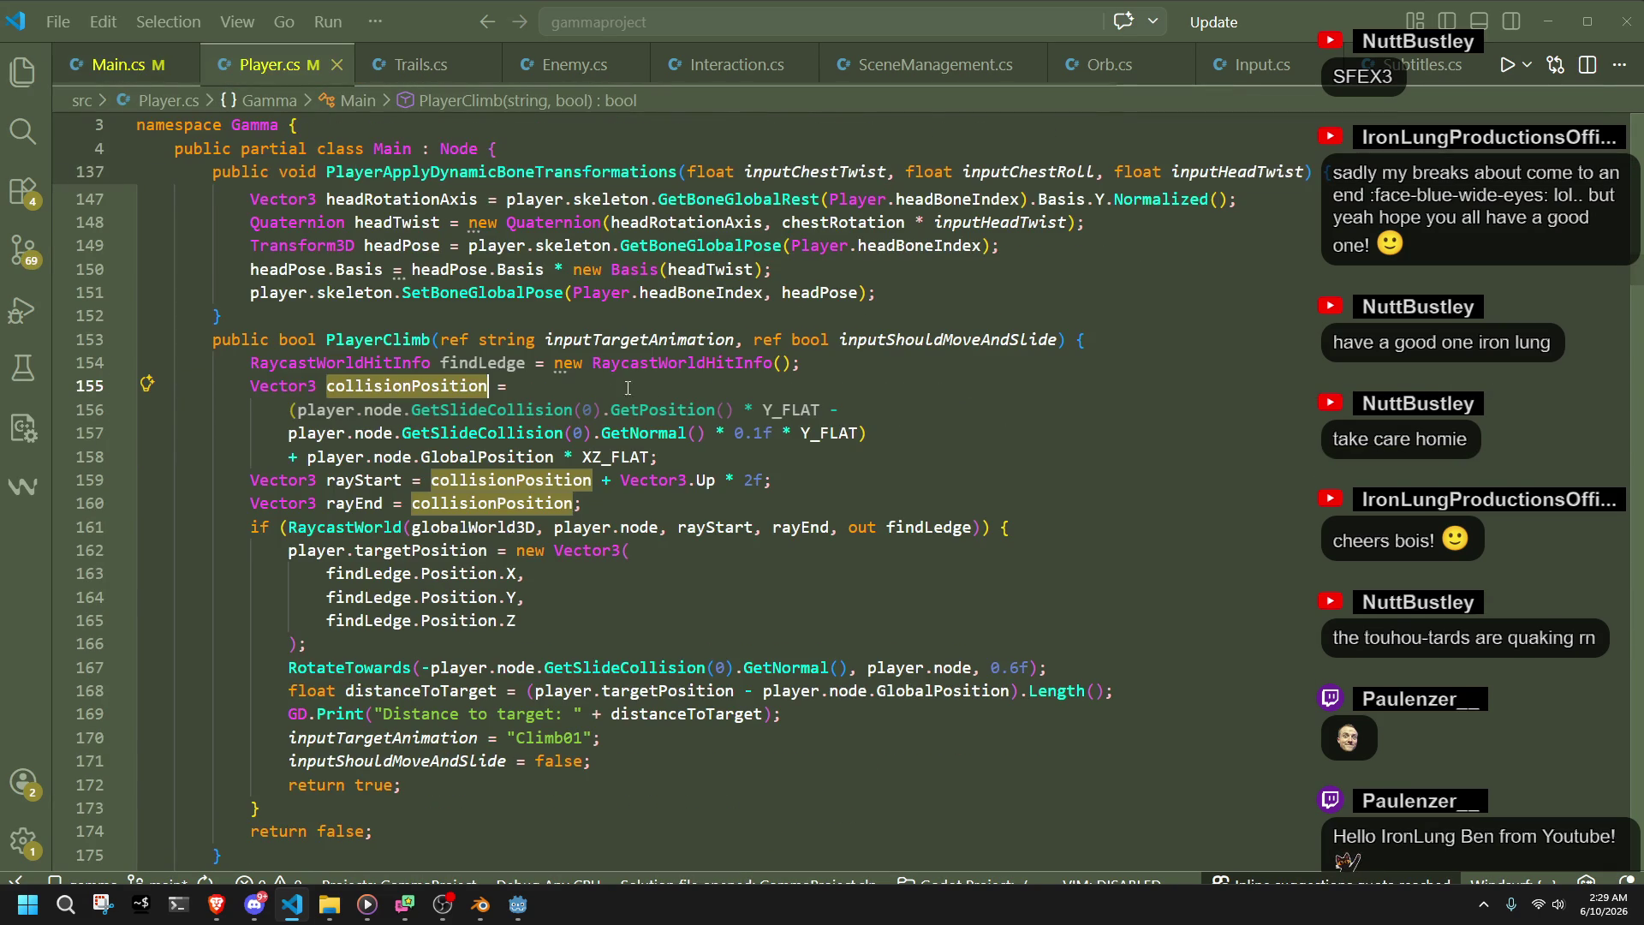
click(880, 459)
key(Return)
- Add a DebugSpawnCube call at collisionPosition on line 159 with cube size 0.4f
key(BackSpace)
text(DebugSp)
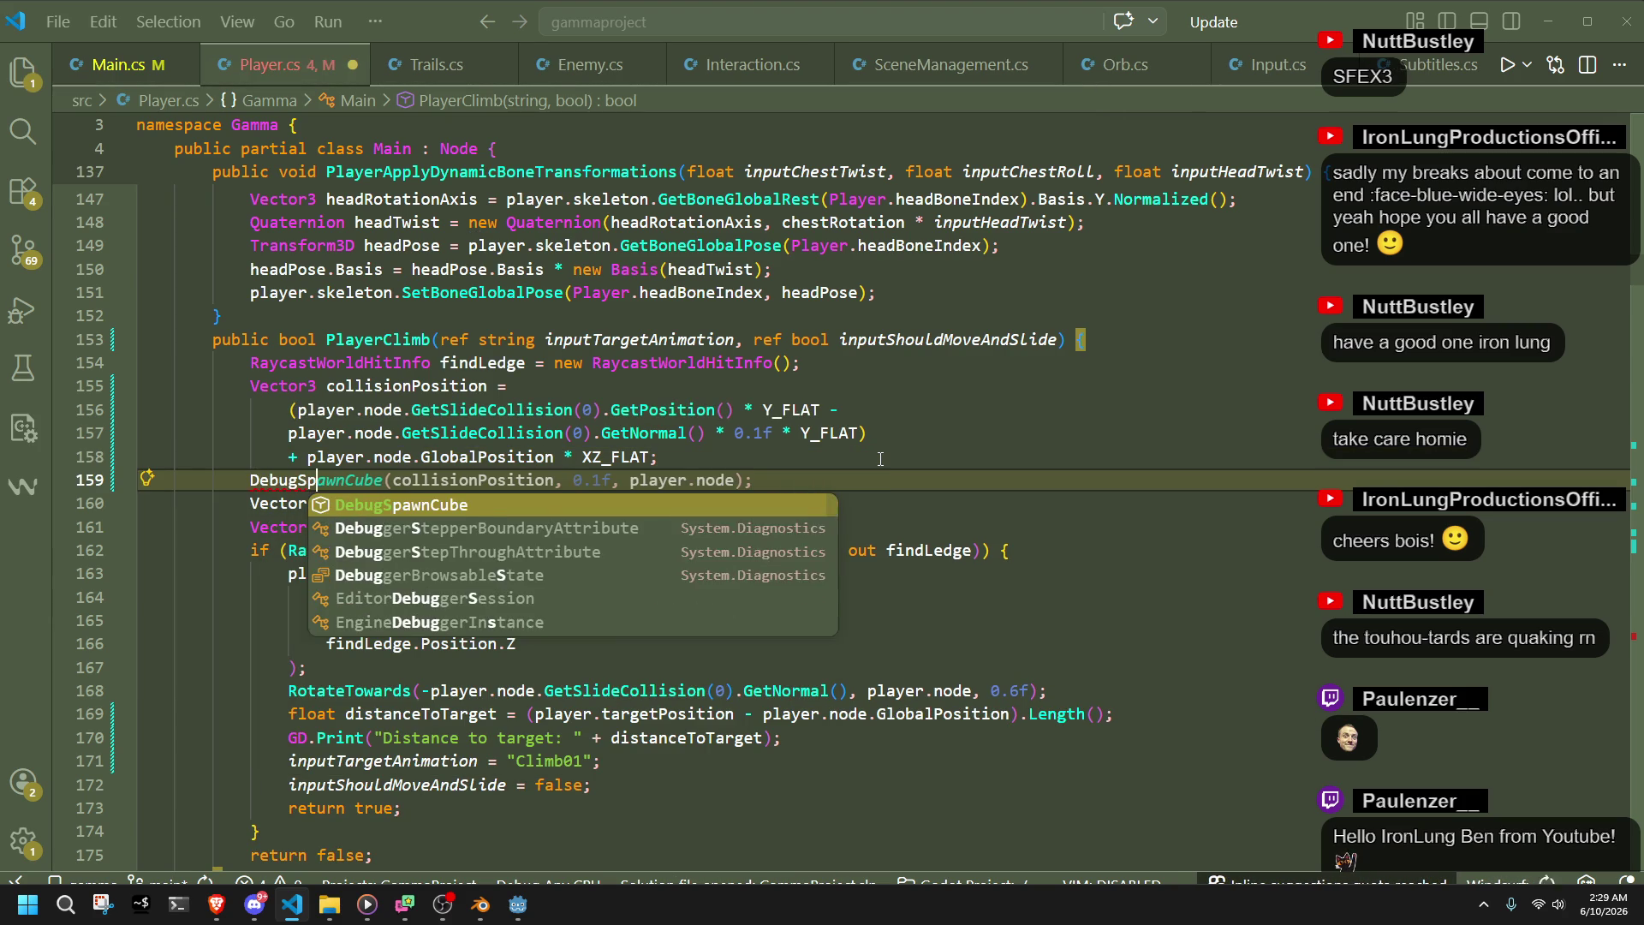
key(Tab)
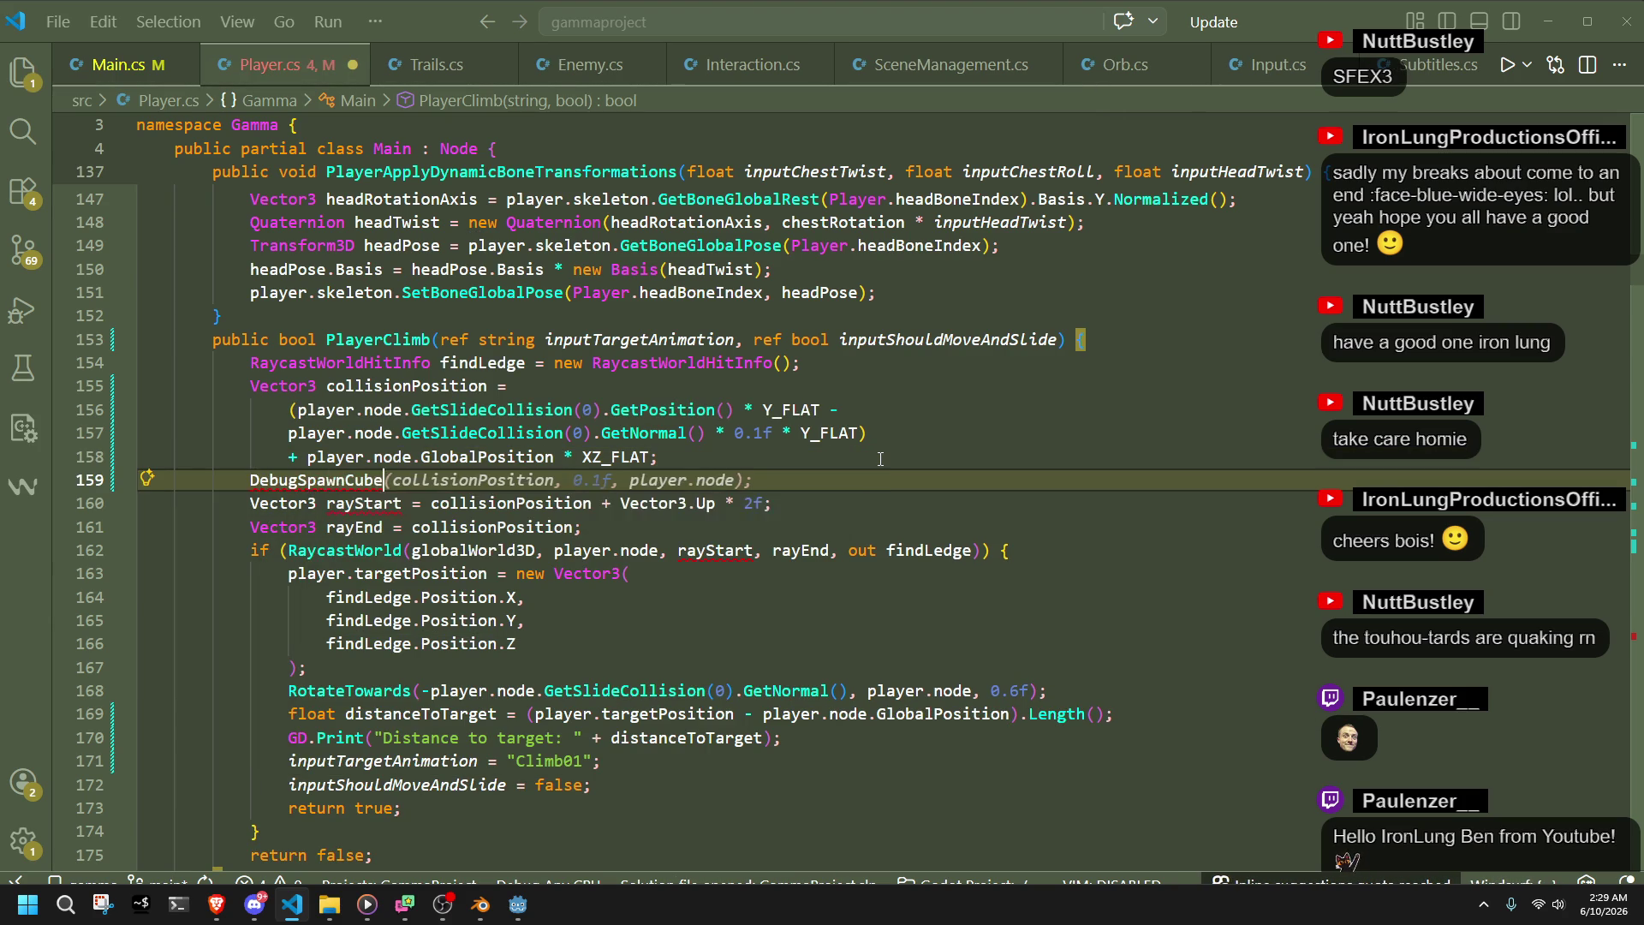
double_click(481, 481)
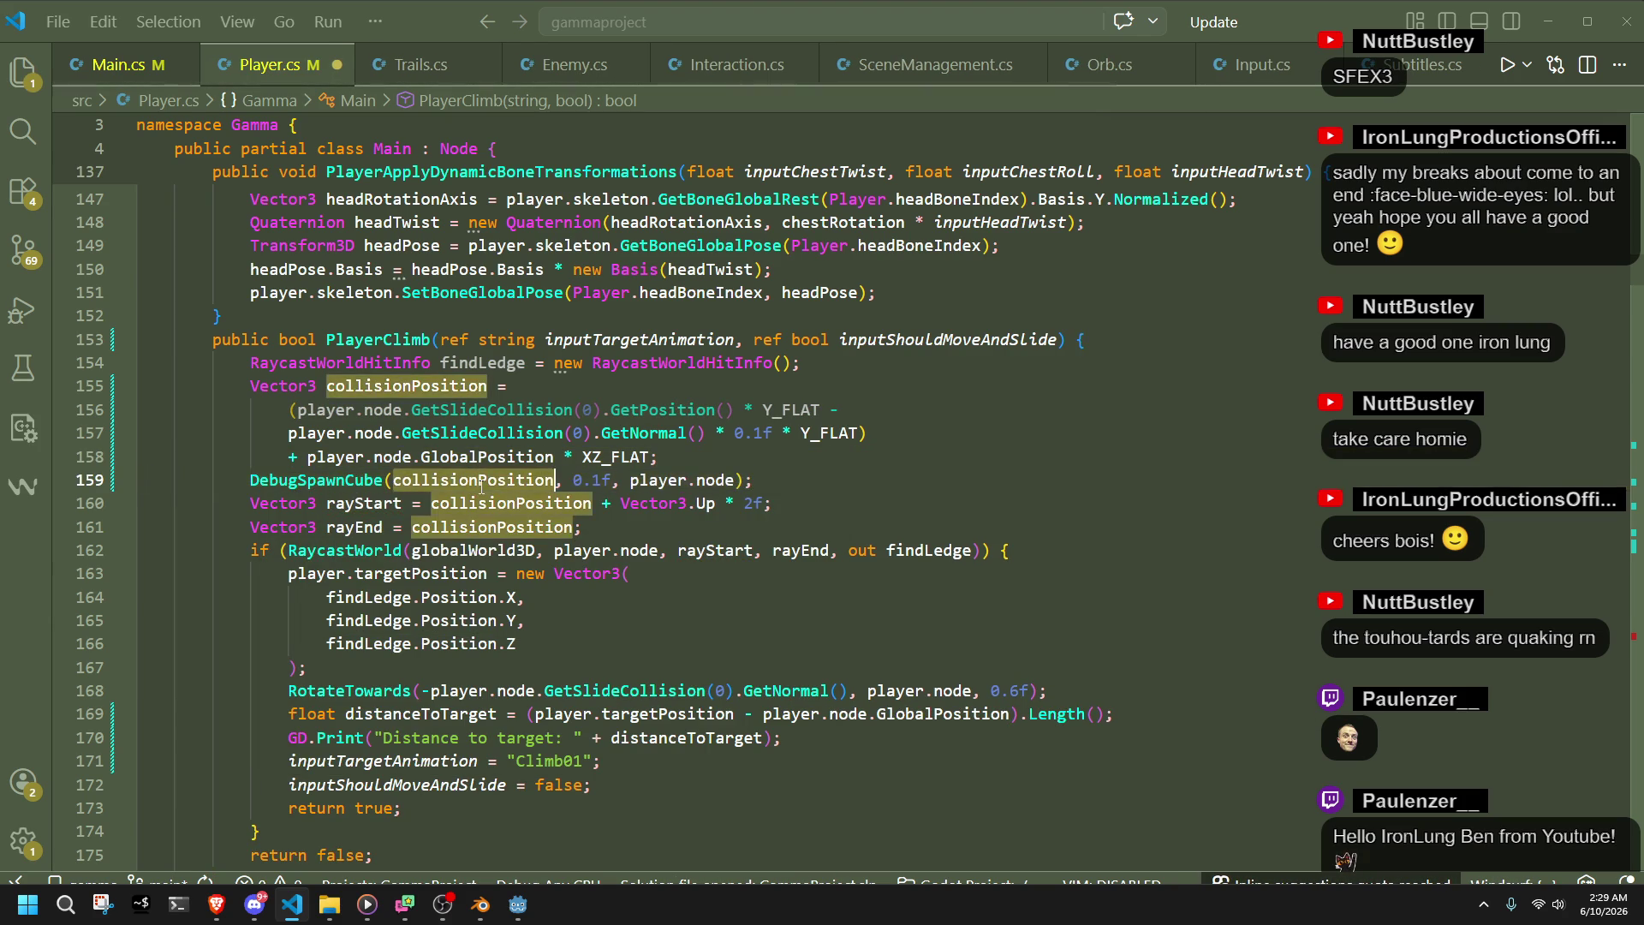
click(605, 481)
key(BackSpace)
text(4)
key(ctrl+s)
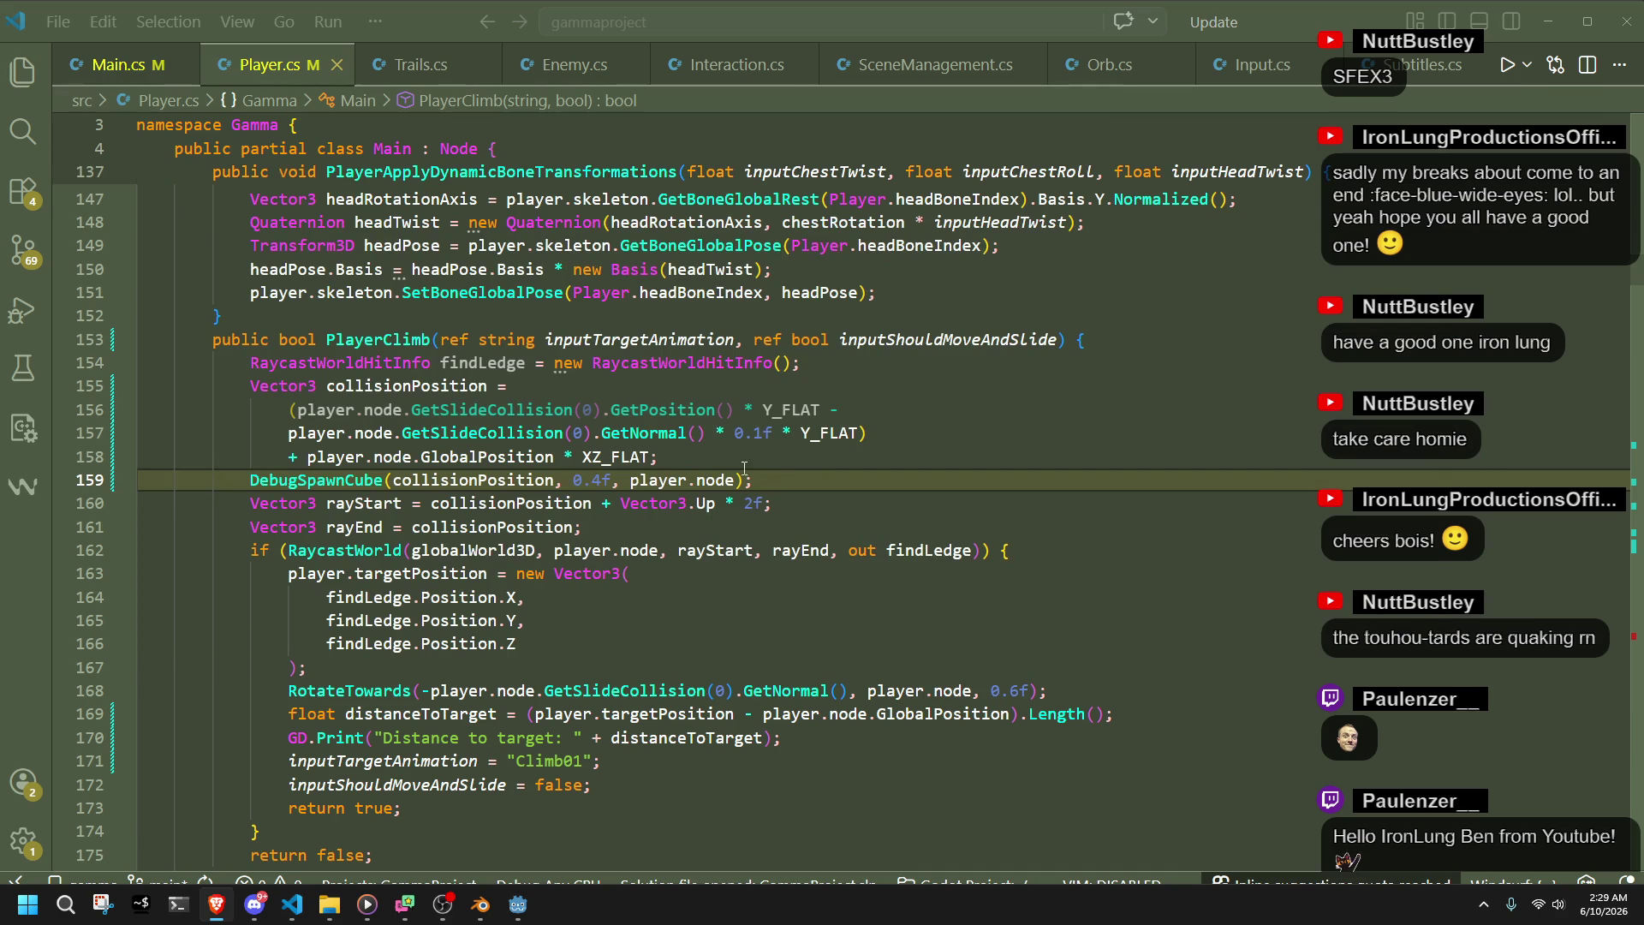
- Parent the debug cube to entitiesNode instead of player.node, save, and start a Godot playtest
click(632, 480)
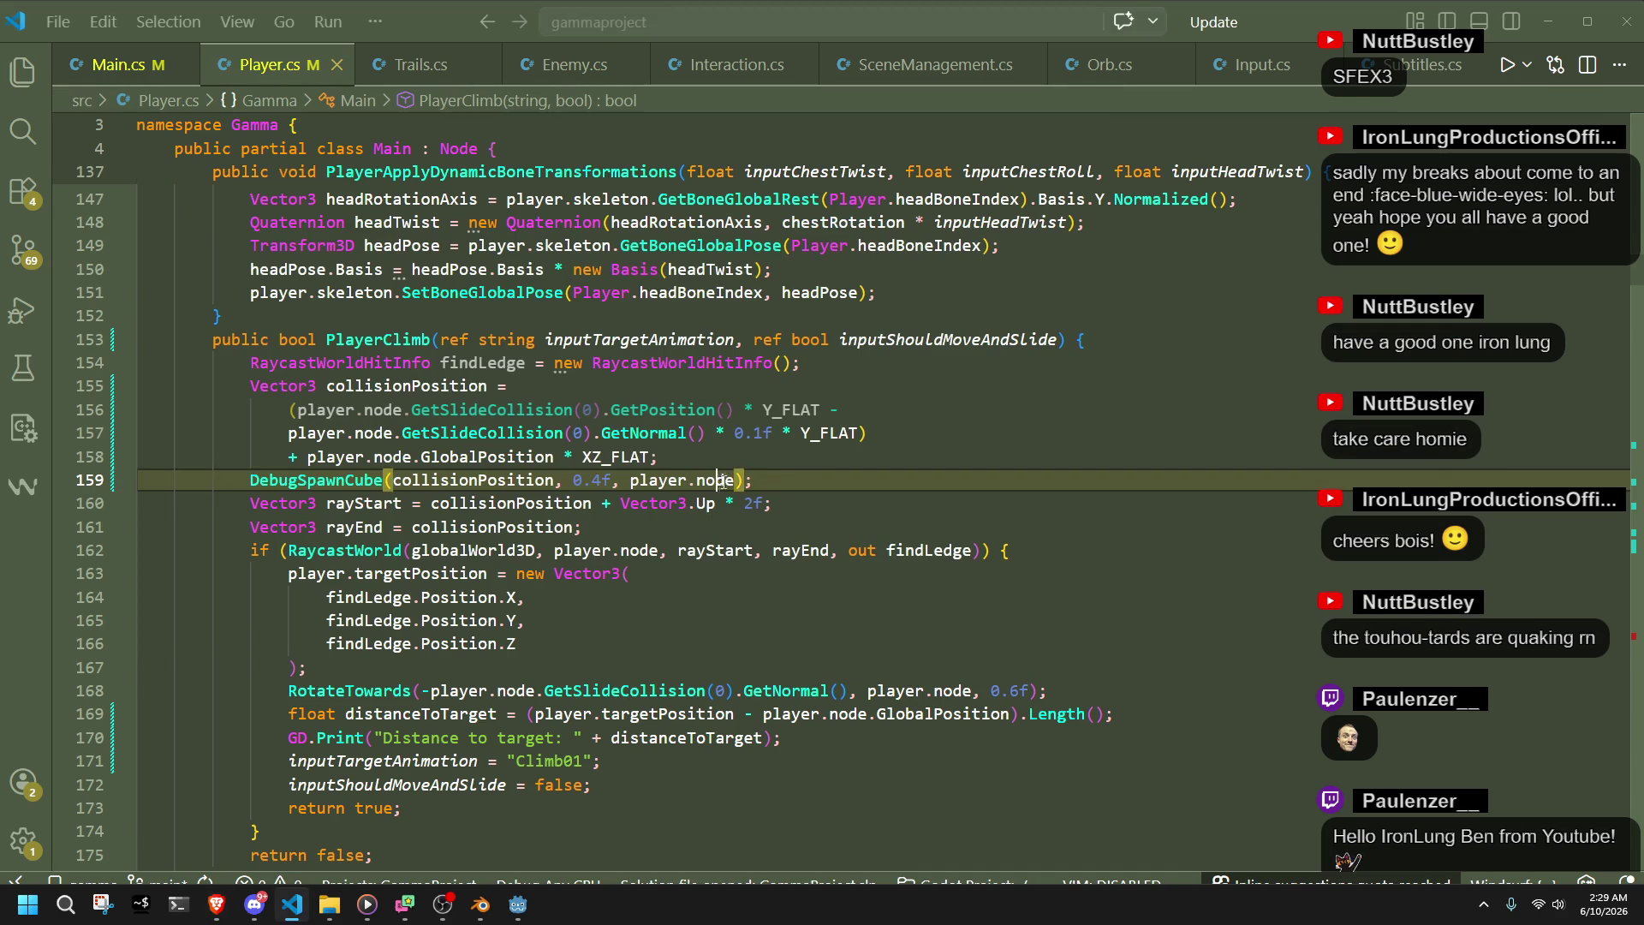
key(ctrl+shift+Right)
key(ctrl+shift+Right)
key(ctrl+shift+Right)
text(entit)
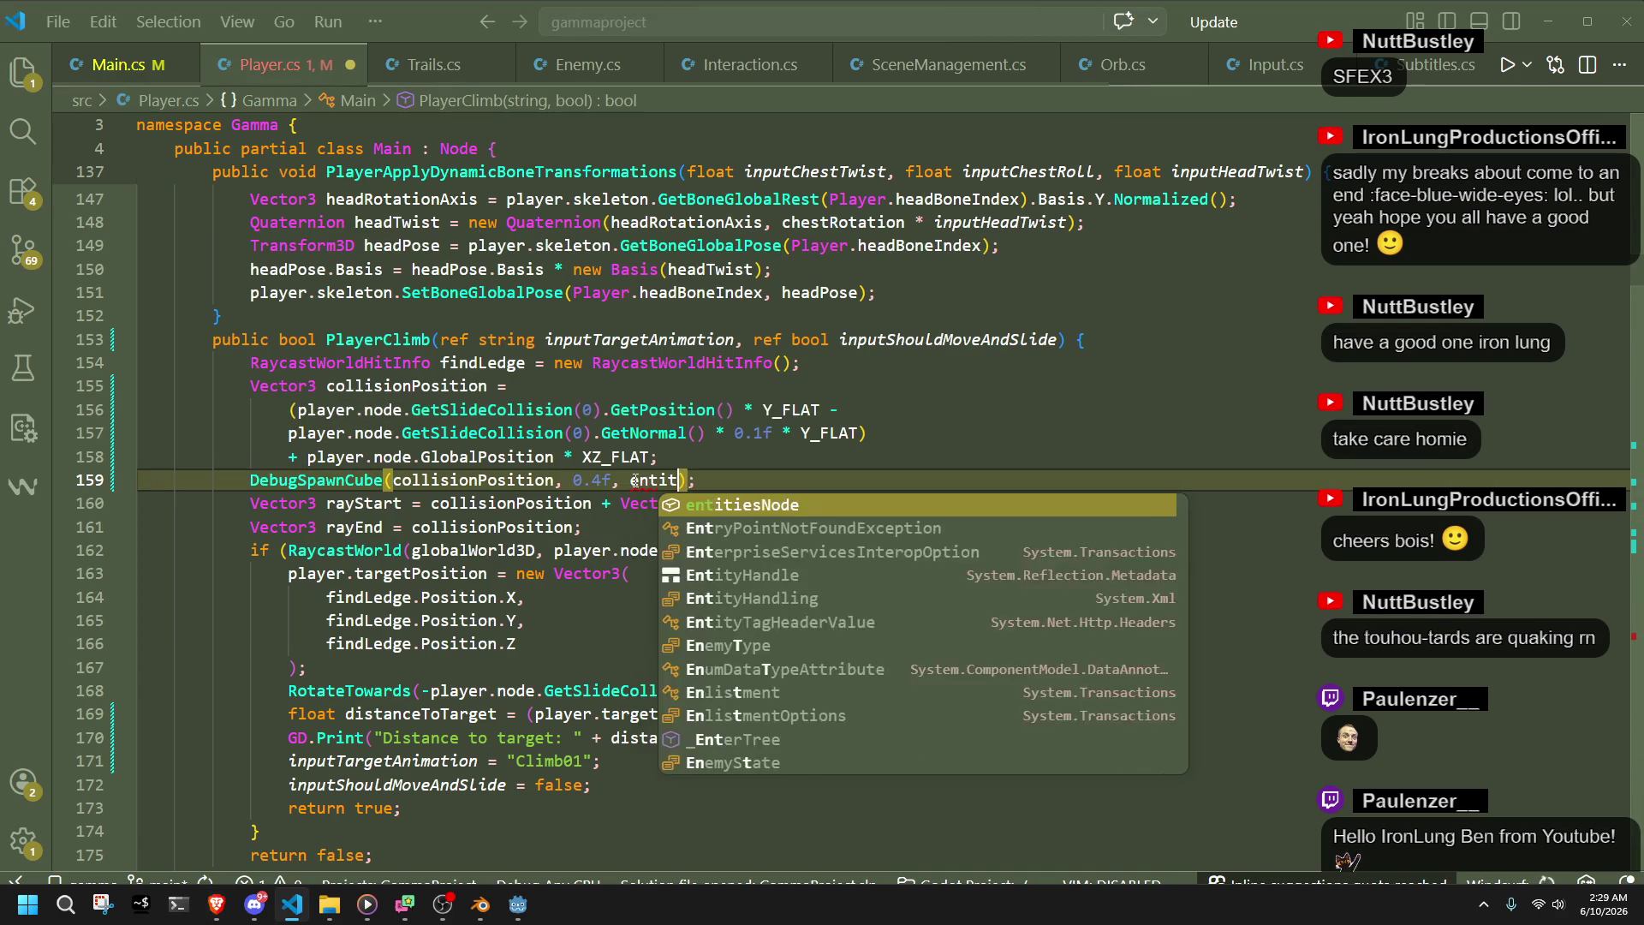
key(Tab)
key(ctrl+s)
key(alt+Tab)
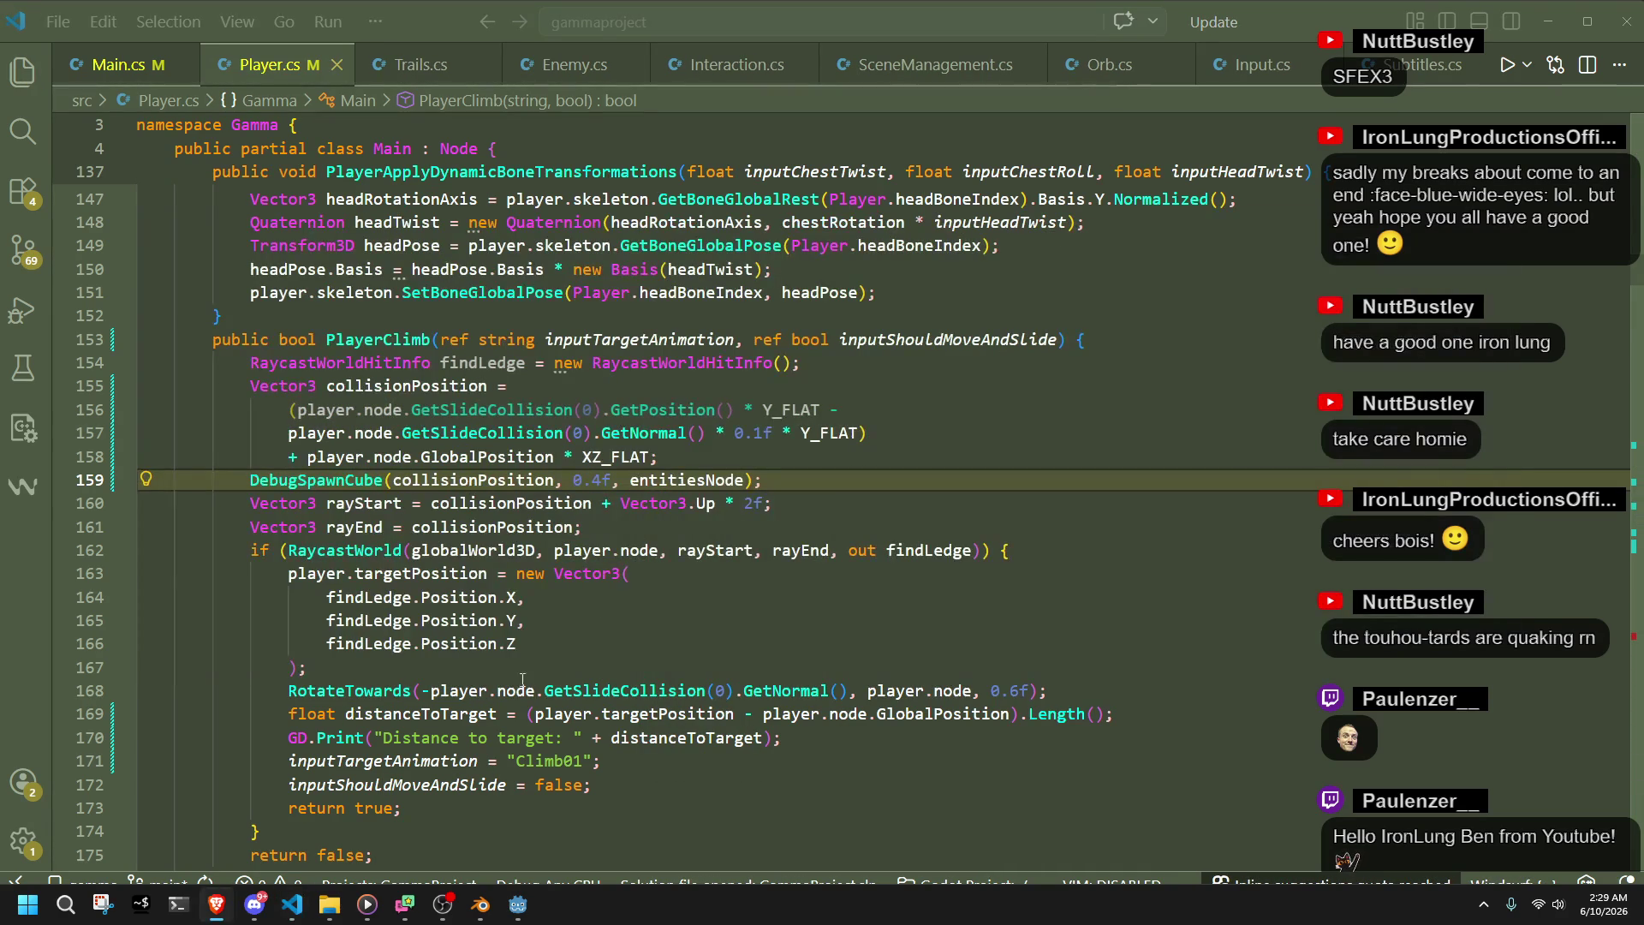
click(507, 915)
click(1518, 36)
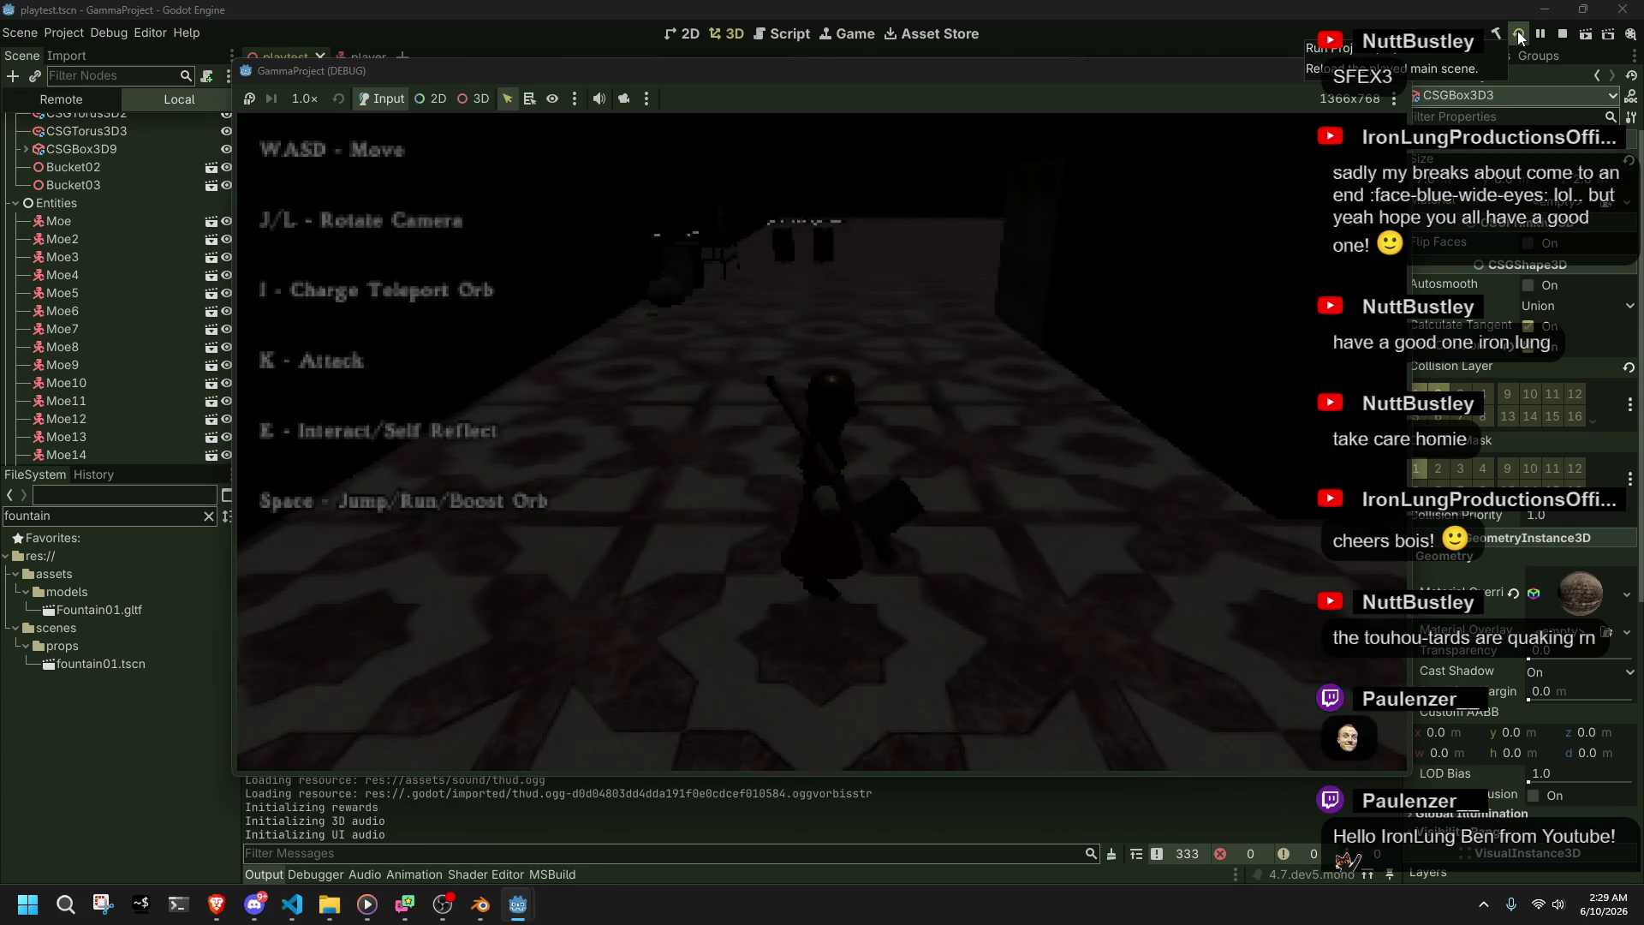
- Walk the character into walls and up ledges to test climbing, then stop with F8 and return to Player.cs
key(w)
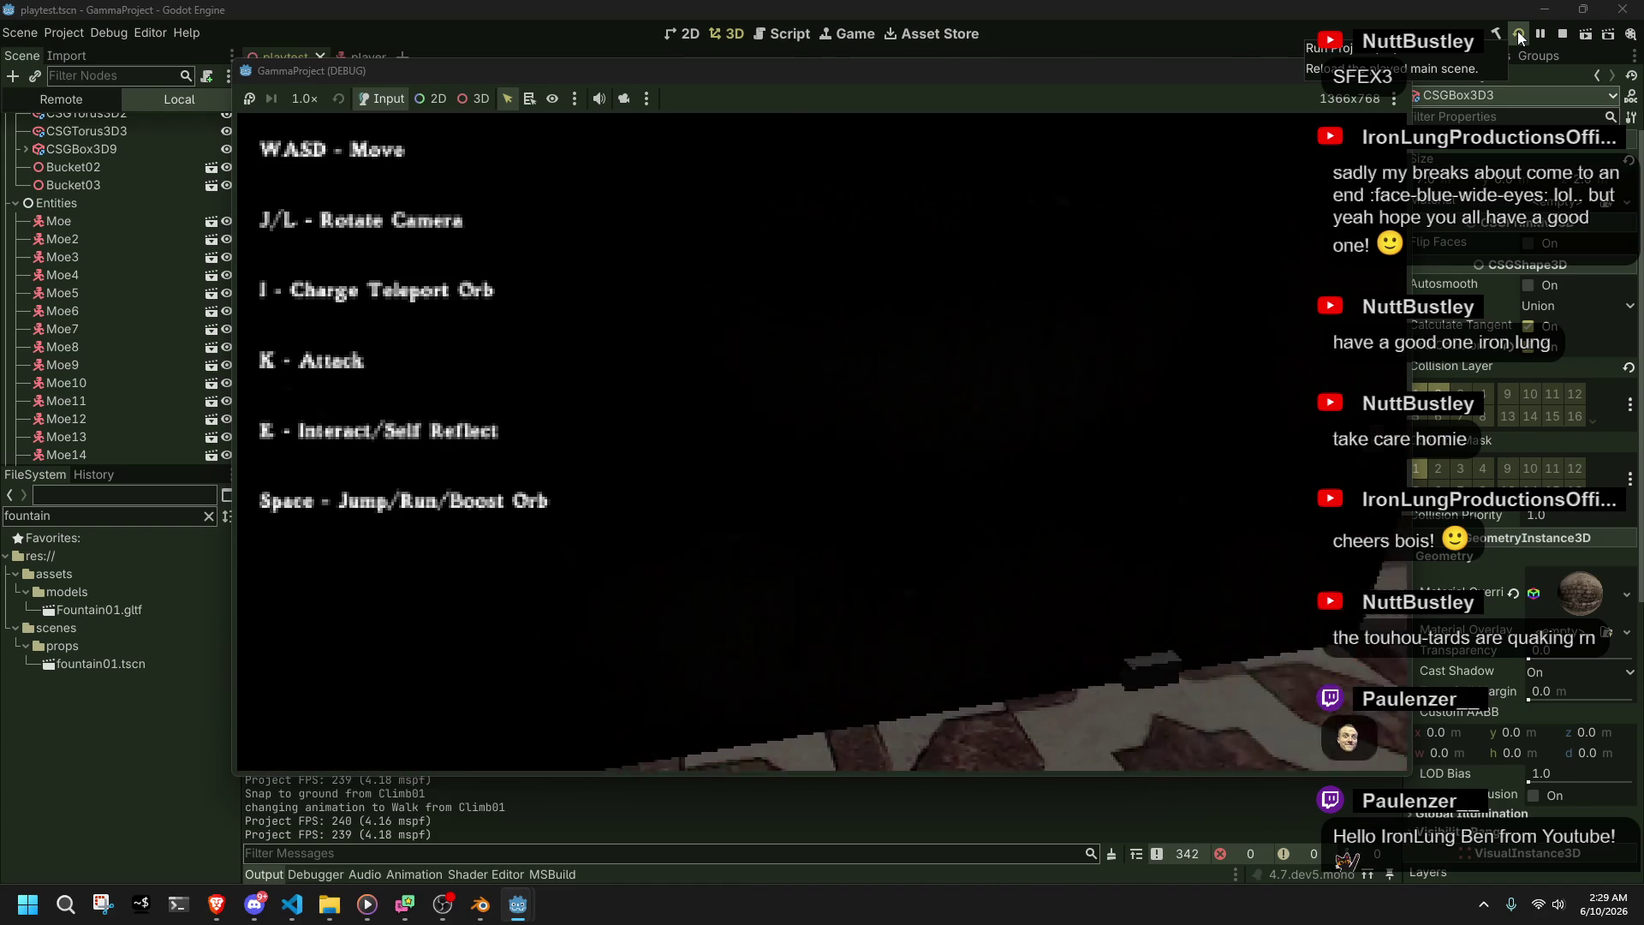
key(w)
key(w)
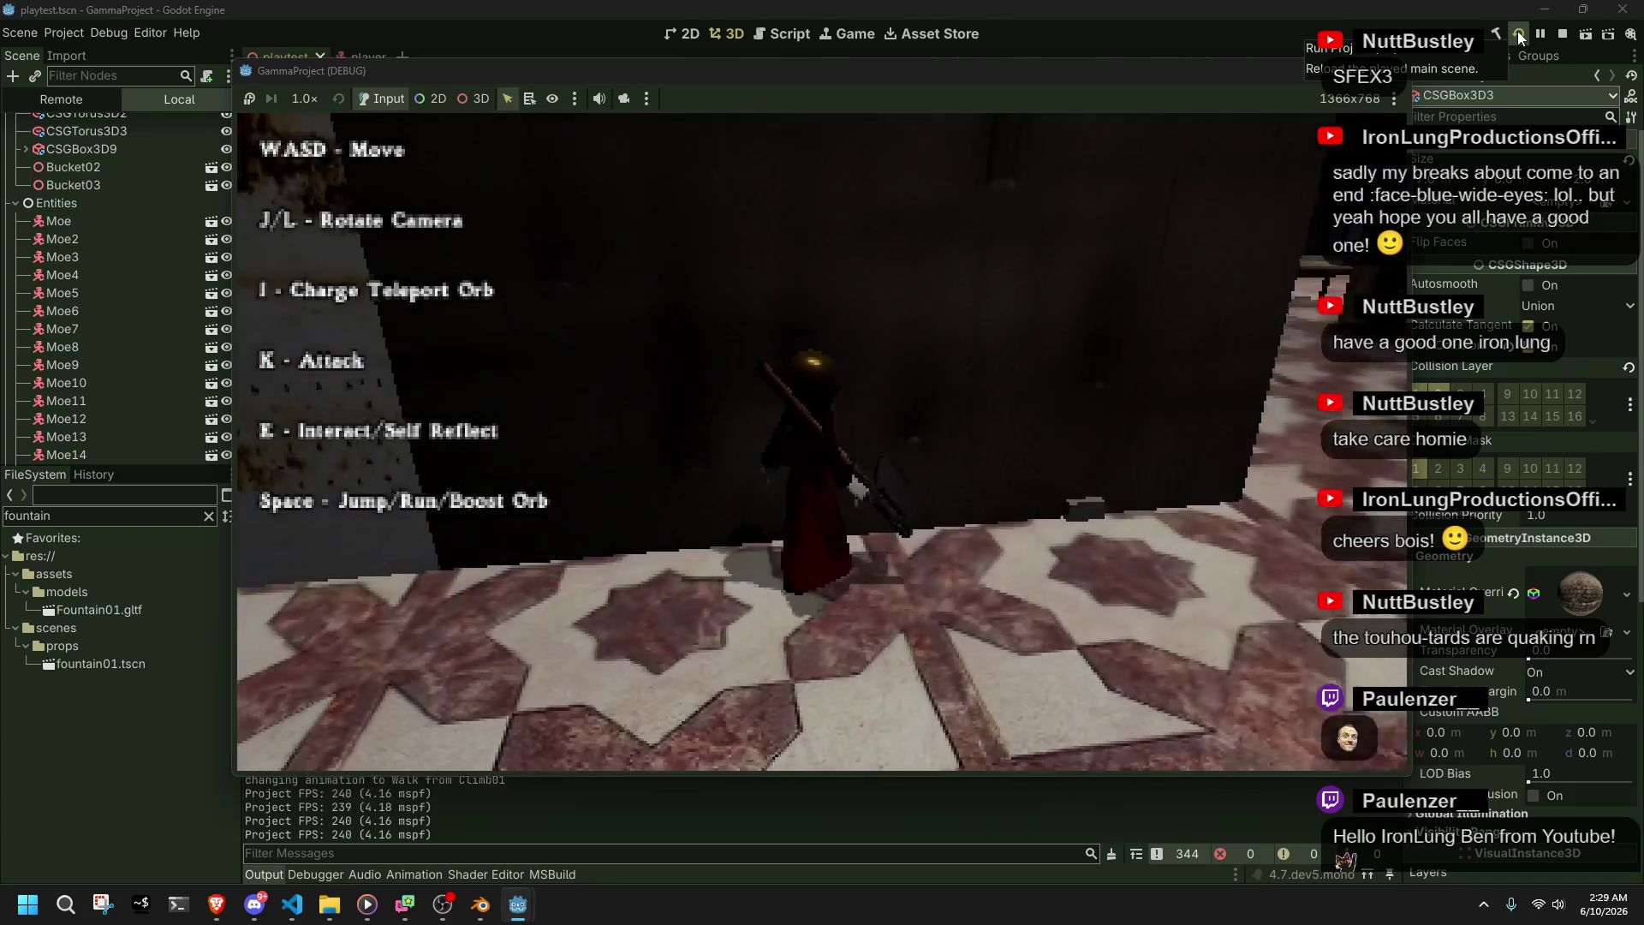
key(w)
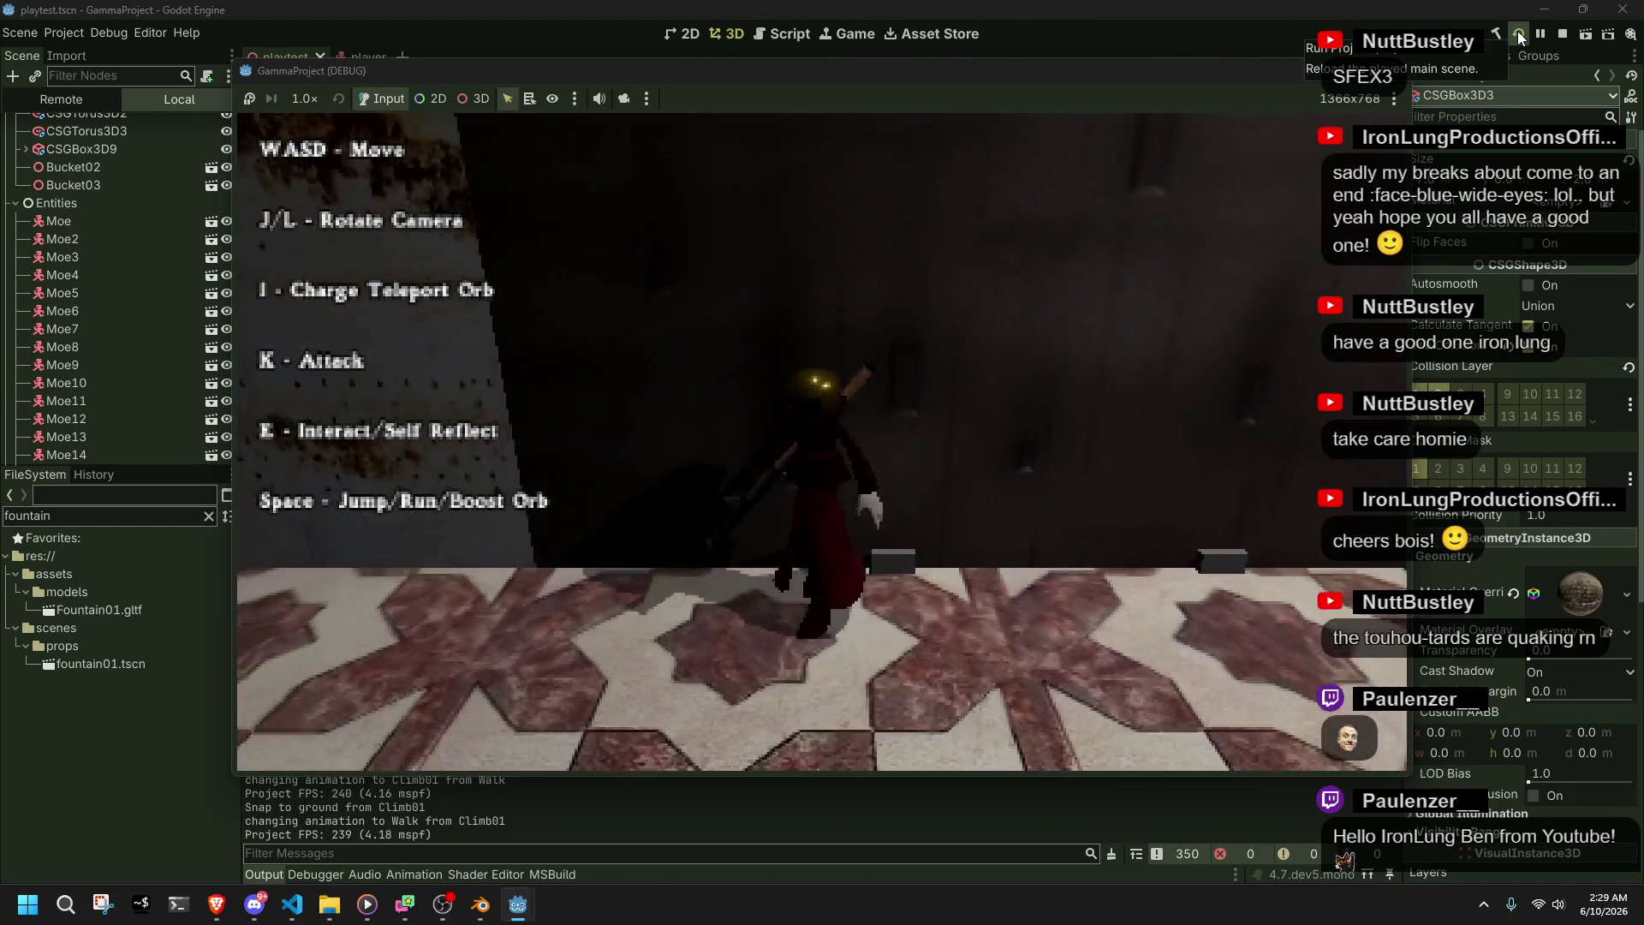
key(w)
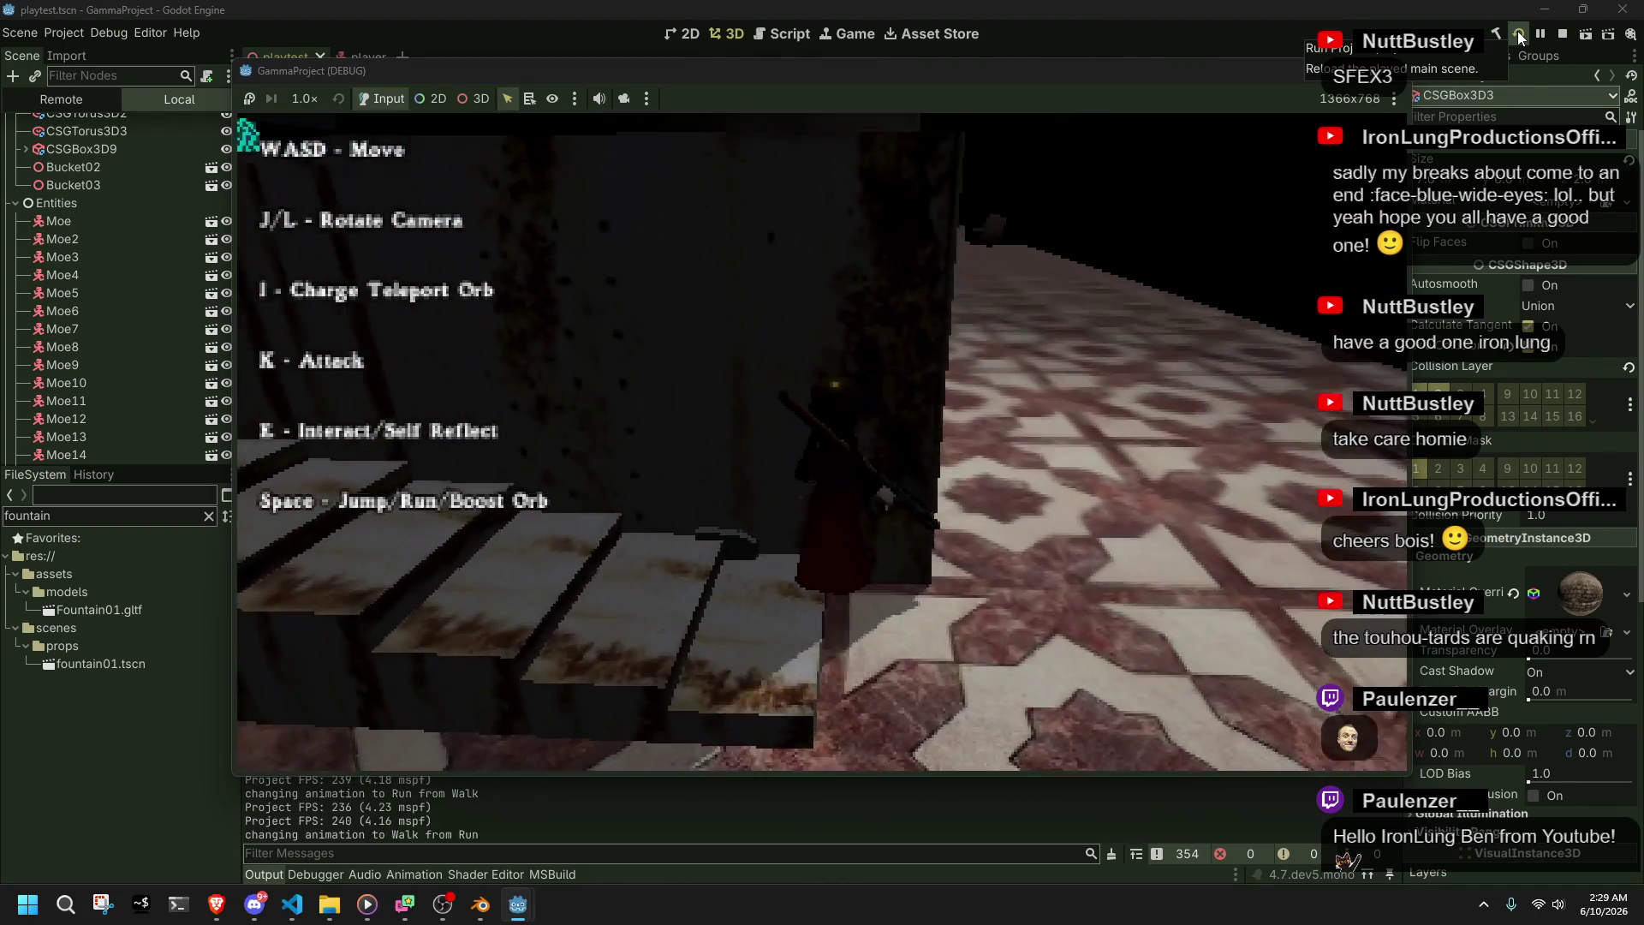
key(w)
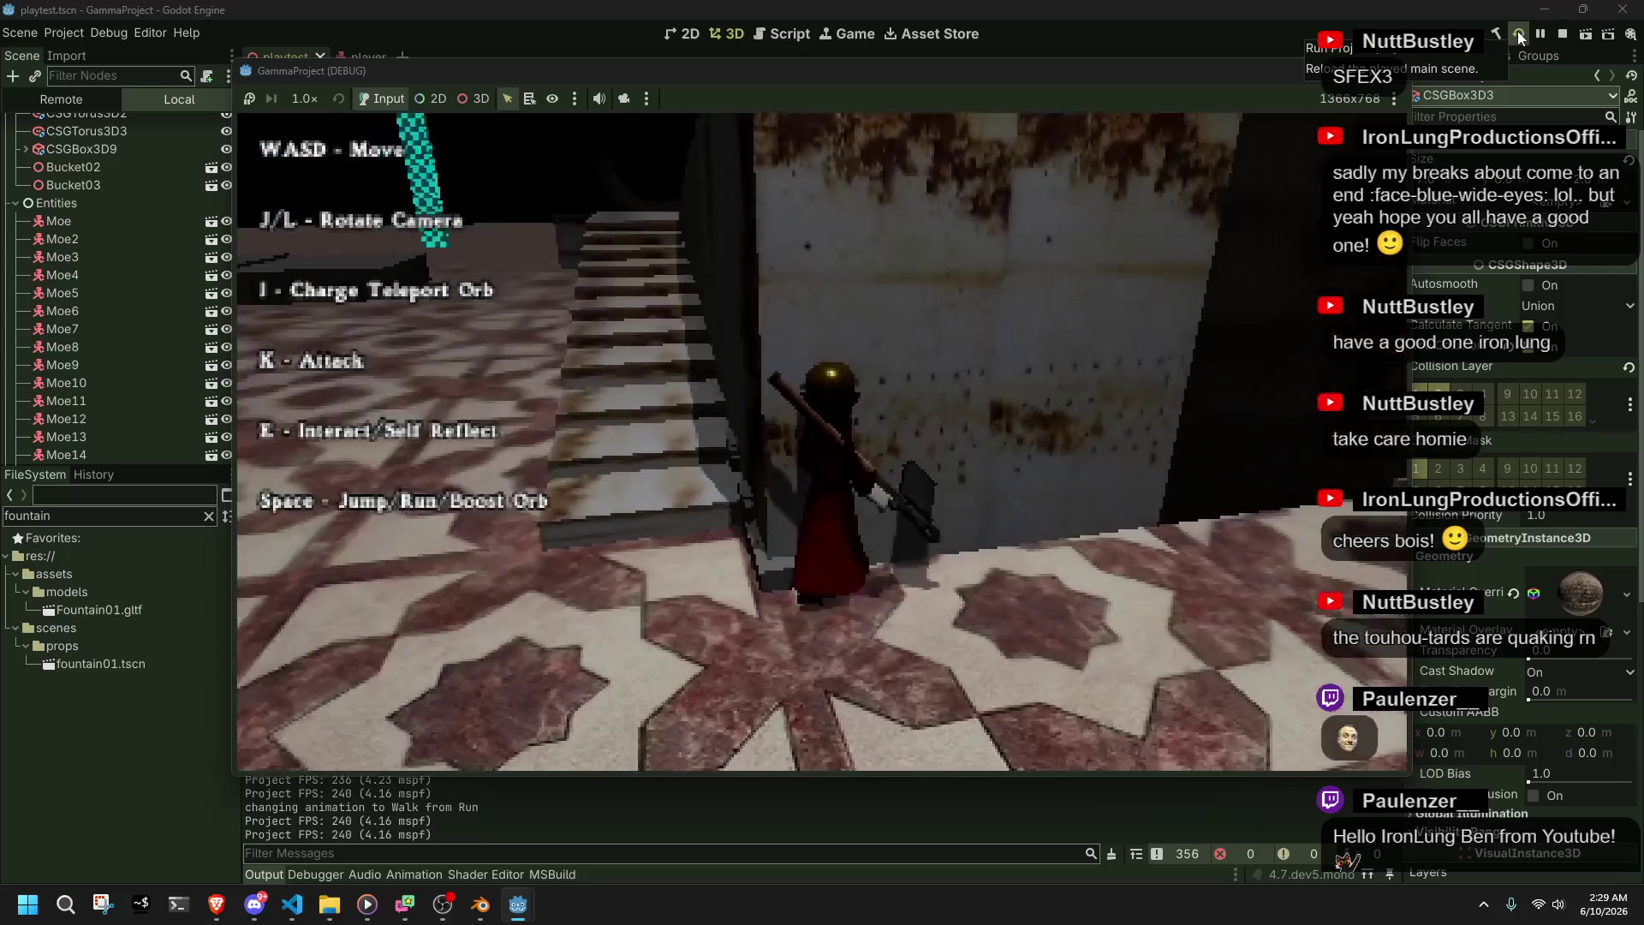
key(w)
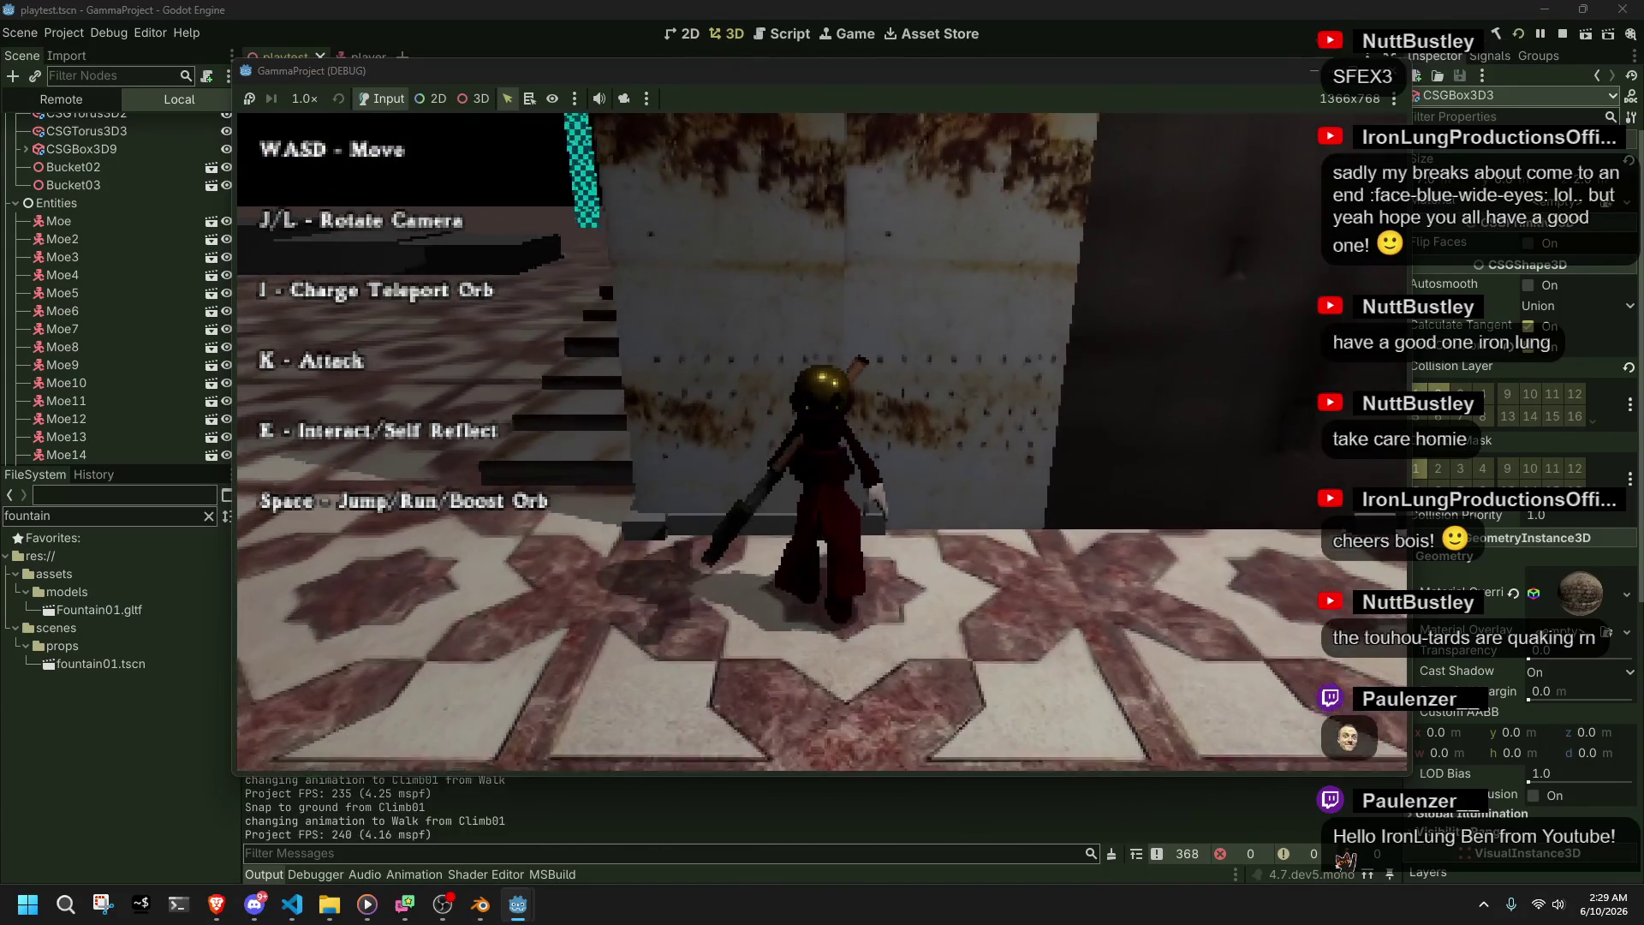
key(F8)
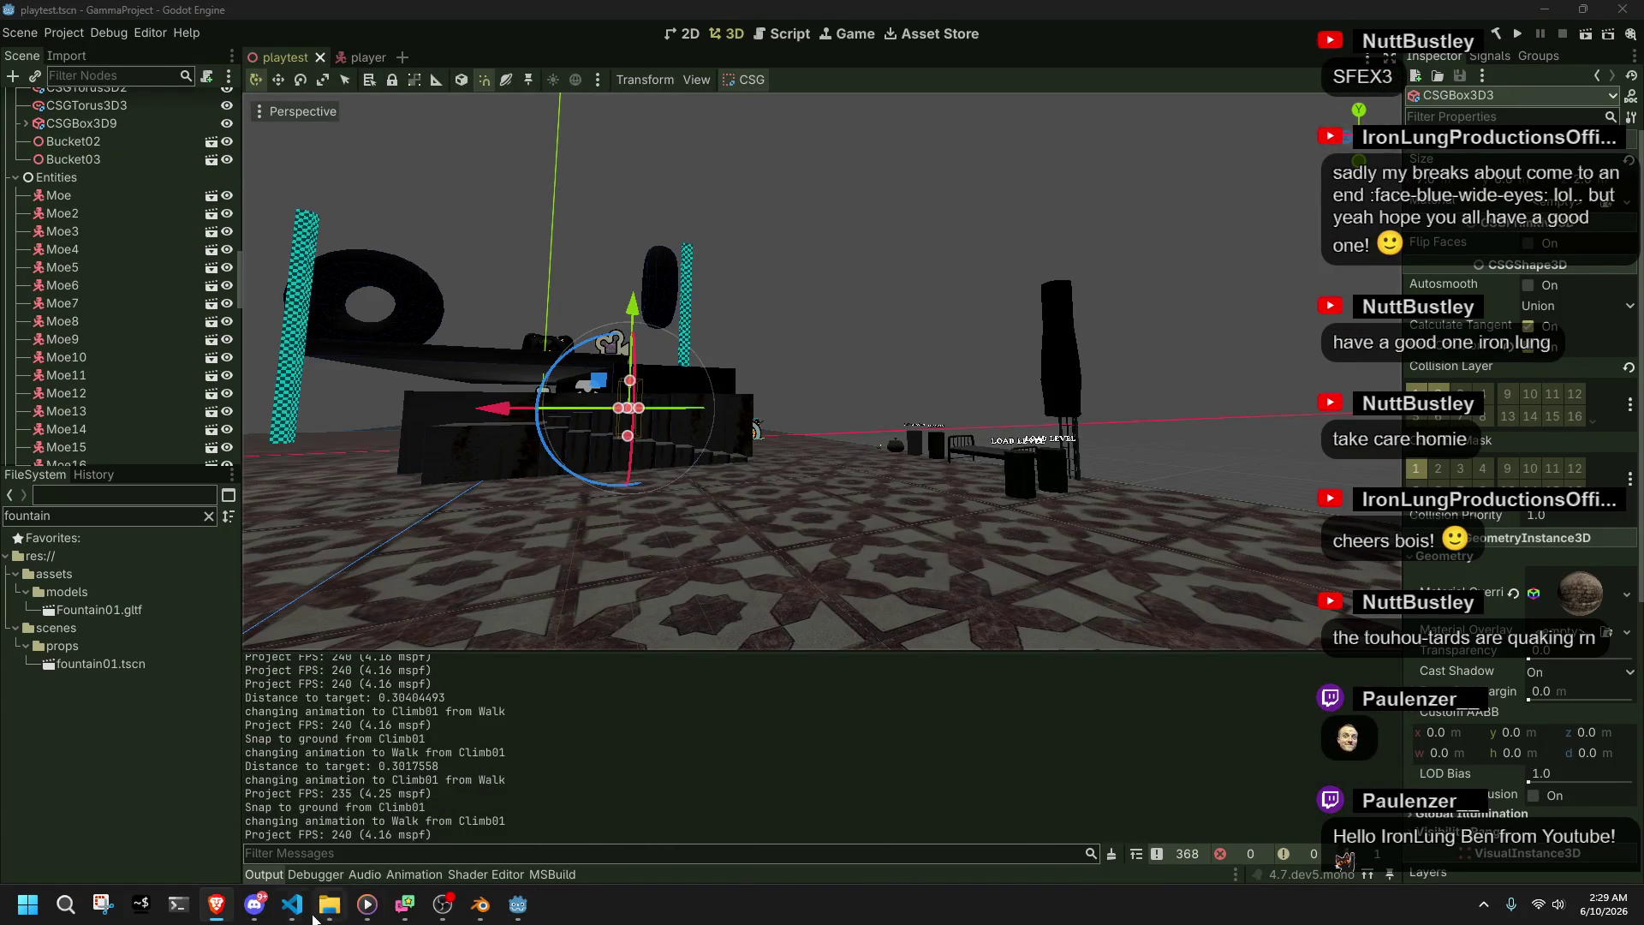
click(292, 904)
key(Down)
key(Down)
key(Down)
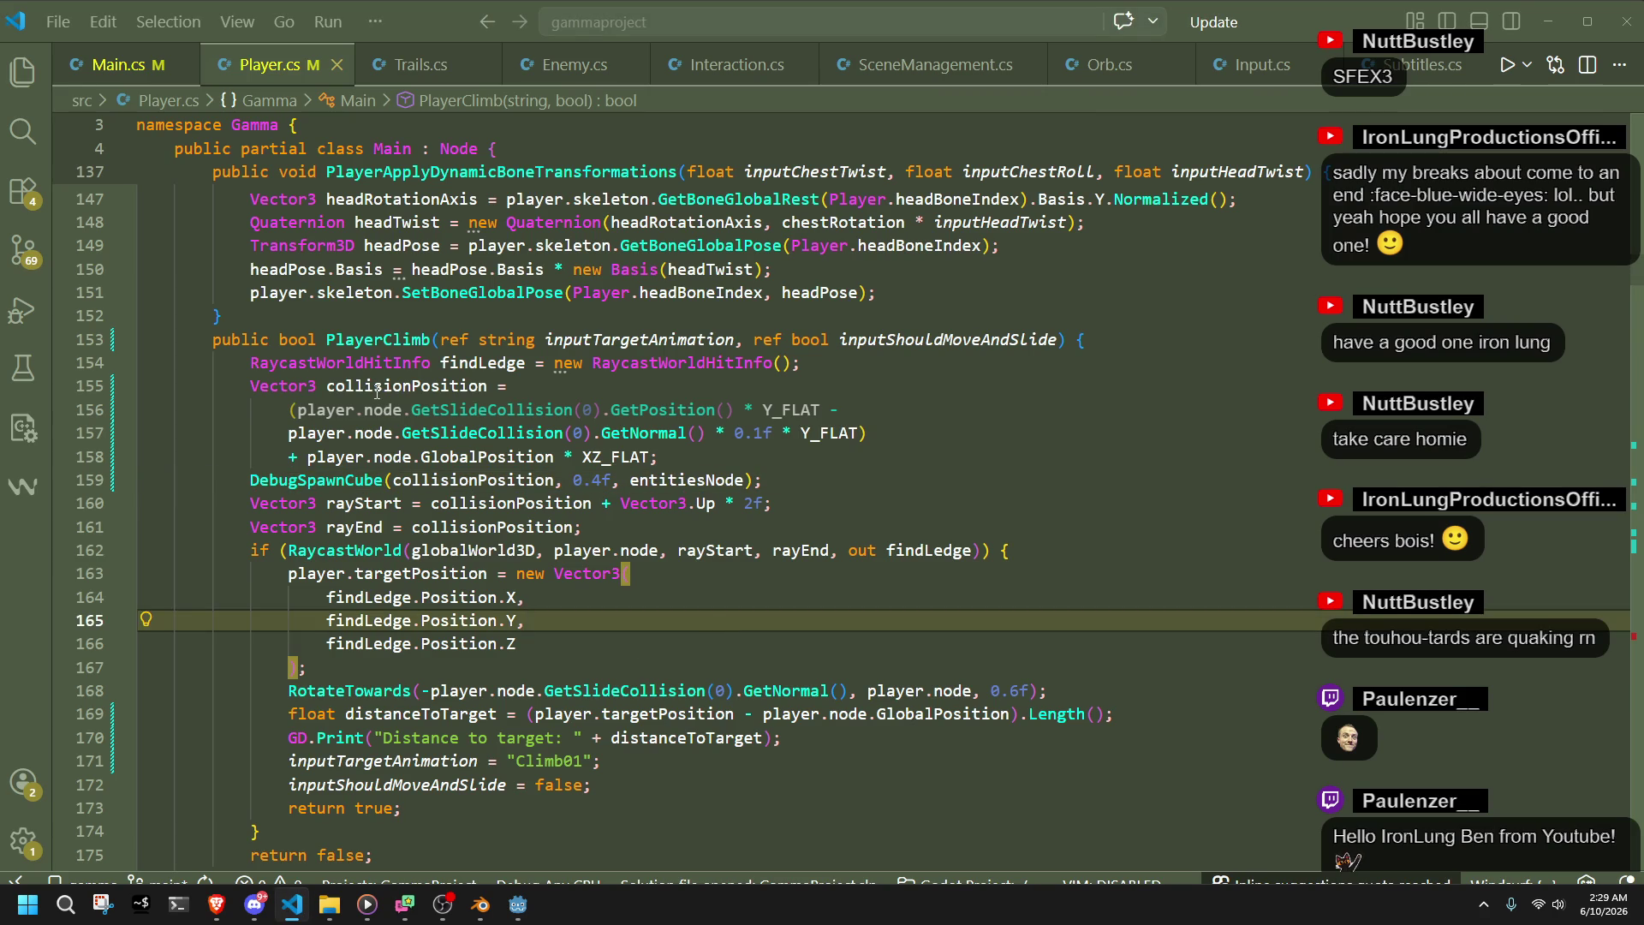
- Highlight collisionPosition's uses and put the caret before the rayEnd line's semicolon, then return to Godot
double_click(377, 387)
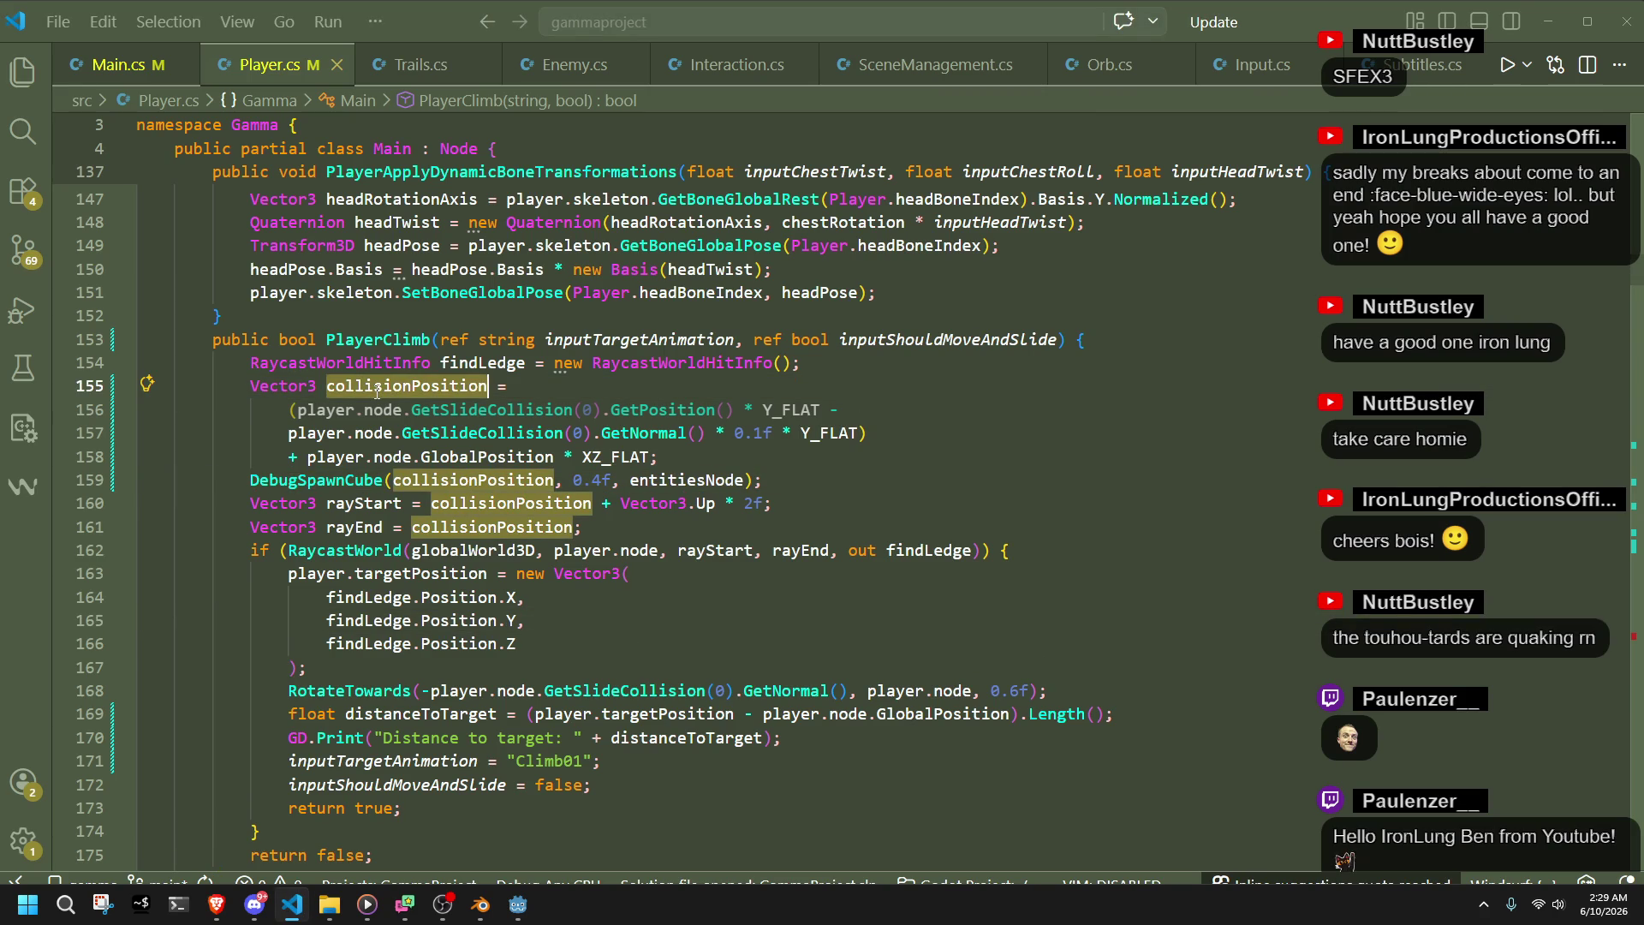
click(622, 525)
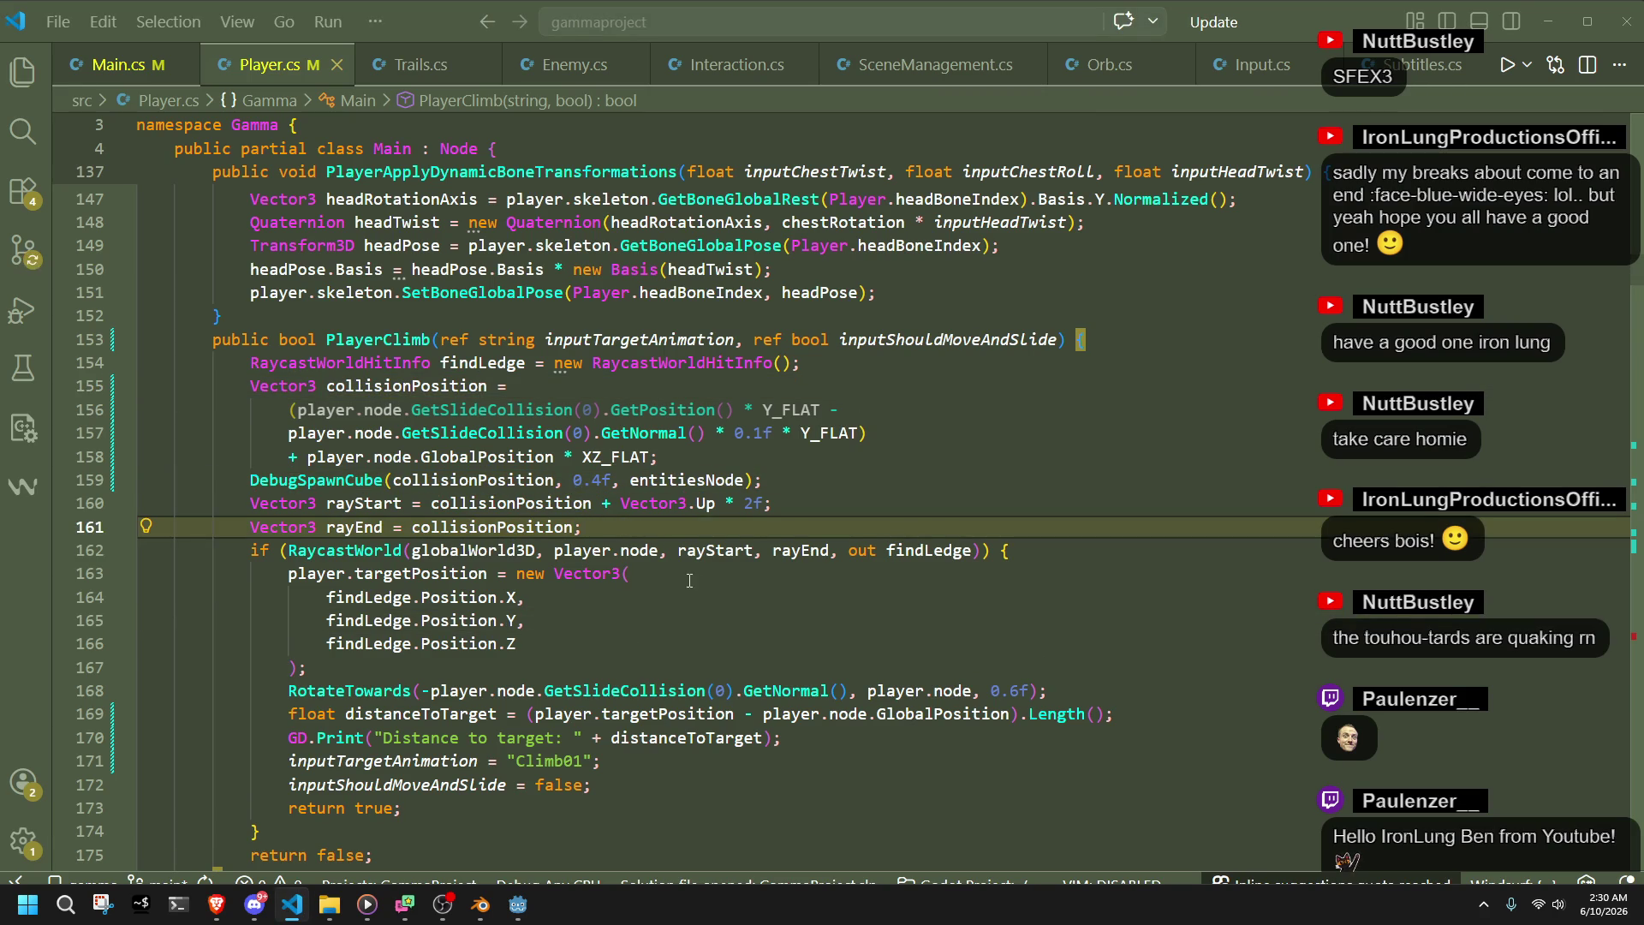
key(Down)
key(Up)
key(Left)
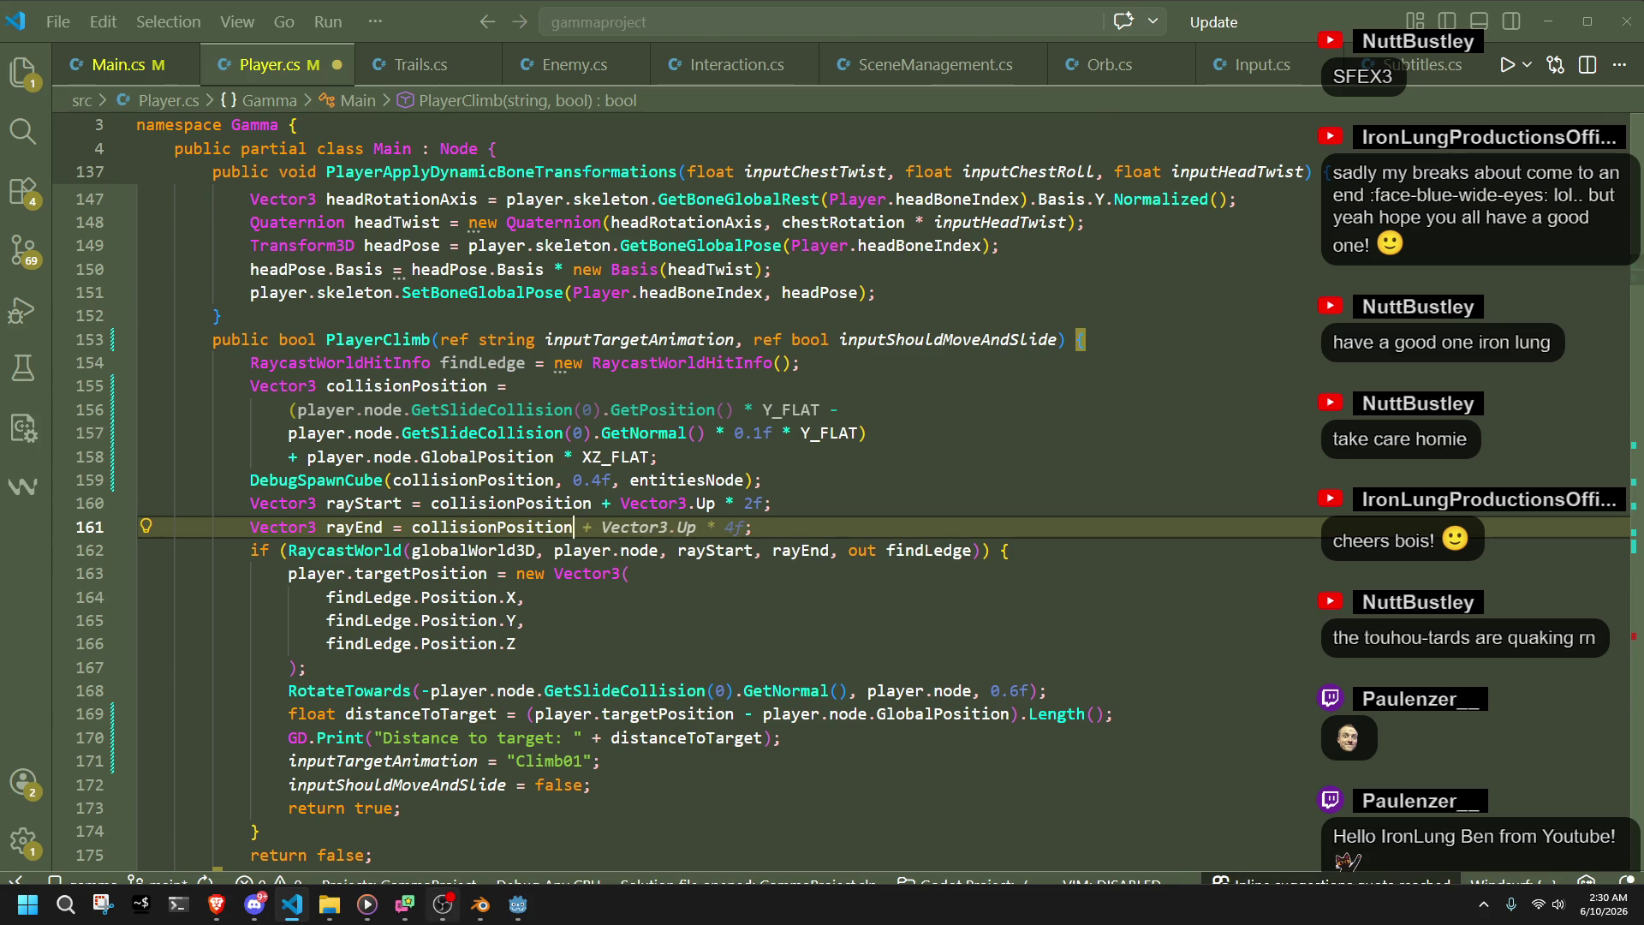
click(518, 905)
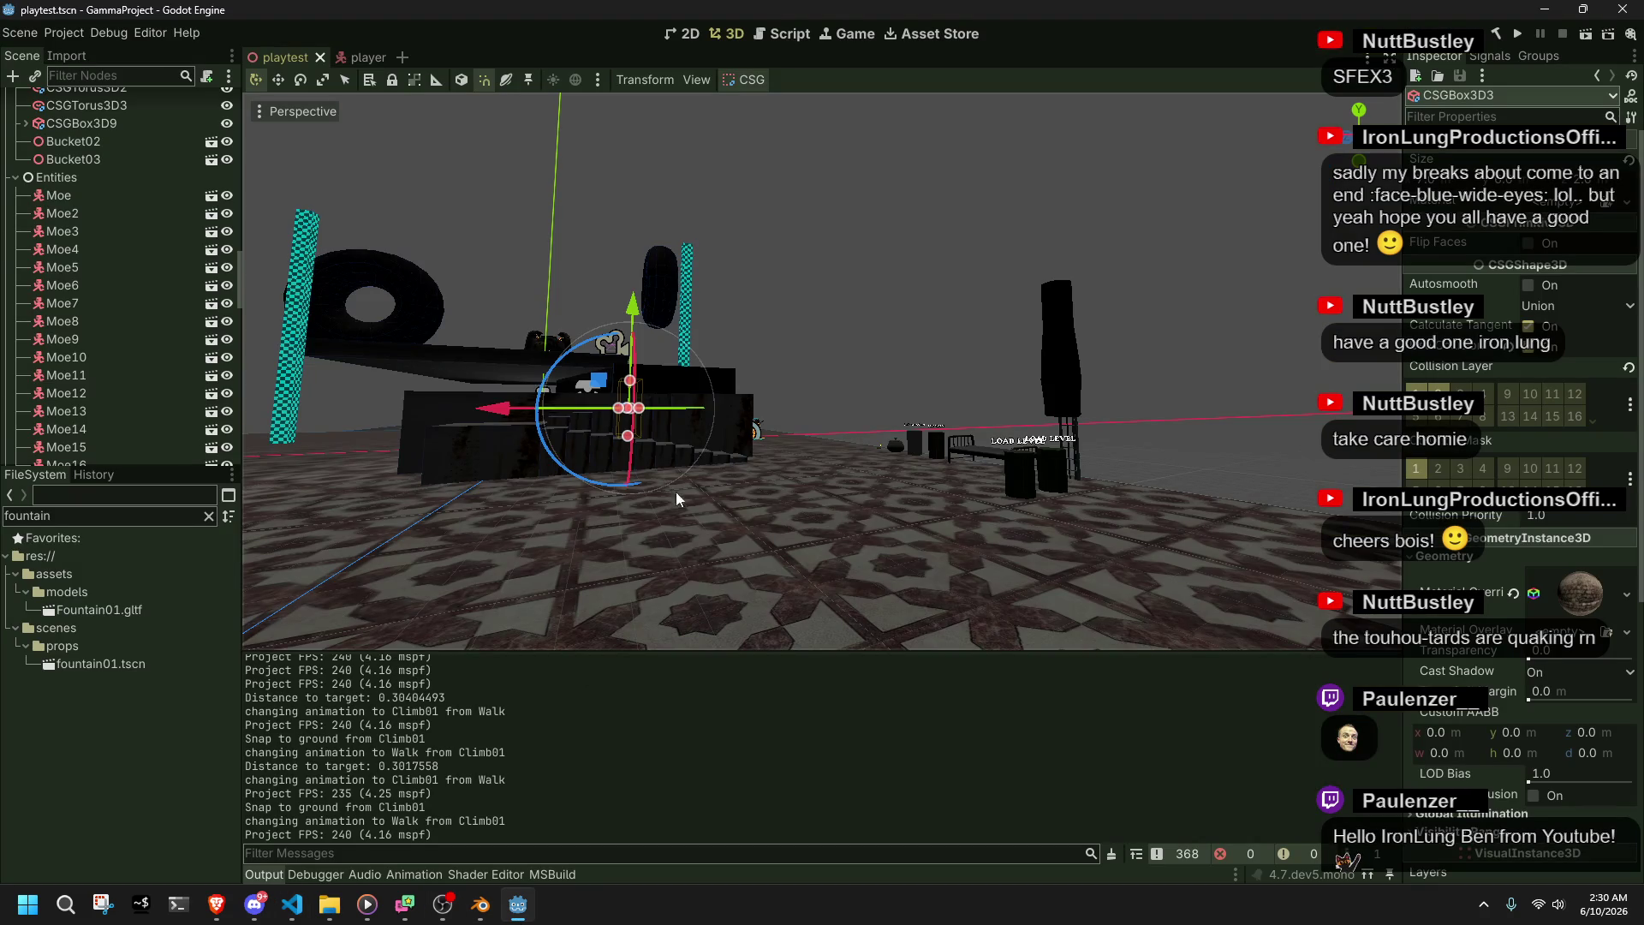
- Open player.tscn, enlarge the 3D viewport, and view the character in Rear Orthogonal
click(360, 57)
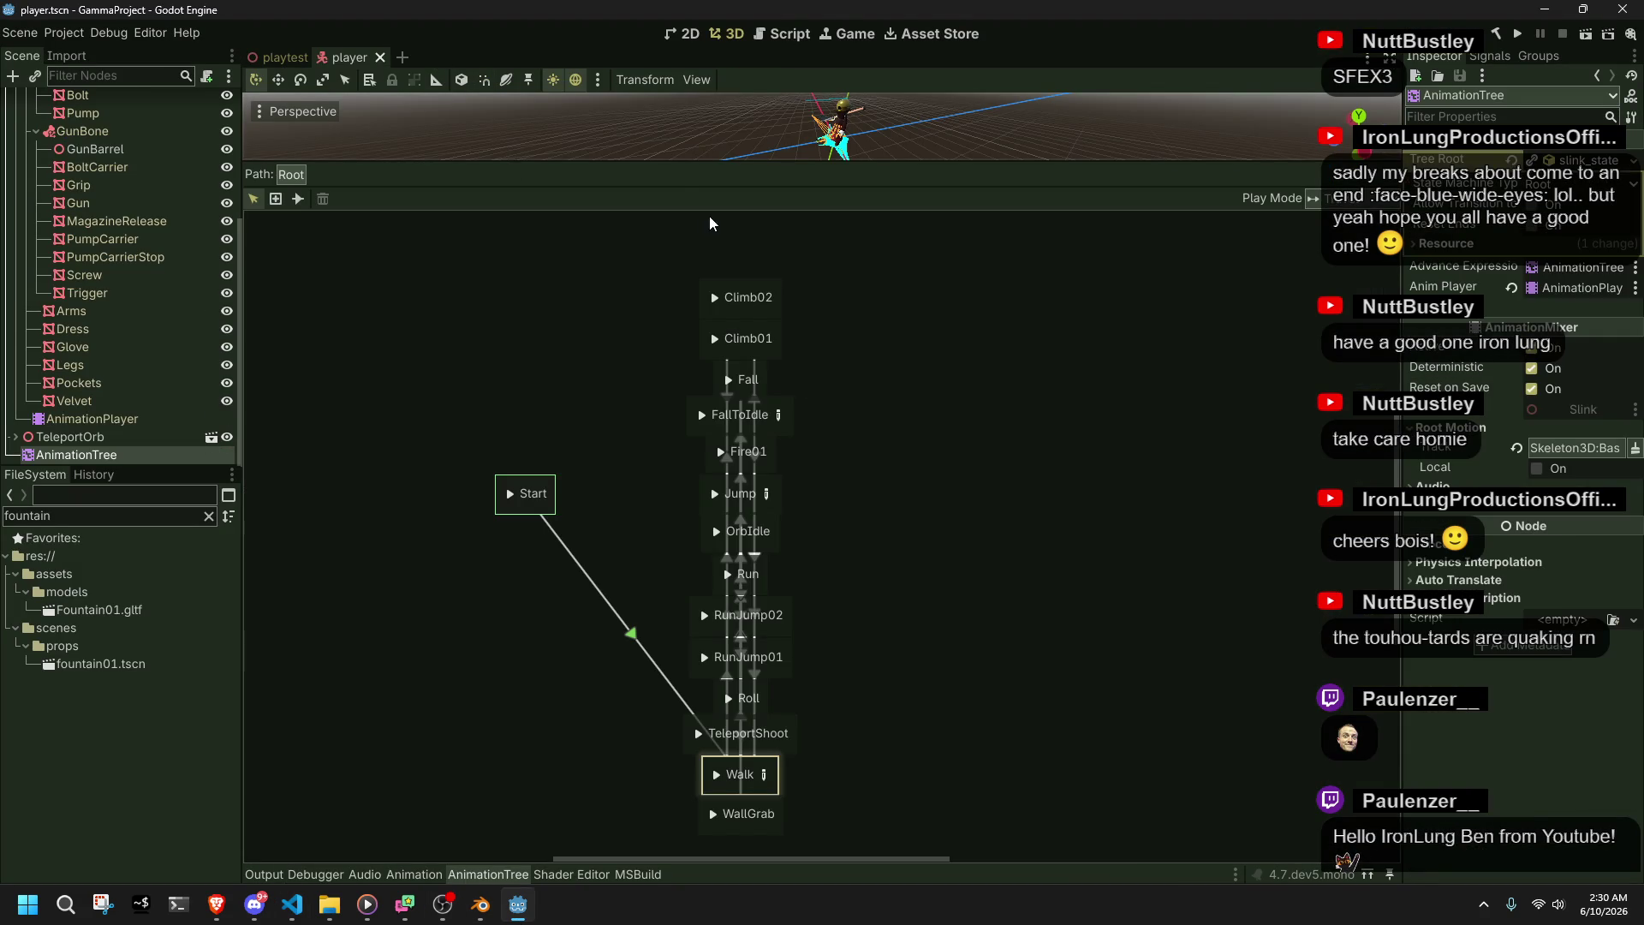
drag(672, 162, 698, 582)
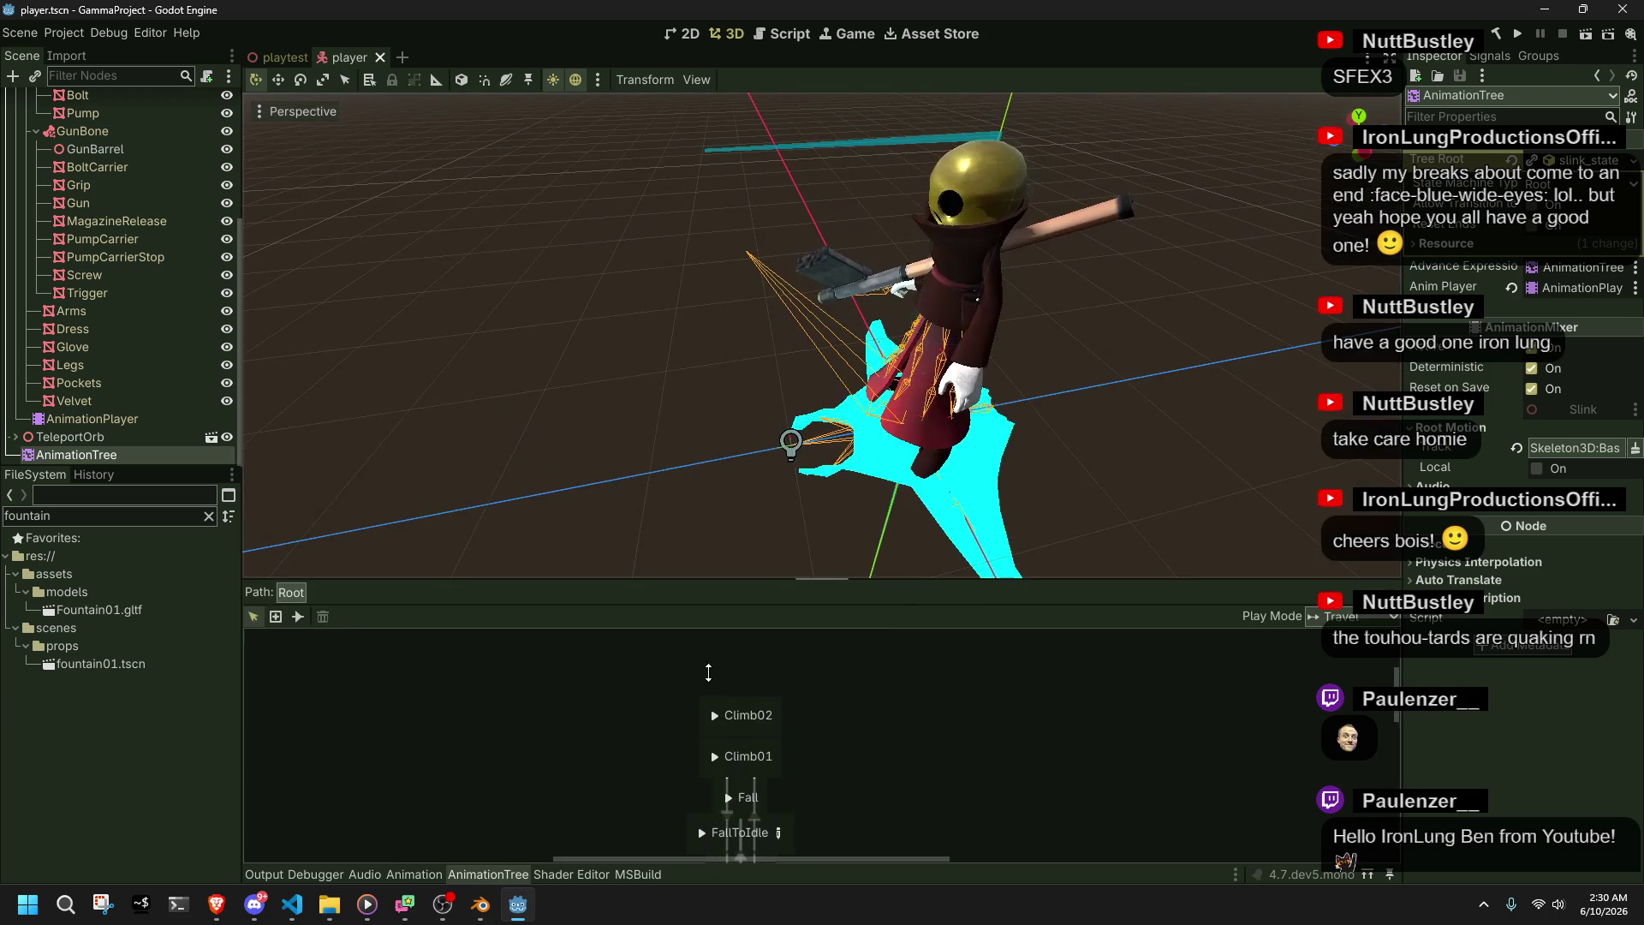
key(KP_1)
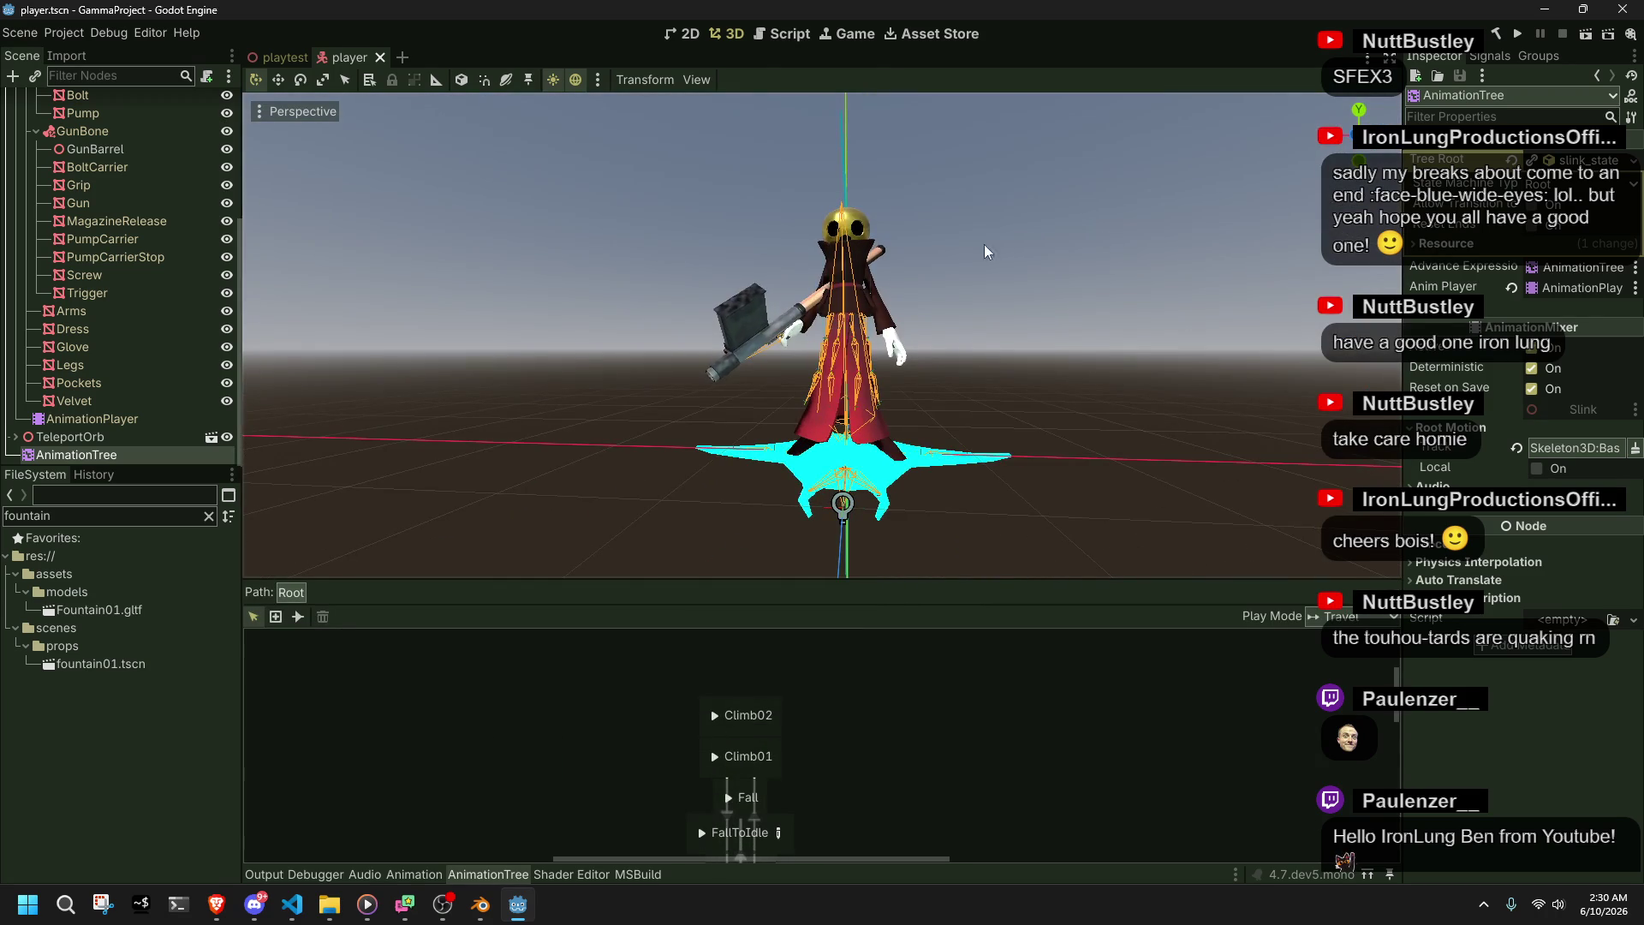
scroll(179, 245, up, 3)
scroll(178, 246, up, 1)
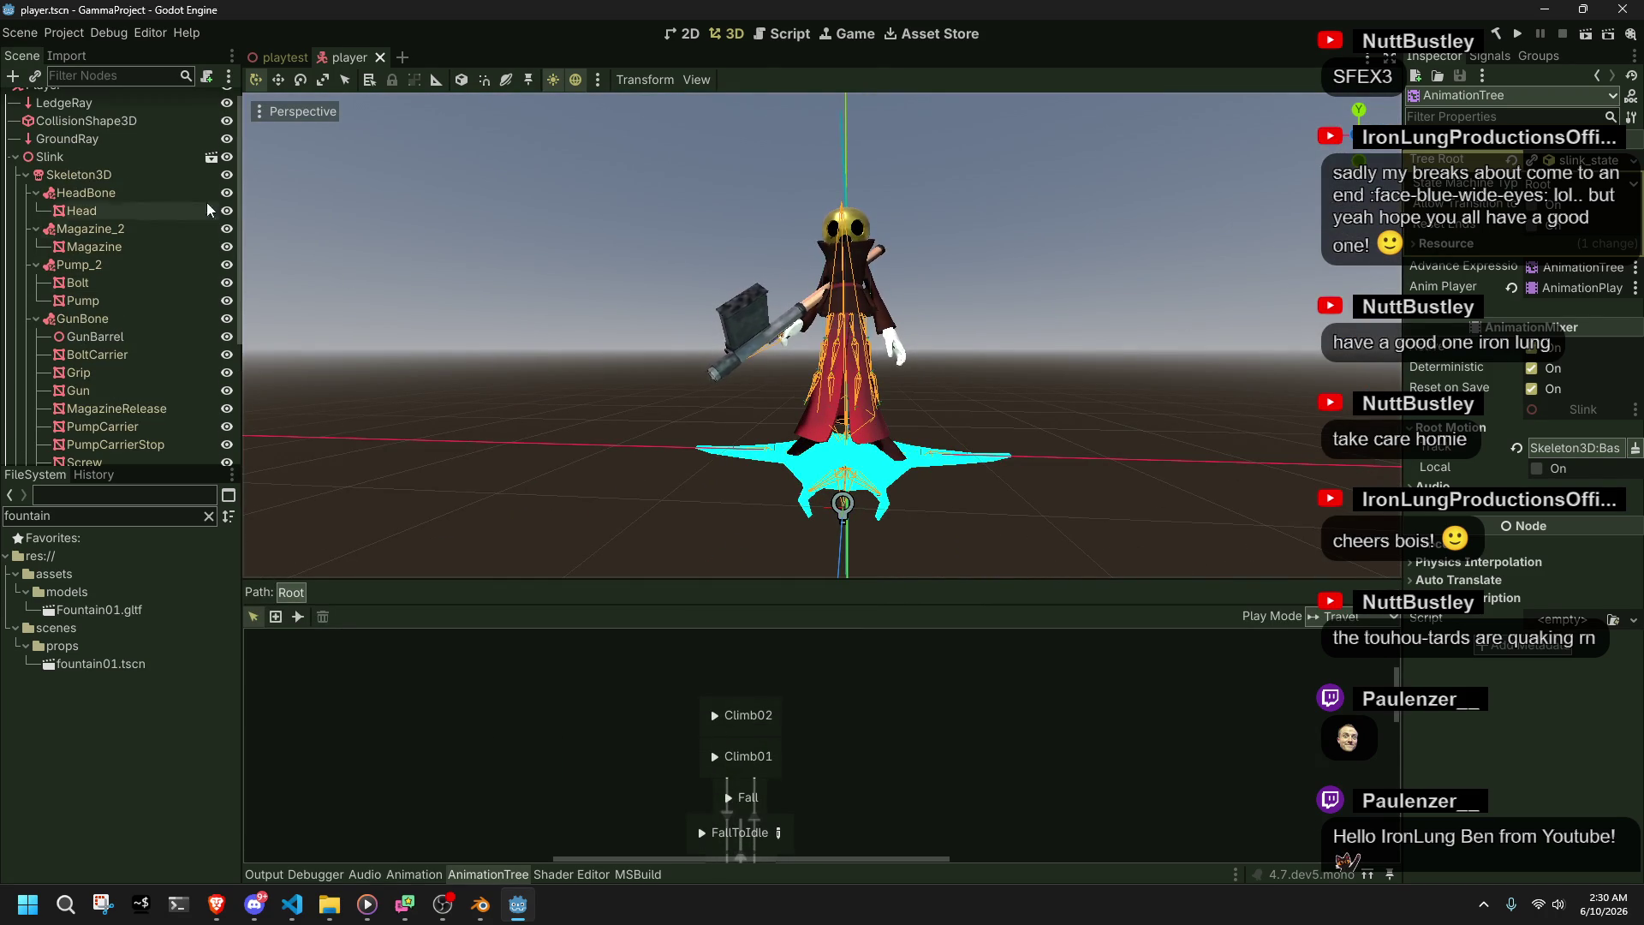
click(227, 157)
scroll(815, 343, up, 2)
drag(814, 343, 947, 348)
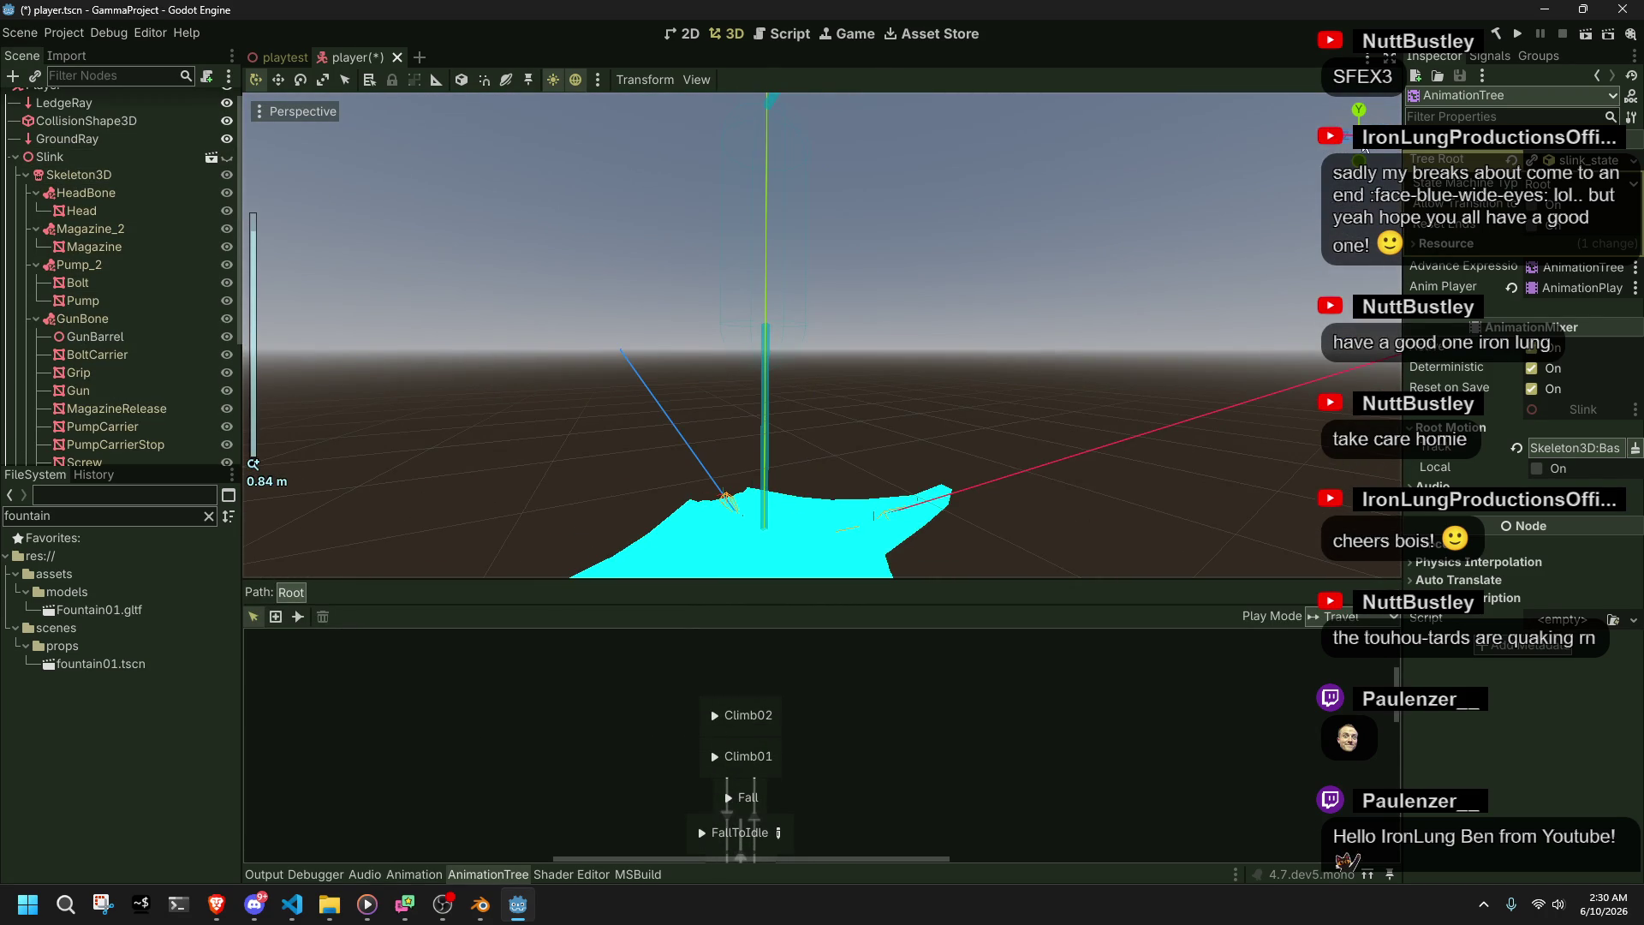
key(ctrl+KP_1)
- Deselect to close the AnimationTree editor, zoom out, and select the BoltCarrier node
click(882, 393)
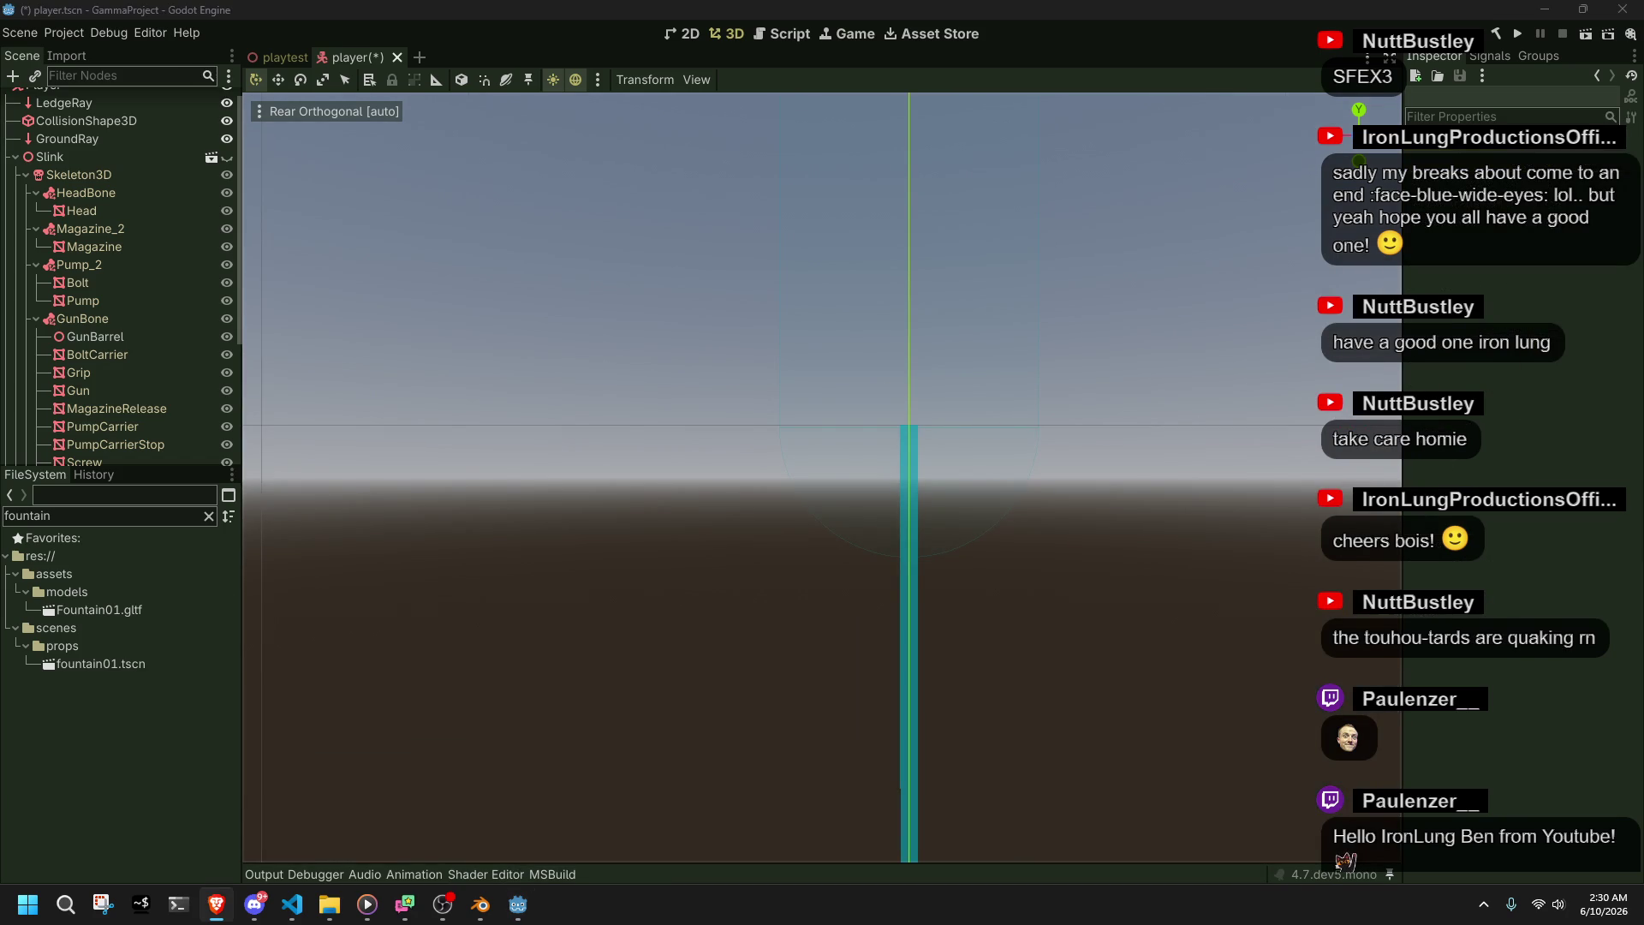
scroll(1114, 537, down, 3)
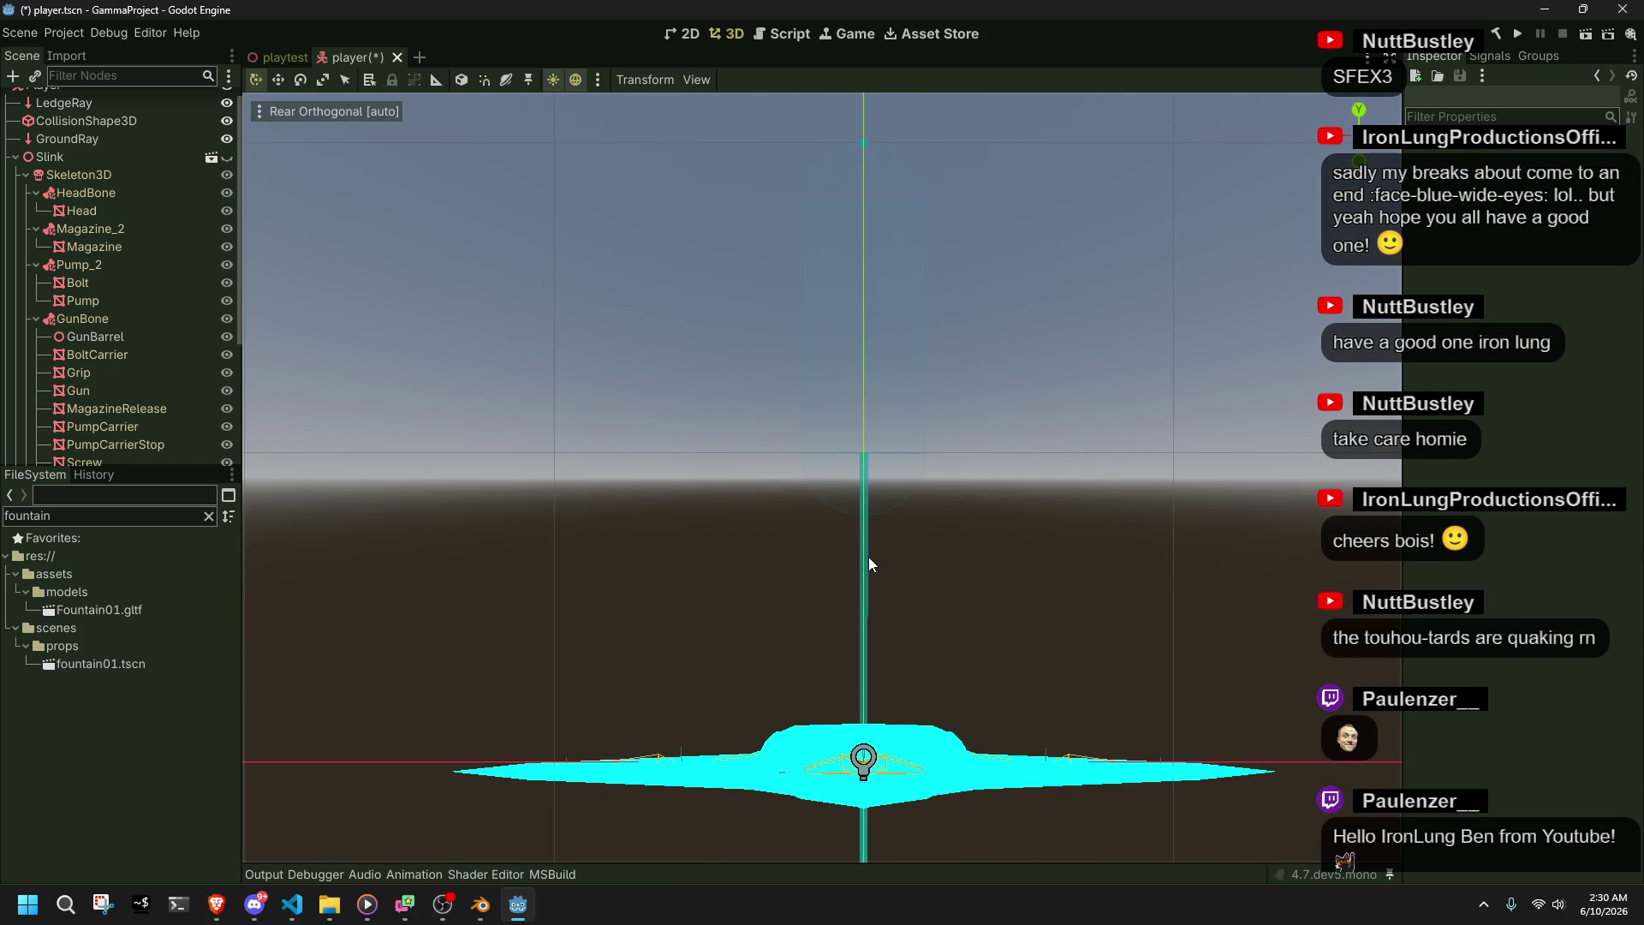
key(alt+Tab)
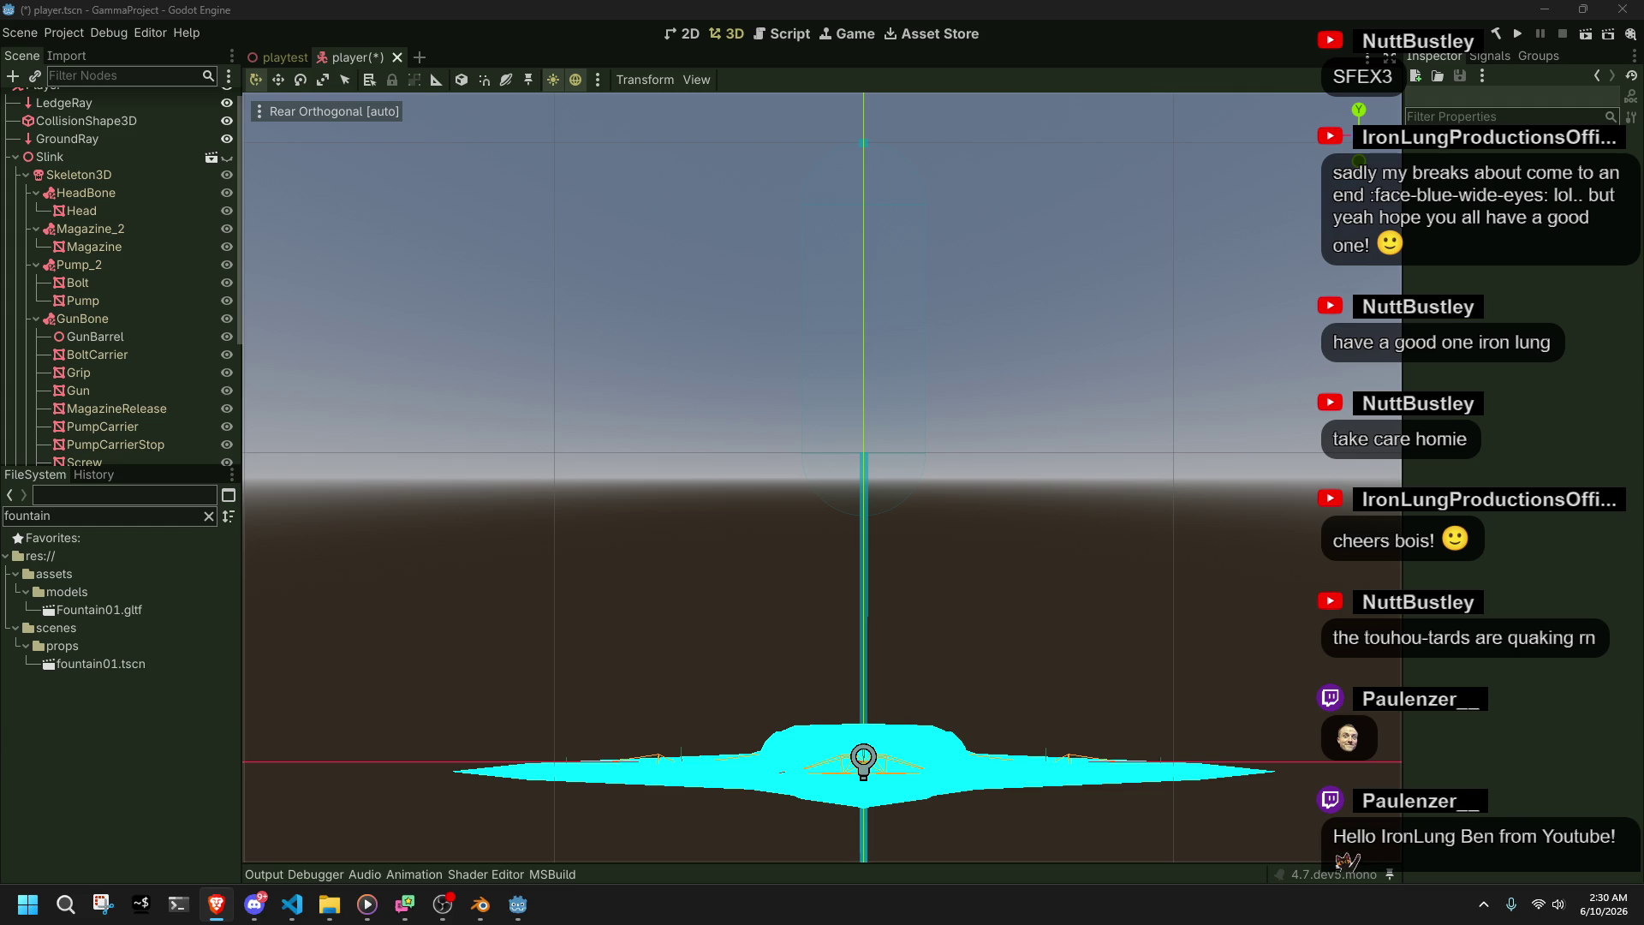
key(alt+Tab)
scroll(1043, 644, up, 1)
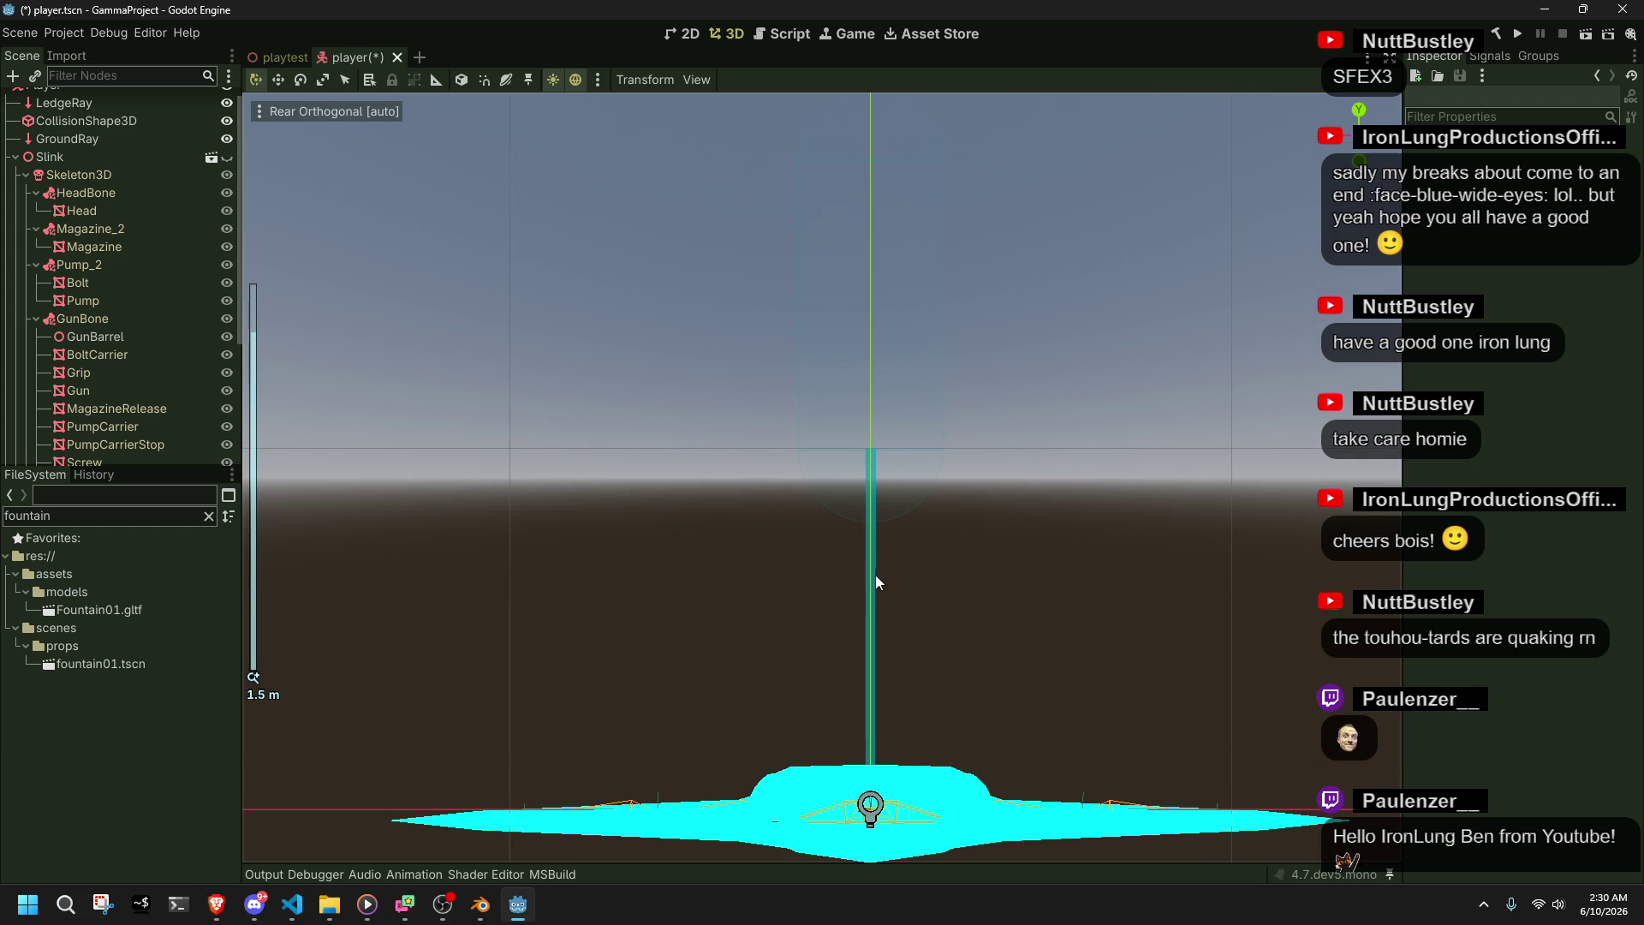
click(103, 354)
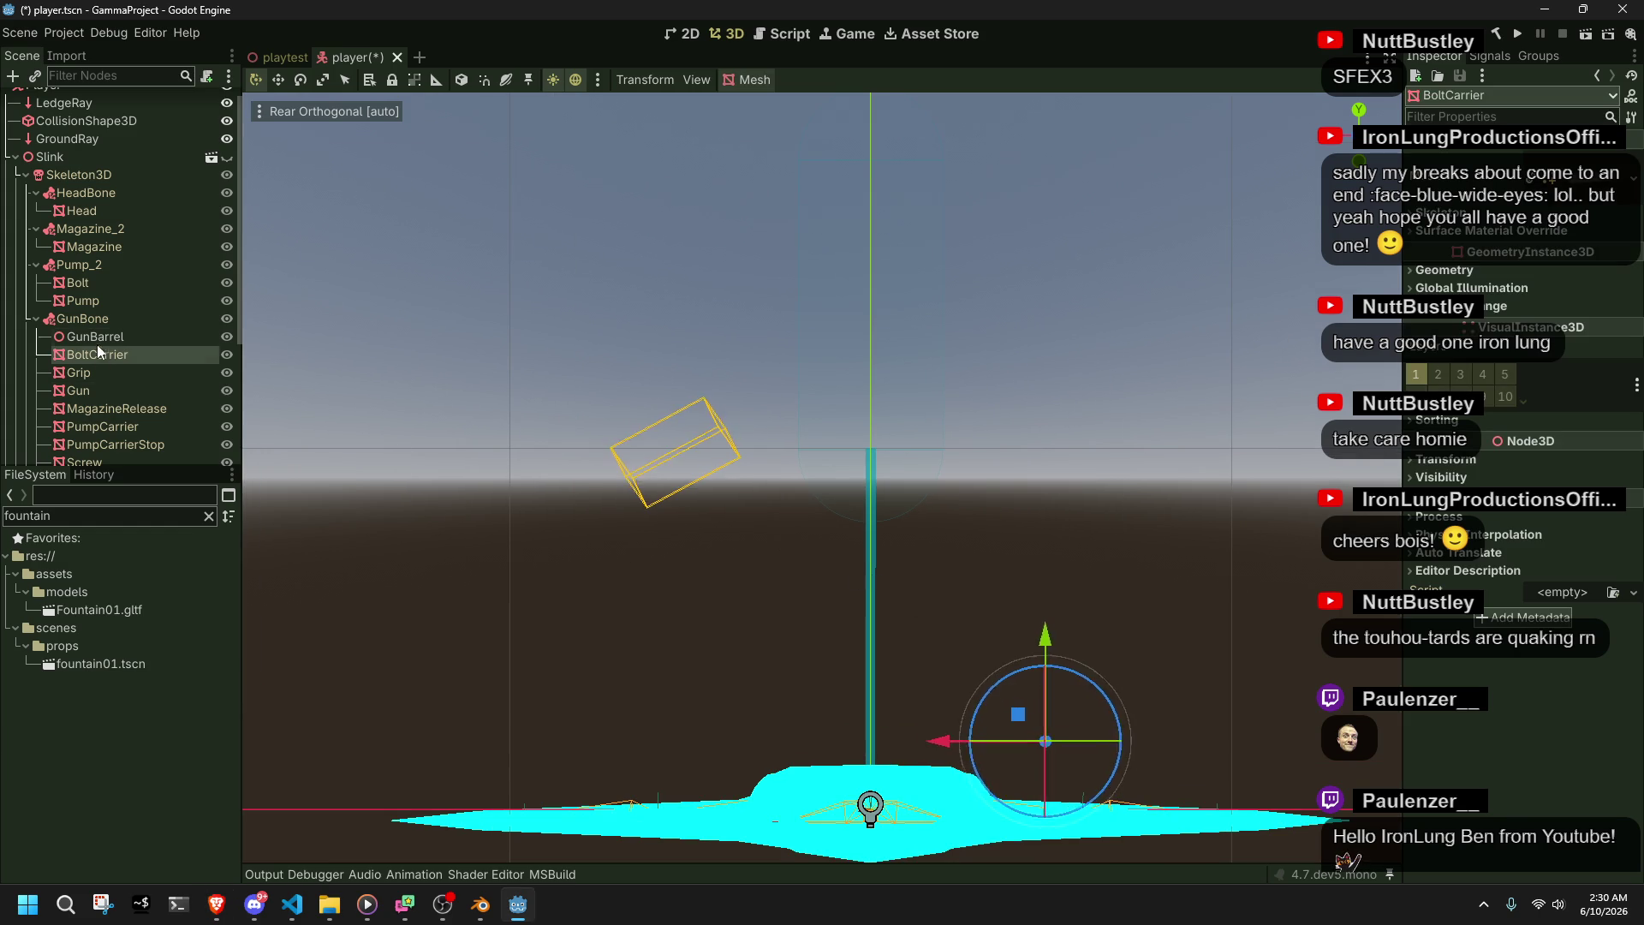
- Move GroundRay directly above CollisionShape3D in the Scene dock and save the player scene
click(26, 176)
drag(37, 158, 77, 128)
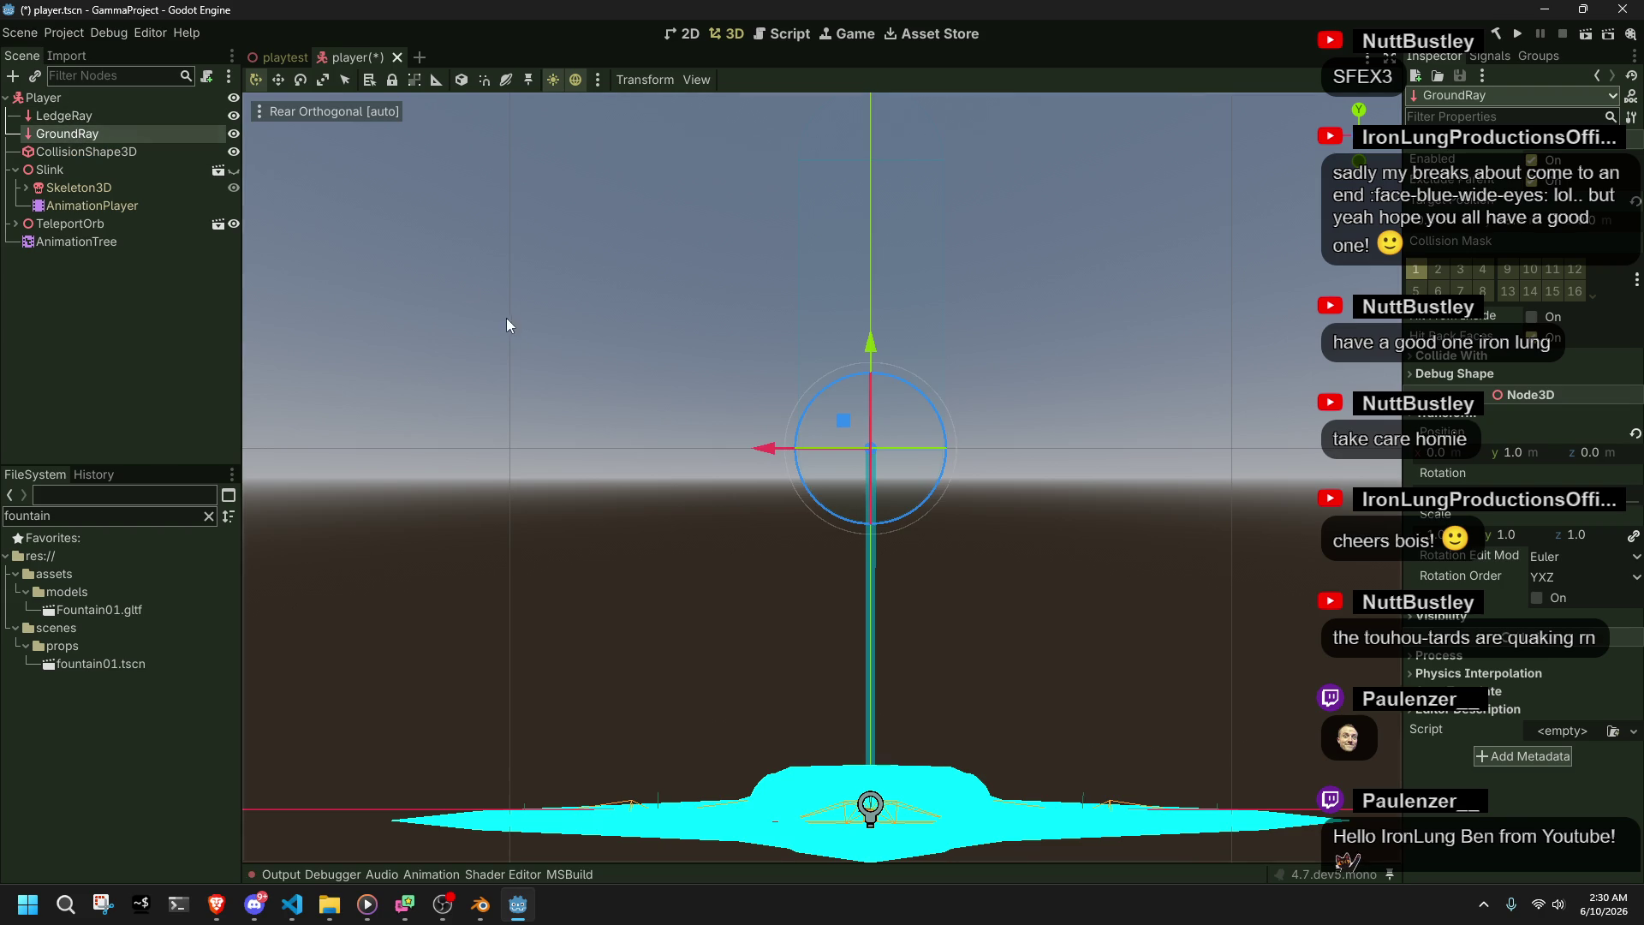
key(ctrl+z)
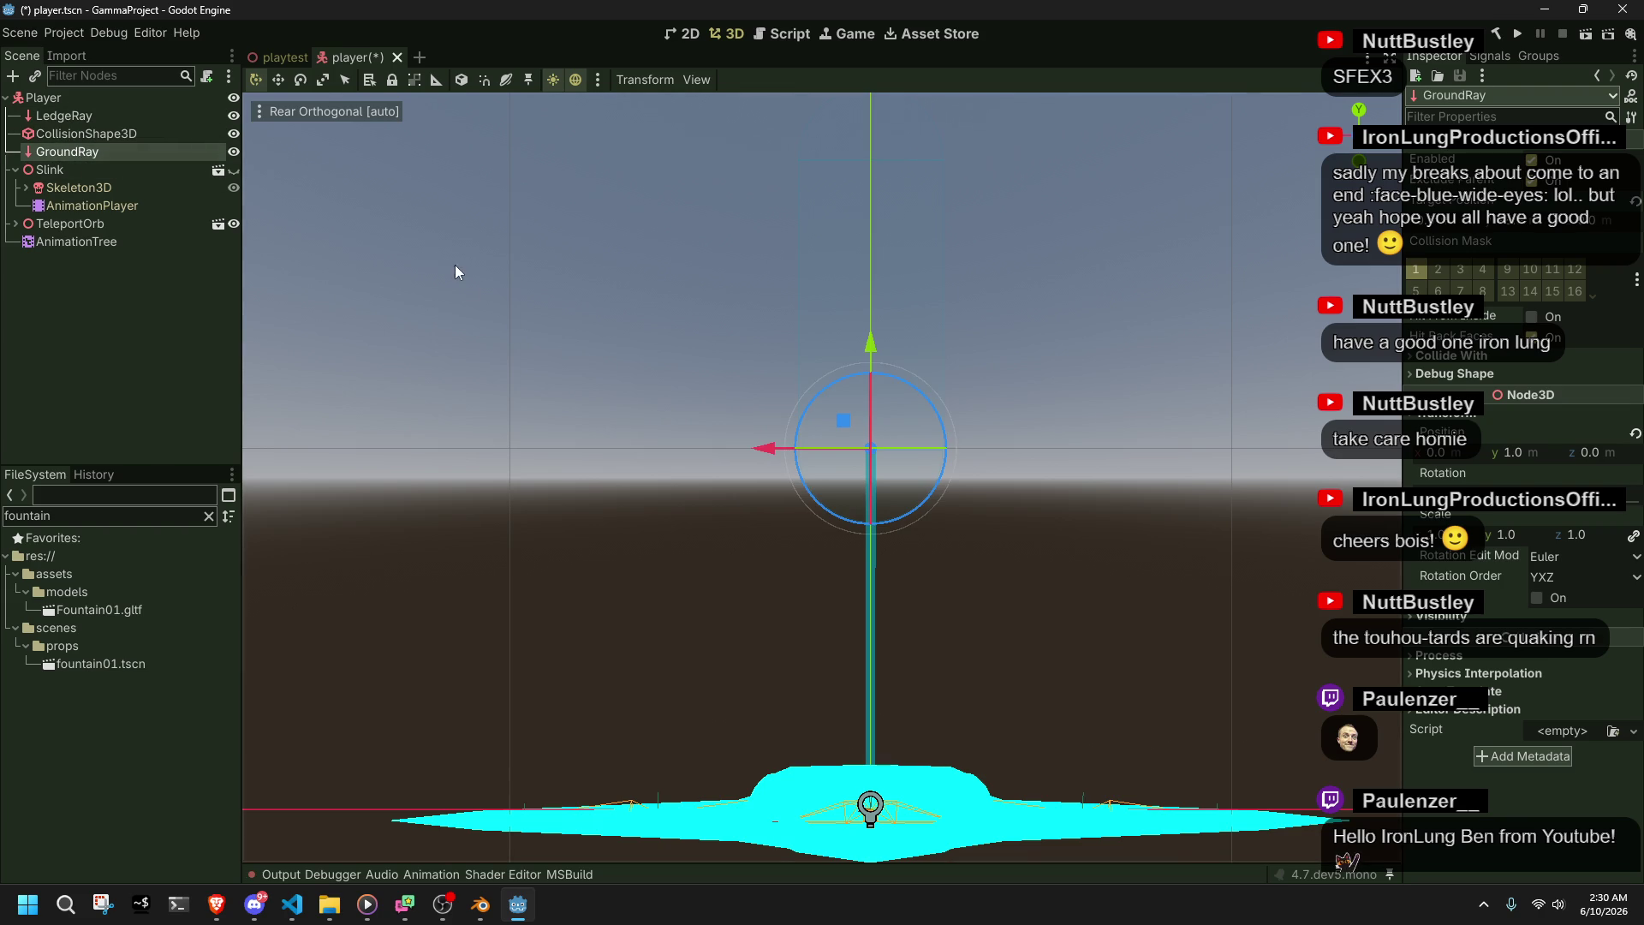
mouse_move(65, 151)
mouse_down()
mouse_move(72, 126)
mouse_move(90, 135)
mouse_up()
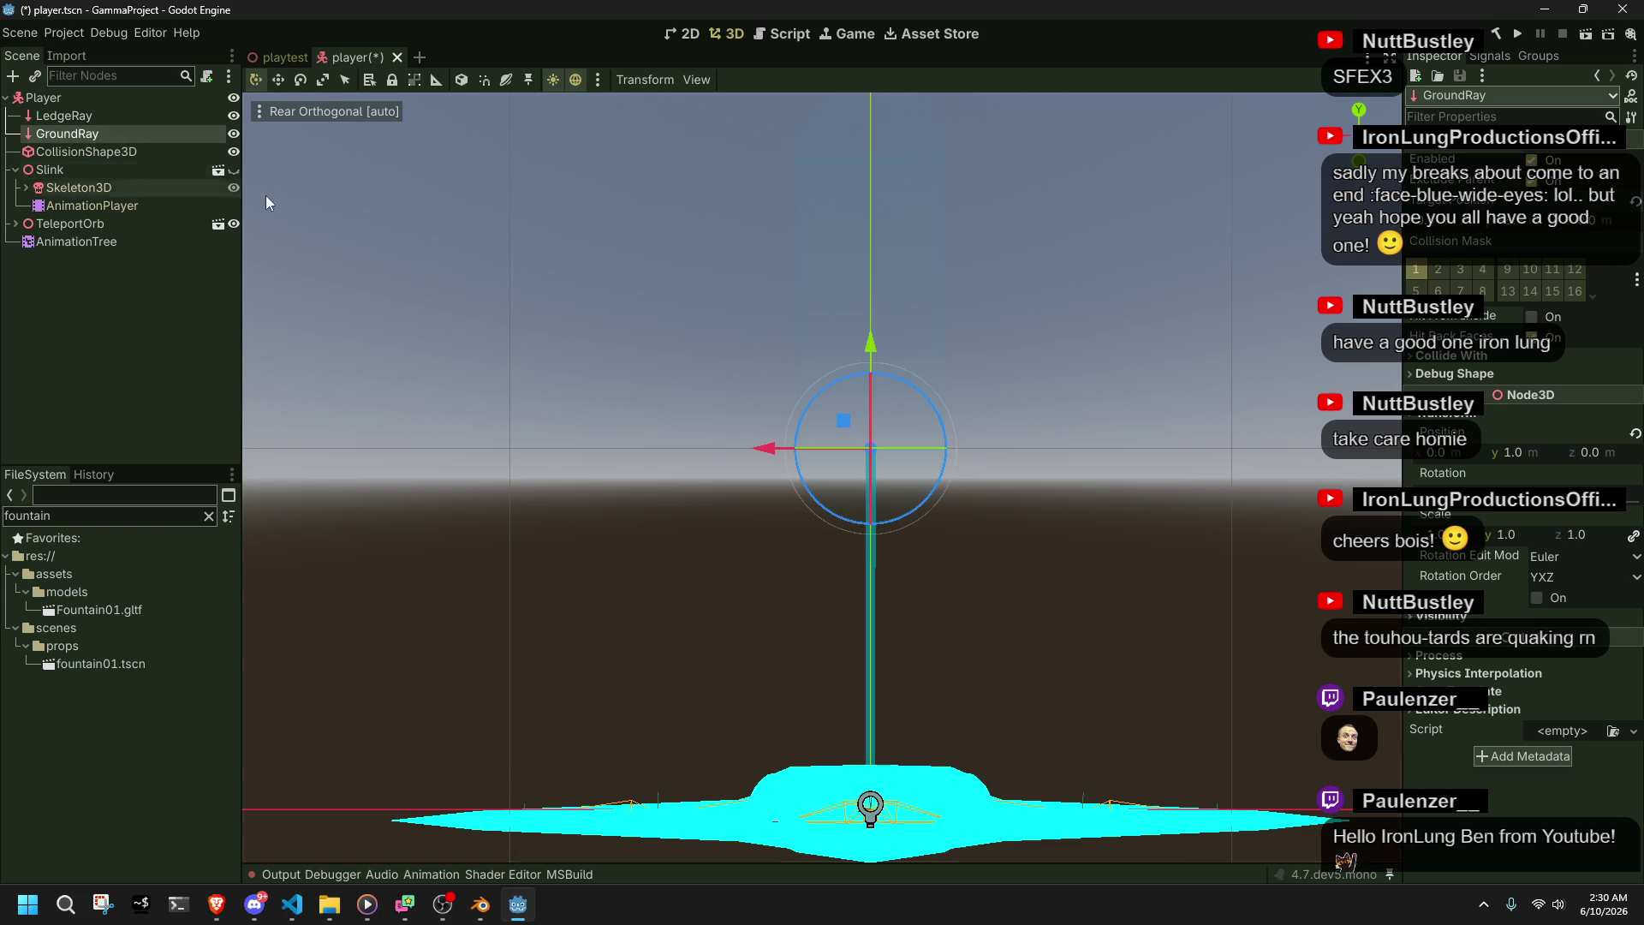
click(471, 287)
key(ctrl+s)
- Inspect the LedgeRay and GroundRay nodes from the Right Orthogonal view, then select CollisionShape3D
click(120, 115)
click(116, 134)
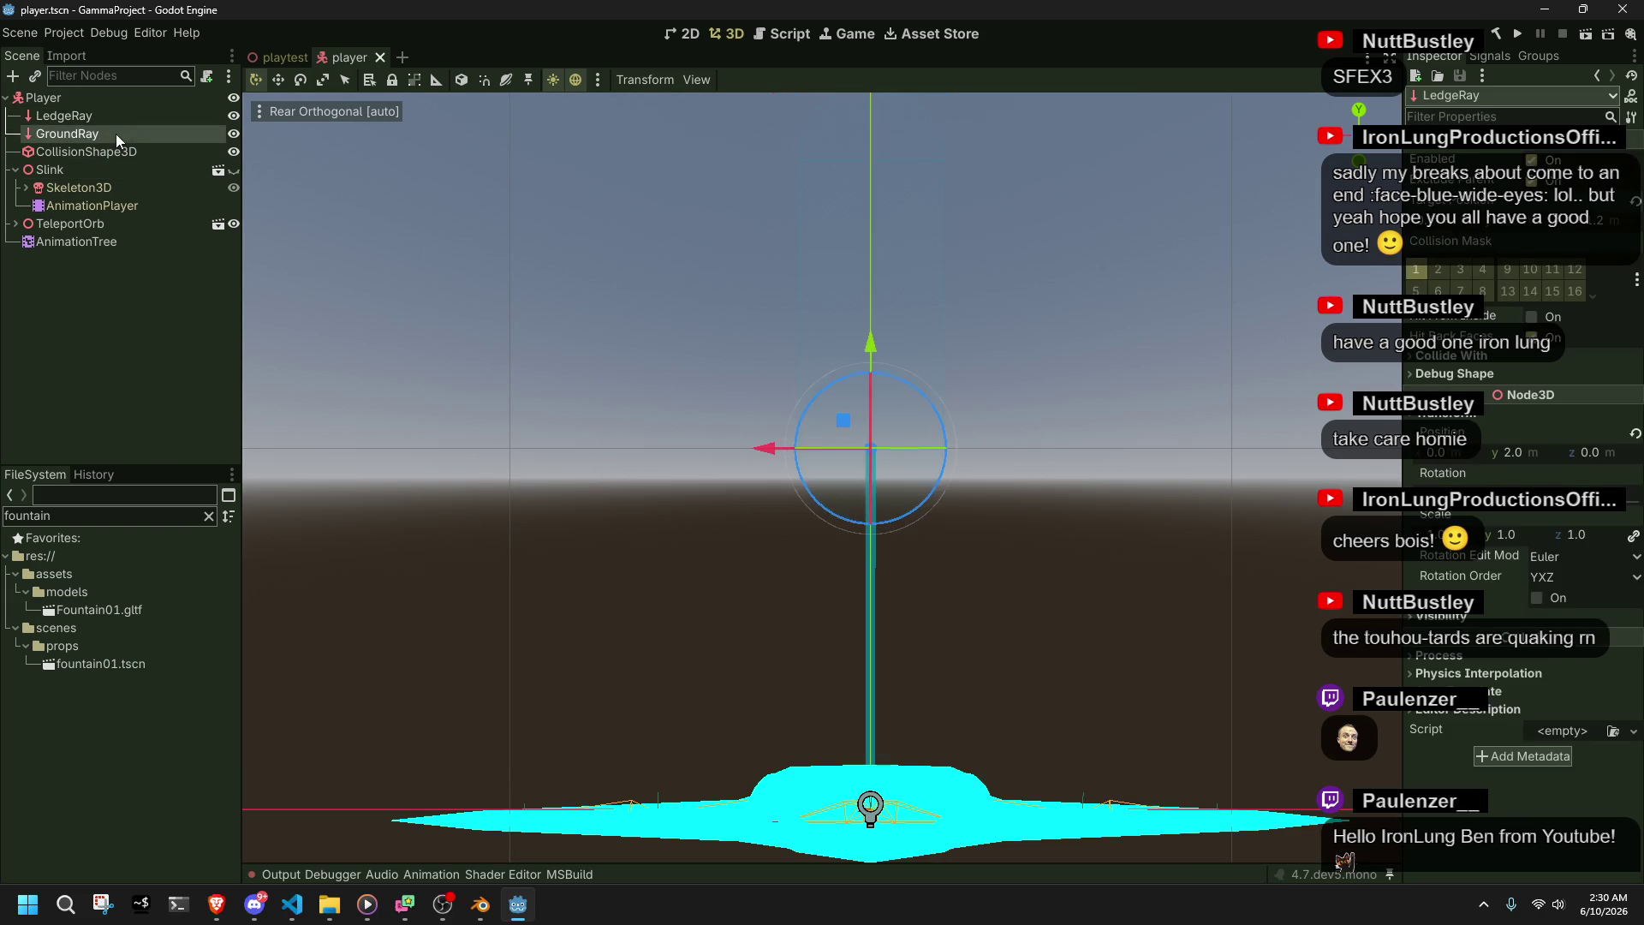
mouse_move(577, 406)
mouse_down()
mouse_move(844, 506)
mouse_move(1159, 484)
mouse_move(1379, 148)
mouse_up()
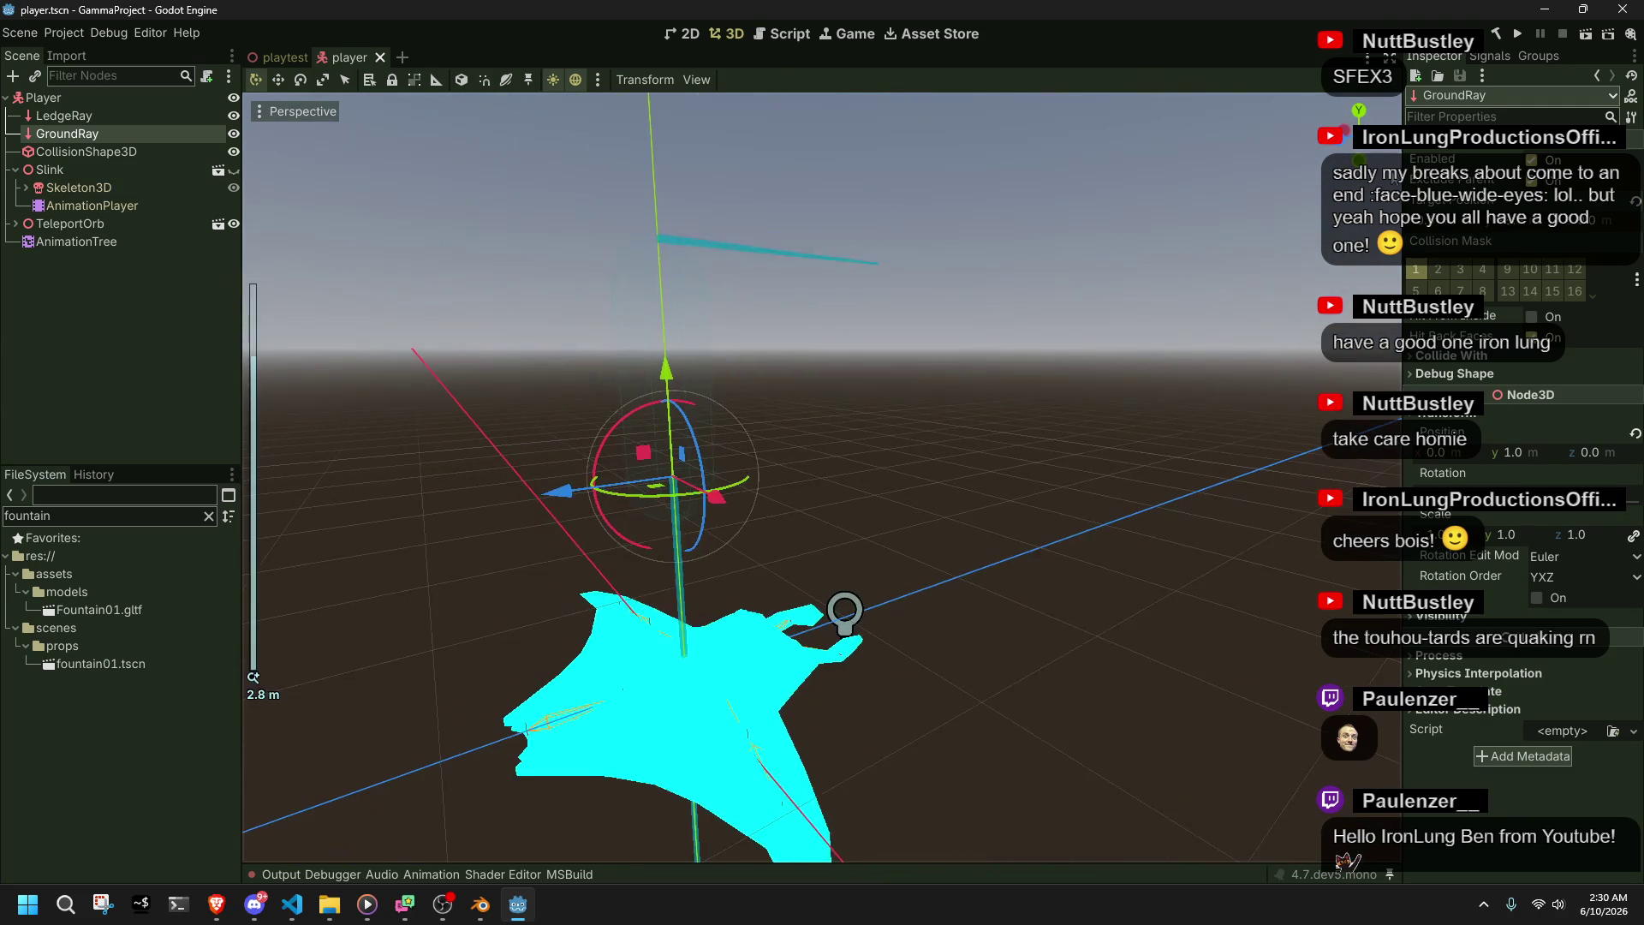
click(1379, 149)
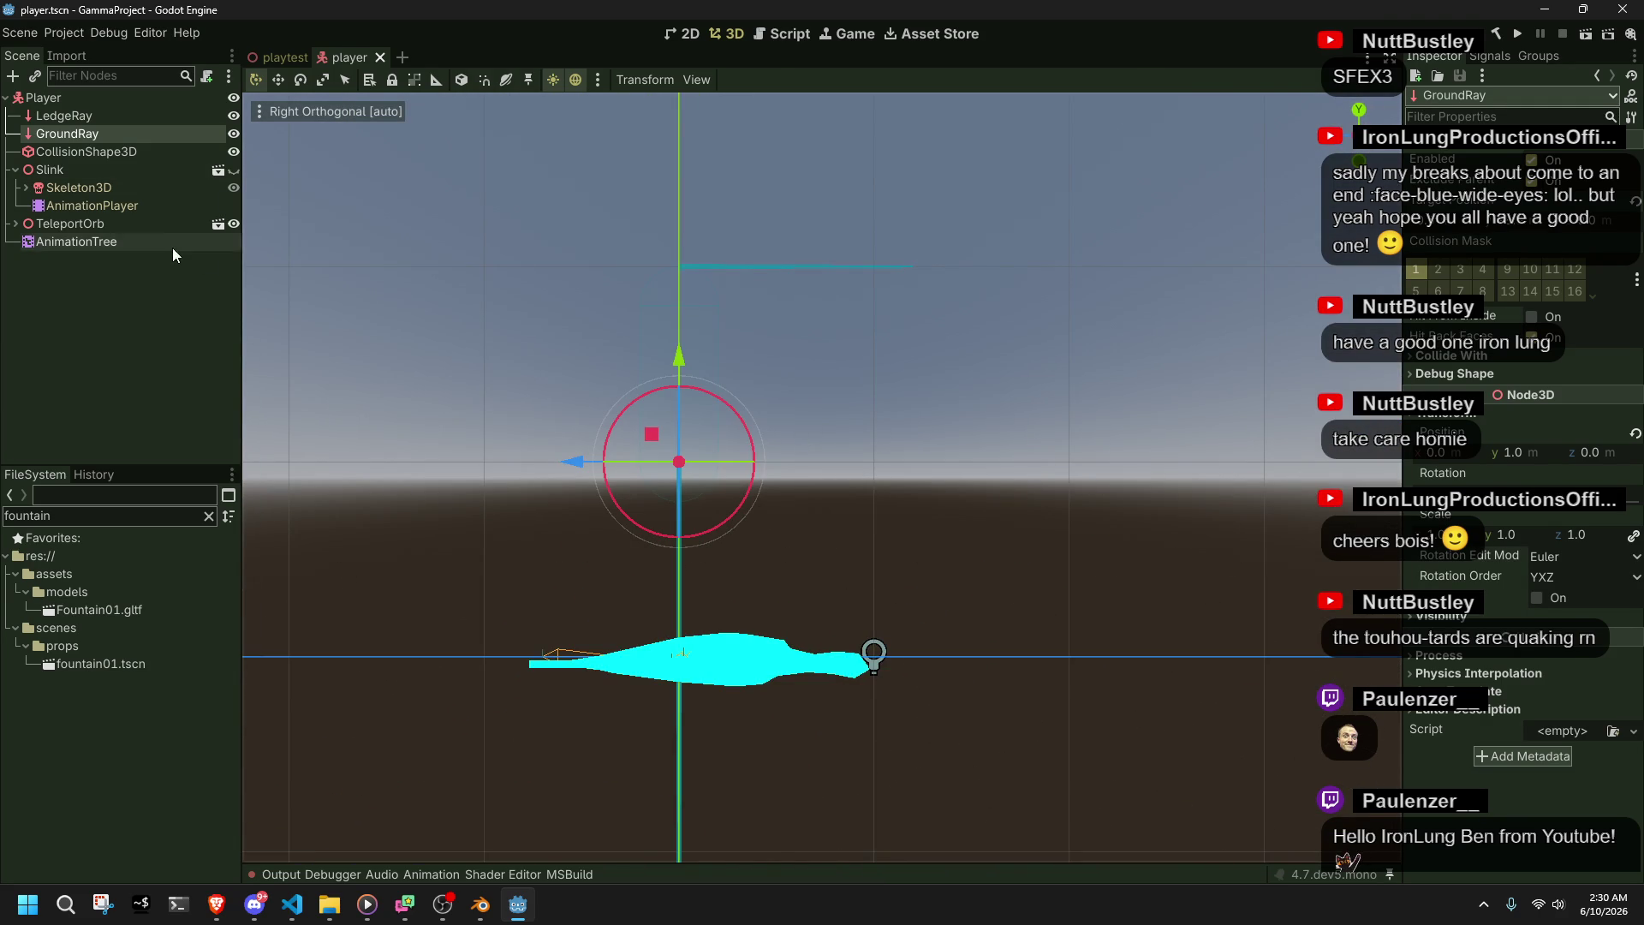
click(85, 150)
click(85, 169)
click(406, 392)
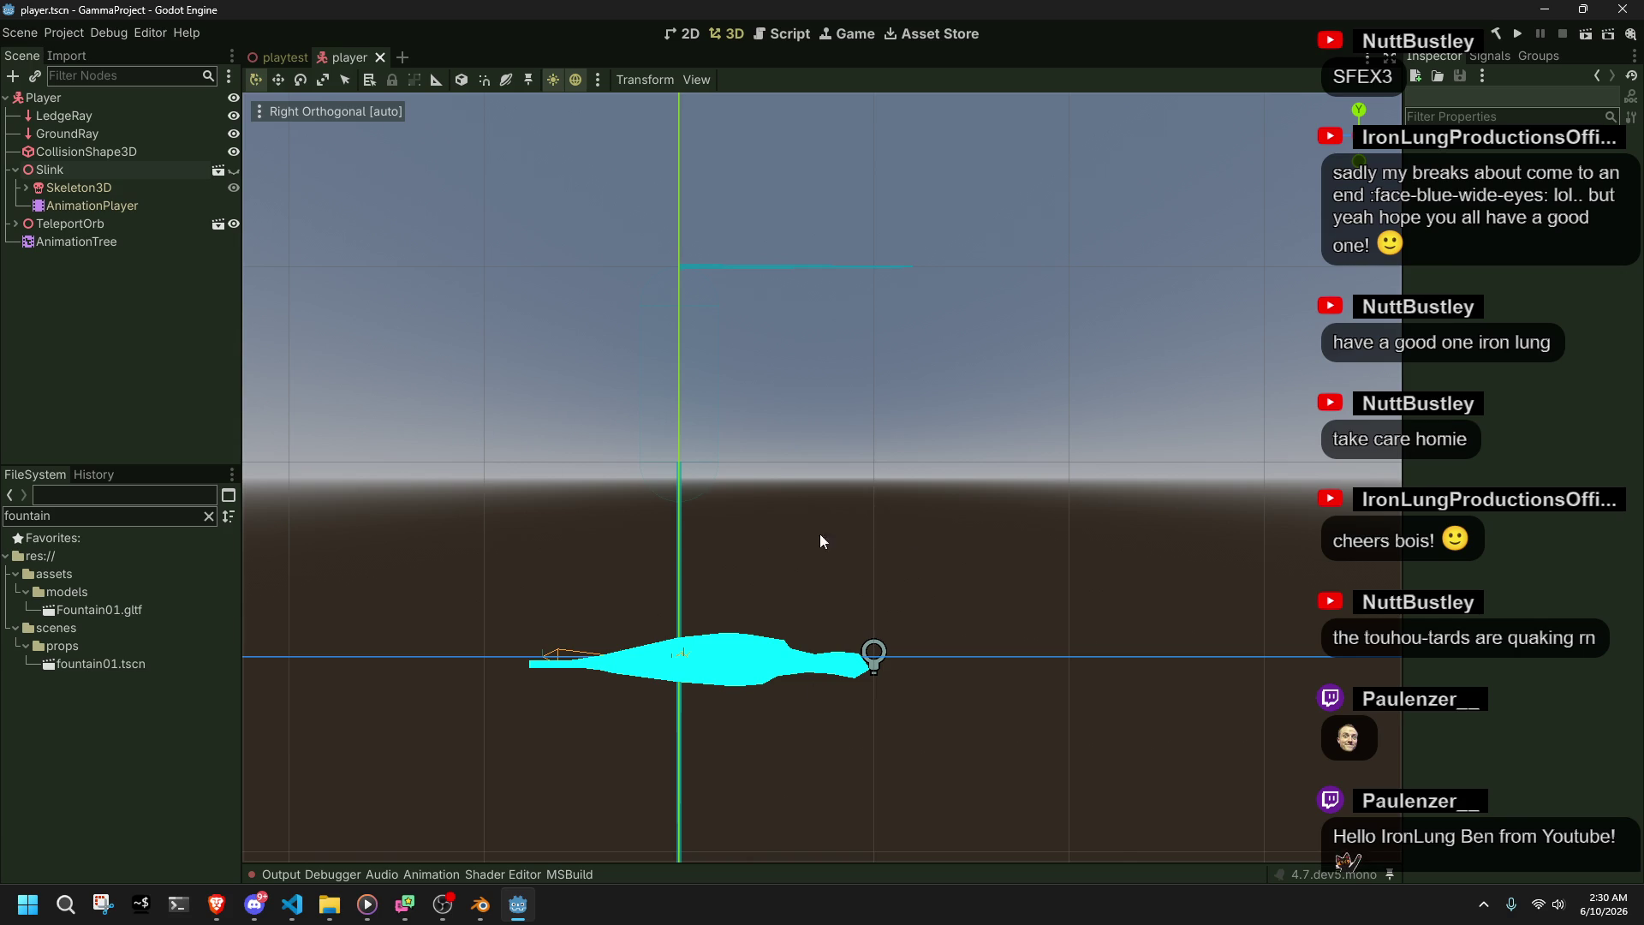
scroll(651, 508, up, 5)
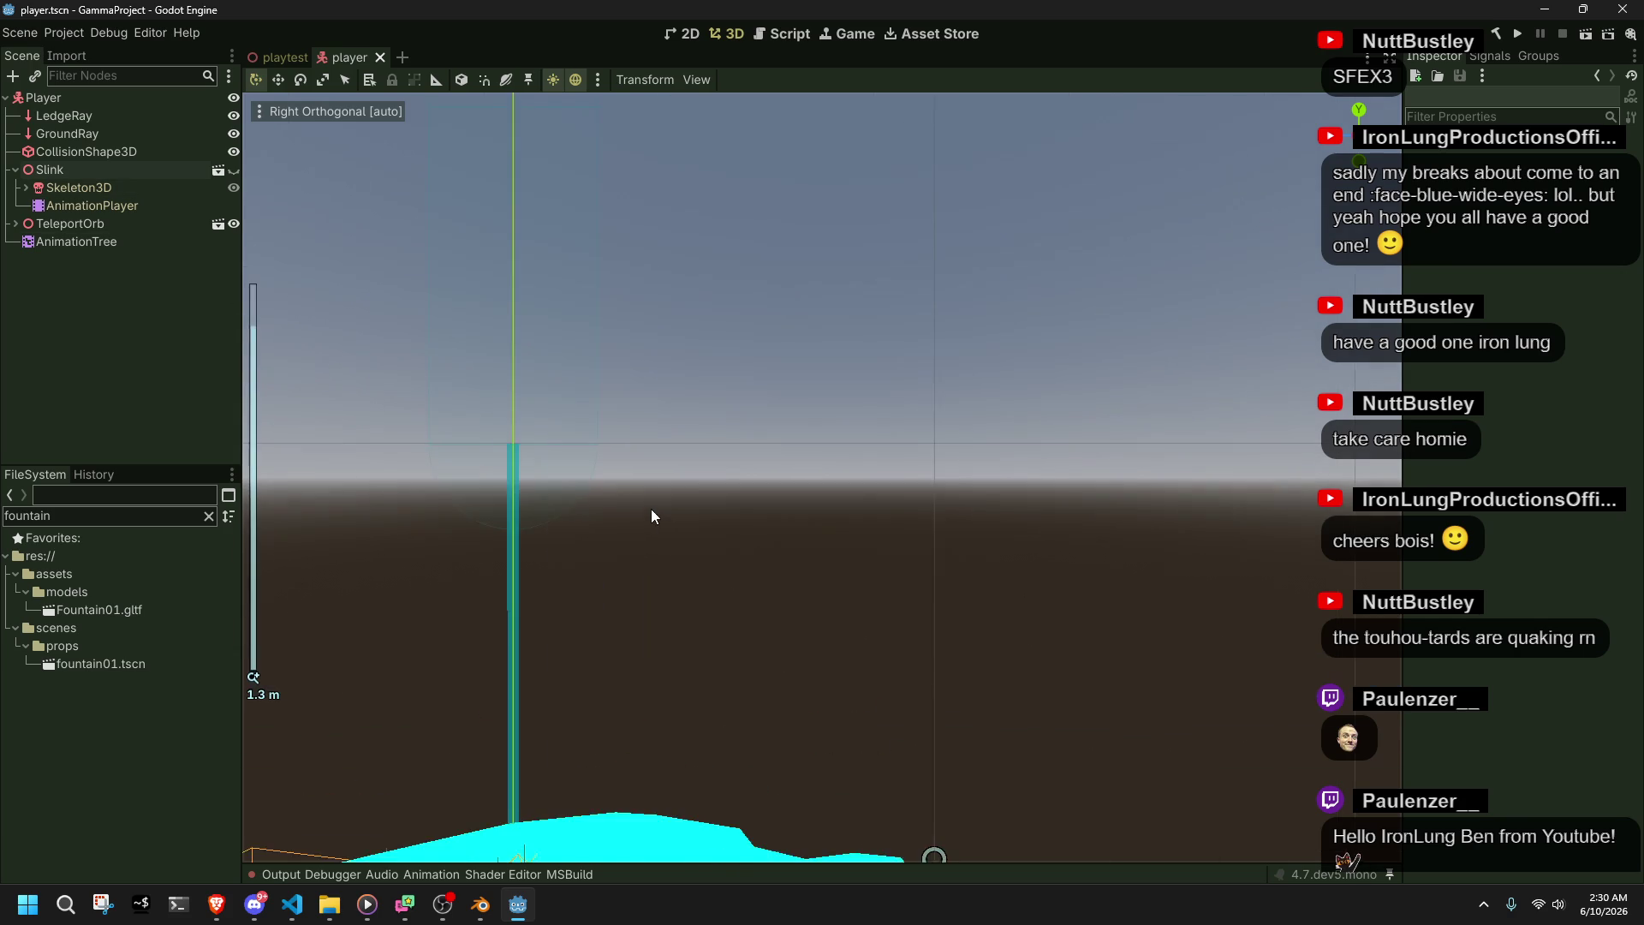
click(547, 455)
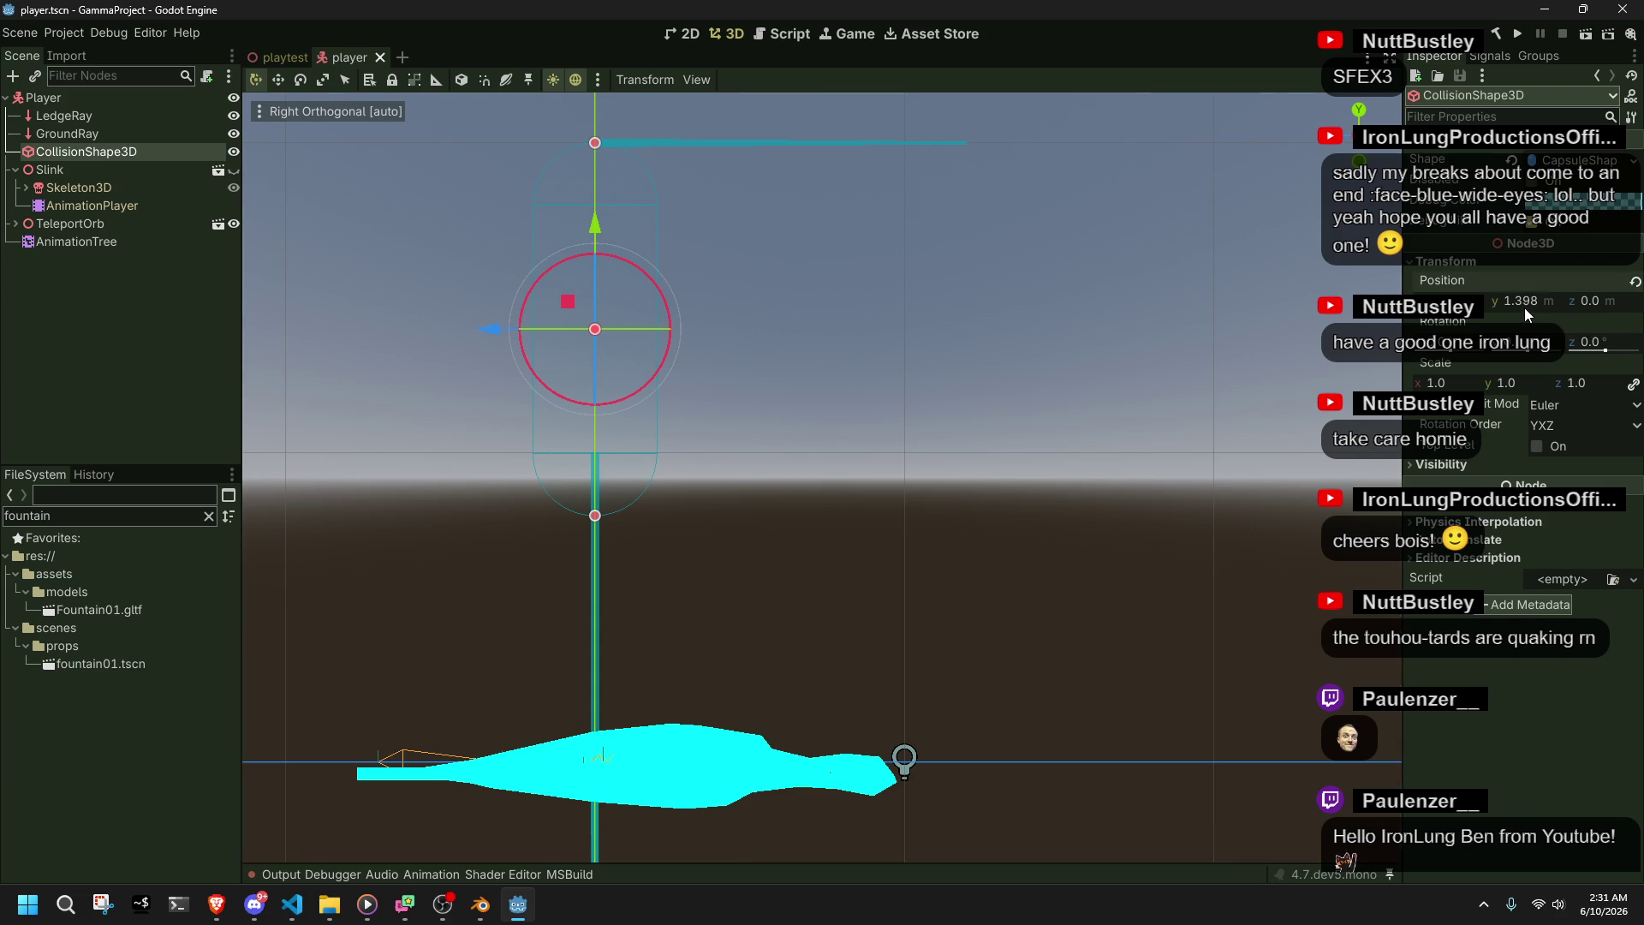
- Set the collision shape's Position Y to 1.4 and capsule Height to 1.2, then save
text(1.4)
key(Return)
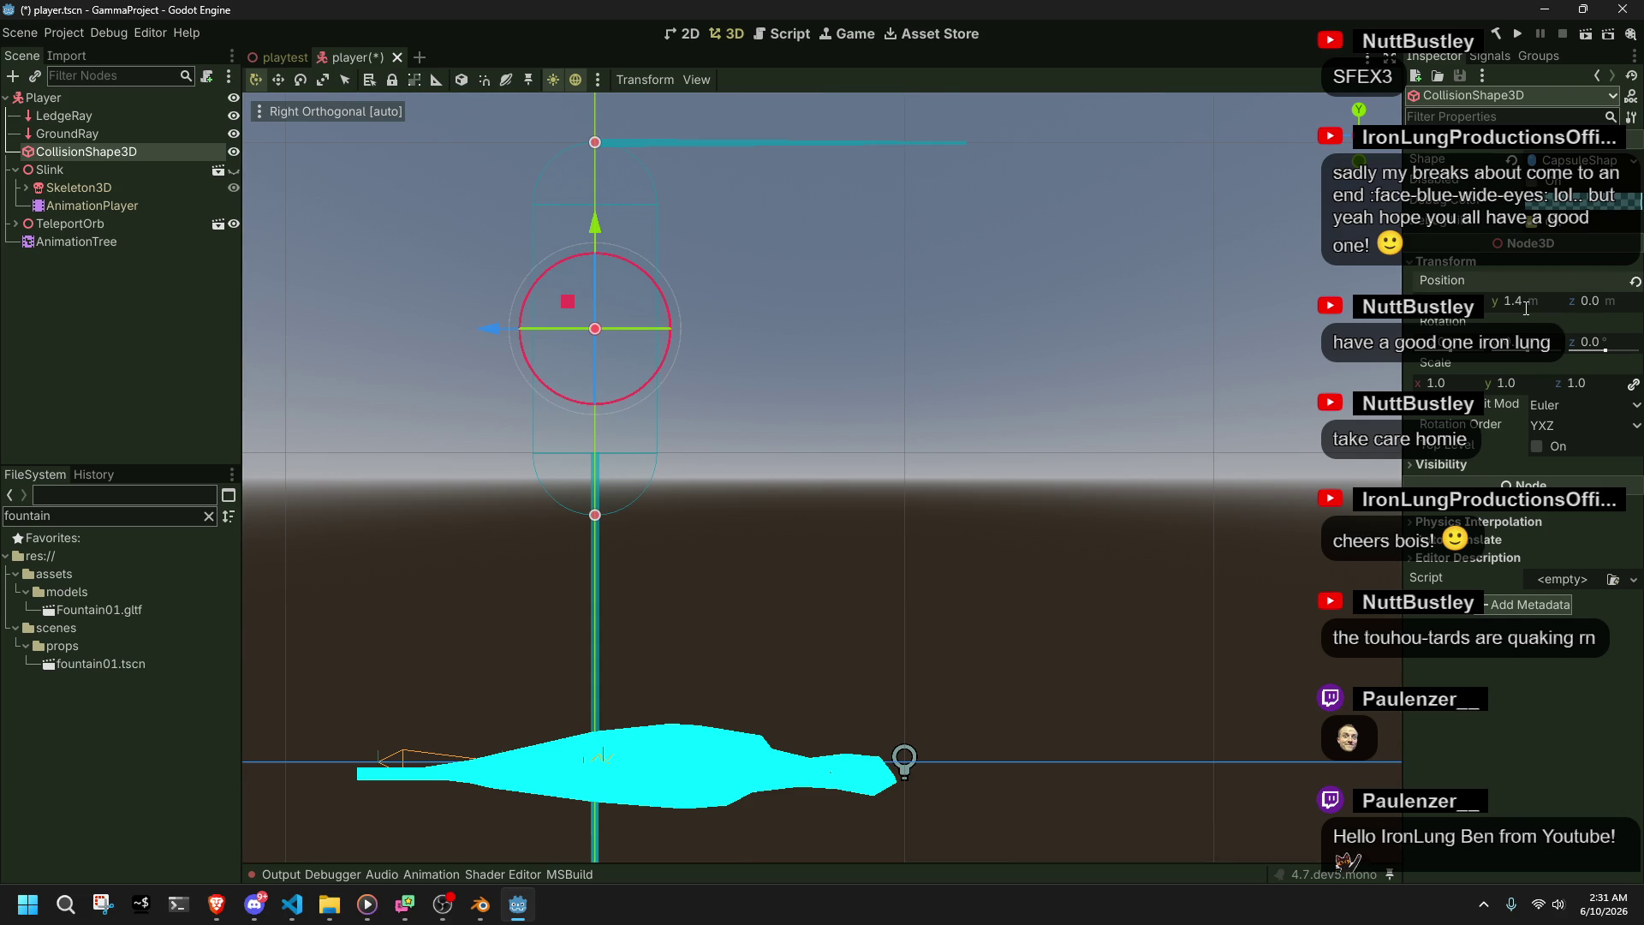
click(1576, 161)
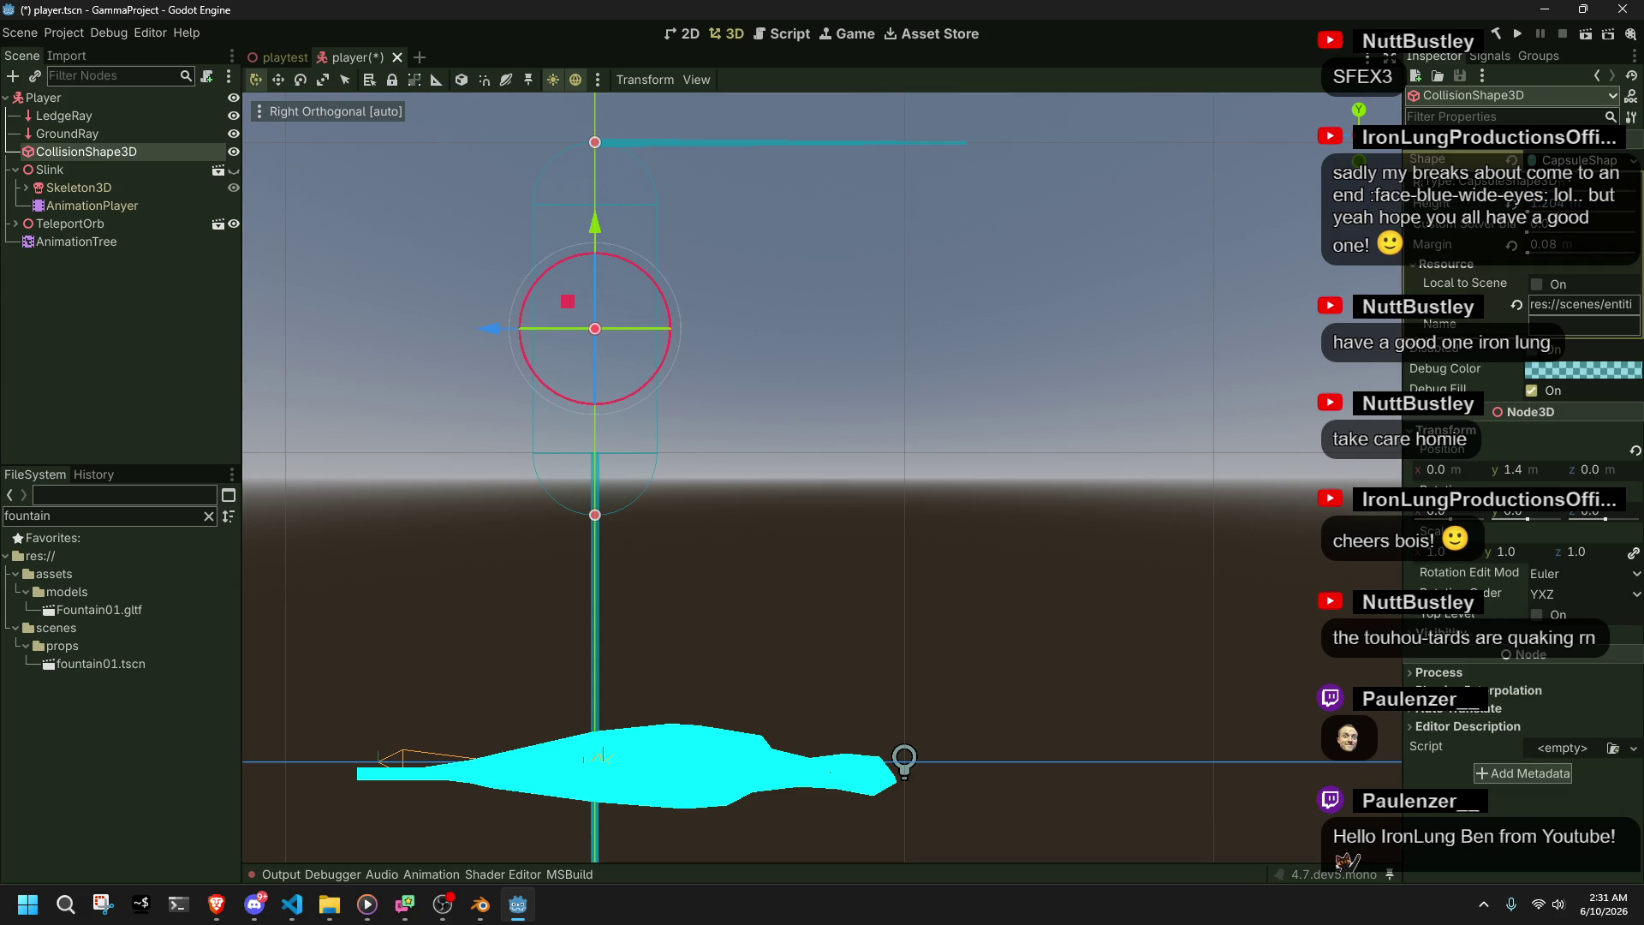
key(BackSpace)
key(BackSpace)
key(Return)
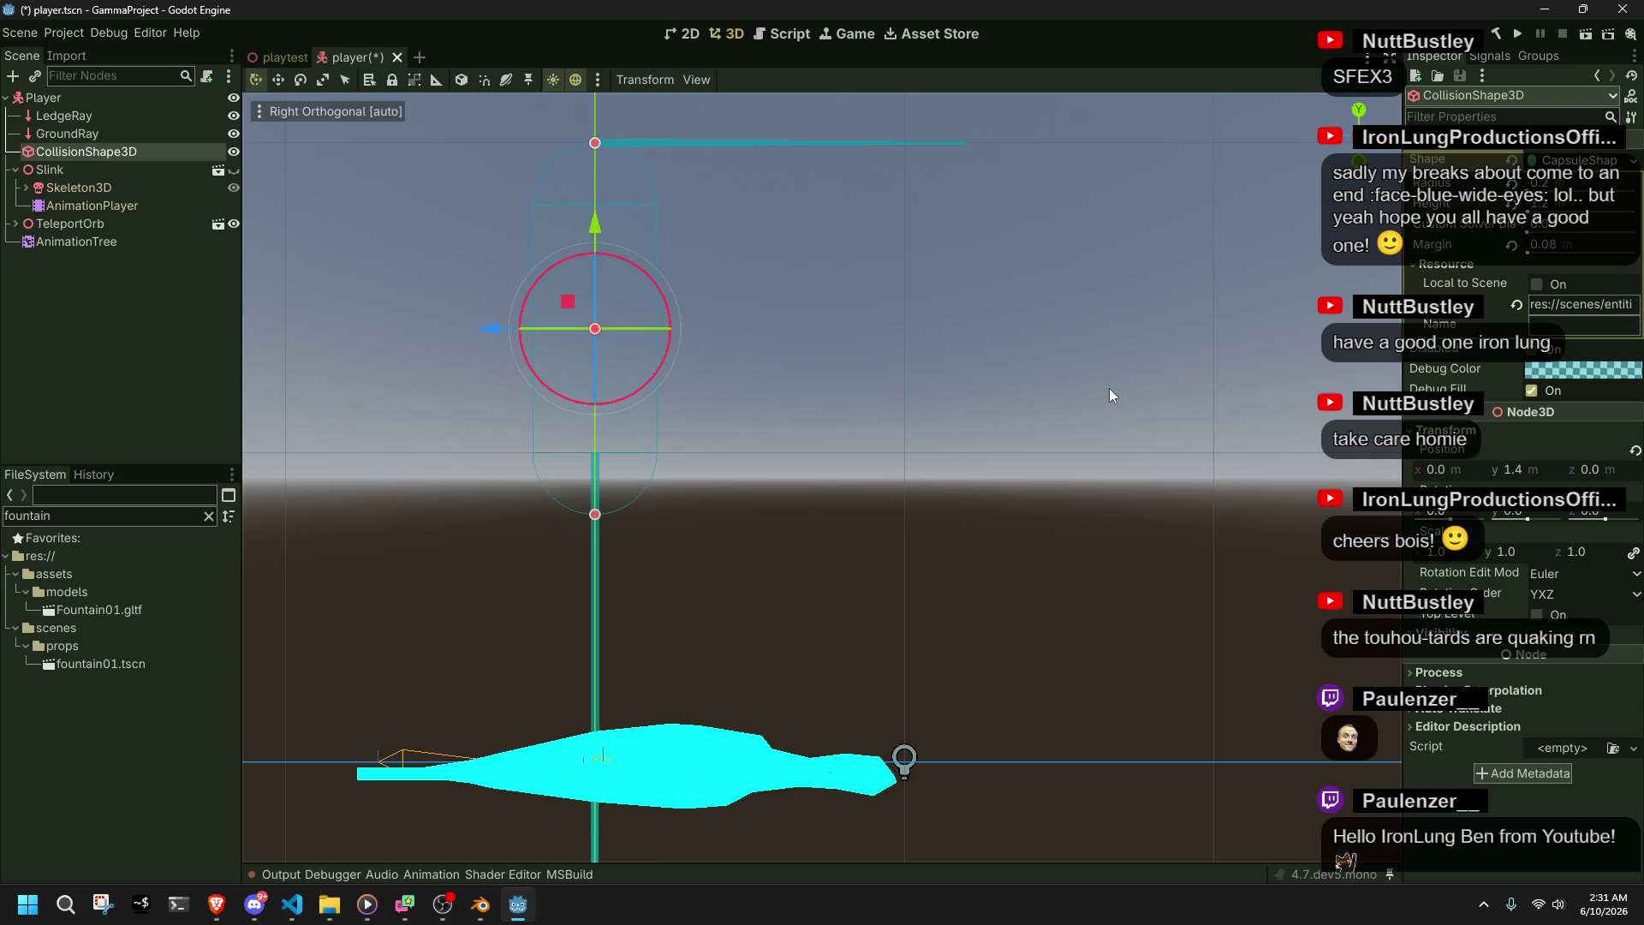
key(ctrl+s)
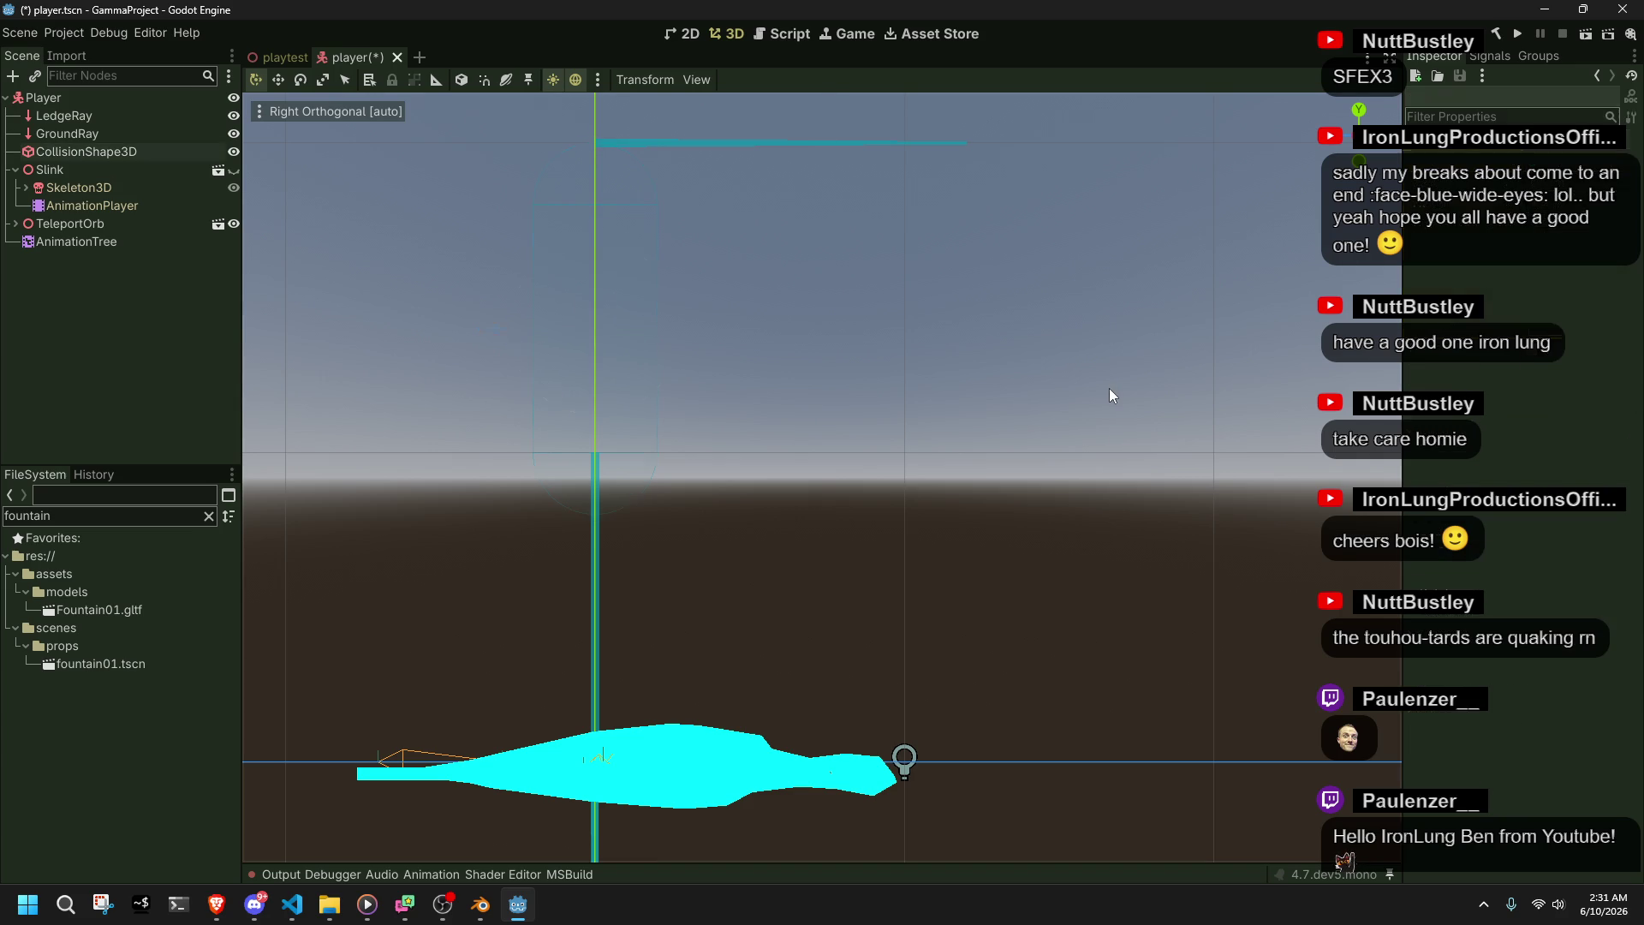
- Return to Player.cs at PlayerClimb's findLedge raycast code in Visual Studio Code
click(292, 904)
click(625, 690)
click(553, 633)
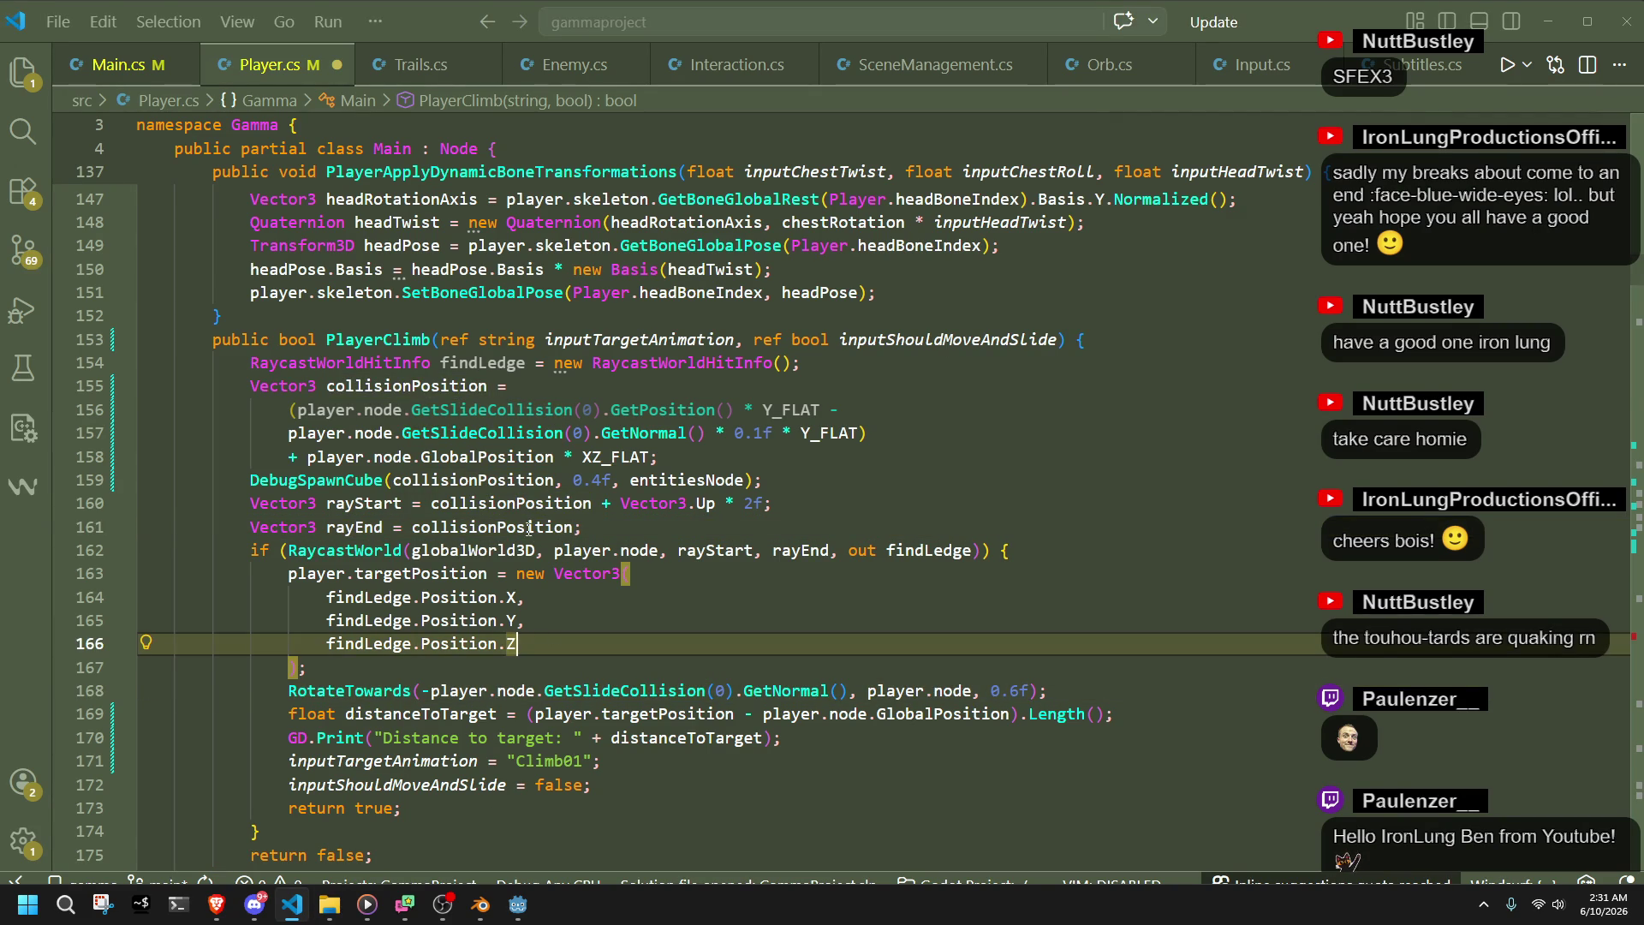
- Change rayEnd to collisionPosition + Vector3.Up * 1.2f and save Player.cs
click(657, 533)
key(Left)
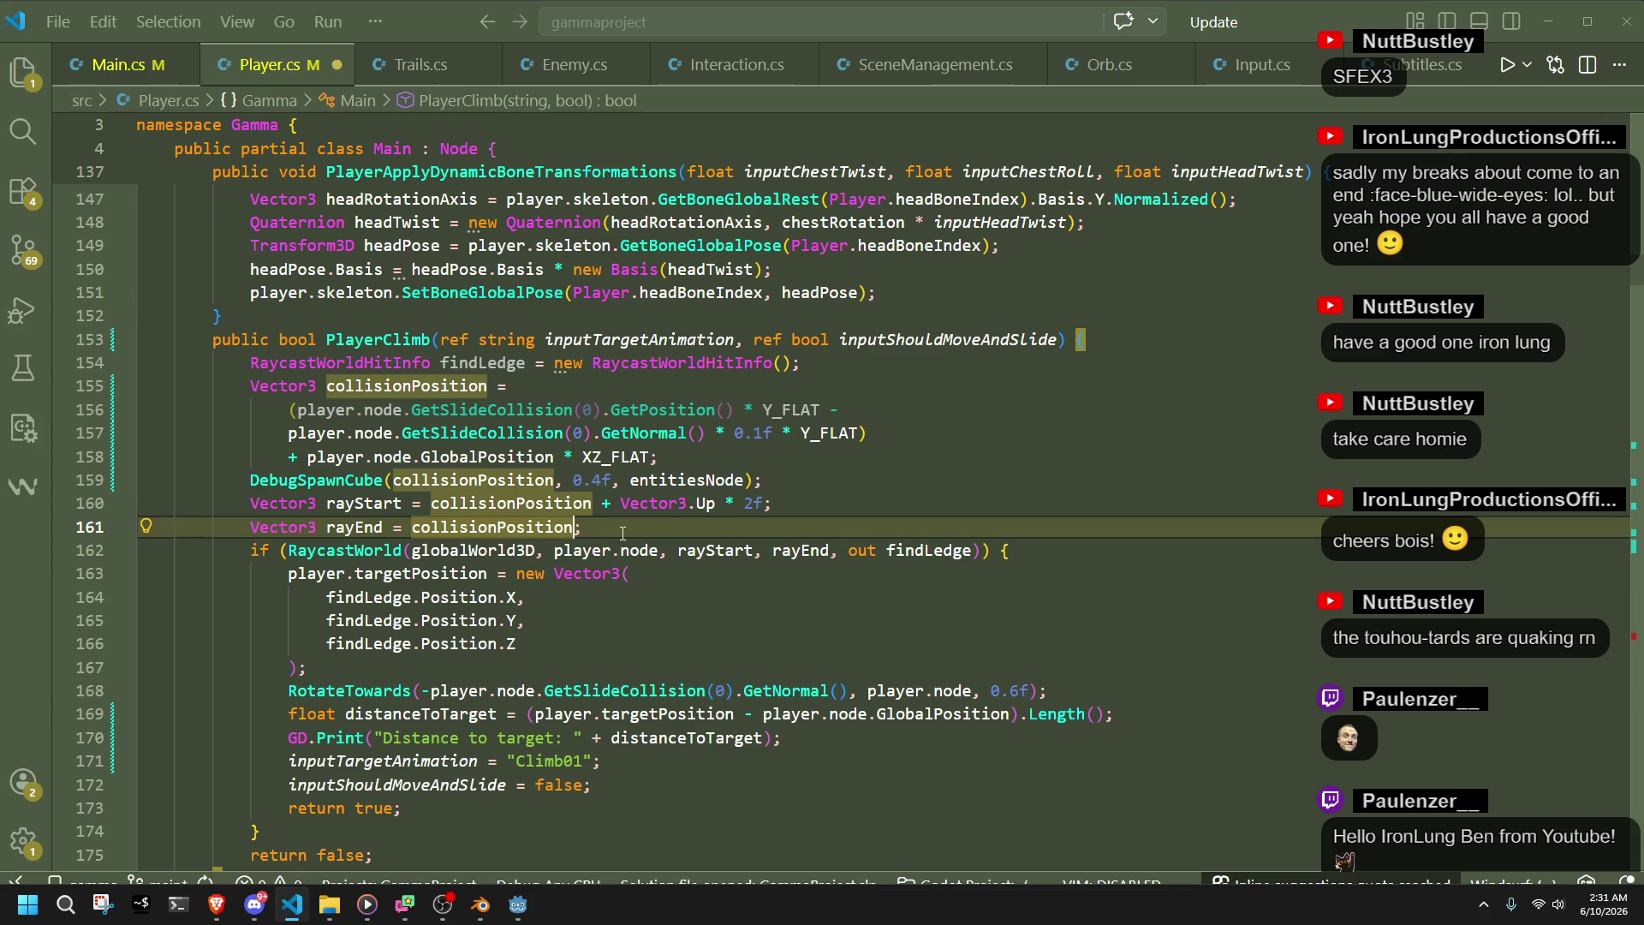
key(Tab)
key(Left)
key(Left)
key(BackSpace)
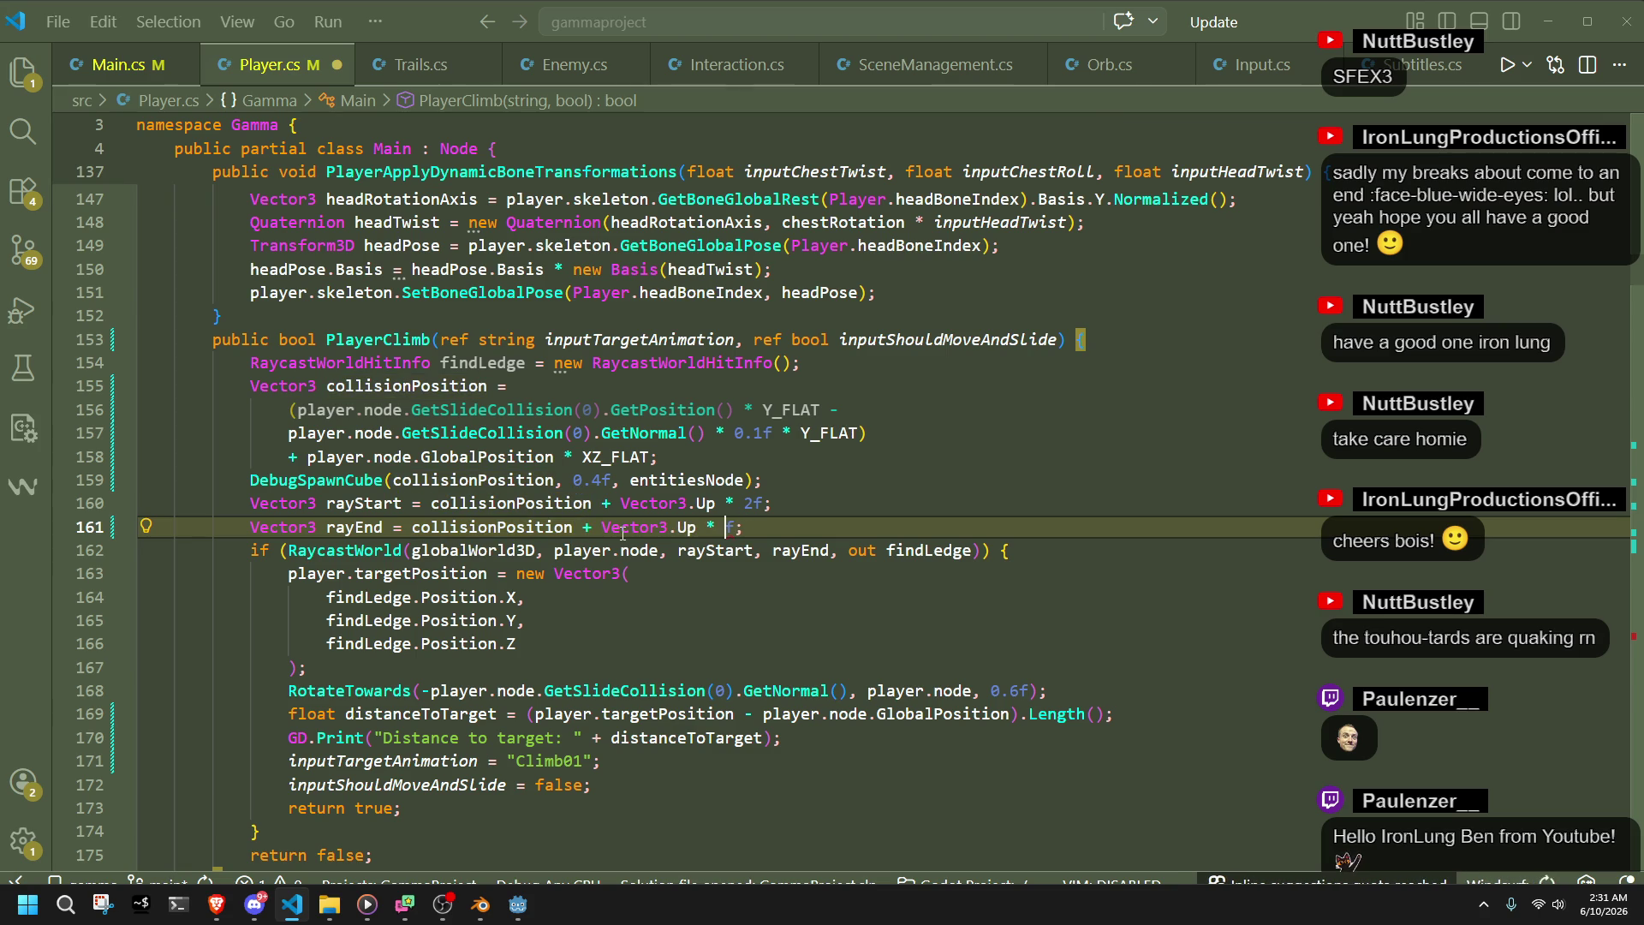
text(1.2)
key(ctrl+s)
- Switch to the Godot editor and run the game for a playtest
click(728, 595)
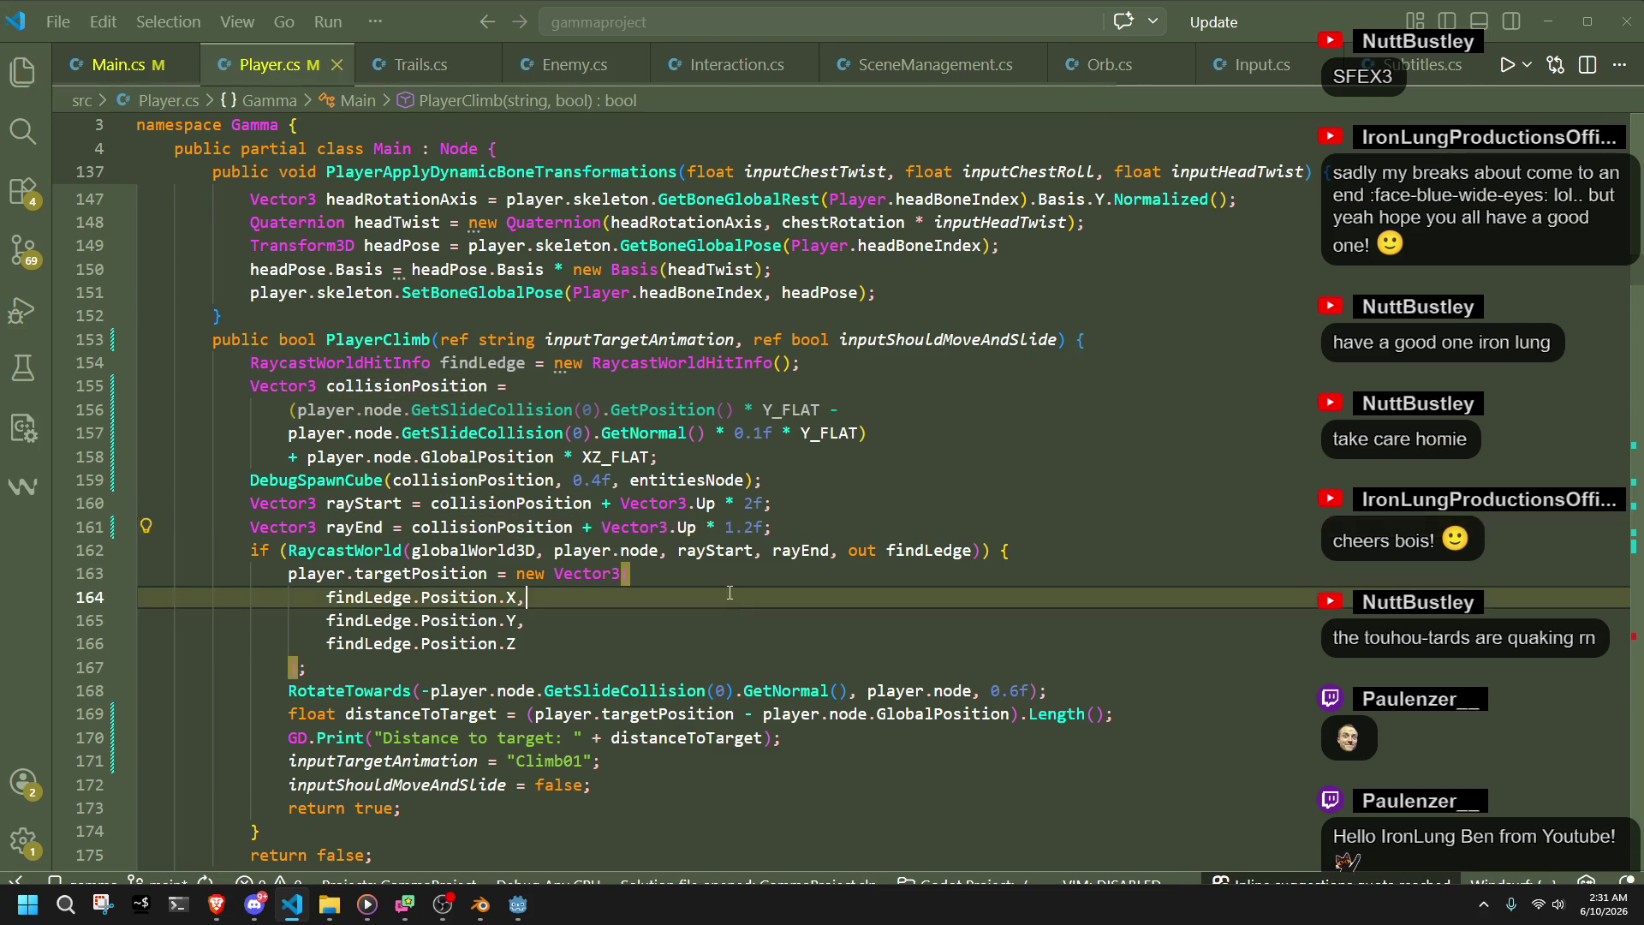
click(517, 905)
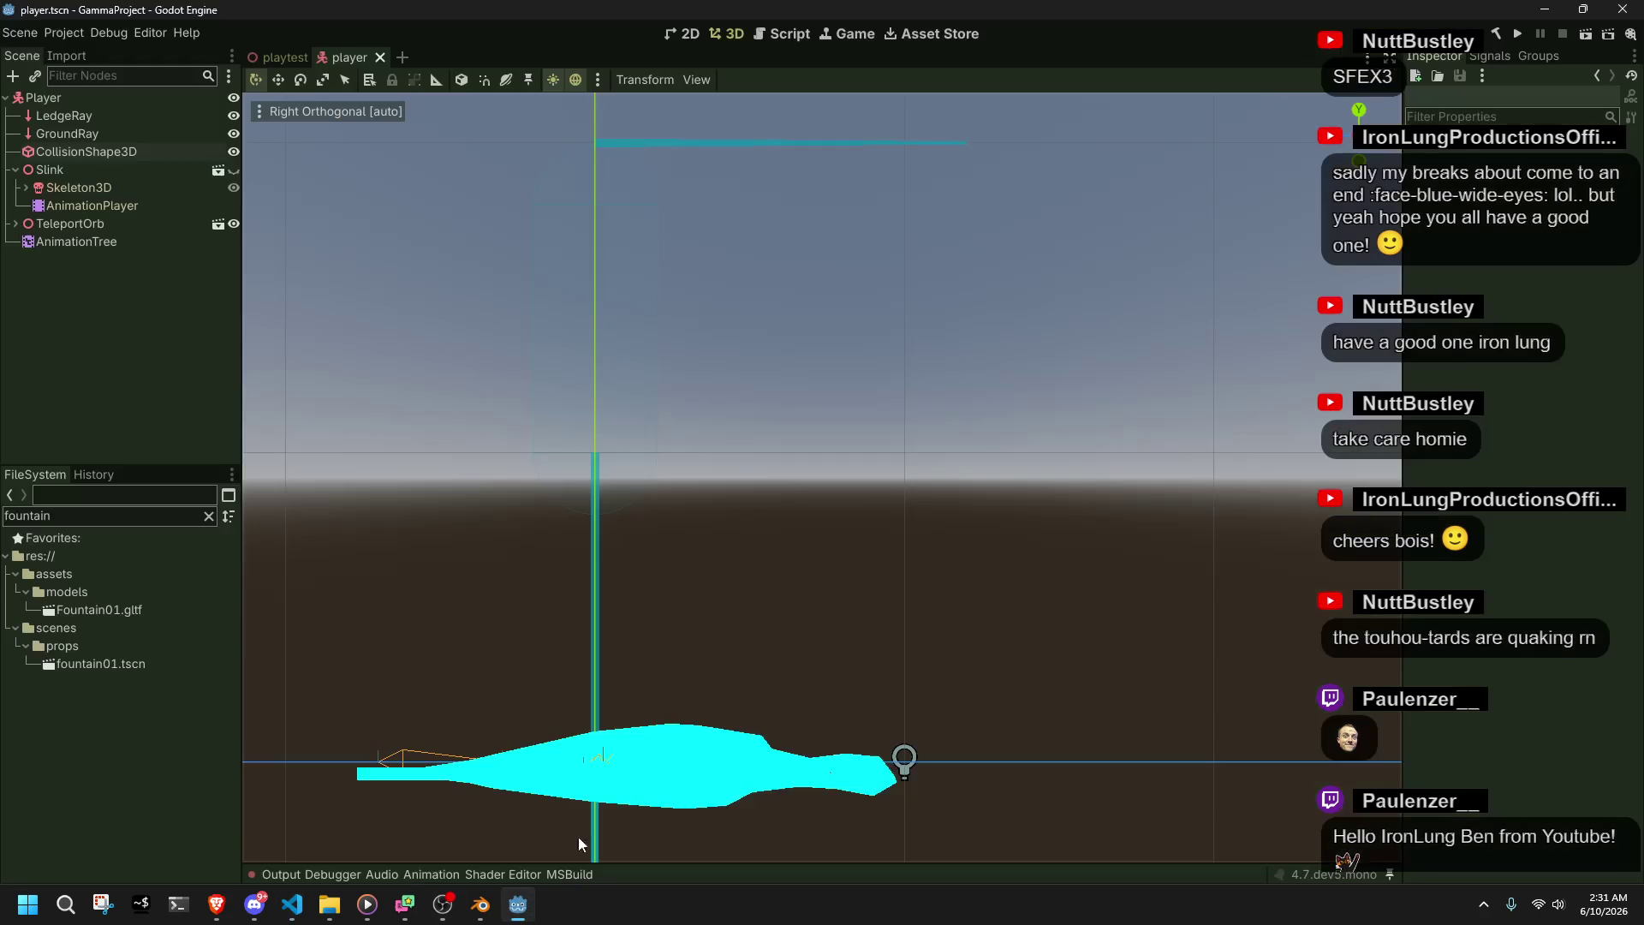
click(1517, 36)
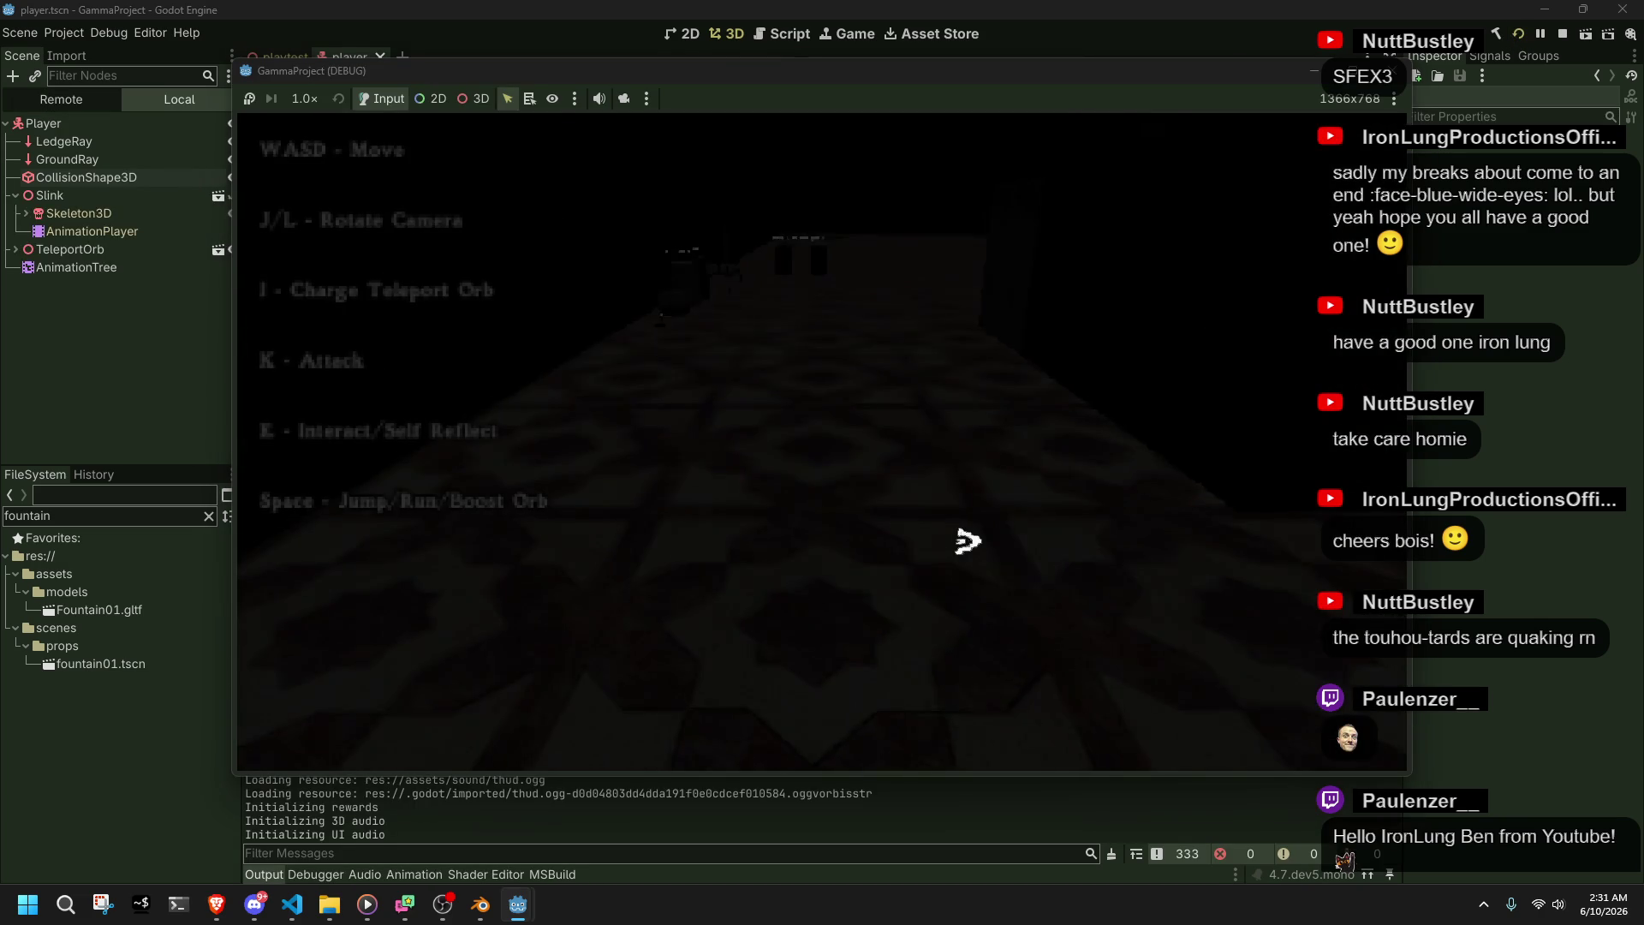
- Walk the player up the stairs toward the wooden ledge, then return to line 157's normal offset
key(w)
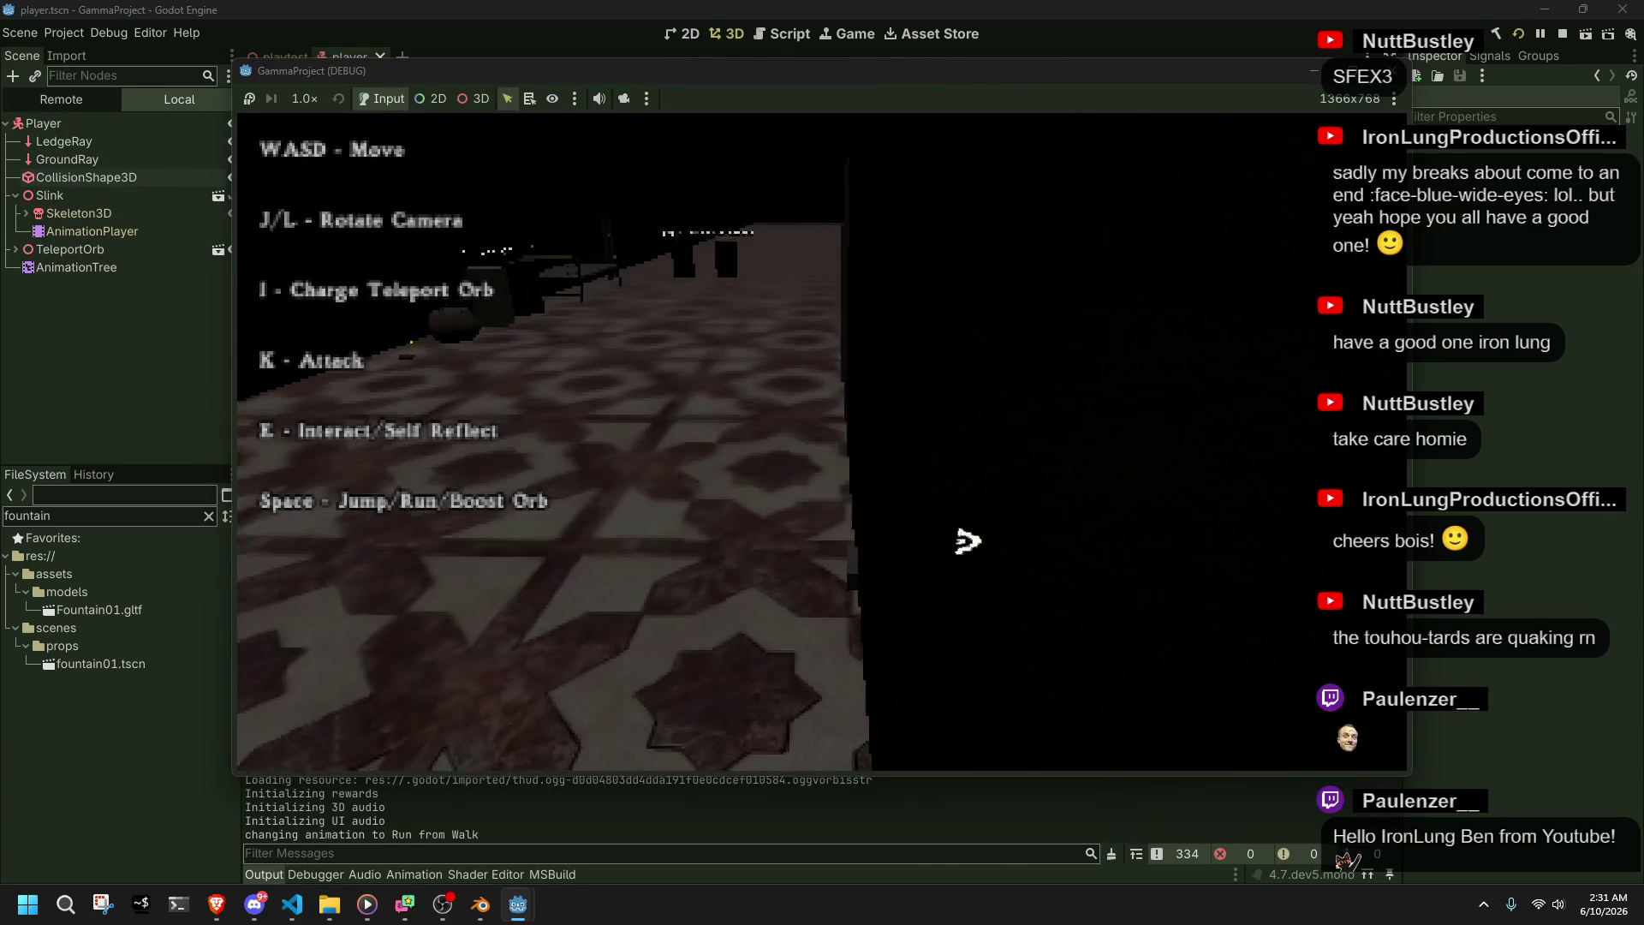
key(w)
key(w)
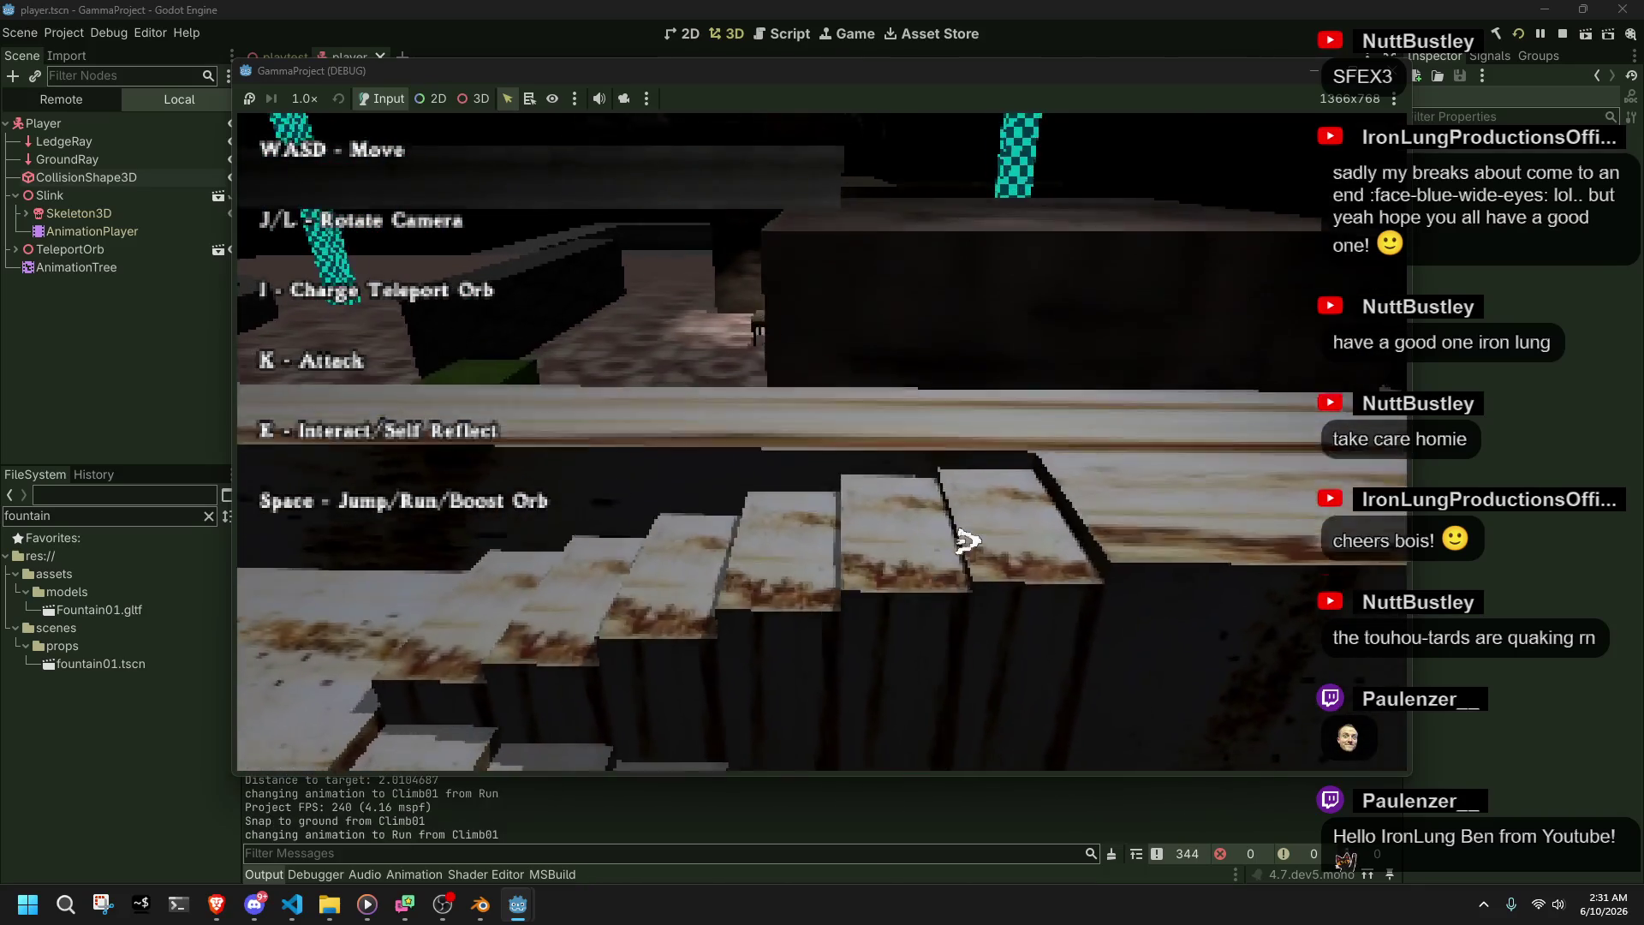
key(w)
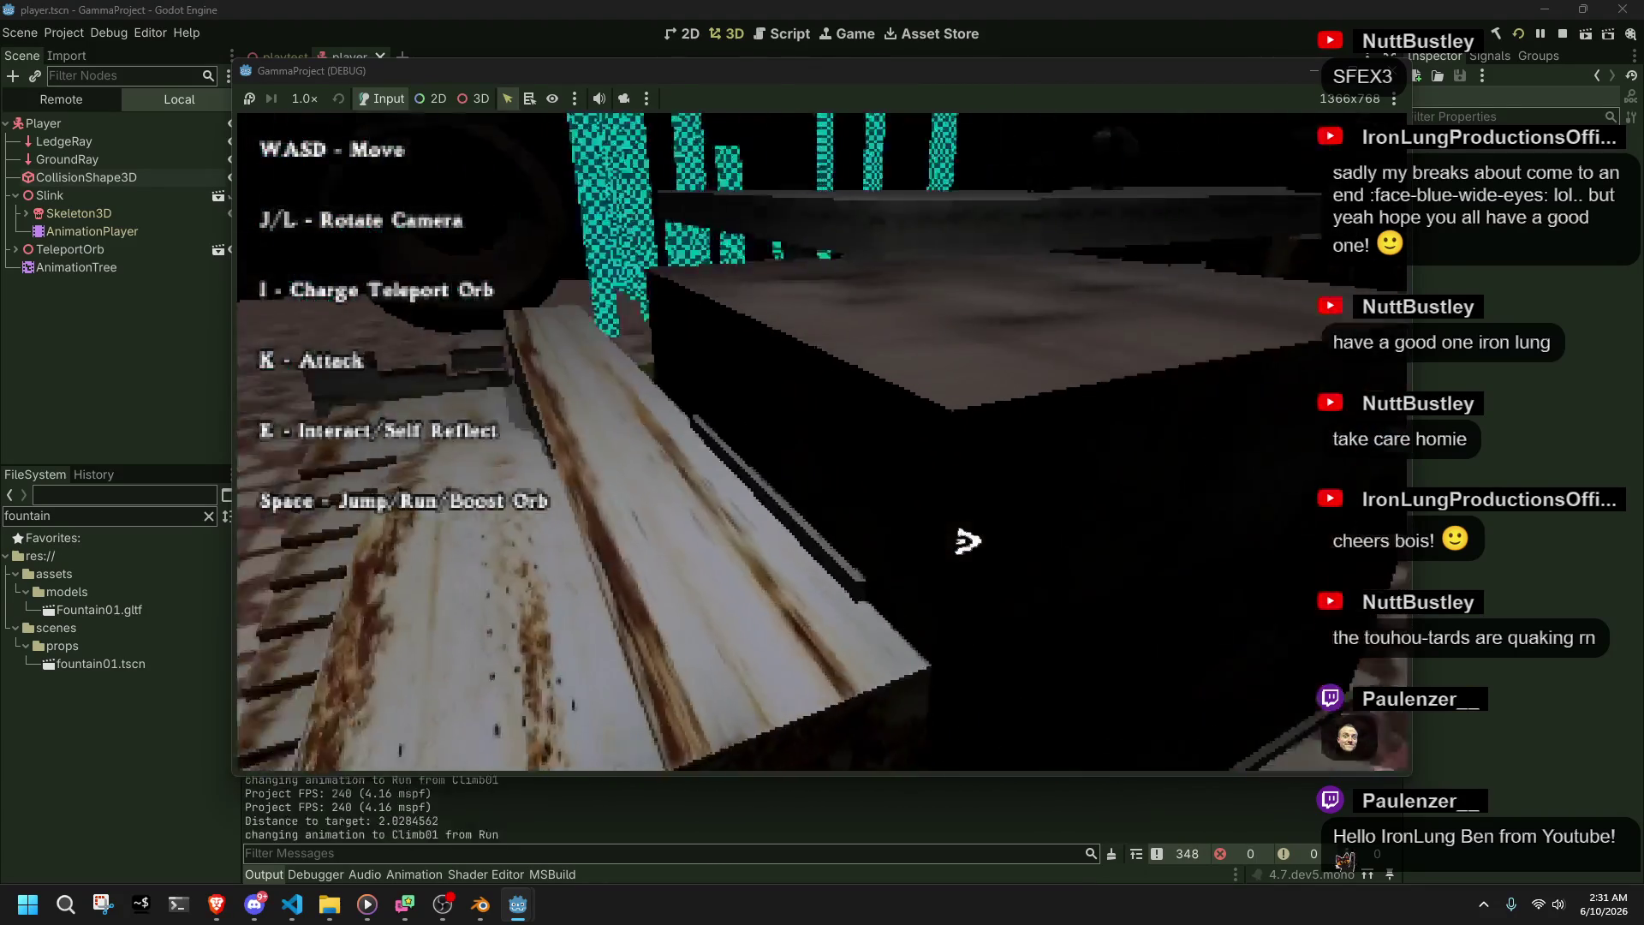
key(w)
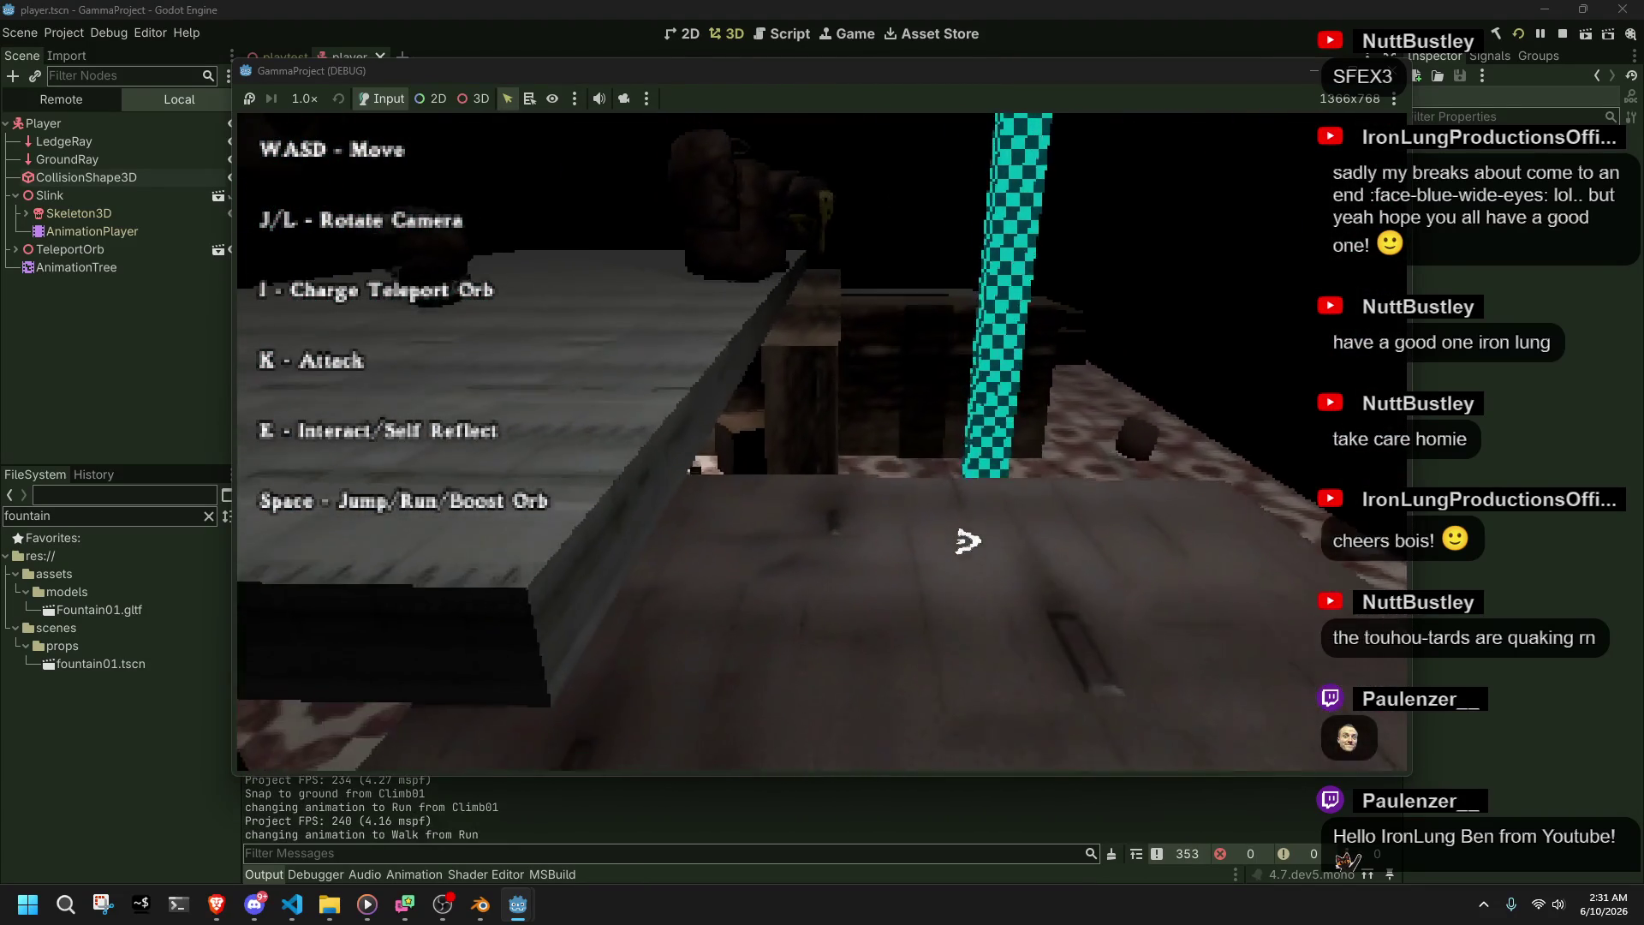
key(w)
key(alt+Tab)
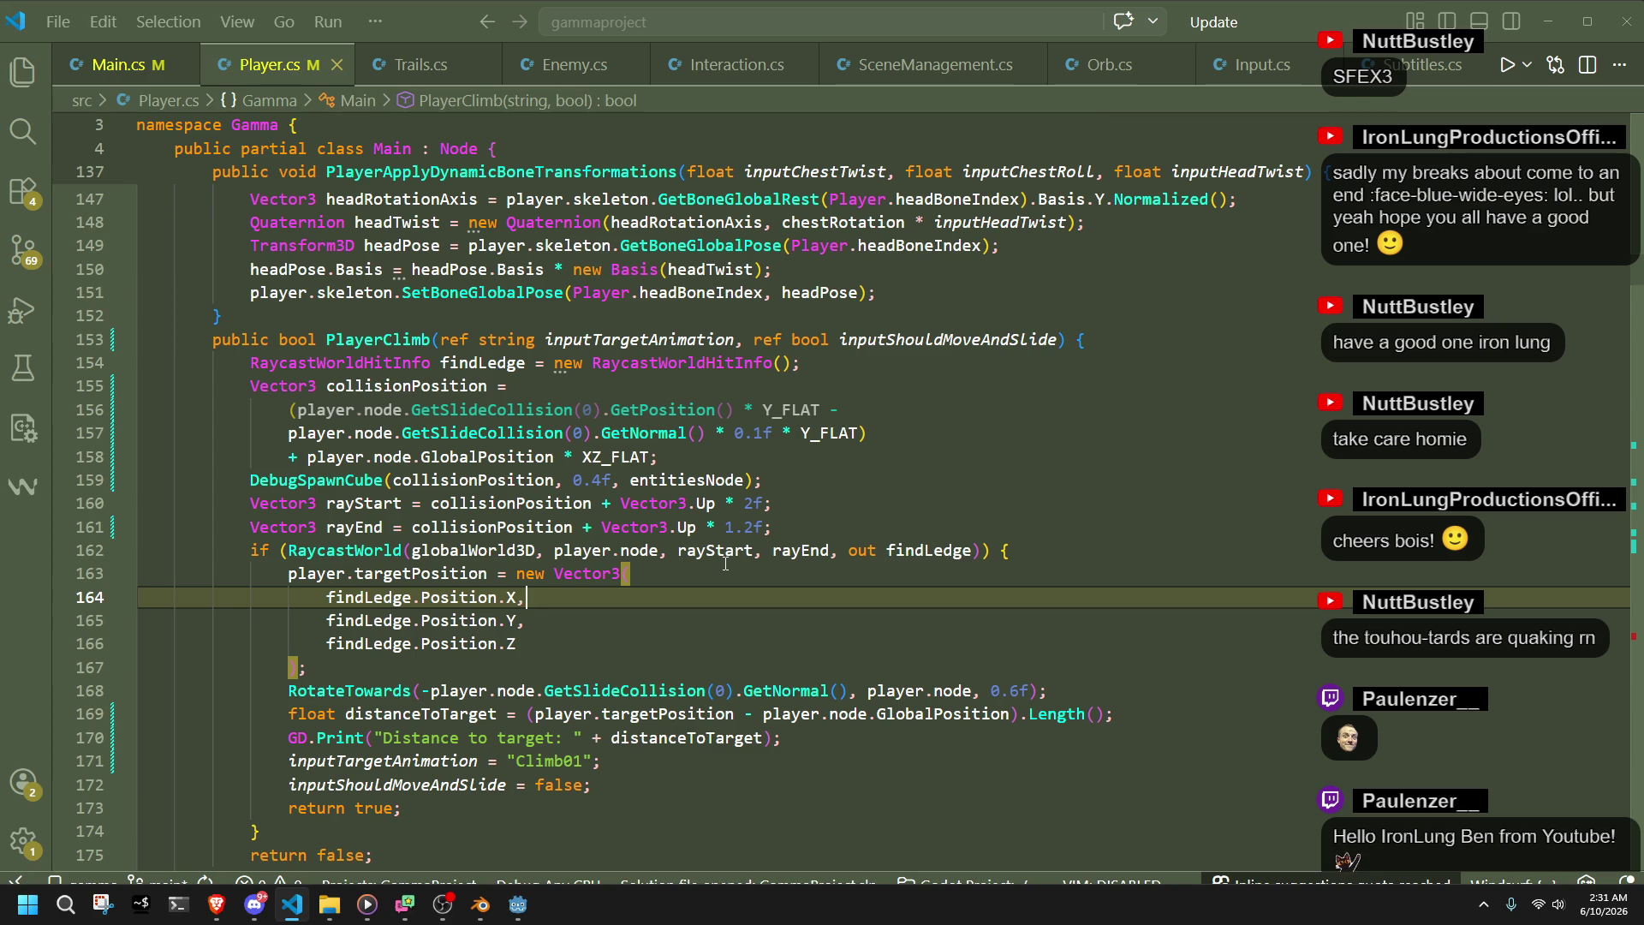
click(760, 432)
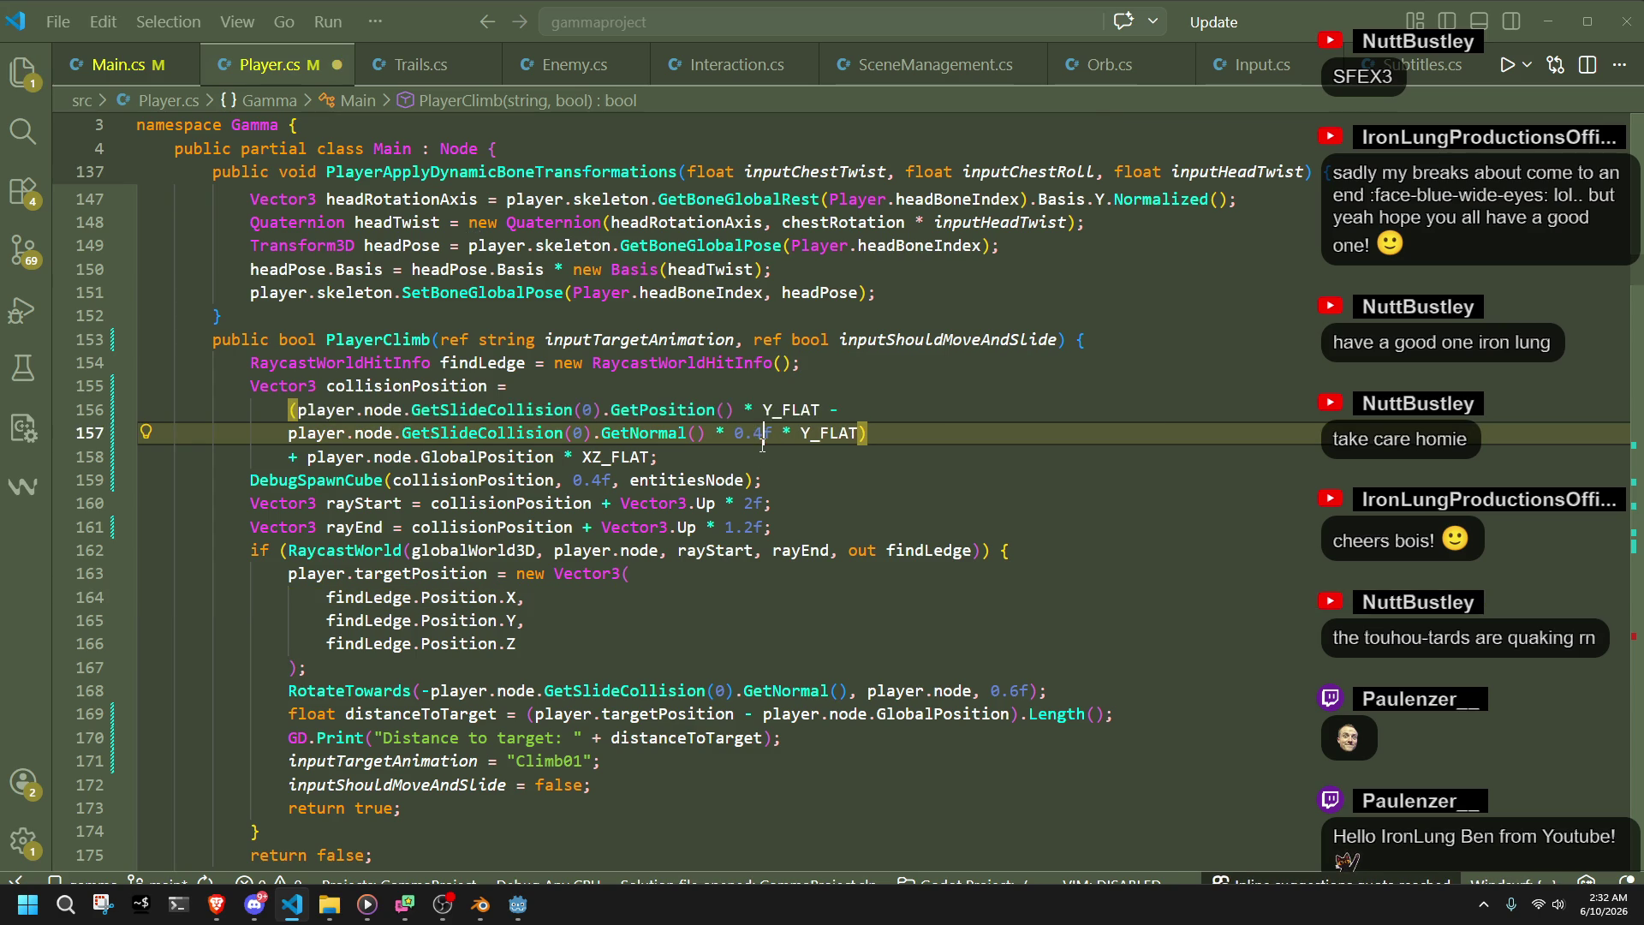
- Return to the Godot editor and run the project to playtest the 0.4f wall-normal offset
key(alt+Tab)
click(1519, 34)
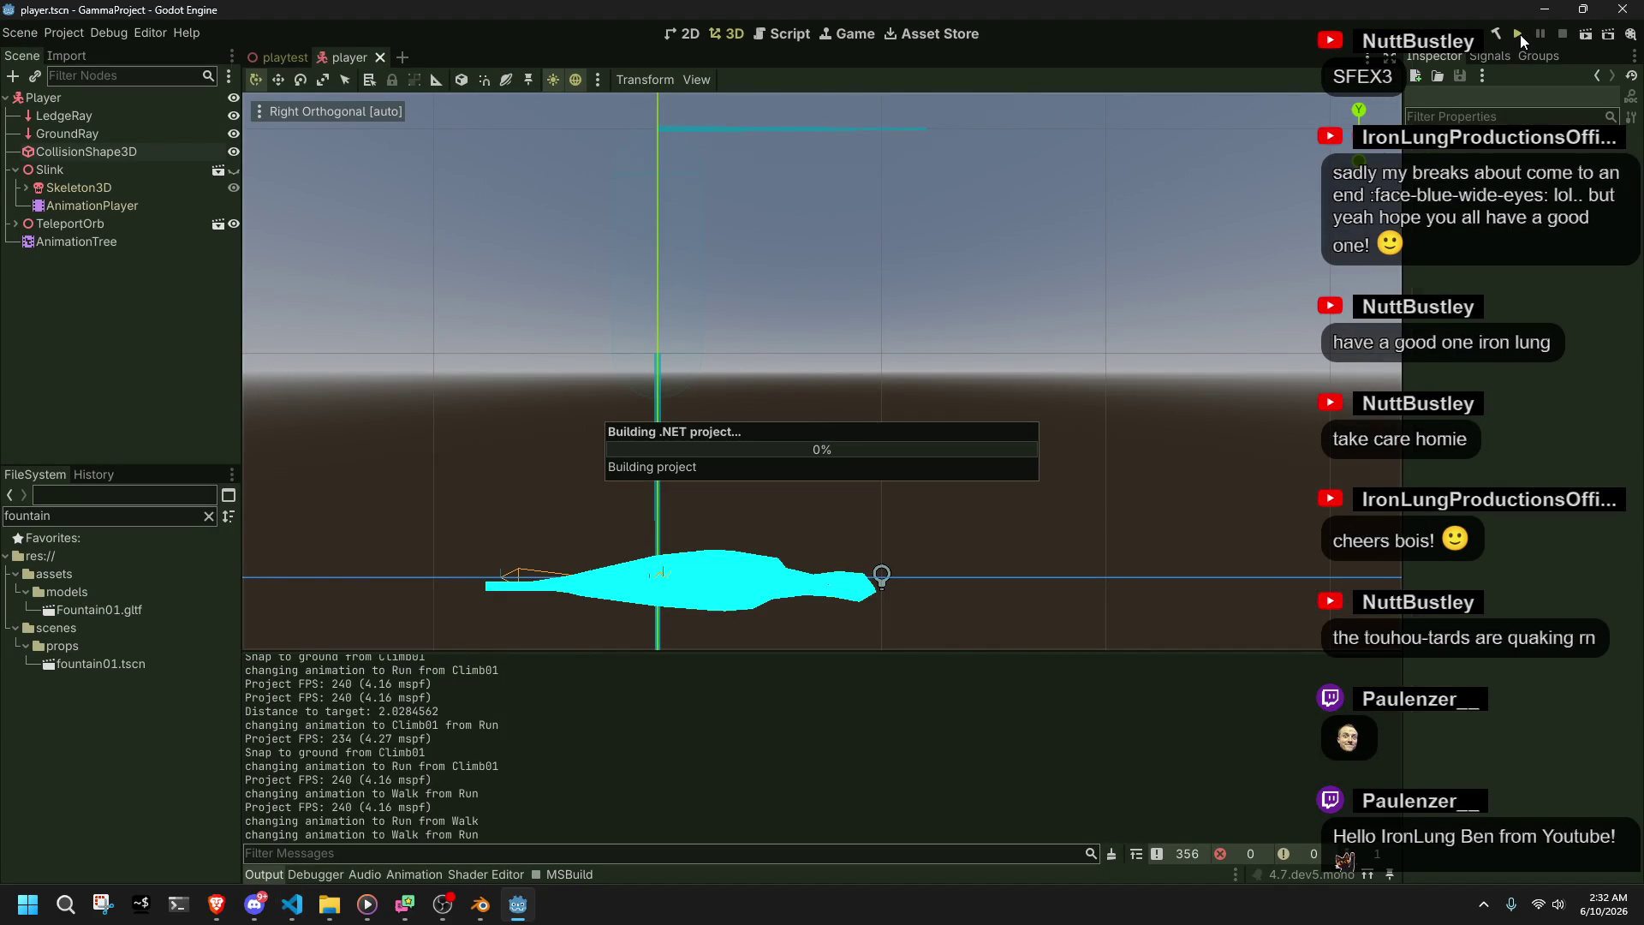
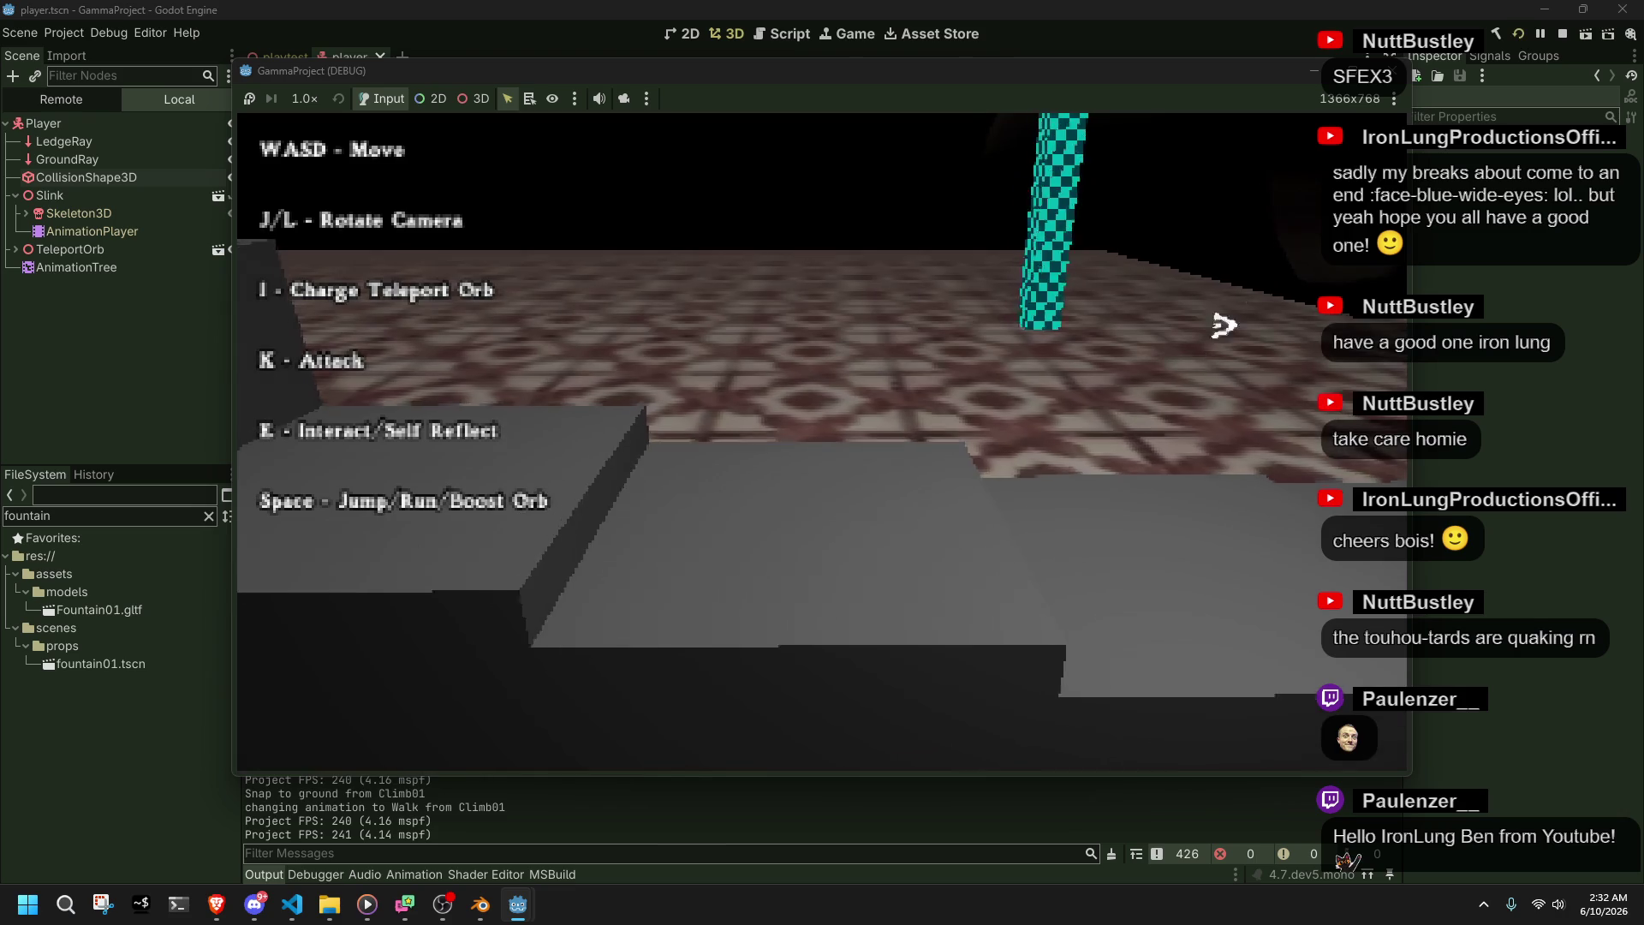
- Stop the running game, make the Slink character model visible, and relaunch the project
click(1392, 72)
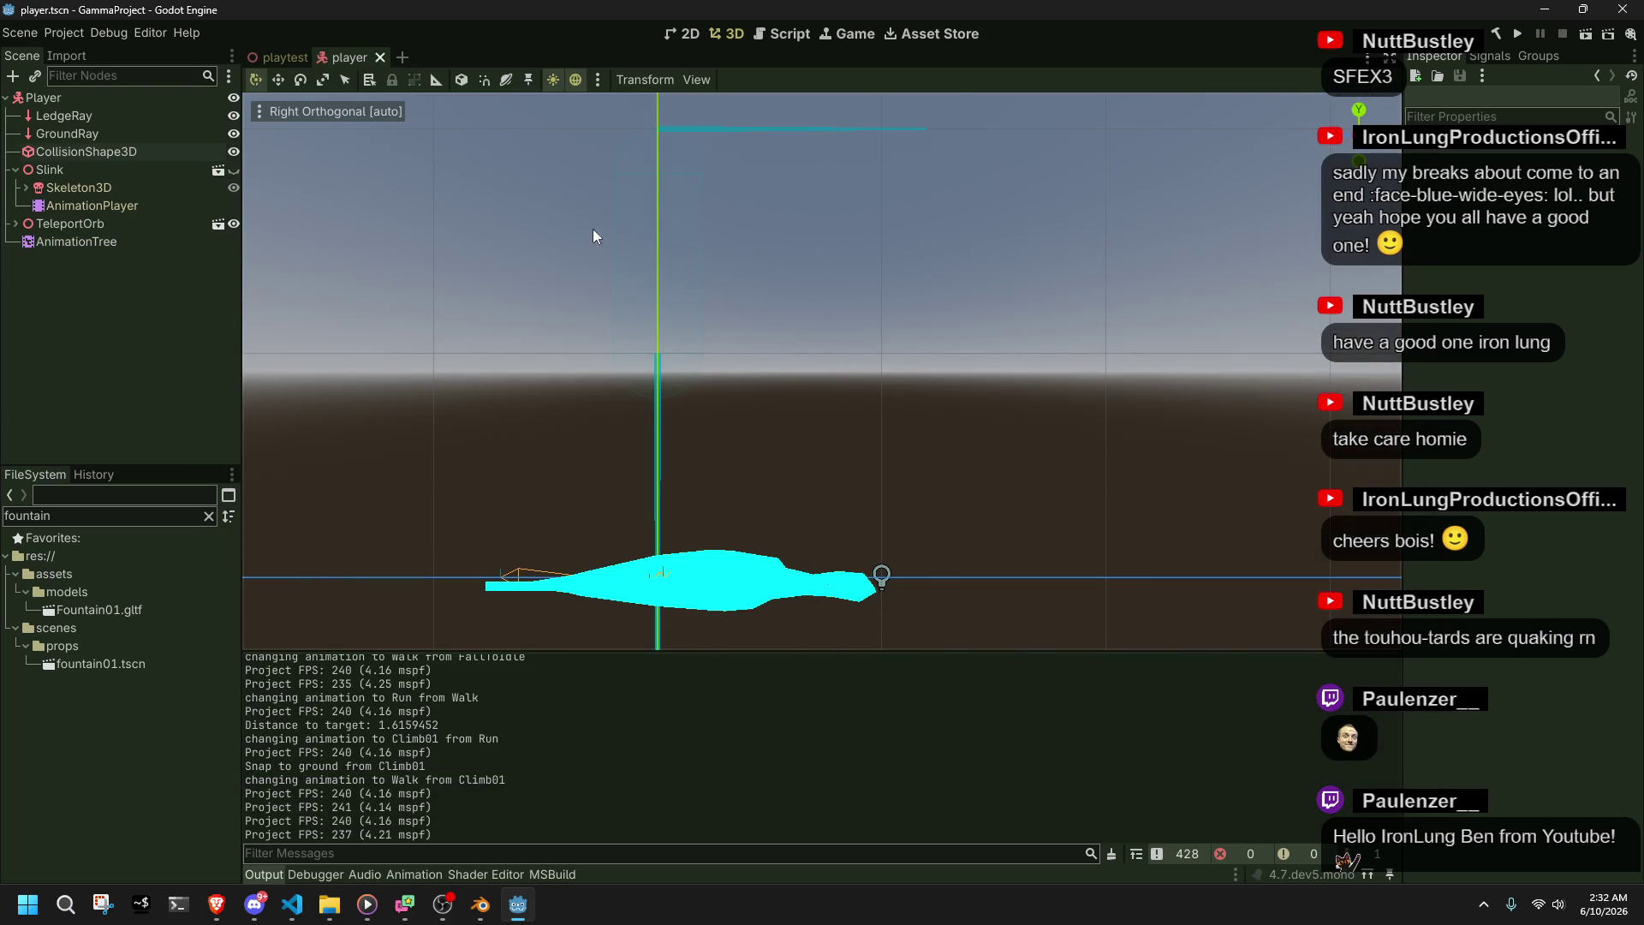
click(233, 170)
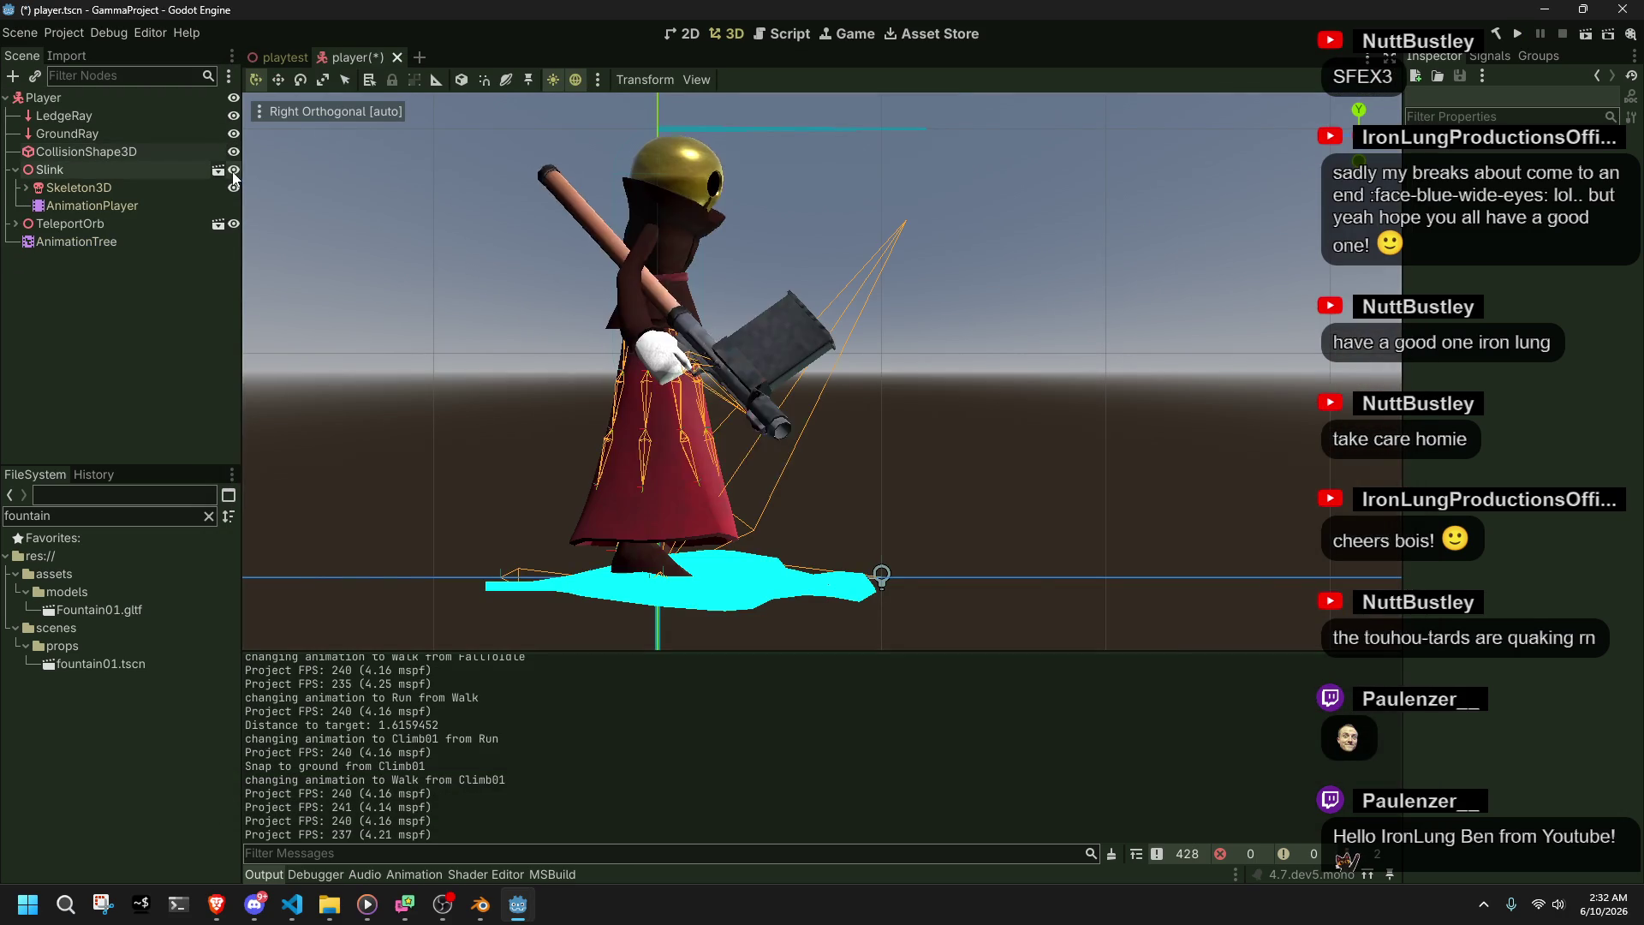
click(1518, 36)
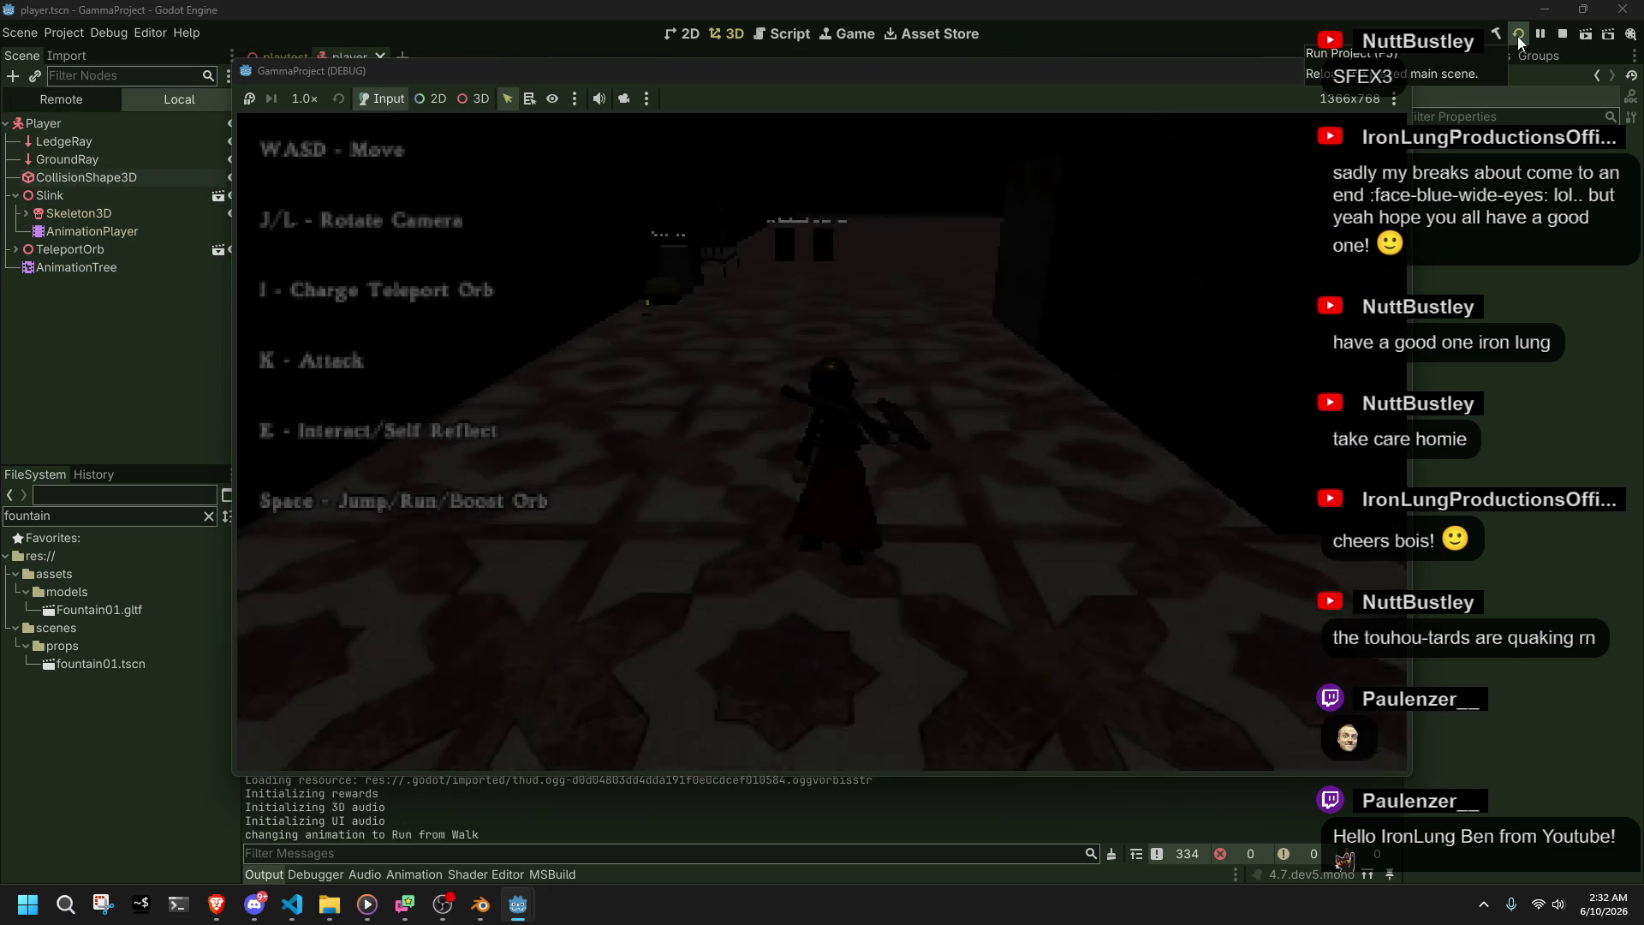
- Run the character through the level with WASD, then close the game and switch to VS Code
key(l)
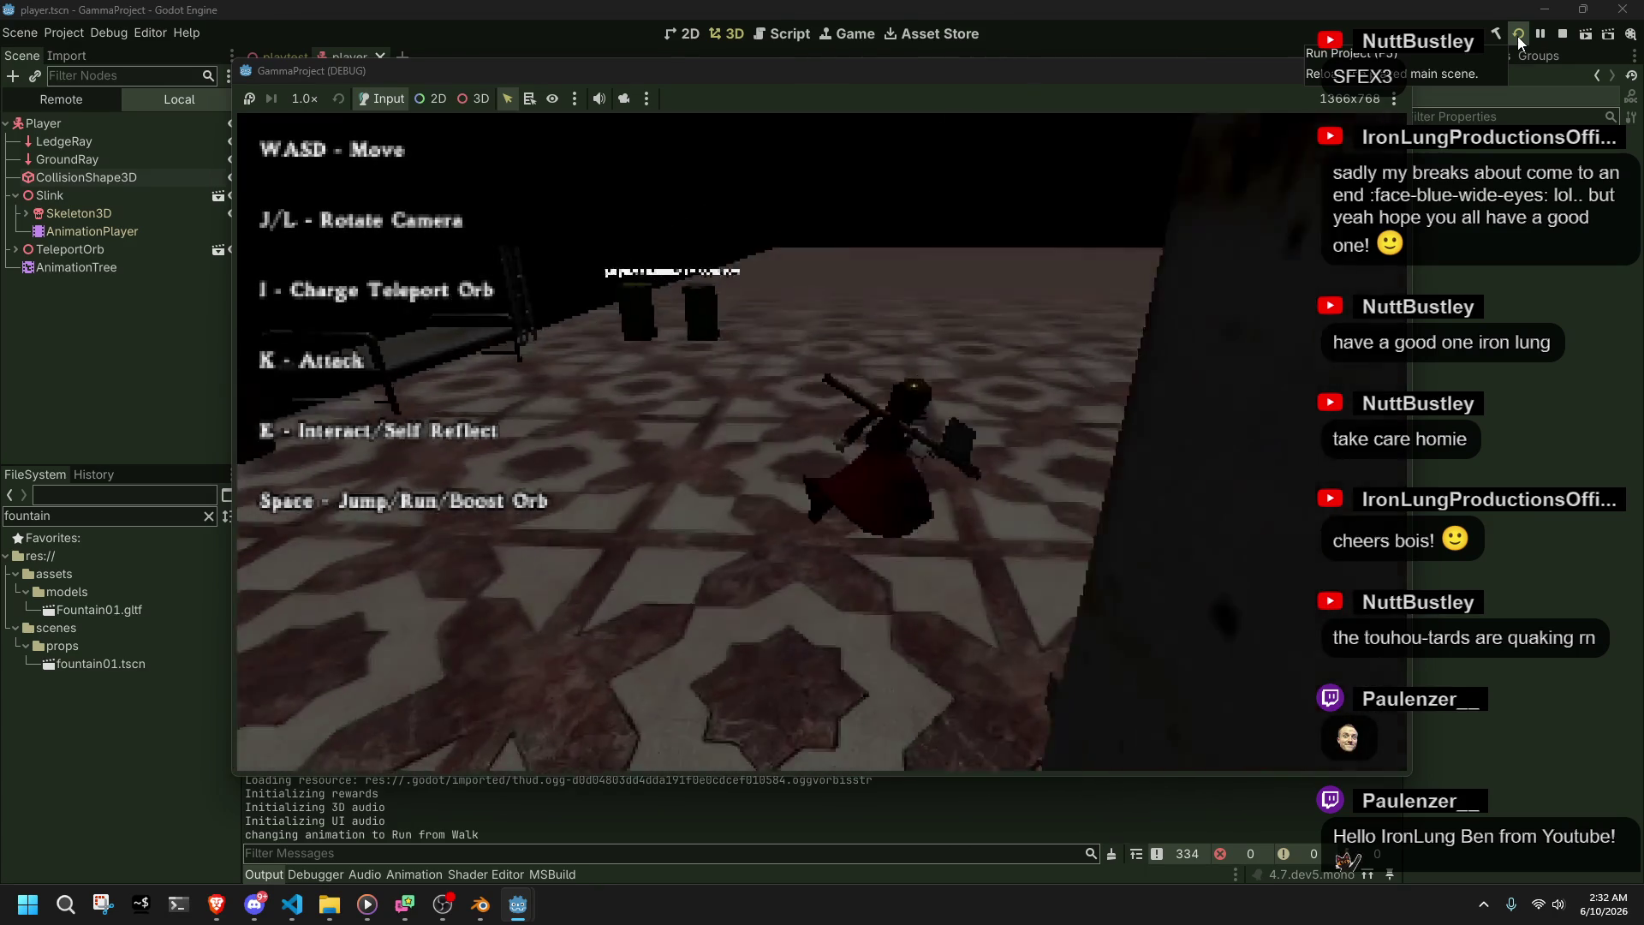
key(w)
key(l)
key(w)
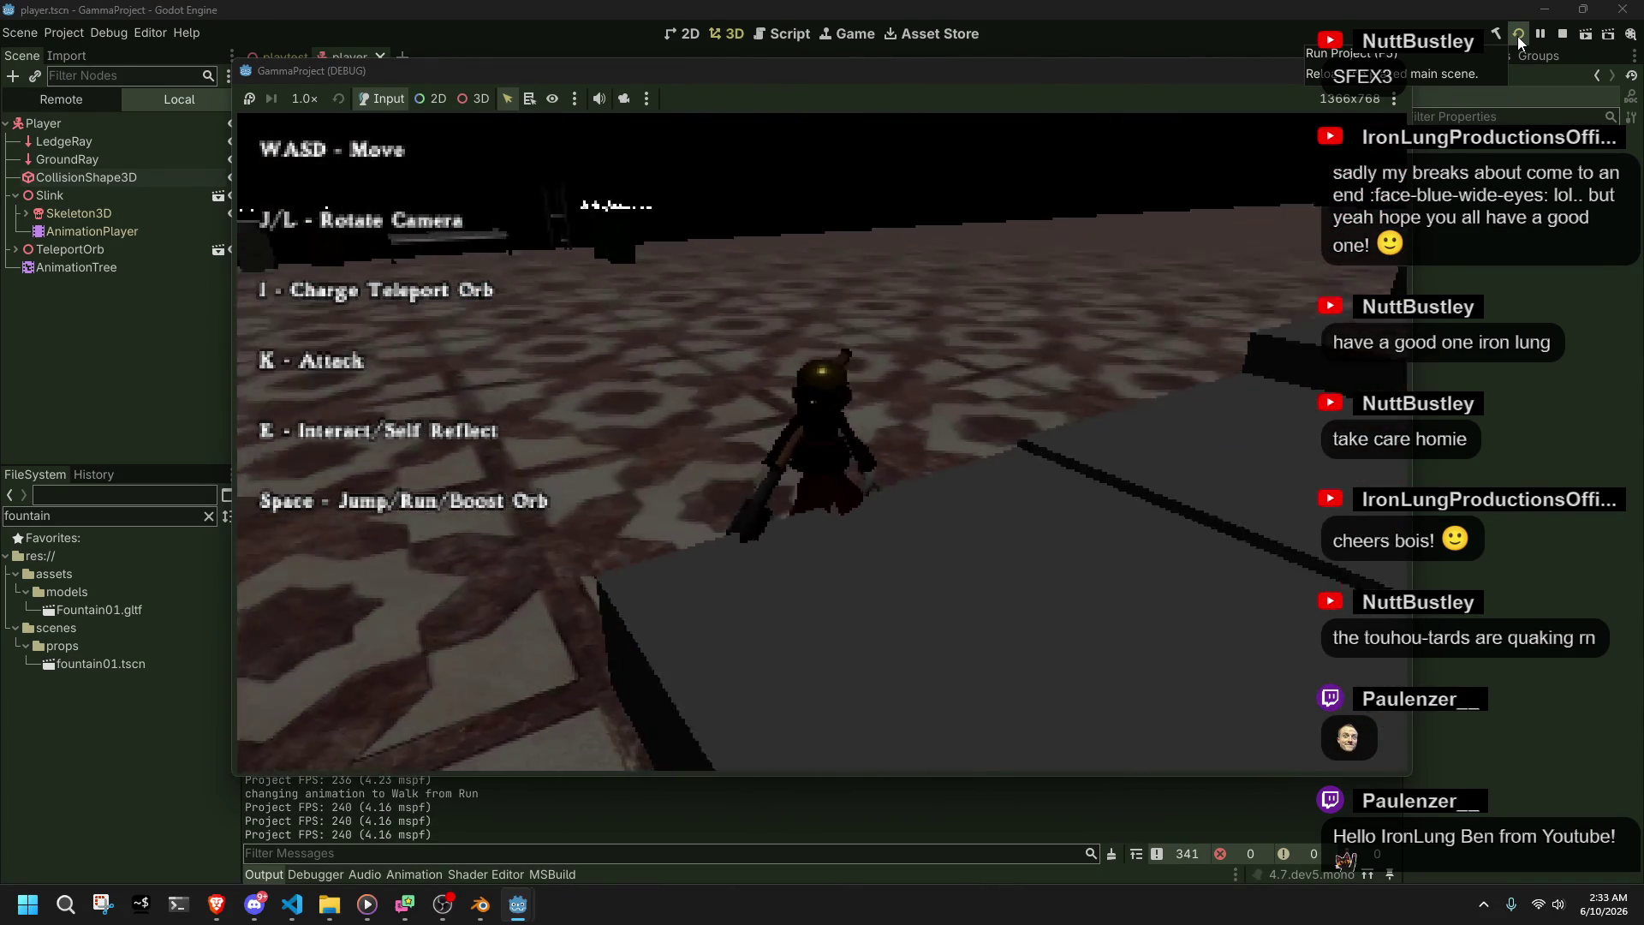
key(alt+F4)
key(alt+Tab)
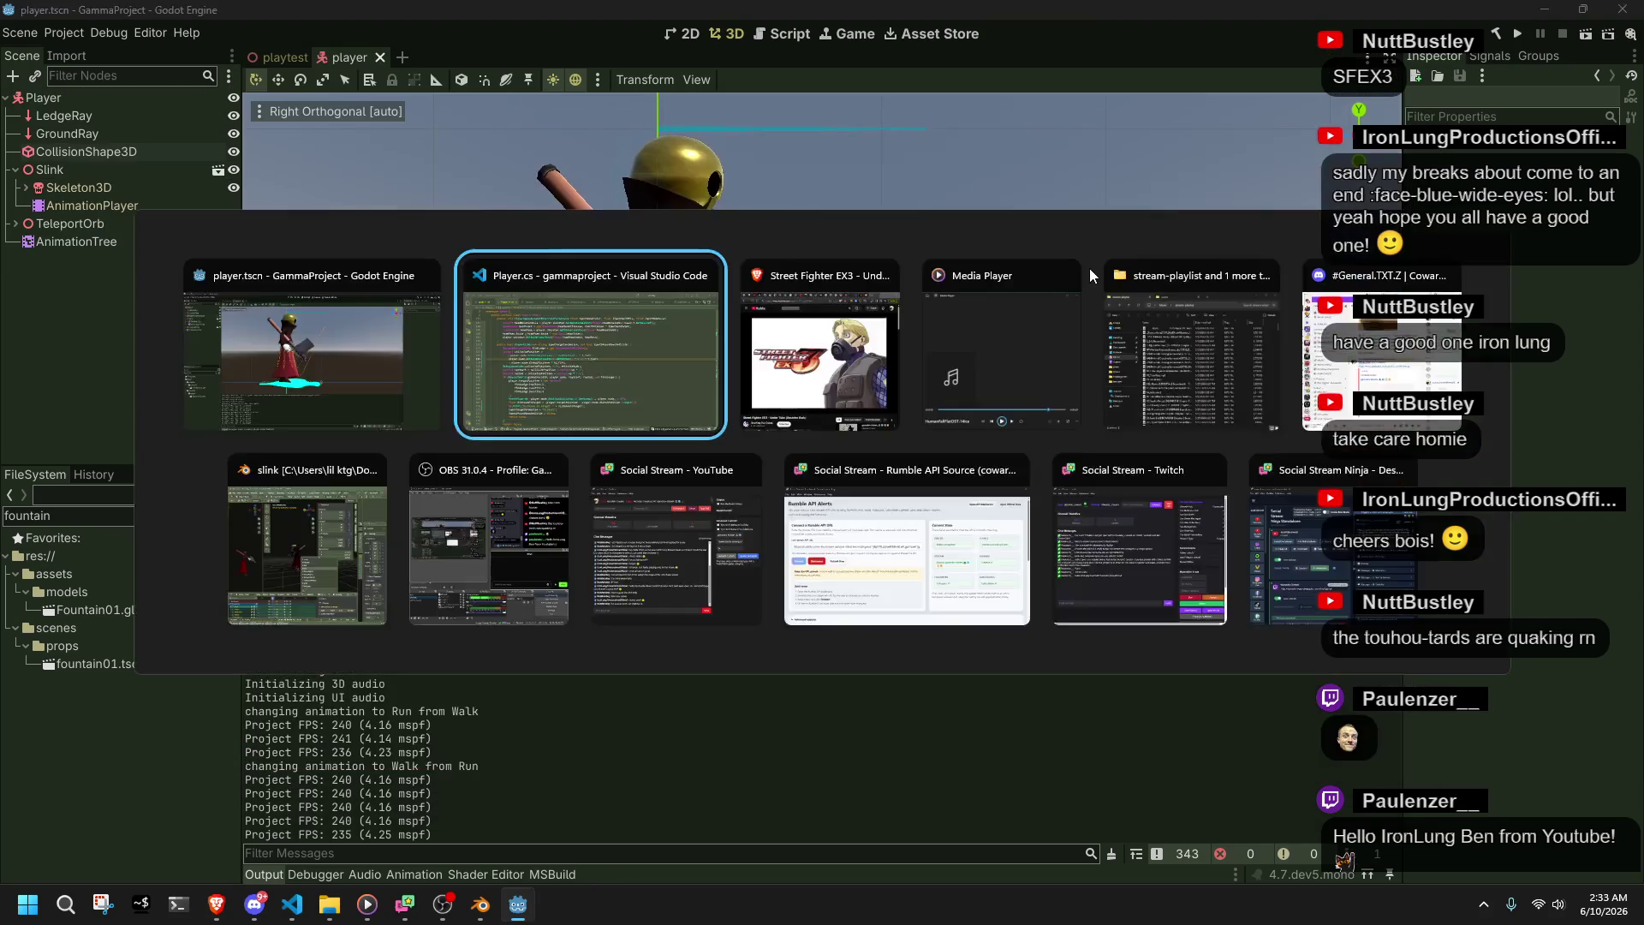
- Change the ray end on line 161 from Vector3.Up * 1.2f to 1.5f
click(831, 533)
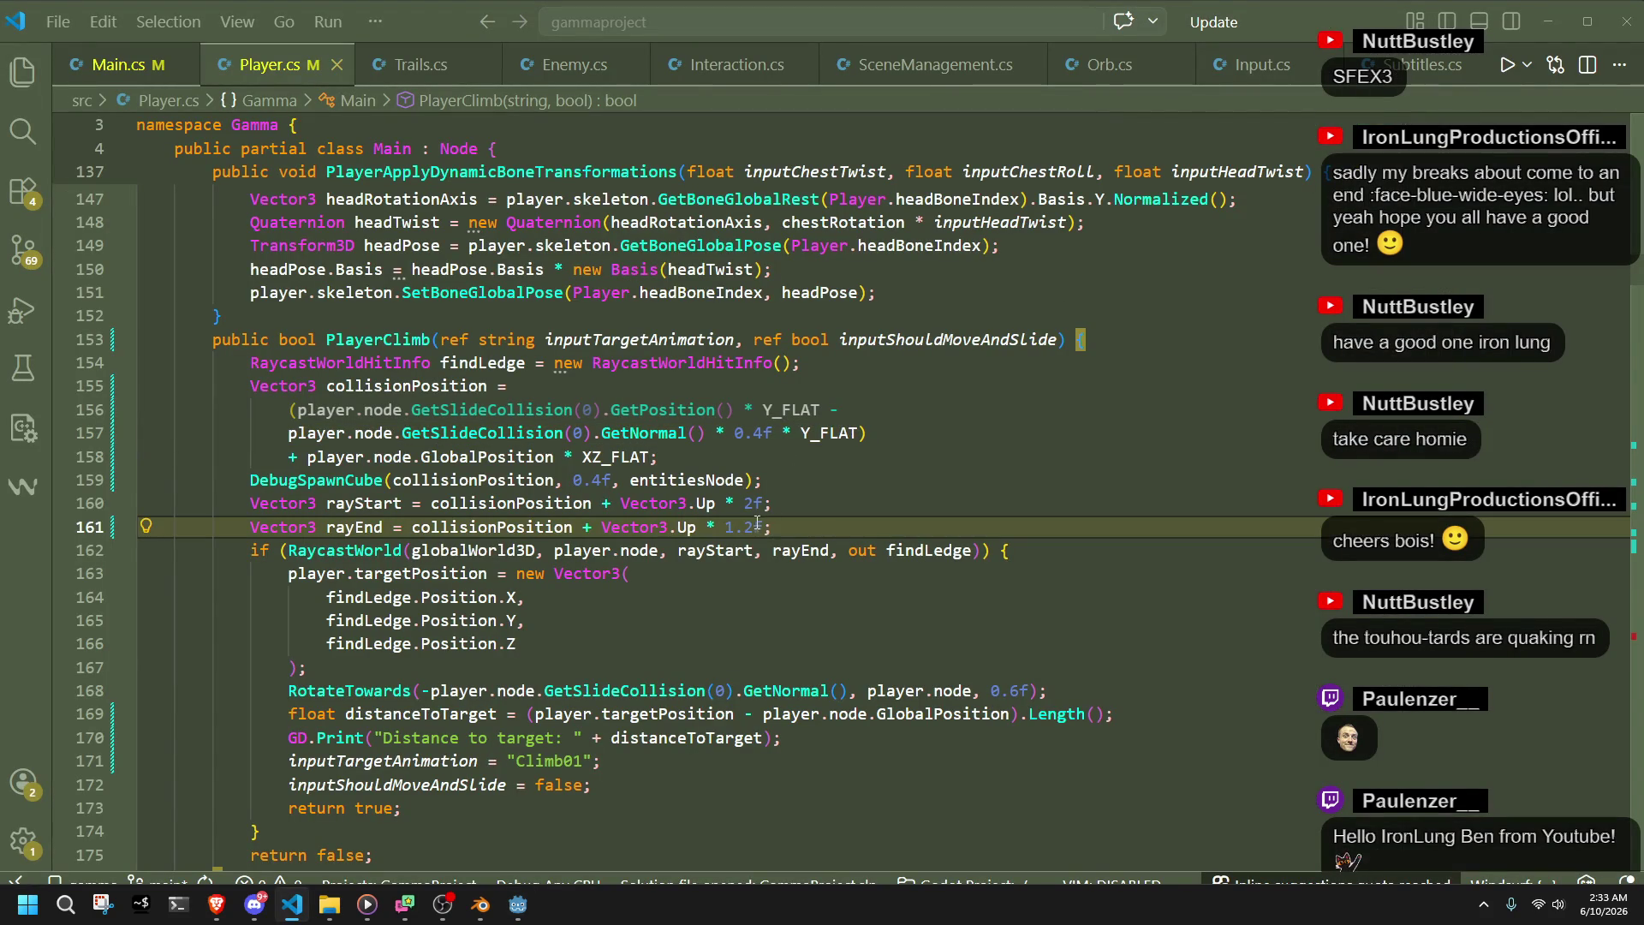
key(BackSpace)
text(4)
- Rebuild and relaunch the game from Godot to test the new ray height
key(alt+Tab)
click(1514, 37)
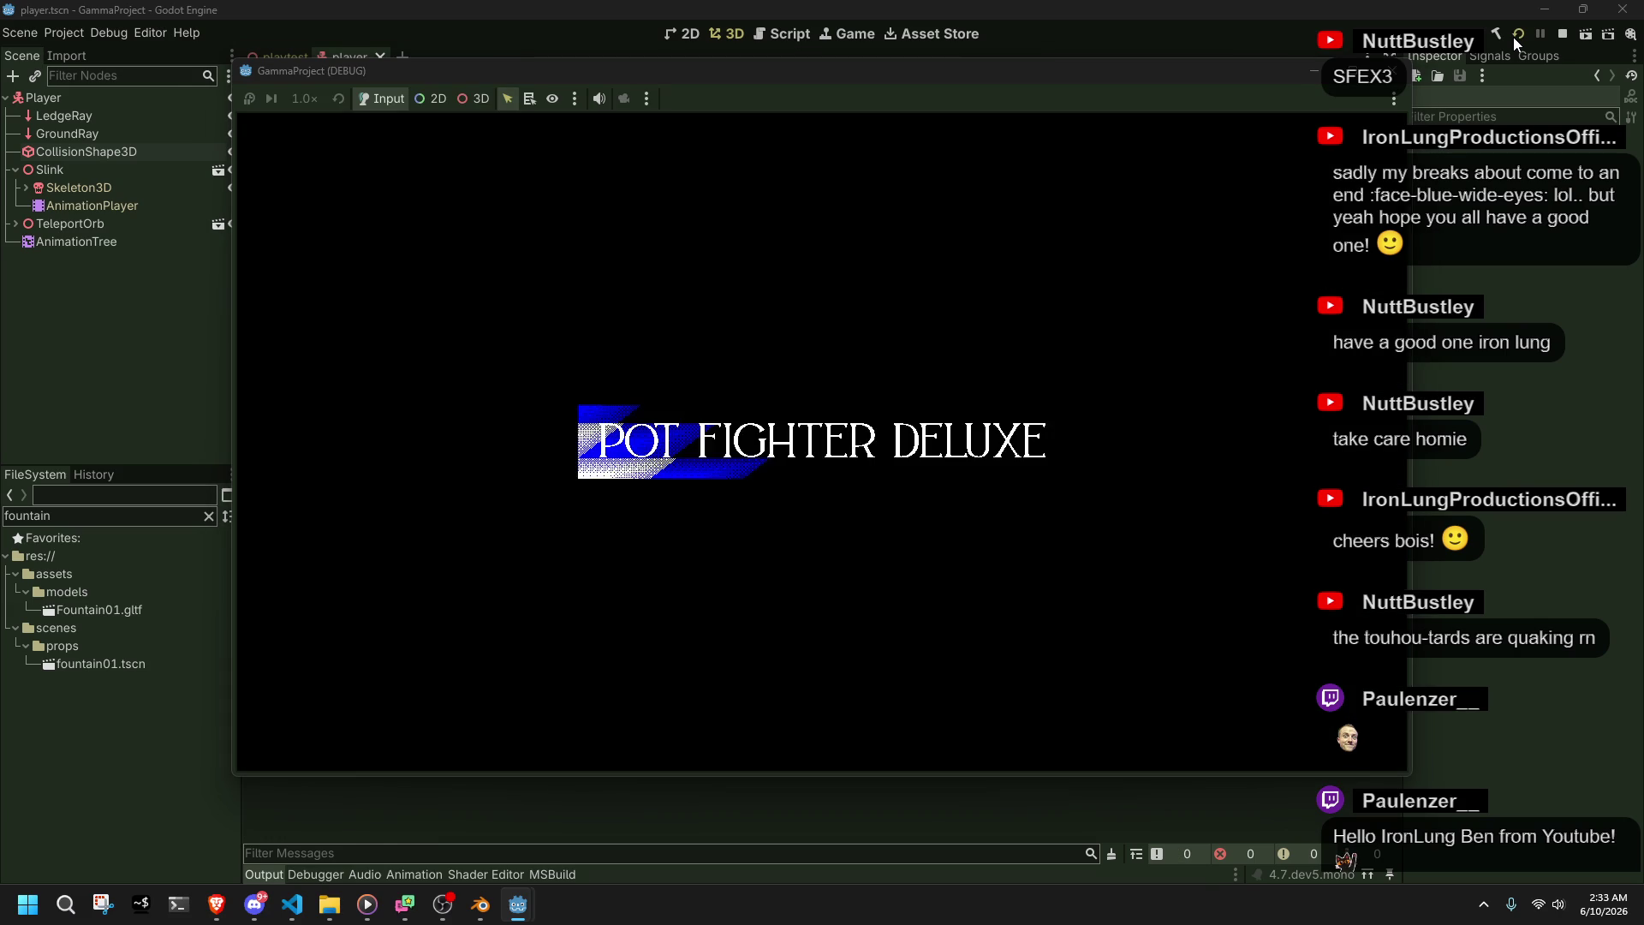
click(1410, 75)
key(alt+Tab)
key(alt+Tab)
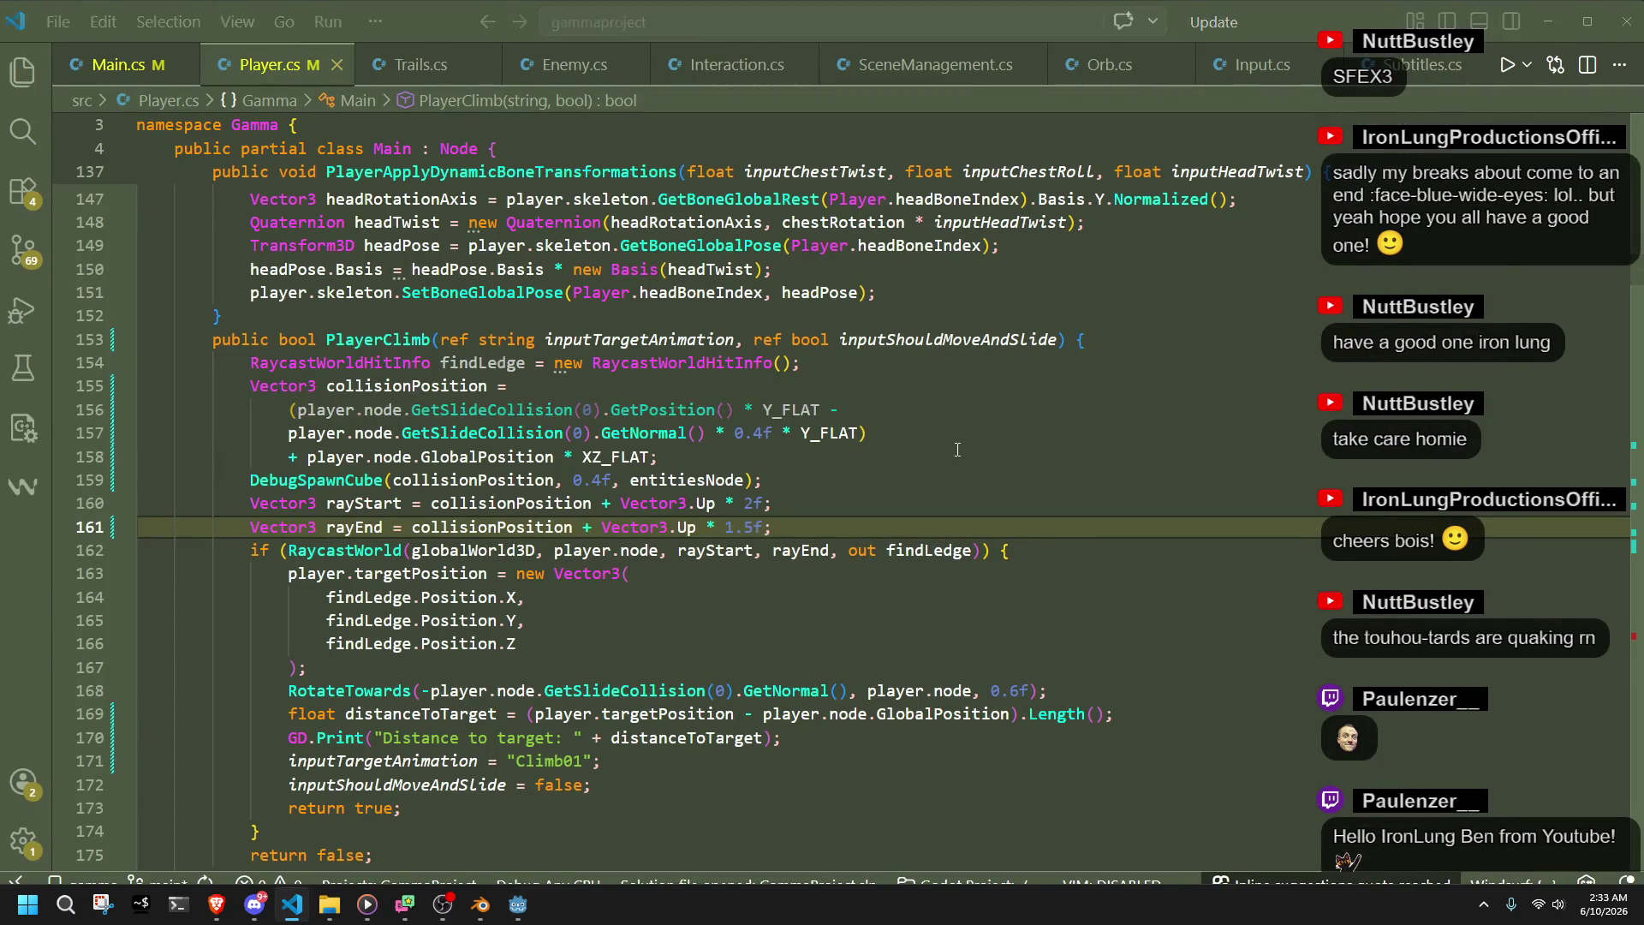
click(1514, 35)
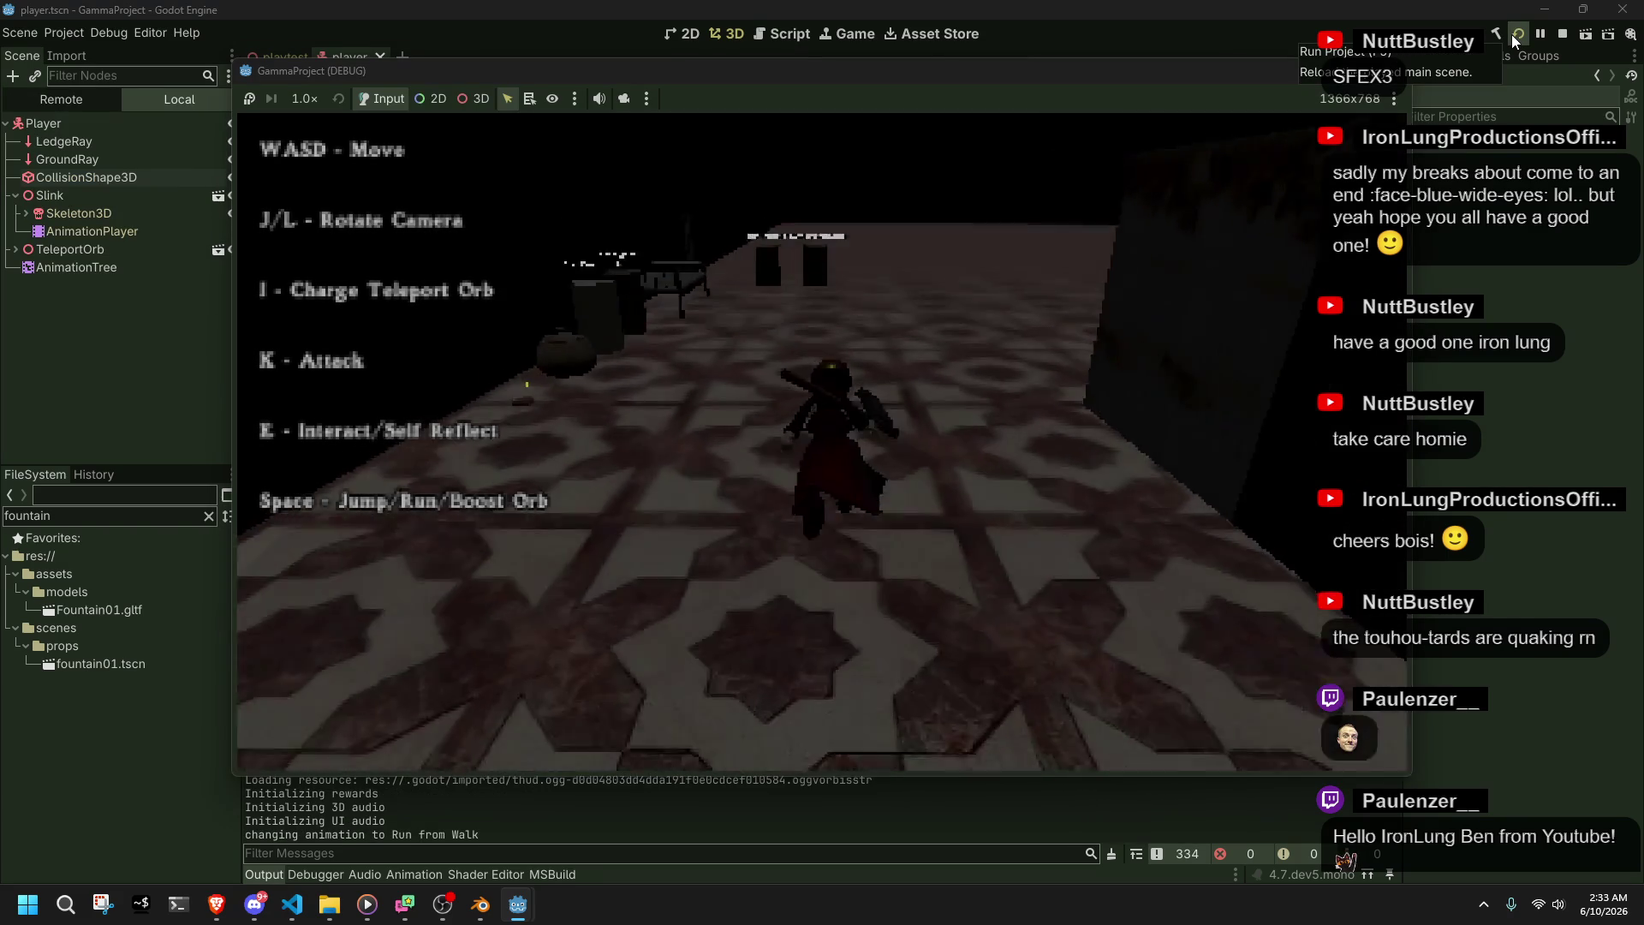
- Run down the corridor and climb onto the stone steps, then close the game and return to the code
key(d)
key(w)
key(d)
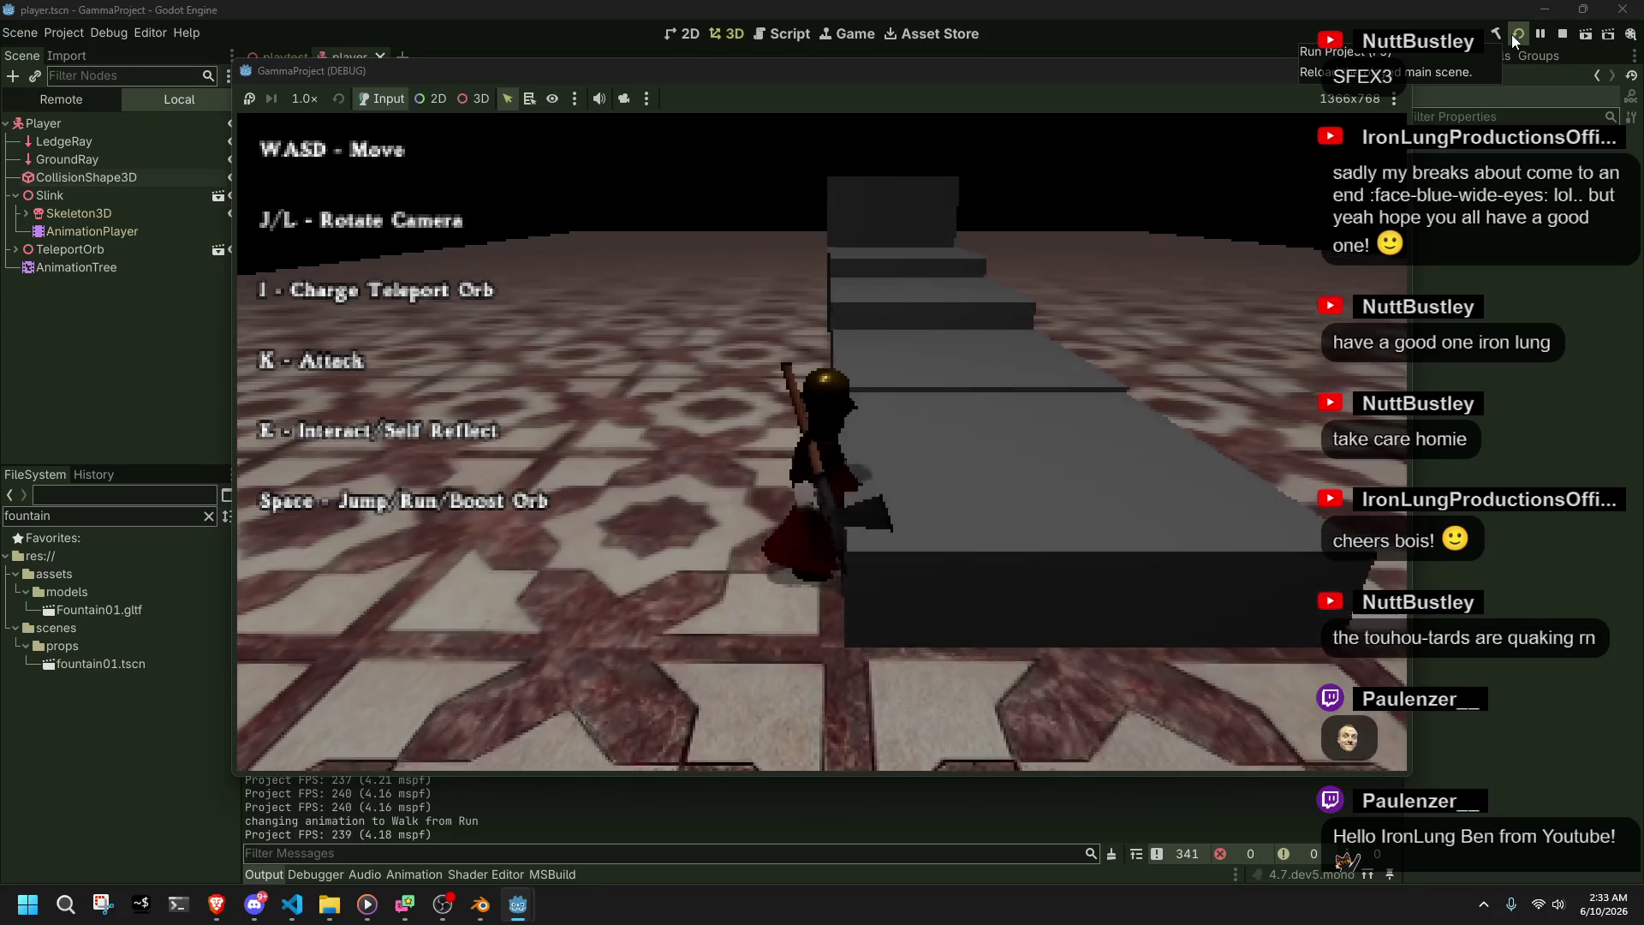
key(a)
key(w)
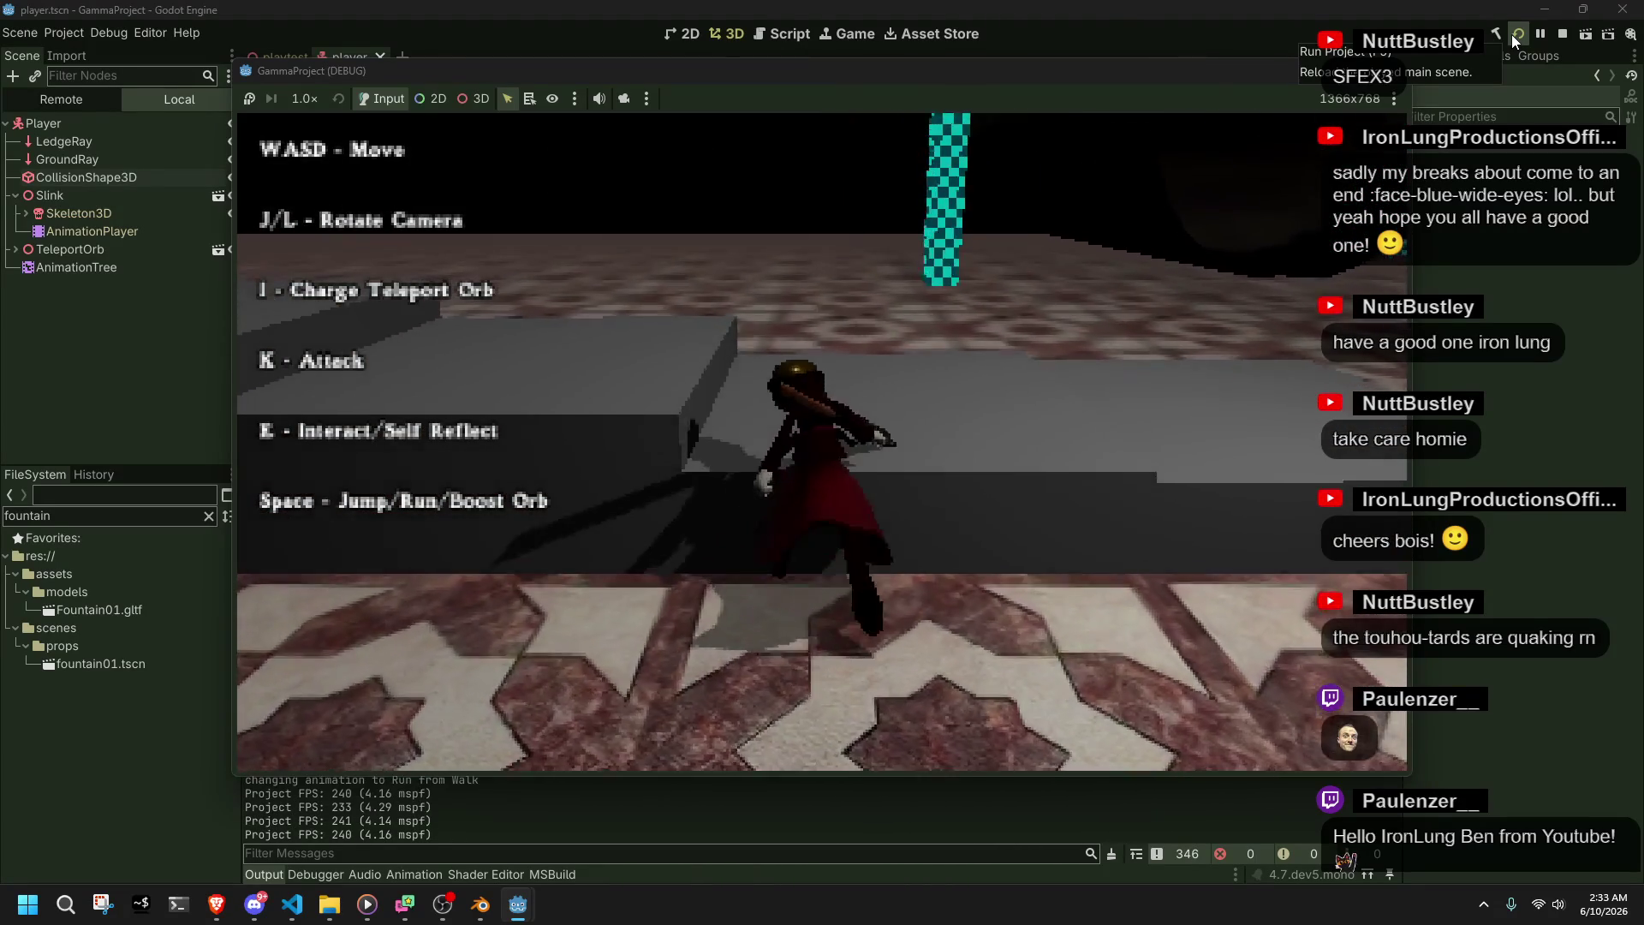
key(w)
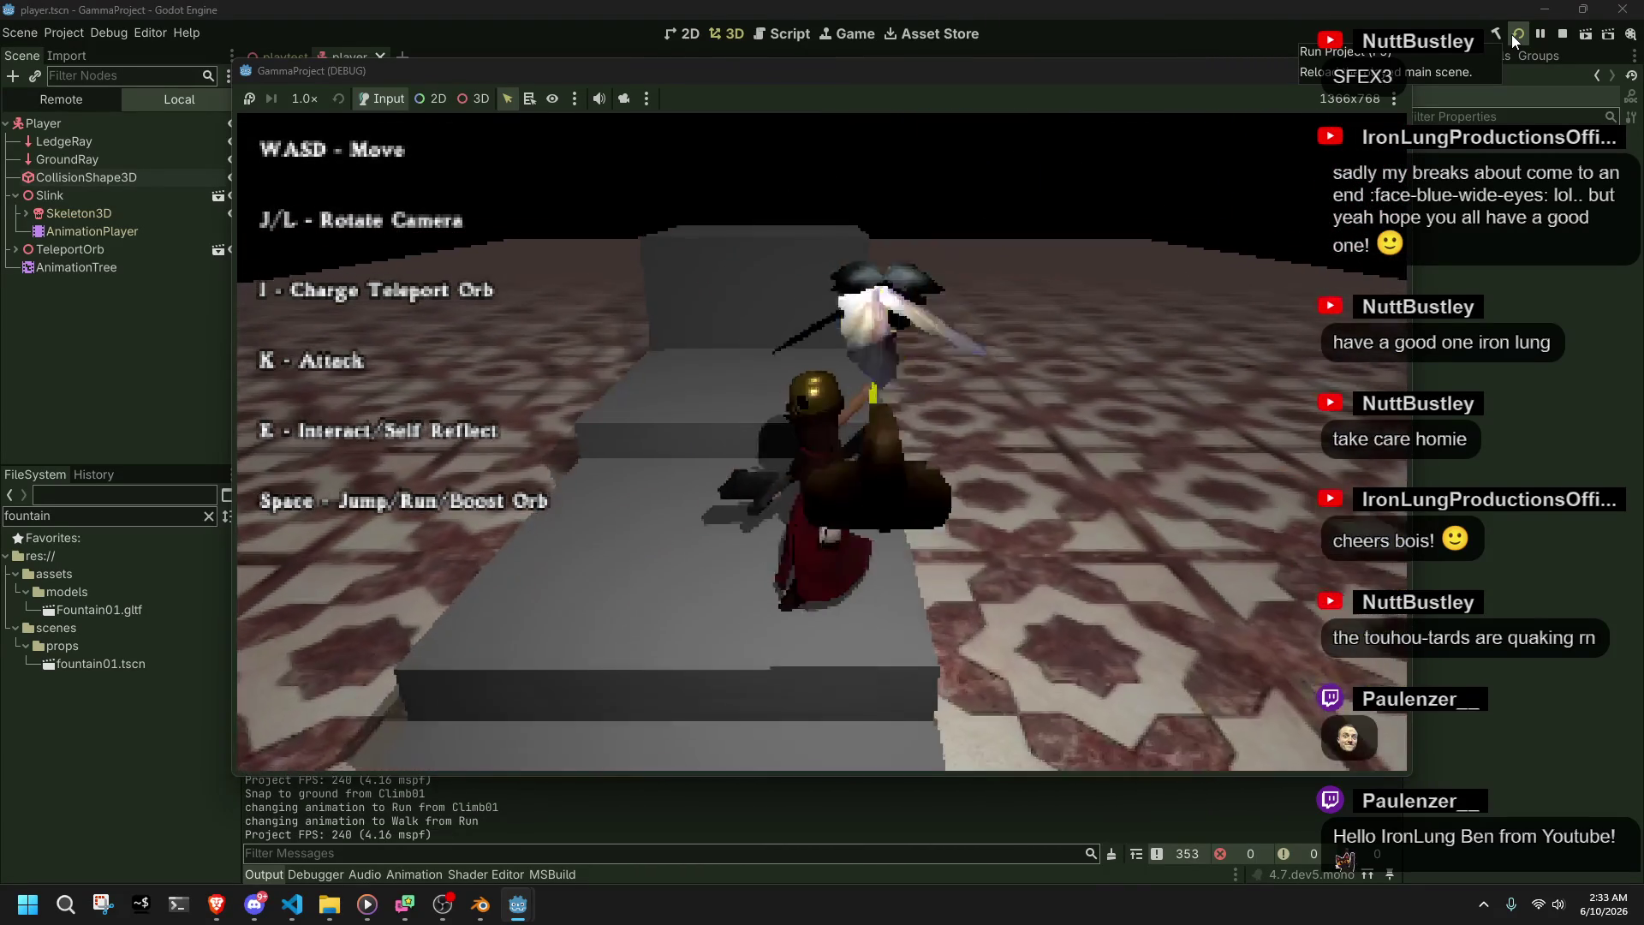
key(F8)
key(alt+Tab)
click(642, 619)
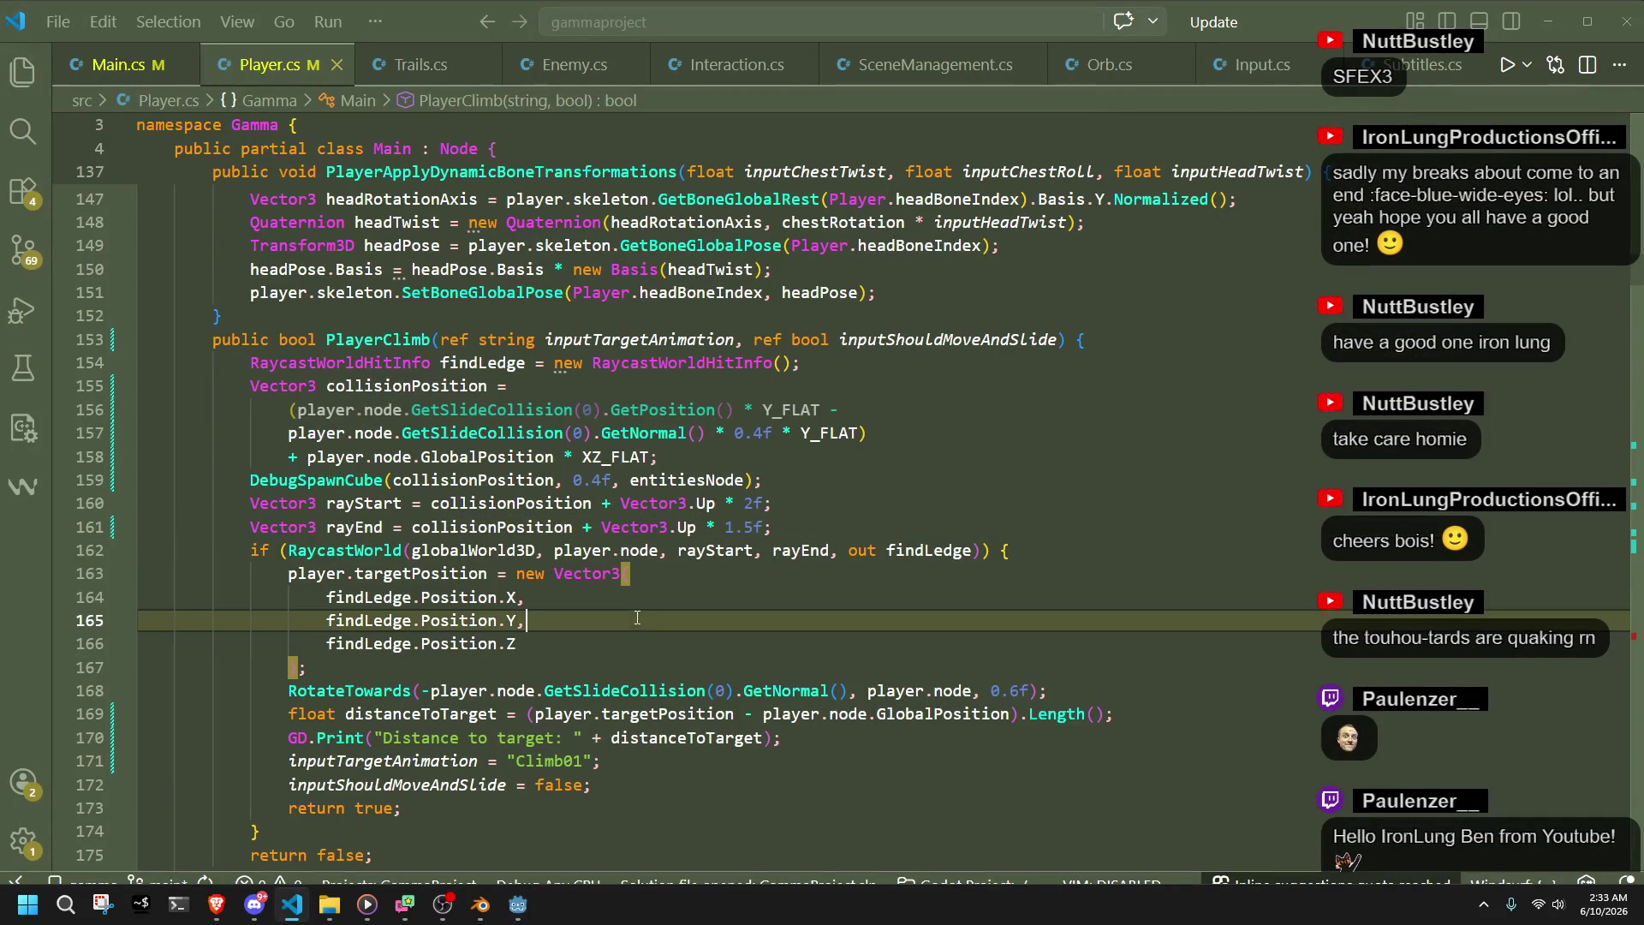
- Review the debug cube, collision position, and ray start/end lines (158–161) in Player.cs, then return to Godot
click(780, 478)
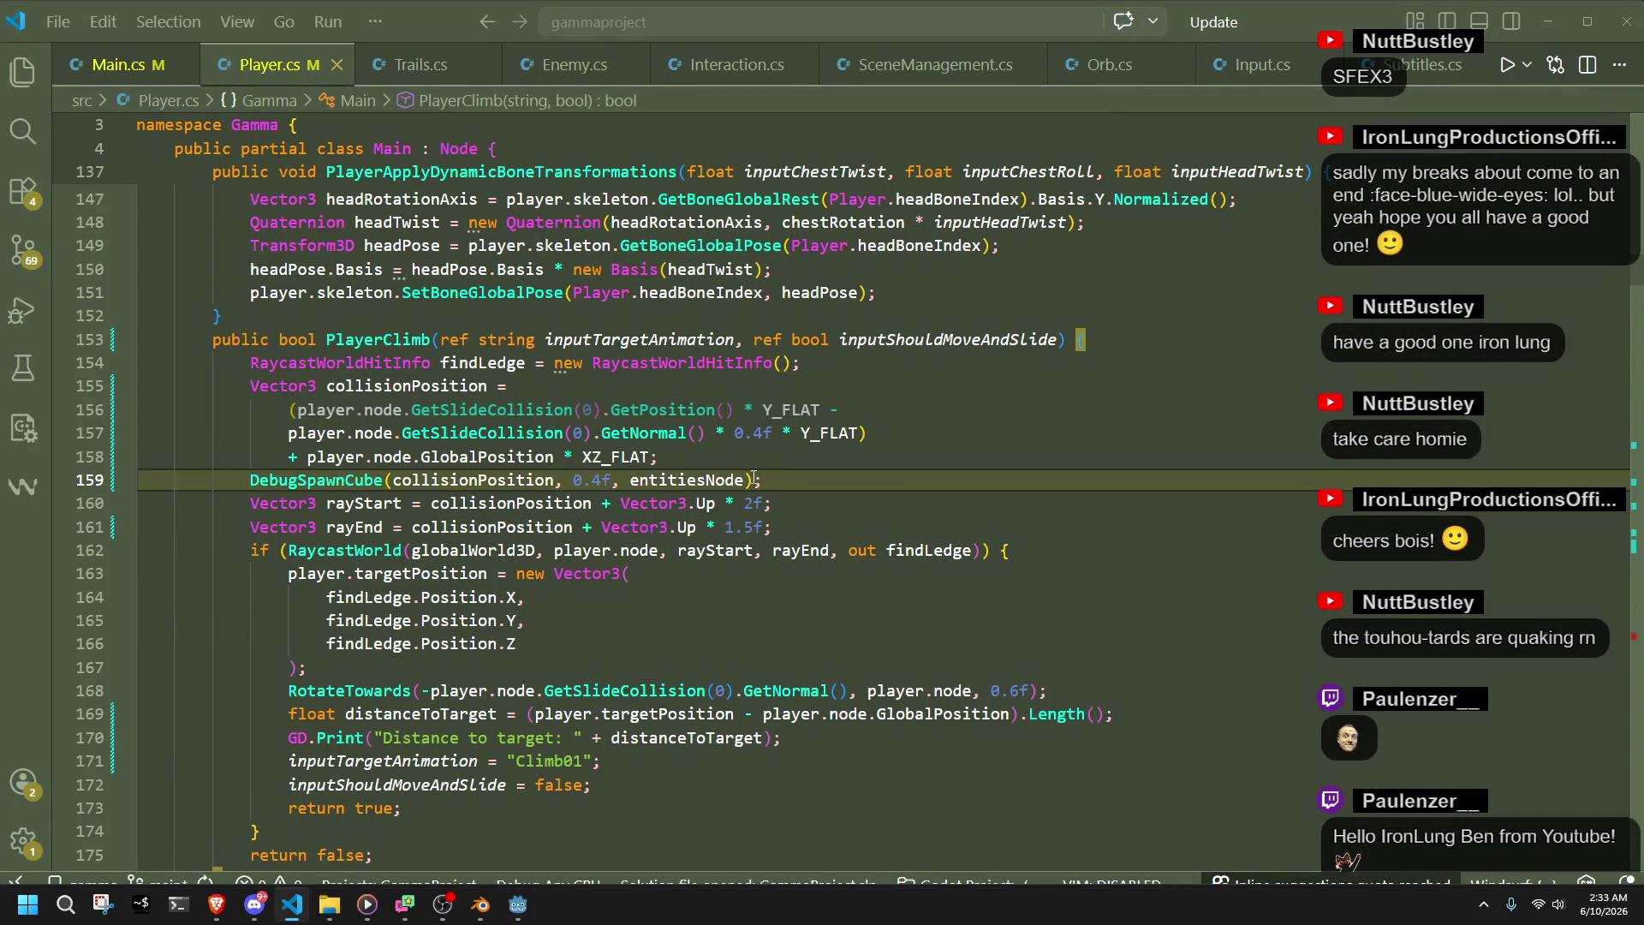
click(785, 460)
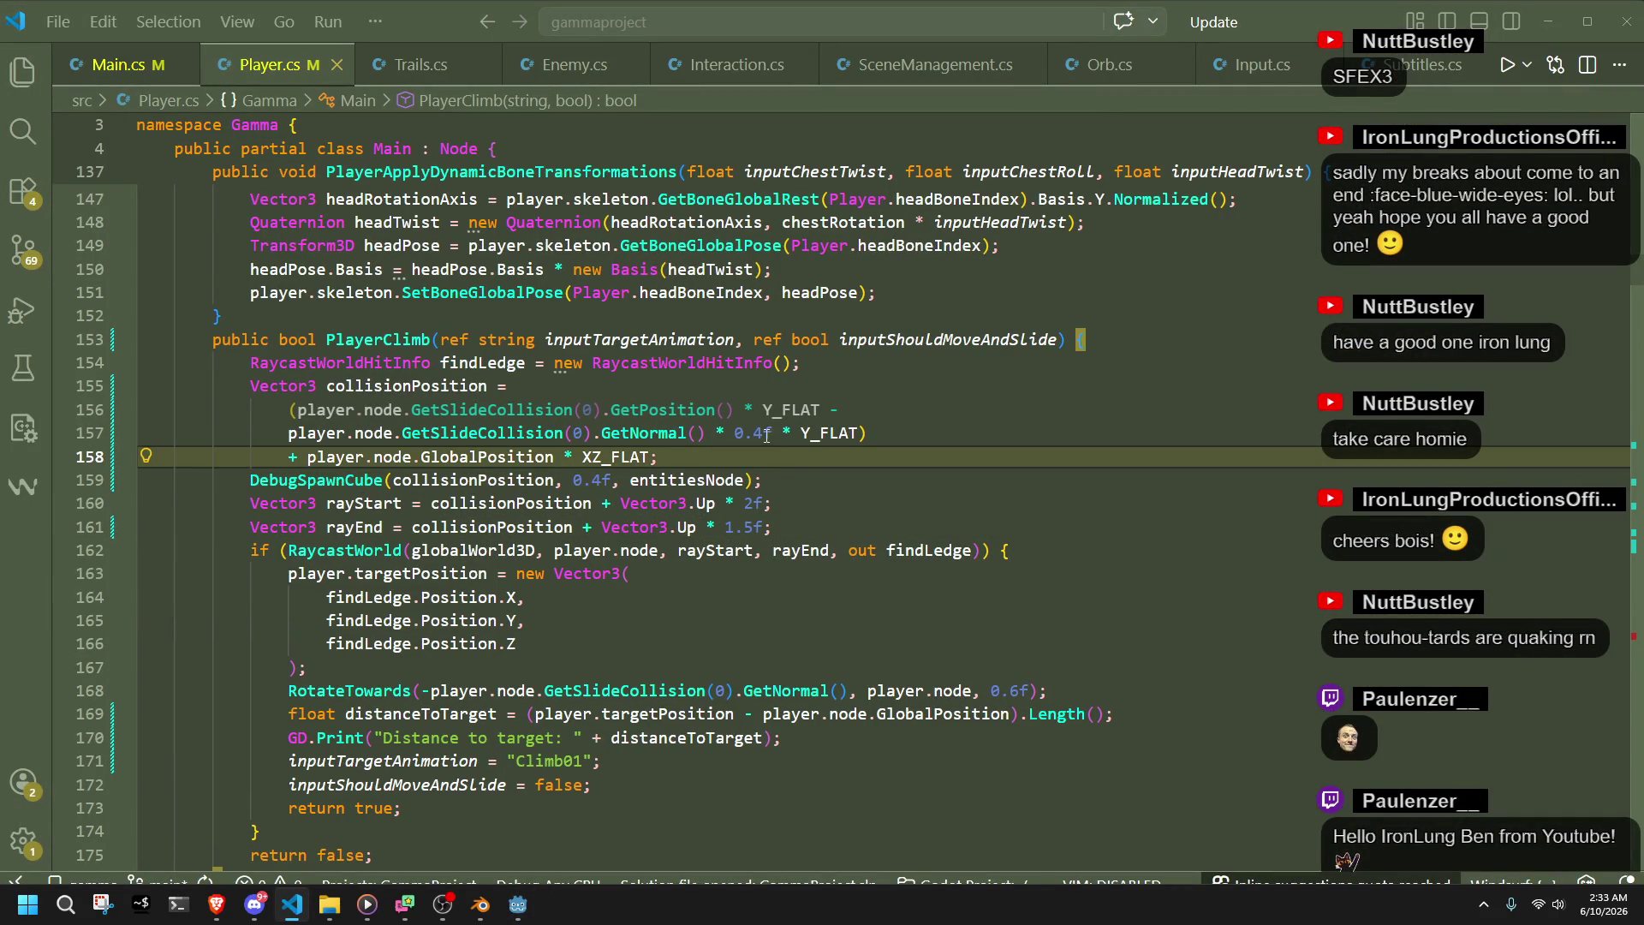
click(786, 507)
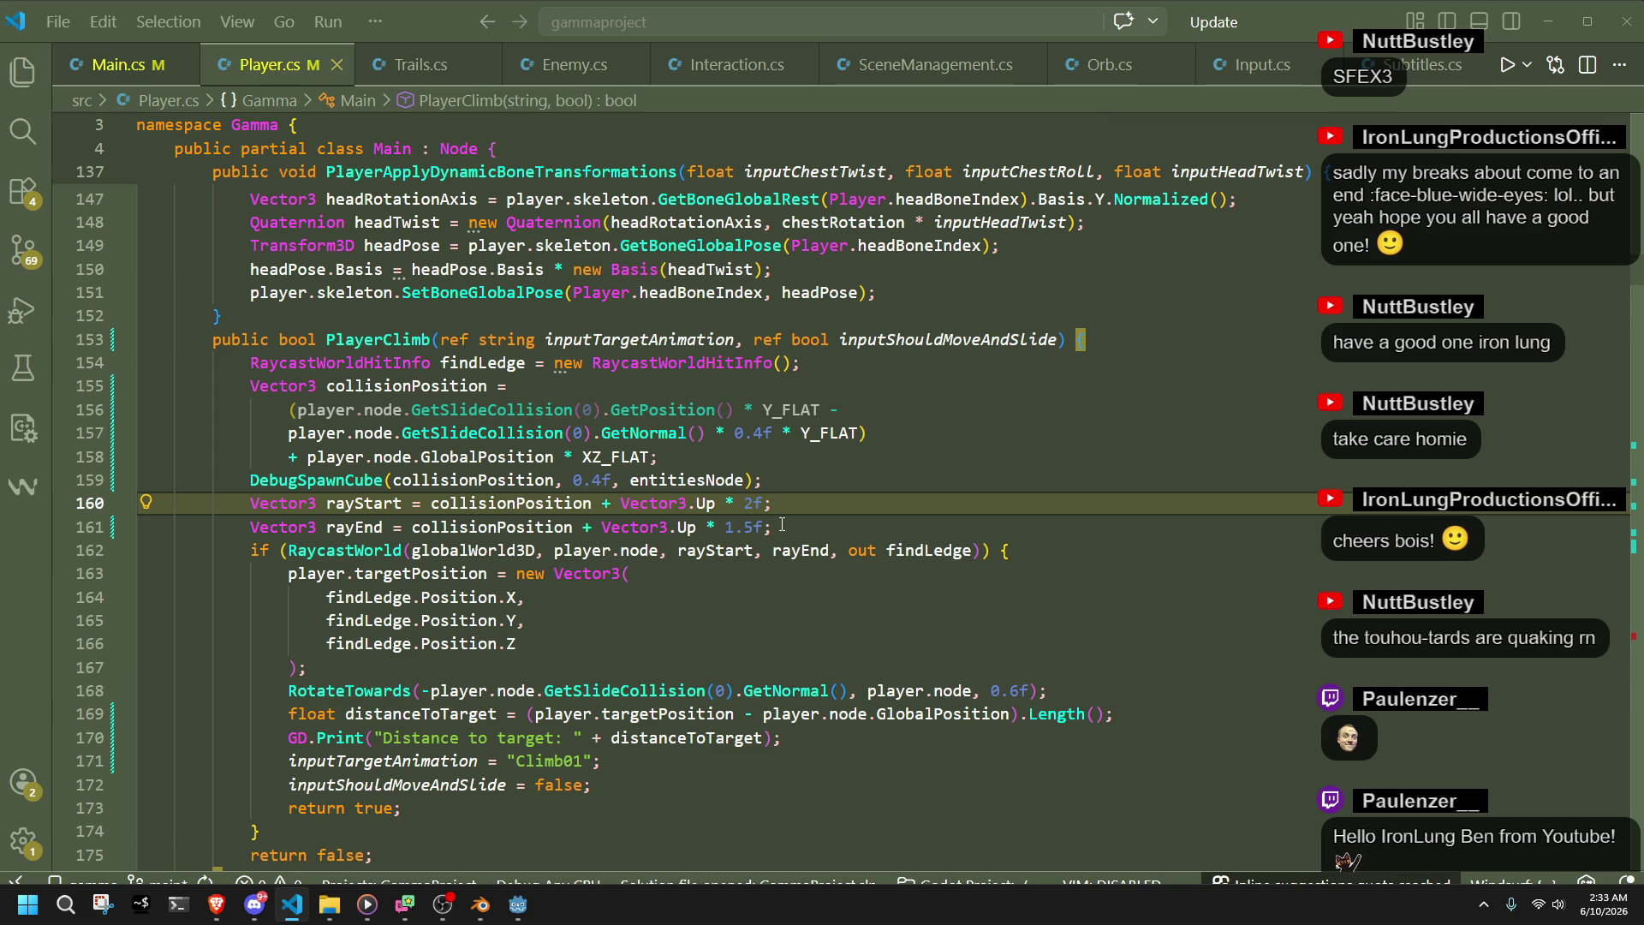
click(782, 526)
click(753, 504)
click(831, 523)
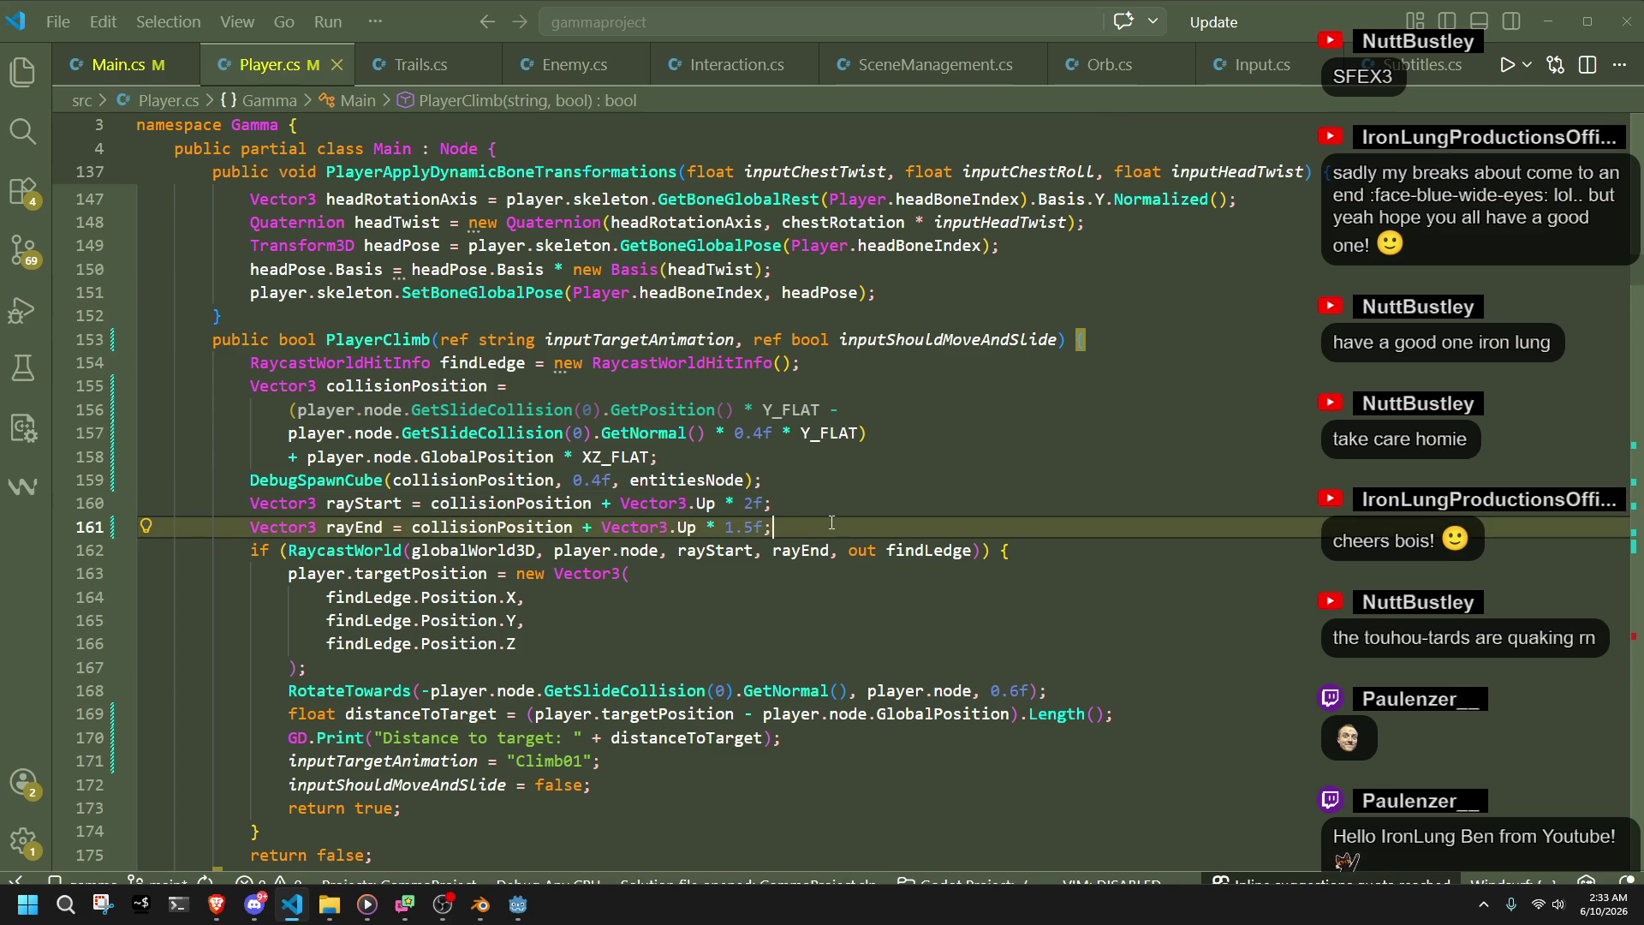
mouse_move(273, 909)
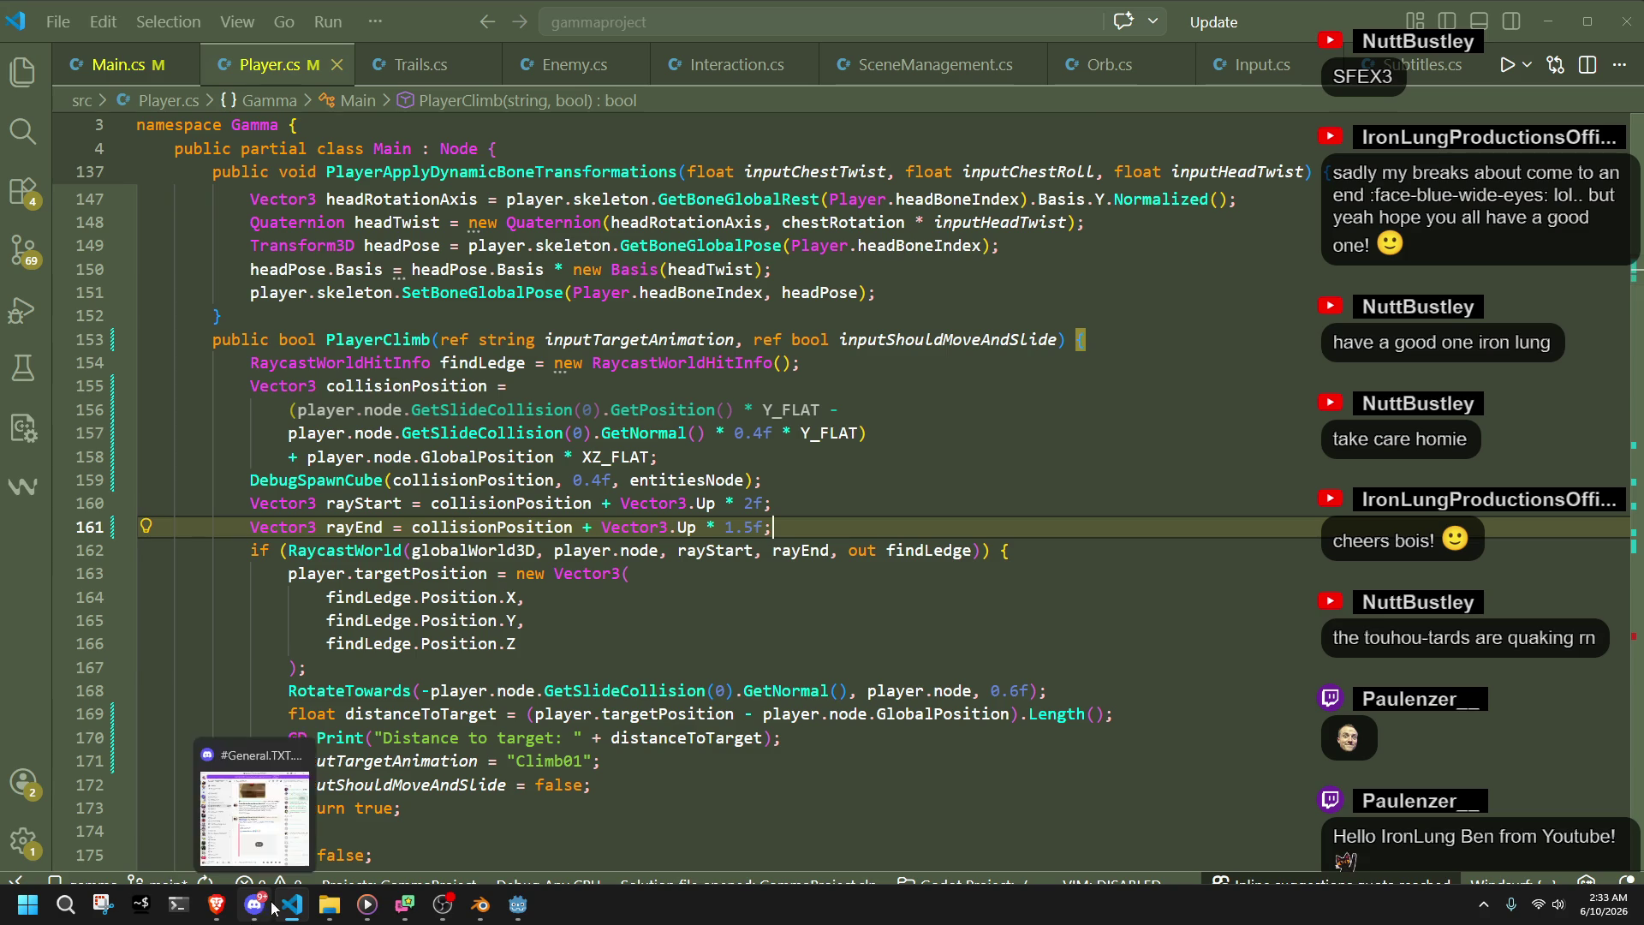
click(517, 905)
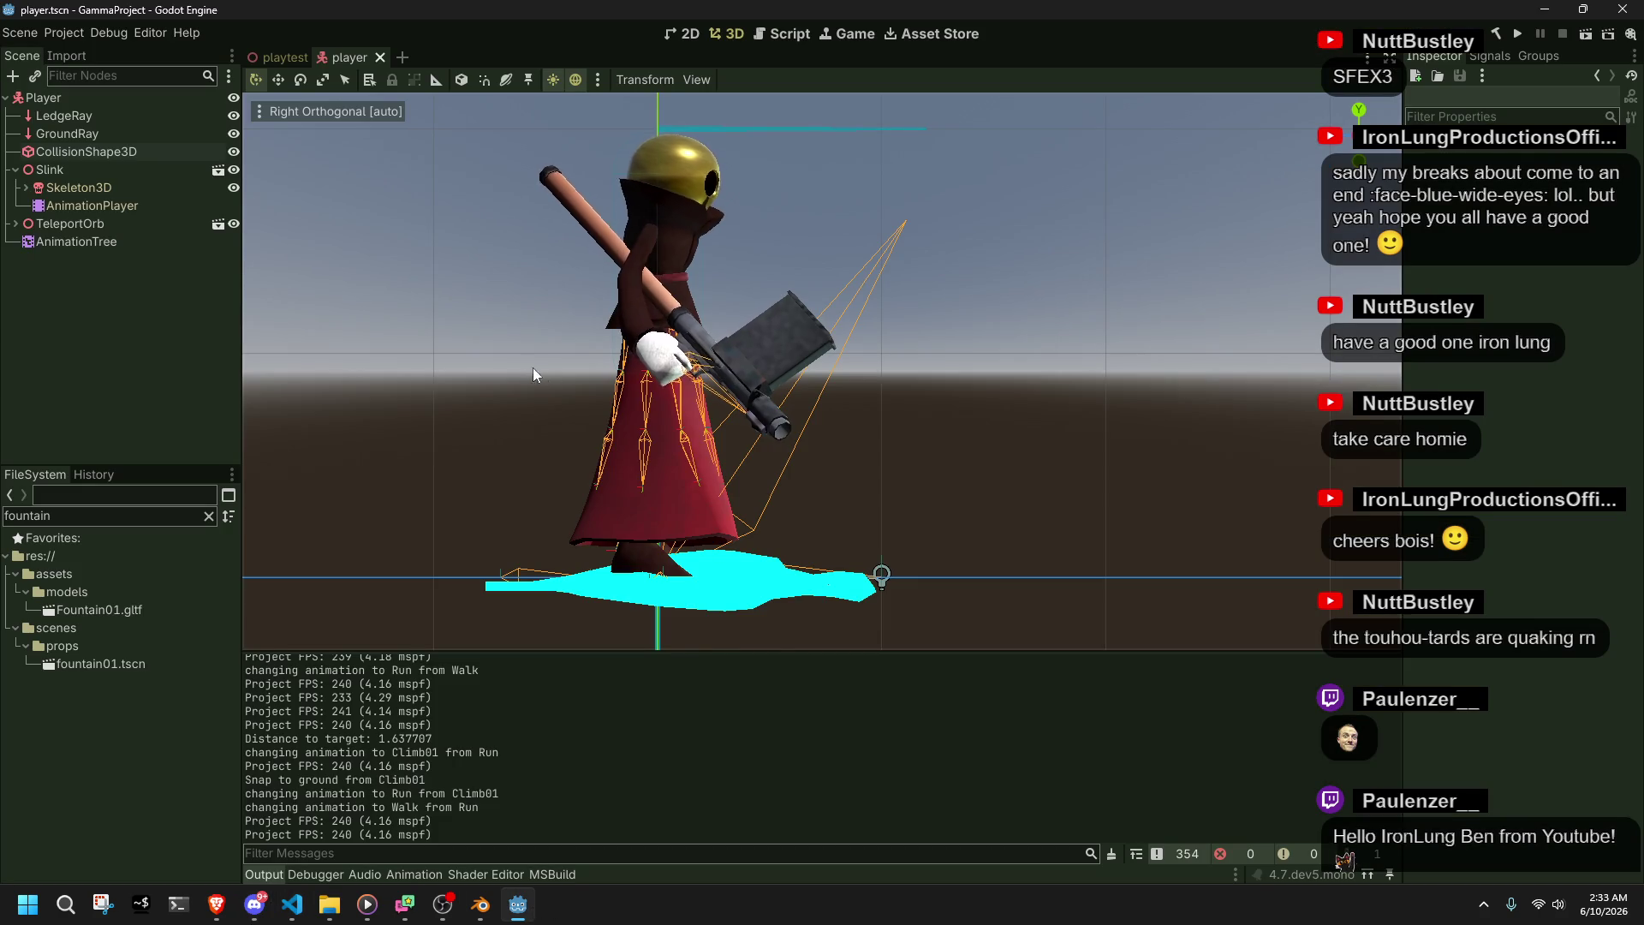
- Trial-lift the Dress mesh to gauge its height, undo the move, and switch back to VS Code
click(661, 399)
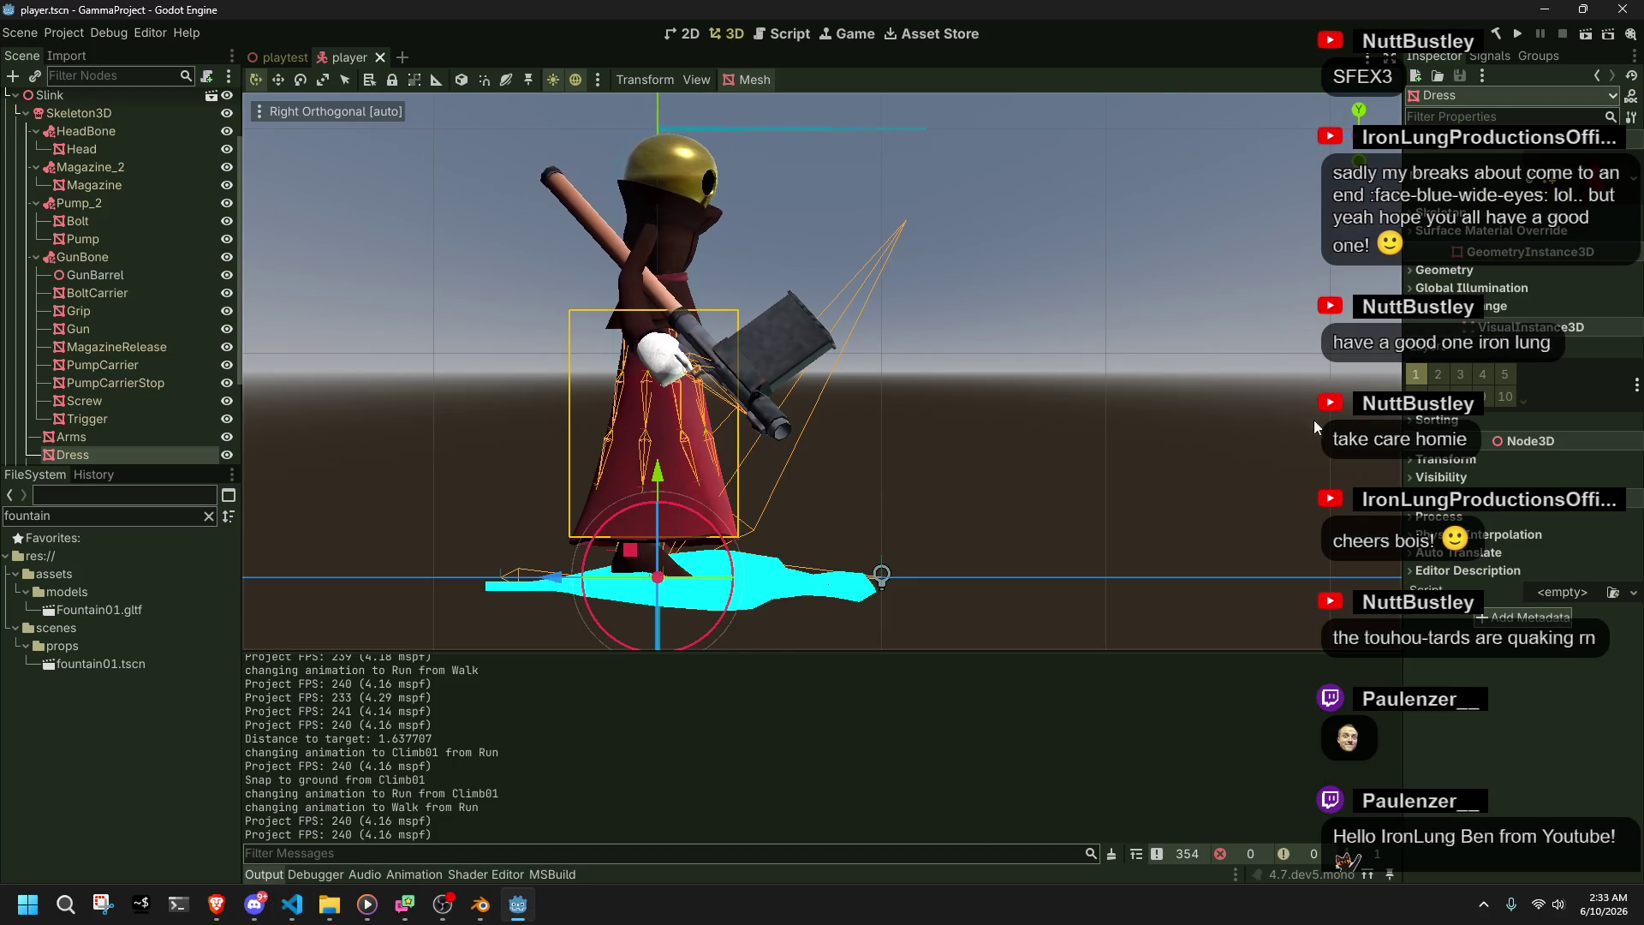
drag(1507, 496, 1541, 497)
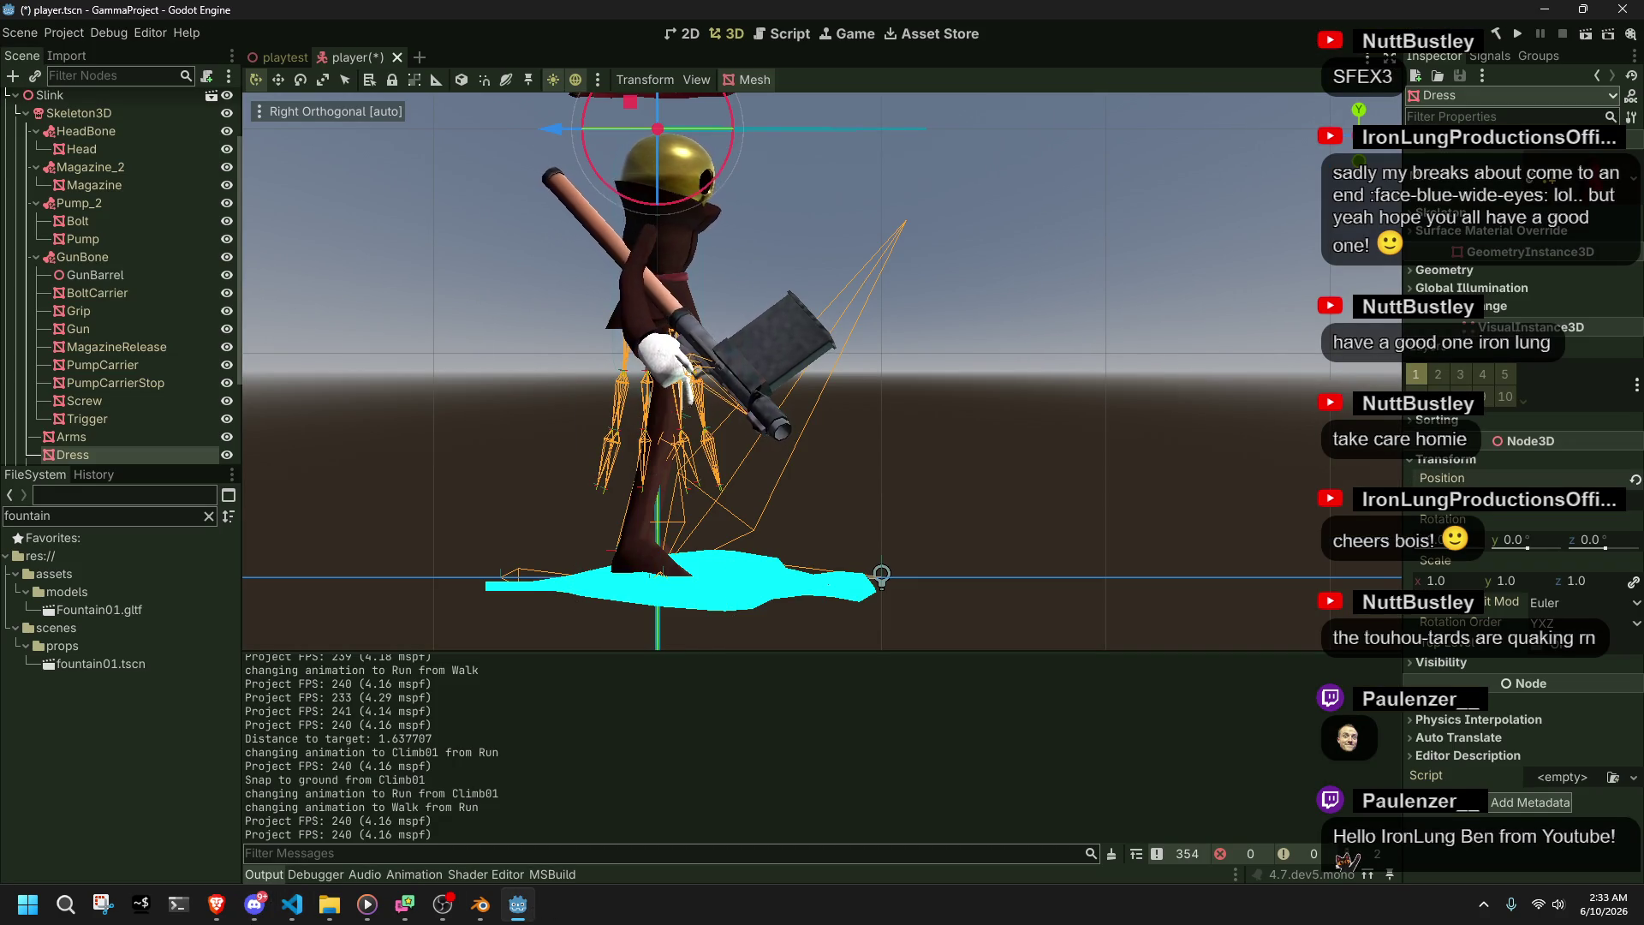
scroll(1141, 402, down, 3)
key(ctrl+z)
scroll(1141, 408, up, 3)
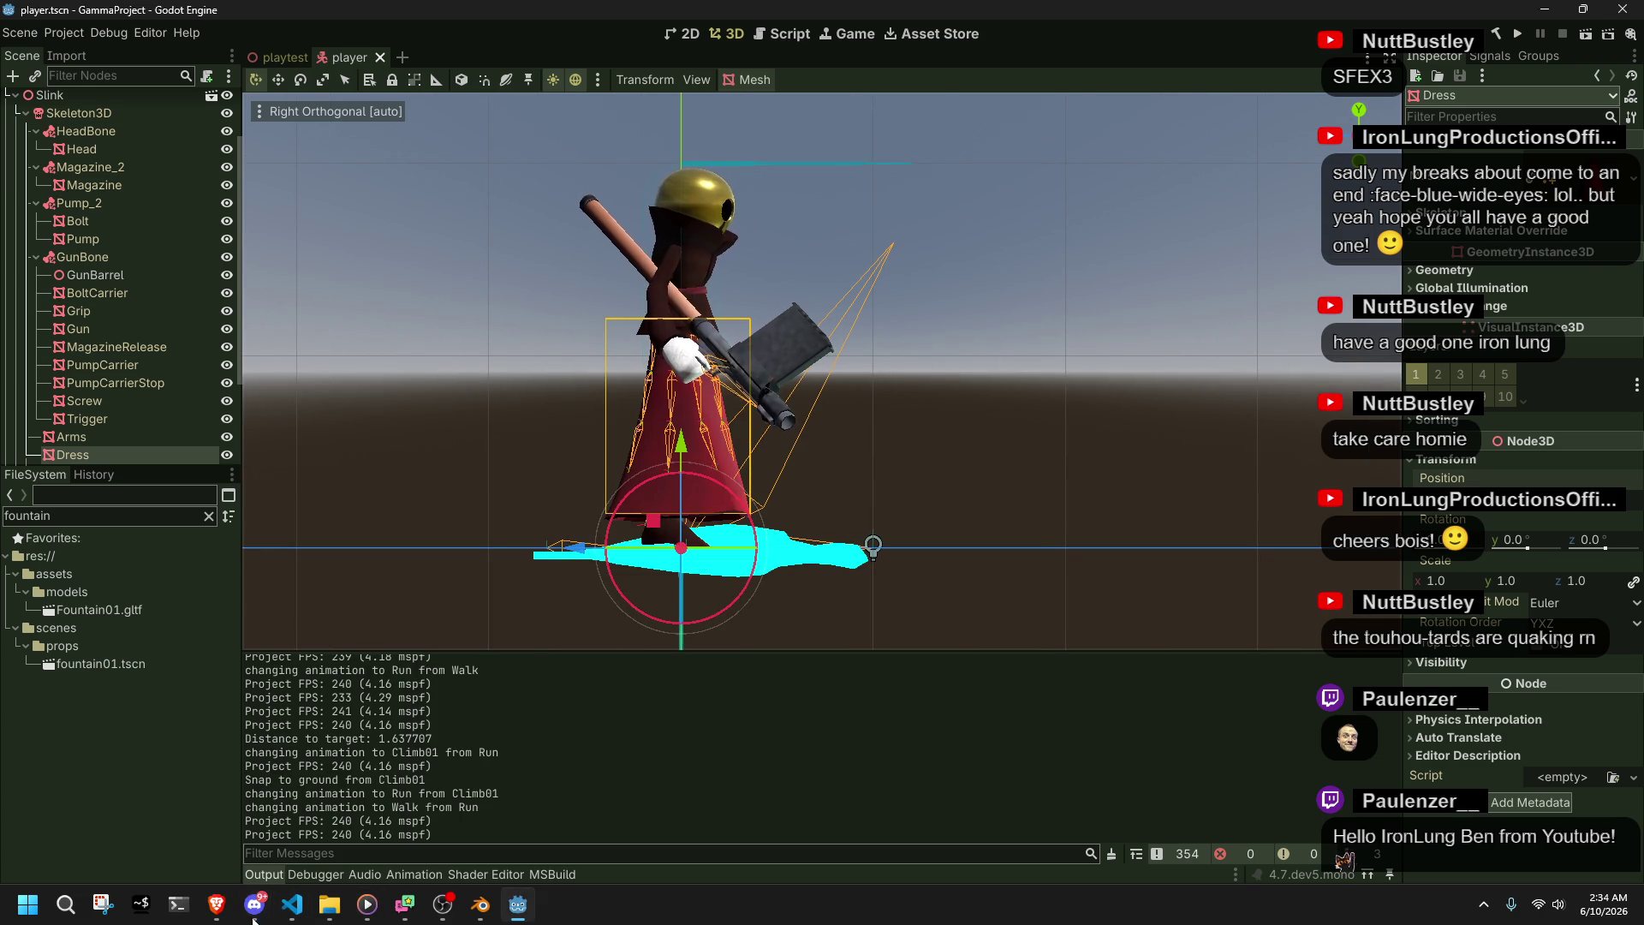
scroll(1148, 496, down, 4)
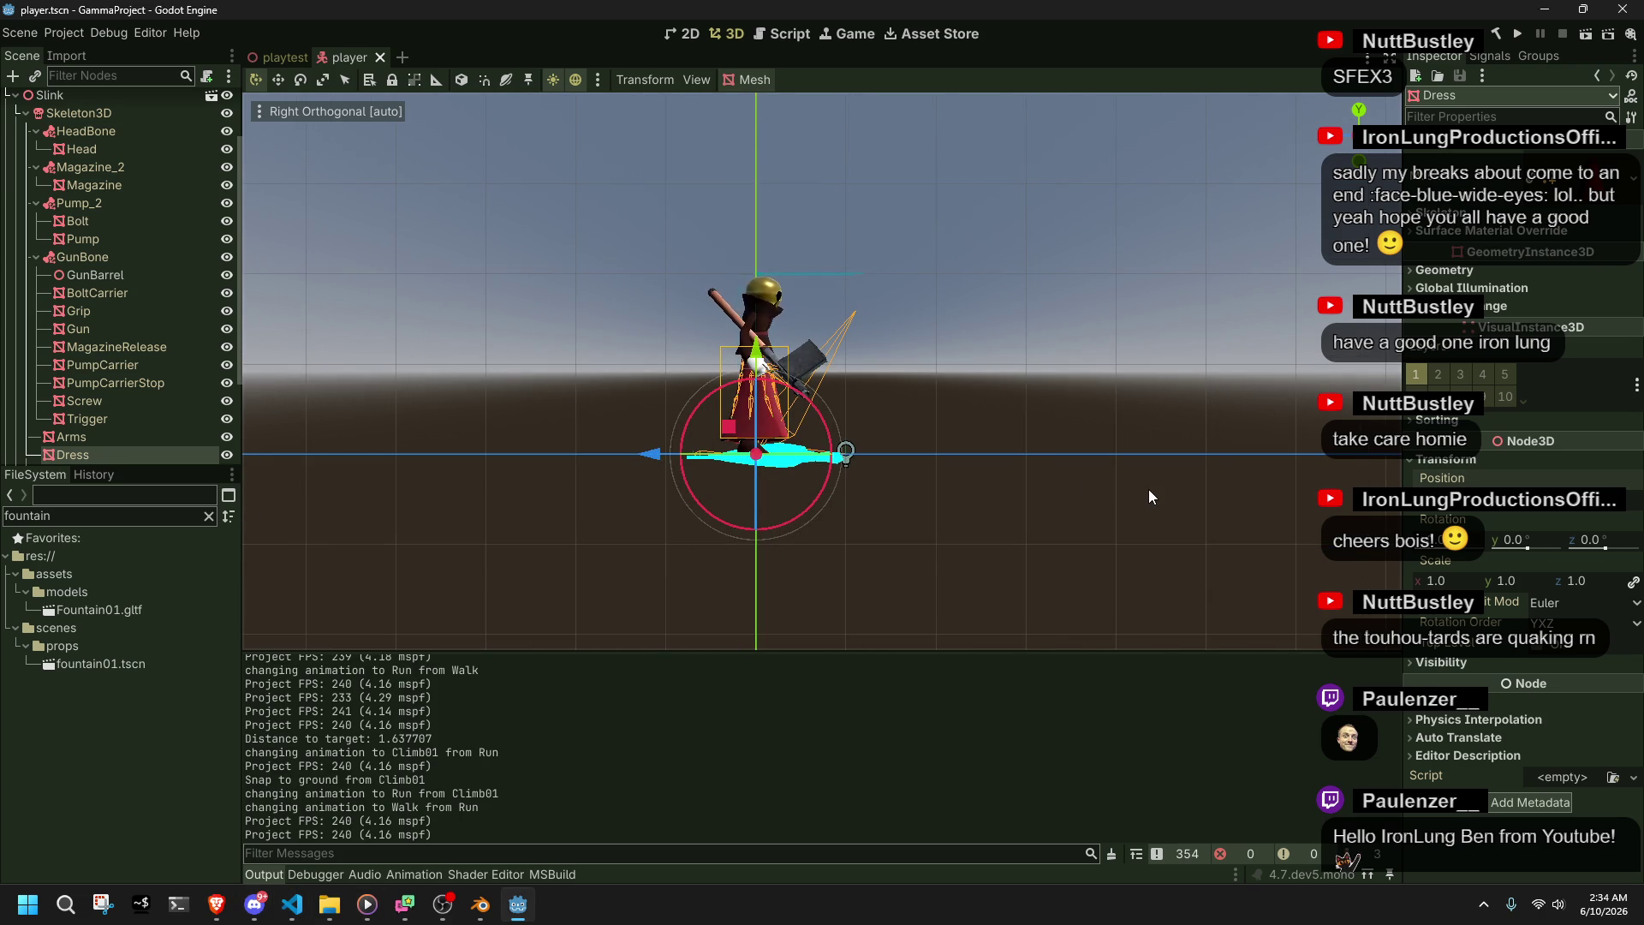
key(alt+Tab)
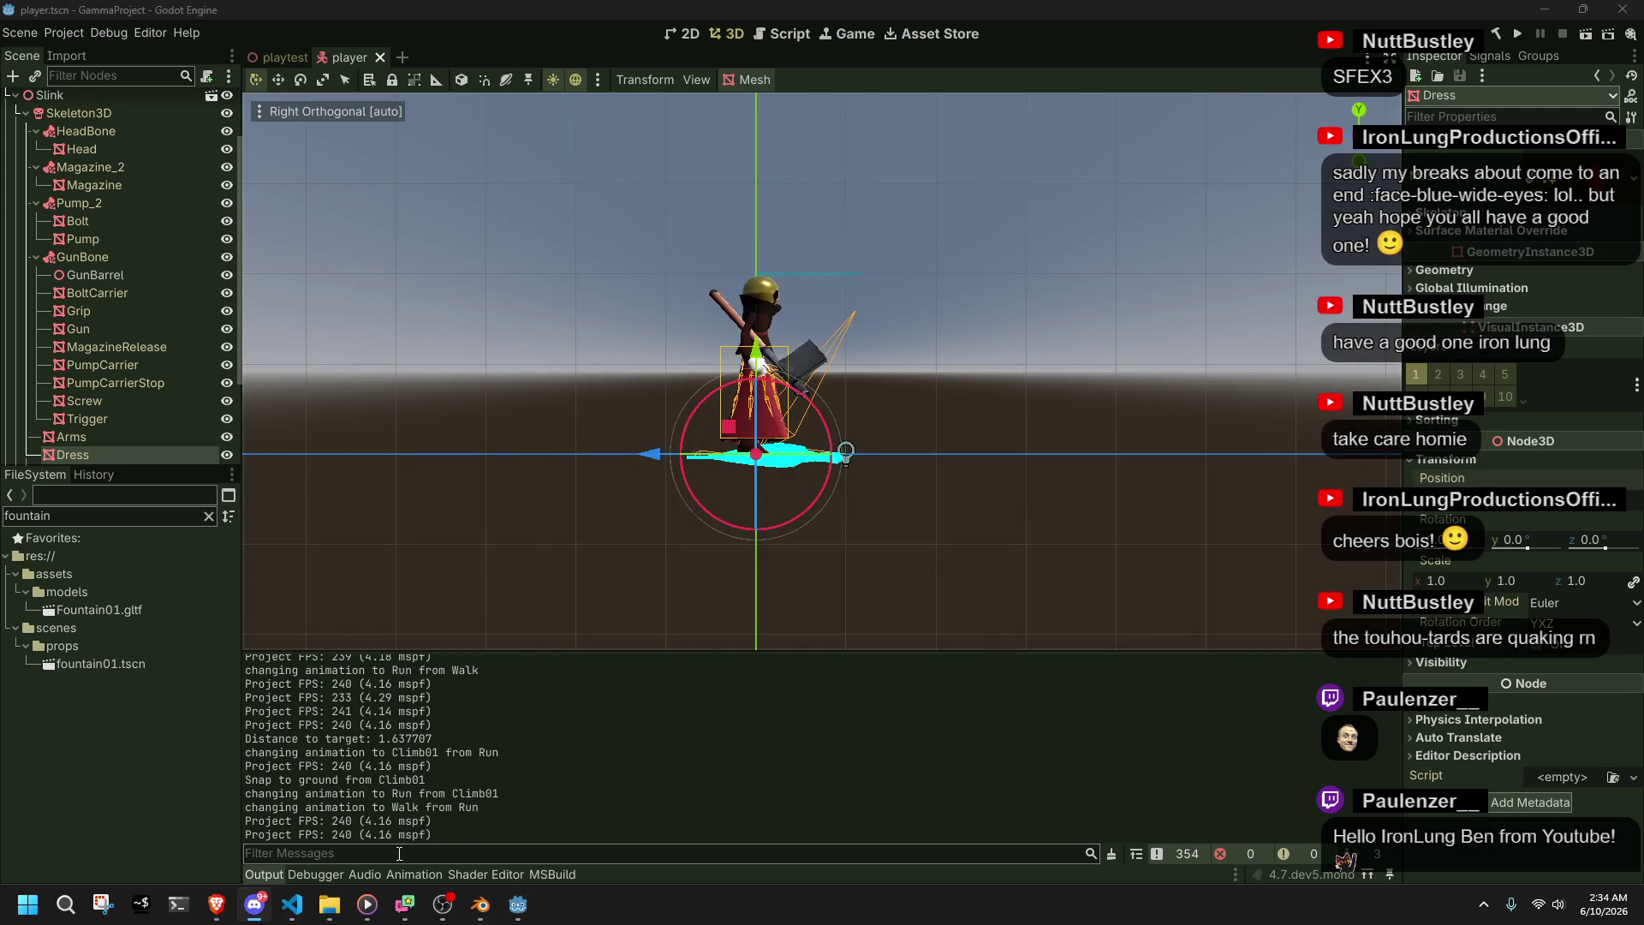
scroll(764, 443, down, 2)
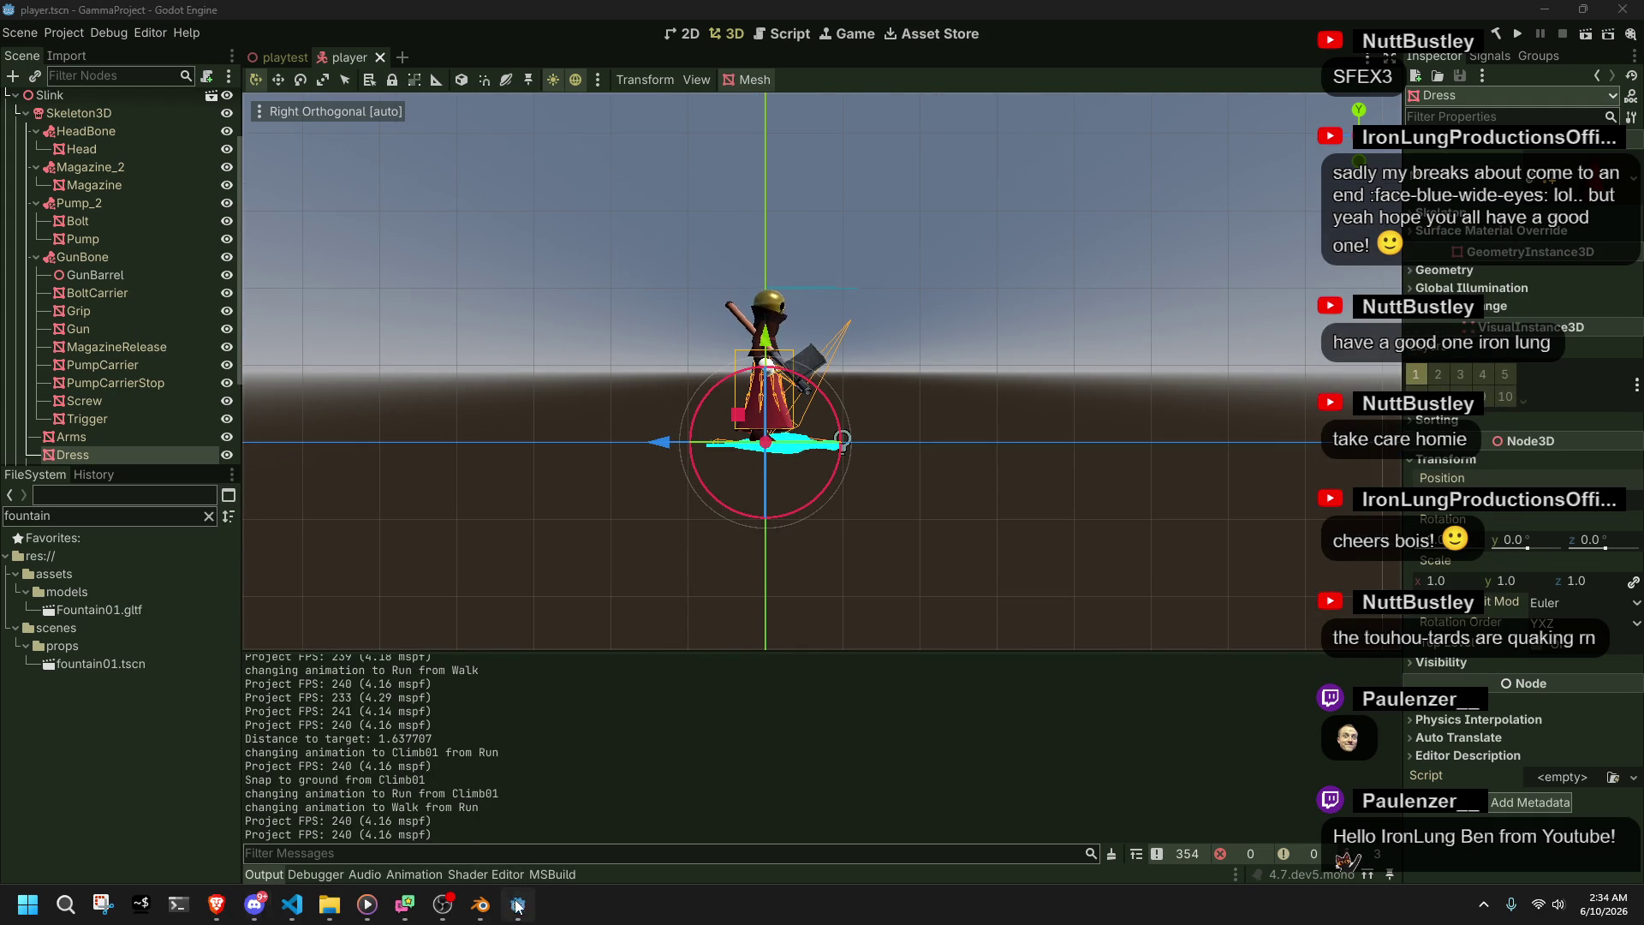
click(310, 913)
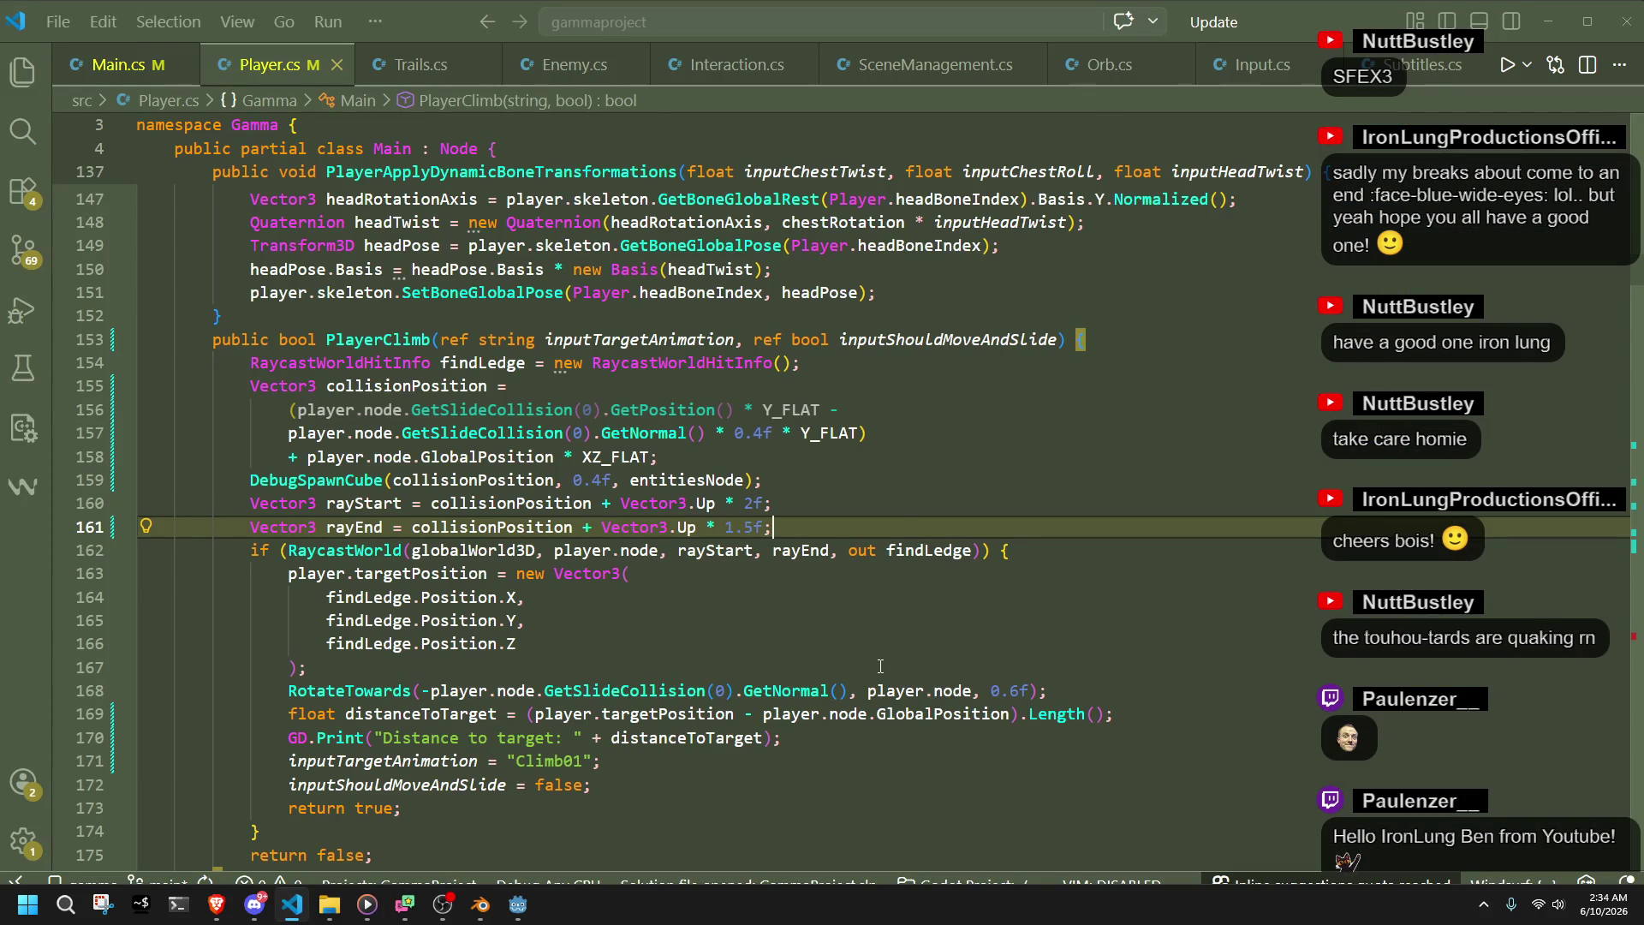
- Change the ray start on line 160 from Vector3.Up * 2f to 3f and return to Godot
key(Up)
key(BackSpace)
text(3)
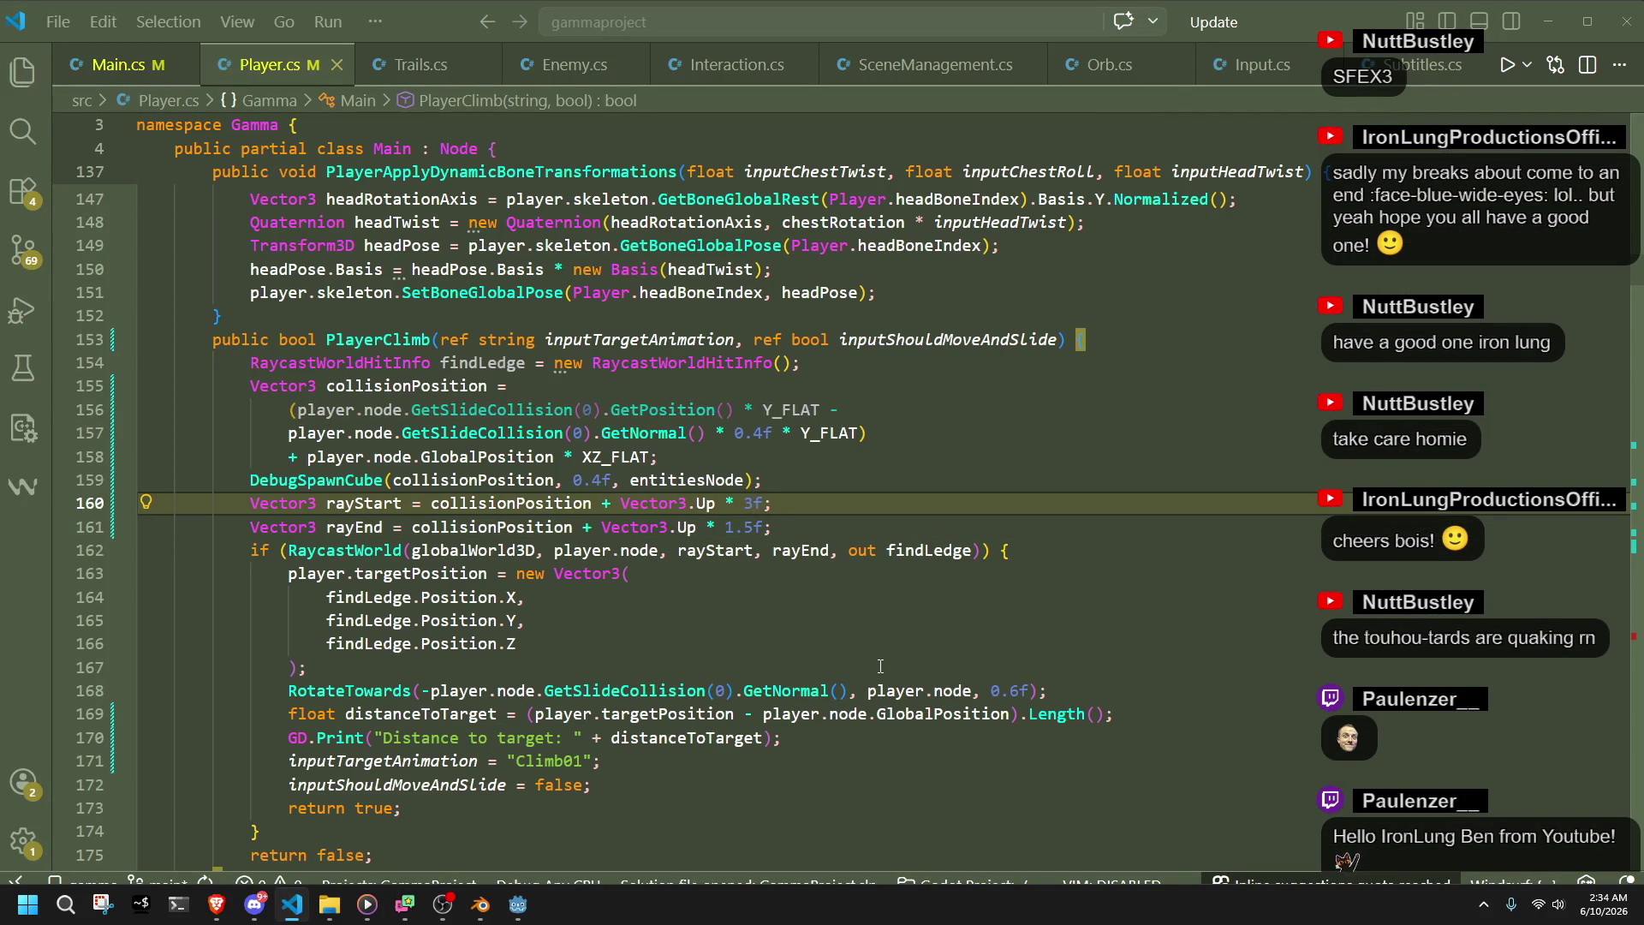
click(802, 623)
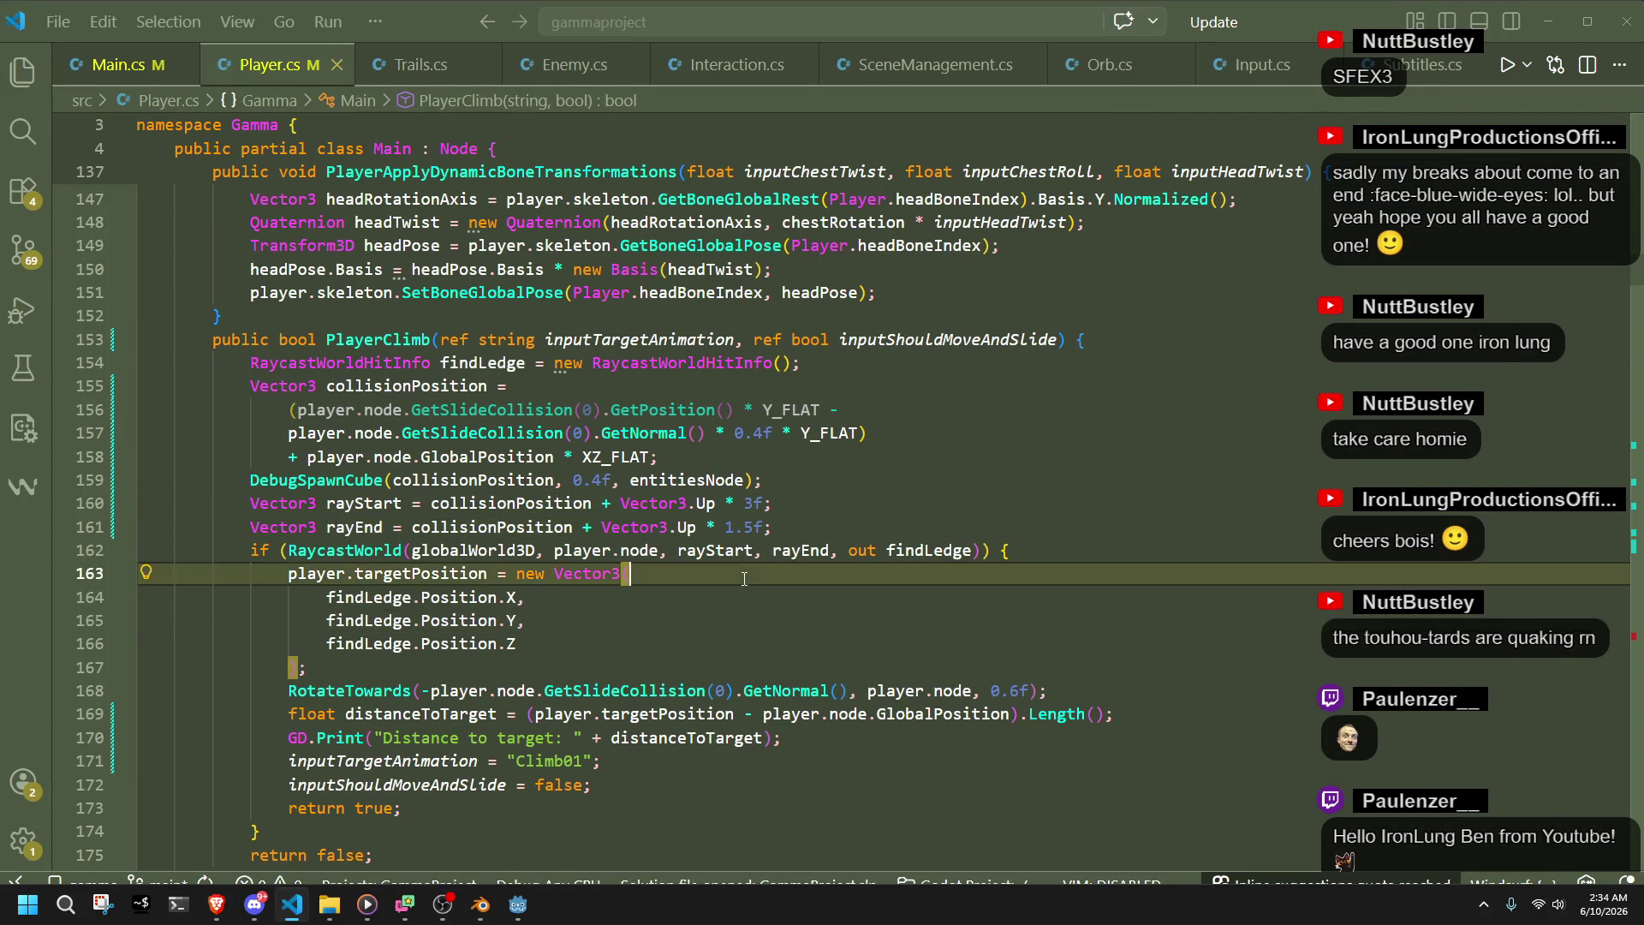
key(alt+Tab)
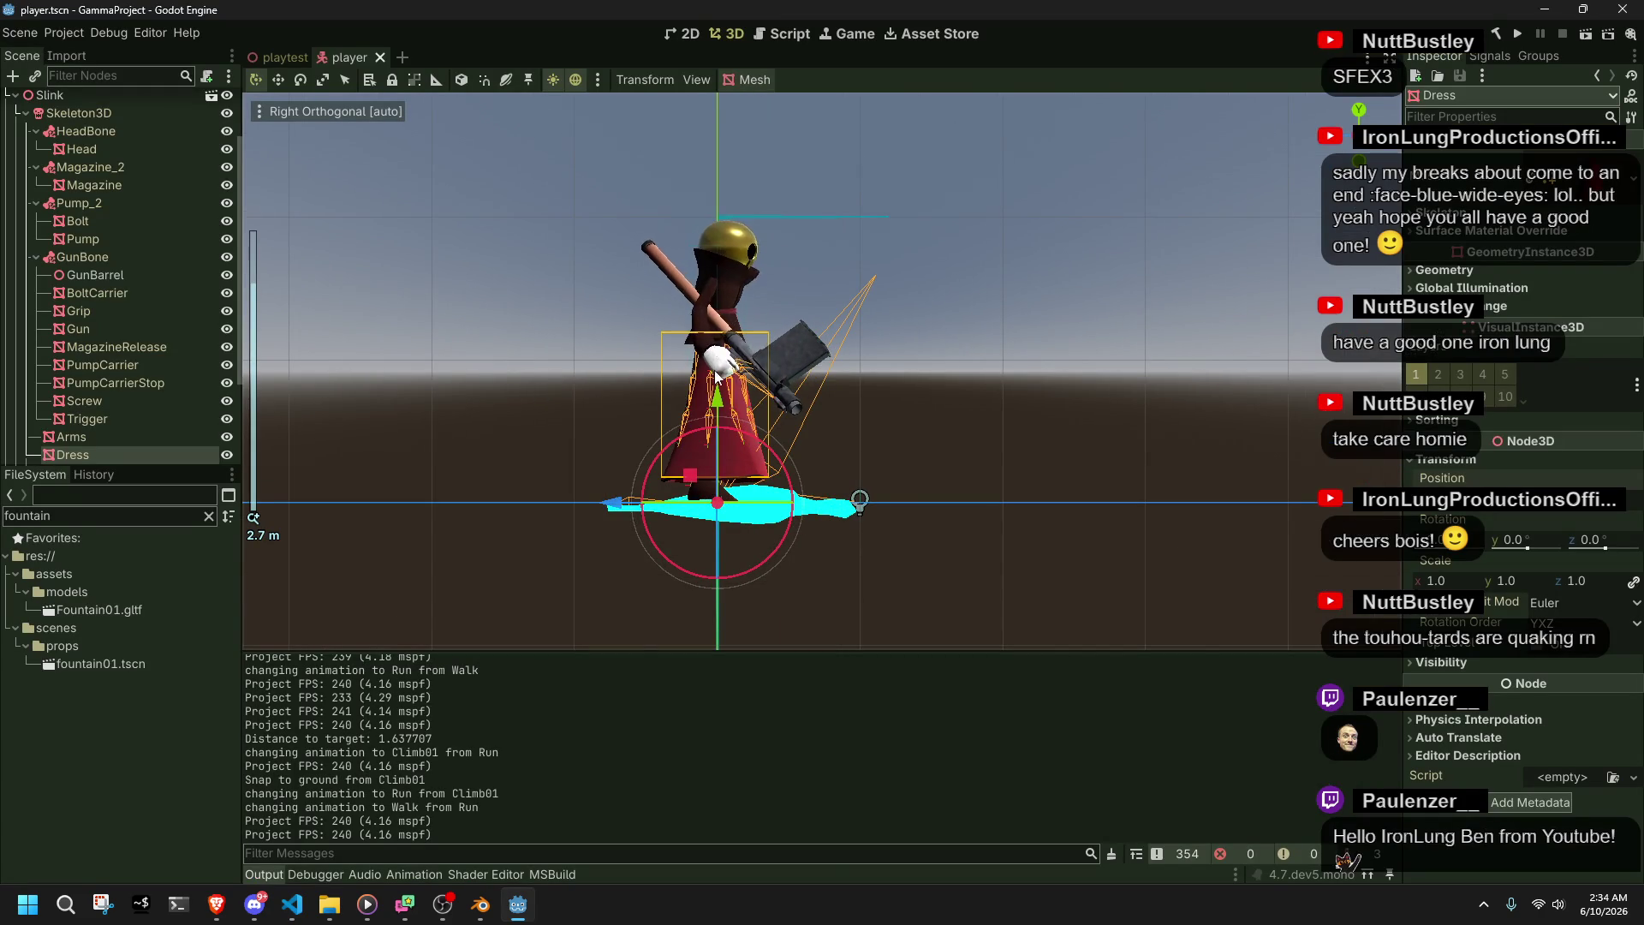
- Undo a trial Dress mesh move and hide the Slink character model
drag(722, 405, 724, 285)
key(ctrl+z)
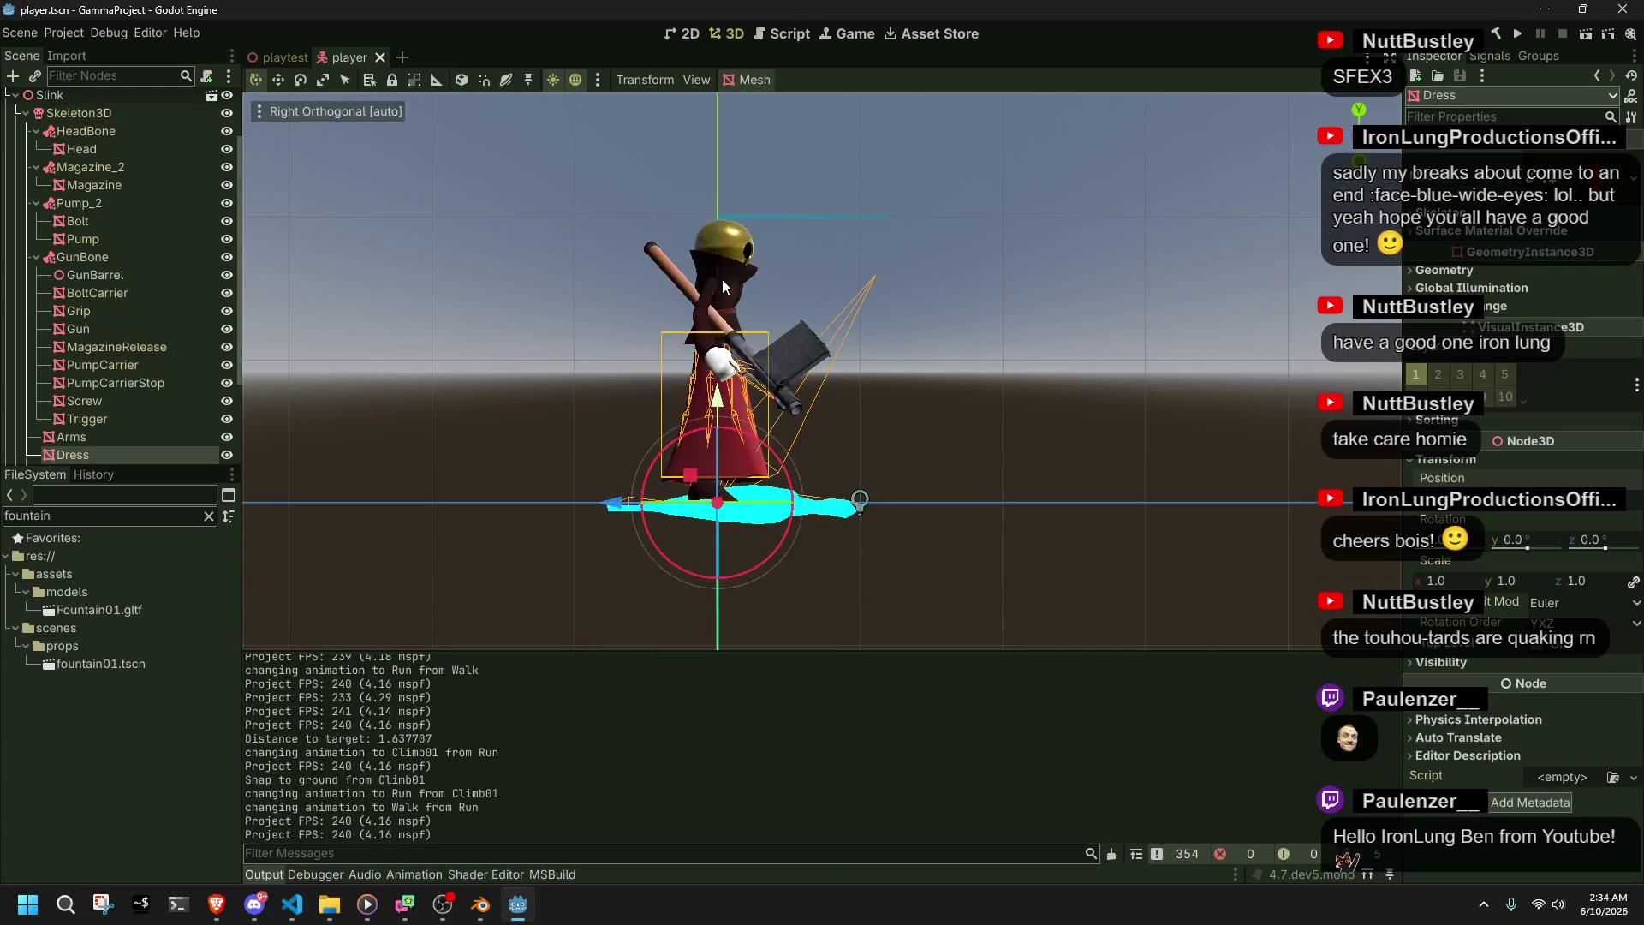
click(227, 95)
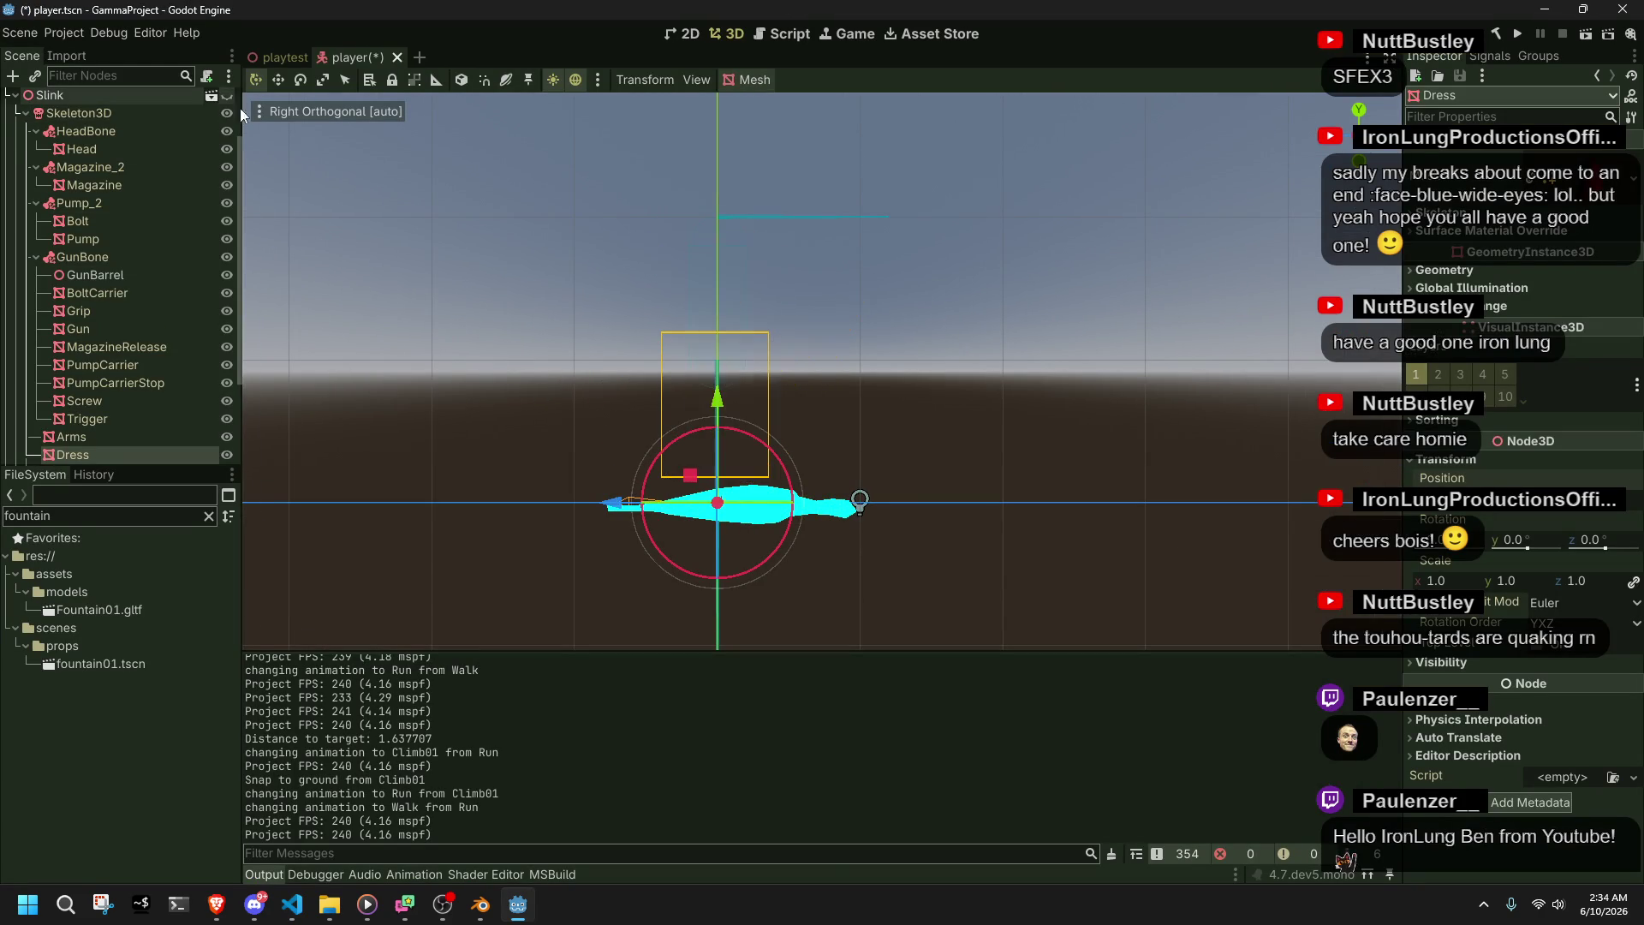
- Test-lift the Mantaray mesh to gauge ledge height, undo it, then select the 1.5 ray-end value in Player.cs
scroll(745, 582, up, 3)
click(749, 585)
mouse_move(656, 471)
mouse_down()
mouse_move(644, 242)
mouse_move(755, 465)
mouse_move(752, 290)
mouse_up()
click(1447, 477)
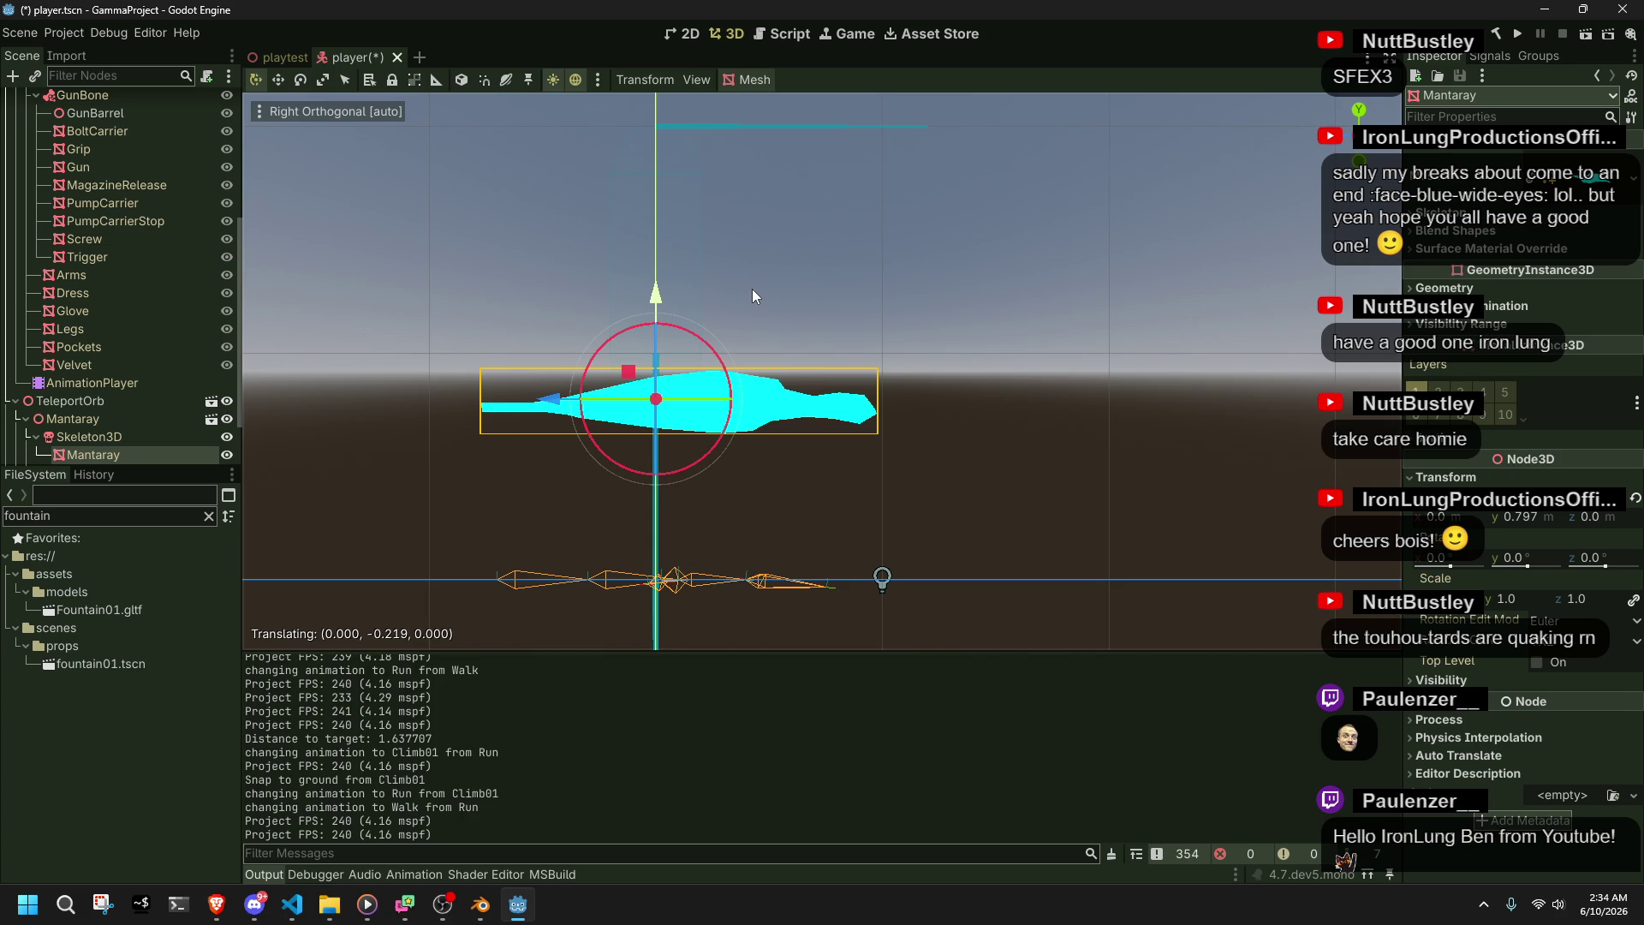
drag(753, 291, 752, 291)
key(ctrl+z)
key(ctrl+z)
click(1042, 429)
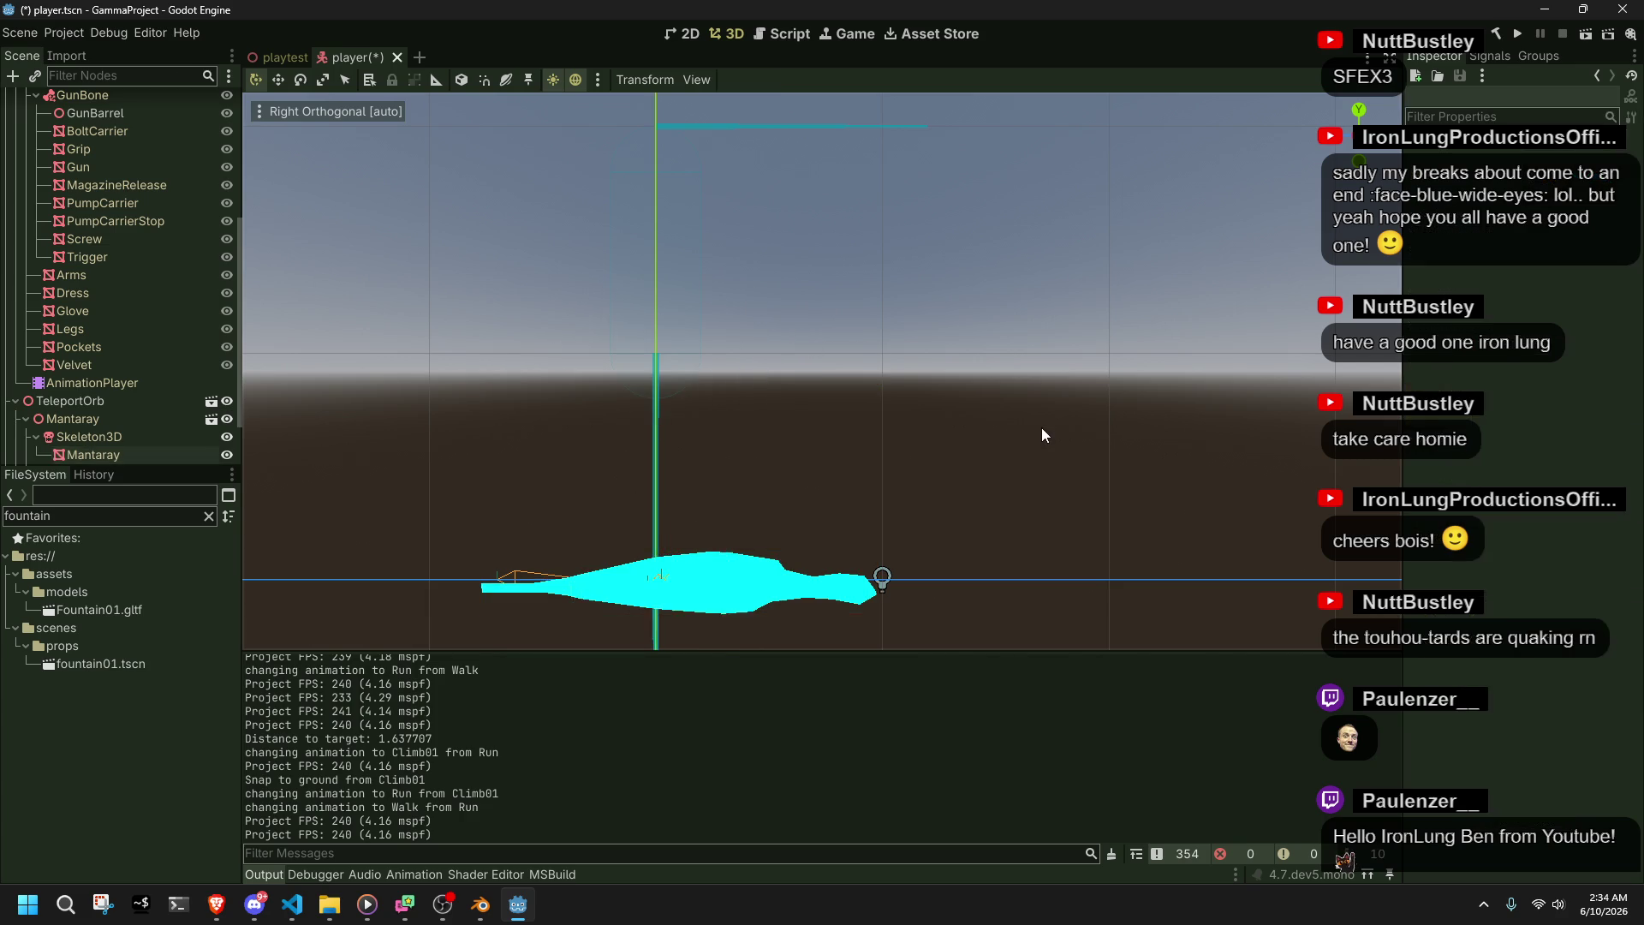
key(alt+Tab)
drag(752, 527, 724, 527)
- Set the ray end to Vector3.Up * 0.8f, save, and compare against a lifted Mantaray mesh in Godot
text(0.8)
key(ctrl+s)
click(806, 610)
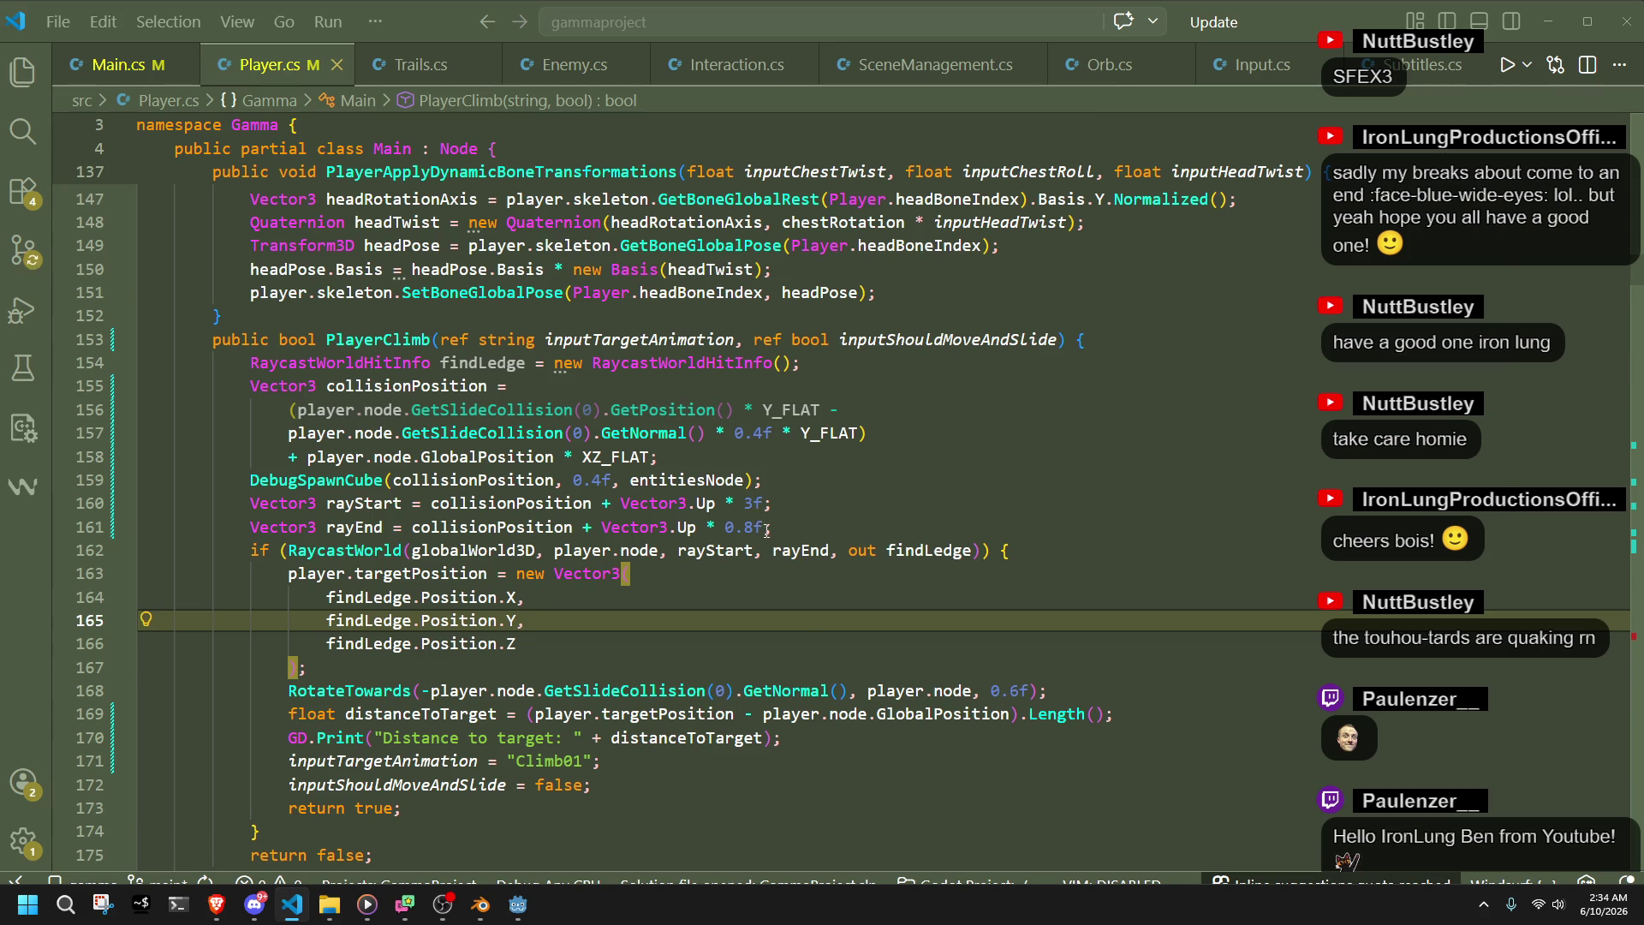
key(alt+Tab)
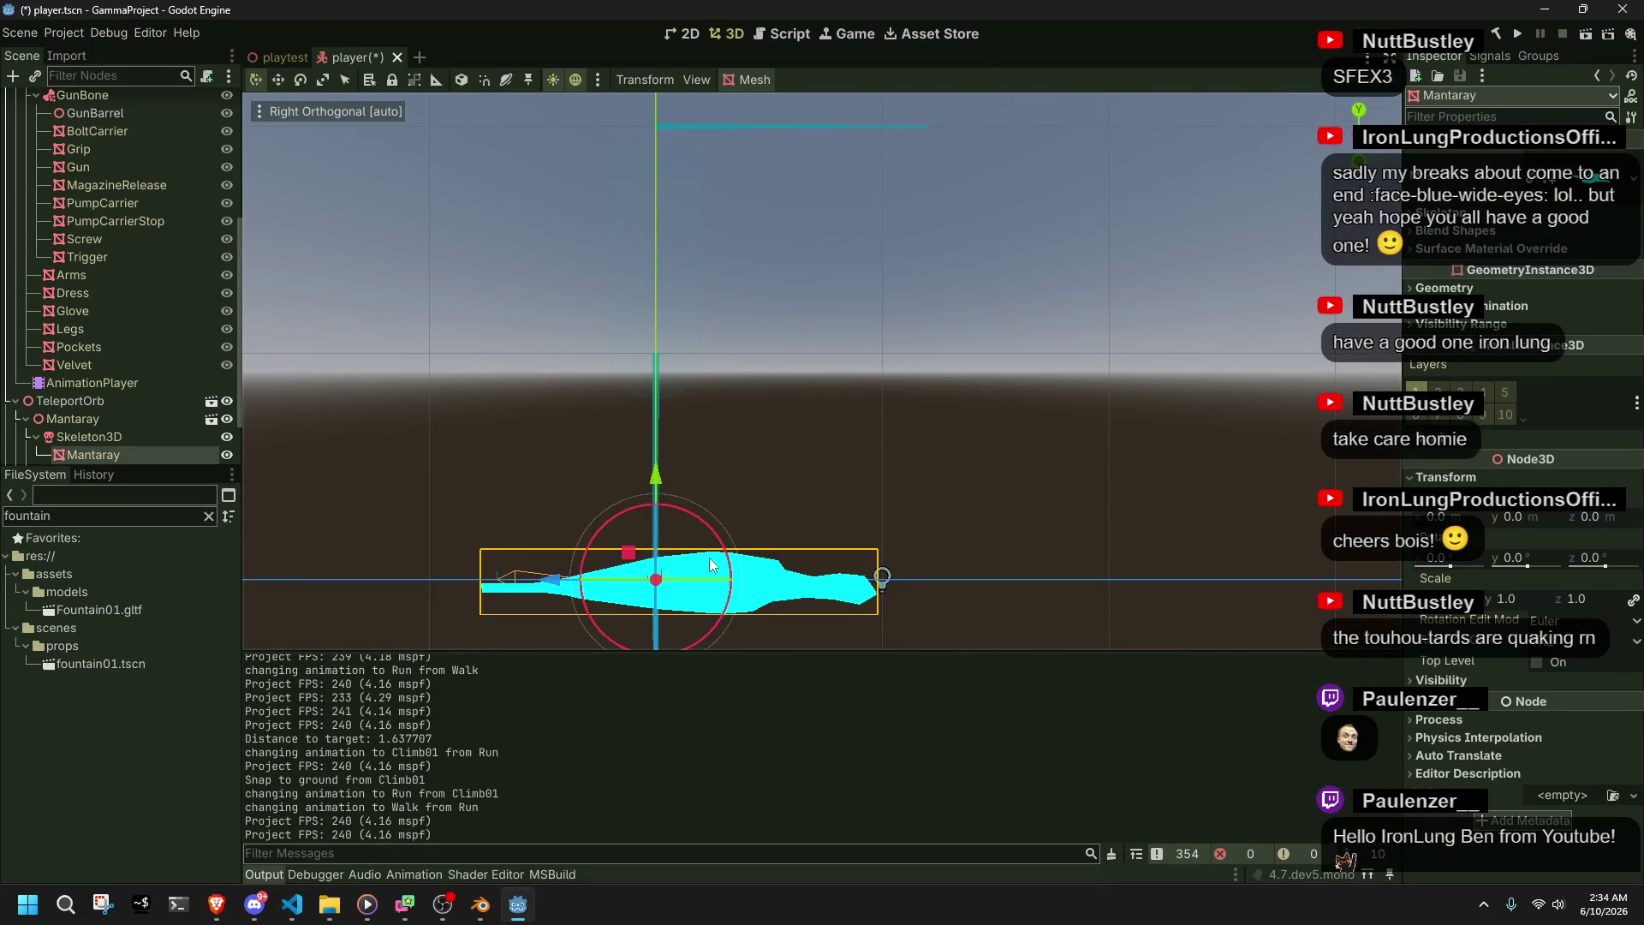
mouse_move(657, 470)
mouse_down()
mouse_move(716, 305)
mouse_move(706, 287)
mouse_up()
key(alt+Tab)
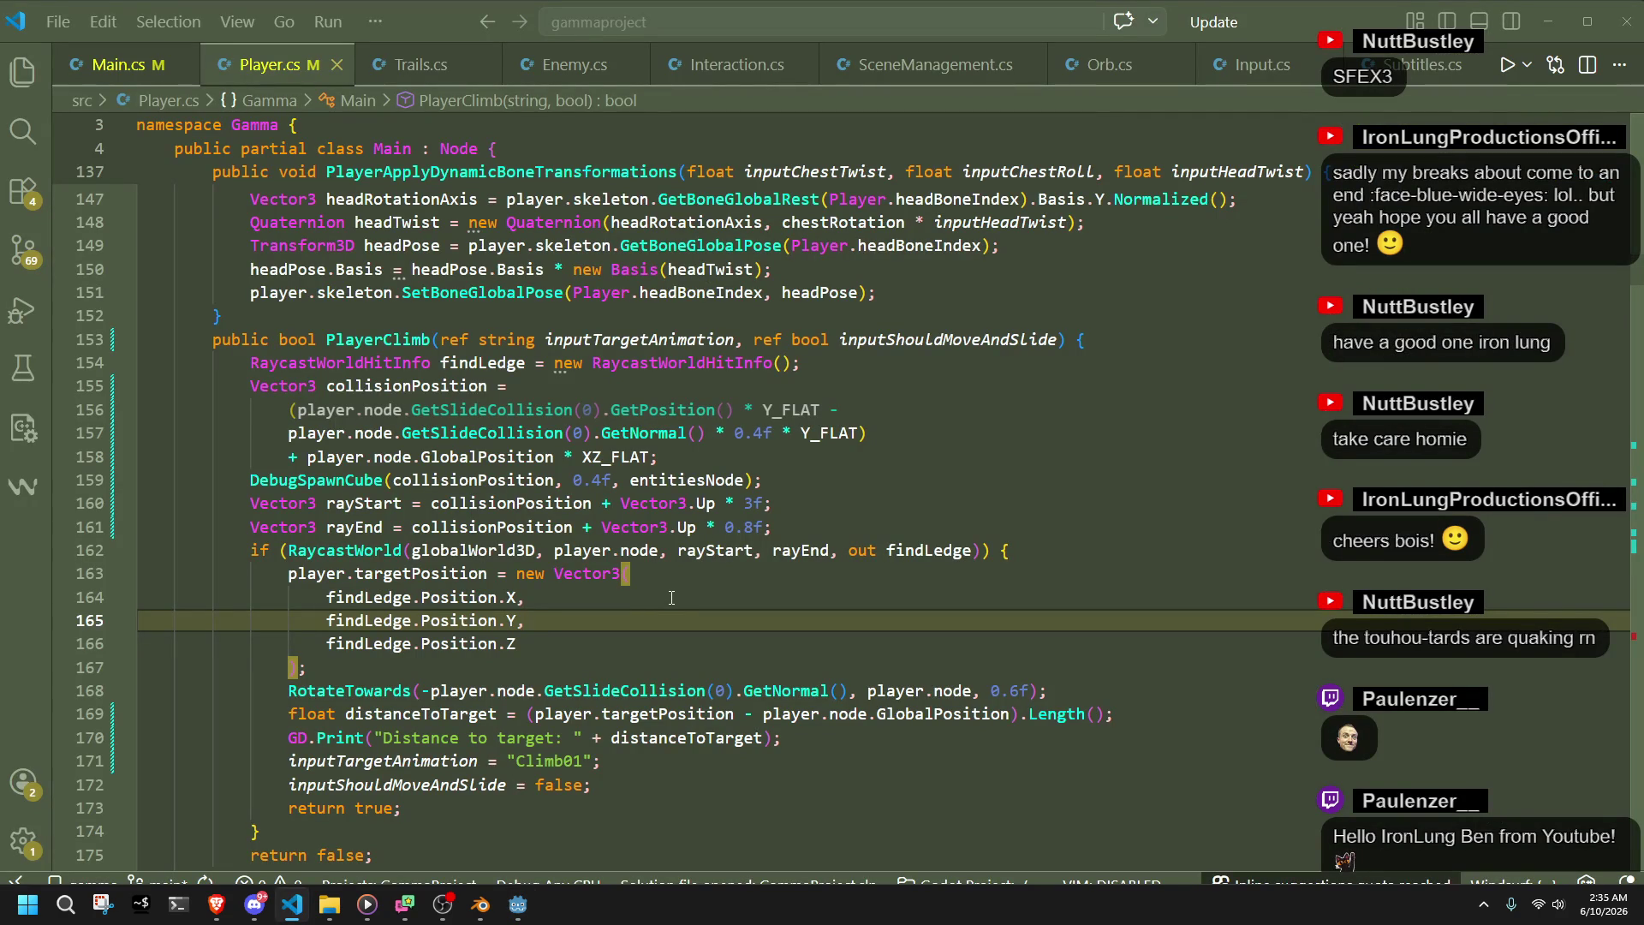
- Lower the ray end value to 0.7f and relaunch the game from Godot
click(751, 527)
key(BackSpace)
text(7)
key(alt+Tab)
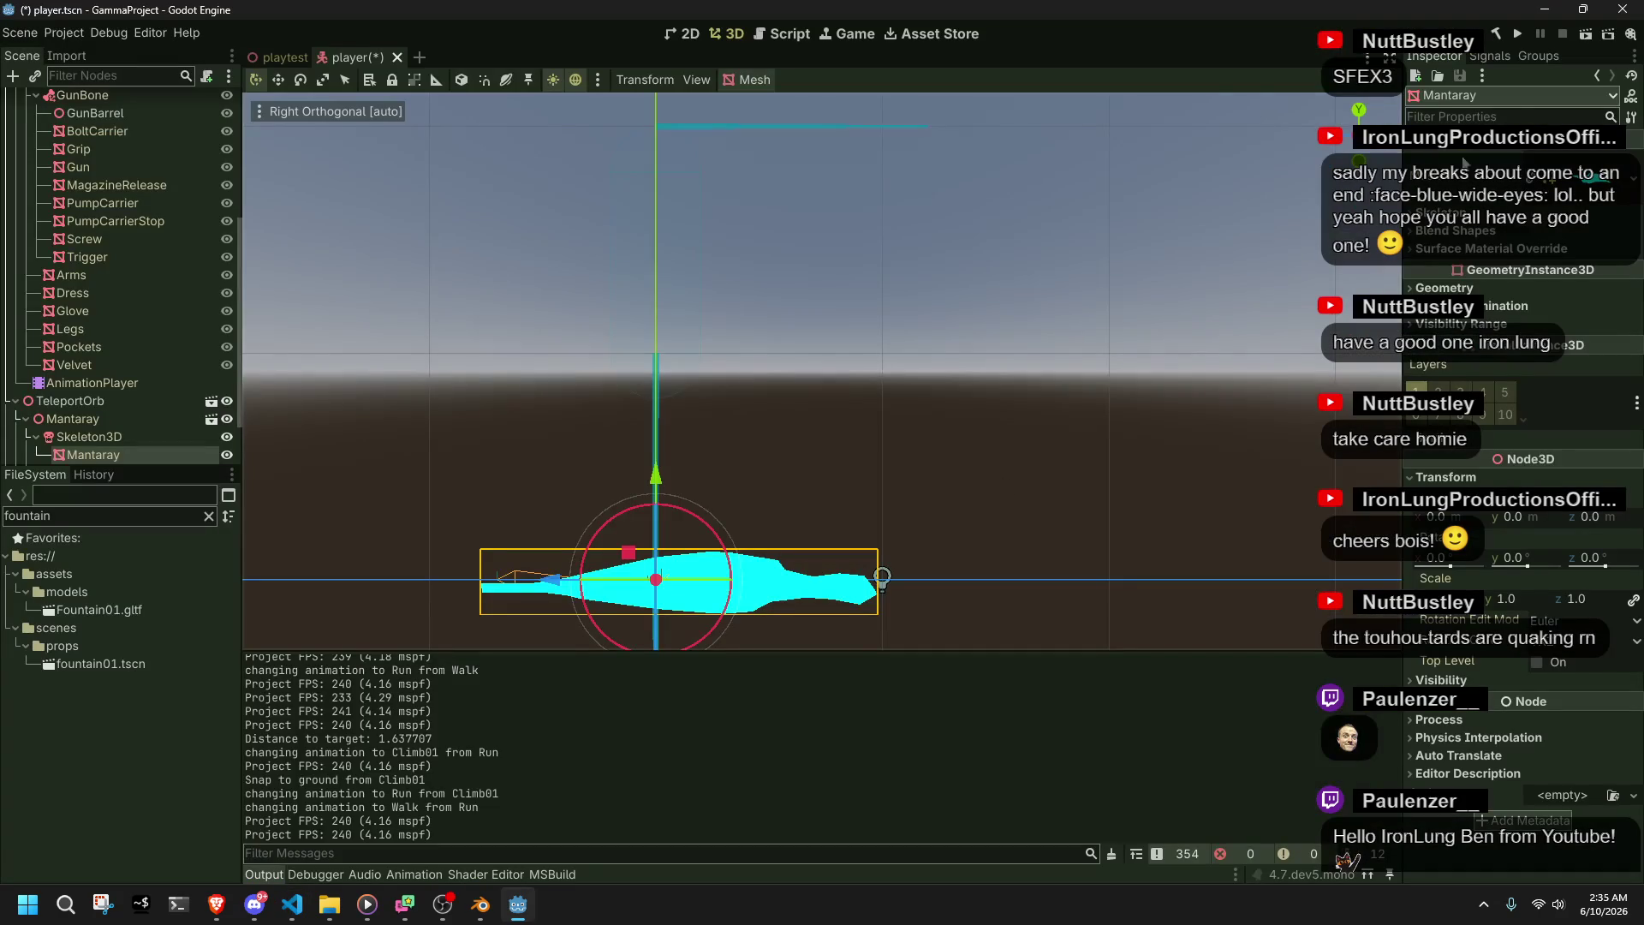
click(1514, 40)
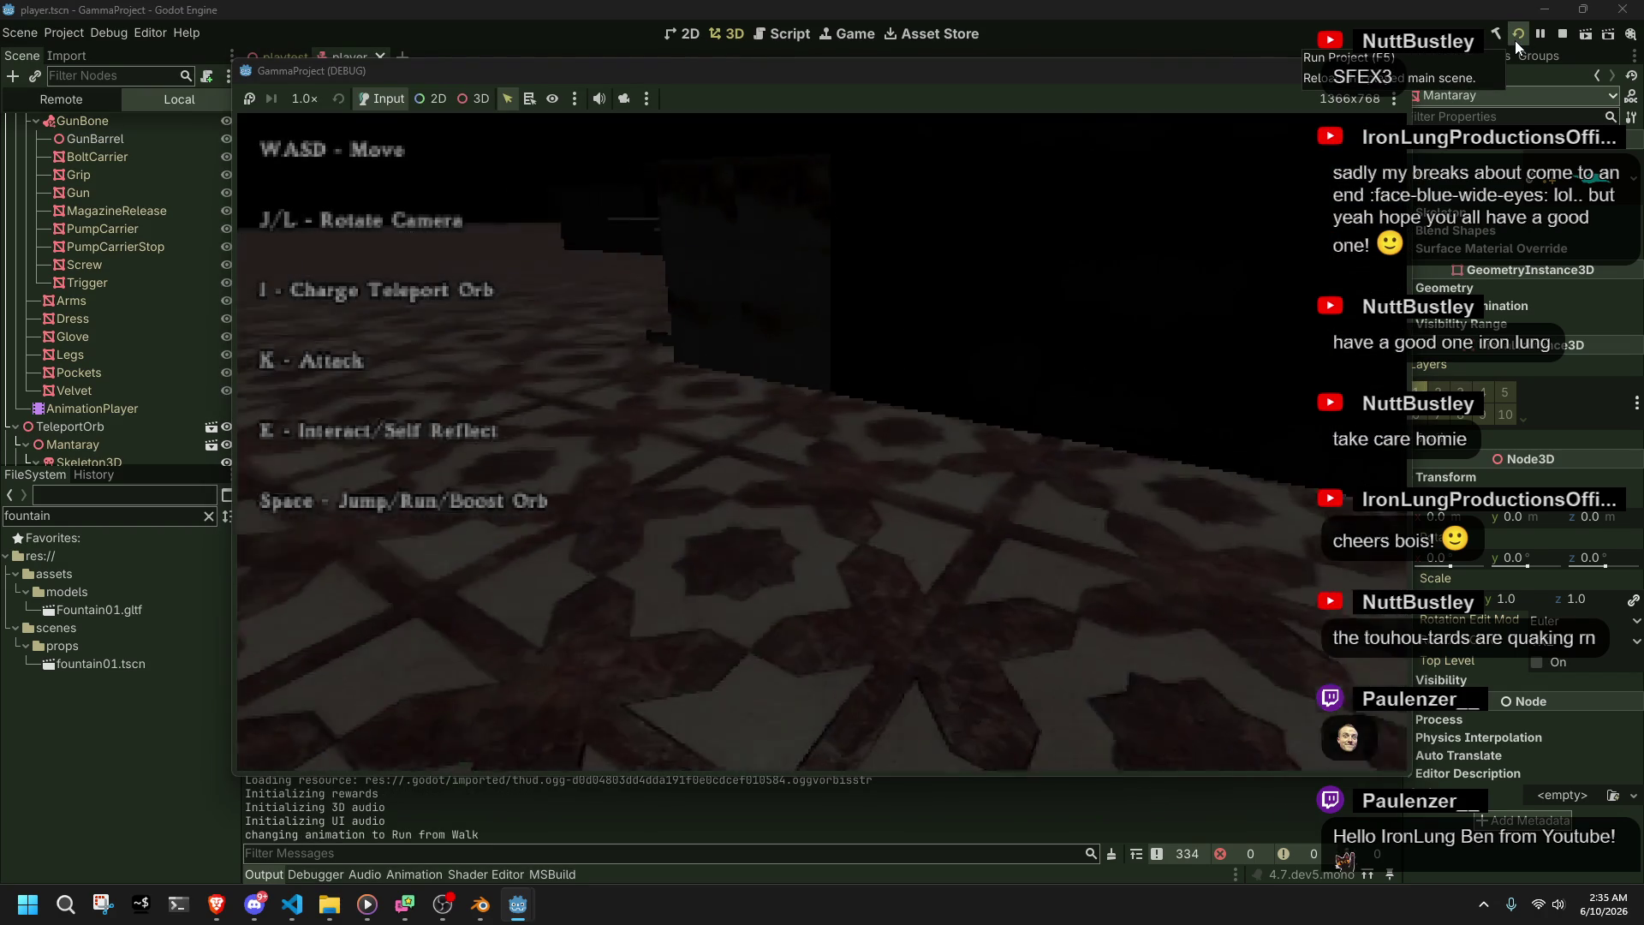
- Climb the stairs onto the platform, jump down, then climb back up along the walkway
key(w)
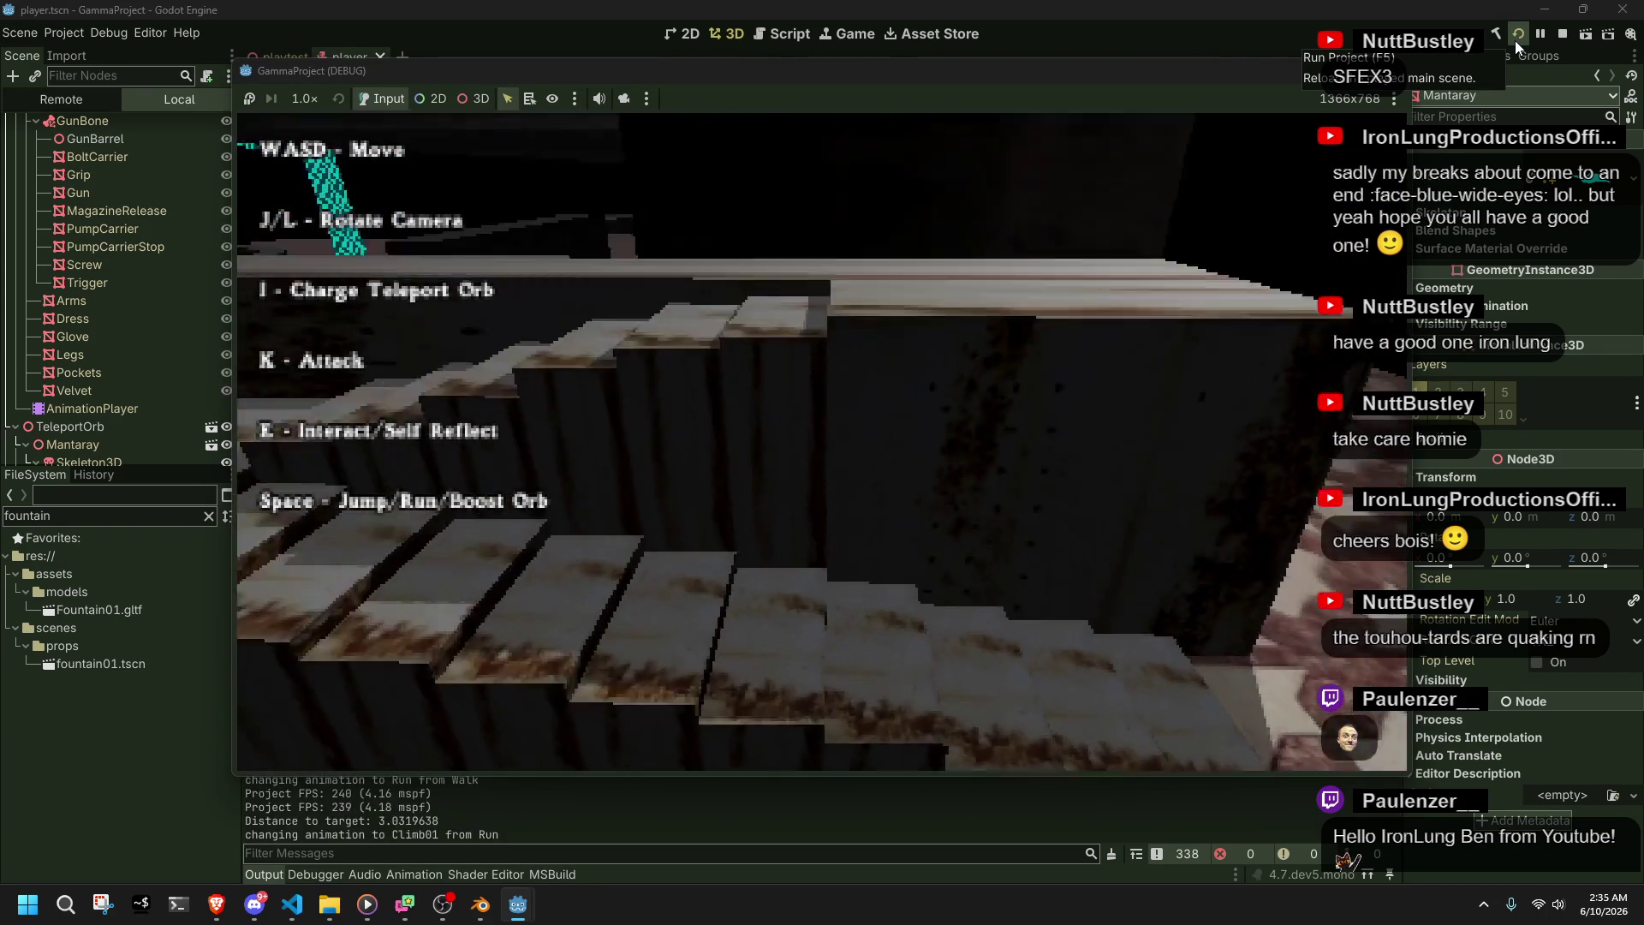
key(space)
key(w)
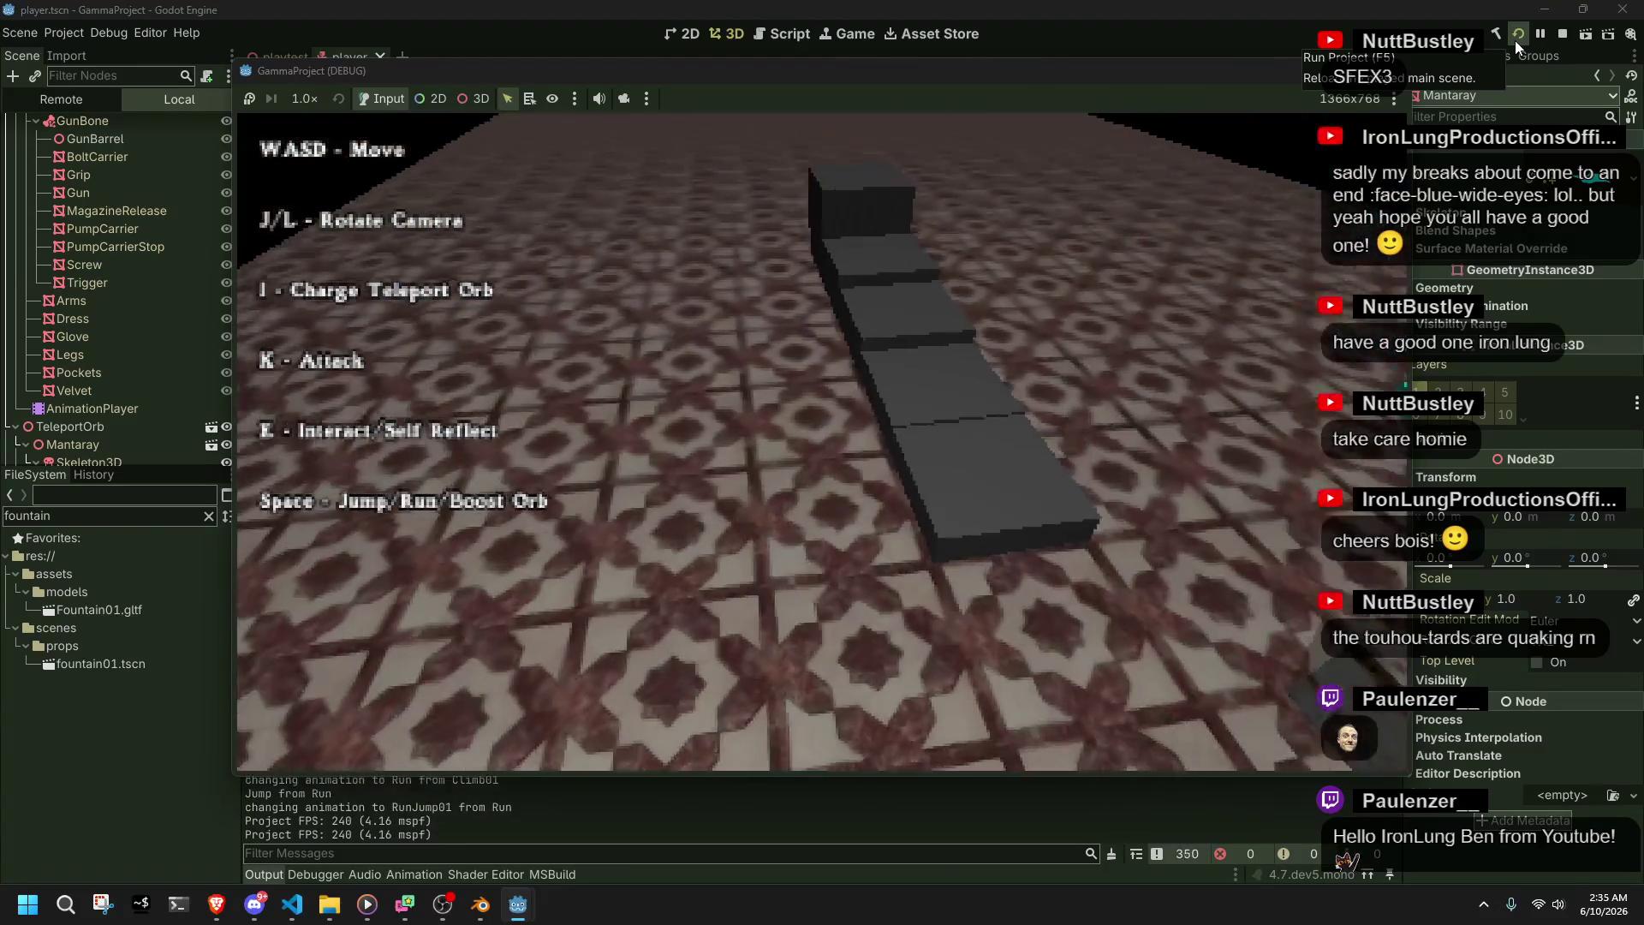
key(w)
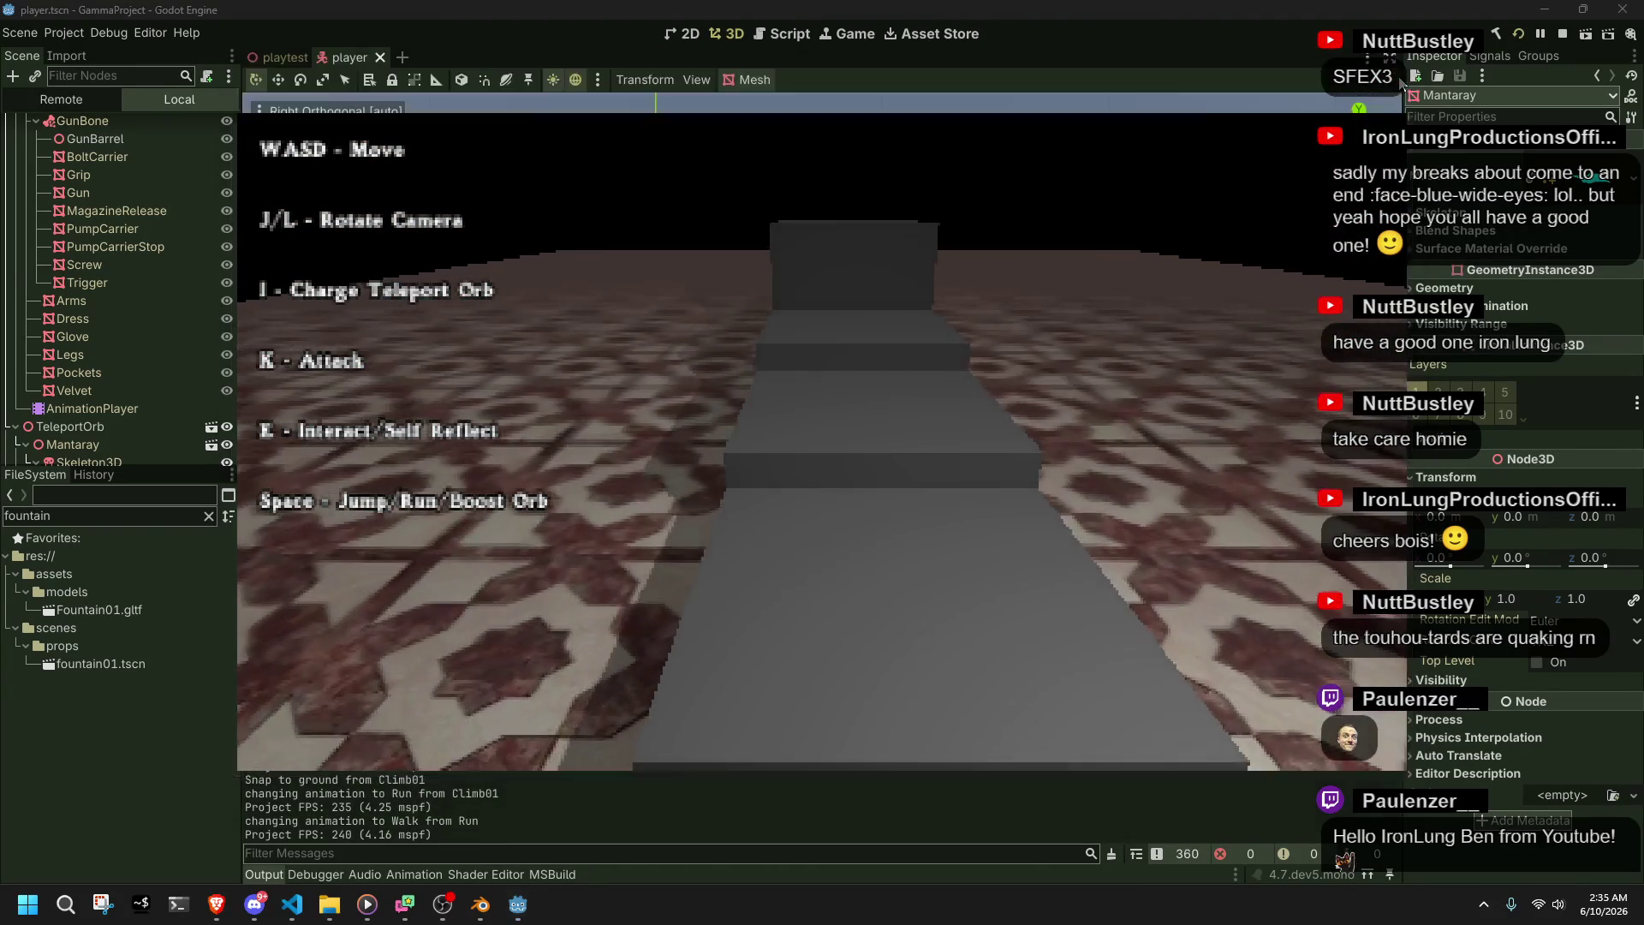
- Stop the game, show Slink again, collapse its scene-tree node, and relaunch the project
click(1392, 70)
scroll(227, 241, up, 5)
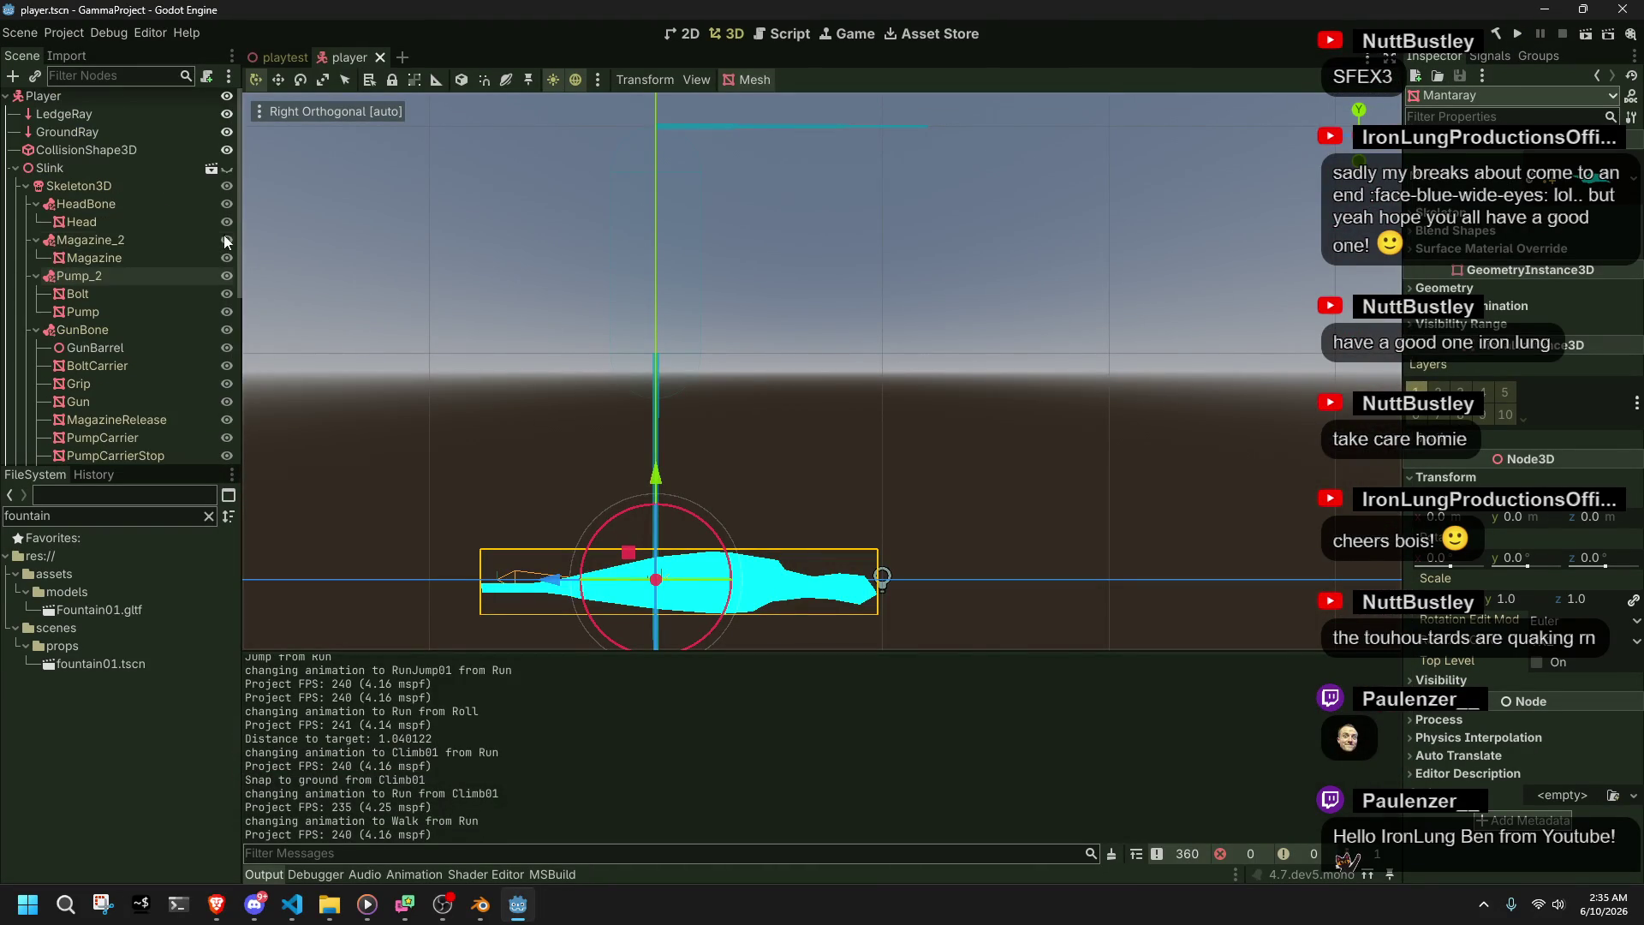
click(226, 168)
click(1076, 271)
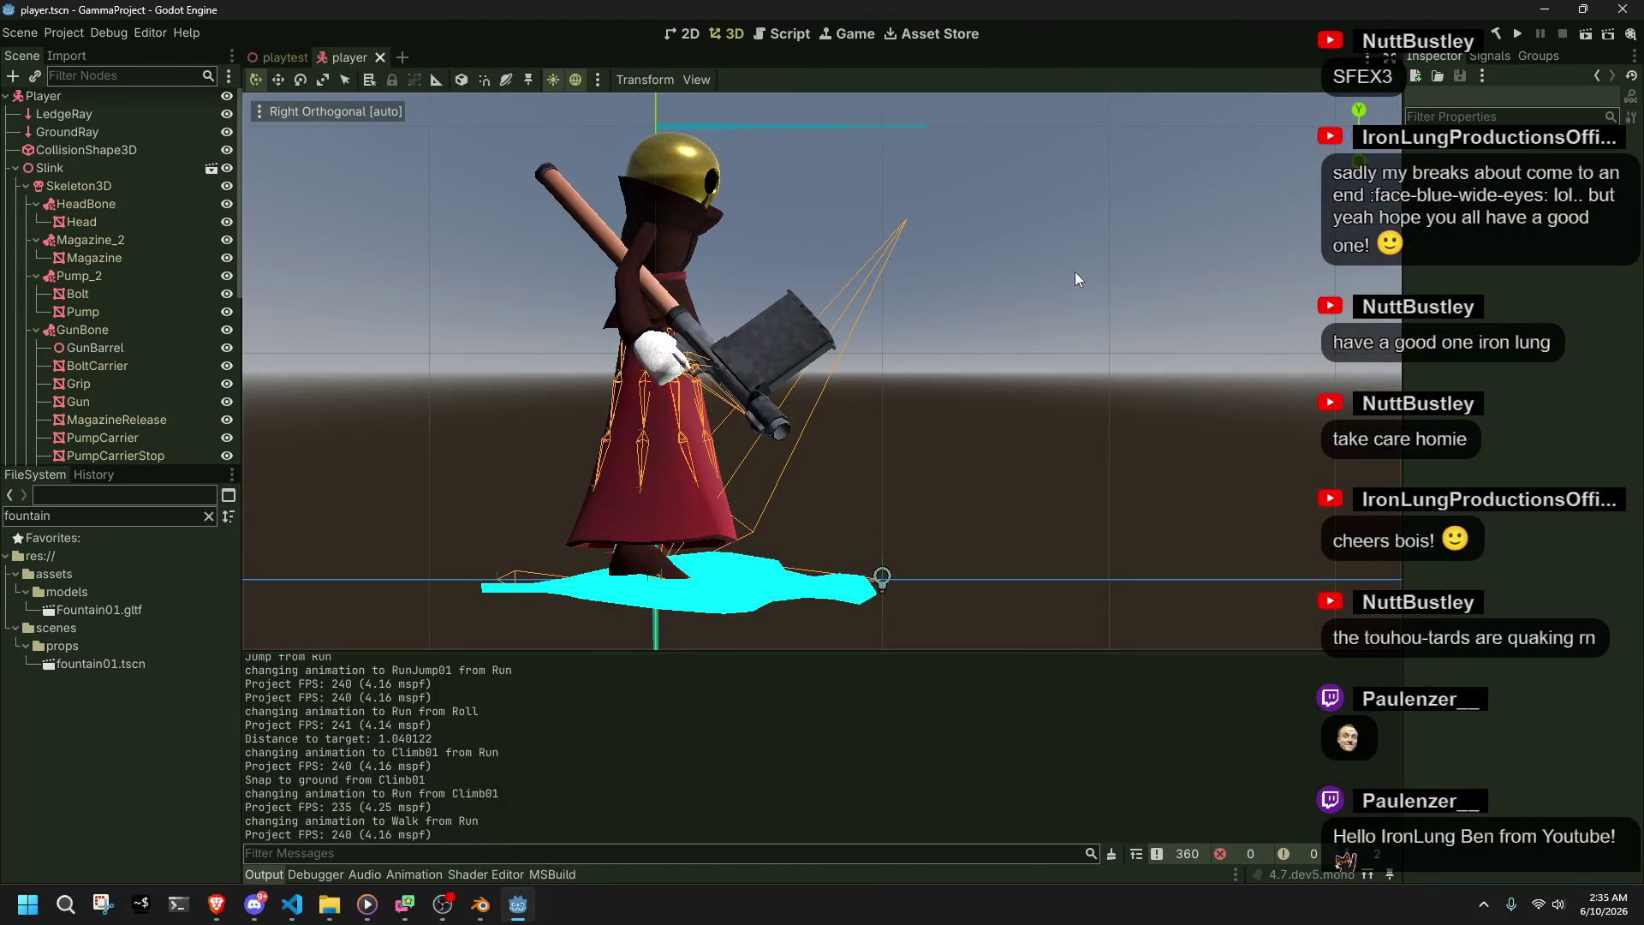
click(16, 167)
click(1520, 35)
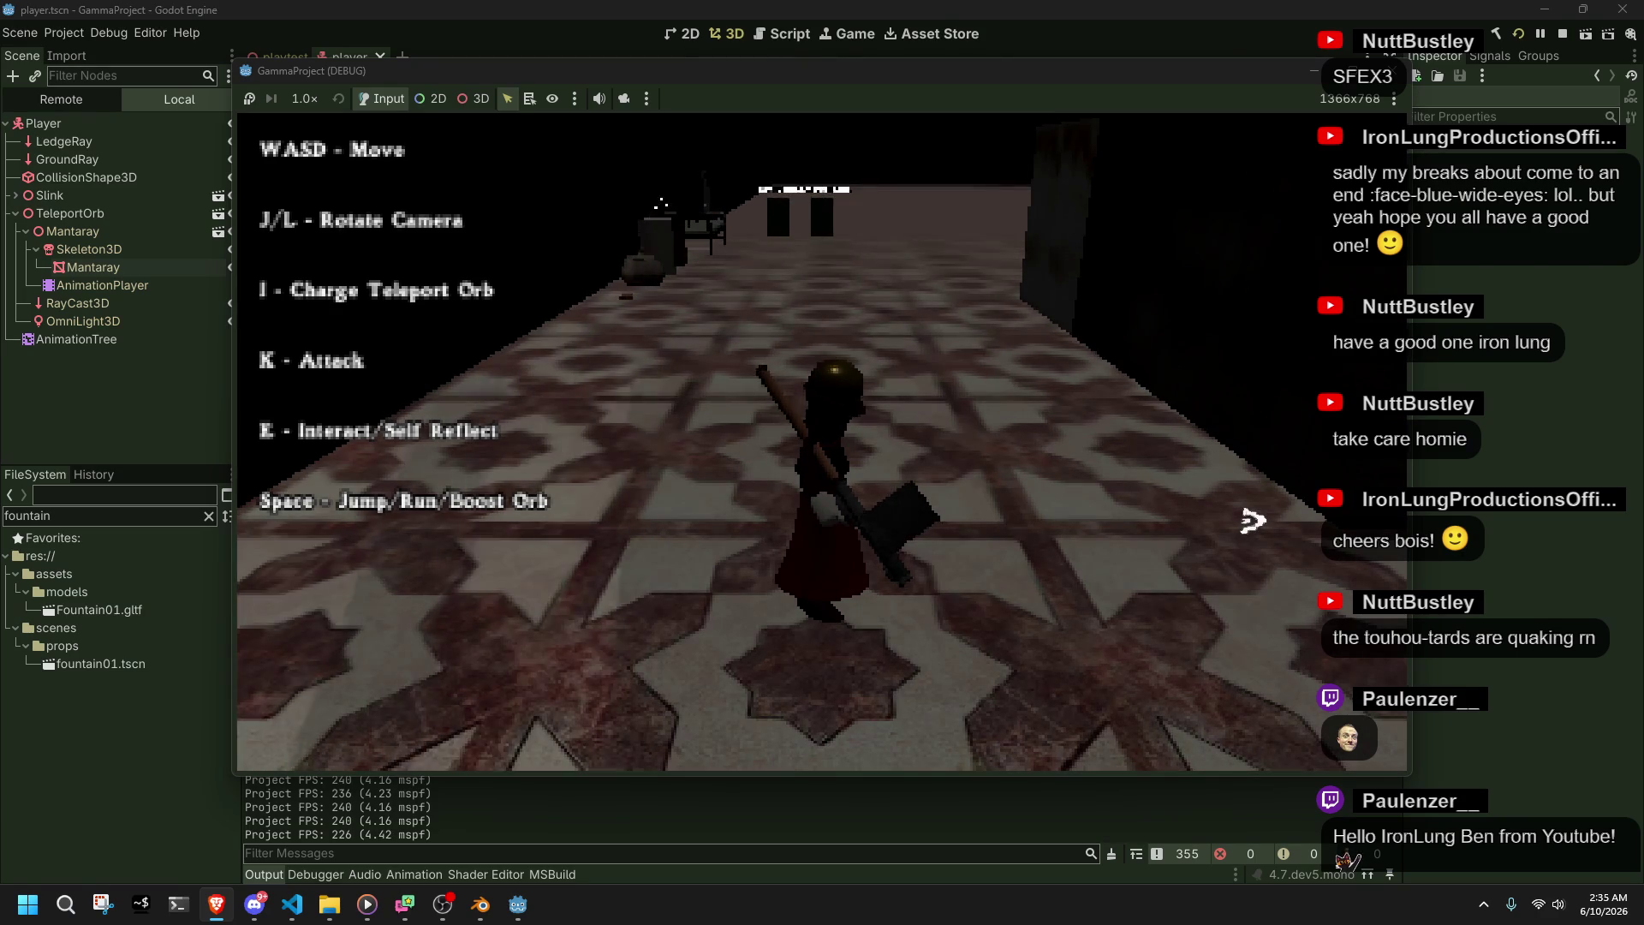
- Run to the stairs, climb onto the ledge with Climb01, then run and jump
key(space)
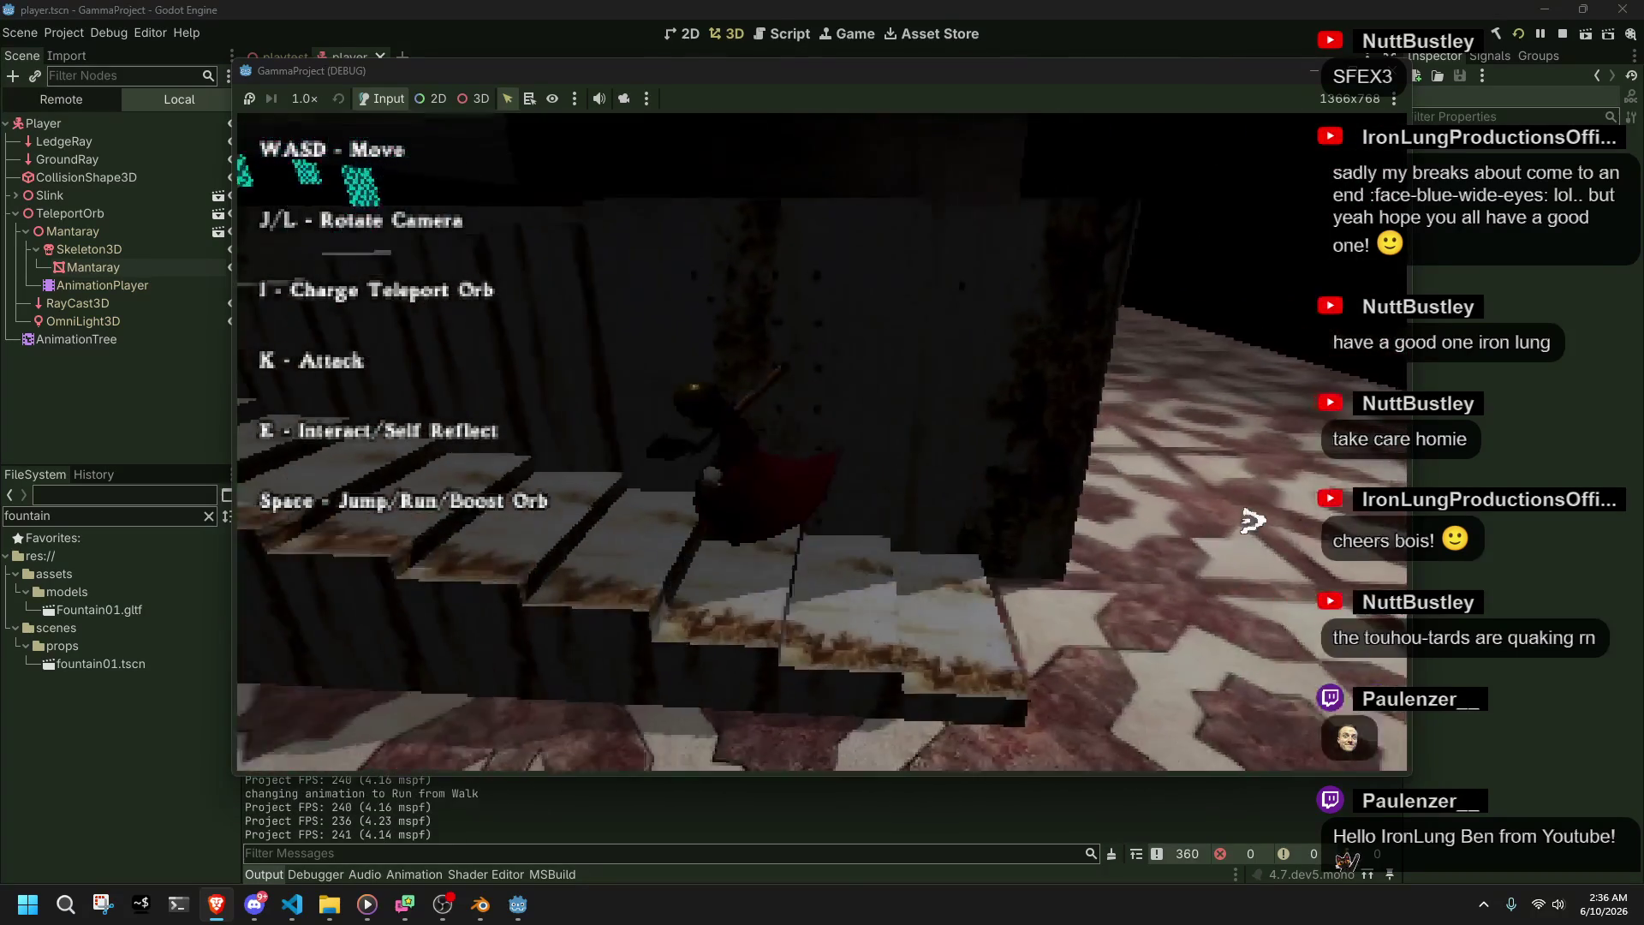
key(space)
key(w)
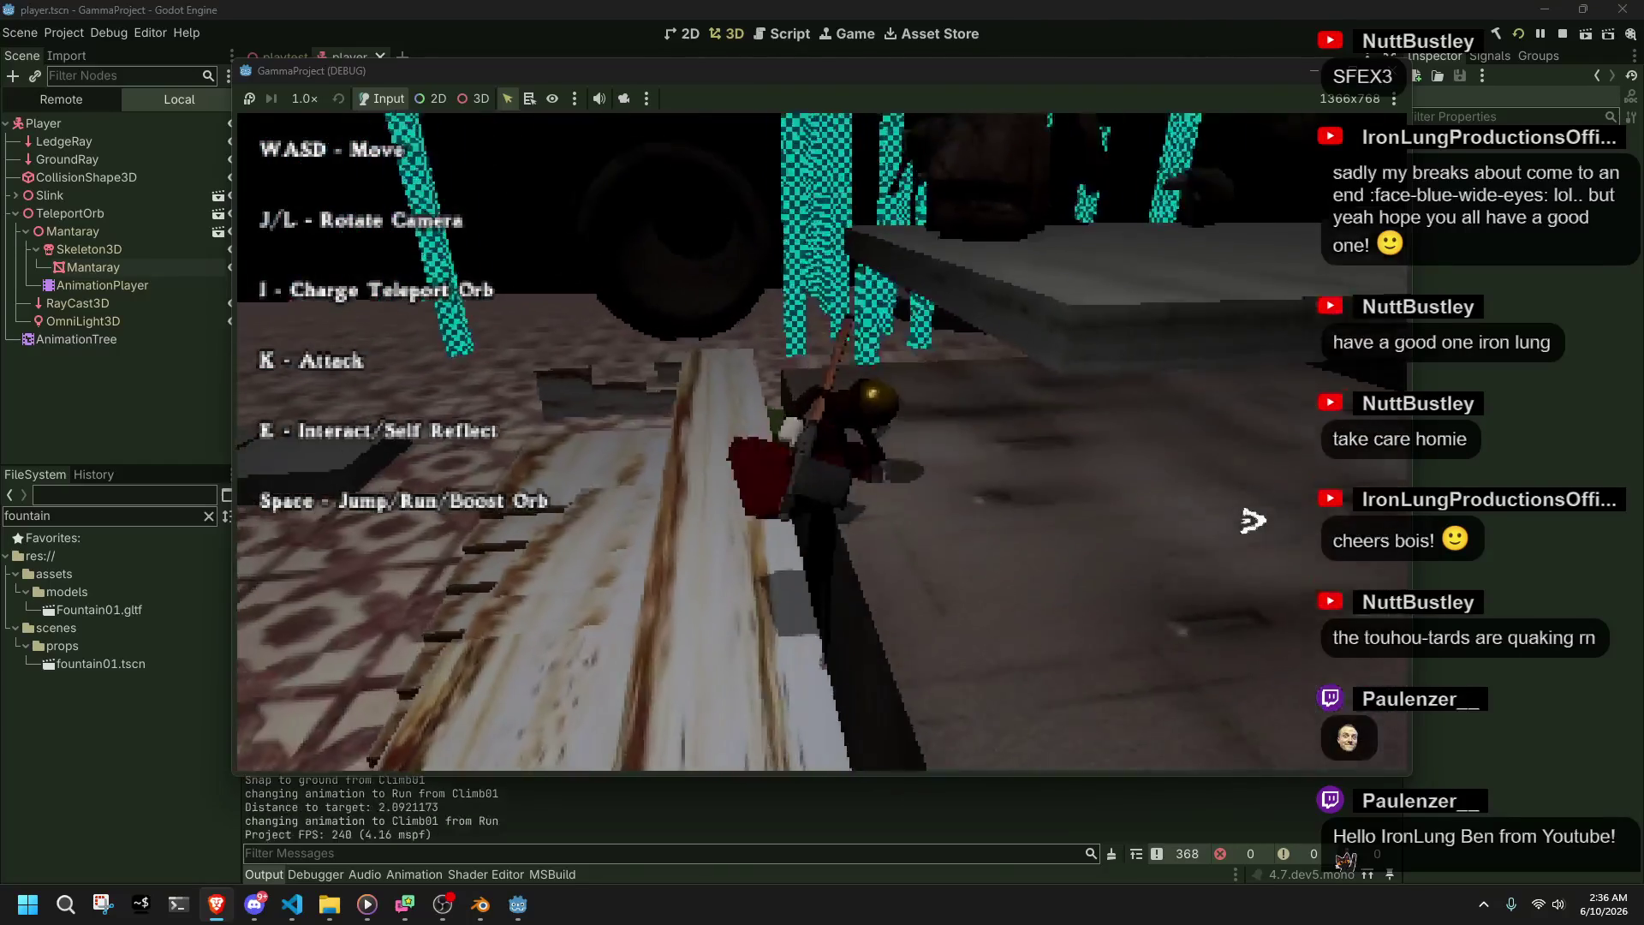
key(space)
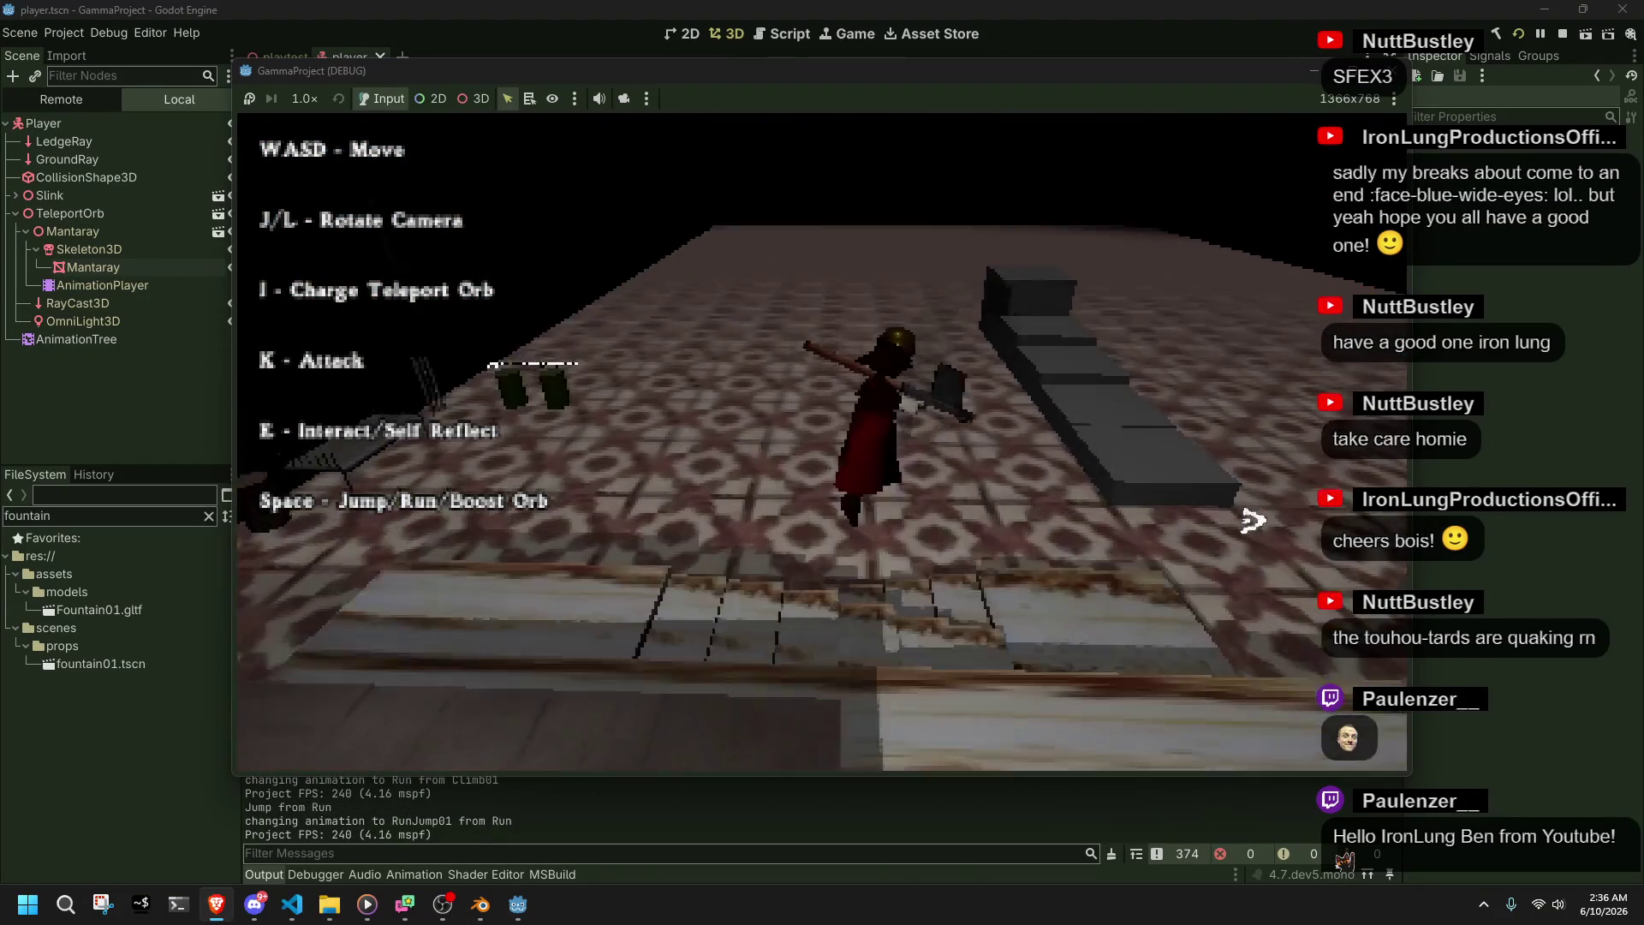
key(w)
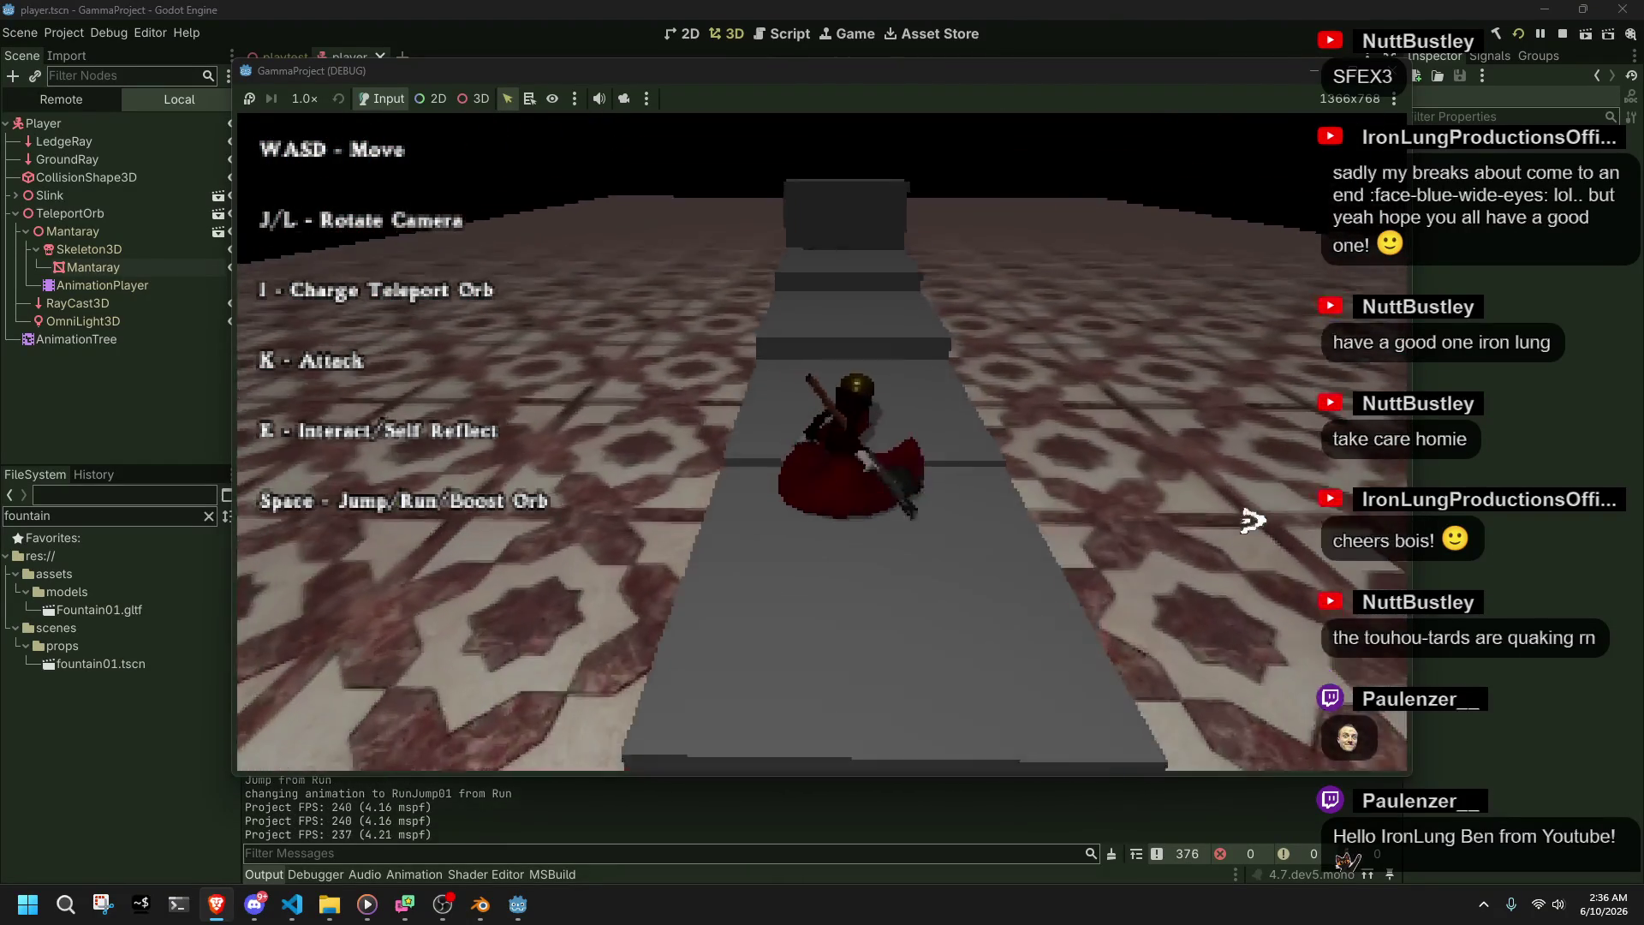
- Step off the stone path, climb onto the grey block, then jump off and roll
key(s)
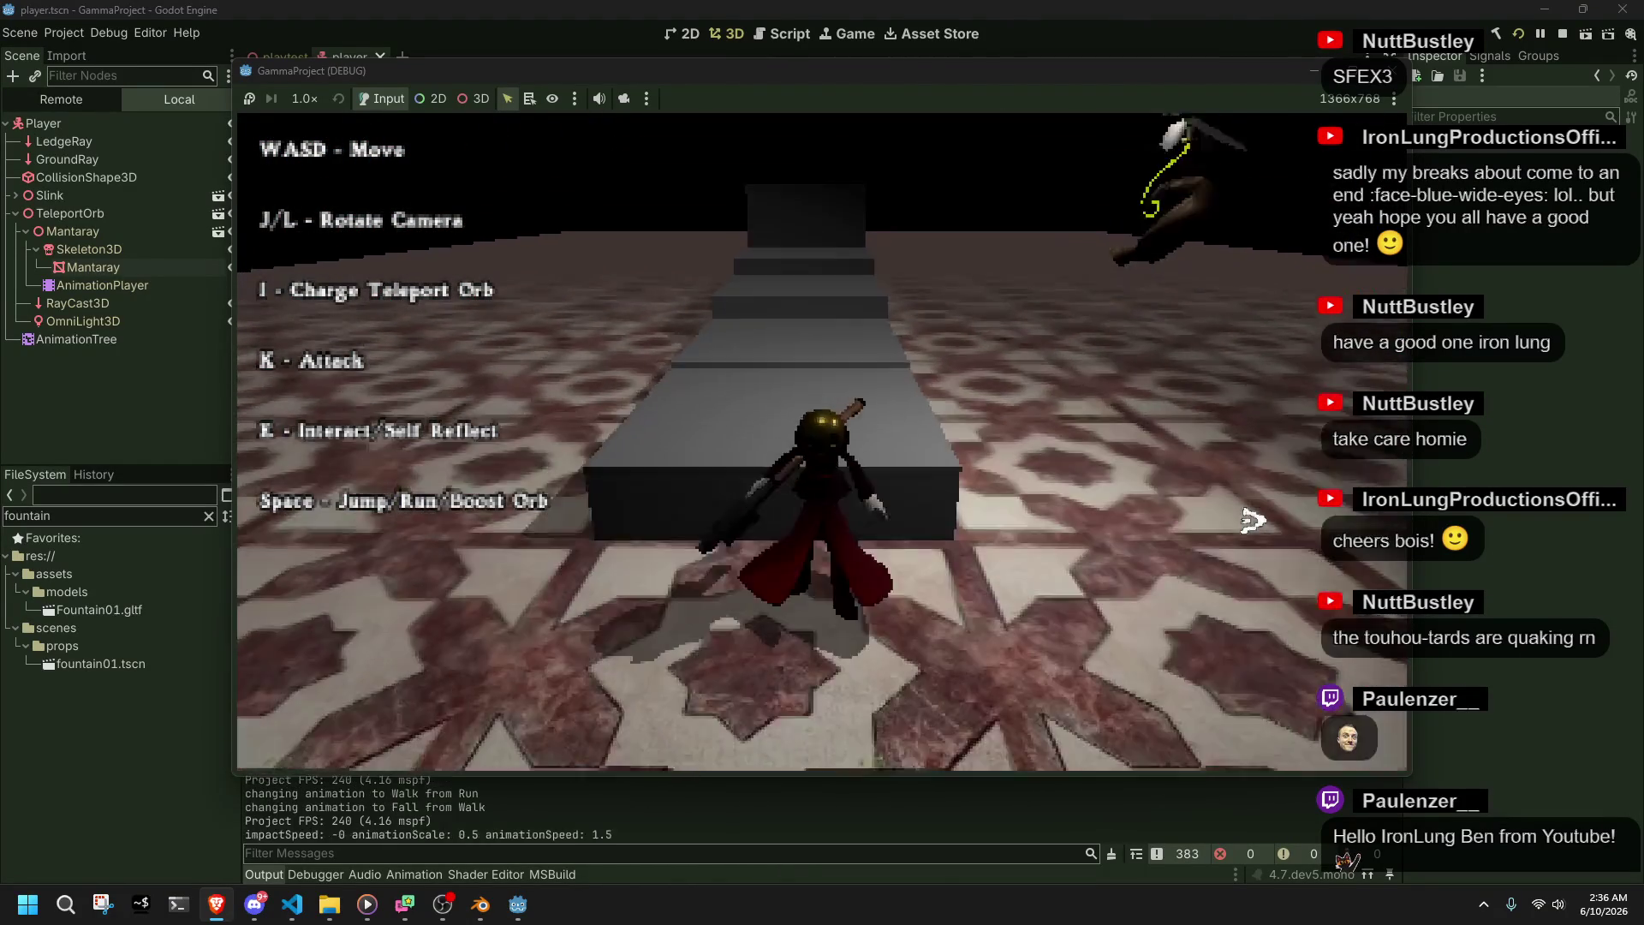
key(a)
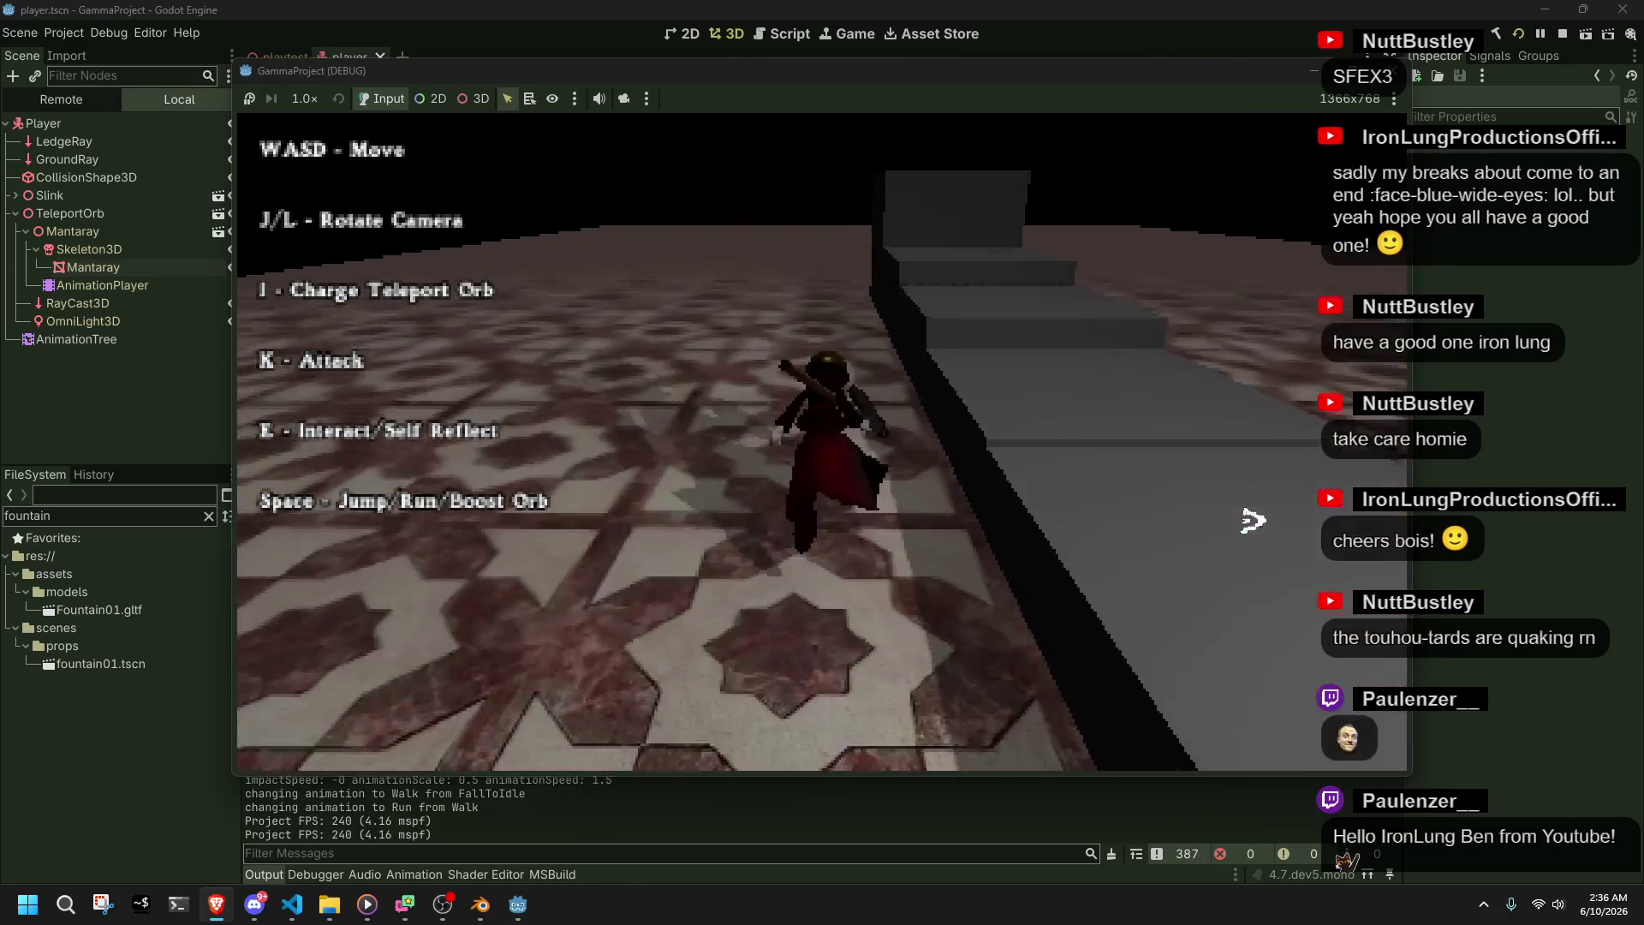
key(w)
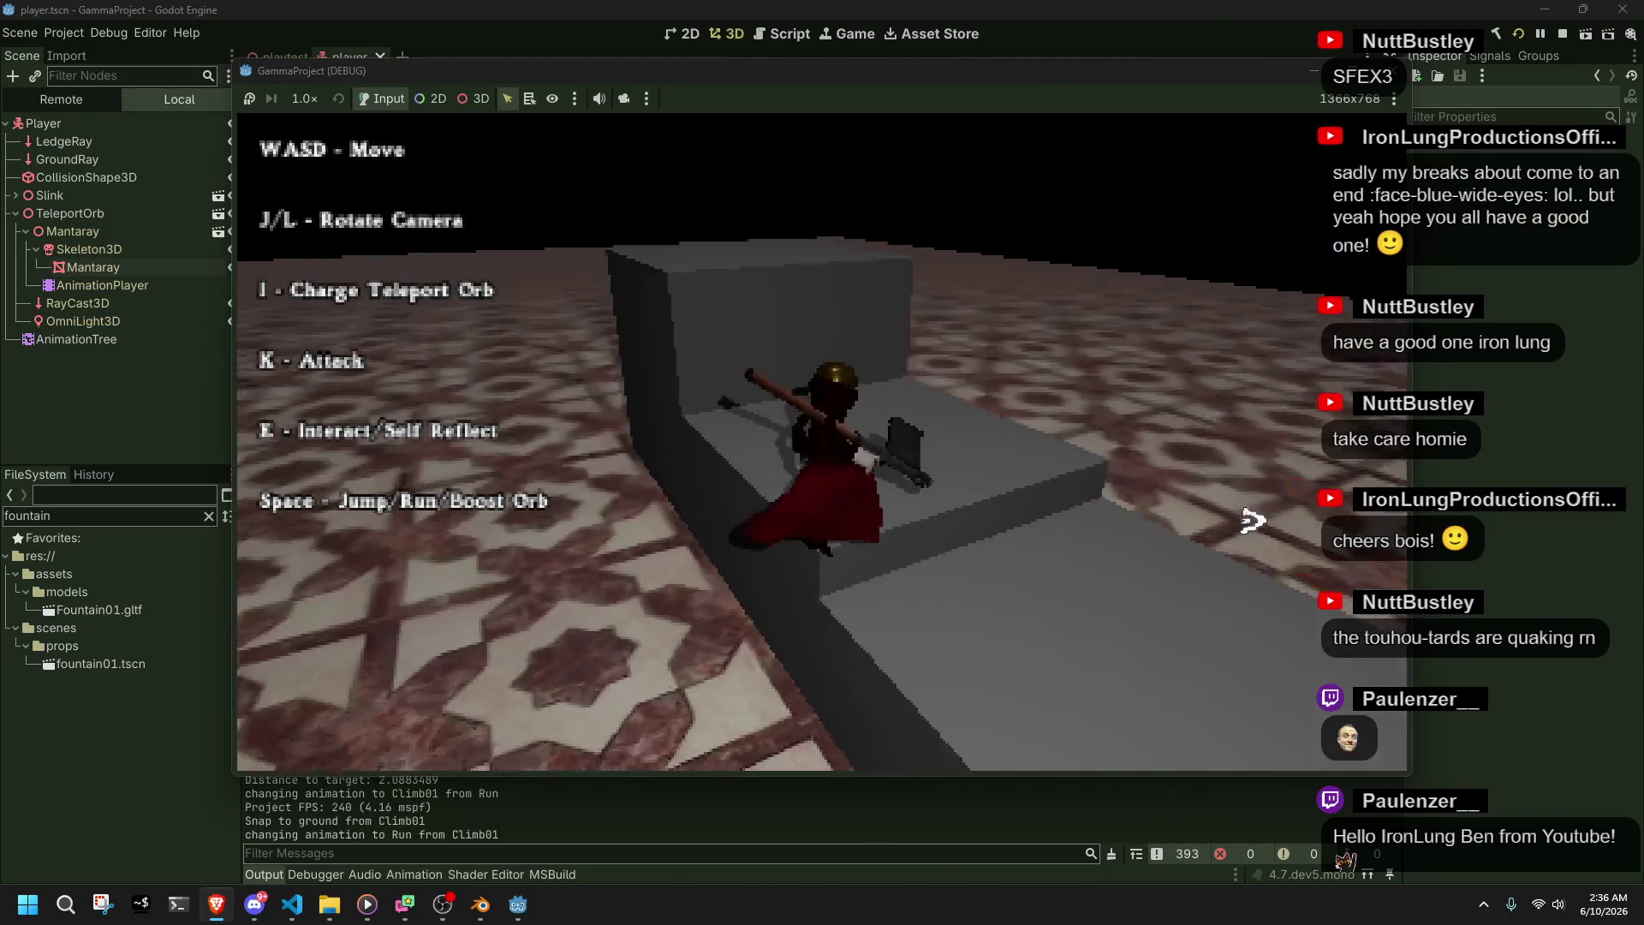
key(space)
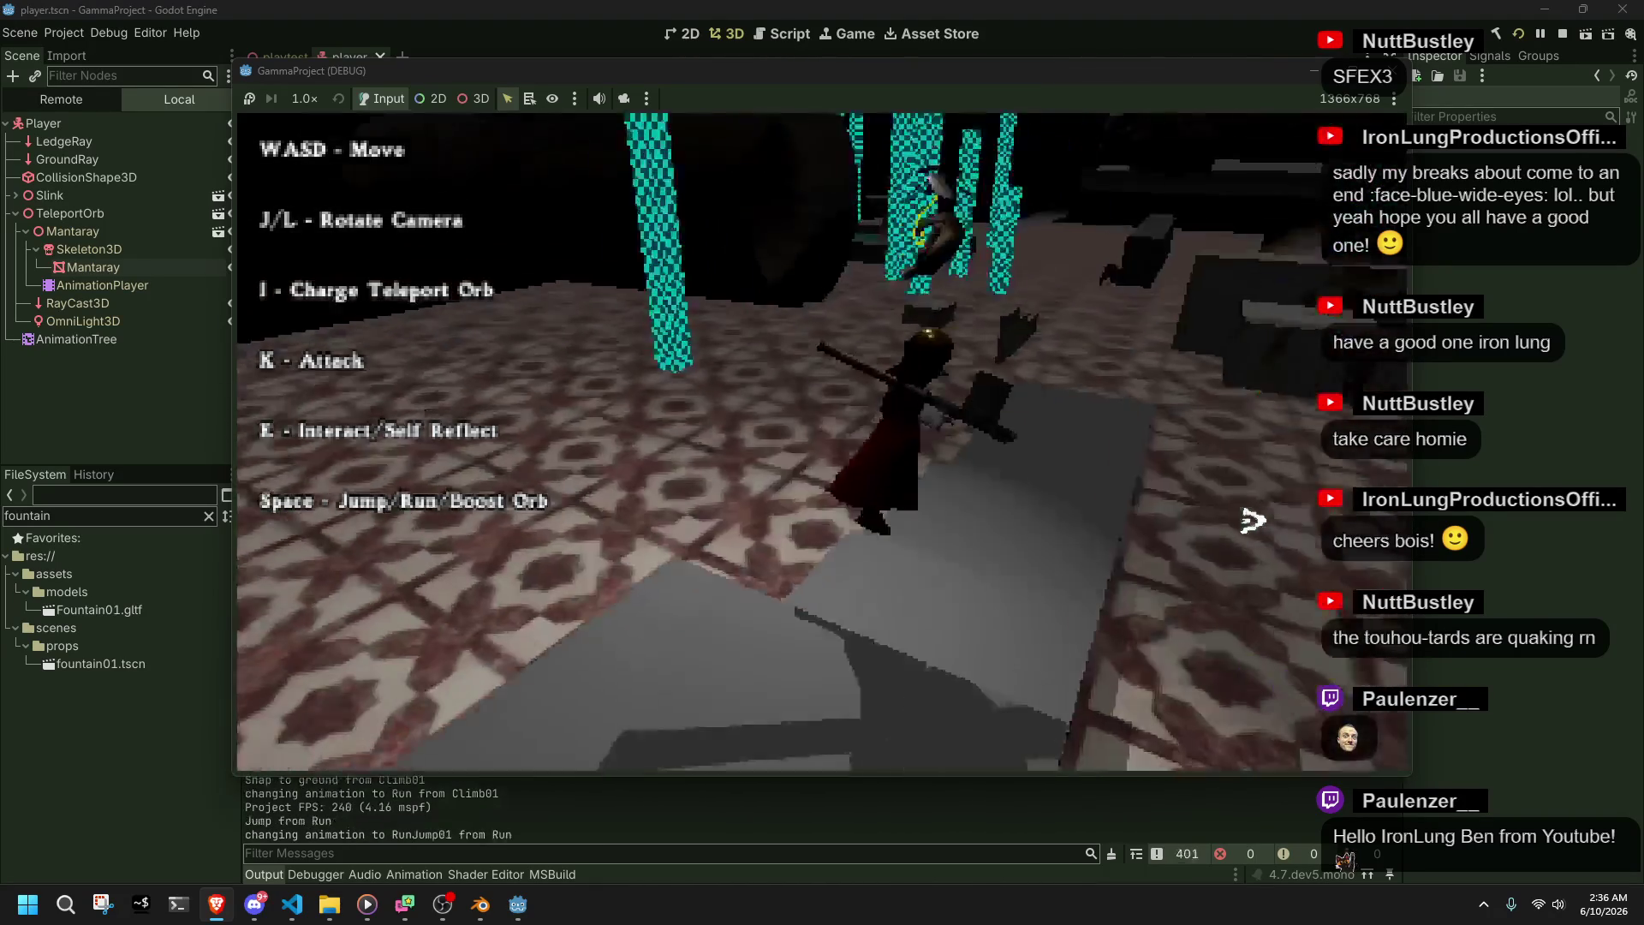
key(w)
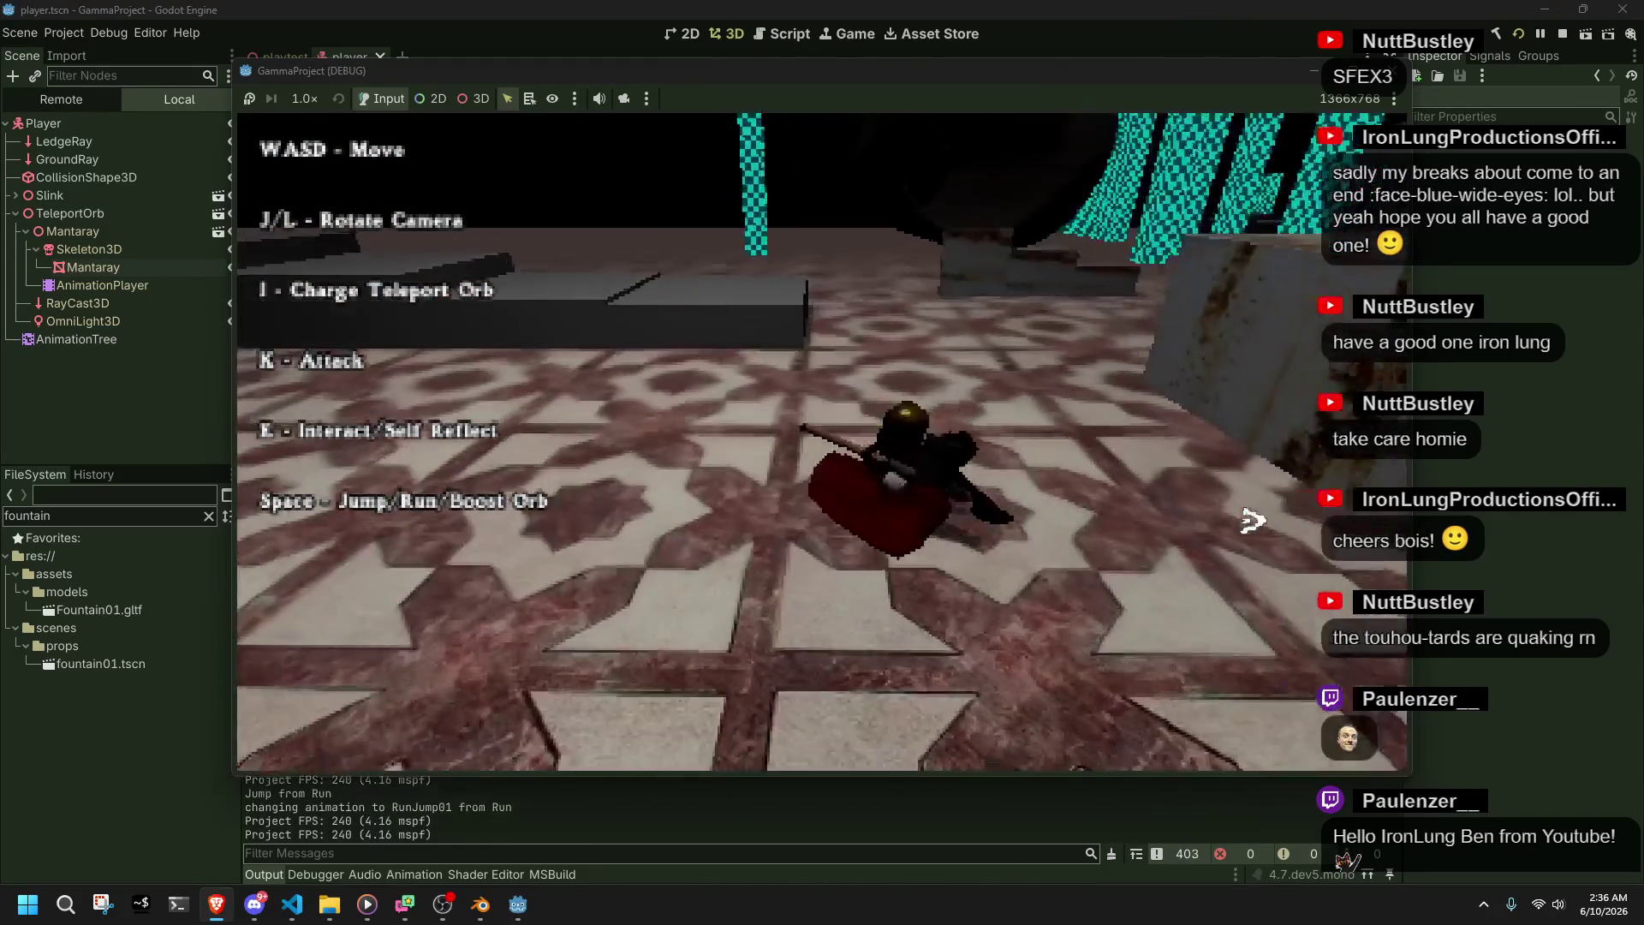
- Climb a step and the upper ledge, then jump while walking and run on
key(w)
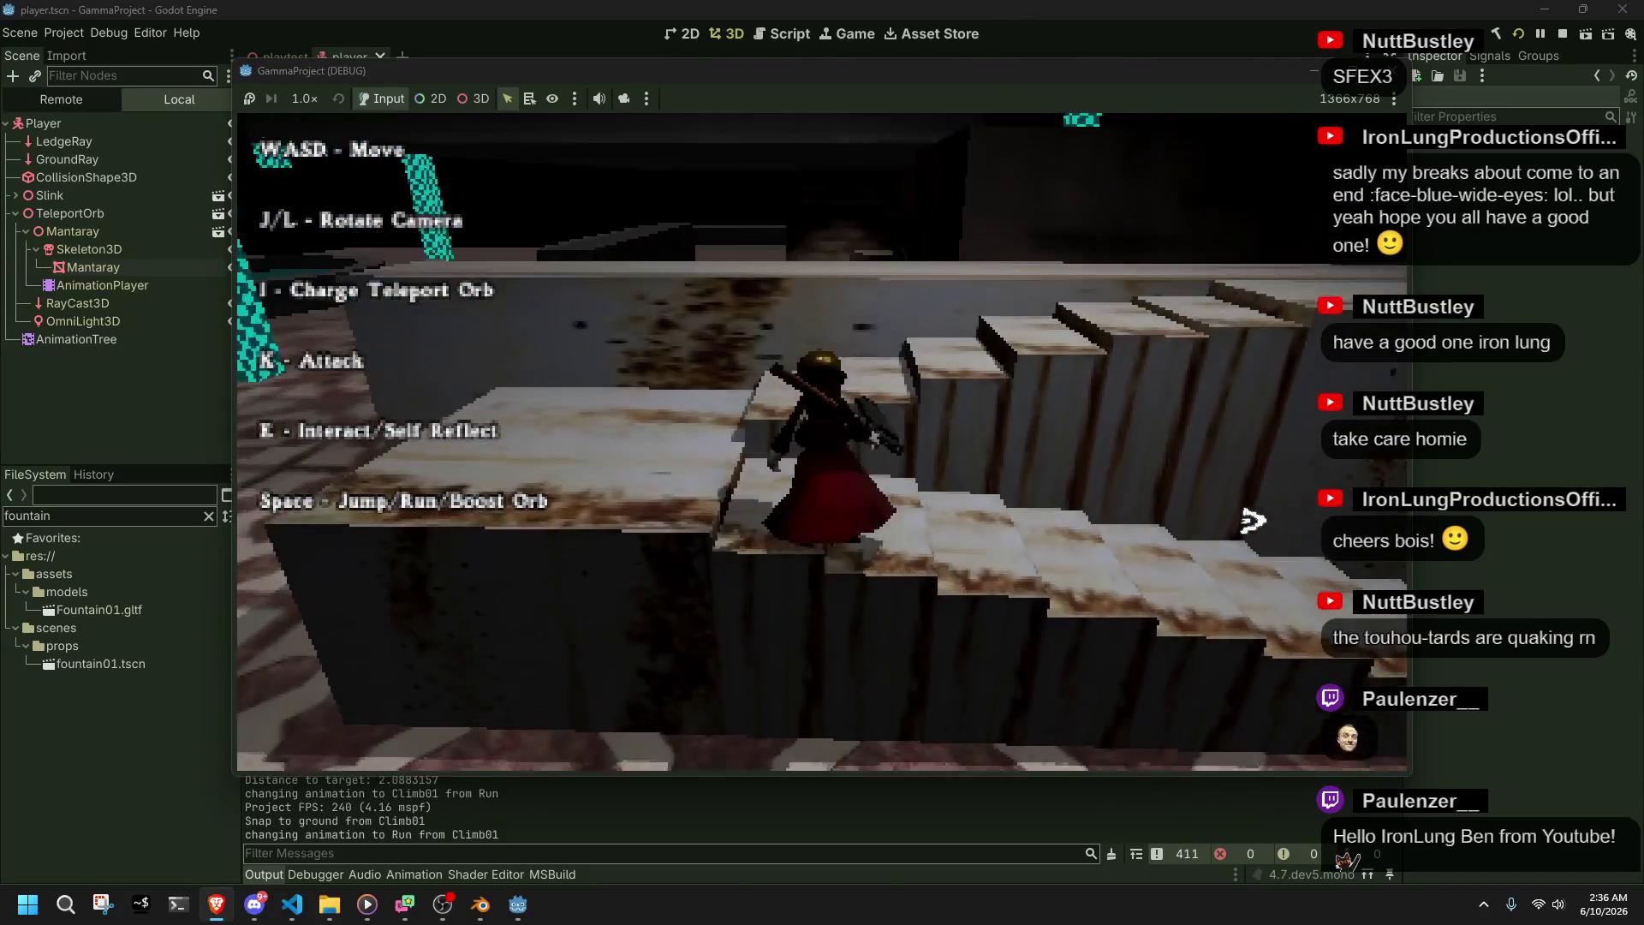
key(w)
key(w)
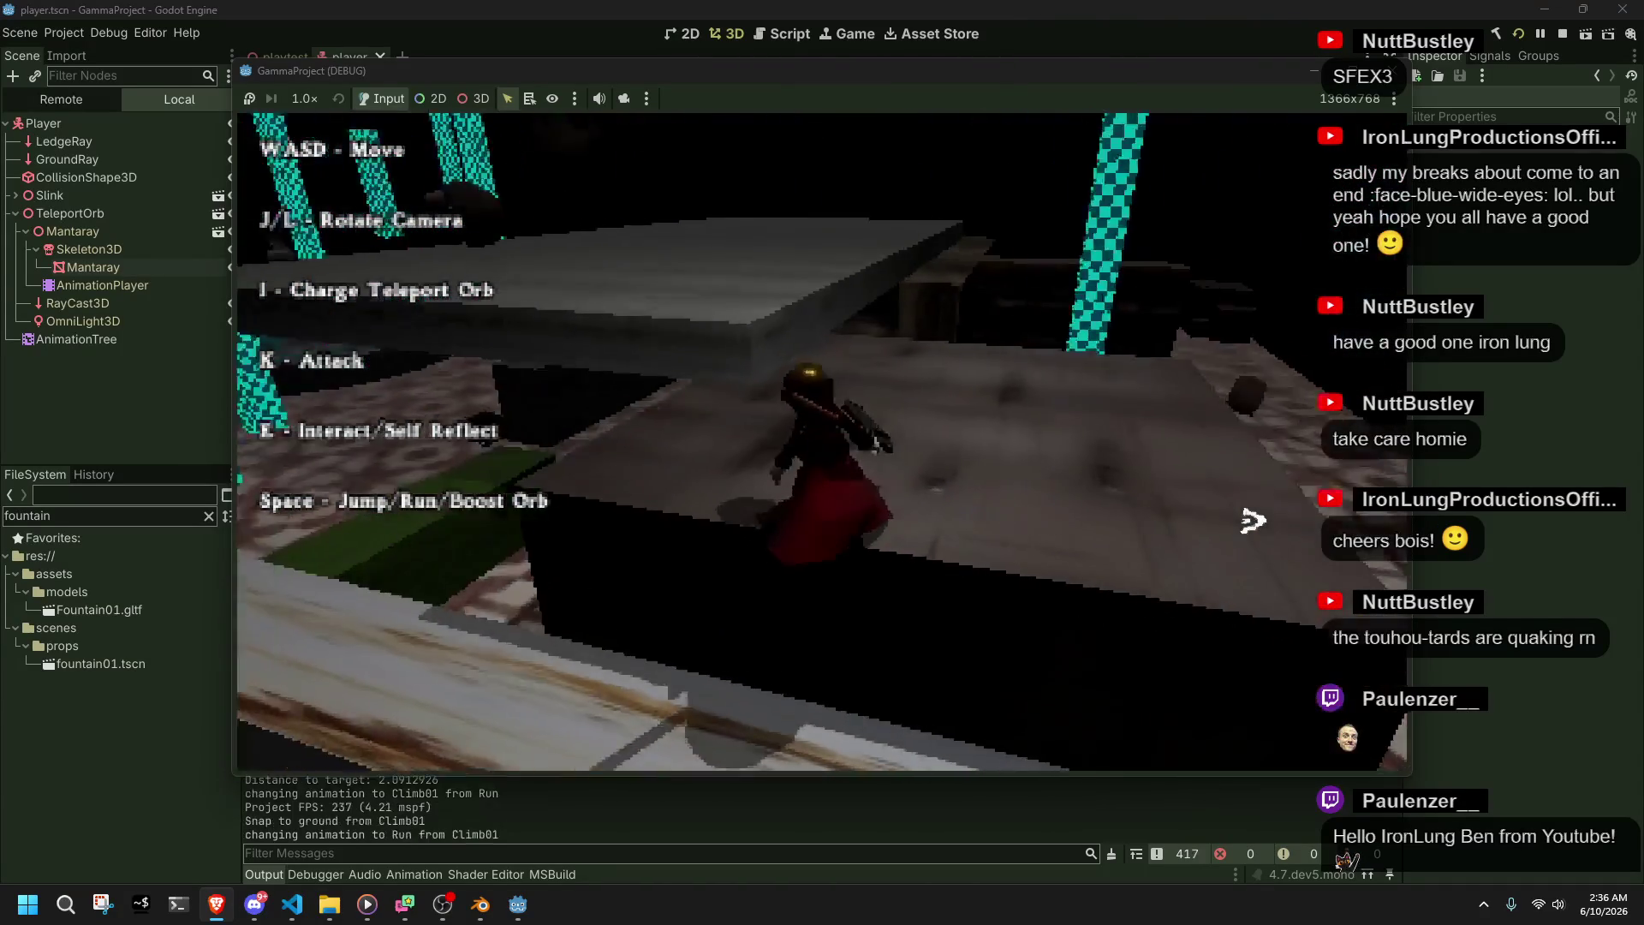
key(w)
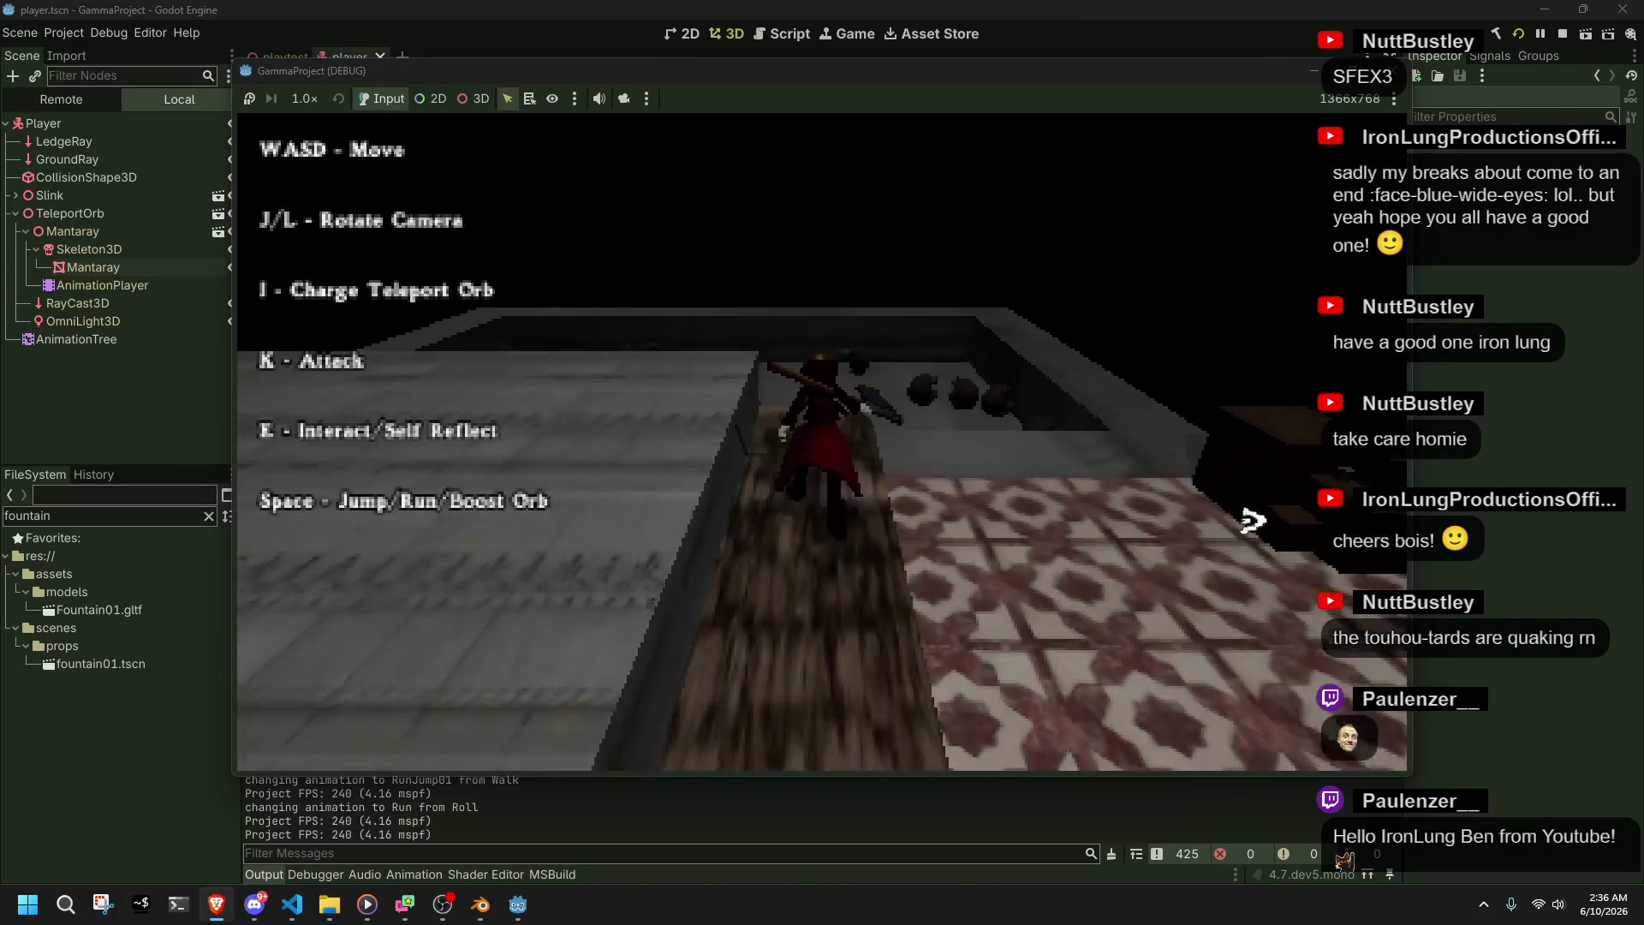
key(w)
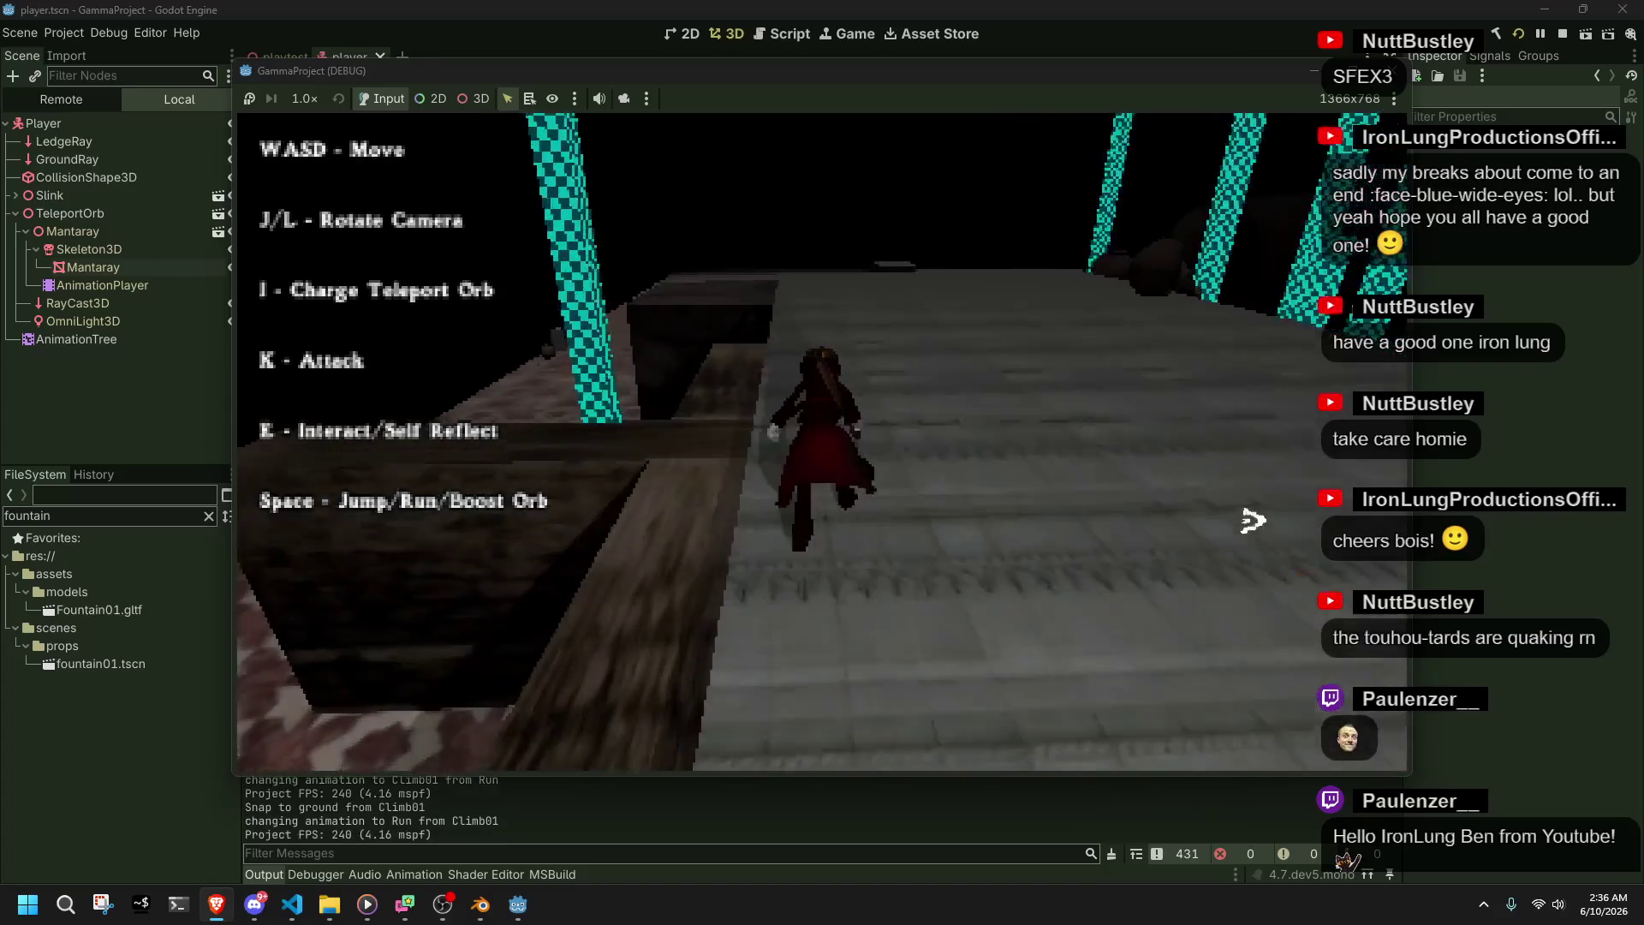
key(space)
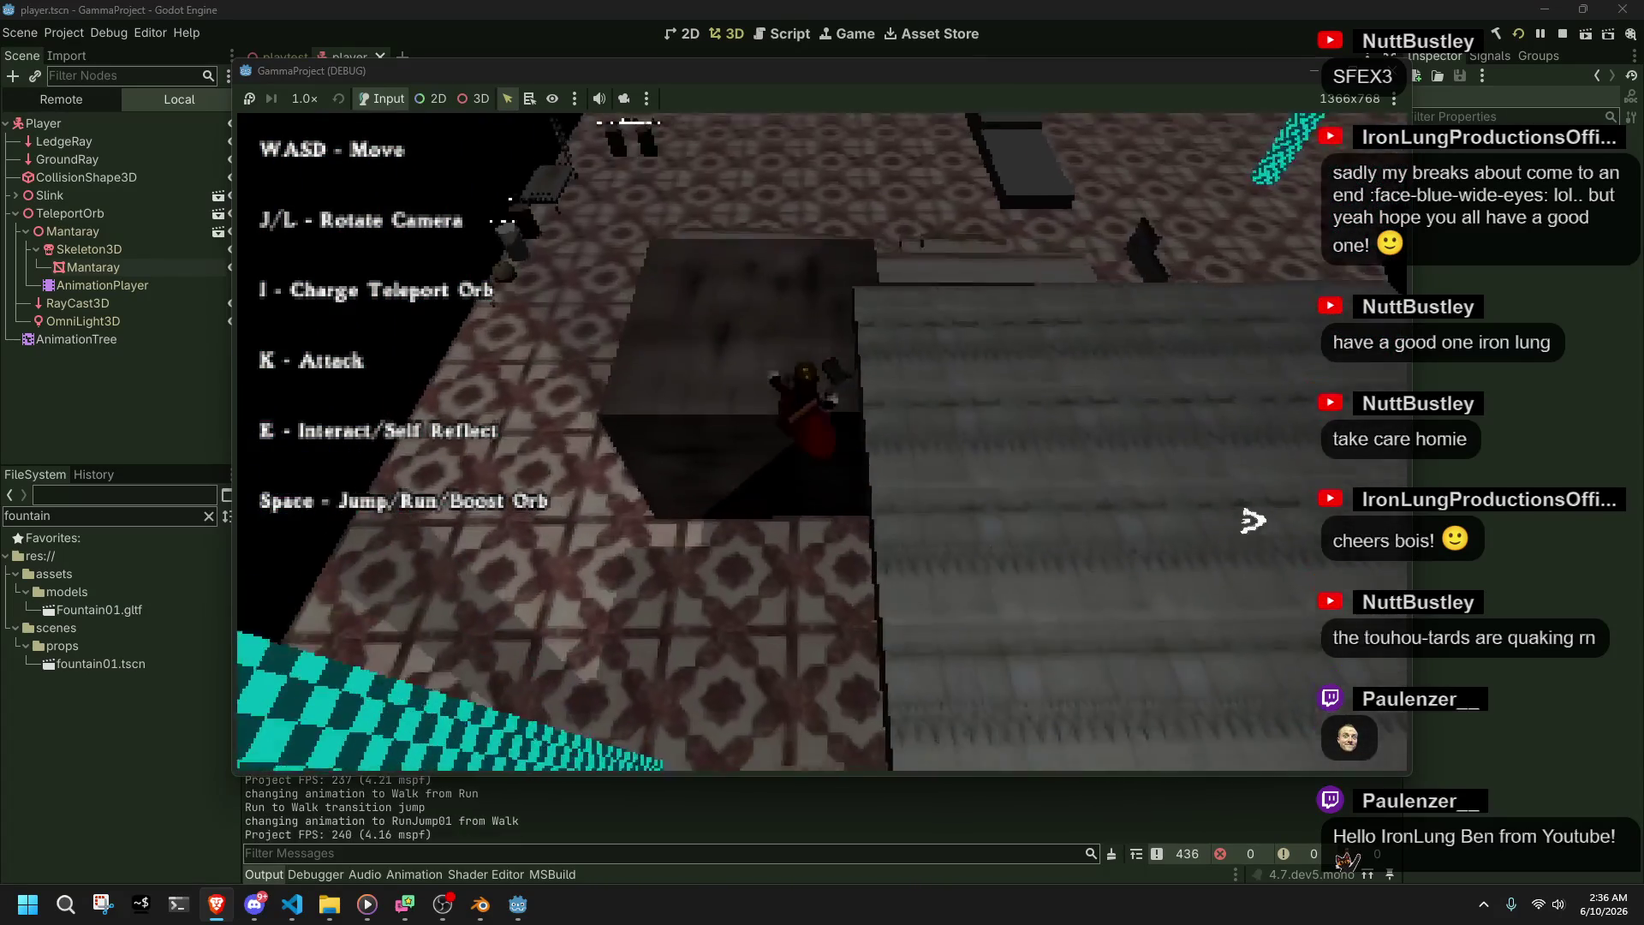
key(w)
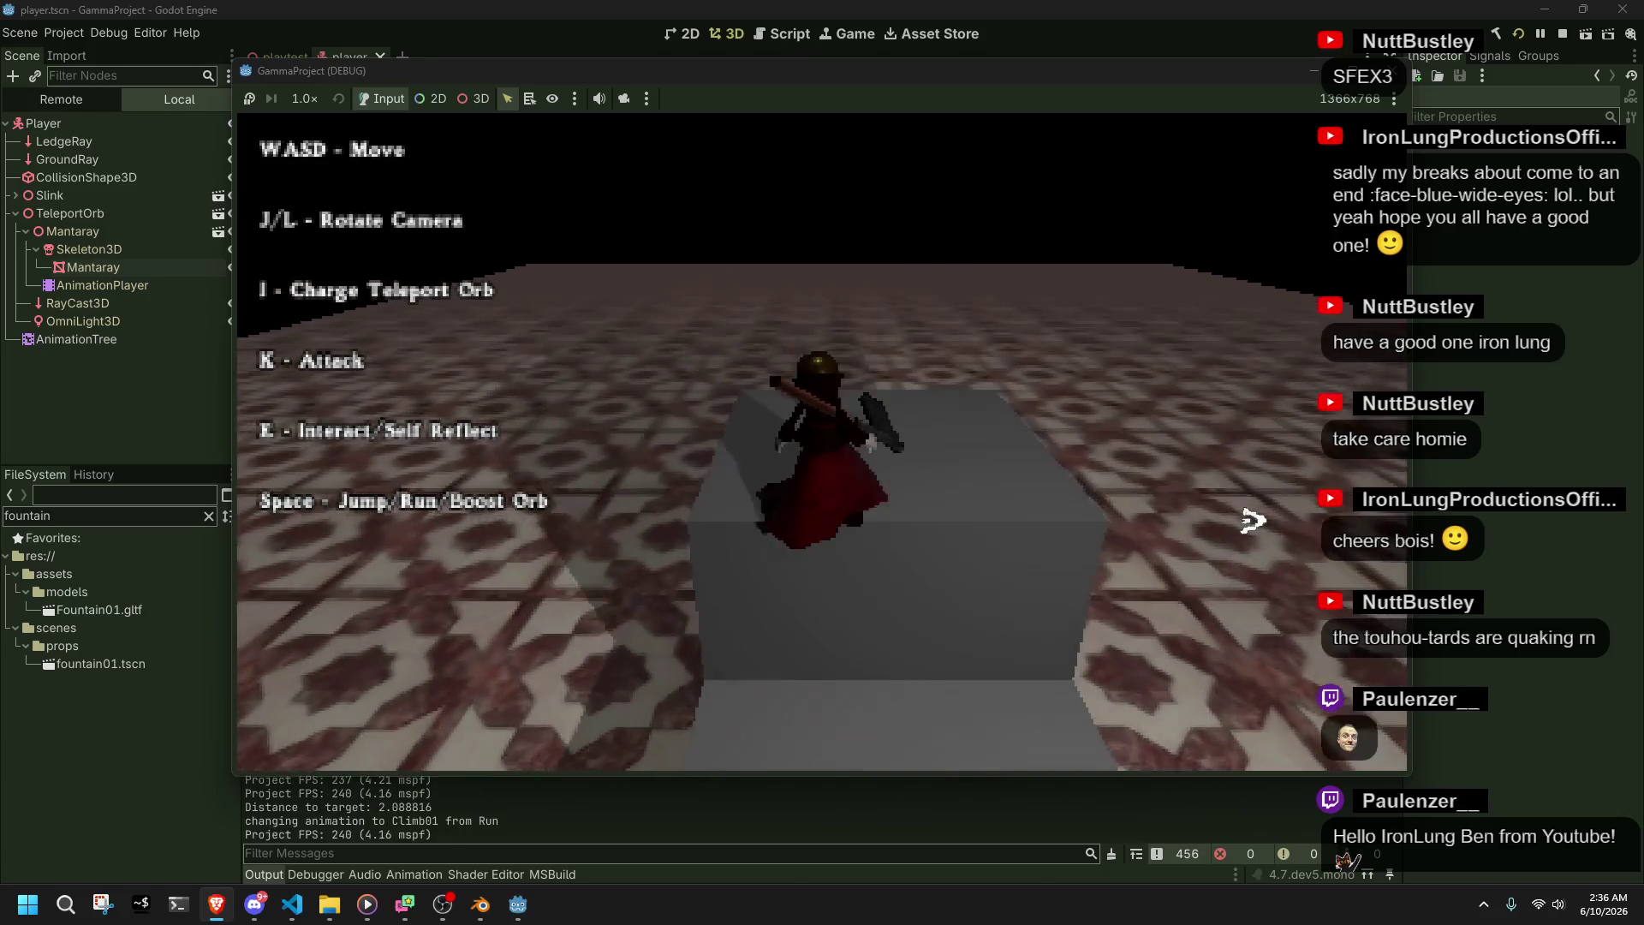
- Jump while running across the floor, then climb onto another ledge
key(space)
key(space)
key(space)
key(space)
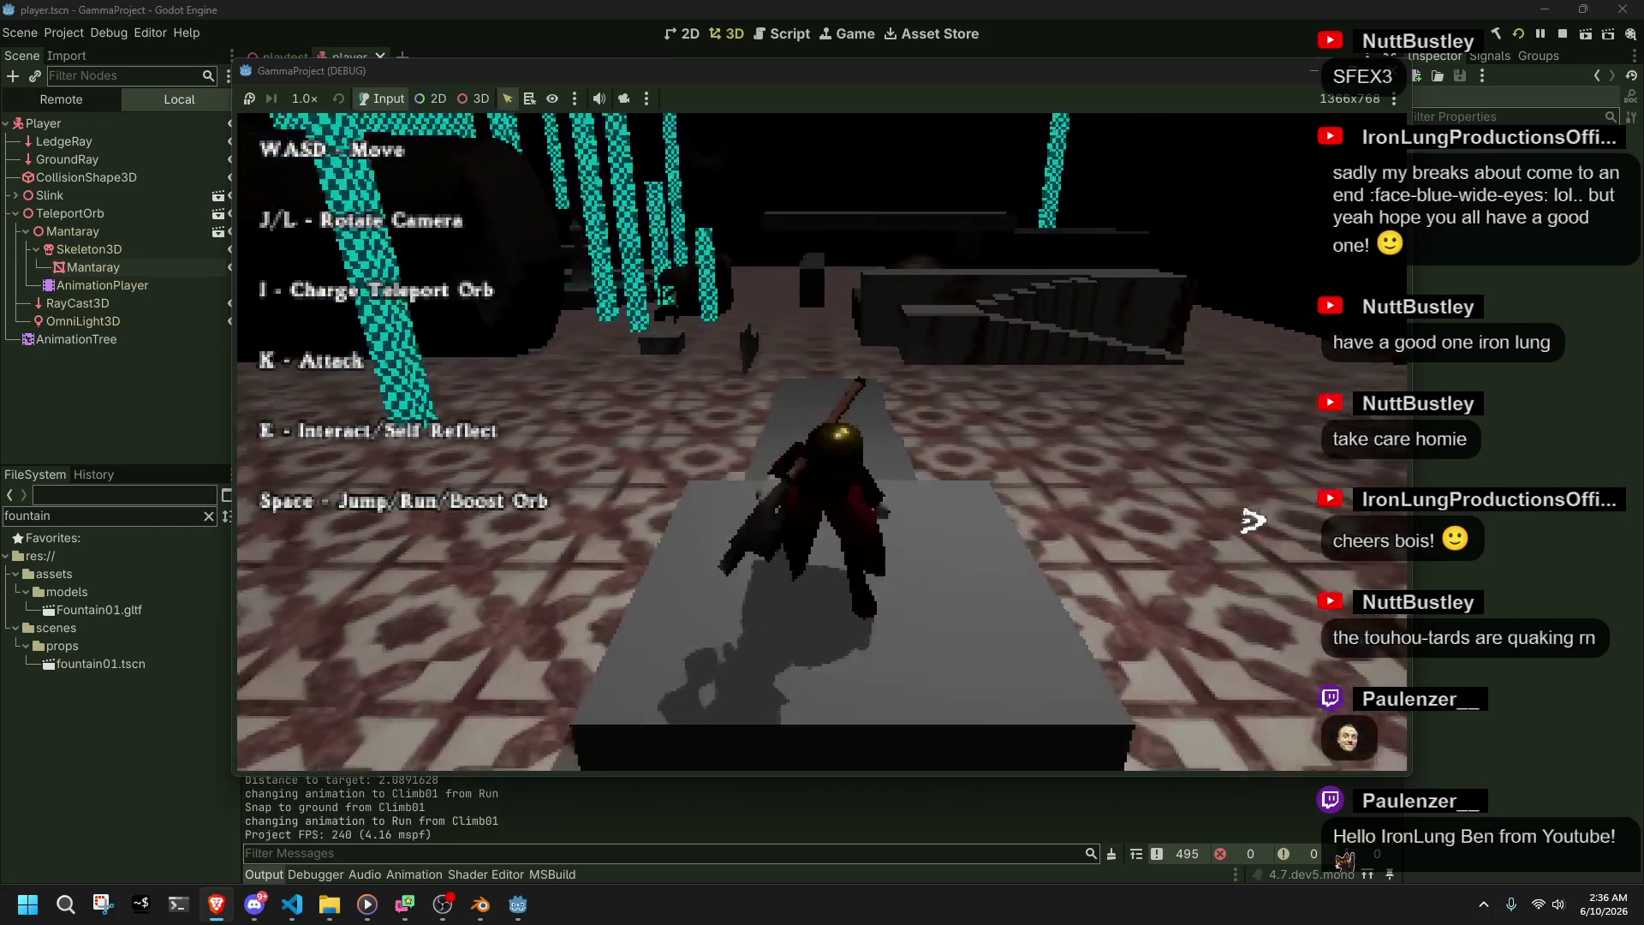
key(space)
key(j)
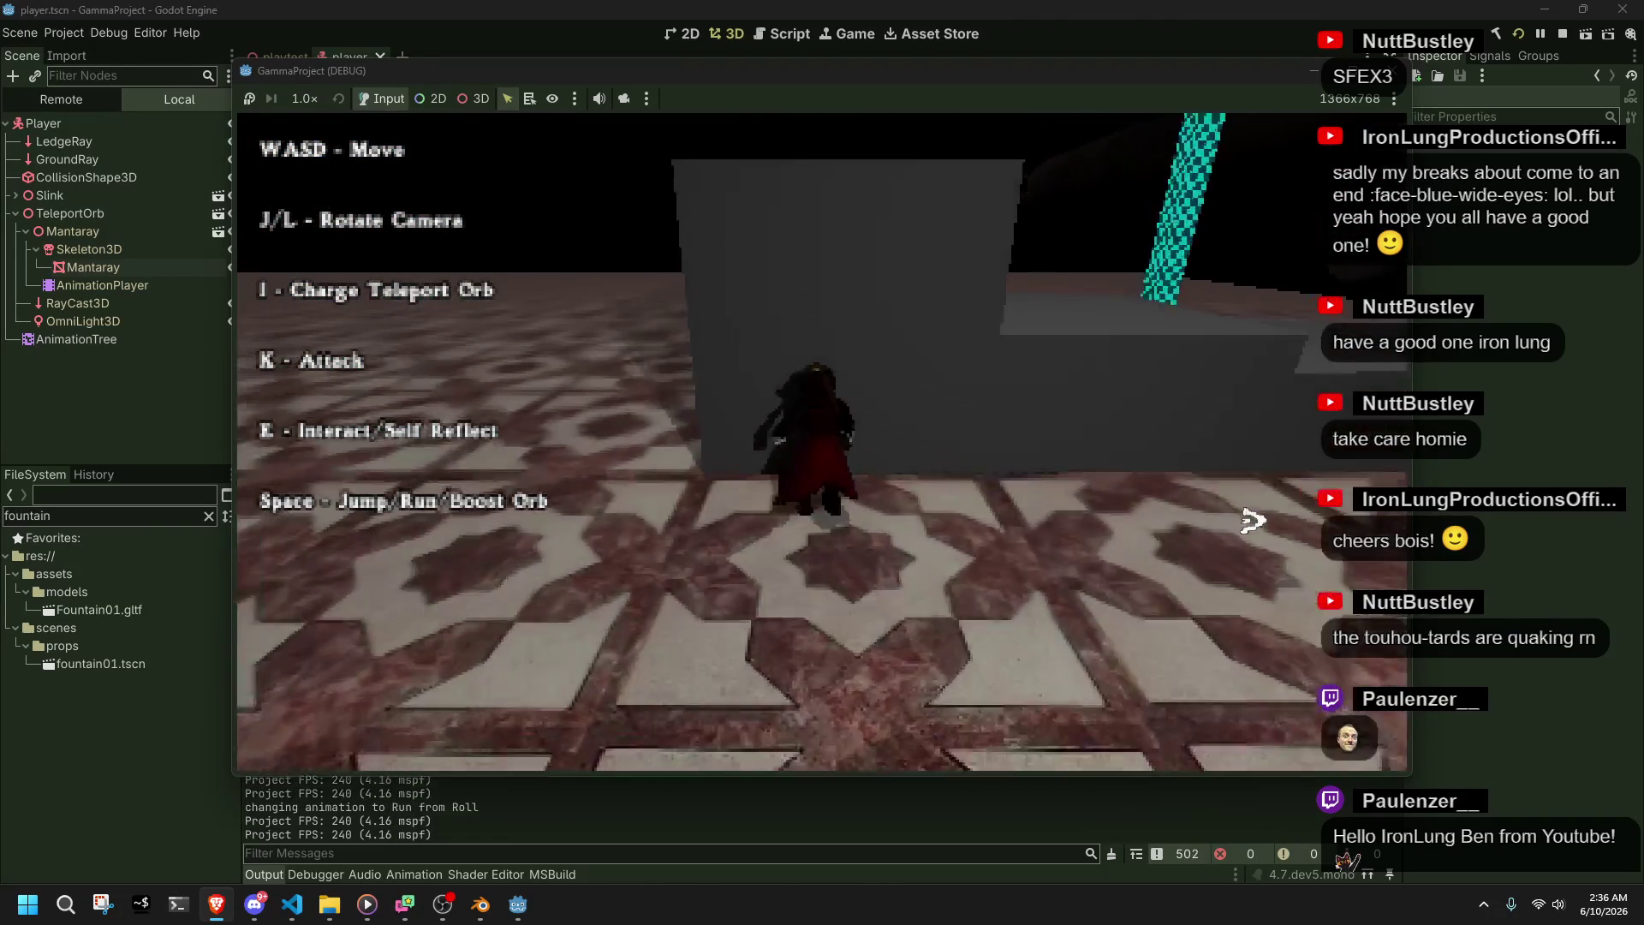
key(w)
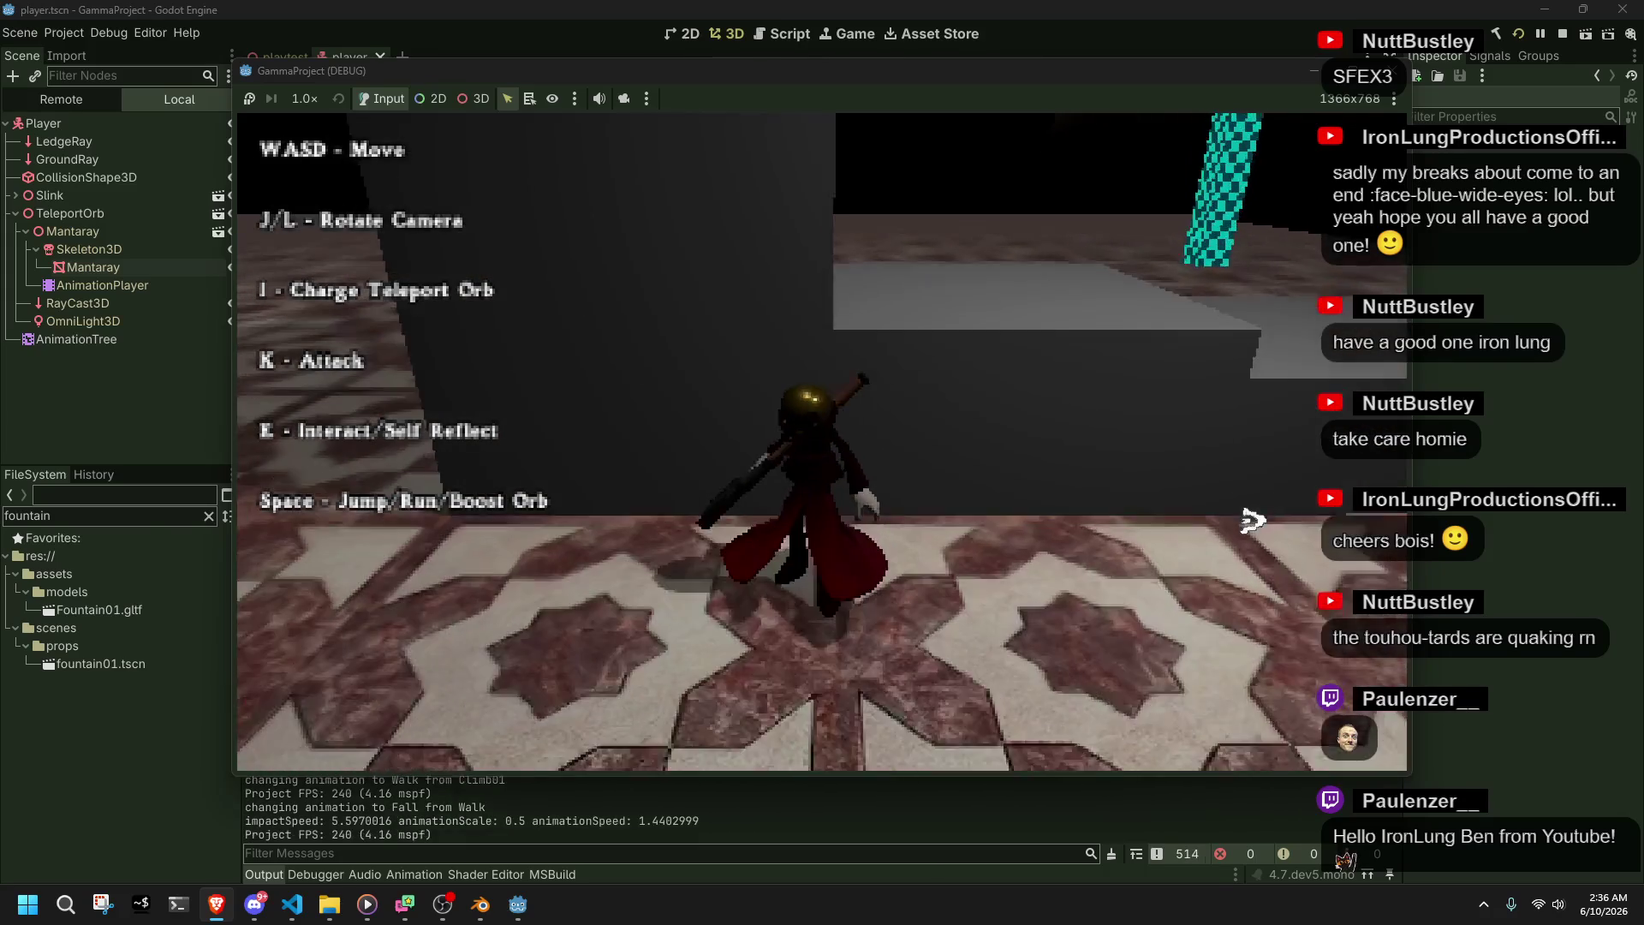
- Swing the camera toward the wall, walk up to it and back off, then stop the game
key(l)
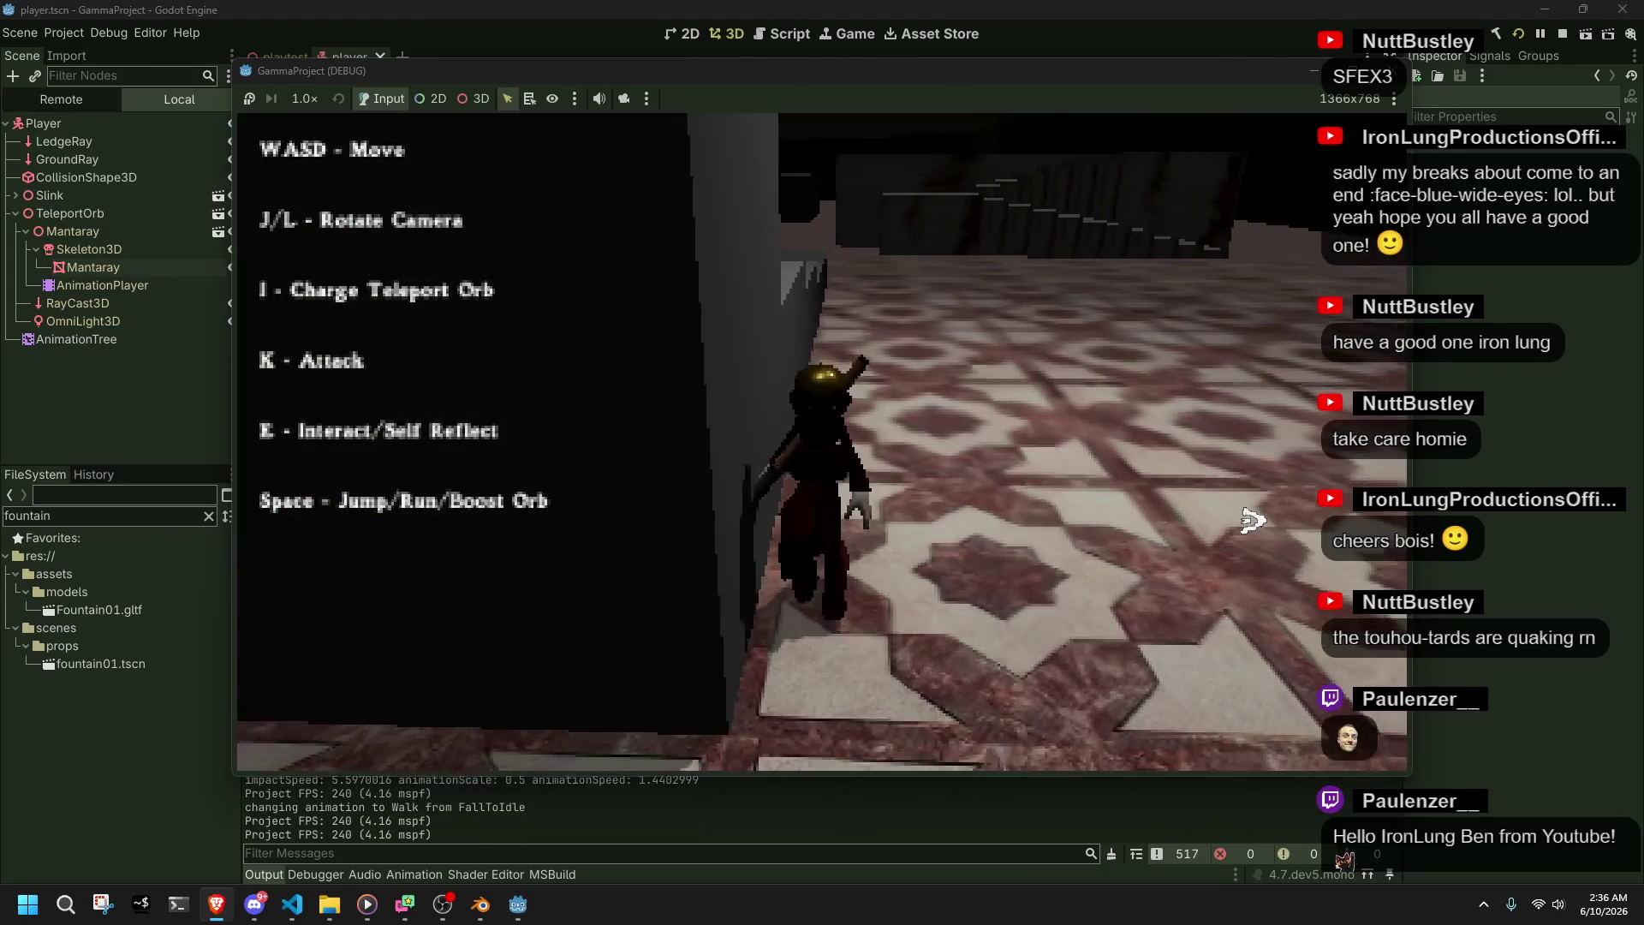
key(w)
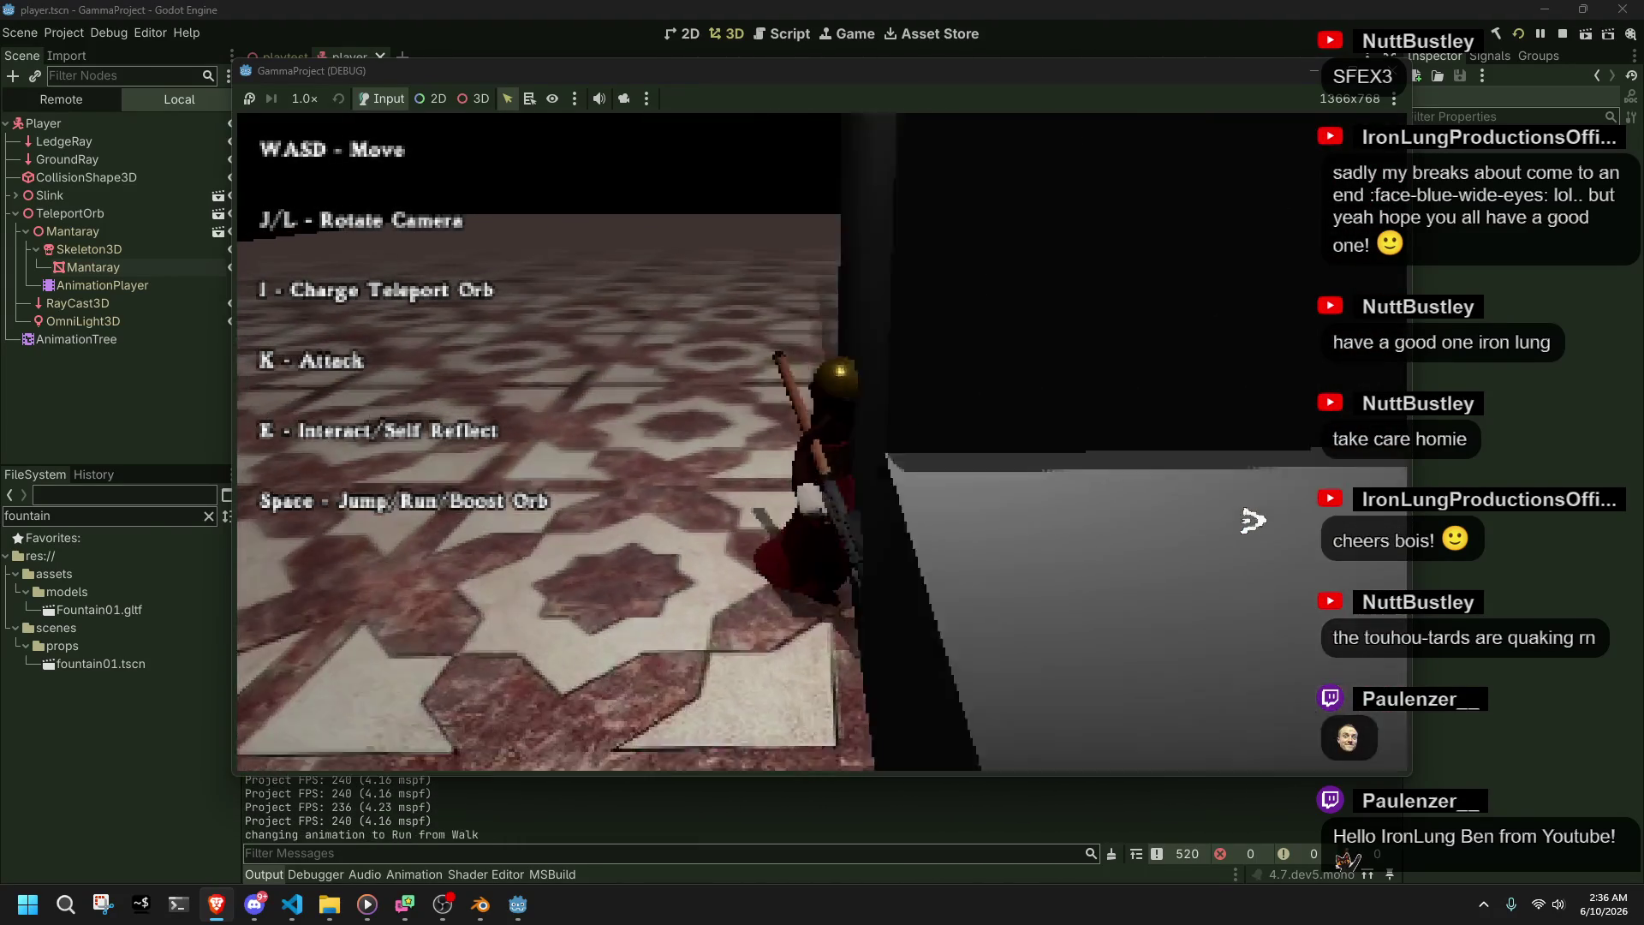
key(l)
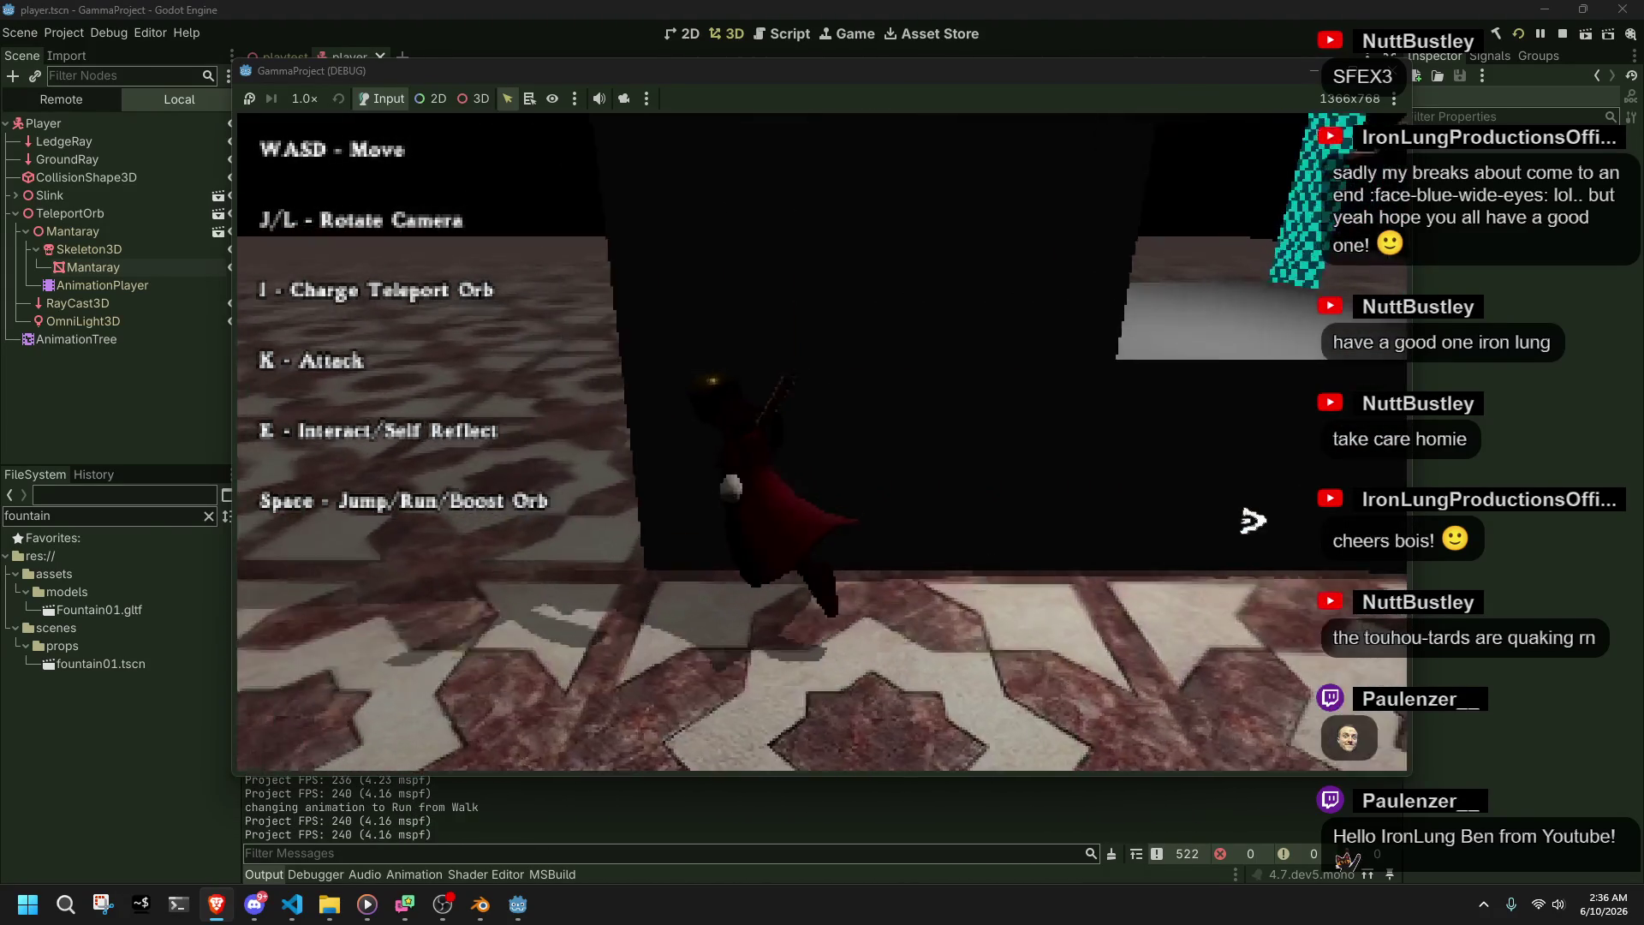
key(l)
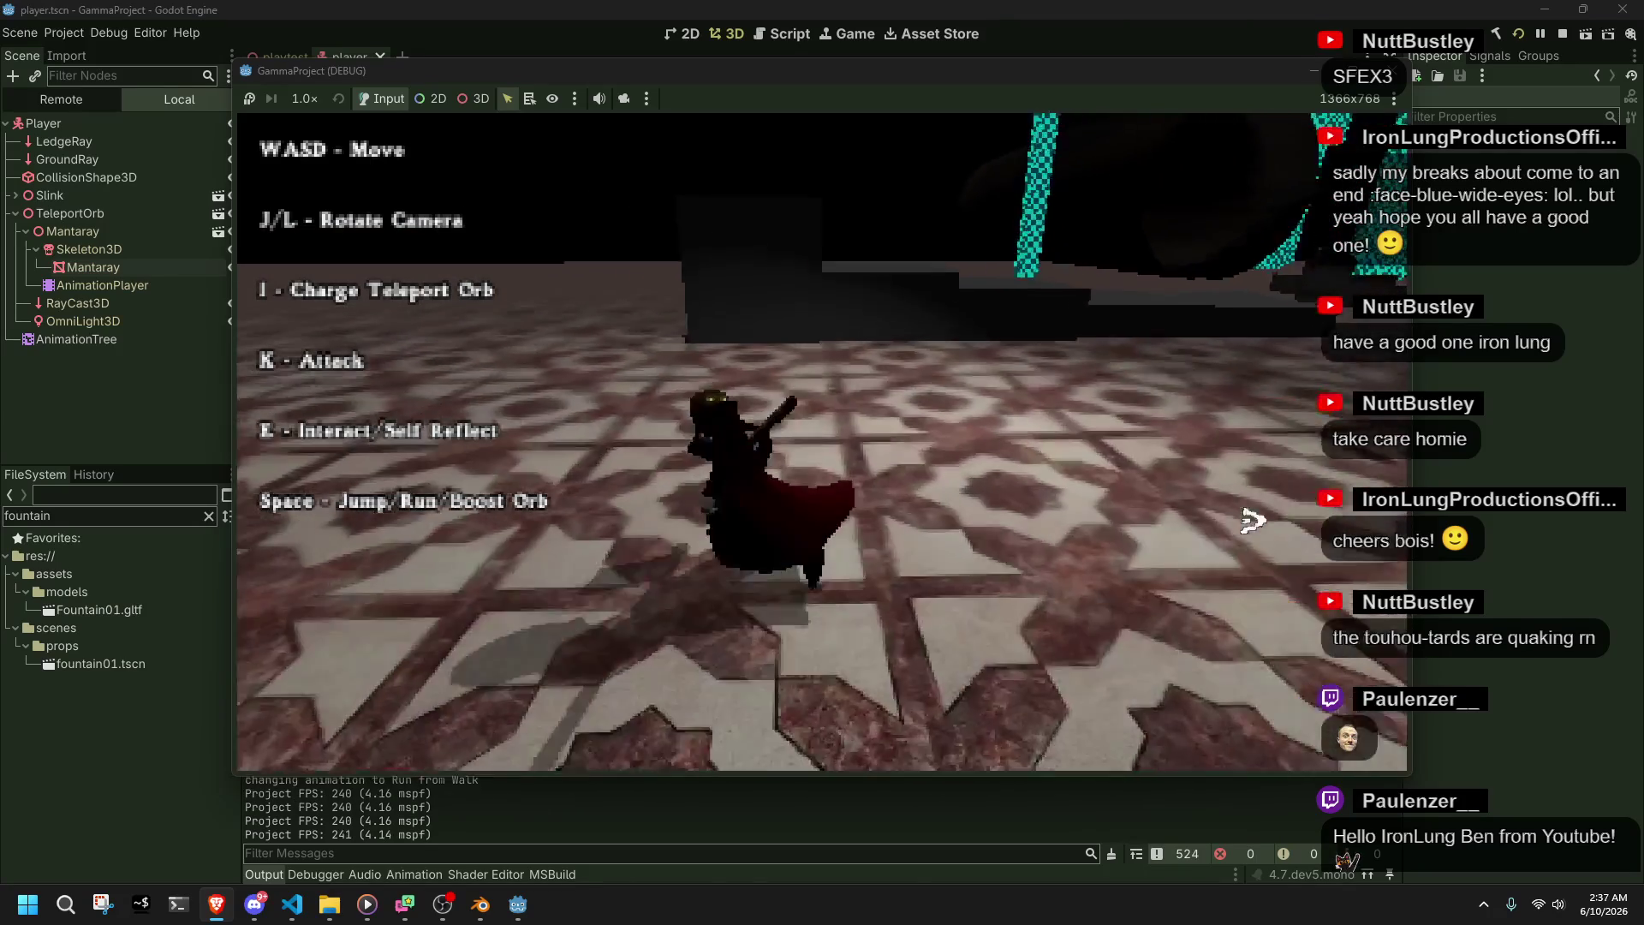
key(w)
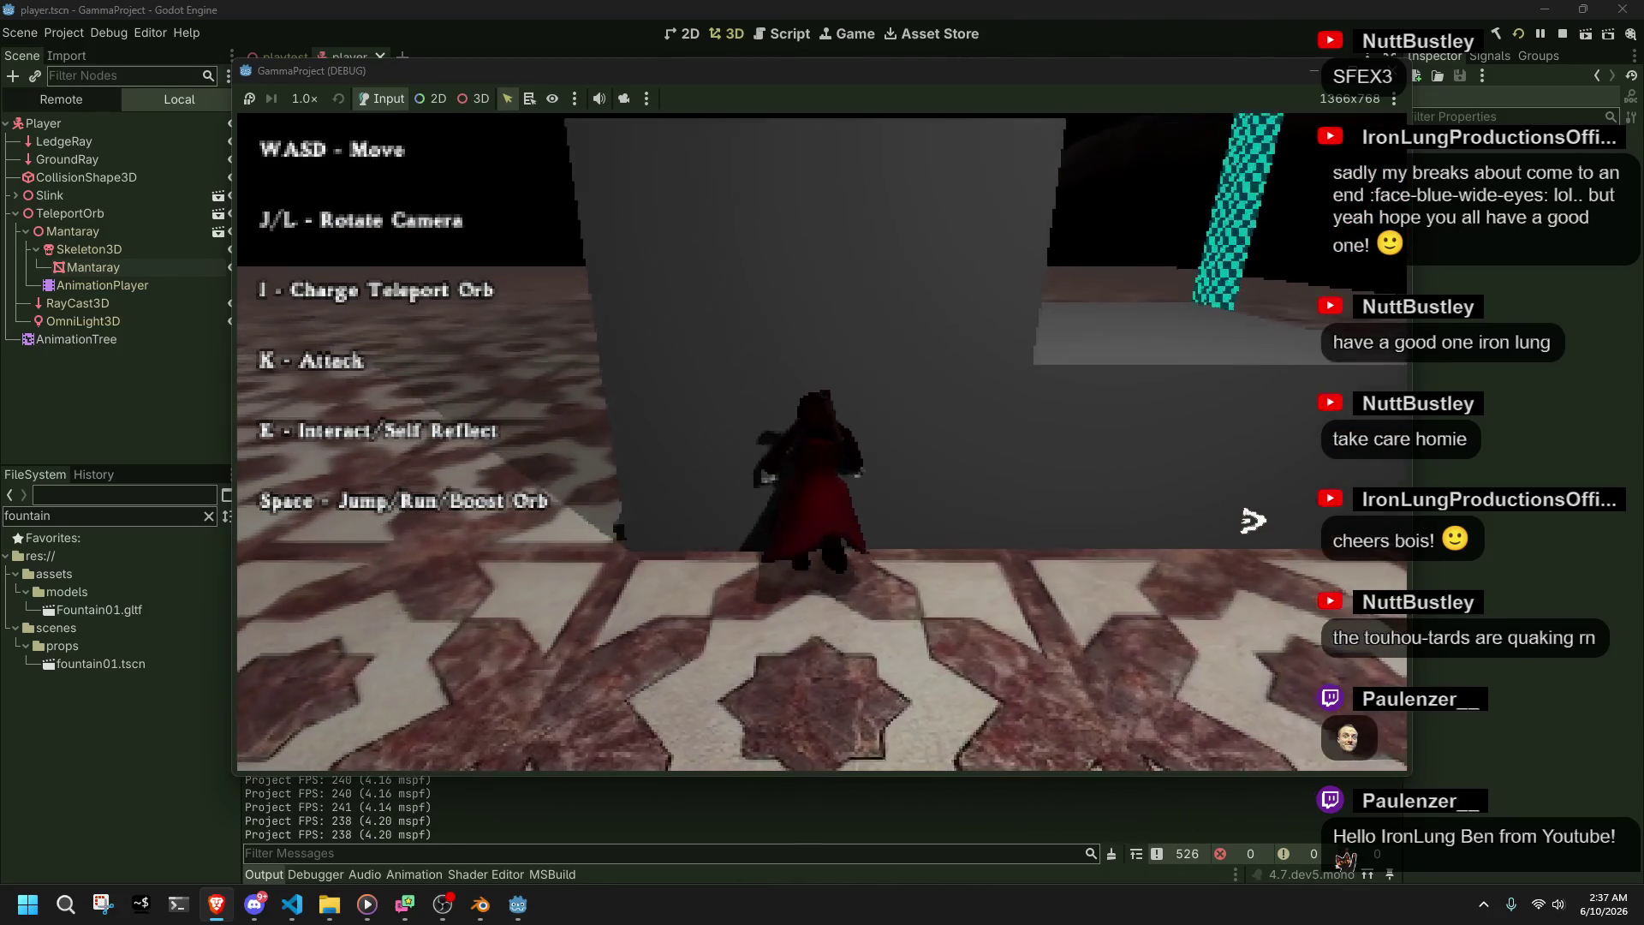
key(w)
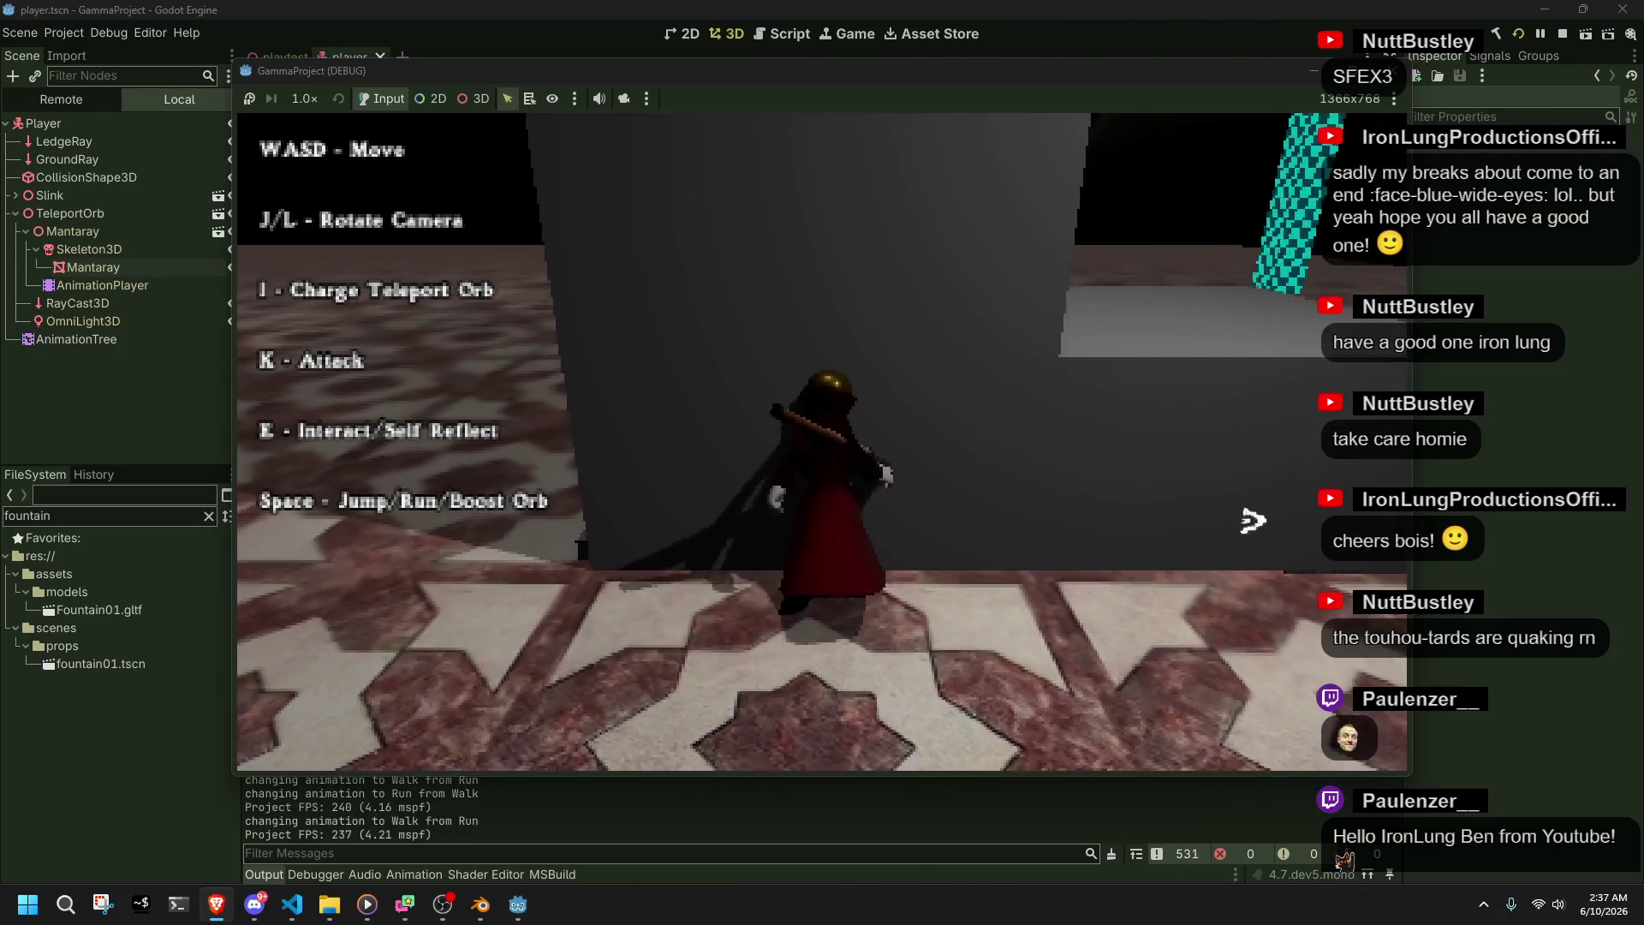
key(s)
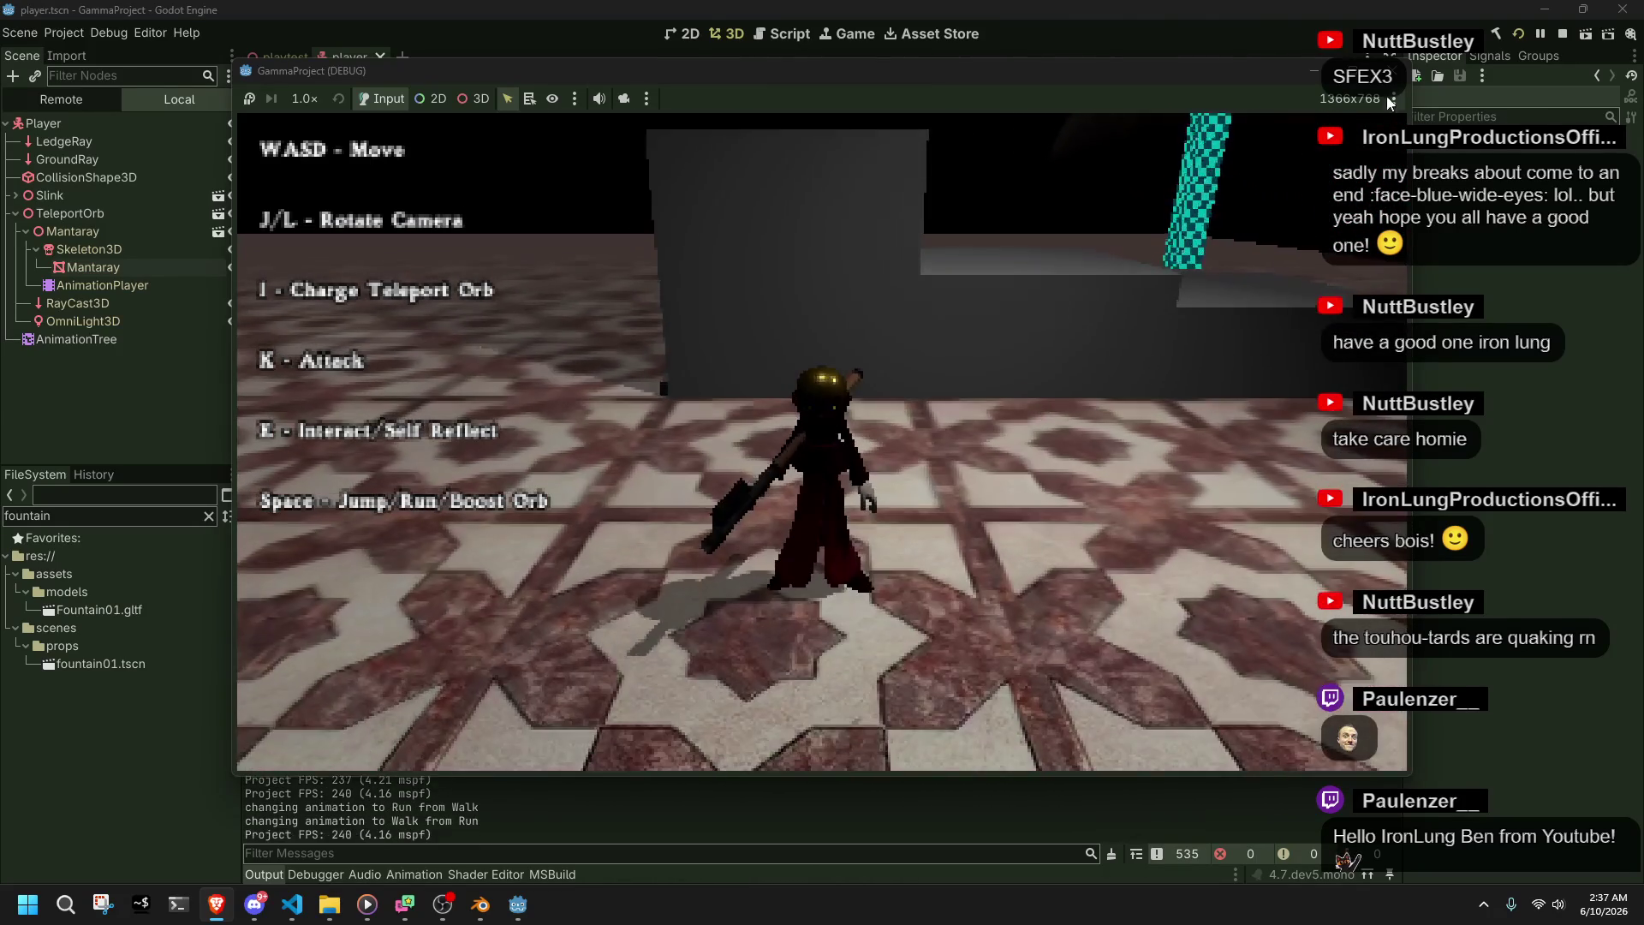
click(1391, 72)
- Duplicate MeshInstance3D5 as MeshInstance3D6 and place the two boxes apart along Z
click(285, 56)
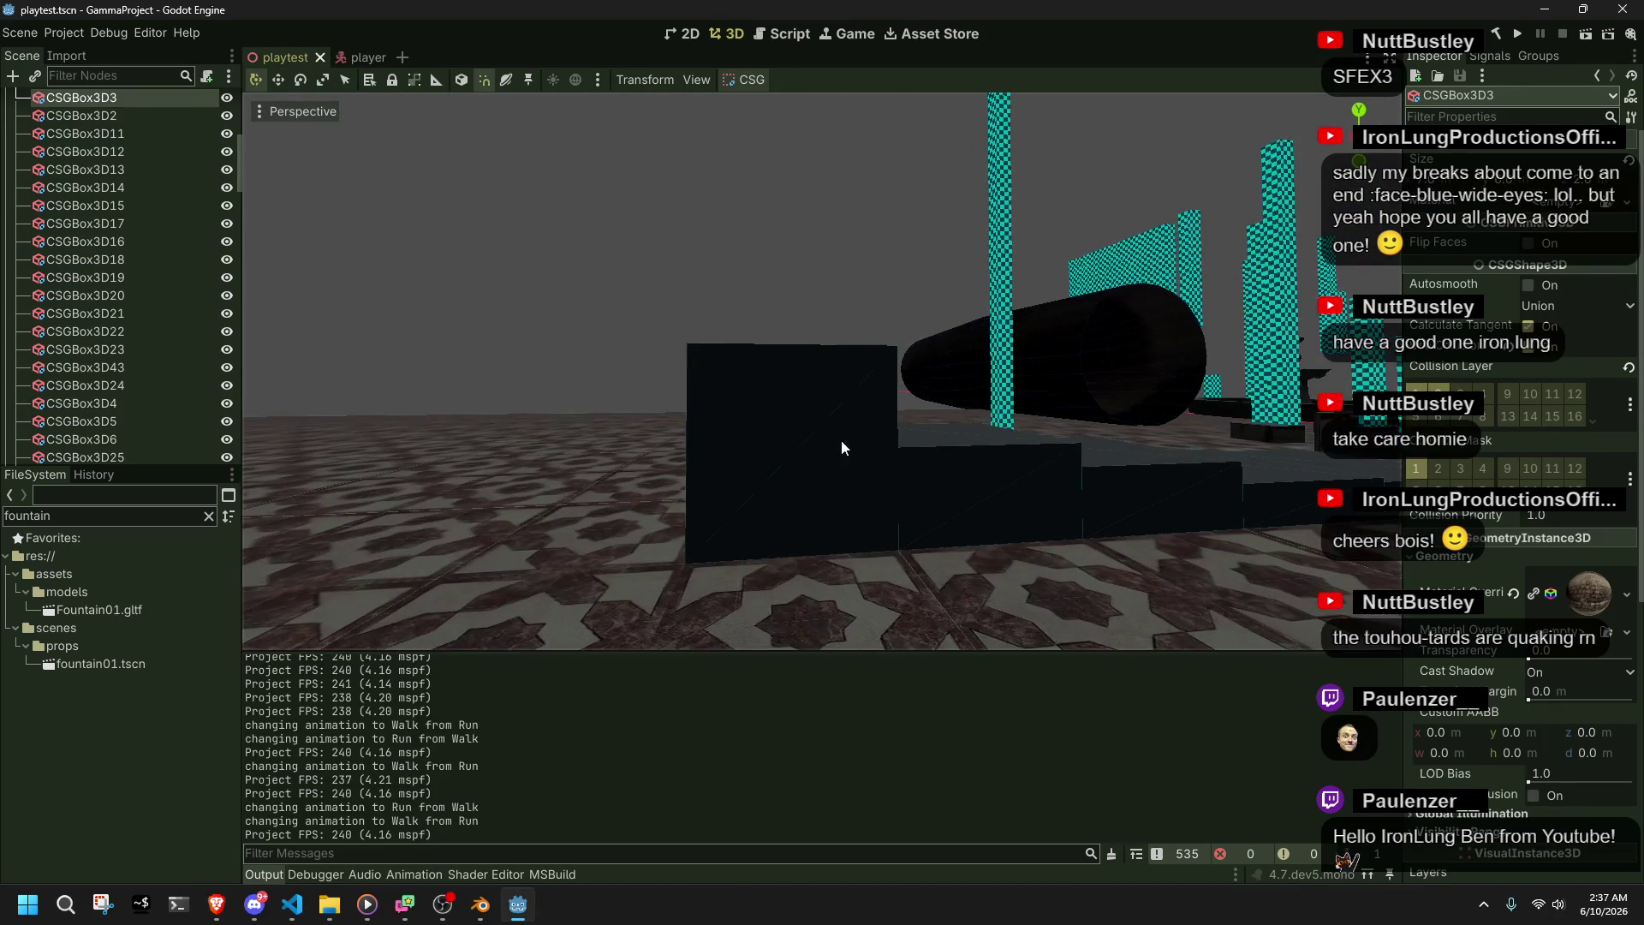
click(754, 380)
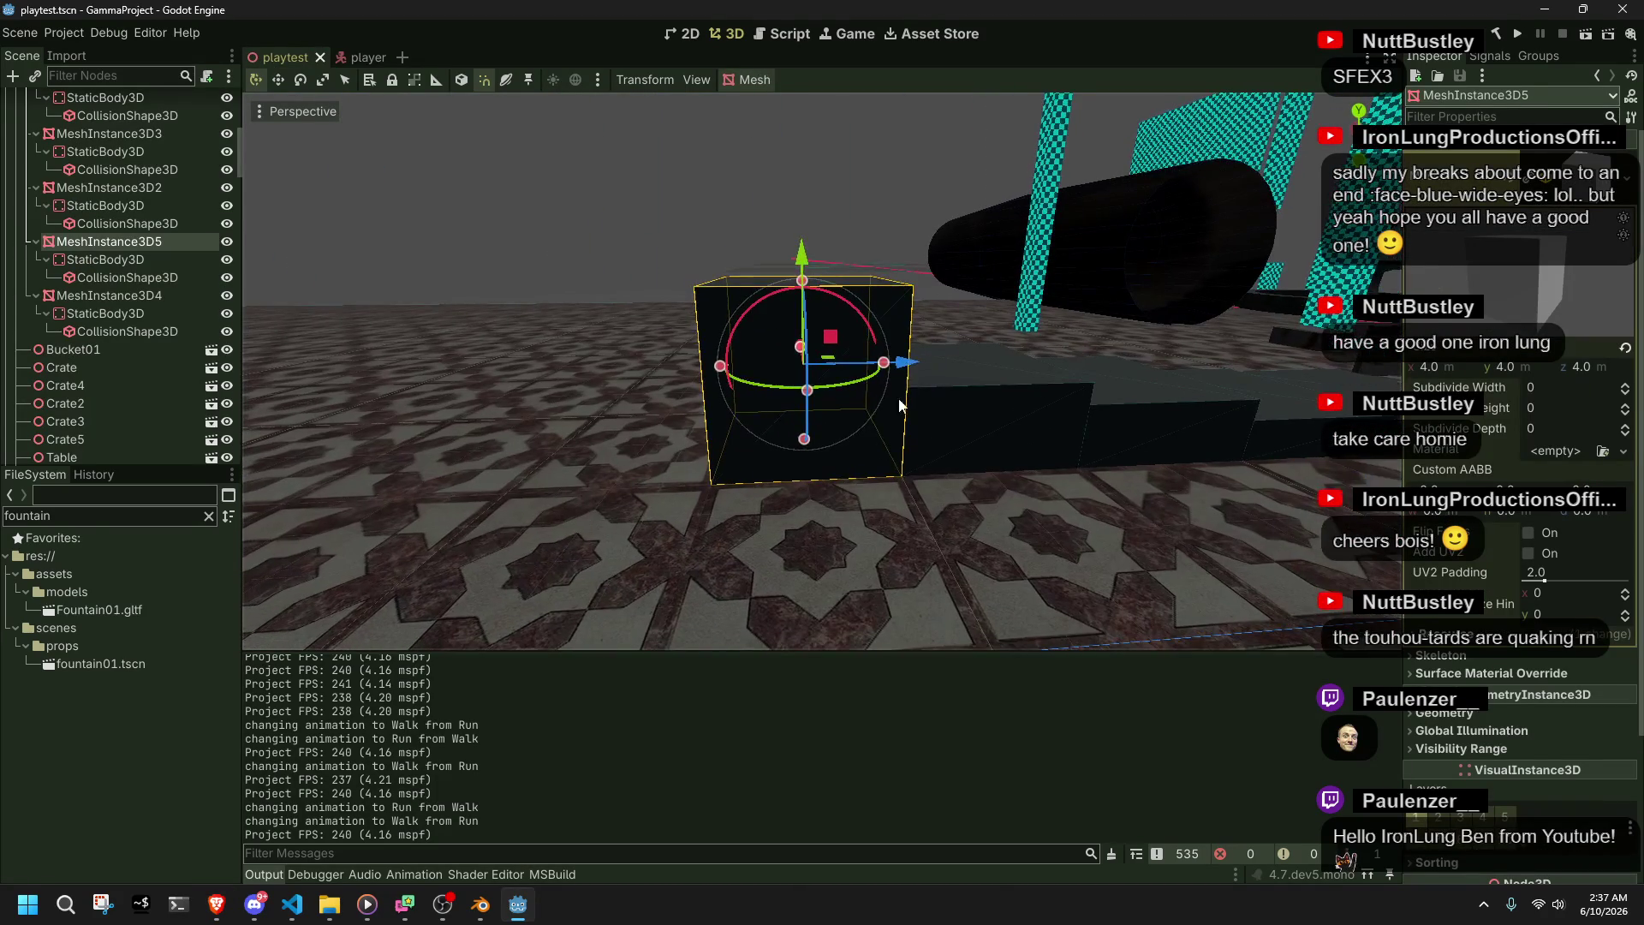
key(ctrl+d)
drag(913, 362, 731, 368)
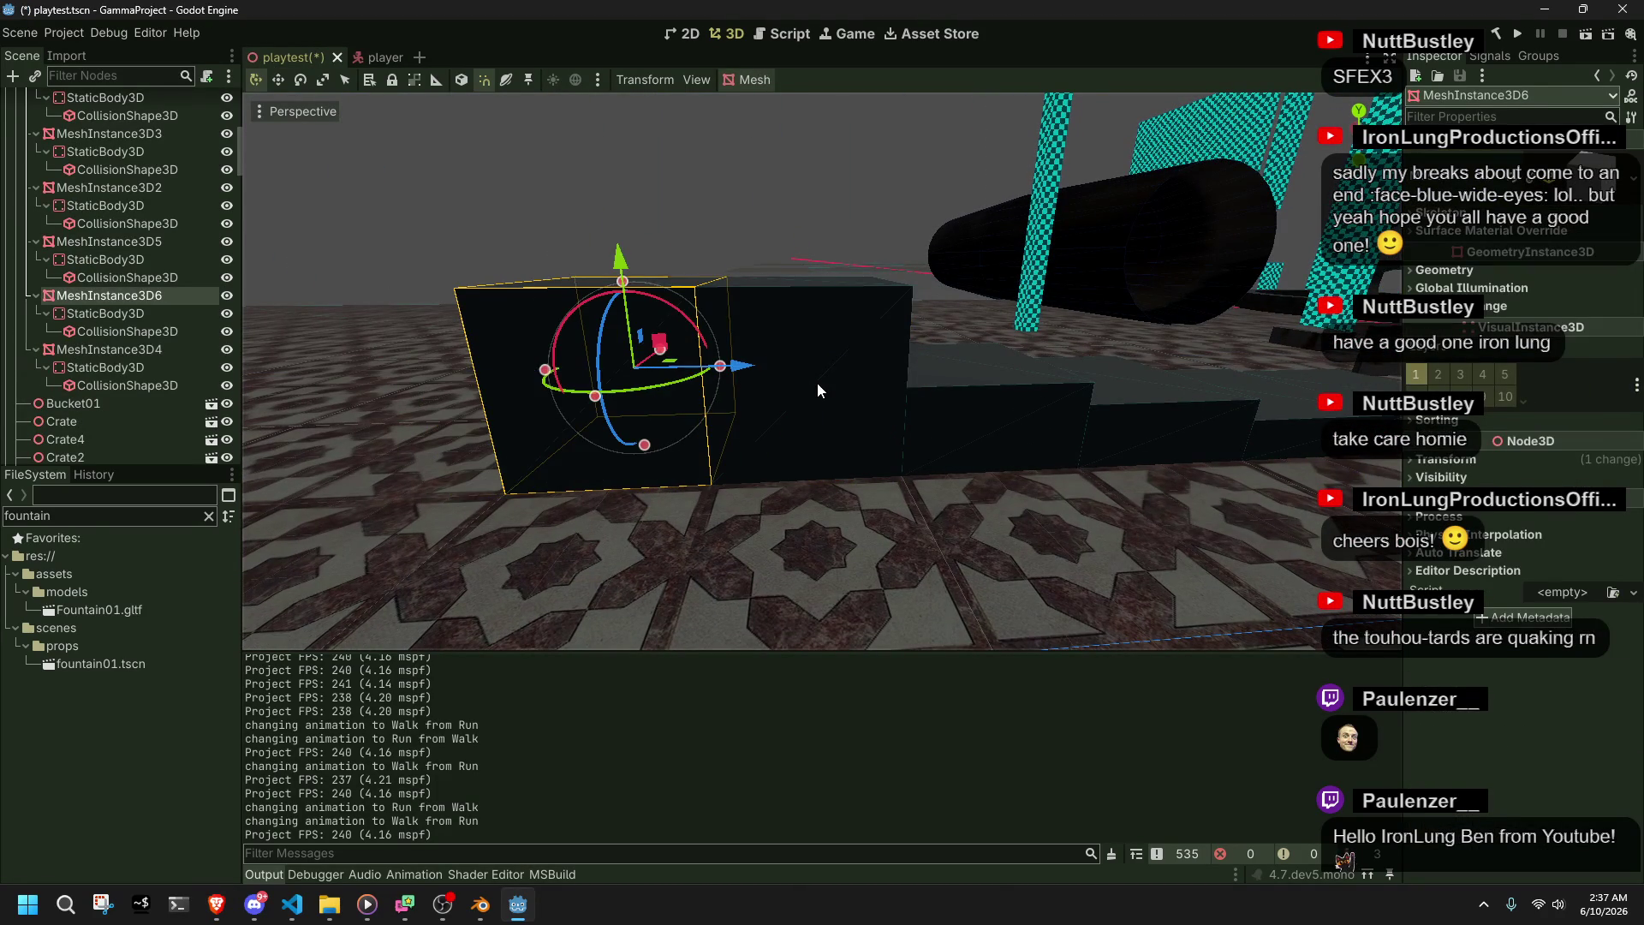
click(817, 382)
click(641, 379)
mouse_move(677, 370)
mouse_down()
mouse_move(851, 488)
mouse_move(875, 465)
mouse_move(860, 432)
mouse_move(1072, 437)
mouse_up()
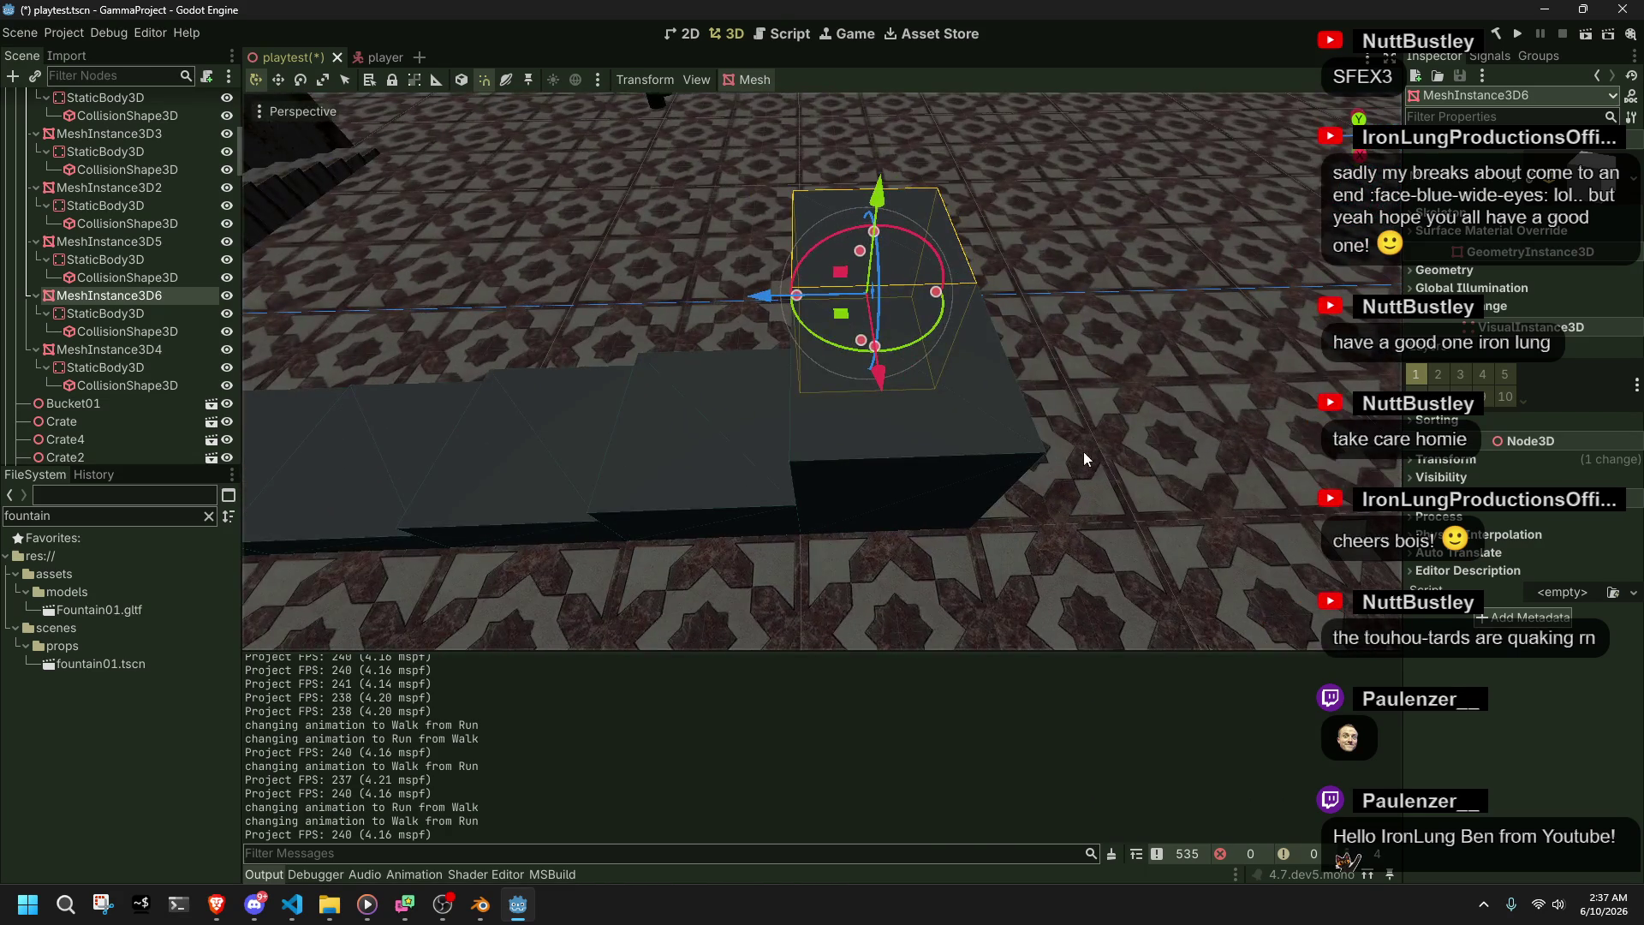
click(120, 244)
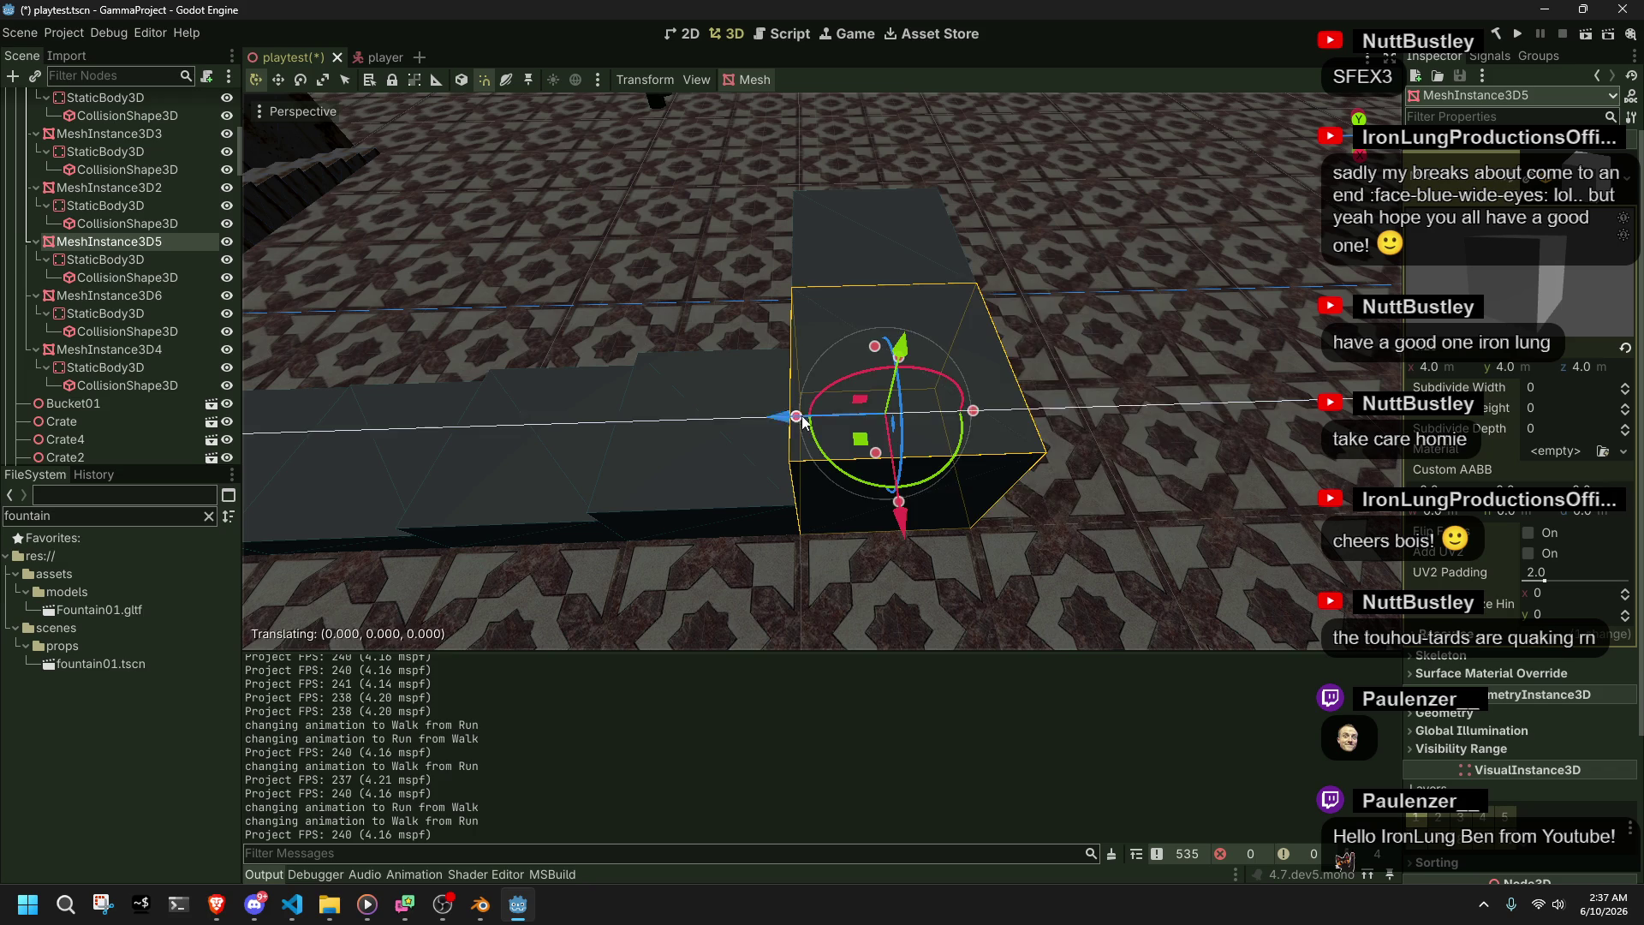
drag(793, 420, 974, 422)
click(870, 369)
drag(882, 383, 886, 475)
- Frame the floor Cube and delete the StaticBody3D under MeshInstance3D4
click(897, 259)
key(f)
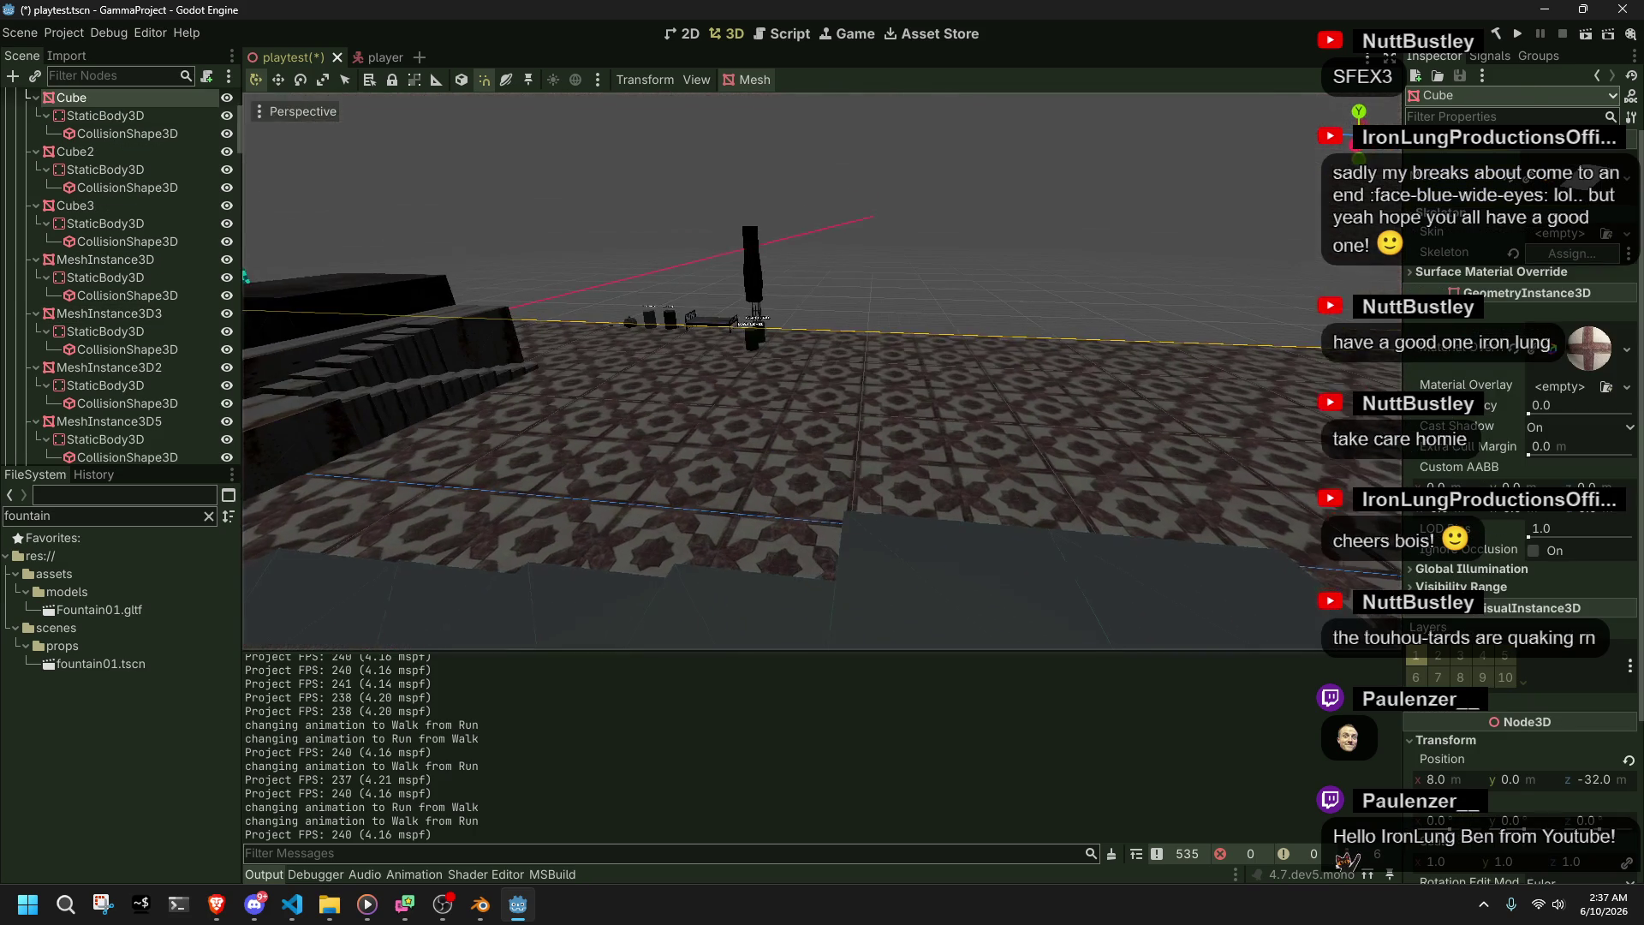
click(952, 612)
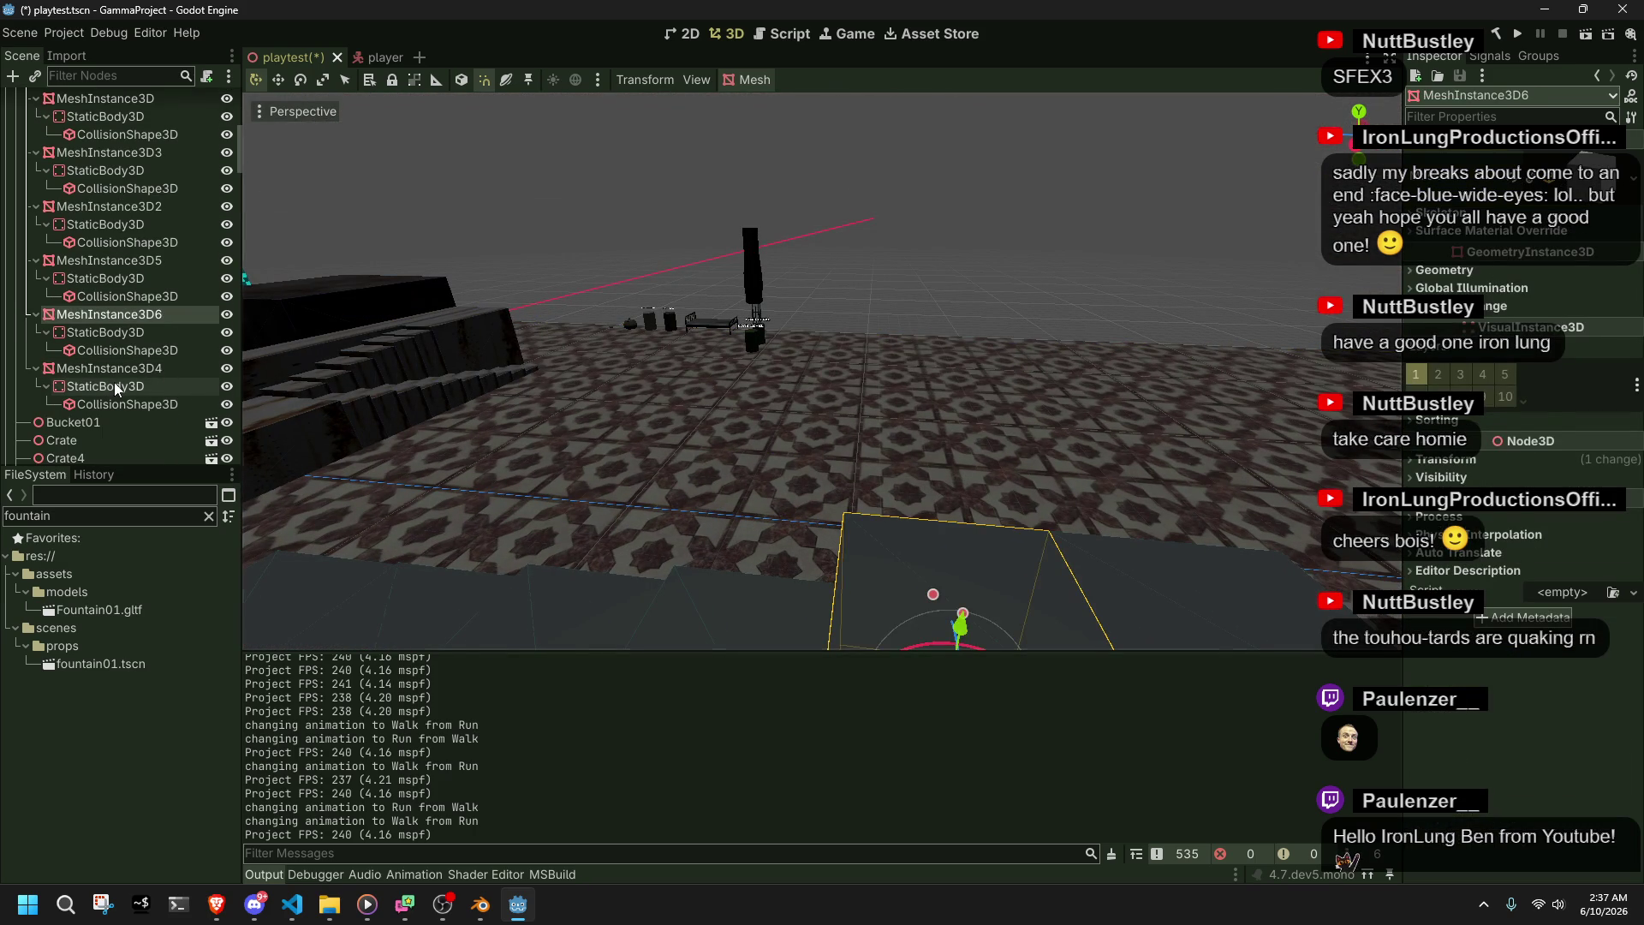
click(115, 382)
key(Delete)
click(771, 474)
scroll(783, 469, up, 5)
scroll(783, 469, down, 5)
- Delete the copied StaticBody3D under MeshInstance3D6
click(820, 497)
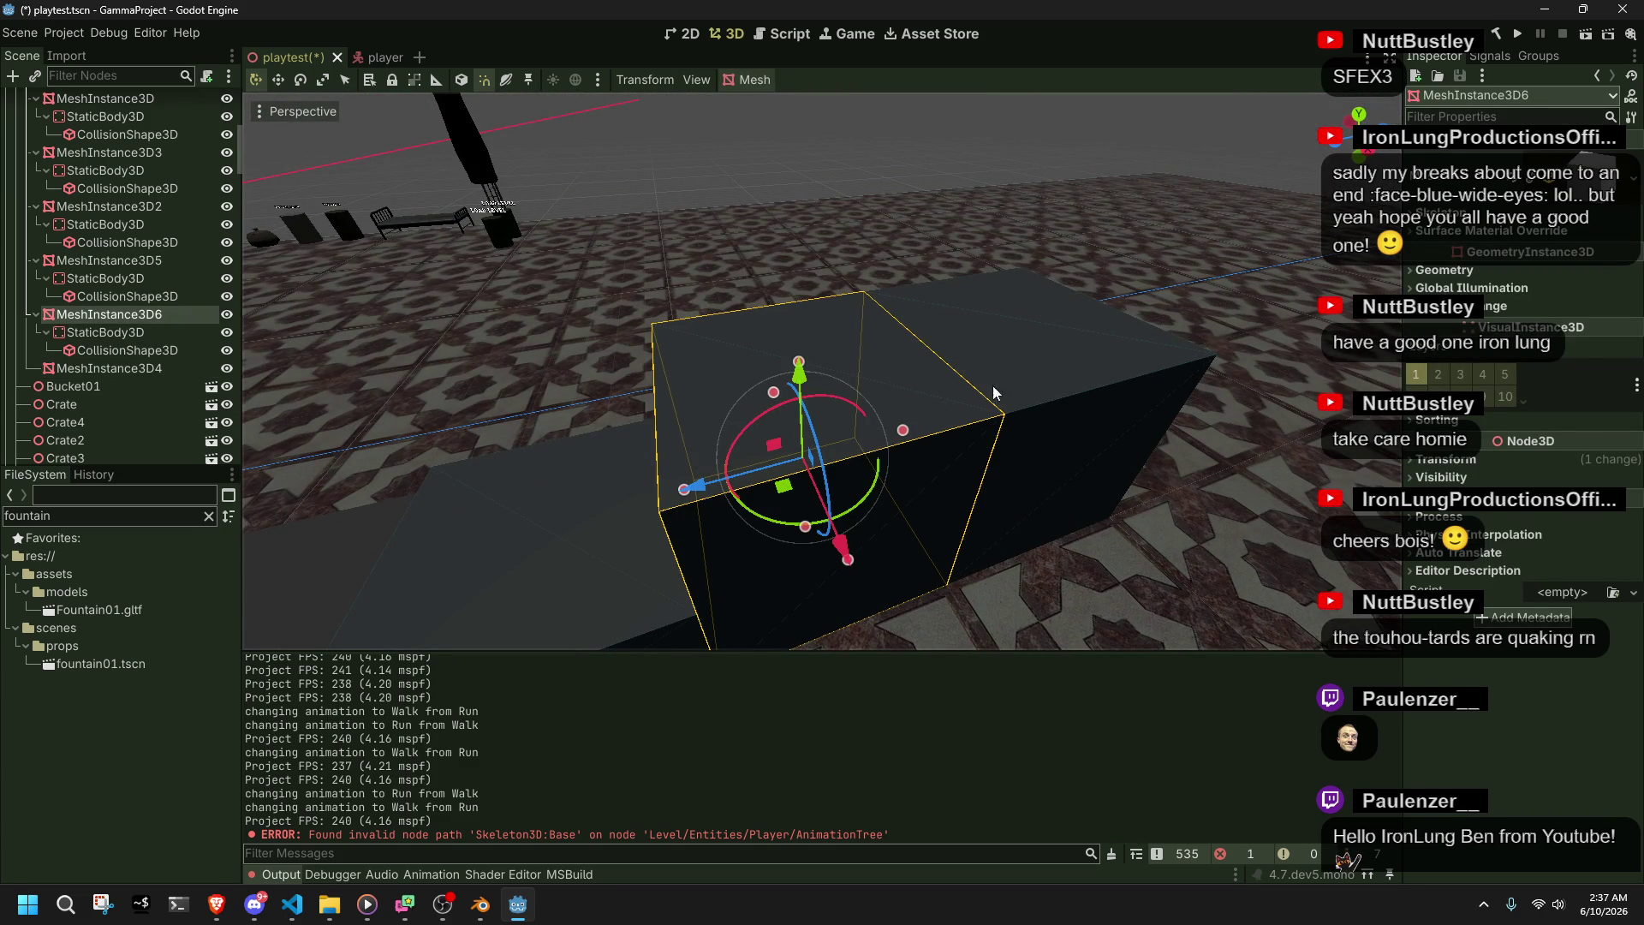
click(1047, 382)
click(772, 412)
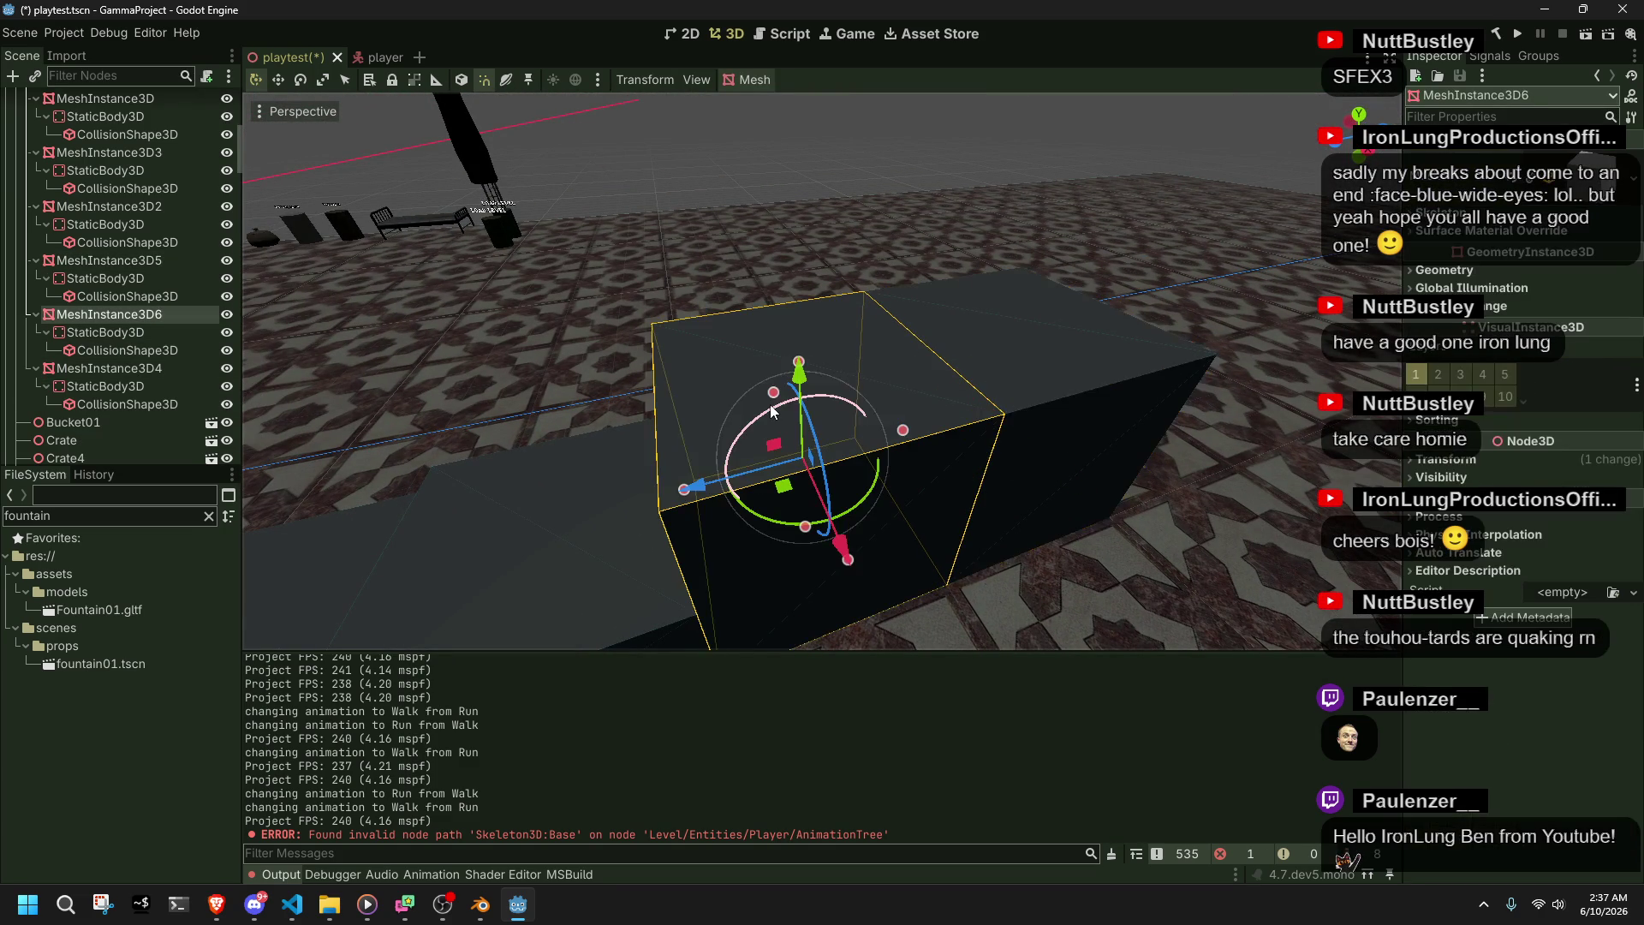
click(106, 333)
key(Delete)
click(767, 476)
- Reduce MeshInstance3D6's height (Size Y) from 4.0 to 3.0
drag(818, 398, 864, 404)
scroll(1520, 428, up, 5)
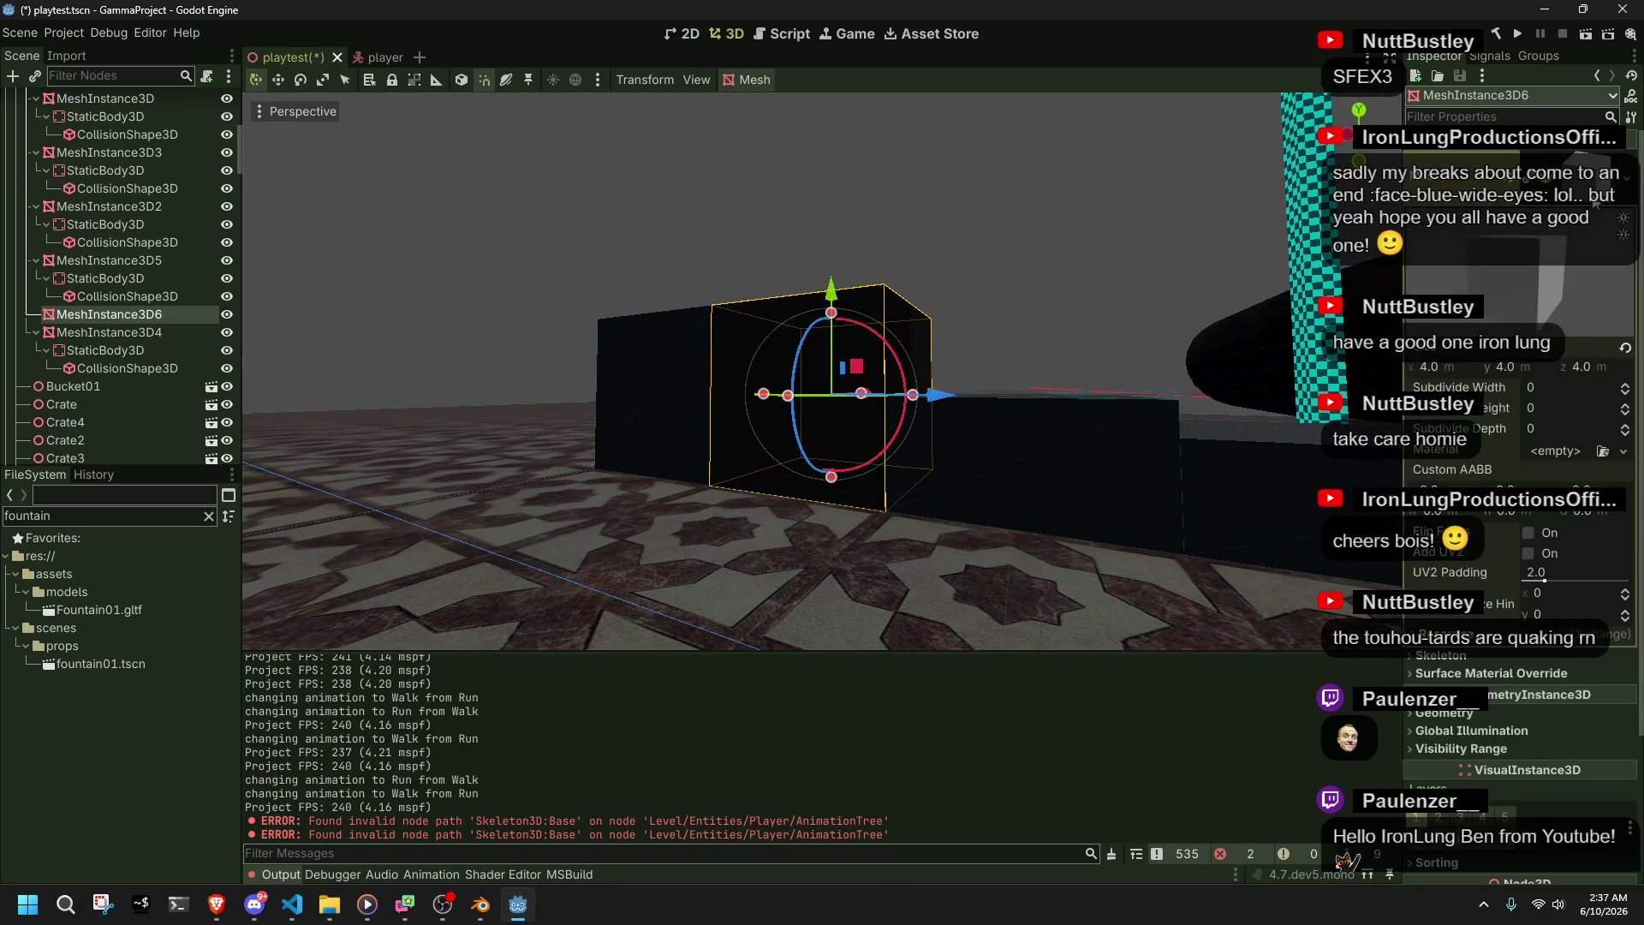
drag(834, 327, 828, 340)
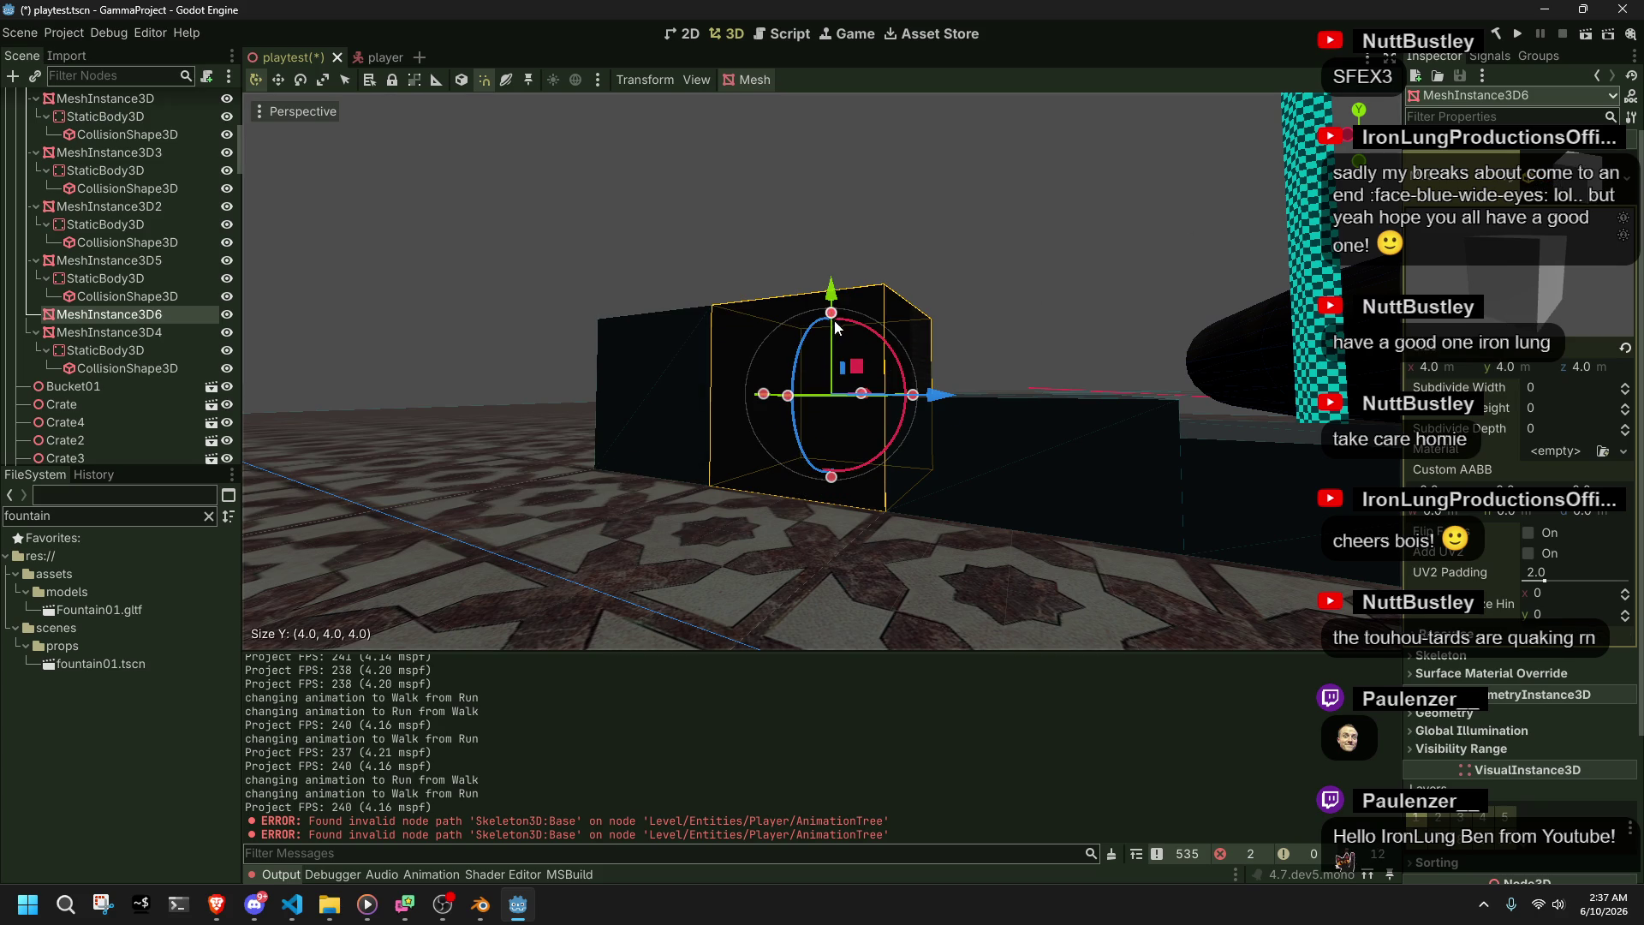
drag(834, 319, 839, 346)
scroll(891, 259, up, 5)
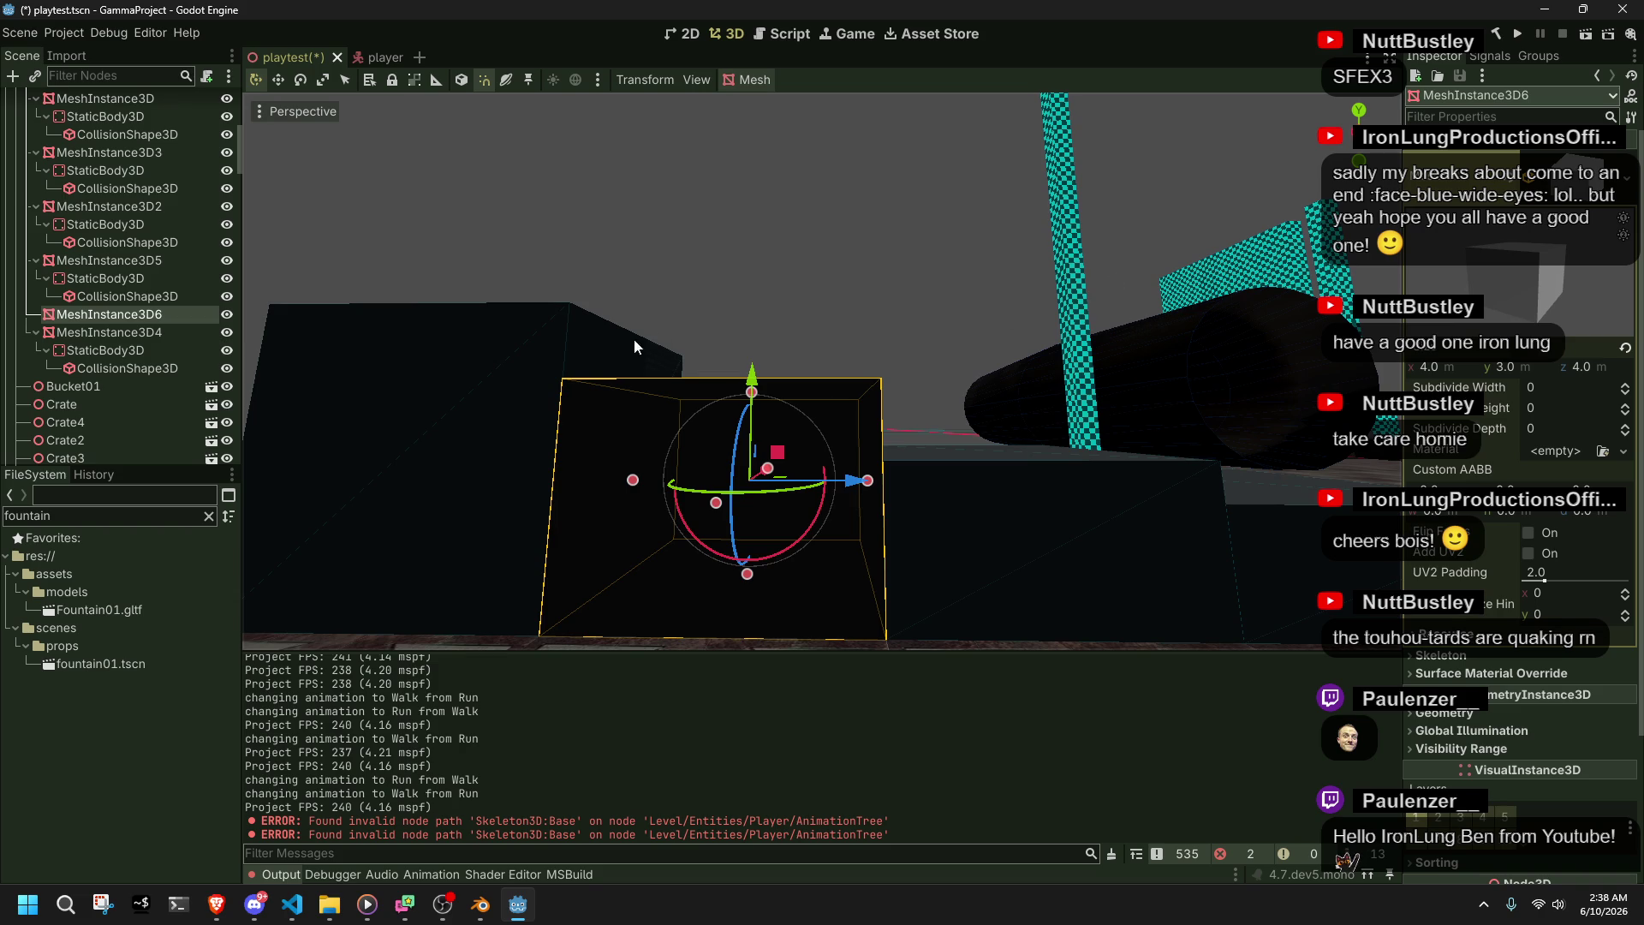
key(s)
key(w)
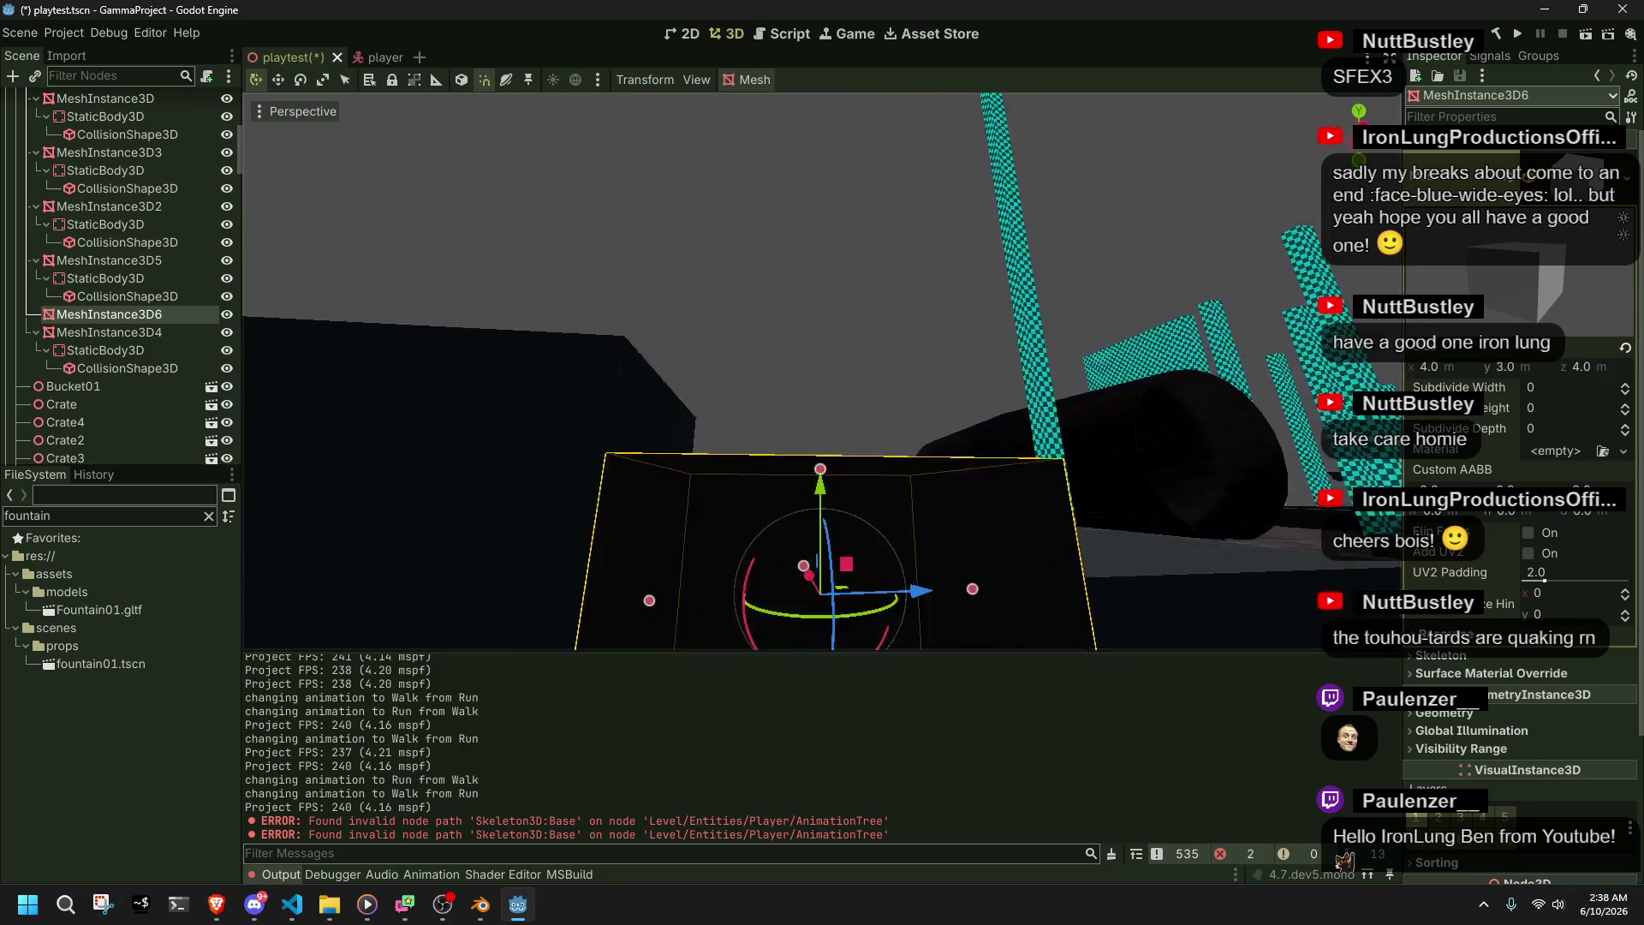
key(s)
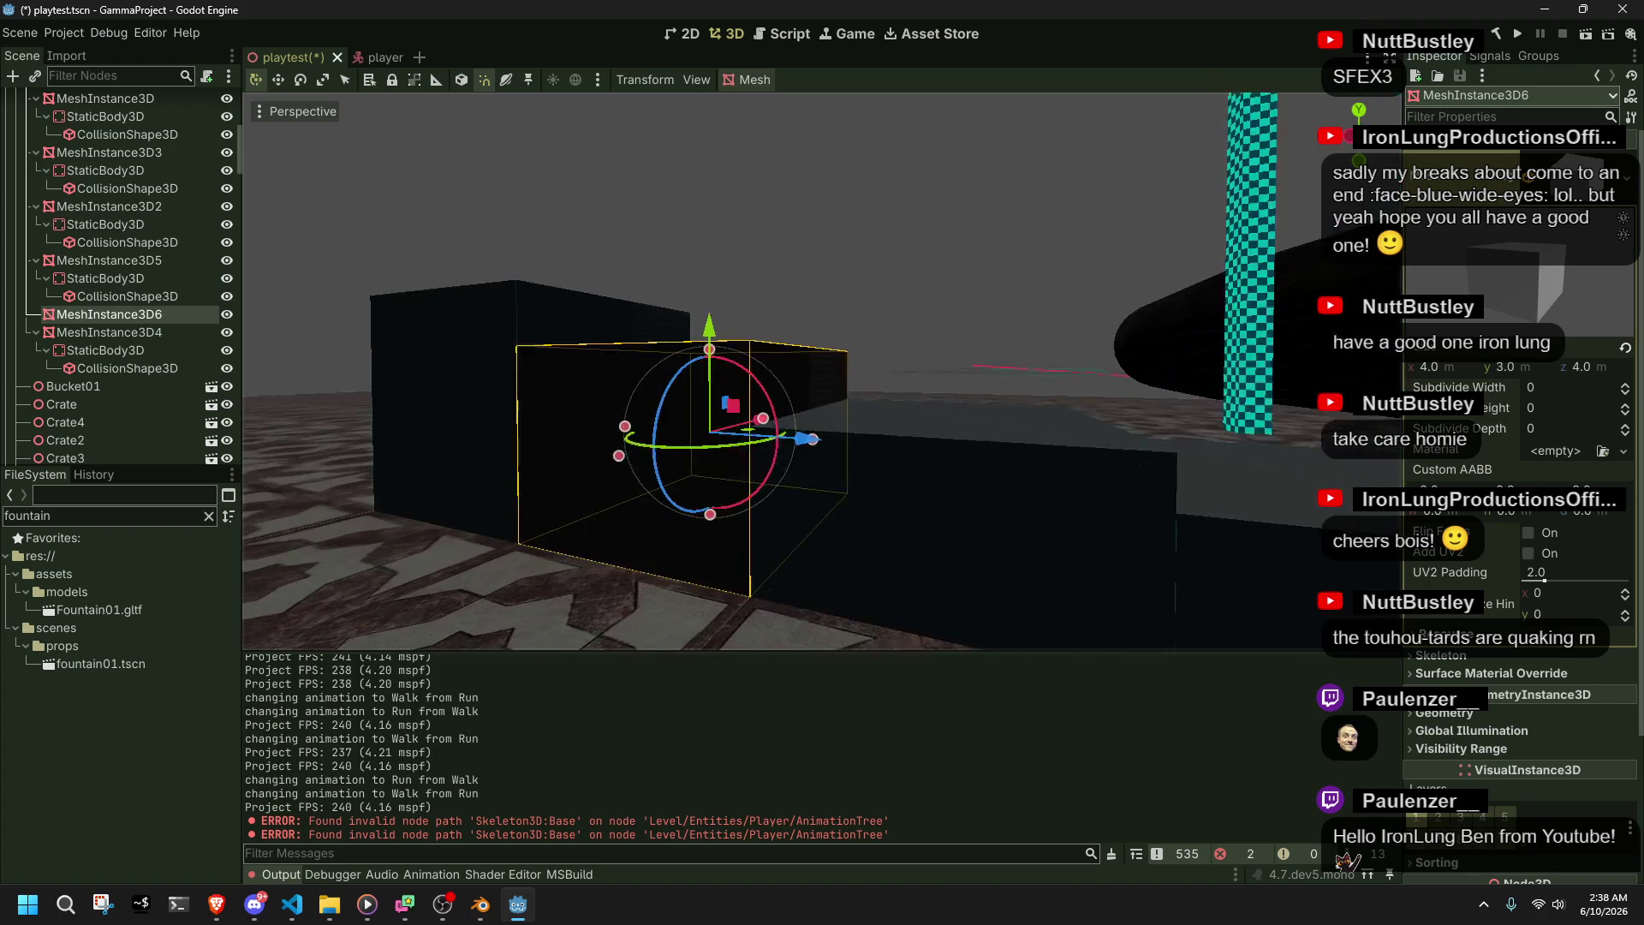
click(942, 445)
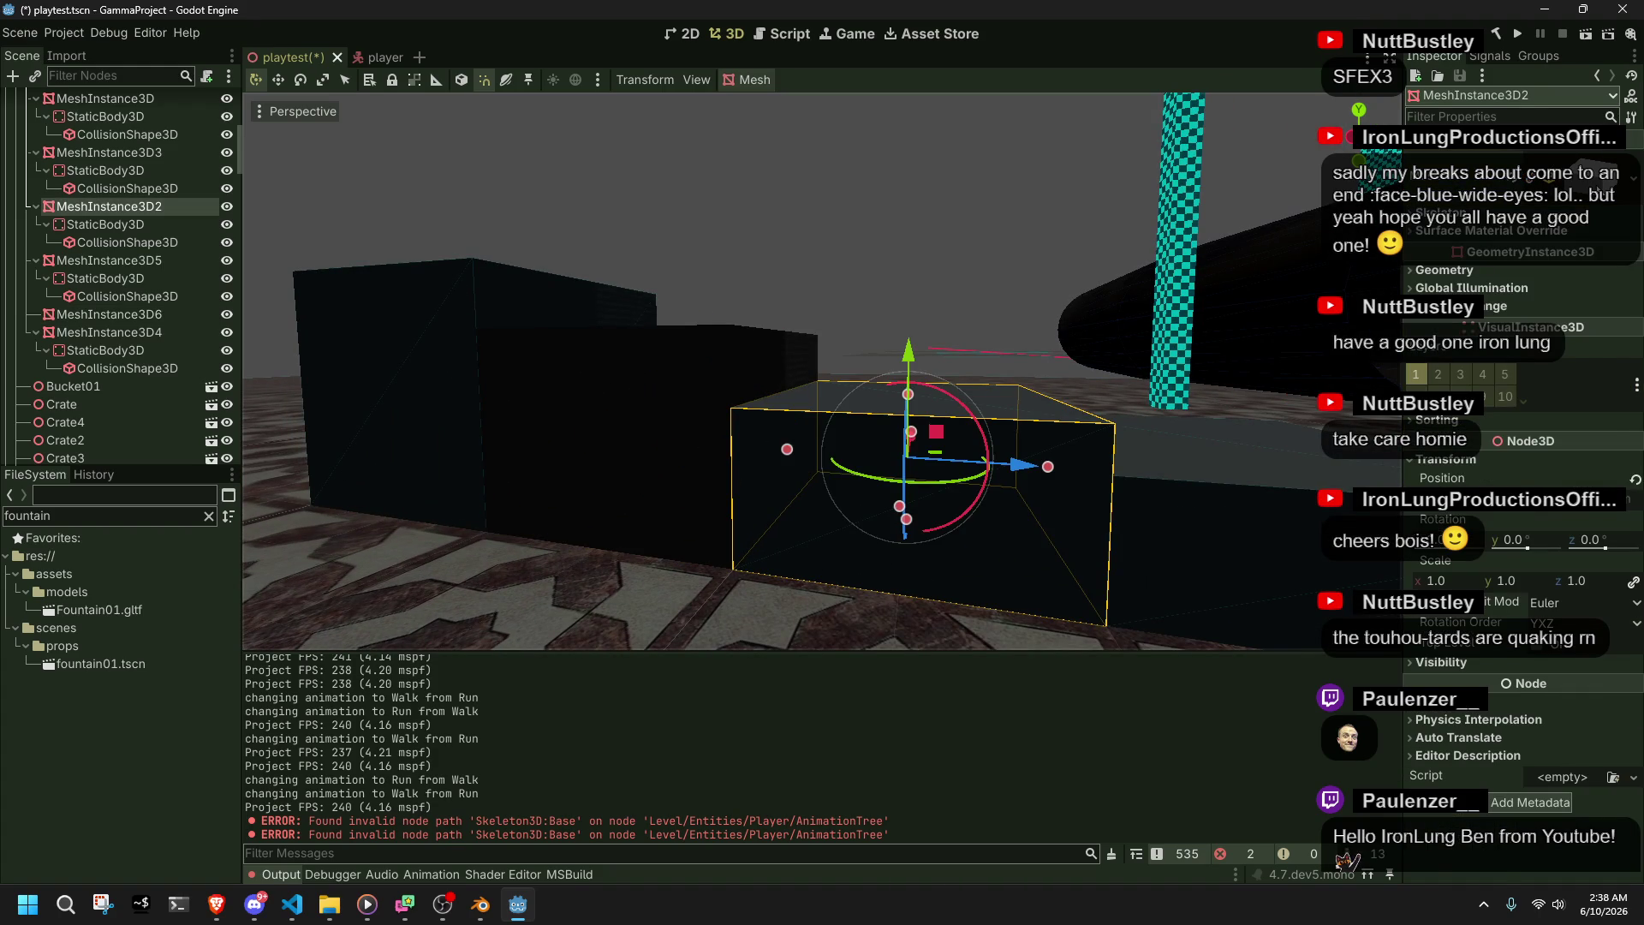
click(820, 310)
key(s)
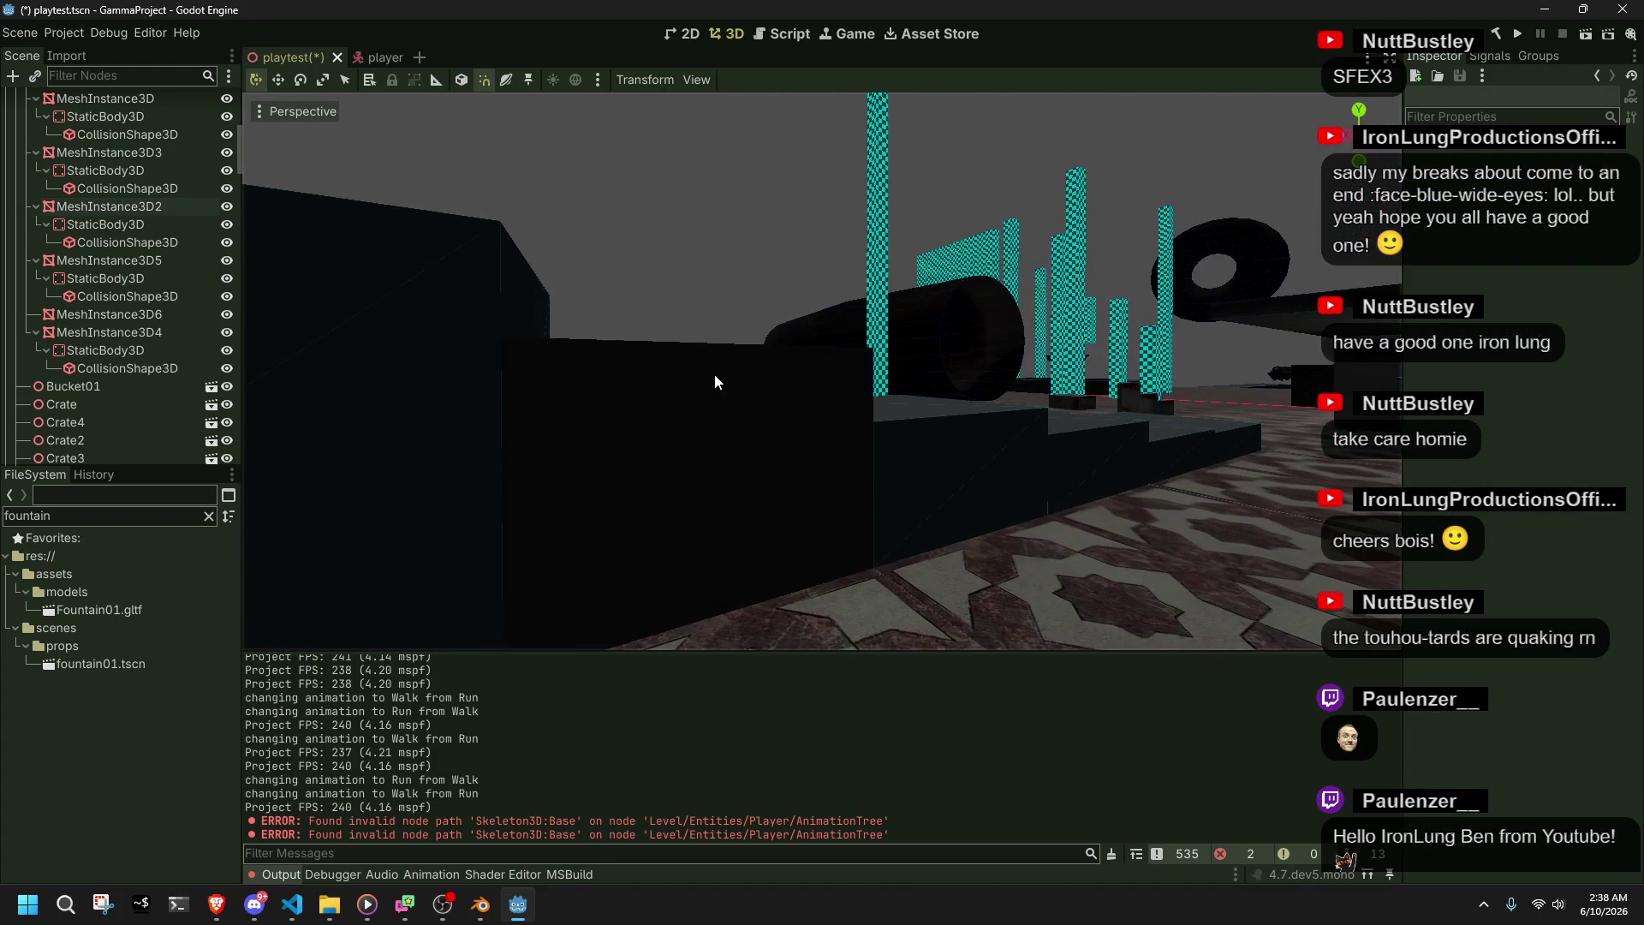
click(727, 372)
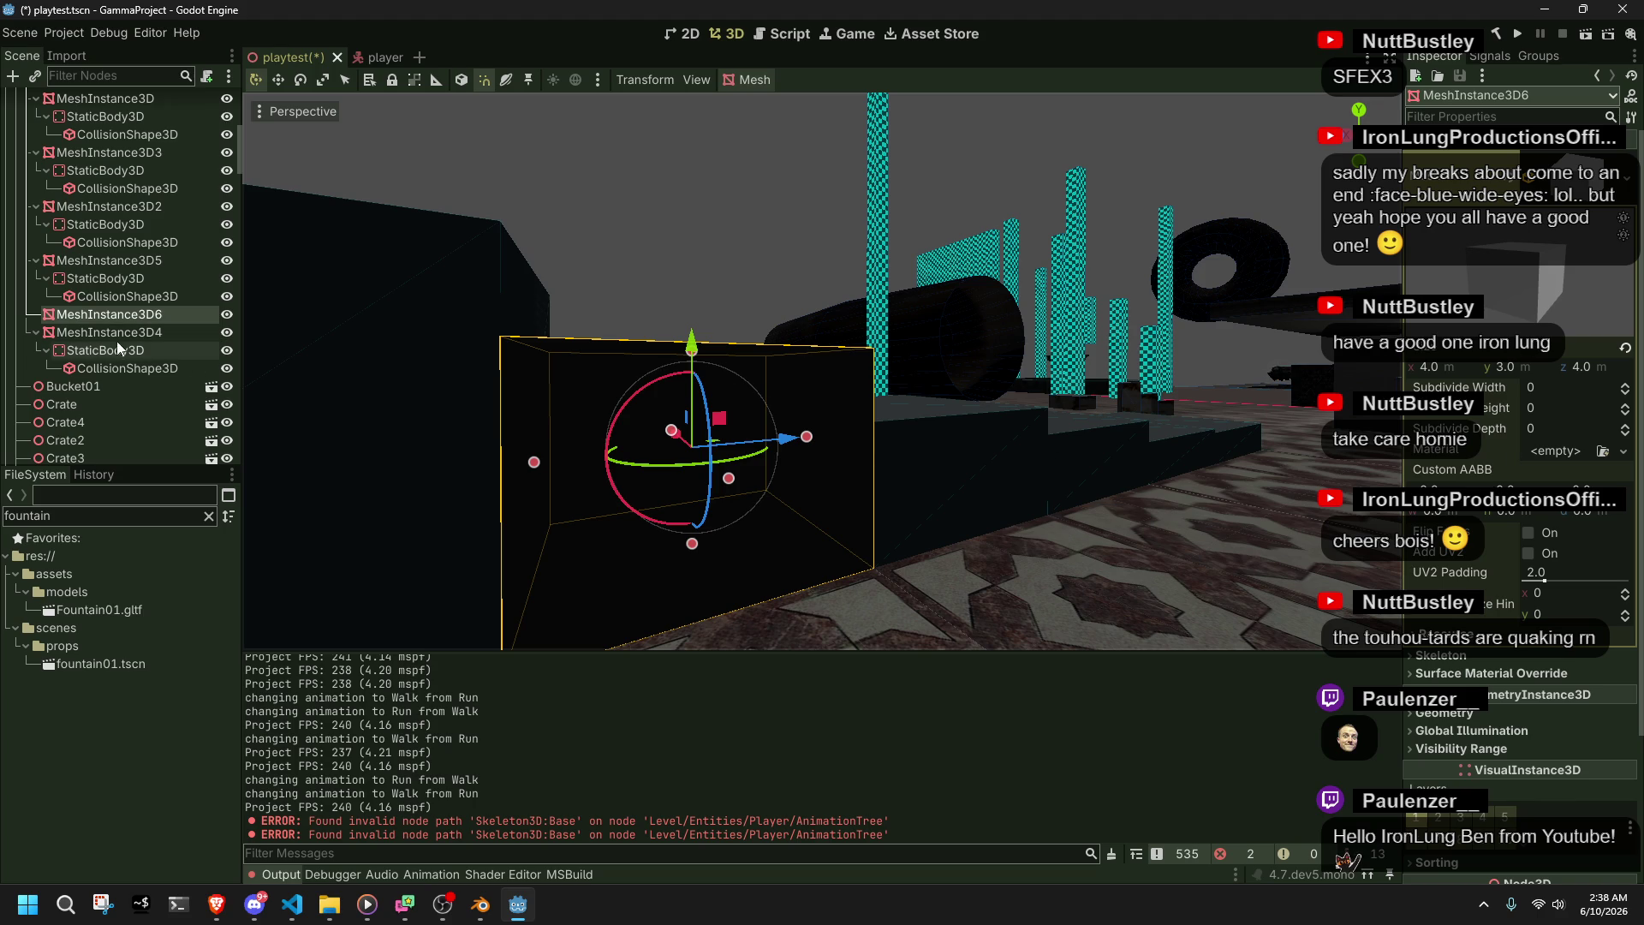
- Give MeshInstance3D6 a Trimesh collision shape, save the scene and run the game
right_click(101, 317)
click(747, 85)
click(746, 85)
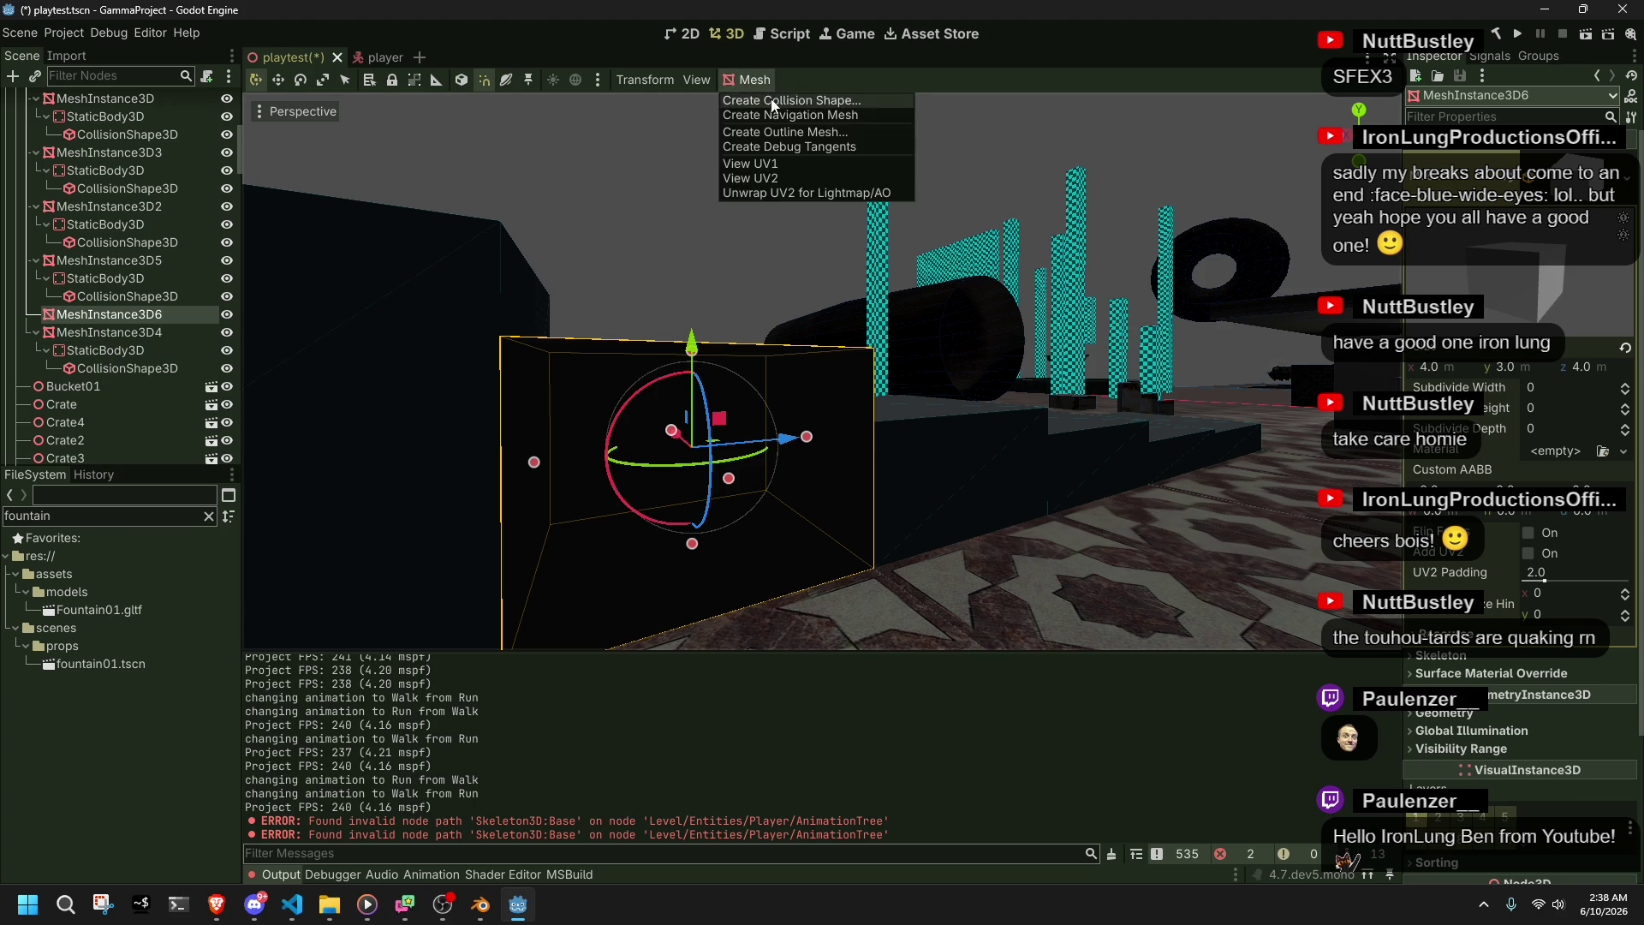
click(772, 101)
click(814, 460)
click(805, 454)
click(776, 519)
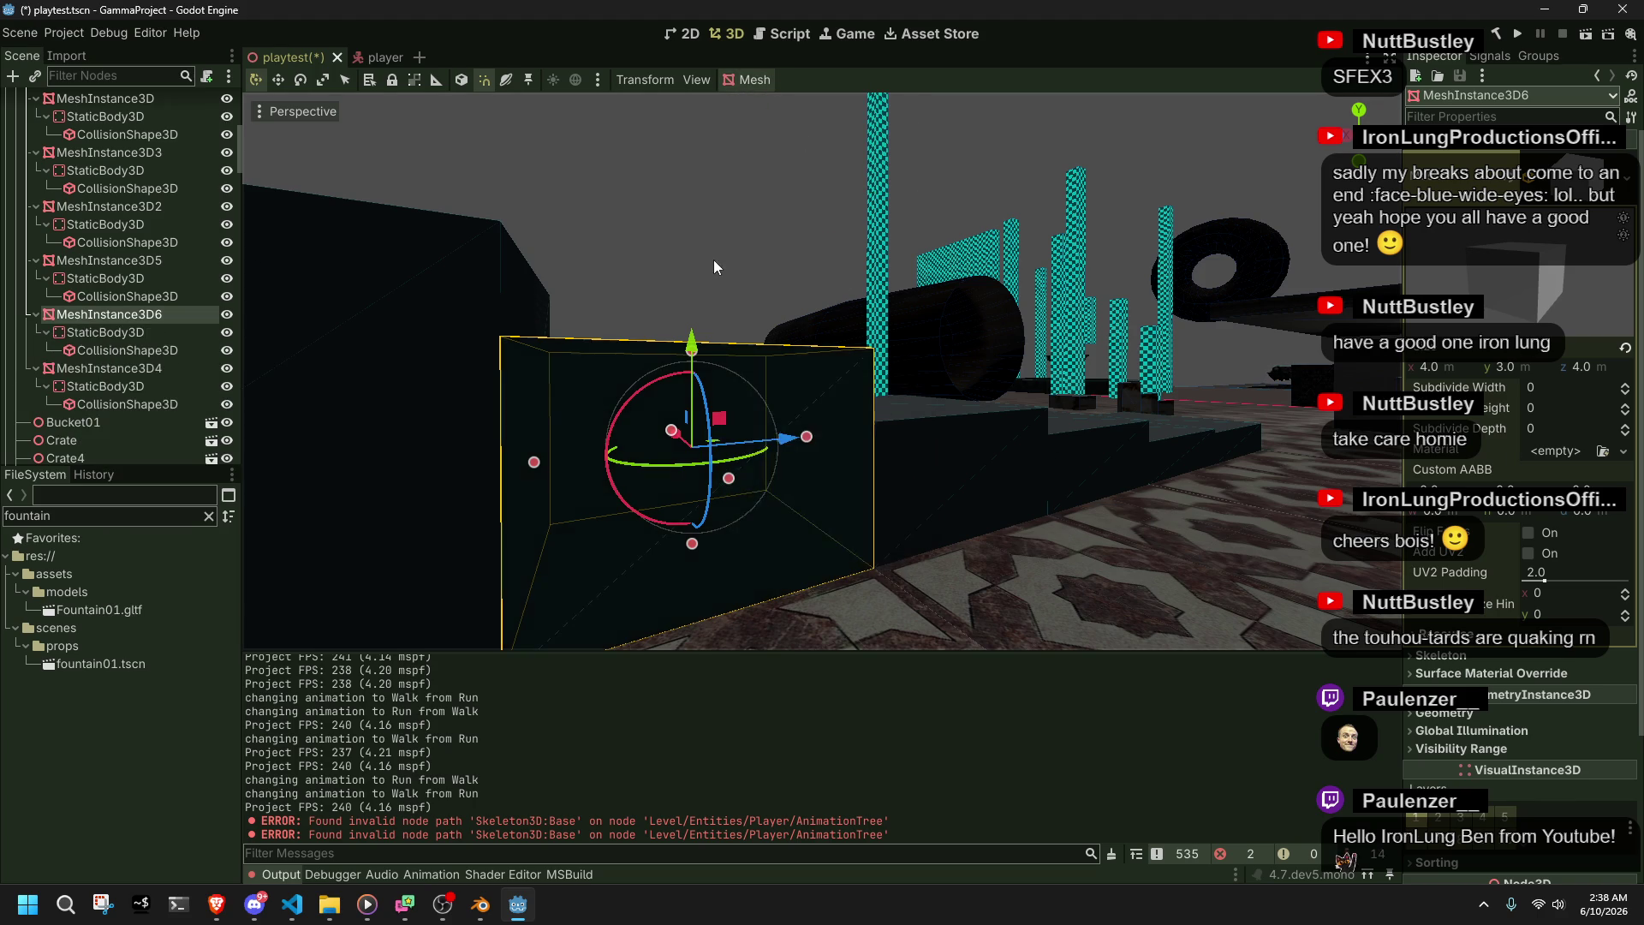
click(712, 262)
key(ctrl+s)
click(1518, 43)
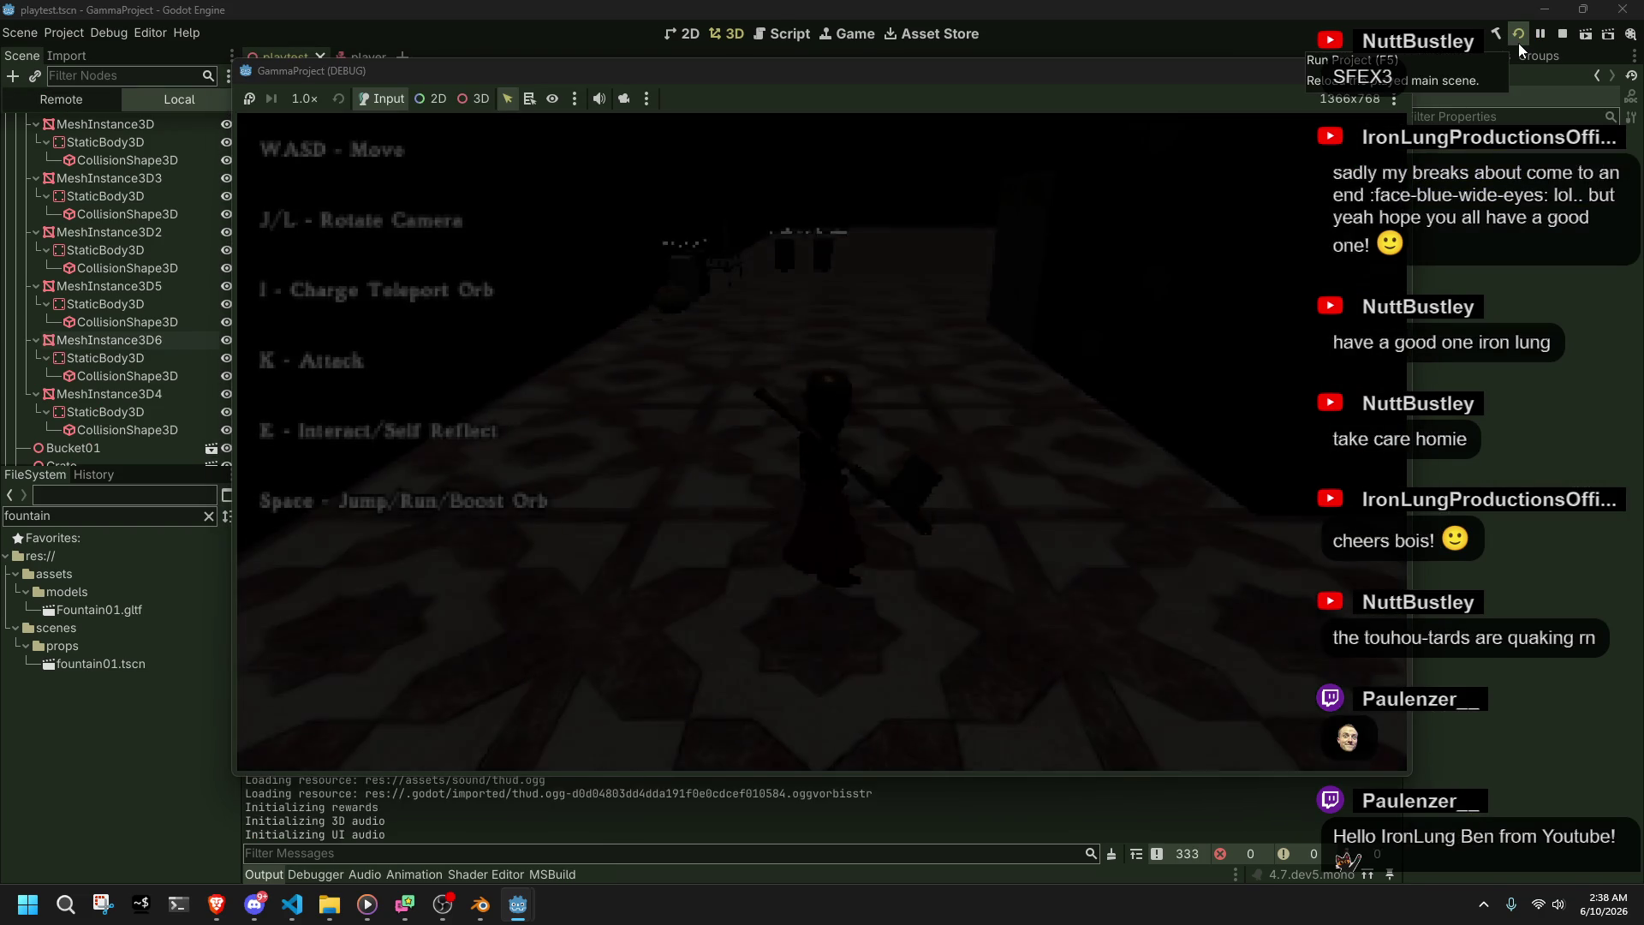
- Run and jump onto the stairs, climbing the stair block and a ledge with Climb01
key(w)
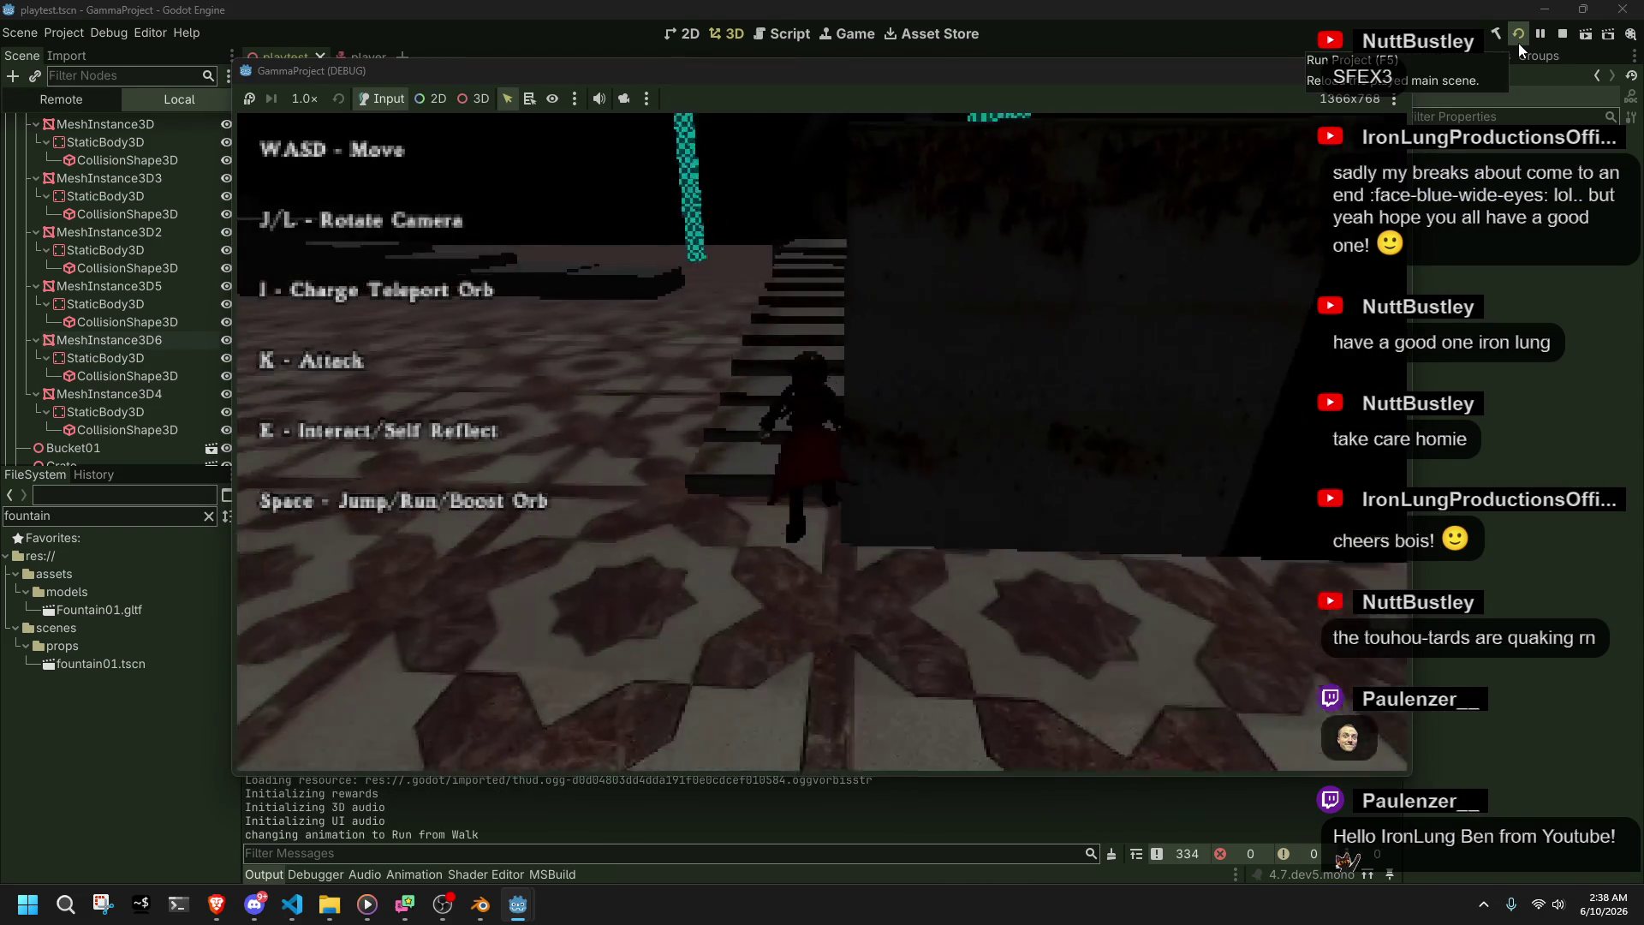
key(space)
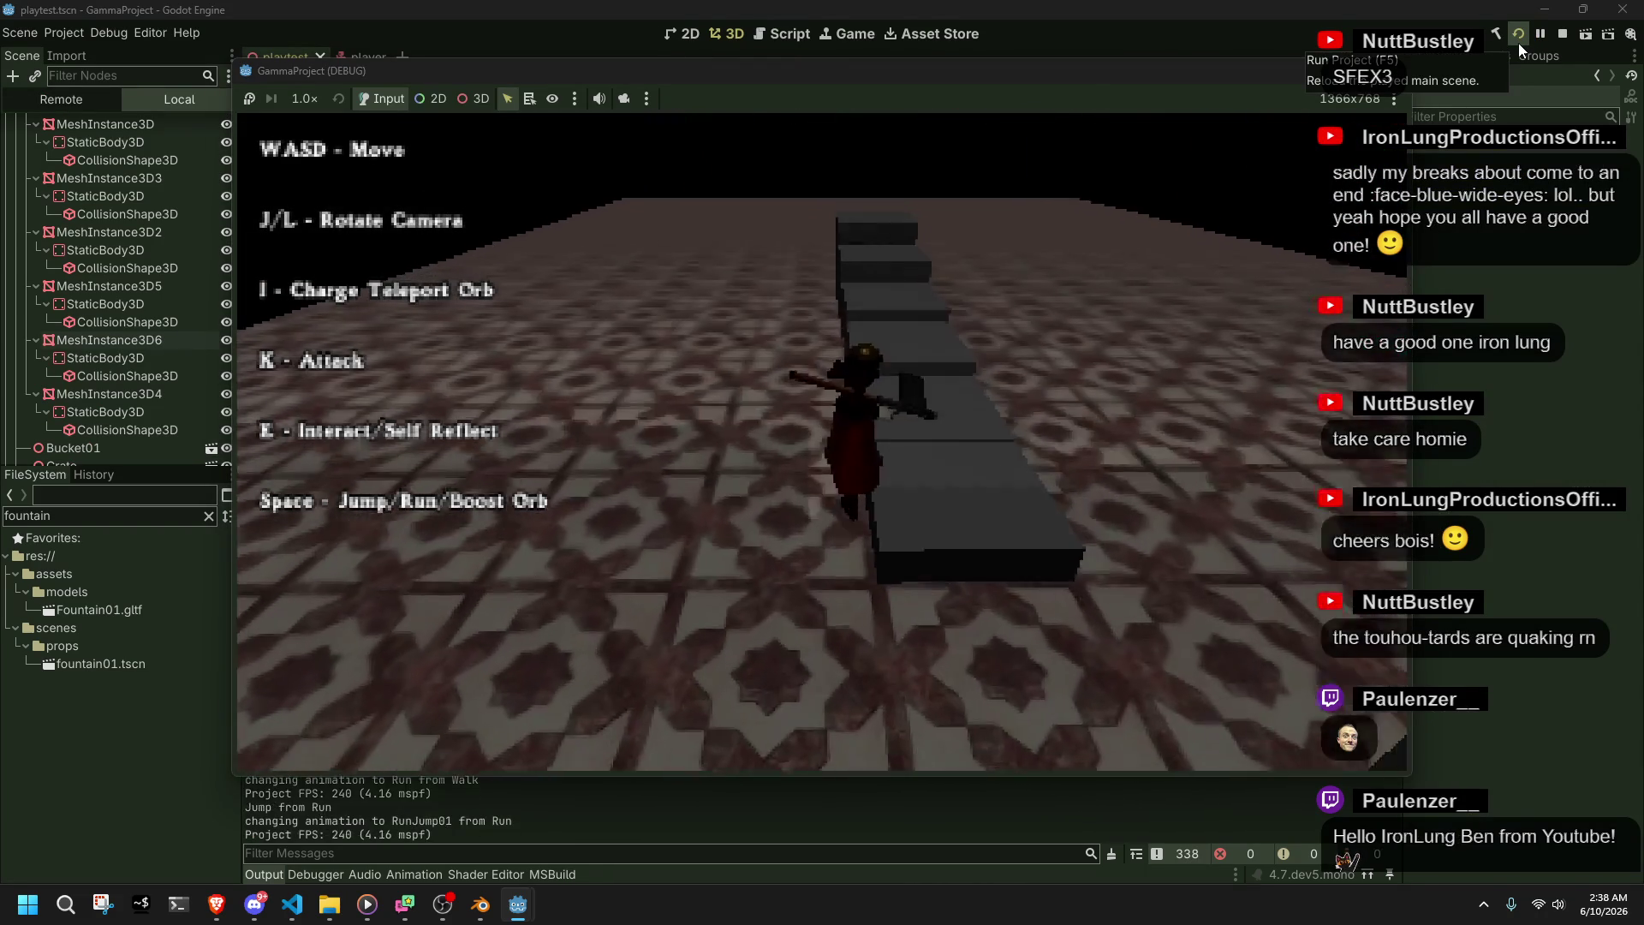
key(w)
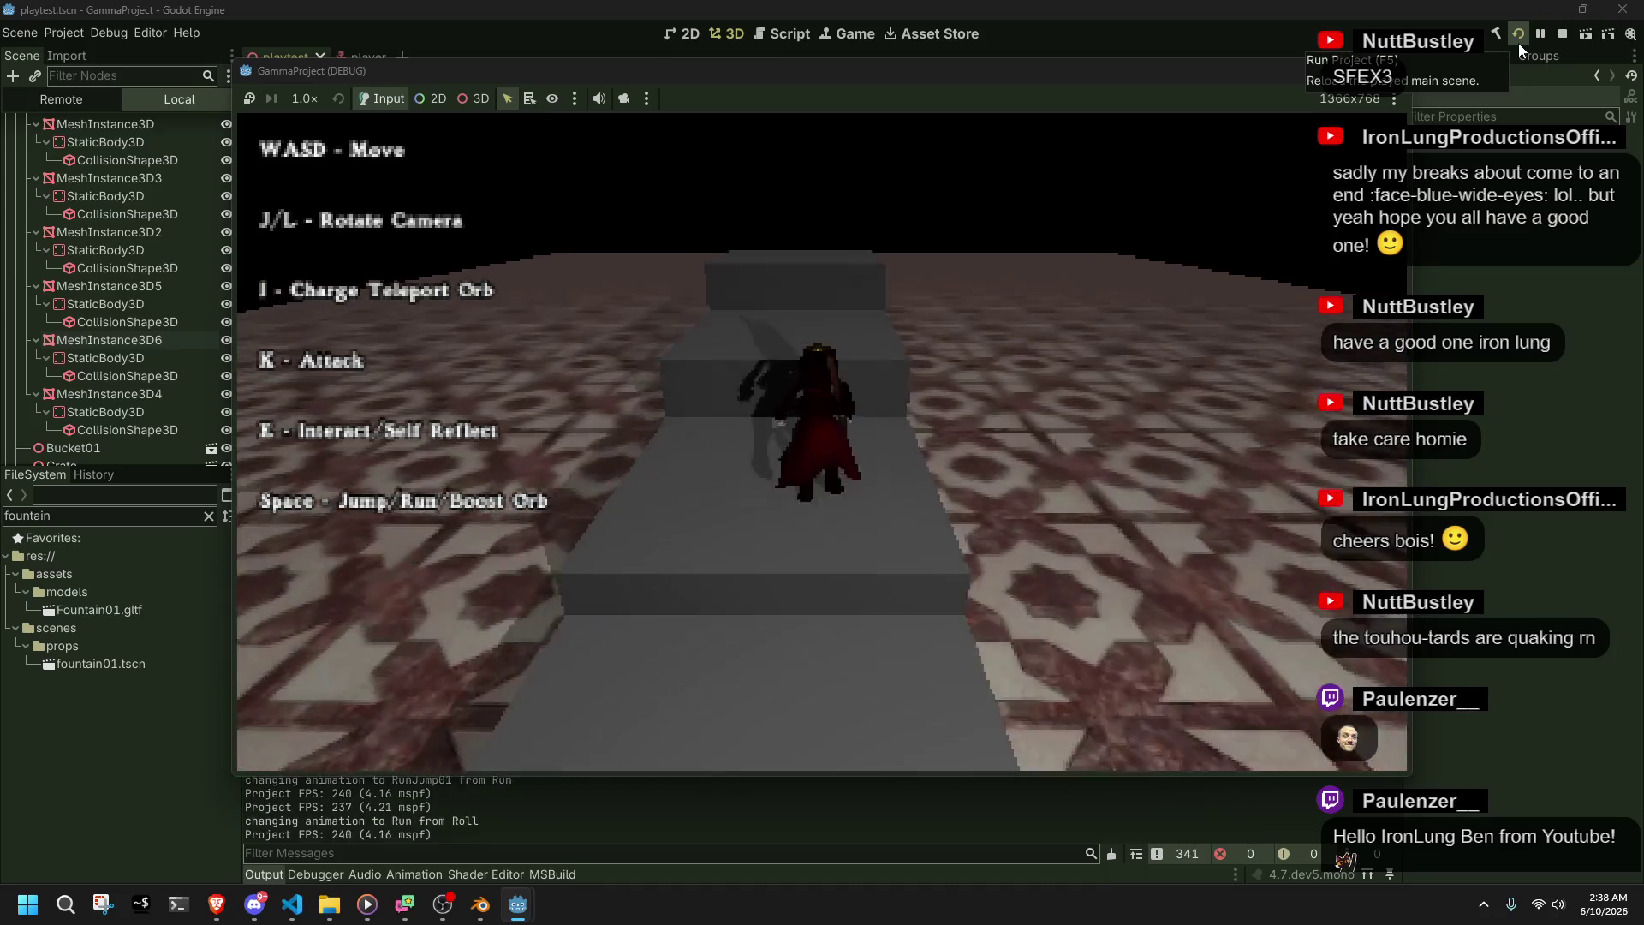
key(w)
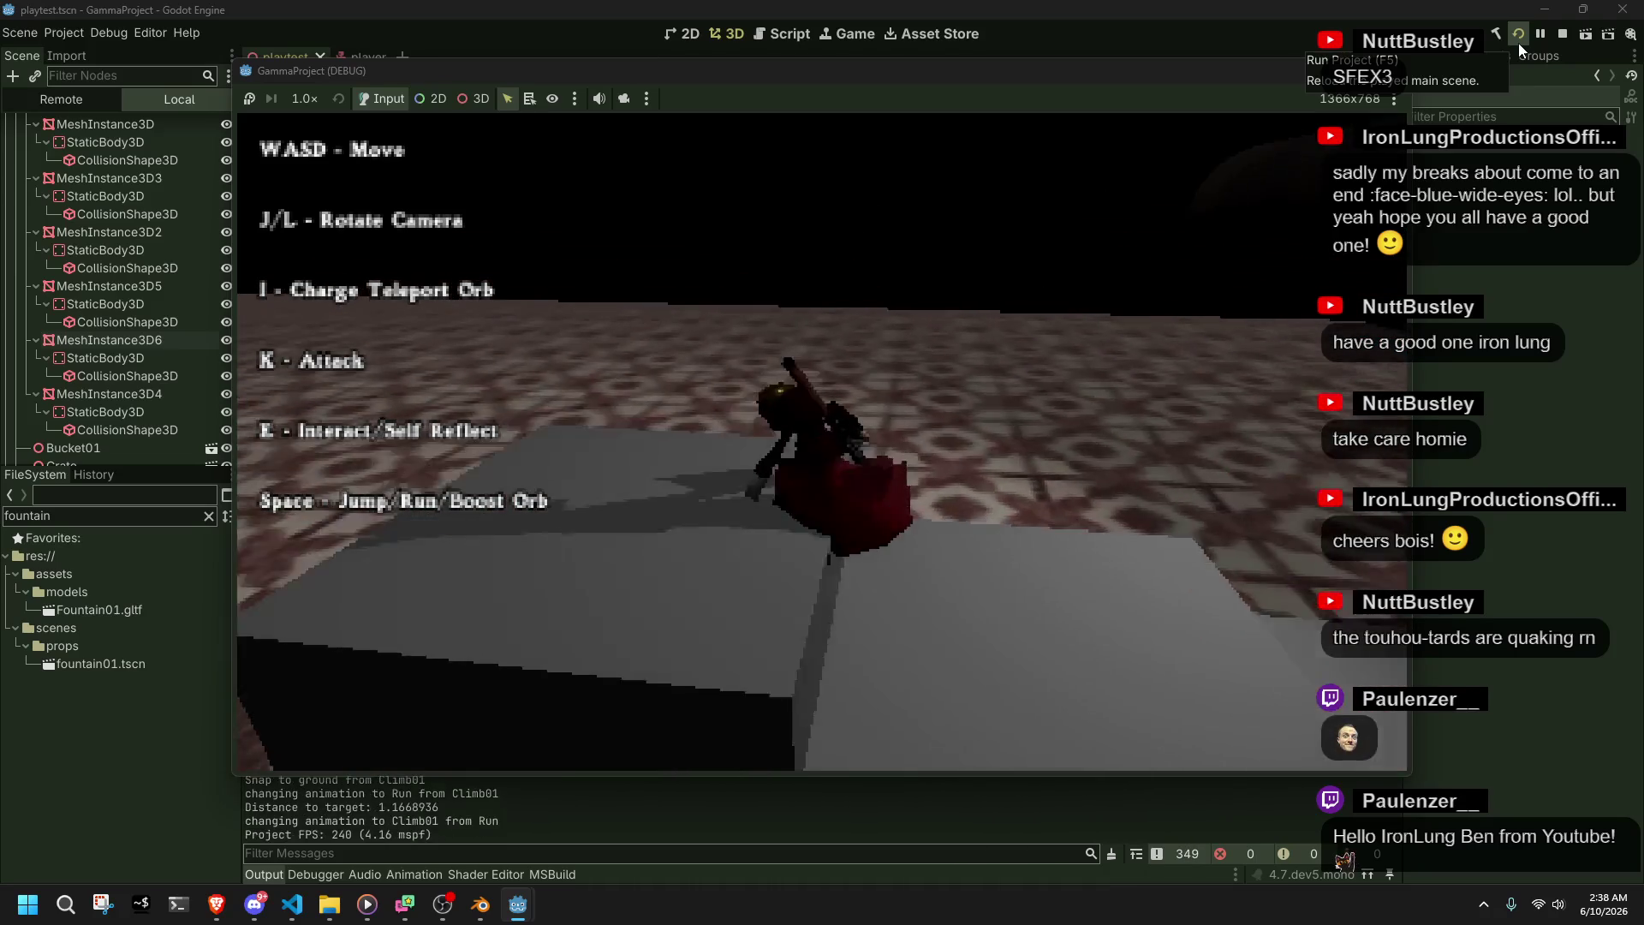
key(w)
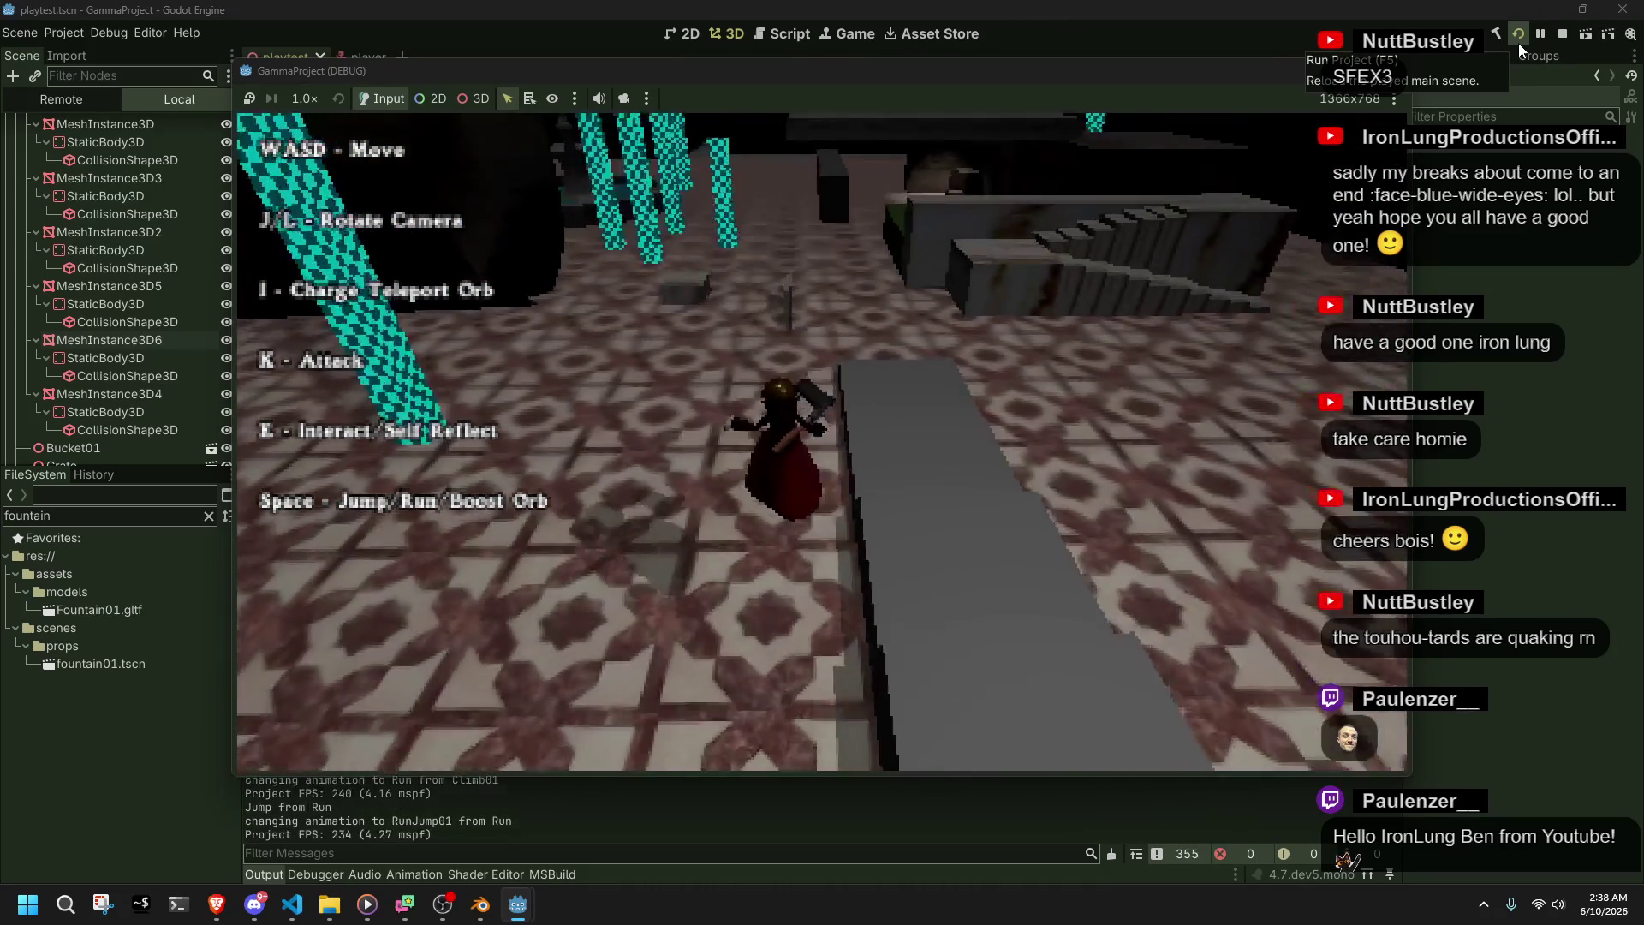
key(space)
key(w)
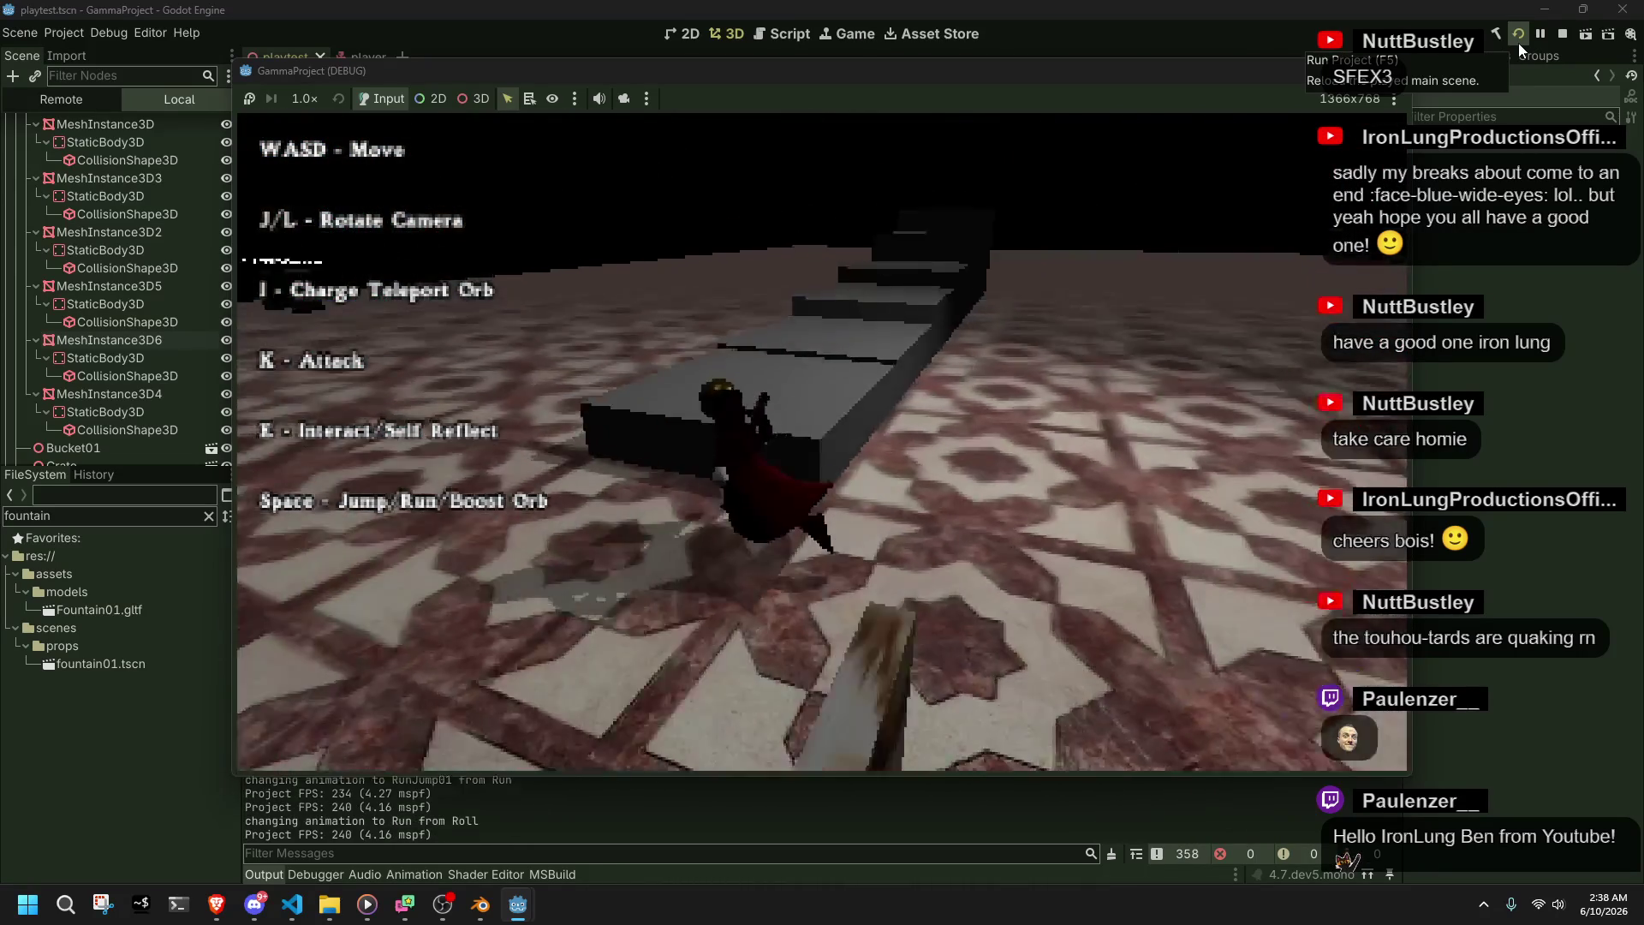
key(w)
key(space)
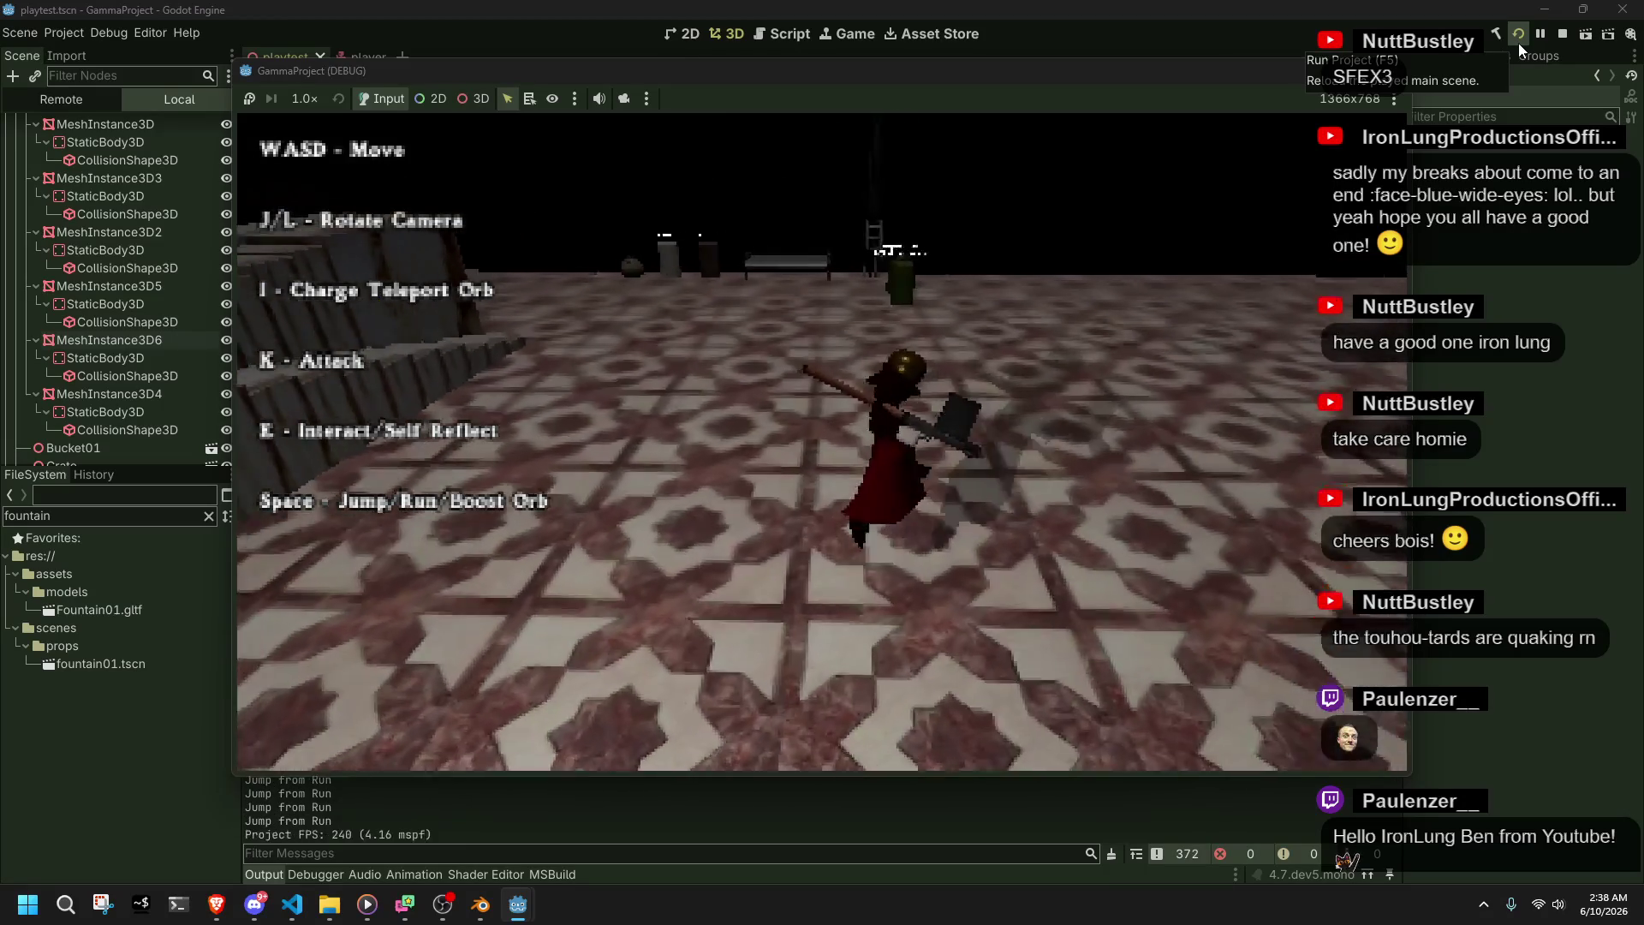
key(w)
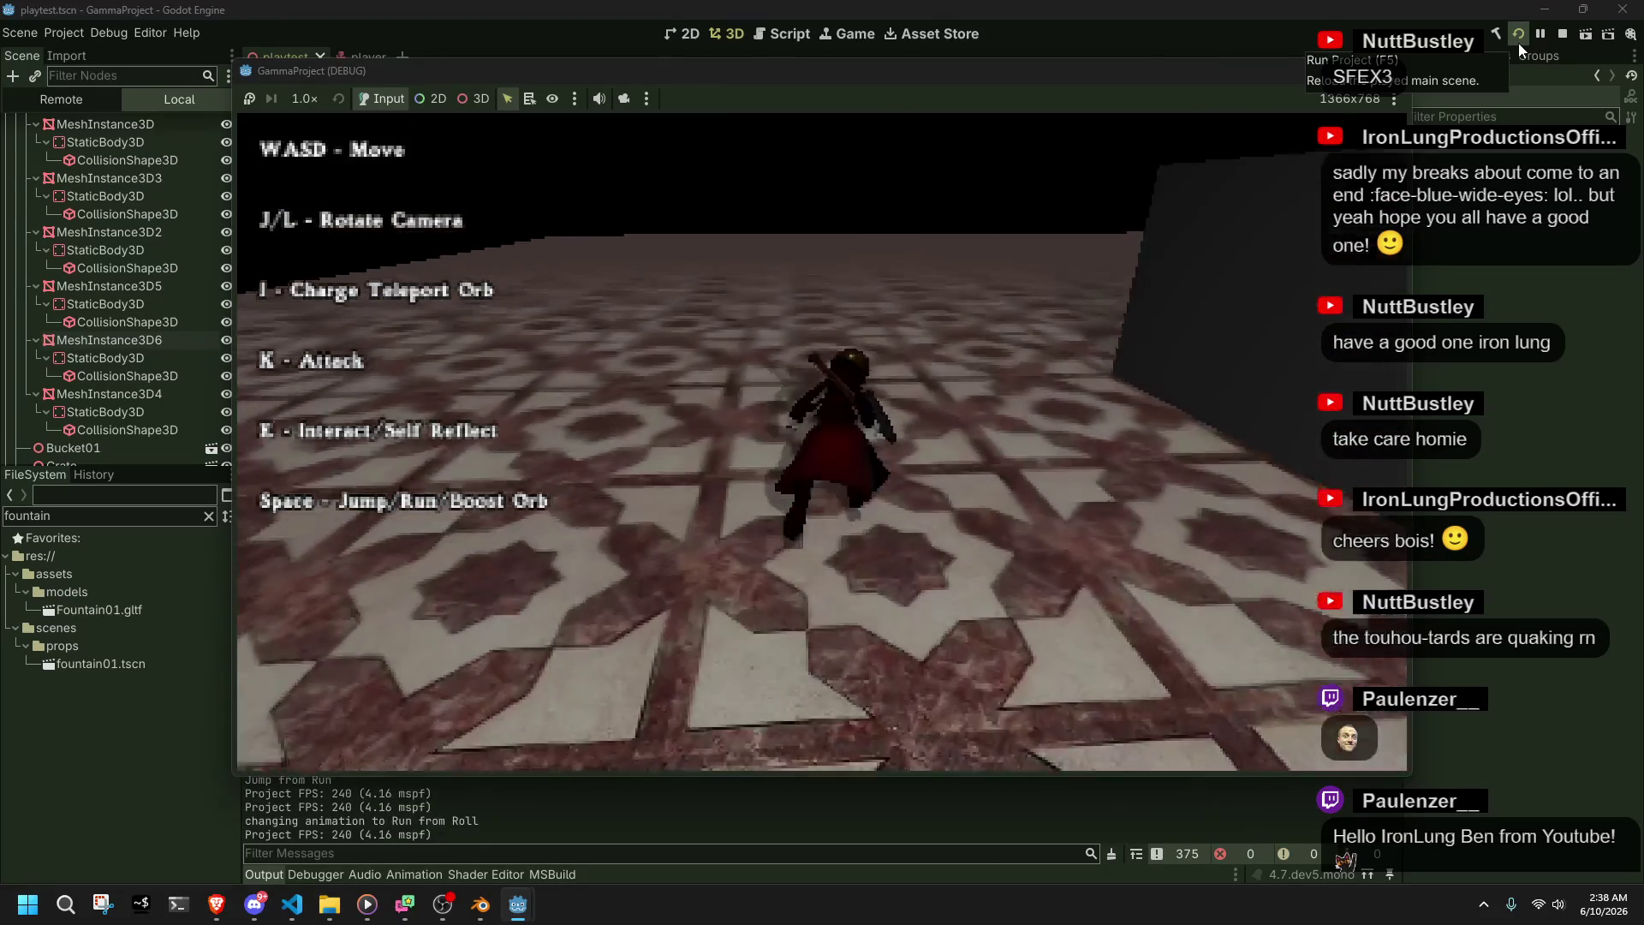
- Run at the dark block, grab its wall, and walk around it
key(w)
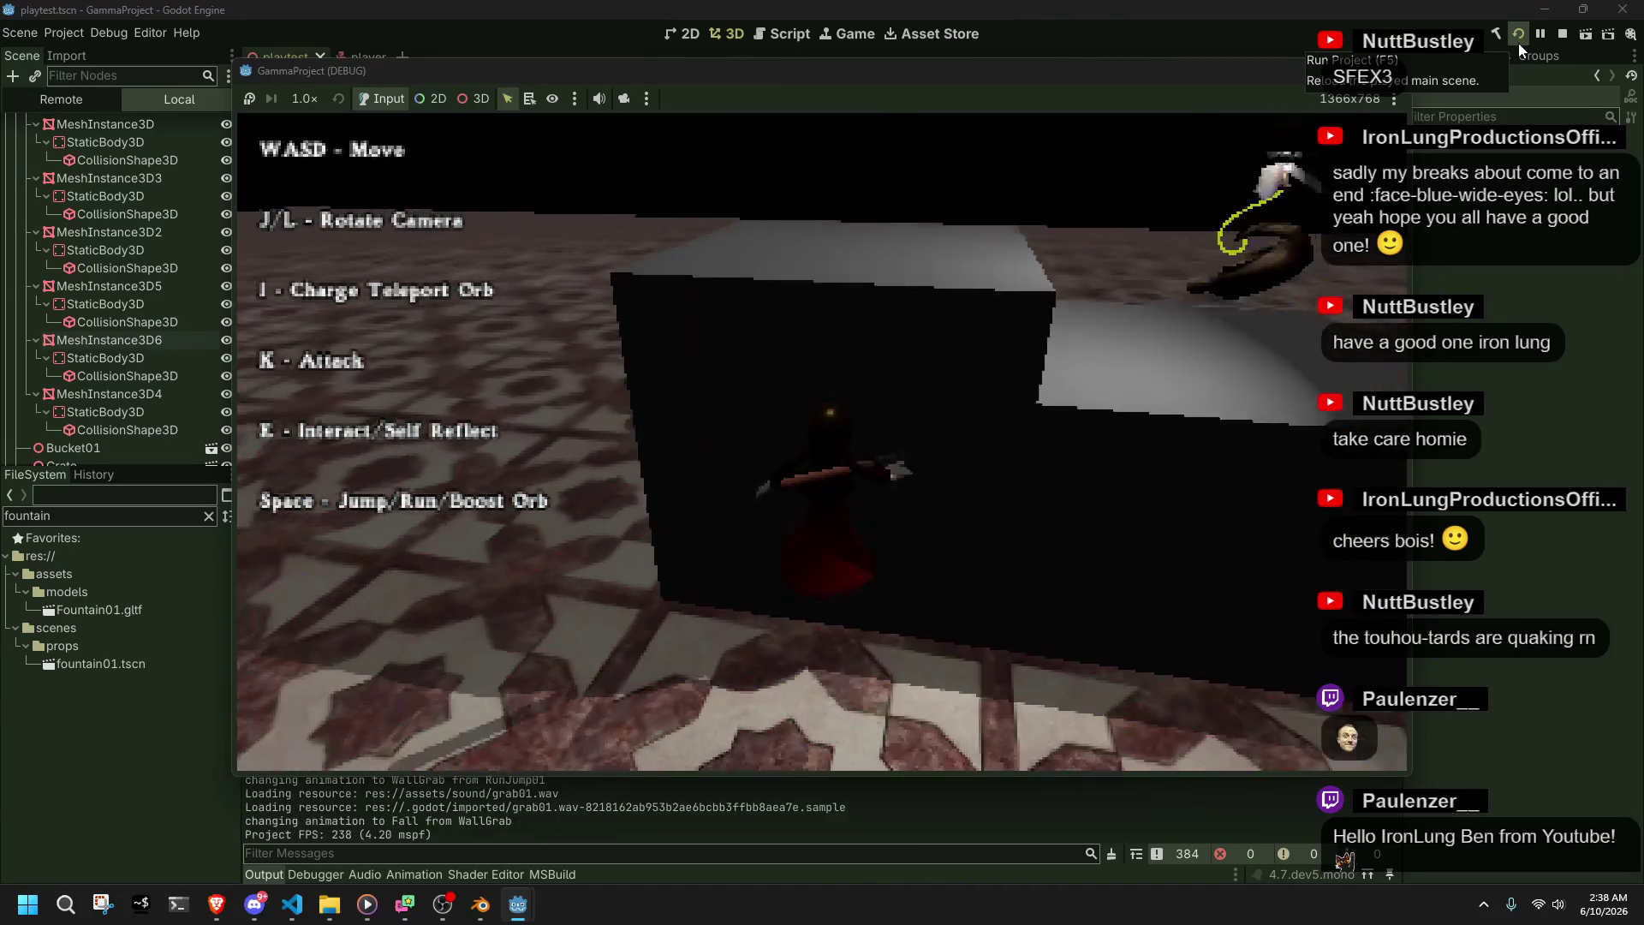
key(w)
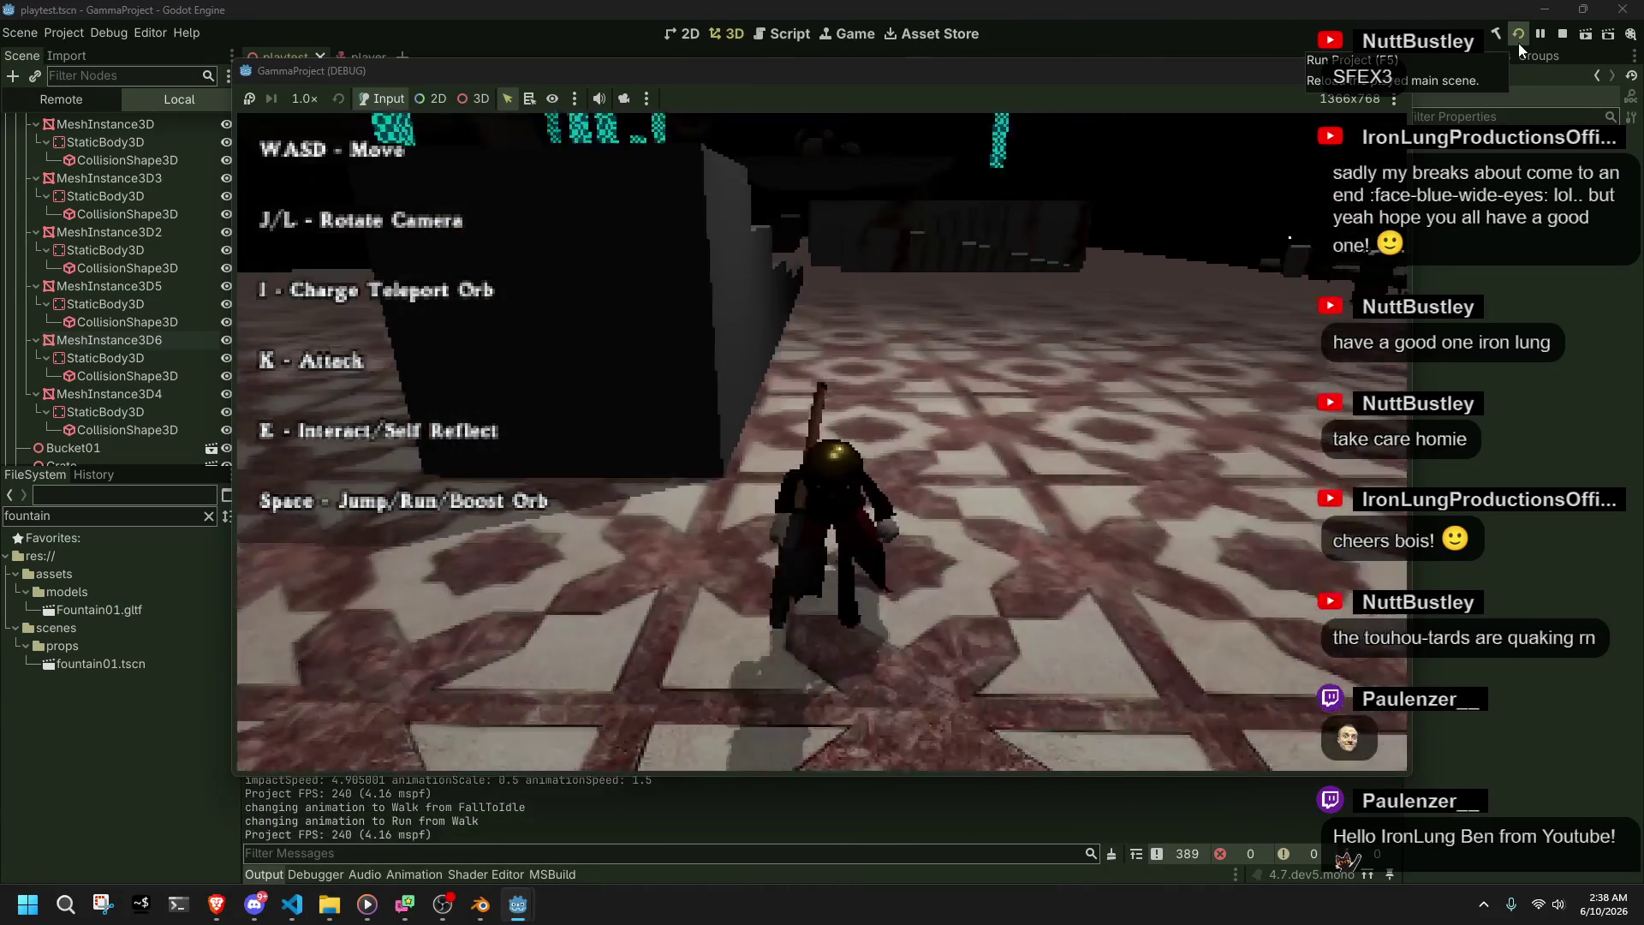
key(w)
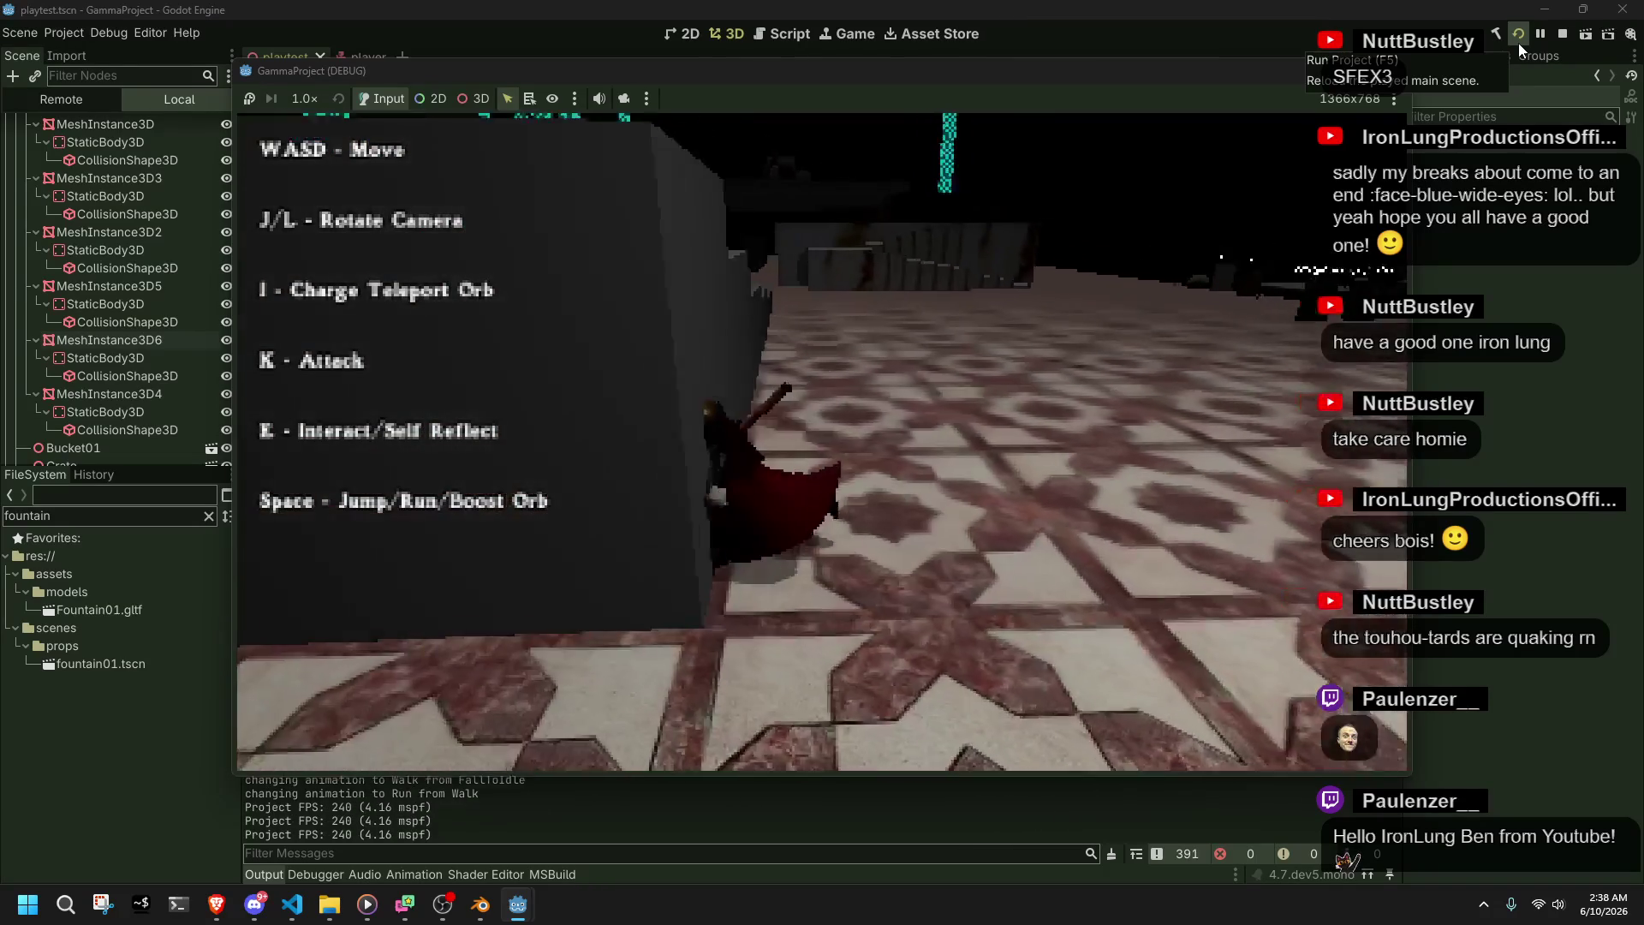
key(w)
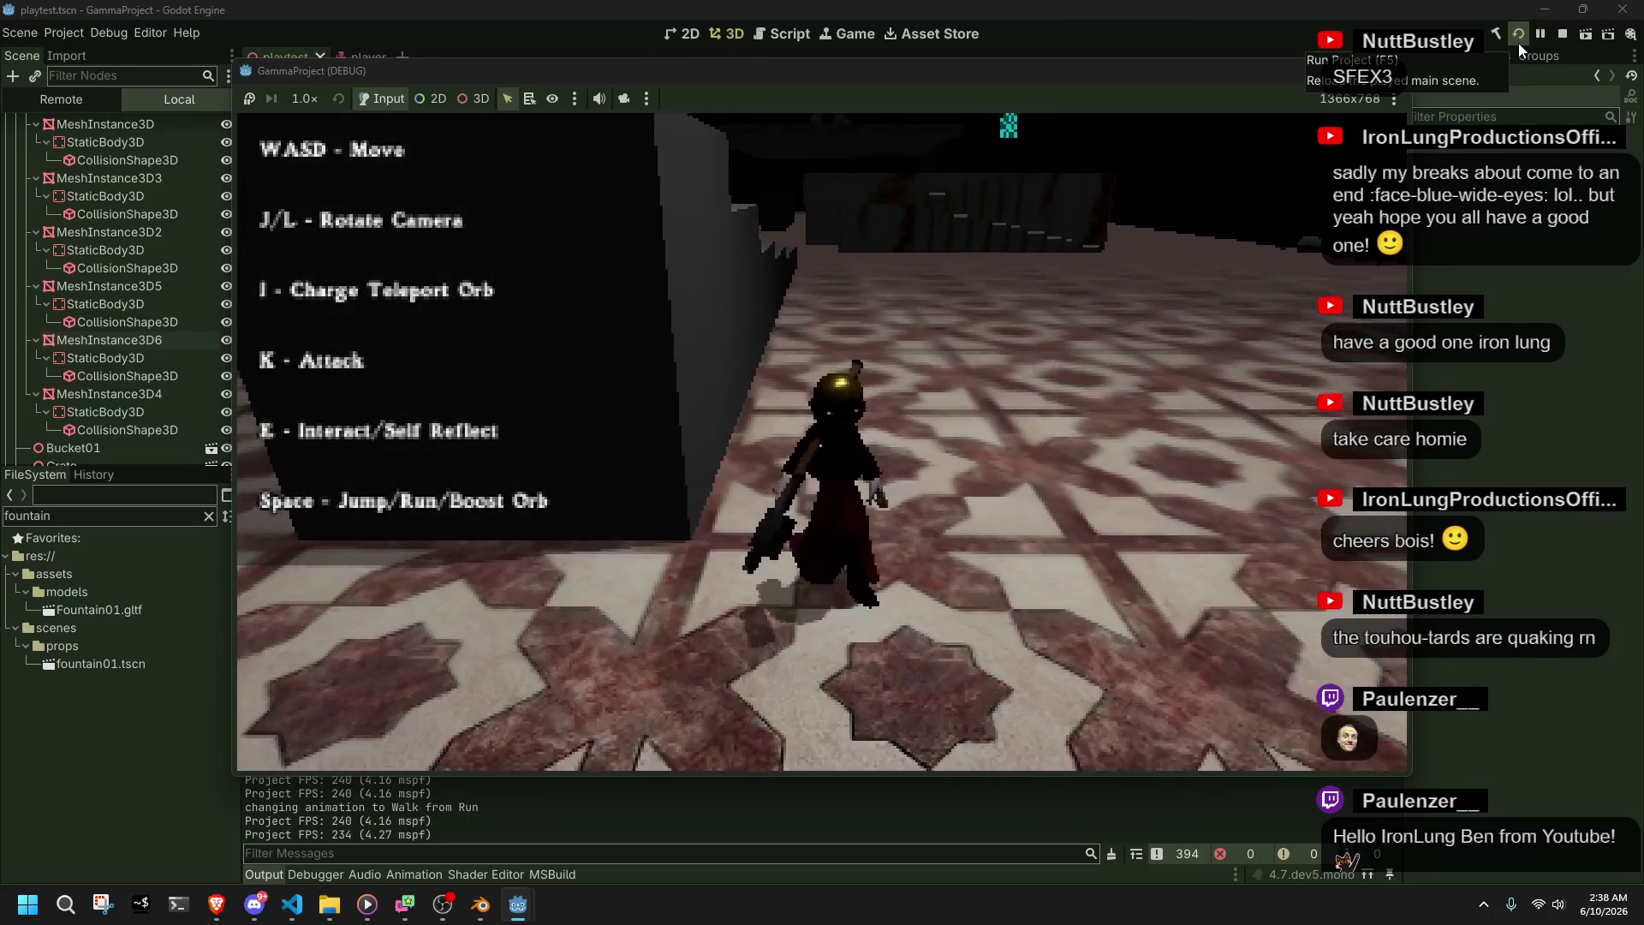
key(w)
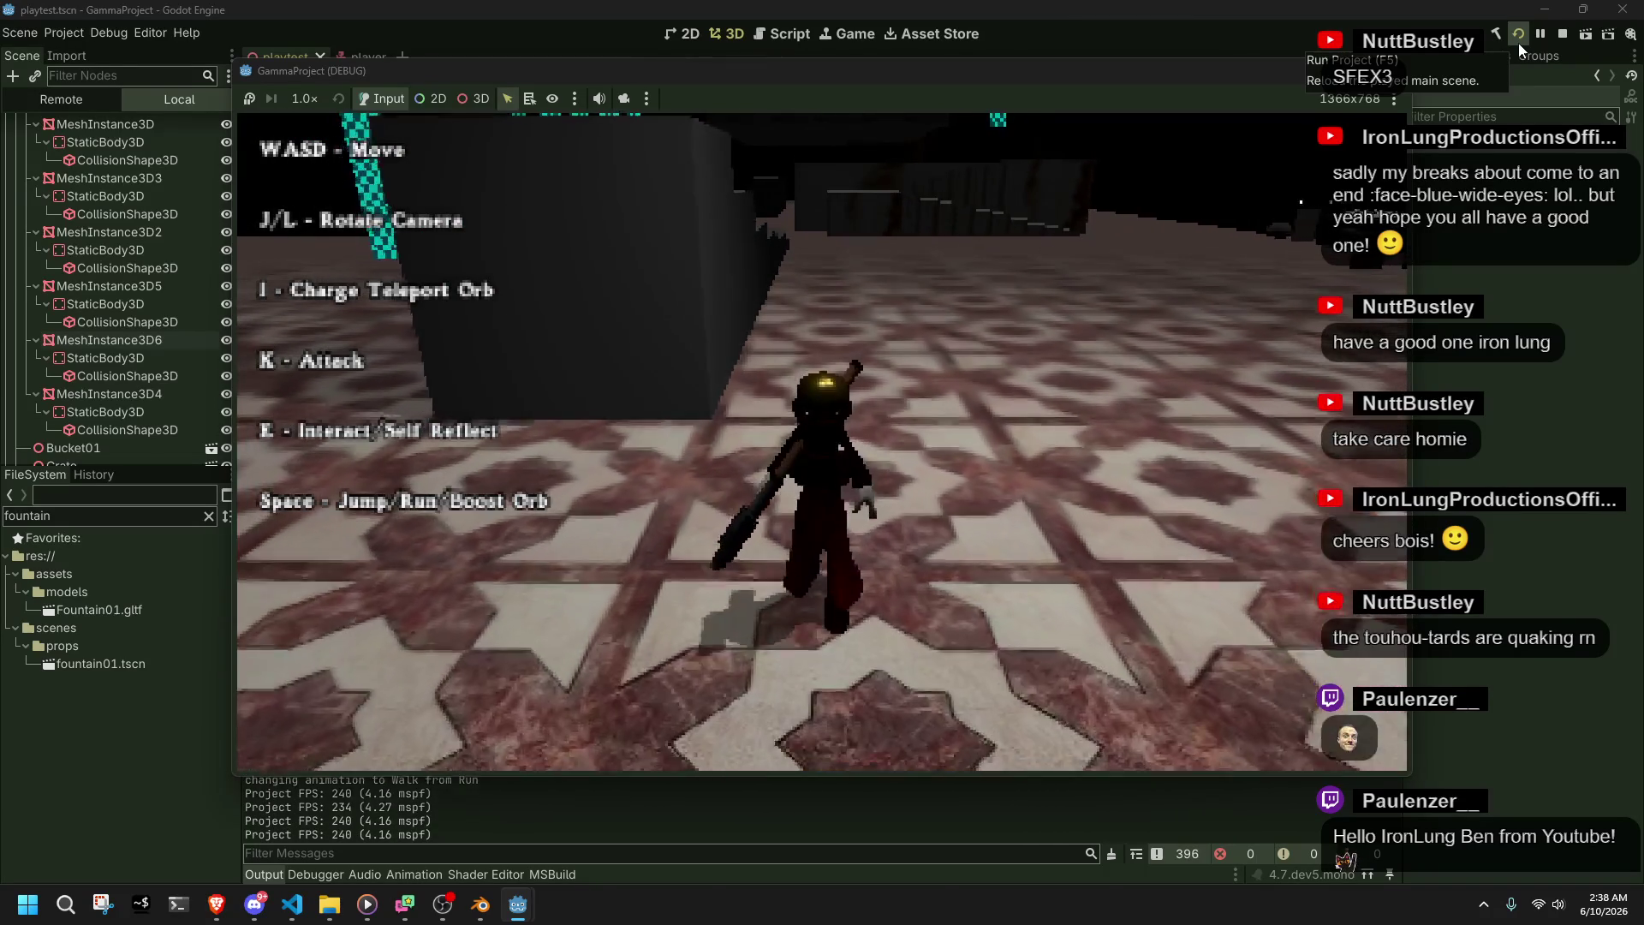
key(w)
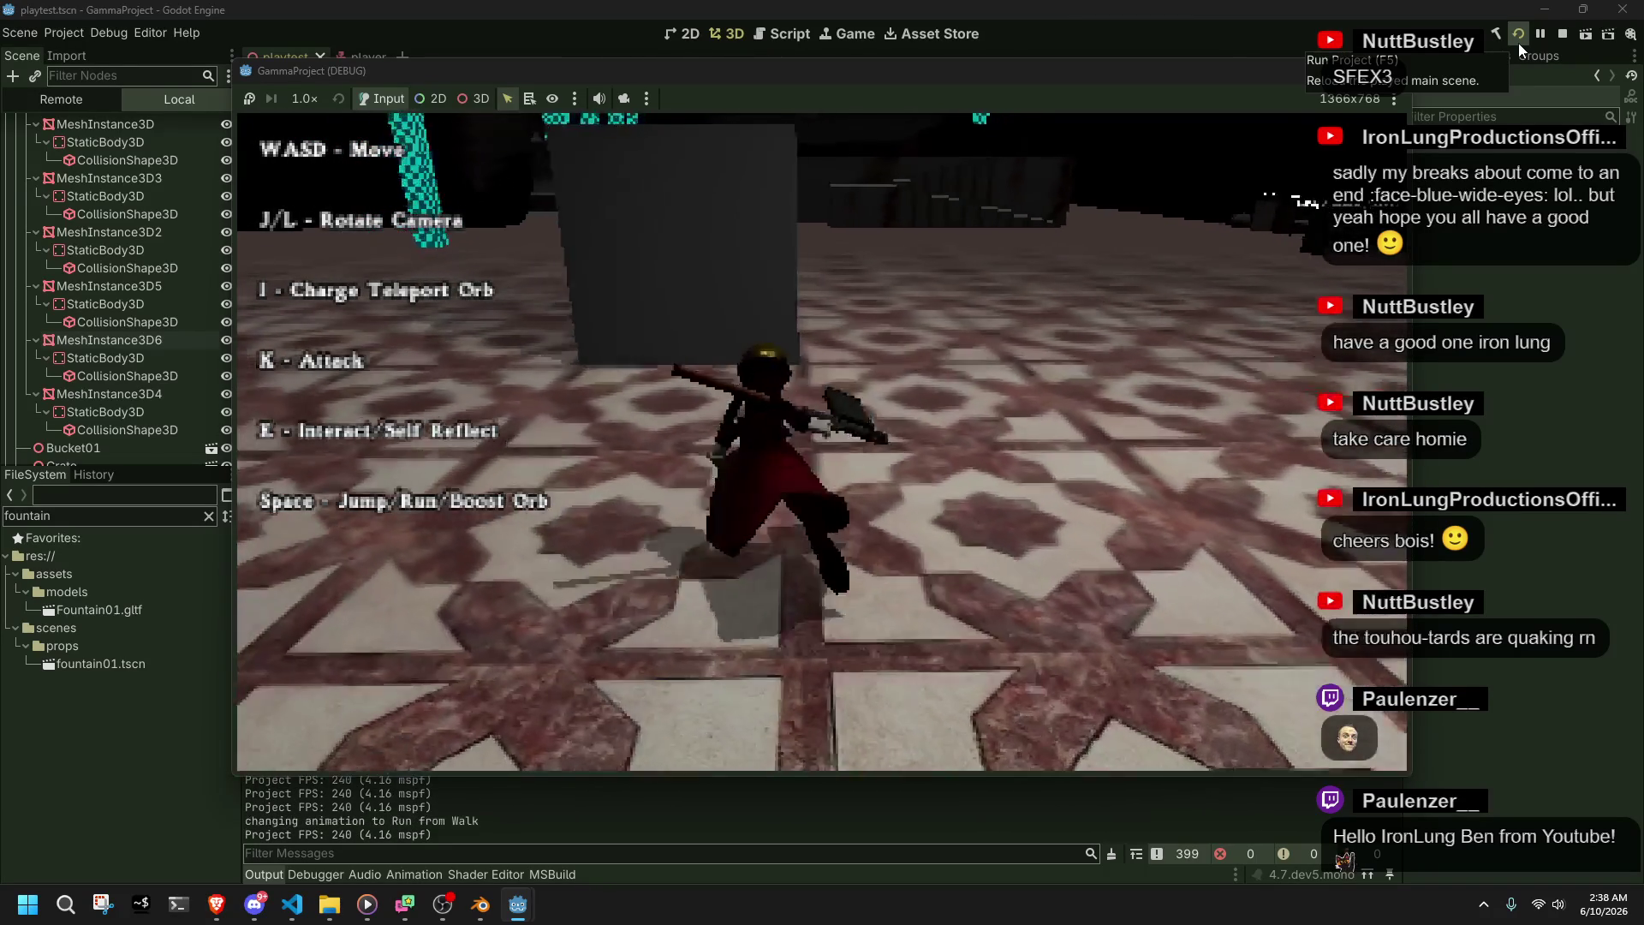
key(w)
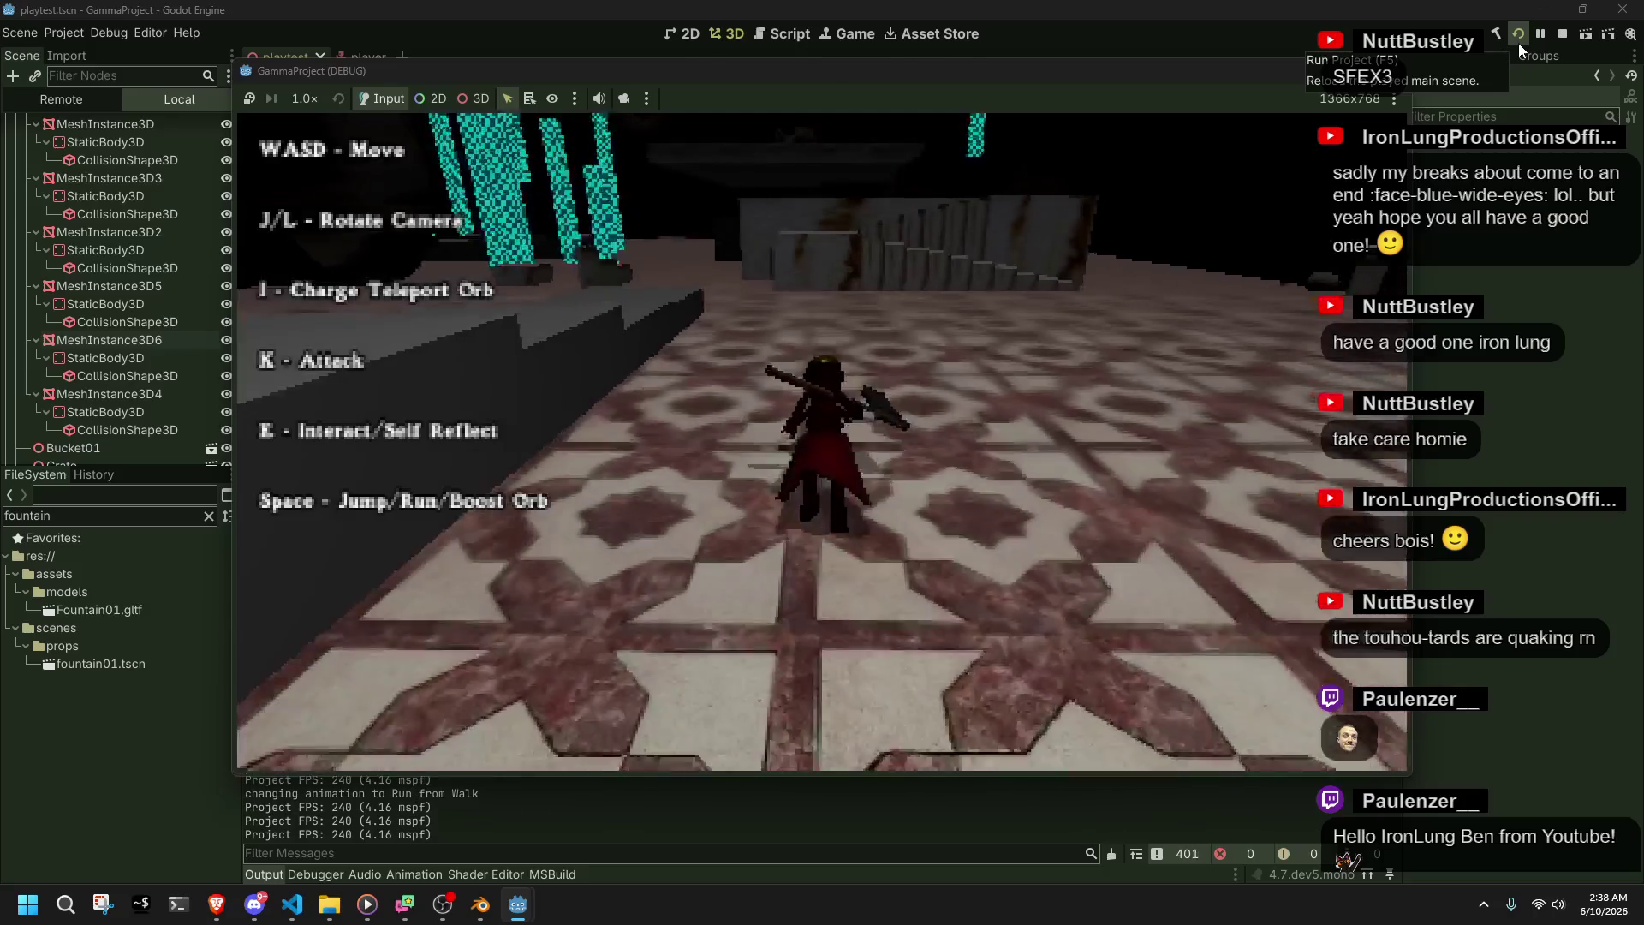
key(w)
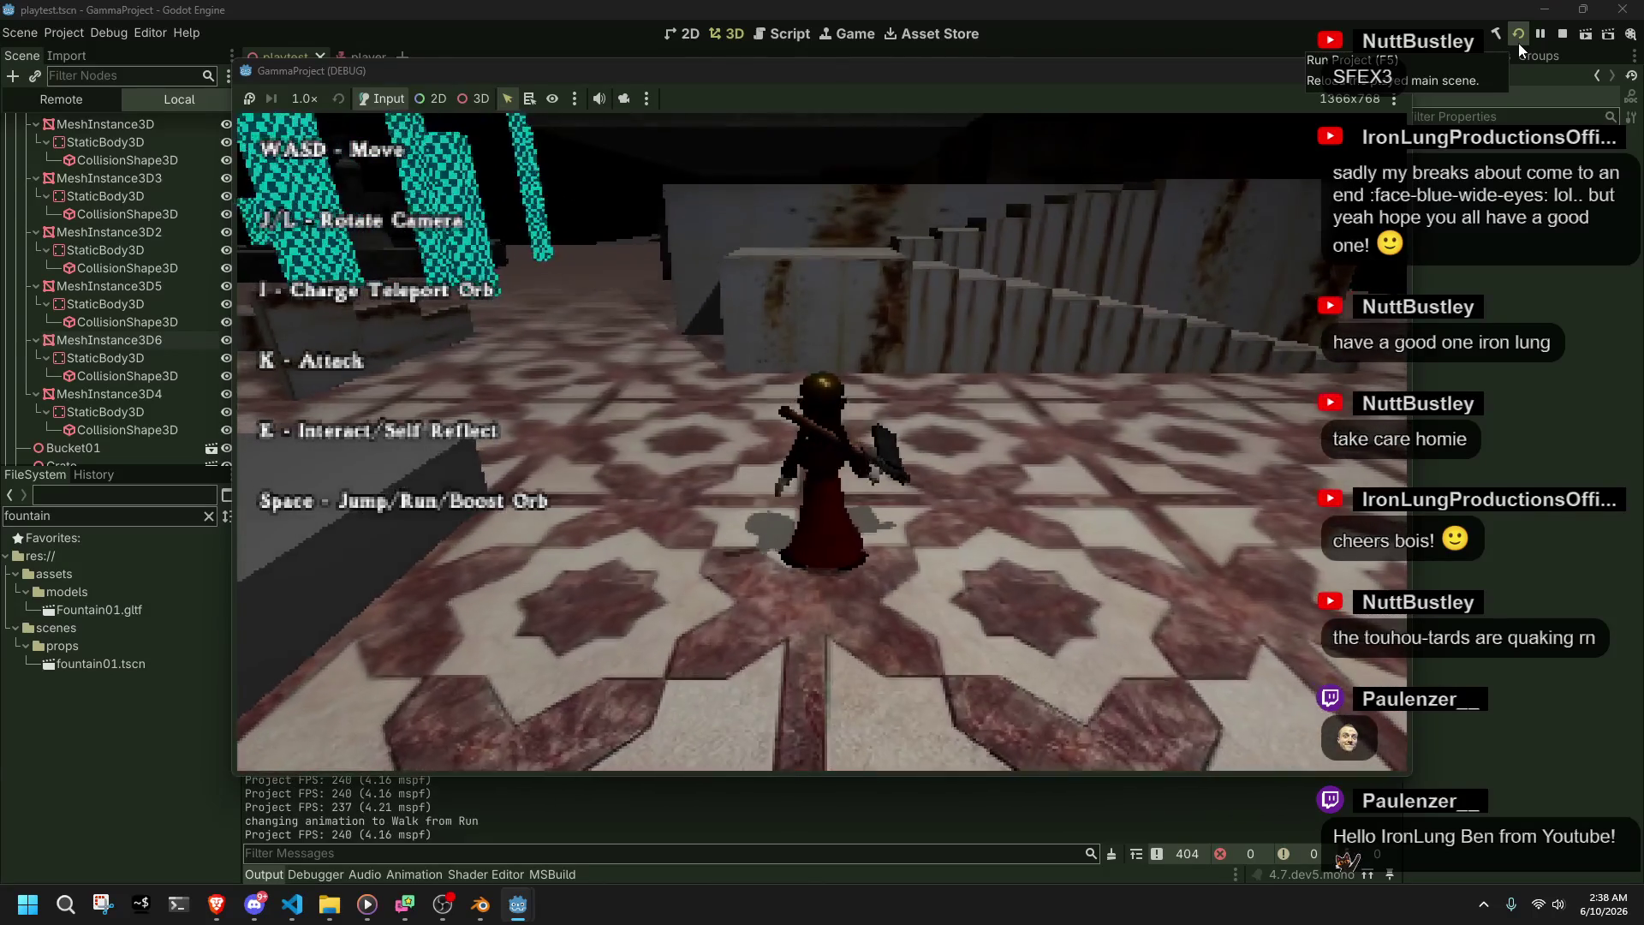
key(w)
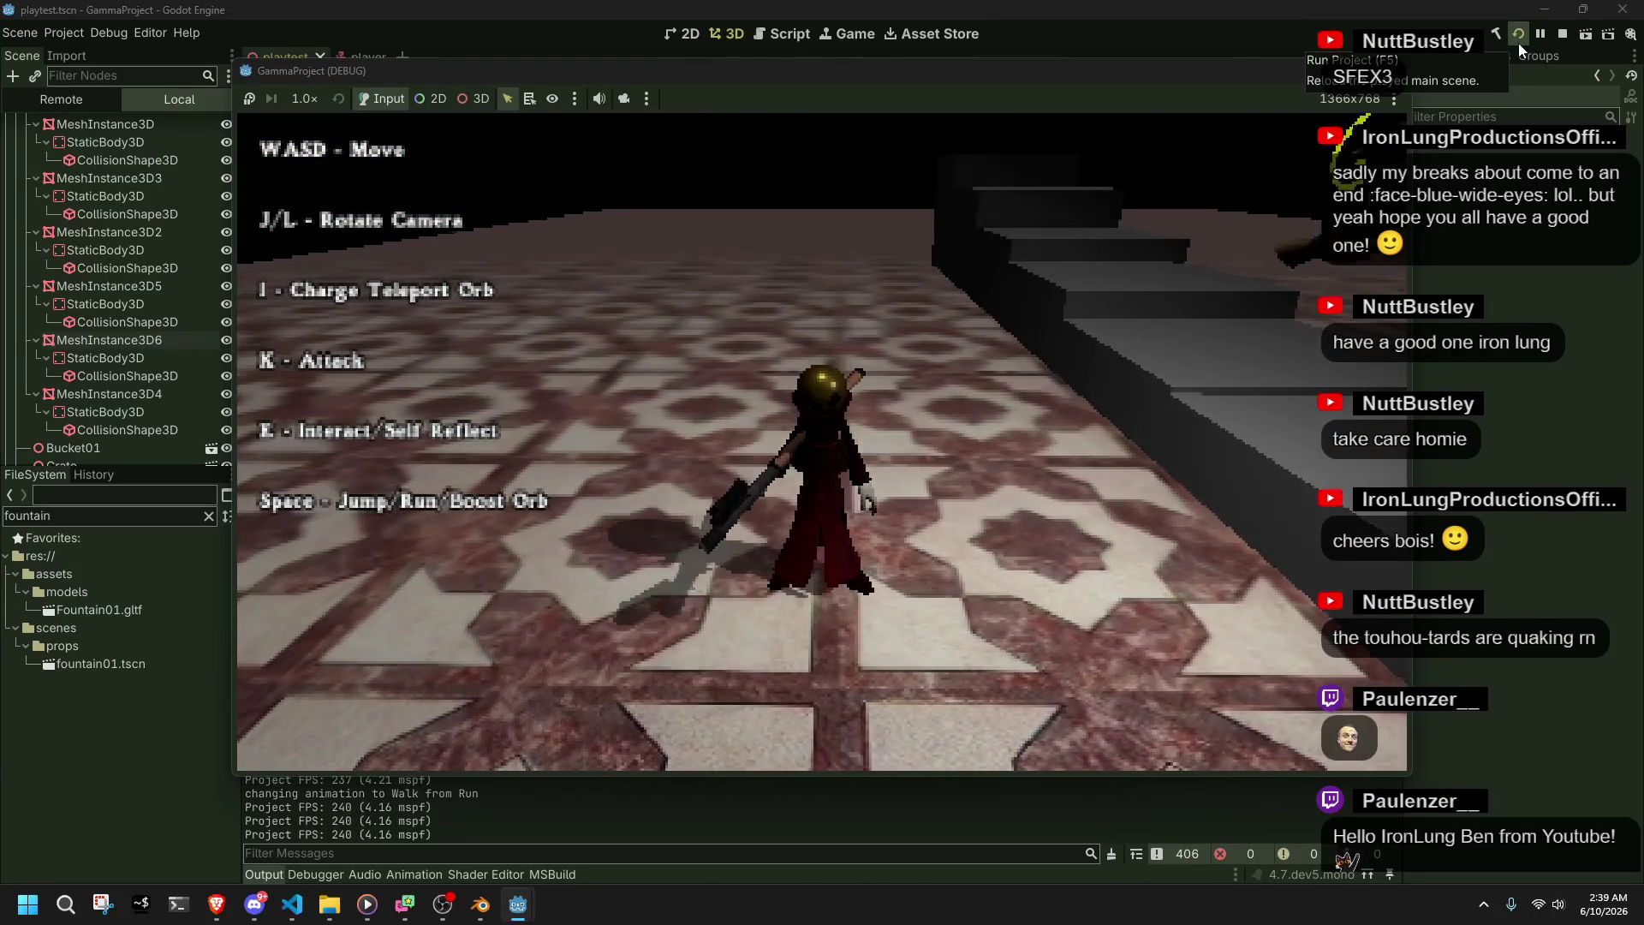
- Climb the stairs twice more, stop the game with F8, and return to Player.cs
key(space)
key(w)
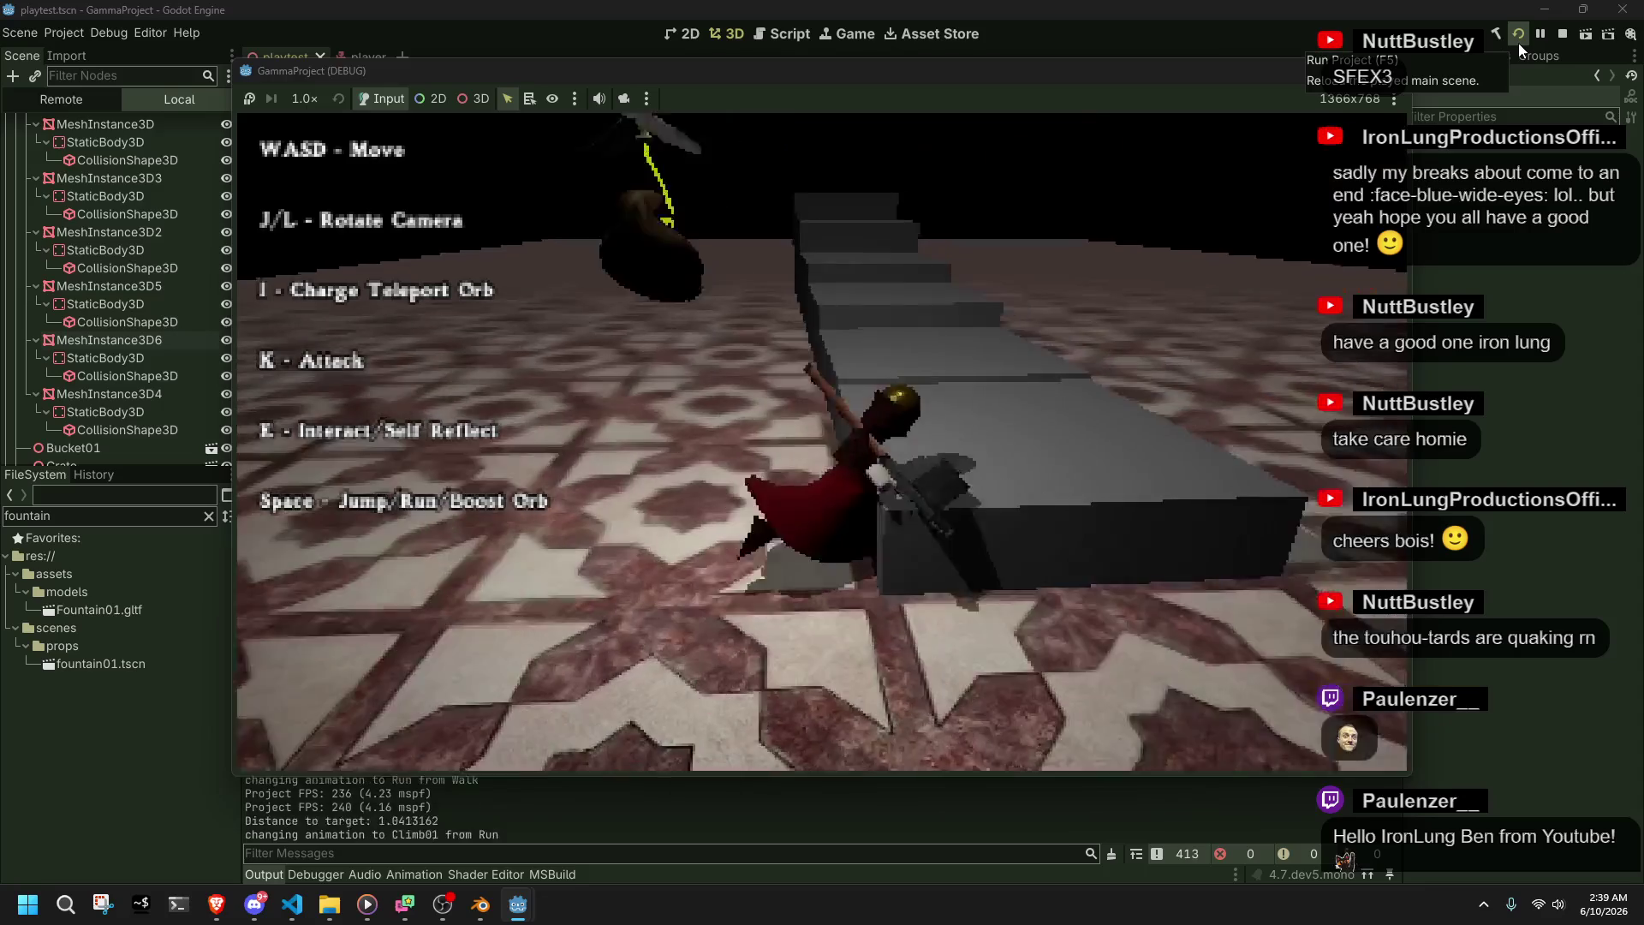
key(space)
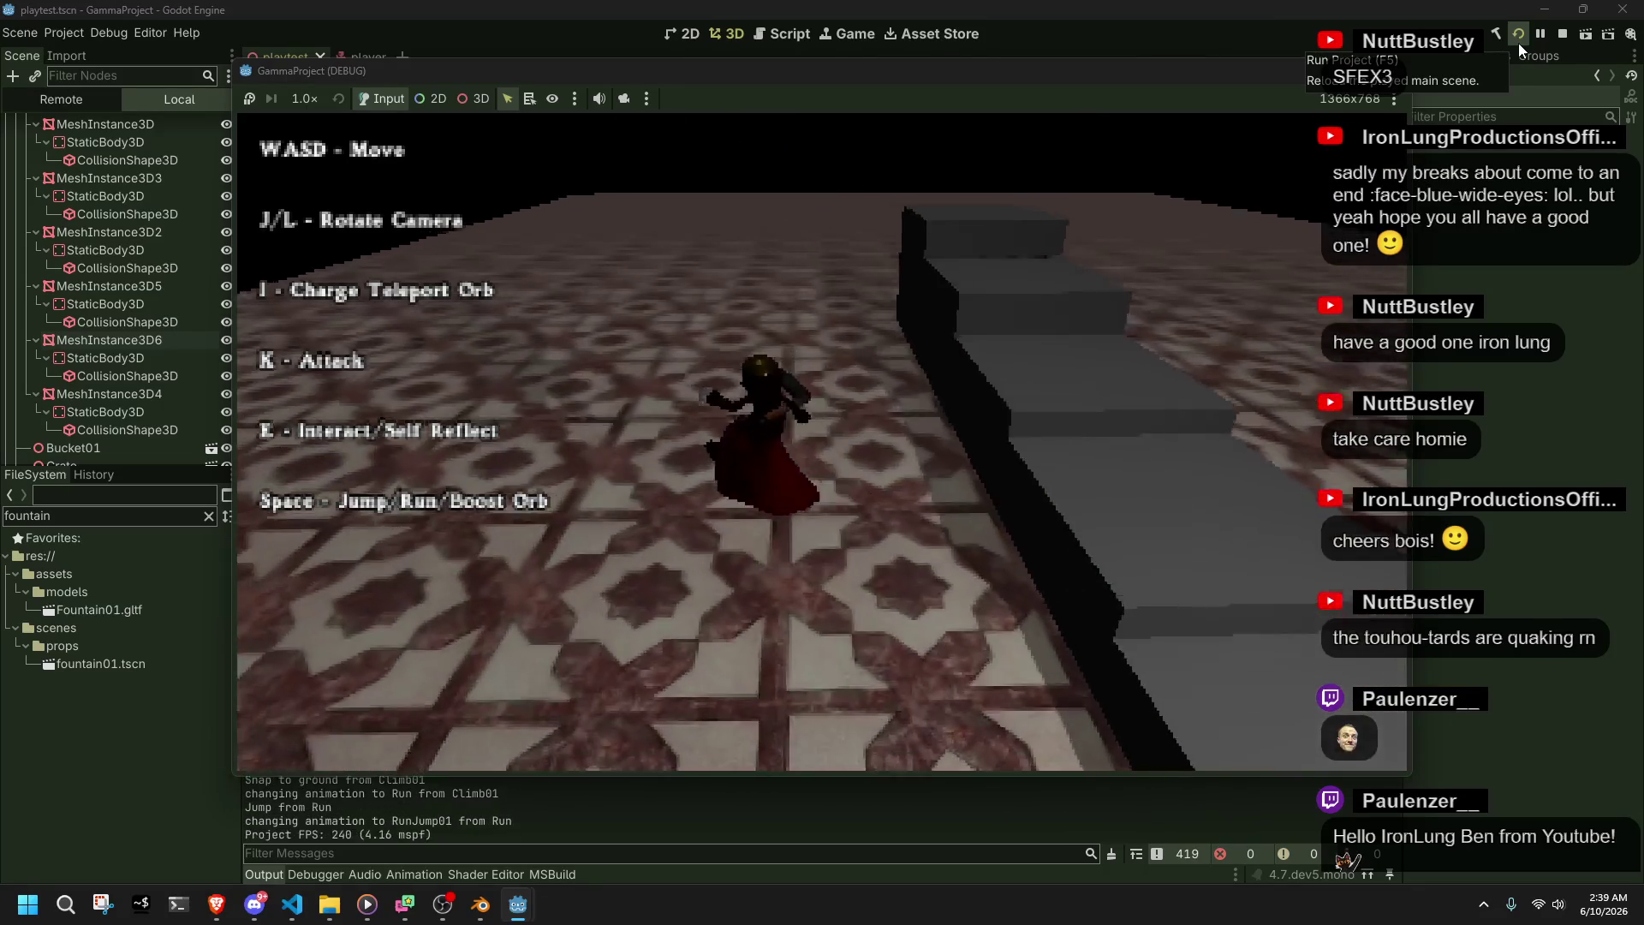
key(w)
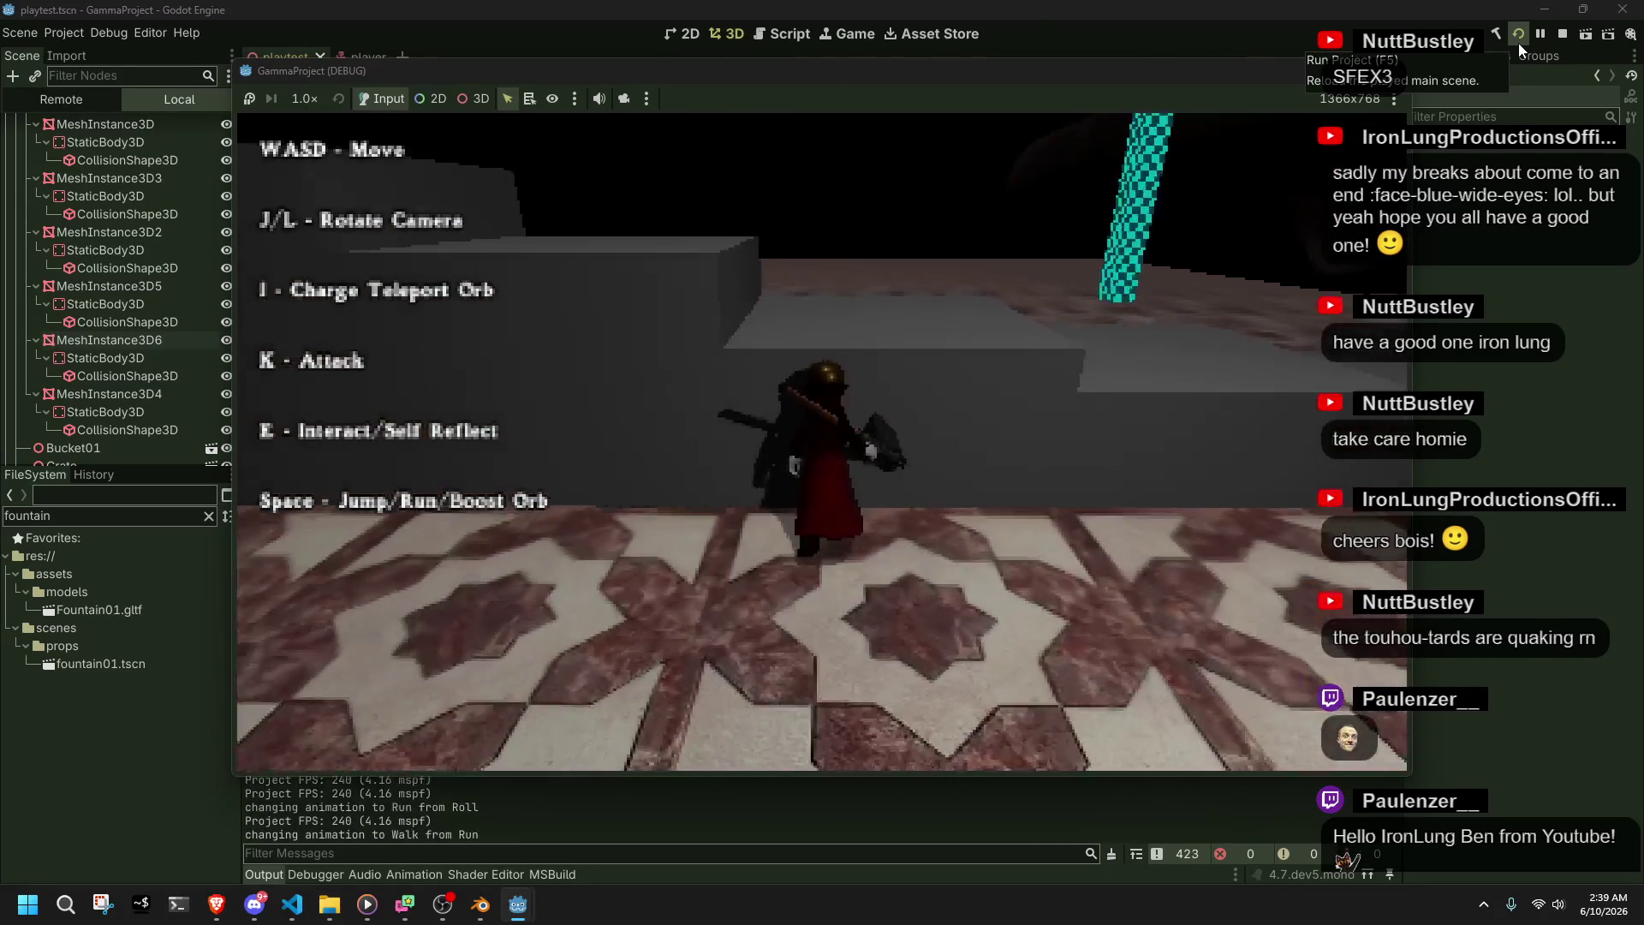
key(w)
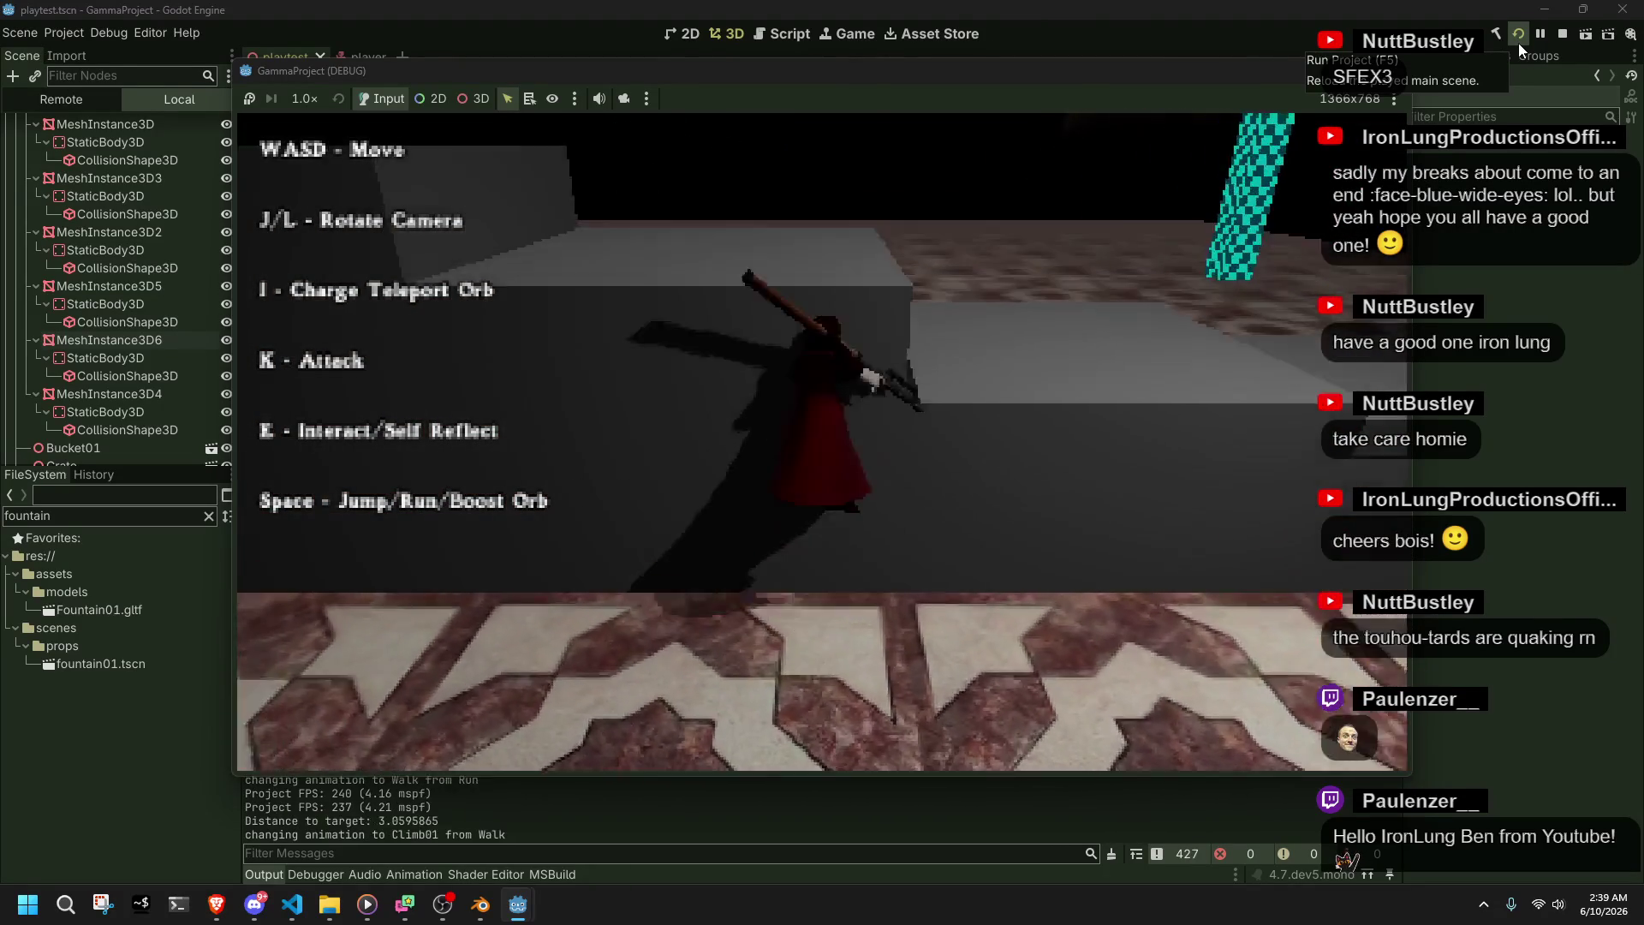
key(F8)
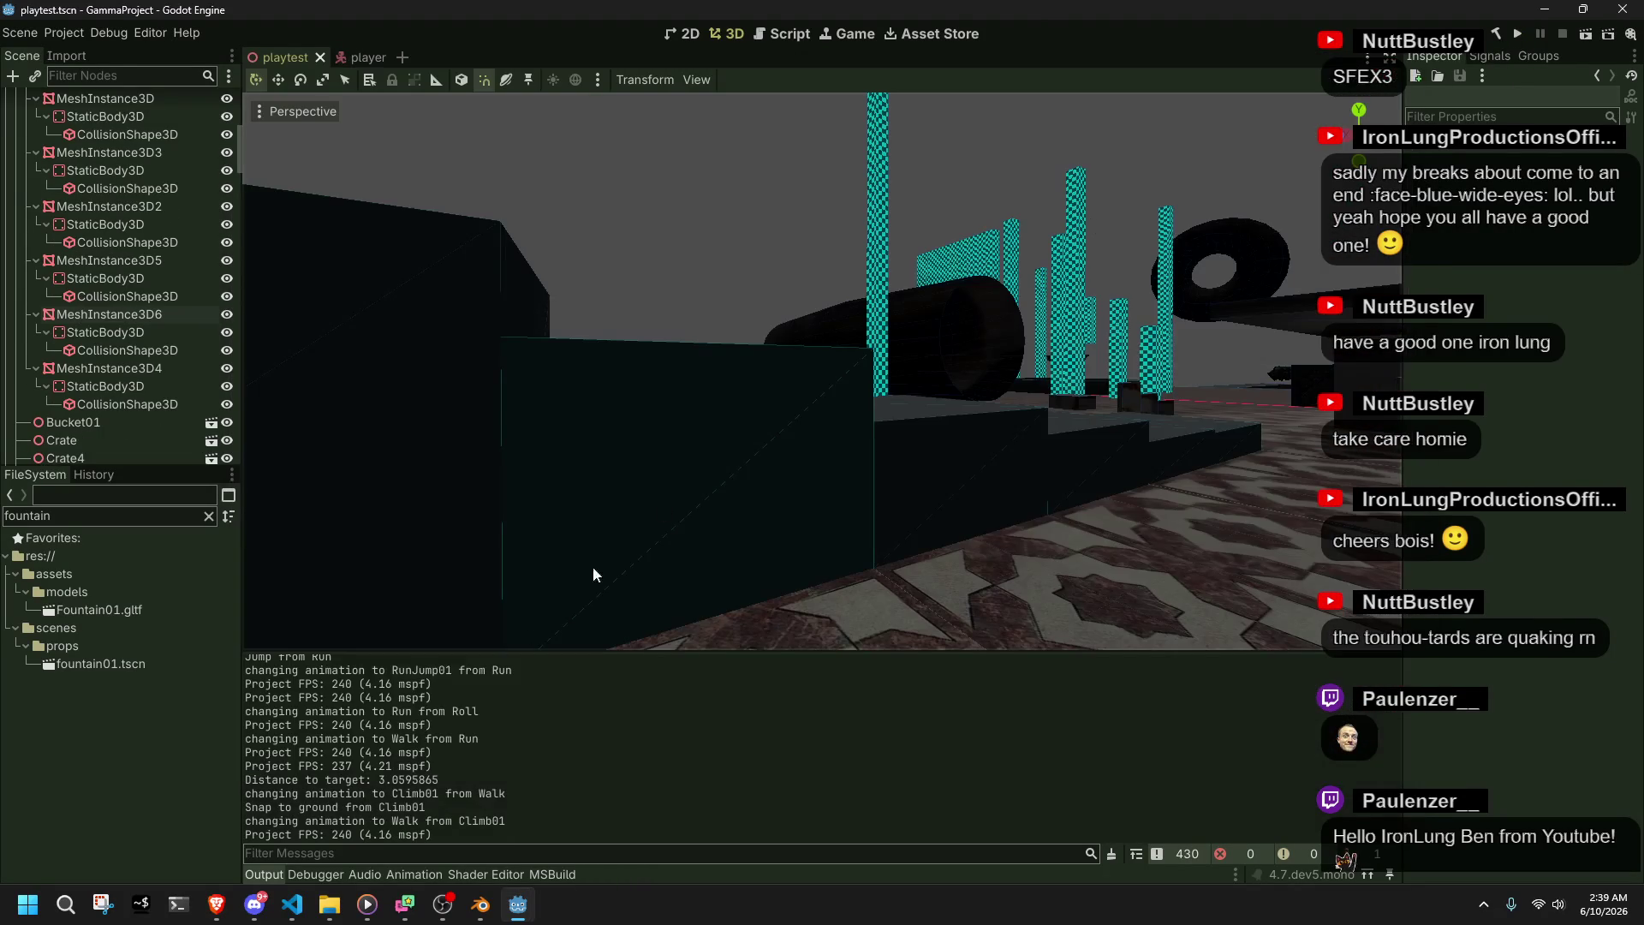
click(295, 908)
- Locate the distanceToTarget print line inside the PlayerClimb method of Player.cs
click(704, 630)
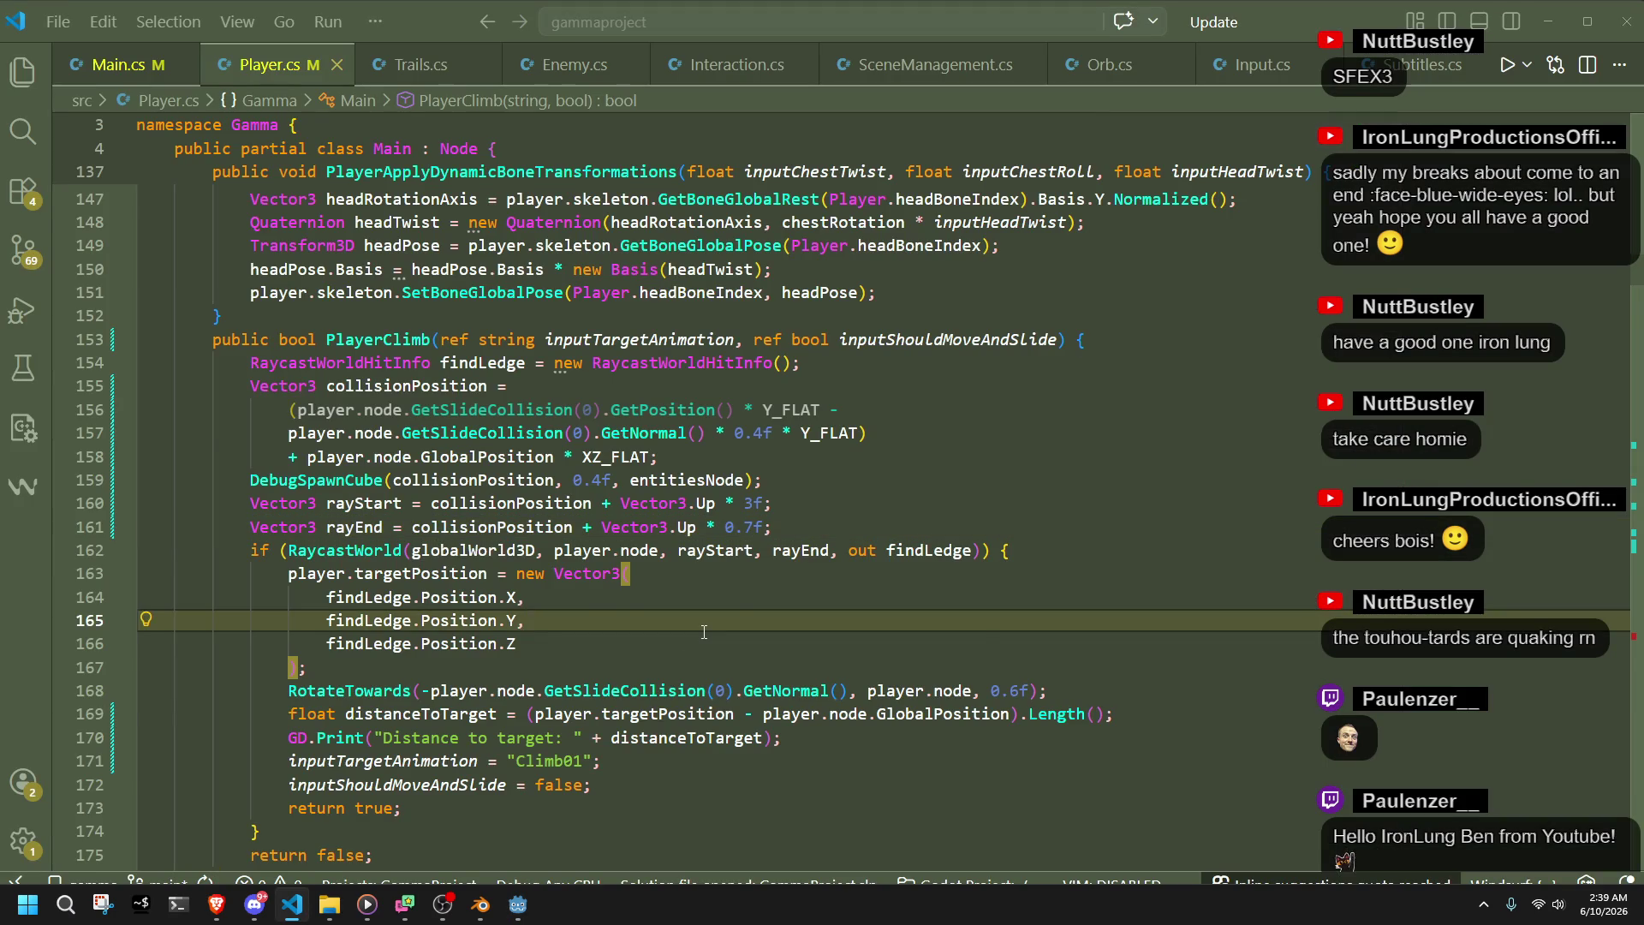
scroll(704, 631, up, 2)
click(377, 426)
scroll(477, 586, down, 3)
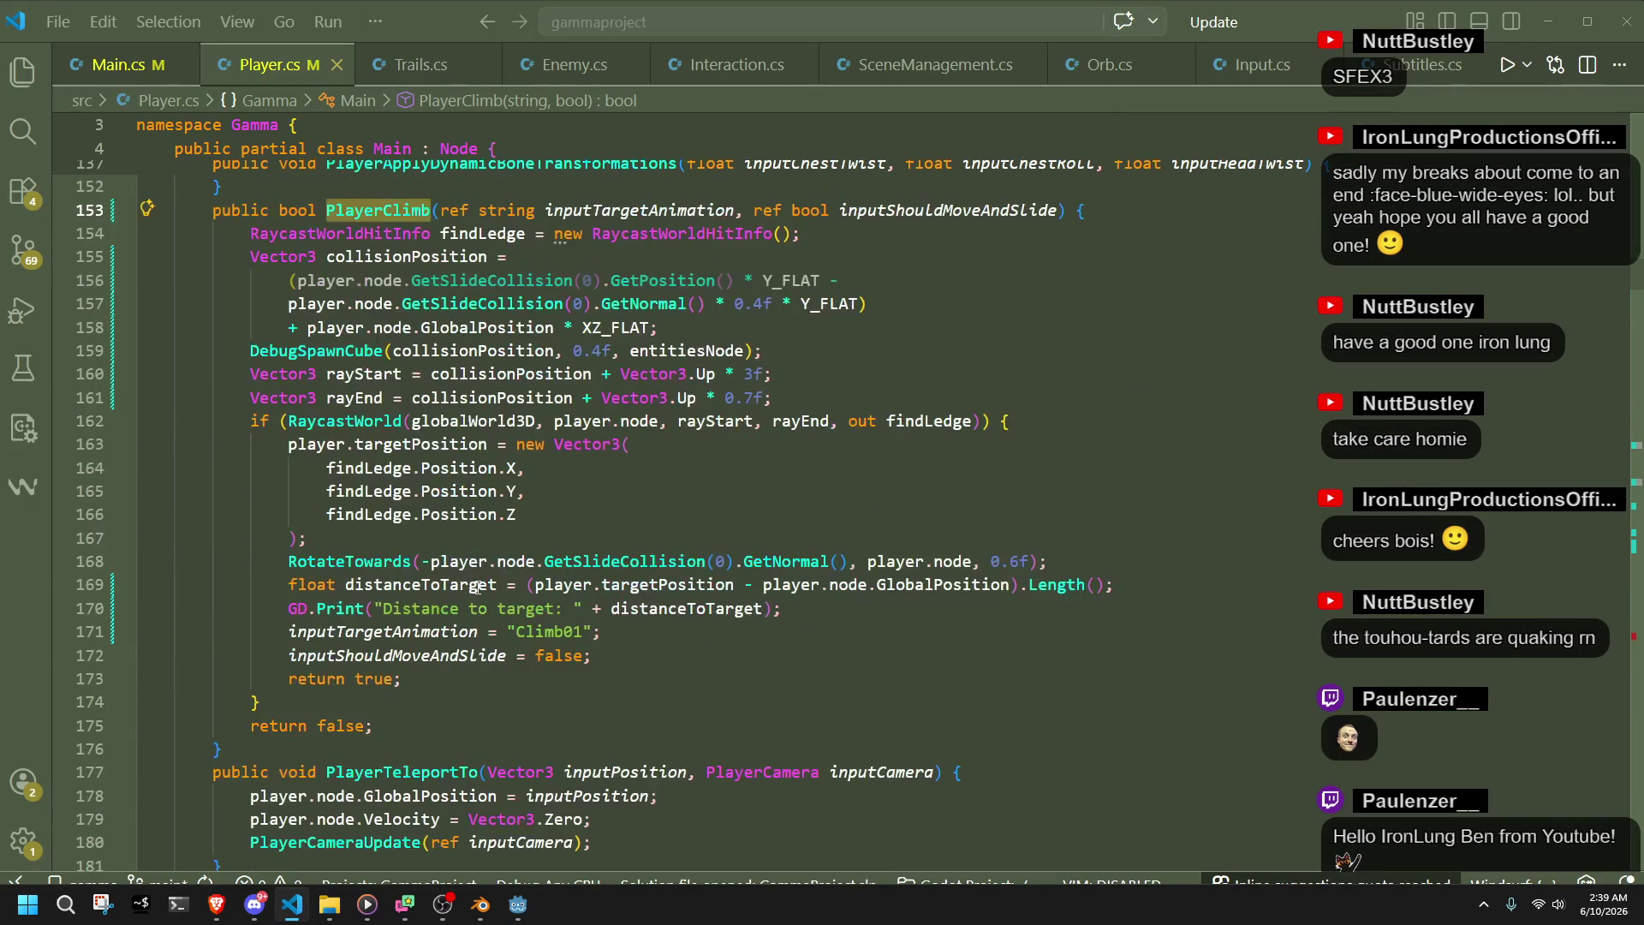
click(454, 491)
click(455, 544)
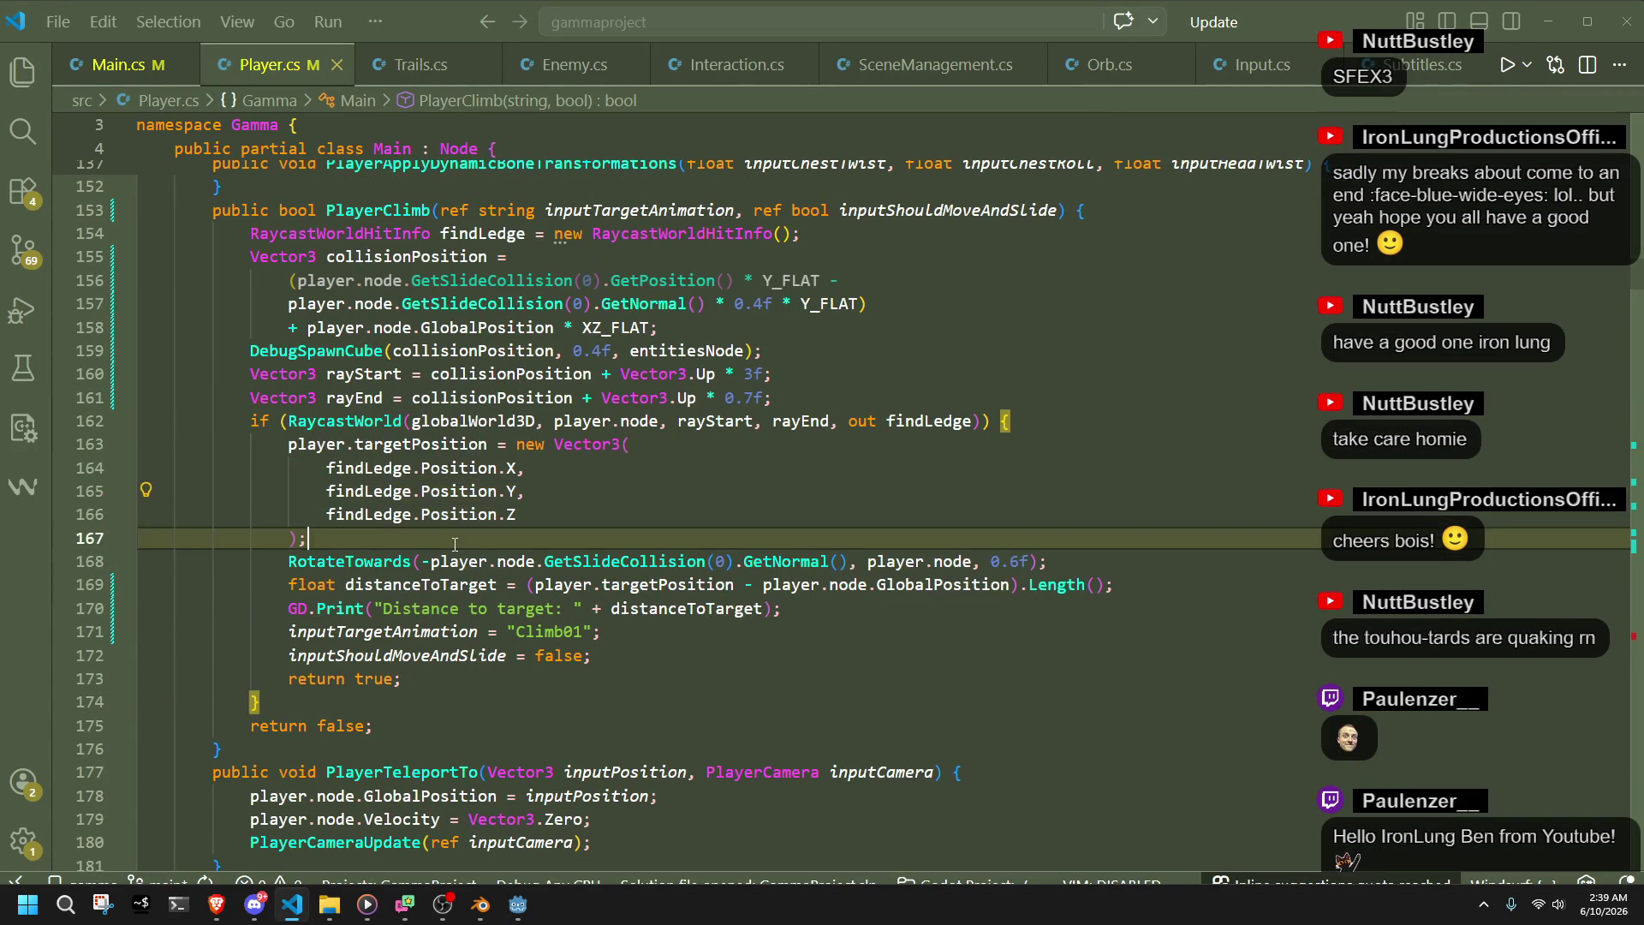
click(676, 635)
click(725, 614)
click(839, 612)
- Insert a switch on distanceToTarget below the print, drop its (int) cast, and save
key(Return)
text(switch)
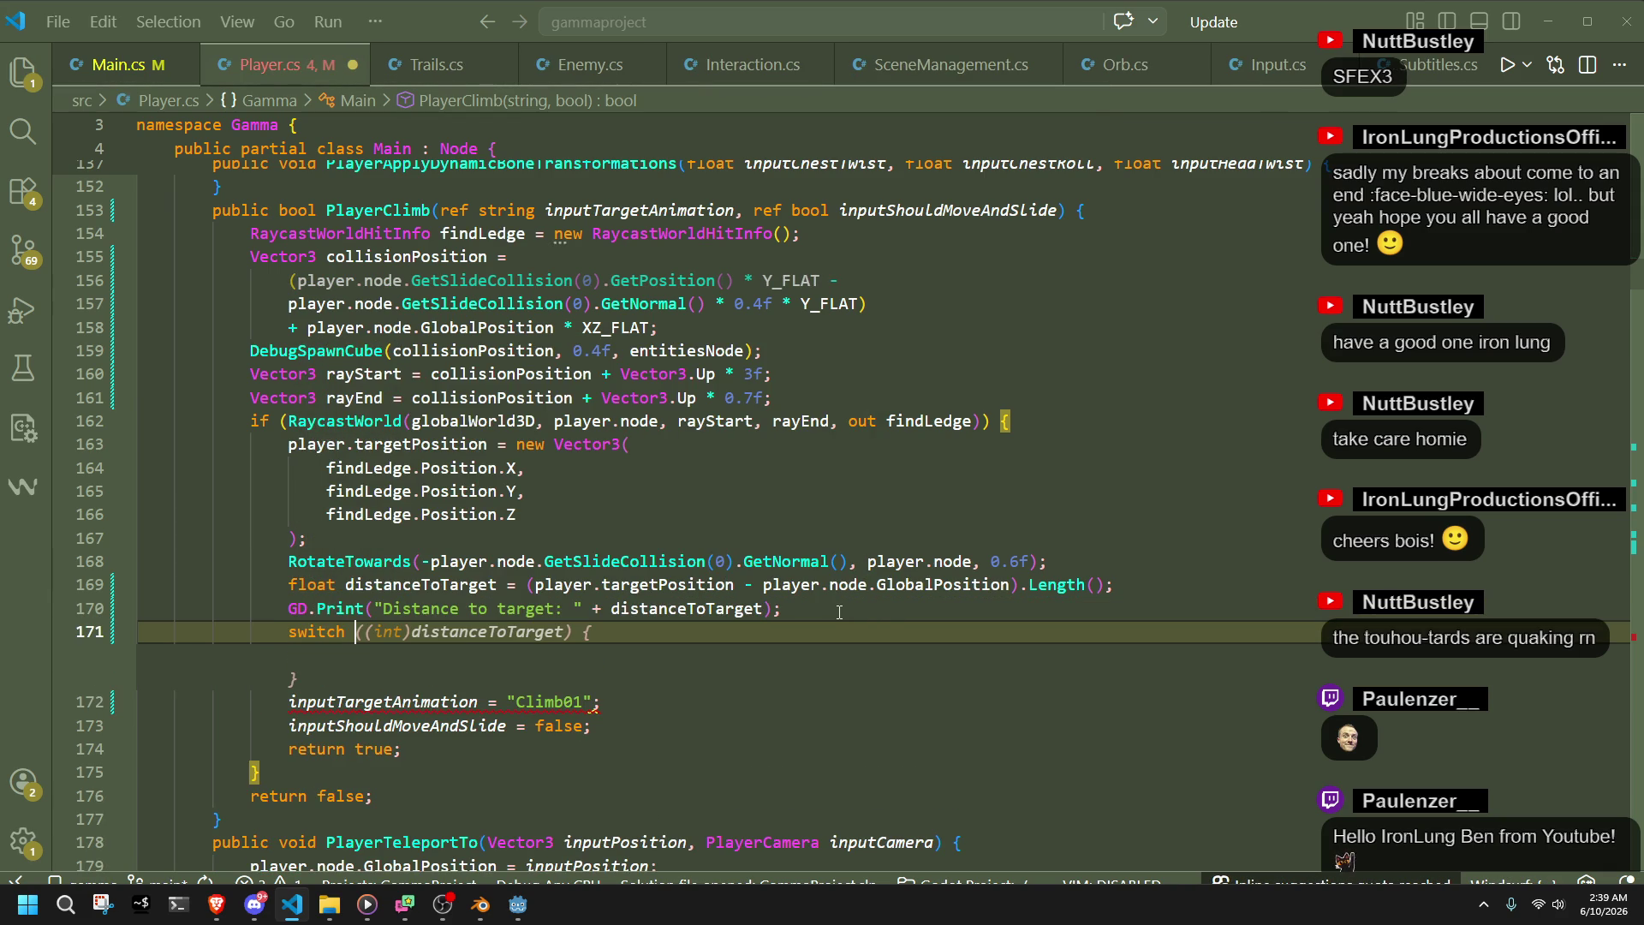
key(Tab)
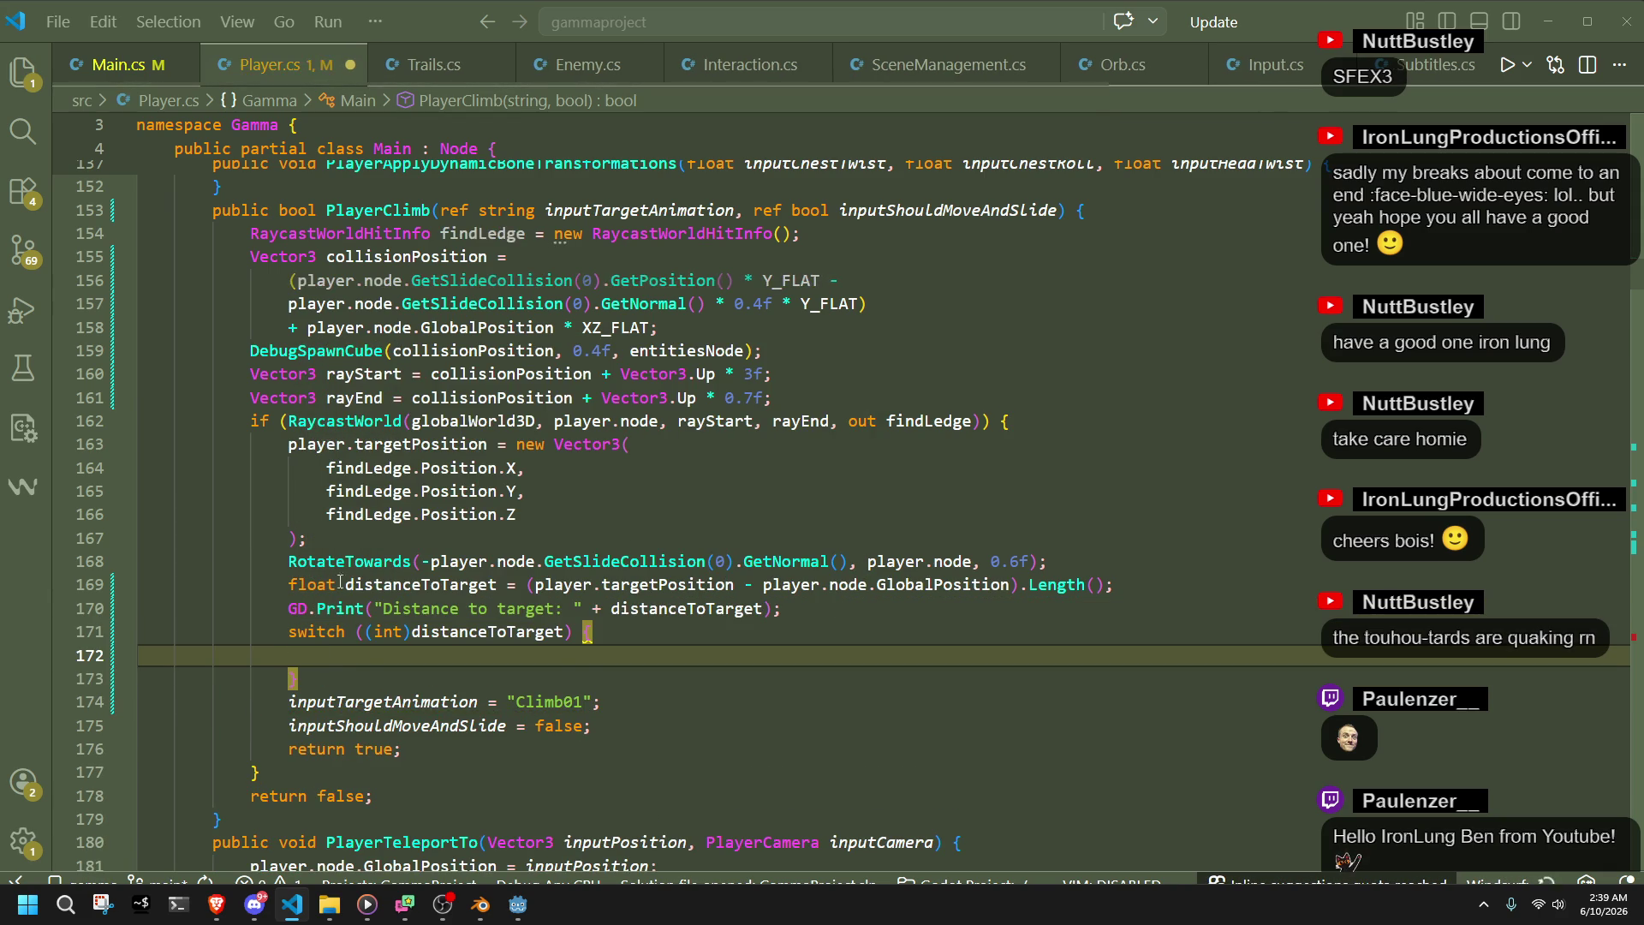
click(408, 632)
drag(408, 632, 369, 633)
key(BackSpace)
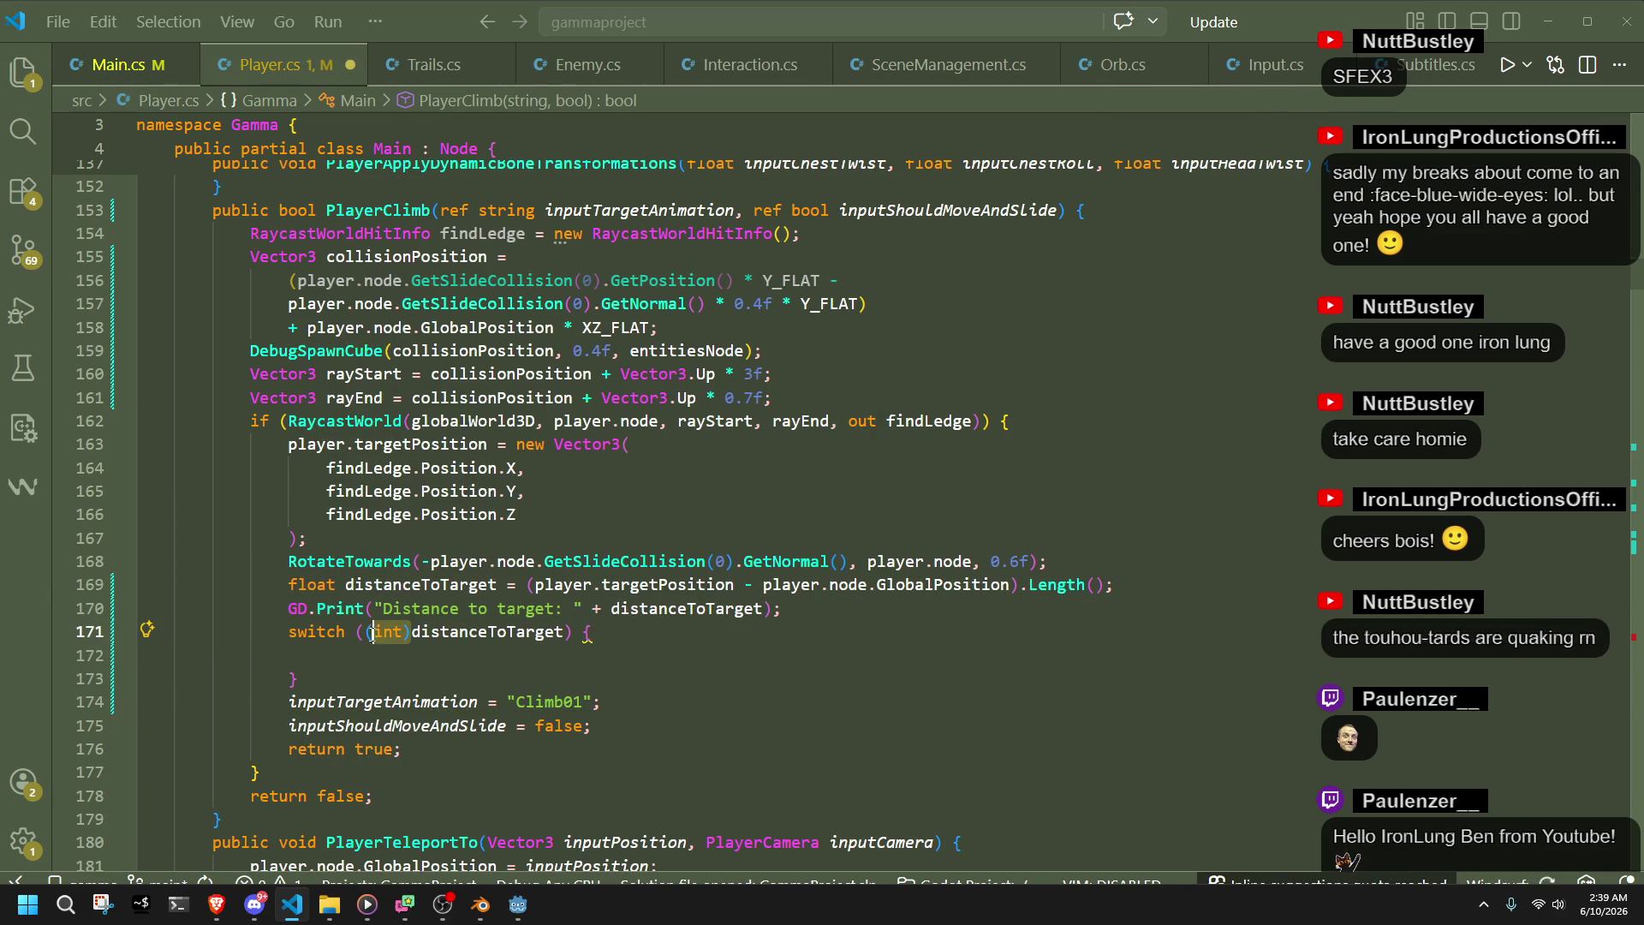
key(ctrl+s)
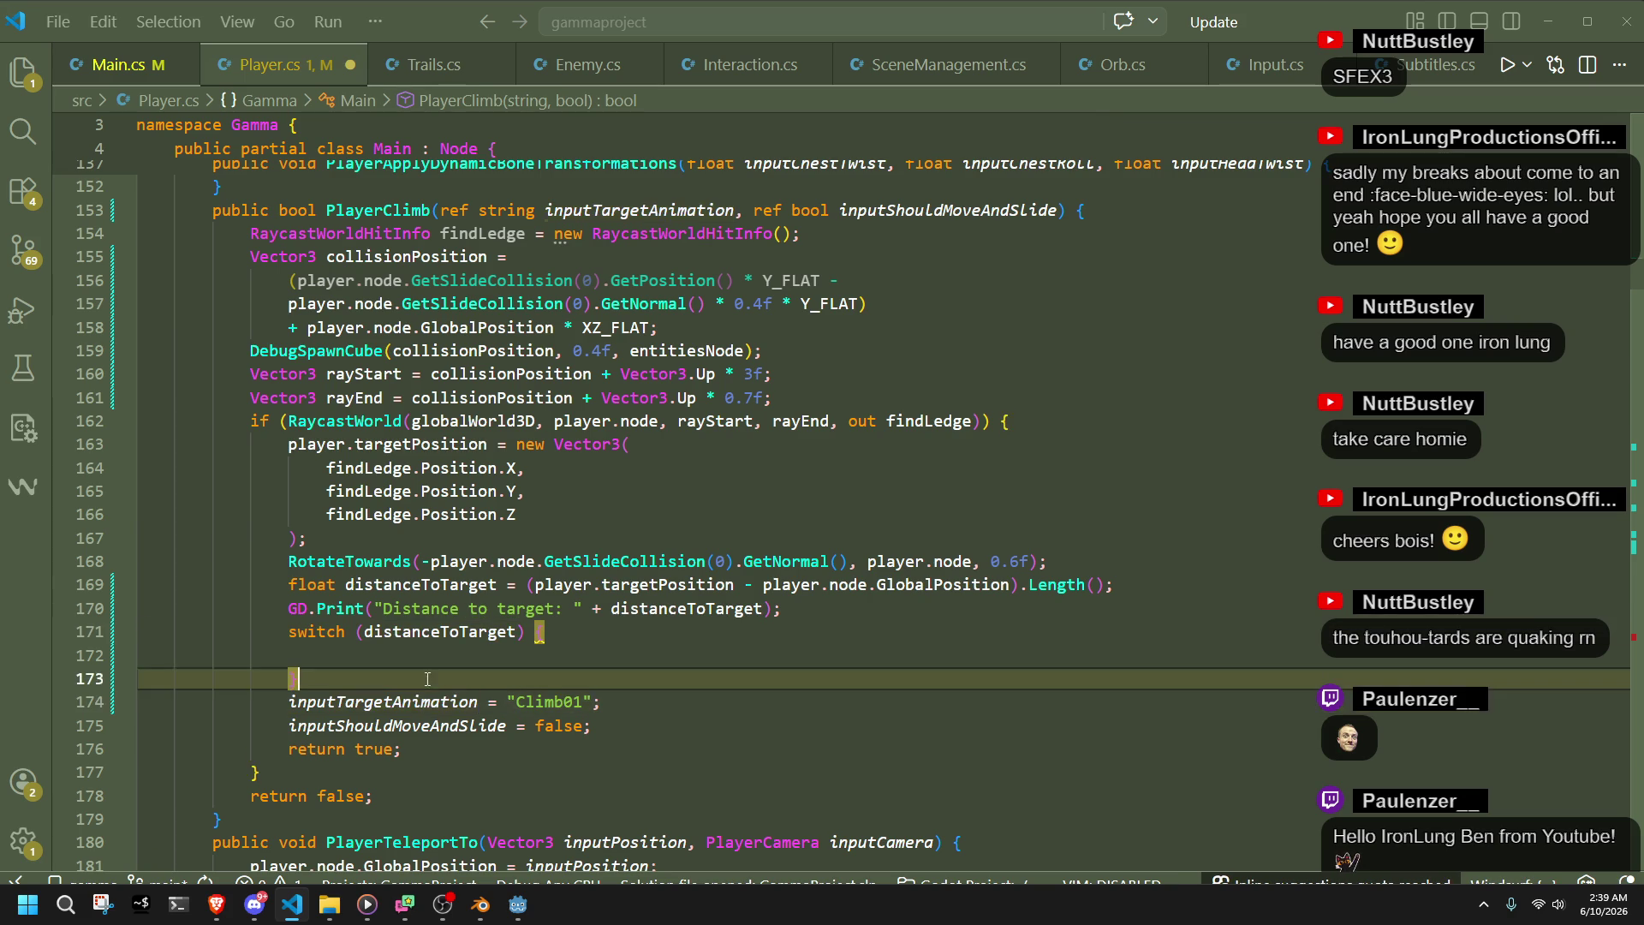
- Add a case > 2f assigning inputTargetAnimation = "Climb02", followed by a case < 2f label
click(547, 653)
text(if)
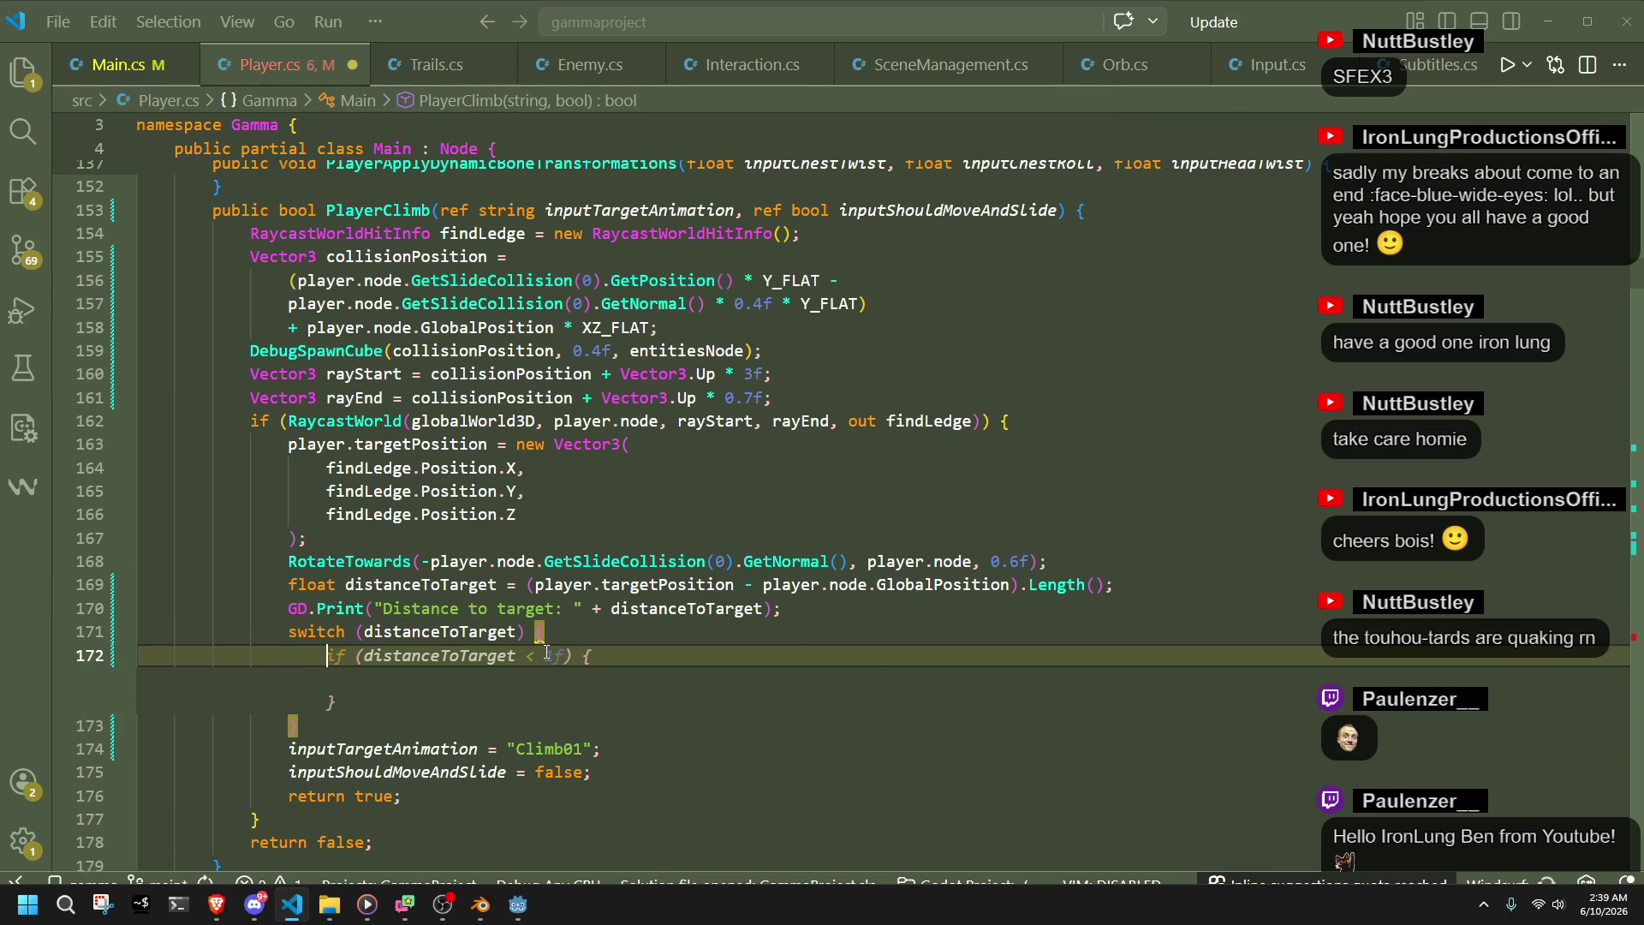
key(BackSpace)
key(BackSpace)
text(case >)
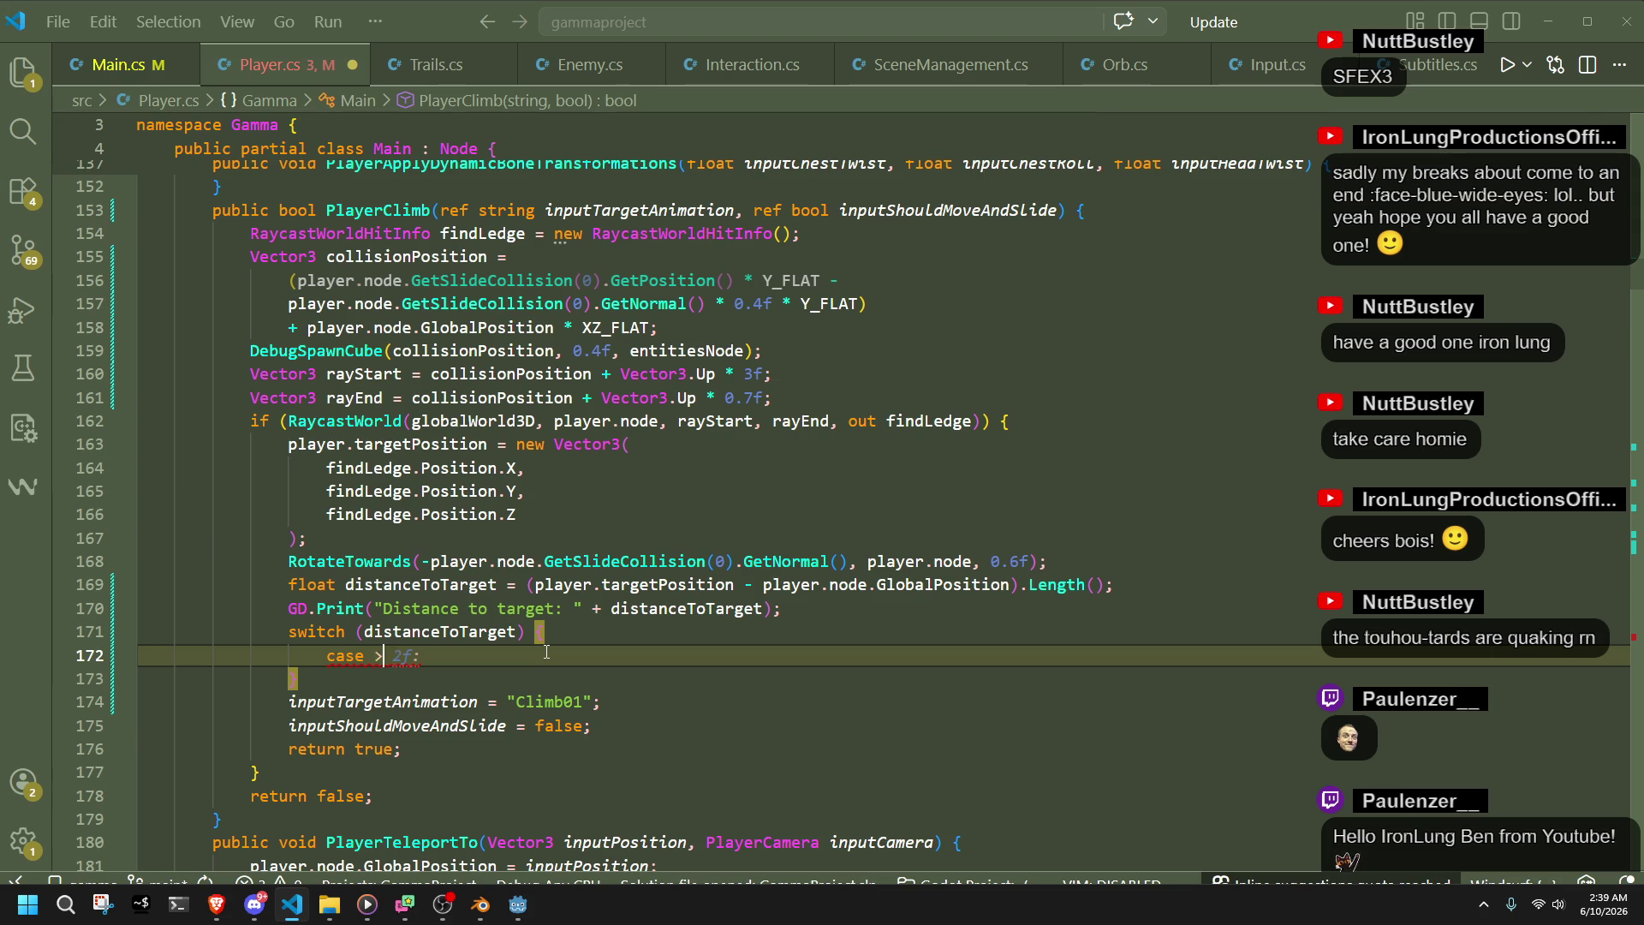
key(Tab)
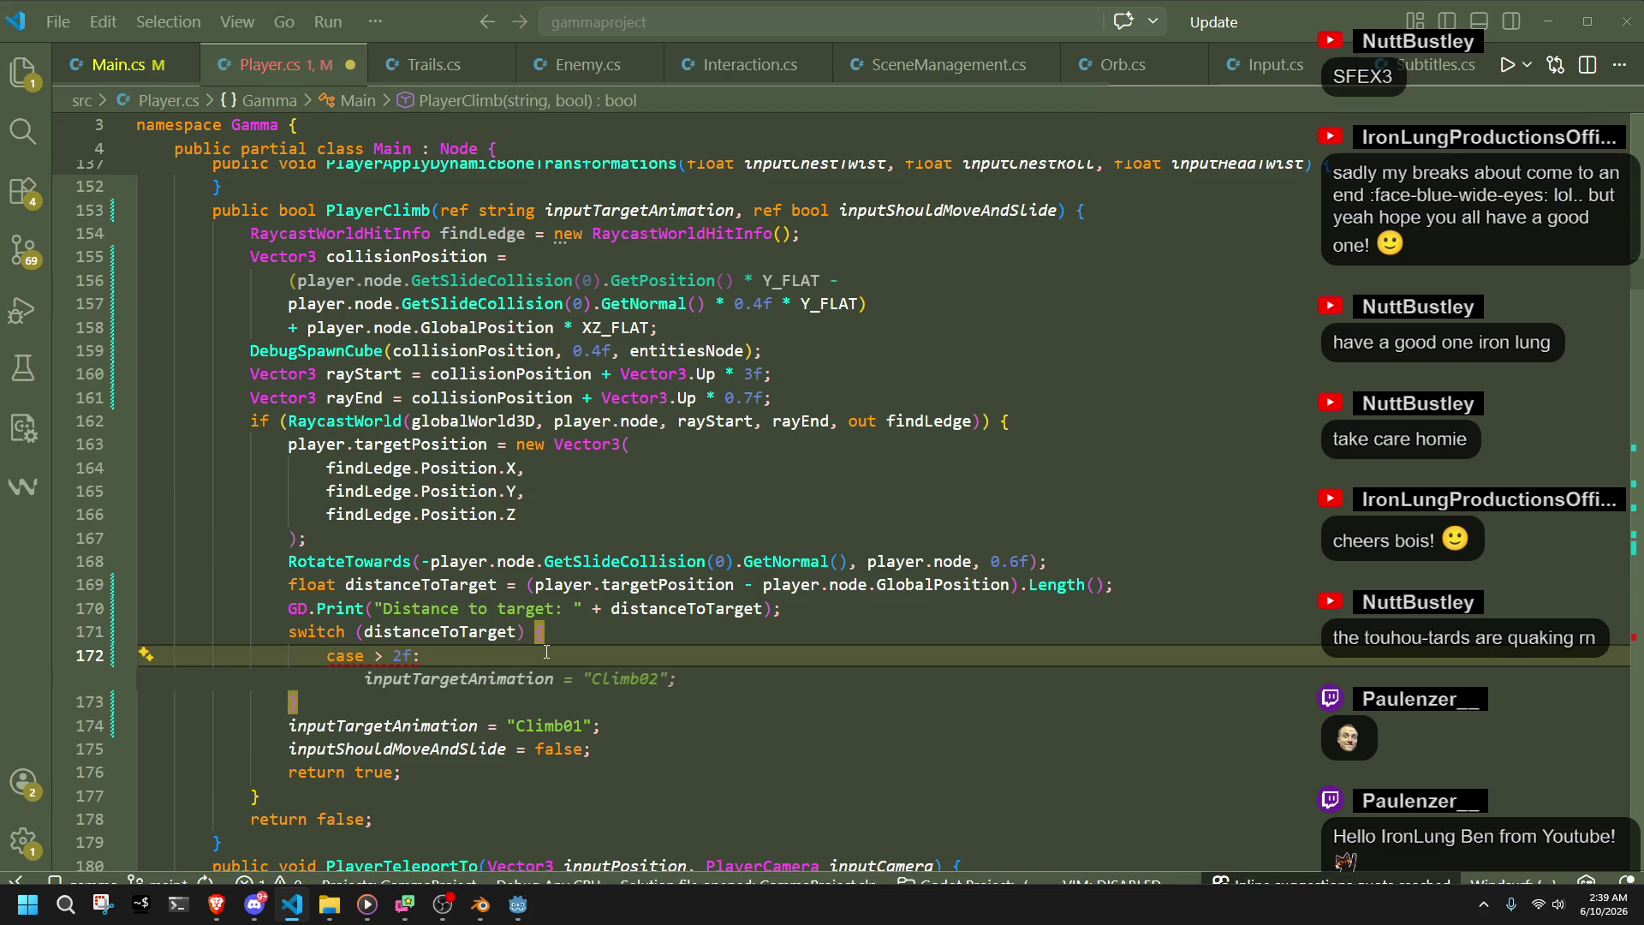
key(Tab)
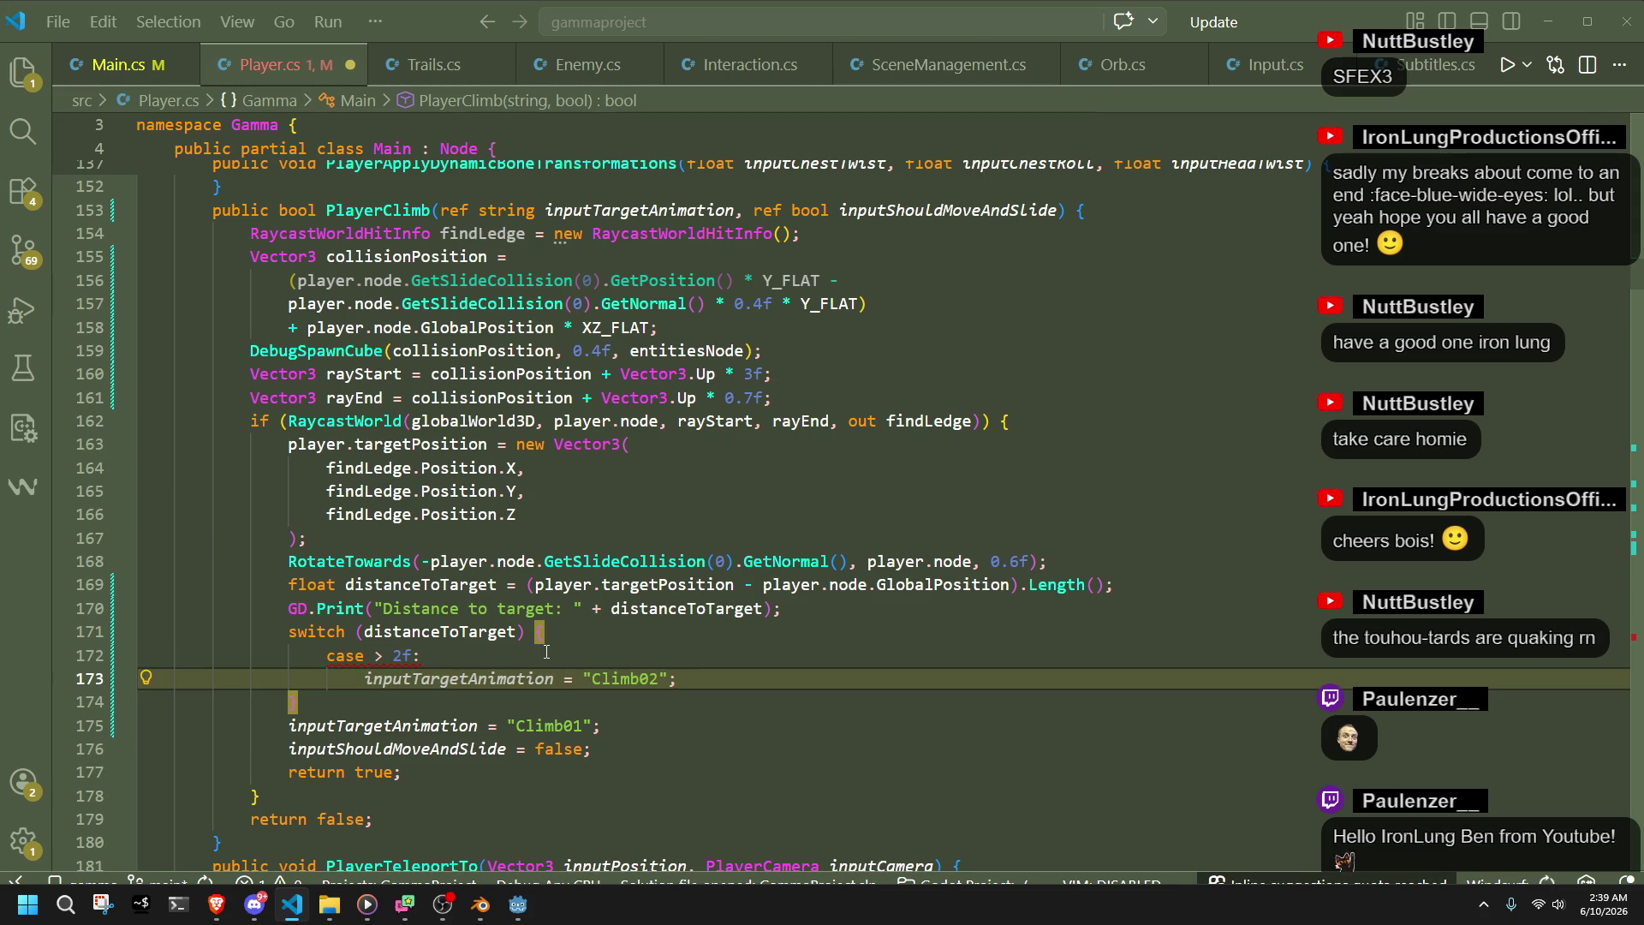
key(Return)
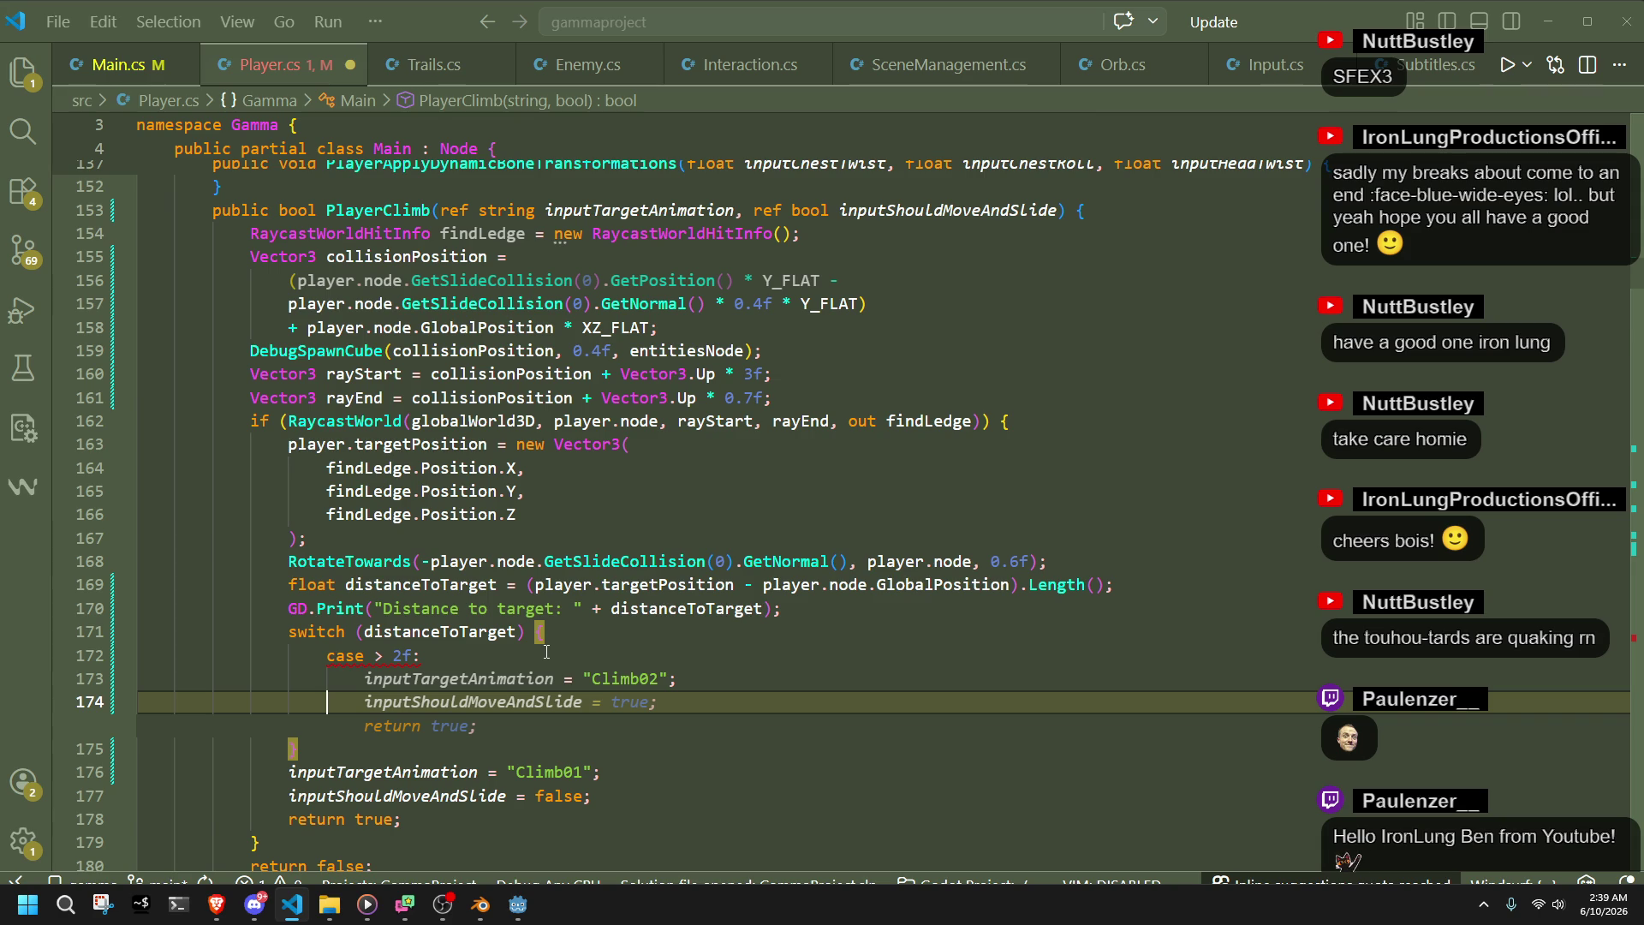
text(case)
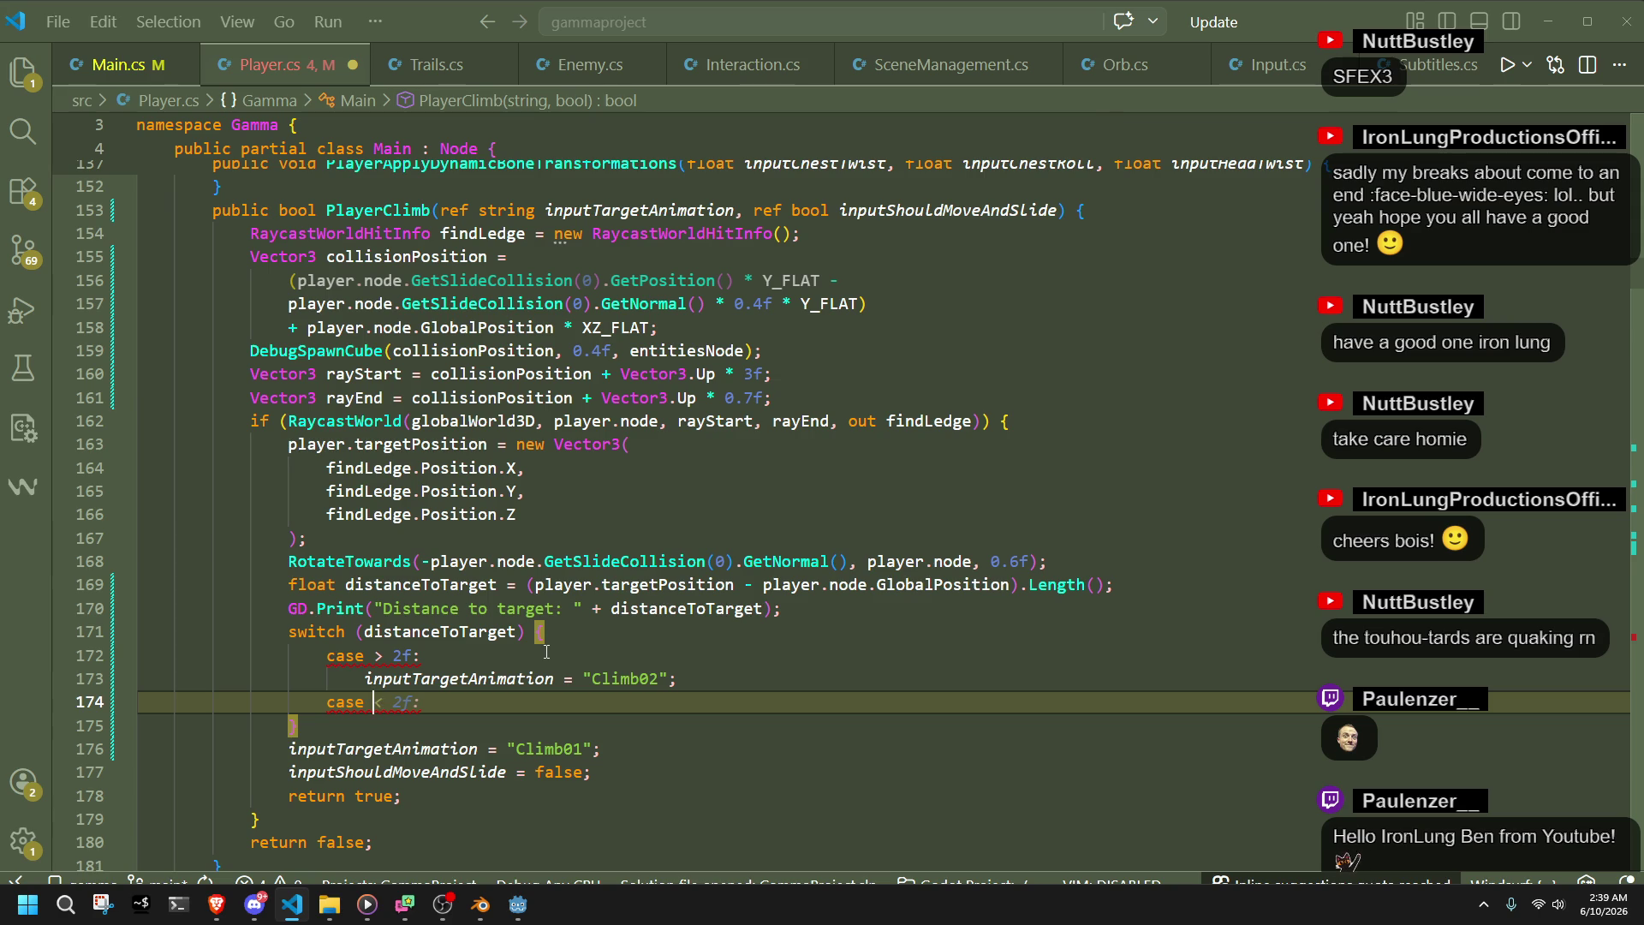
key(Tab)
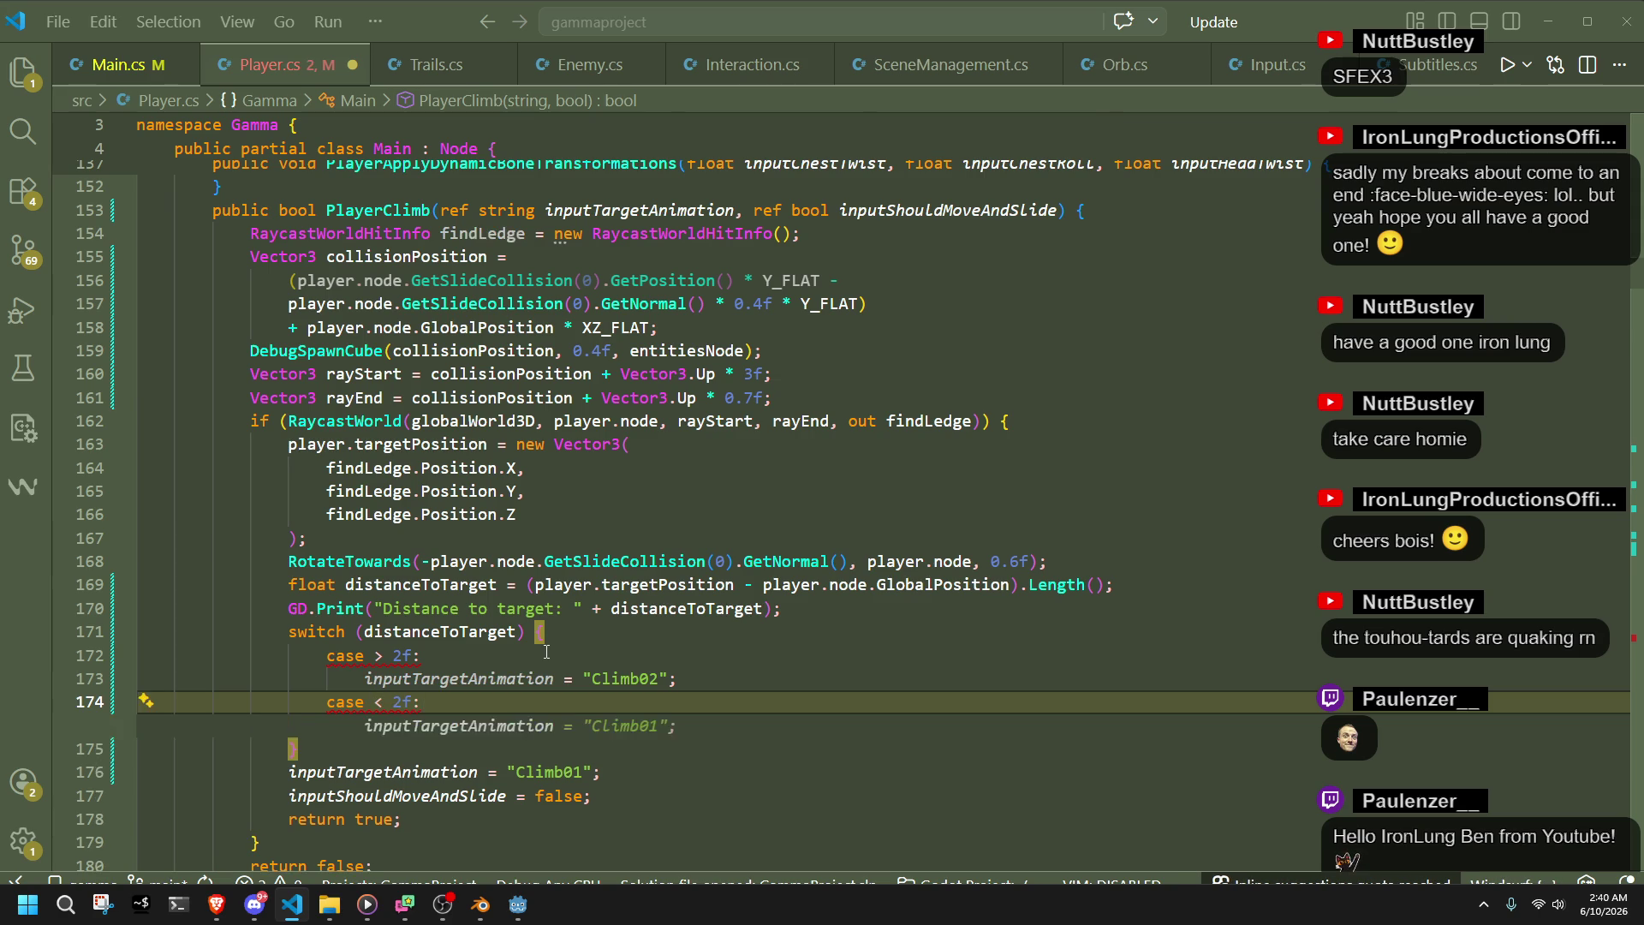
key(Left)
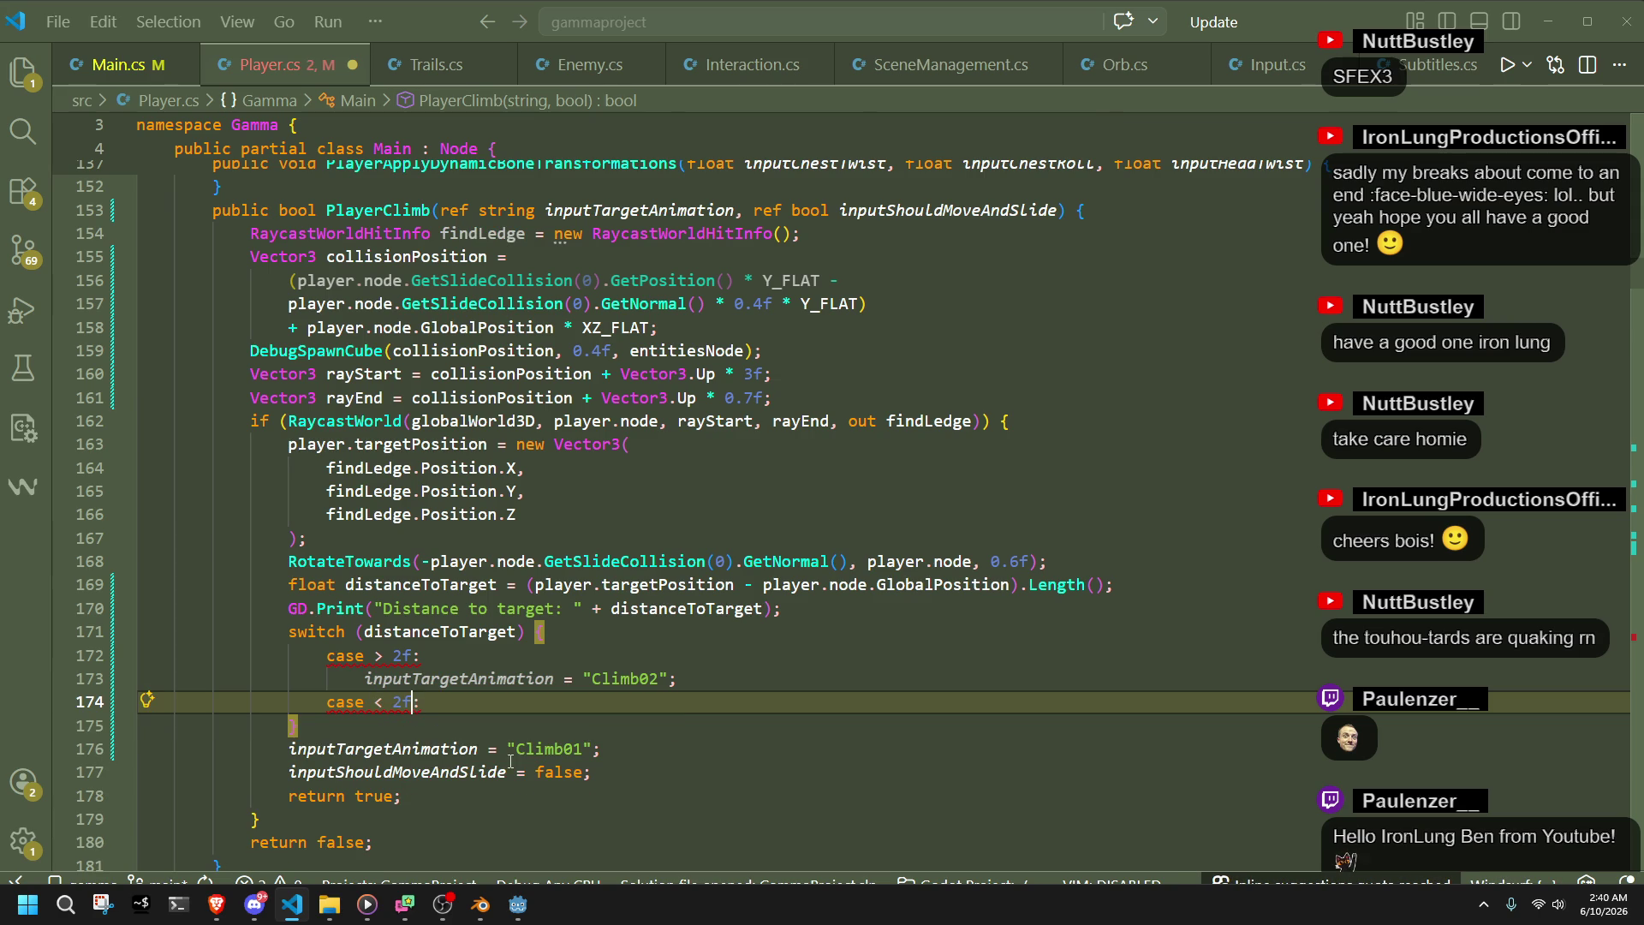
- Add break; after the Climb02 assignment and an animation assignment with break under case < 2f
click(758, 676)
key(Return)
text(break)
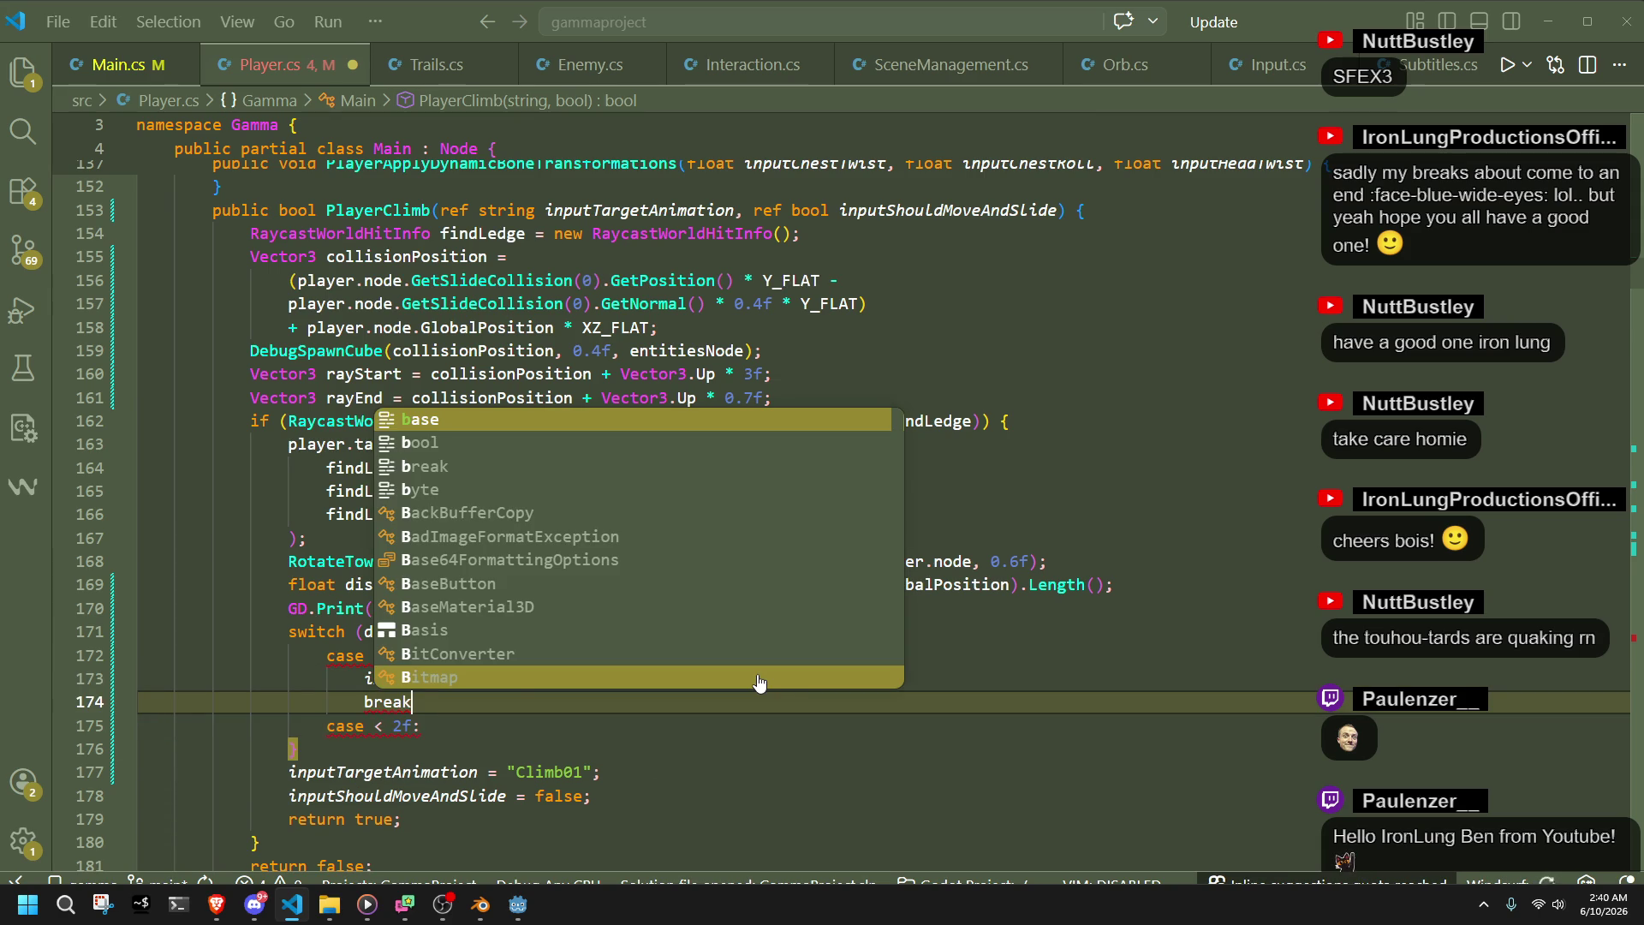
key(Escape)
text(;)
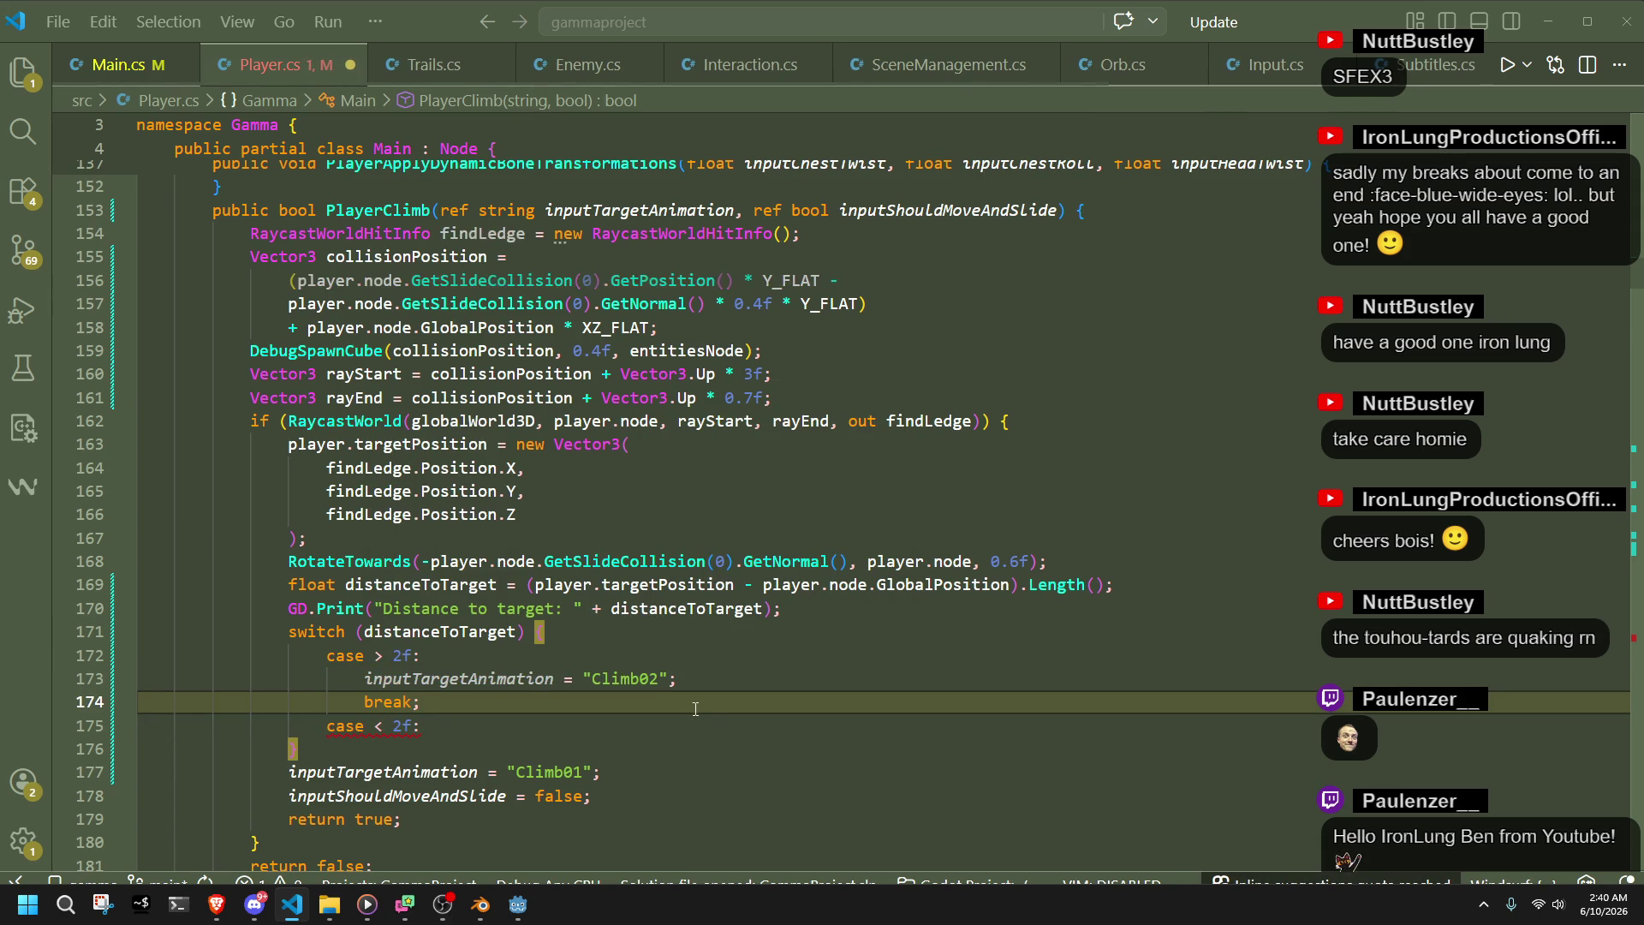
key(Down)
key(Return)
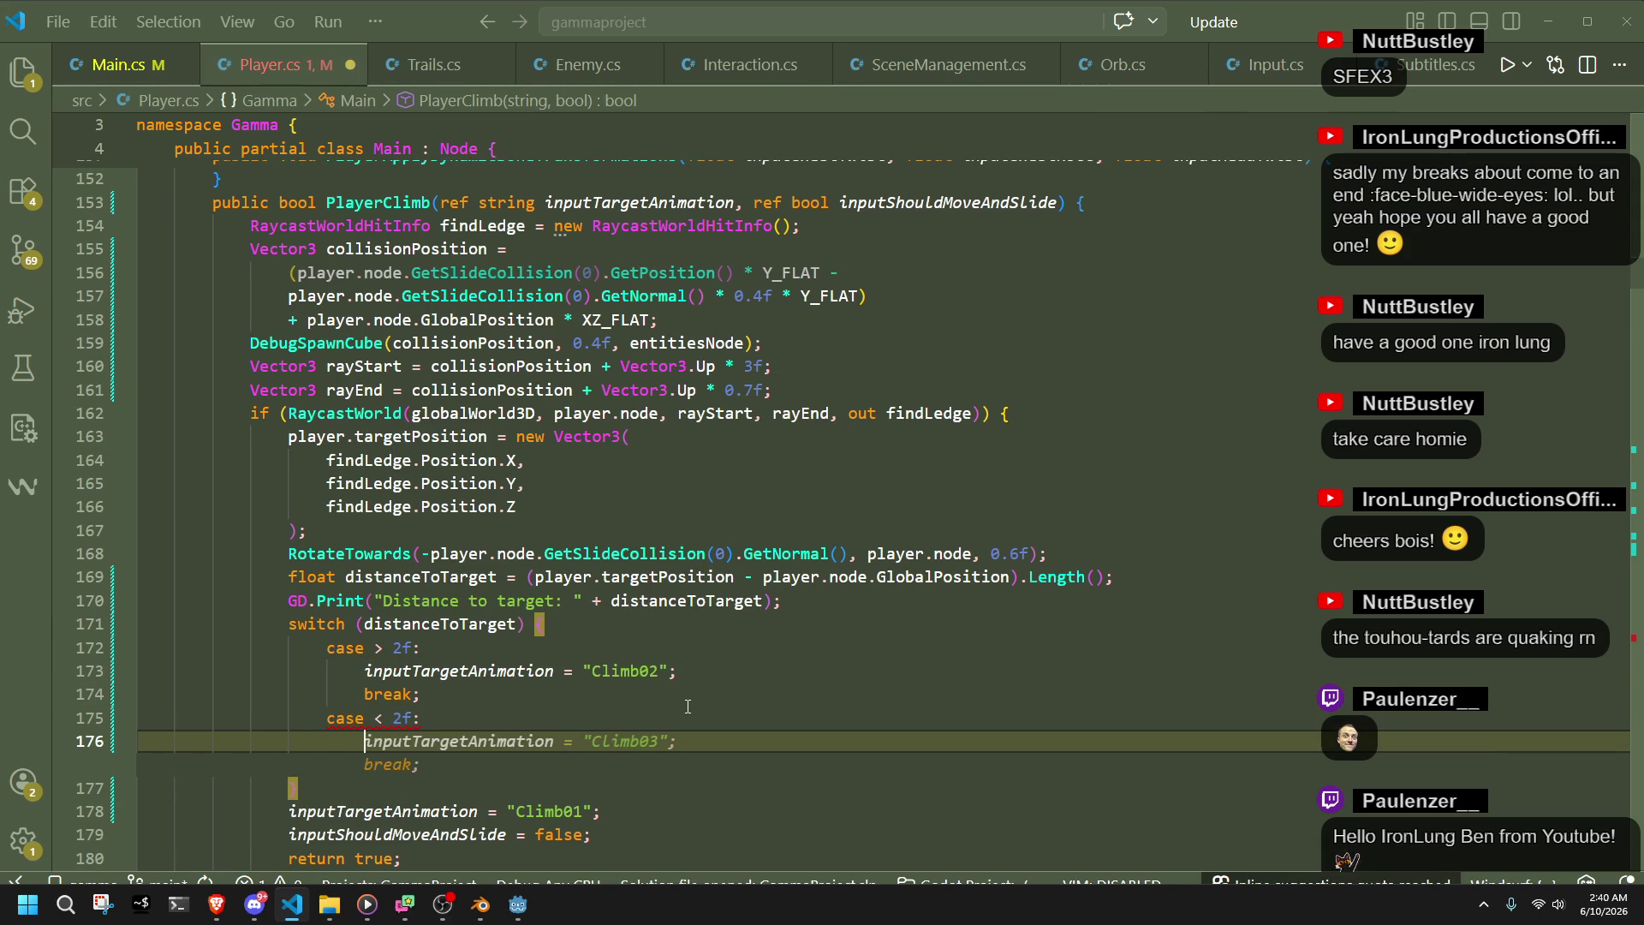
key(Tab)
- Correct the suggested Climb03 to Climb01 and check the breaks in both cases
click(649, 741)
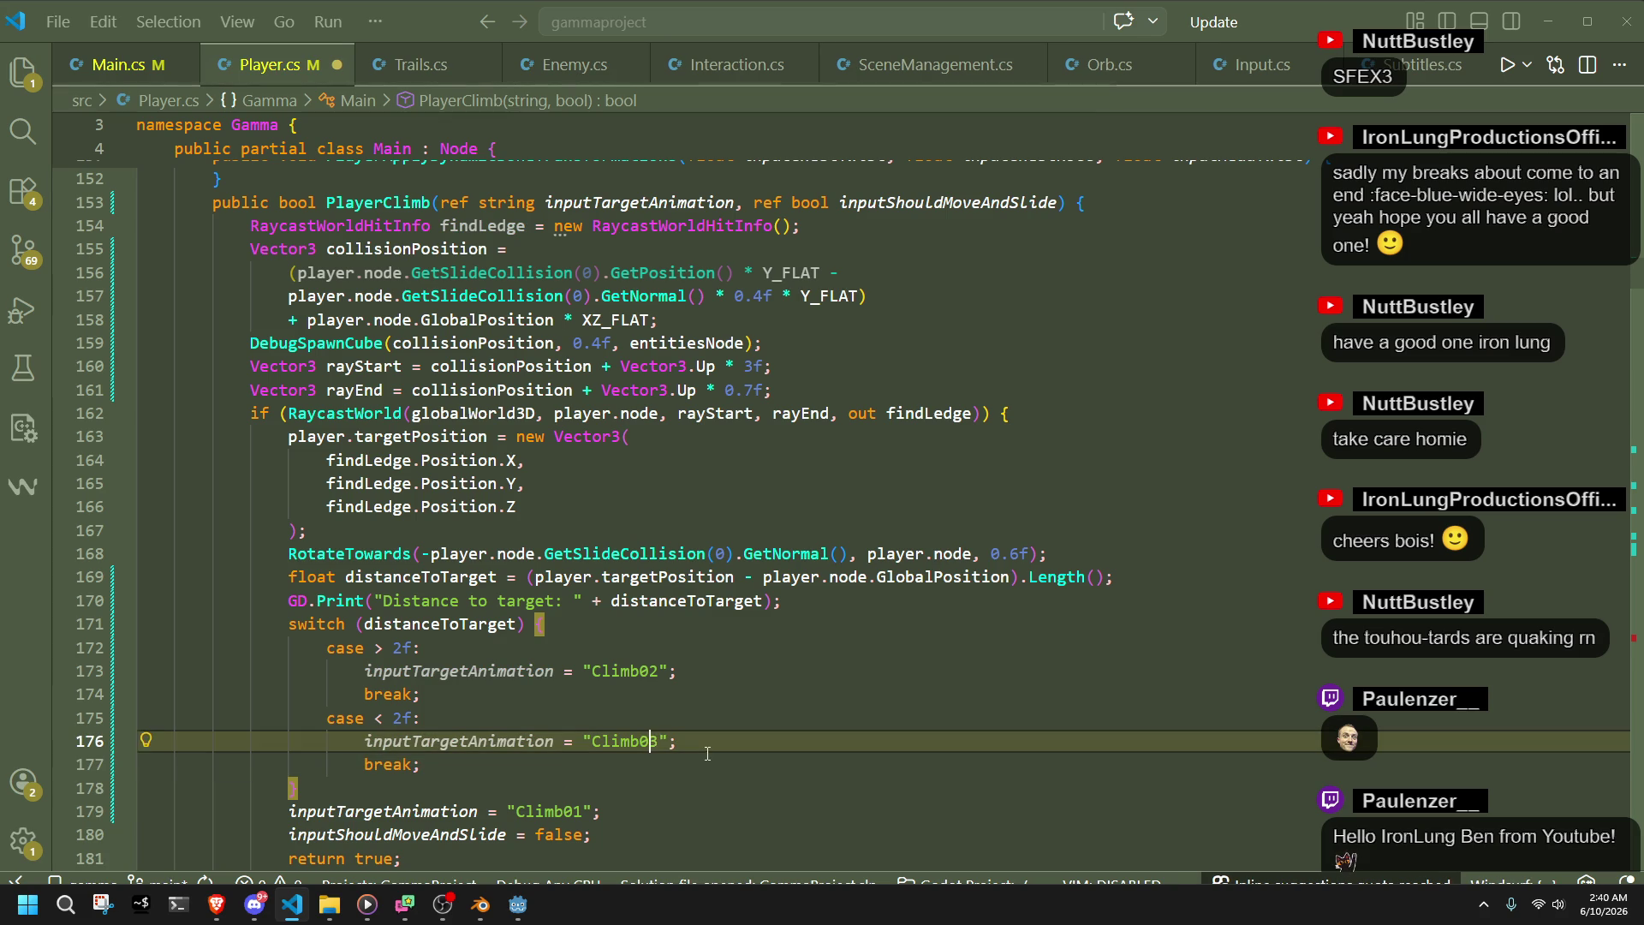
key(BackSpace)
text(1)
click(724, 763)
click(527, 722)
click(506, 698)
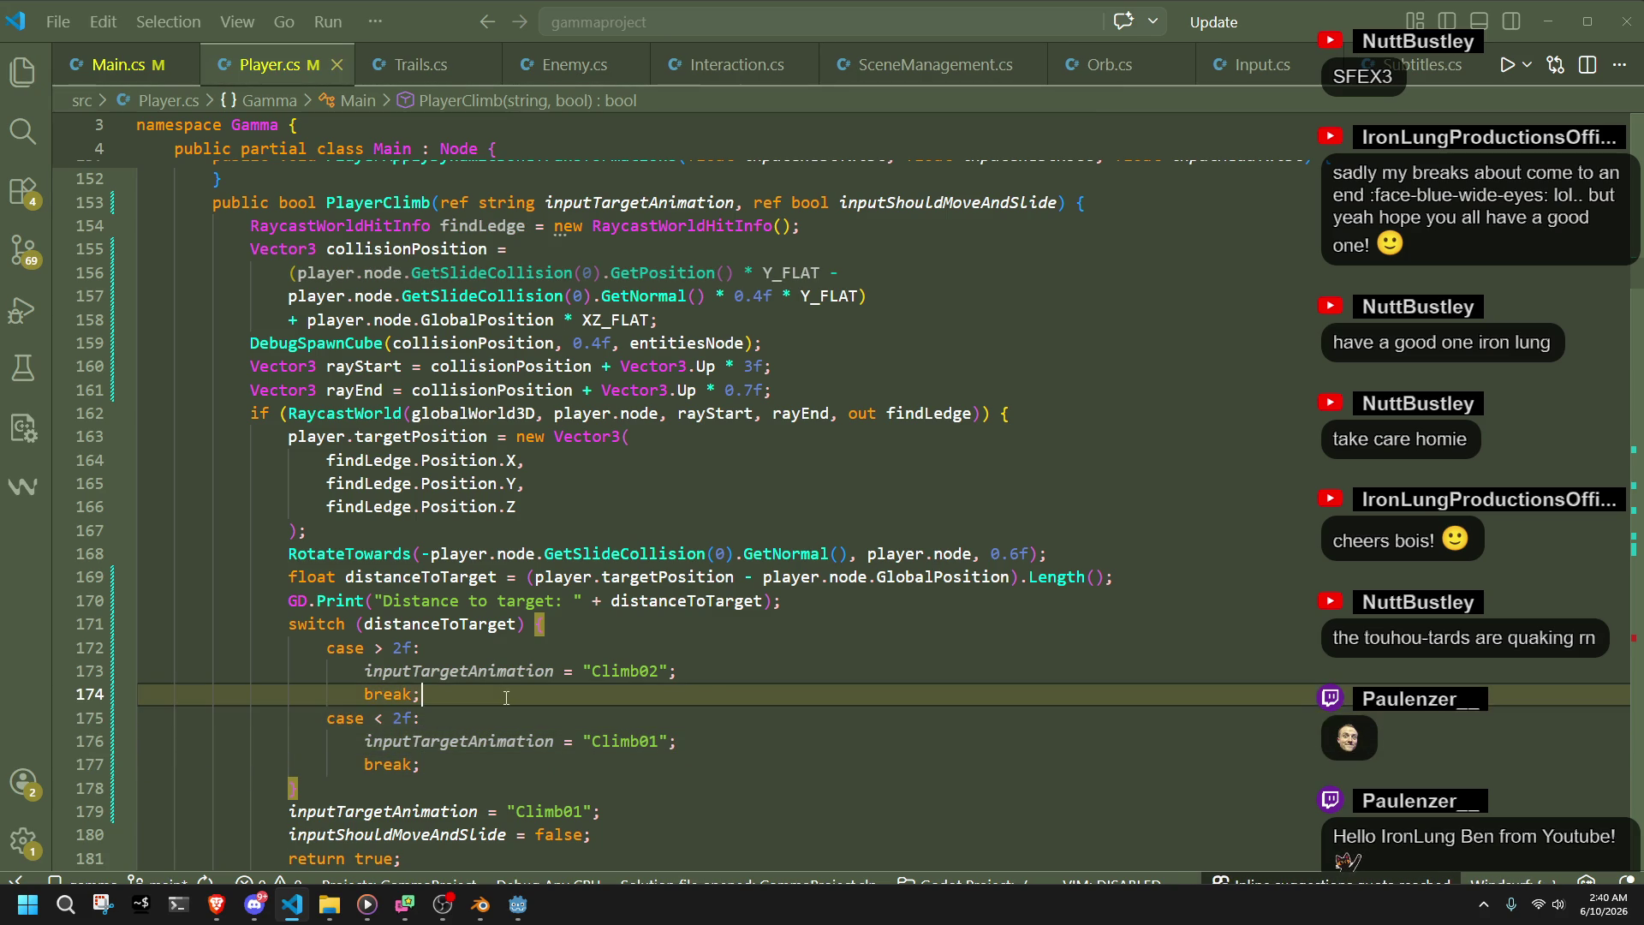
click(472, 640)
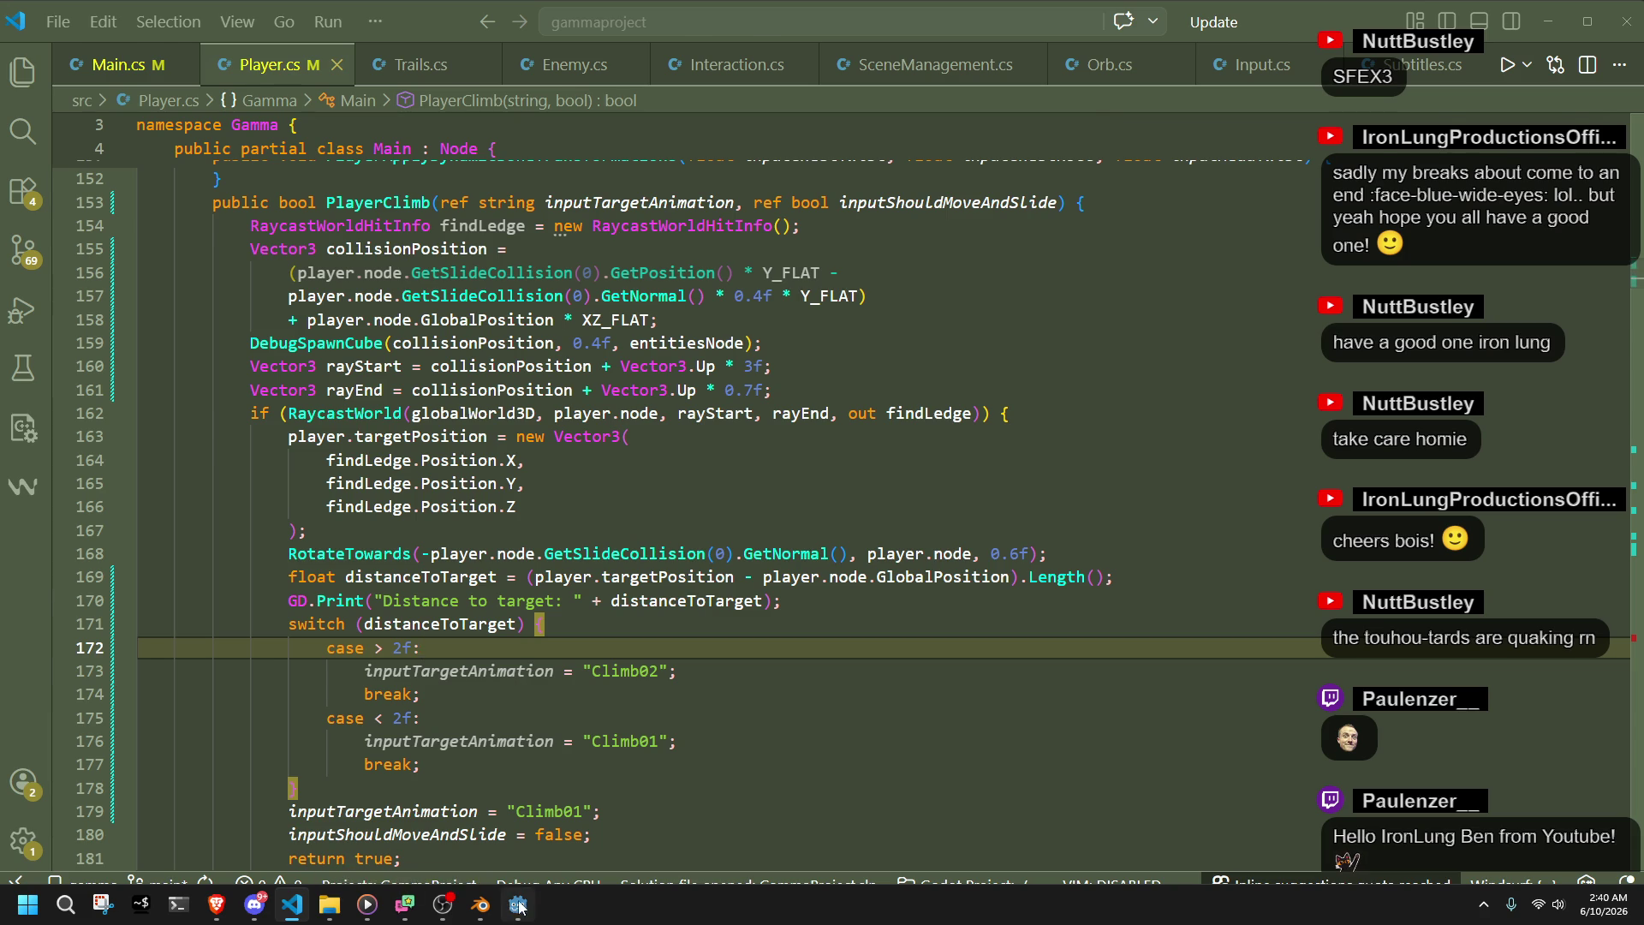
key(alt+Tab)
- Run the project and jump the character onto the staircase; Climb01 plays at about 1.17 distance
click(1519, 39)
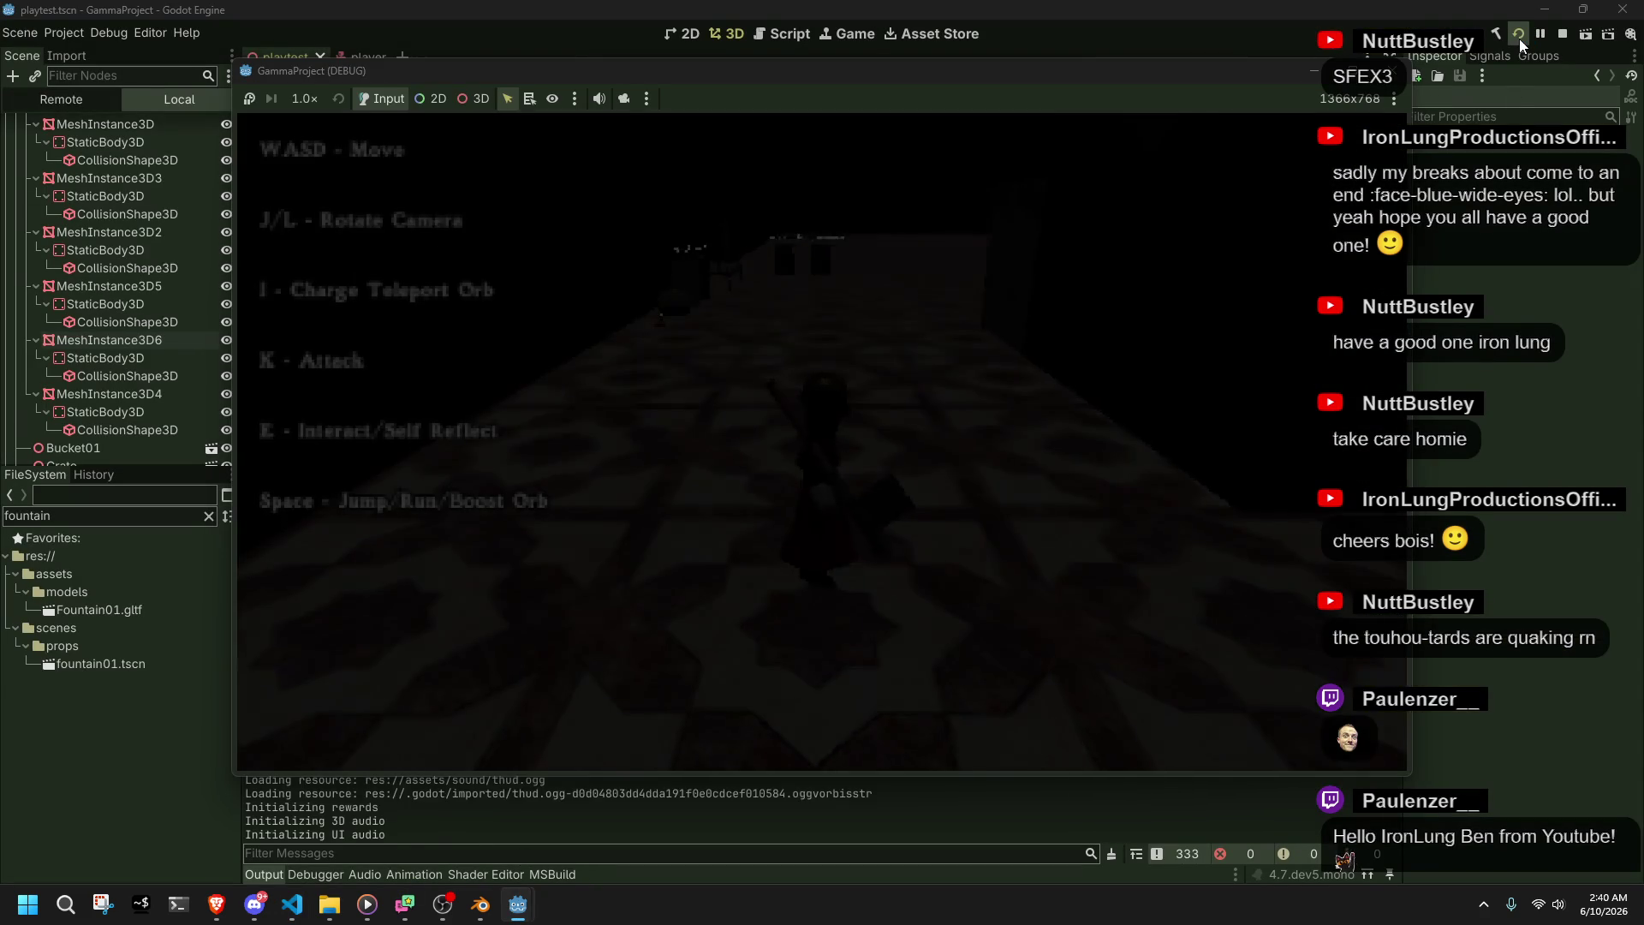
key(w)
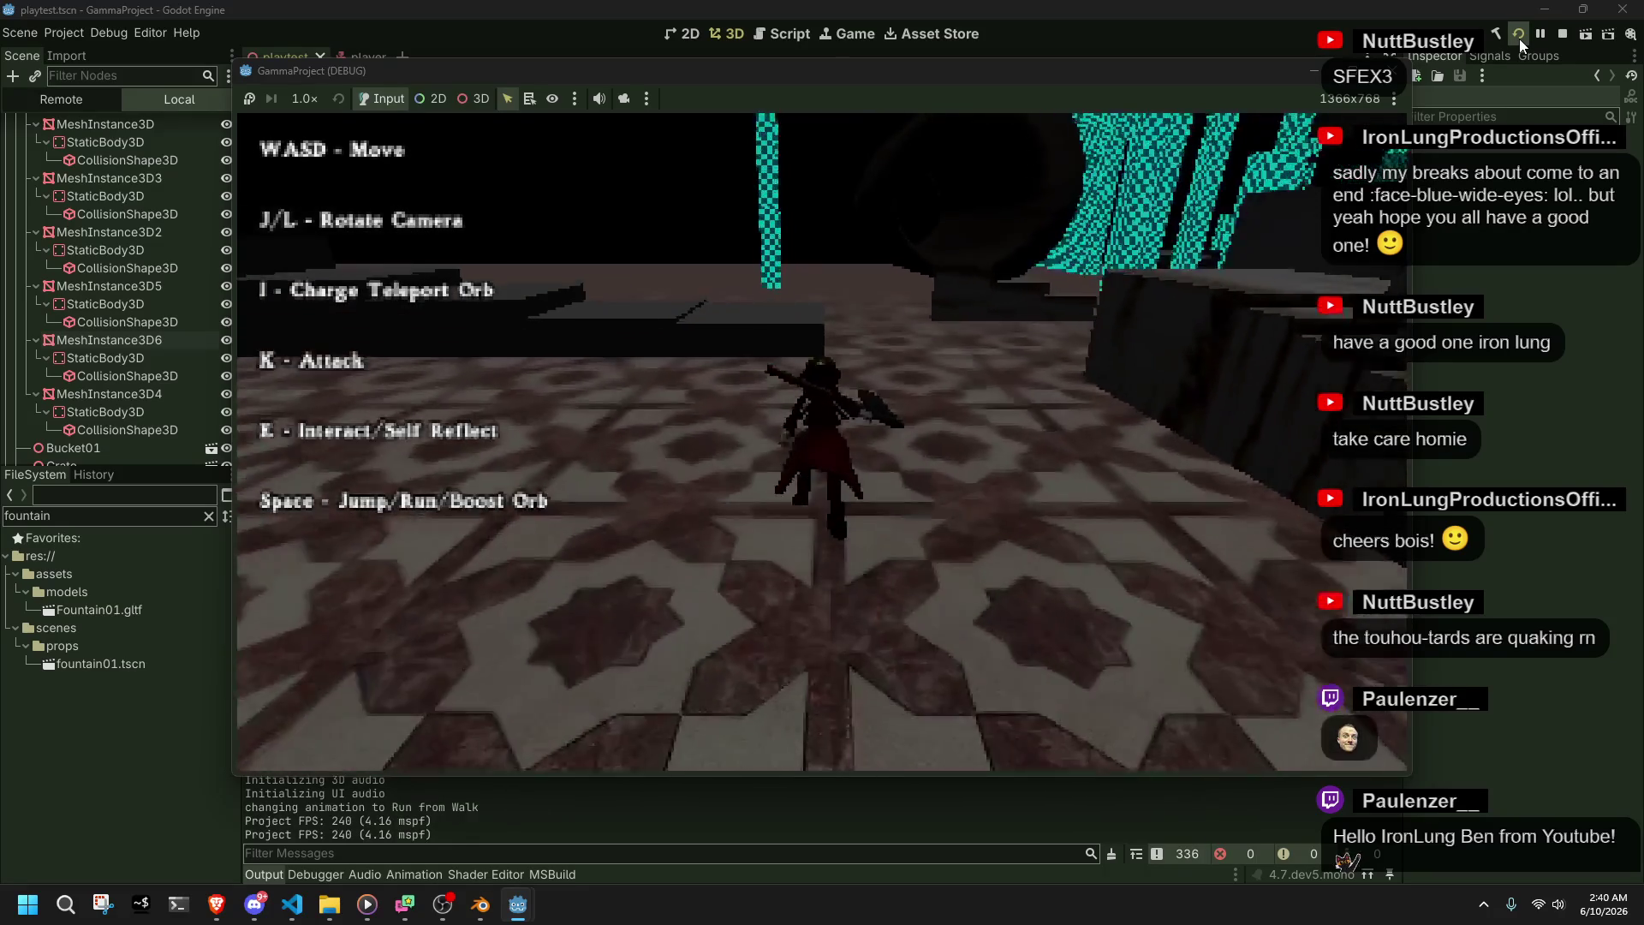
key(space)
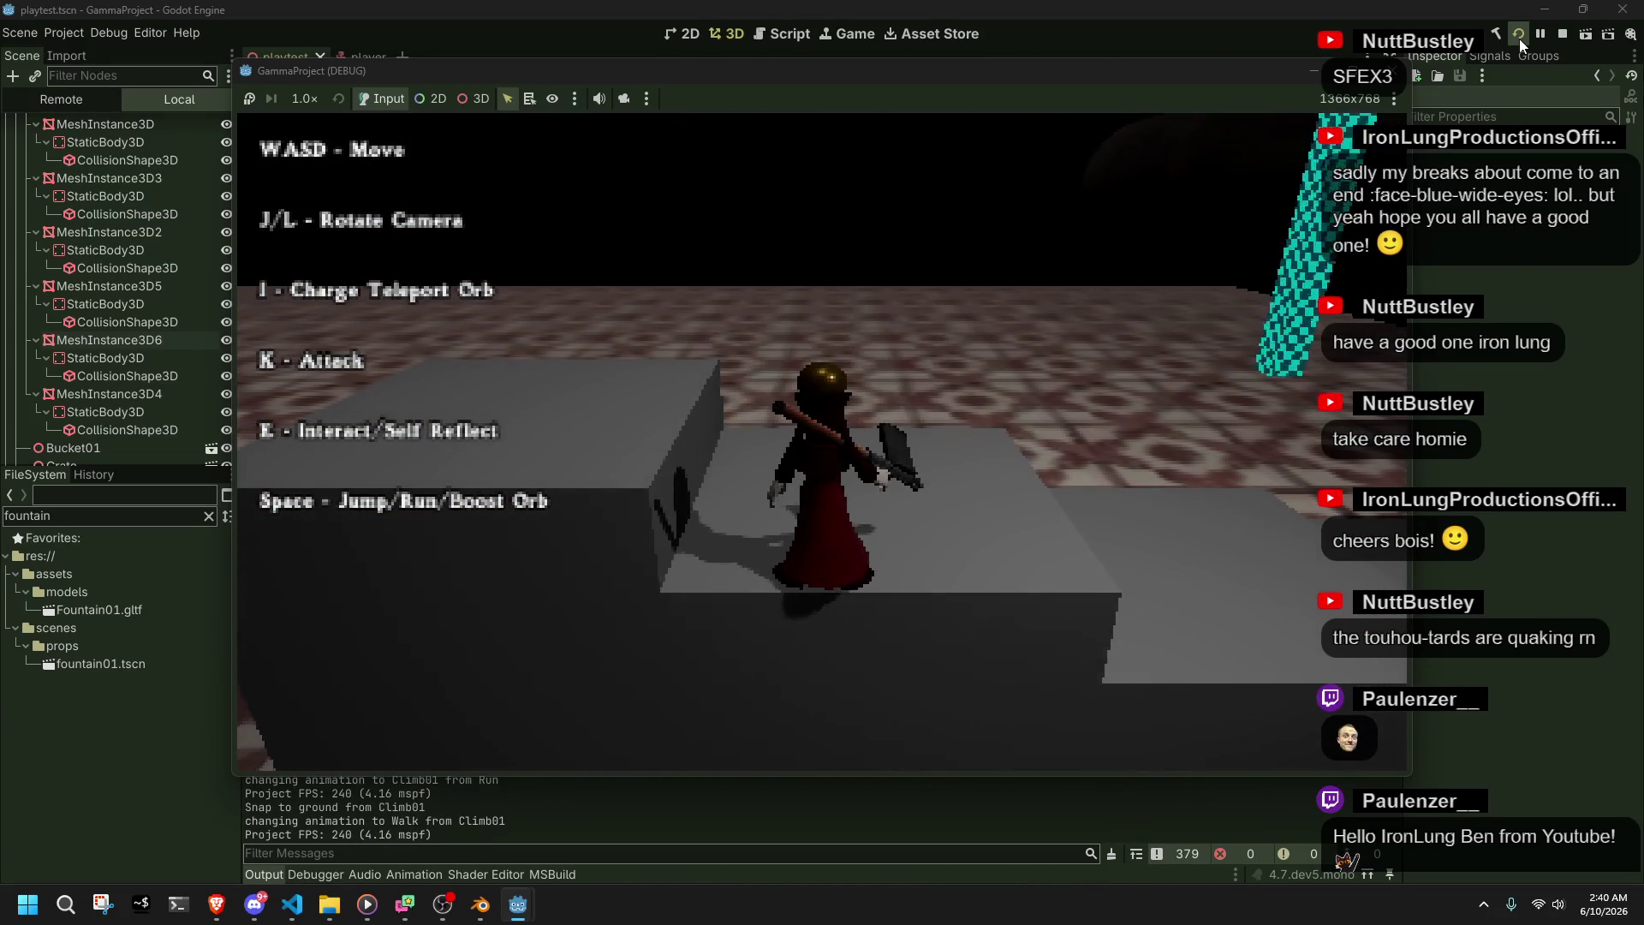
key(F8)
key(alt+Tab)
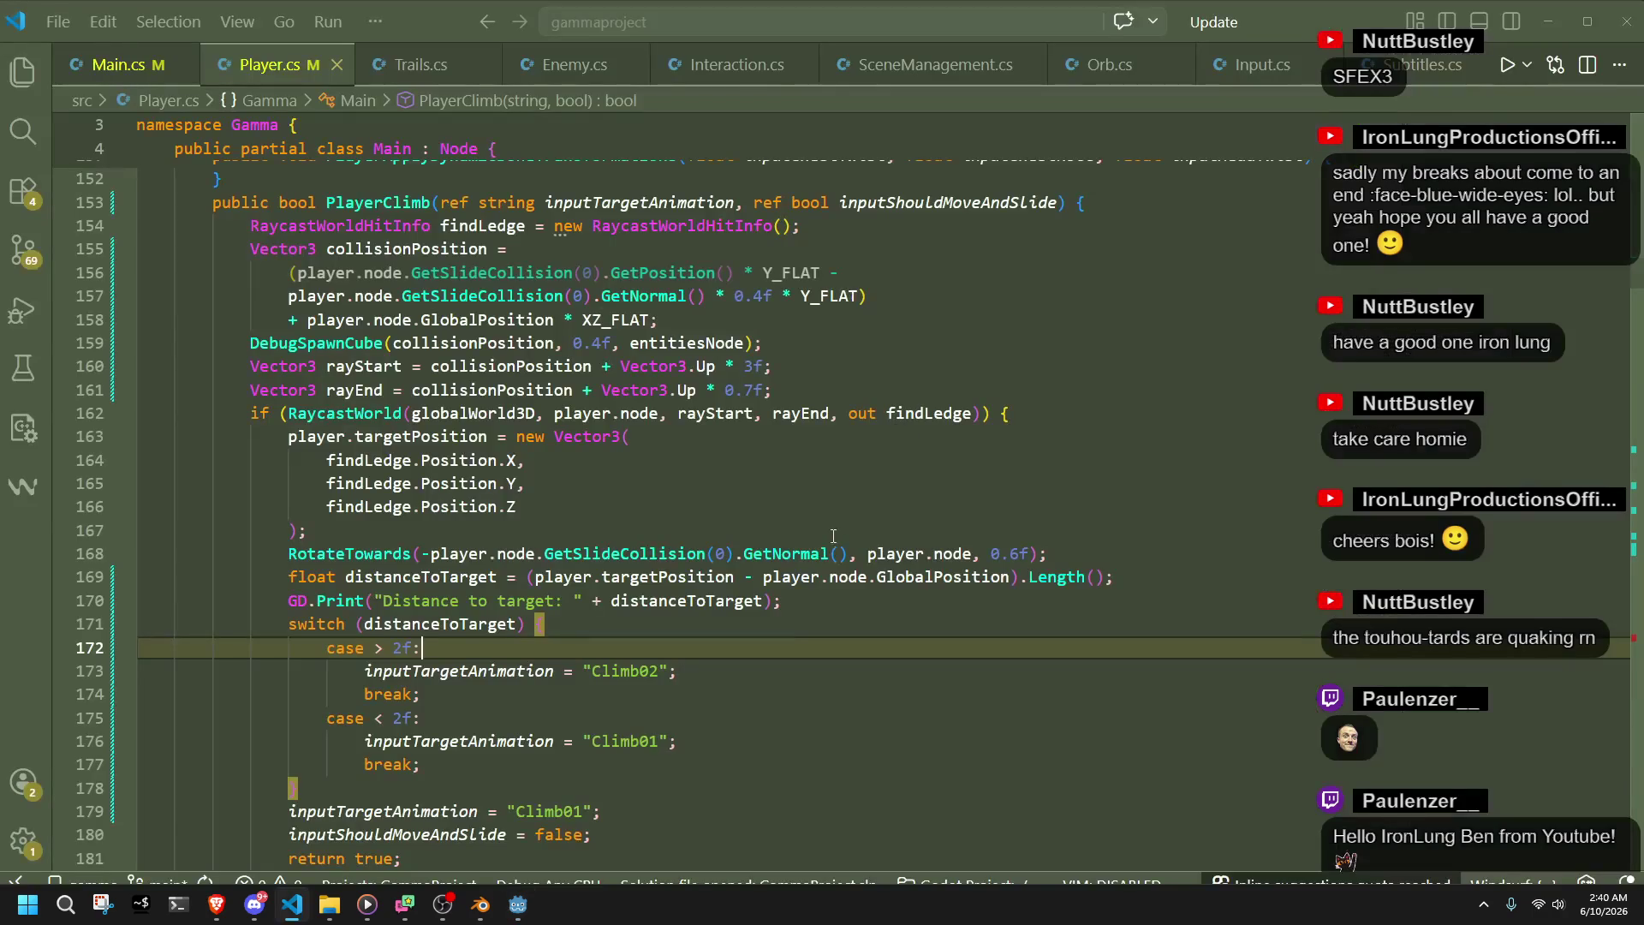
- Delete the leftover inputTargetAnimation = "Climb01"; line after the distance switch
click(768, 810)
key(shift+Up)
key(BackSpace)
- Select the entire case "Climb01" block in PlayerUpdate, placing the caret after its final break
scroll(768, 795, down, 1)
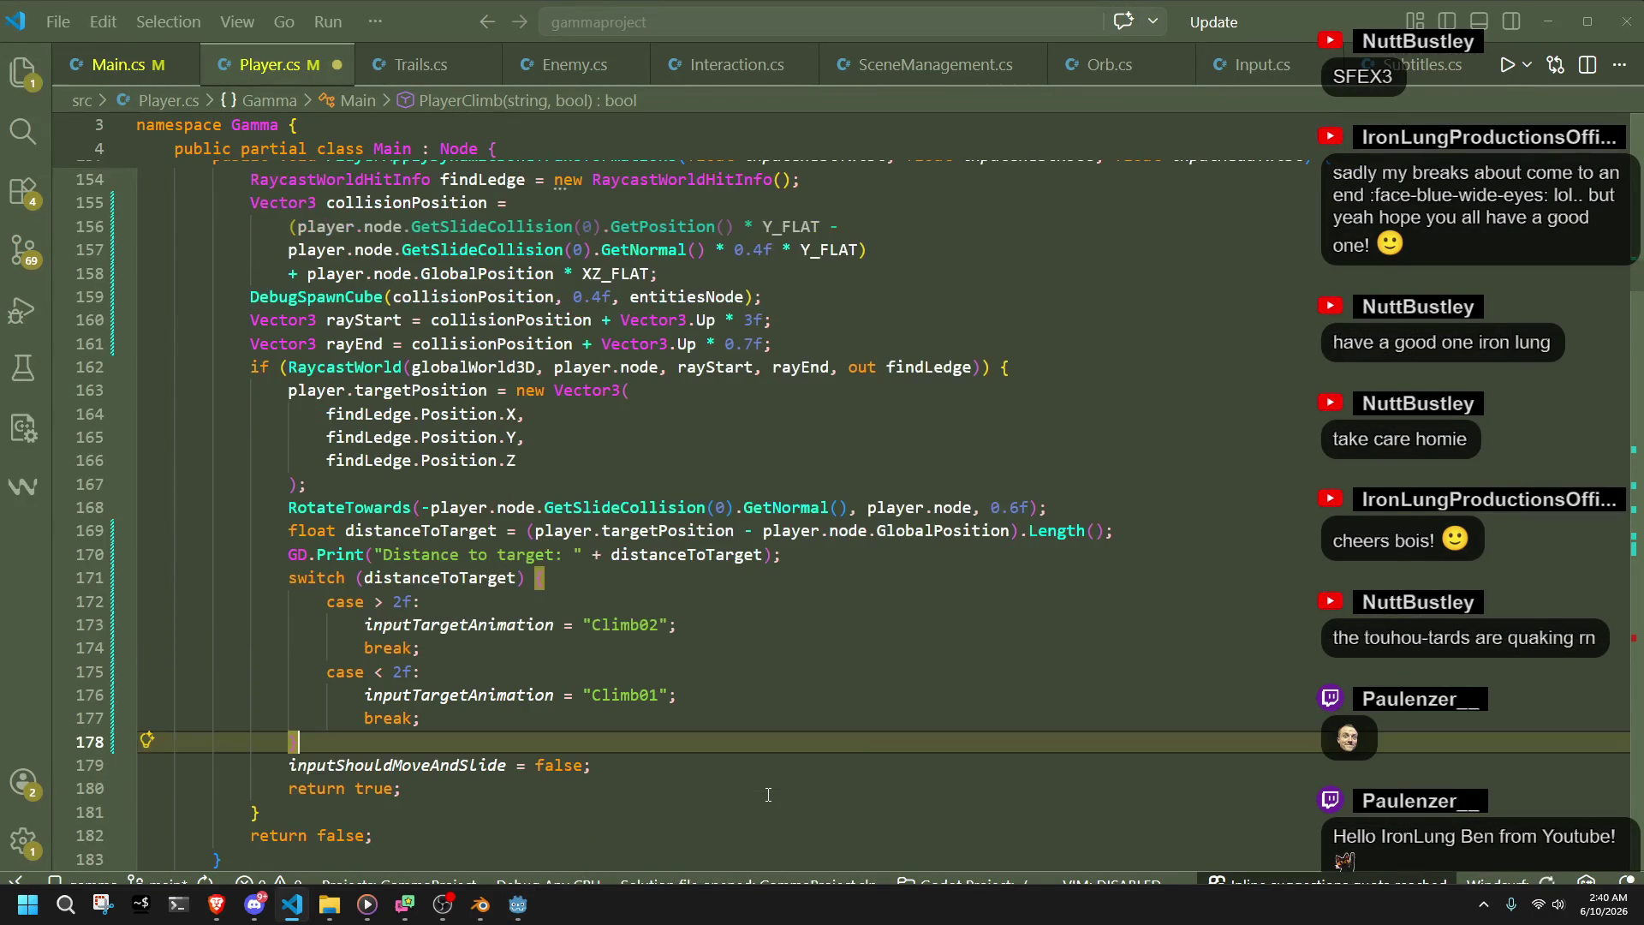
scroll(768, 795, down, 19)
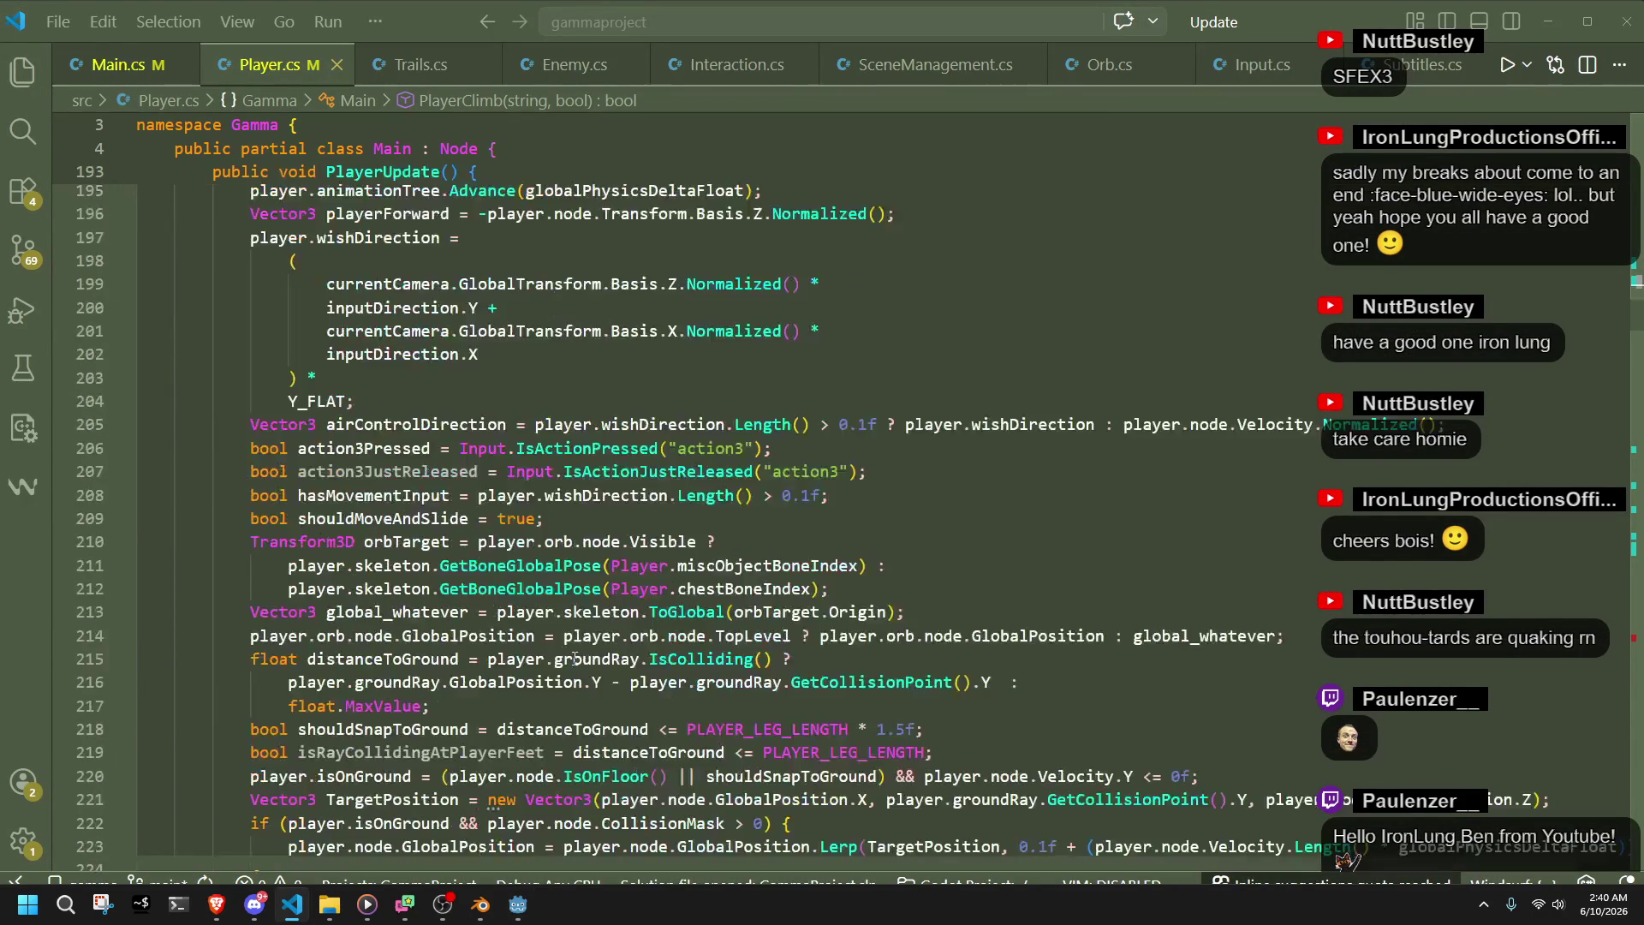
scroll(566, 667, down, 20)
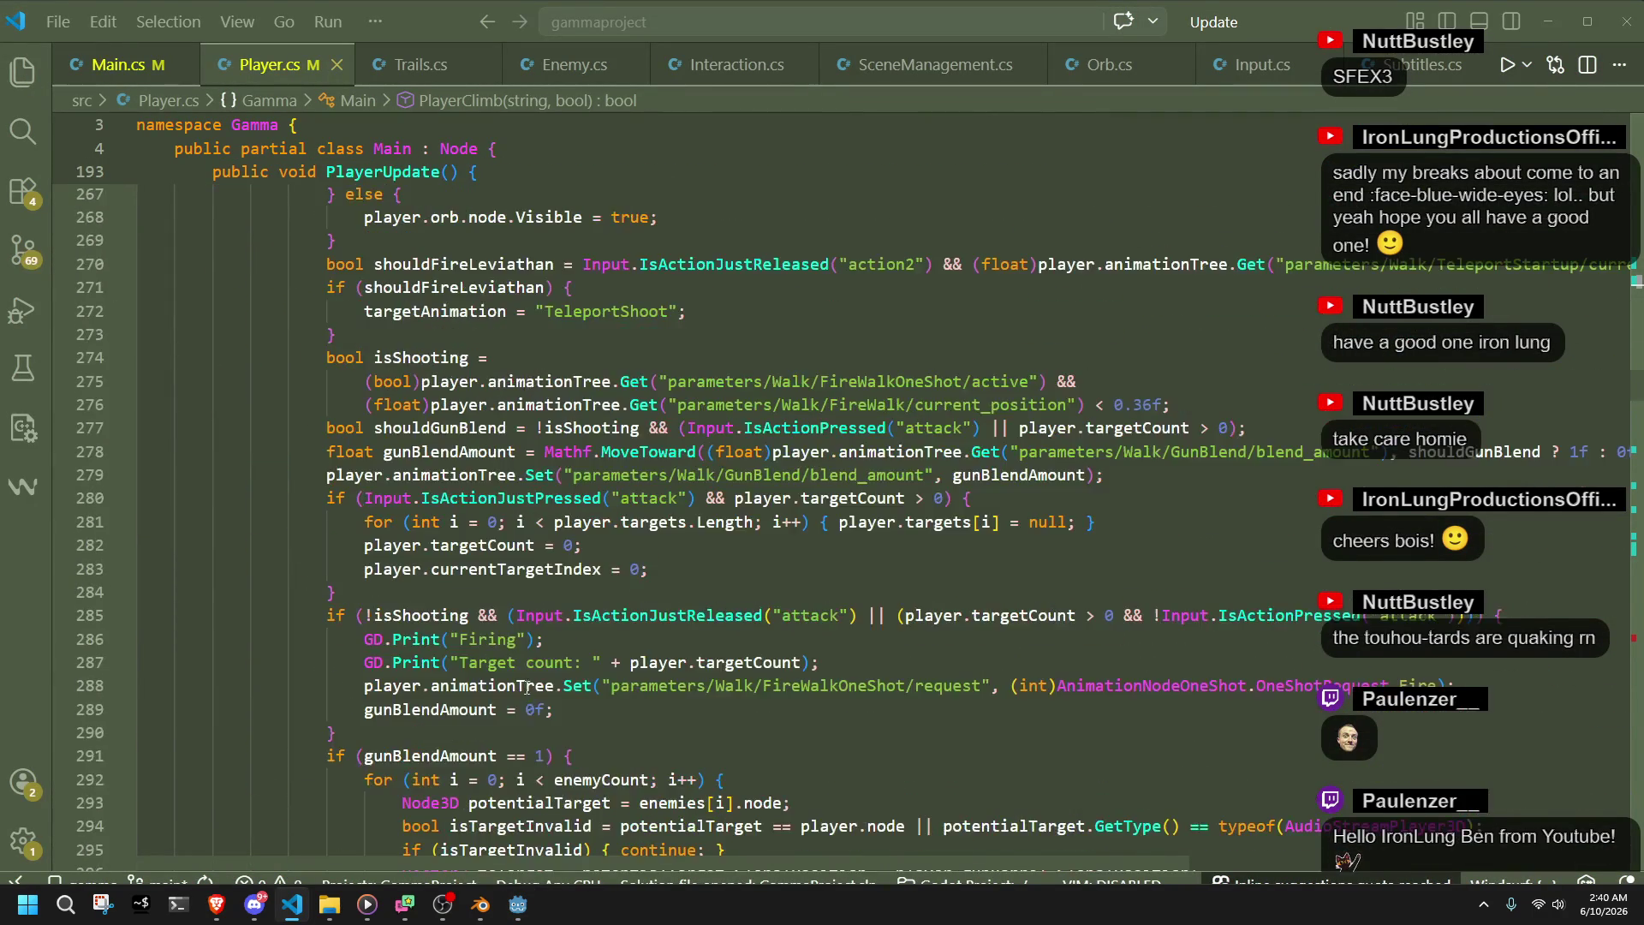
scroll(394, 665, down, 20)
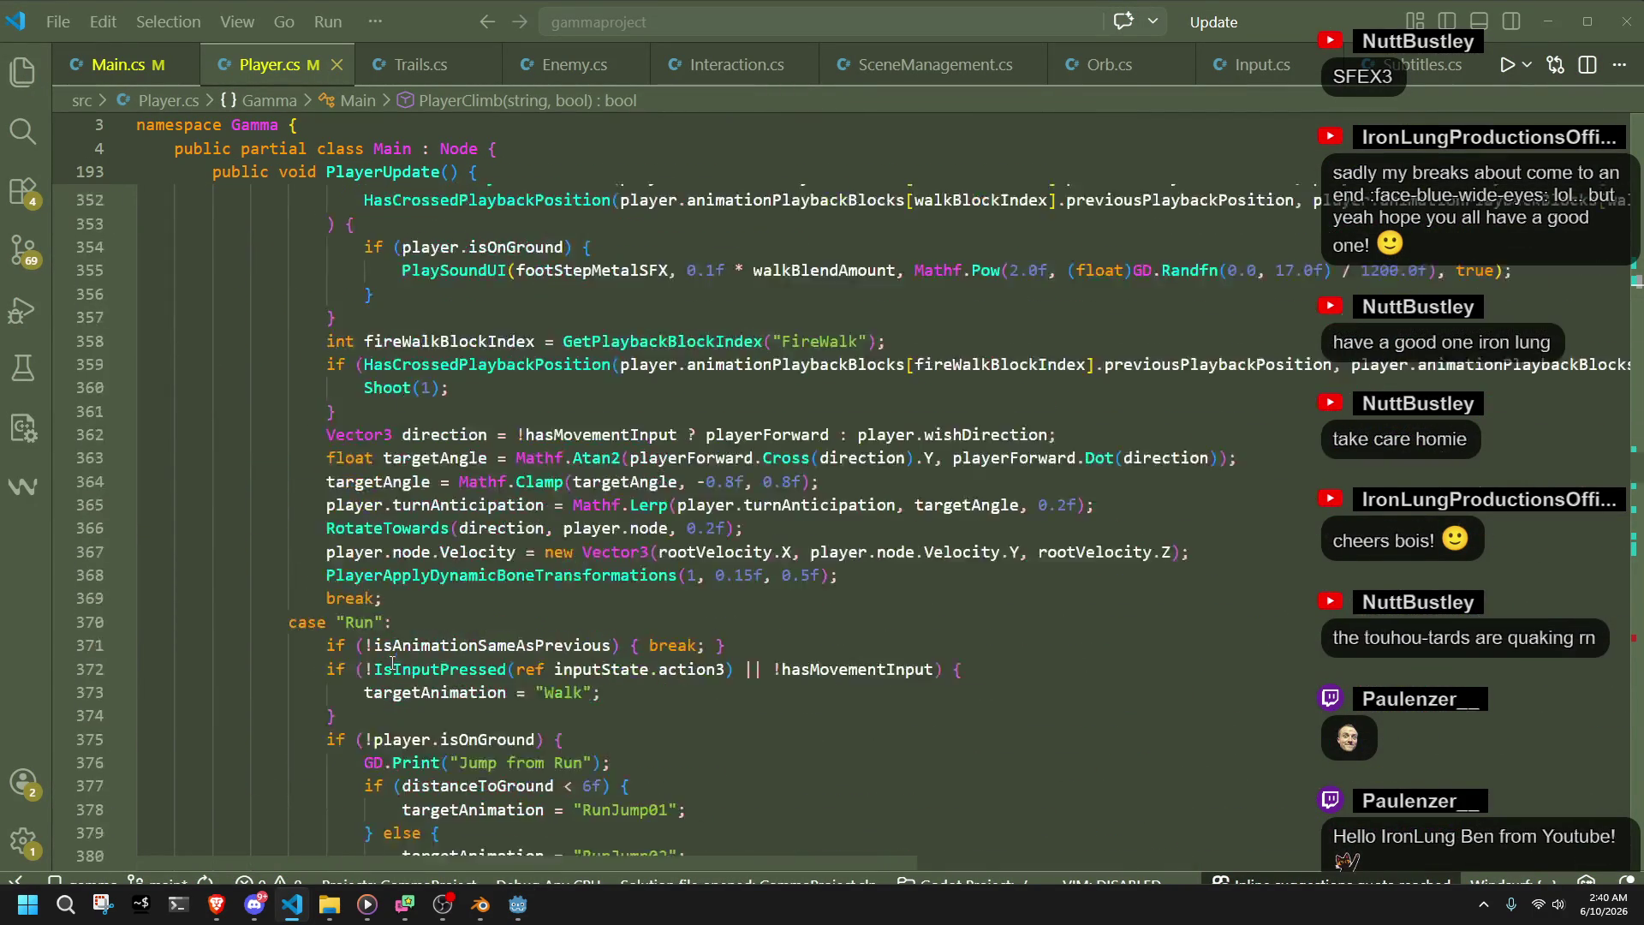
scroll(392, 664, down, 9)
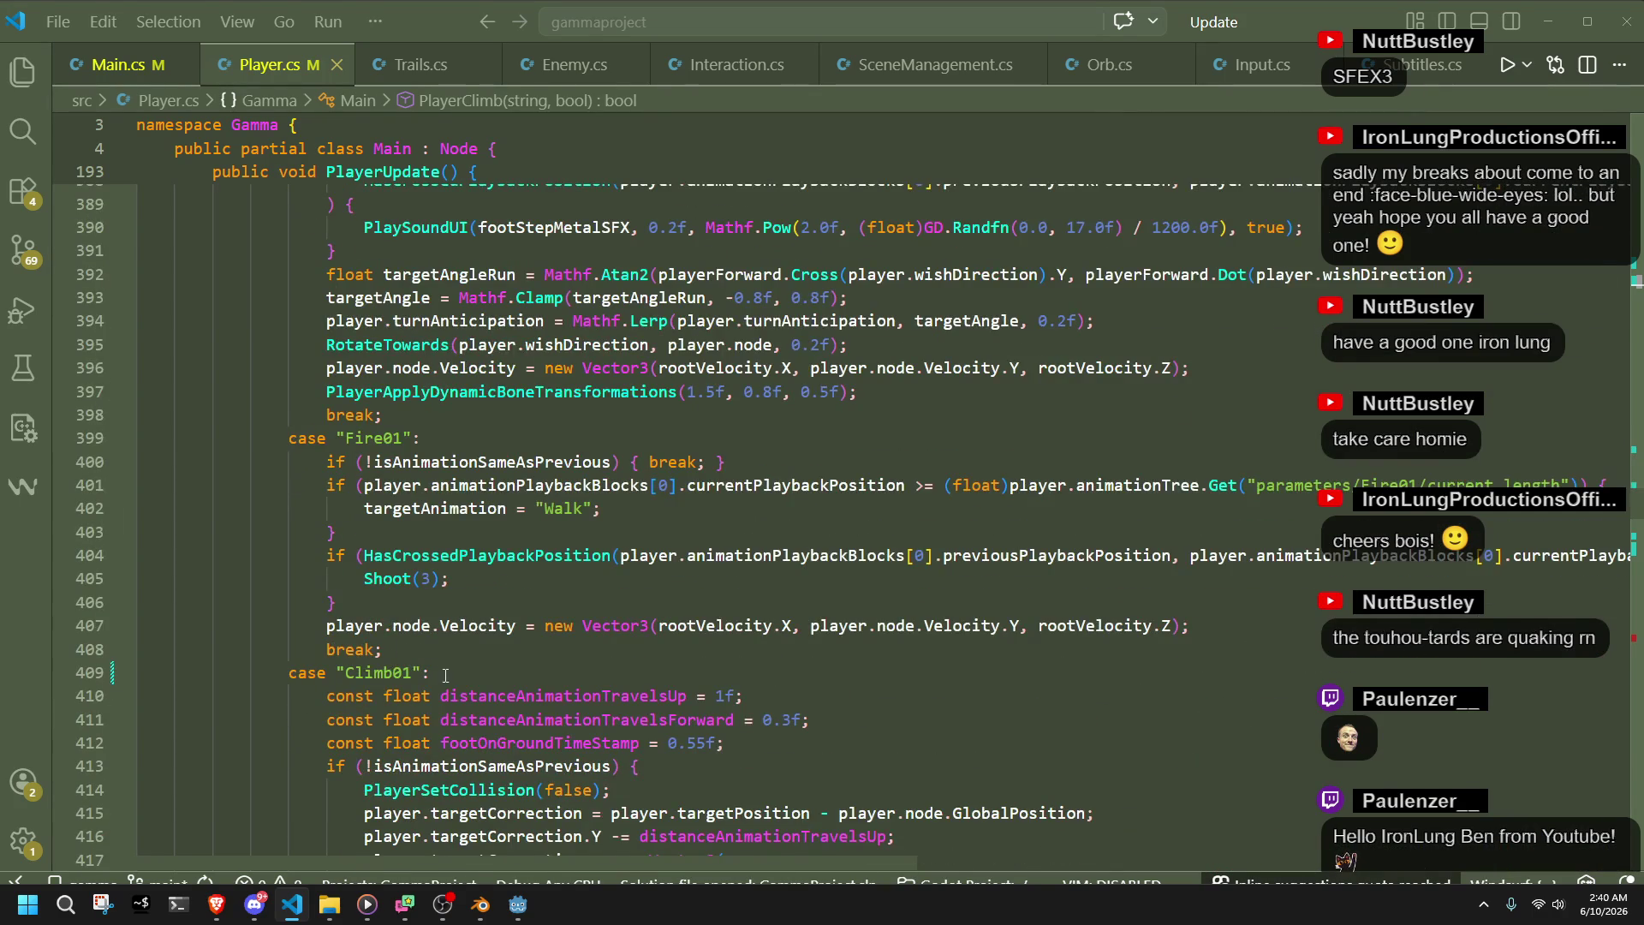
scroll(446, 676, down, 4)
scroll(446, 677, down, 13)
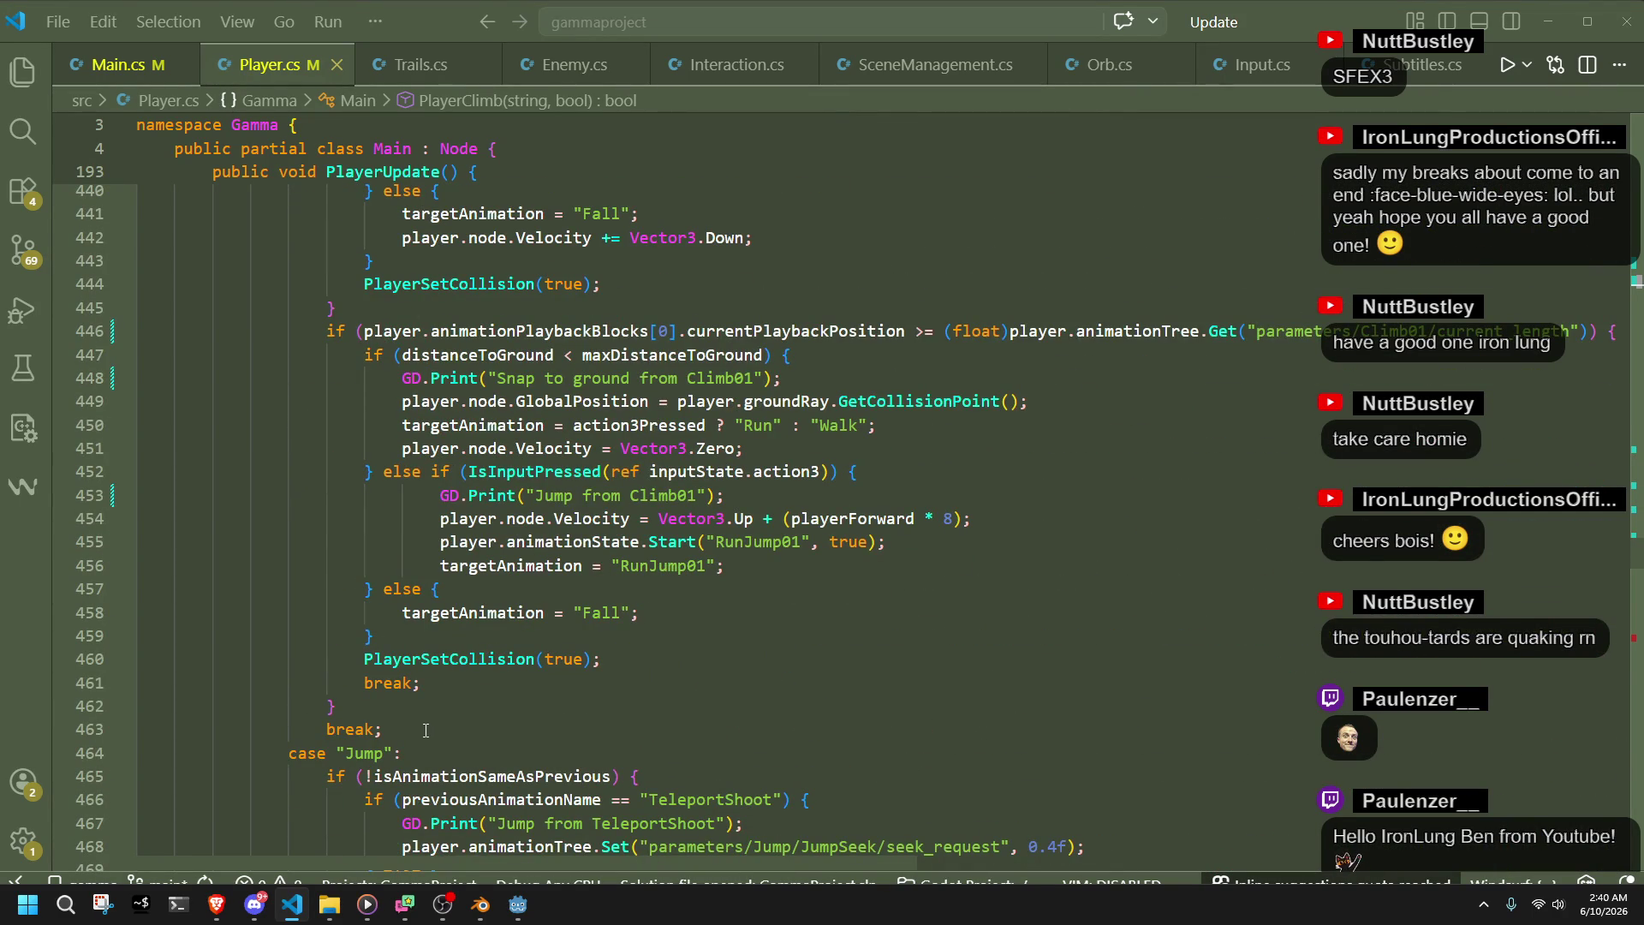
scroll(426, 730, up, 15)
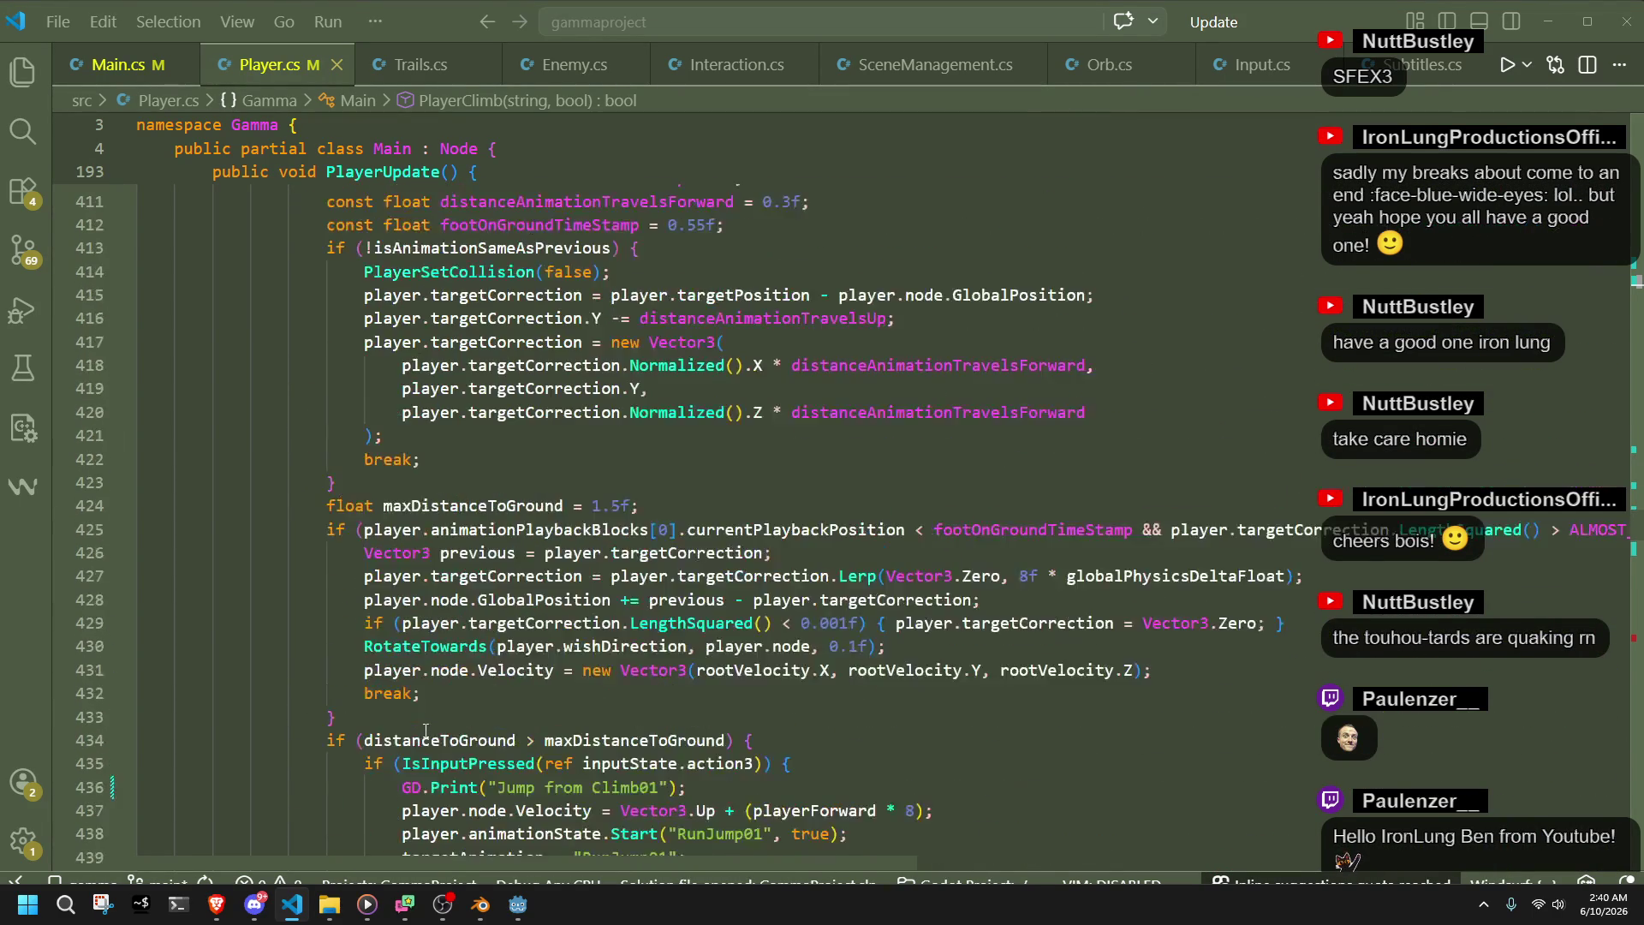
mouse_move(293, 502)
mouse_down()
mouse_move(428, 822)
mouse_move(446, 822)
mouse_move(461, 694)
mouse_move(412, 639)
mouse_up()
scroll(412, 639, up, 15)
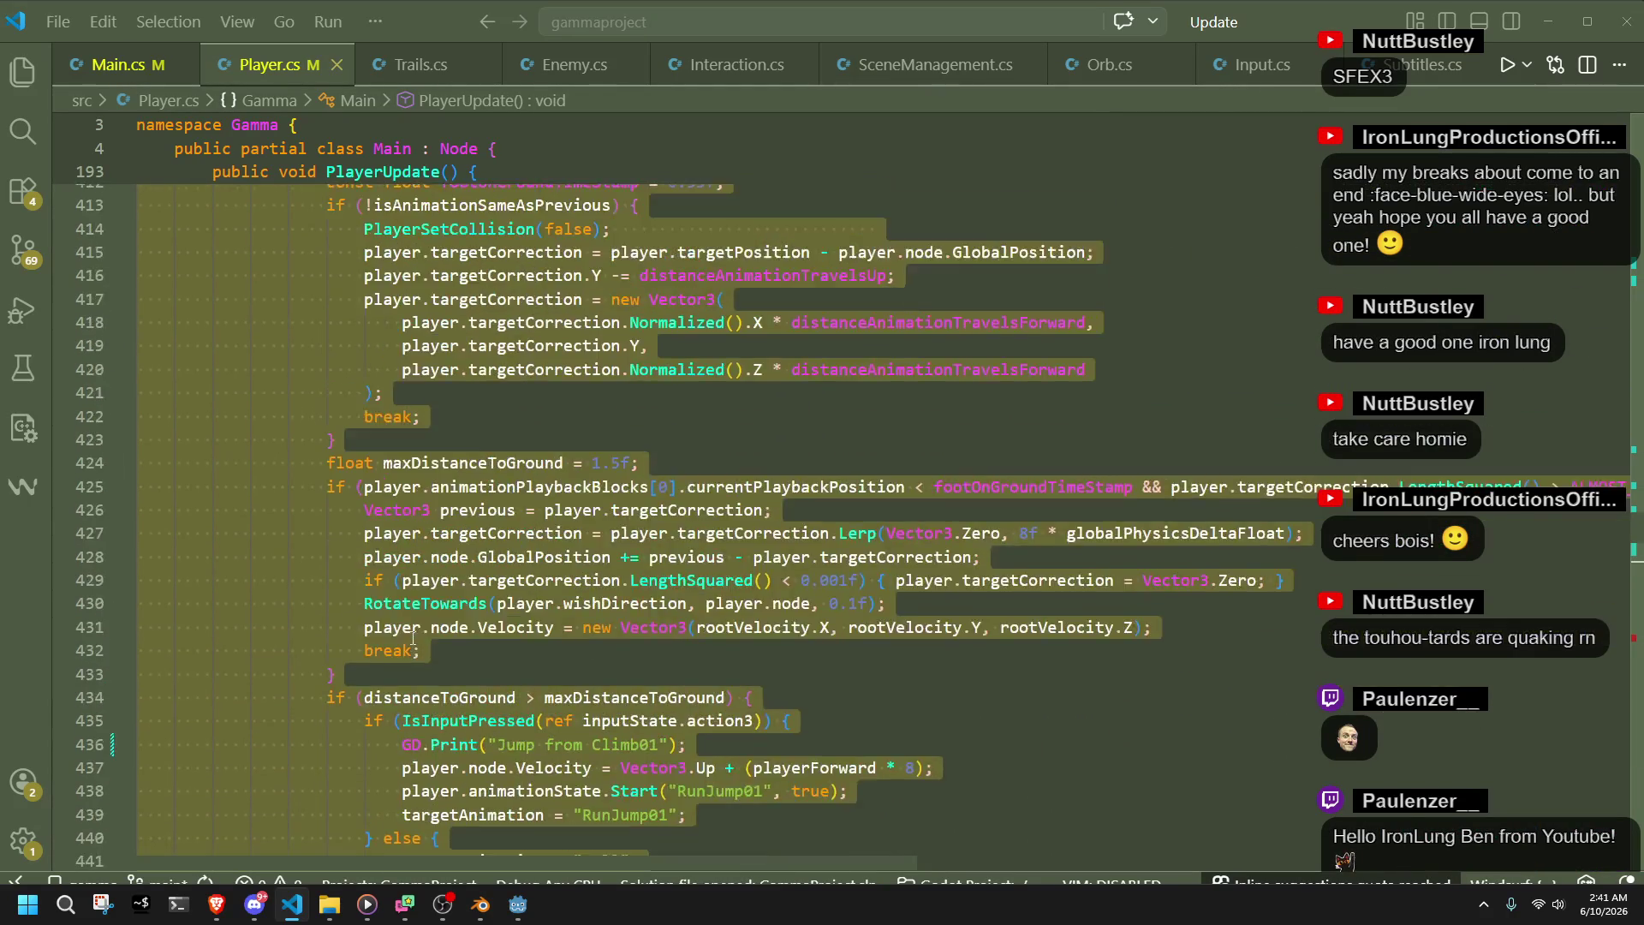
scroll(422, 632, down, 4)
scroll(422, 632, down, 10)
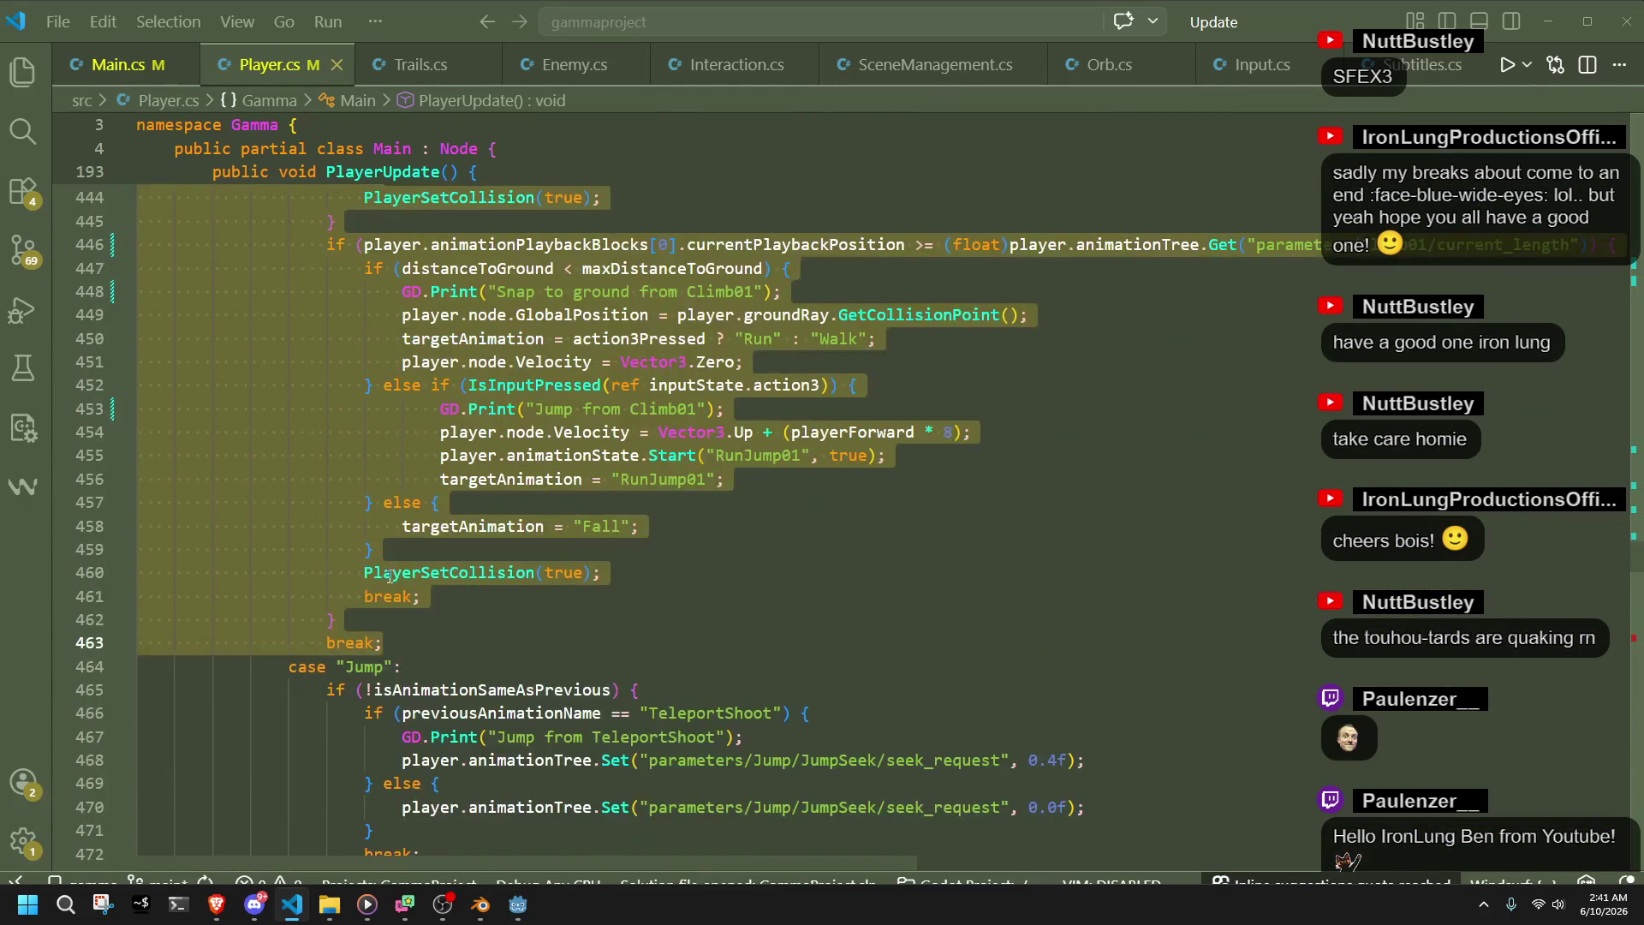
click(401, 639)
- Paste a copy of the Climb01 case block and rename its label to Climb02
key(ctrl+v)
scroll(403, 638, up, 10)
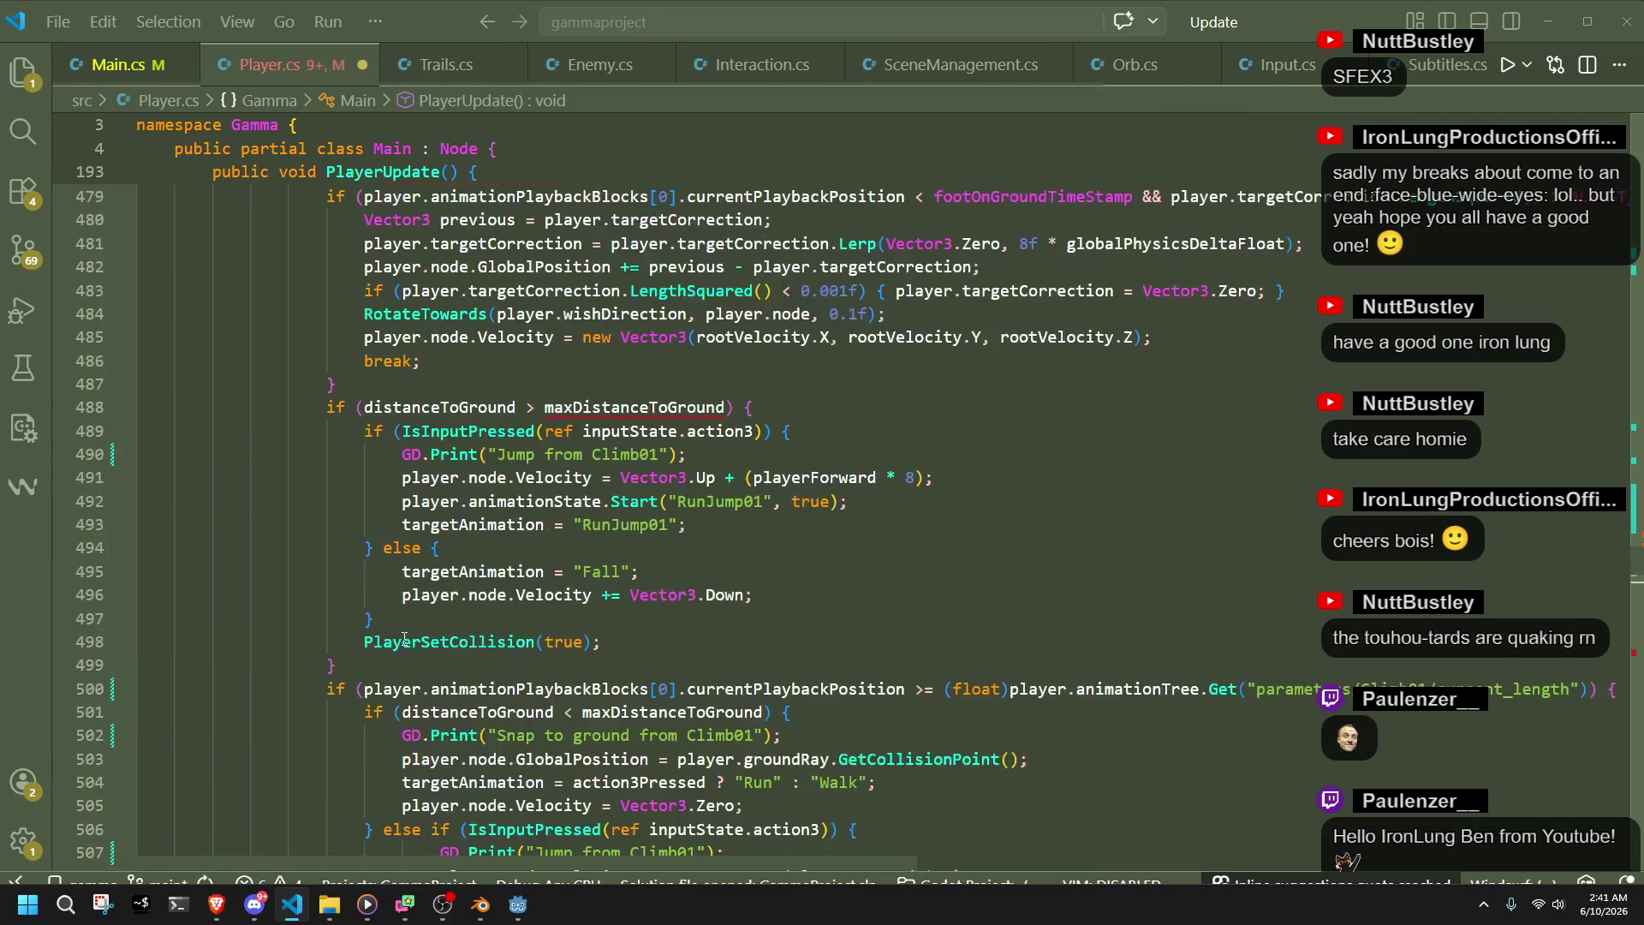
scroll(403, 639, up, 2)
scroll(404, 641, up, 1)
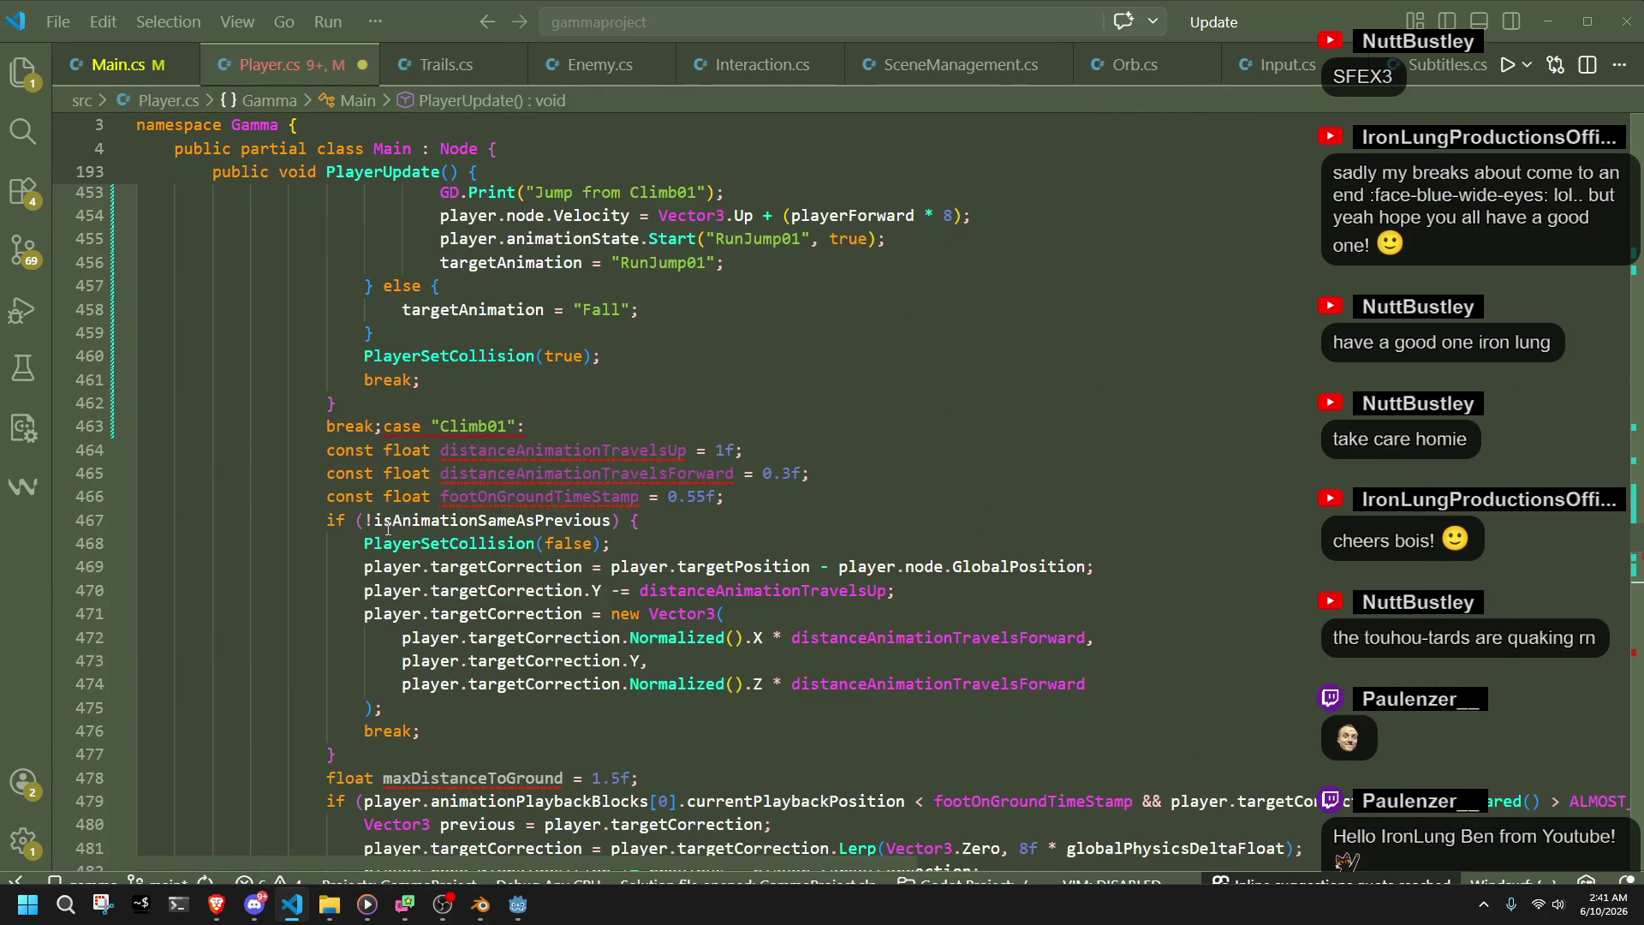
click(382, 427)
key(Return)
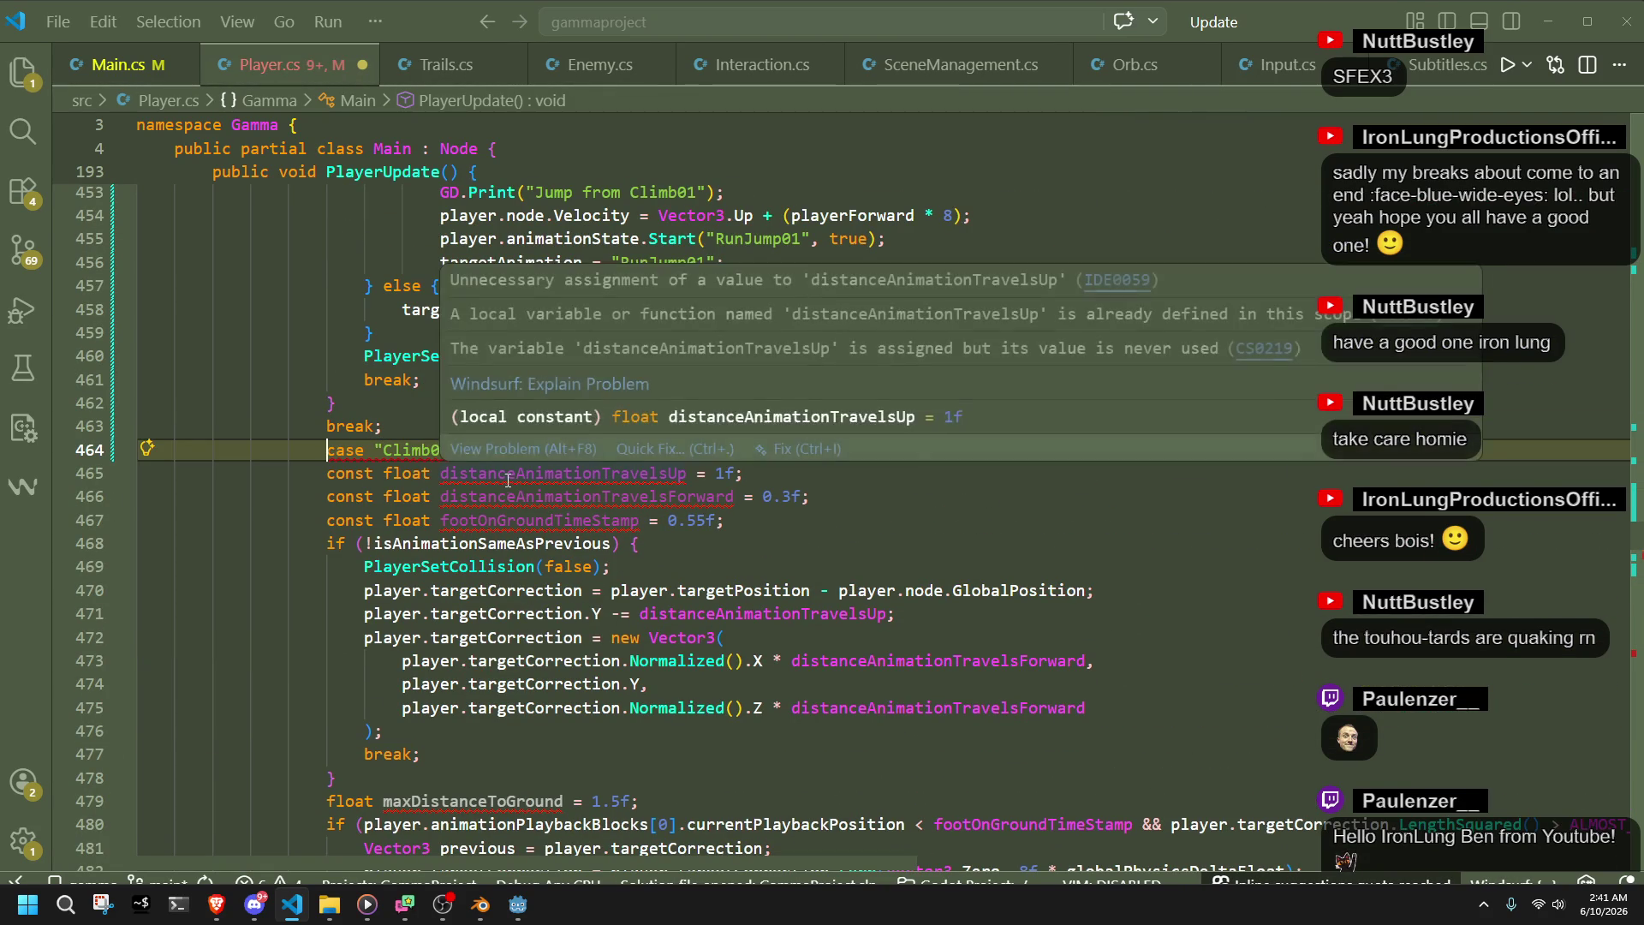
click(451, 451)
key(BackSpace)
text(2":)
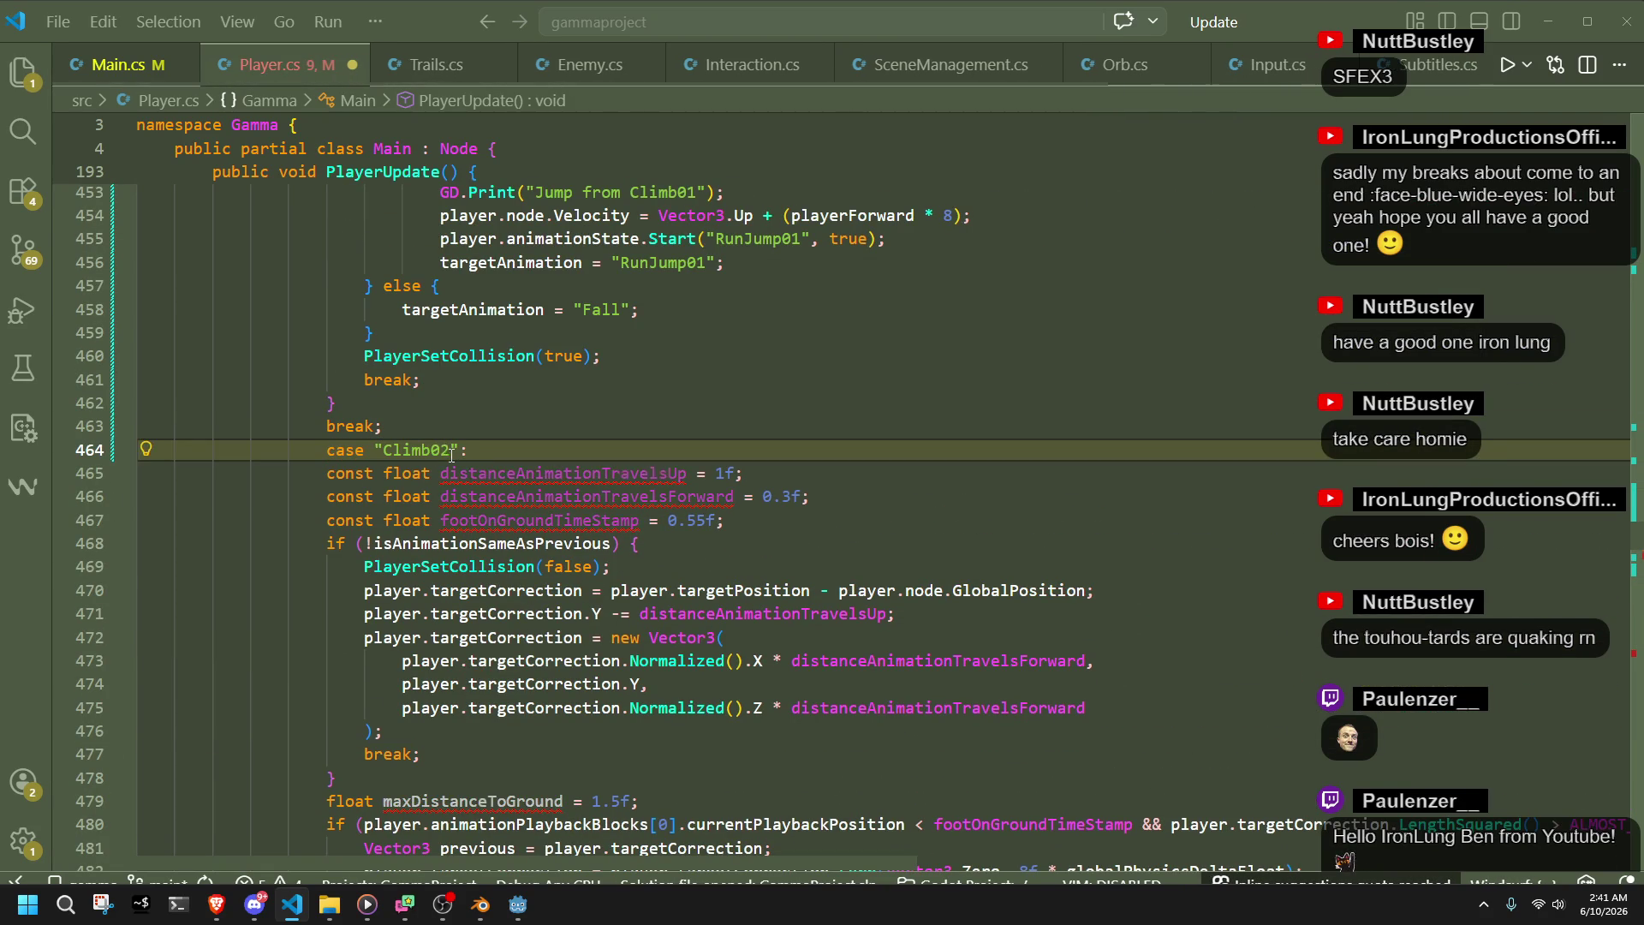
- Inspect the duplicated variable names in the copy, then undo the duplicate case block
click(843, 558)
mouse_move(553, 477)
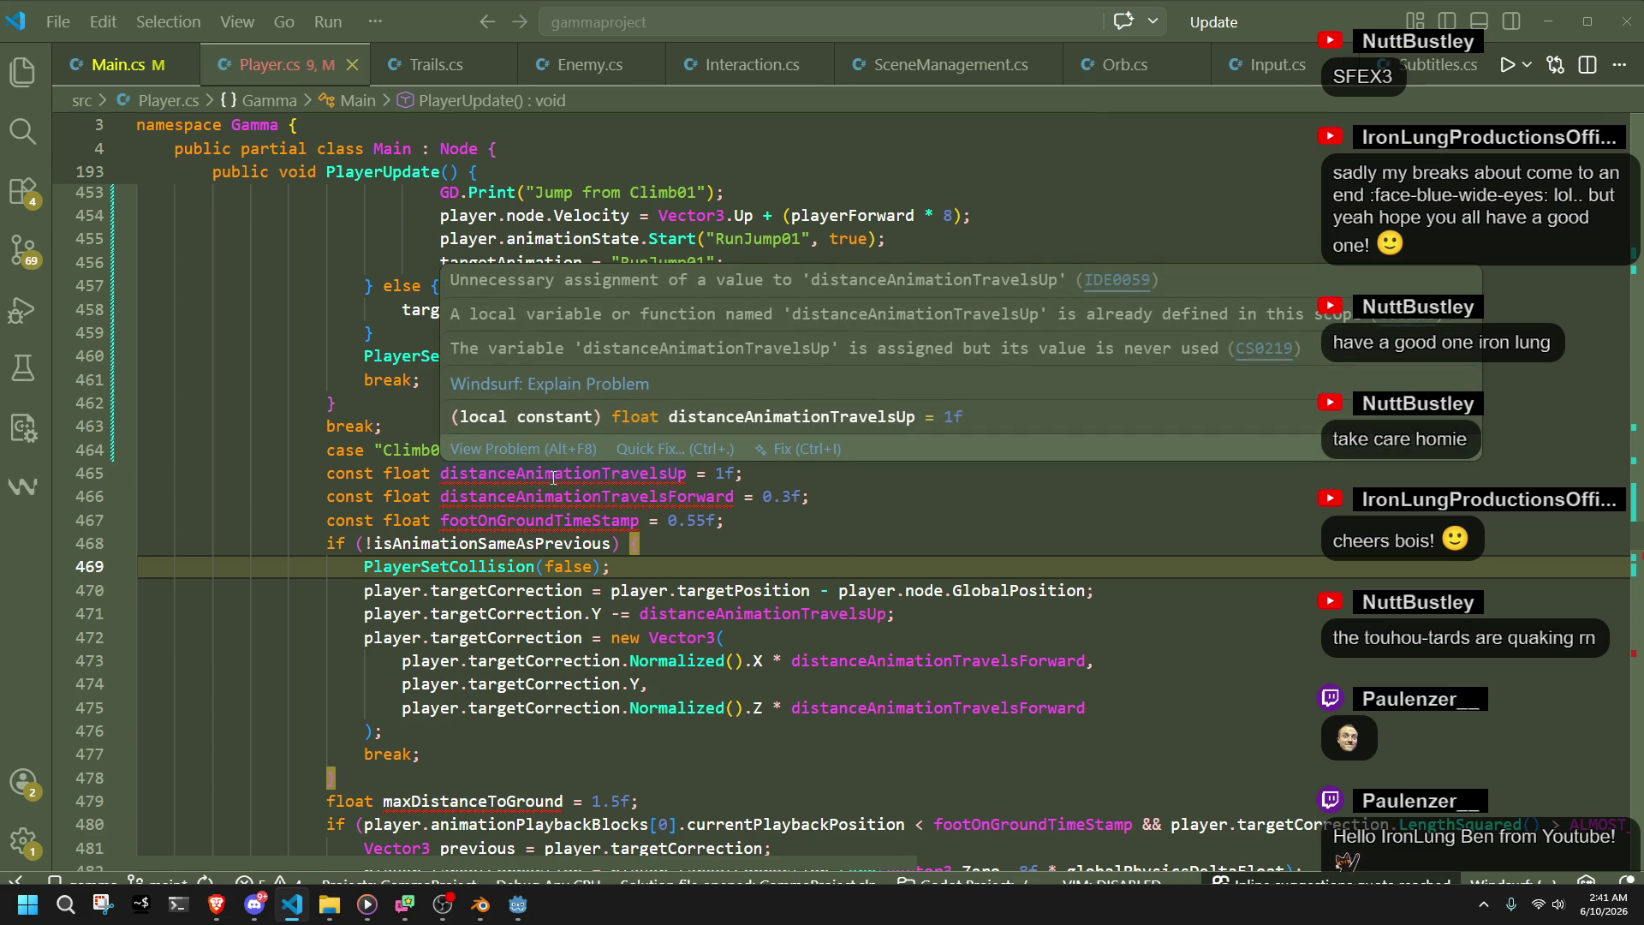
double_click(553, 474)
click(677, 549)
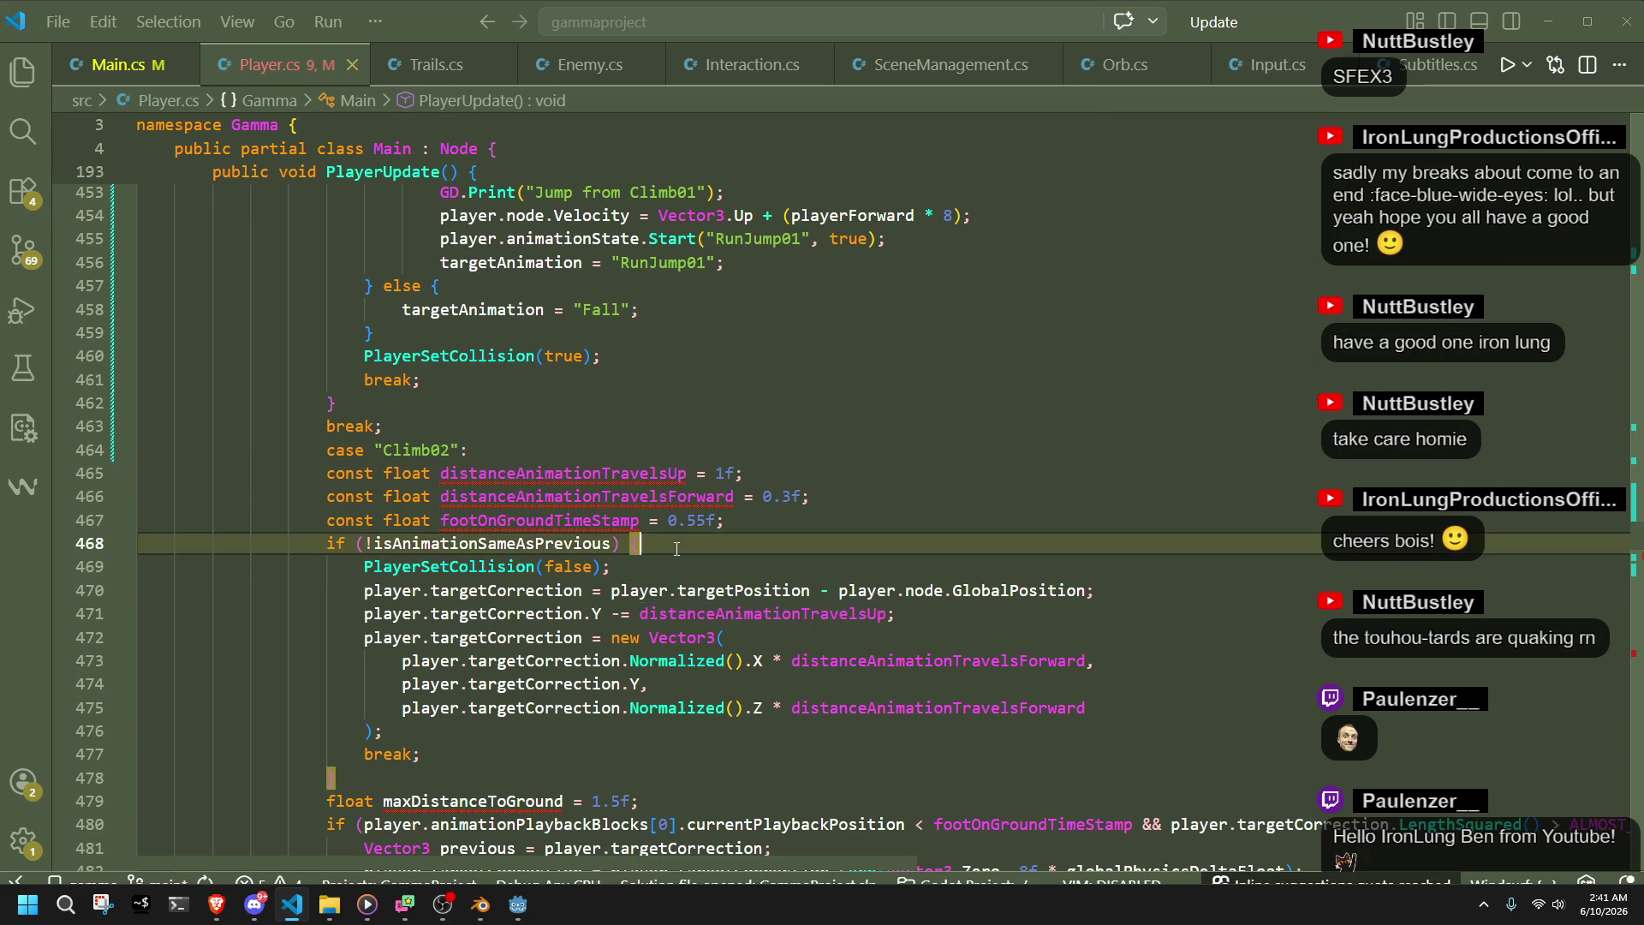
mouse_move(482, 805)
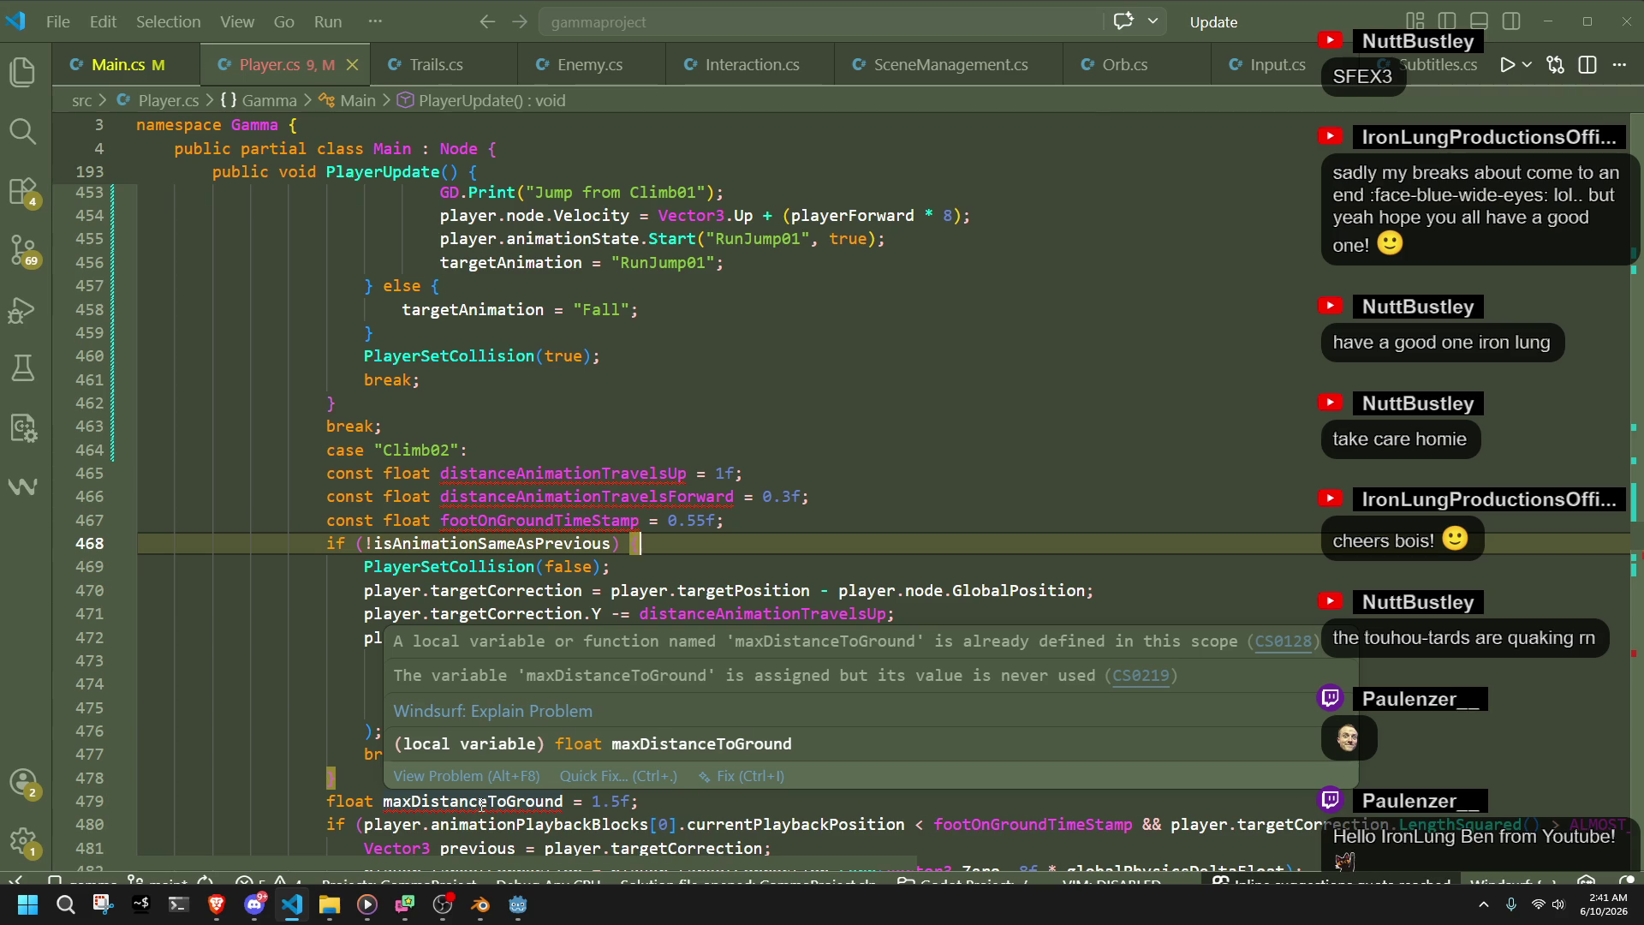
double_click(482, 805)
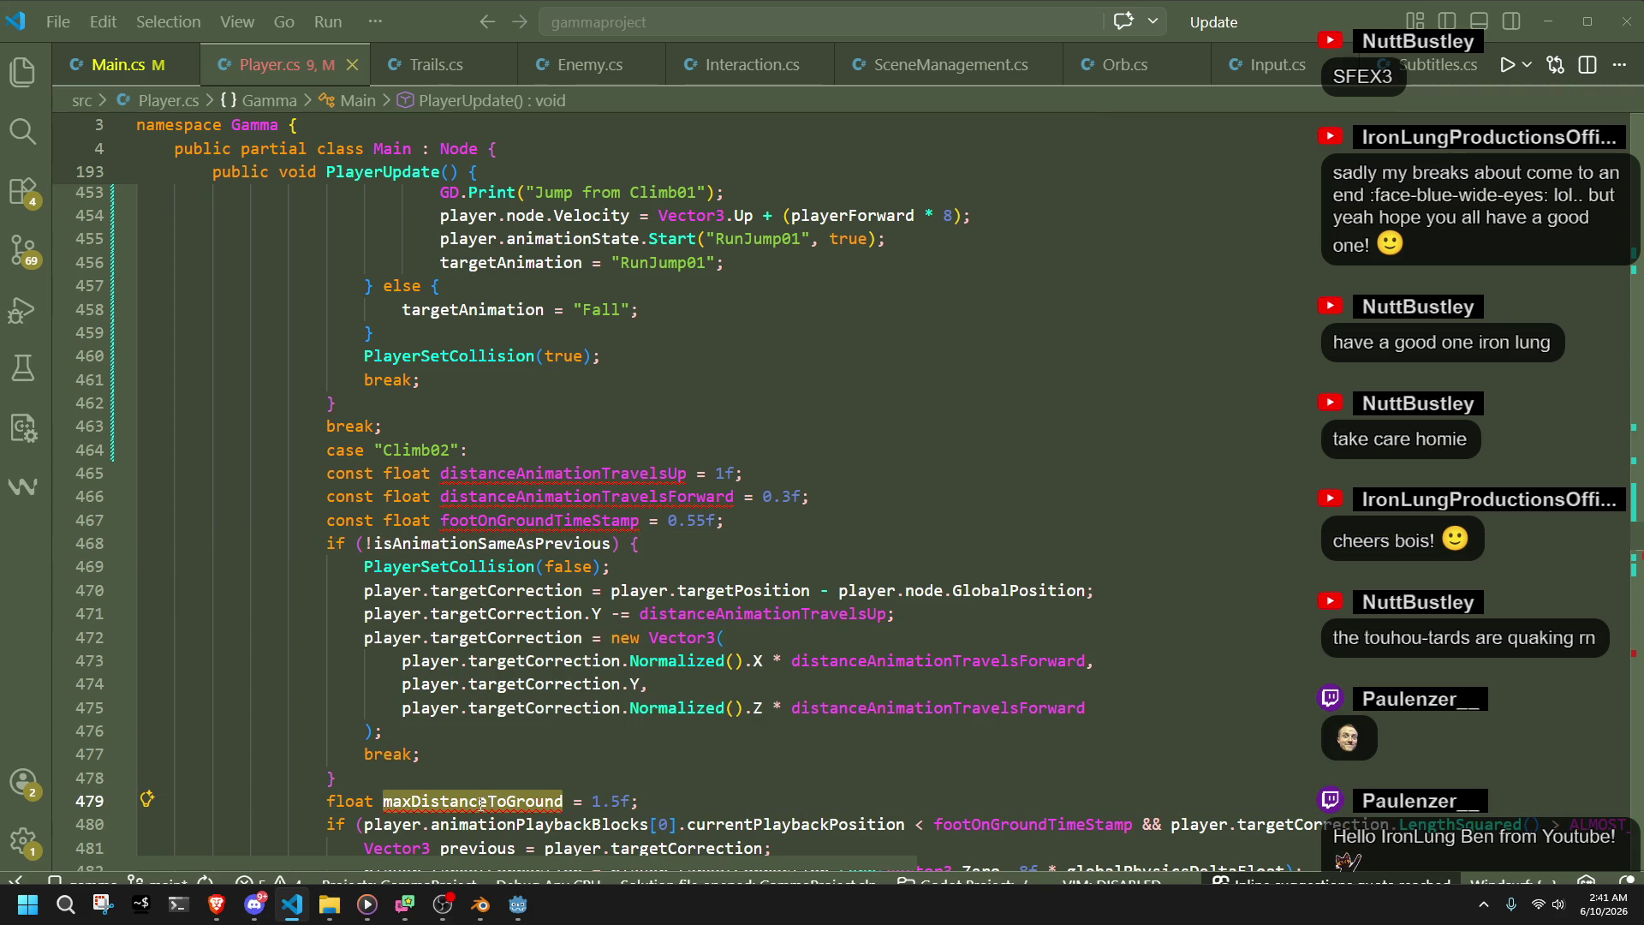
mouse_move(326, 473)
mouse_down()
mouse_move(411, 638)
mouse_move(360, 445)
mouse_move(428, 698)
mouse_move(520, 739)
mouse_move(519, 428)
mouse_move(435, 578)
mouse_up()
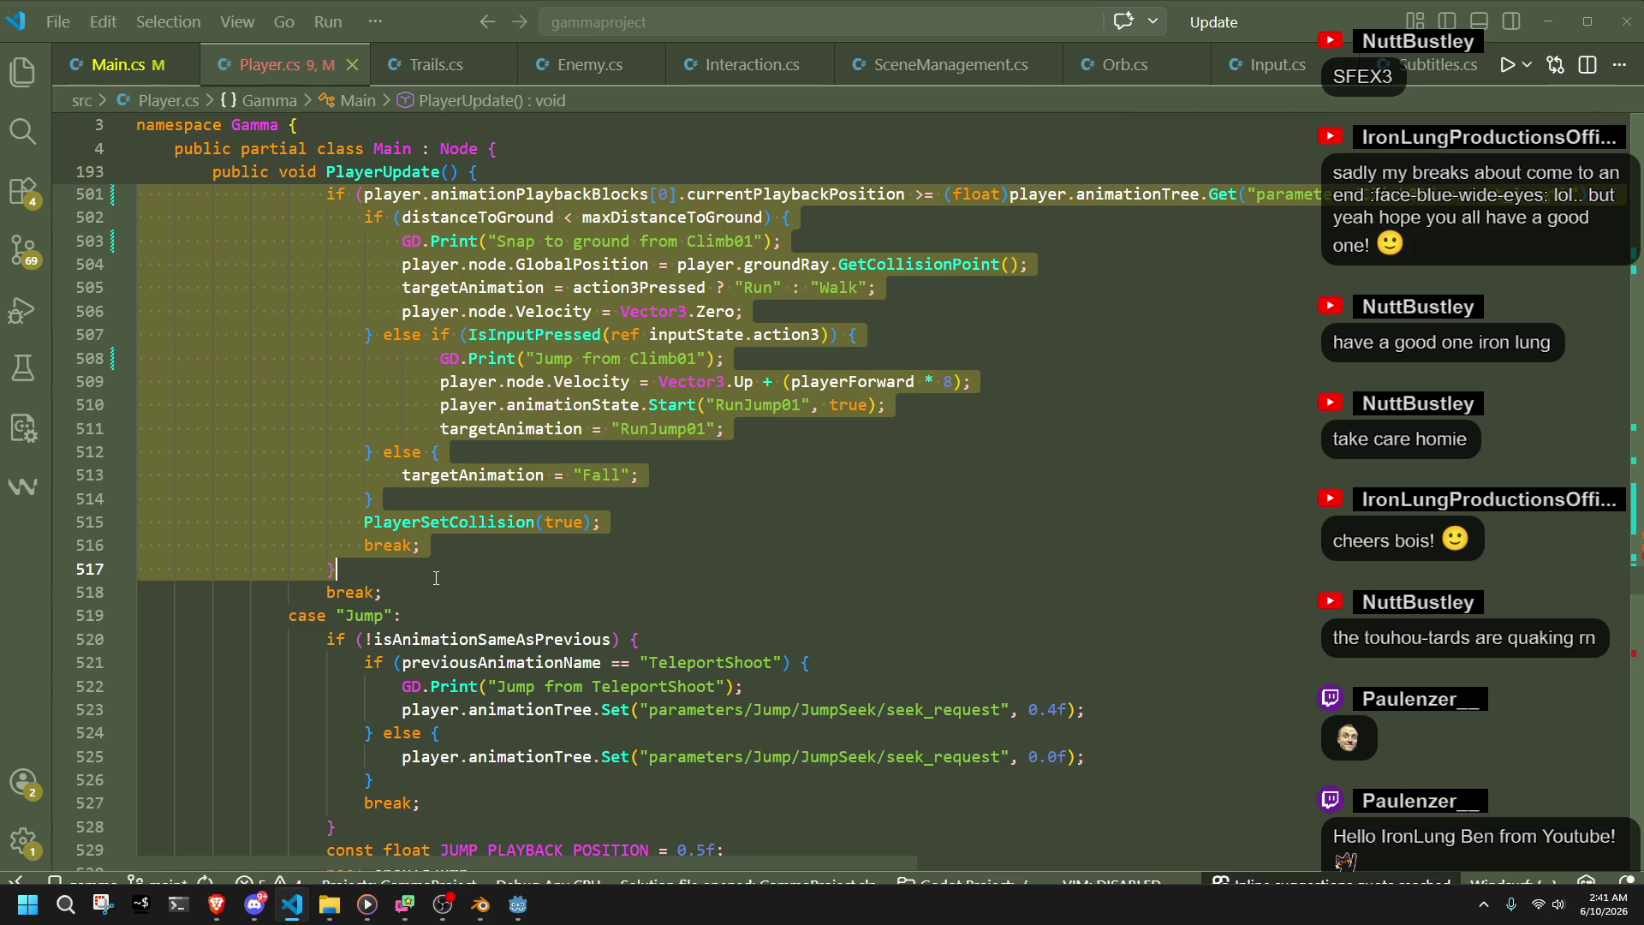
scroll(436, 578, up, 10)
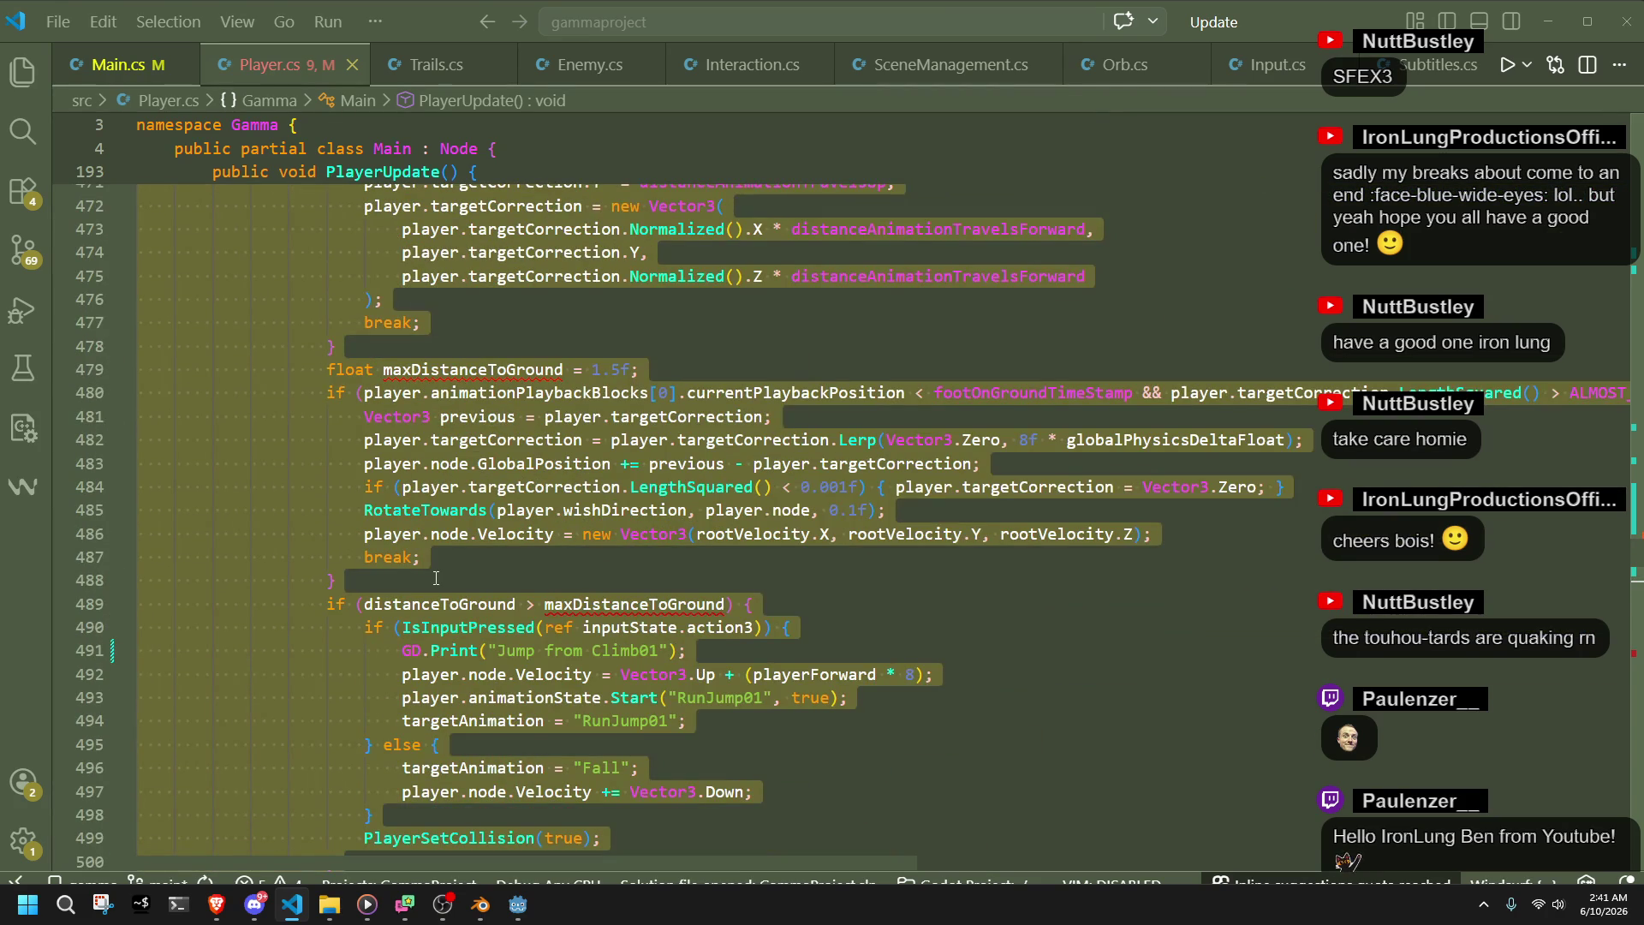
key(ctrl+v)
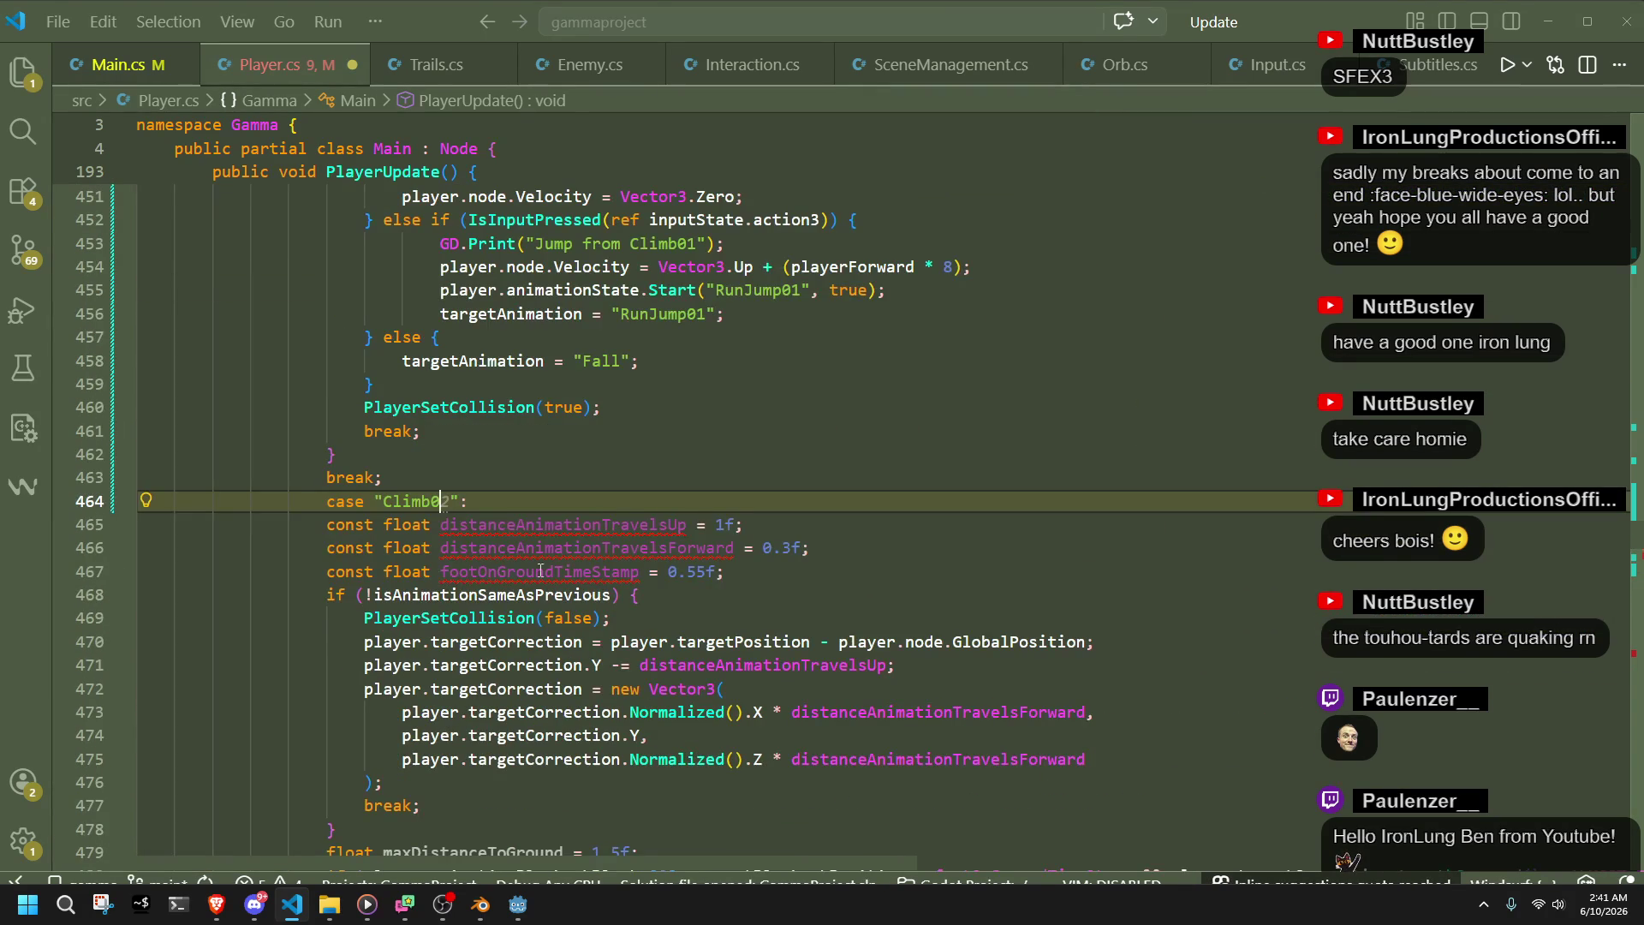
key(ctrl+z)
key(ctrl+z)
scroll(596, 578, up, 8)
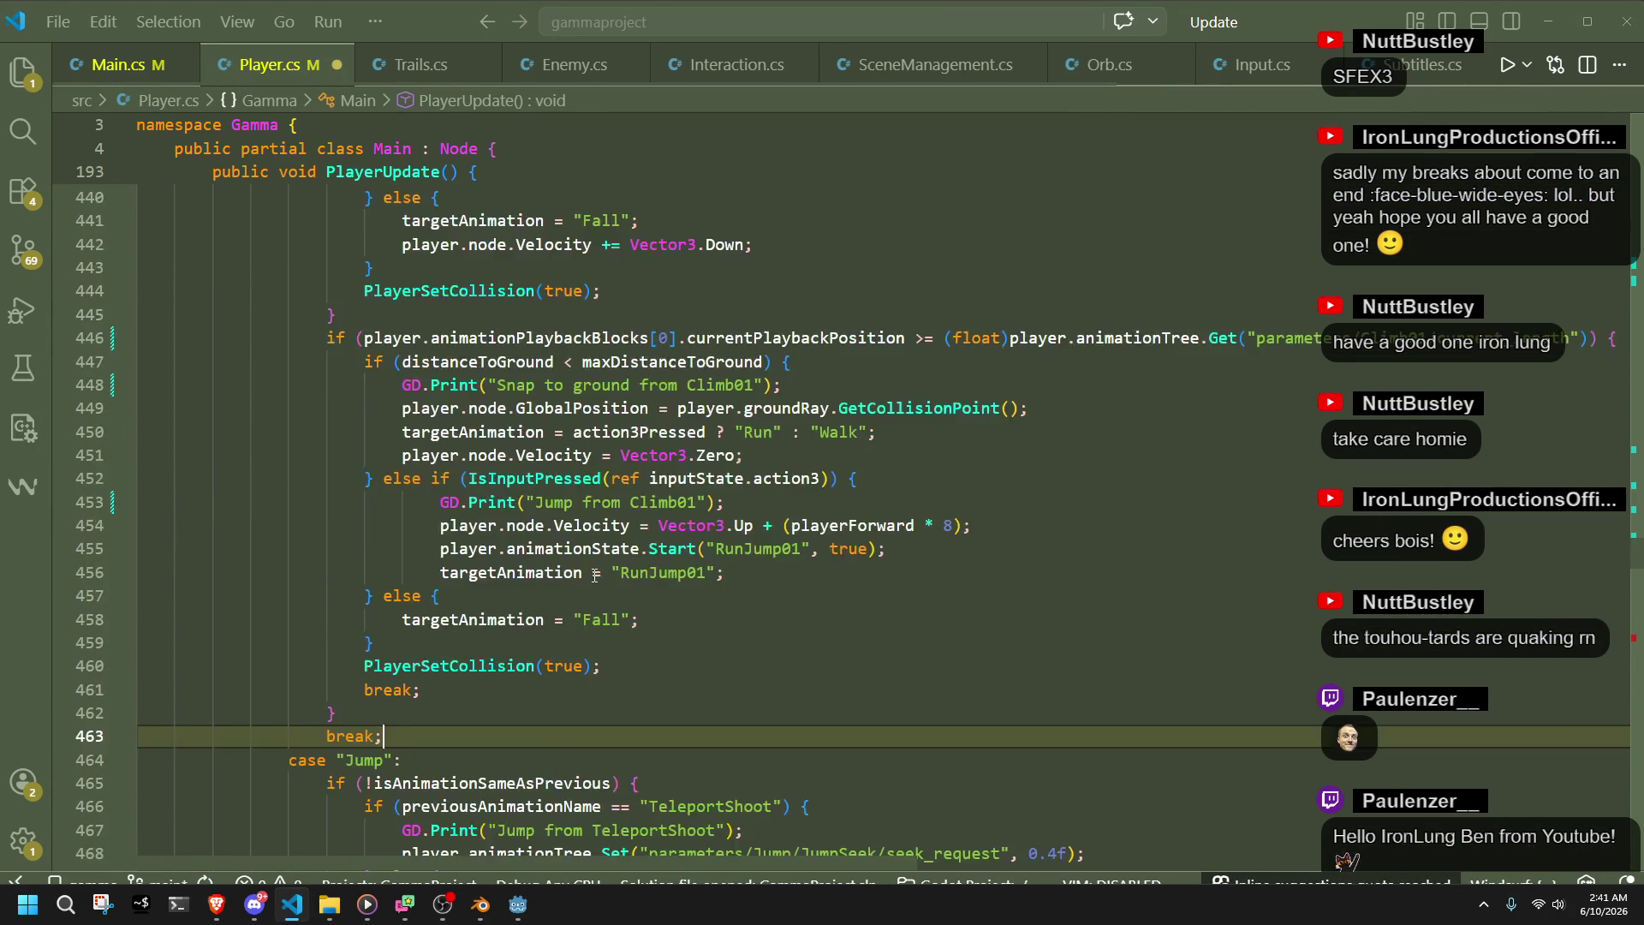
scroll(598, 582, up, 8)
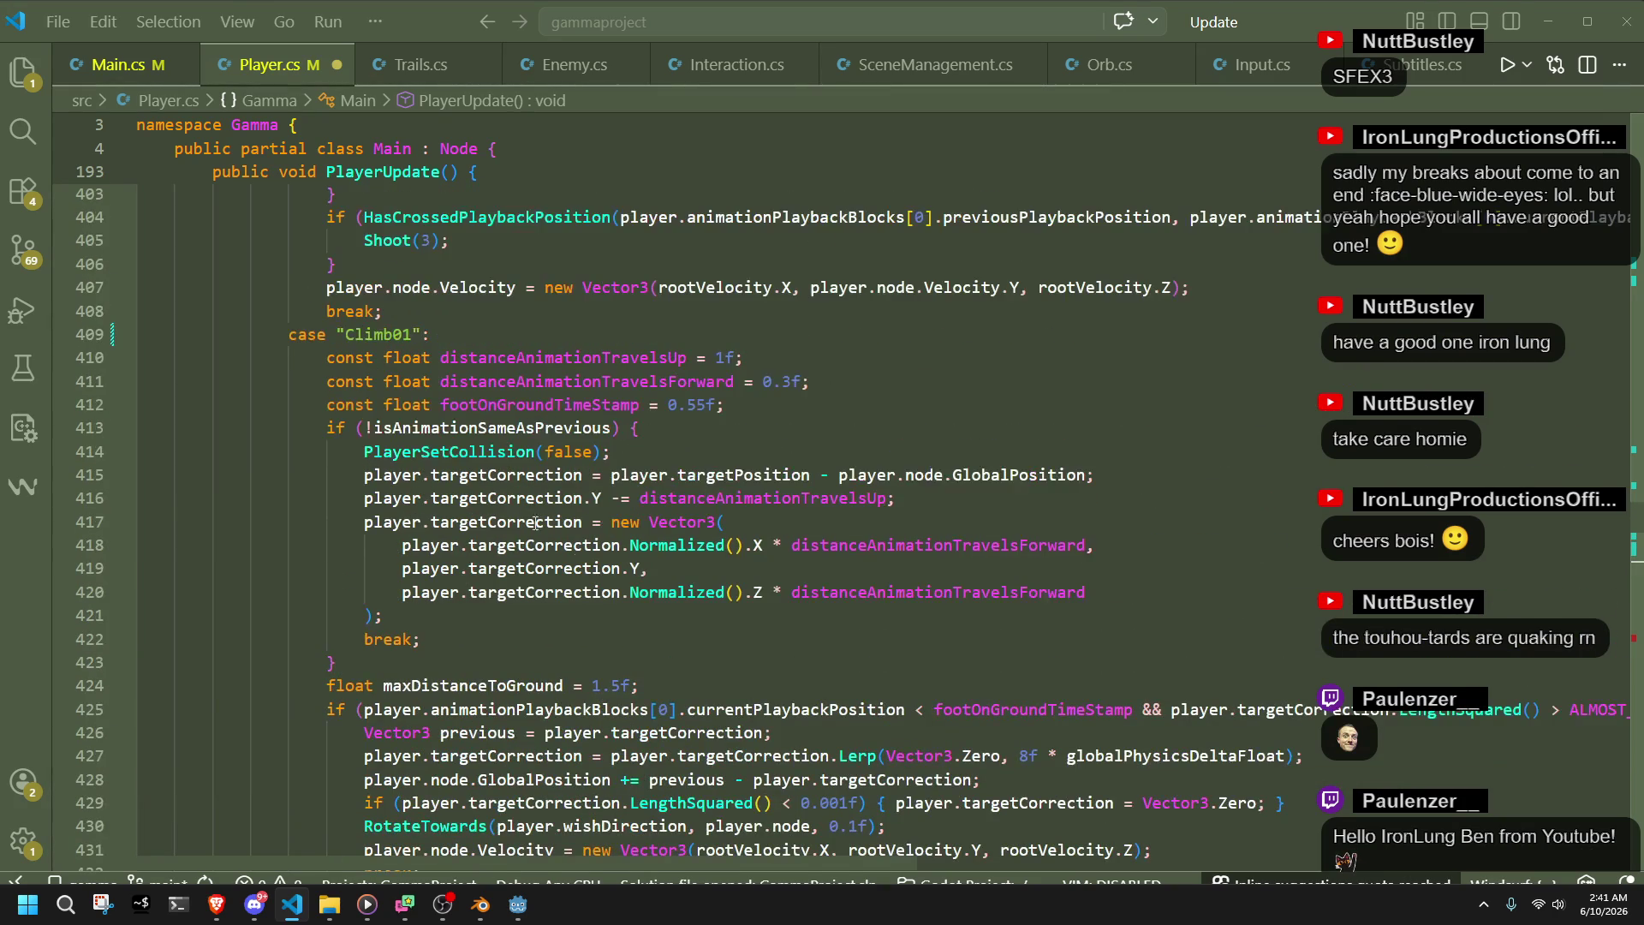
- Append || "Climb02" to the case "Climb01" label
click(422, 342)
text(or "Climb02")
key(BackSpace)
key(BackSpace)
text(||)
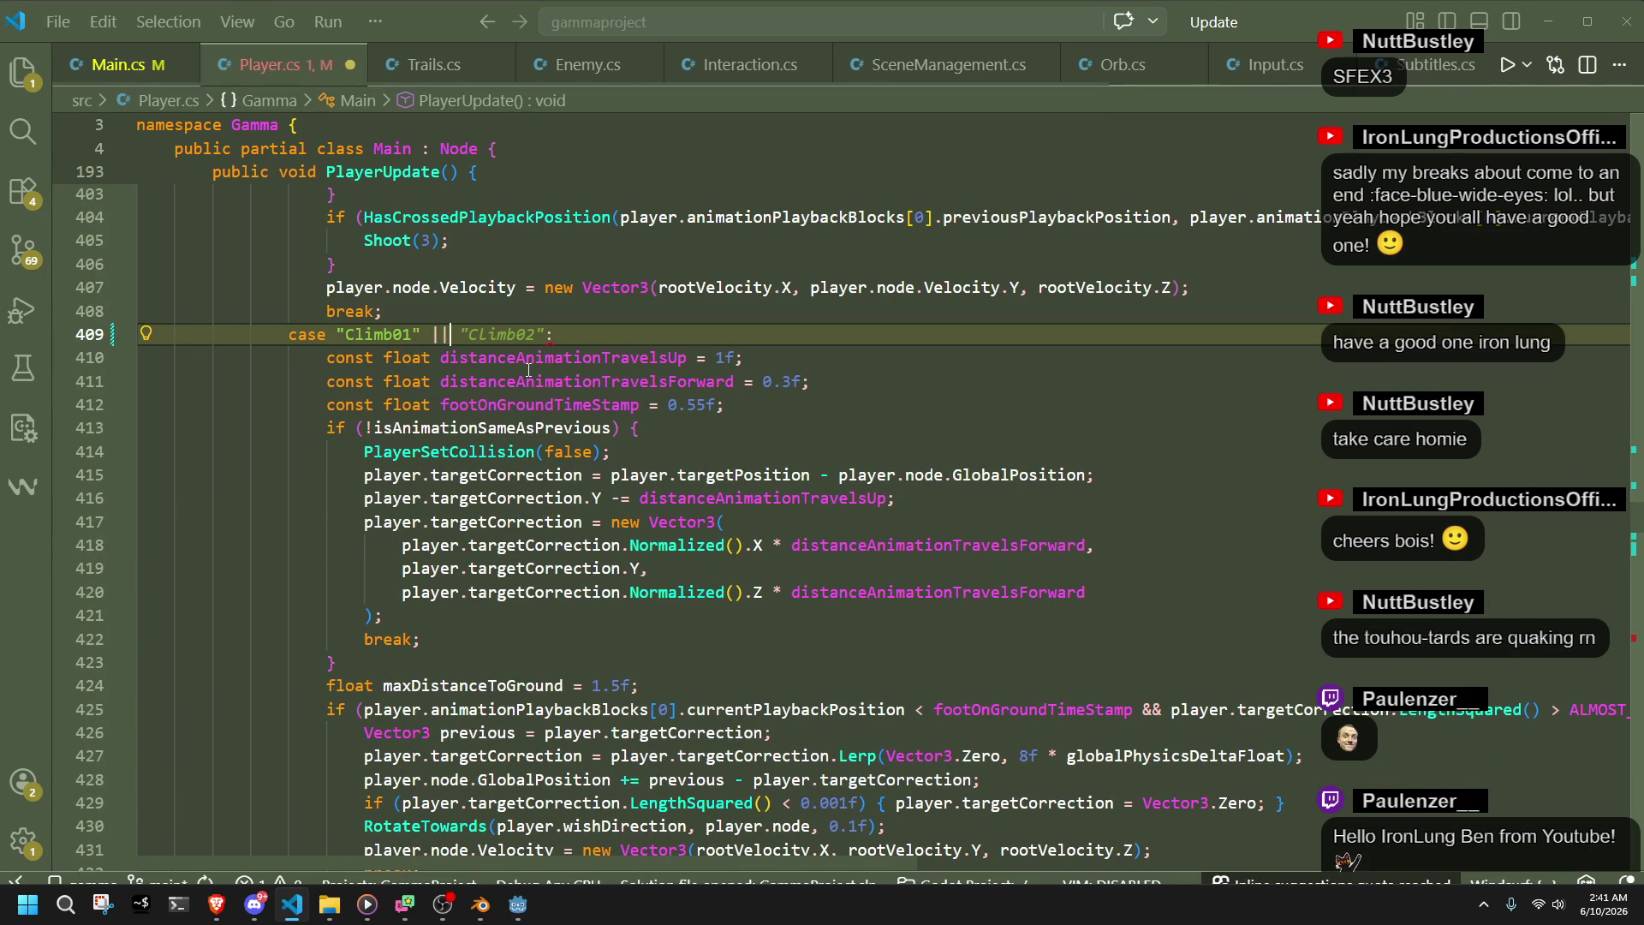
key(Tab)
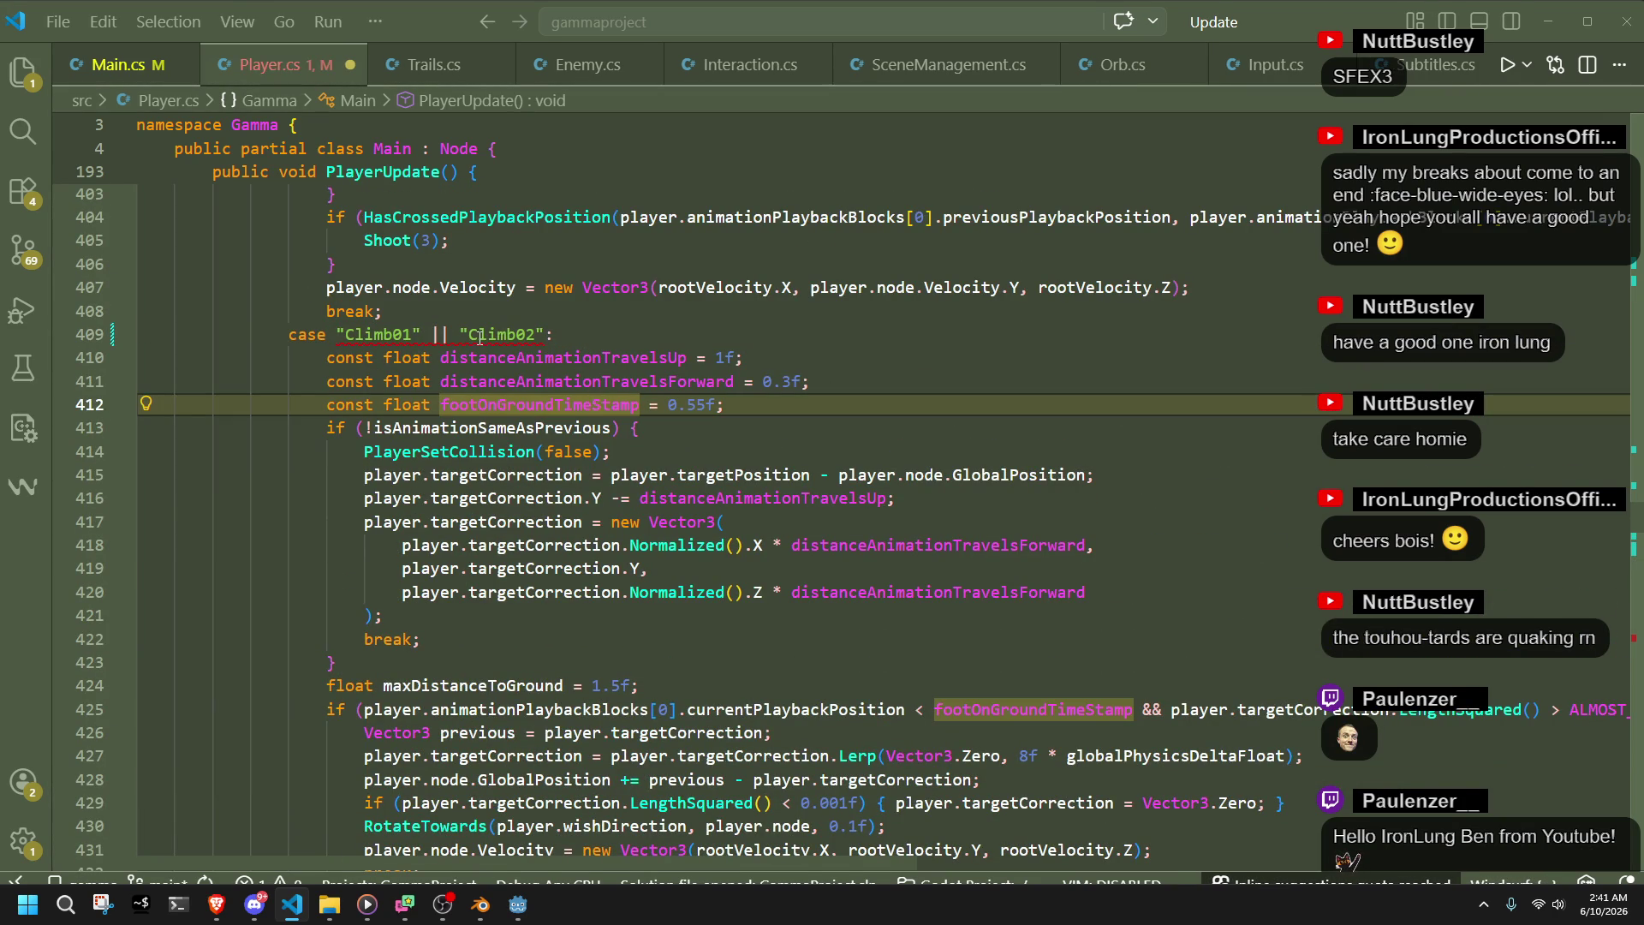
mouse_move(480, 338)
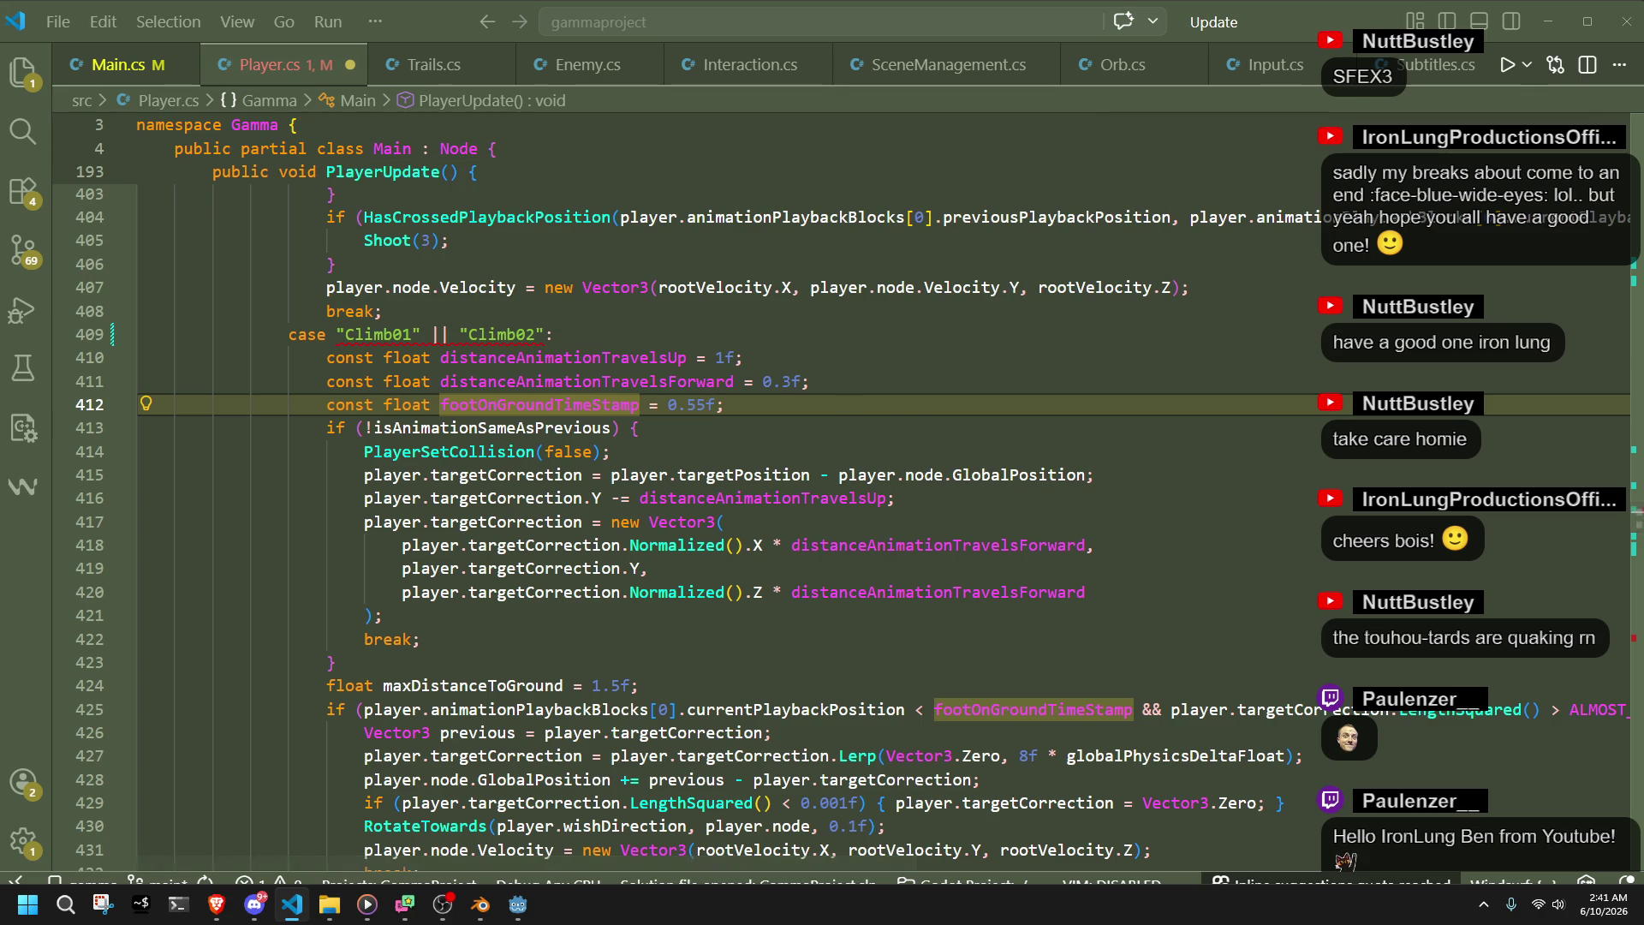
key(alt+Tab)
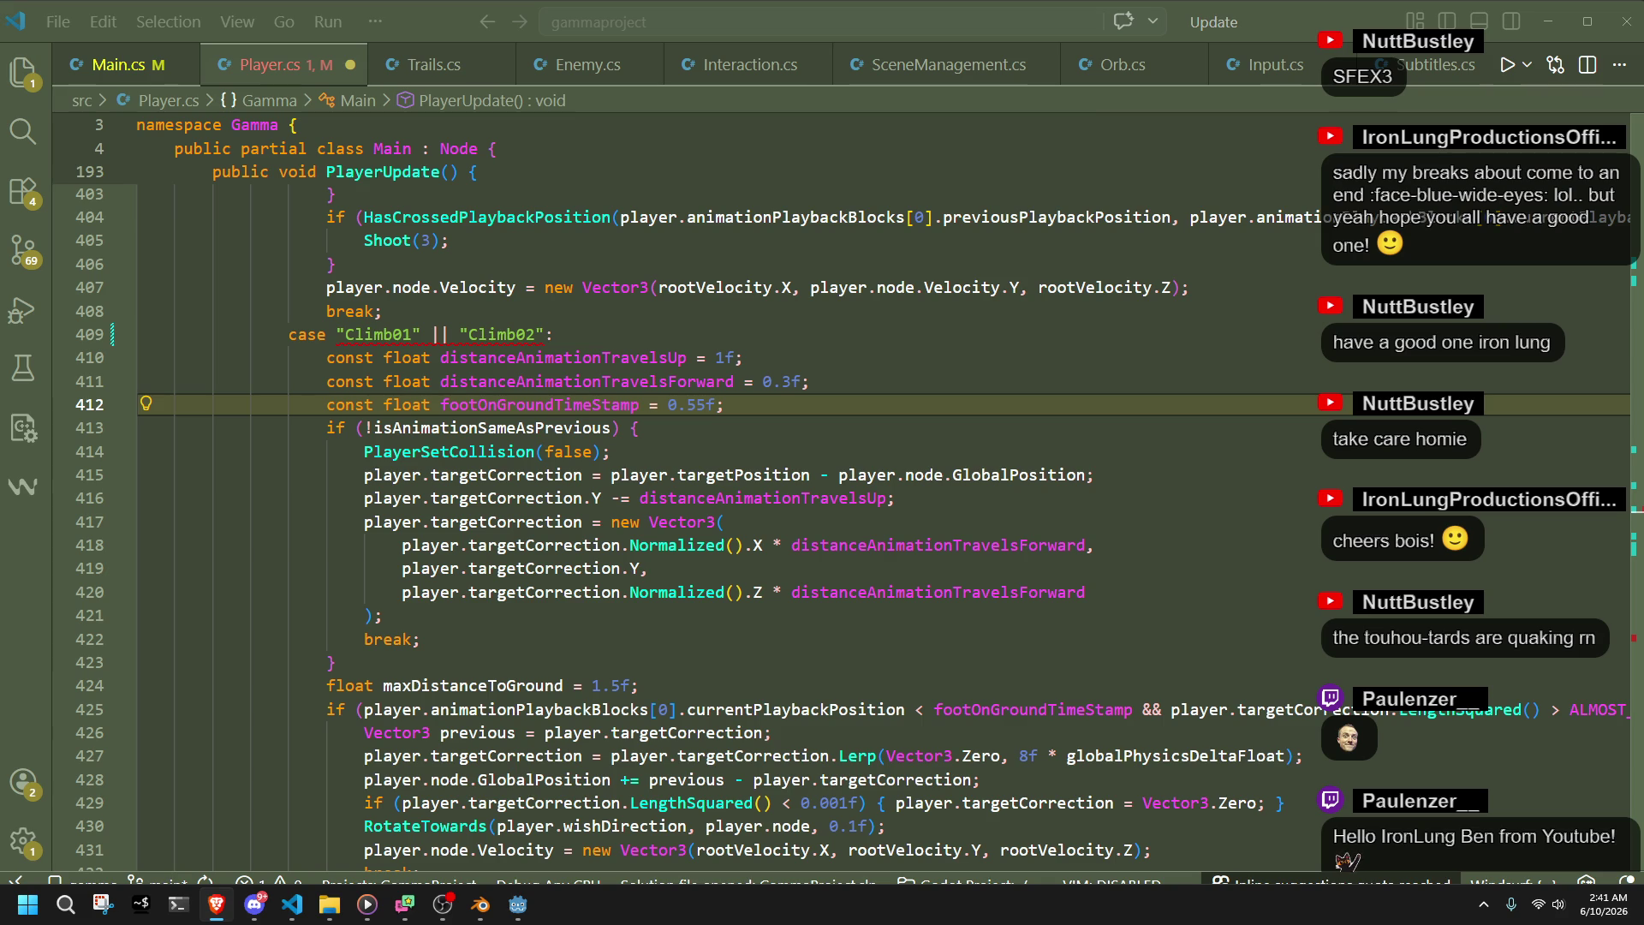
key(alt+Tab)
- Replace that condition with a separate case "Climb02": line above case "Climb01": and save
drag(551, 334, 424, 334)
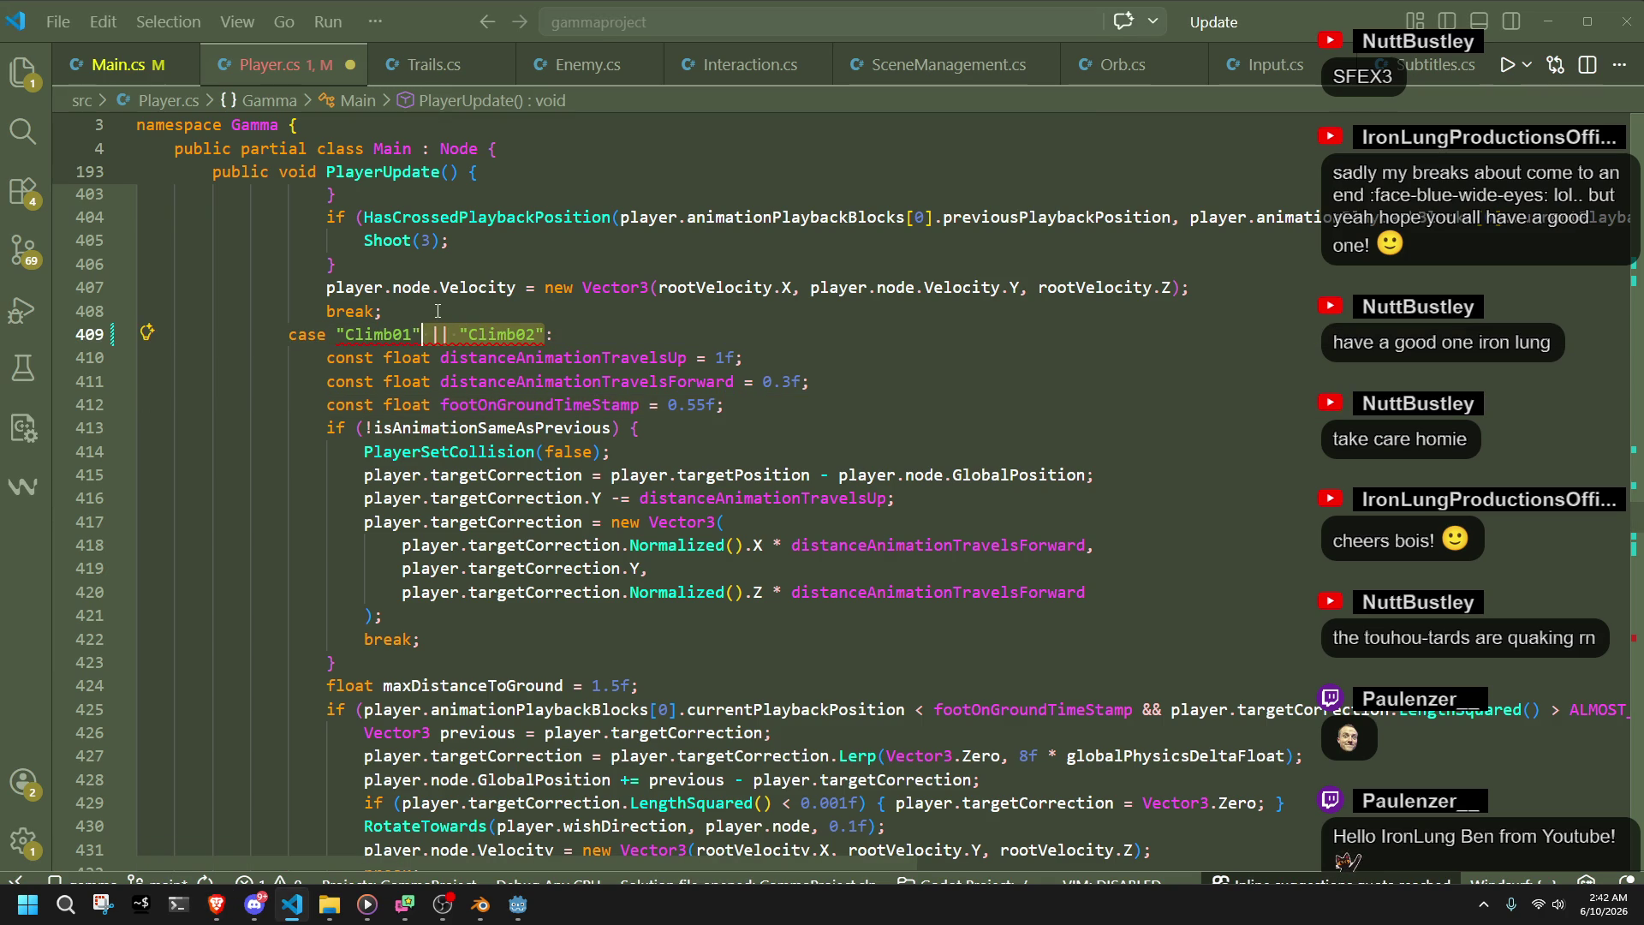
key(BackSpace)
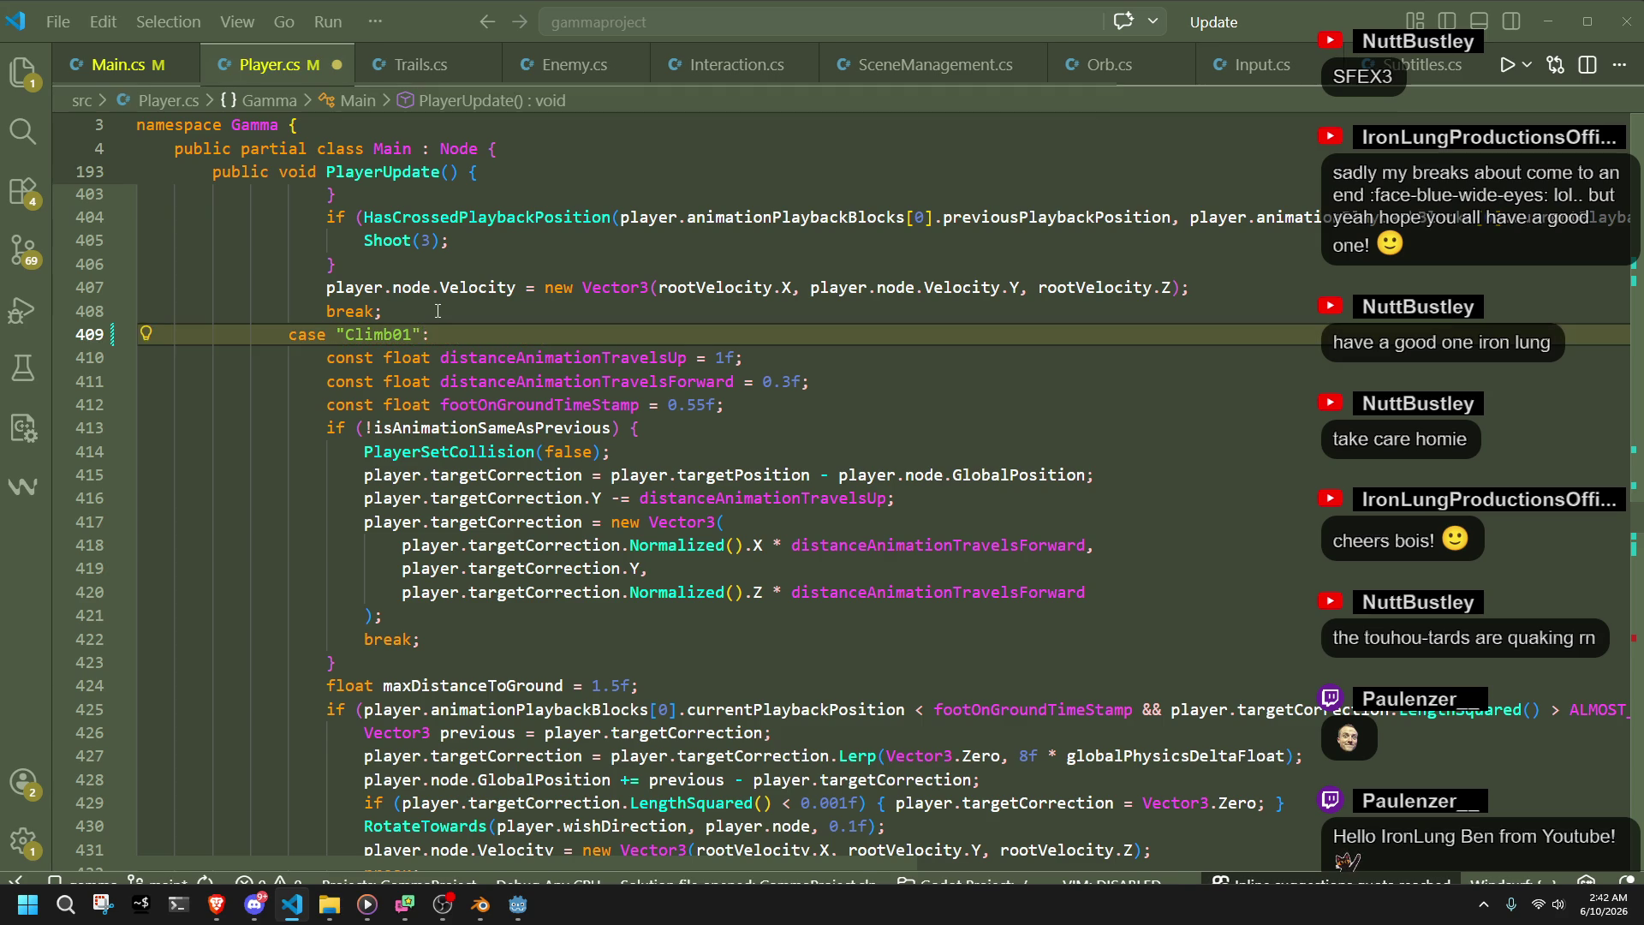
key(Up)
key(Return)
text(case)
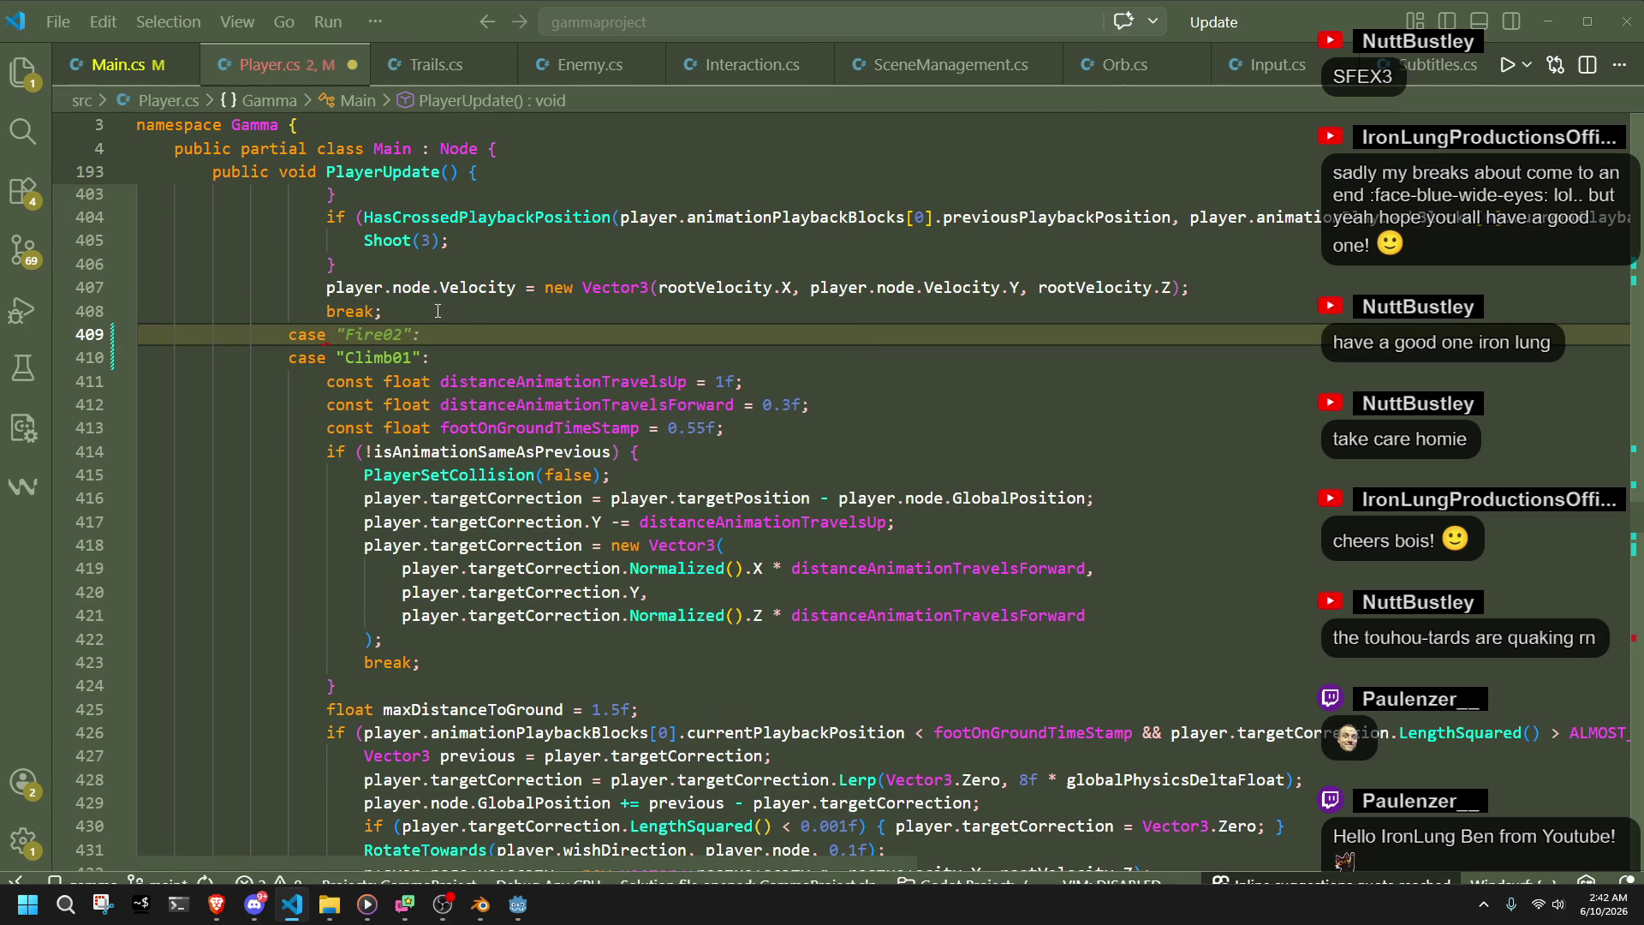
text("Climb02":)
key(Tab)
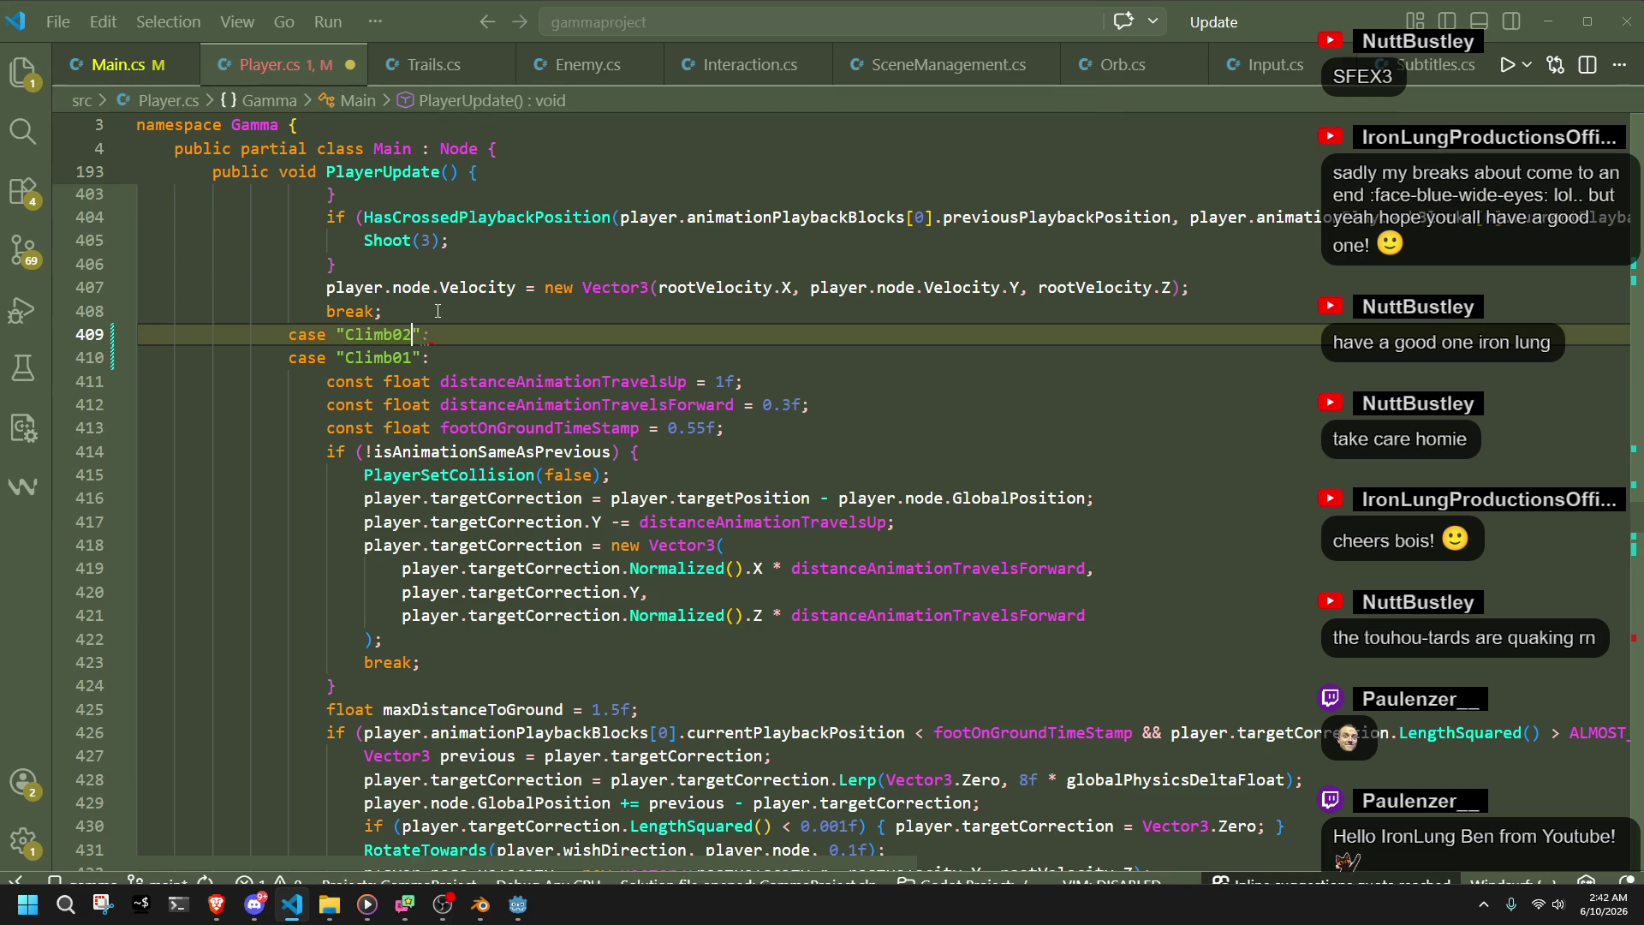
text(:)
key(ctrl+s)
- Check the if block's opening and closing braces, then bring the Godot editor forward
click(437, 311)
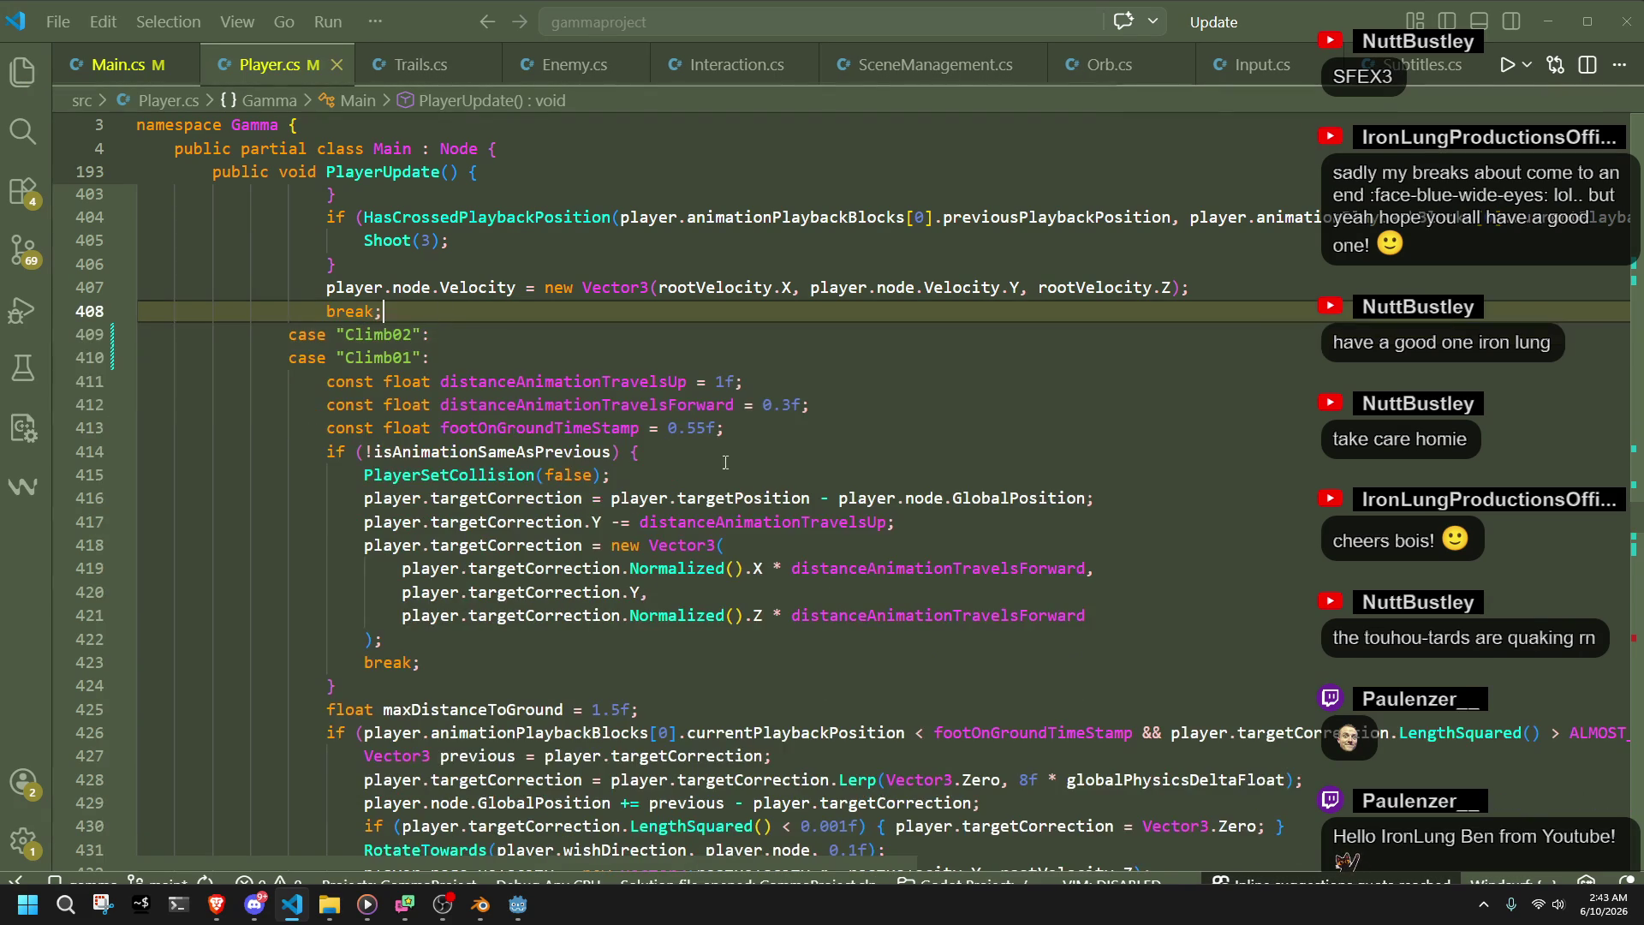
click(1298, 460)
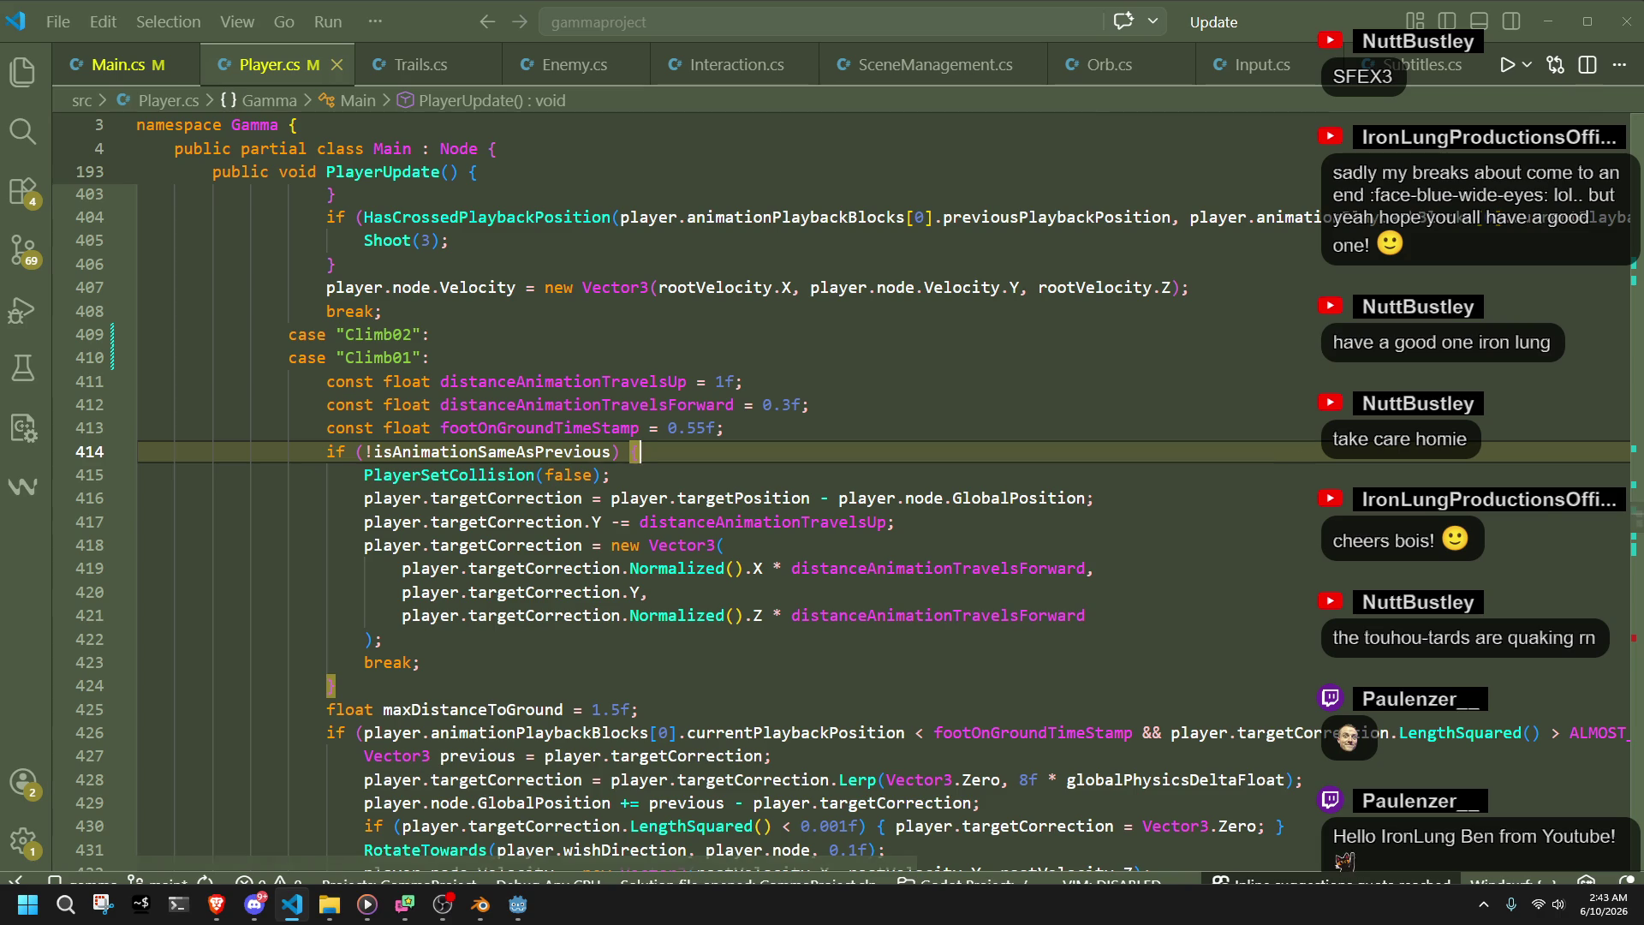
key(alt+Tab)
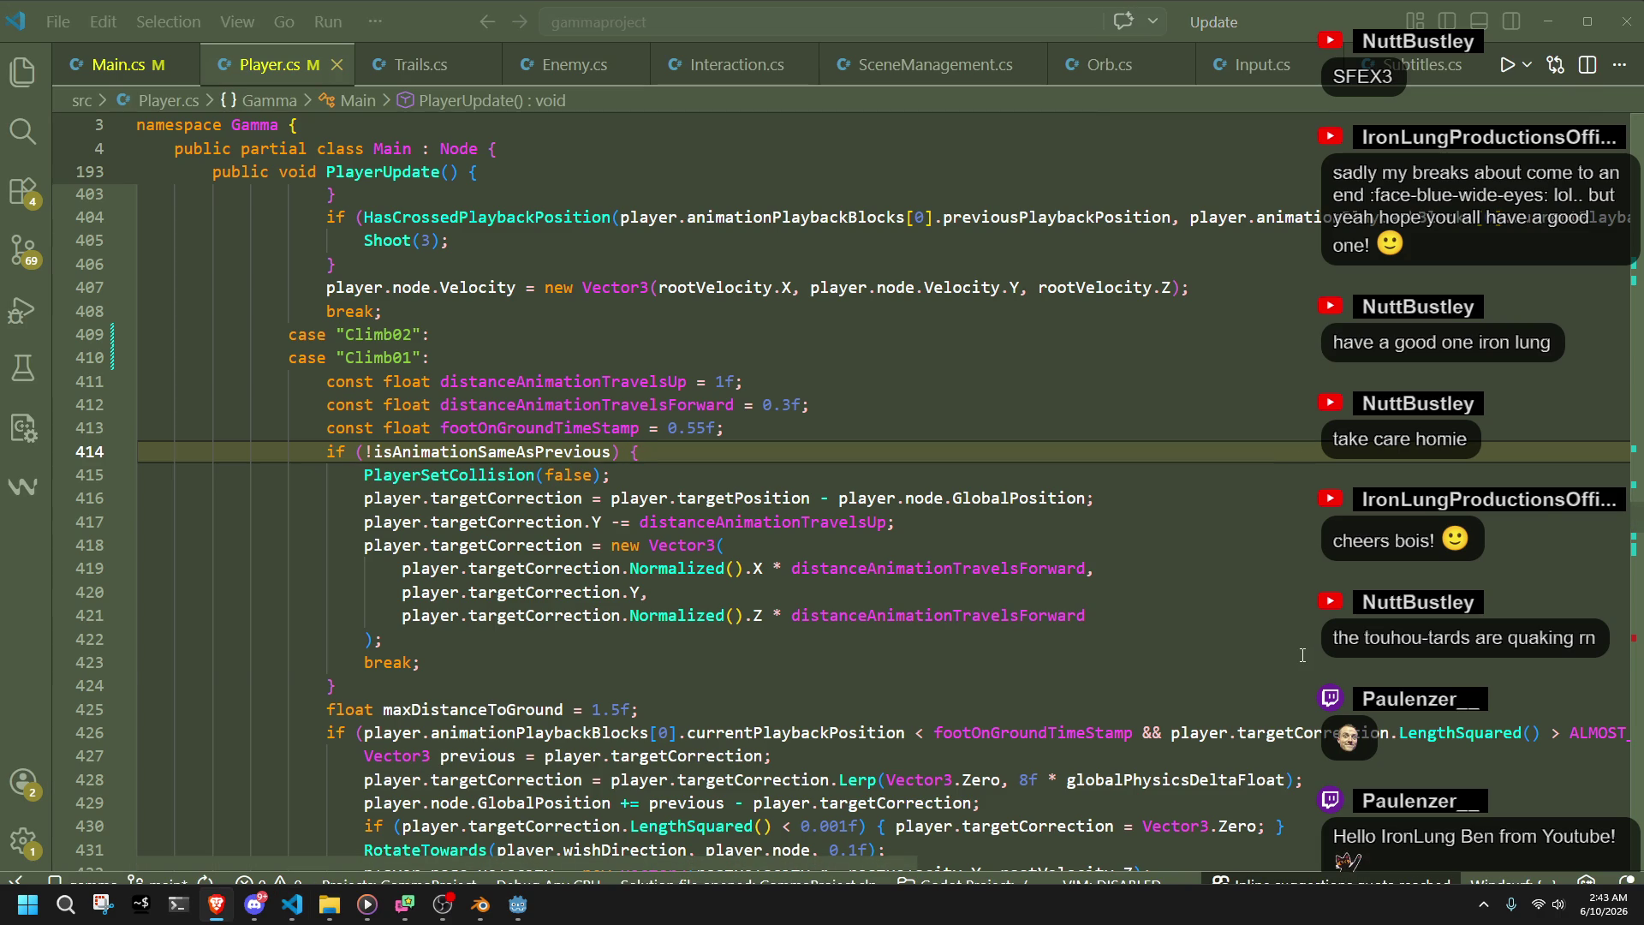
click(1488, 695)
click(509, 908)
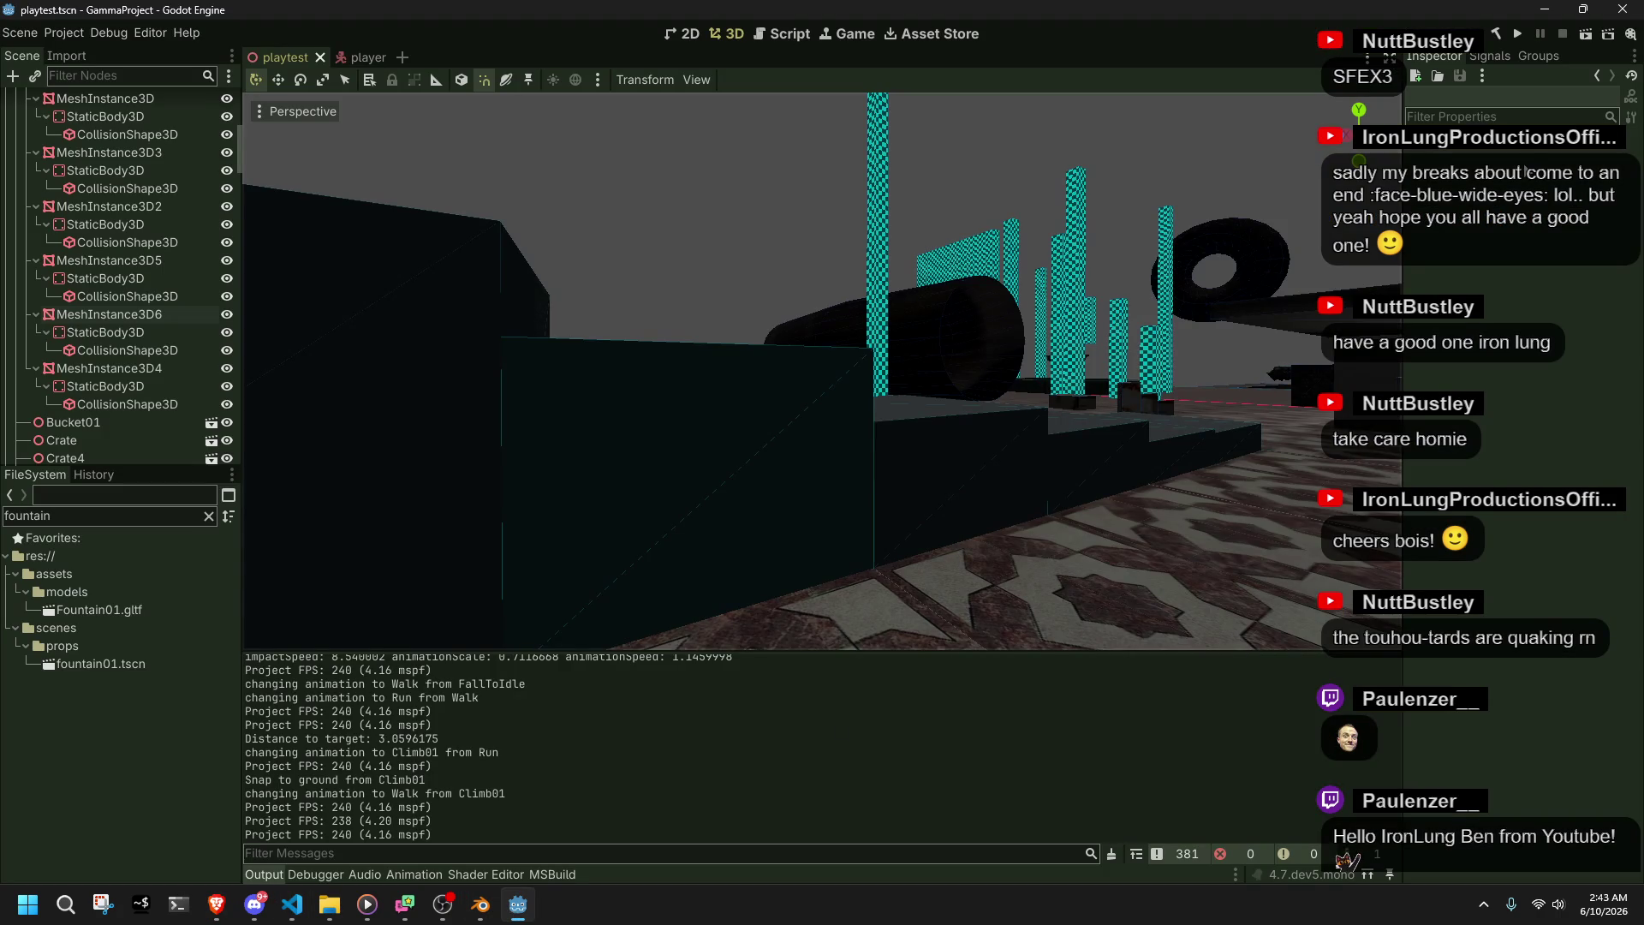
- Run the project and move the character along the corridor, jumping onto the grey steps
click(1517, 34)
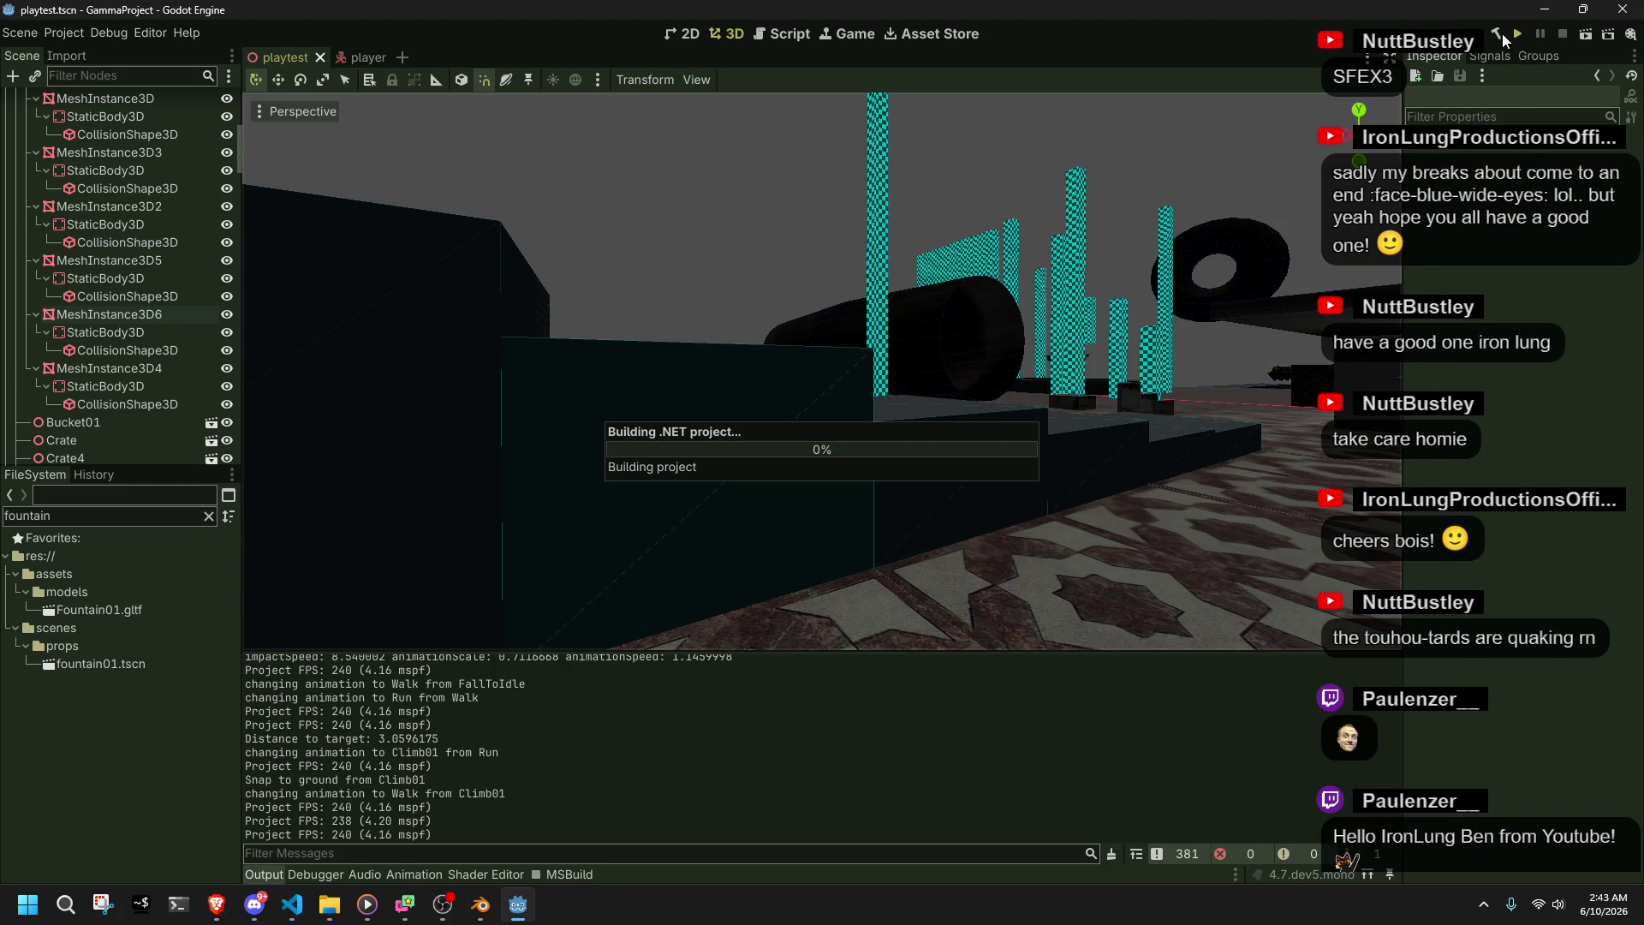
key(w)
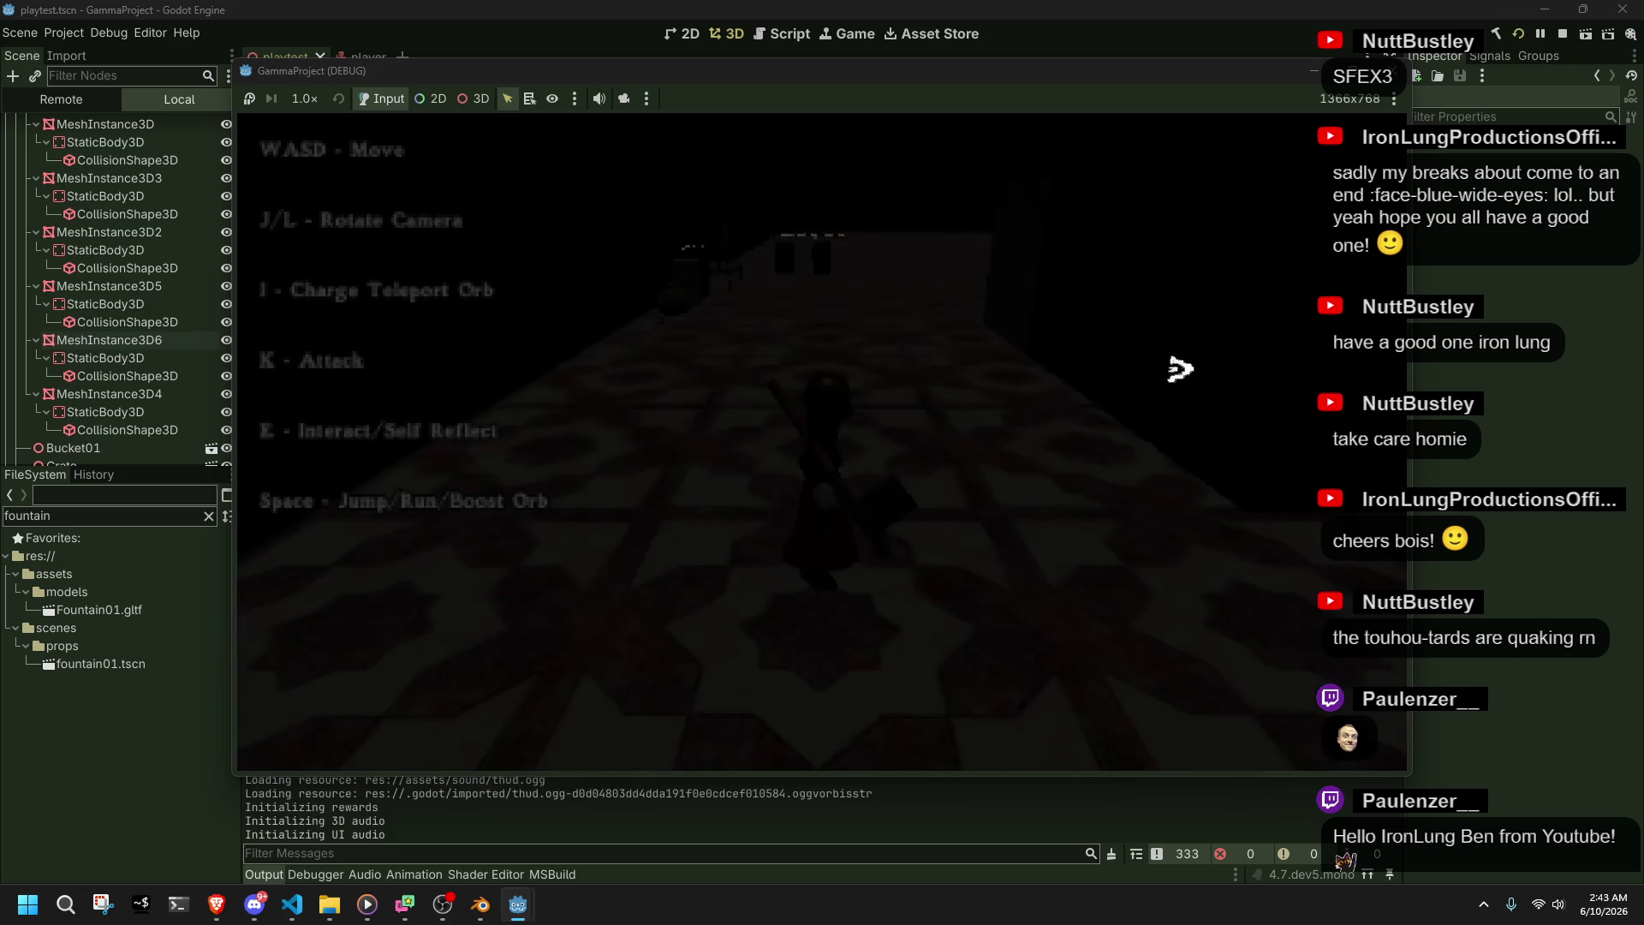
key(d)
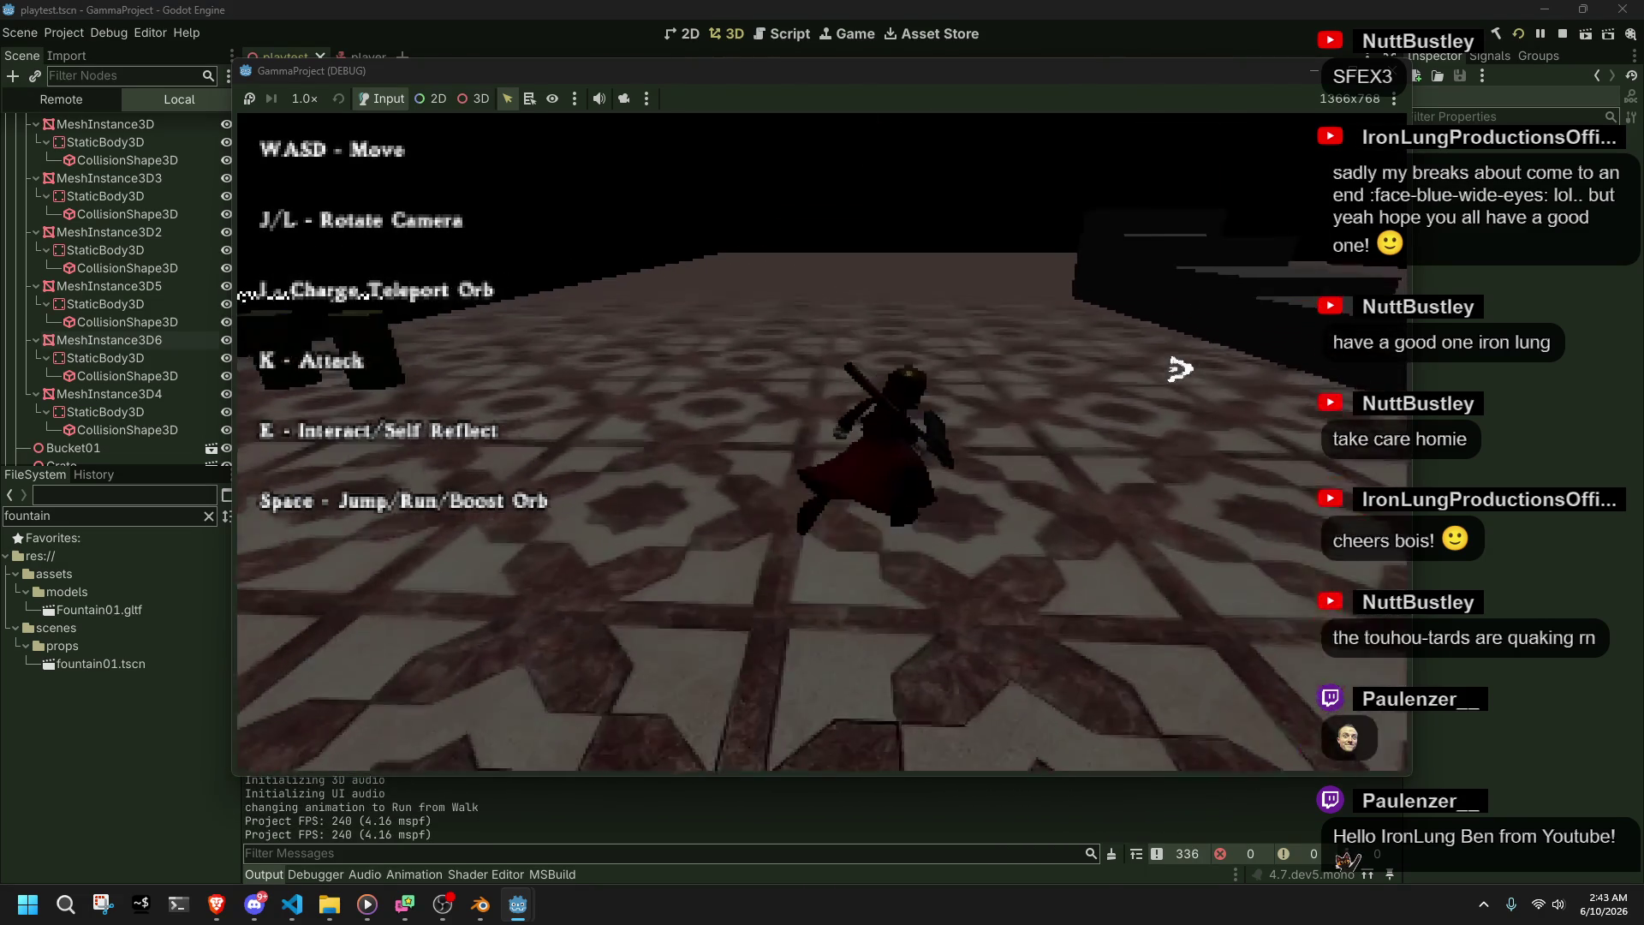
key(a)
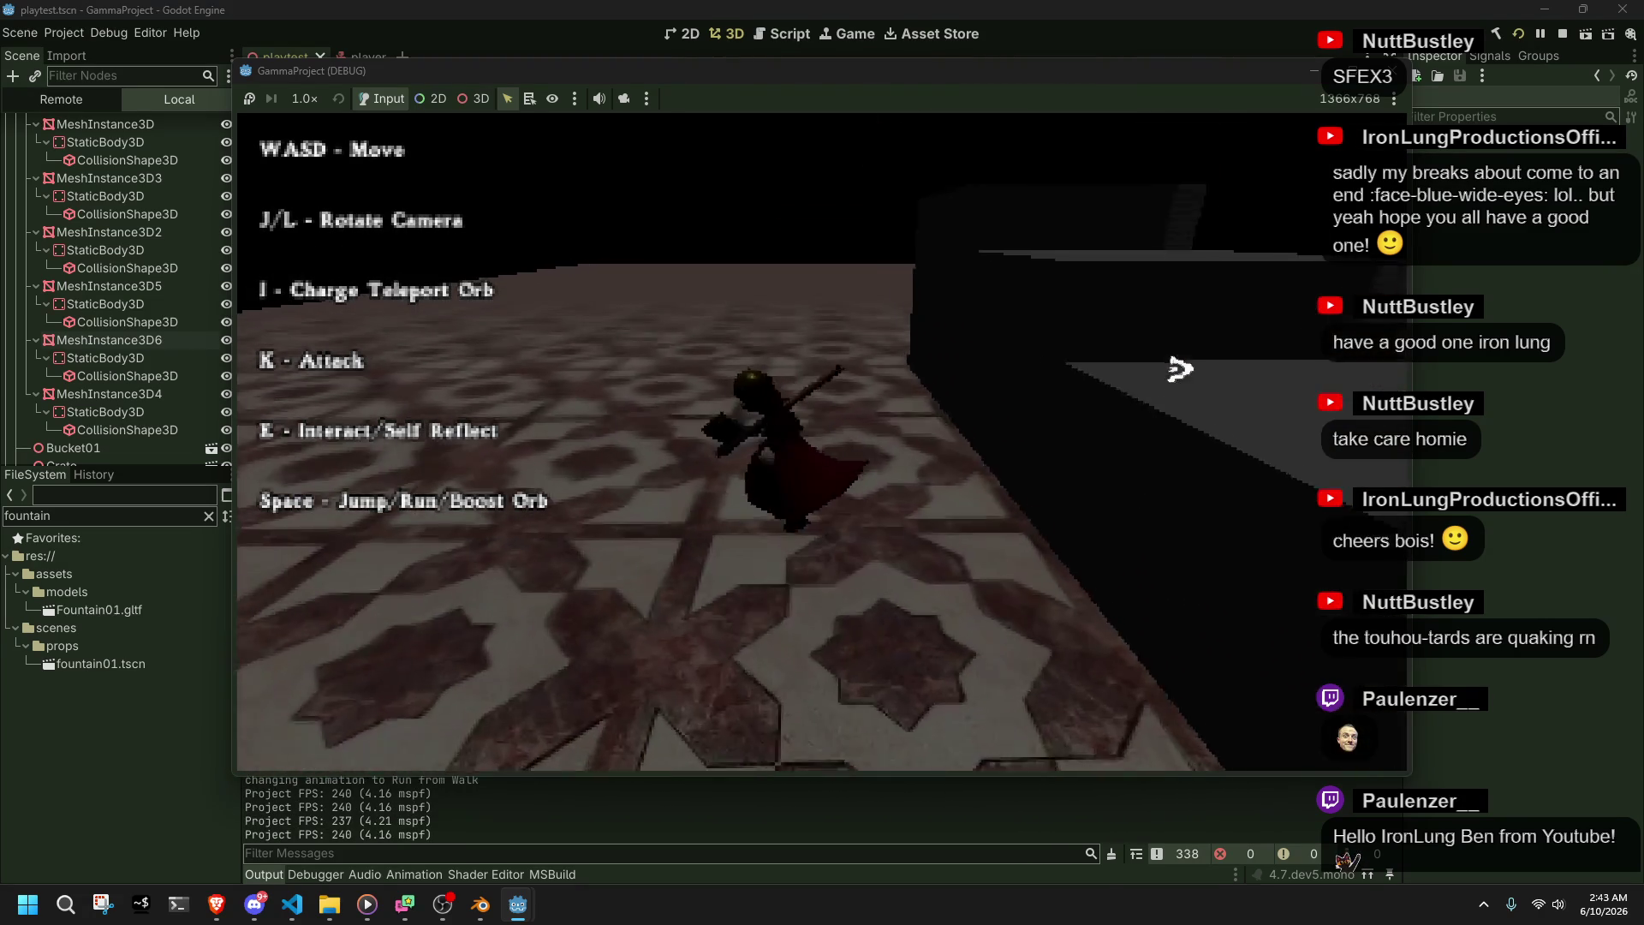
key(space)
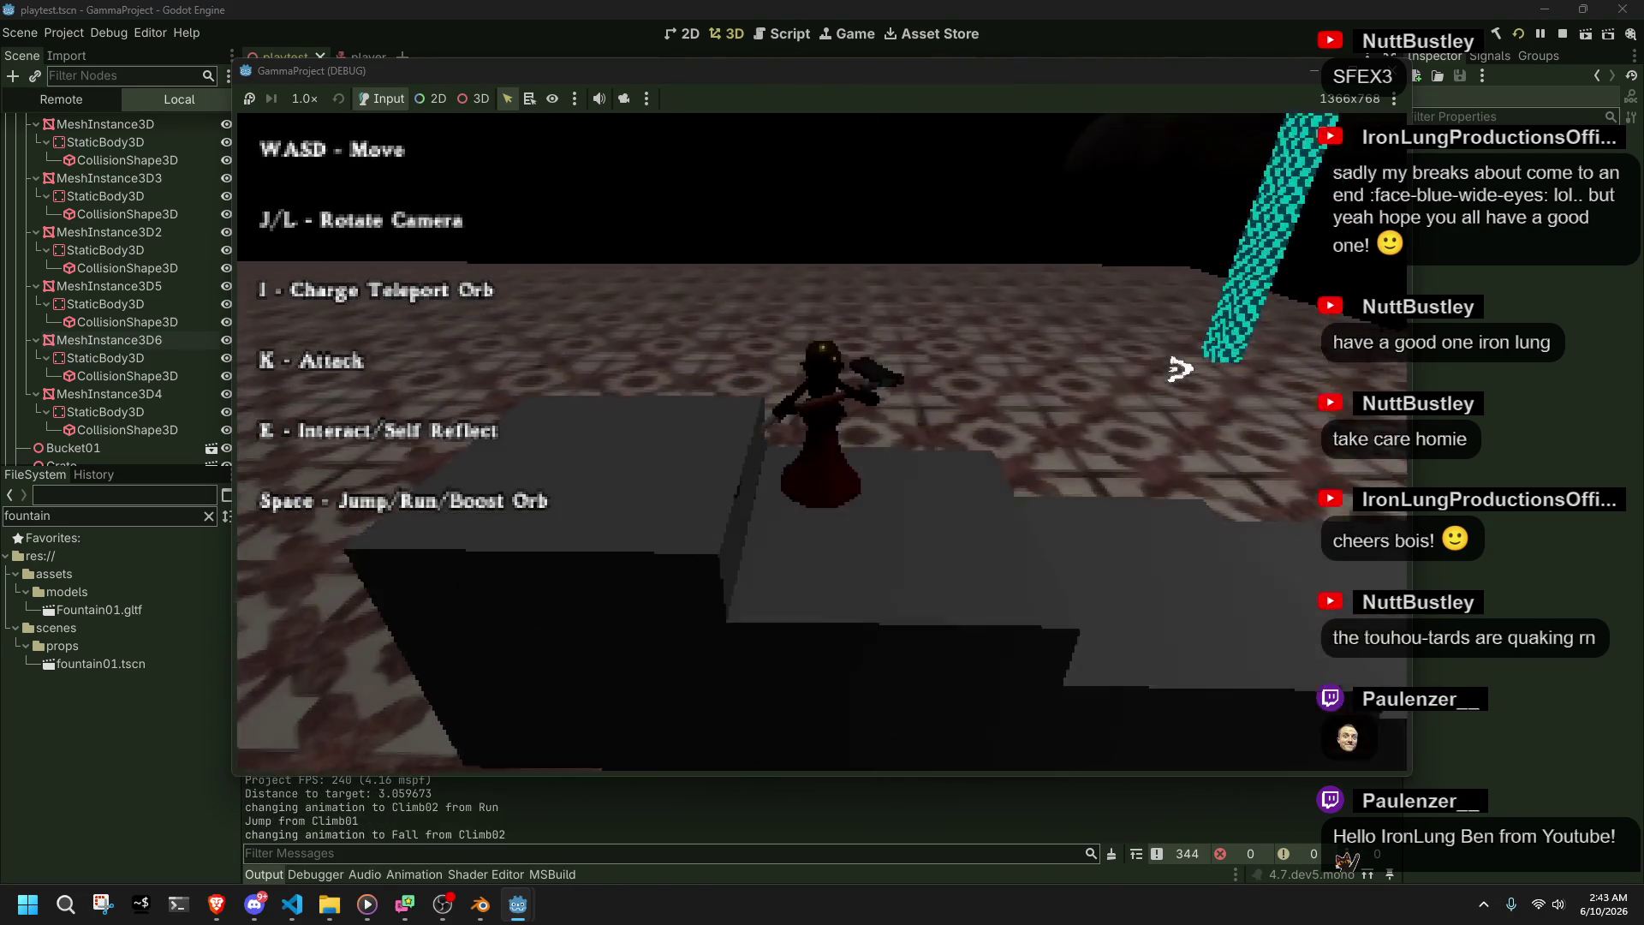
key(d)
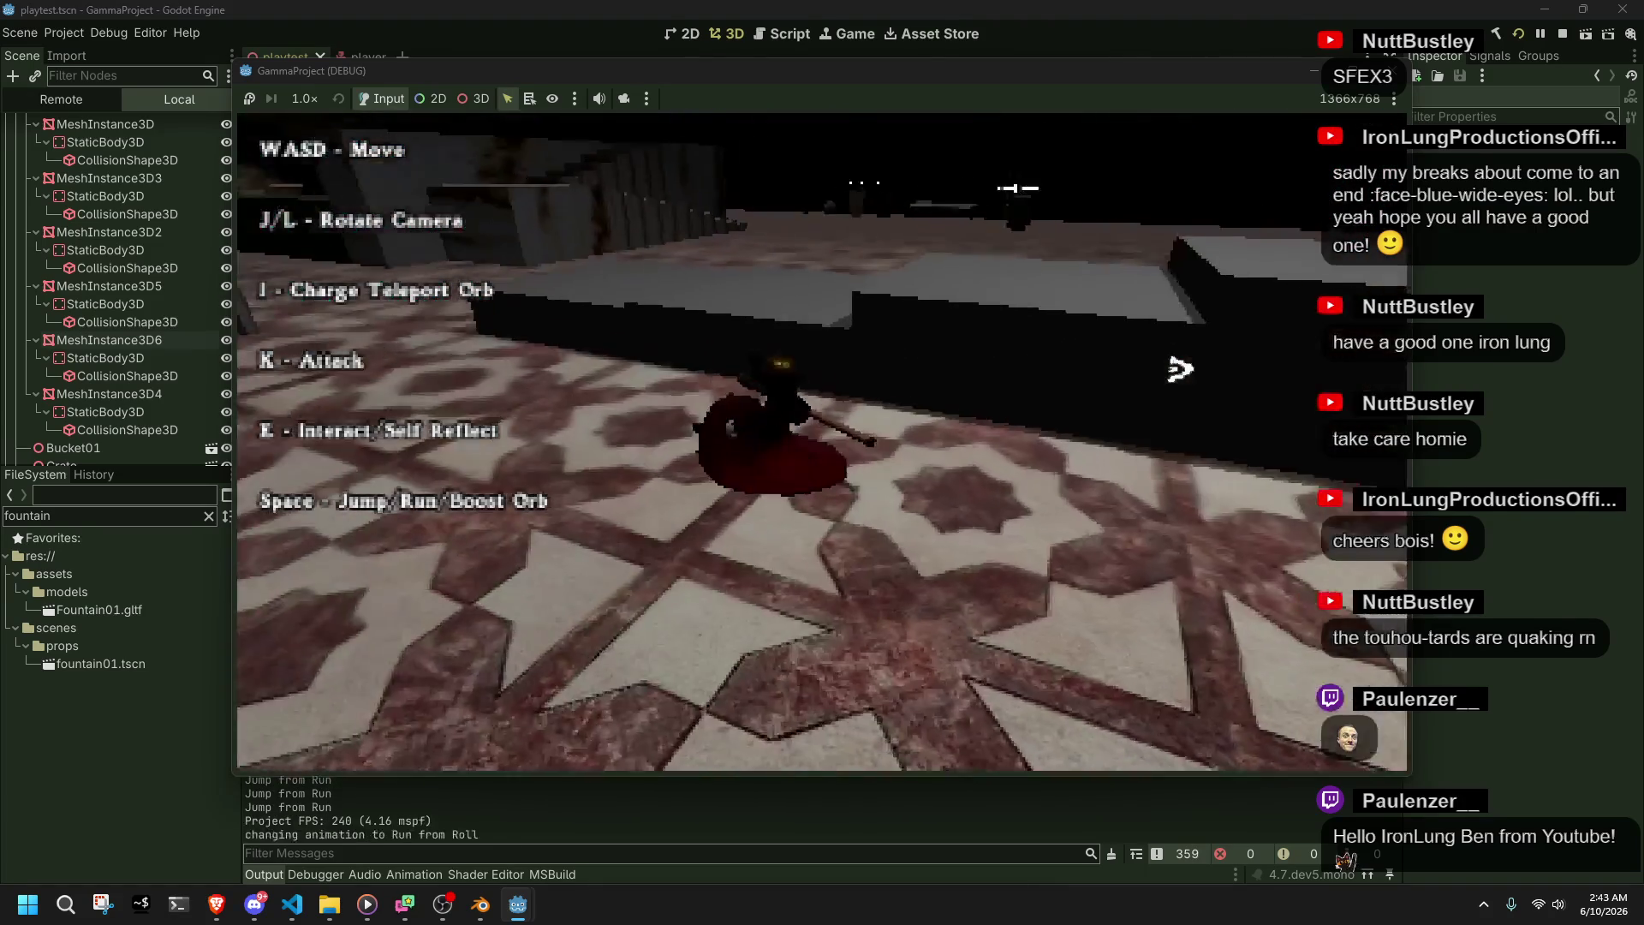
key(space)
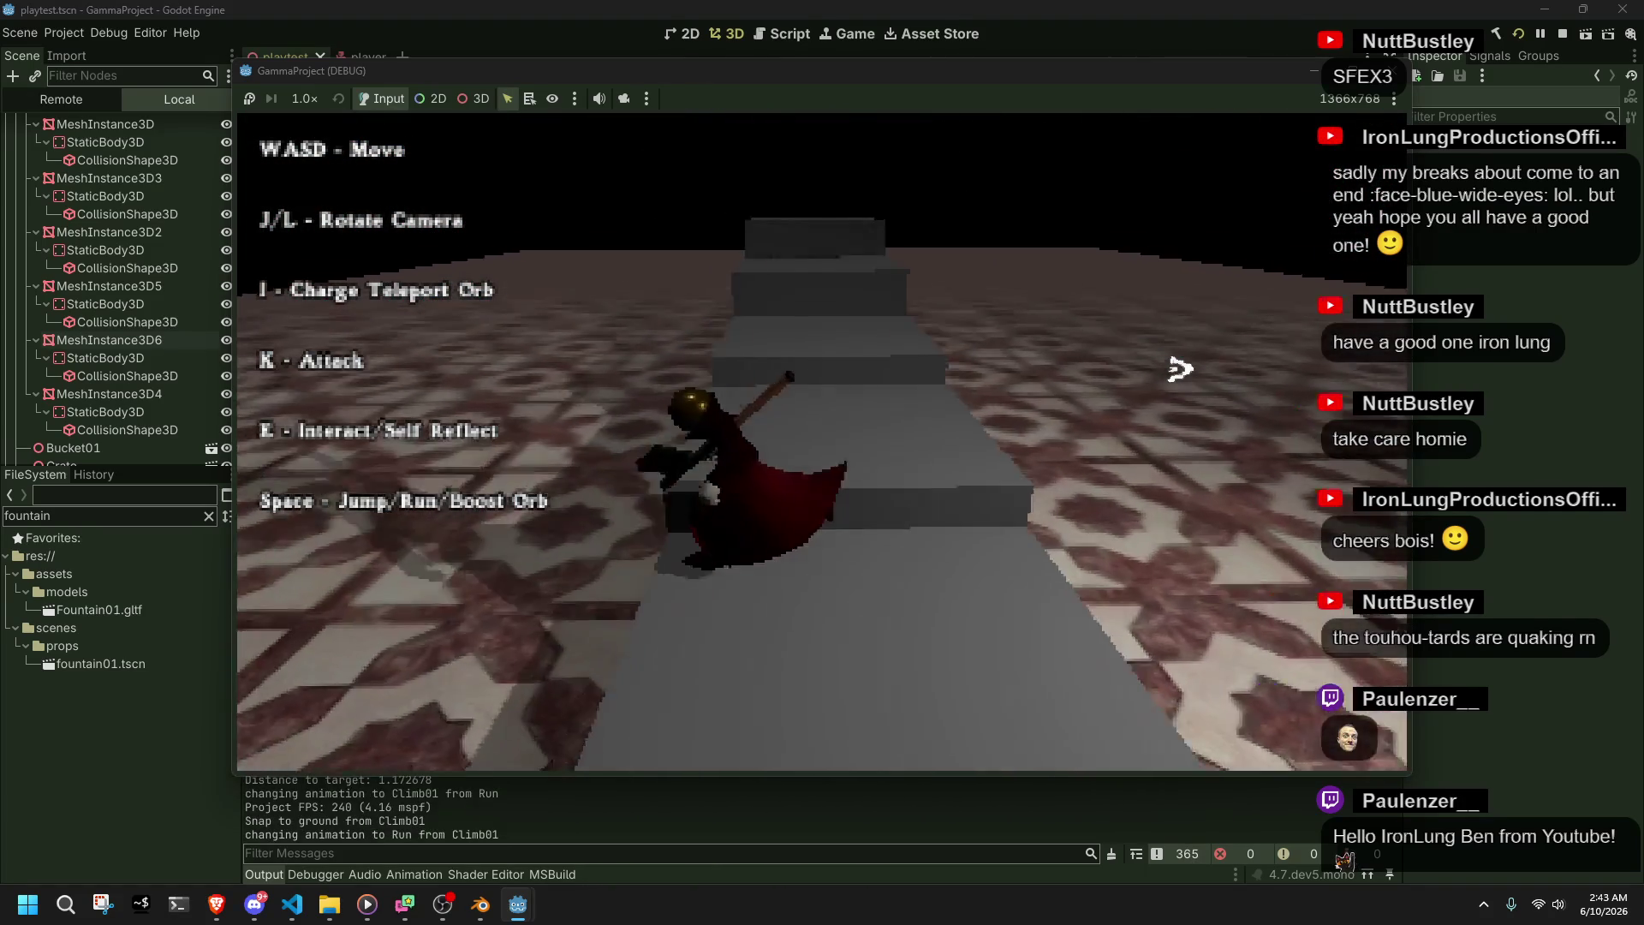
- Walk off and back up the ledge to trigger Climb02 at about 2.09, then stop the game
key(l)
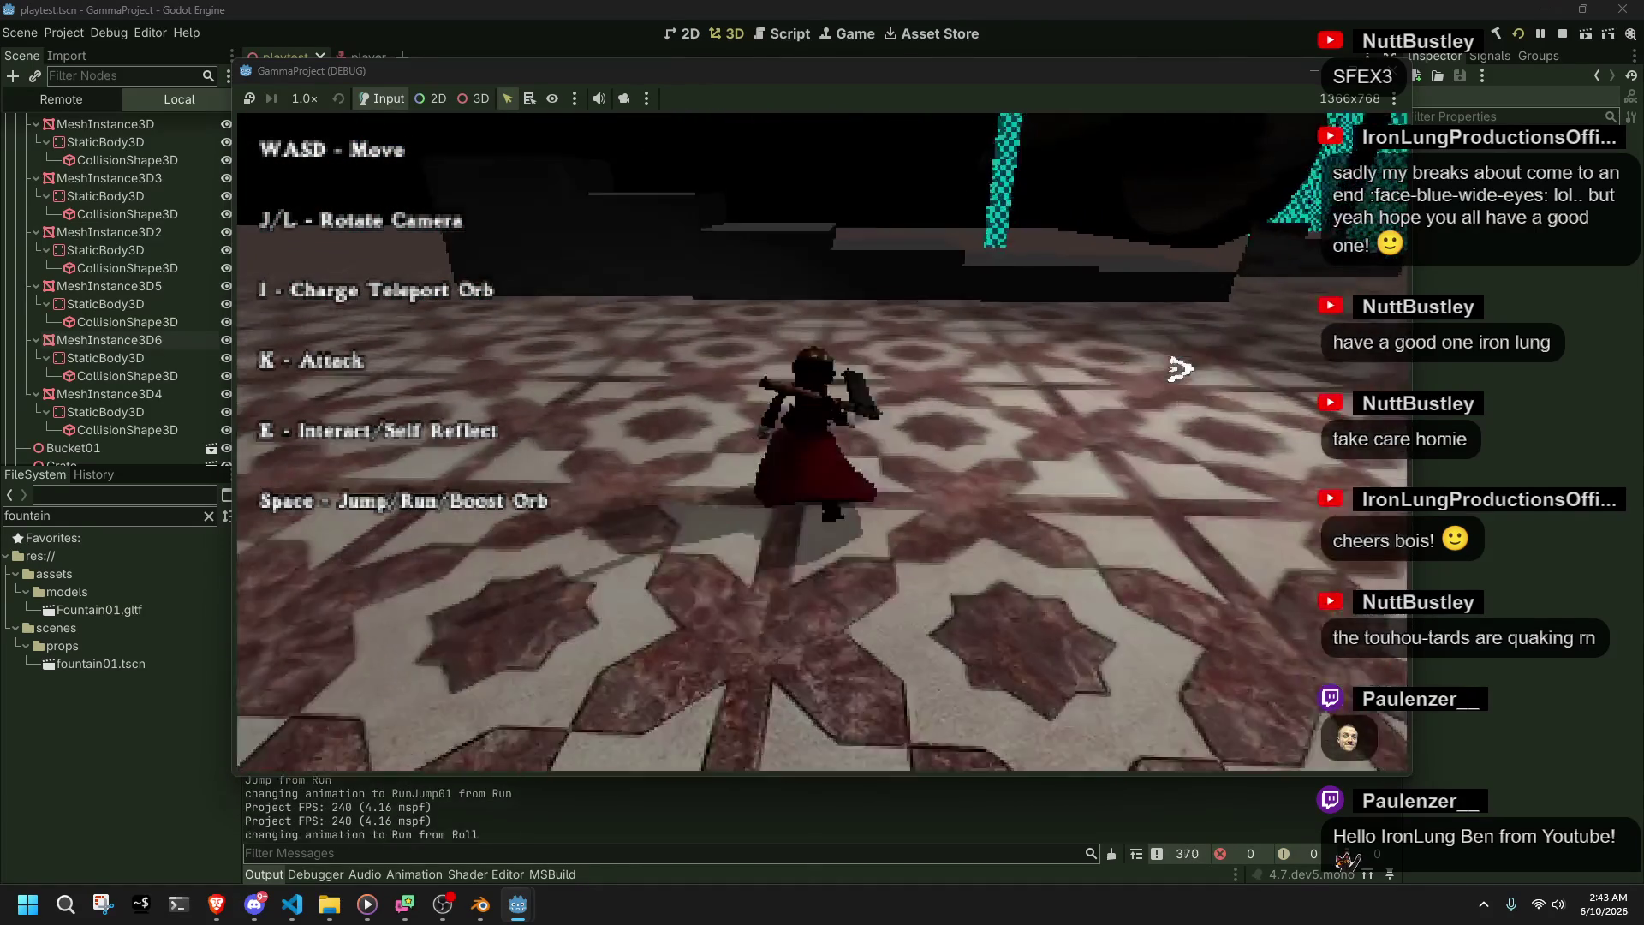
key(w)
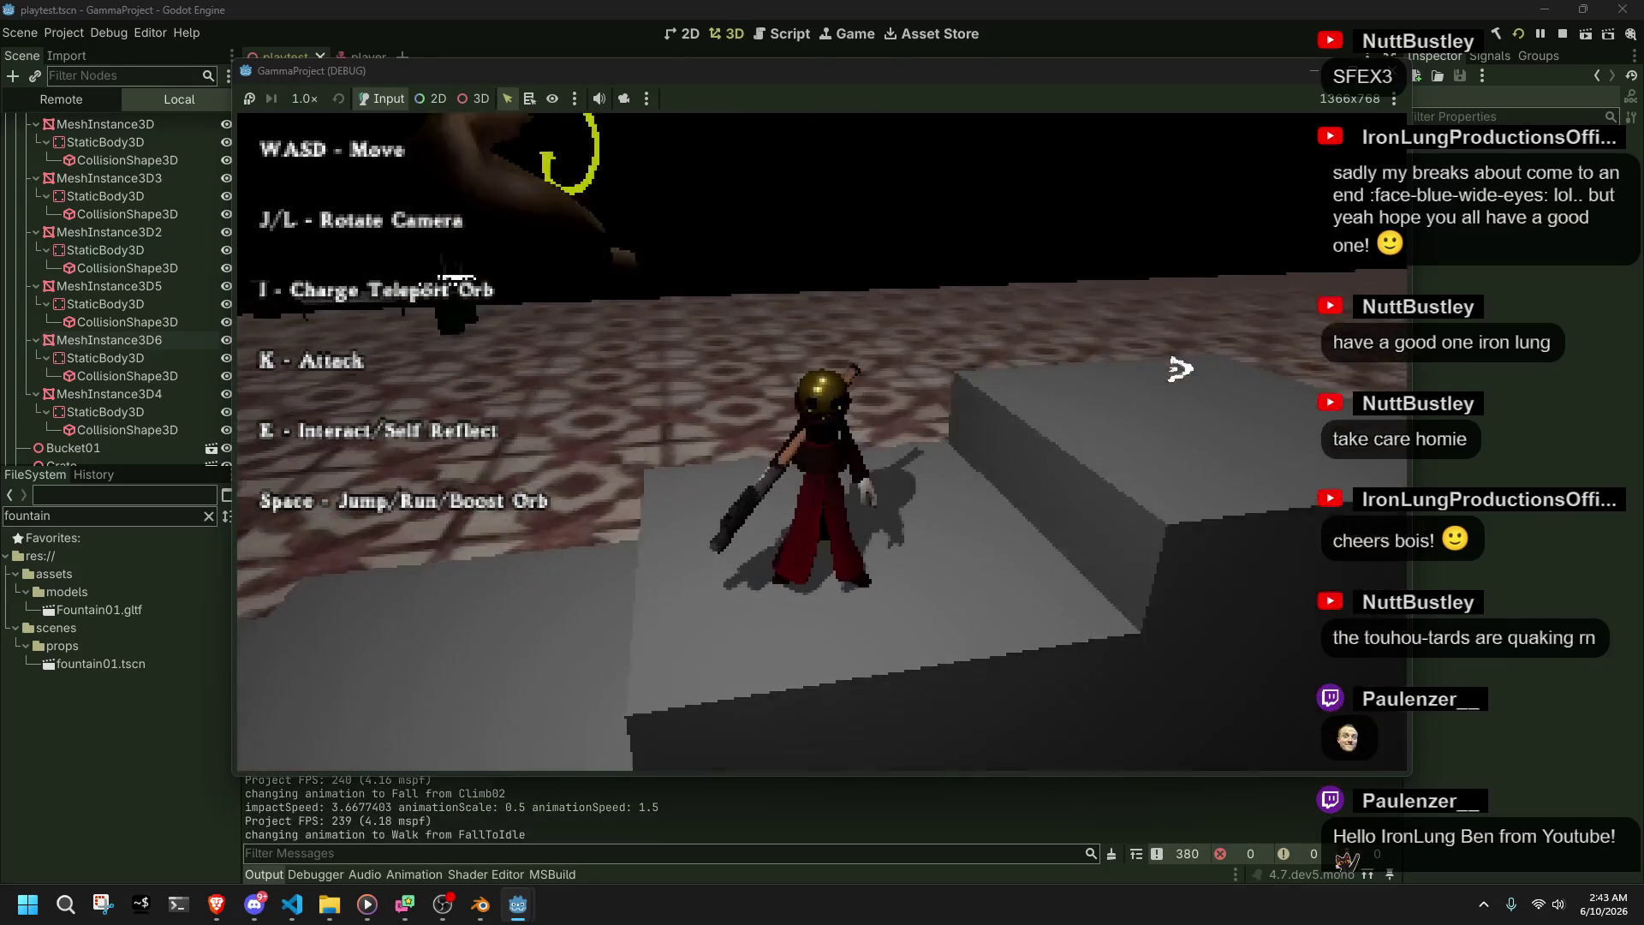
key(w)
key(l)
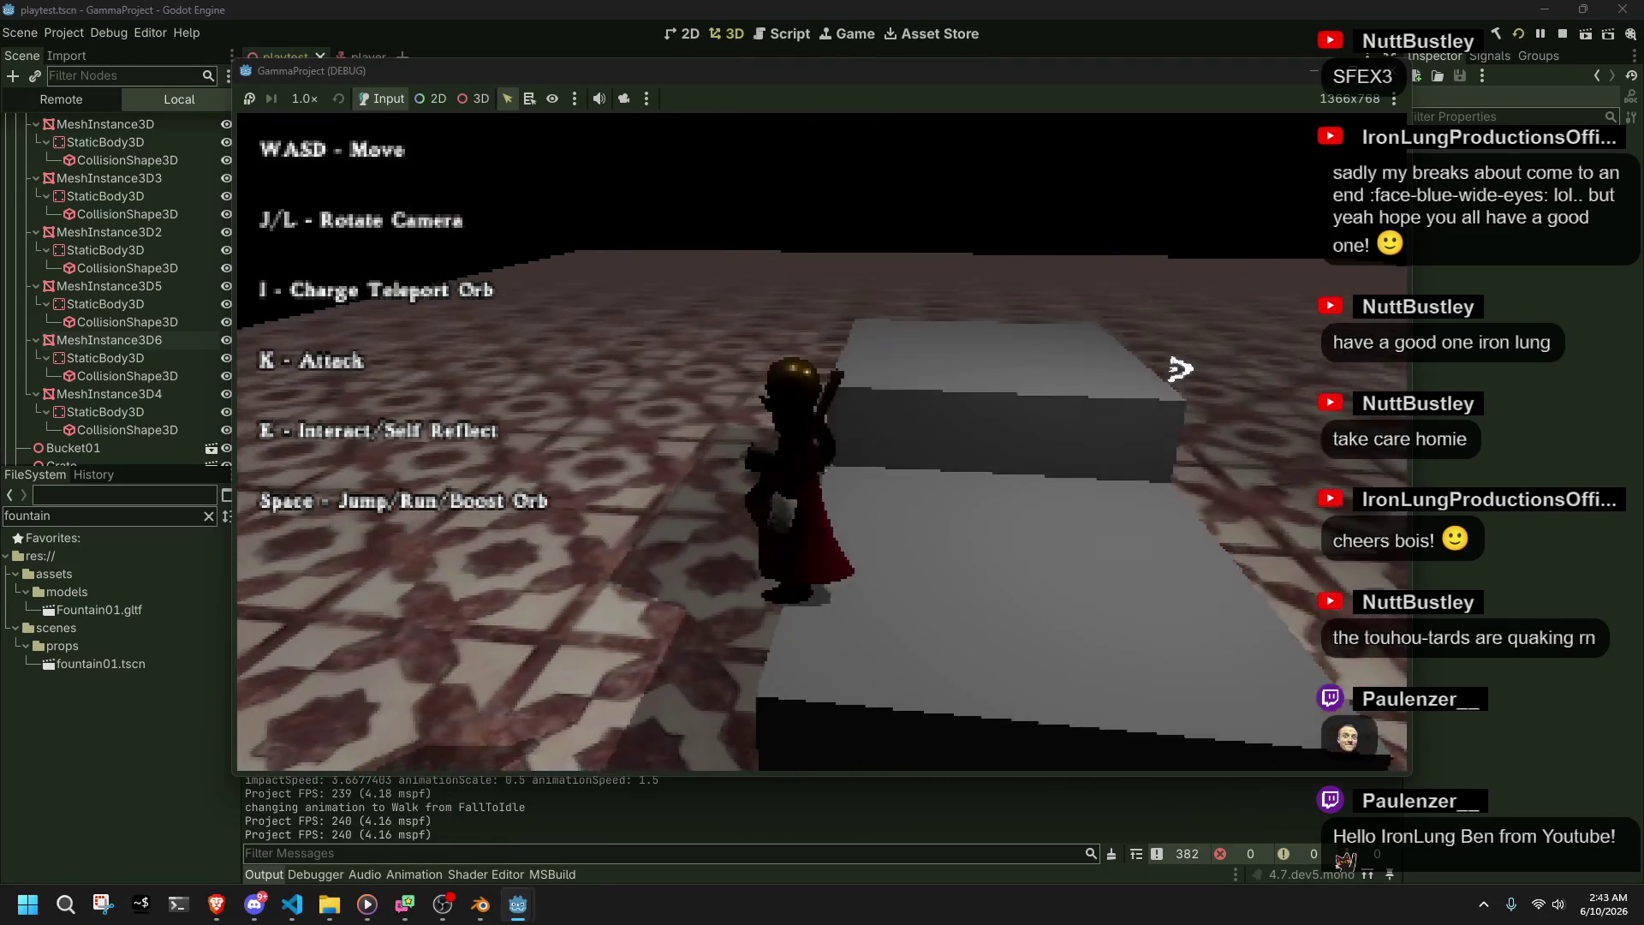
key(w)
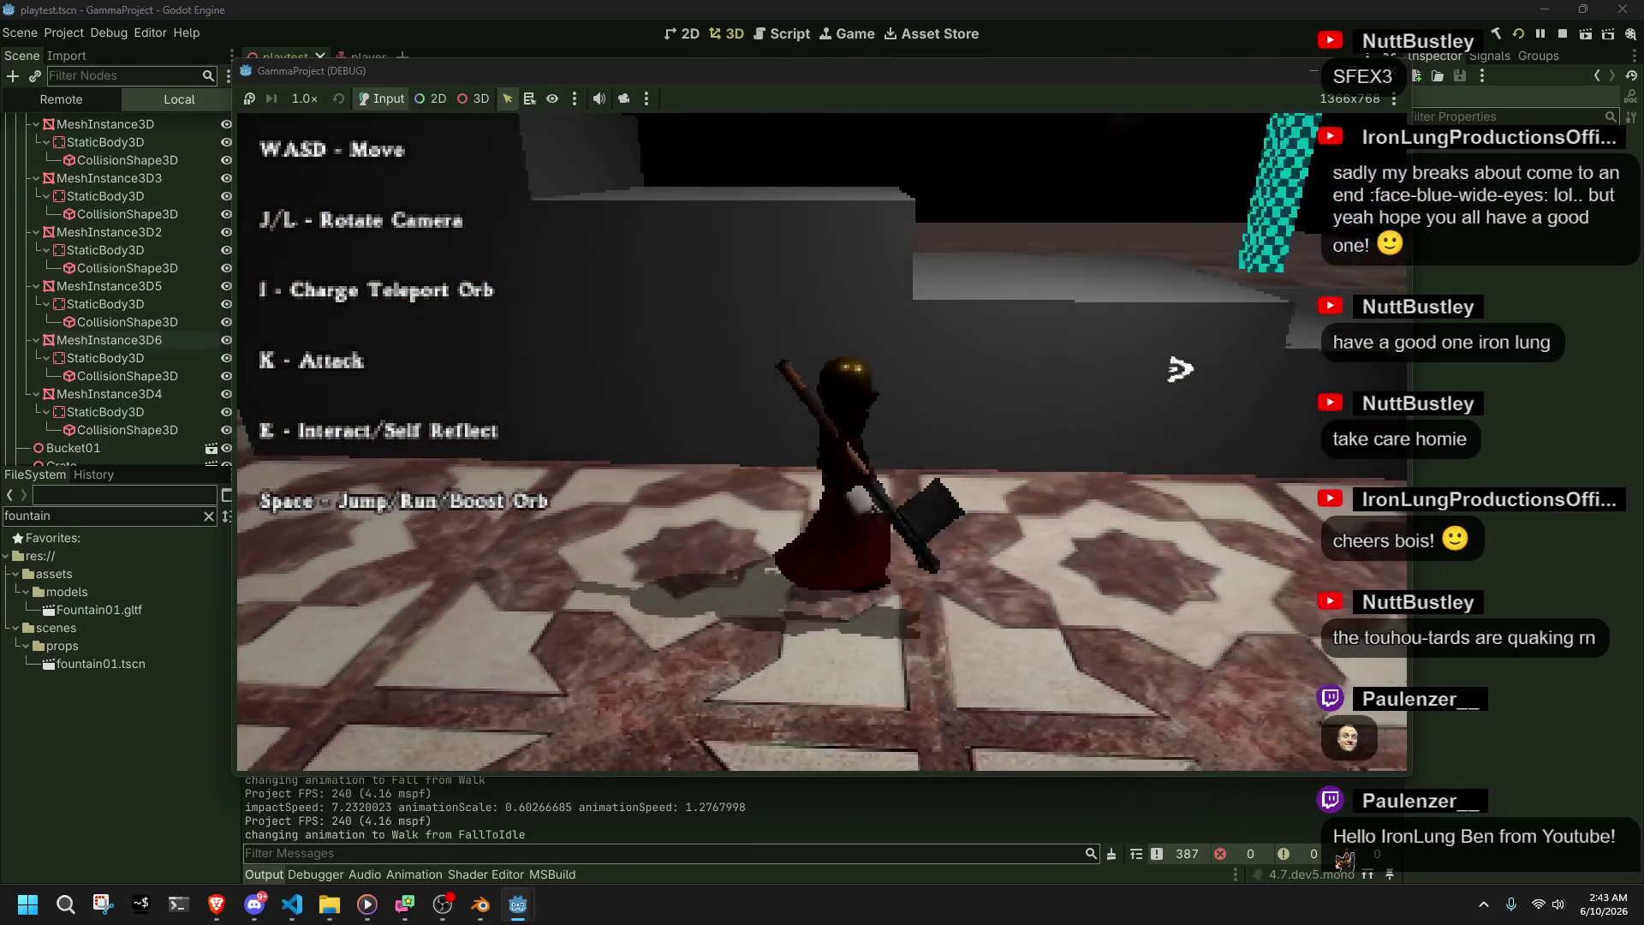
key(w)
key(w)
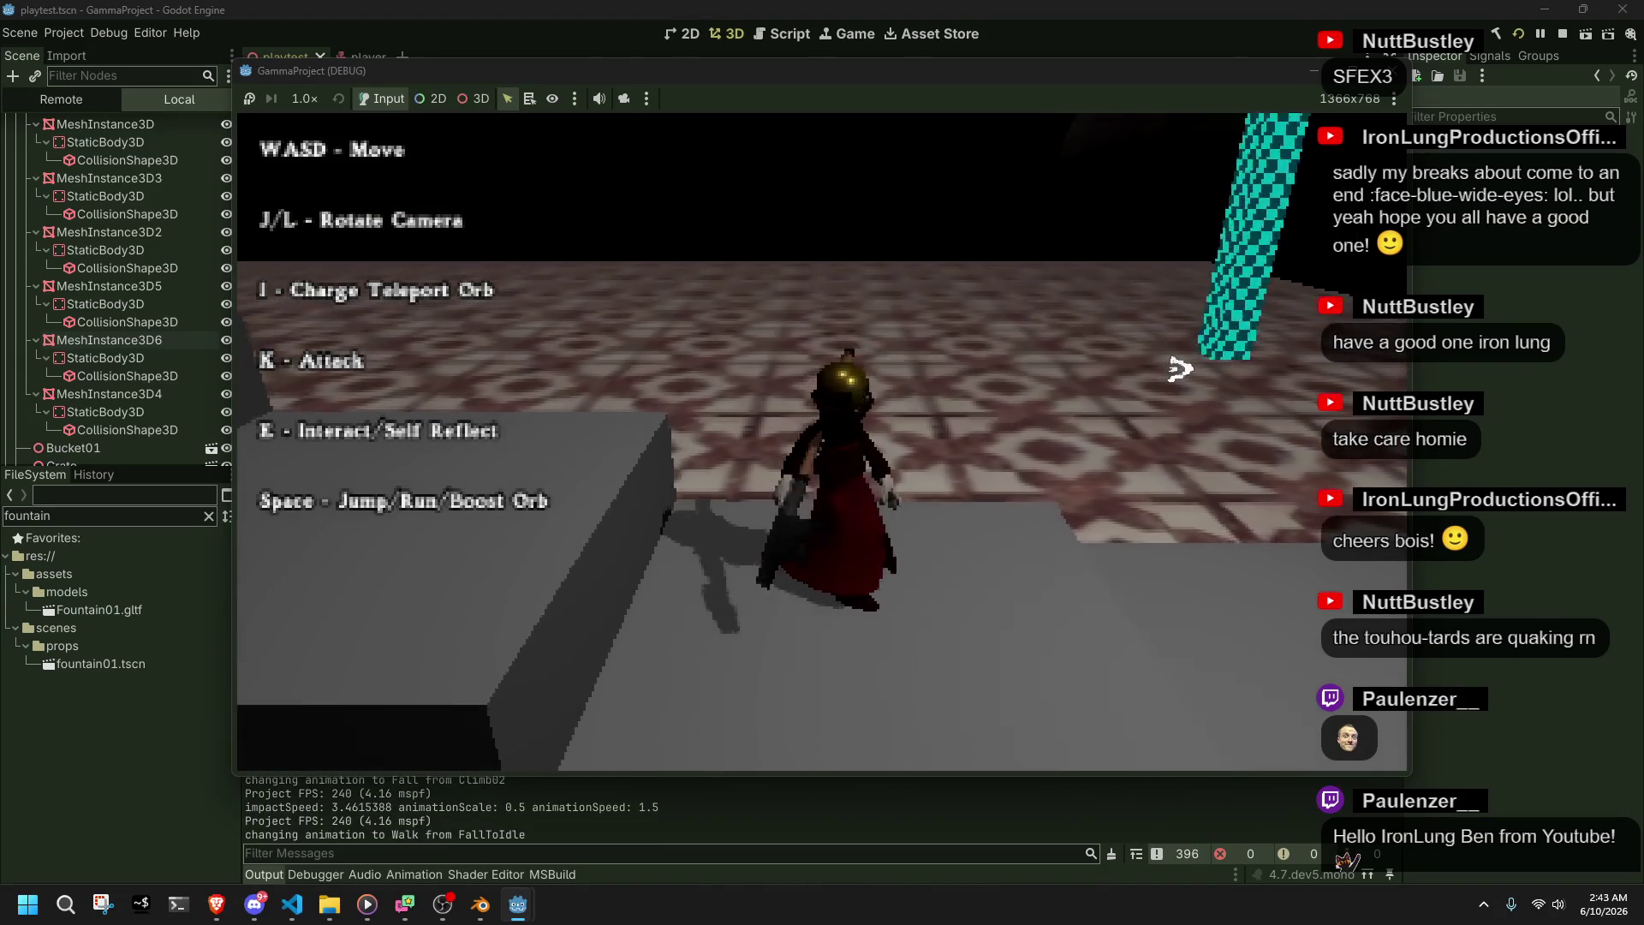
key(w)
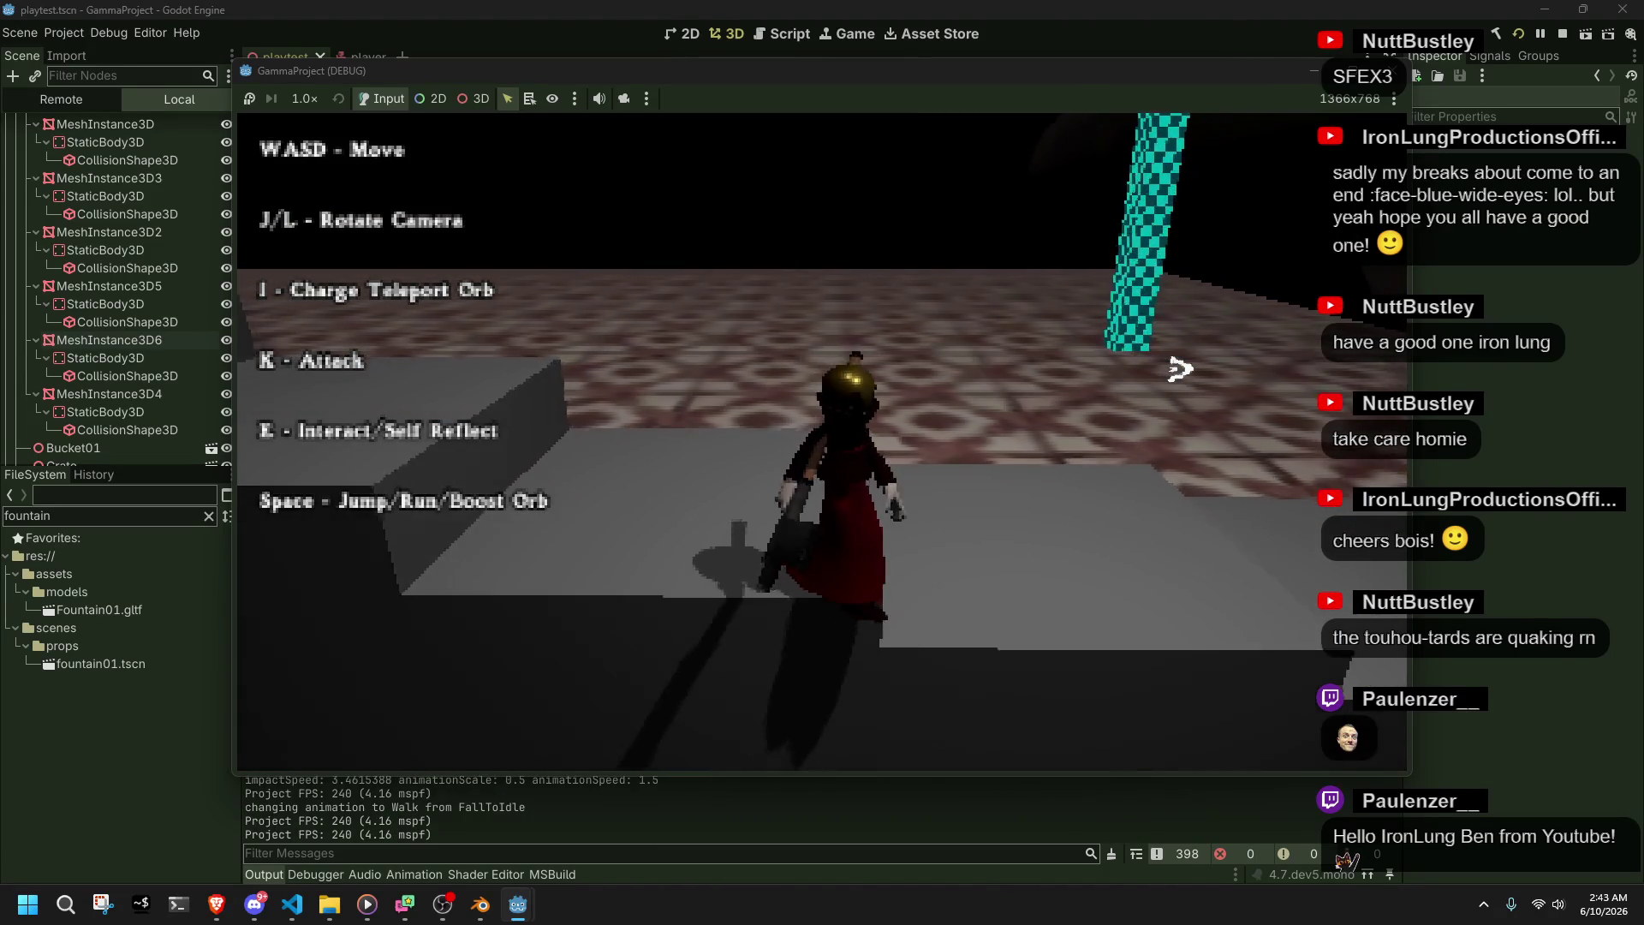
key(w)
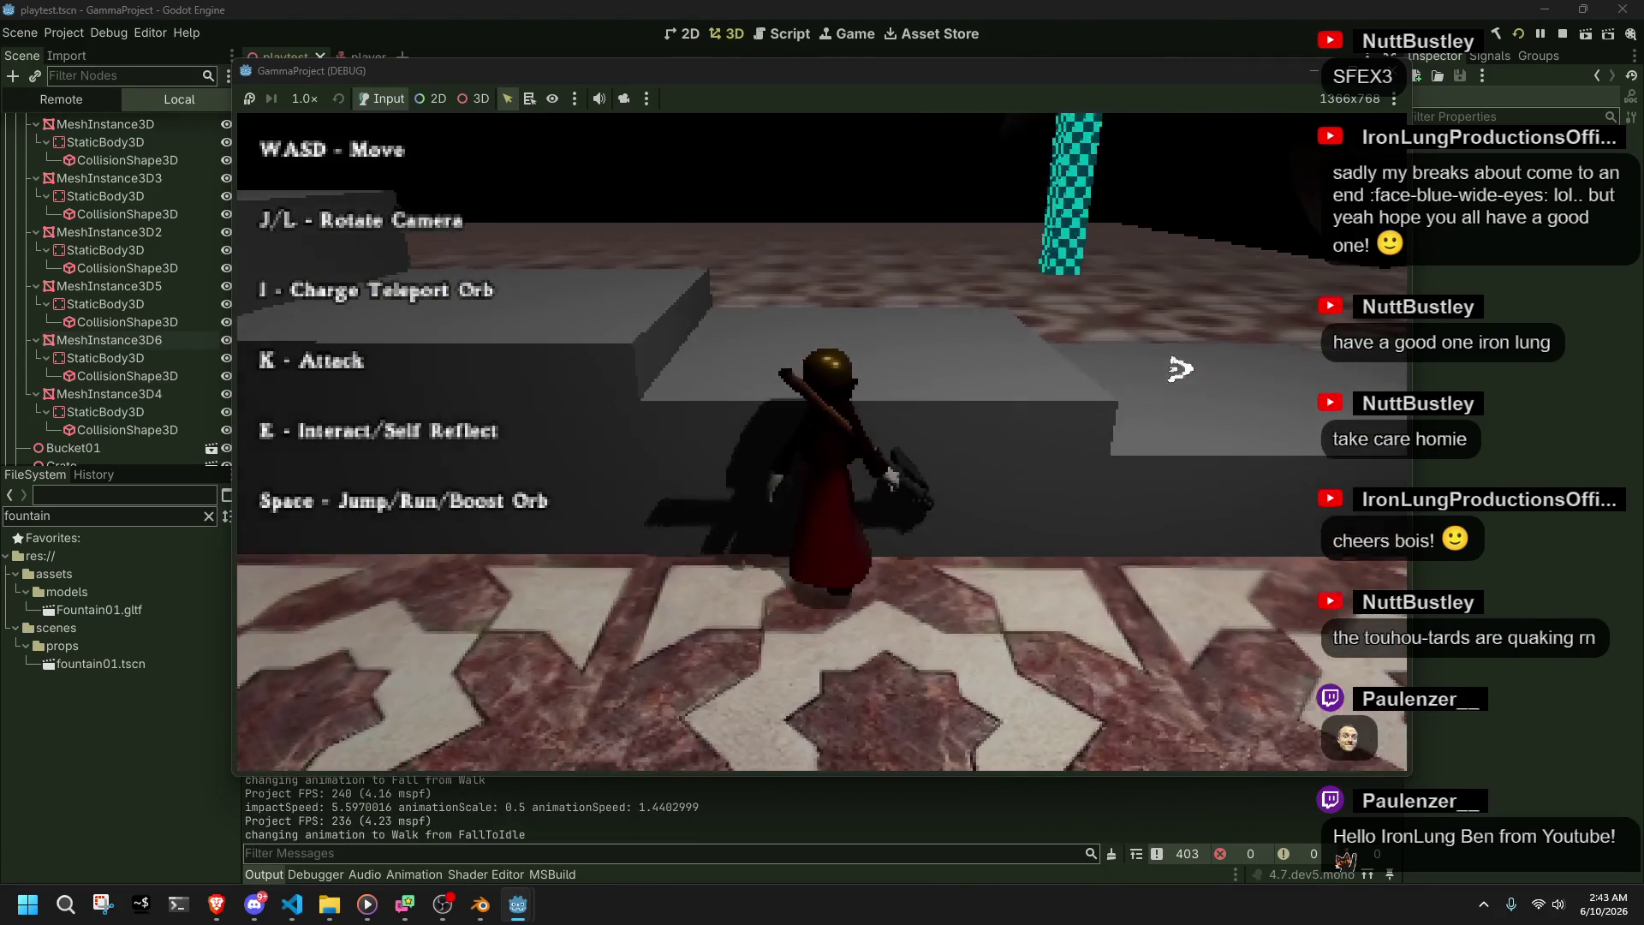
key(w)
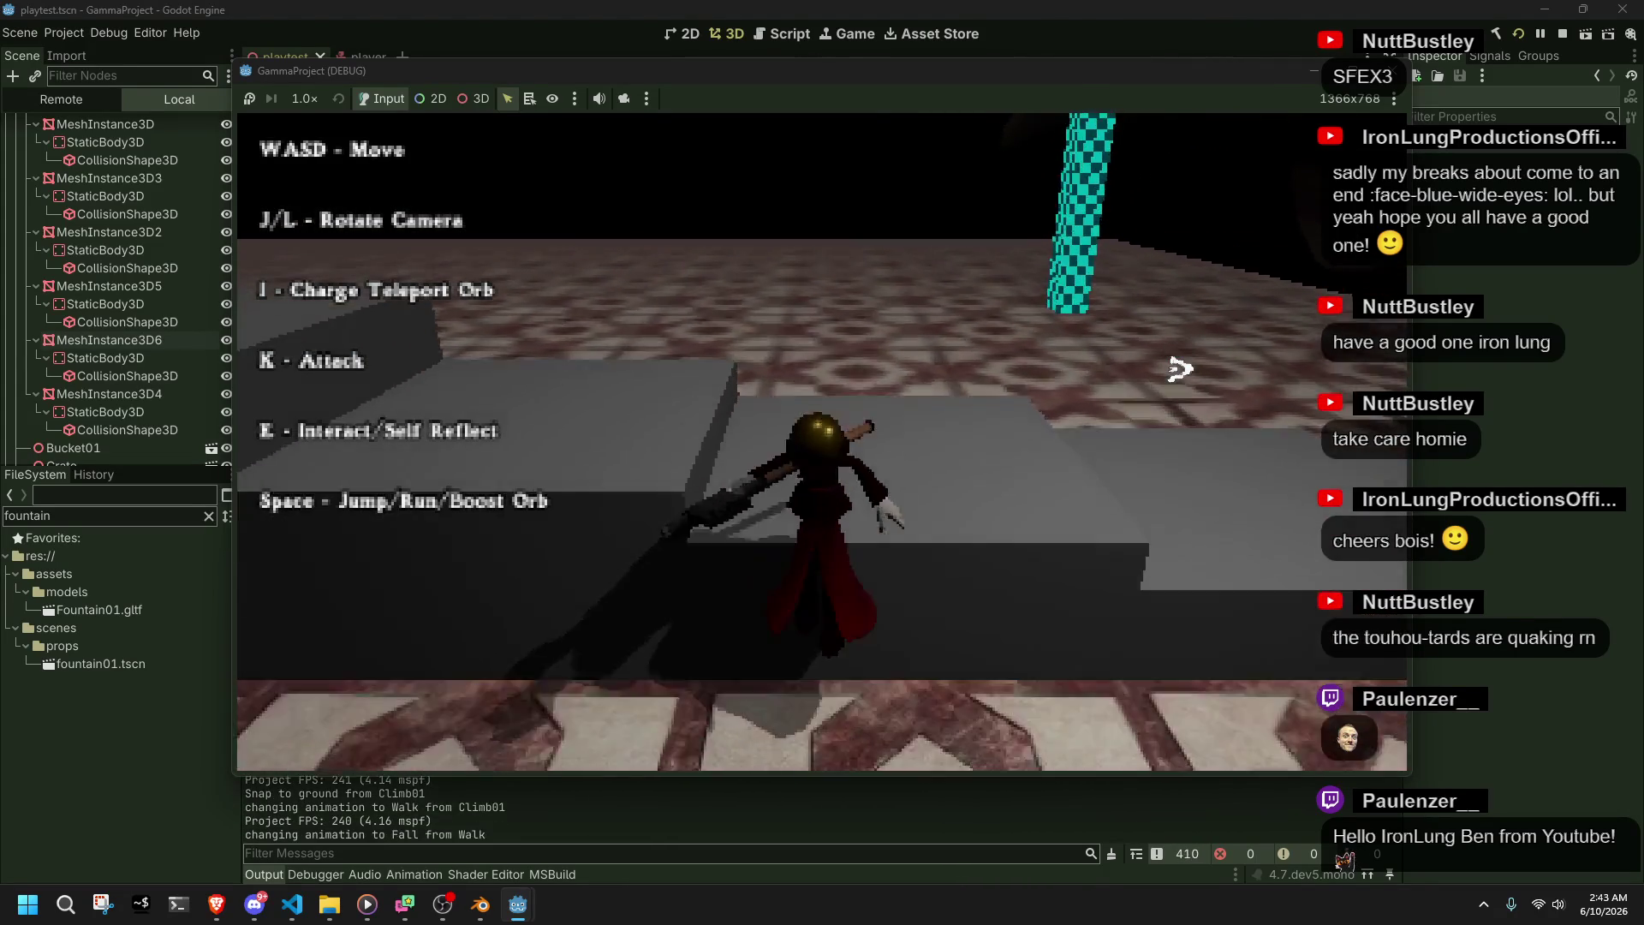
key(w)
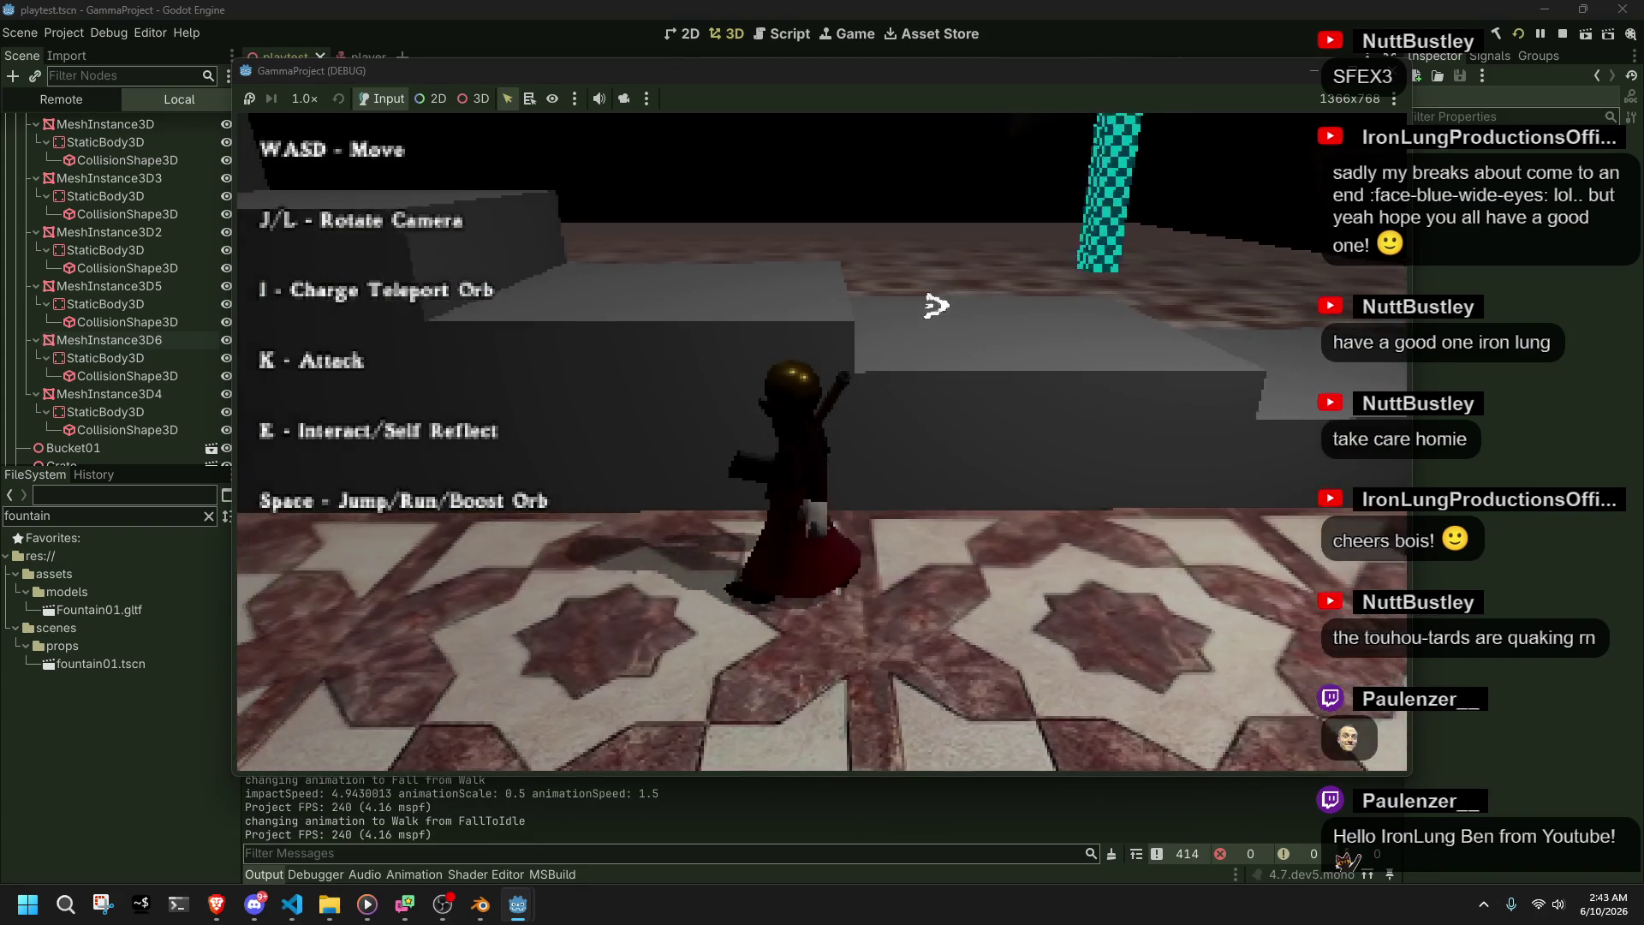
key(w)
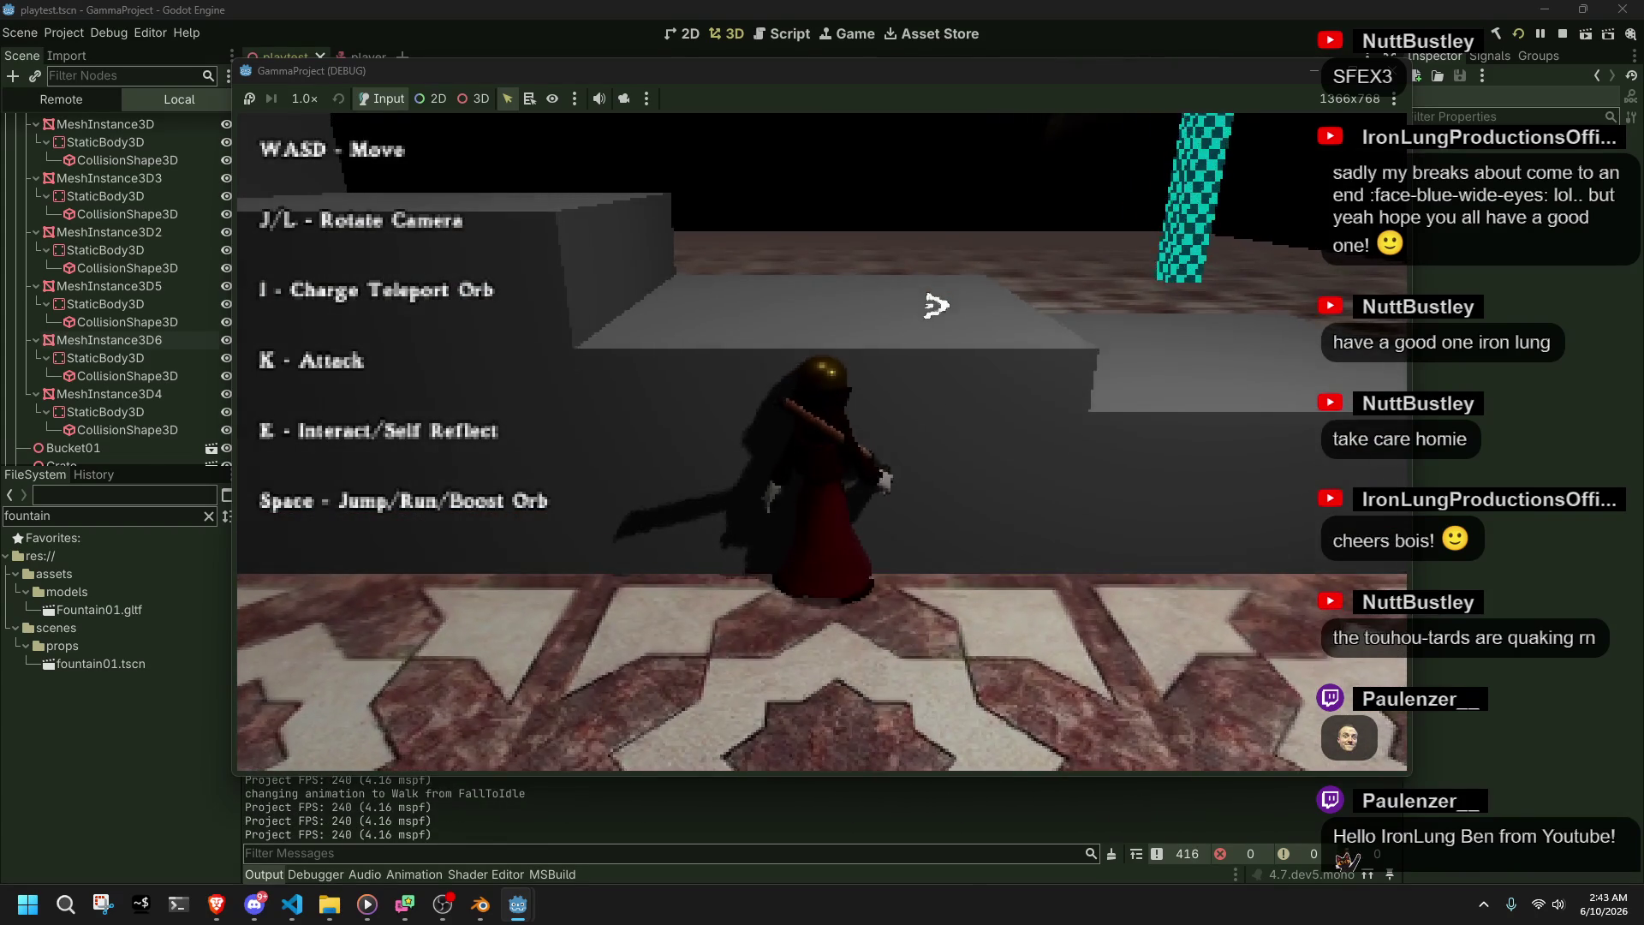
key(w)
key(F8)
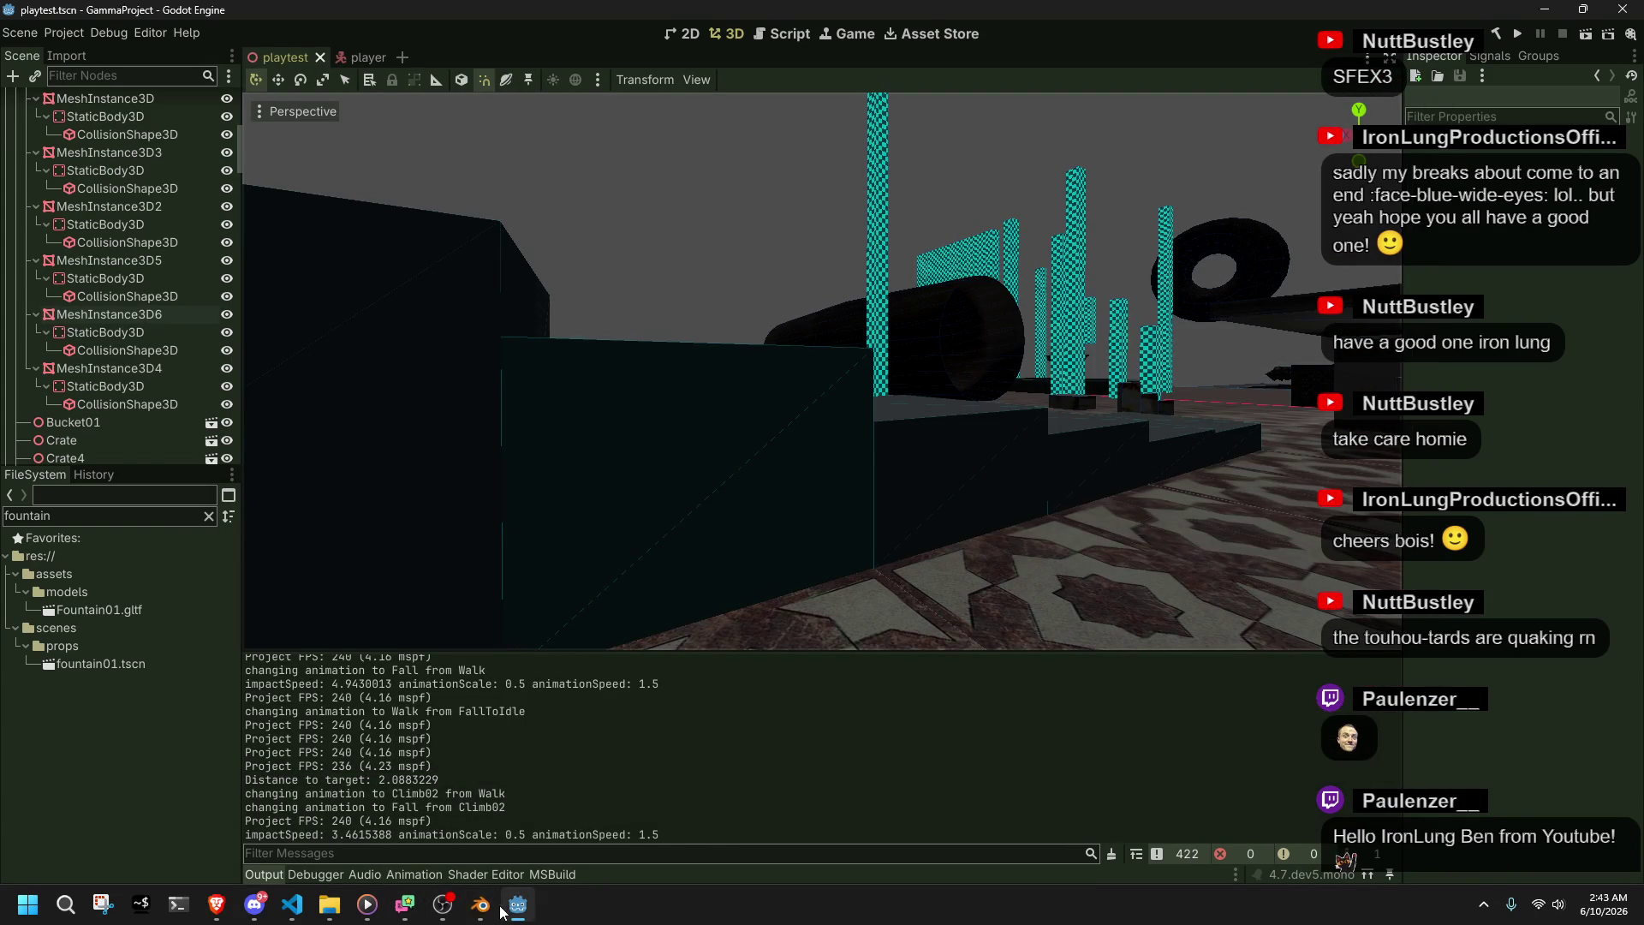
- In Blender, select the metarig armature and switch it into Pose Mode
click(472, 915)
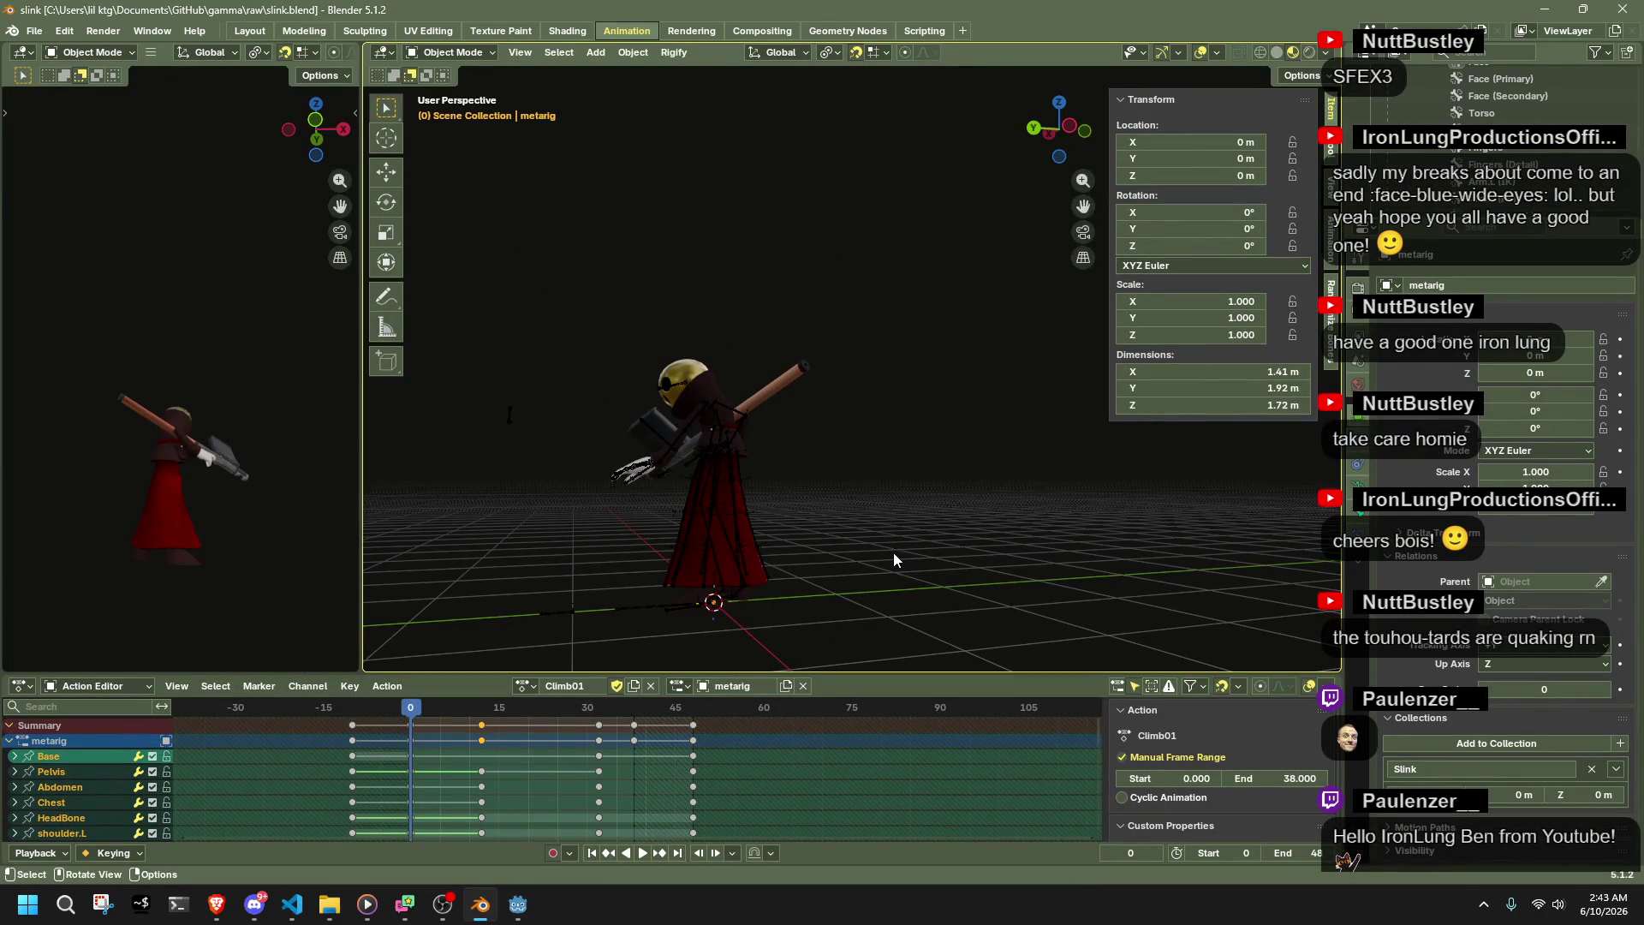
click(788, 591)
click(533, 687)
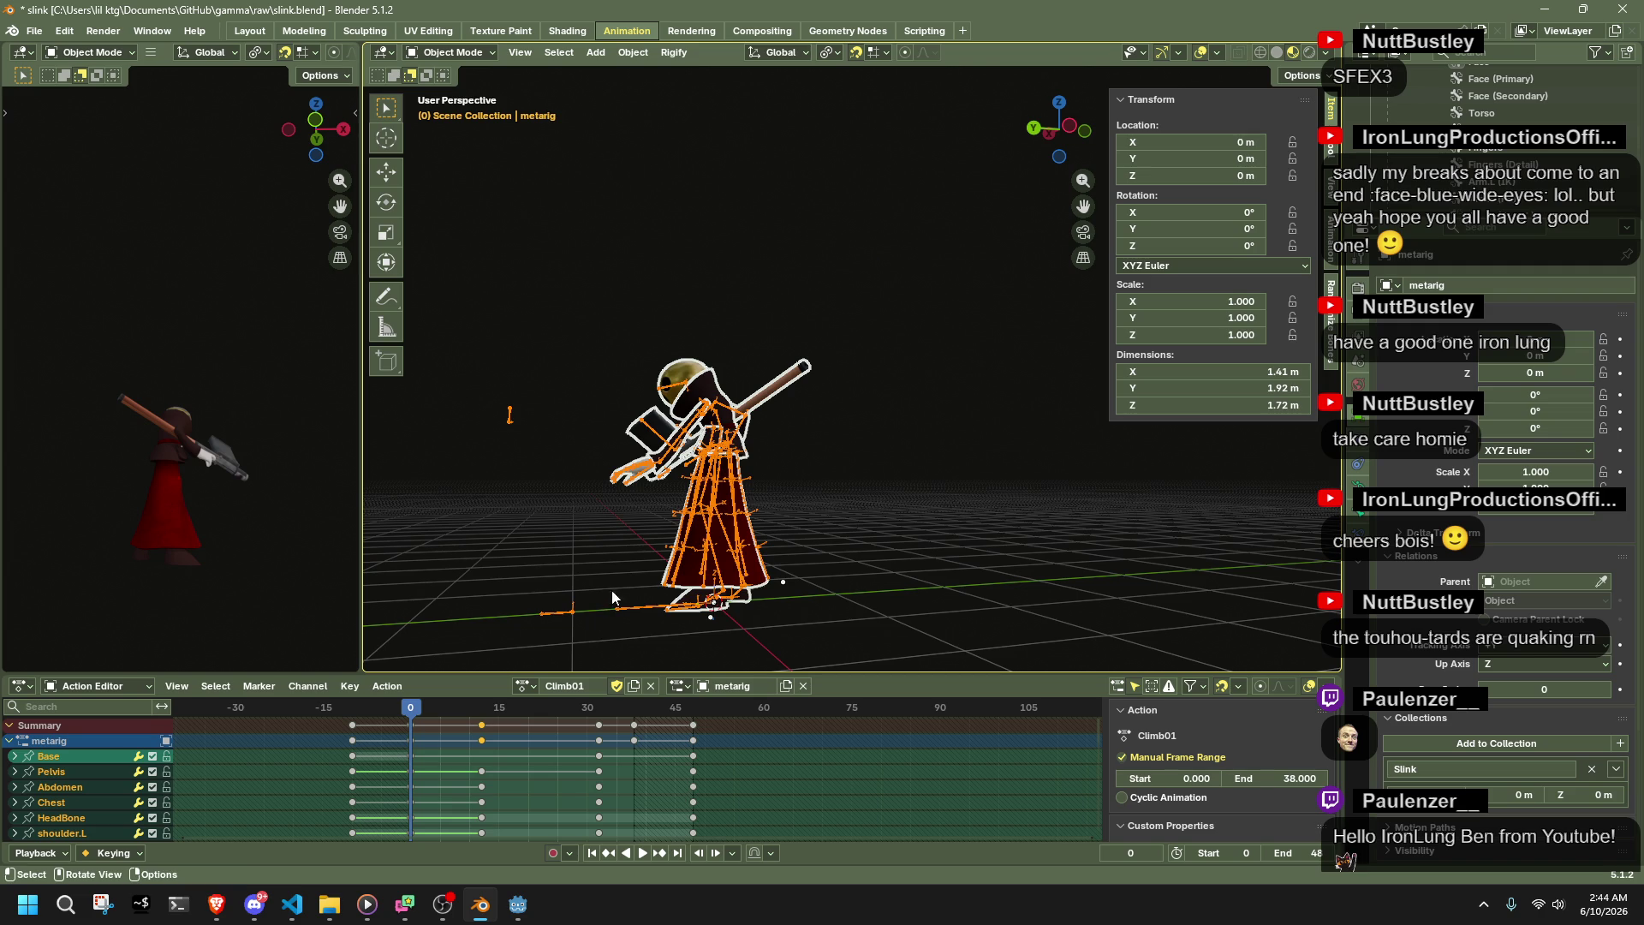
click(639, 625)
click(633, 603)
click(474, 55)
click(475, 111)
- Copy the Base bone's pose from Climb01 and paste it into Climb02 at frame -10
click(630, 608)
key(ctrl+c)
key(Down)
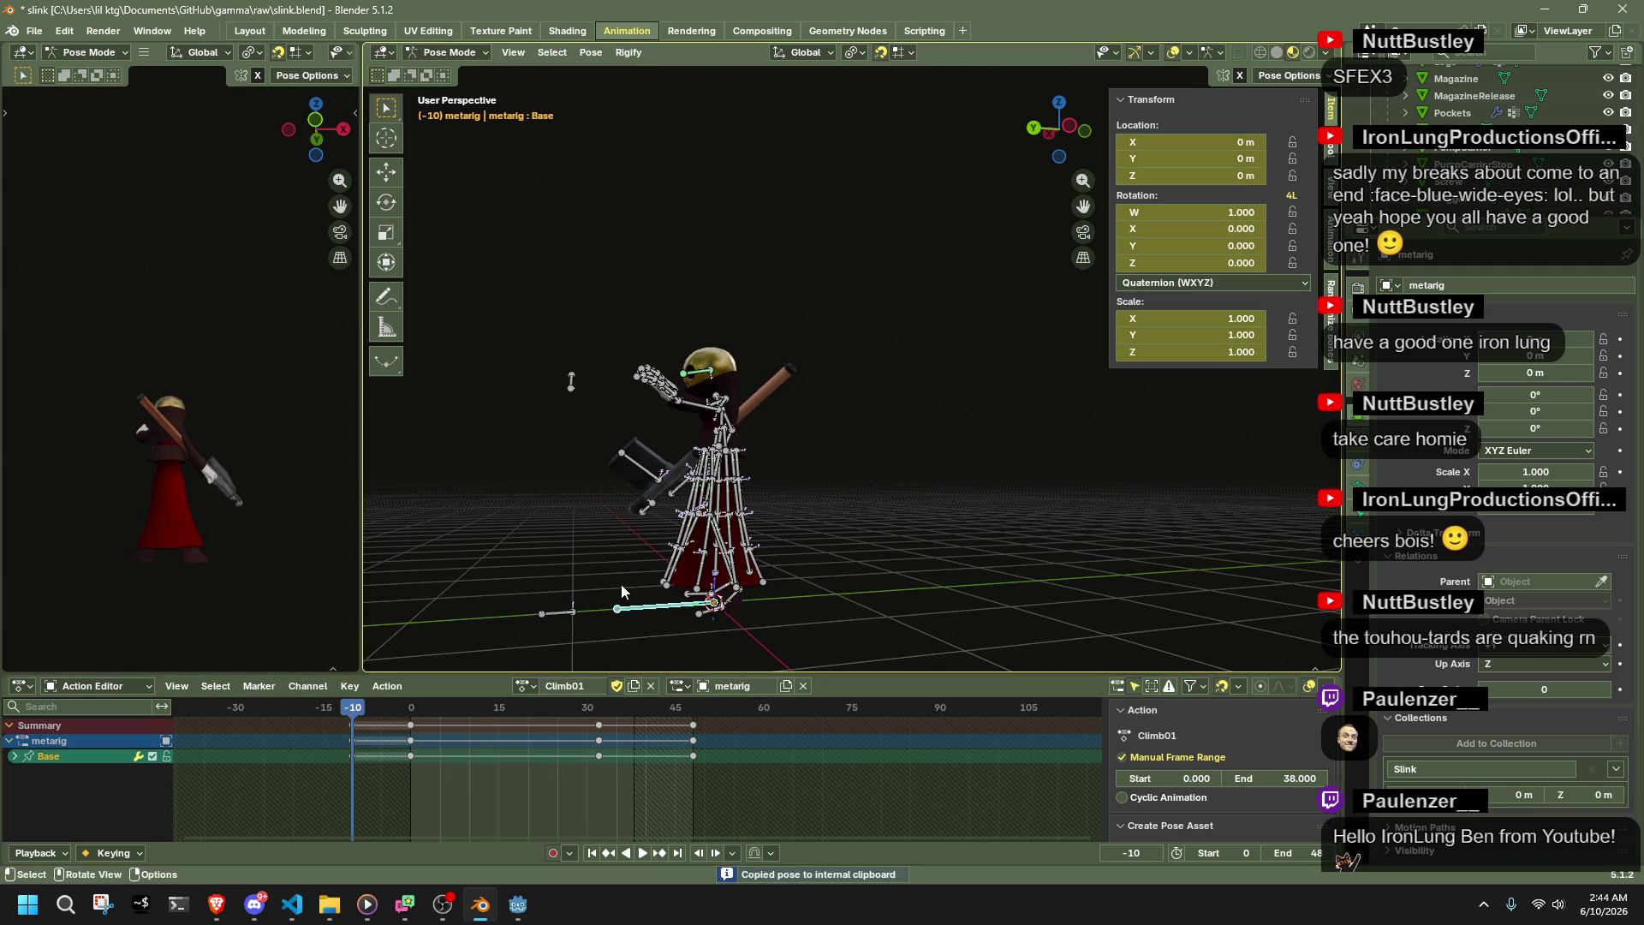
click(525, 685)
click(548, 501)
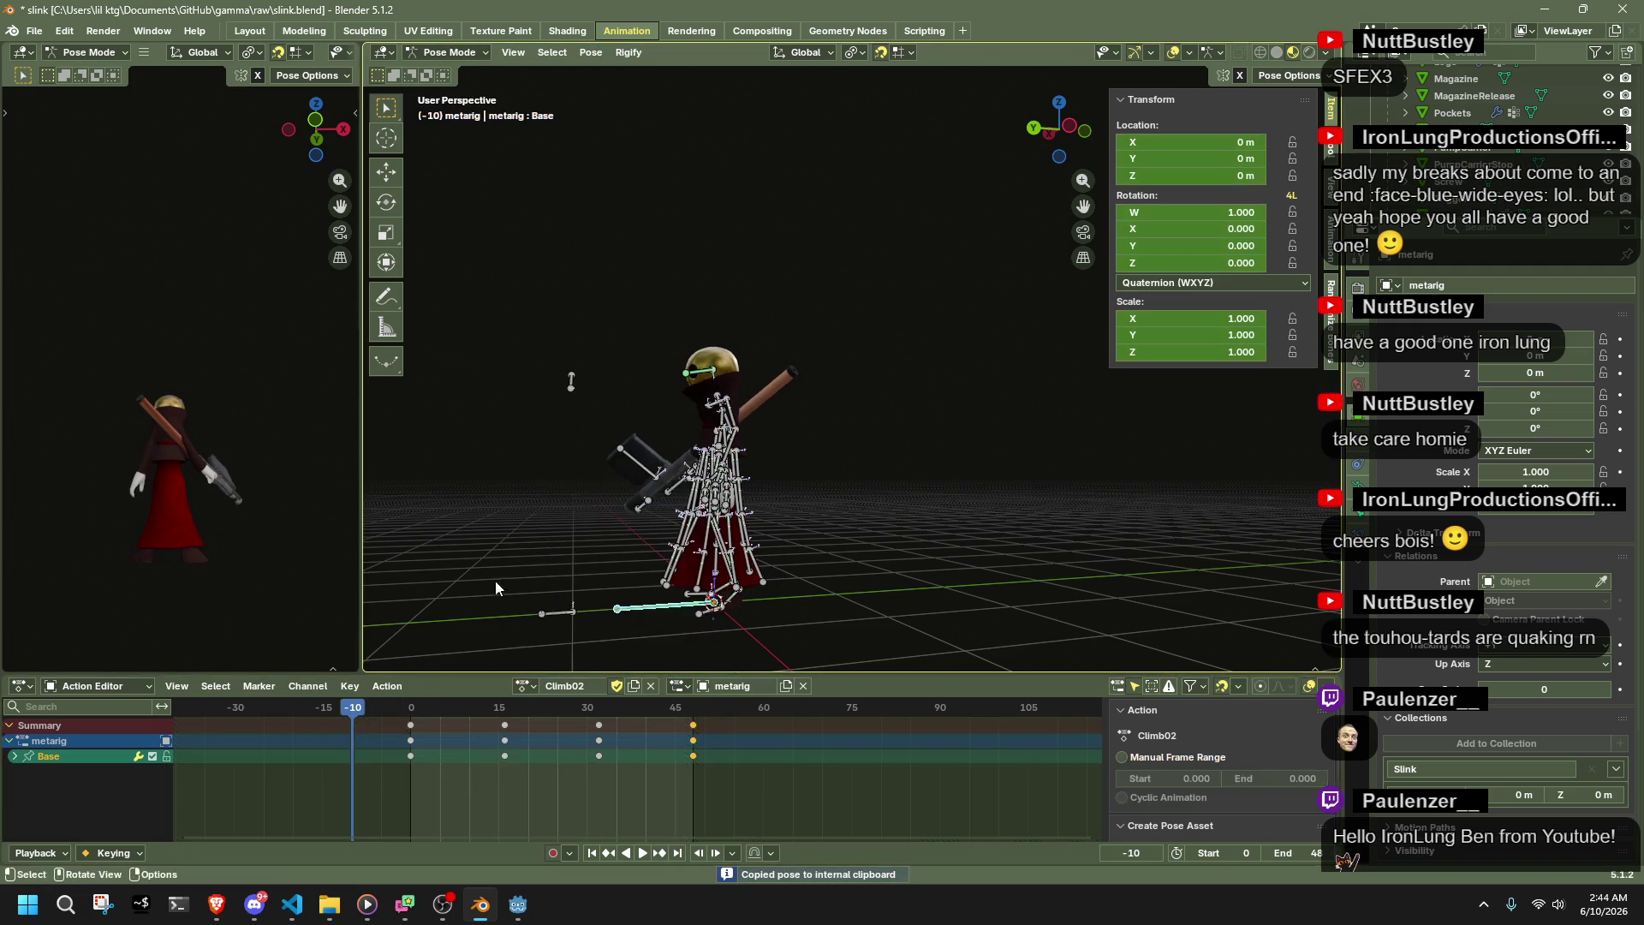
key(ctrl+v)
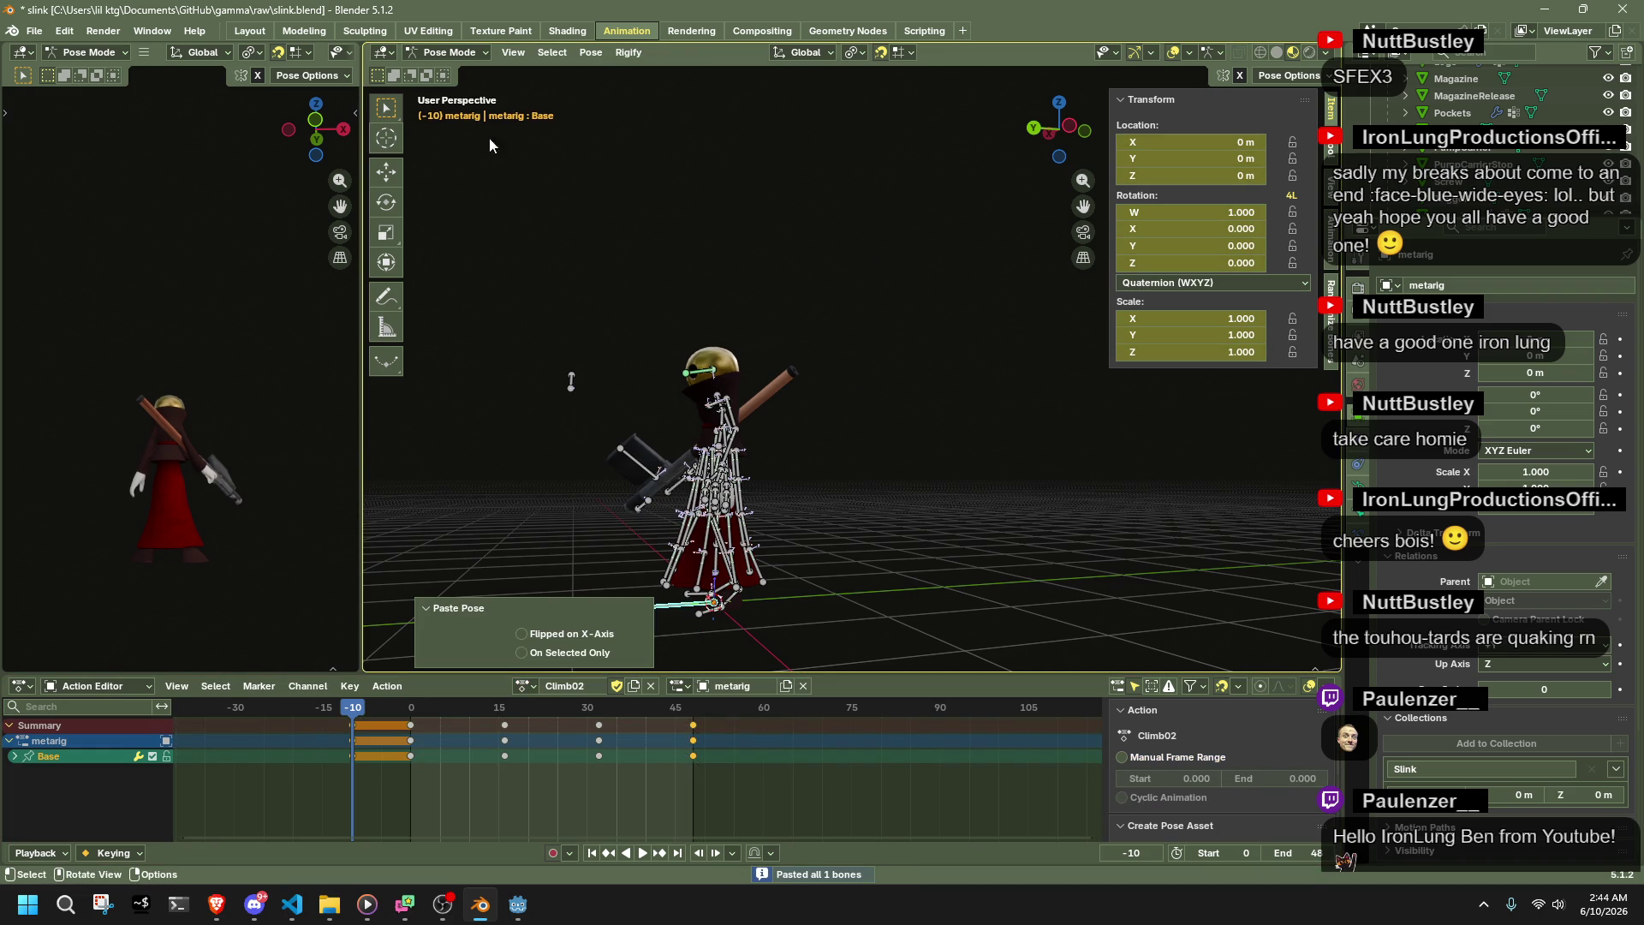
click(524, 685)
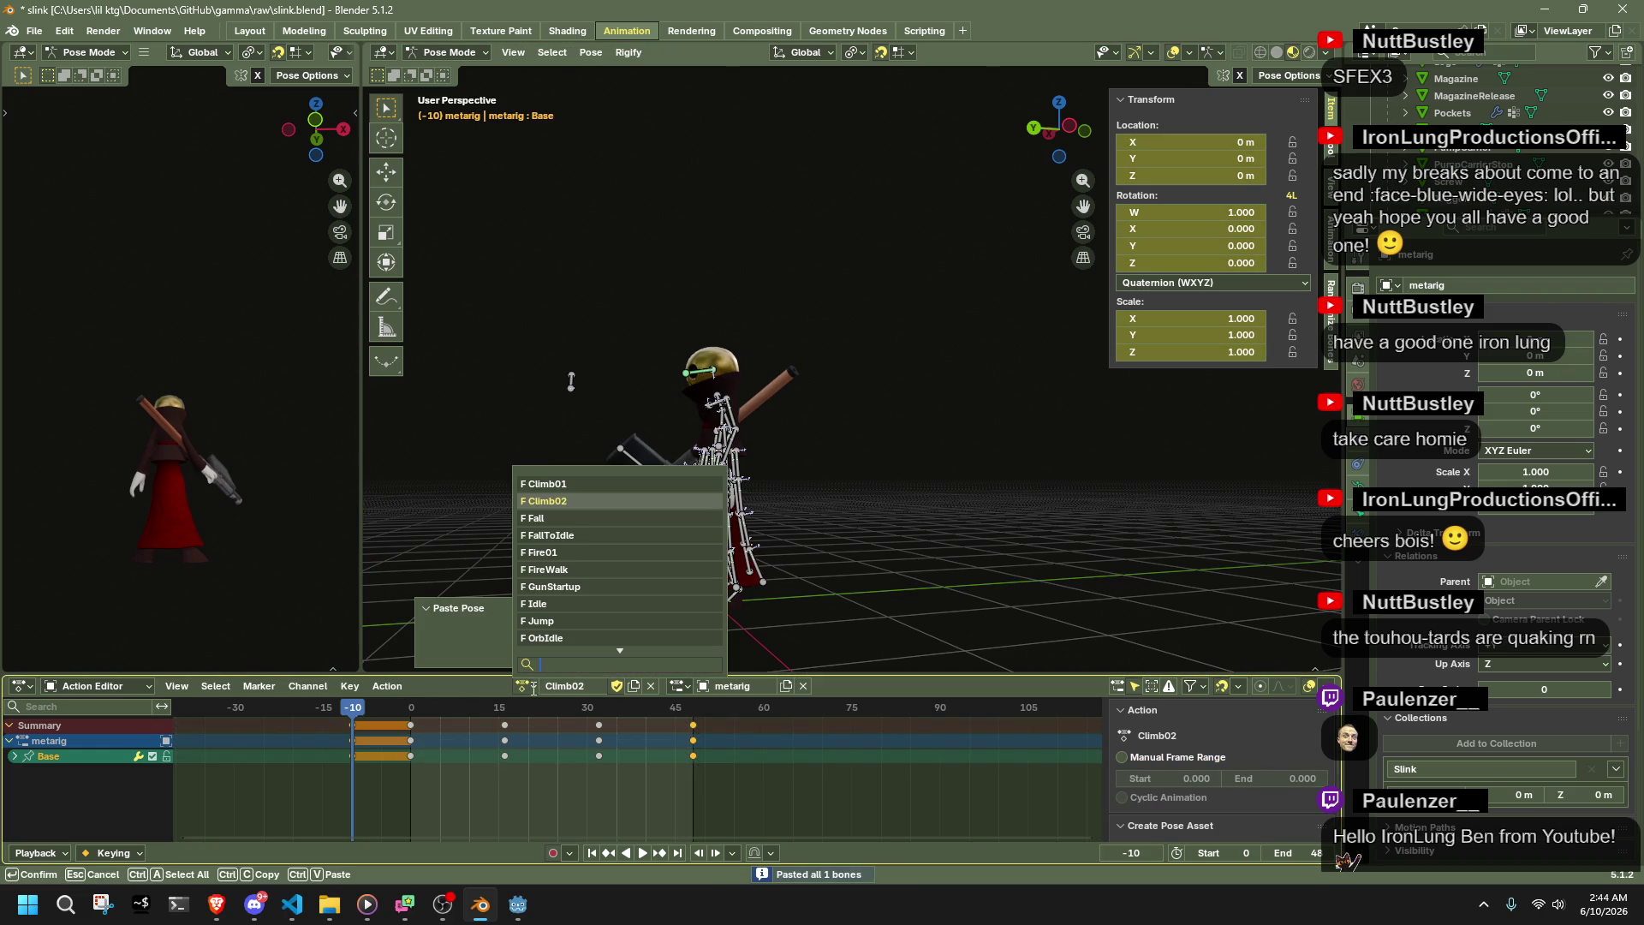
click(567, 486)
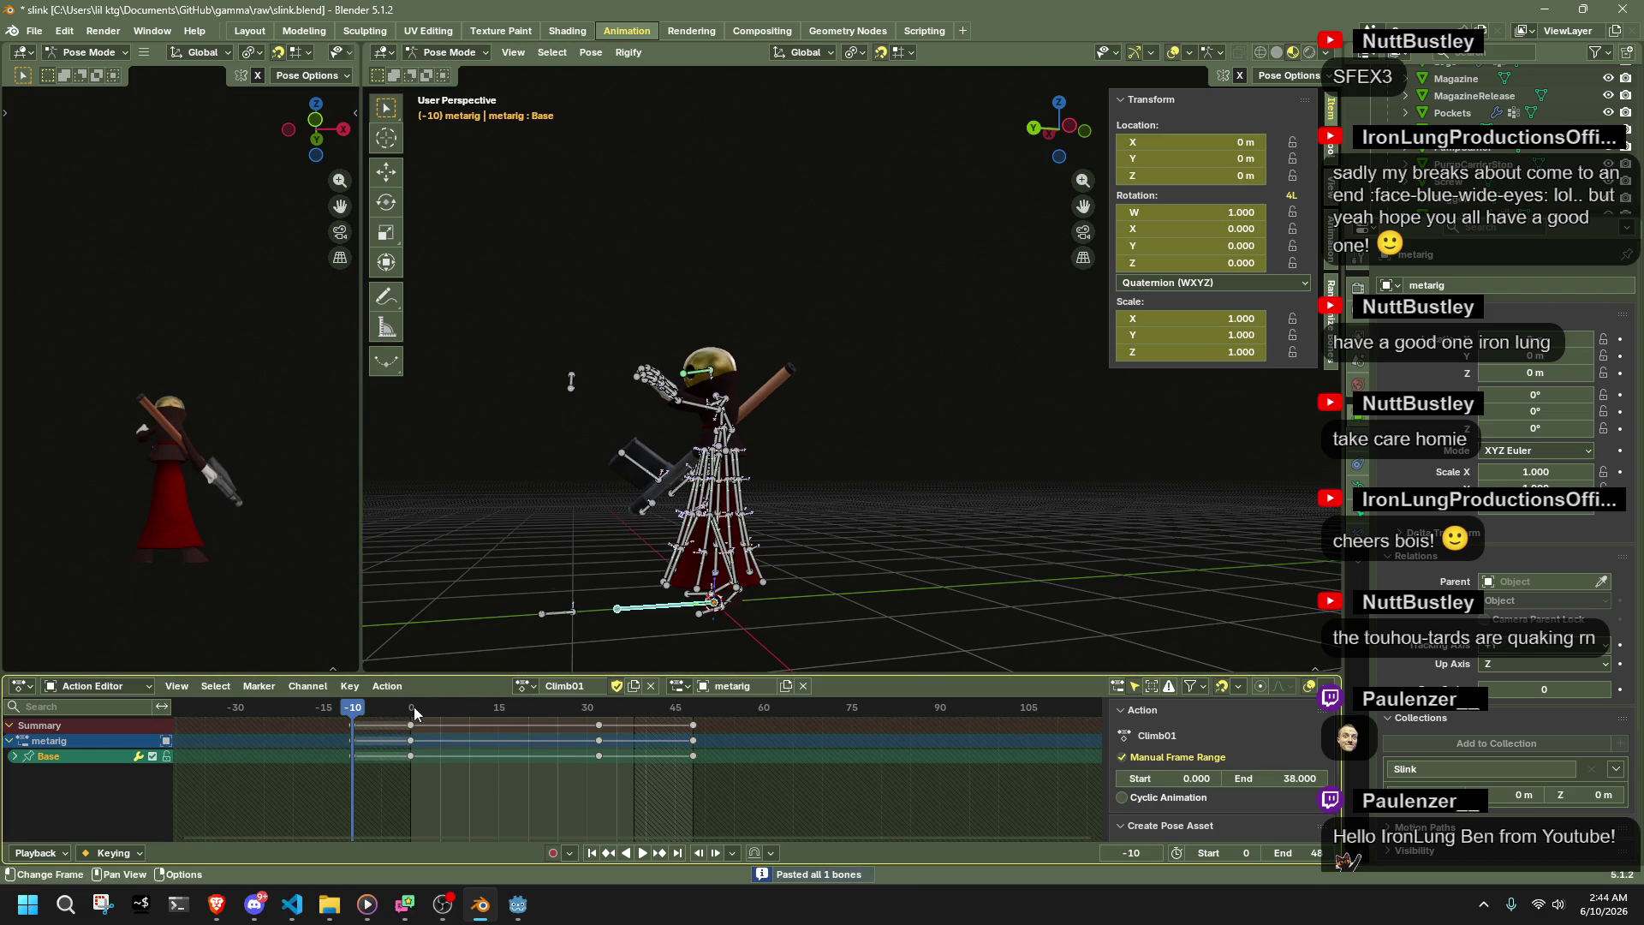
- Copy the Base bone's frame 0 pose from Climb01 into Climb02 at frame 0
click(413, 707)
key(ctrl+c)
click(526, 682)
click(556, 509)
key(ctrl+v)
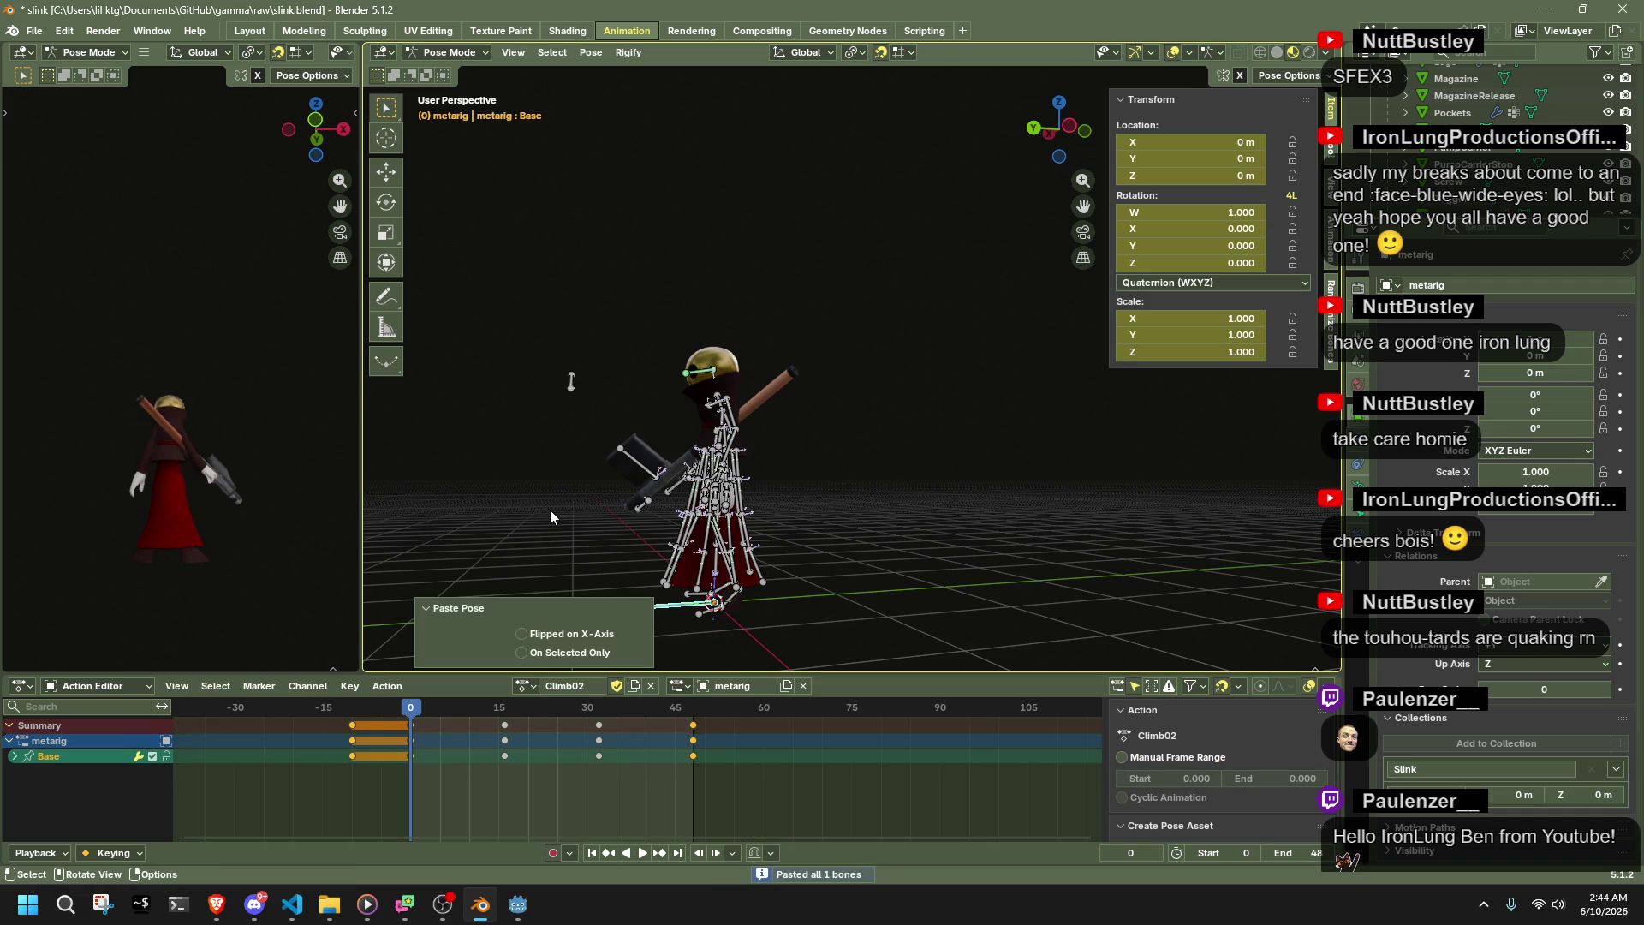
click(507, 561)
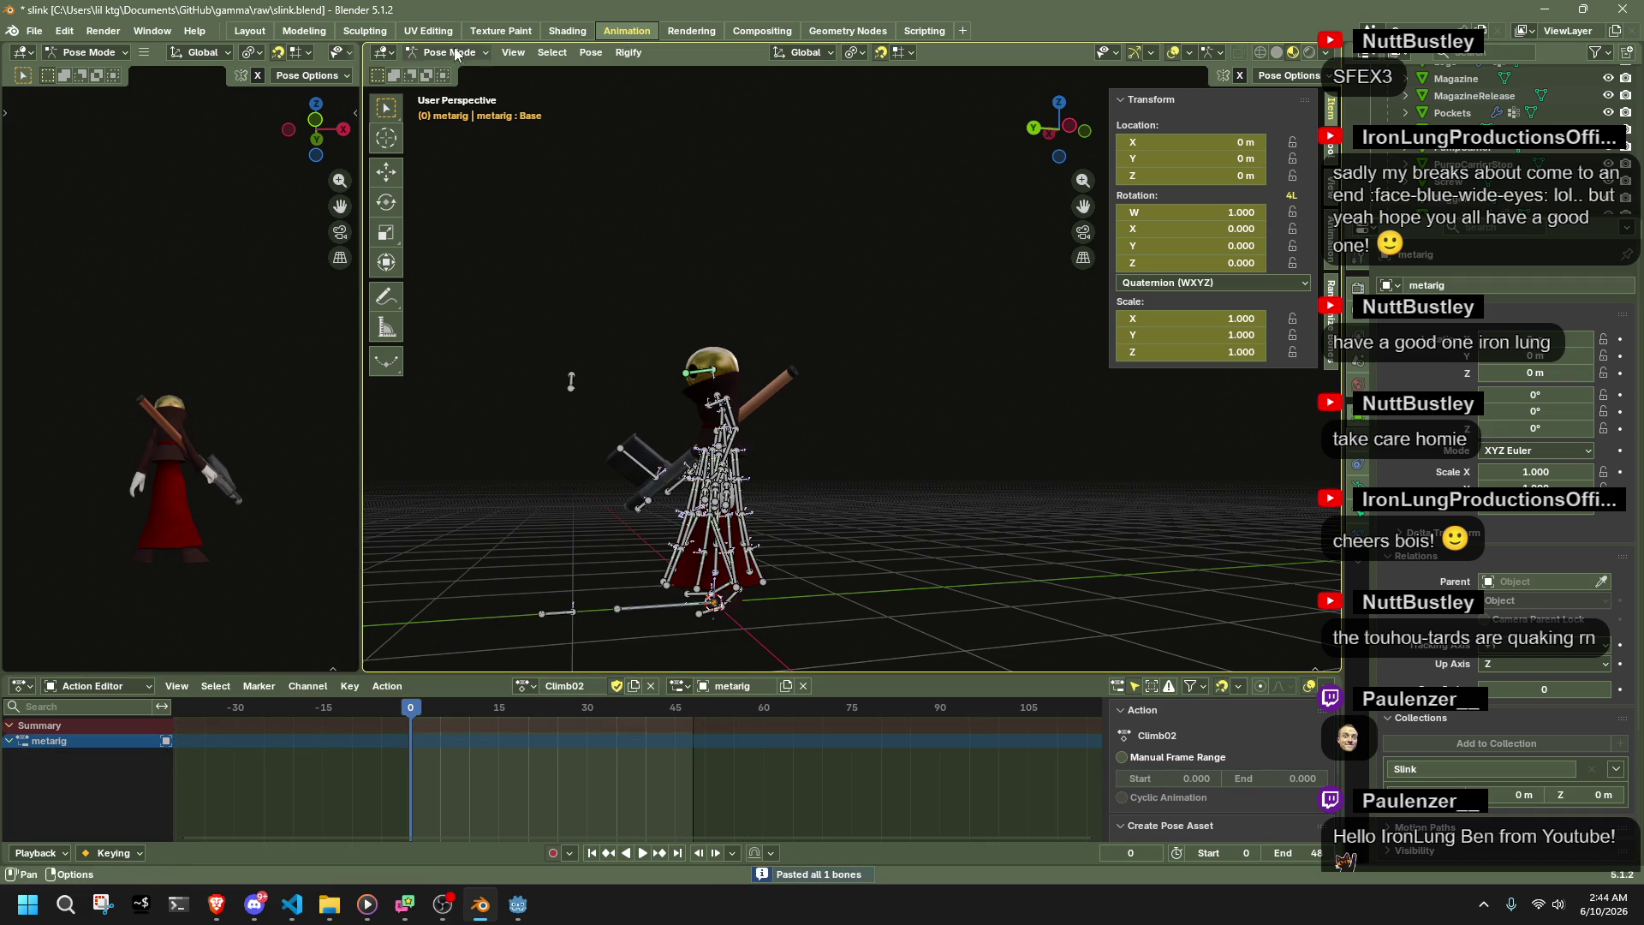
- Select the Base bone and copy its Climb02 pose at keyframe 16
click(526, 685)
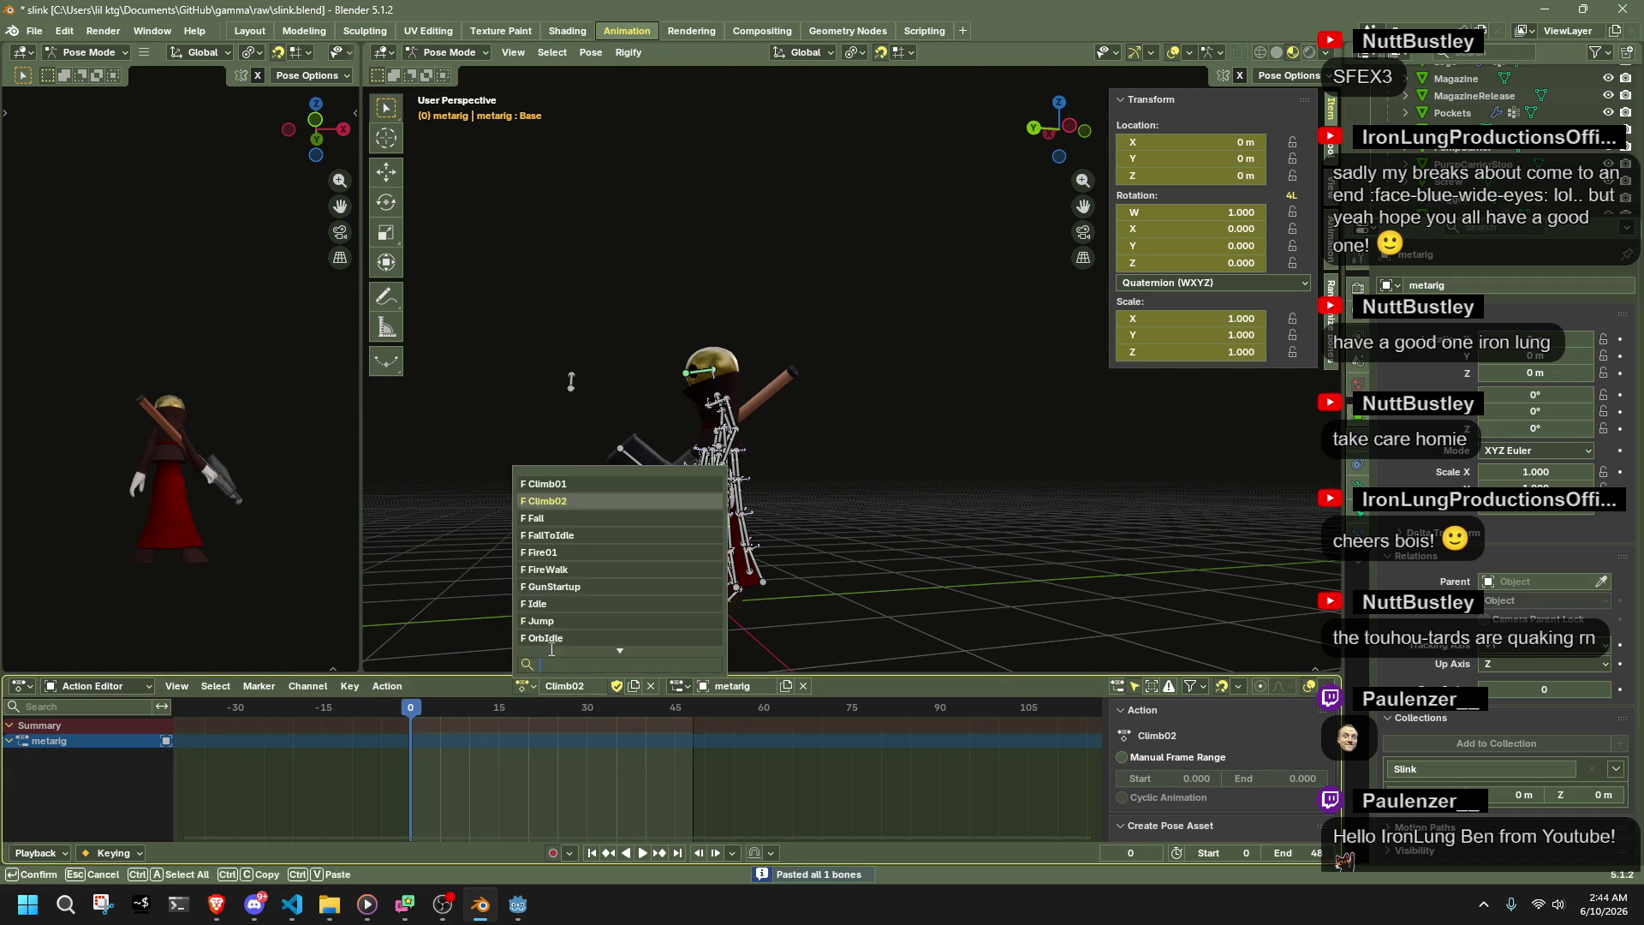
click(547, 603)
click(629, 614)
mouse_move(487, 712)
mouse_down()
mouse_move(588, 718)
mouse_move(517, 727)
mouse_up()
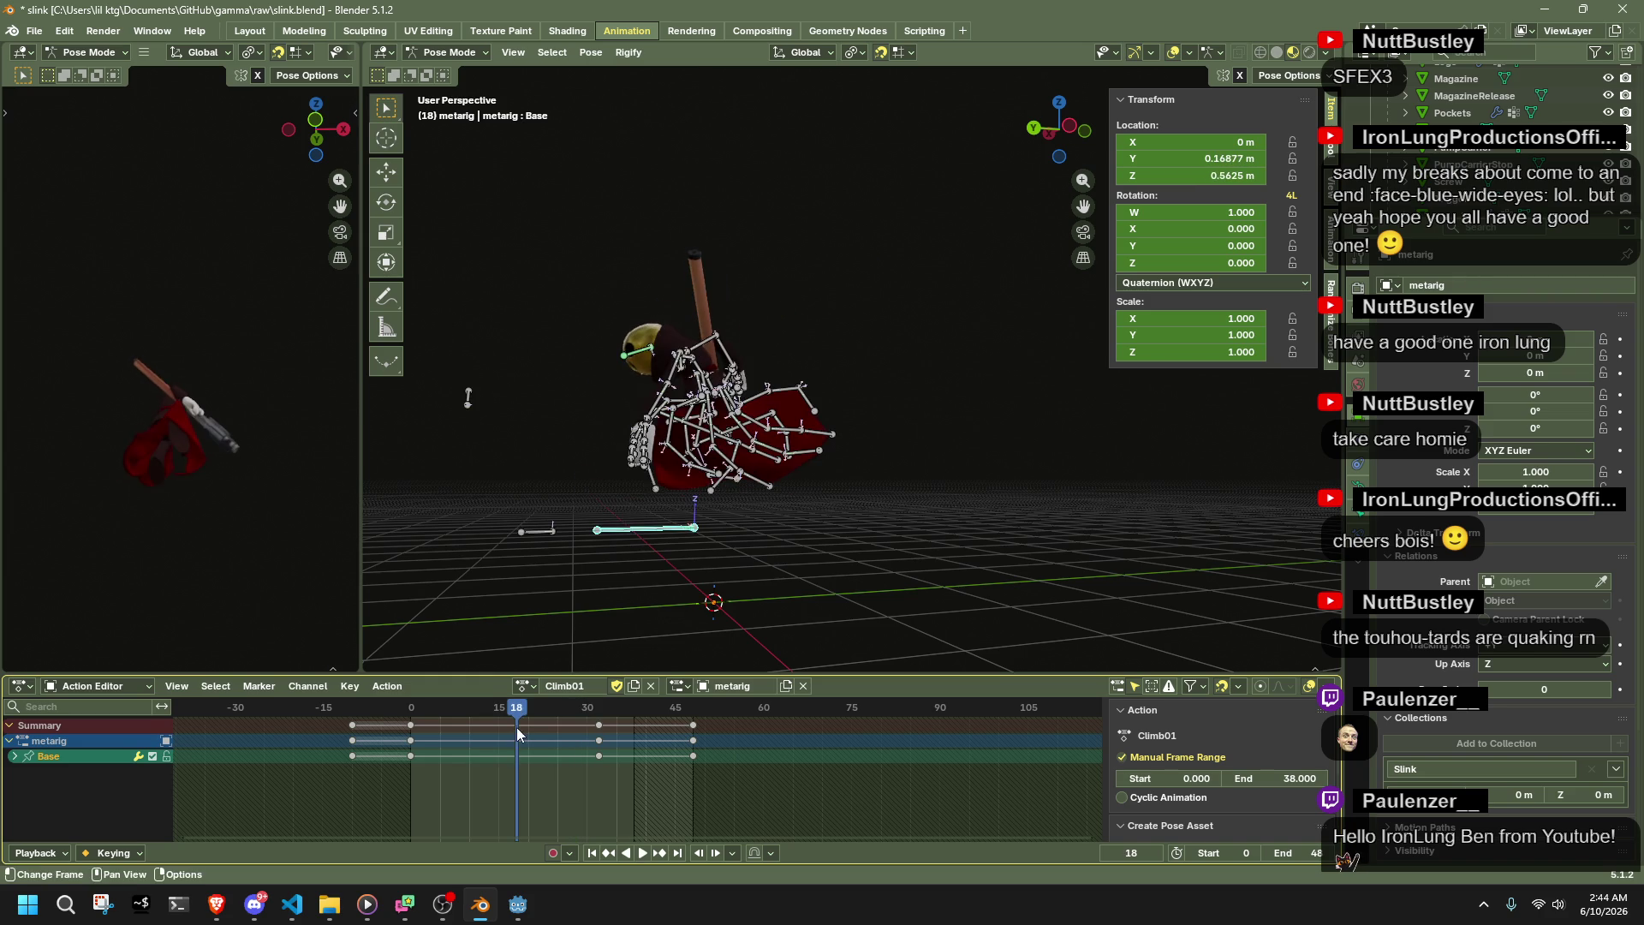
click(526, 685)
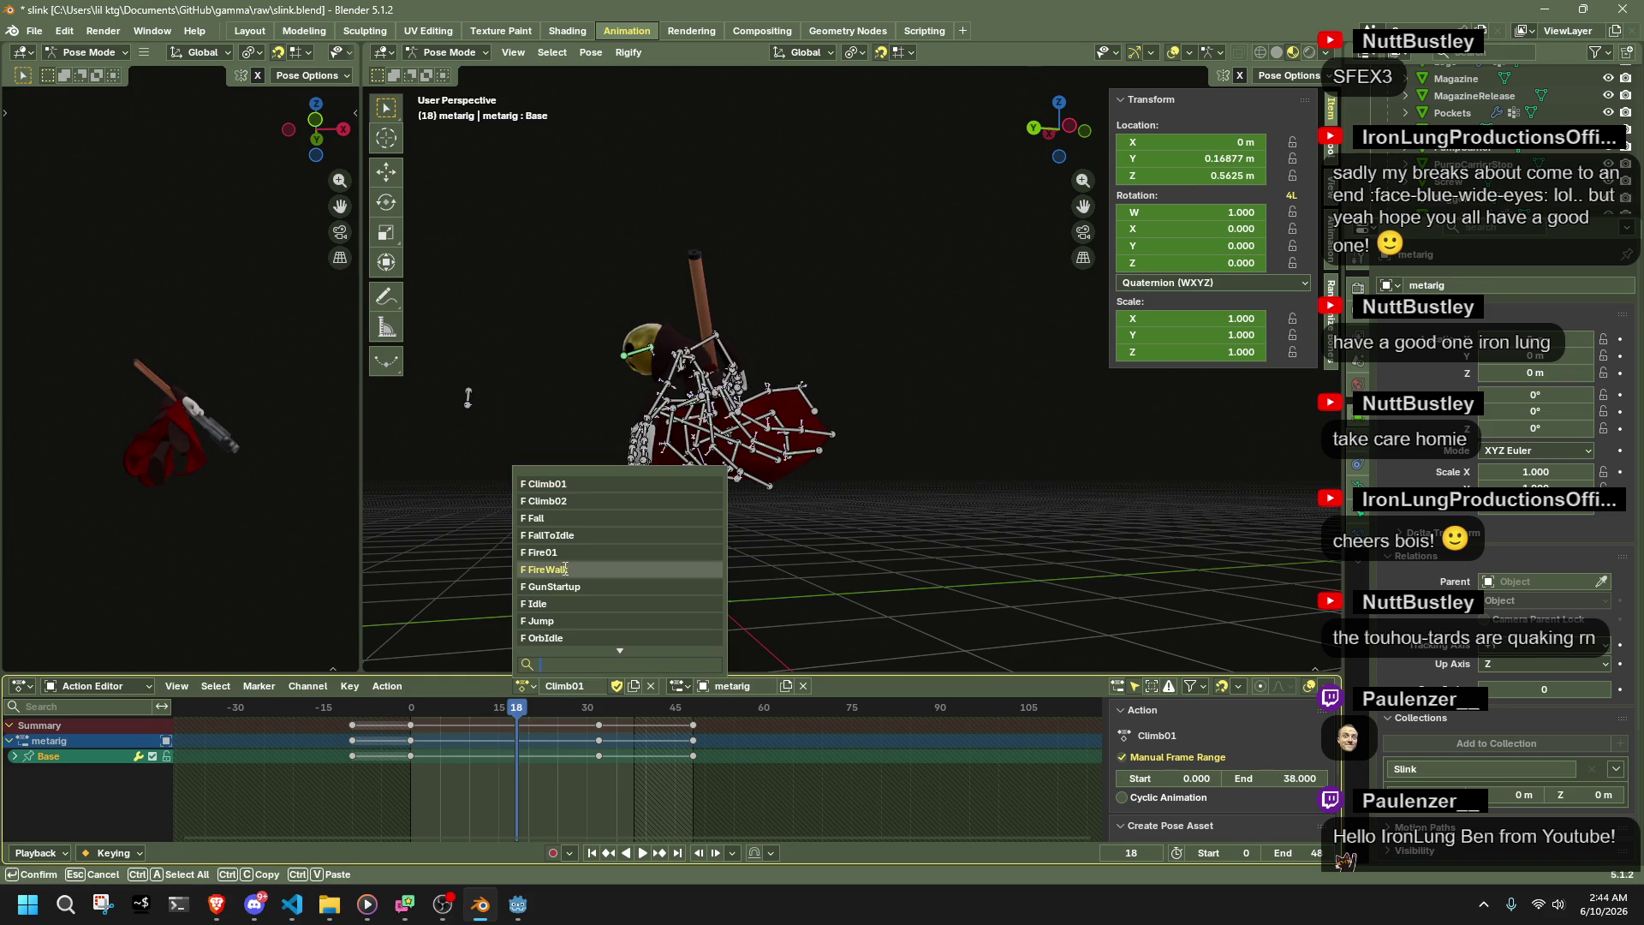
click(567, 507)
key(Left)
key(Left)
key(ctrl+c)
- Paste that pose into Climb01 at frame 16 and return to Object Mode
click(454, 52)
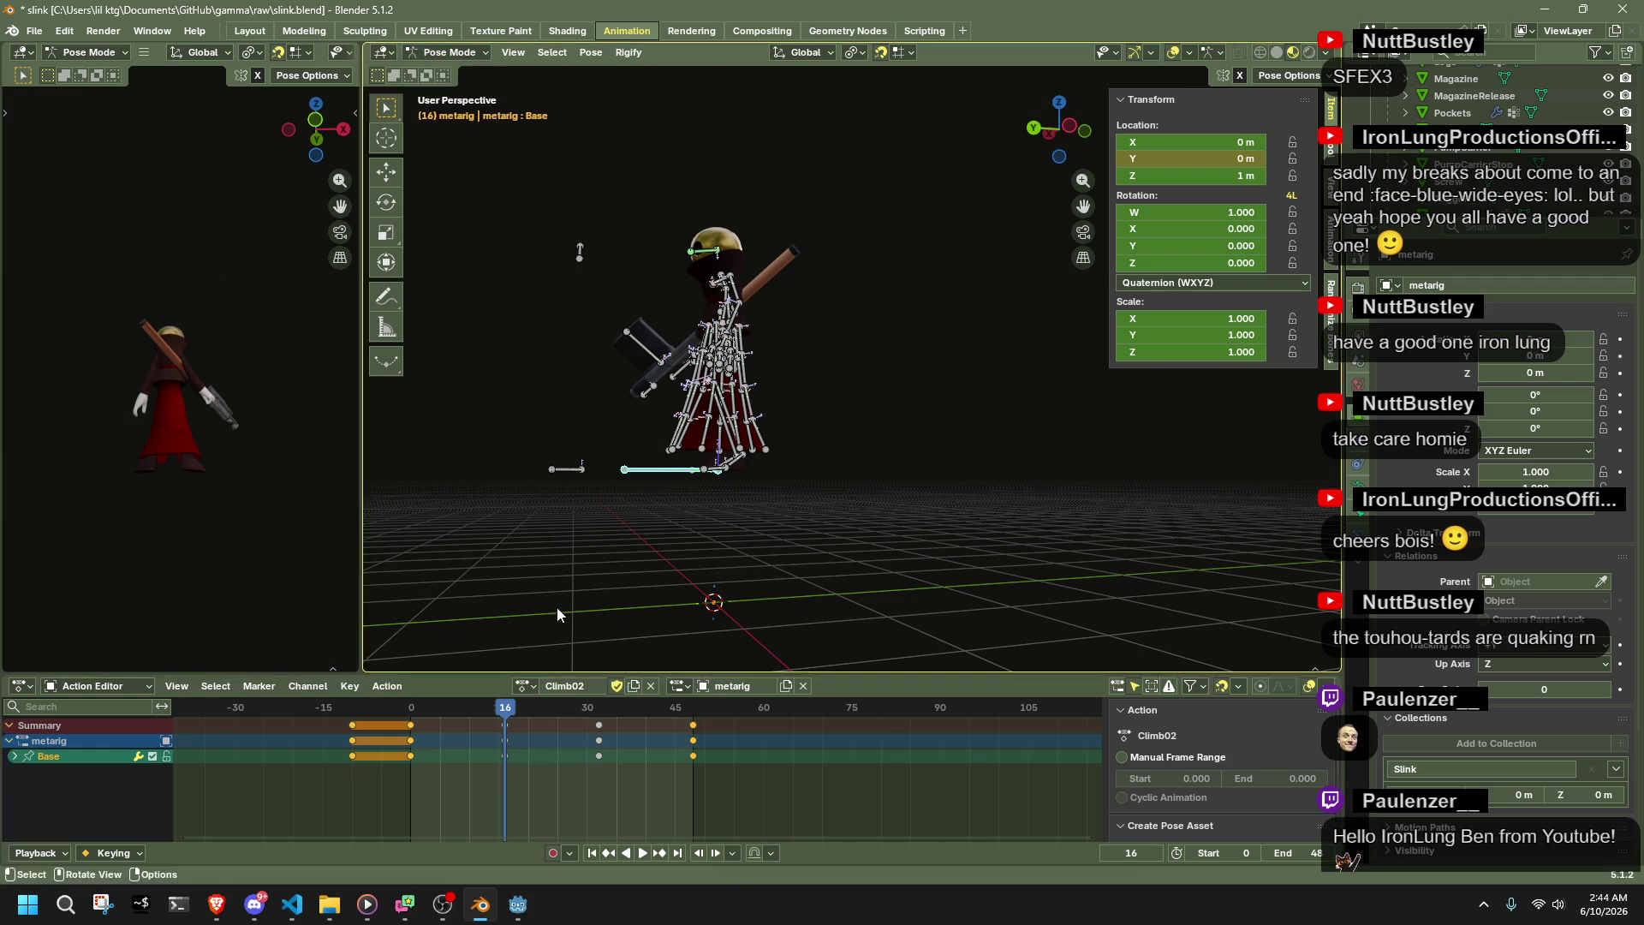
click(525, 685)
click(562, 486)
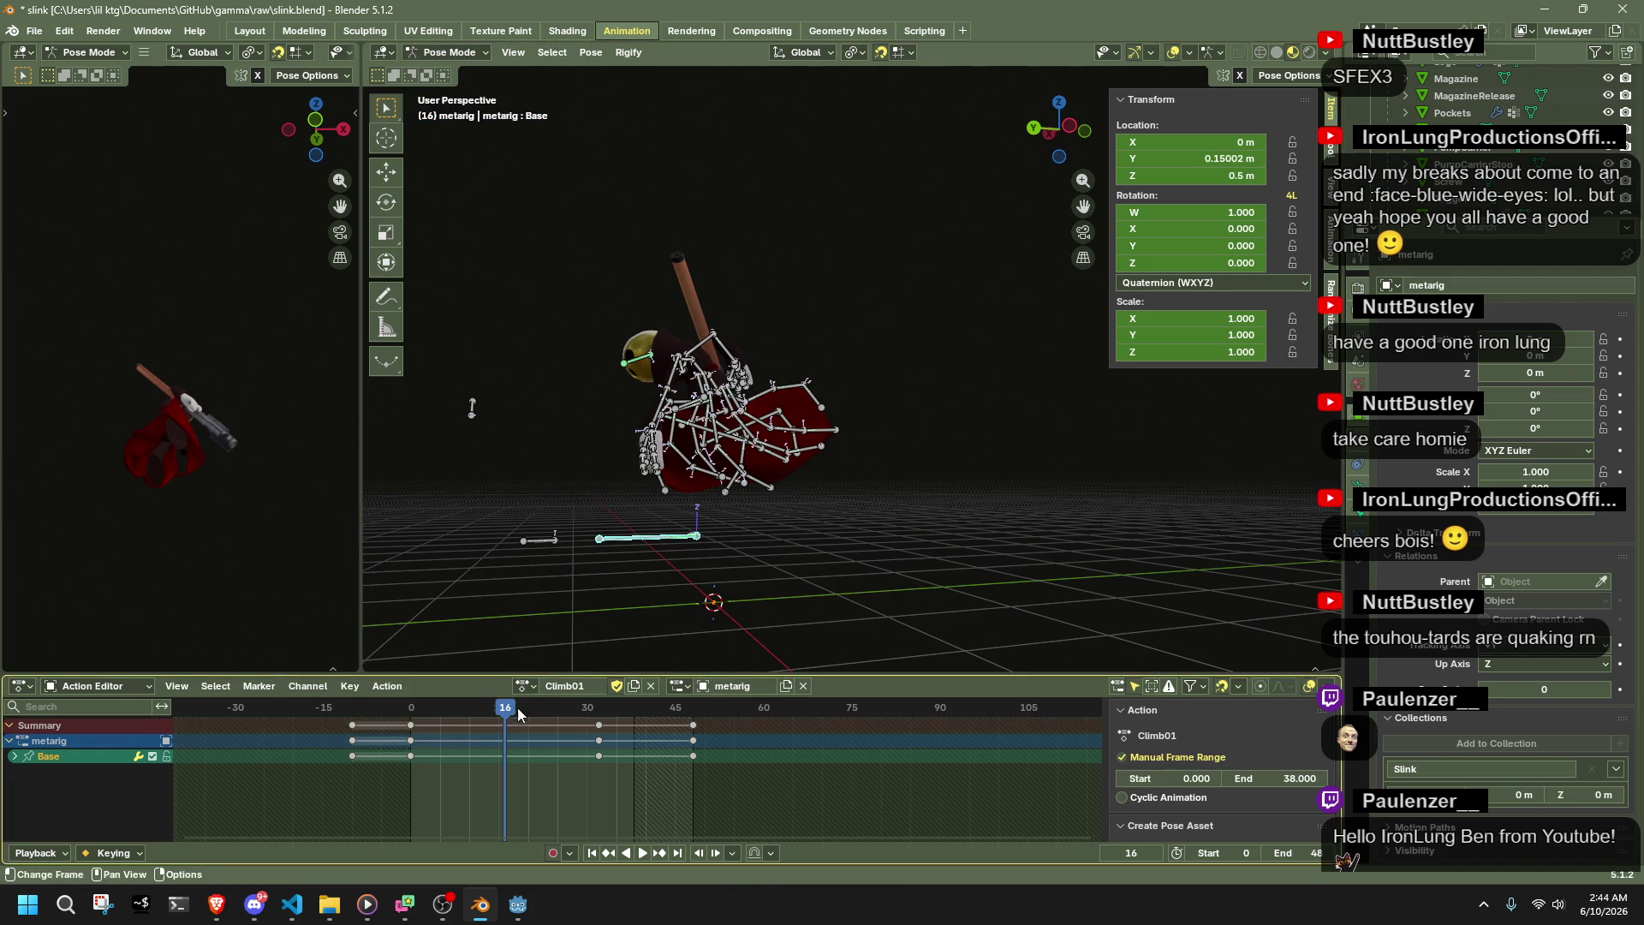
key(ctrl+v)
click(471, 53)
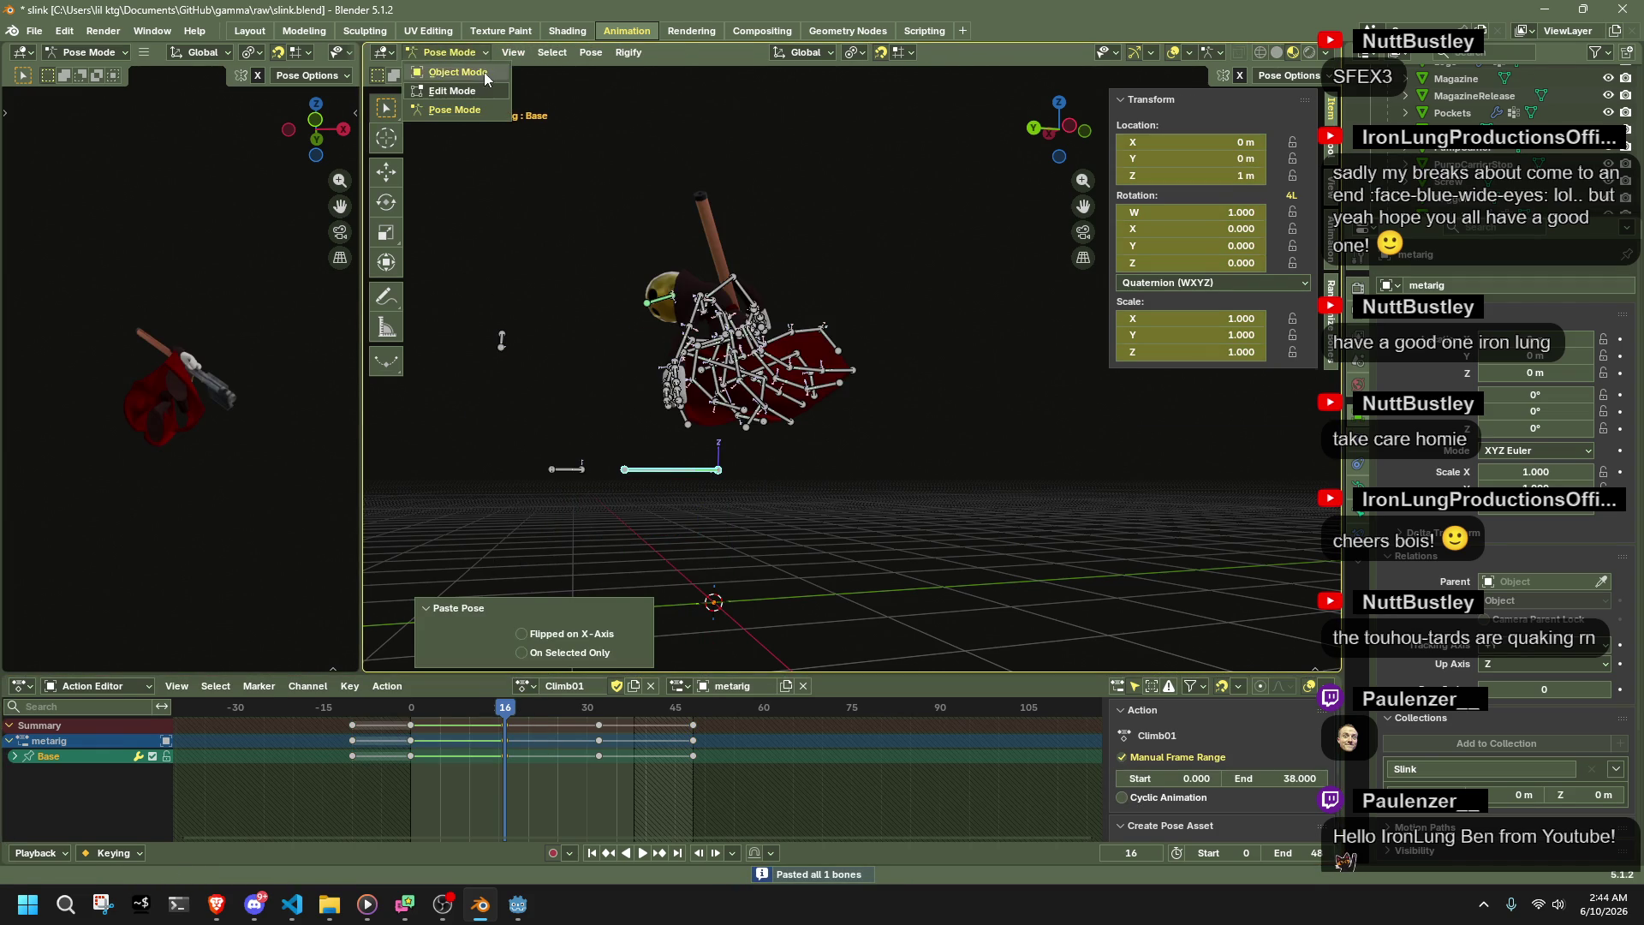
click(485, 72)
- Copy the Base bone's Climb02 pose at frame 32
click(525, 685)
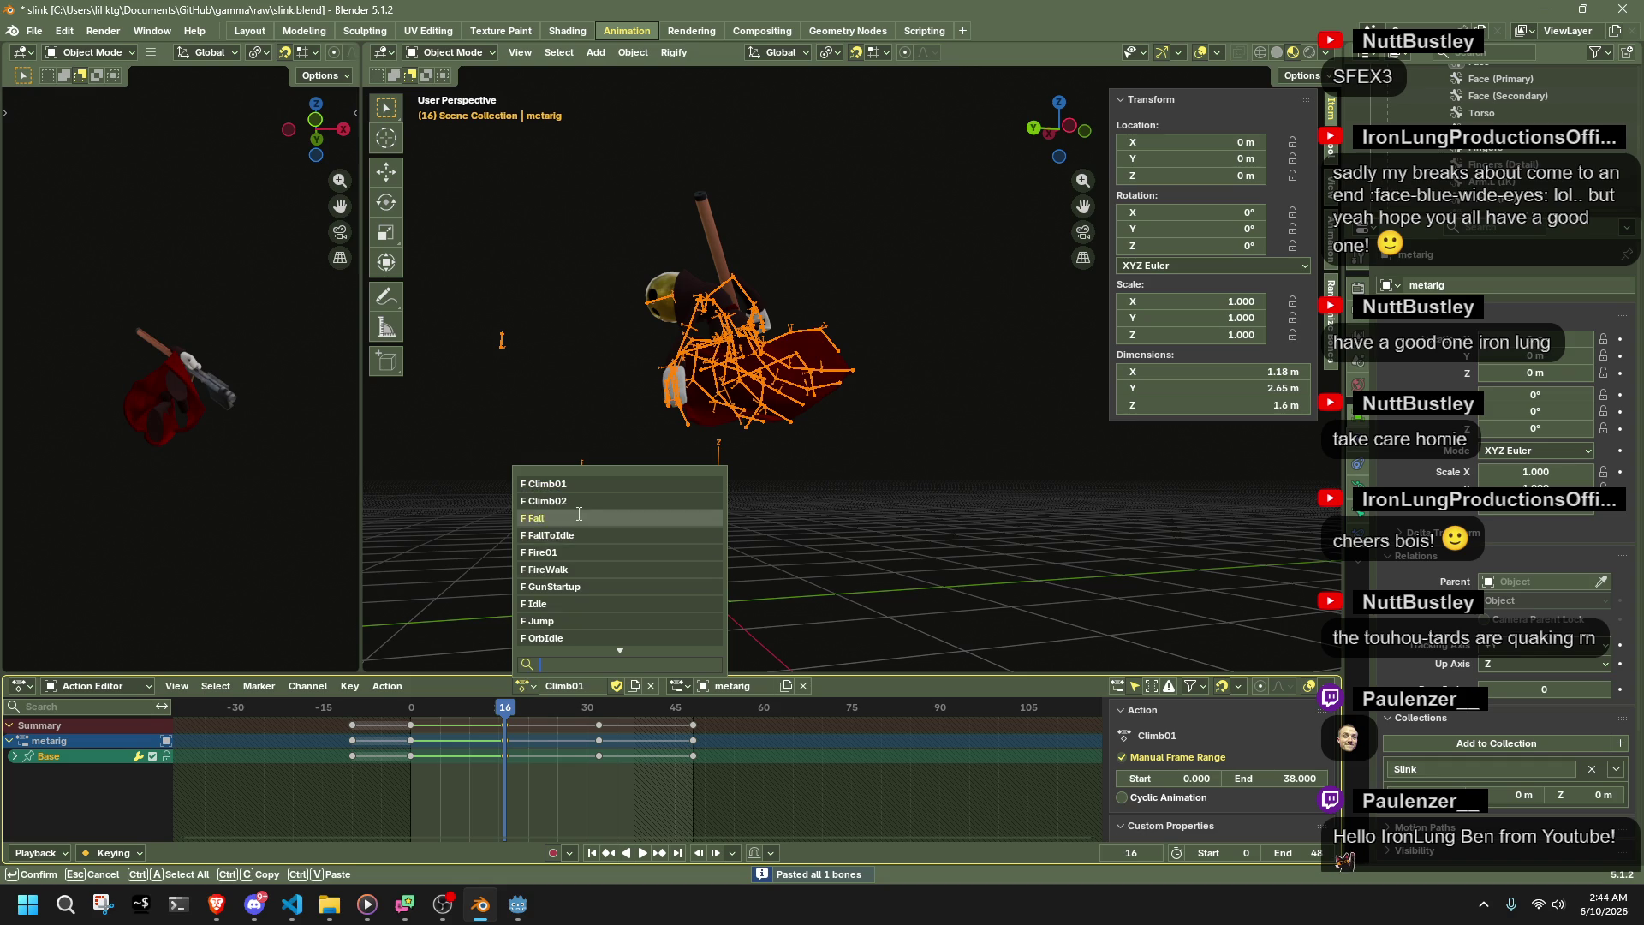
click(576, 517)
click(598, 713)
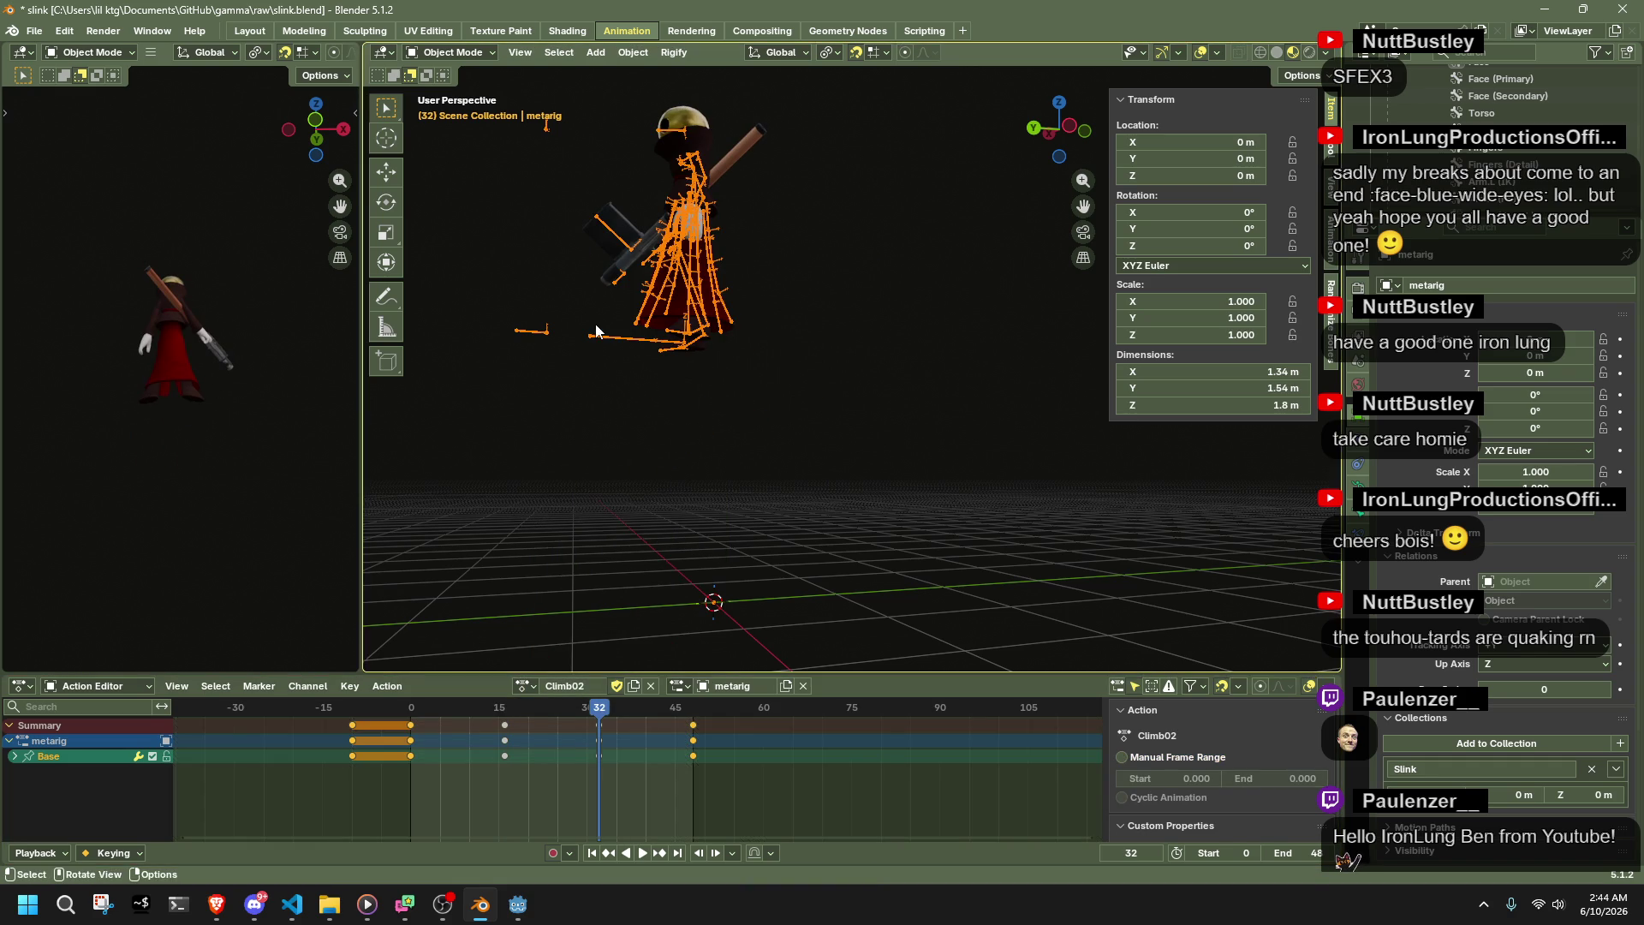
click(433, 54)
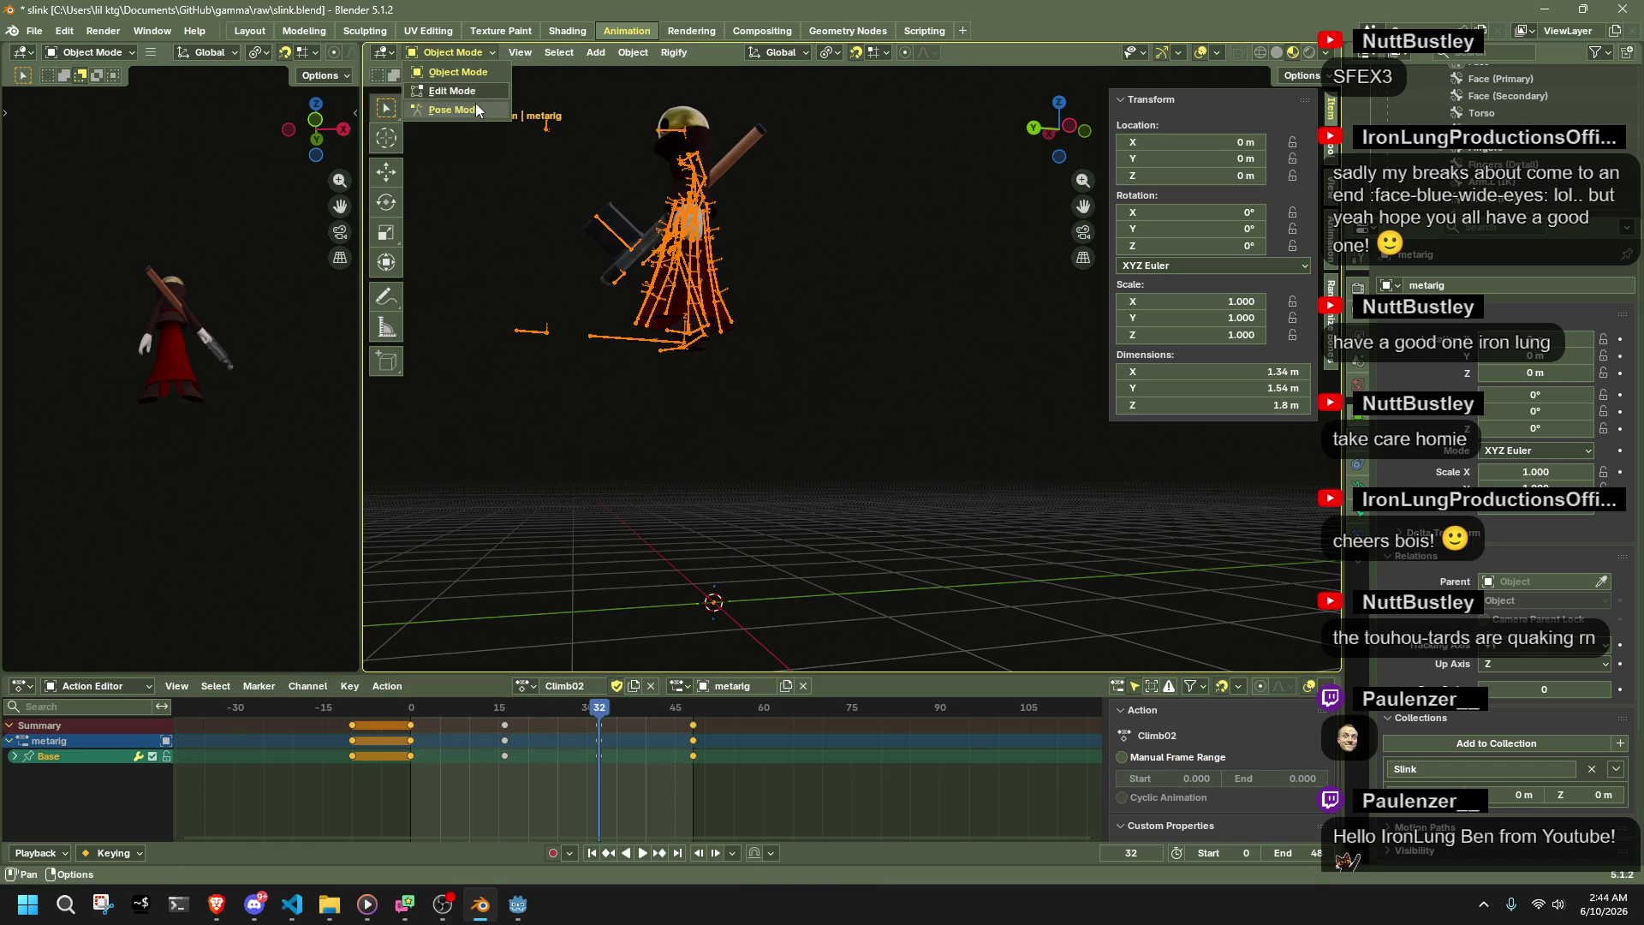
click(490, 110)
key(ctrl+c)
click(445, 54)
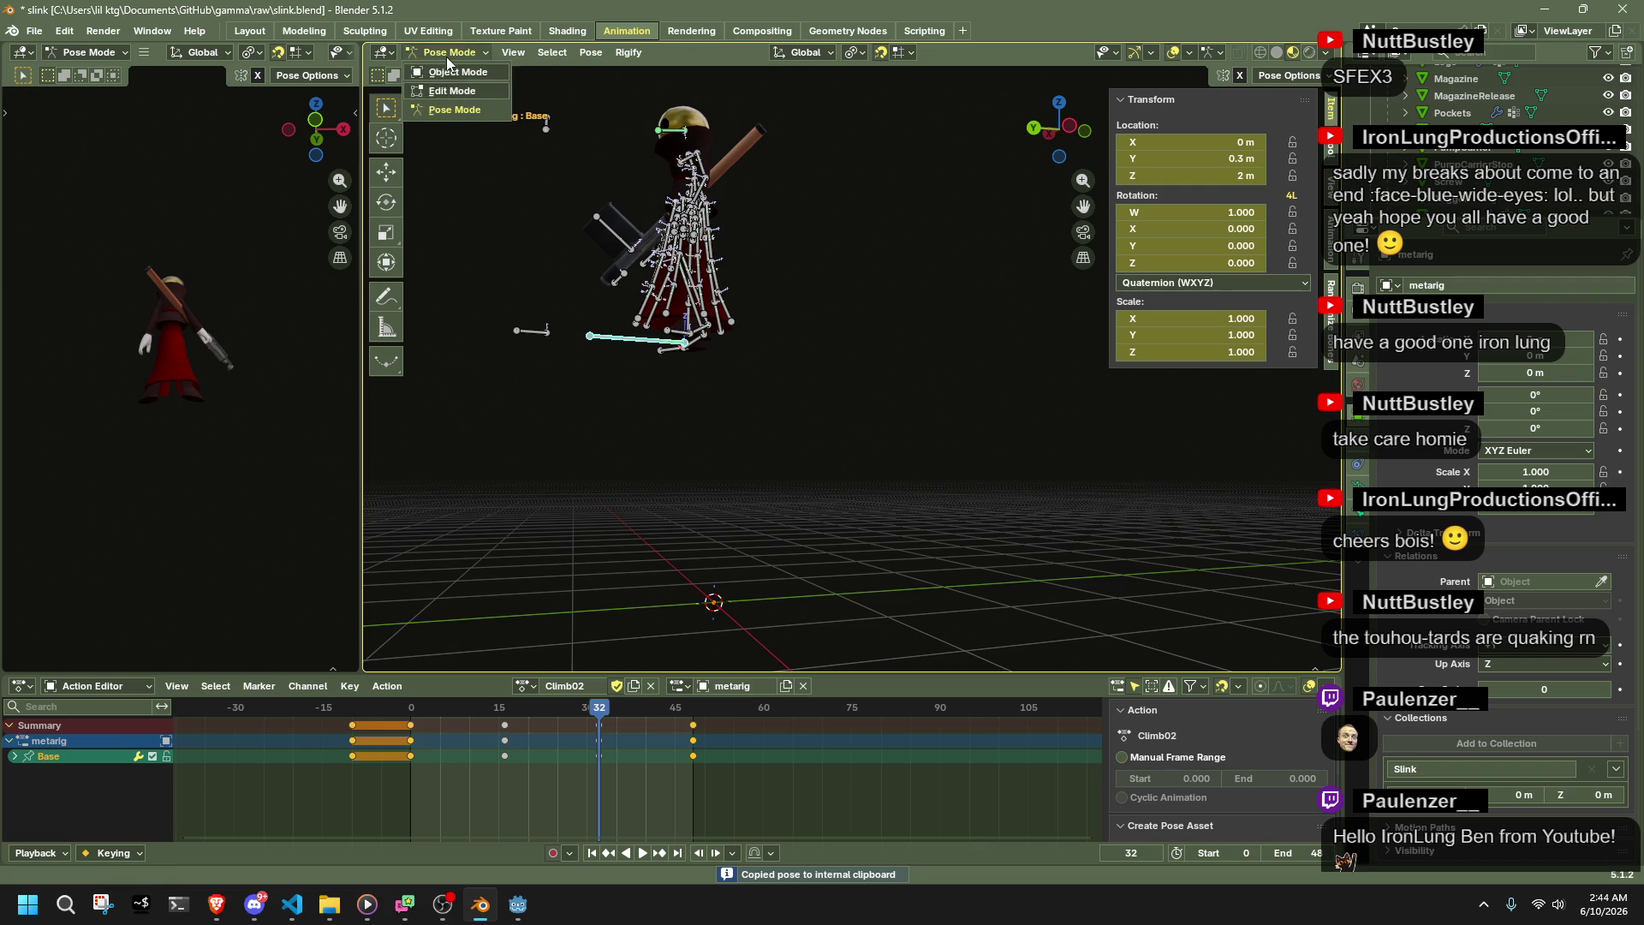
click(465, 70)
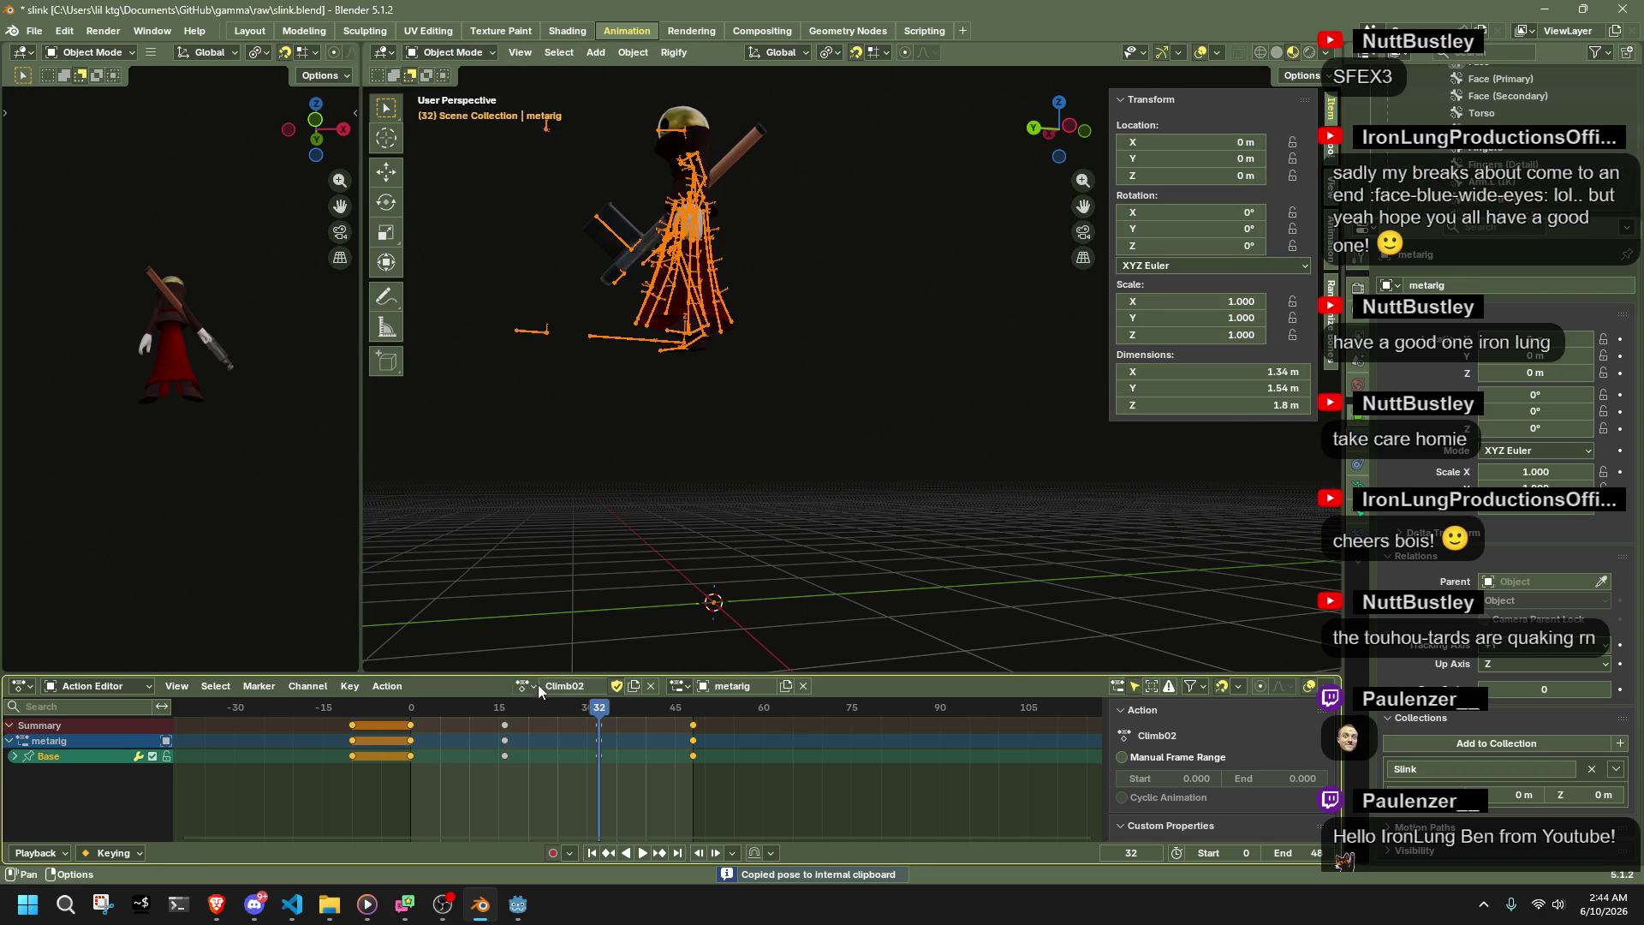
- Paste the frame 32 pose into Climb01, then undo the paste
click(525, 686)
click(449, 53)
click(454, 110)
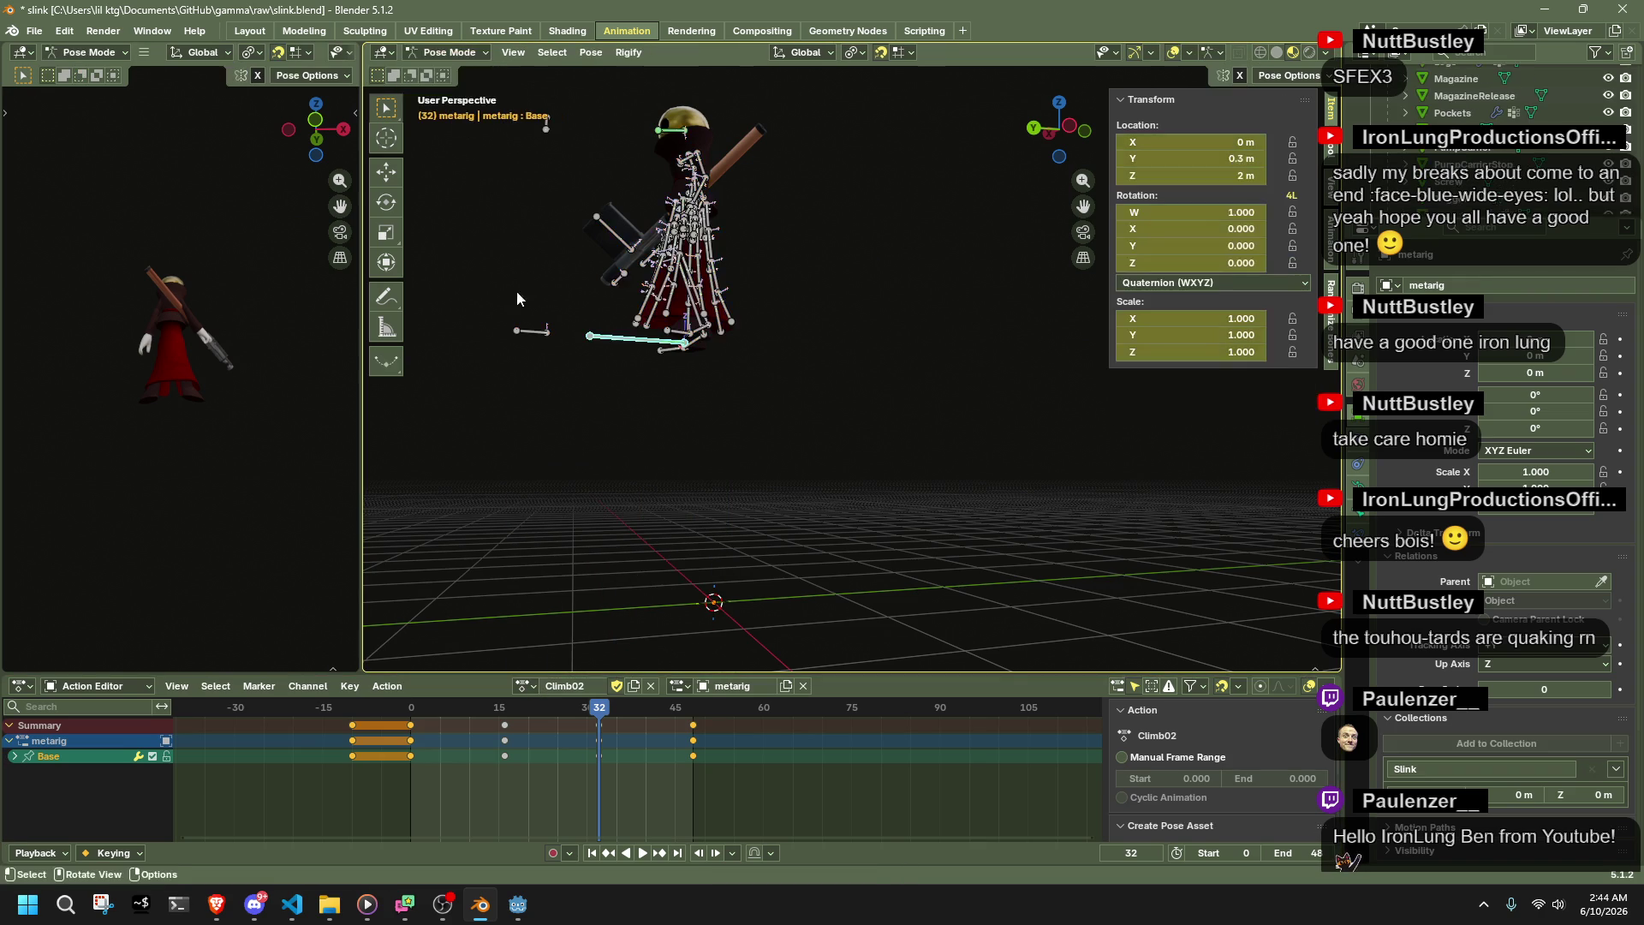
click(524, 685)
click(547, 486)
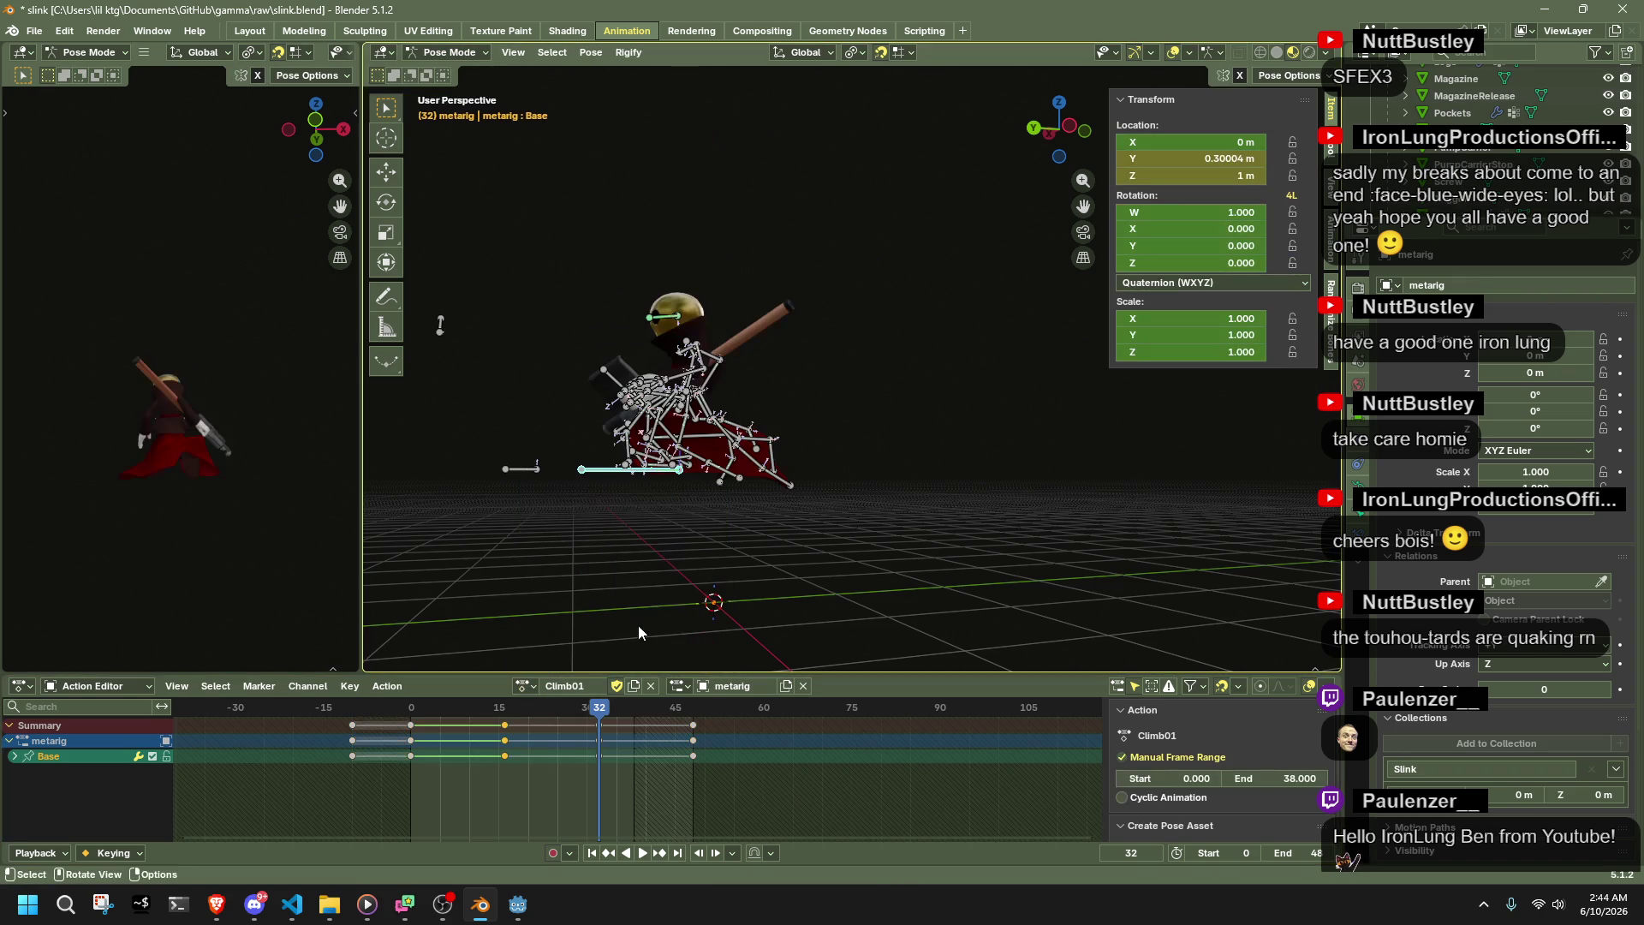
key(ctrl+v)
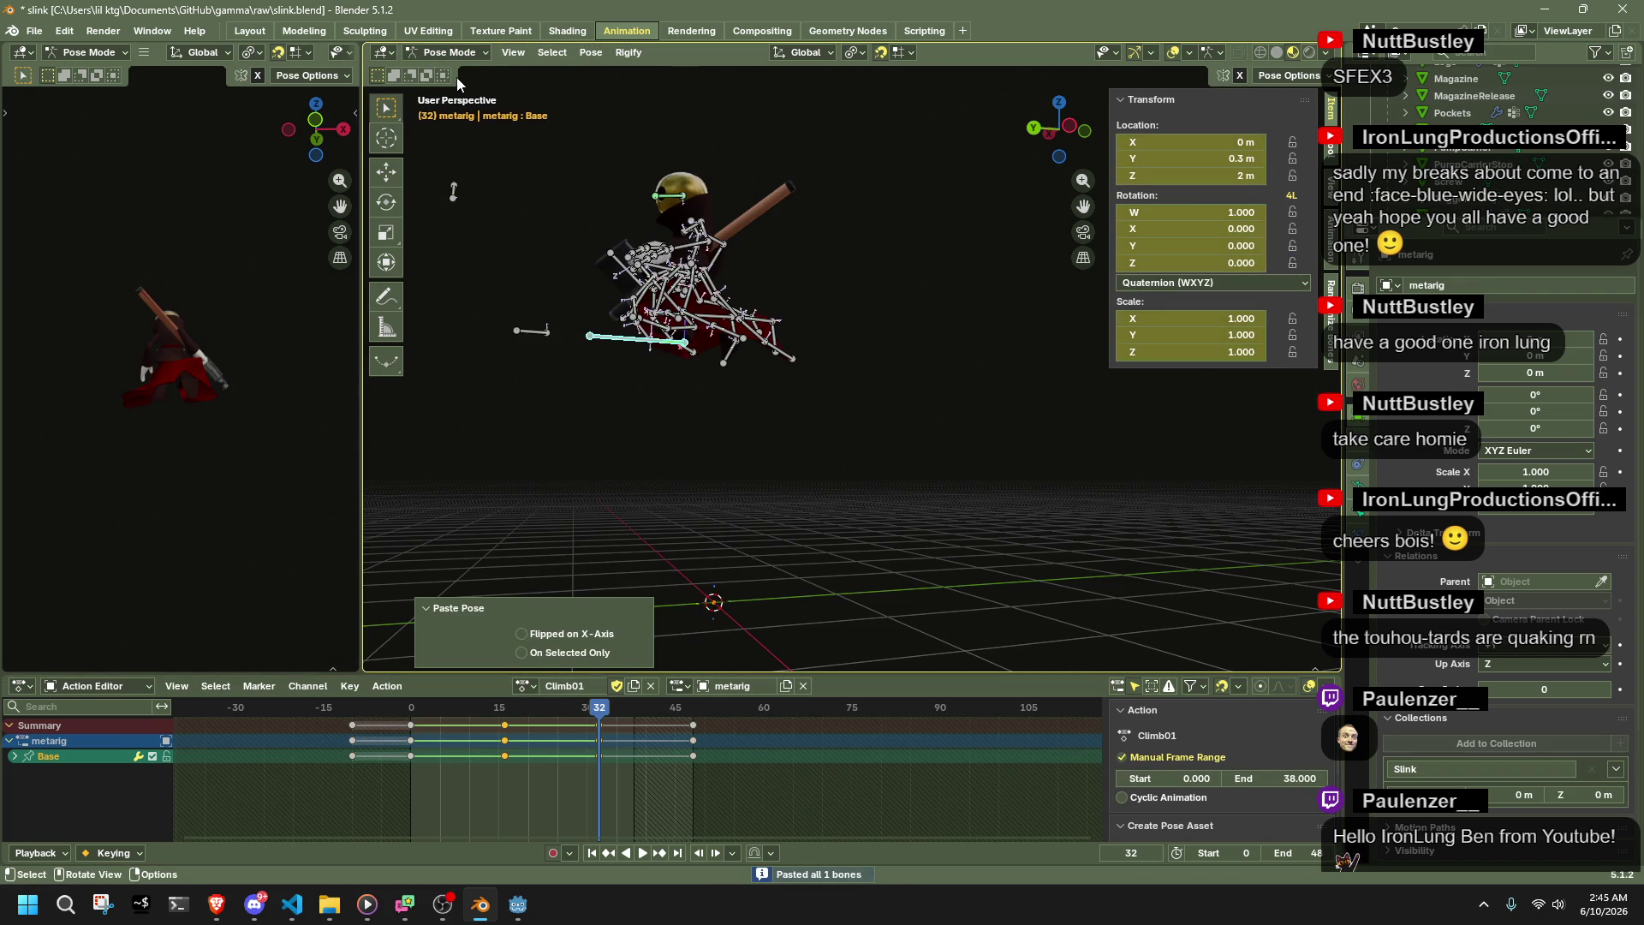
key(ctrl+z)
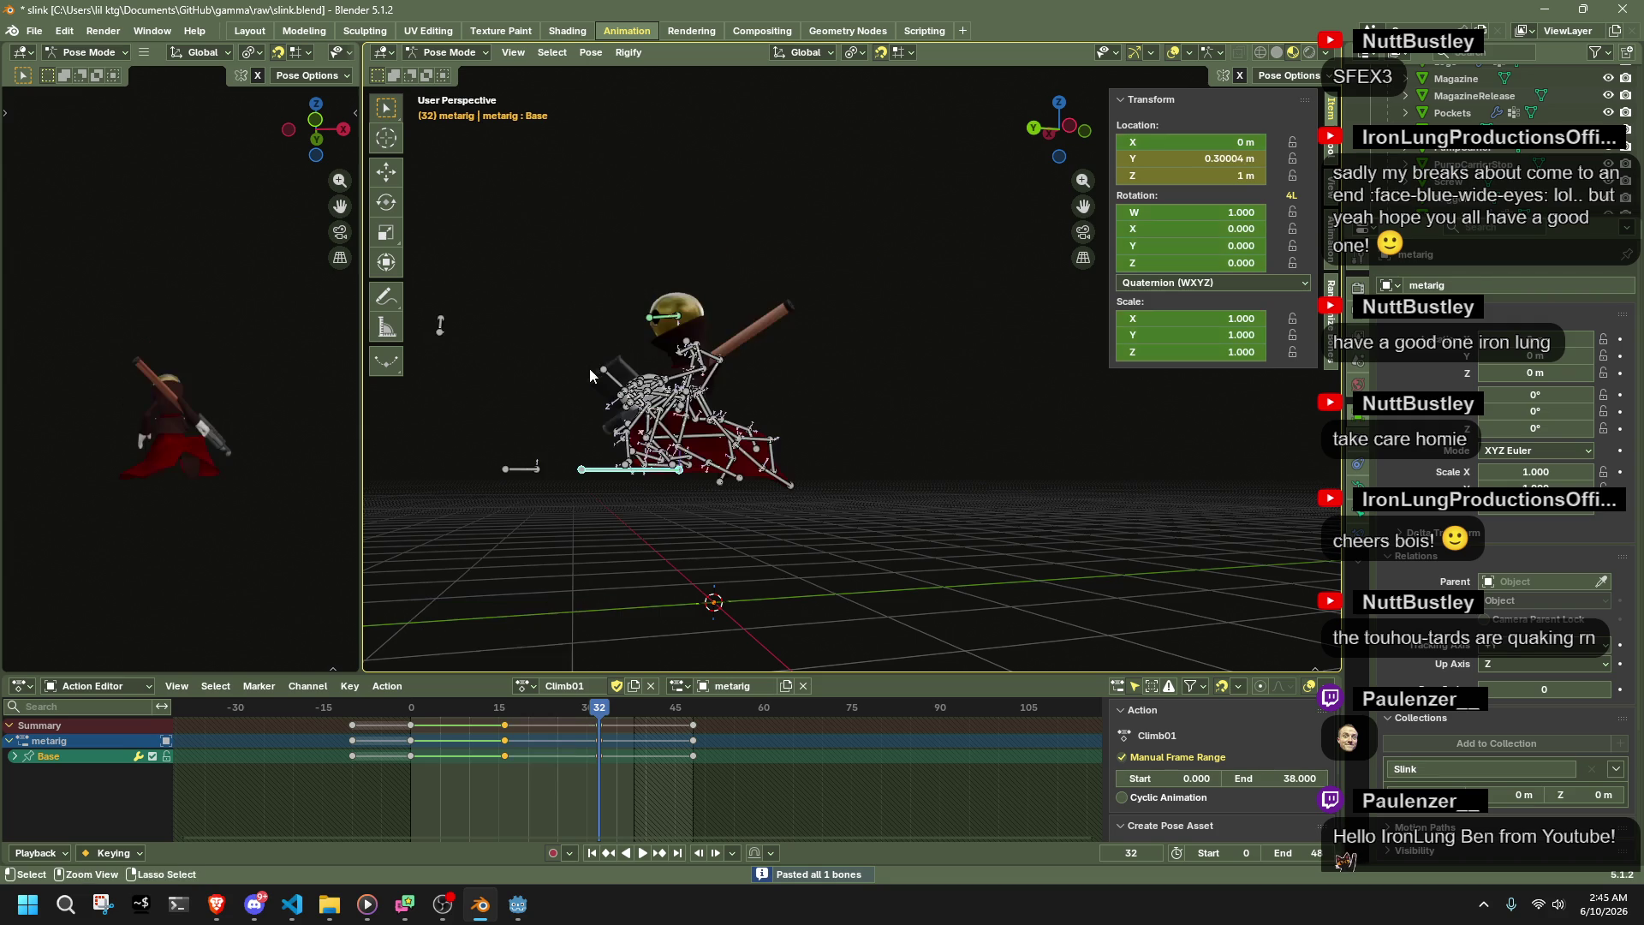
- Undo back to the Climb01 state, re-enter Pose Mode, and play and scrub Climb01
click(523, 696)
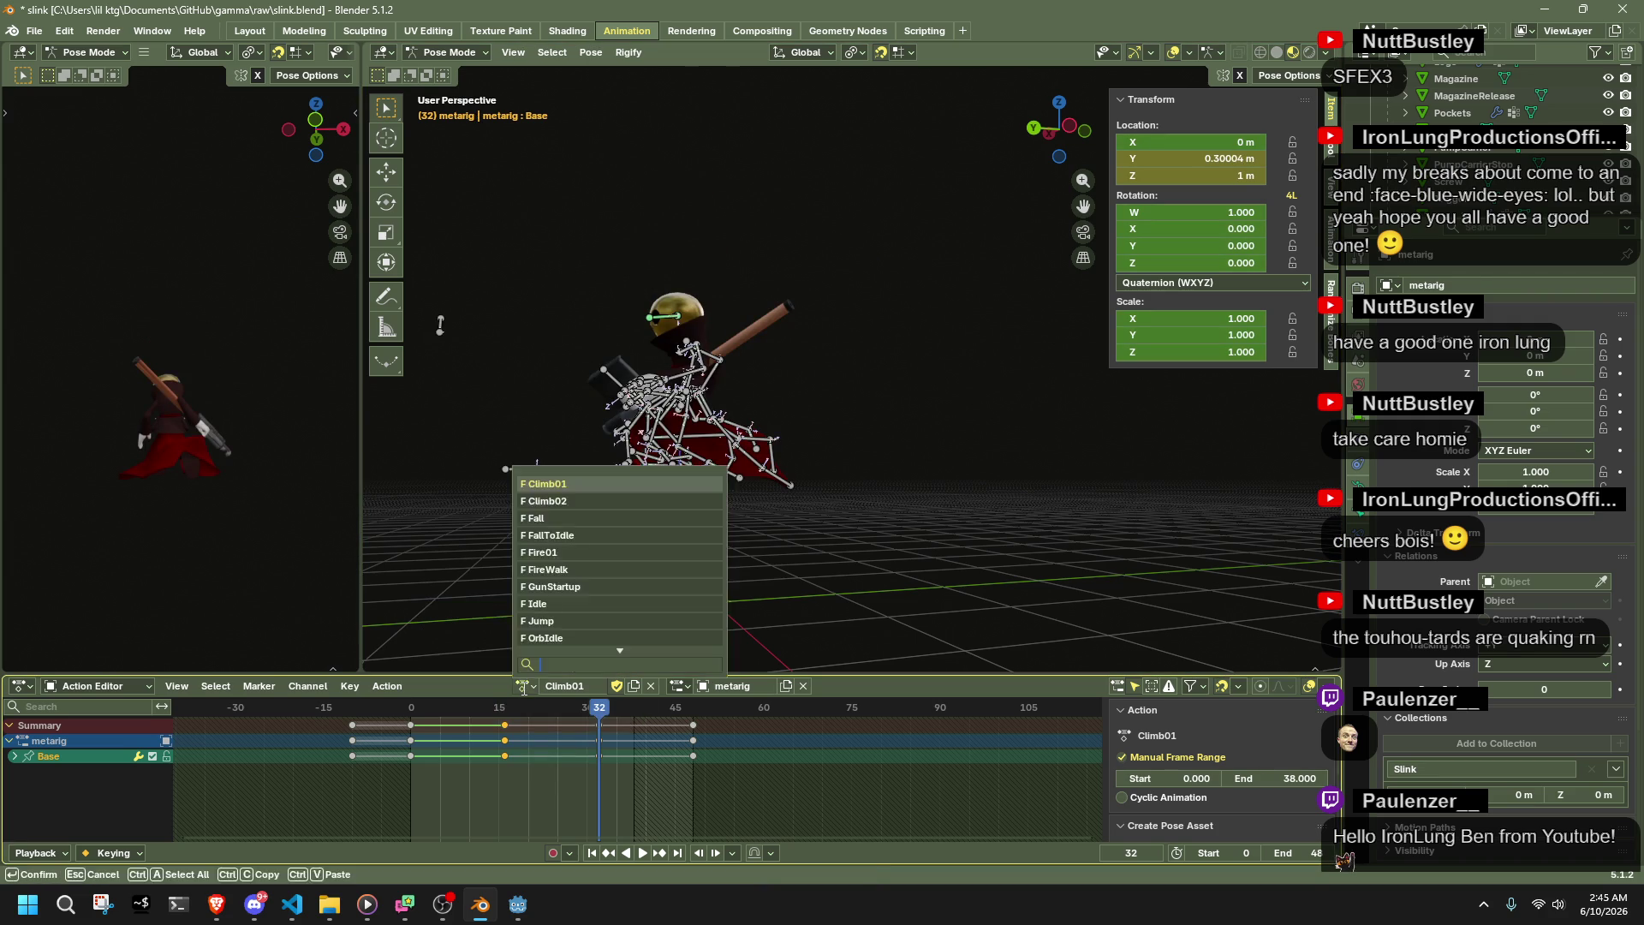
key(ctrl+c)
key(space)
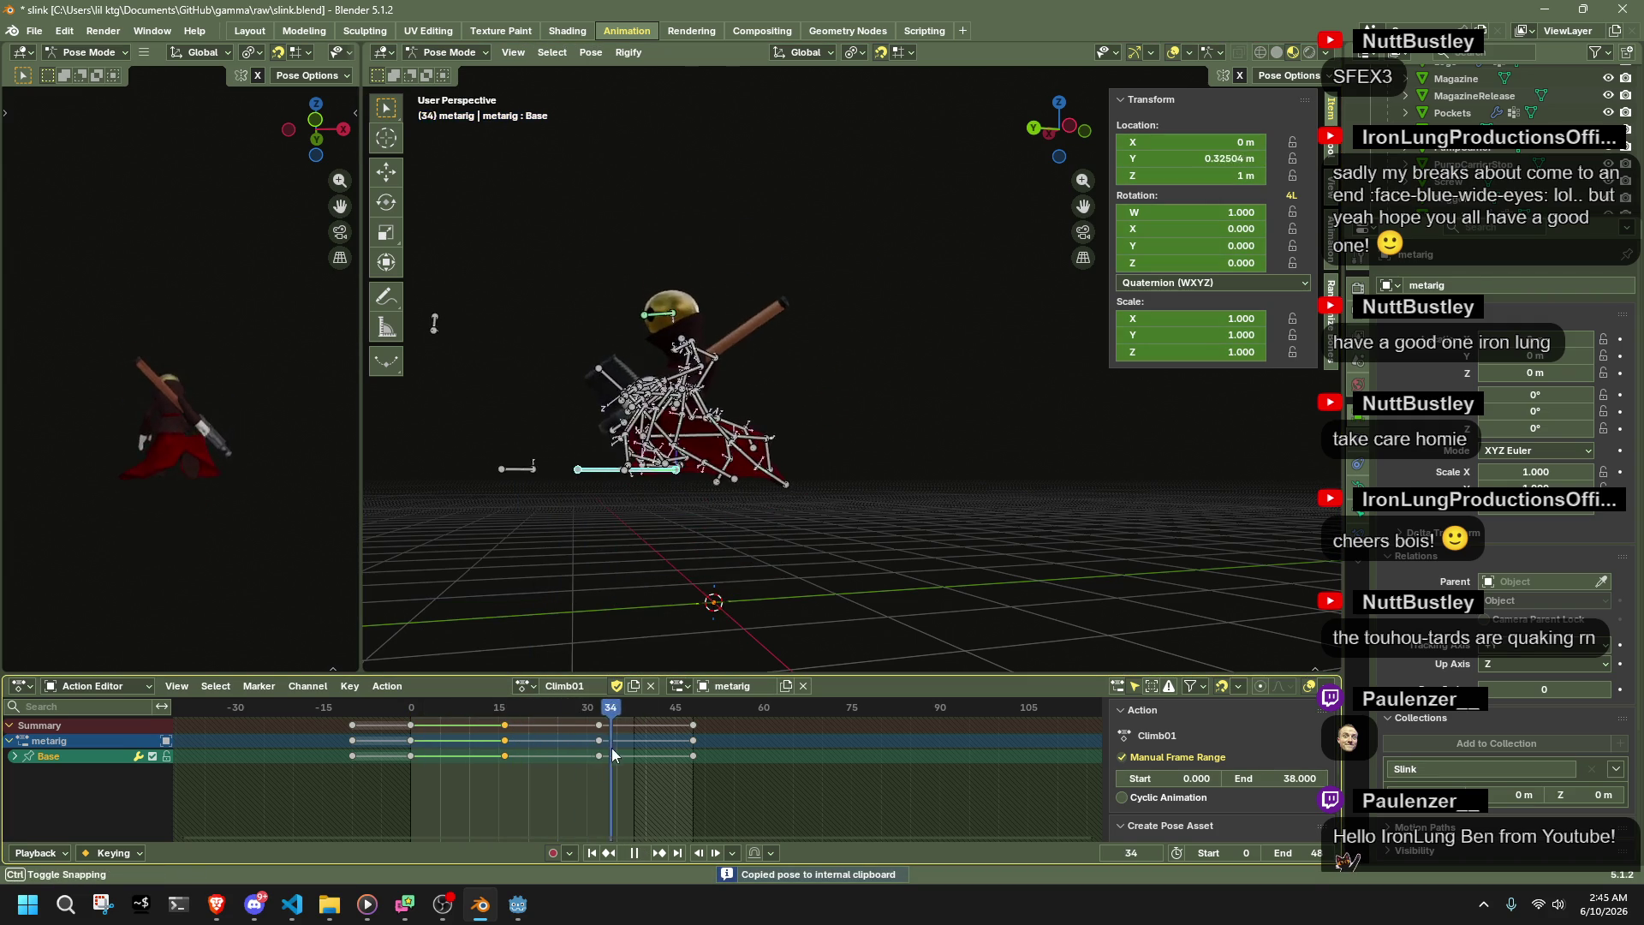
key(space)
key(ctrl+Page_Up)
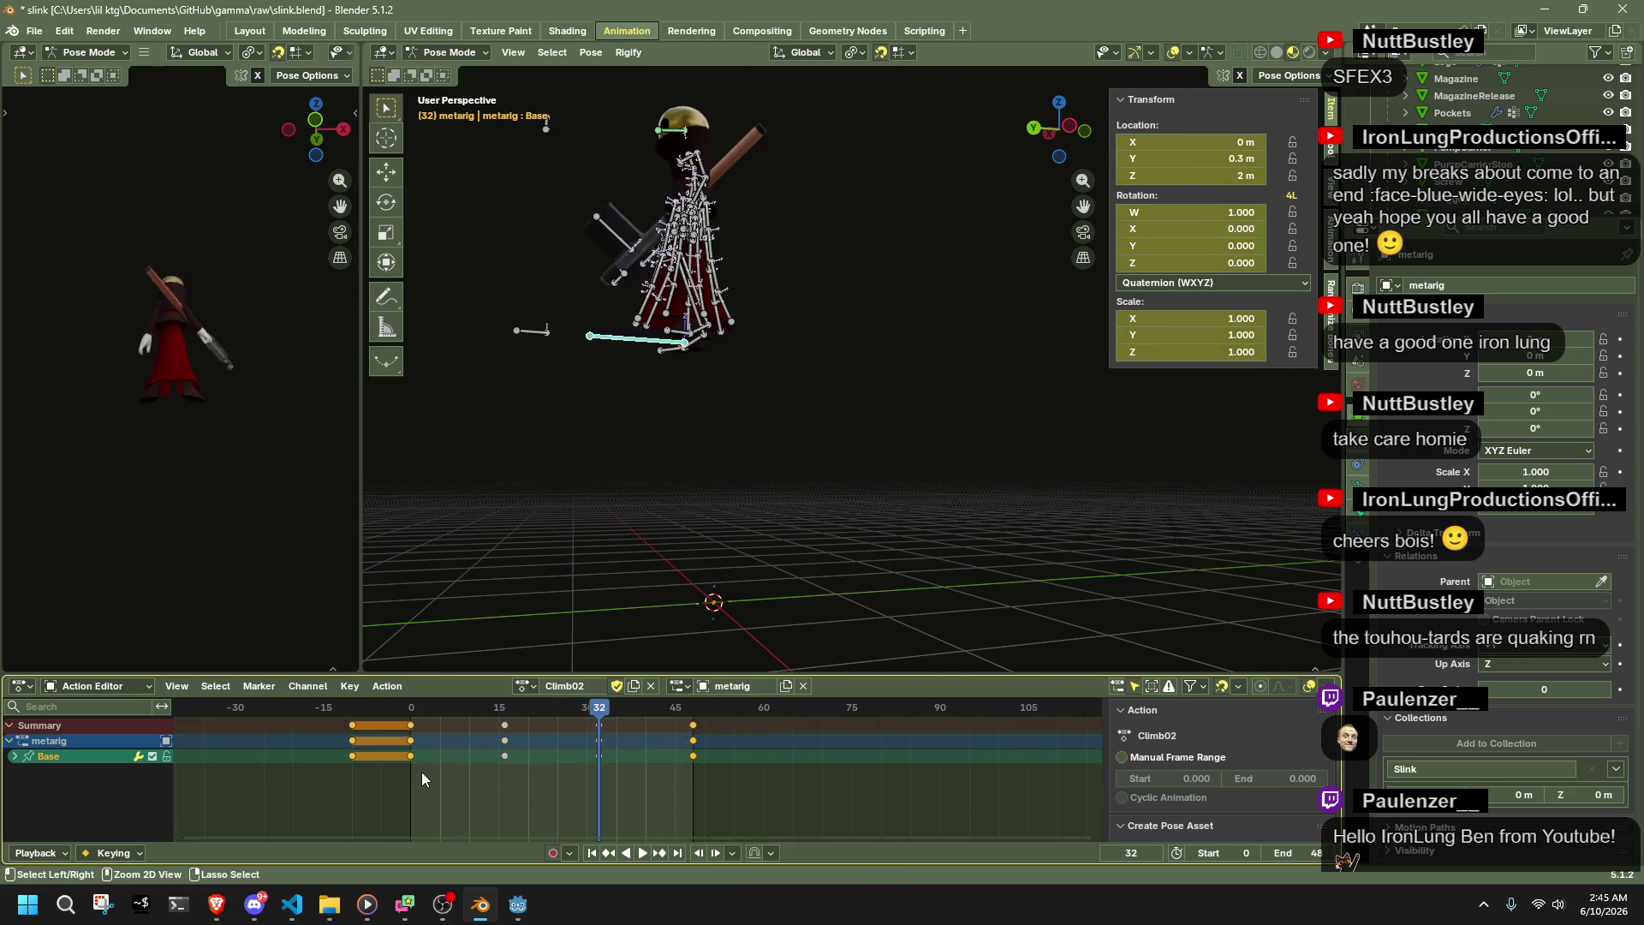
key(ctrl+Tab)
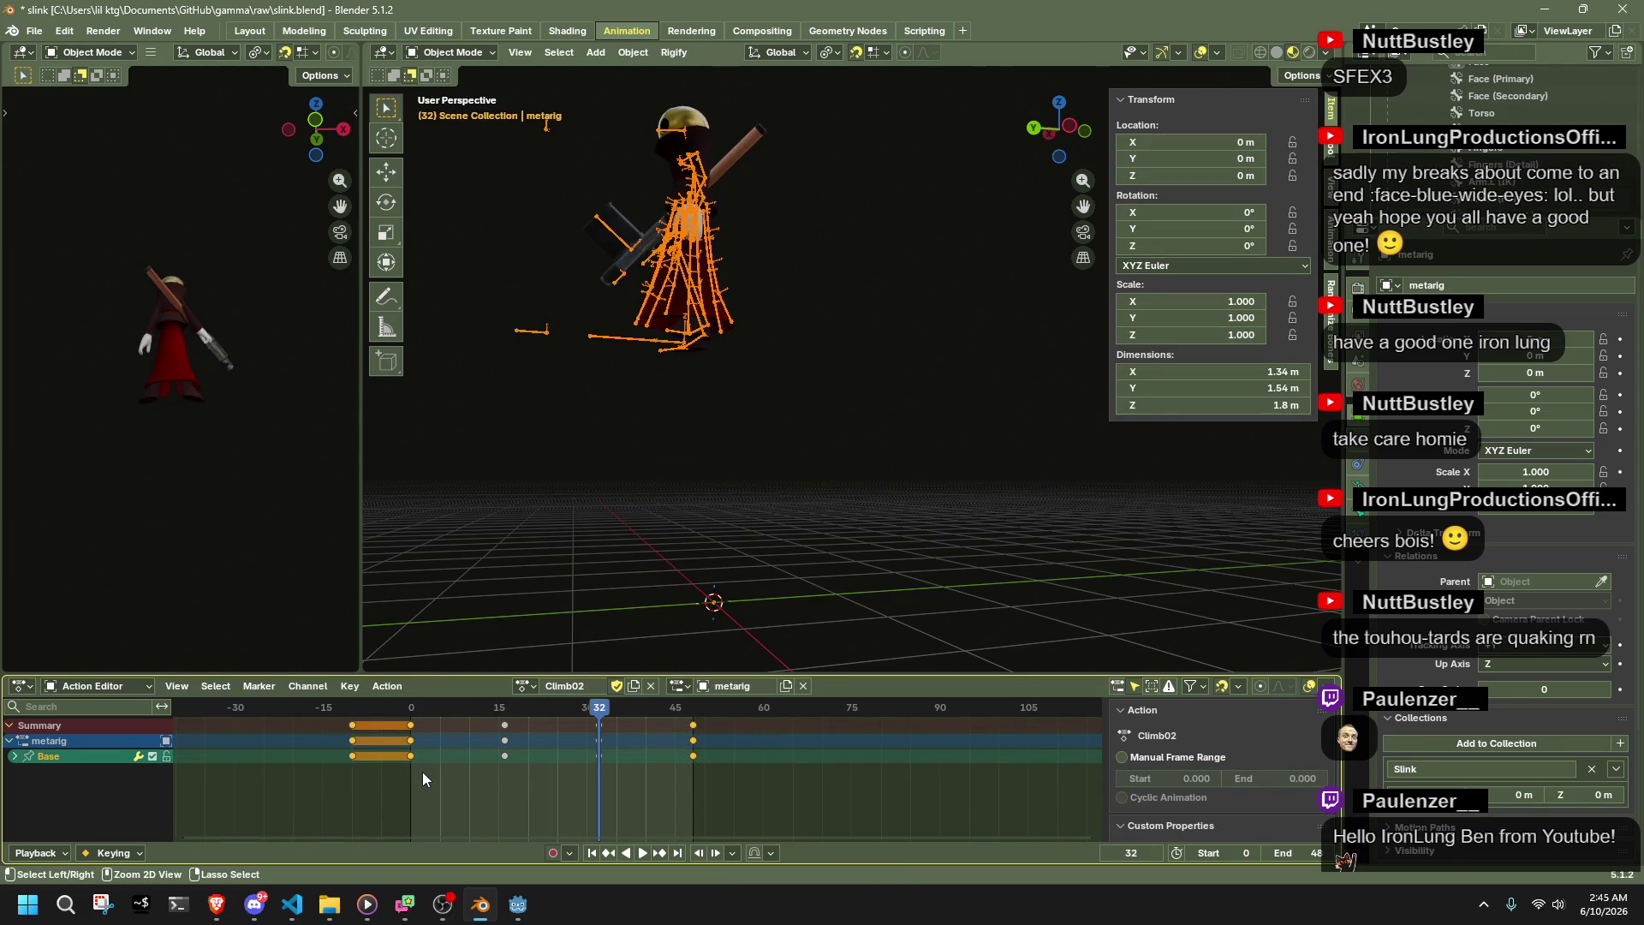
key(ctrl+Page_Down)
key(Down)
key(ctrl+Tab)
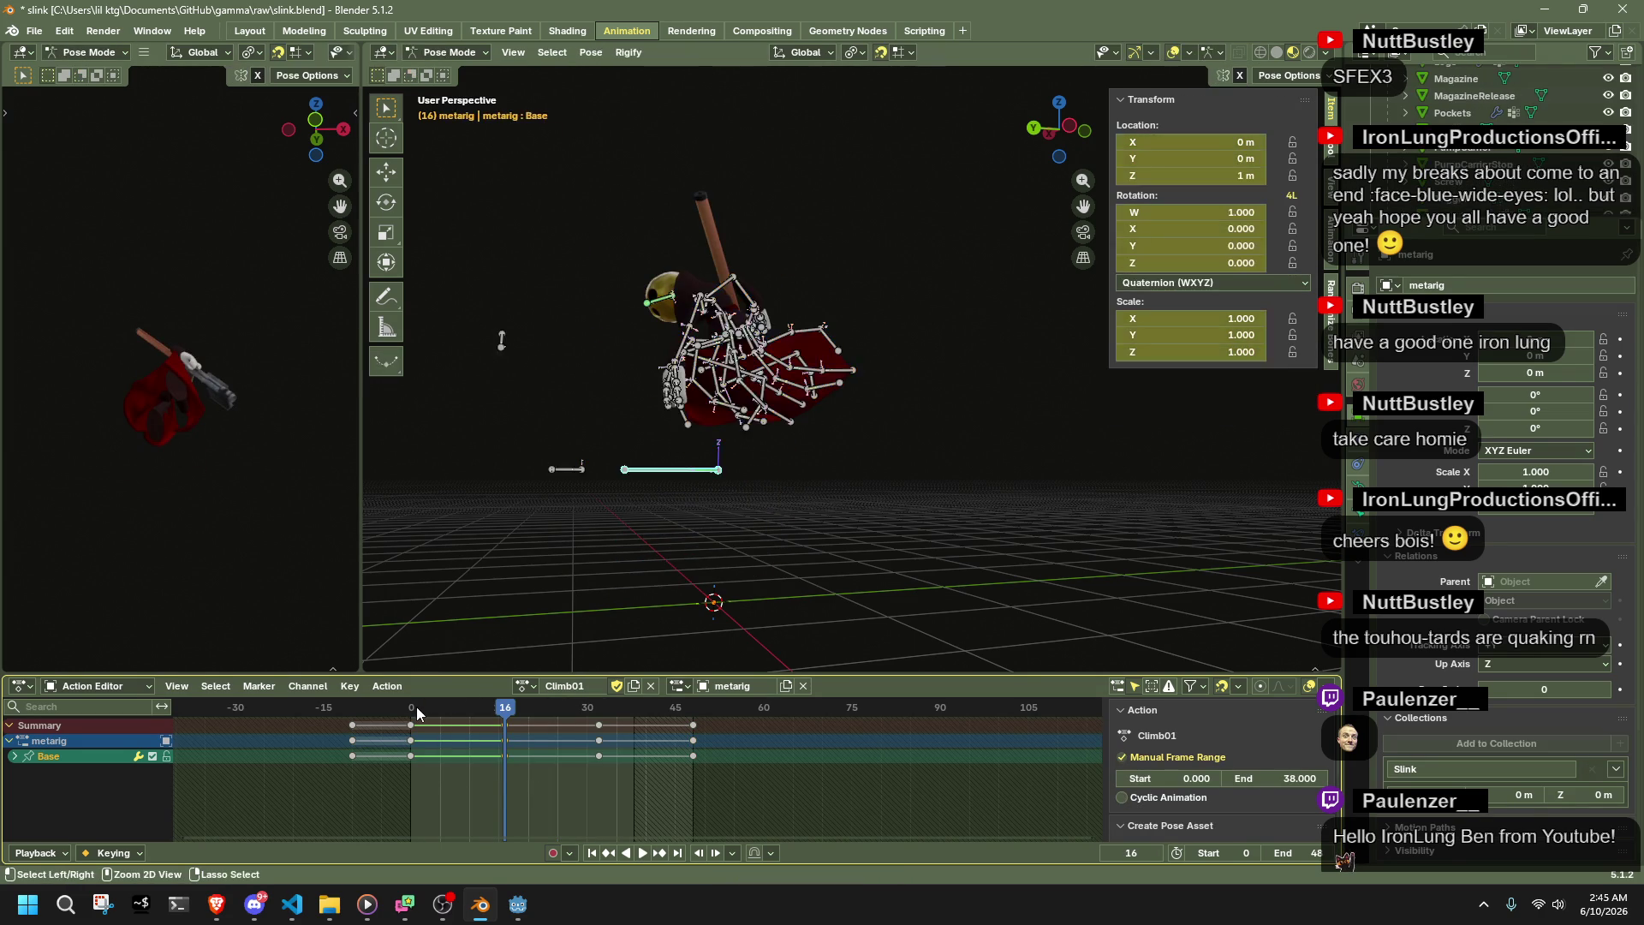
key(space)
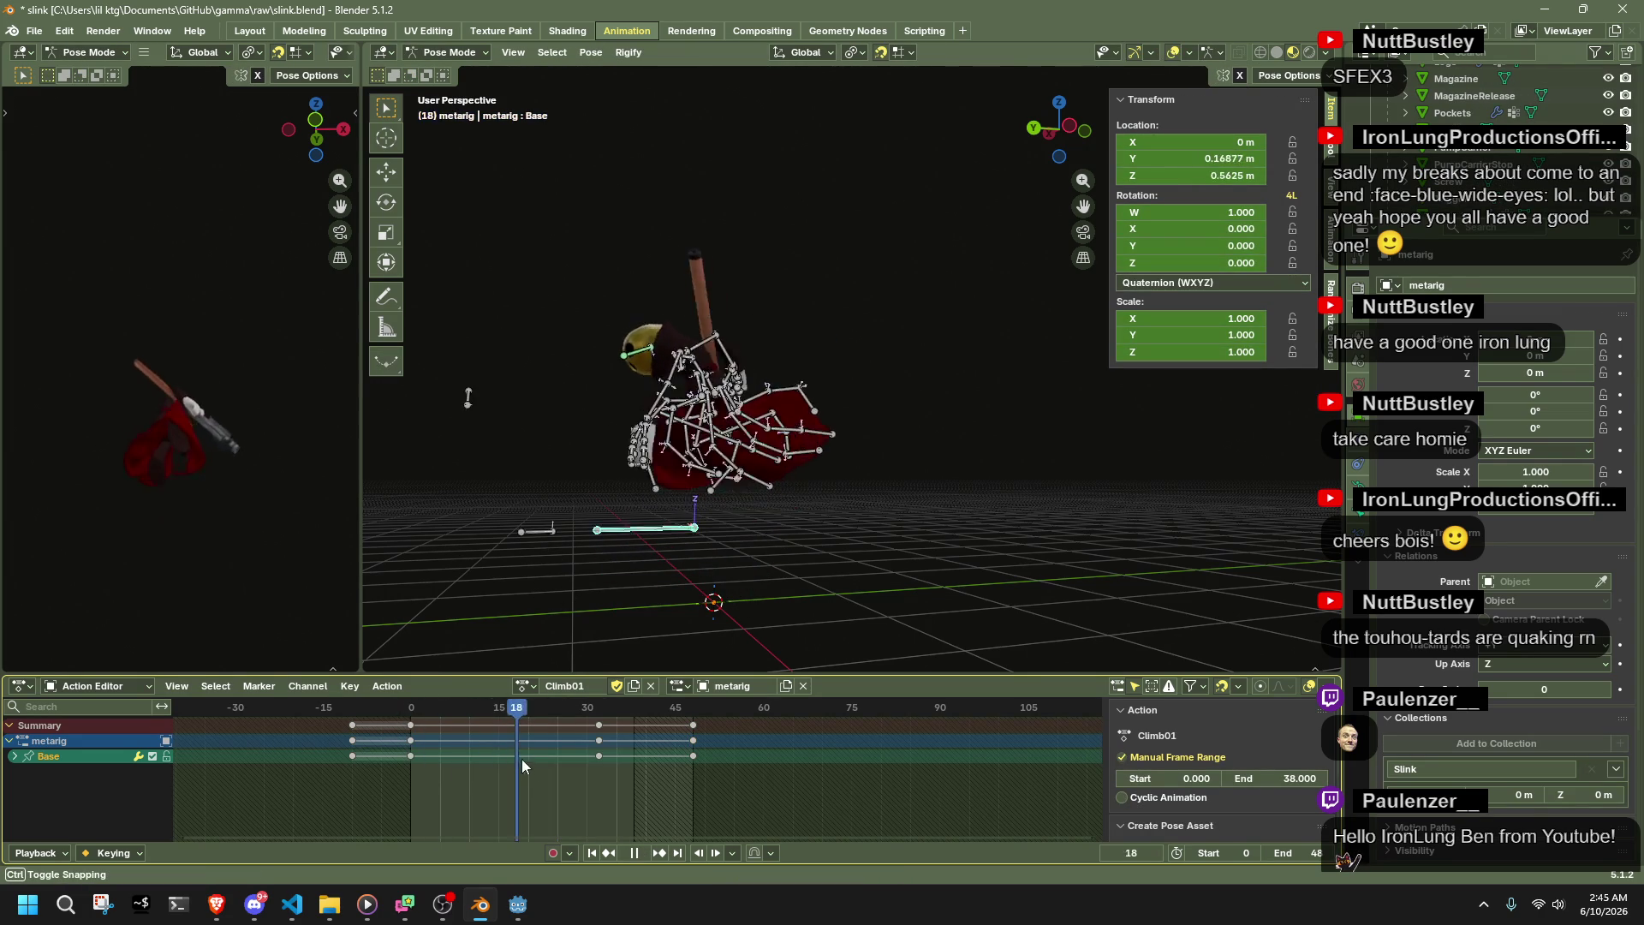
mouse_move(675, 794)
mouse_down()
mouse_move(413, 773)
mouse_move(505, 784)
mouse_up()
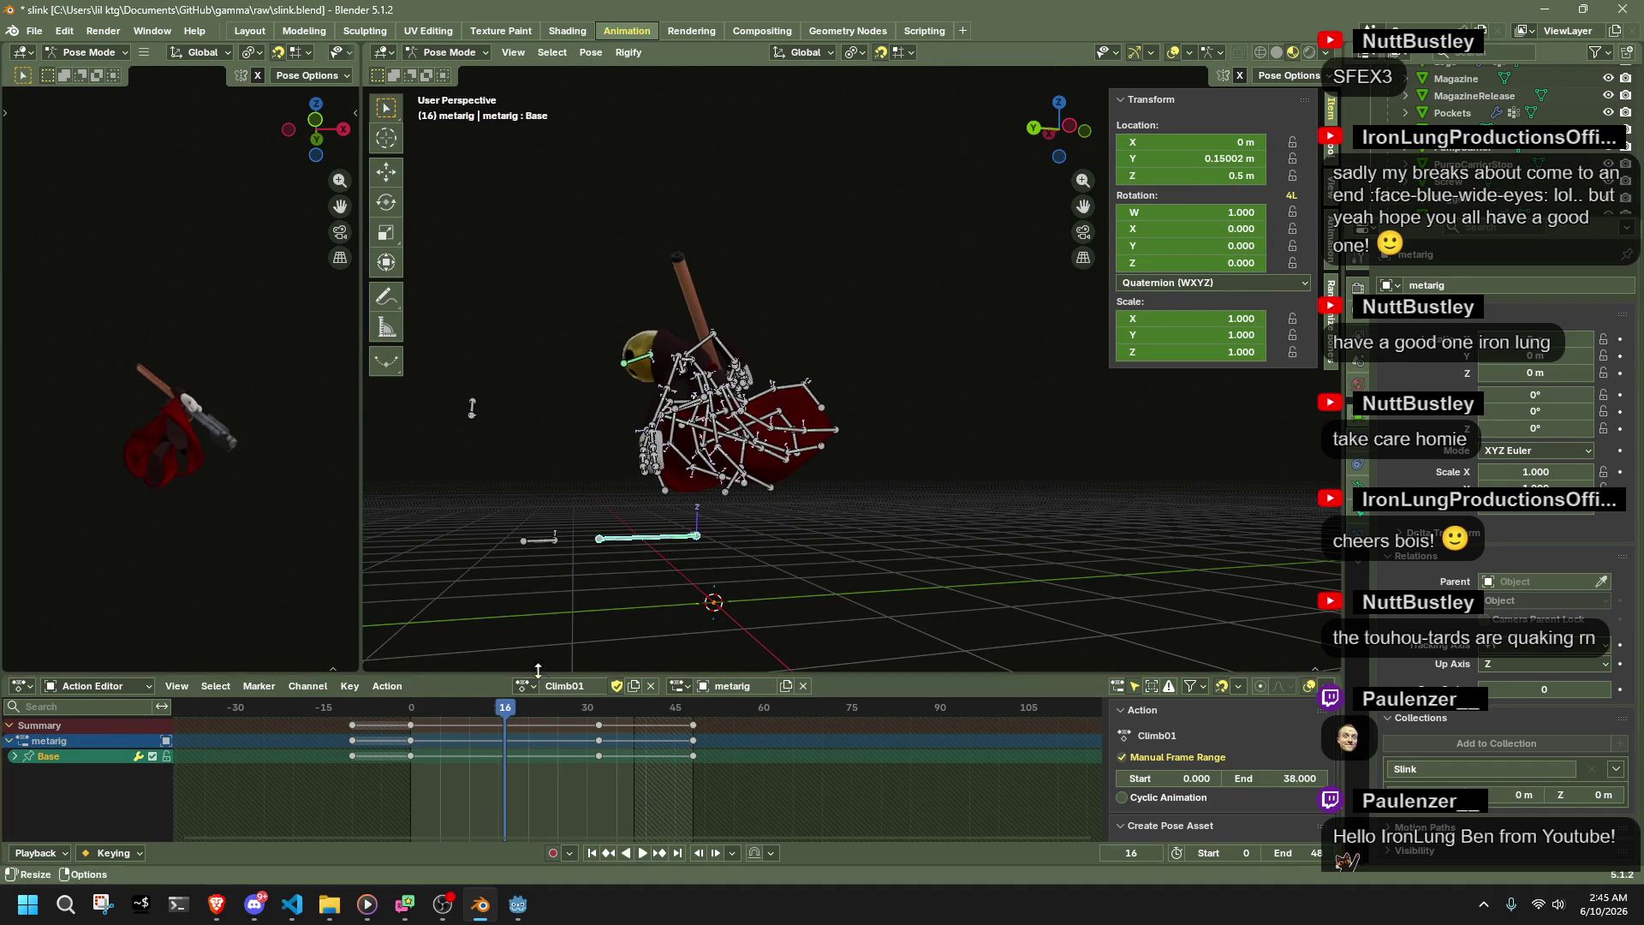
- Copy Climb01's Base pose at its next keyframe and preview Climb02 playback
click(524, 686)
click(563, 542)
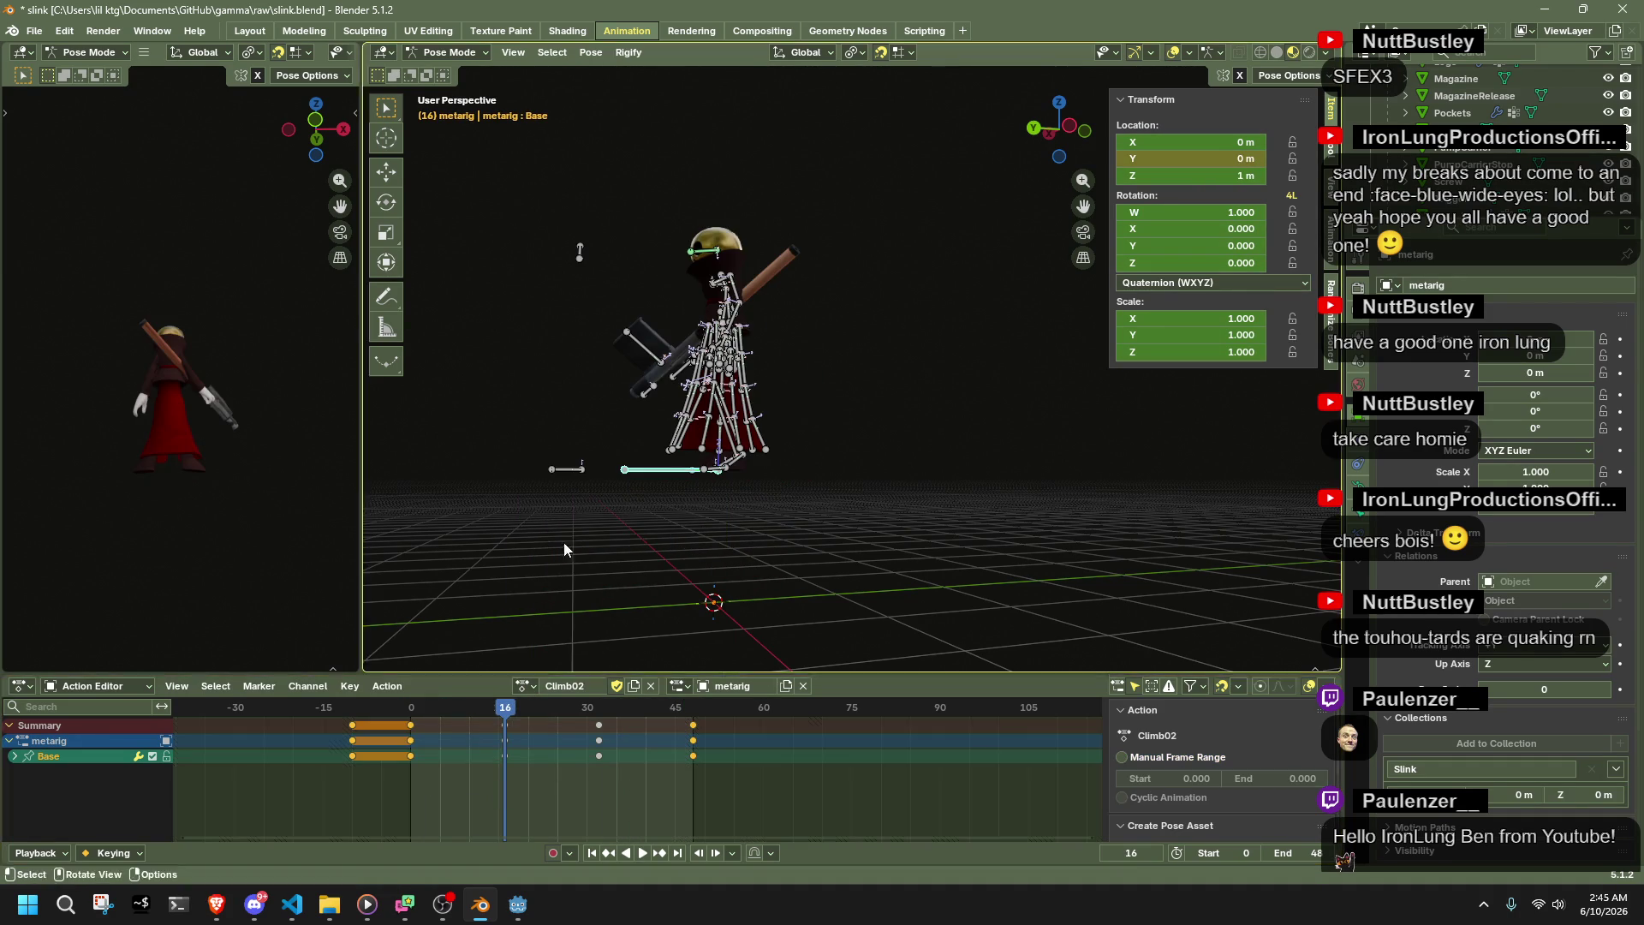
click(525, 685)
click(592, 486)
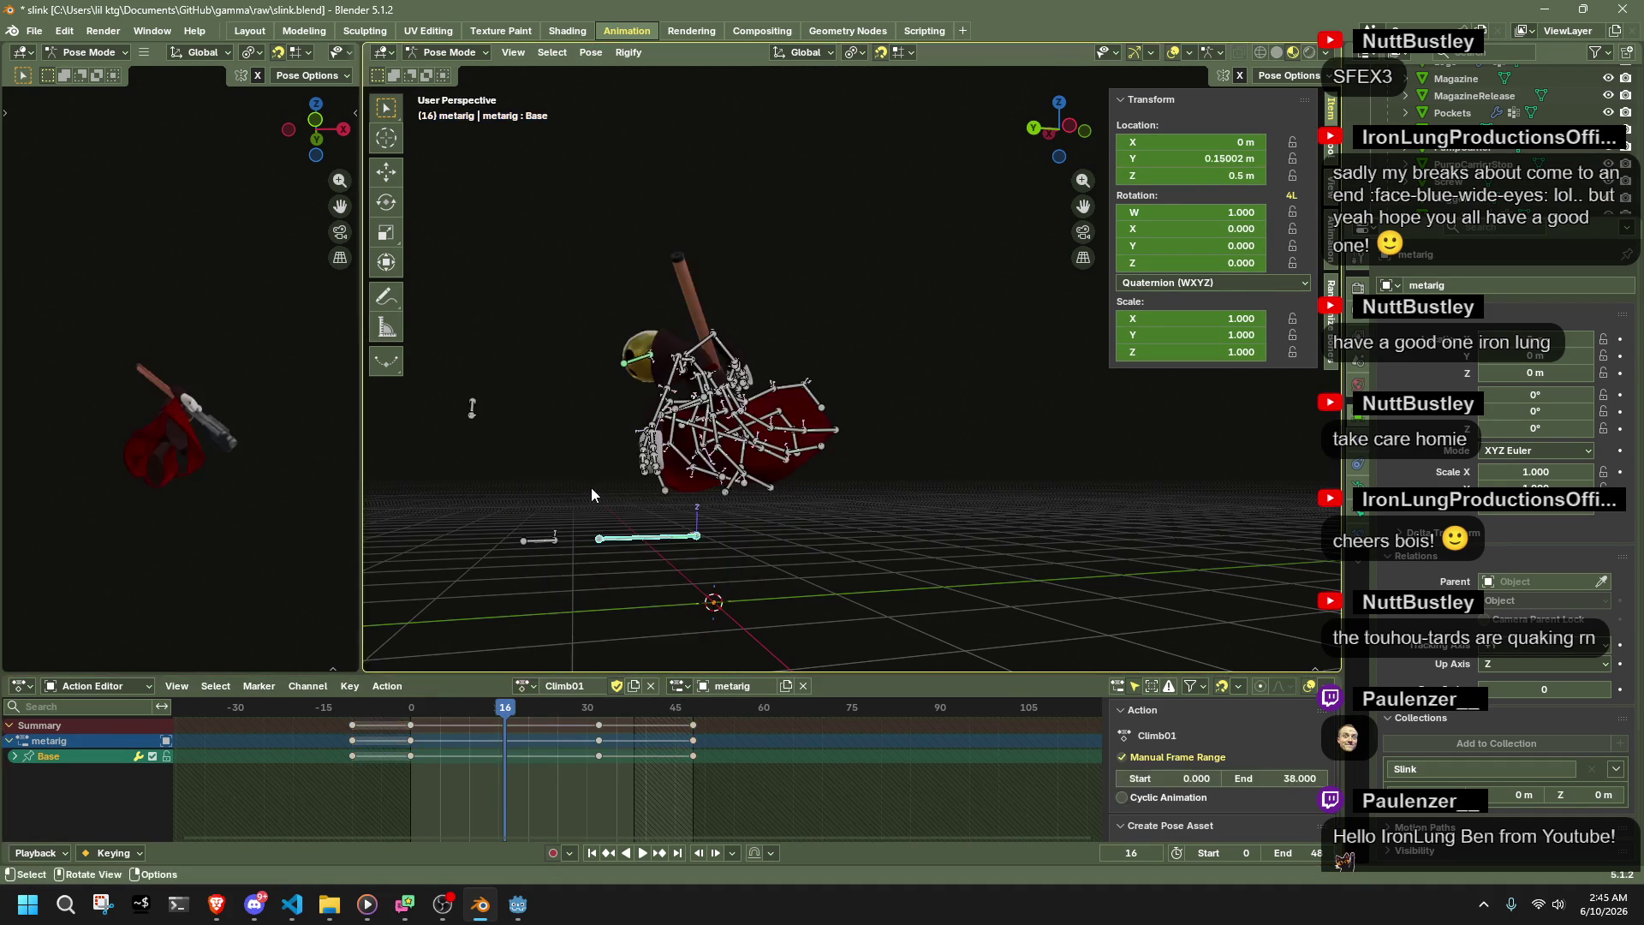
key(ctrl)
key(Up)
key(ctrl+c)
click(524, 685)
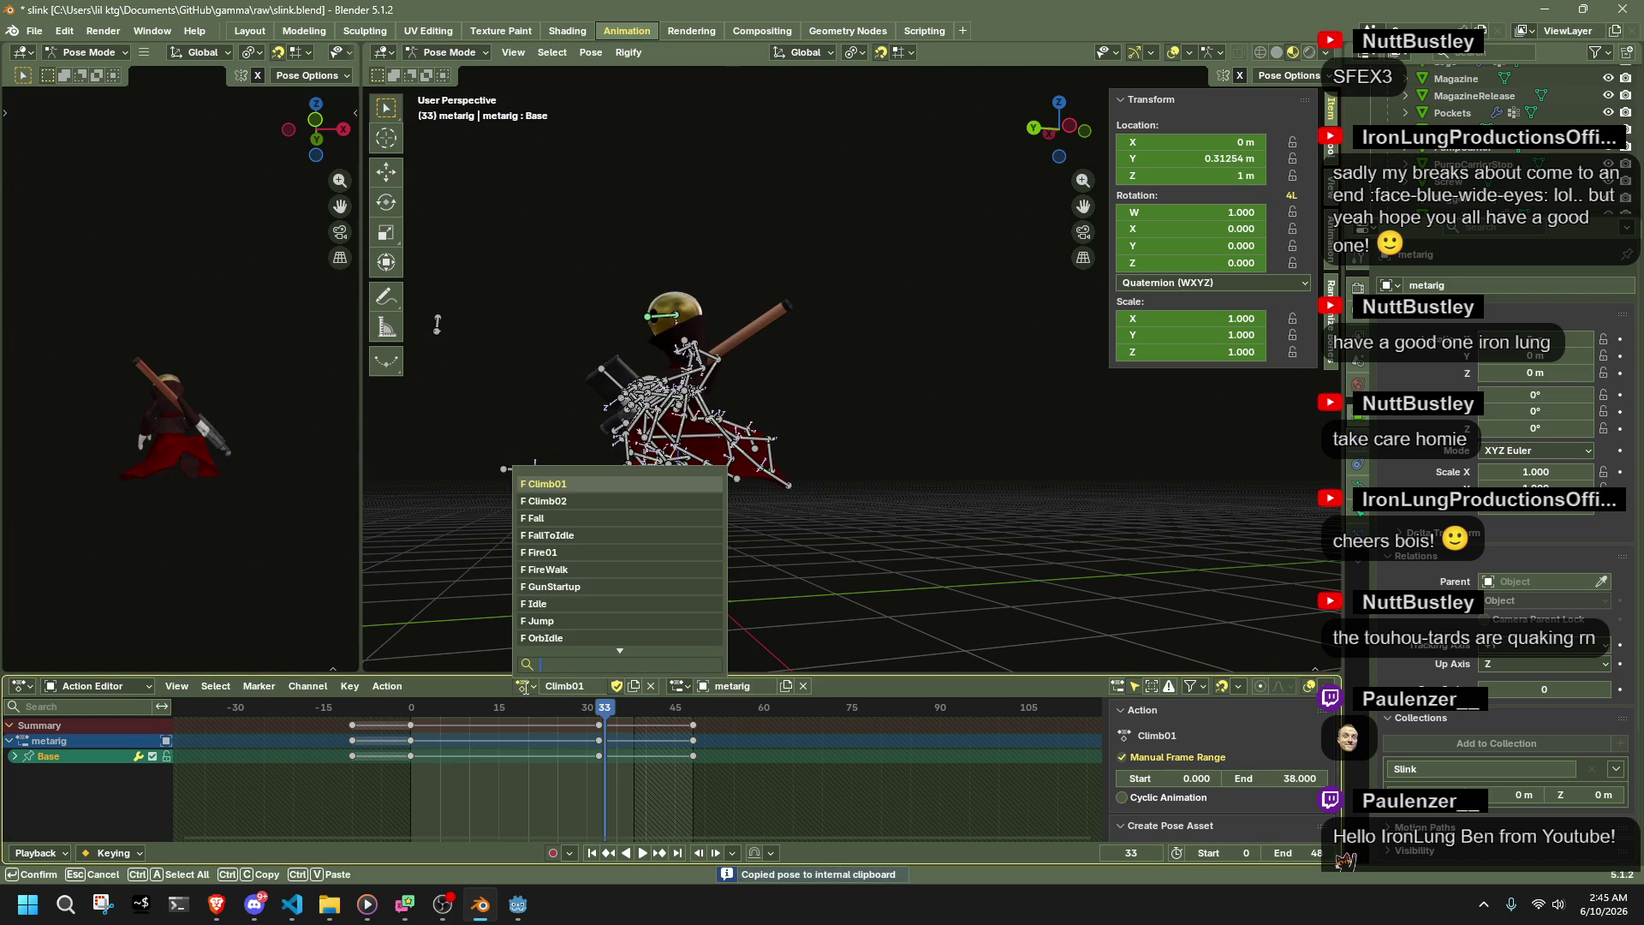
click(570, 501)
key(space)
key(Escape)
- Copy Climb01's Base bone pose at frame 32 and paste it into Climb02 at frame 32
click(524, 685)
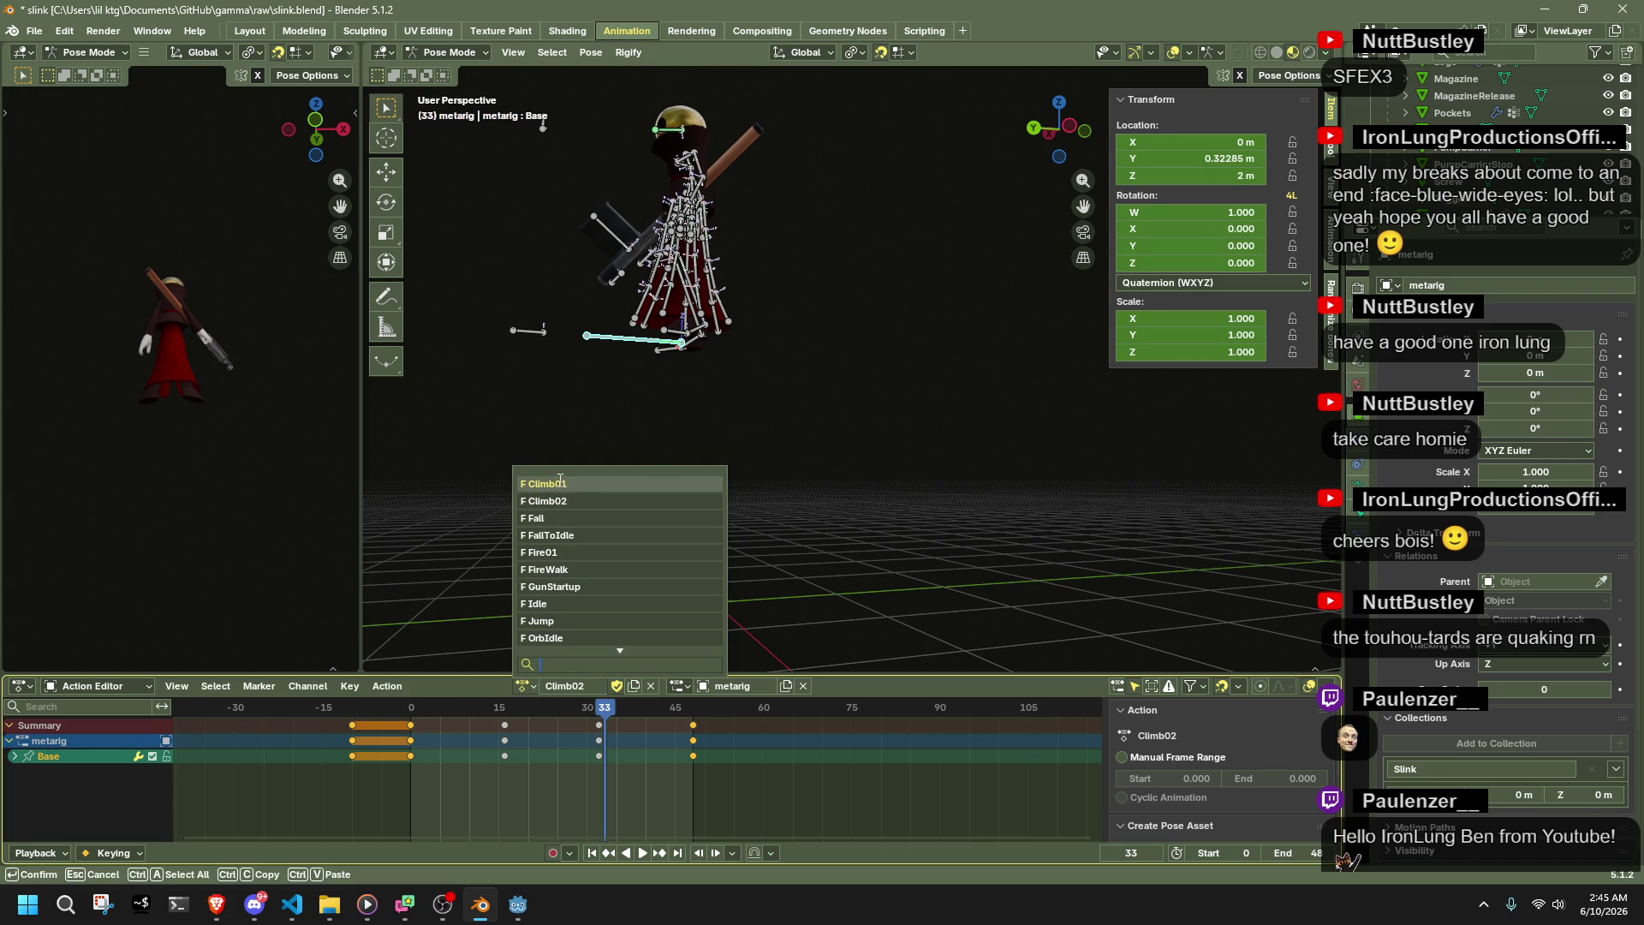
click(560, 483)
key(Left)
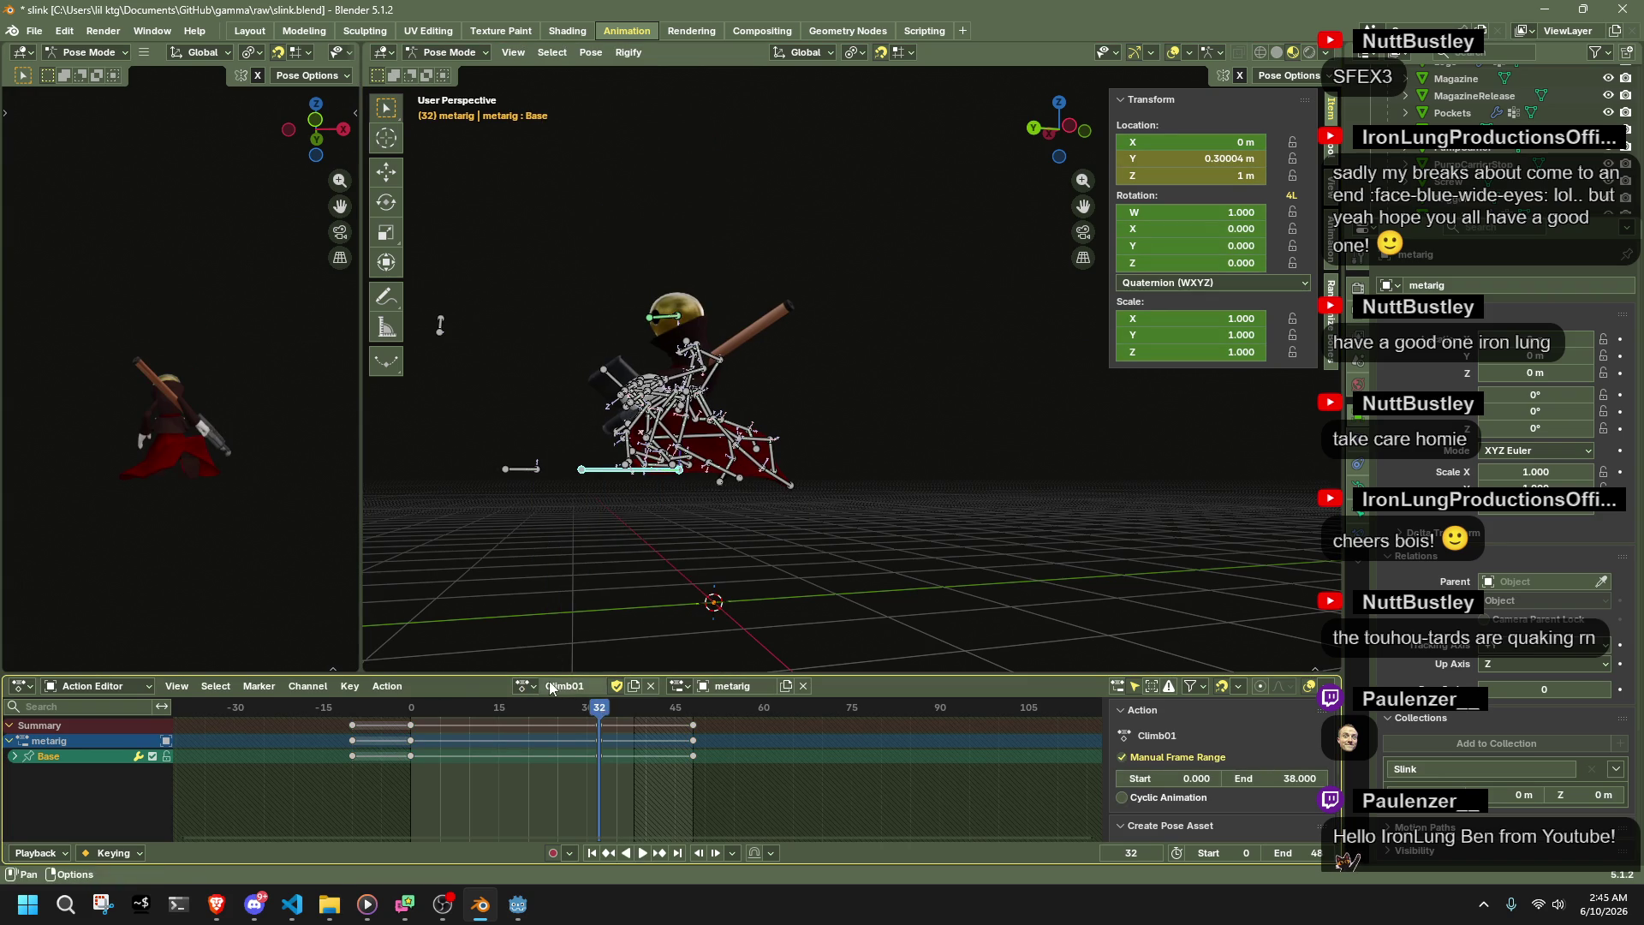
key(ctrl+c)
click(524, 685)
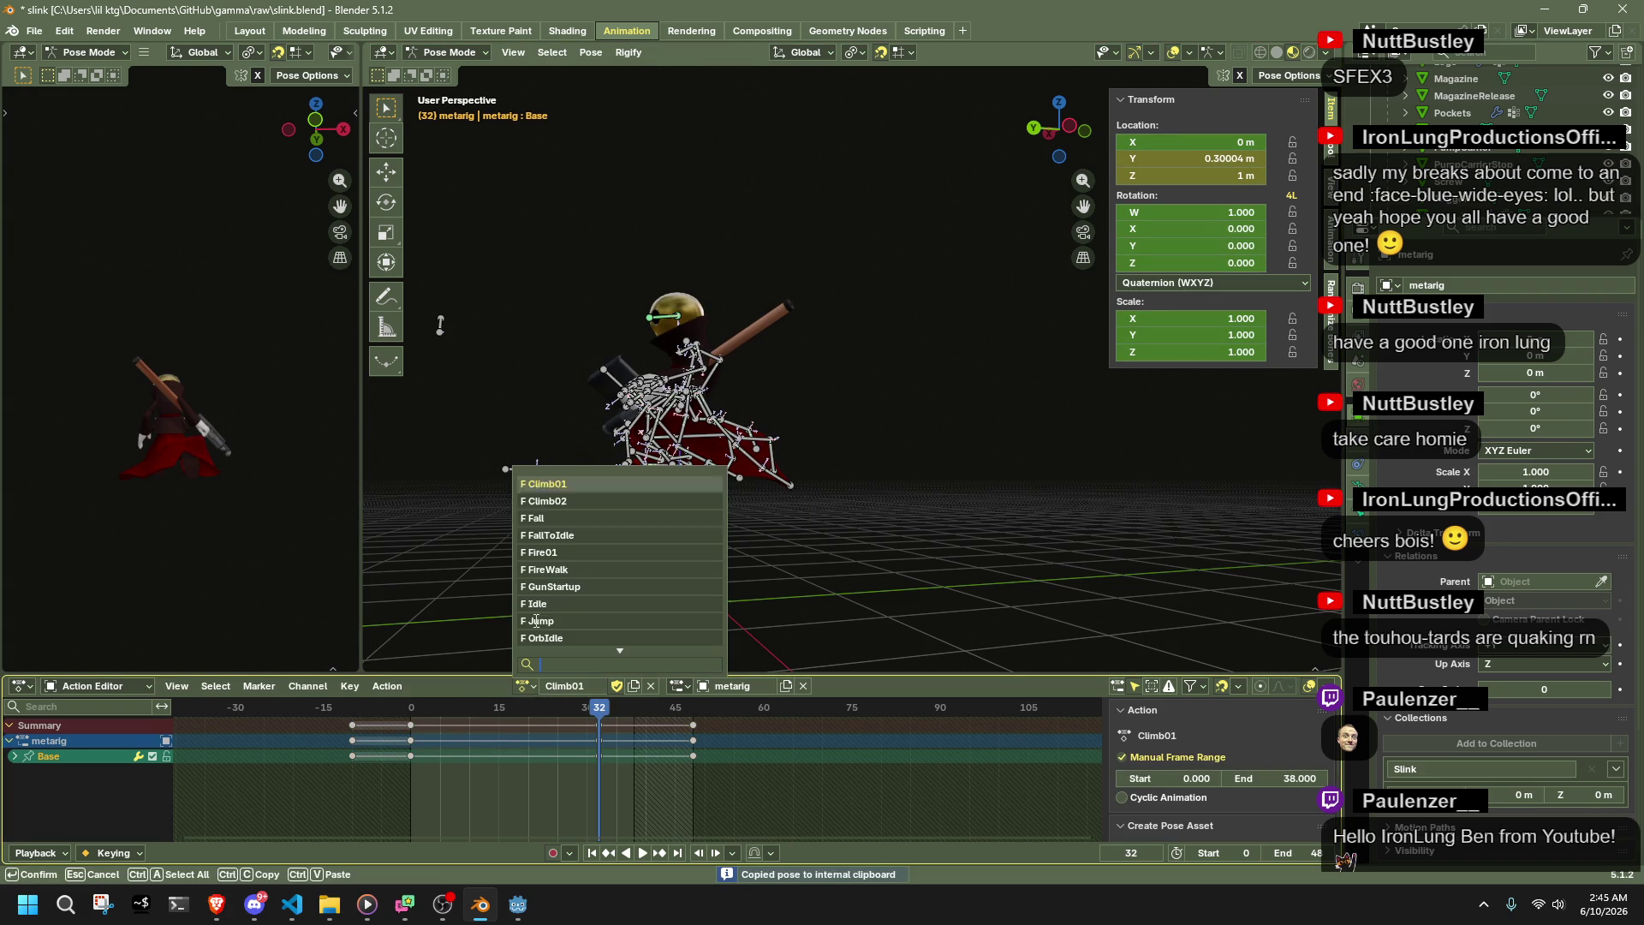
click(561, 502)
key(ctrl+v)
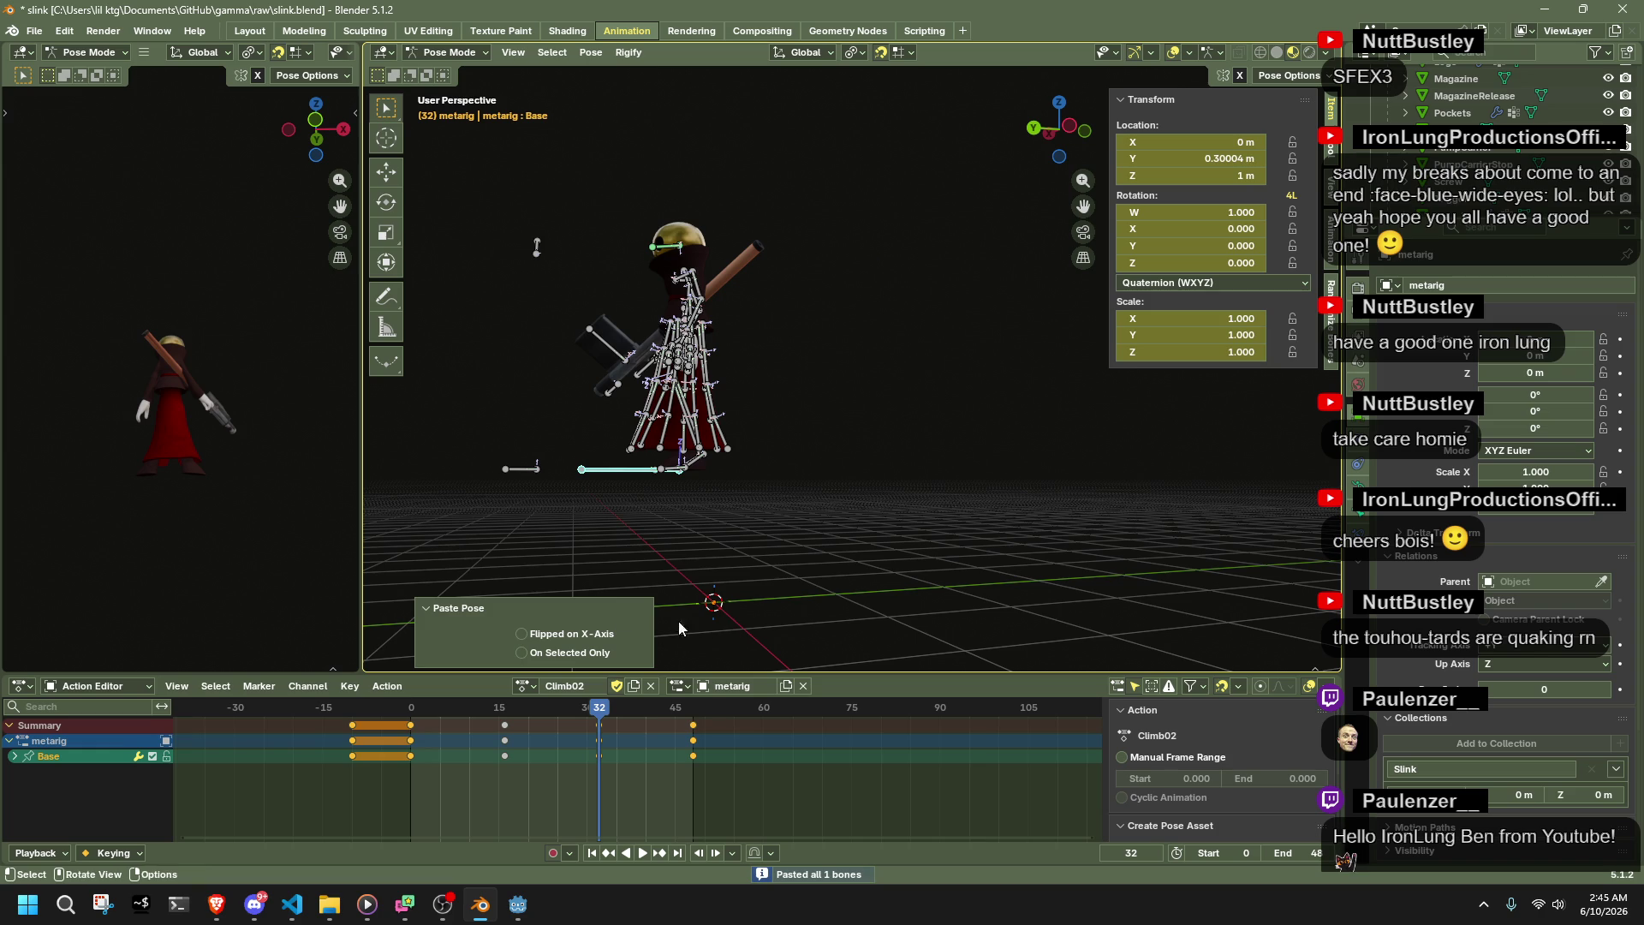
- Copy Climb01's frame 48 Base pose into Climb02 at frame 48 and scrub to check
click(531, 685)
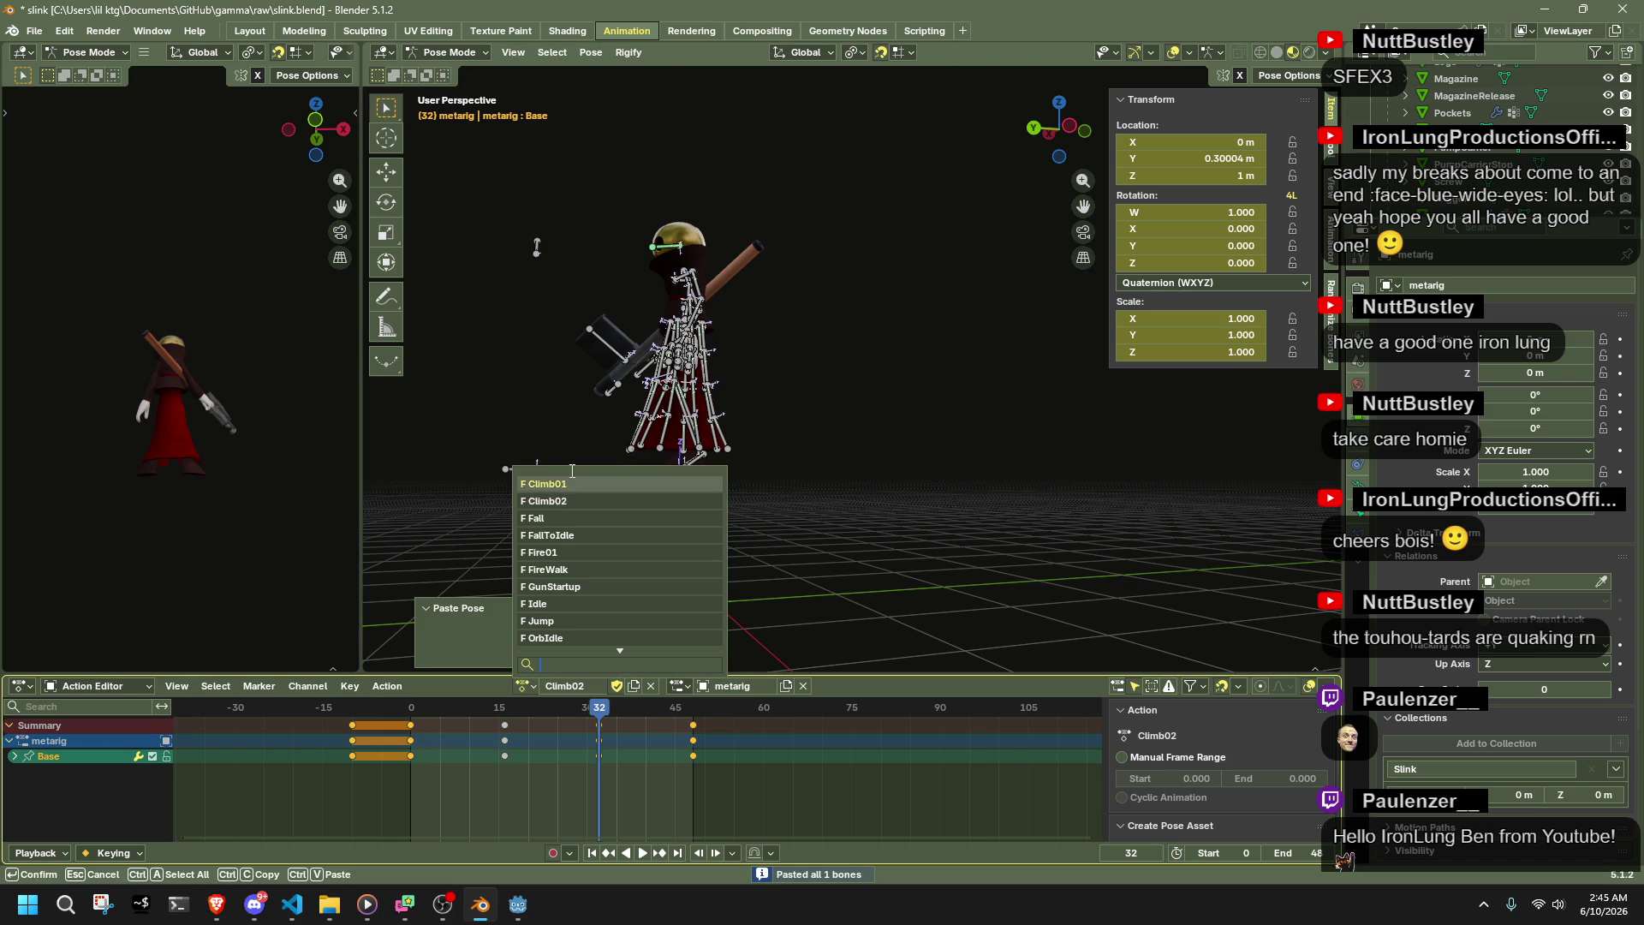
click(560, 484)
key(Up)
key(ctrl+c)
click(537, 687)
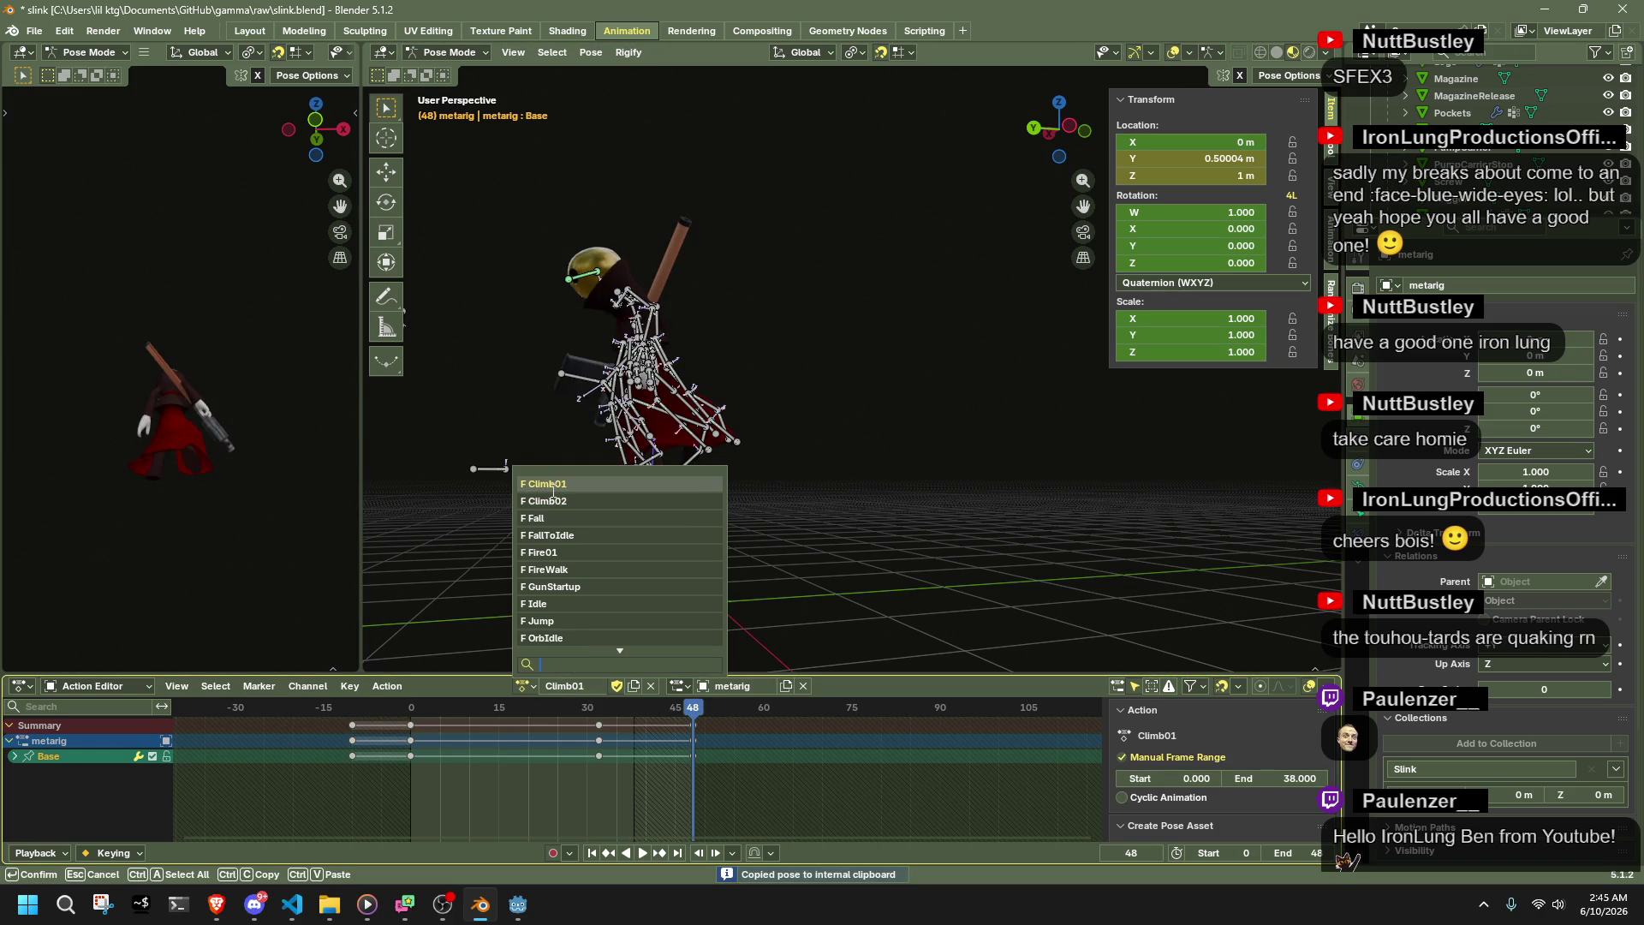
key(Escape)
click(524, 686)
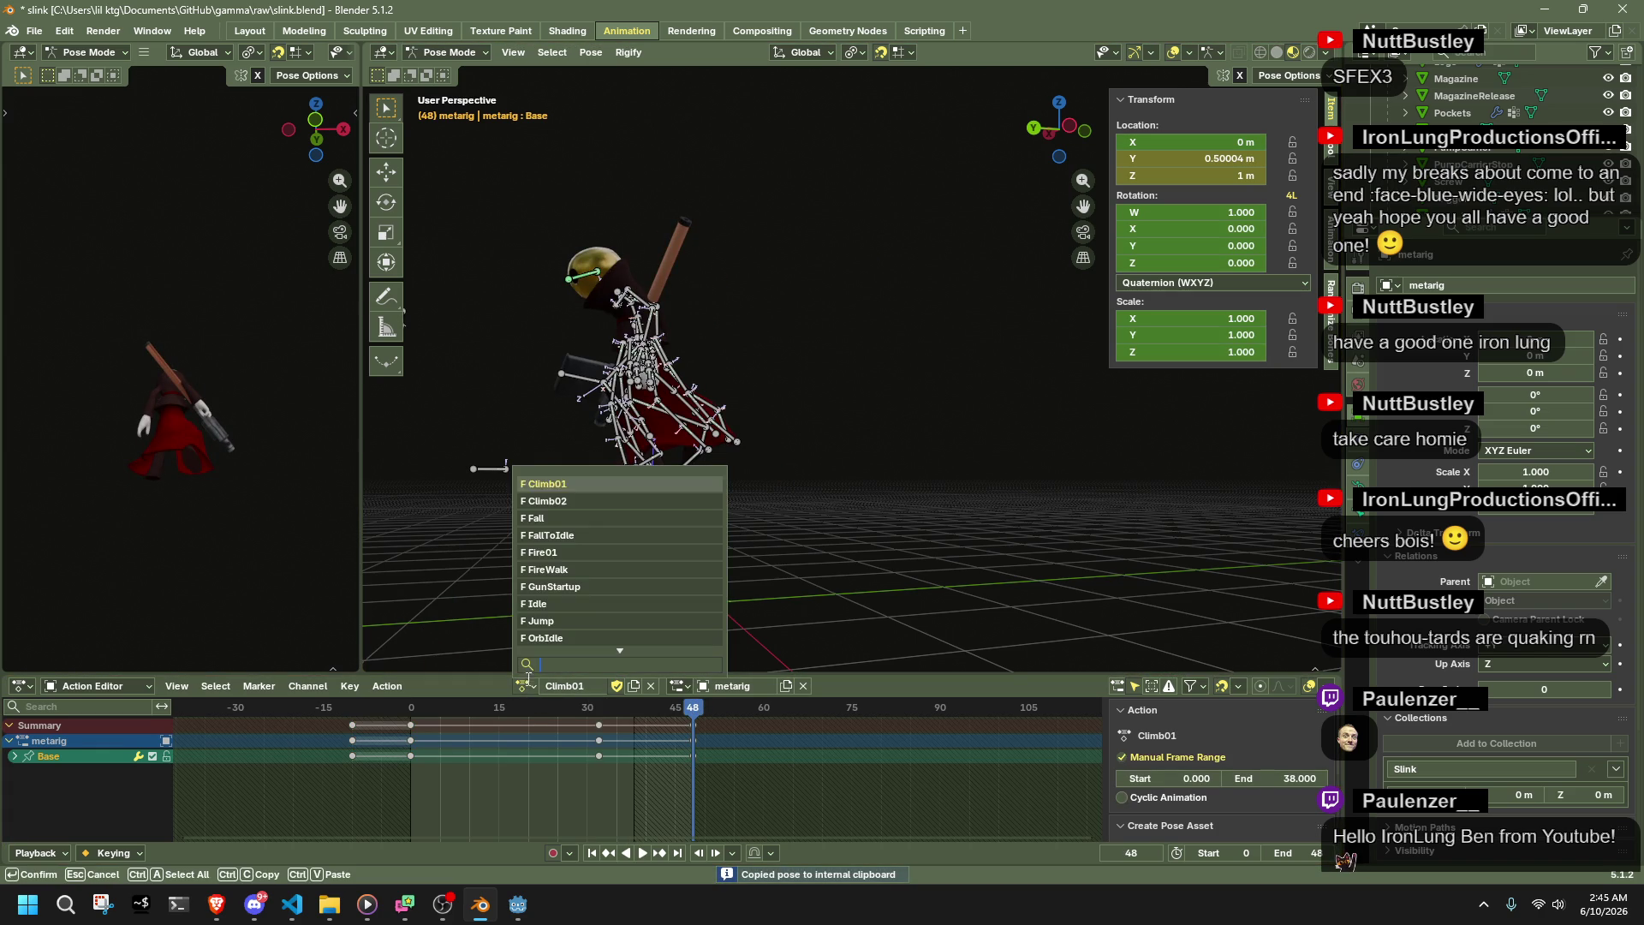
click(537, 503)
key(ctrl+v)
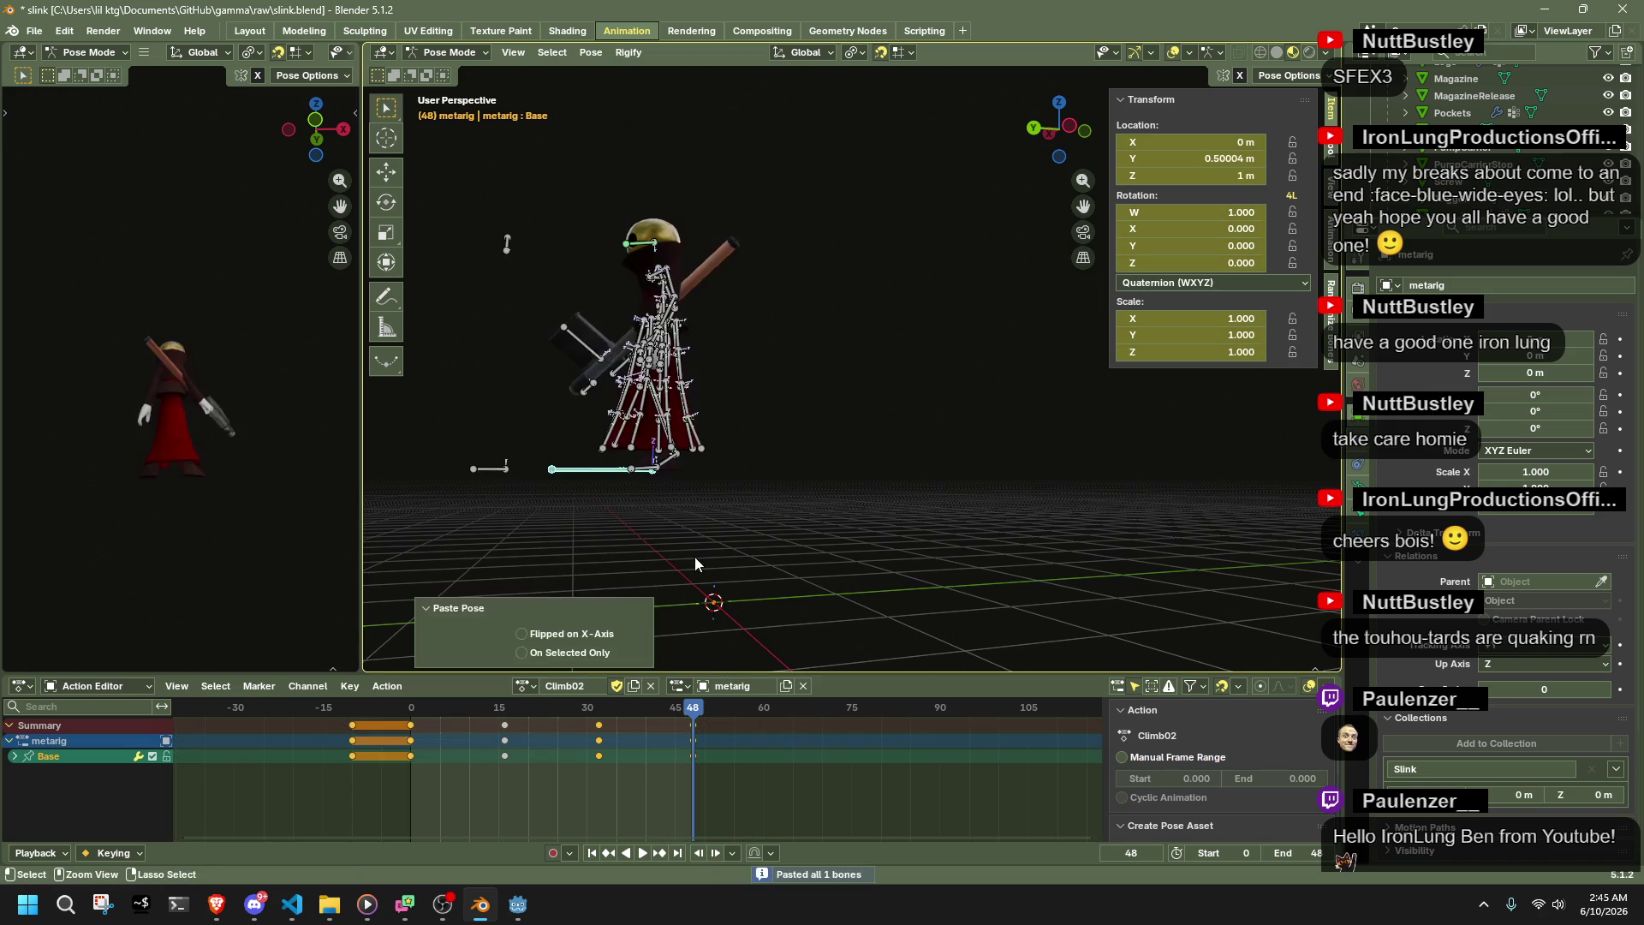
mouse_move(603, 708)
mouse_down()
mouse_move(388, 724)
mouse_move(599, 760)
mouse_up()
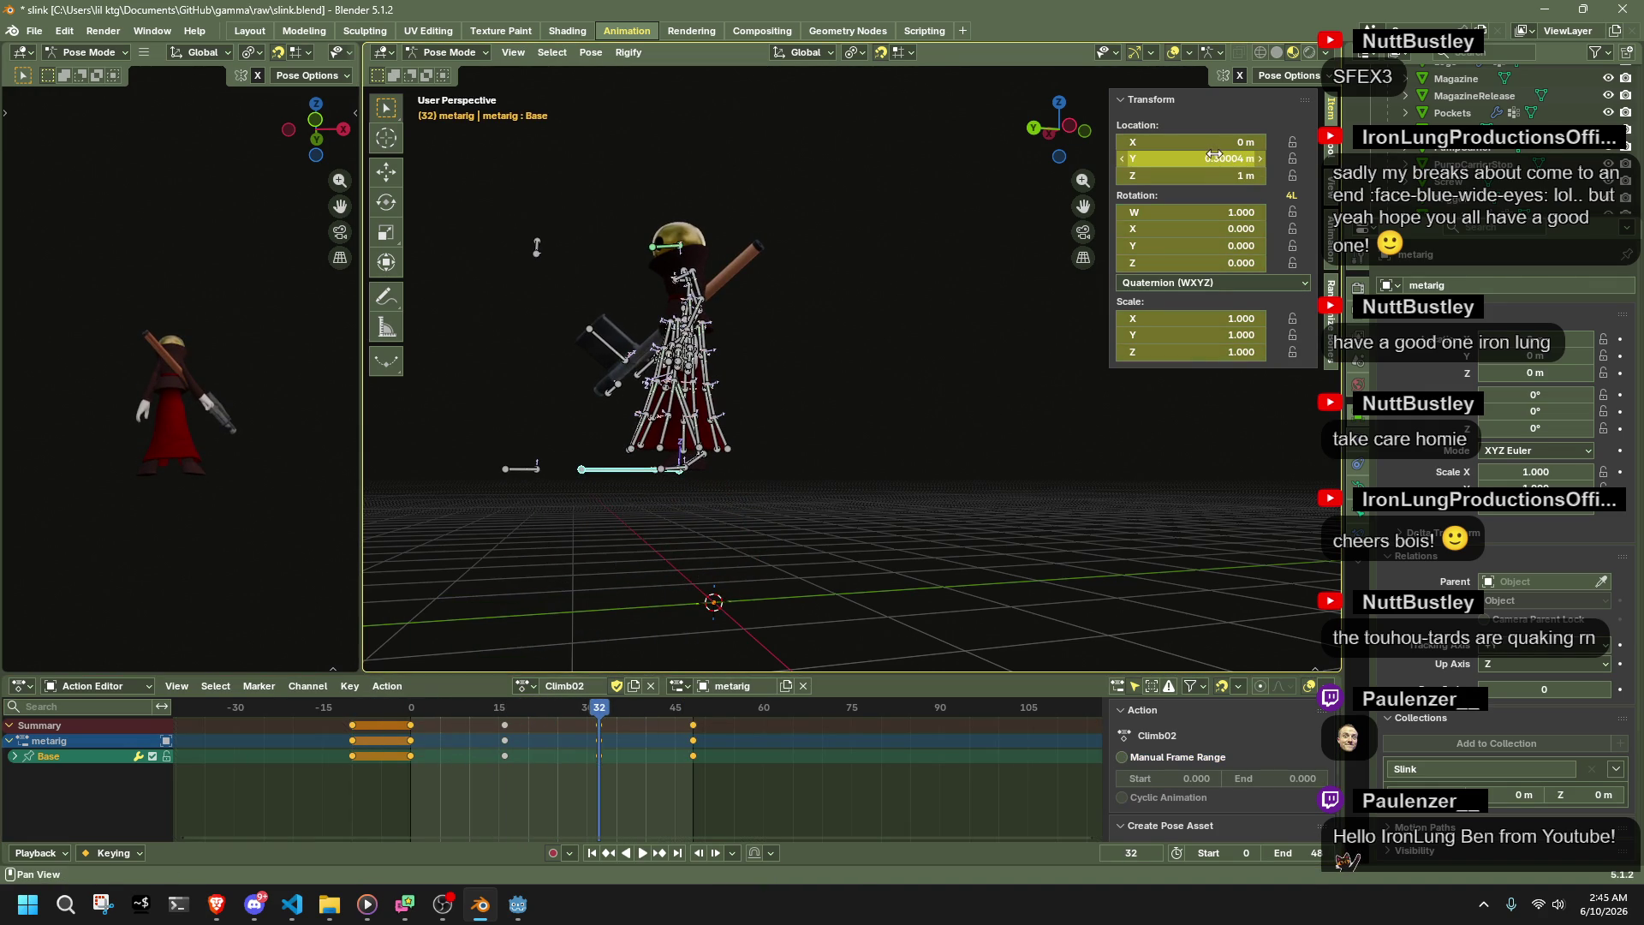
- Set the Base bone's Location Z to 2 m at frames 32 and 48
click(1190, 176)
text(2)
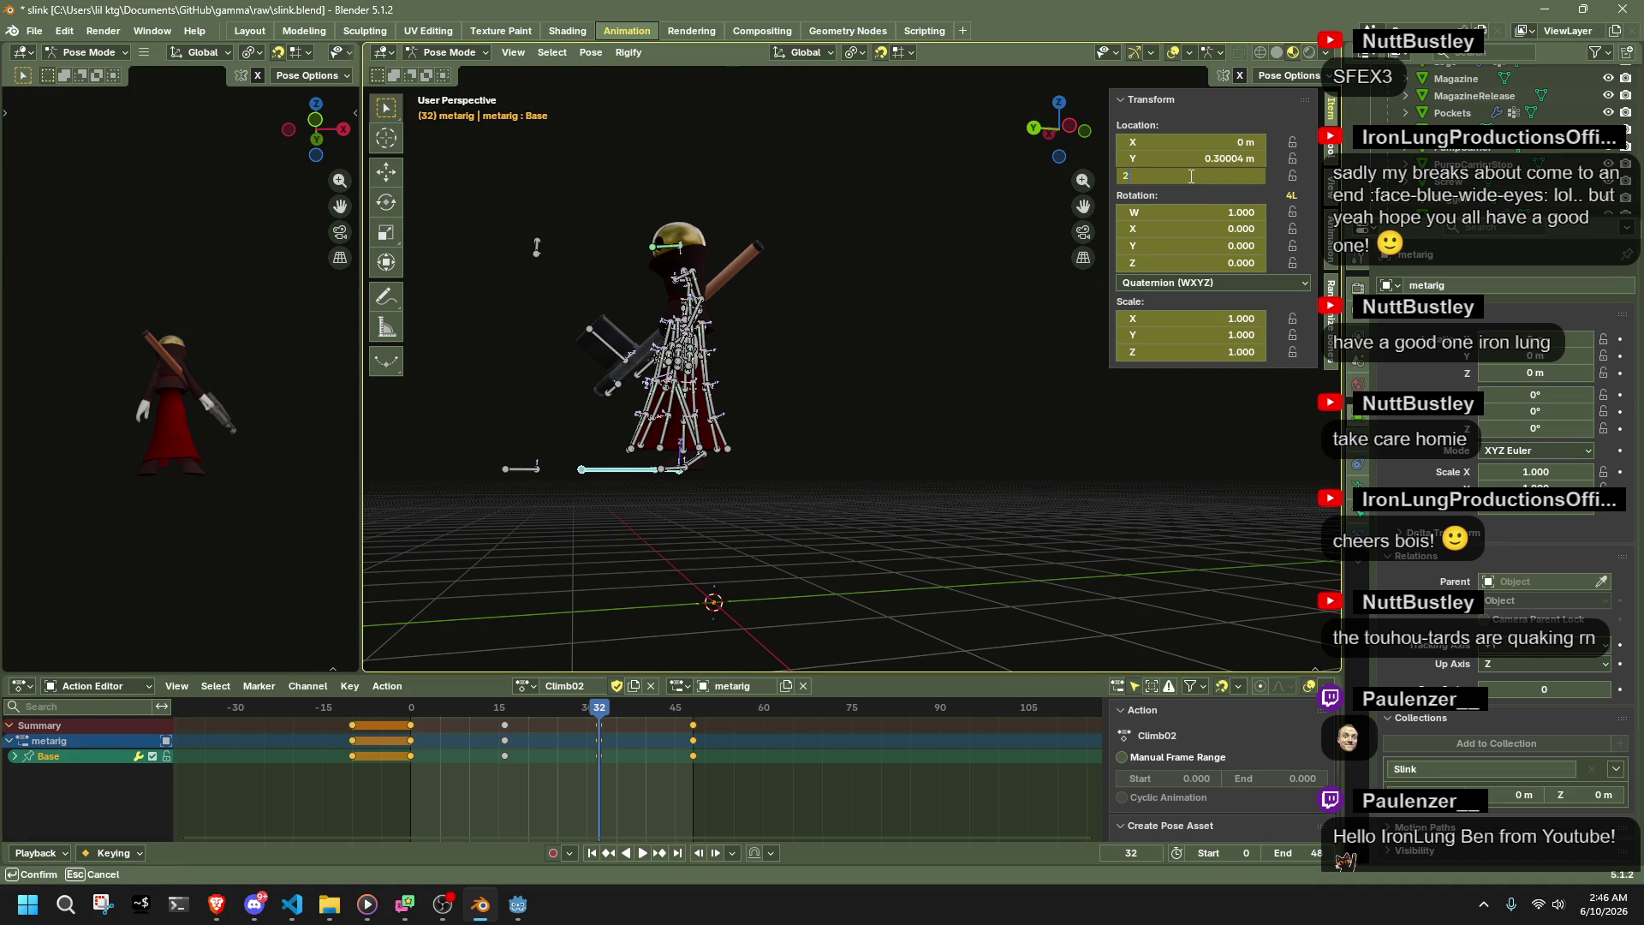
key(Return)
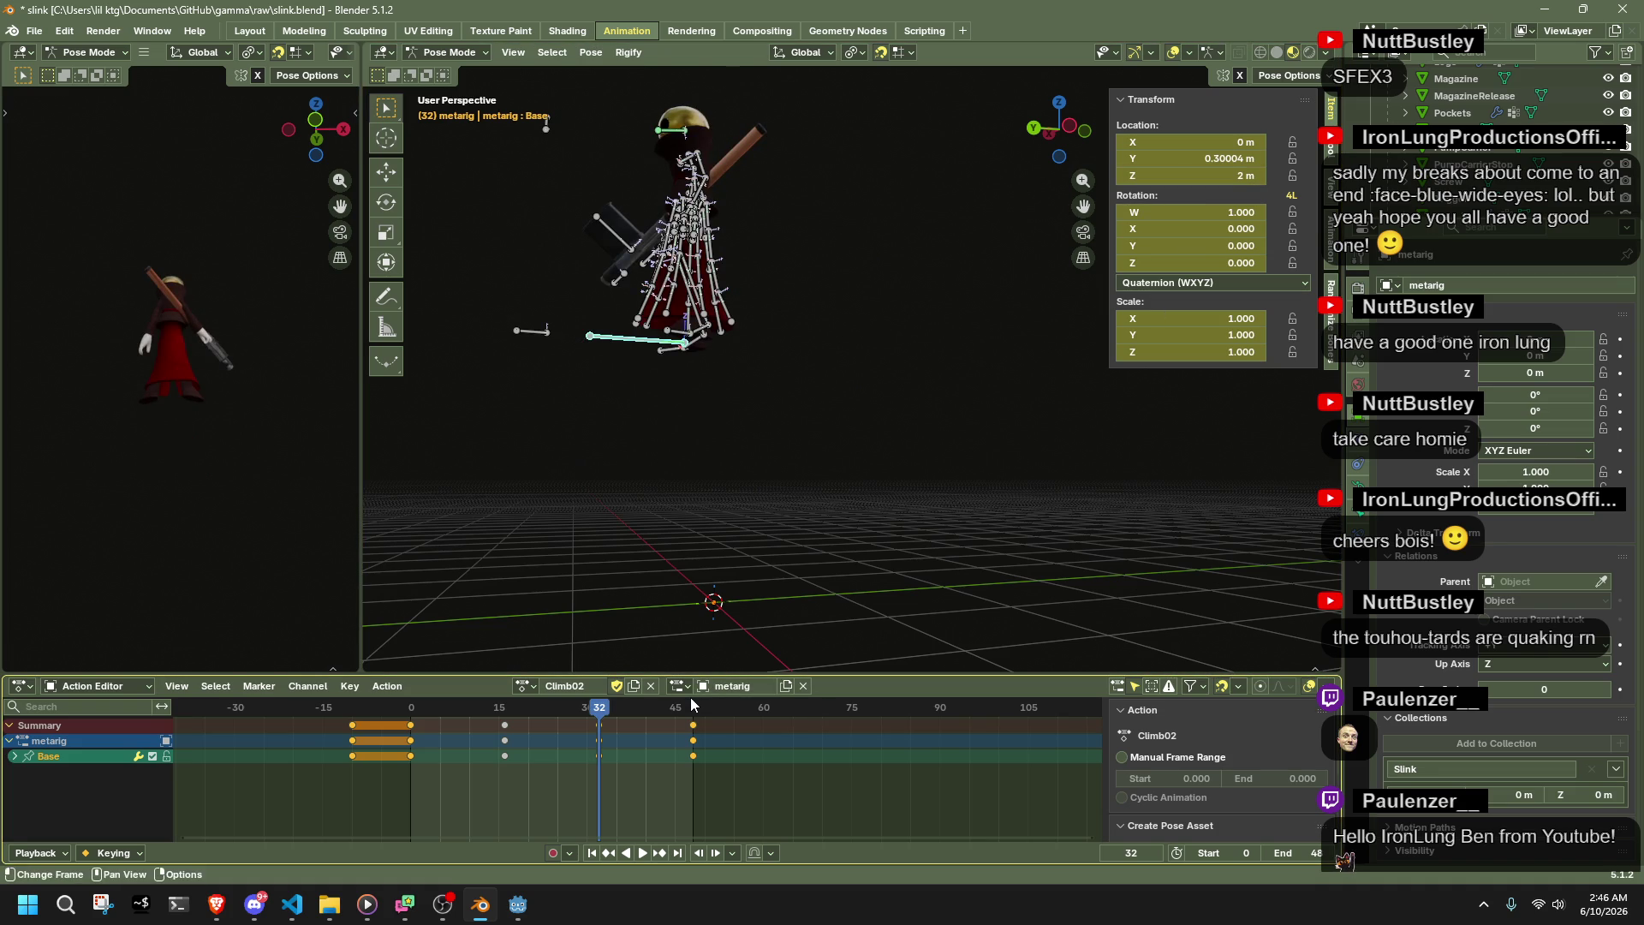
click(694, 702)
click(1225, 178)
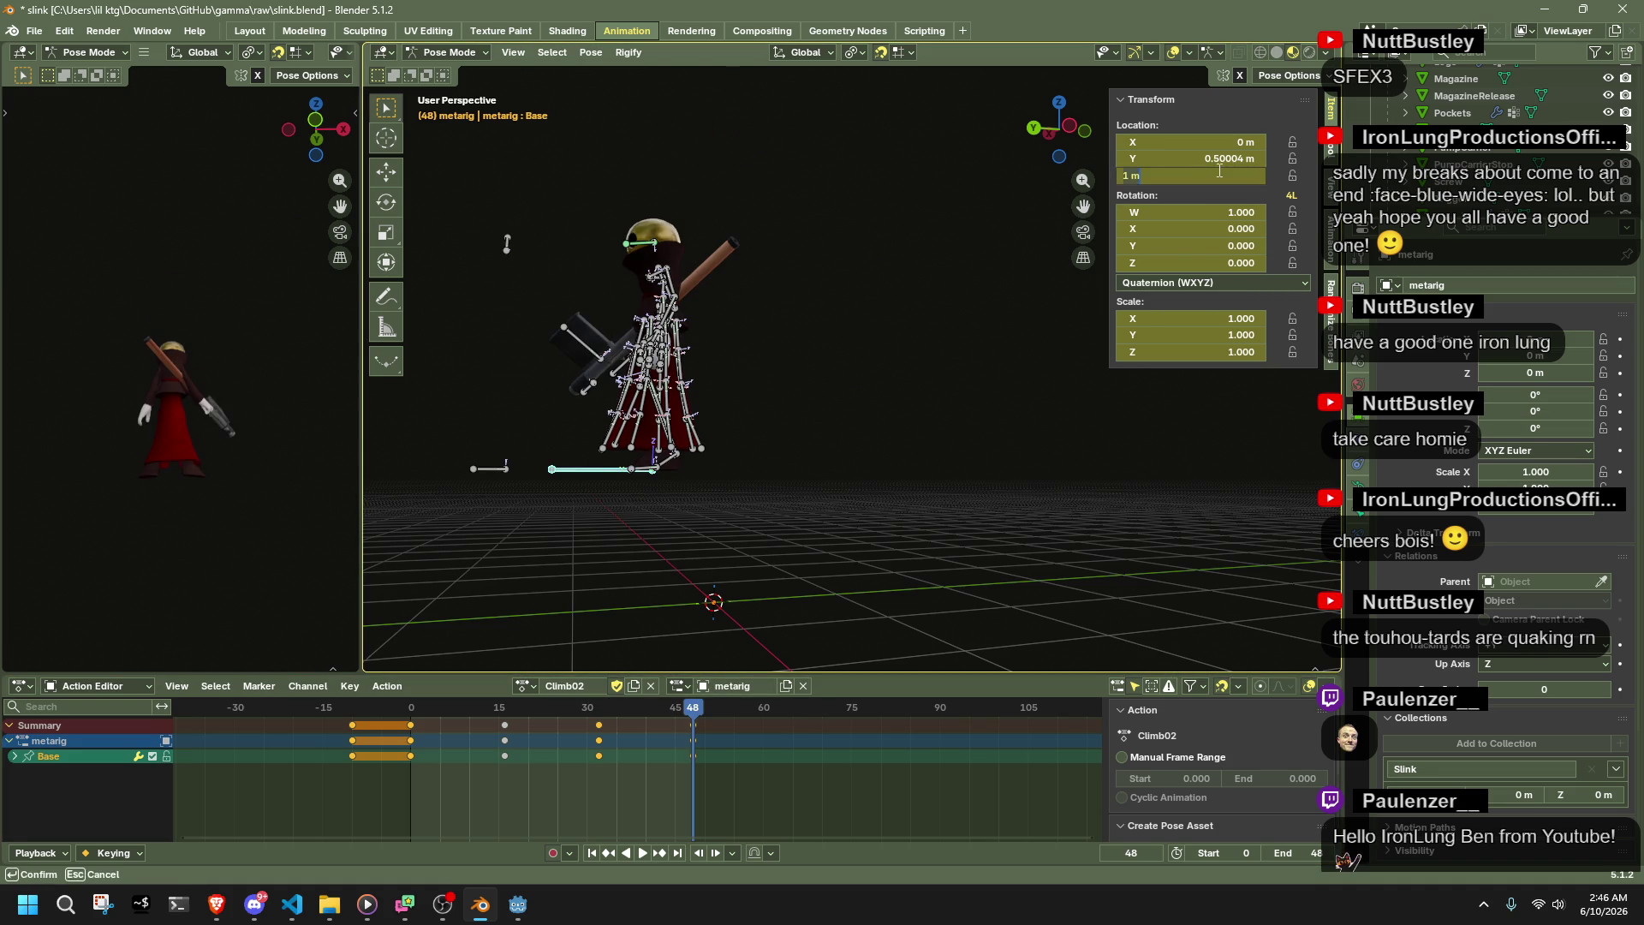
text(2)
key(Return)
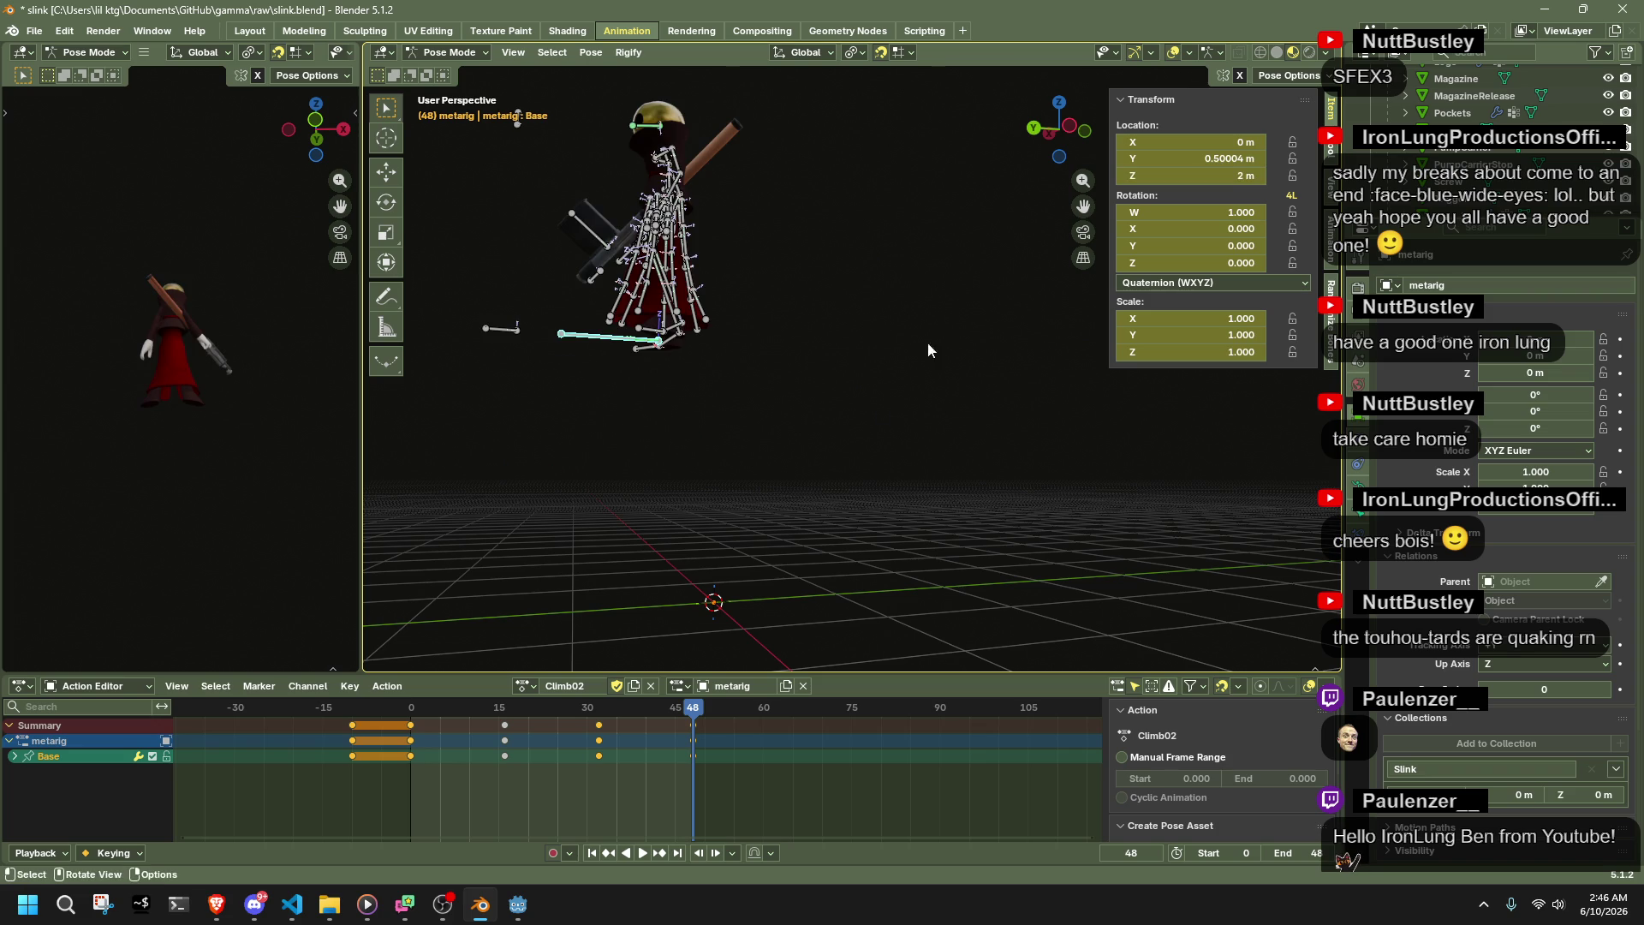
- Deselect the bones, save slink.blend, and review the updated Climb02 playback
click(821, 474)
key(ctrl+s)
key(space)
drag(408, 704, 663, 773)
key(ctrl+s)
- Export the rig as glTF, overwriting Slink.gltf in assets, then glance at Godot and return
key(ctrl+shift+e)
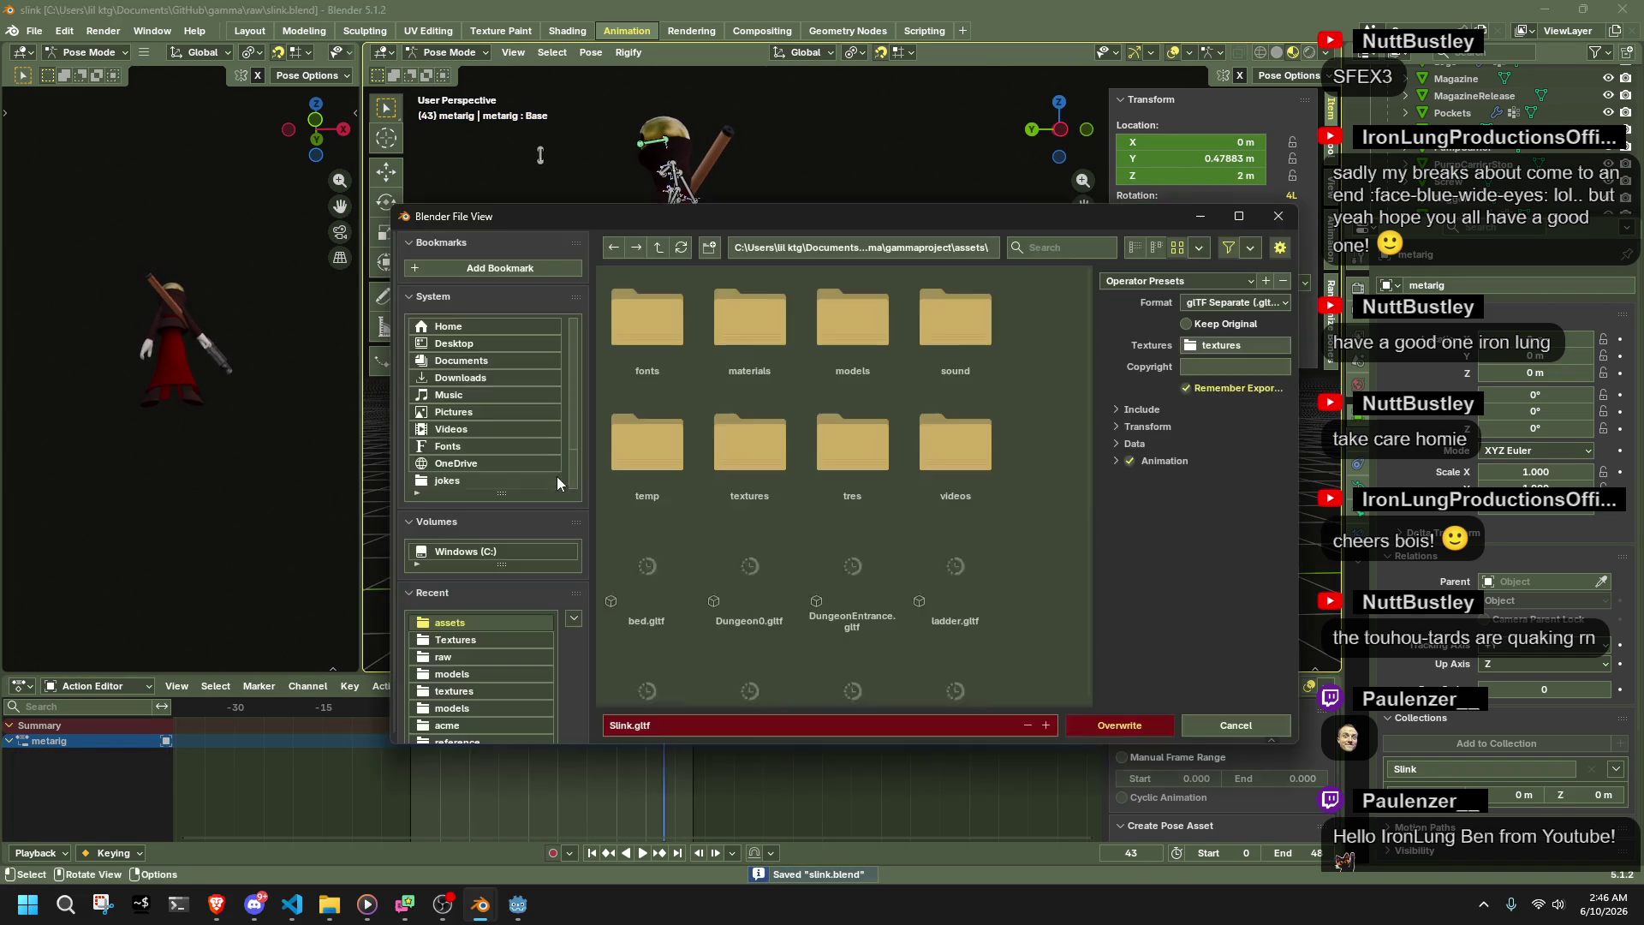
click(1122, 727)
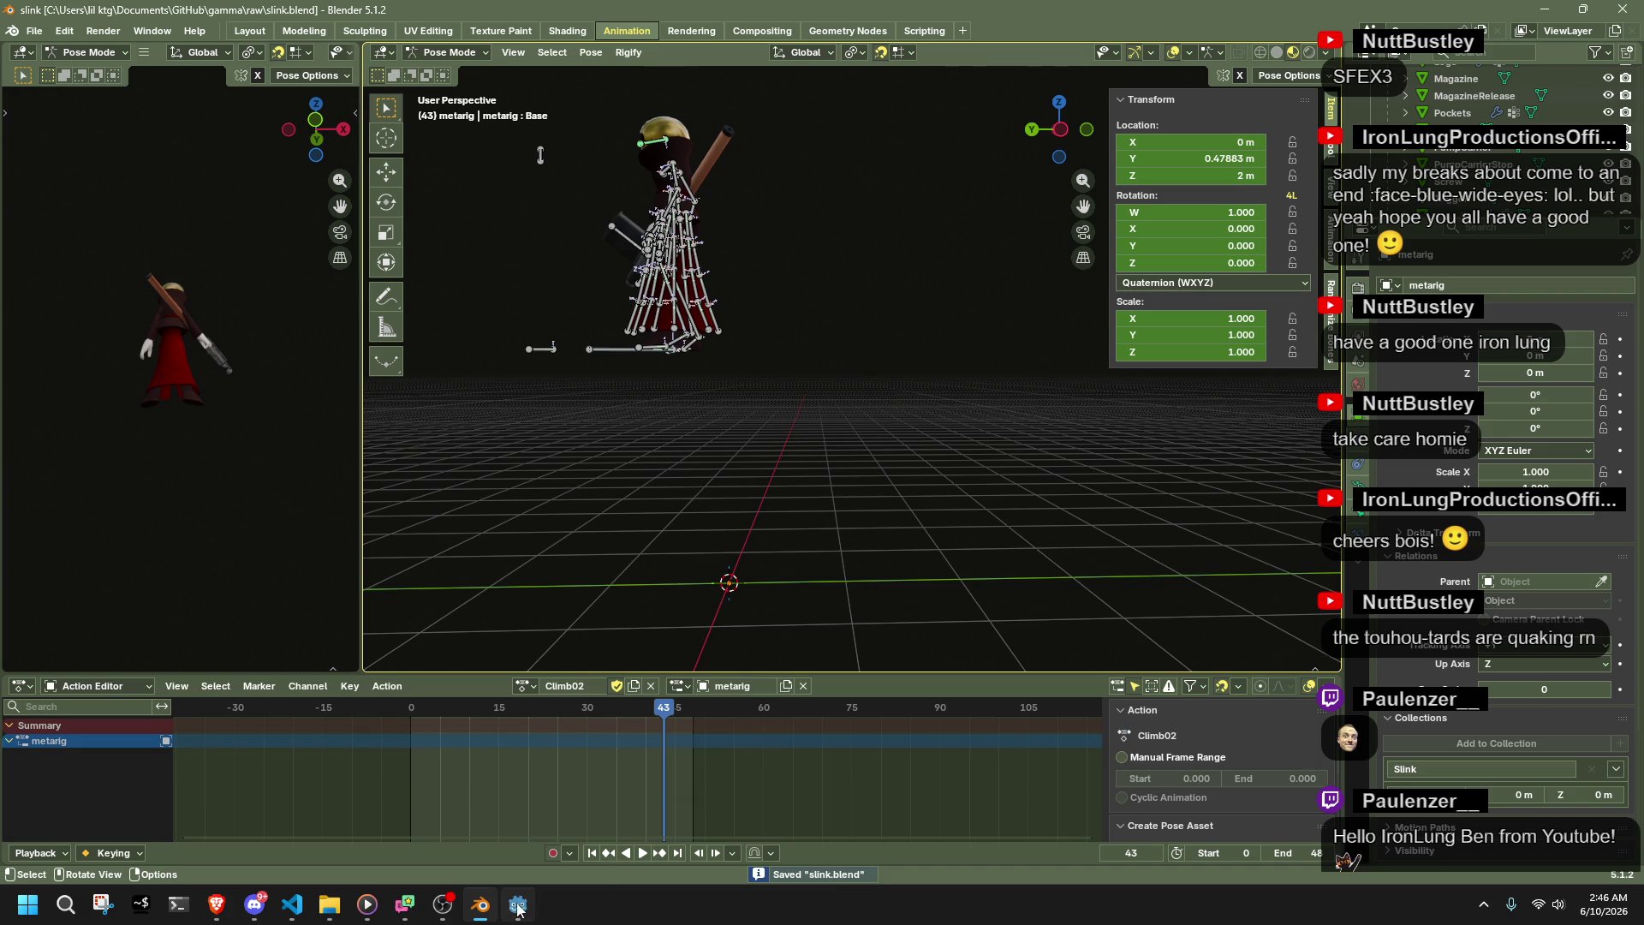
mouse_move(518, 904)
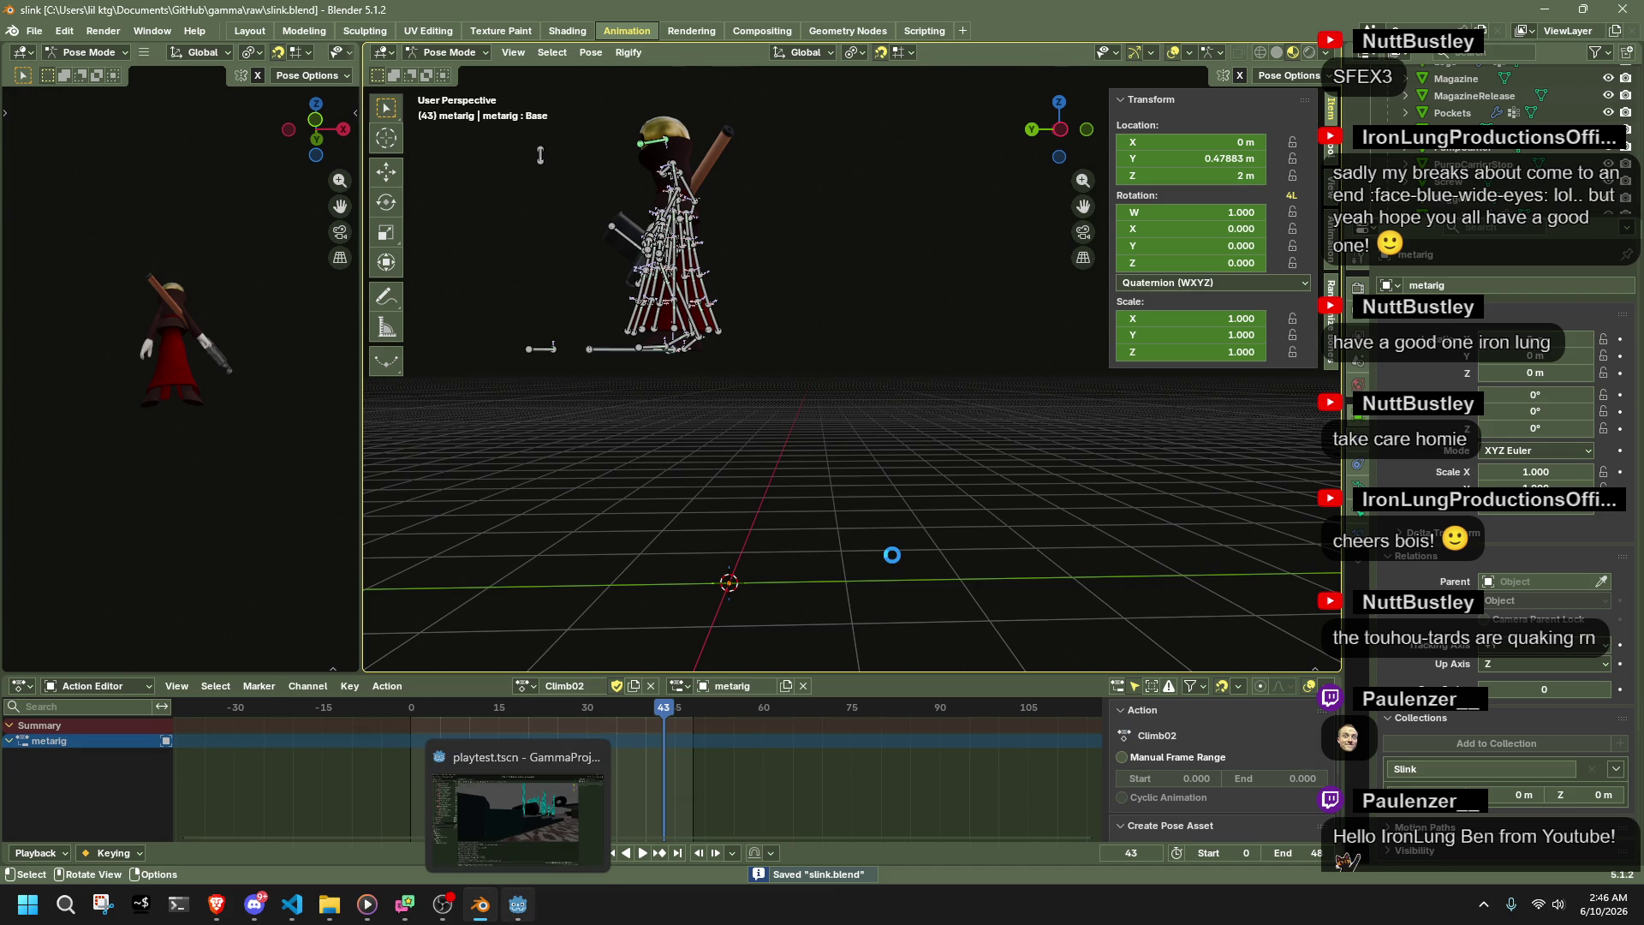
click(521, 906)
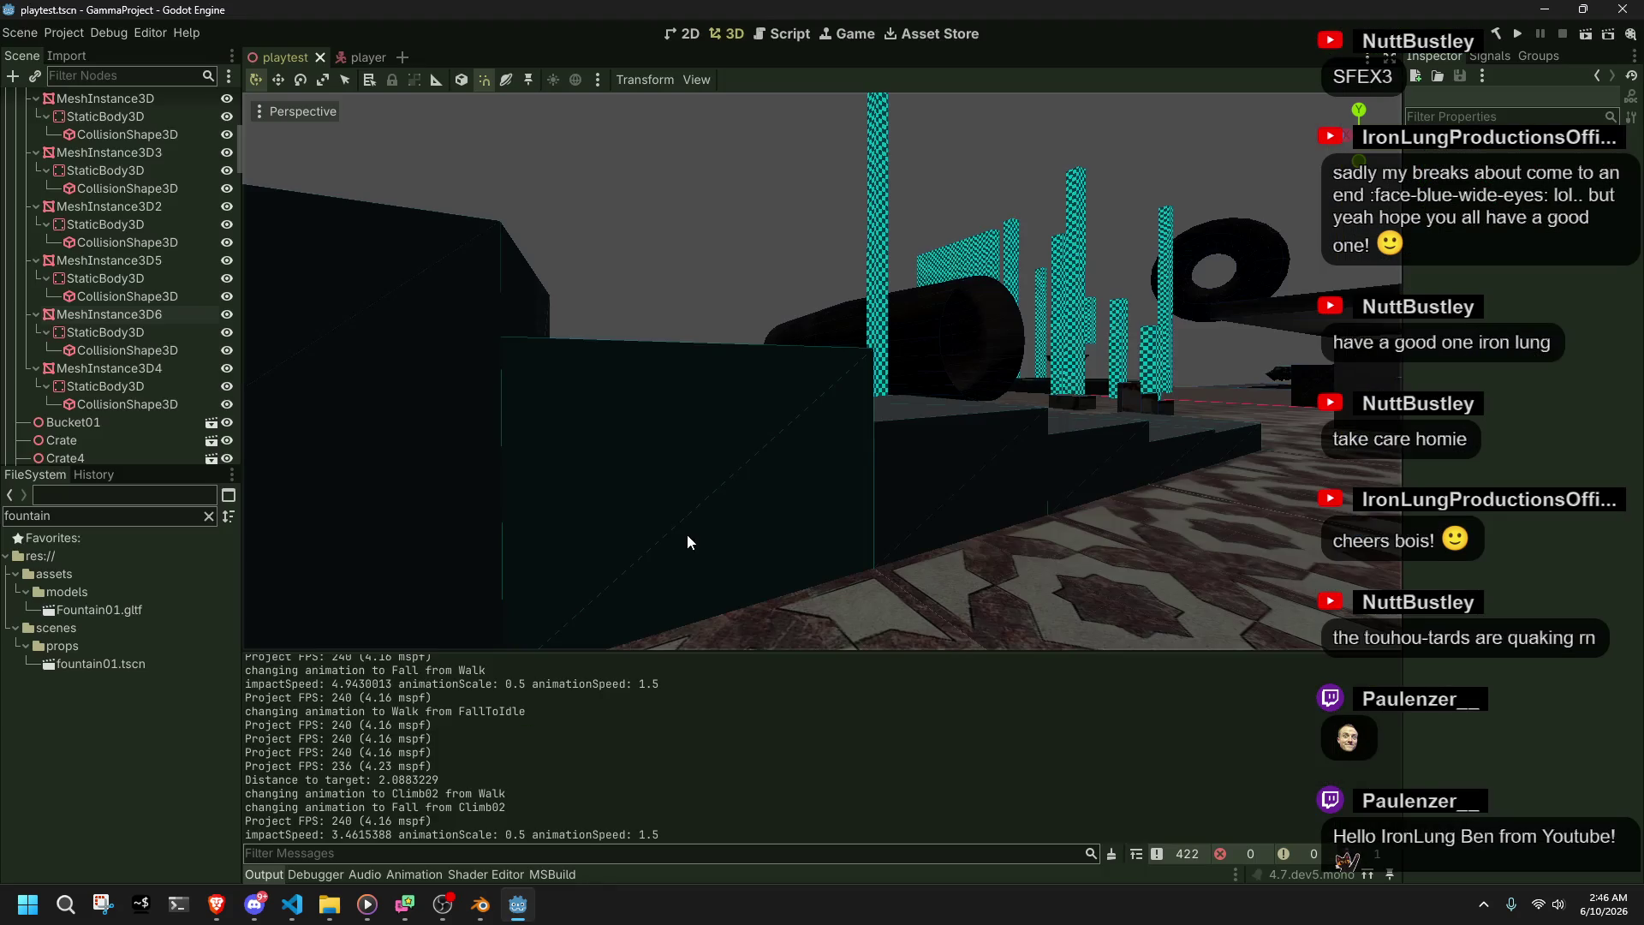
click(481, 904)
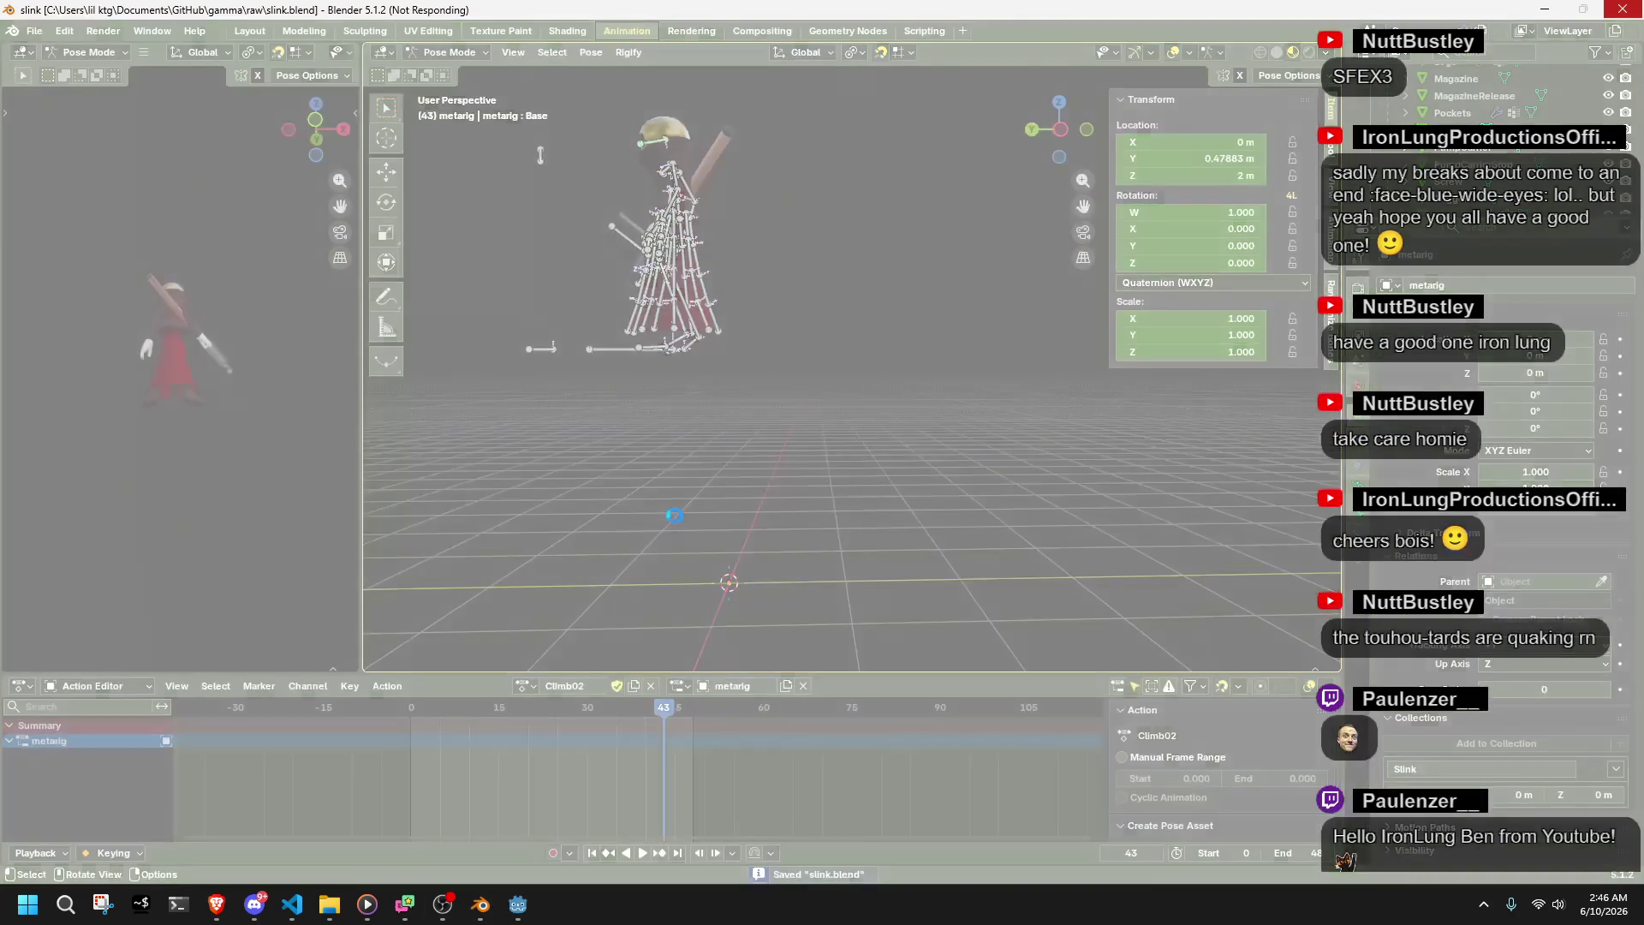
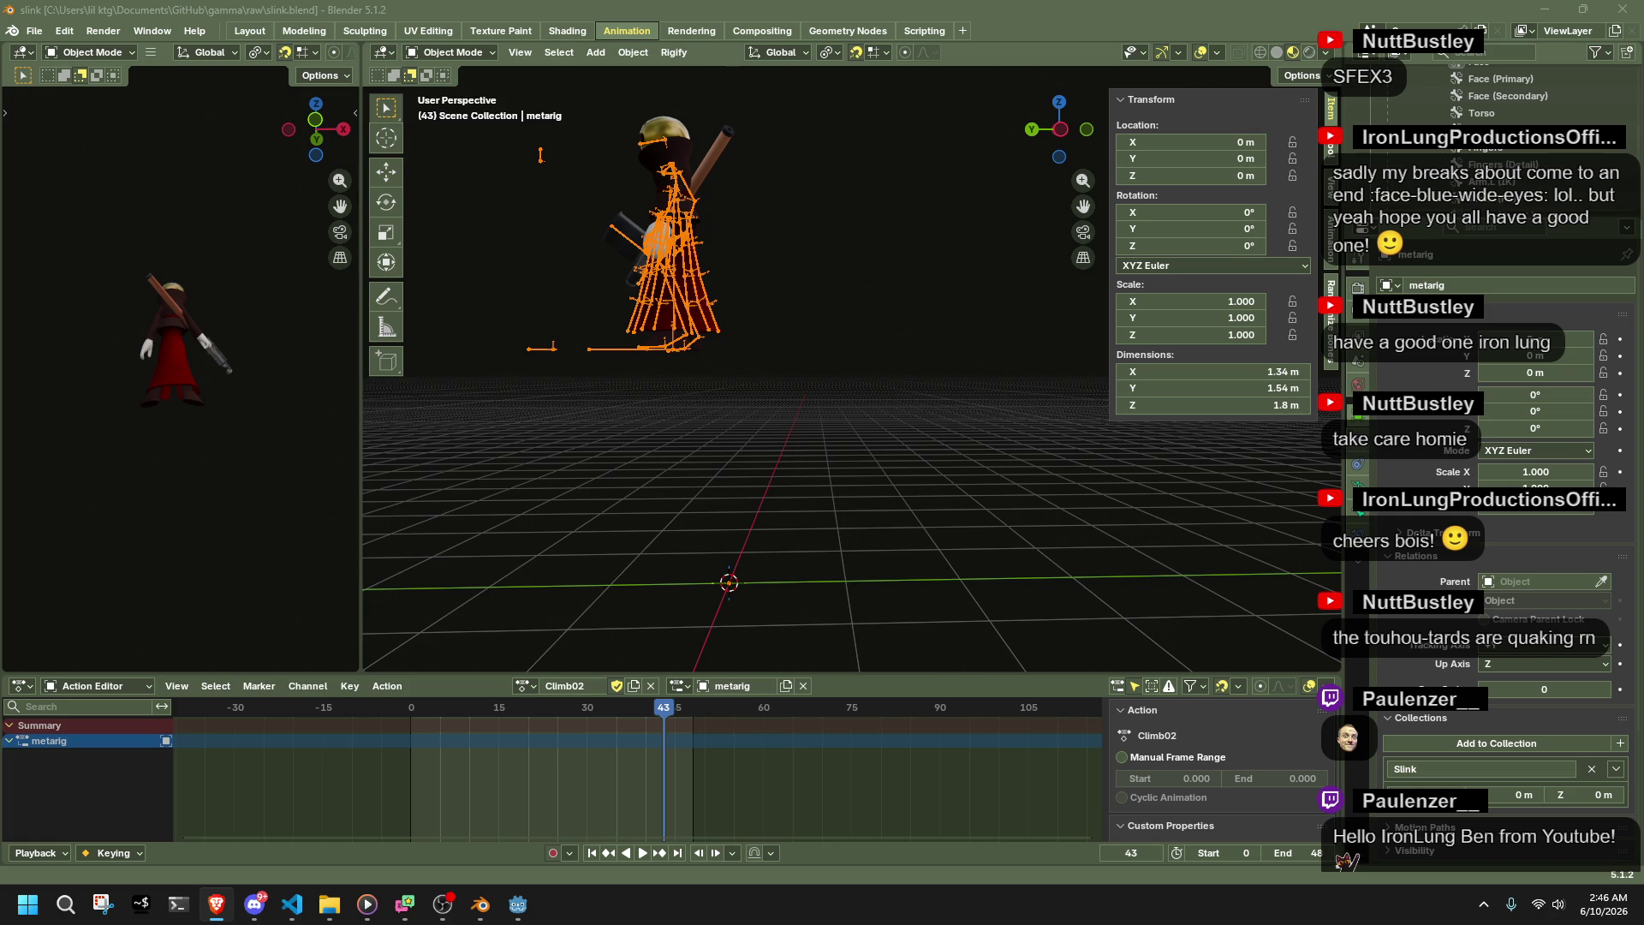
- Return to Godot and launch the game for a test run
key(alt+Tab)
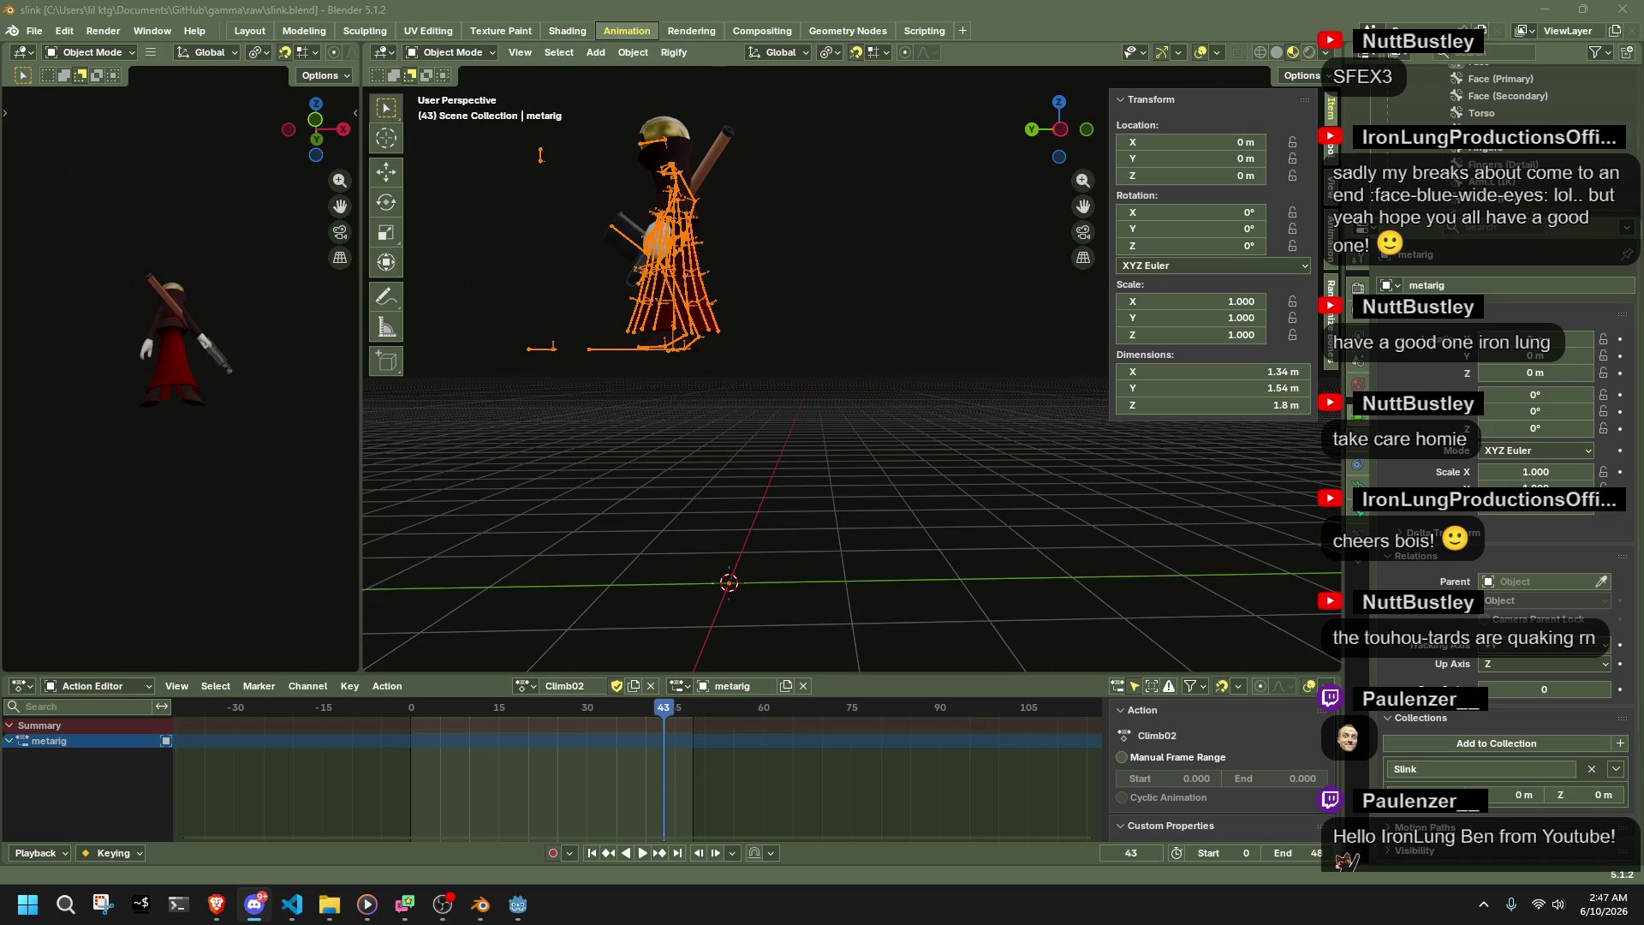
click(215, 904)
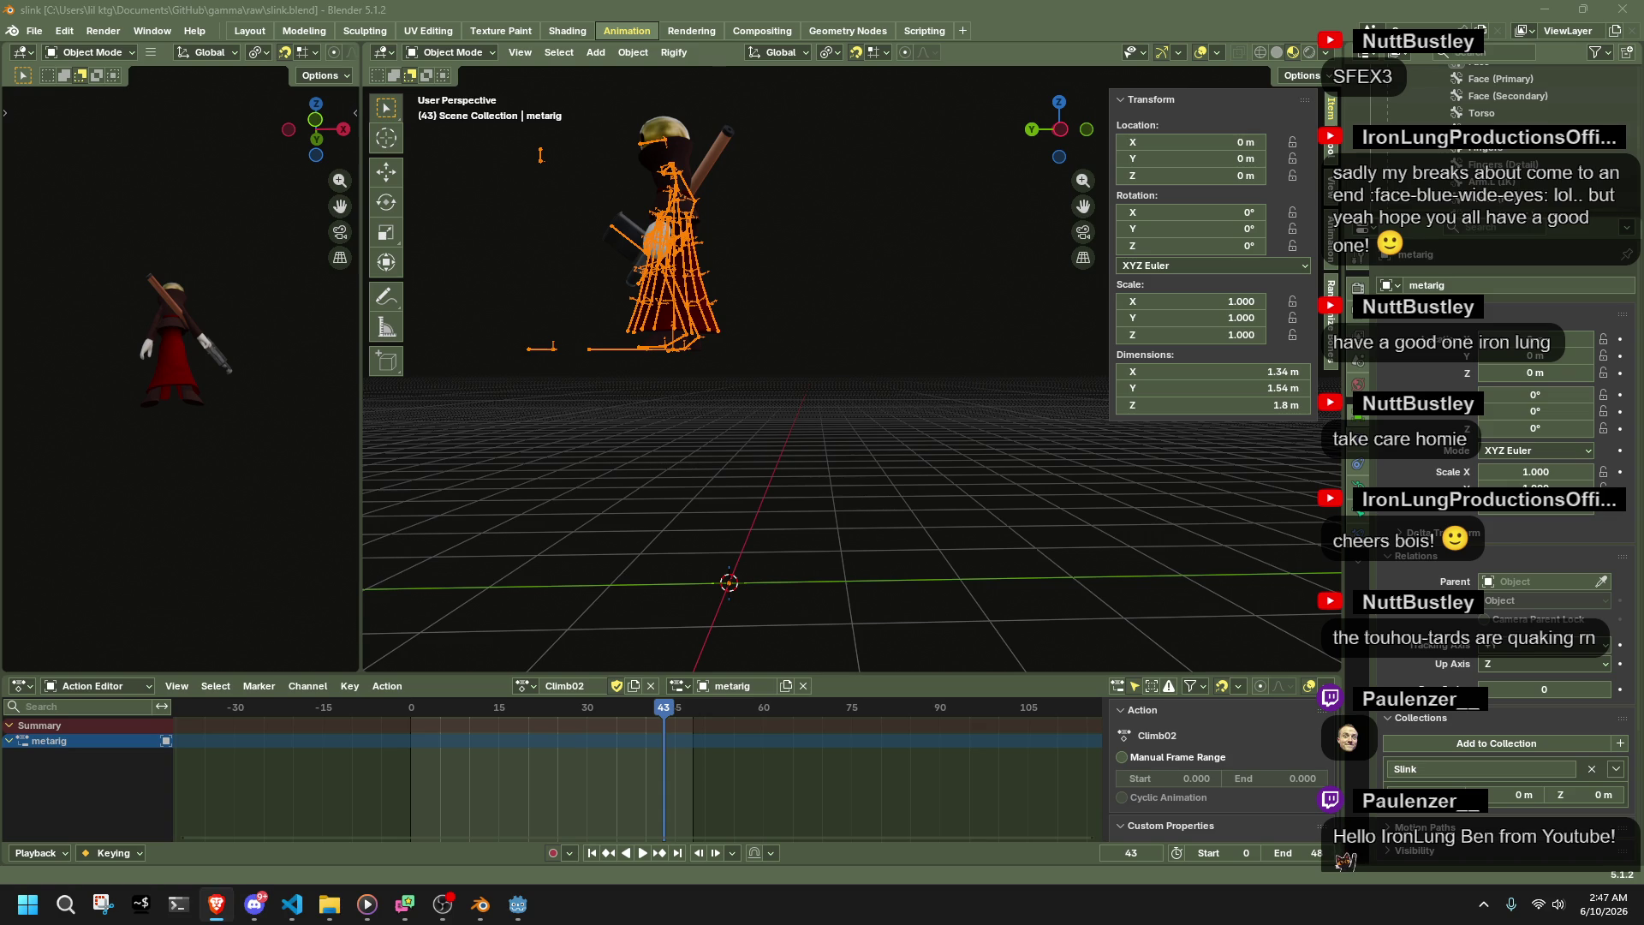
key(alt+Tab)
click(1521, 36)
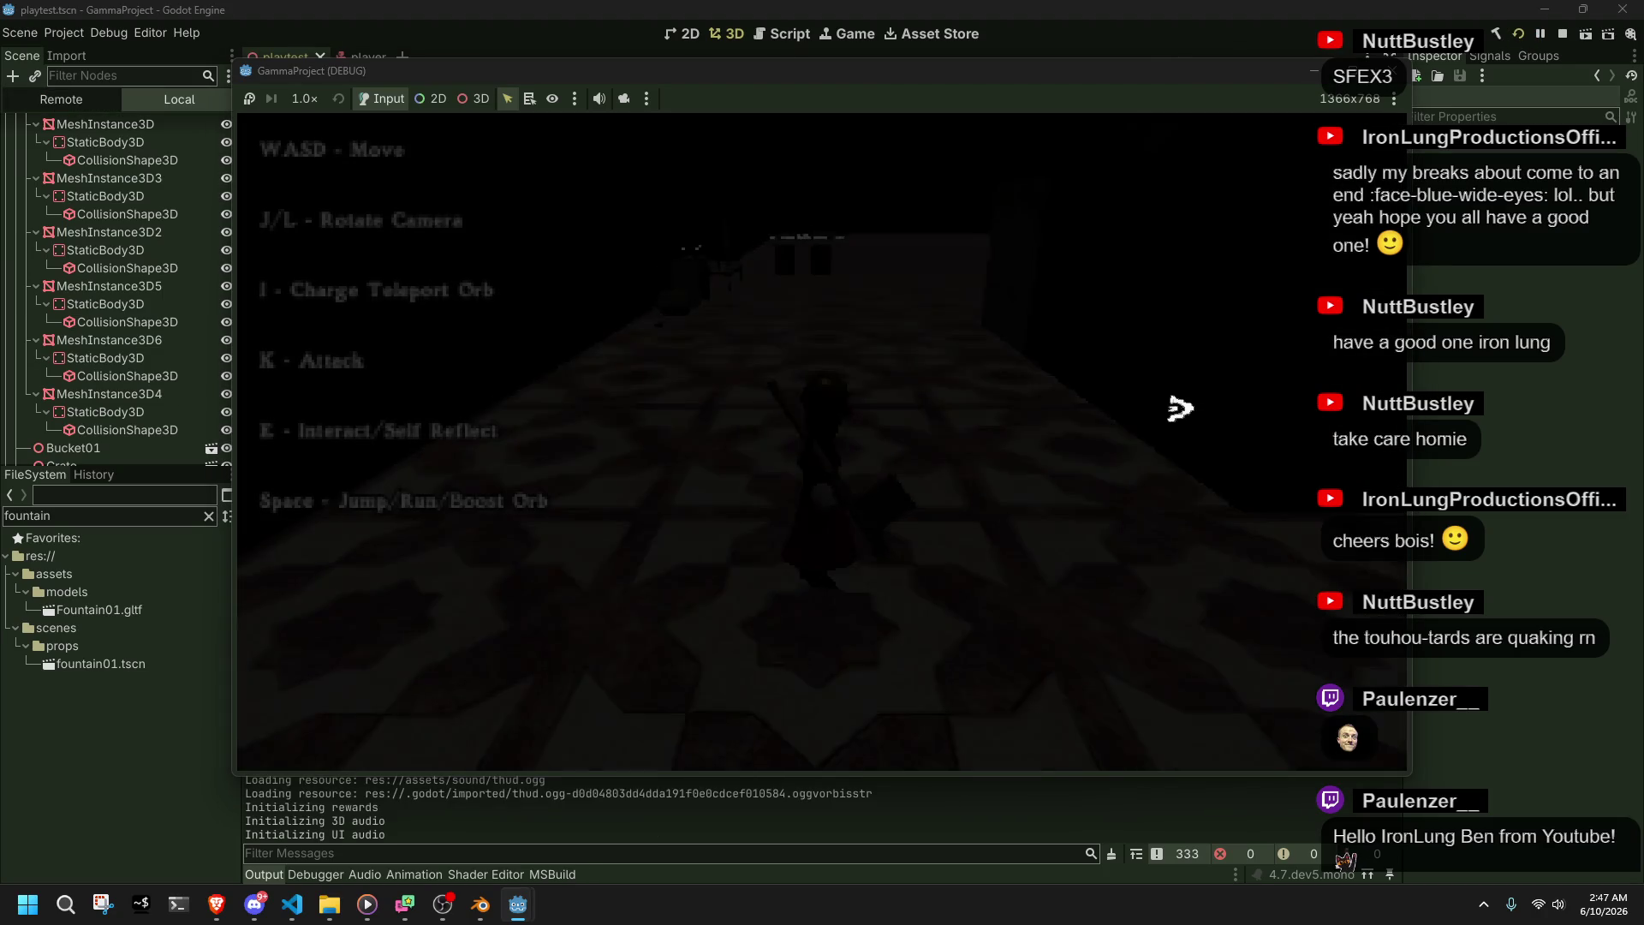
- Run the character up the stairs, jump off, and head toward the grey wall
key(w)
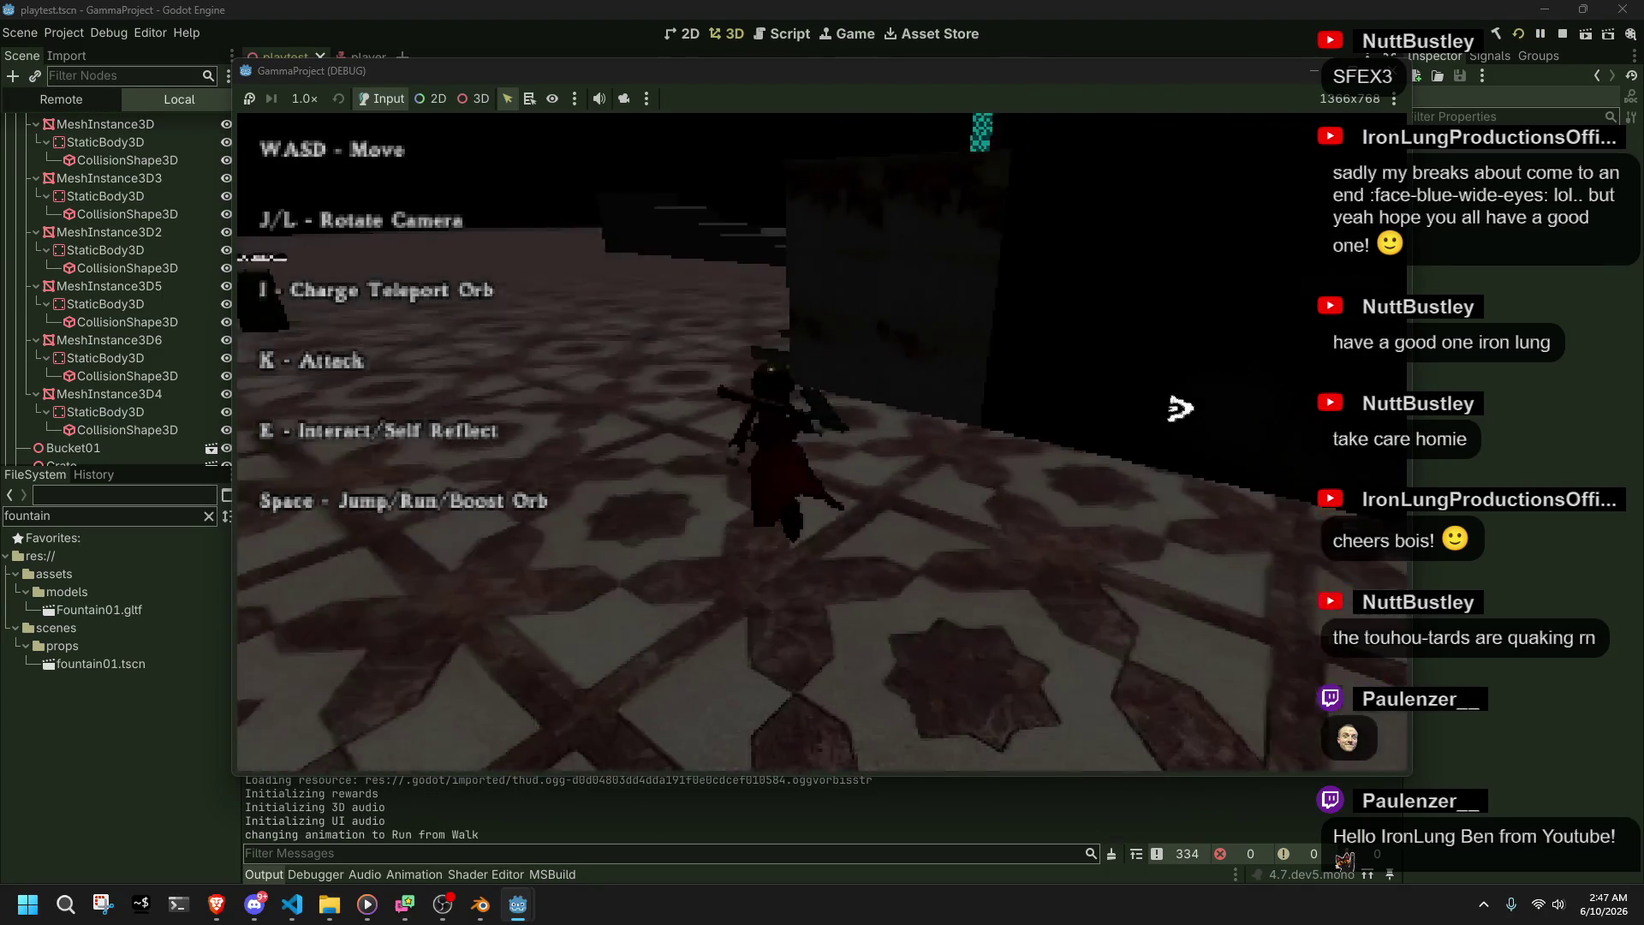
key(j)
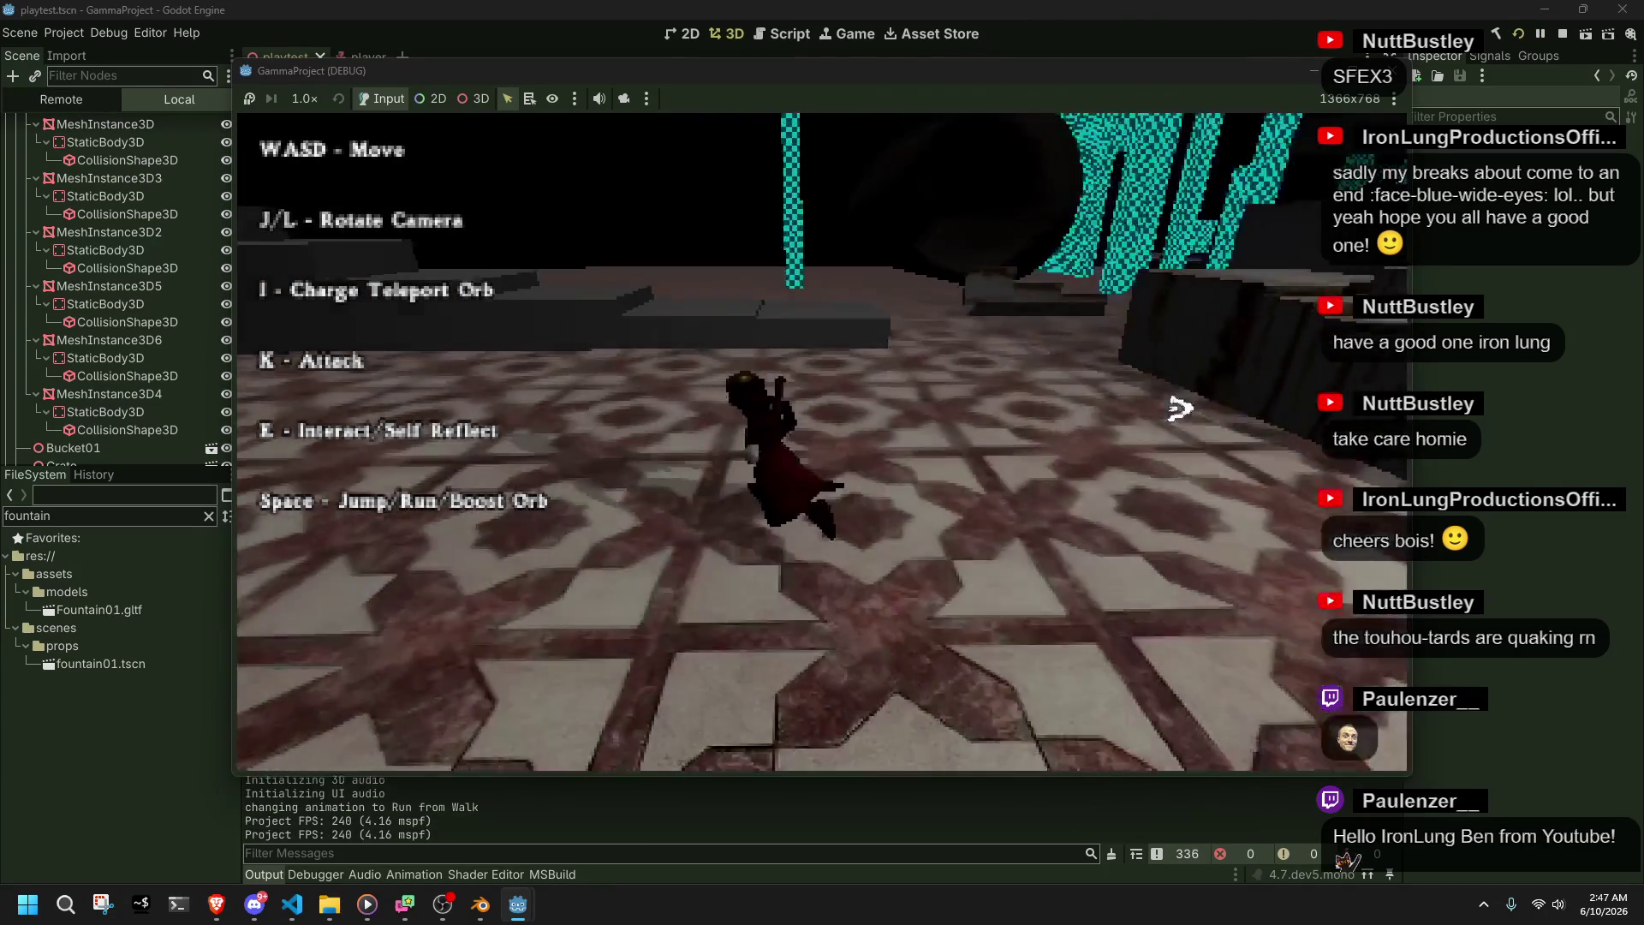
key(w)
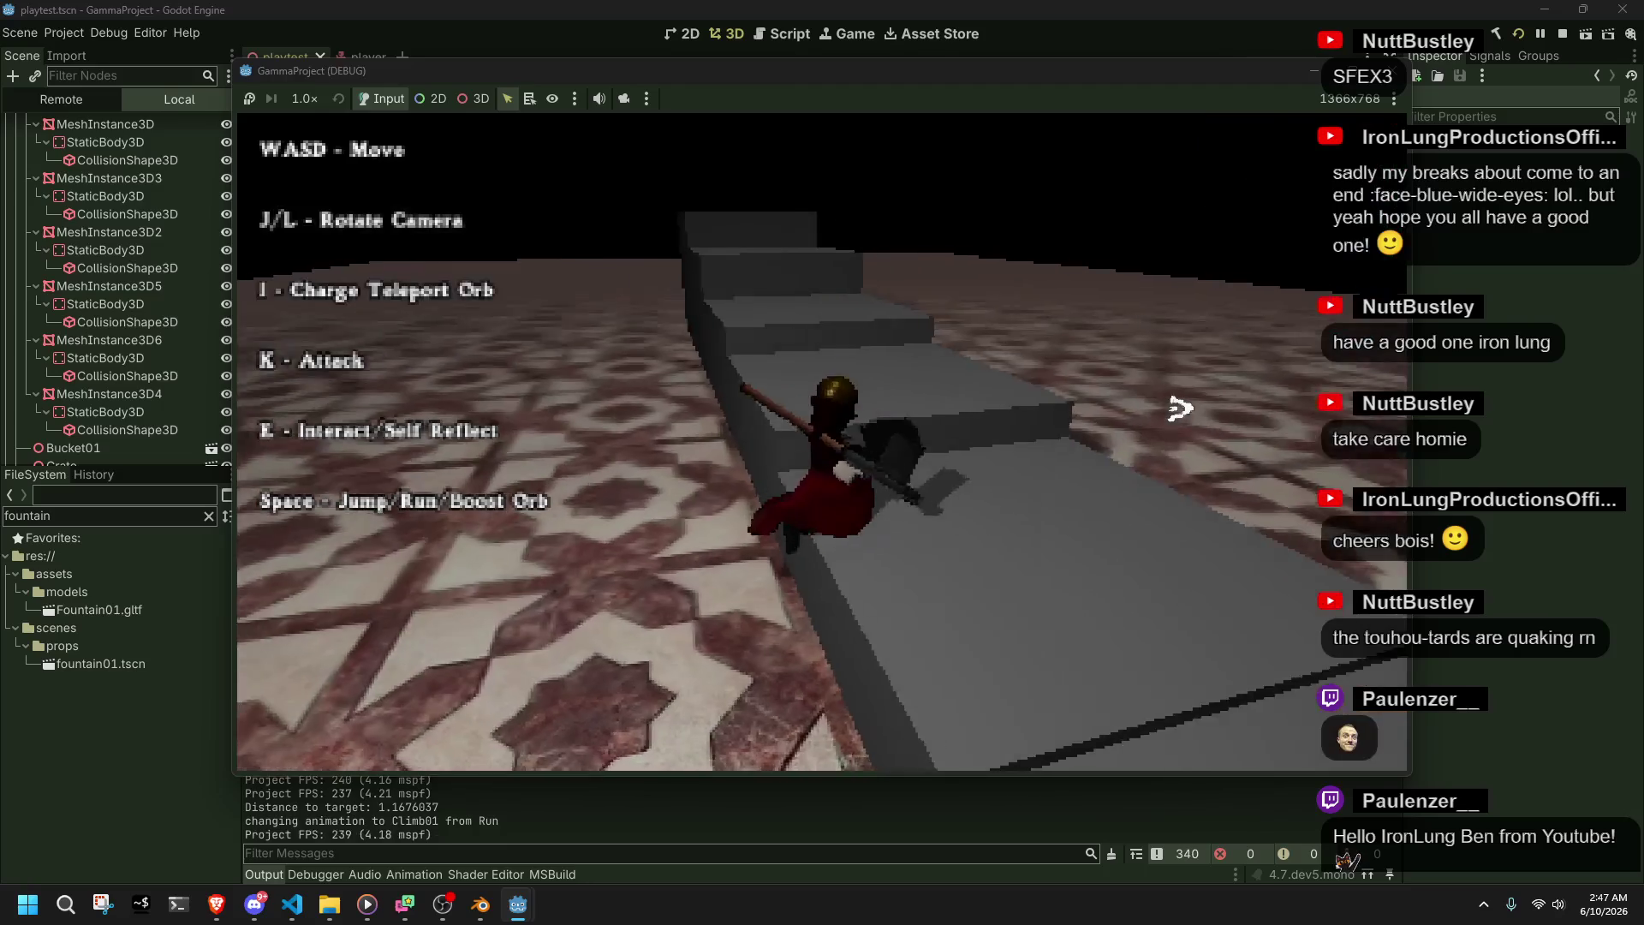
key(space)
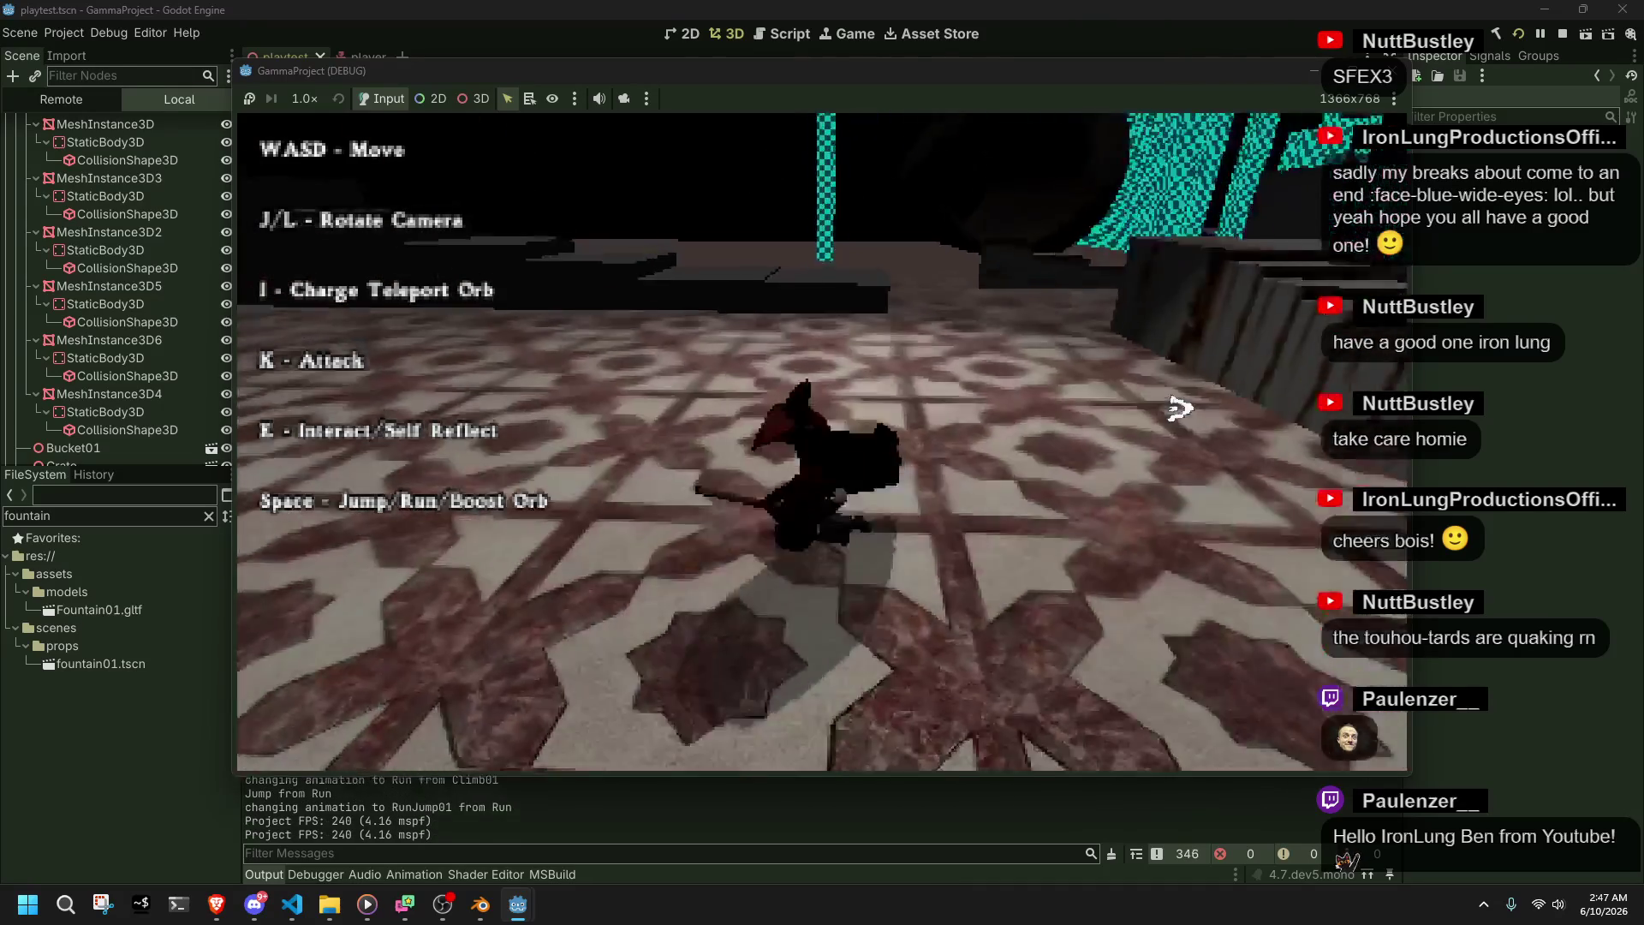
key(j)
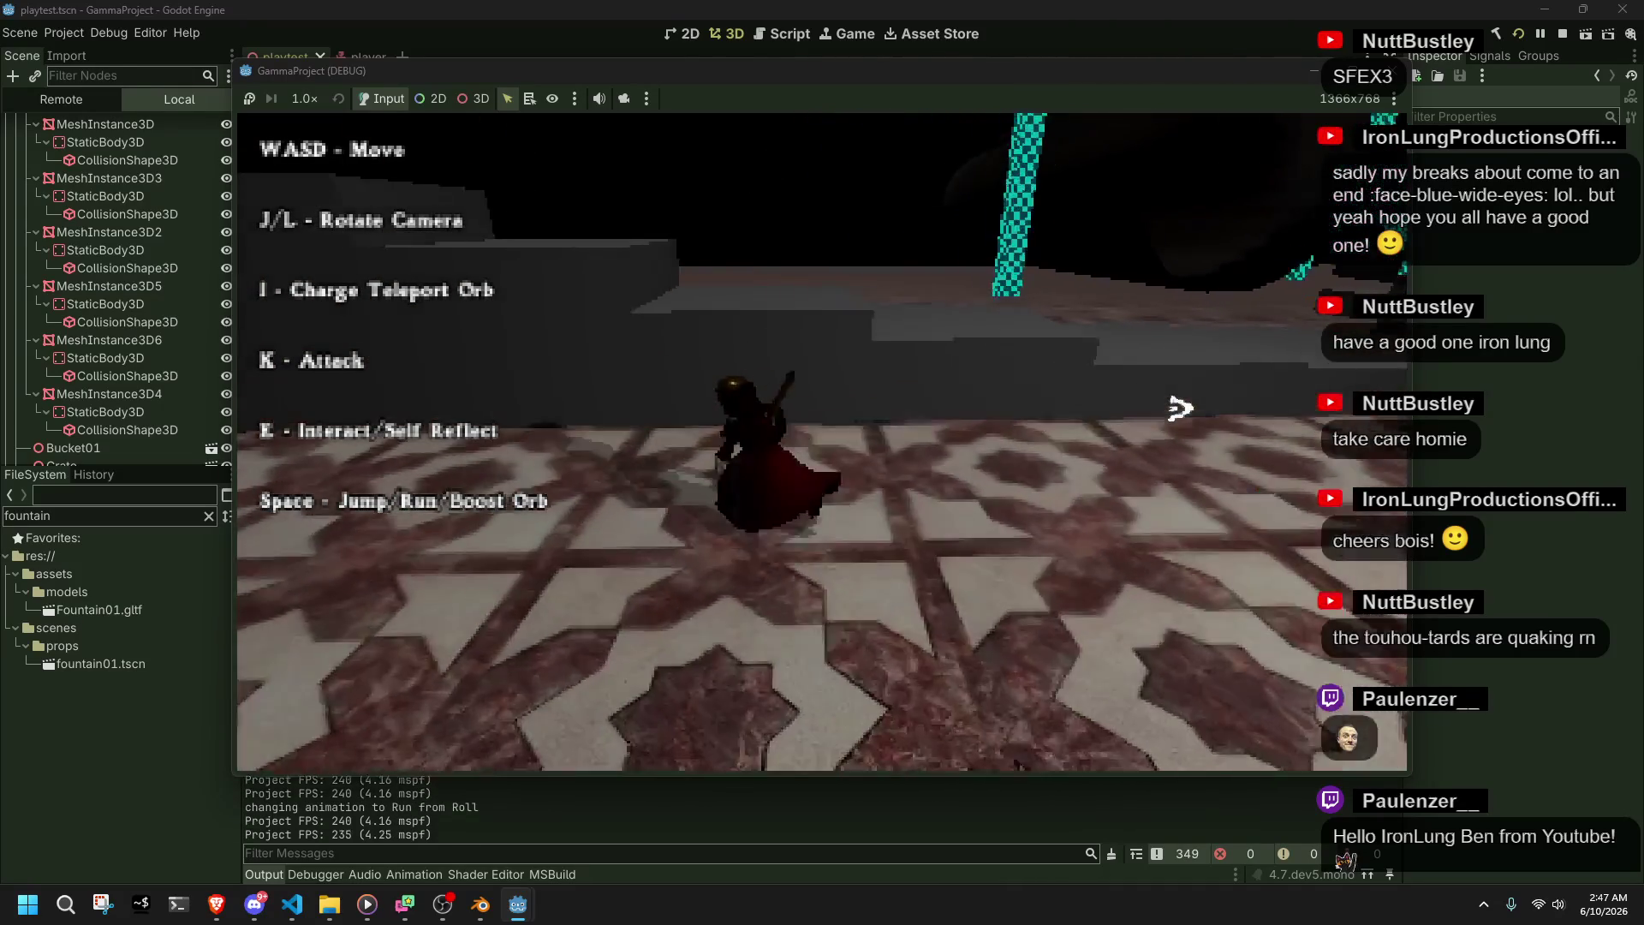
key(w)
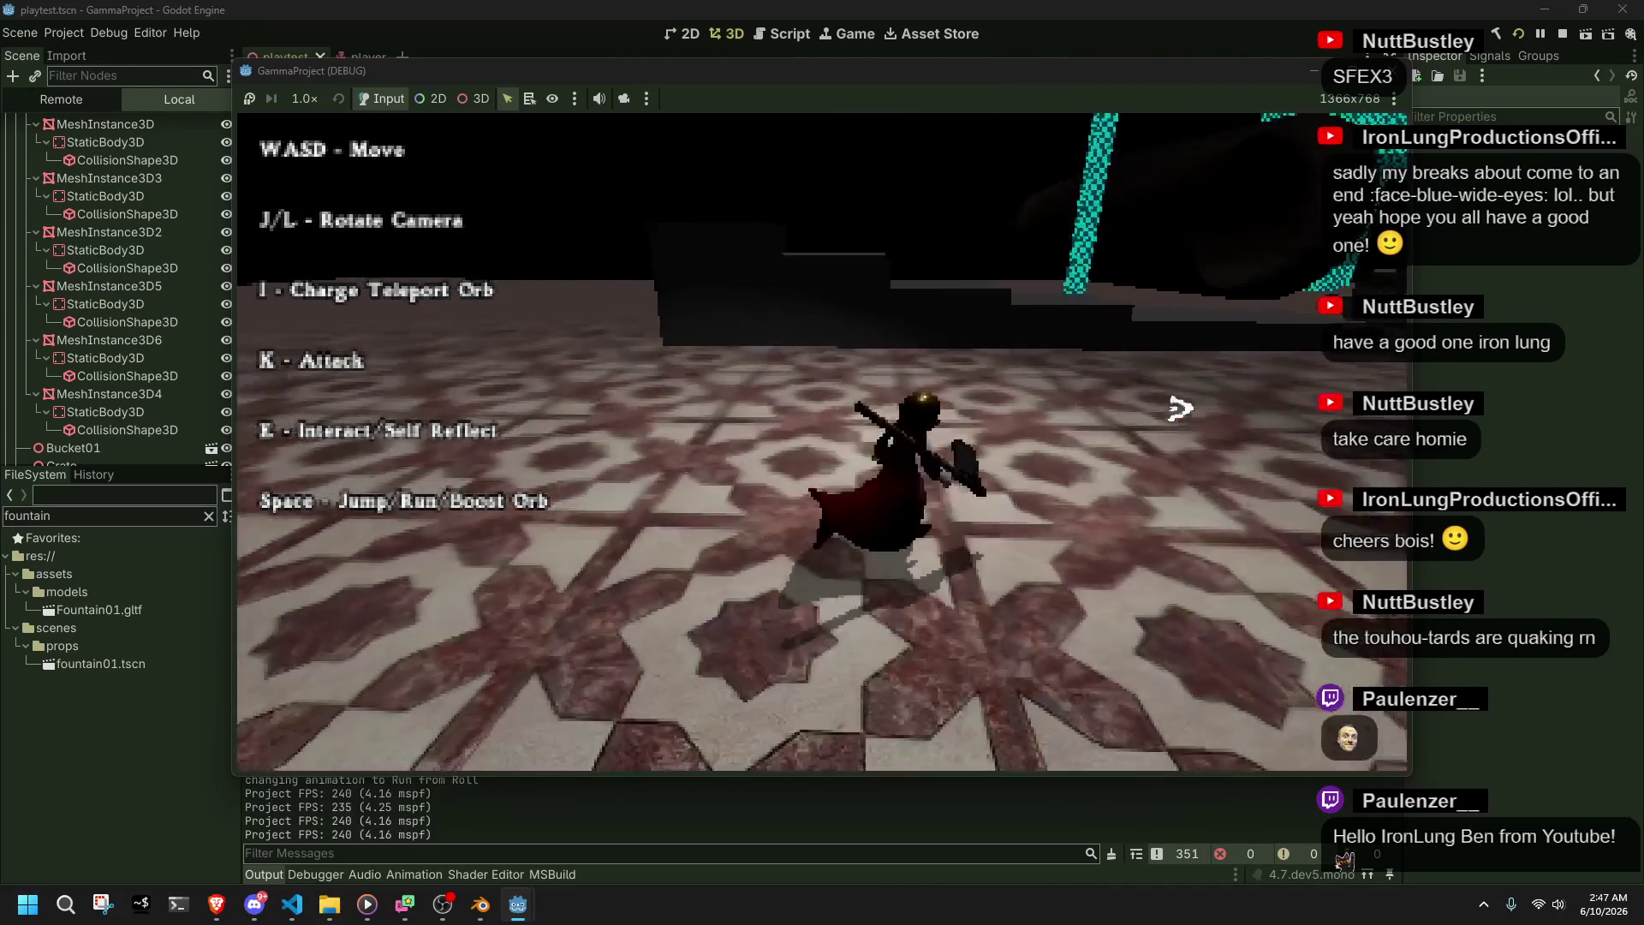
- Climb onto the grey ledge, walk off it, climb back up, then stop the game
key(w)
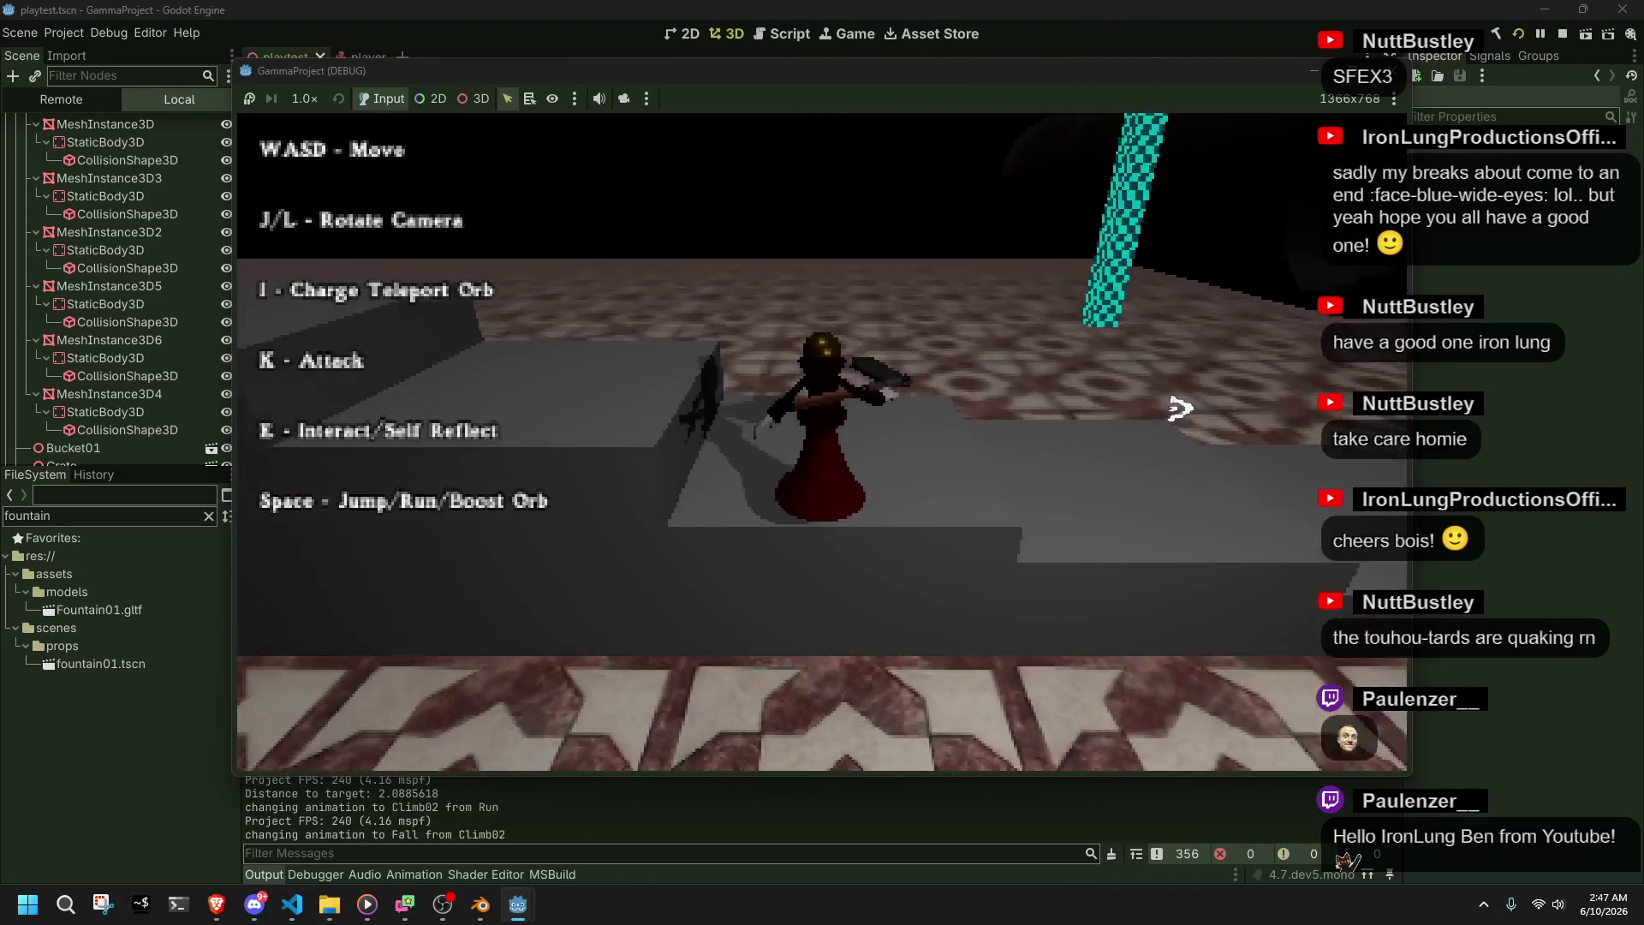
key(w)
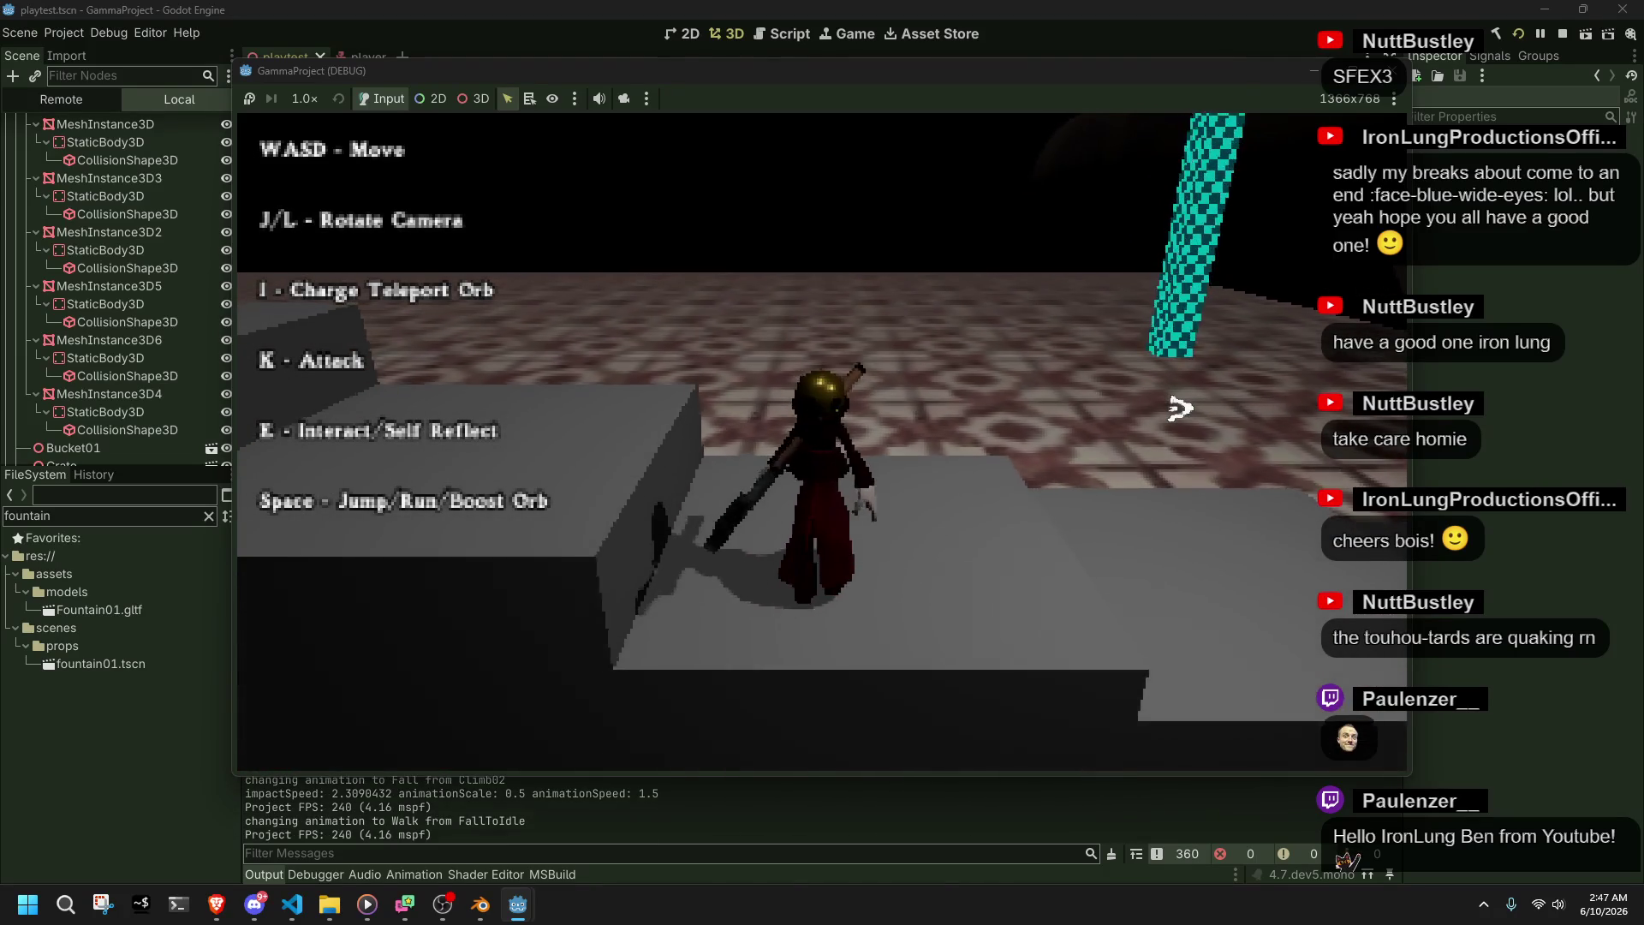
key(w)
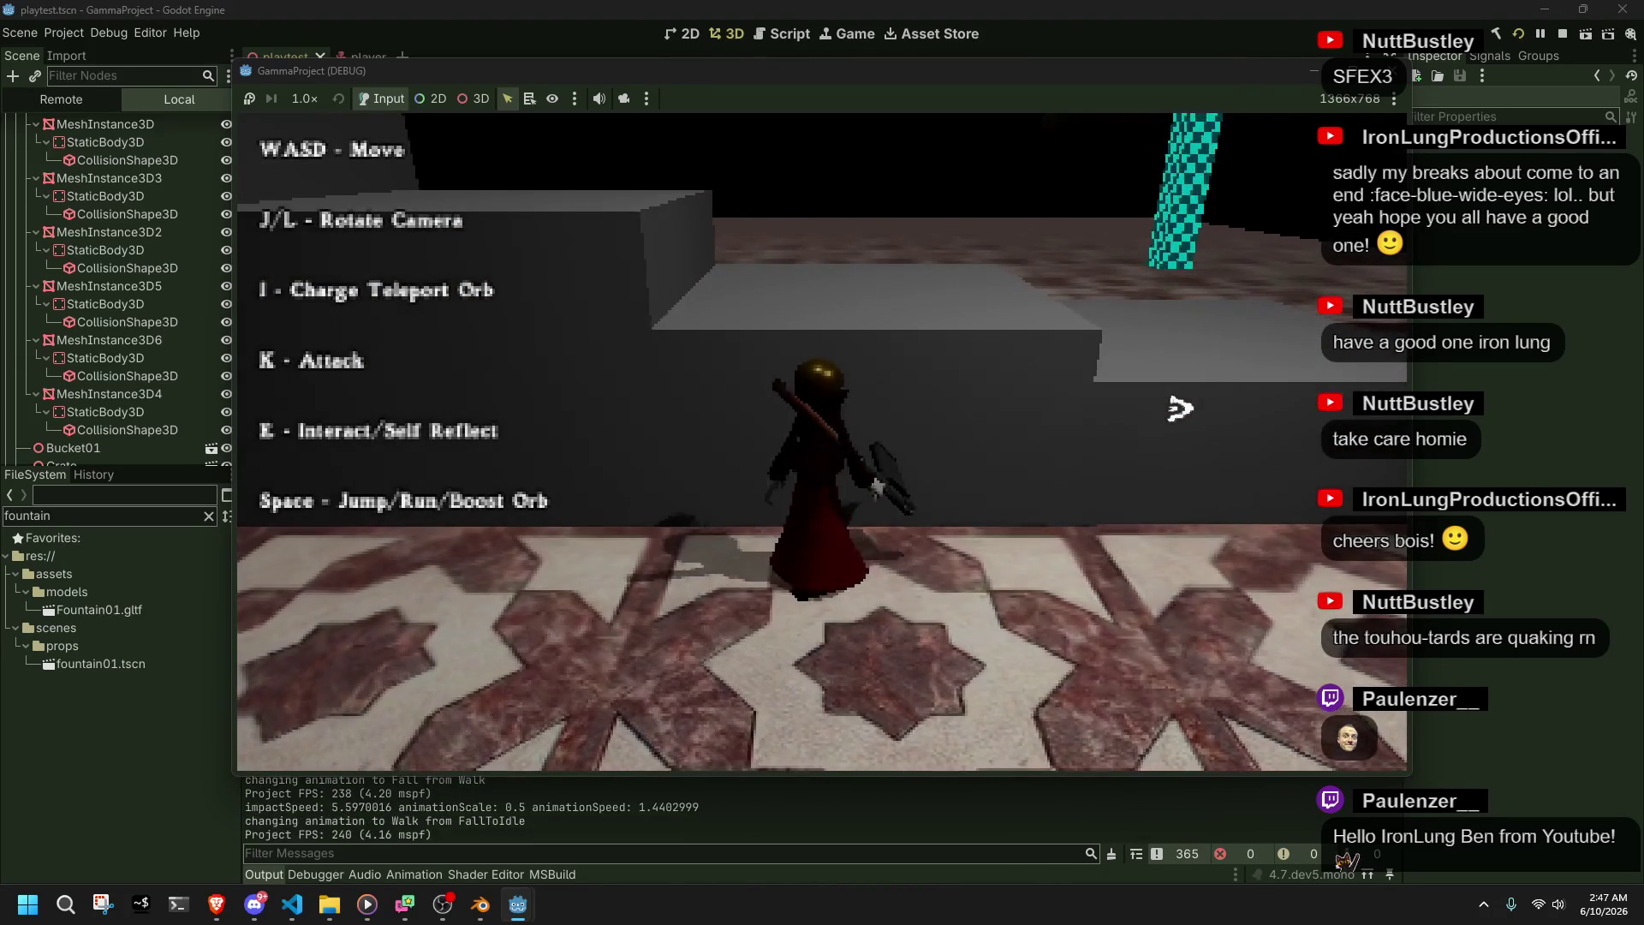
key(w)
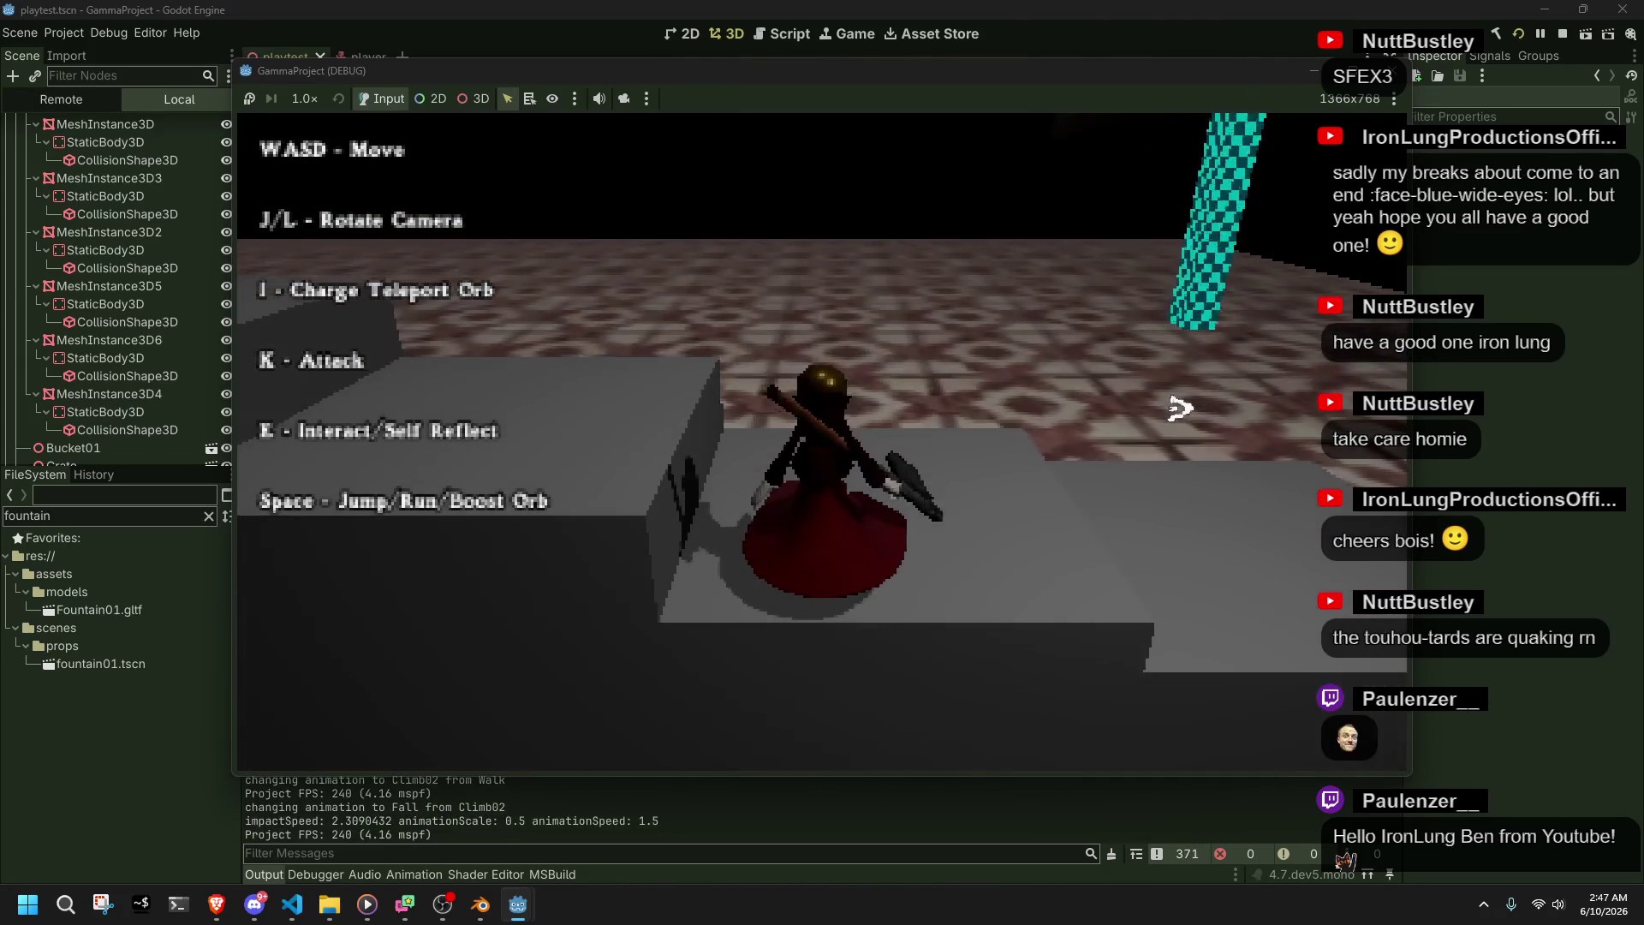
key(F8)
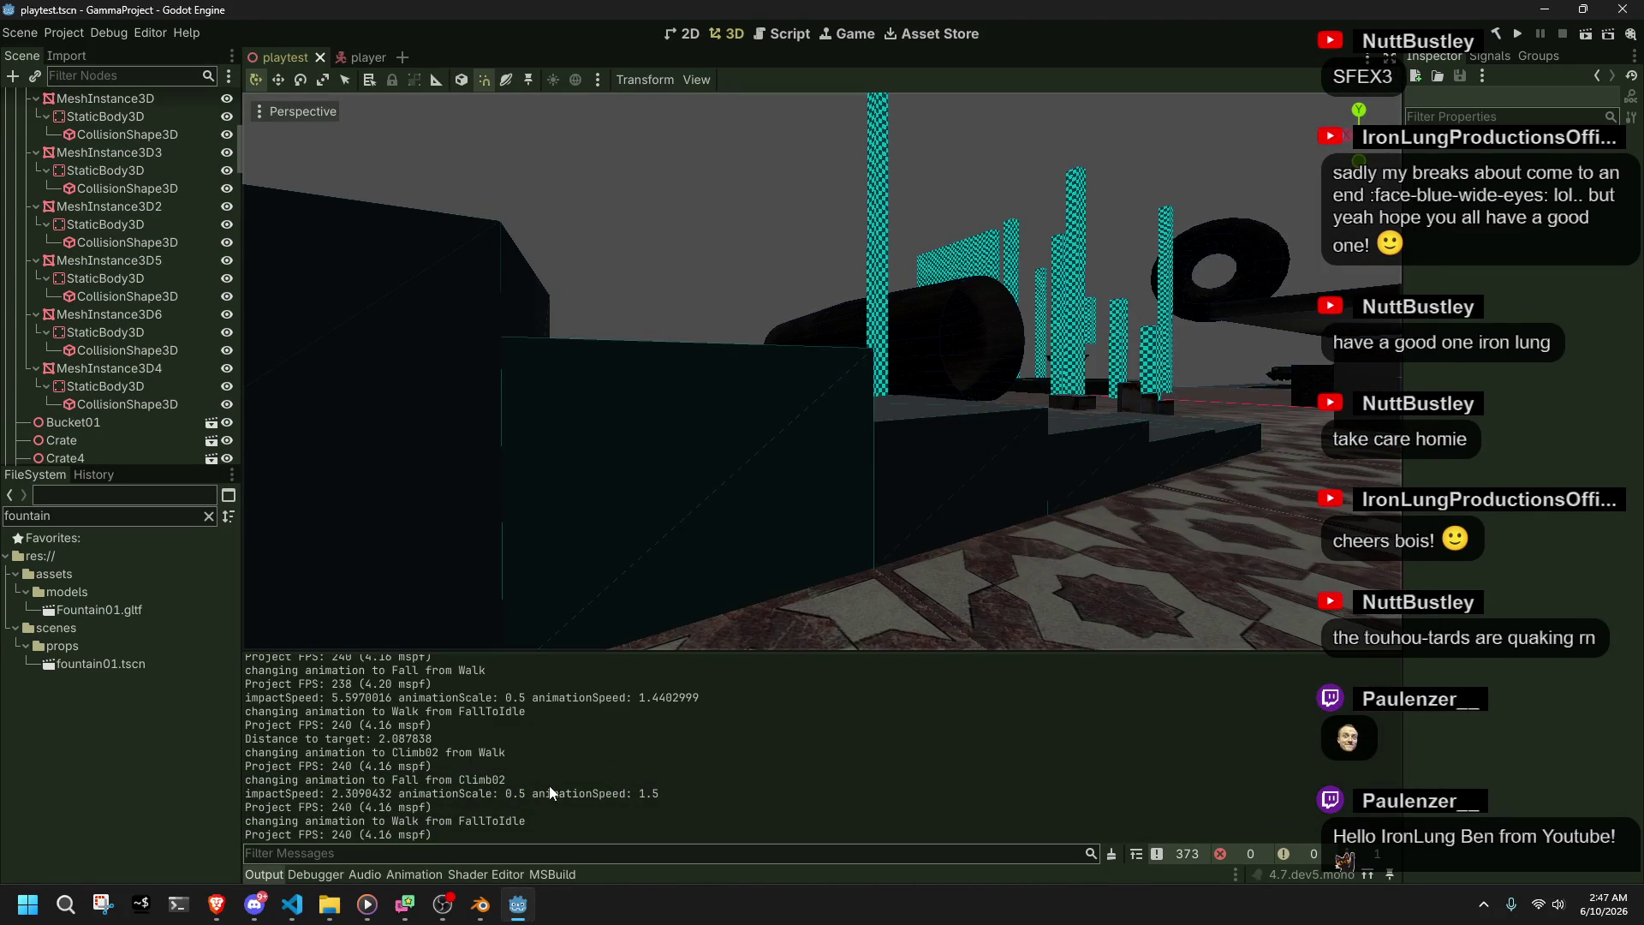
key(alt+Tab)
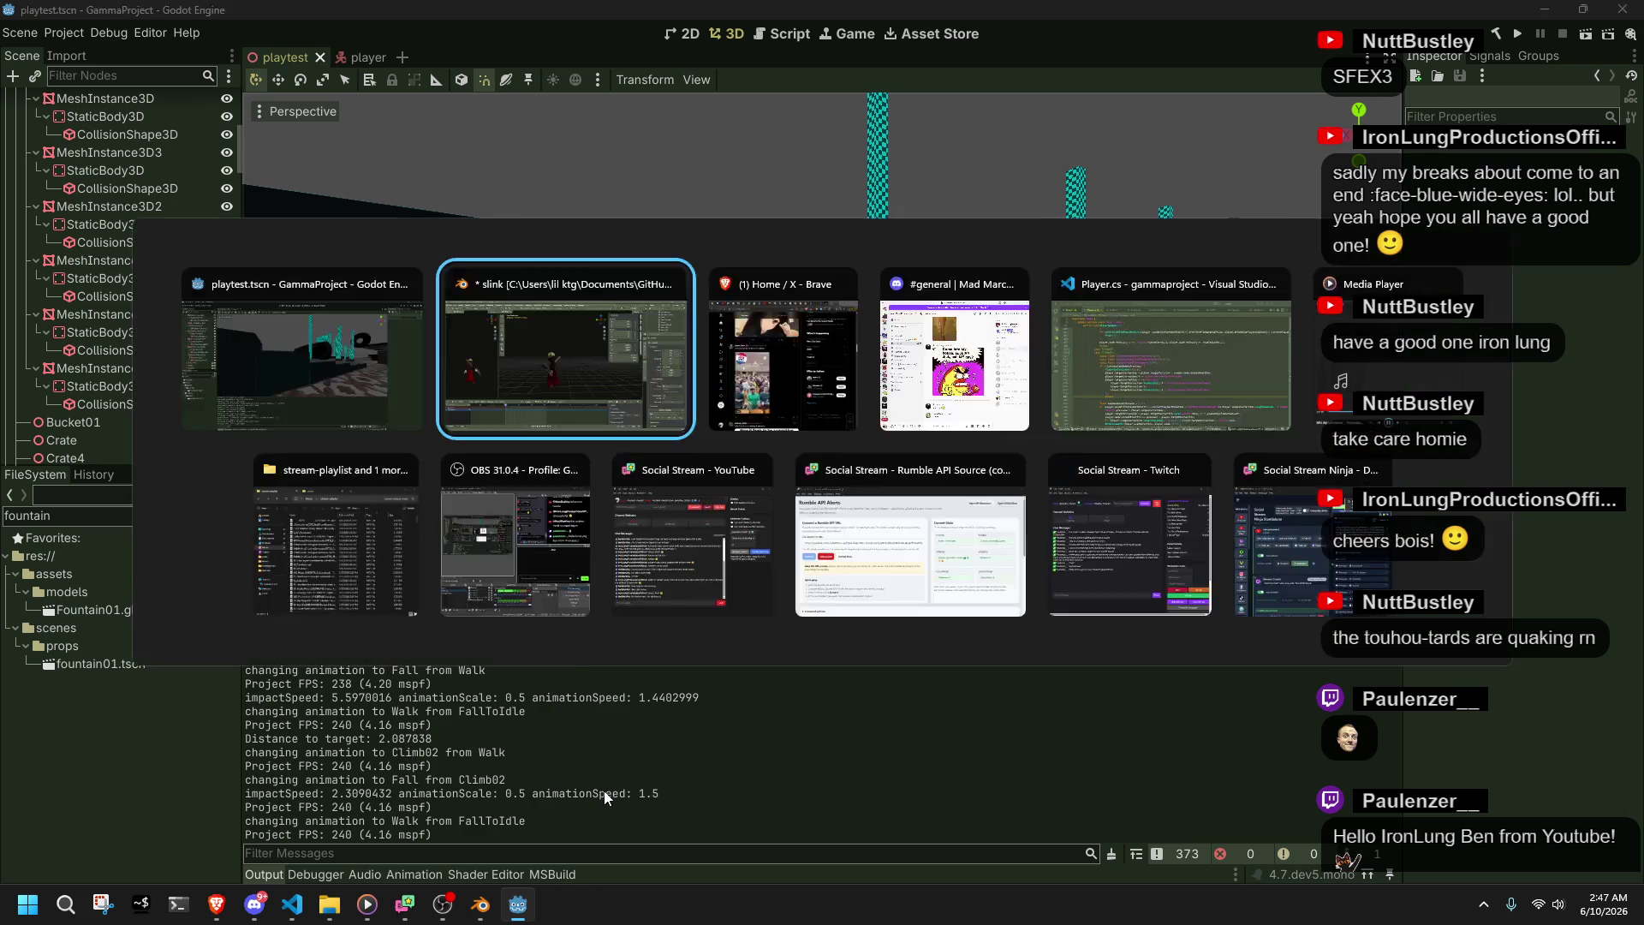
- Open Player.cs and move from the Climb01/Climb02 cases up to PlayerClimb's ledge raycast and target position
click(292, 905)
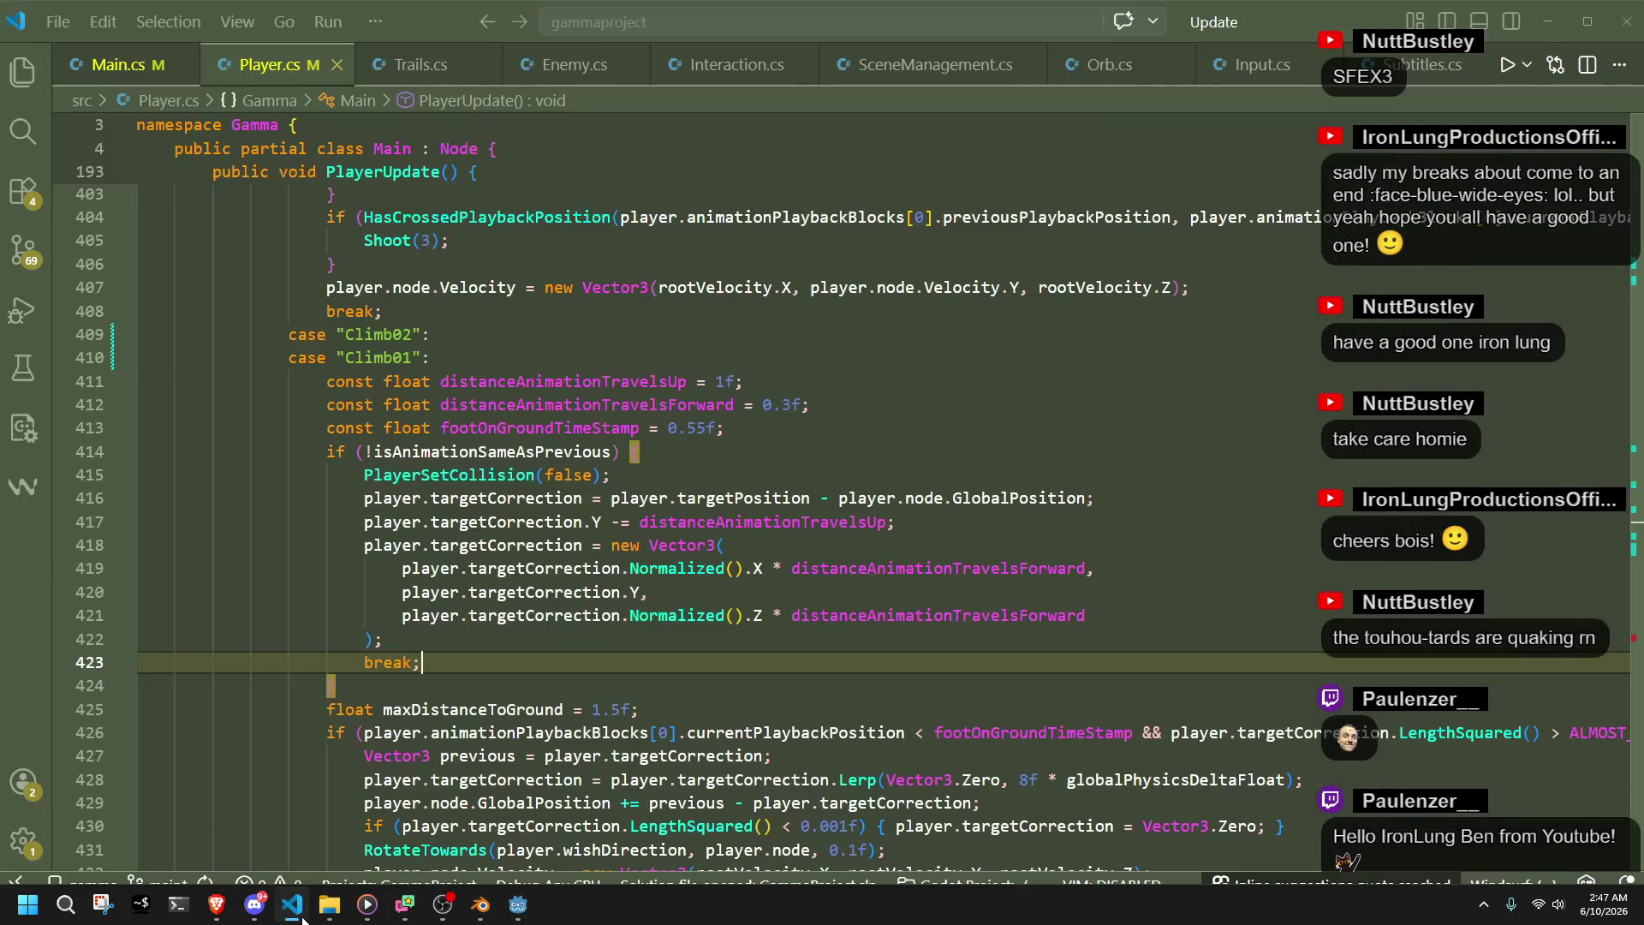
click(537, 639)
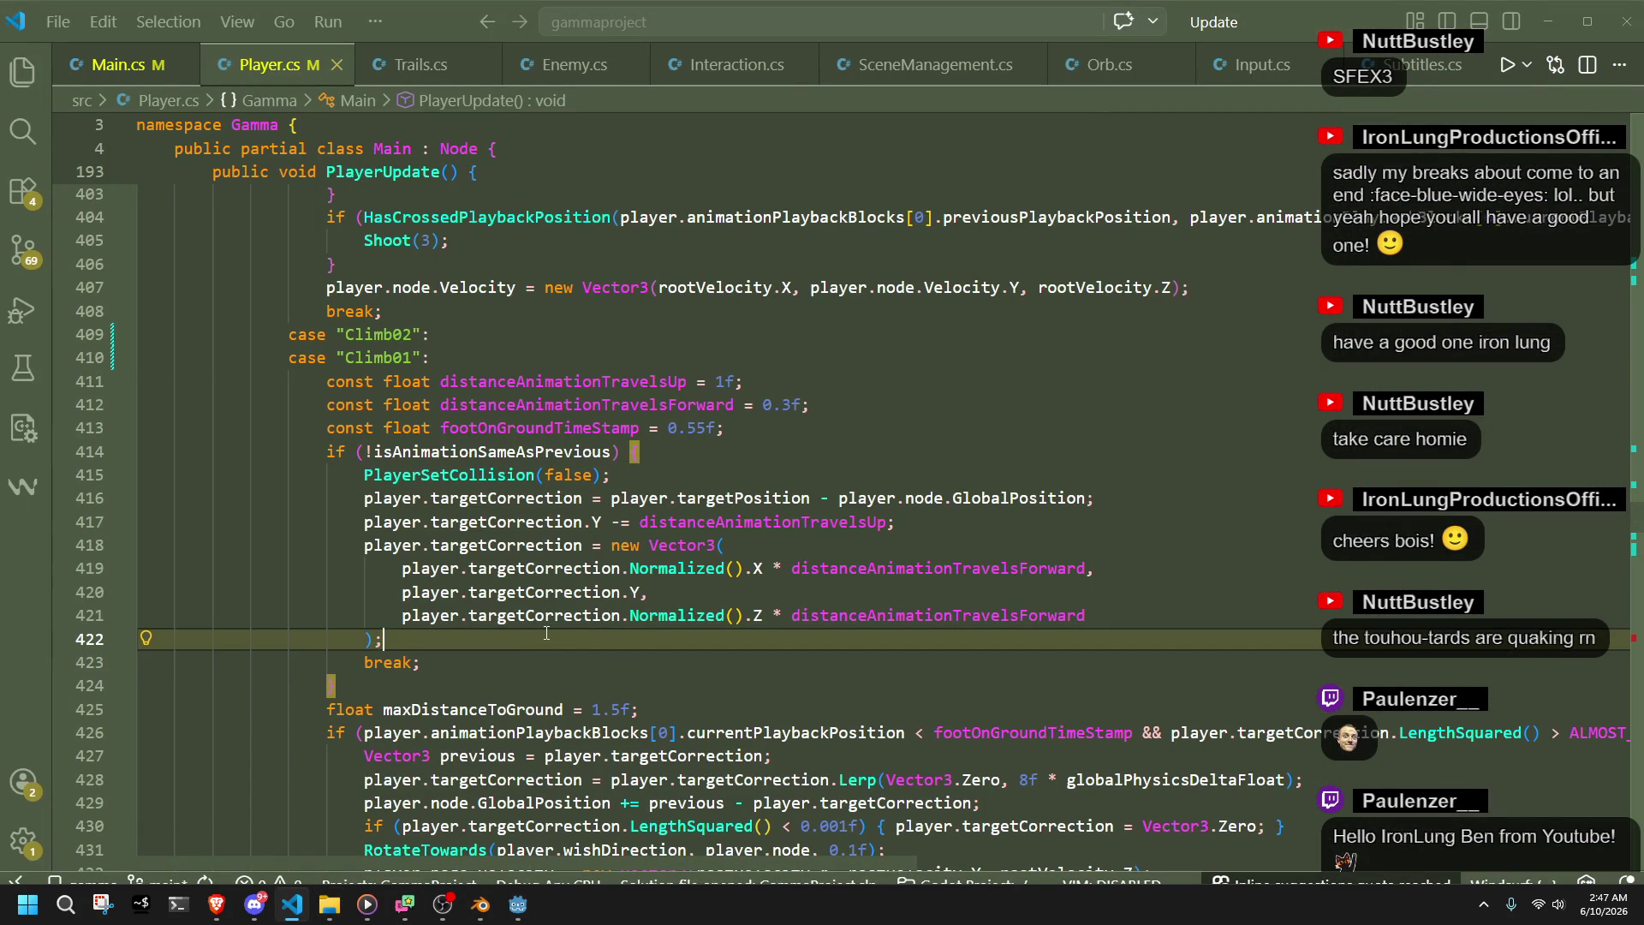
scroll(546, 633, up, 6)
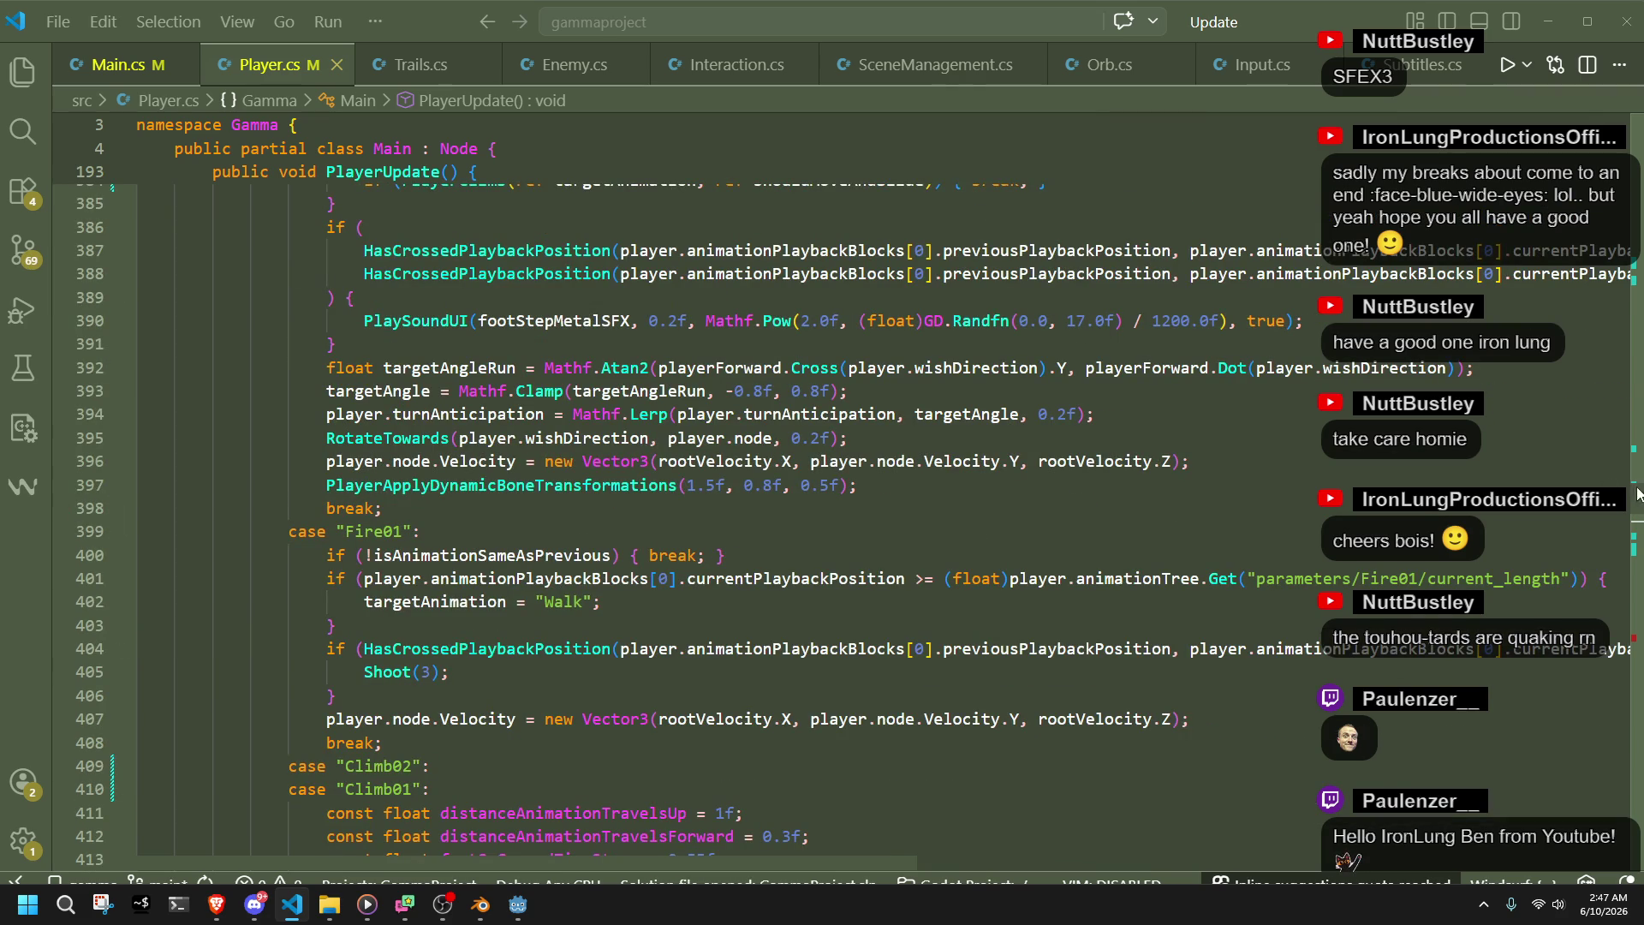
click(1635, 274)
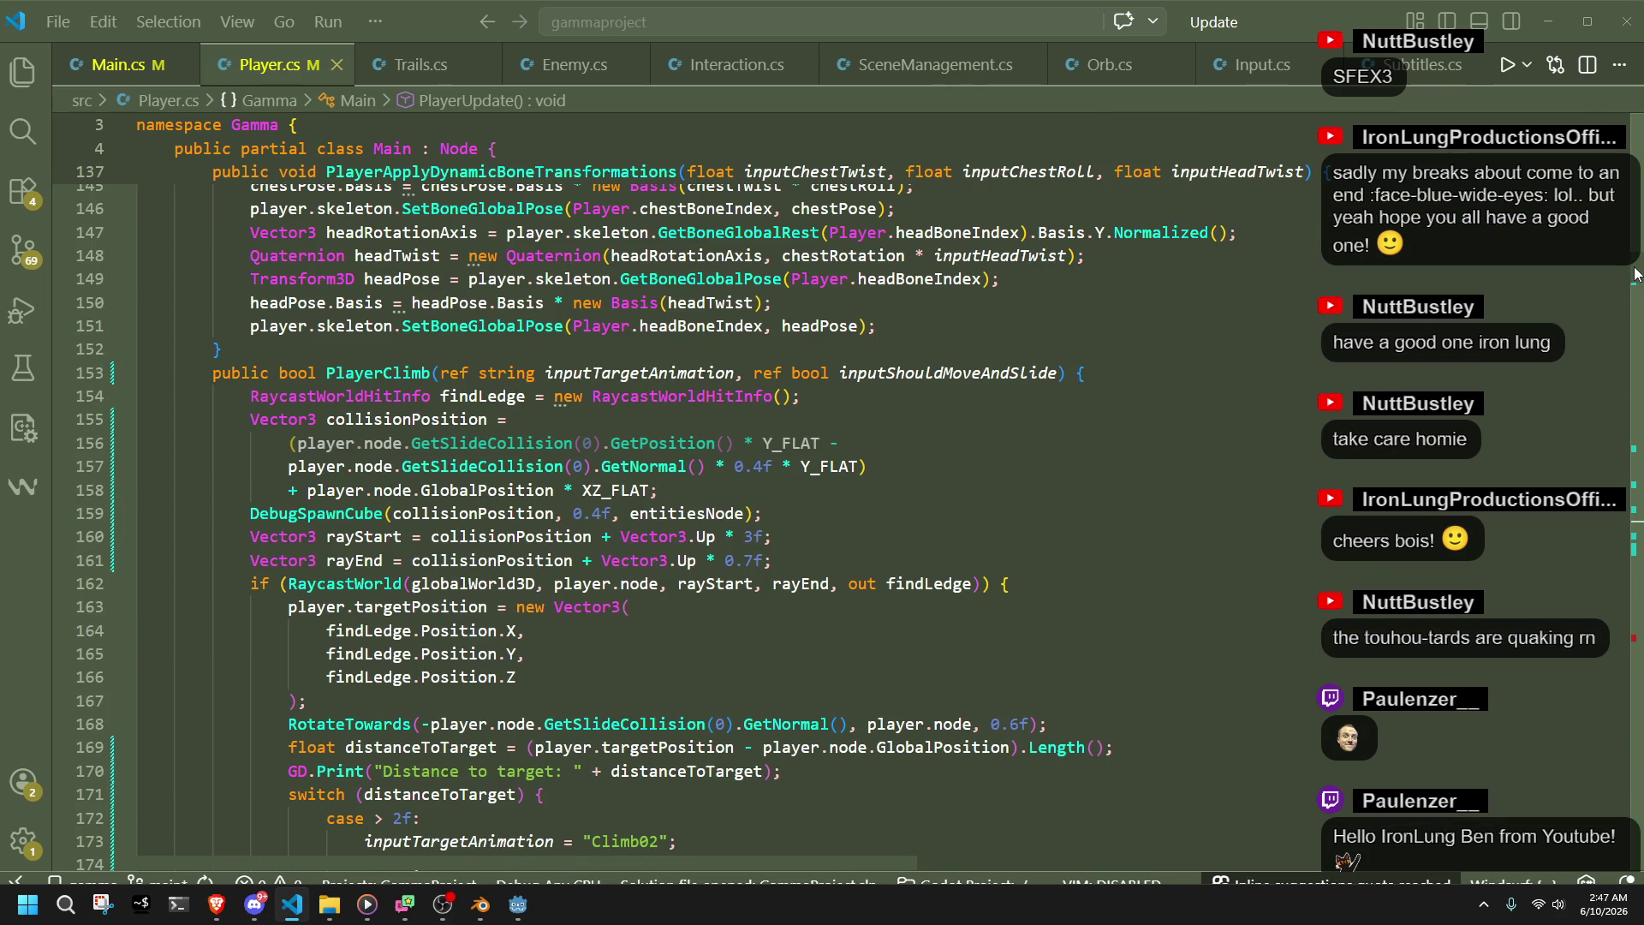
scroll(1636, 274, down, 4)
scroll(1000, 381, up, 2)
click(710, 541)
double_click(345, 454)
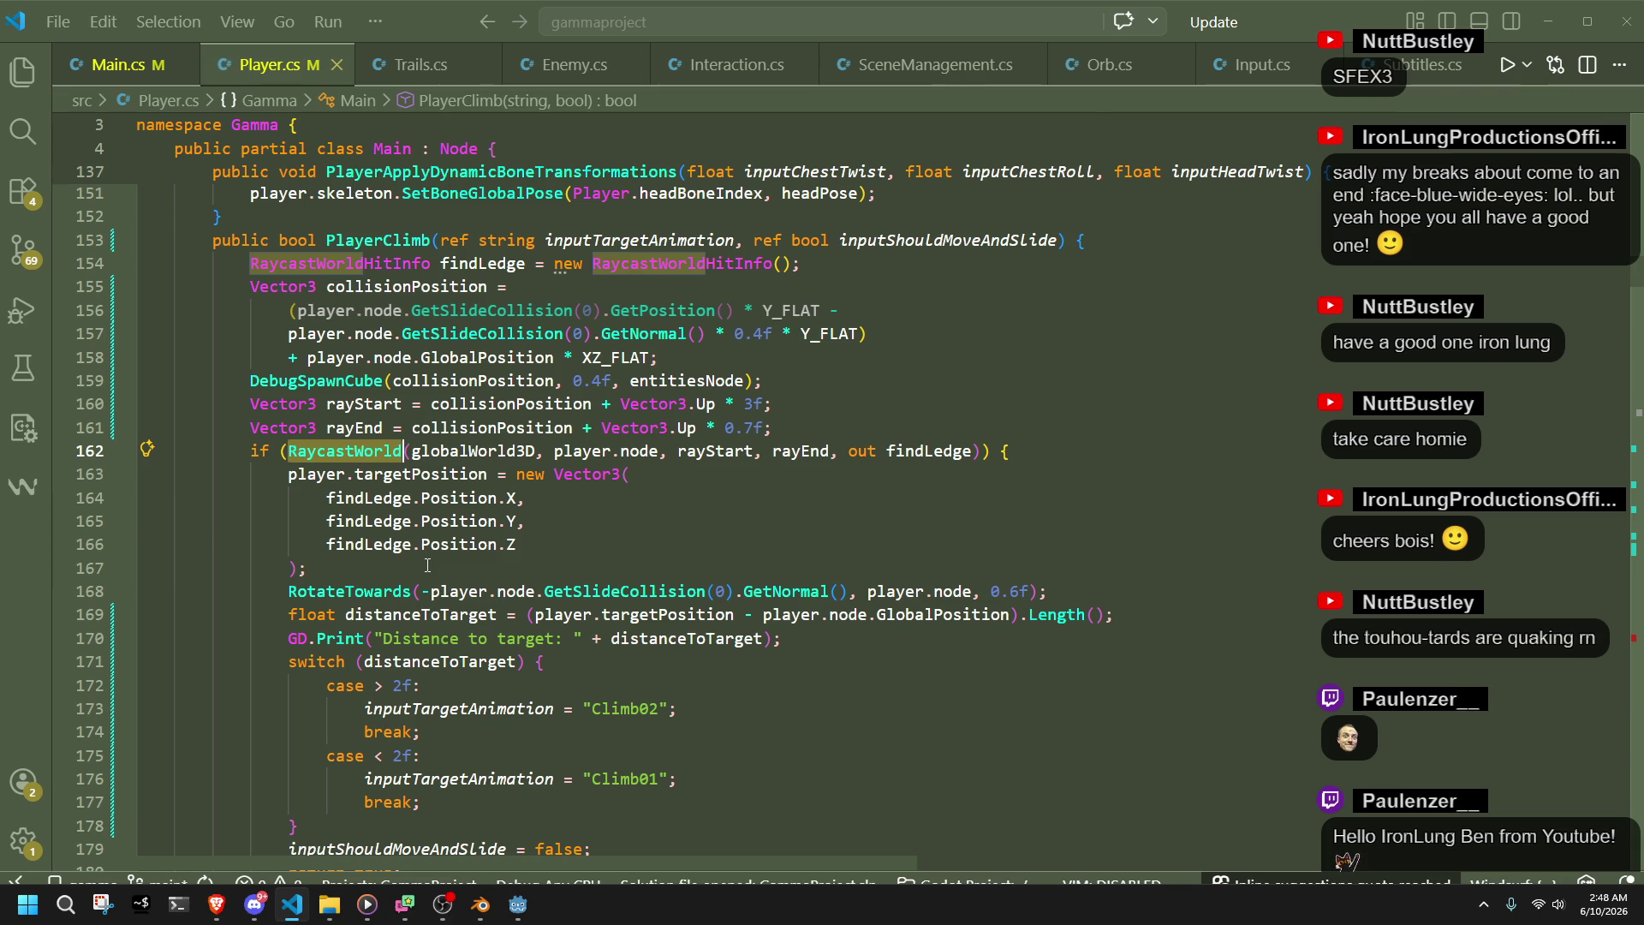
click(598, 536)
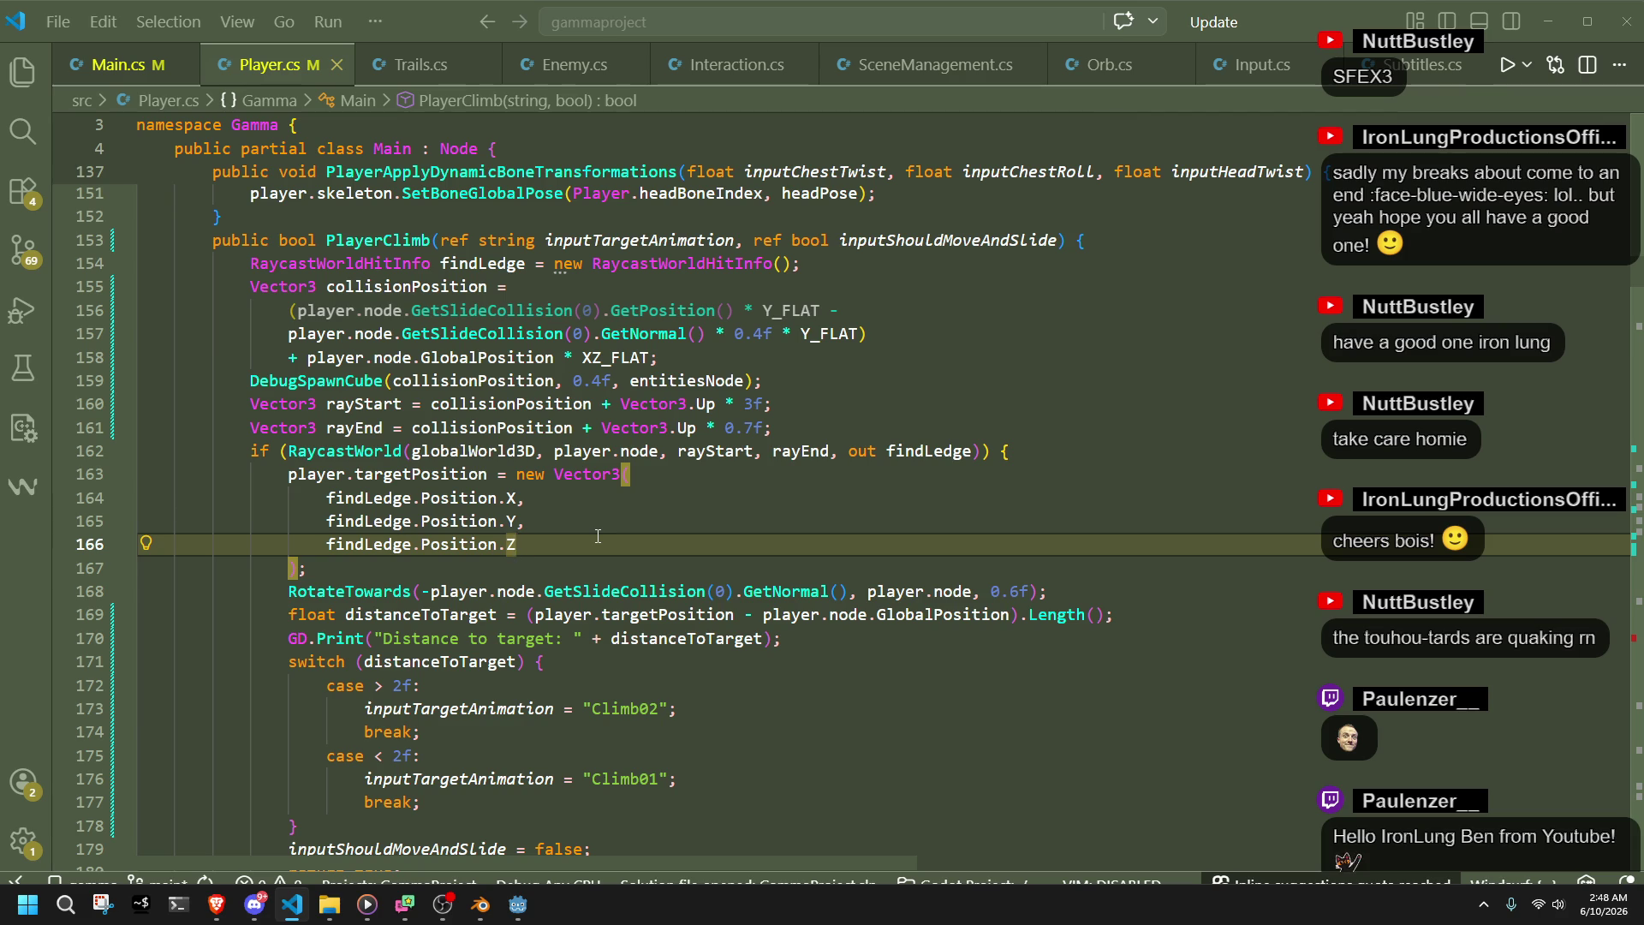
- Change the wall-normal offset and debug cube size on lines 157 and 159 to 0.2f, then save
click(764, 334)
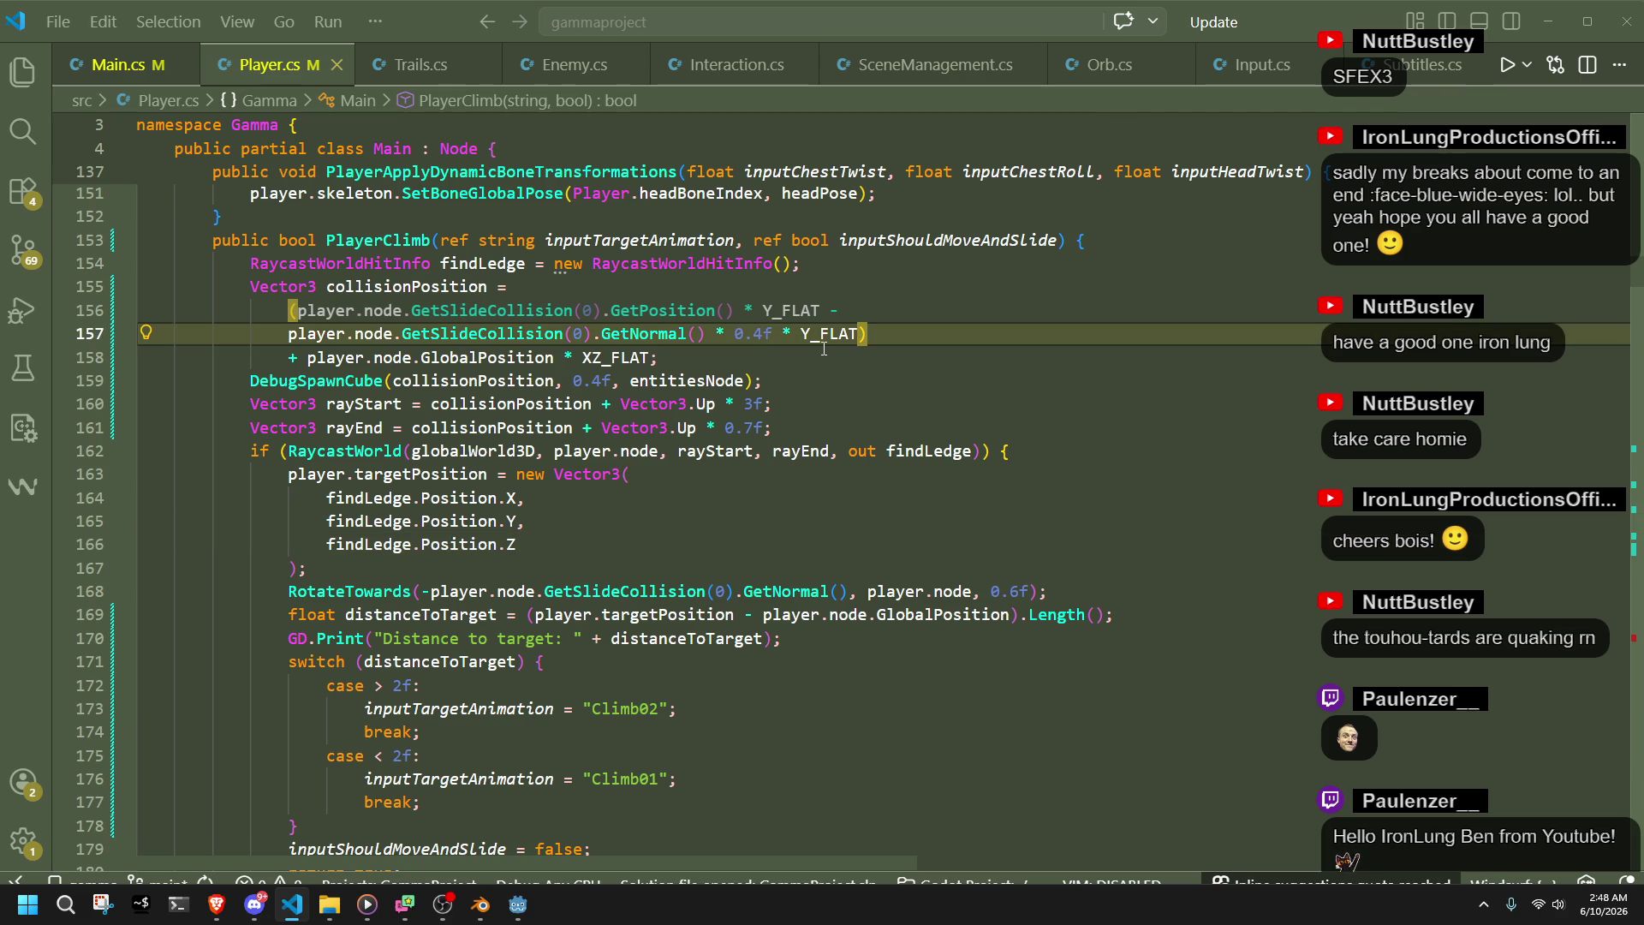
key(BackSpace)
text(2)
click(601, 381)
key(BackSpace)
text(2f)
key(ctrl+s)
- Review the 2f distance threshold that picks Climb02 or Climb01 on line 172
click(770, 482)
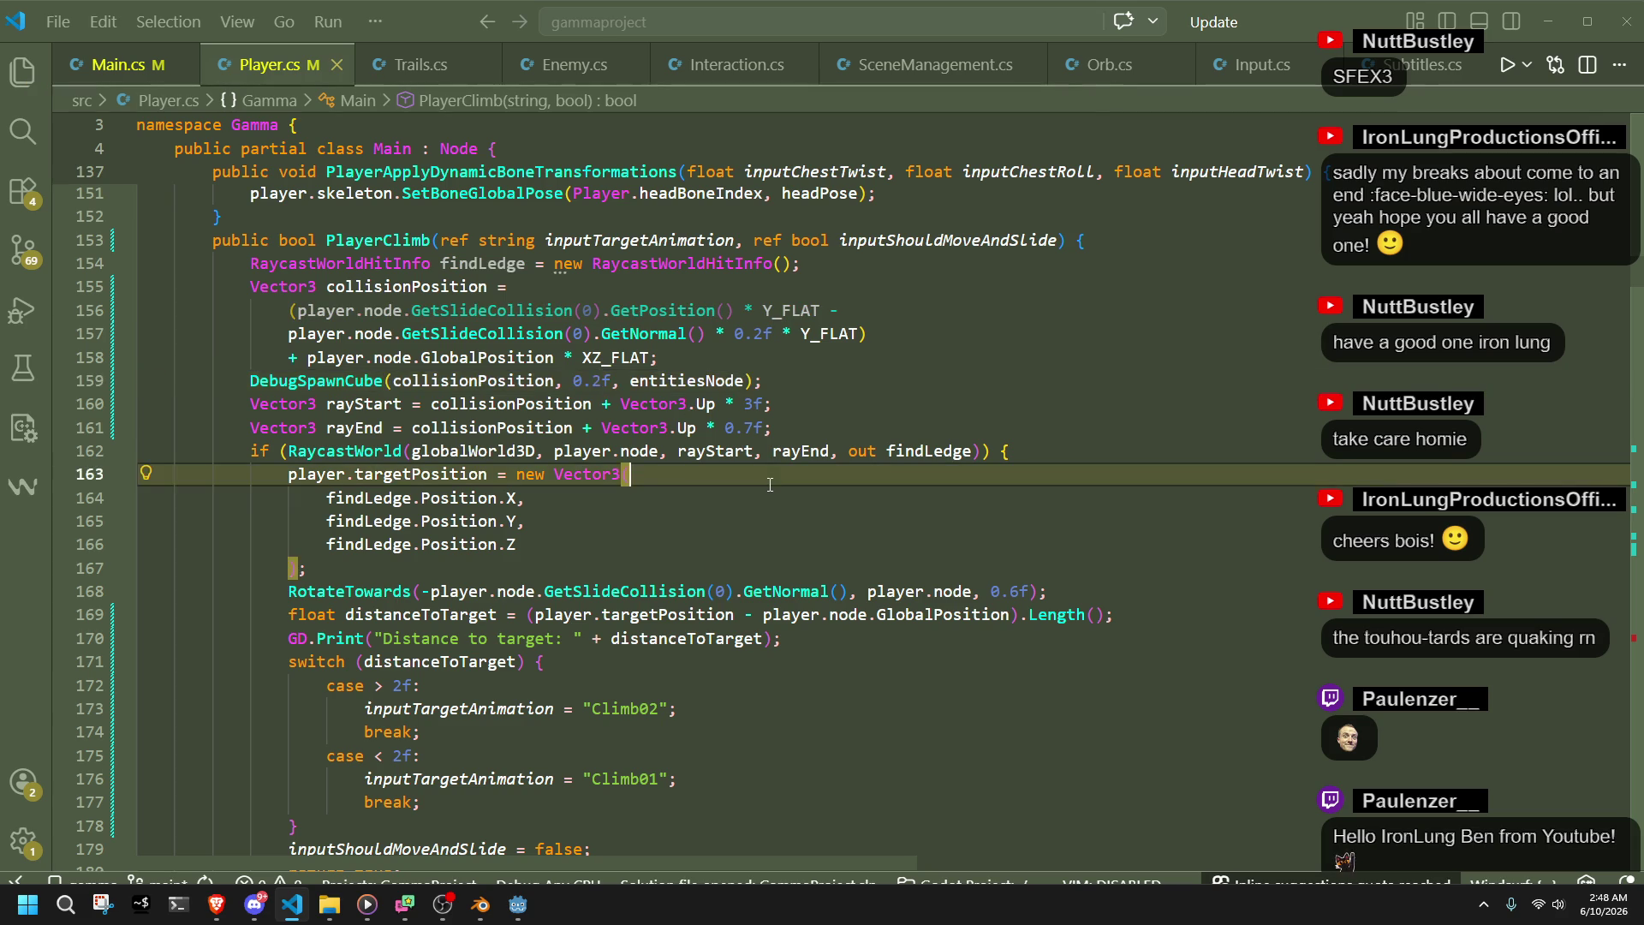
click(605, 683)
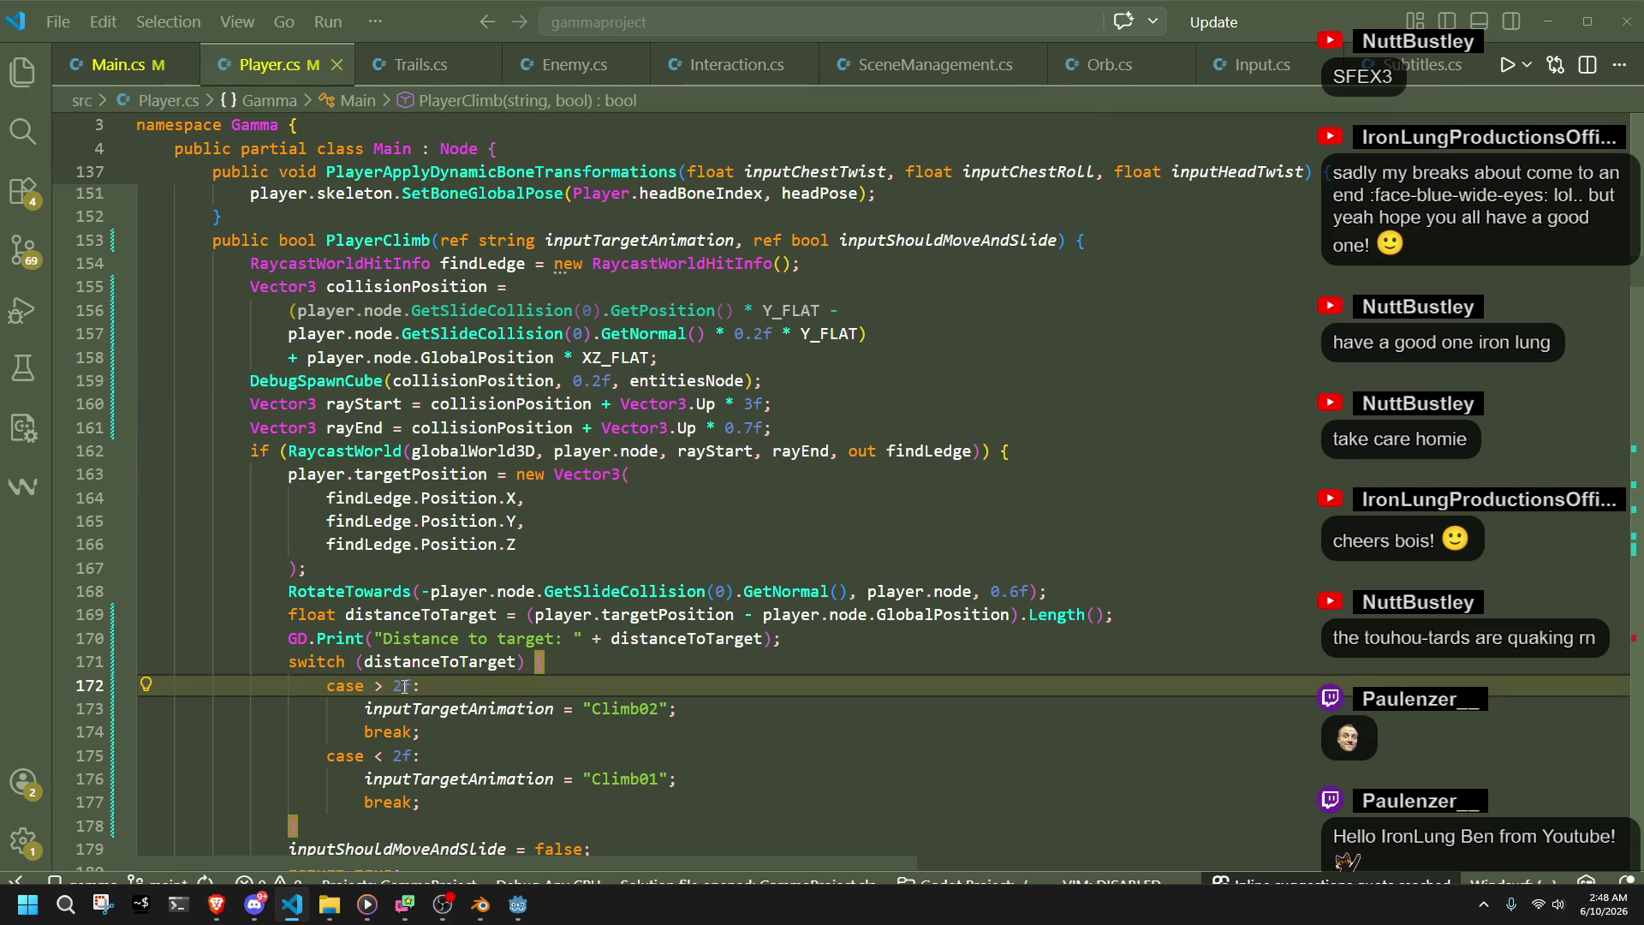
mouse_move(406, 687)
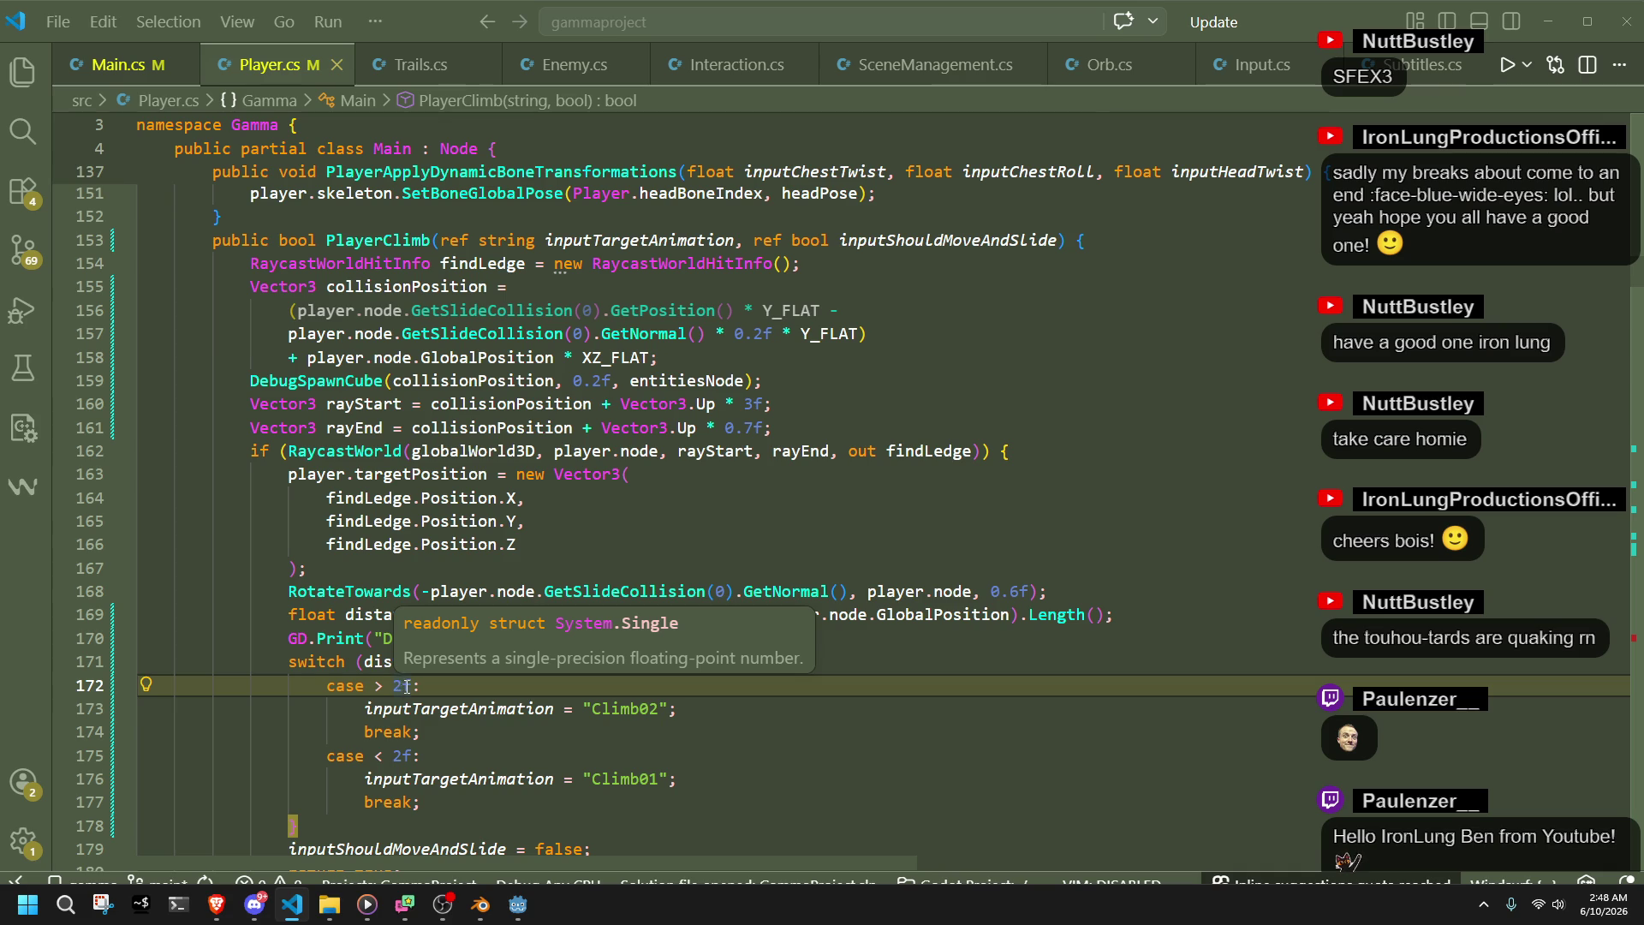
click(517, 906)
- Relaunch the game, climb the grey steps to test the 0.2f offset, then stop it
click(1517, 37)
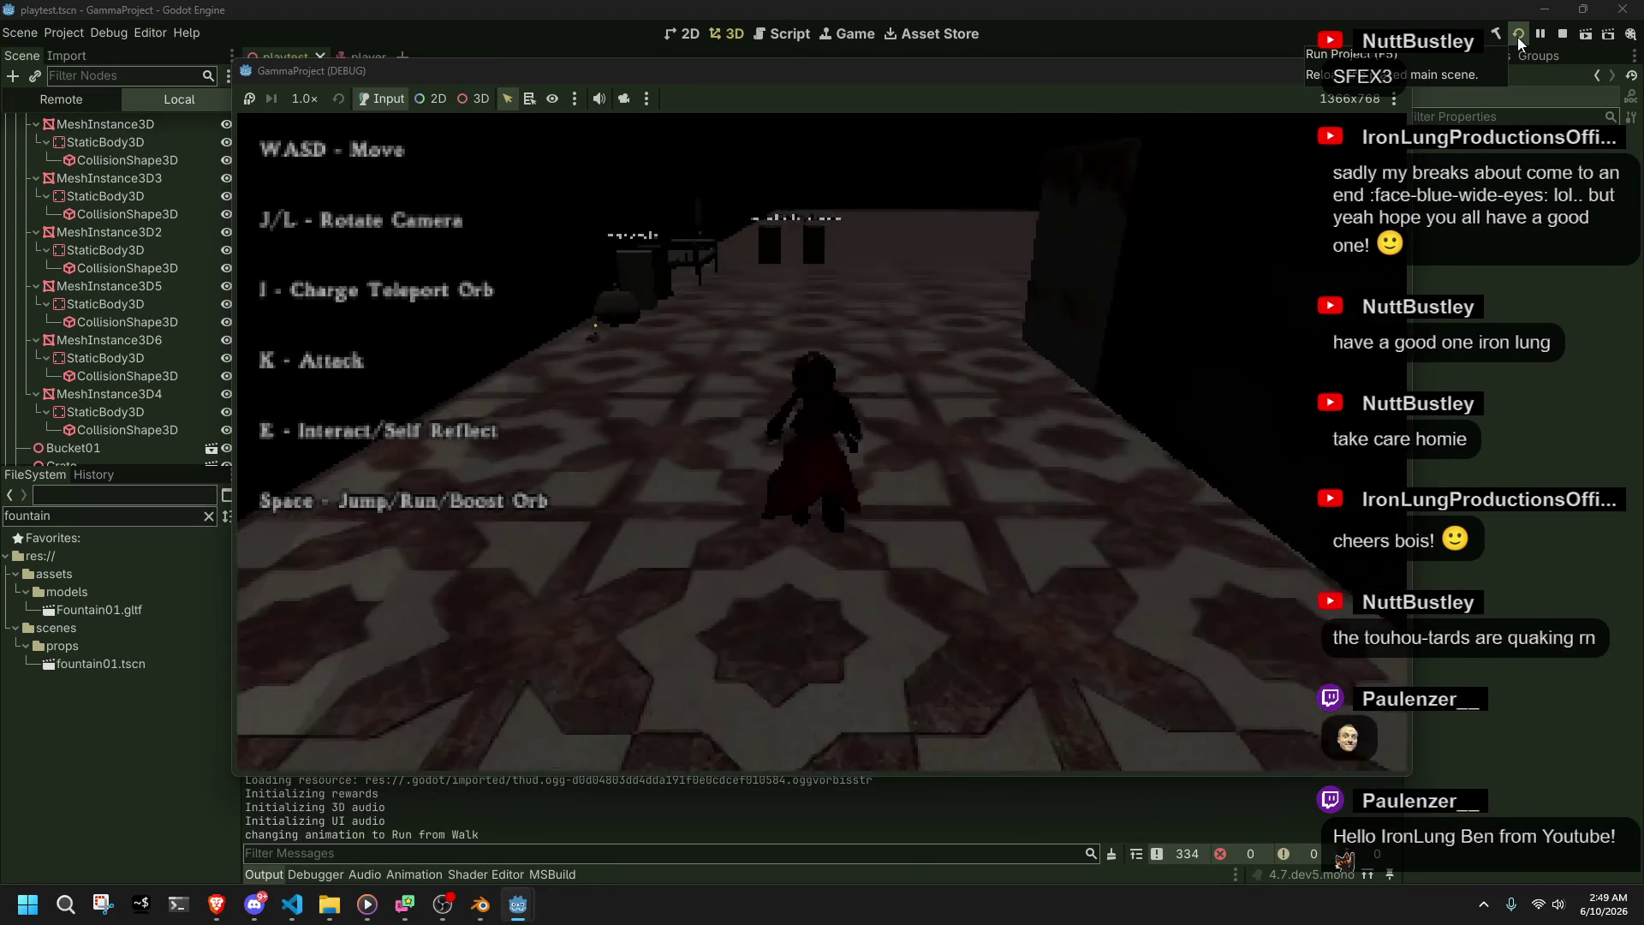
key(l)
key(l)
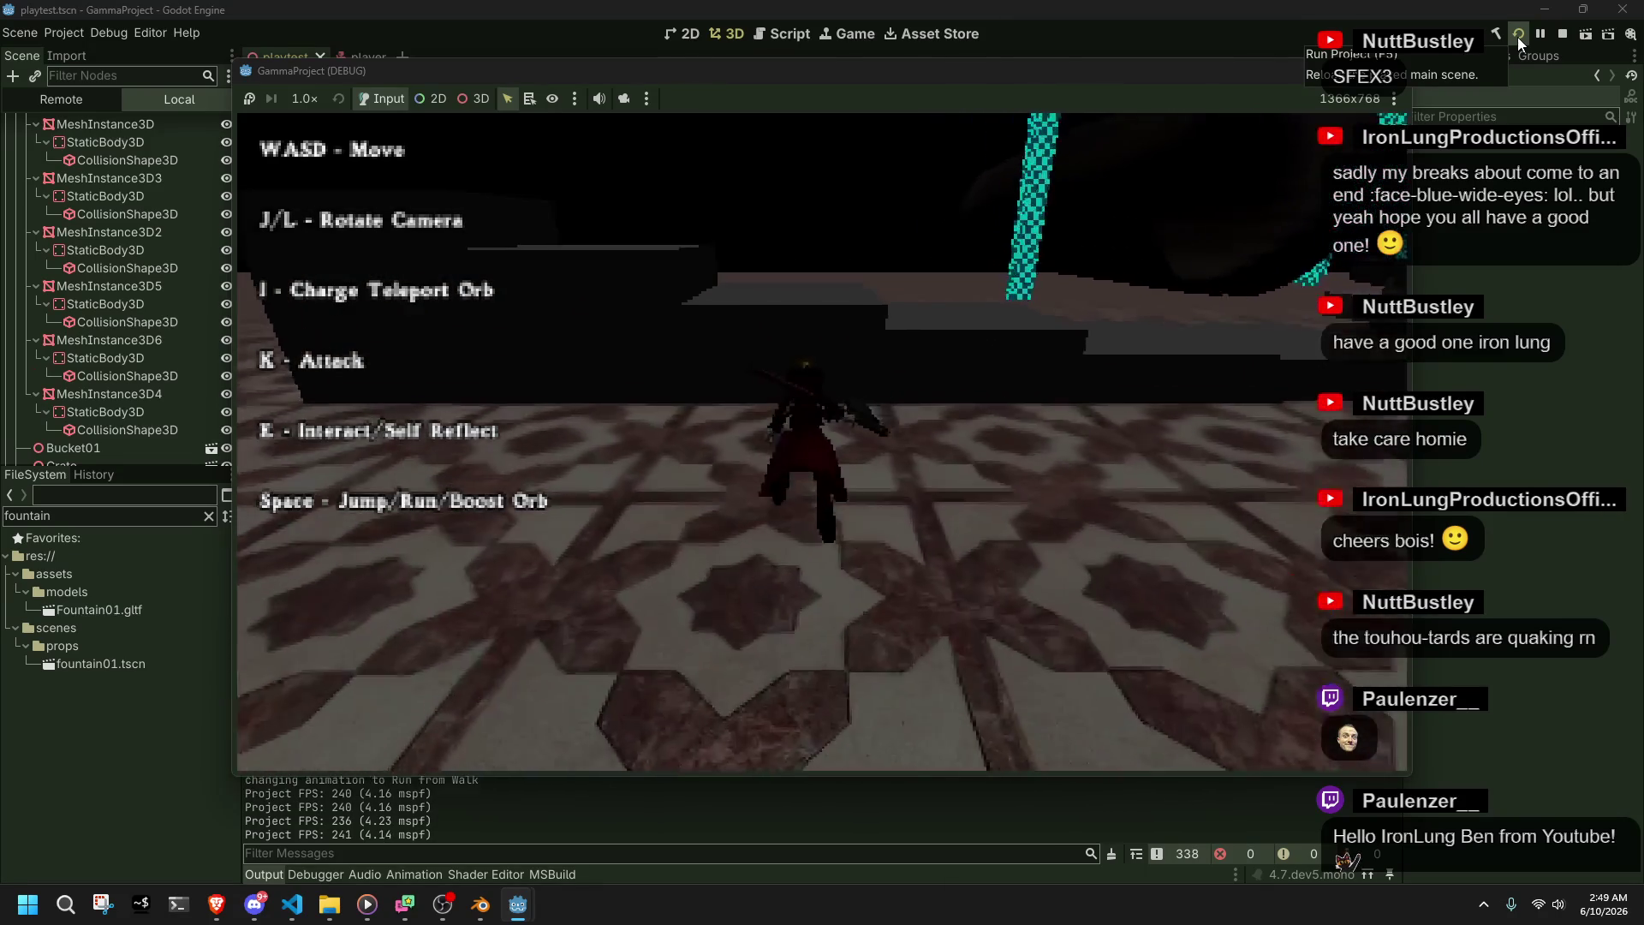
key(space)
key(w)
key(w)
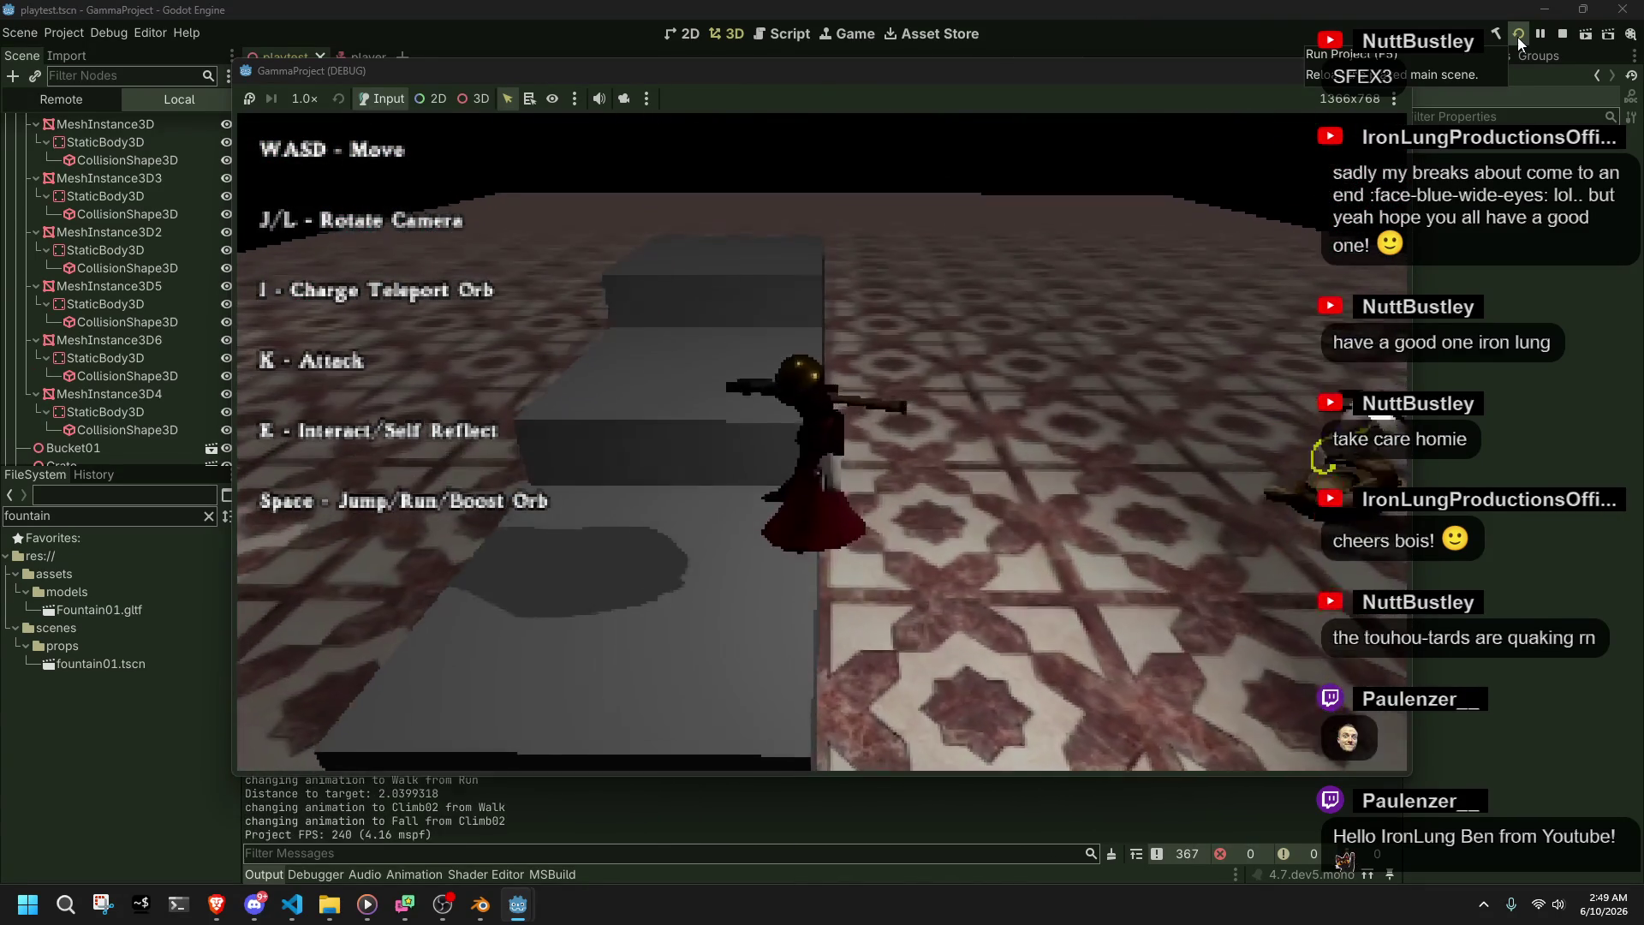
key(w)
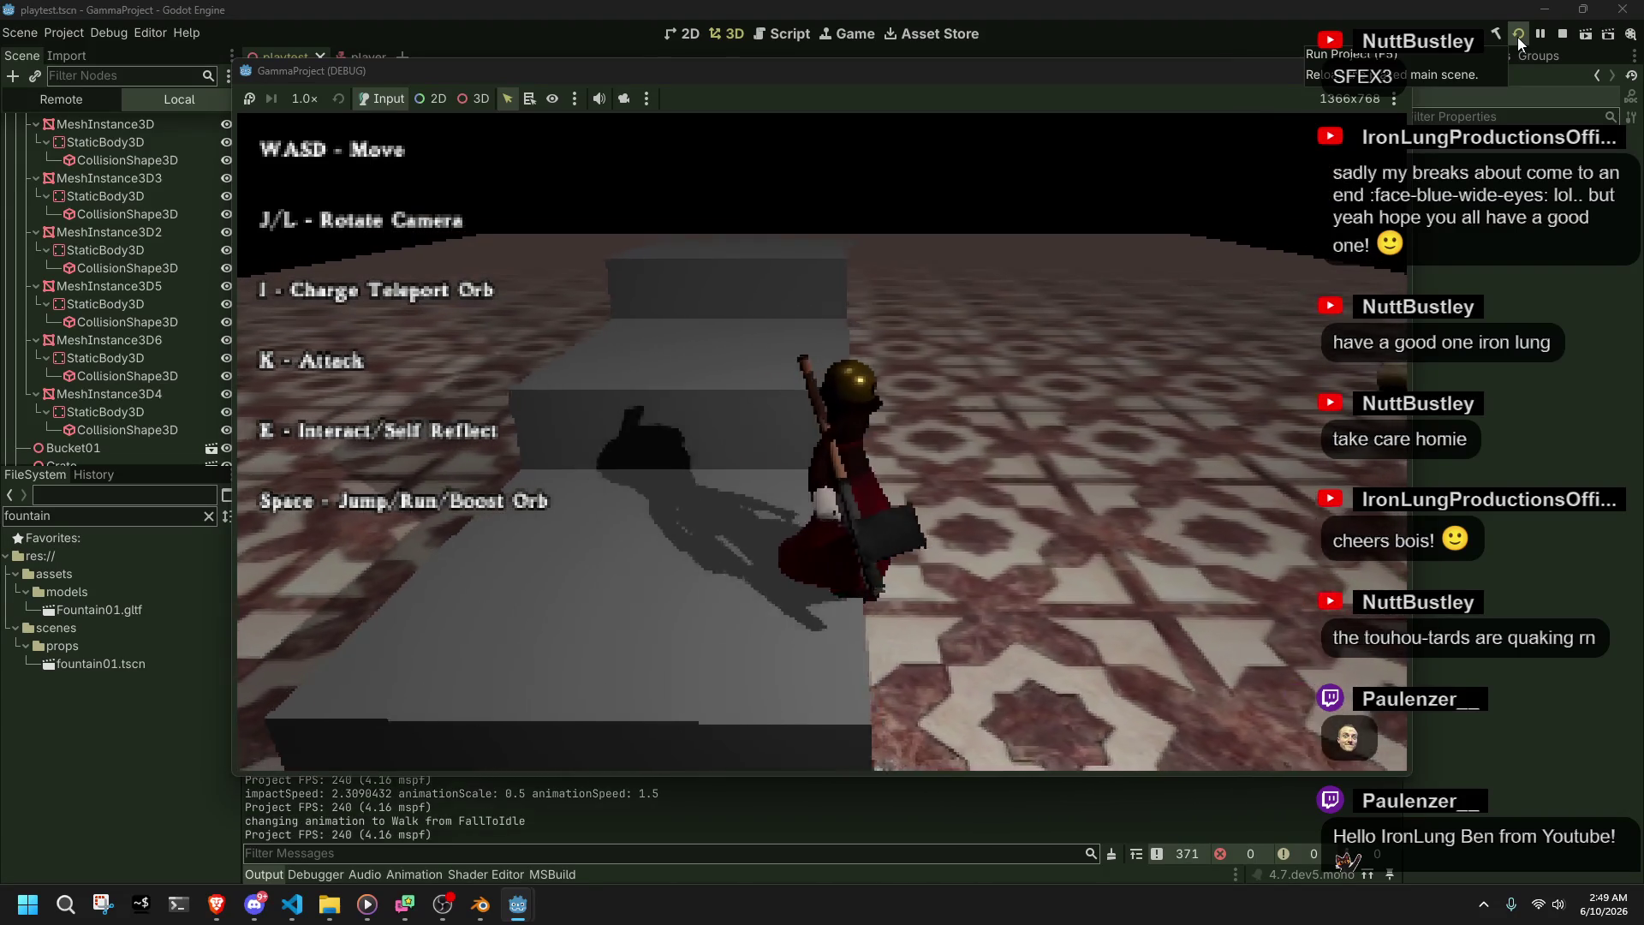
key(w)
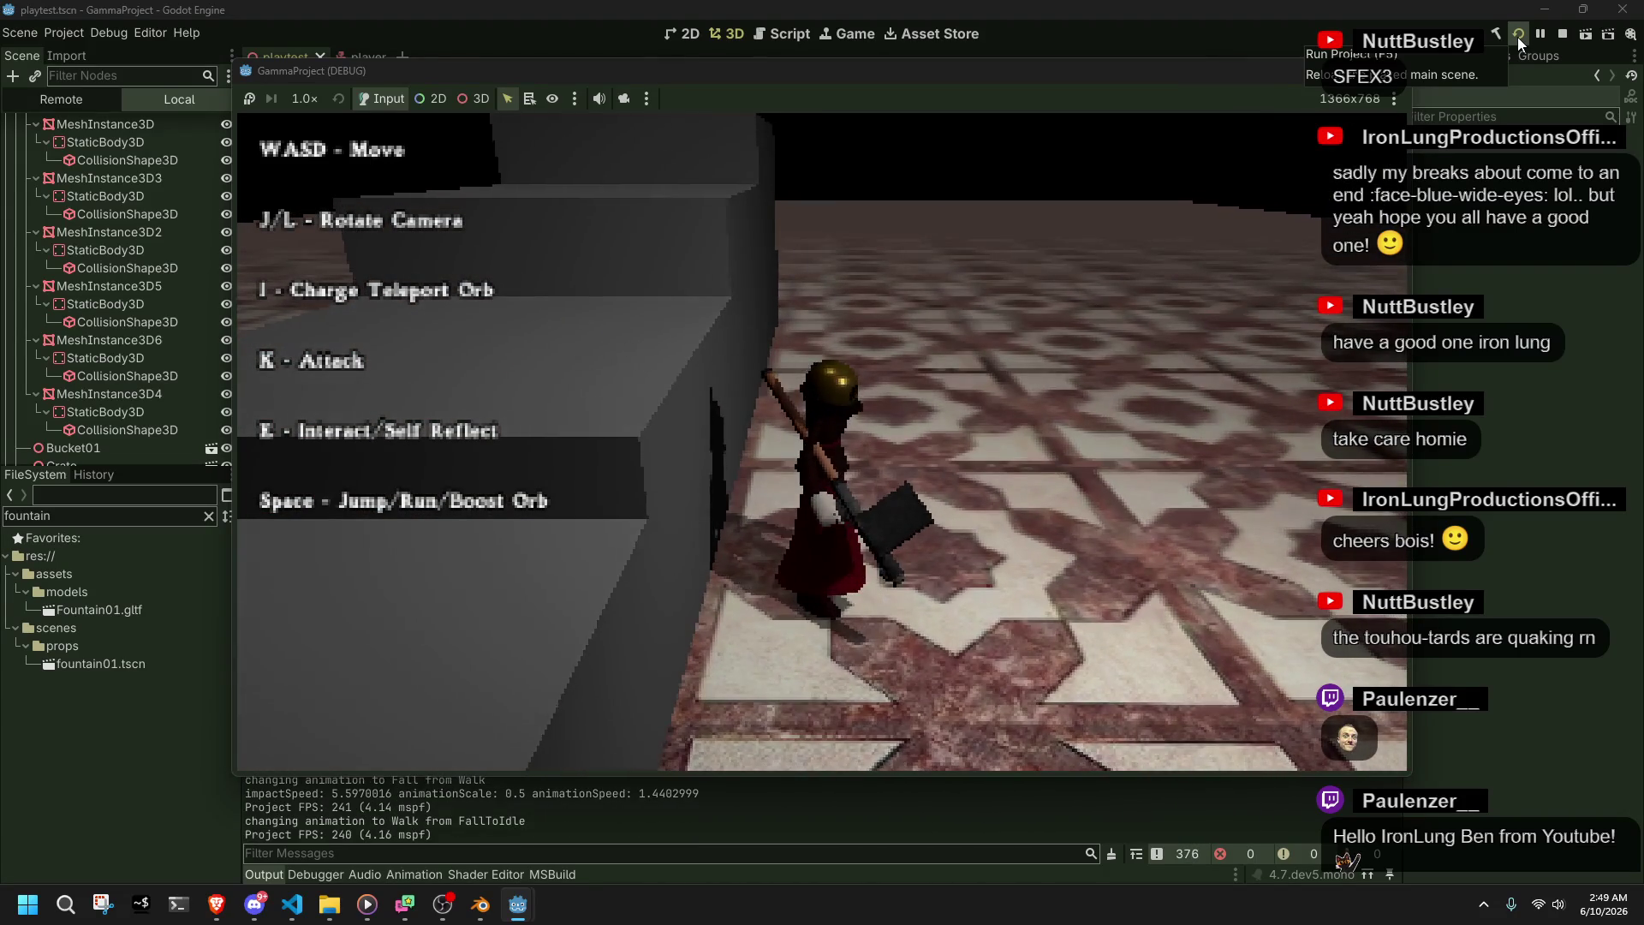
key(F8)
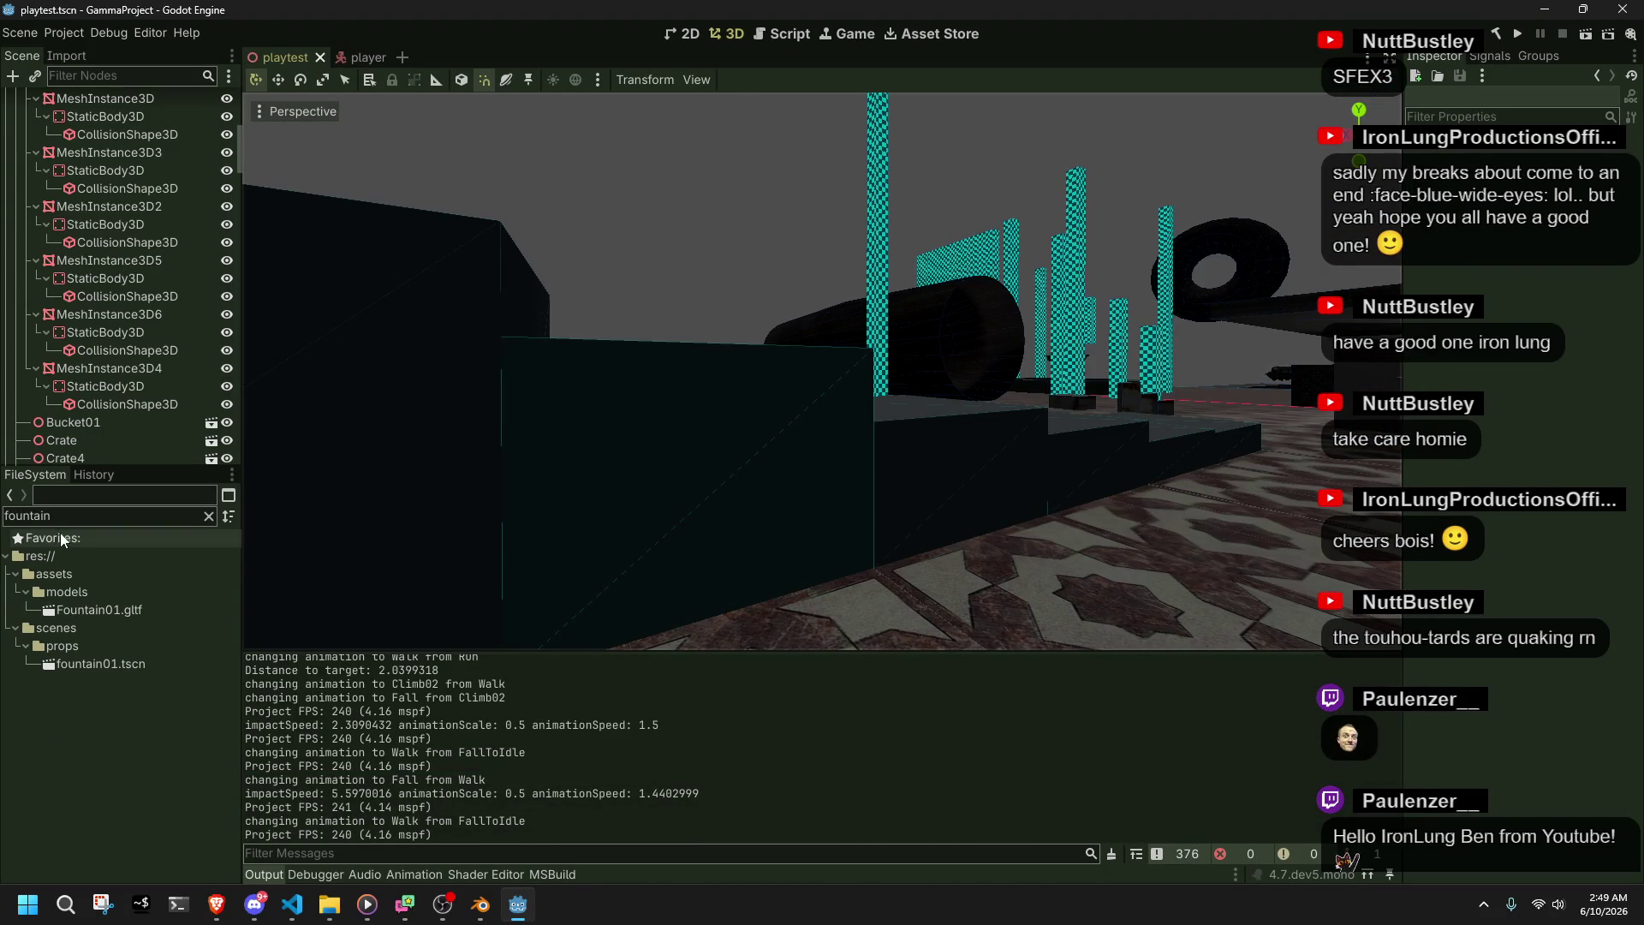
- Filter the FileSystem dock by 'slink', then save the Slink blend file in Blender
text(slink)
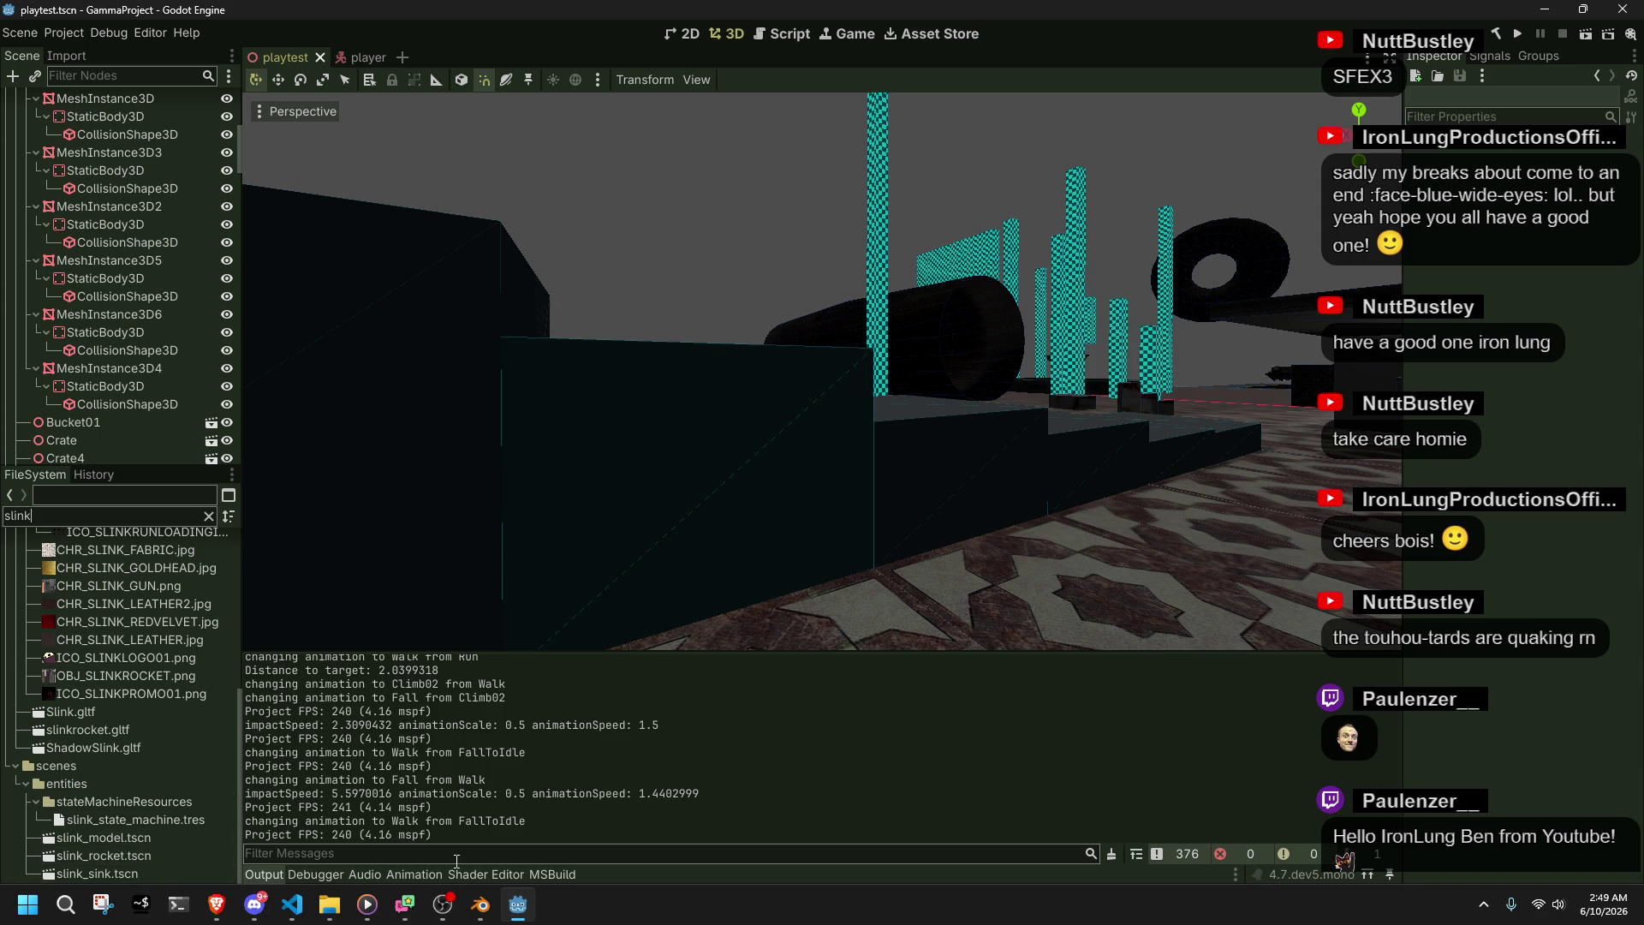
click(478, 920)
key(ctrl+s)
- Play back Climb02 in Blender, select the Slink armature, and return to Godot
key(space)
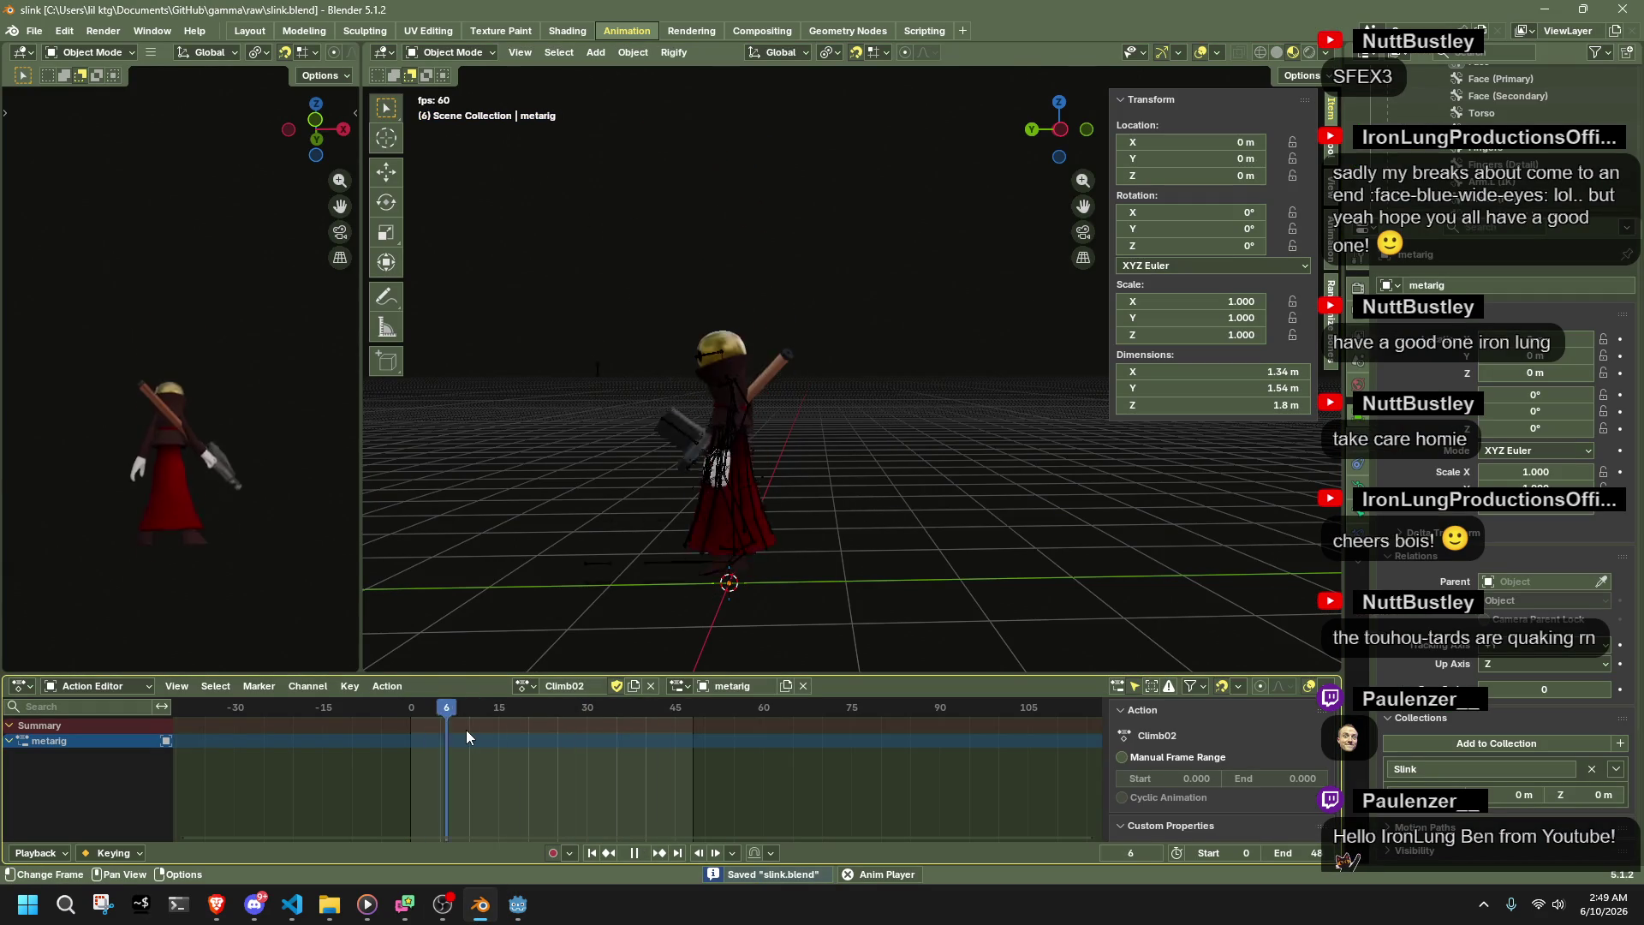
key(Escape)
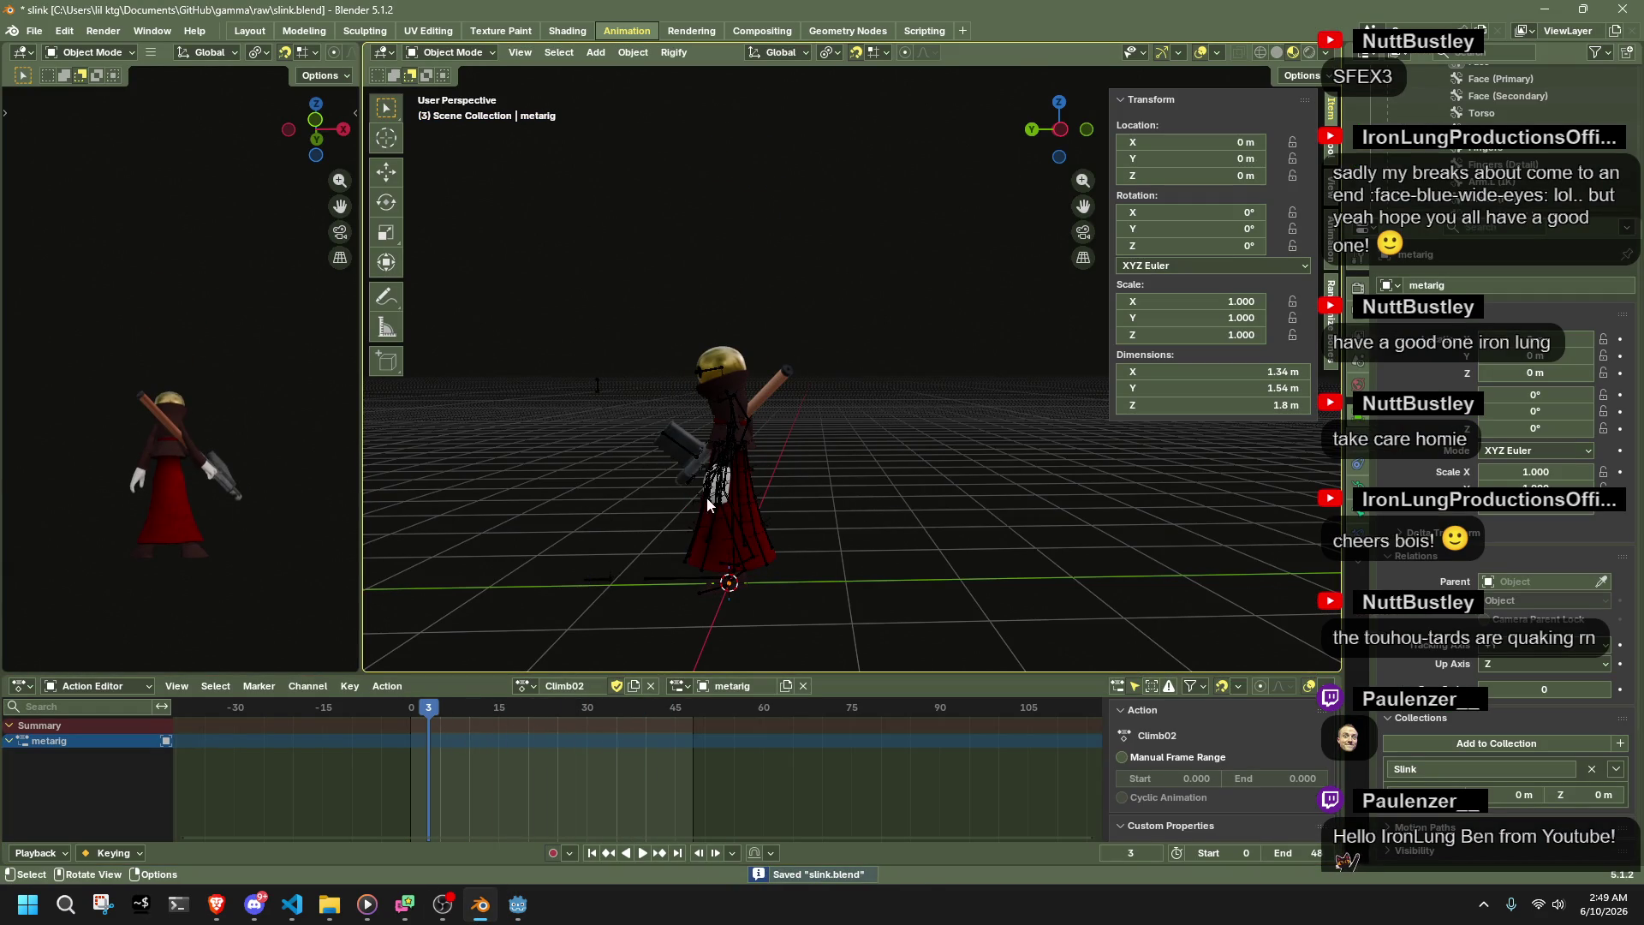
click(706, 497)
click(441, 53)
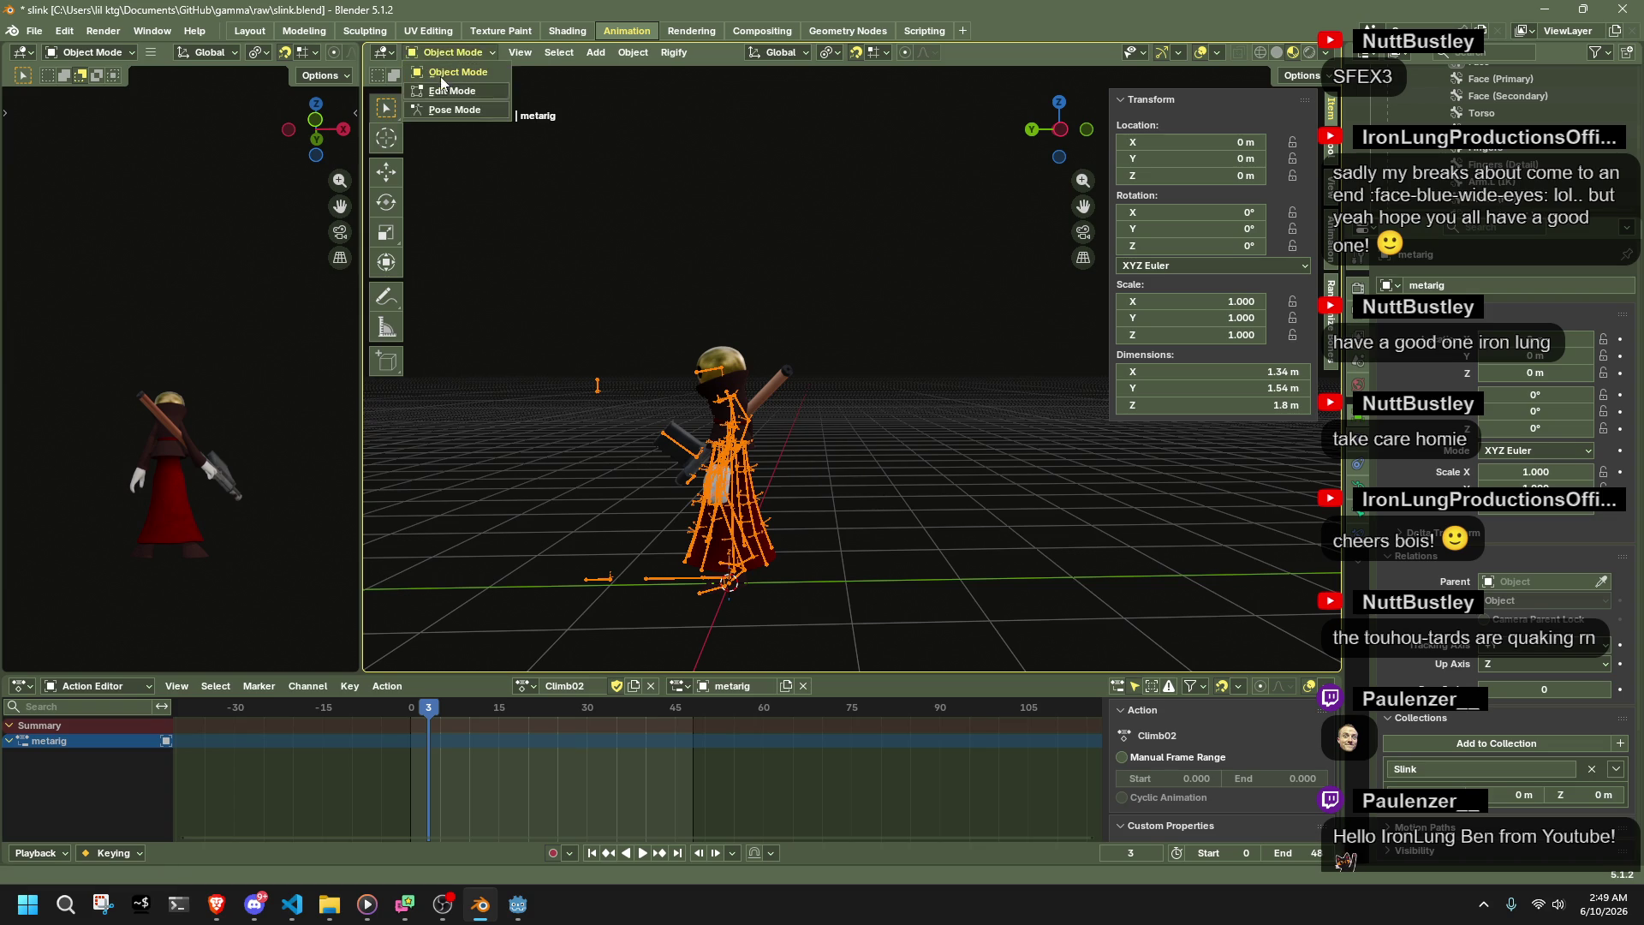
key(alt+Tab)
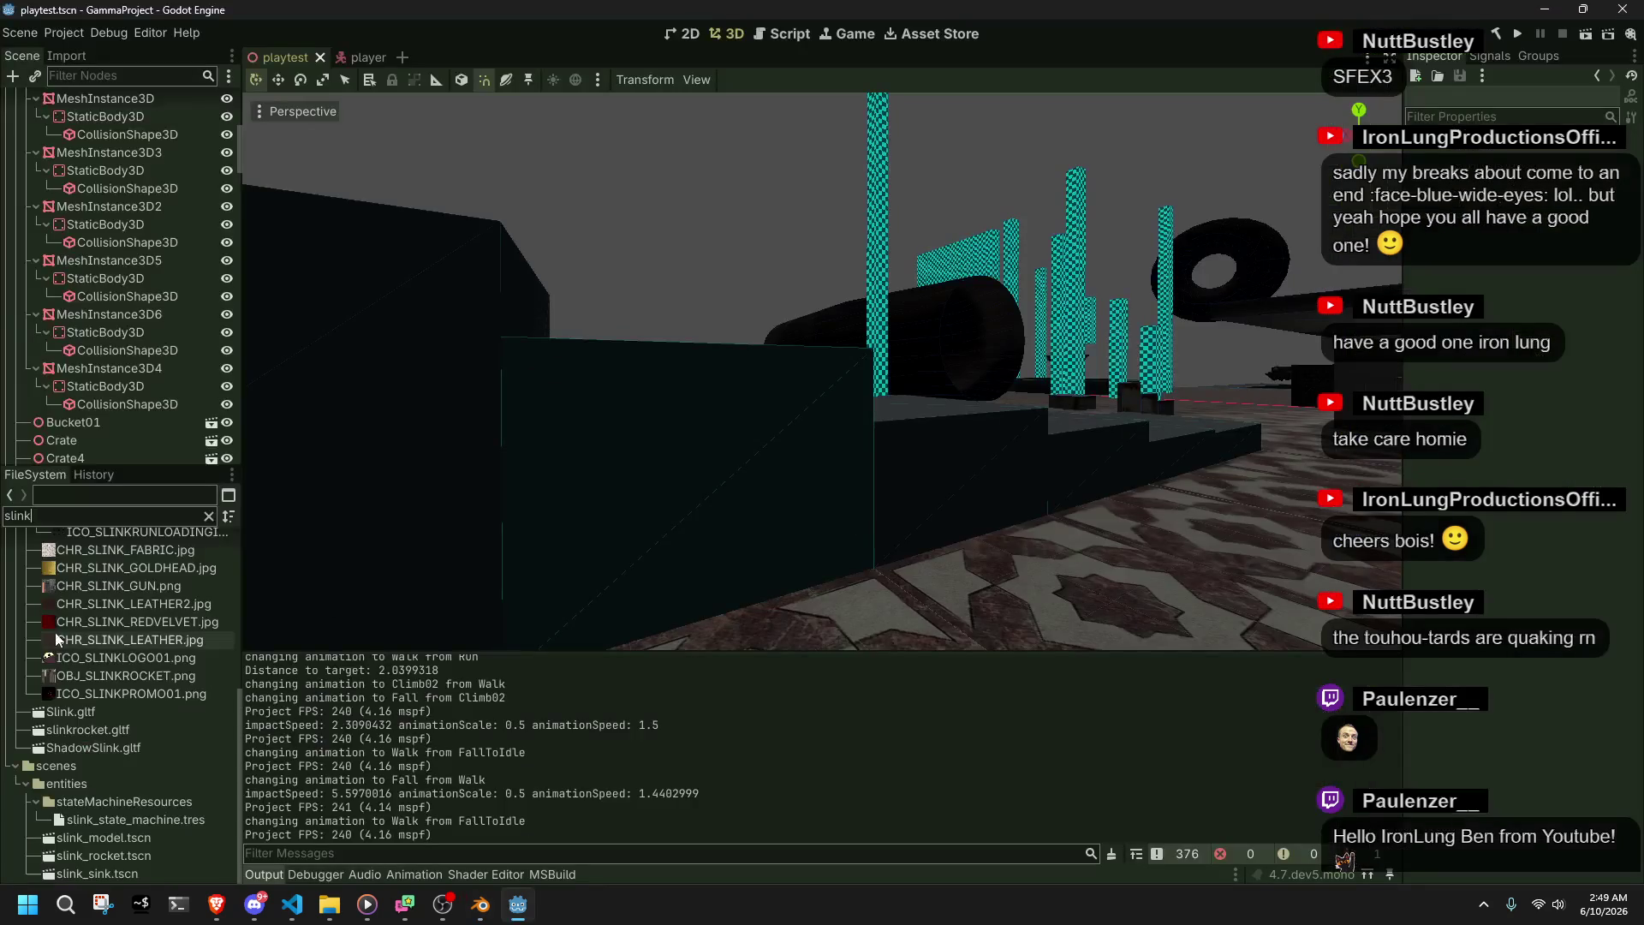
- Delete slink_model.tscn and save the open level scene
click(149, 838)
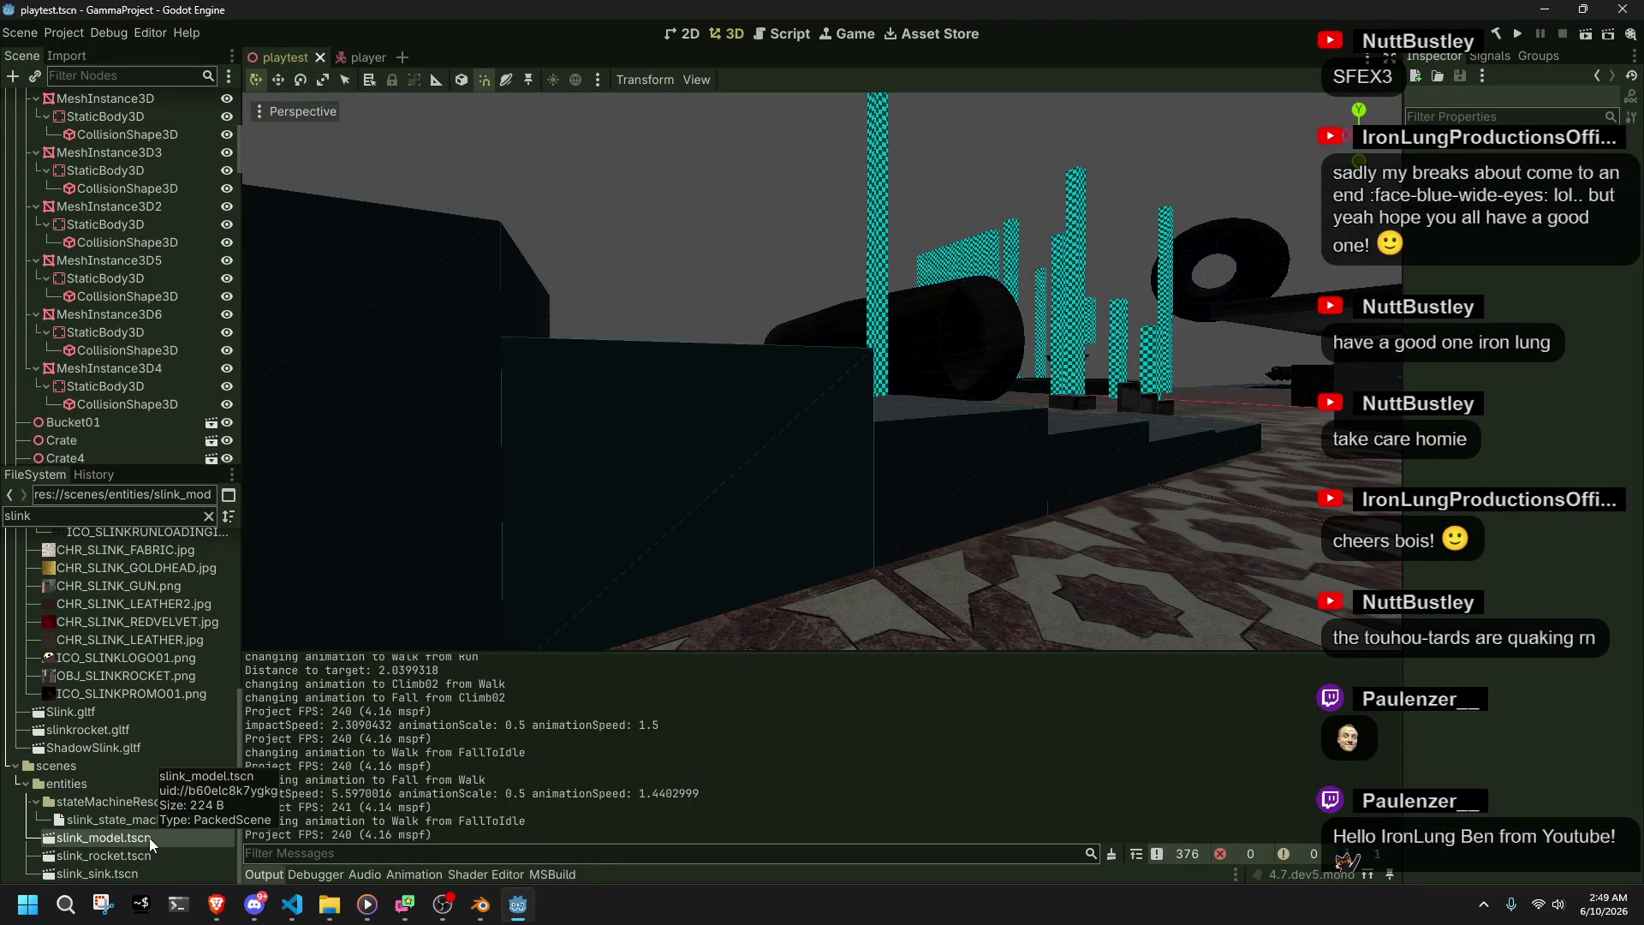
key(Delete)
click(680, 536)
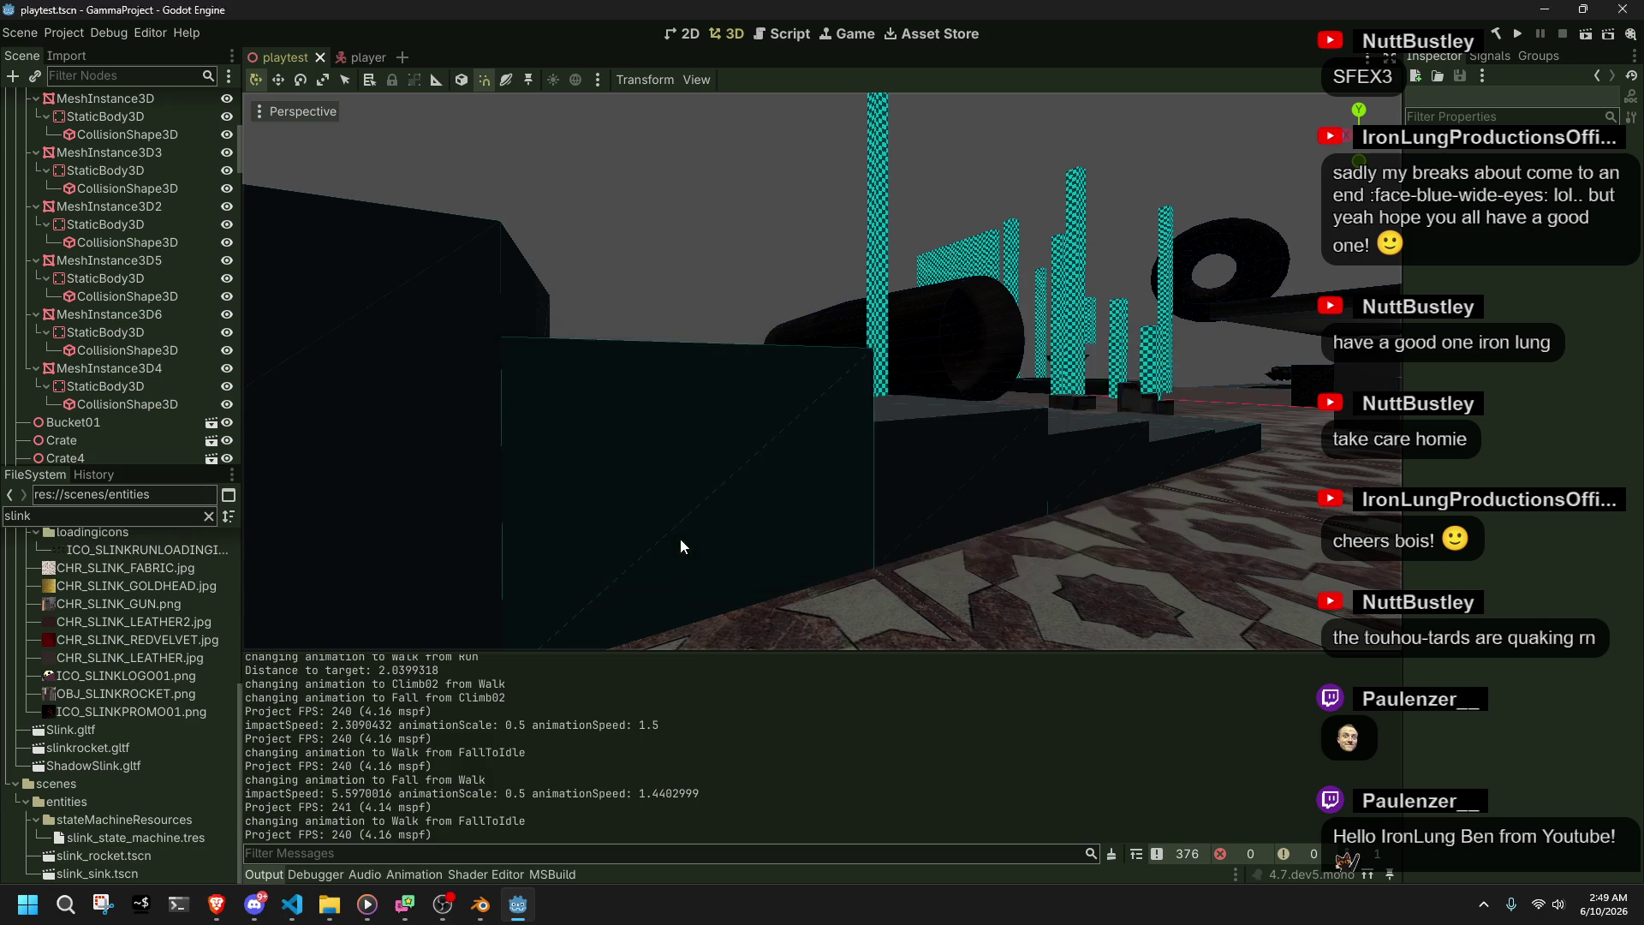
key(ctrl+s)
- Open the player scene, expand the Slink node, reimport Slink.gltf and view its import settings
click(356, 60)
click(31, 171)
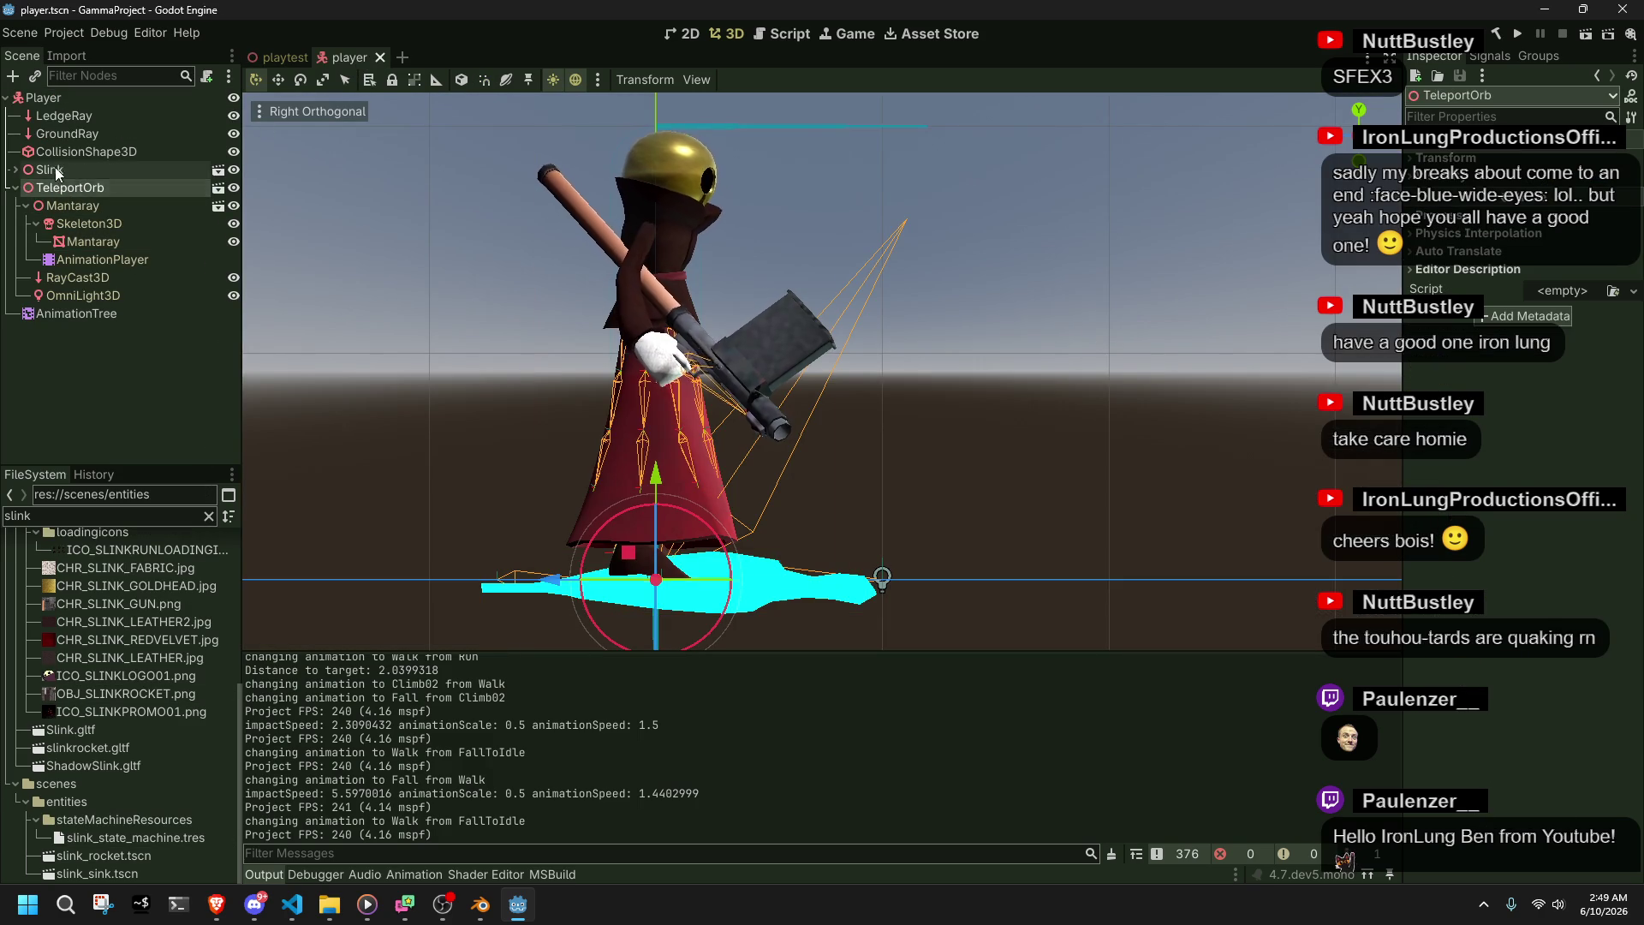
click(15, 169)
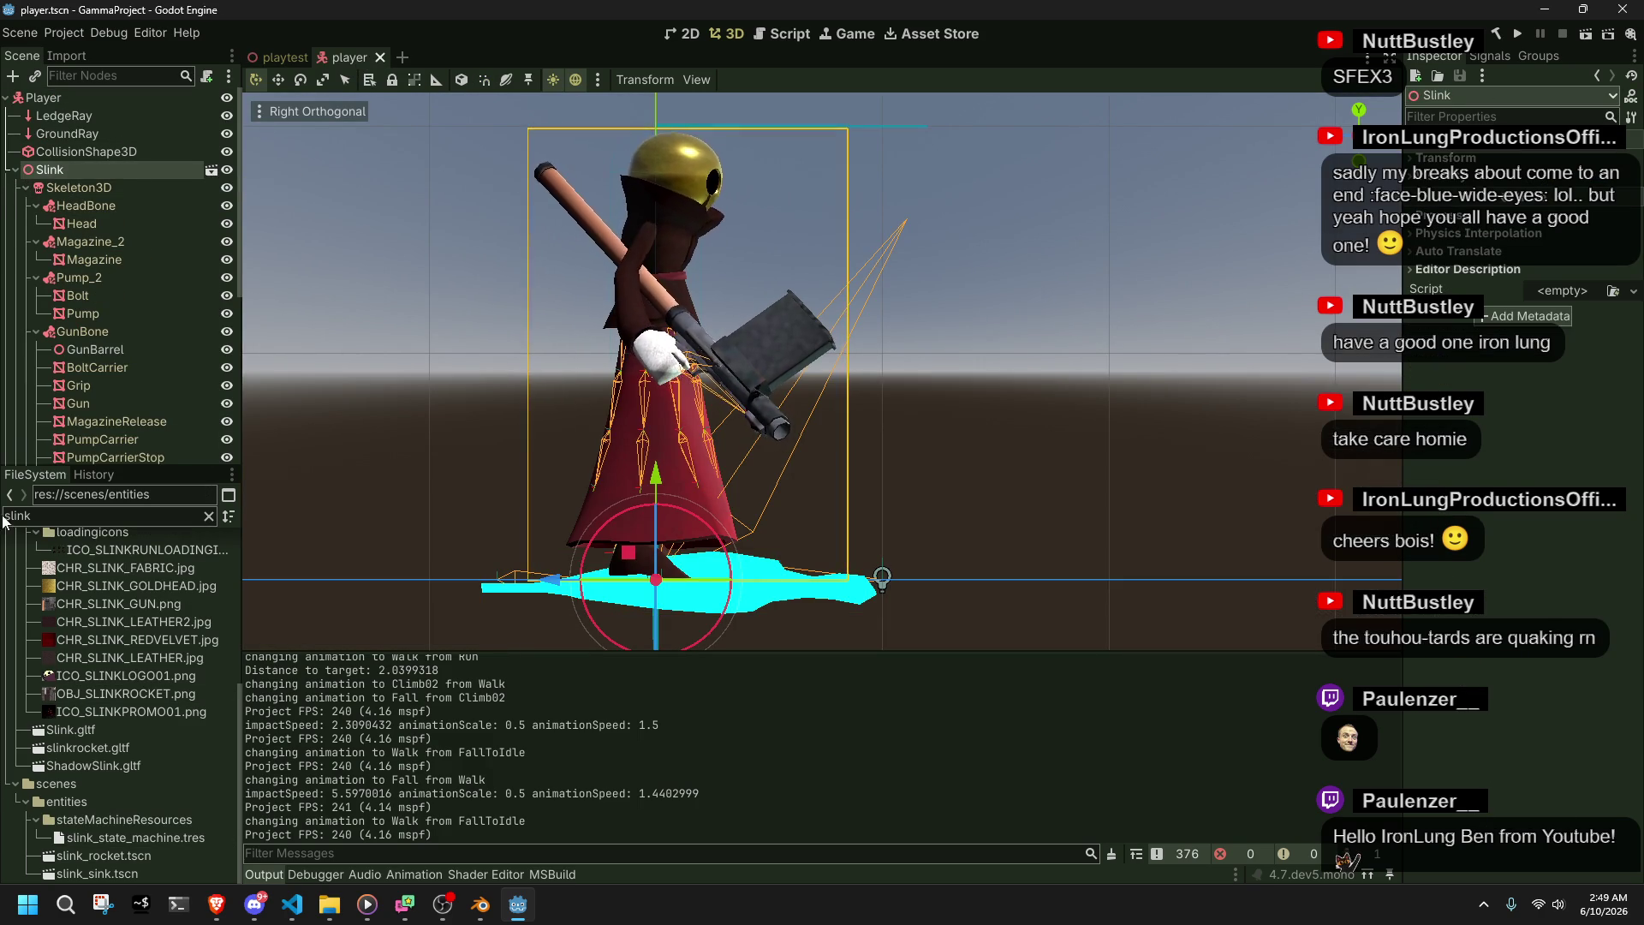
right_click(105, 736)
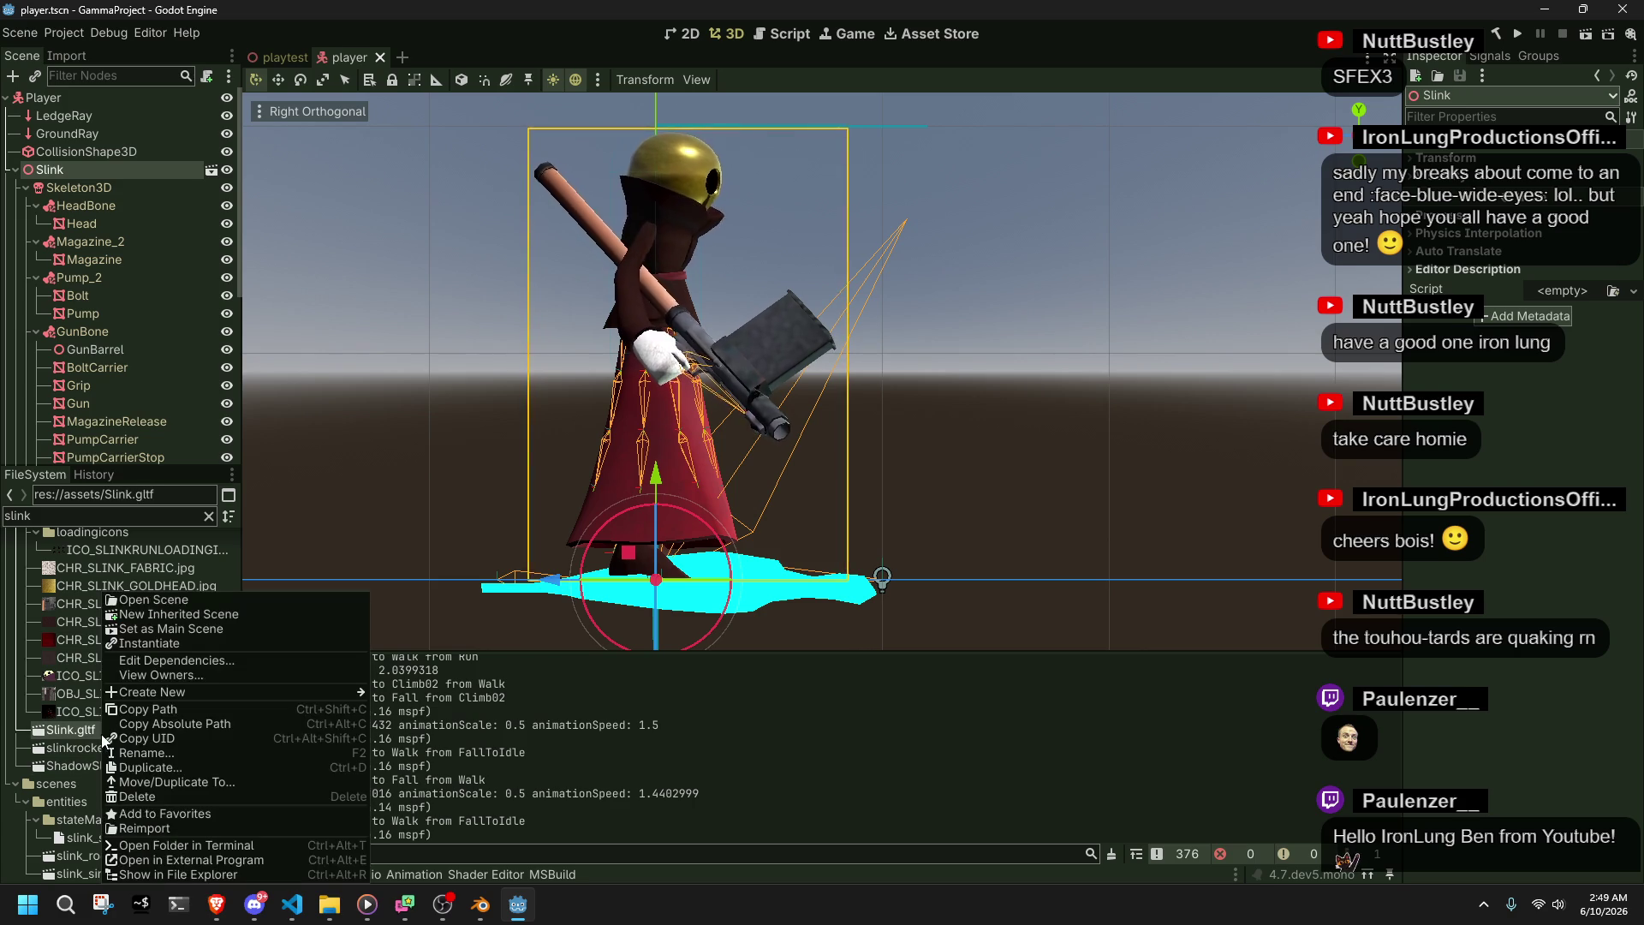
click(159, 829)
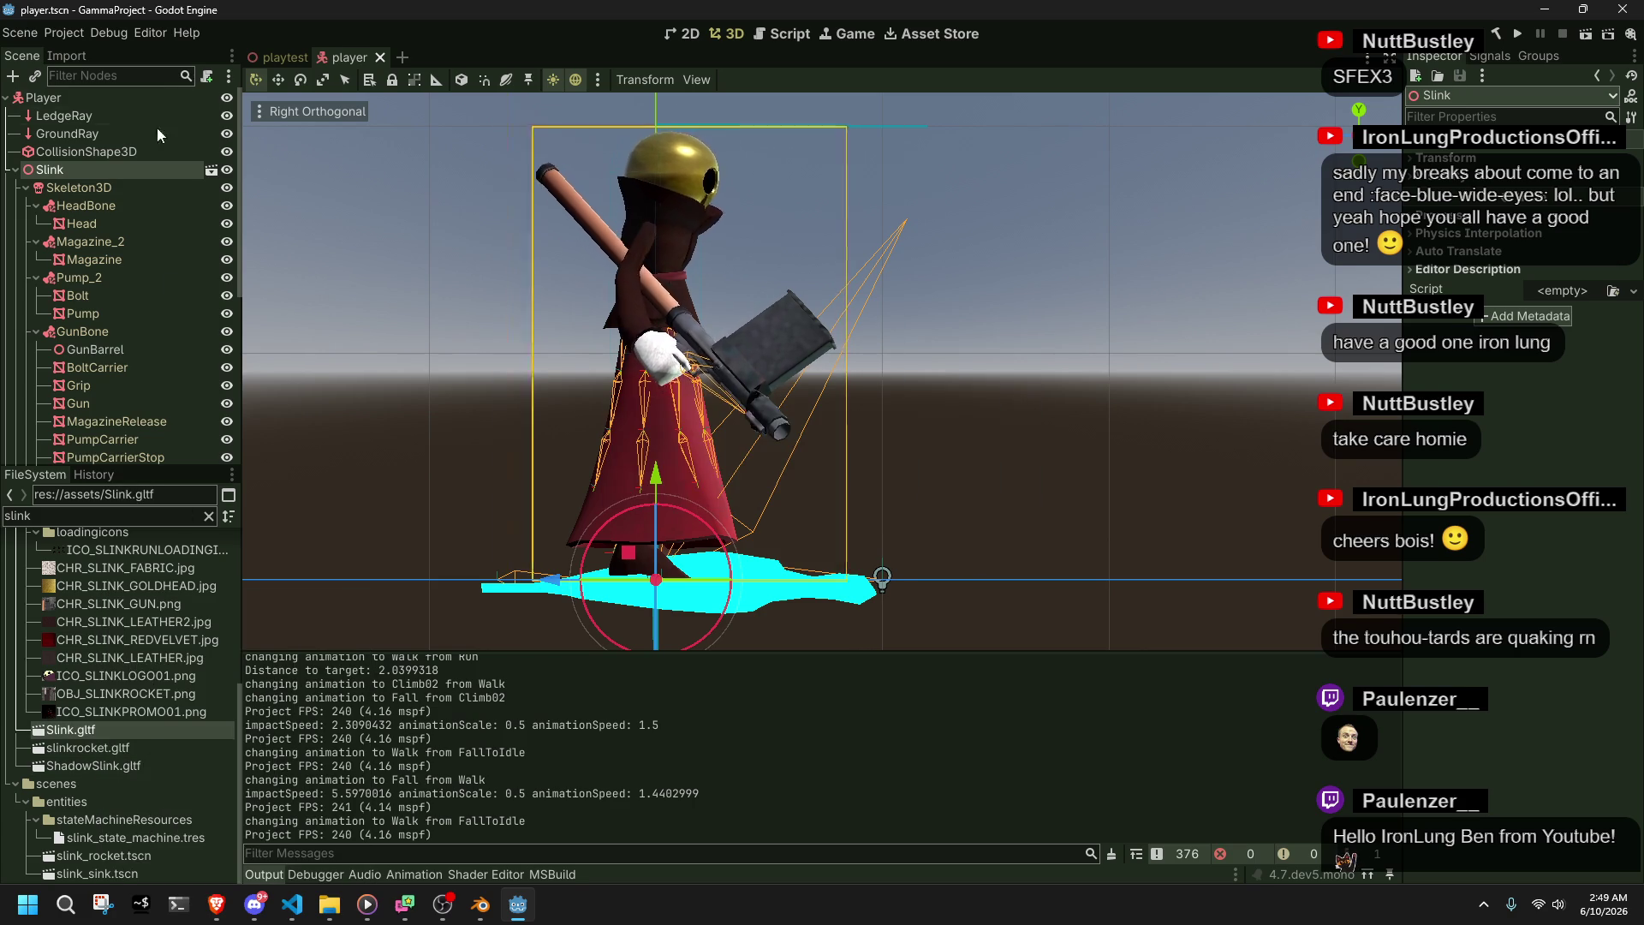
click(61, 55)
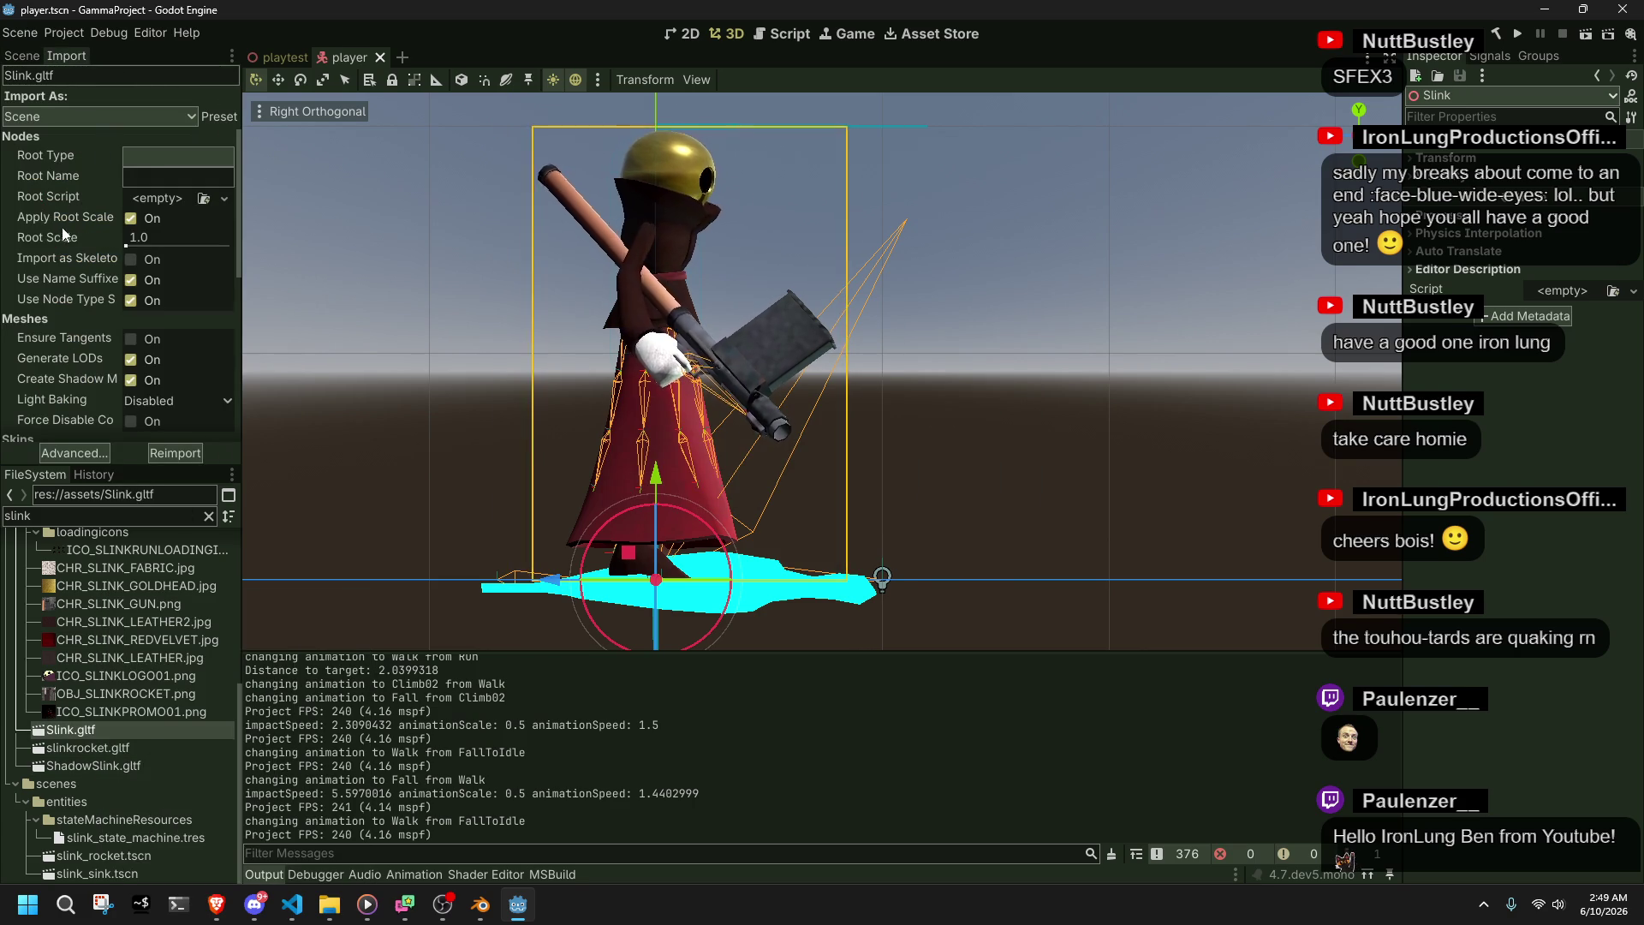
- Set Slink.gltf's animation import FPS to 16 and reimport it
scroll(55, 343, down, 5)
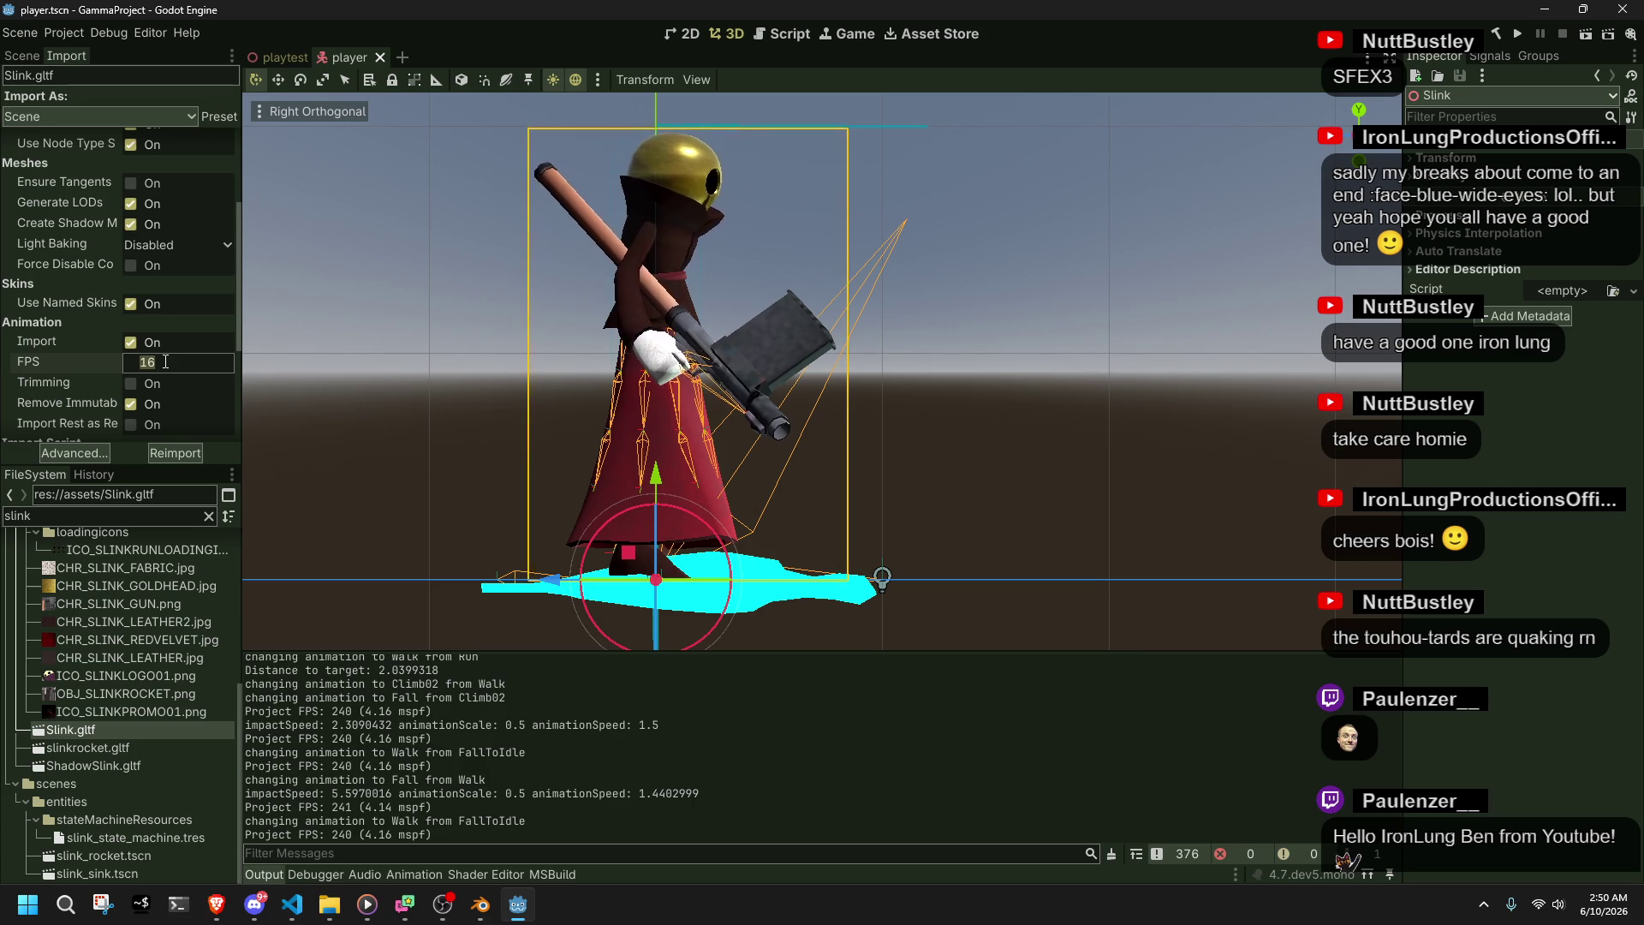
key(Return)
click(173, 460)
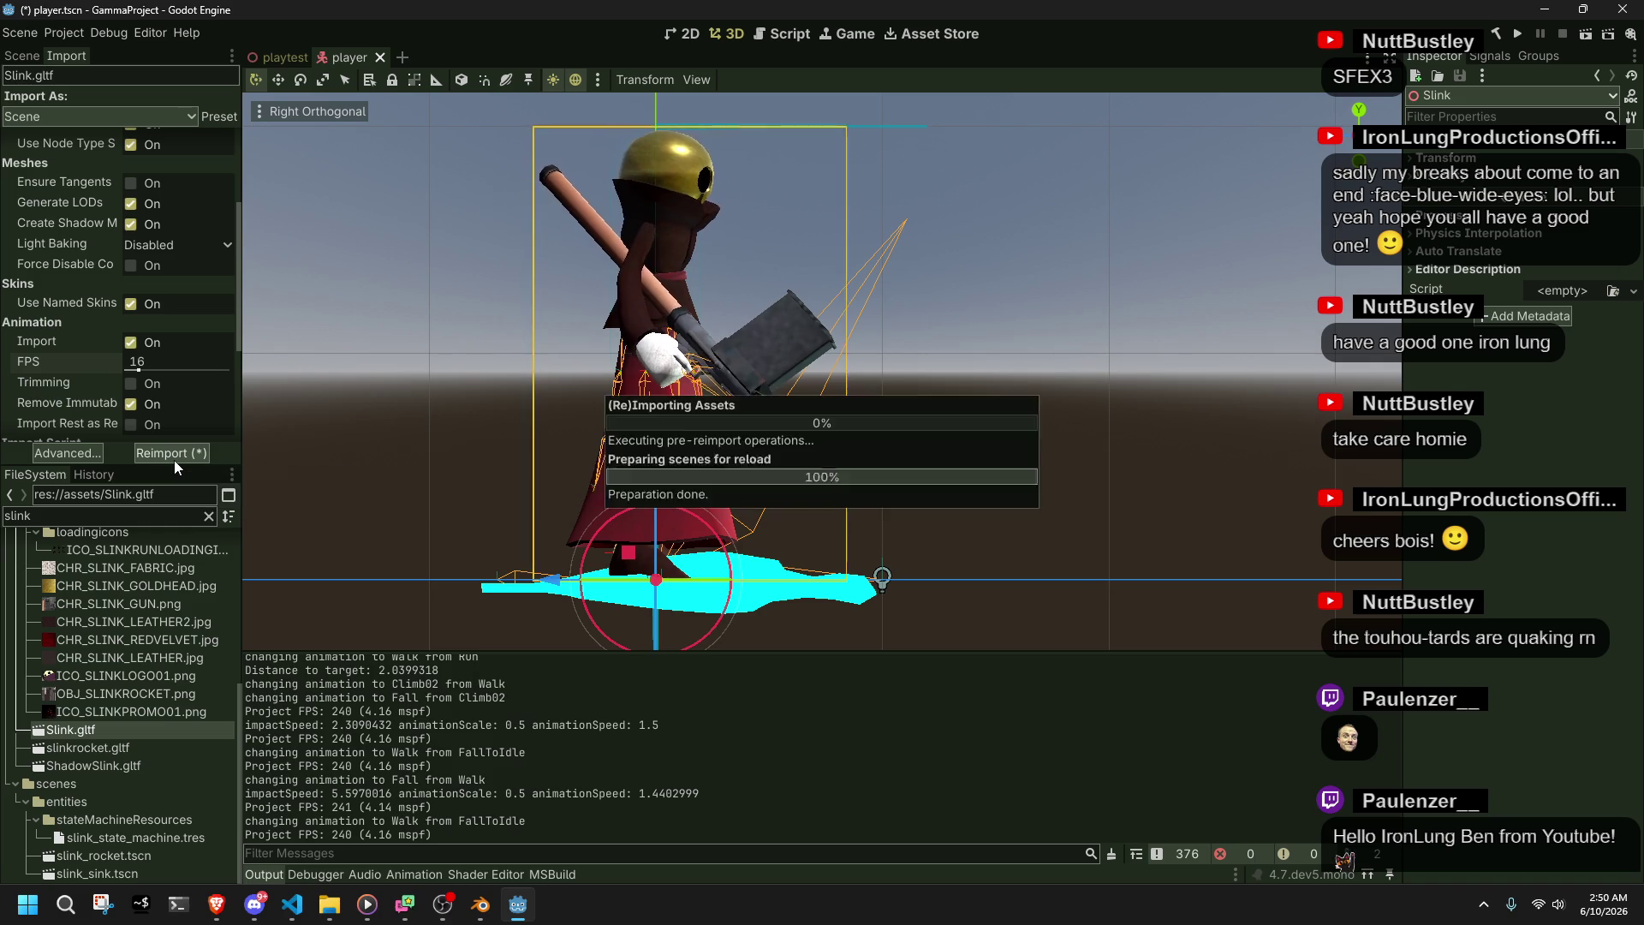
click(1516, 38)
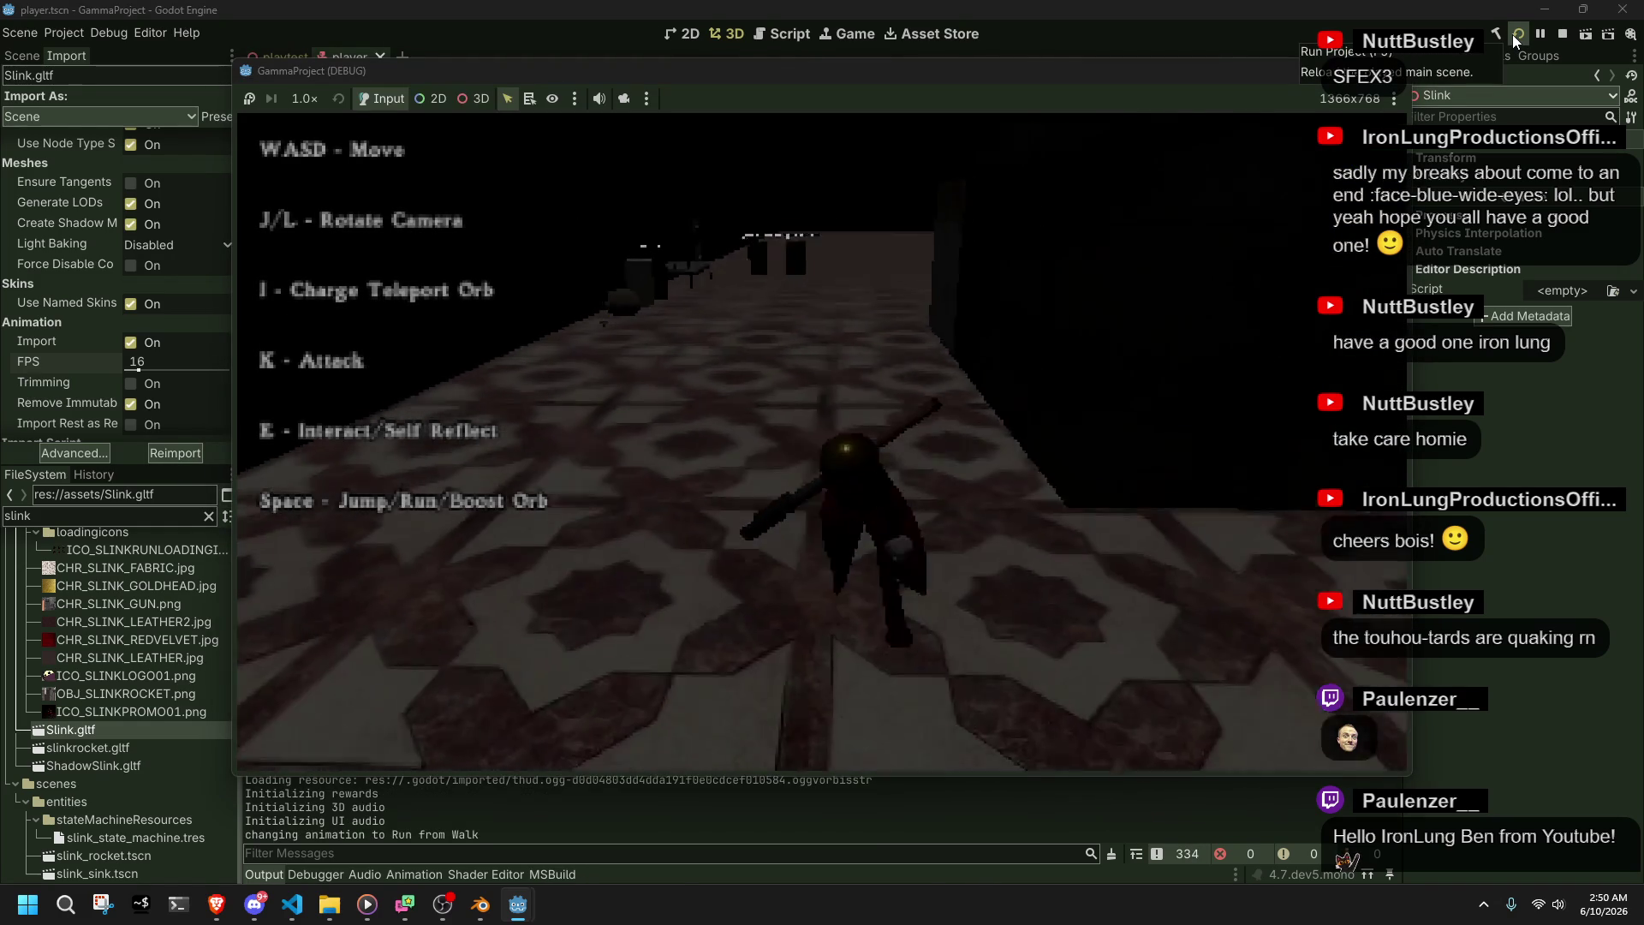
key(a)
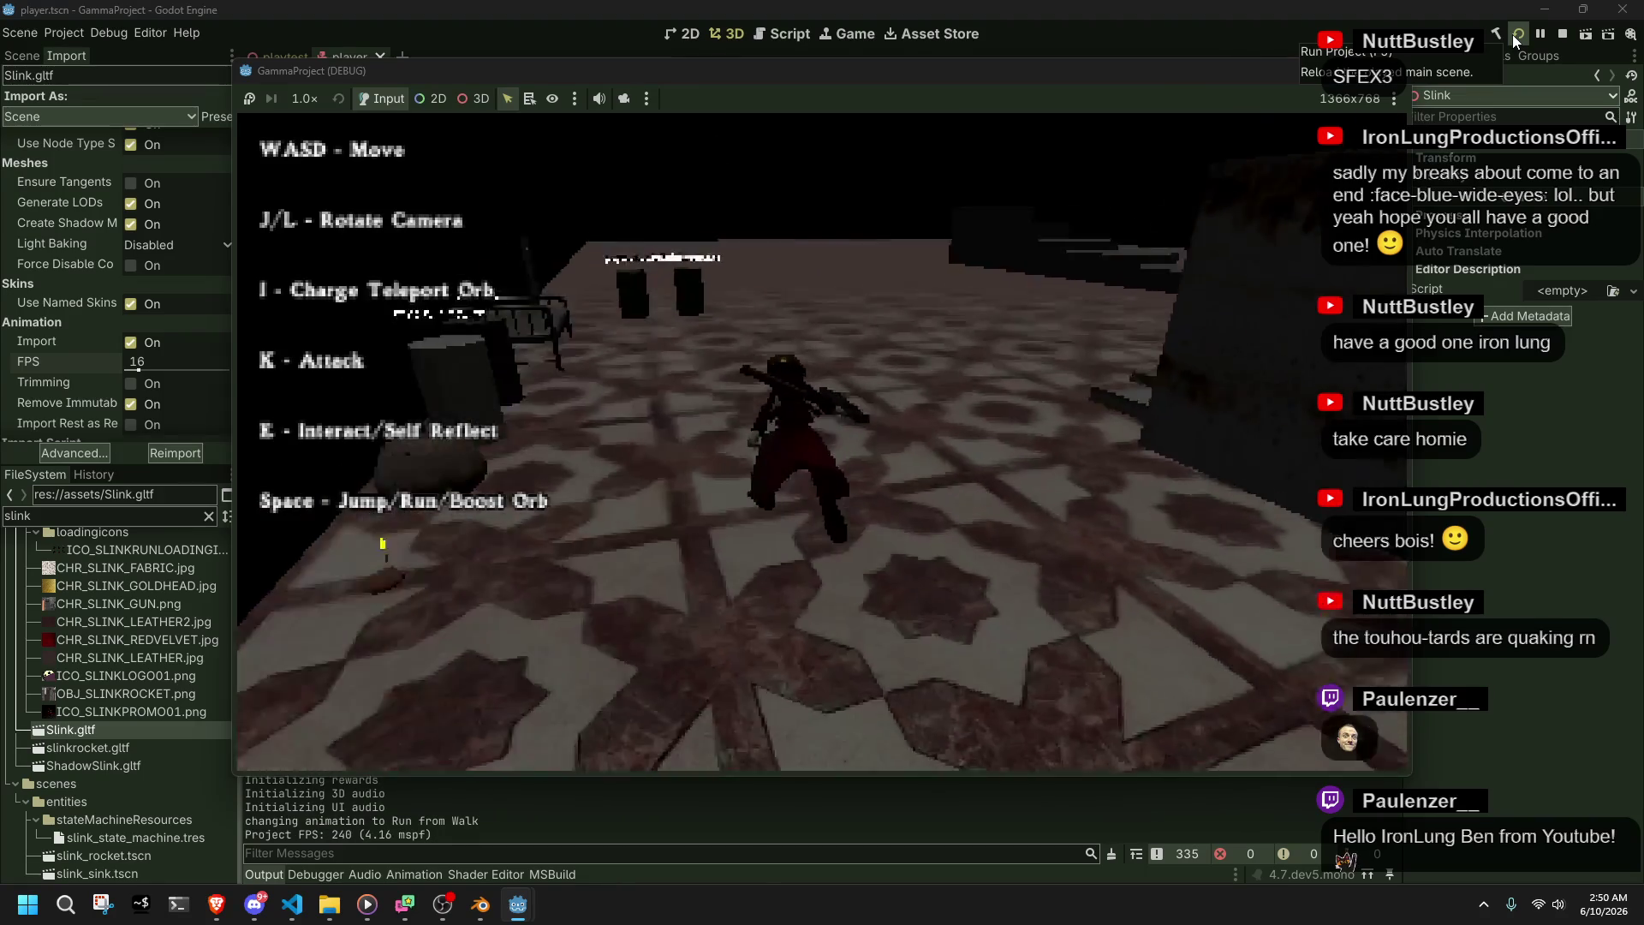
key(w)
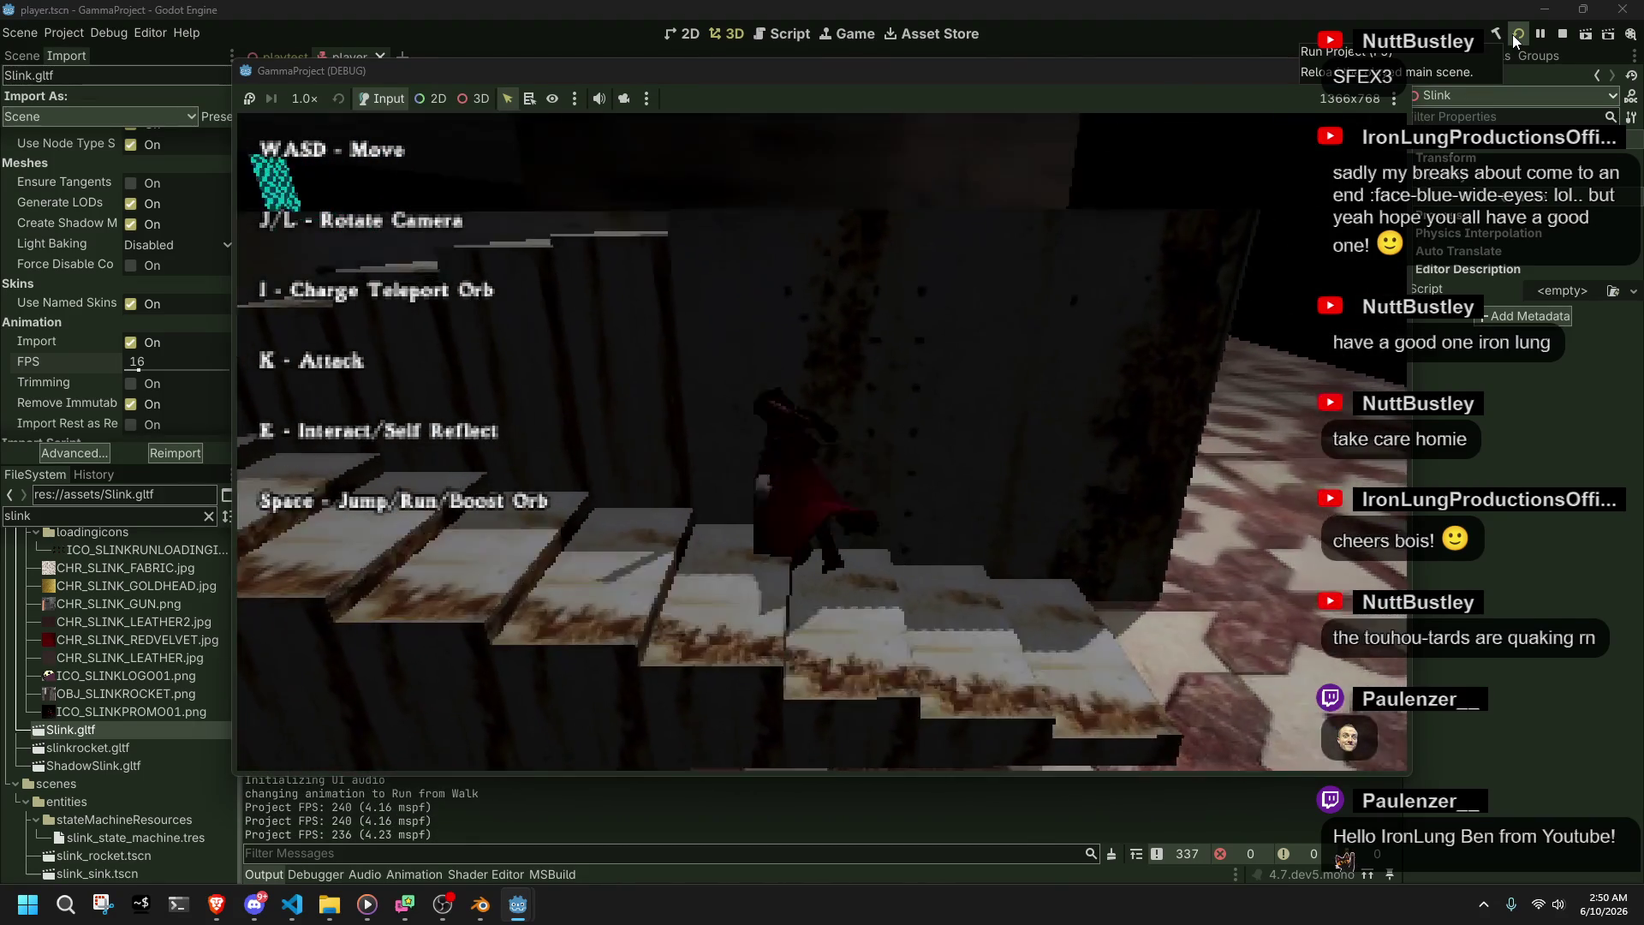
key(space)
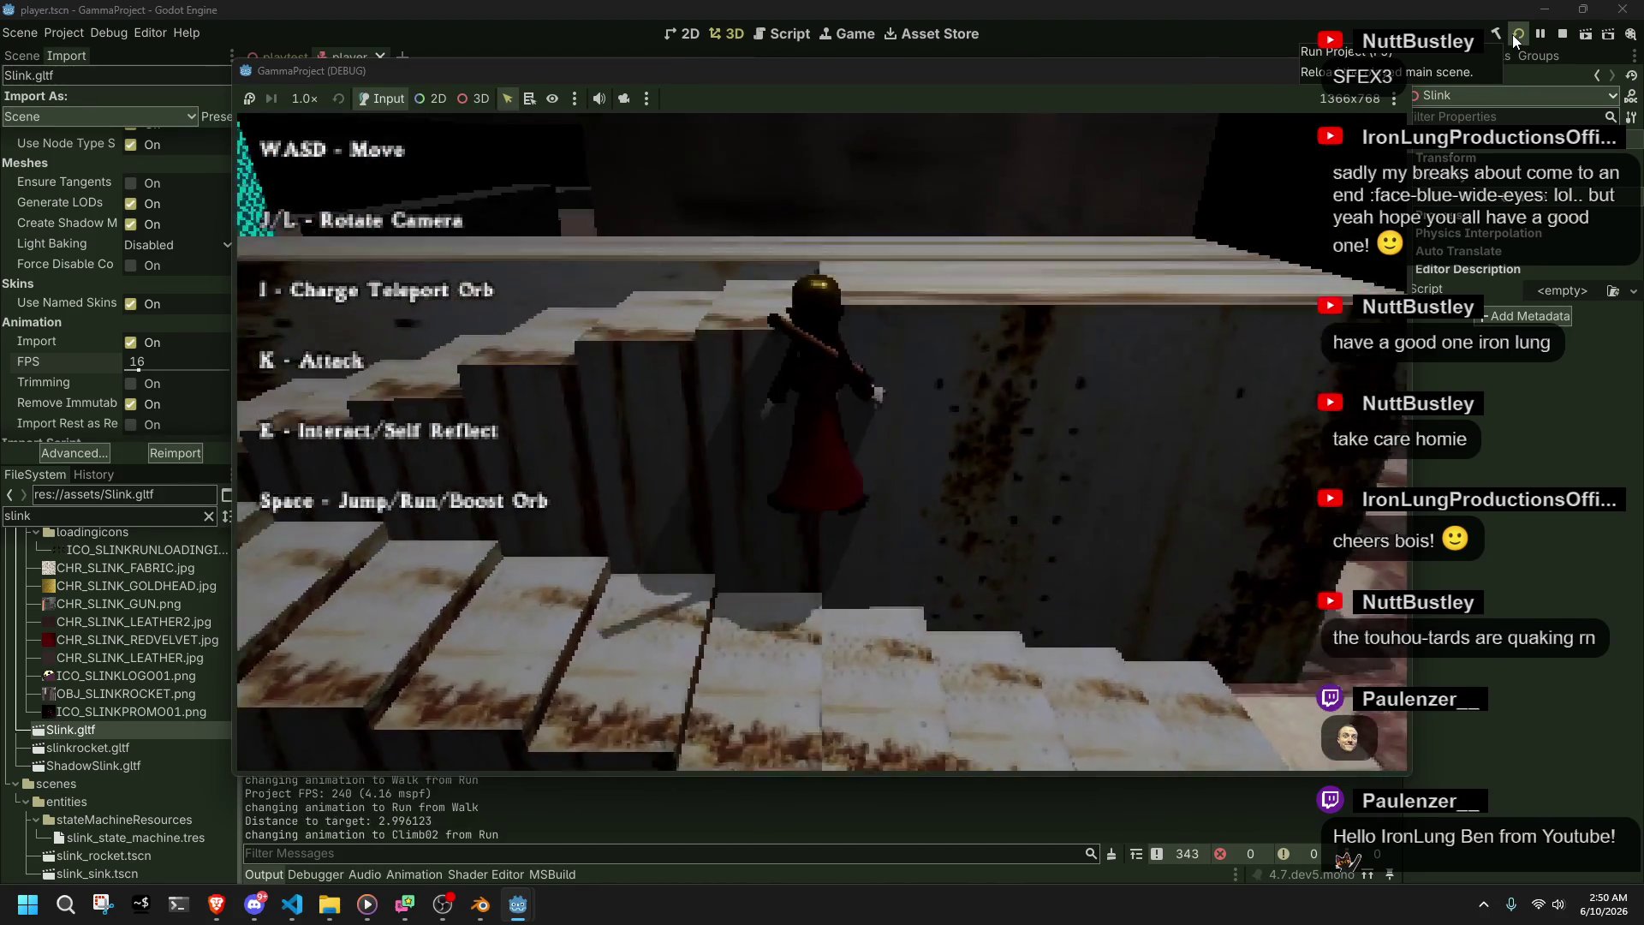
key(w)
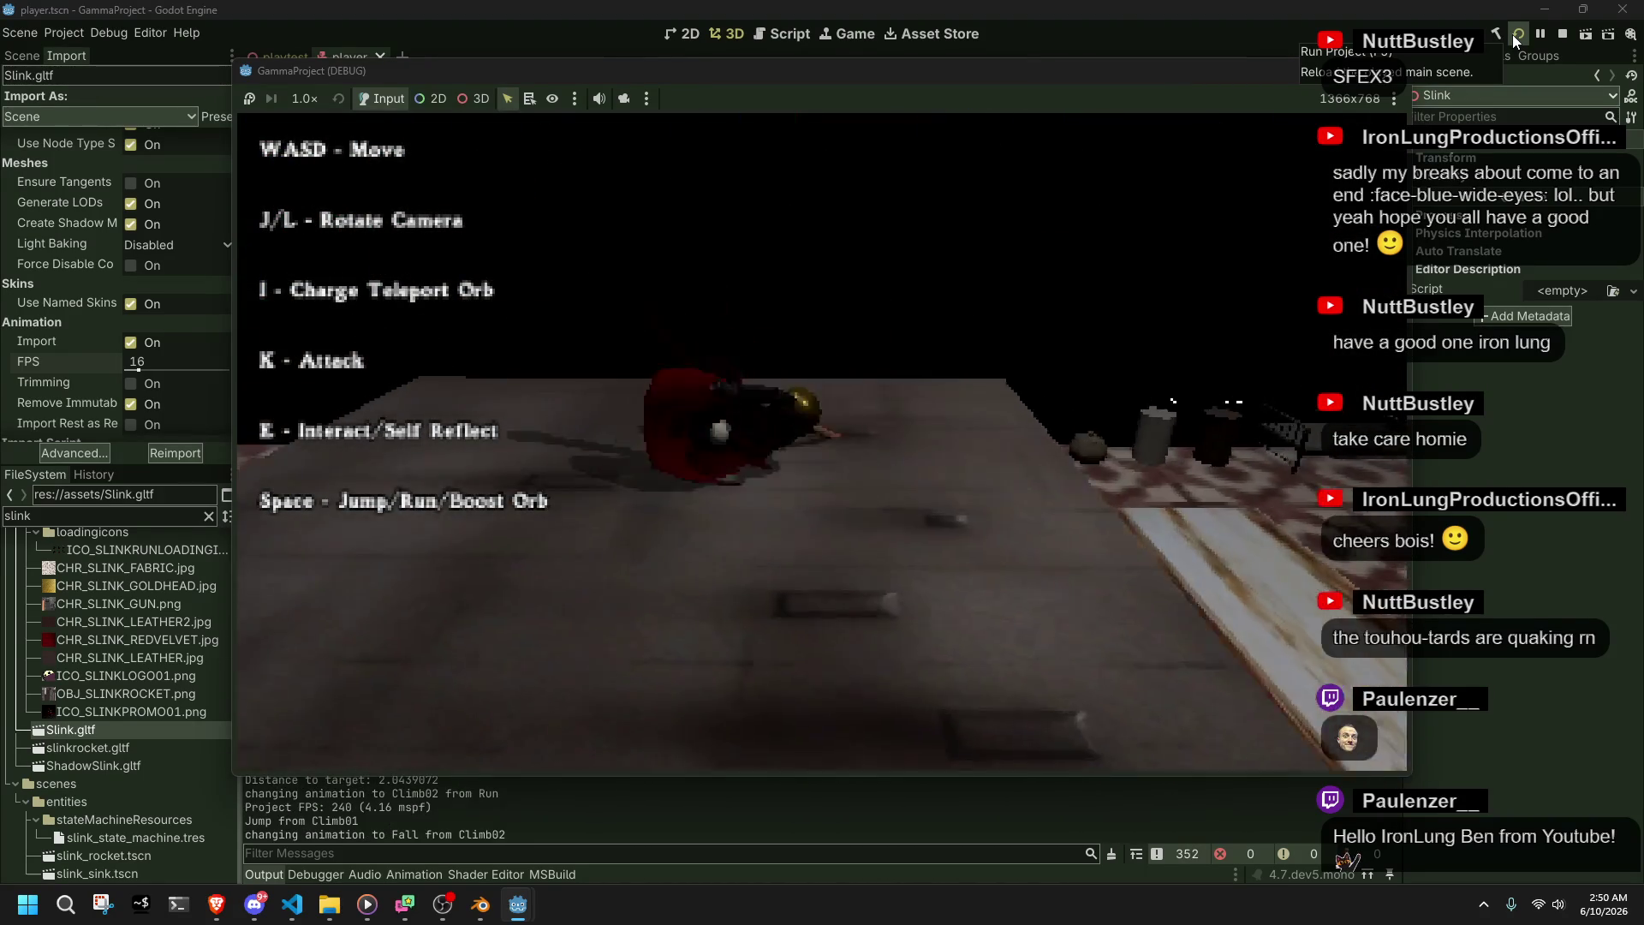
key(space)
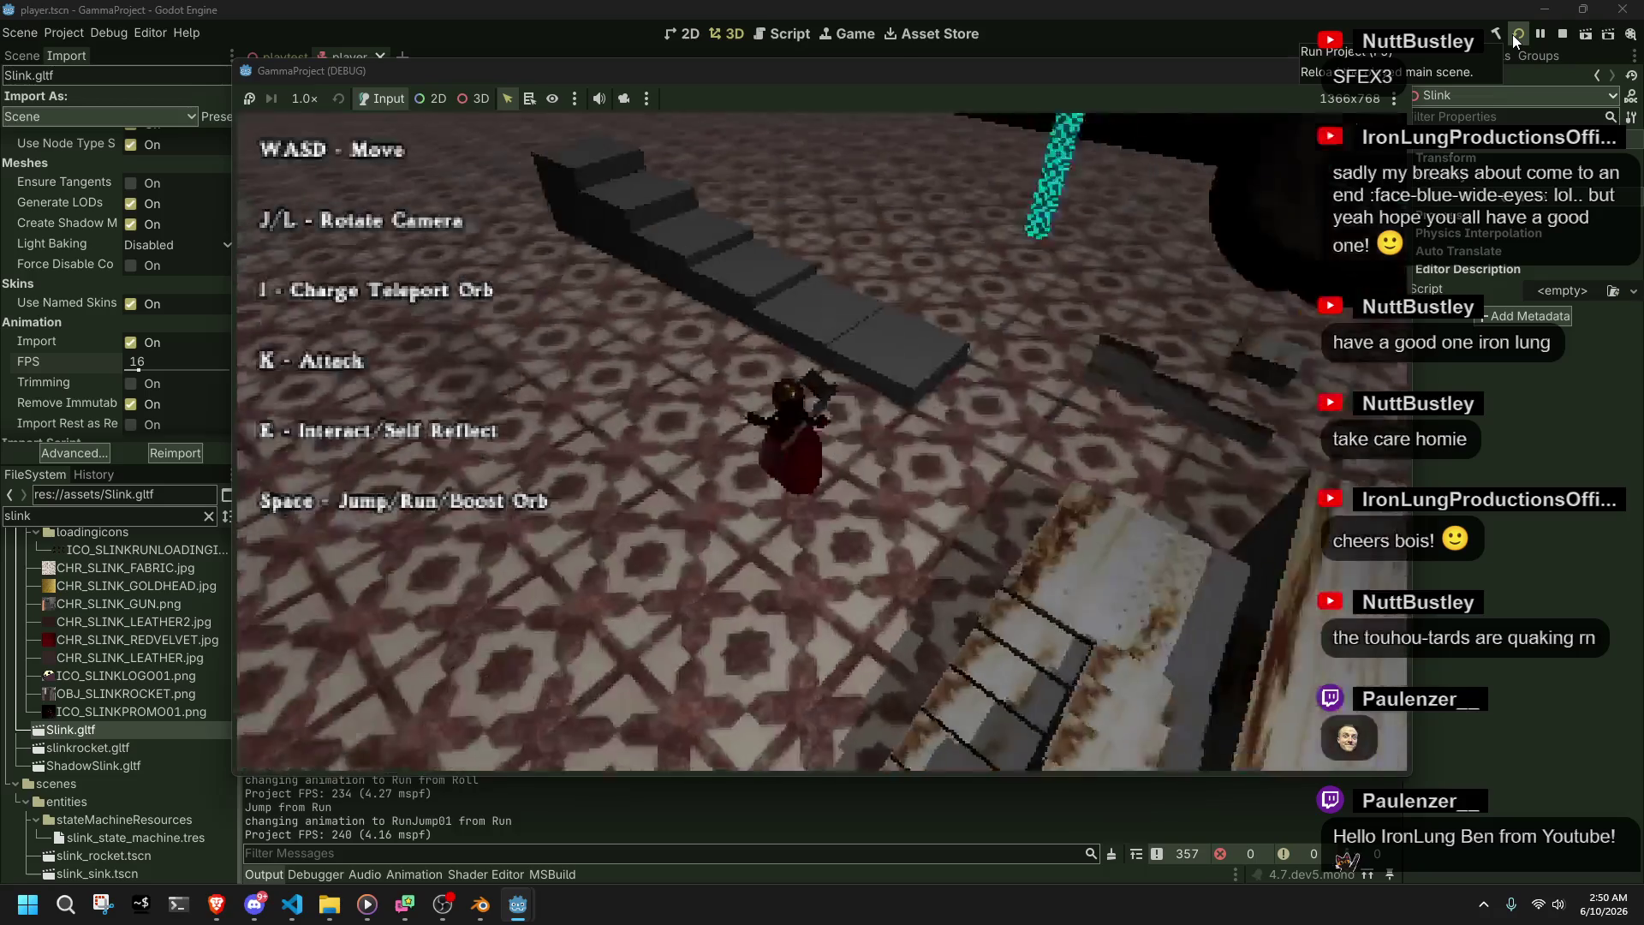
key(w)
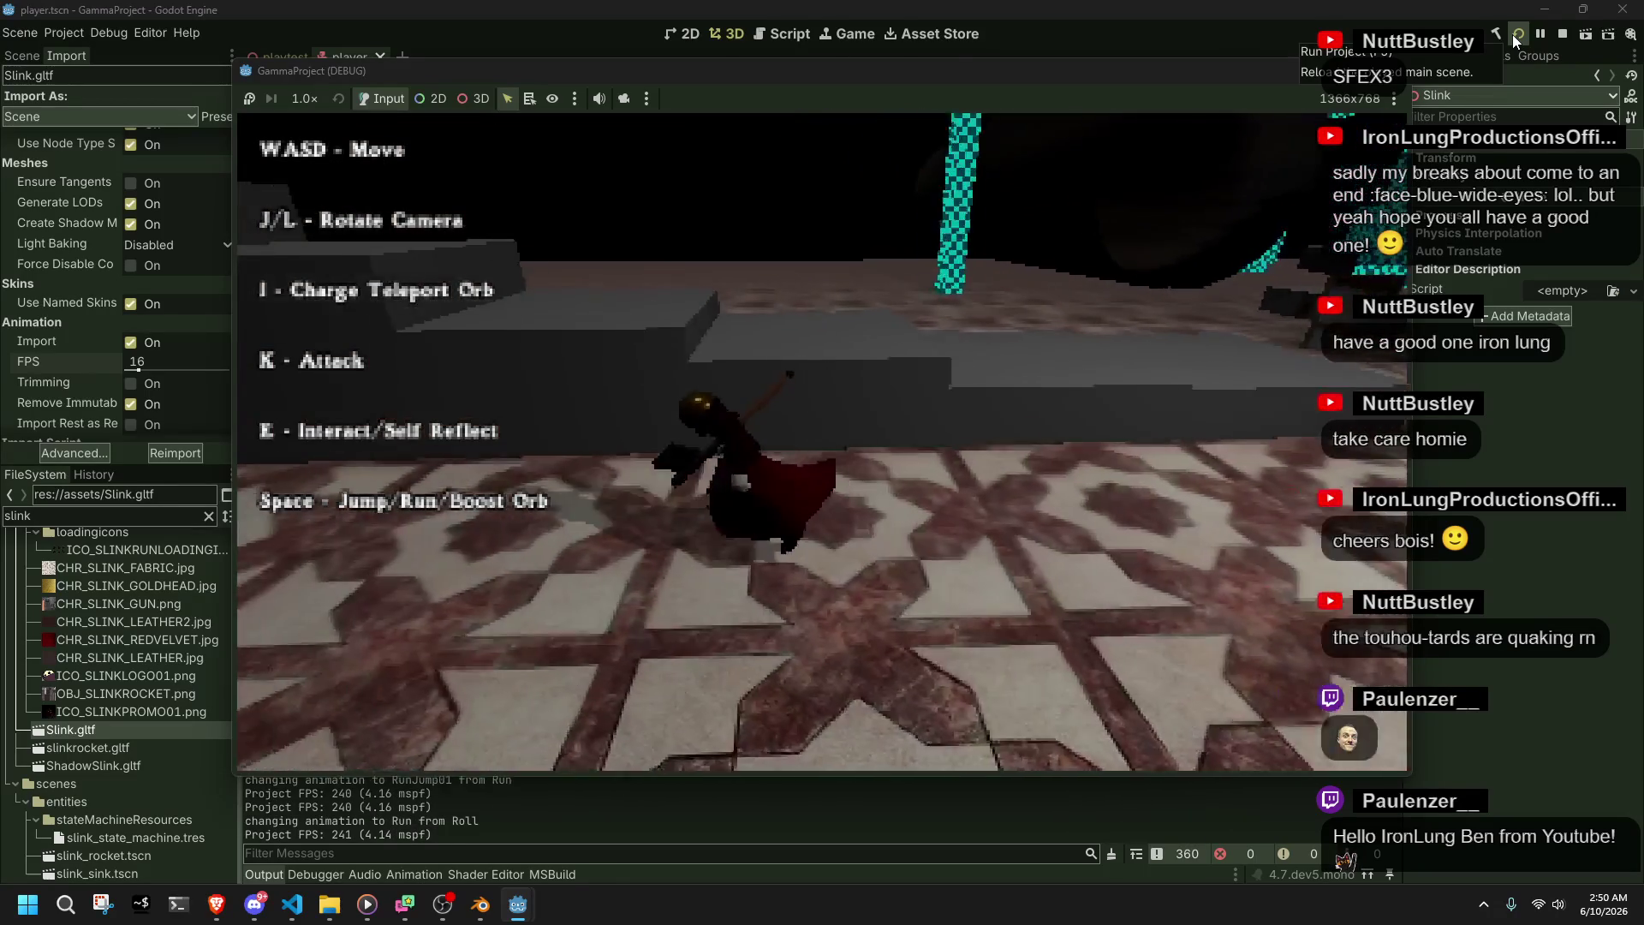
key(w)
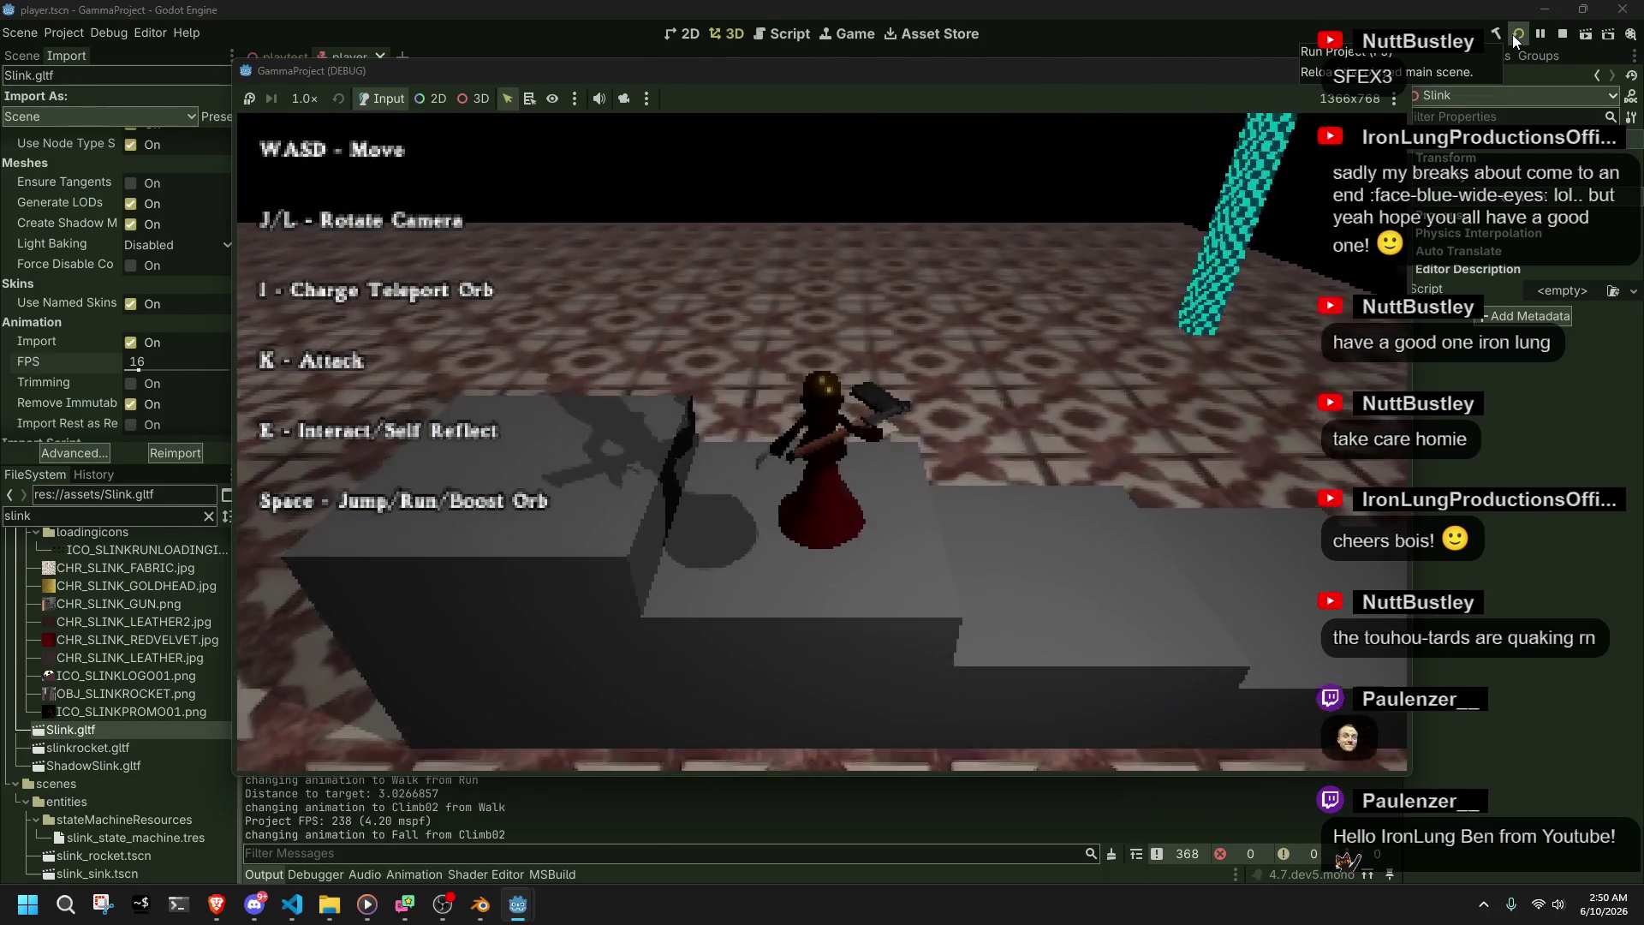
click(1400, 80)
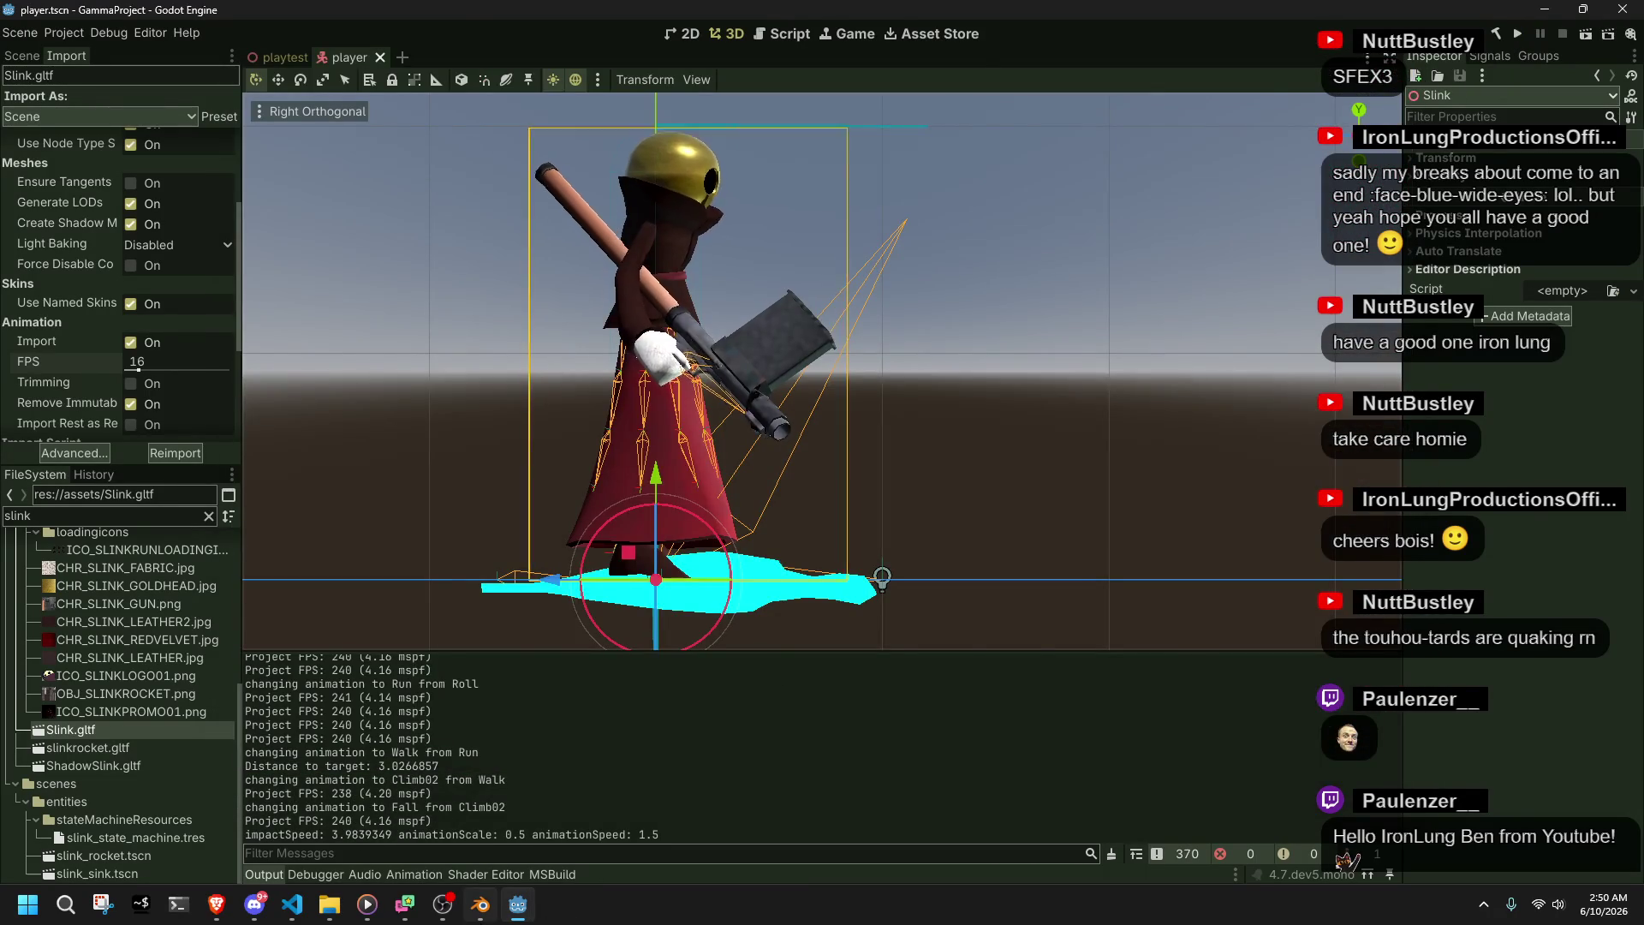
key(alt+Tab)
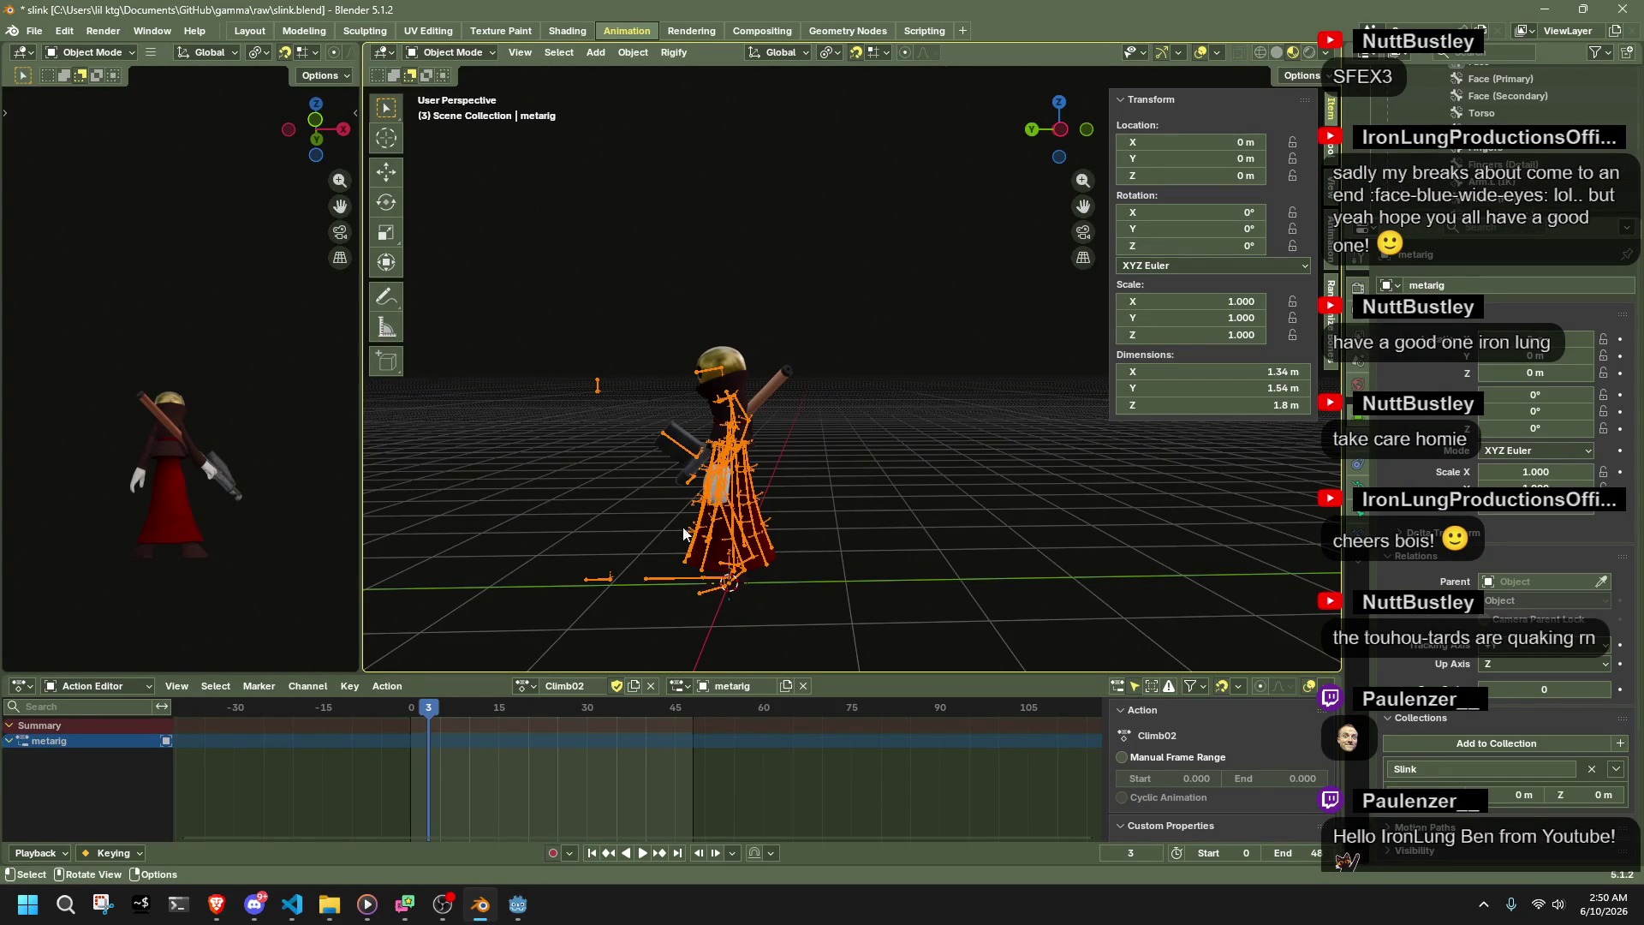
- In pose mode, scrub Climb01 to frame -2, then review Climb02 between frames 28 and 48
click(524, 686)
click(544, 484)
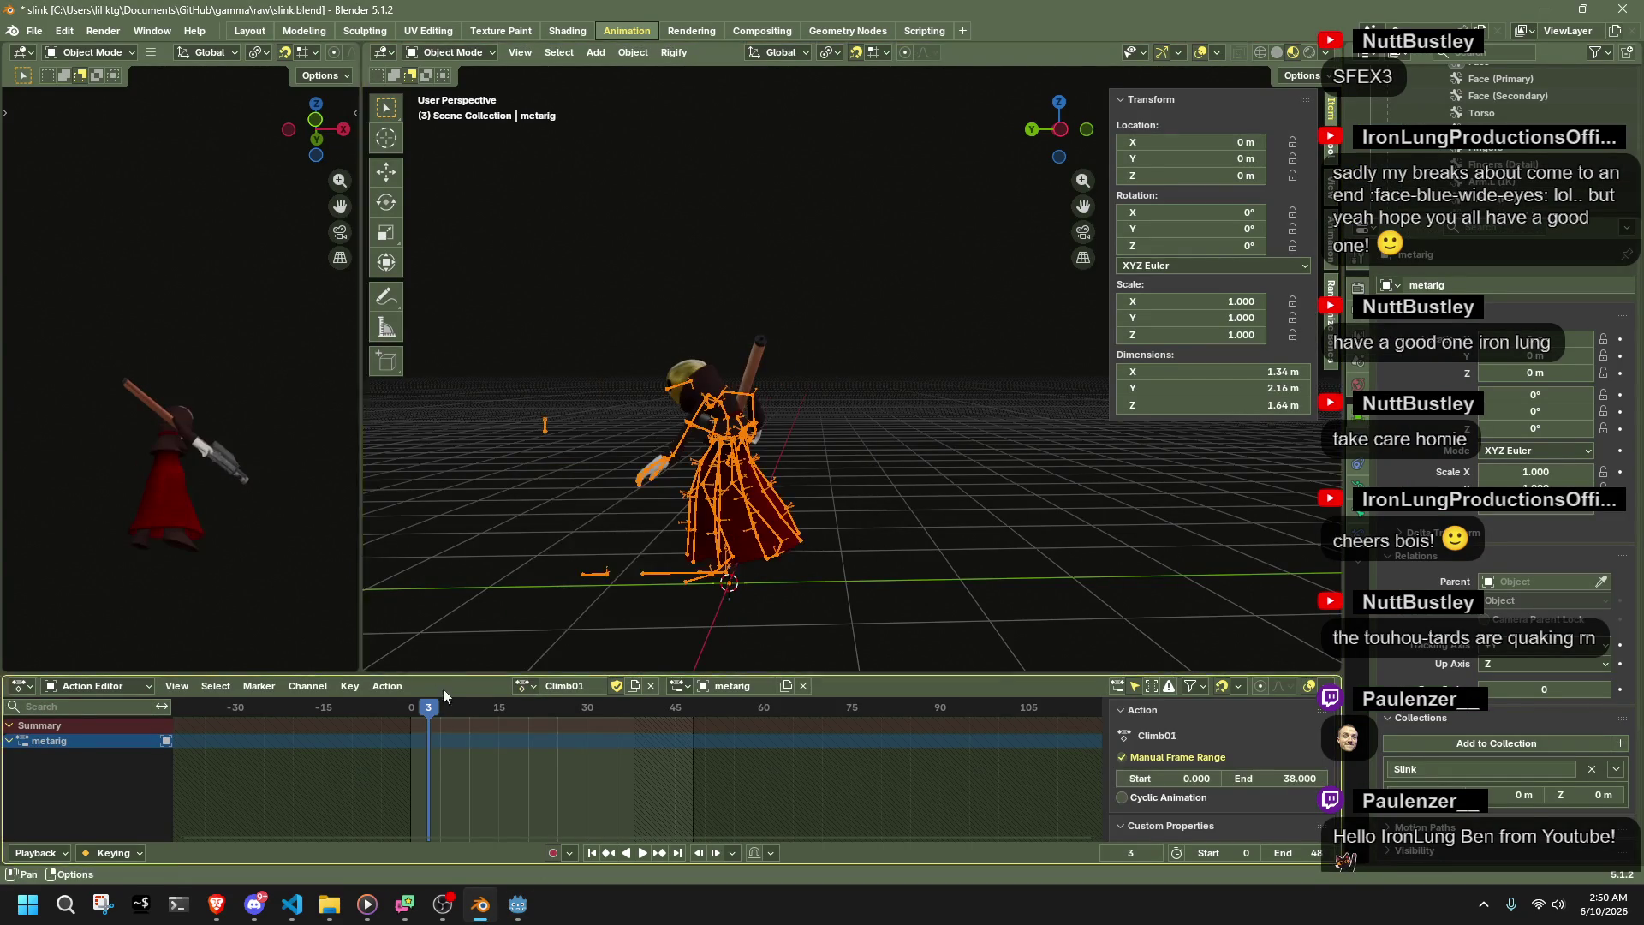
click(447, 52)
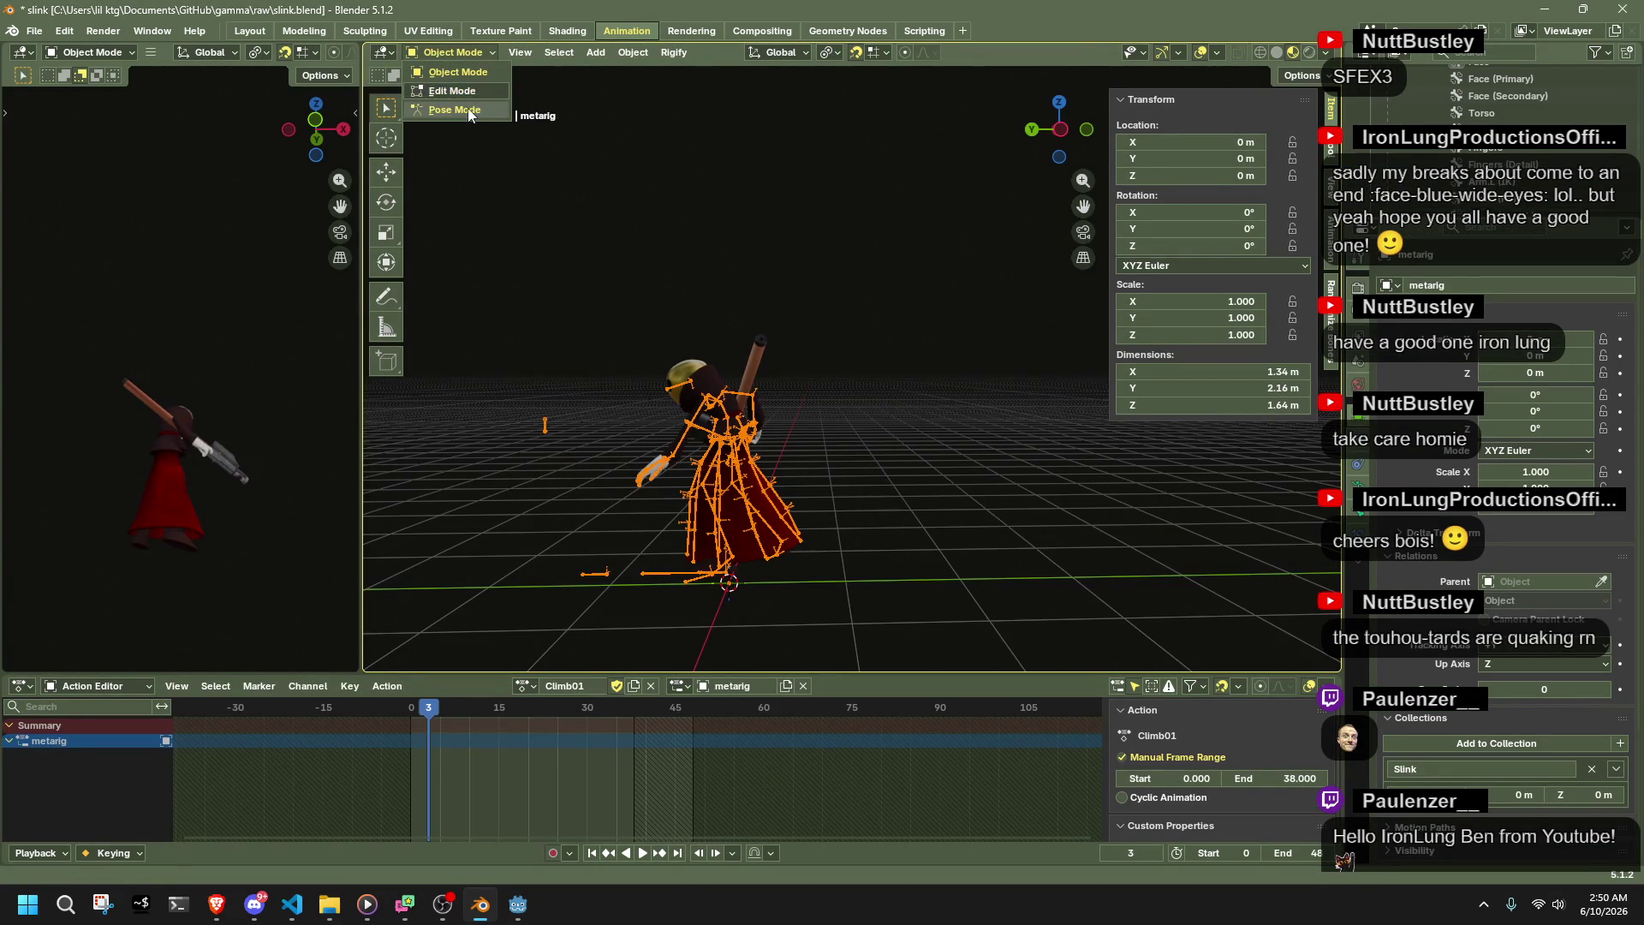
click(462, 108)
key(a)
mouse_move(368, 715)
mouse_down()
mouse_move(689, 730)
mouse_move(634, 731)
mouse_up()
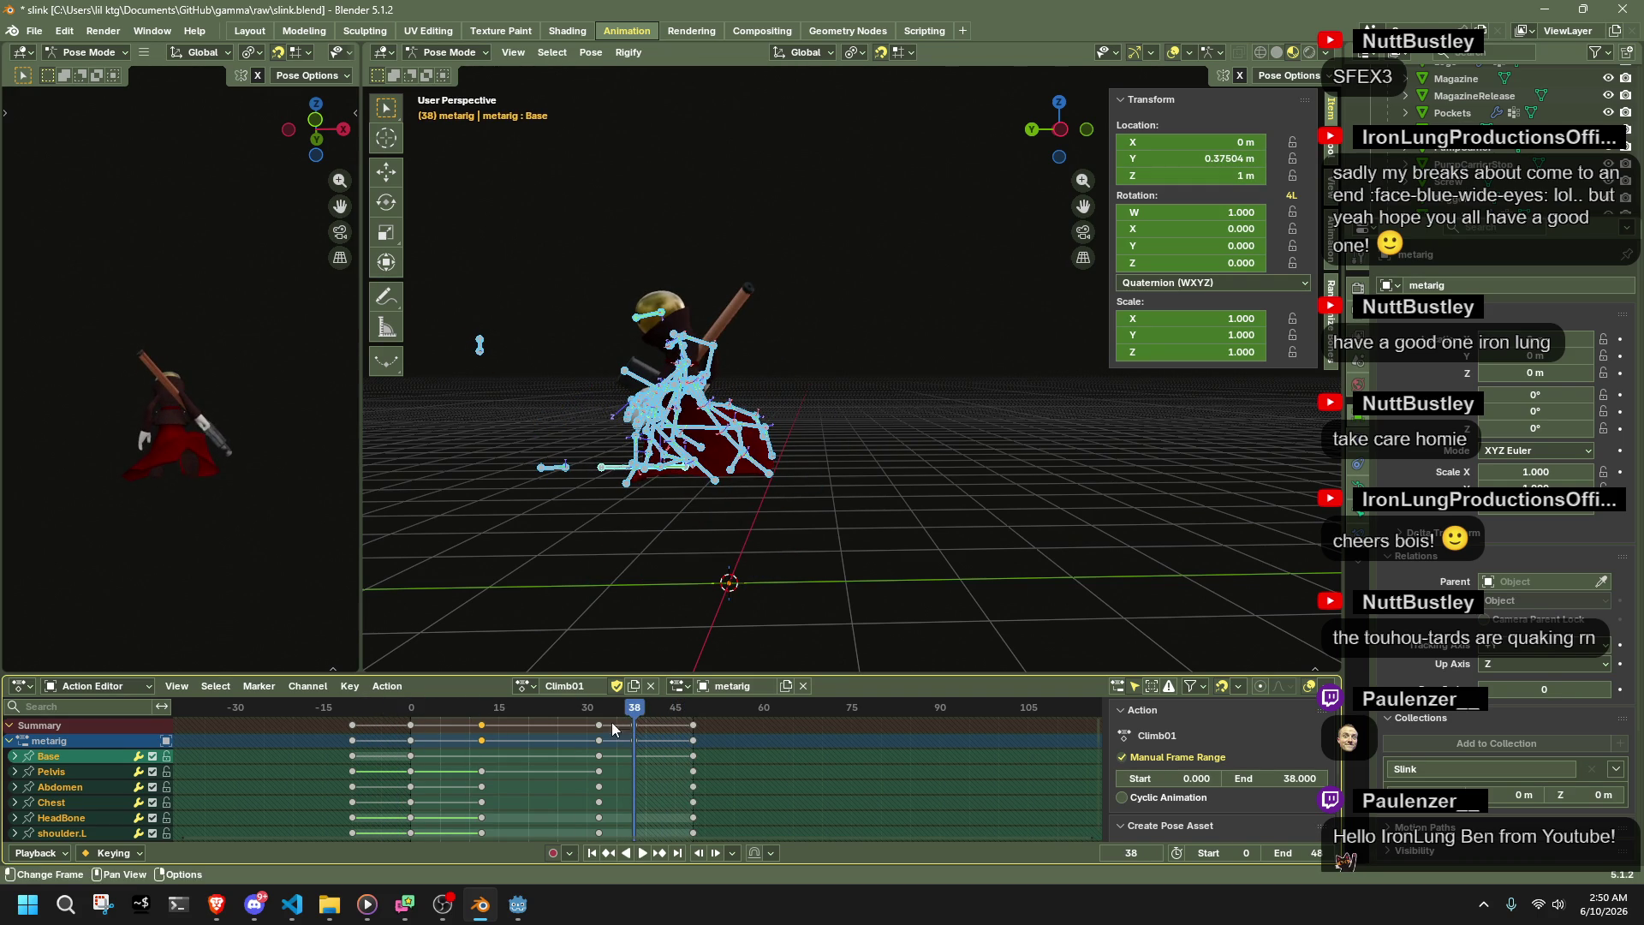
click(531, 687)
click(550, 495)
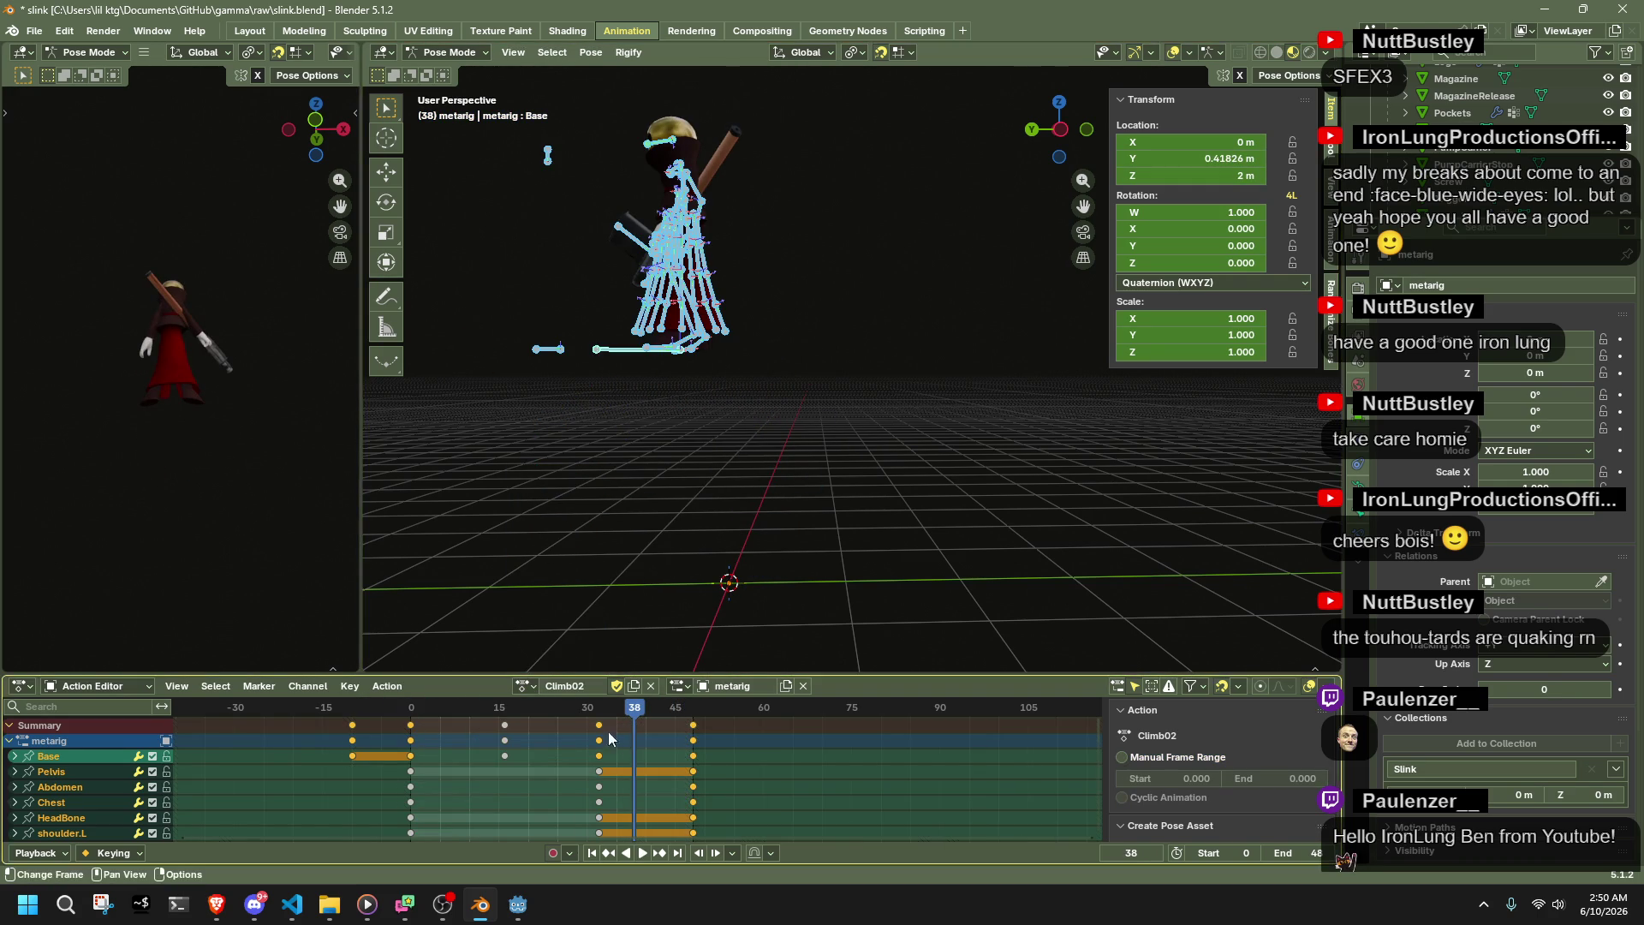
mouse_move(591, 713)
mouse_down()
mouse_move(690, 733)
mouse_move(586, 760)
mouse_move(696, 766)
mouse_up()
- Give Climb02 a manual frame range of 0 to 38 and save slink.blend
click(1173, 760)
click(1162, 778)
text(0)
key(Return)
click(1289, 778)
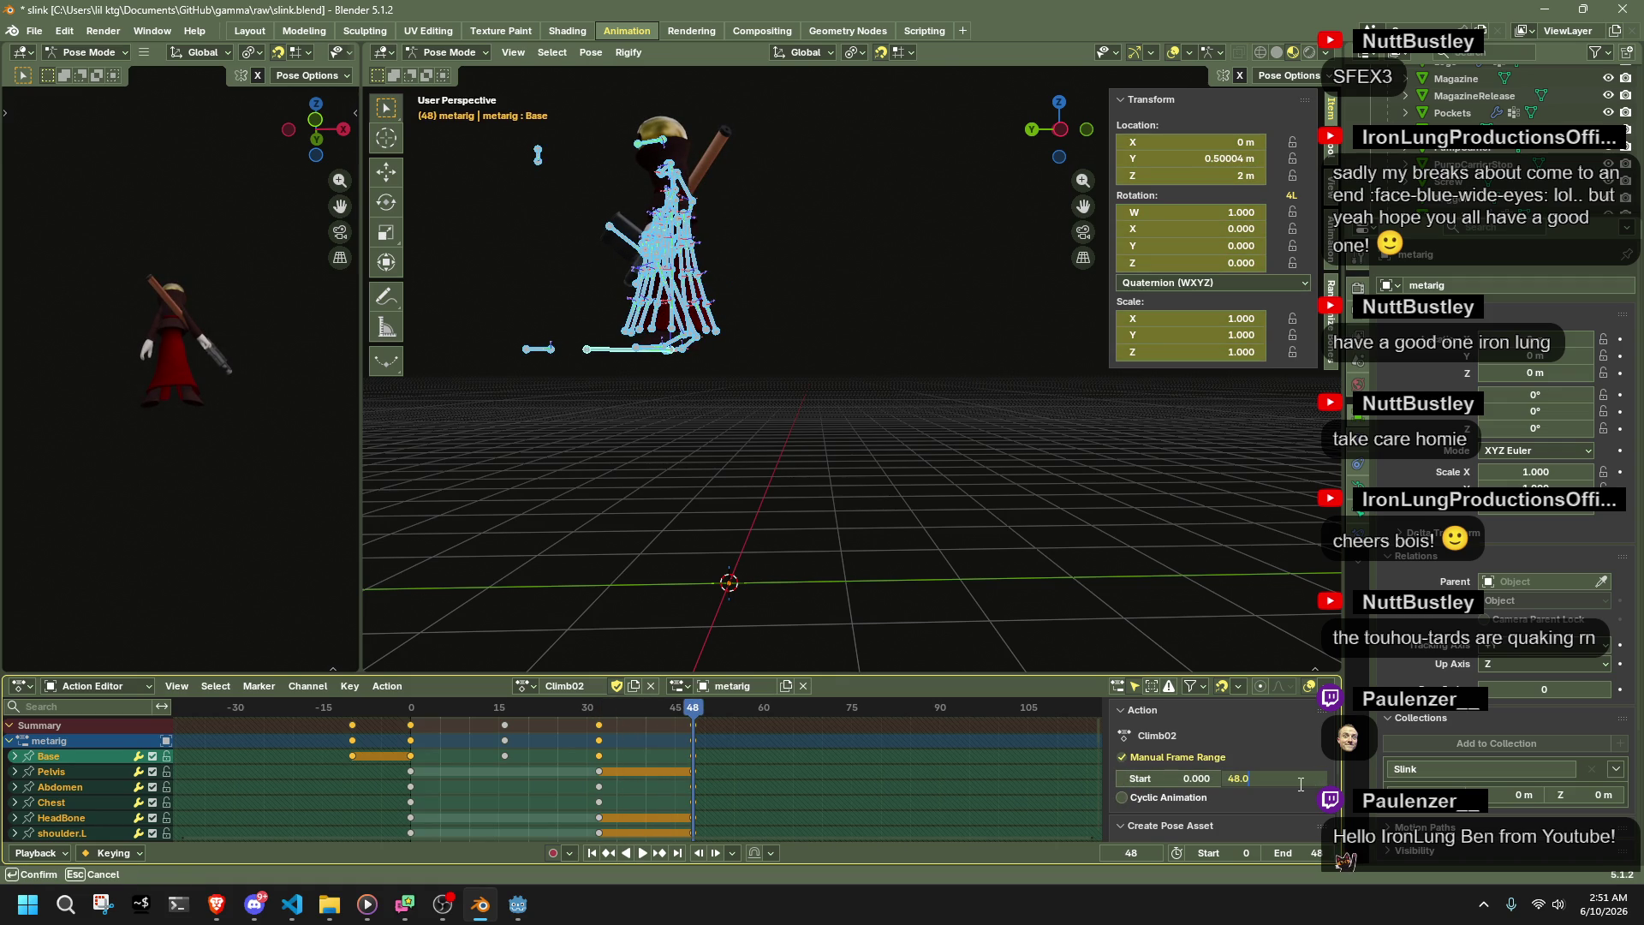
text(38)
key(Return)
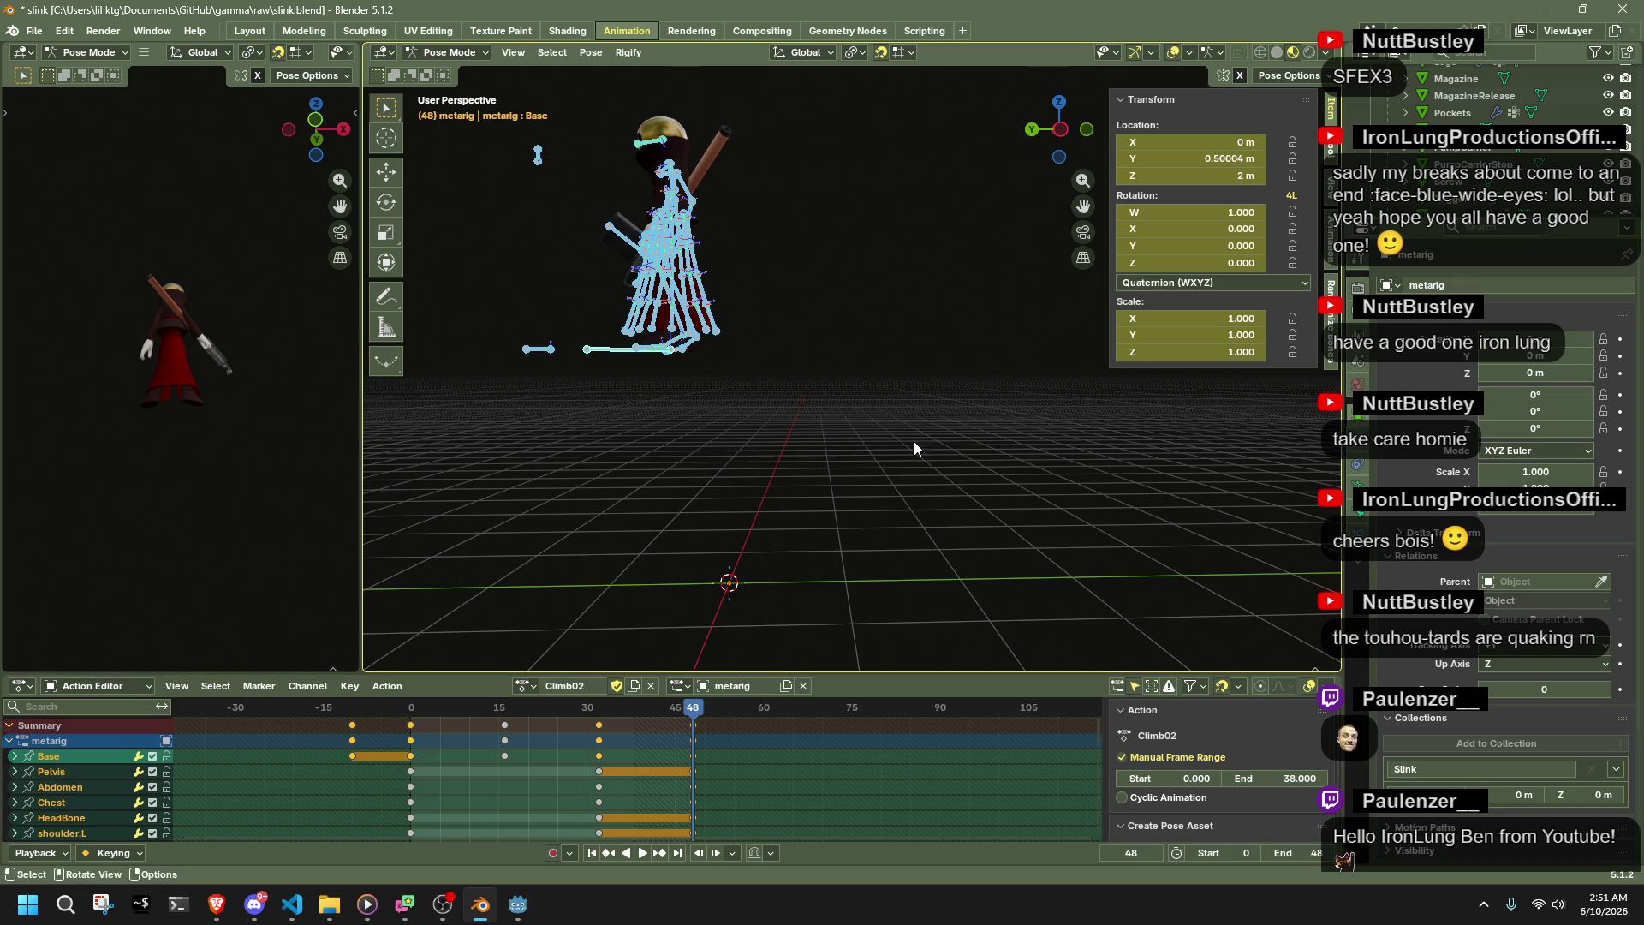
key(ctrl+s)
click(524, 686)
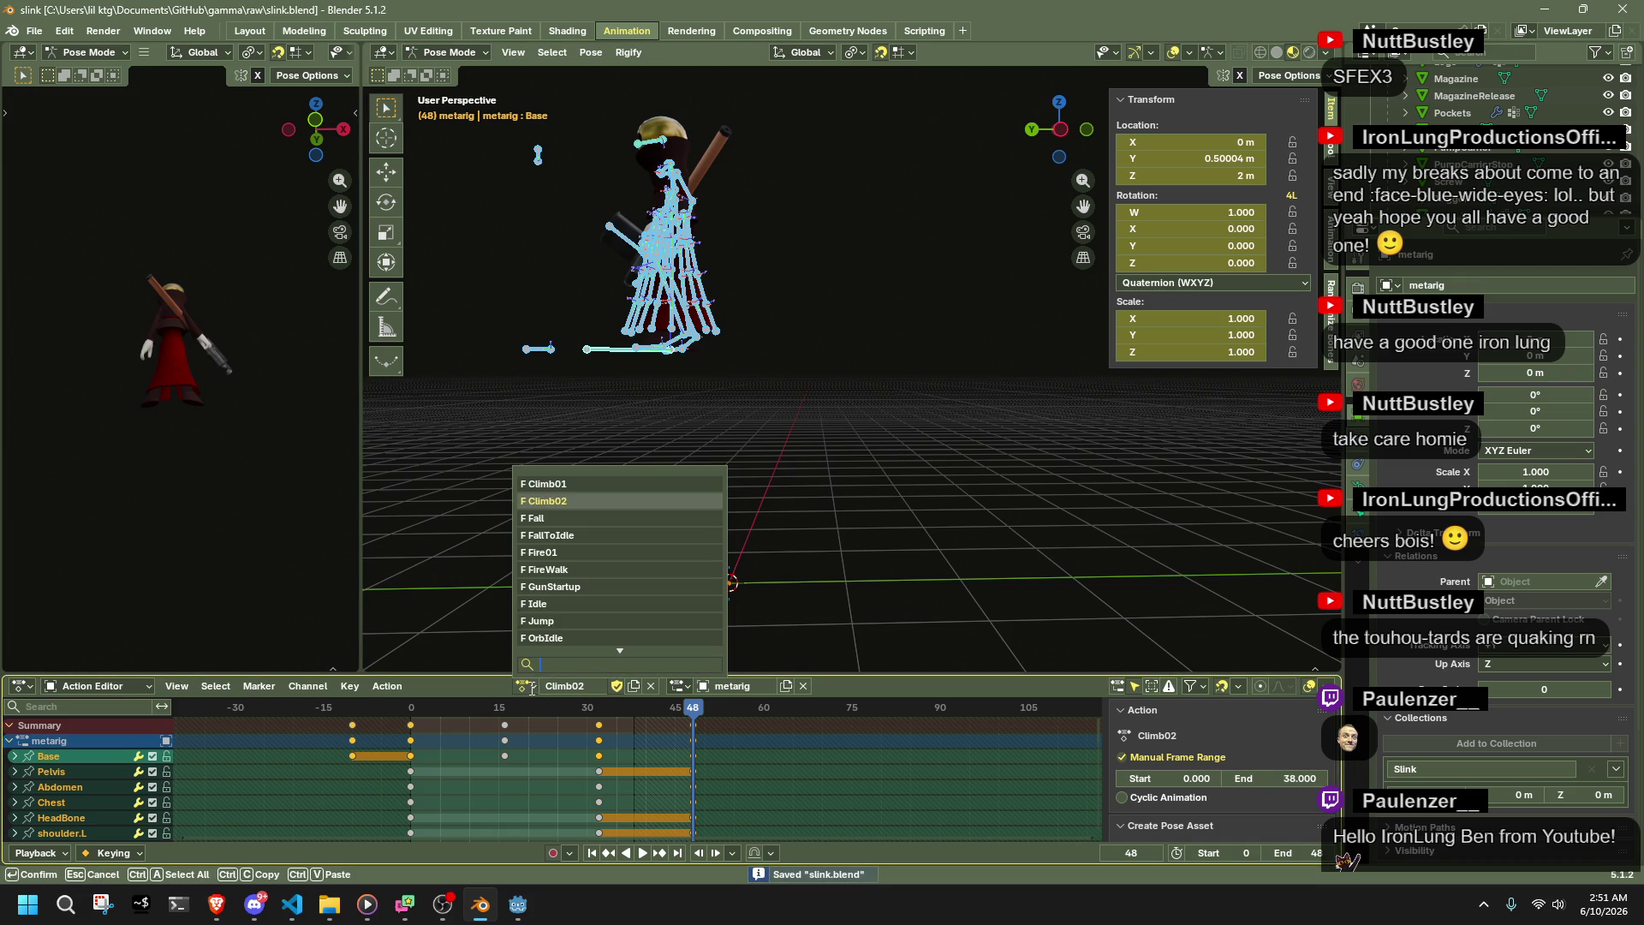
- Switch to Climb01, then back to Climb02 and scrub it to its last frame, 38
click(530, 489)
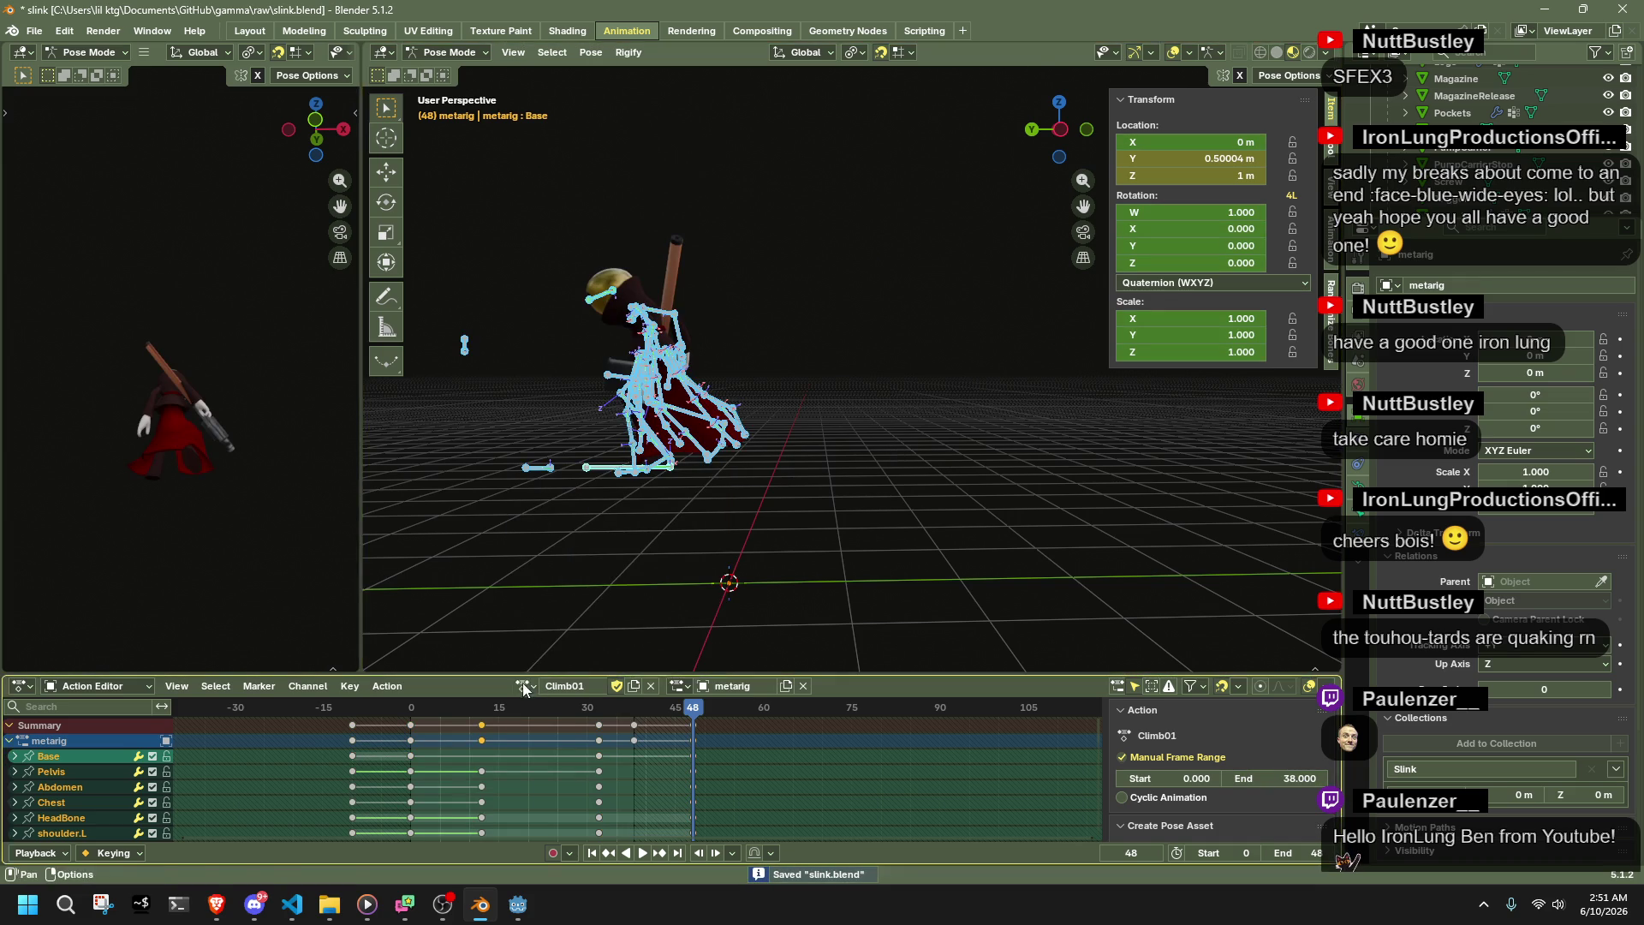
click(523, 686)
click(532, 501)
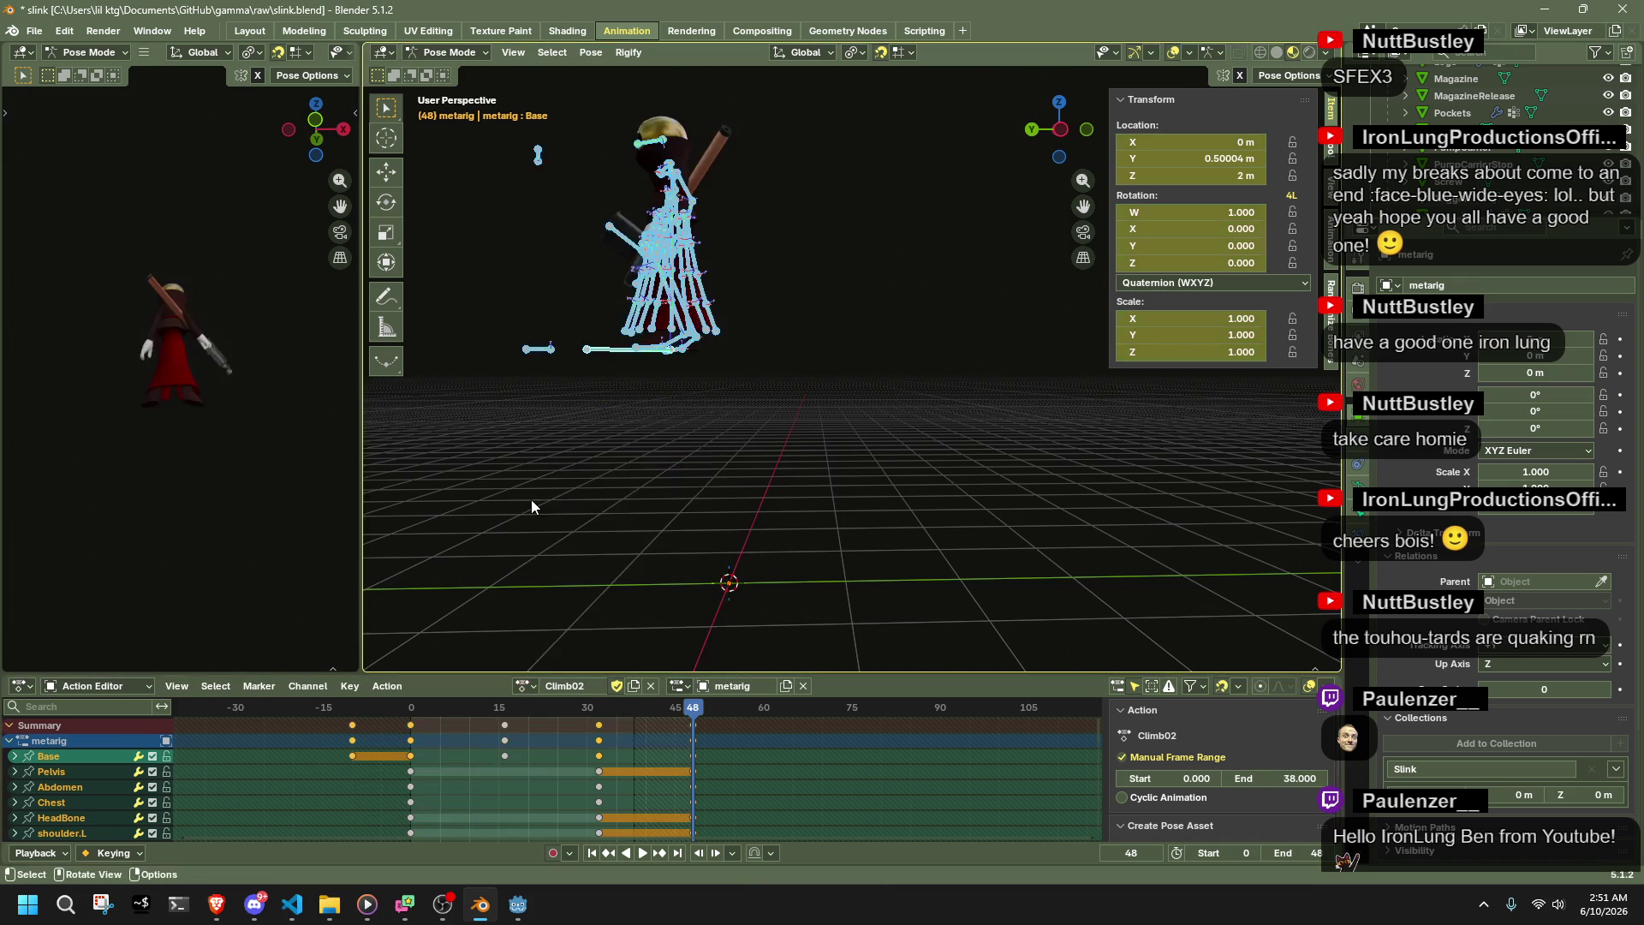
mouse_move(385, 708)
mouse_down()
mouse_move(369, 711)
mouse_move(634, 757)
mouse_up()
mouse_move(626, 600)
mouse_down()
mouse_move(600, 490)
mouse_move(635, 574)
mouse_up()
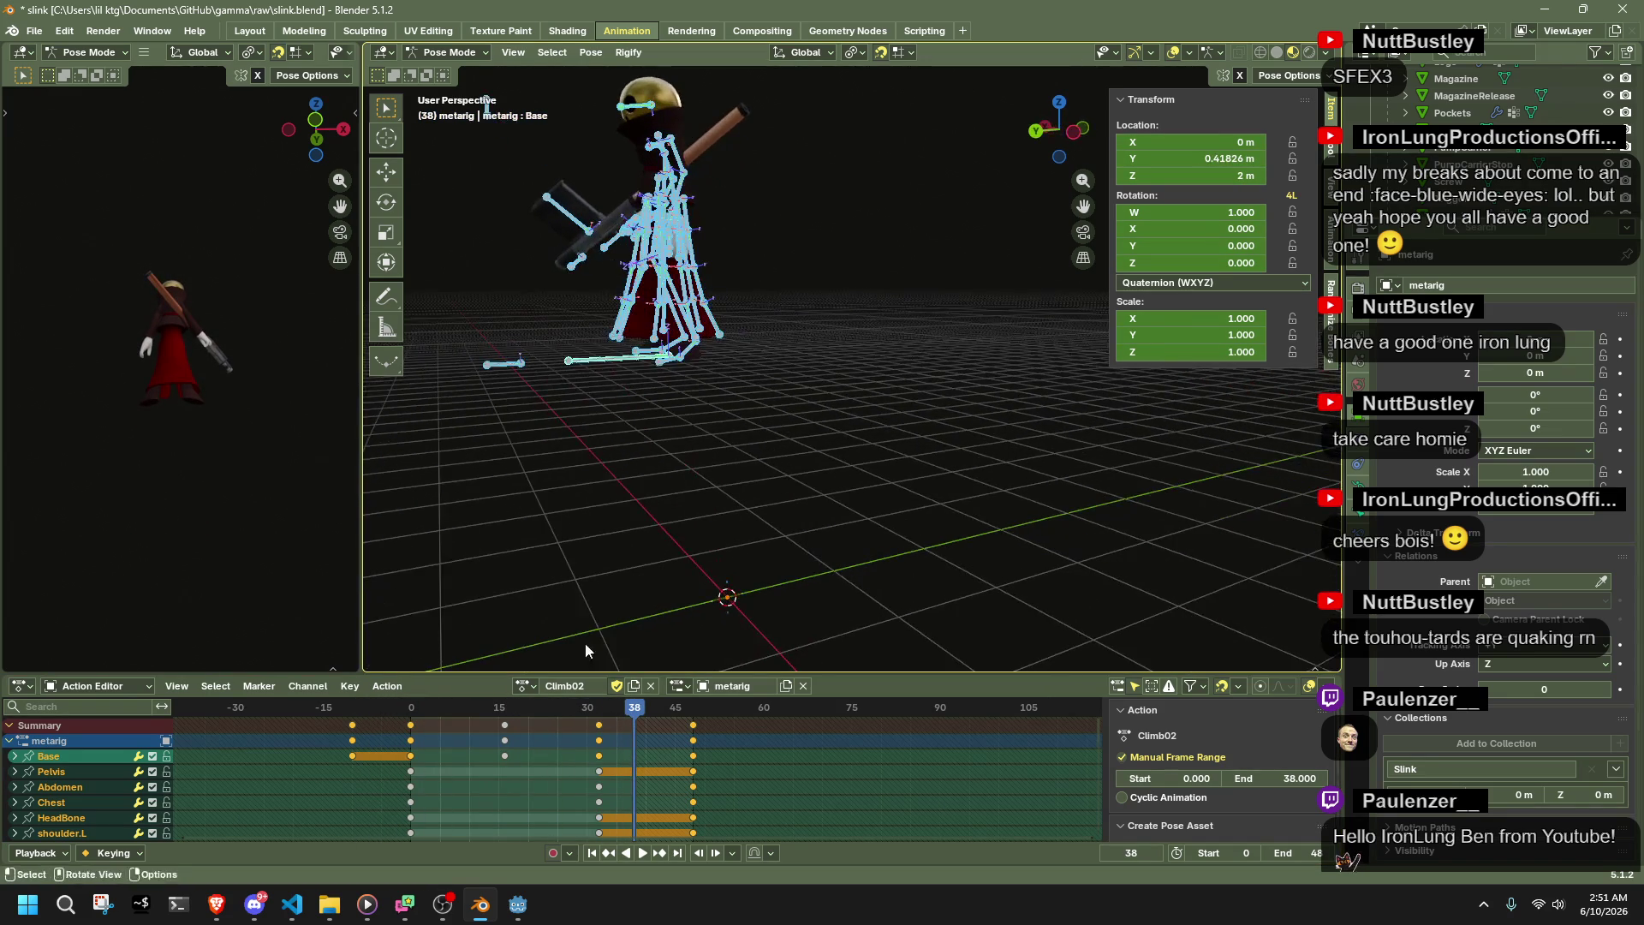
- Toggle between Climb01 and Climb02 again, show the render settings, and scrub Climb02 once more
click(522, 686)
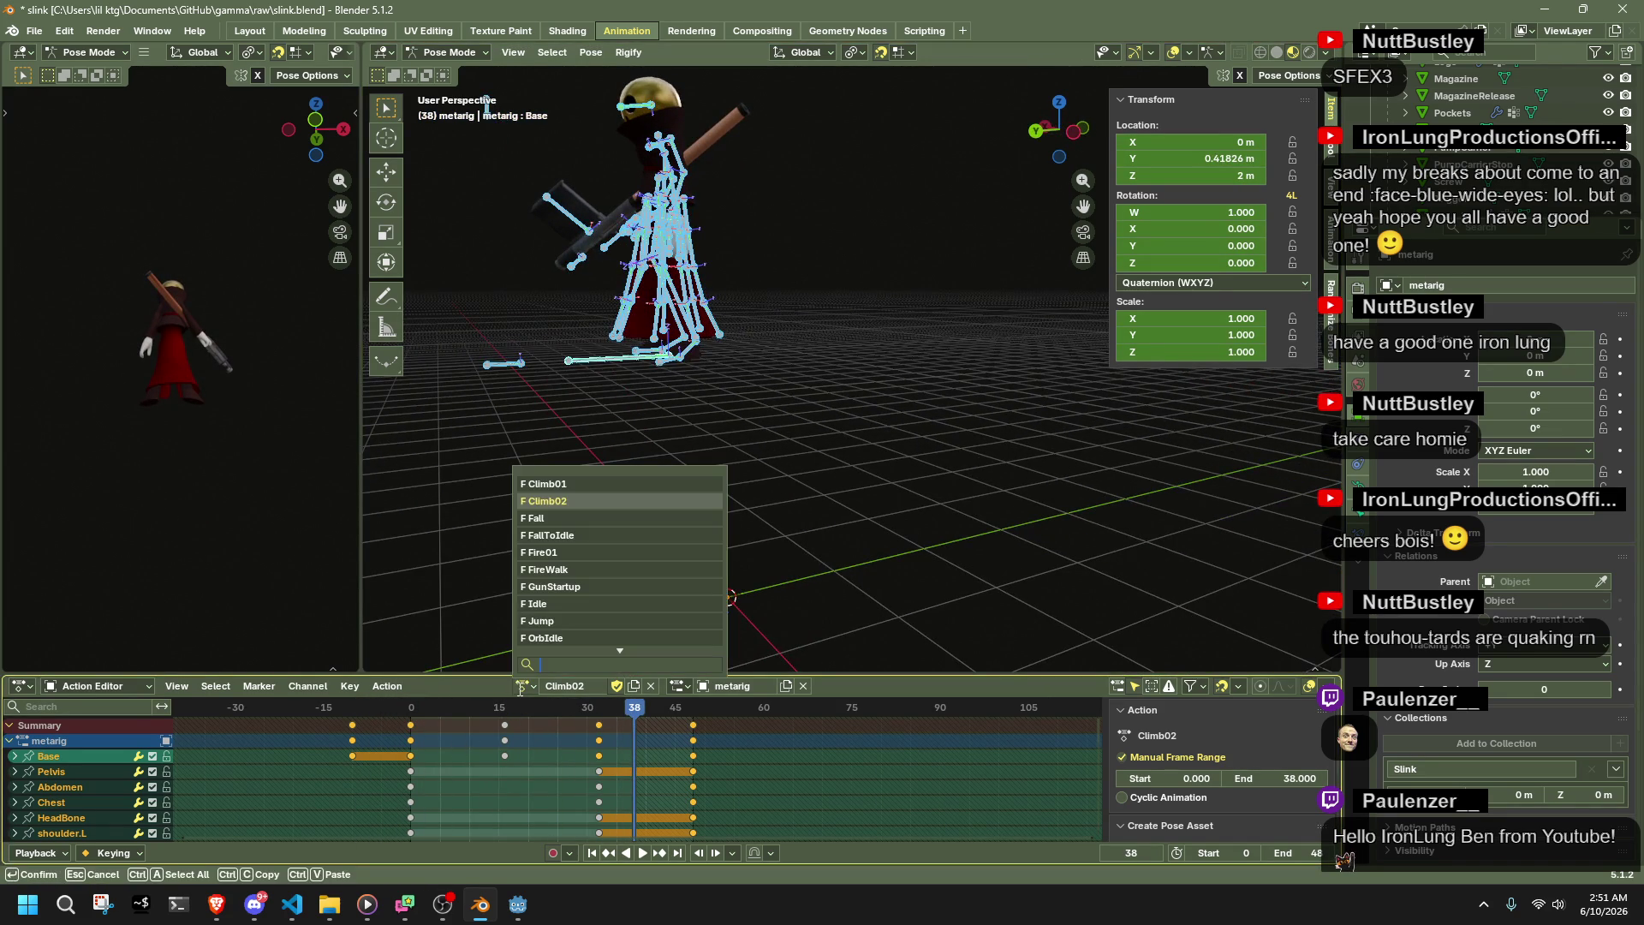
click(545, 484)
click(522, 686)
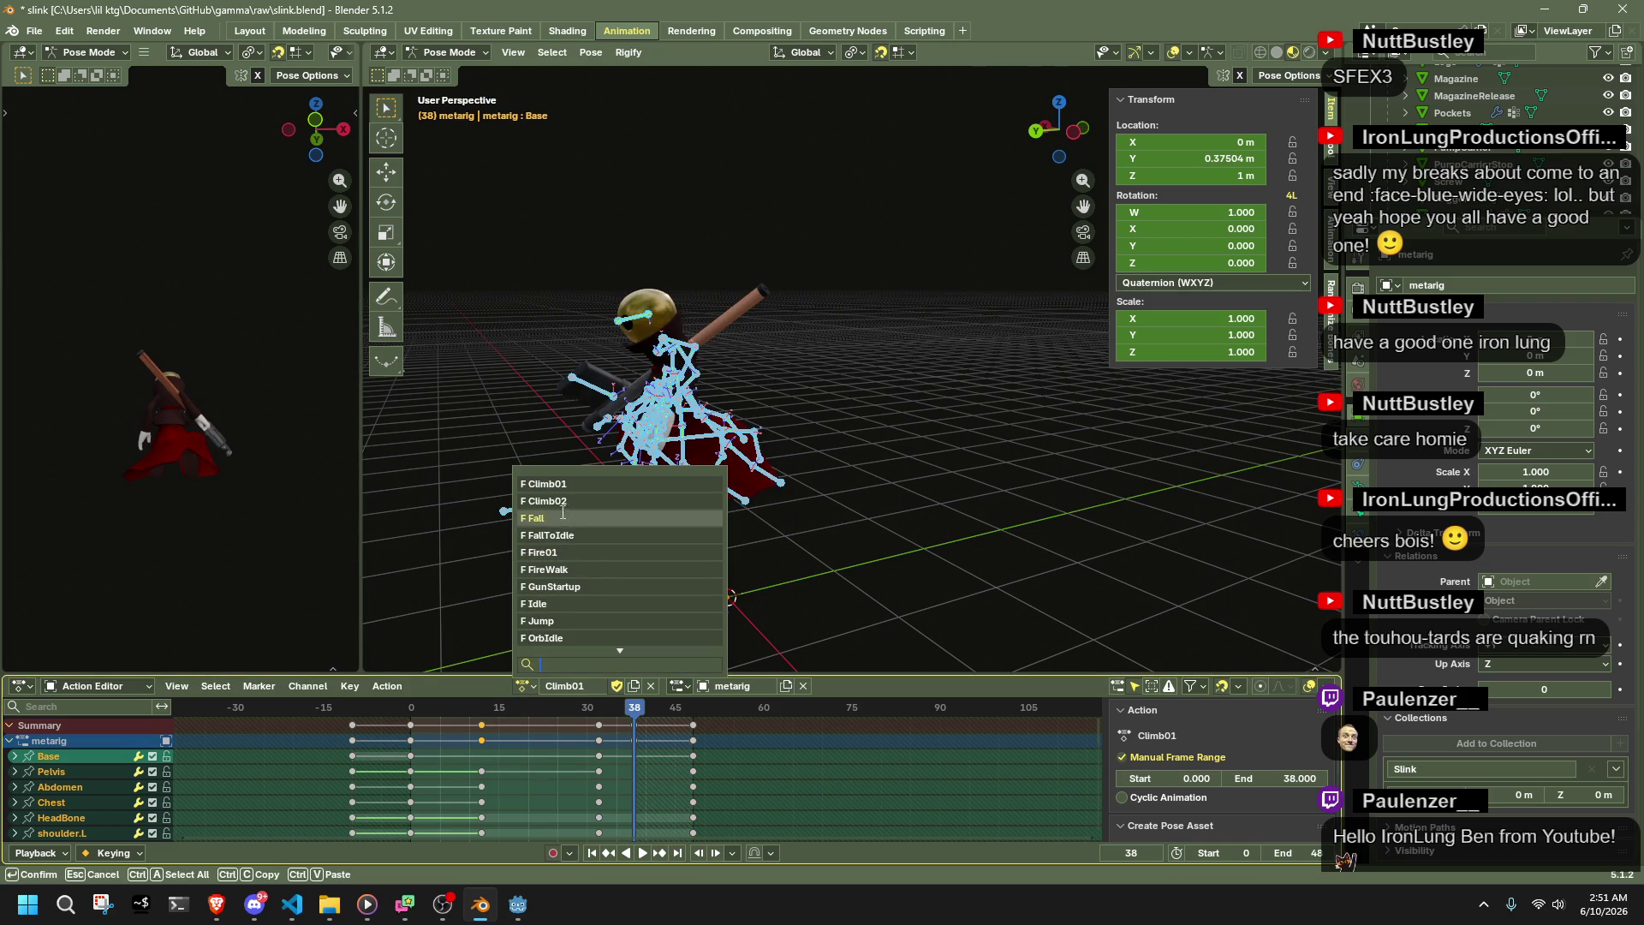
click(558, 511)
click(1355, 285)
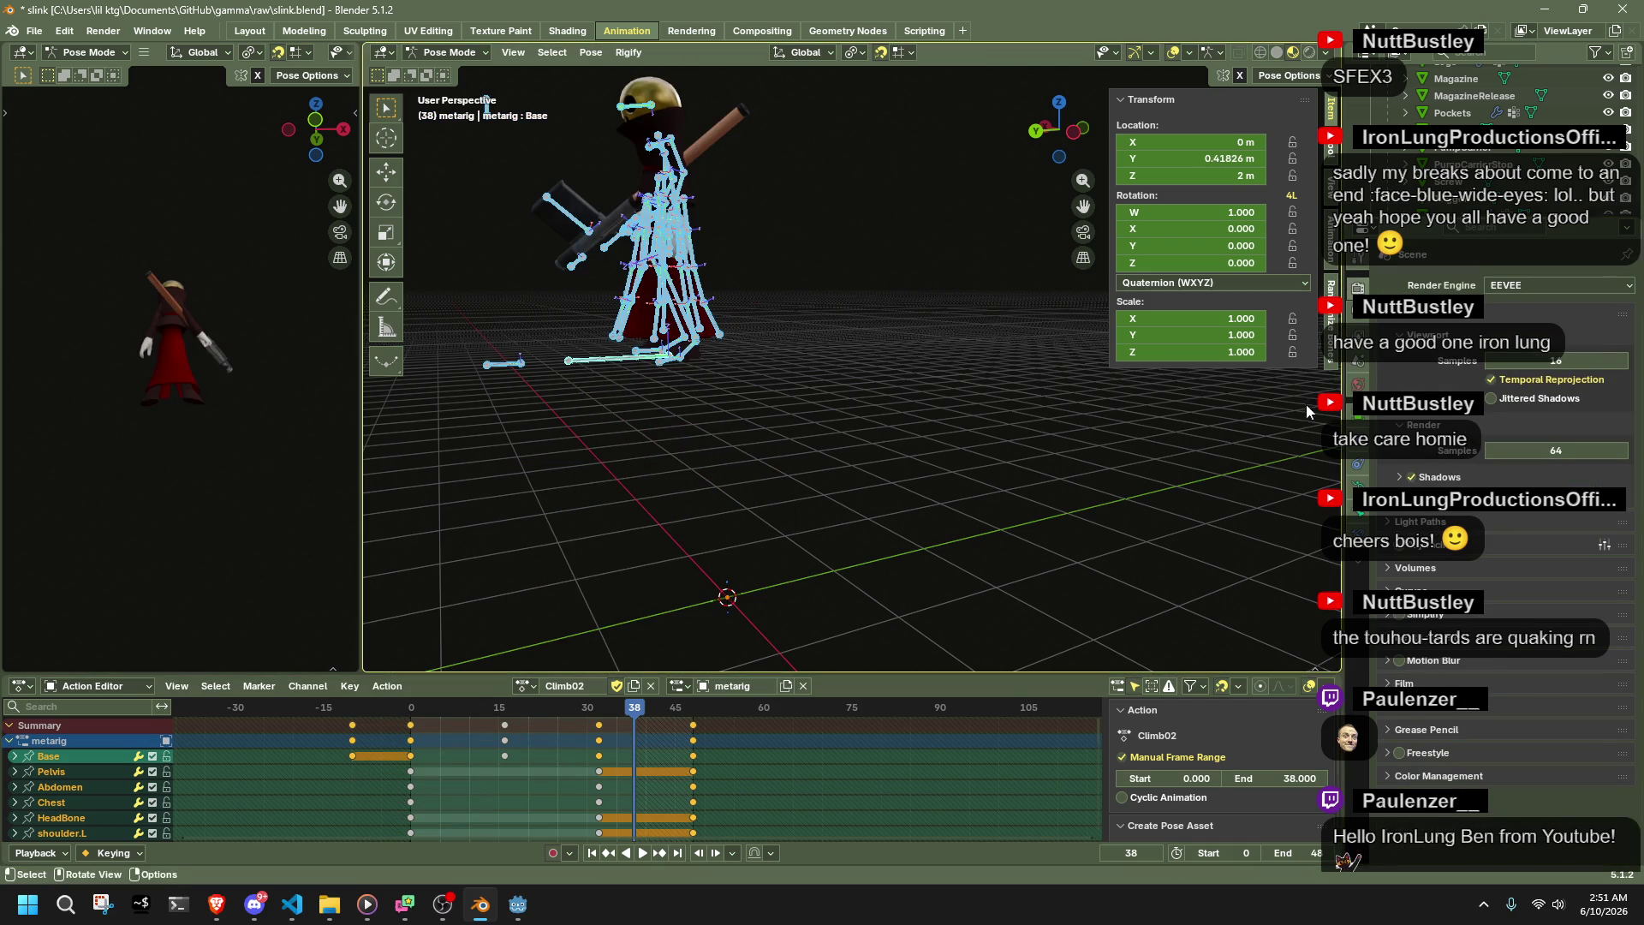
mouse_move(556, 708)
mouse_down()
mouse_move(408, 724)
mouse_move(644, 750)
mouse_move(598, 763)
mouse_move(630, 768)
mouse_up()
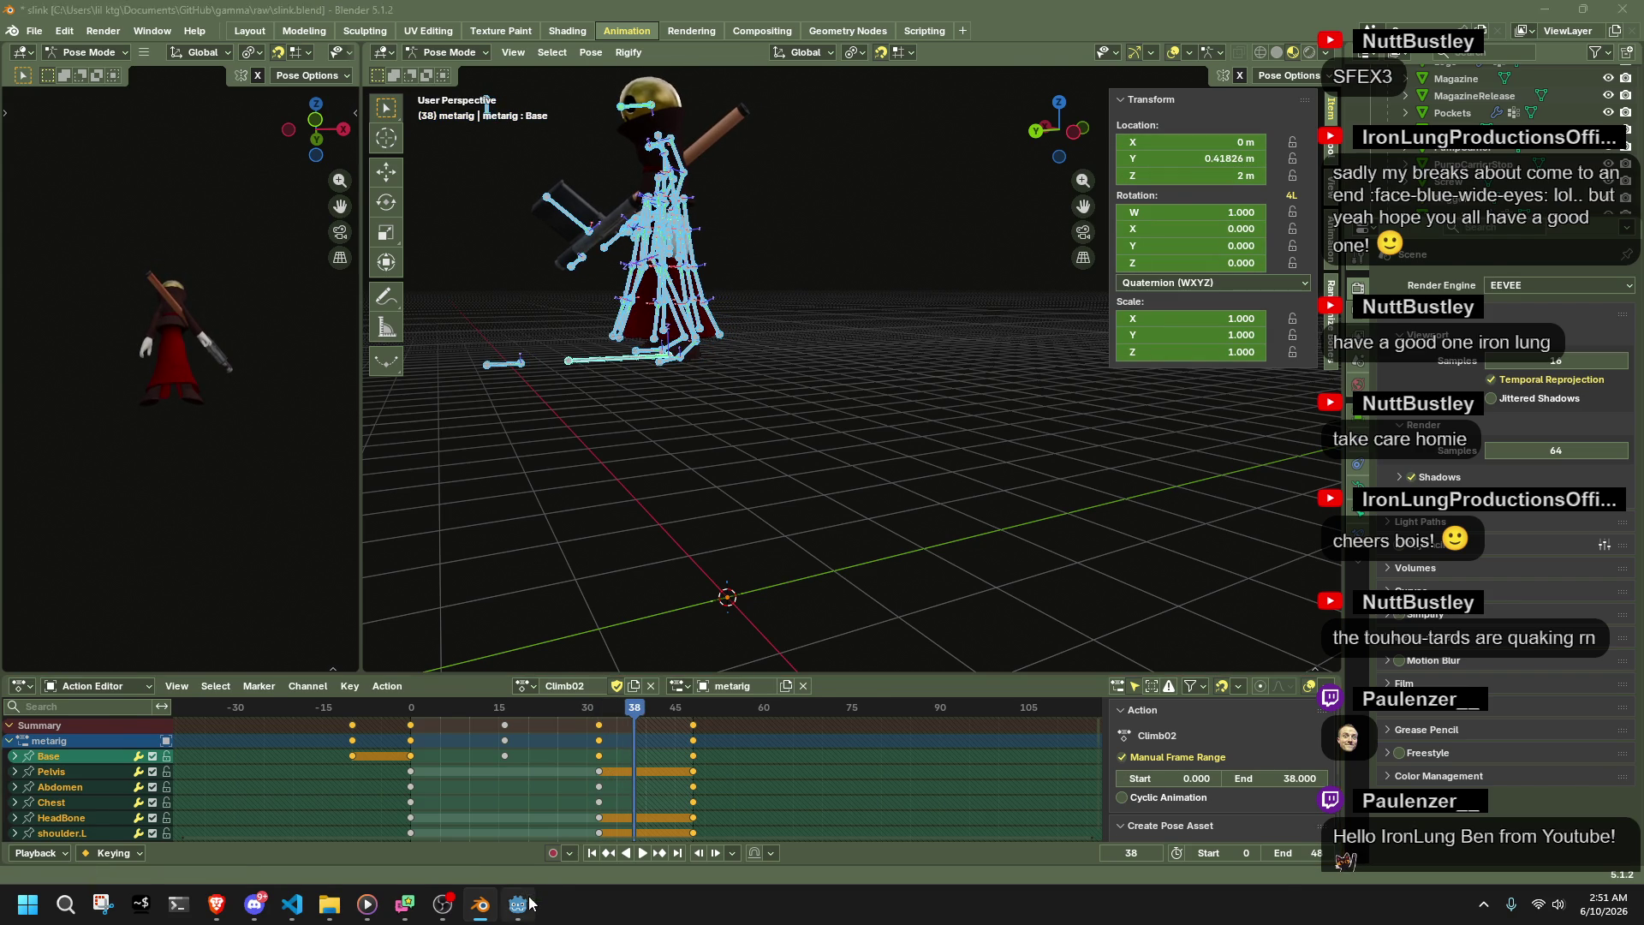
- In Godot's Import dock, set Slink.gltf's animation FPS to 30 and reimport it
click(519, 904)
click(162, 452)
click(160, 361)
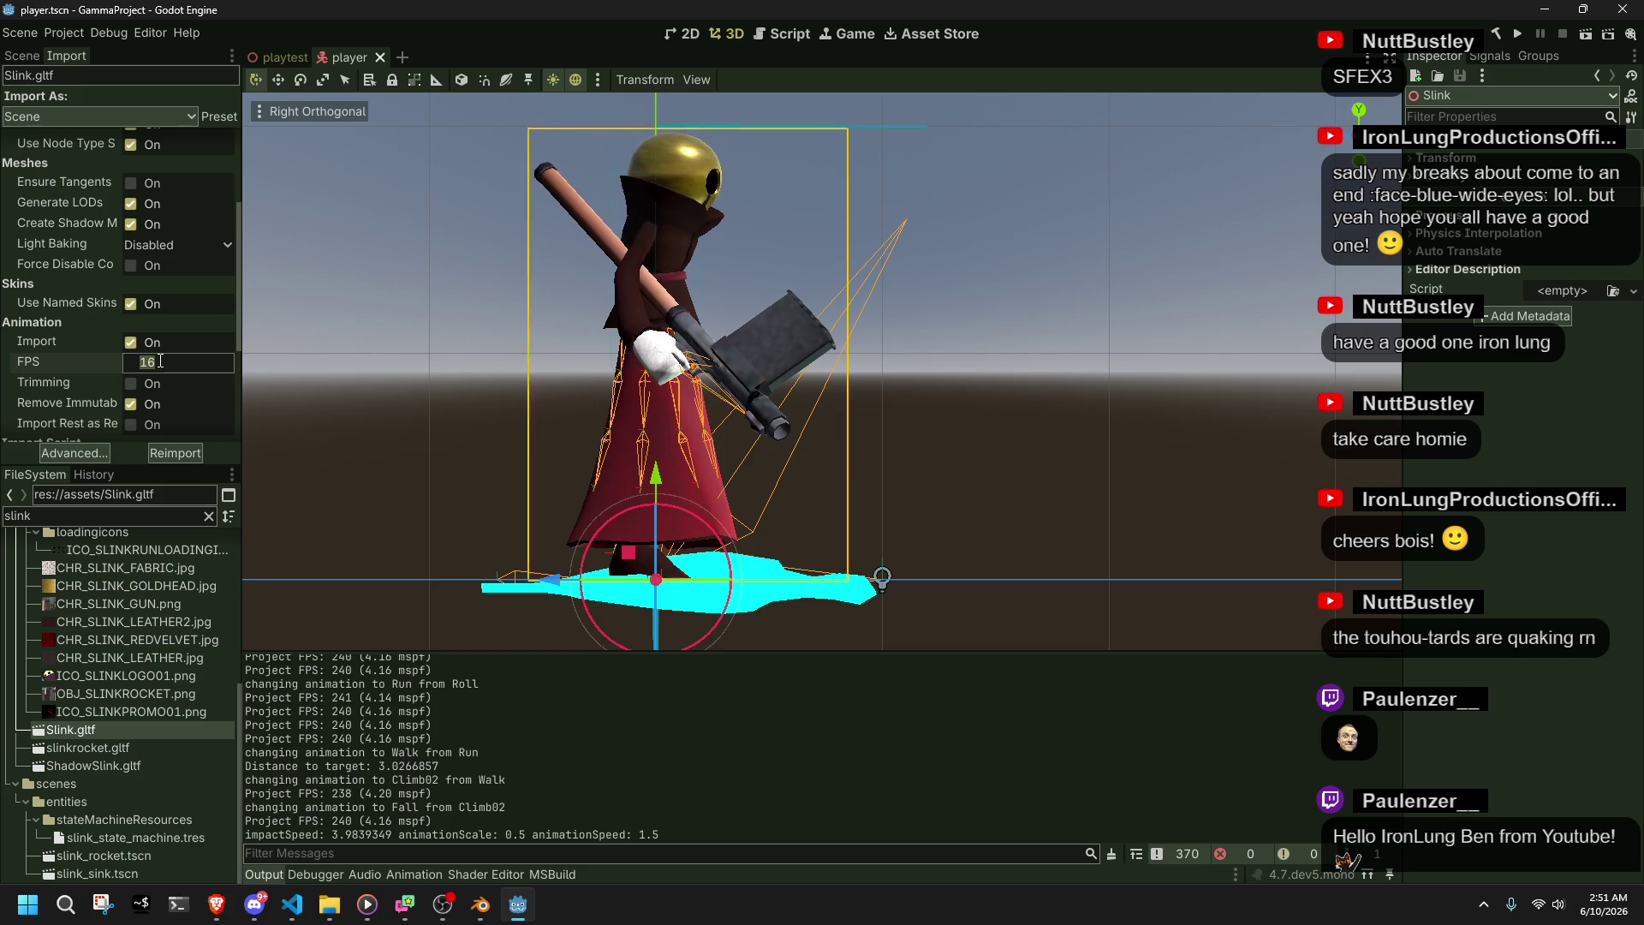
text(30)
key(Return)
click(173, 452)
click(479, 904)
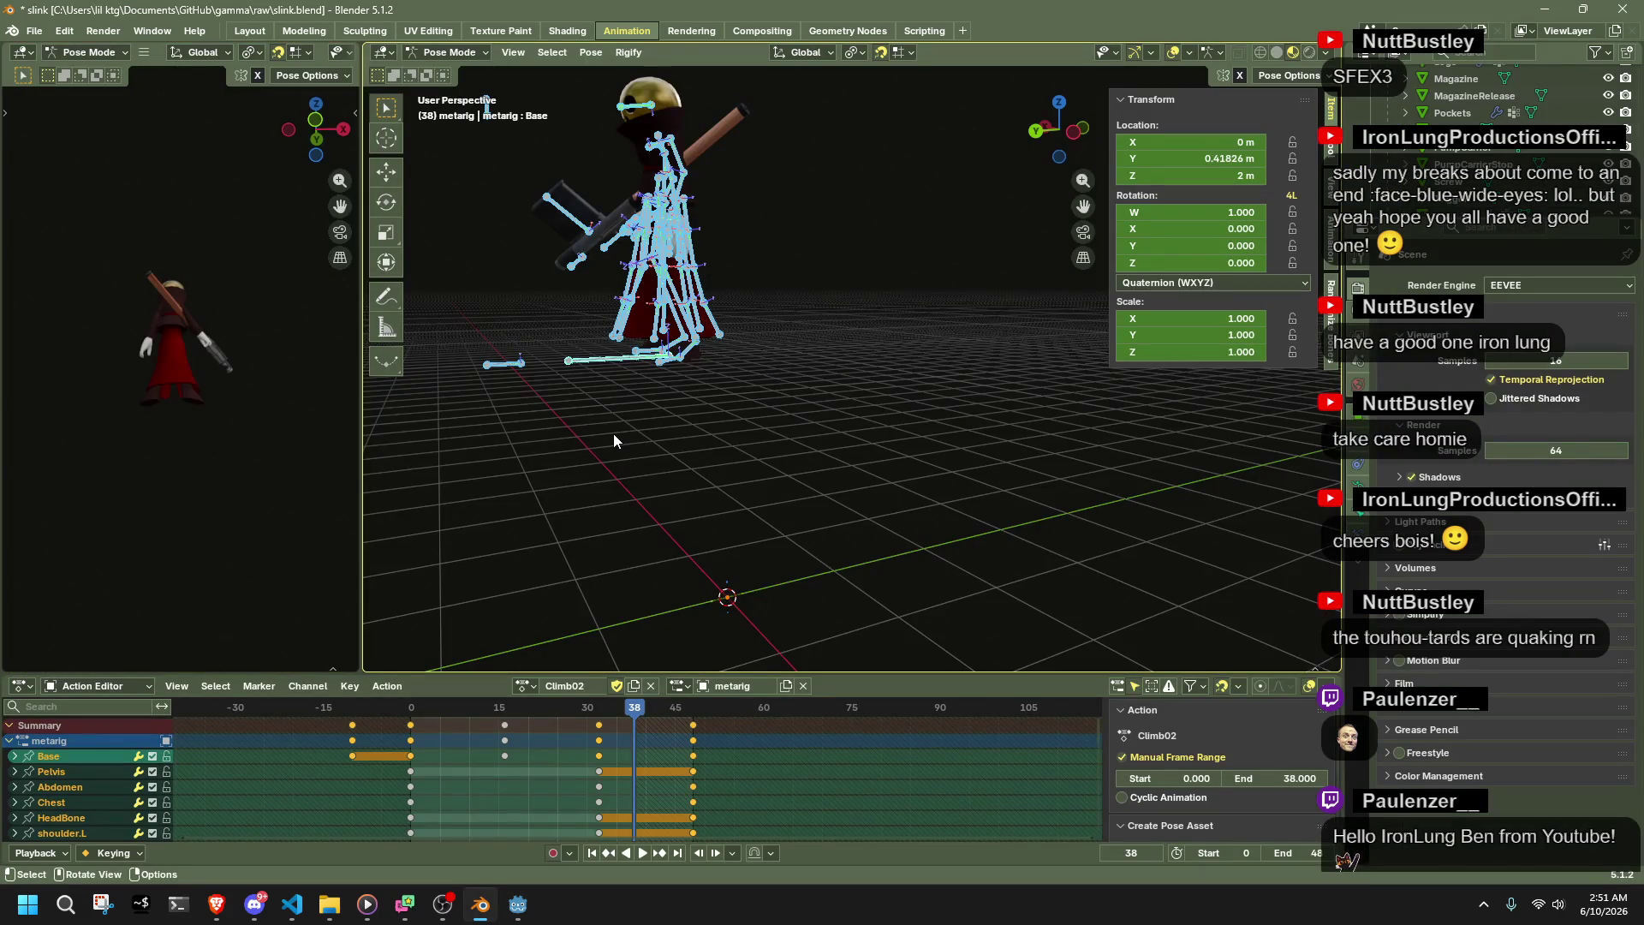
- Deselect the rig's bones and return the armature to object mode
key(space)
key(Escape)
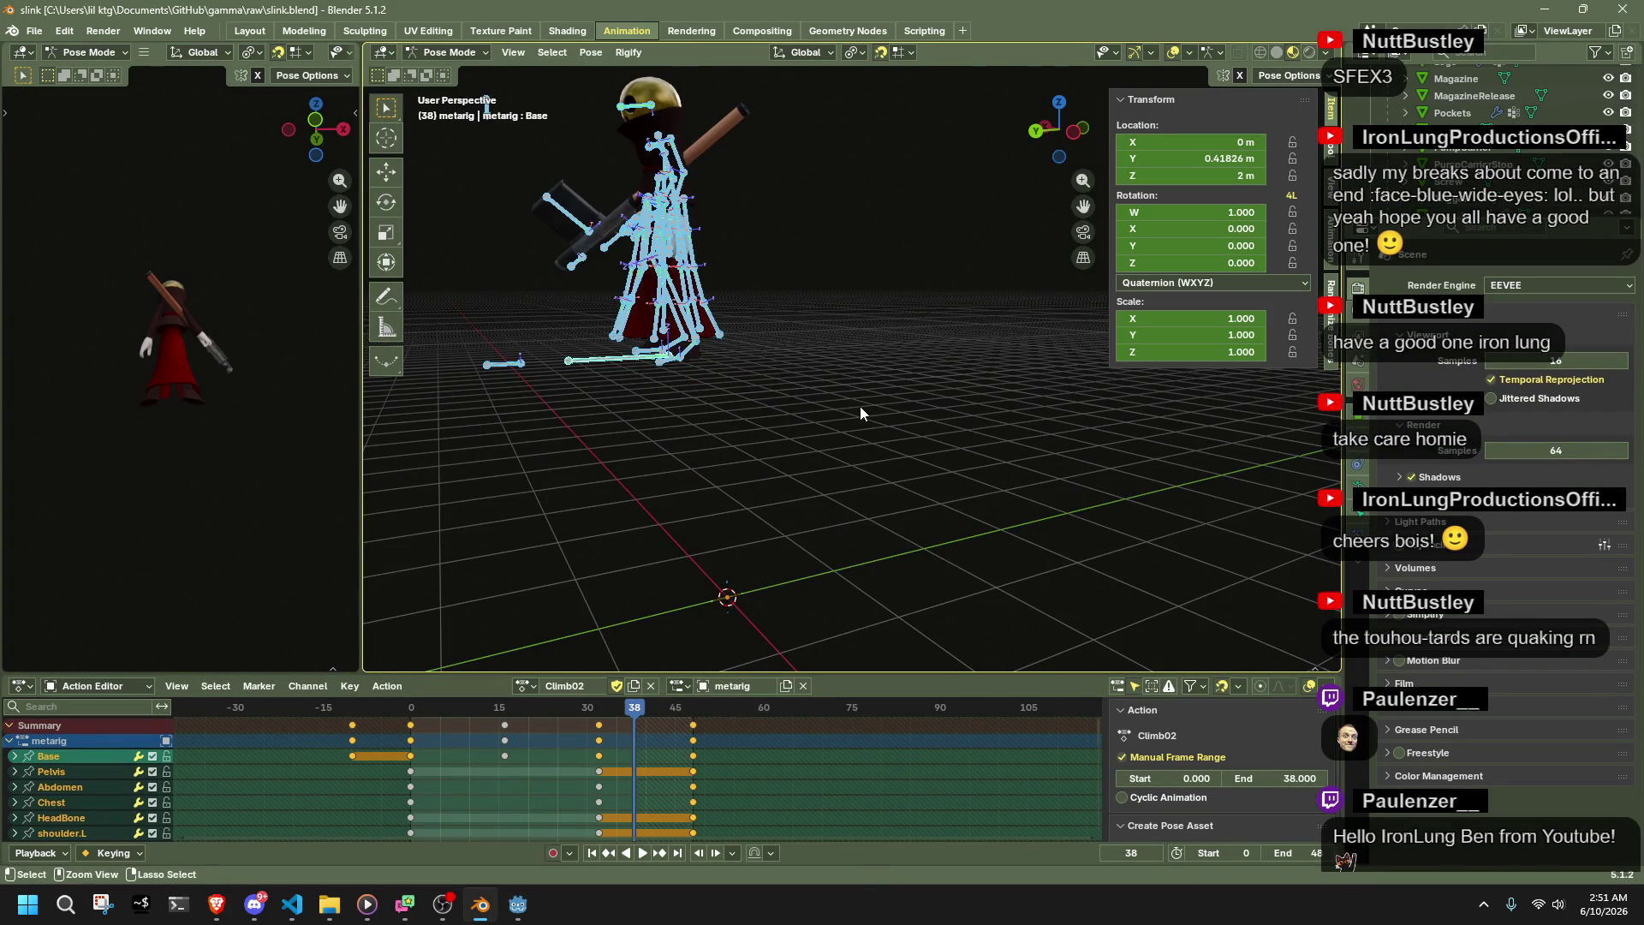
click(860, 406)
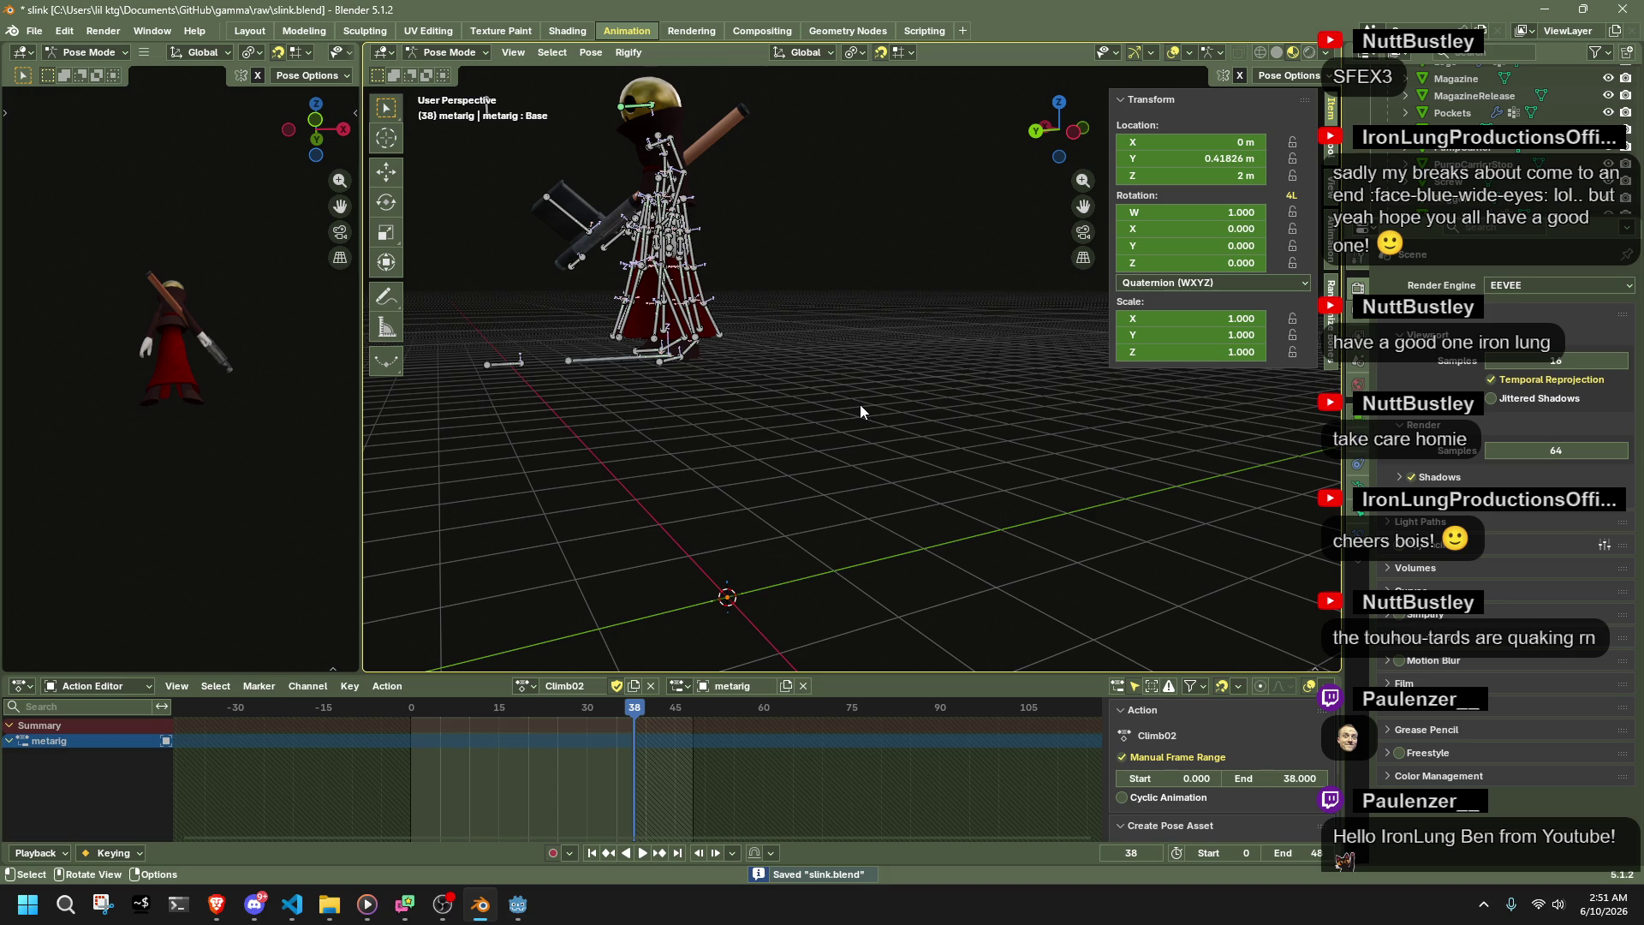
key(Tab)
key(Tab)
key(ctrl+Tab)
key(h)
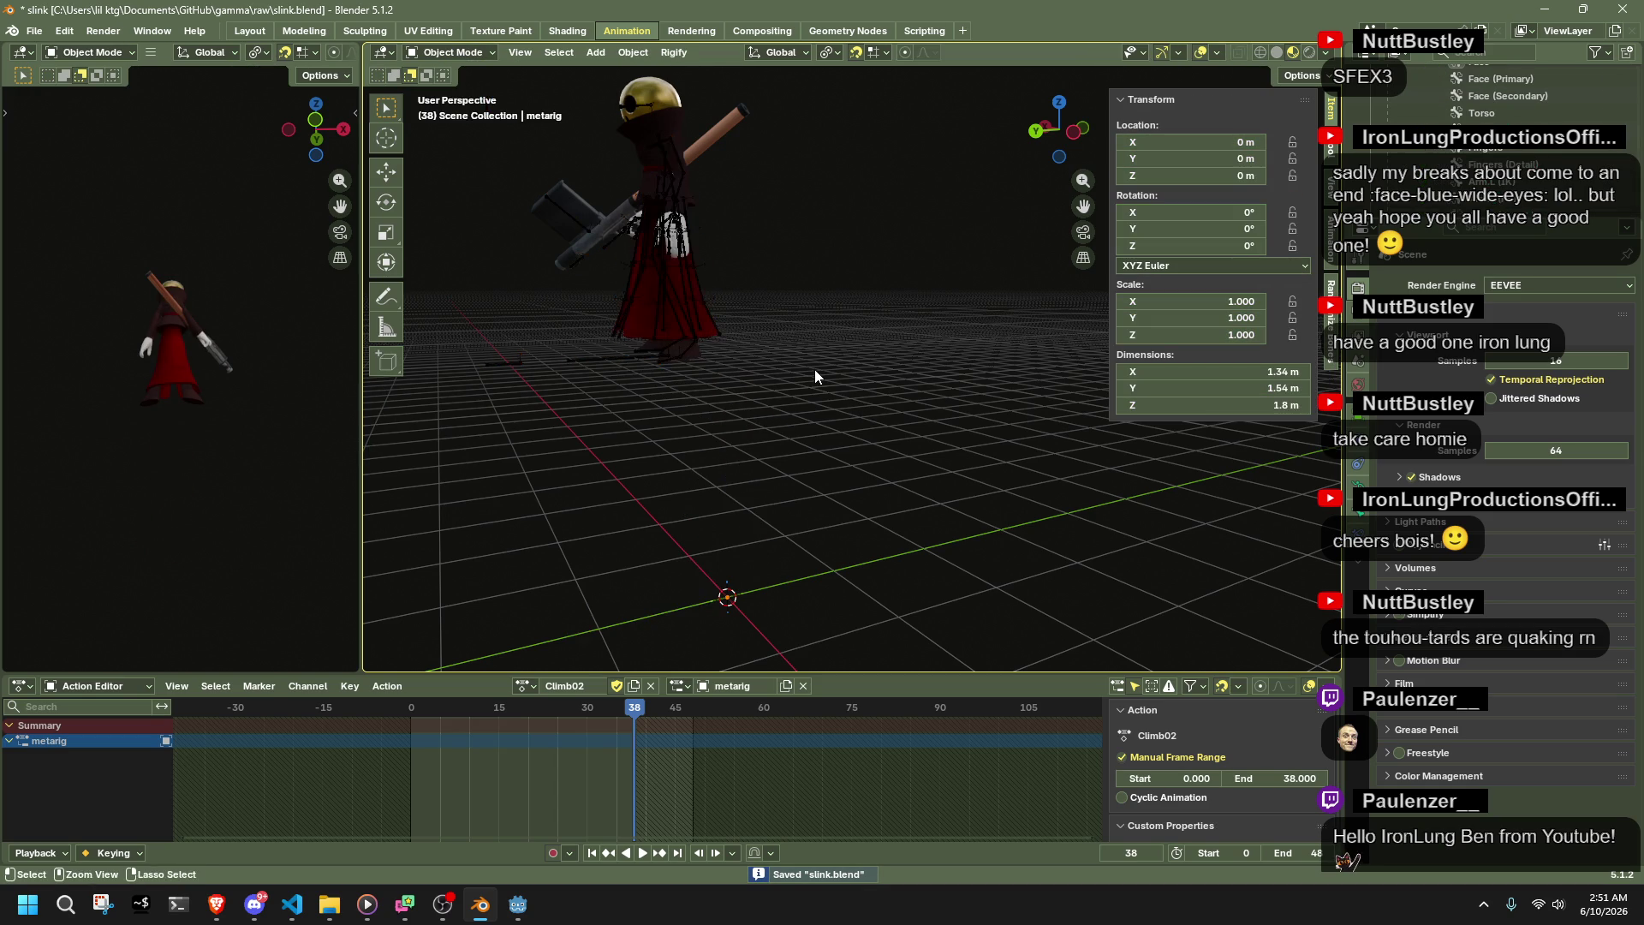
key(x)
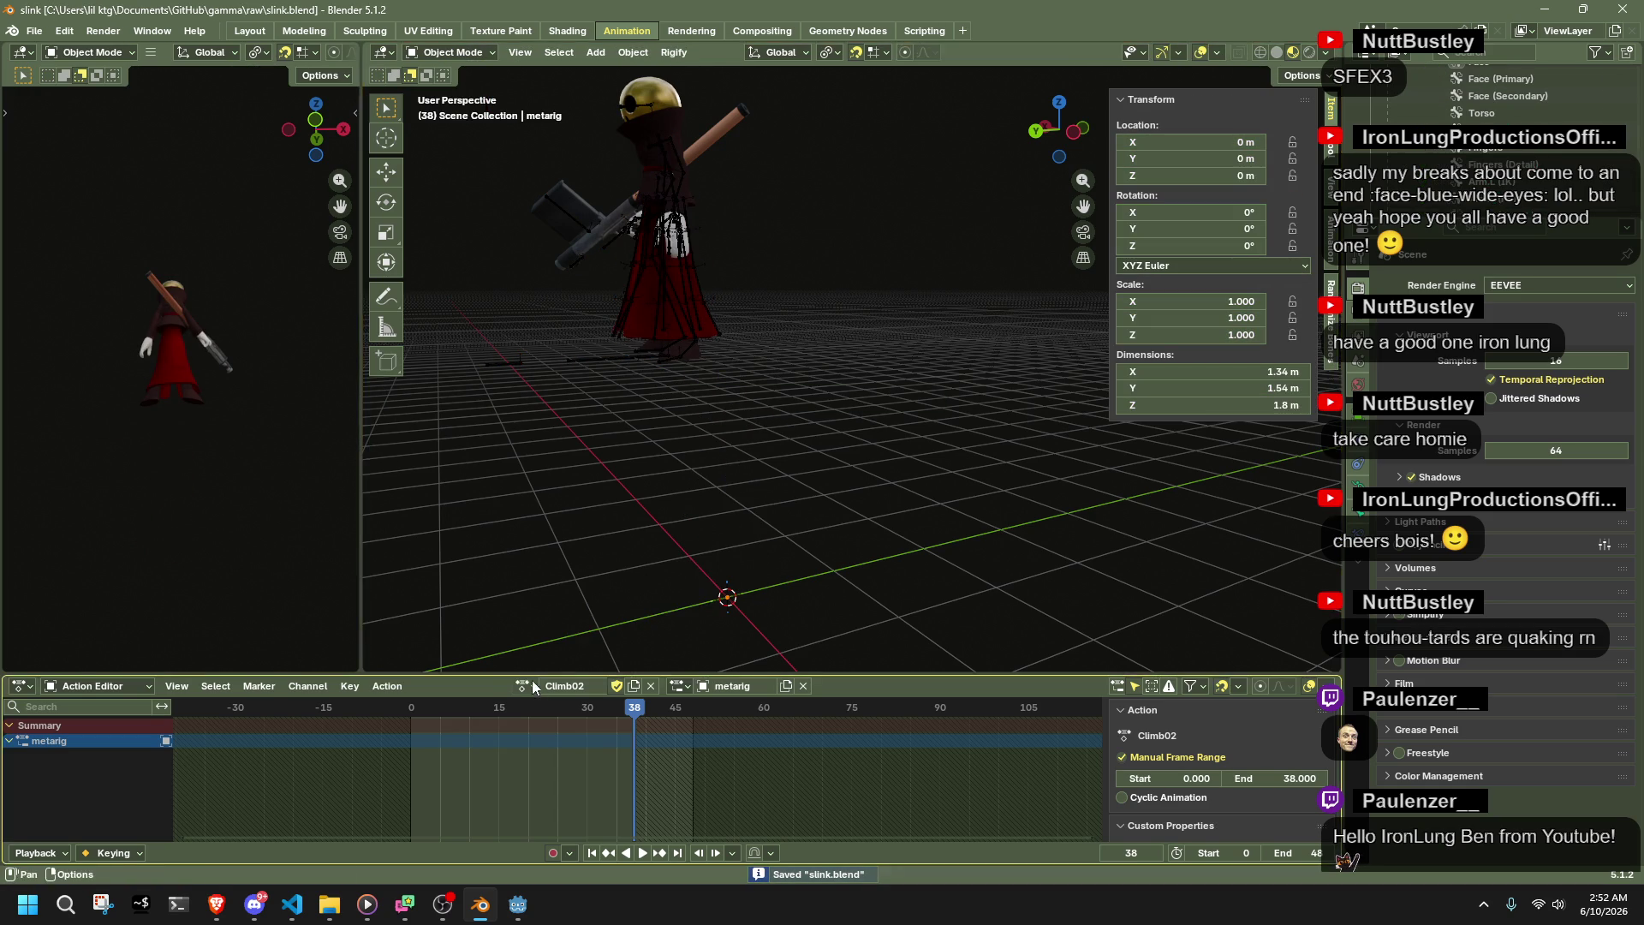
- Switch the rig to the Idle action and bring up the glTF 2.0 export window
click(524, 686)
click(604, 593)
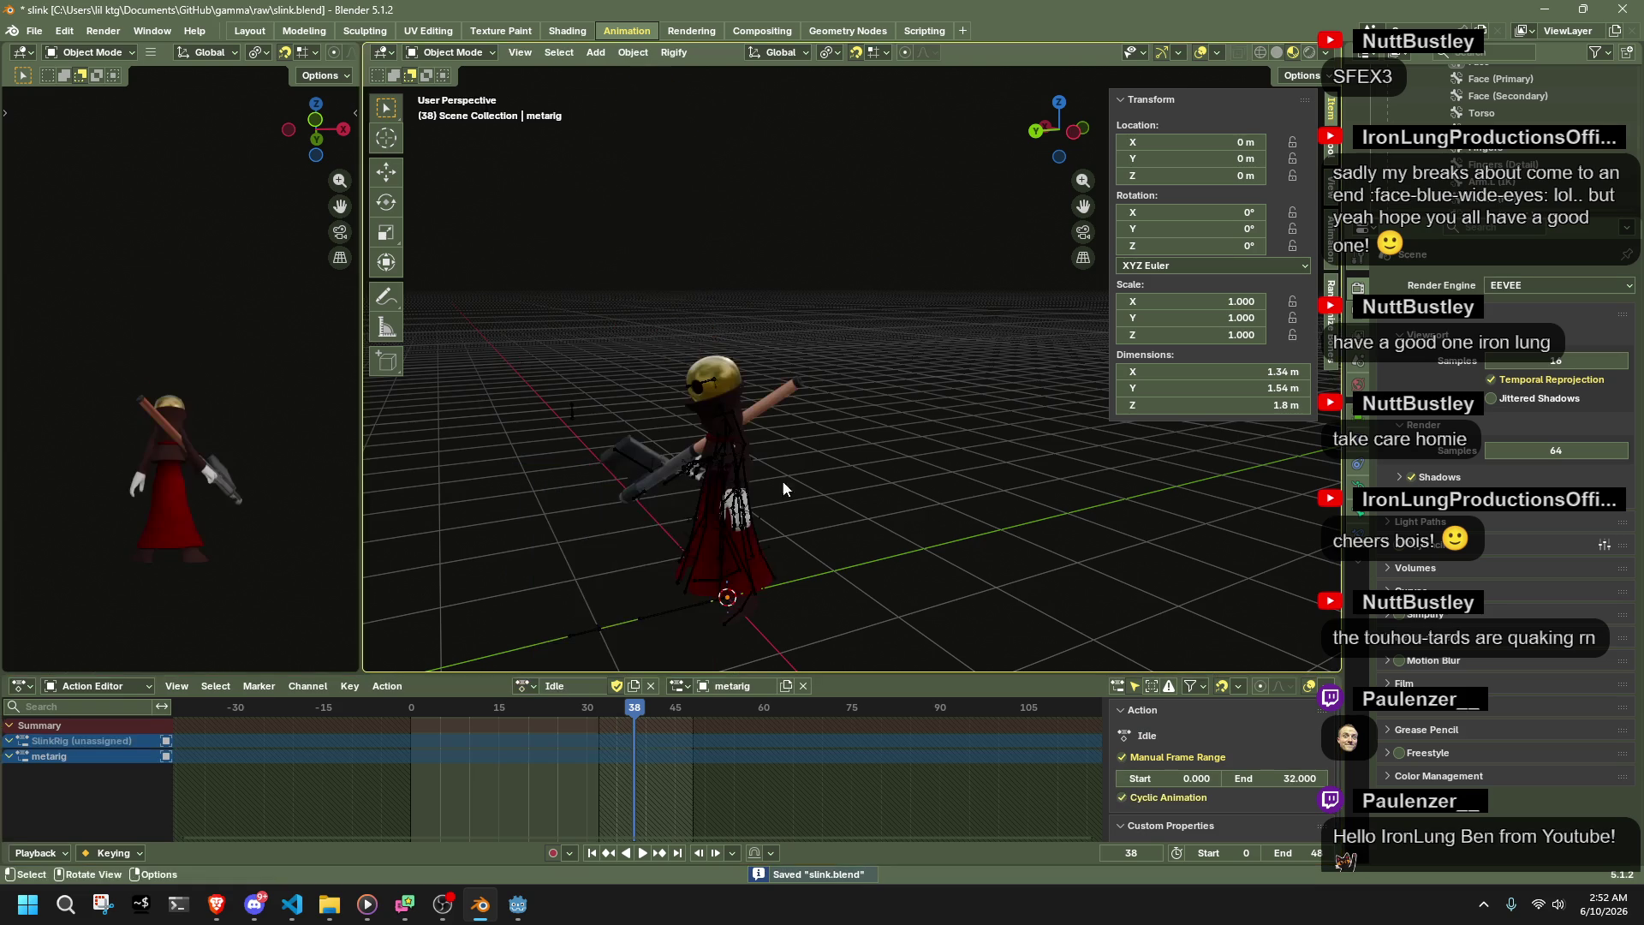
key(q)
click(886, 491)
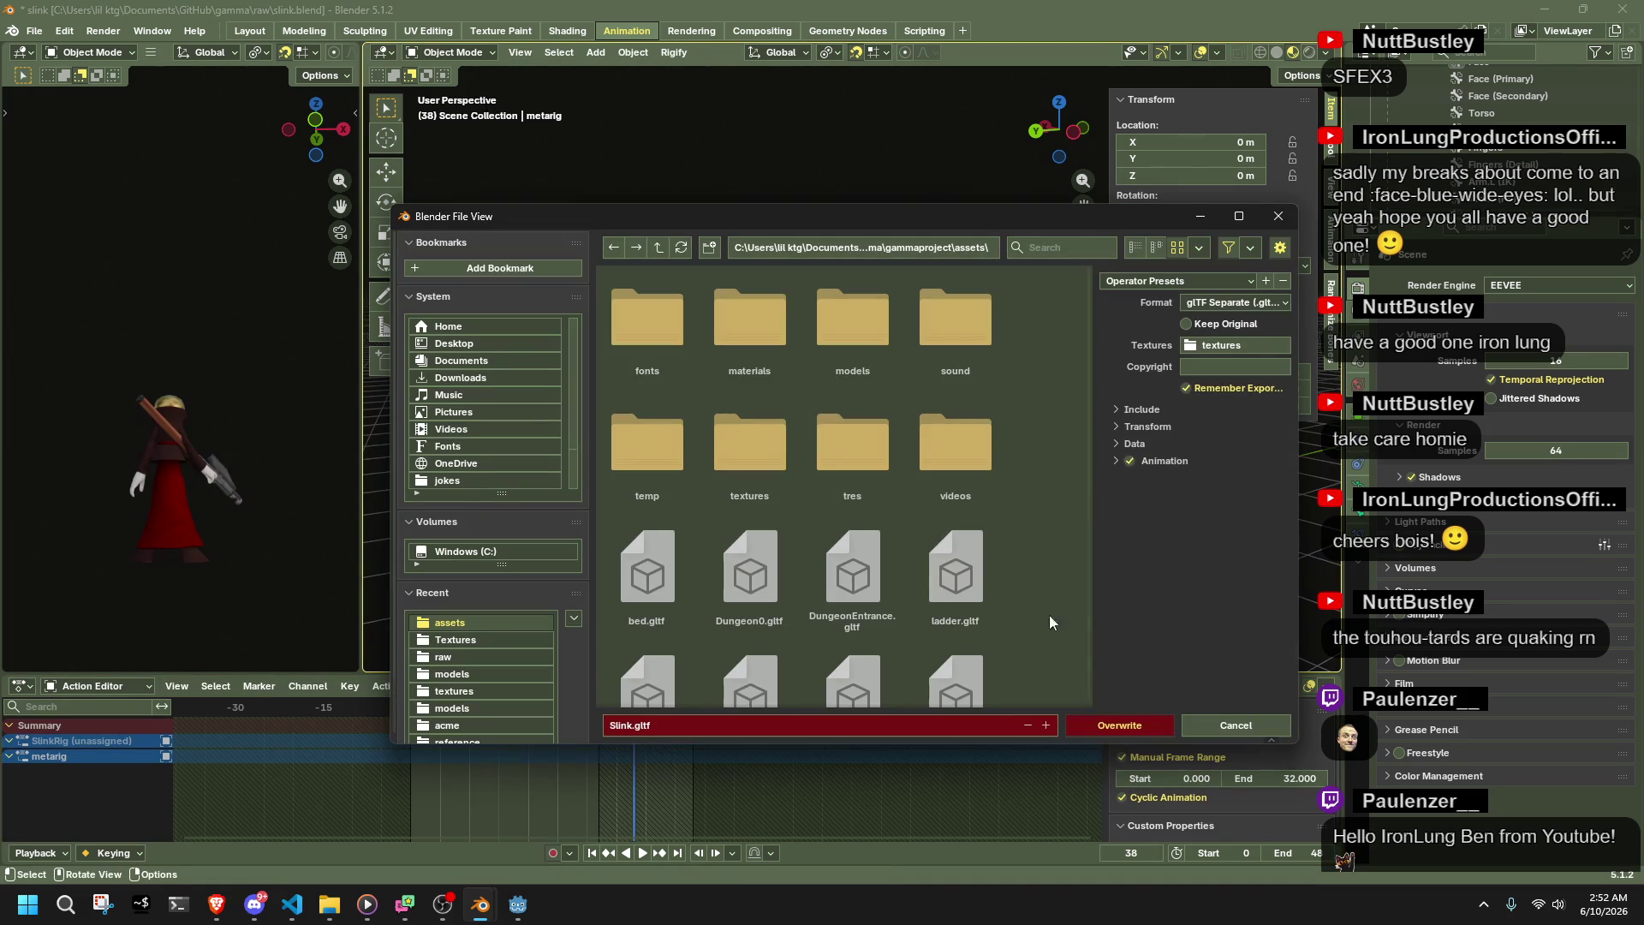
- Overwrite Slink.gltf in the assets folder with the new export, then leave Blender
click(1137, 722)
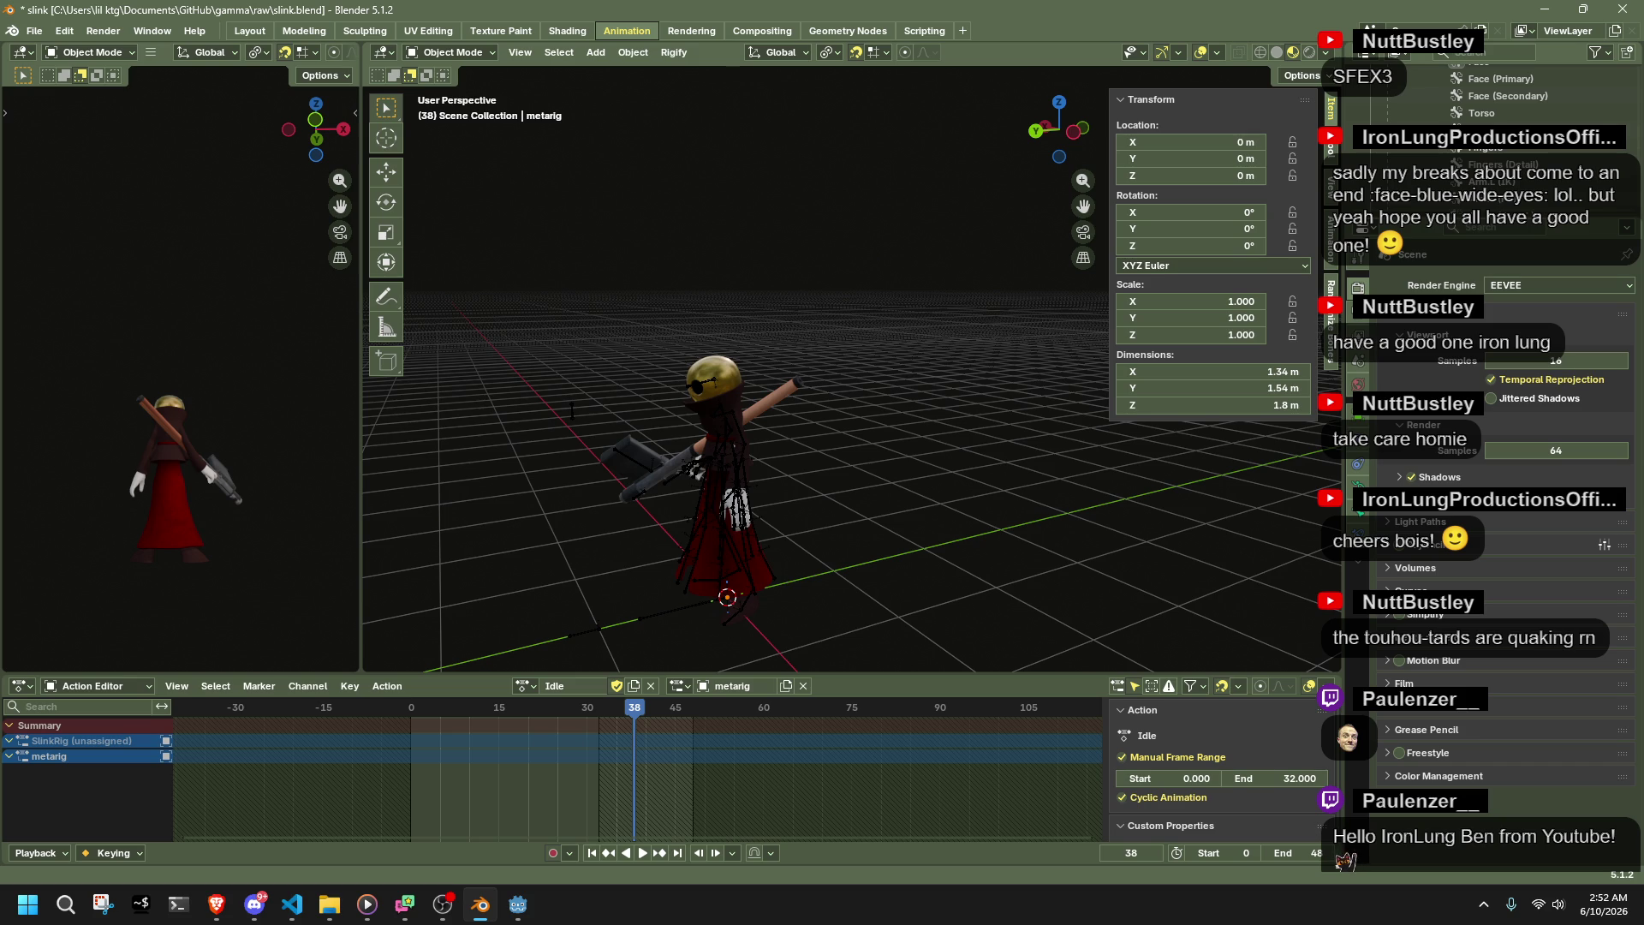
key(alt+Tab)
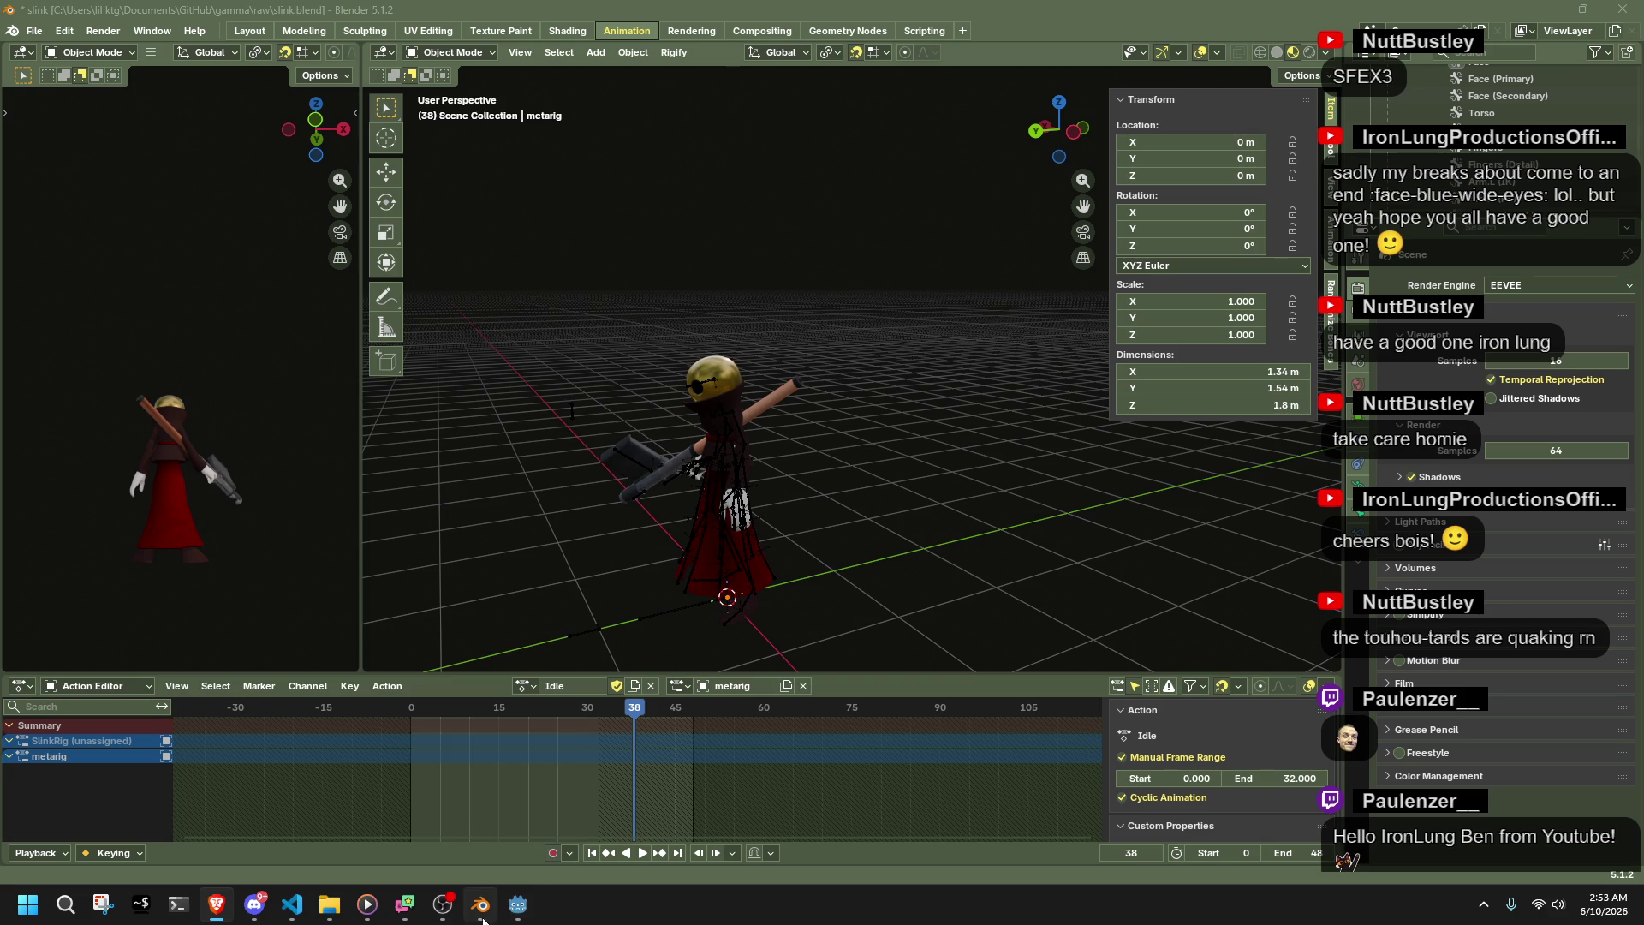
- Run the game and climb Slink onto the grey block to test the reimported animations
click(519, 904)
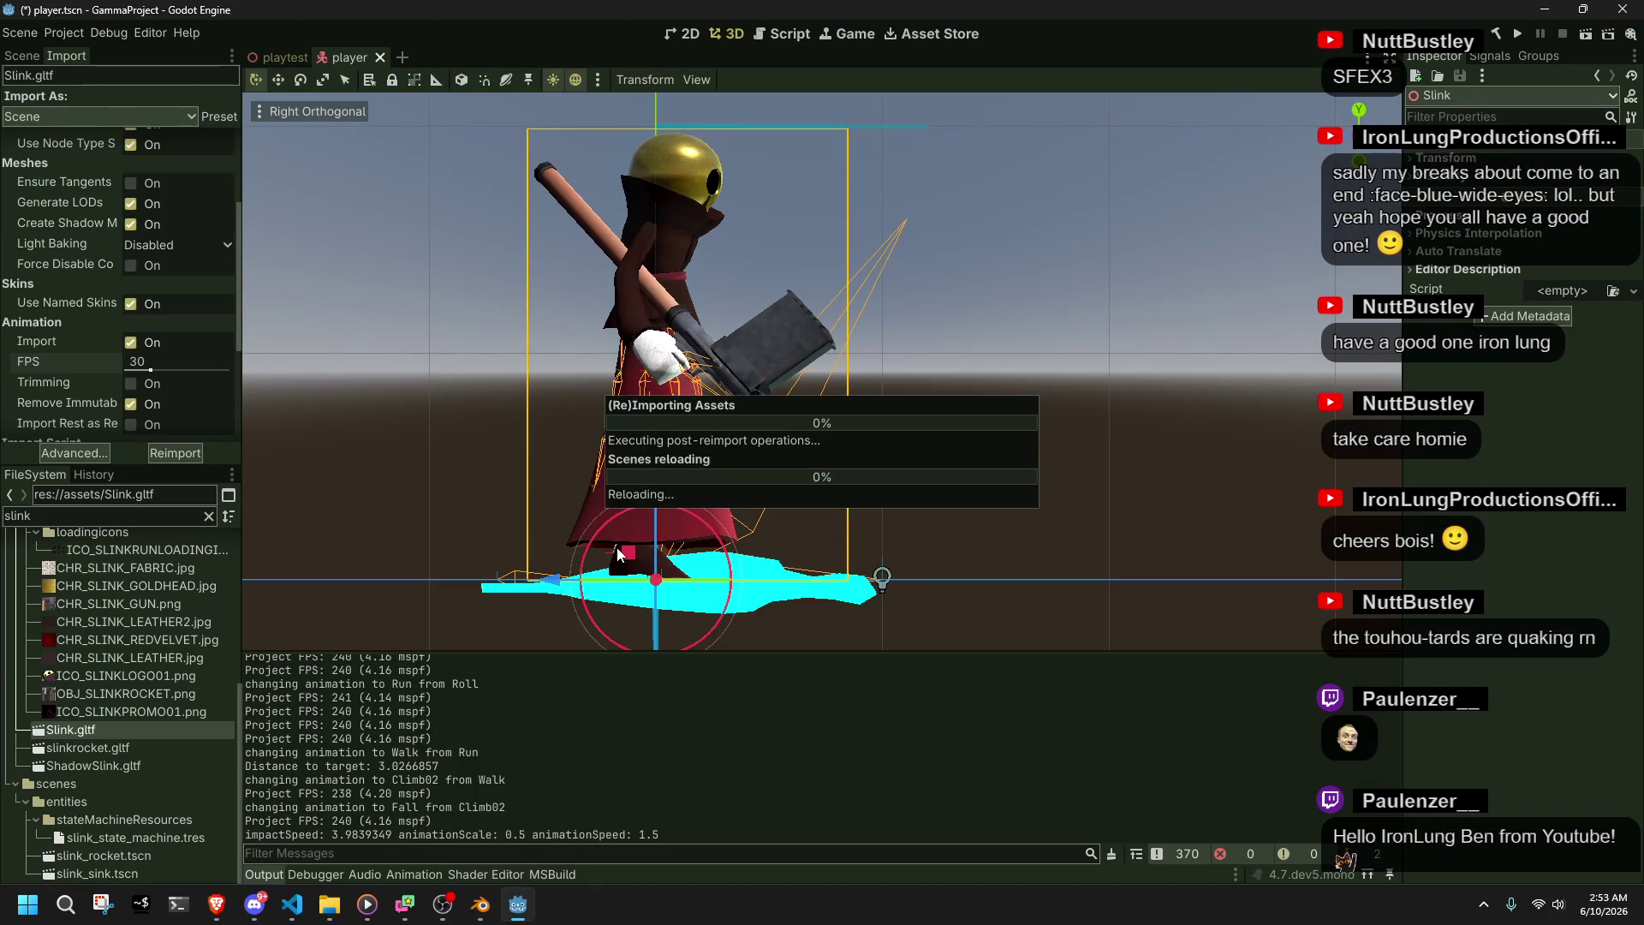
click(1516, 39)
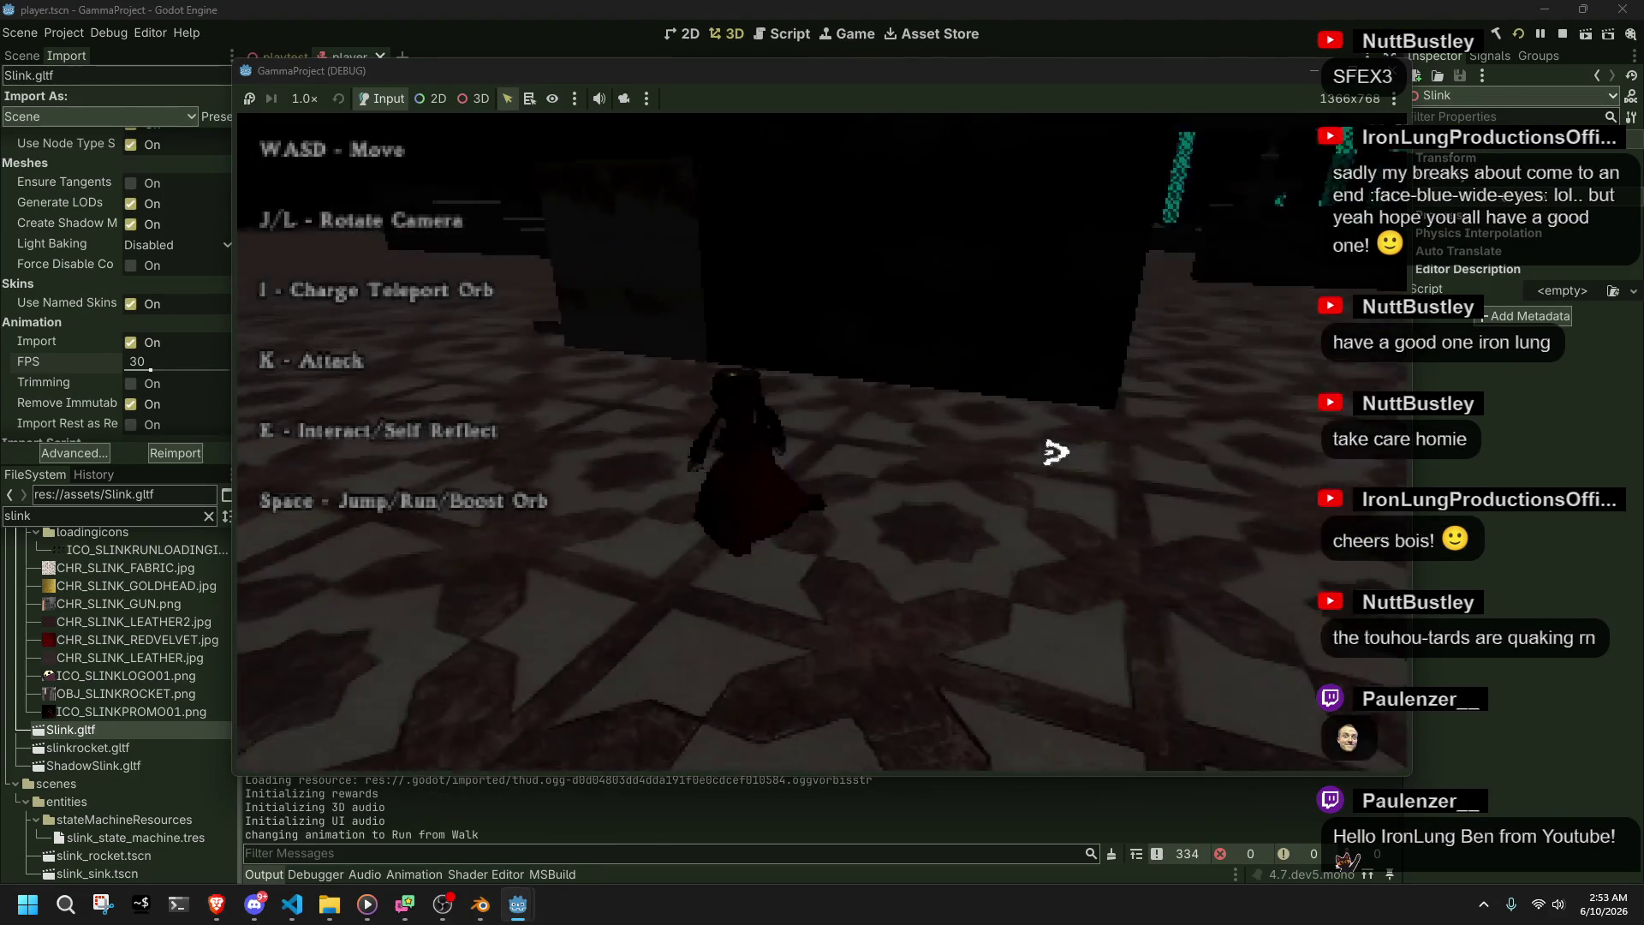
key(space)
key(w)
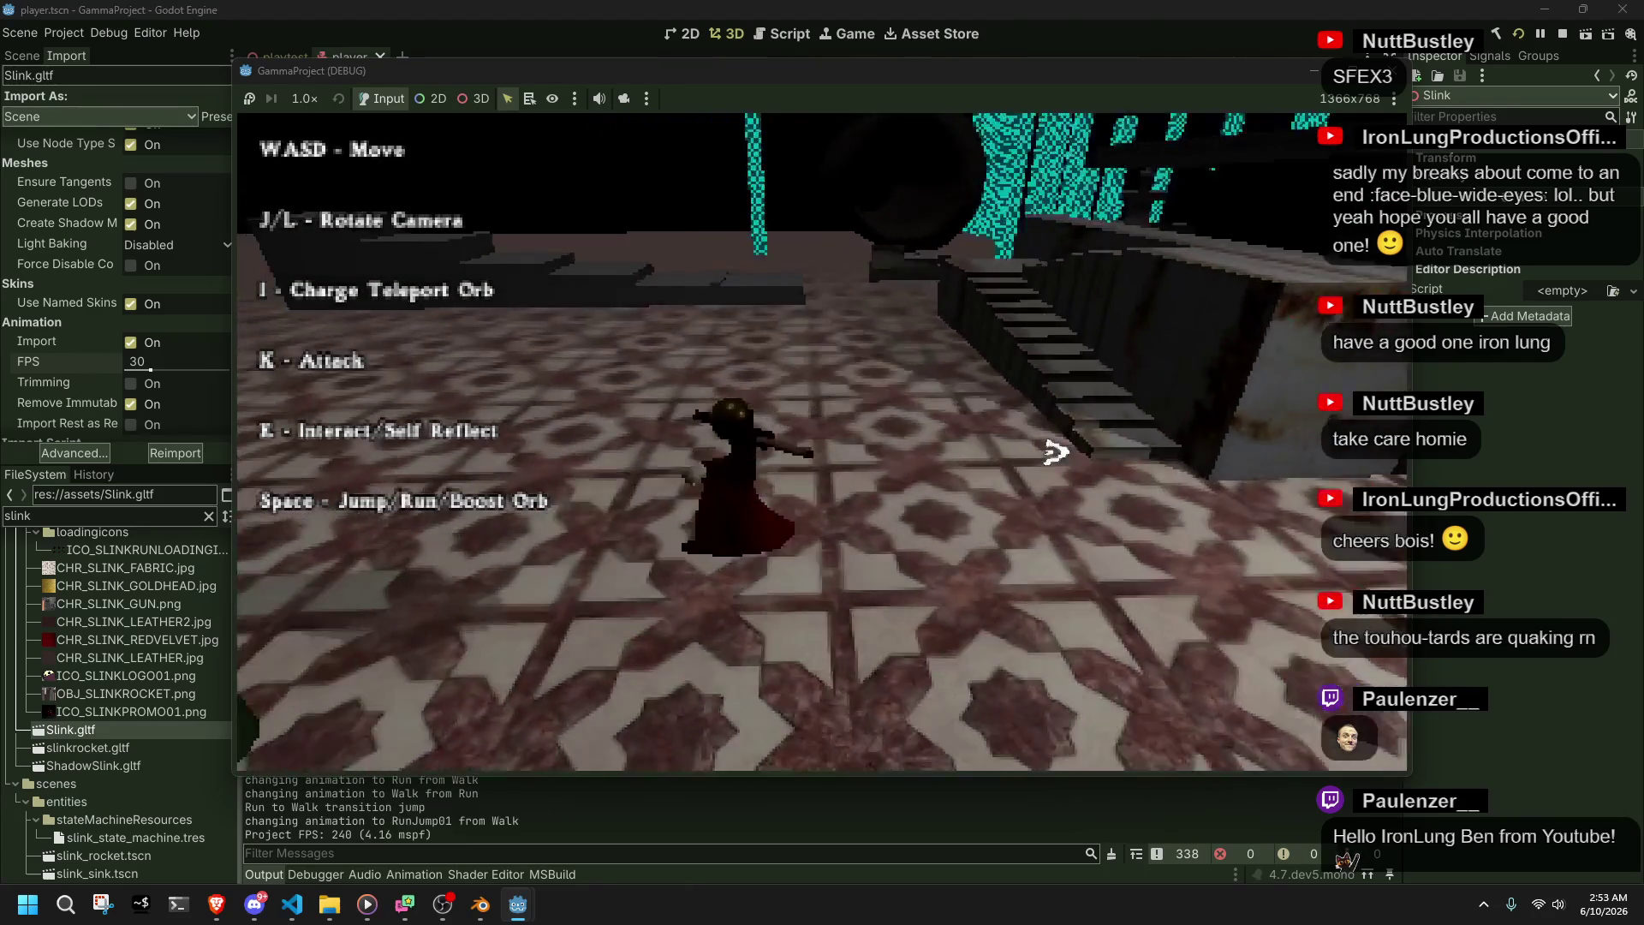
key(w)
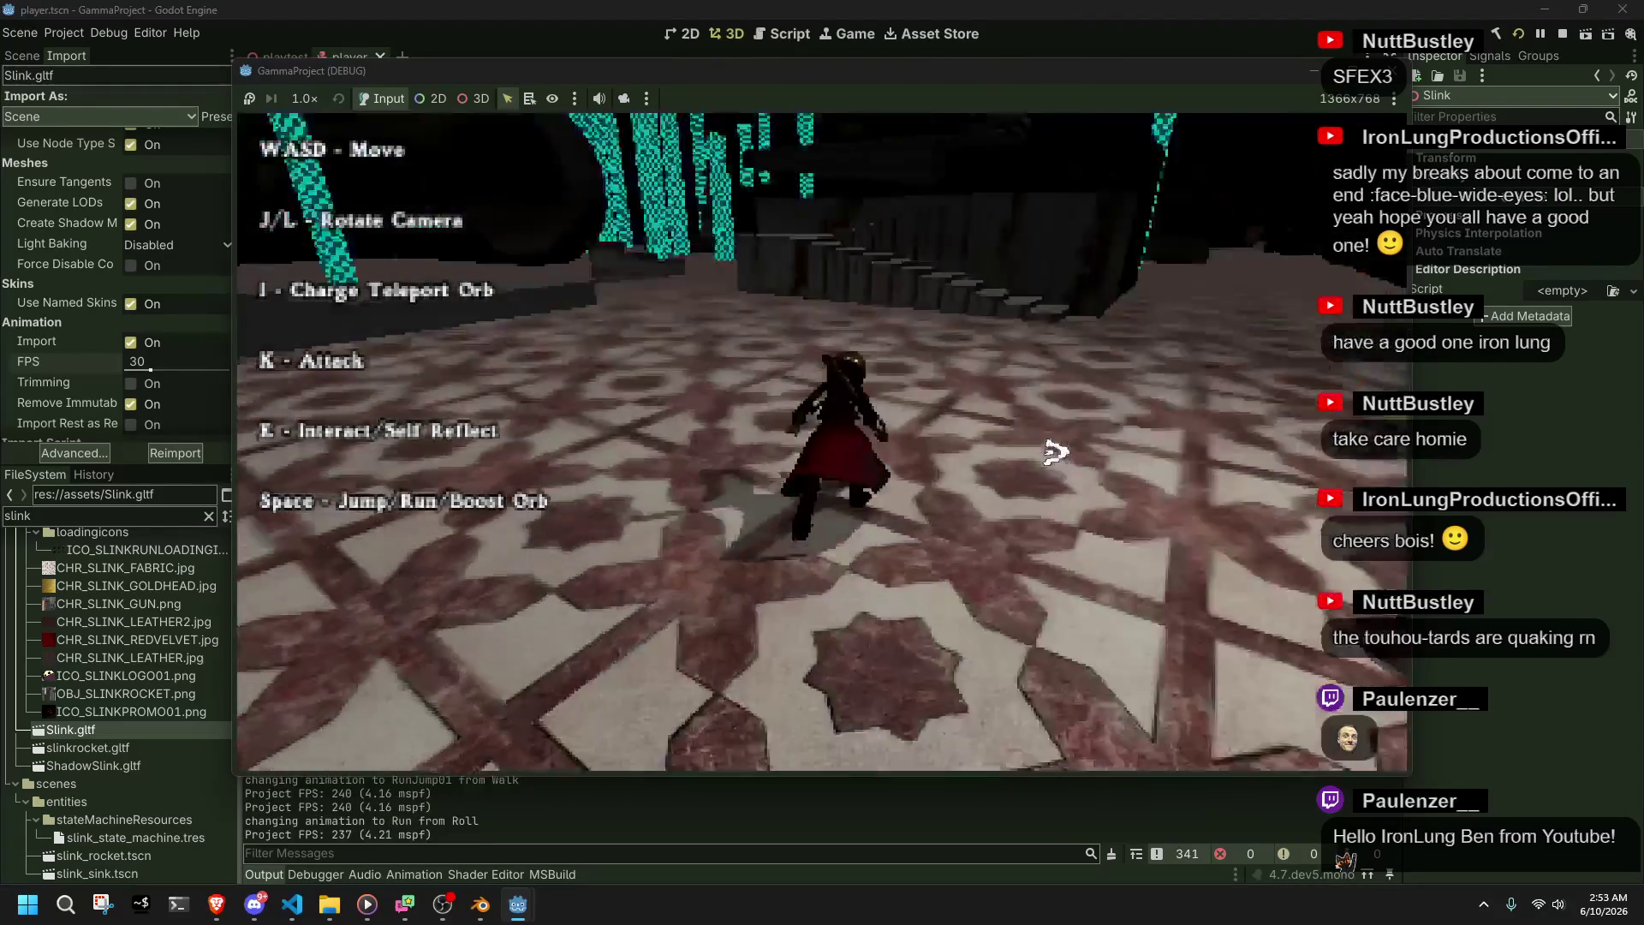
key(w)
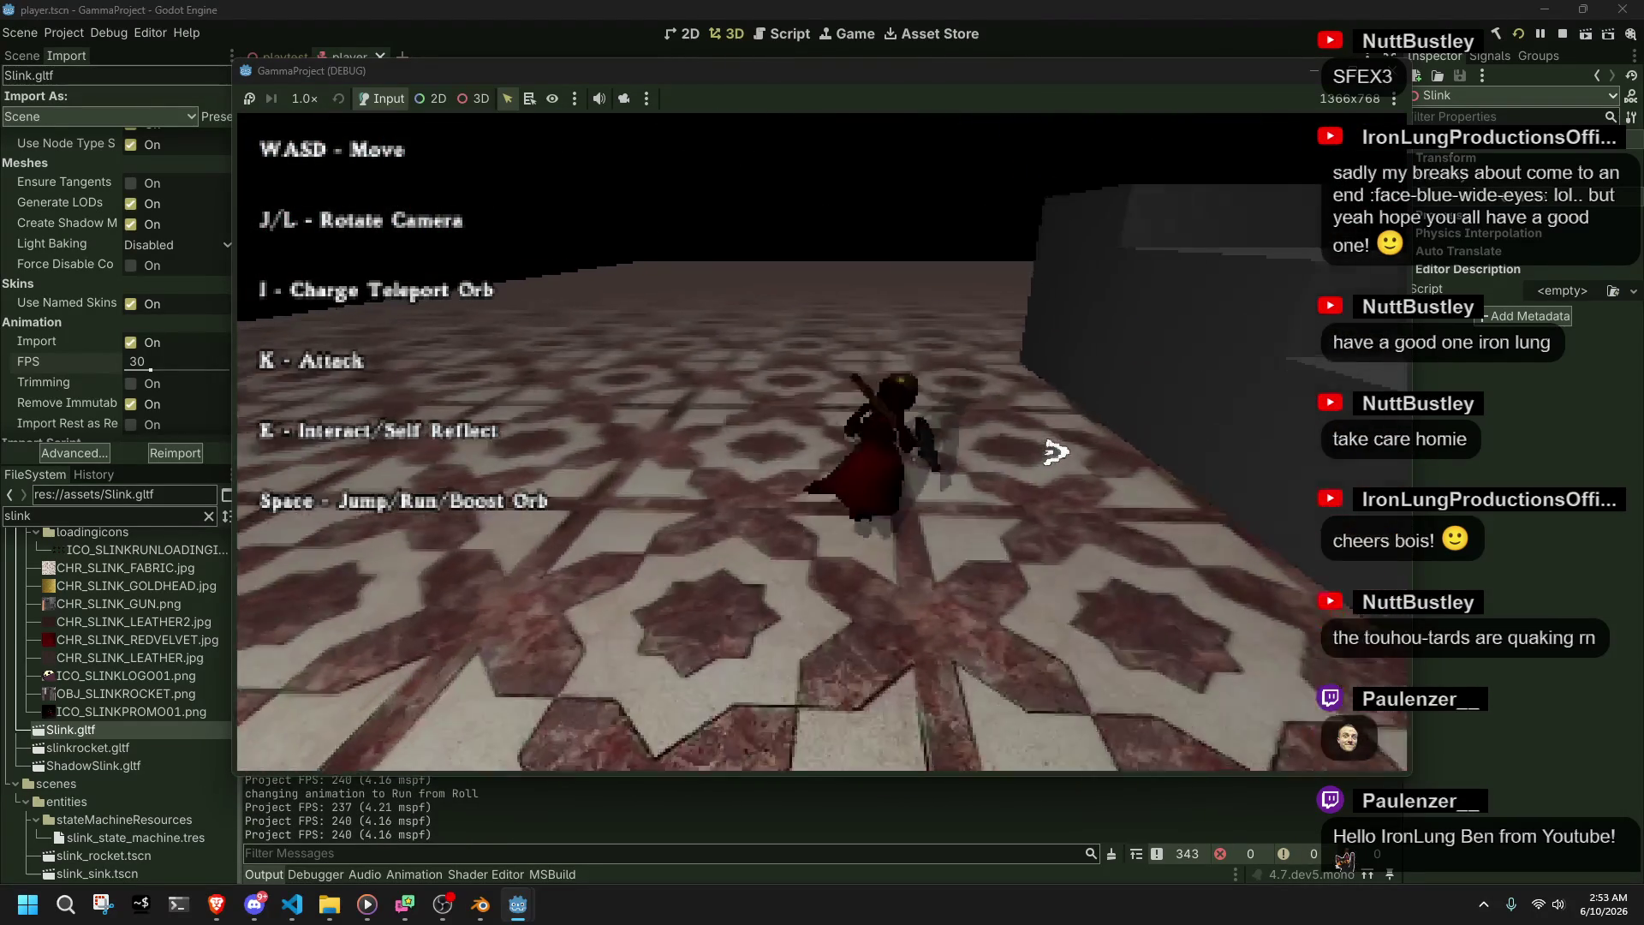
key(space)
key(w)
key(space)
key(w)
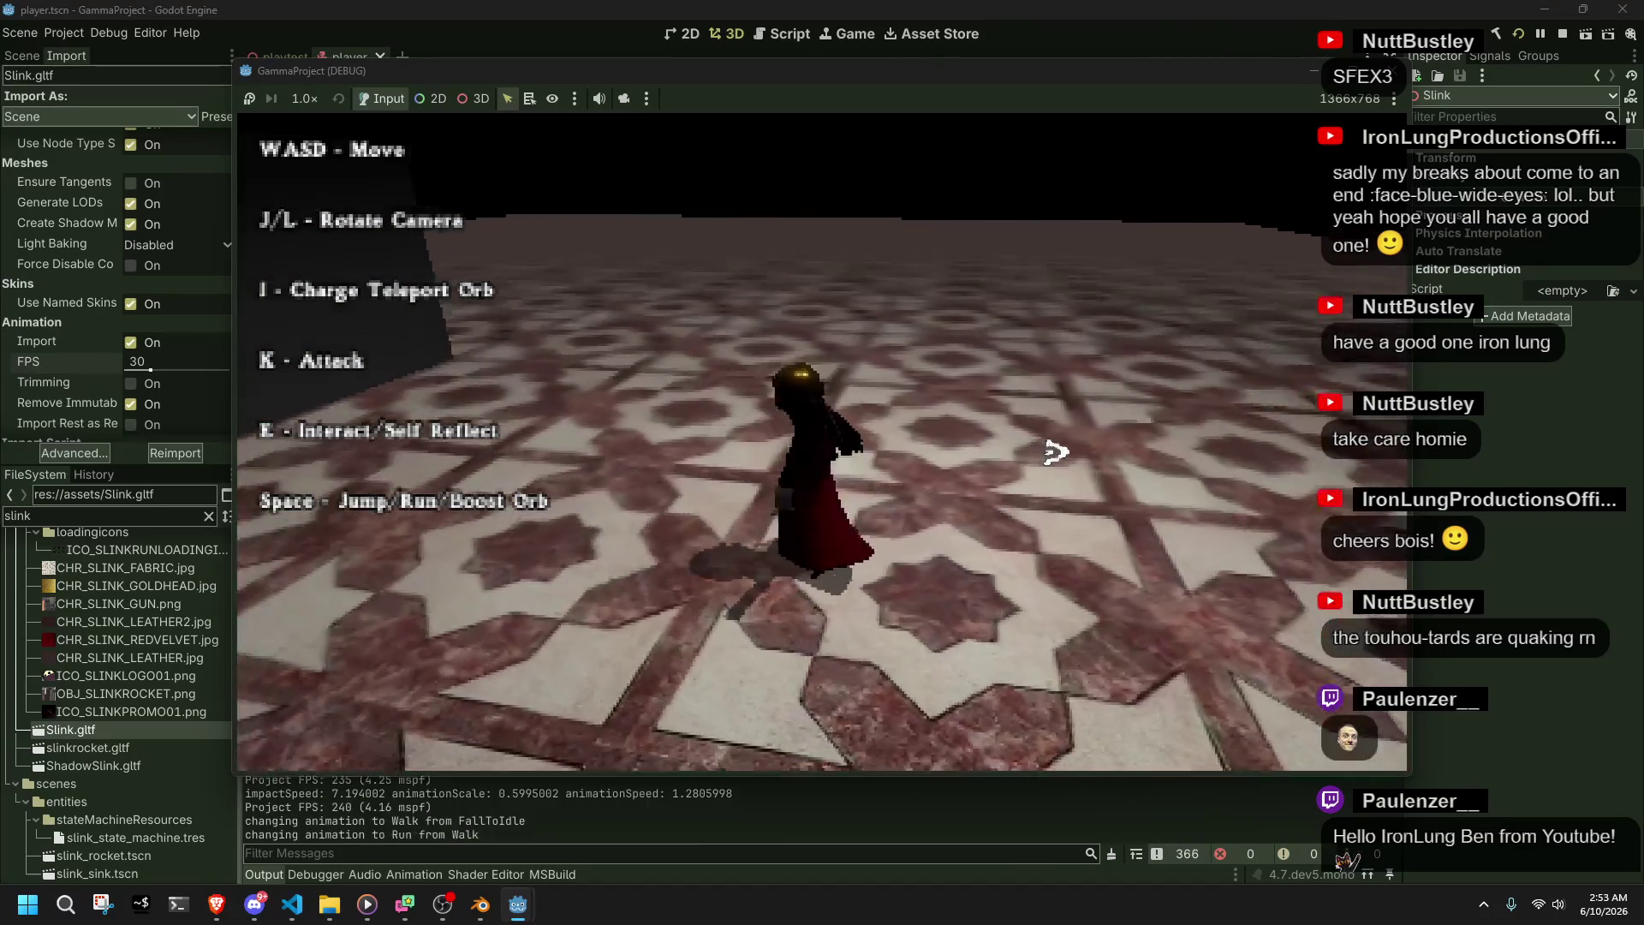
key(w)
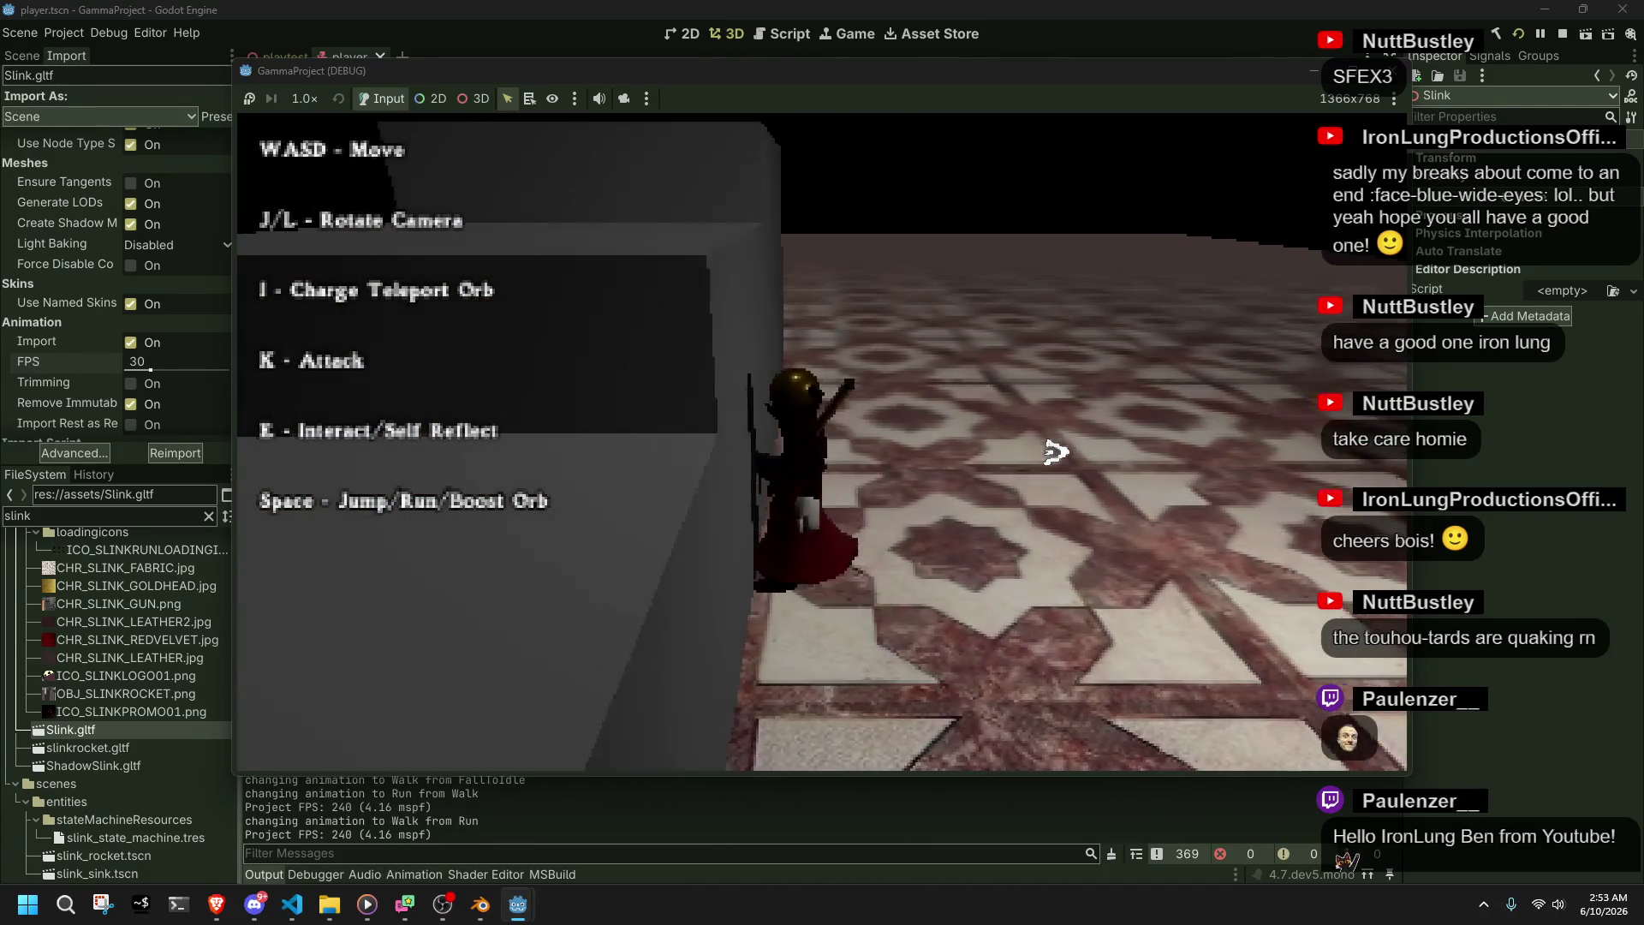
key(w)
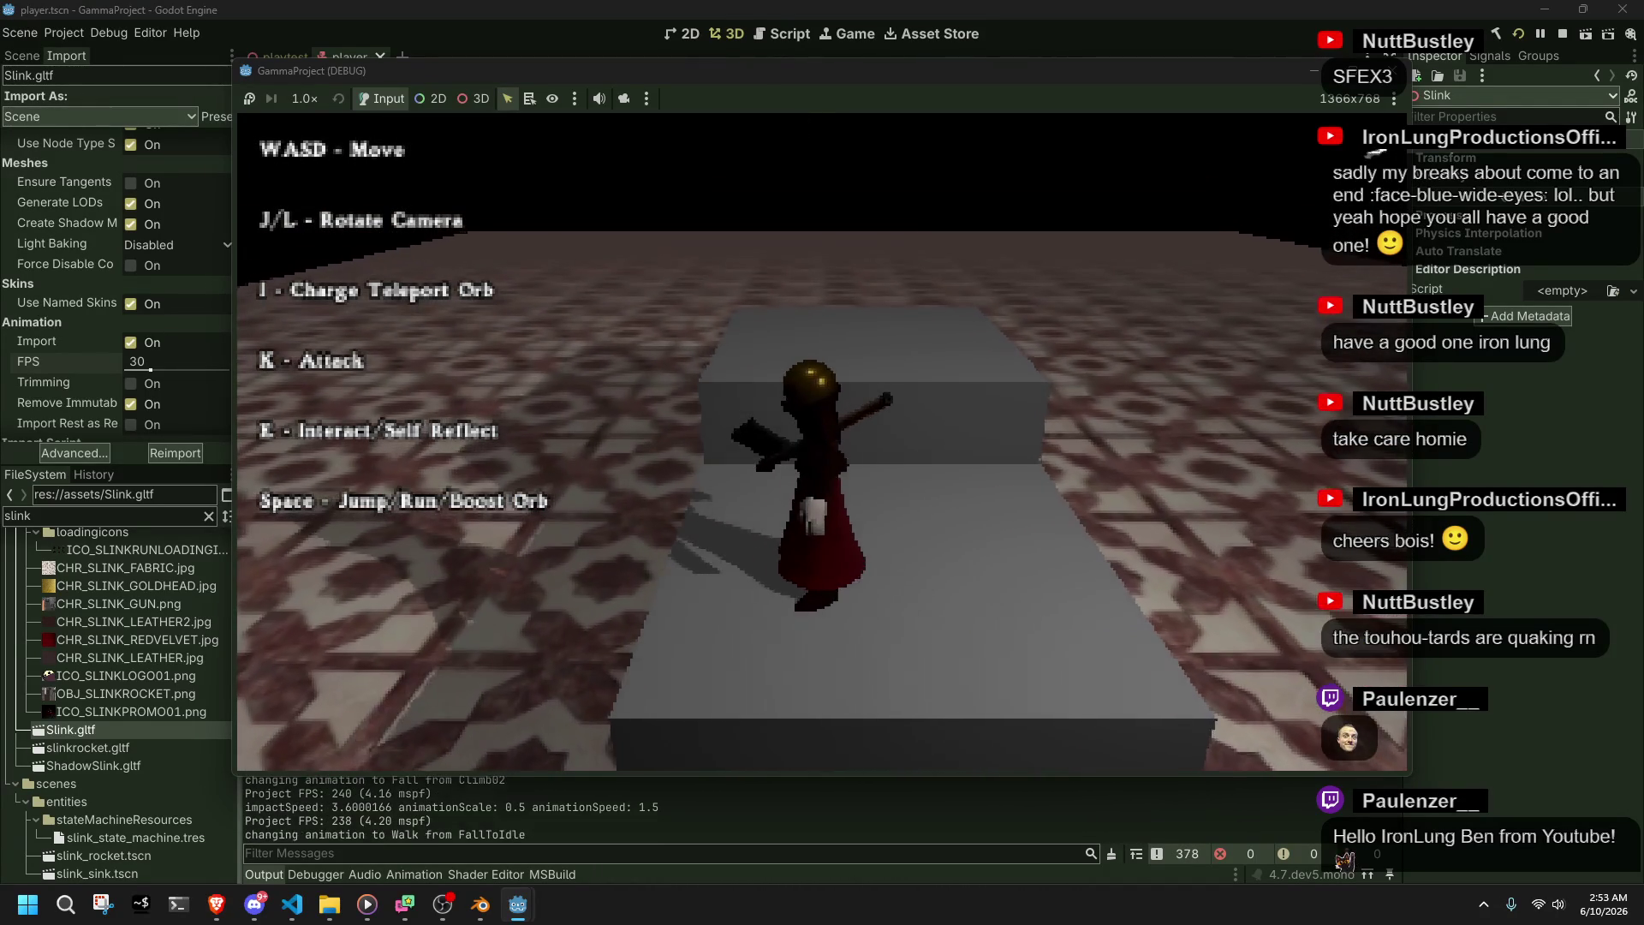
- Stop the game with F8 and bring up Player.cs in VS Code
key(F8)
key(alt+Tab)
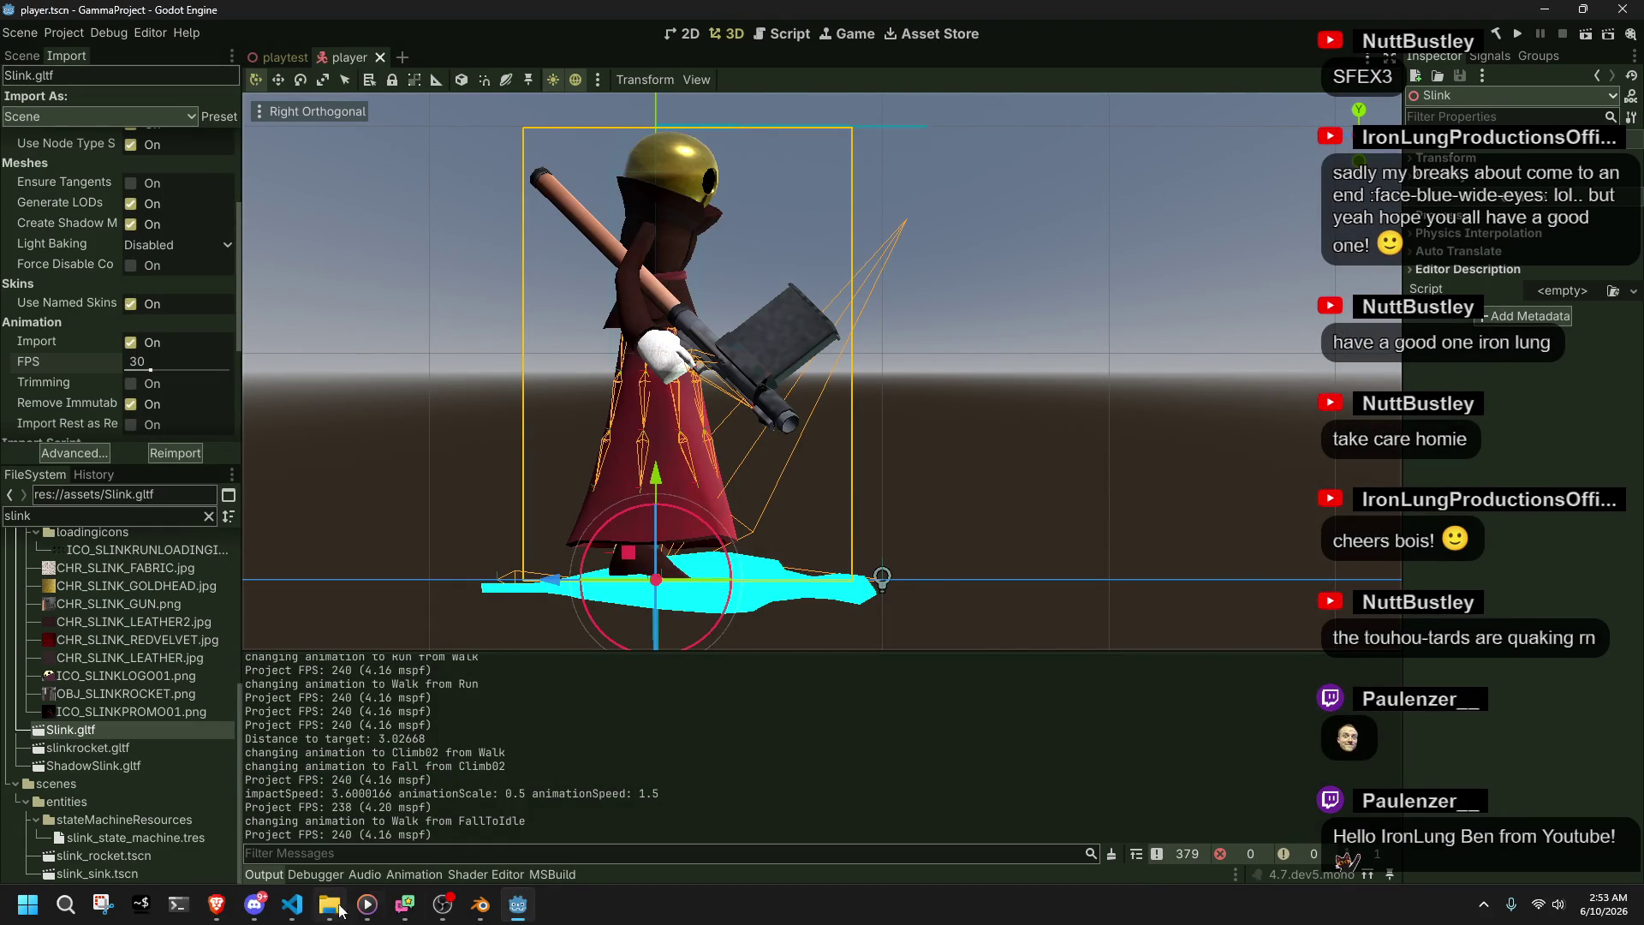
click(306, 909)
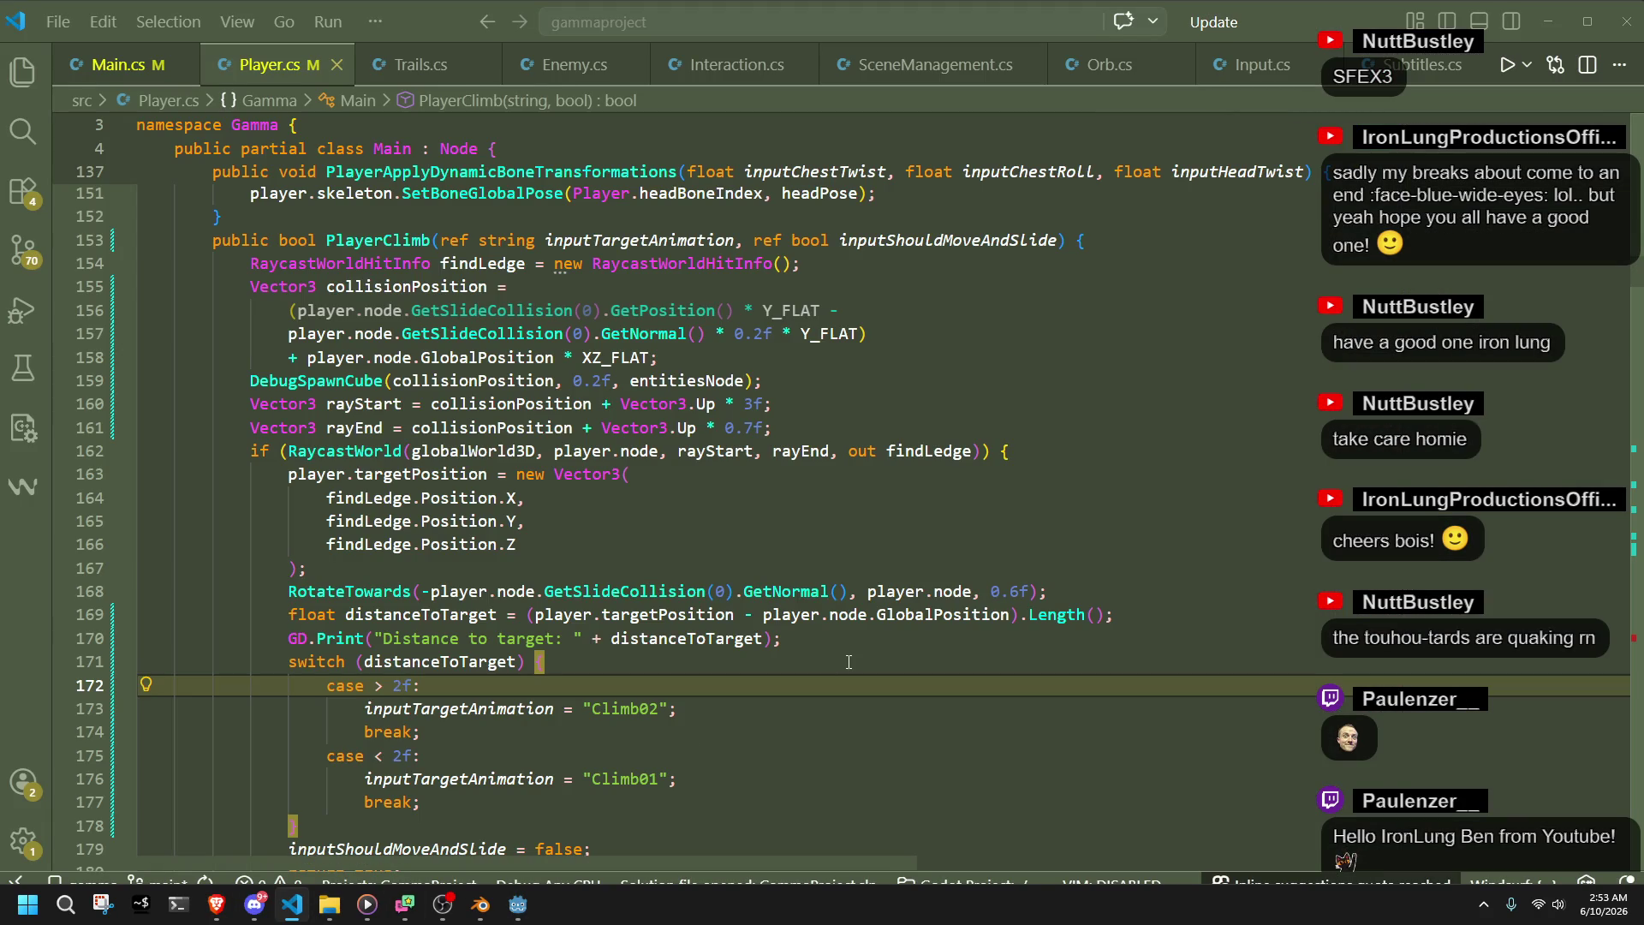
- In Blender, scrub the Idle animation to frame 46 and select the metarig armature
click(548, 521)
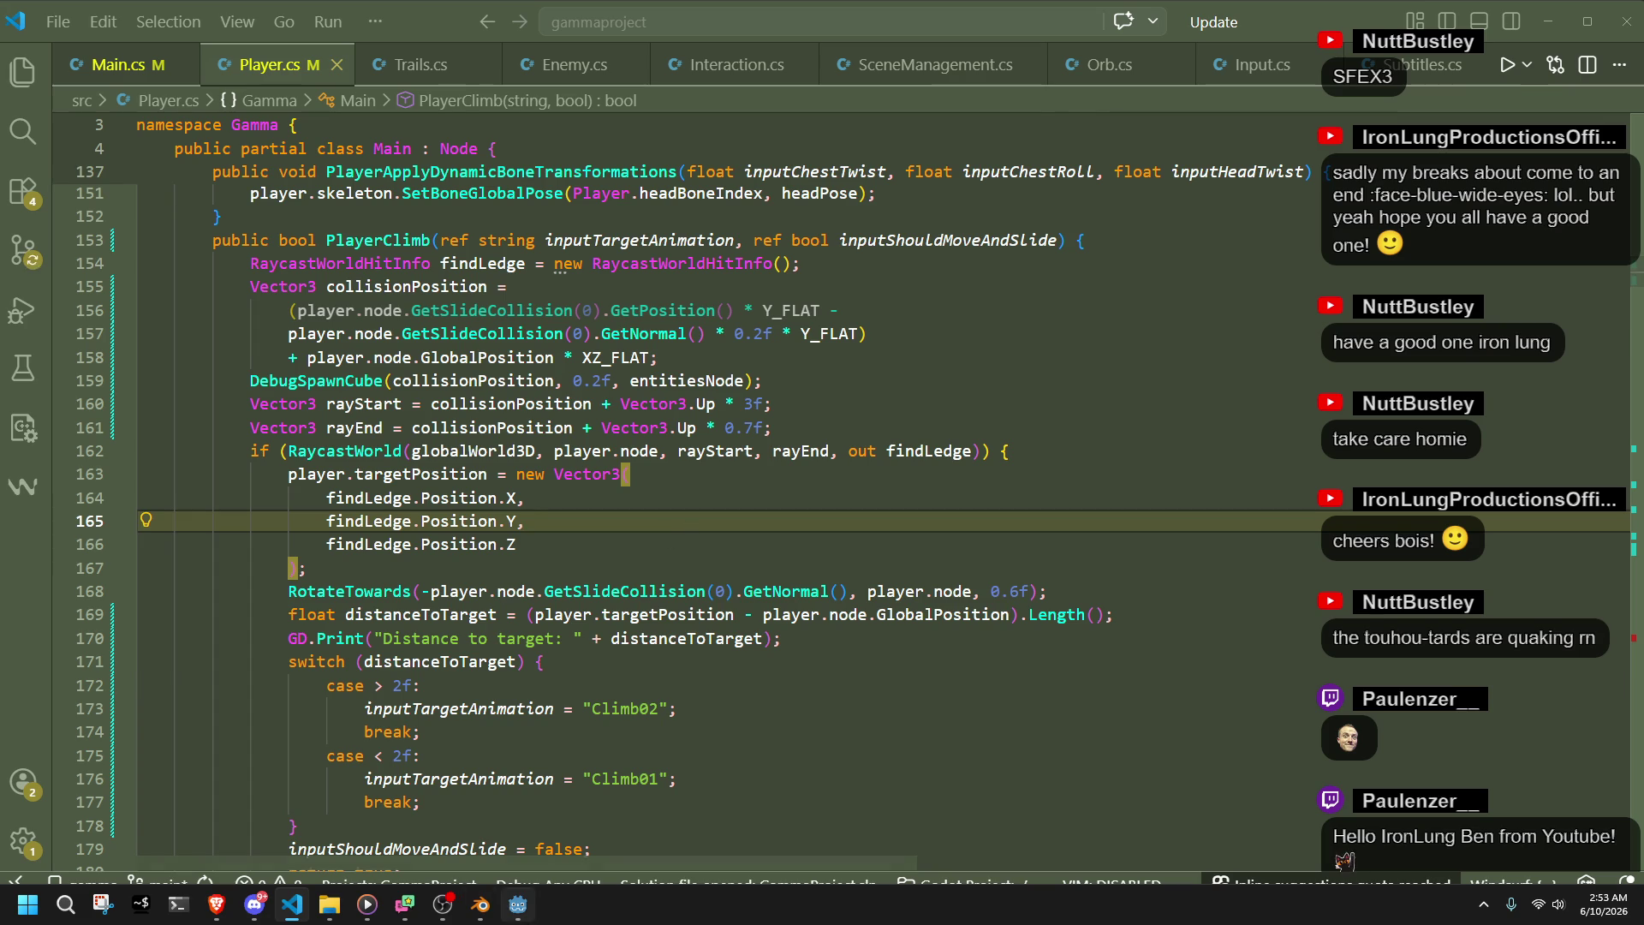
click(481, 908)
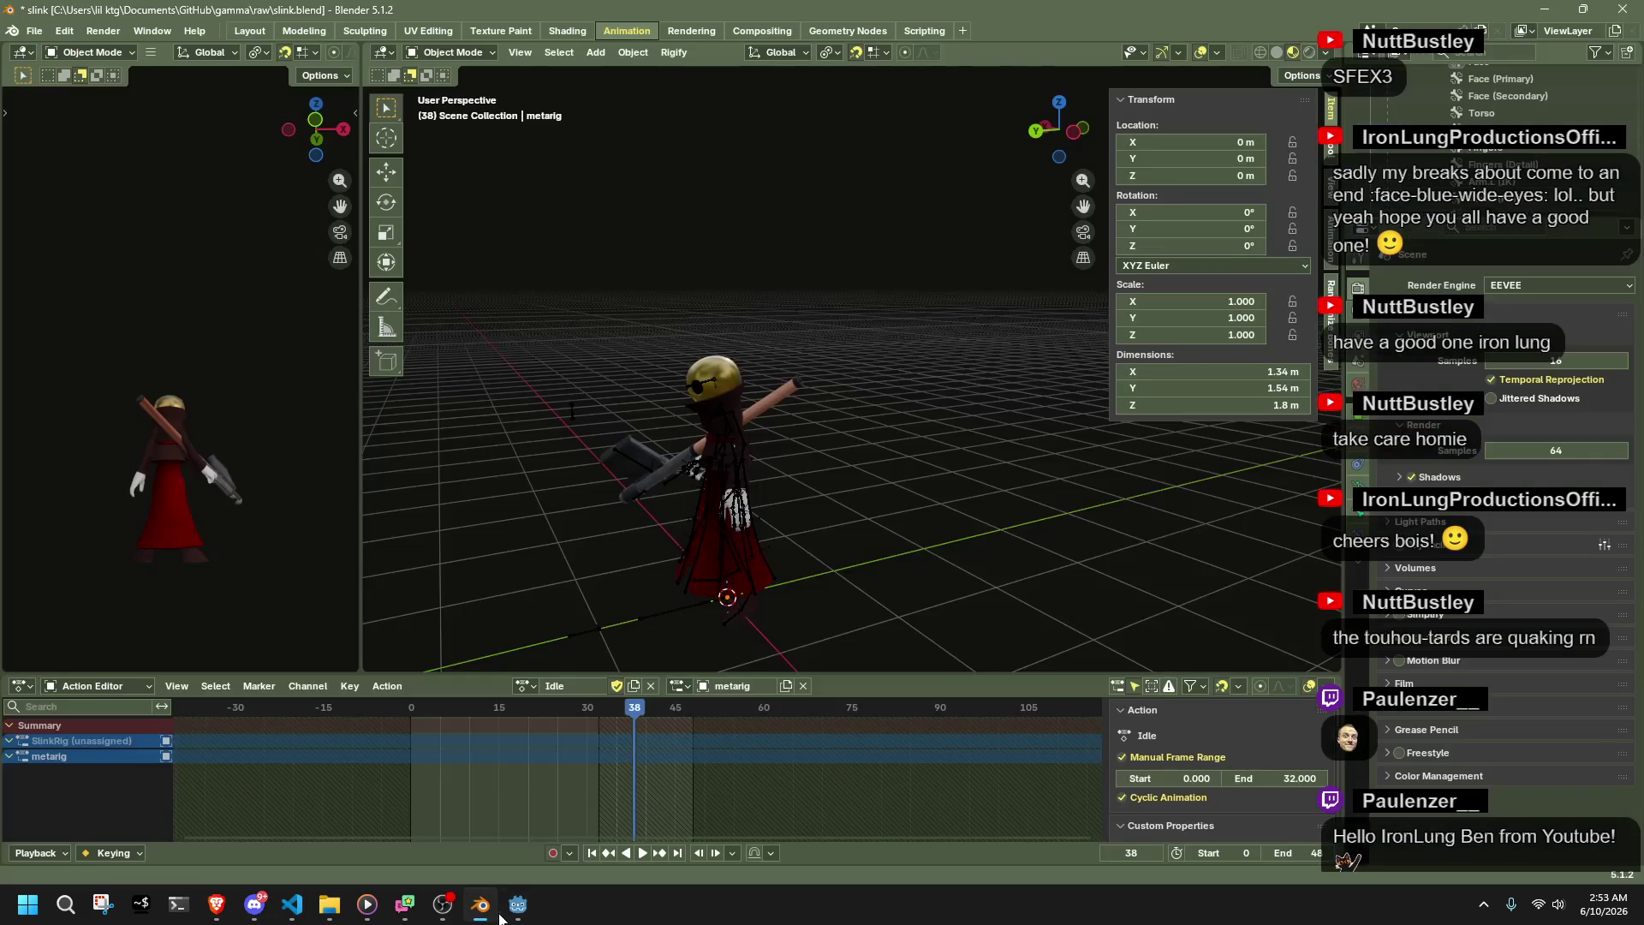
mouse_move(596, 706)
mouse_down()
mouse_move(408, 722)
mouse_move(678, 768)
mouse_up()
click(678, 538)
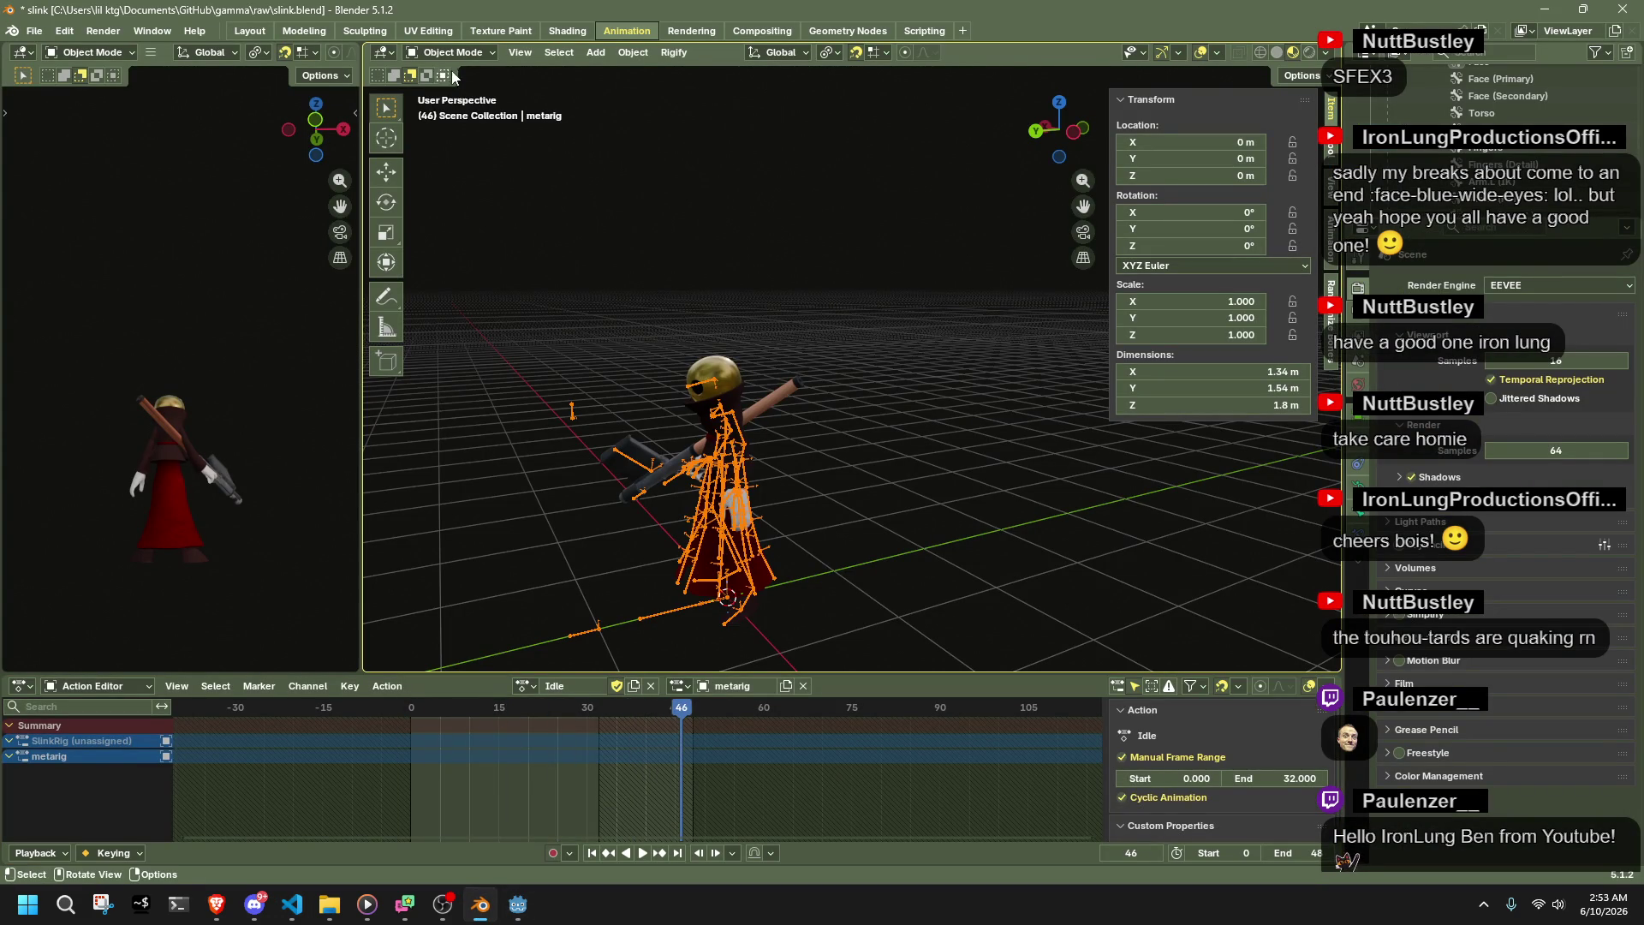
click(500, 906)
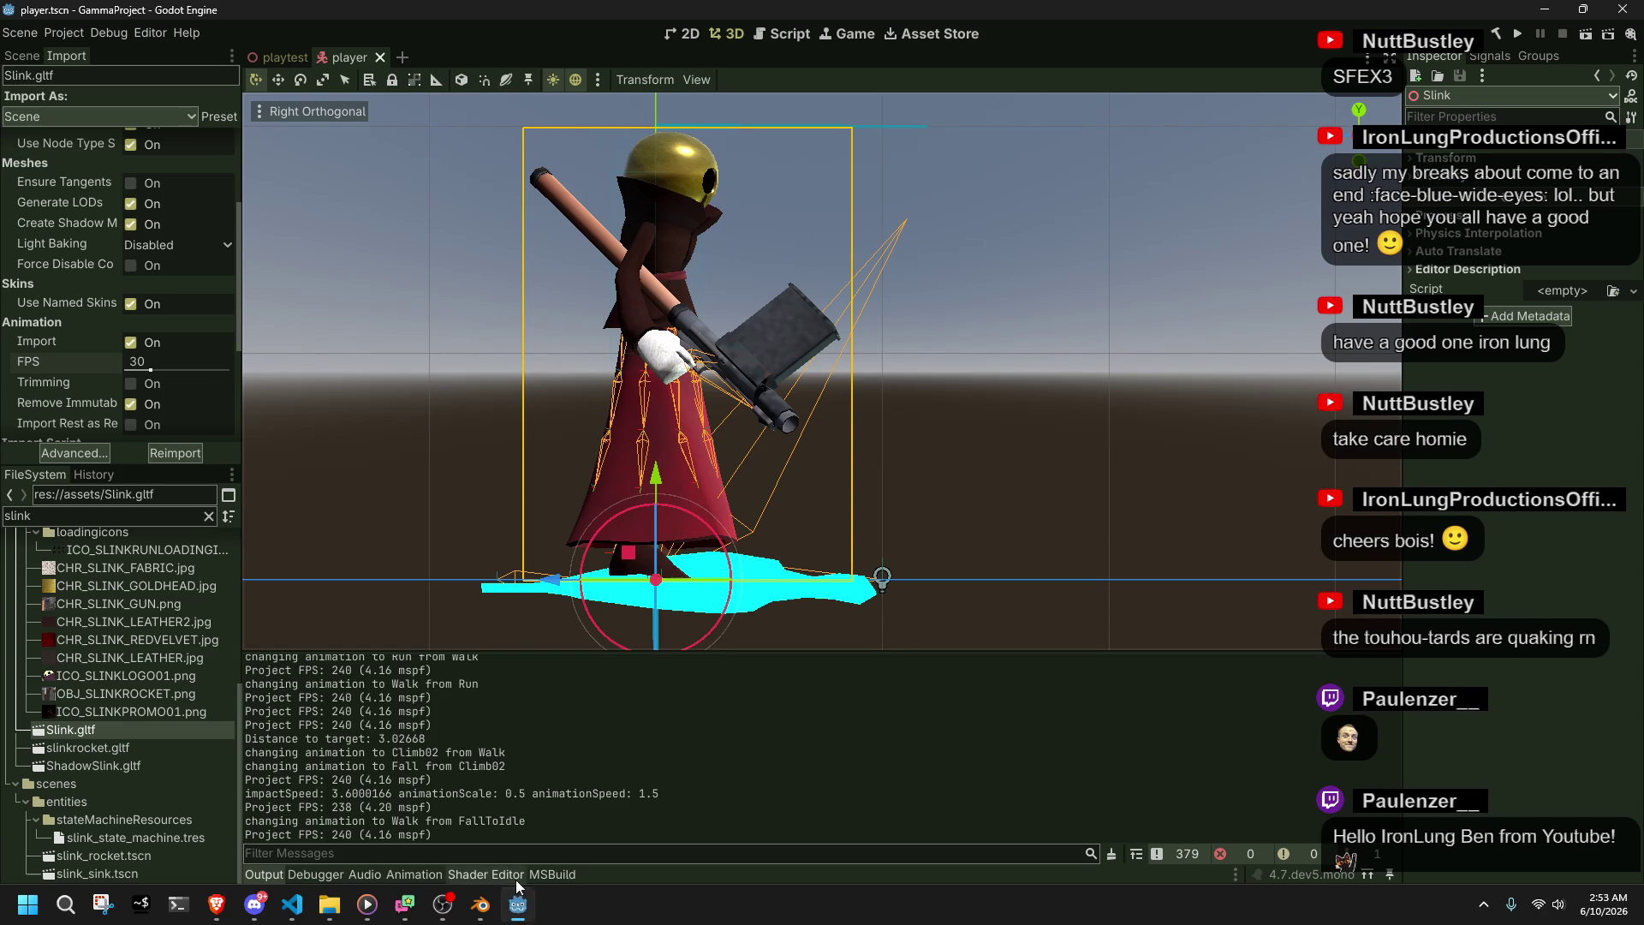
- In Player.cs, select PlayerClimb and the Climb02 animation name to locate its handling
click(293, 908)
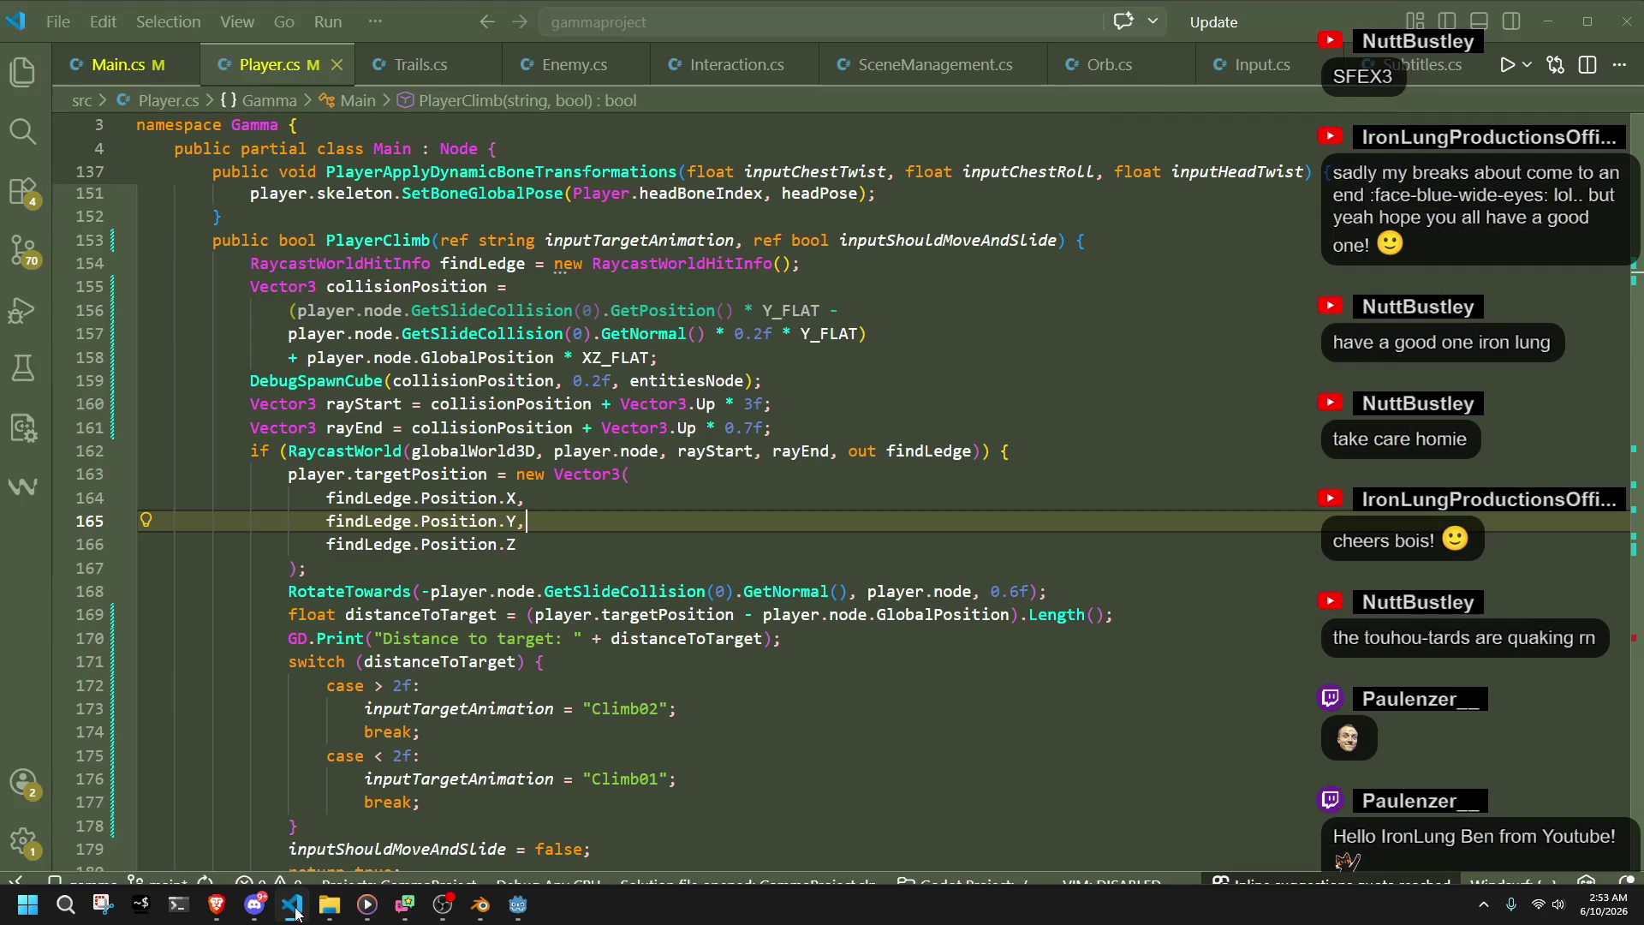
click(709, 729)
scroll(709, 729, up, 5)
double_click(378, 541)
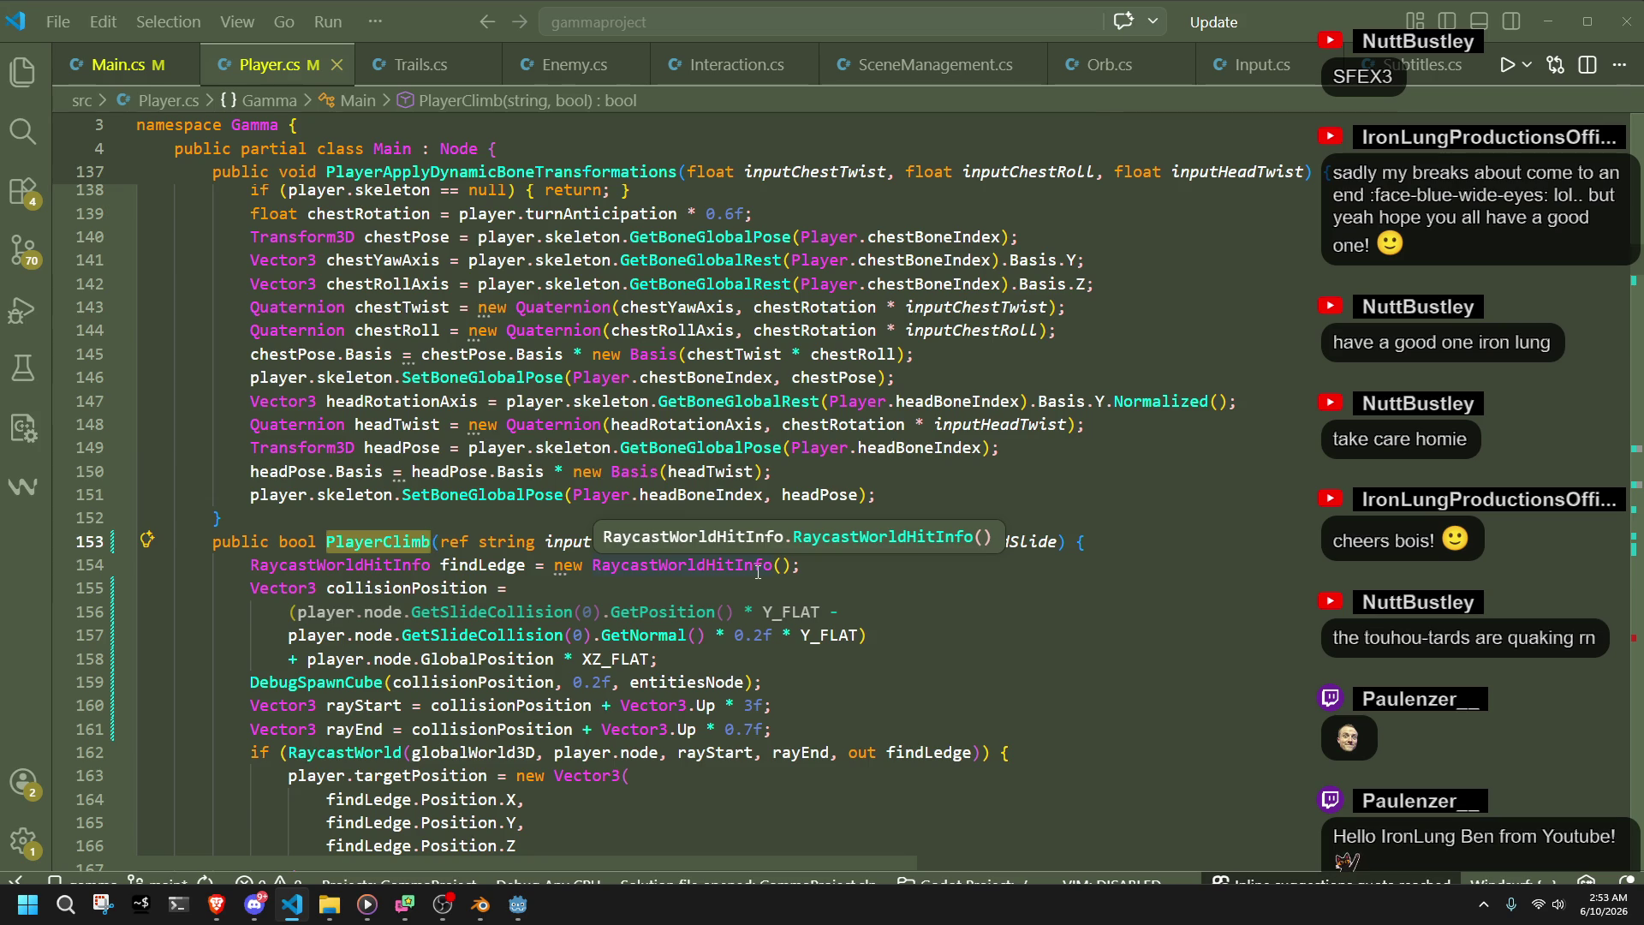
scroll(757, 571, up, 3)
scroll(769, 670, down, 3)
scroll(769, 670, down, 5)
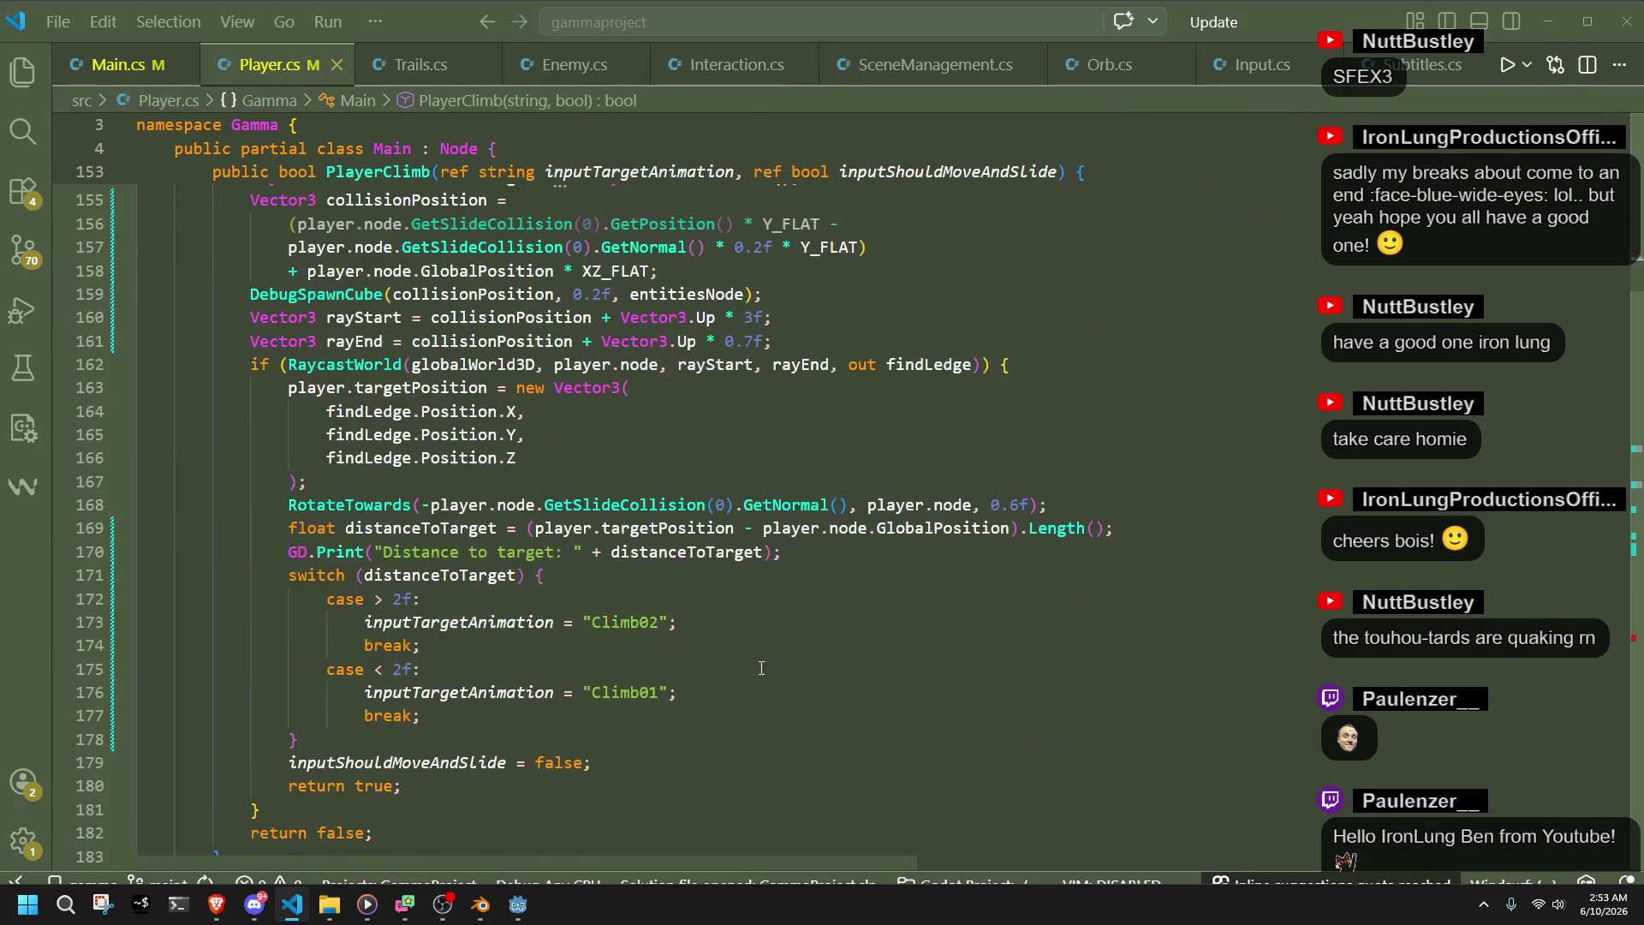
double_click(616, 623)
drag(1640, 278, 1640, 526)
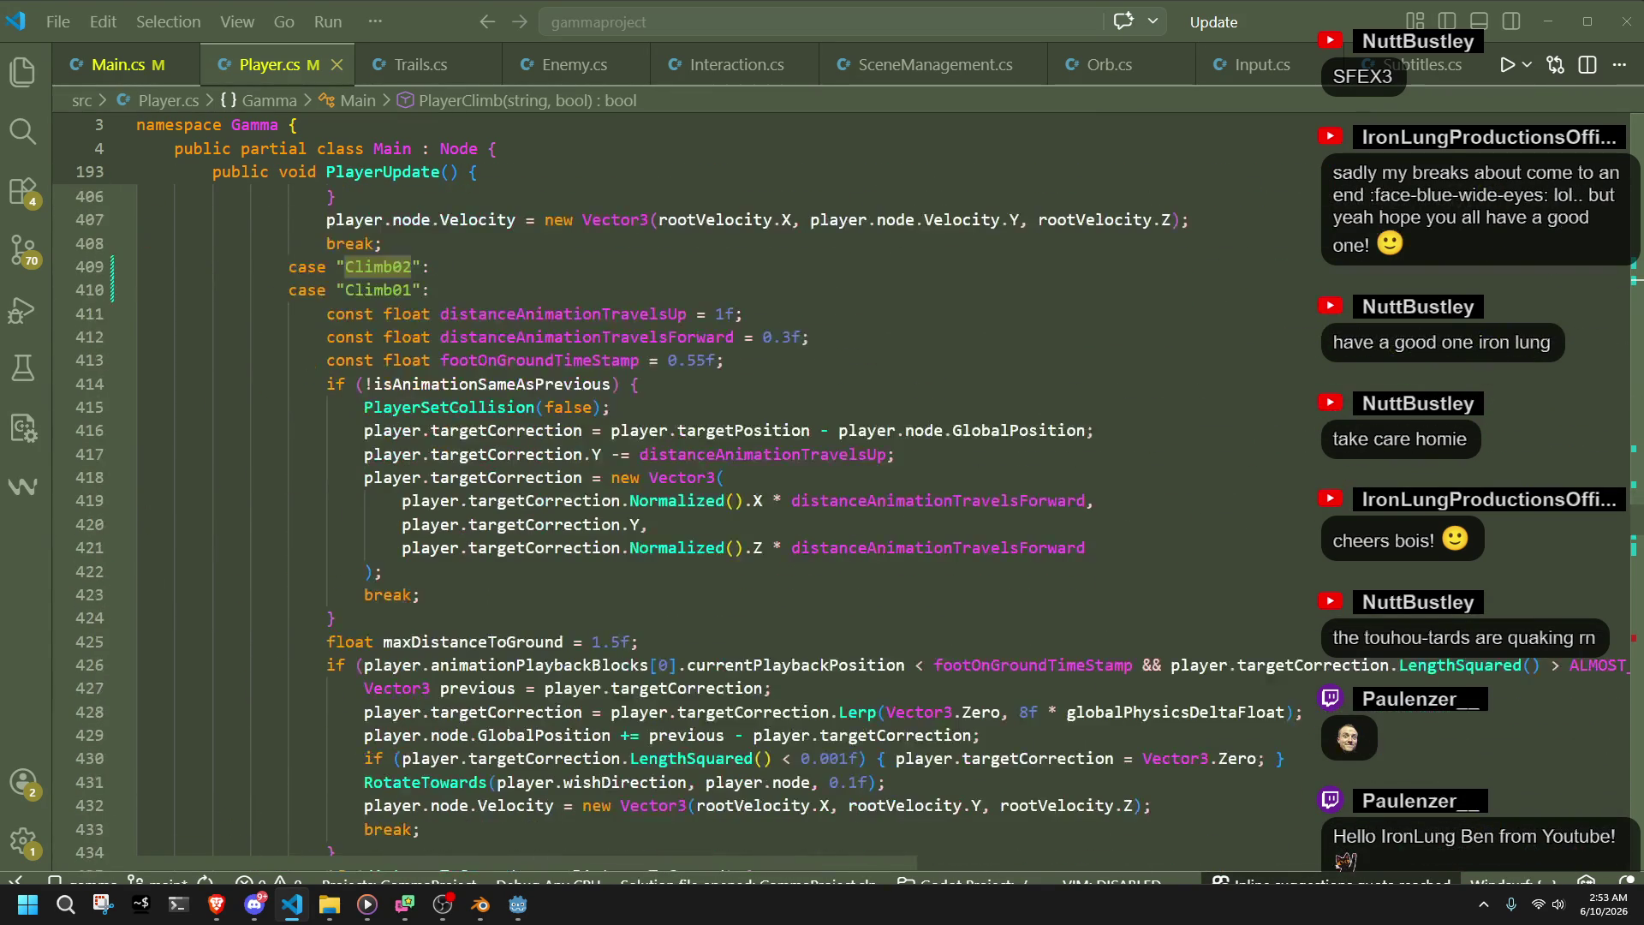
- Leave line 415 of the climb case, cycle past Brave and Discord, then bring Godot forward
click(668, 404)
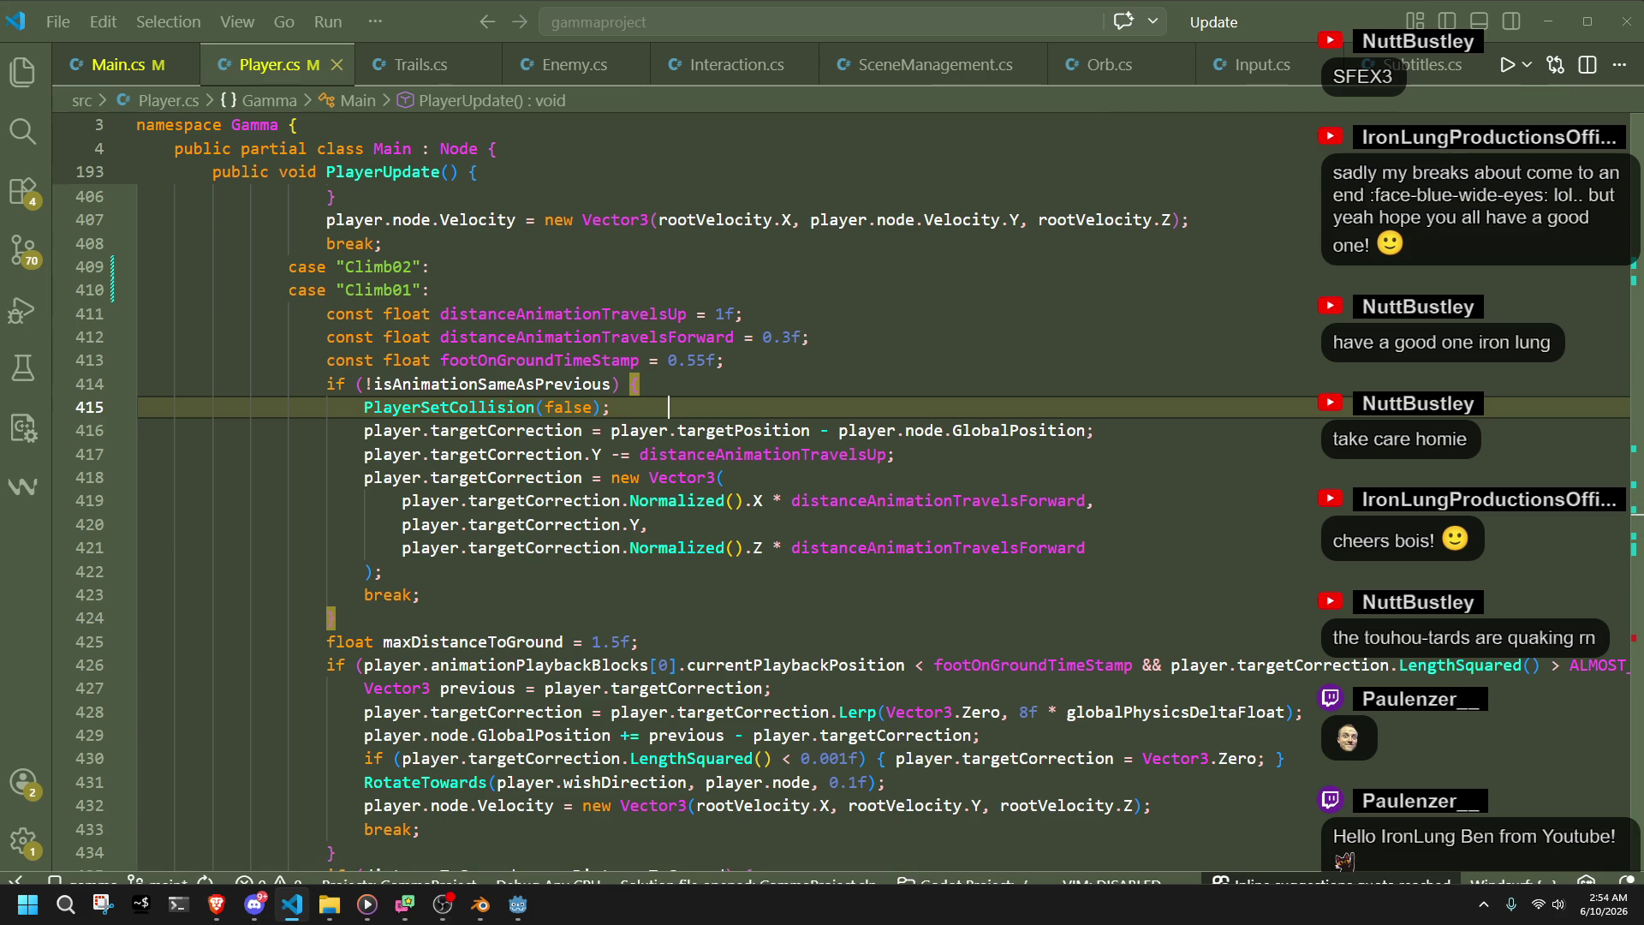
key(alt+Tab)
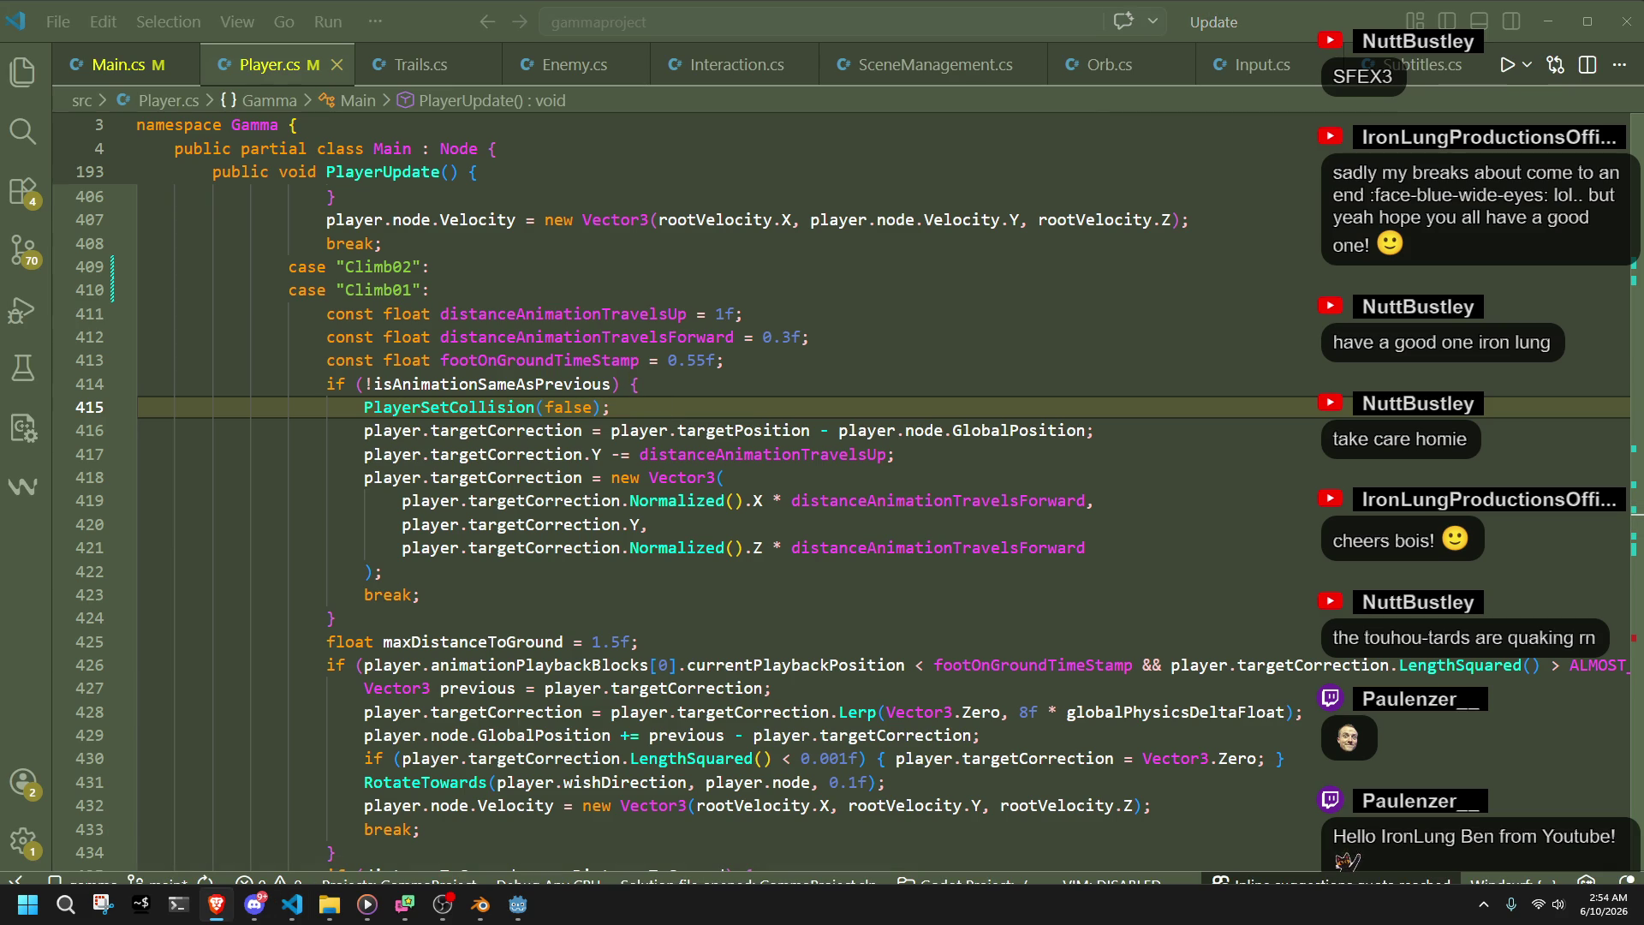
key(alt+Tab)
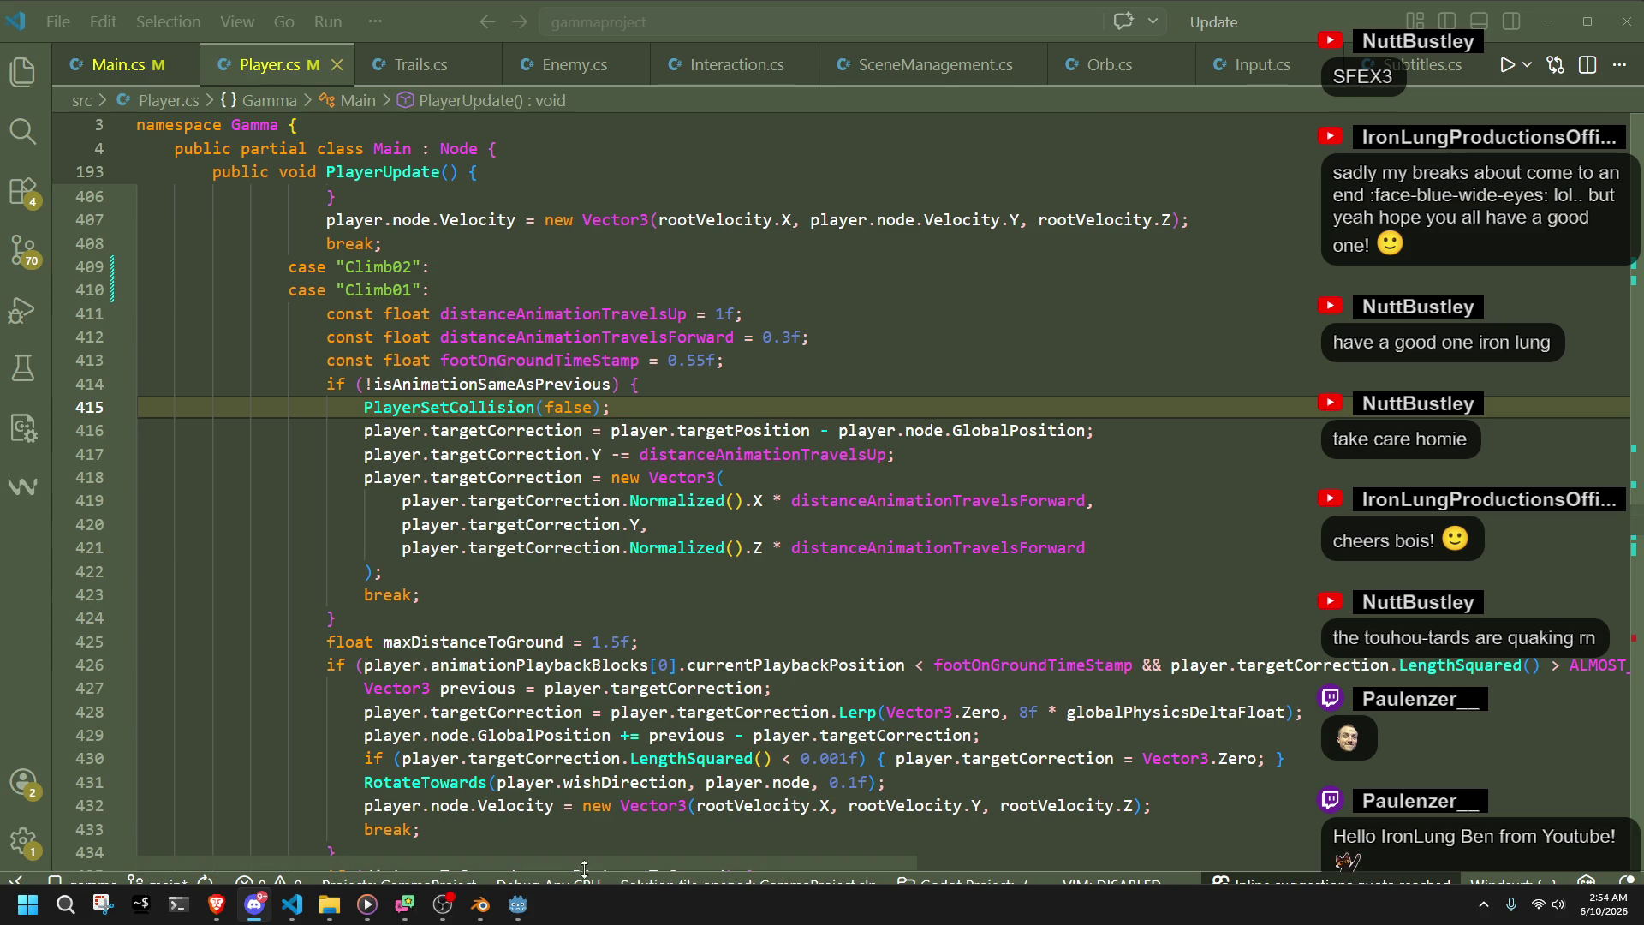
click(517, 906)
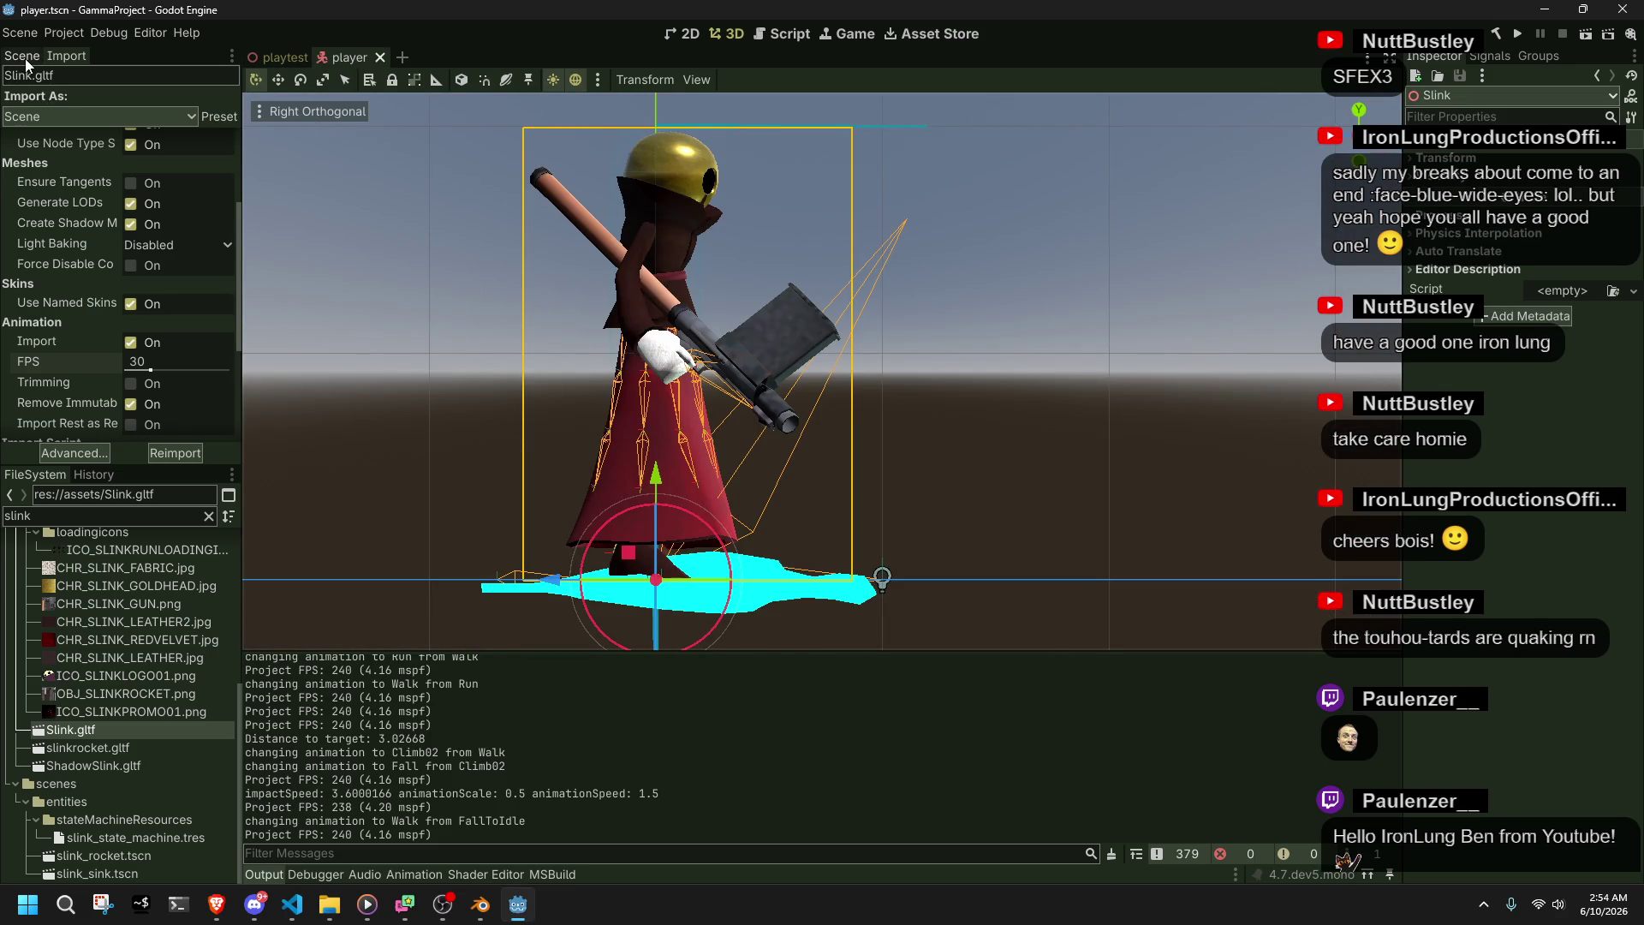
- In the AnimationTree state machine, place Climb02 level with and right of Climb01, then return to Player.cs
click(22, 55)
scroll(83, 377, down, 10)
click(106, 454)
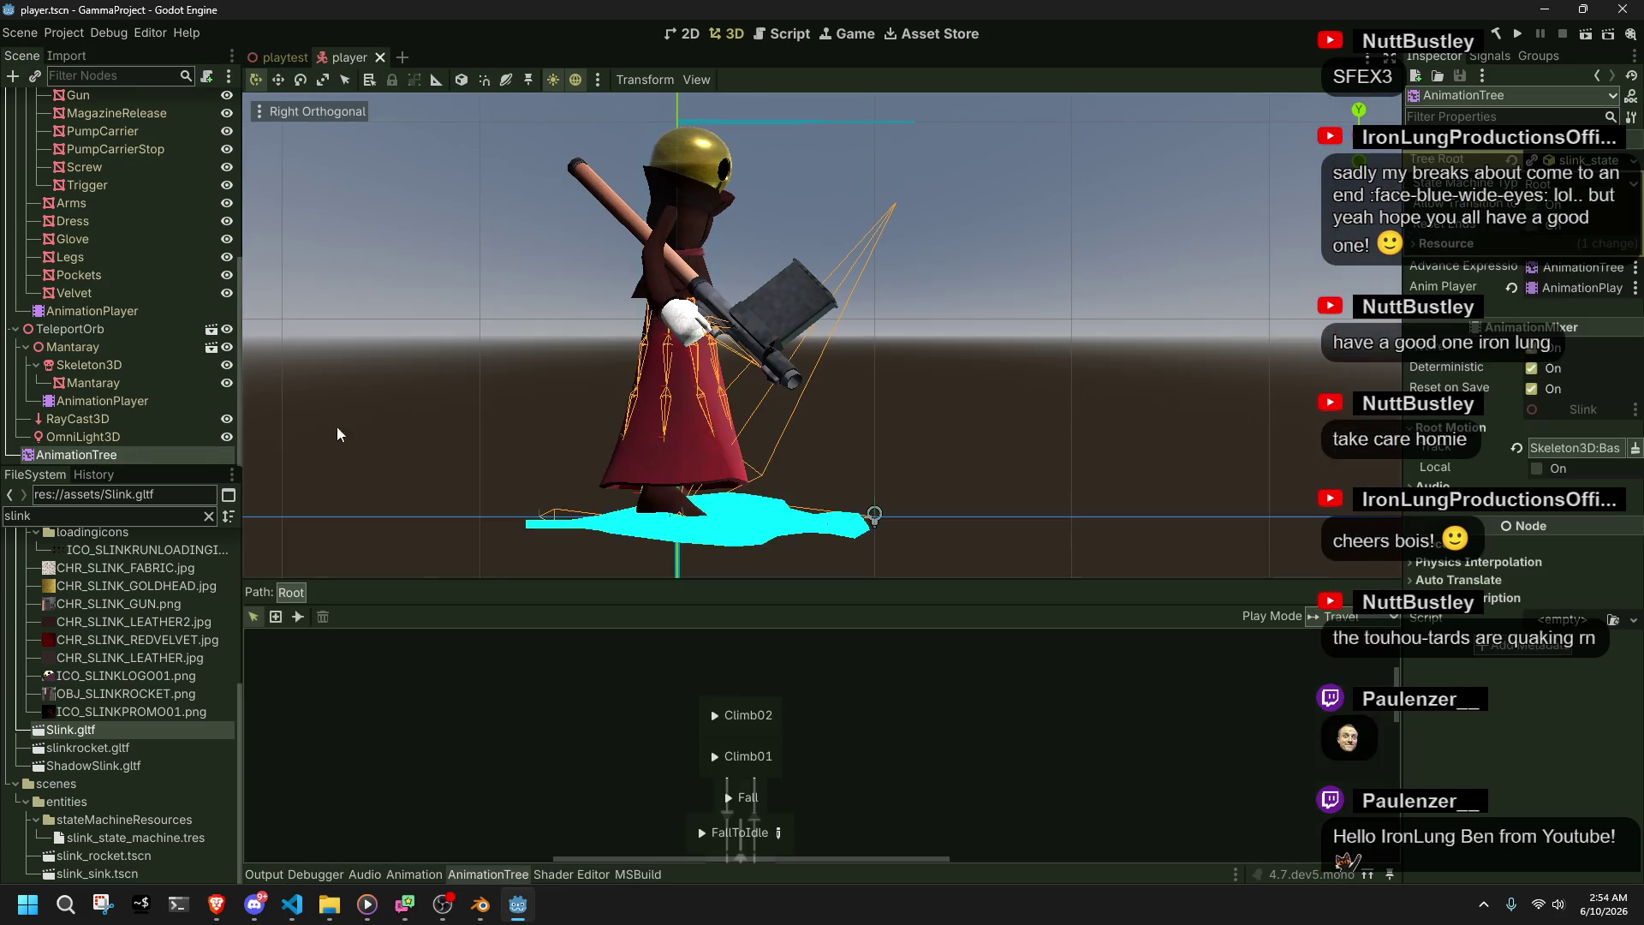
mouse_move(774, 716)
mouse_down()
mouse_move(851, 711)
mouse_move(967, 785)
mouse_move(968, 722)
mouse_move(833, 504)
mouse_move(831, 691)
mouse_up()
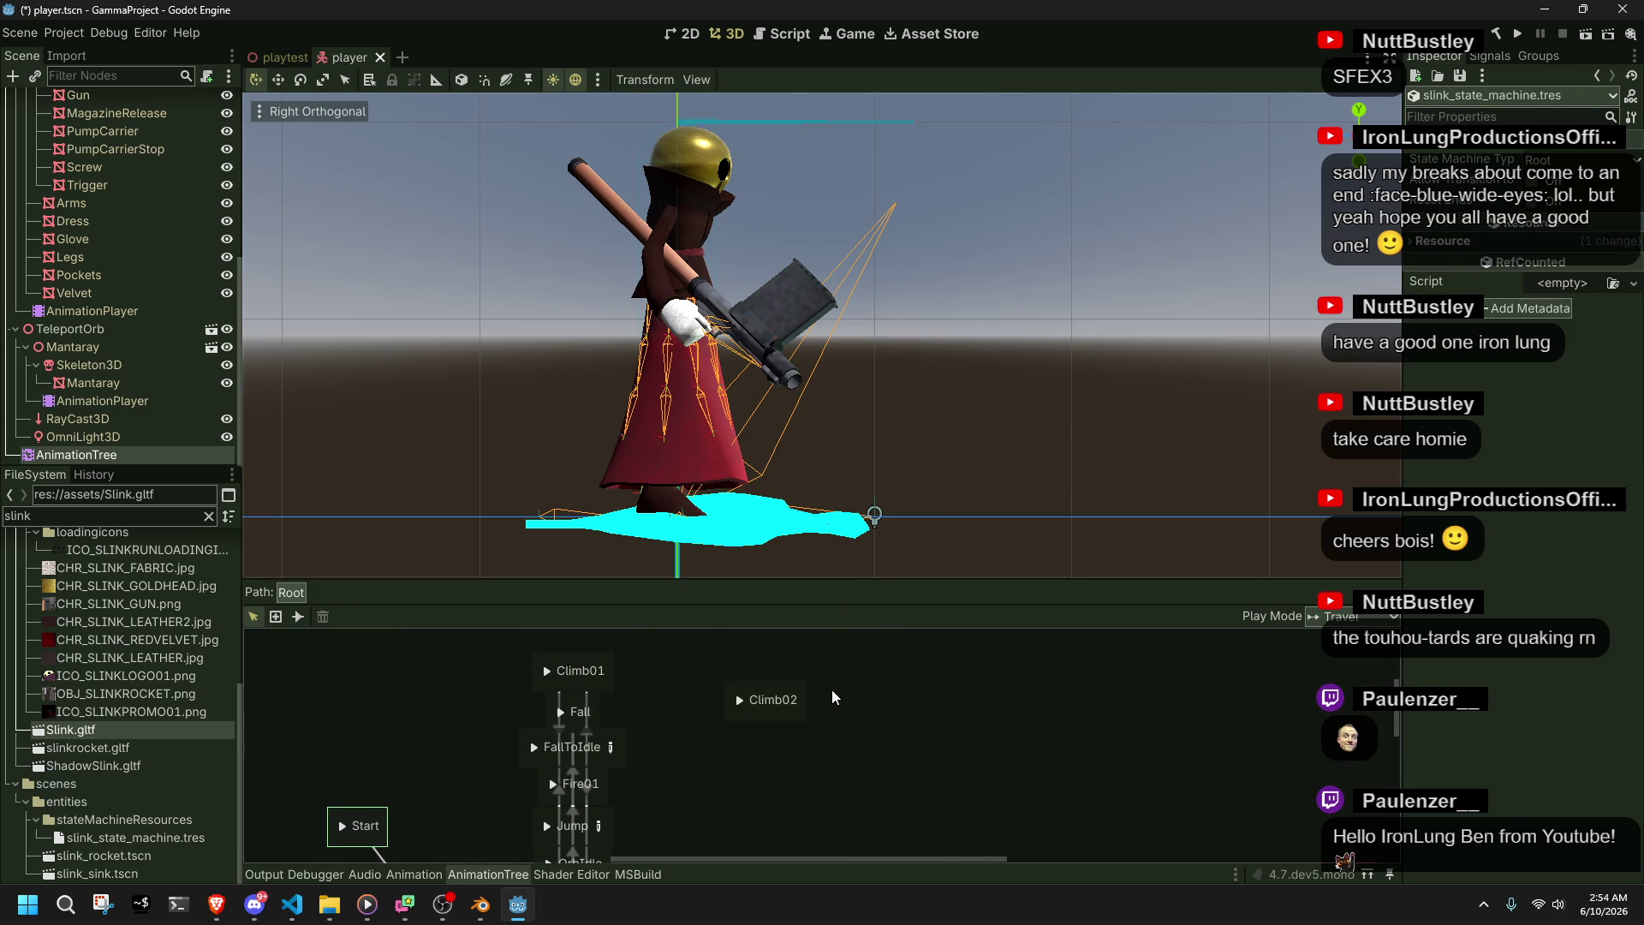
mouse_move(254, 906)
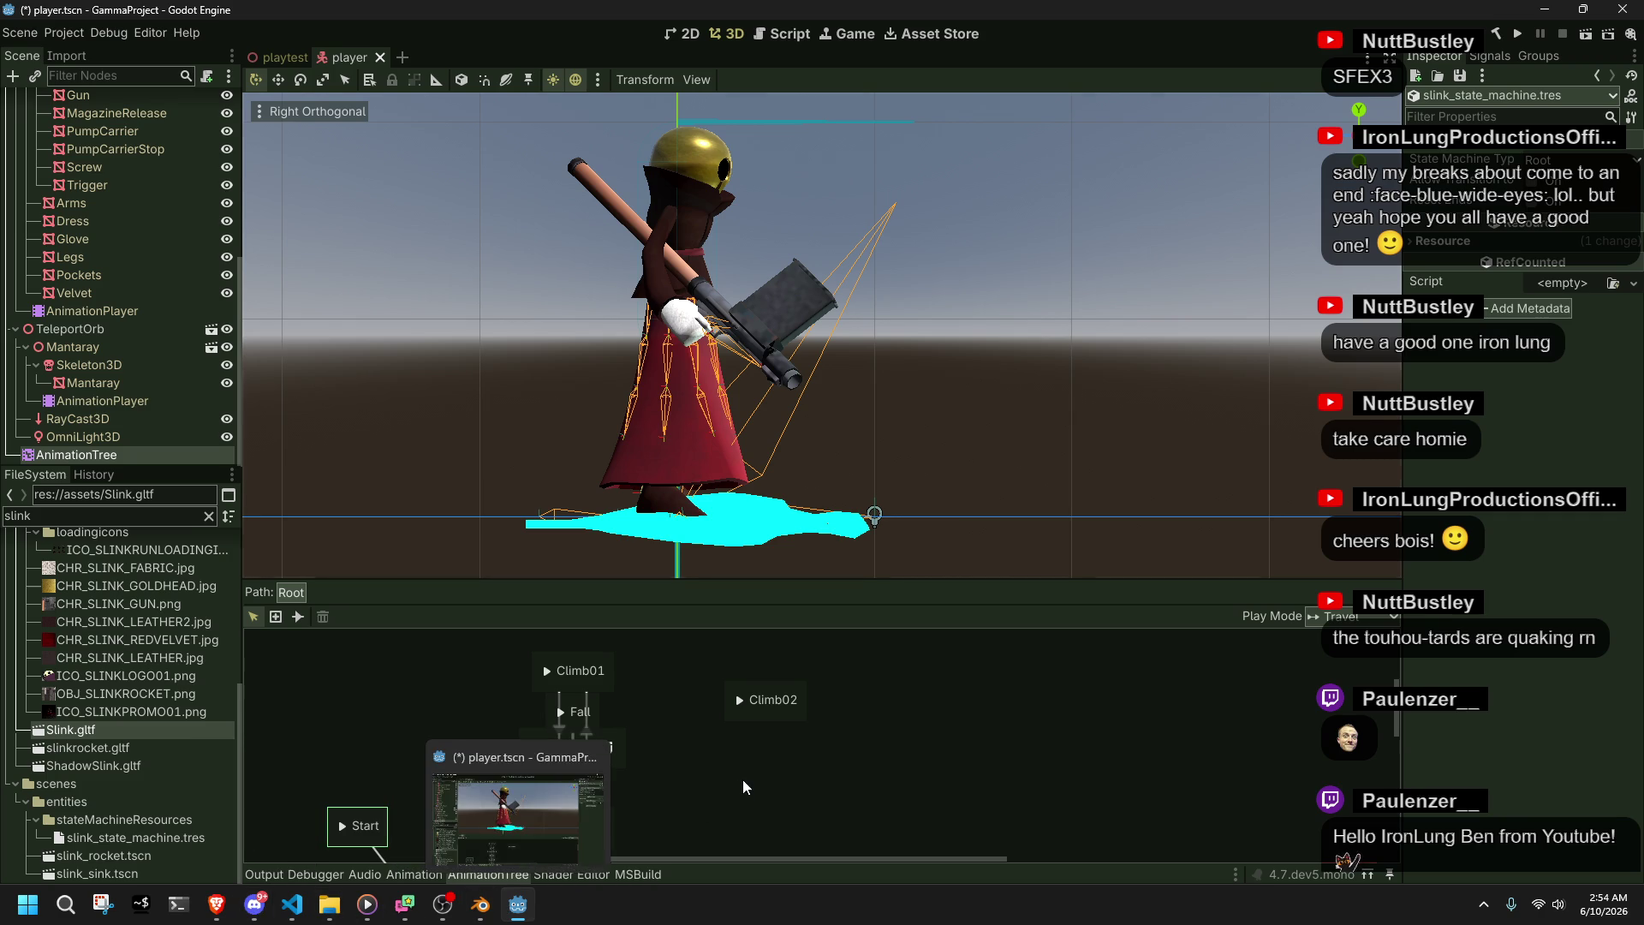
drag(765, 712, 751, 682)
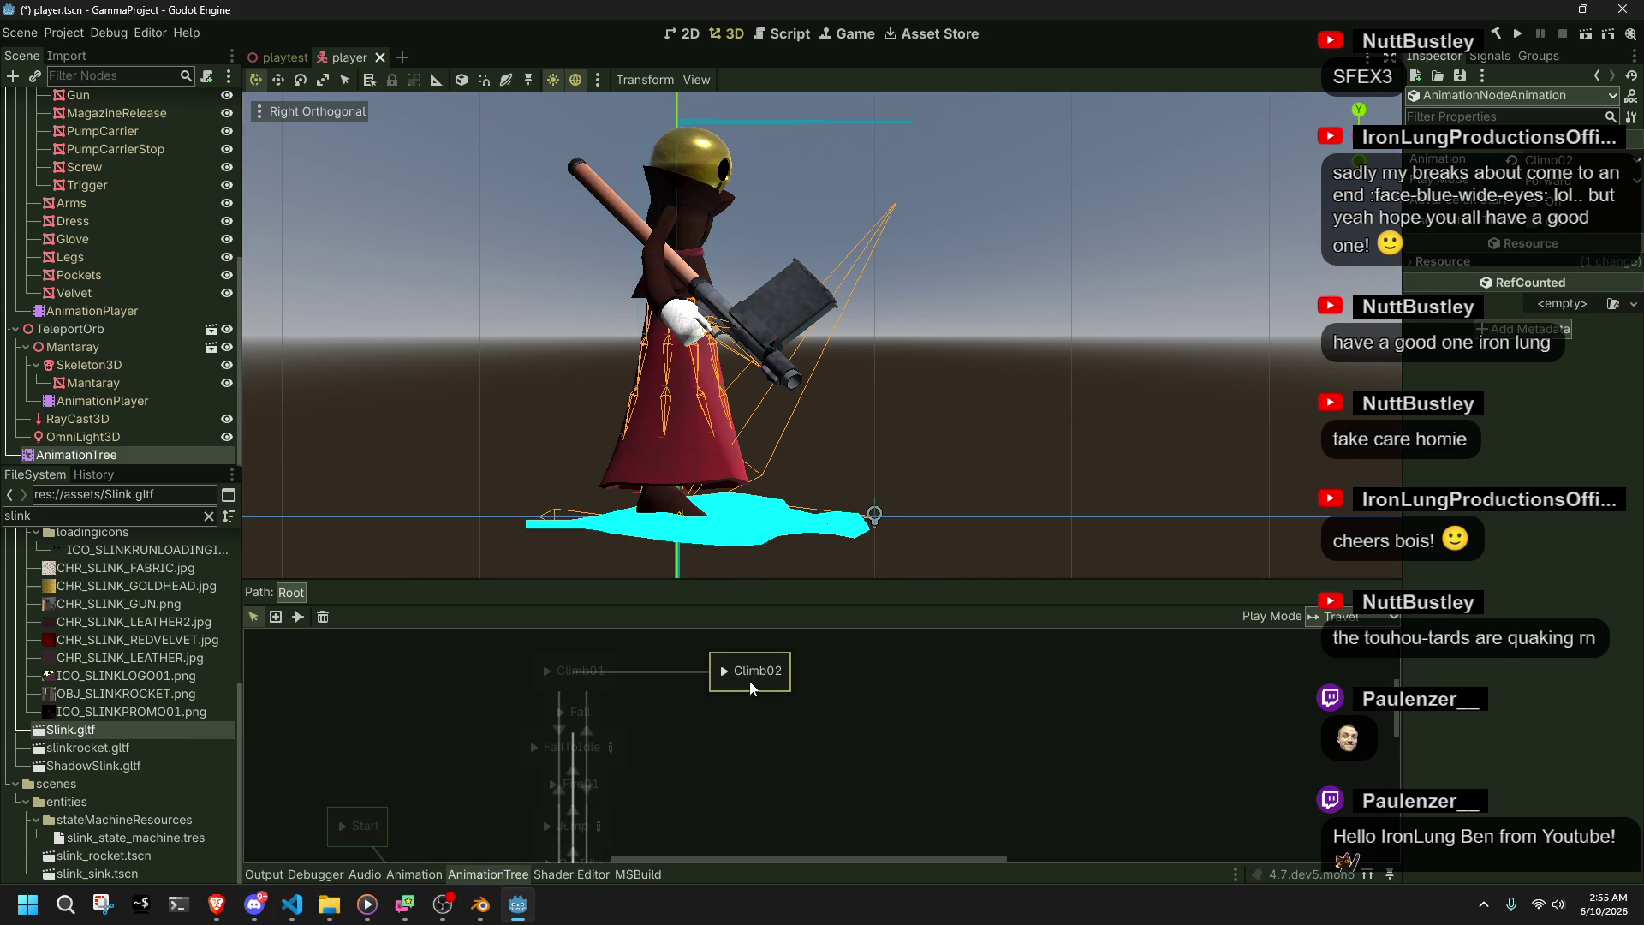
click(783, 750)
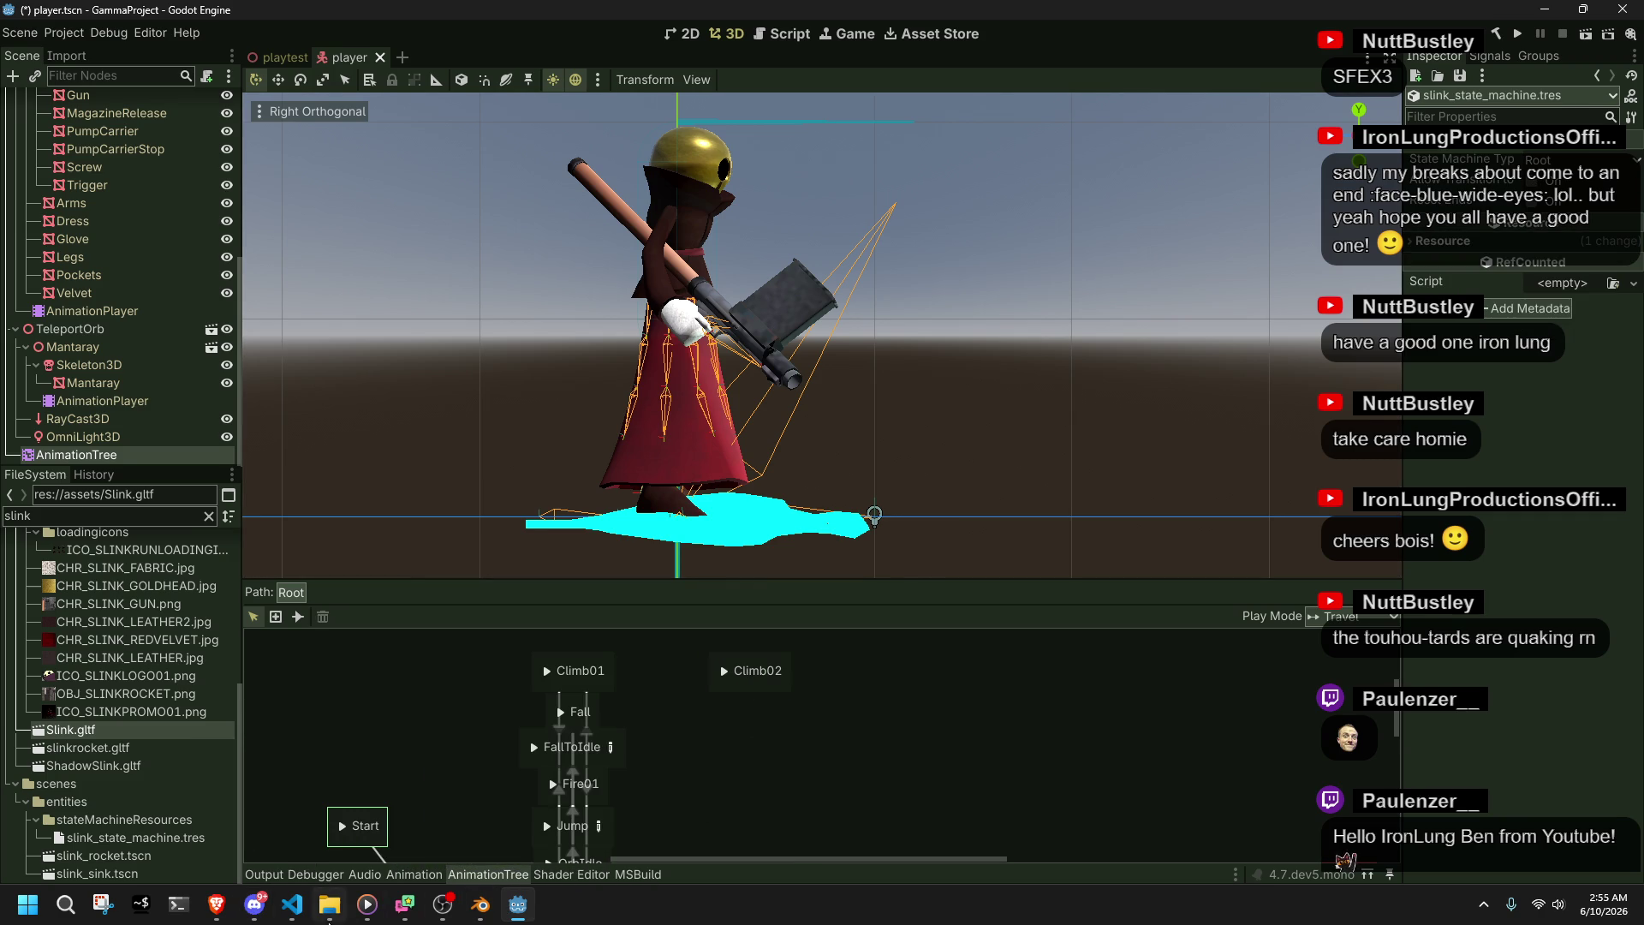
click(292, 905)
scroll(569, 626, up, 2)
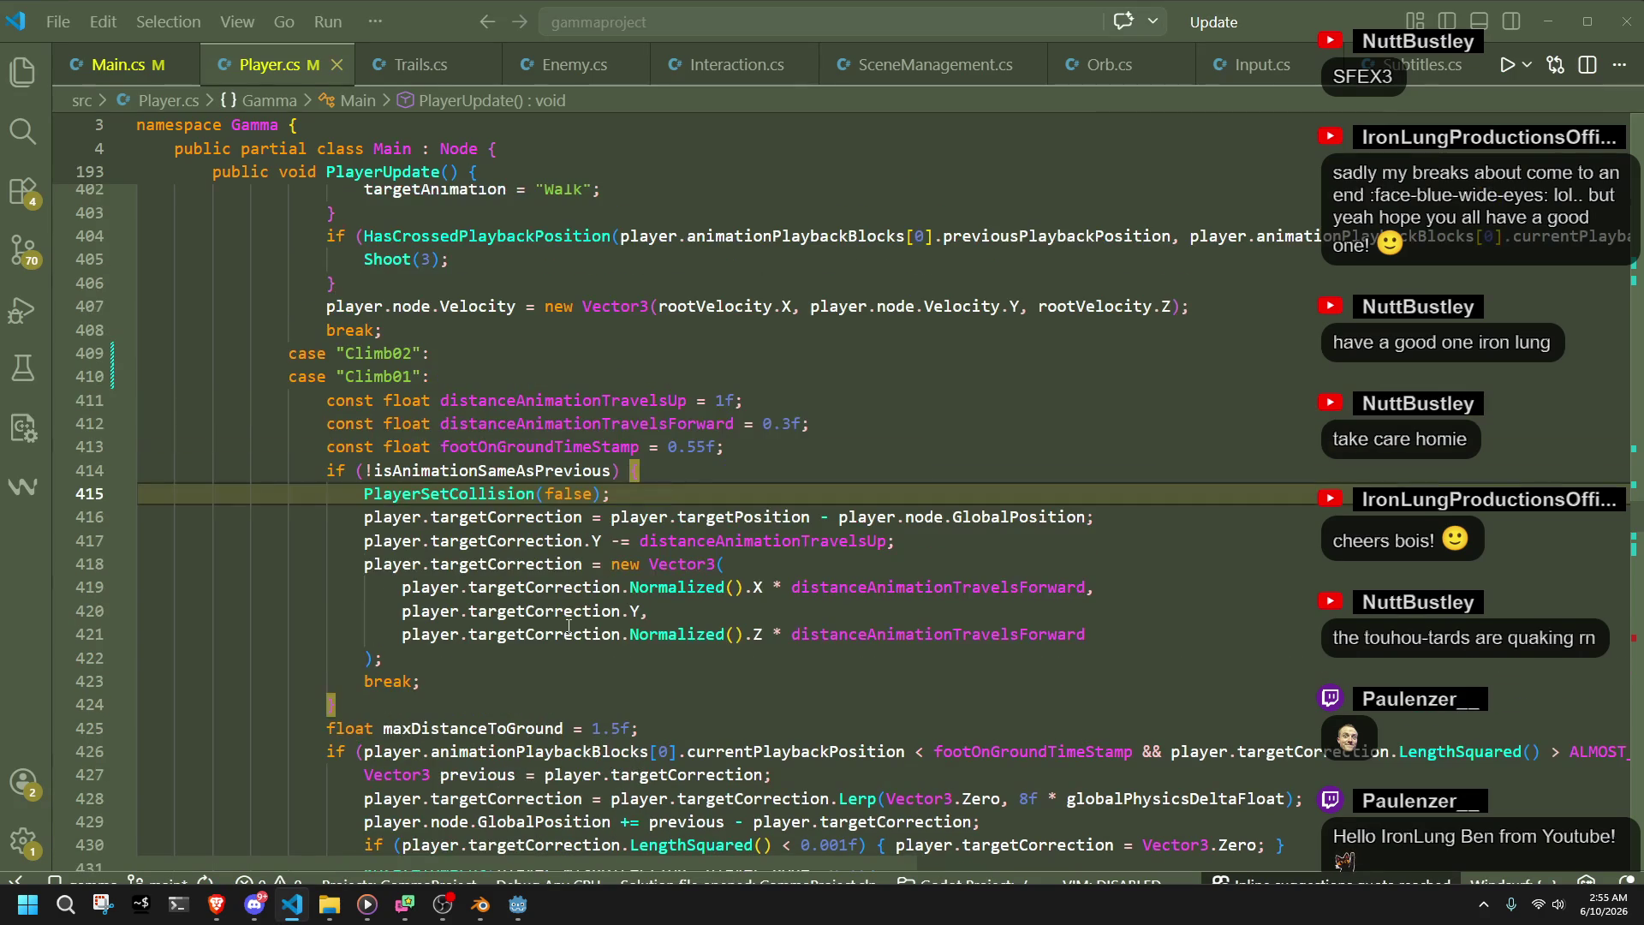
- Scroll through Player.cs, highlighting the uses of maxDistanceToGround and targetCorrection
mouse_move(1631, 524)
mouse_down()
mouse_move(1595, 347)
mouse_move(1607, 562)
mouse_move(1594, 543)
mouse_up()
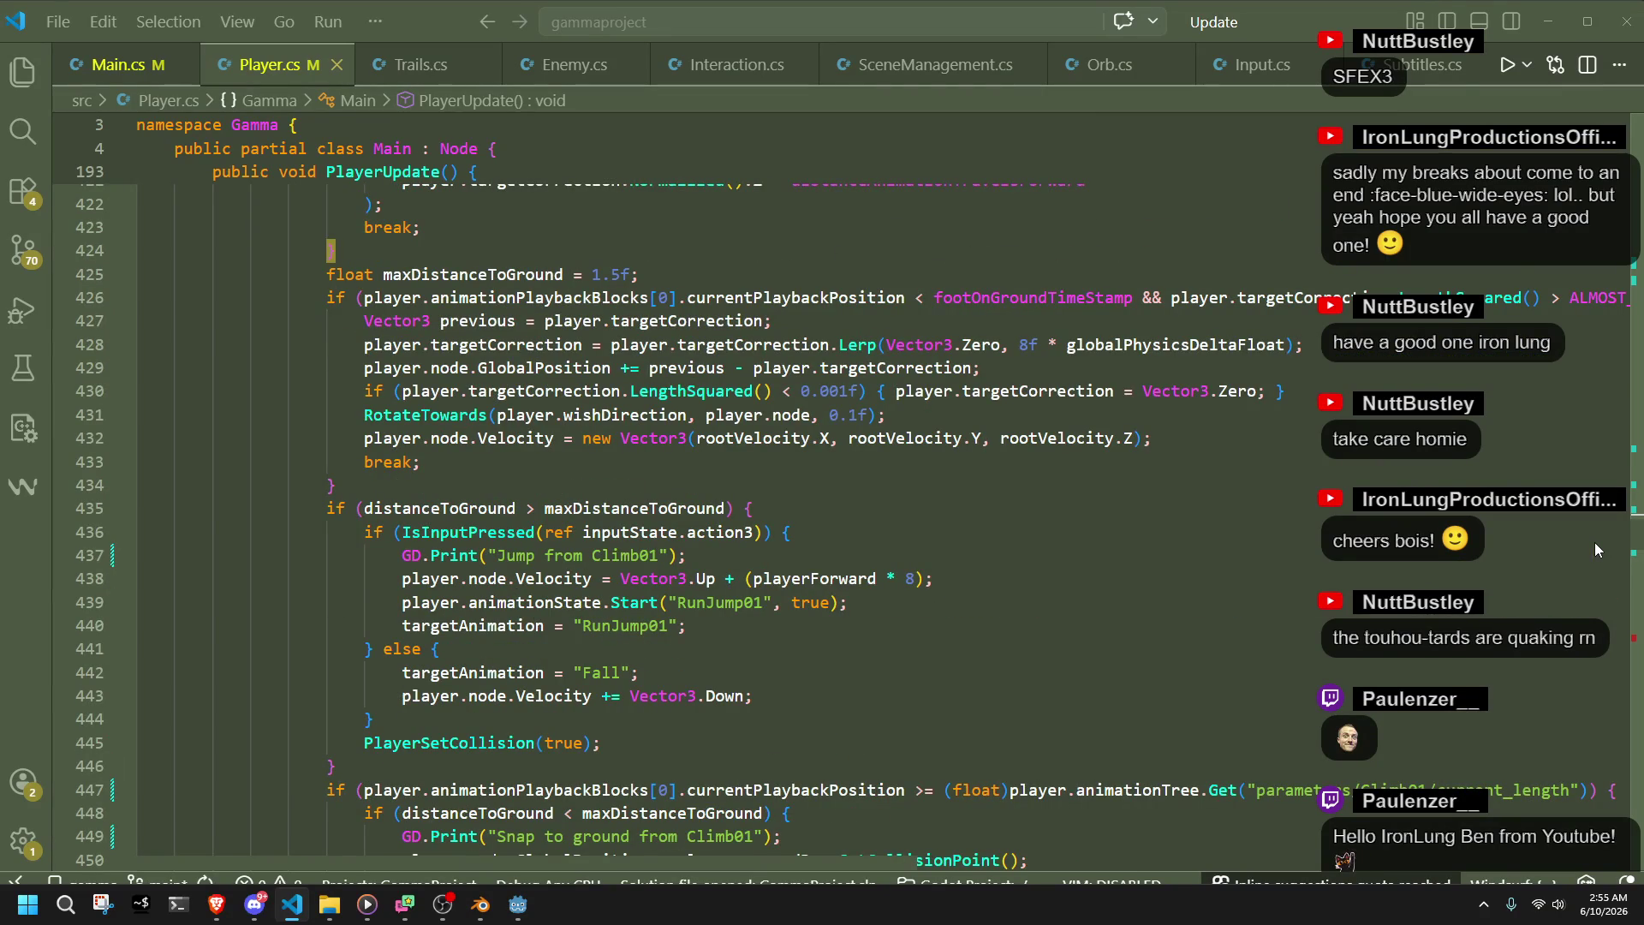
scroll(1594, 542, down, 2)
scroll(1598, 547, up, 10)
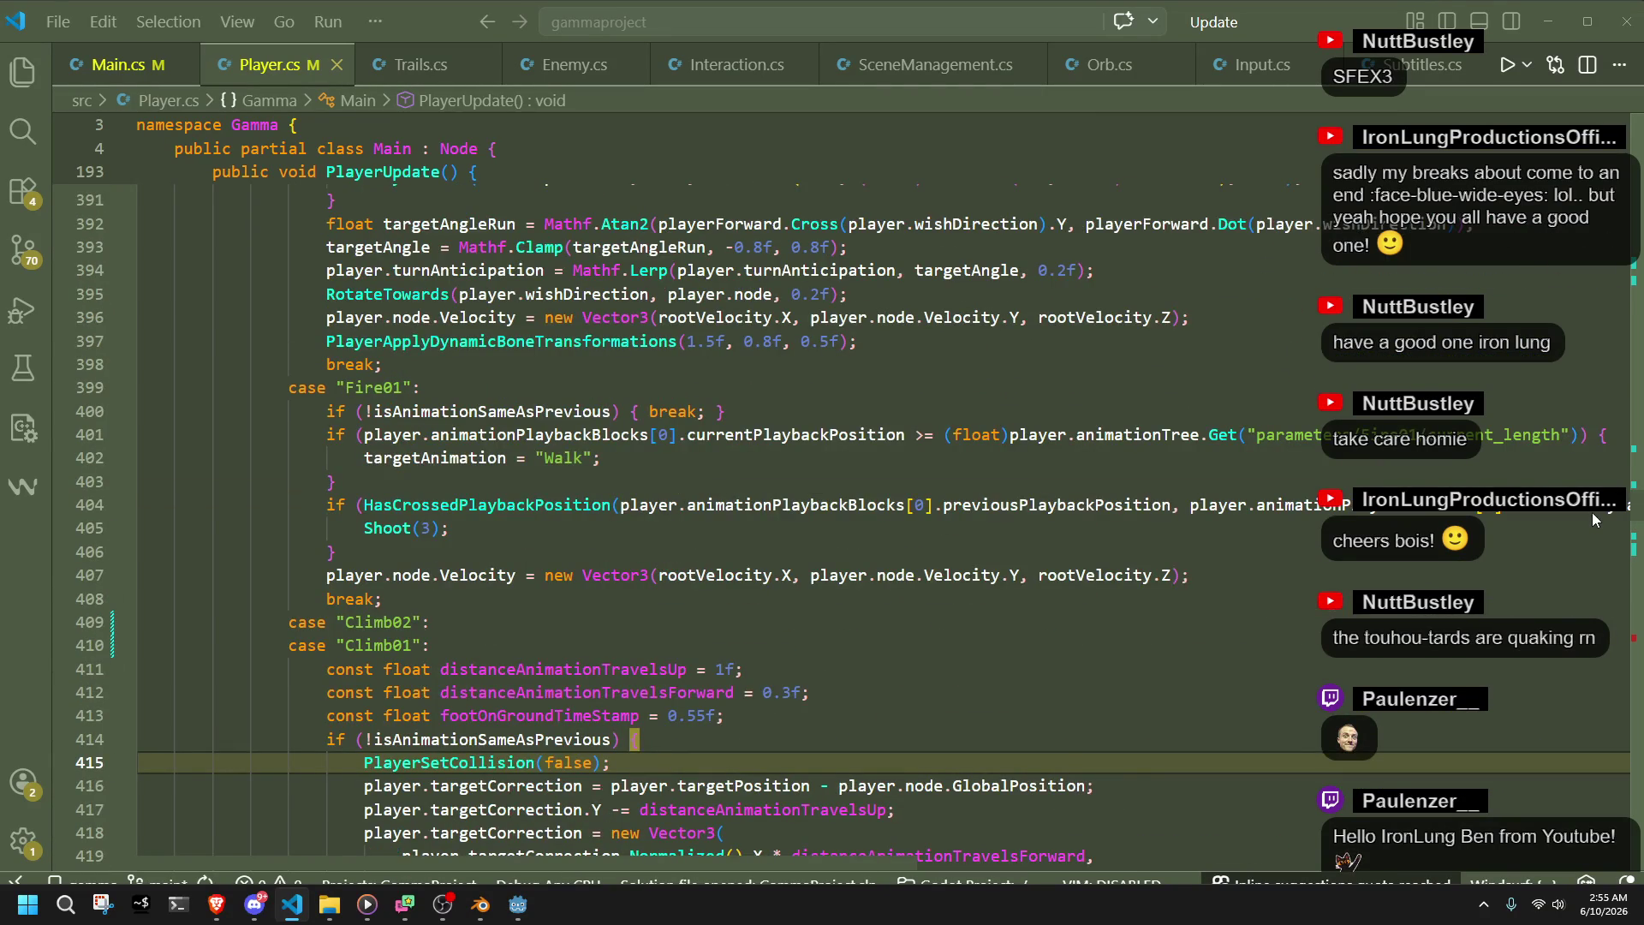
scroll(1593, 515, down, 3)
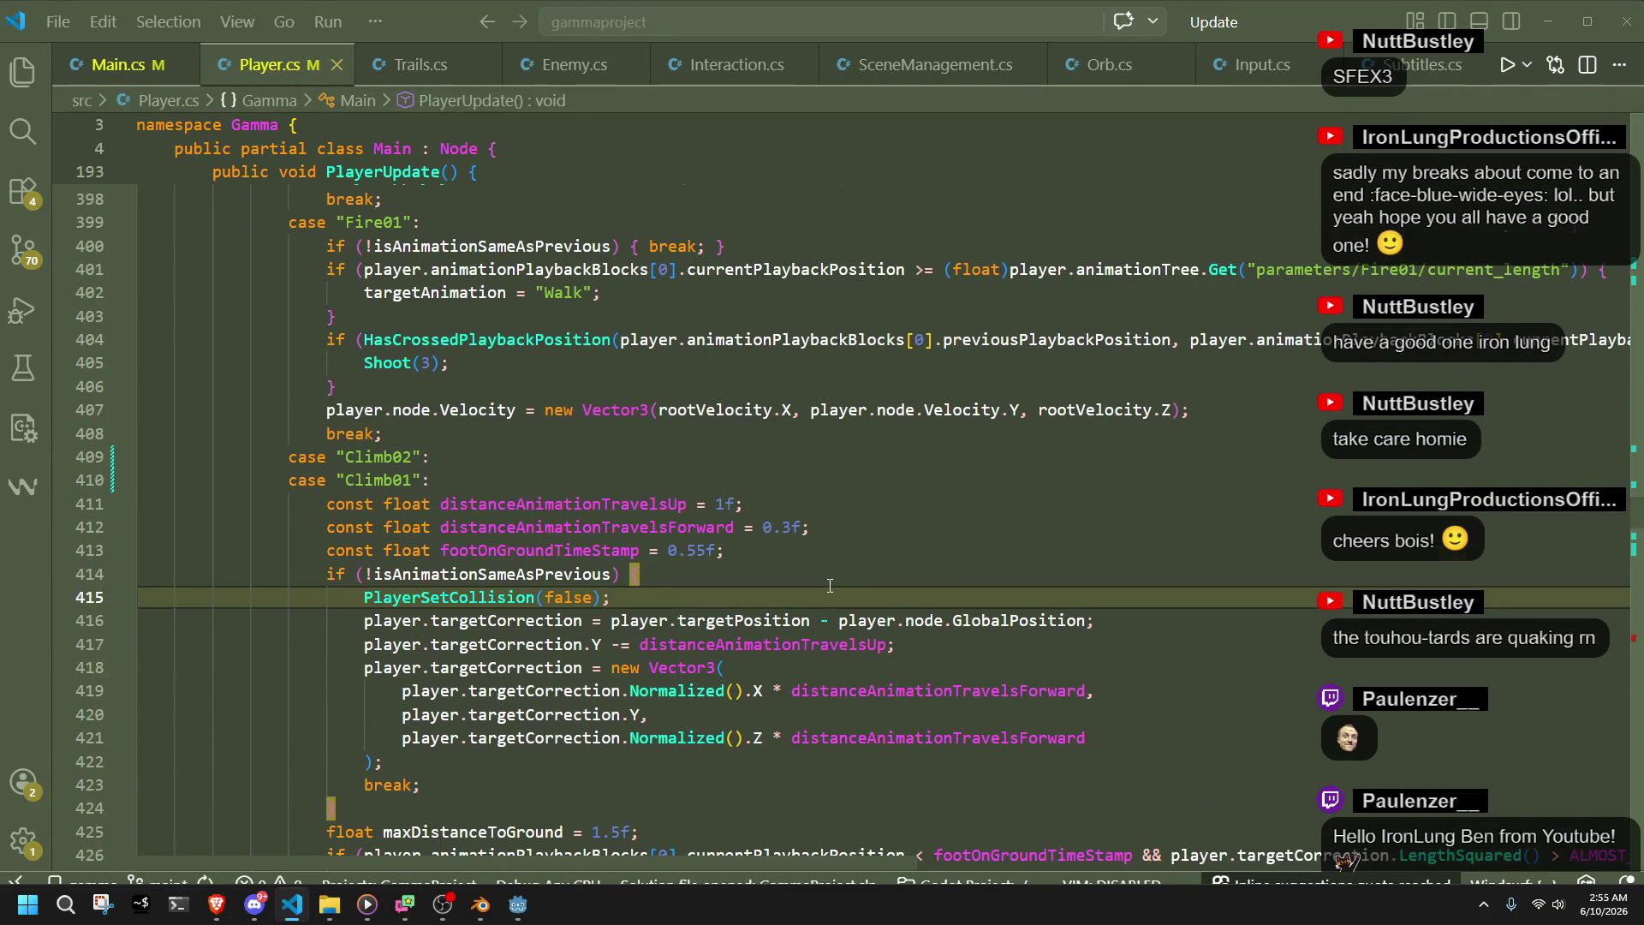
scroll(830, 585, down, 3)
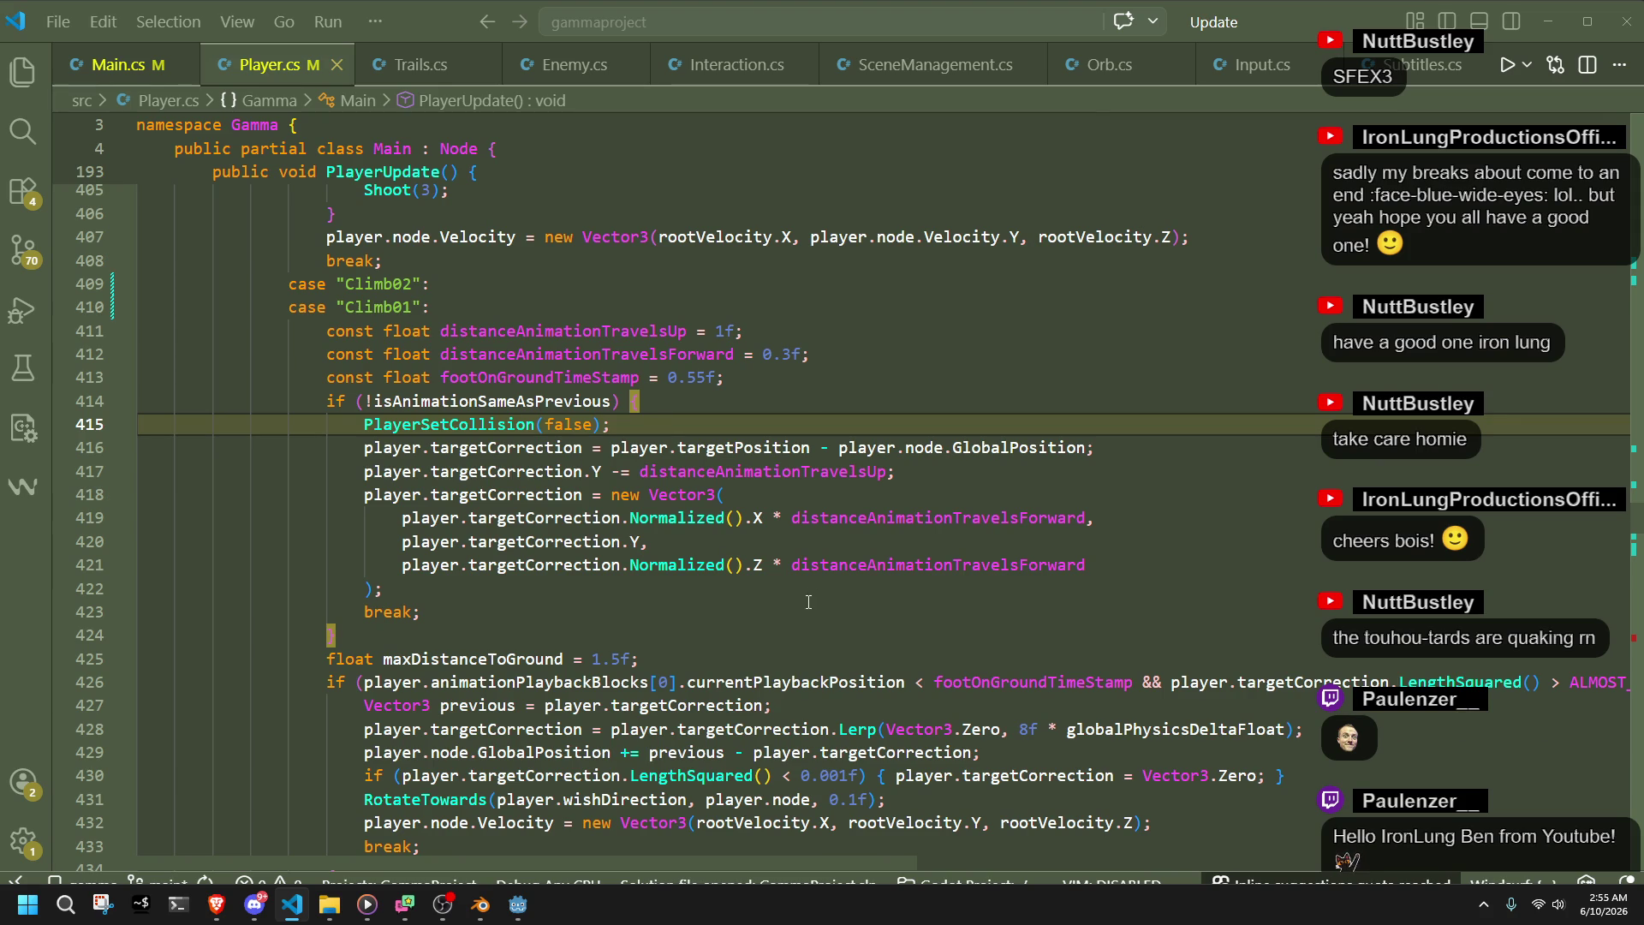
double_click(474, 658)
scroll(466, 656, down, 3)
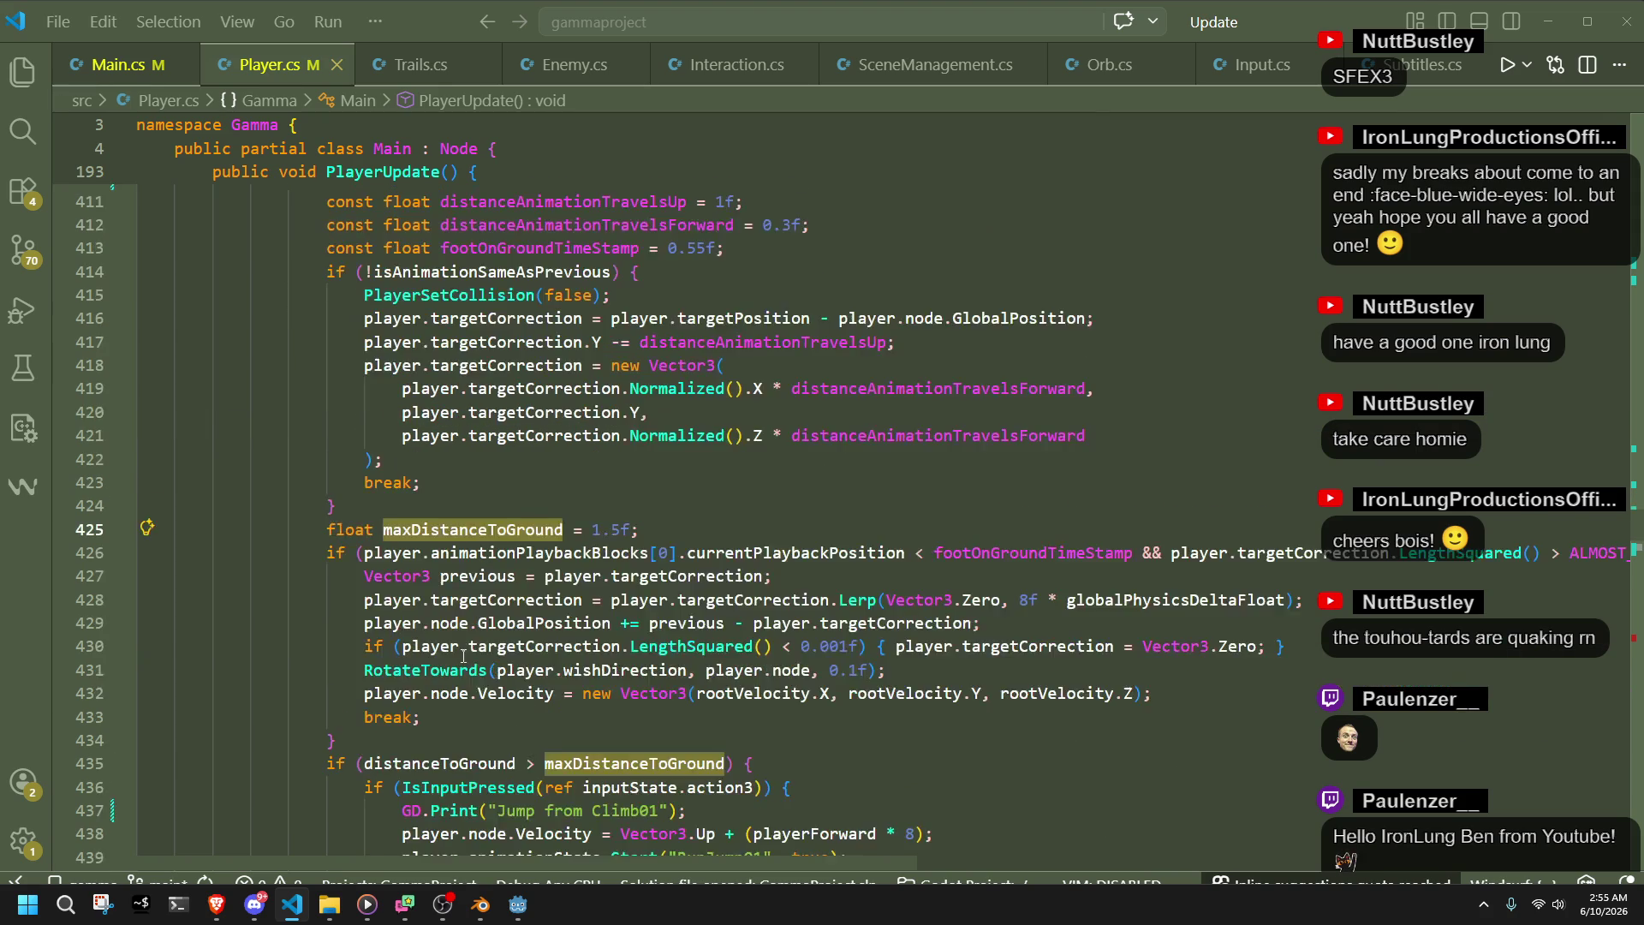
scroll(463, 656, down, 2)
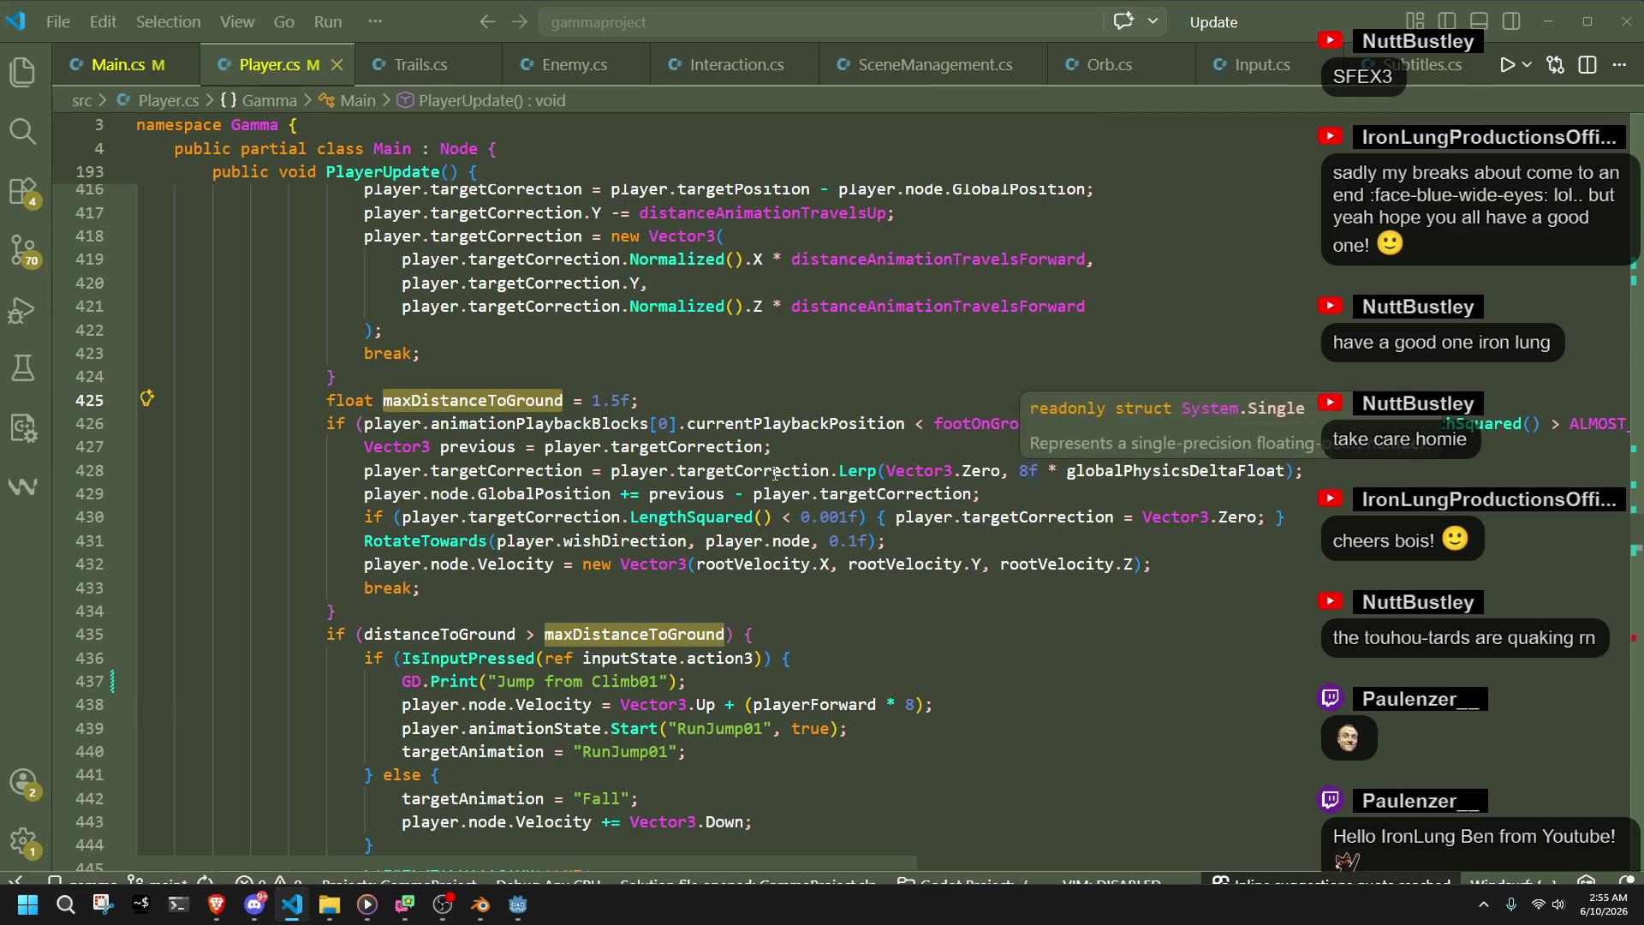
click(830, 471)
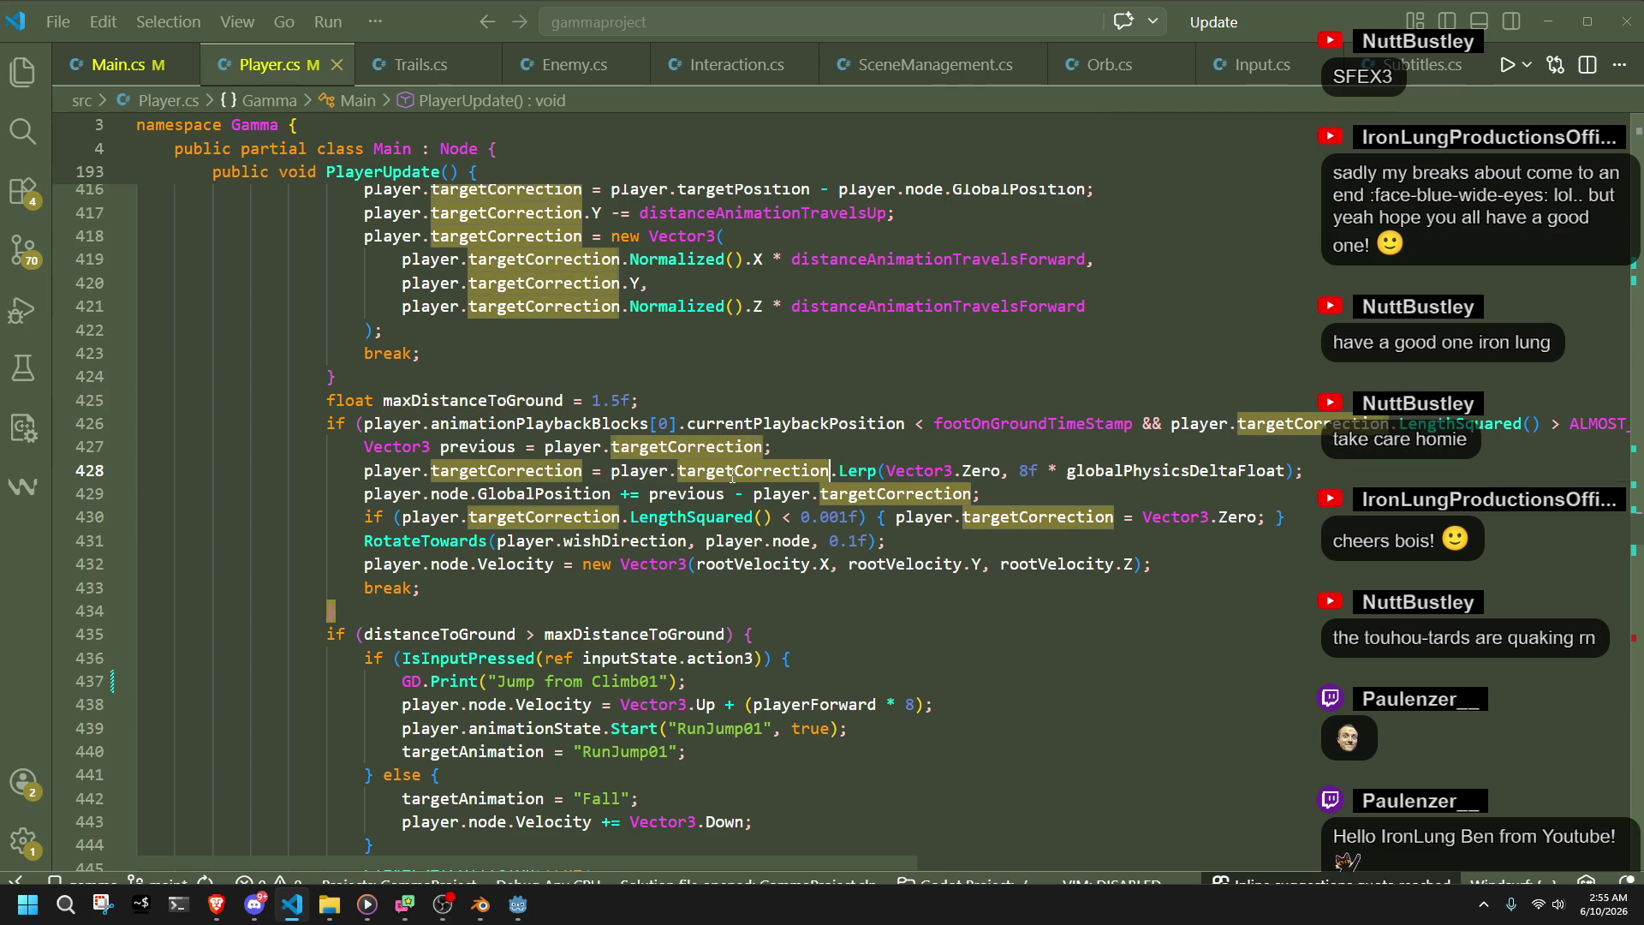
- Change the line 428 lerp rate from 8f to 32f, after briefly trying 12f, and save Player.cs
click(1029, 470)
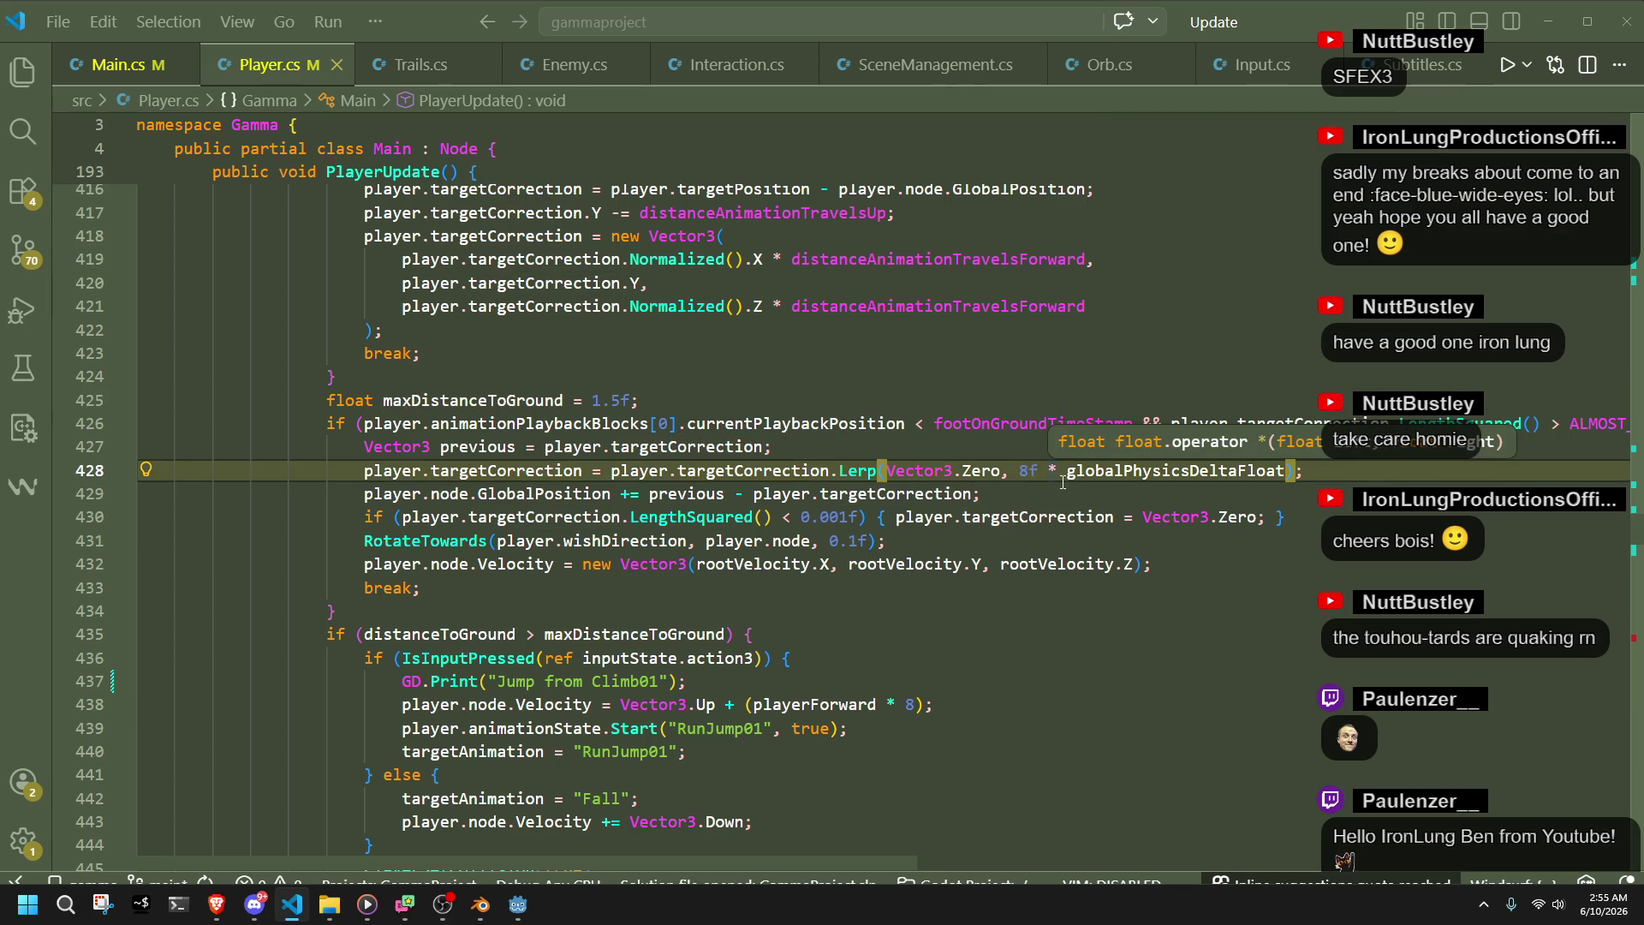
text(1)
key(BackSpace)
text(12)
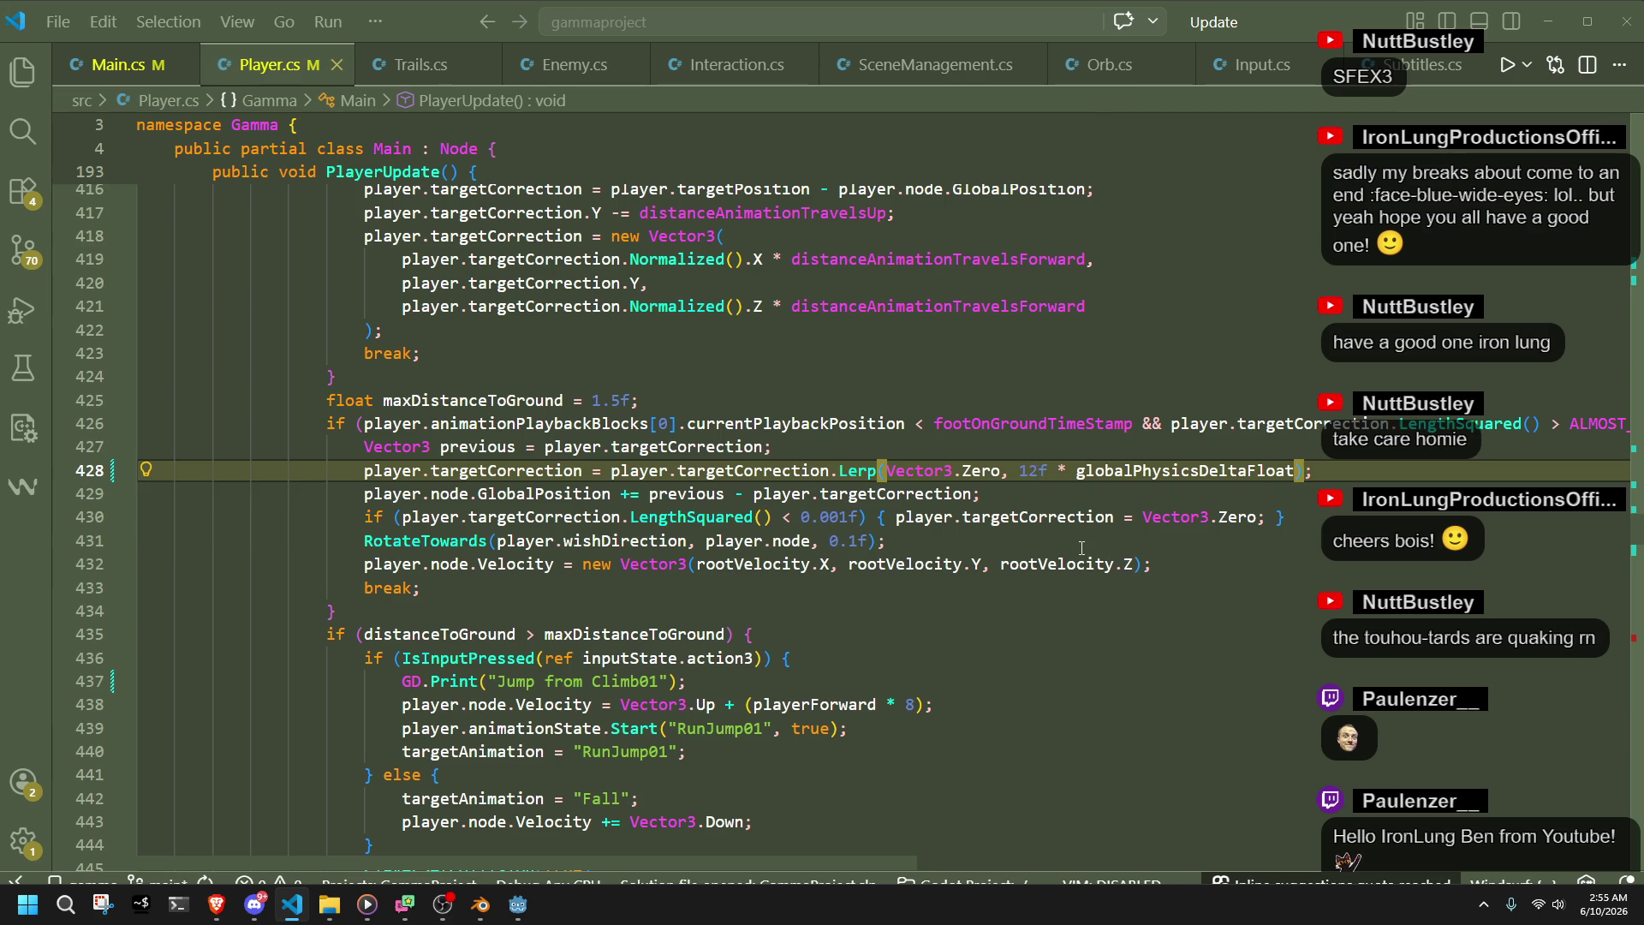
click(1082, 548)
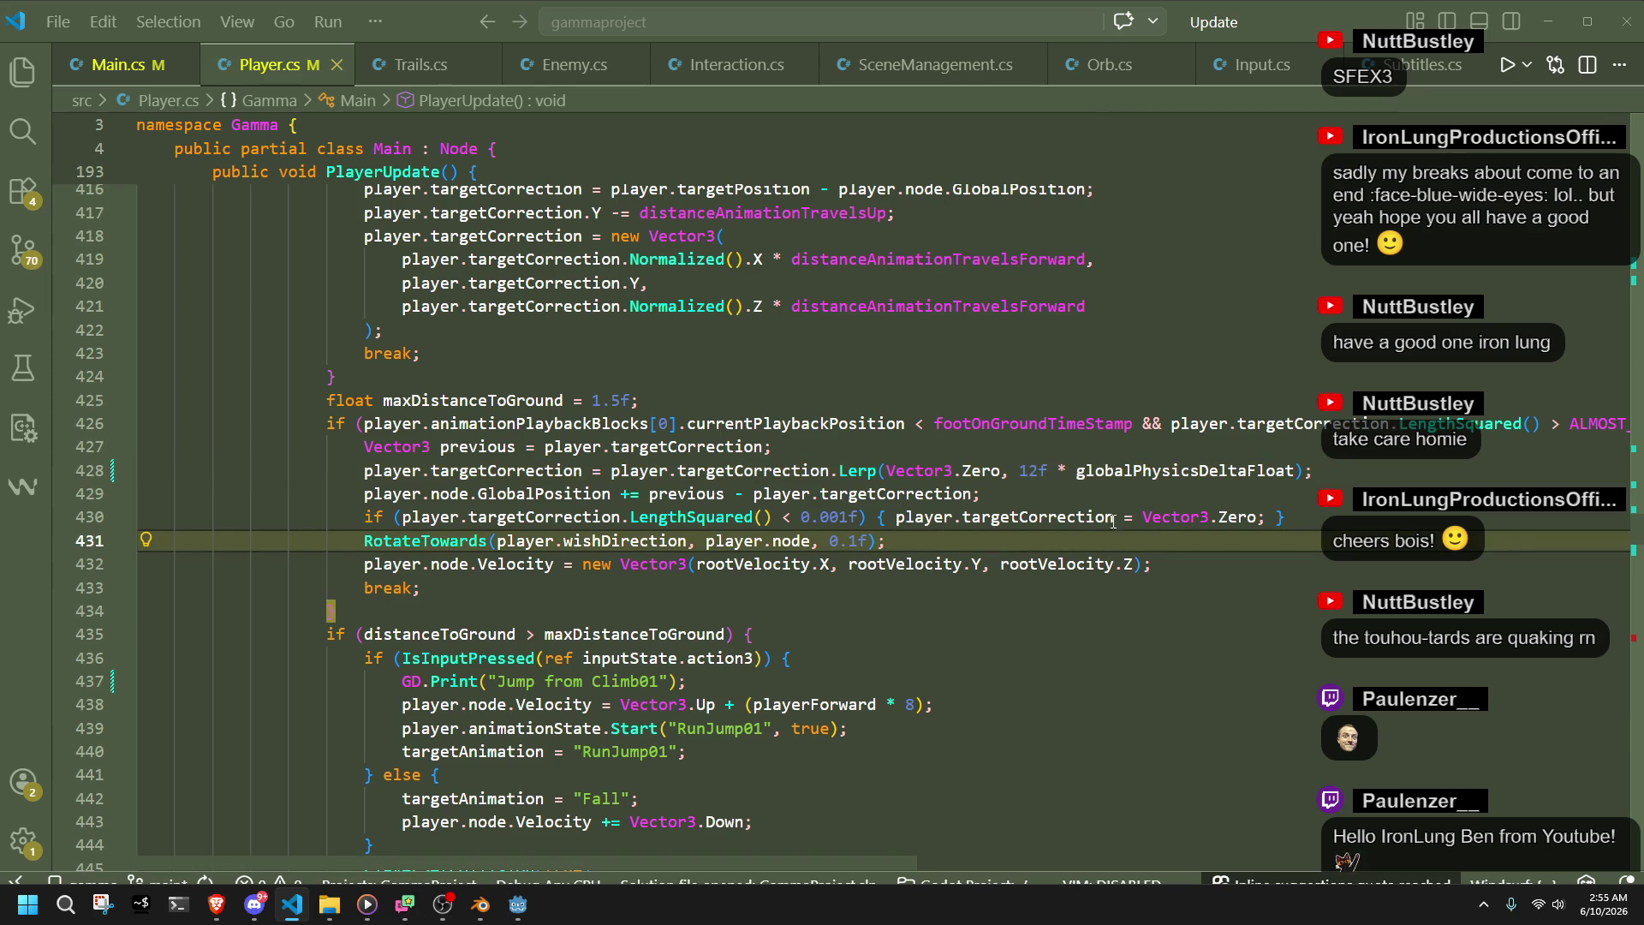
click(1041, 476)
key(BackSpace)
key(BackSpace)
text(8)
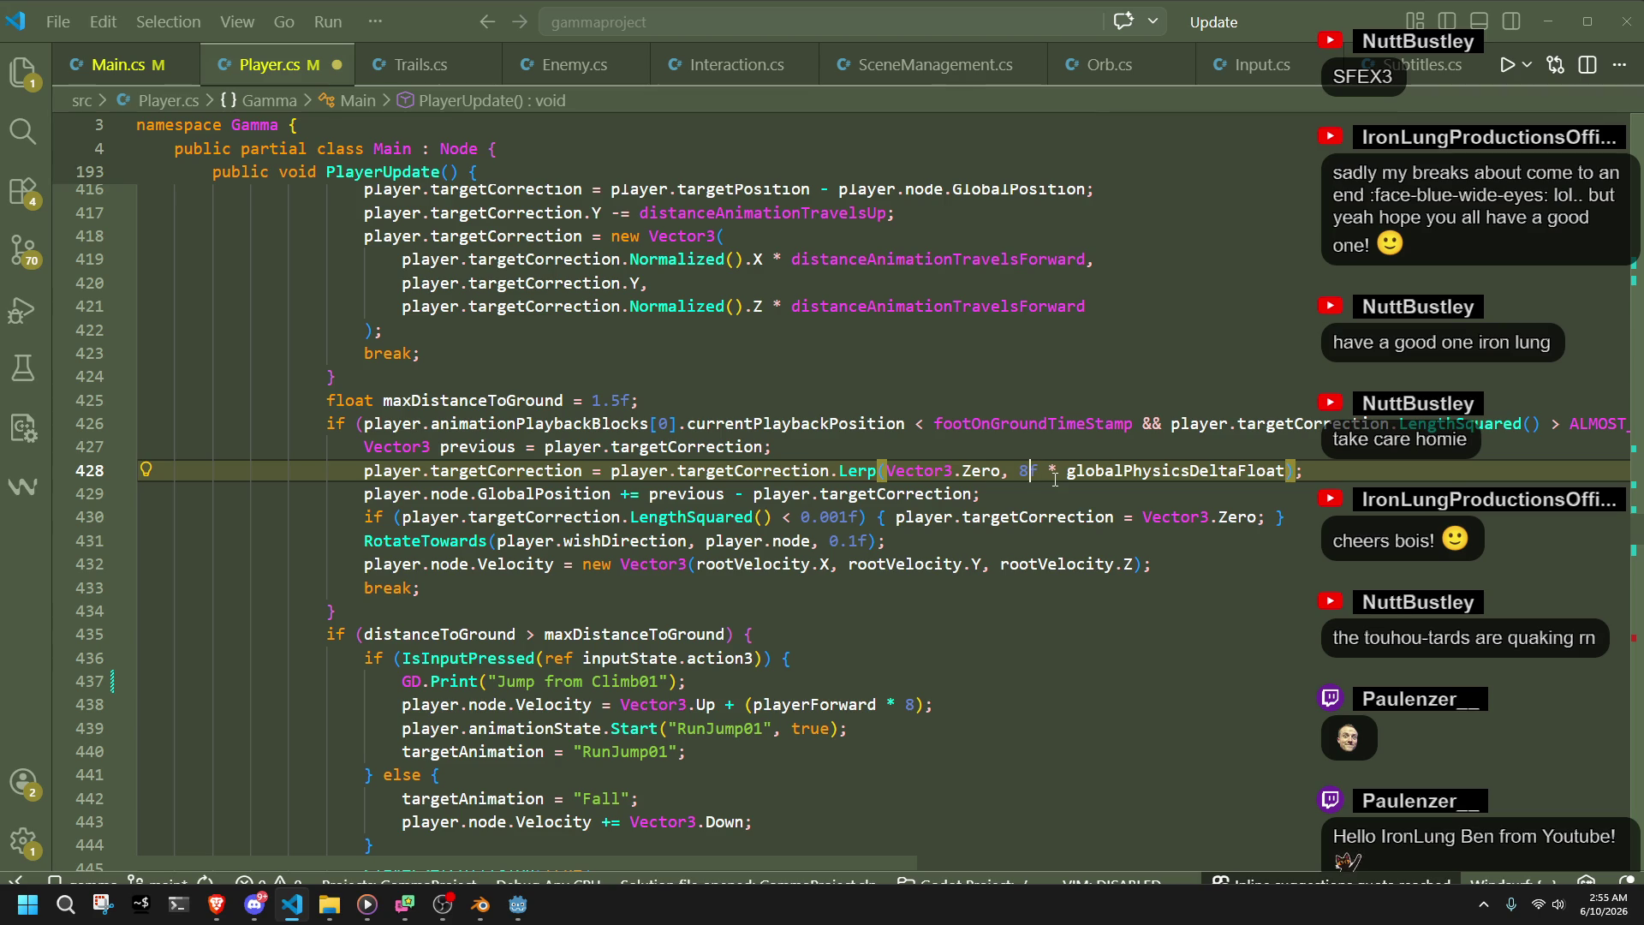
key(BackSpace)
text(32)
key(ctrl+s)
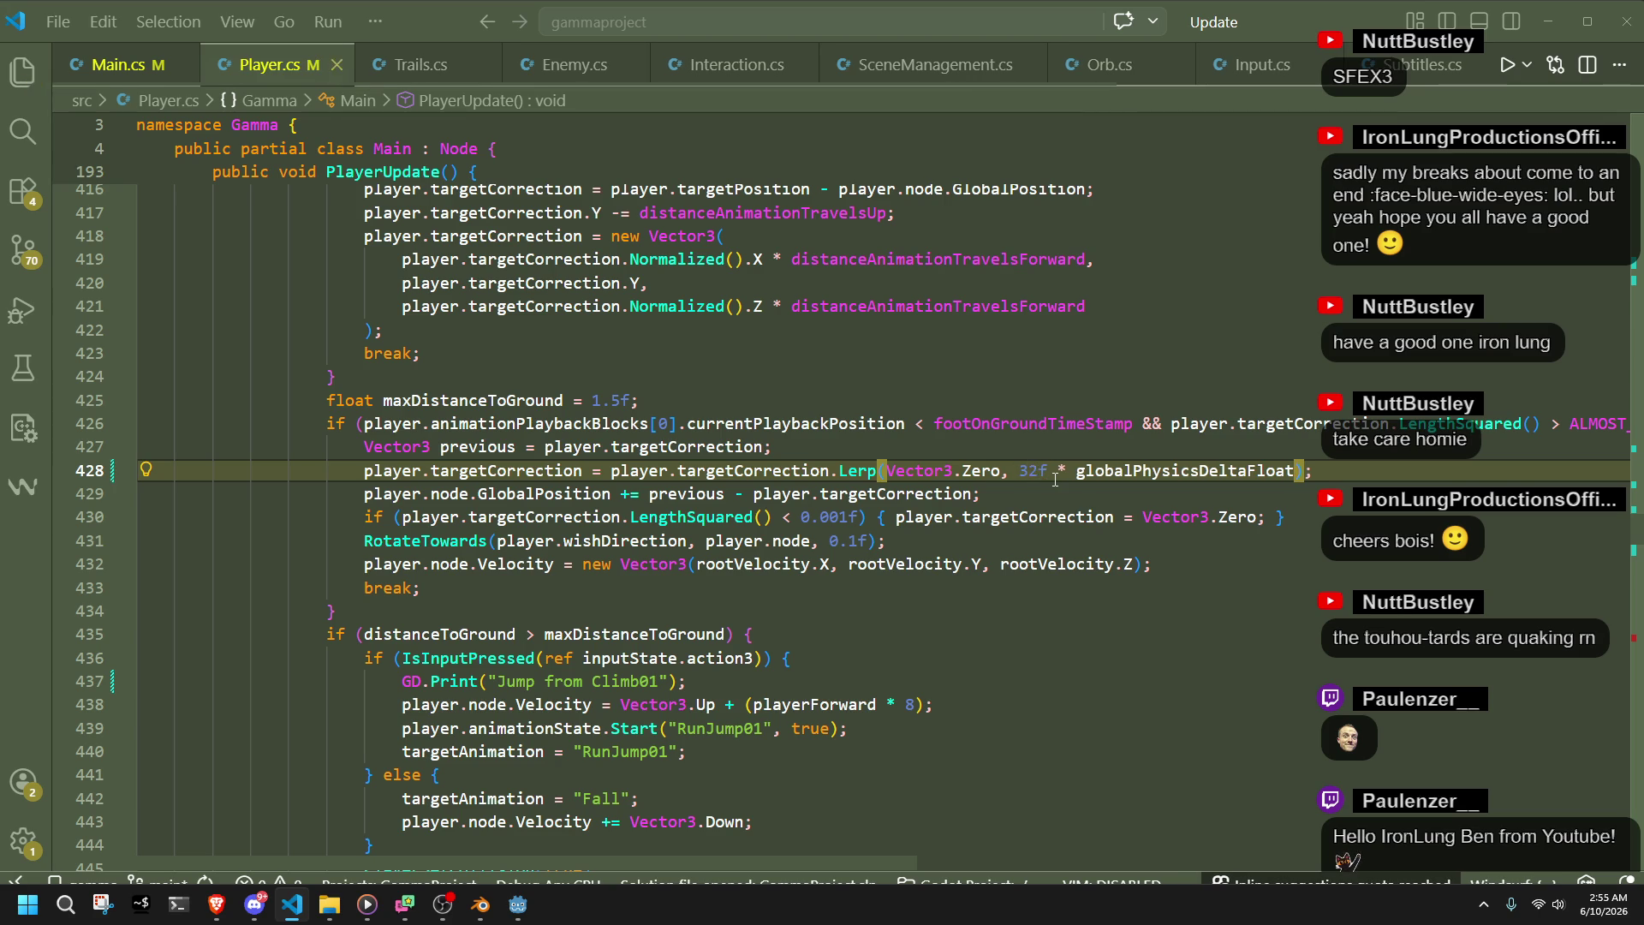
click(519, 905)
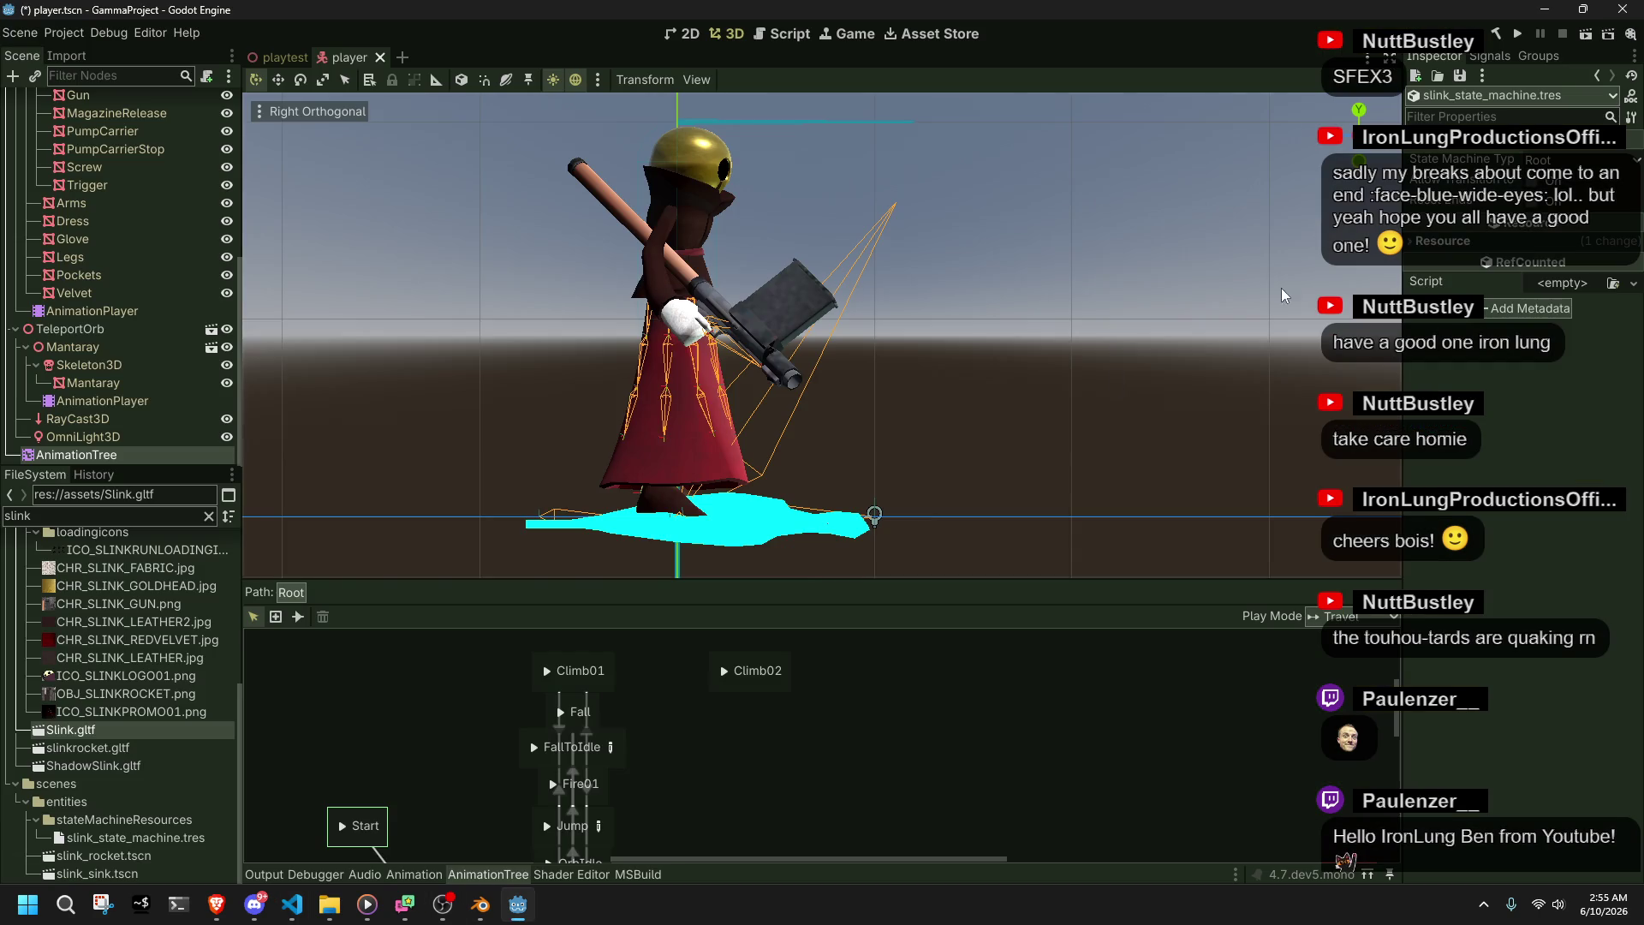
- Run the game with the 32f rate, climbing Slink up stairs and onto ledges, then close it
click(1521, 34)
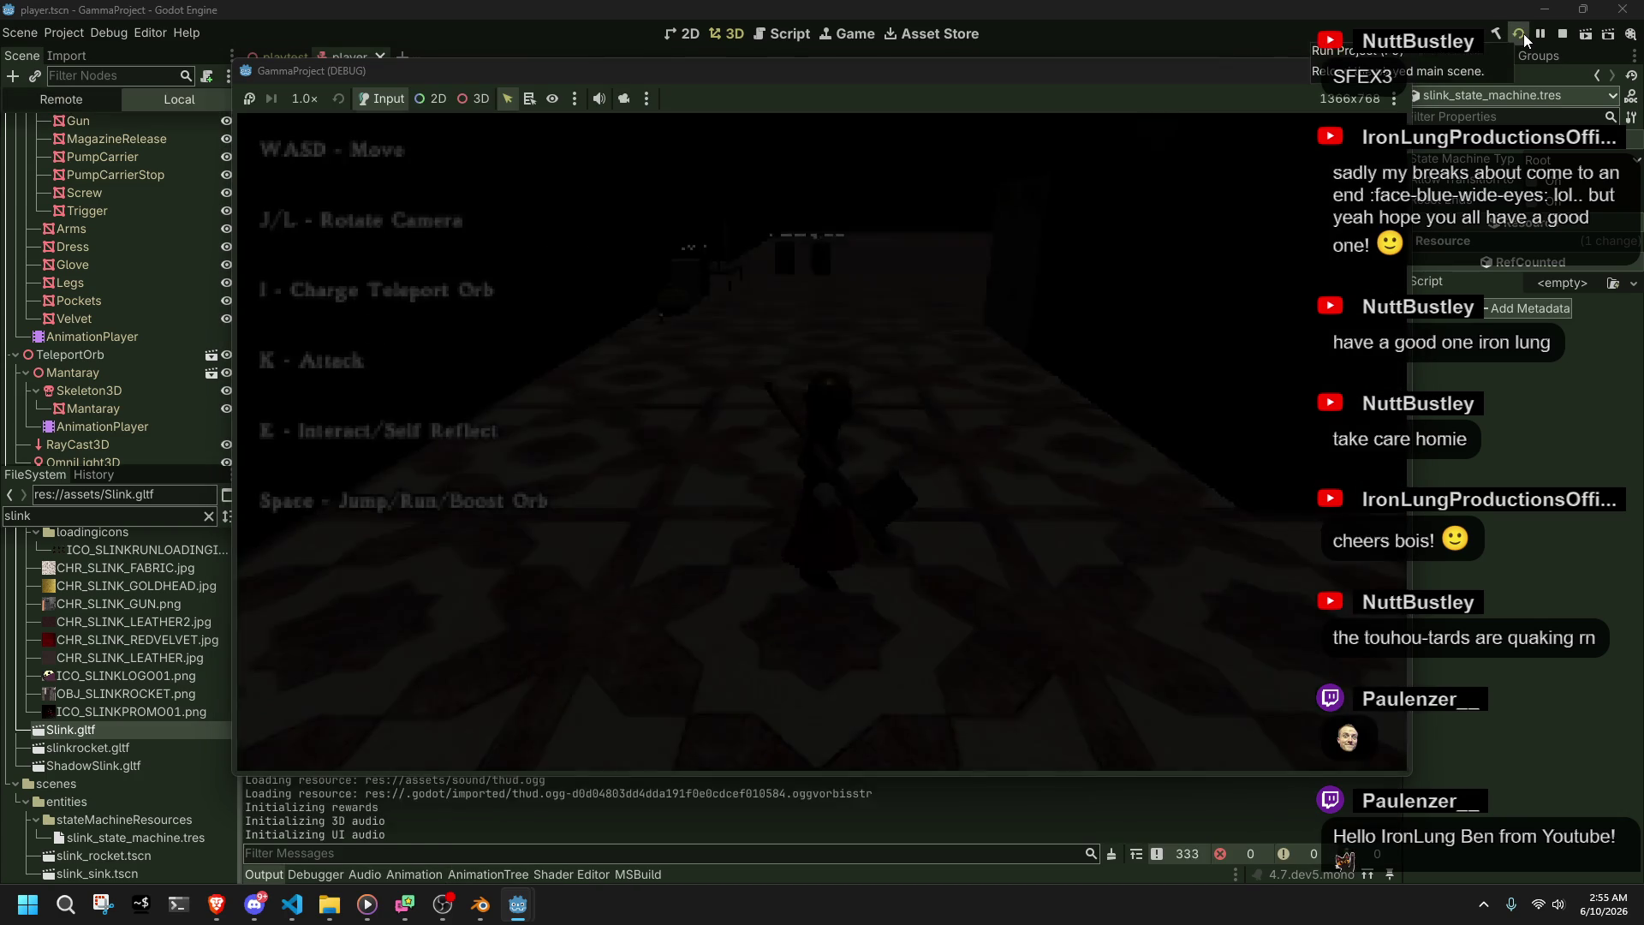
key(space)
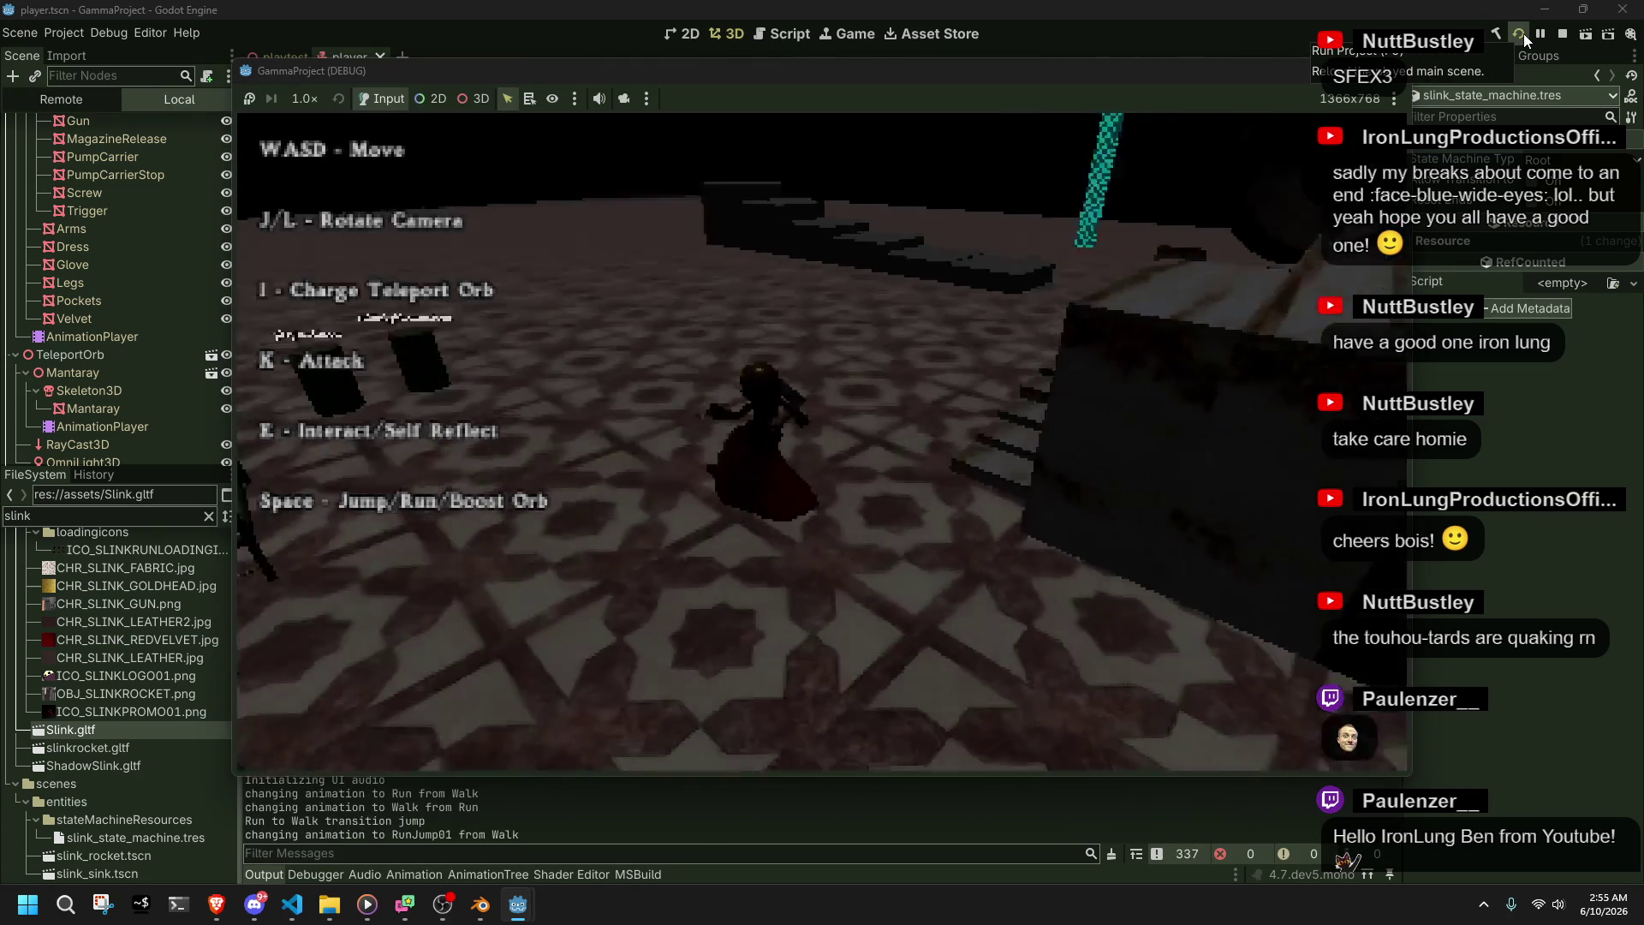
key(w)
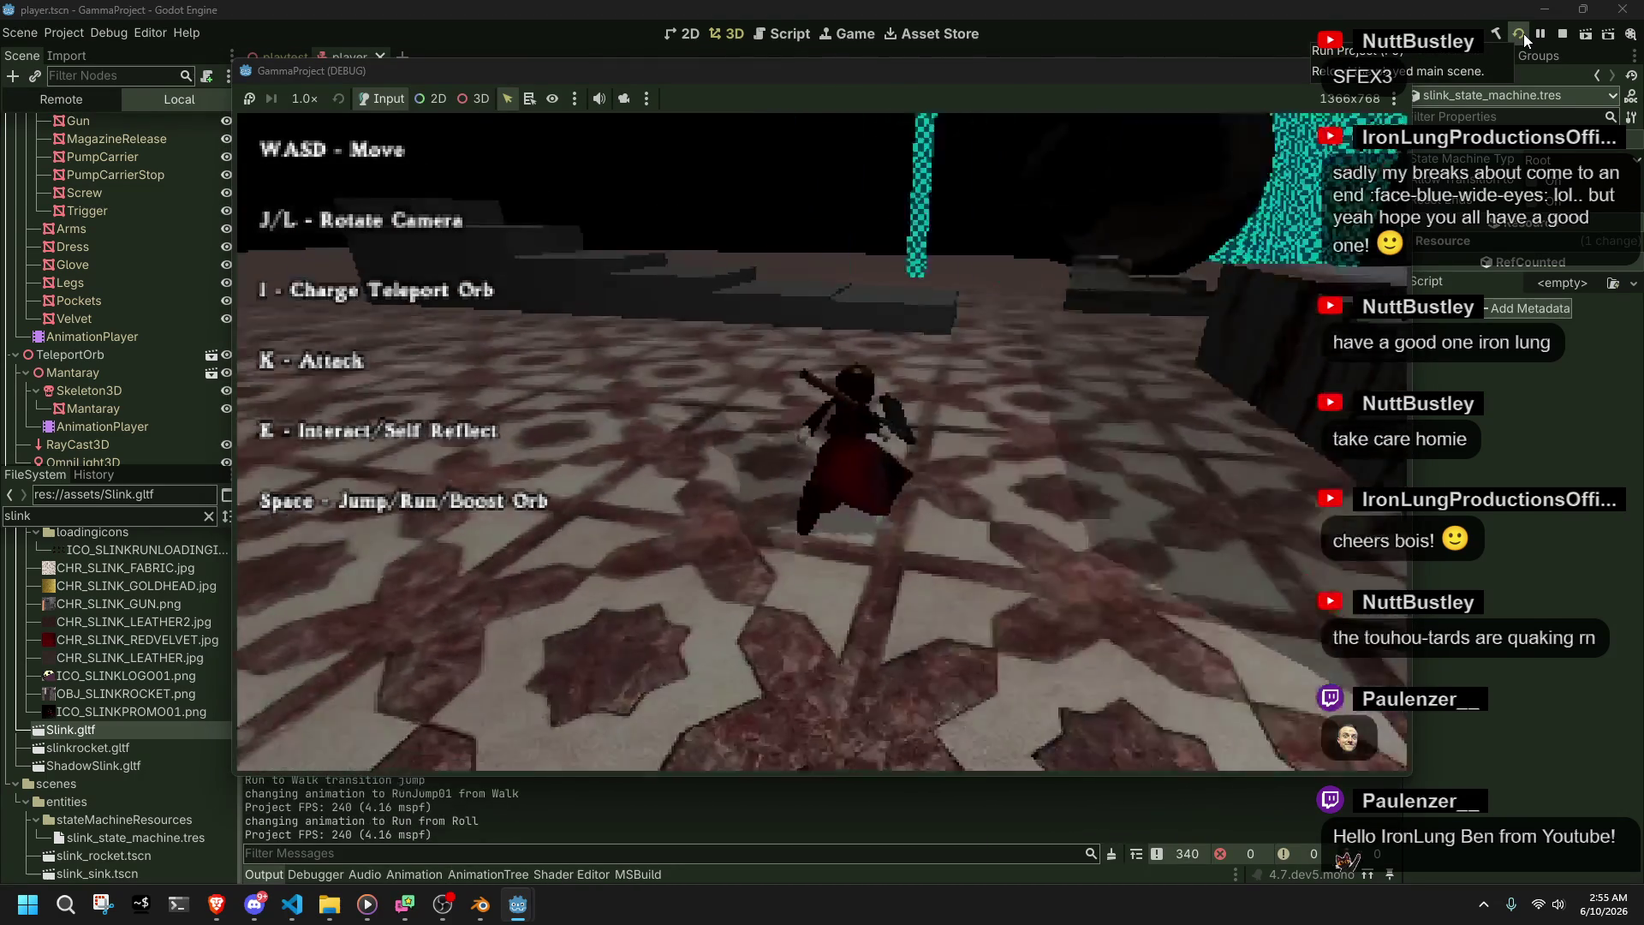
key(w)
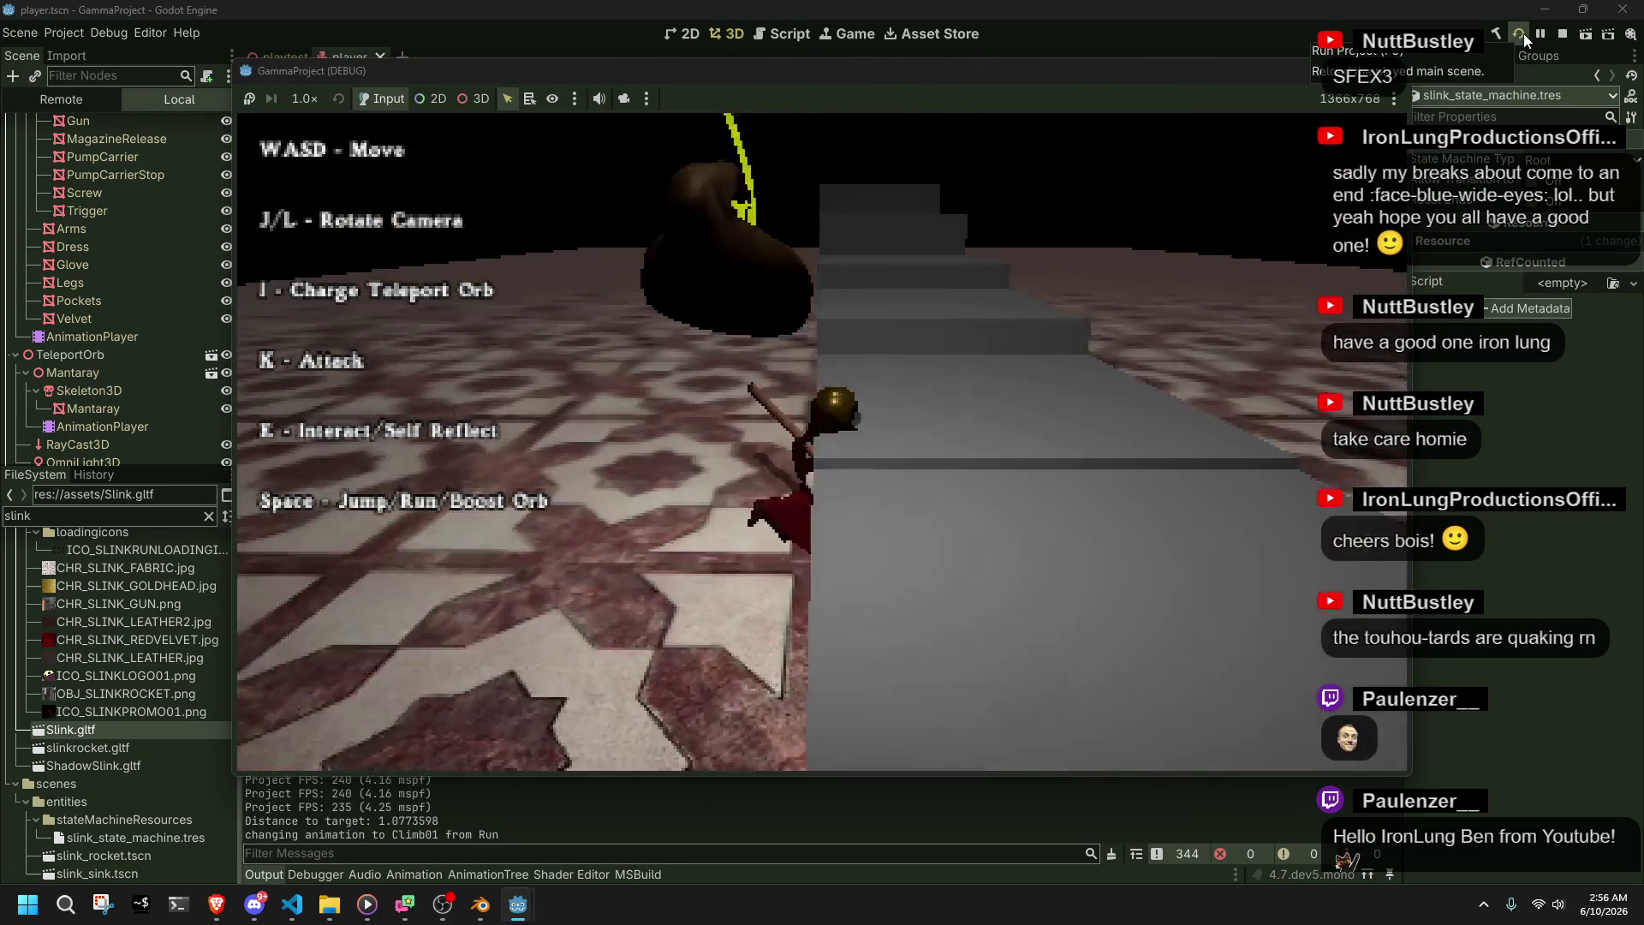
key(space)
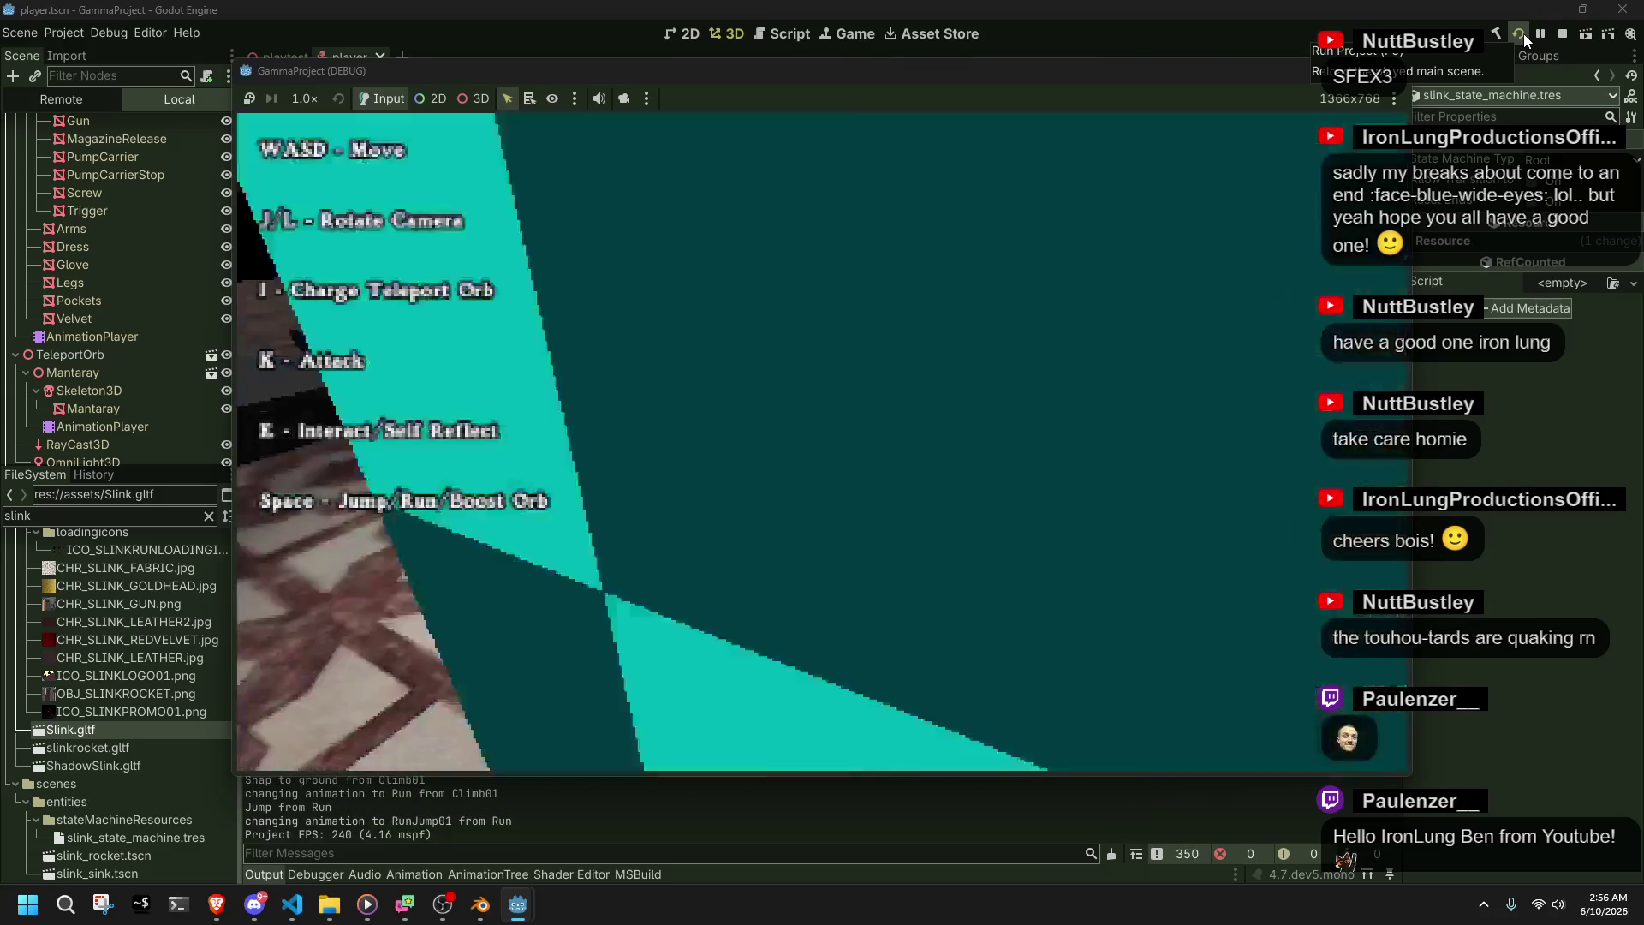
key(w)
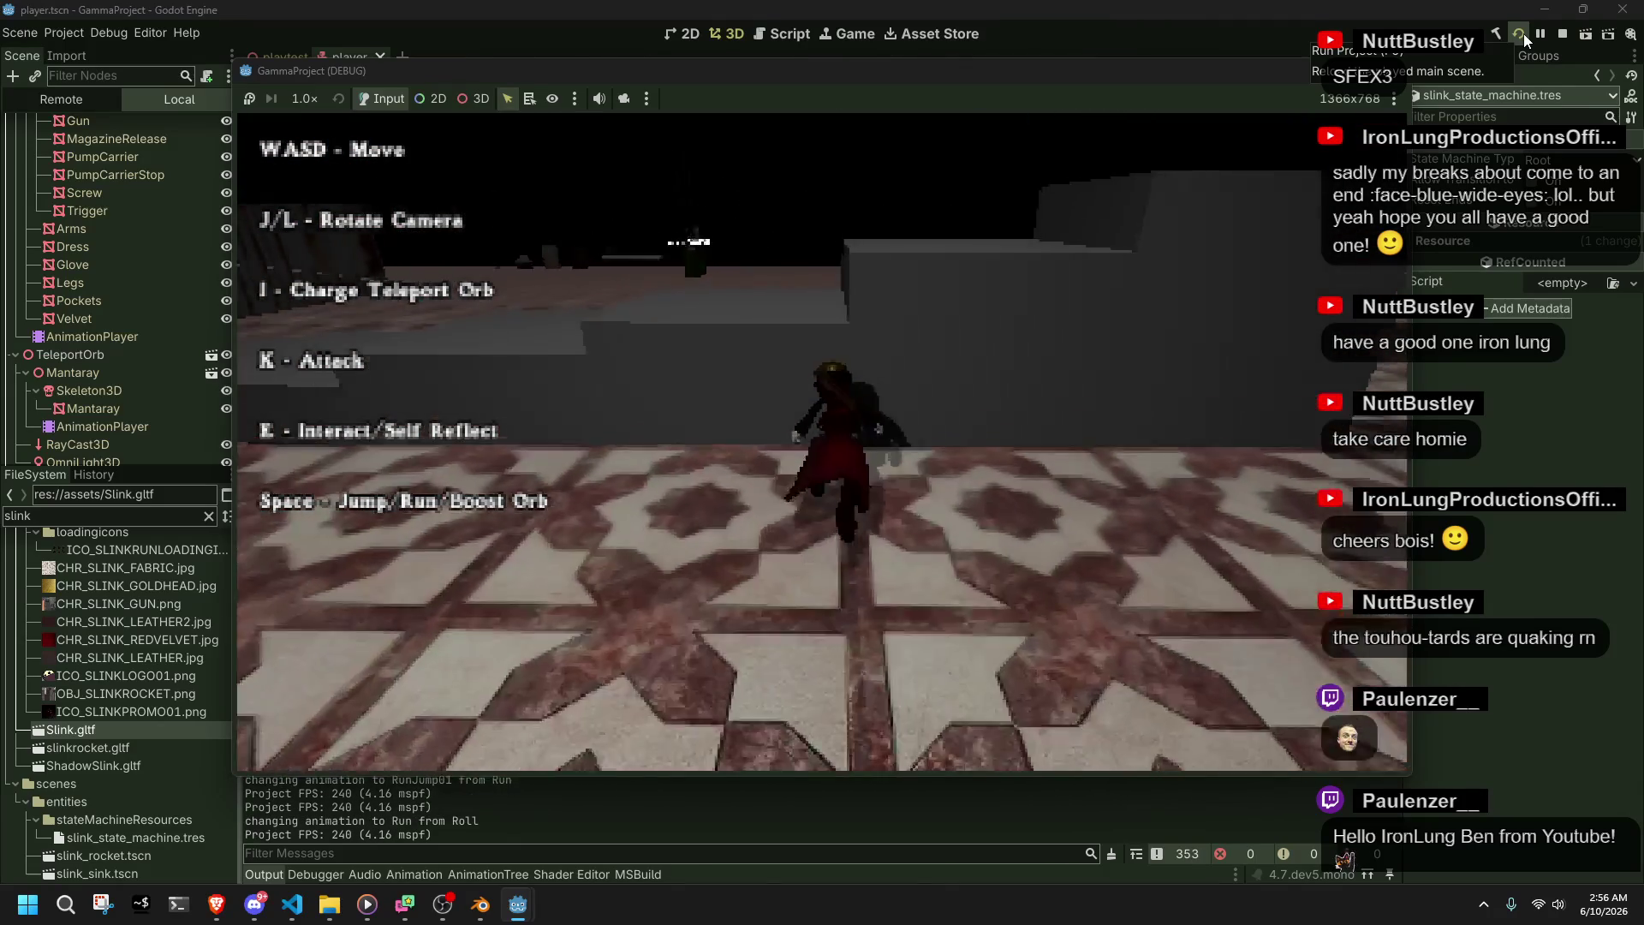
key(space)
key(space)
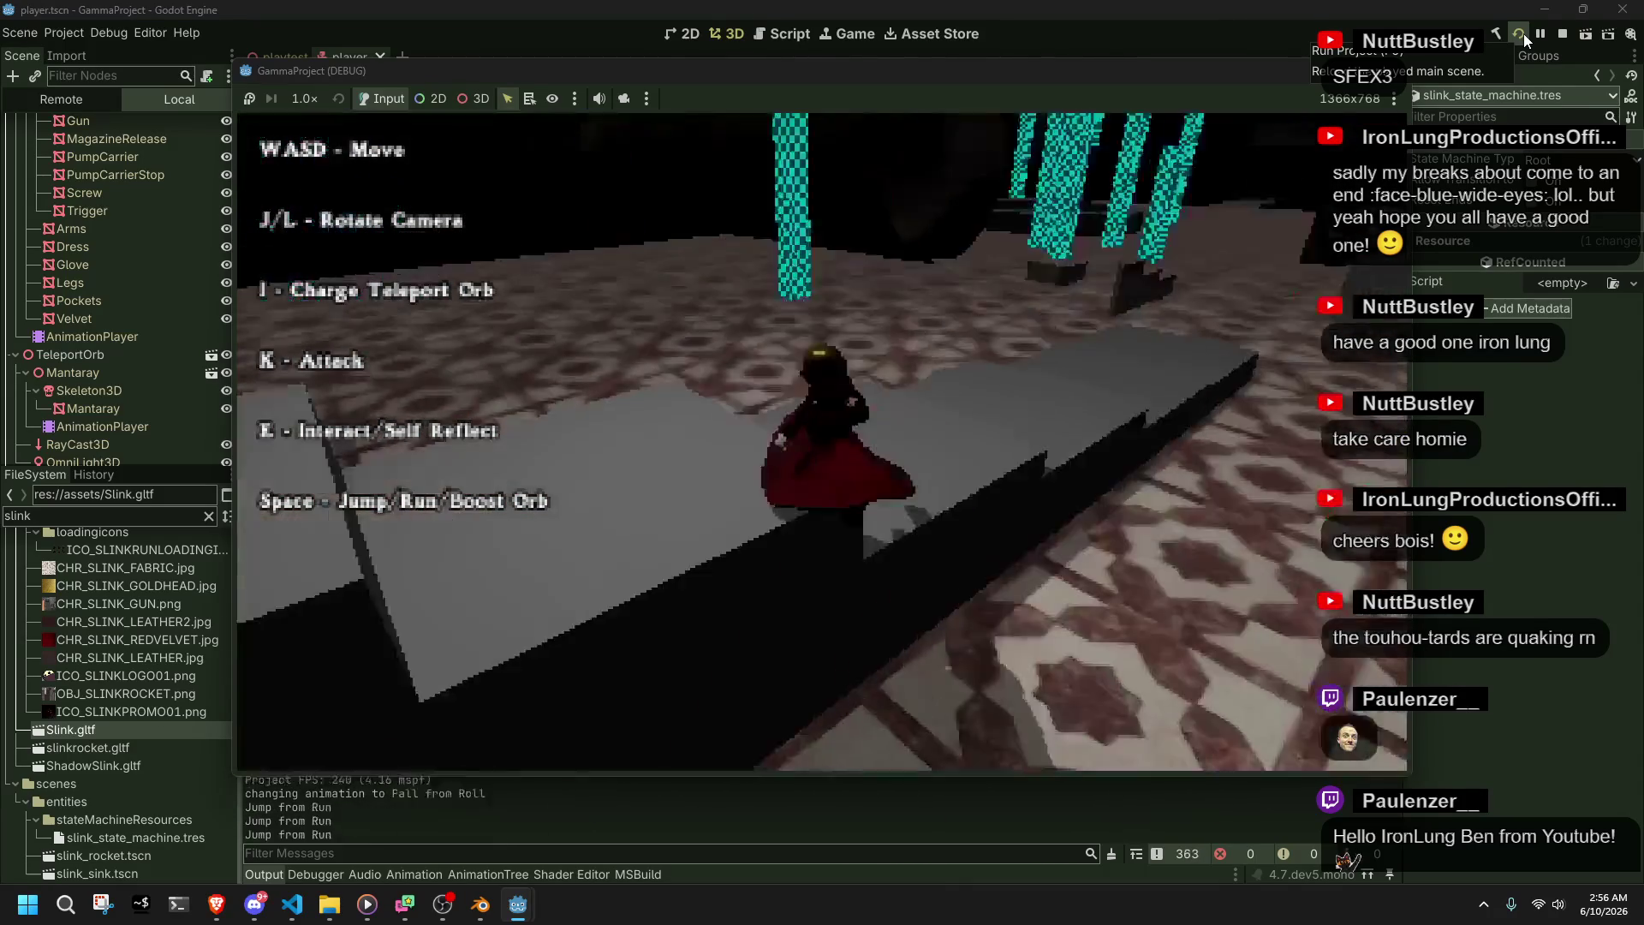
key(space)
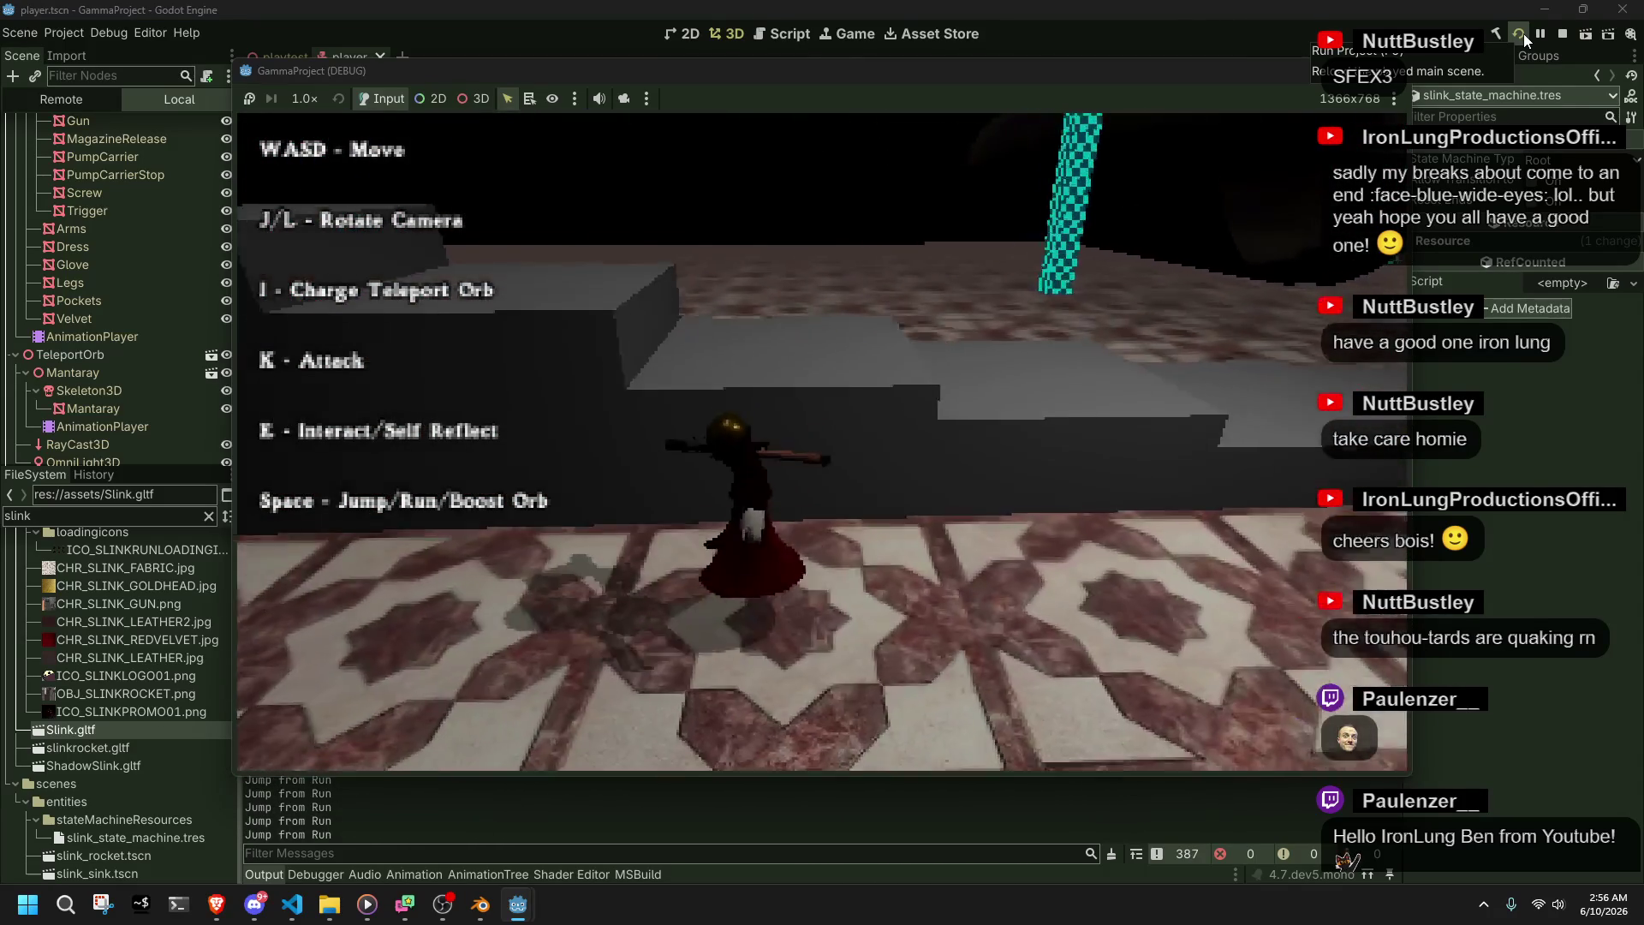
key(w)
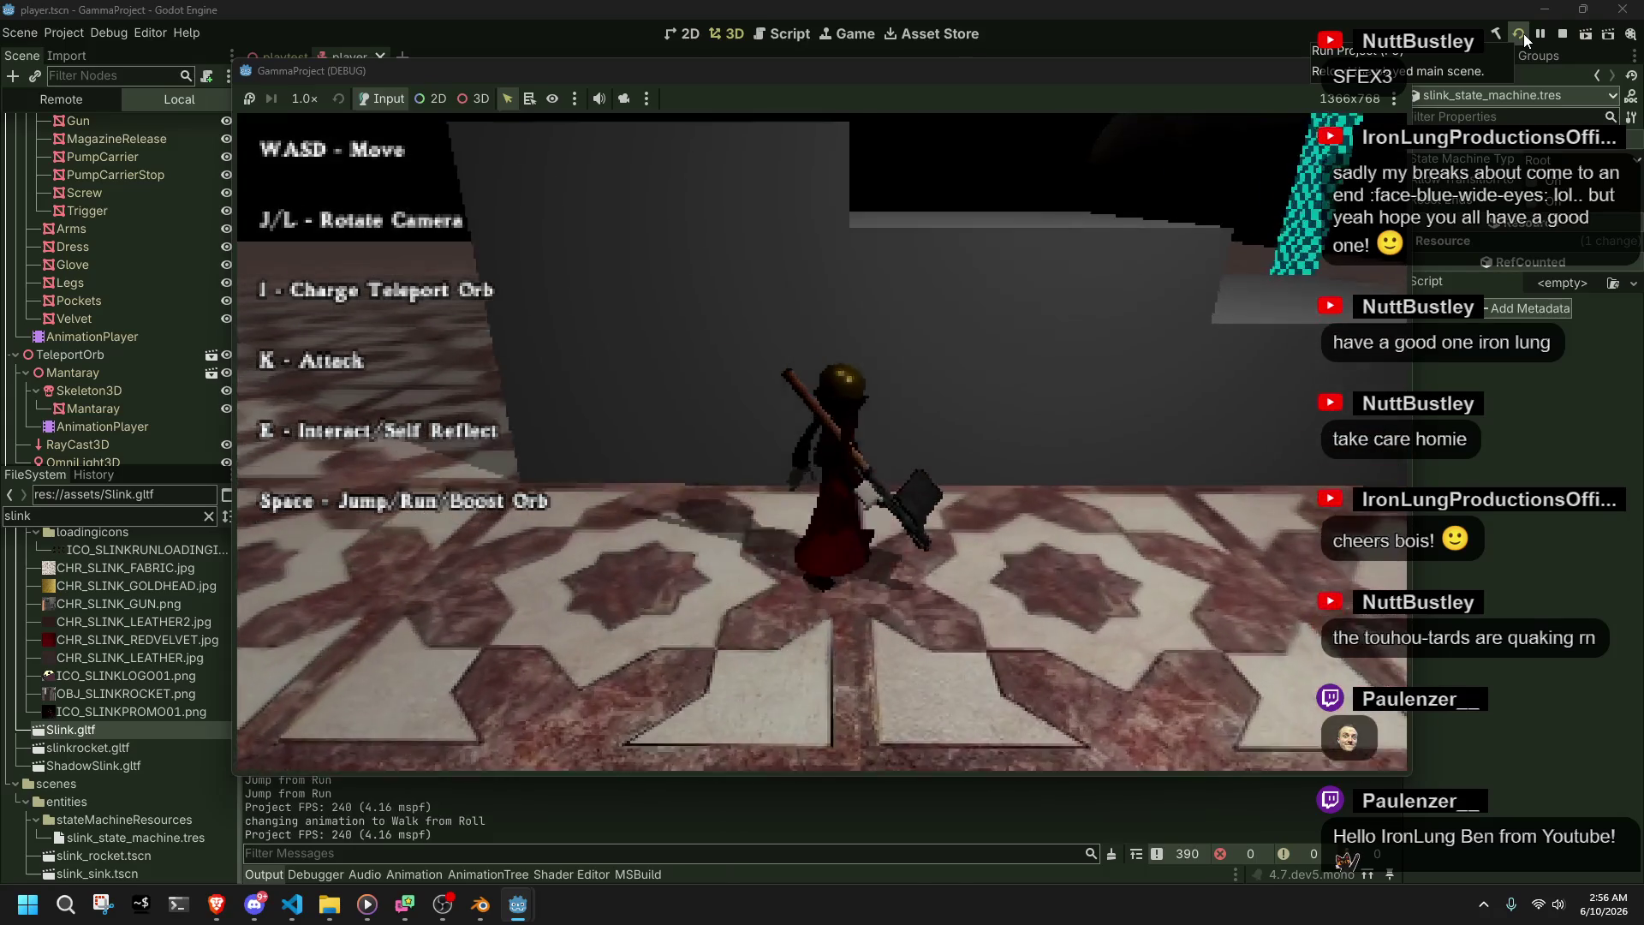
key(w)
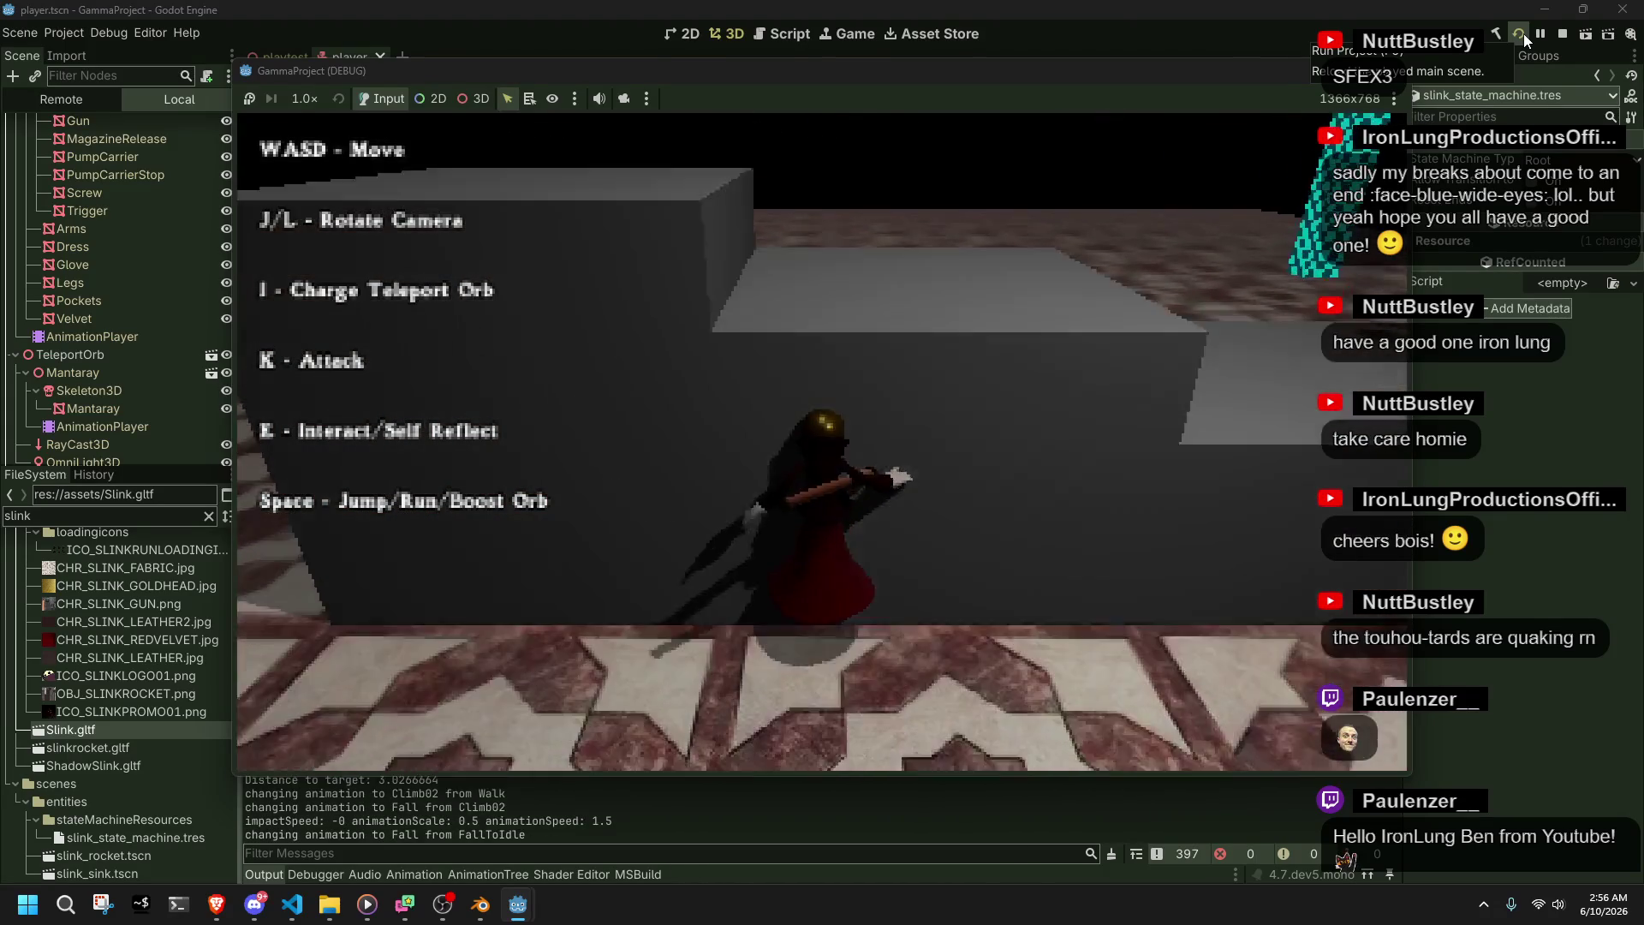
key(alt+F4)
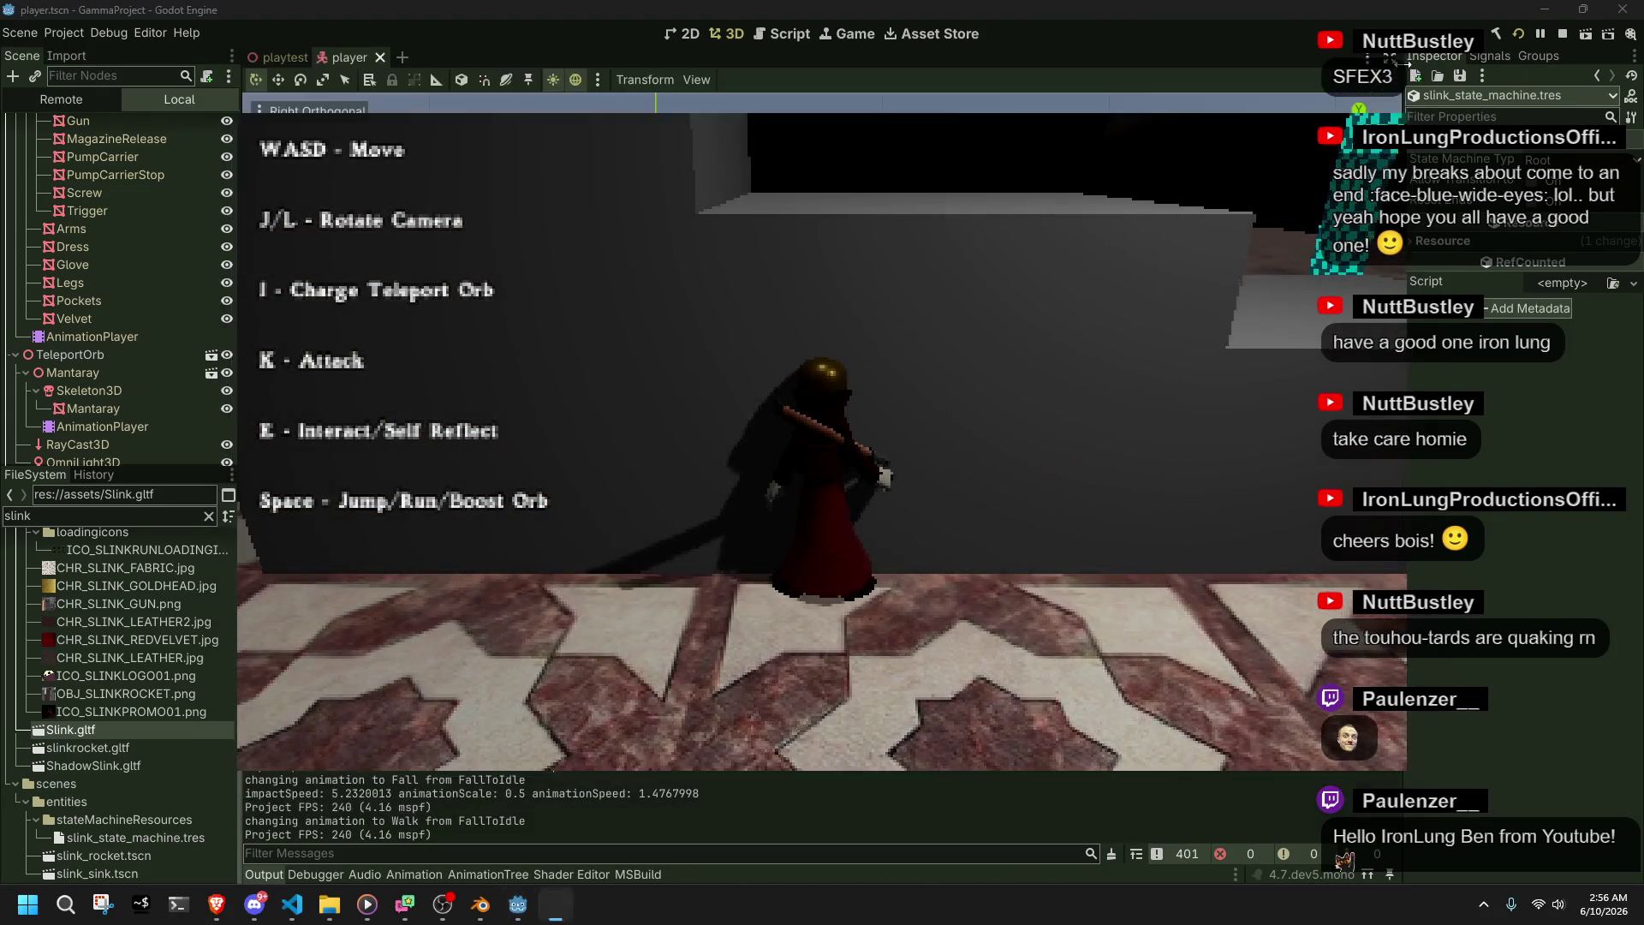
key(alt+Tab)
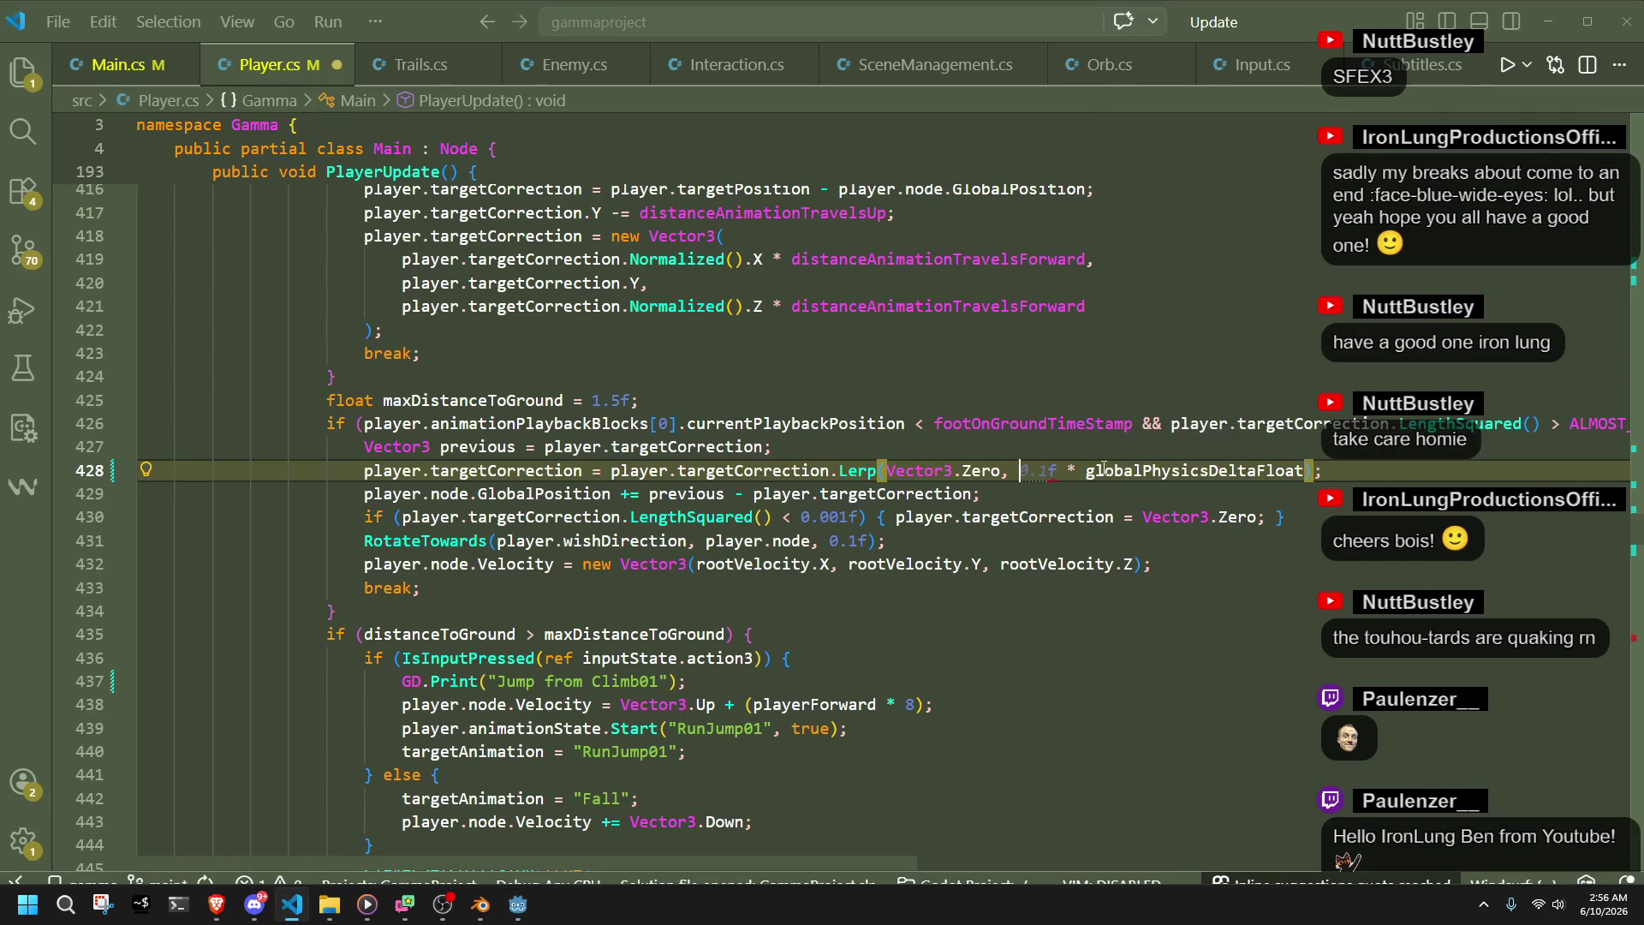
- Return from VS Code to Godot and start another run of the game
key(alt+Tab)
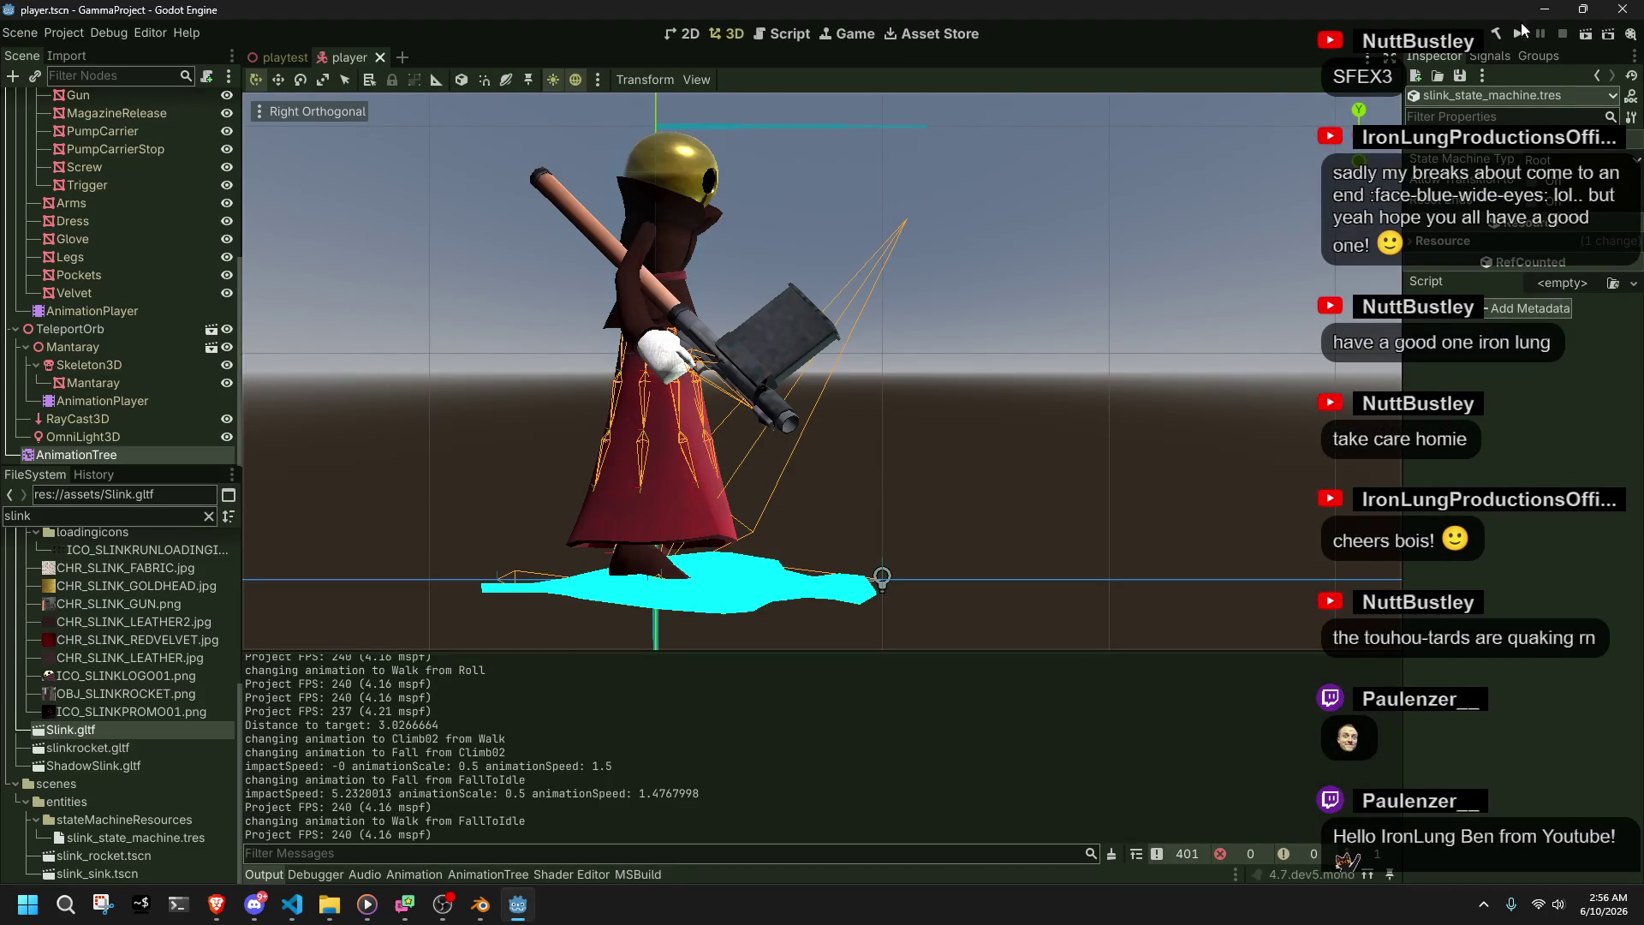
click(1520, 33)
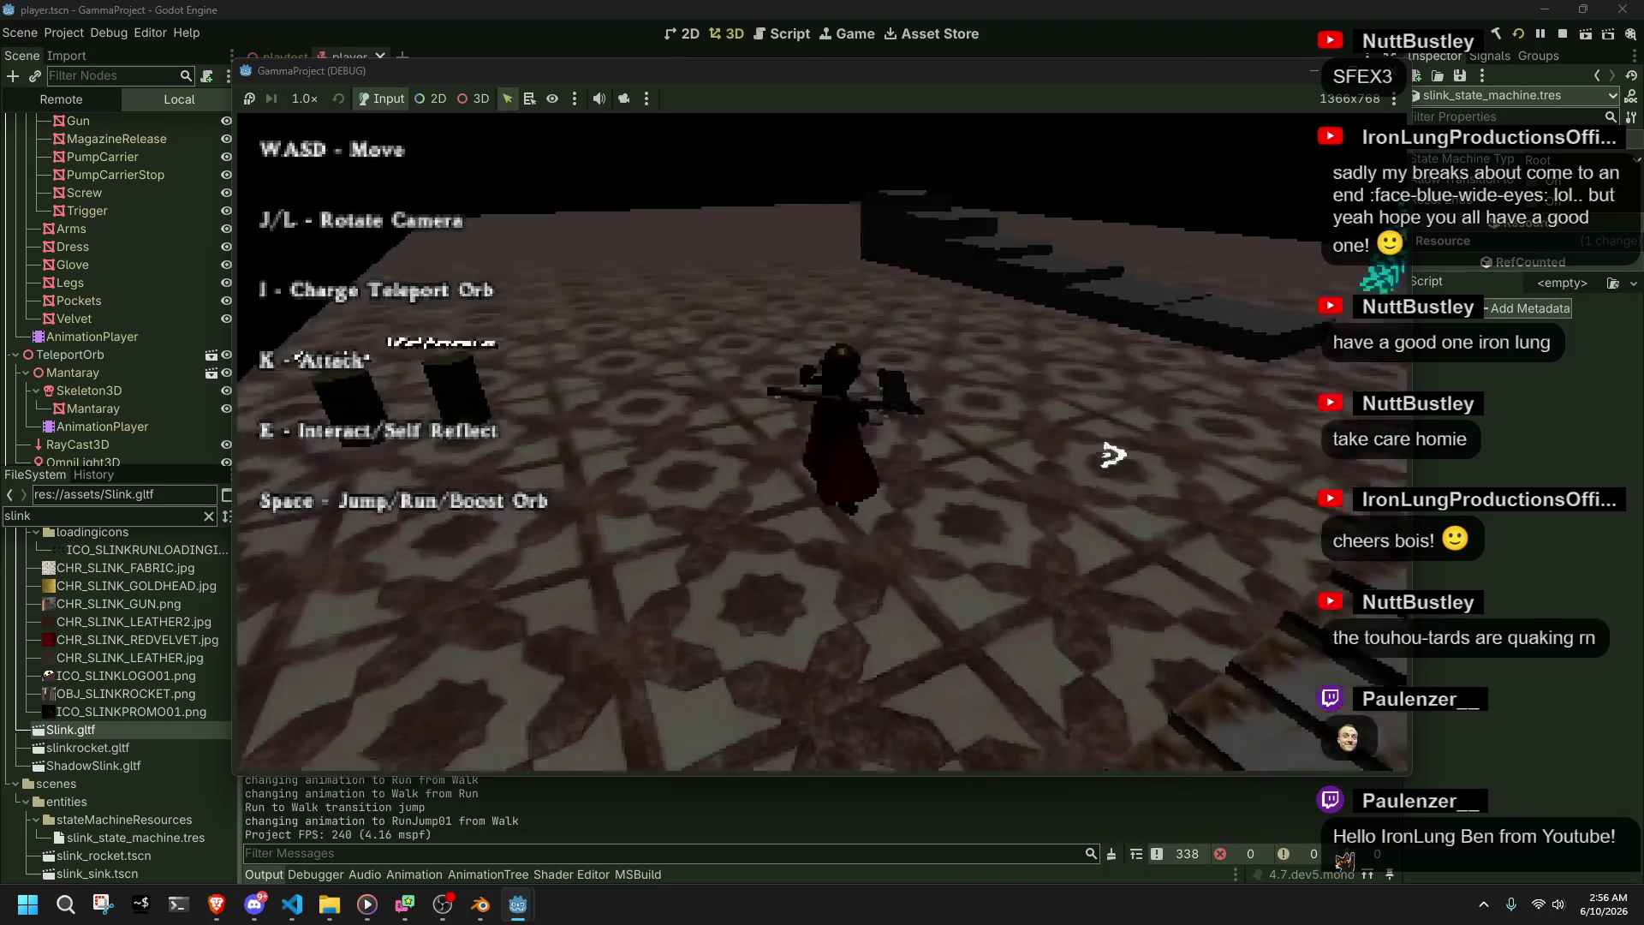
- Run Slink over ledges, off the walkway and up the wall onto the grey block, then stop with F8
key(space)
key(w)
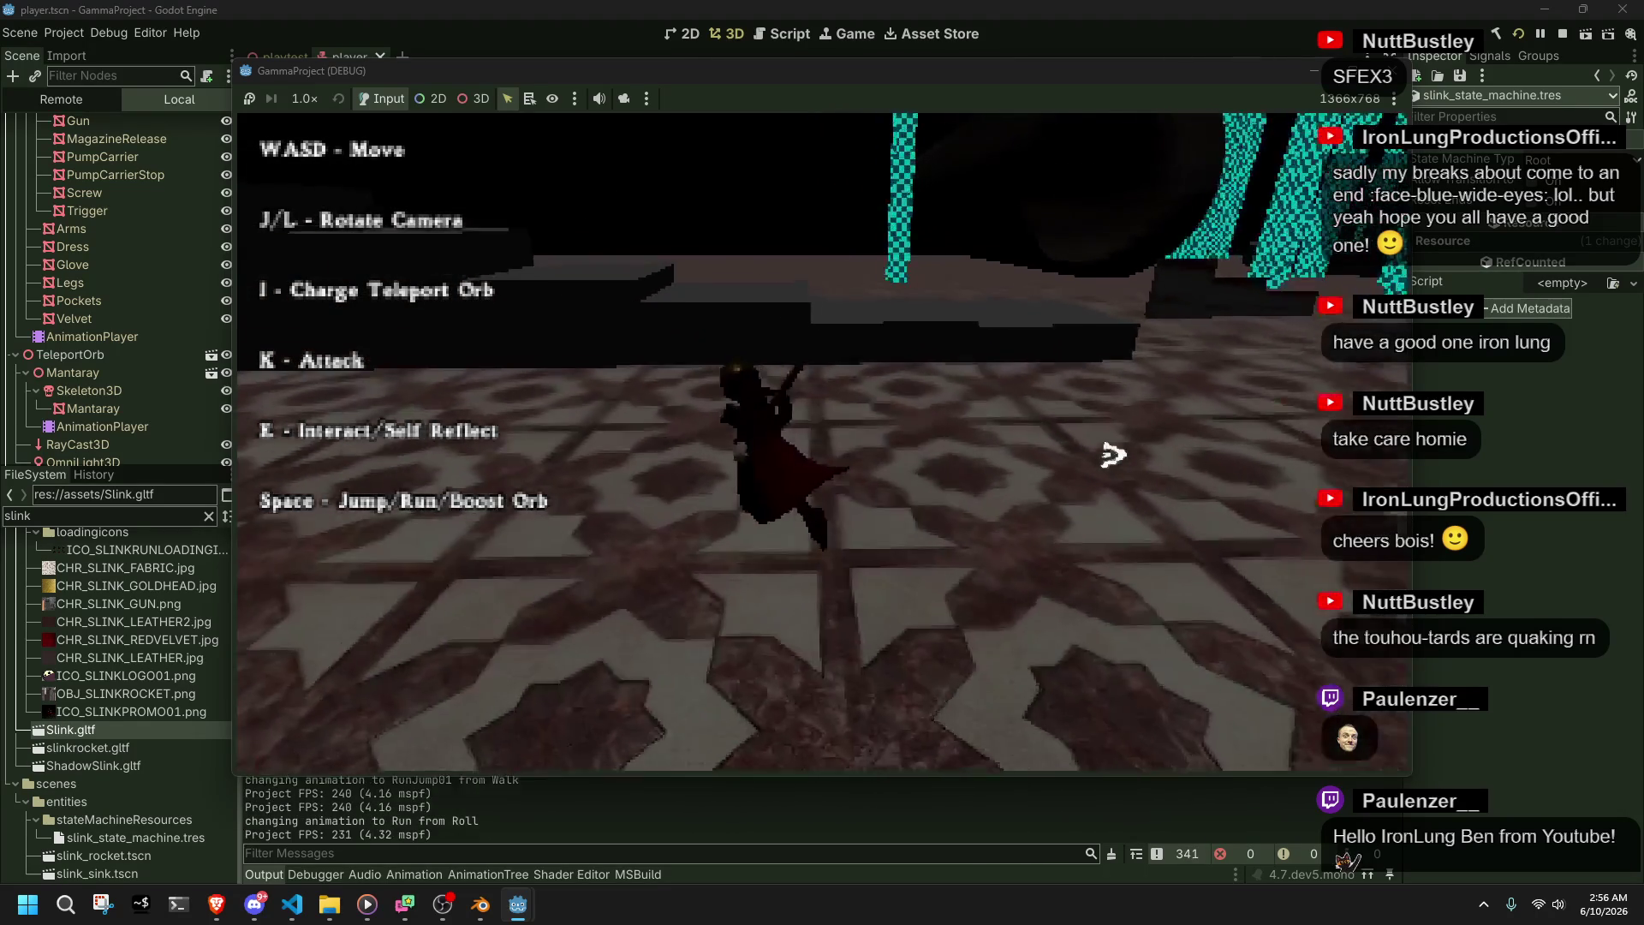
key(space)
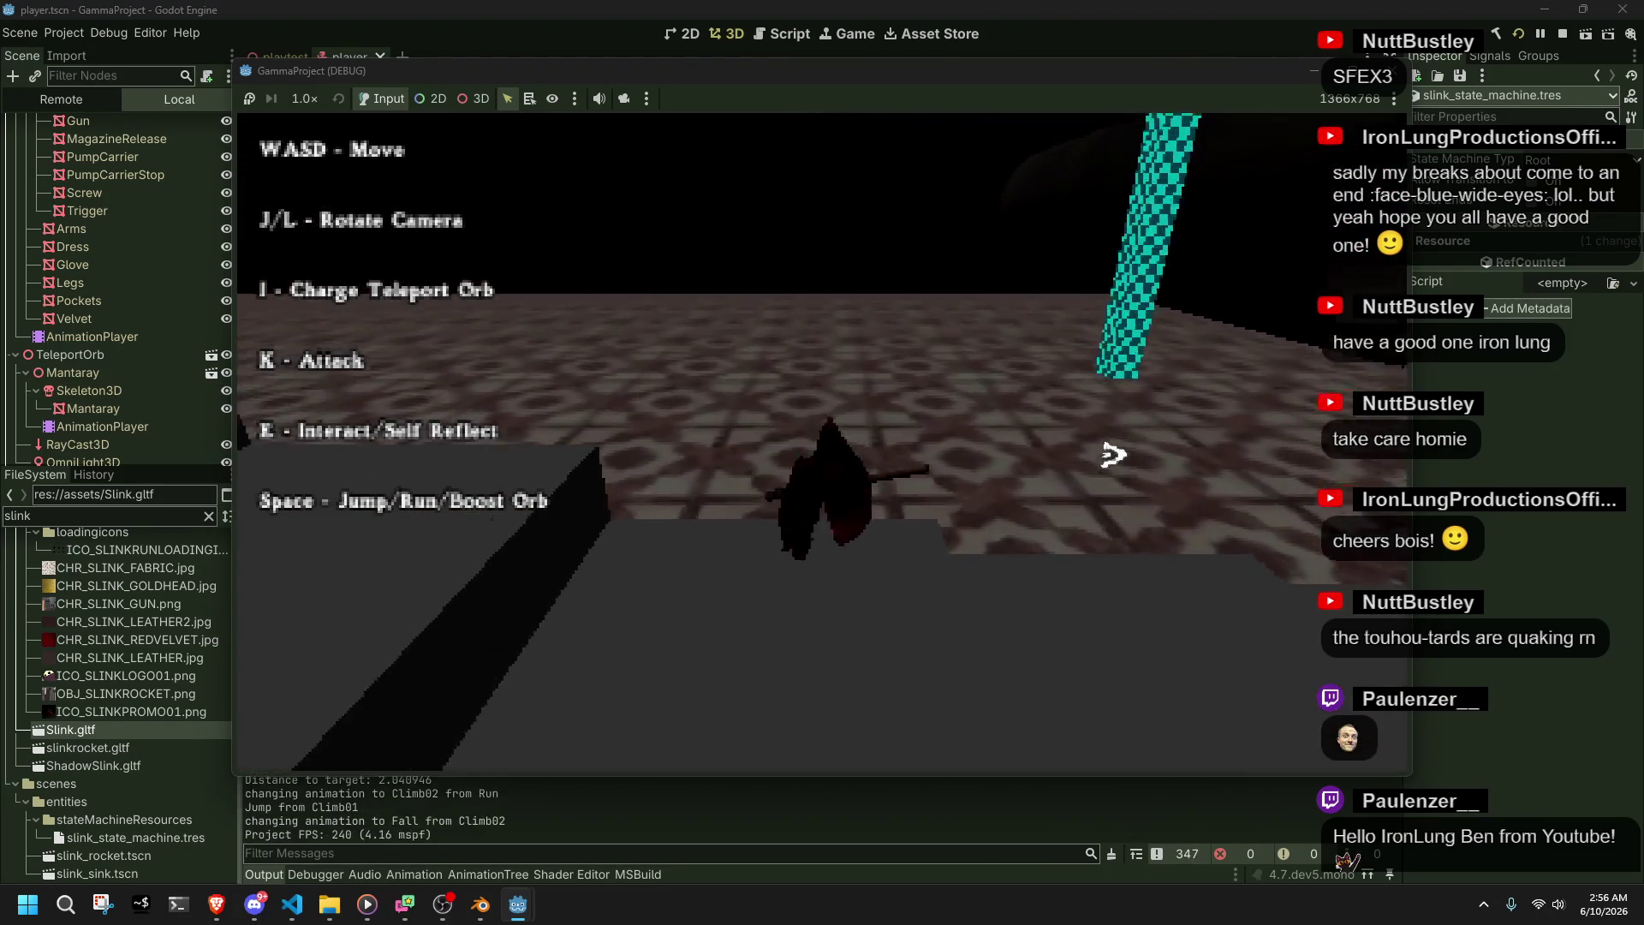
key(w)
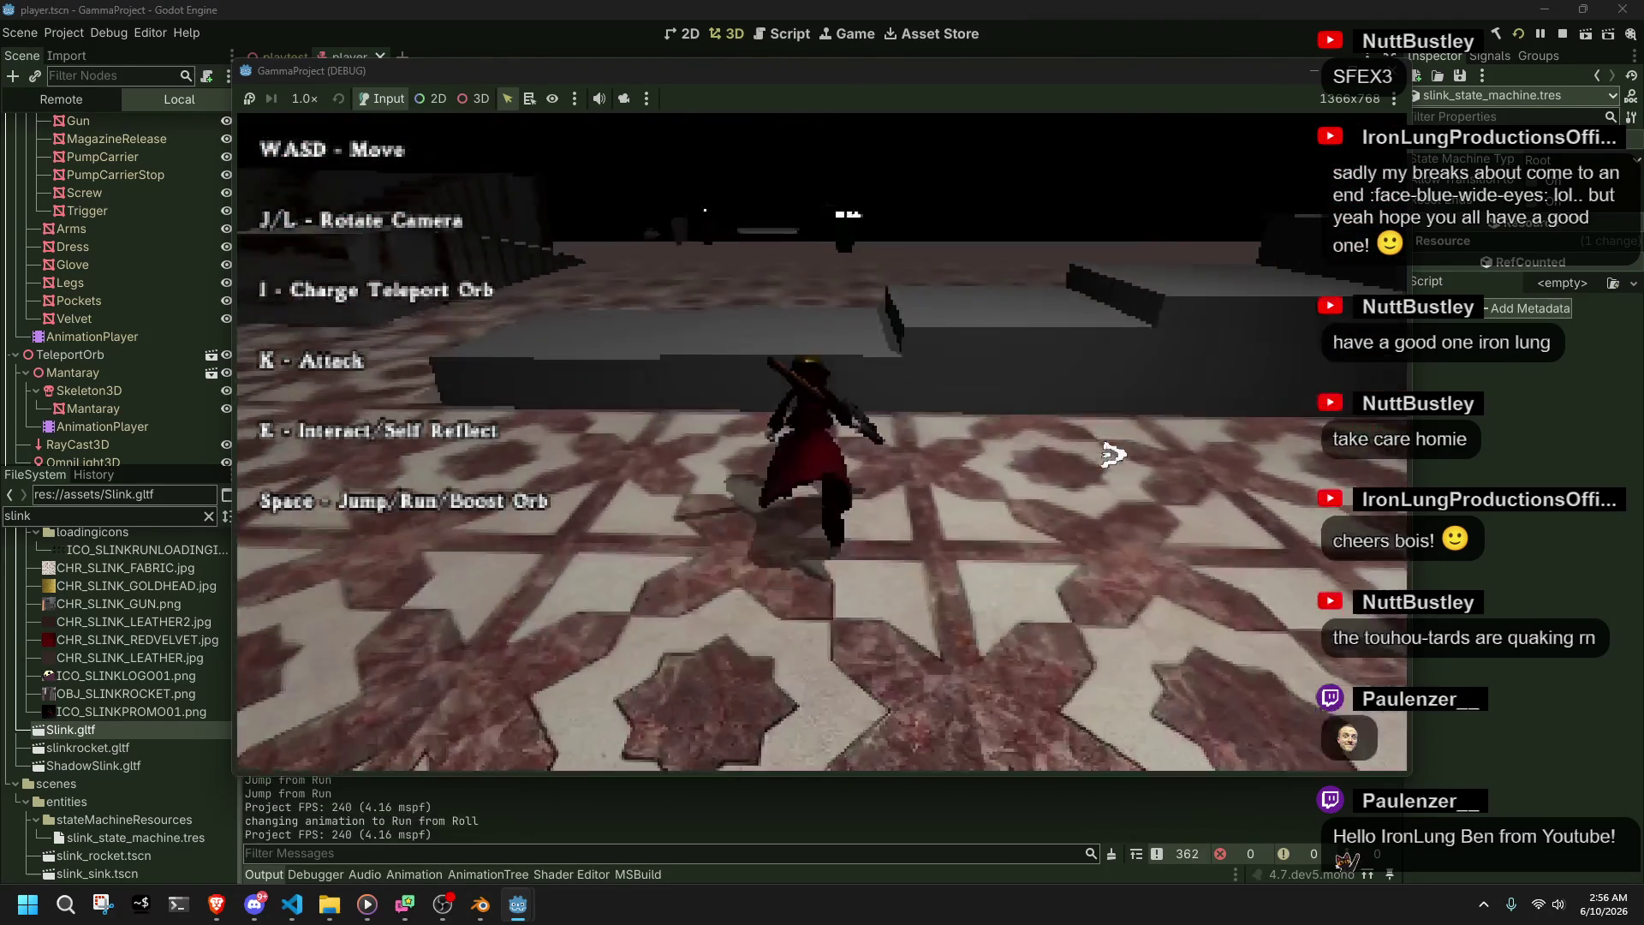
key(w)
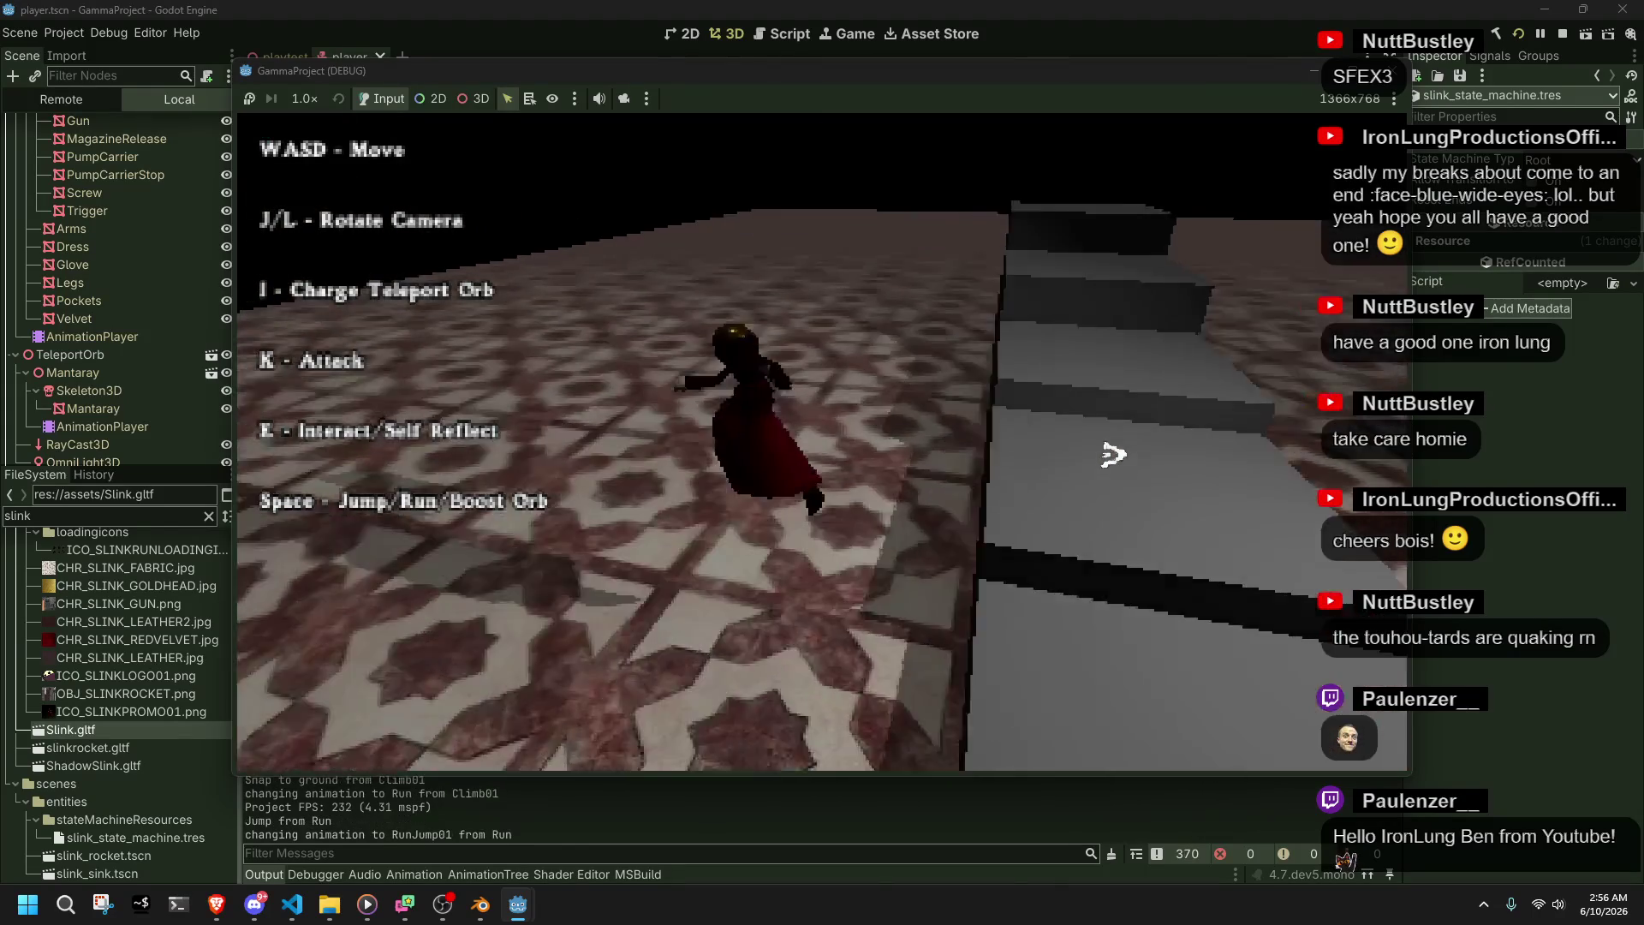
key(w)
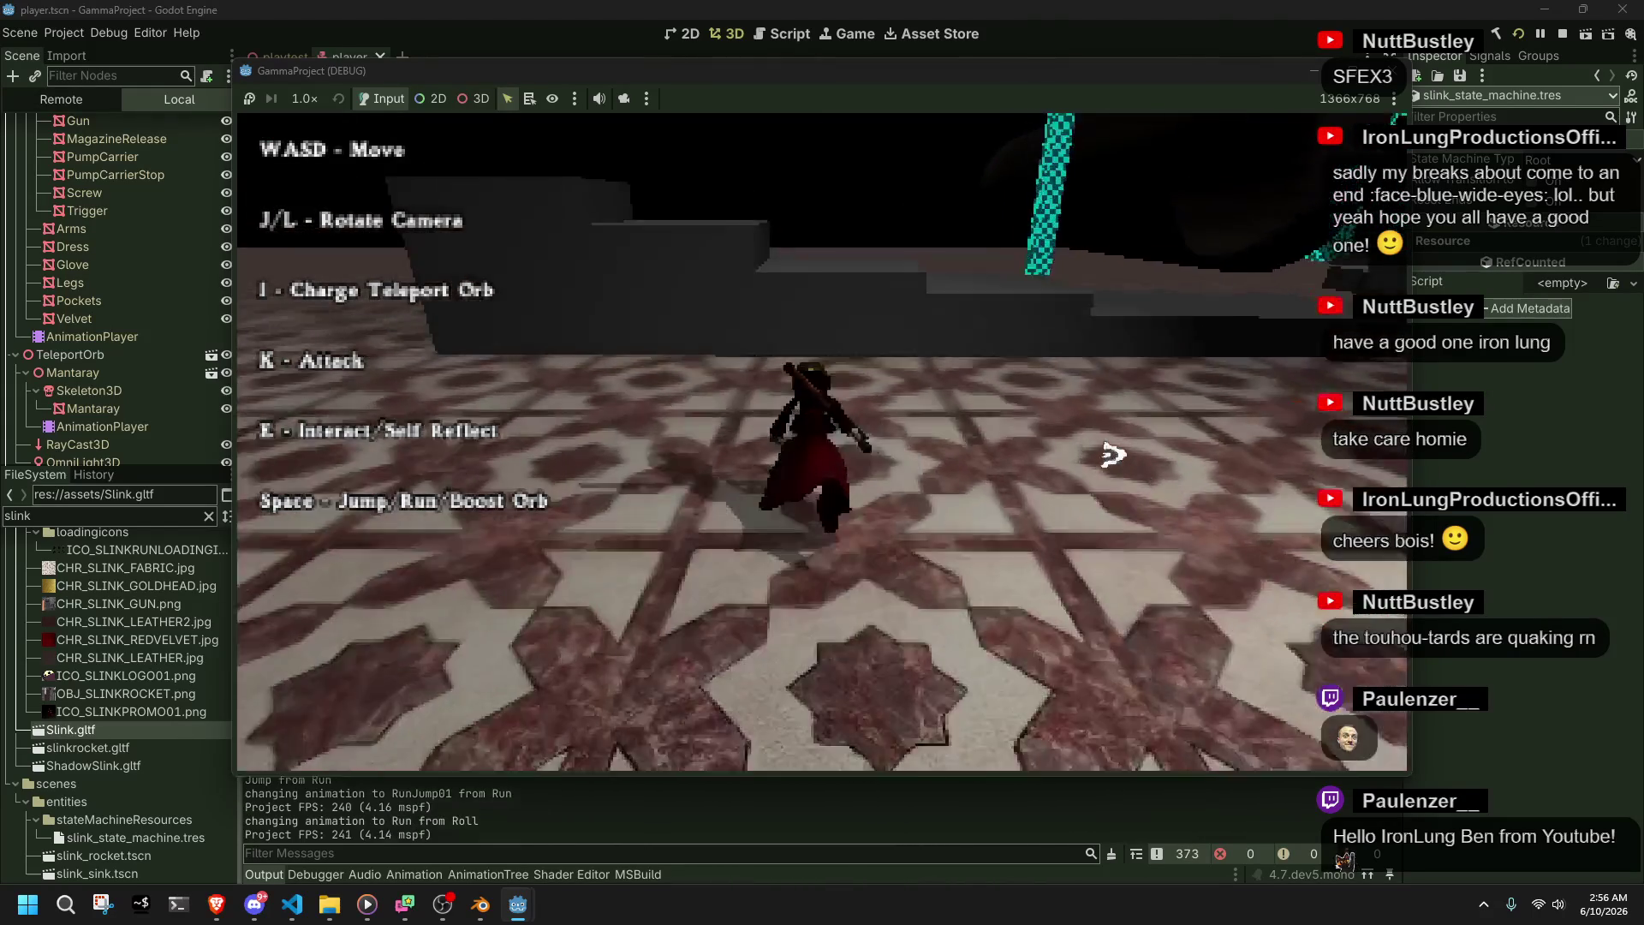
key(w)
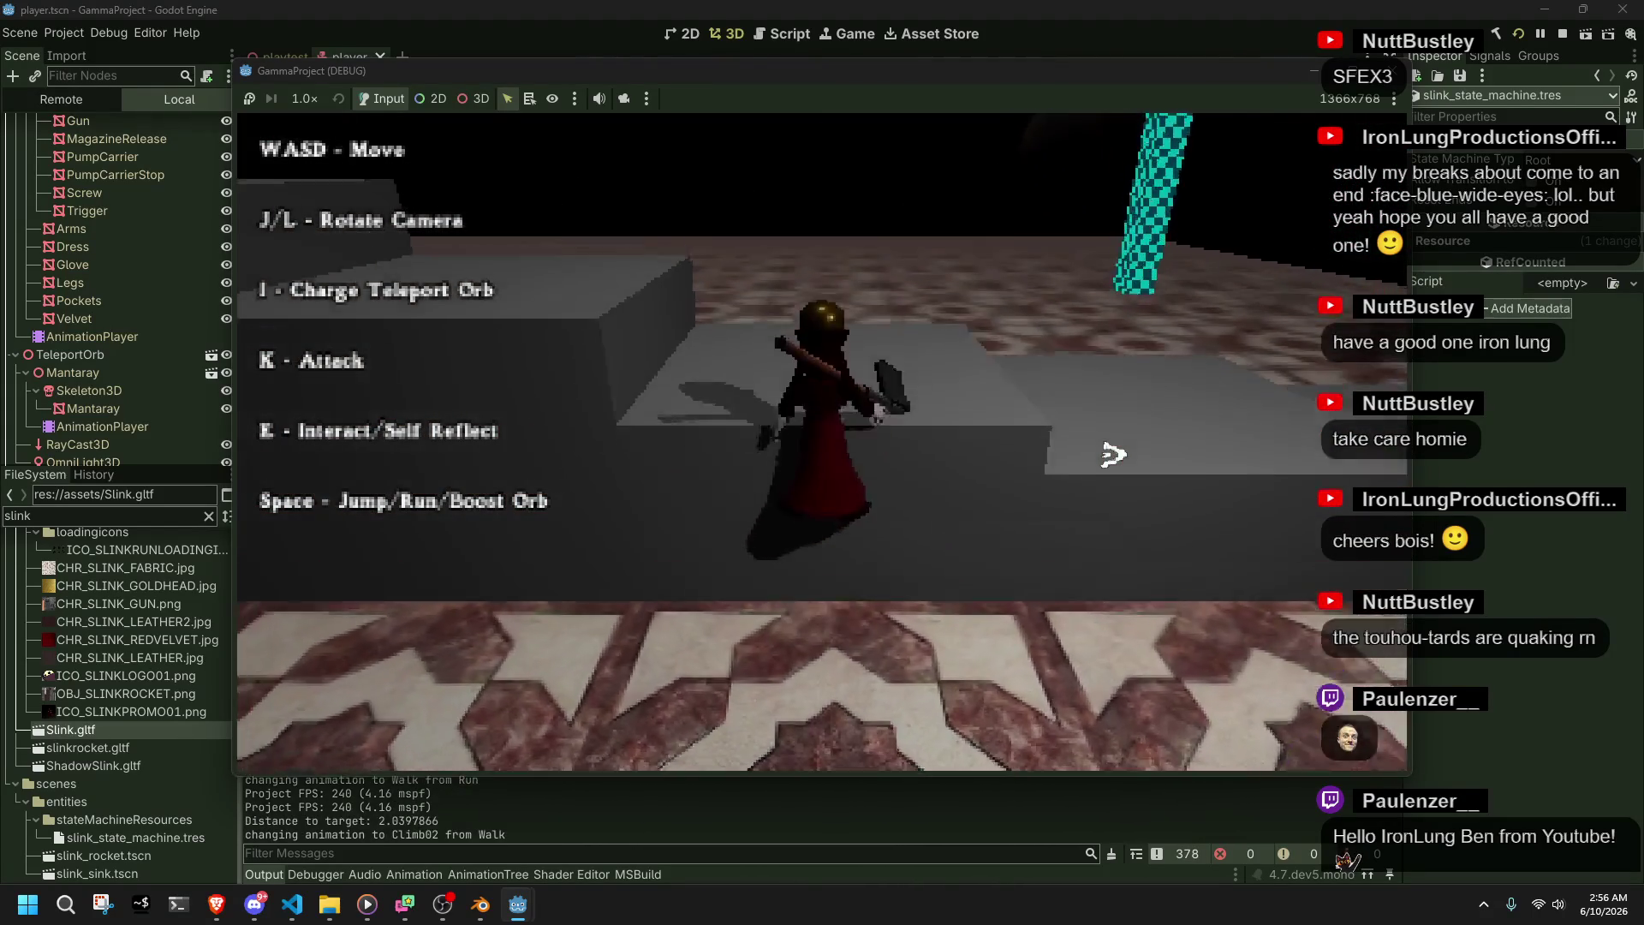
key(w)
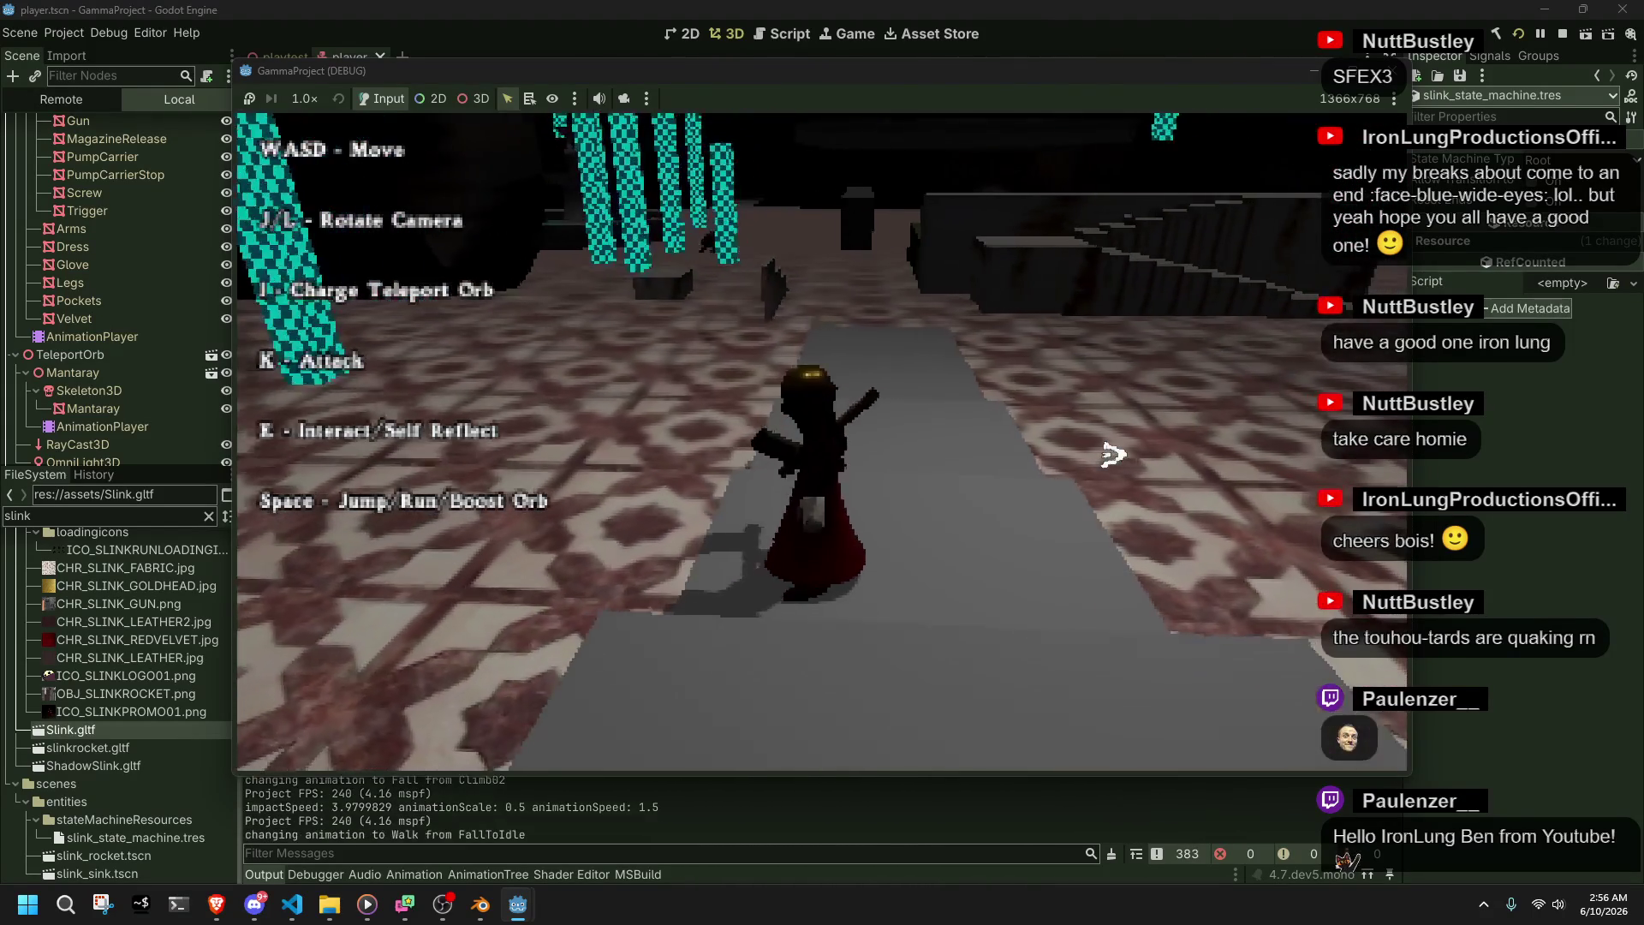
key(d)
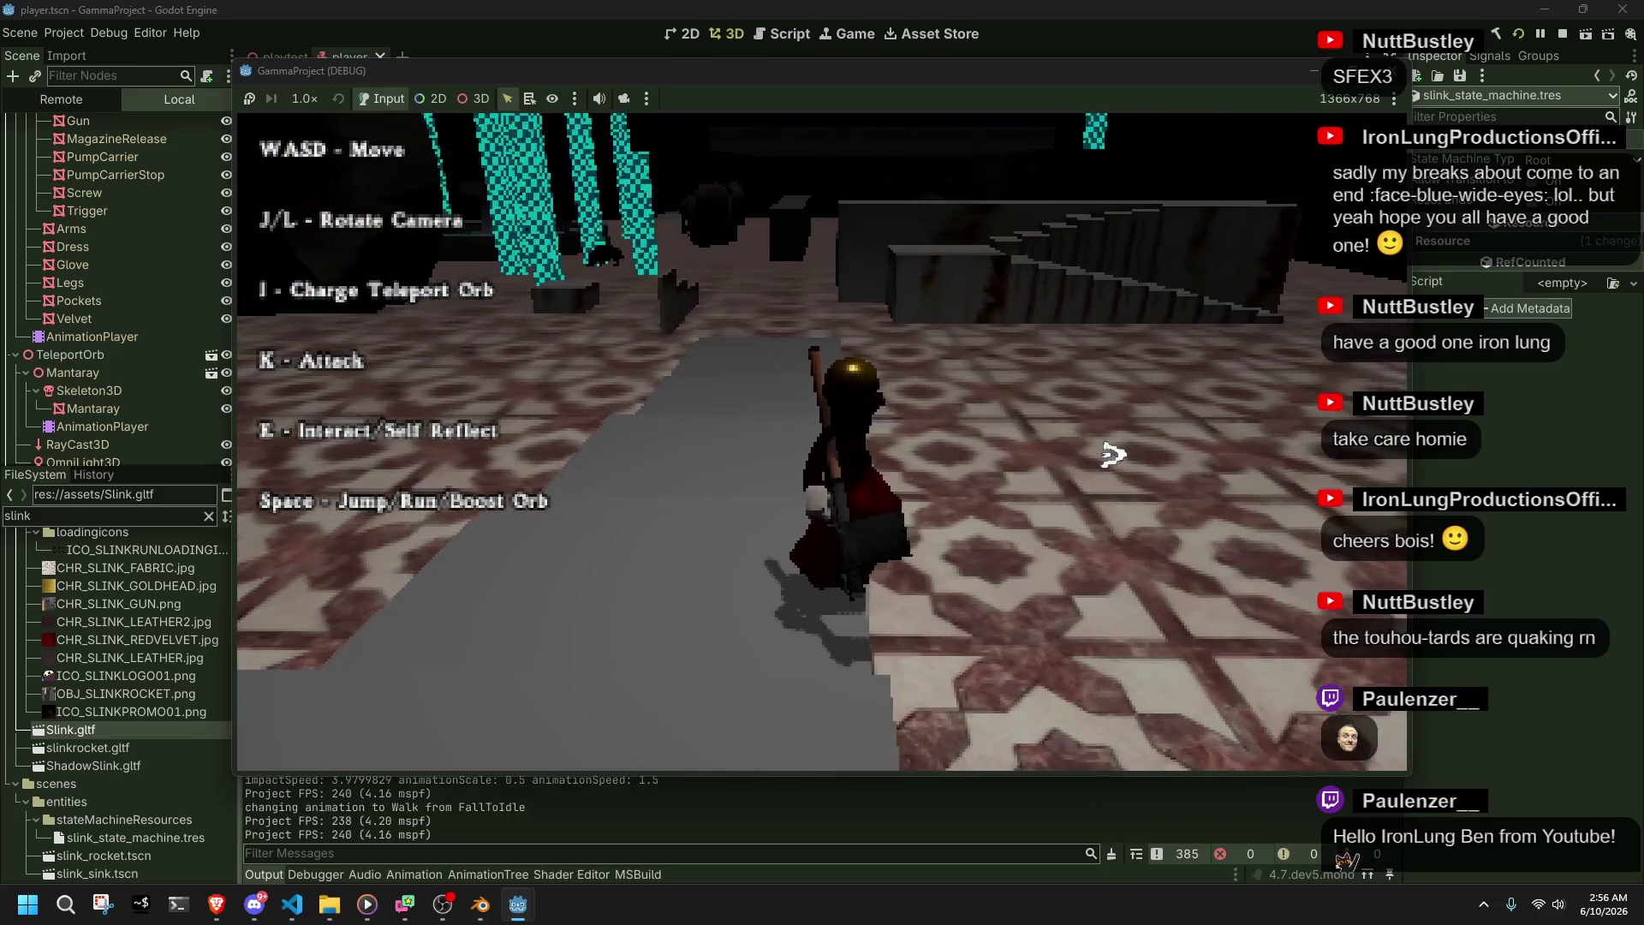
key(w)
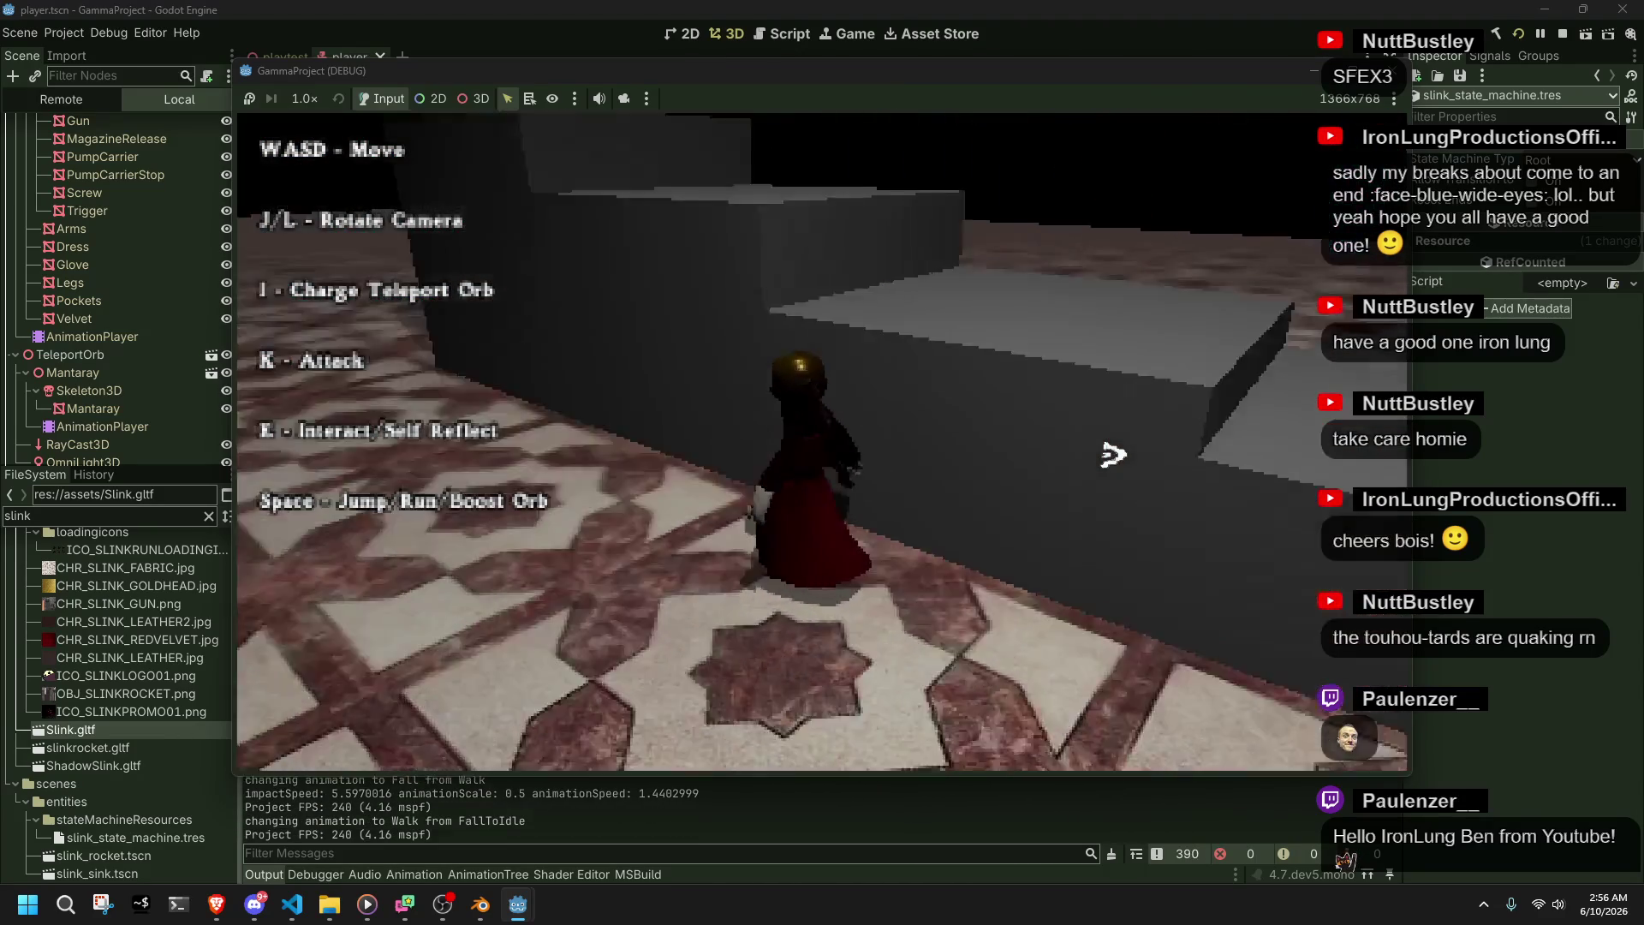
key(w)
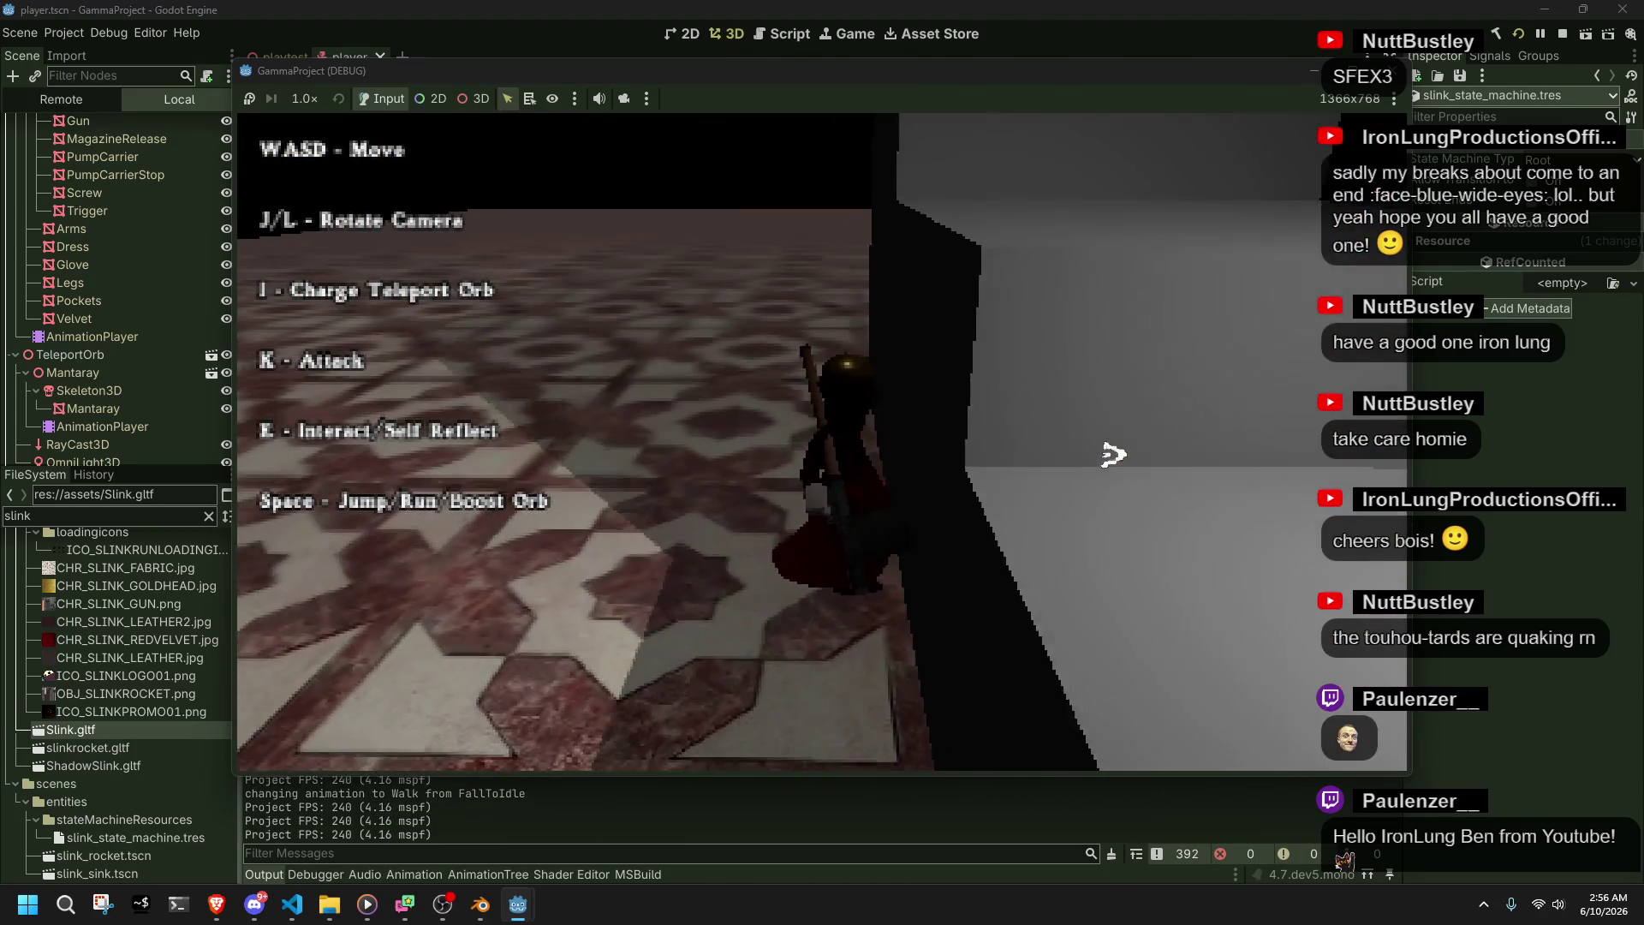
key(w)
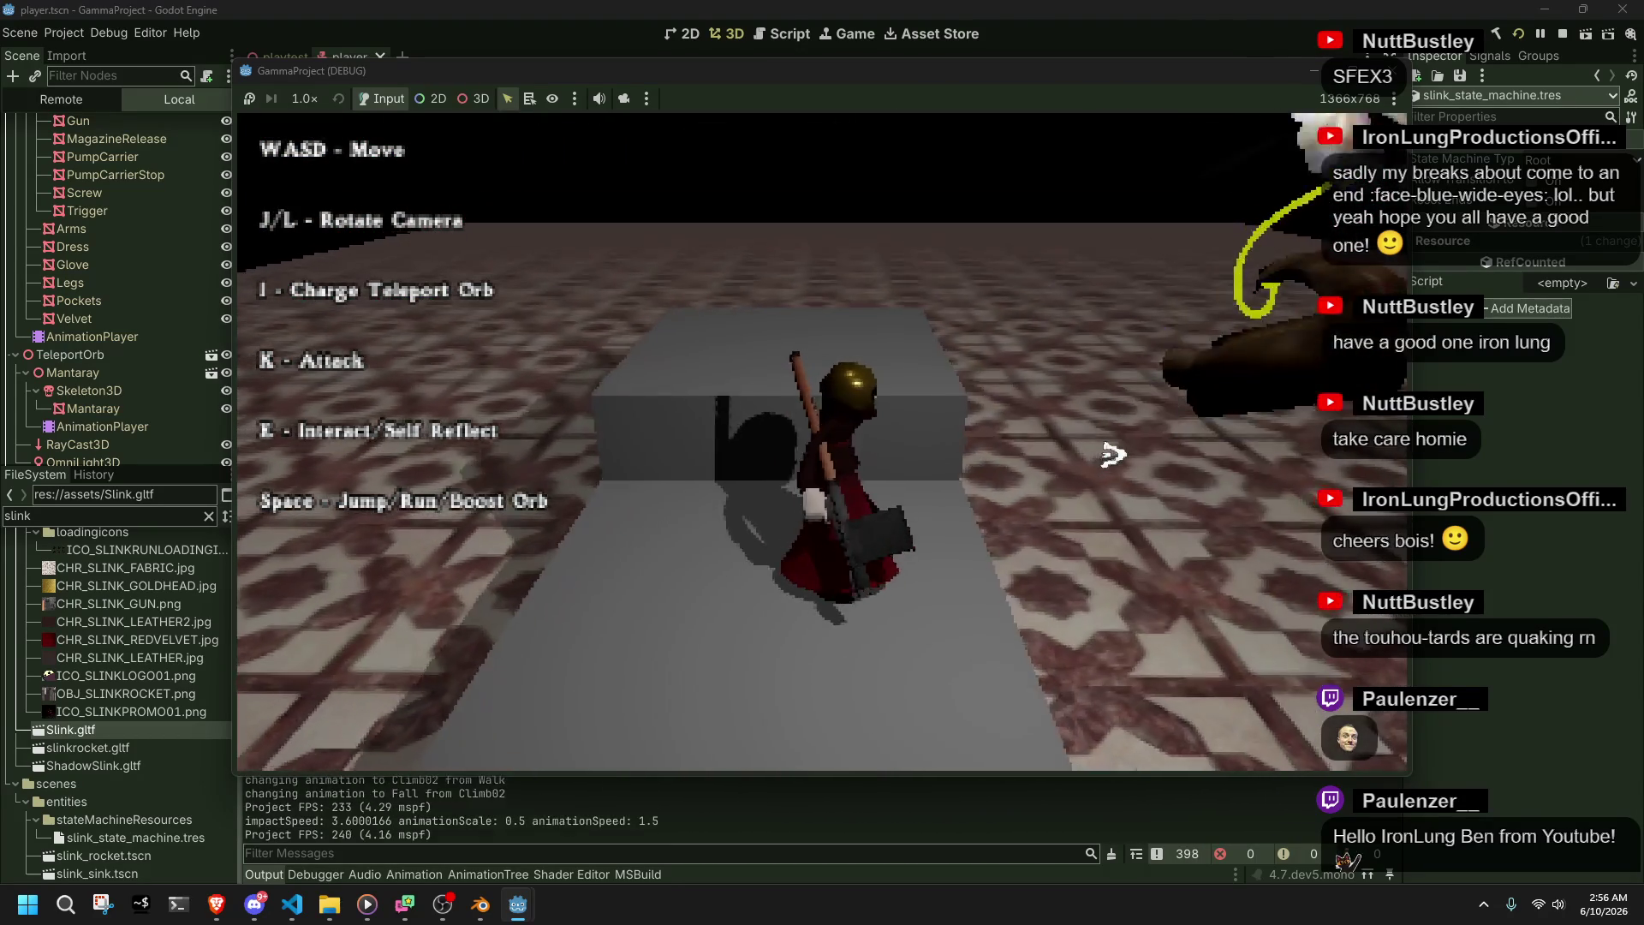
key(F8)
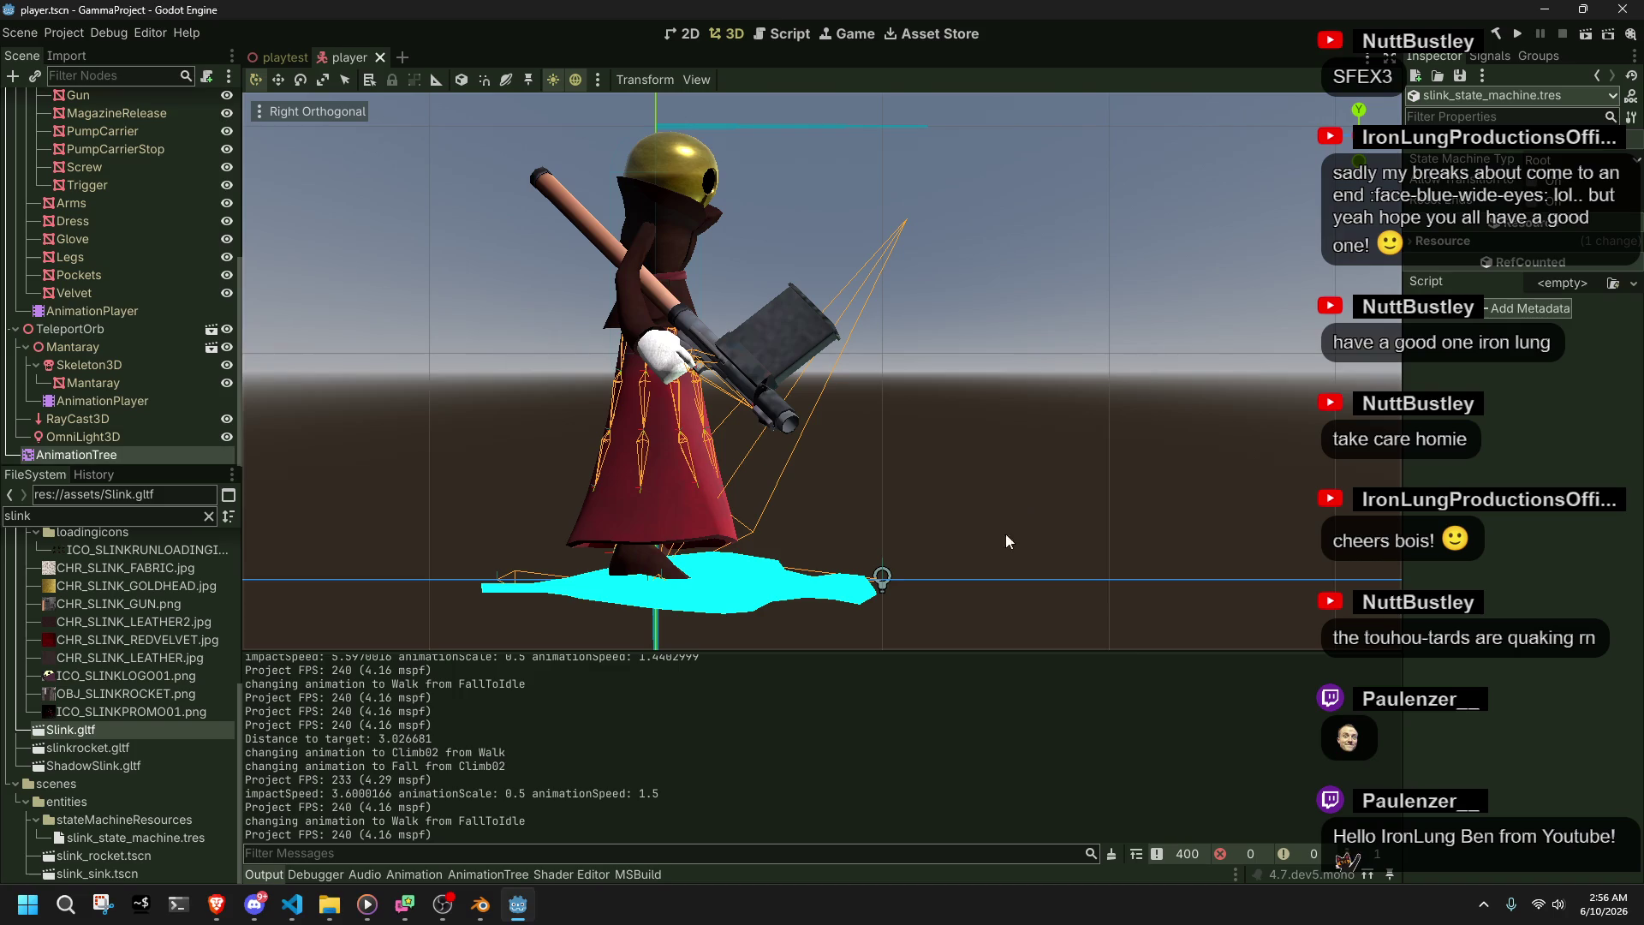
- In Blender, assign the Climb01 action to the rig and scrub through its animation
click(480, 905)
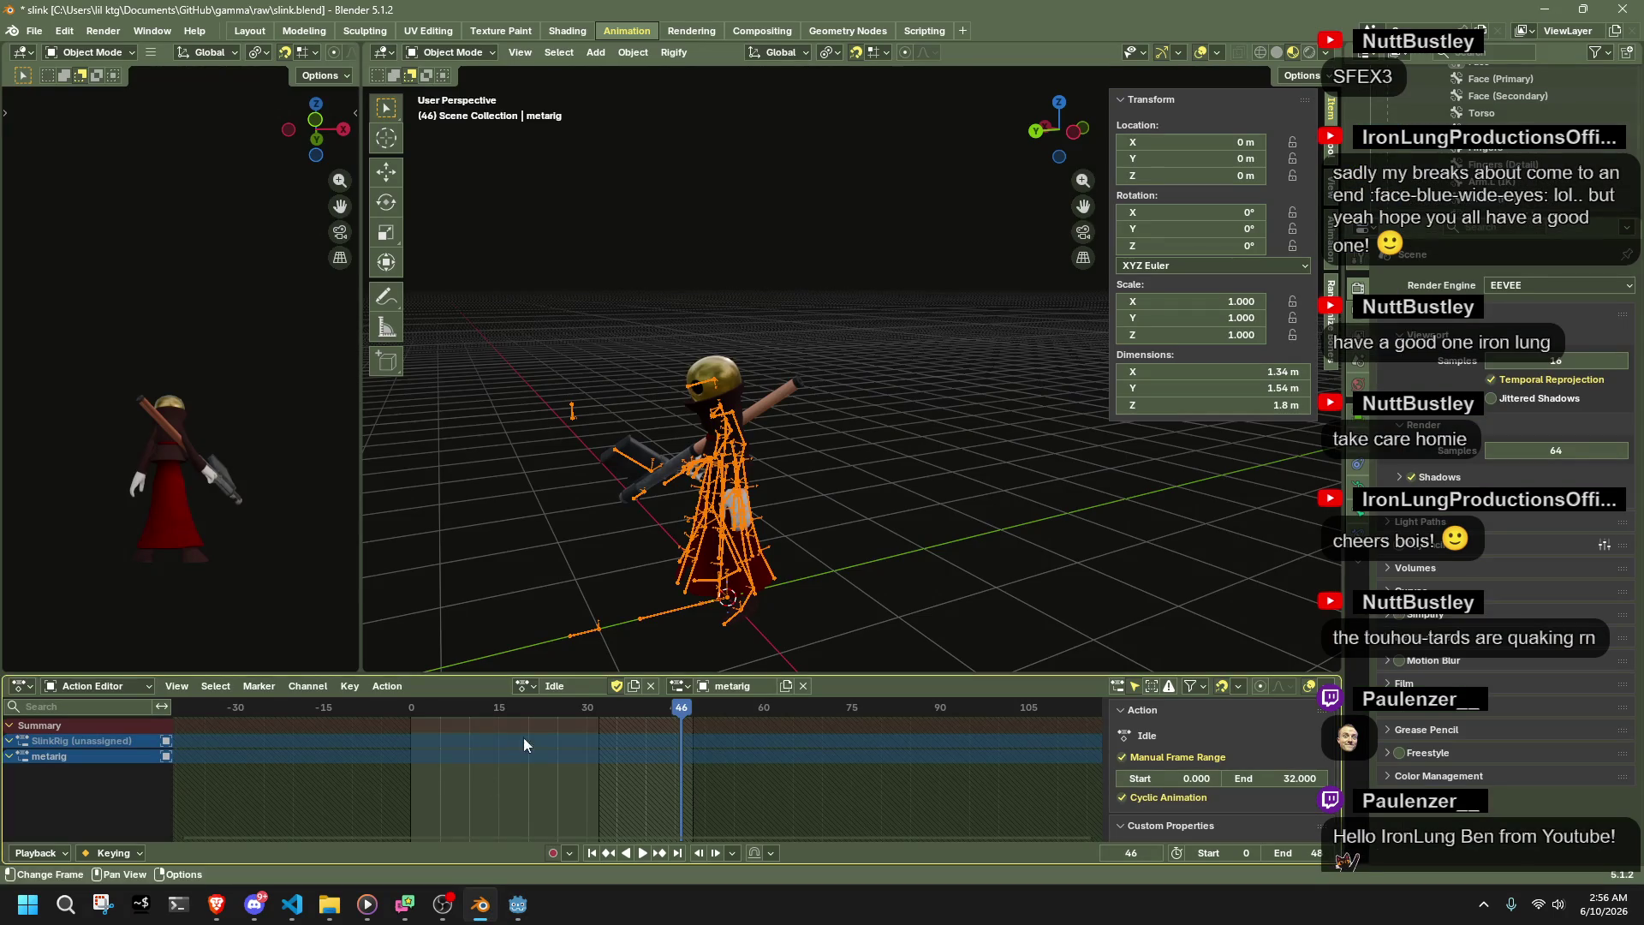
click(524, 687)
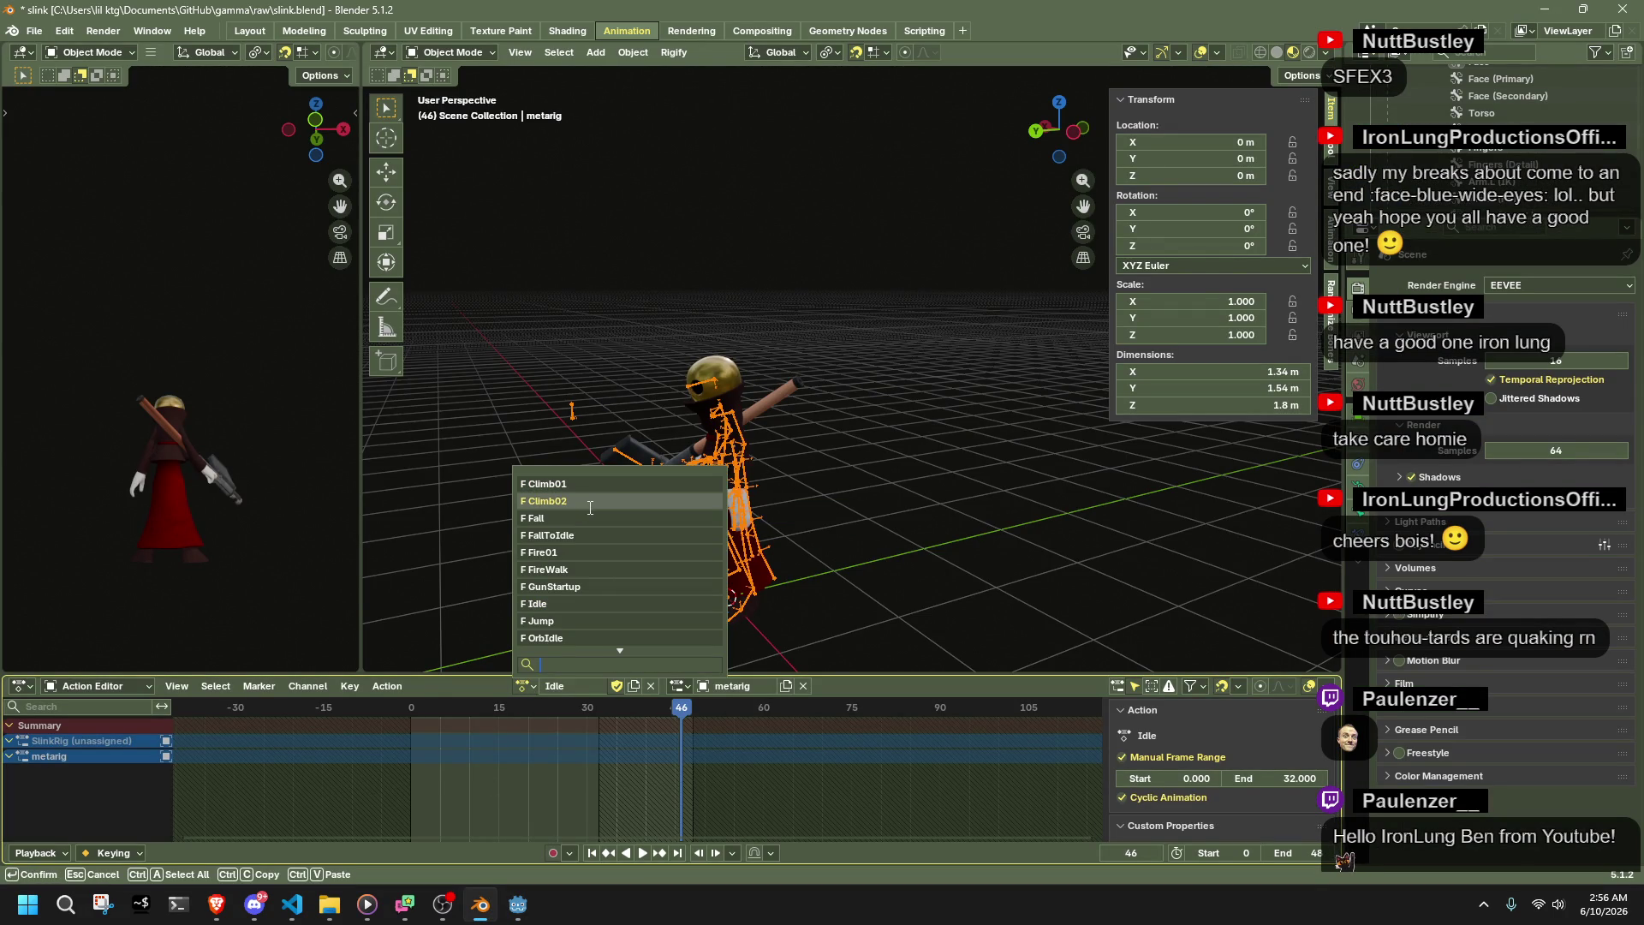
click(548, 484)
mouse_move(553, 707)
mouse_down()
mouse_move(512, 717)
mouse_move(548, 767)
mouse_move(594, 782)
mouse_move(538, 794)
mouse_up()
- Check the AnimationPlayer node in Godot, then bring Player.cs up in VS Code
click(517, 913)
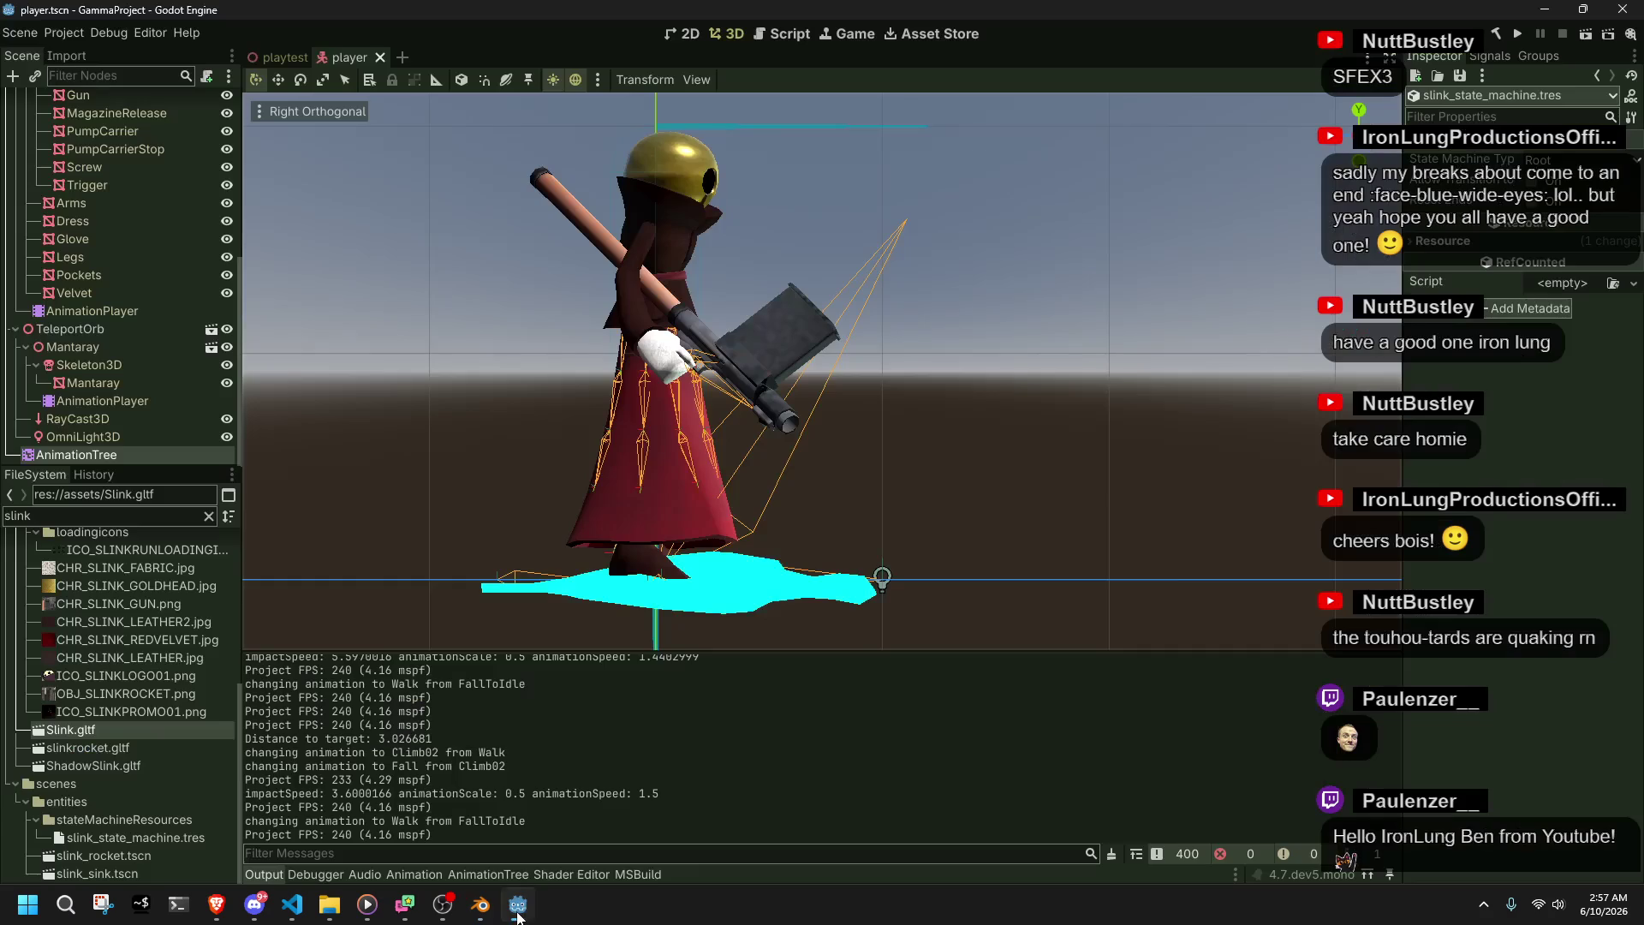
click(98, 317)
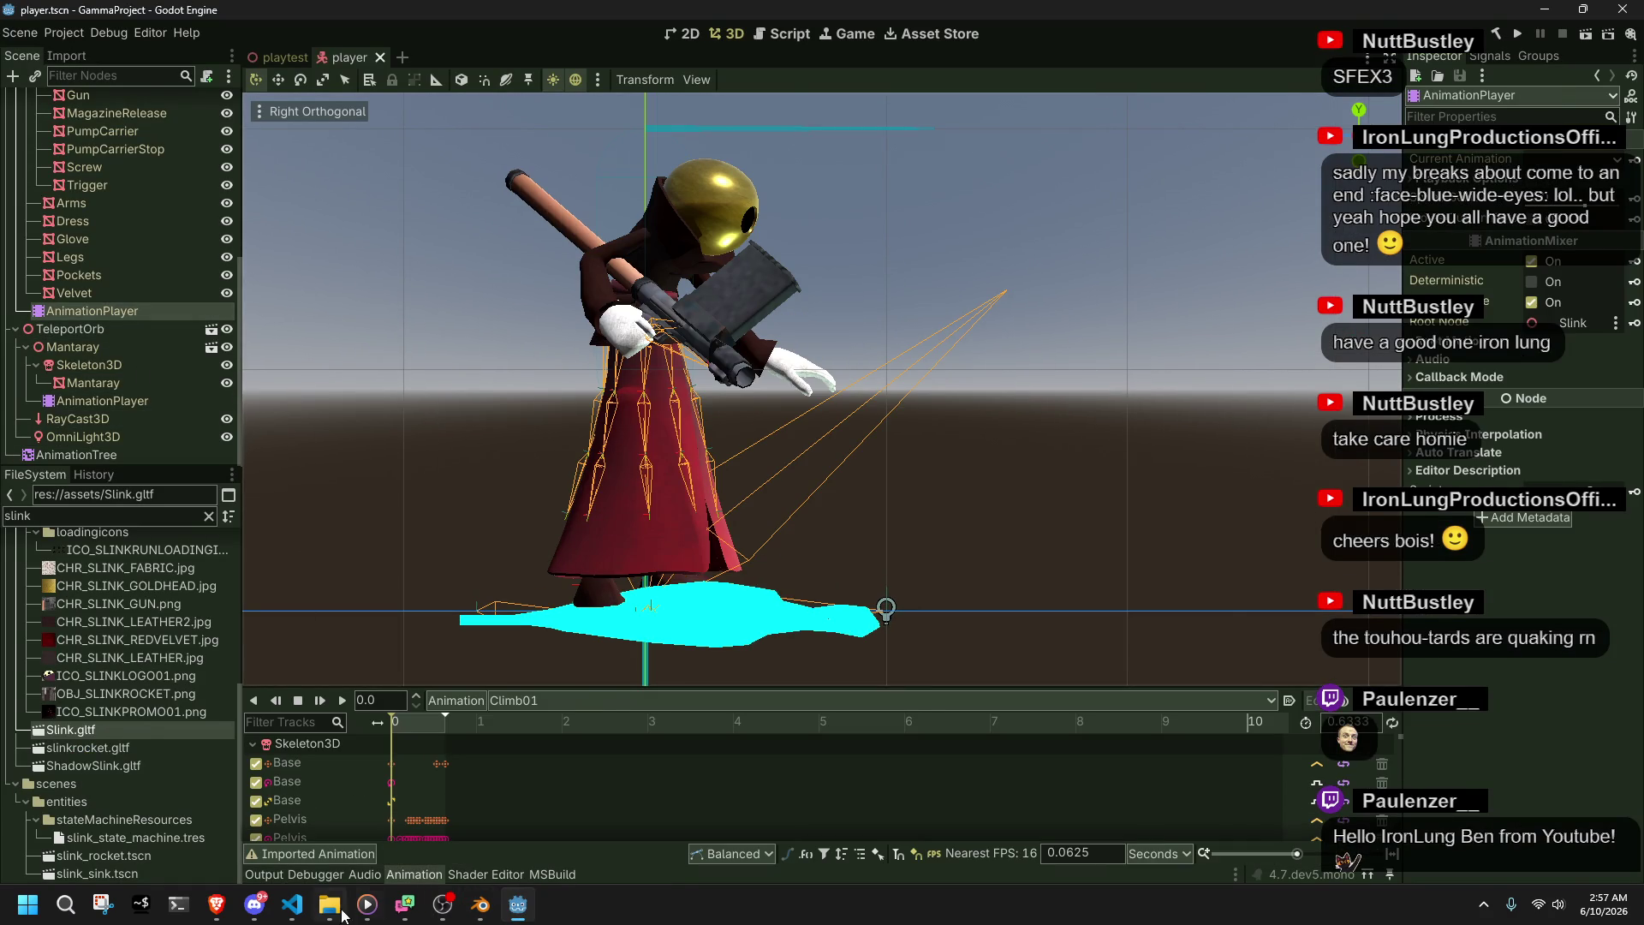
click(294, 909)
click(517, 906)
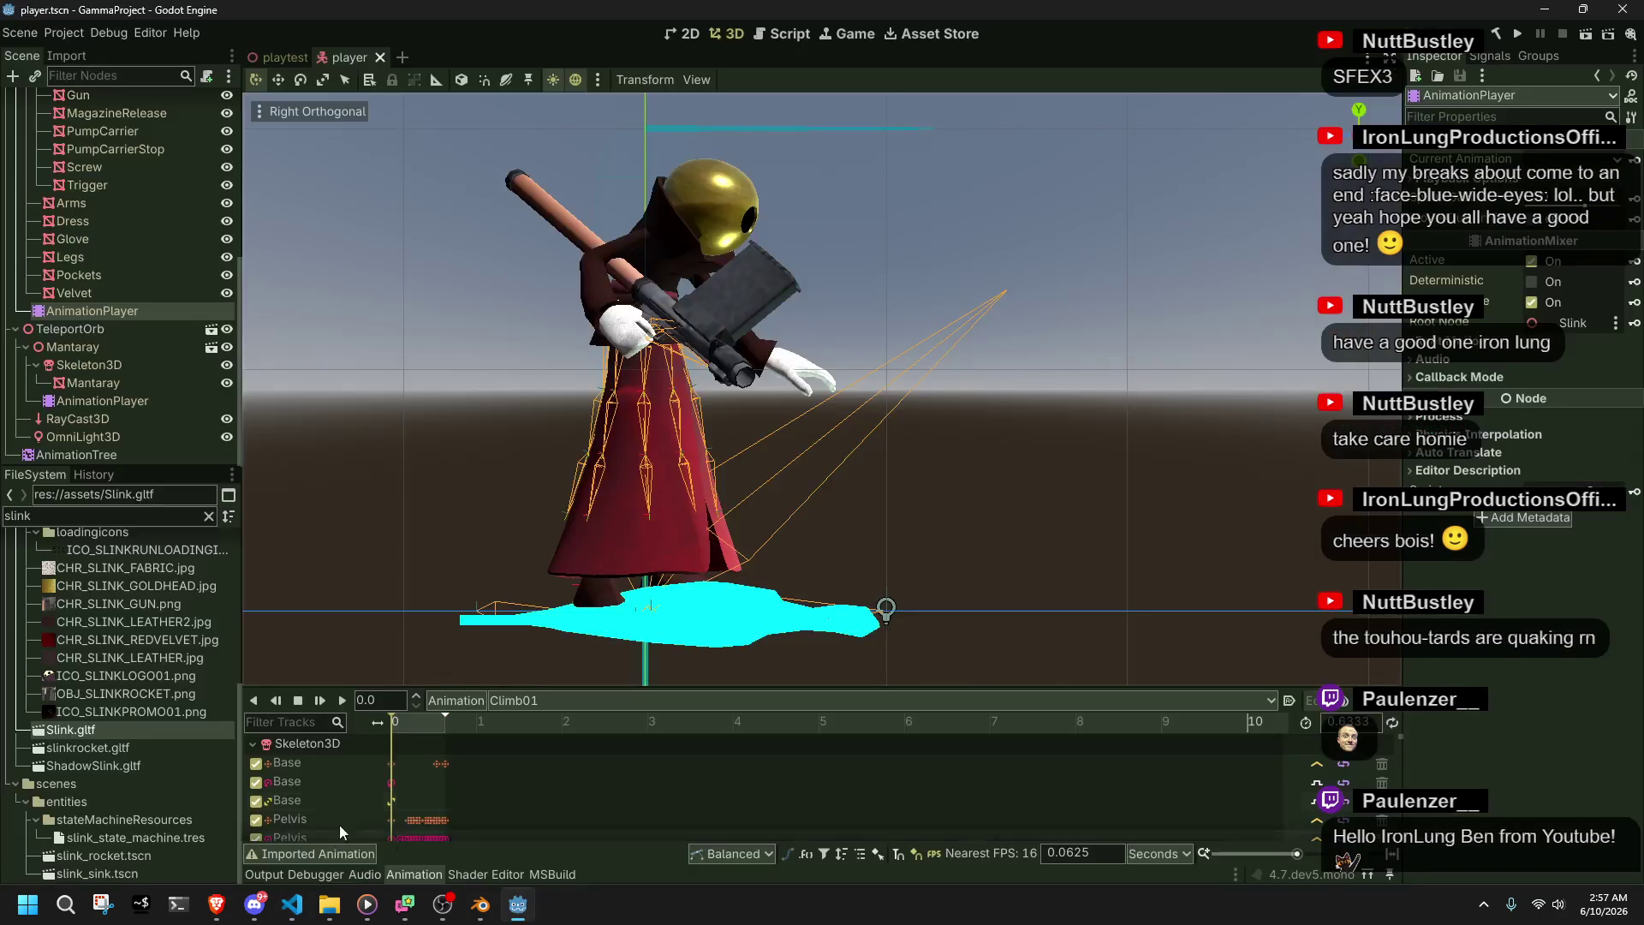
click(292, 905)
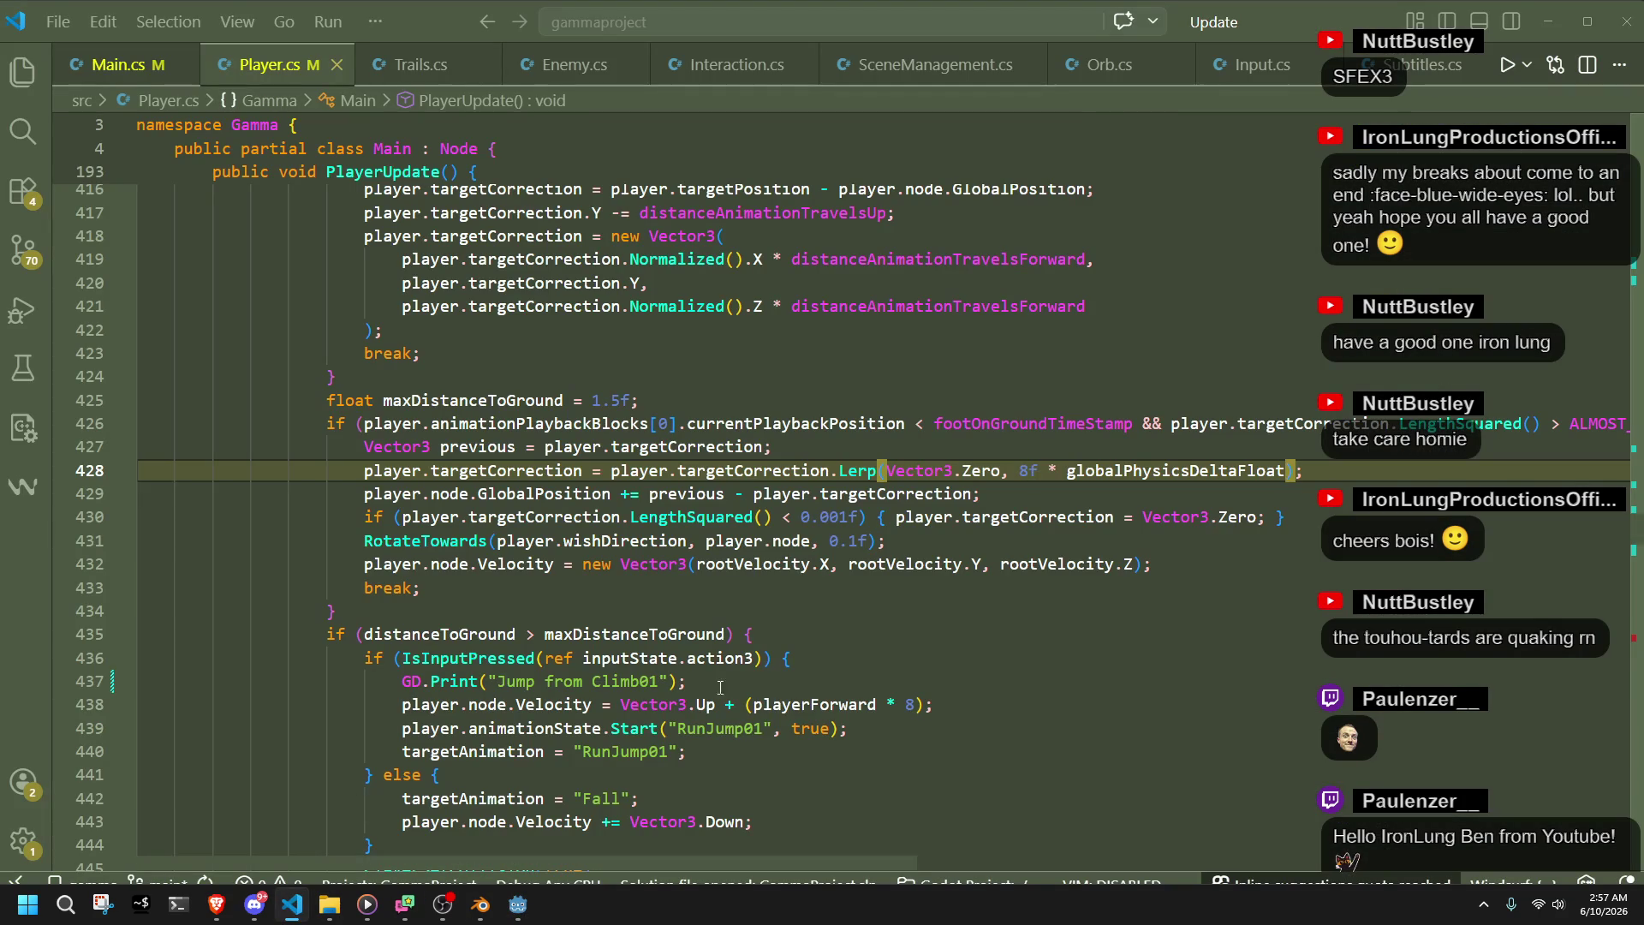
- Review lines 434-436 of Player.cs and the Climb01 case label on line 410
click(950, 660)
mouse_move(824, 572)
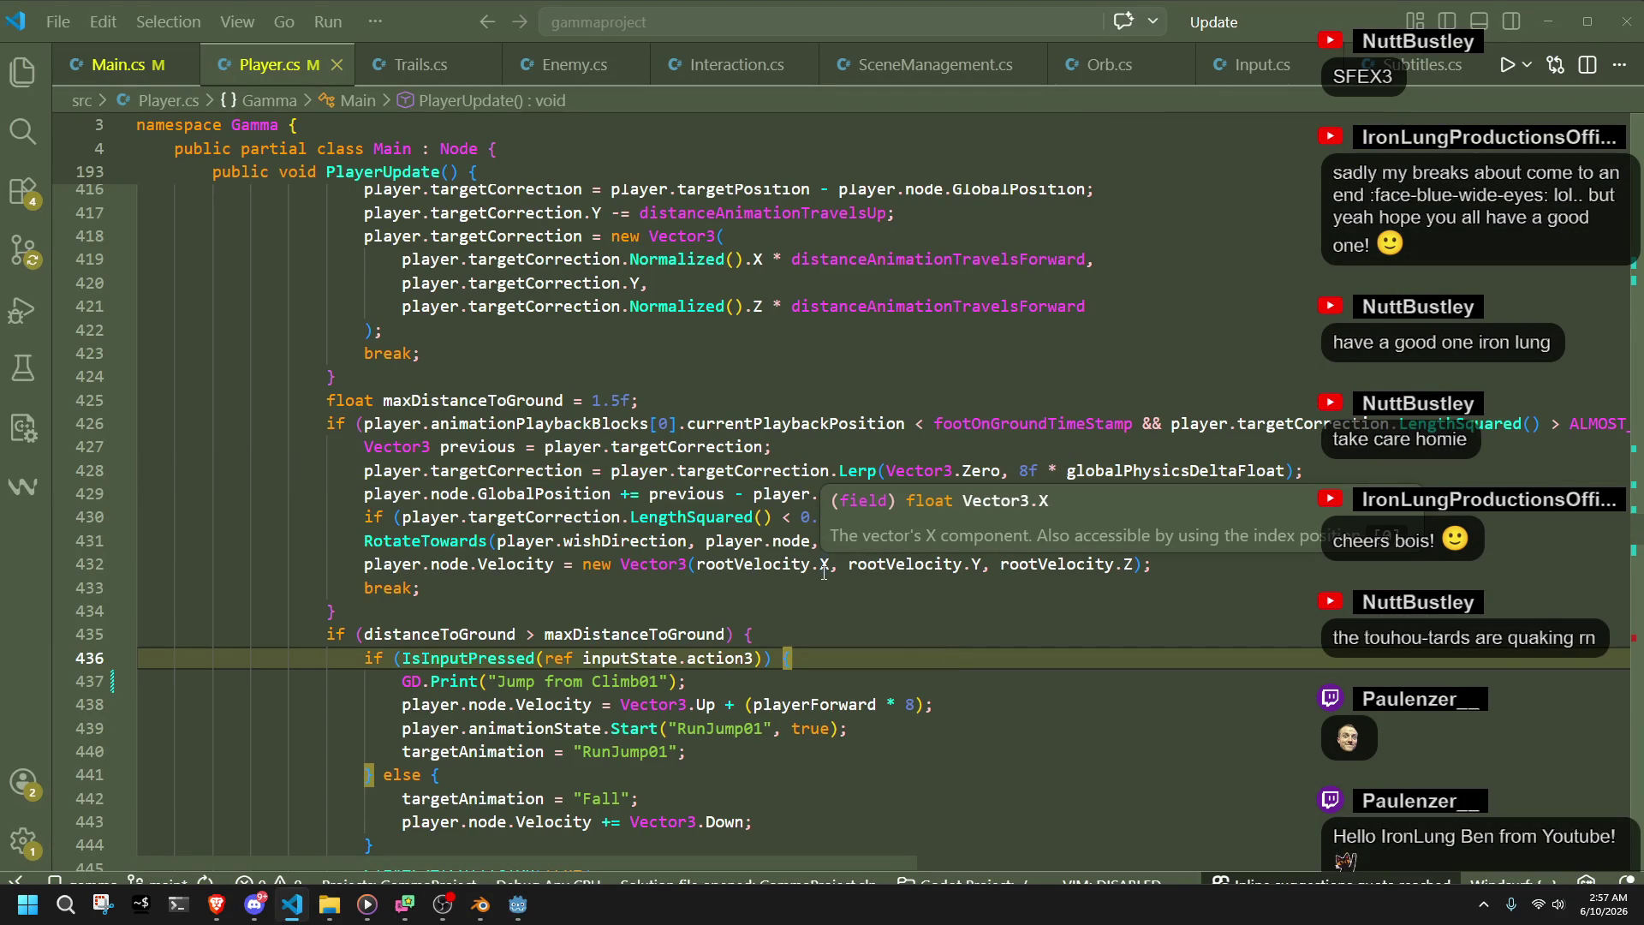
click(790, 625)
click(732, 610)
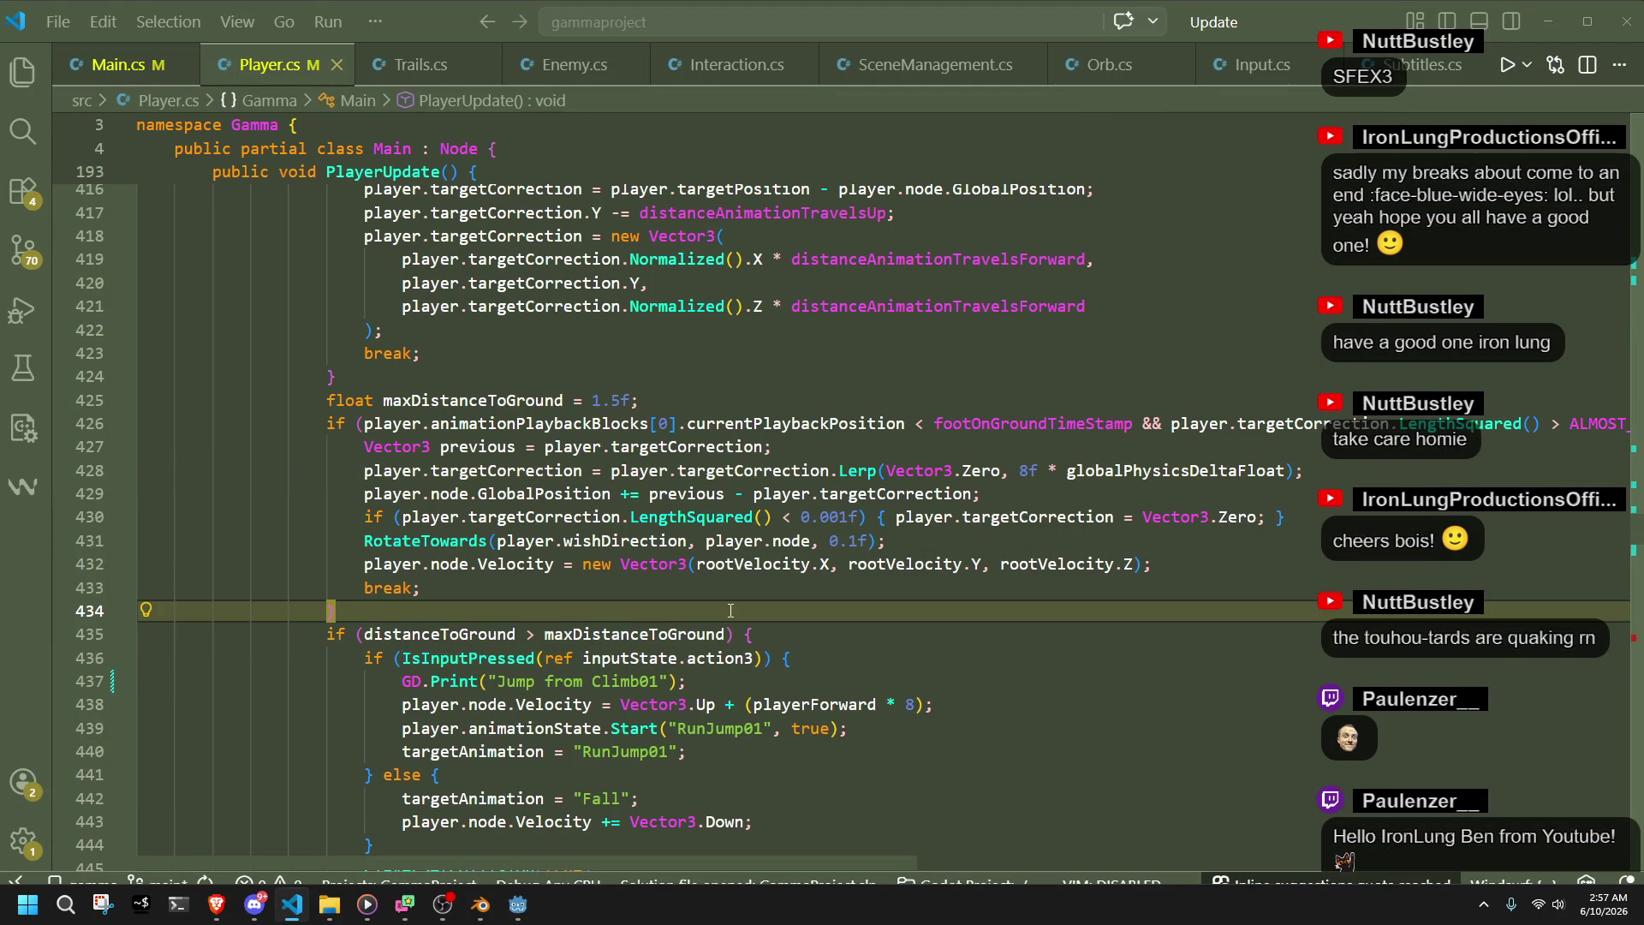
scroll(711, 609, up, 6)
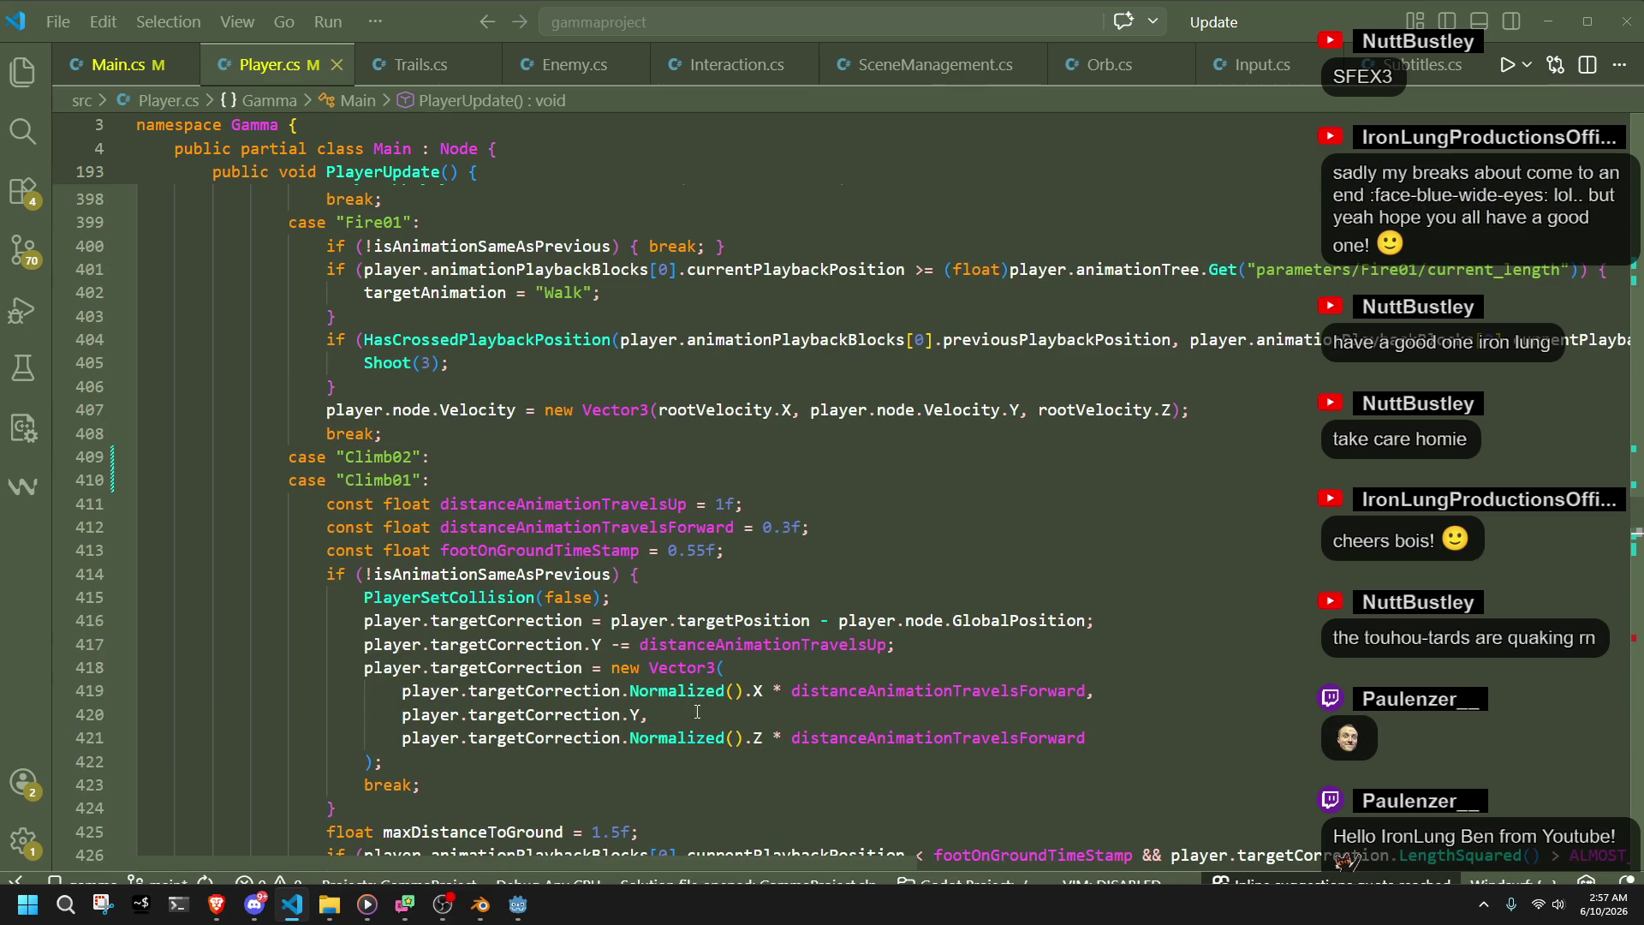
scroll(695, 745, up, 2)
double_click(394, 610)
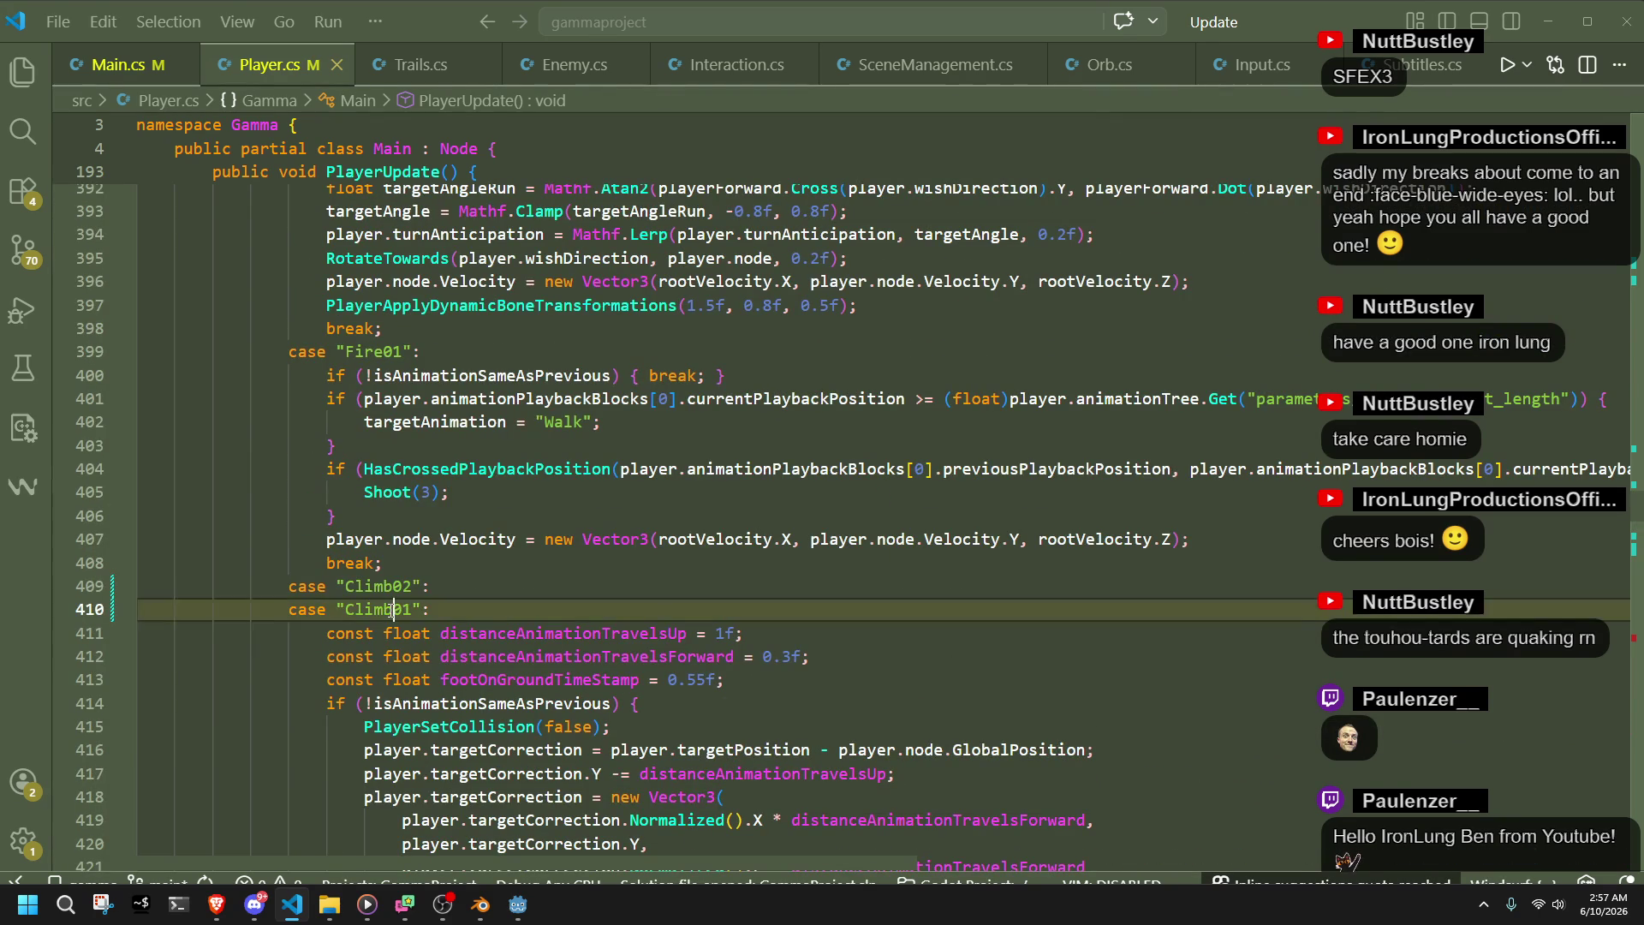
click(518, 610)
- Read down through the Fall branch, highlighting every use of targetAnimation, then return to Godot
scroll(518, 610, down, 7)
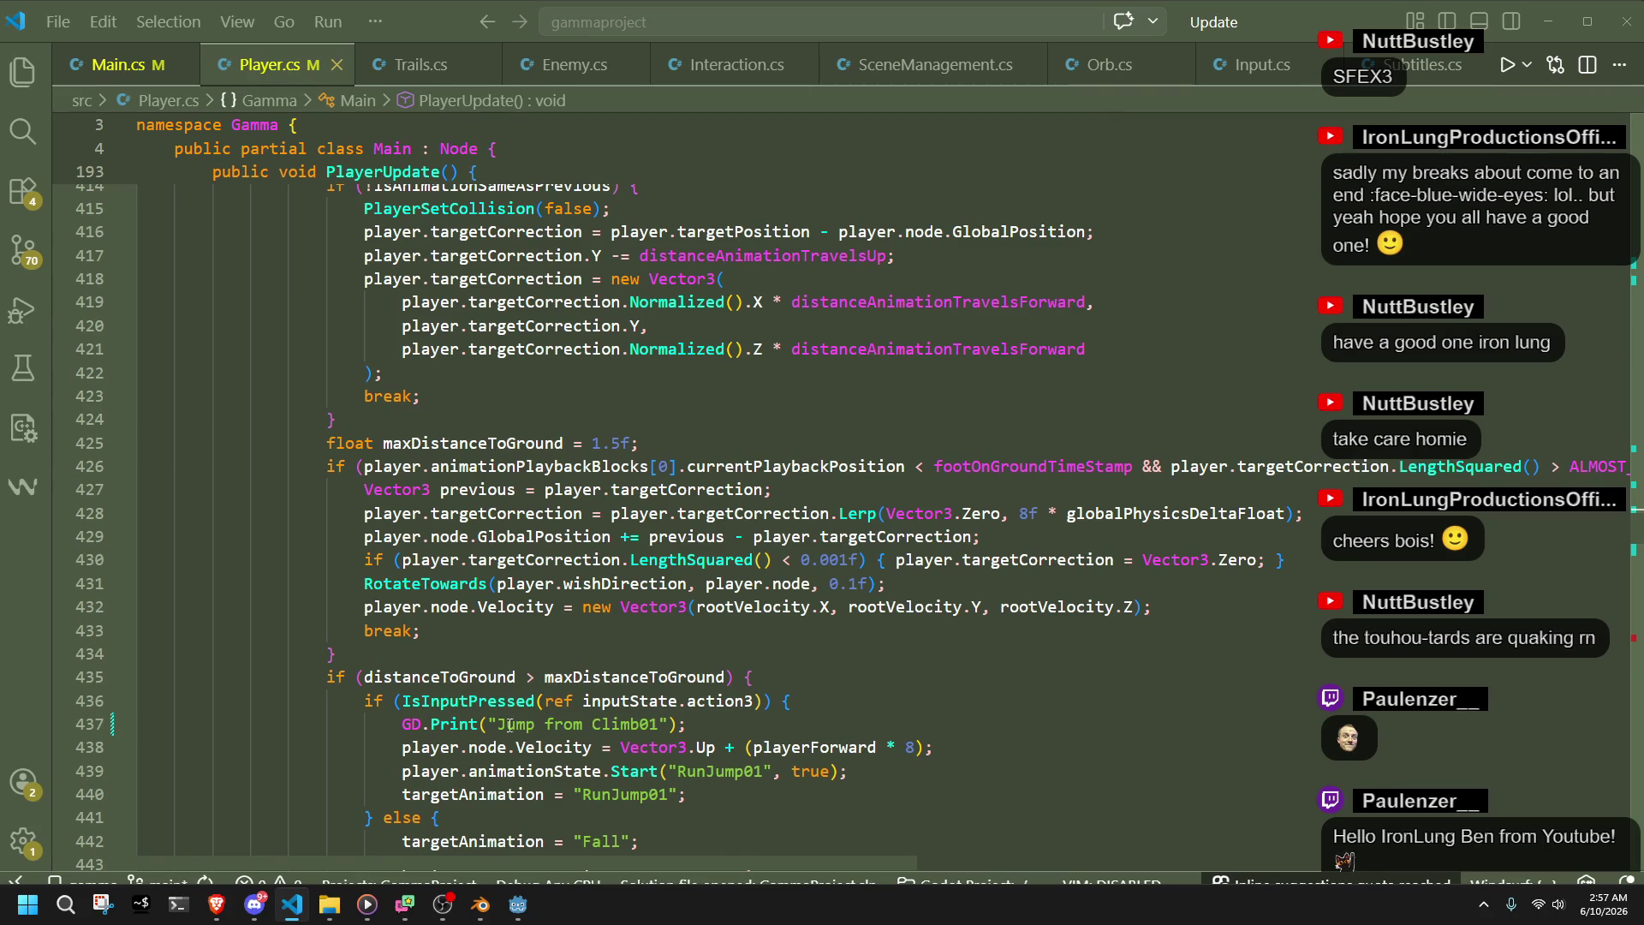
scroll(674, 777, down, 3)
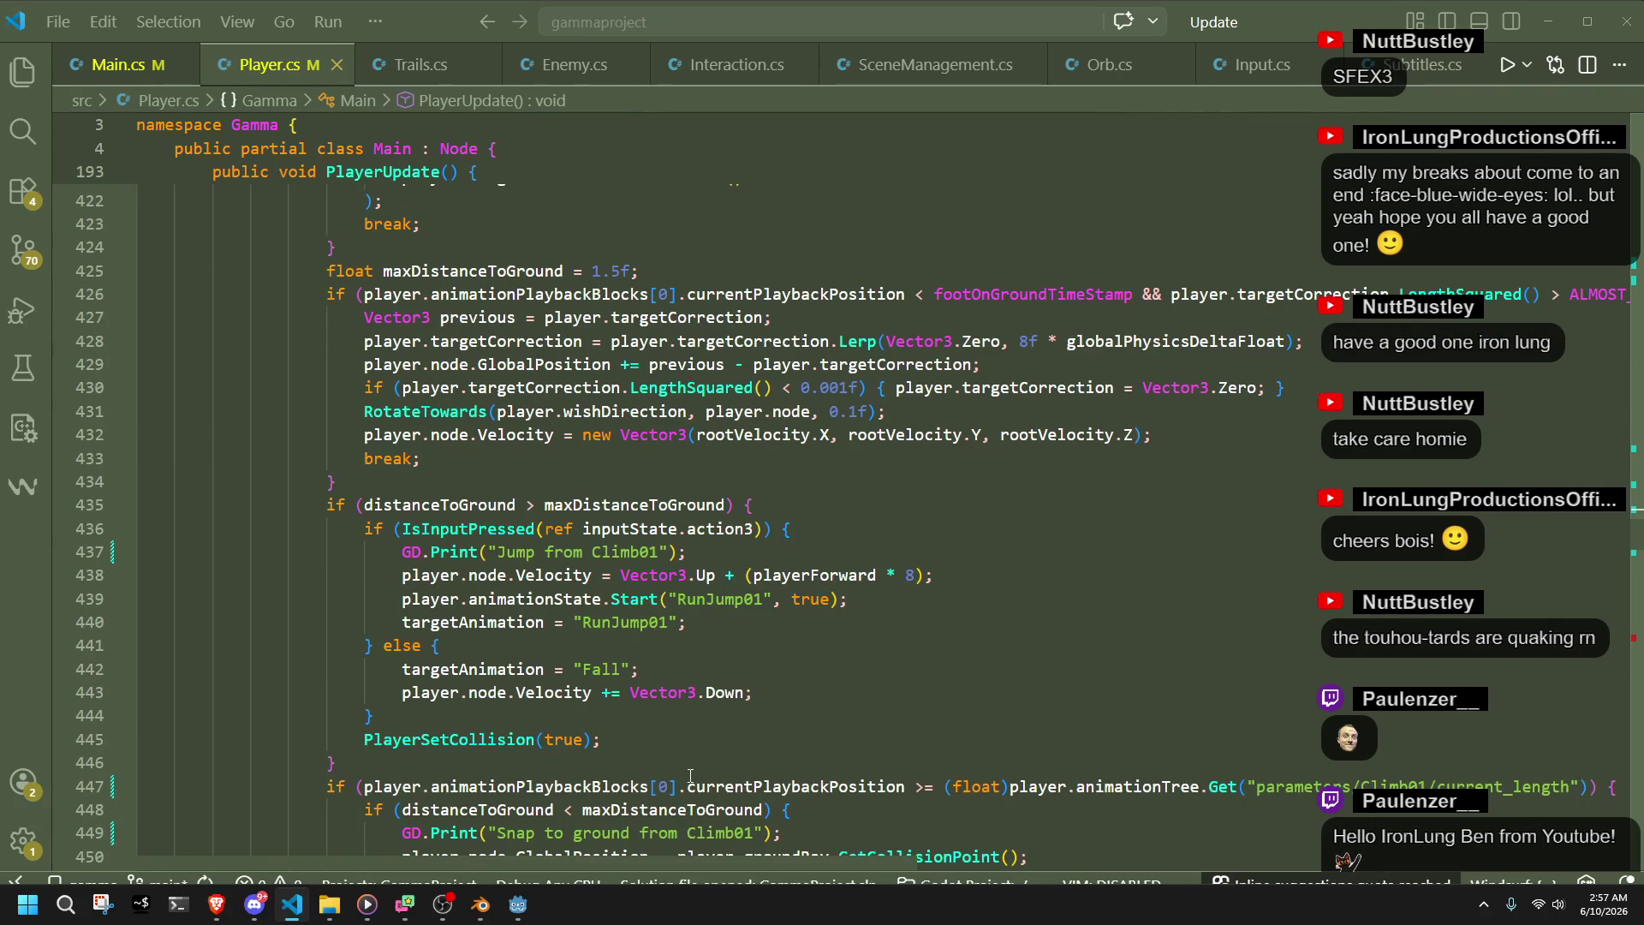
scroll(690, 776, down, 2)
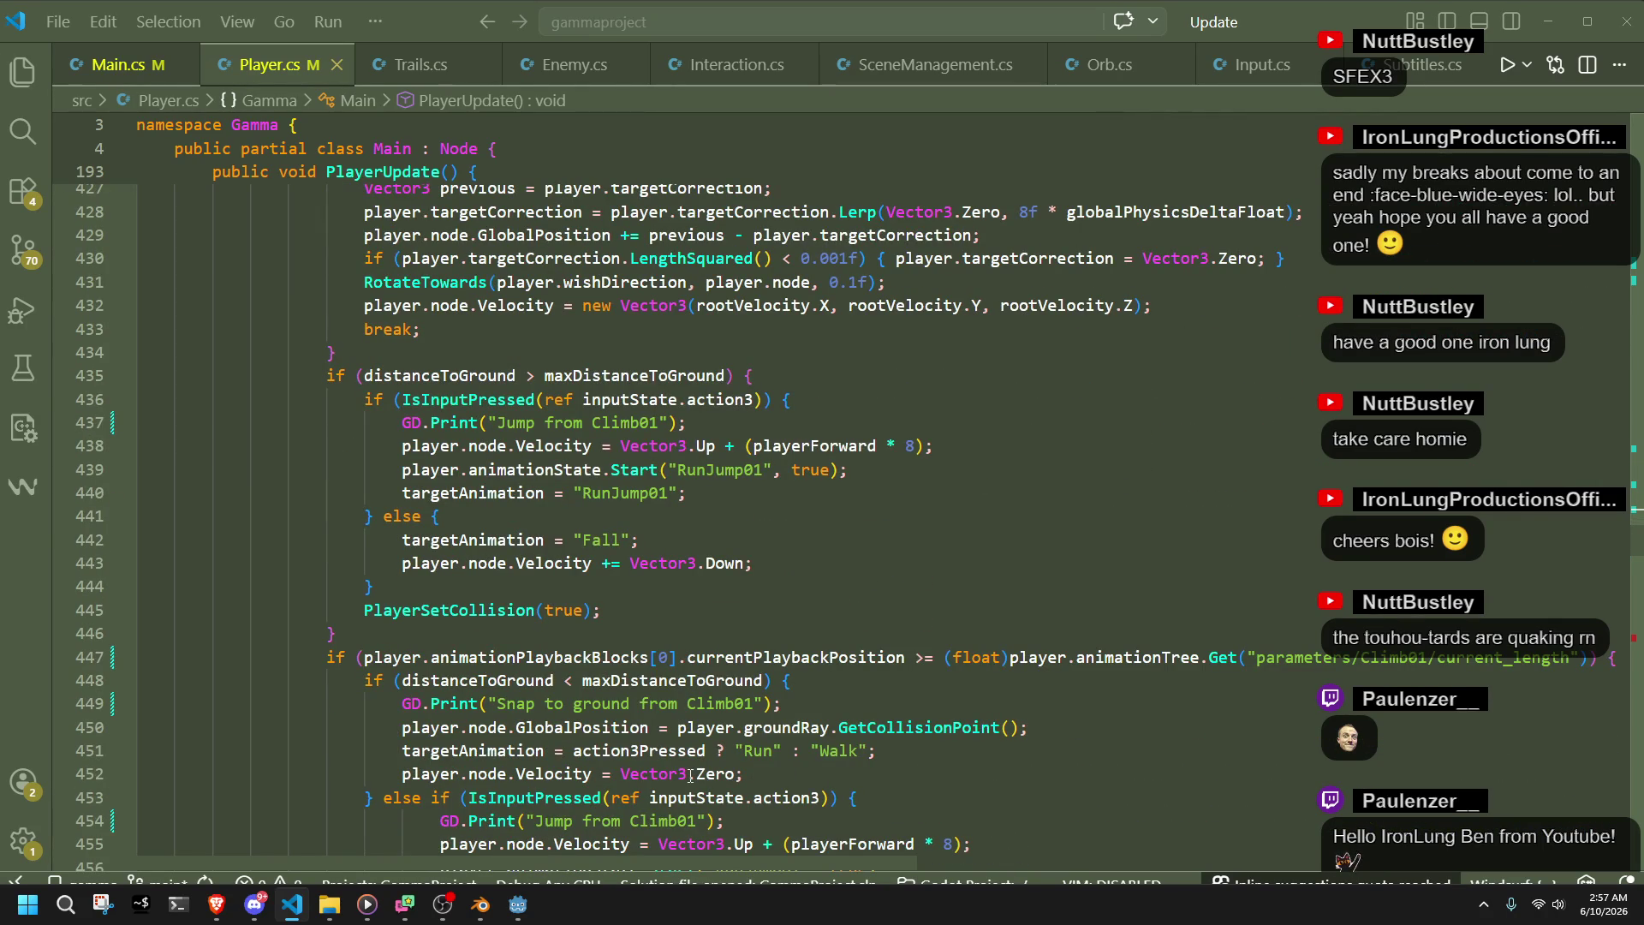
click(591, 586)
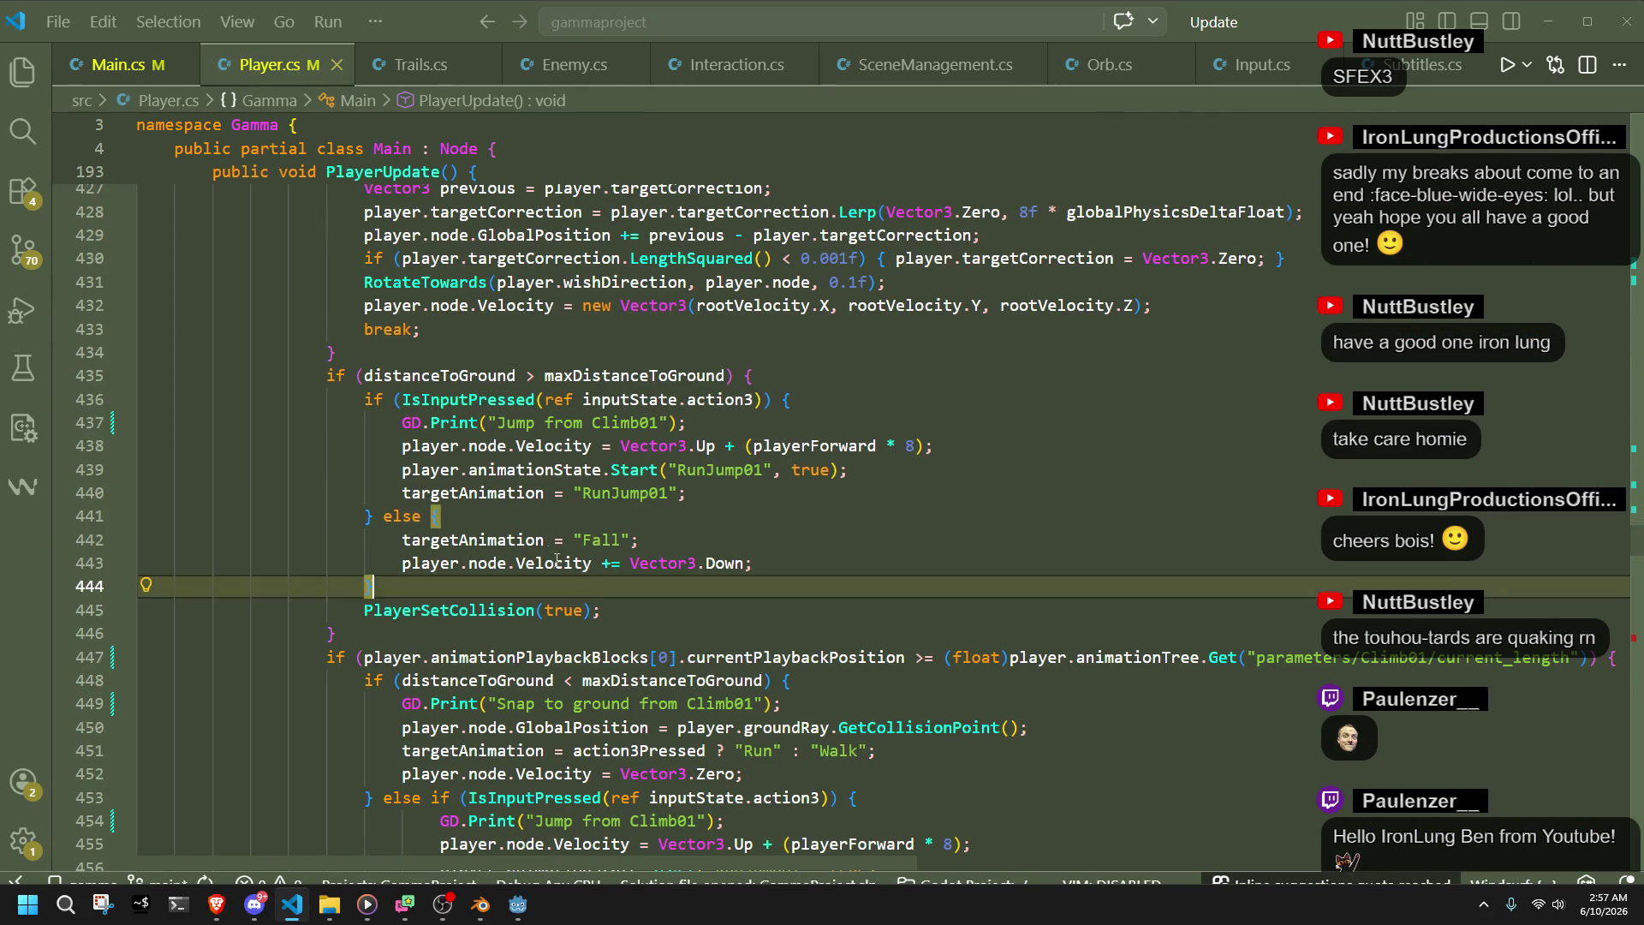
double_click(535, 541)
click(592, 586)
scroll(617, 584, down, 3)
scroll(617, 584, down, 3)
click(517, 904)
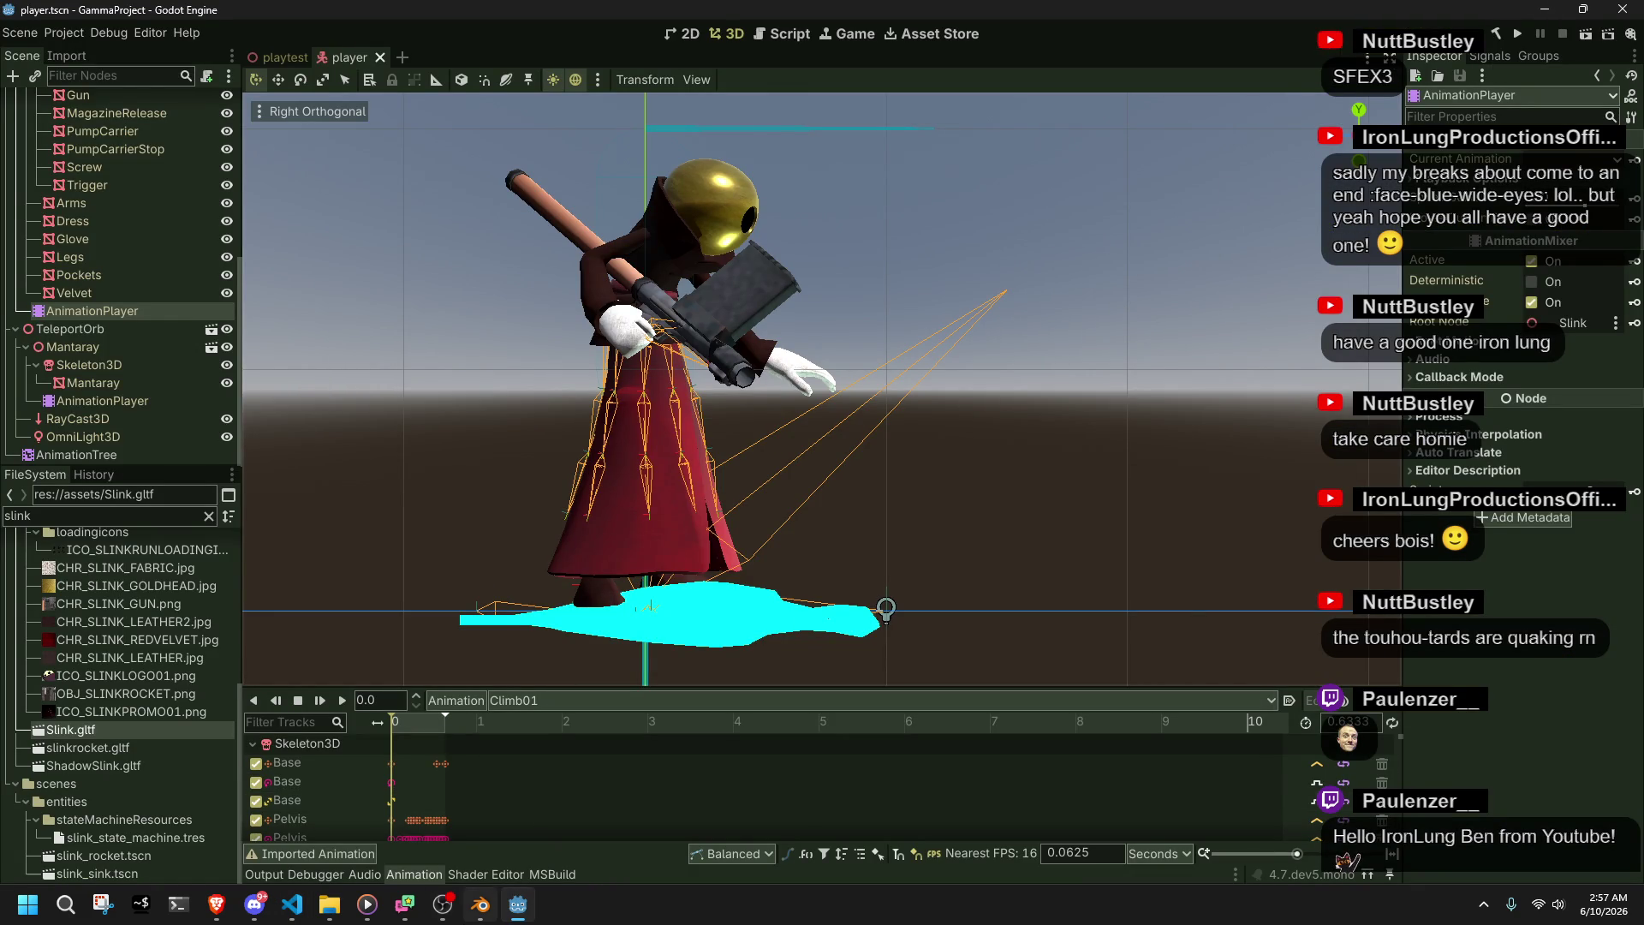
- Load Climb02 in Godot's animation editor, scrub to about 0.54 s, then return to Player.cs
mouse_move(479, 904)
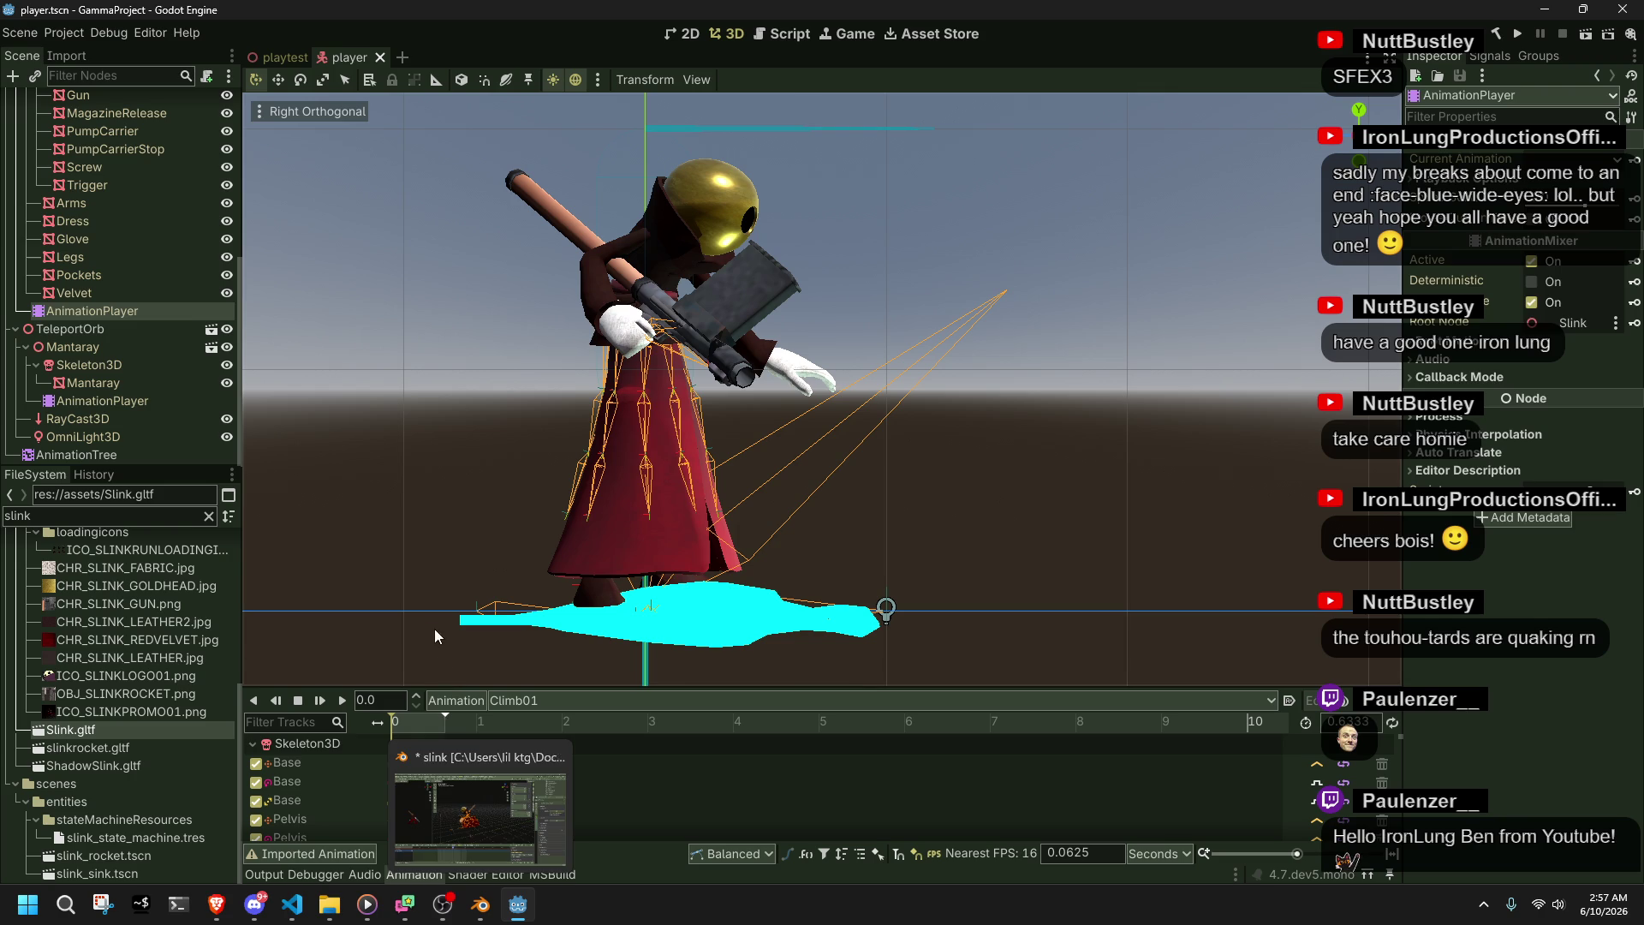
click(553, 694)
click(542, 642)
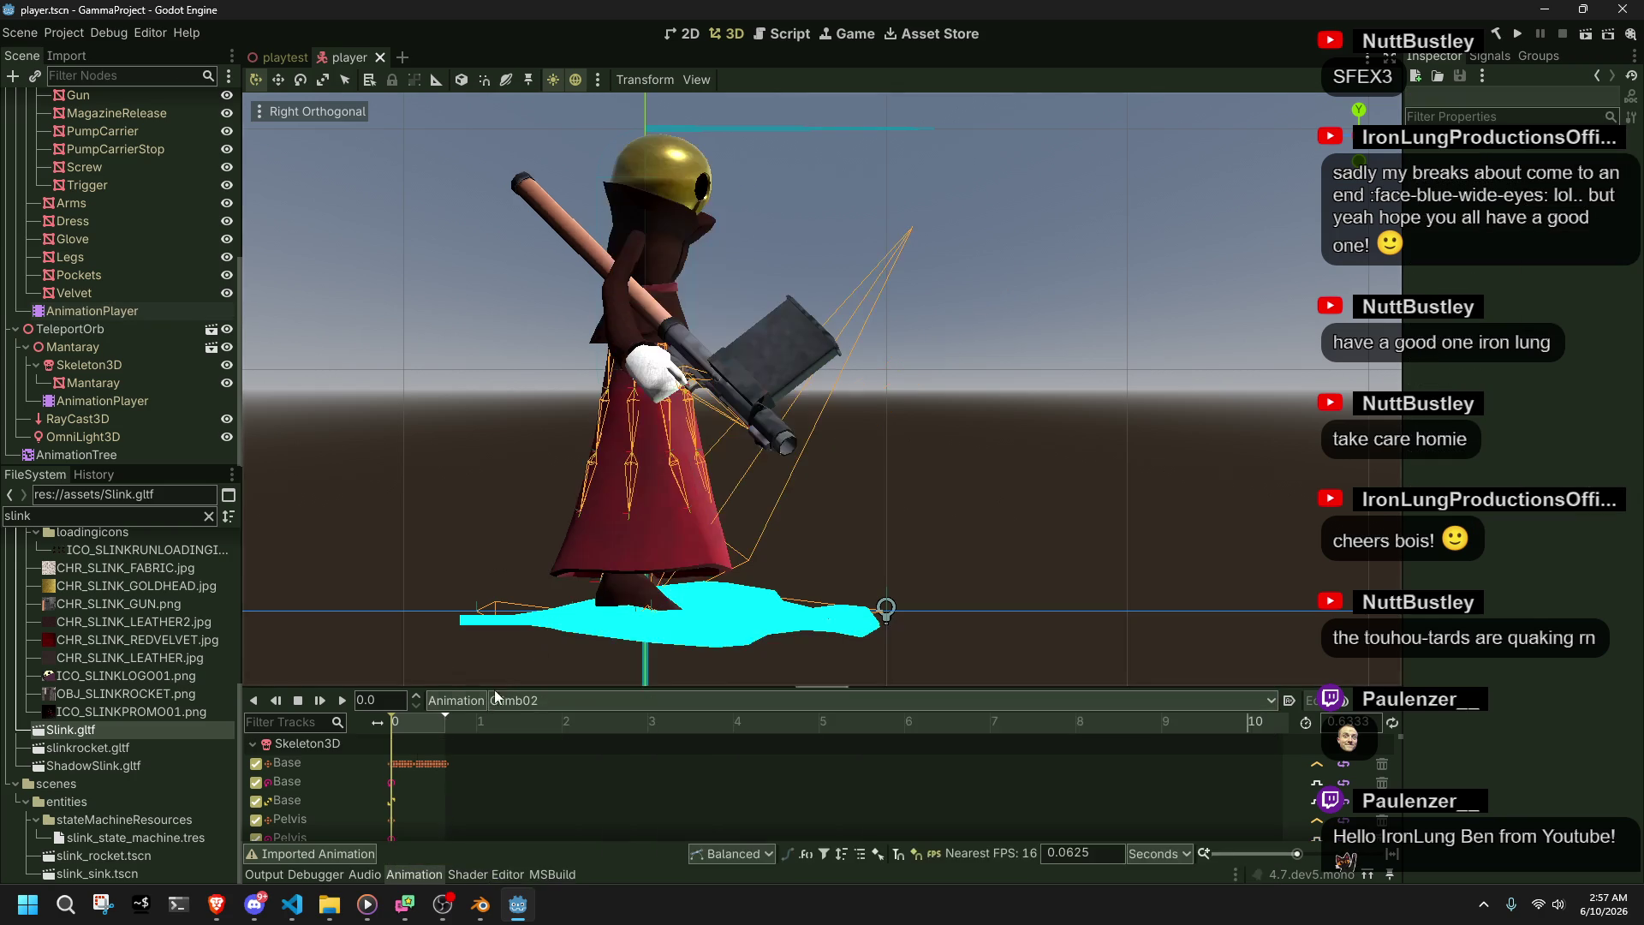
drag(395, 724, 437, 744)
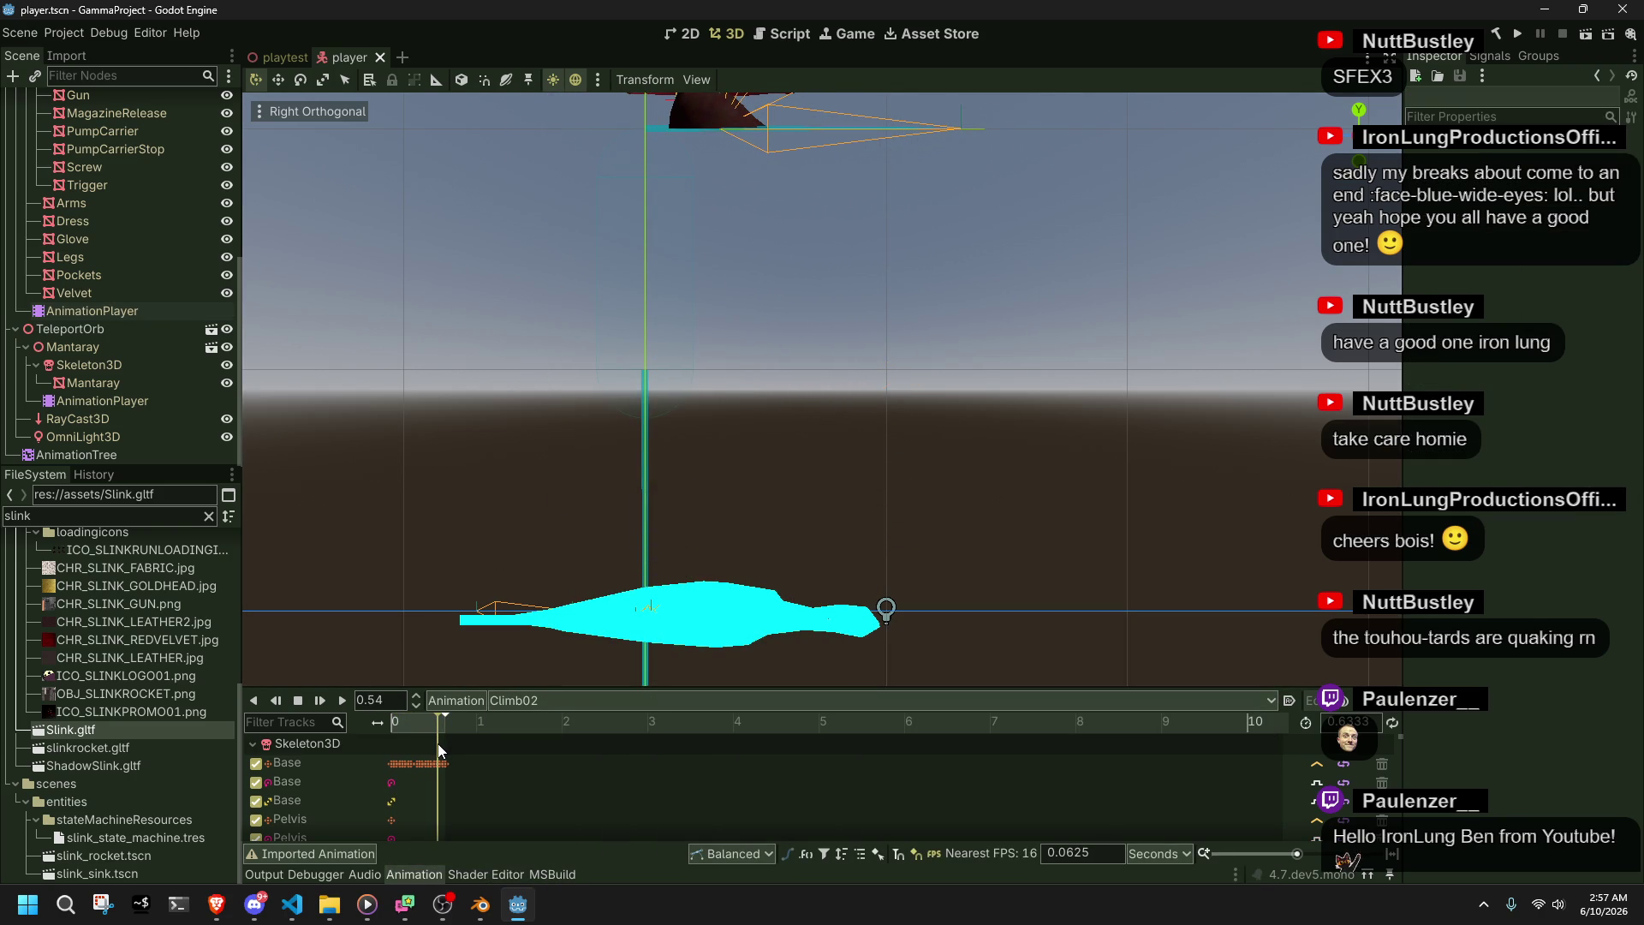
scroll(557, 506, down, 3)
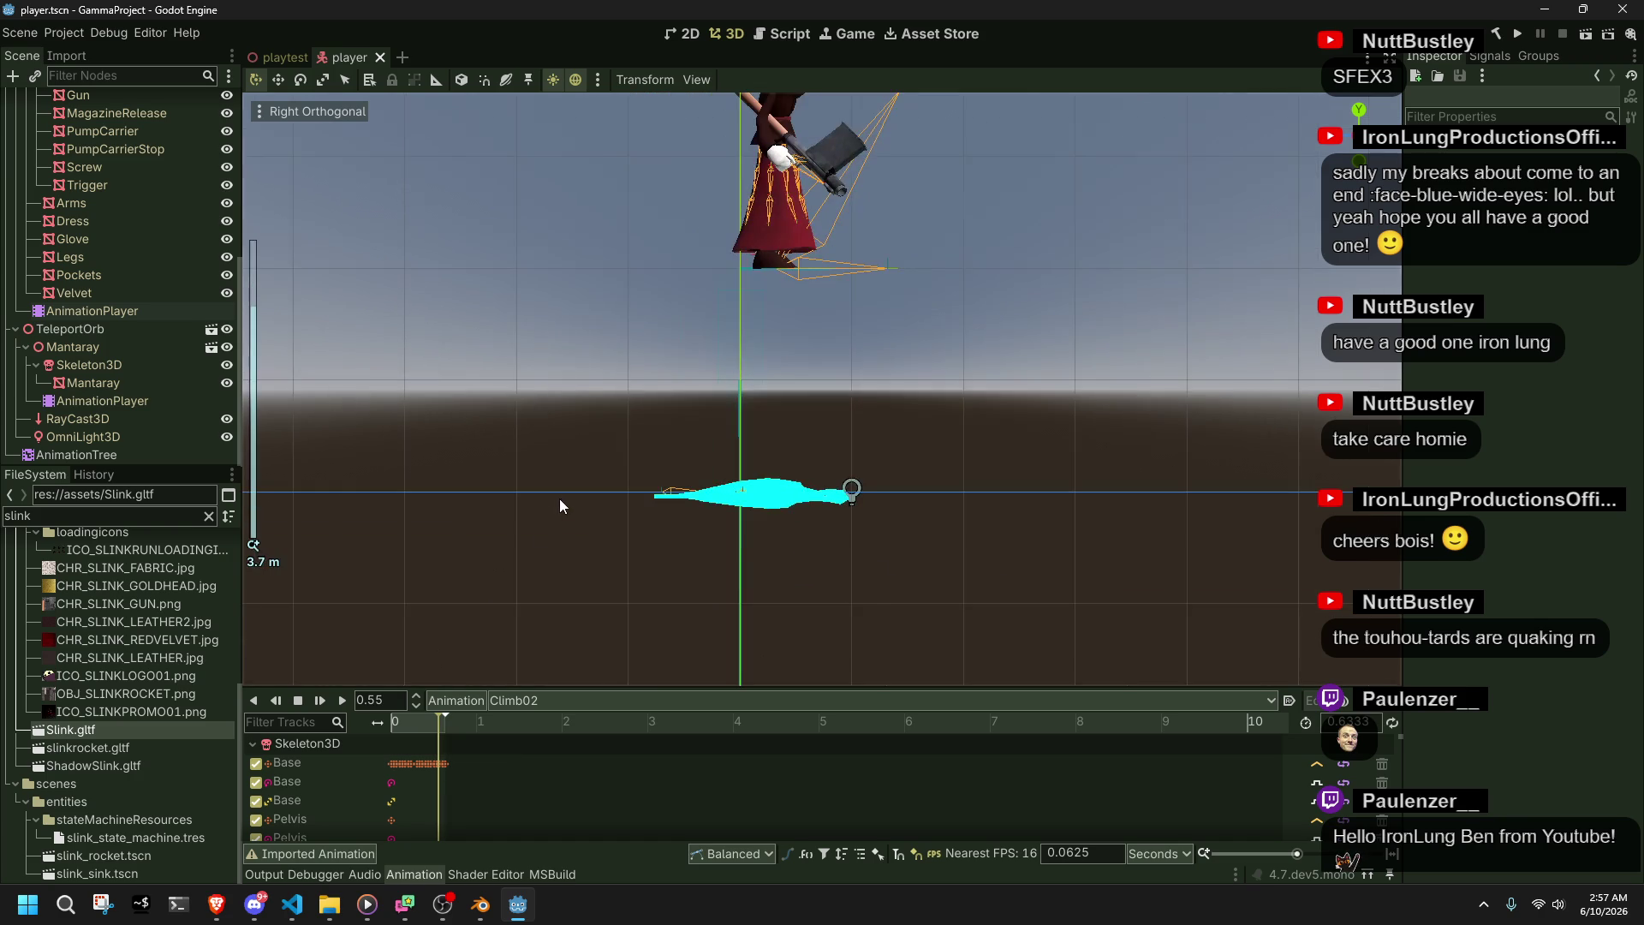
click(292, 904)
scroll(677, 572, up, 10)
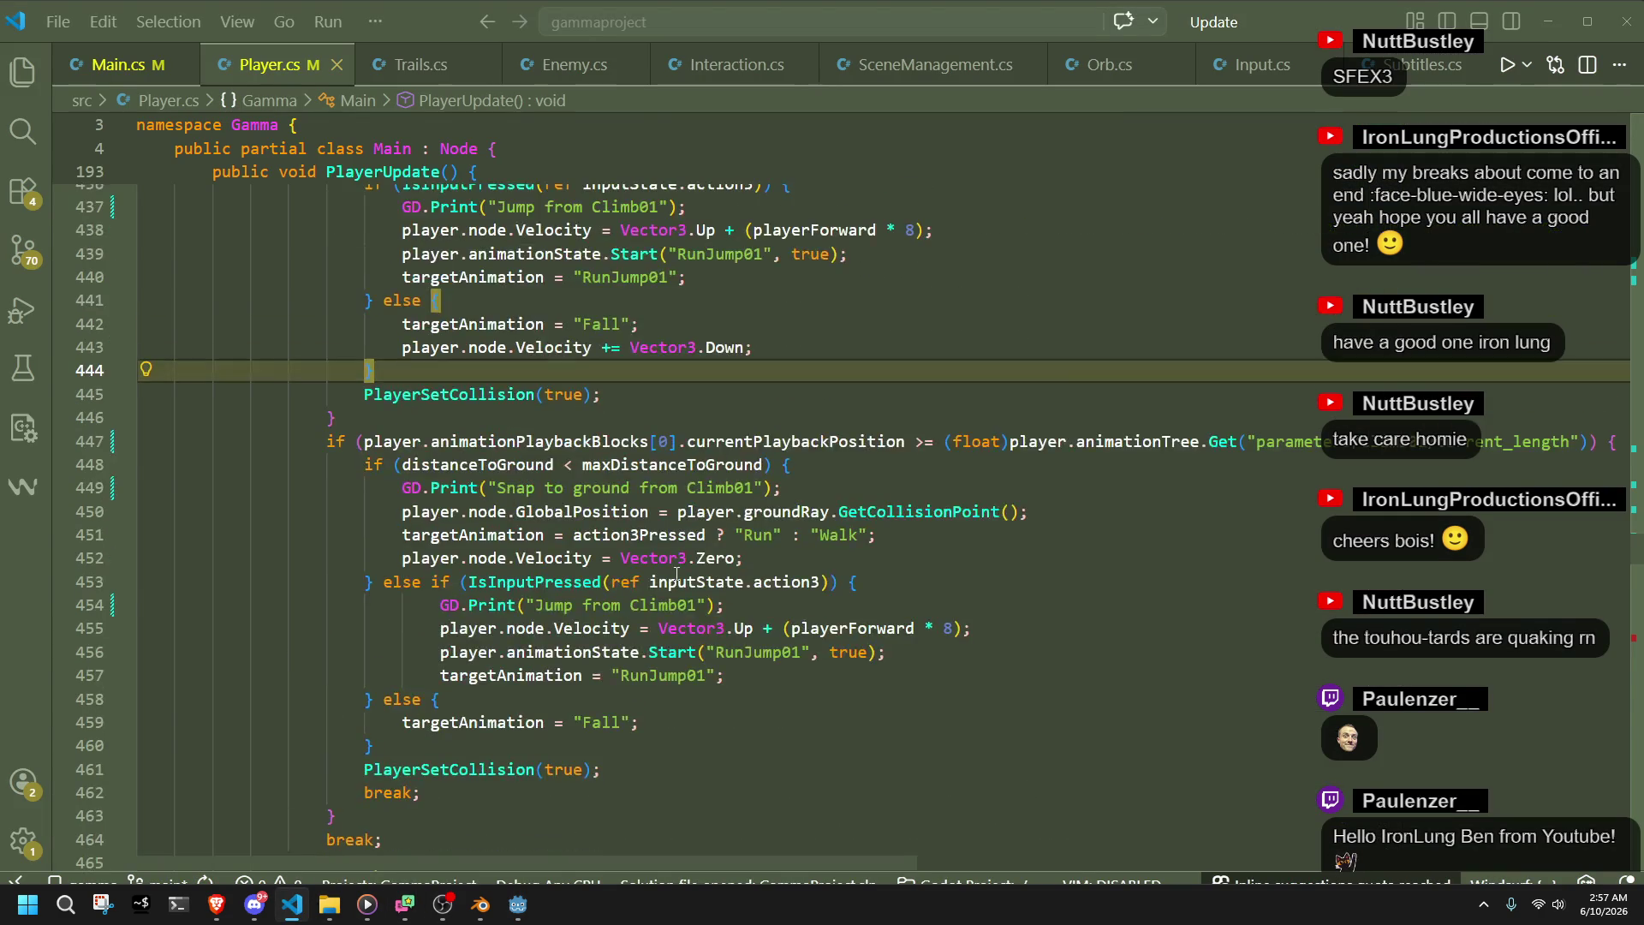
- Change footOnGroundTimeStamp on line 413 from 0.55f to 0.80f, then switch back to Godot
scroll(677, 572, up, 4)
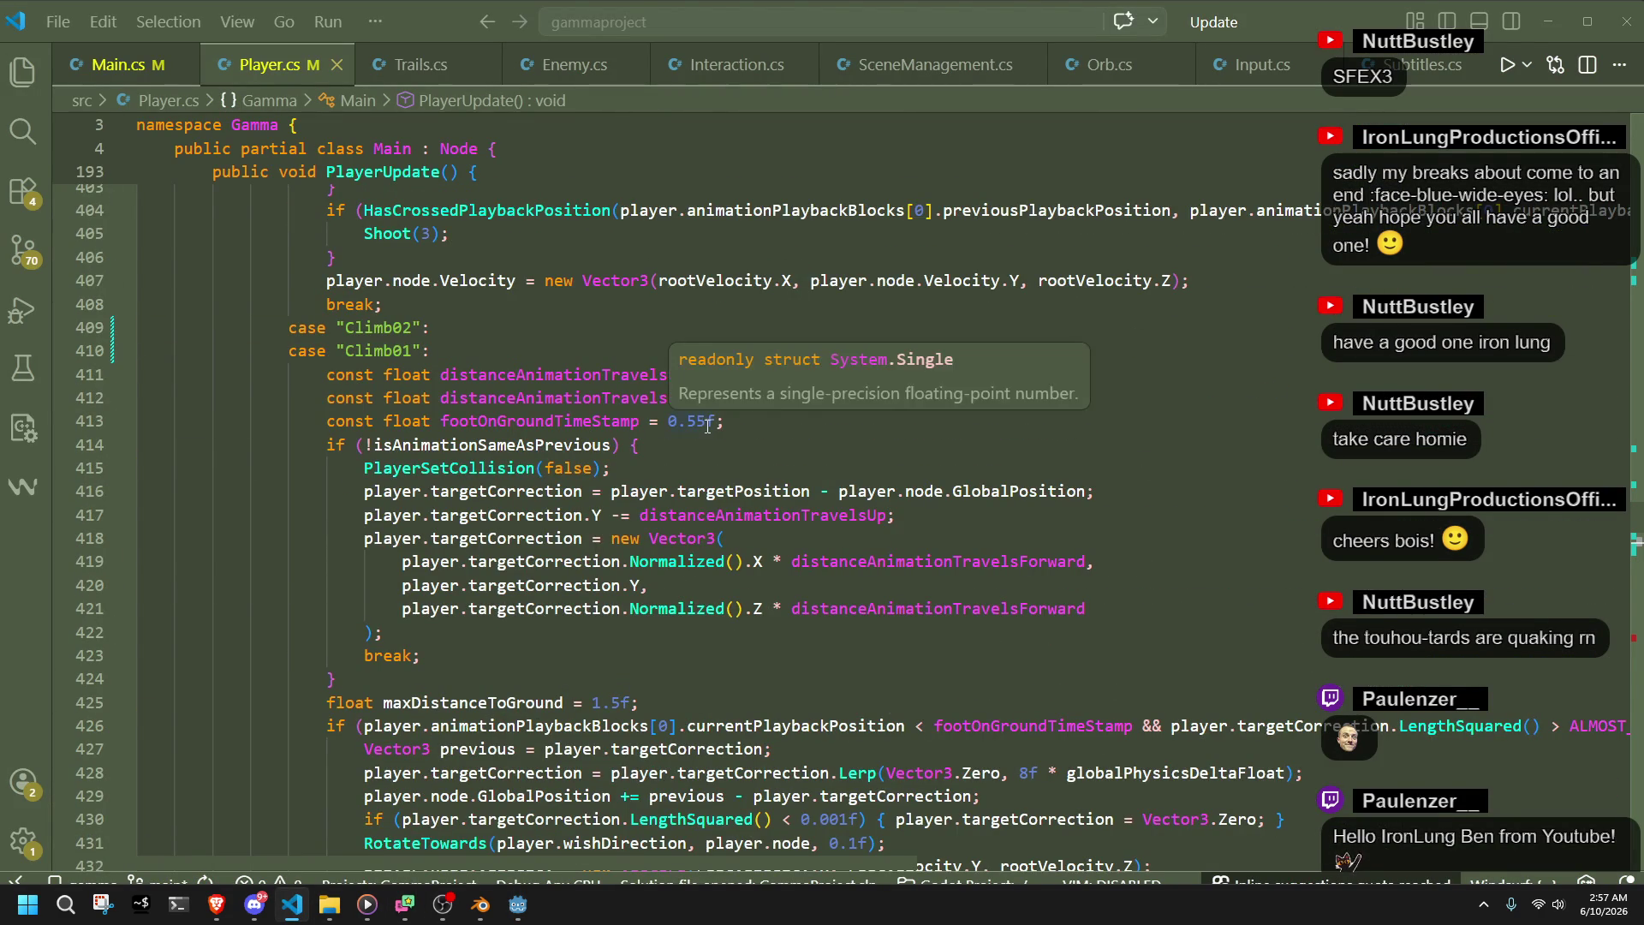
click(705, 446)
click(716, 468)
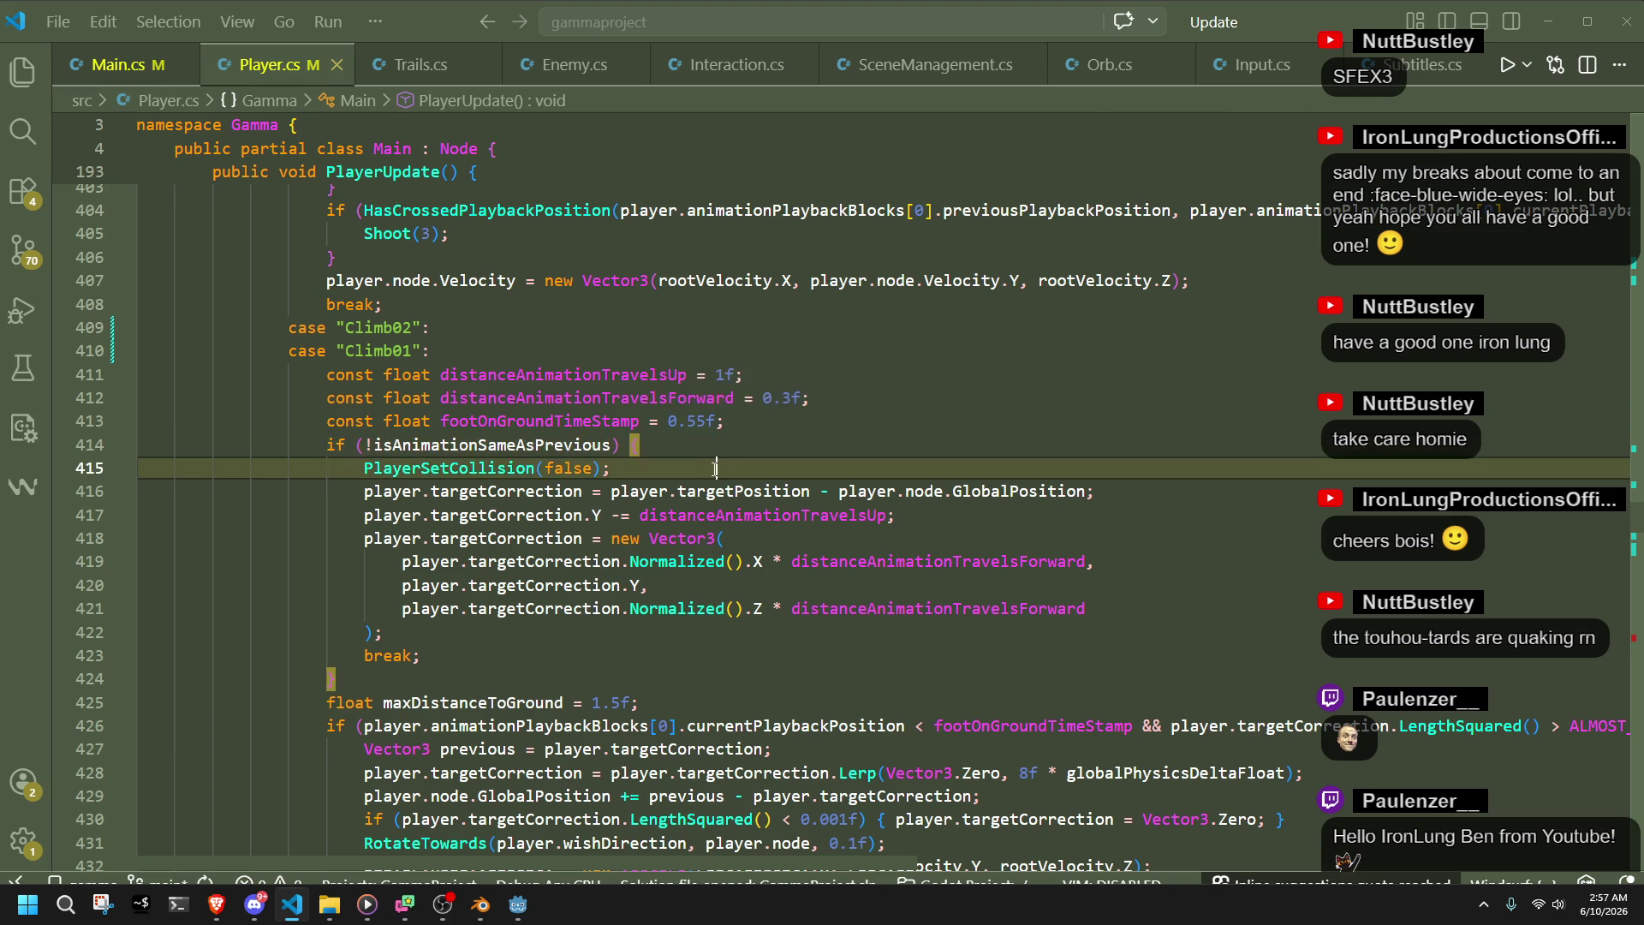
click(689, 422)
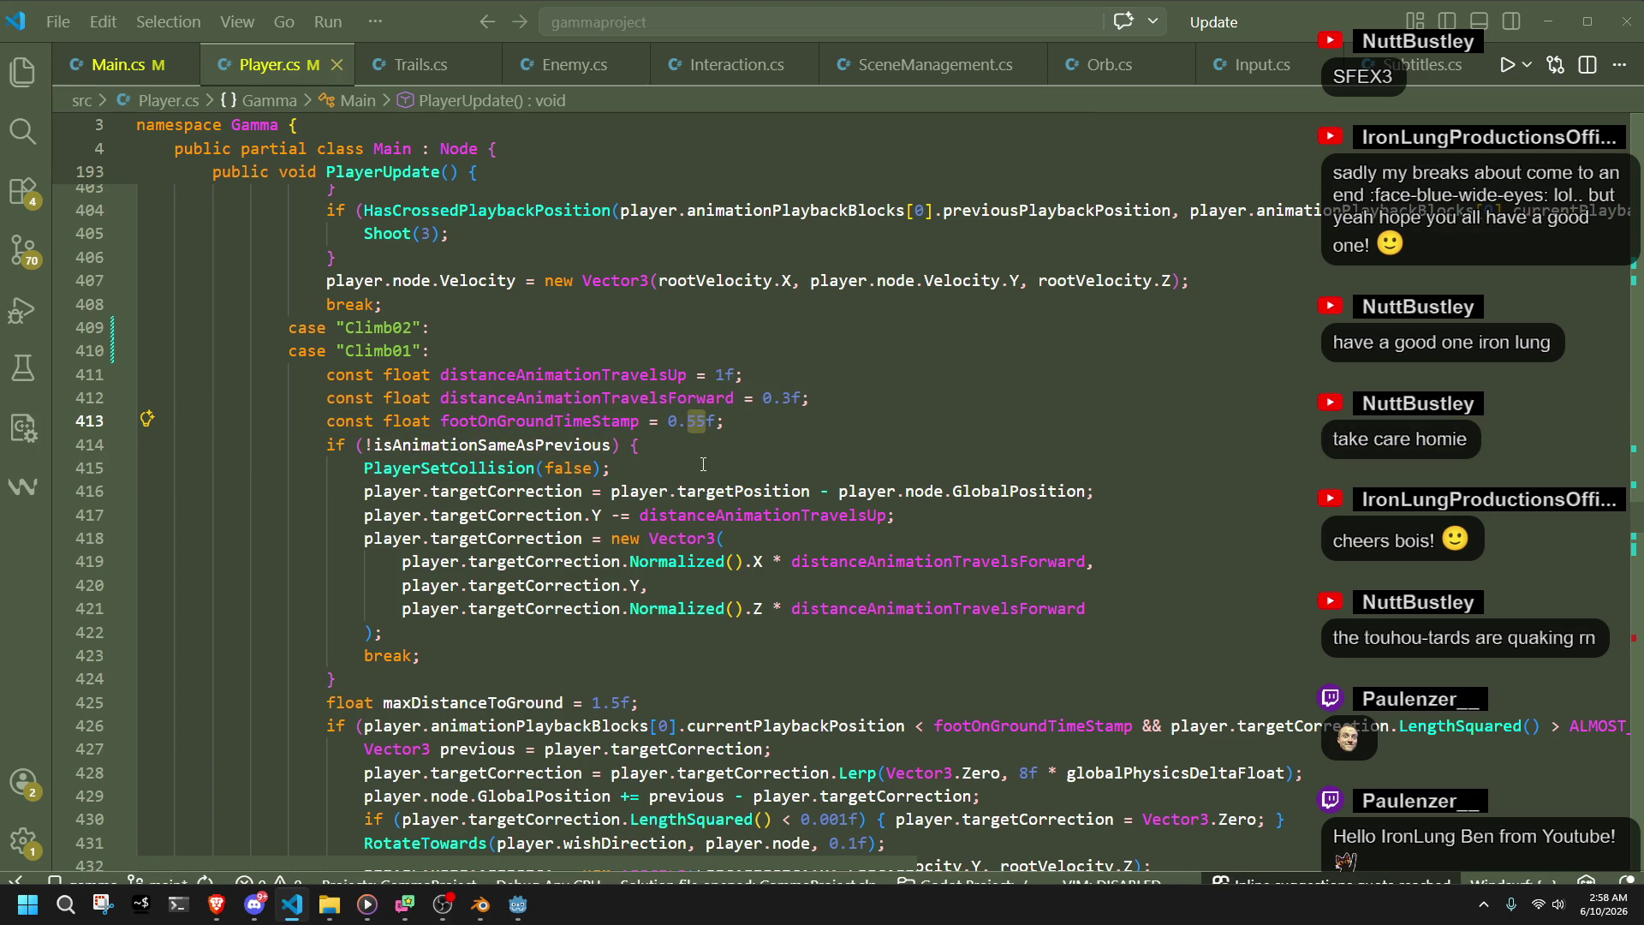
text(80)
key(alt+Tab)
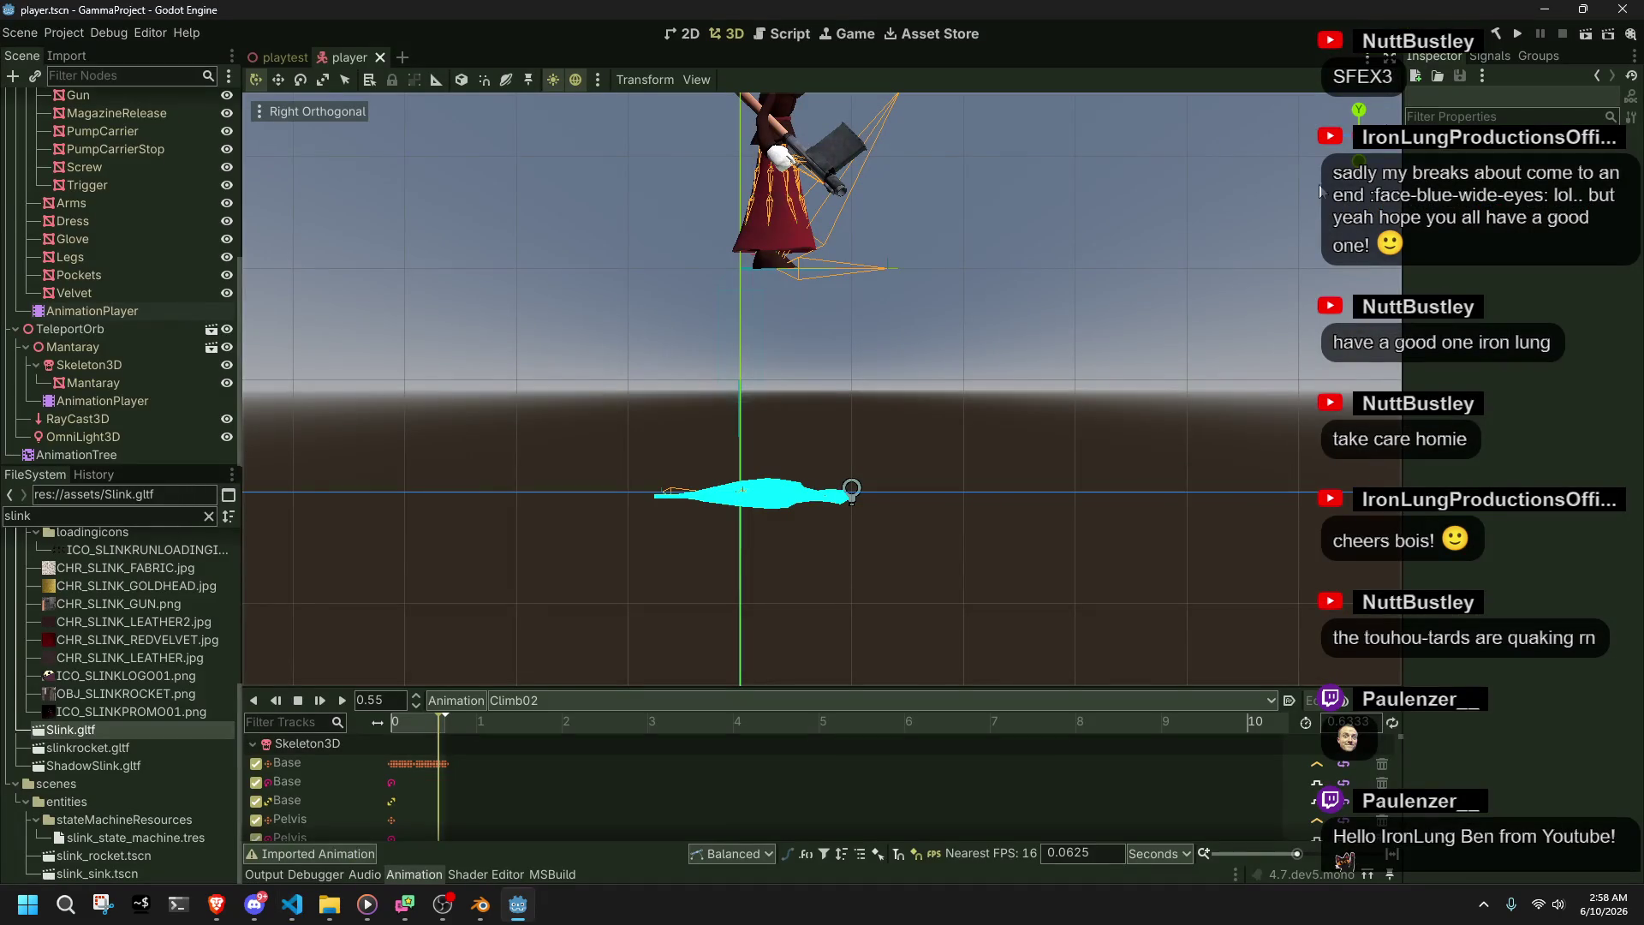
- Run the project and test climbing by running, jumping and climbing around the stairs and walls
click(1513, 36)
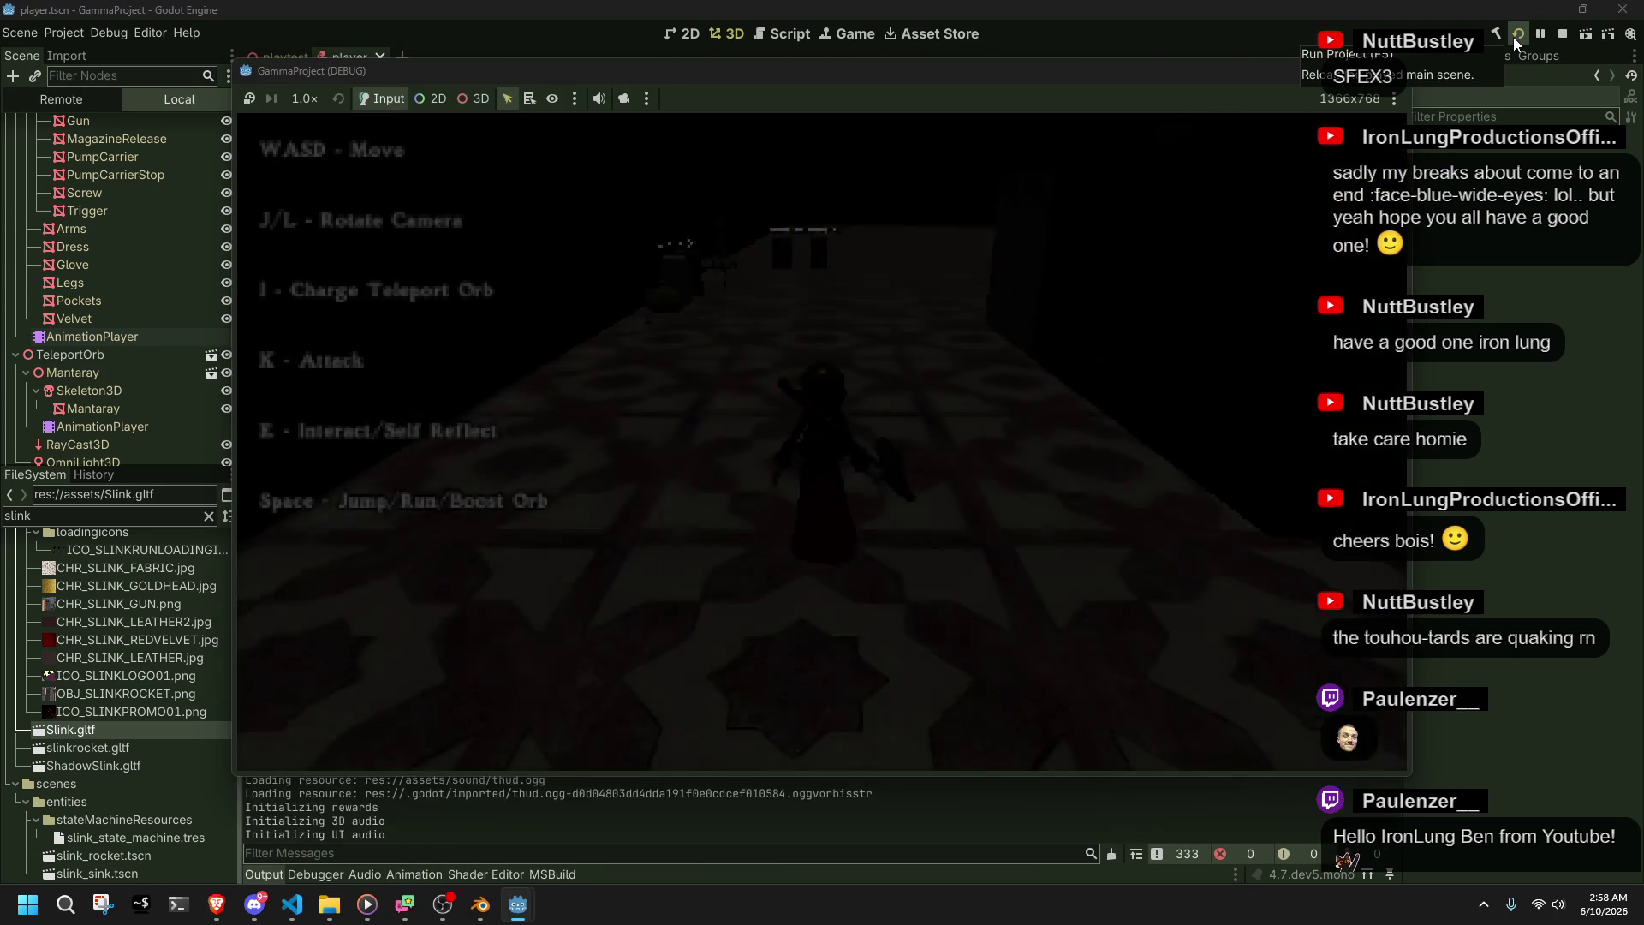
key(space)
key(w)
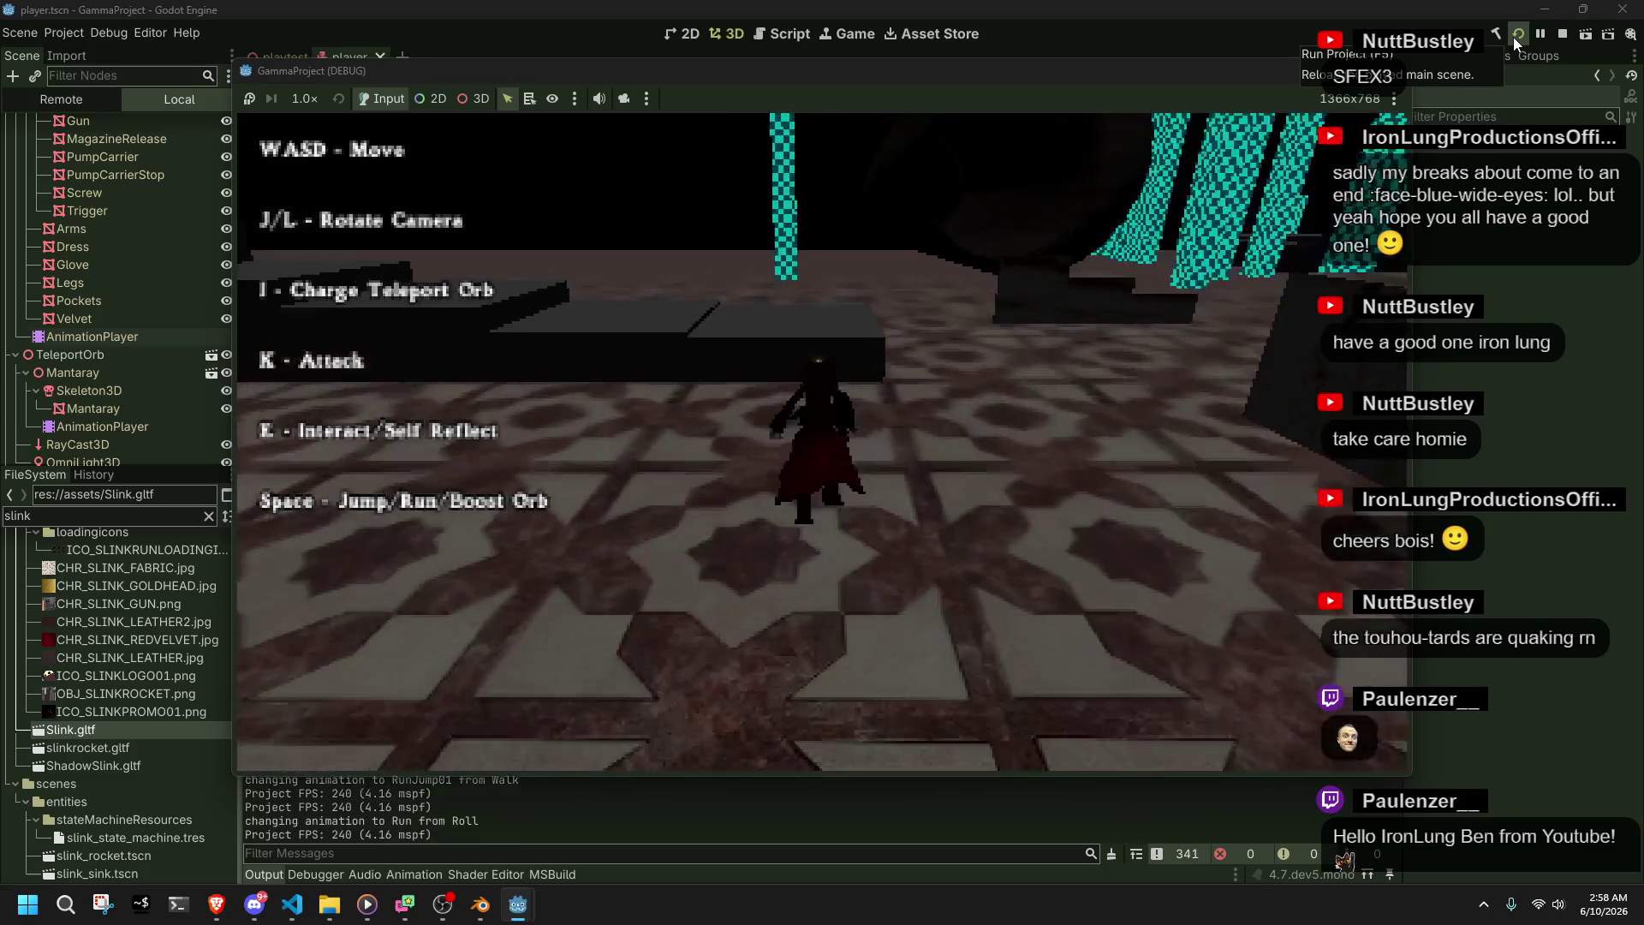
key(space)
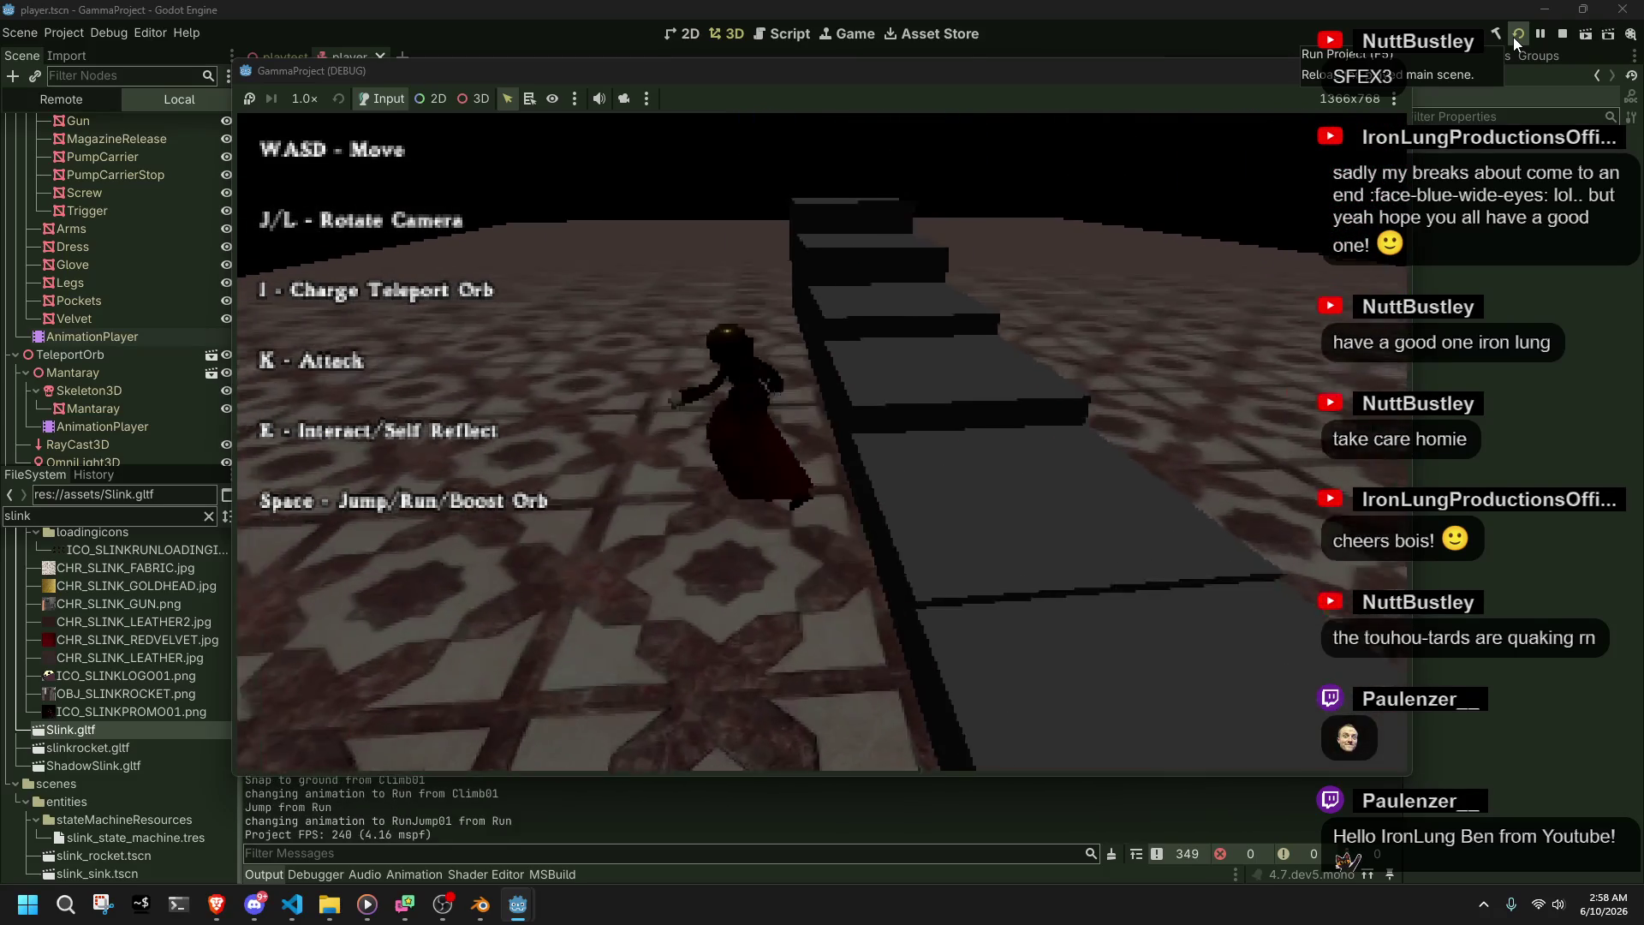
key(w)
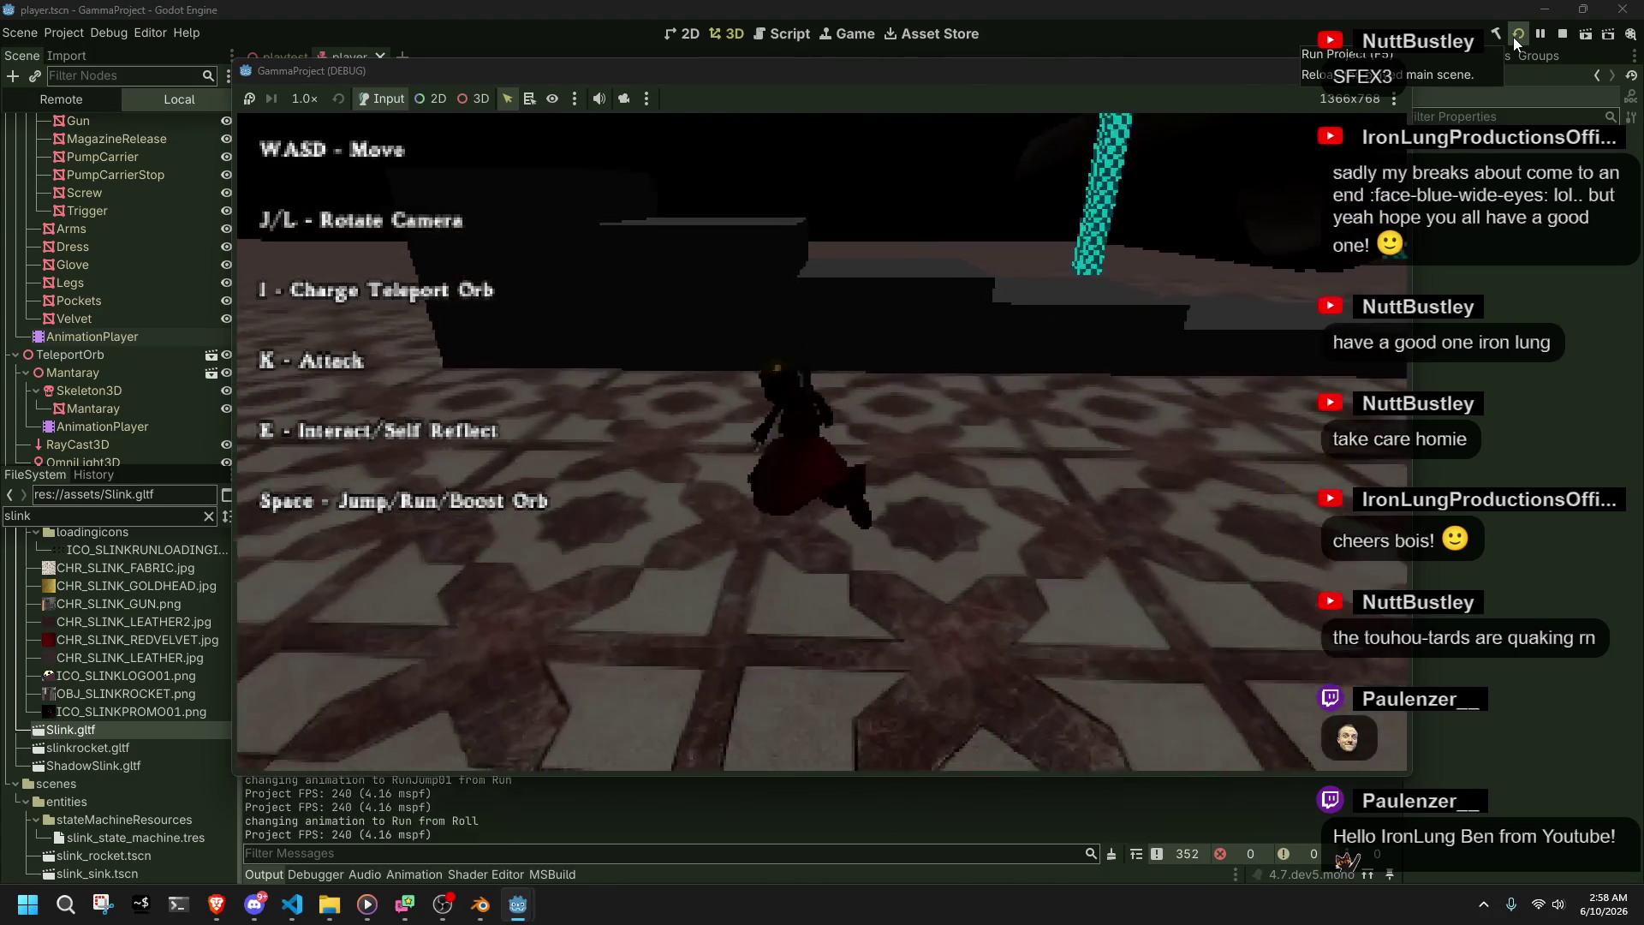
key(space)
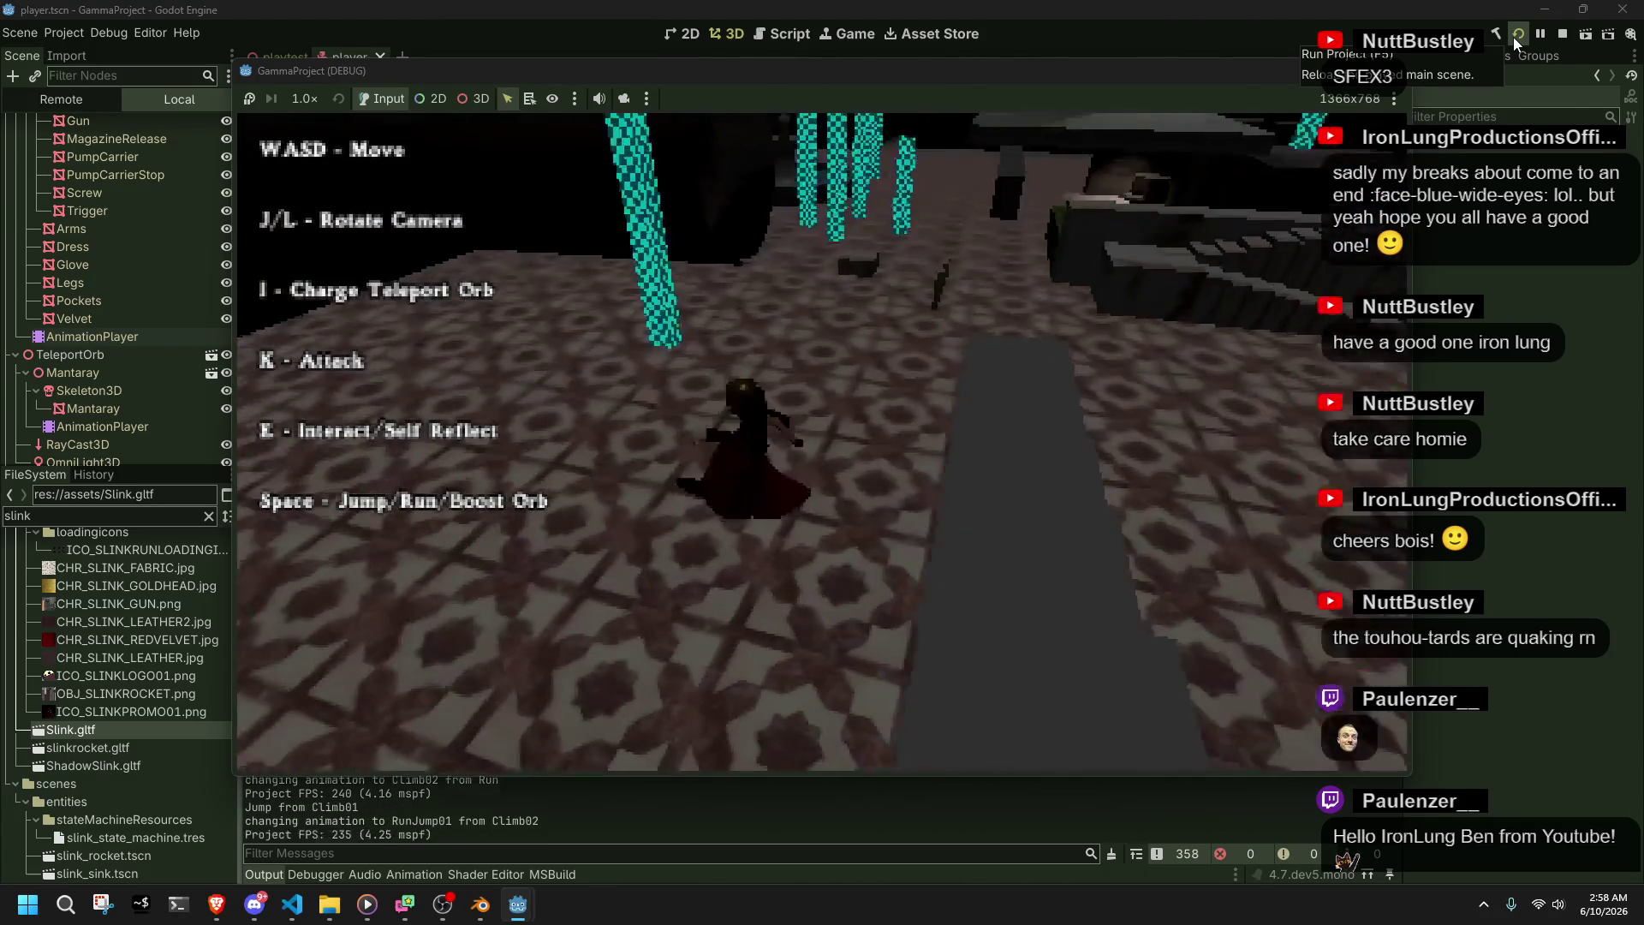
key(w)
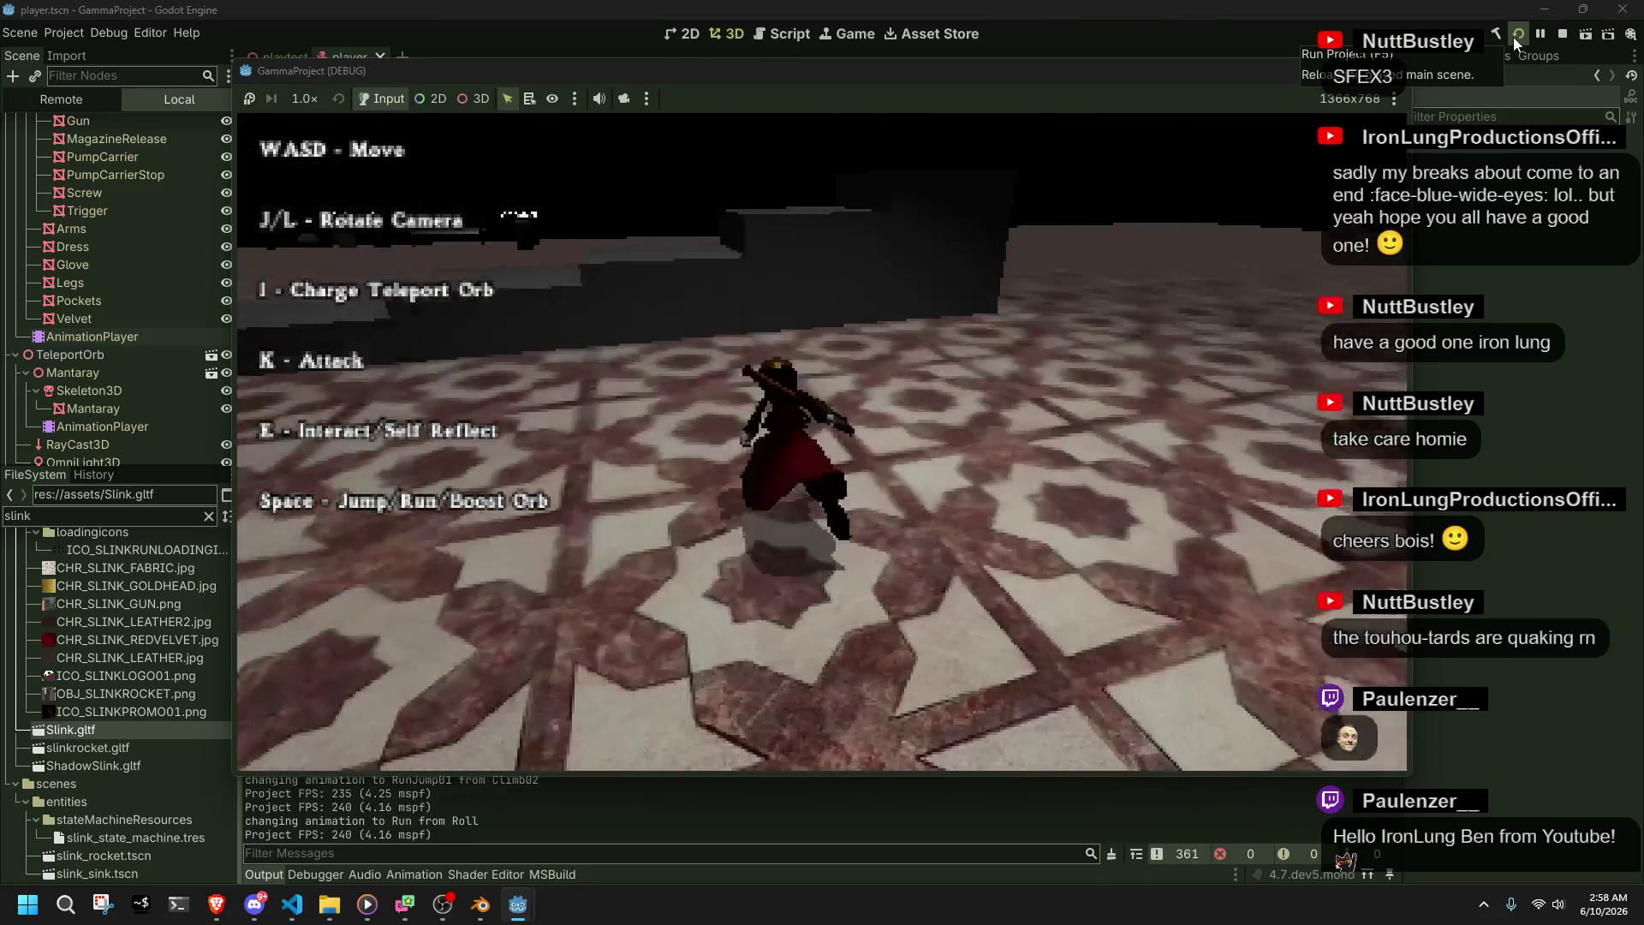
key(w)
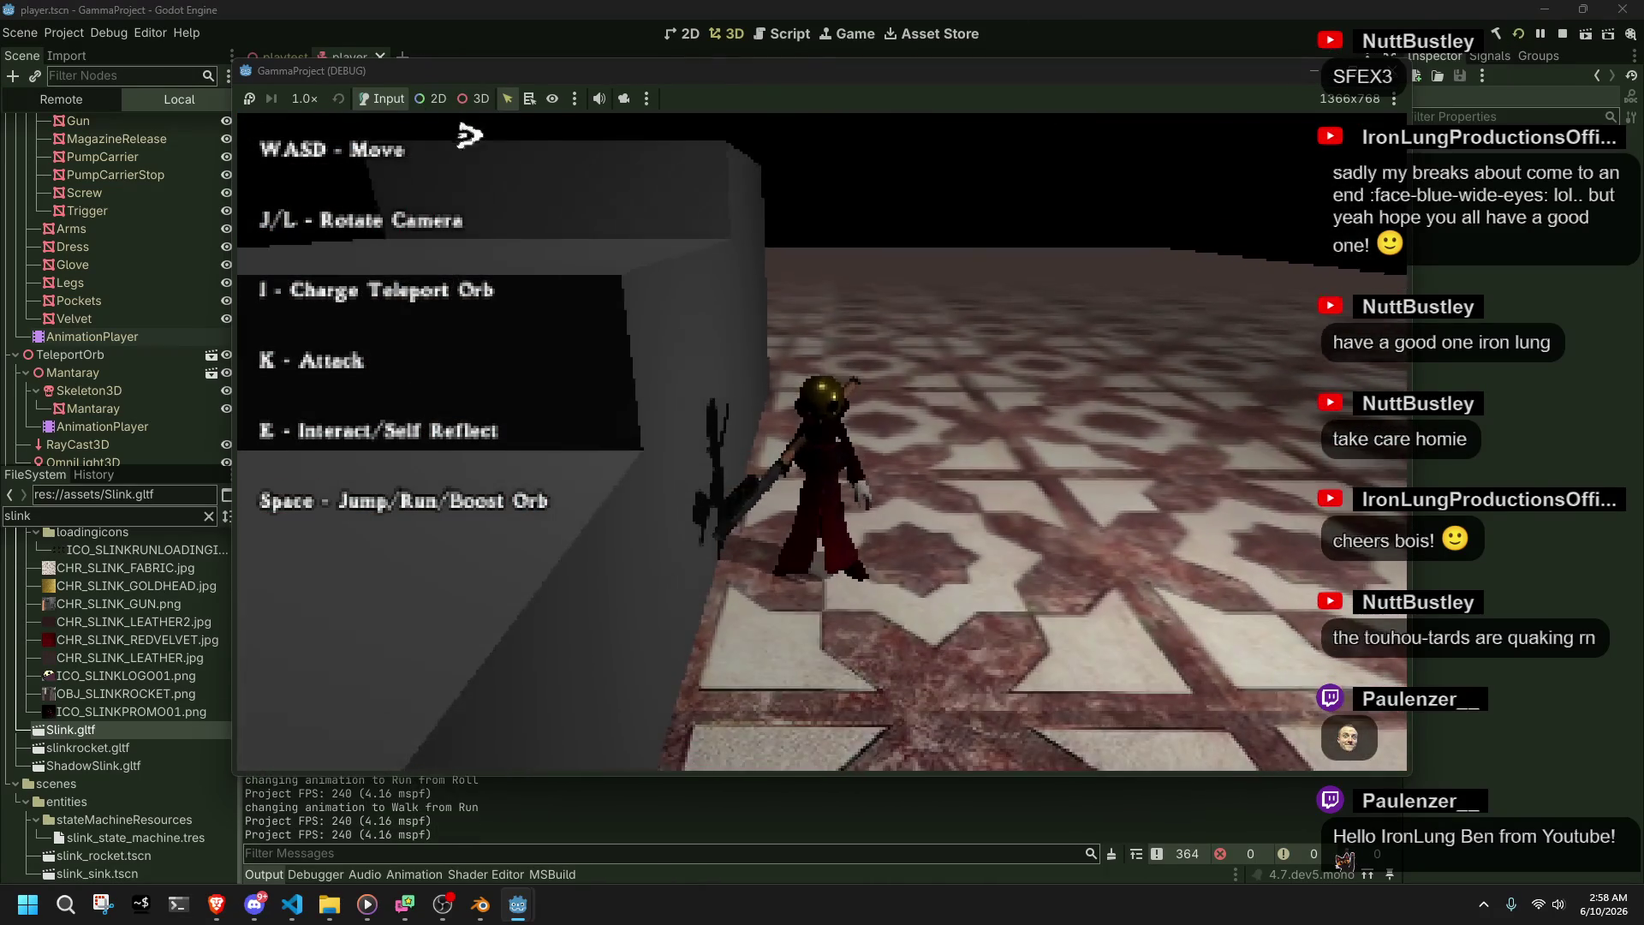
- Slow the running game to 1/8 speed and suspend it to watch the climb
click(300, 100)
click(316, 141)
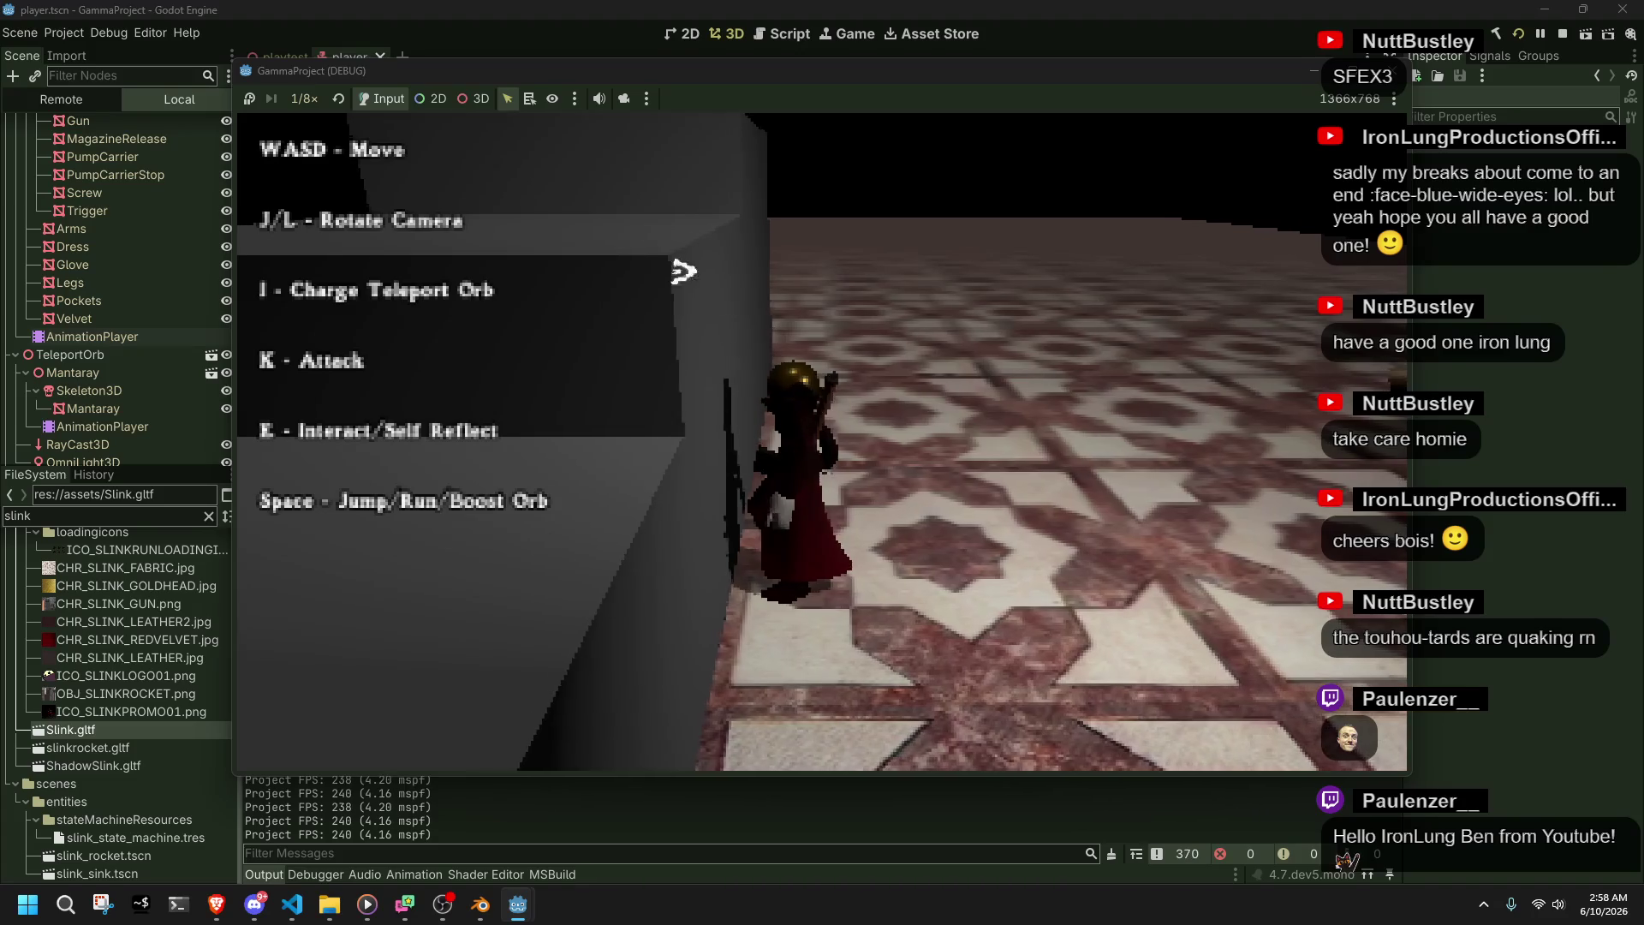
click(249, 99)
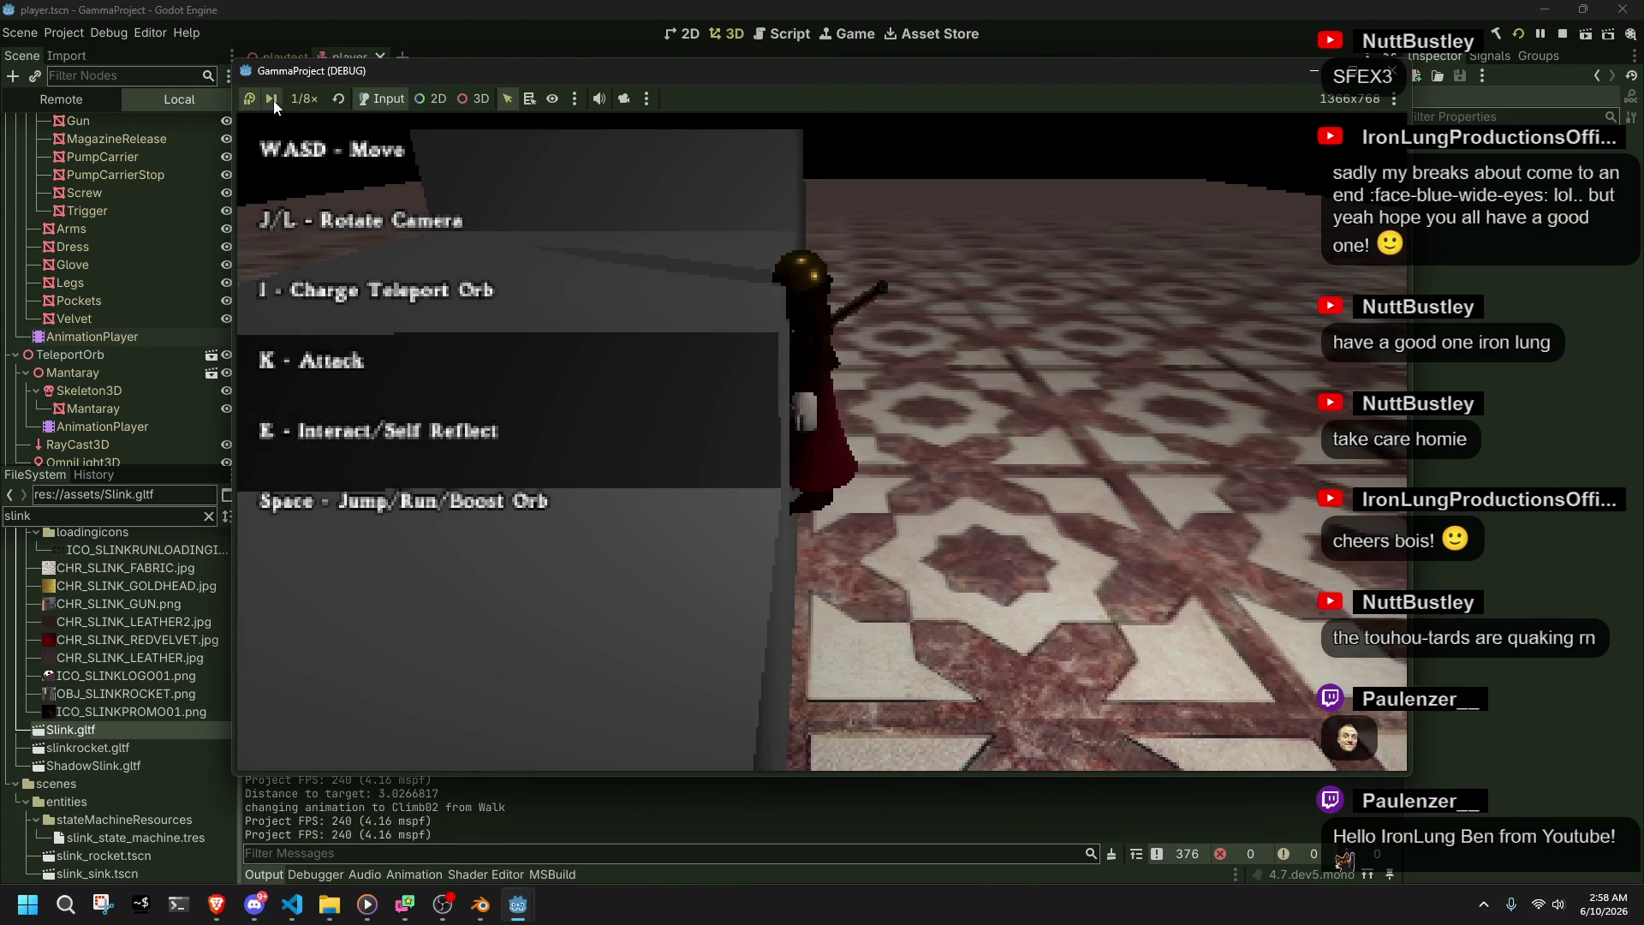
- Drop the game to 1/16 speed and resume, then restore 1.0x speed and stop the game
click(304, 98)
click(302, 115)
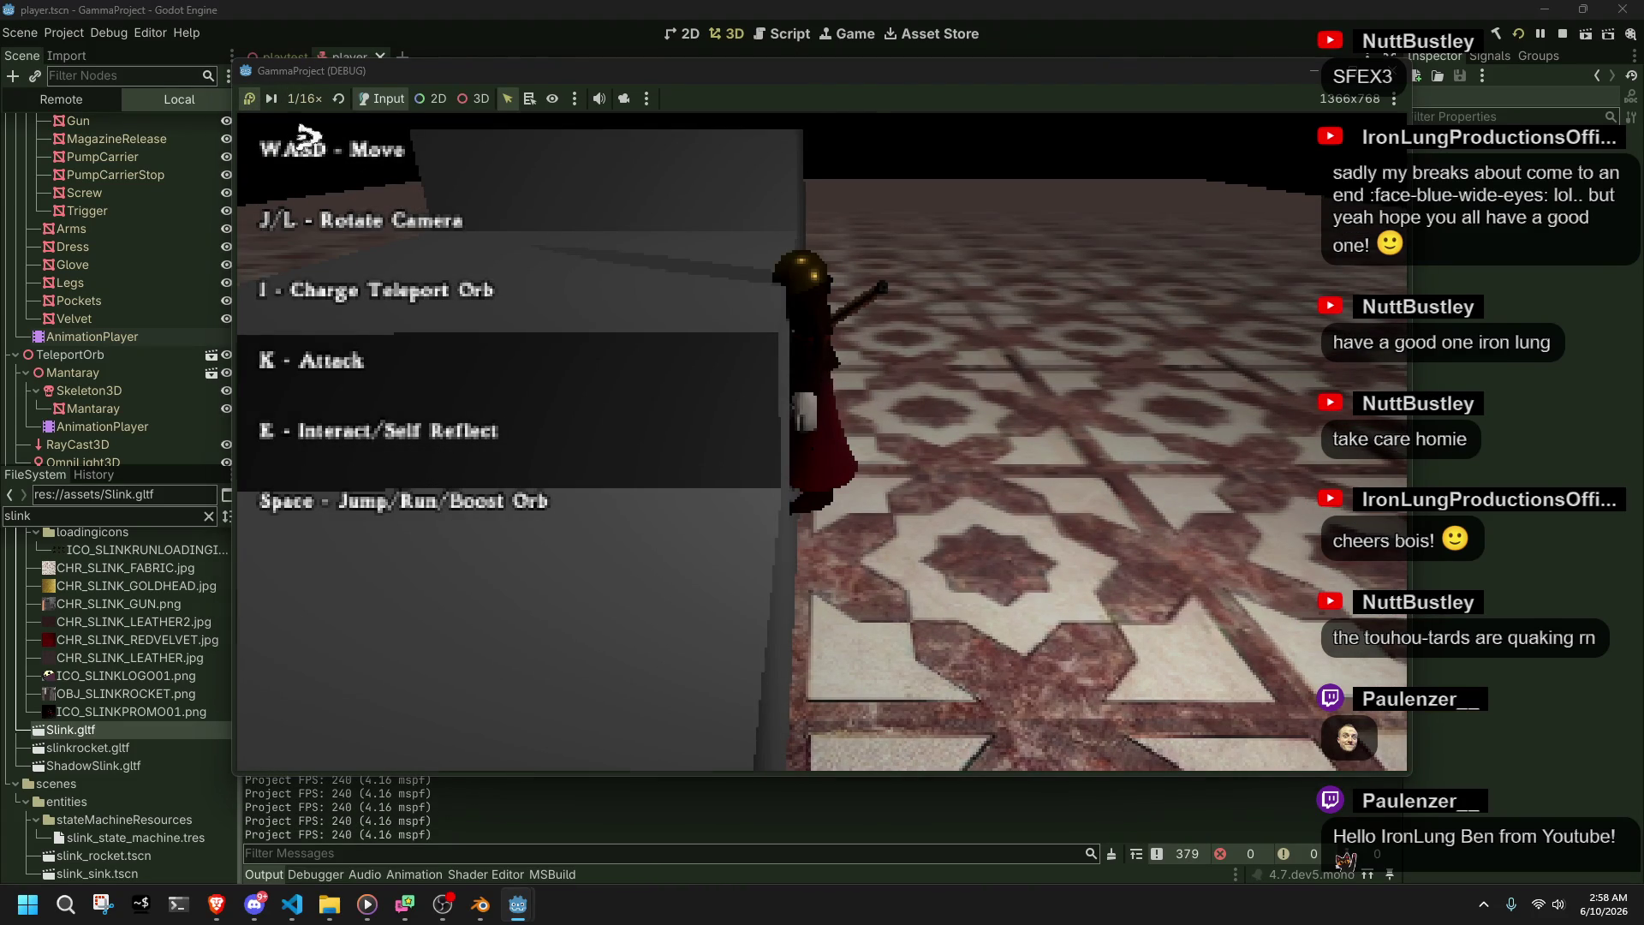
click(251, 101)
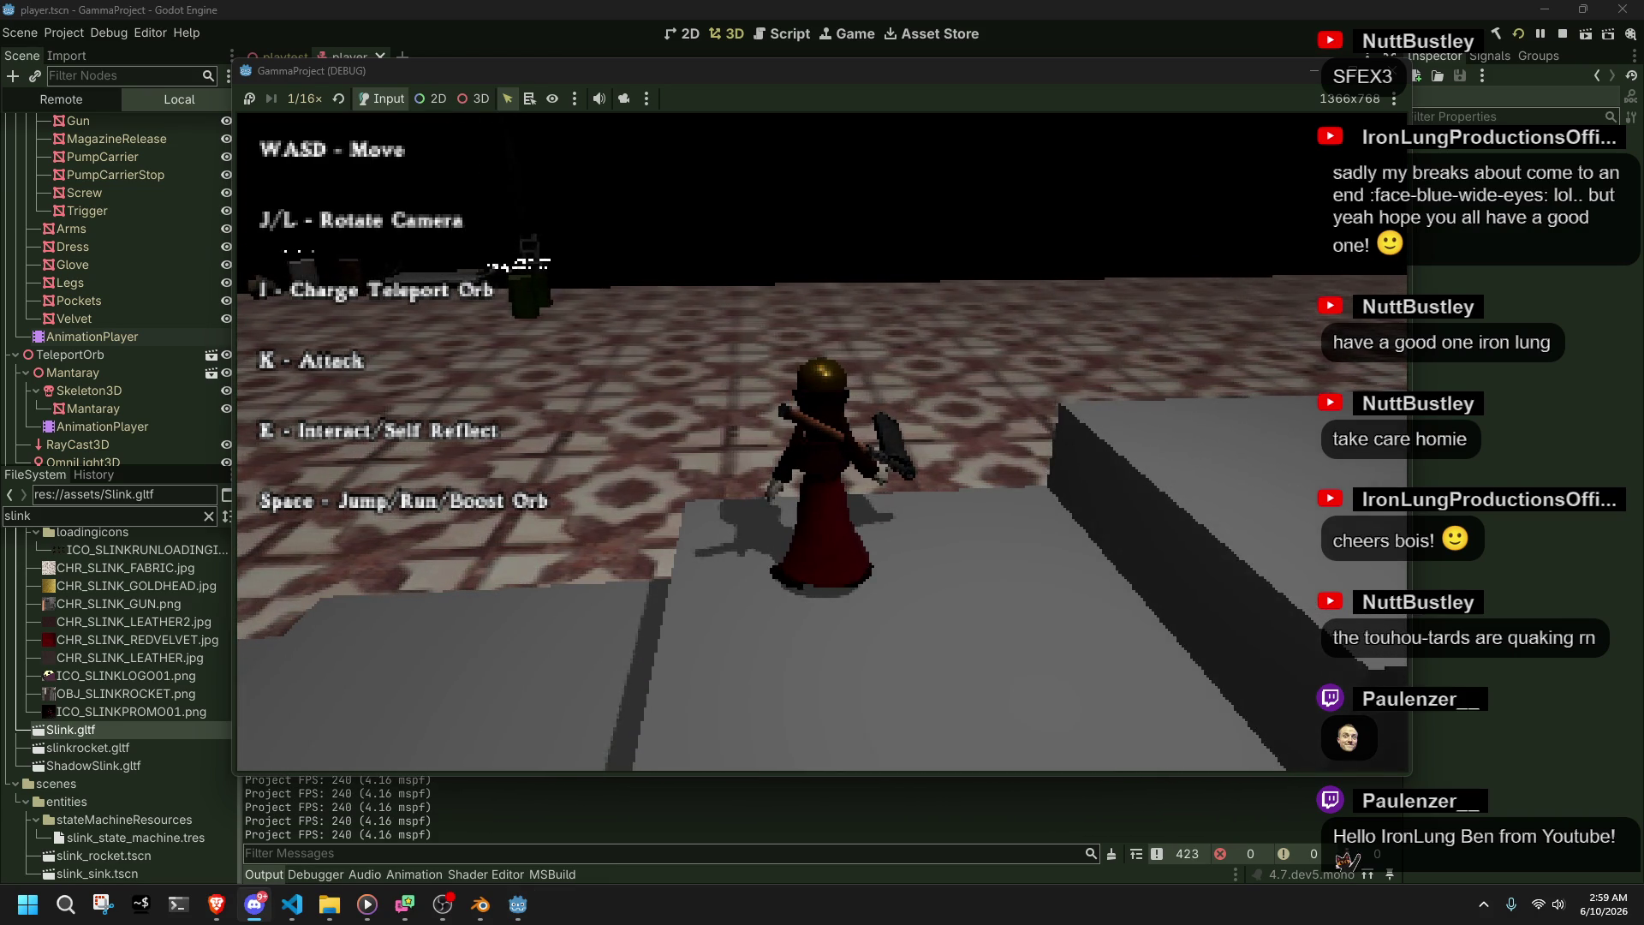
click(305, 99)
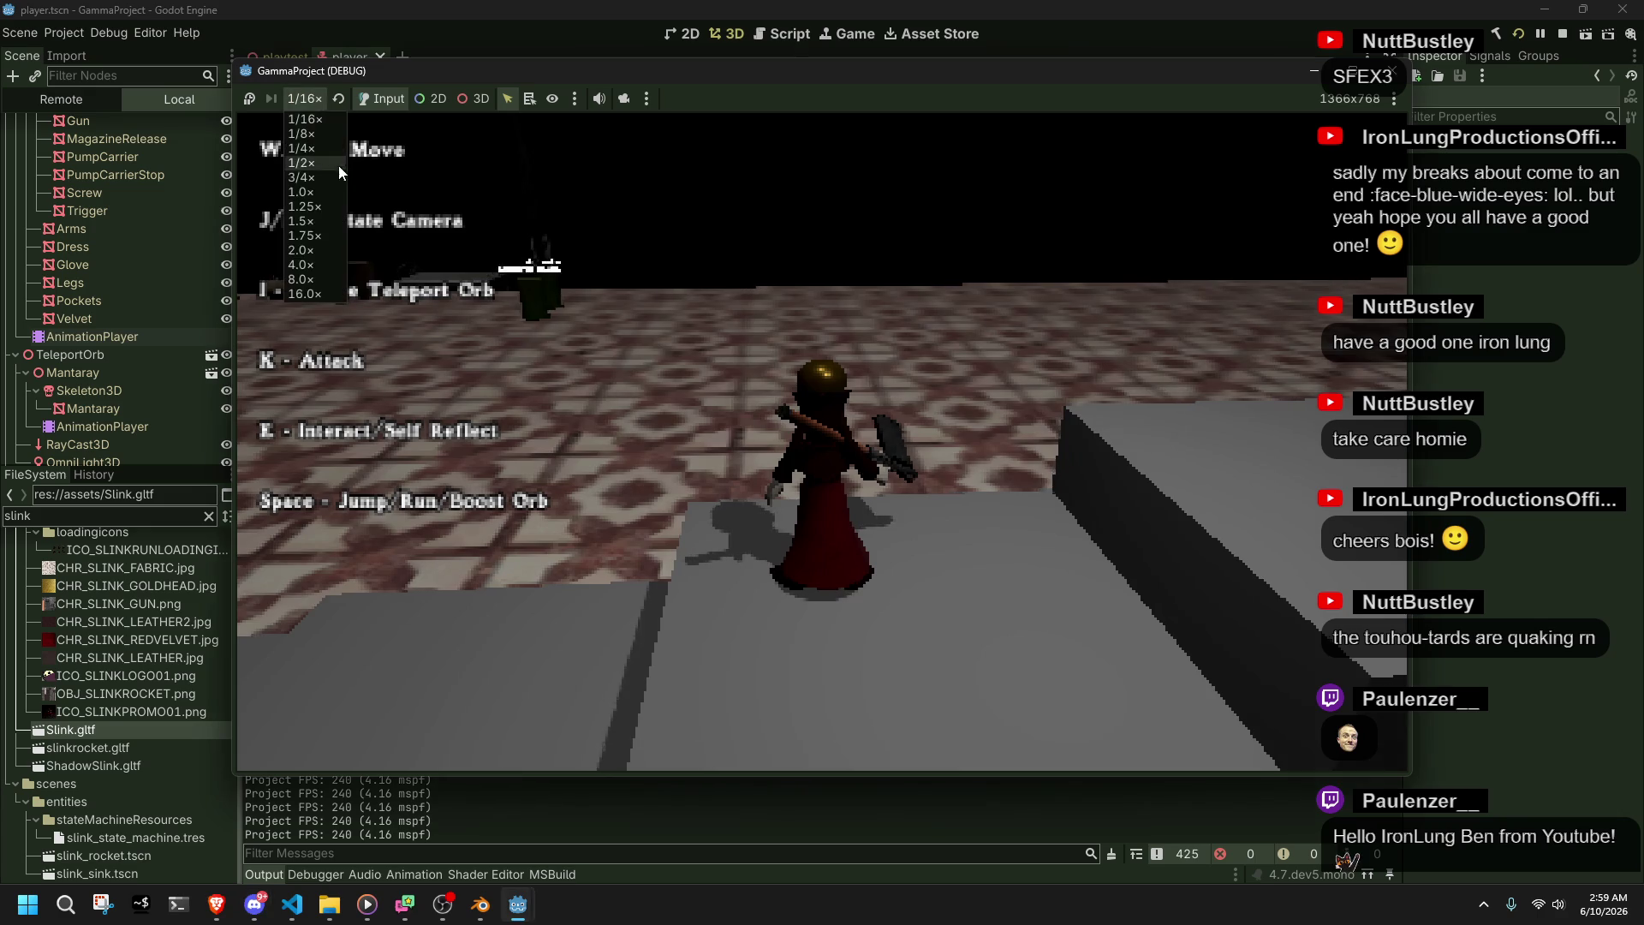
click(310, 184)
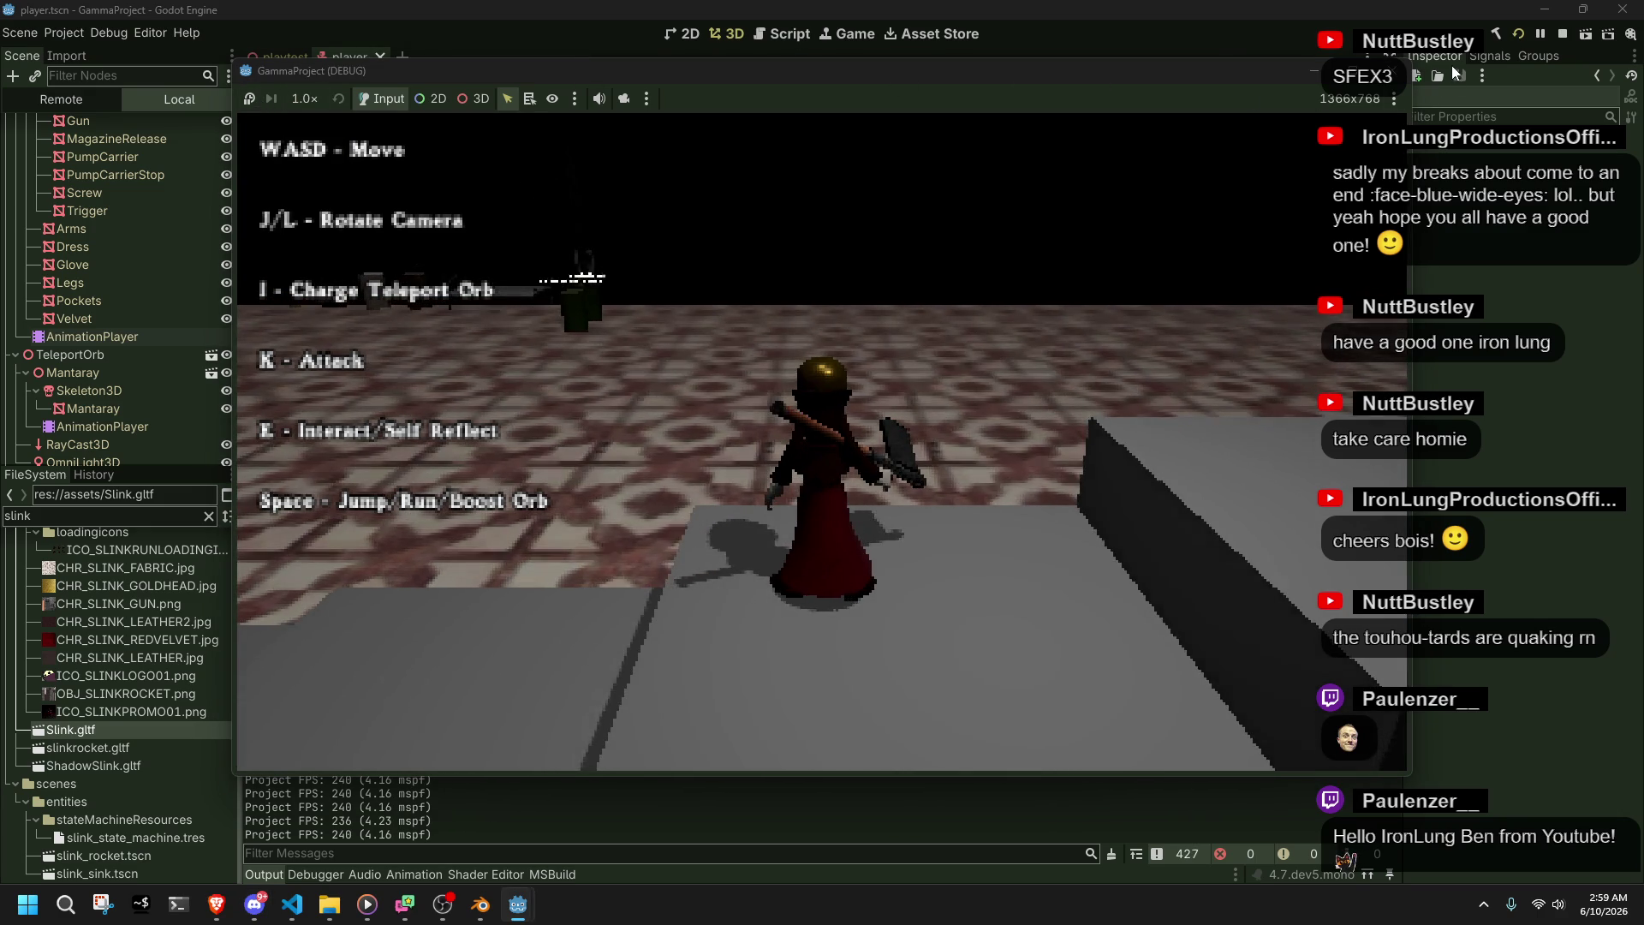
key(F8)
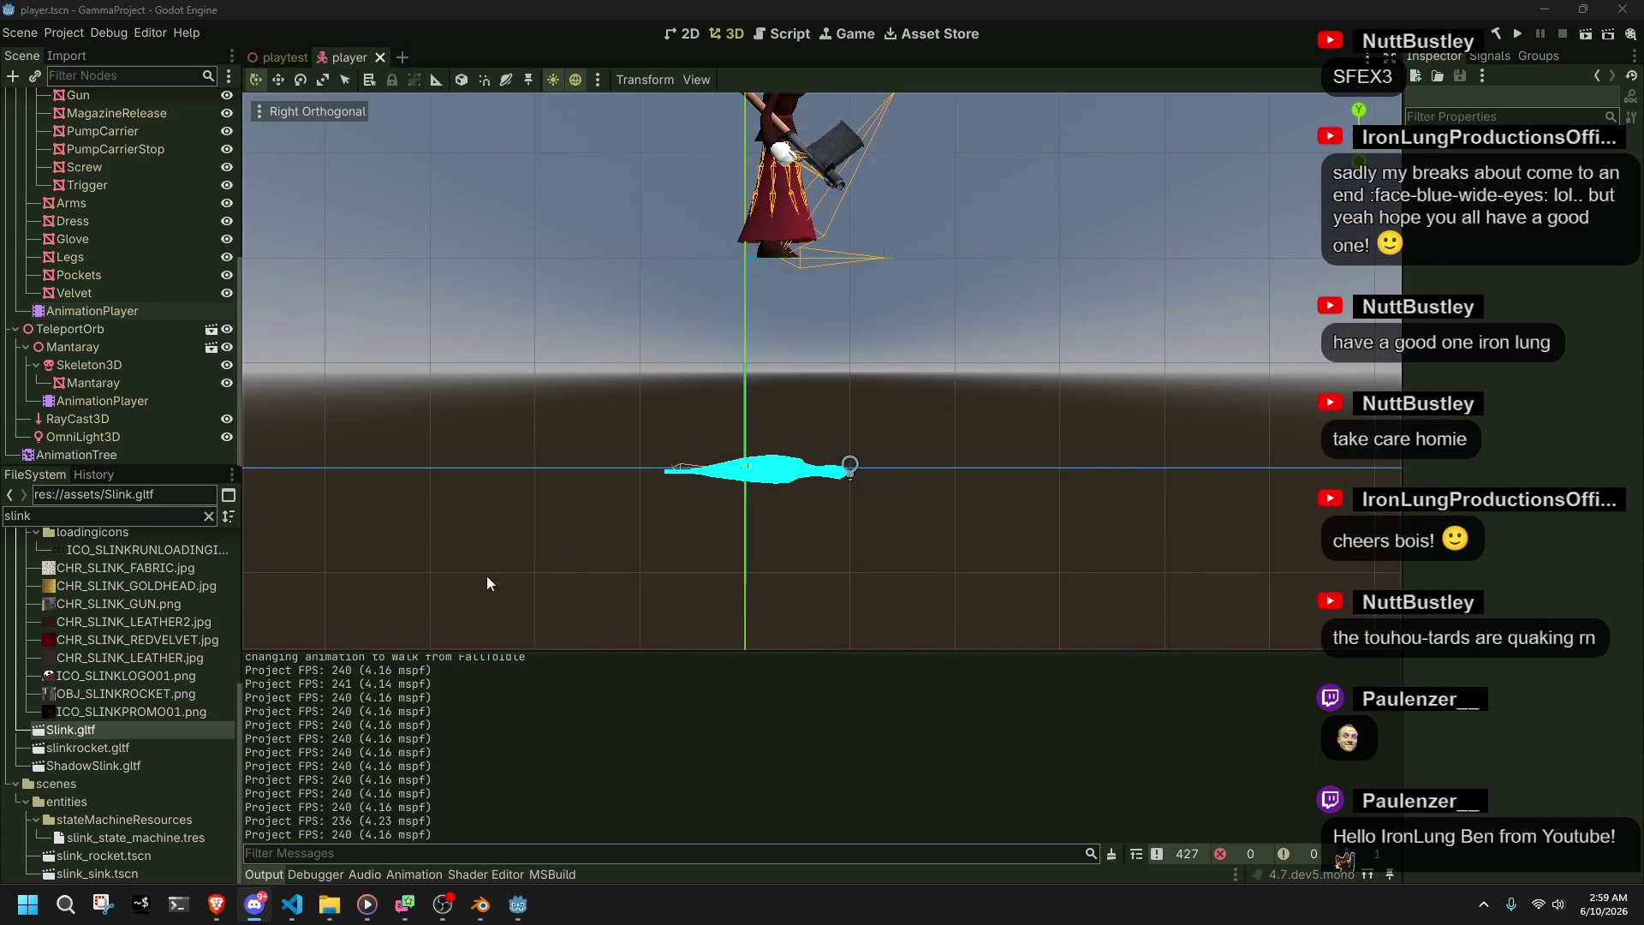
- Open the player's AnimationTree state machine and preview Climb01 on the character
click(77, 456)
click(547, 672)
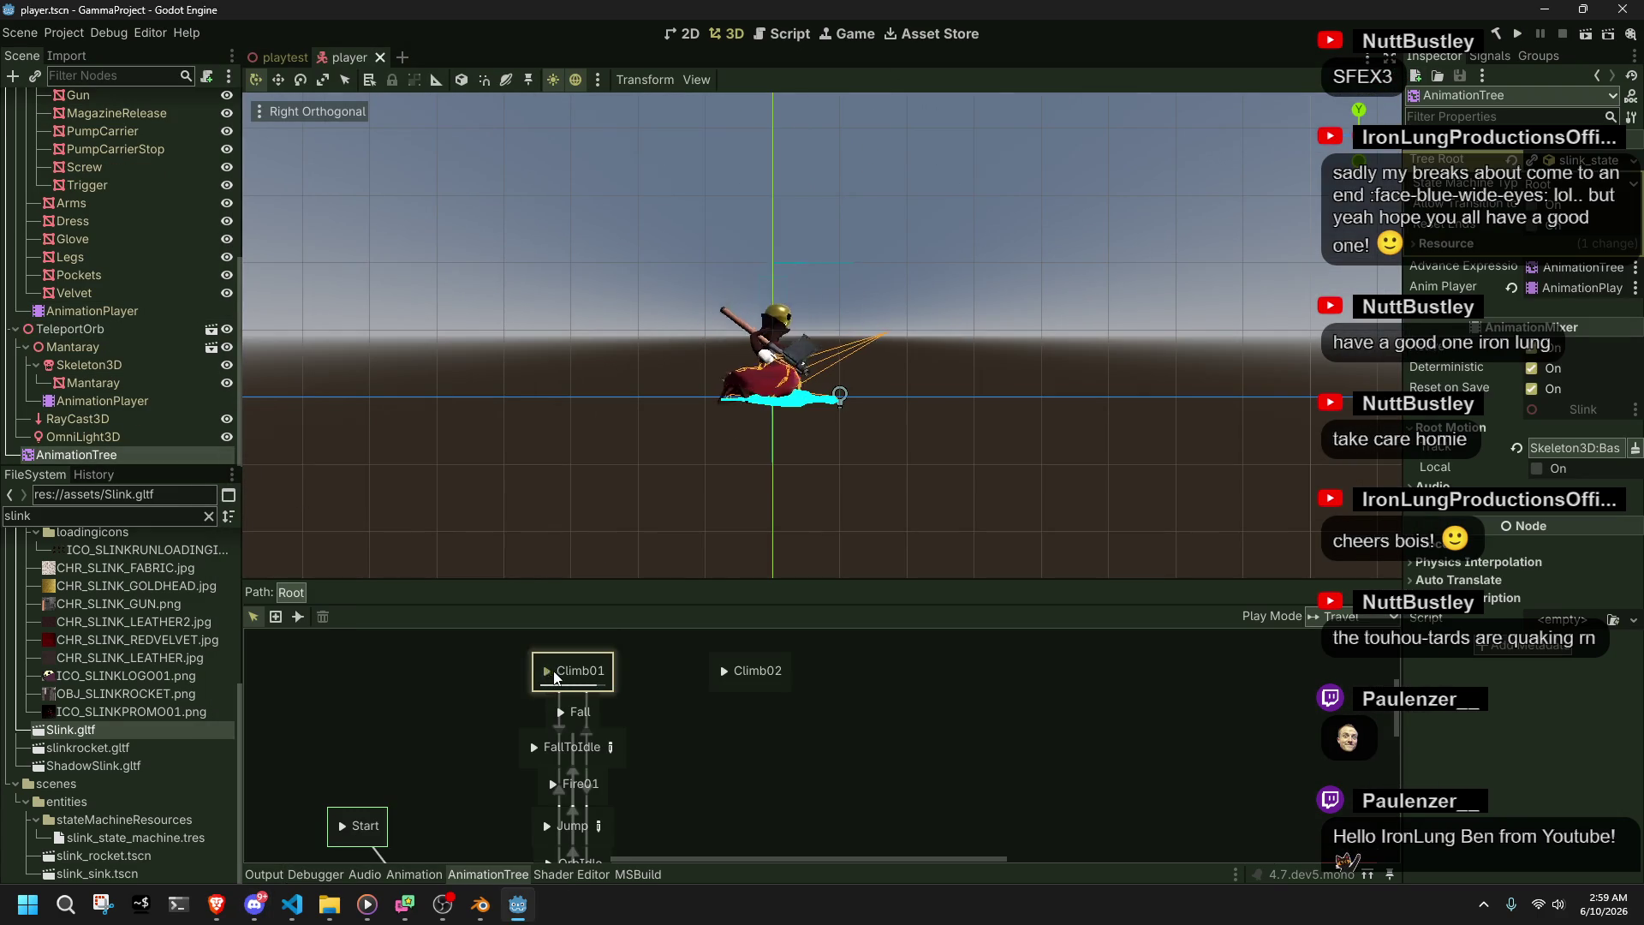
mouse_move(745, 721)
mouse_down()
mouse_move(702, 641)
mouse_move(713, 749)
mouse_up()
- Reposition the Climb01 and Climb02 states lower in the graph, then go back to the code editor
drag(577, 685, 801, 826)
mouse_move(674, 649)
mouse_down()
mouse_move(728, 738)
mouse_move(724, 753)
mouse_move(681, 742)
mouse_up()
scroll(627, 761, down, 3)
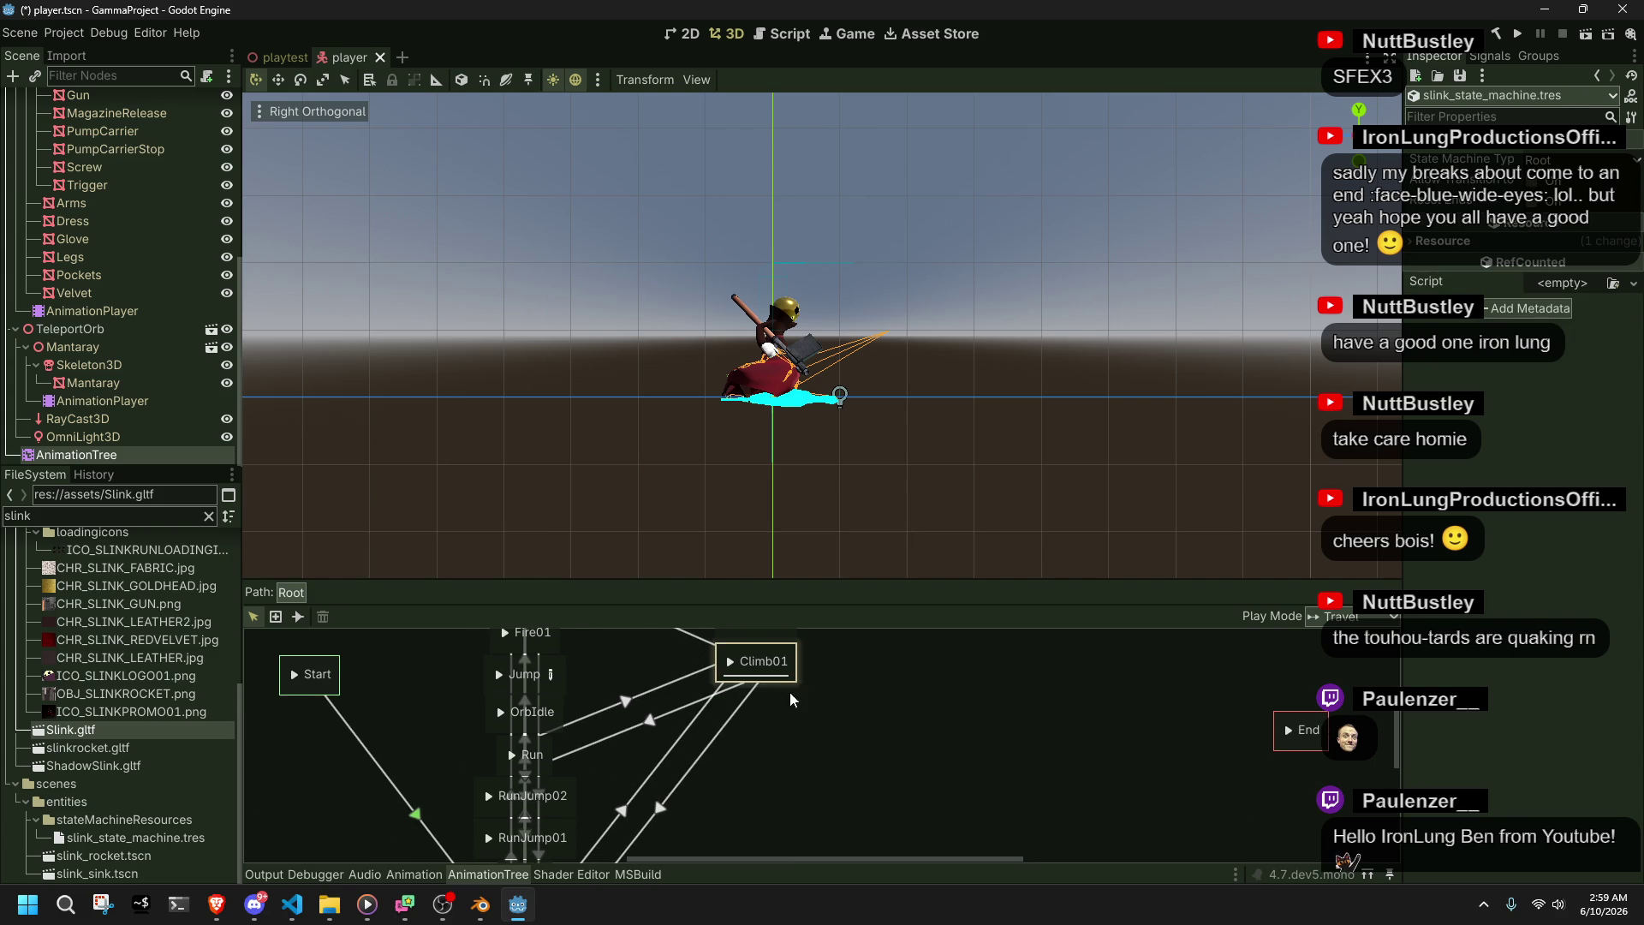
drag(794, 663, 799, 754)
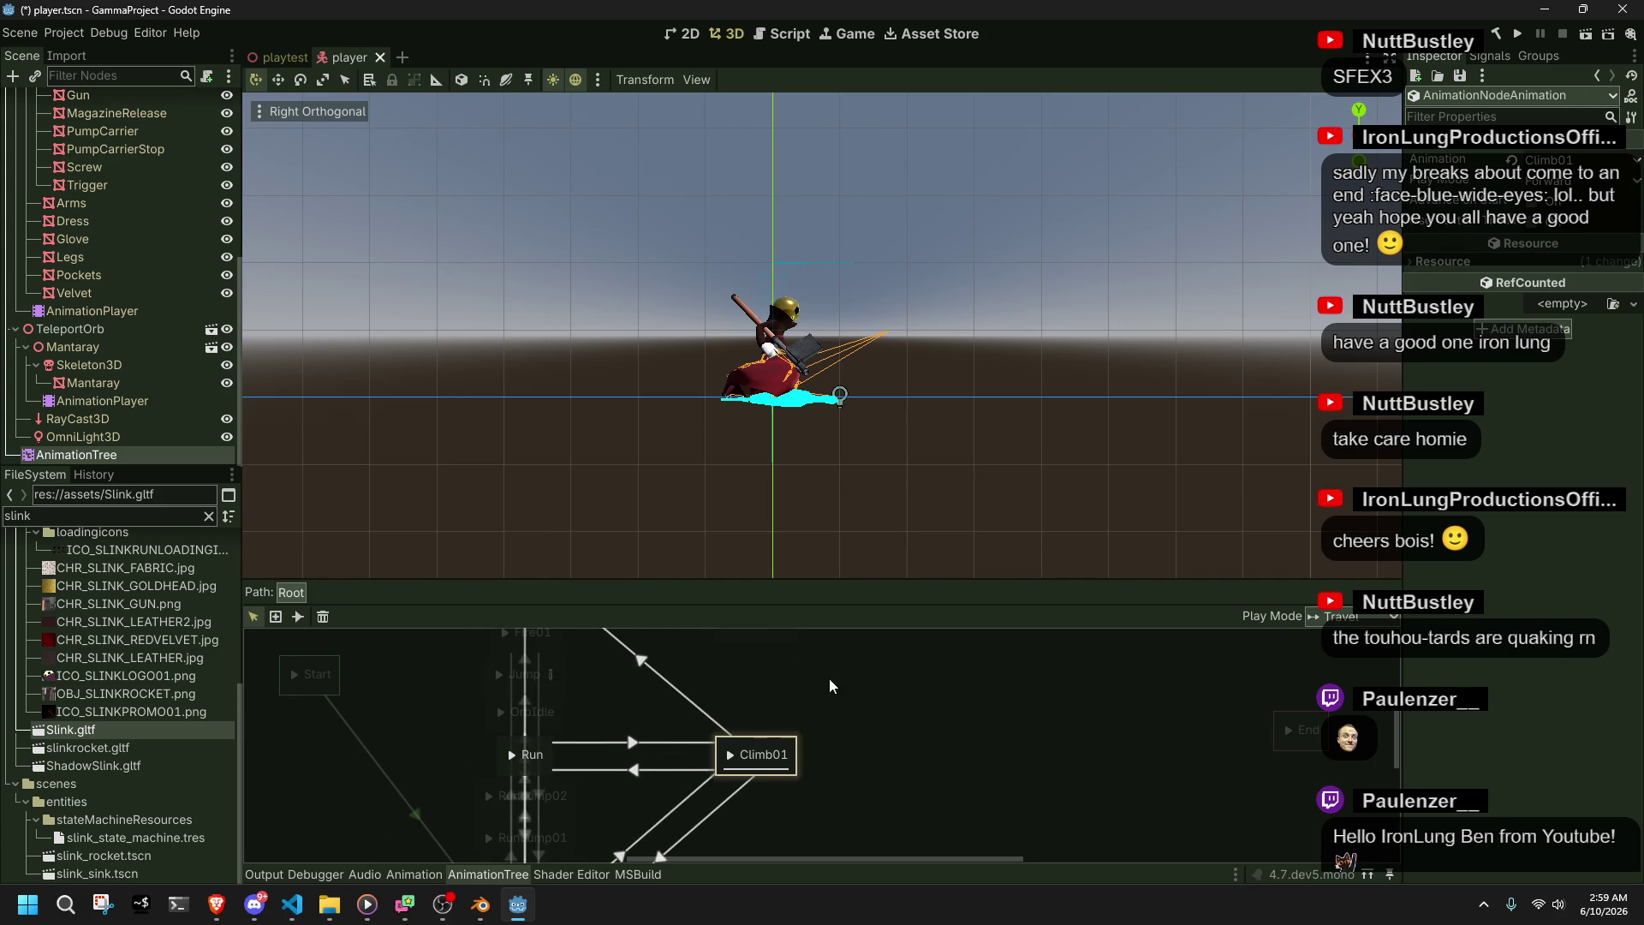
click(829, 681)
scroll(814, 689, up, 2)
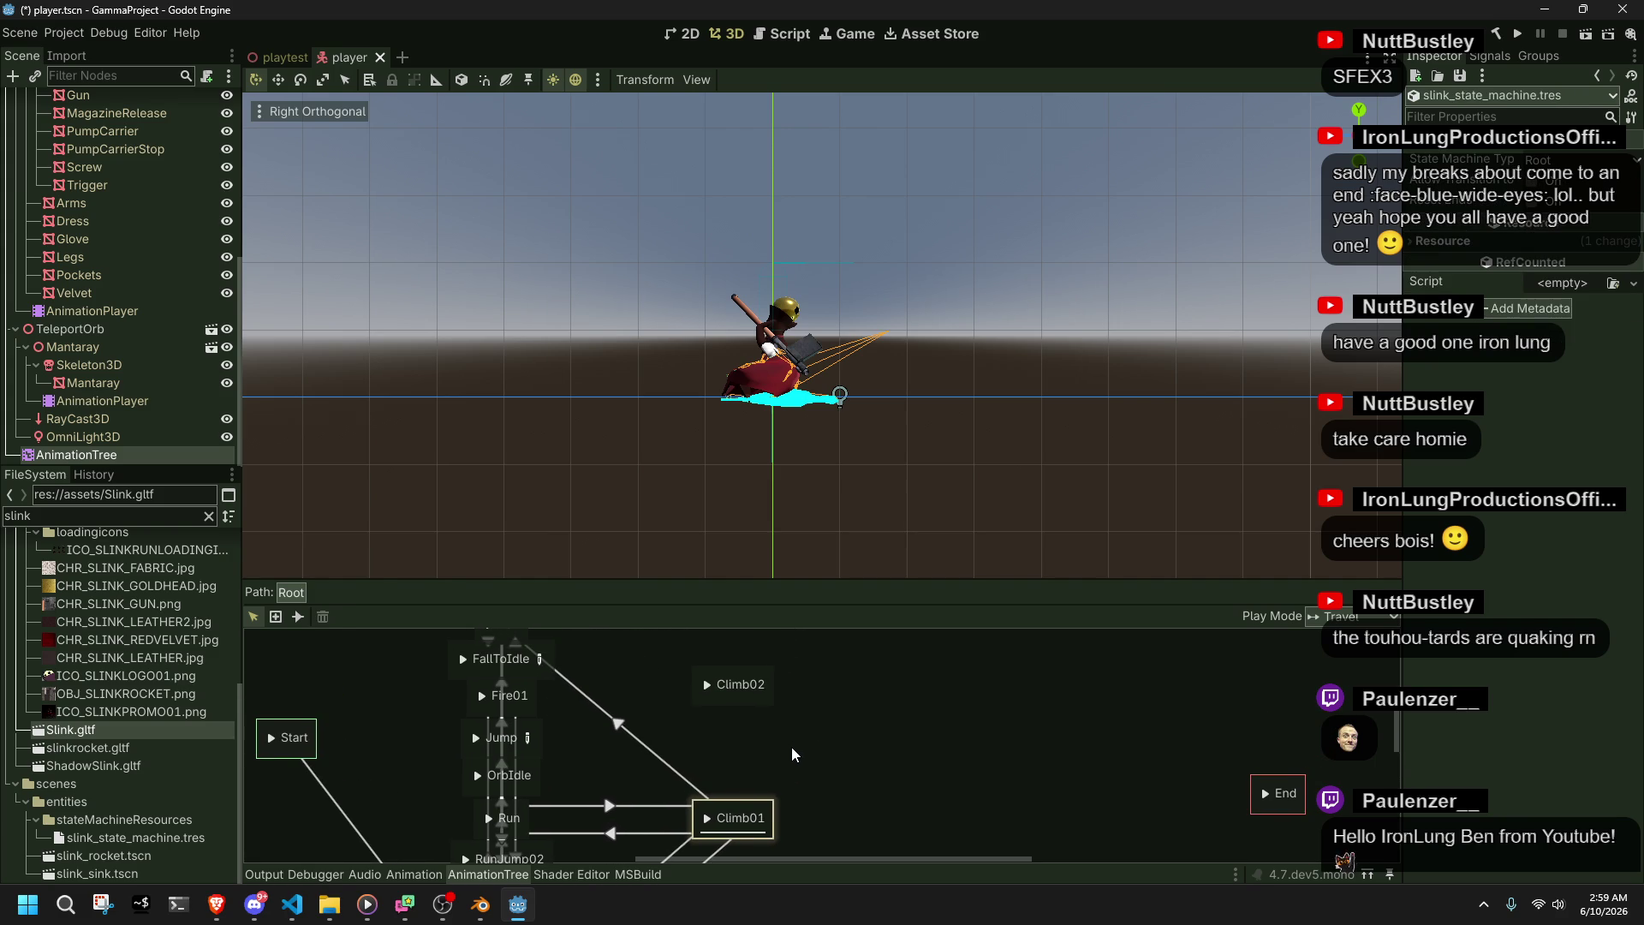
drag(794, 772, 799, 779)
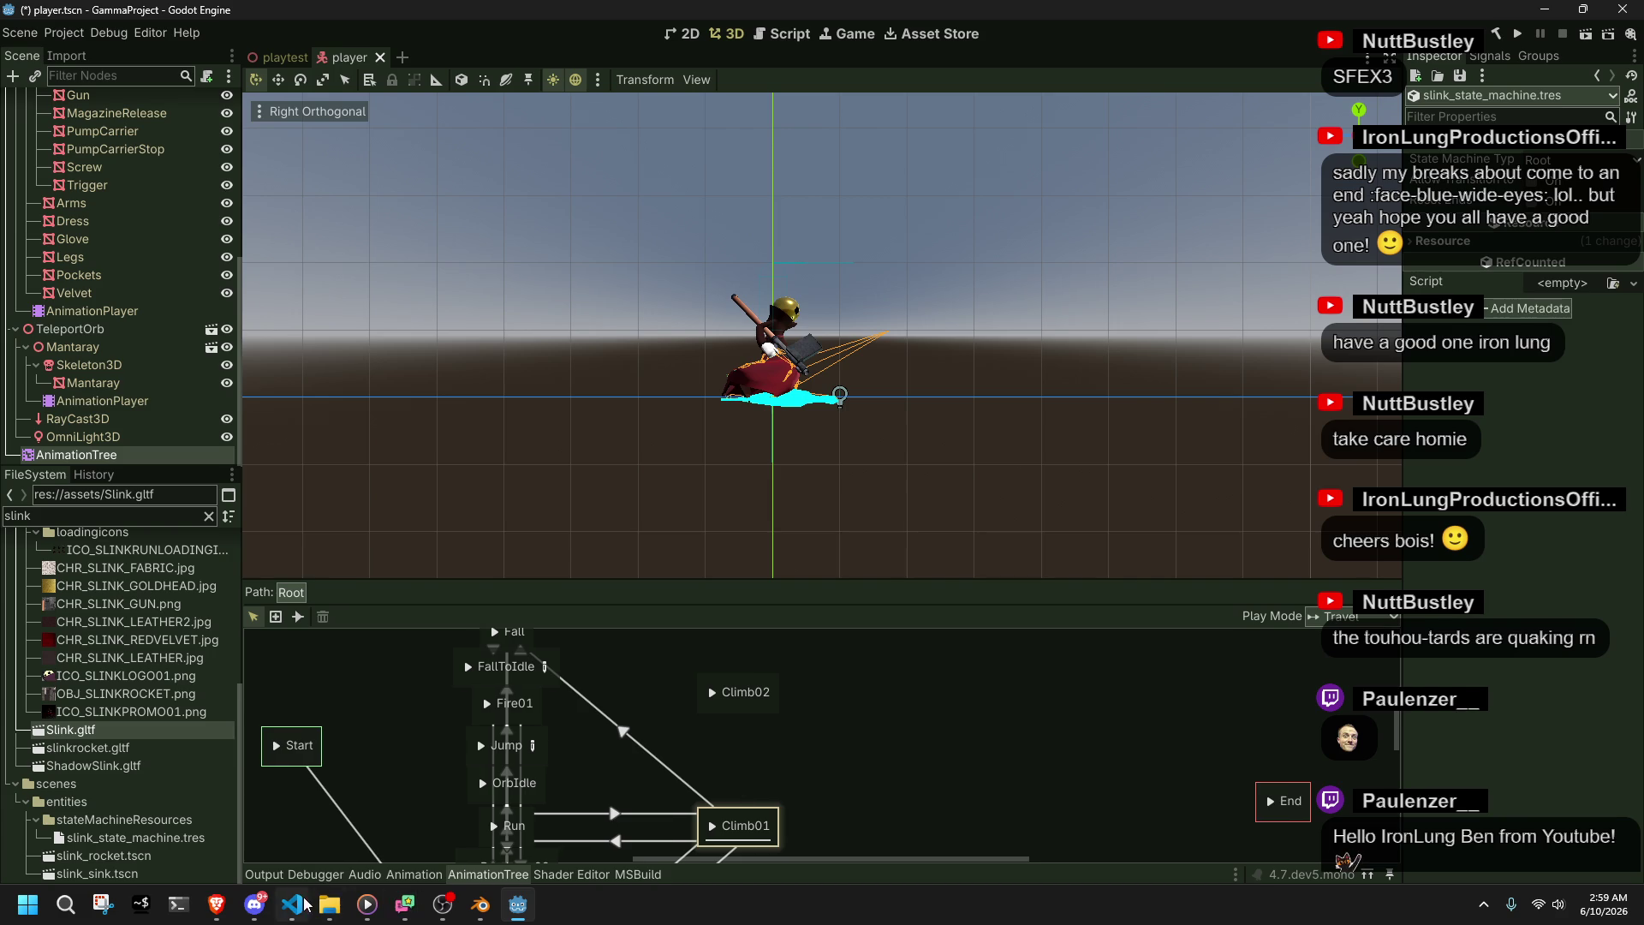
click(310, 904)
- Scroll from the Climb02 case up to PlayerClimb's distance switch and its method name
double_click(359, 328)
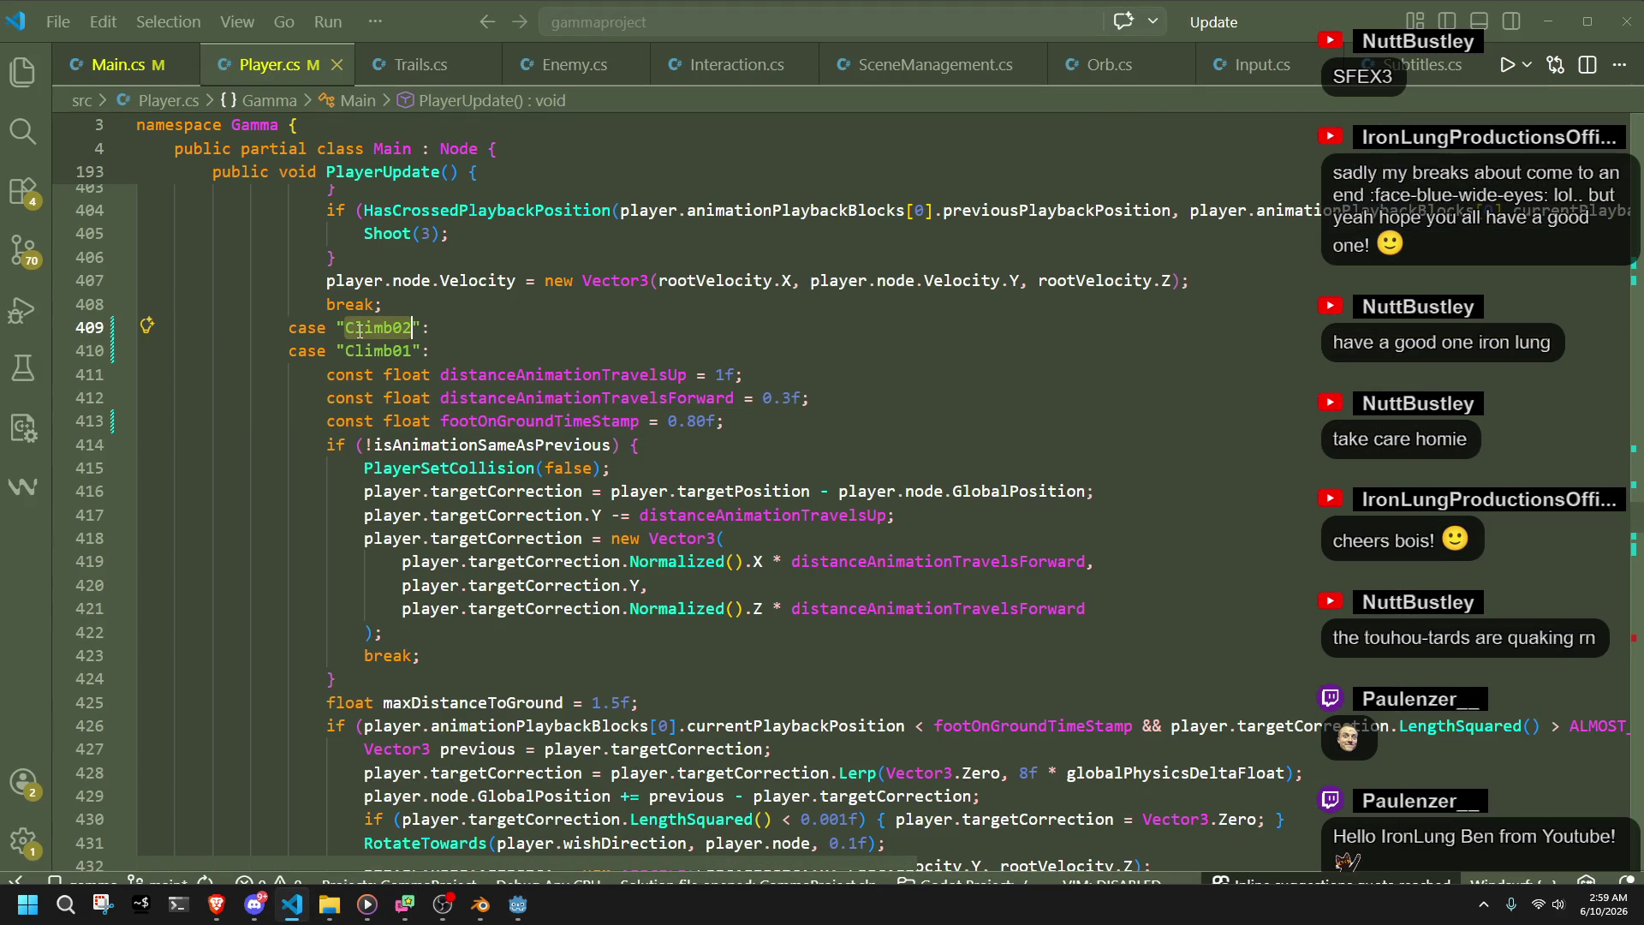
scroll(451, 368, up, 15)
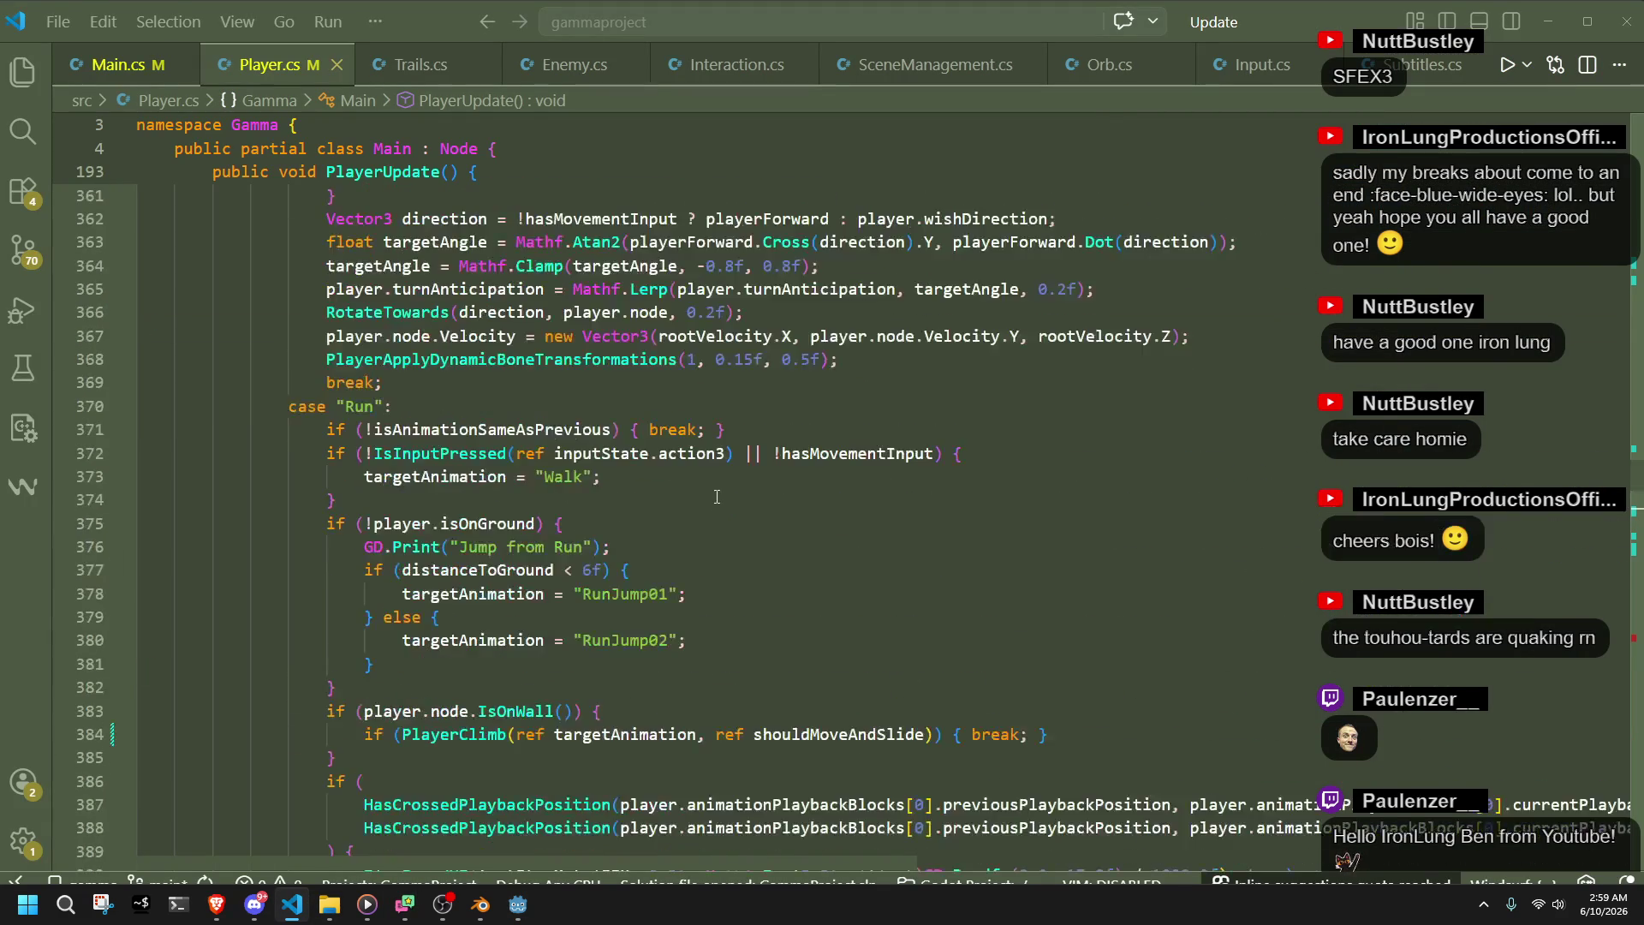
scroll(702, 468, up, 6)
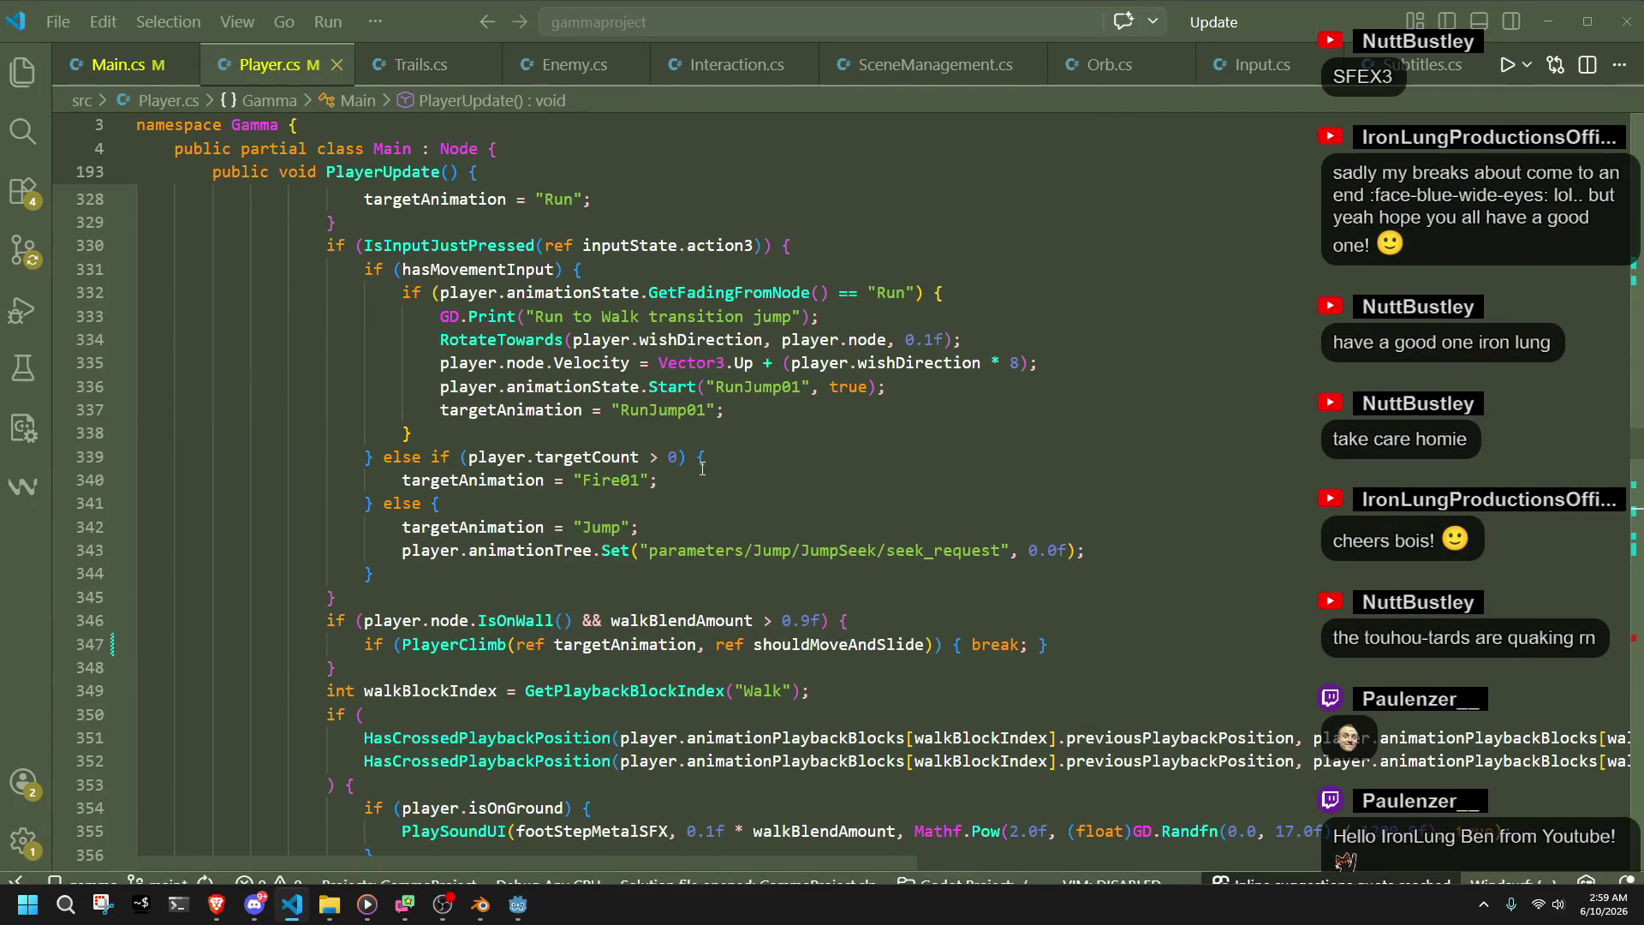
scroll(746, 424, up, 12)
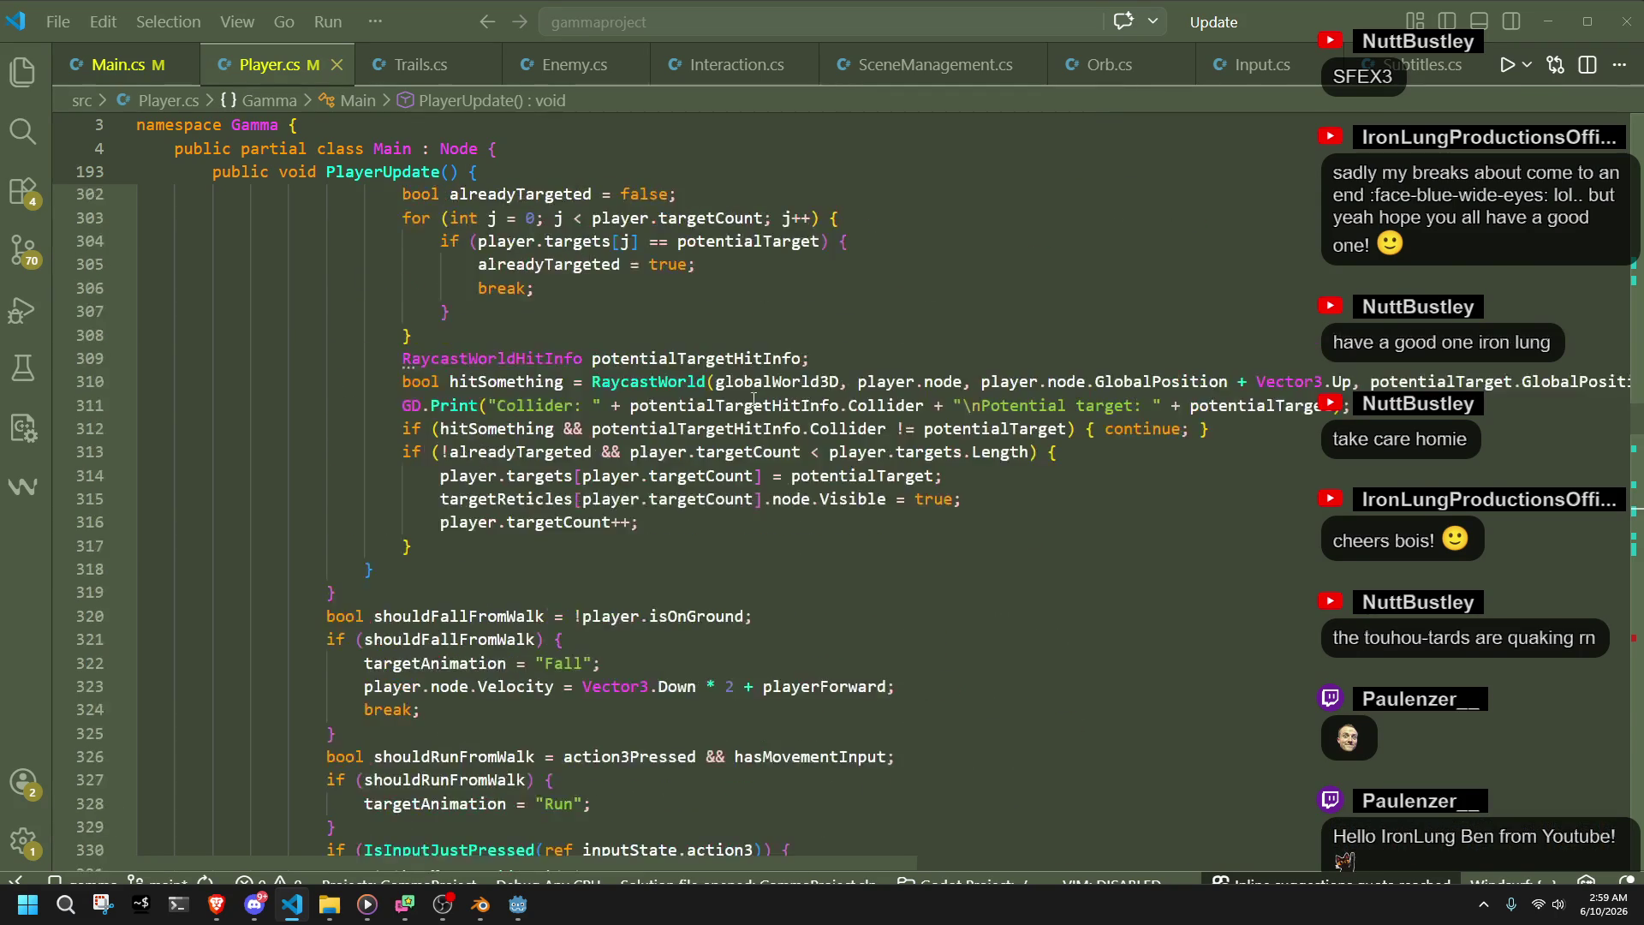
scroll(753, 399, up, 7)
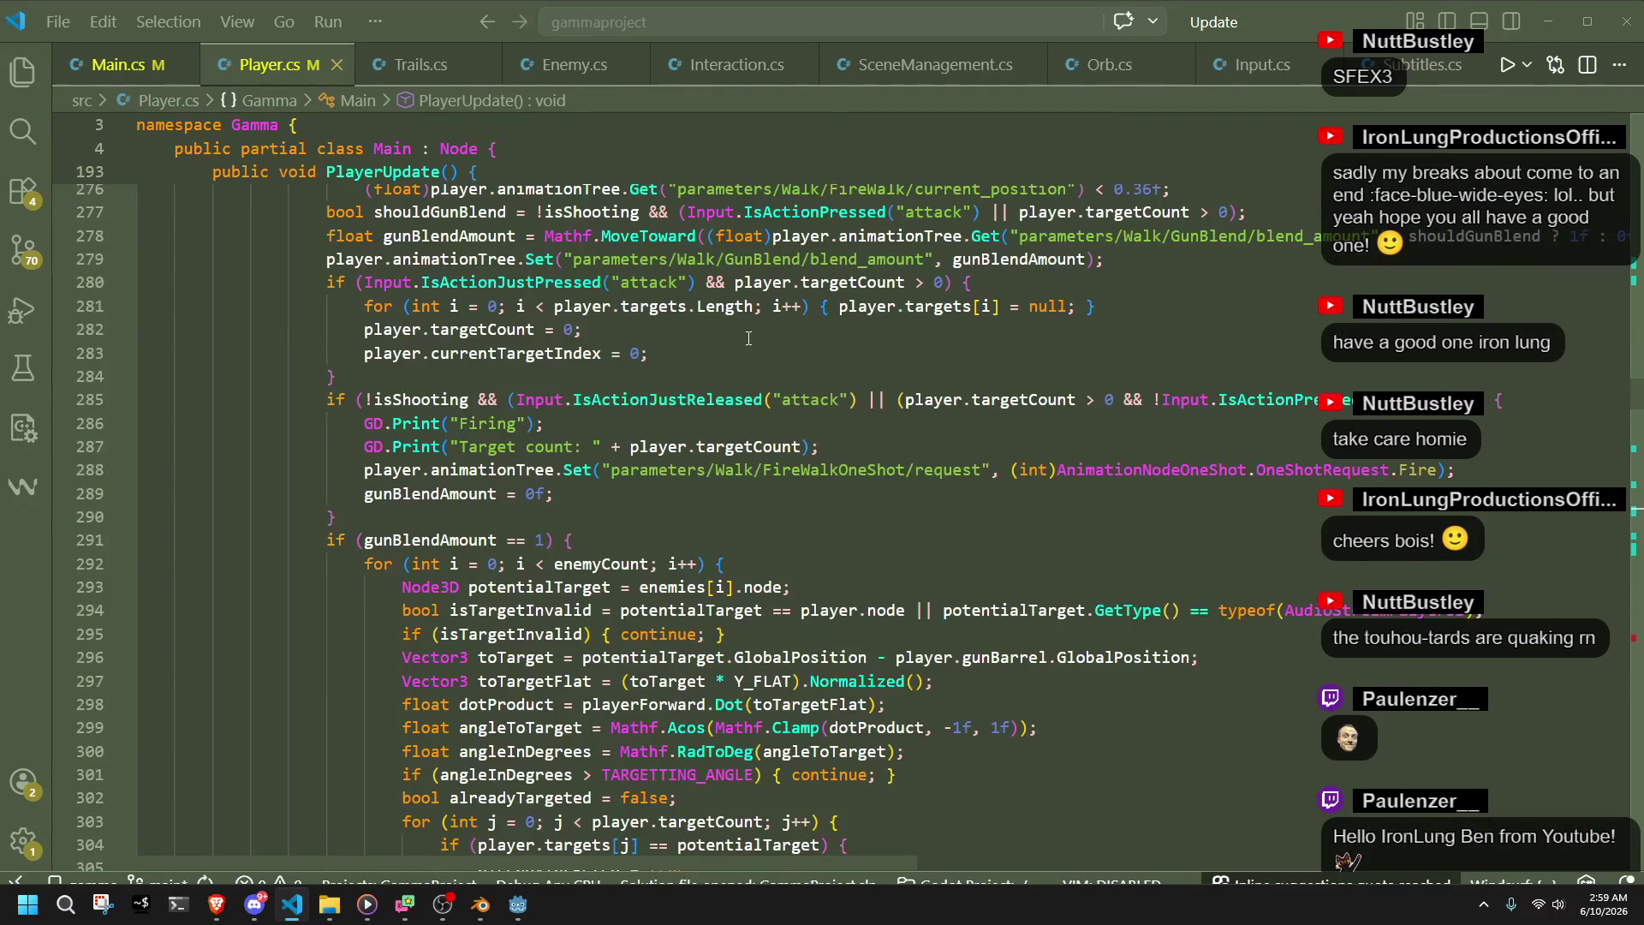
scroll(748, 321, up, 7)
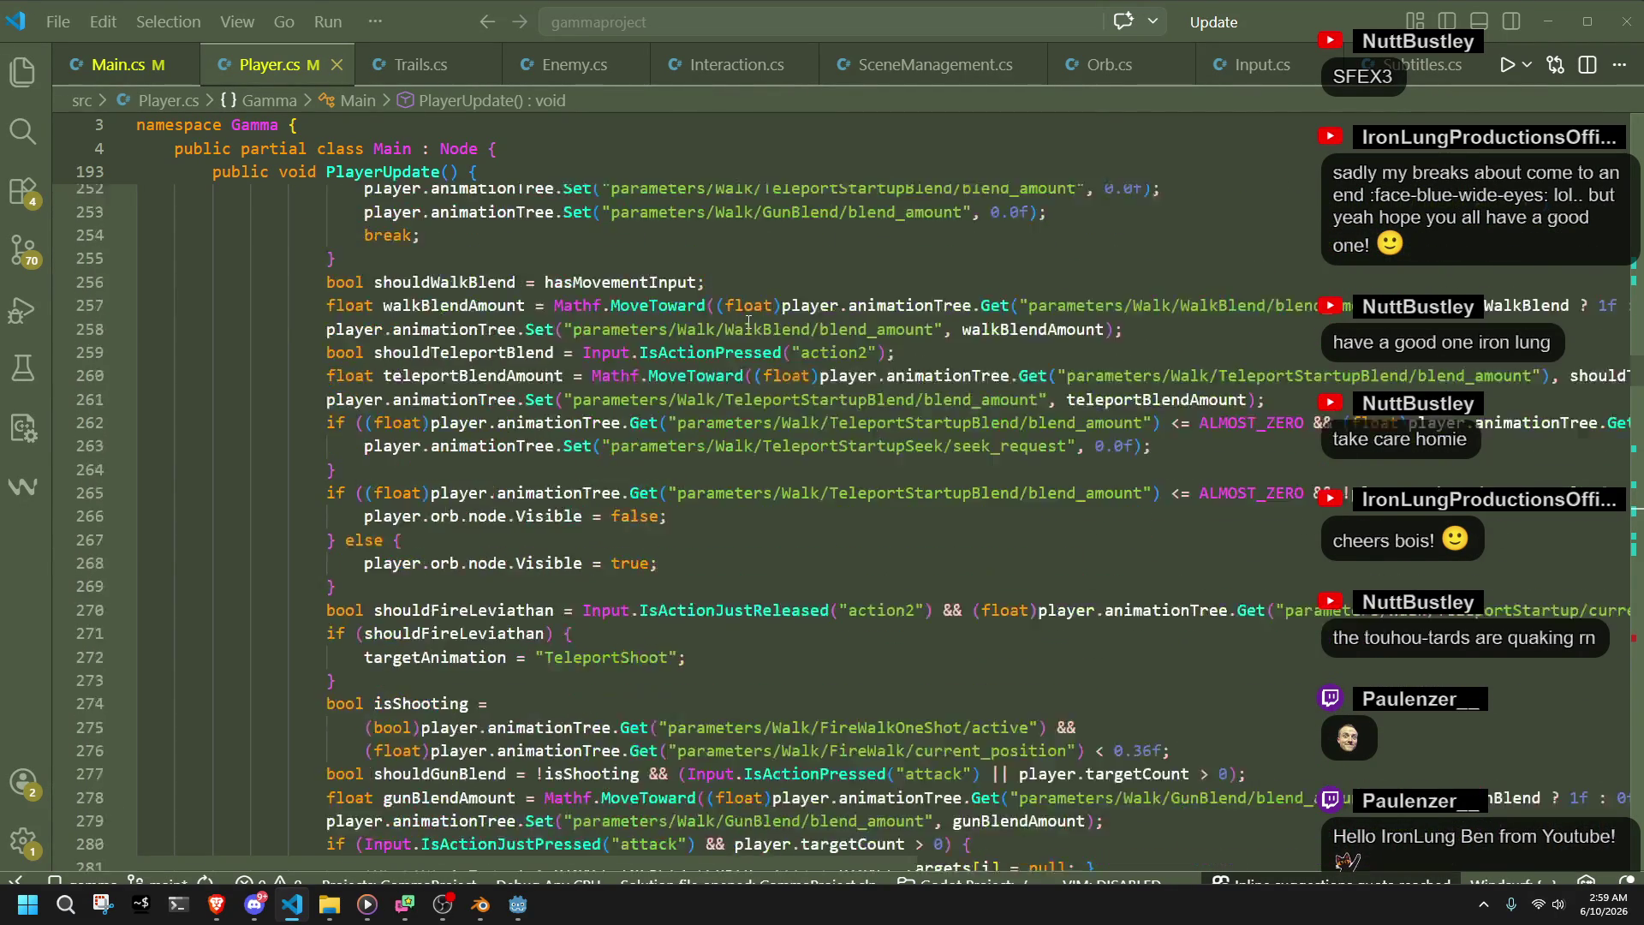
scroll(748, 321, up, 17)
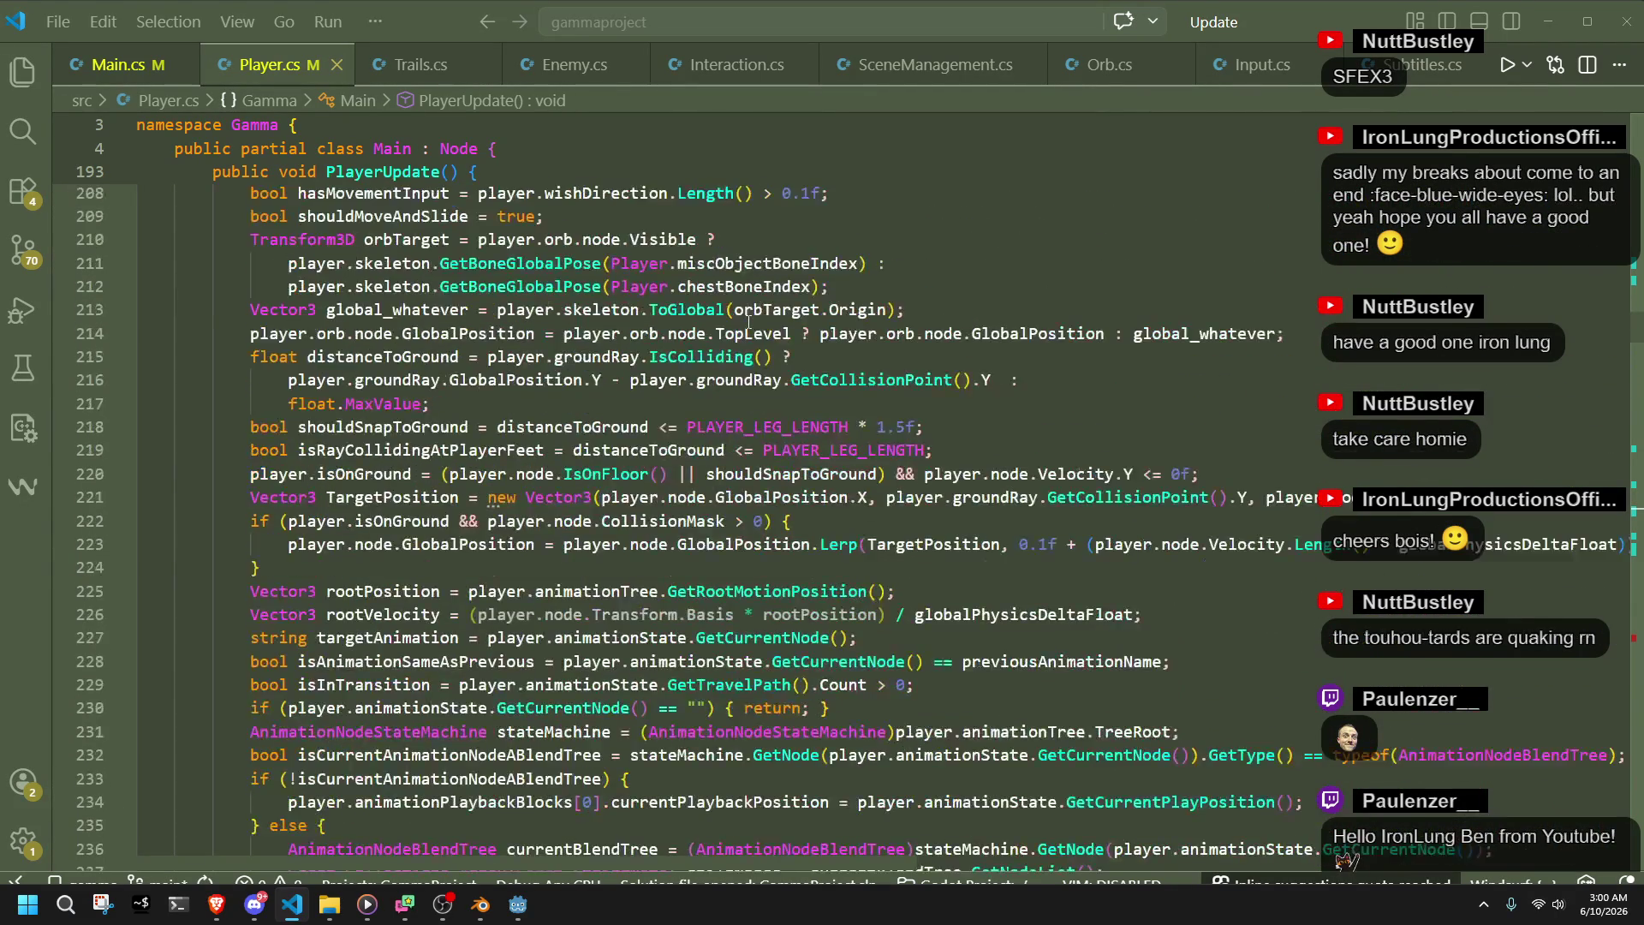
scroll(748, 321, up, 8)
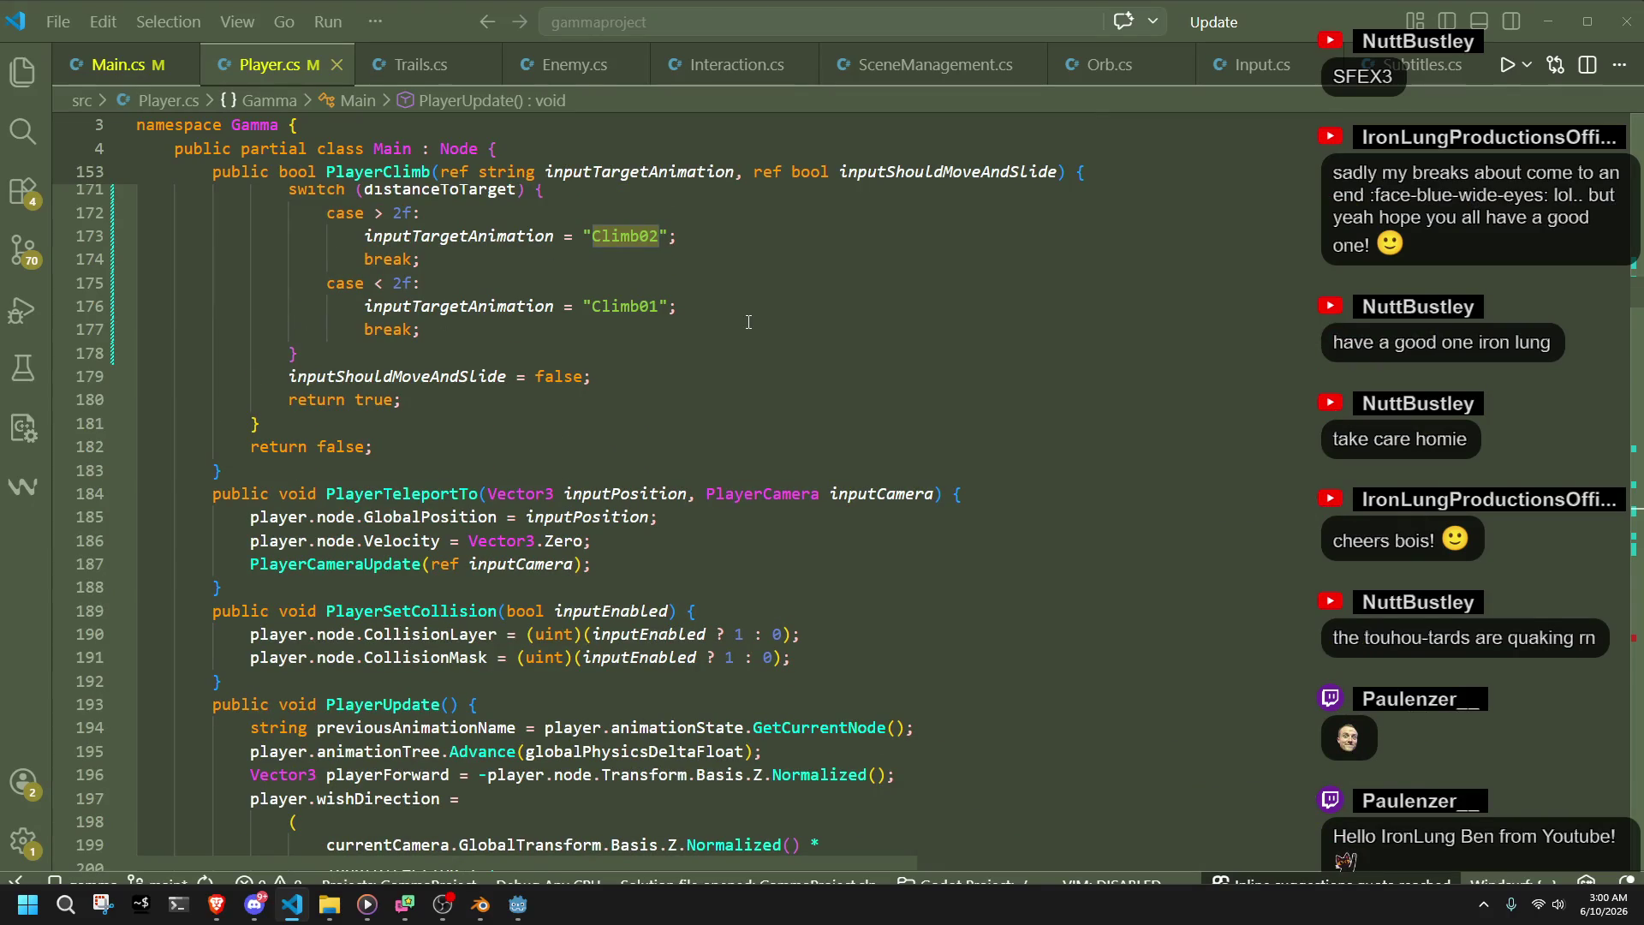
click(749, 322)
scroll(612, 248, up, 2)
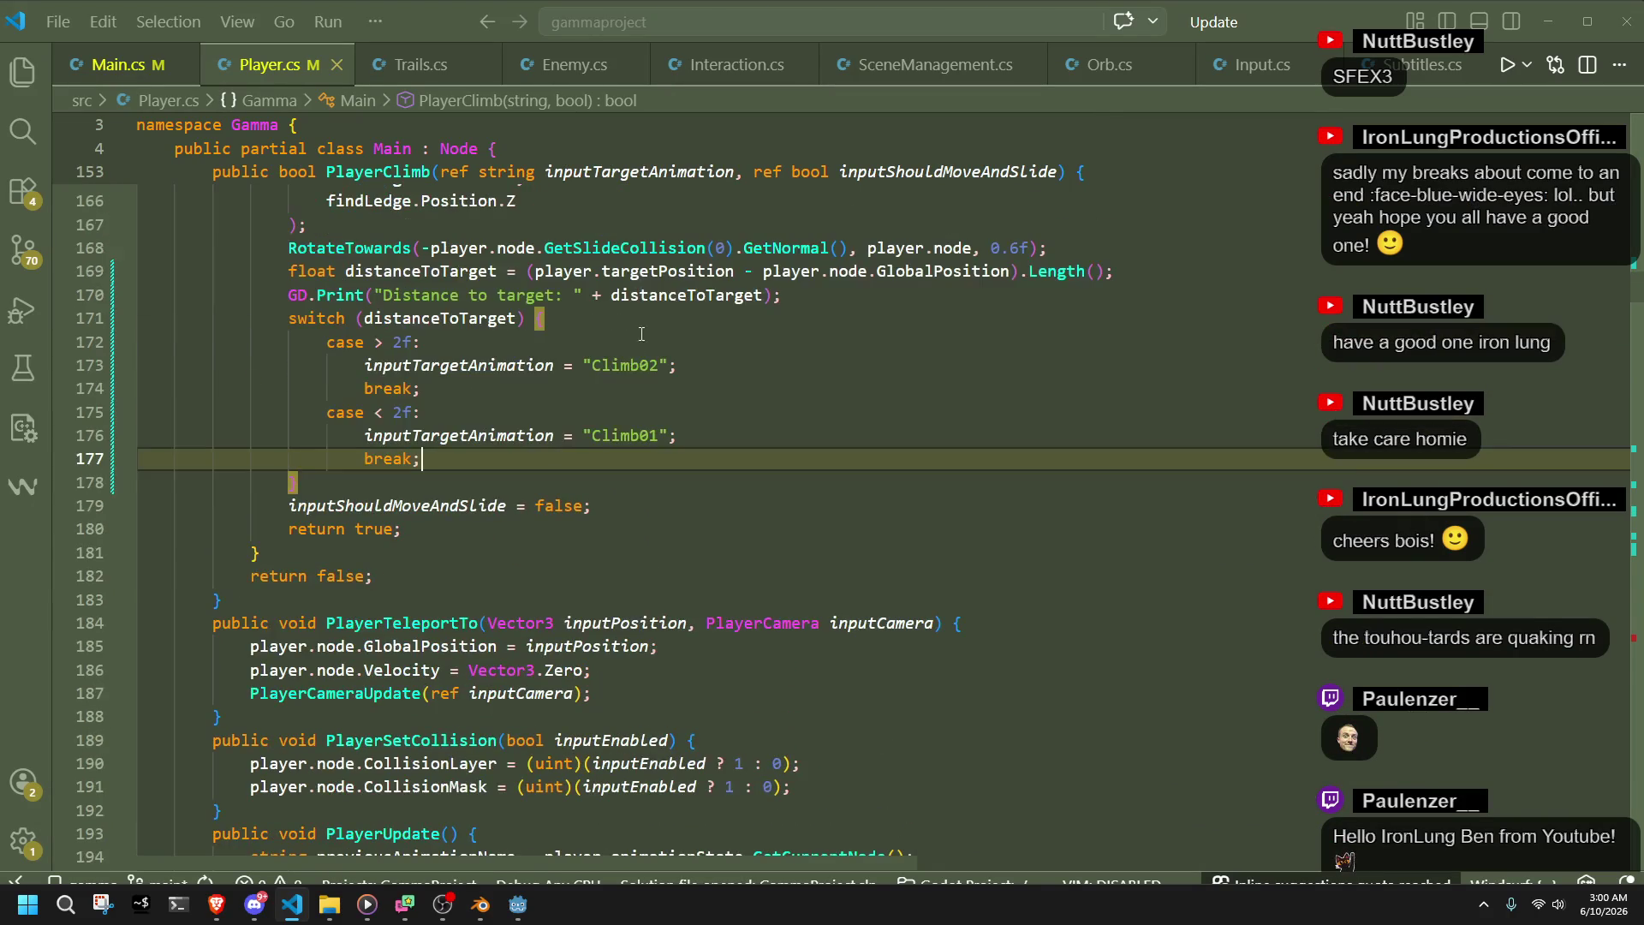
double_click(618, 368)
scroll(500, 395, up, 5)
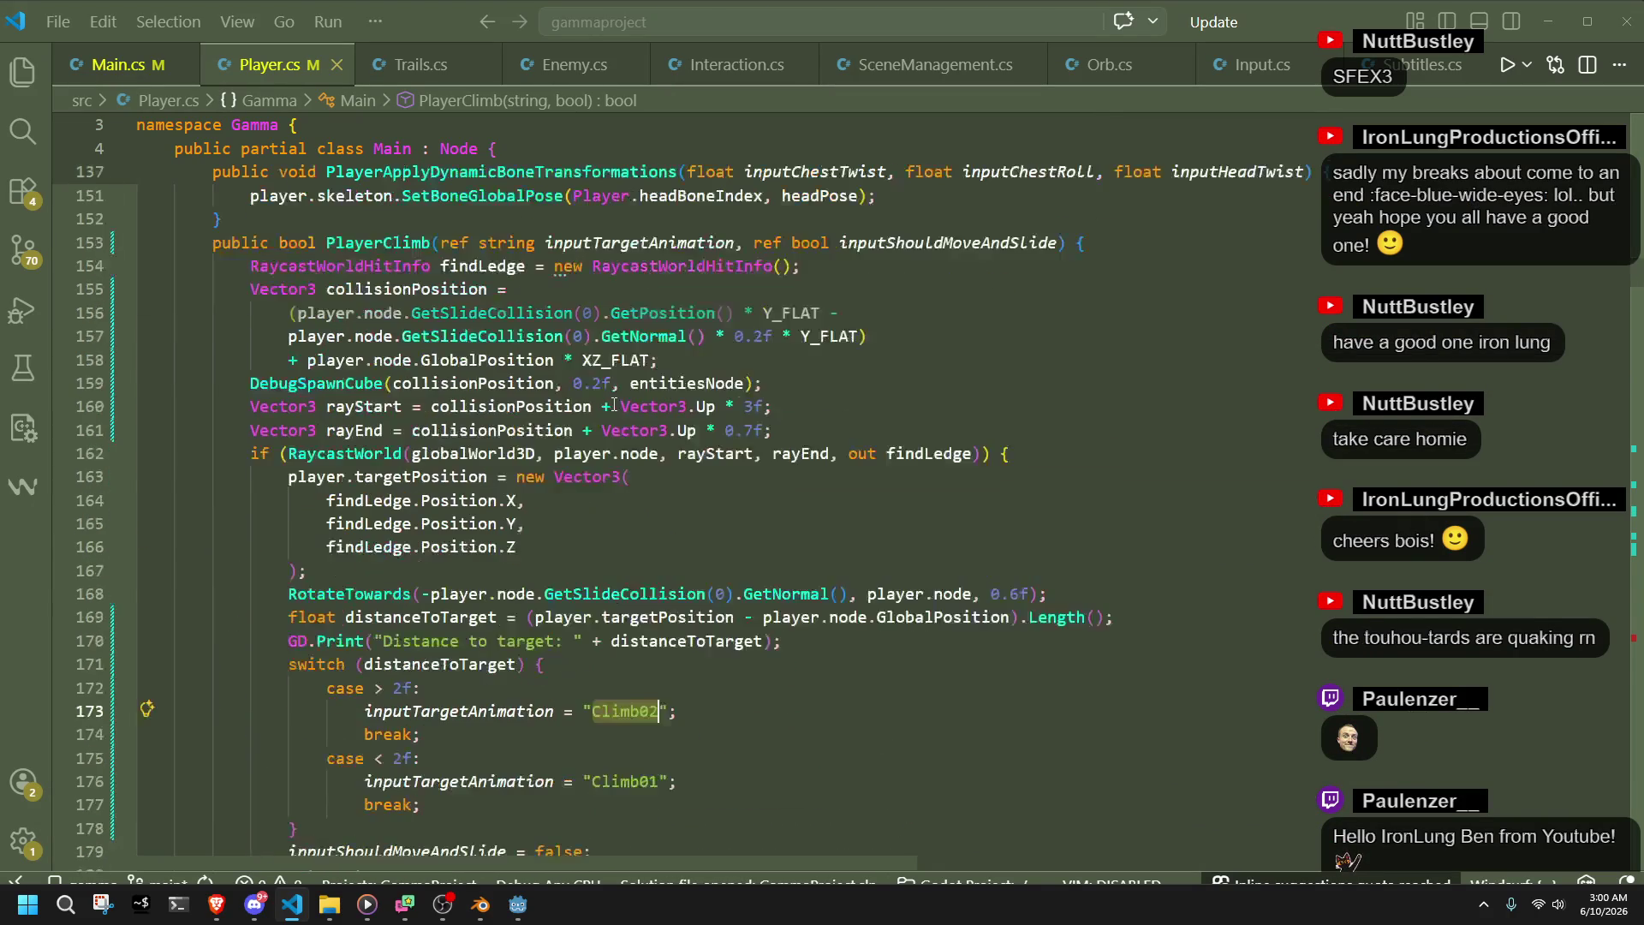
double_click(376, 245)
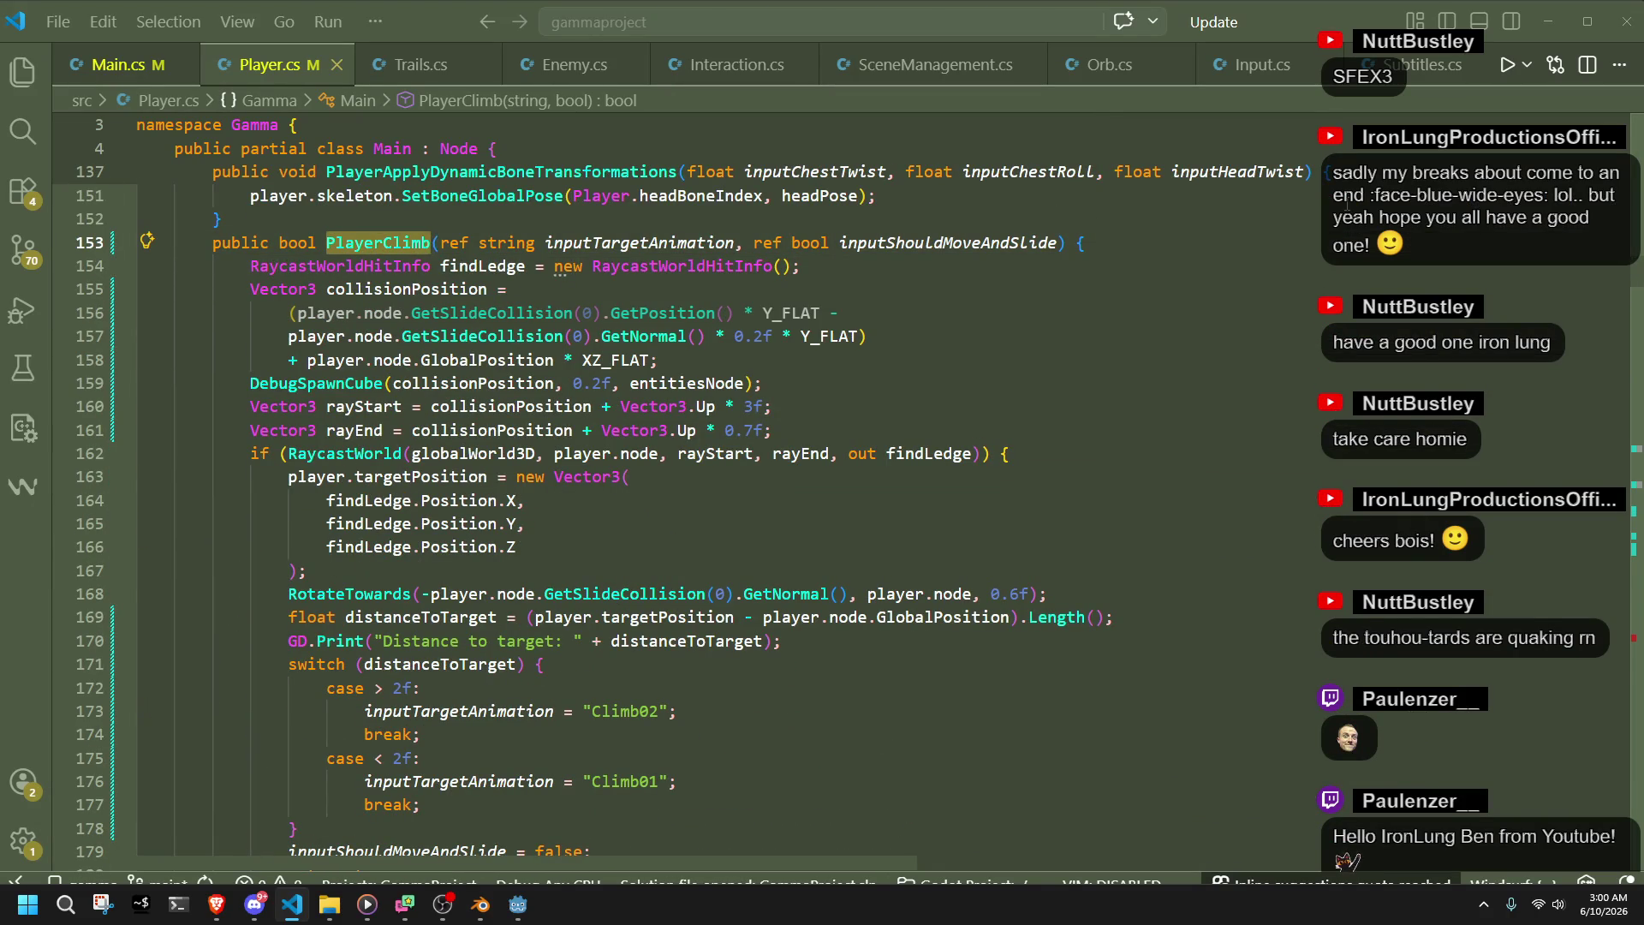
- Search Player.cs for PlayerClimb, jumping between its other occurrence and its definition
key(ctrl+f)
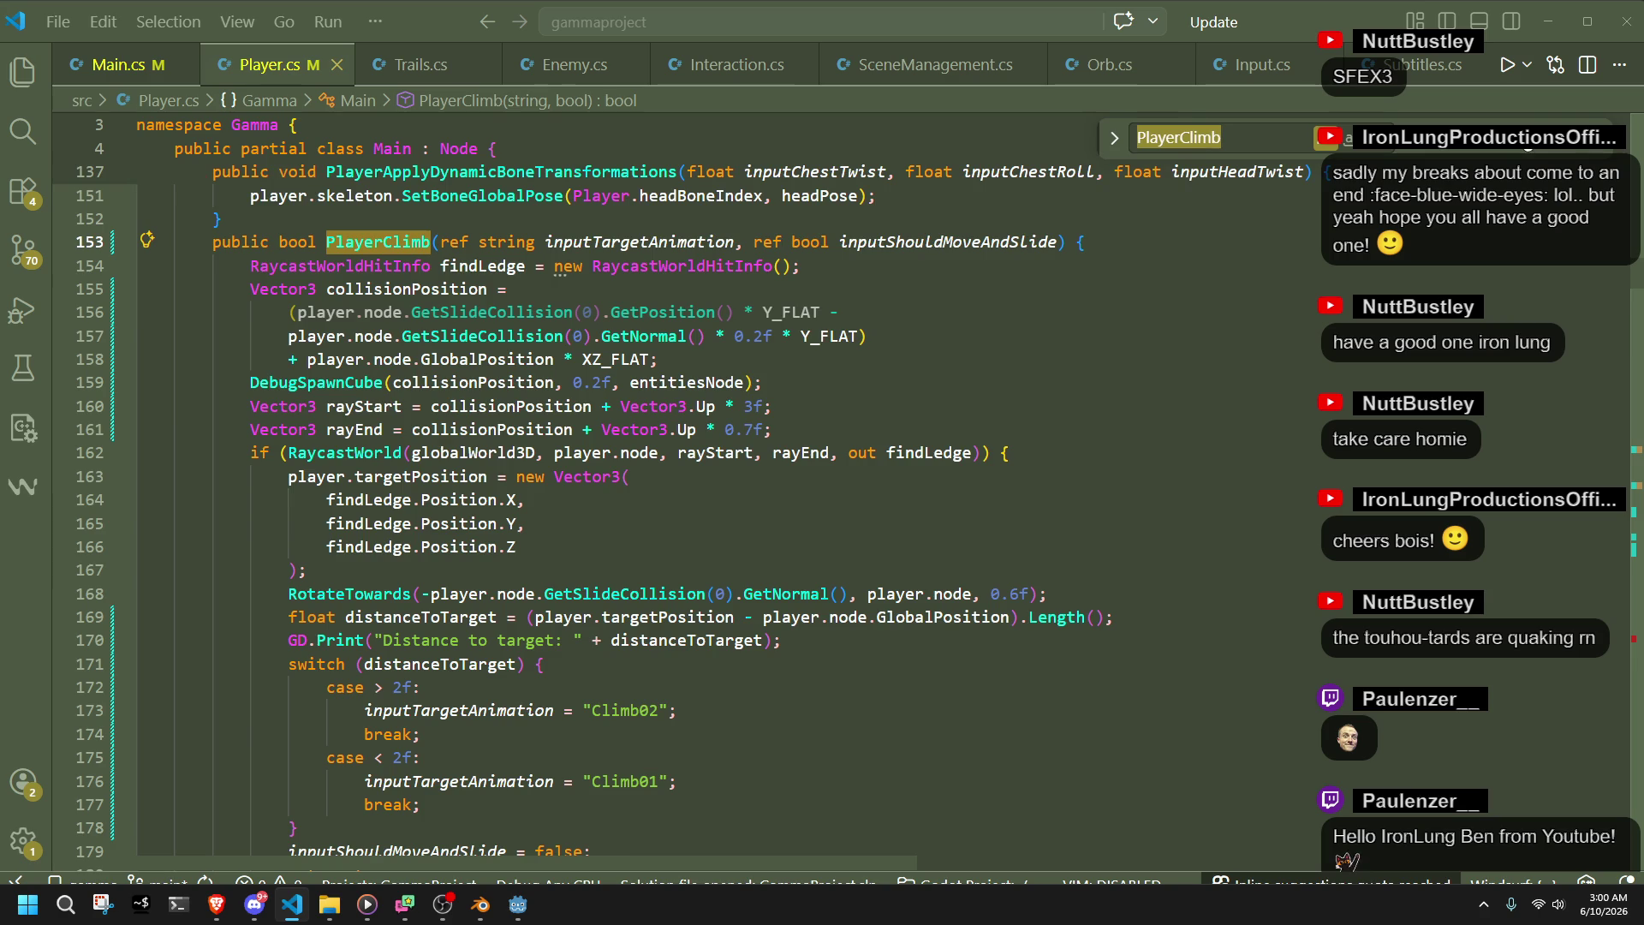
click(1534, 137)
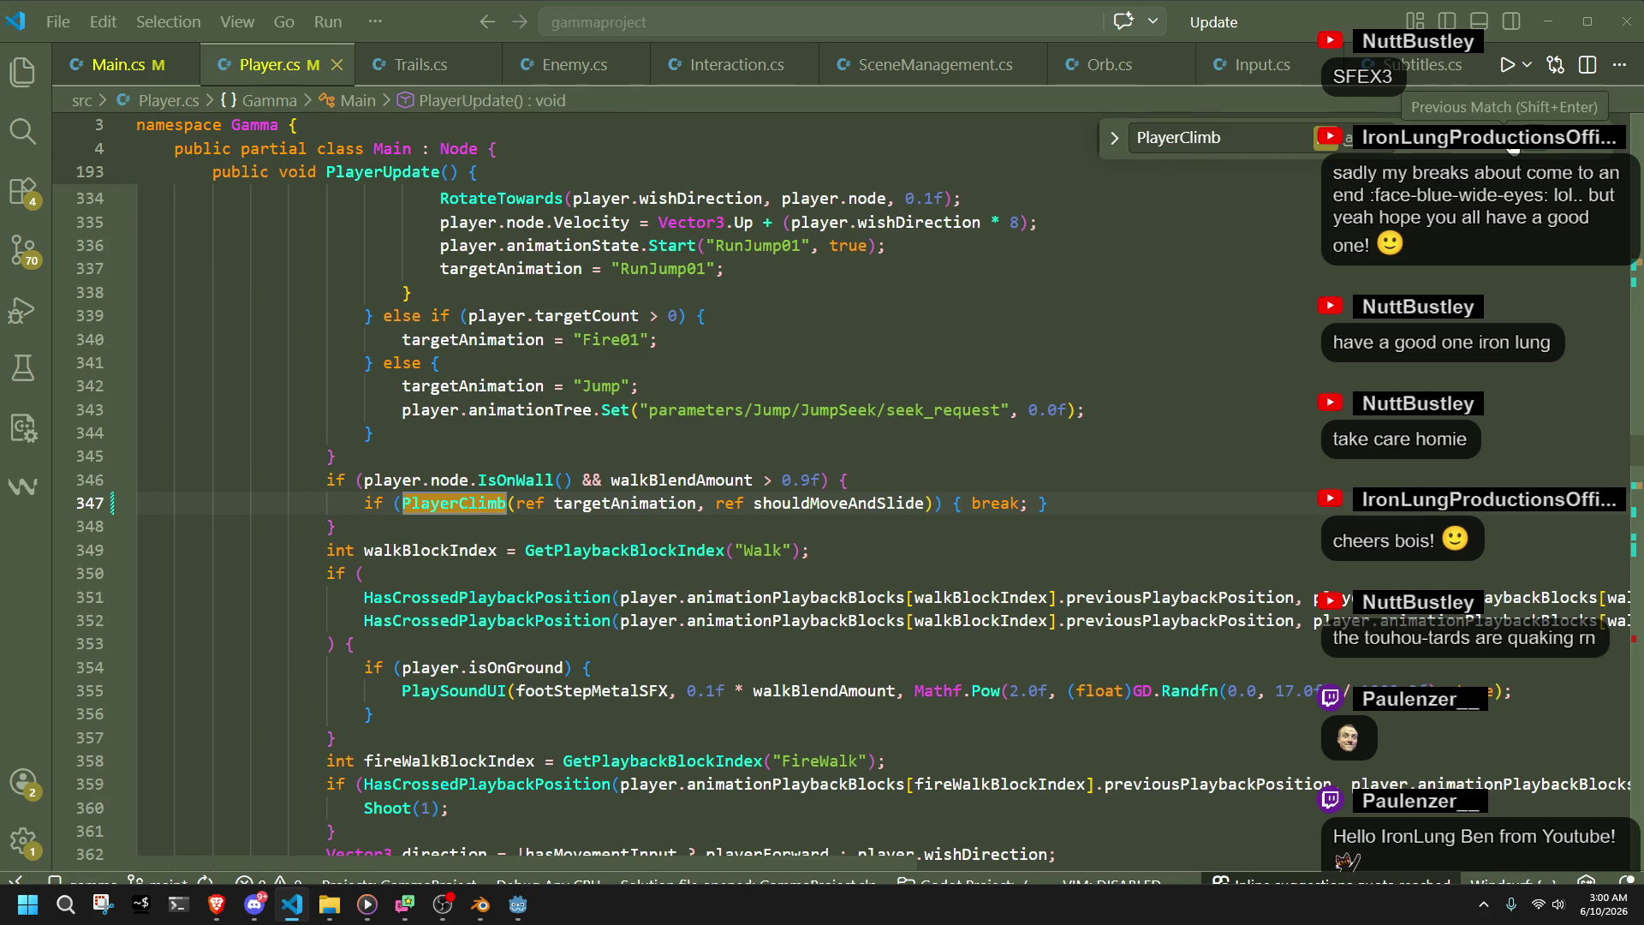
click(1515, 144)
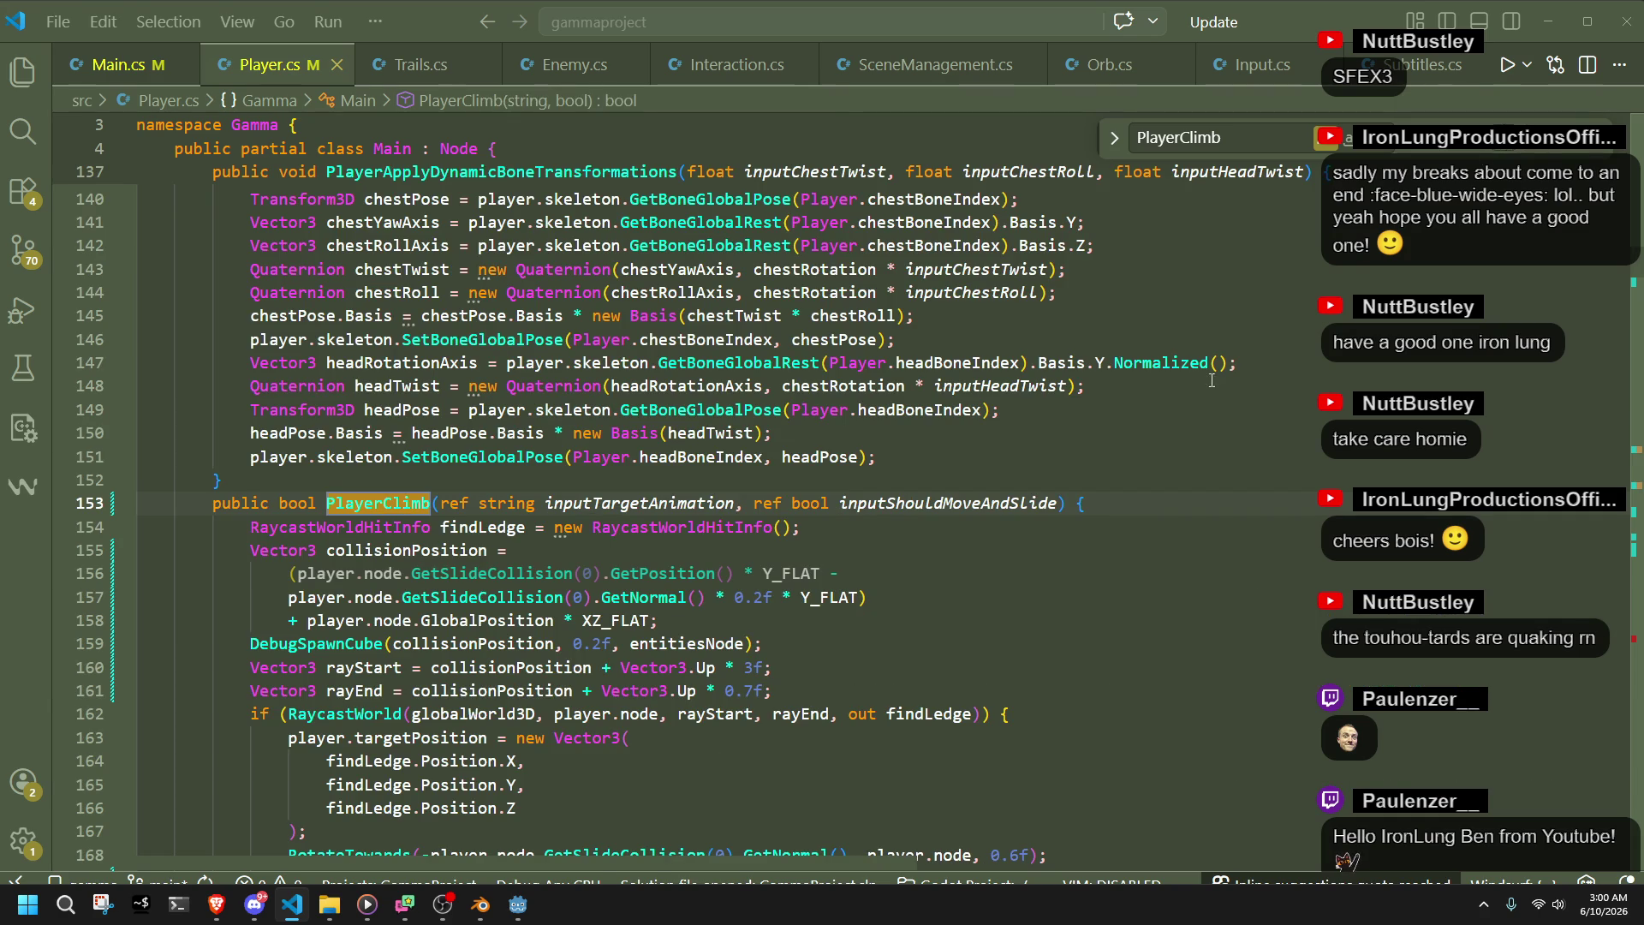
scroll(1218, 383, down, 2)
scroll(1219, 383, down, 1)
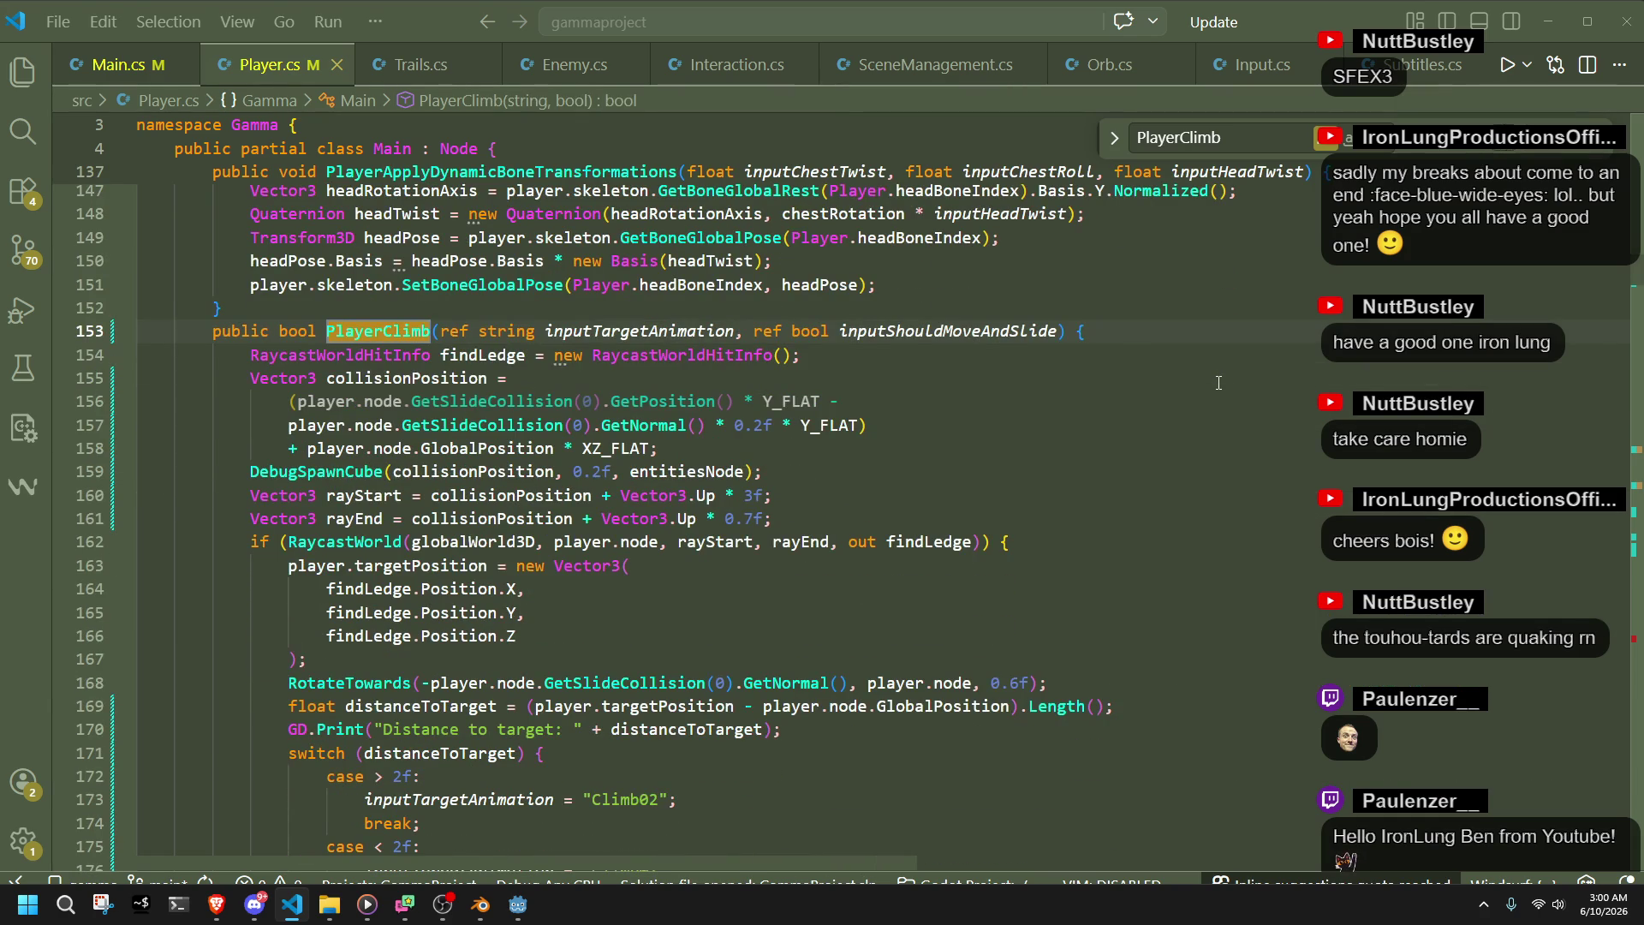
scroll(1219, 383, down, 2)
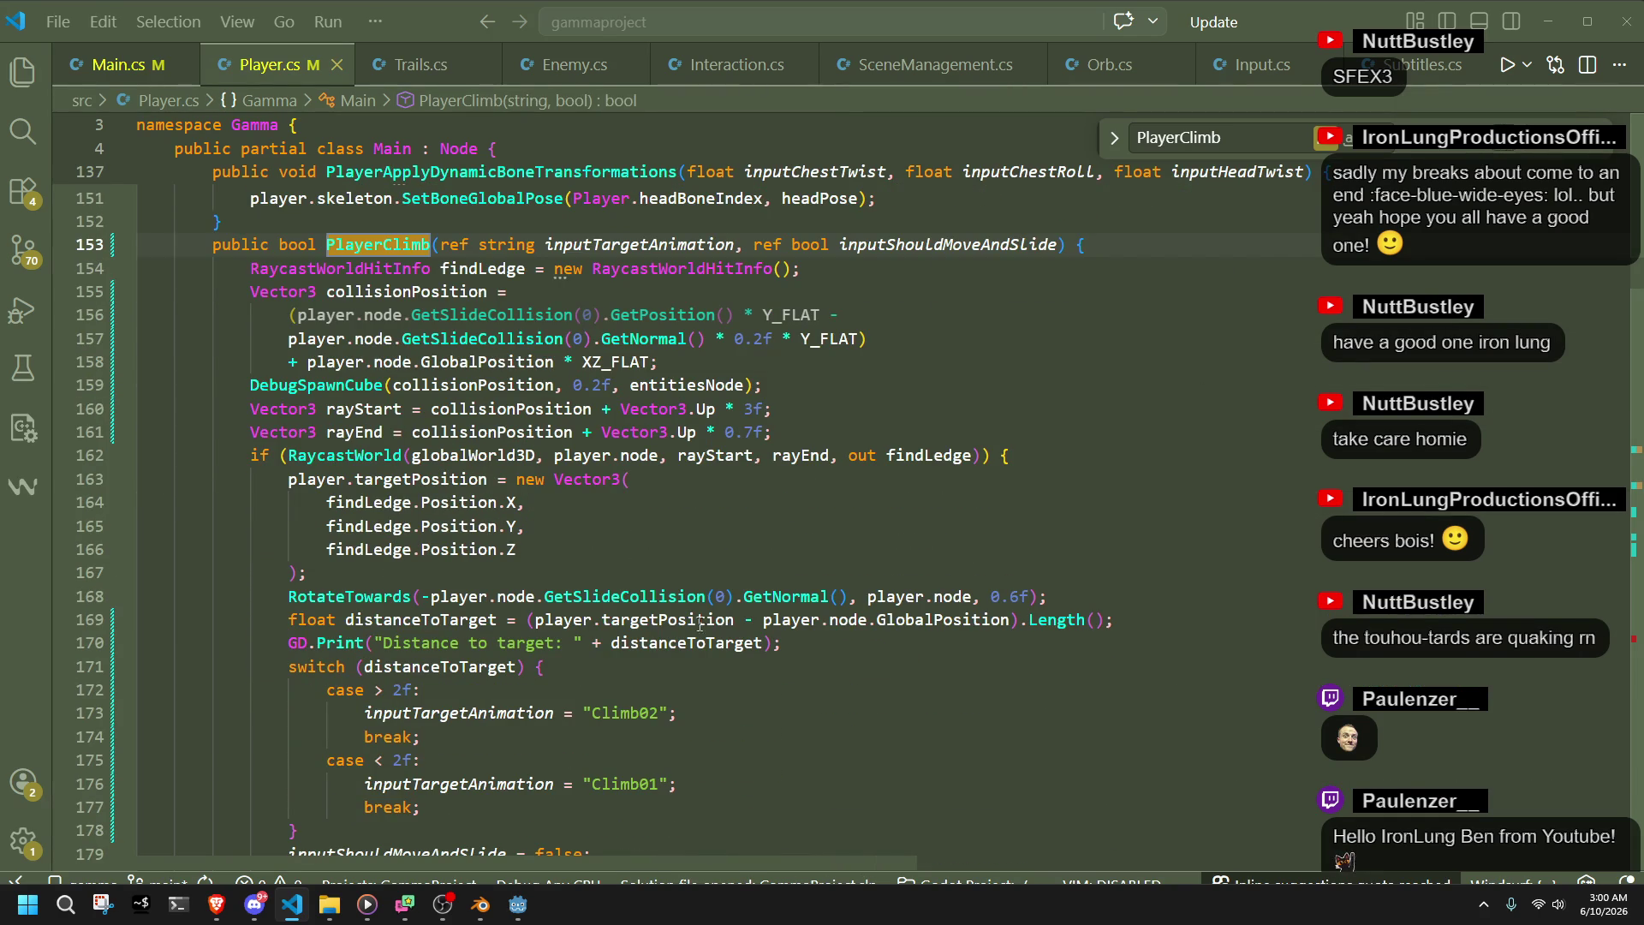
click(703, 761)
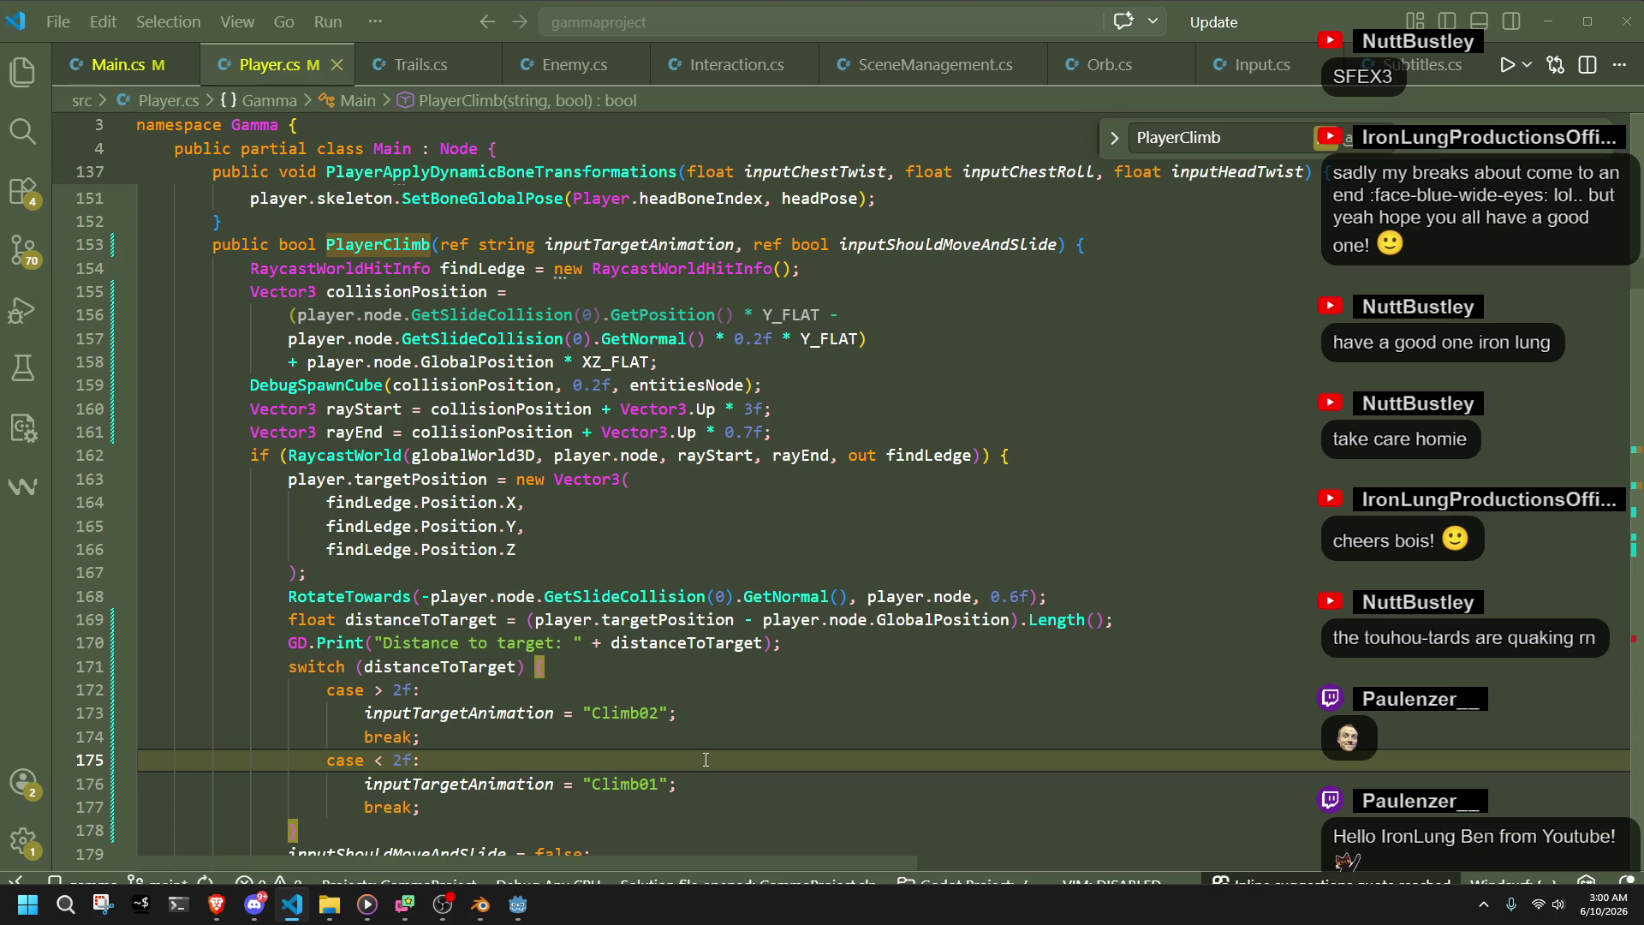
- Inspect the Climb01/Climb02 cases of the distance switch (lines 173-181), then return to Godot
scroll(650, 692, down, 5)
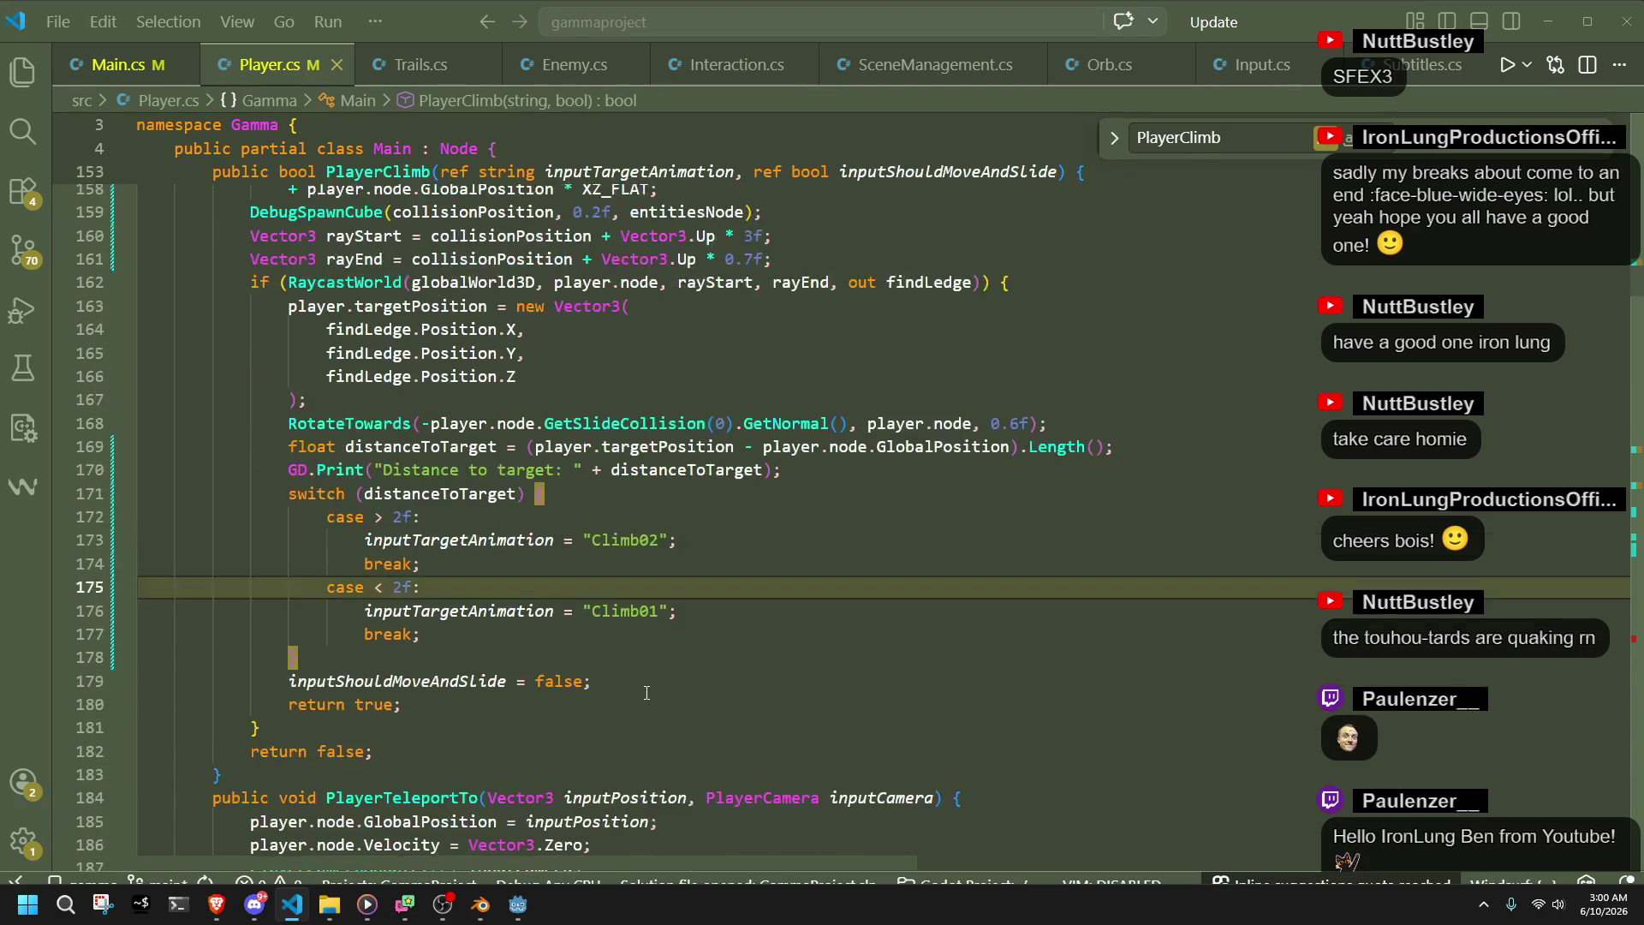
click(646, 692)
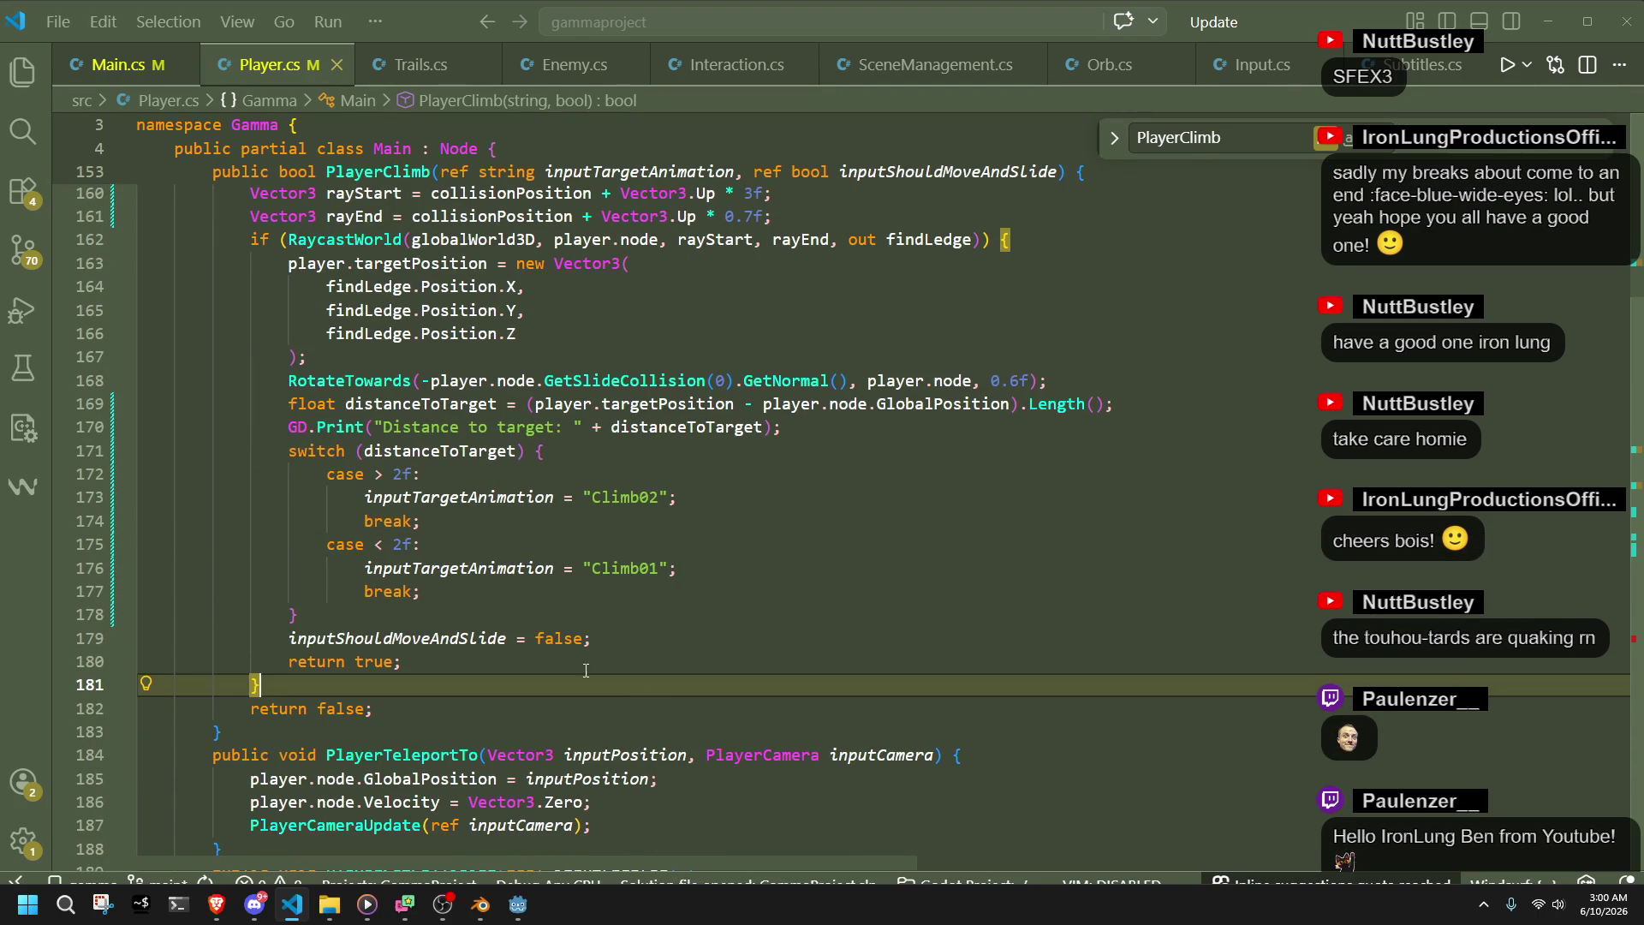
click(421, 610)
click(441, 595)
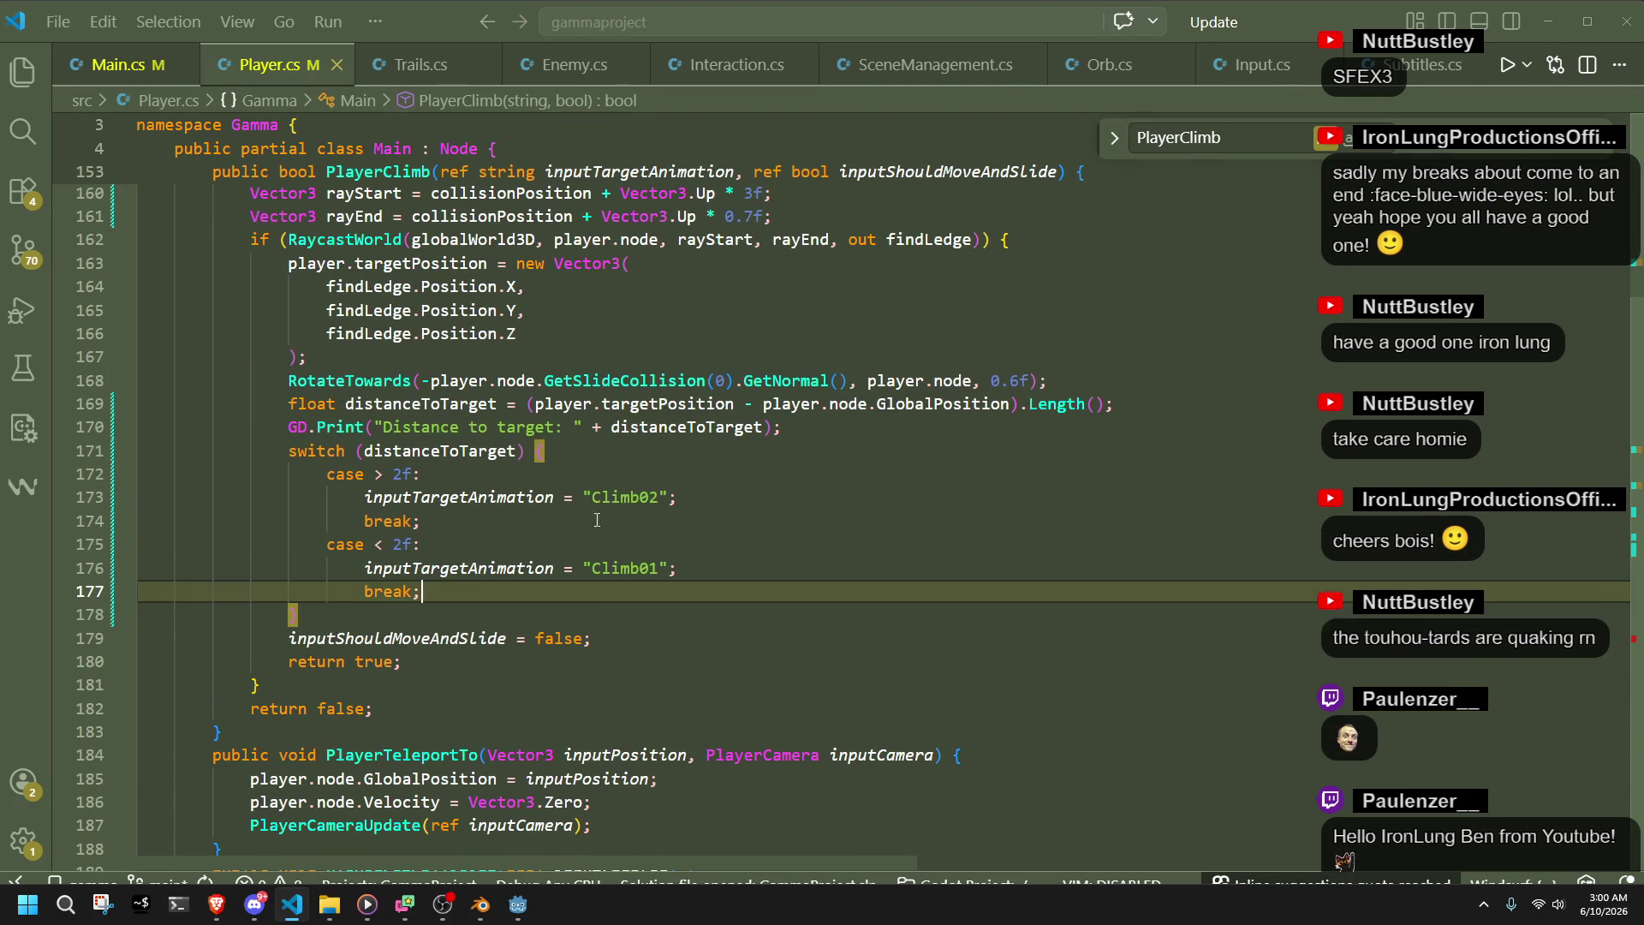
double_click(626, 496)
click(444, 608)
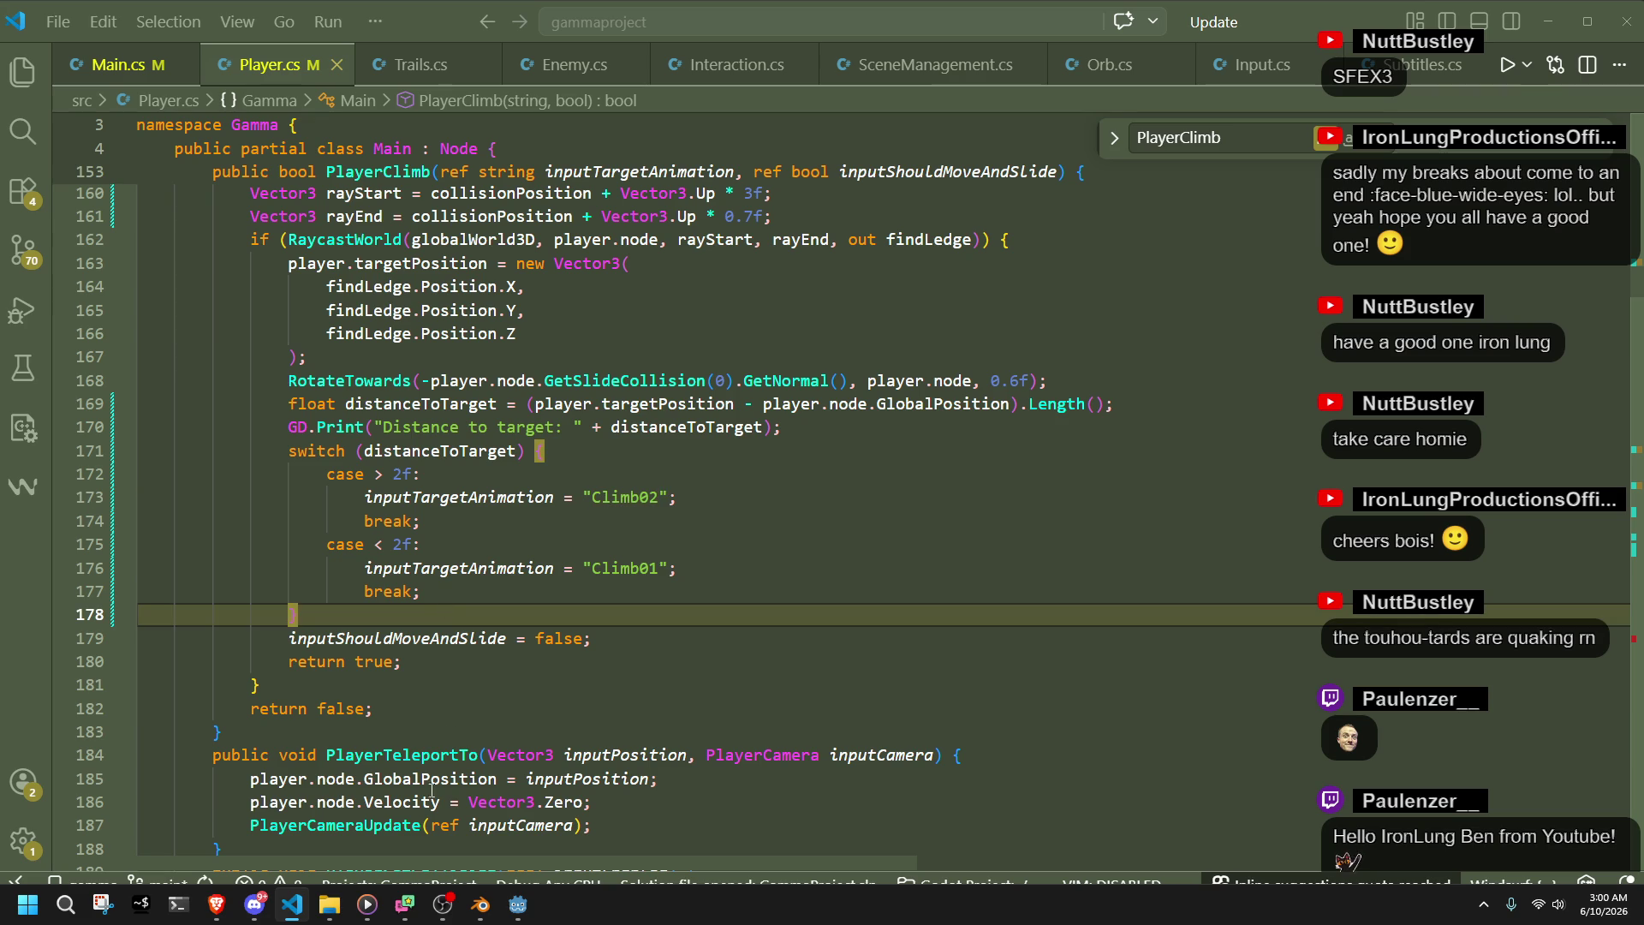
click(517, 905)
scroll(595, 736, down, 4)
scroll(586, 598, up, 1)
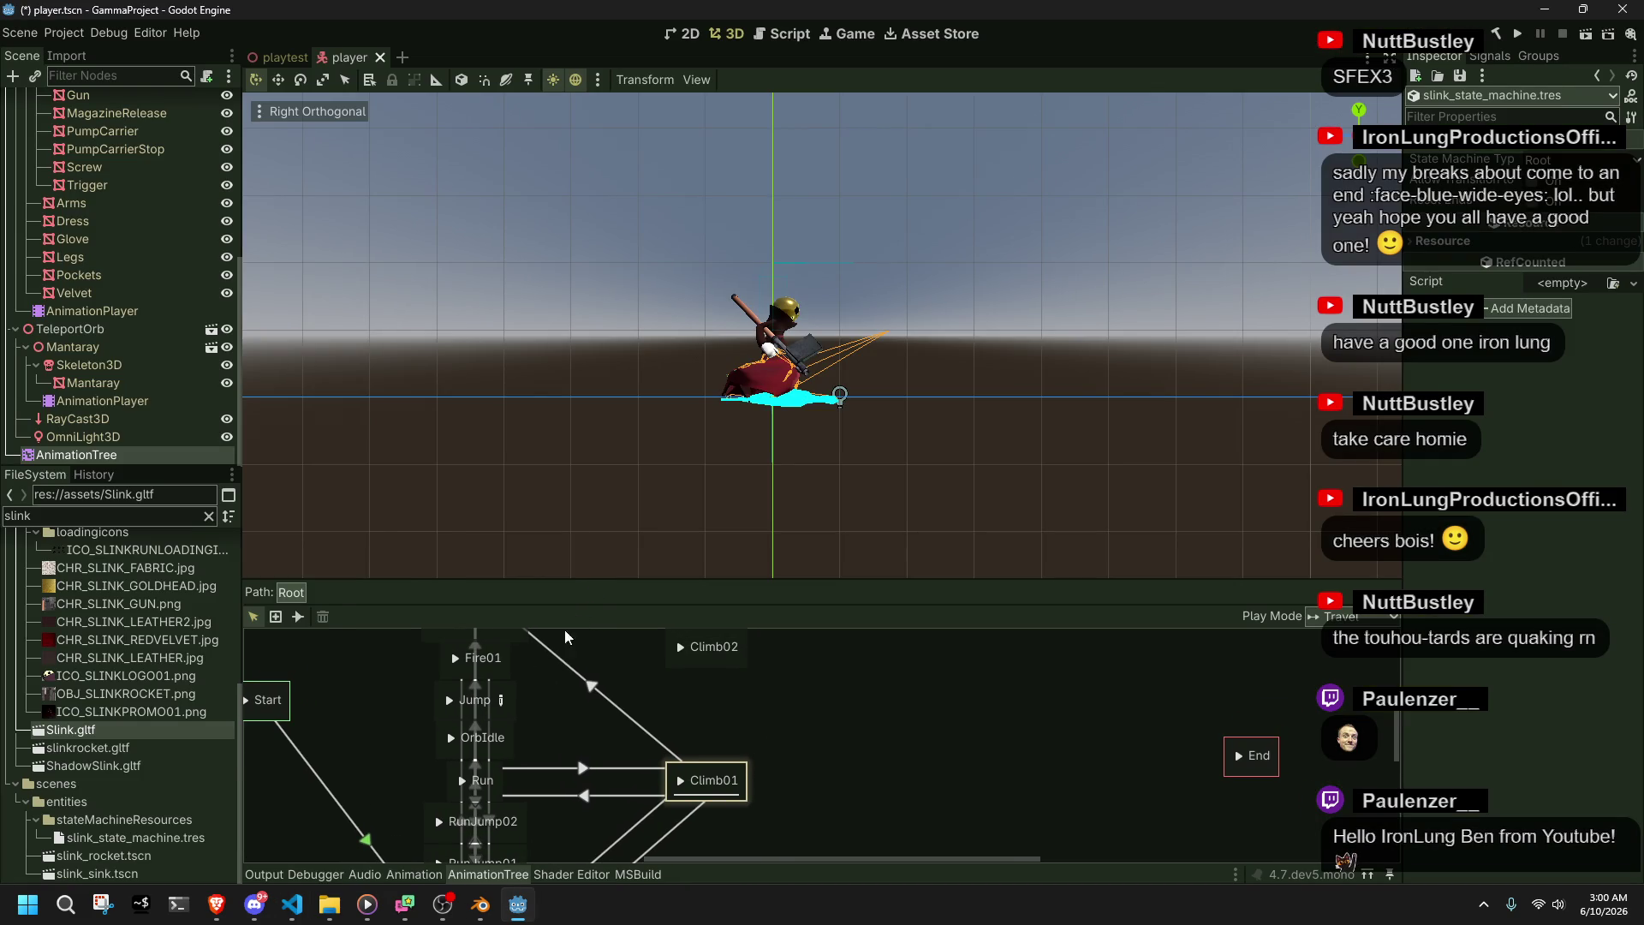
- Play the OrbIdle, Run and Climb02 states on the character, orbiting the view to watch
click(504, 752)
click(453, 737)
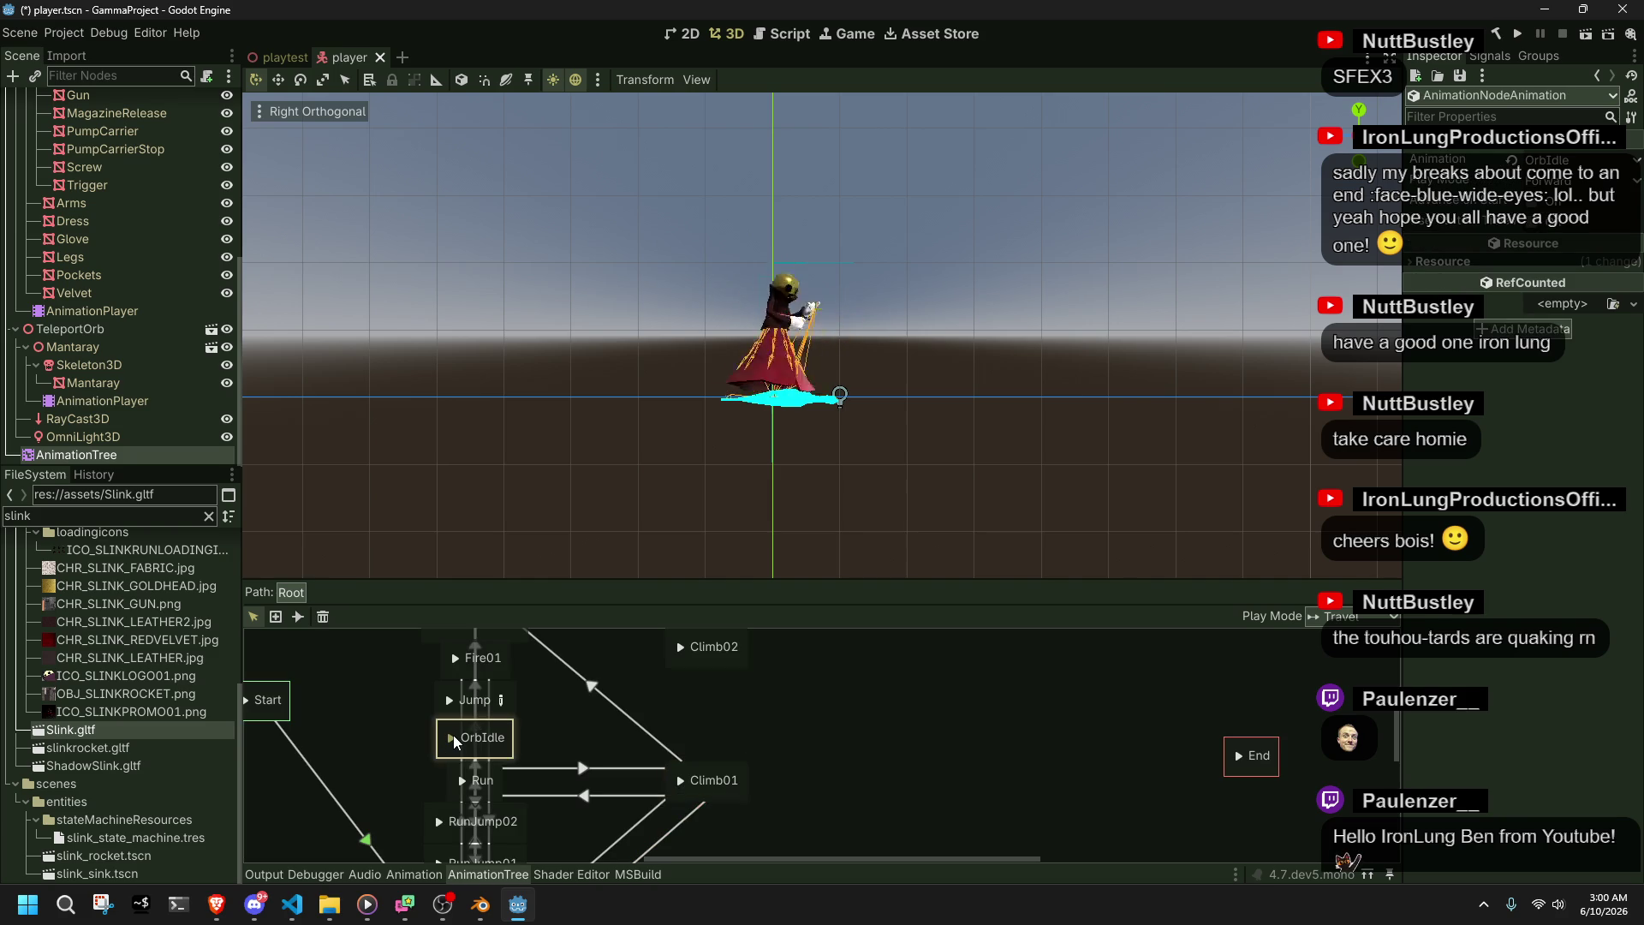
drag(908, 496, 686, 582)
click(462, 784)
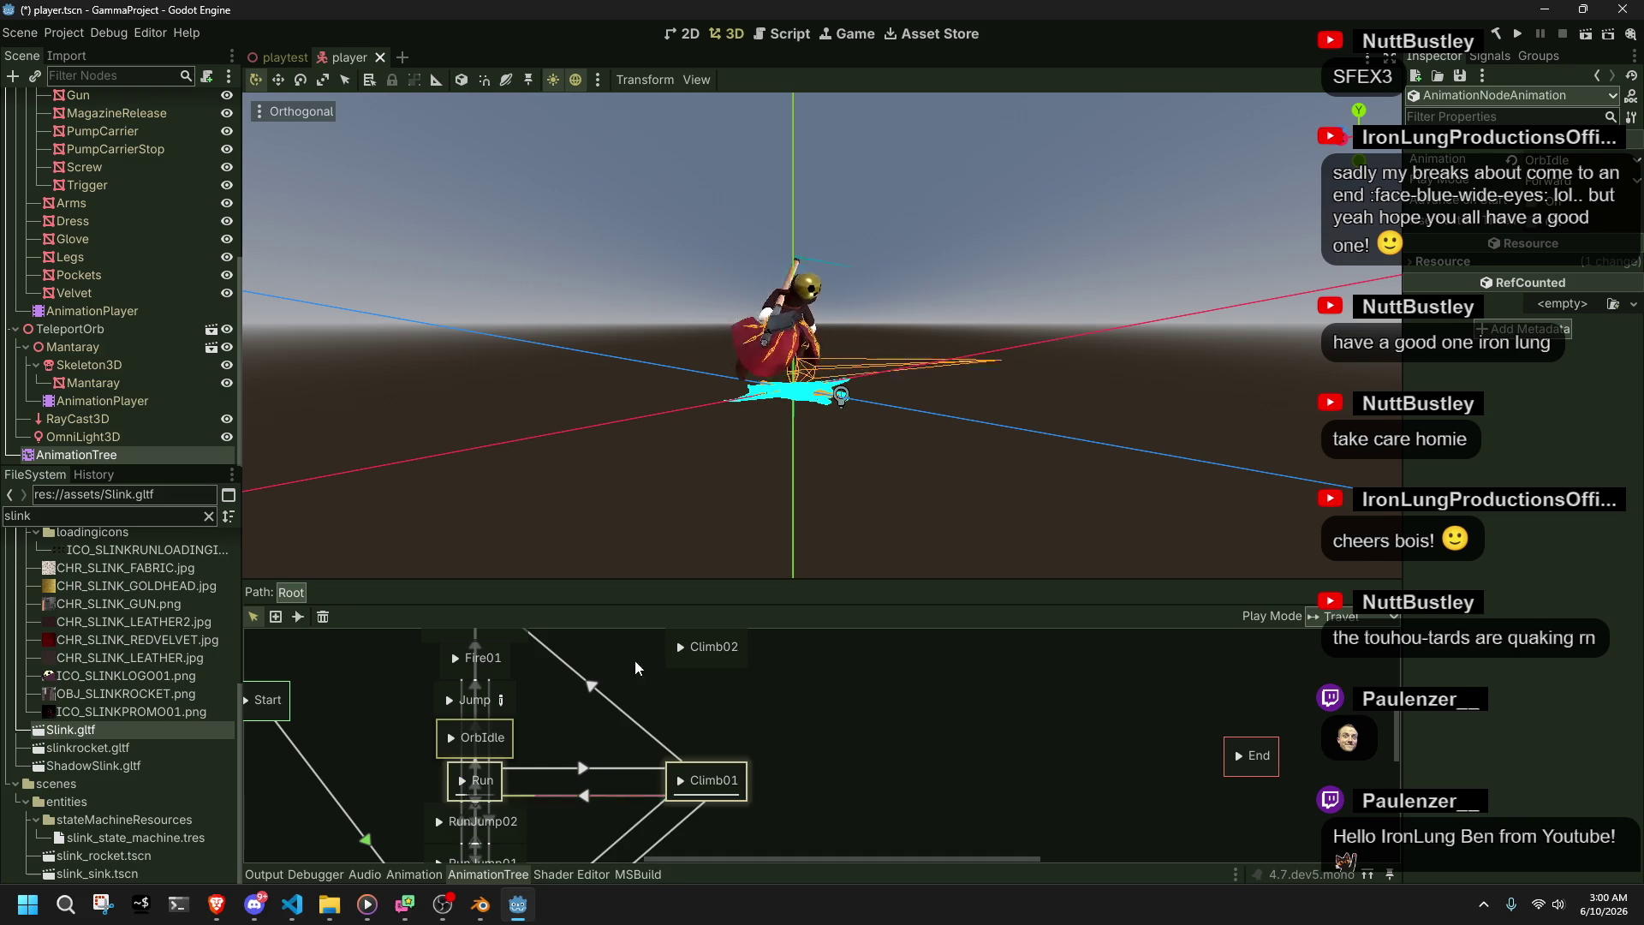
click(681, 647)
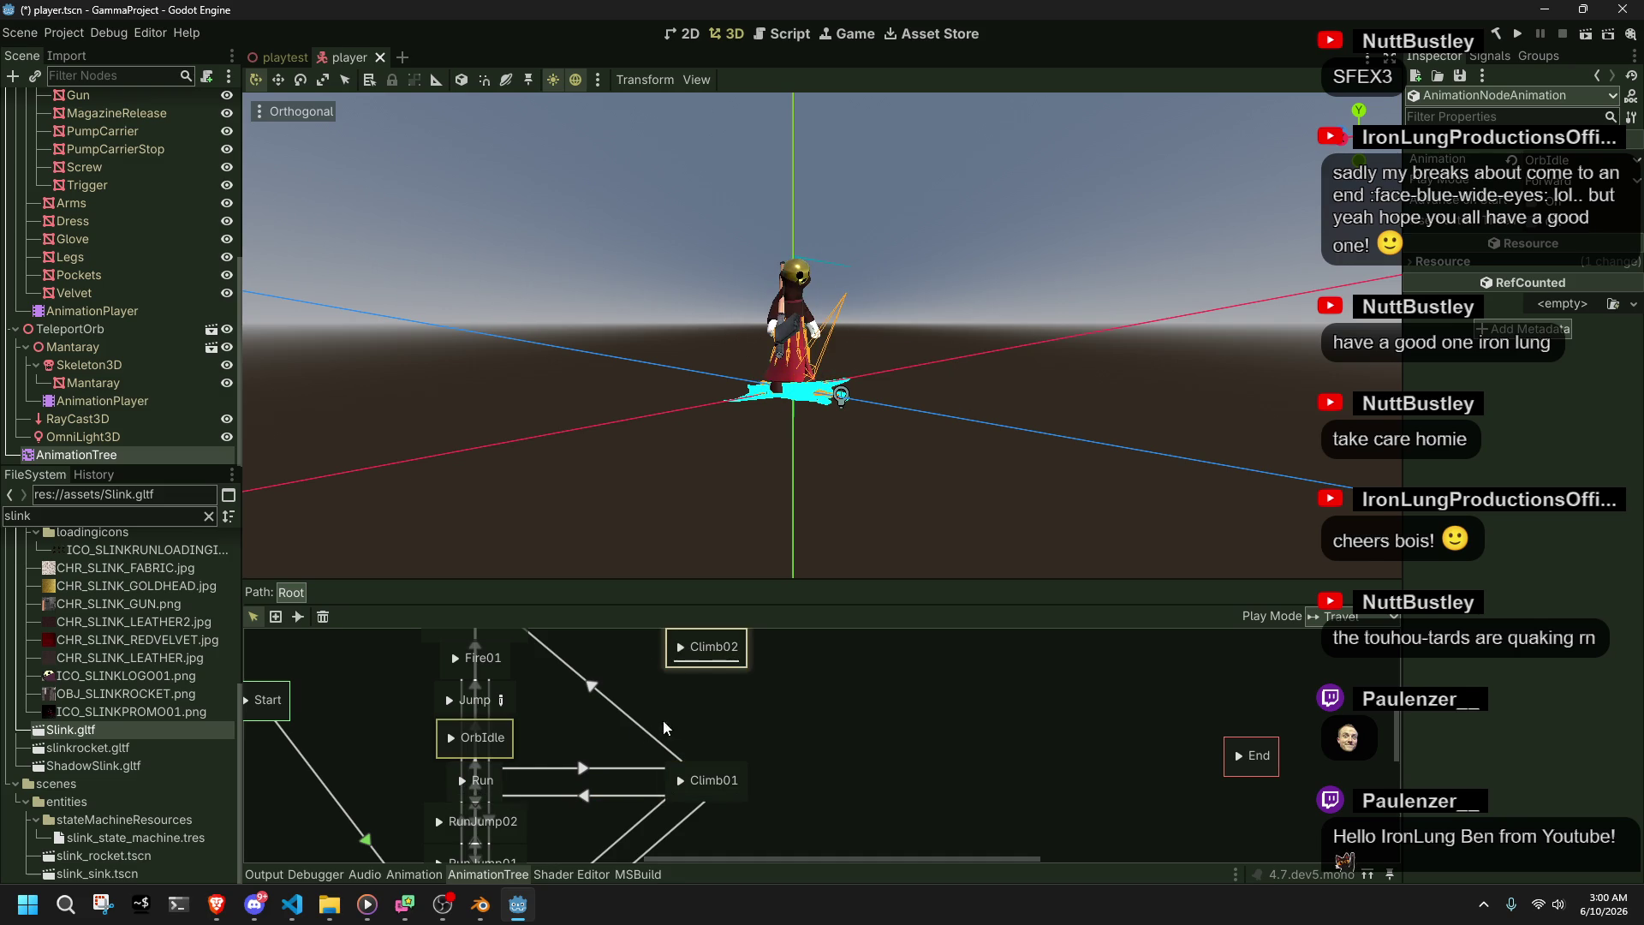
mouse_move(783, 716)
mouse_down()
mouse_move(694, 756)
mouse_move(701, 808)
mouse_move(780, 851)
mouse_move(844, 784)
mouse_move(859, 733)
mouse_up()
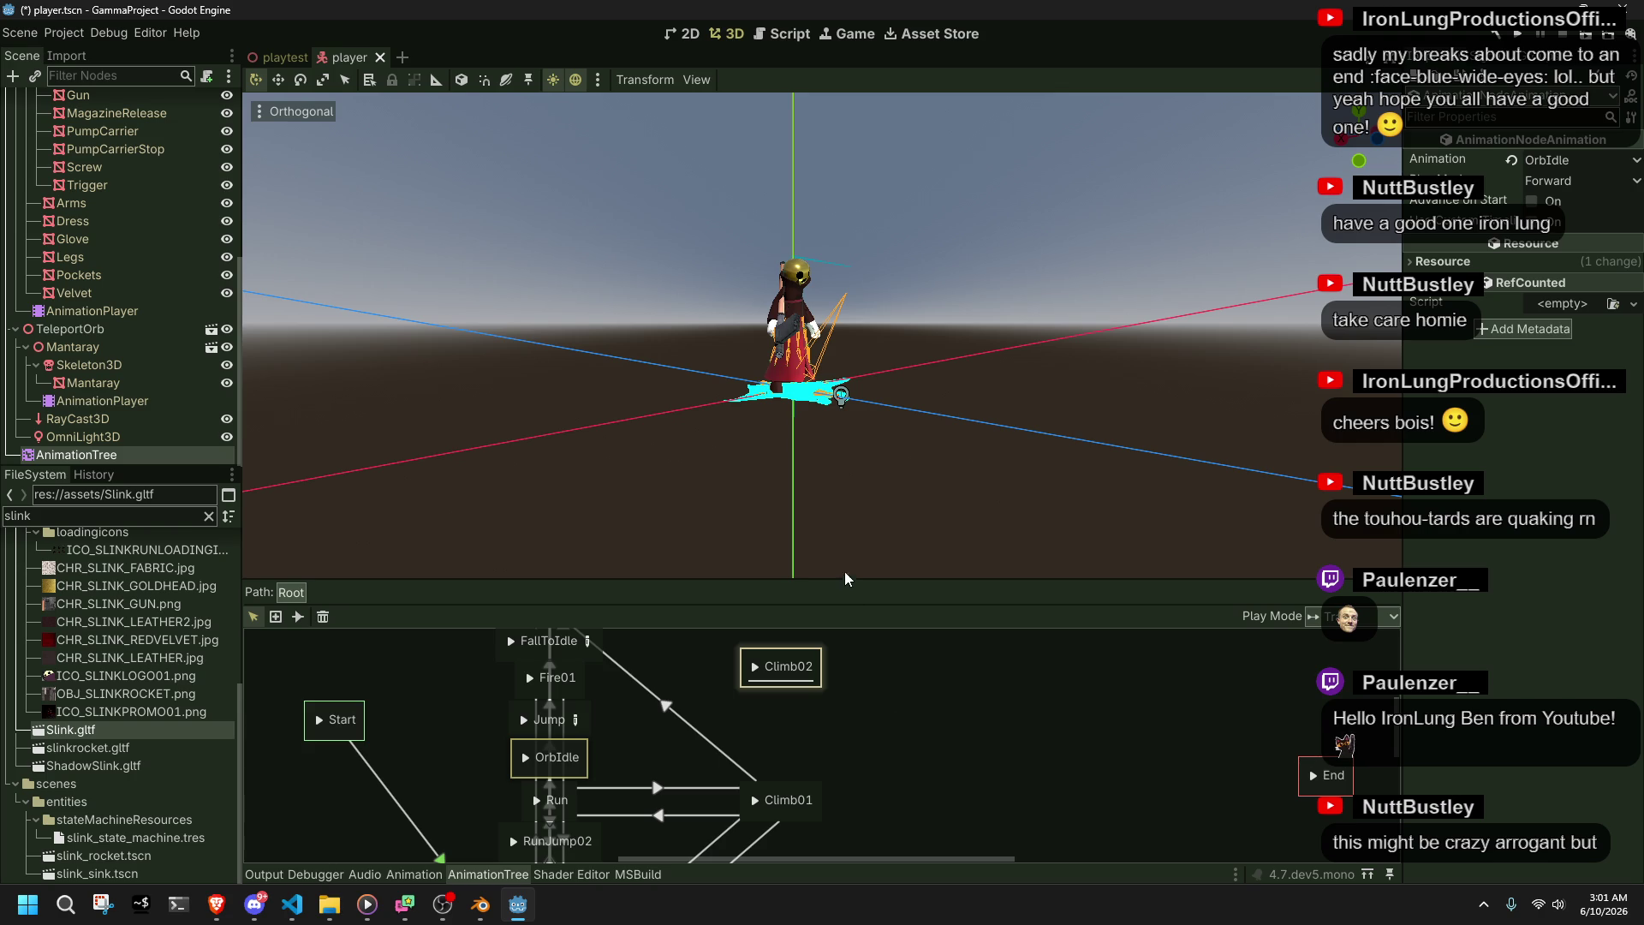
- Reselect the AnimationTree to show its state graph, then switch to the browser
click(851, 469)
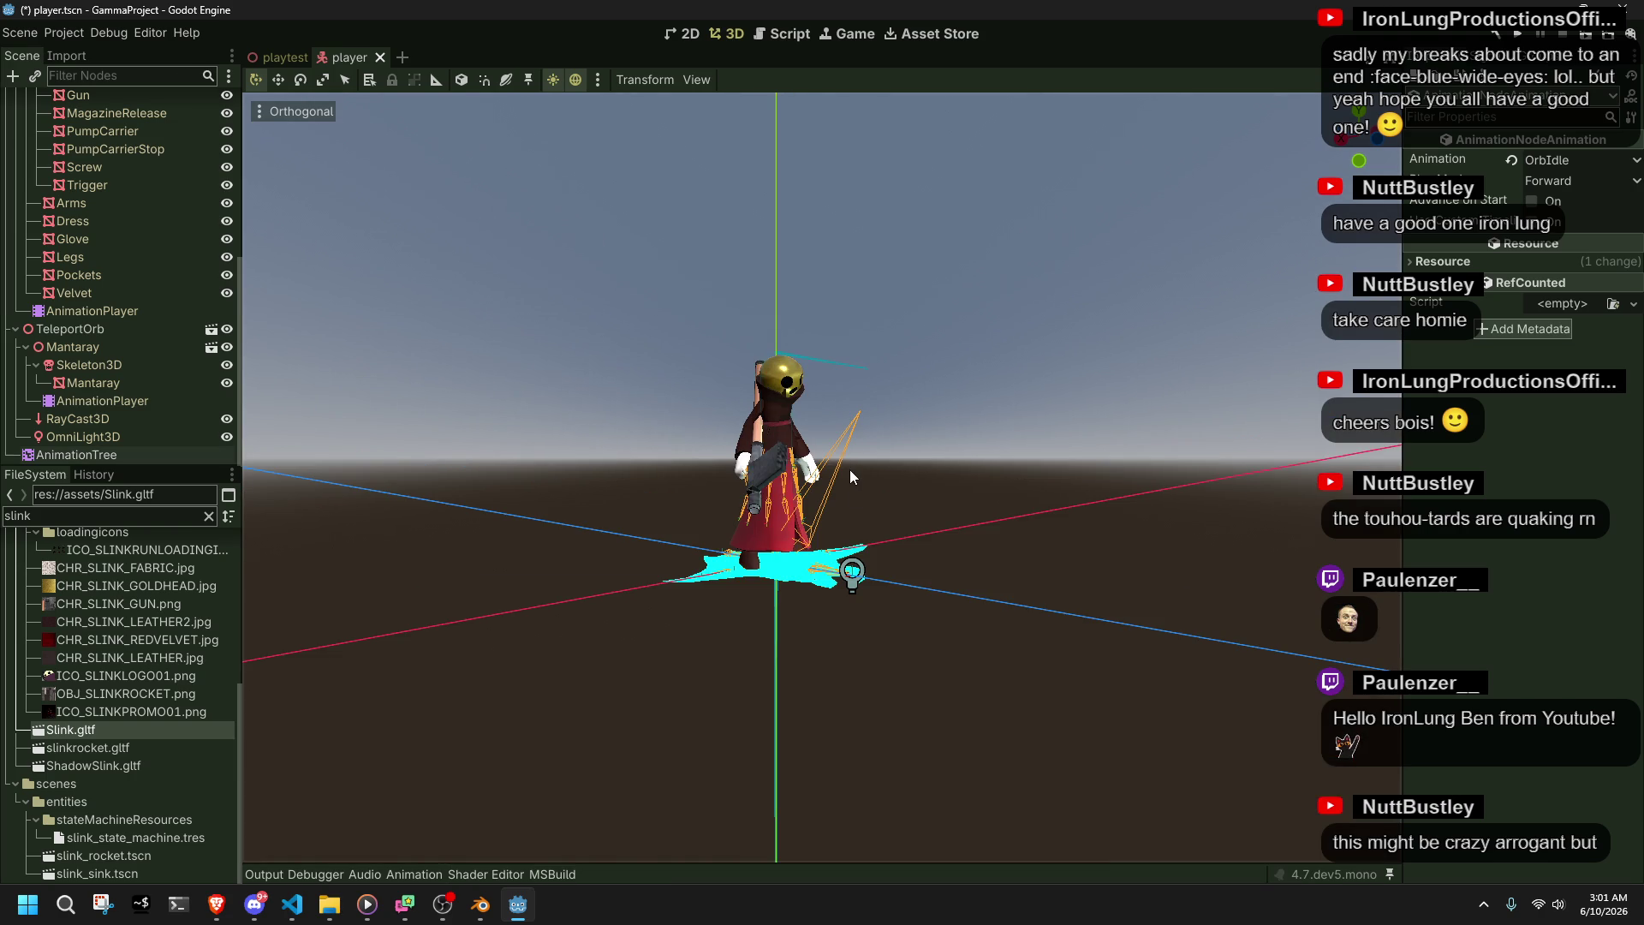
click(115, 454)
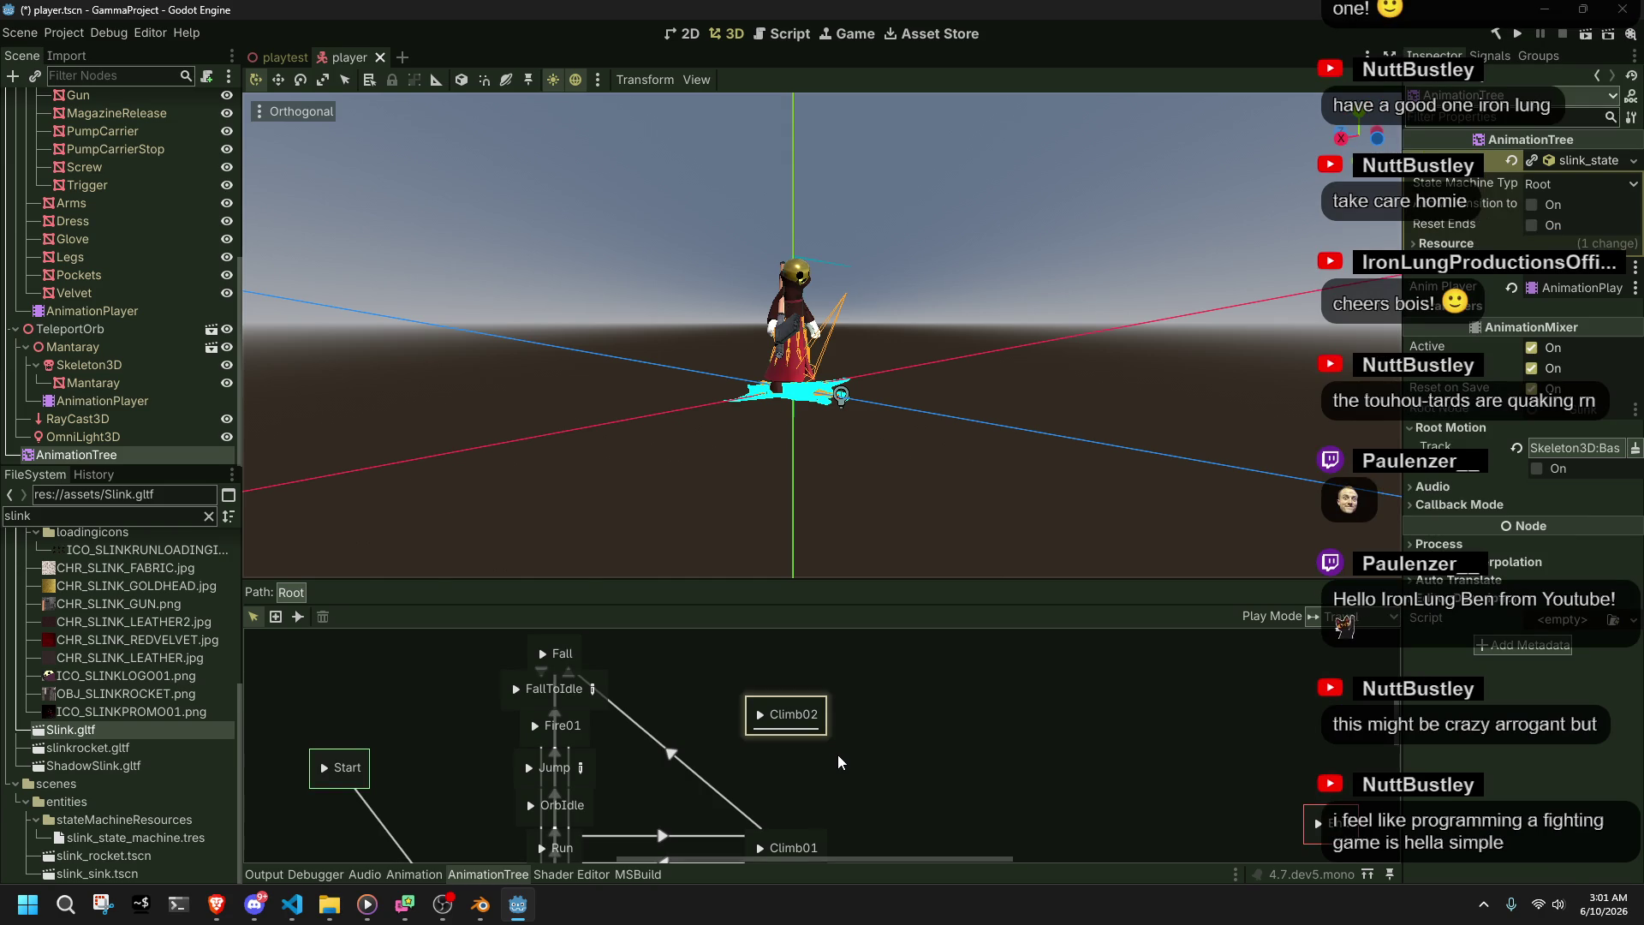
key(alt+Tab)
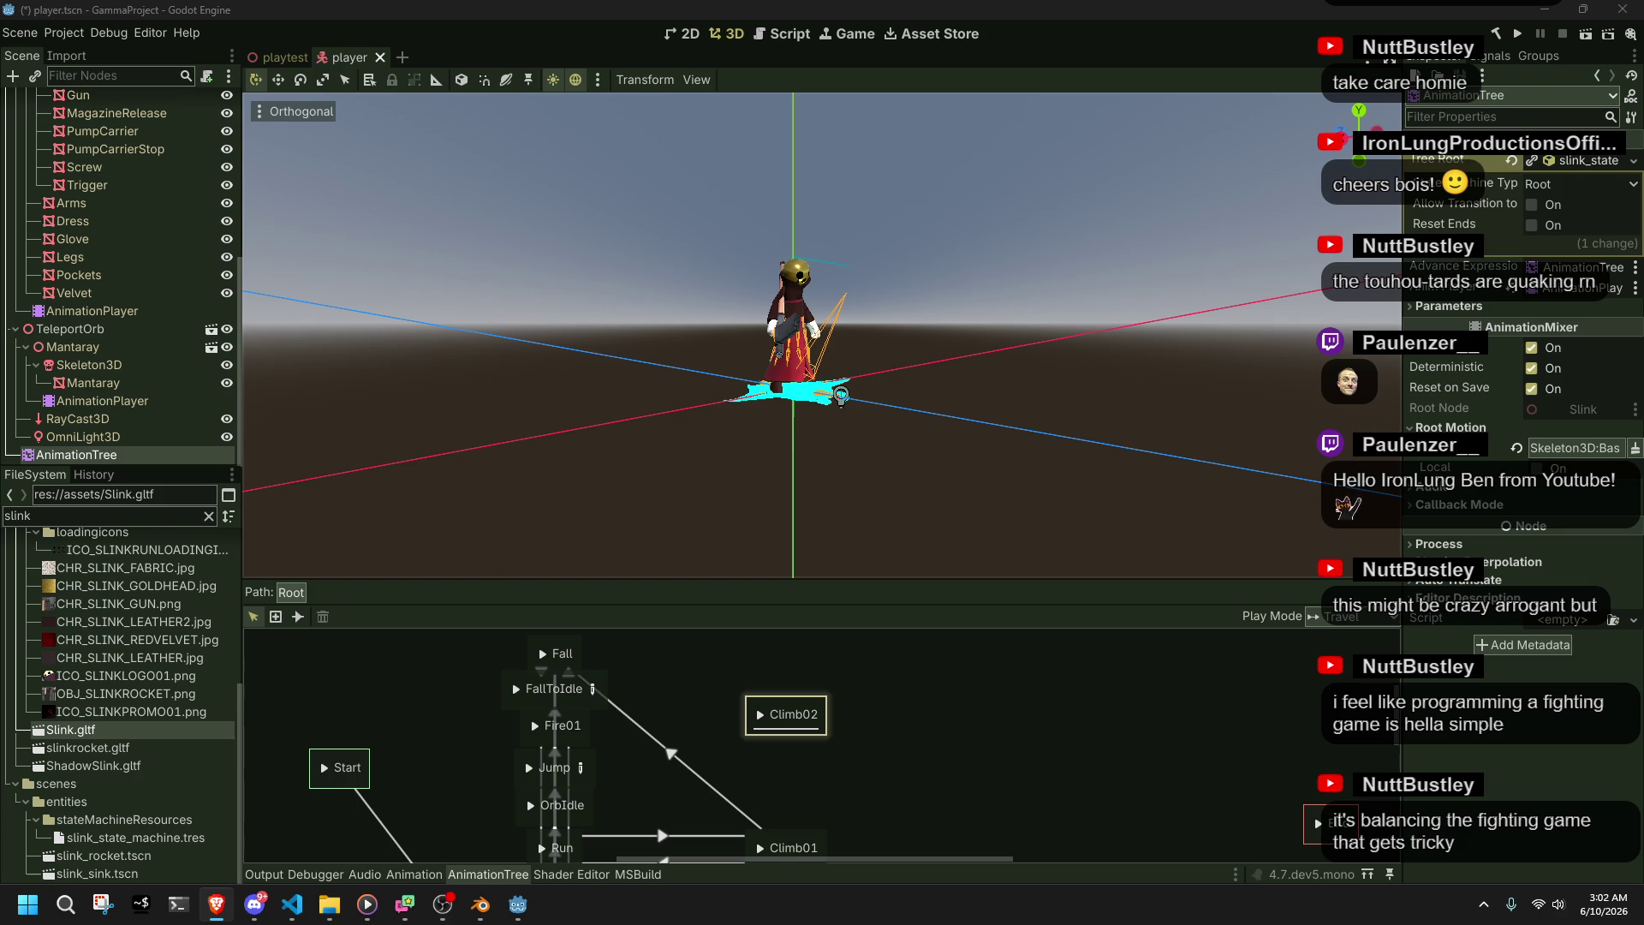
scroll(512, 682, down, 5)
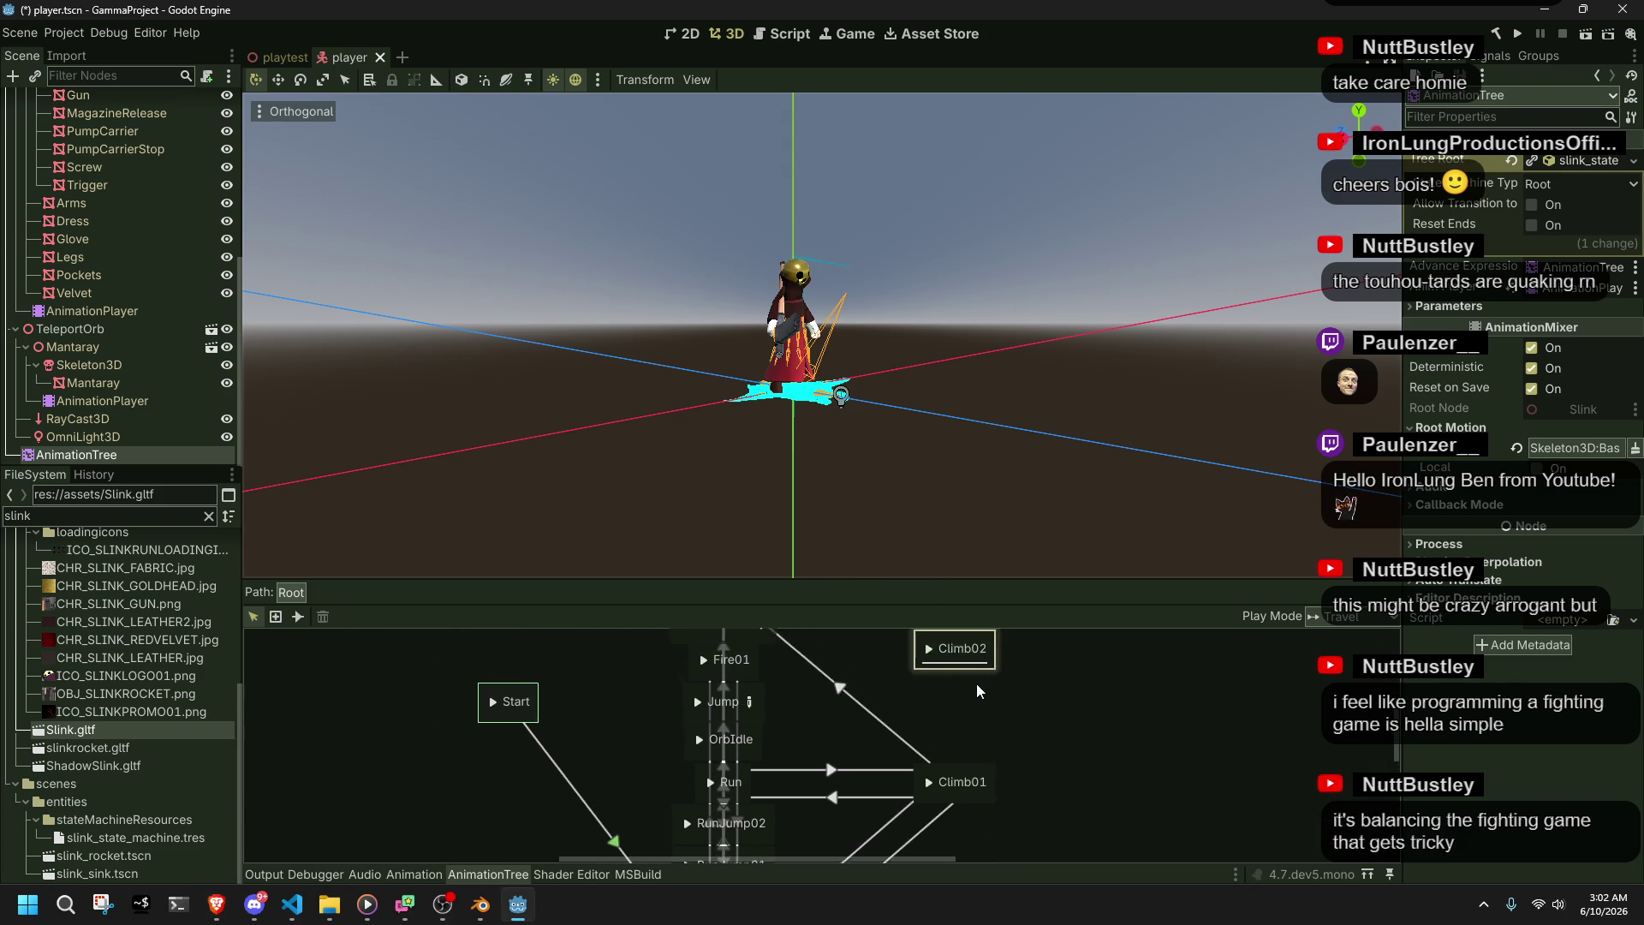
- Bring Run and Climb01 back into view and reselect the AnimationTree node
drag(1014, 769, 978, 737)
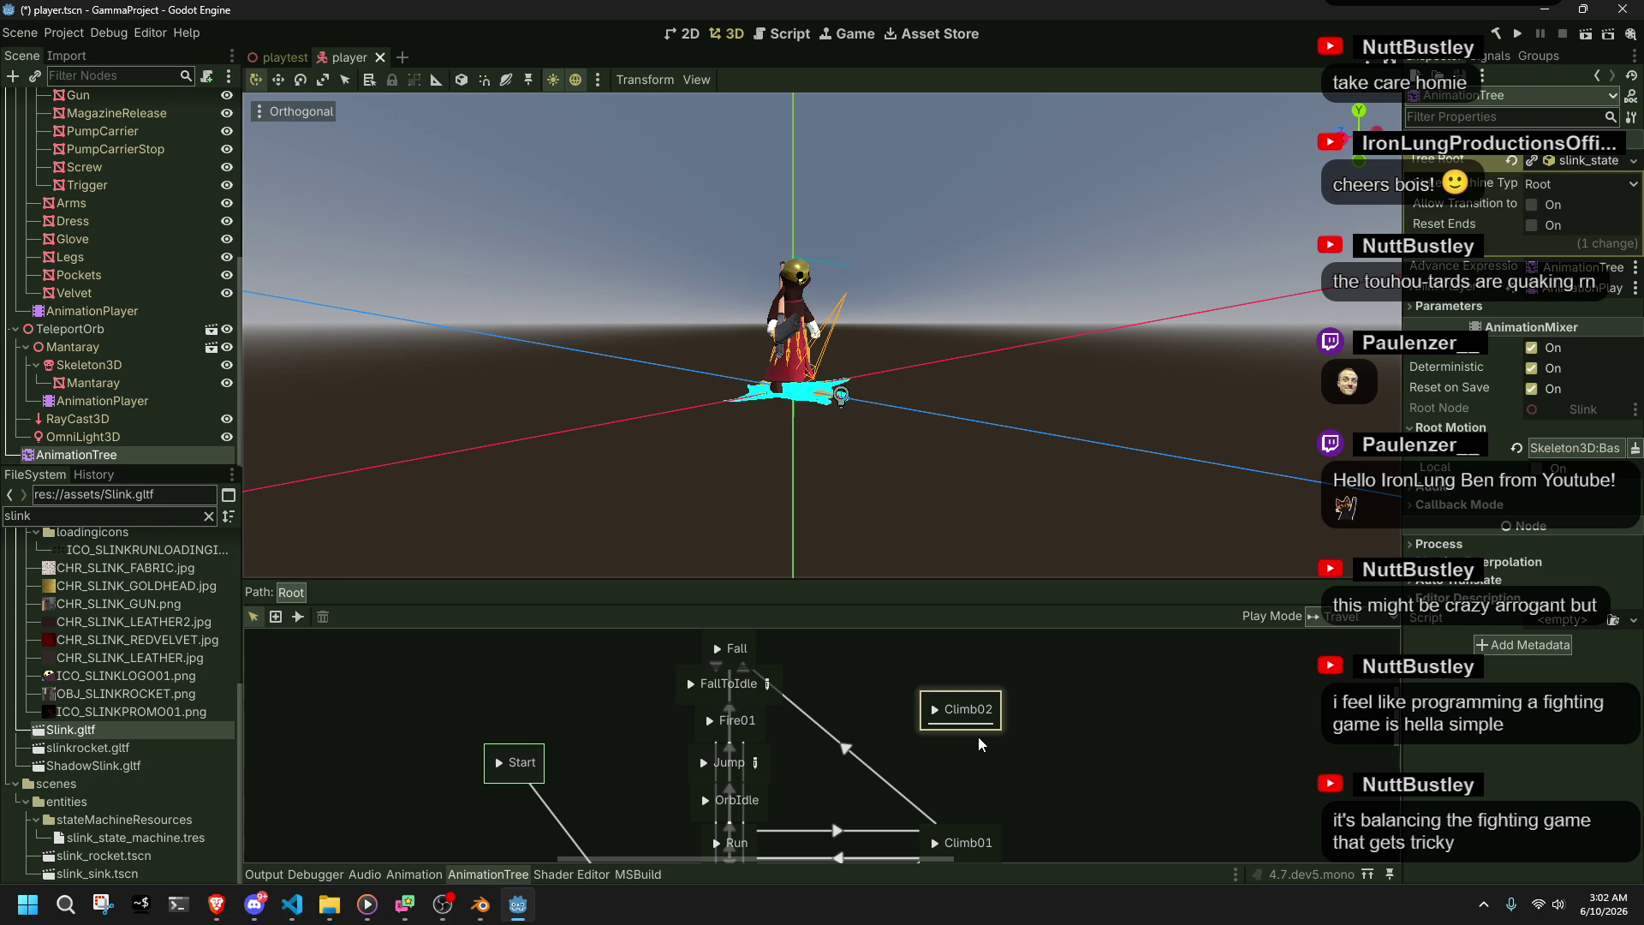
click(1005, 515)
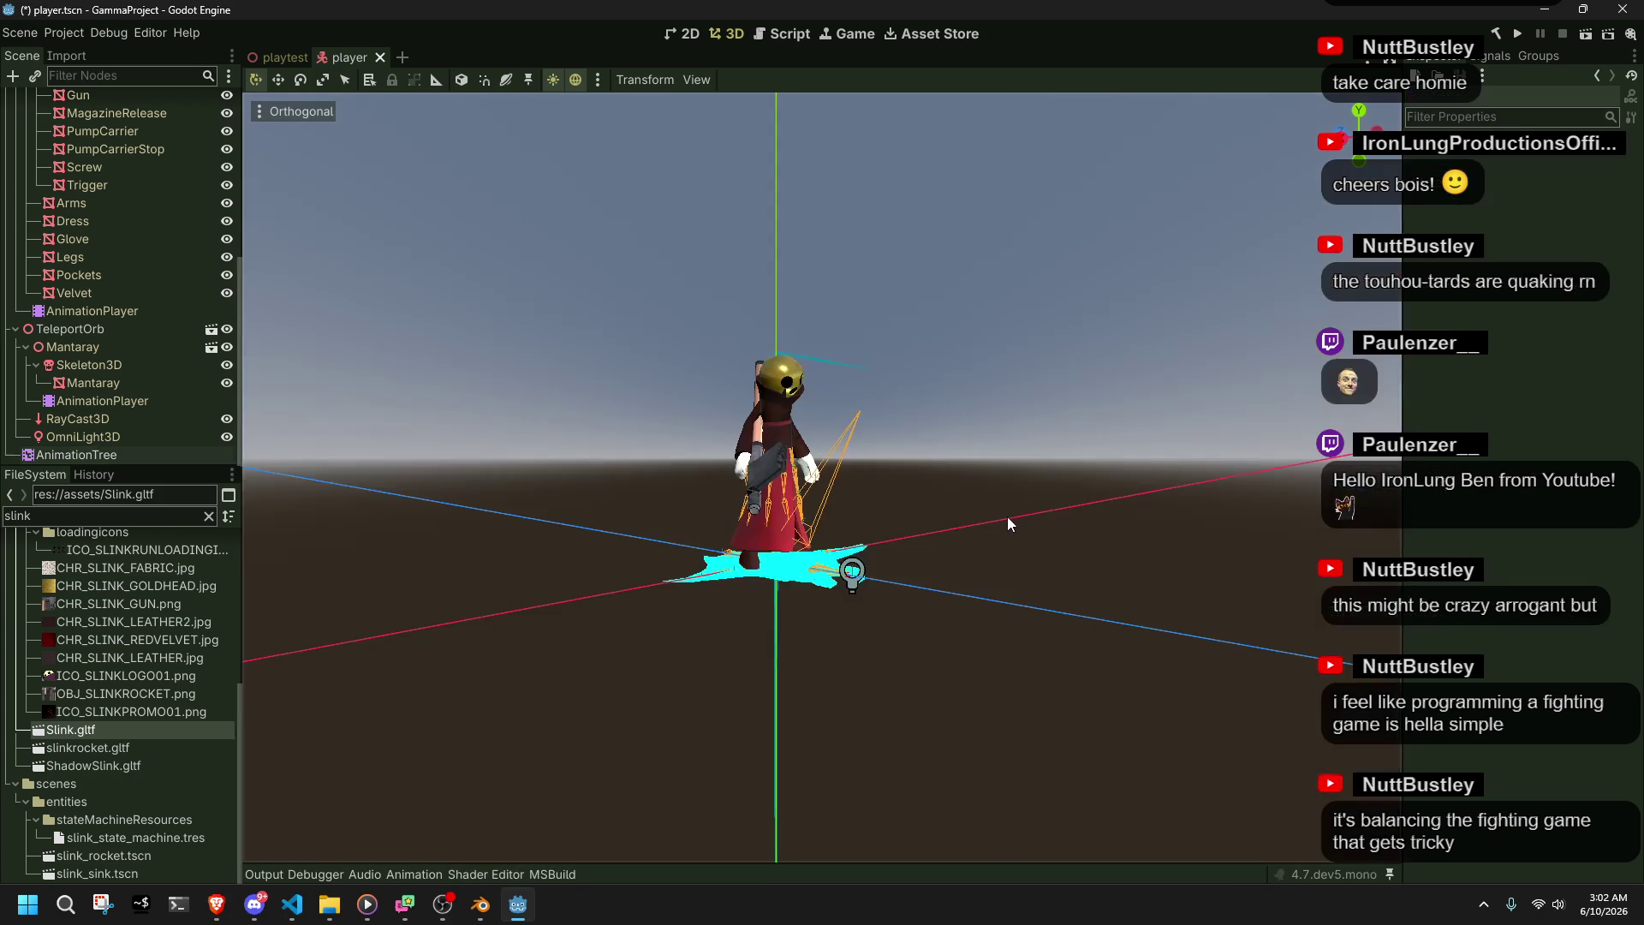
click(111, 452)
click(119, 438)
click(130, 449)
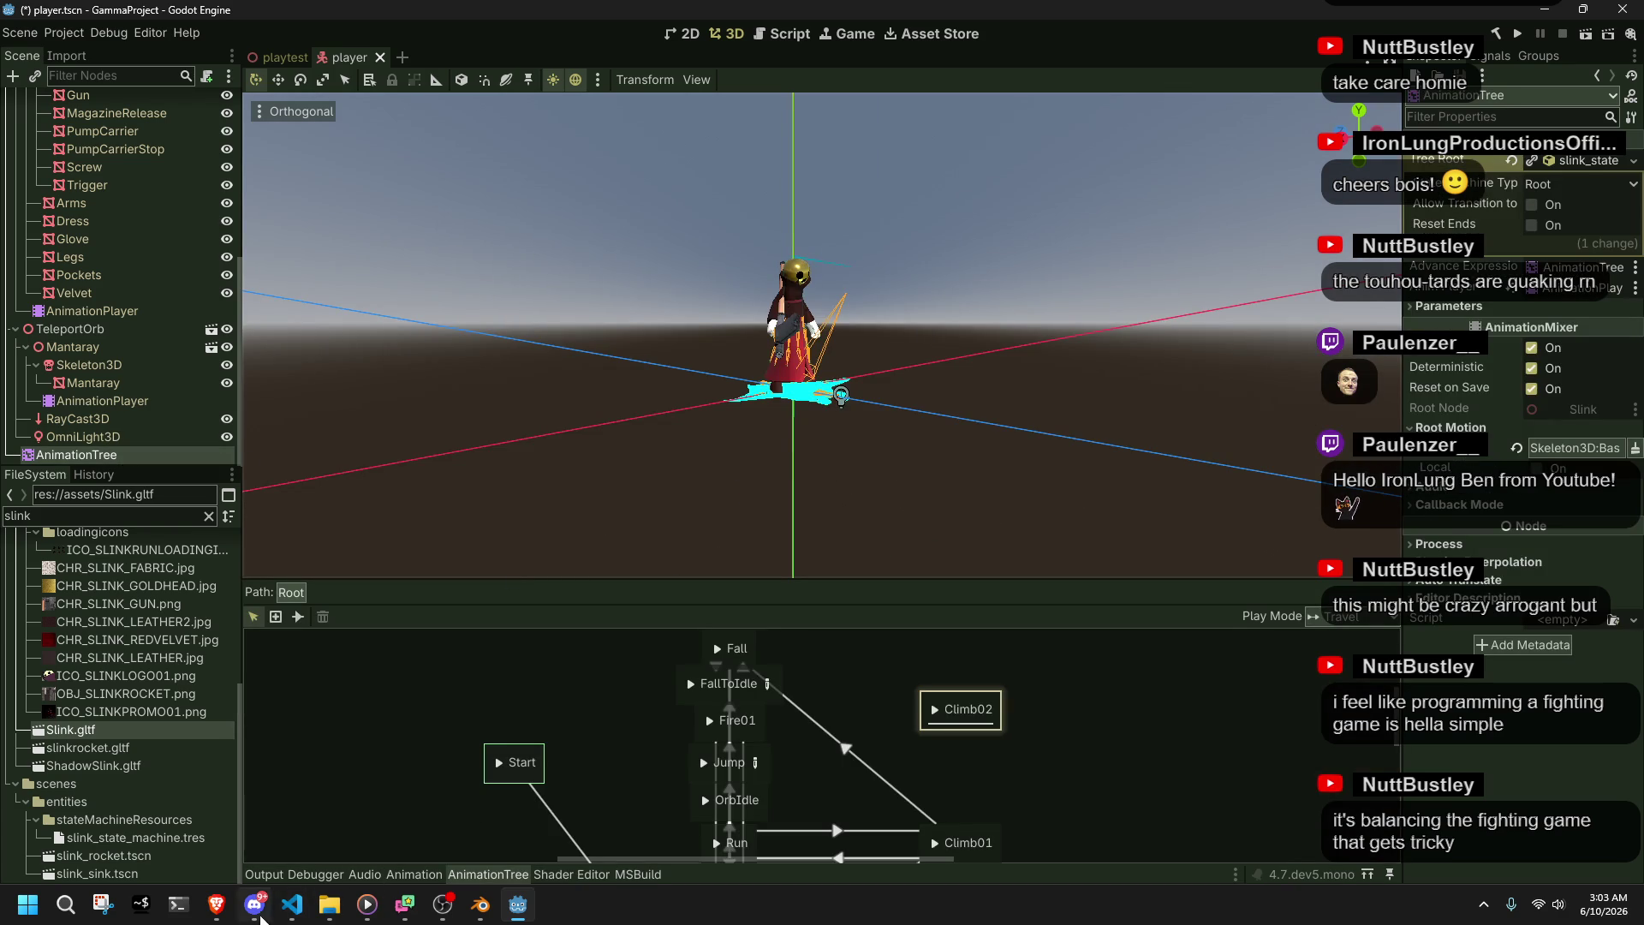
- In Player.cs, go to PlayerClimb's inputTargetAnimation lines 176-181
click(292, 905)
click(531, 680)
click(488, 568)
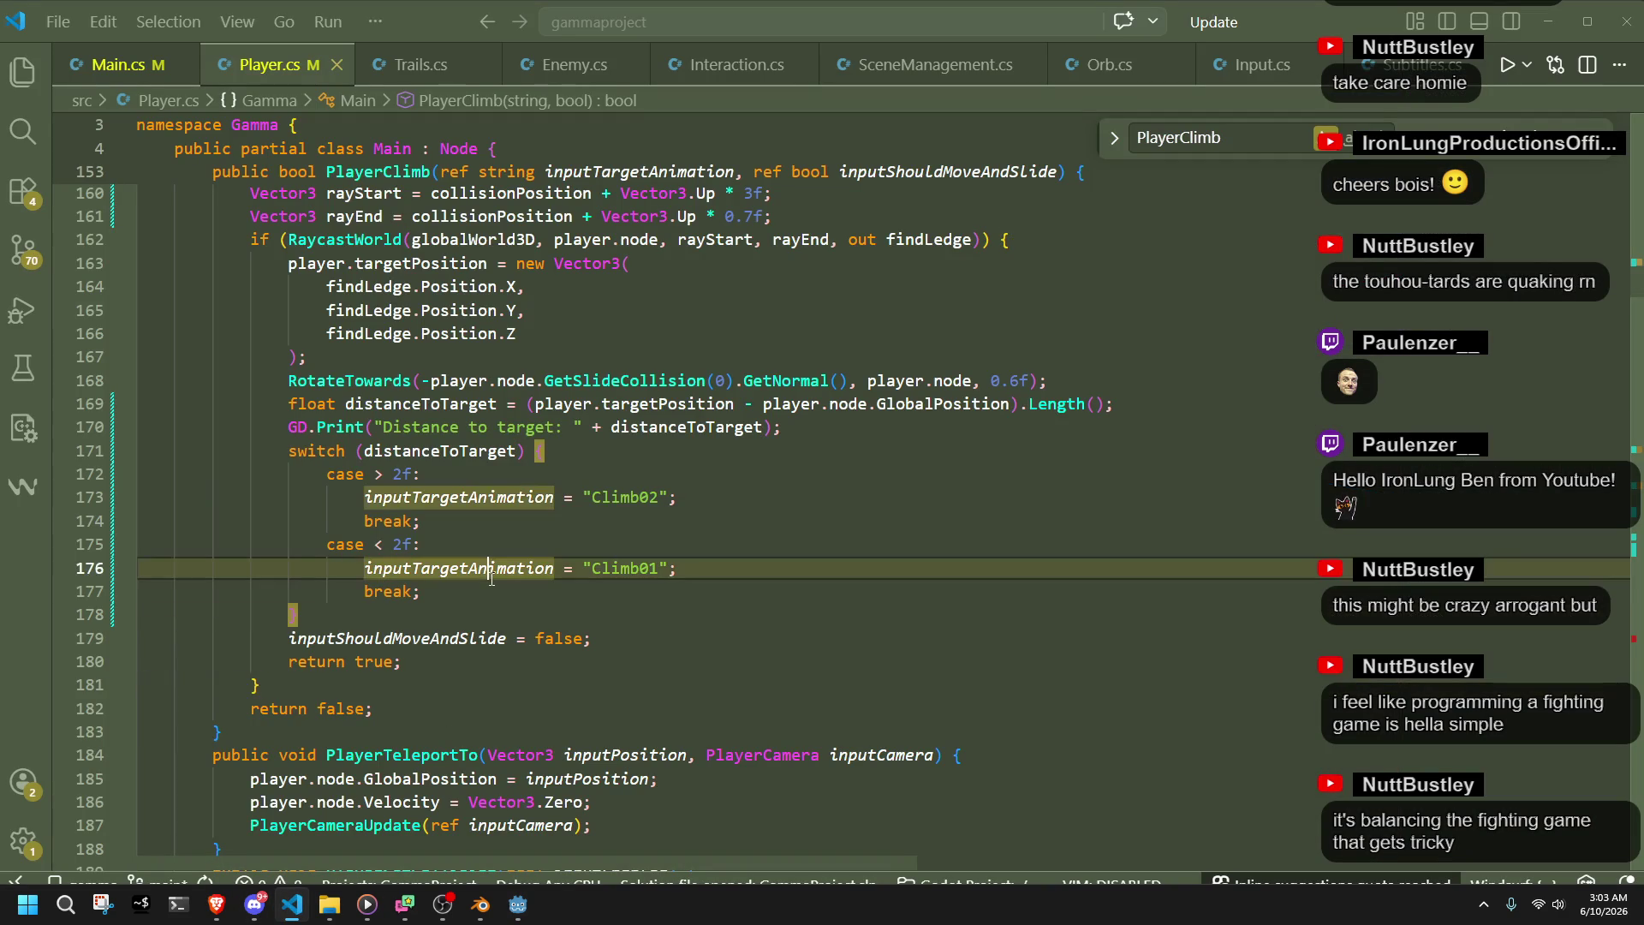
- Close the PlayerClimb distance switch on line 178 and check the Climb01 and Climb02 names
click(601, 602)
click(552, 568)
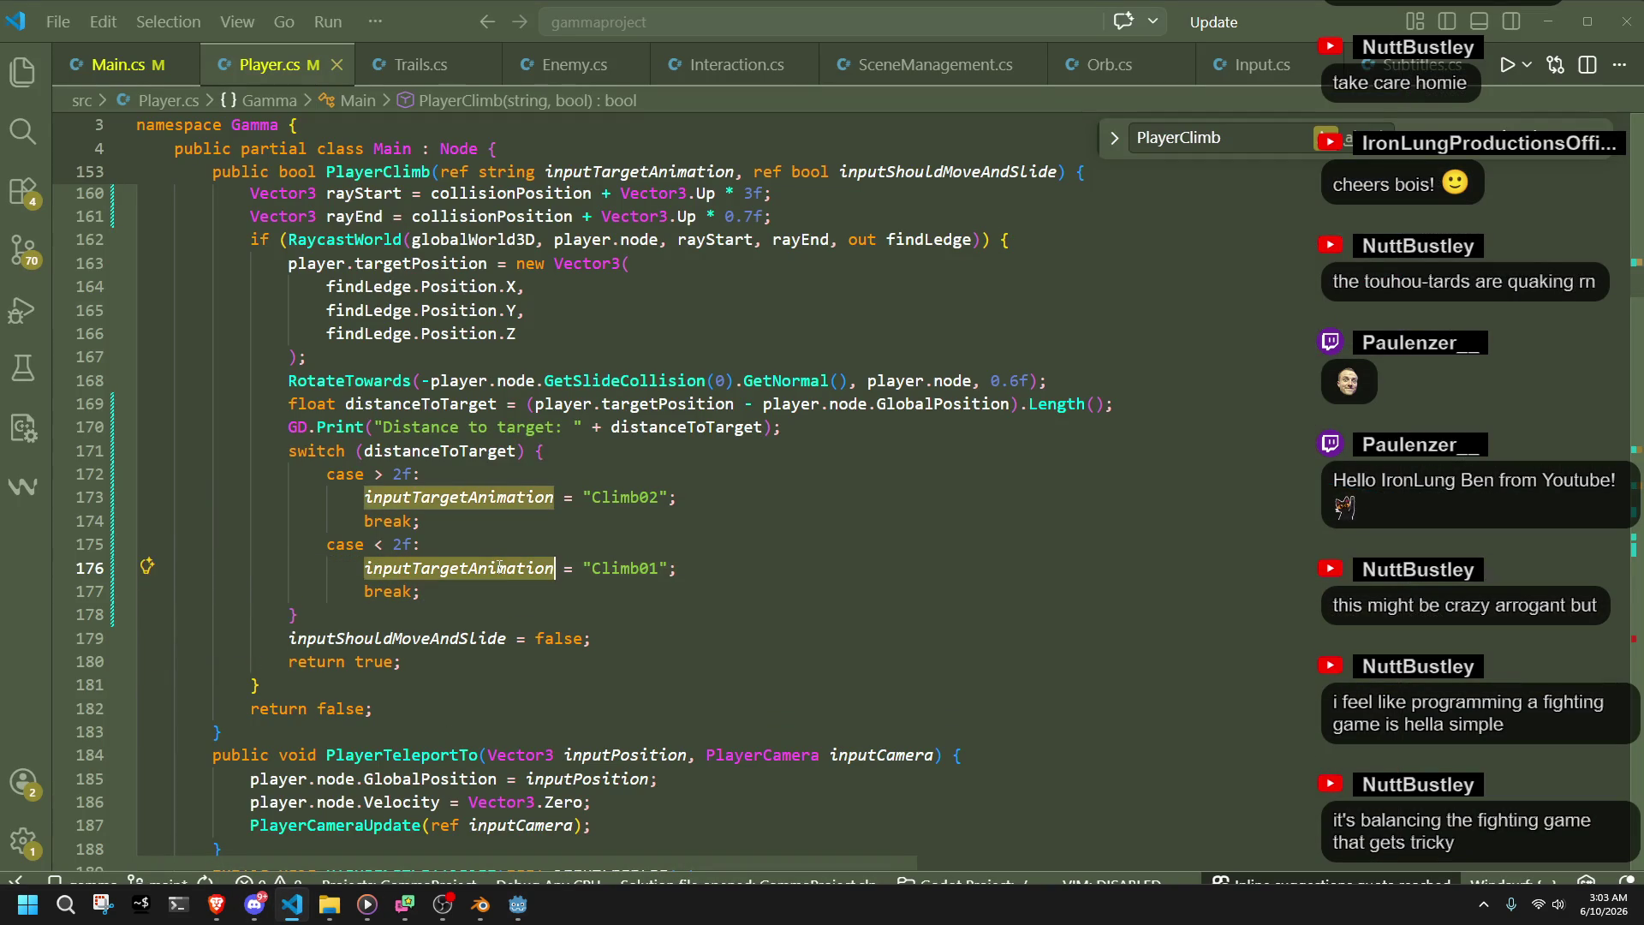
key(Down)
key(Down)
double_click(625, 567)
double_click(630, 497)
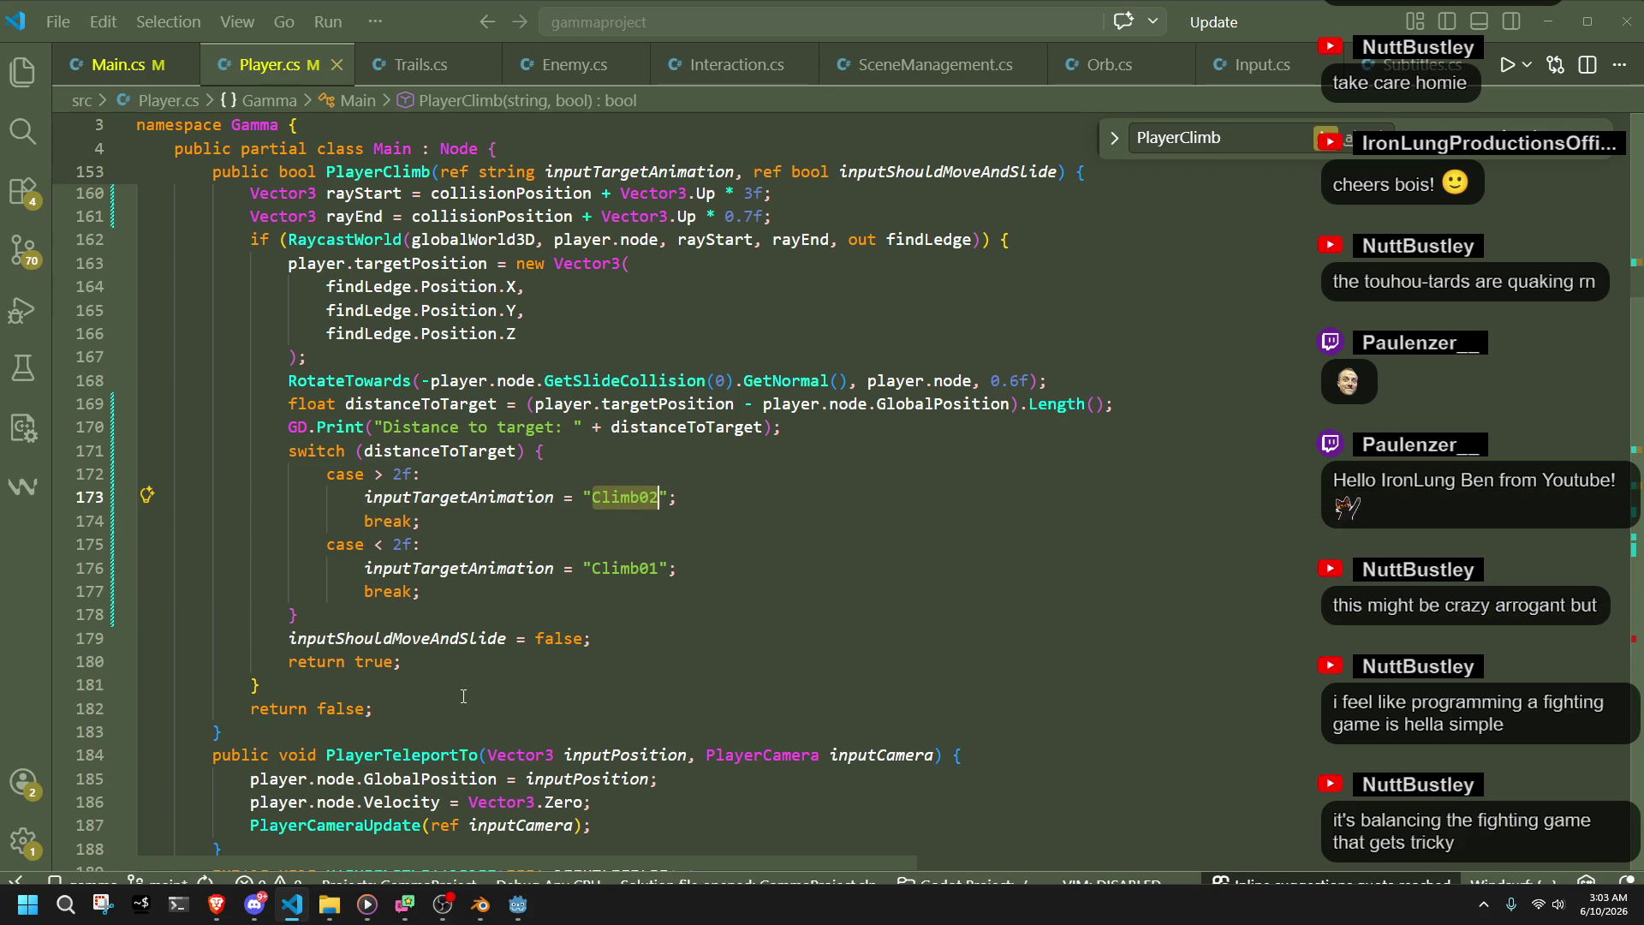
- Return to Godot and select the AnimationPlayer to view the Climb02 animation
scroll(462, 697, down, 20)
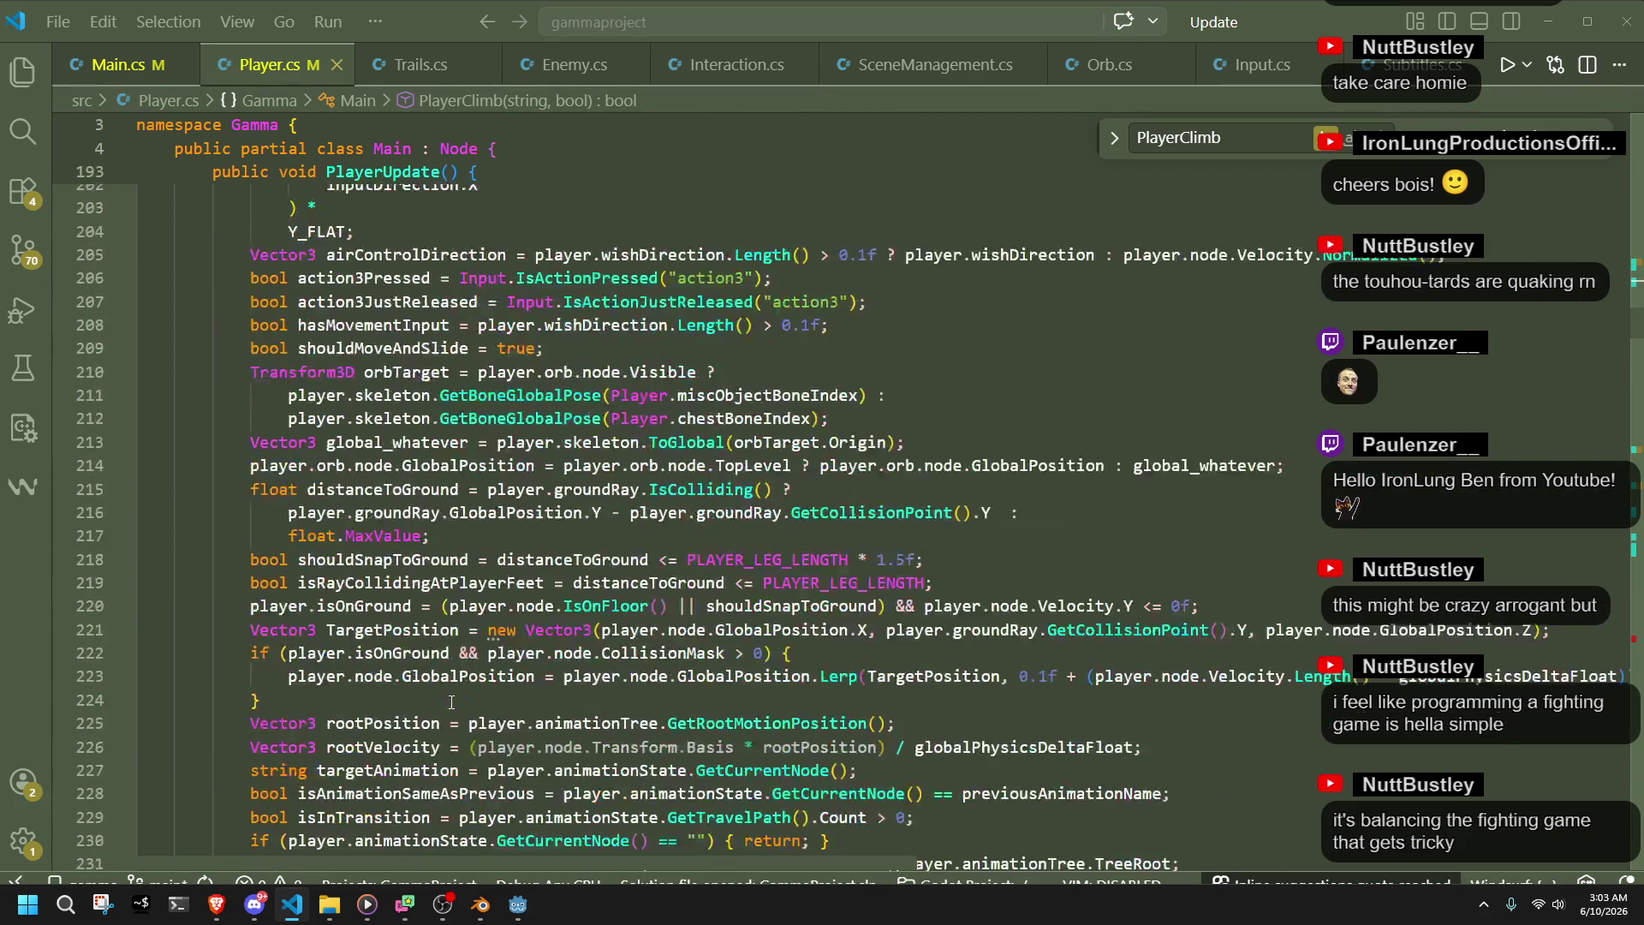
scroll(451, 702, down, 4)
click(517, 904)
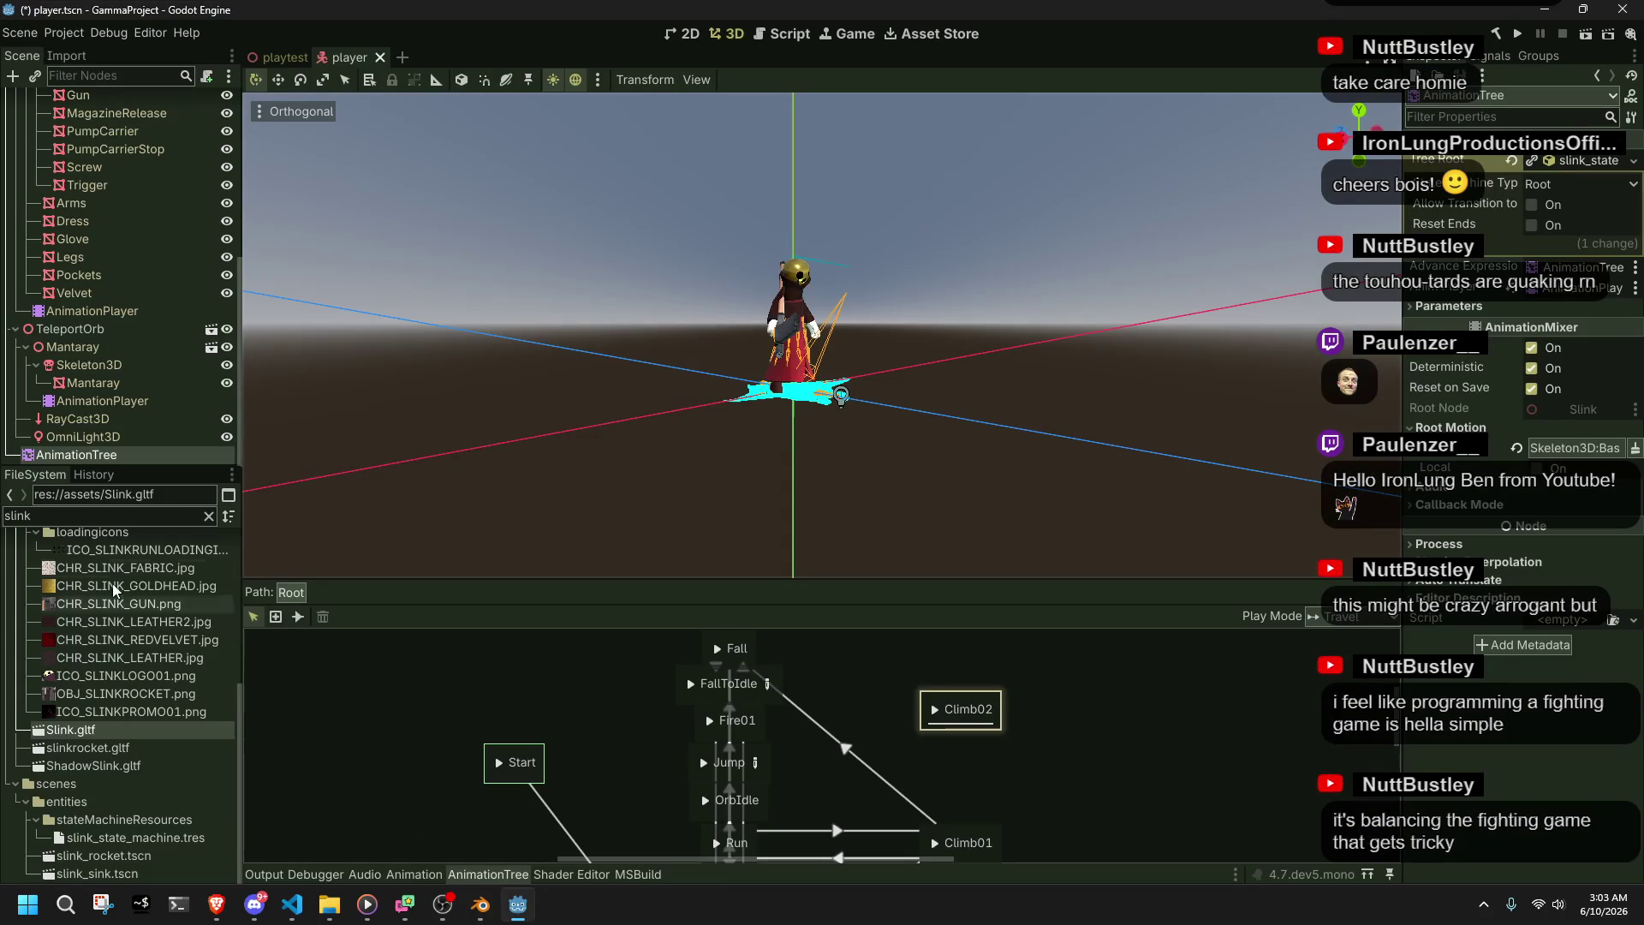
click(90, 311)
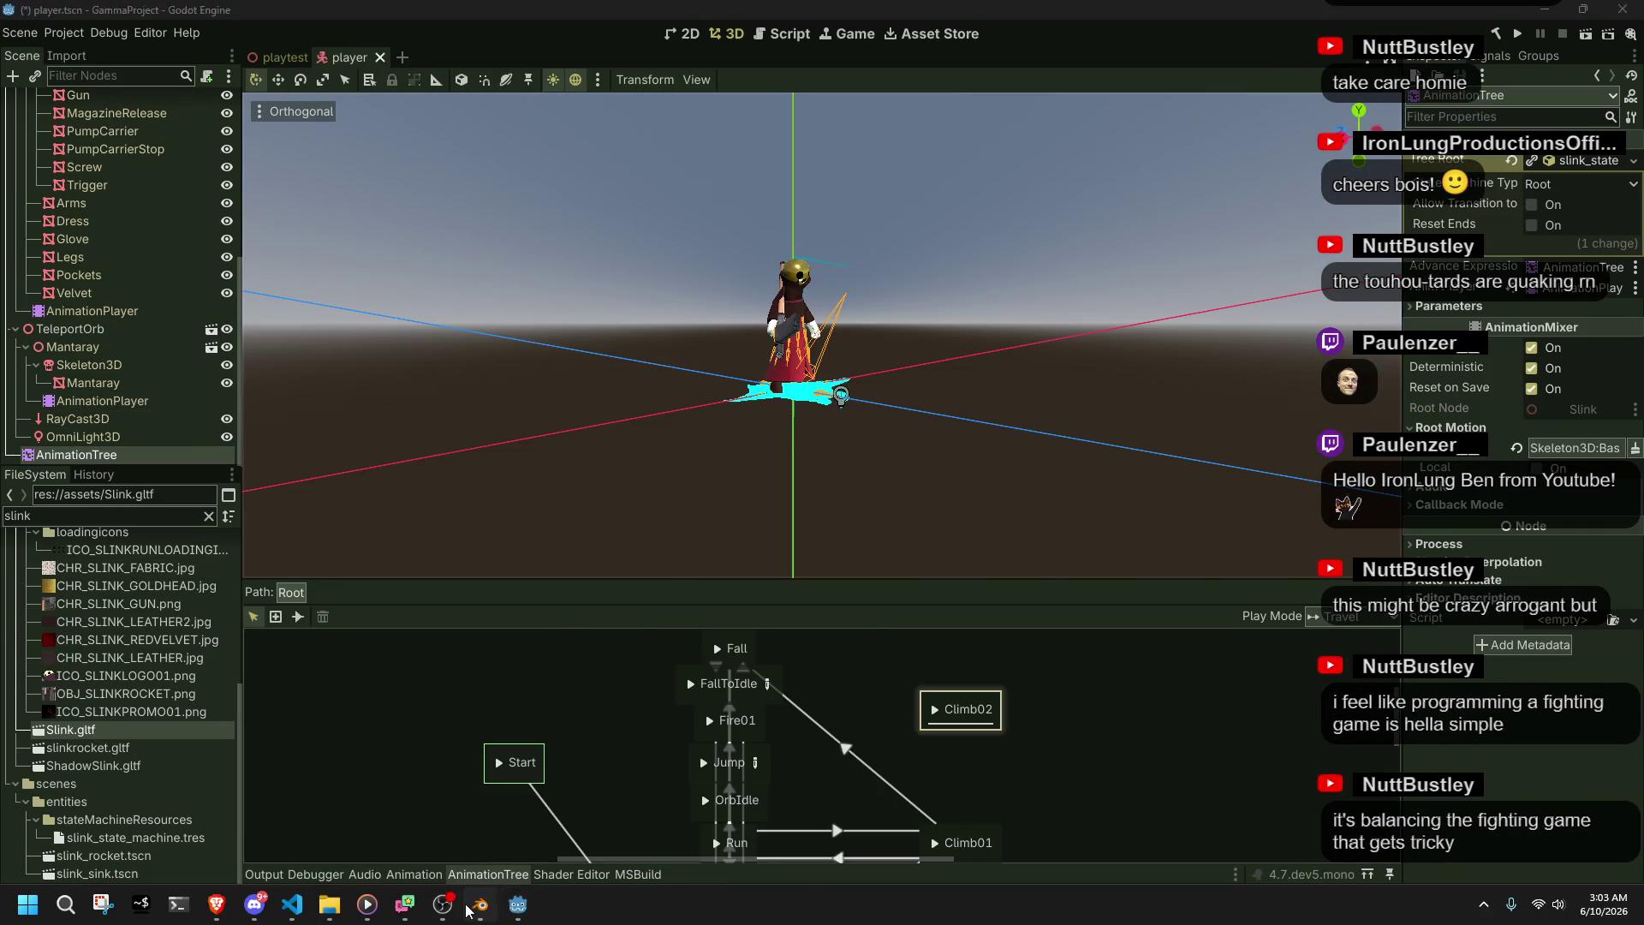
- In Blender, snap to Left Orthographic view and scrub Climb01 back to frame 5
click(480, 904)
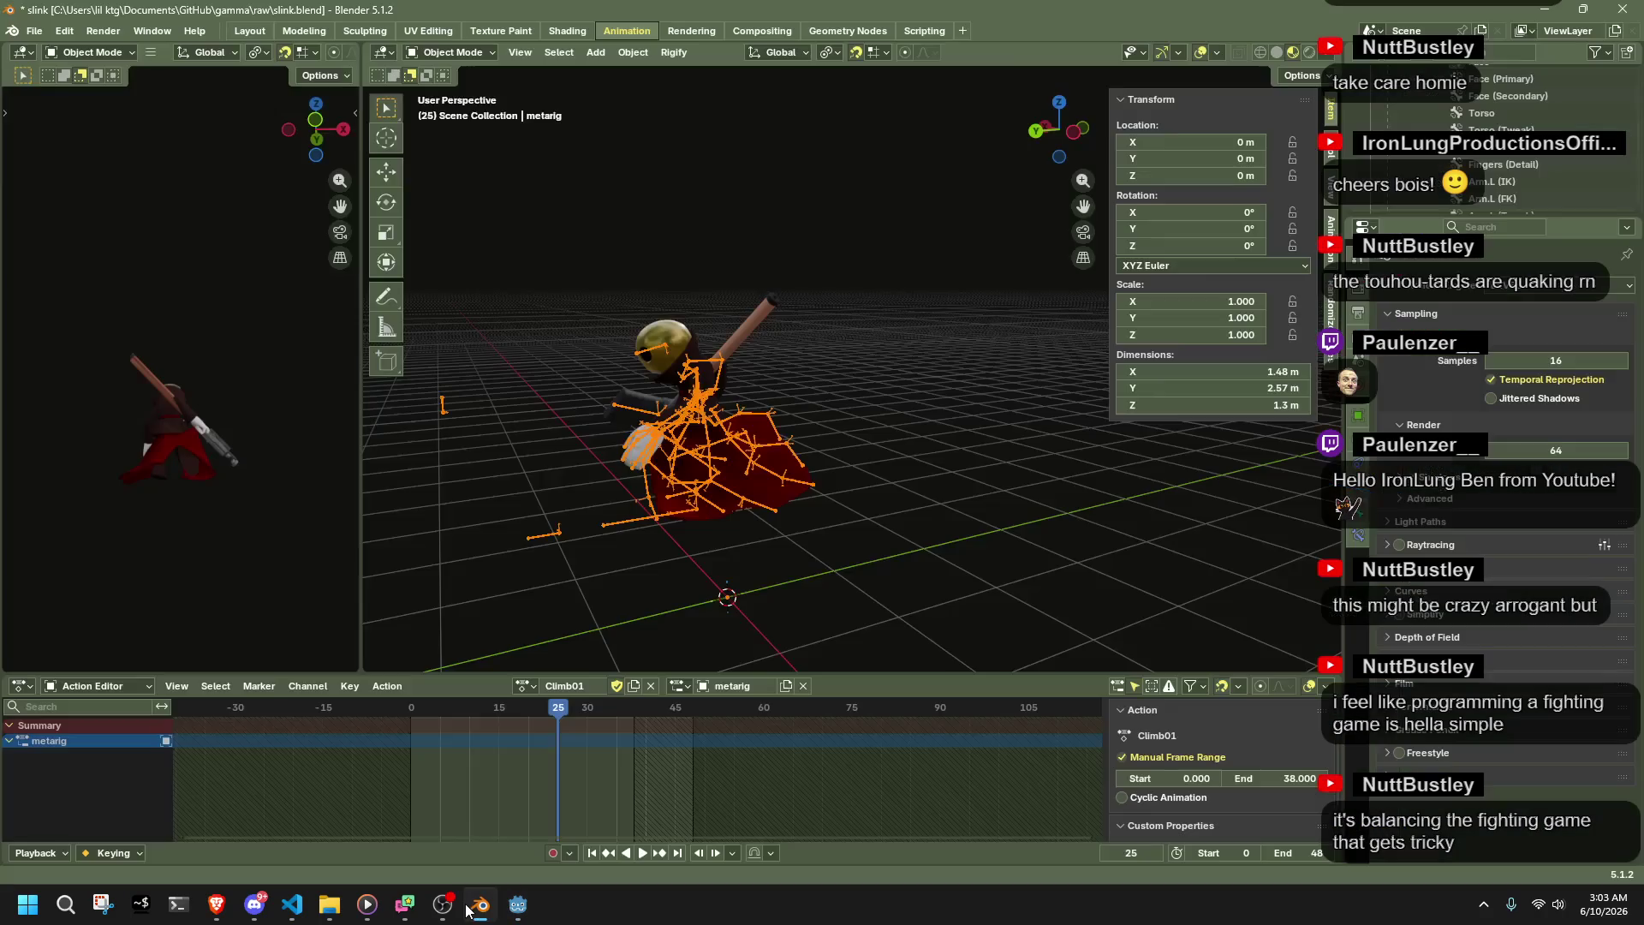
click(1077, 140)
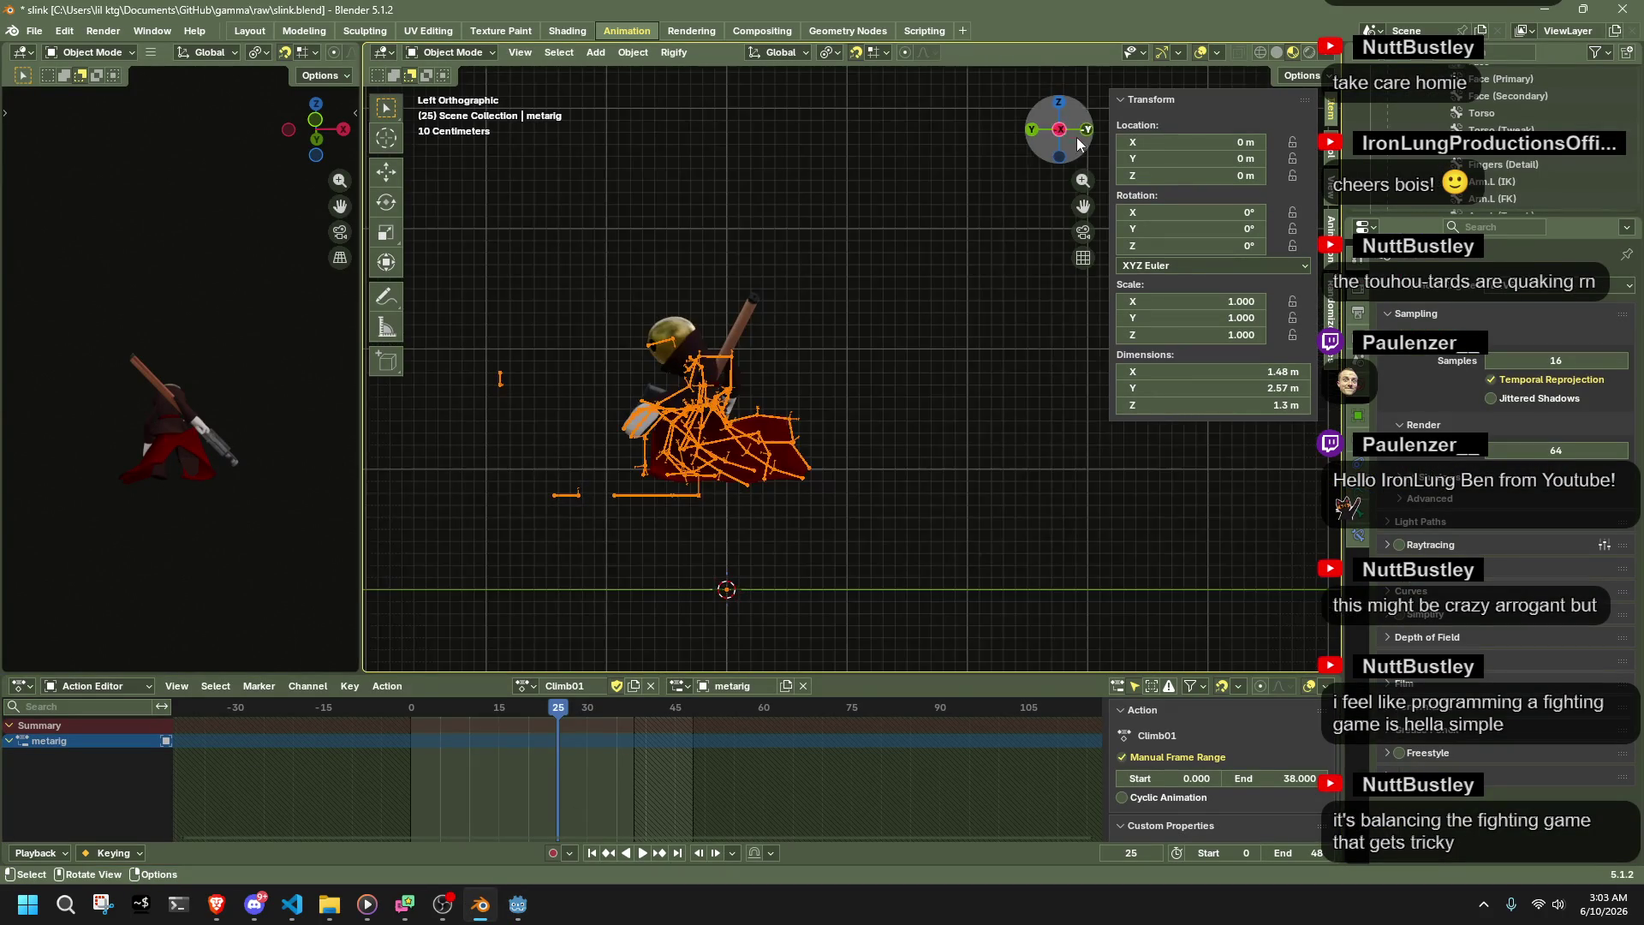
mouse_move(556, 715)
mouse_down()
mouse_move(378, 732)
mouse_move(614, 769)
mouse_up()
click(526, 686)
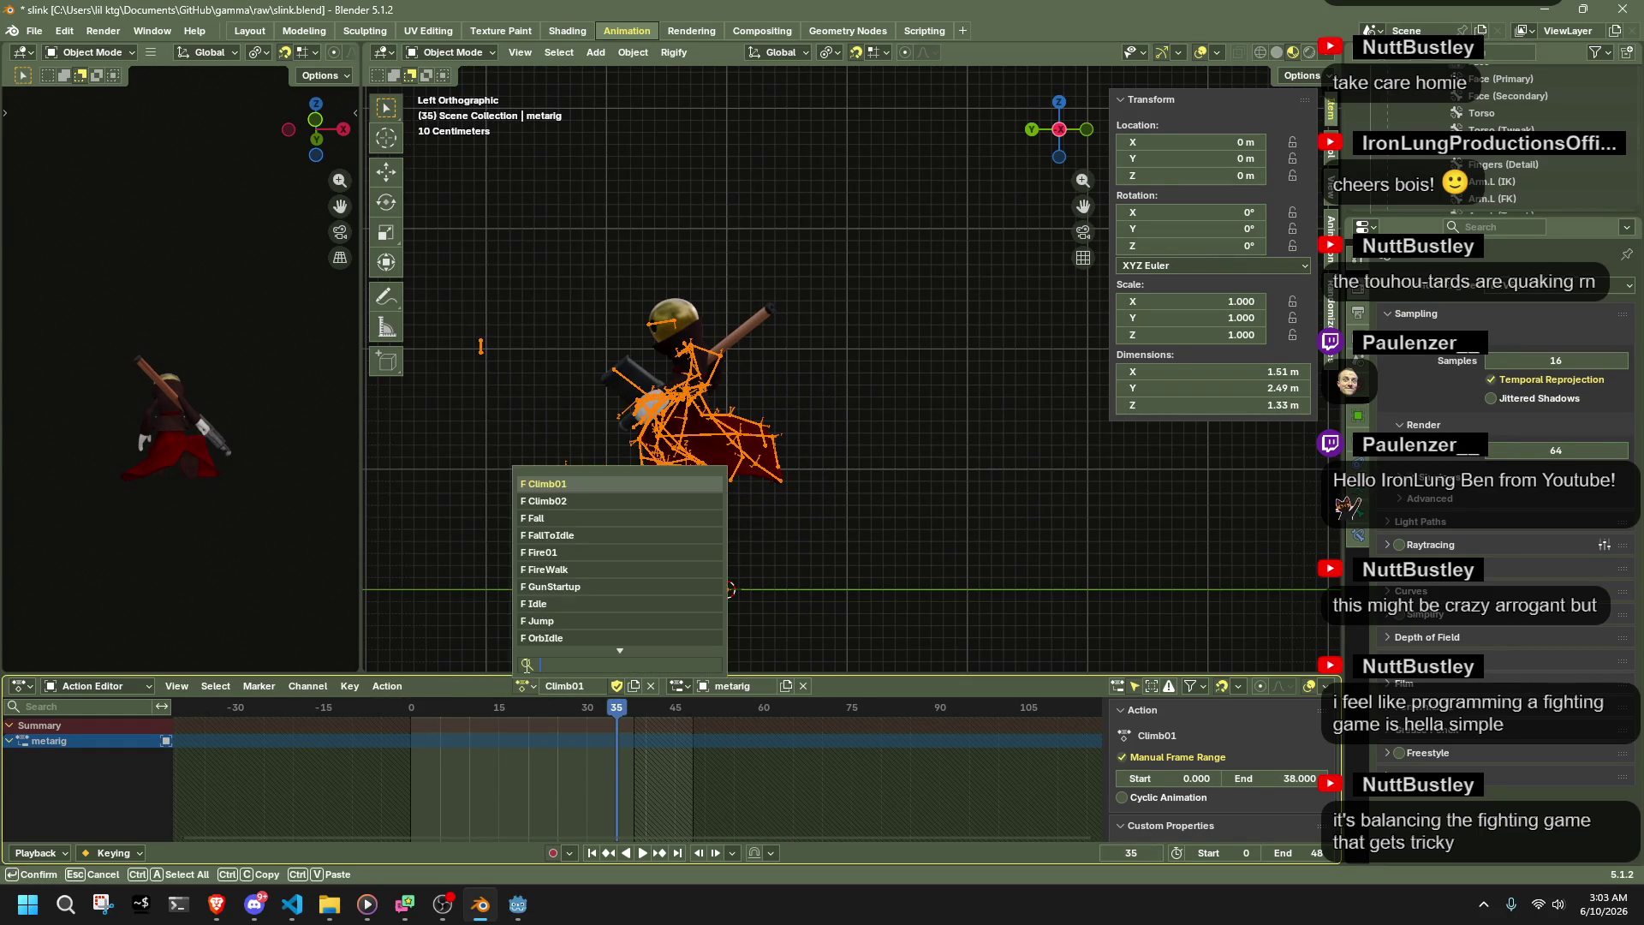
click(548, 484)
- Assign Climb02 to the rig, scrub it from frame 0 to 31, then switch back to Climb01
click(524, 686)
click(562, 503)
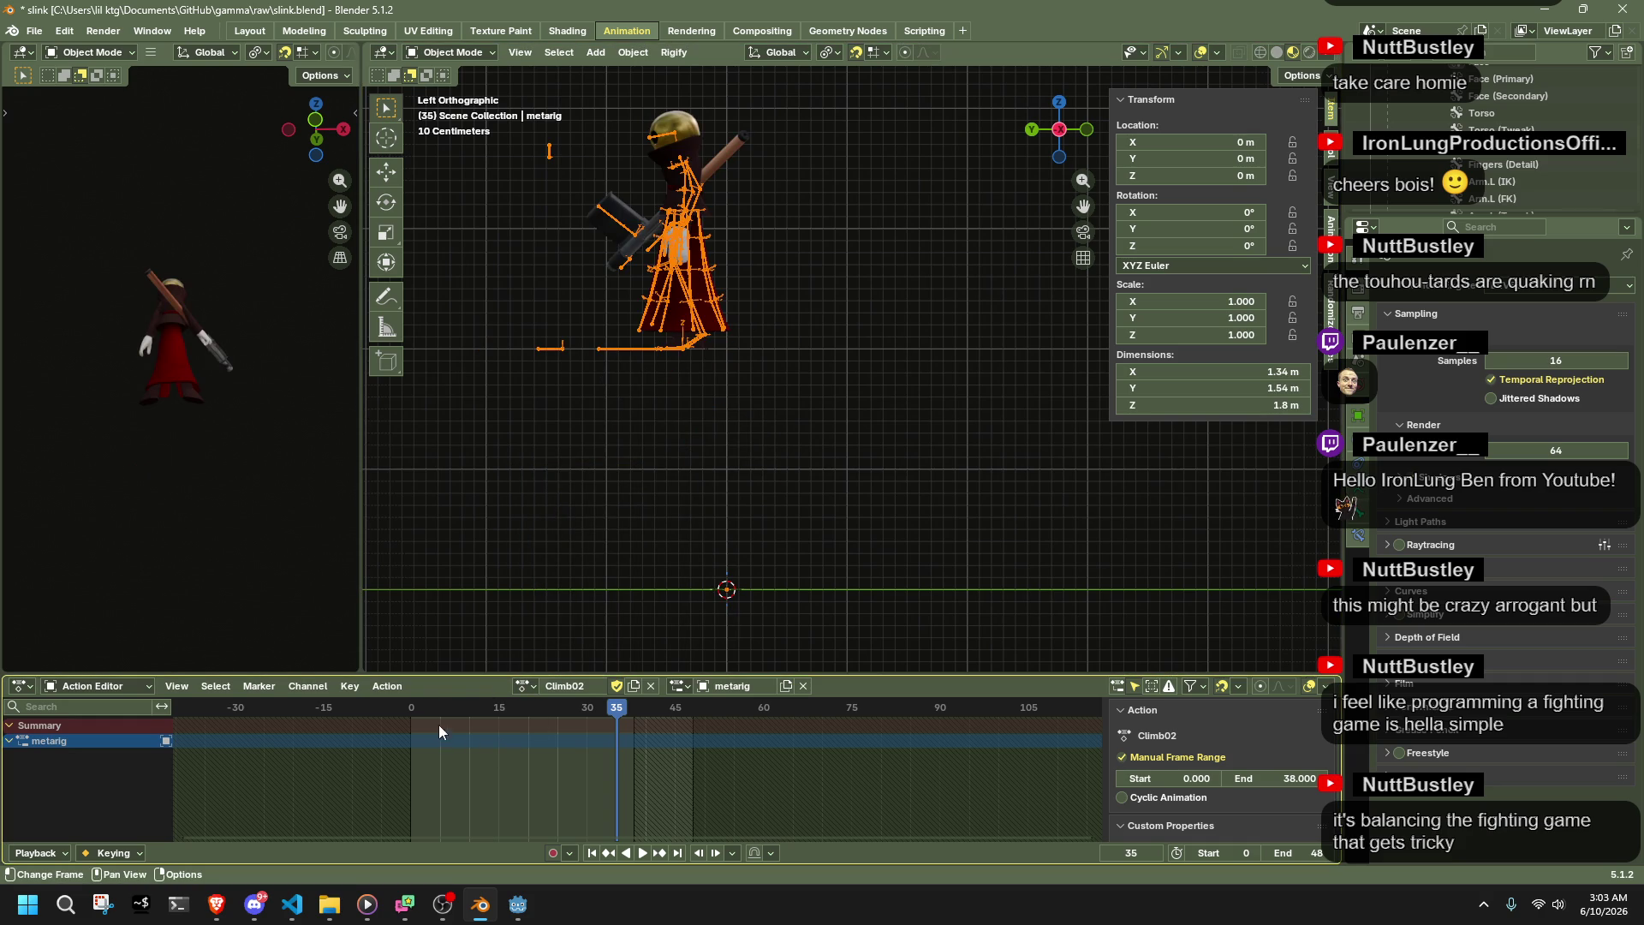
click(411, 711)
drag(411, 711, 591, 735)
click(524, 686)
click(536, 483)
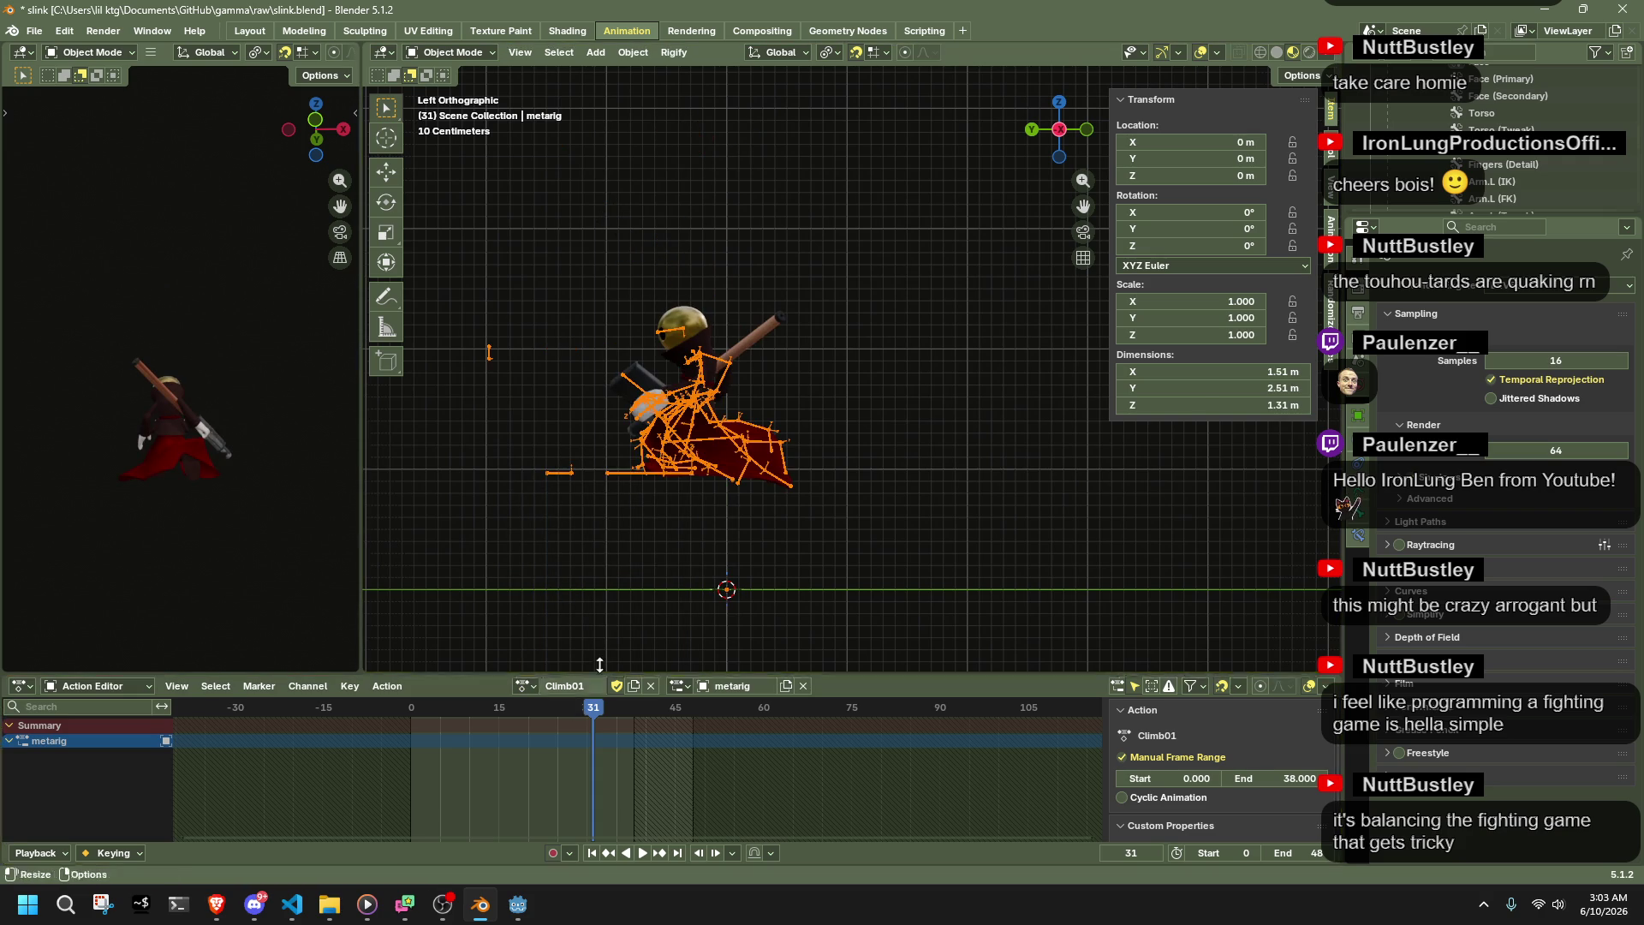
click(452, 51)
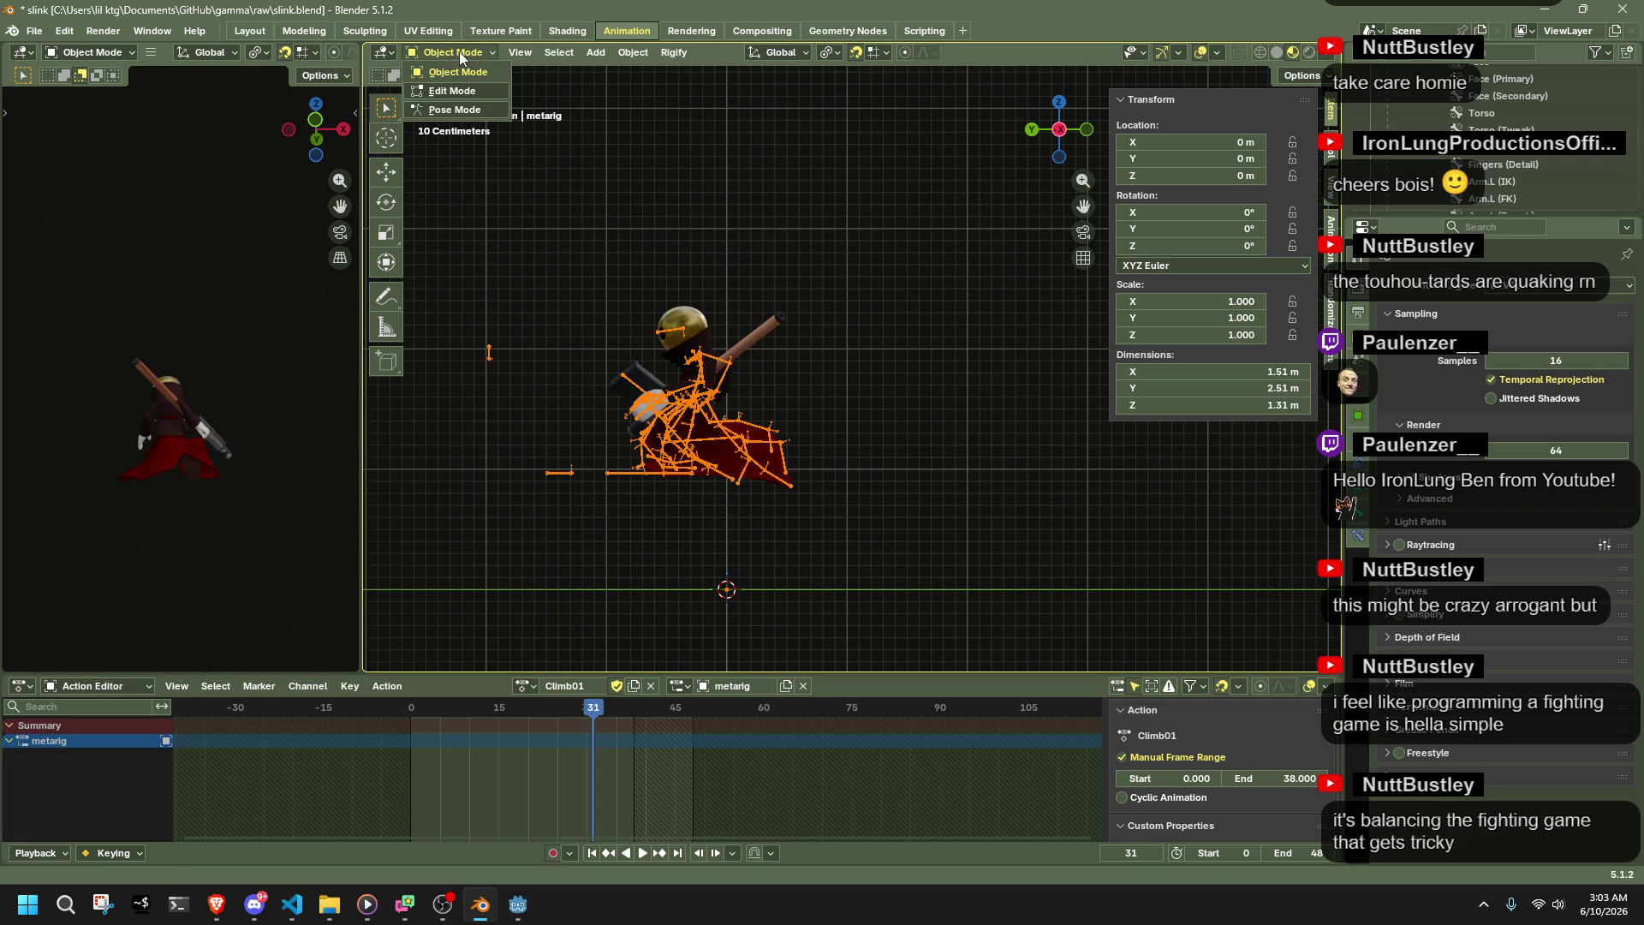
- Put the rig in Pose Mode, select all bones, and play Climb01, scrubbing back to frame 4
click(463, 112)
key(a)
key(space)
mouse_move(591, 711)
mouse_down()
mouse_move(411, 715)
mouse_move(598, 764)
mouse_up()
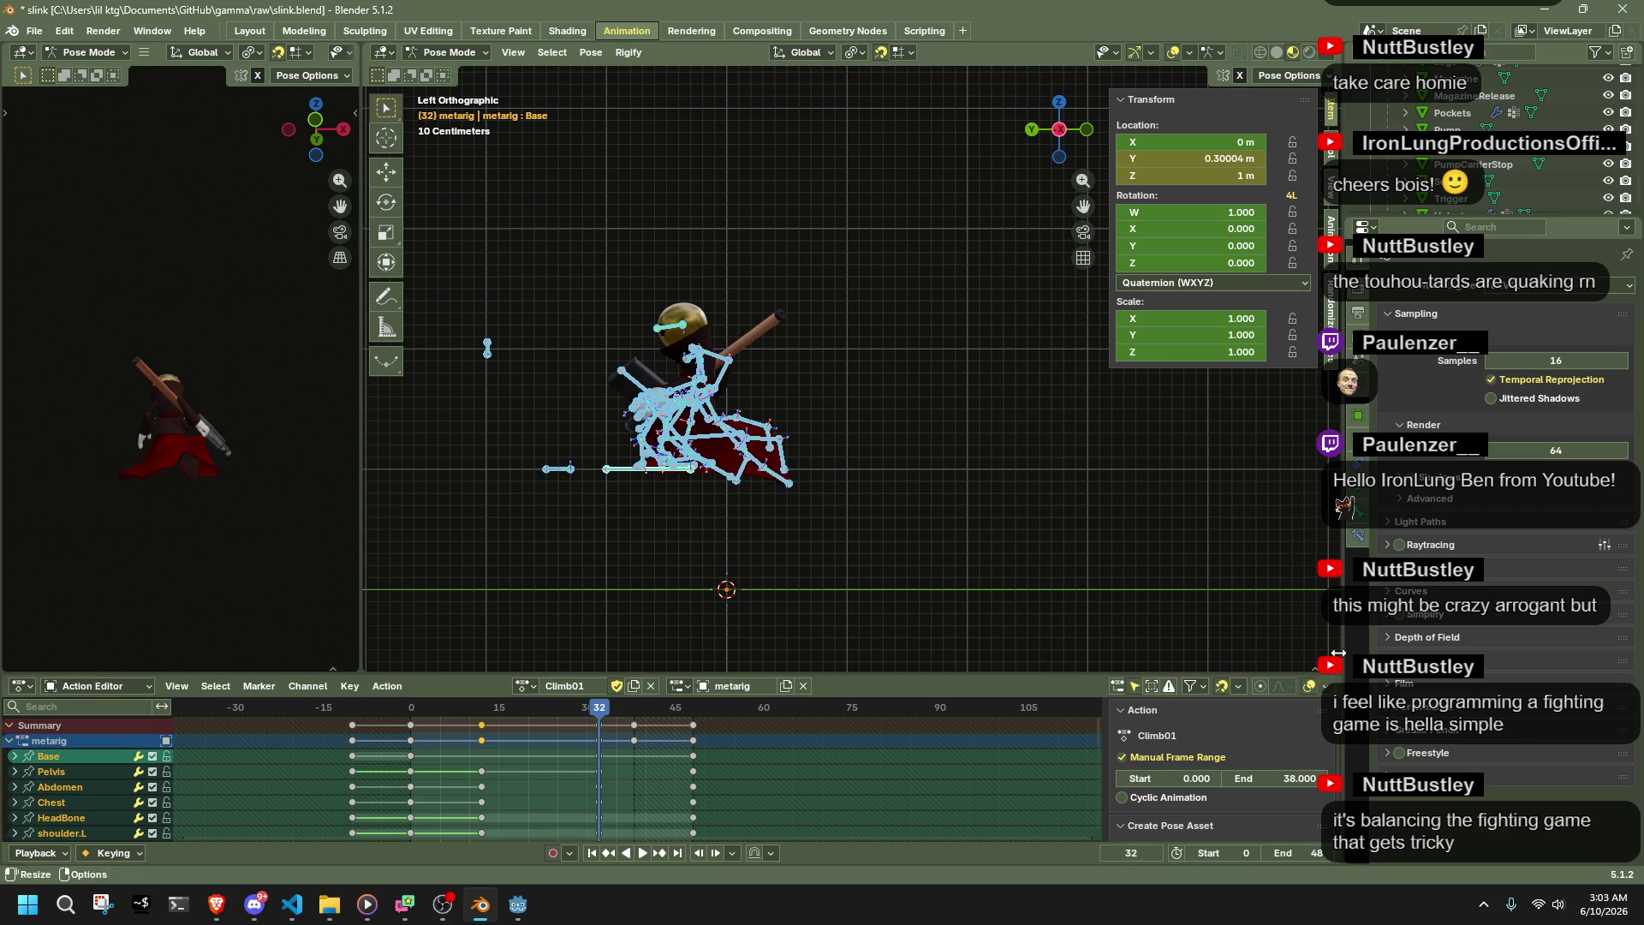
- Show the Output properties with the 60 fps frame rate
click(1359, 314)
click(1359, 289)
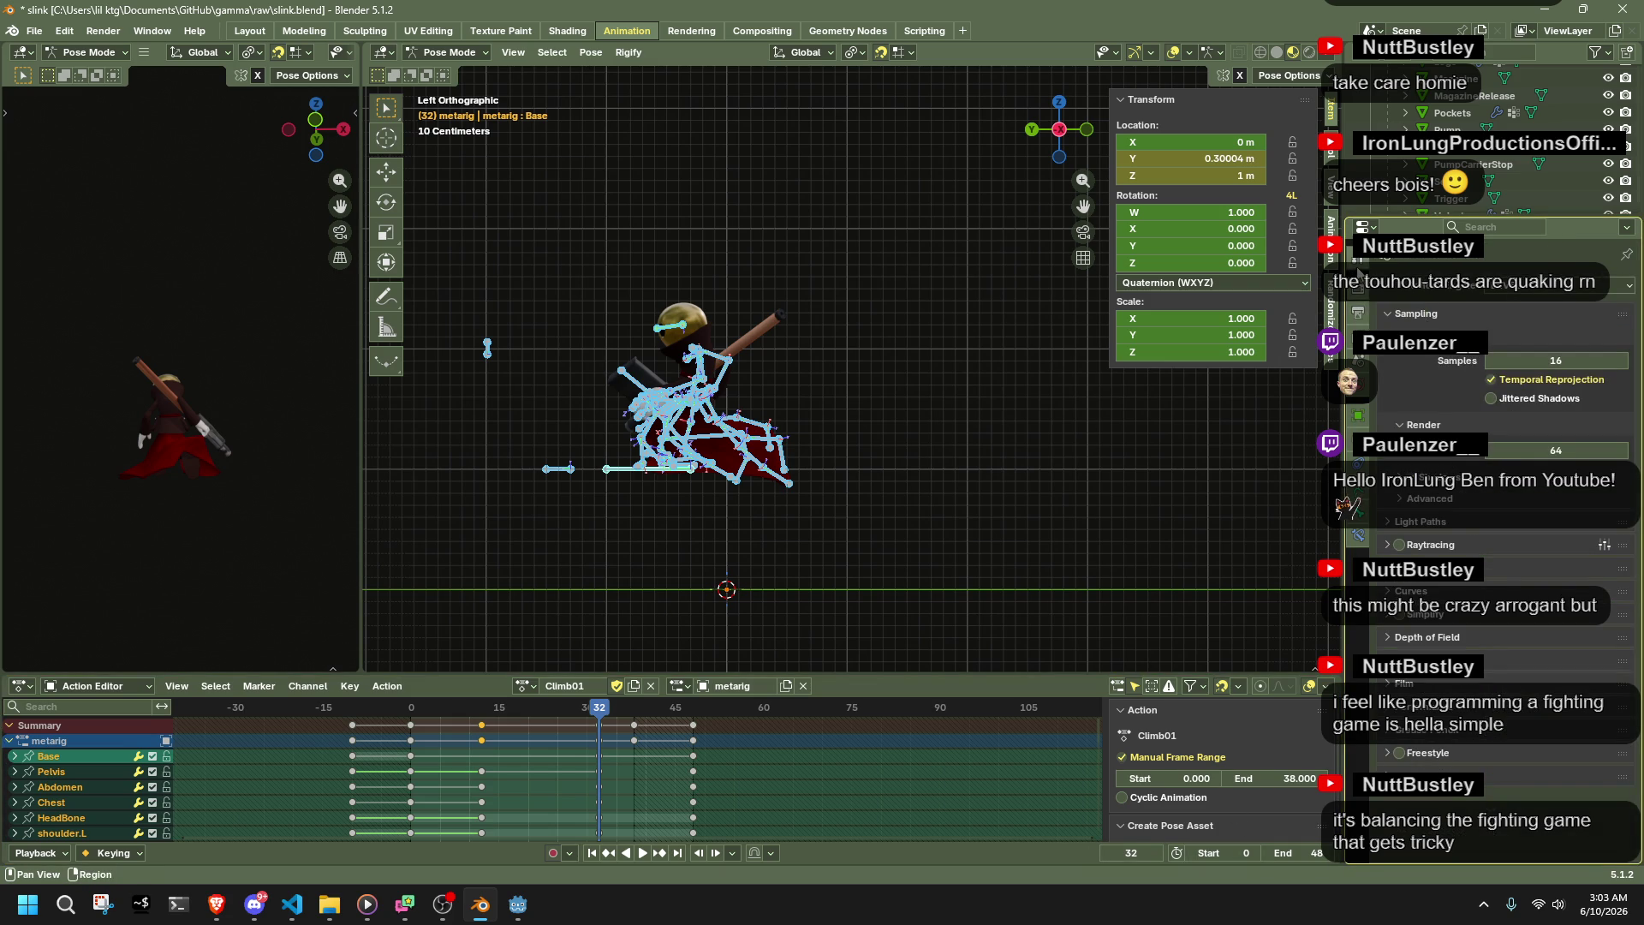
click(1360, 315)
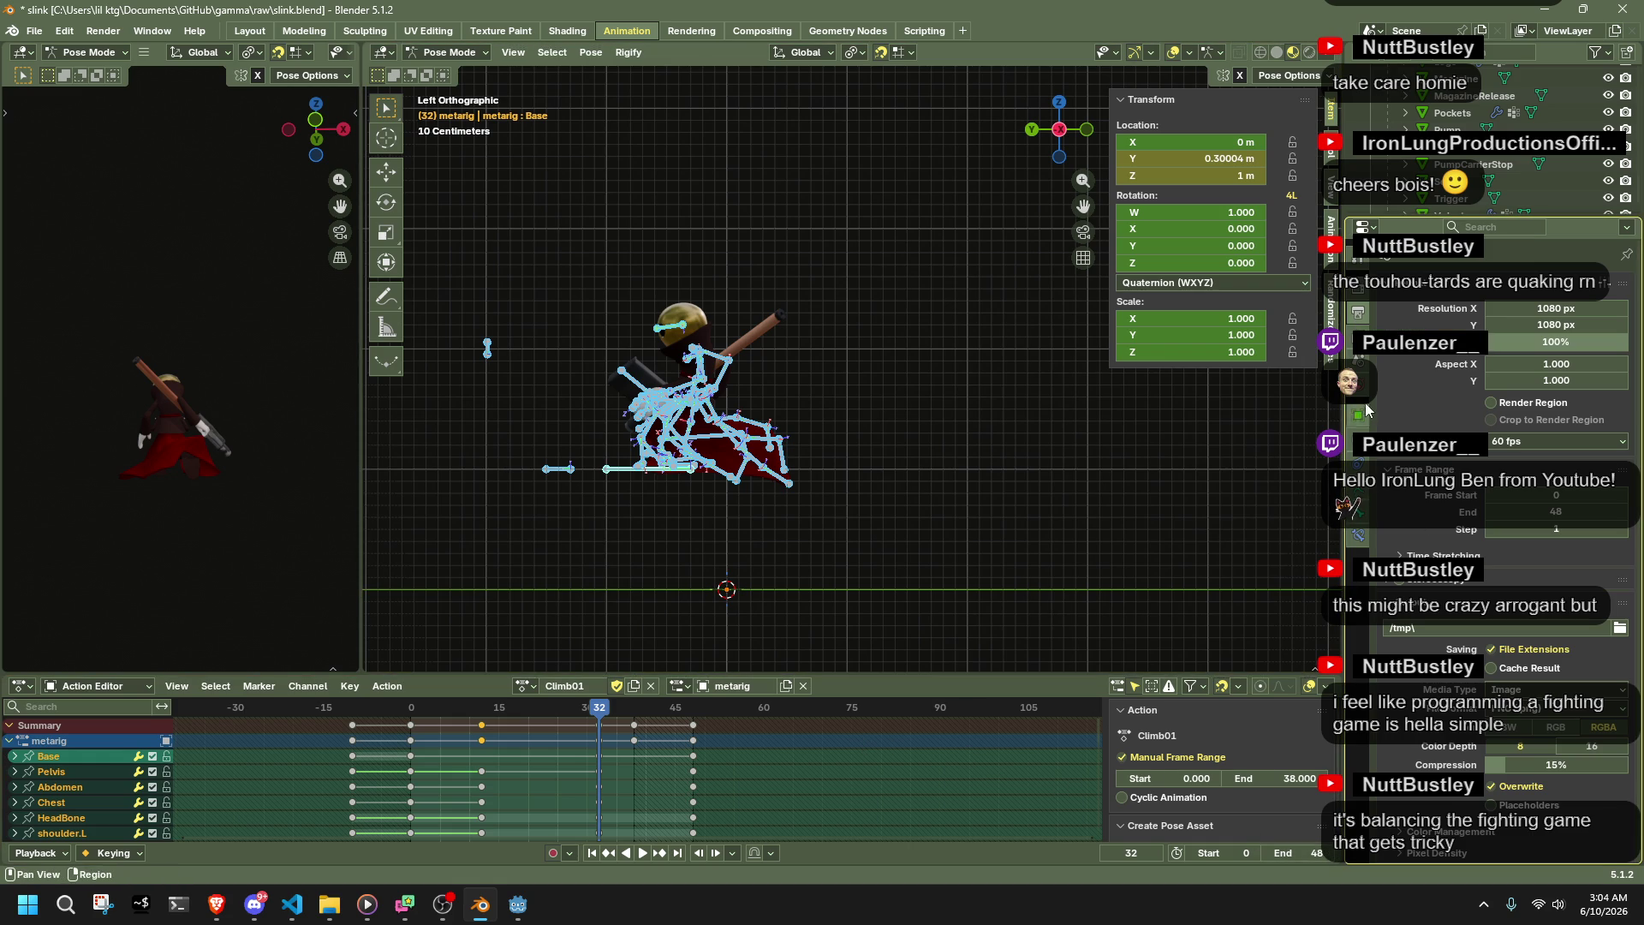
- Review Blender's View Layer, Render and Output settings for the frame rate, then bring up Player.cs in VS Code
click(1358, 338)
click(1358, 288)
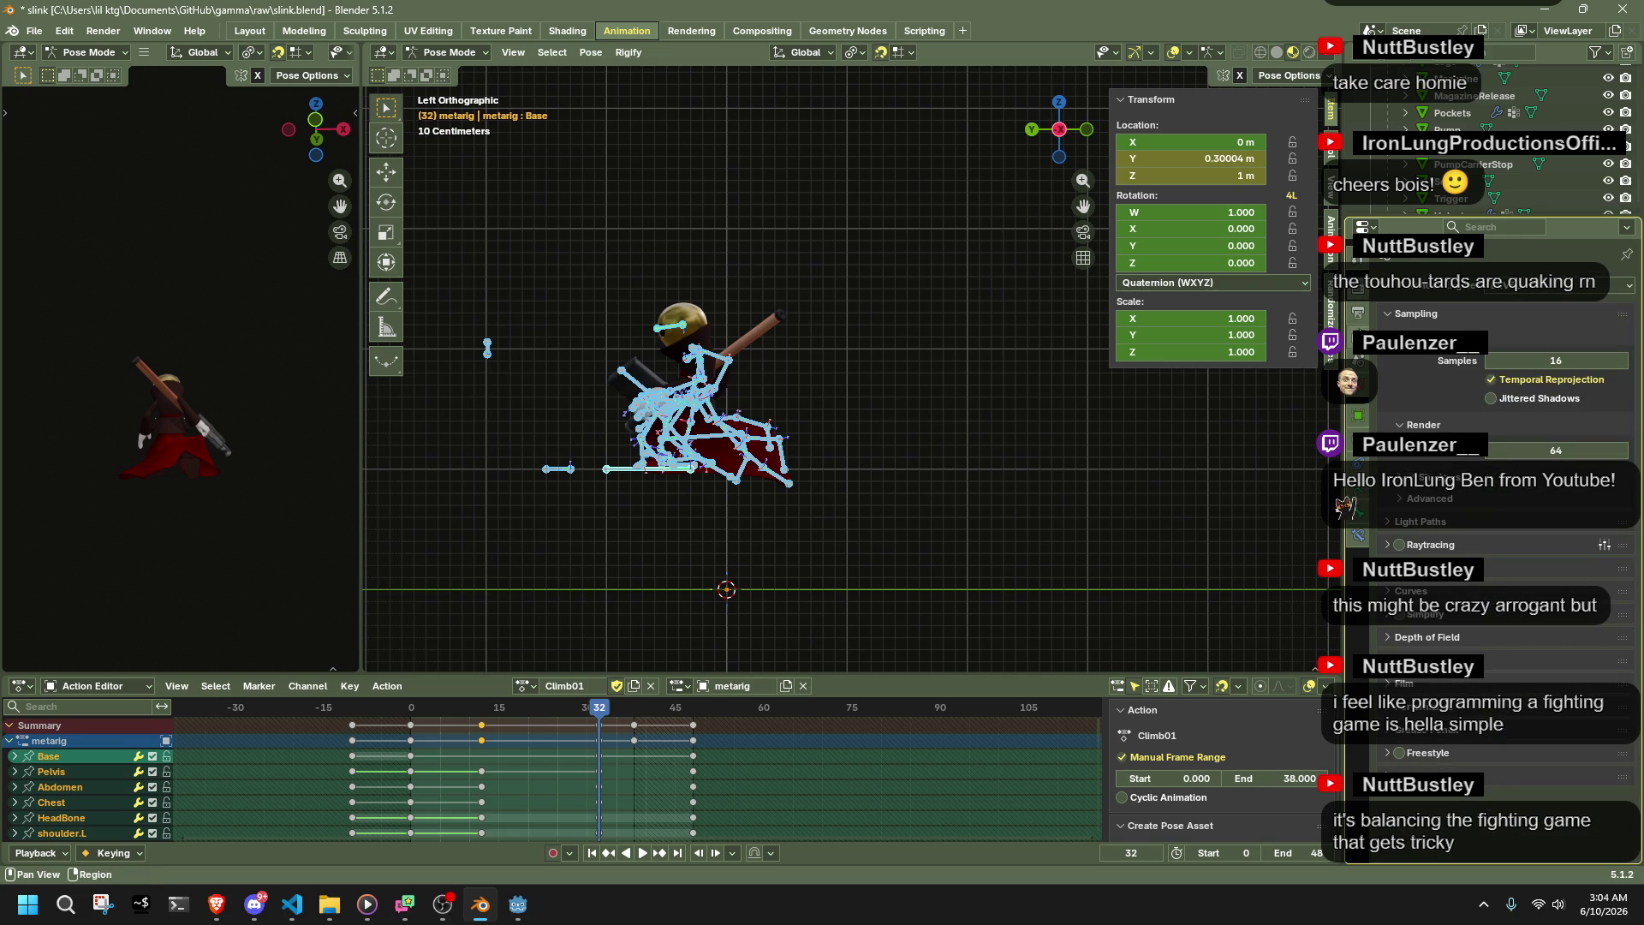
click(1358, 313)
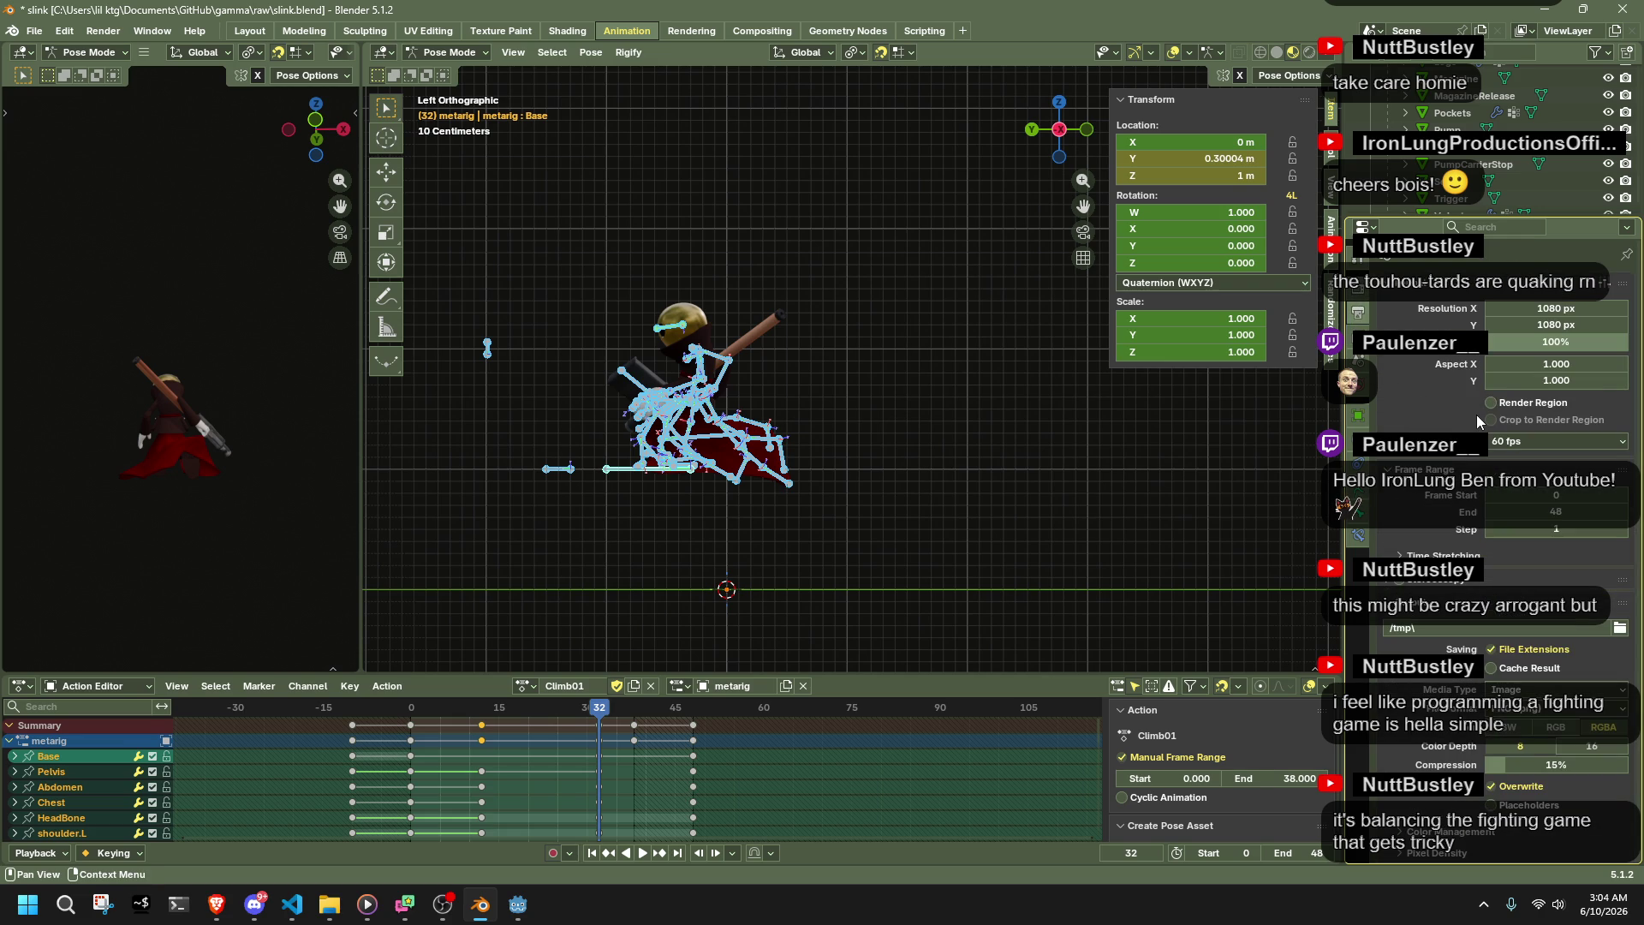
scroll(1476, 415, down, 1)
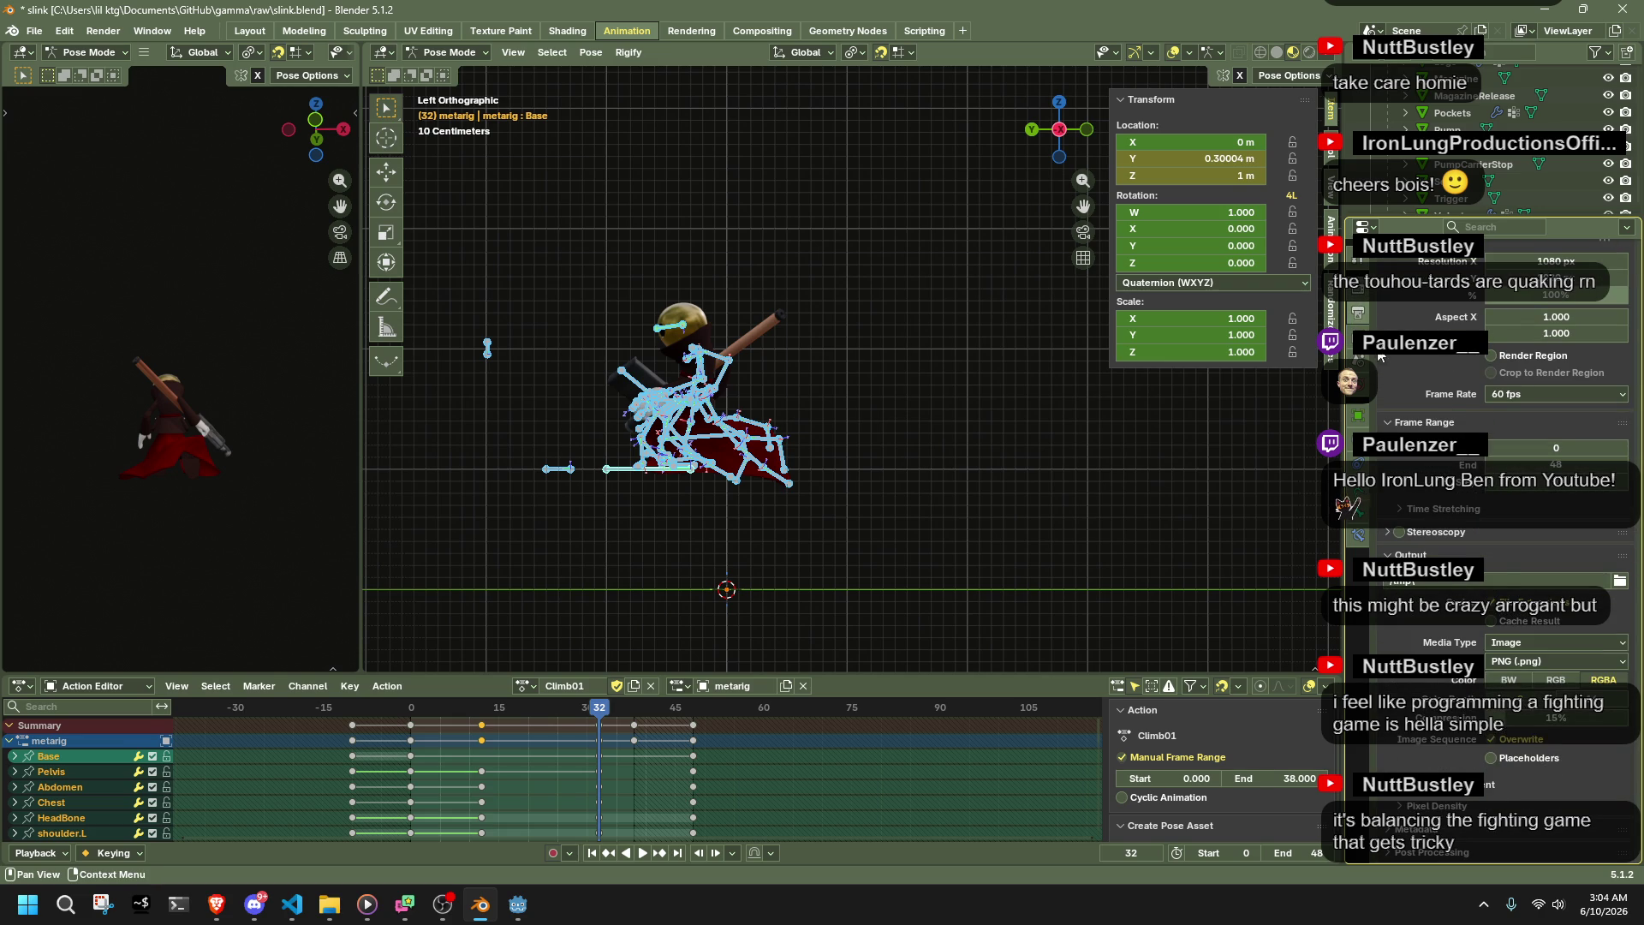
click(1359, 336)
click(1360, 317)
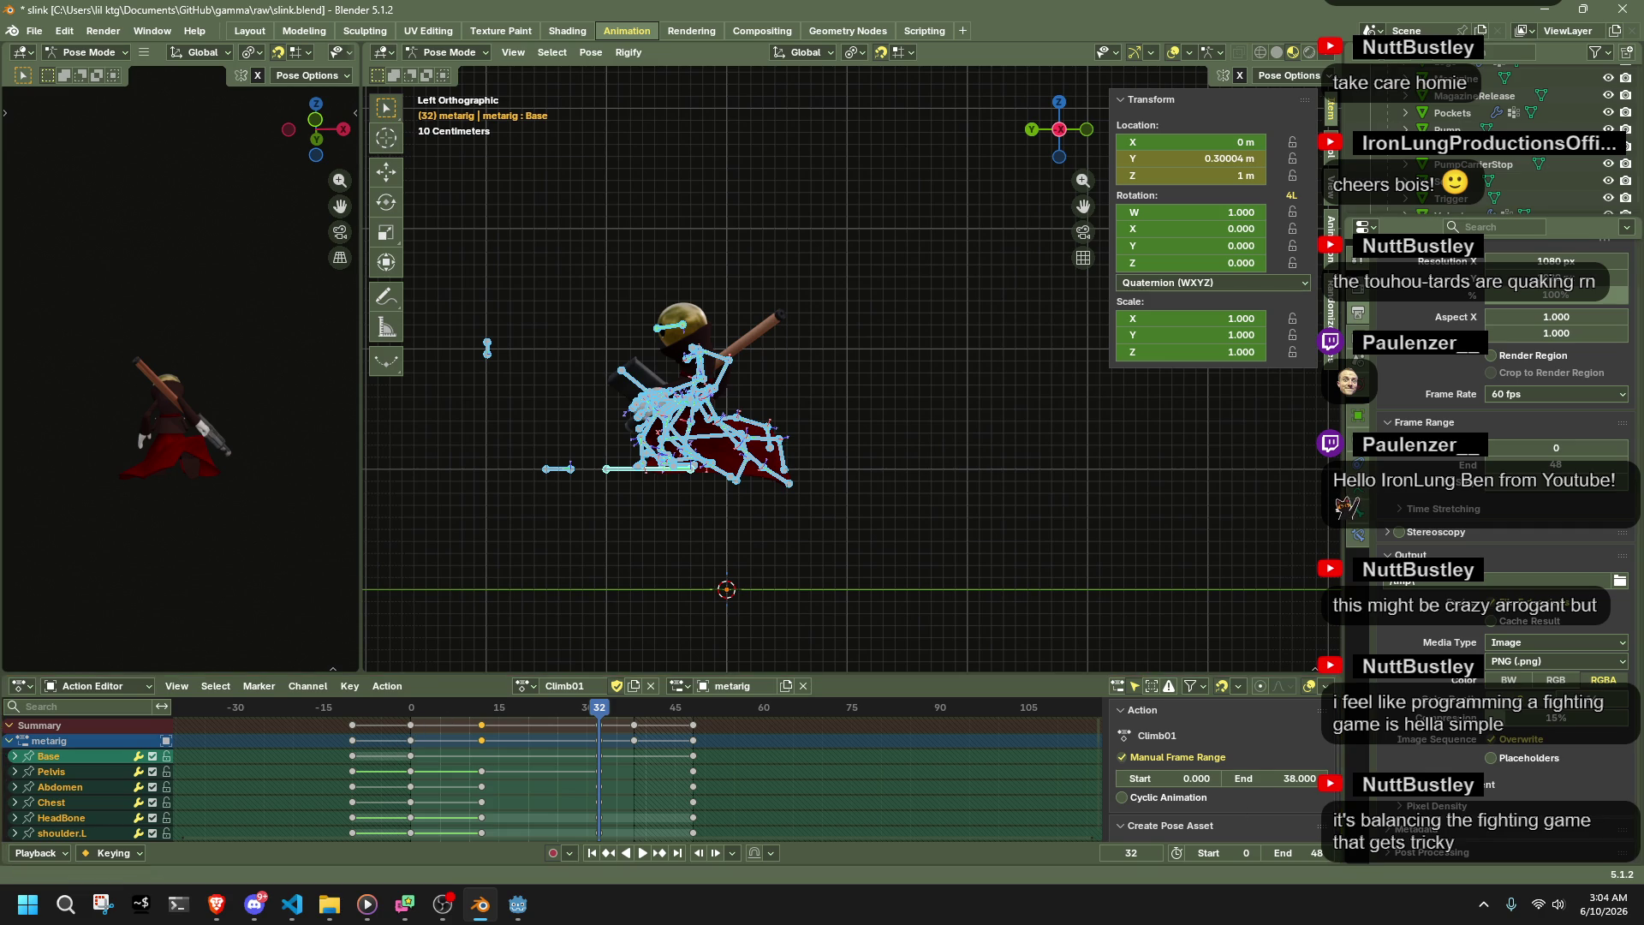
key(alt+Tab)
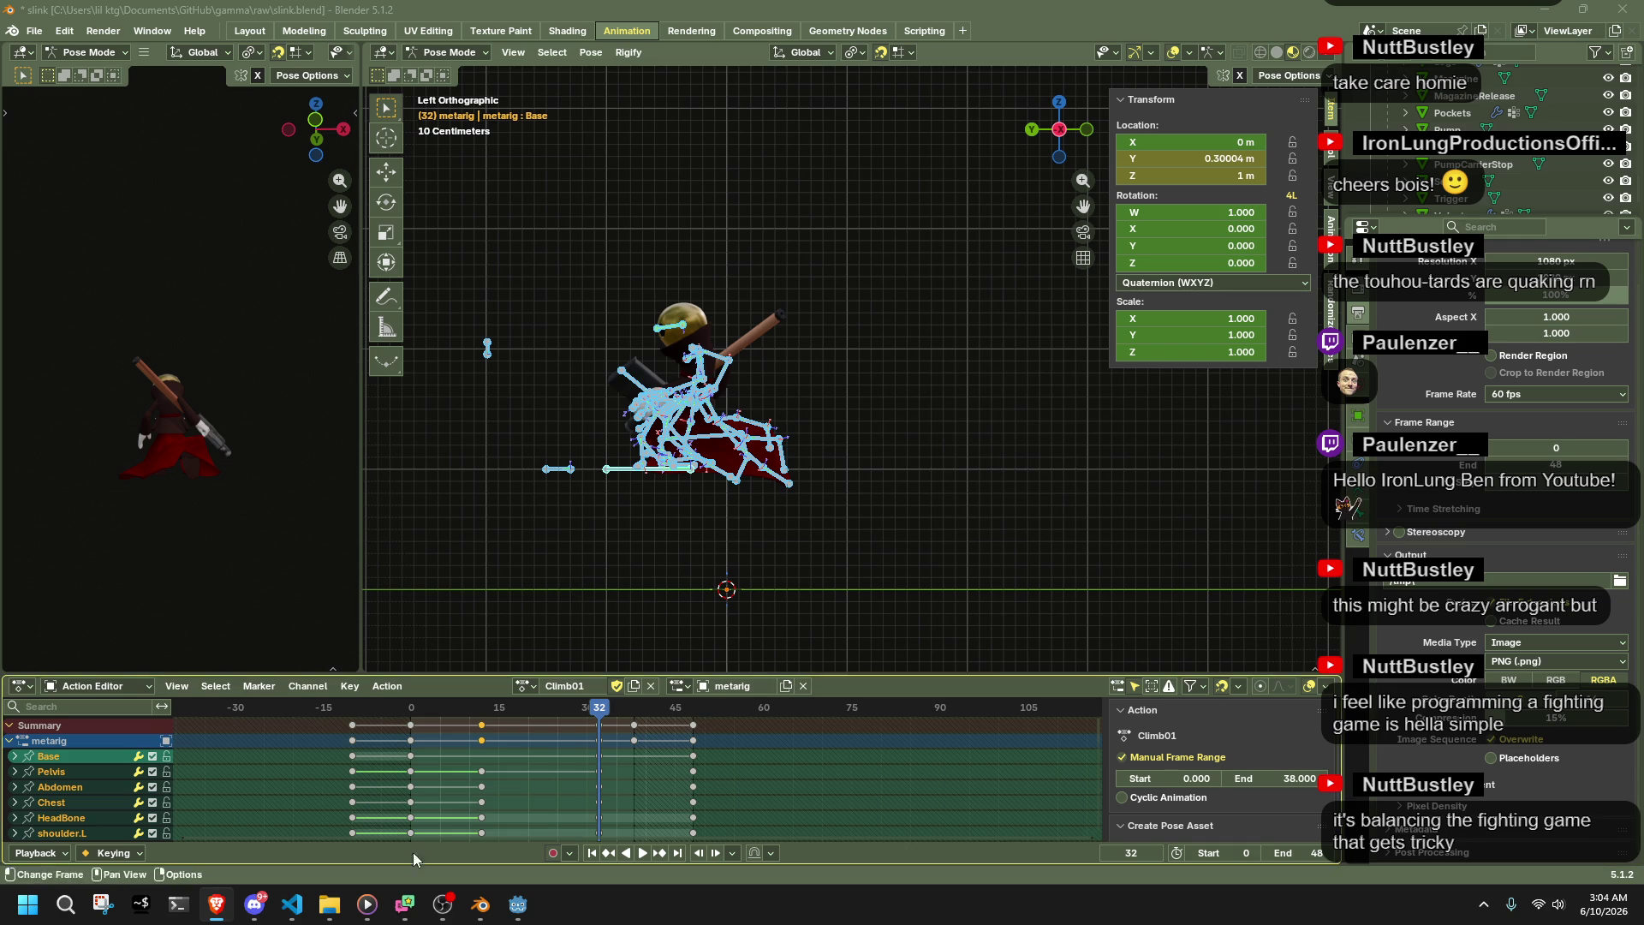
click(295, 913)
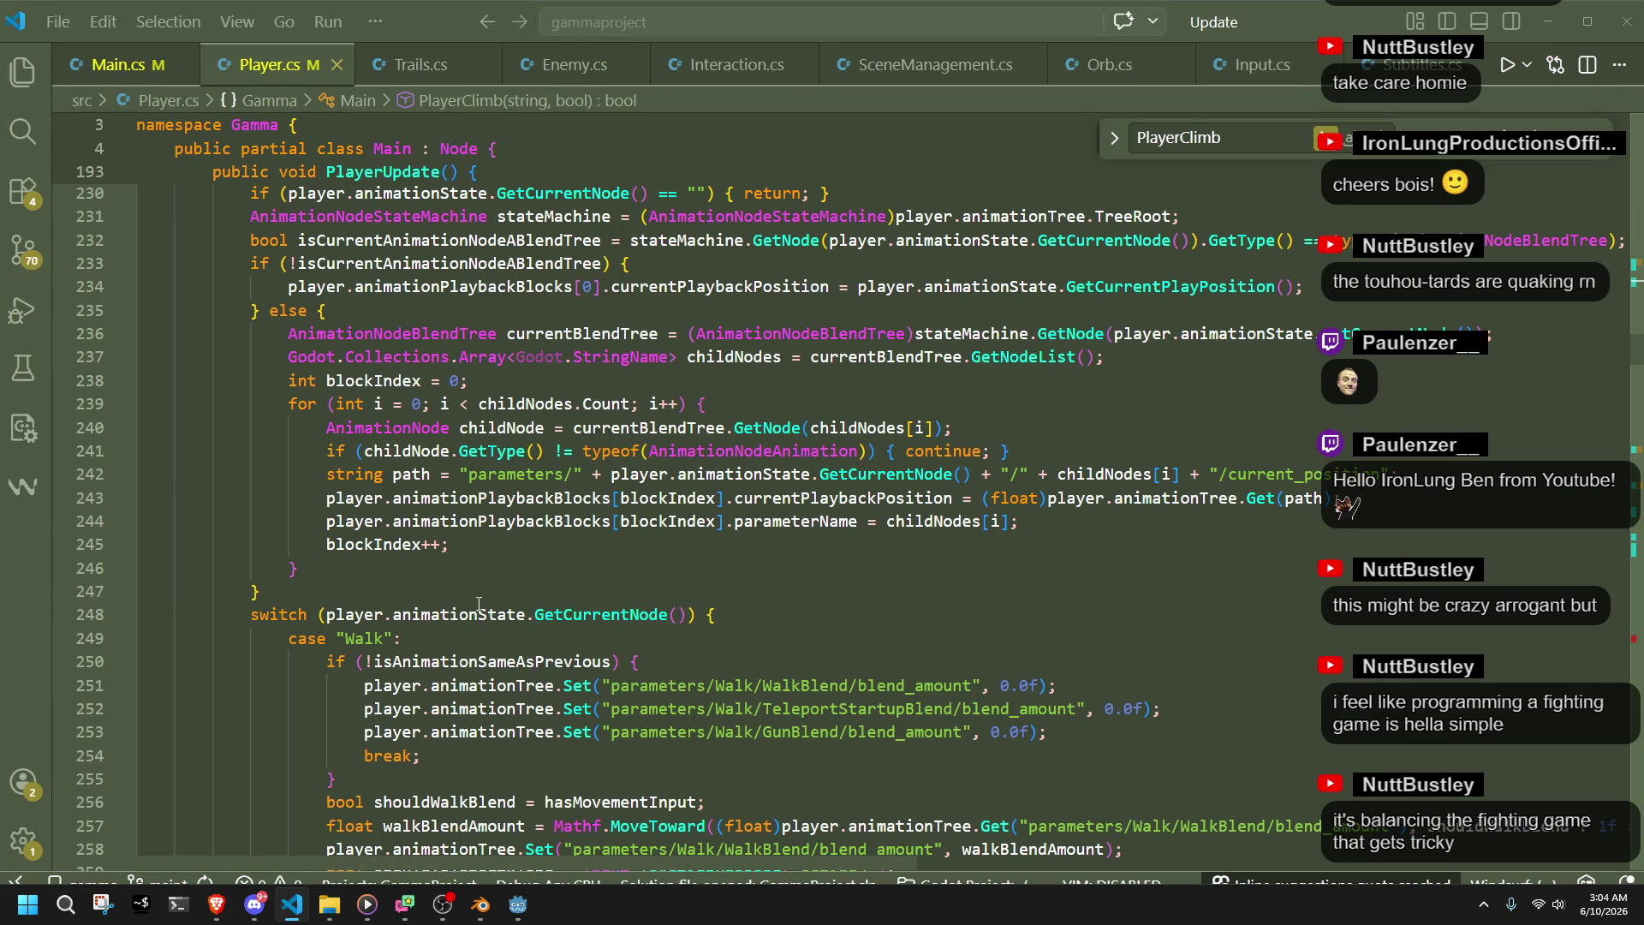
- Scroll PlayerUpdate down to the Climb01 case with footOnGroundTimeStamp 0.80f and the travel distances
scroll(493, 600, up, 13)
scroll(470, 605, up, 7)
scroll(471, 604, down, 3)
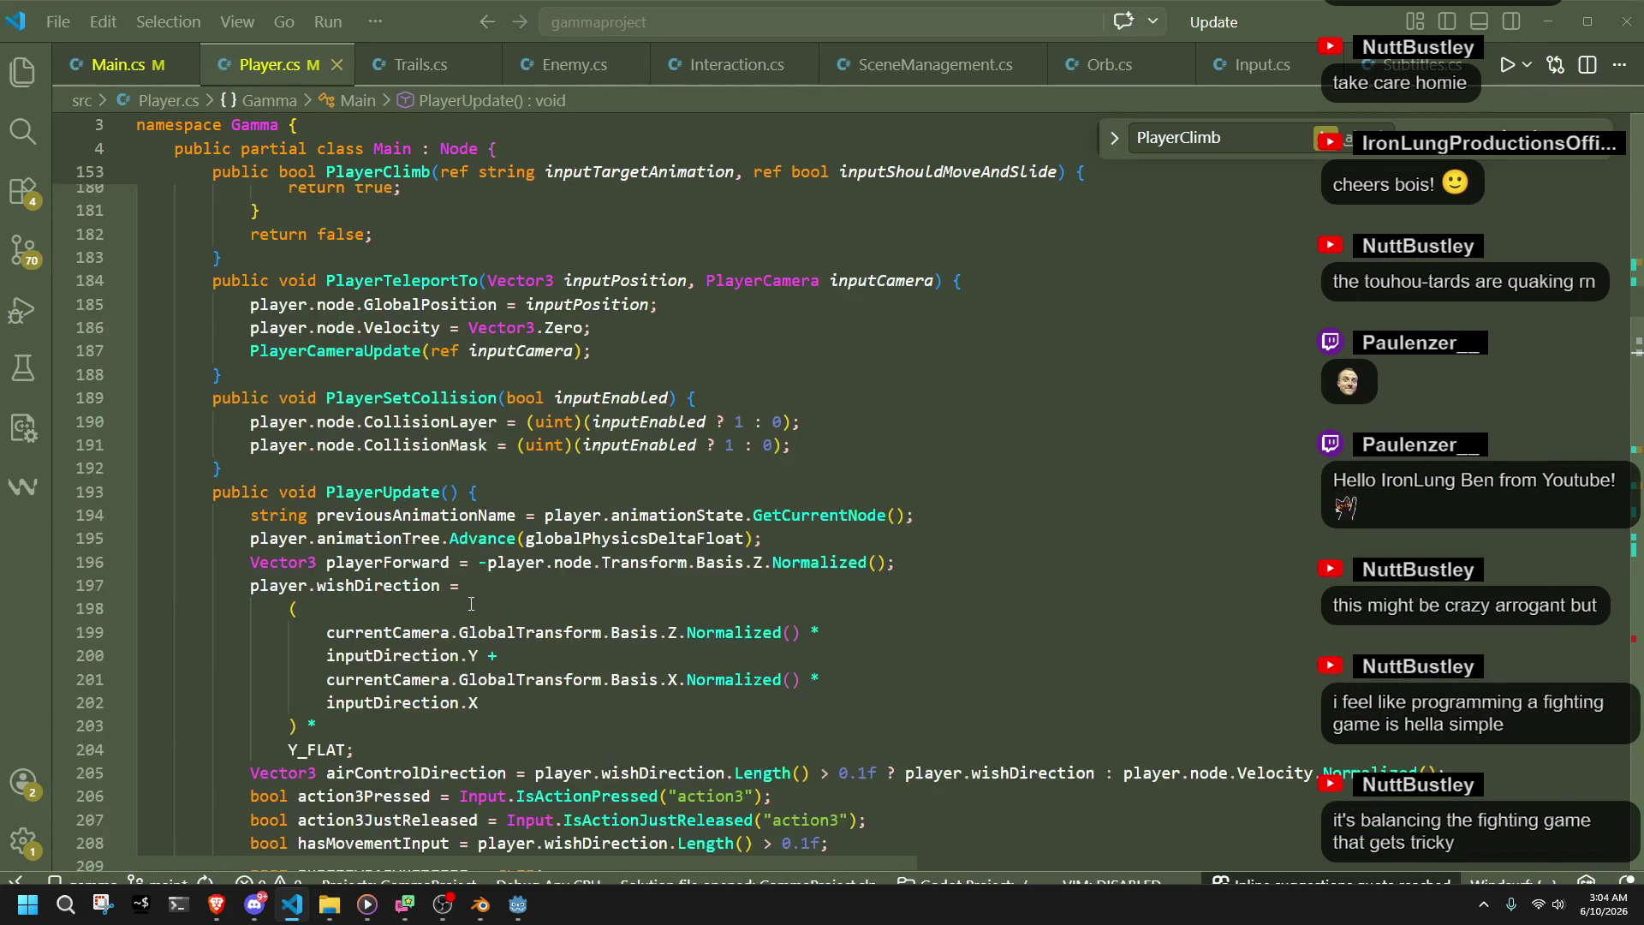
scroll(471, 605, down, 15)
scroll(468, 603, down, 15)
scroll(439, 638, down, 17)
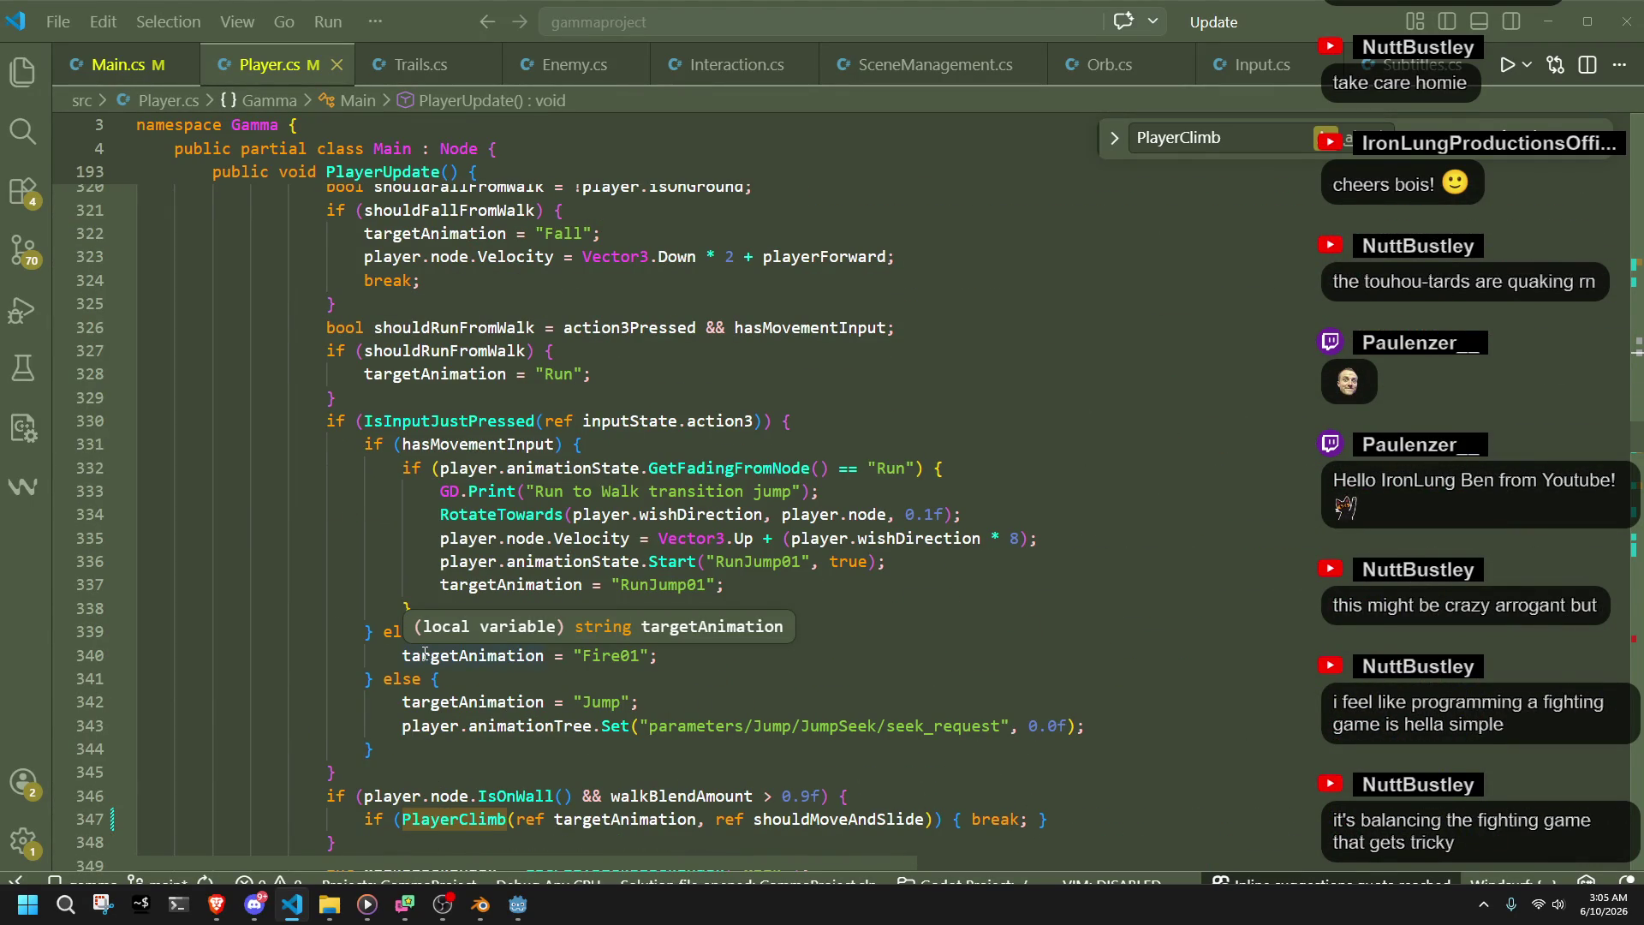
scroll(425, 653, down, 5)
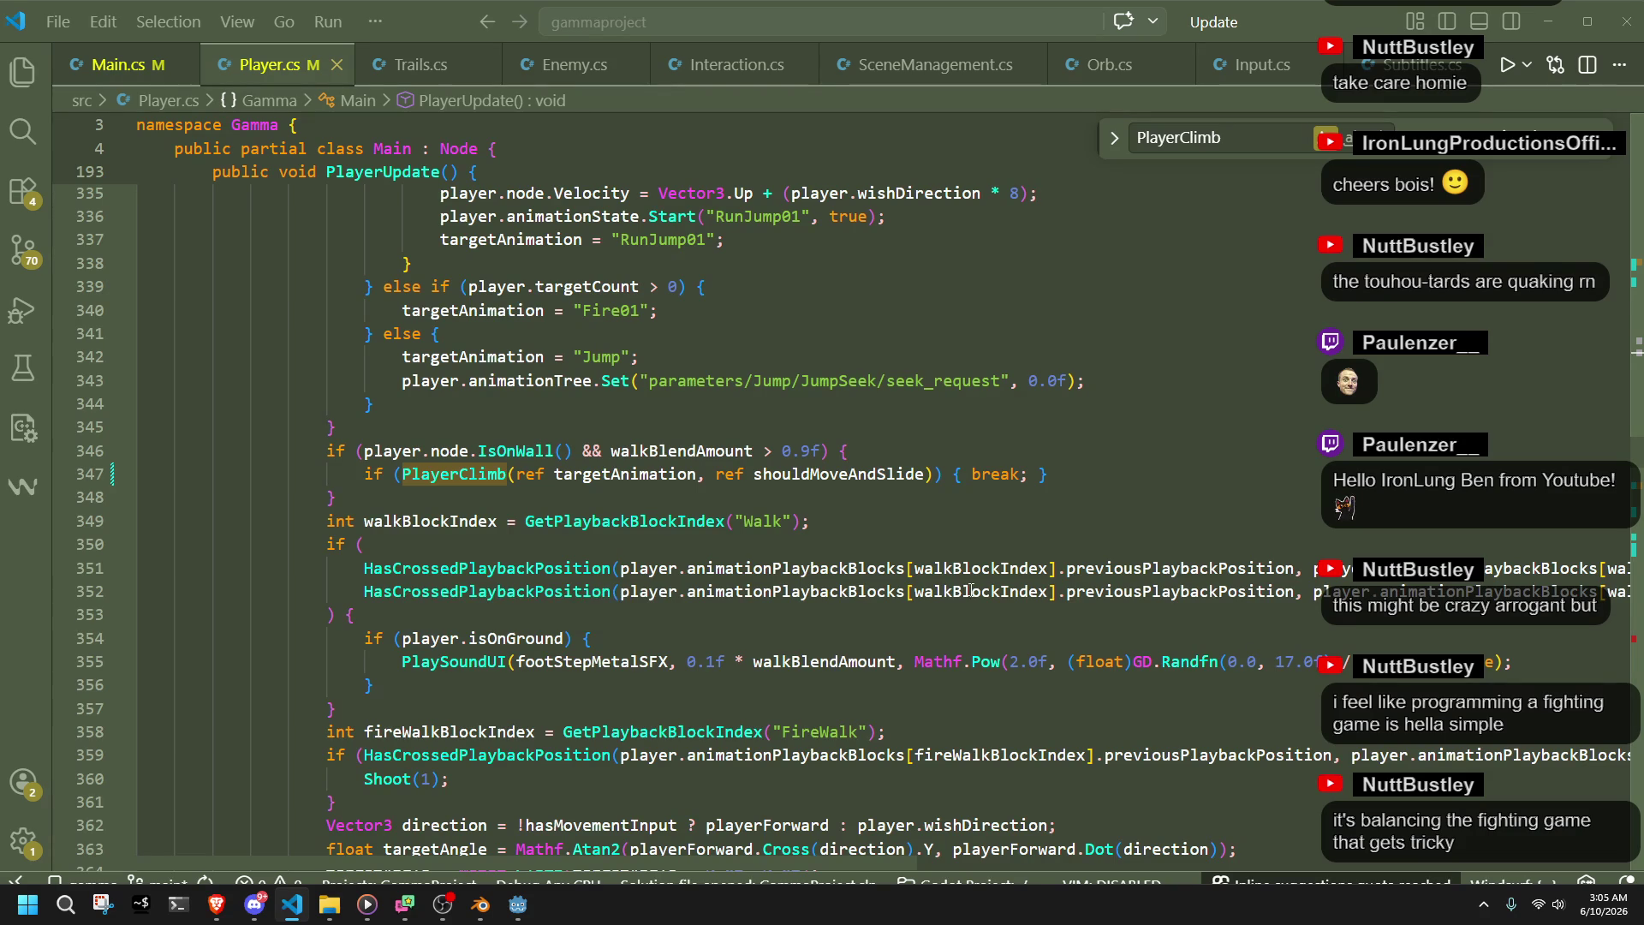
scroll(940, 545, down, 15)
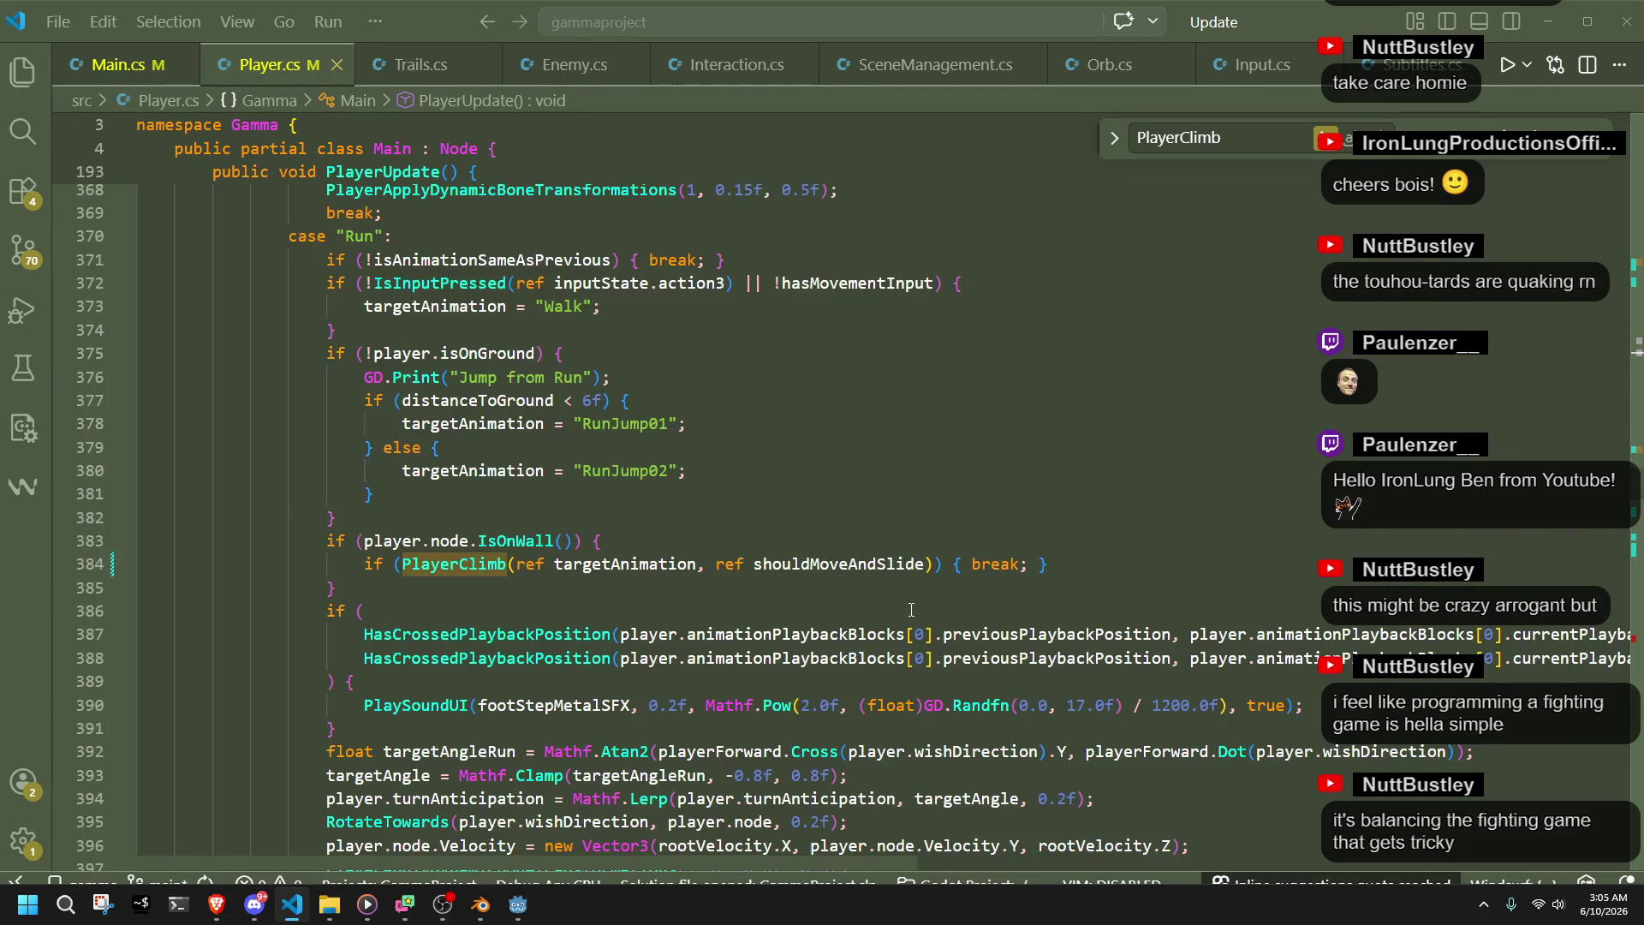
scroll(912, 610, down, 7)
click(638, 446)
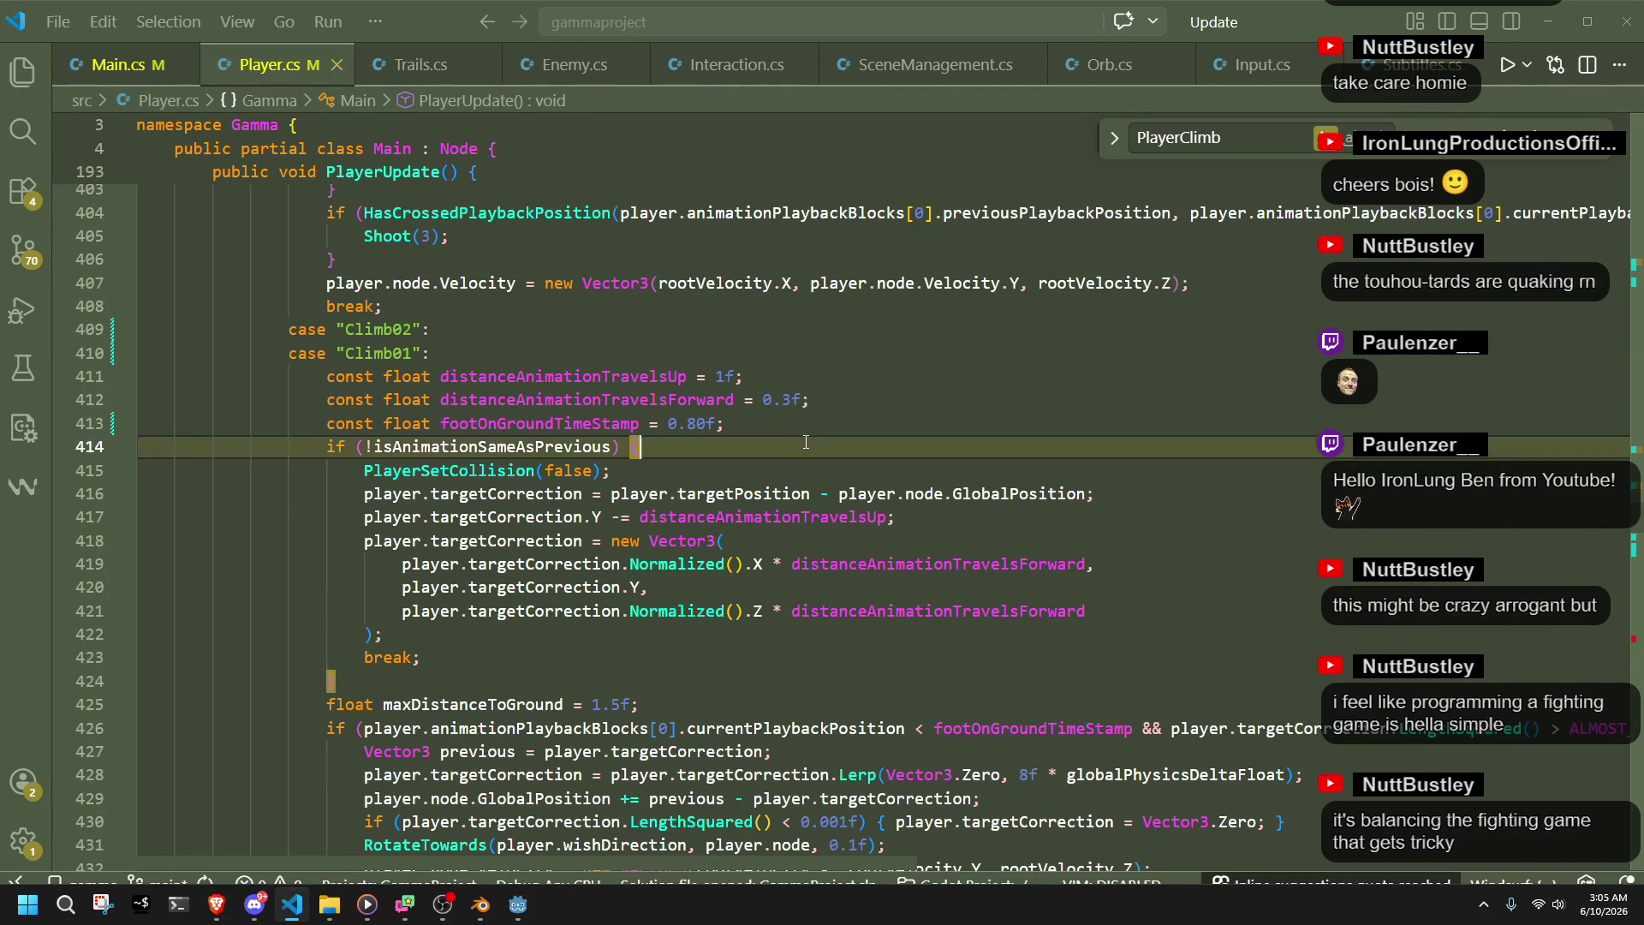
- Highlight every use of distanceAnimationTravelsUp around the isAnimationSameAsPrevious check
double_click(593, 375)
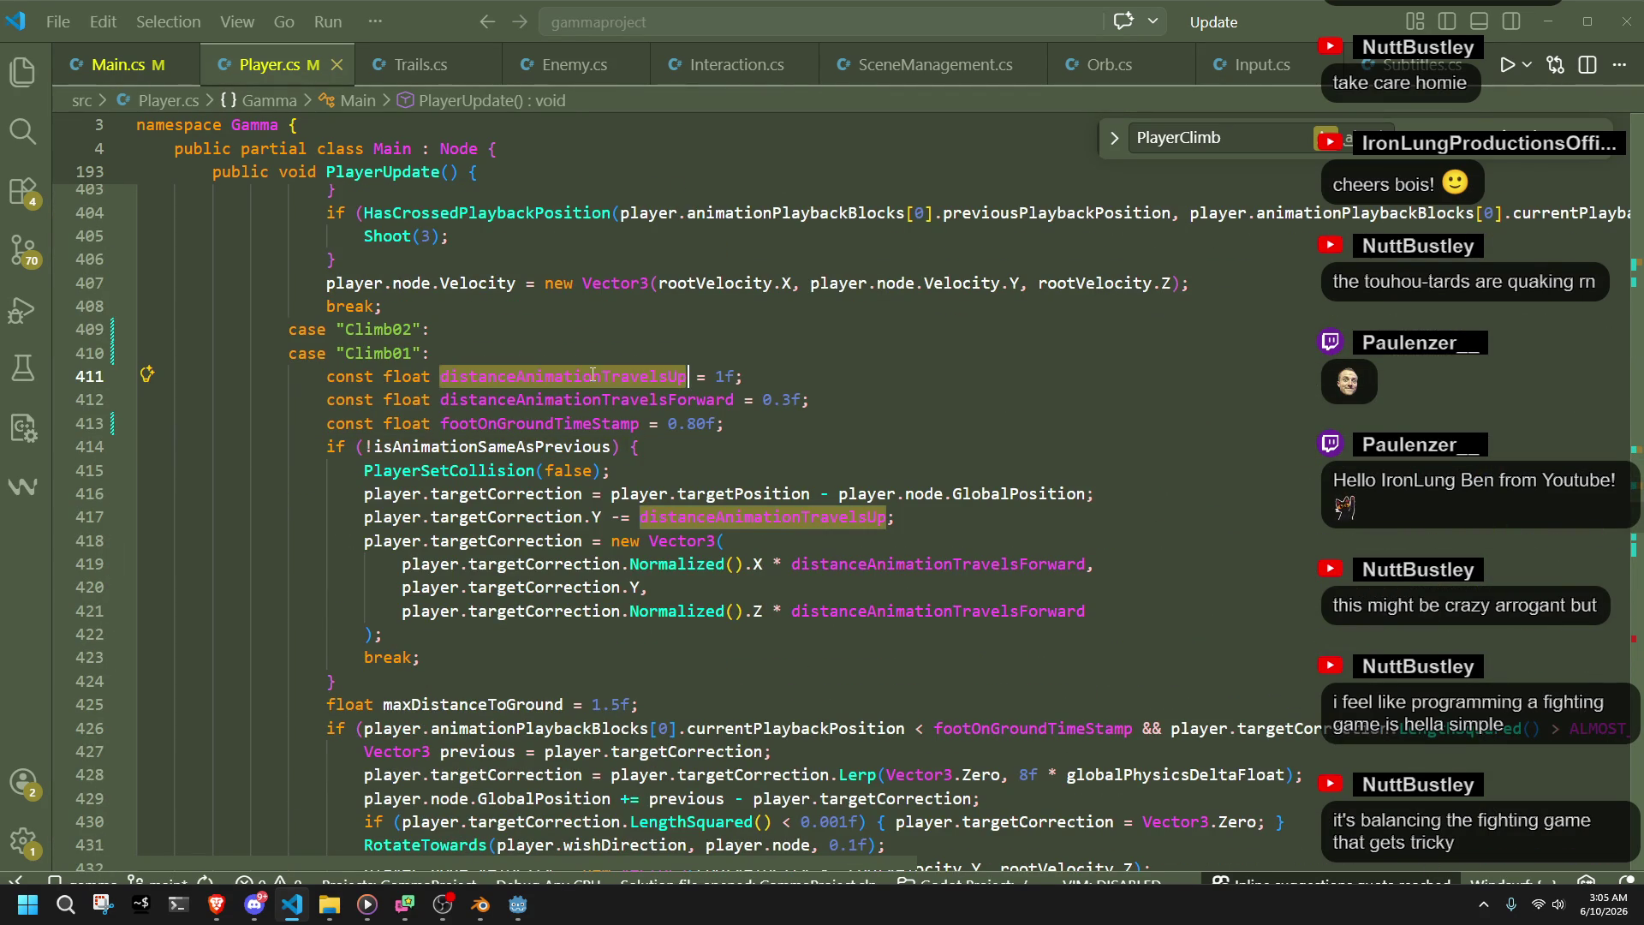
click(709, 464)
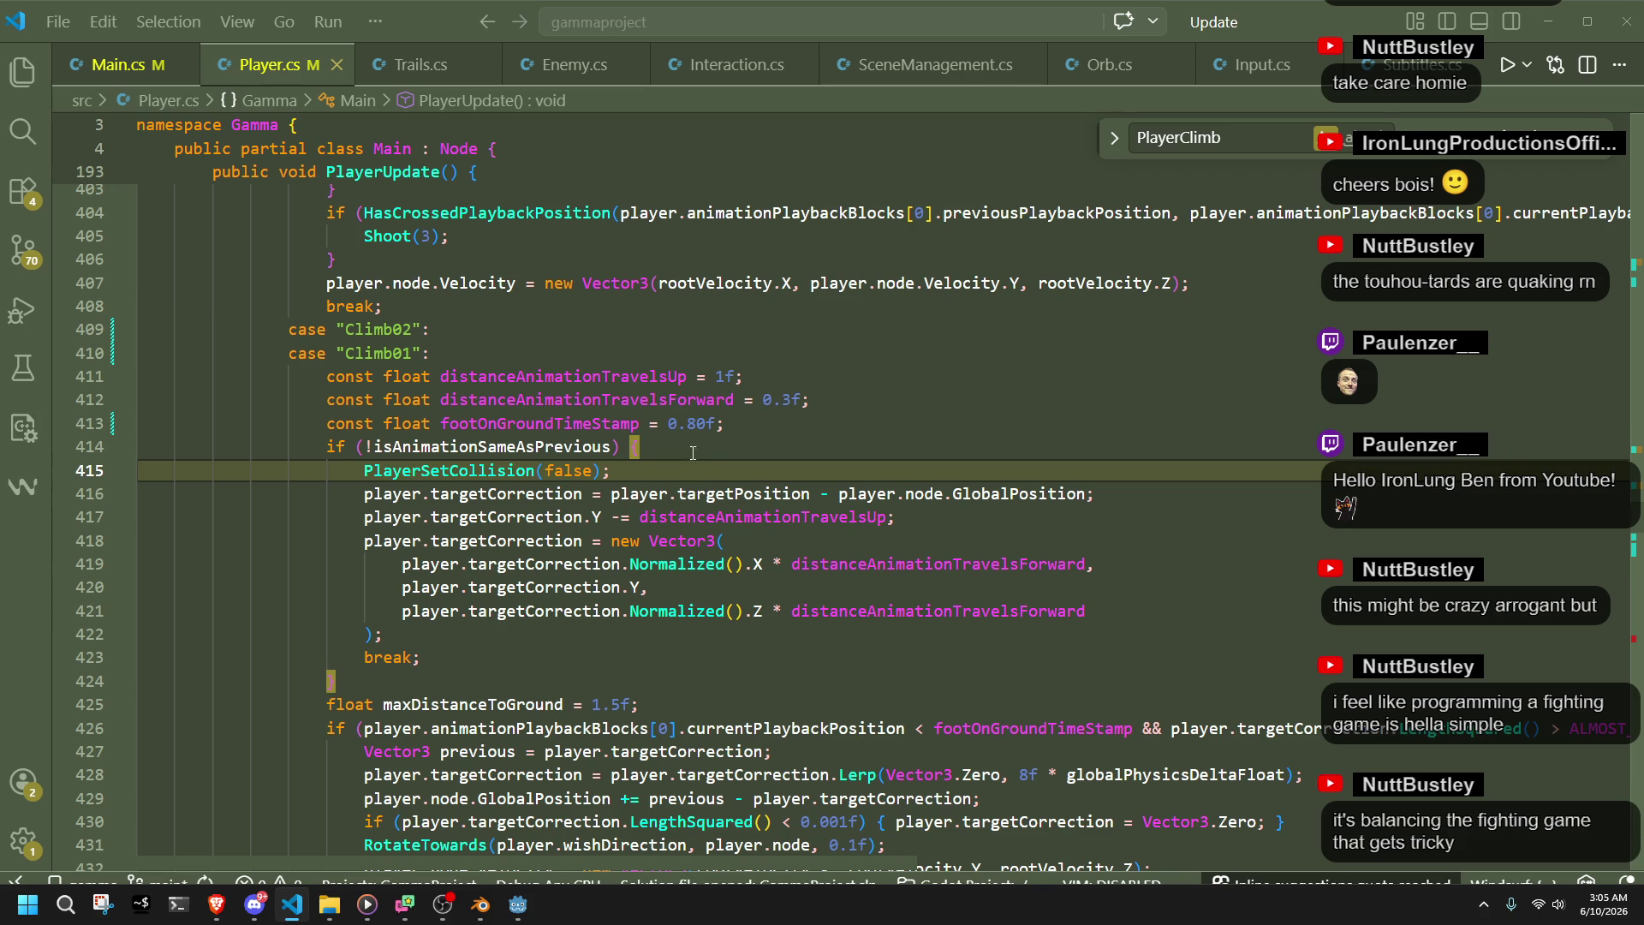
click(678, 445)
double_click(605, 377)
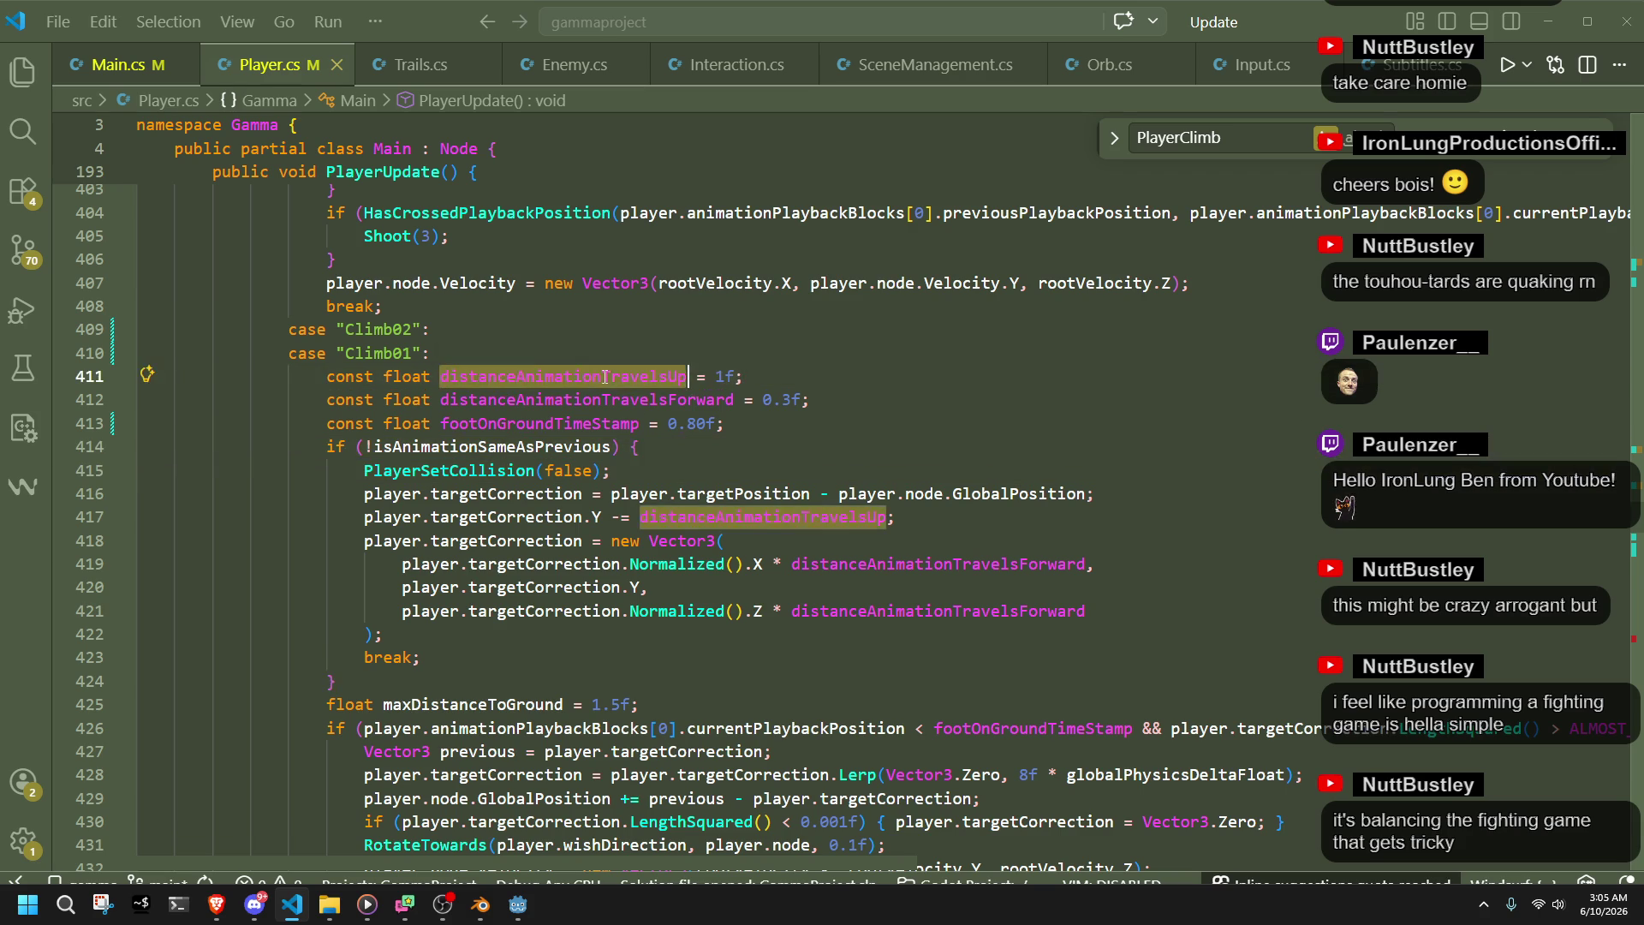
click(657, 448)
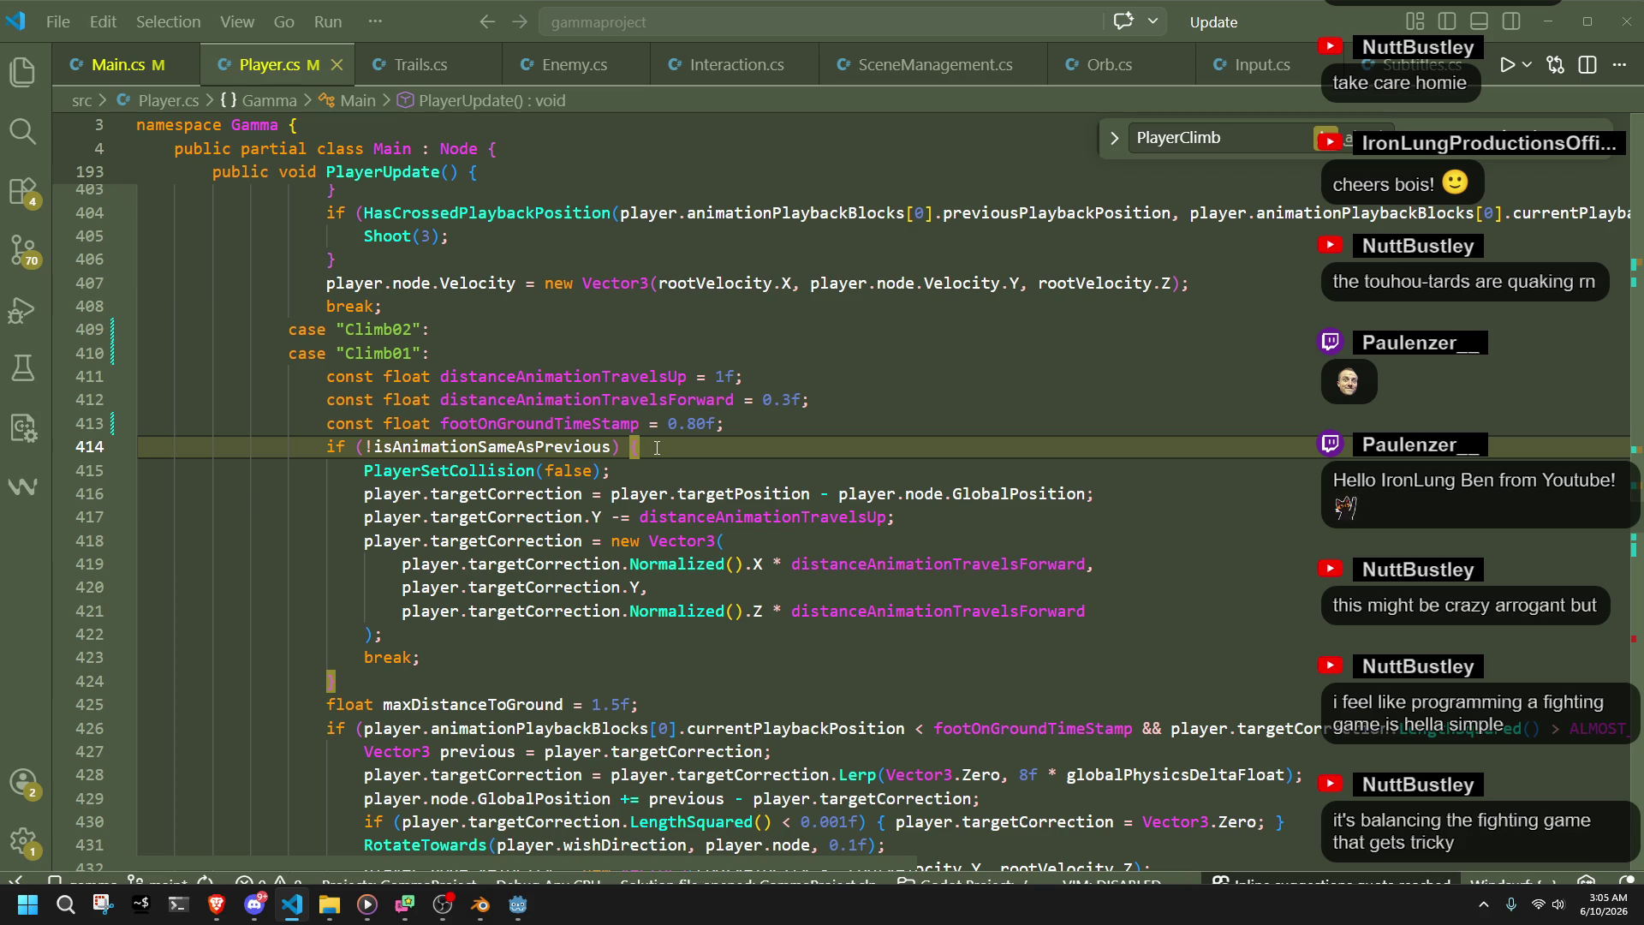
scroll(712, 507, up, 3)
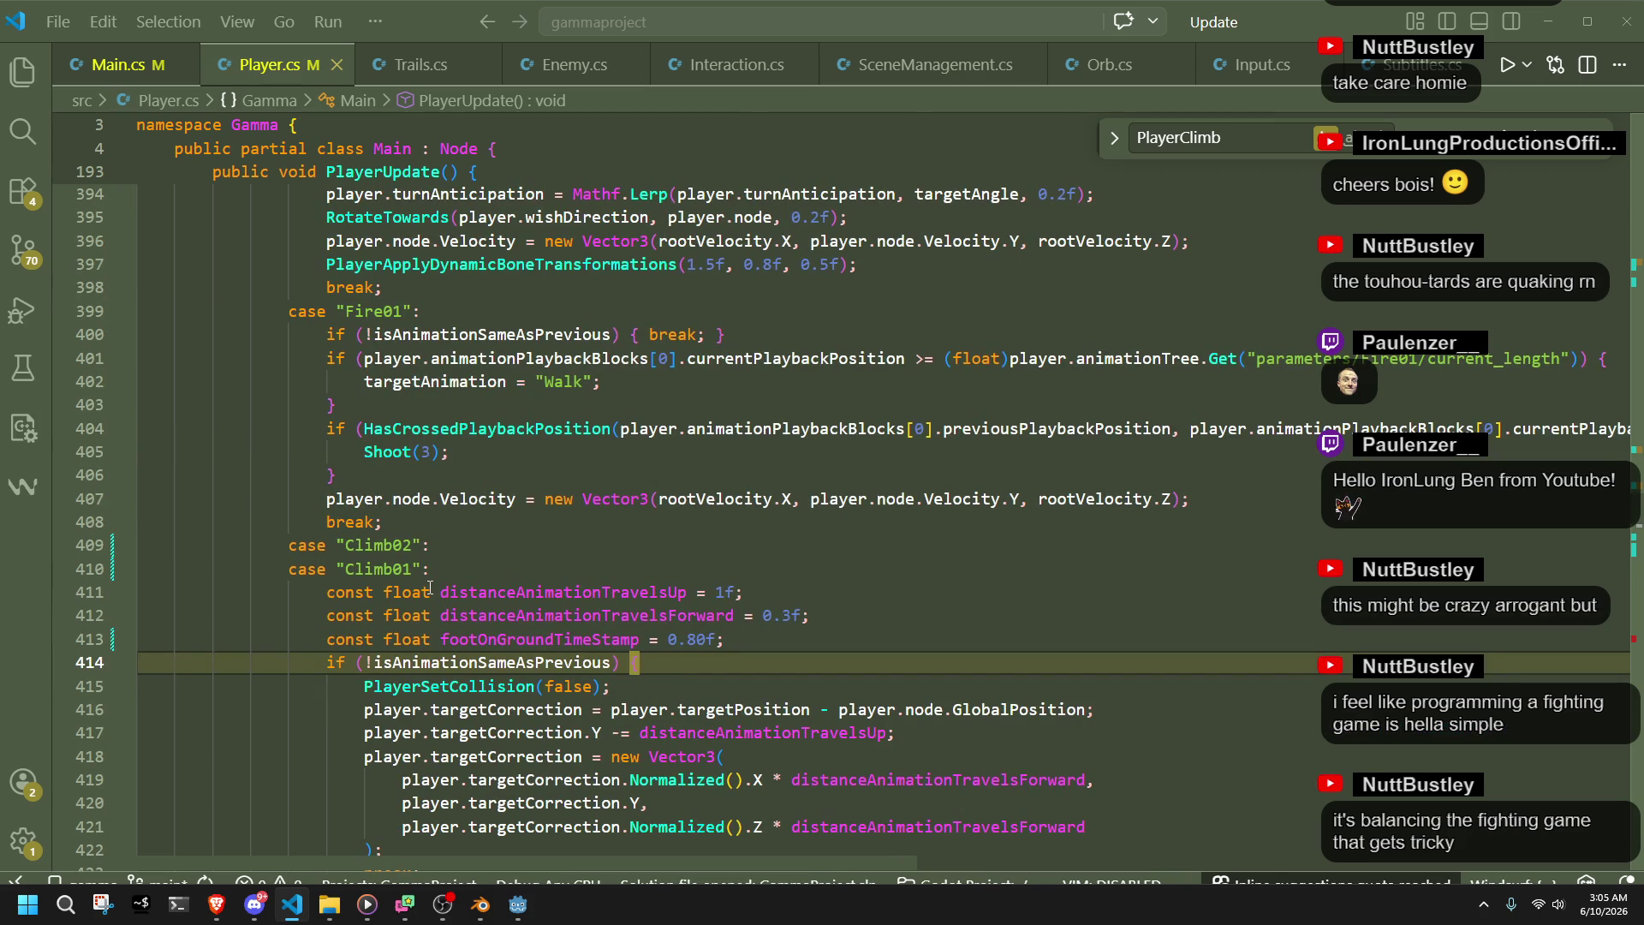
click(743, 638)
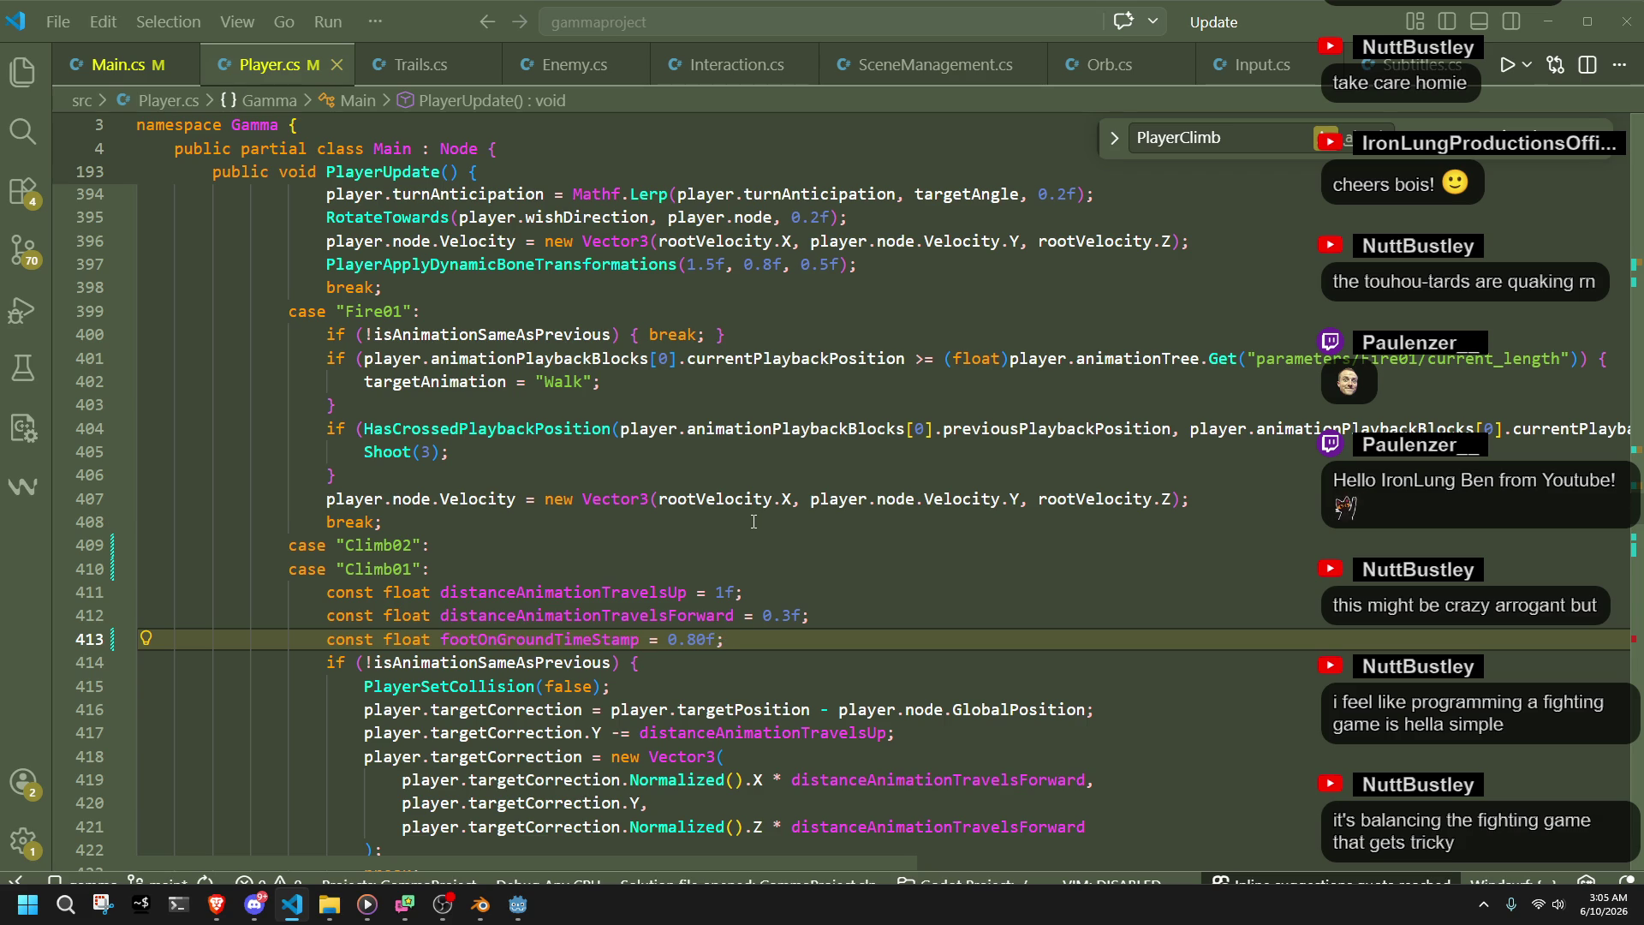
- Trace distanceAnimationTravelsUp and distanceAnimationTravelsForward uses in the Climb01 case and its movement vector
click(672, 553)
key(Down)
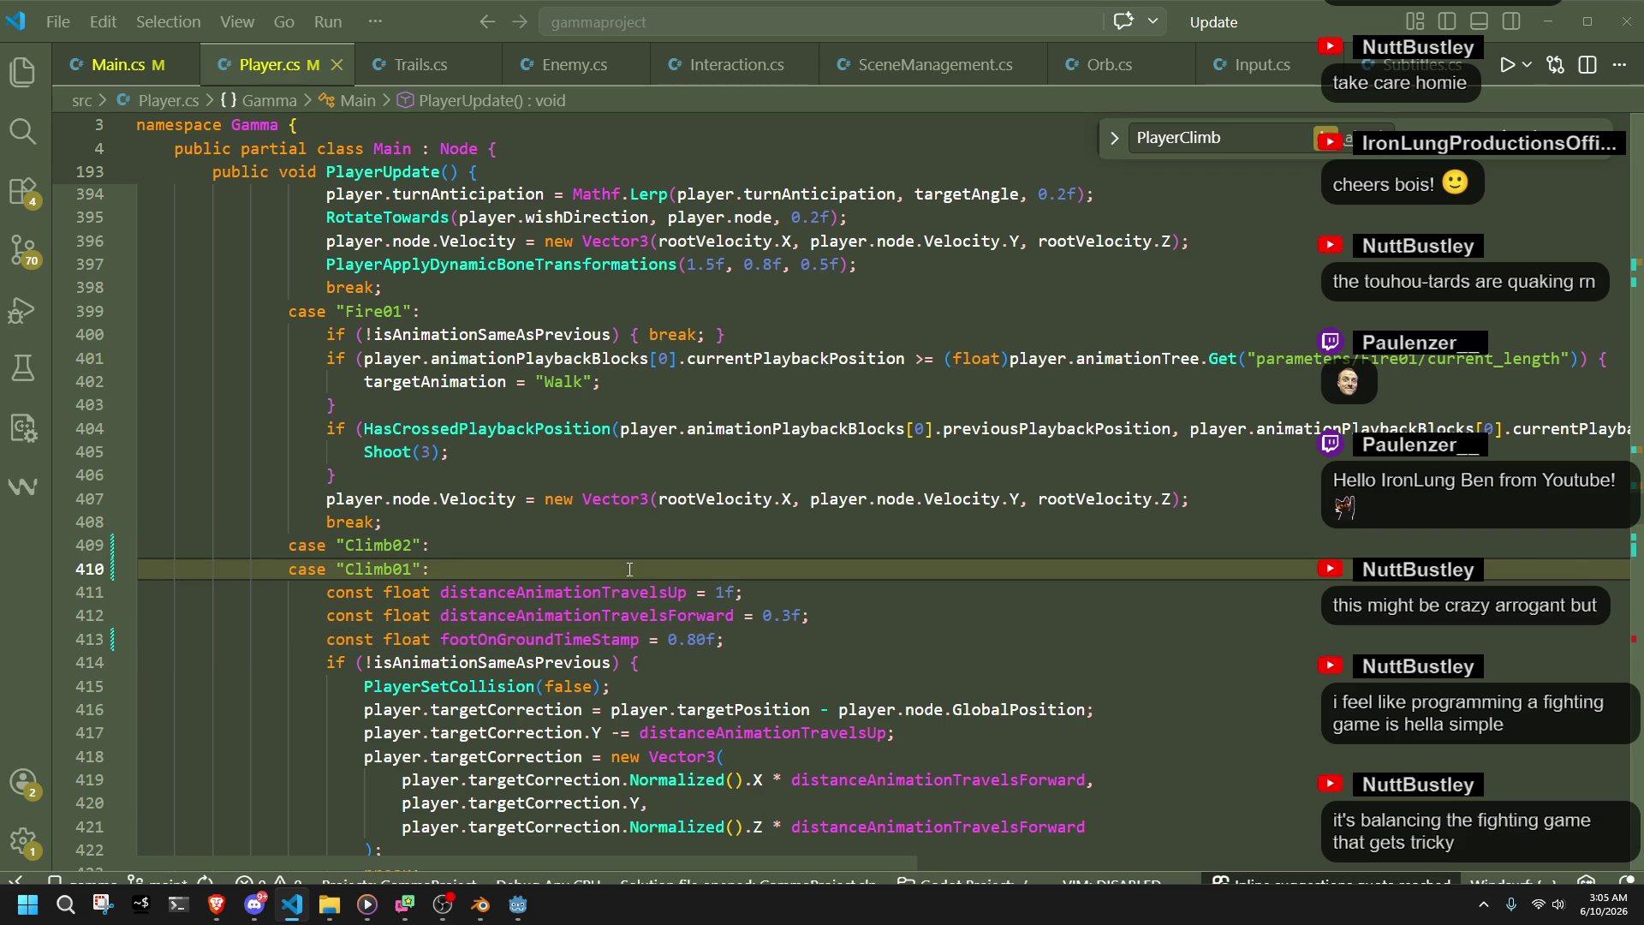
double_click(670, 592)
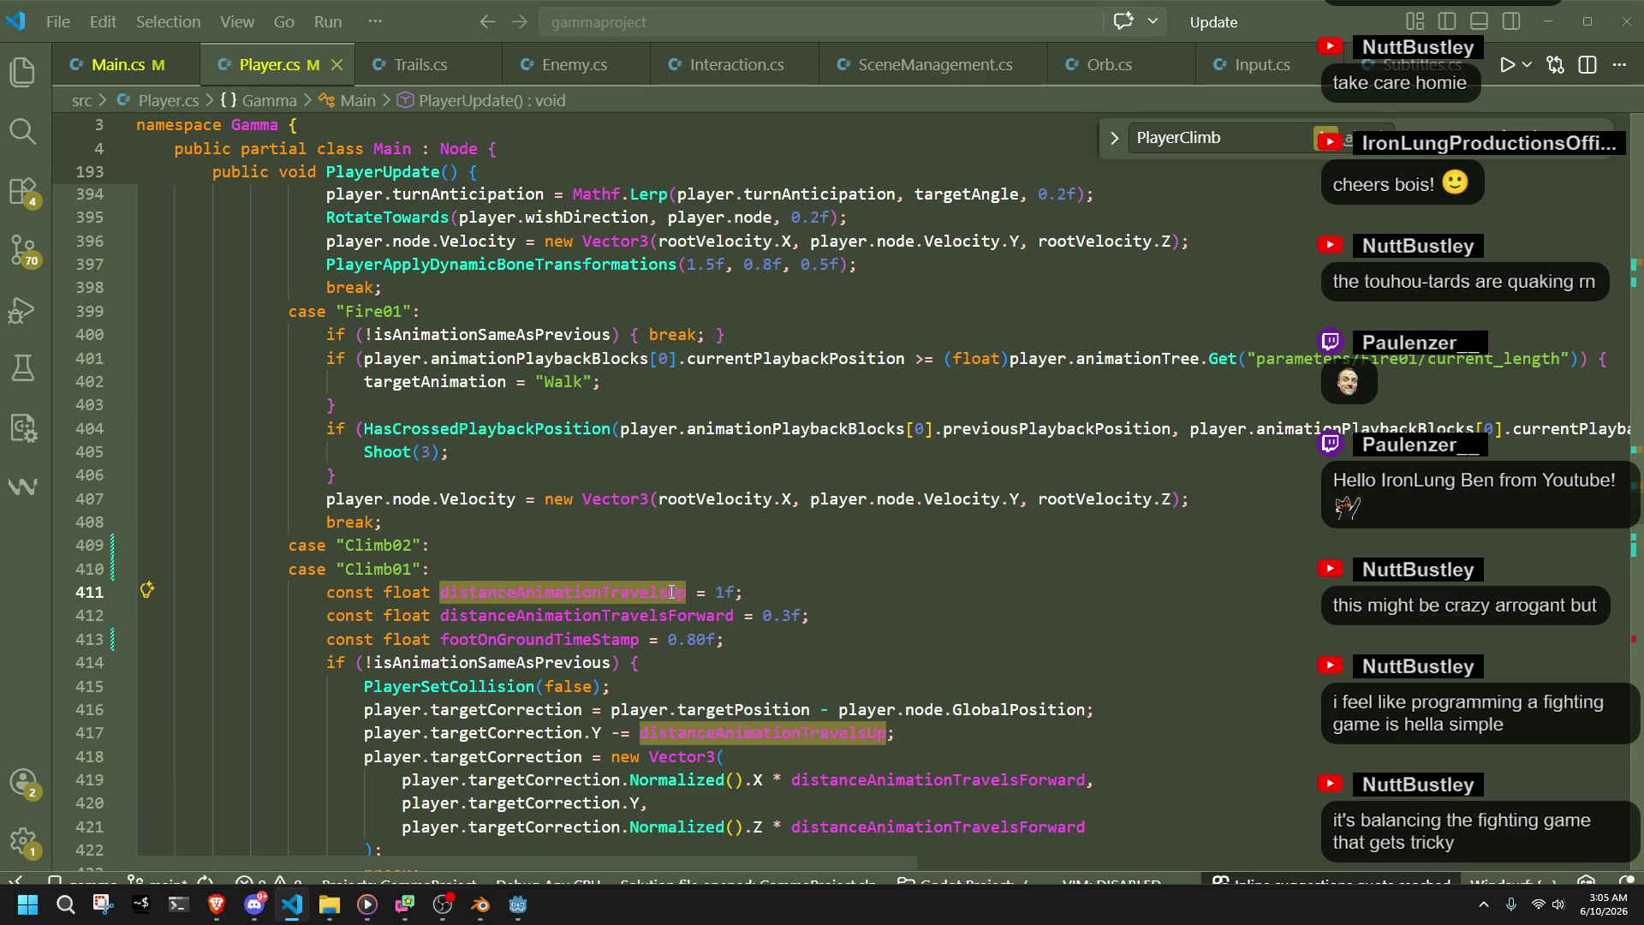
click(739, 641)
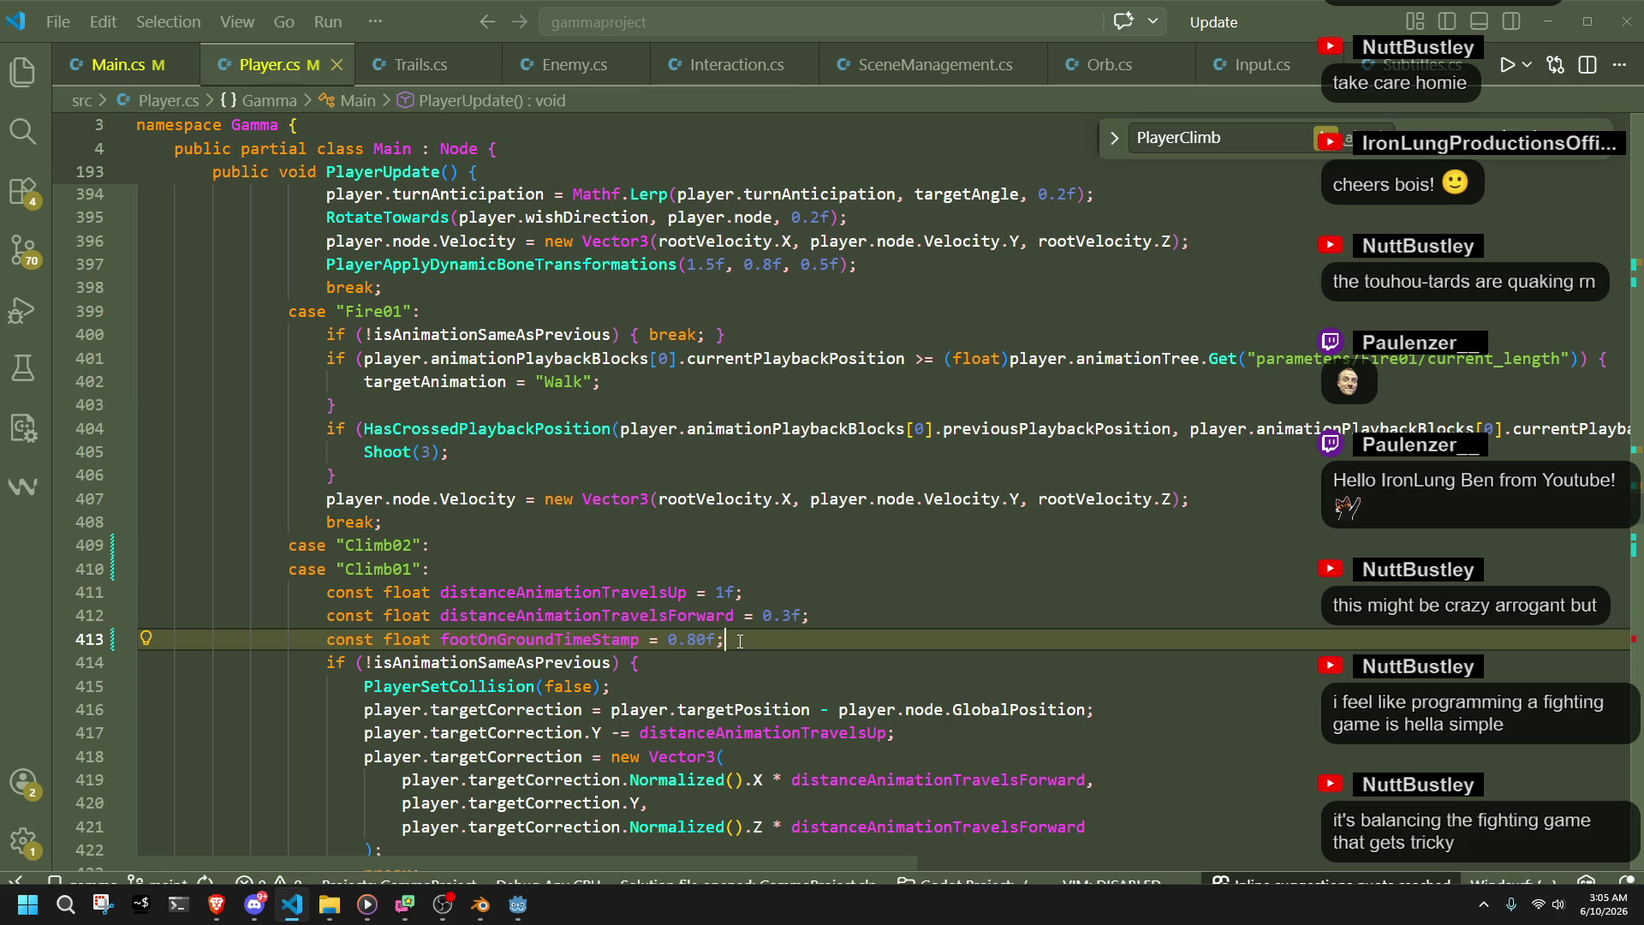
click(702, 620)
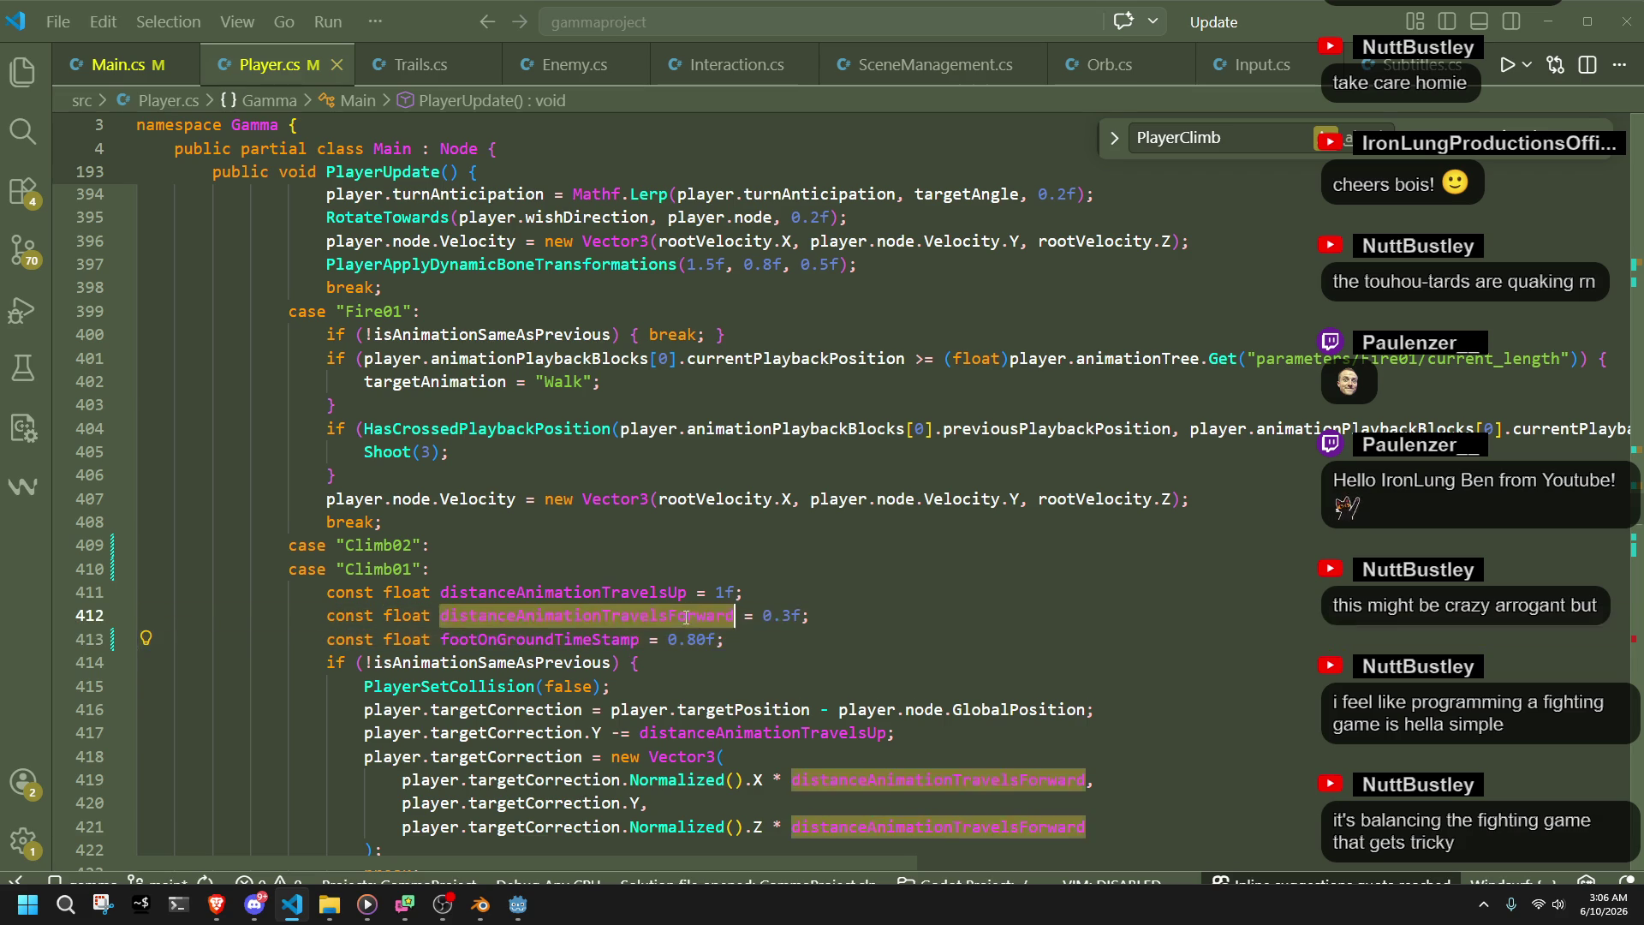
scroll(928, 692, down, 2)
click(927, 692)
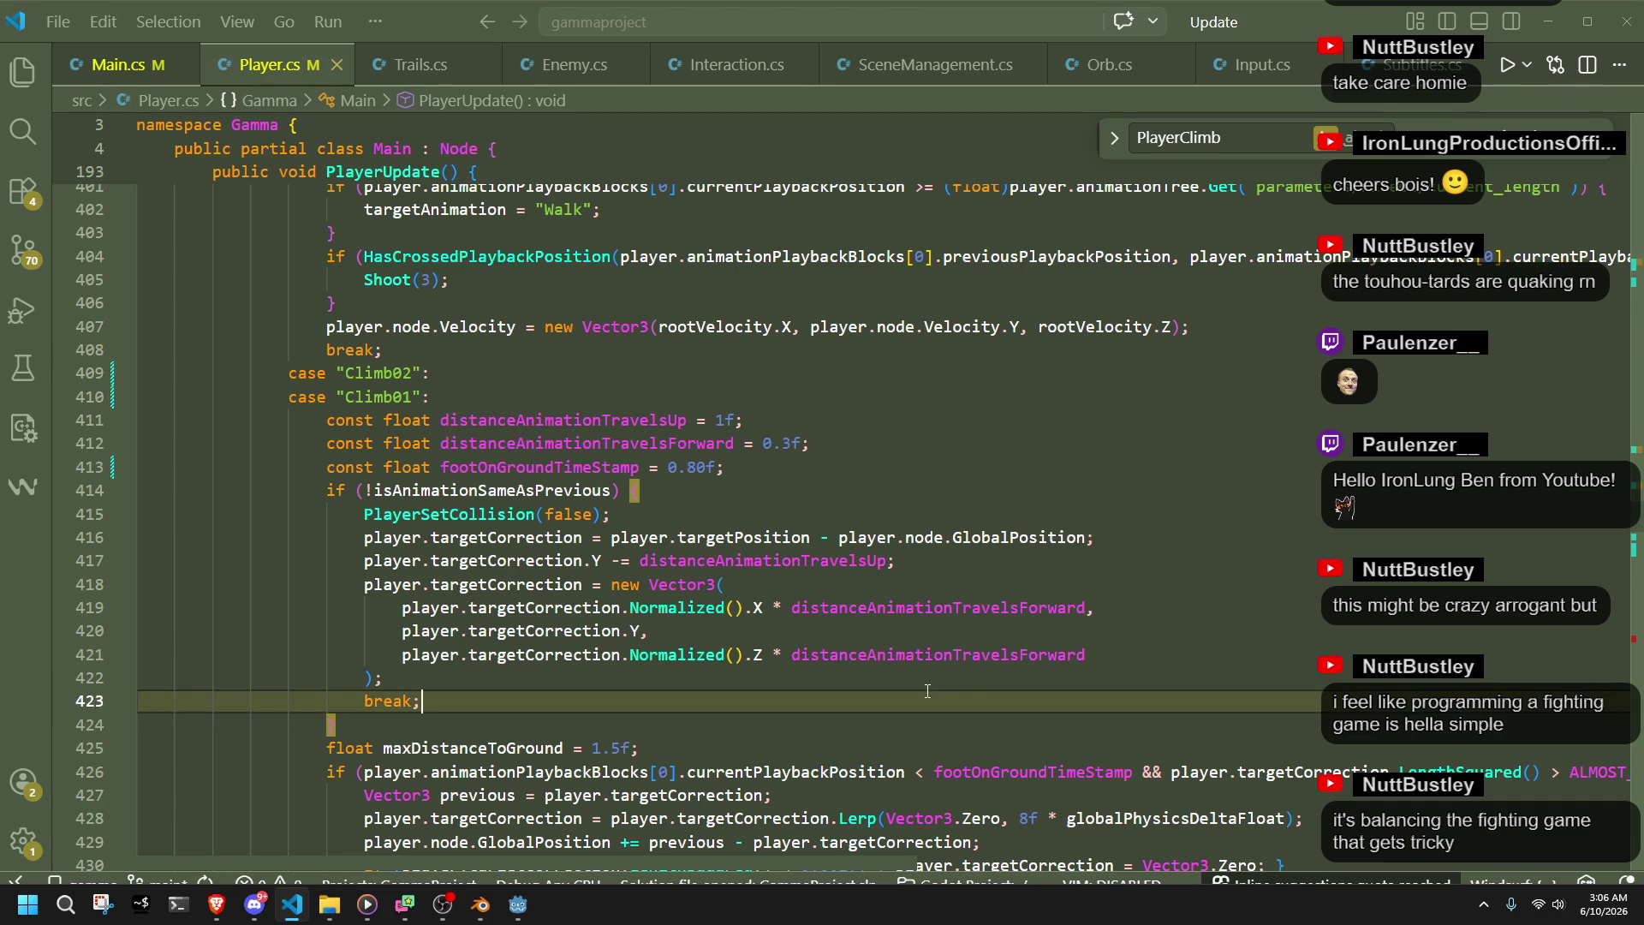
click(885, 659)
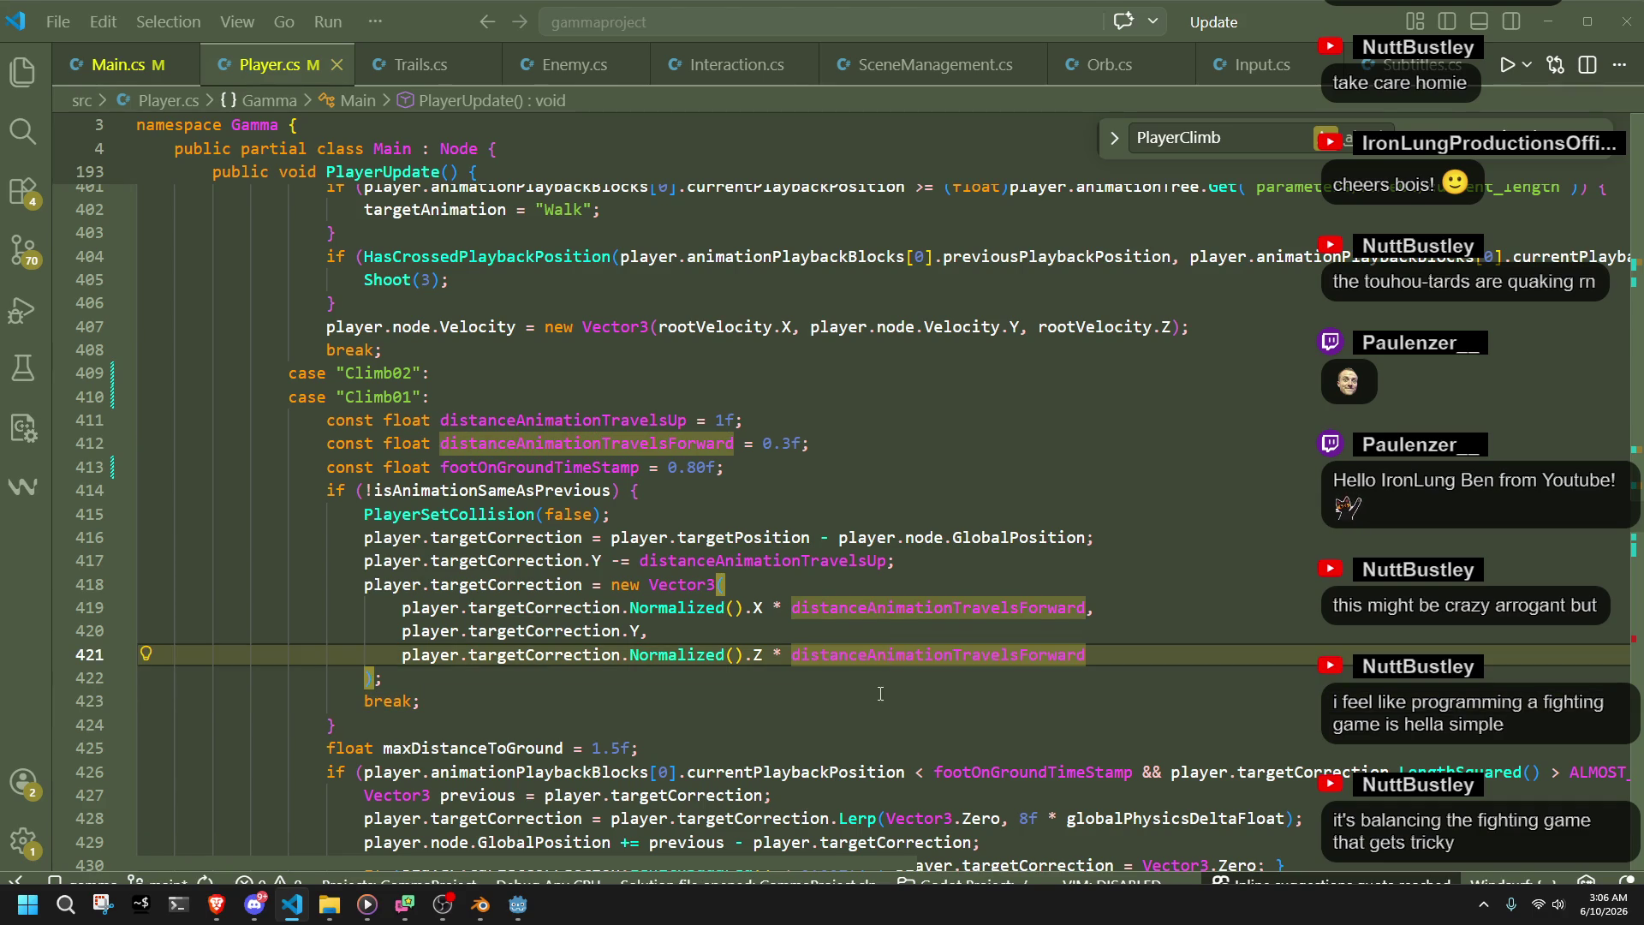
key(Down)
click(745, 497)
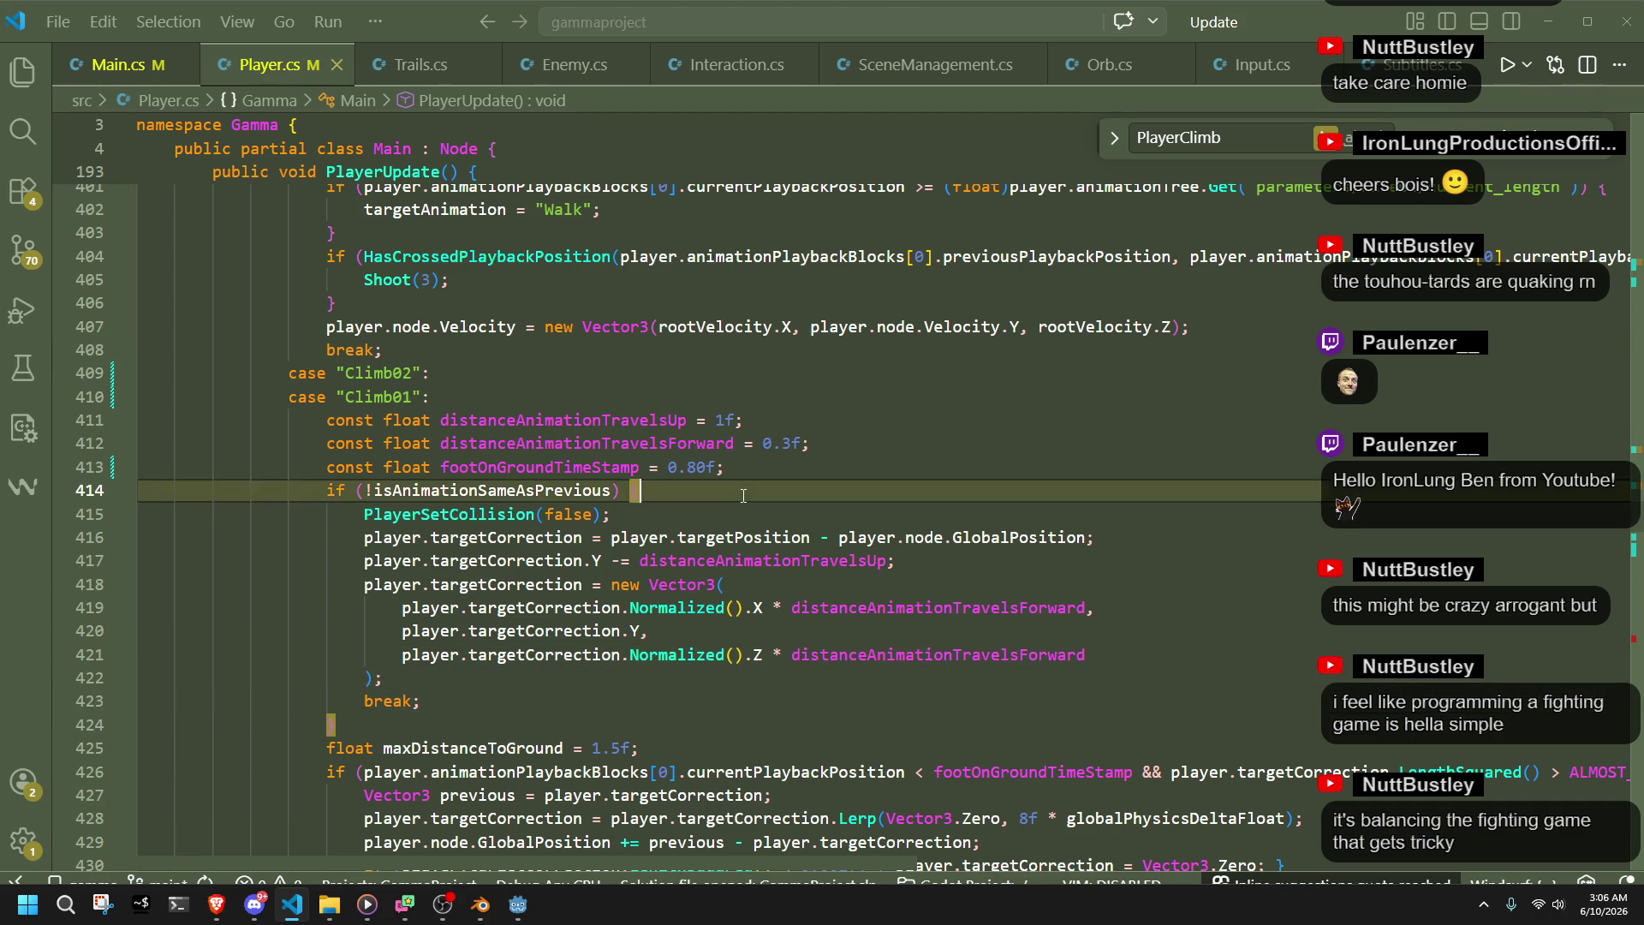
- Change distanceAnimationTravelsUp from 1f to 2f, save Player.cs, and run the game in Godot
click(722, 420)
key(BackSpace)
text(2)
key(alt)
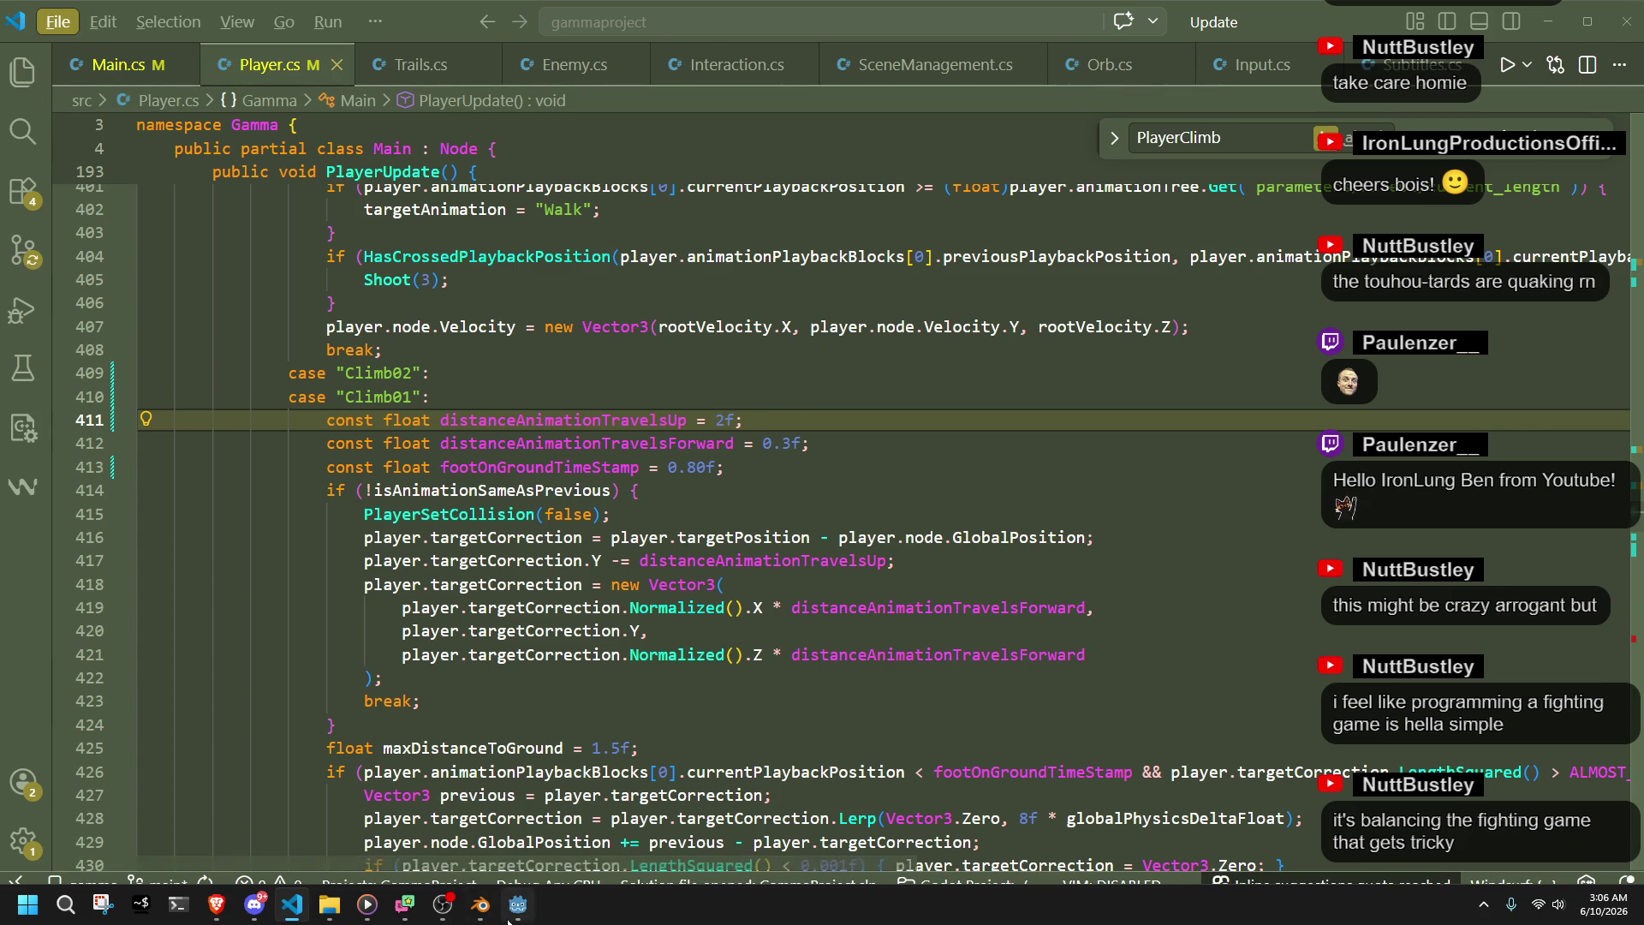
click(517, 904)
click(1512, 34)
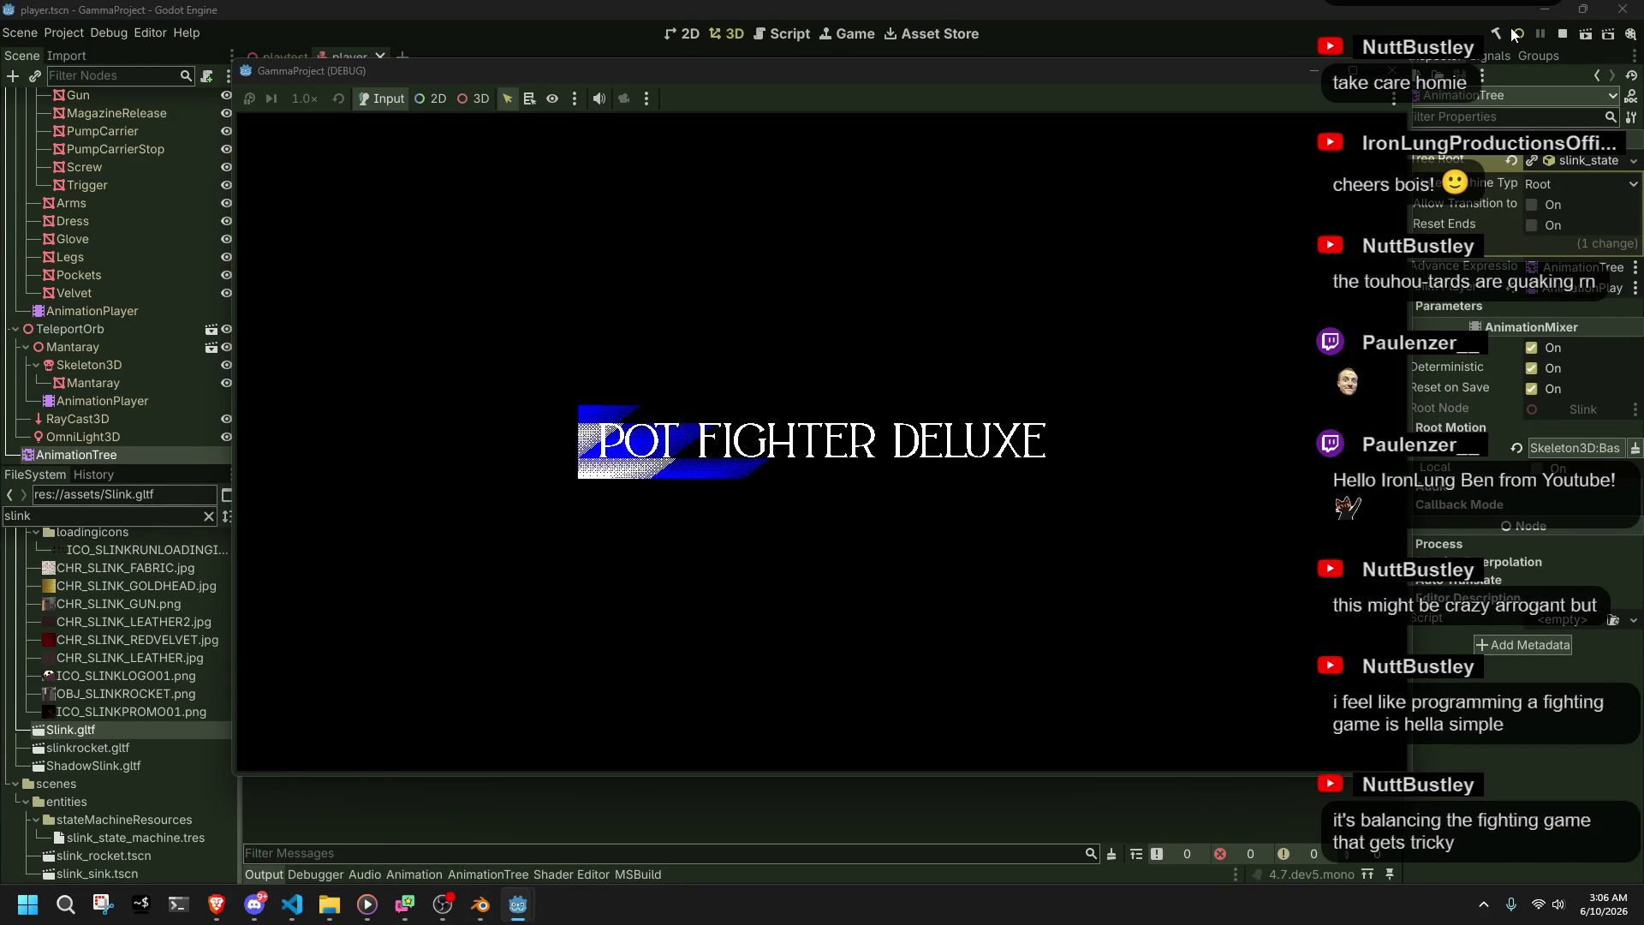
- Run at and climb the grey ledge twice, jumping down in between, then stop the game
key(w)
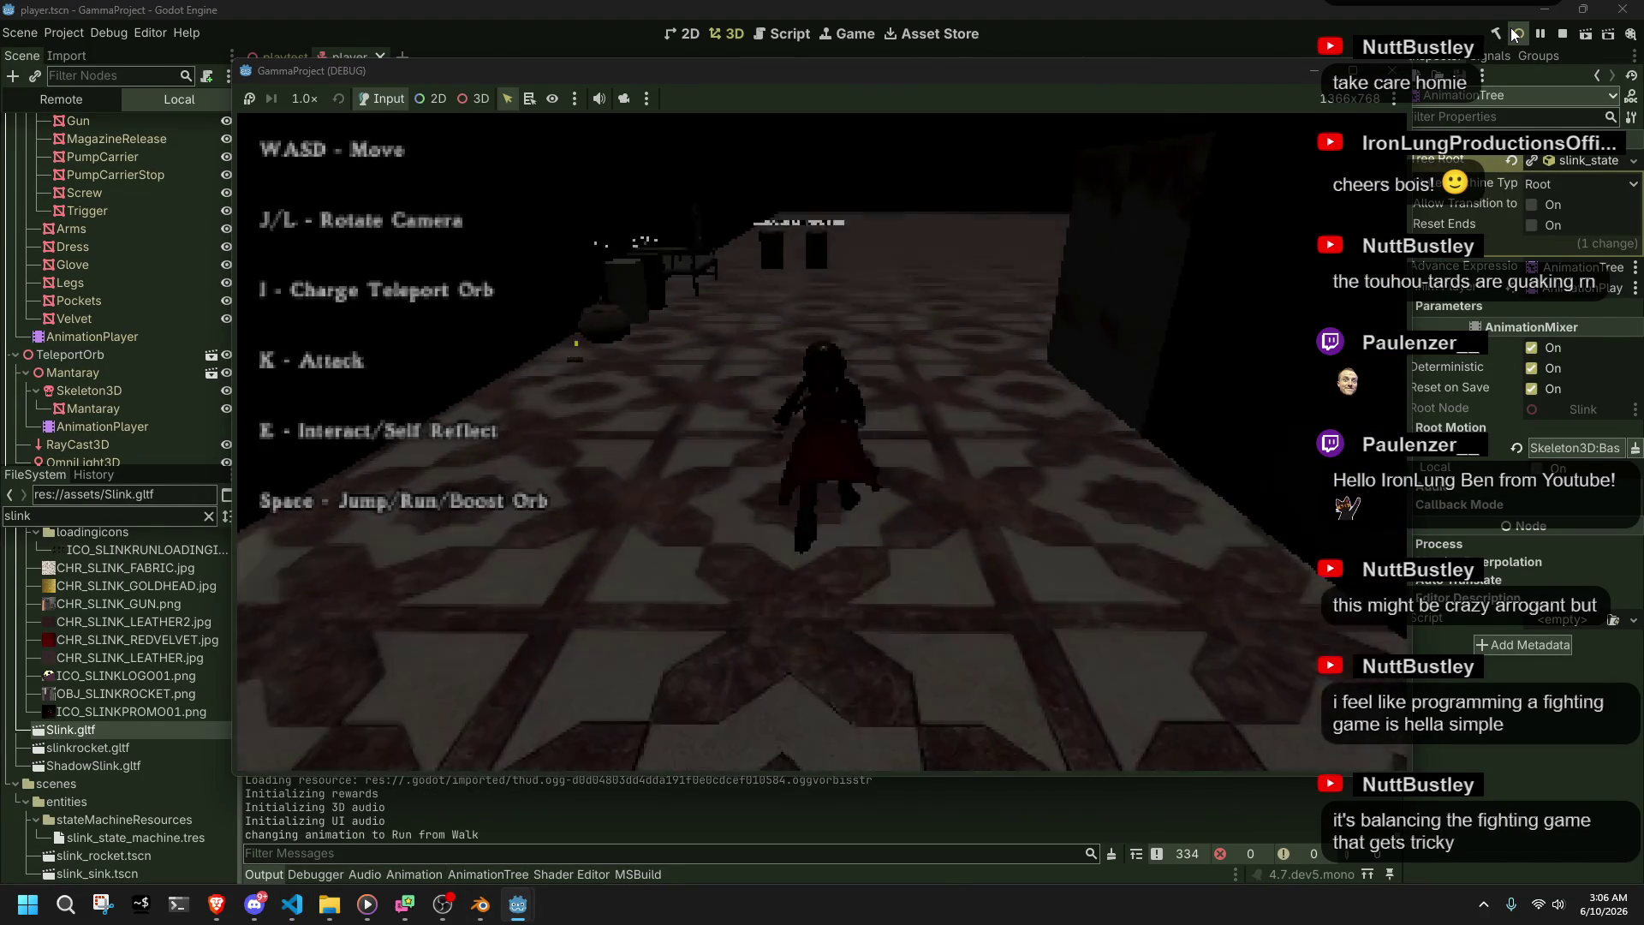
key(l)
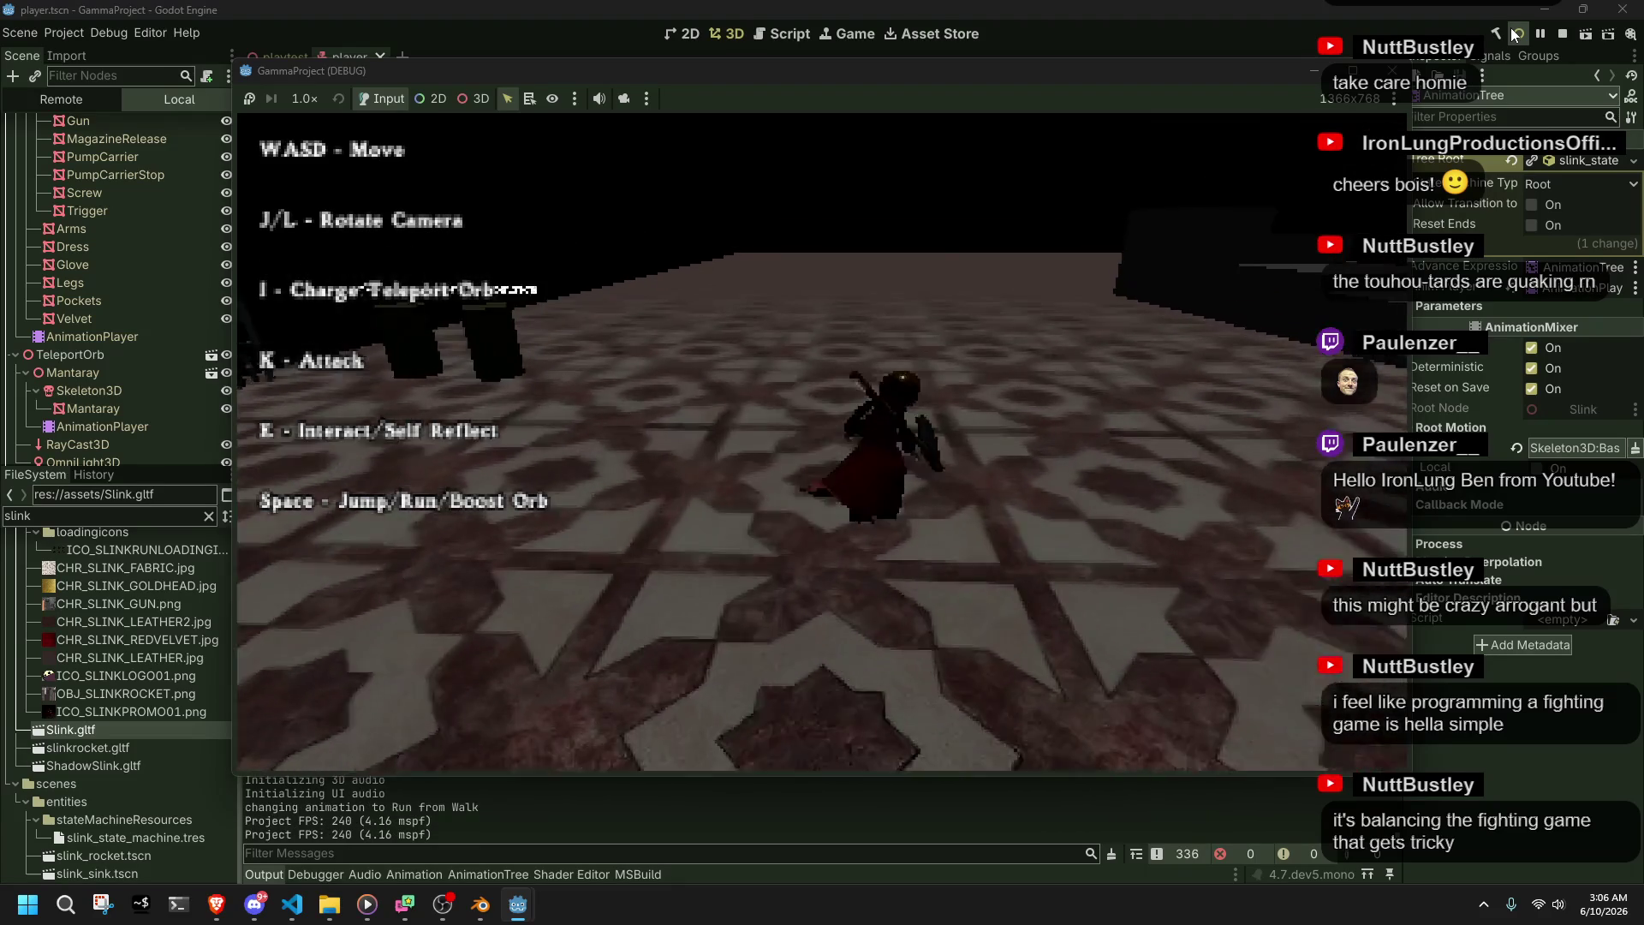
key(w)
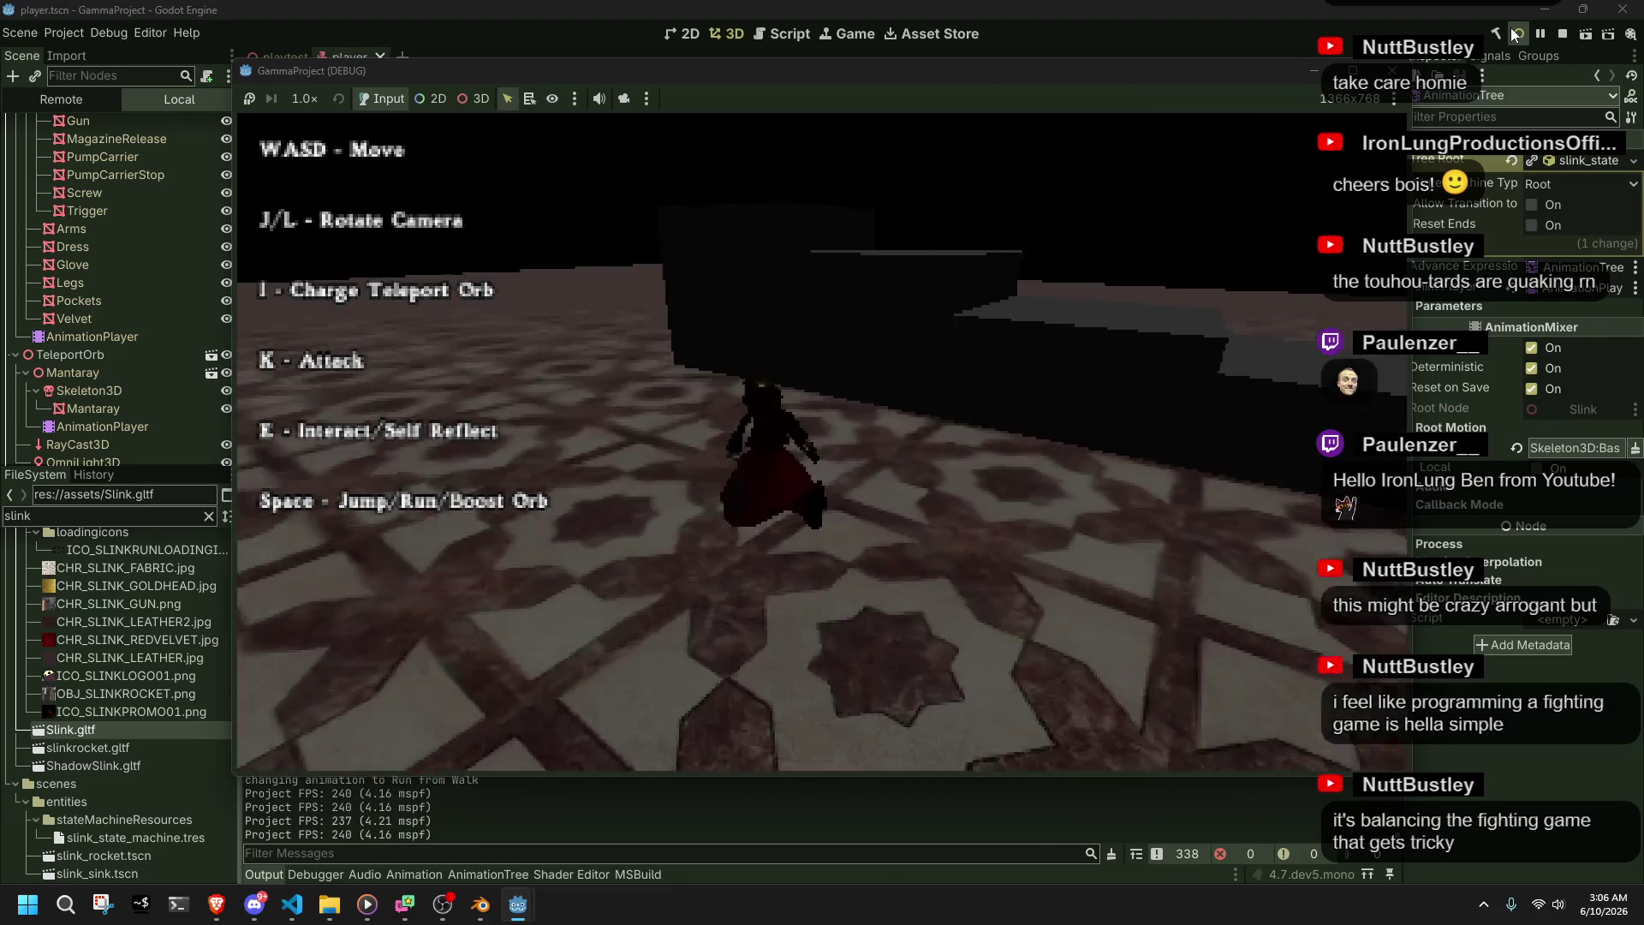
key(space)
key(l)
key(w)
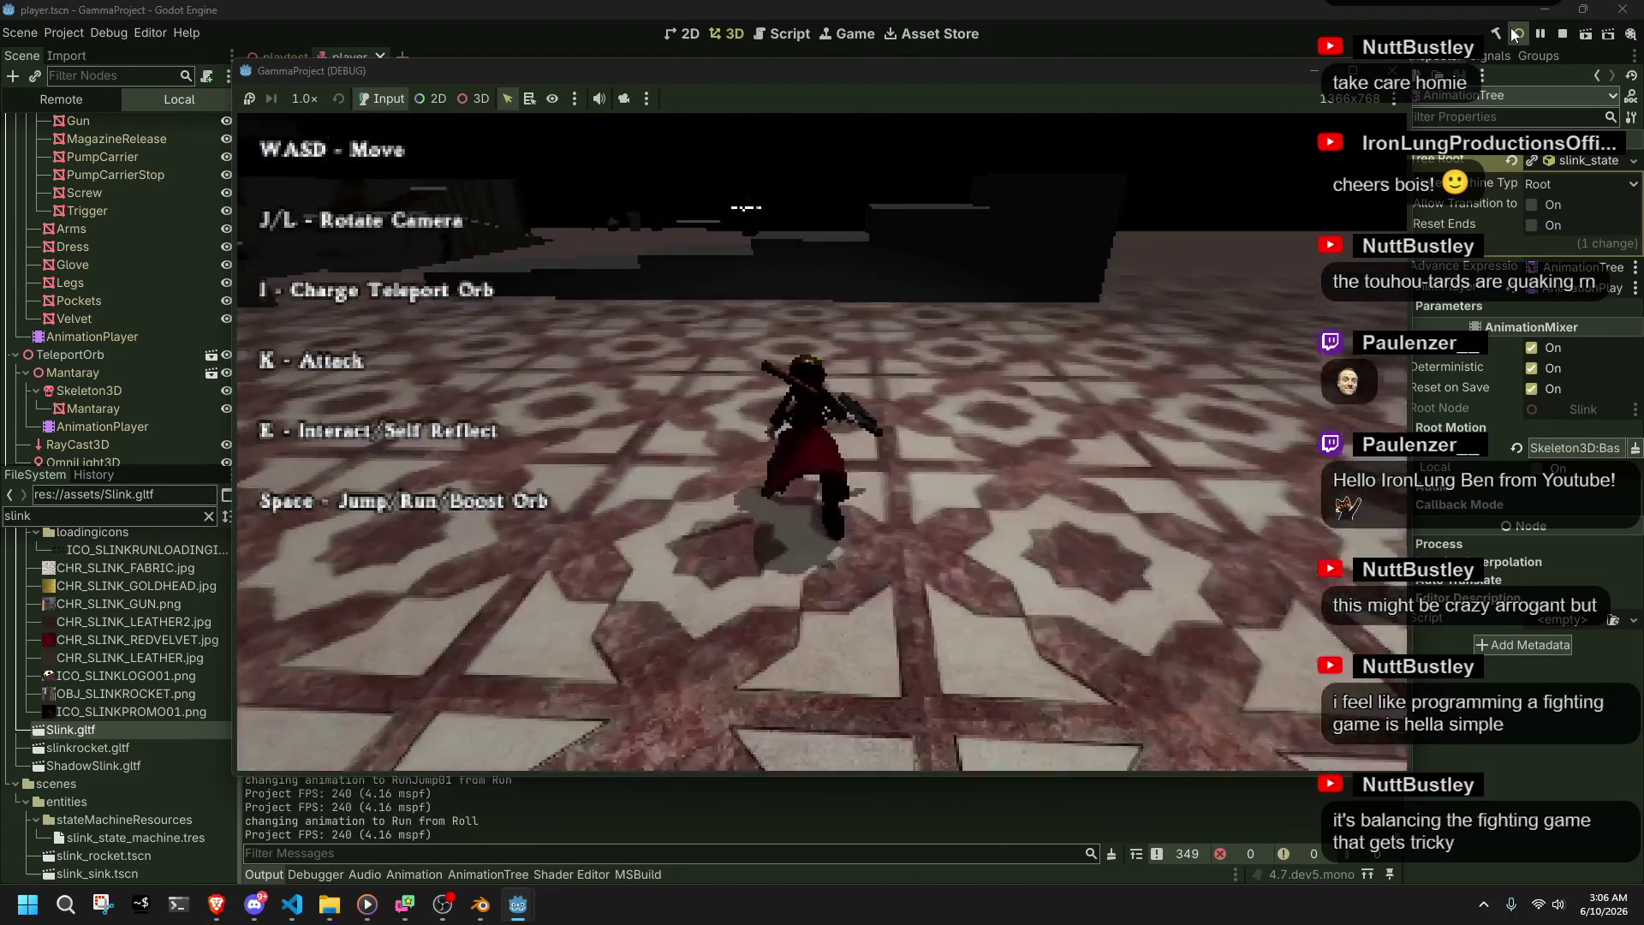
key(w)
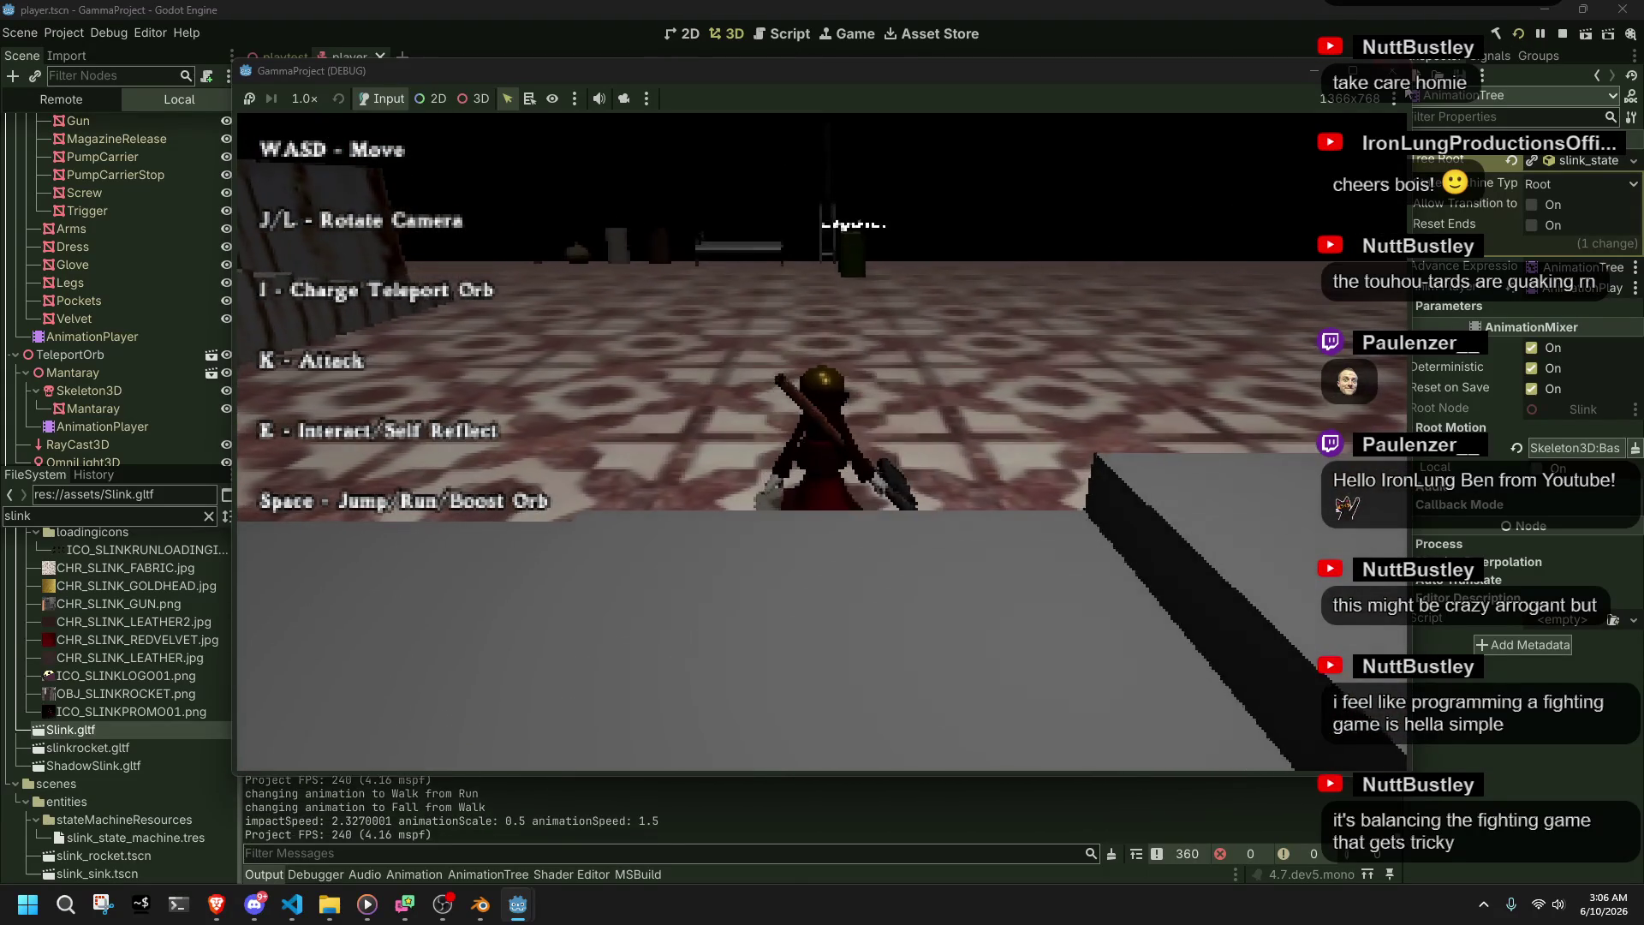
click(1562, 34)
click(285, 917)
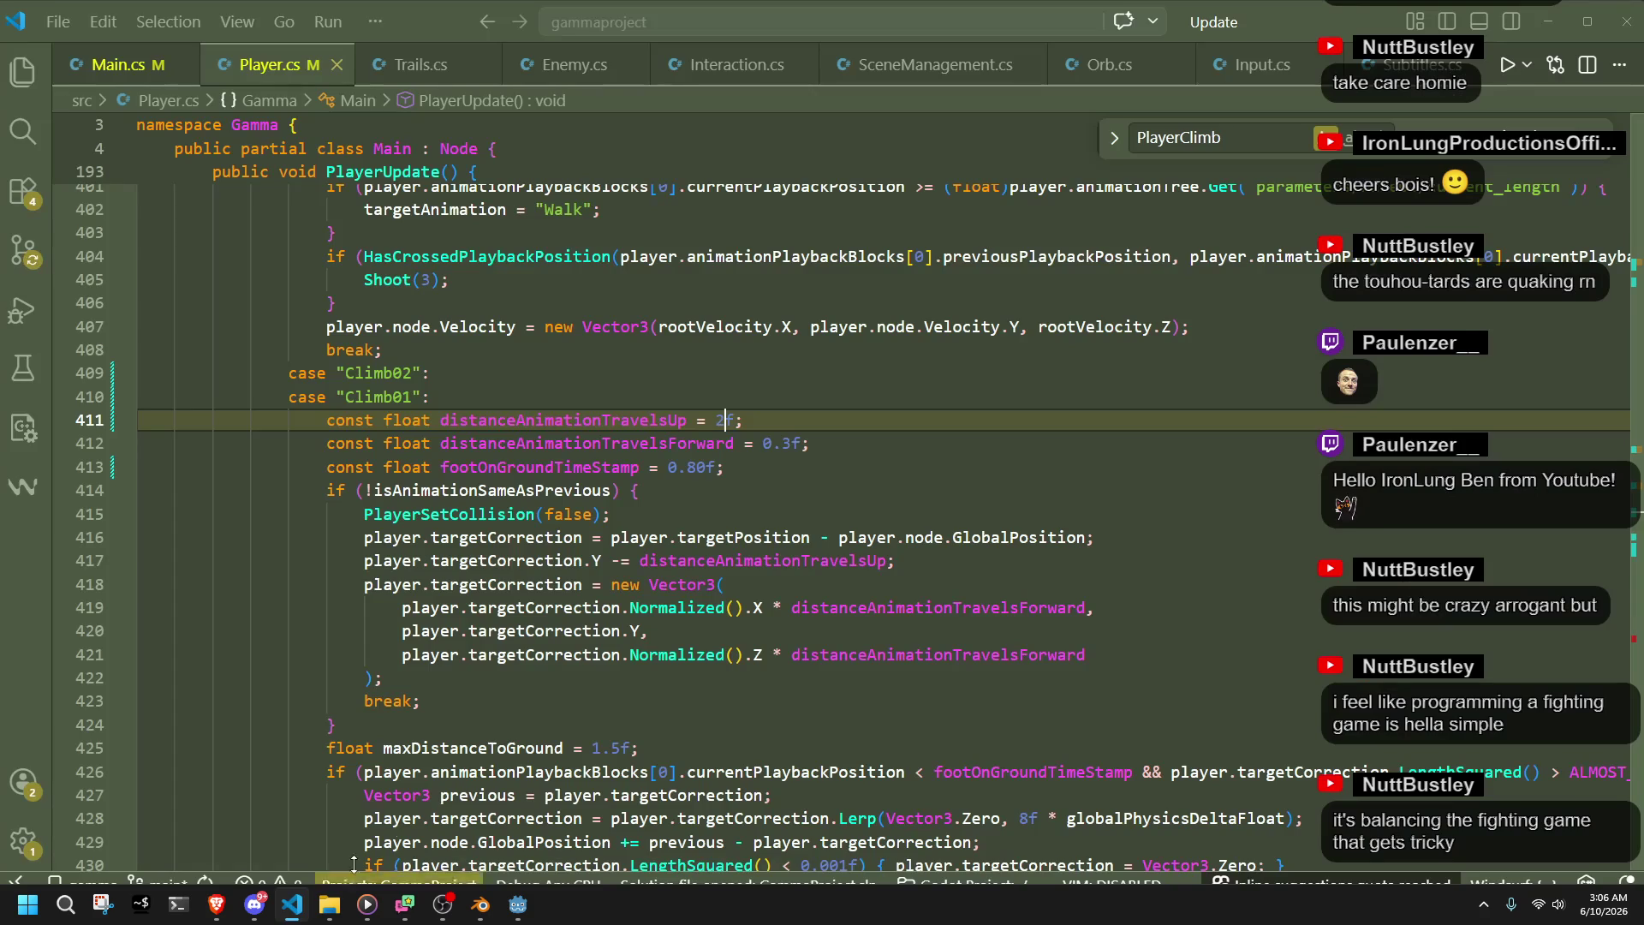
- Revert distanceAnimationTravelsUp from 2f back to 1f
click(743, 480)
click(728, 419)
key(BackSpace)
text(1)
click(747, 467)
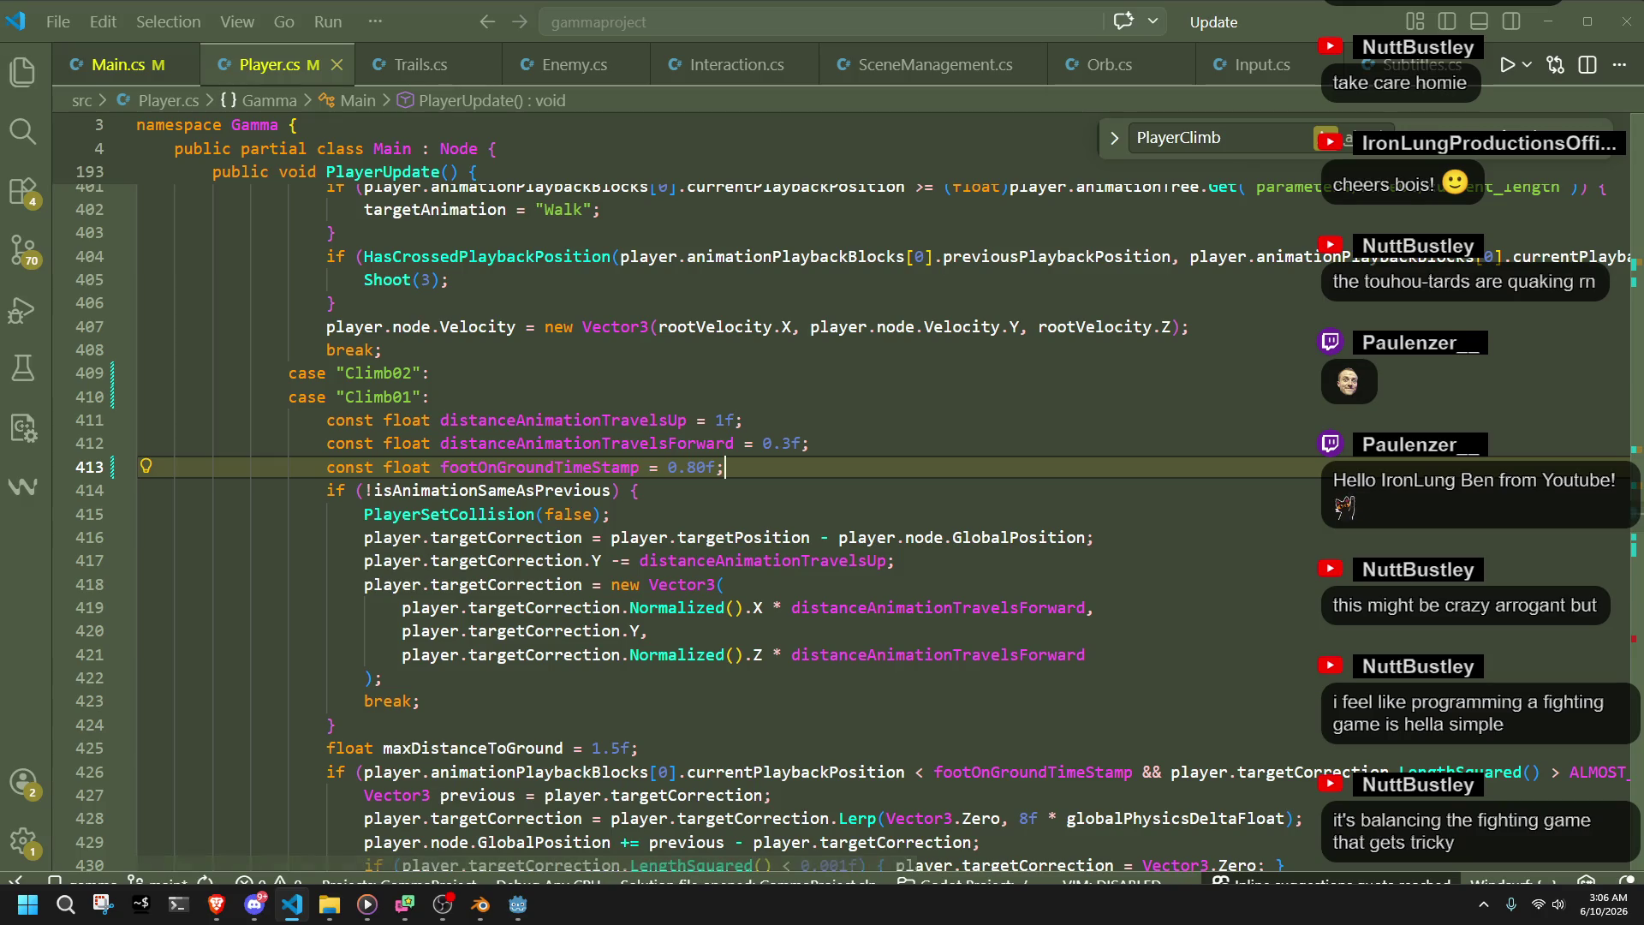
key(alt+Tab)
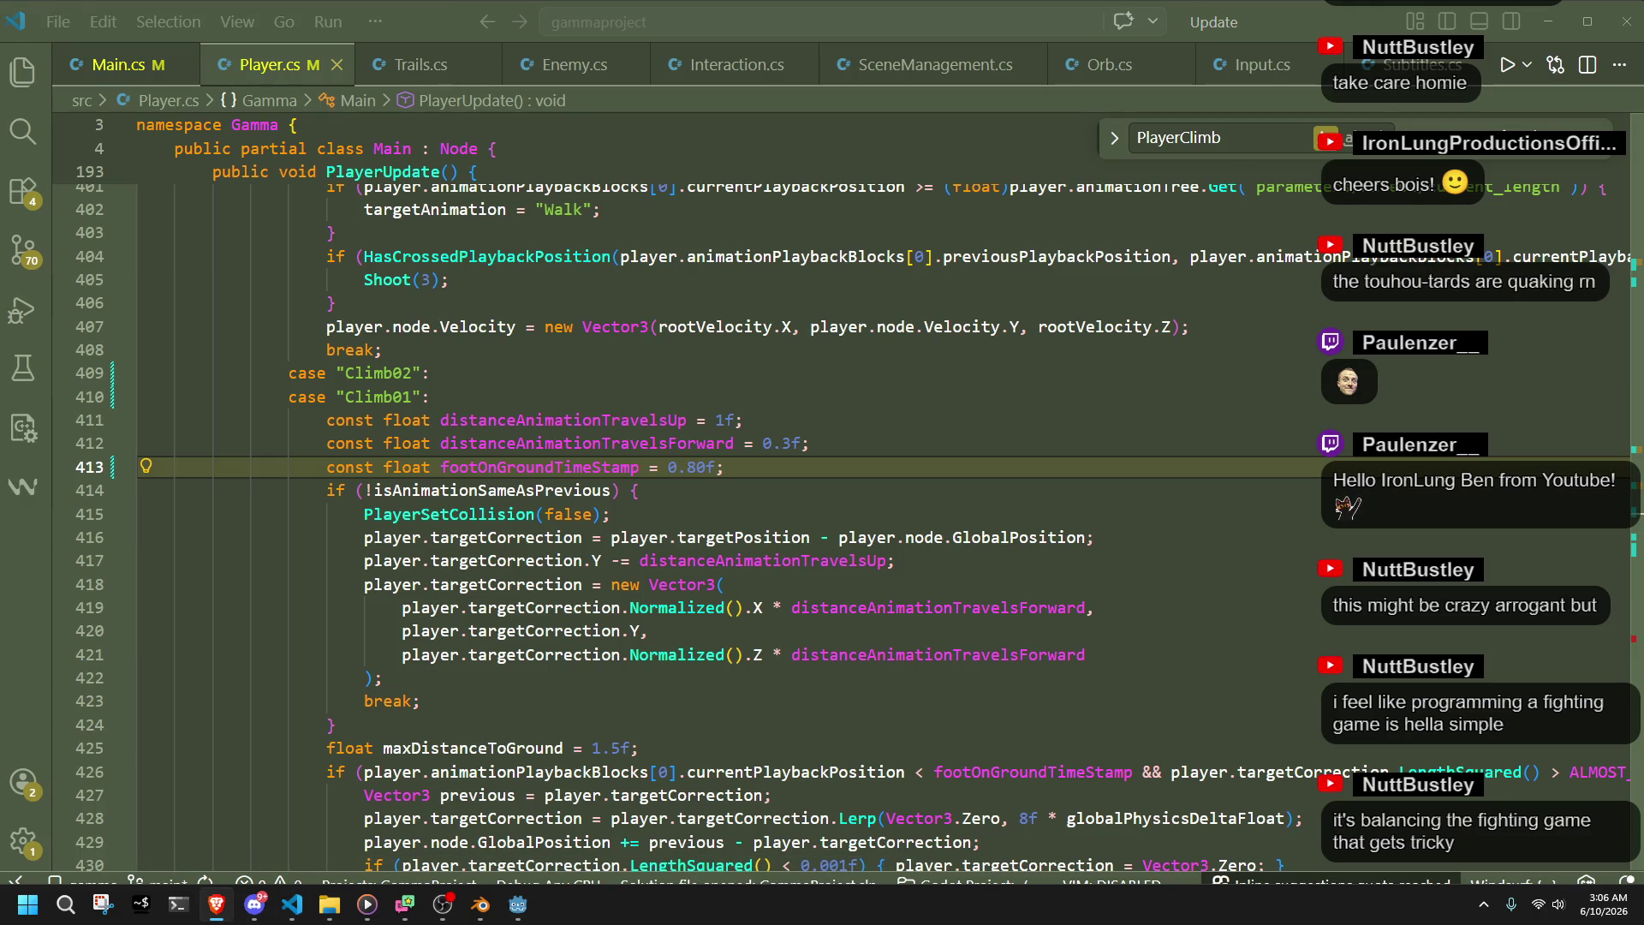
- Delete the trailing whitespace after PlayerSetCollision(false) on line 415 and save Player.cs
click(695, 584)
click(694, 506)
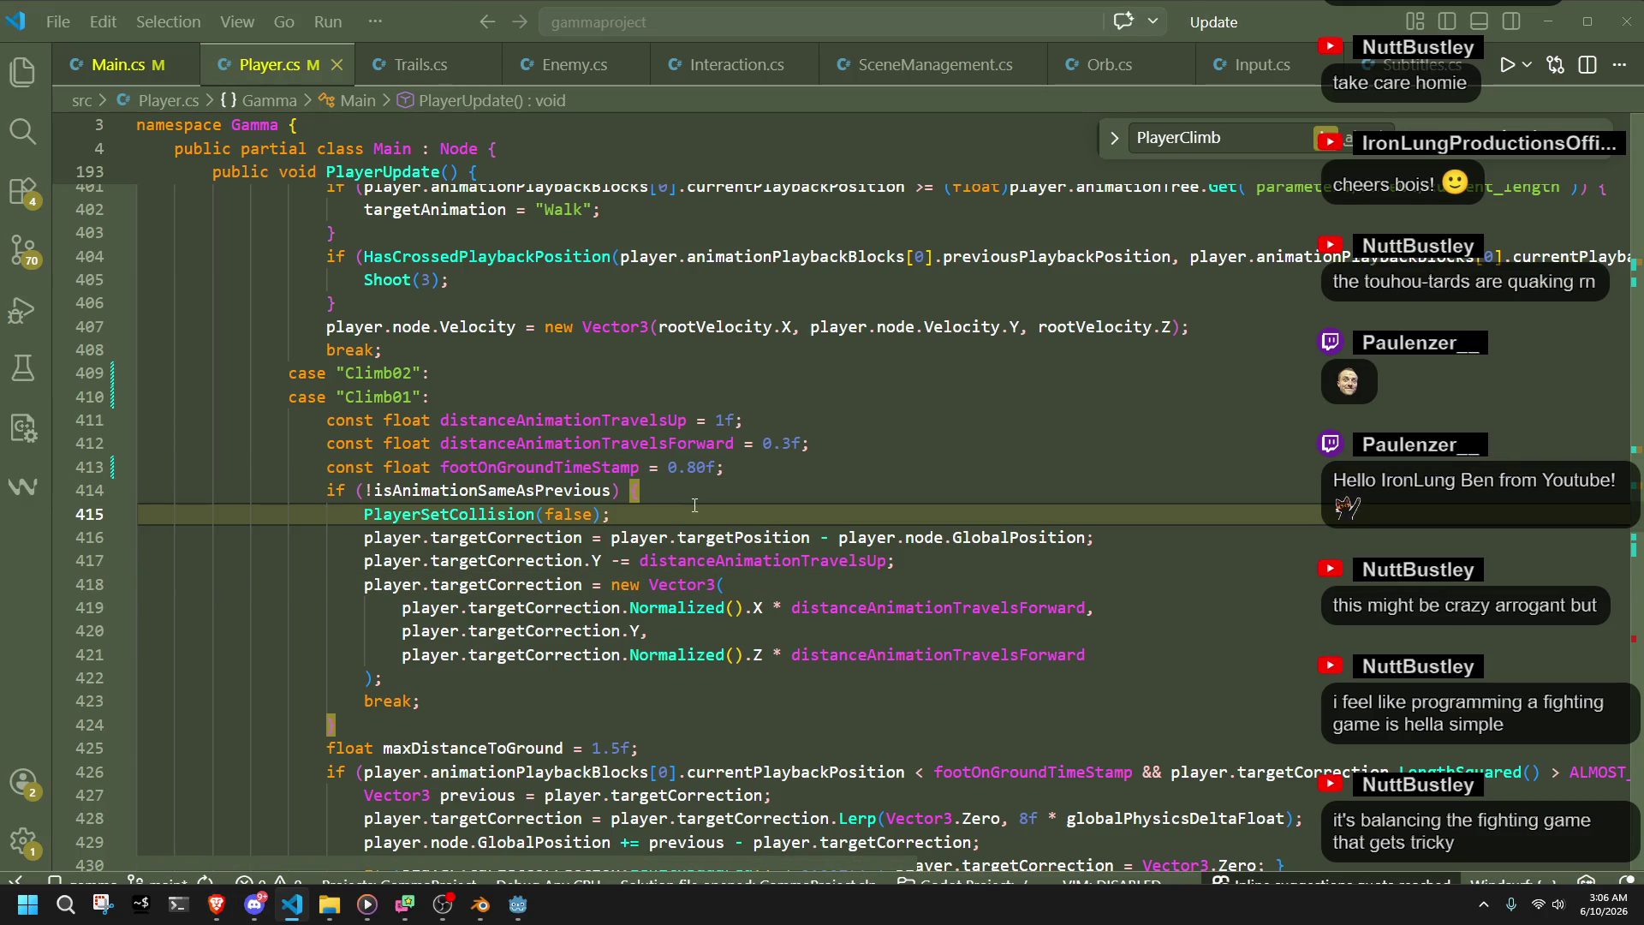
key(BackSpace)
key(BackSpace)
key(BackSpace)
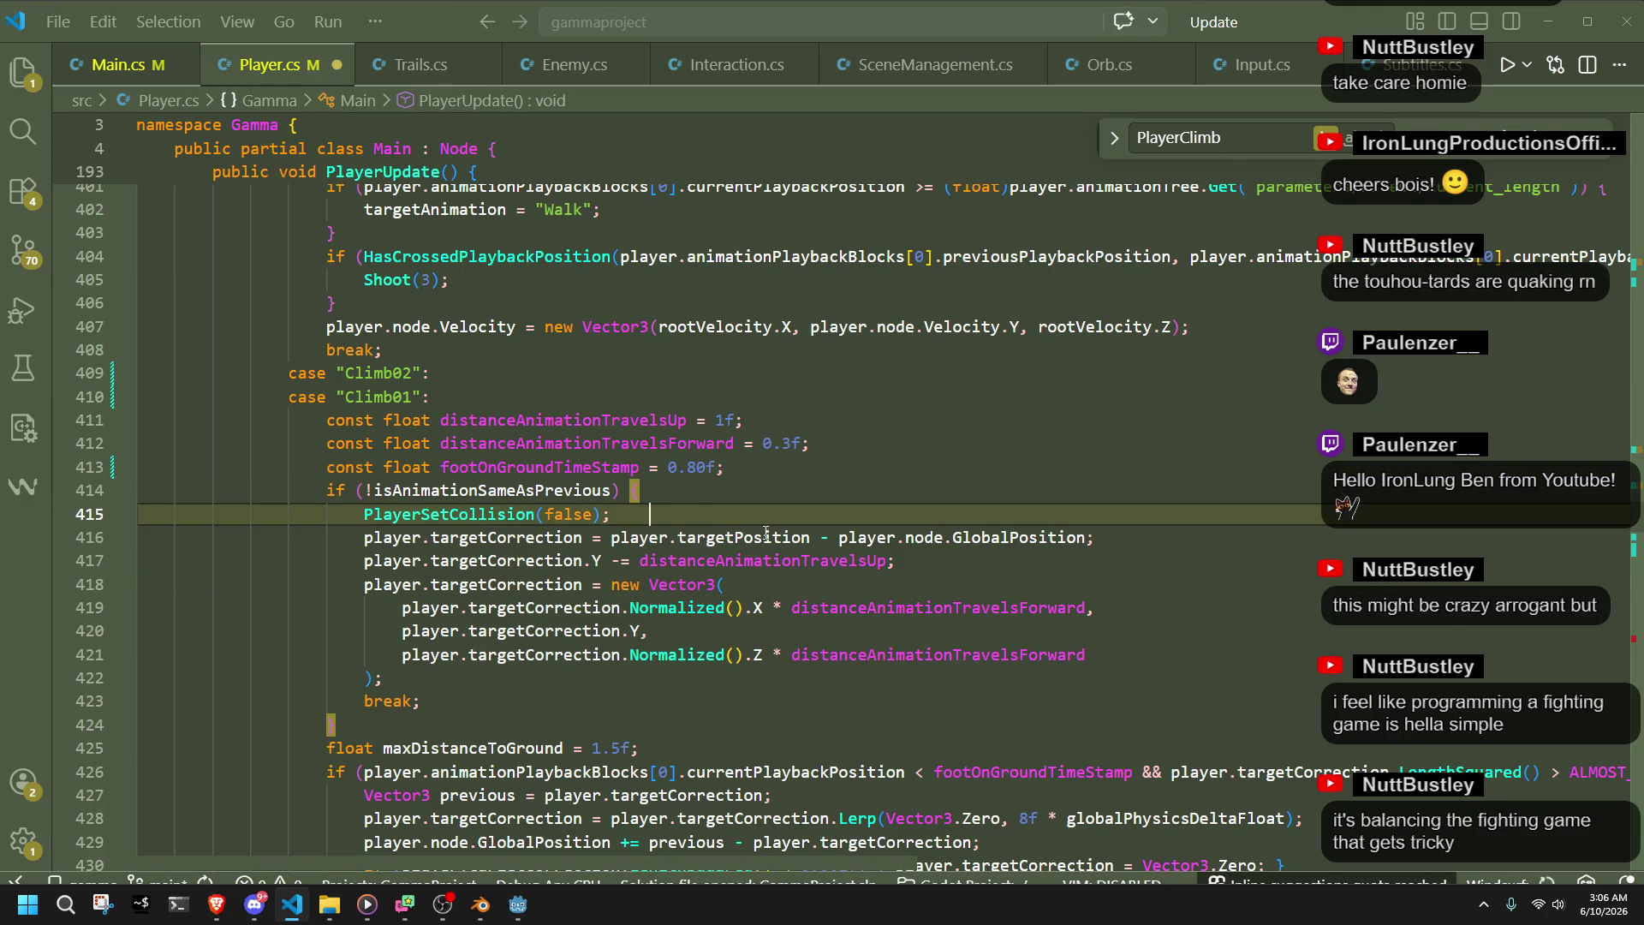
key(ctrl+s)
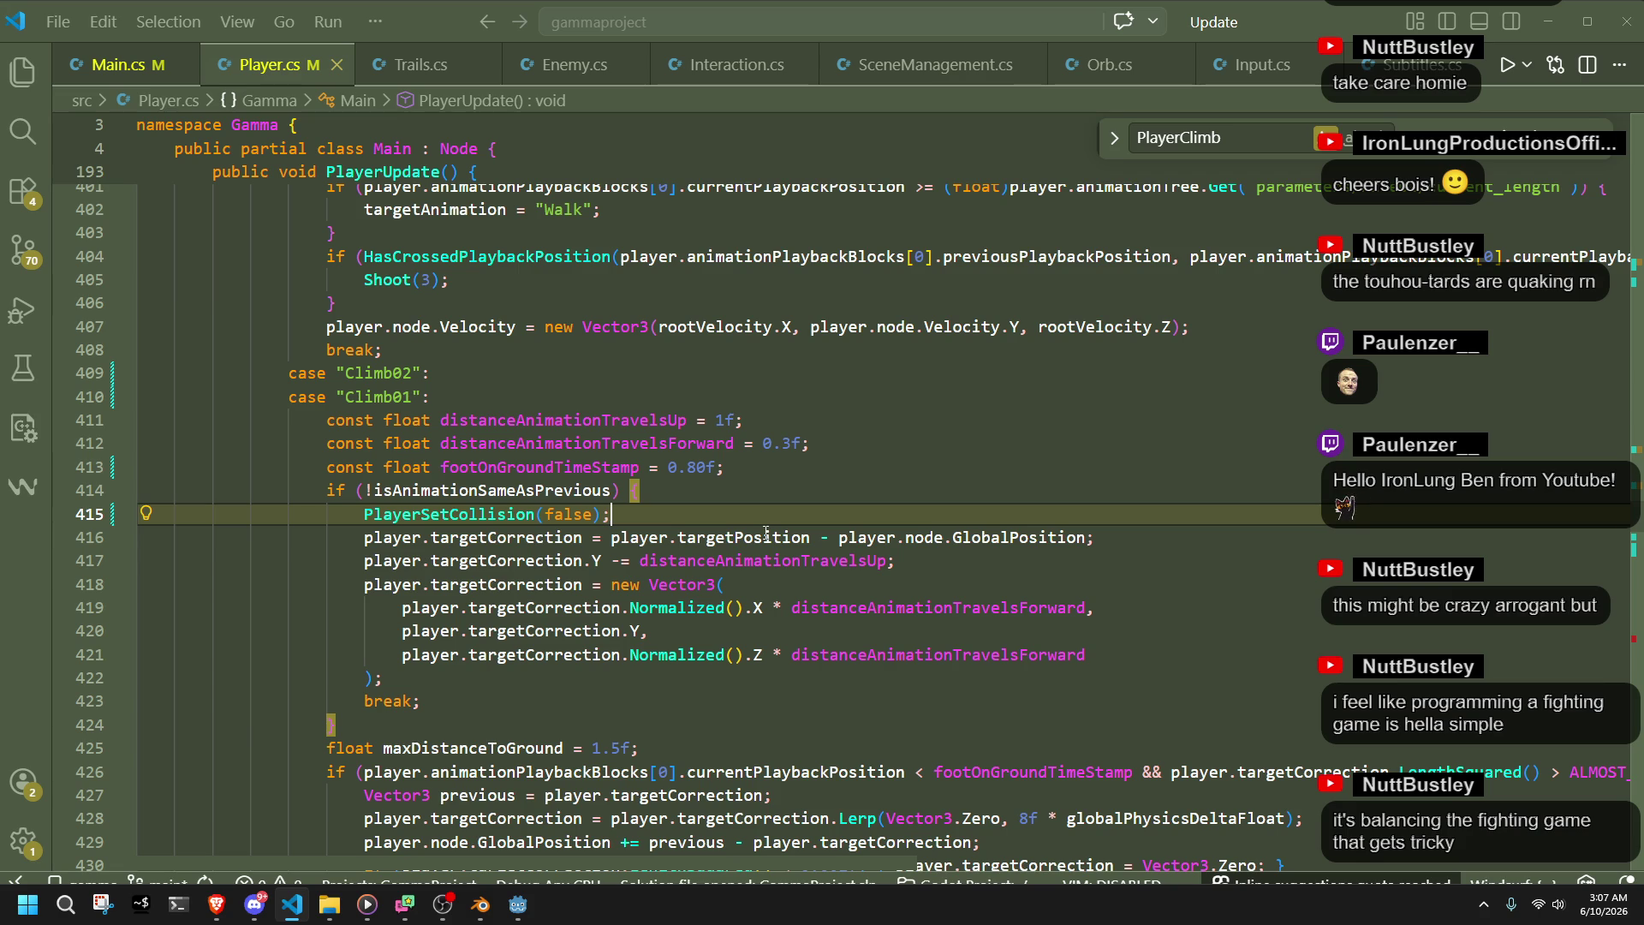
key(ctrl+a)
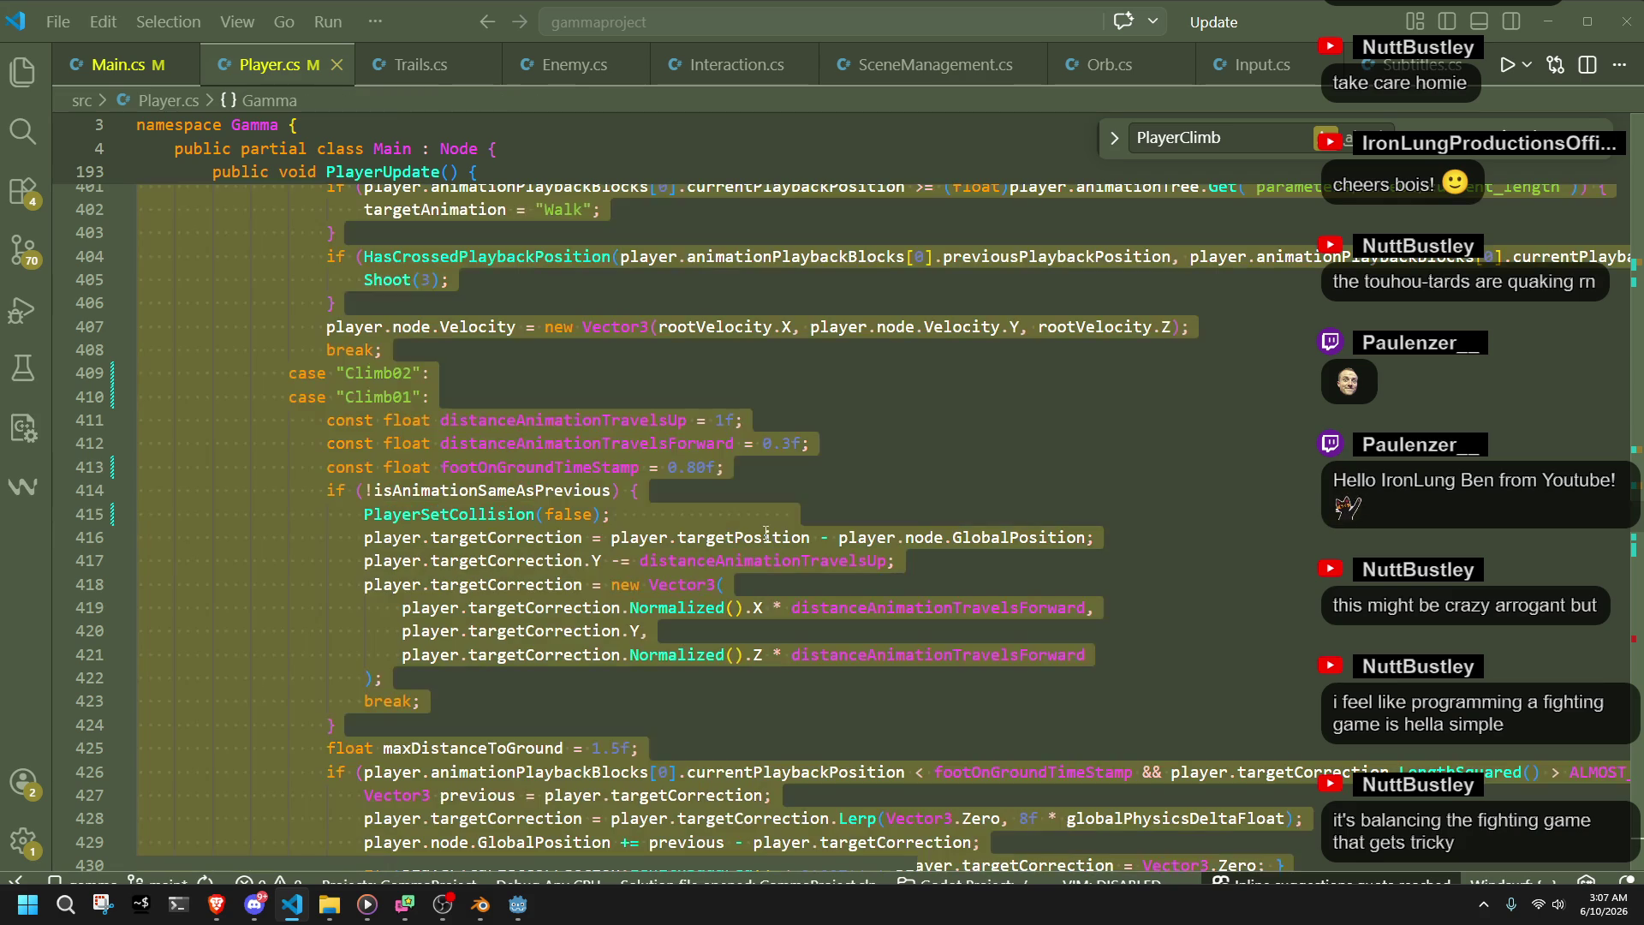
click(754, 420)
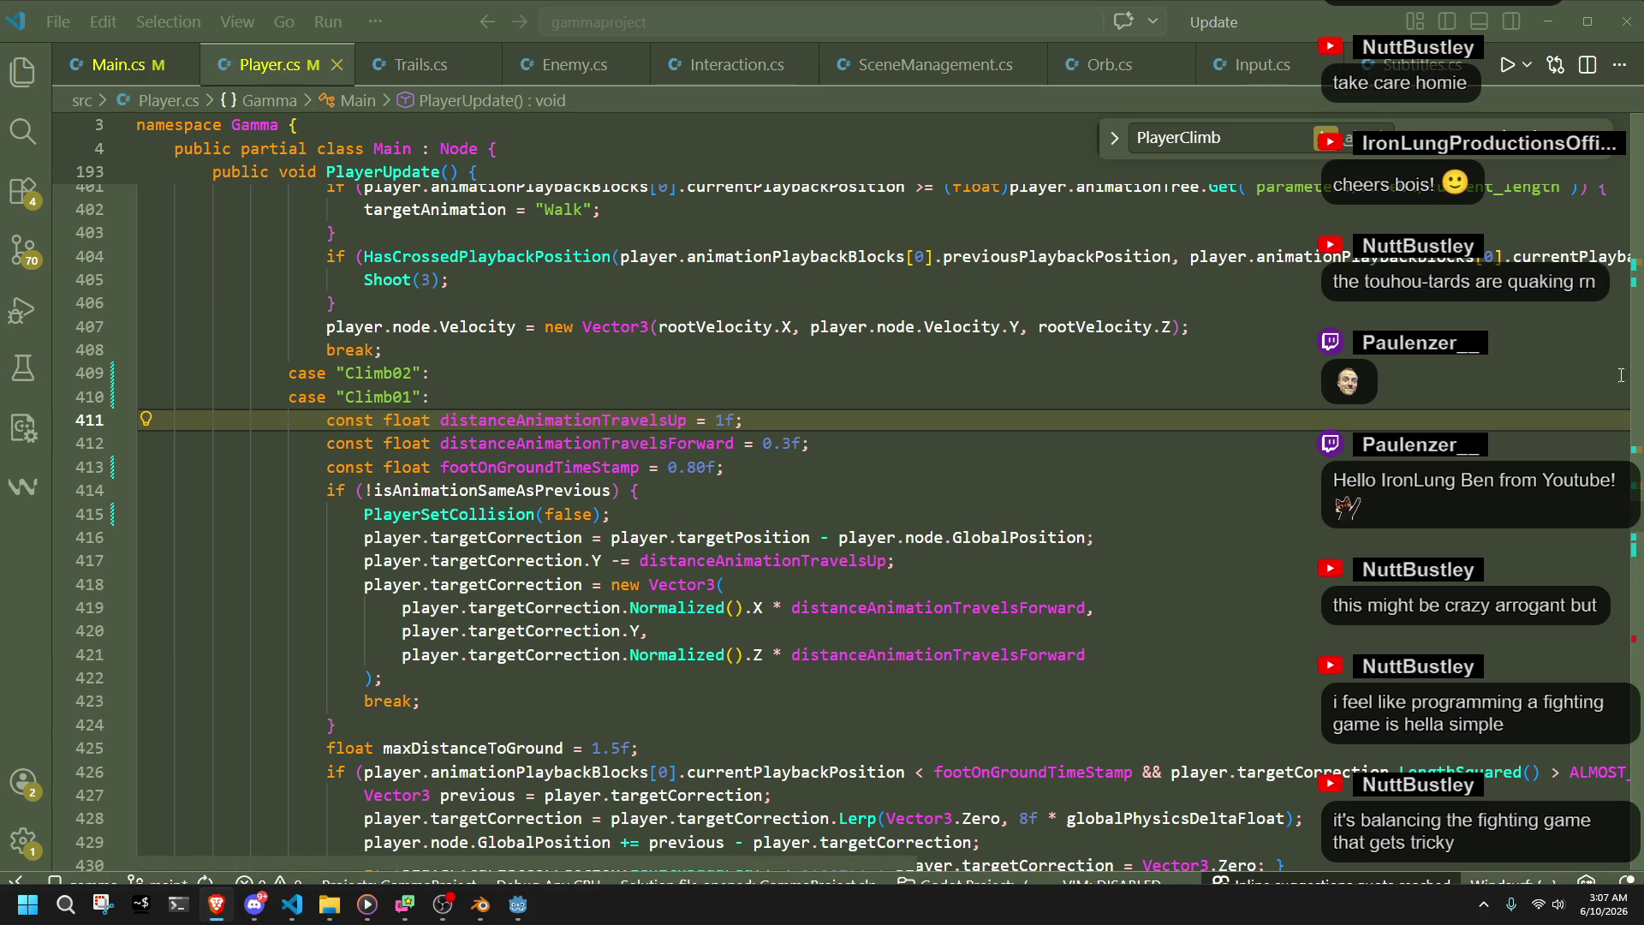
- Close the PlayerClimb search and scroll up to the "Fire01" line 340 in the action3 handler
mouse_move(1640, 531)
mouse_down()
mouse_move(1615, 866)
mouse_move(1569, 307)
mouse_move(1599, 228)
mouse_move(1600, 157)
mouse_move(1632, 408)
mouse_move(1610, 352)
mouse_up()
click(1600, 154)
scroll(1610, 344, down, 3)
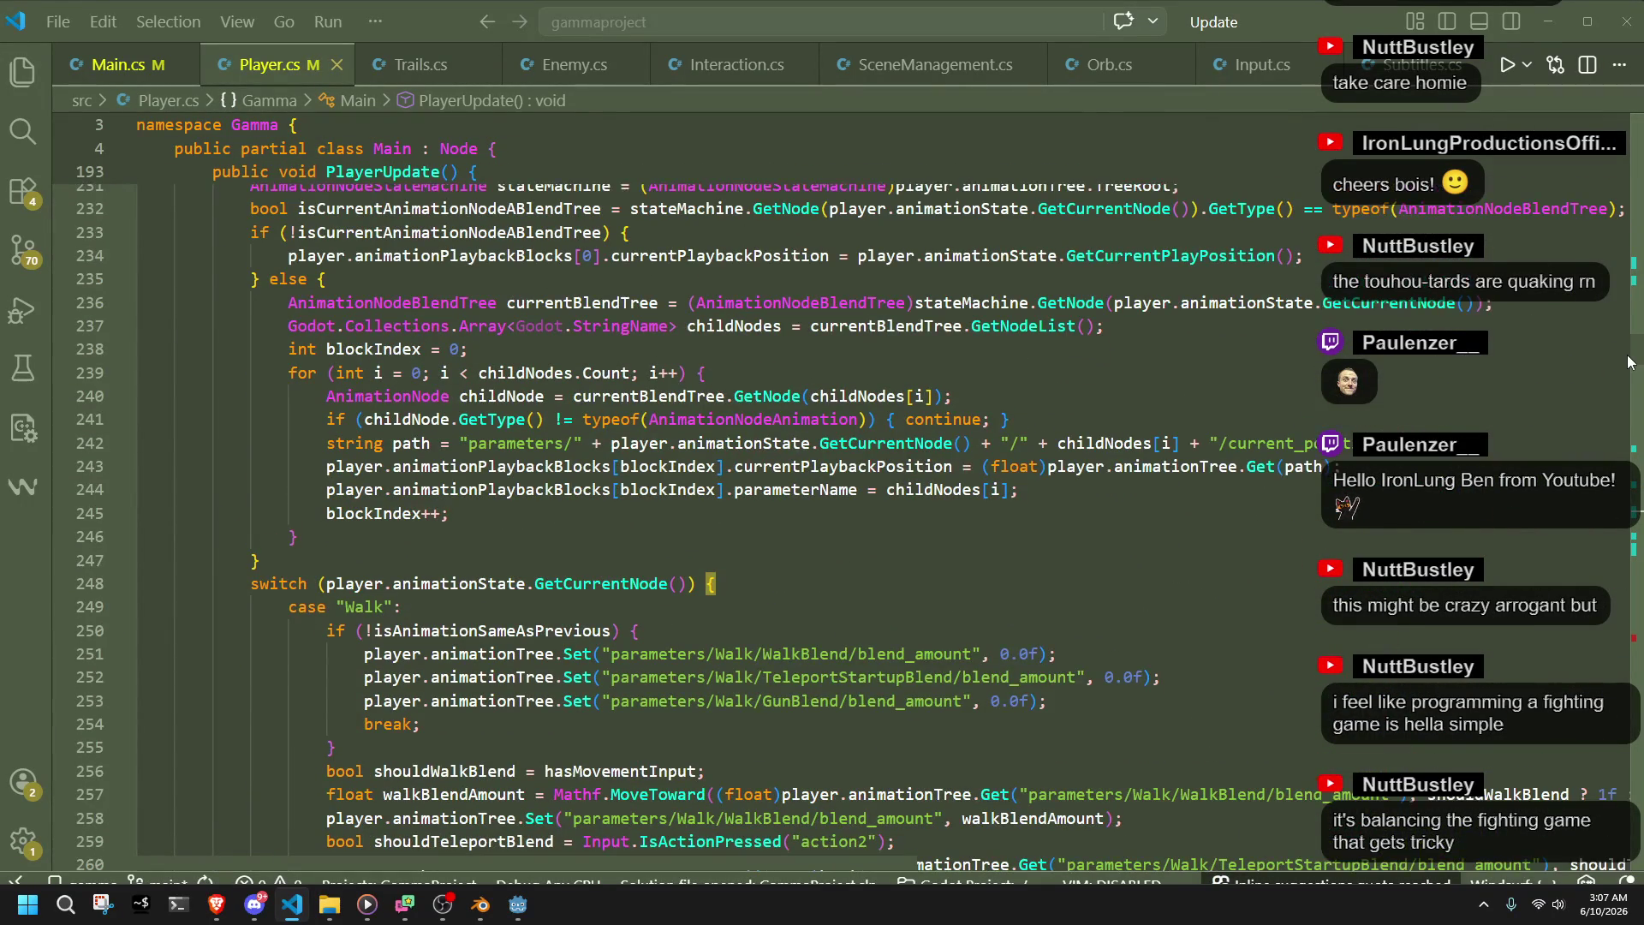
drag(1628, 361, 1626, 381)
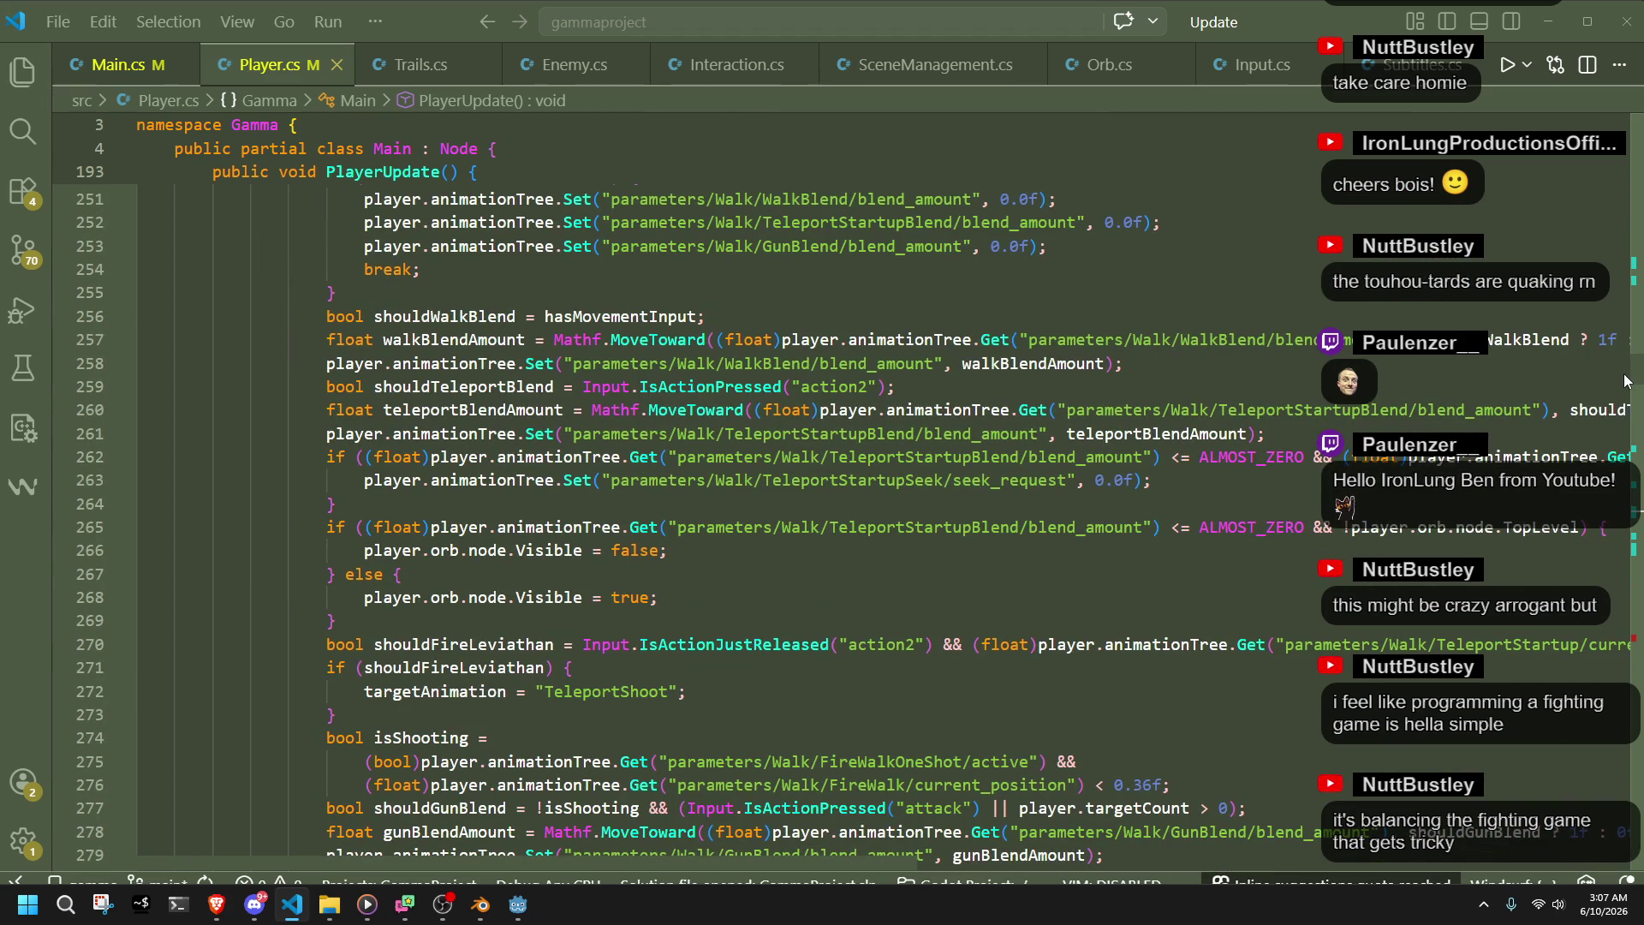
scroll(1349, 585, up, 7)
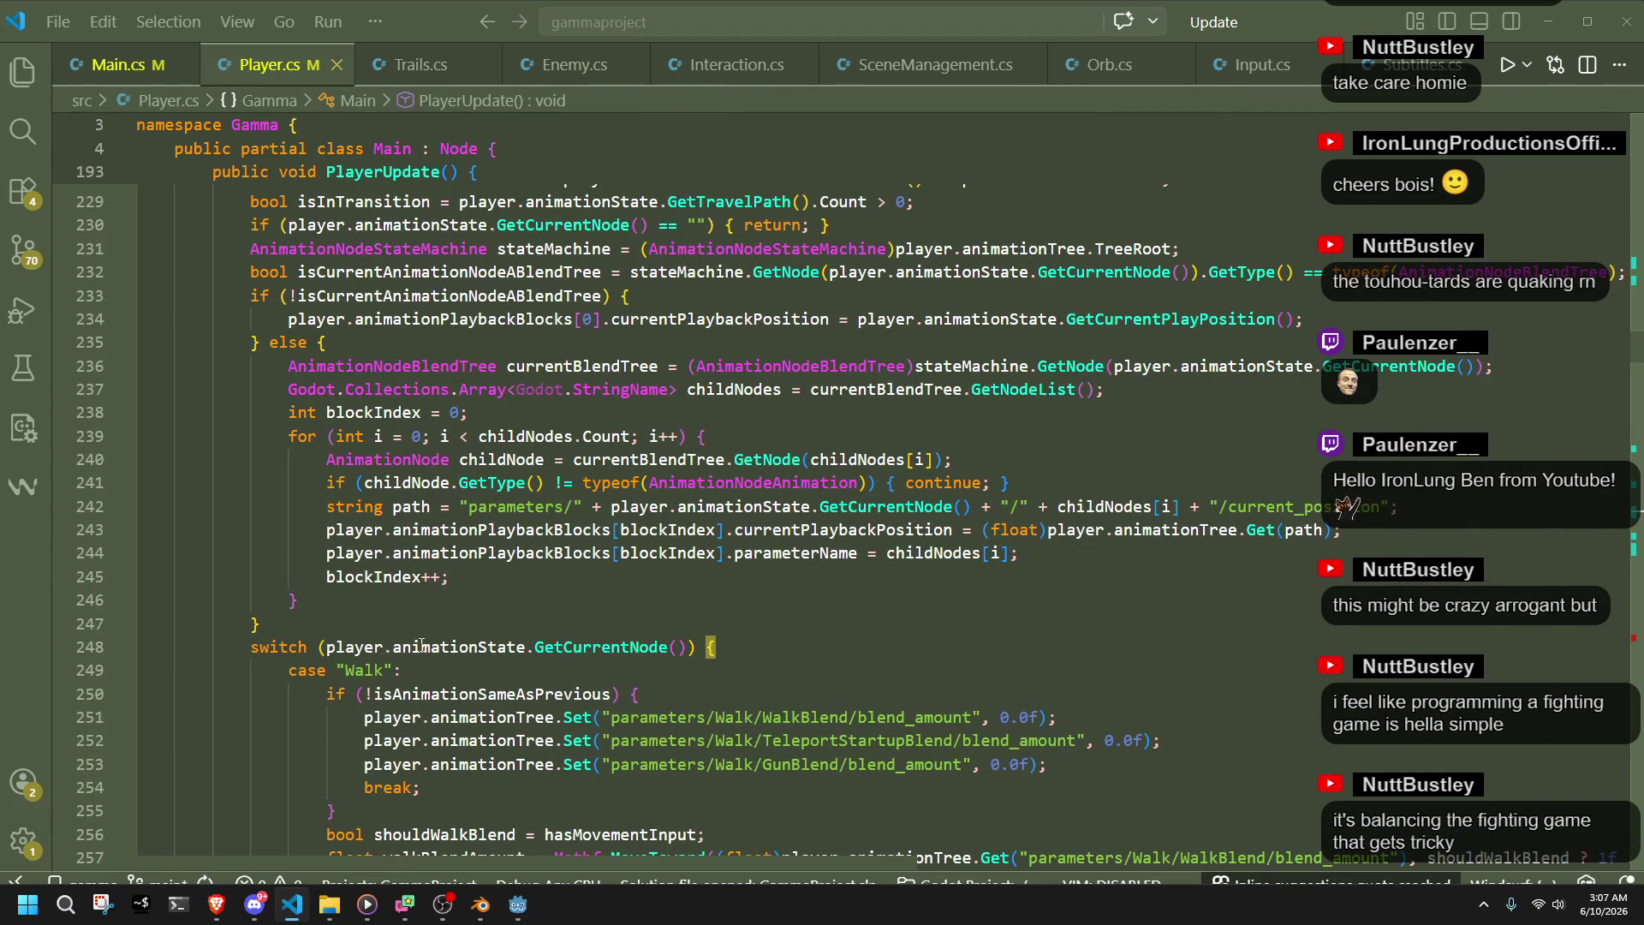
click(387, 647)
scroll(590, 789, up, 2)
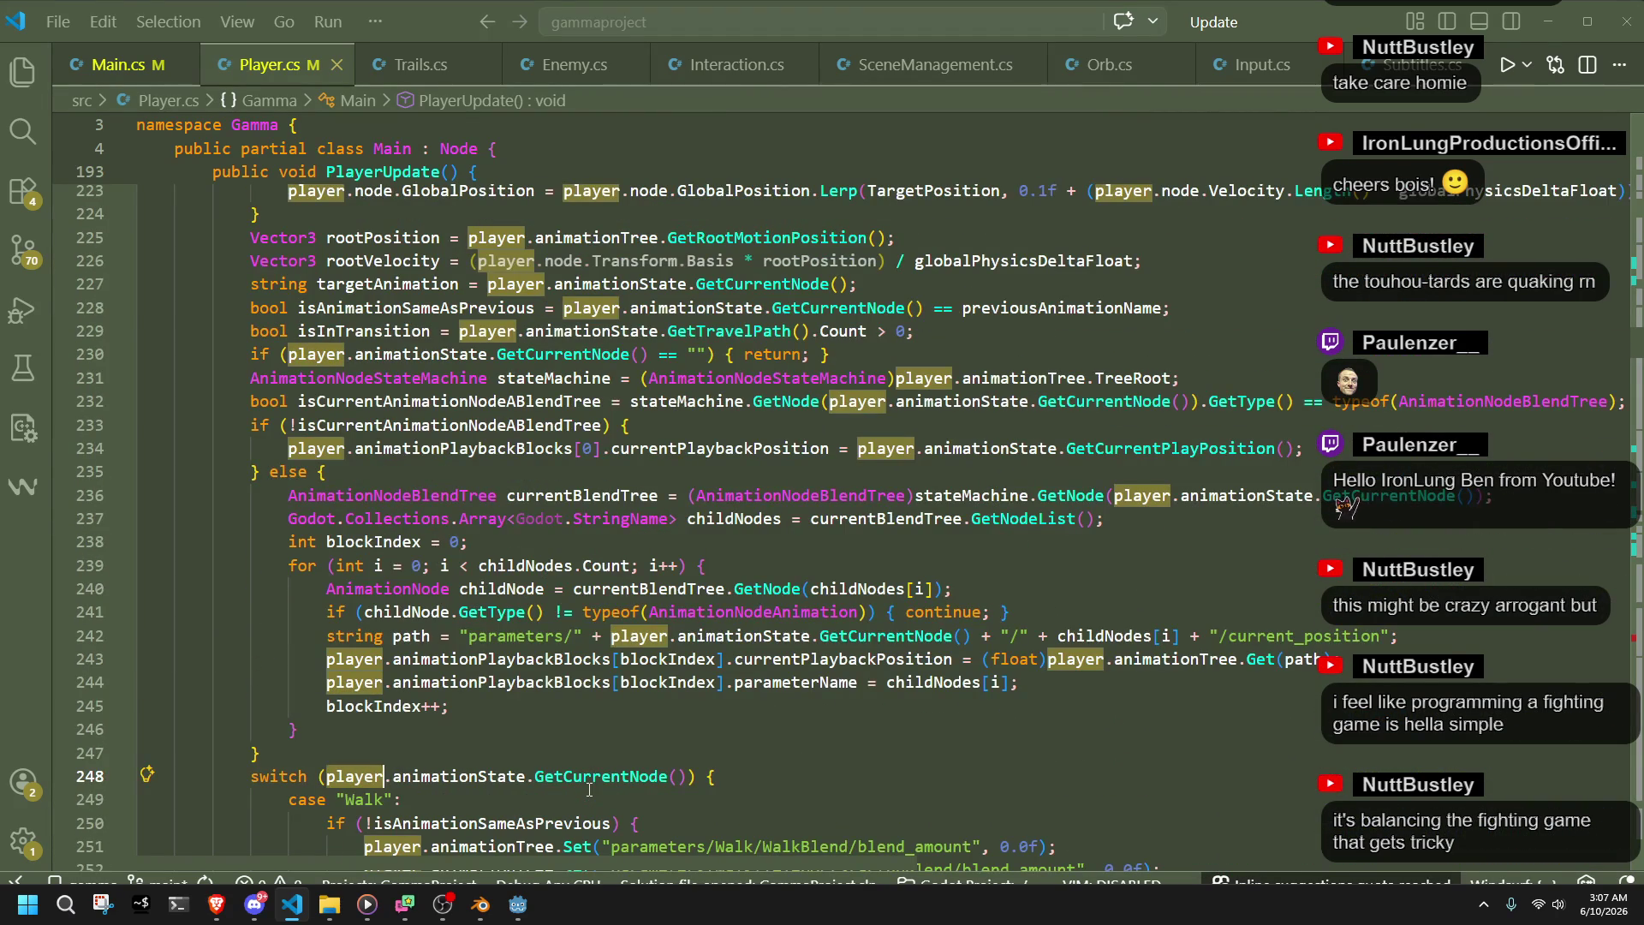
drag(1636, 351, 1636, 433)
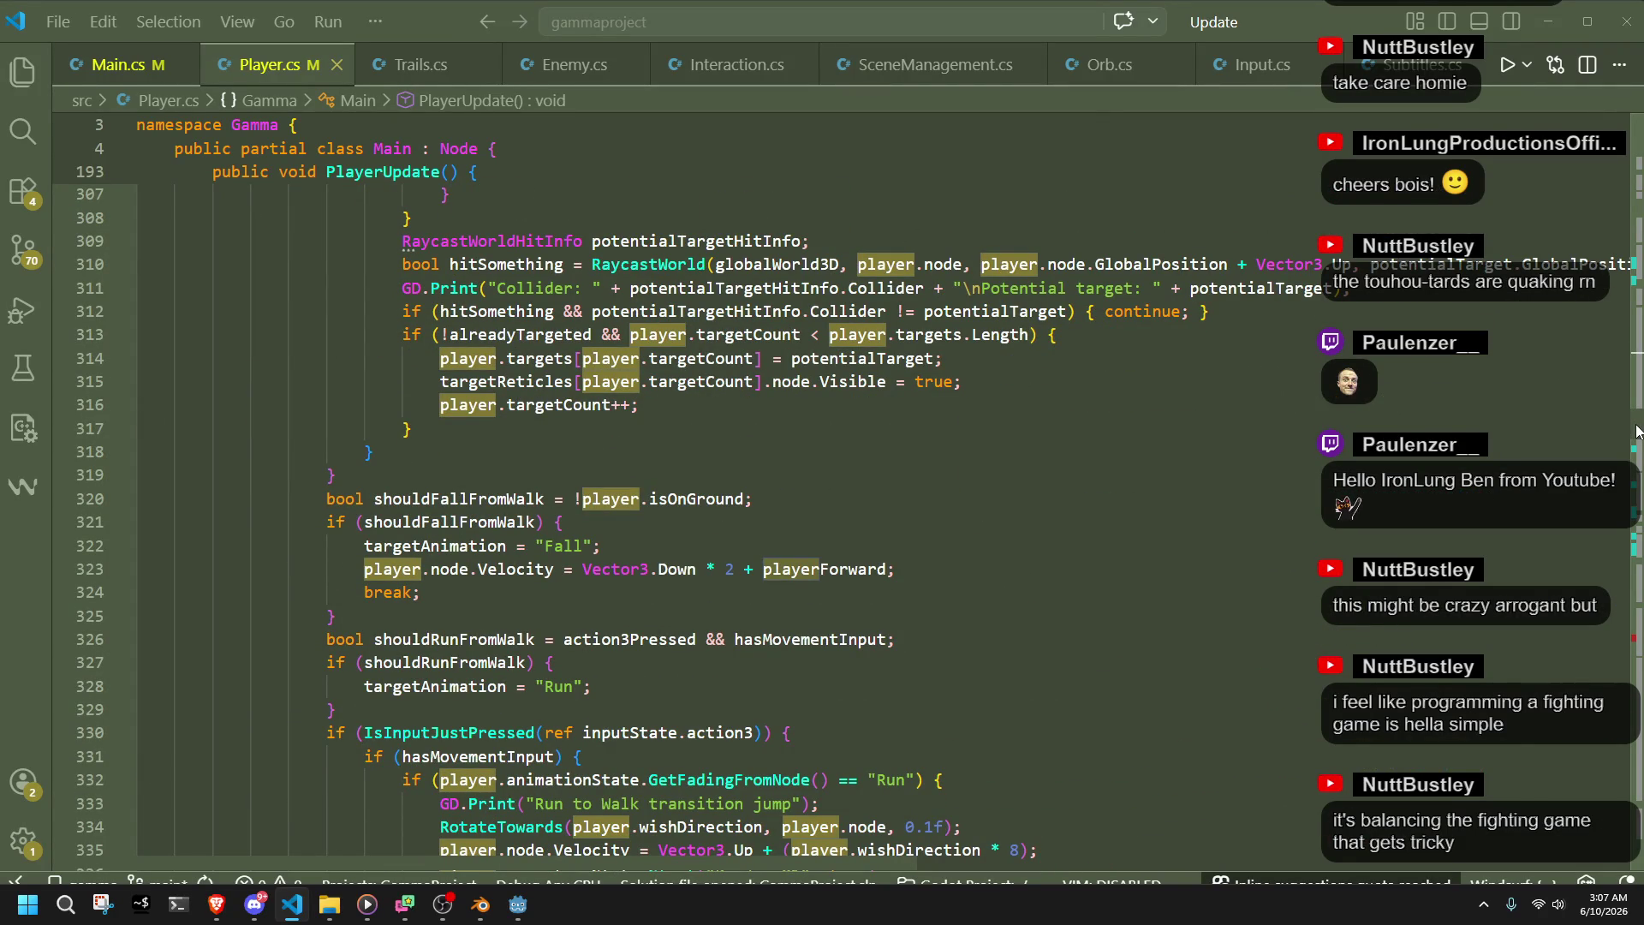
drag(1636, 432, 1636, 451)
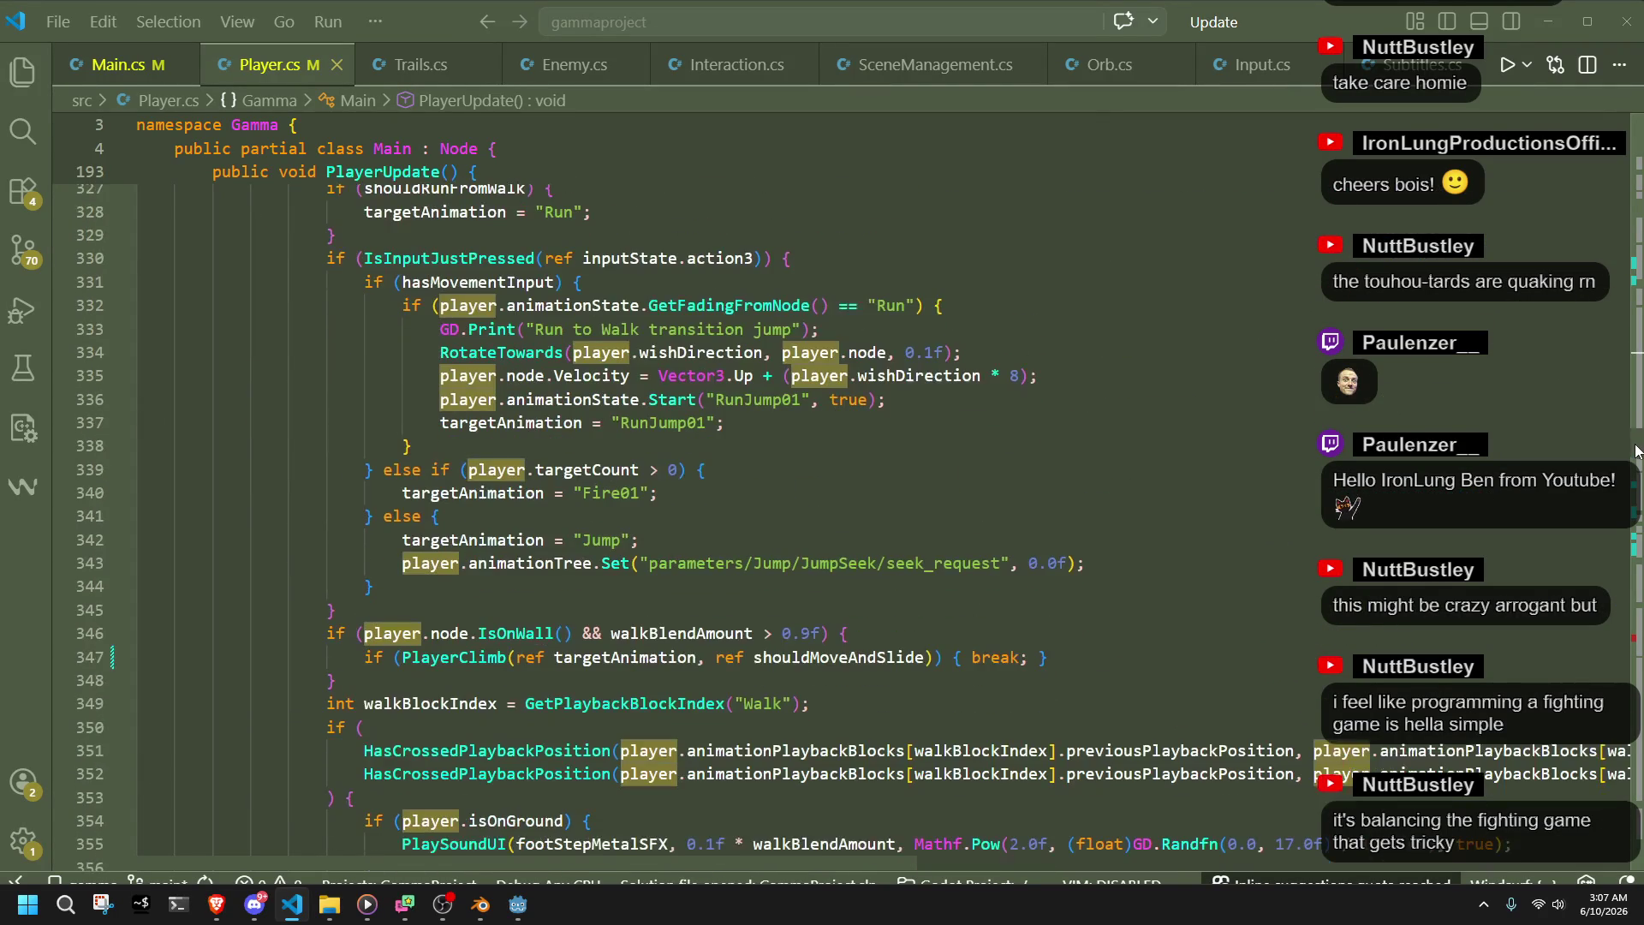
click(658, 492)
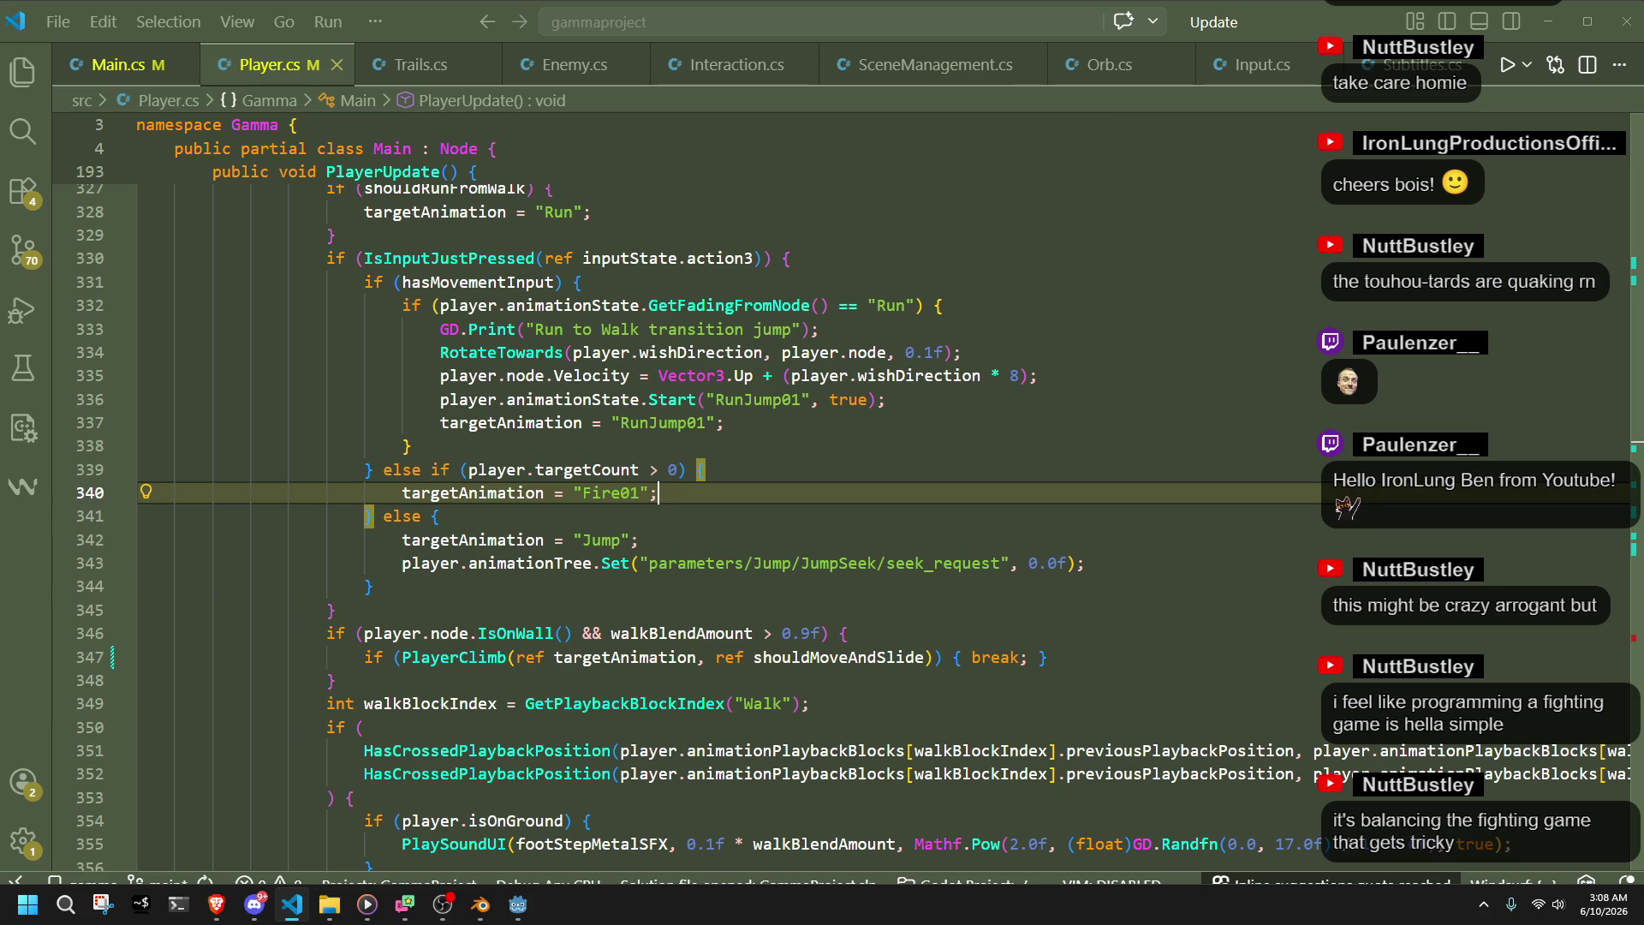
click(611, 540)
double_click(611, 493)
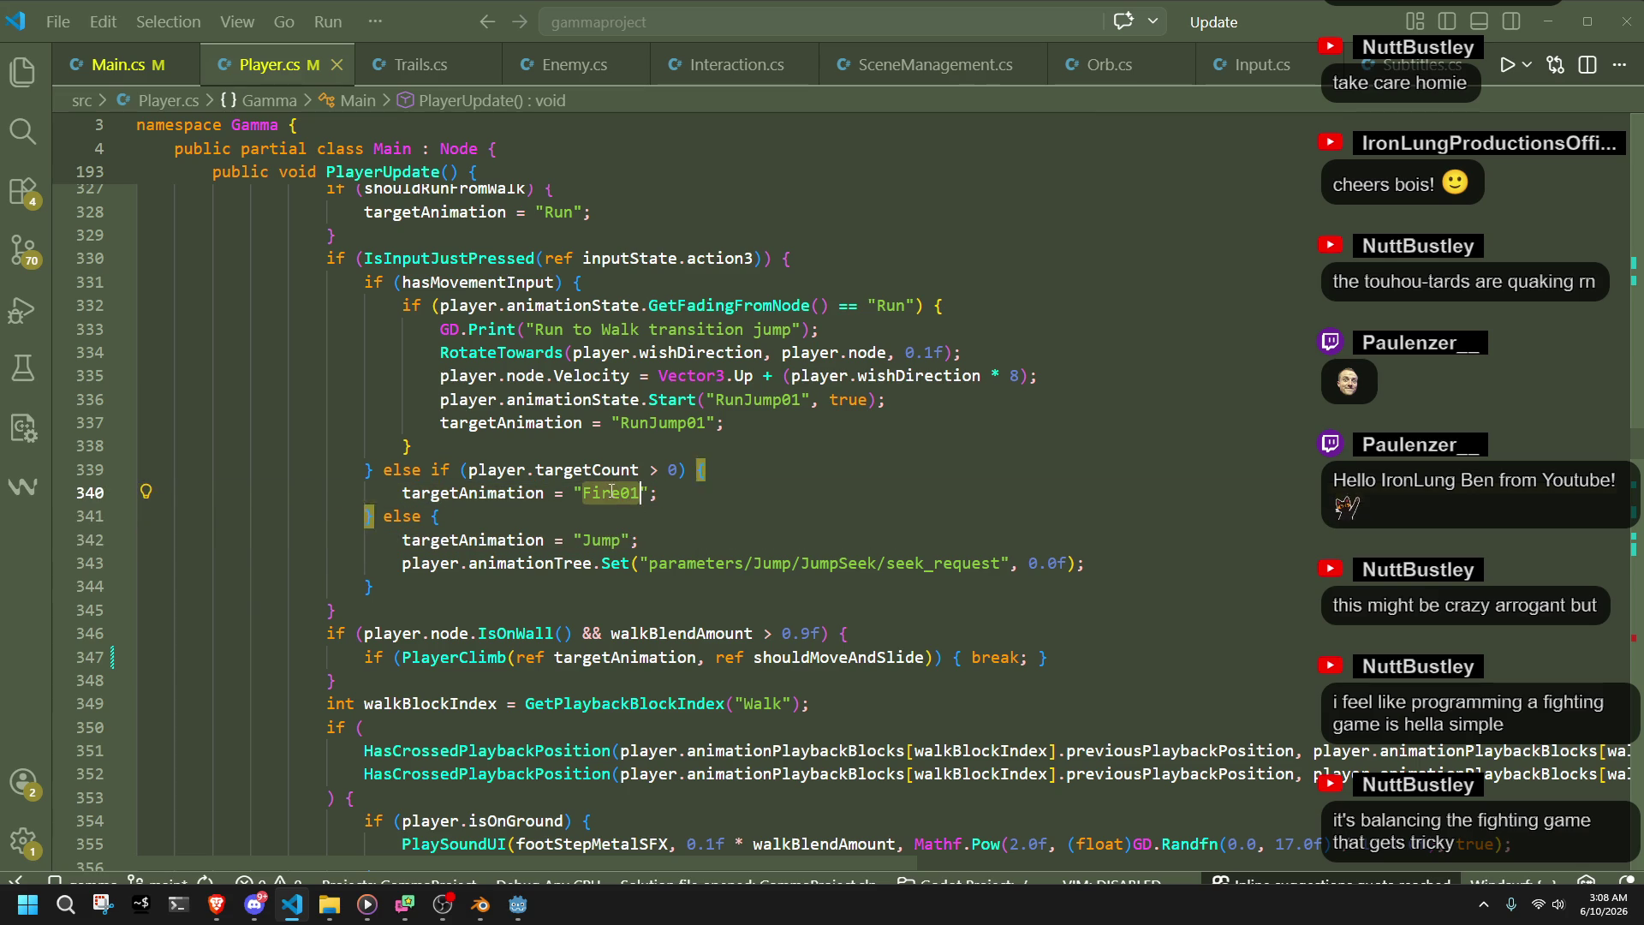
double_click(612, 540)
click(840, 680)
scroll(840, 686, down, 2)
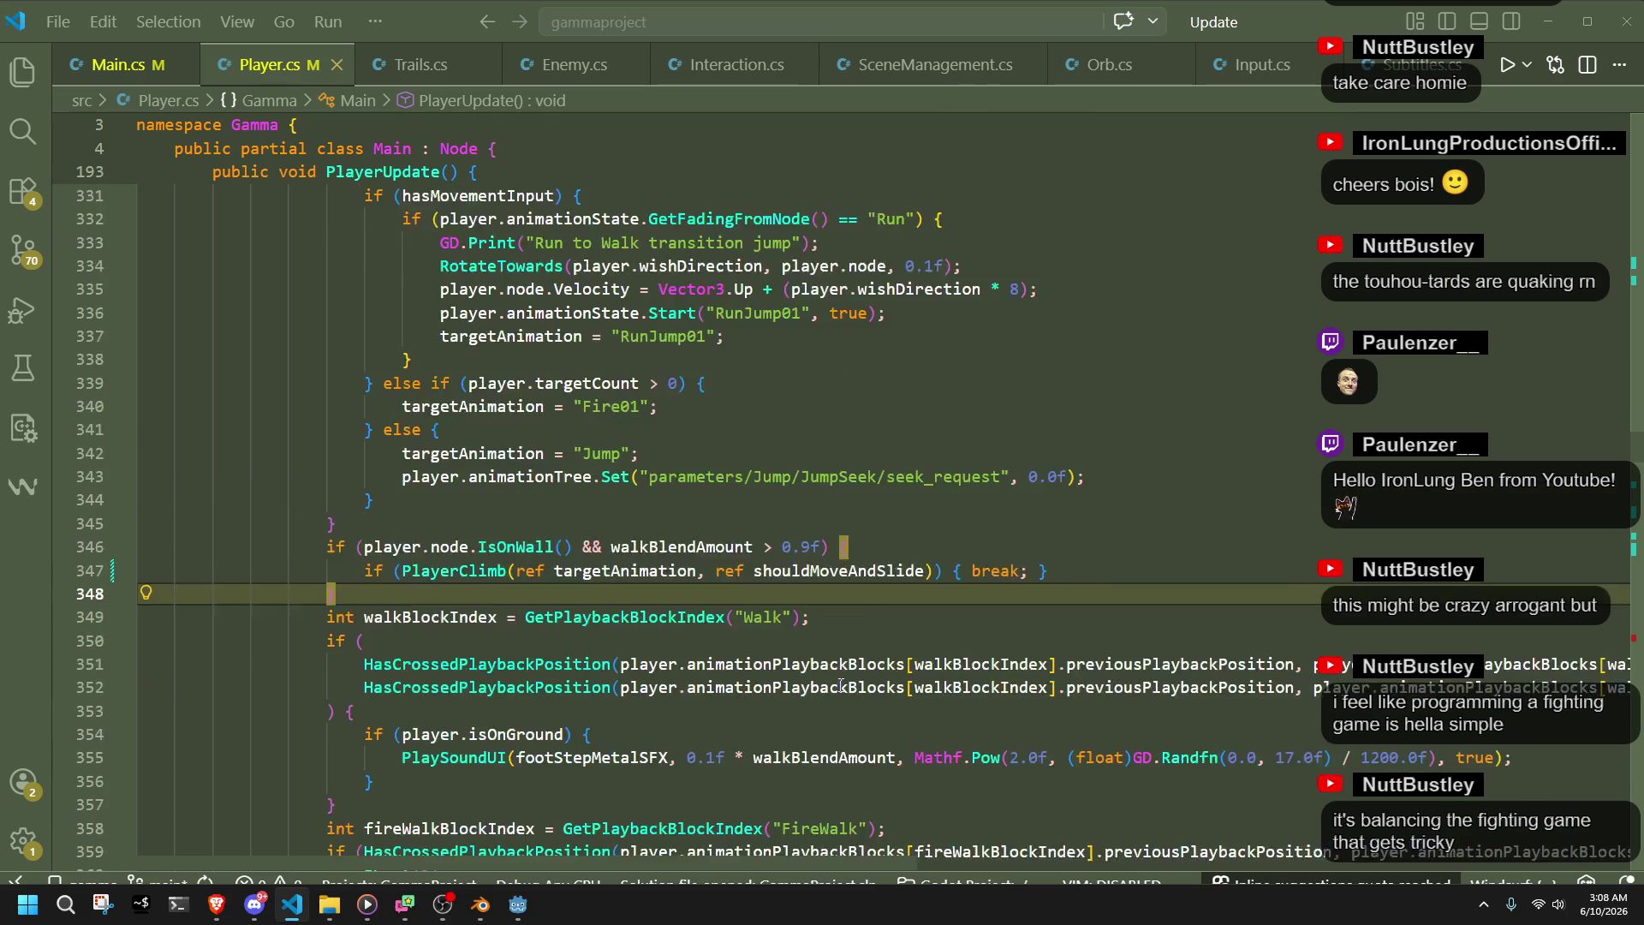
scroll(840, 685, down, 3)
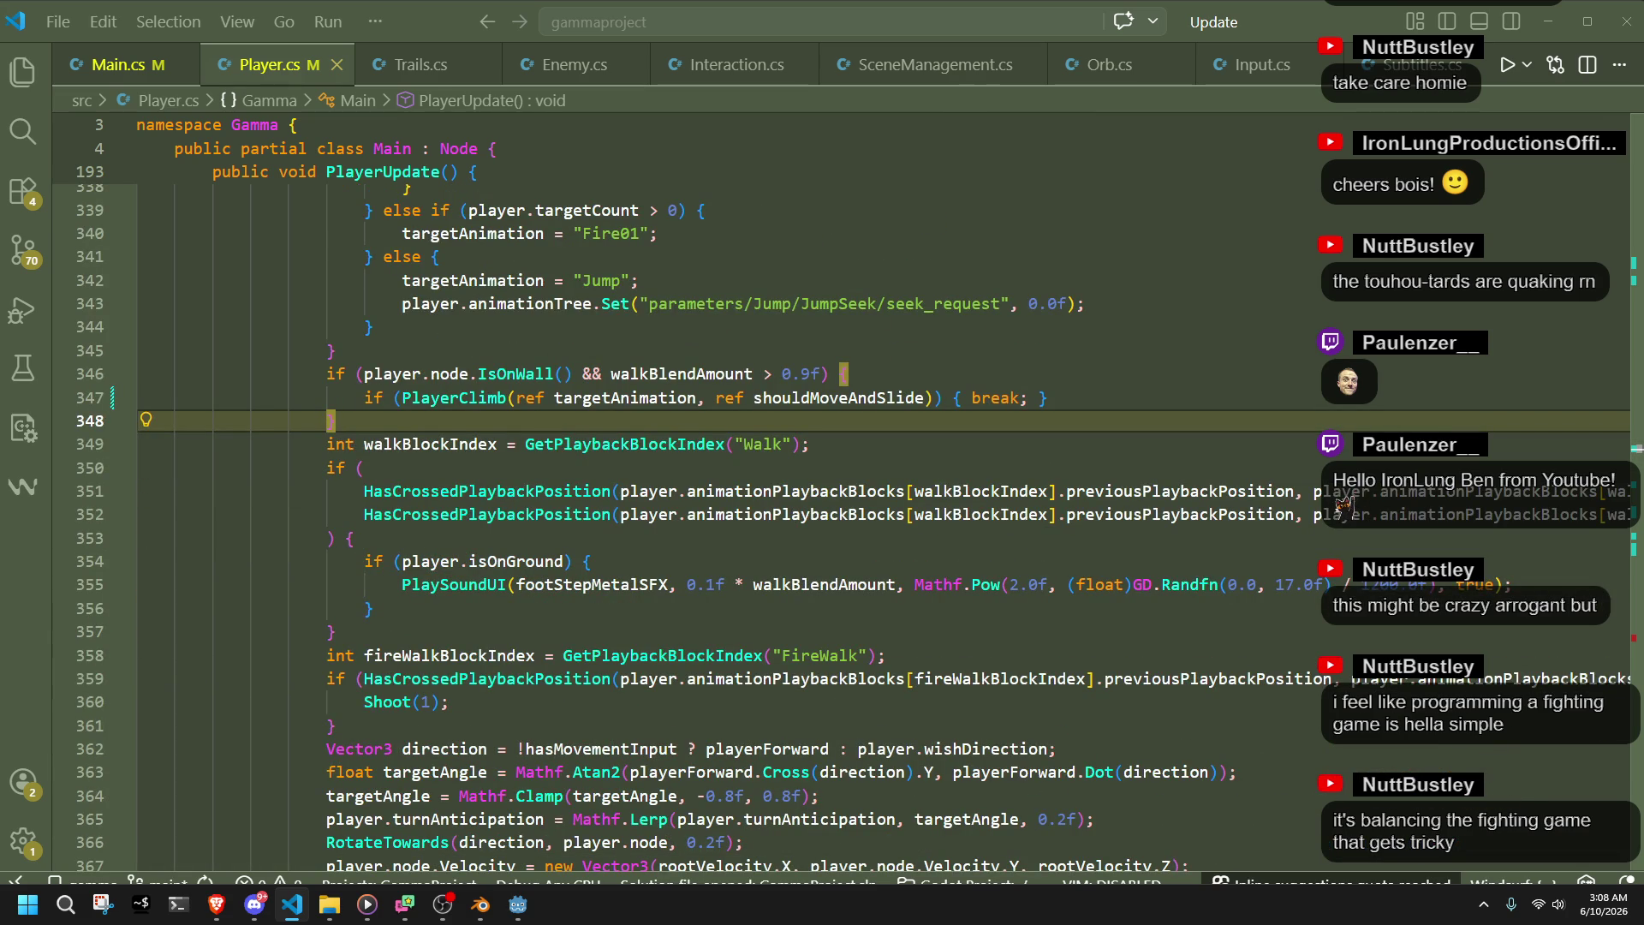
key(alt+Tab)
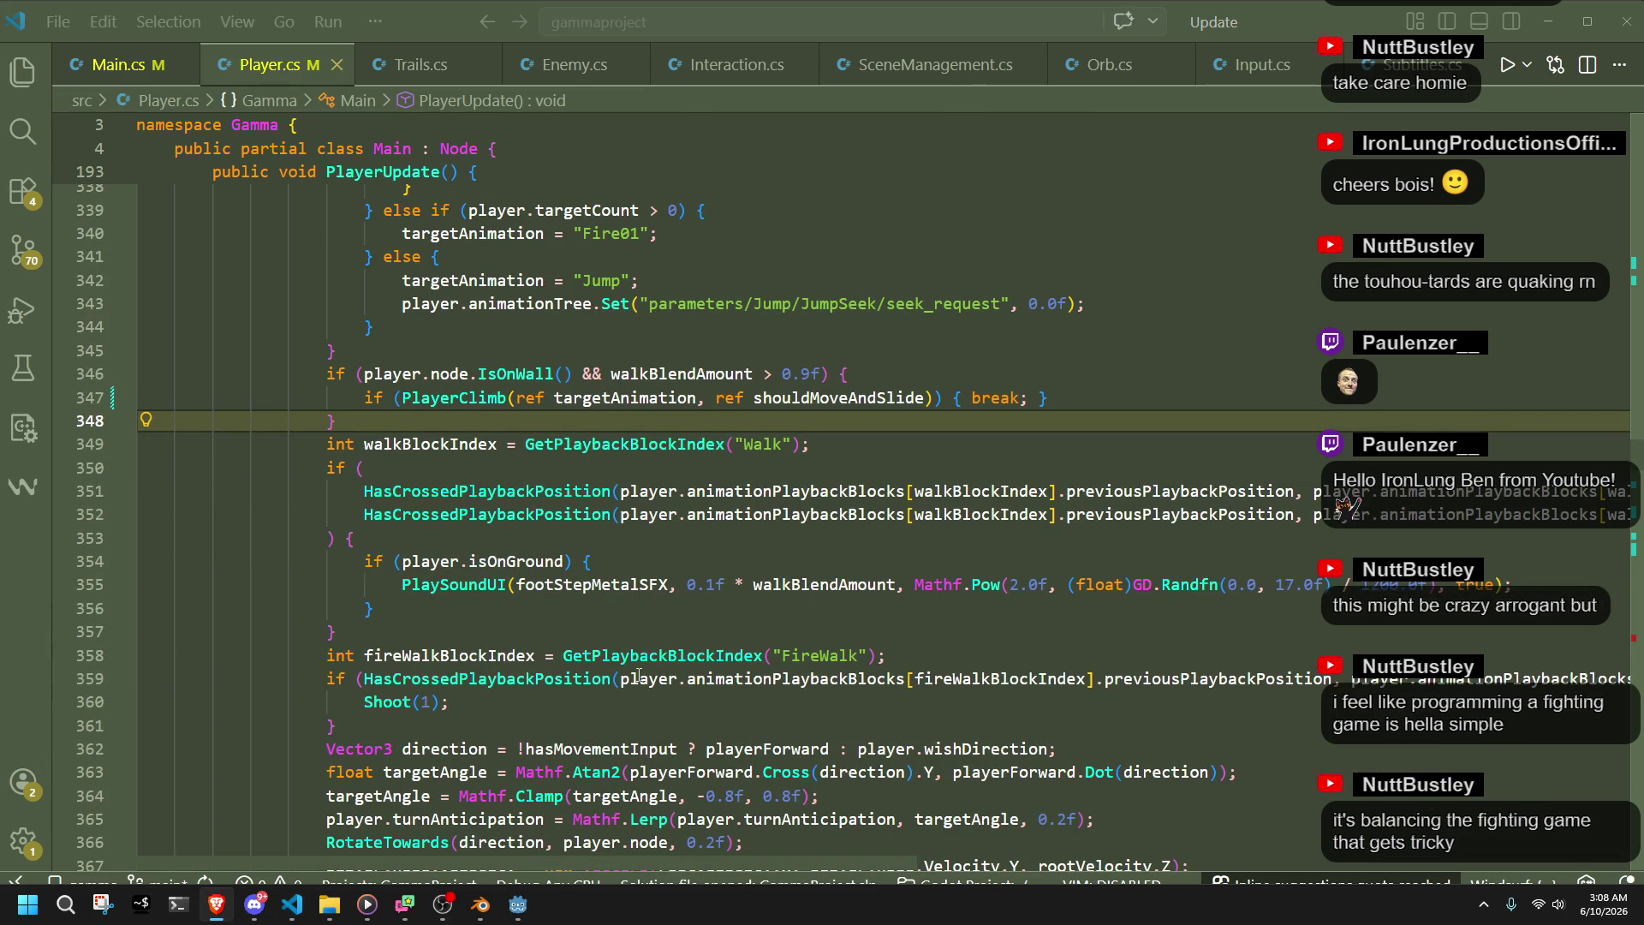
scroll(648, 676, up, 20)
scroll(611, 683, up, 10)
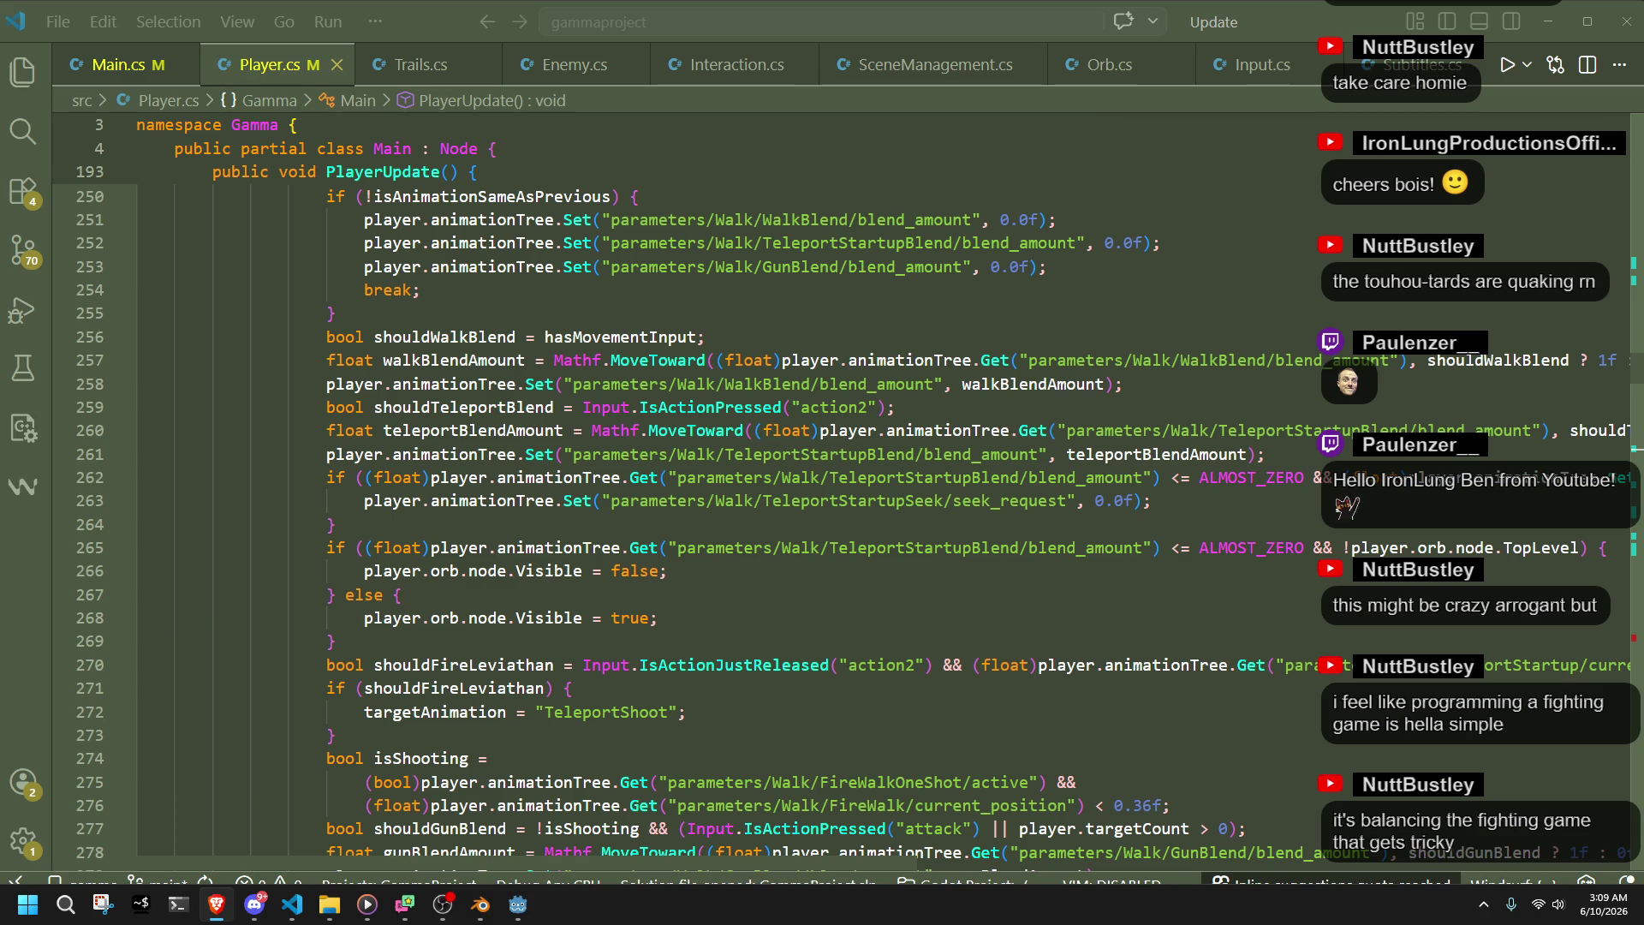
- Scroll Player.cs down to the shared Climb02/Climb01 case label
scroll(724, 580, up, 10)
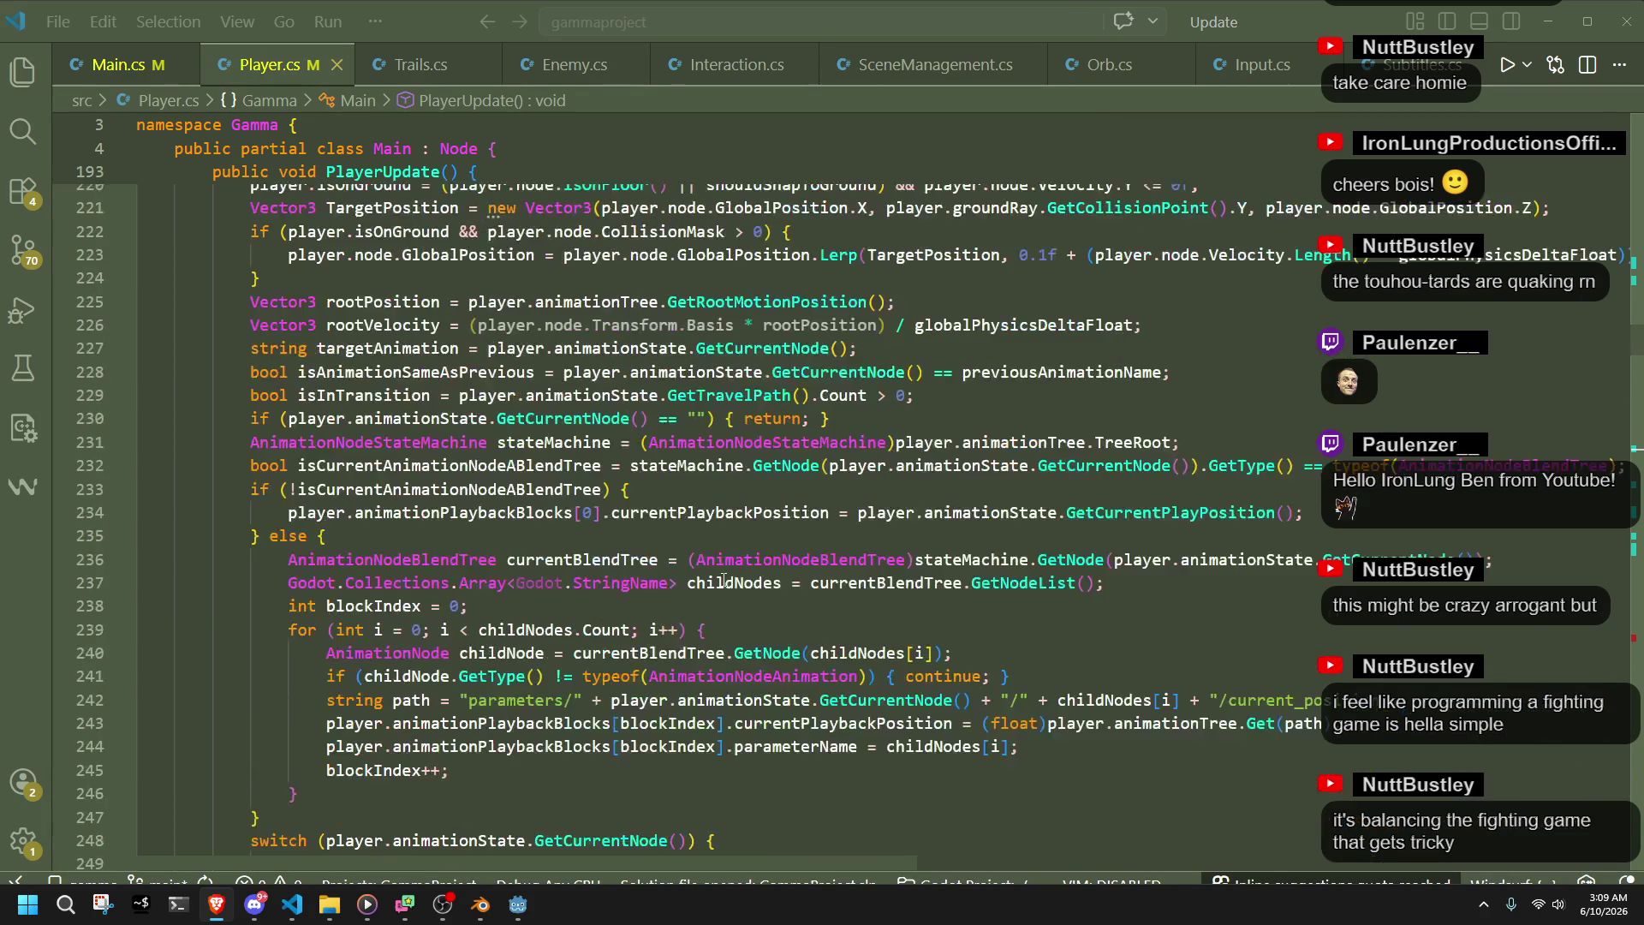
scroll(613, 611, down, 20)
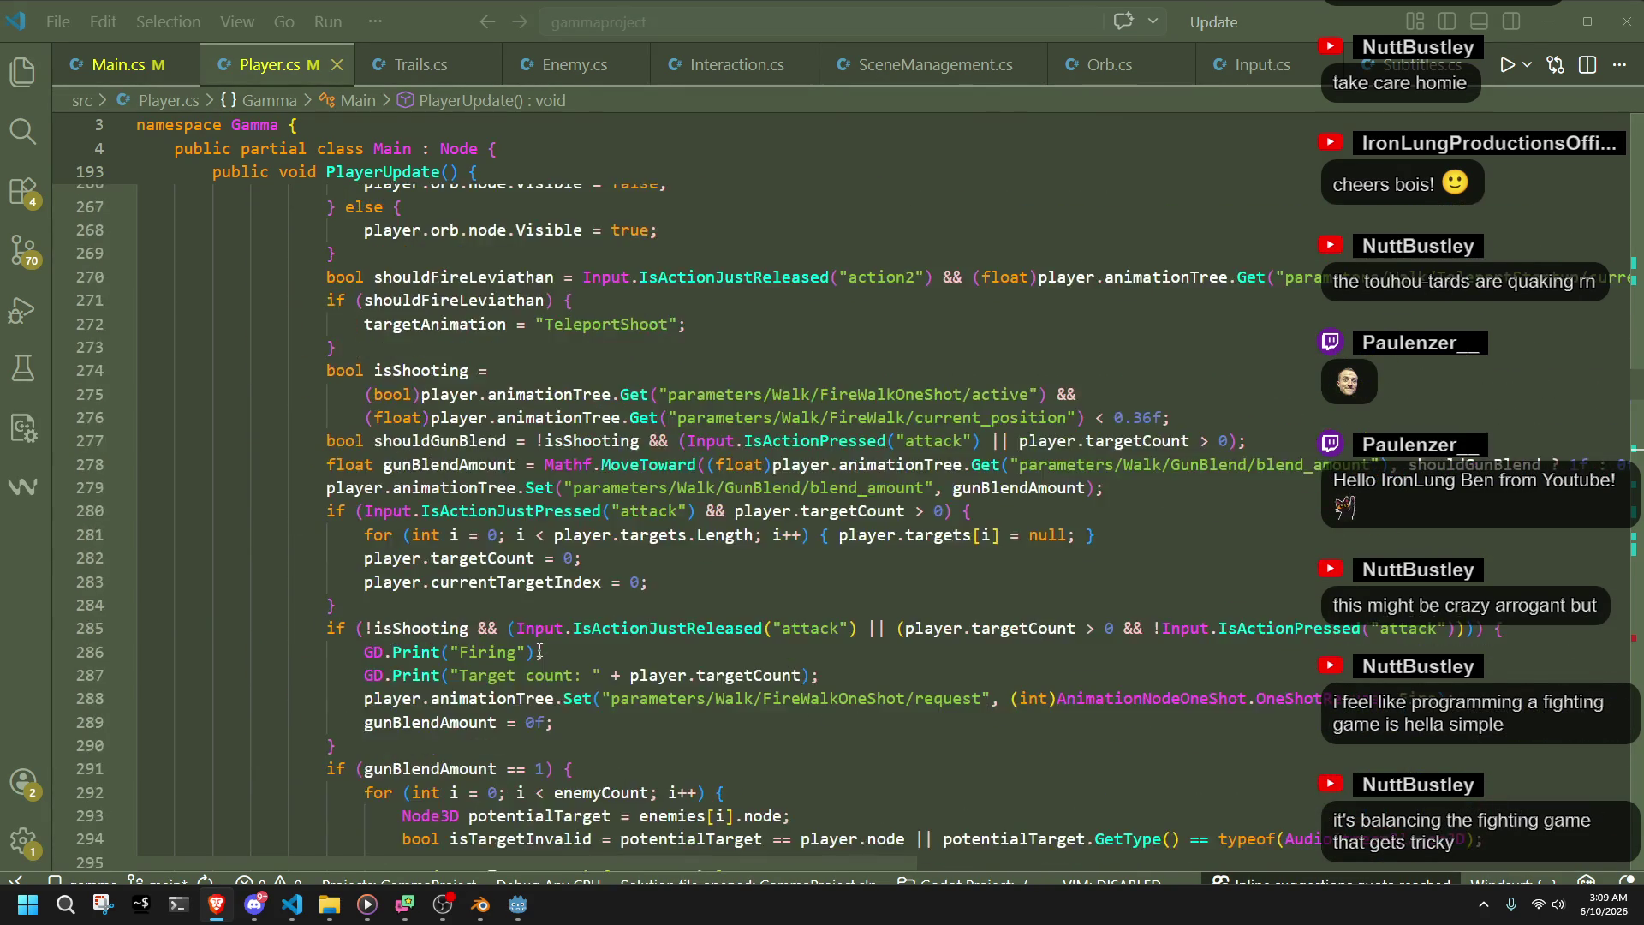
scroll(536, 651, down, 20)
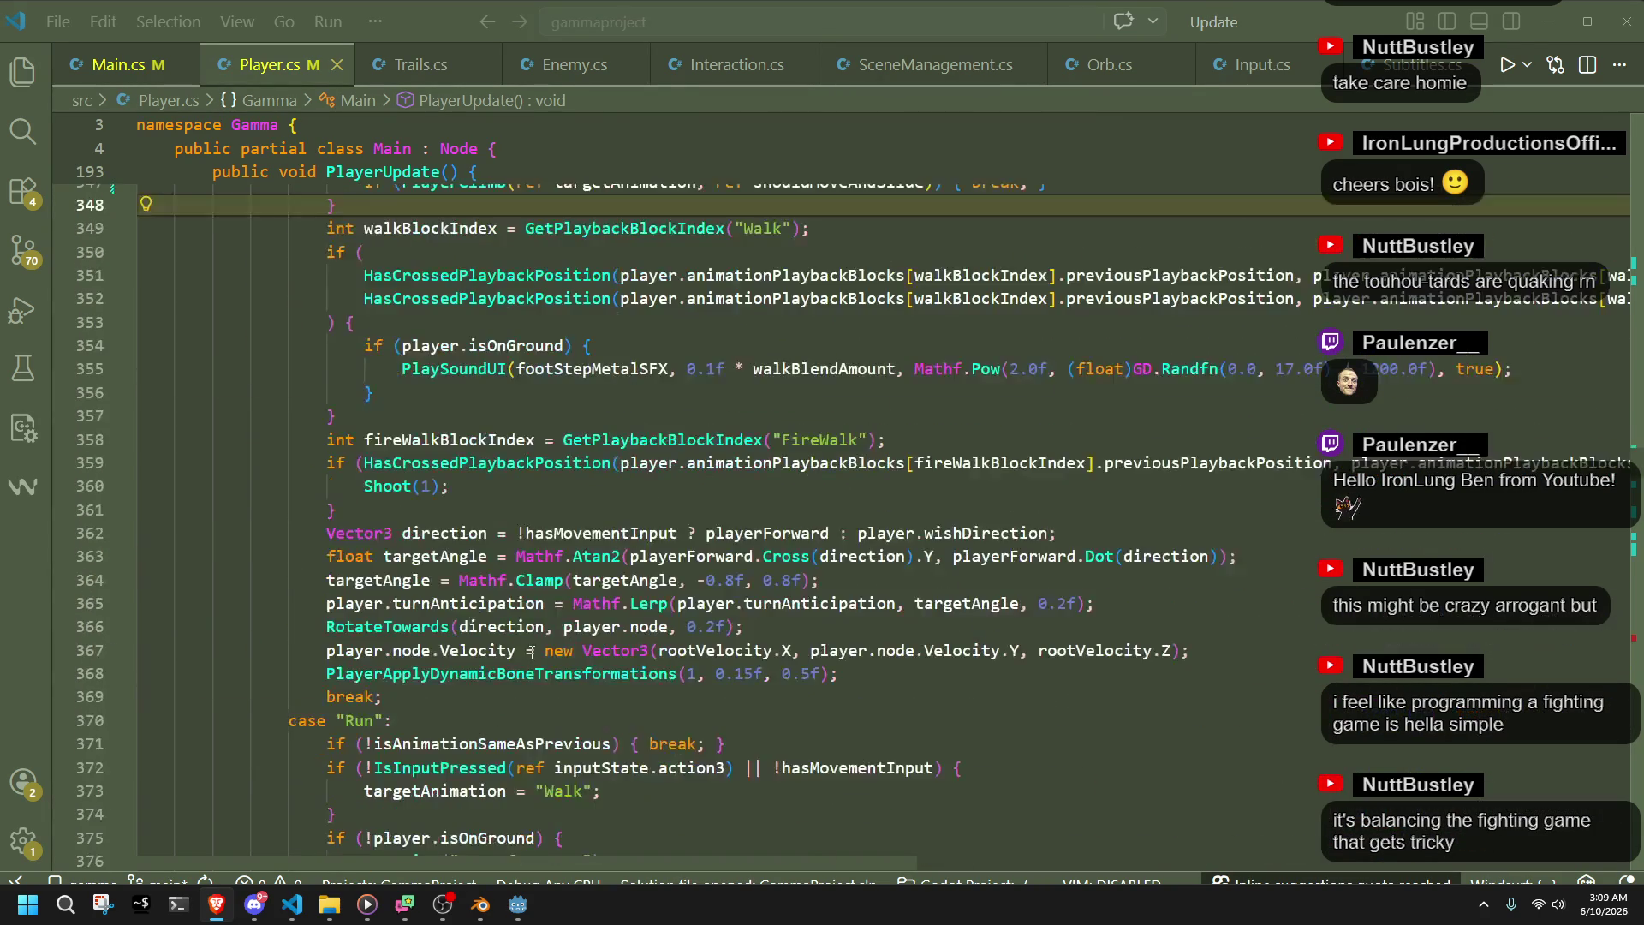
scroll(532, 653, down, 15)
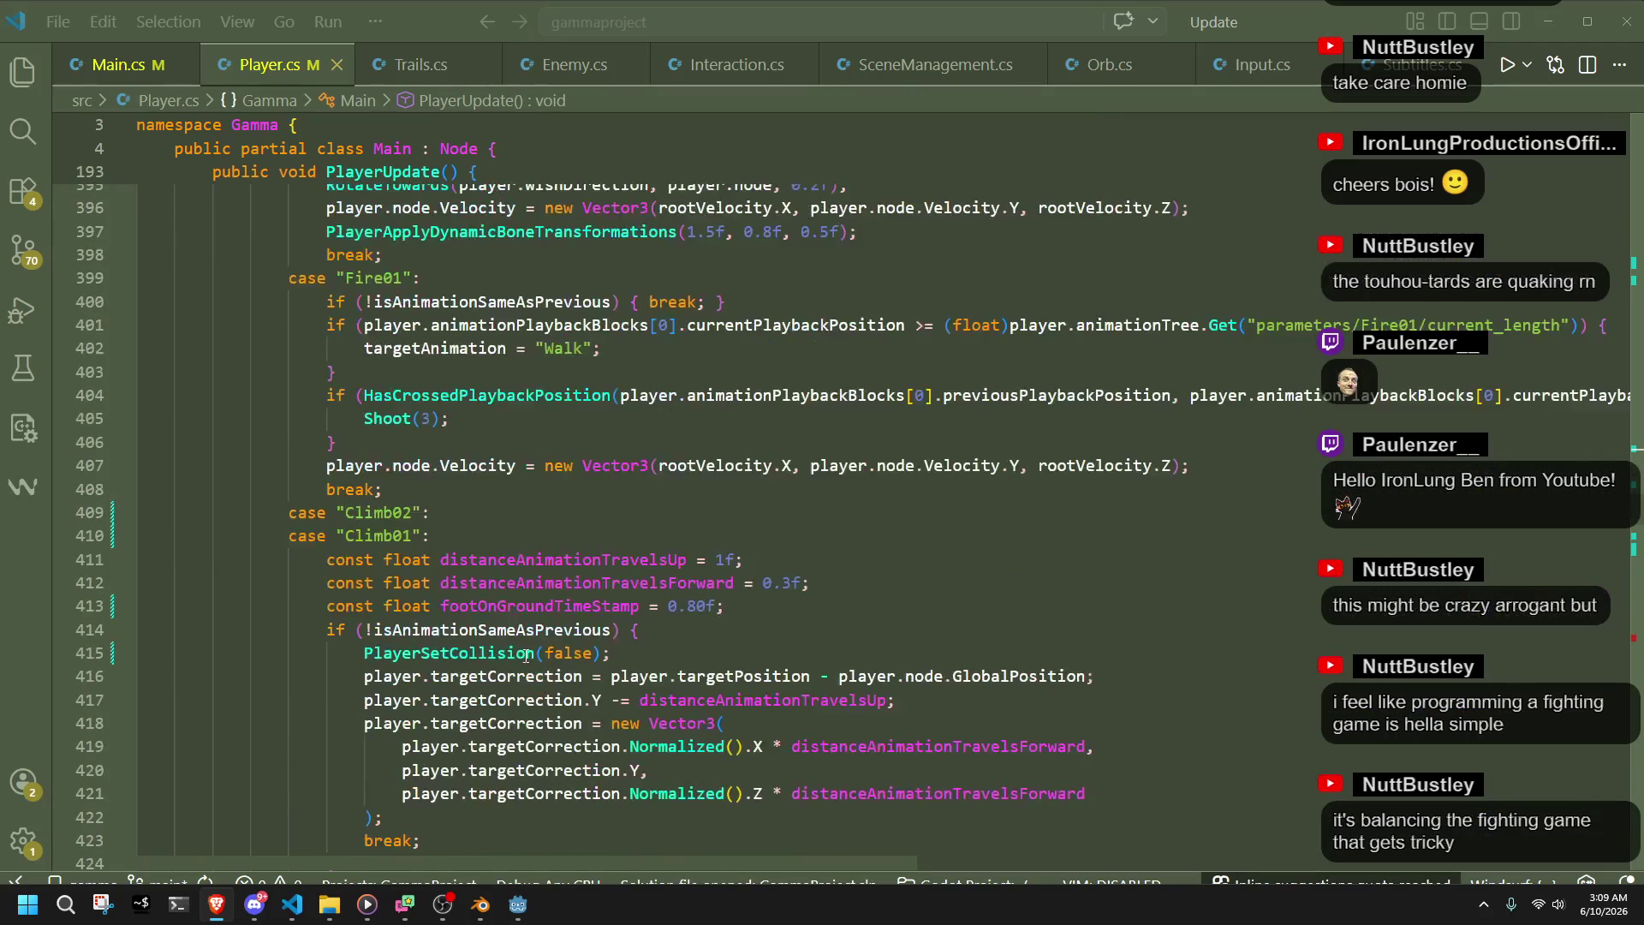
click(469, 571)
click(483, 258)
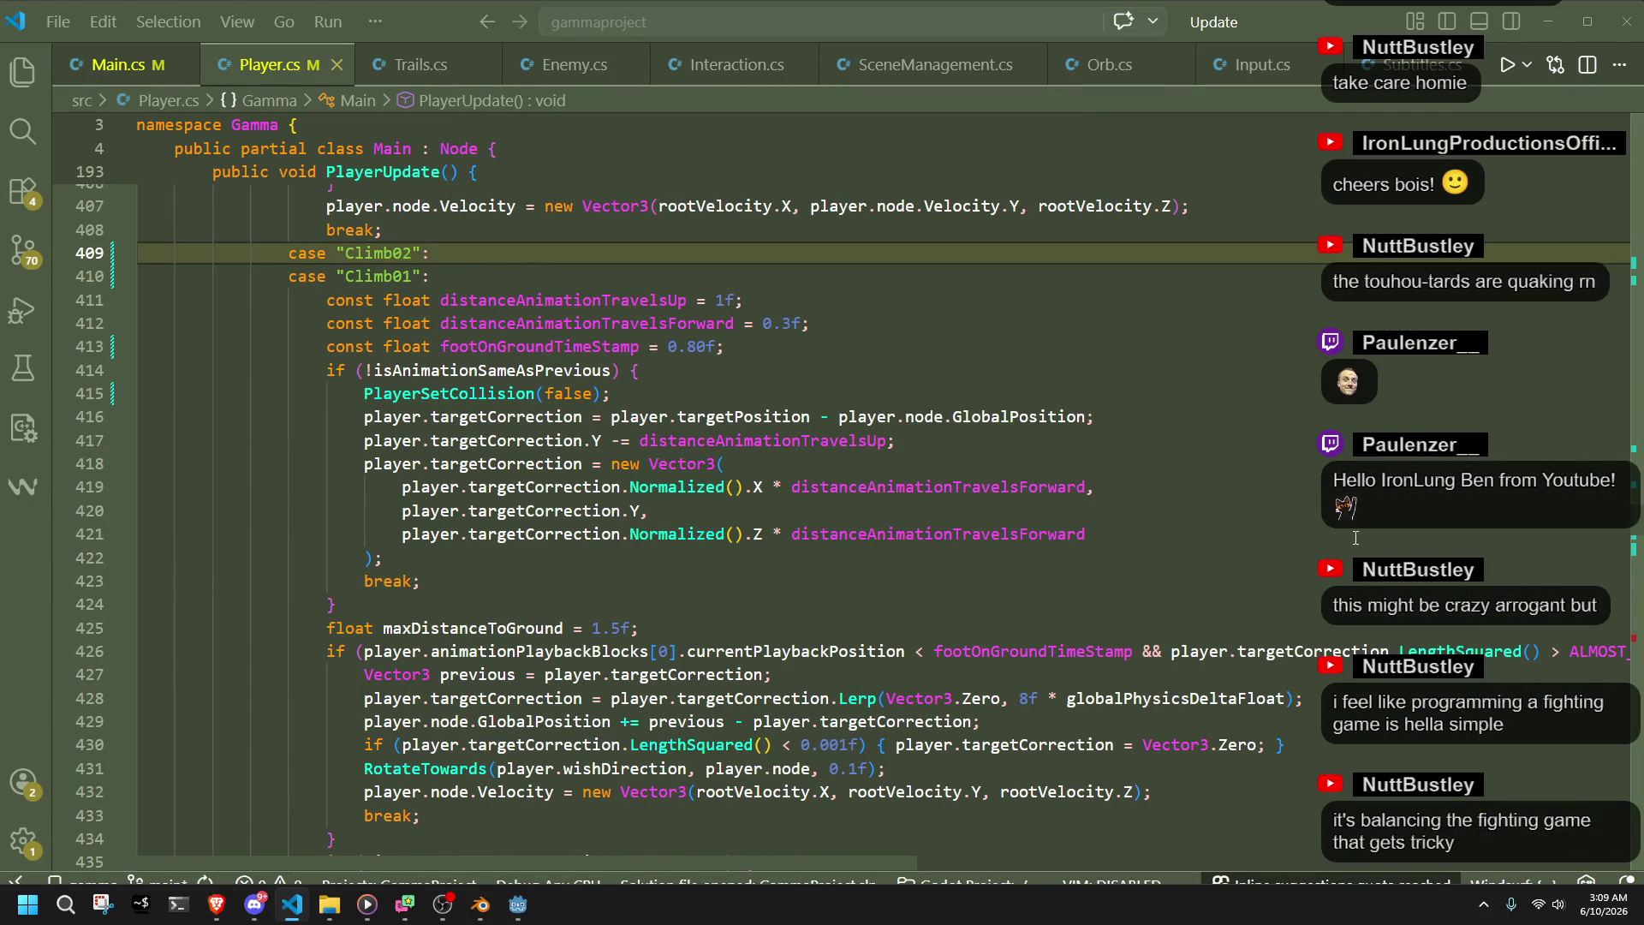
key(alt+Tab)
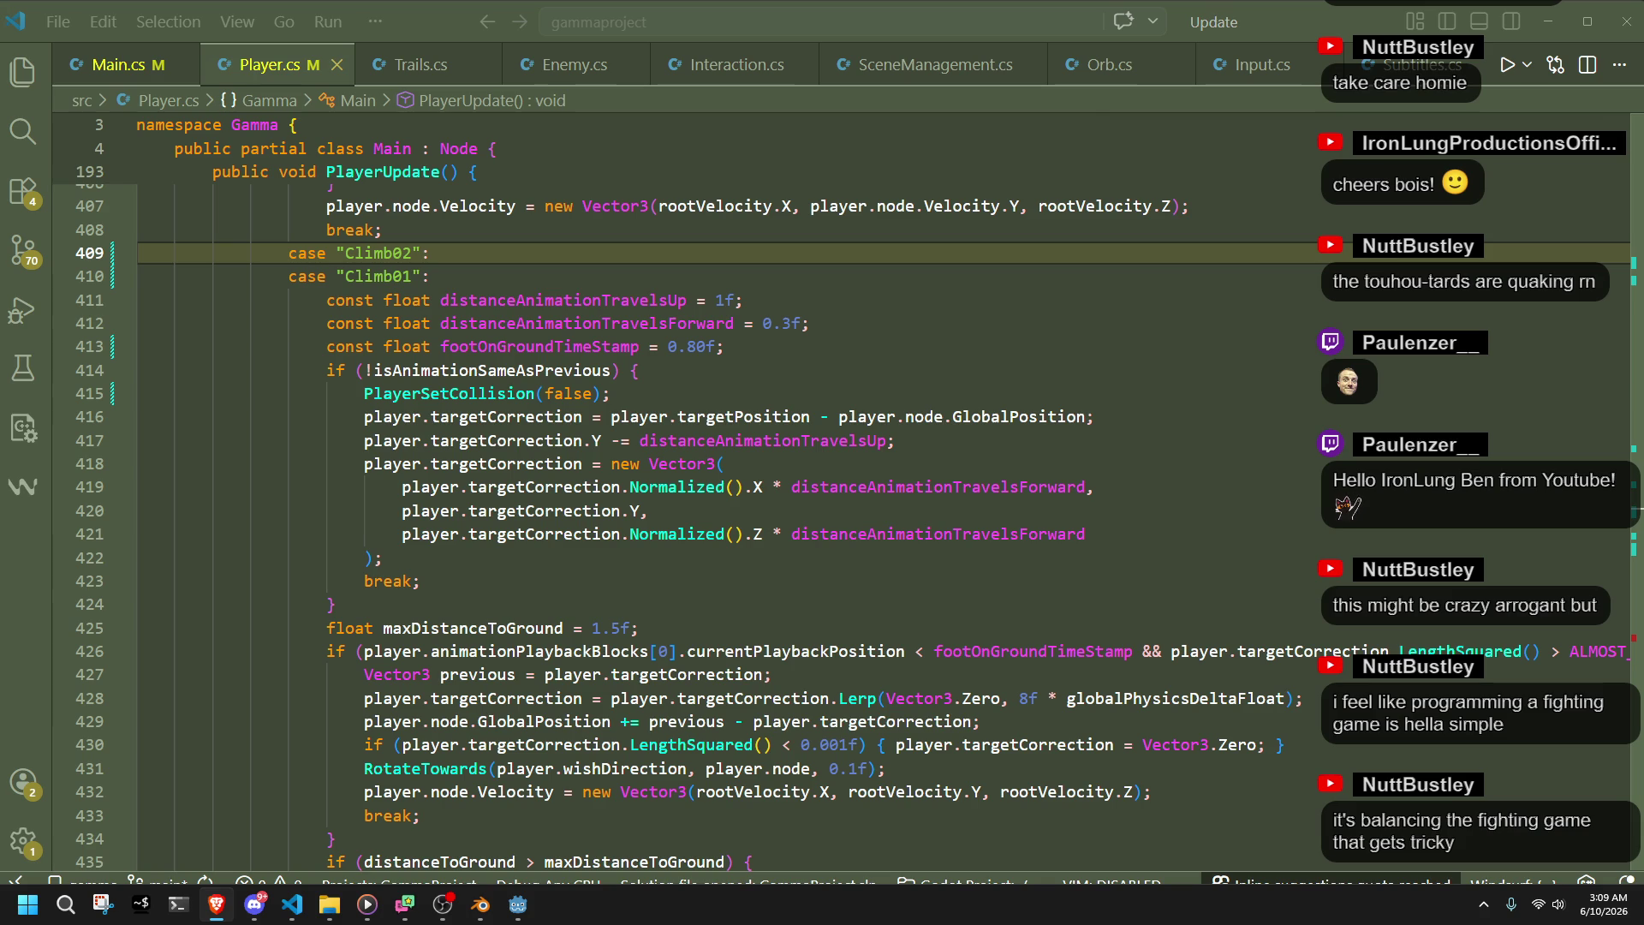
- Select the three climb constants on lines 411–413, ending on line 415
scroll(1226, 773, down, 1)
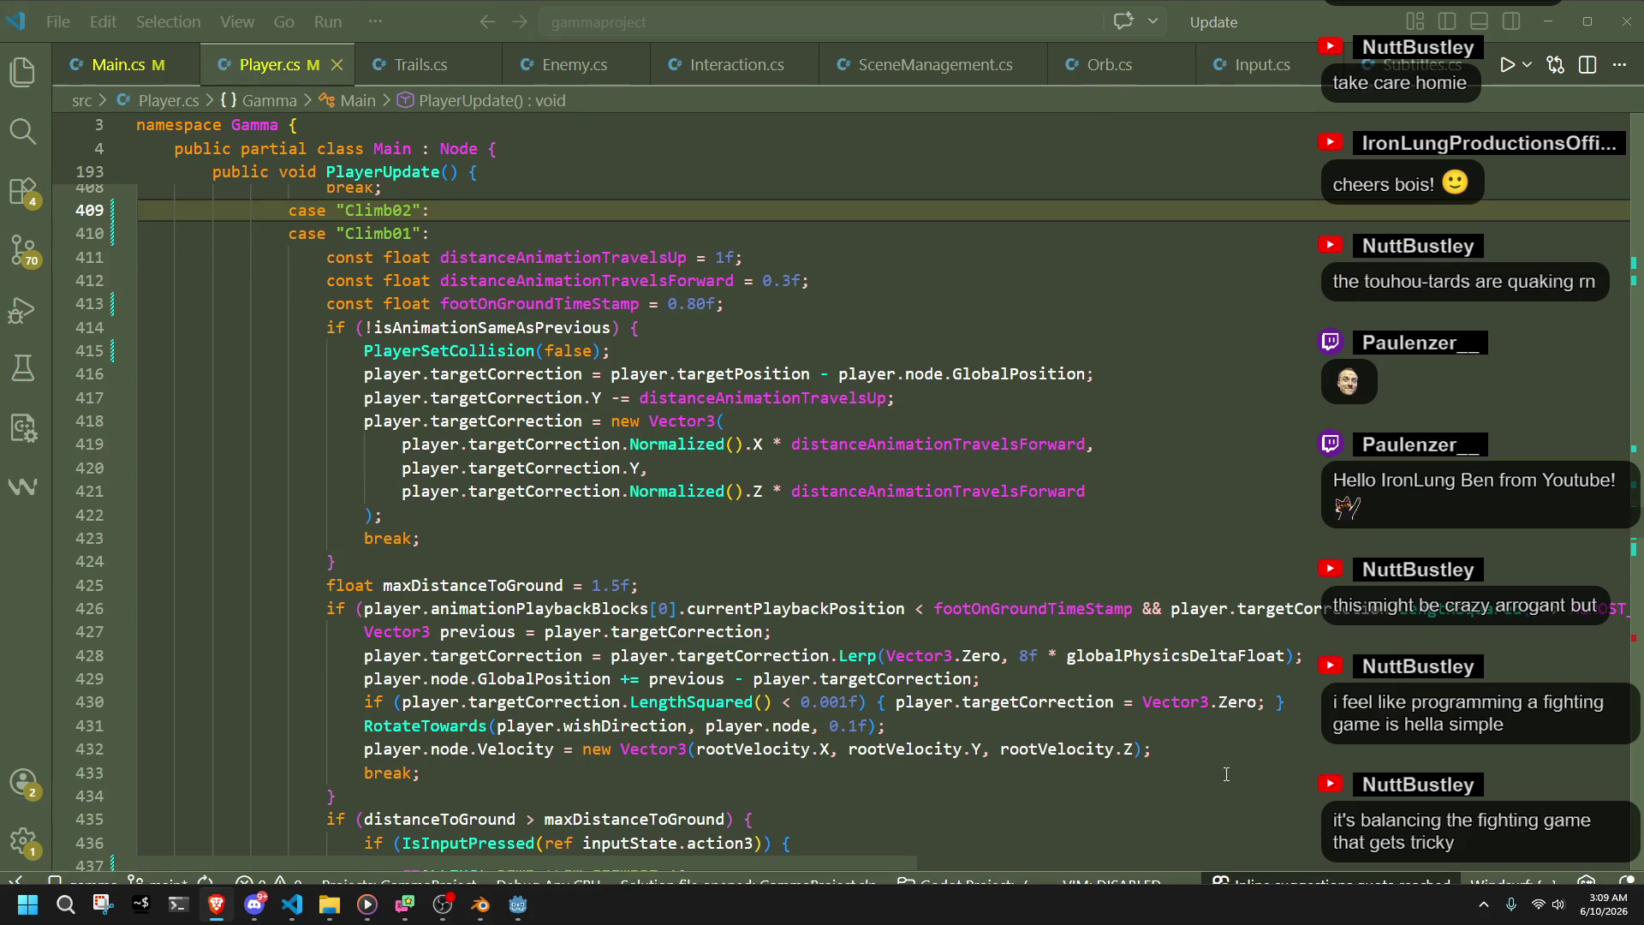
double_click(540, 304)
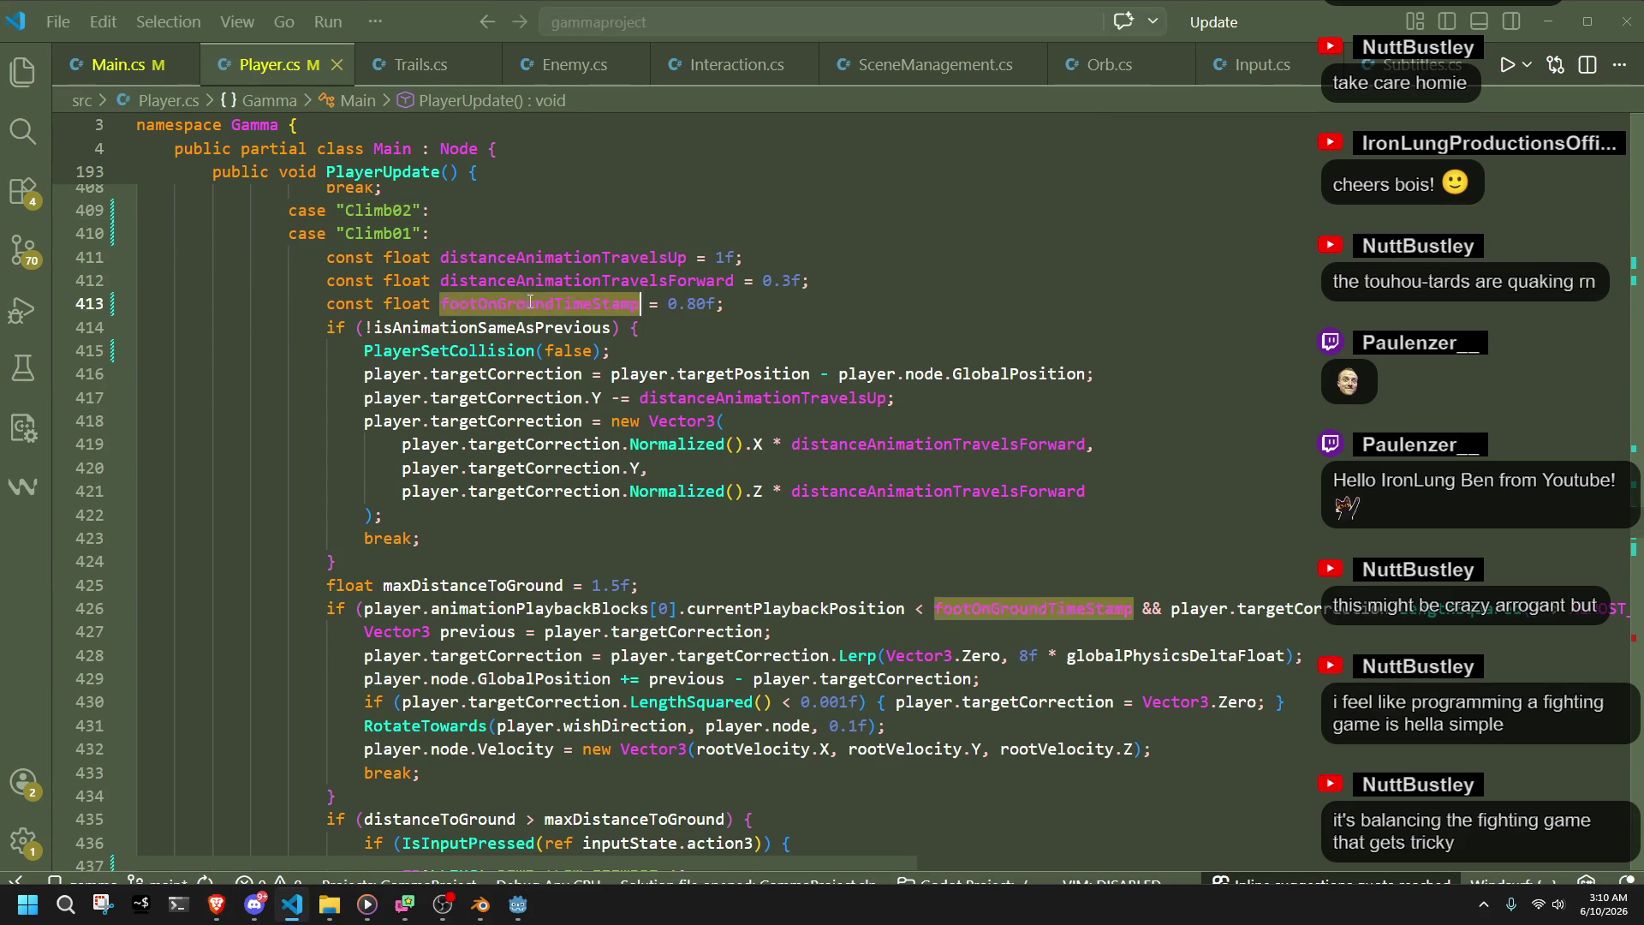
drag(728, 305, 755, 245)
click(755, 351)
key(alt+Tab)
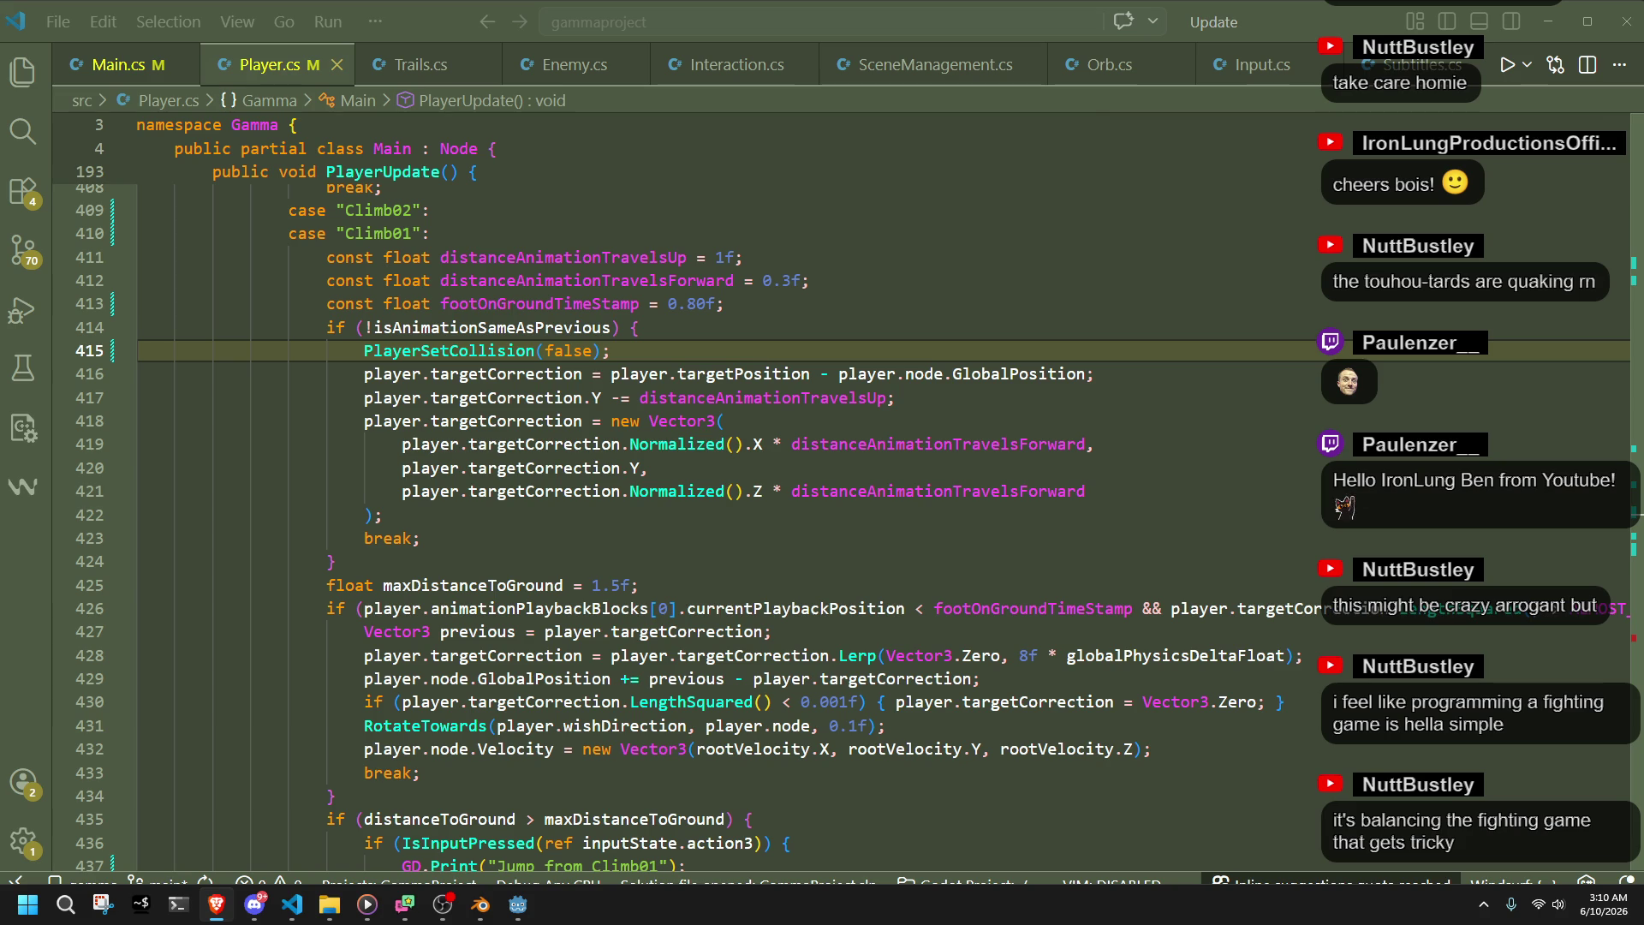
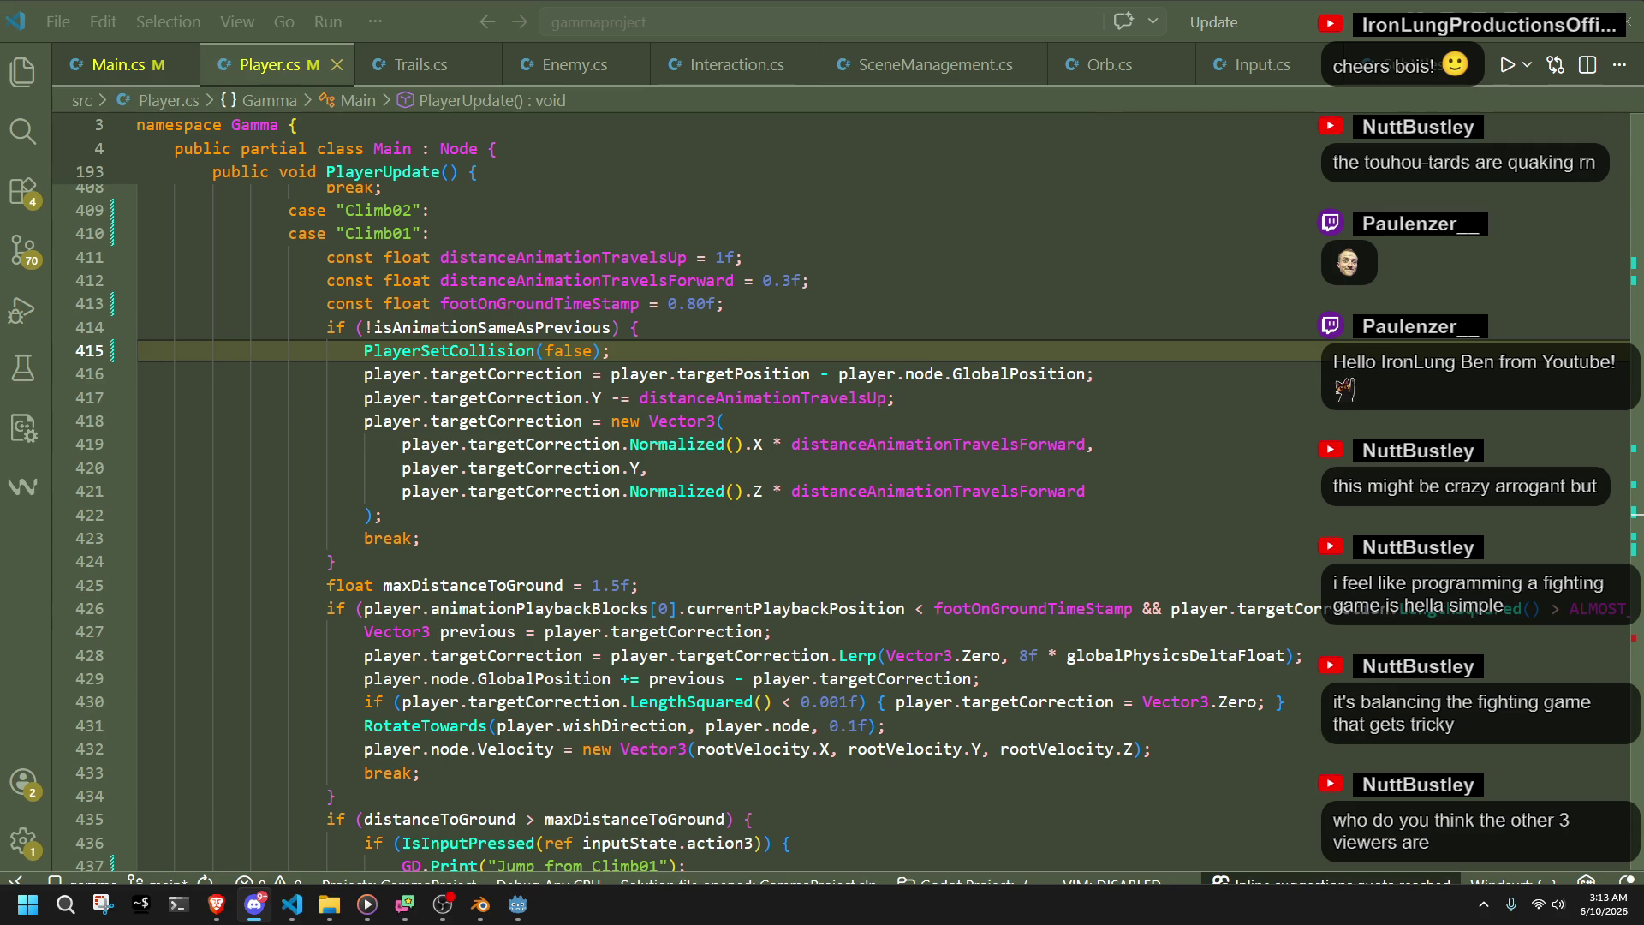
- Find where maxDistanceToGround is used and make its 1.5f declaration a const float
click(649, 467)
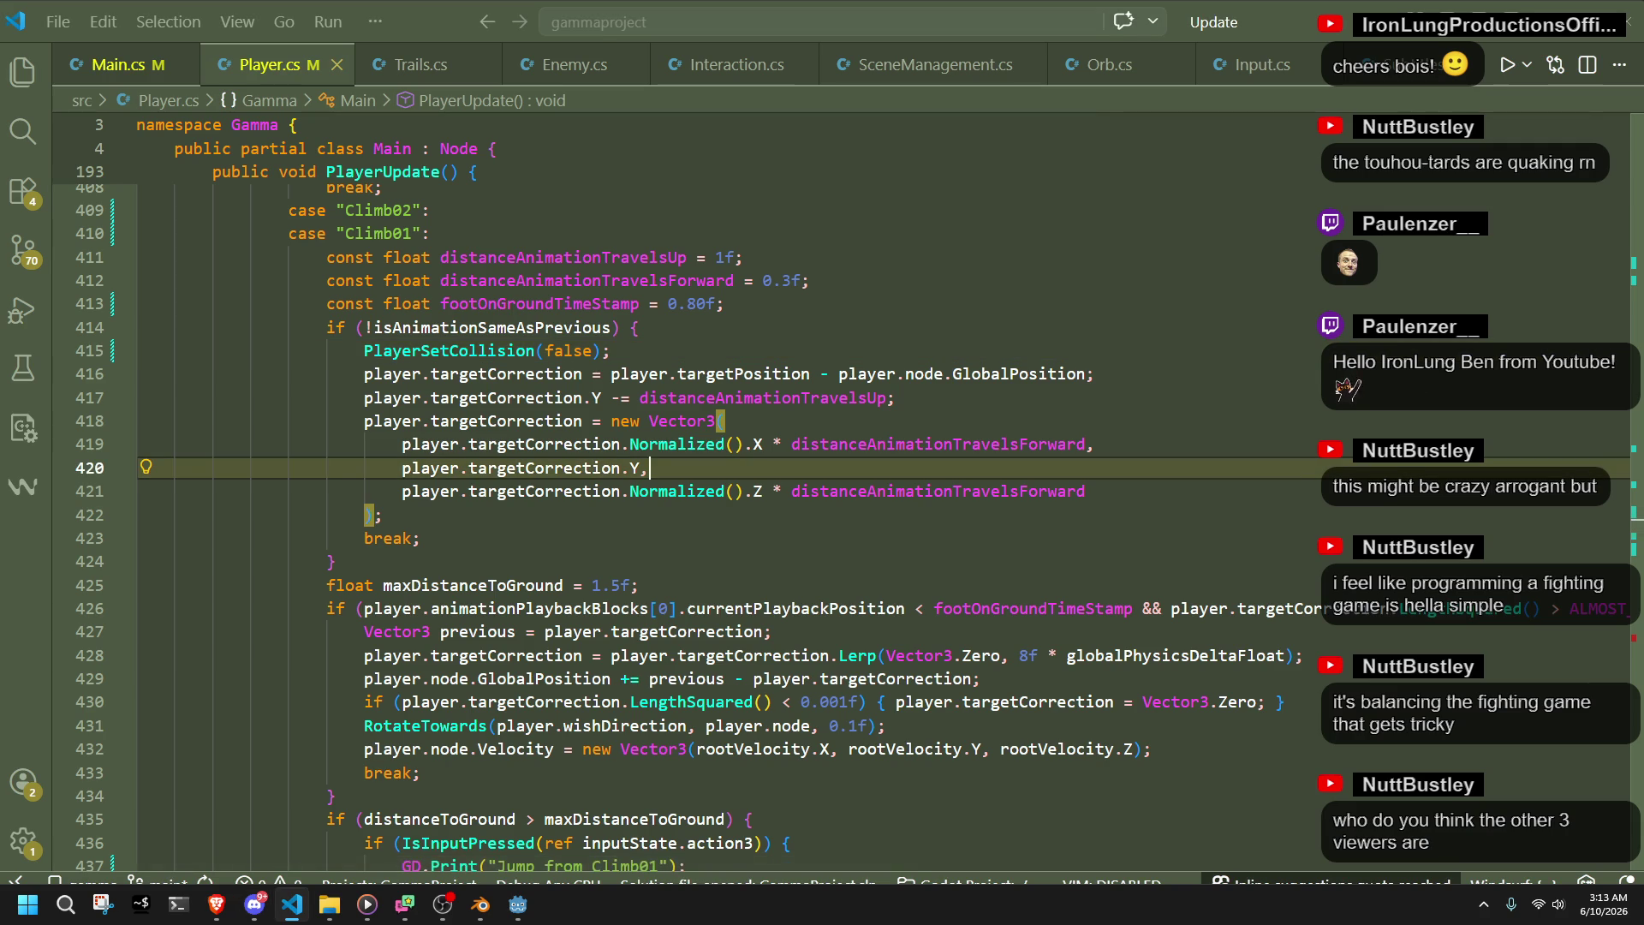
click(1175, 595)
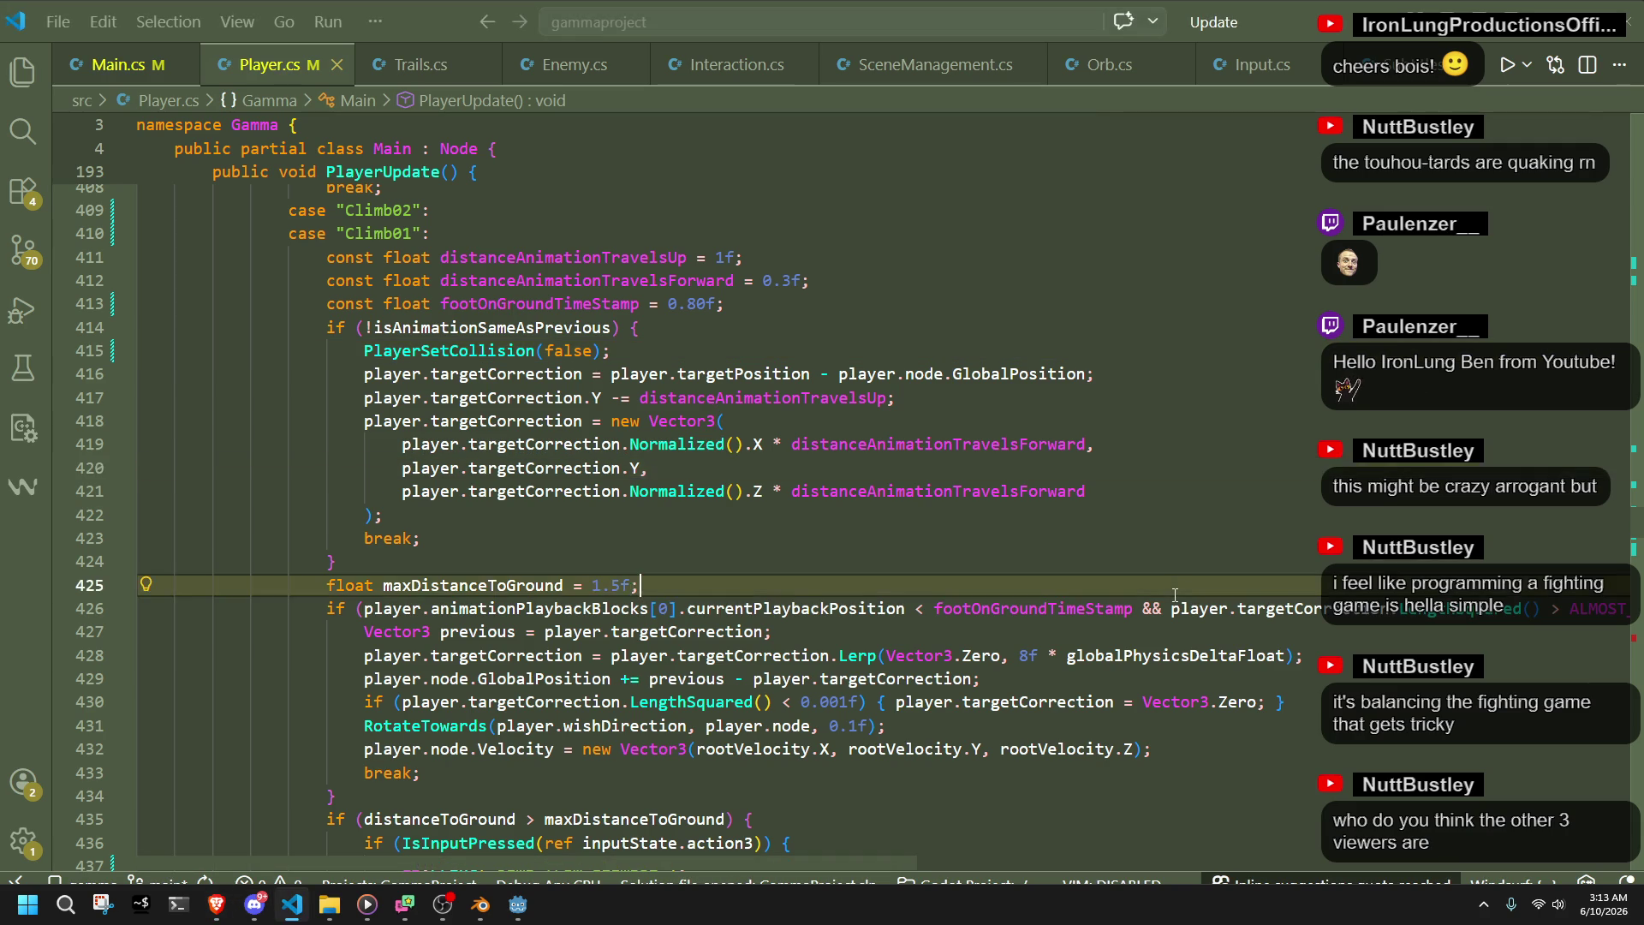
scroll(1175, 595, down, 3)
click(1176, 624)
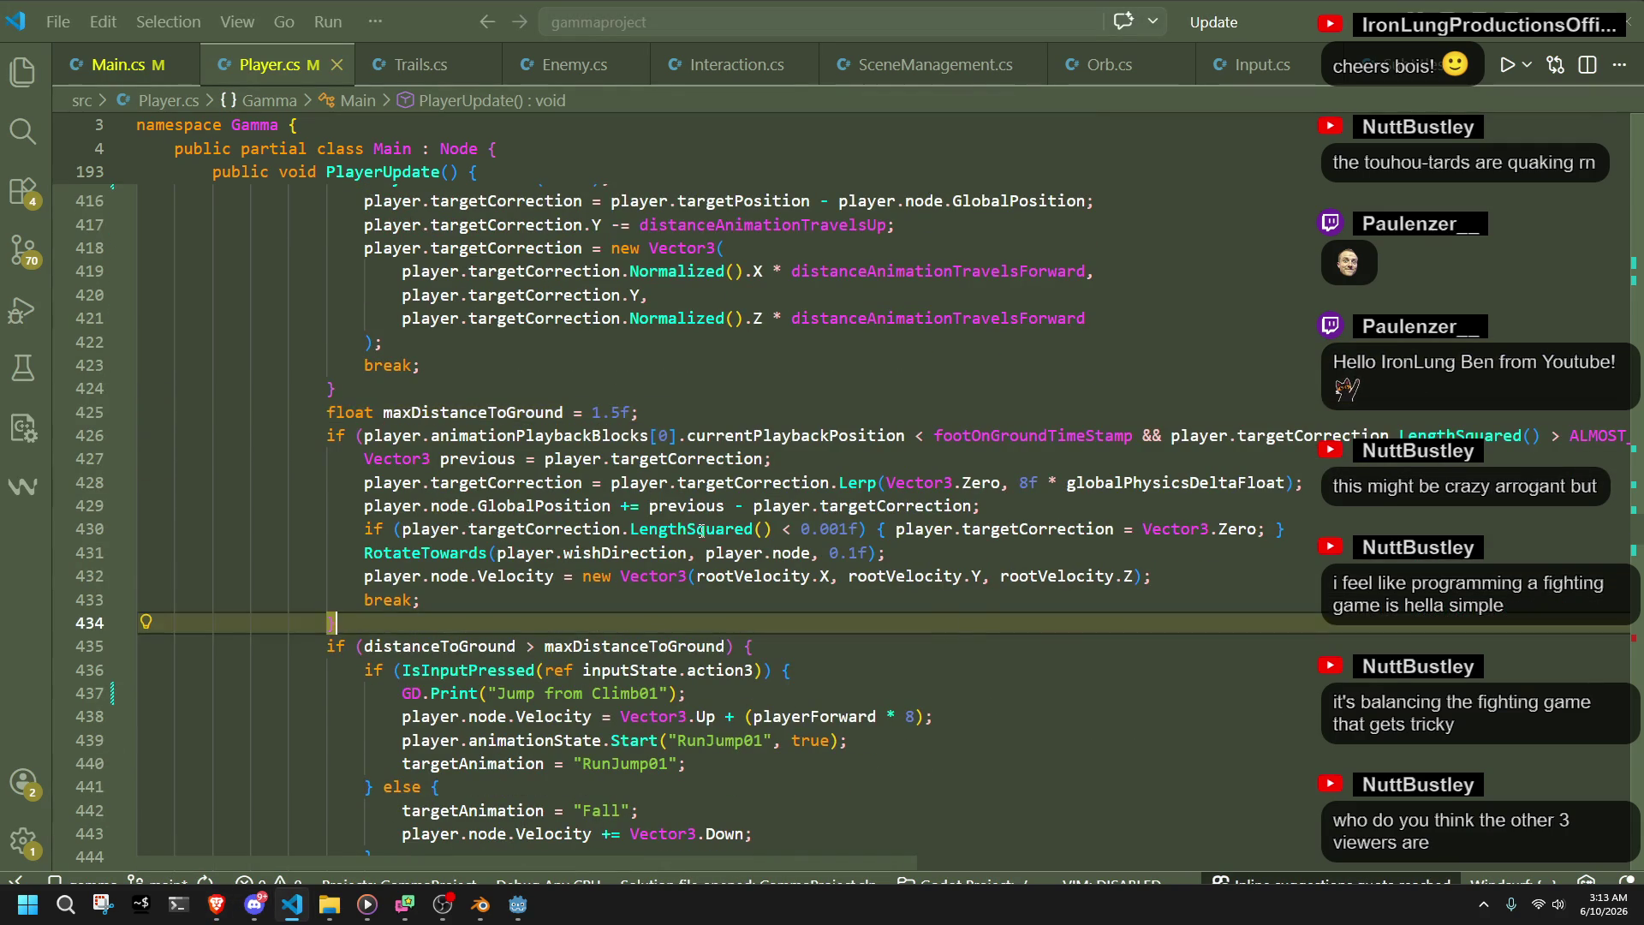
scroll(1177, 624, up, 3)
double_click(497, 589)
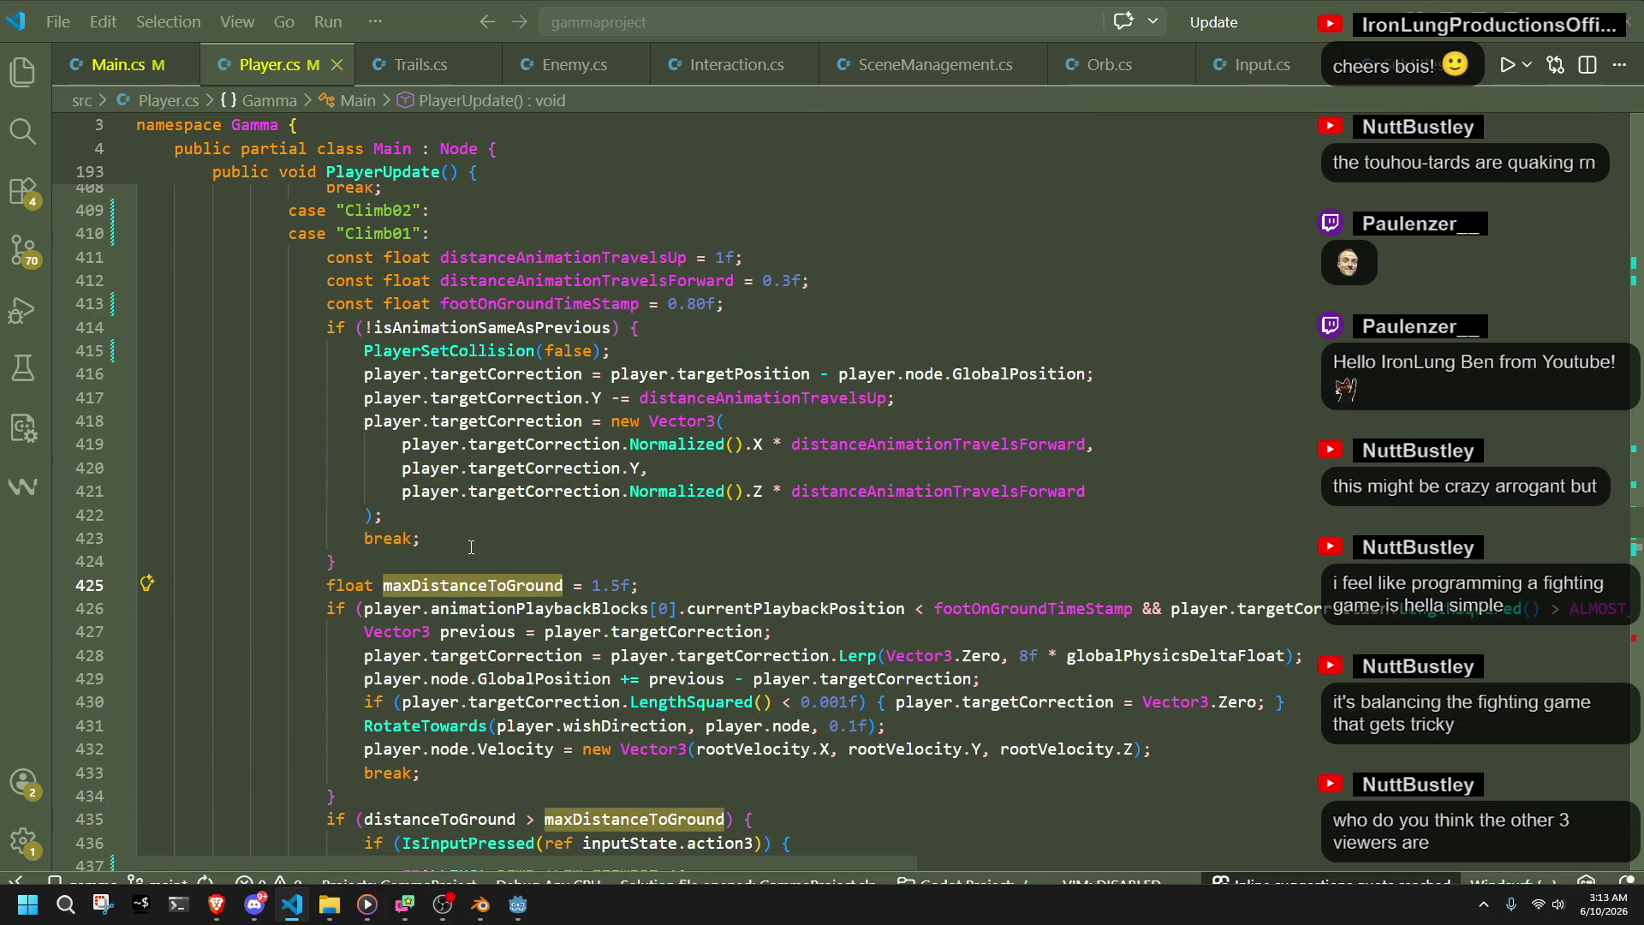
scroll(471, 546, down, 4)
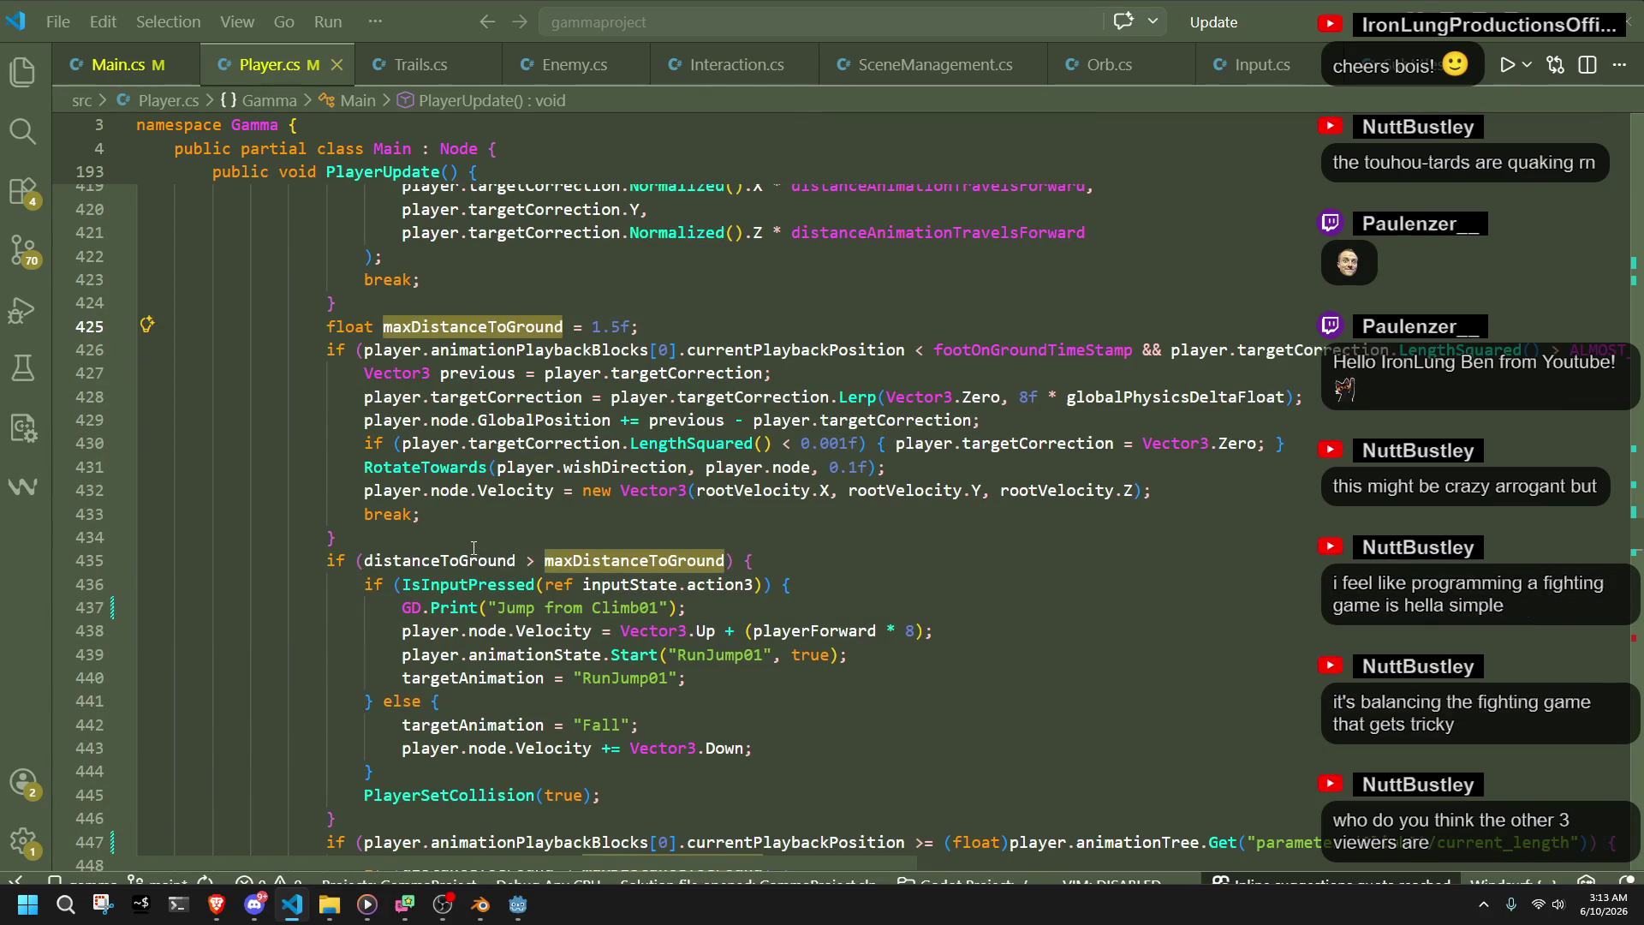
click(474, 547)
click(351, 327)
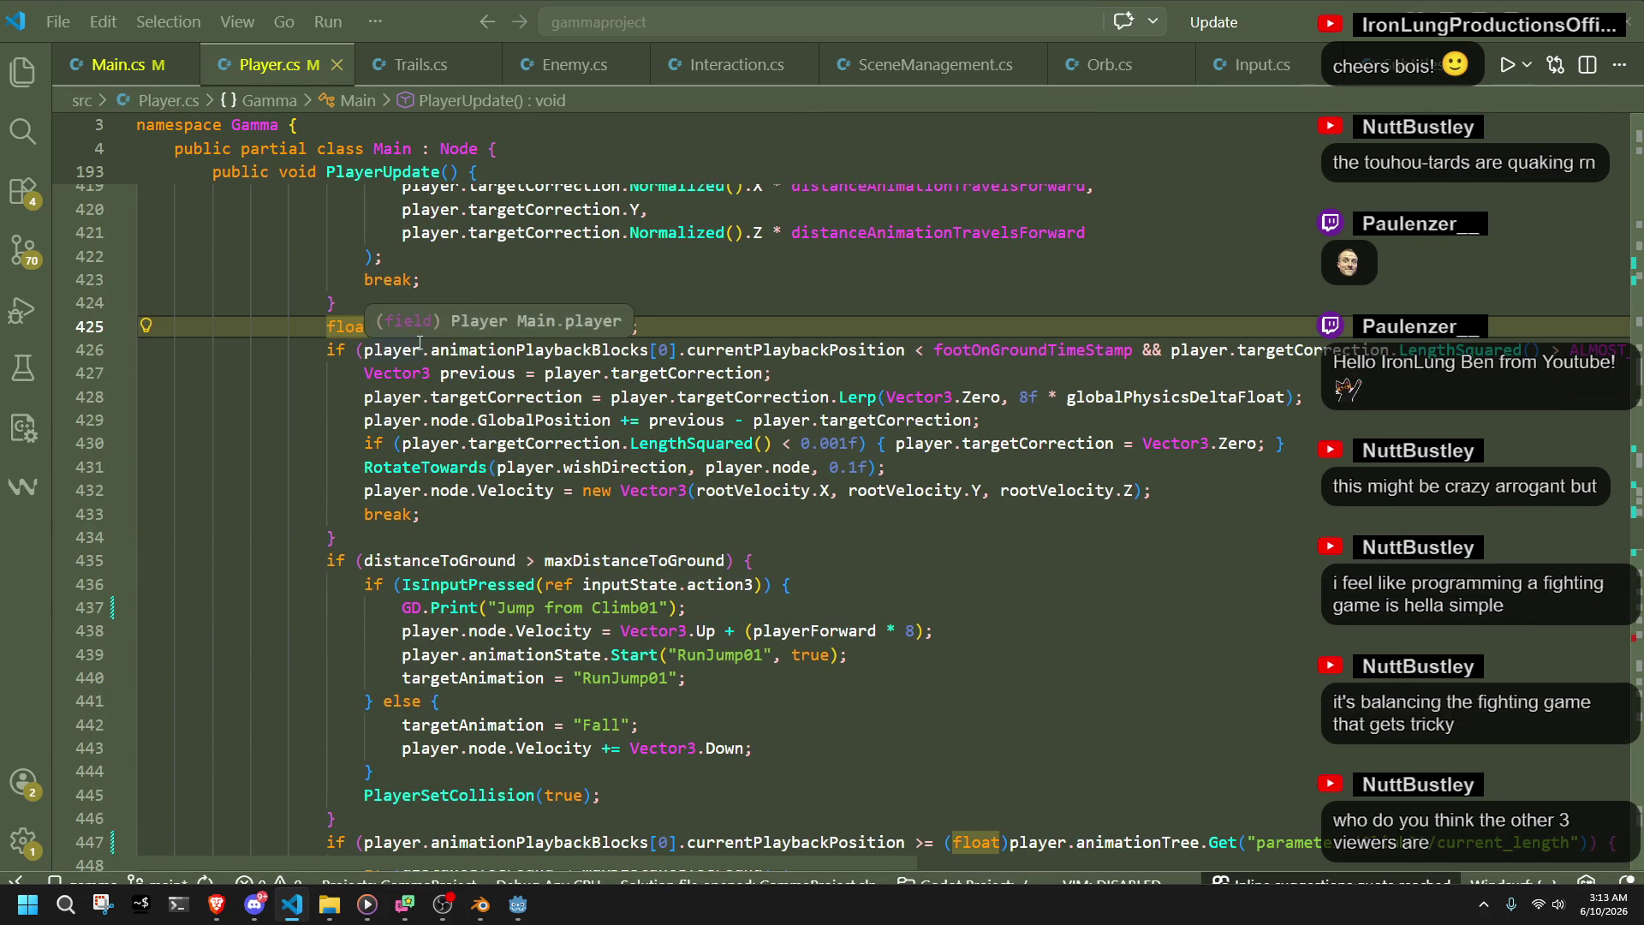
text(const)
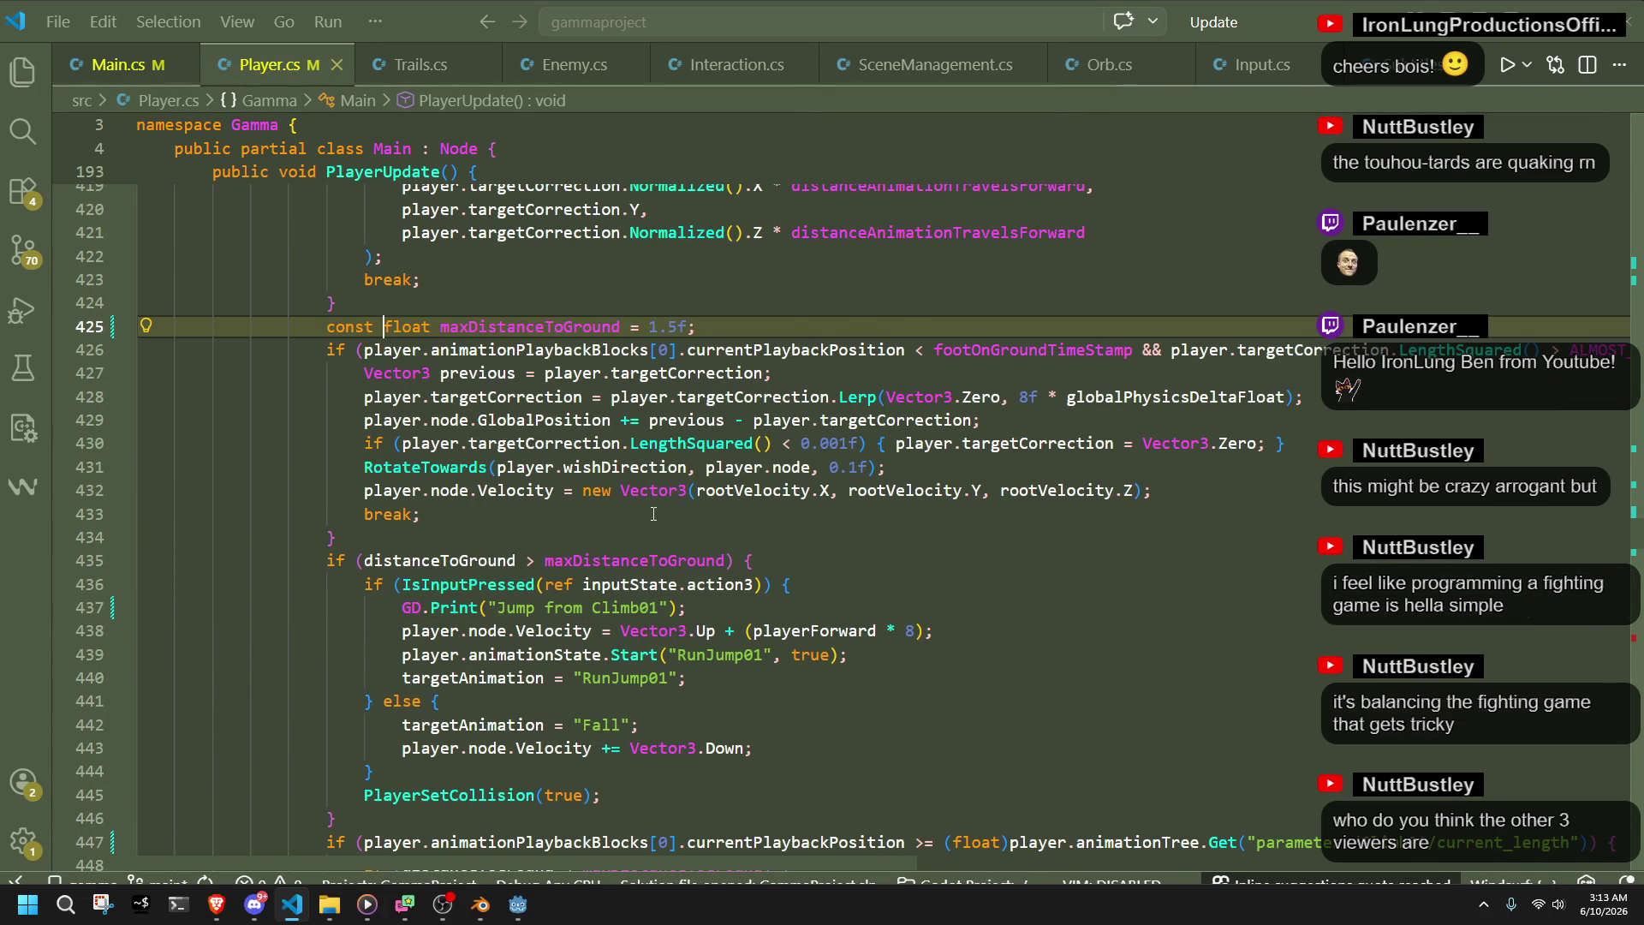
- Move the const declaration just above the distanceToGround check and save Player.cs
click(665, 546)
click(524, 308)
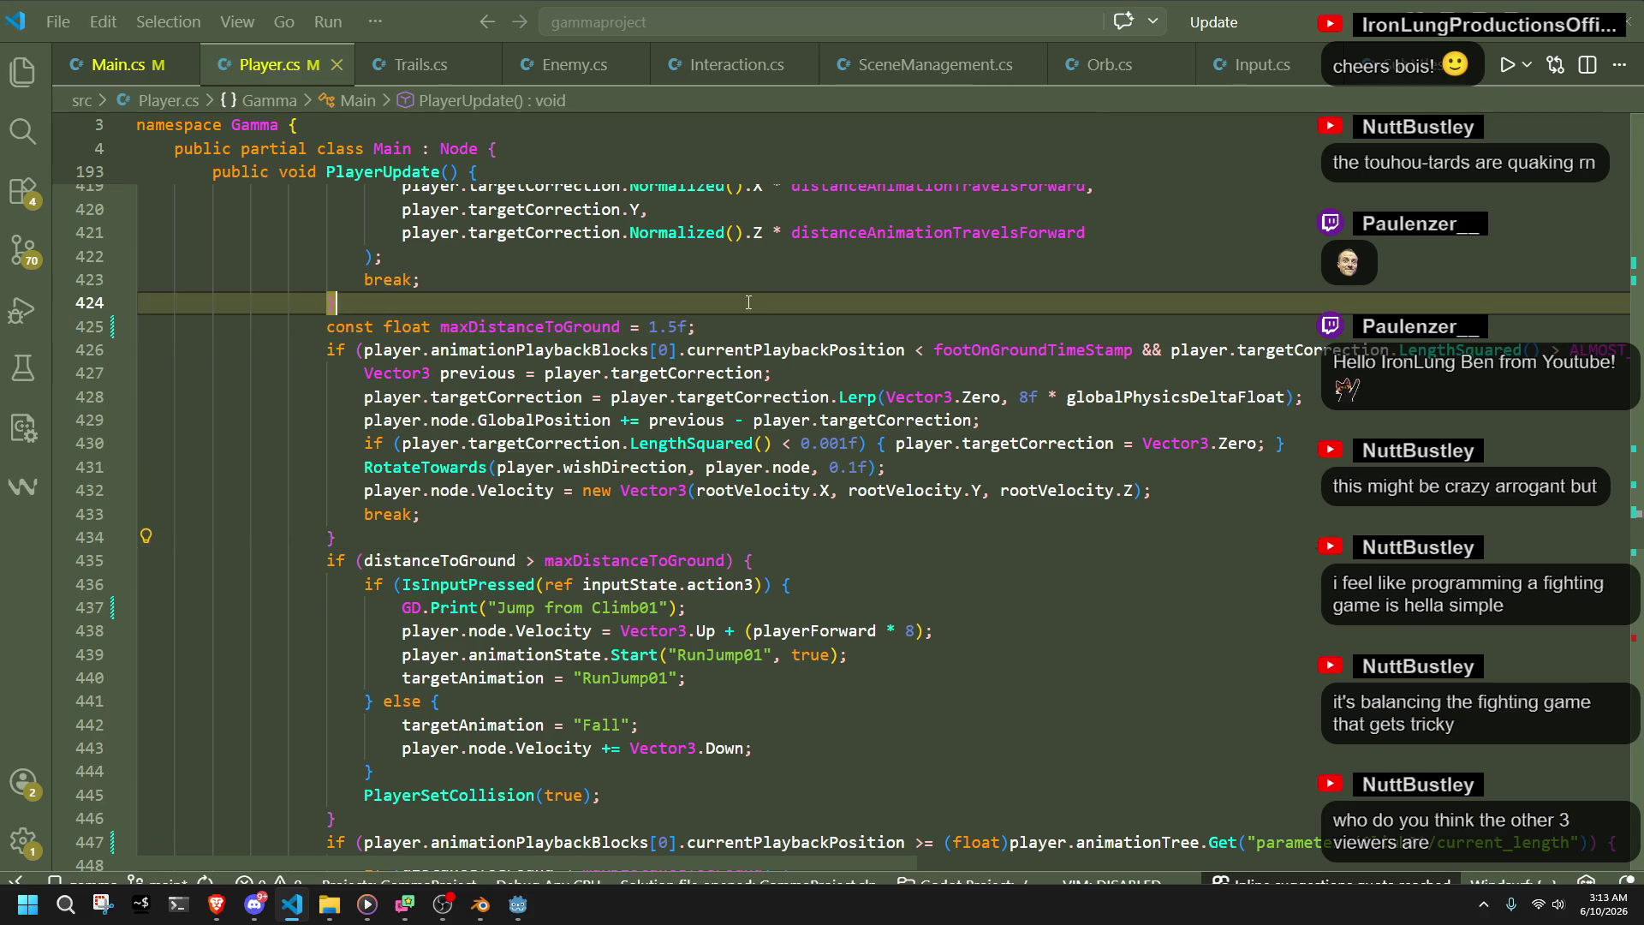
key(shift+Down)
key(shift+End)
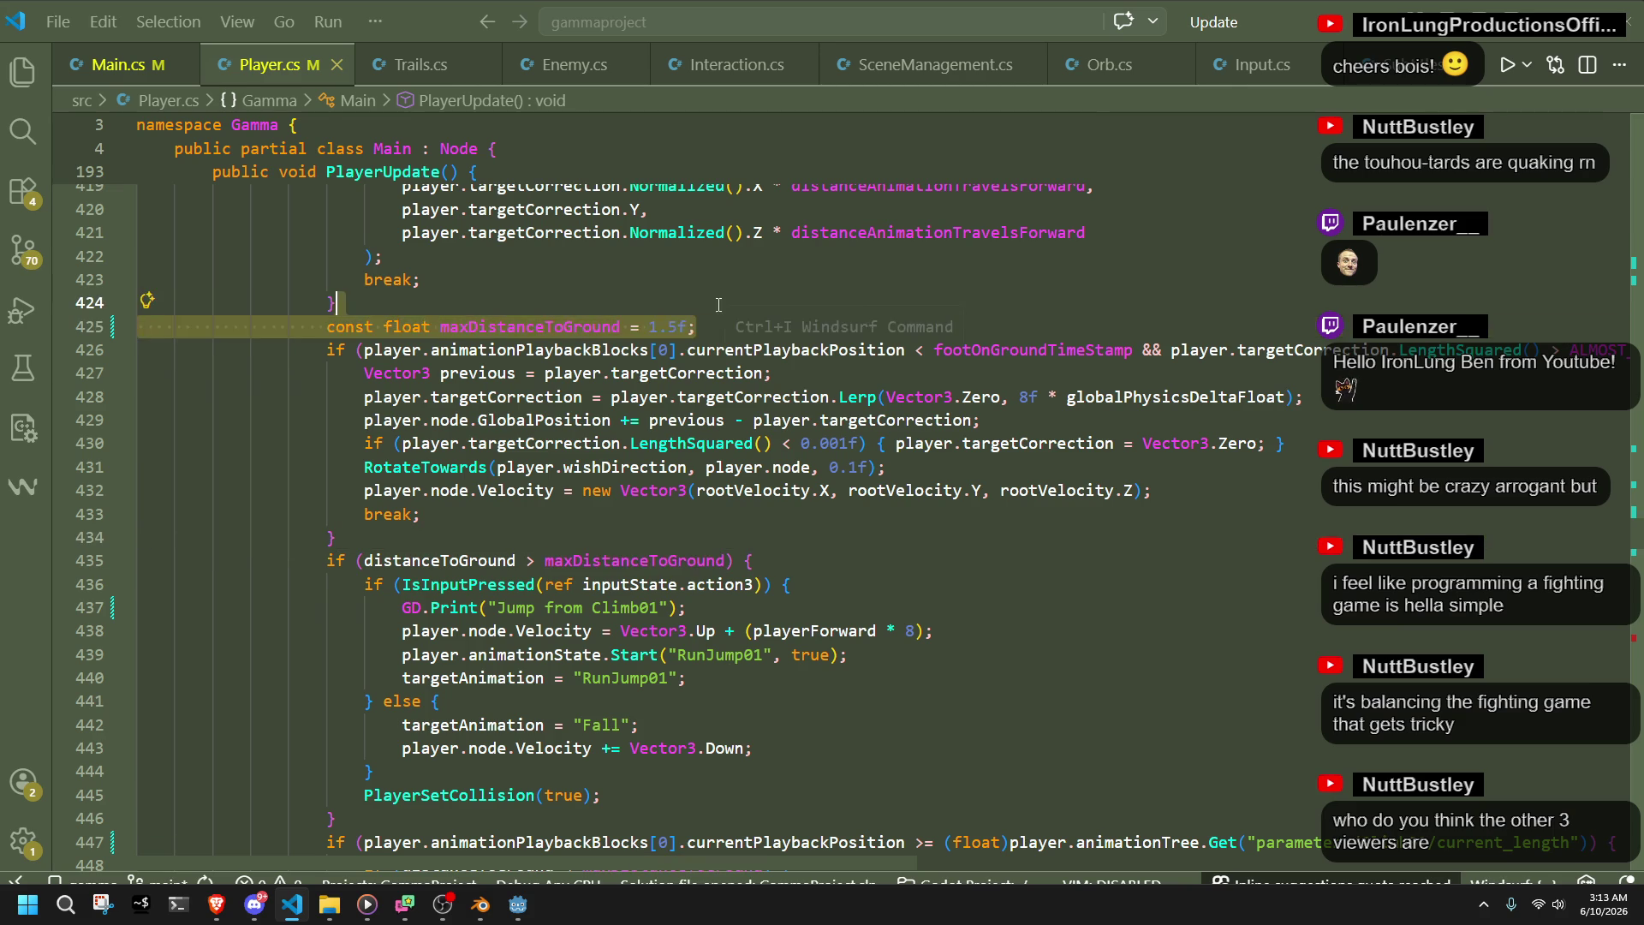
key(Delete)
click(338, 514)
text(const float maxDistanceToGround = 1.5f;)
key(ctrl+s)
scroll(905, 672, down, 3)
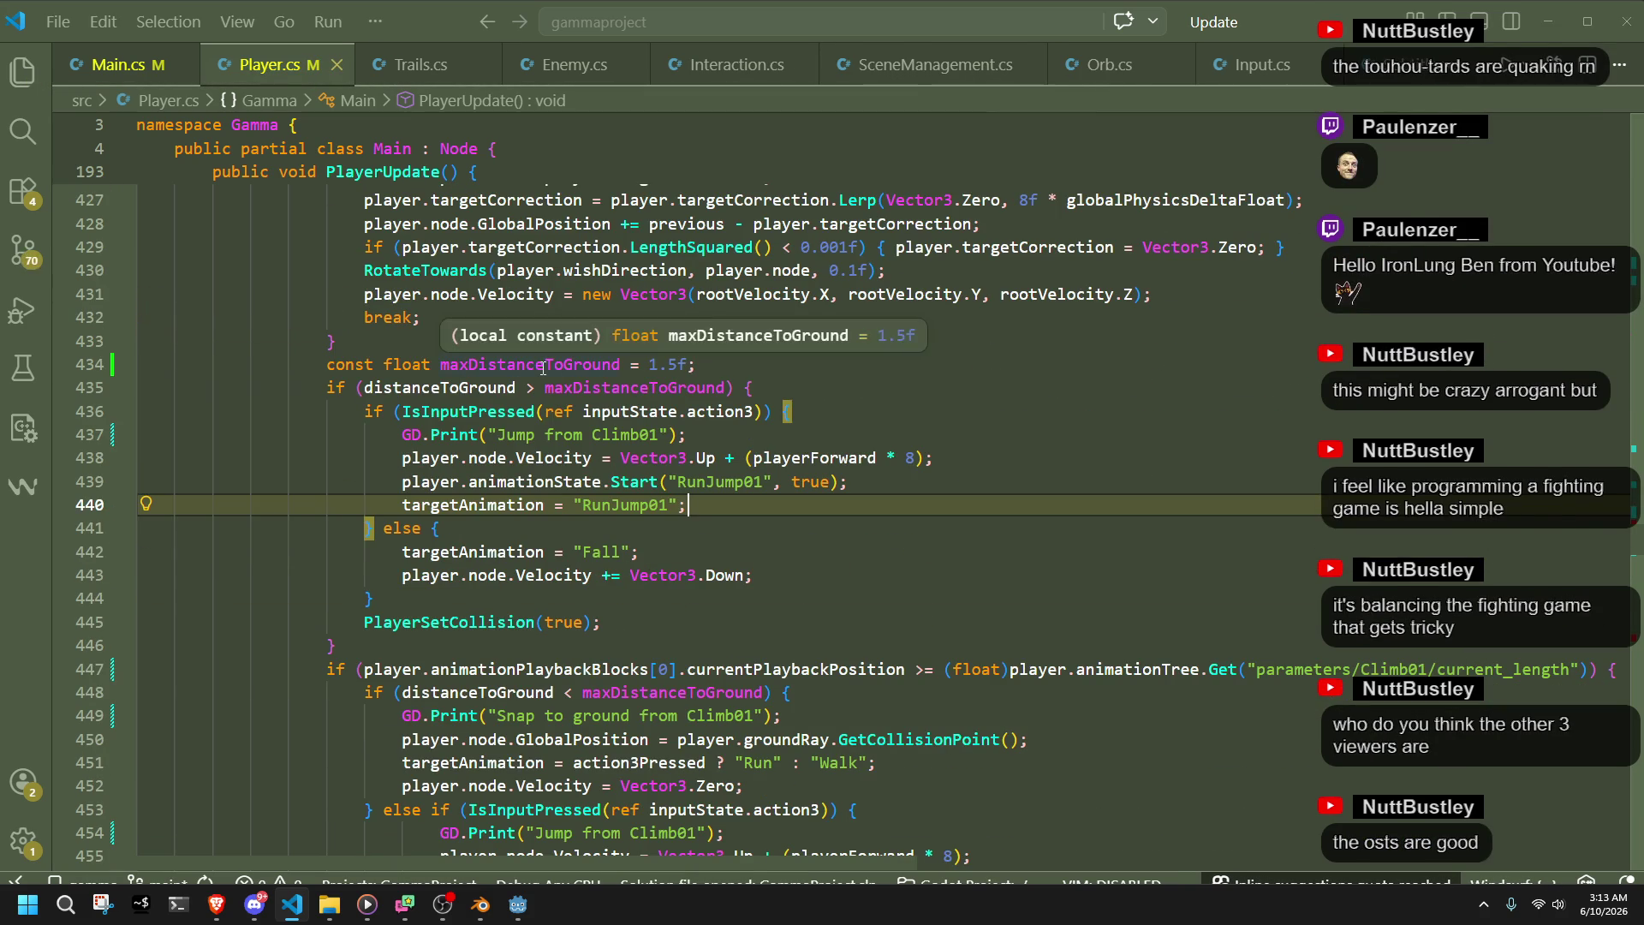
double_click(543, 367)
scroll(872, 586, up, 10)
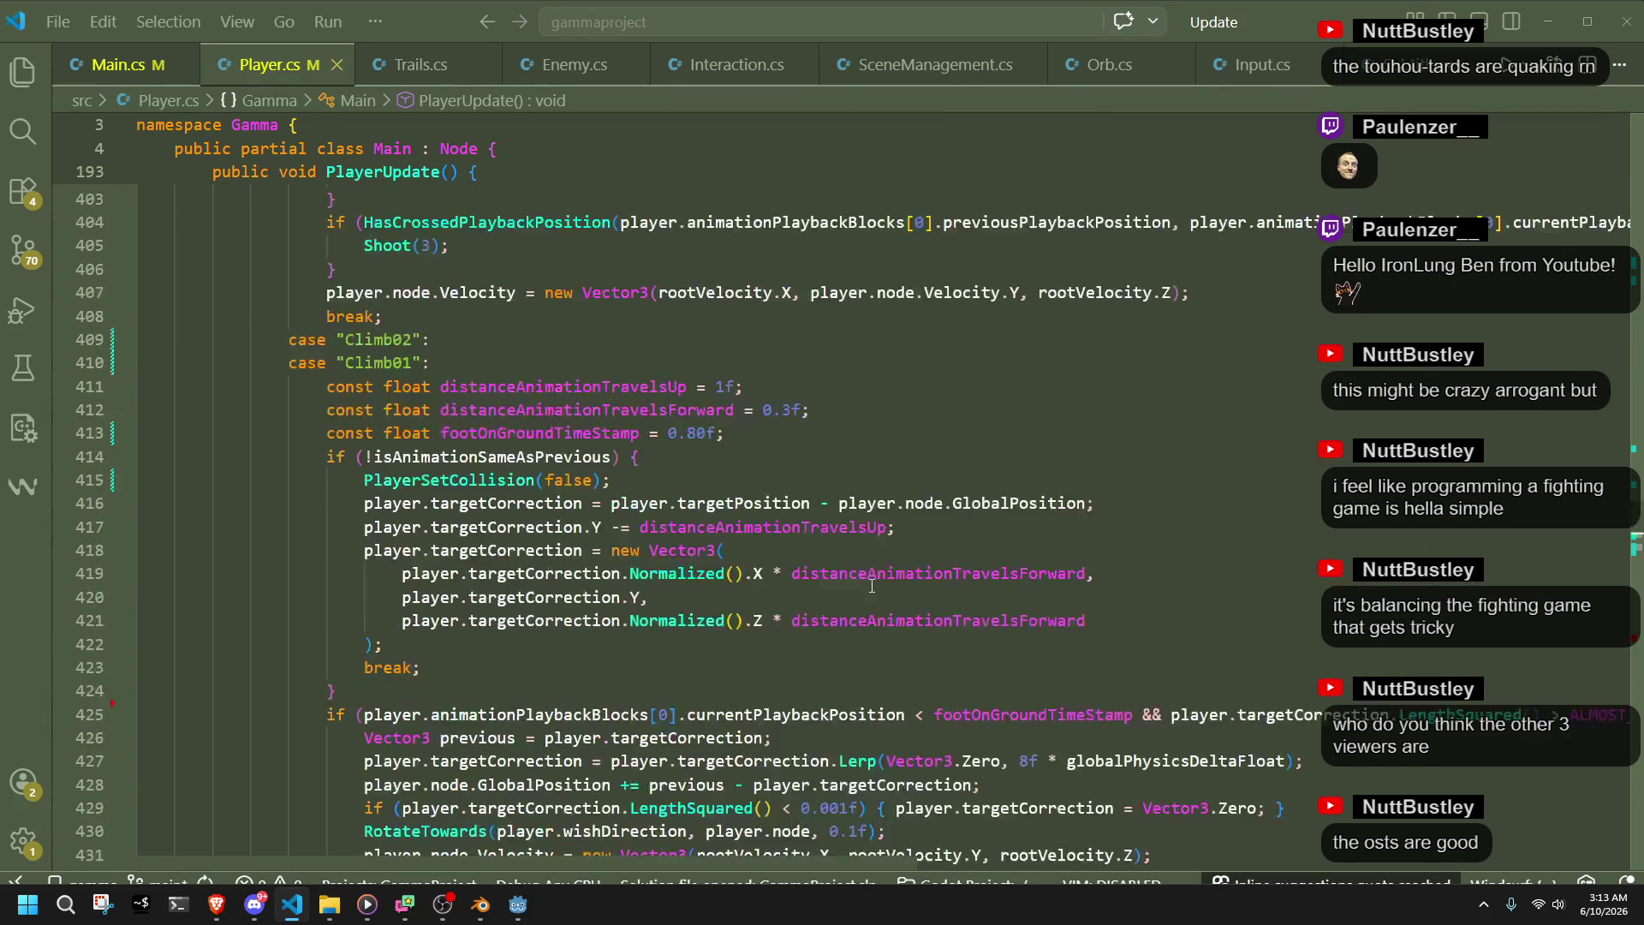
scroll(872, 585, up, 2)
scroll(872, 585, down, 1)
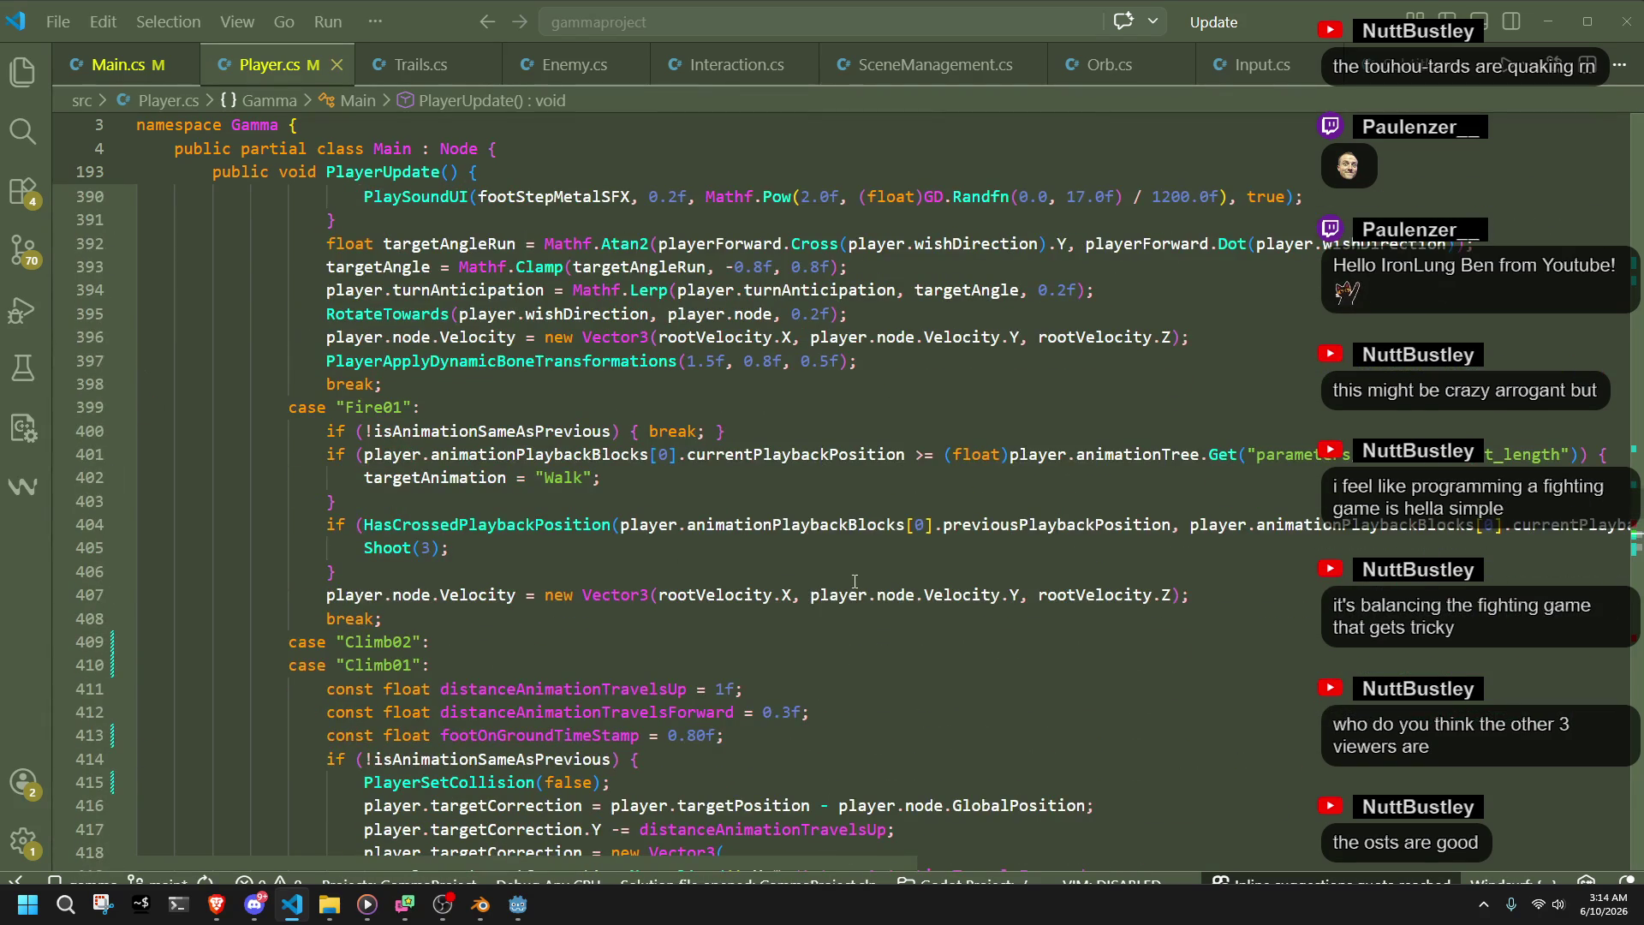
scroll(850, 581, down, 2)
scroll(849, 581, down, 2)
click(750, 501)
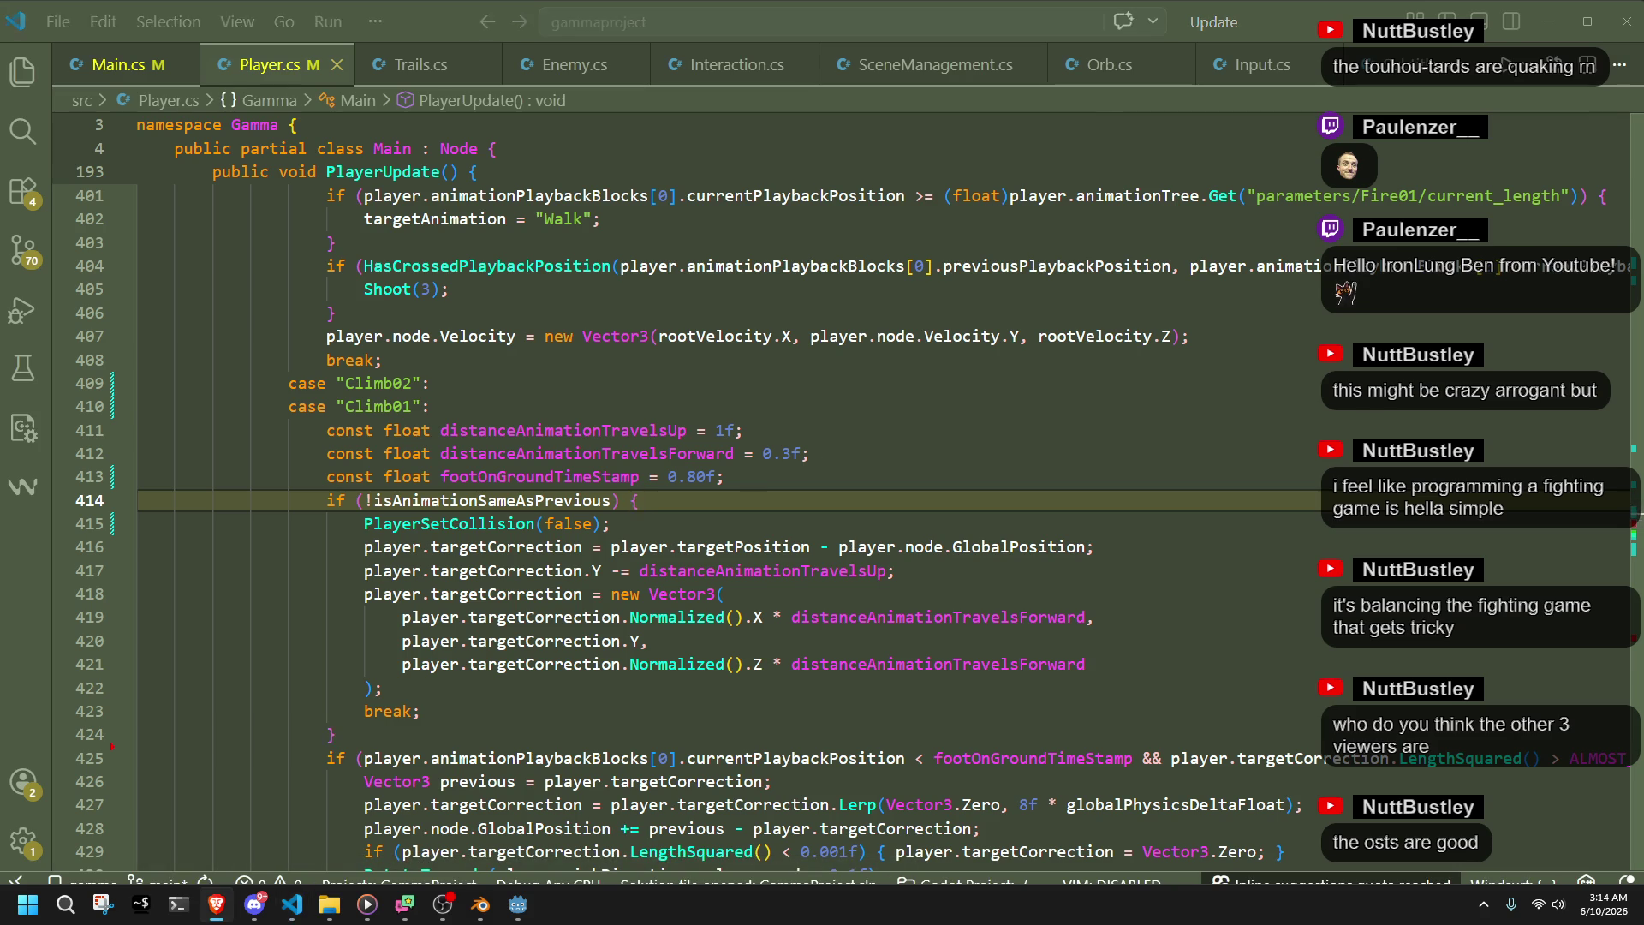
scroll(1553, 538, up, 4)
scroll(1637, 514, up, 20)
scroll(830, 393, down, 10)
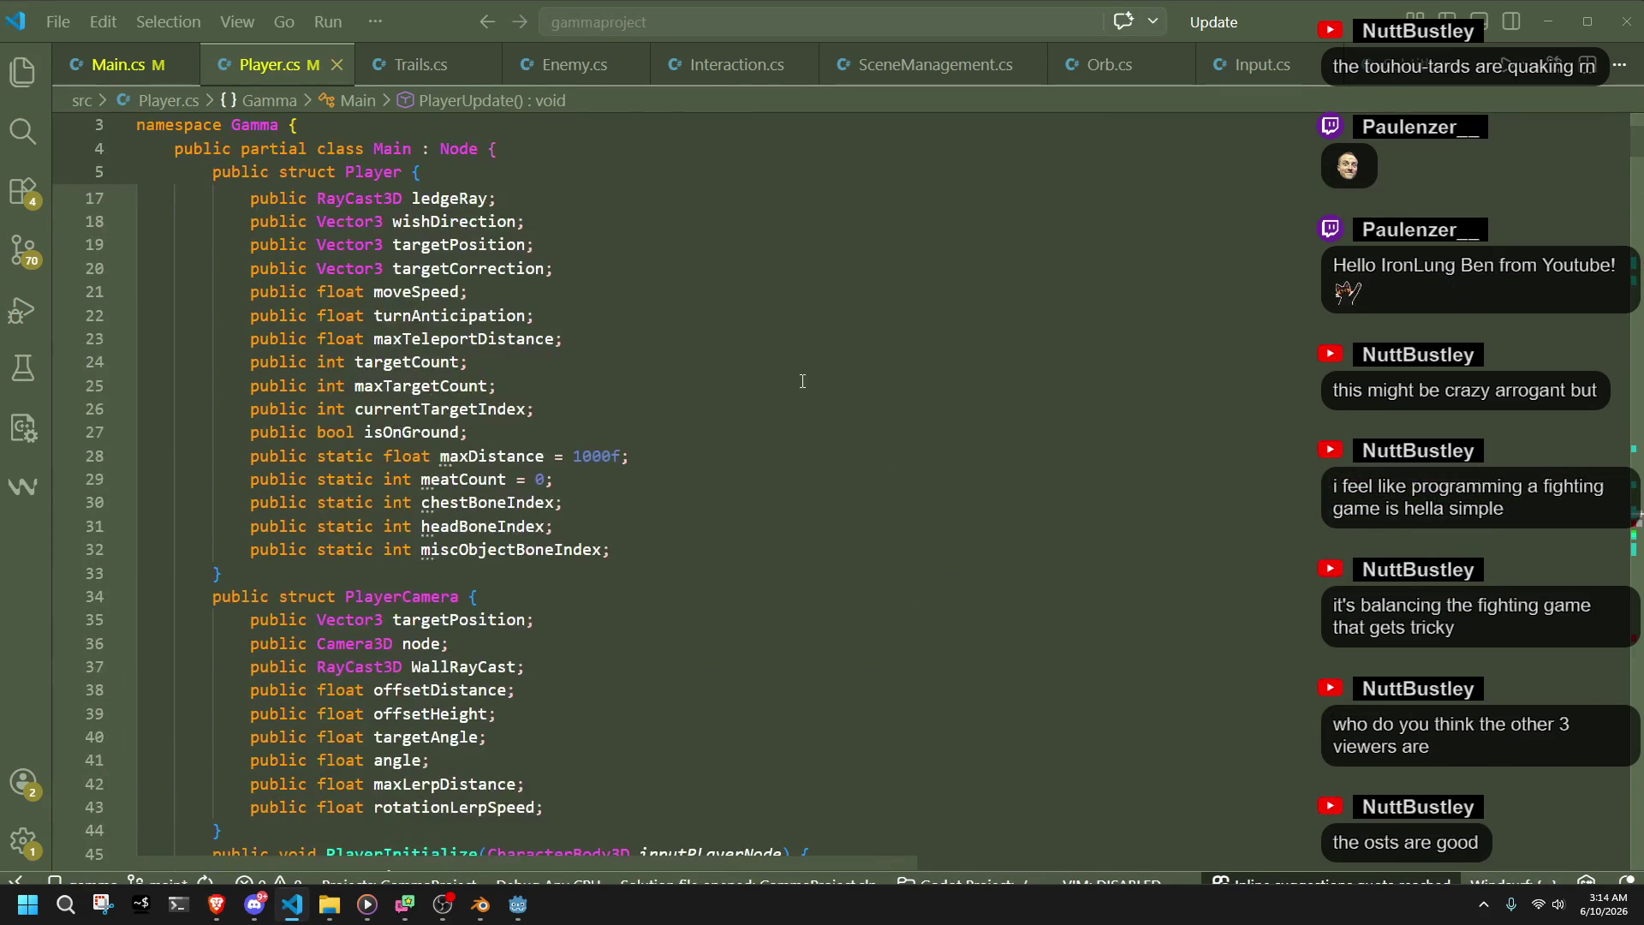
- Declare an empty public struct ClimbData with braces directly after the PlayerCamera struct
click(386, 539)
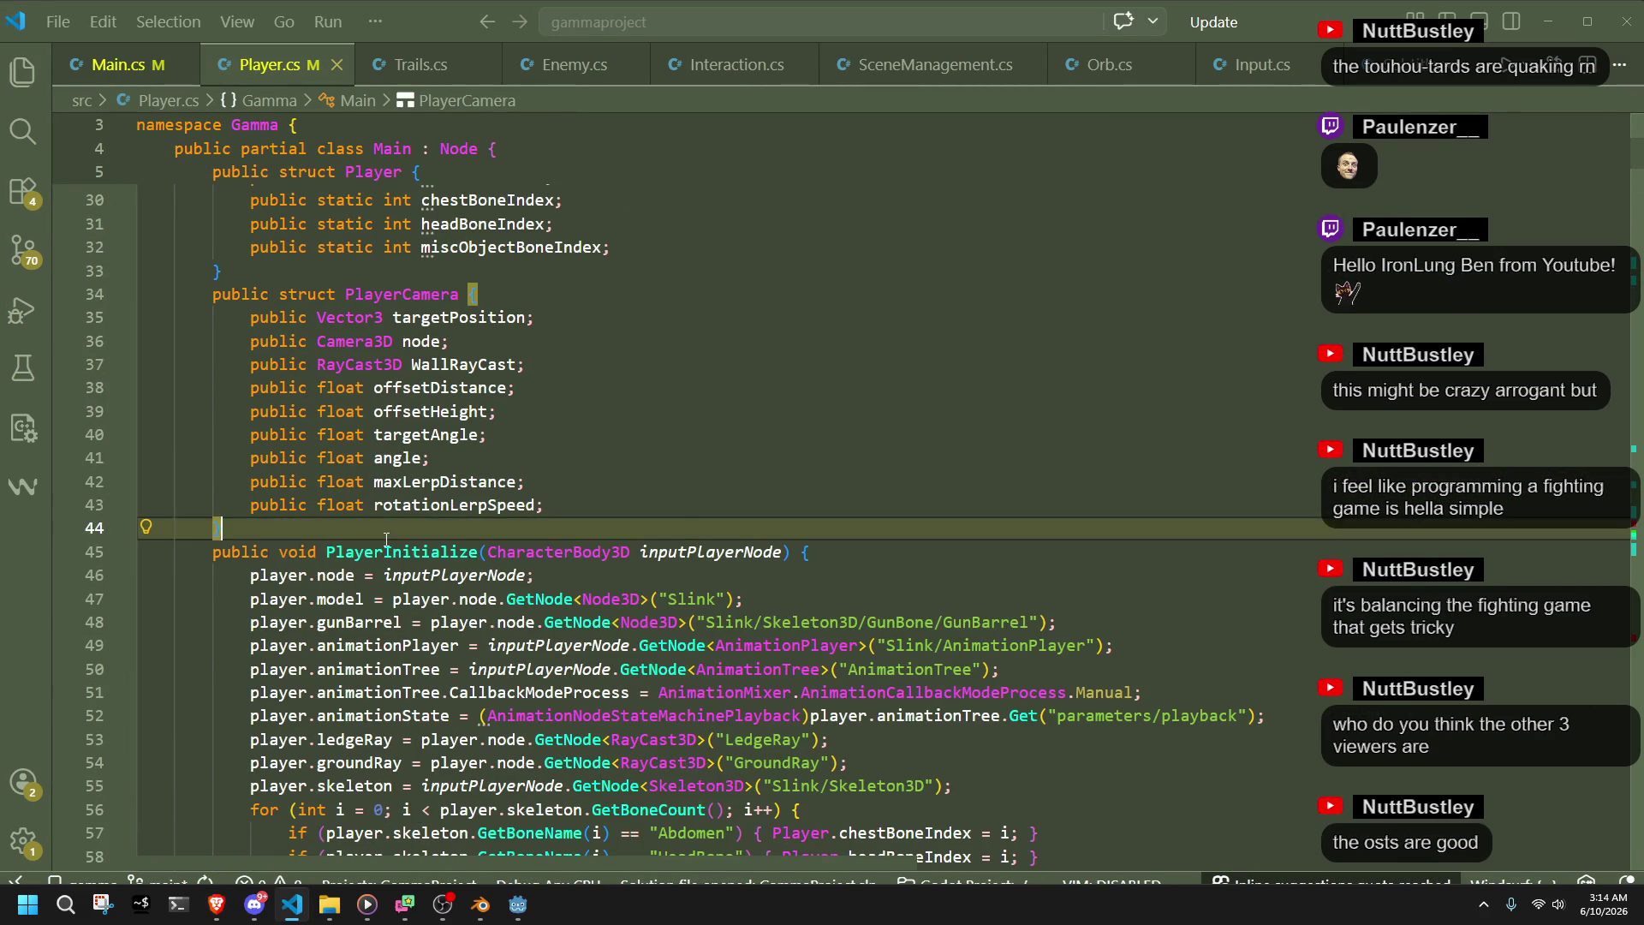
key(Return)
text(oy)
key(BackSpace)
key(BackSpace)
text(public struct PlayerCameraData {)
key(Return)
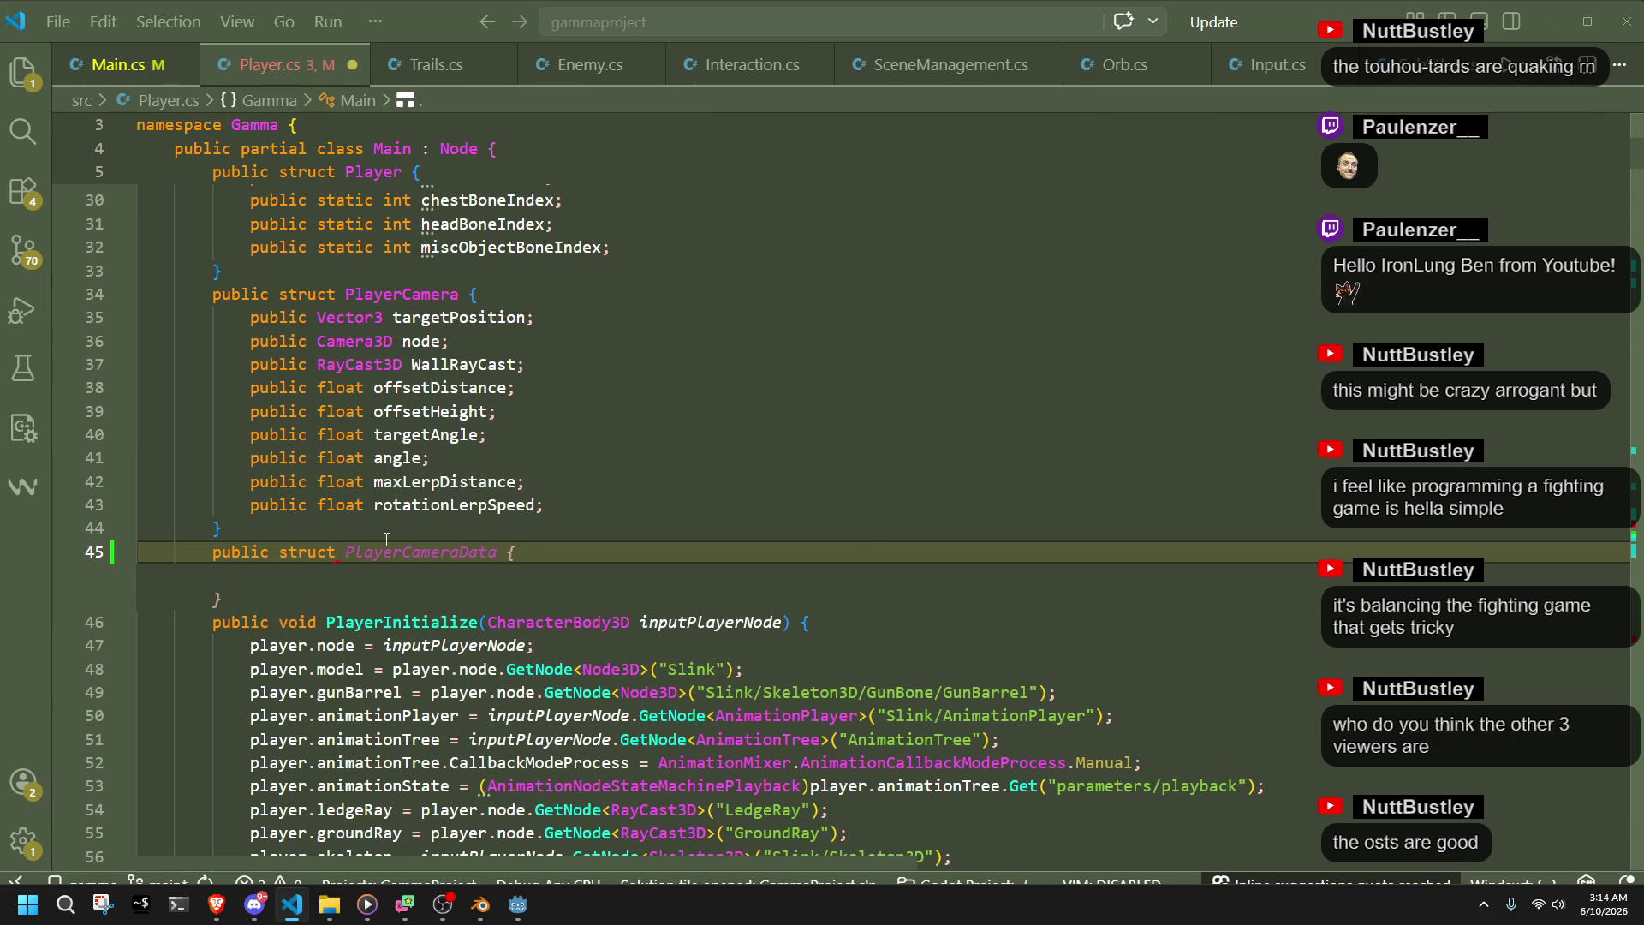
text(C)
text(limb)
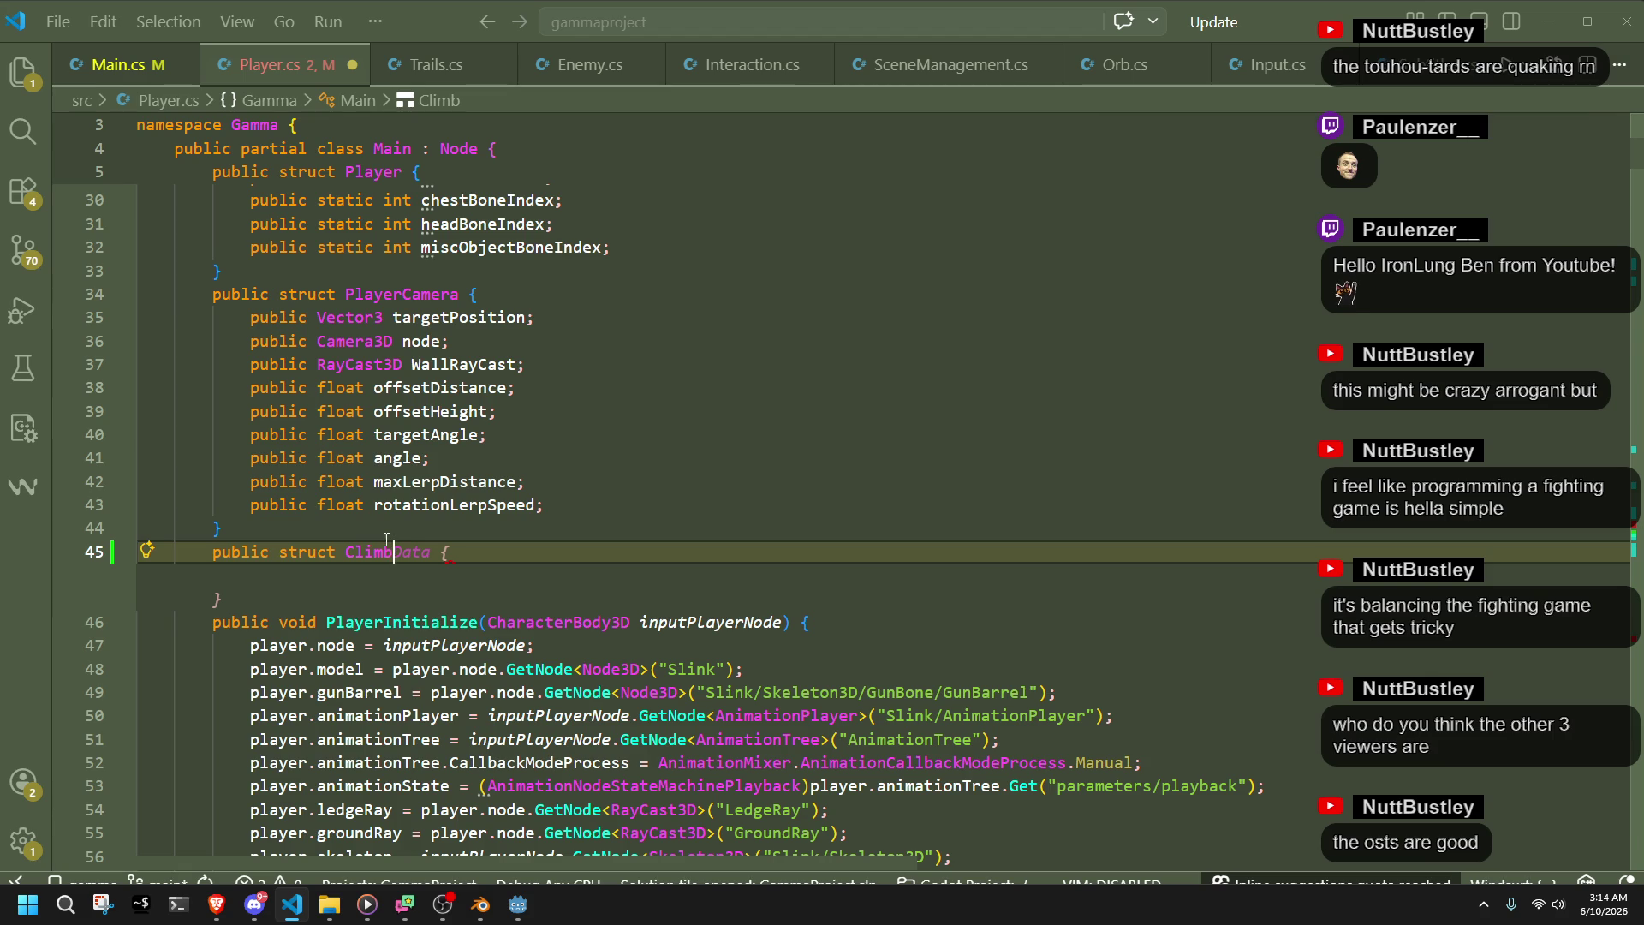
key(Tab)
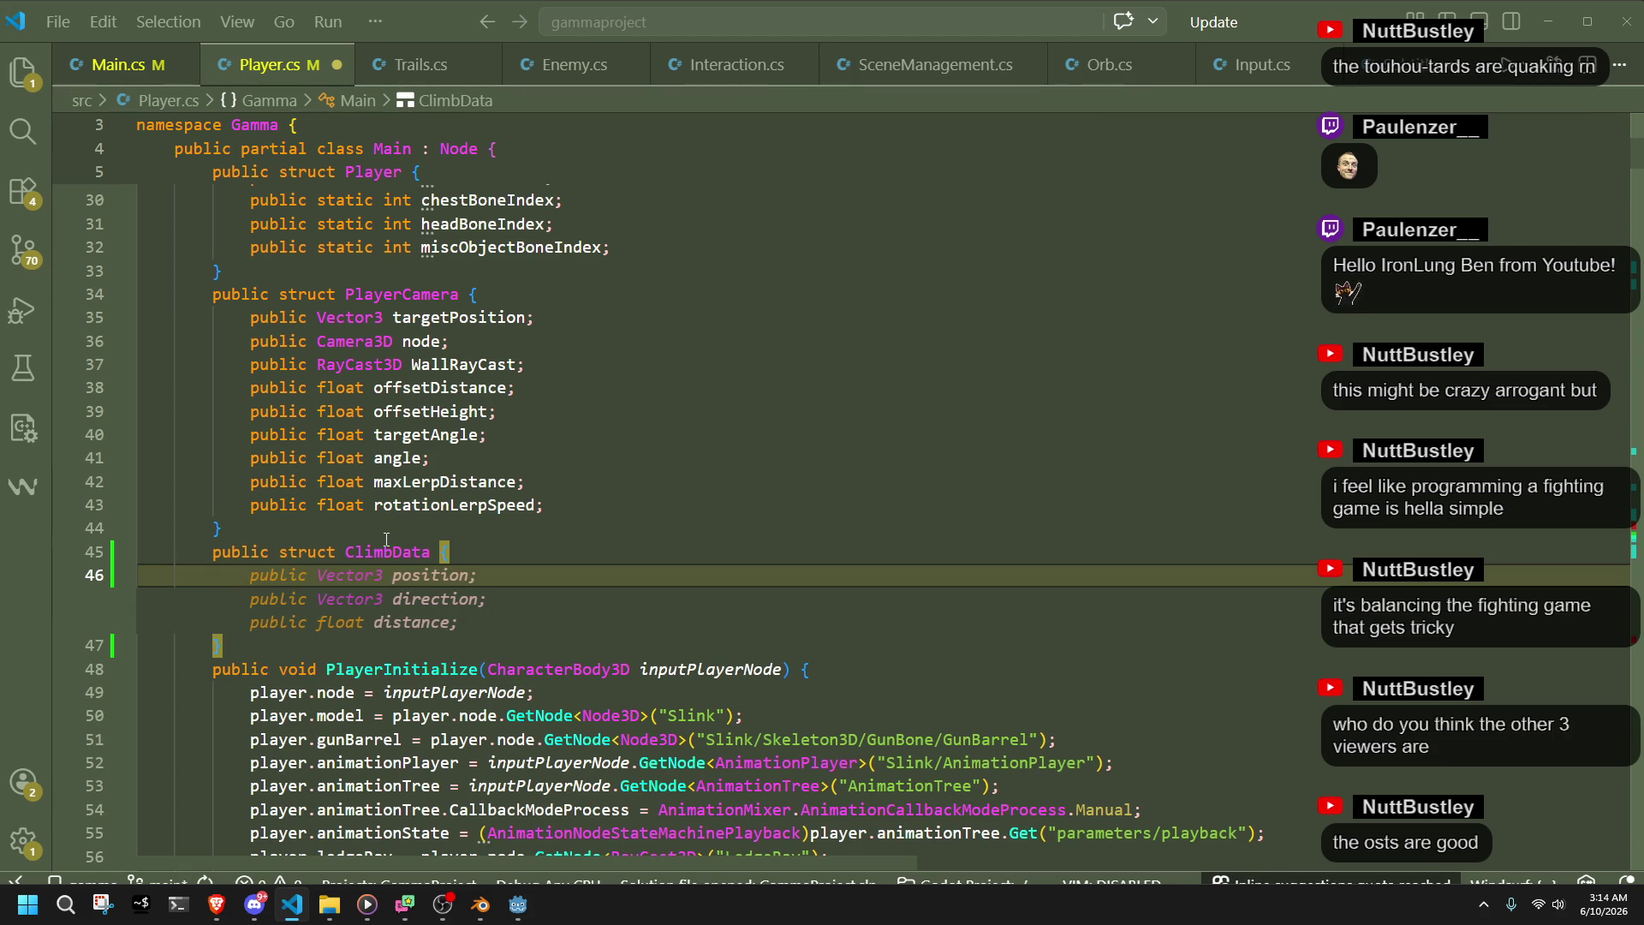
- Add public float fields climbHeight and climbLateralDistance to ClimbData
text(public float )
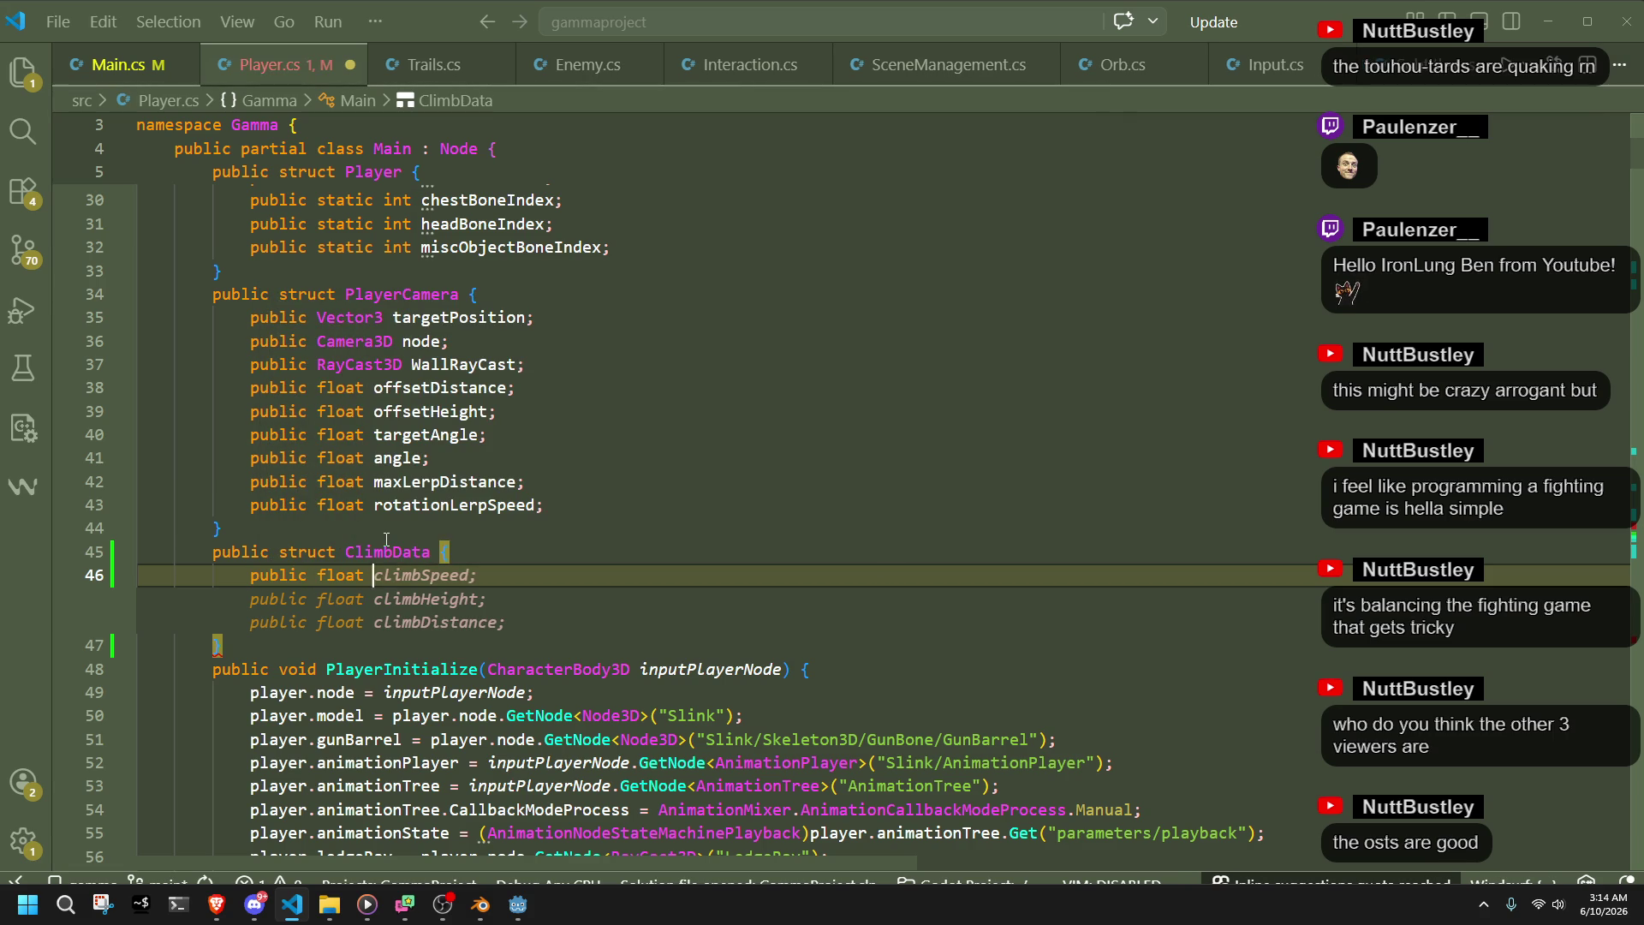
text(climb)
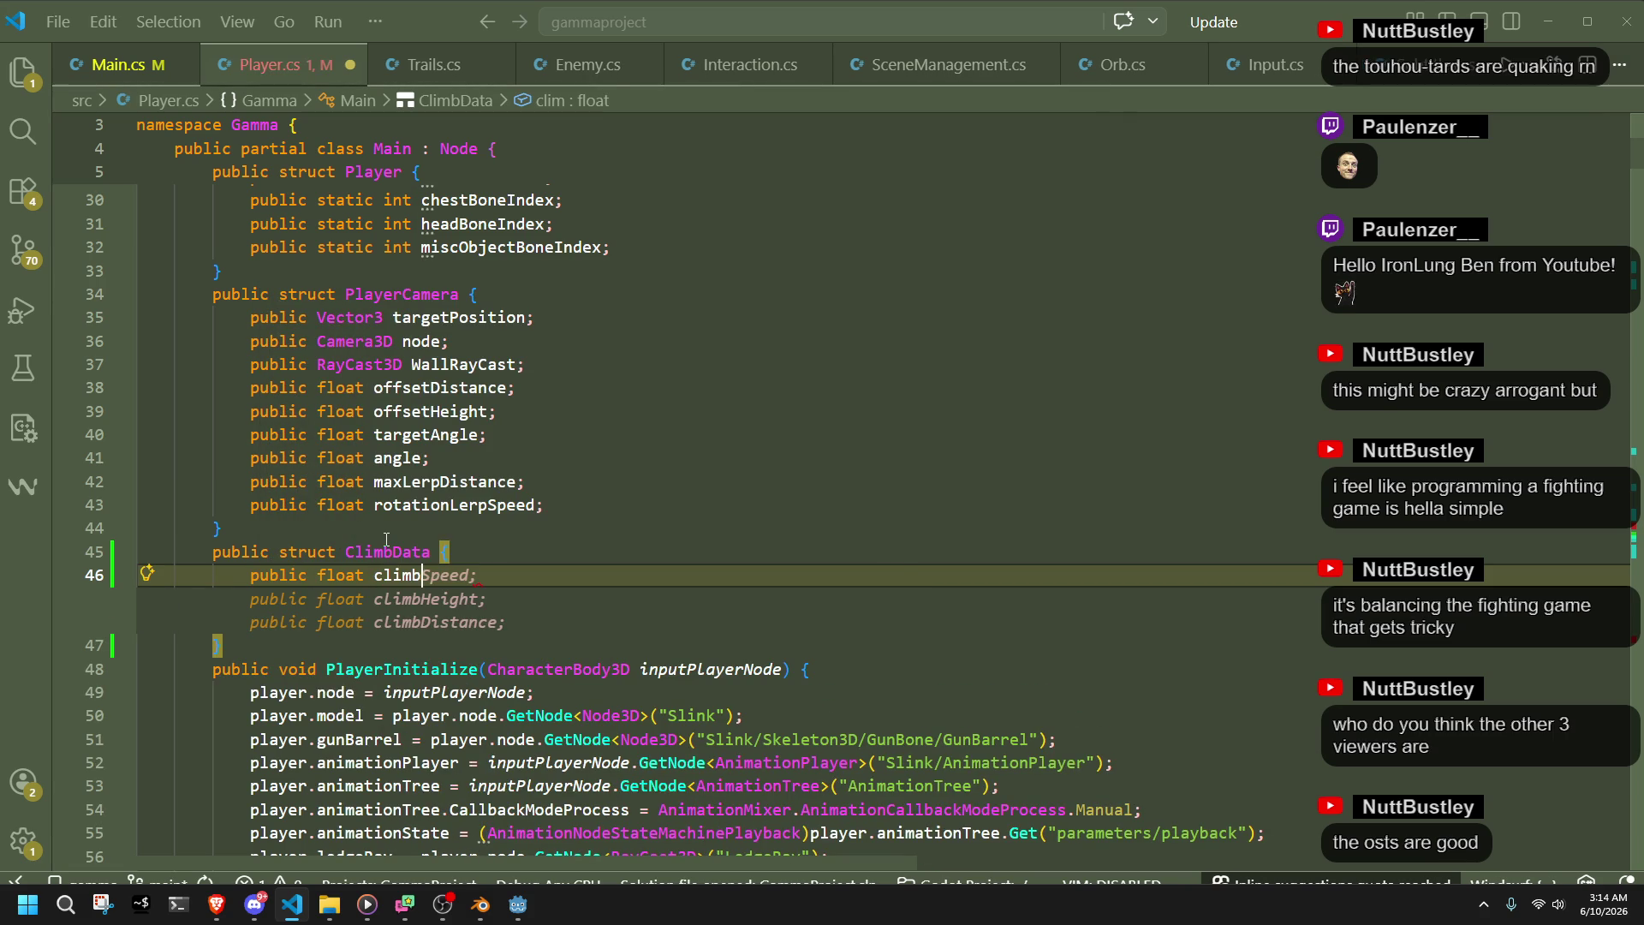
text(Height;)
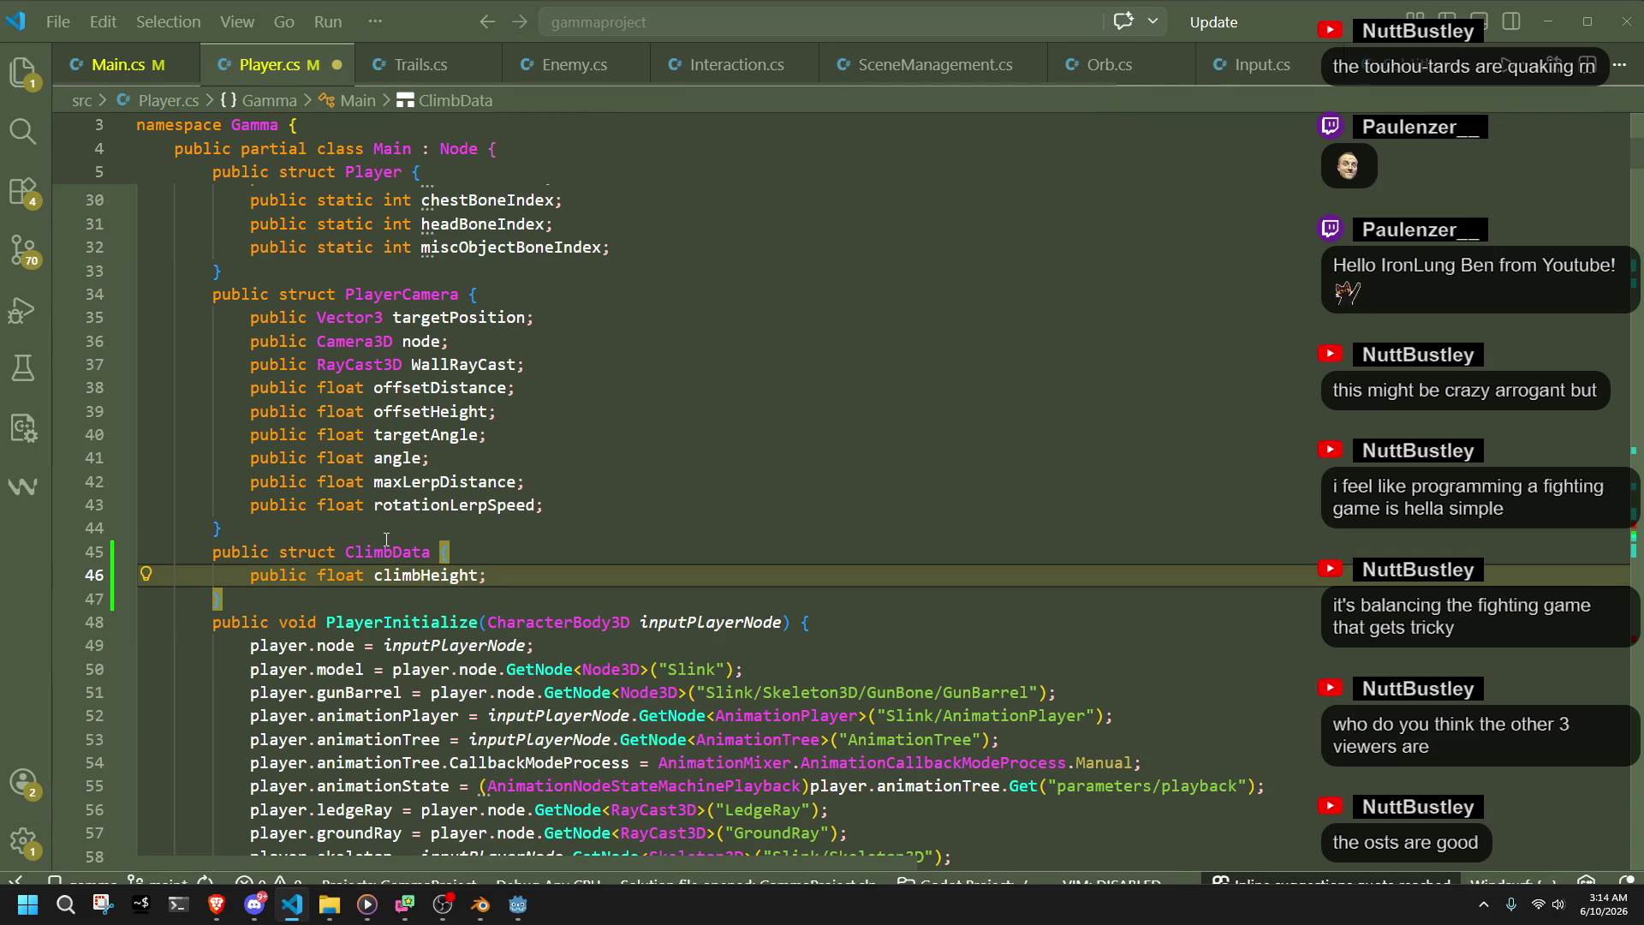
key(Return)
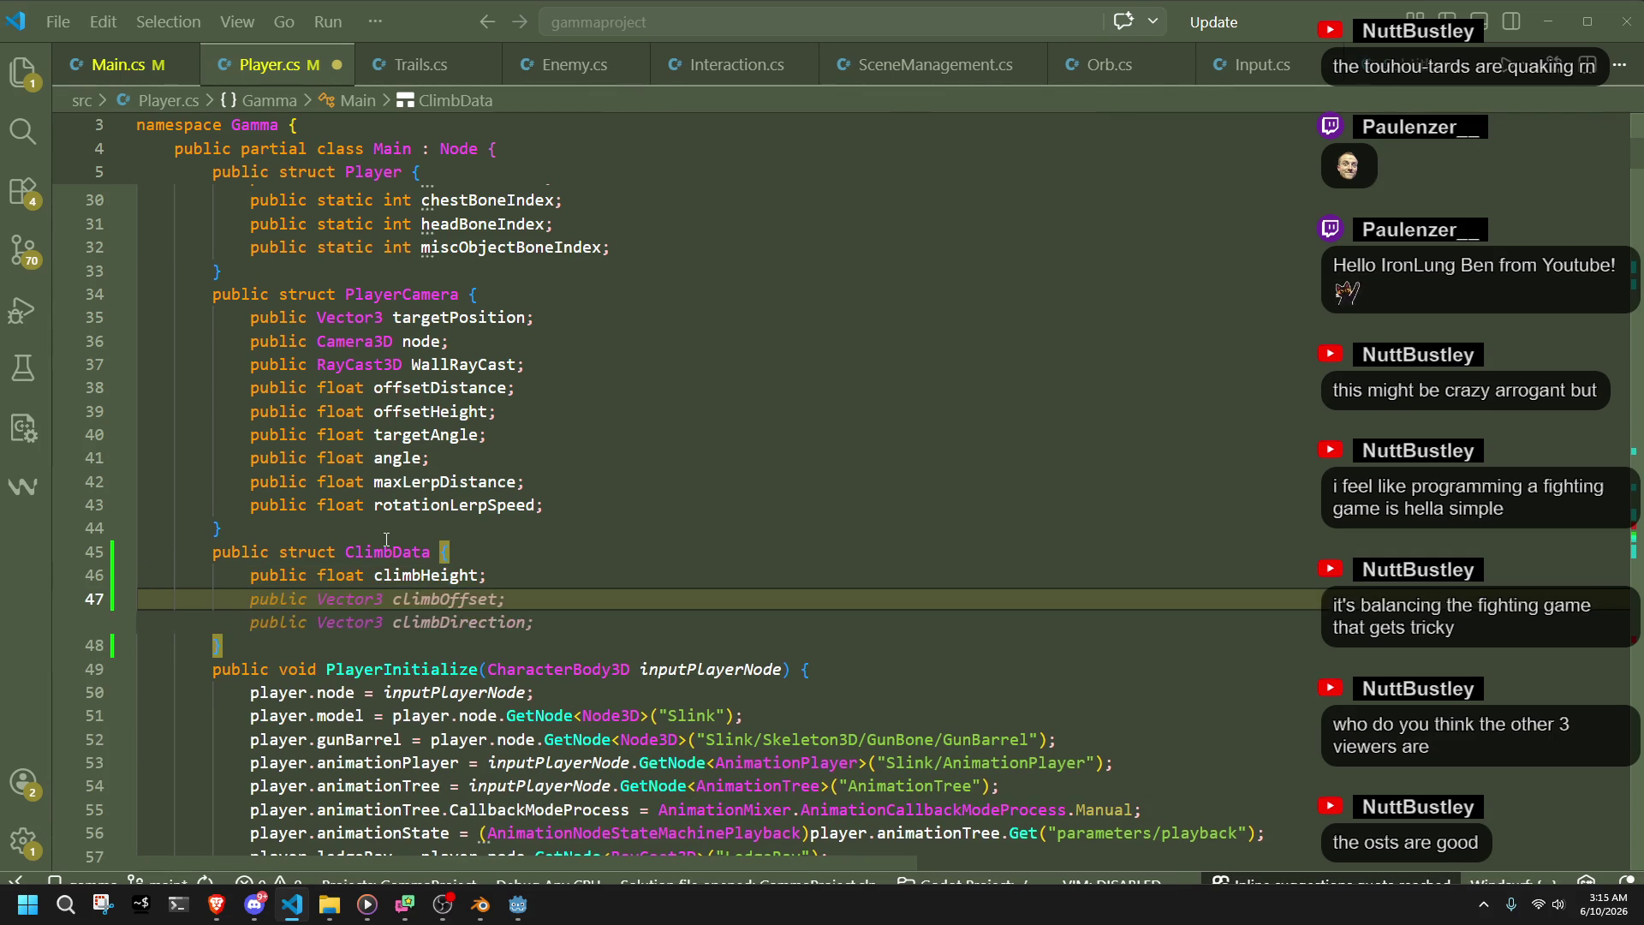
text(public float )
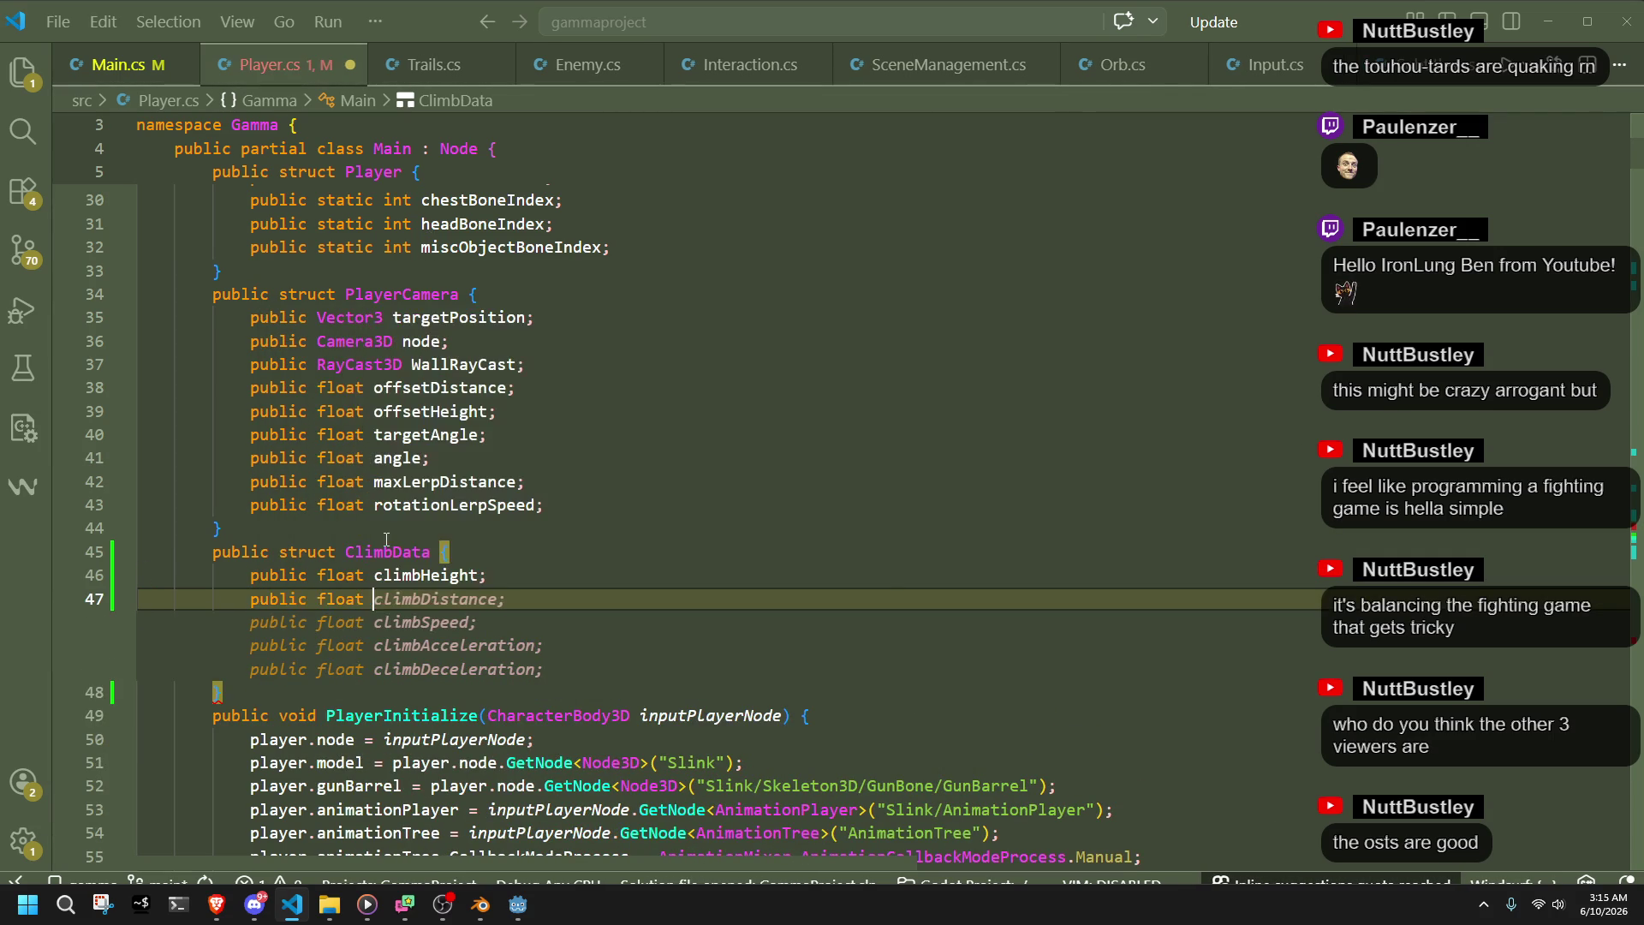
text(climb)
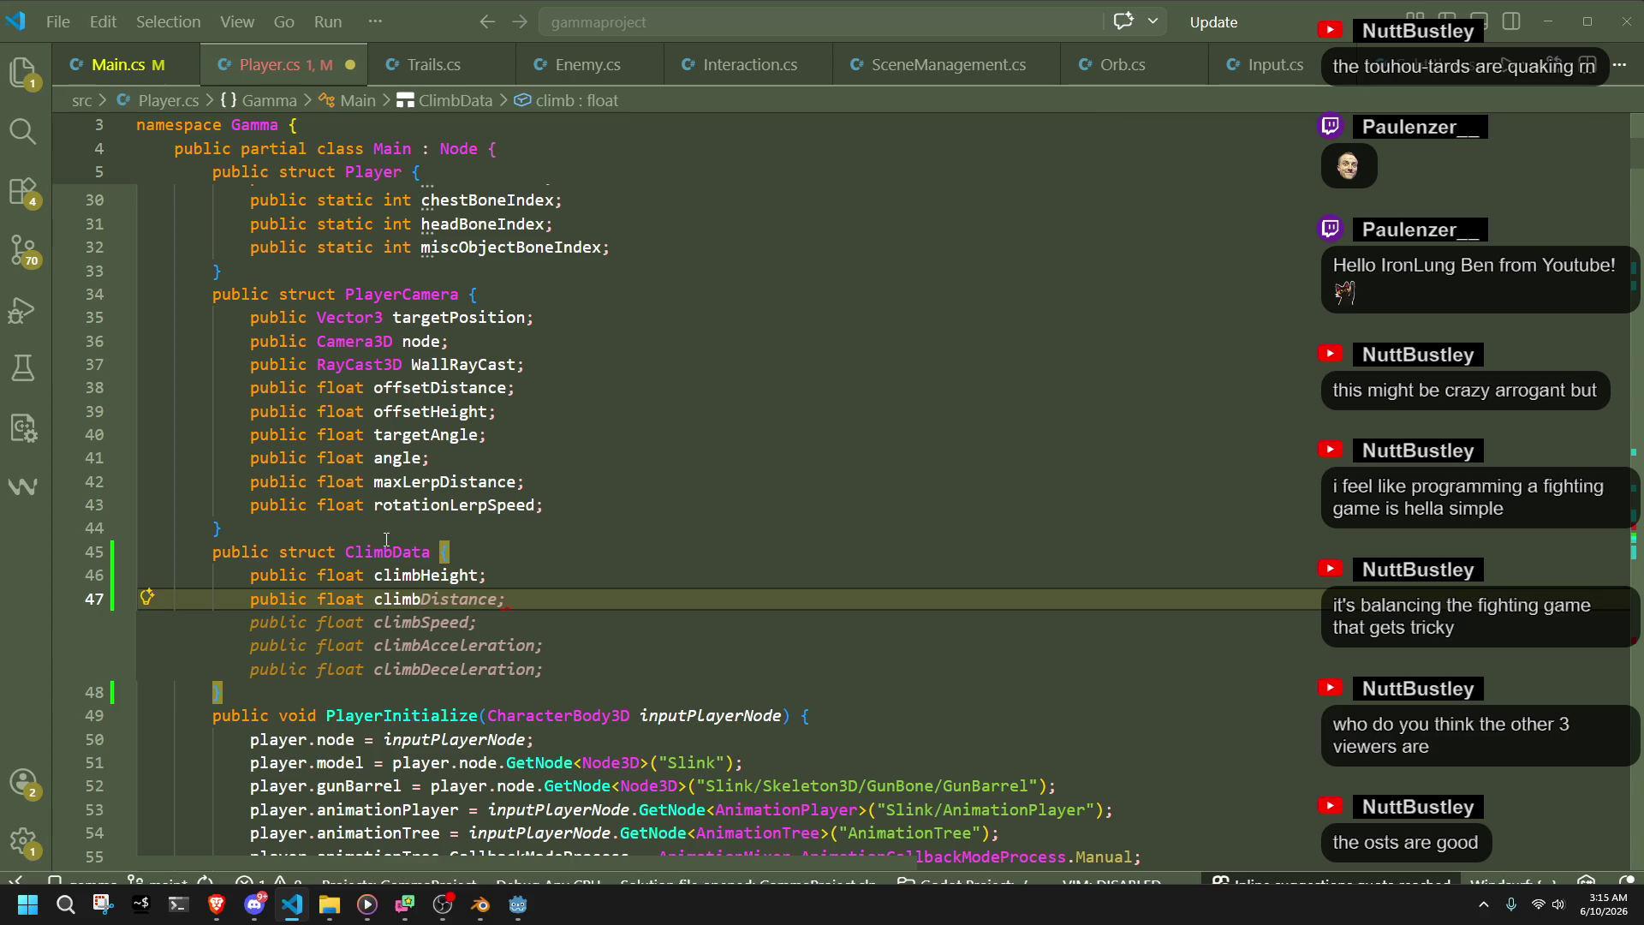
text(Lateral)
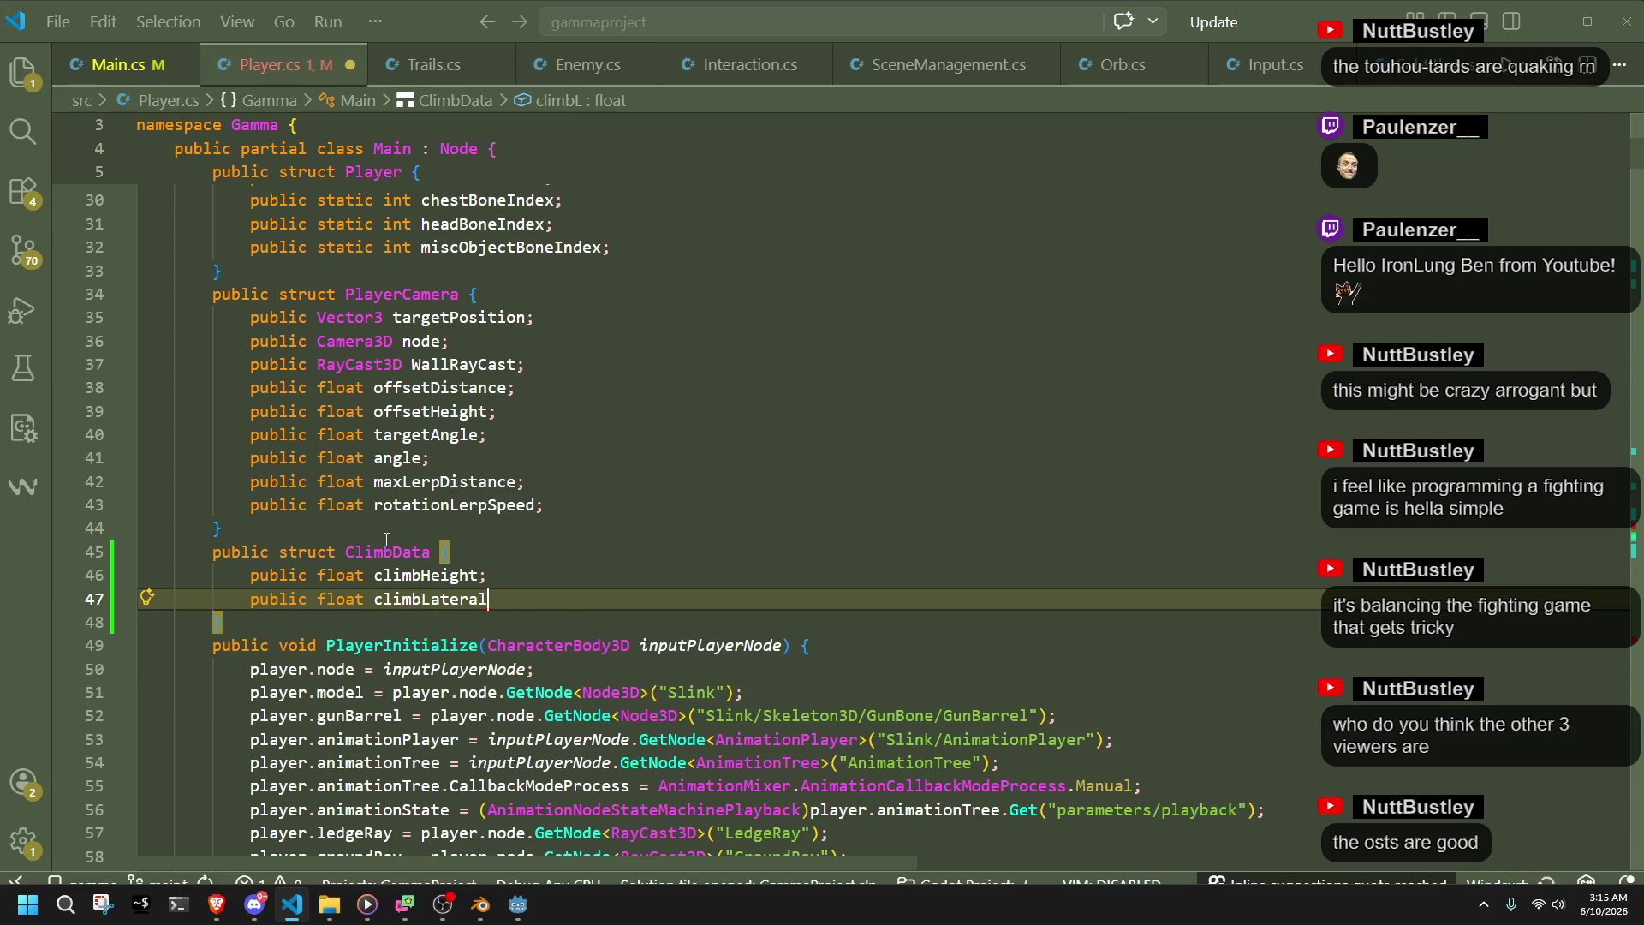
key(Tab)
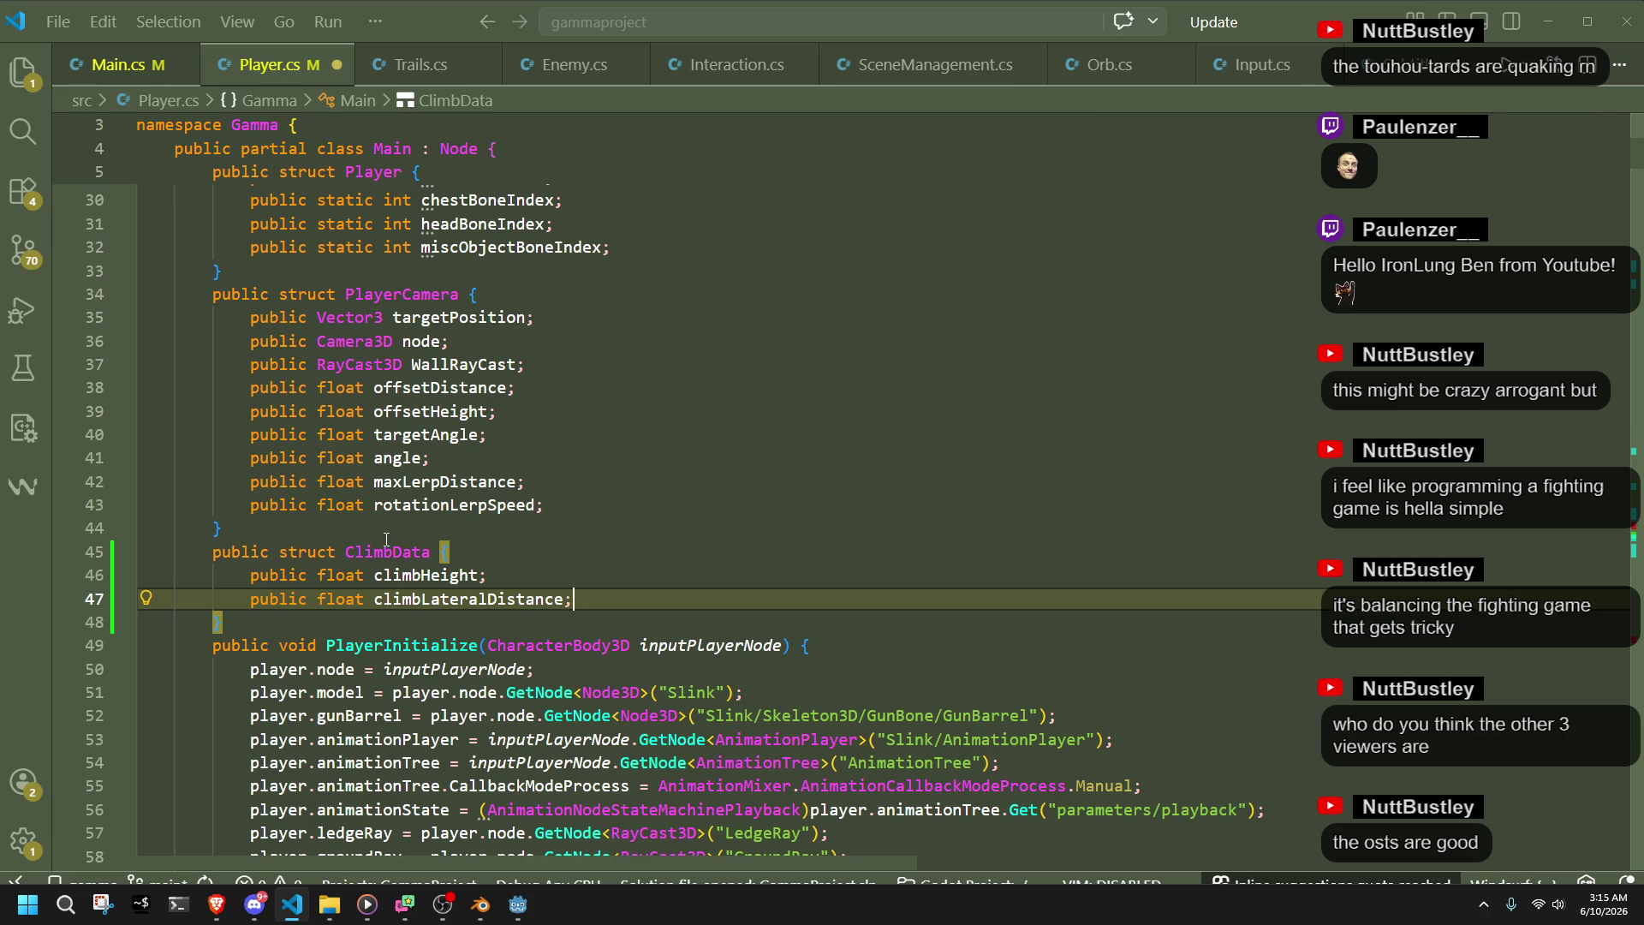
key(Left)
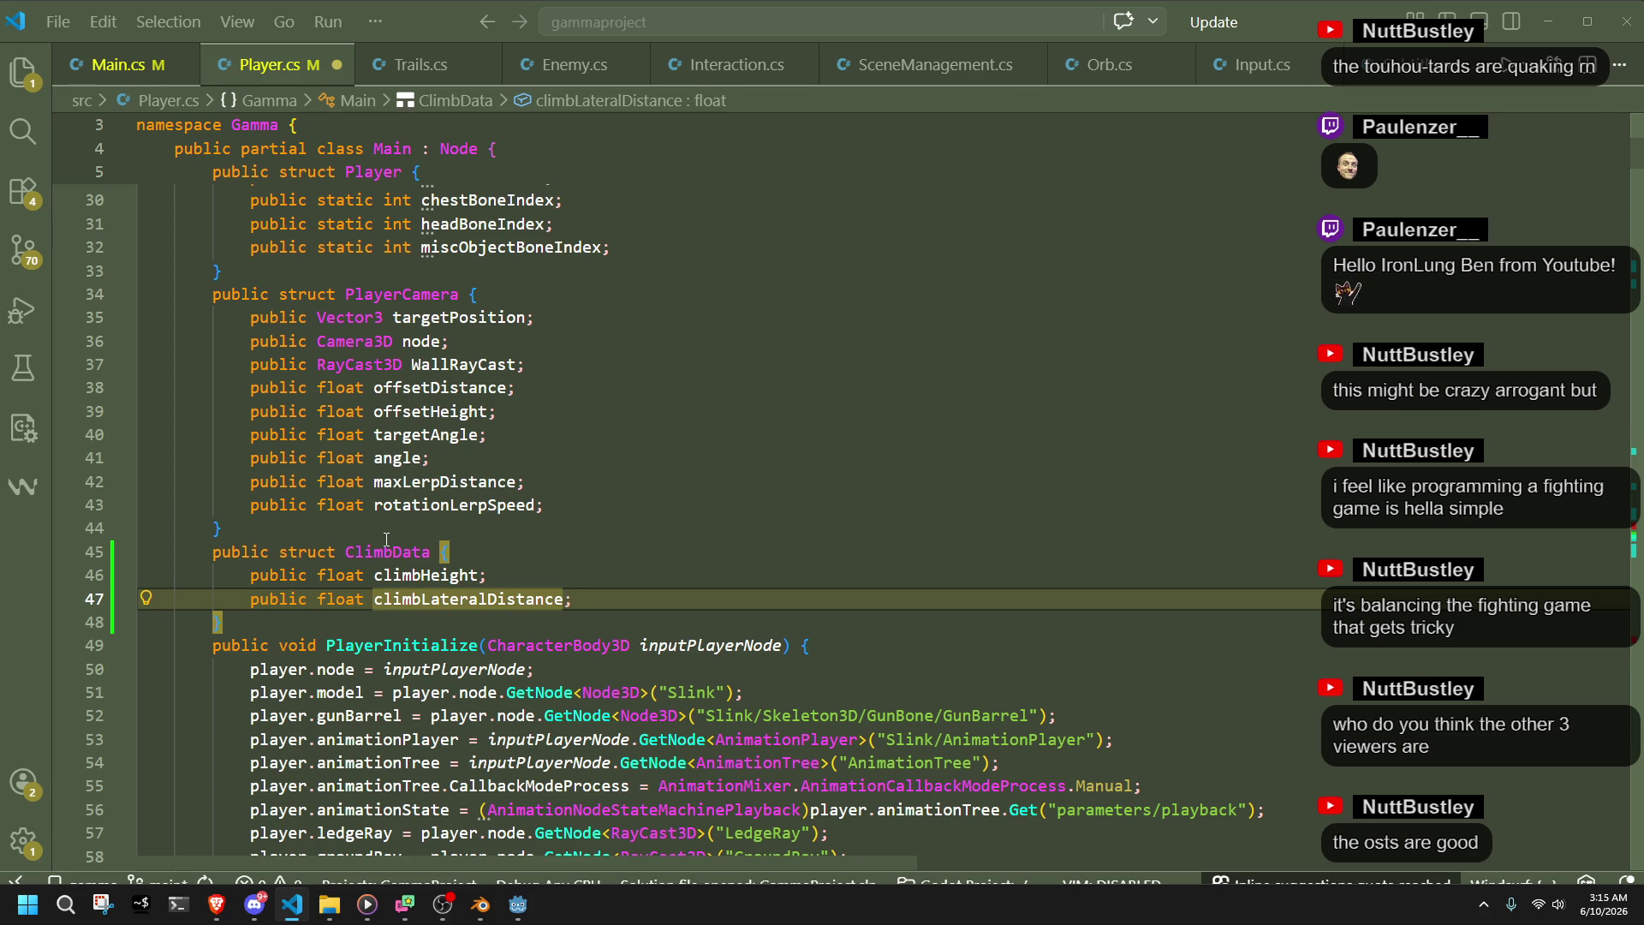
key(End)
key(Return)
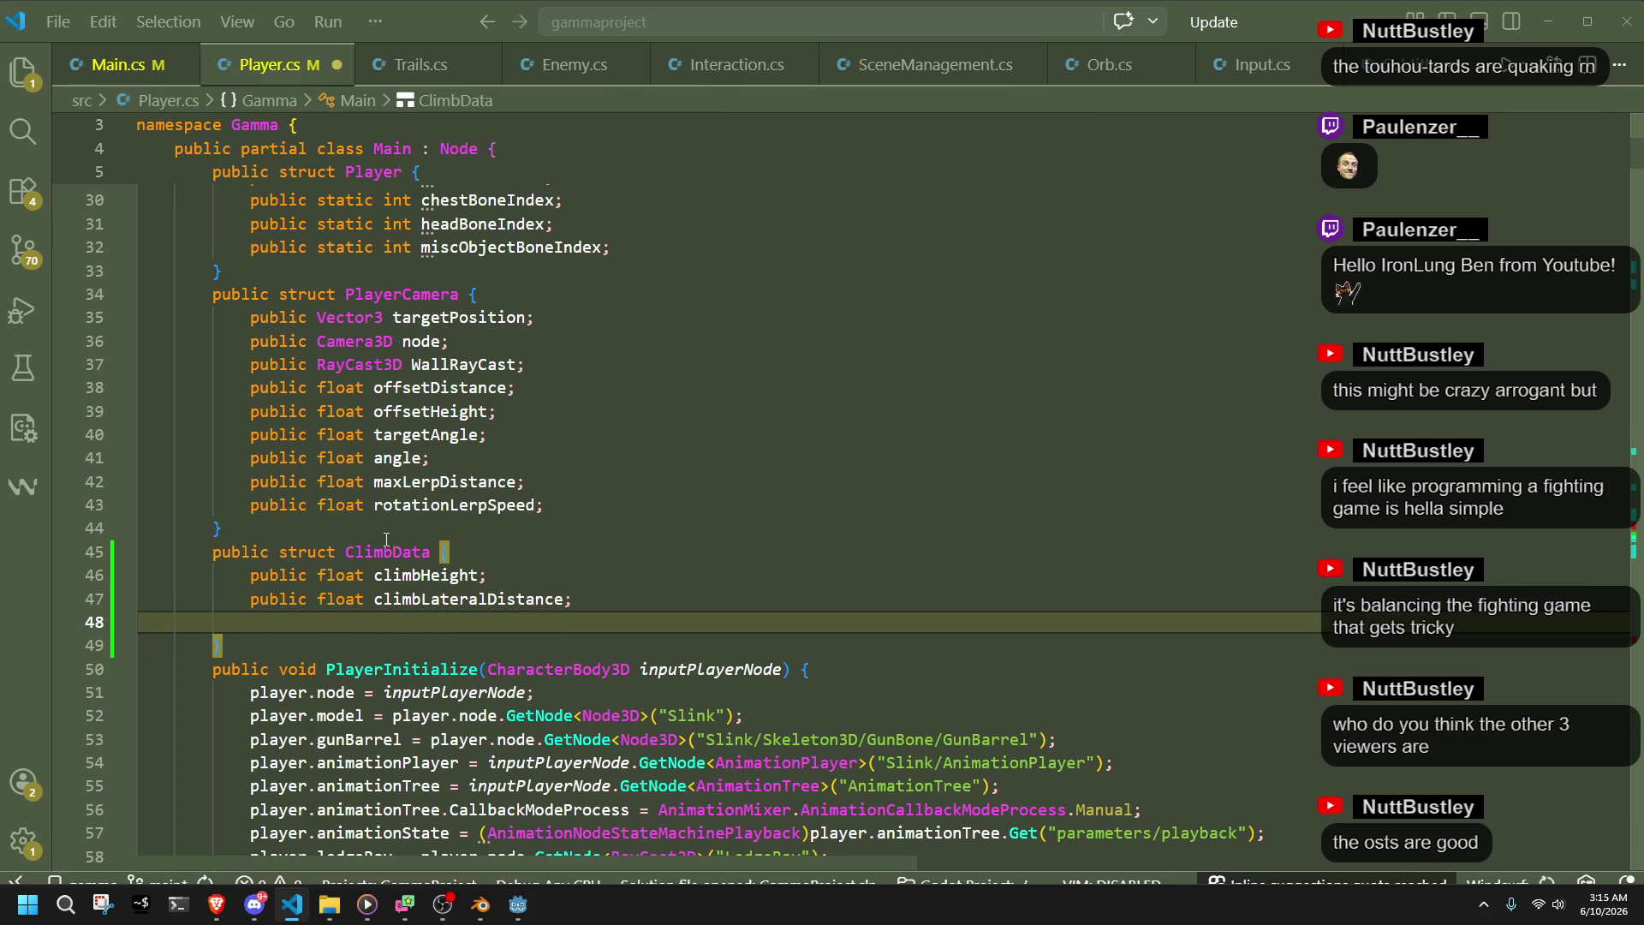
- Add a third field, public float footOnGoundTimeStamp, and save Player.cs
text(publi)
text(oat )
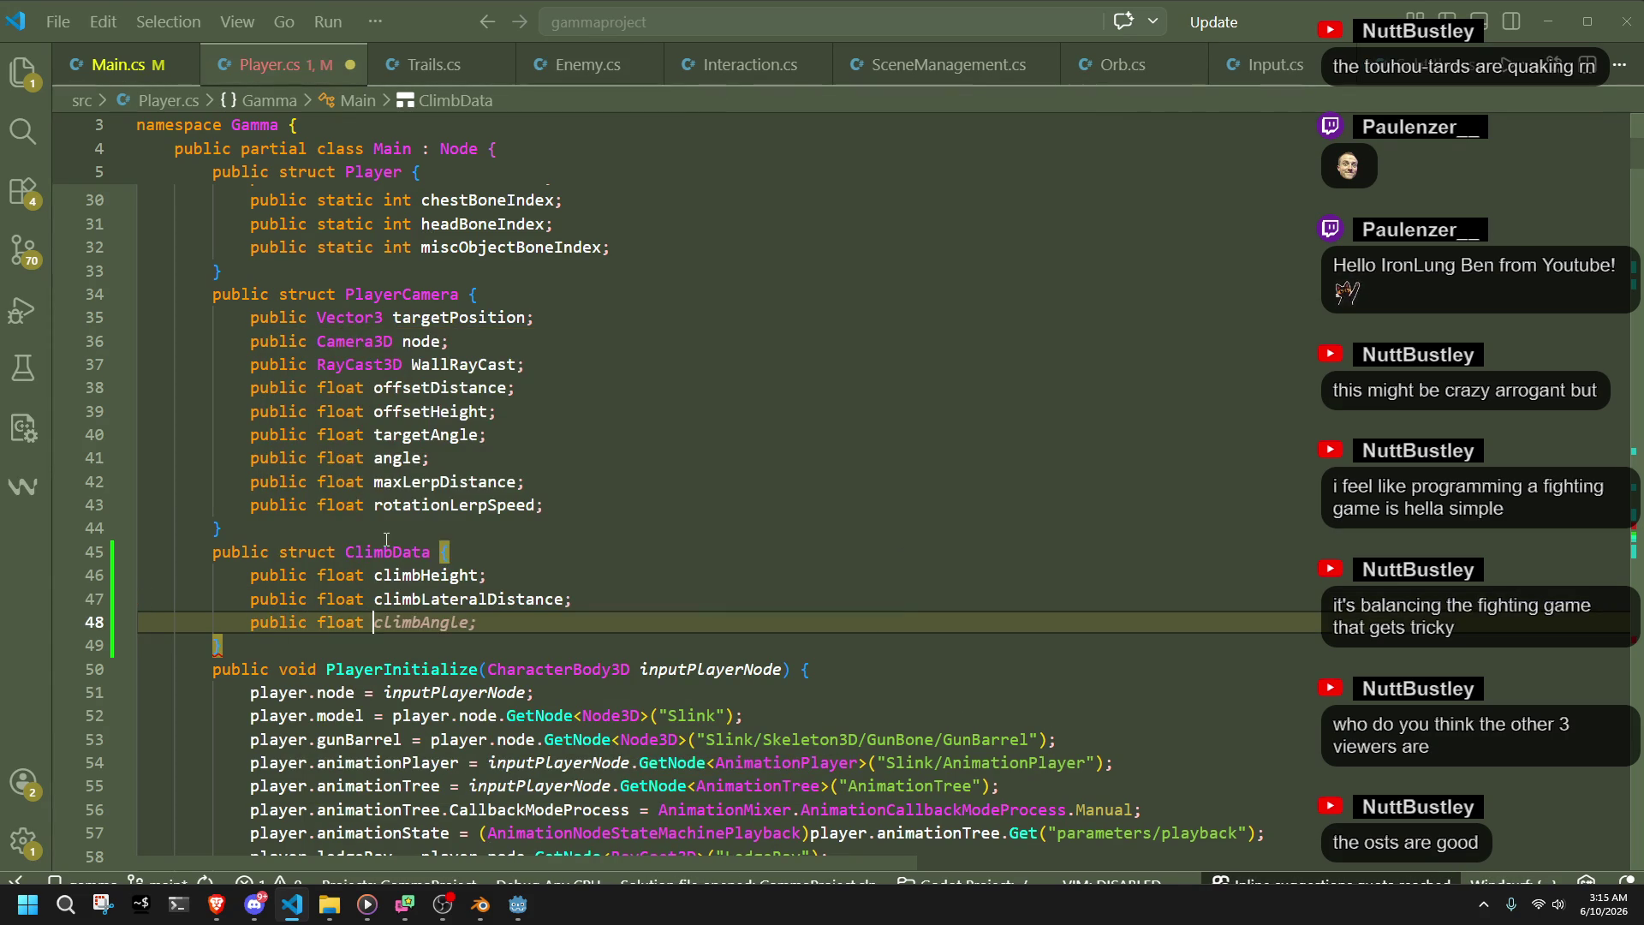
text(footO)
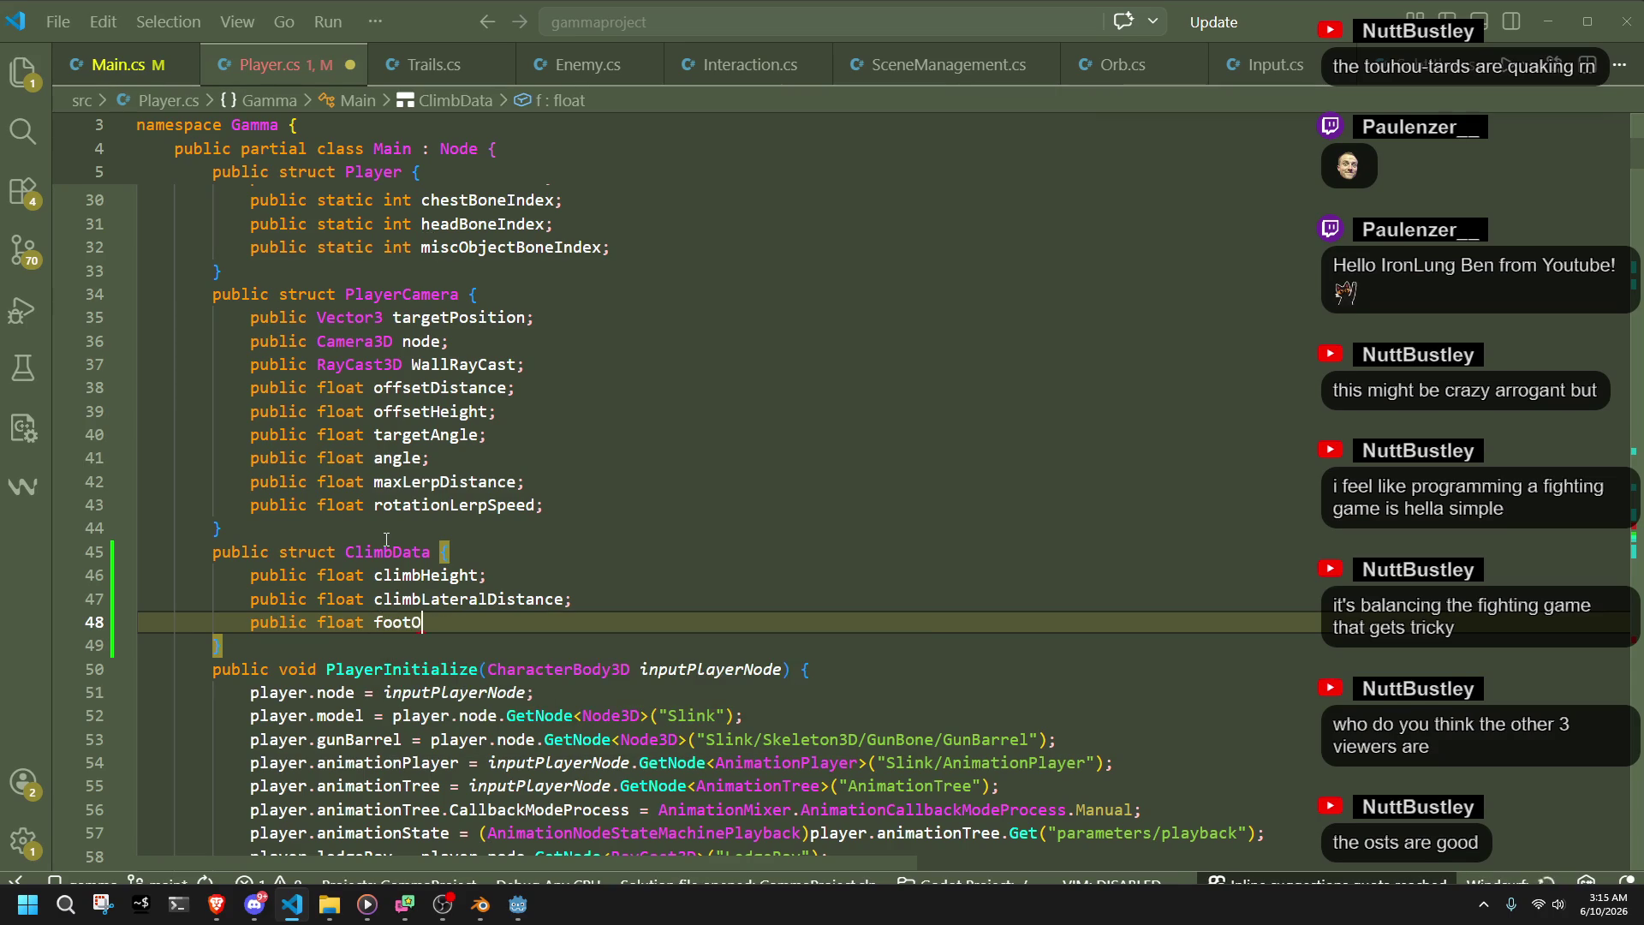
text(nGround)
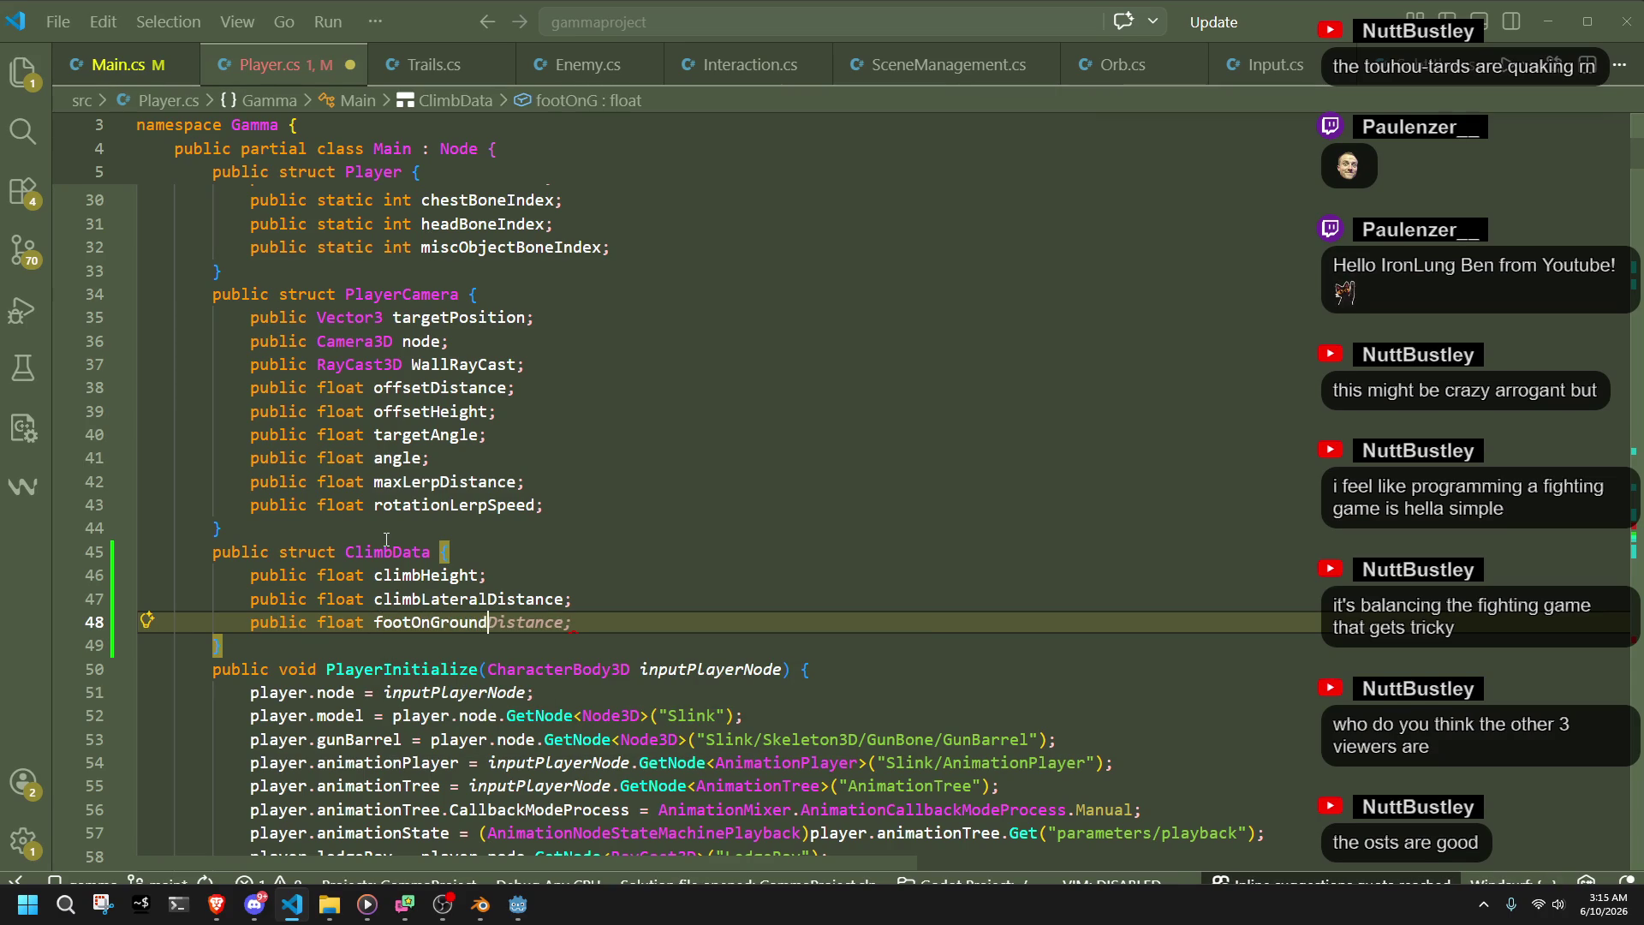
key(BackSpace)
key(BackSpace)
key(BackSpace)
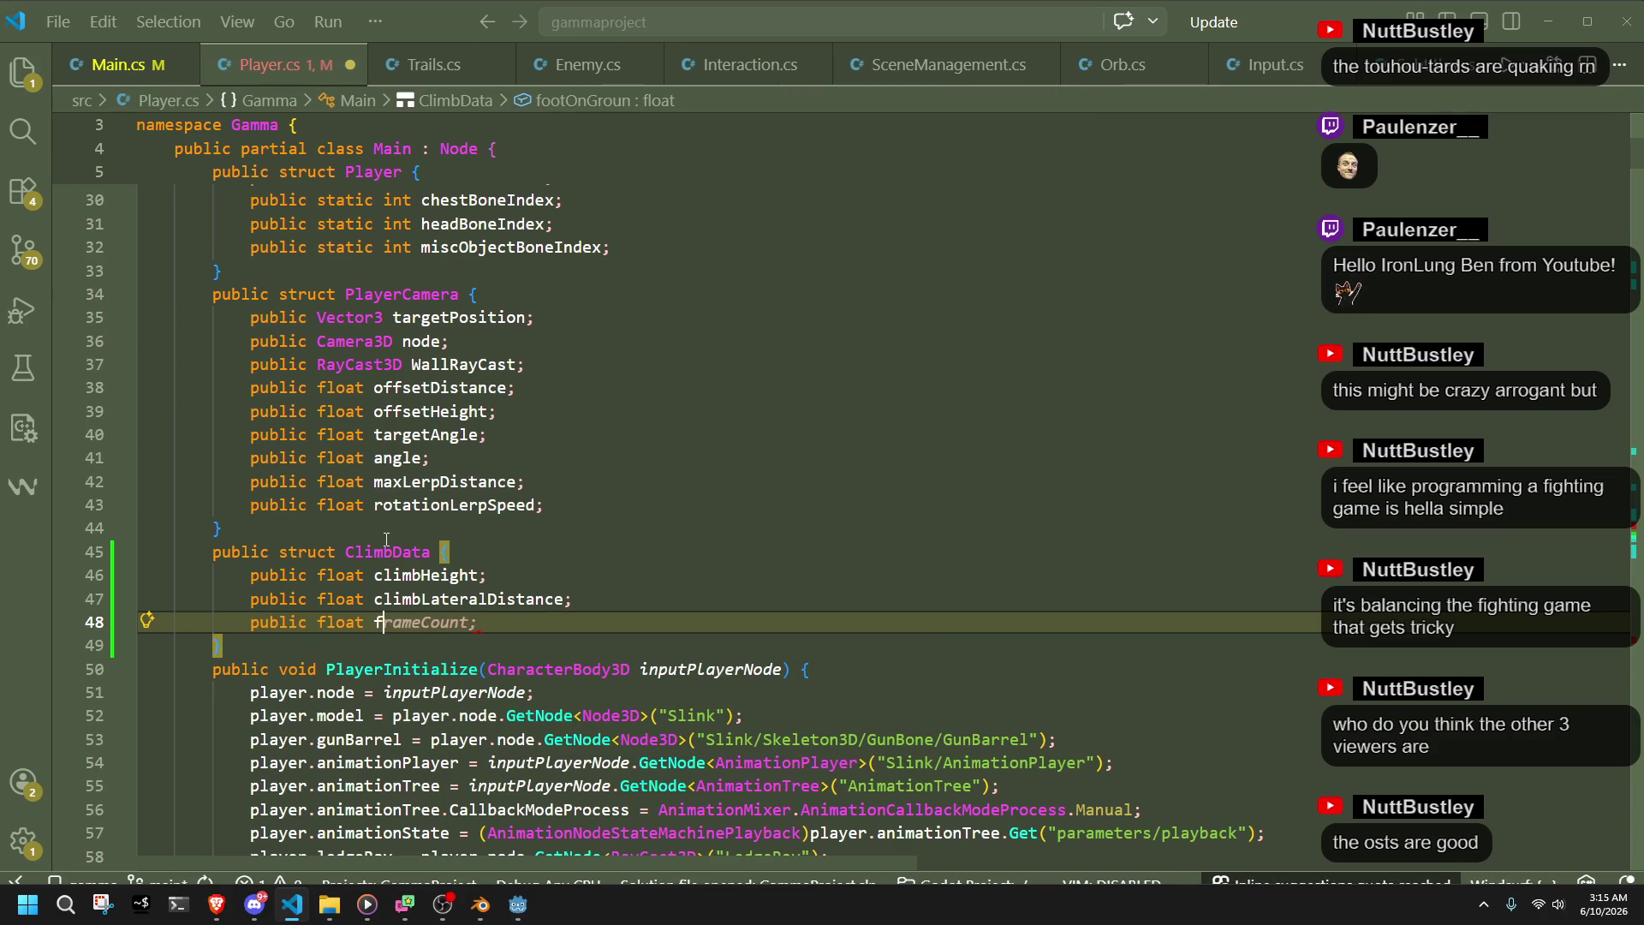
text(foo)
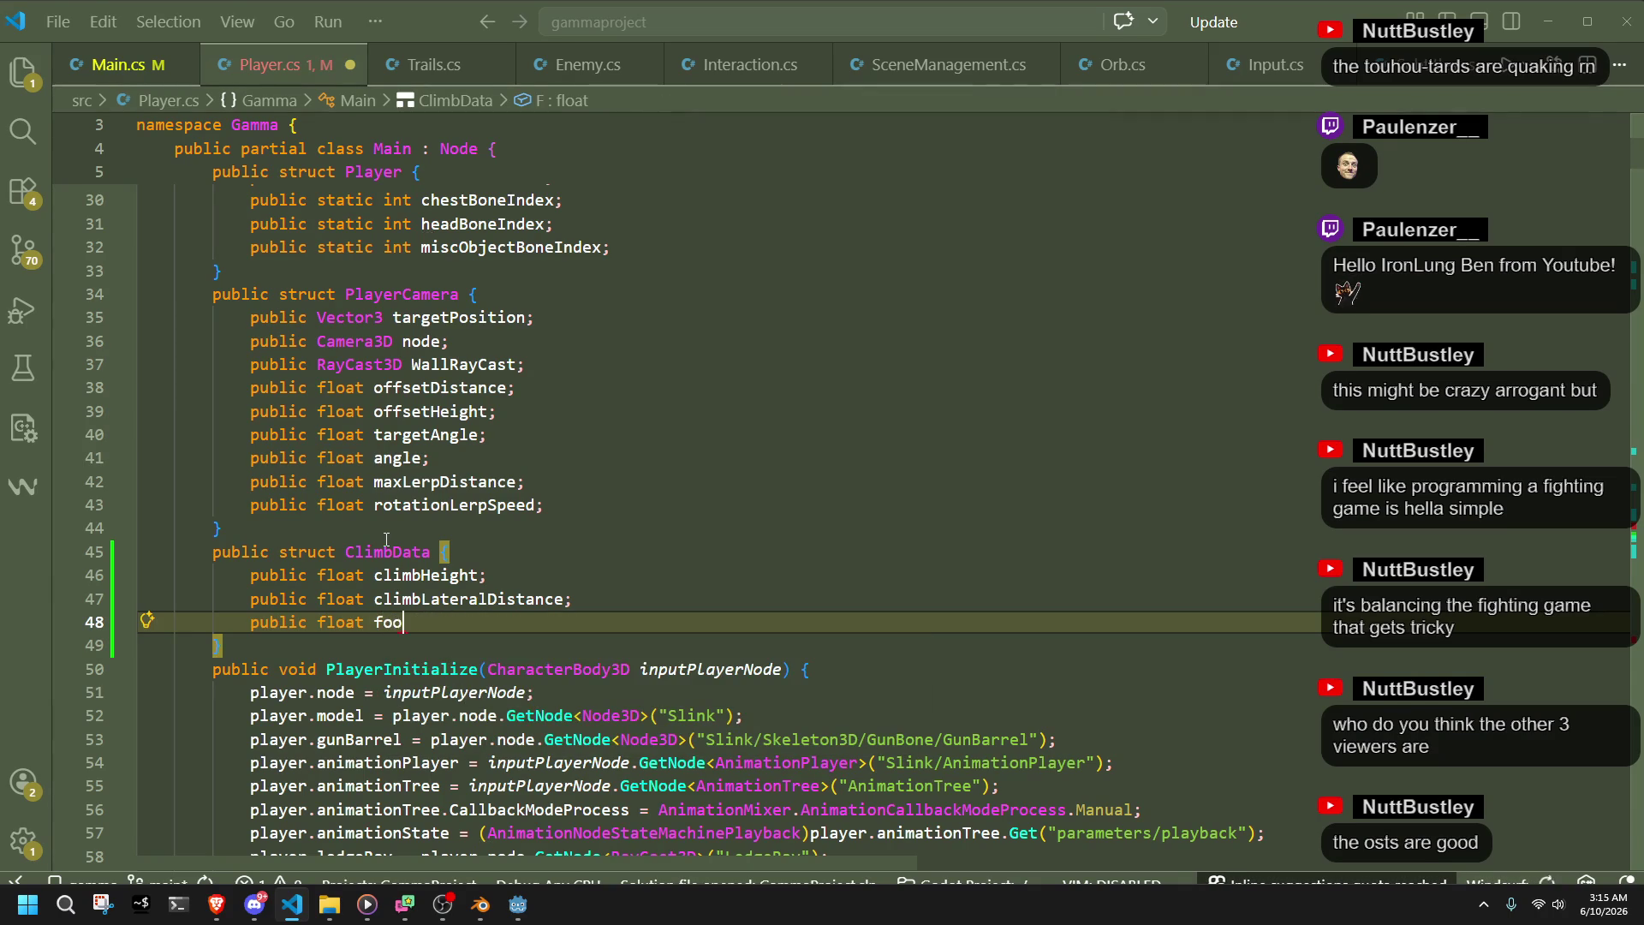
text(tOnGoundTimeStamp;)
key(ctrl+s)
click(386, 538)
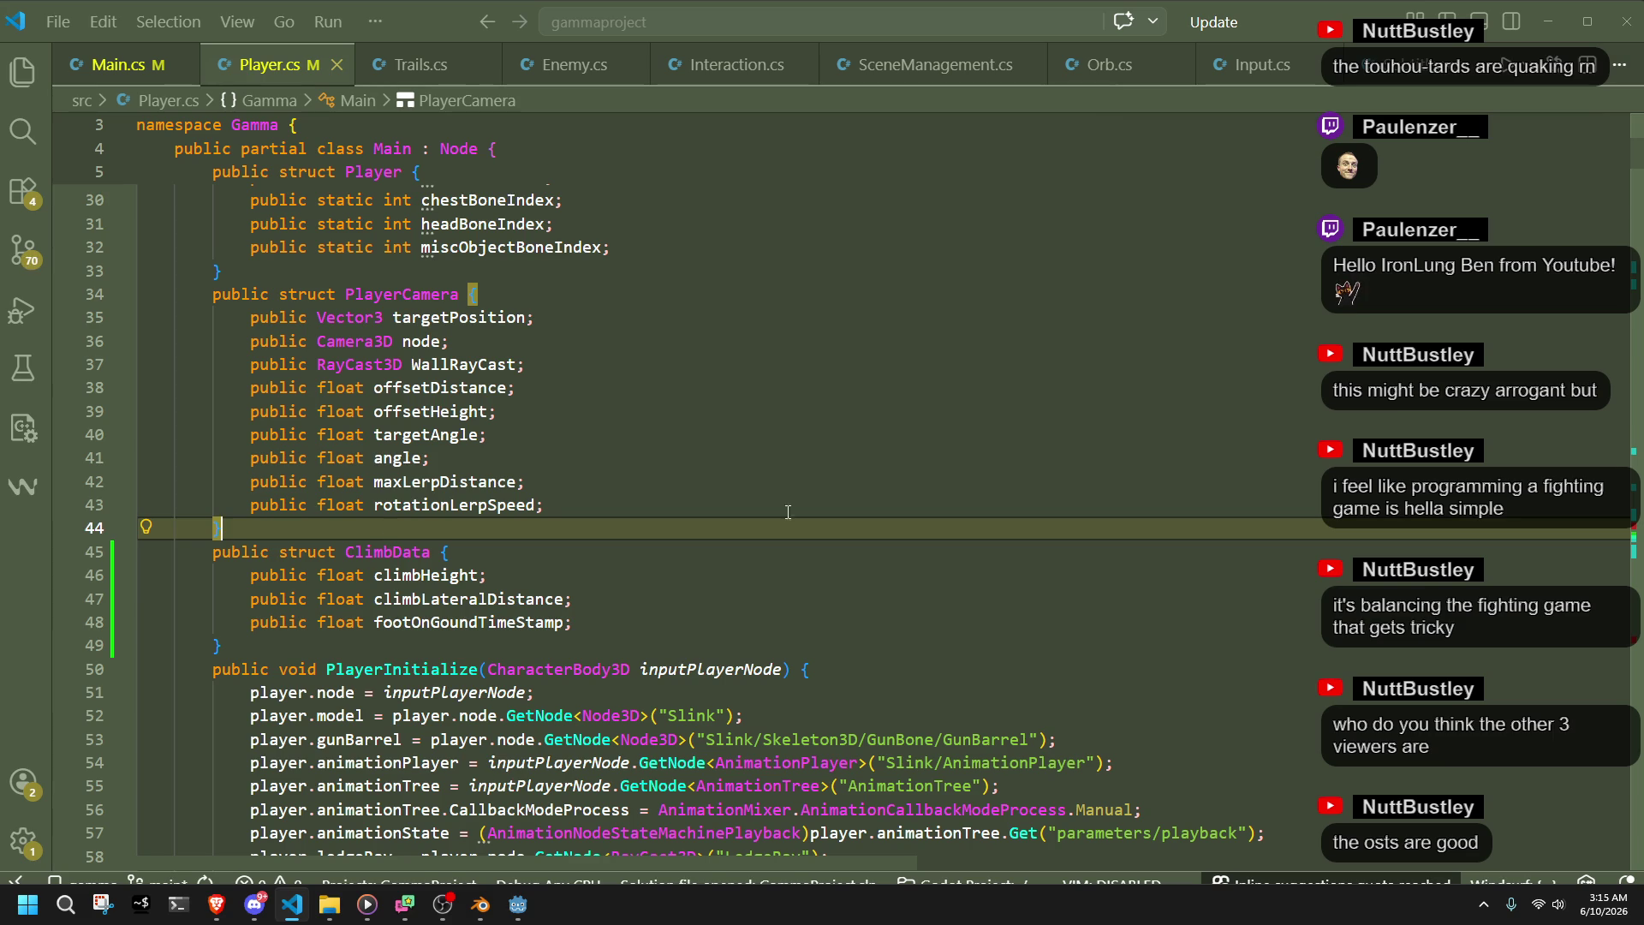
- Compare ClimbData with the browser reference, then scroll down to PlayerUpdate's Run case and its PlayerClimb call
key(alt+Tab)
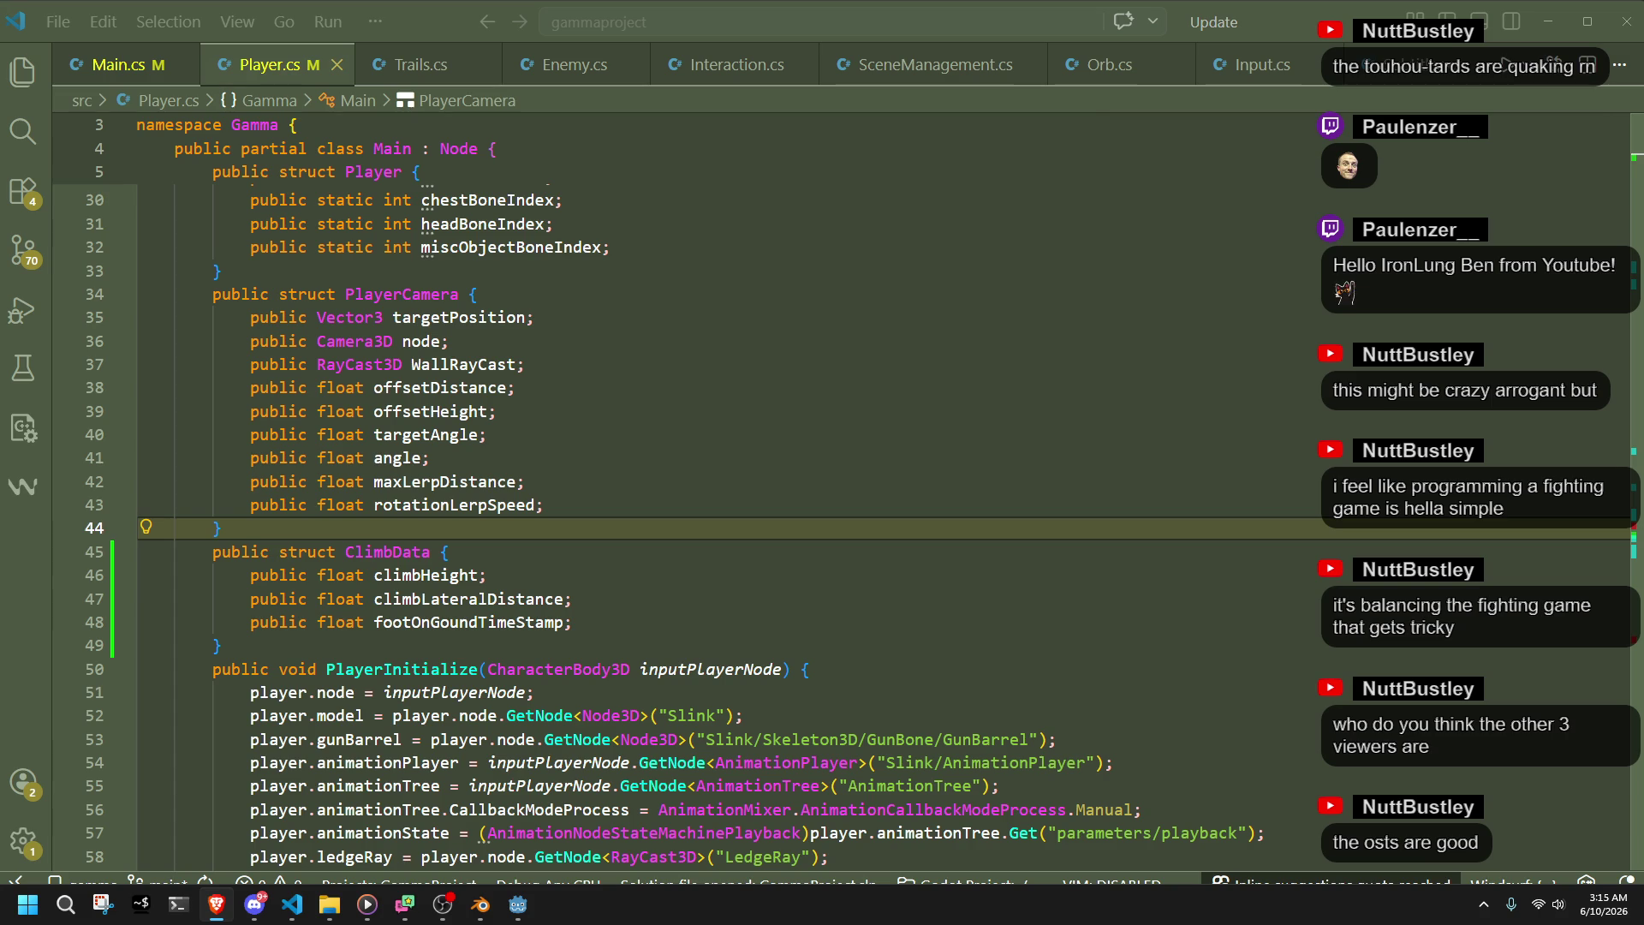
click(514, 574)
double_click(387, 552)
click(589, 603)
scroll(589, 605, down, 2)
scroll(590, 605, down, 17)
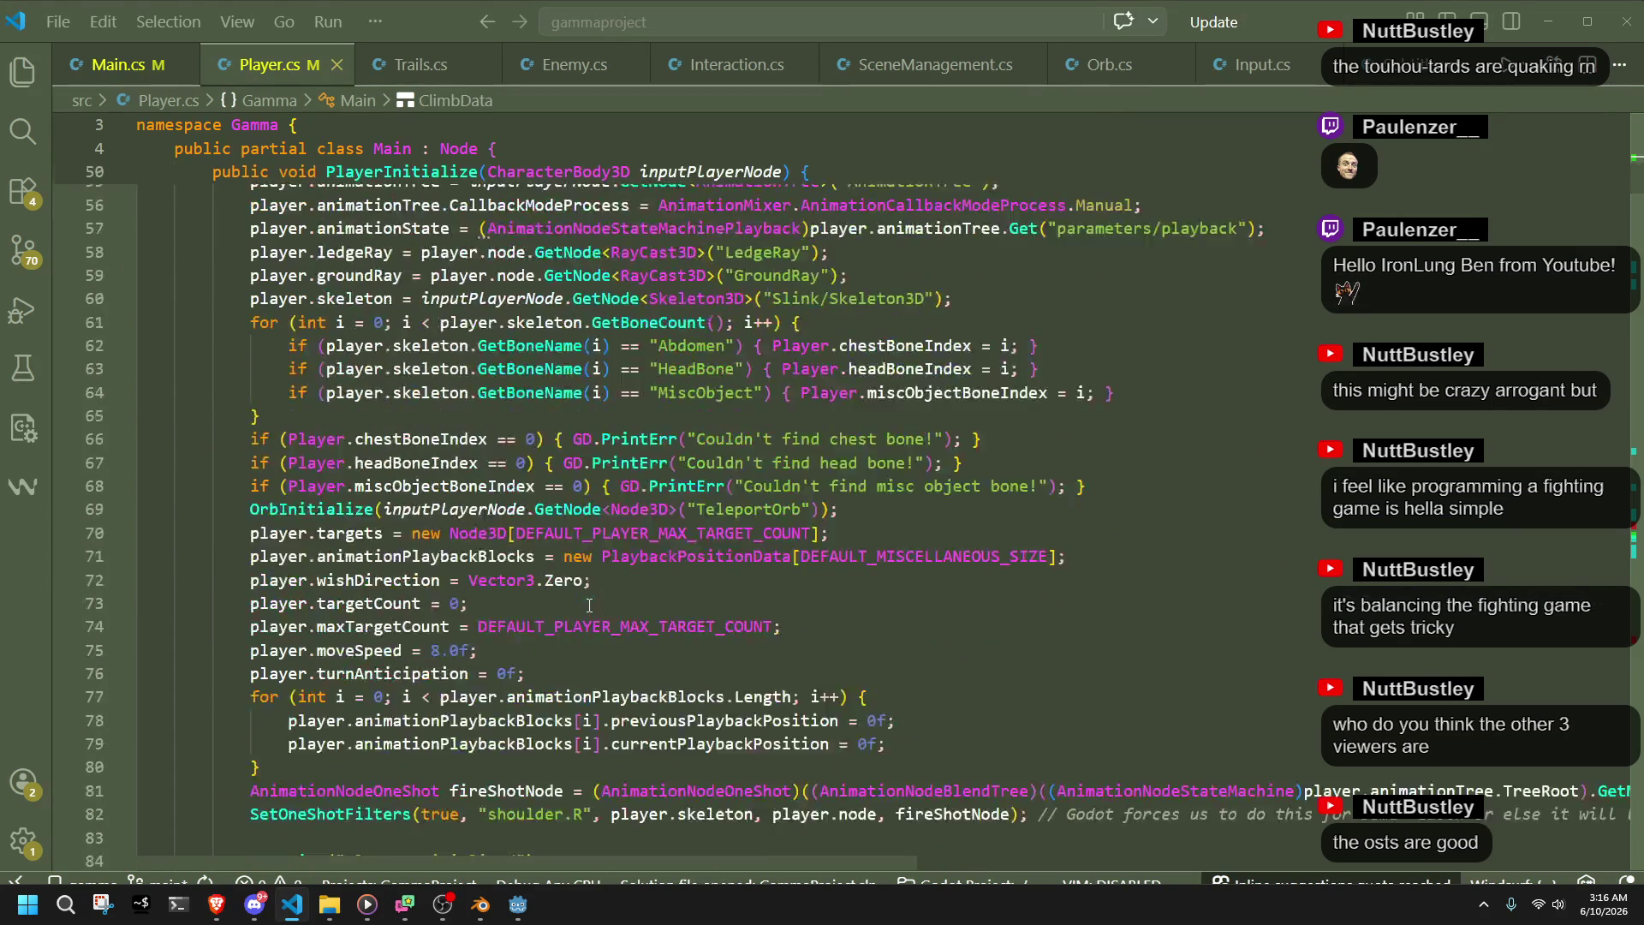
scroll(591, 593, down, 20)
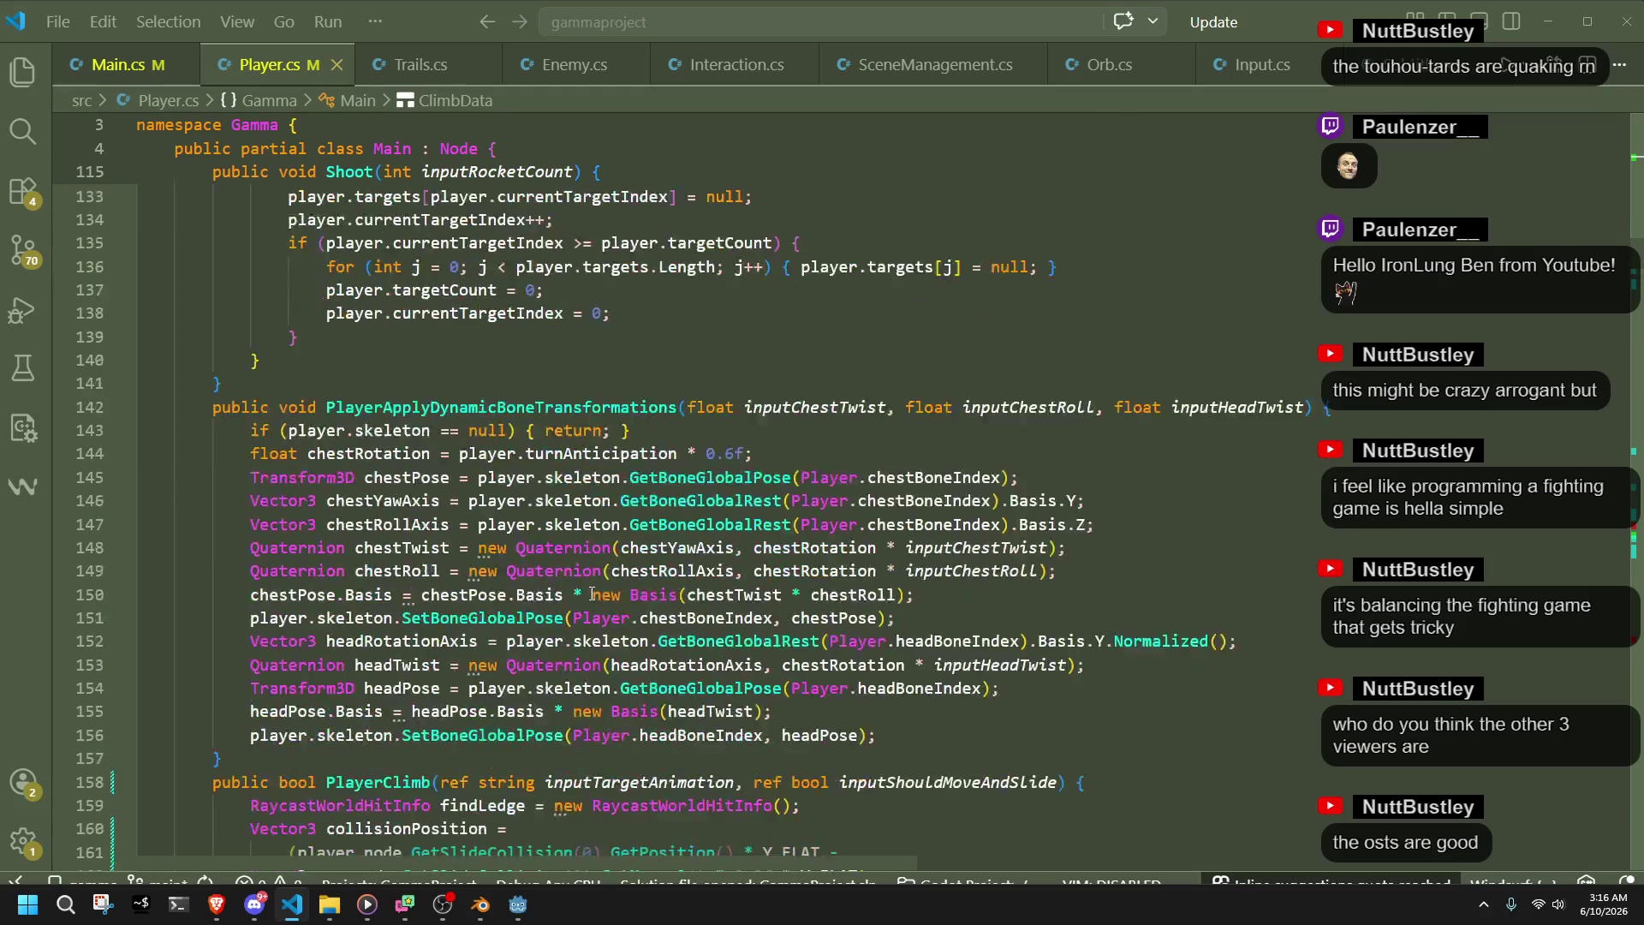
scroll(591, 593, down, 3)
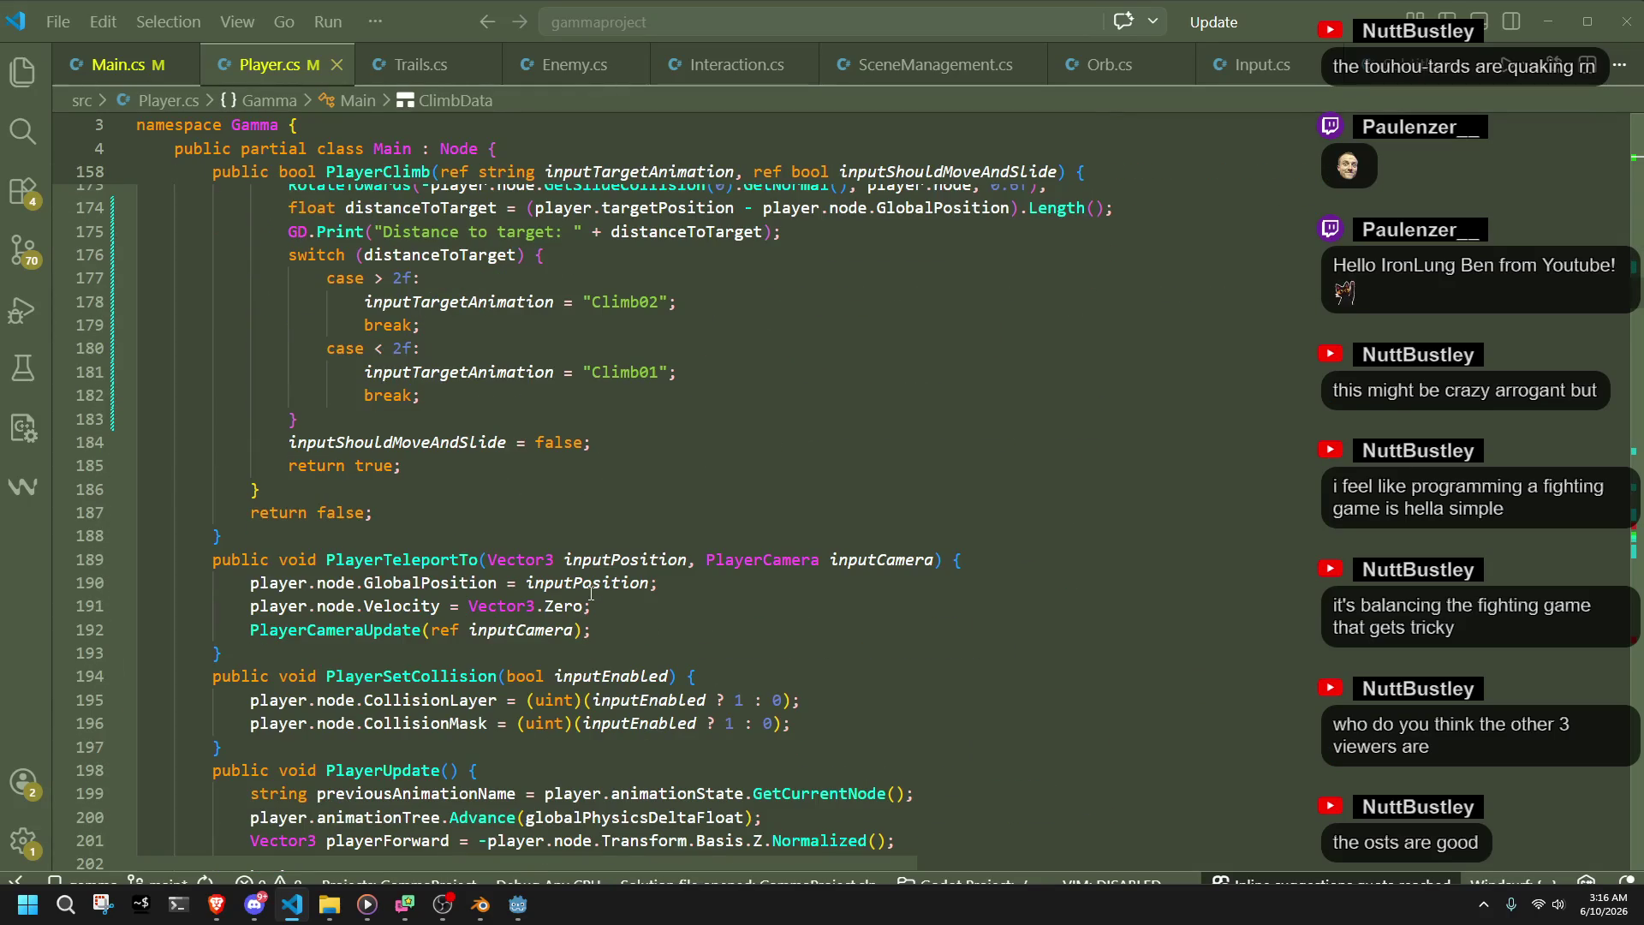
scroll(591, 594, down, 2)
scroll(591, 593, up, 9)
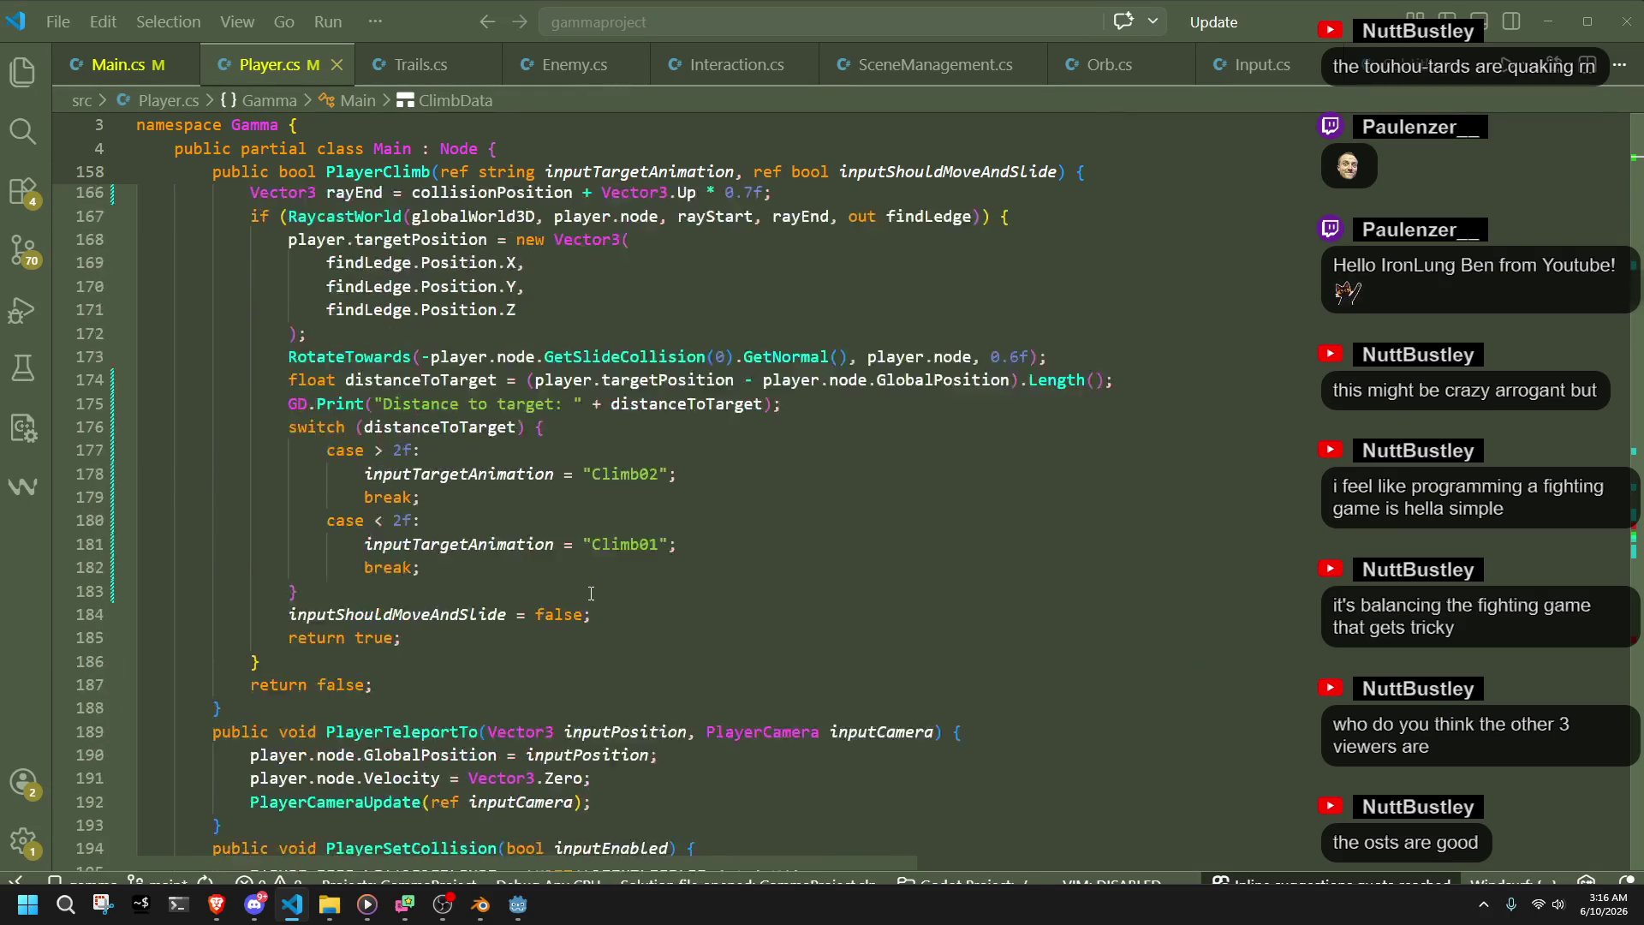
scroll(591, 593, down, 4)
scroll(591, 593, down, 17)
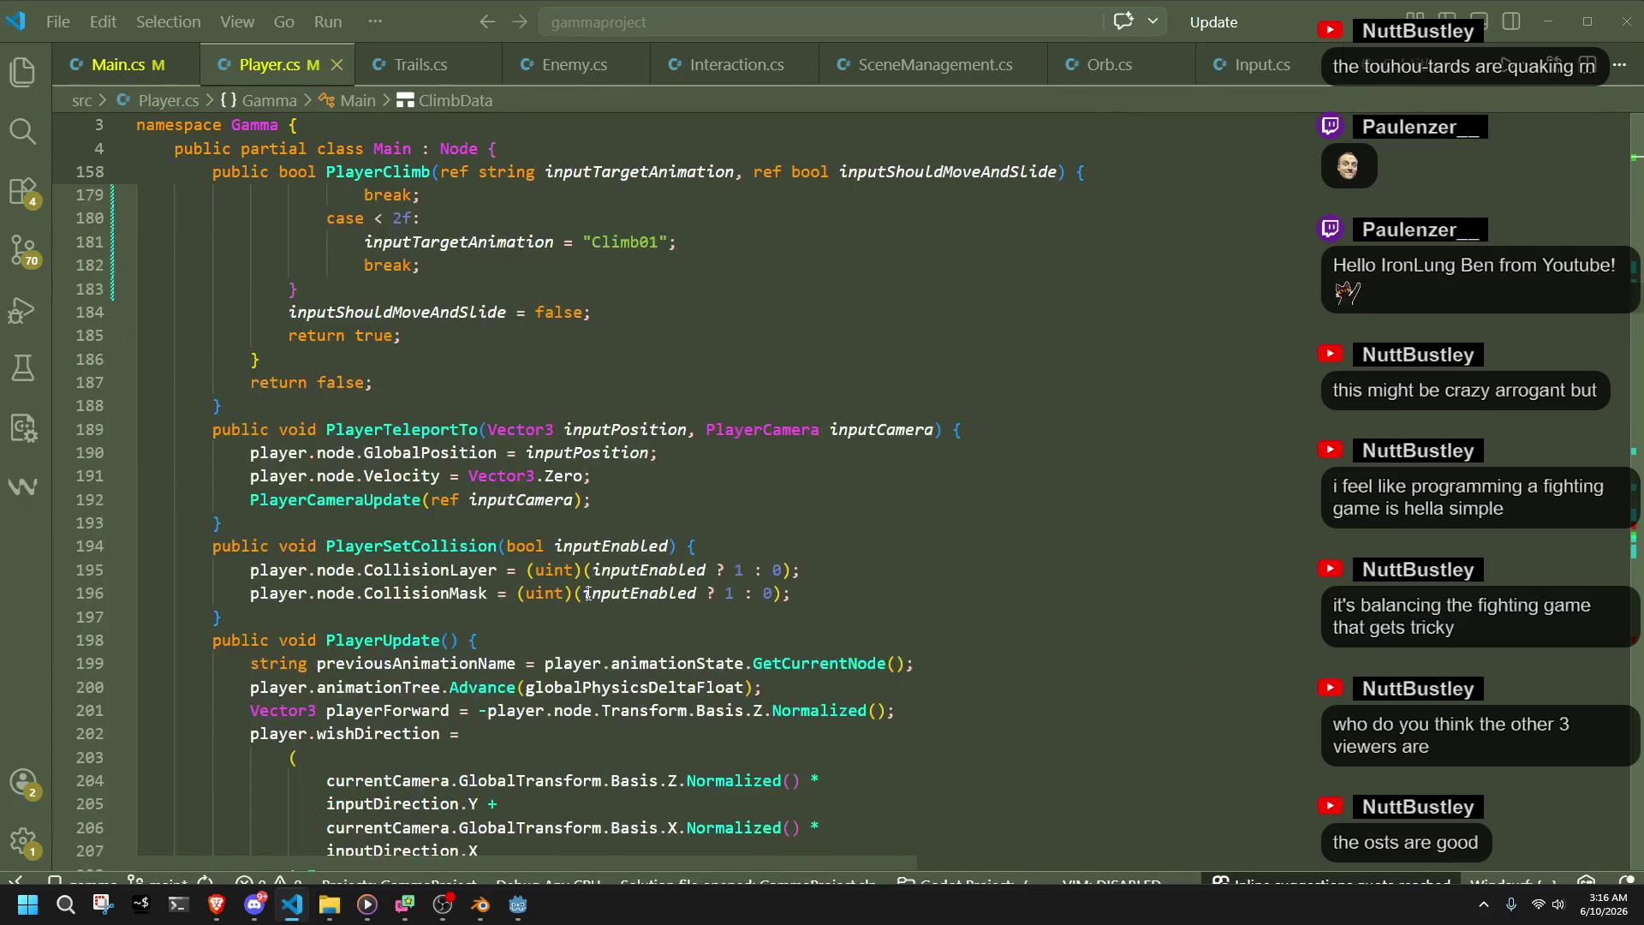
scroll(586, 592, down, 14)
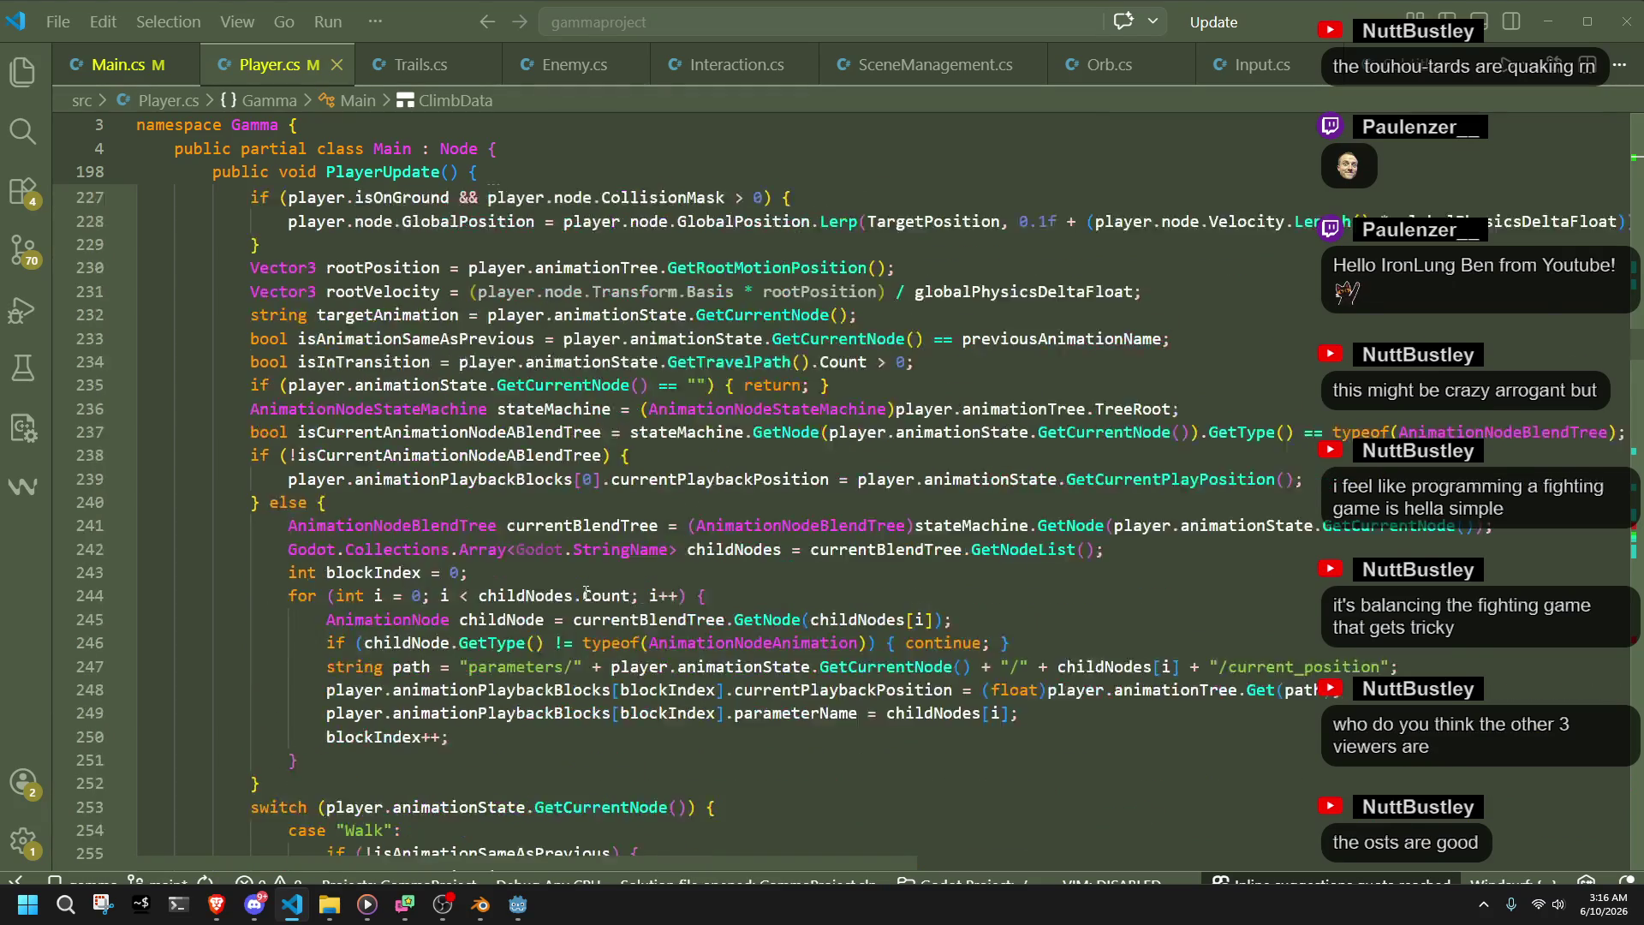
scroll(586, 591, down, 20)
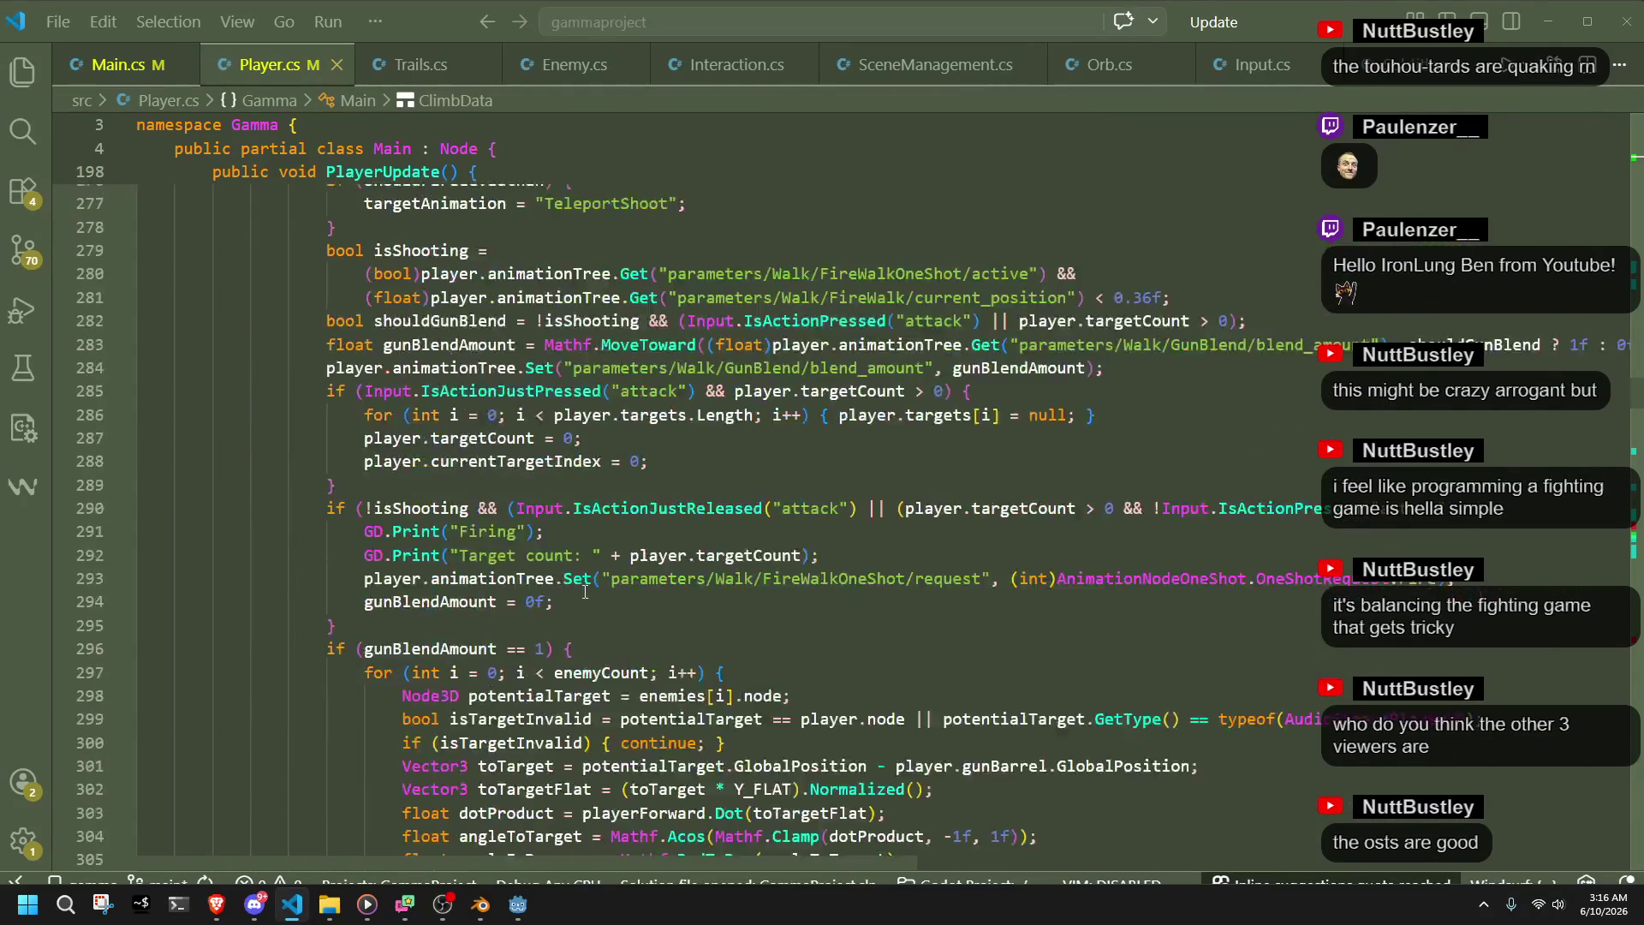
scroll(585, 591, down, 9)
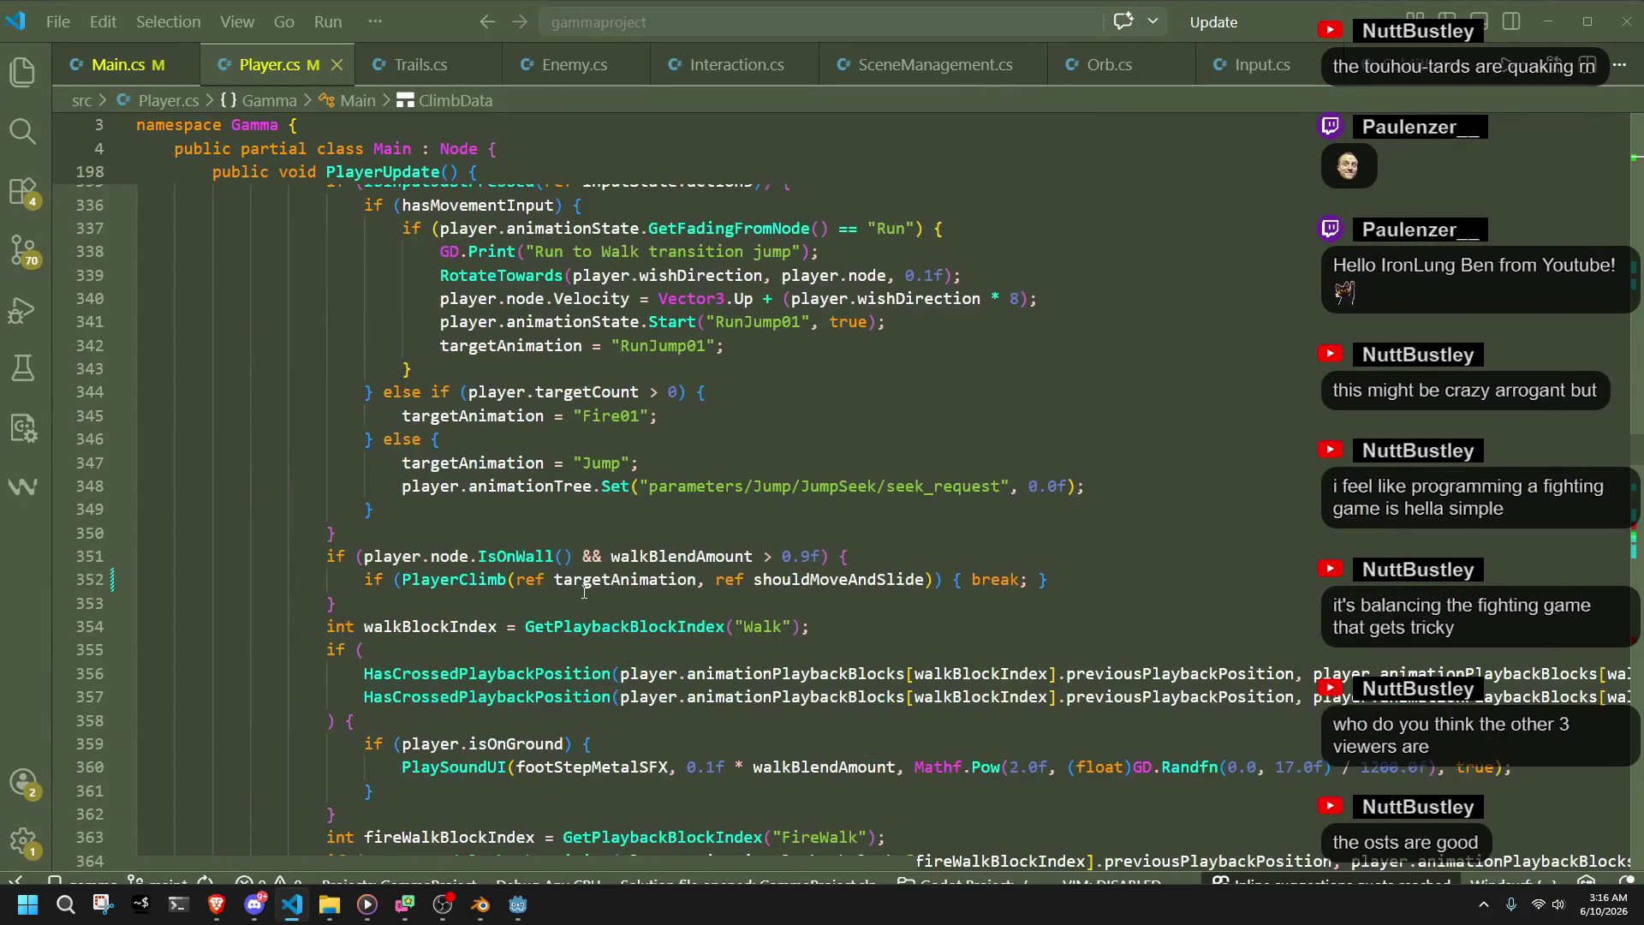
scroll(584, 590, down, 10)
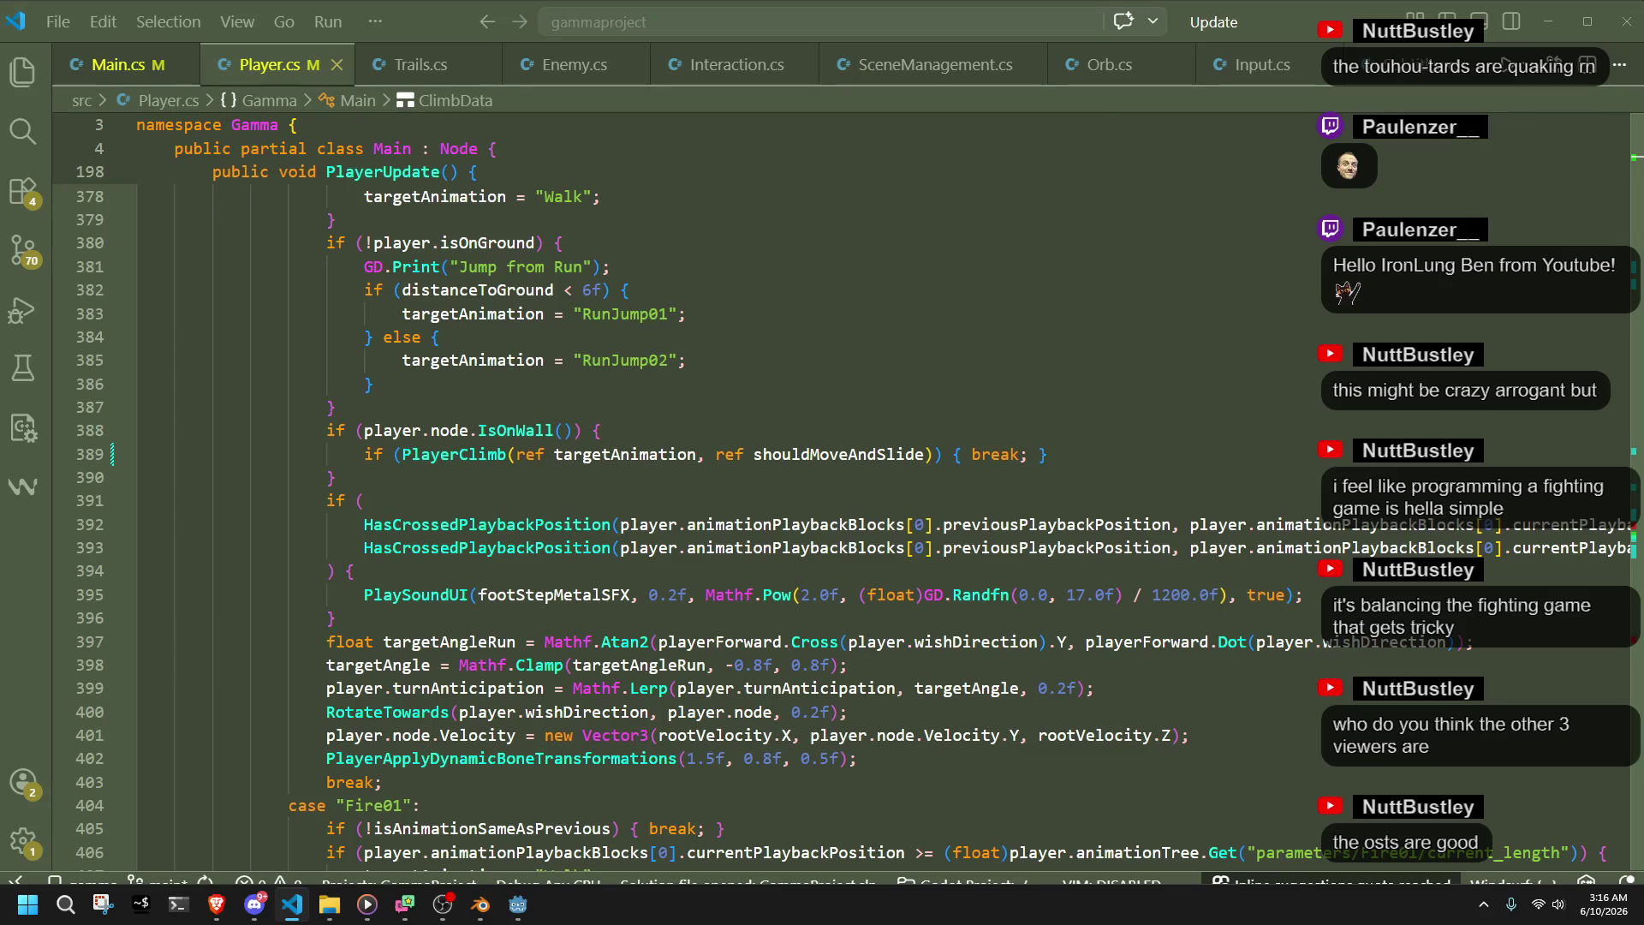
key(alt+Tab)
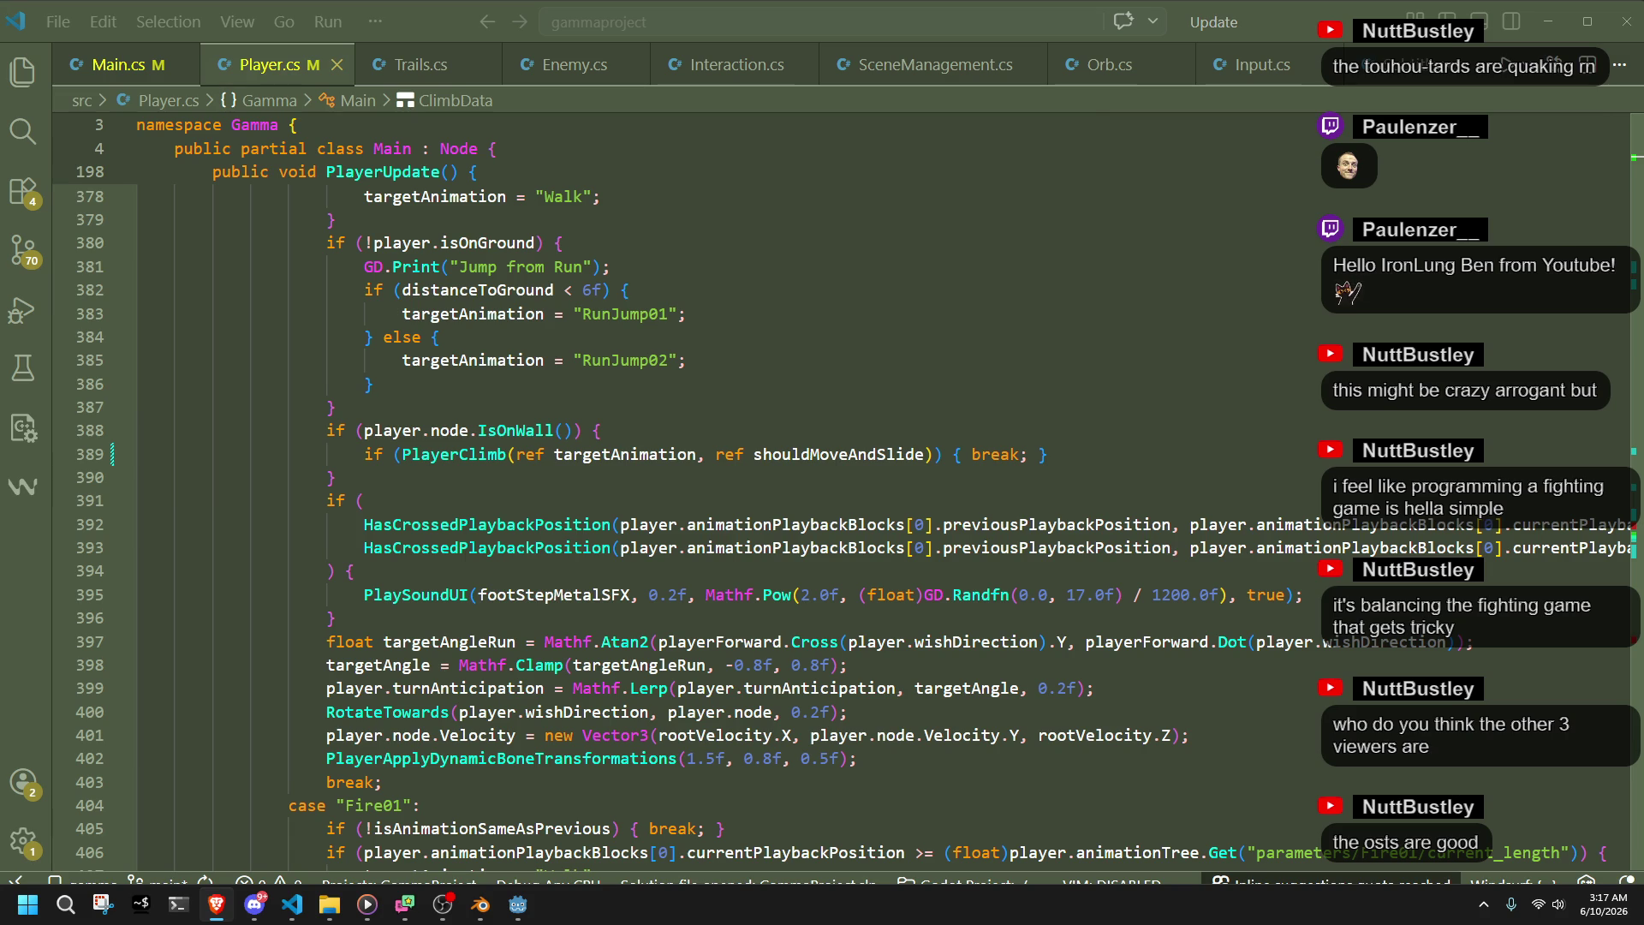
click(557, 477)
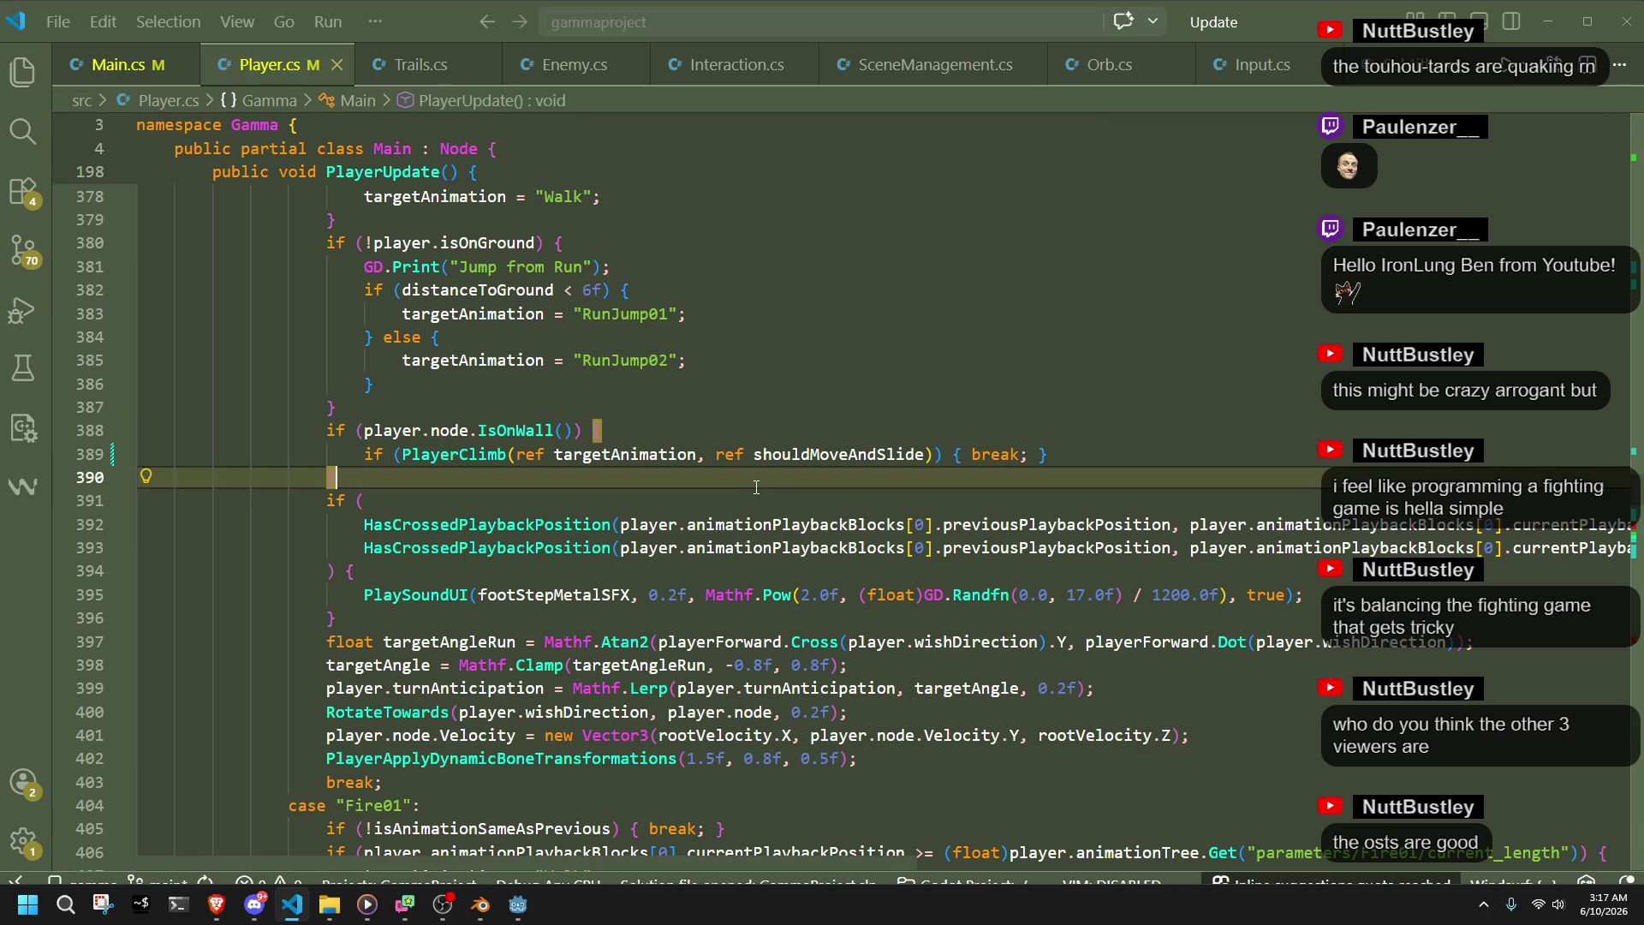
- Scroll to line 414 and check the Climb02 and Climb01 cases against the browser reference
scroll(574, 403, down, 5)
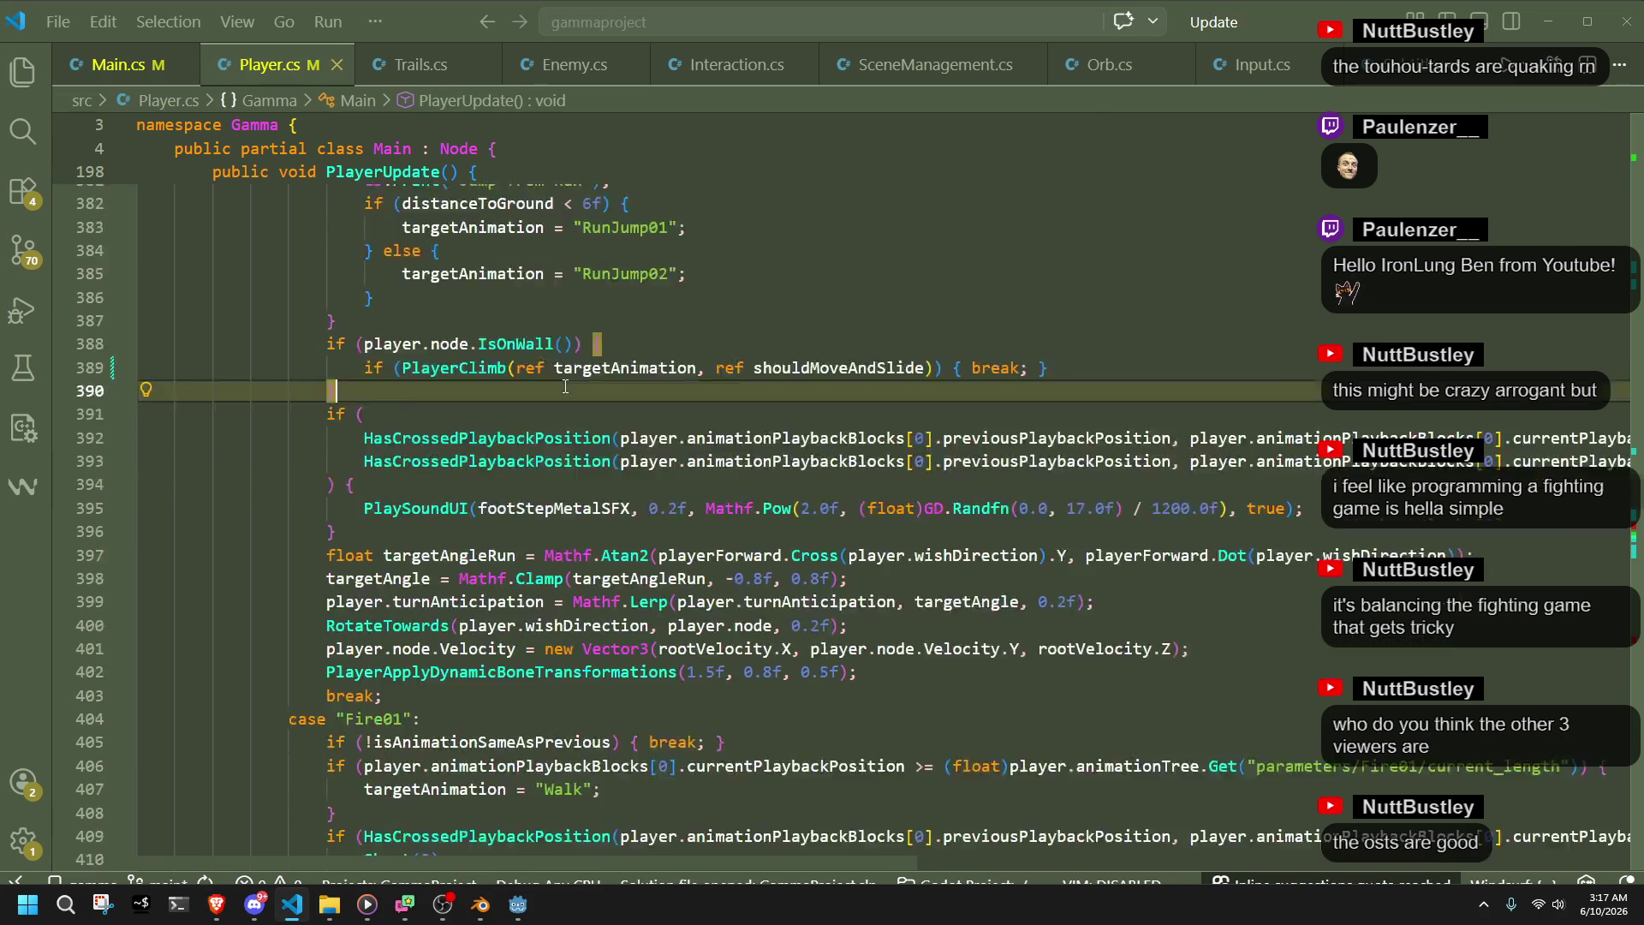
scroll(565, 387, down, 5)
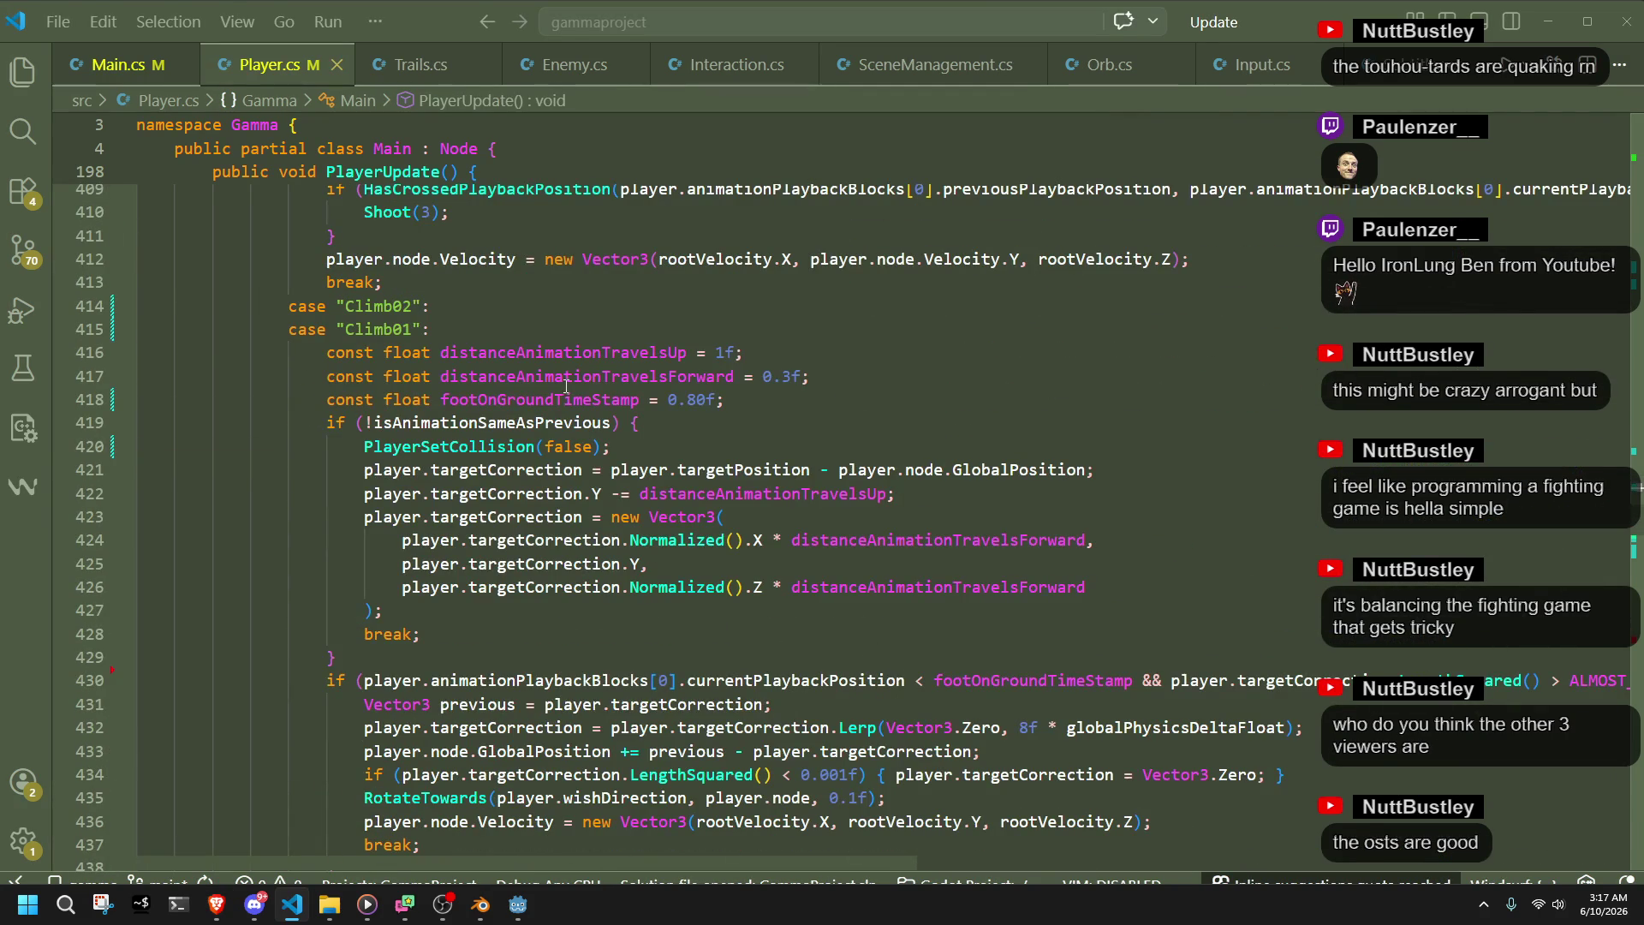
click(448, 329)
click(449, 311)
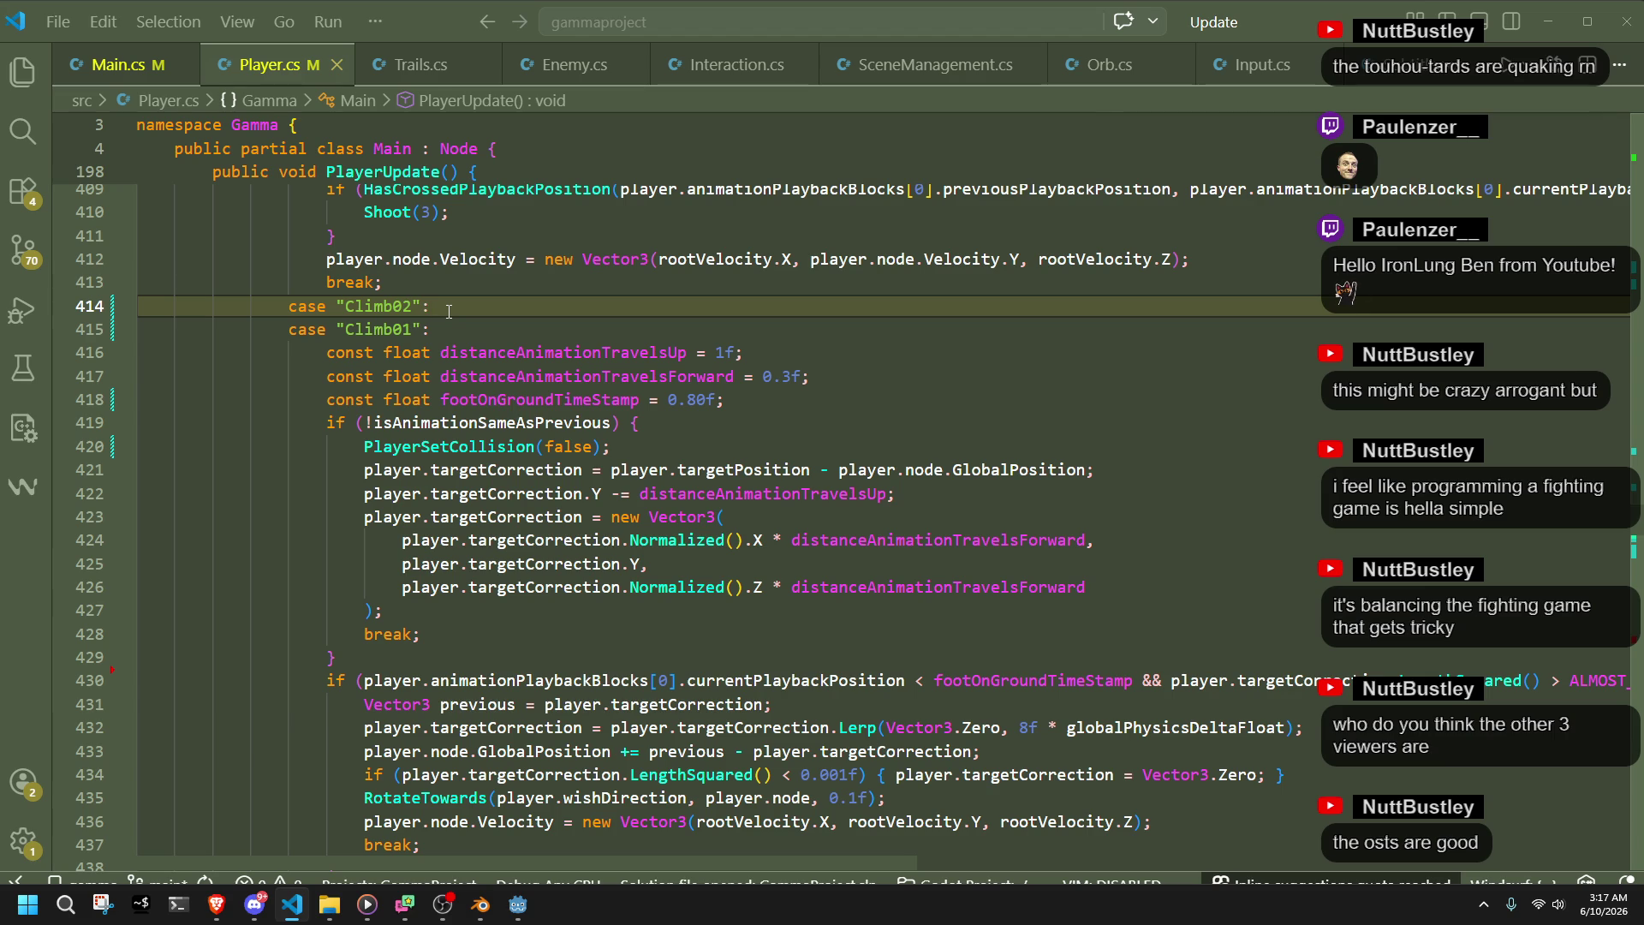
key(alt+Tab)
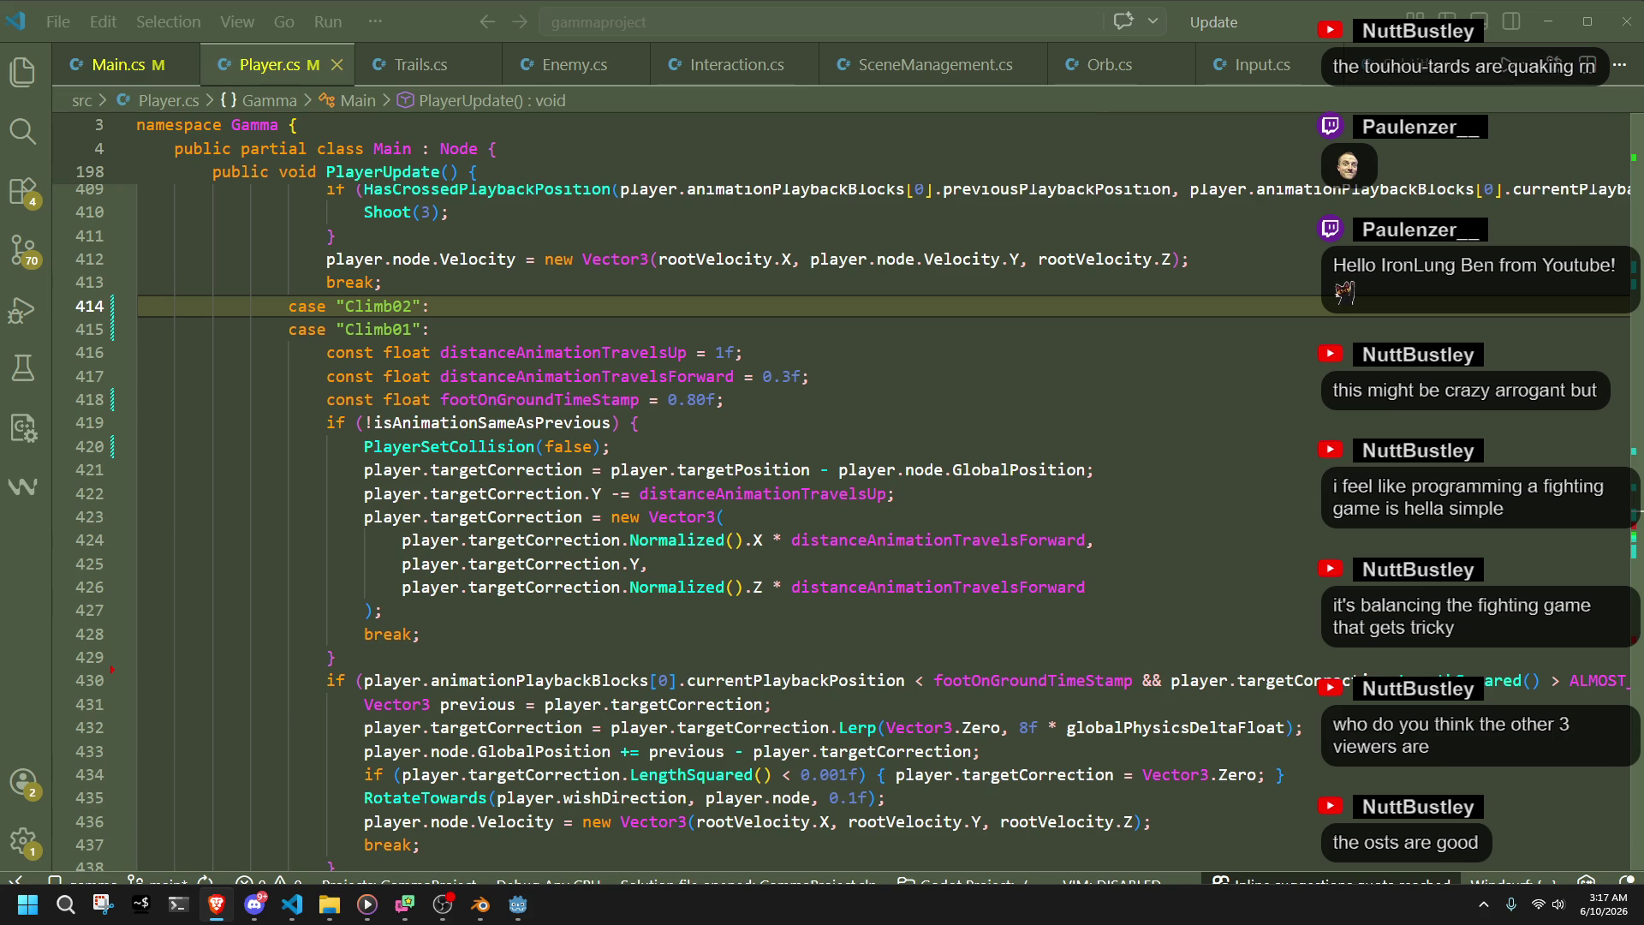
double_click(398, 326)
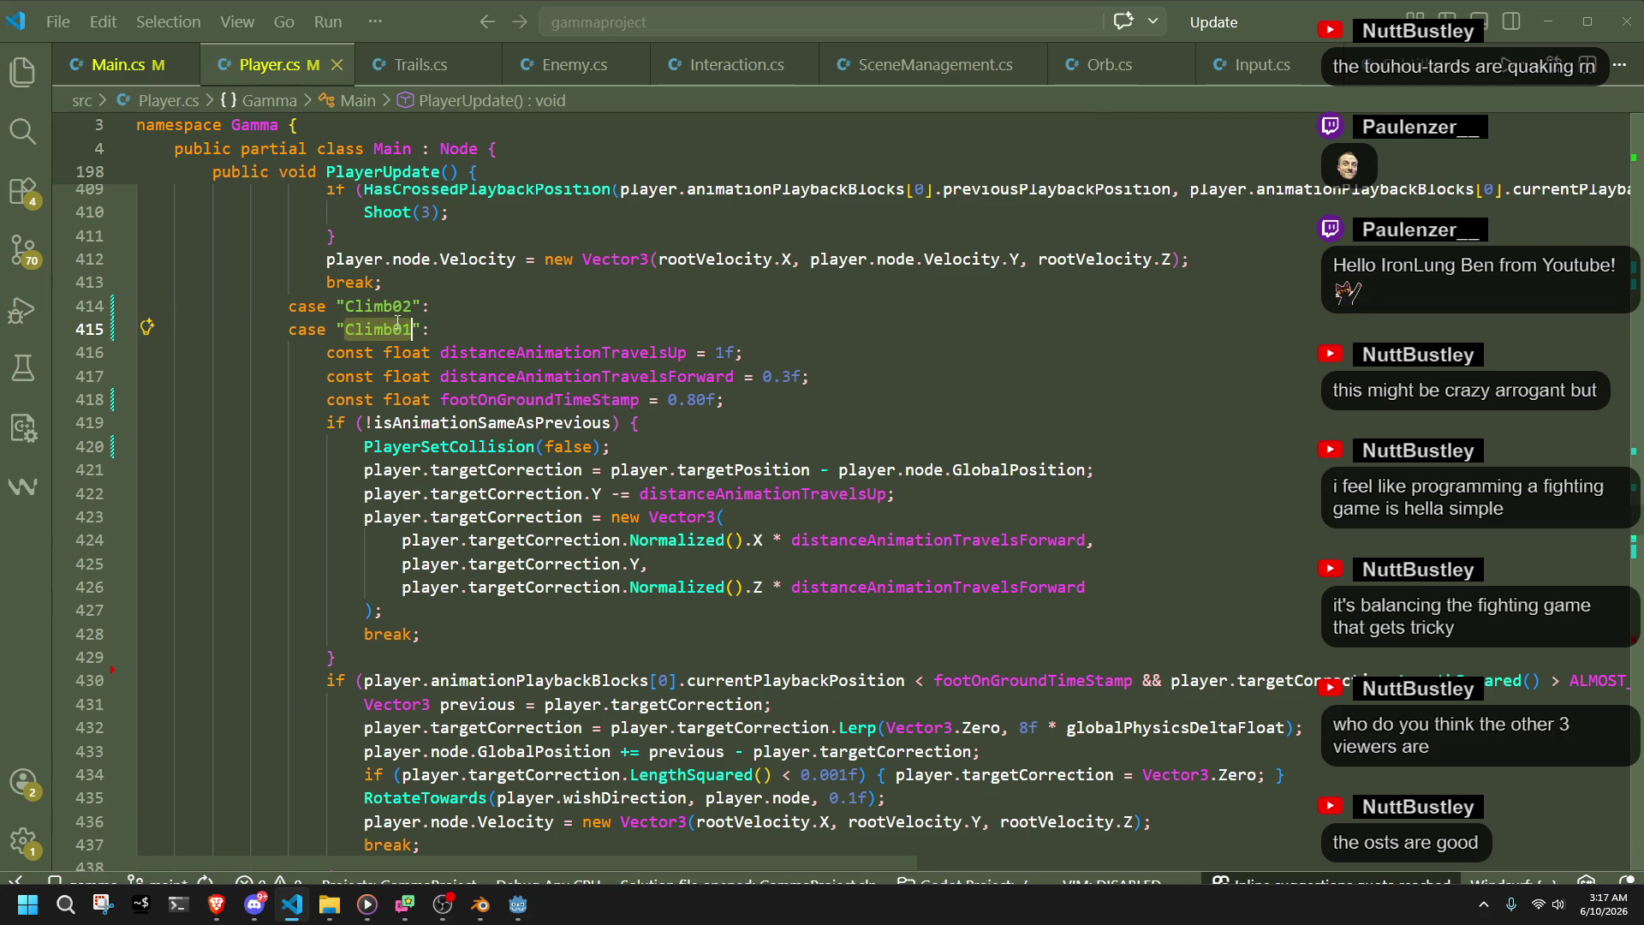
click(433, 309)
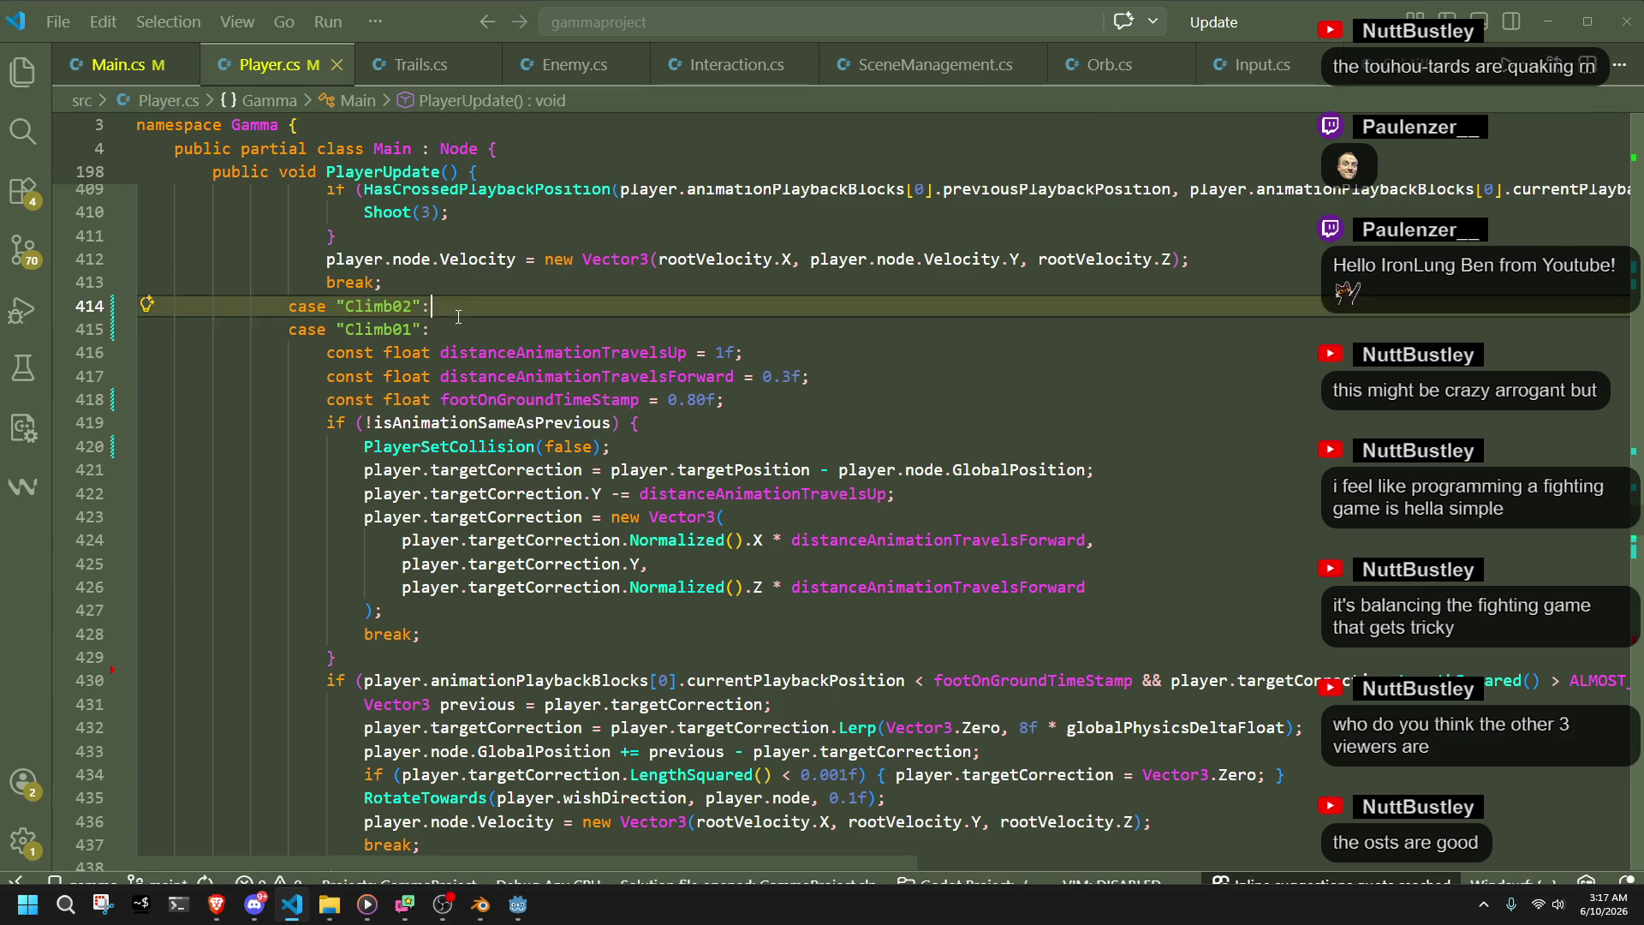
click(407, 289)
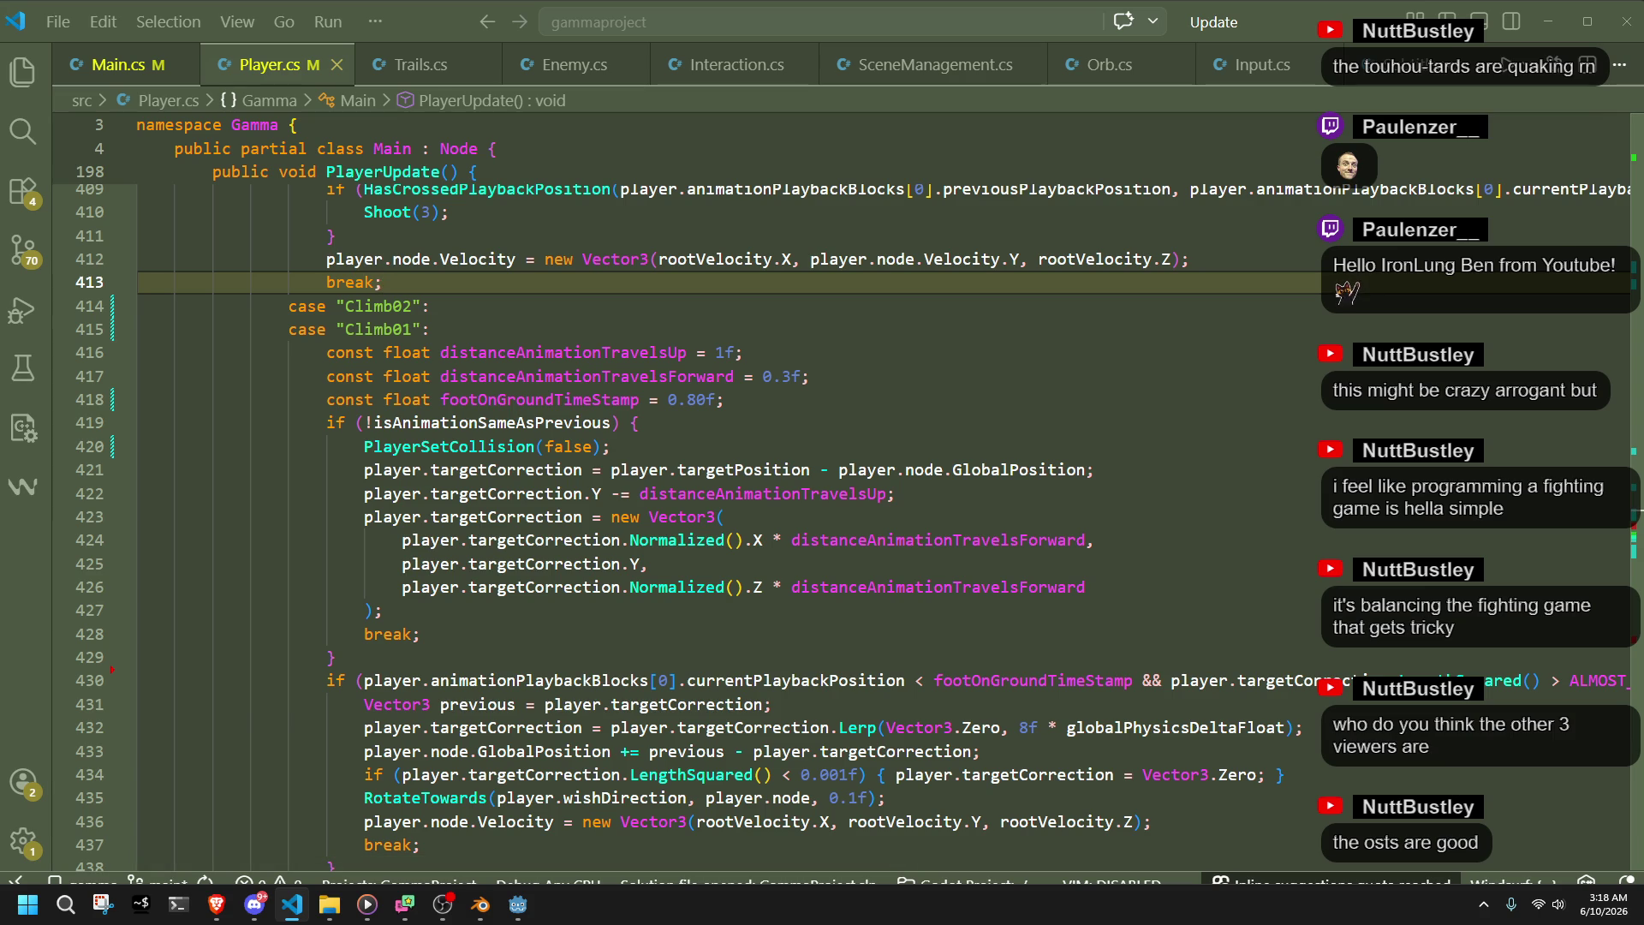
key(alt+Tab)
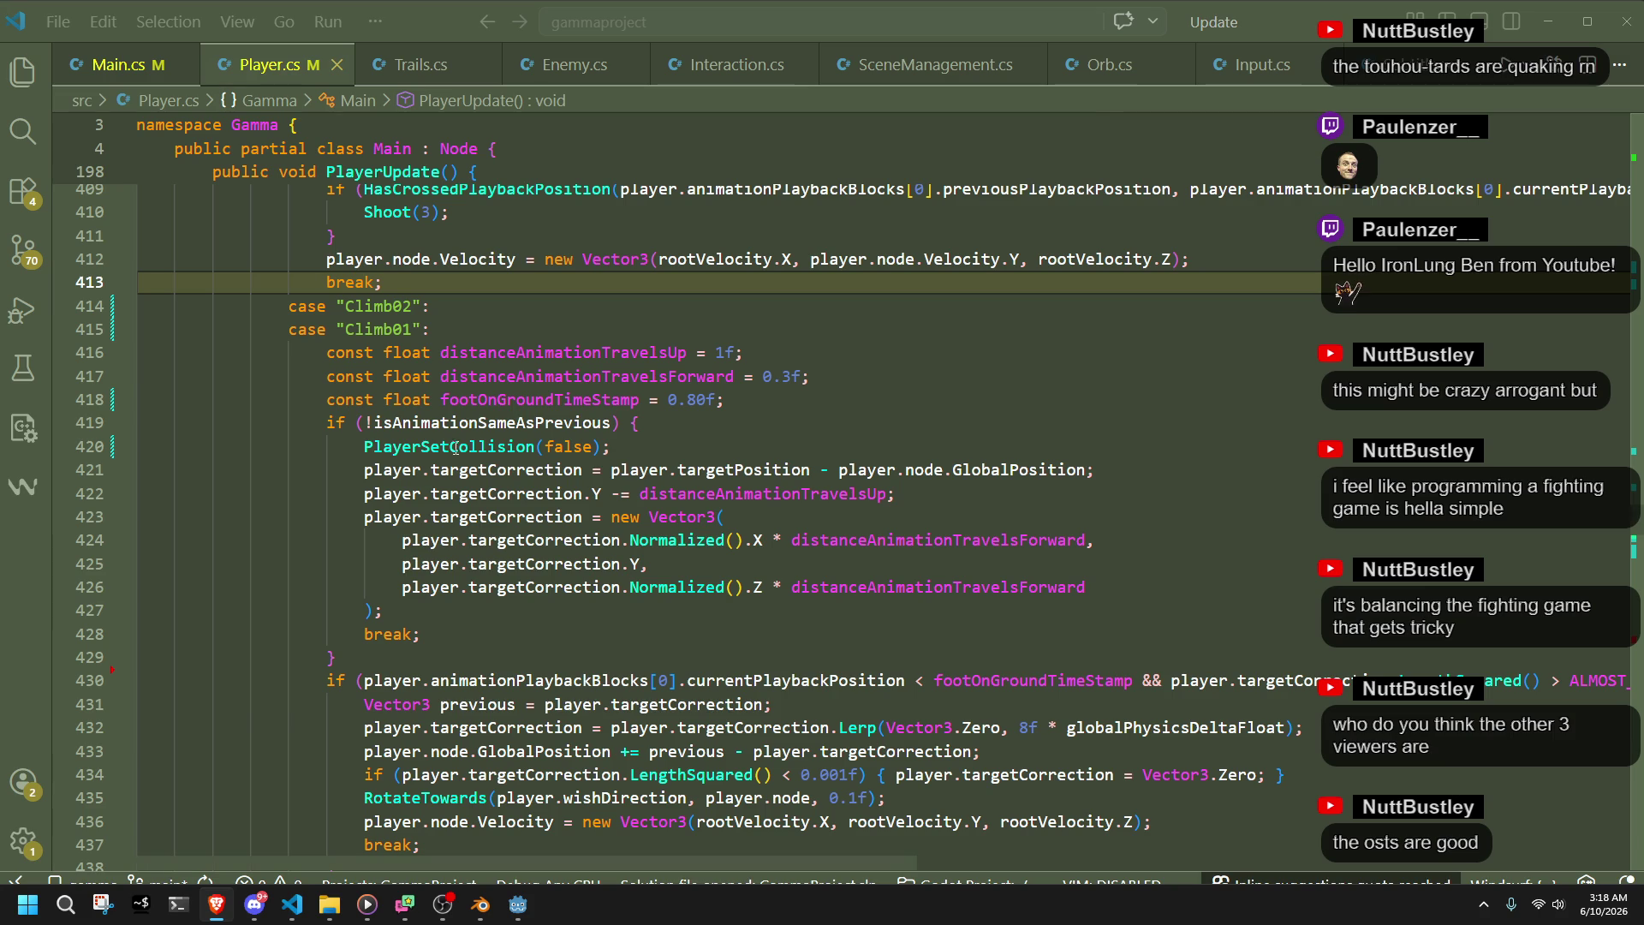
- Adjust the indentation of the three climb constant lines in the Climb01 case
click(763, 403)
key(shift+Up)
key(shift+Up)
key(shift+Home)
key(shift+Home)
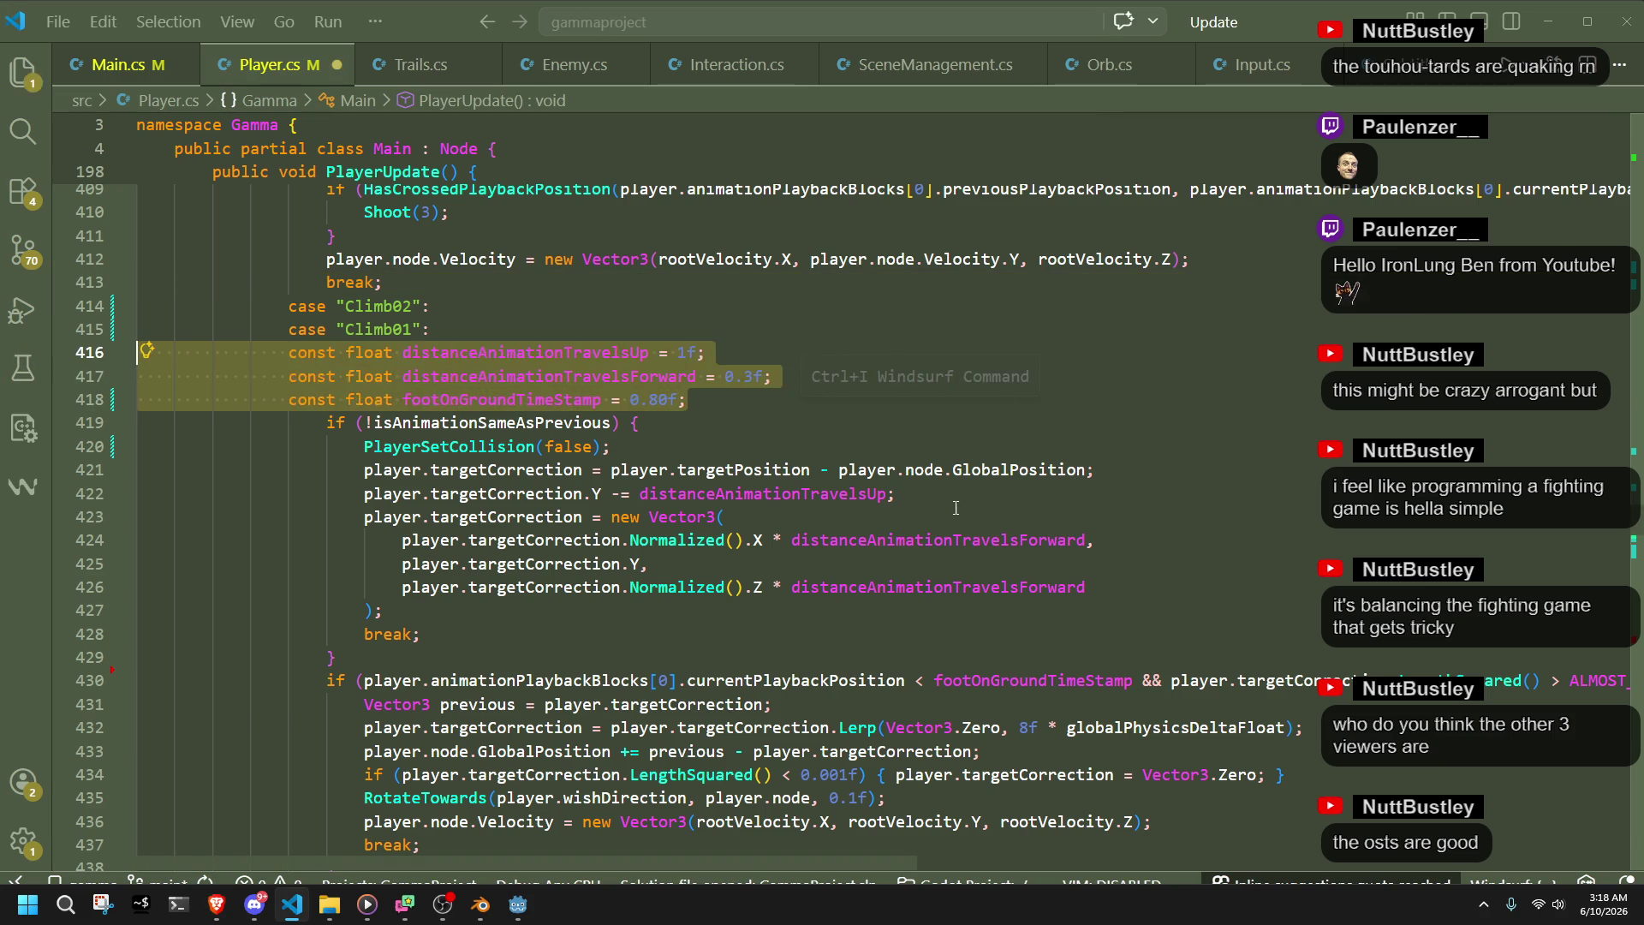
key(shift+Tab)
click(763, 493)
click(663, 401)
key(shift+Up)
key(shift+Up)
key(shift+Home)
key(shift+Home)
key(Tab)
key(shift+Up)
click(391, 381)
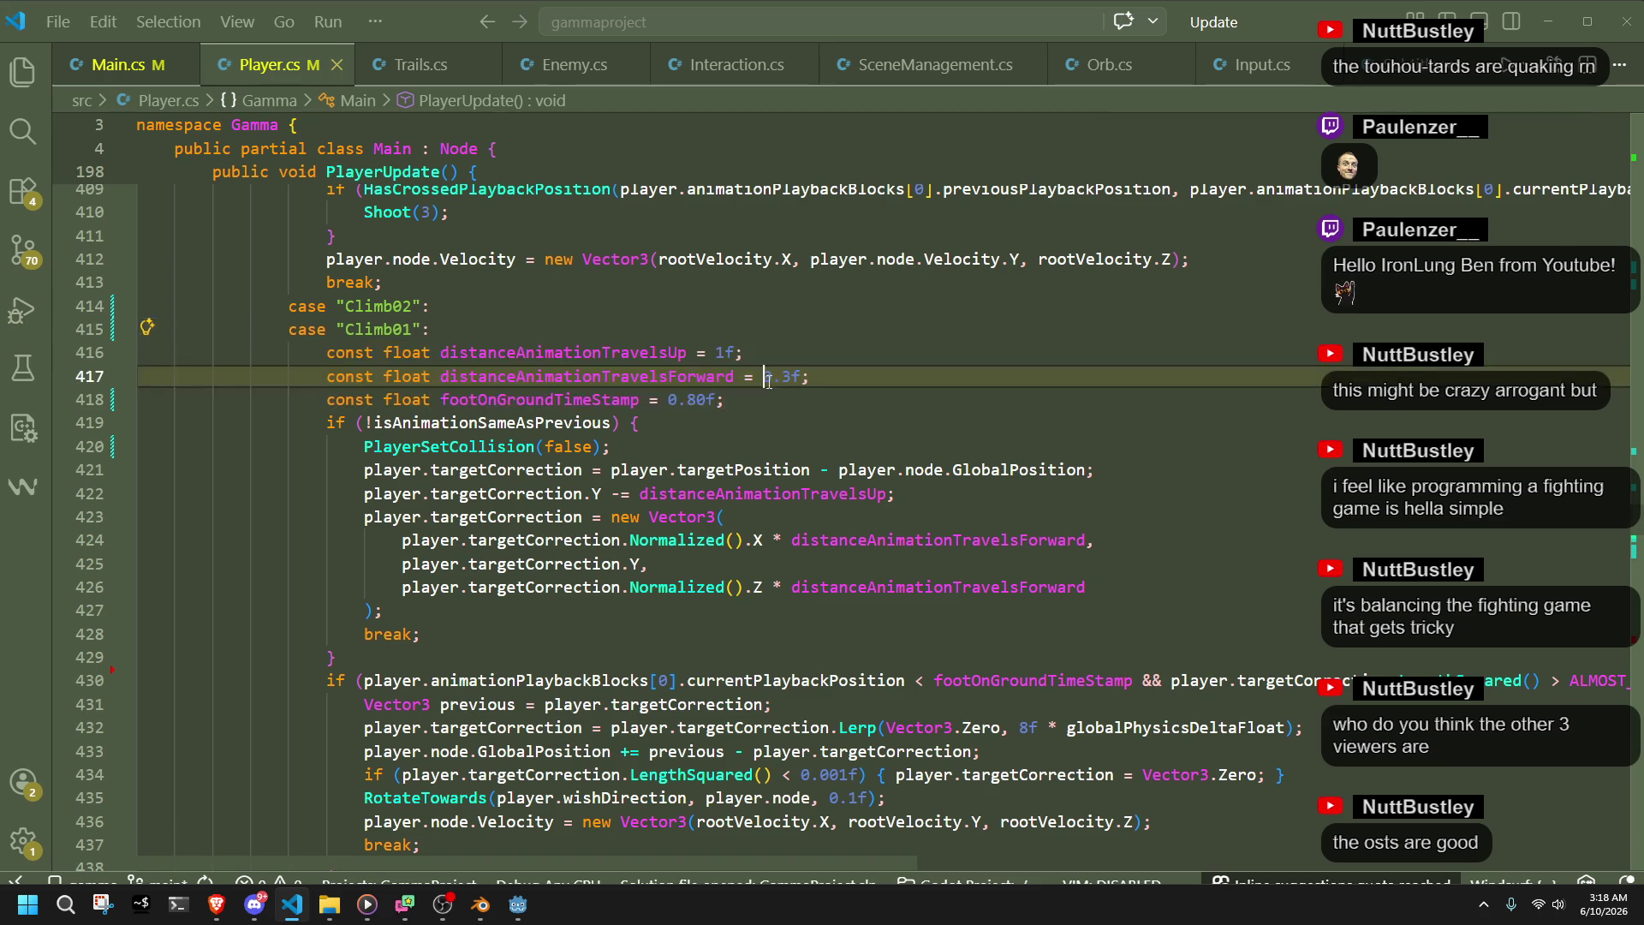
- Strip const from the three climb values so they are plain floats, and save
mouse_move(383, 394)
mouse_down()
mouse_move(327, 399)
mouse_move(329, 354)
mouse_up()
key(BackSpace)
key(BackSpace)
key(BackSpace)
key(Down)
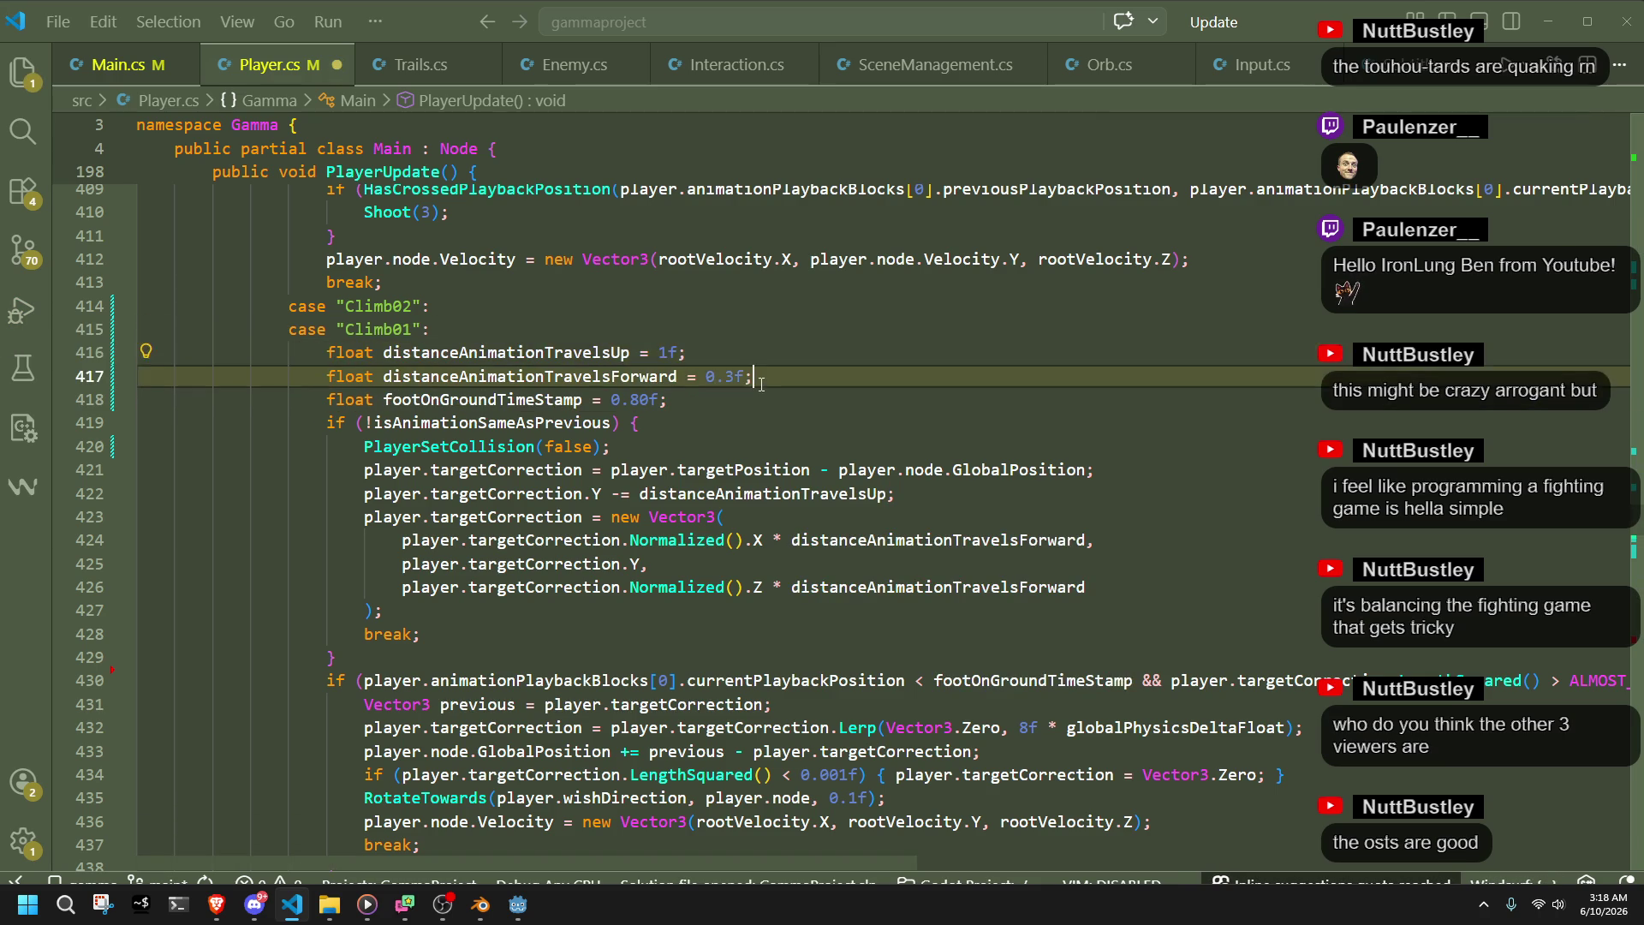
click(817, 407)
key(ctrl+s)
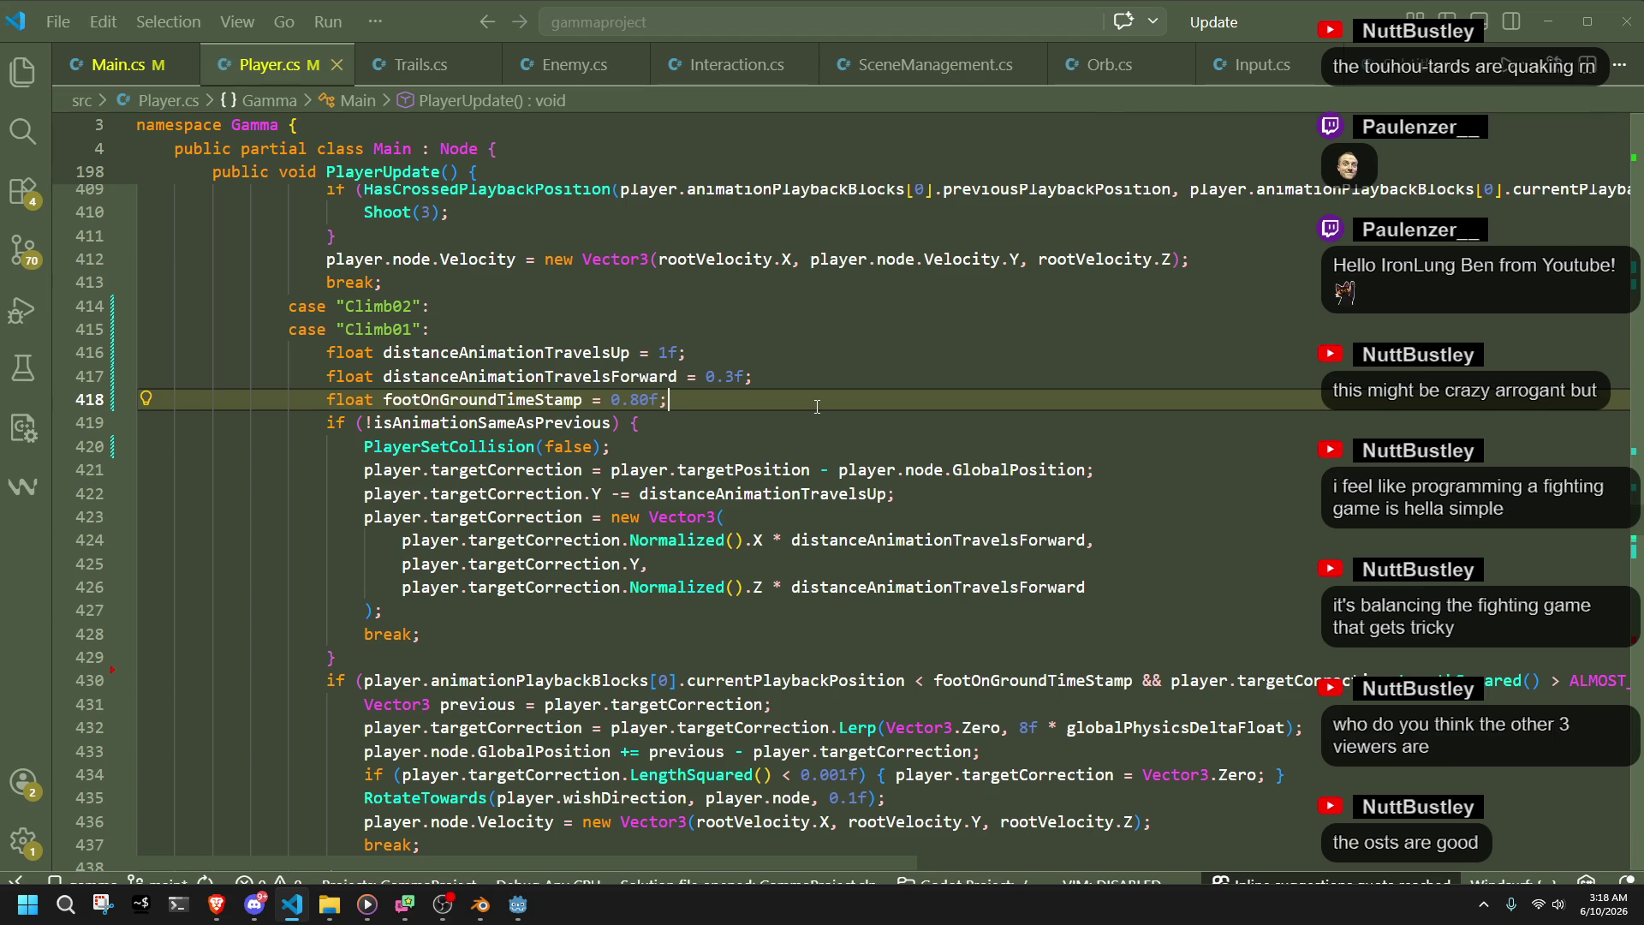
click(487, 310)
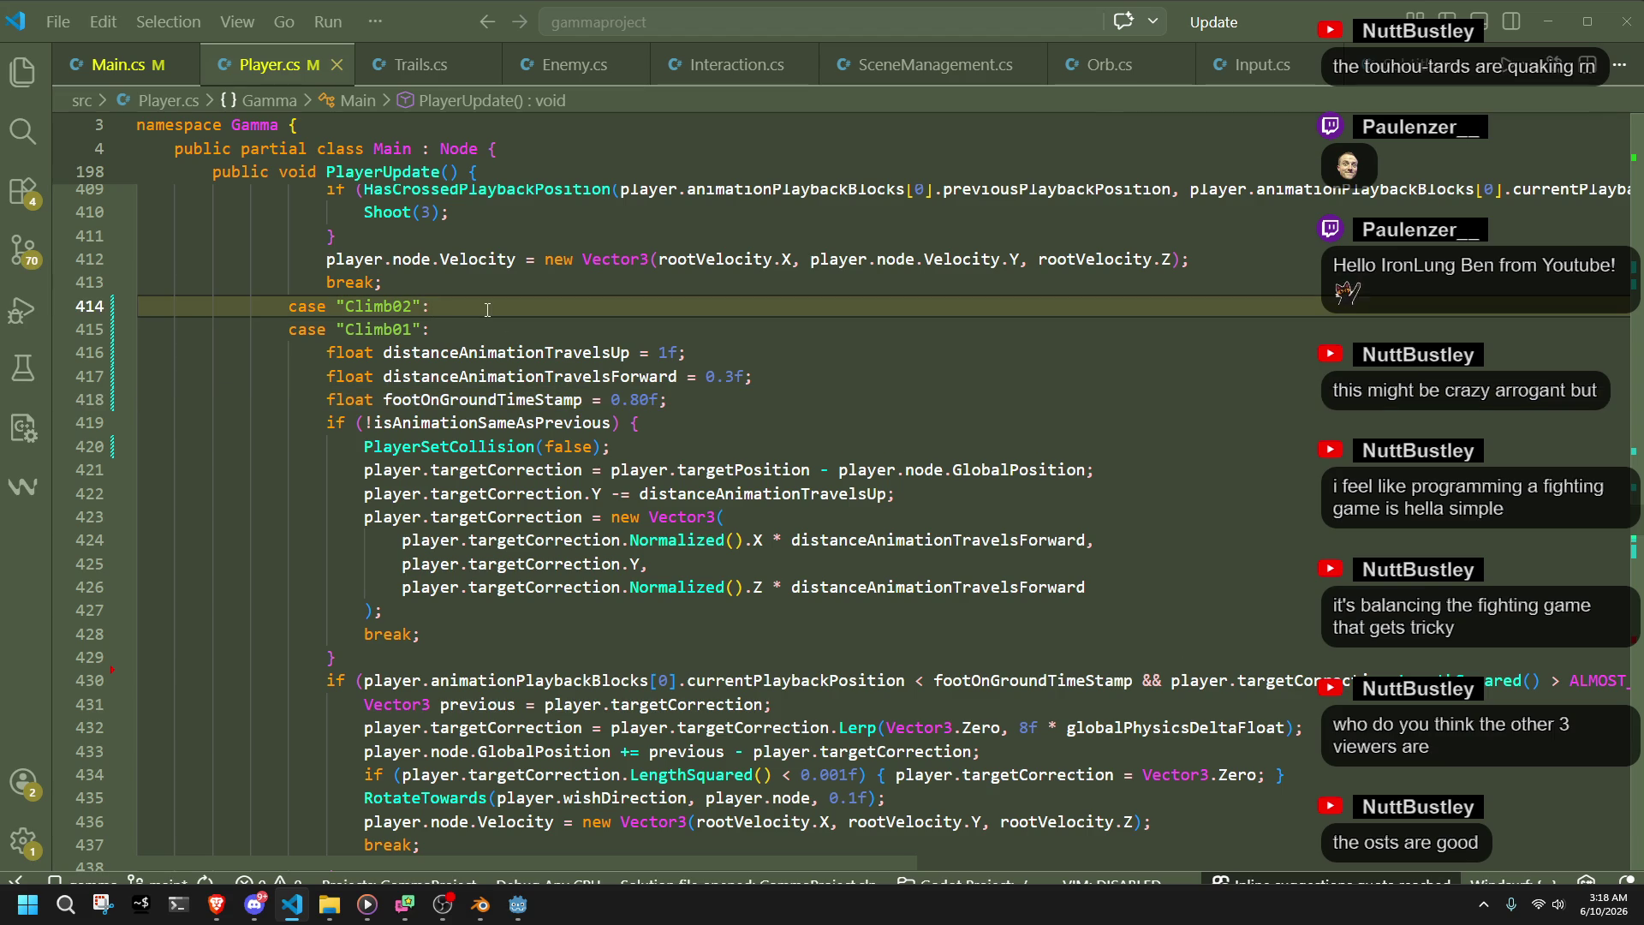
- Move the three climb float declarations up under case Climb02
drag(696, 394, 615, 310)
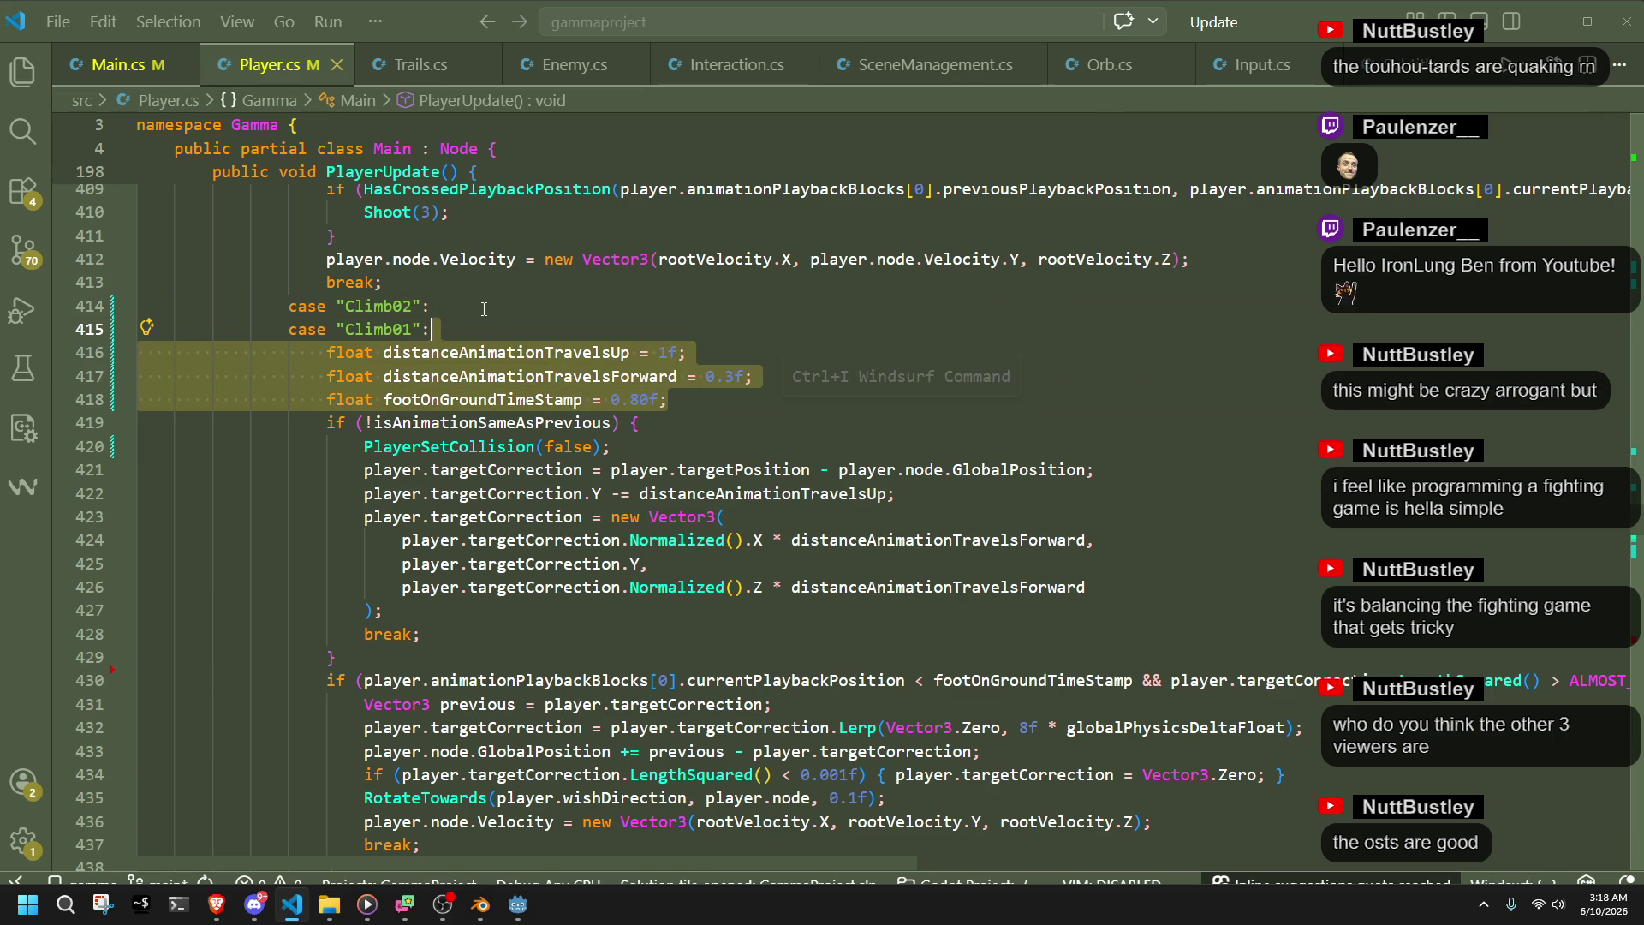
key(ctrl+x)
click(475, 306)
key(ctrl+v)
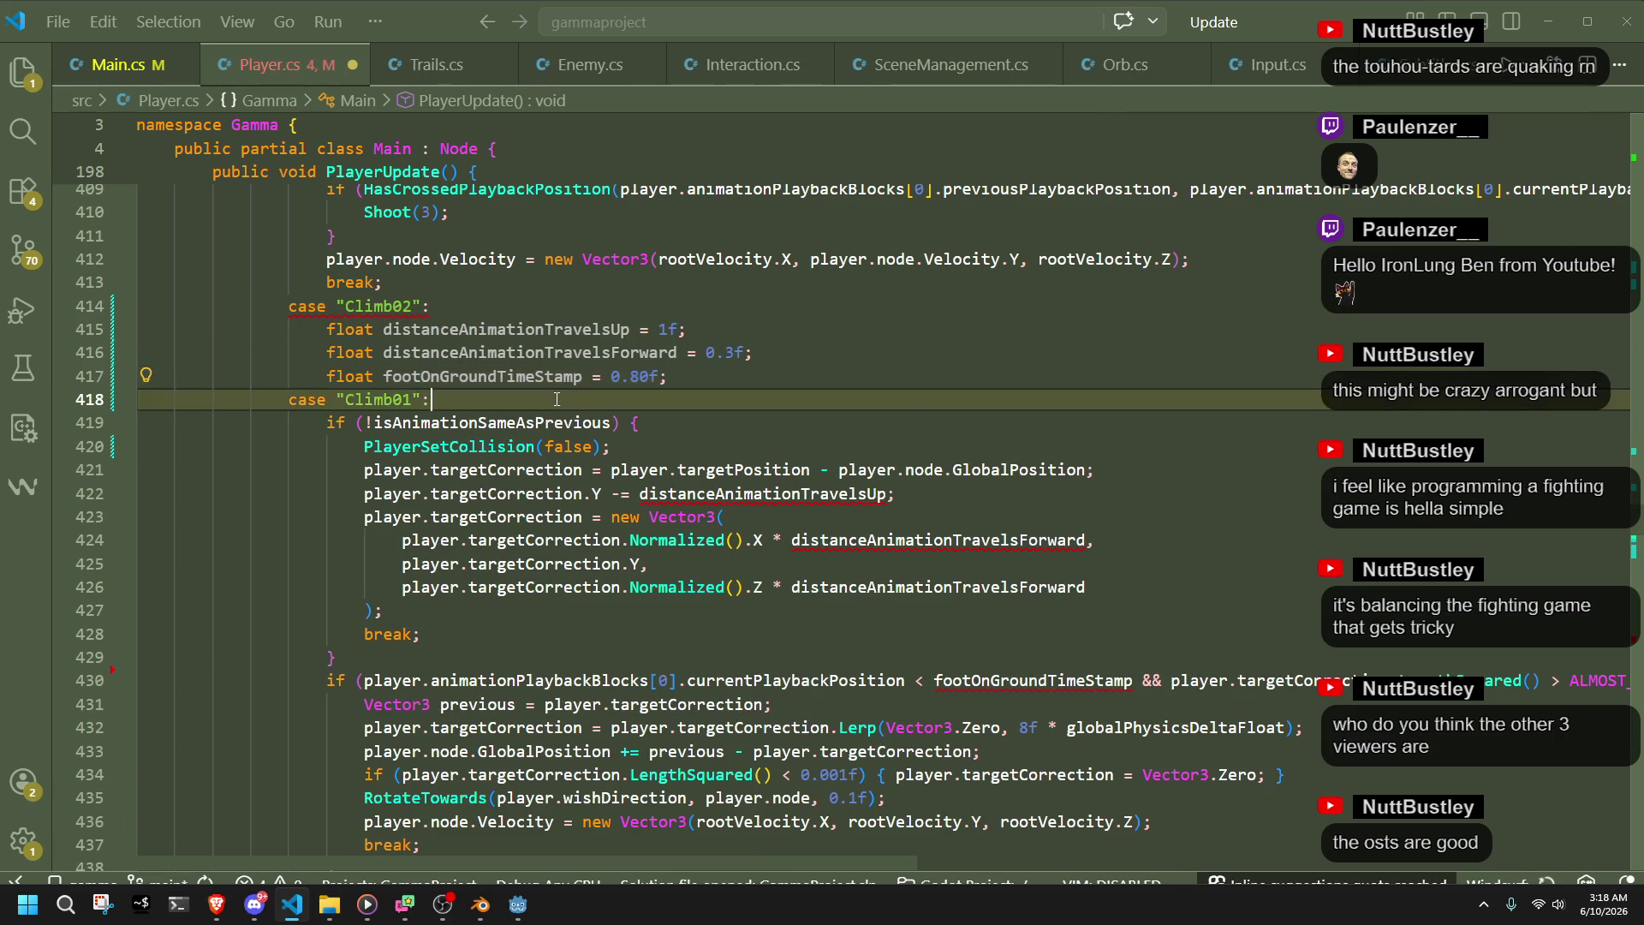
key(shift+Up)
key(shift+Up)
key(shift+Up)
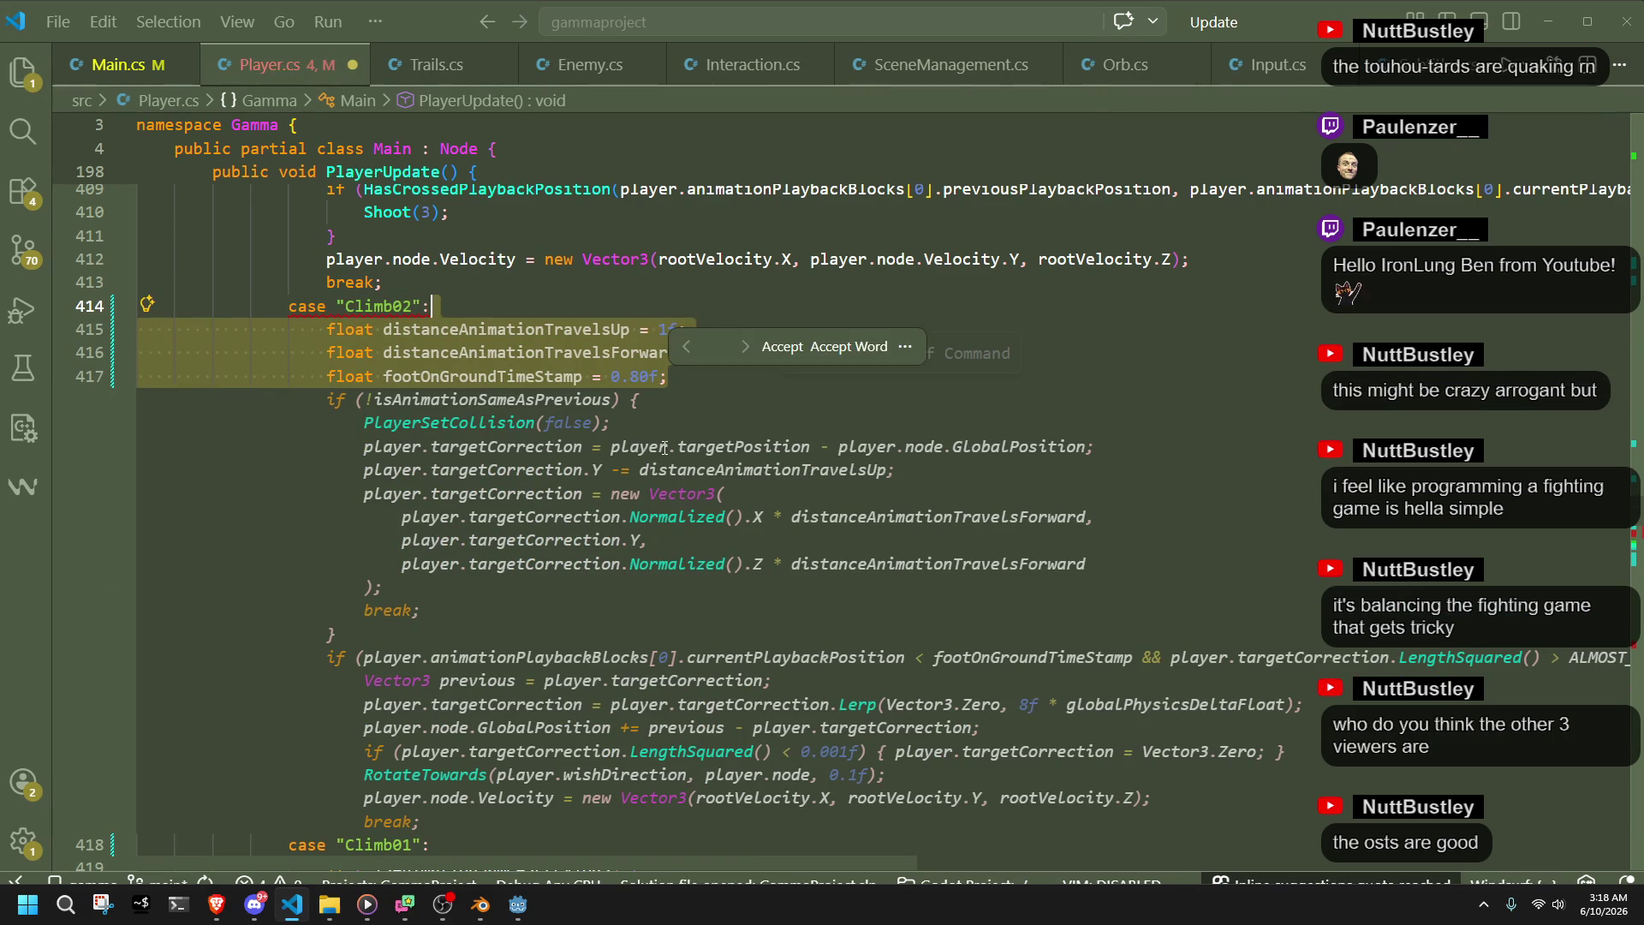
key(Escape)
- Paste copies under case Climb01 and remove float so they only assign 1f, 0.3f and 0.80f
click(484, 390)
key(ctrl+v)
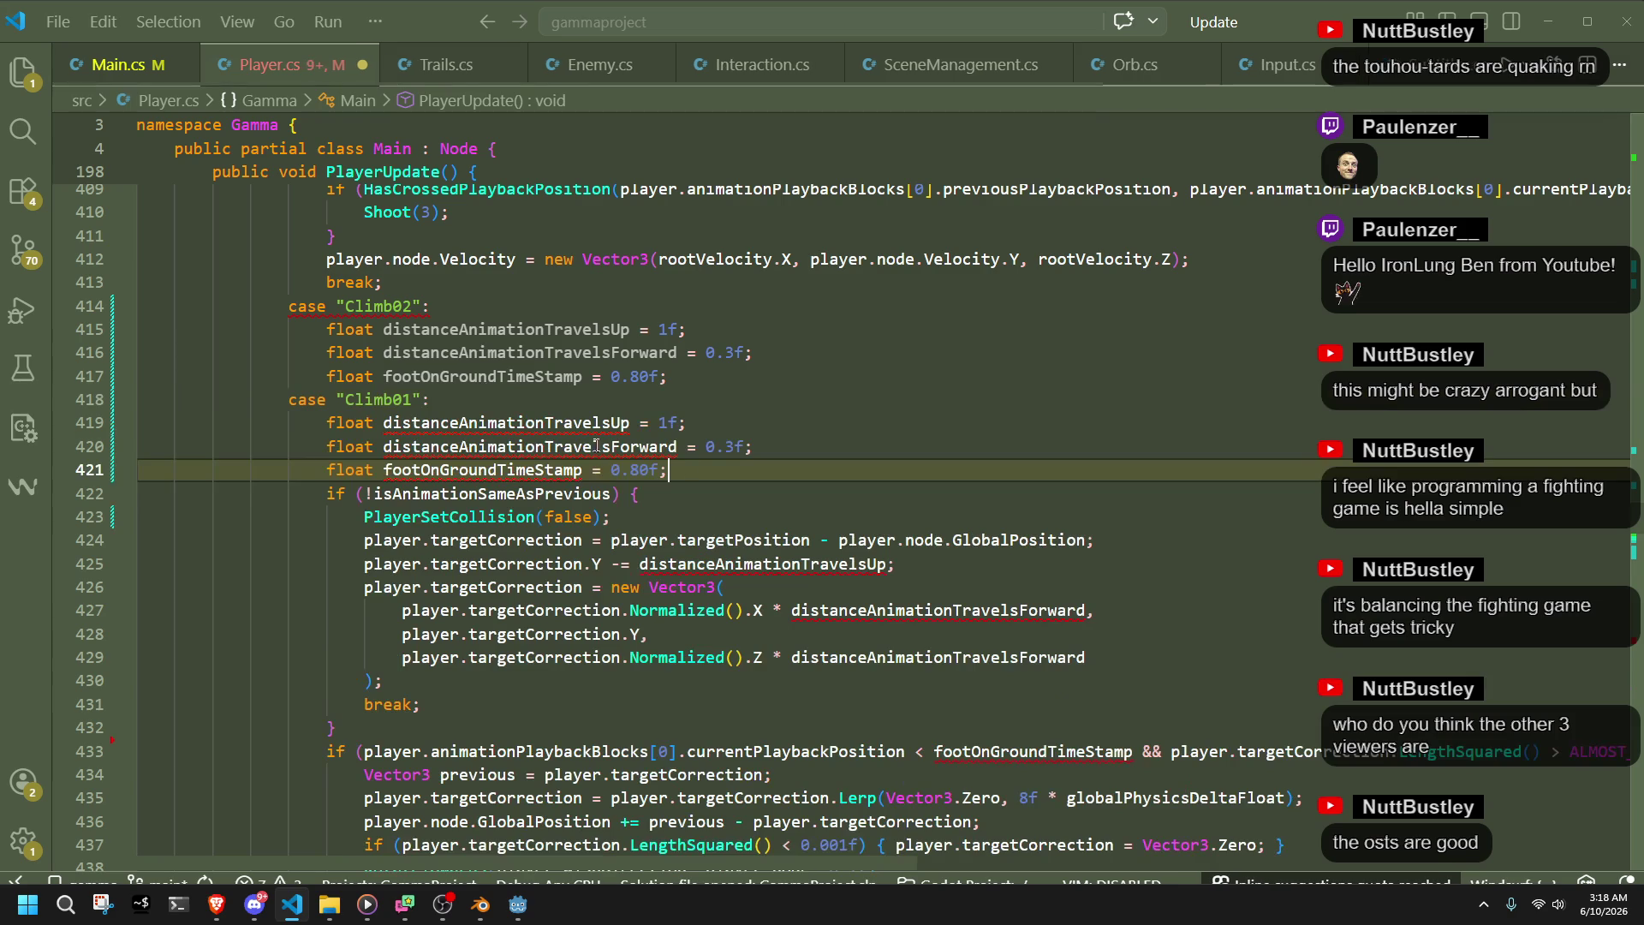
key(Down)
click(385, 433)
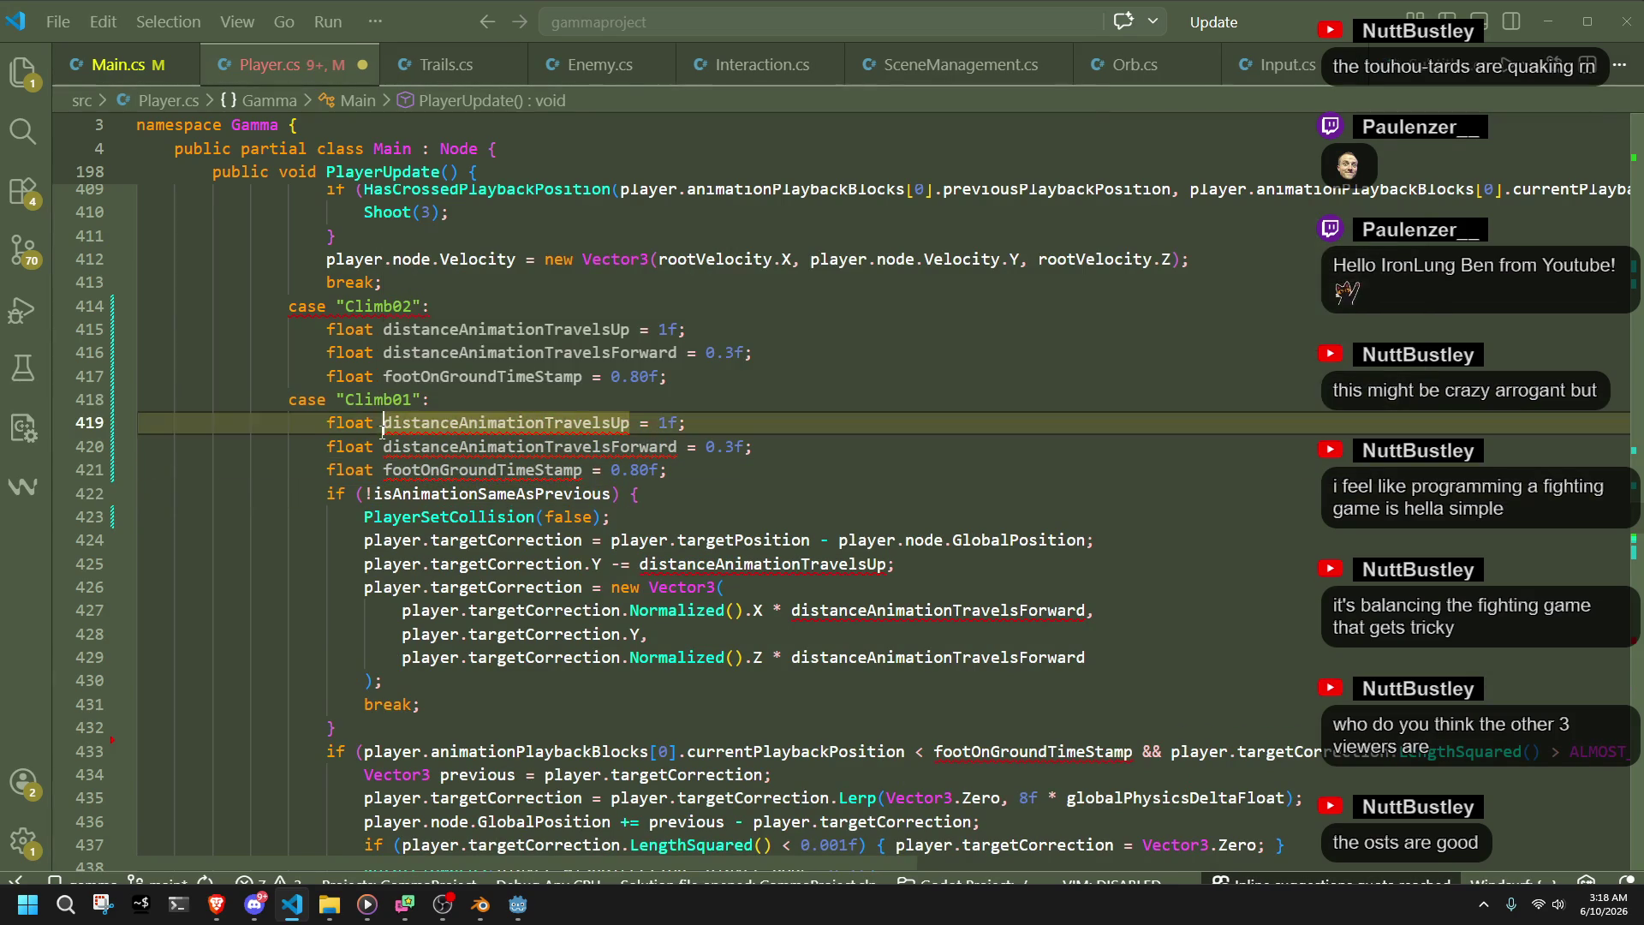
key(ctrl+shift+Left)
key(BackSpace)
click(382, 447)
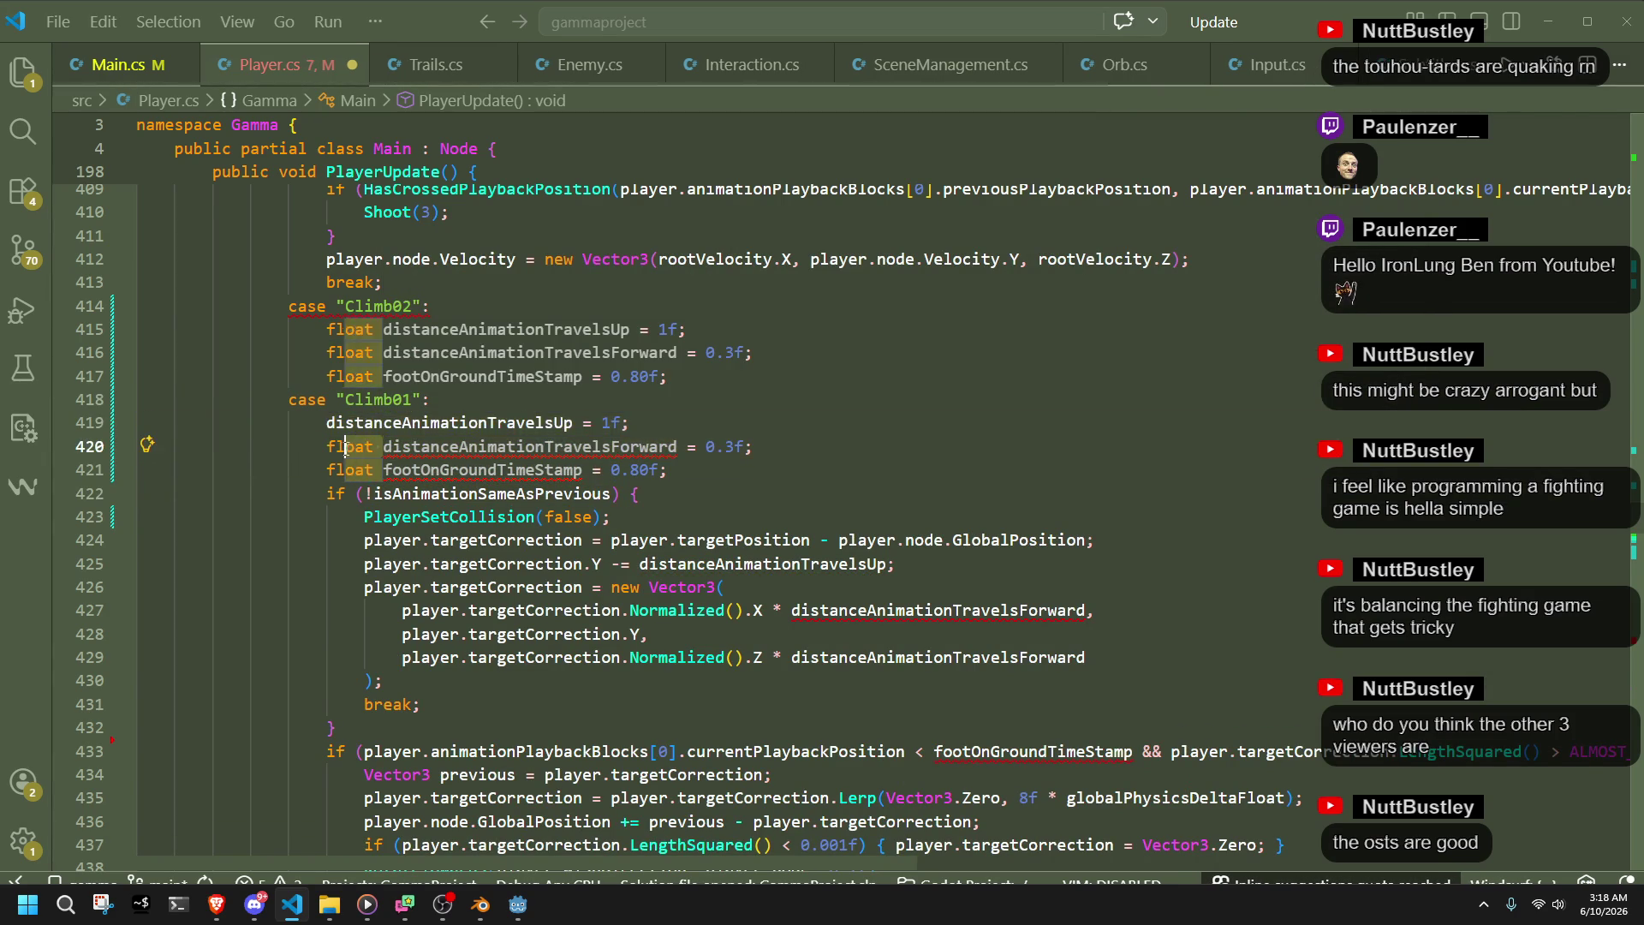
key(ctrl+shift+Left)
key(BackSpace)
click(383, 469)
key(ctrl+shift+Left)
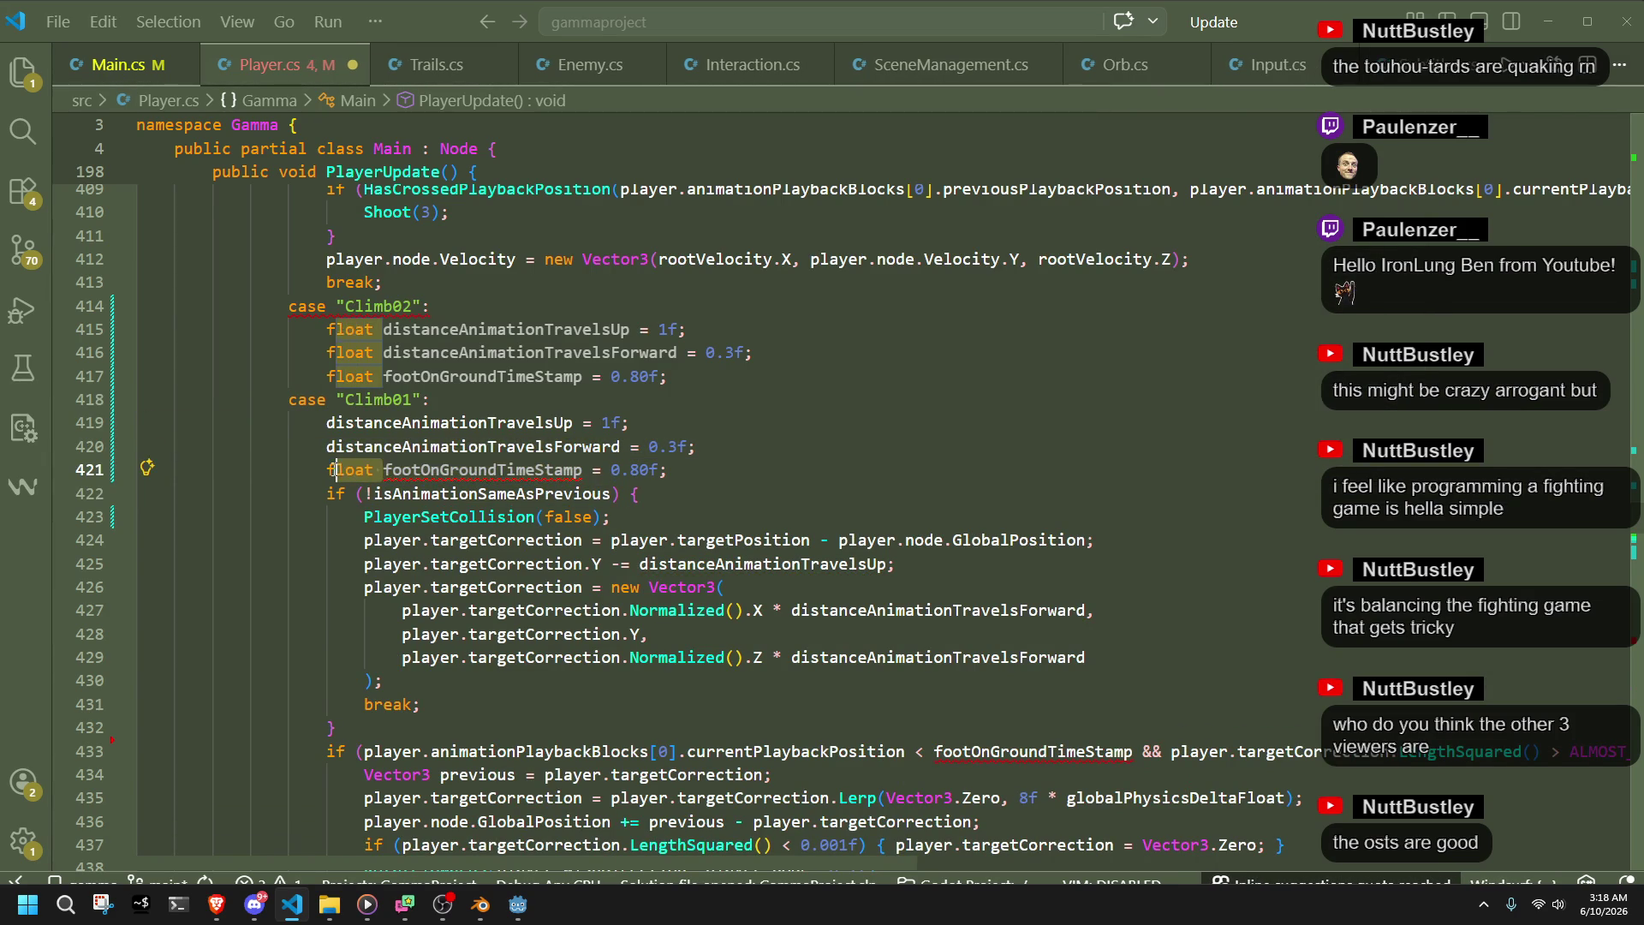
key(BackSpace)
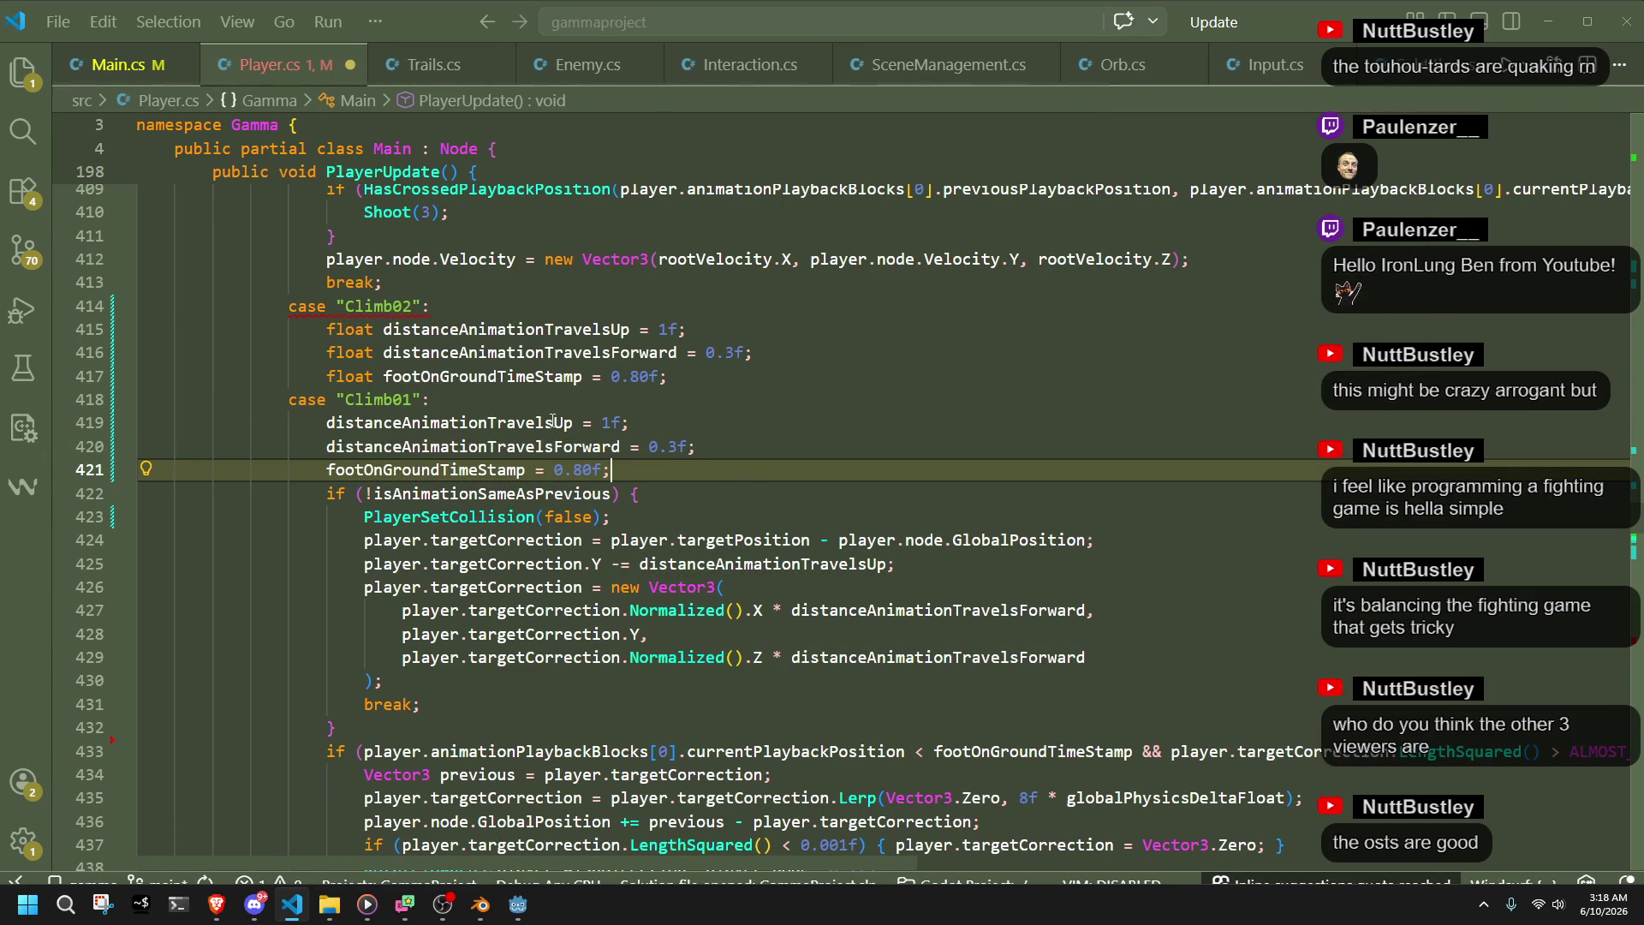
key(Up)
key(Up)
key(Up)
mouse_move(342, 300)
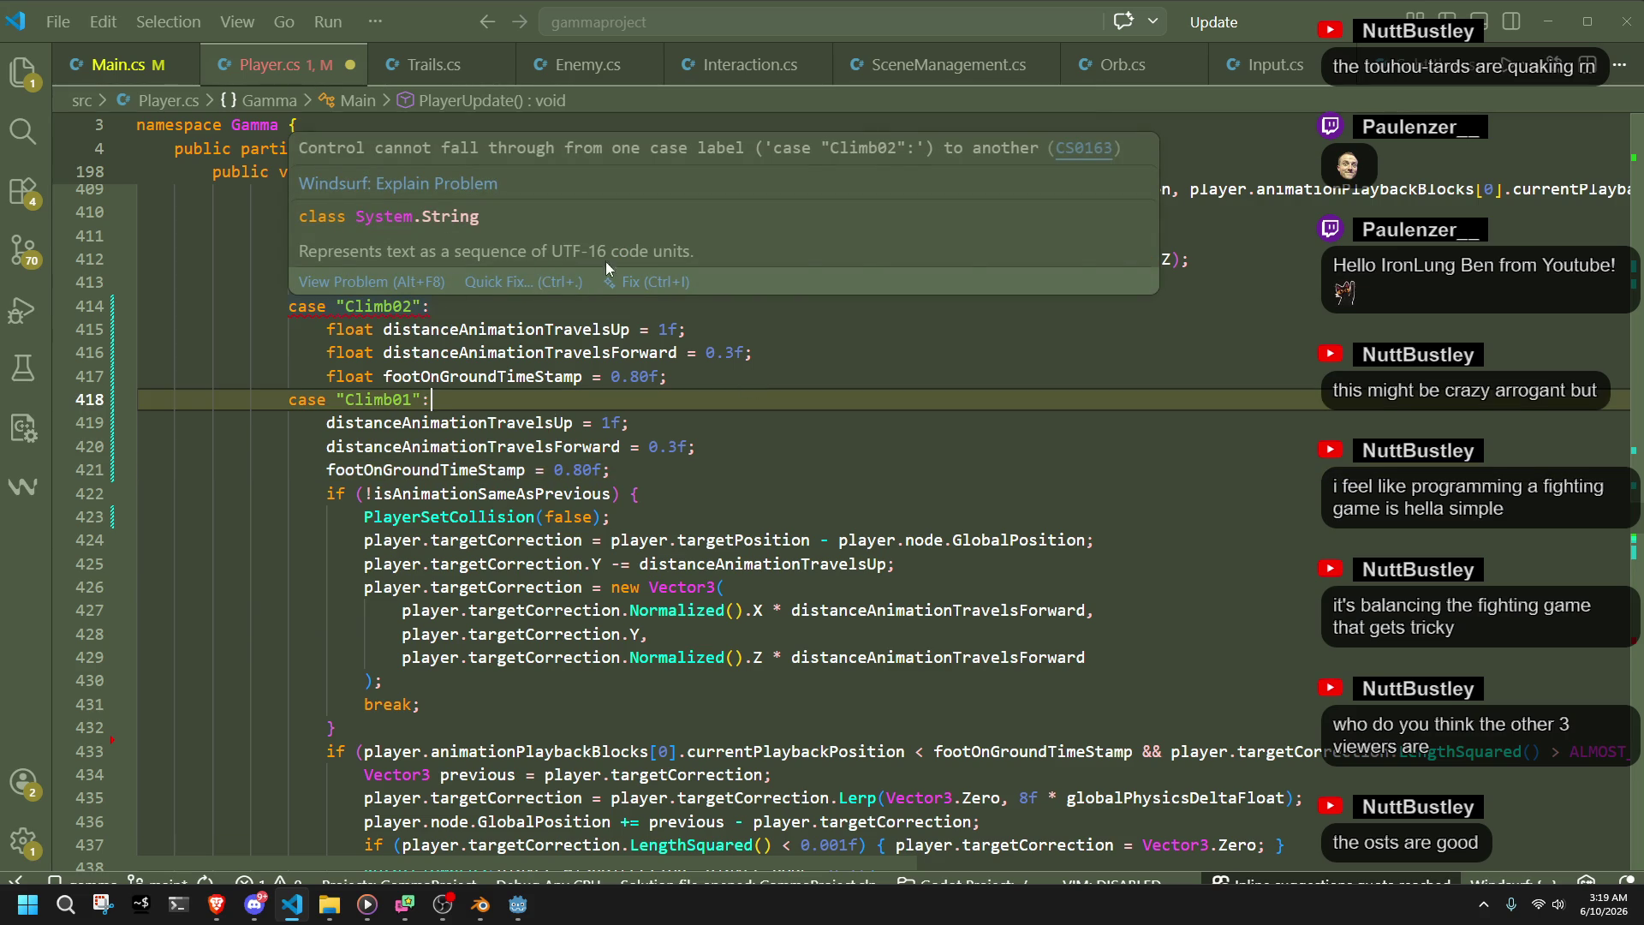
- Try the inline /fix on the Climb02 fall-through error, then have the AI explain CS0163
click(650, 281)
click(1604, 772)
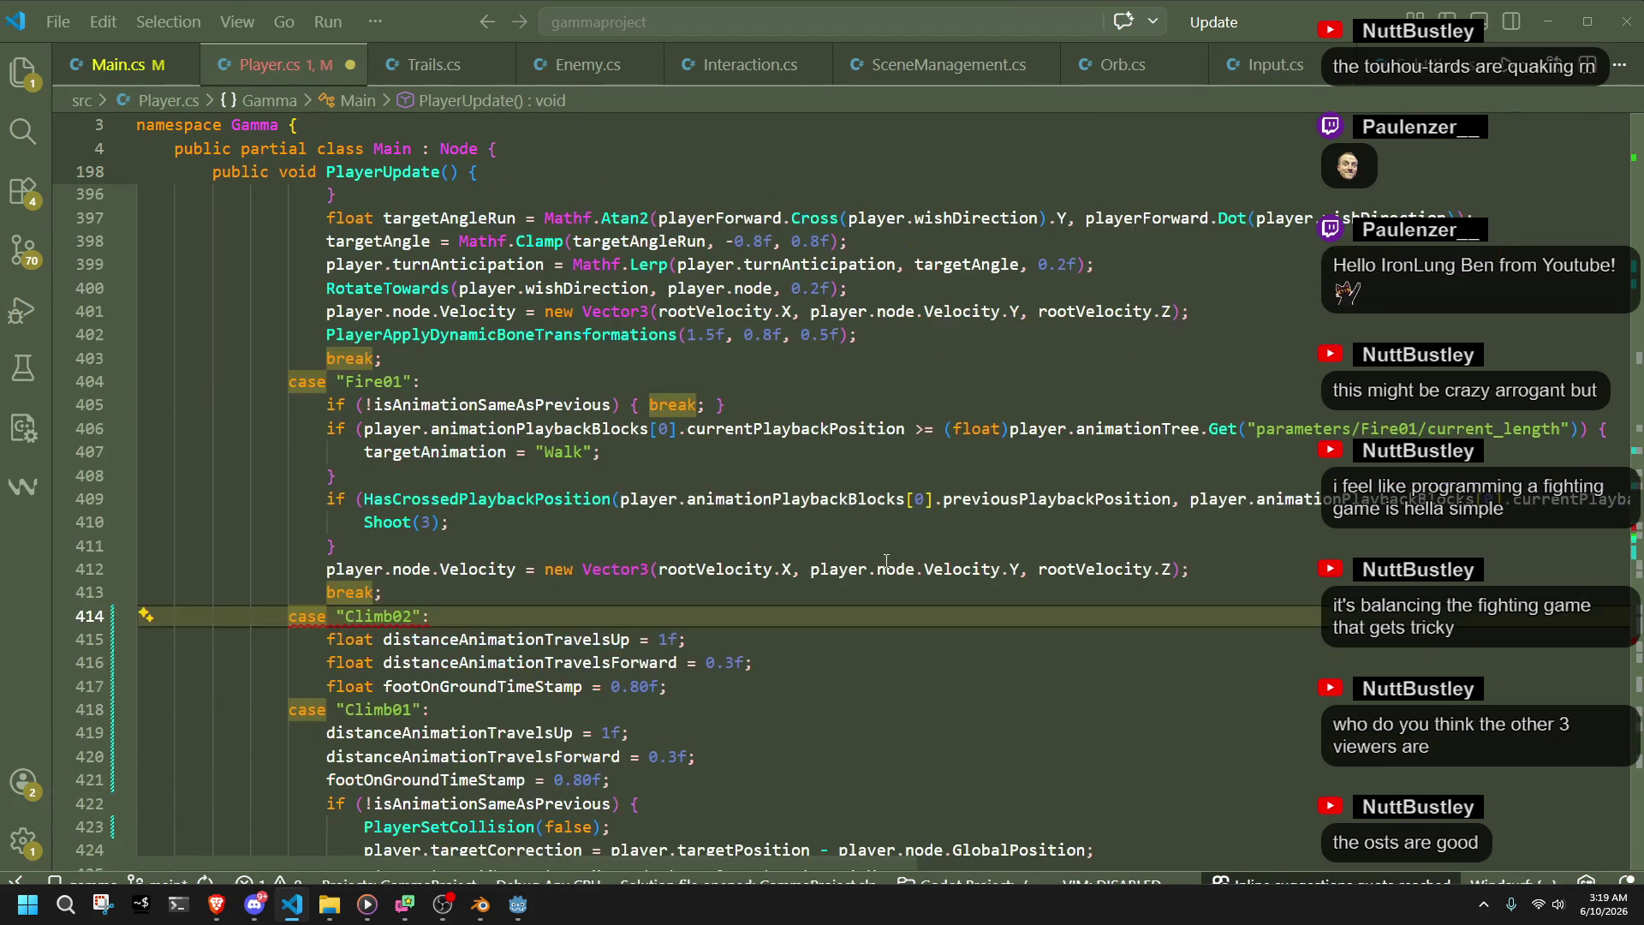
click(672, 686)
mouse_move(332, 611)
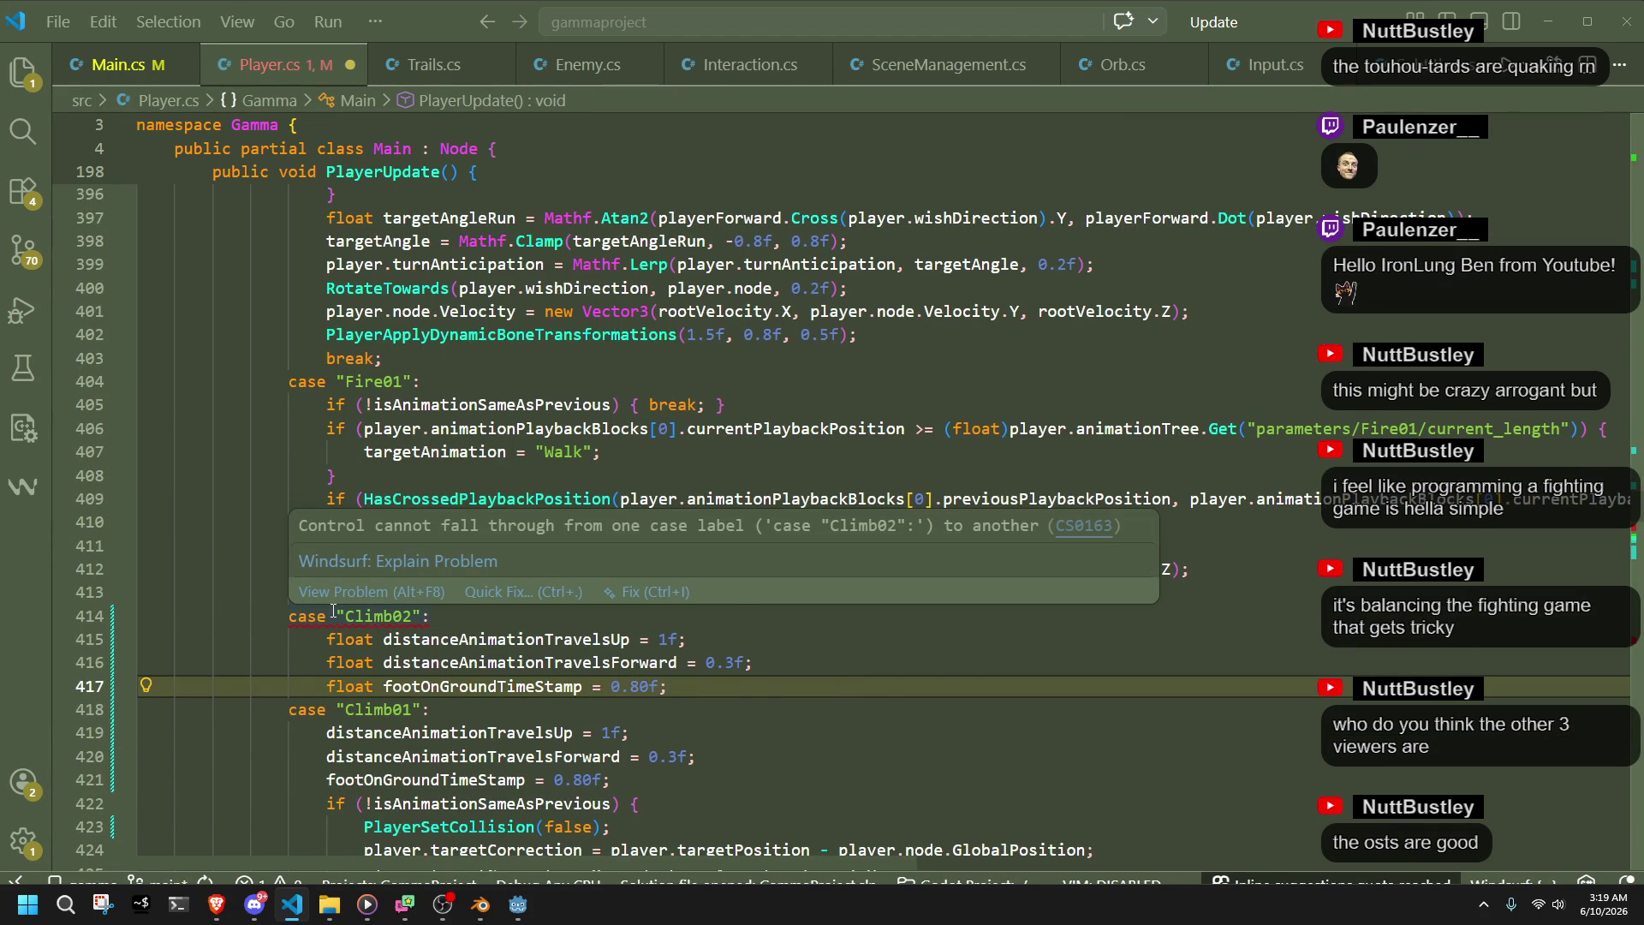
click(371, 562)
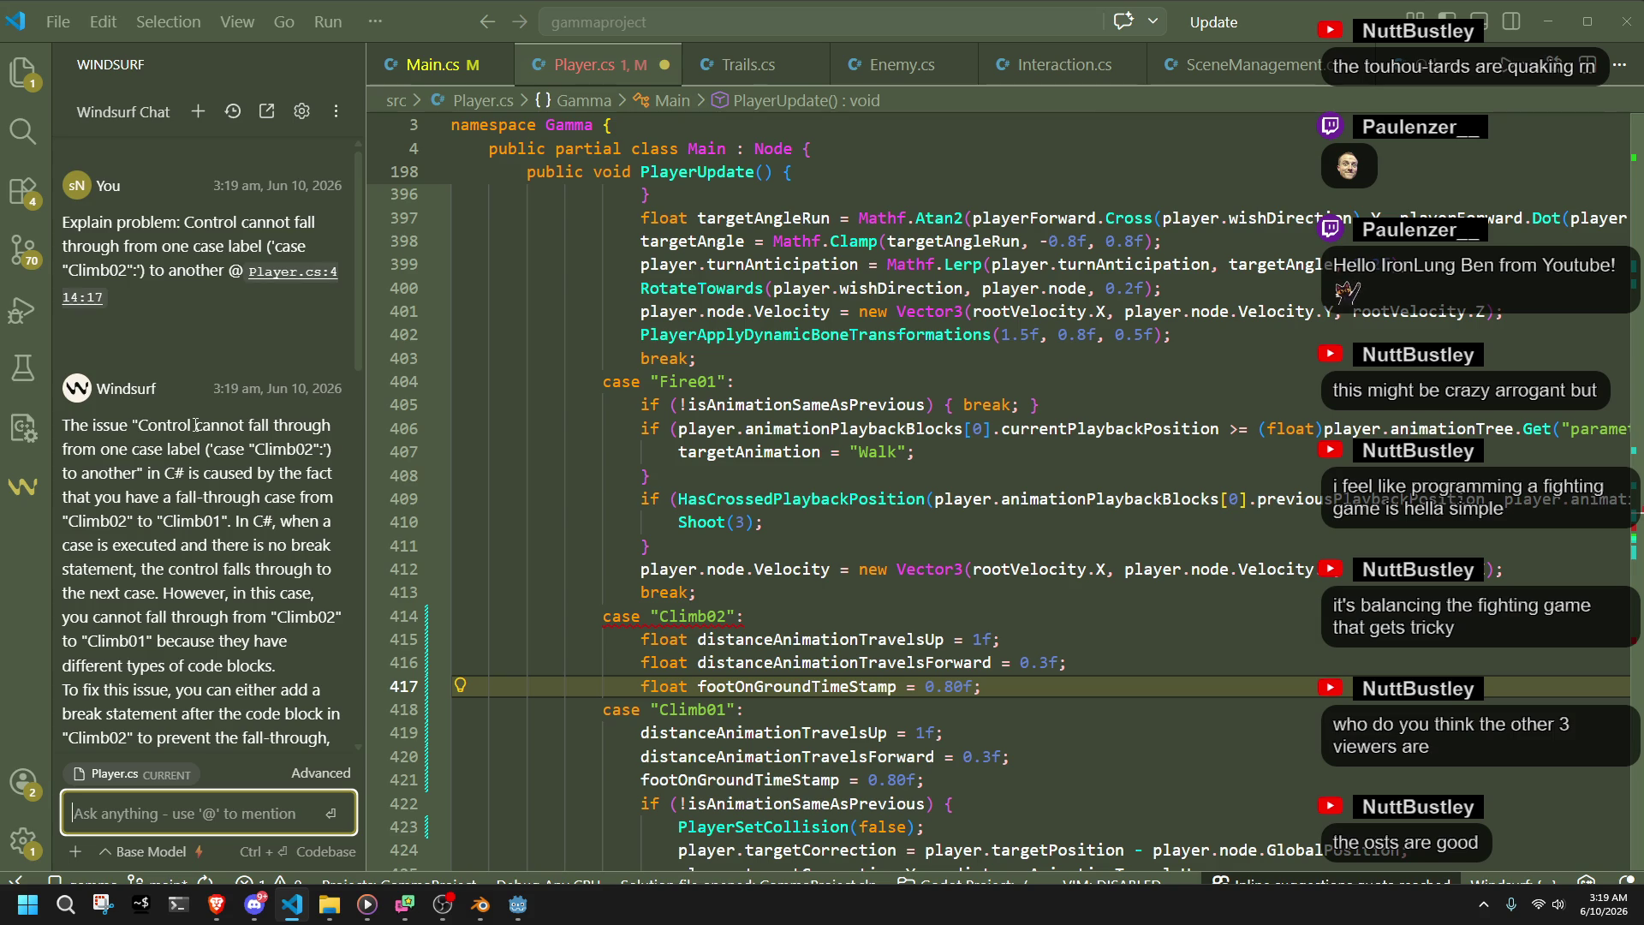
- Read the AI's add-break or merge-cases suggestions, then close the chat panel
scroll(196, 425, down, 1)
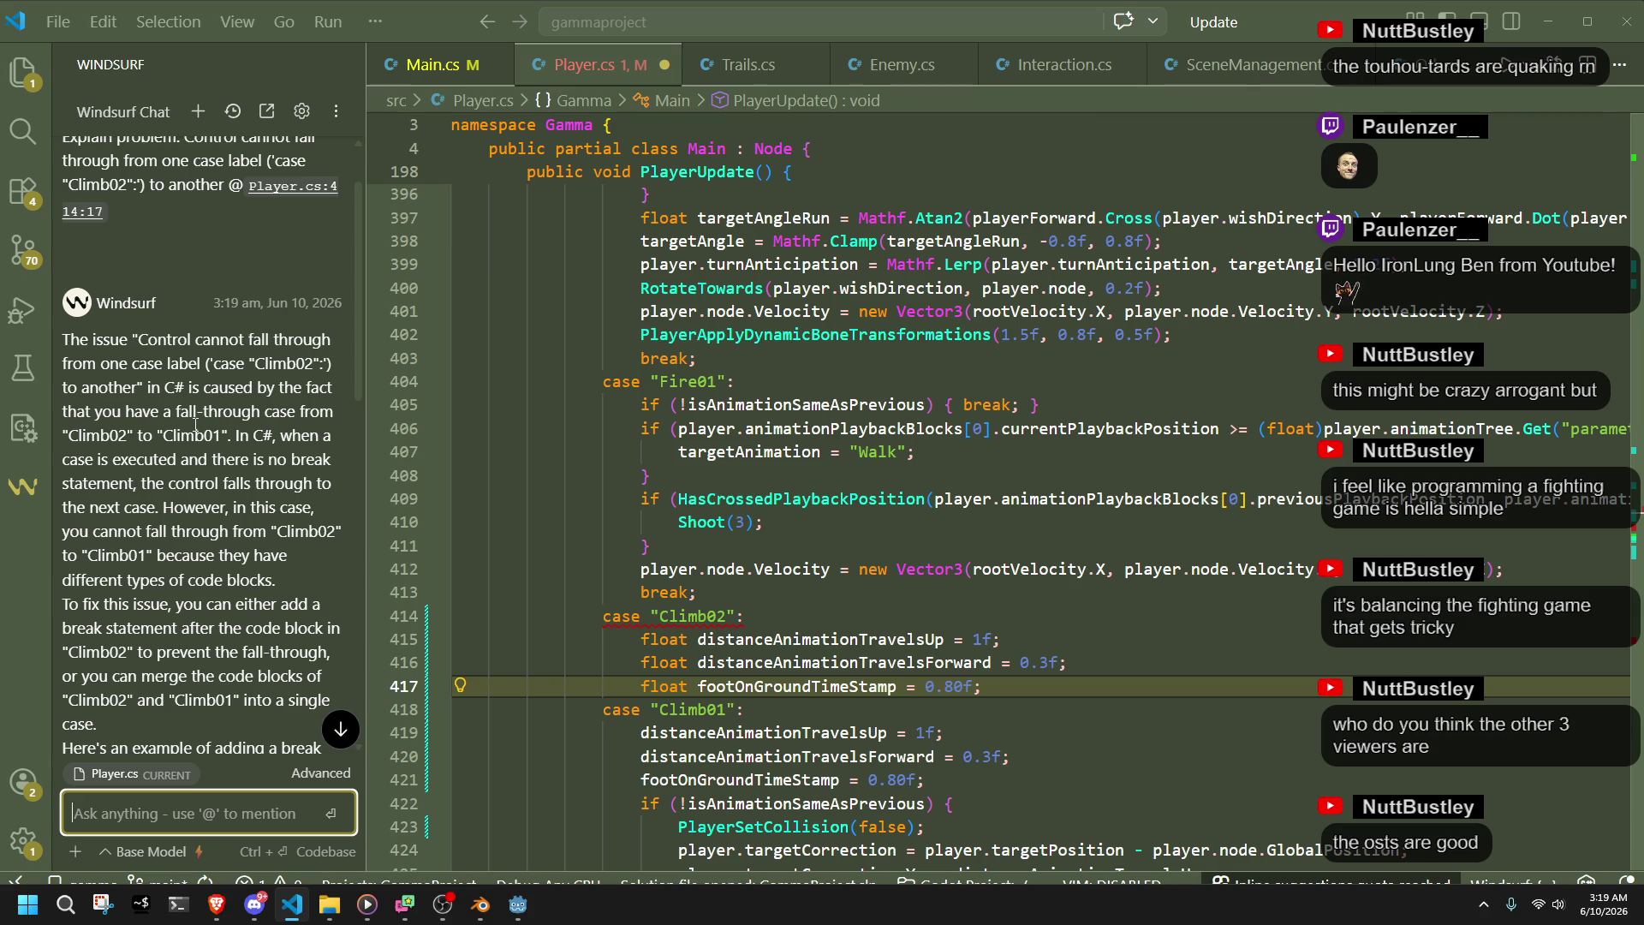
scroll(196, 425, down, 6)
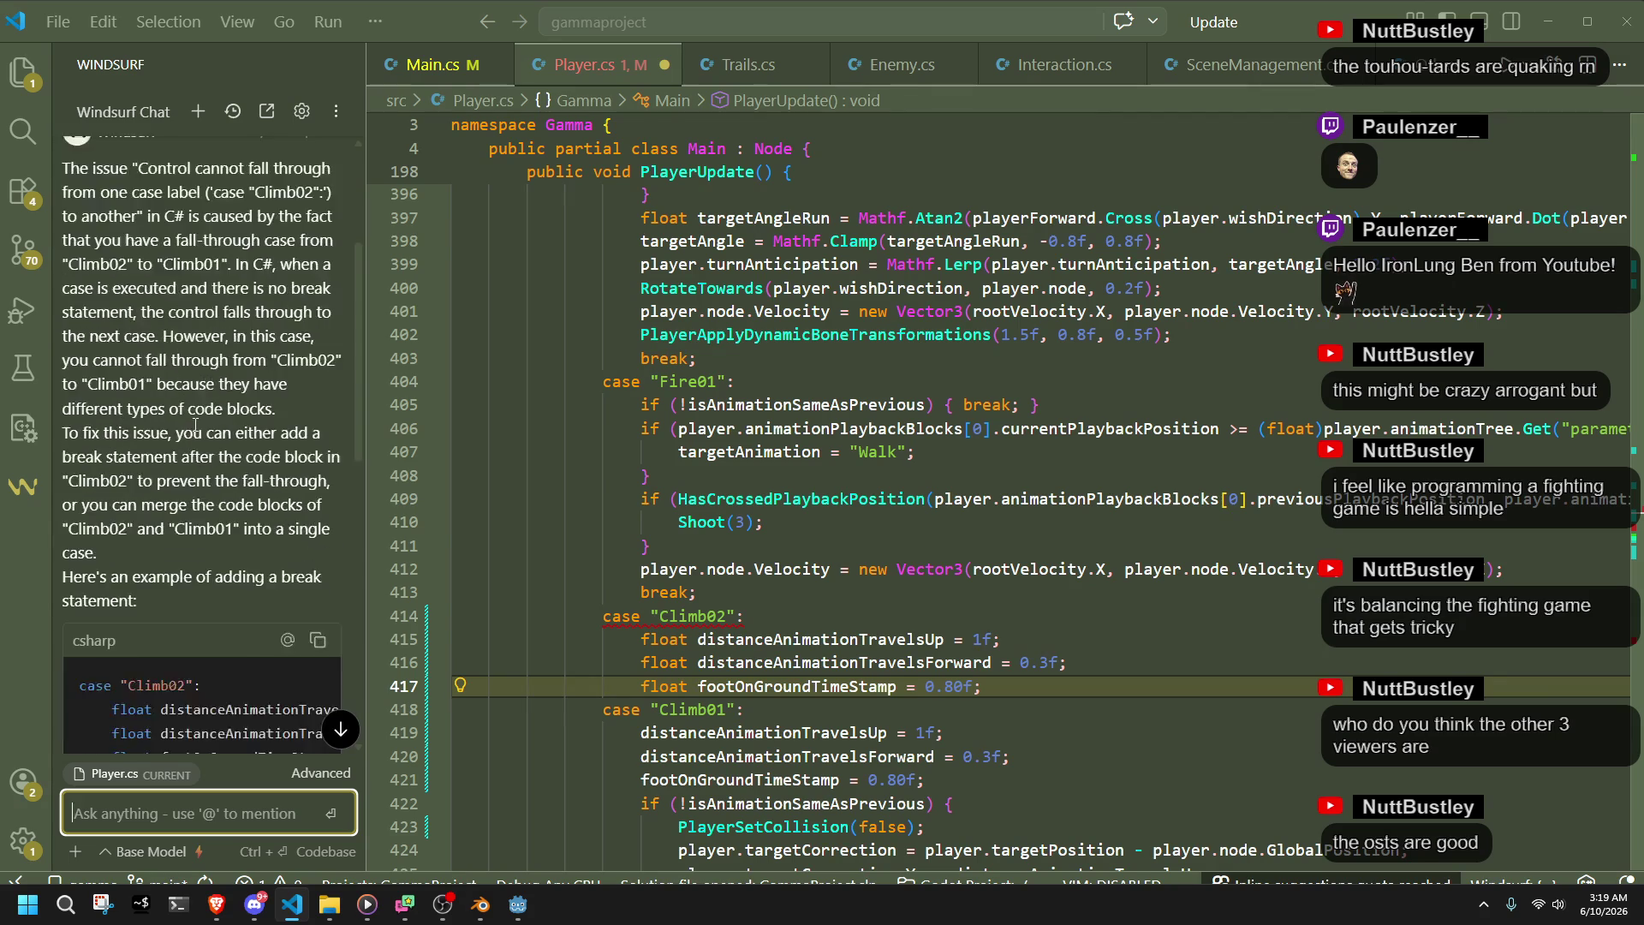
scroll(195, 424, down, 4)
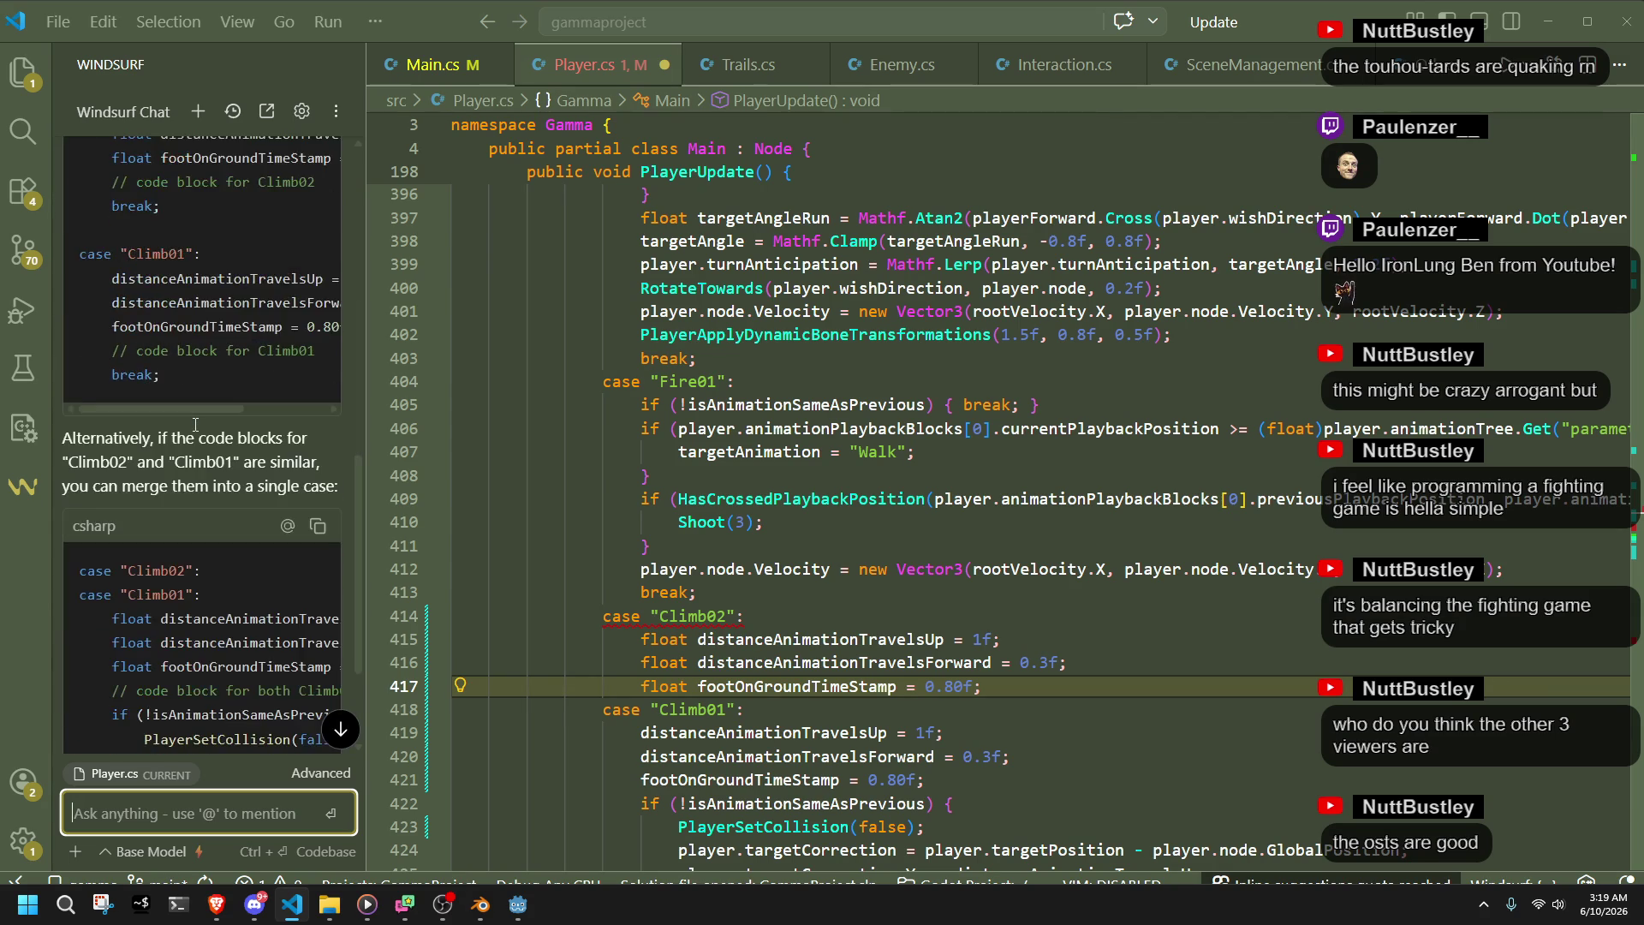
scroll(196, 431, down, 1)
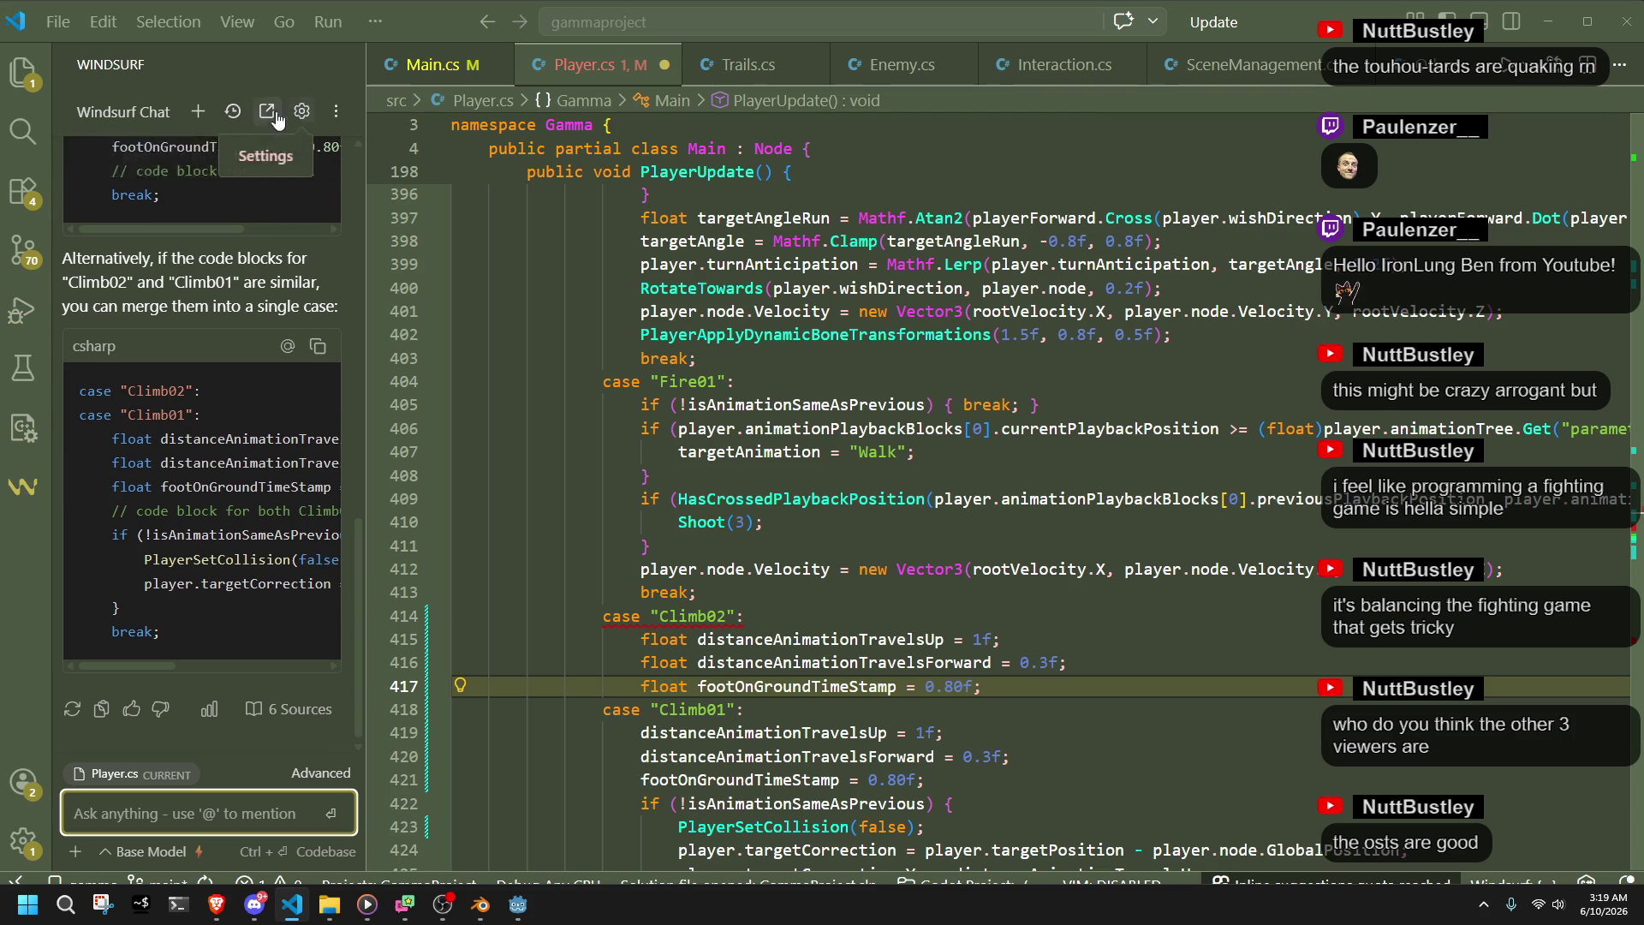
click(23, 486)
key(Down)
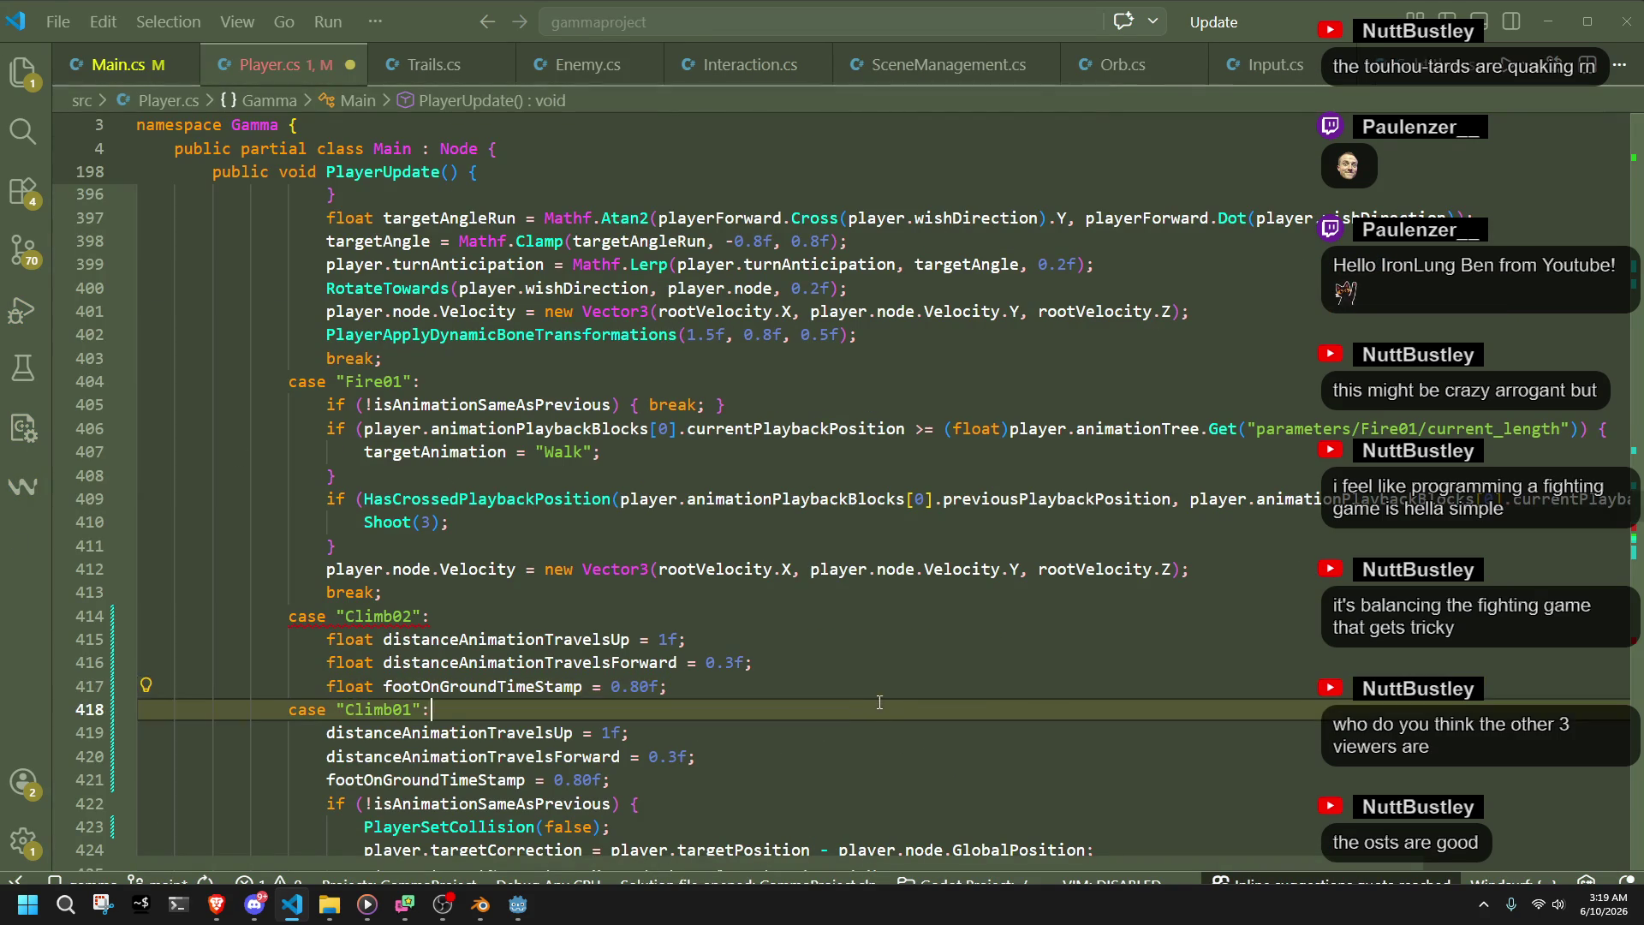
key(Down)
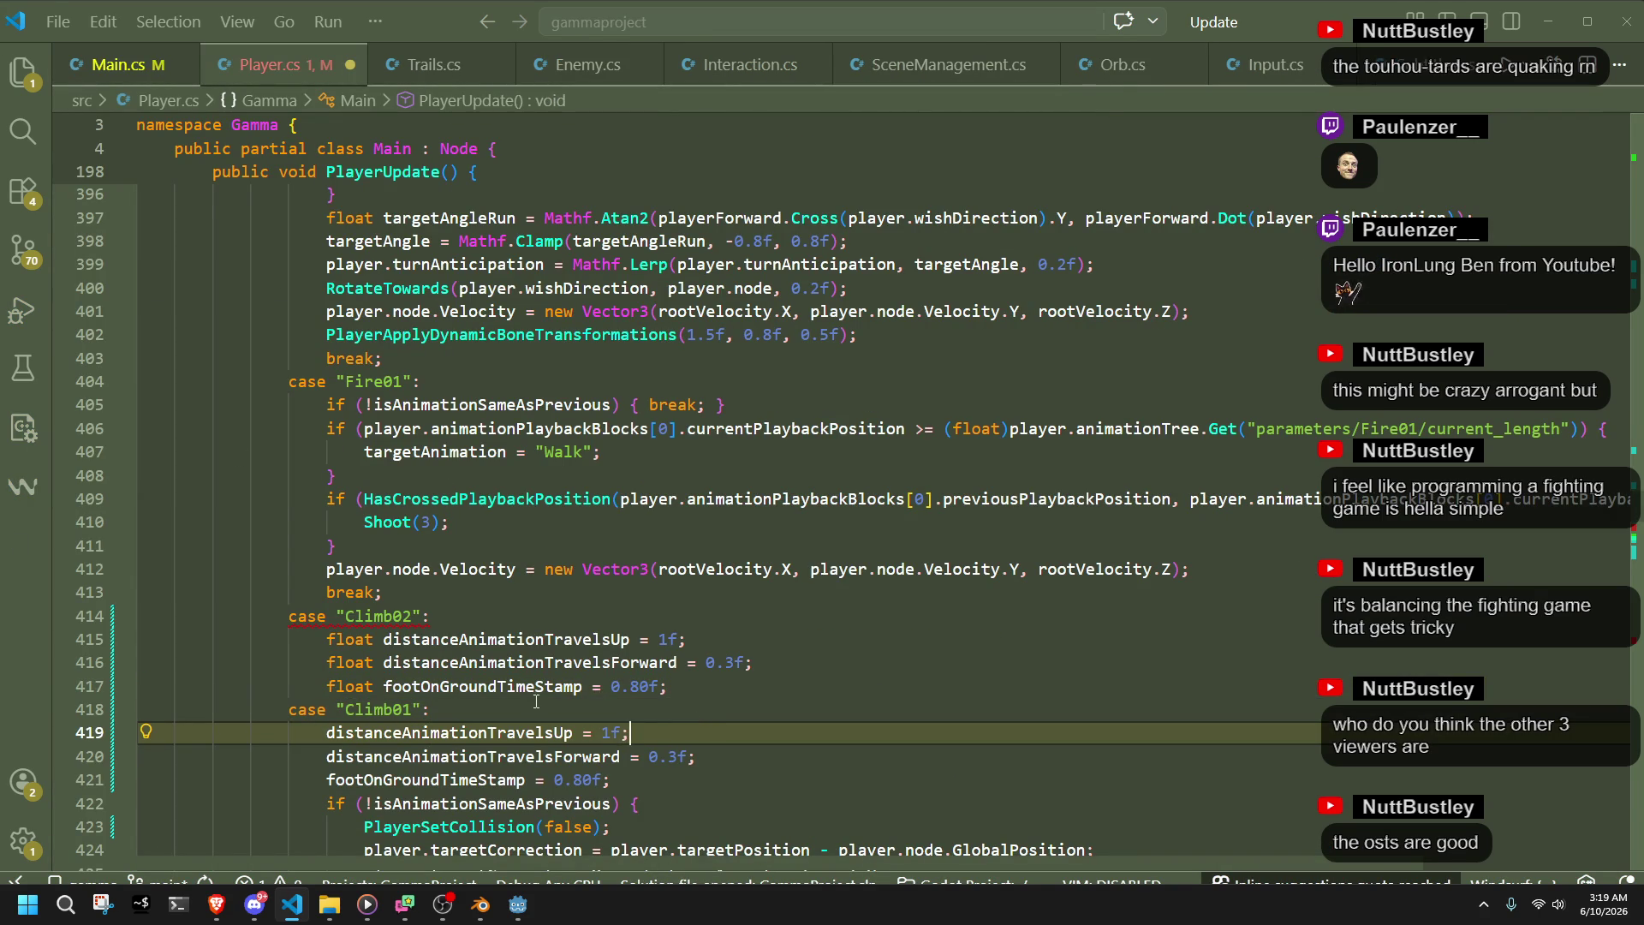
key(alt+Tab)
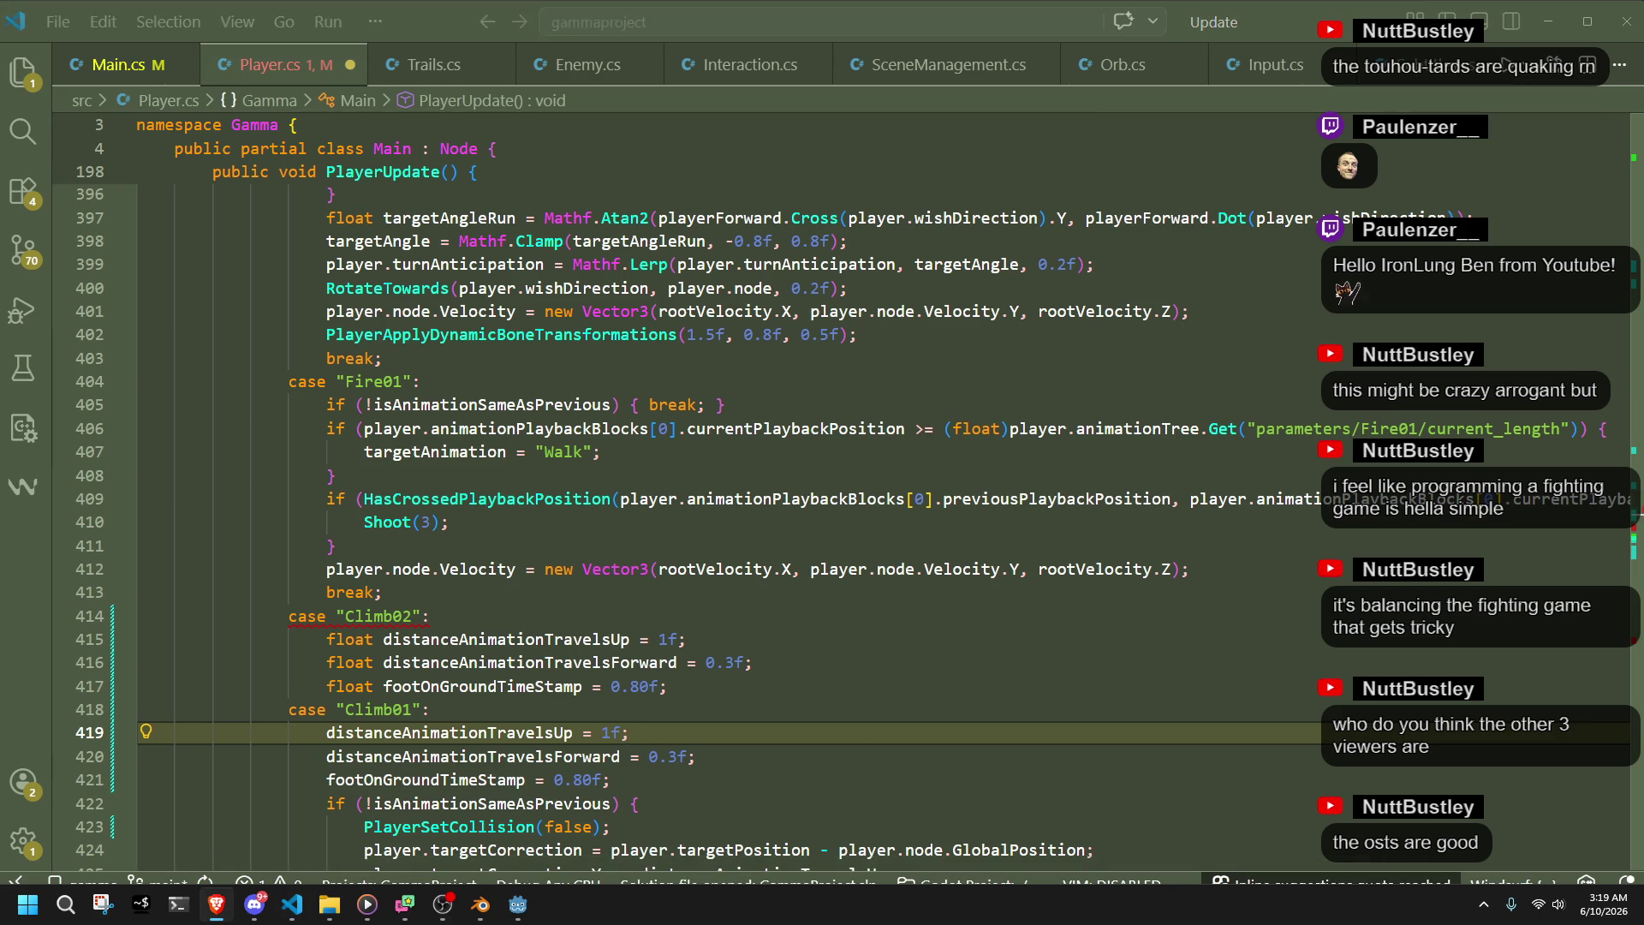
click(1199, 569)
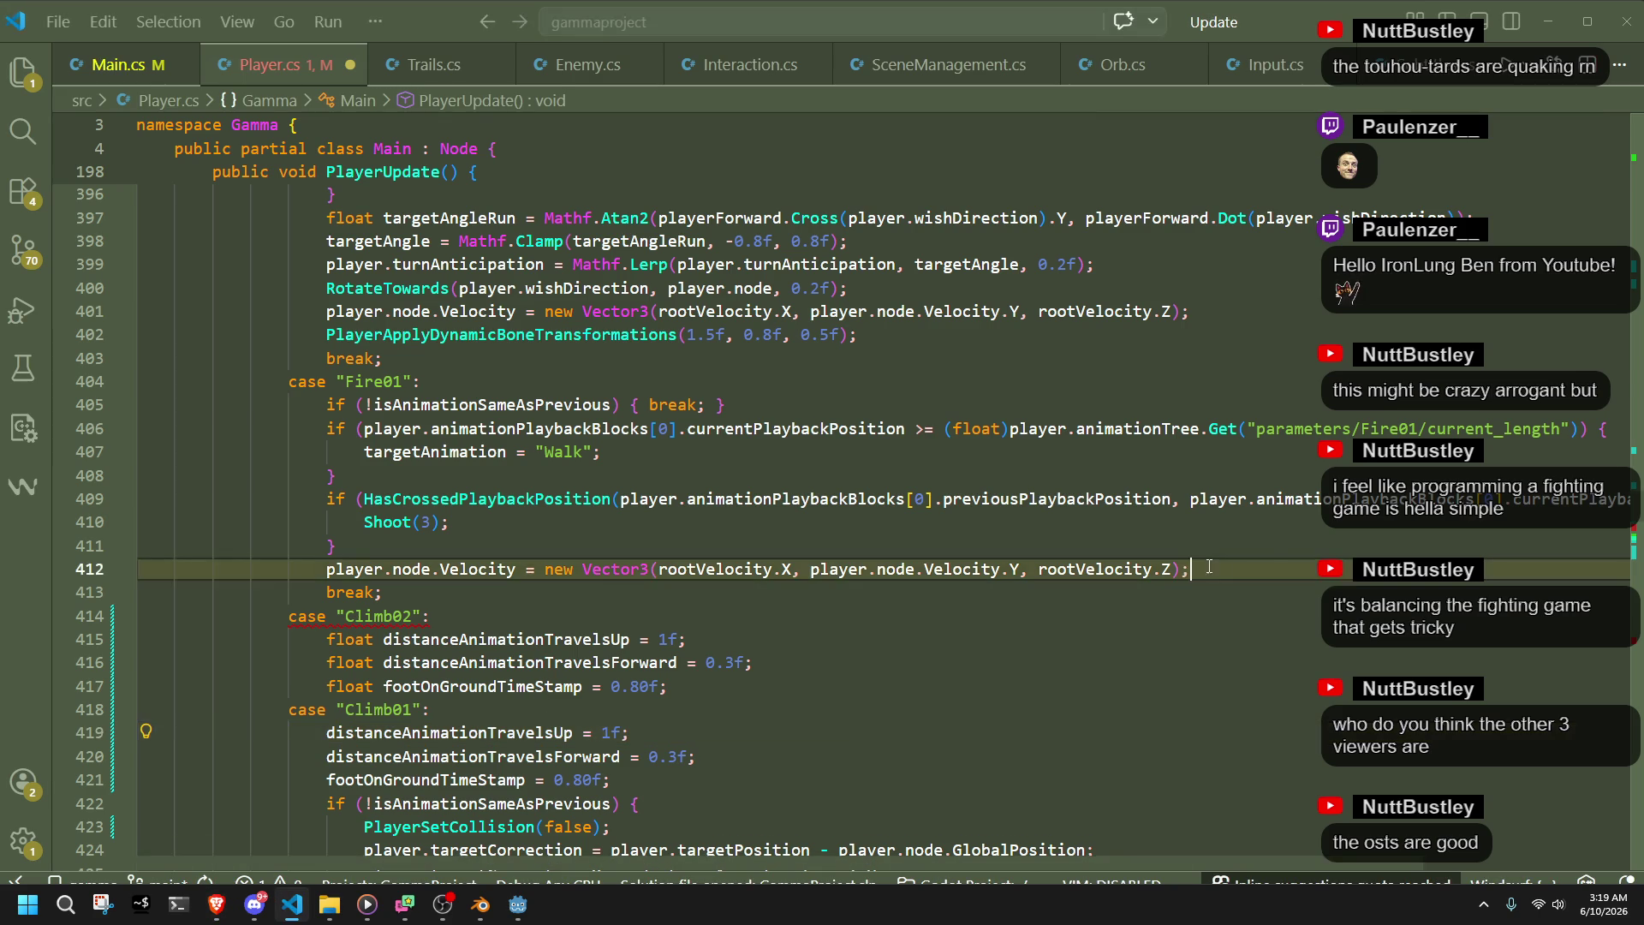
drag(1630, 503, 1628, 352)
scroll(953, 533, up, 20)
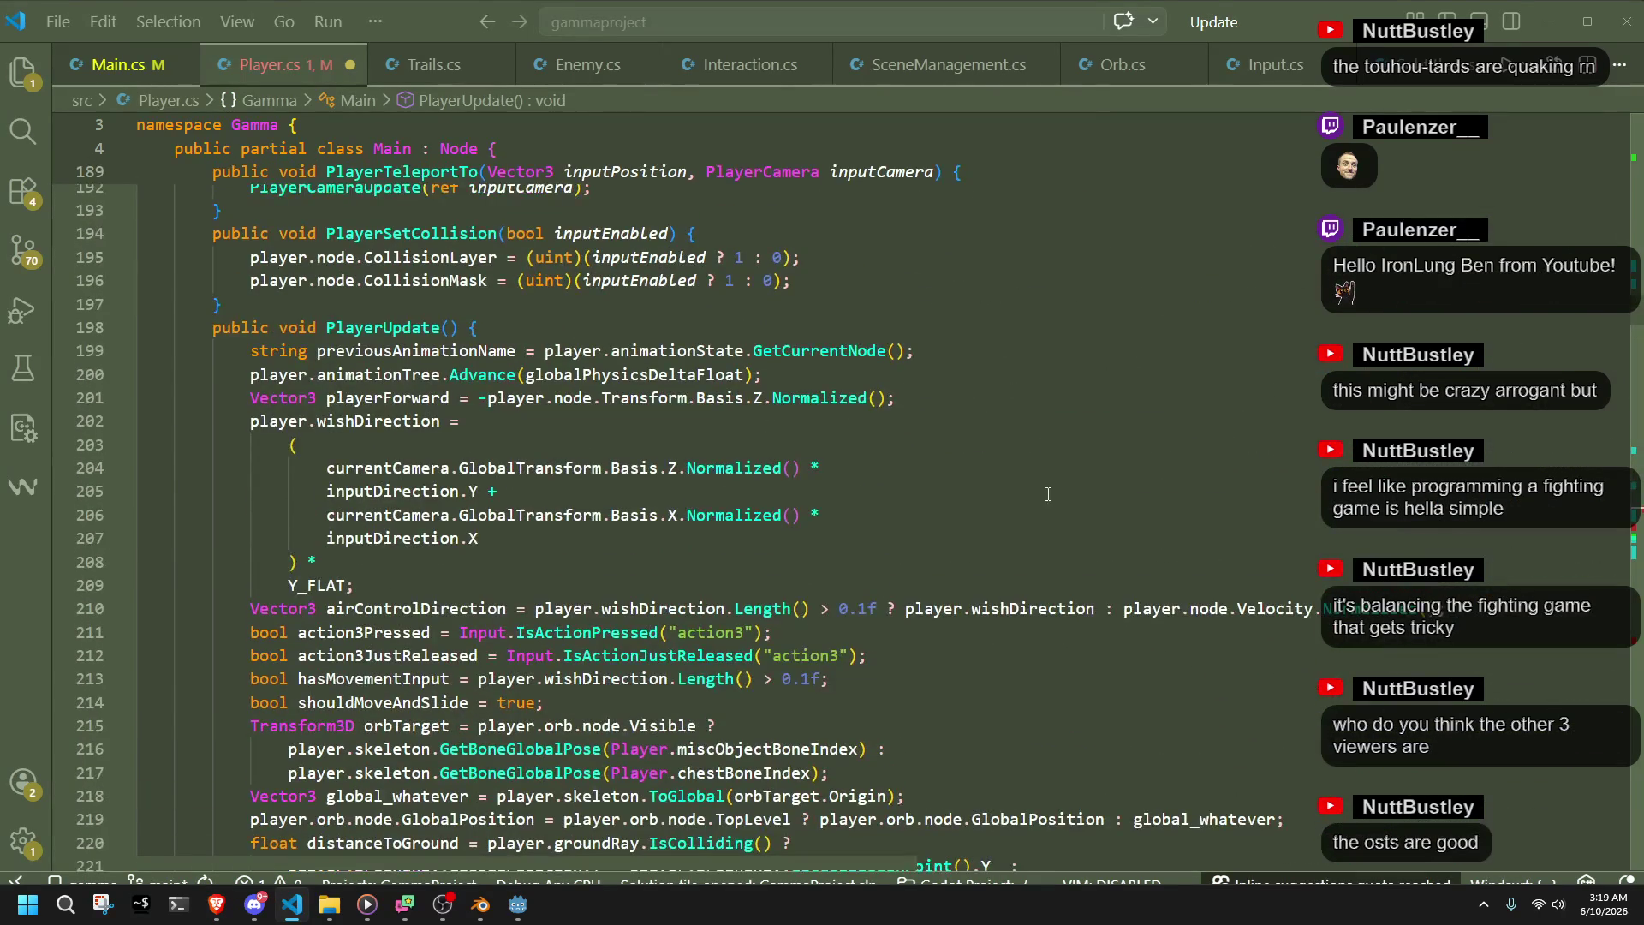
scroll(954, 533, up, 17)
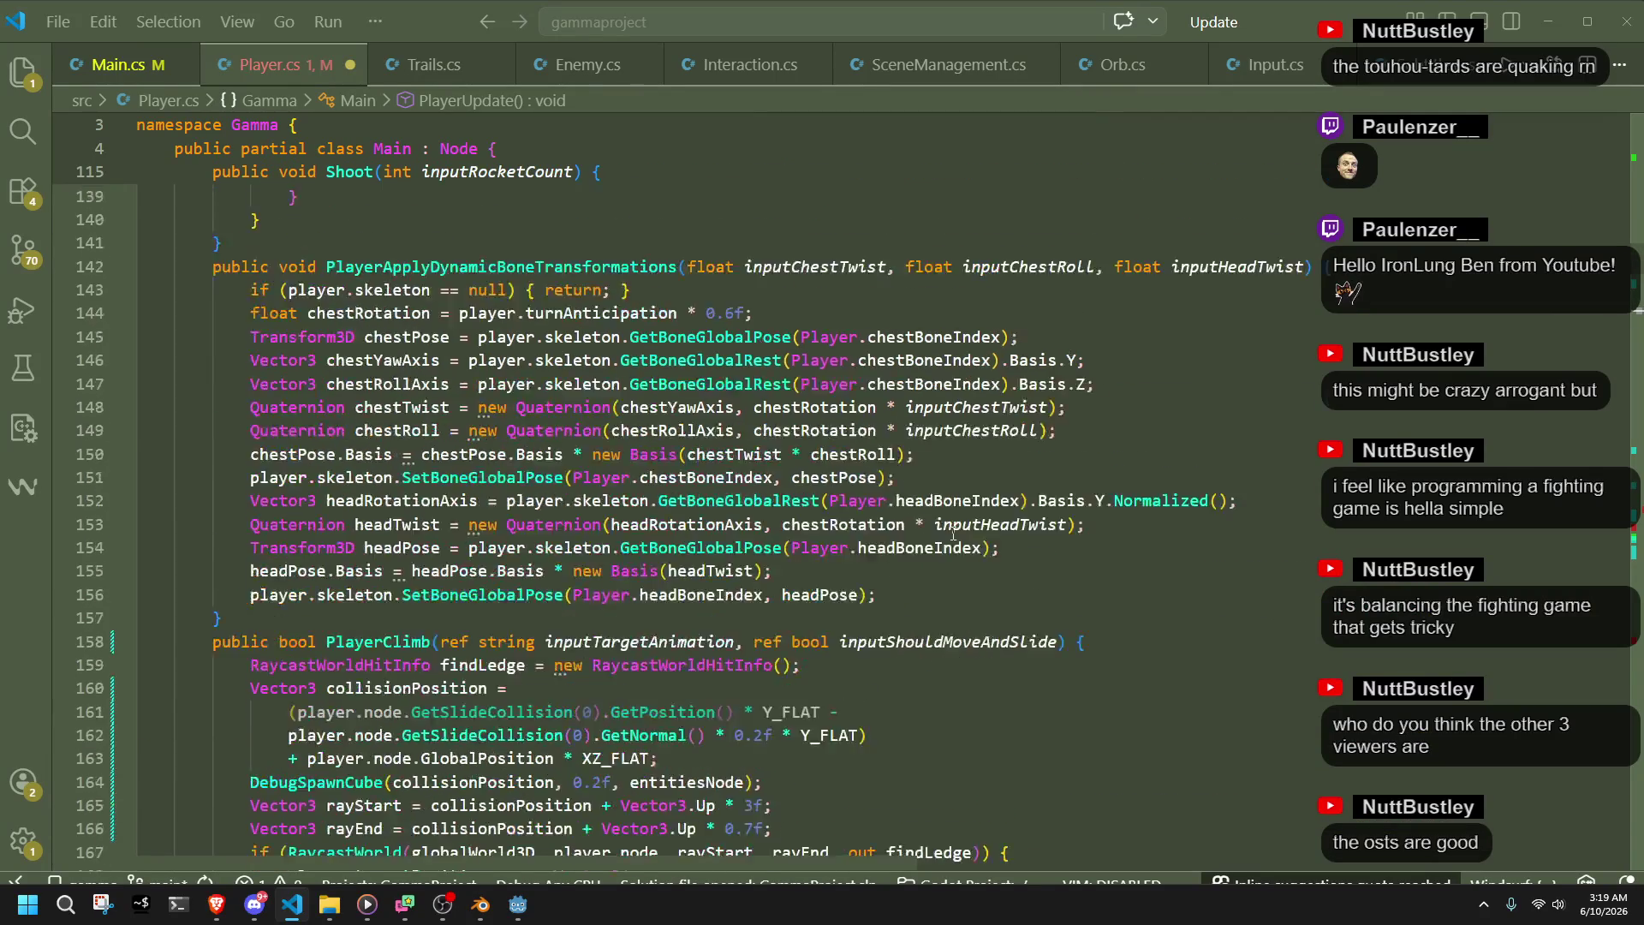
scroll(953, 534, down, 12)
scroll(953, 535, down, 5)
scroll(884, 580, up, 5)
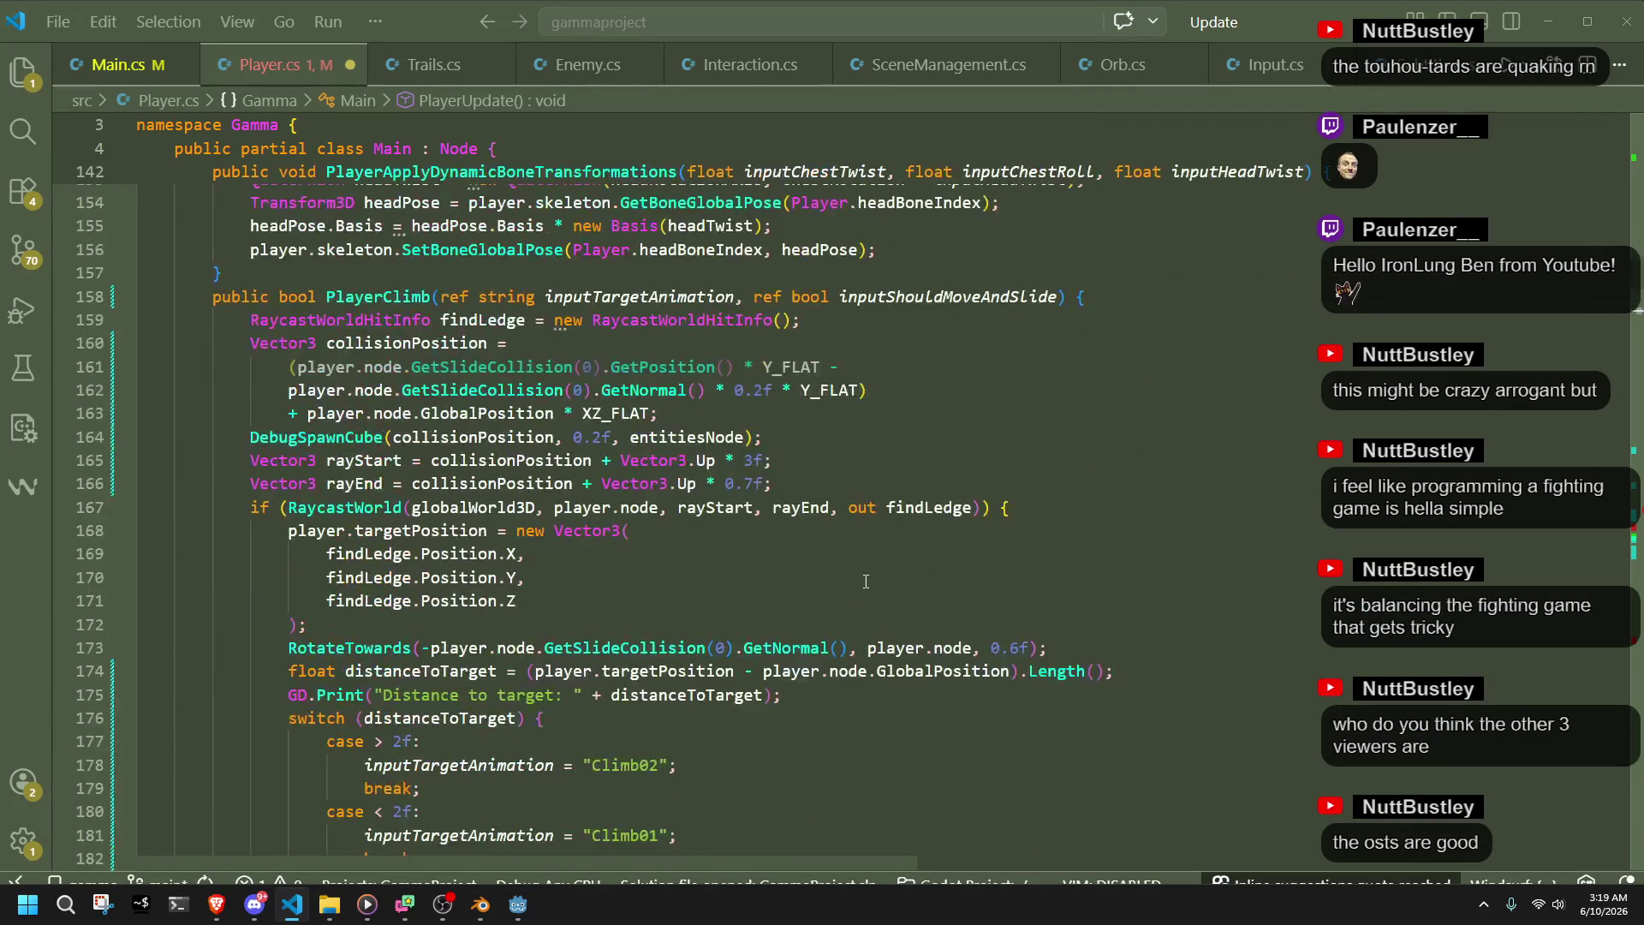
scroll(669, 589, down, 15)
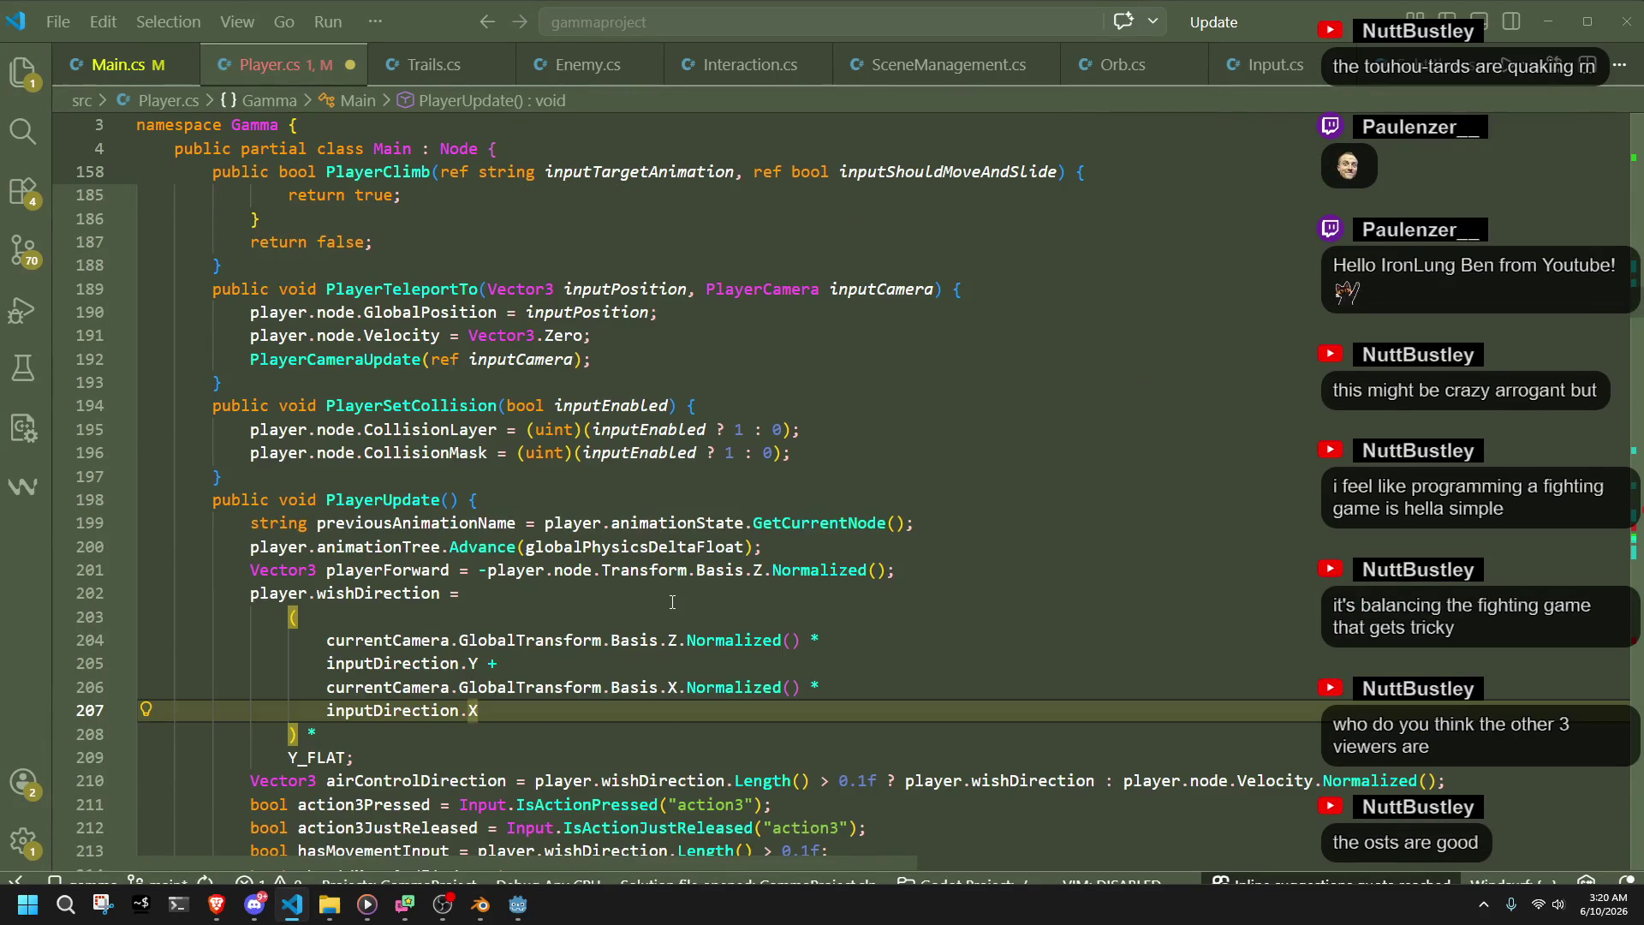
scroll(672, 602, down, 10)
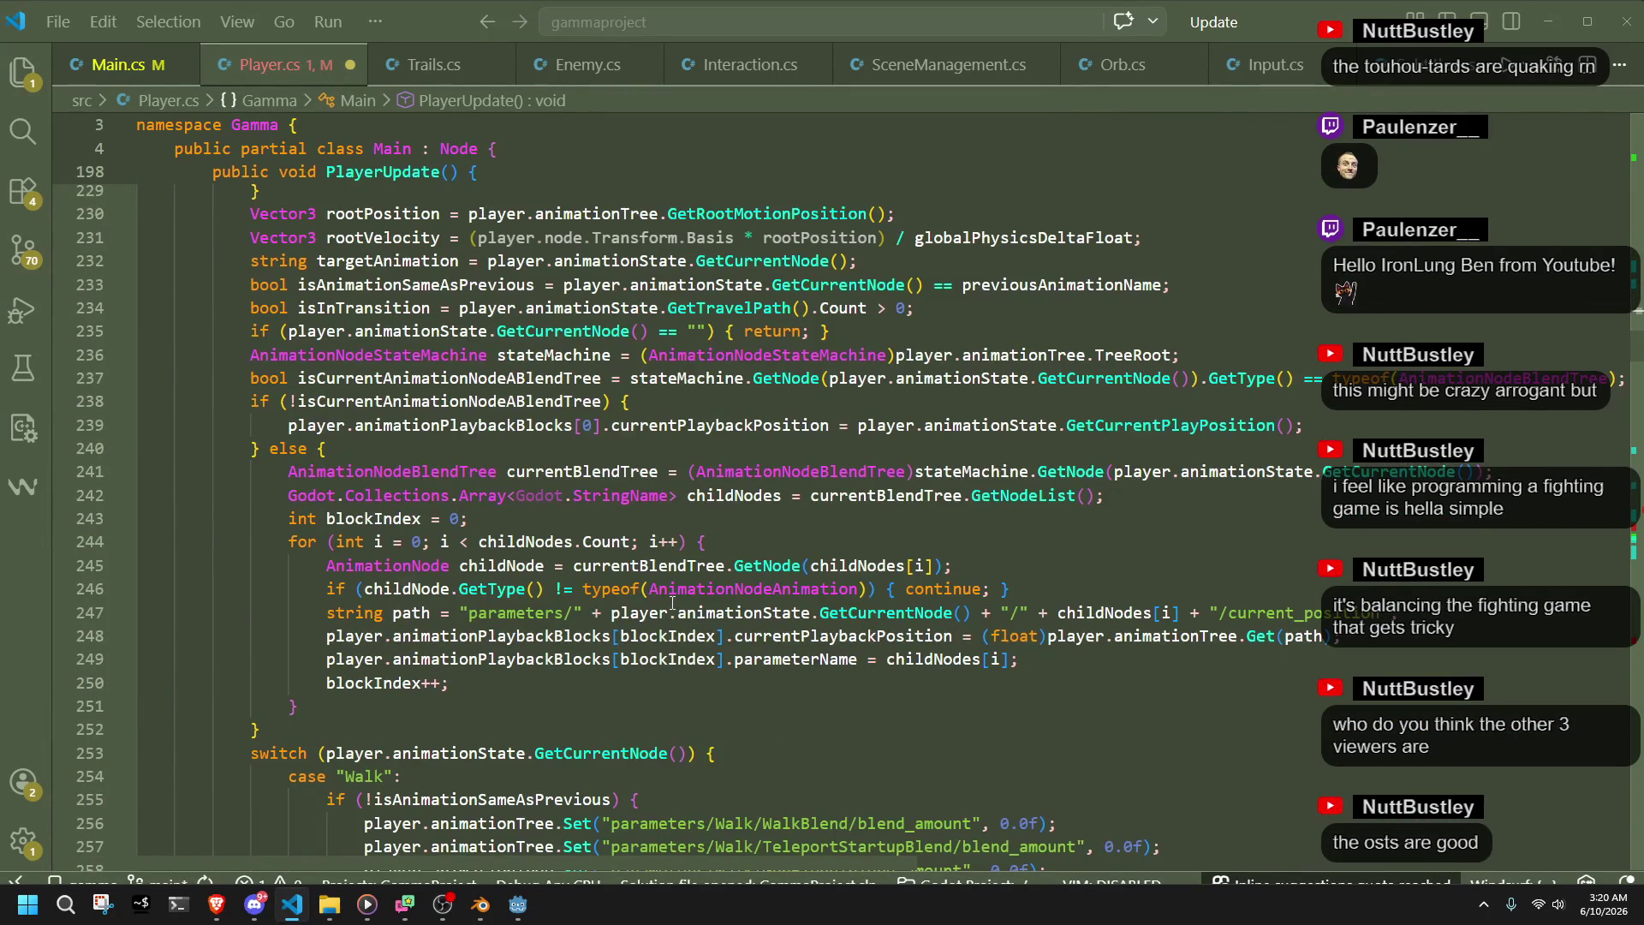
drag(326, 753, 688, 752)
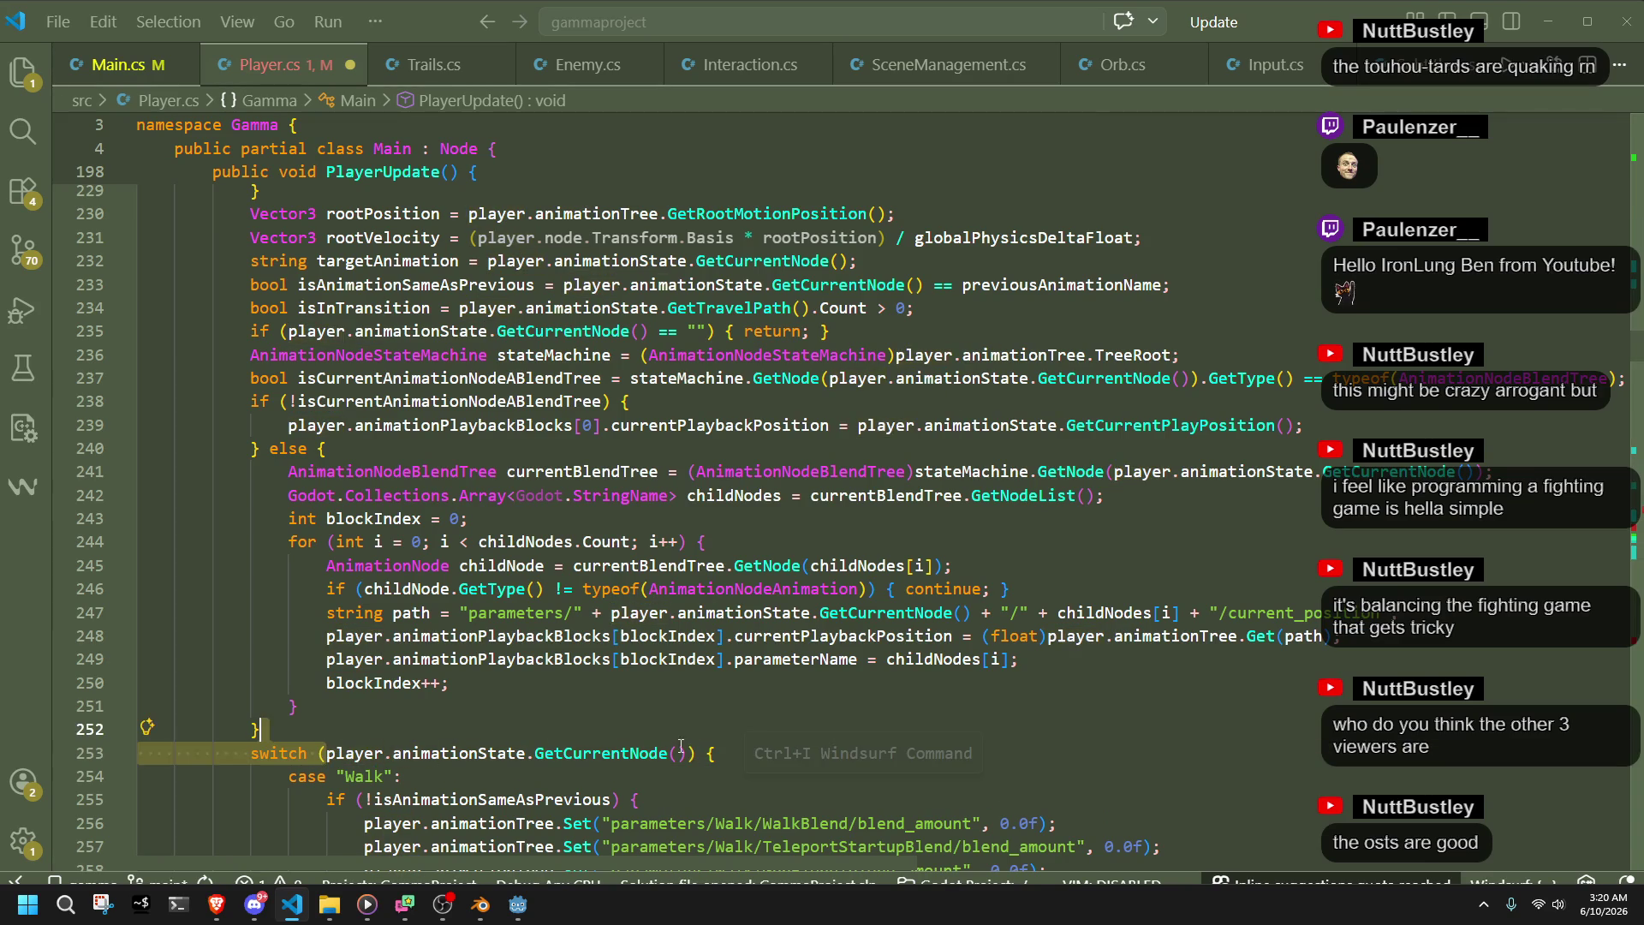
scroll(855, 750, up, 3)
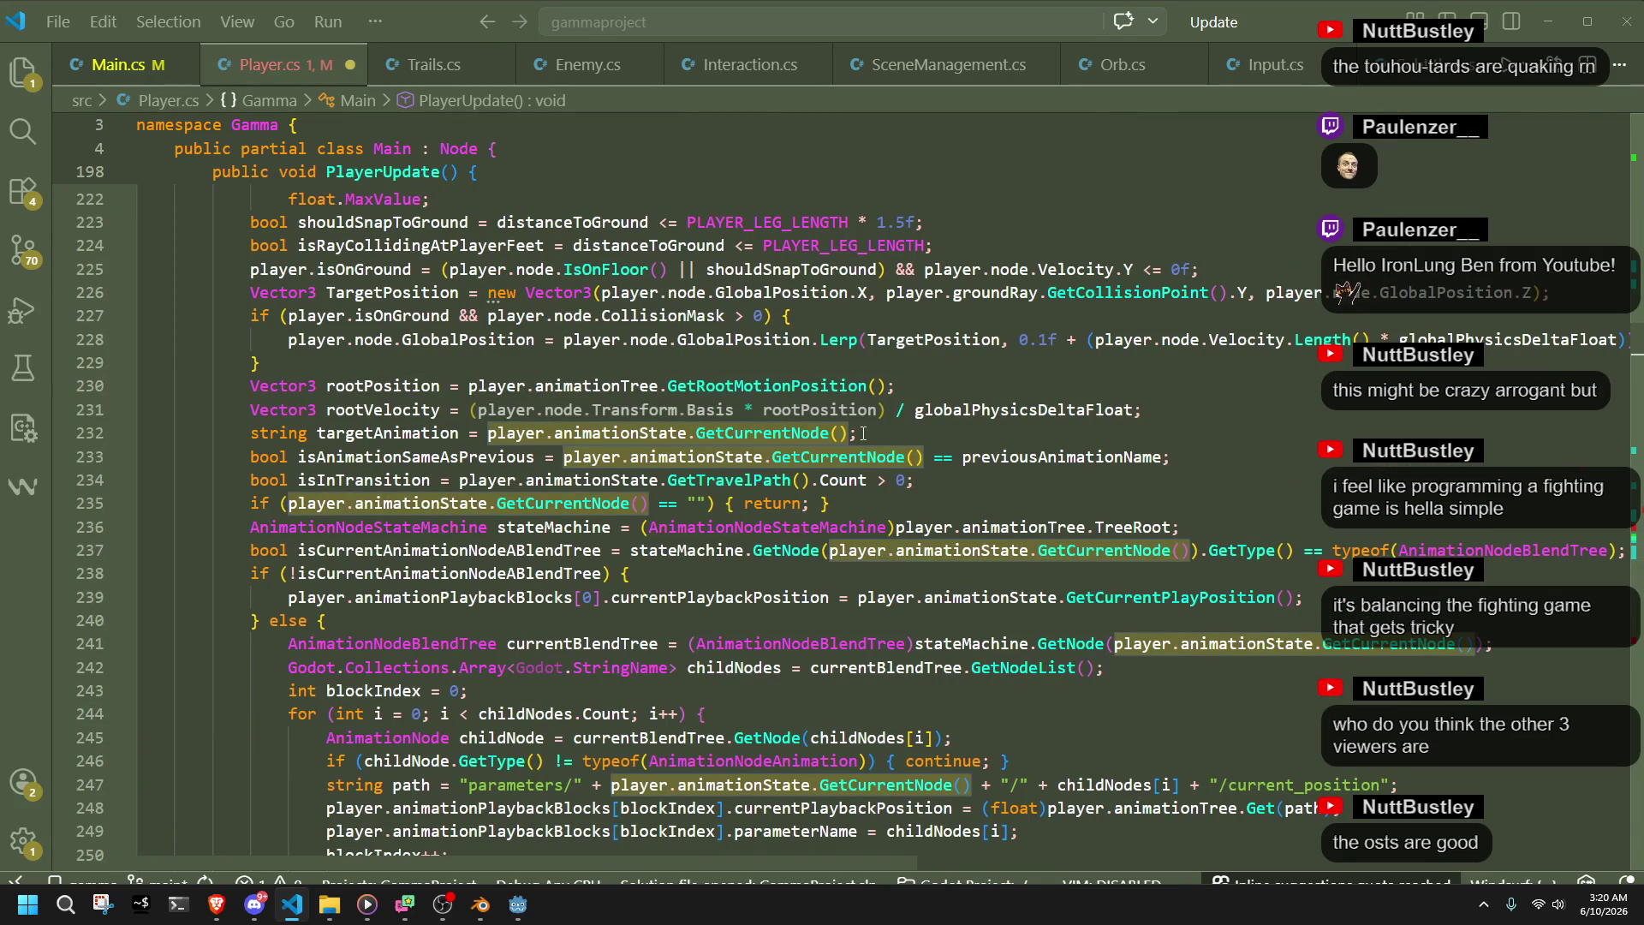
click(863, 432)
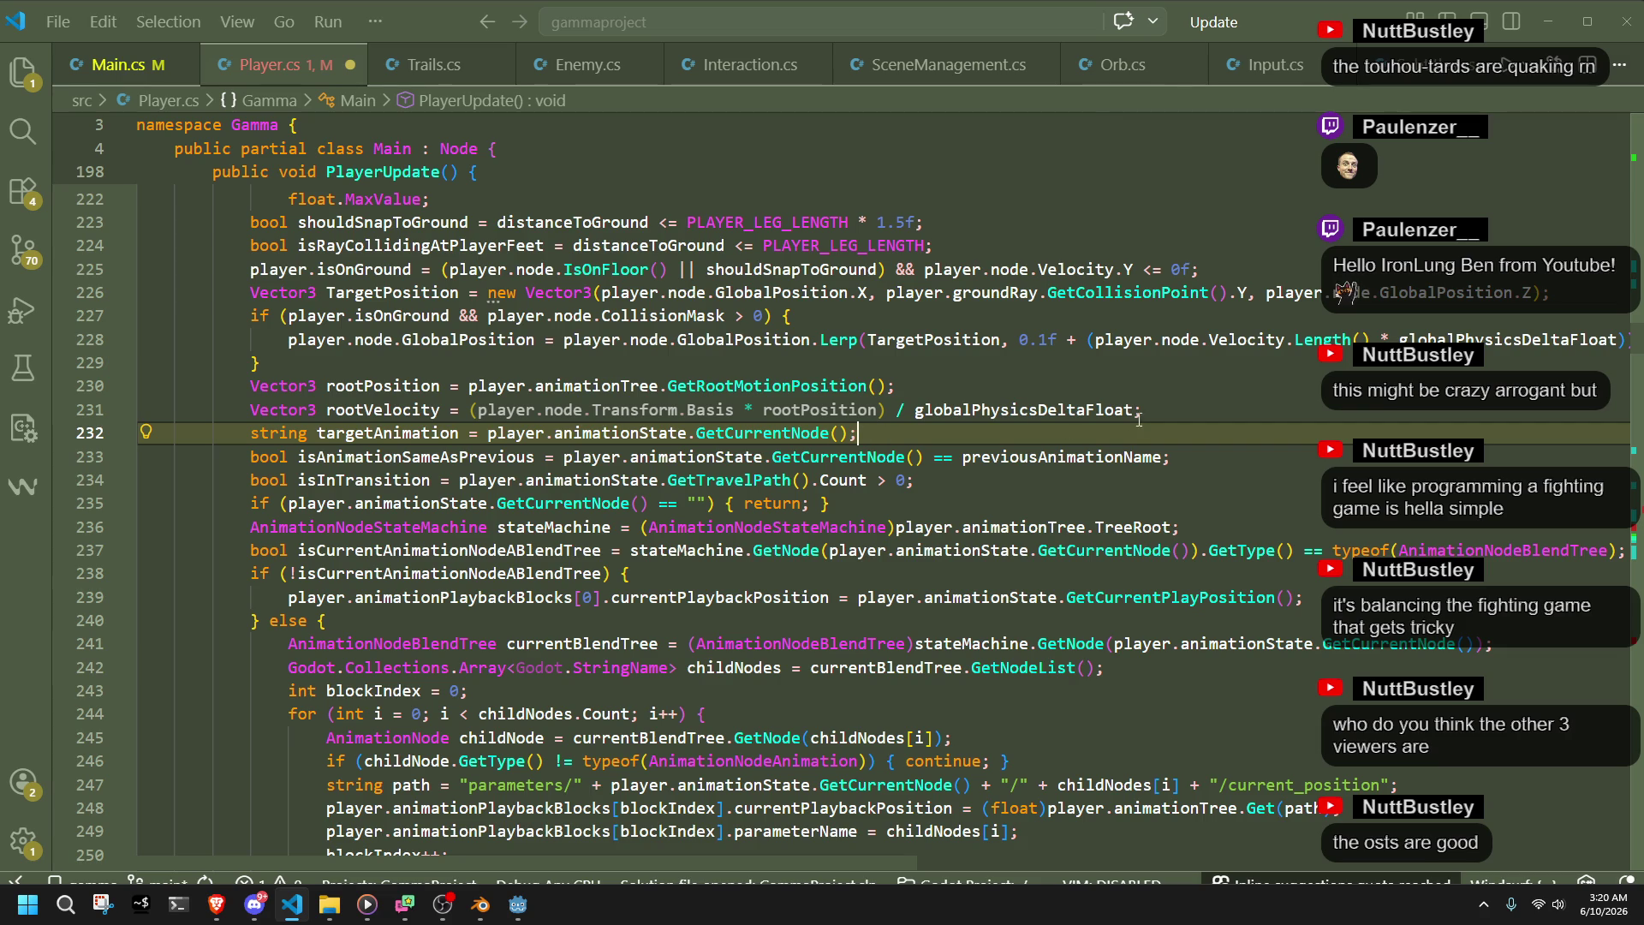
- Declare a string currentAnimation holding the animation state machine's current node
key(ctrl+shift+Return)
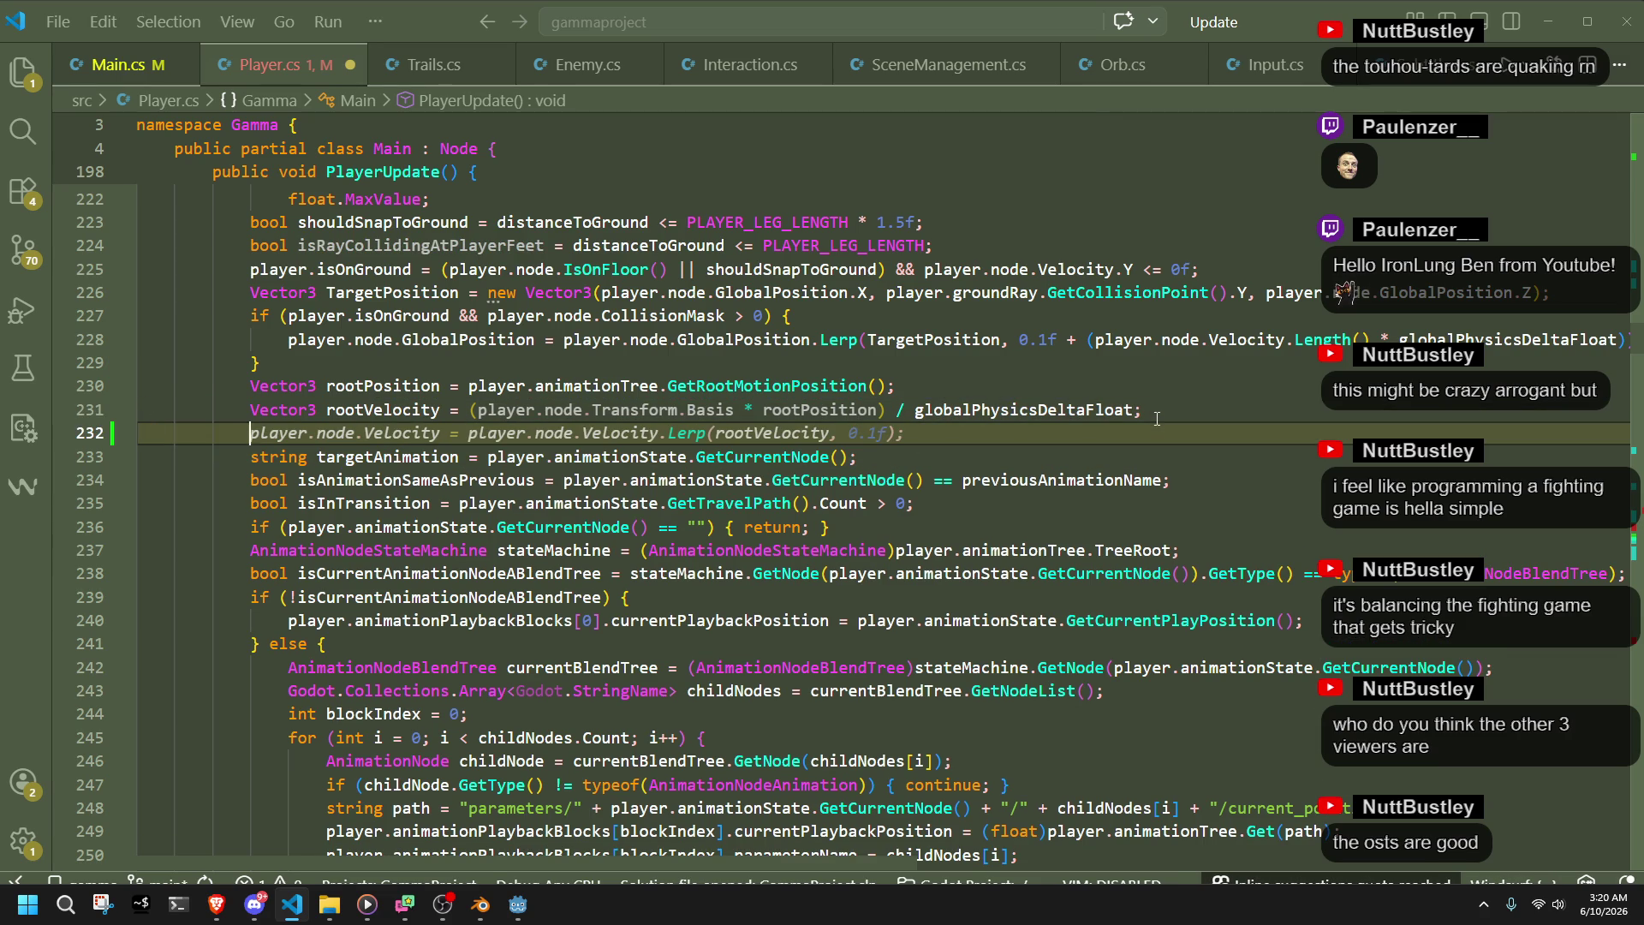
text(string)
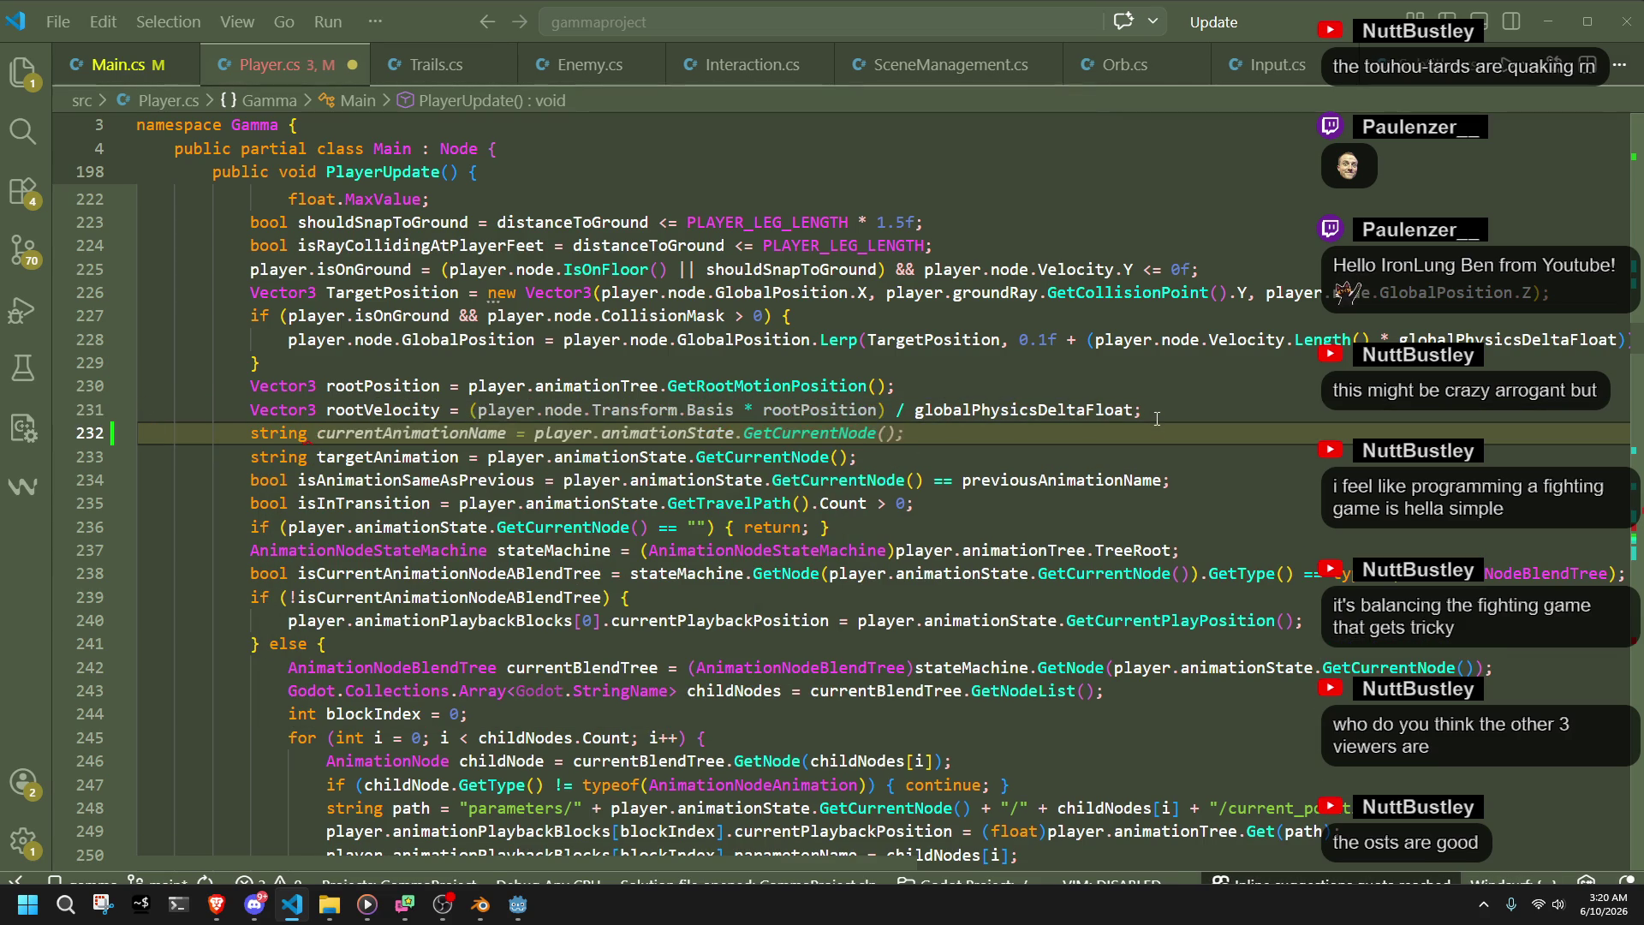
key(Tab)
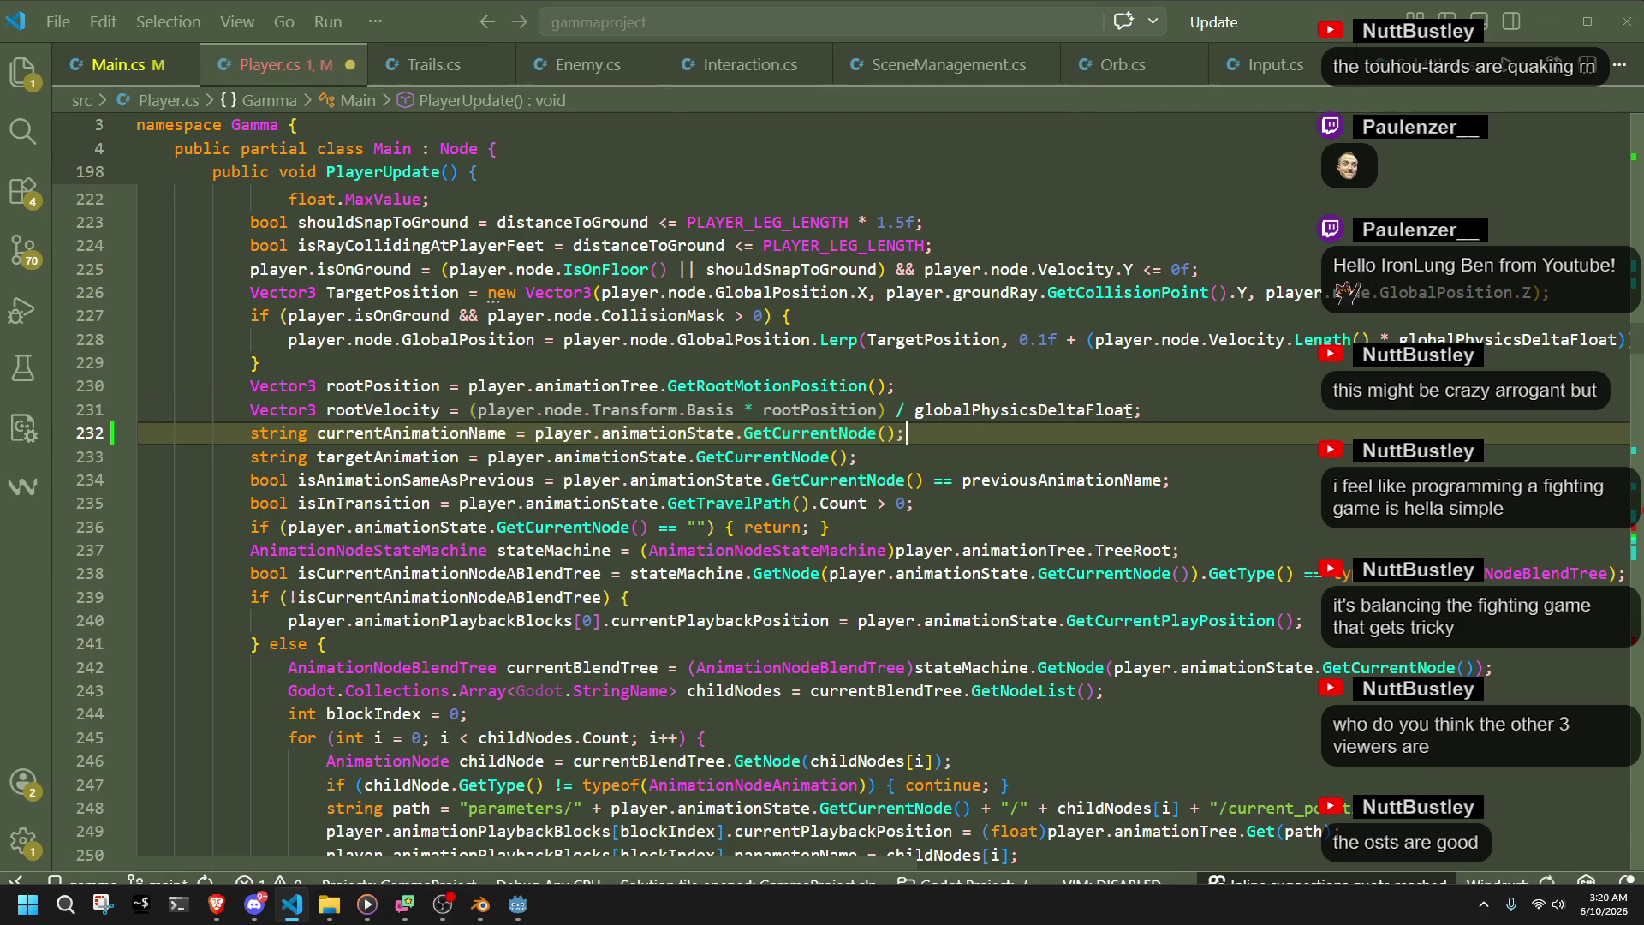
drag(506, 435, 469, 434)
key(BackSpace)
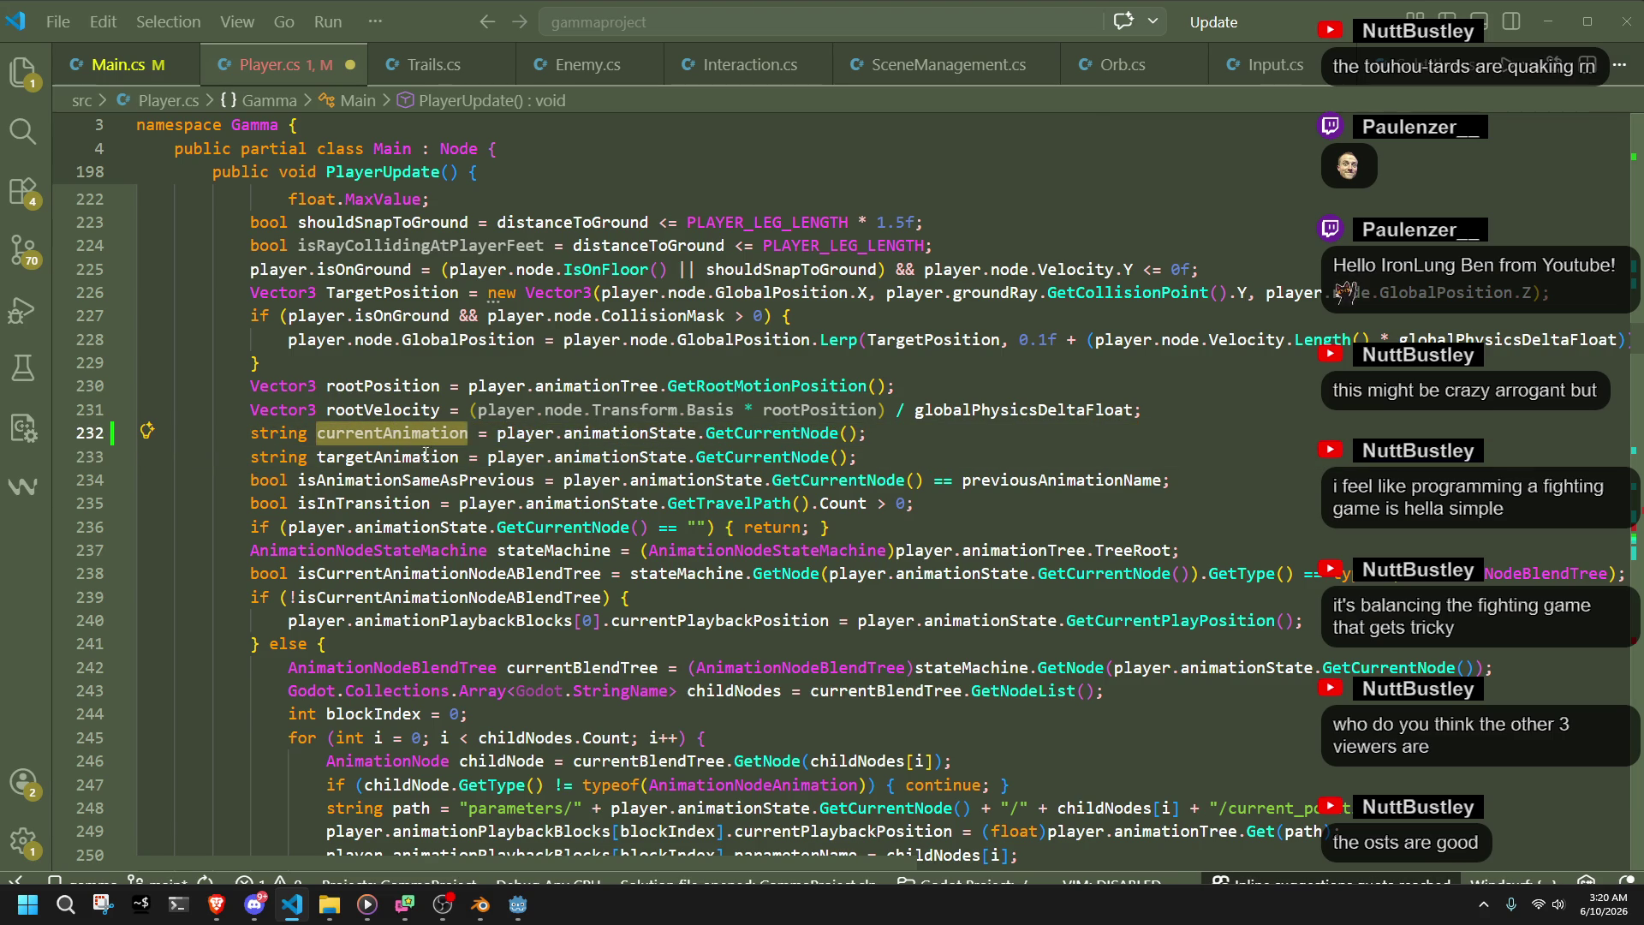
- Replace the GetCurrentNode() lookups on lines 233 and 234 with currentAnimation
drag(496, 434, 858, 433)
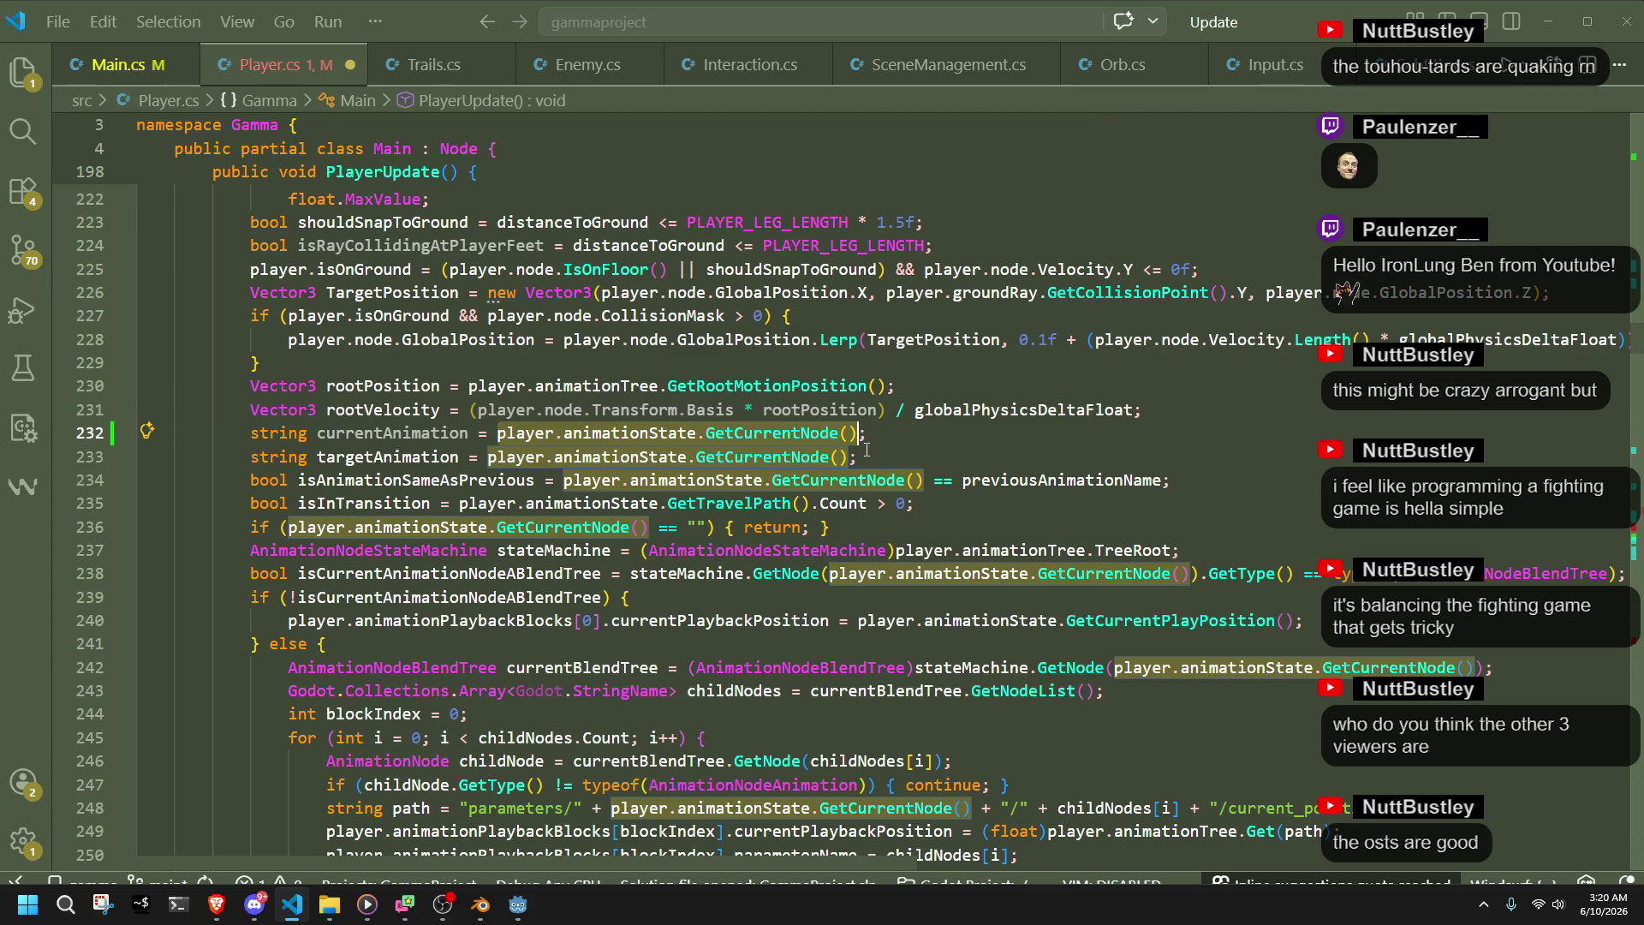
drag(858, 457, 489, 459)
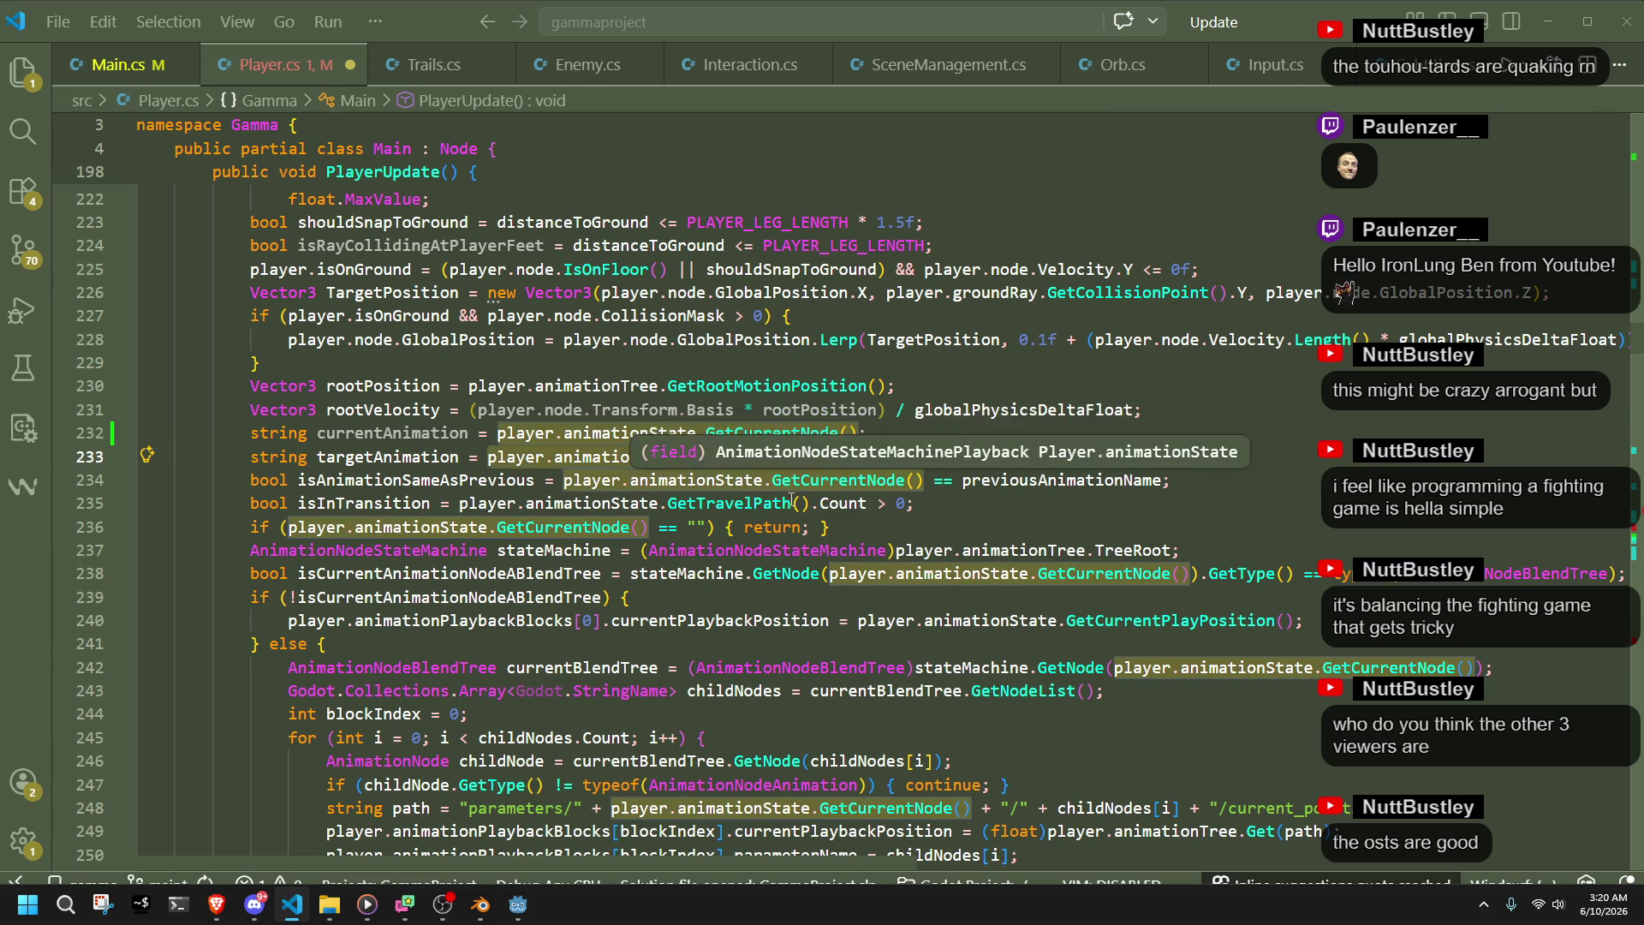
text(currentAnimation;)
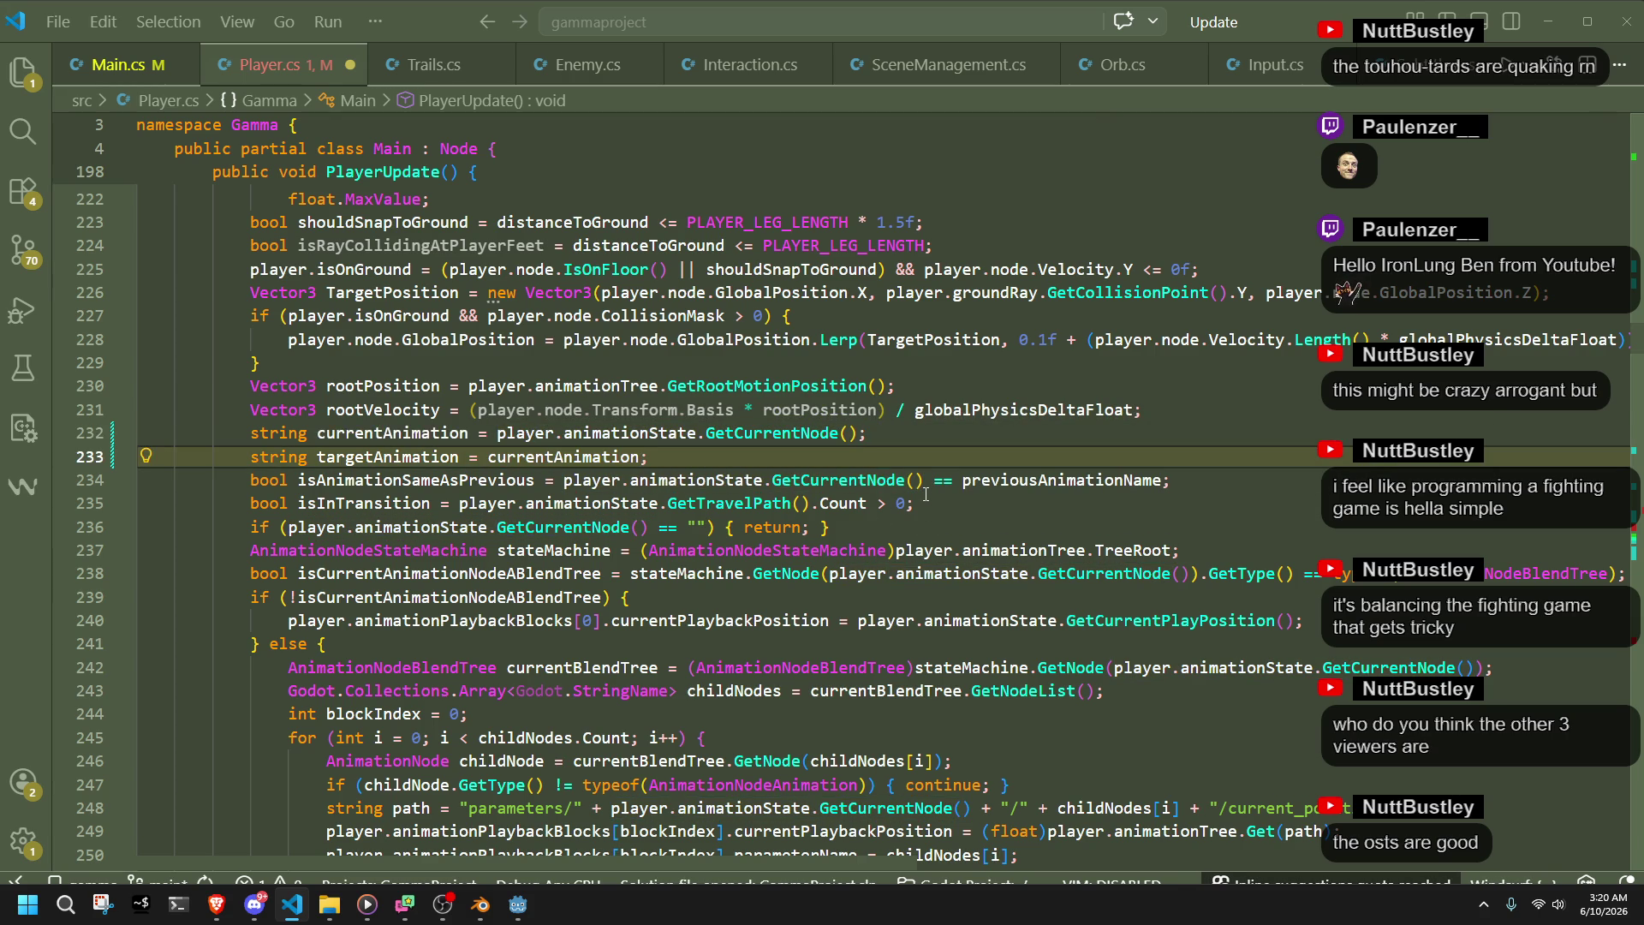
mouse_move(924, 482)
mouse_down()
mouse_move(564, 490)
mouse_move(616, 528)
mouse_move(289, 532)
mouse_up()
text(currentAnimation)
text(currentAnimation)
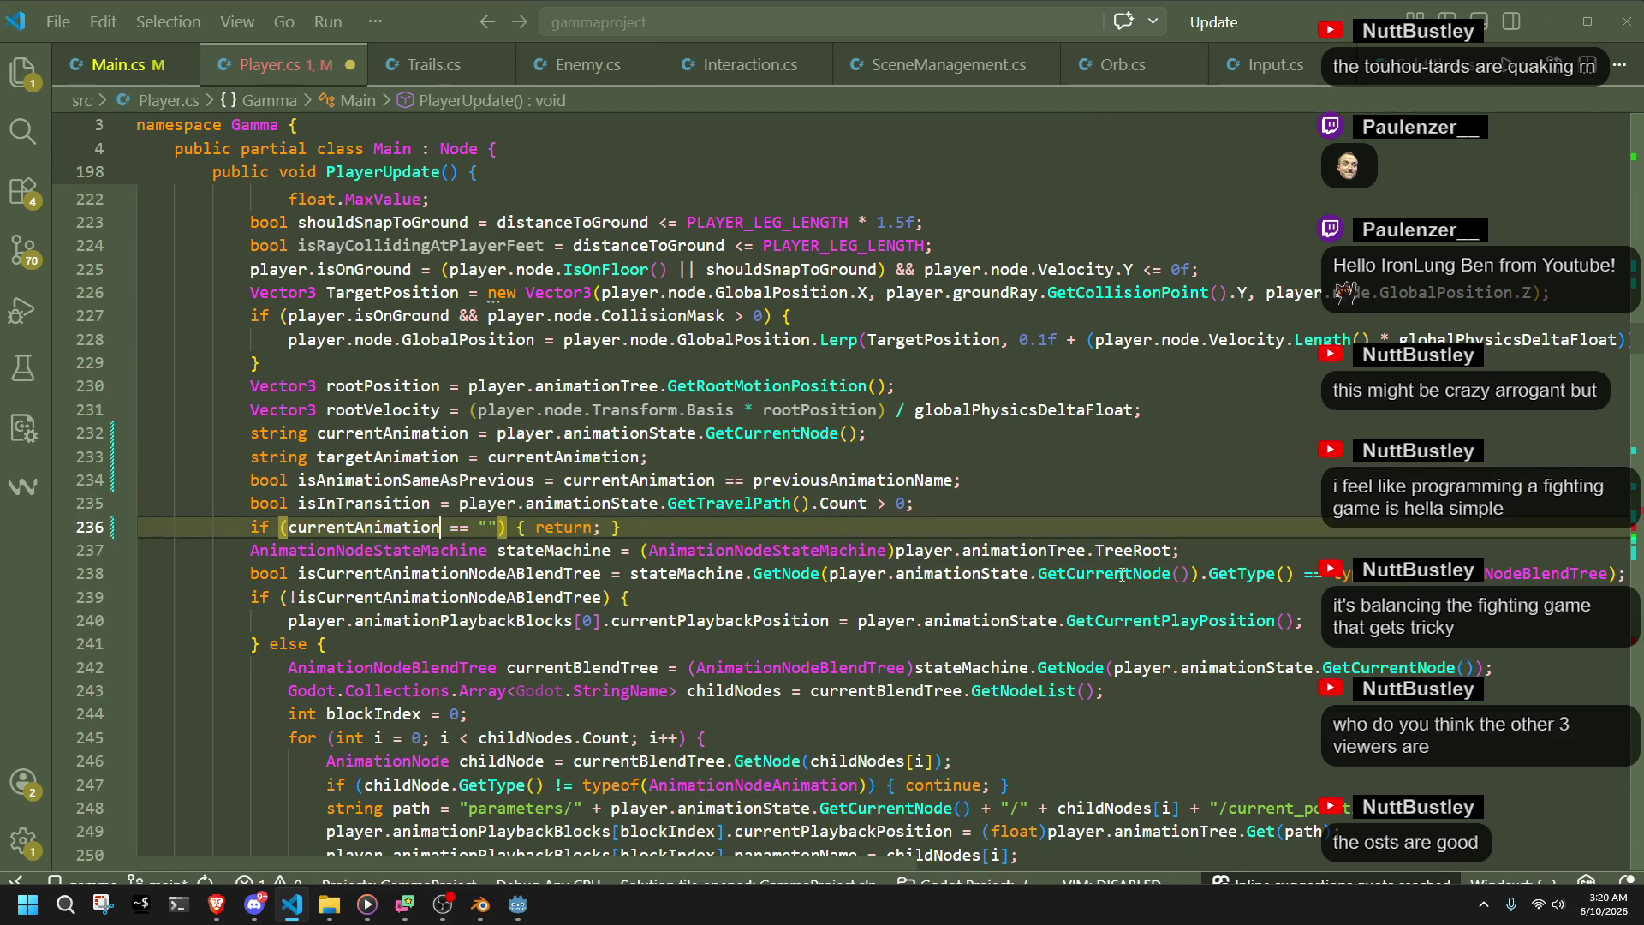
- Replace the GetCurrentNode() lookup inside line 238's GetNode call with currentAnimation
mouse_move(1188, 573)
mouse_down()
mouse_move(796, 572)
mouse_move(830, 573)
mouse_up()
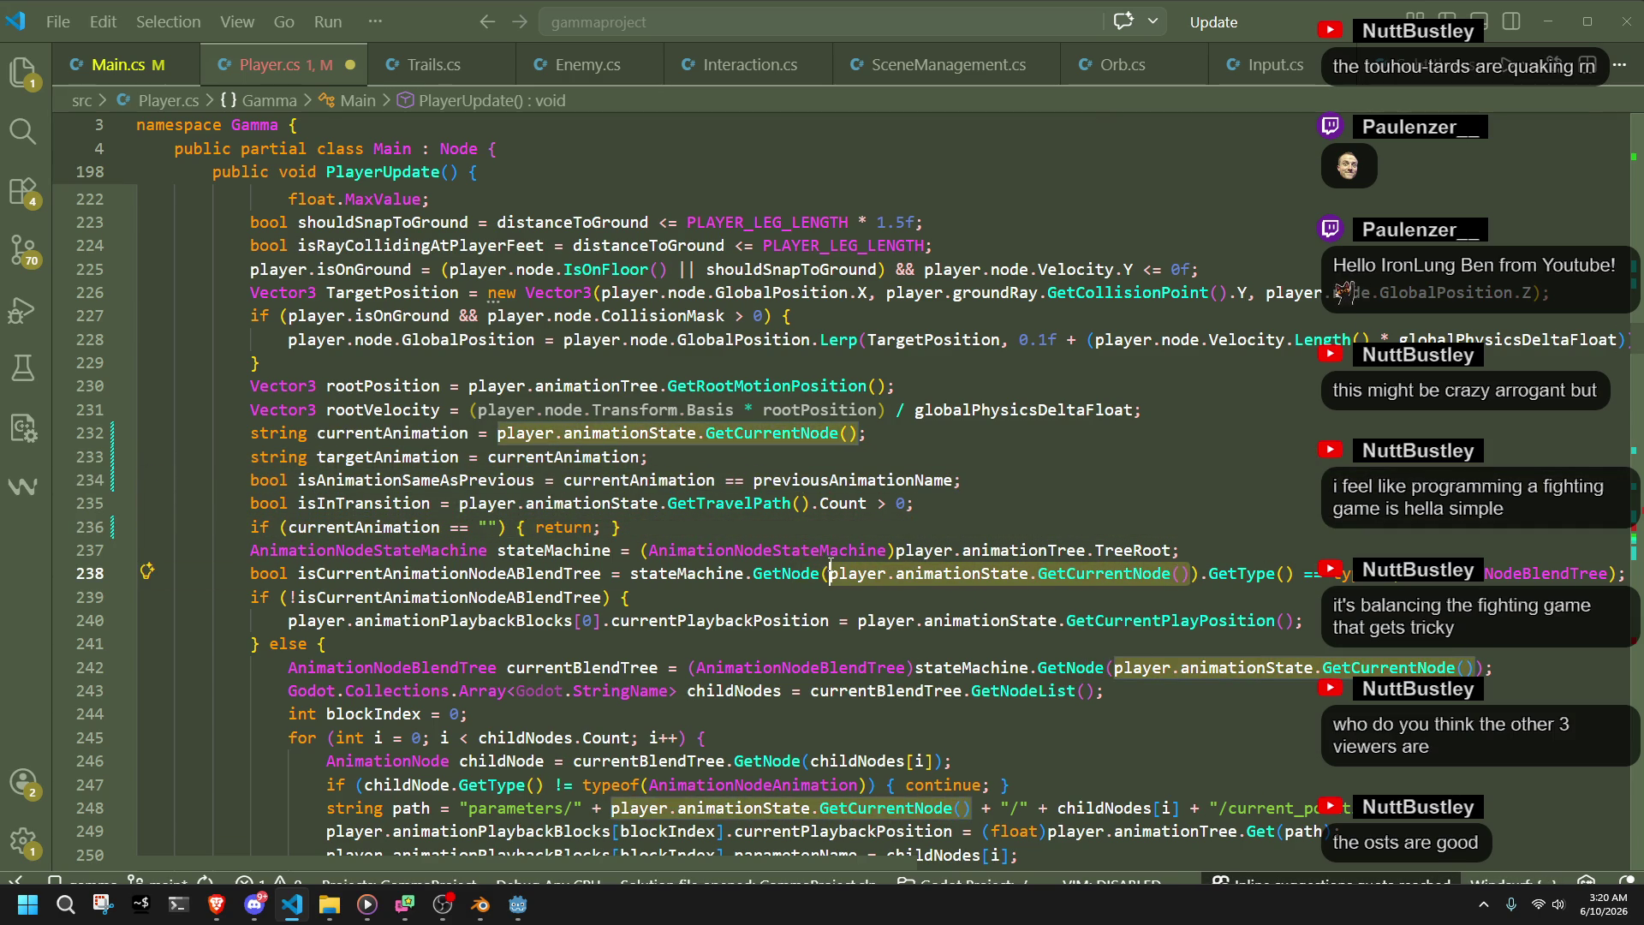
text(currentAnimation)
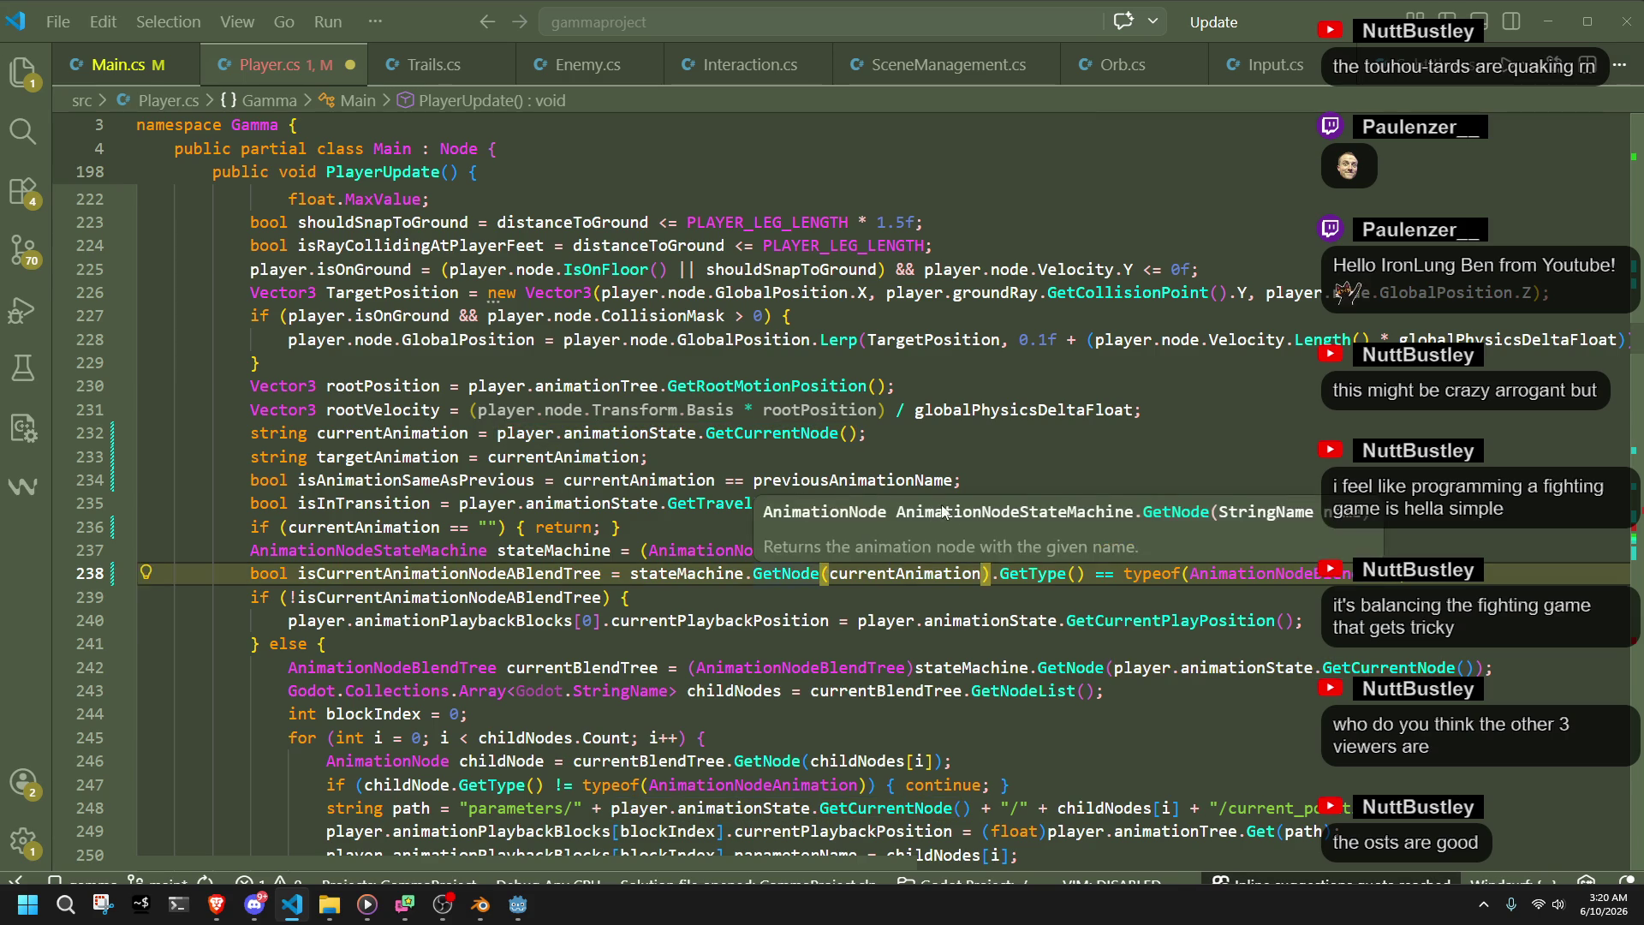
click(777, 613)
click(956, 529)
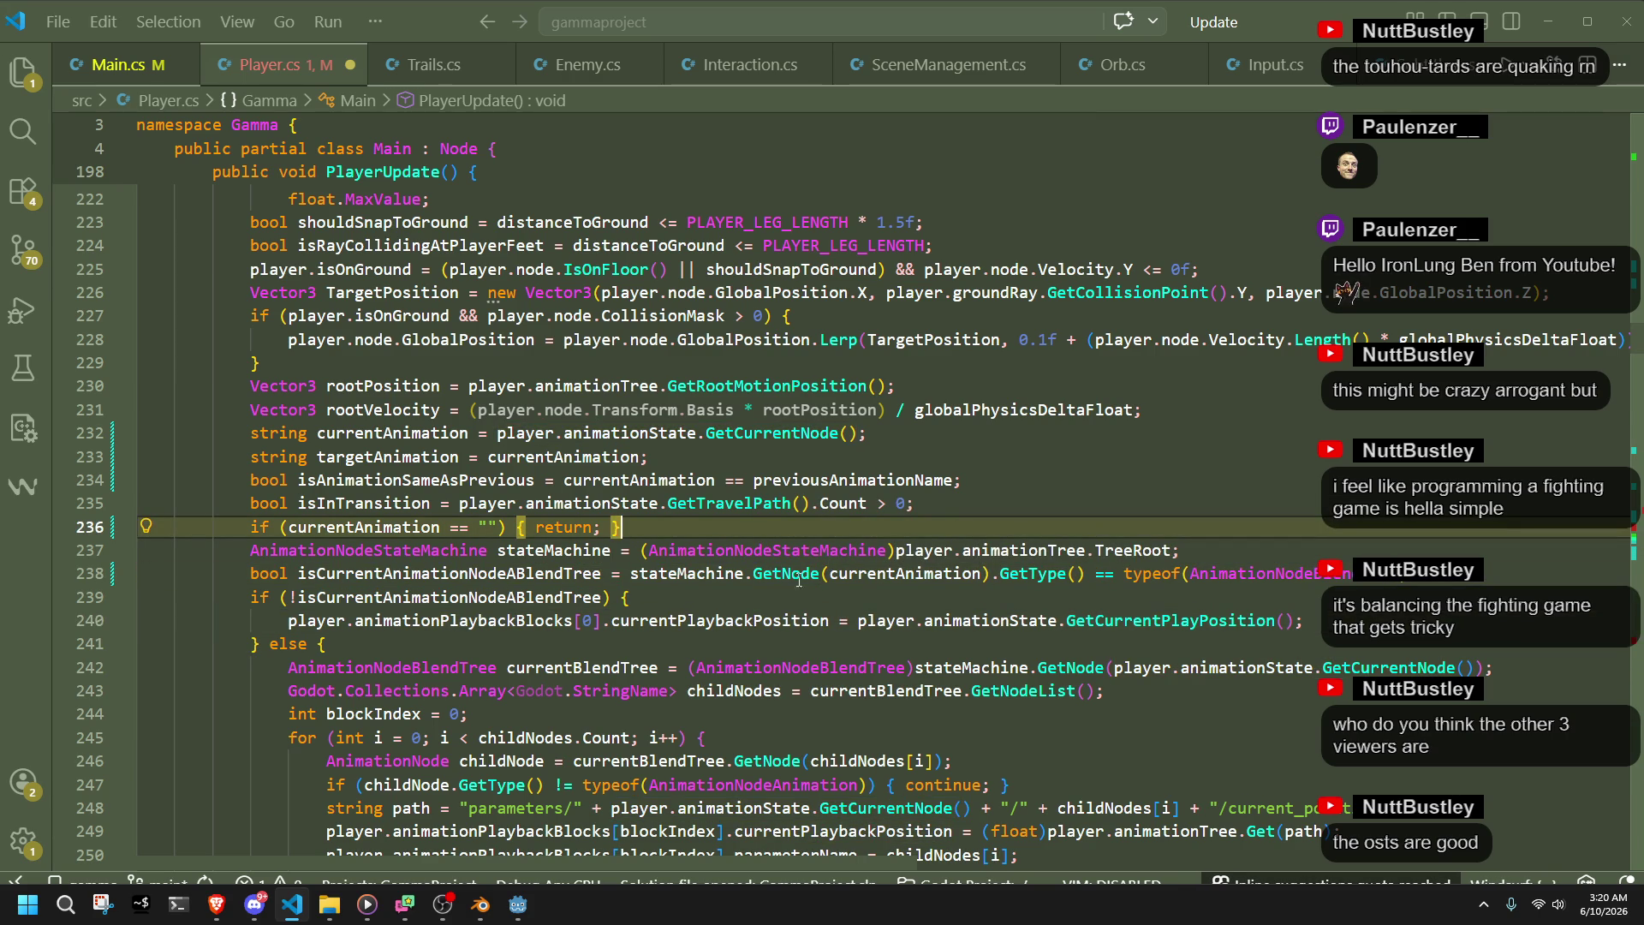
double_click(882, 576)
key(ctrl+c)
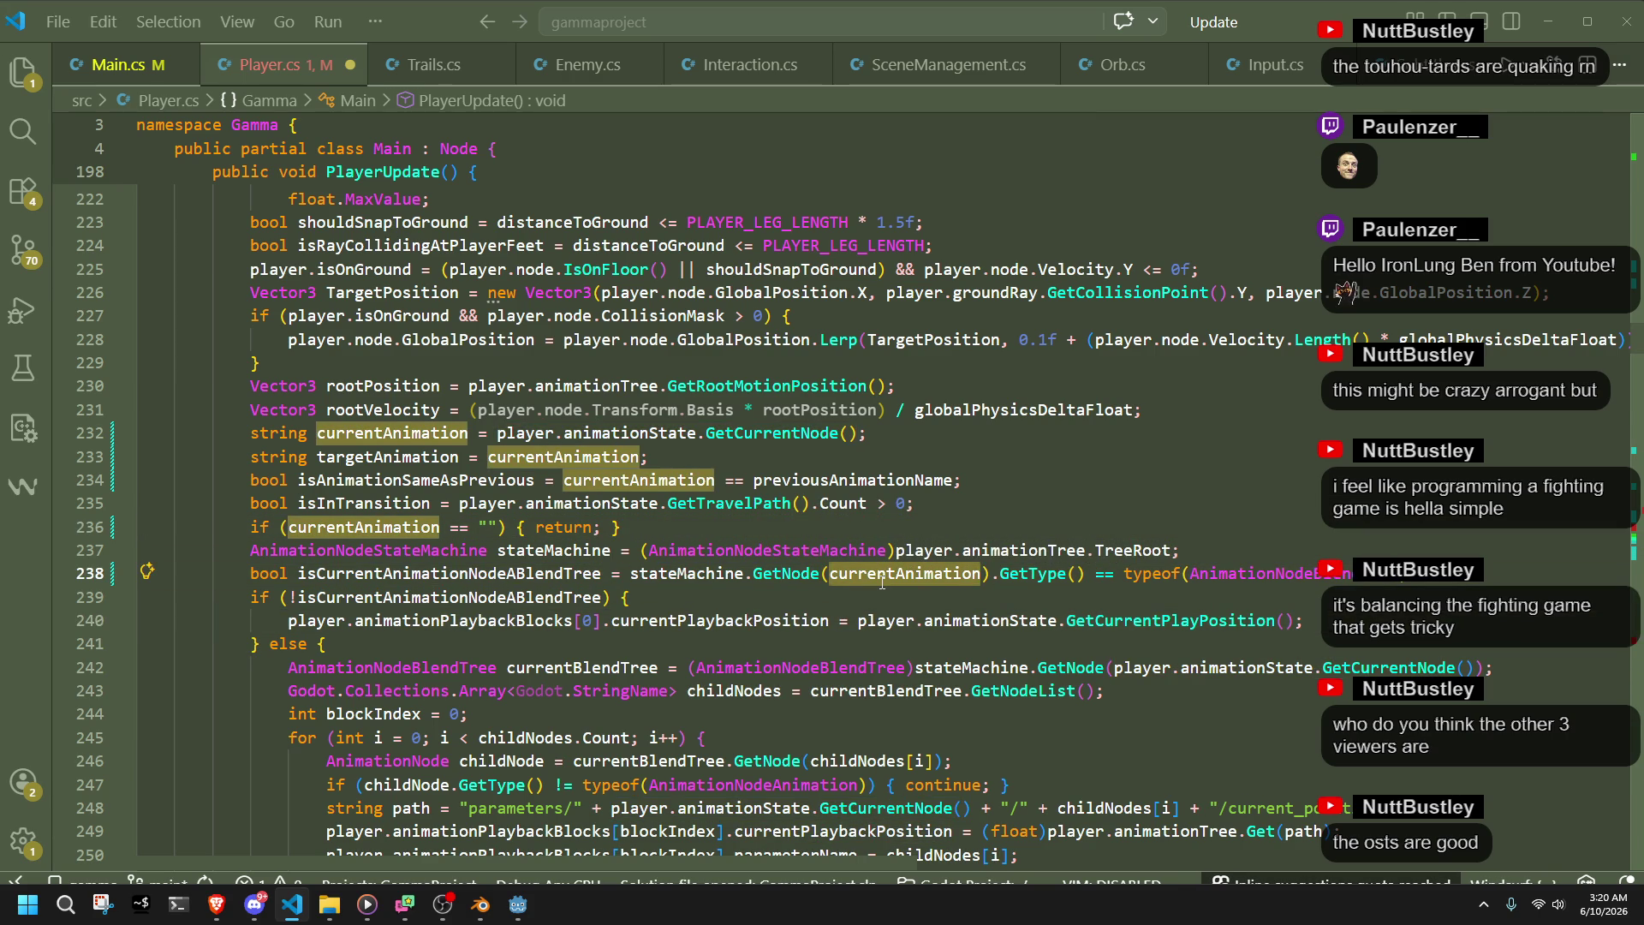
- Swap the lookups on lines 248 and 242 and the line 254 switch subject for currentAnimation
drag(861, 444, 494, 443)
scroll(781, 755, down, 2)
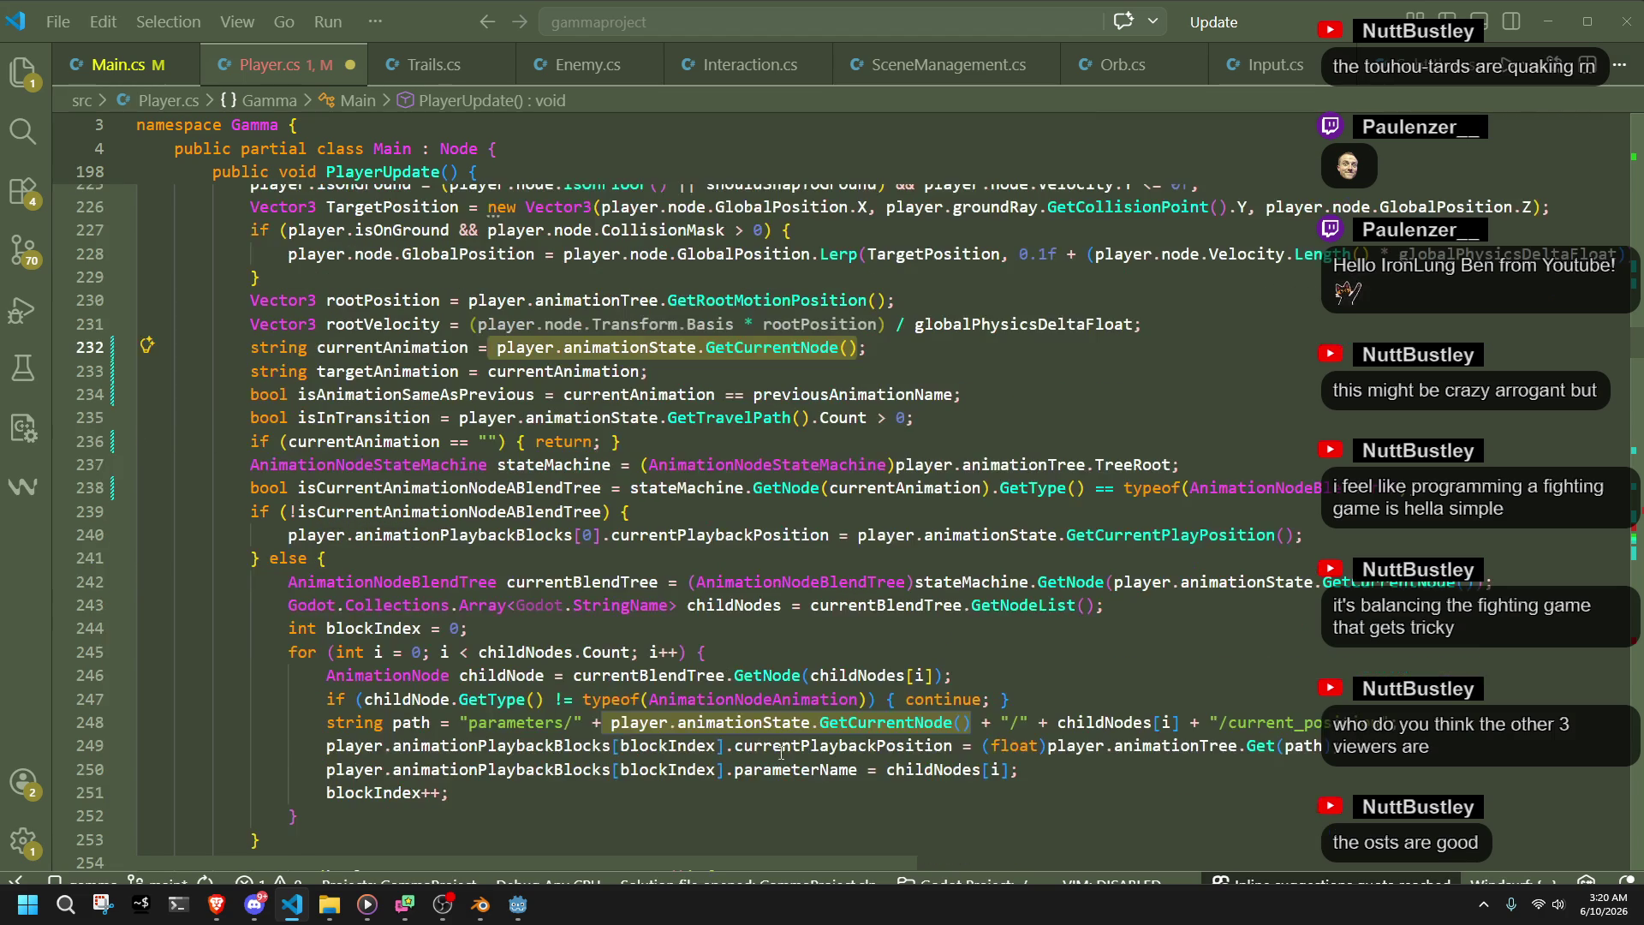
drag(970, 726, 610, 726)
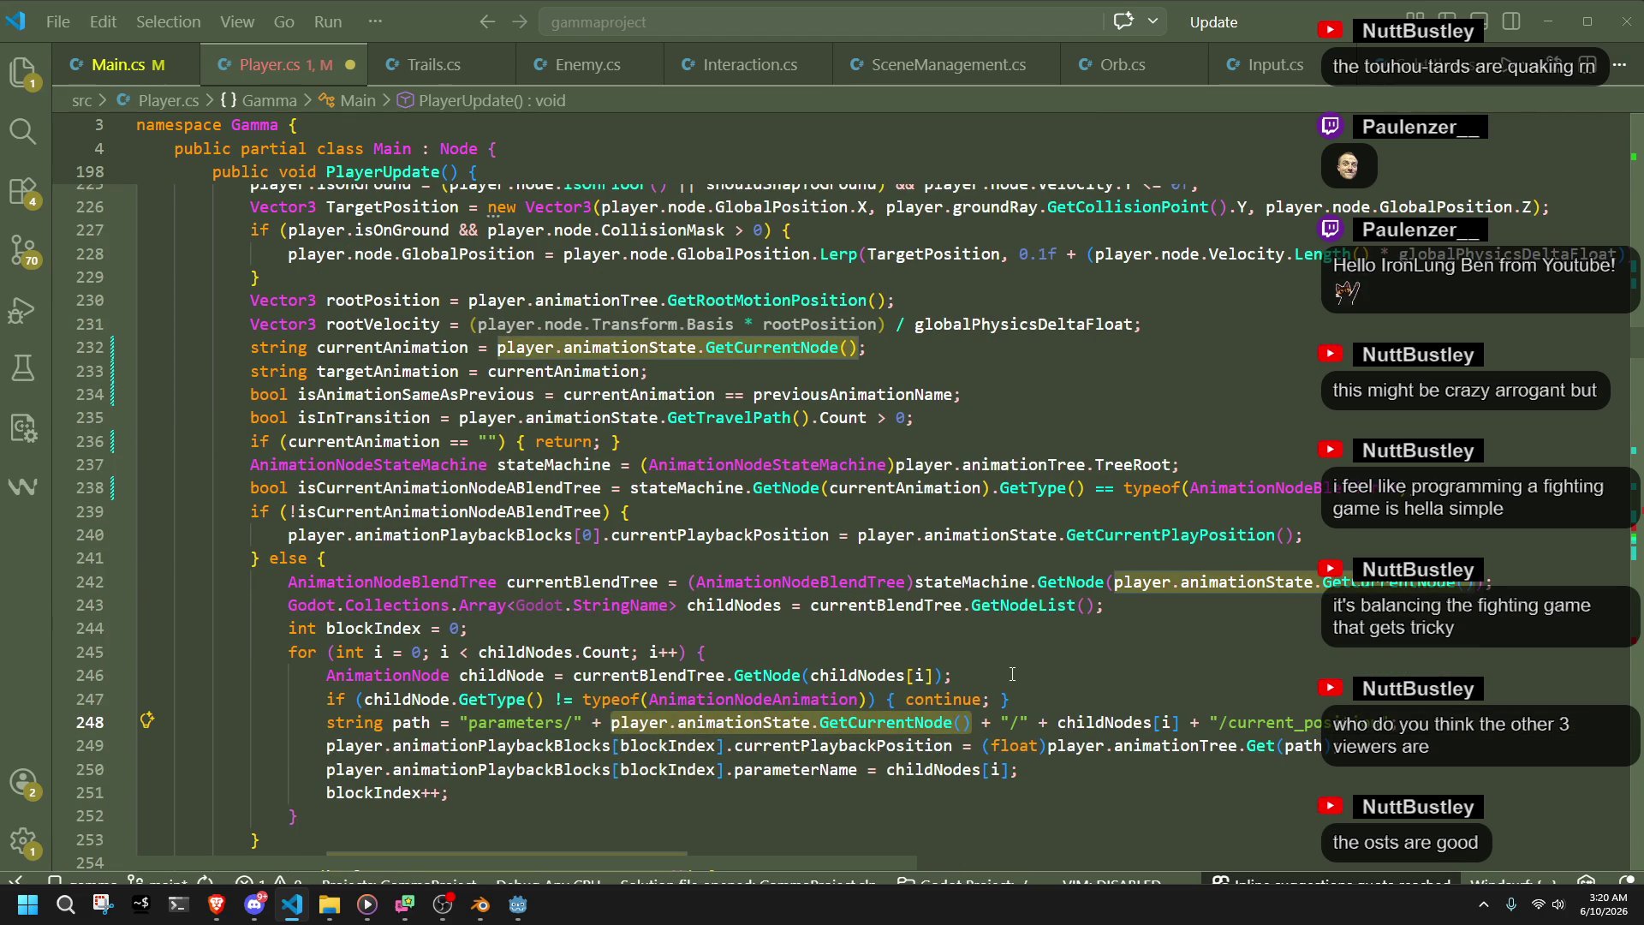
text(currentAnimation)
drag(1114, 582, 1477, 586)
scroll(1353, 619, down, 2)
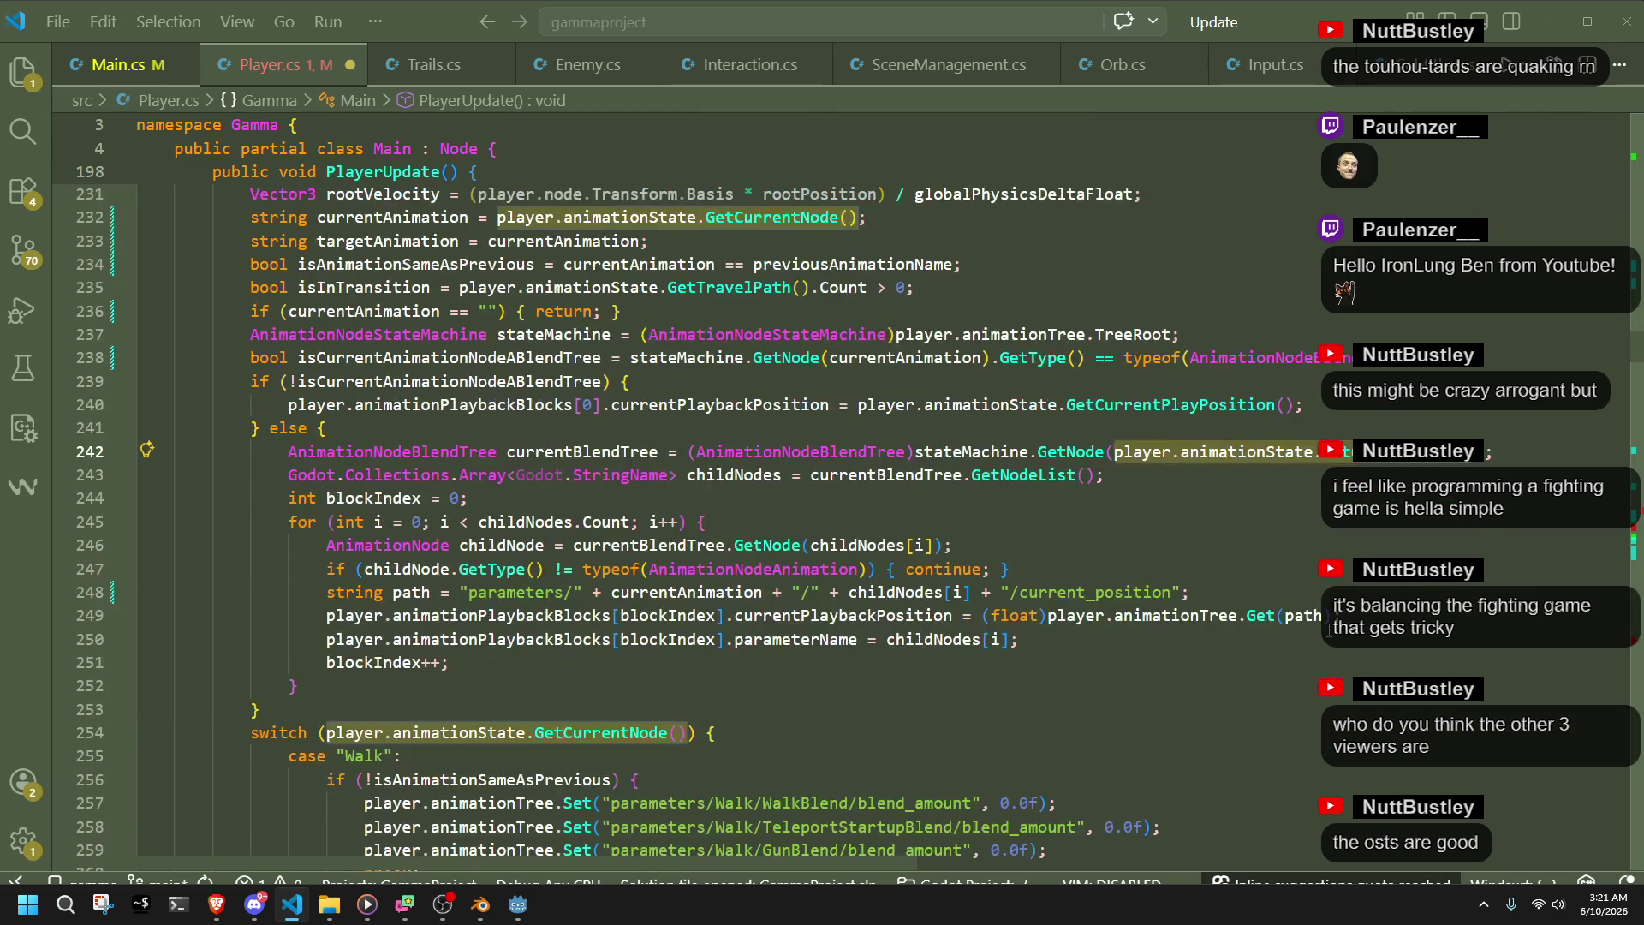
text(currentAnimation)
drag(688, 735, 328, 738)
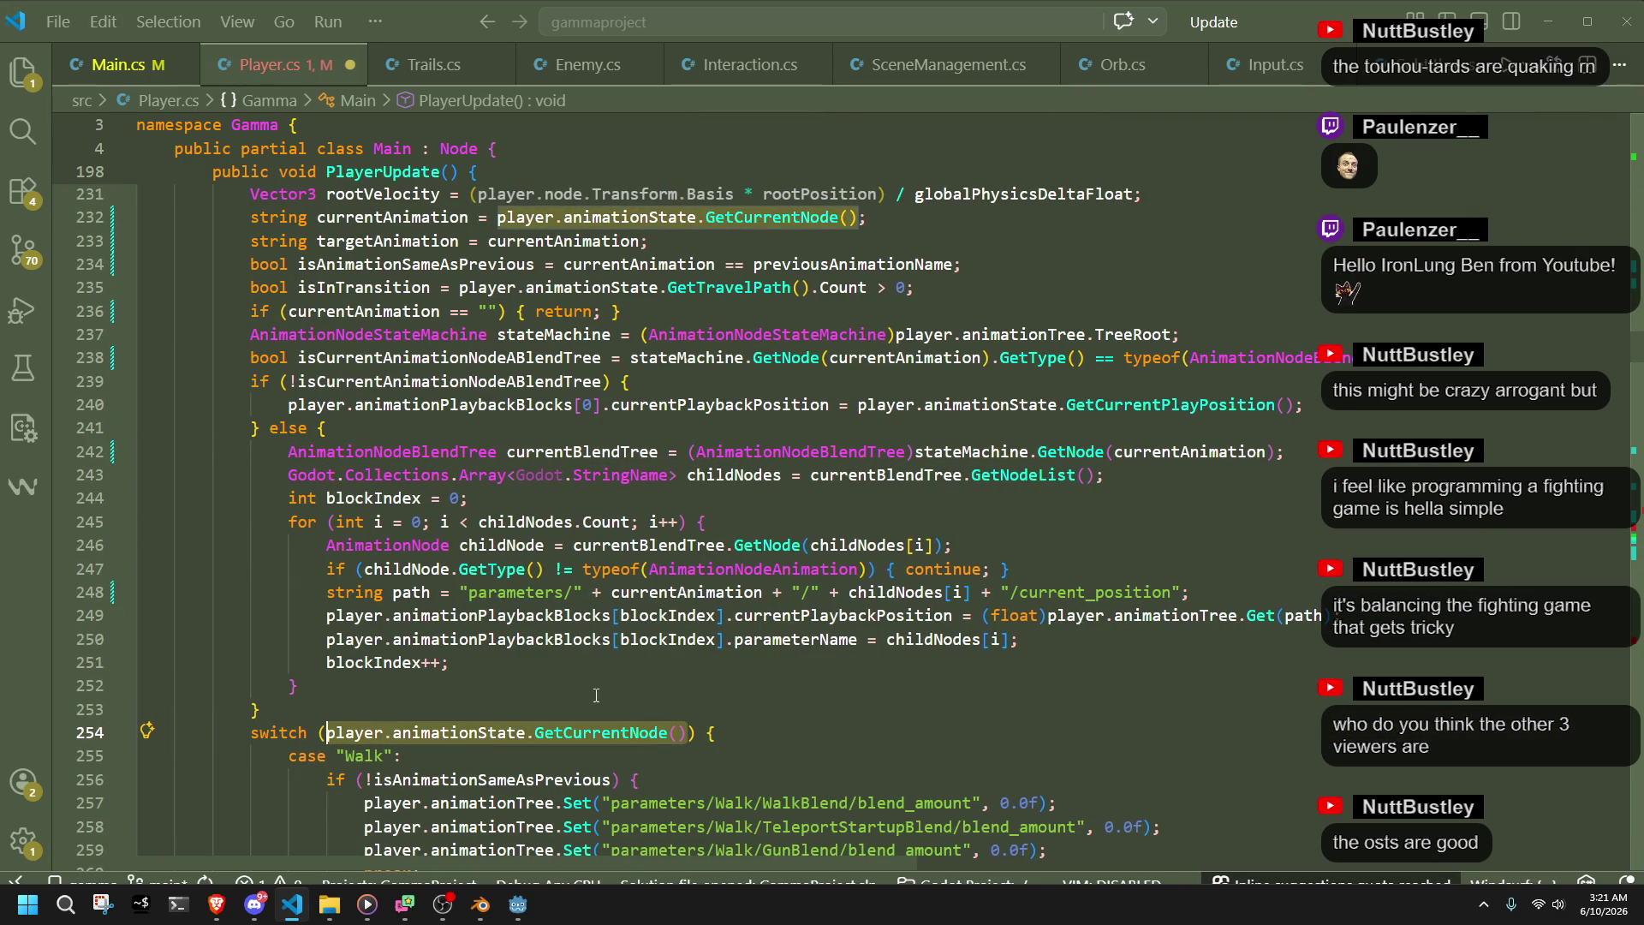
key(ctrl+v)
- Search the file for the remaining GetCurrentNode() calls
drag(862, 216, 497, 218)
key(ctrl+f)
key(End)
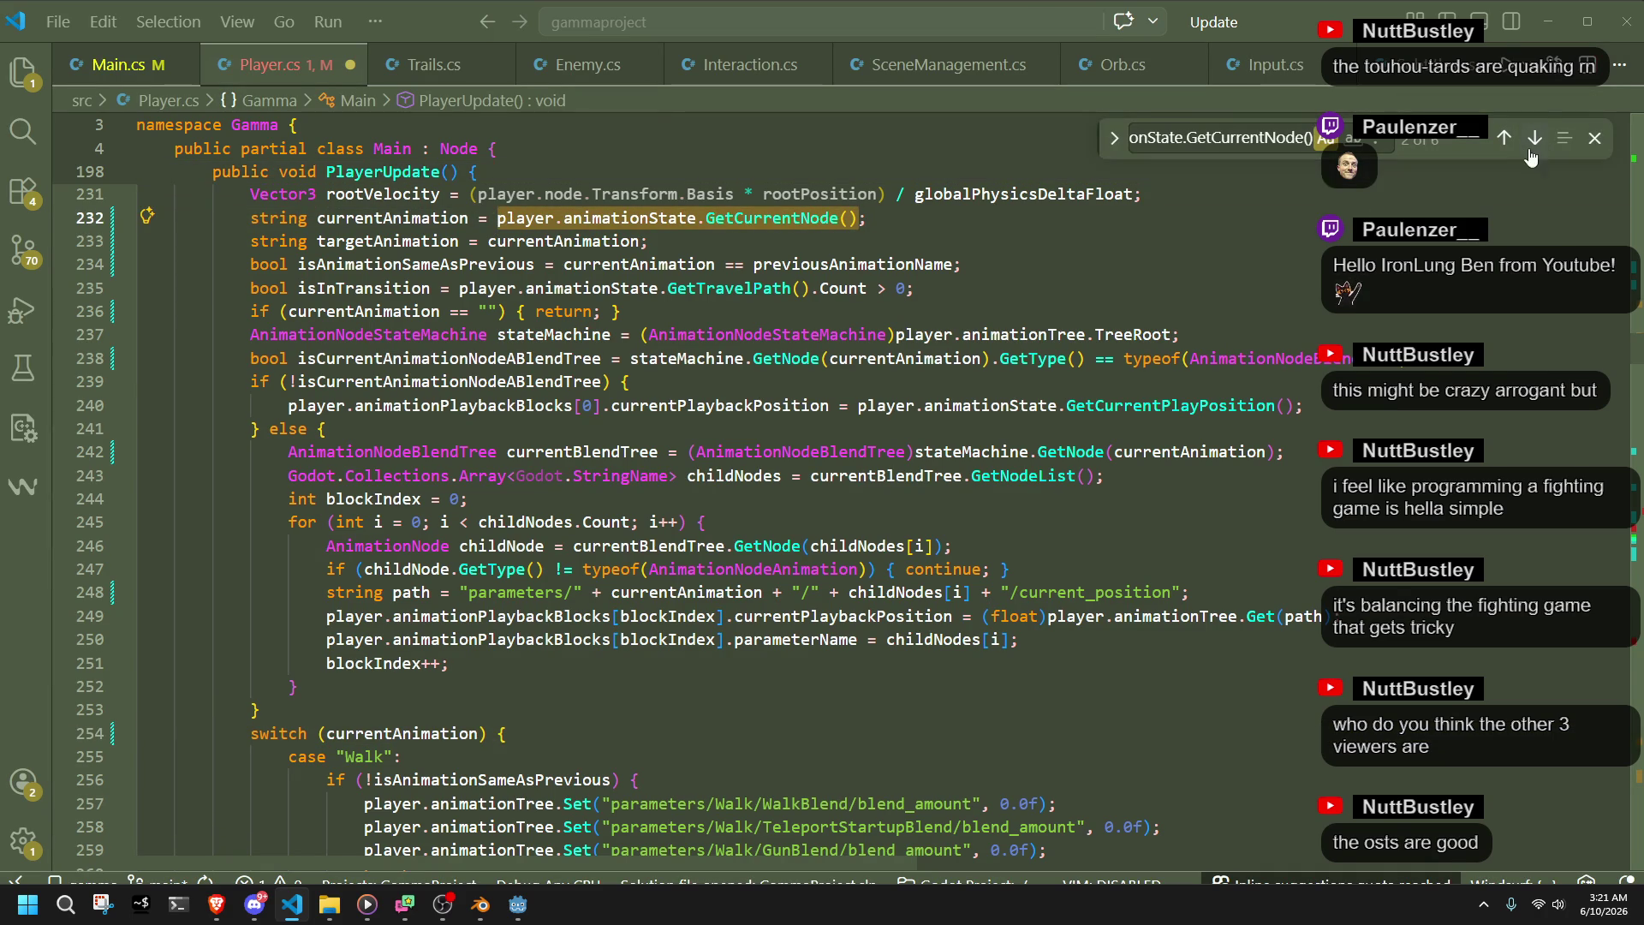
- Replace the GetCurrentNode() call in the OrbIdle check on line 656 with currentAnimation
click(460, 218)
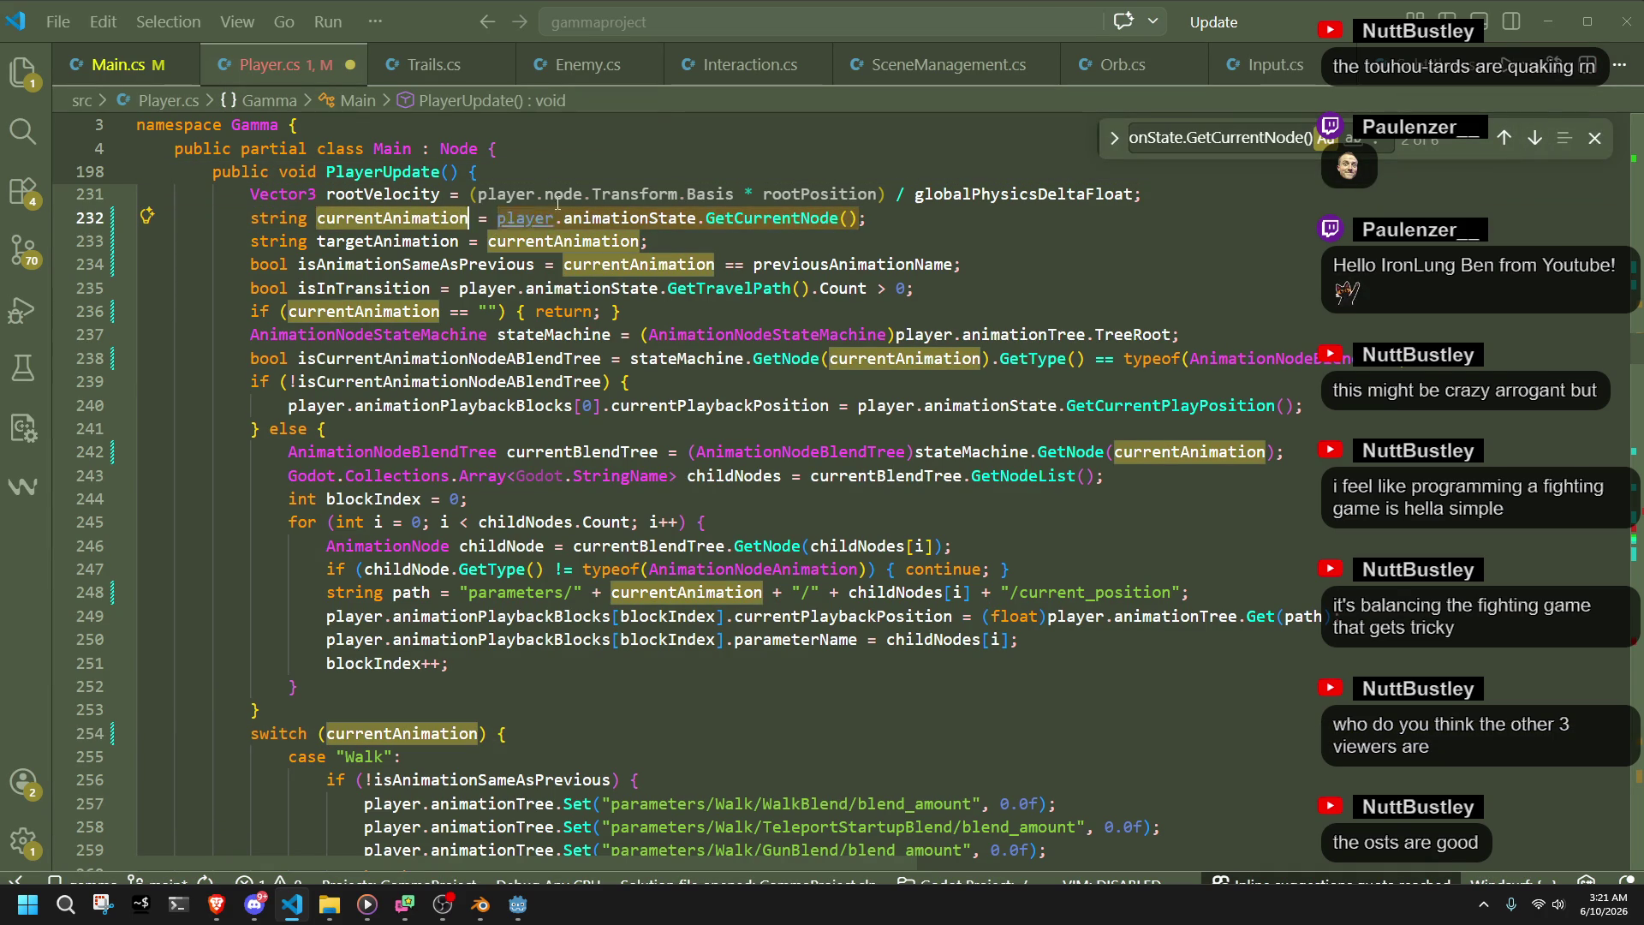
click(1536, 145)
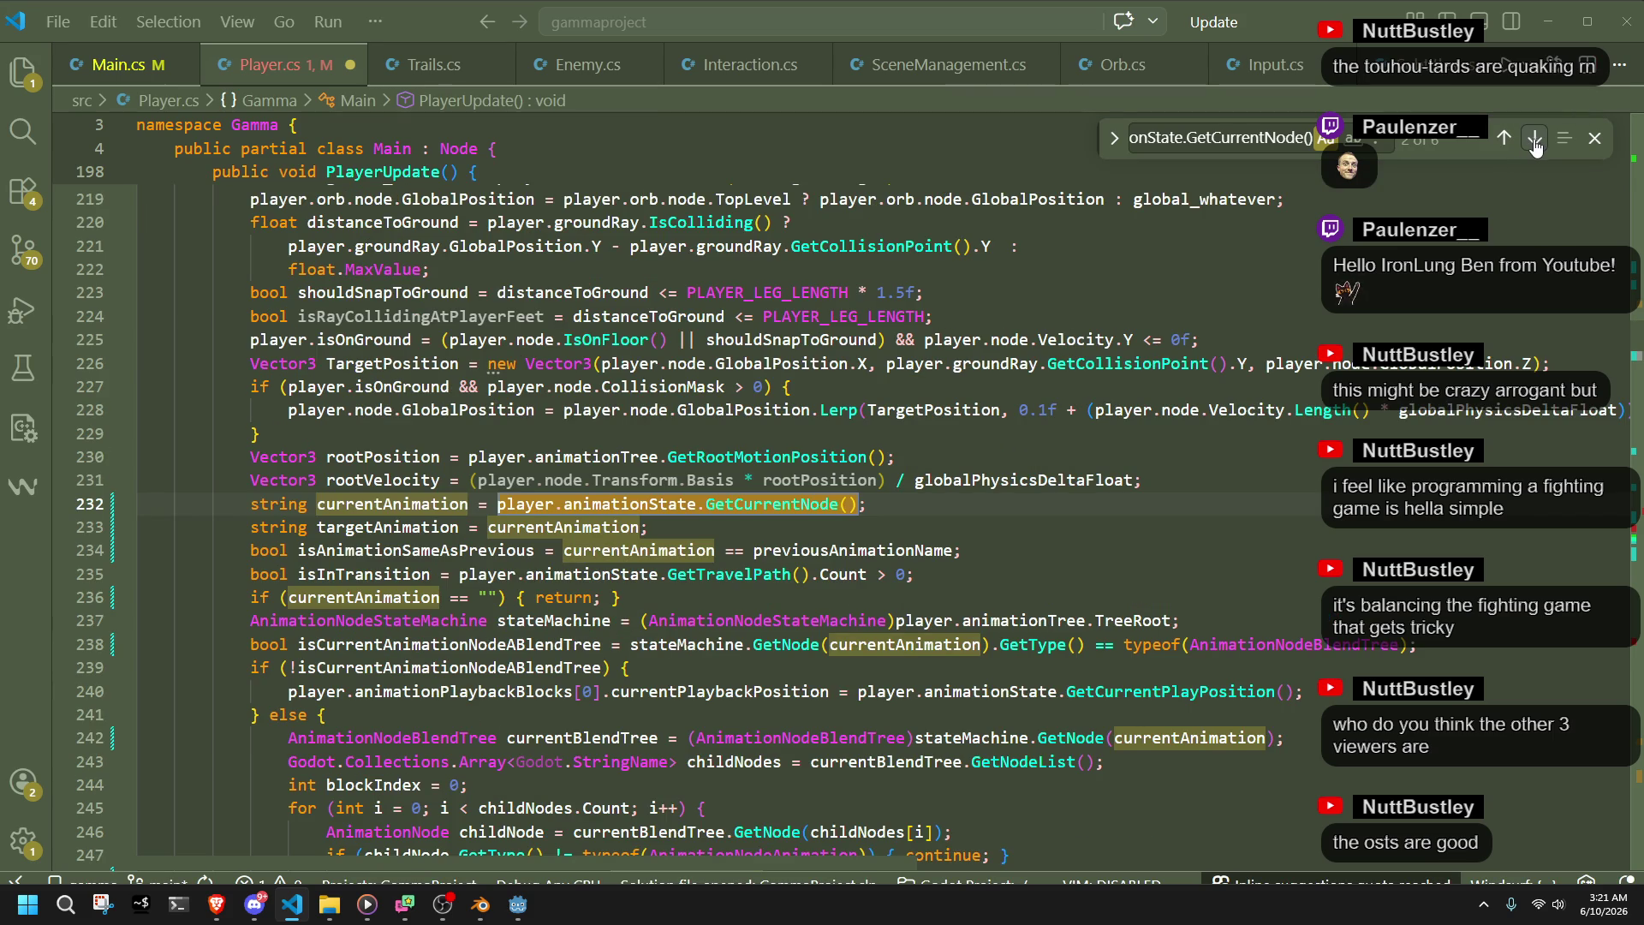
click(1533, 147)
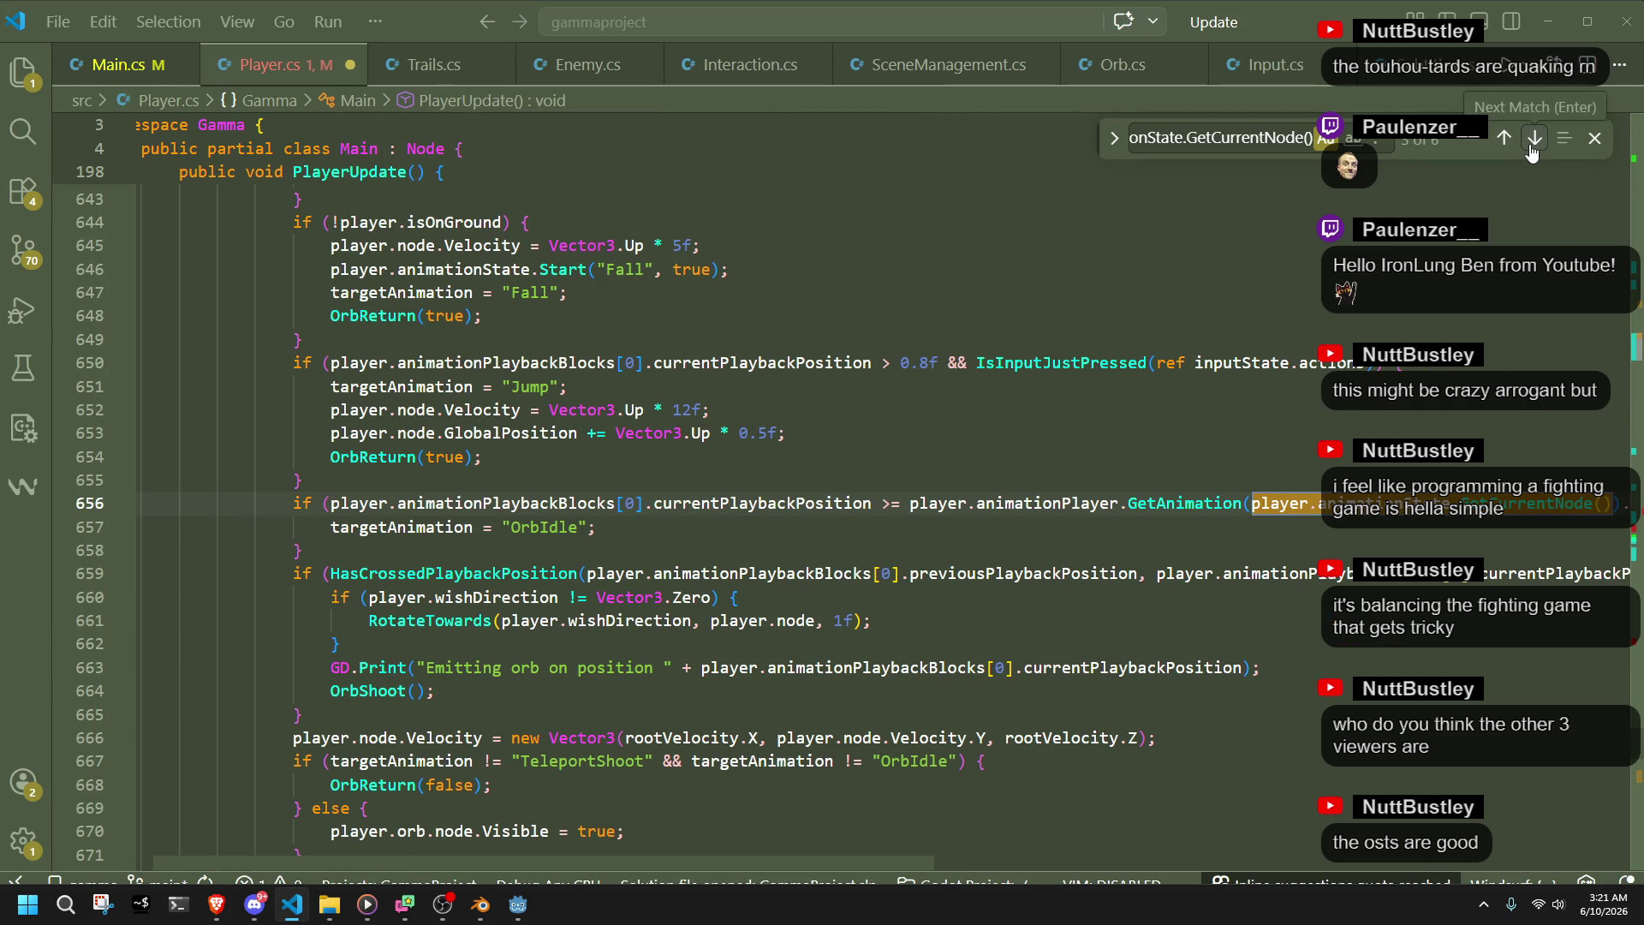
click(1487, 533)
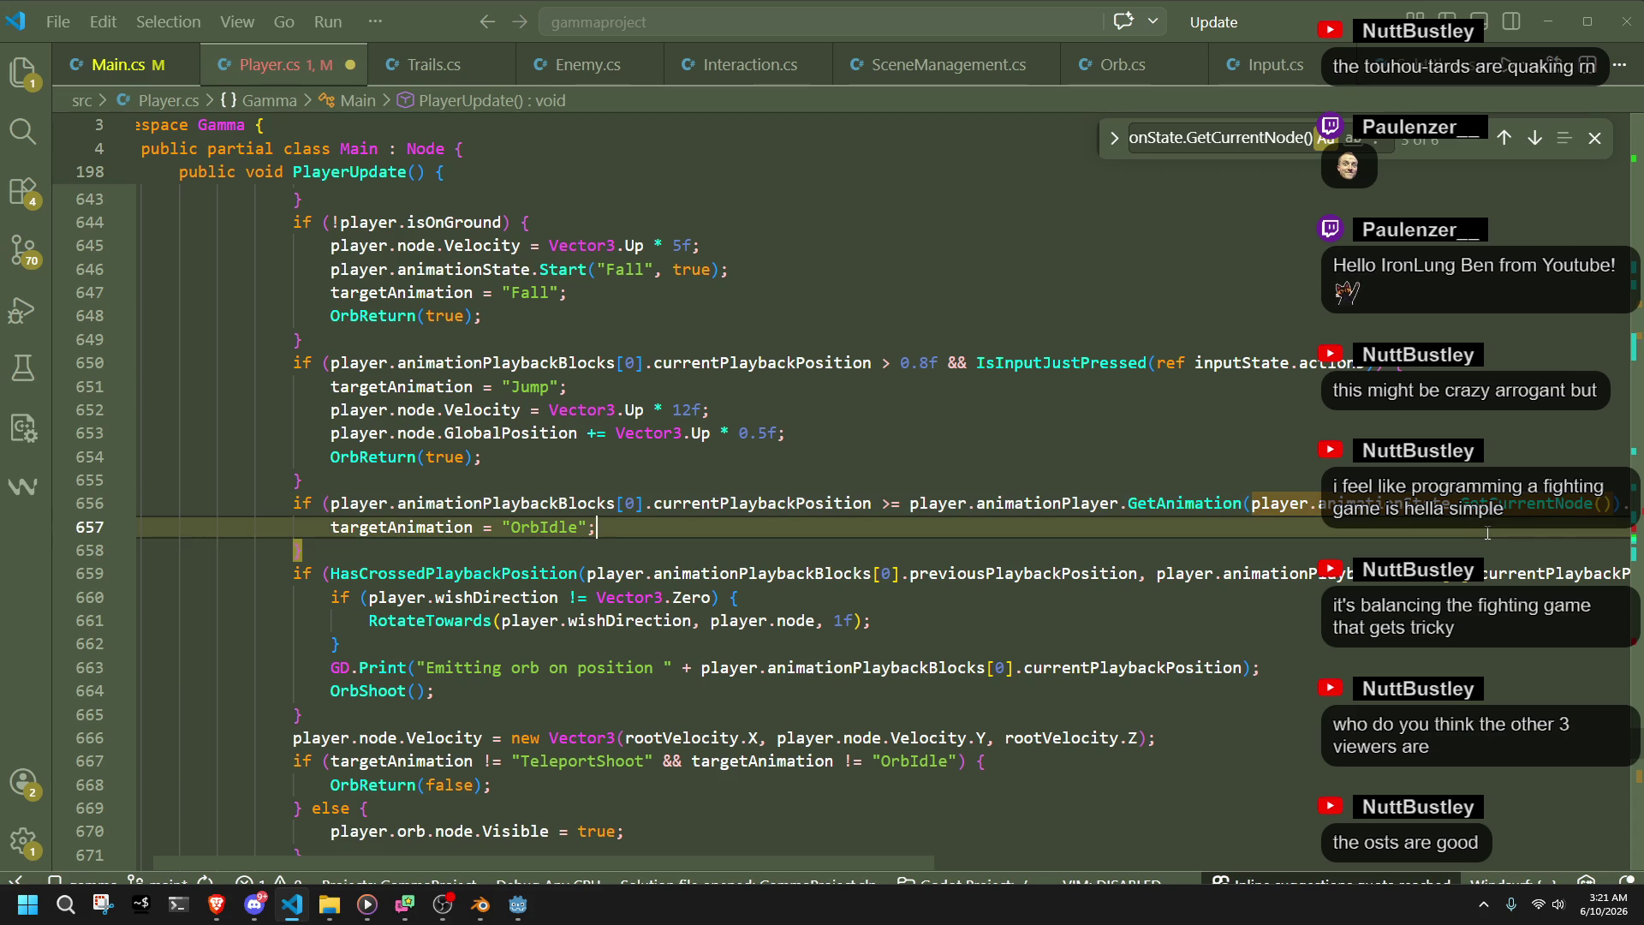
click(1254, 505)
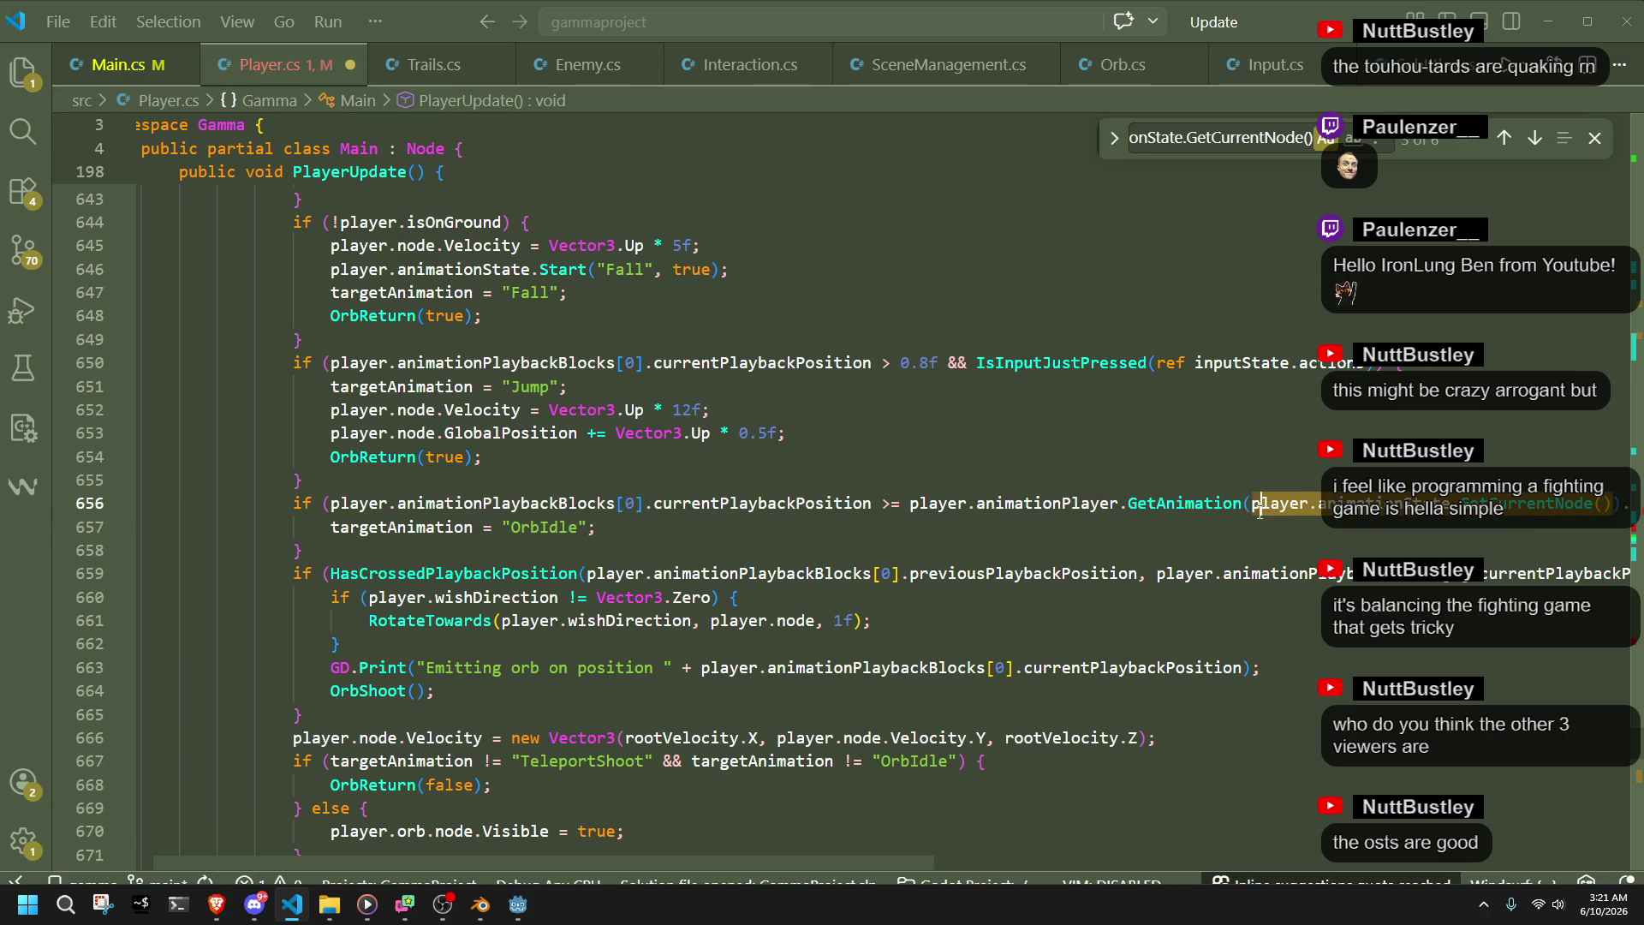
key(ctrl+v)
key(Down)
key(Down)
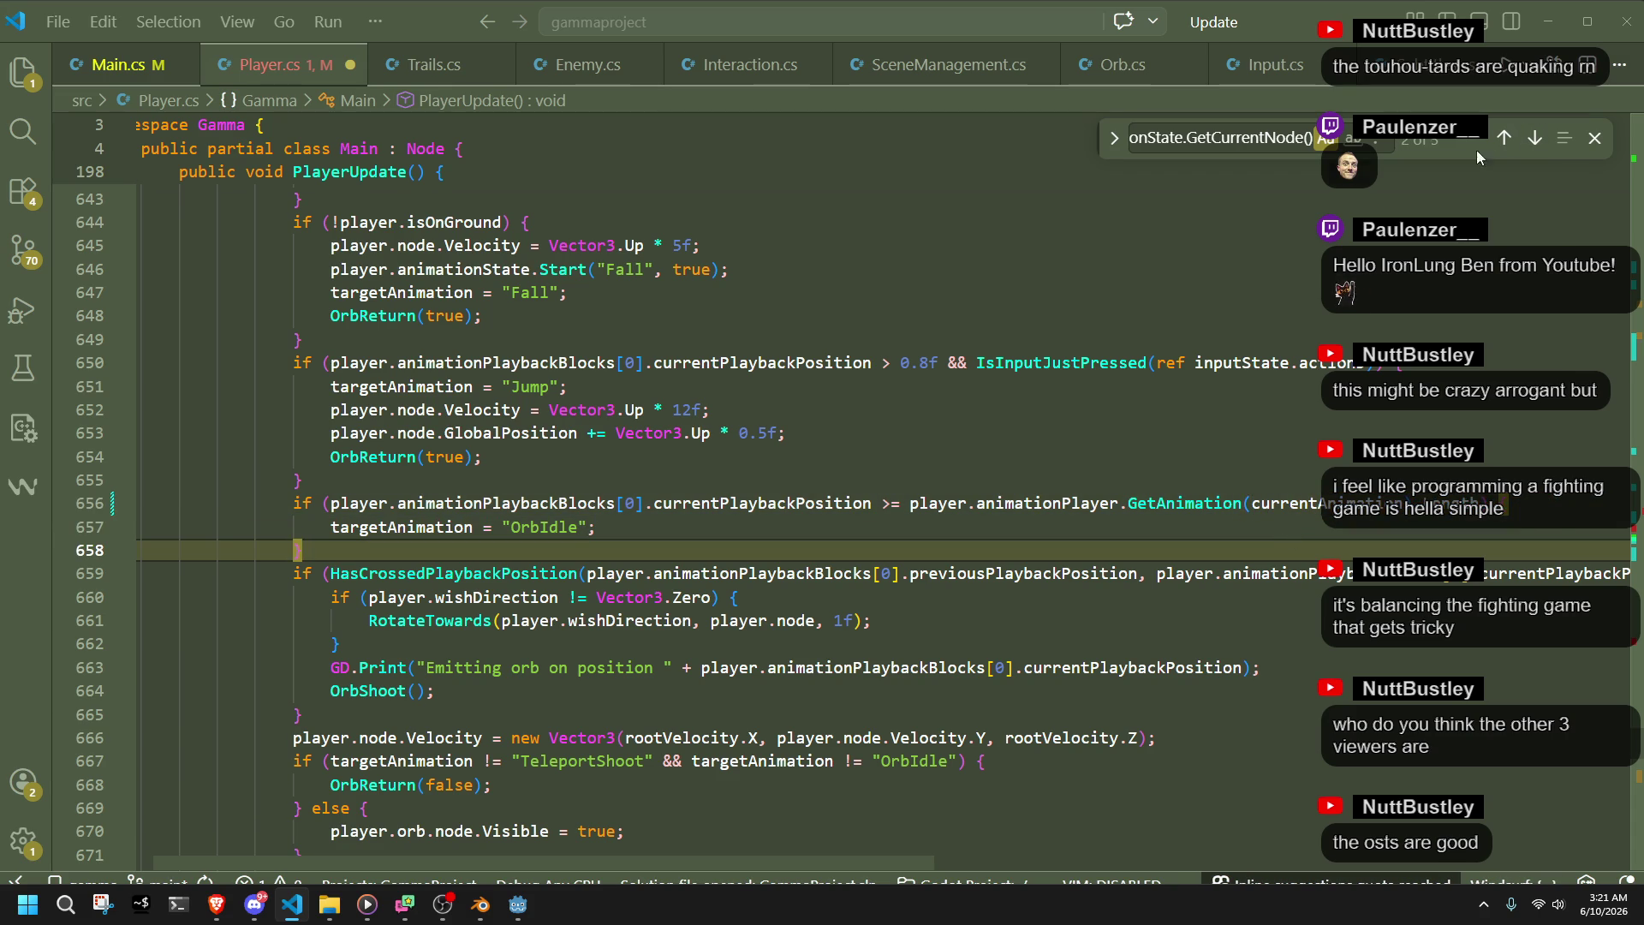
- Use currentAnimation in the animation-change test on line 689
click(1535, 138)
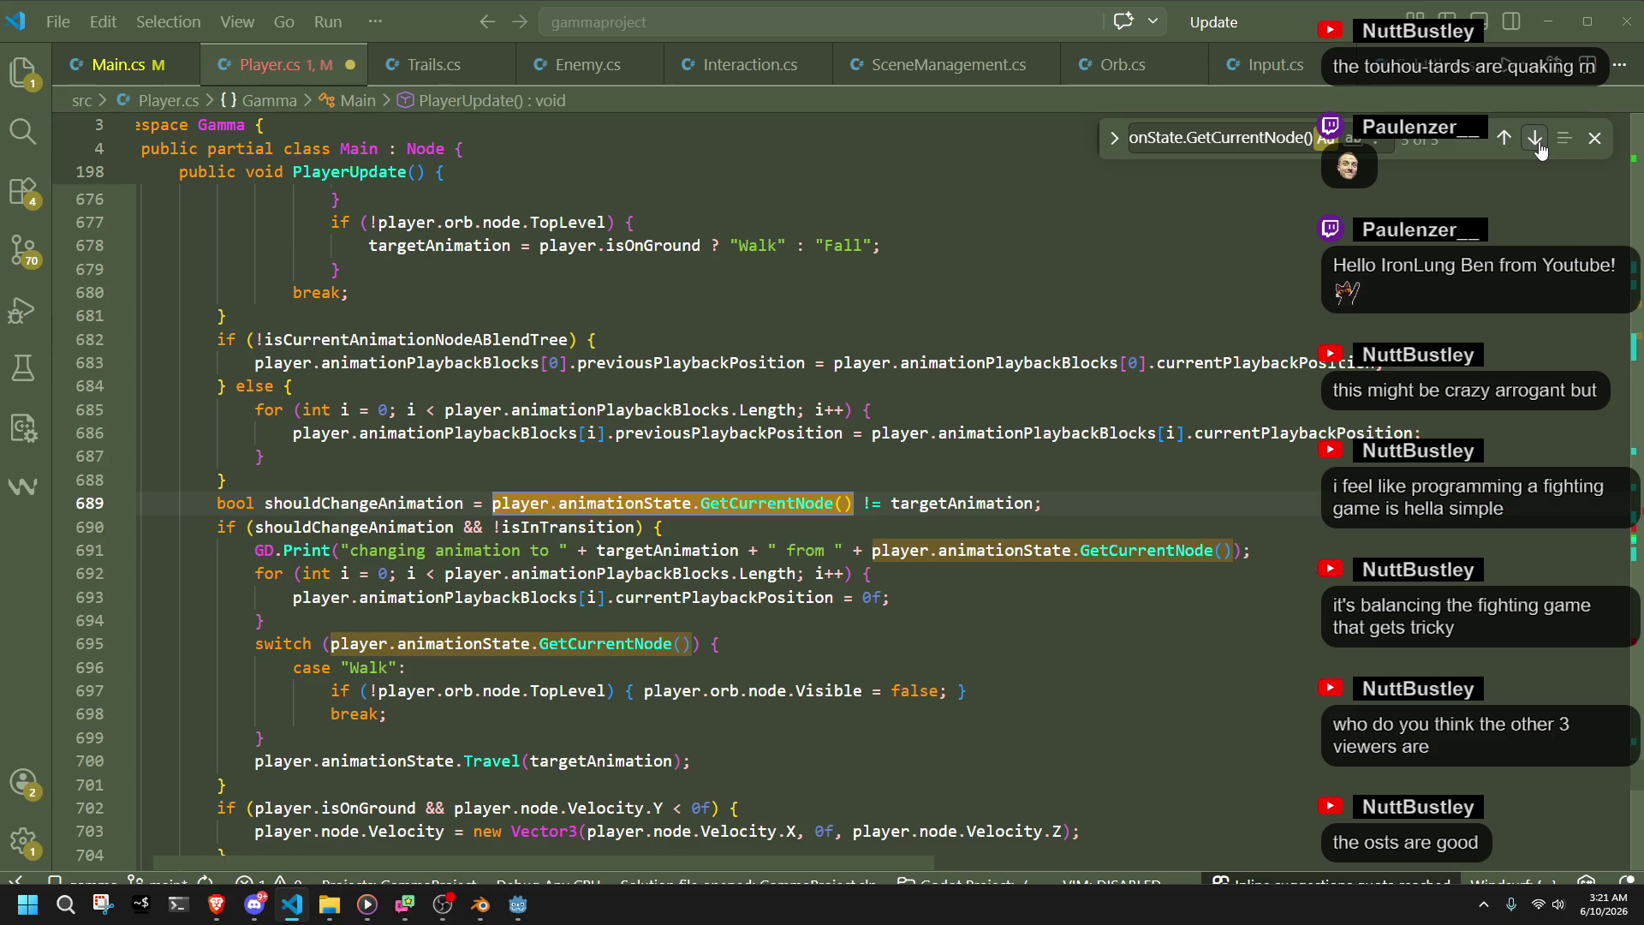
click(712, 531)
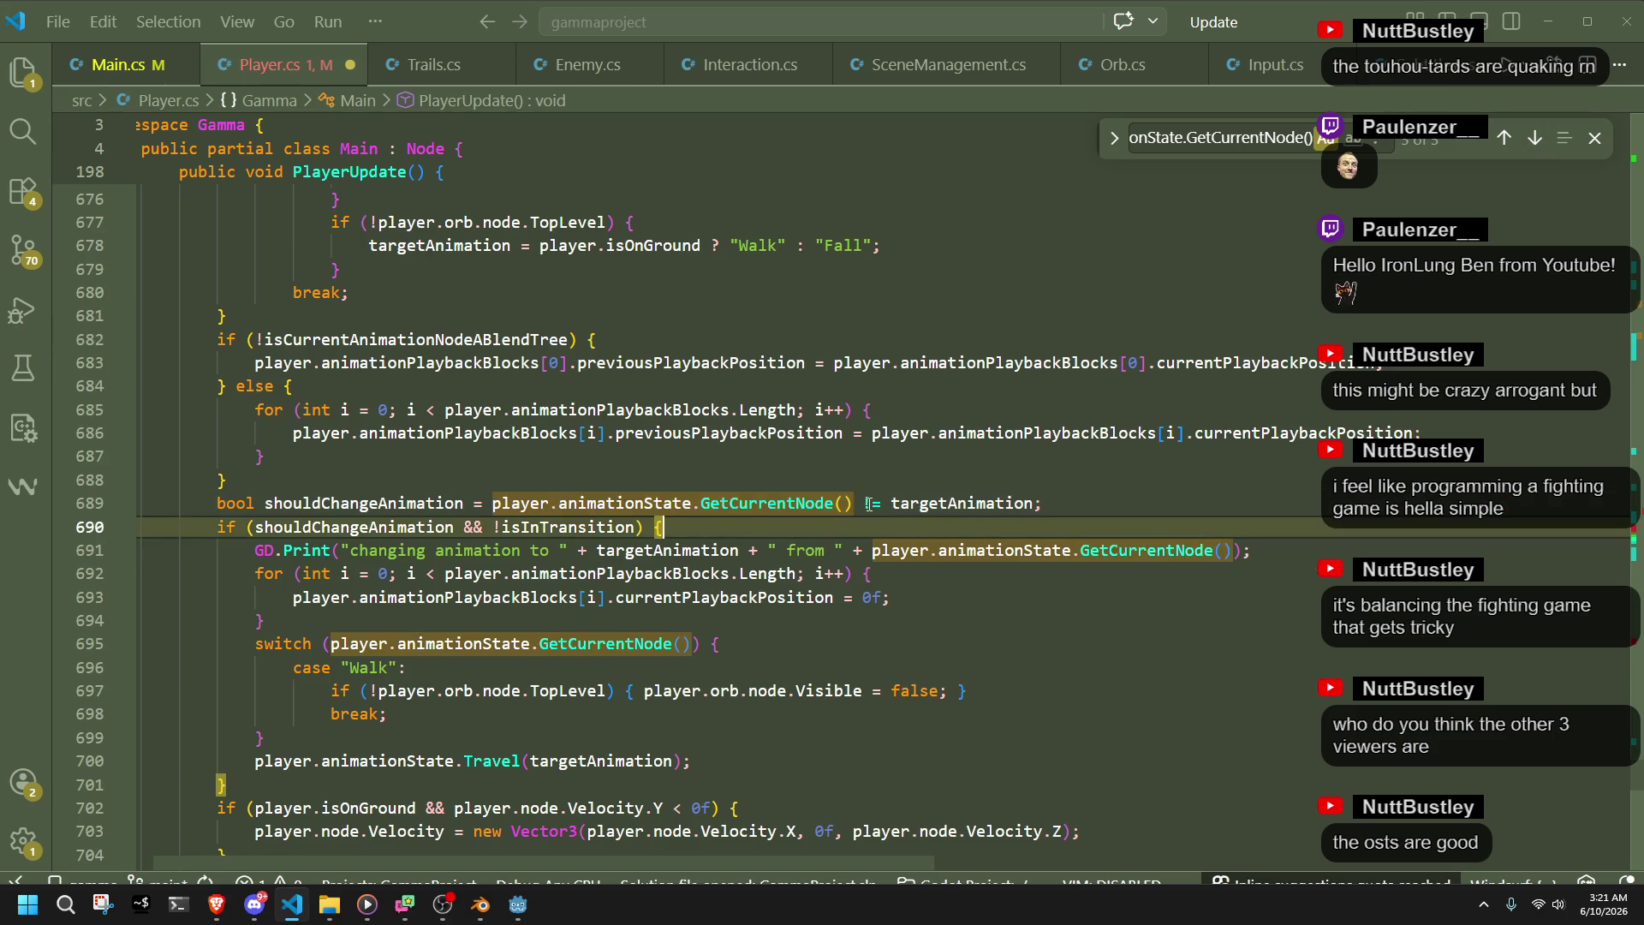
click(857, 503)
key(ctrl+shift+Left)
key(ctrl+shift+Left)
key(ctrl+shift+Left)
text(currentAnimation)
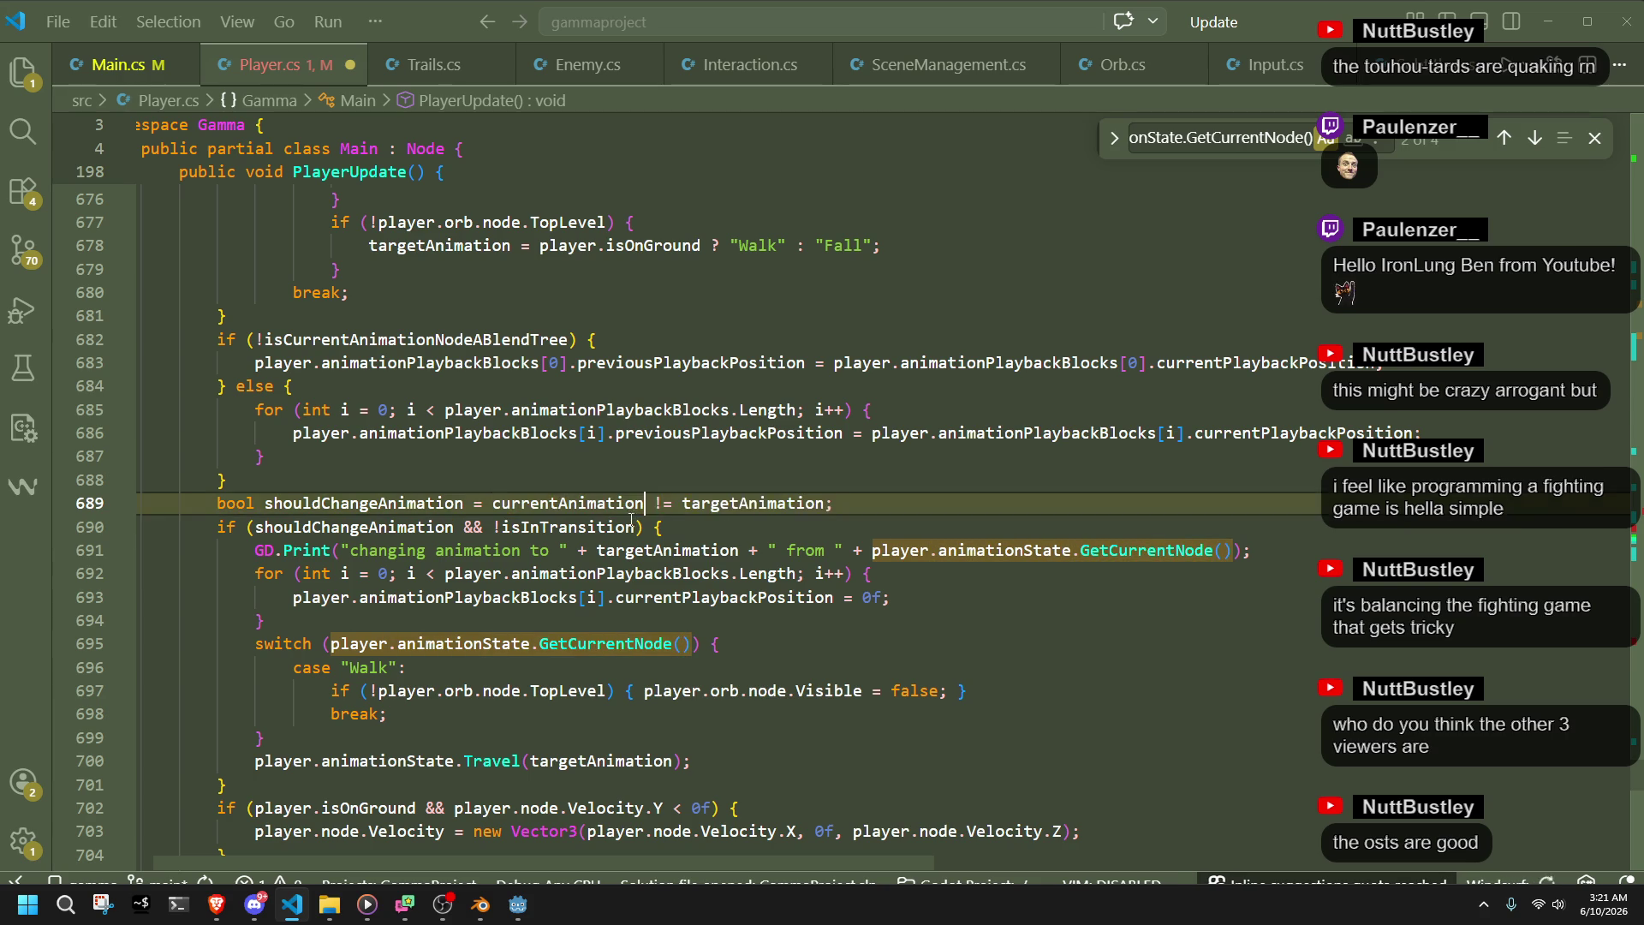
click(1003, 595)
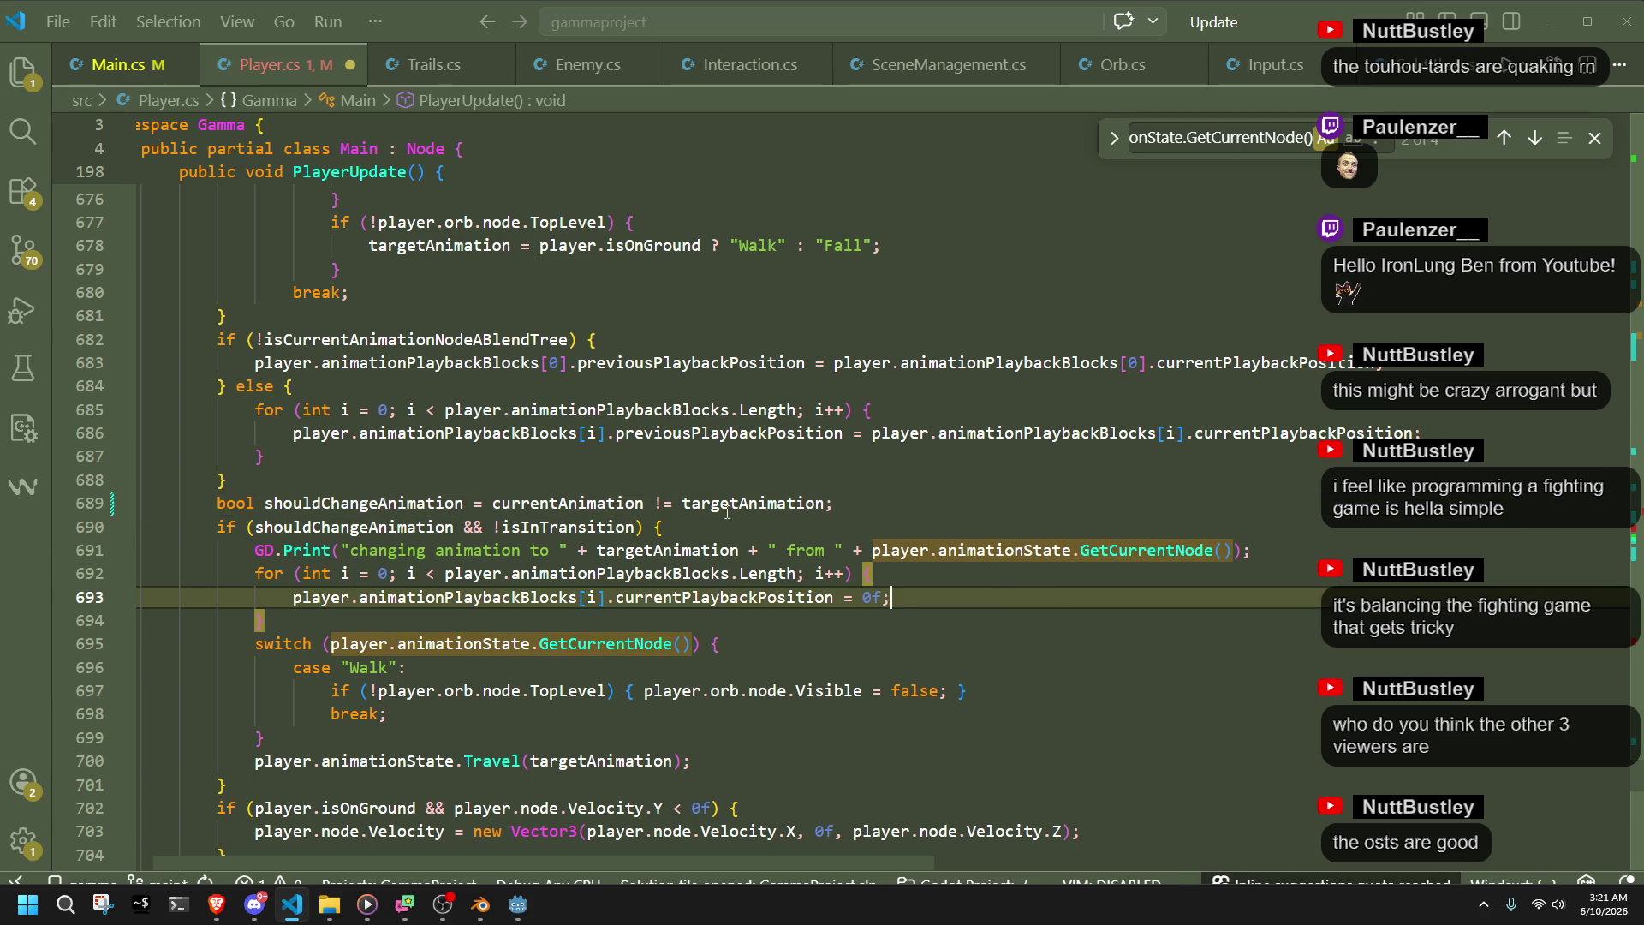
- Put currentAnimation in the line 691 log message and the line 695 switch
drag(1234, 551, 874, 551)
text(currentAnimation)
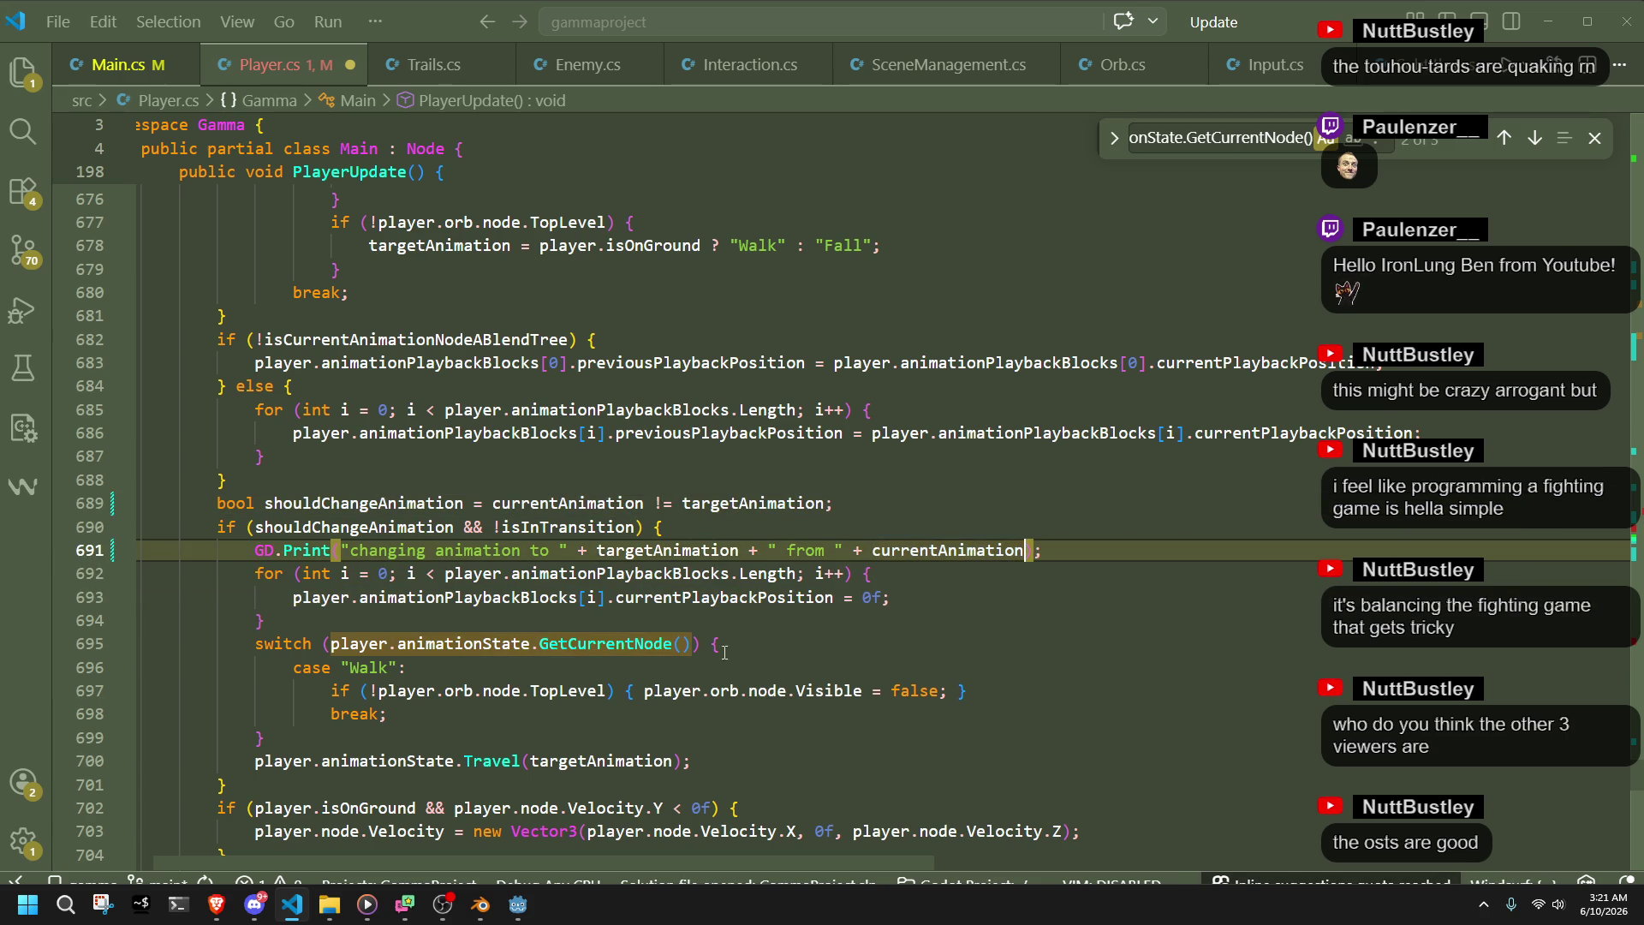
drag(699, 644, 331, 647)
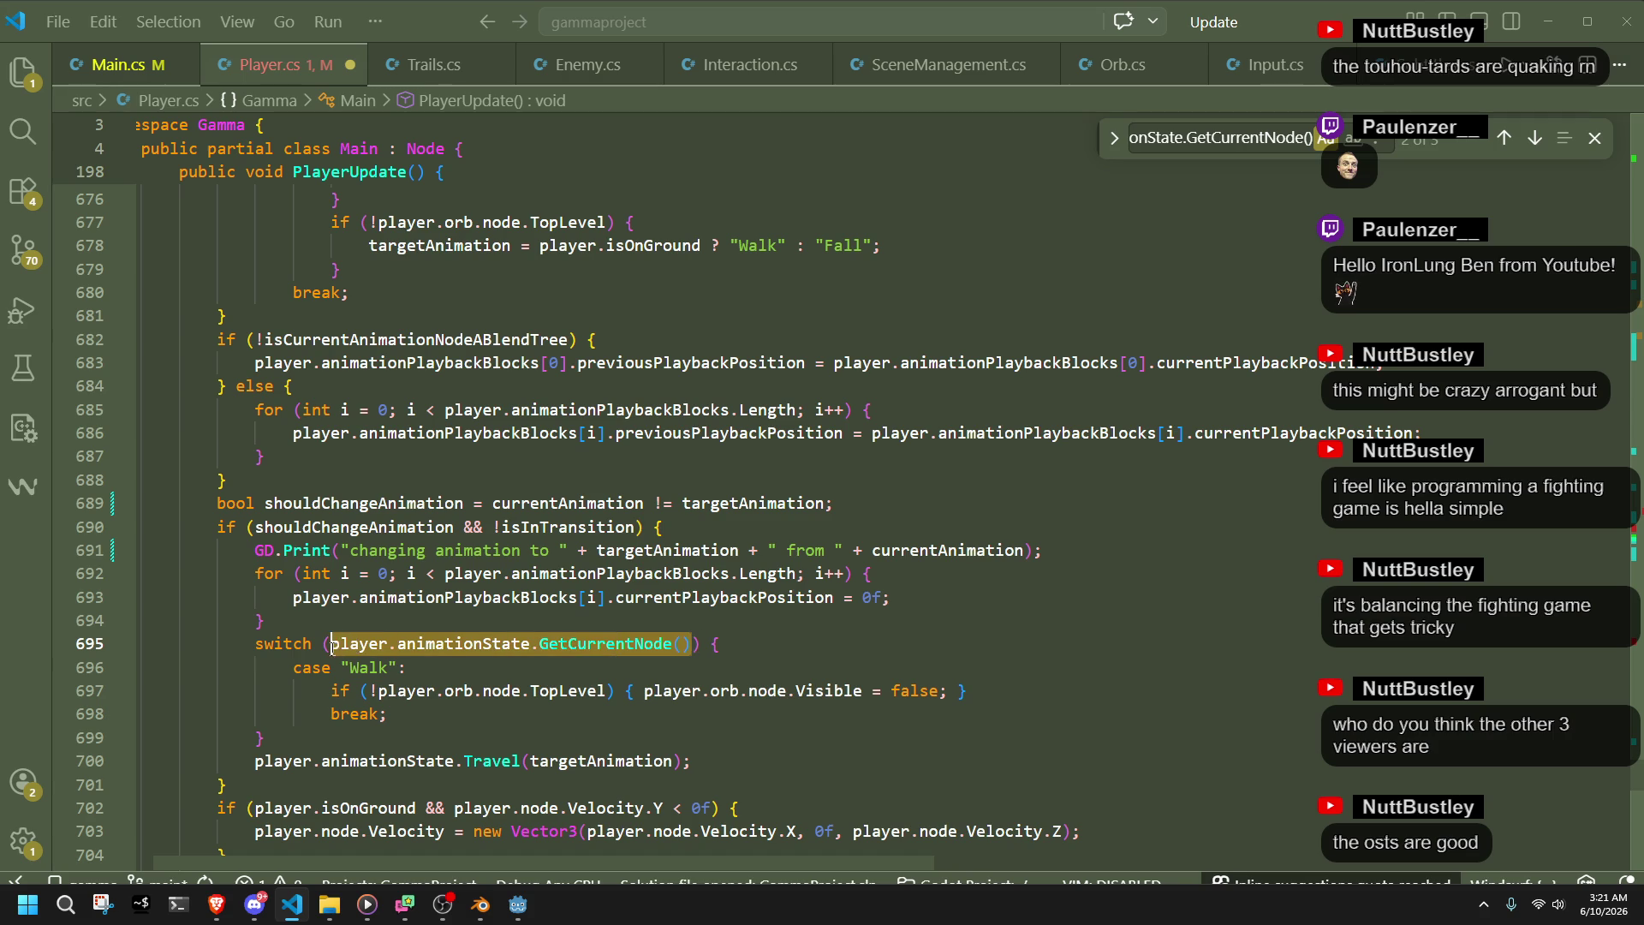
text(currentAnimation)
click(533, 724)
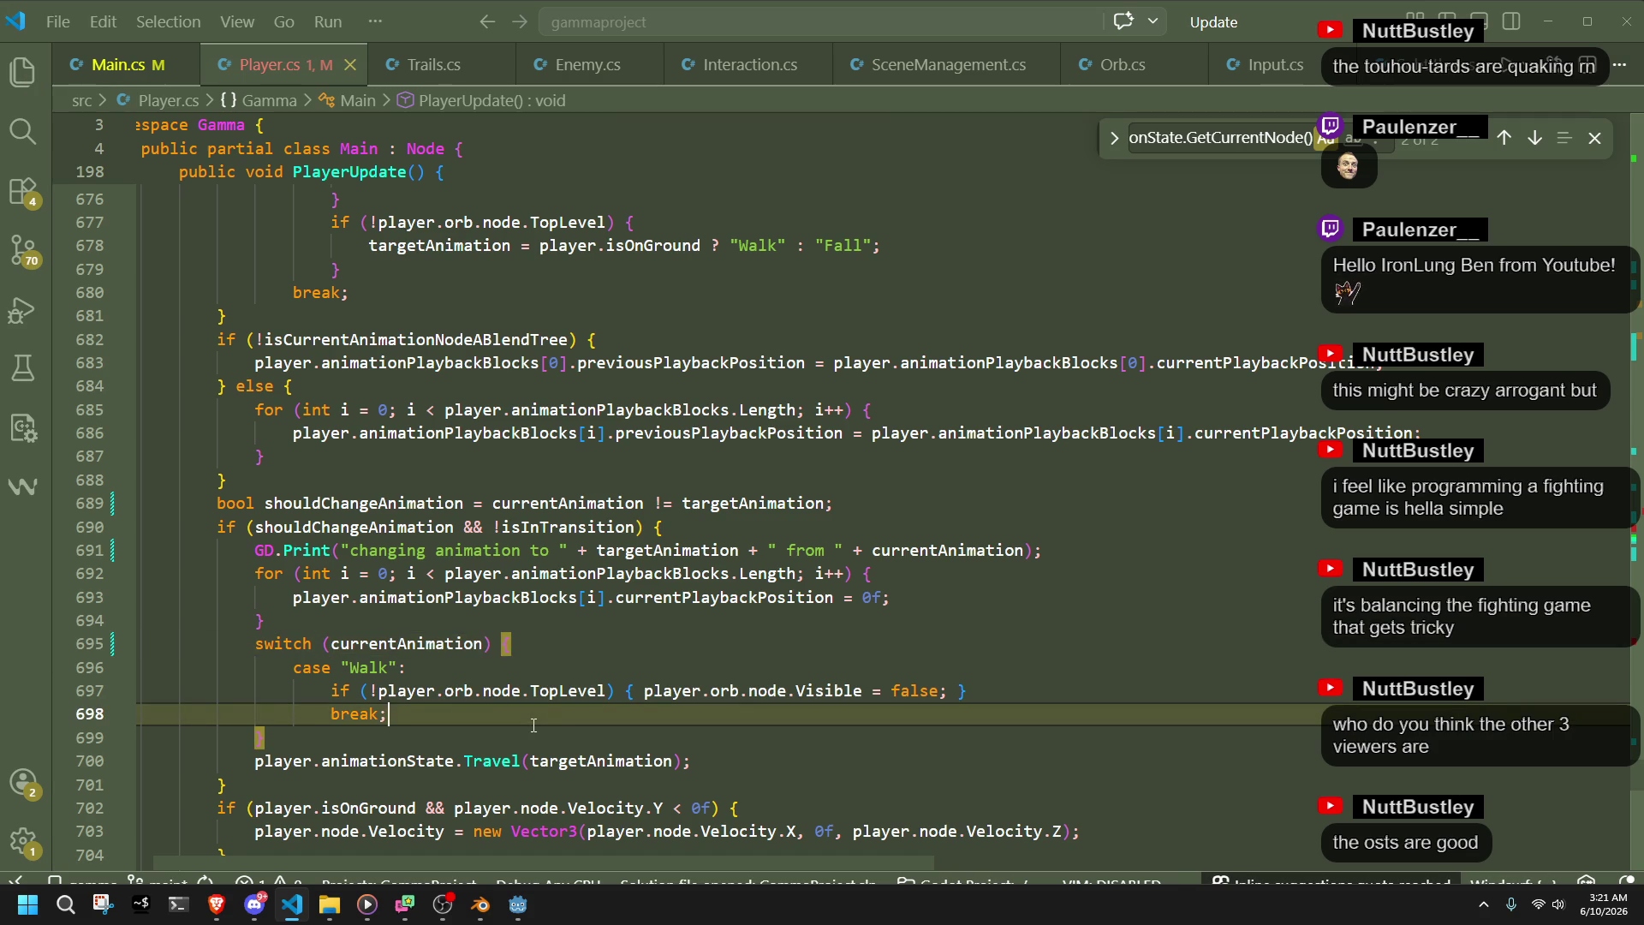
scroll(534, 725, down, 8)
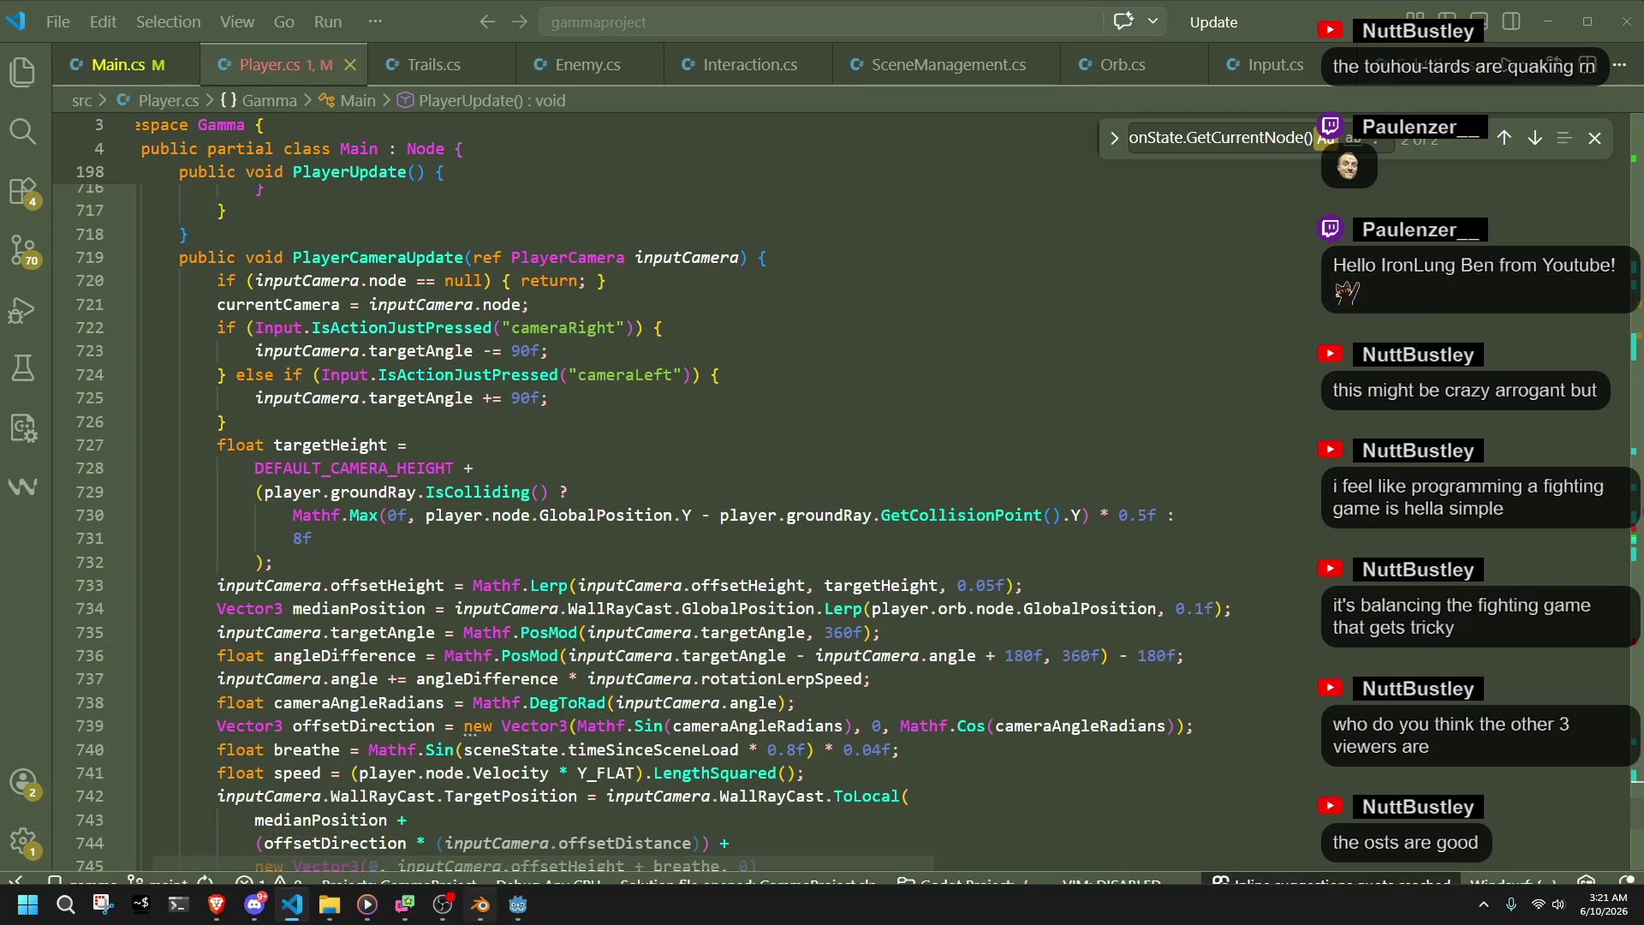
click(518, 904)
- Run the game, close the Climb02 fall-through error, and scroll Player.cs up to the climb cases
click(1517, 34)
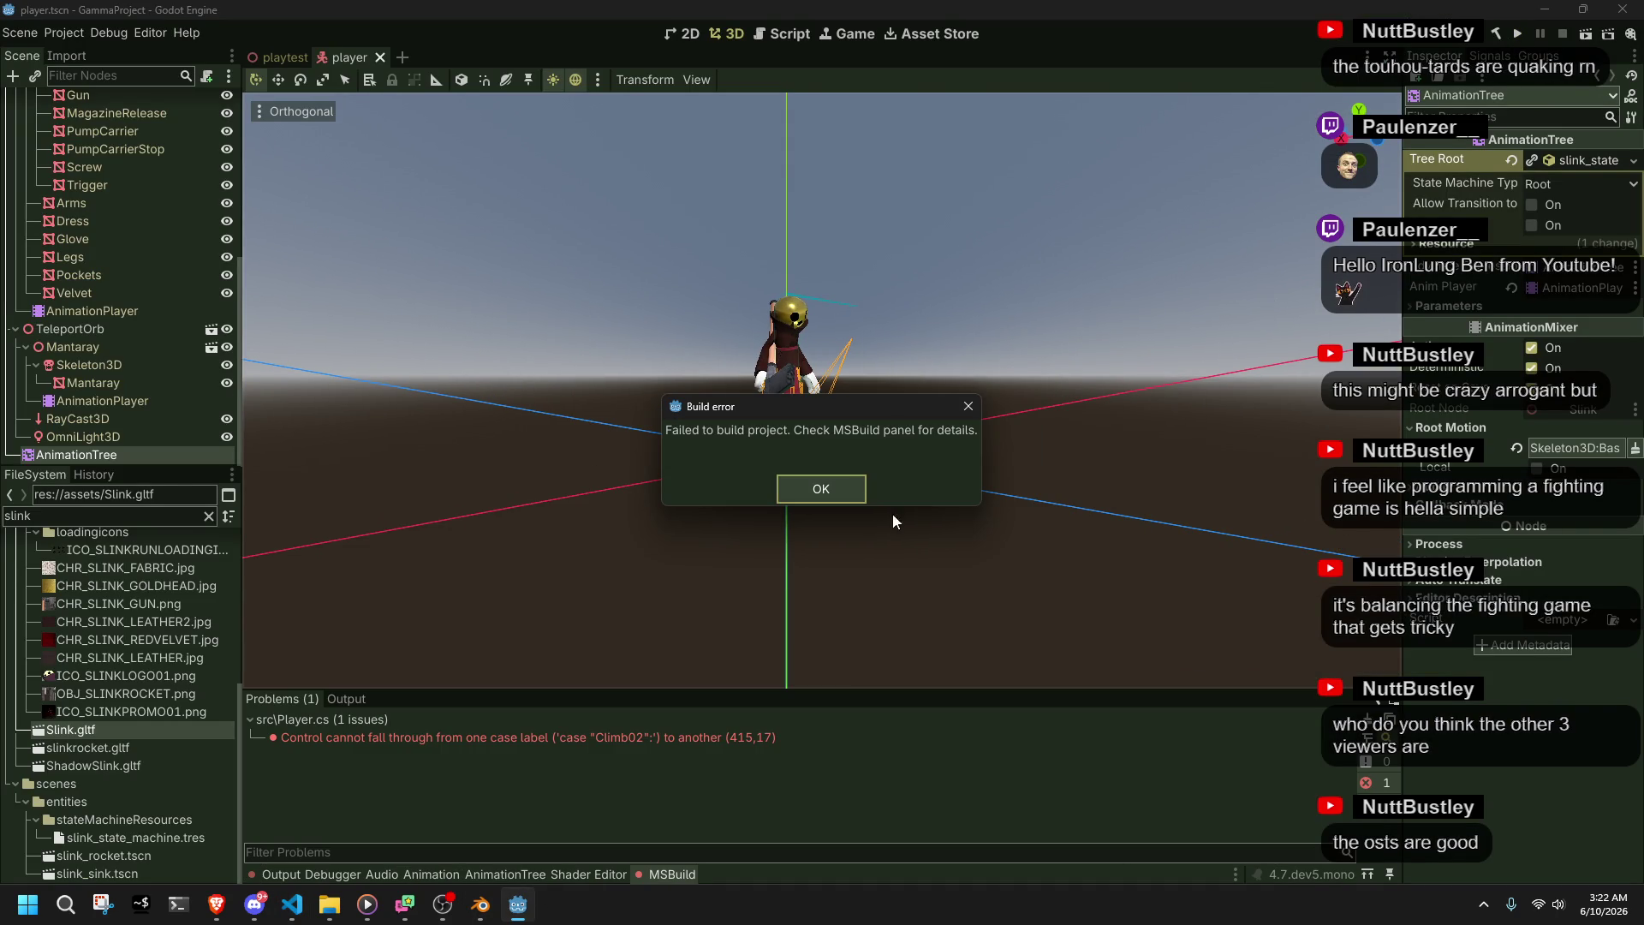
click(779, 495)
key(alt+Tab)
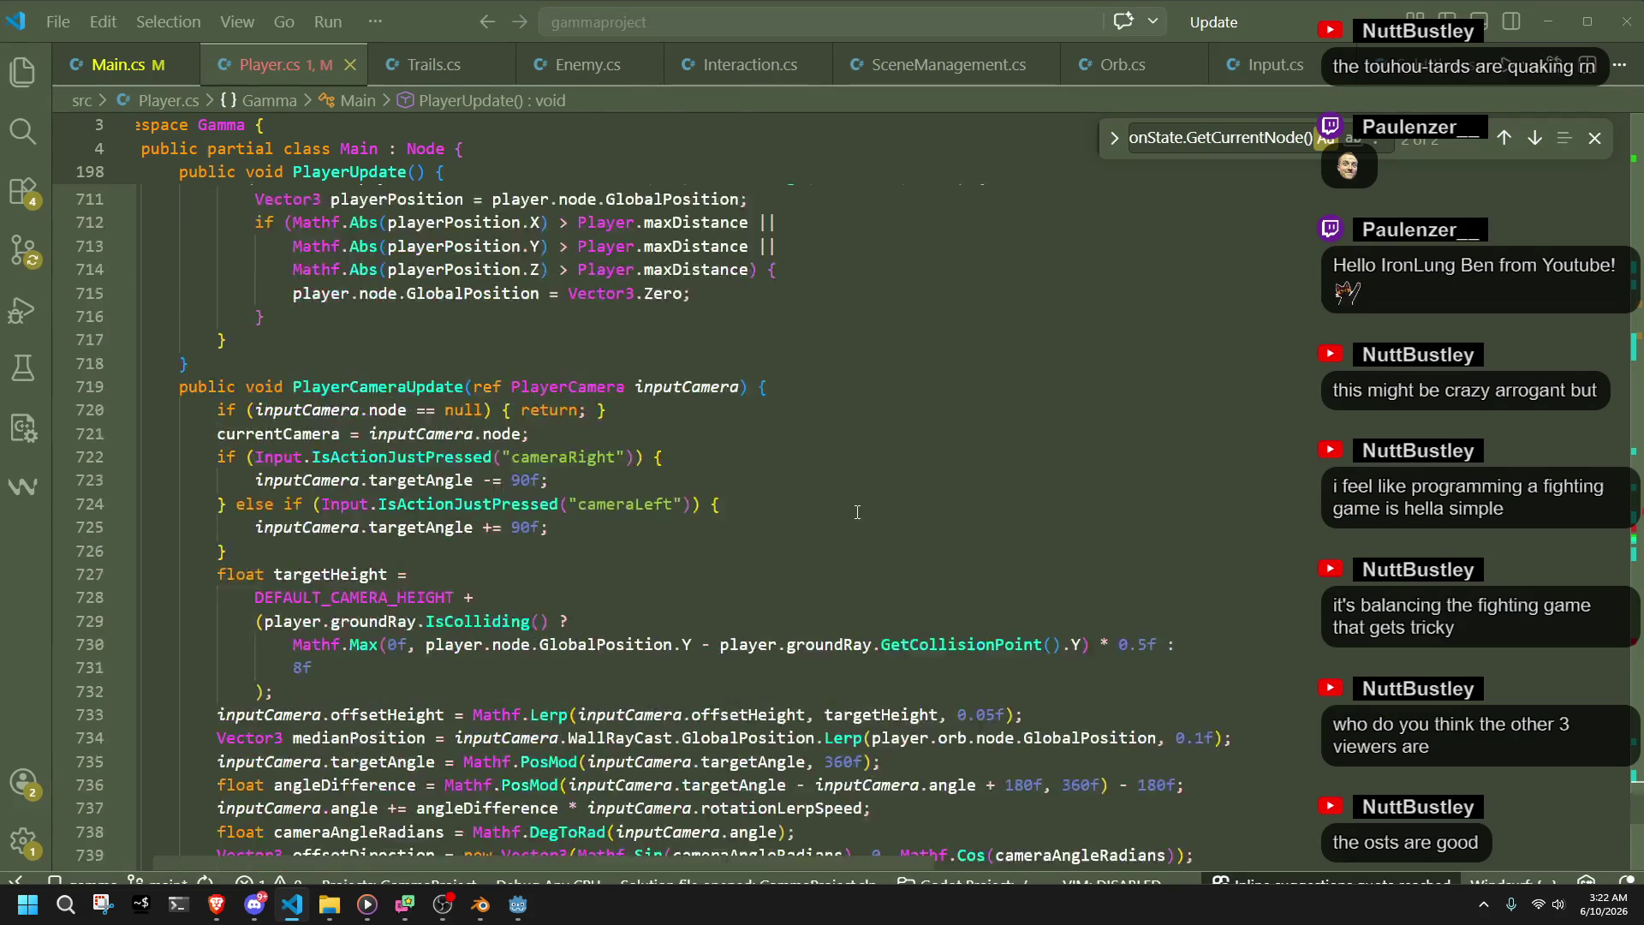
scroll(867, 515, up, 15)
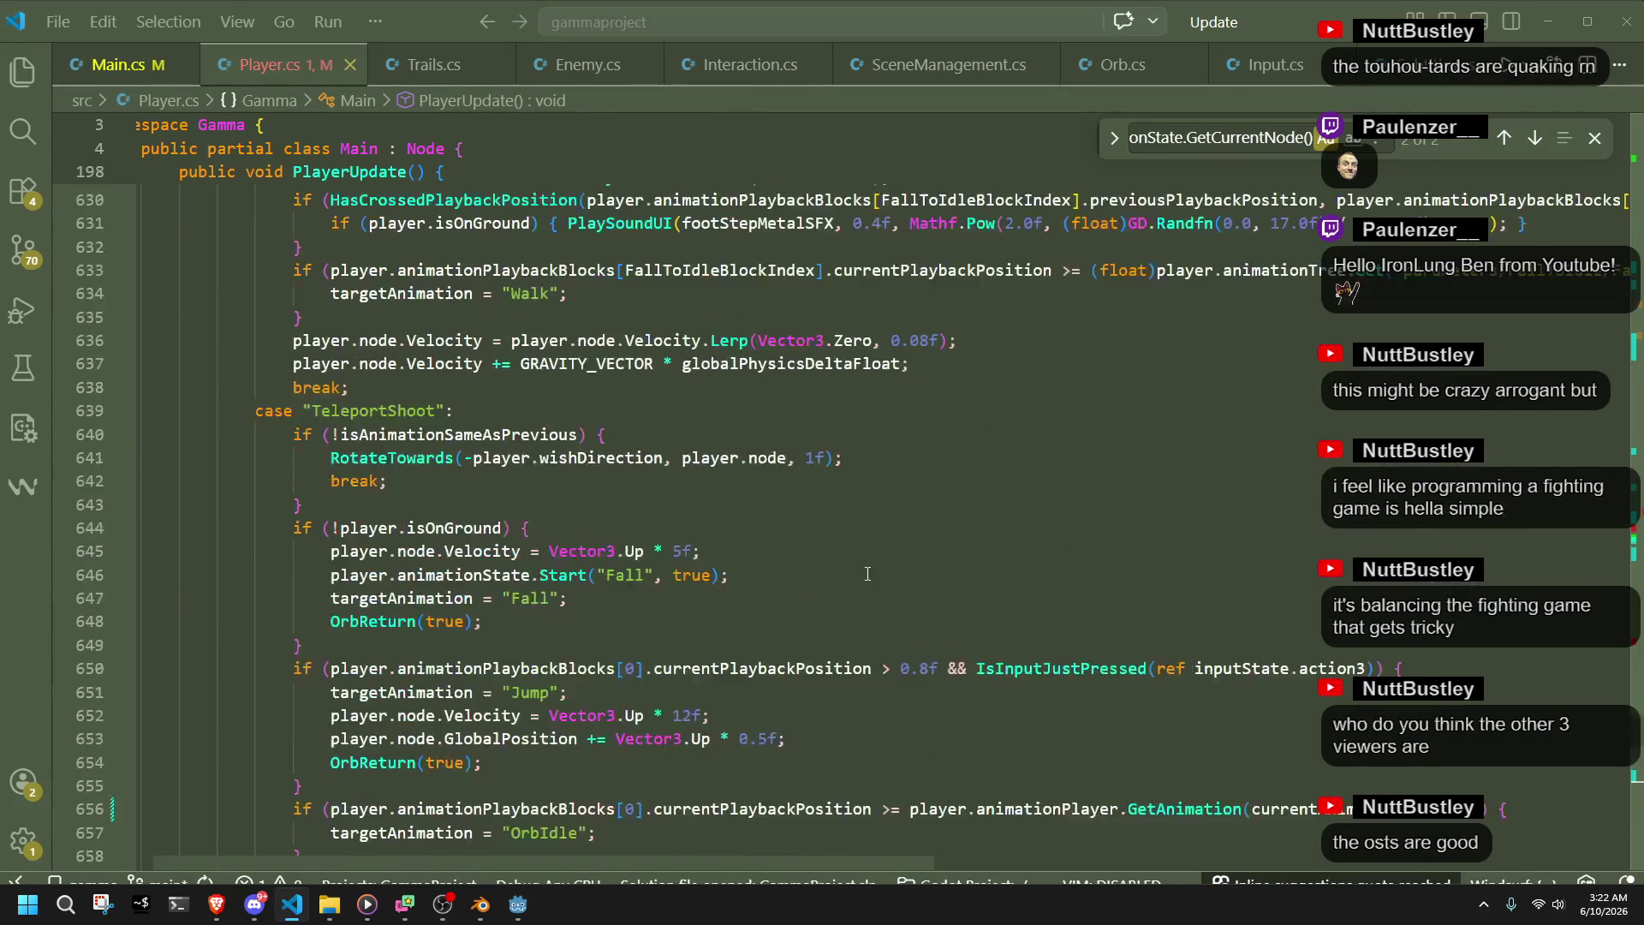
scroll(880, 602, up, 20)
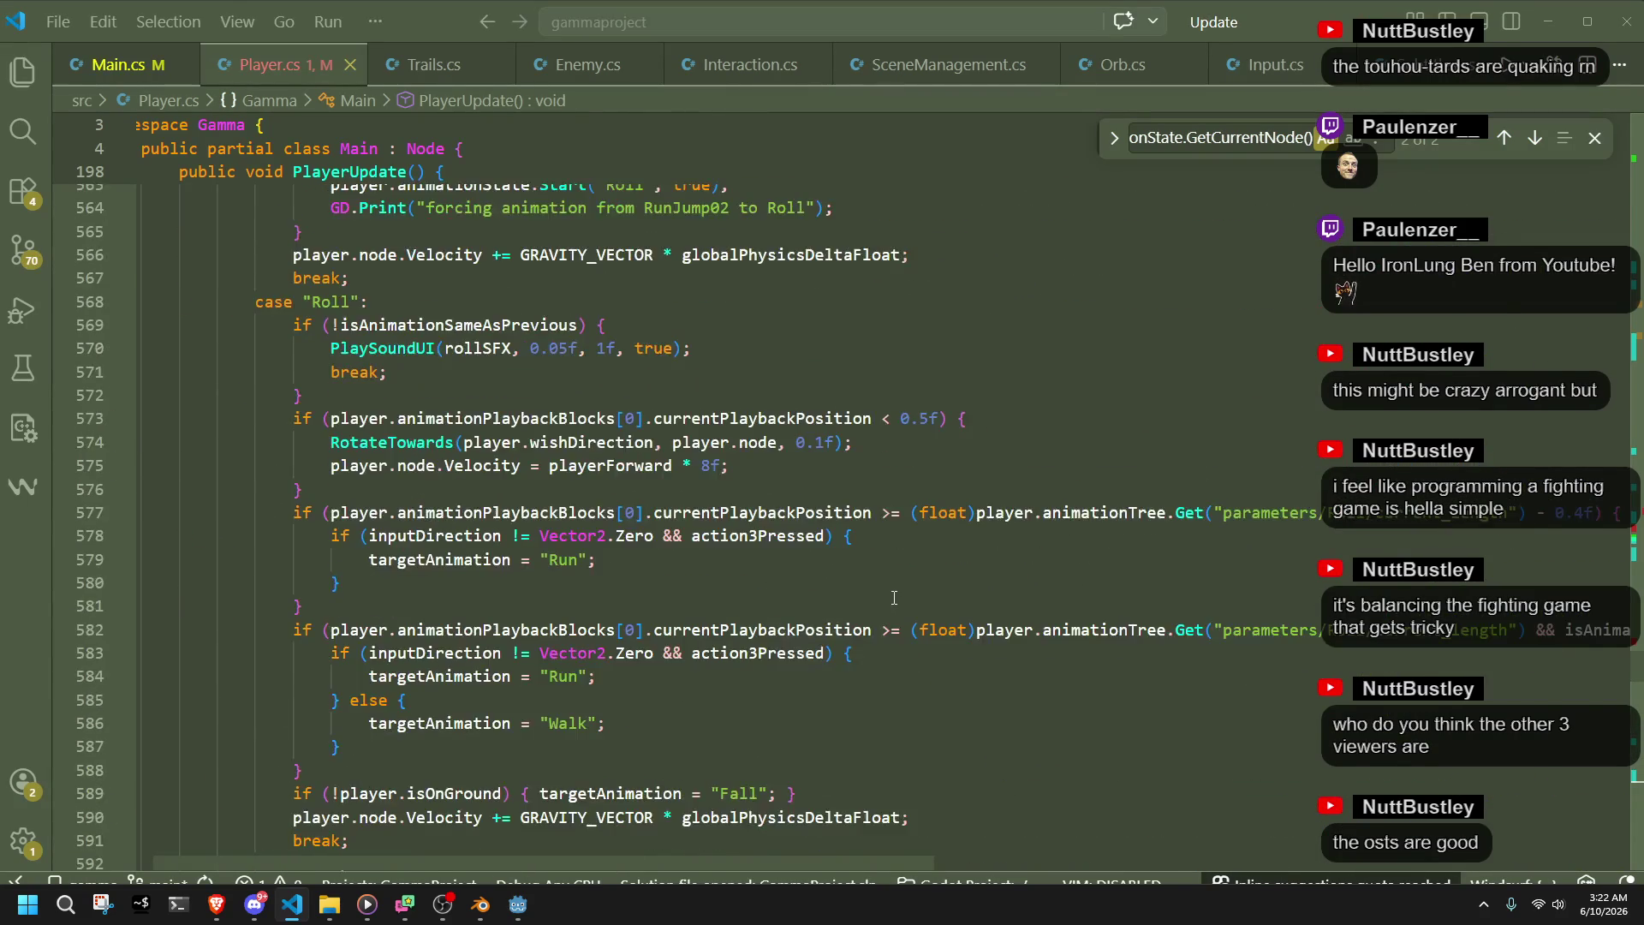
scroll(896, 597, up, 11)
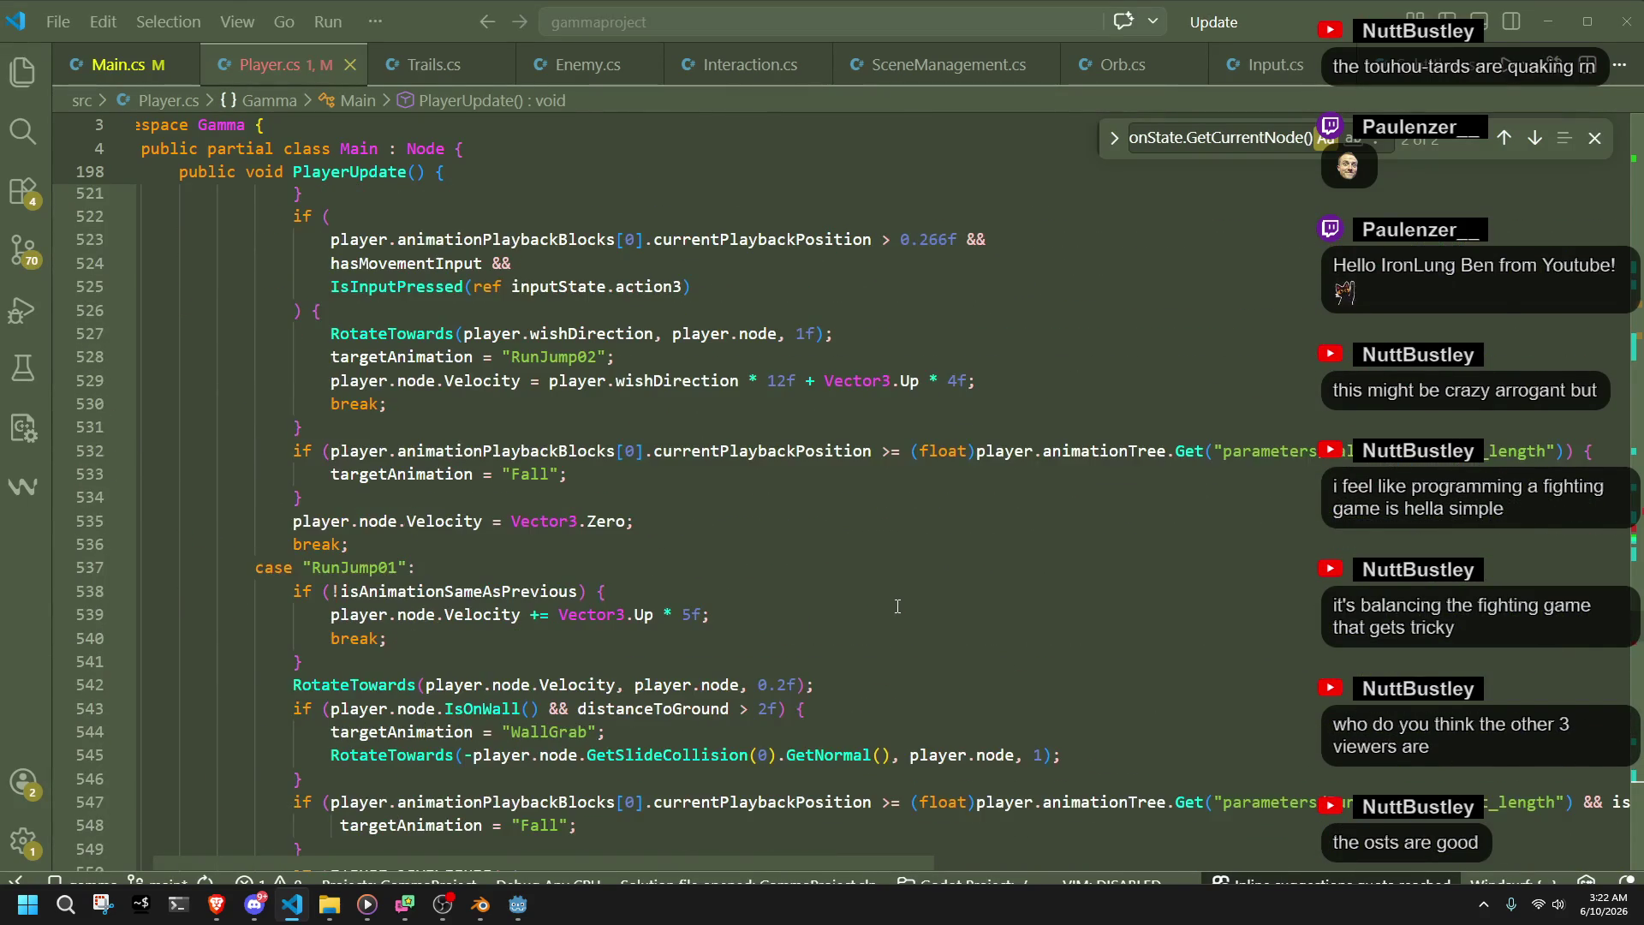
scroll(898, 606, up, 3)
scroll(897, 607, up, 11)
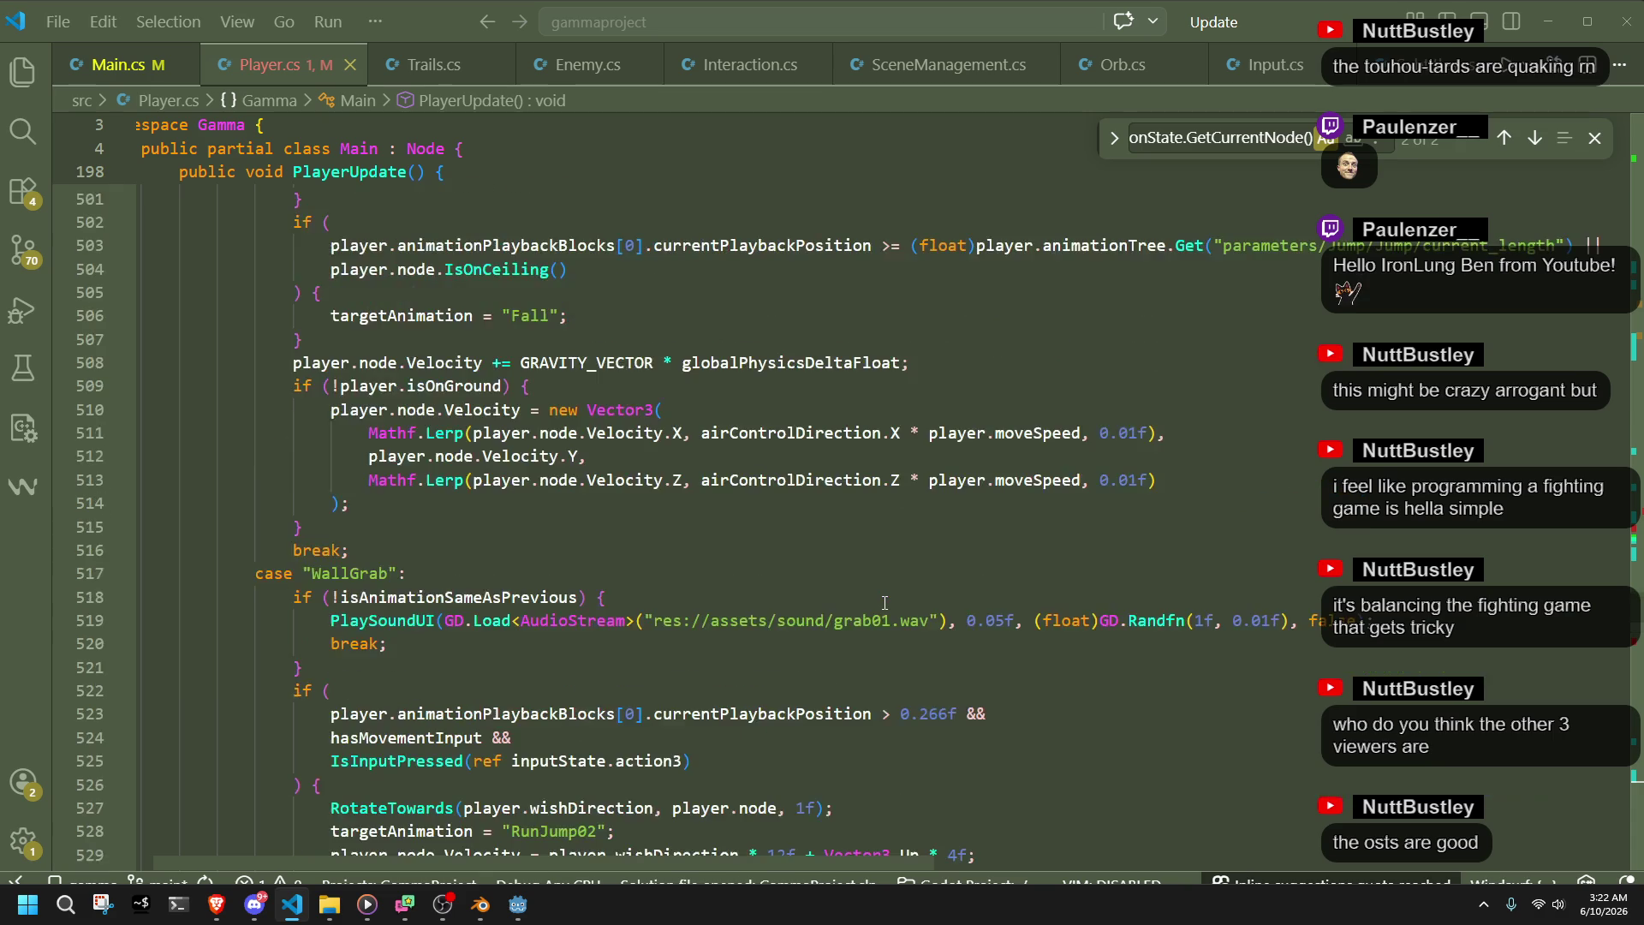
scroll(884, 602, up, 3)
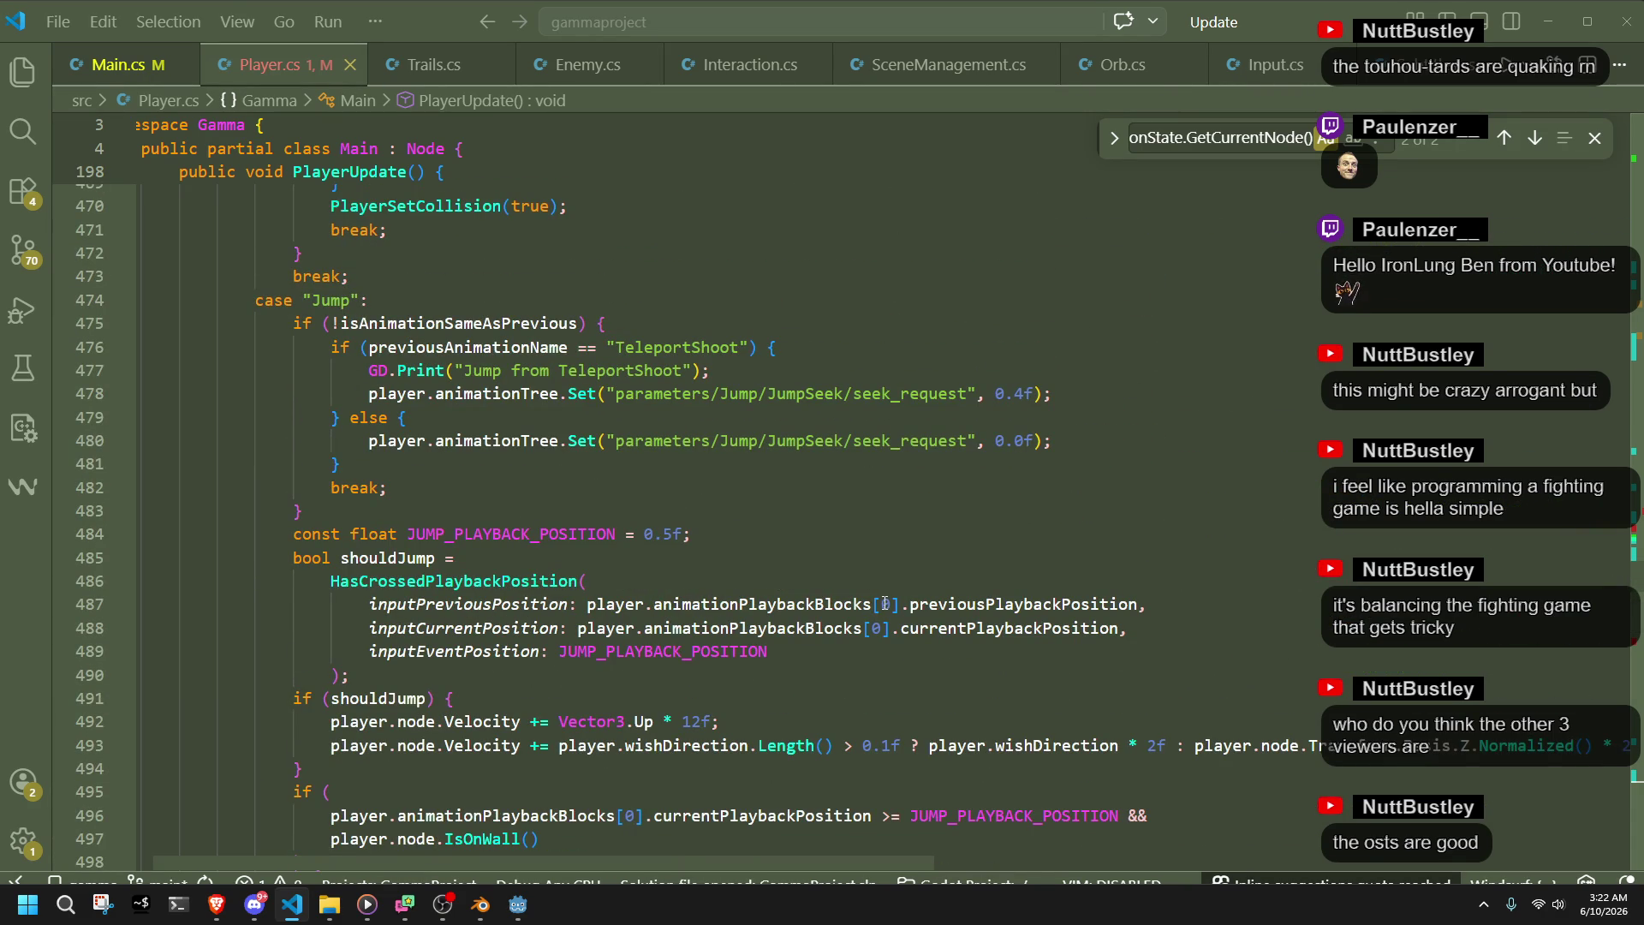
scroll(884, 603, up, 1)
scroll(843, 582, up, 11)
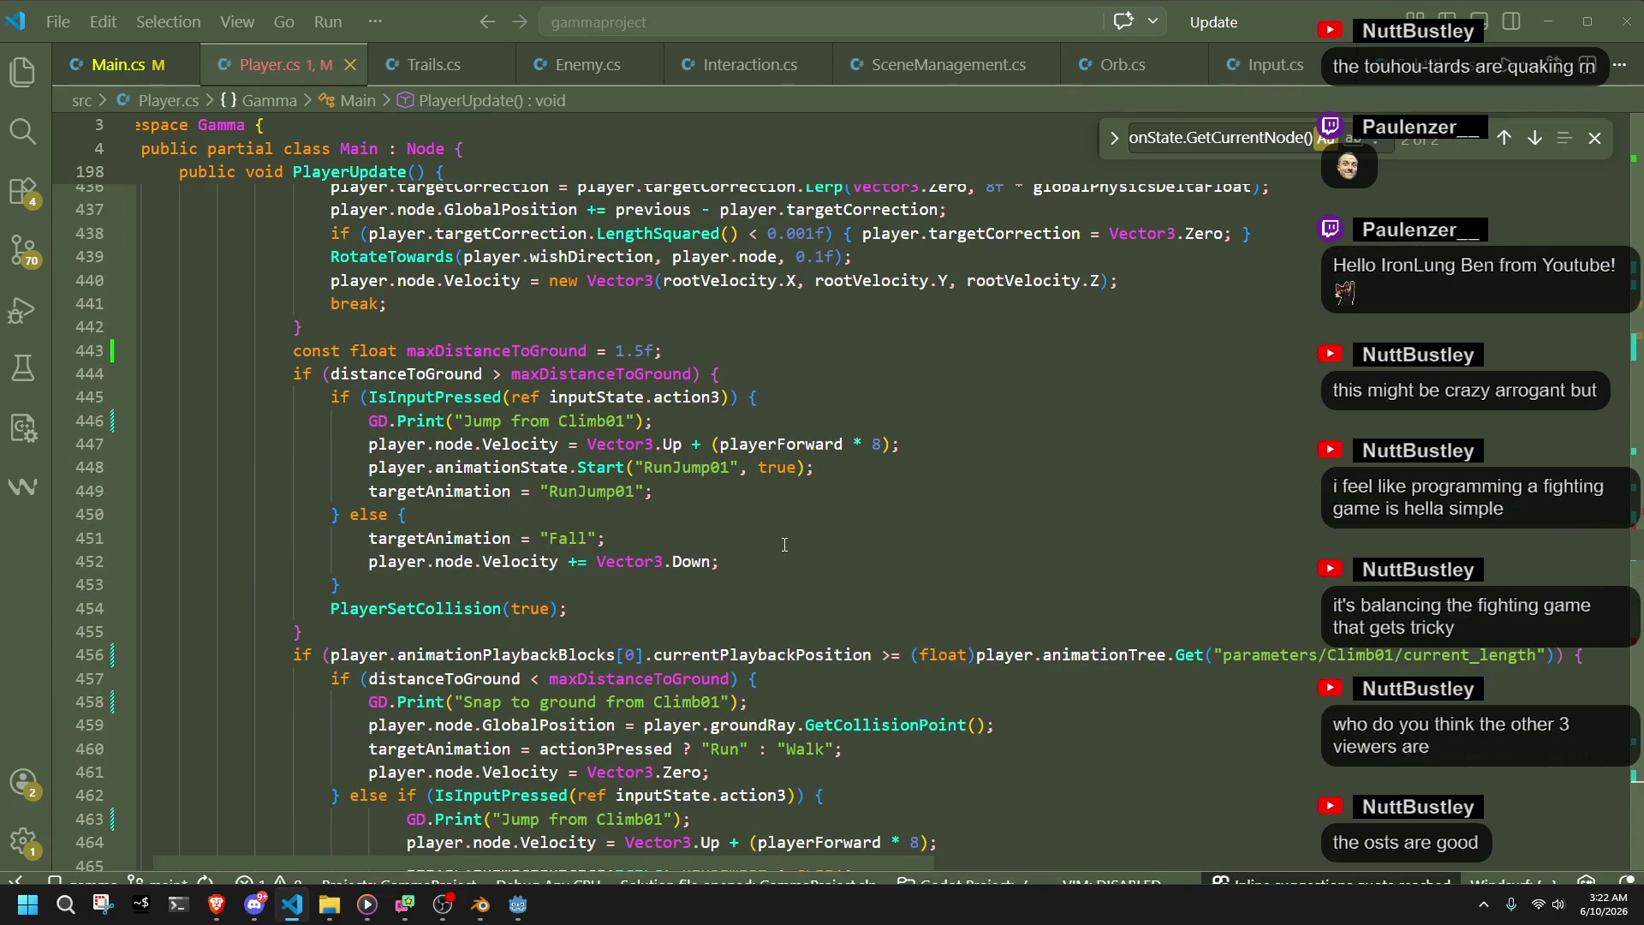
scroll(784, 545, up, 8)
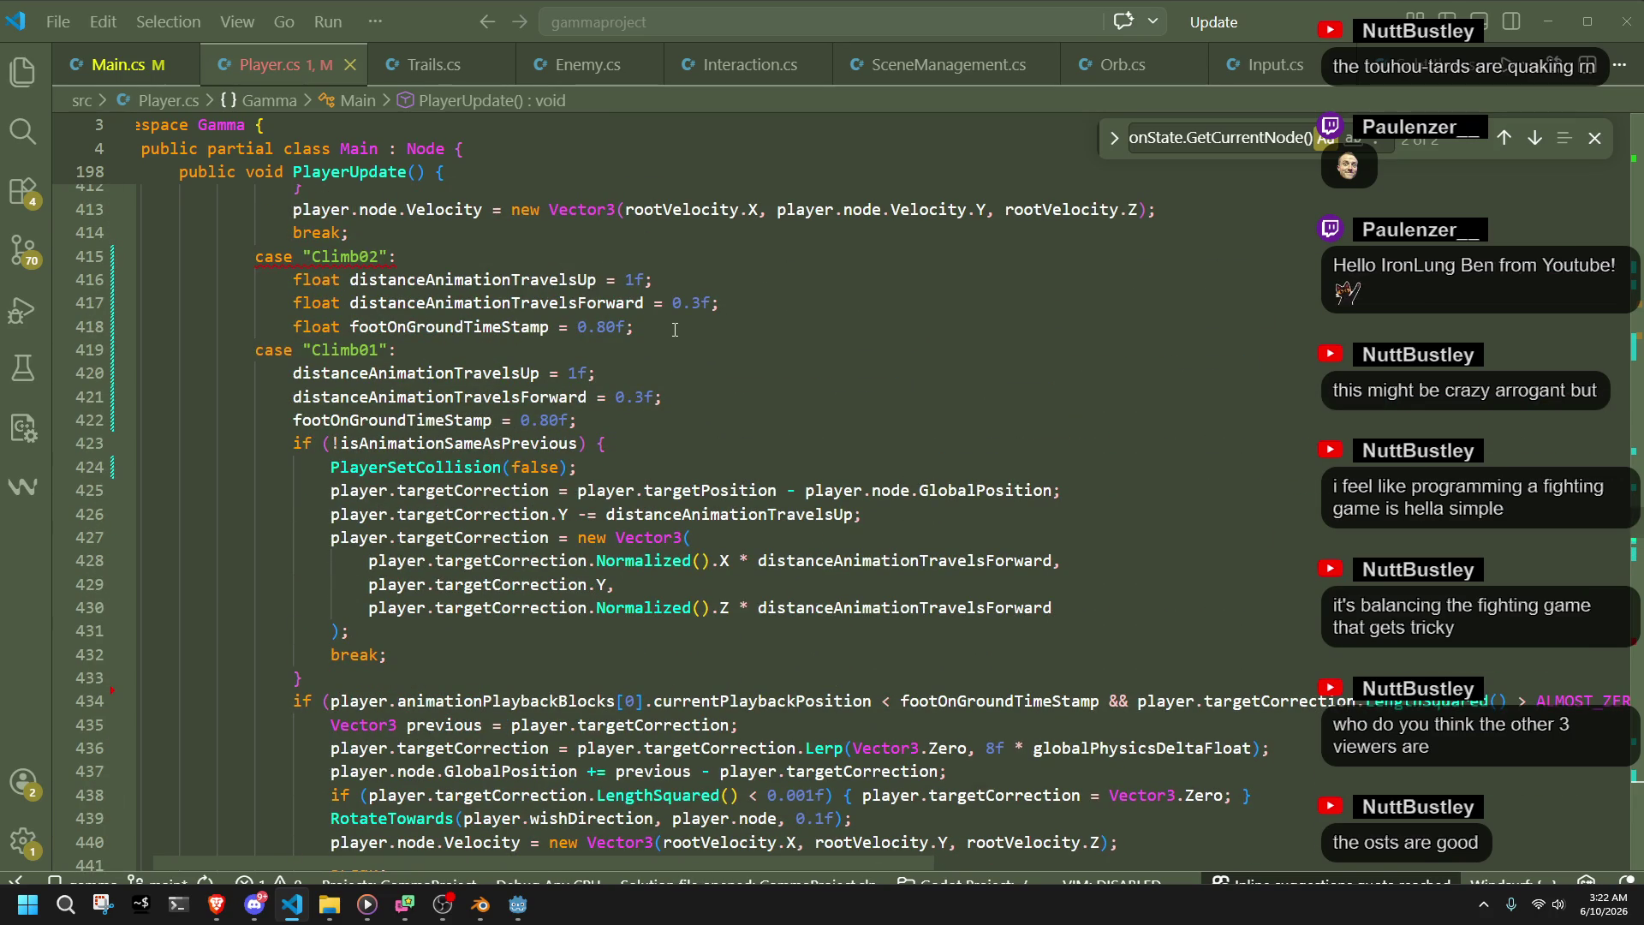
- Move the three climb floats below case "Climb01", delete the duplicate assignments, and run the game
drag(292, 279, 634, 326)
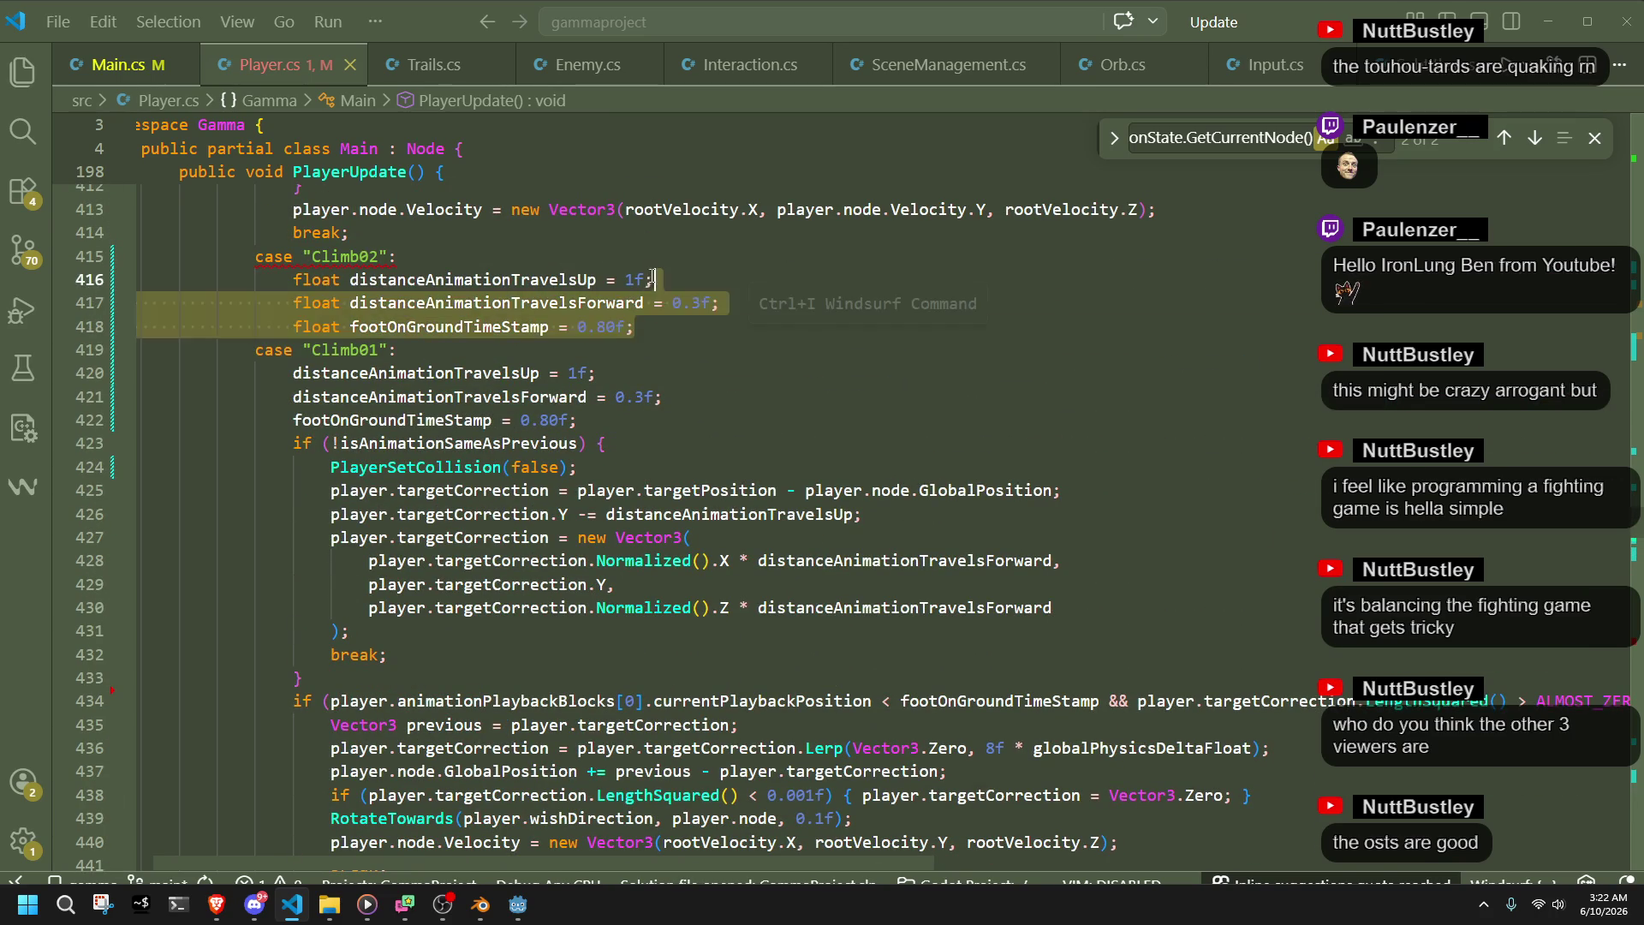
key(alt+Down)
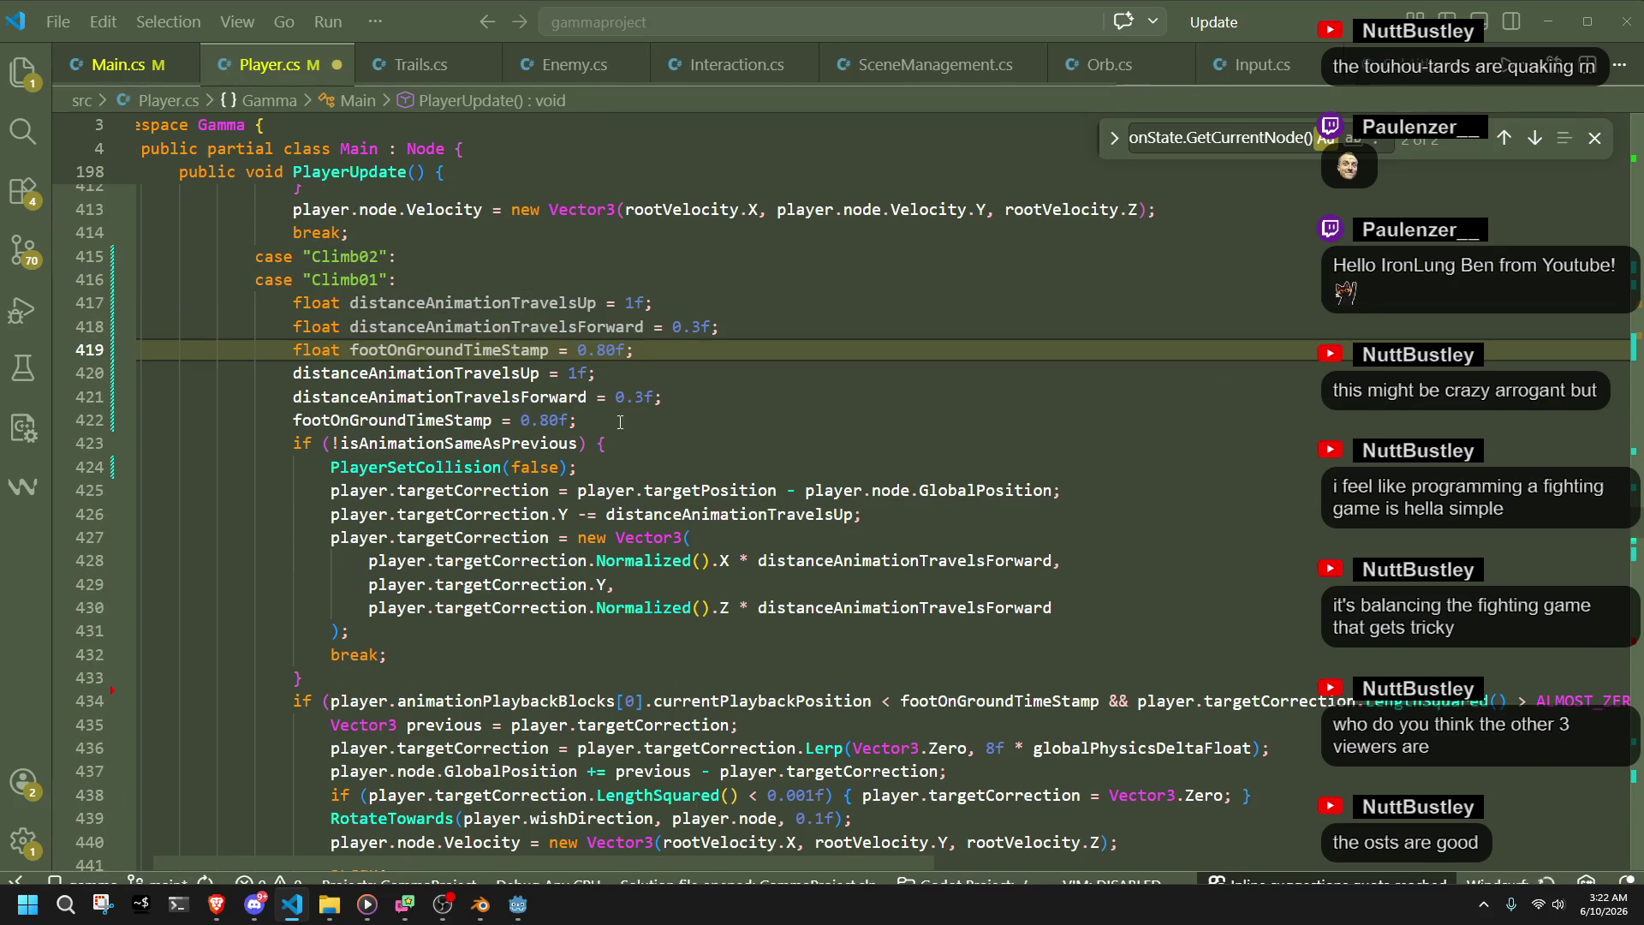
key(shift+Down)
key(shift+Down)
key(shift+Down)
key(Delete)
key(Down)
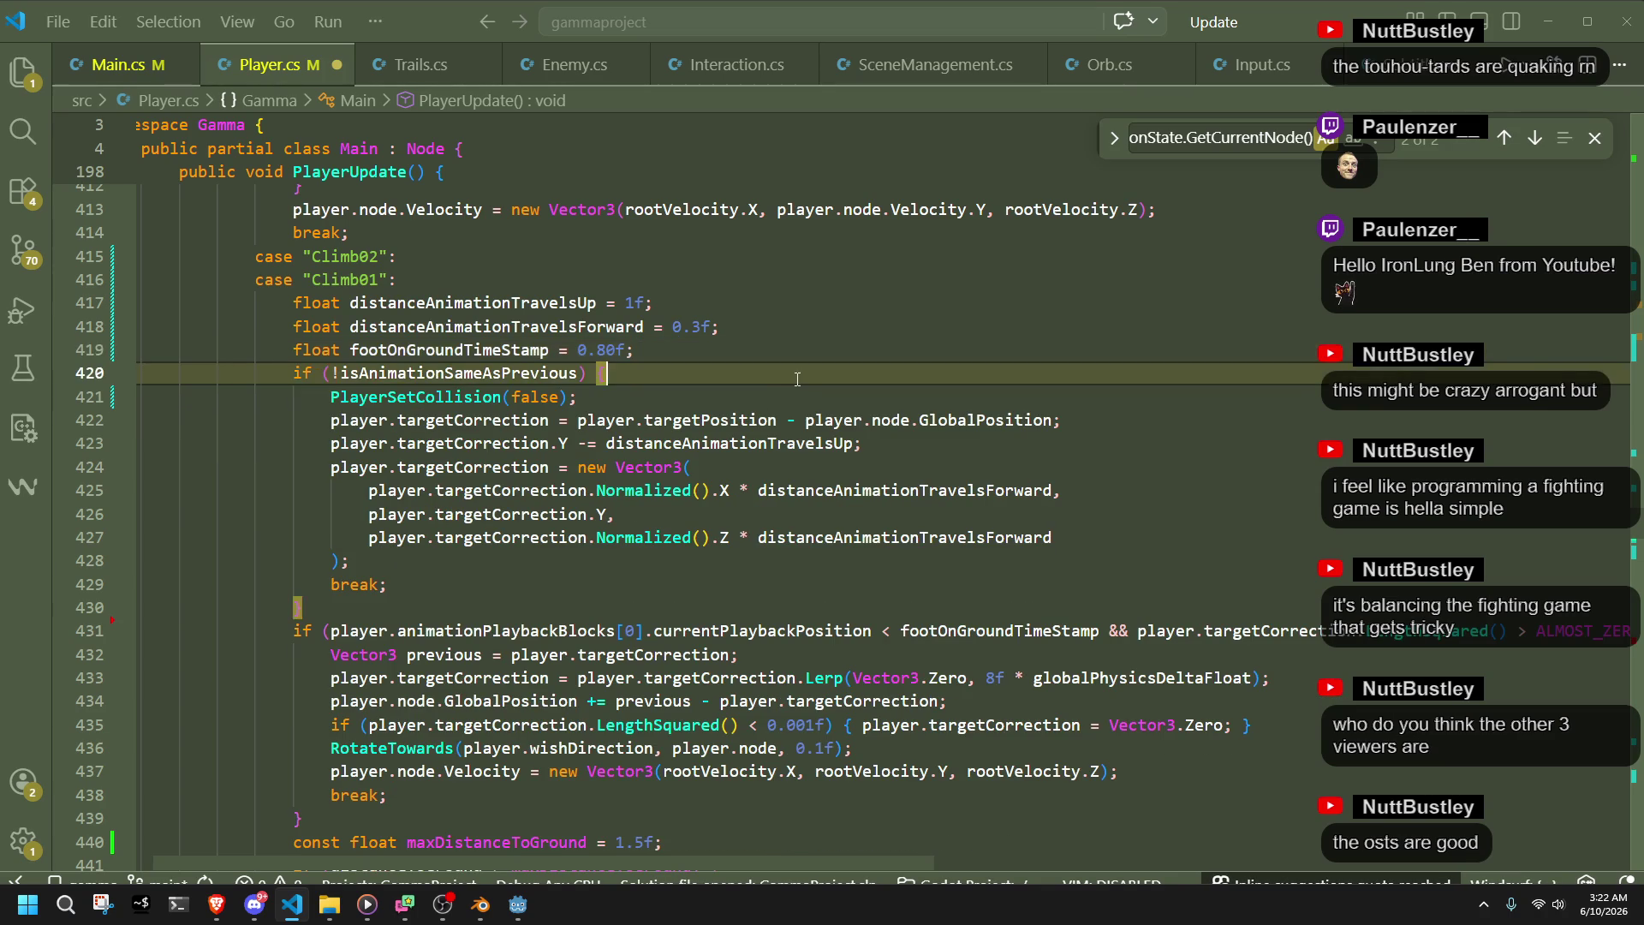
click(513, 914)
click(1491, 38)
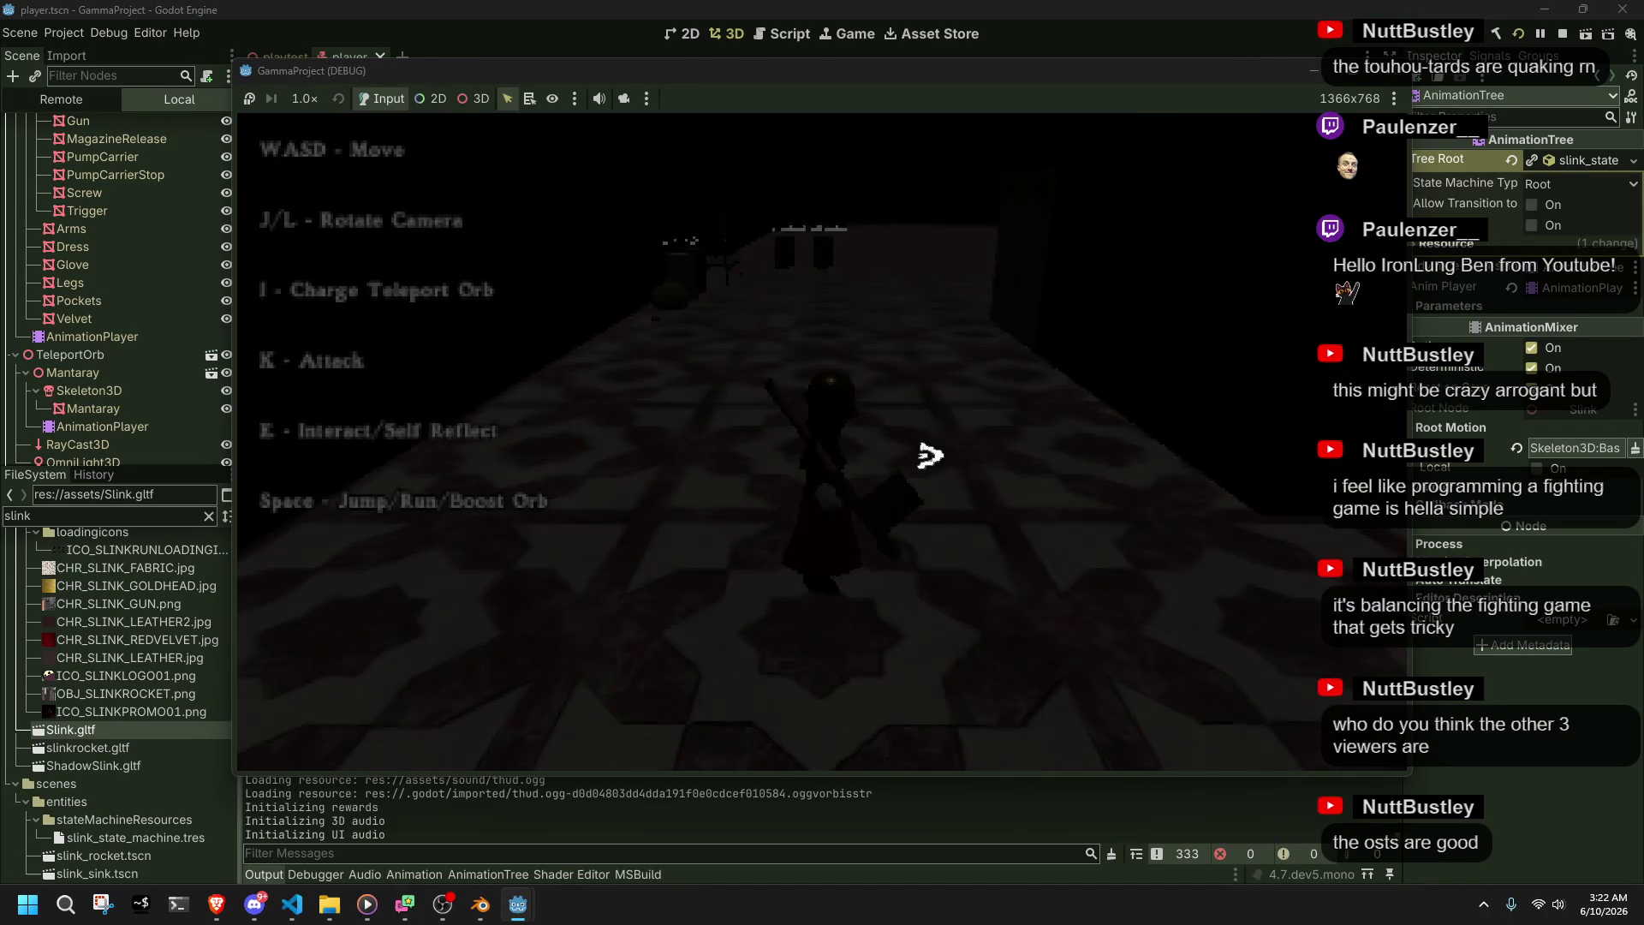
- Run, roll and jump the character around the level toward the stairs
key(w)
key(space)
key(d)
key(space)
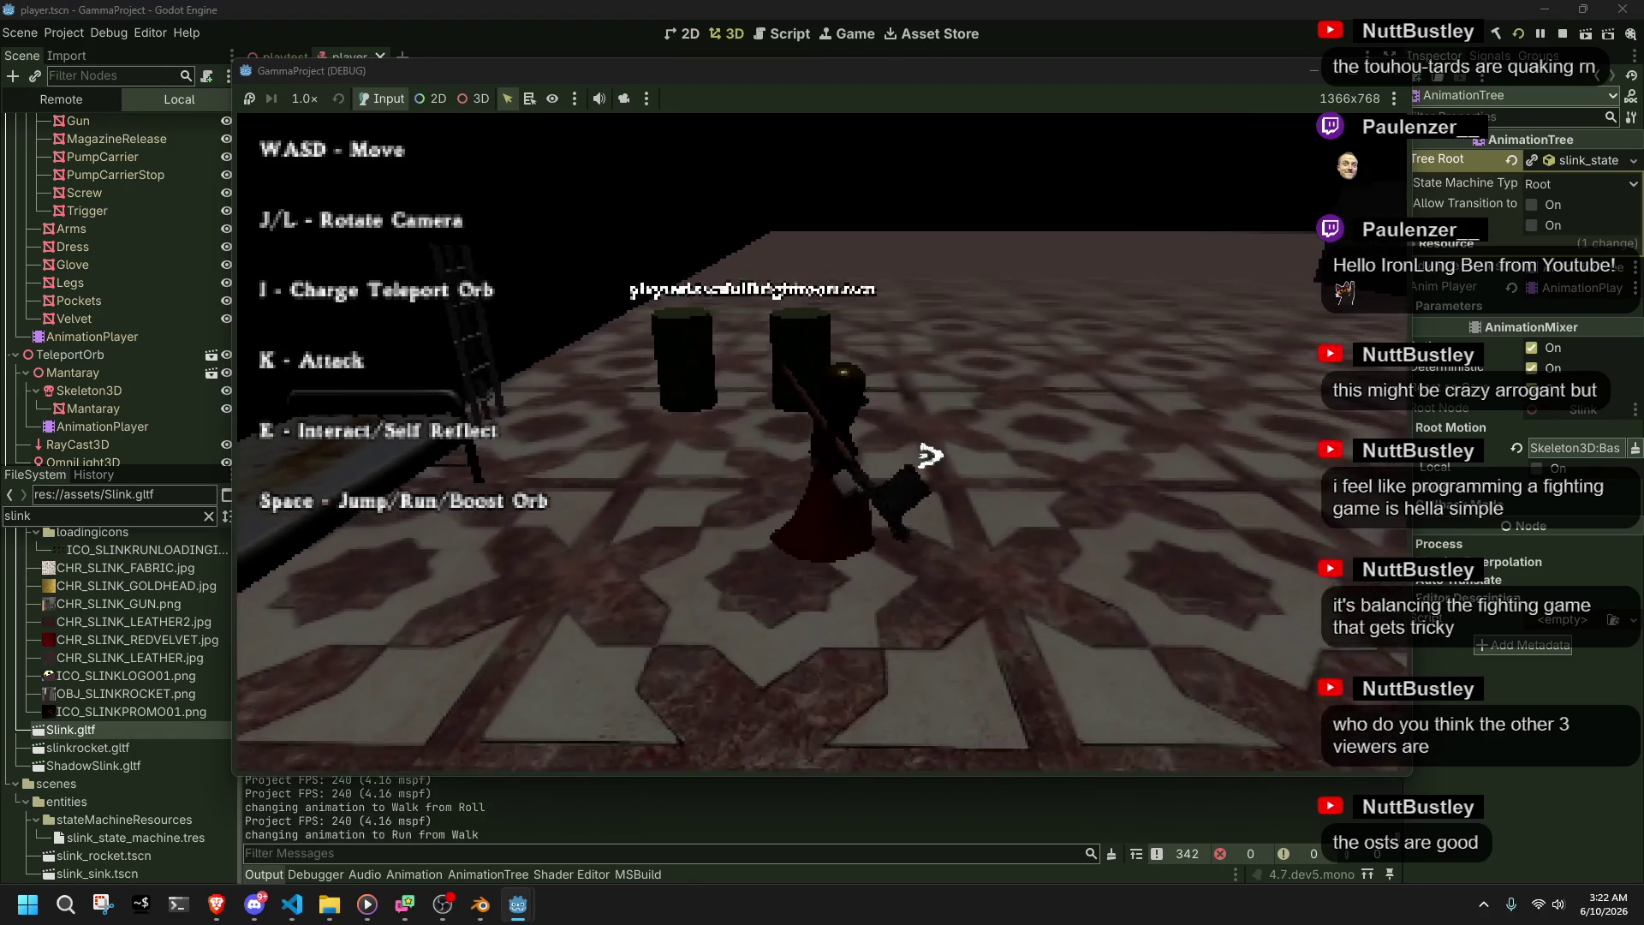
key(w)
key(space)
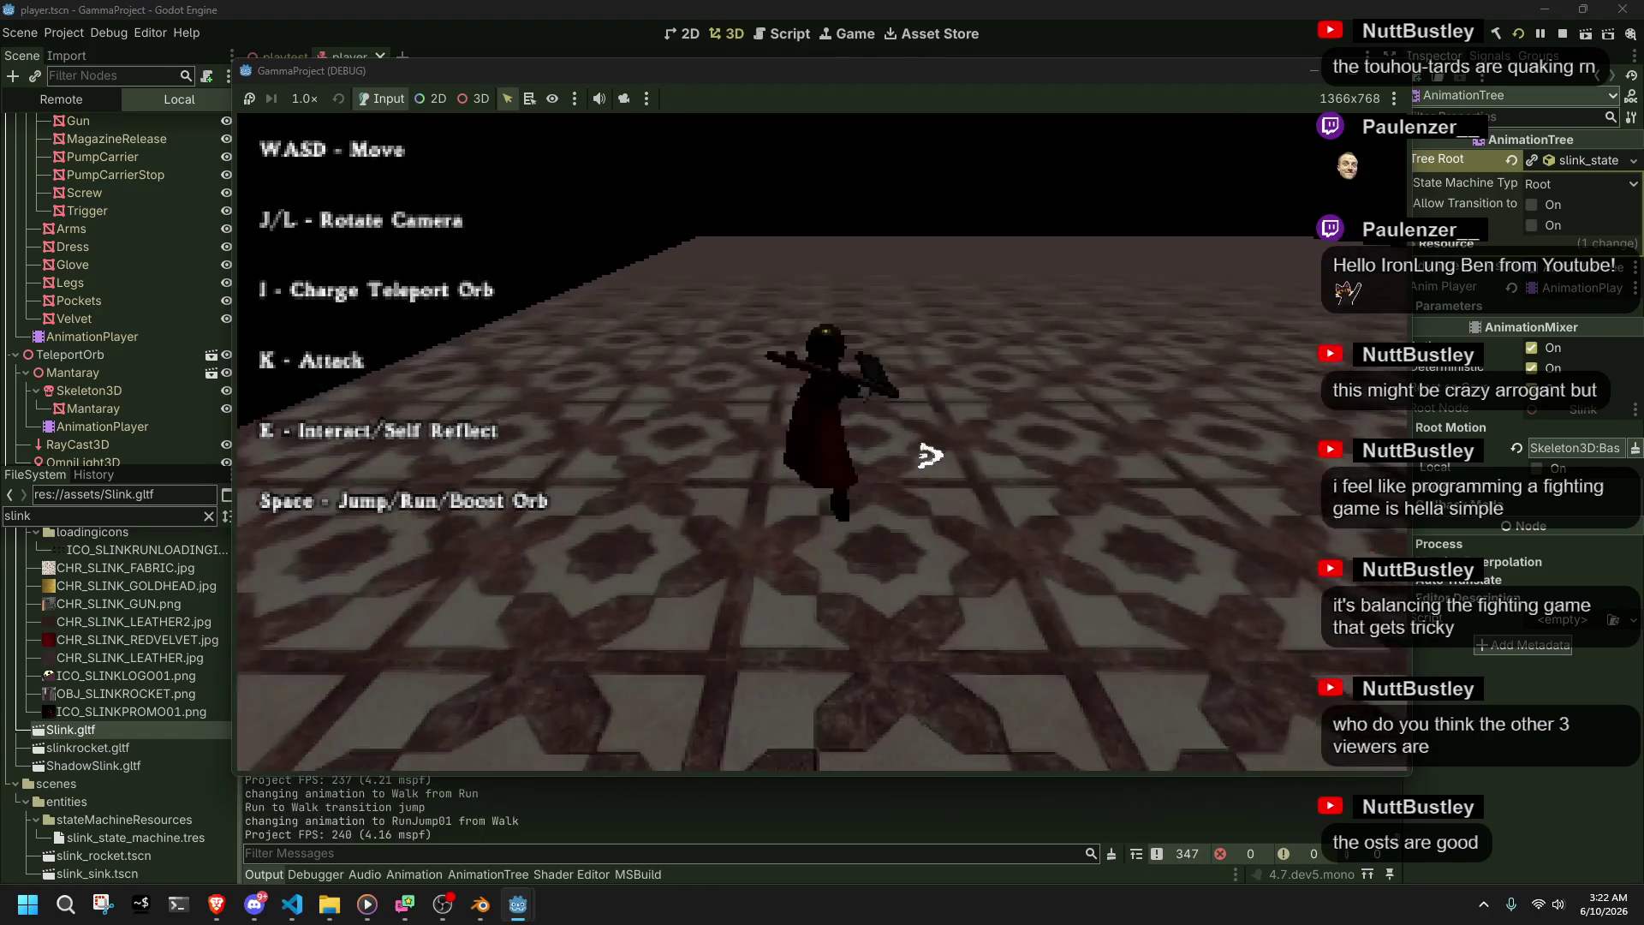
key(w)
key(space)
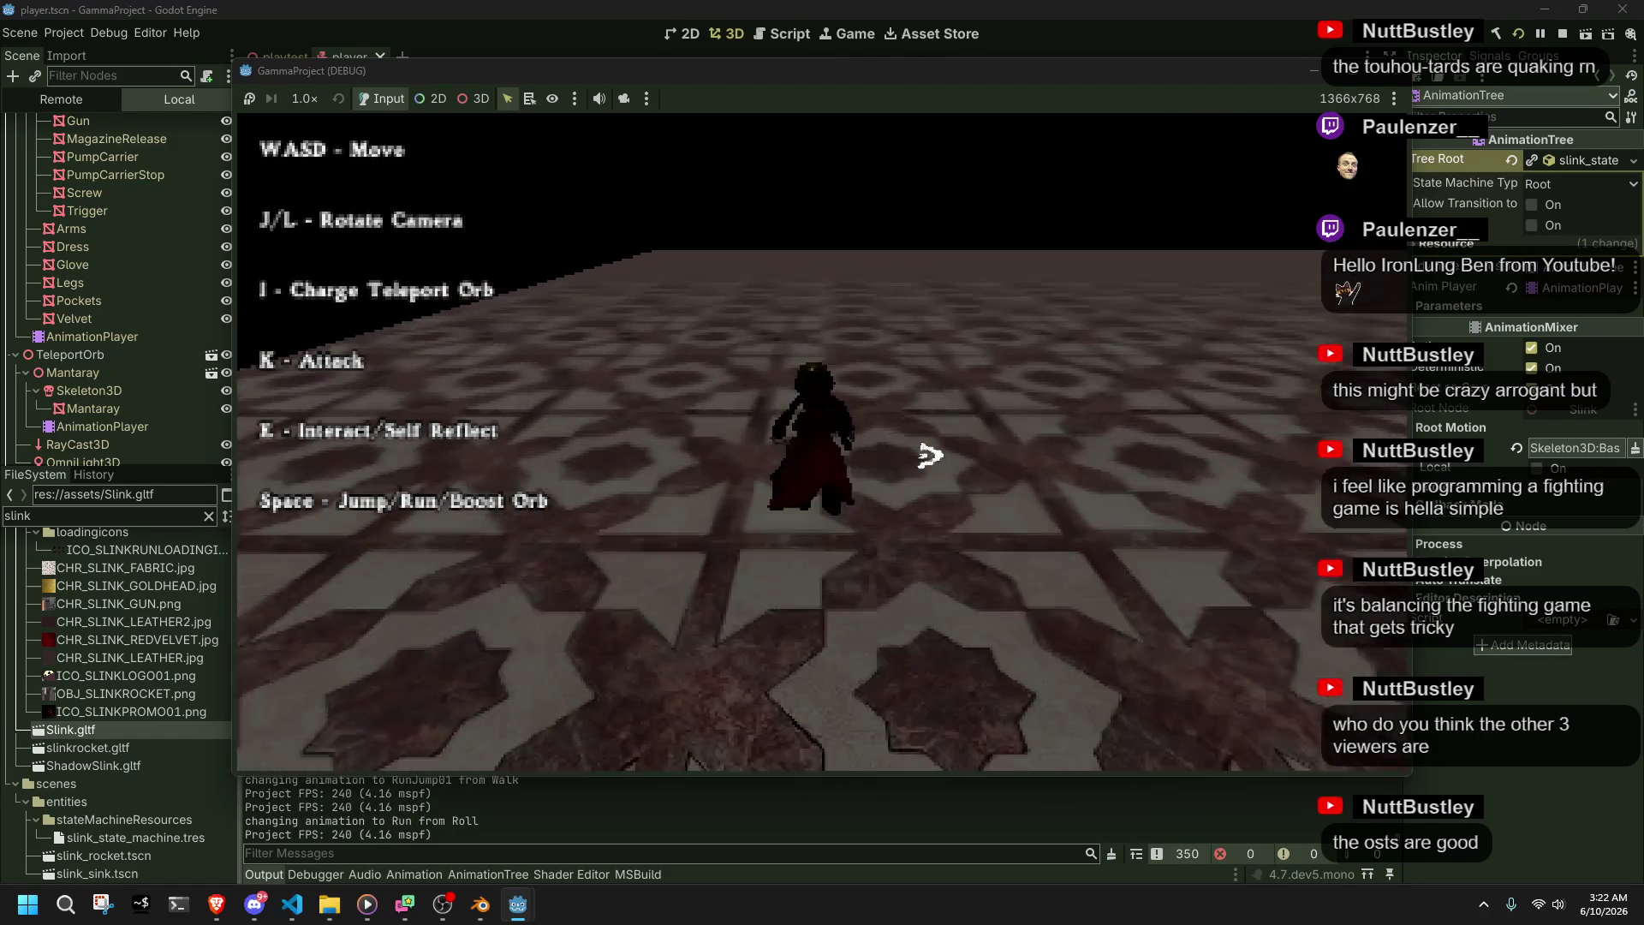
key(w)
key(space)
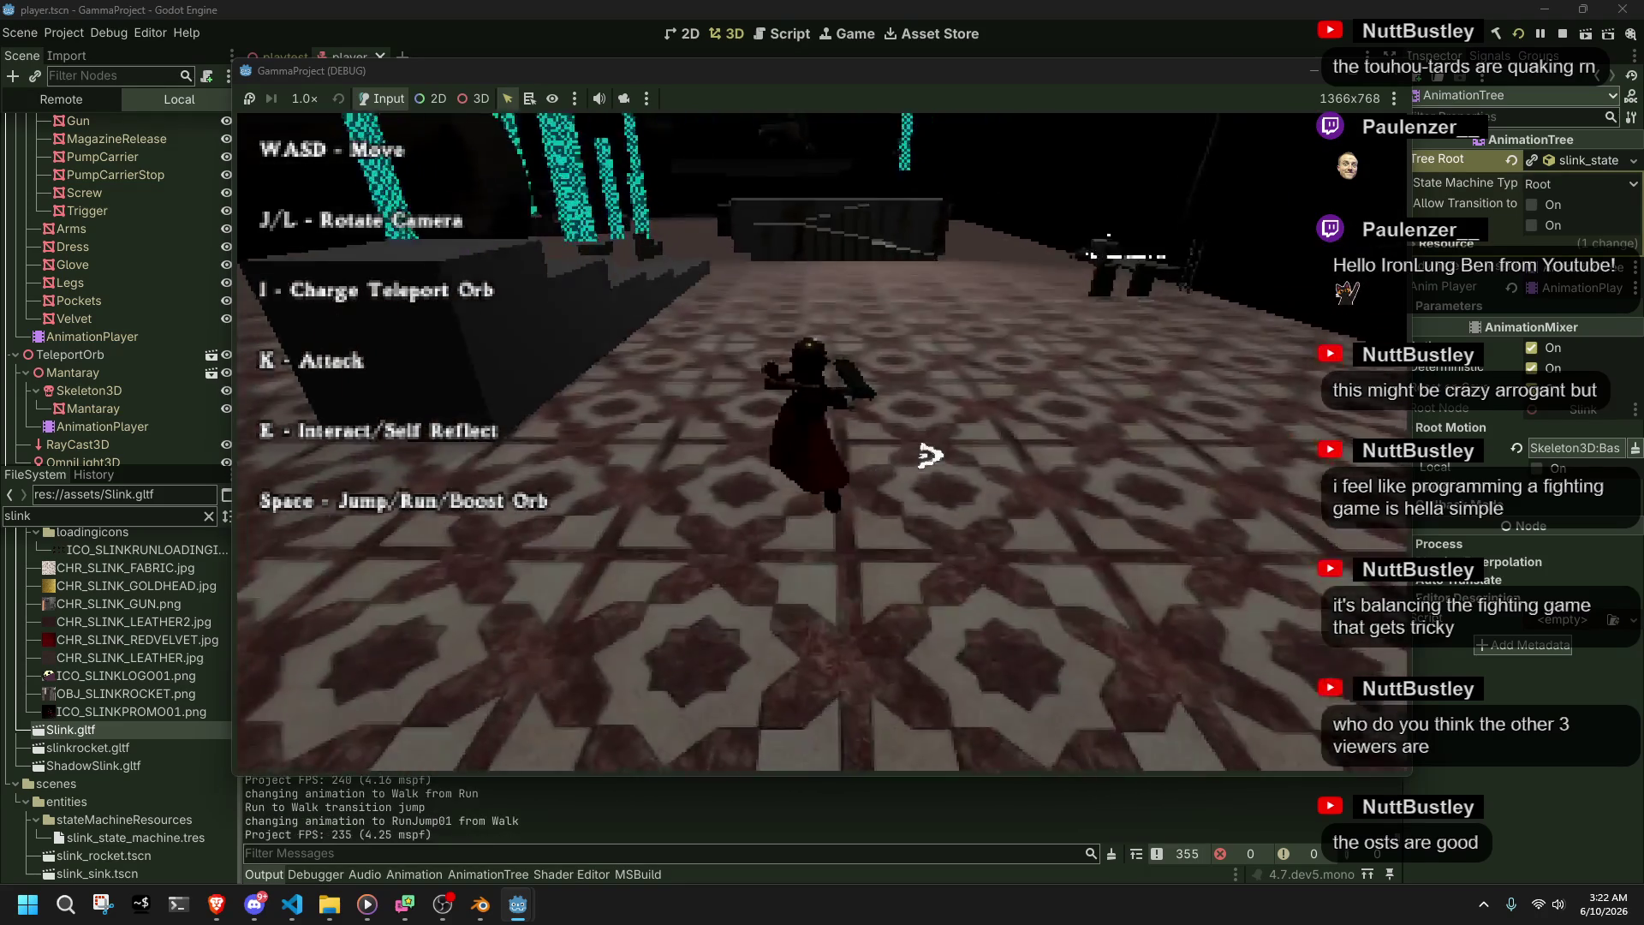
key(w)
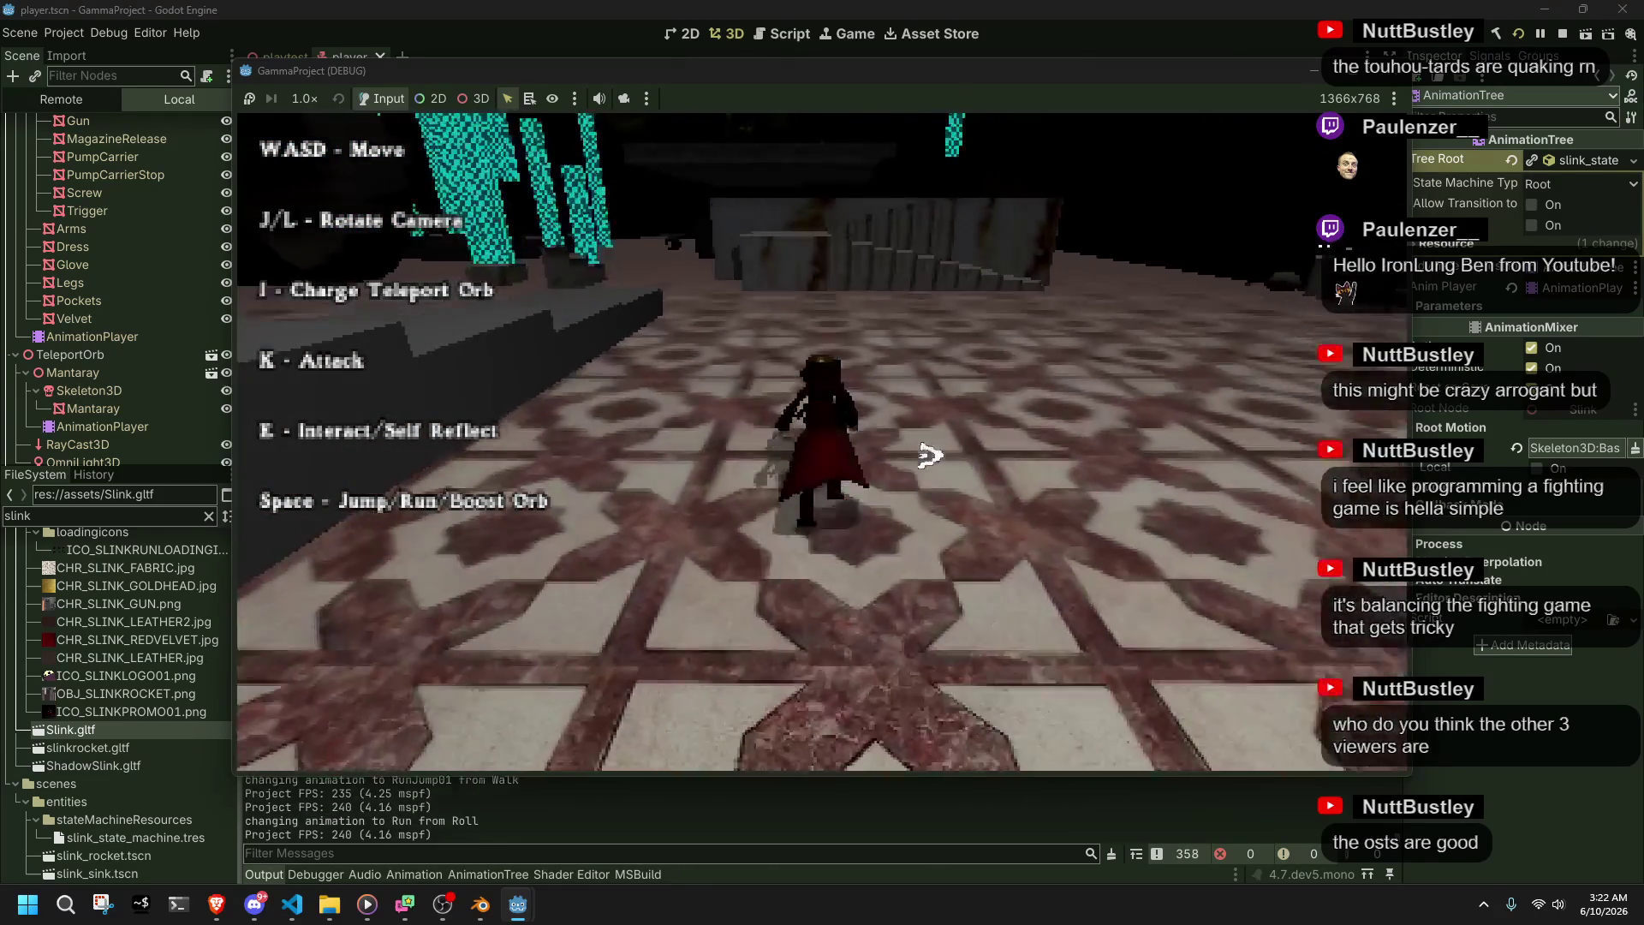
key(space)
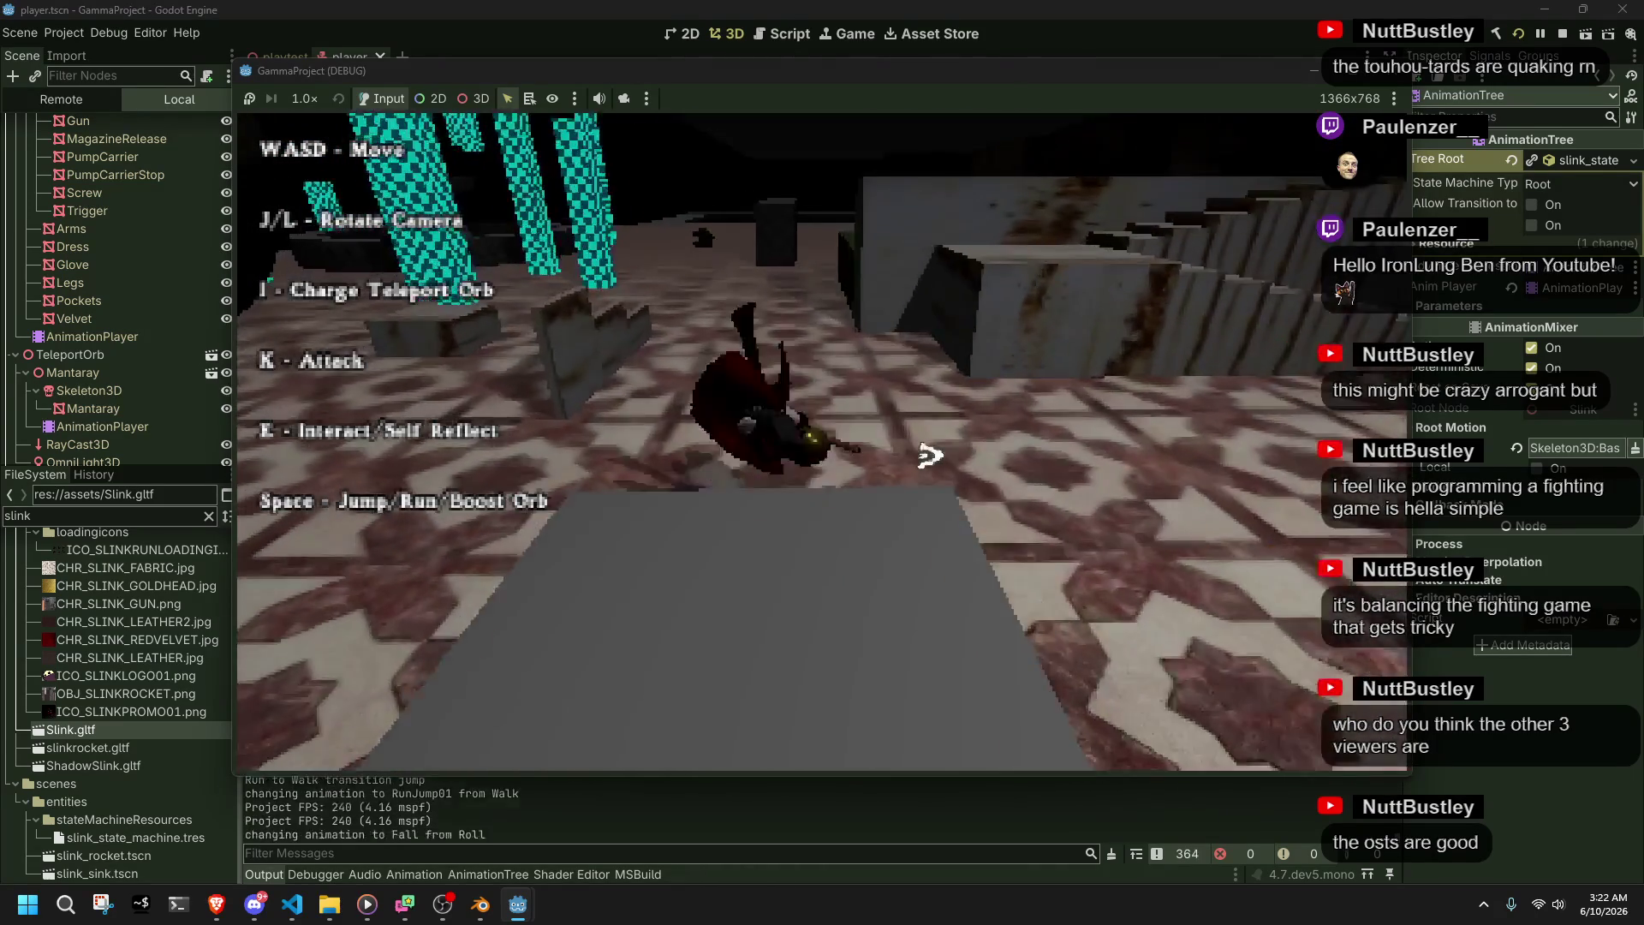
- Climb onto the ledges, then close the game and return to Windsurf
key(w)
key(space)
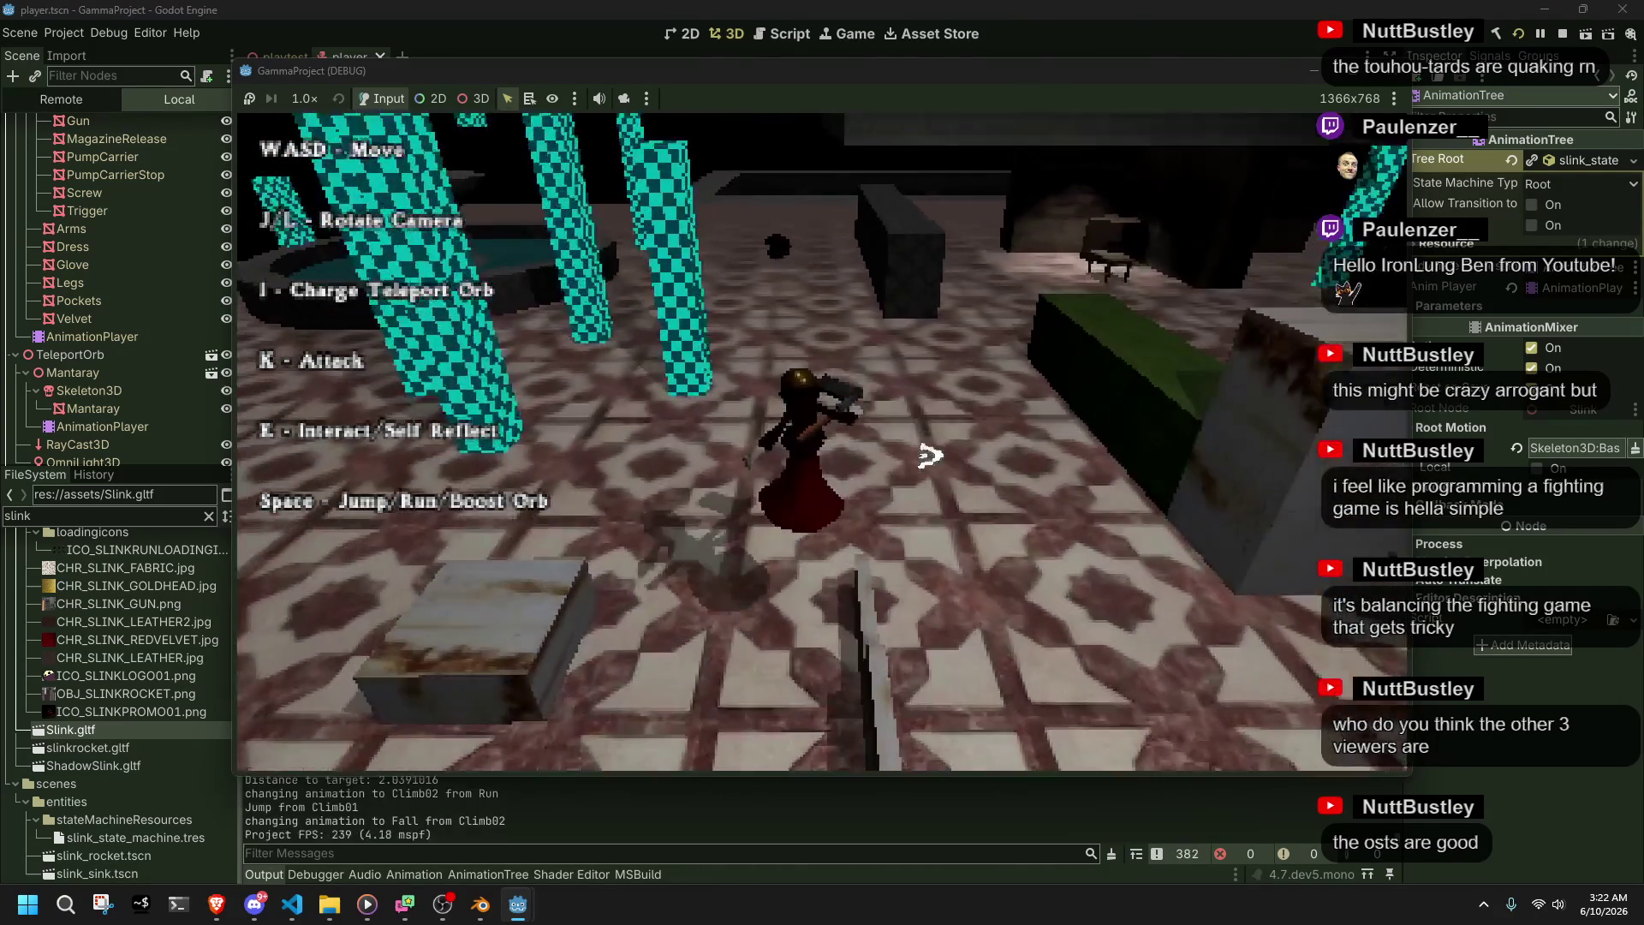
key(w)
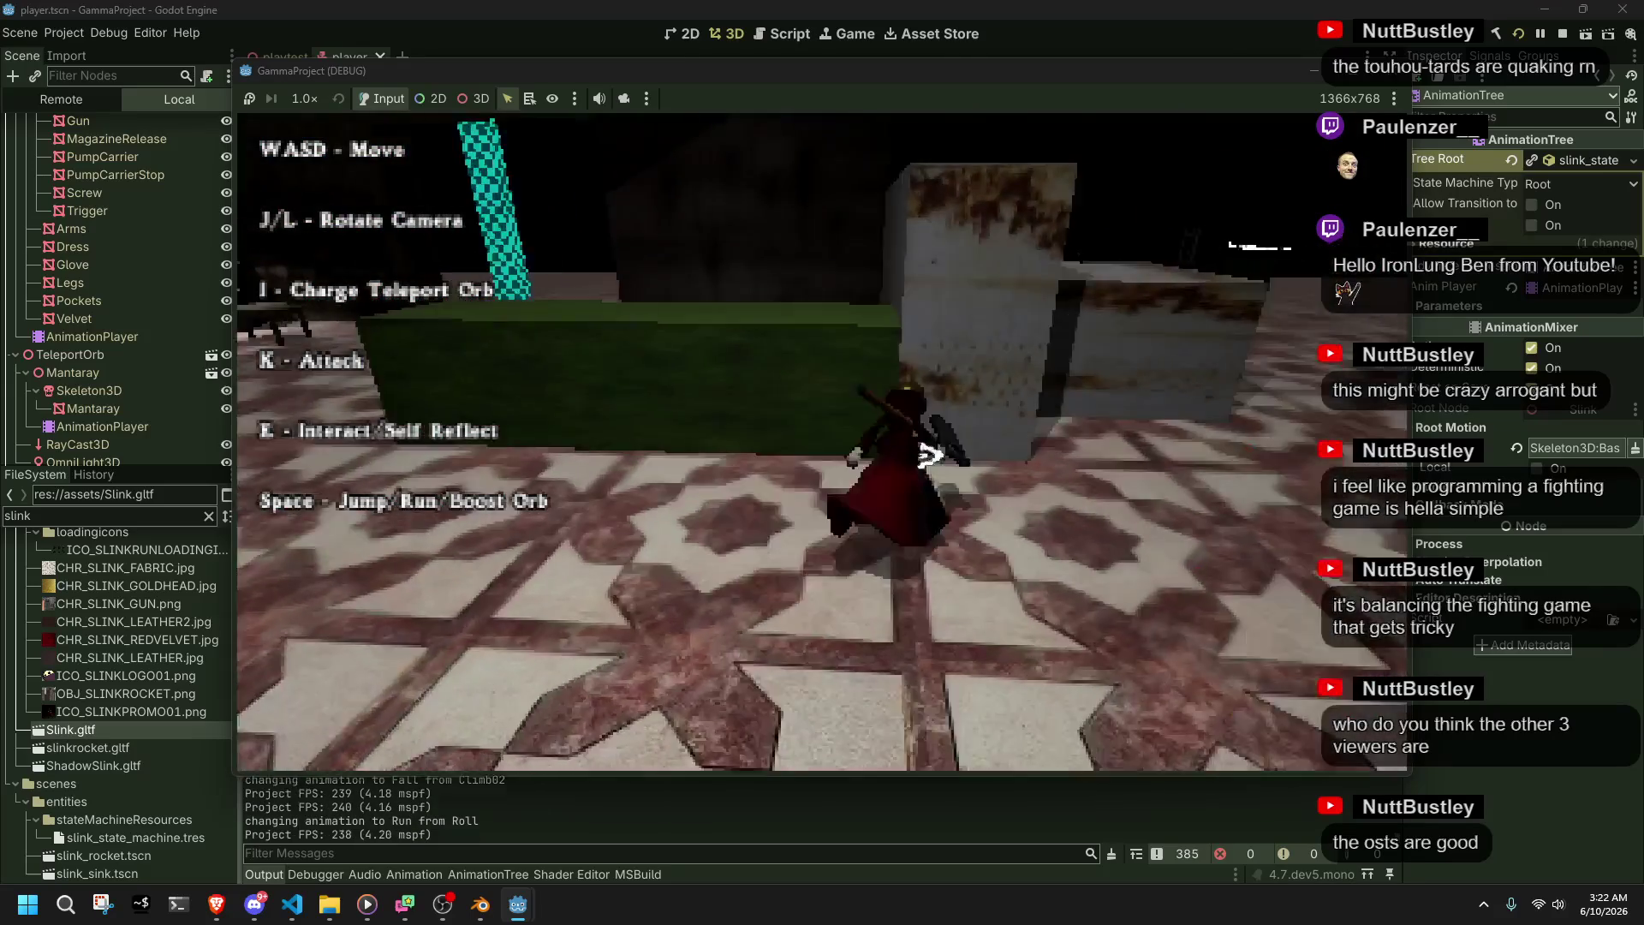
key(w)
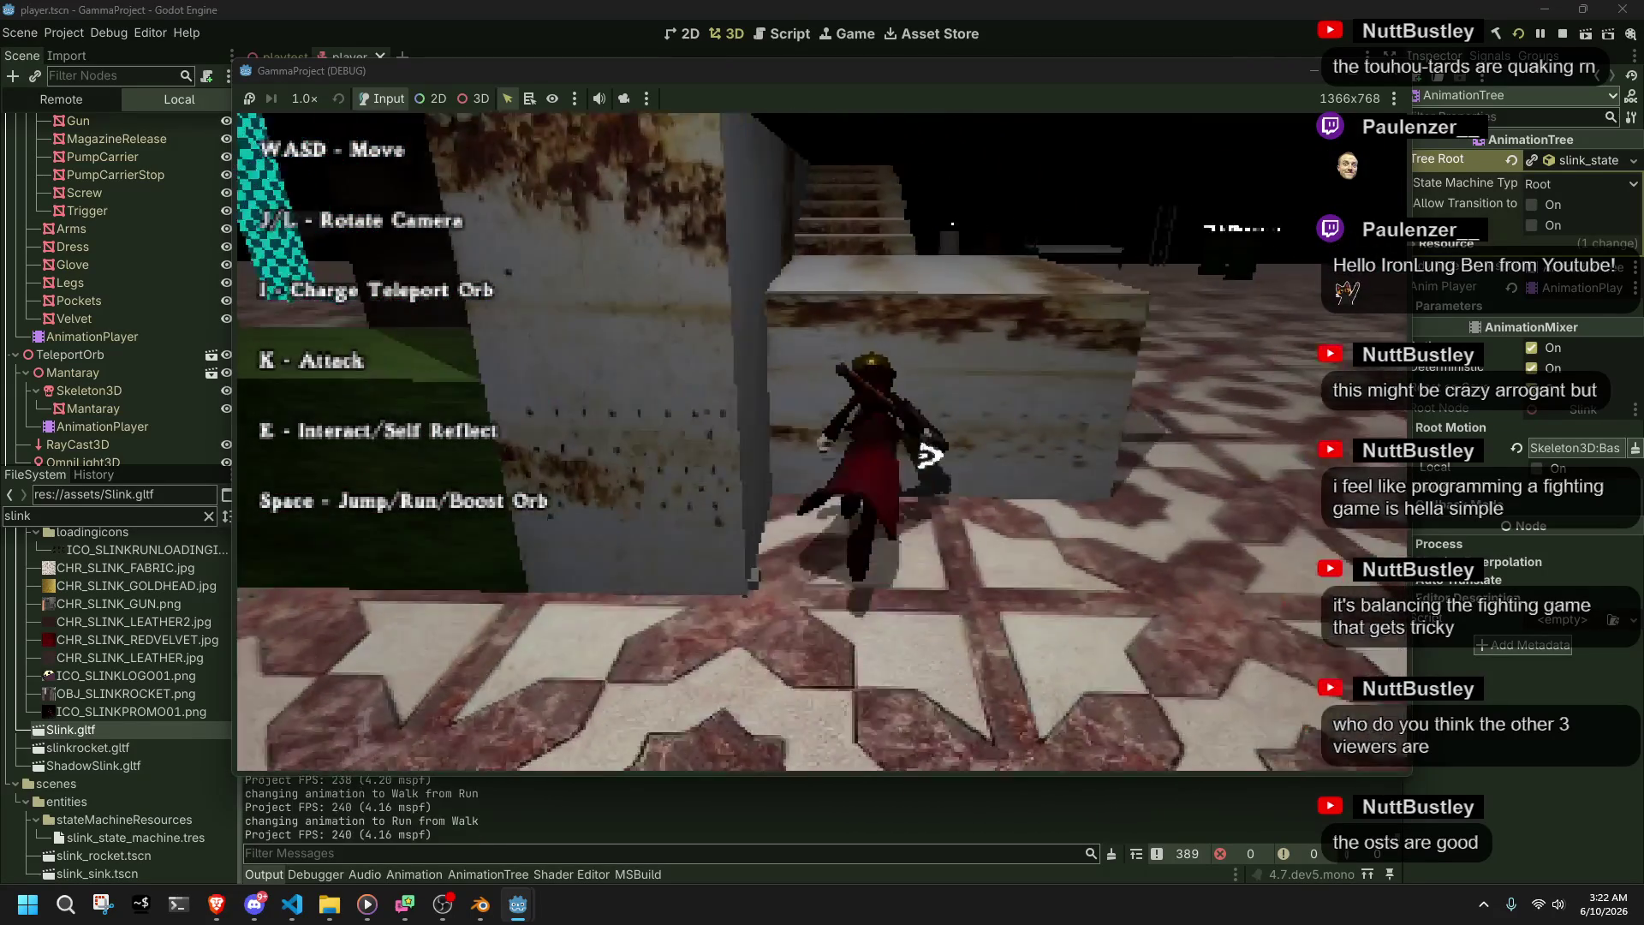
key(w)
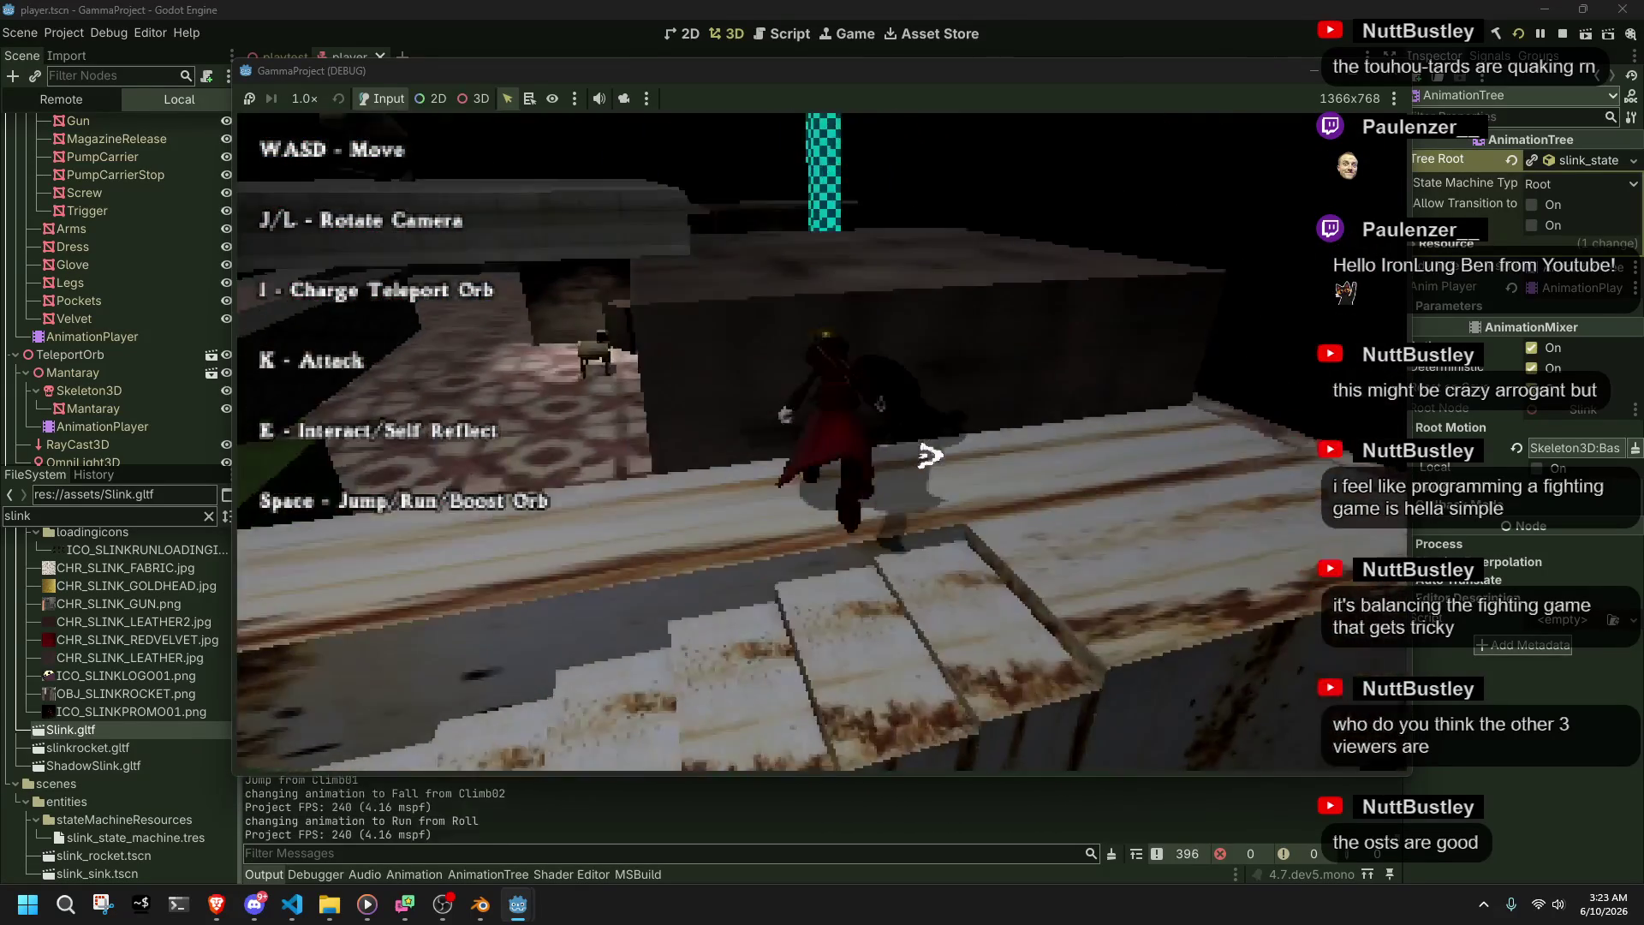
key(w)
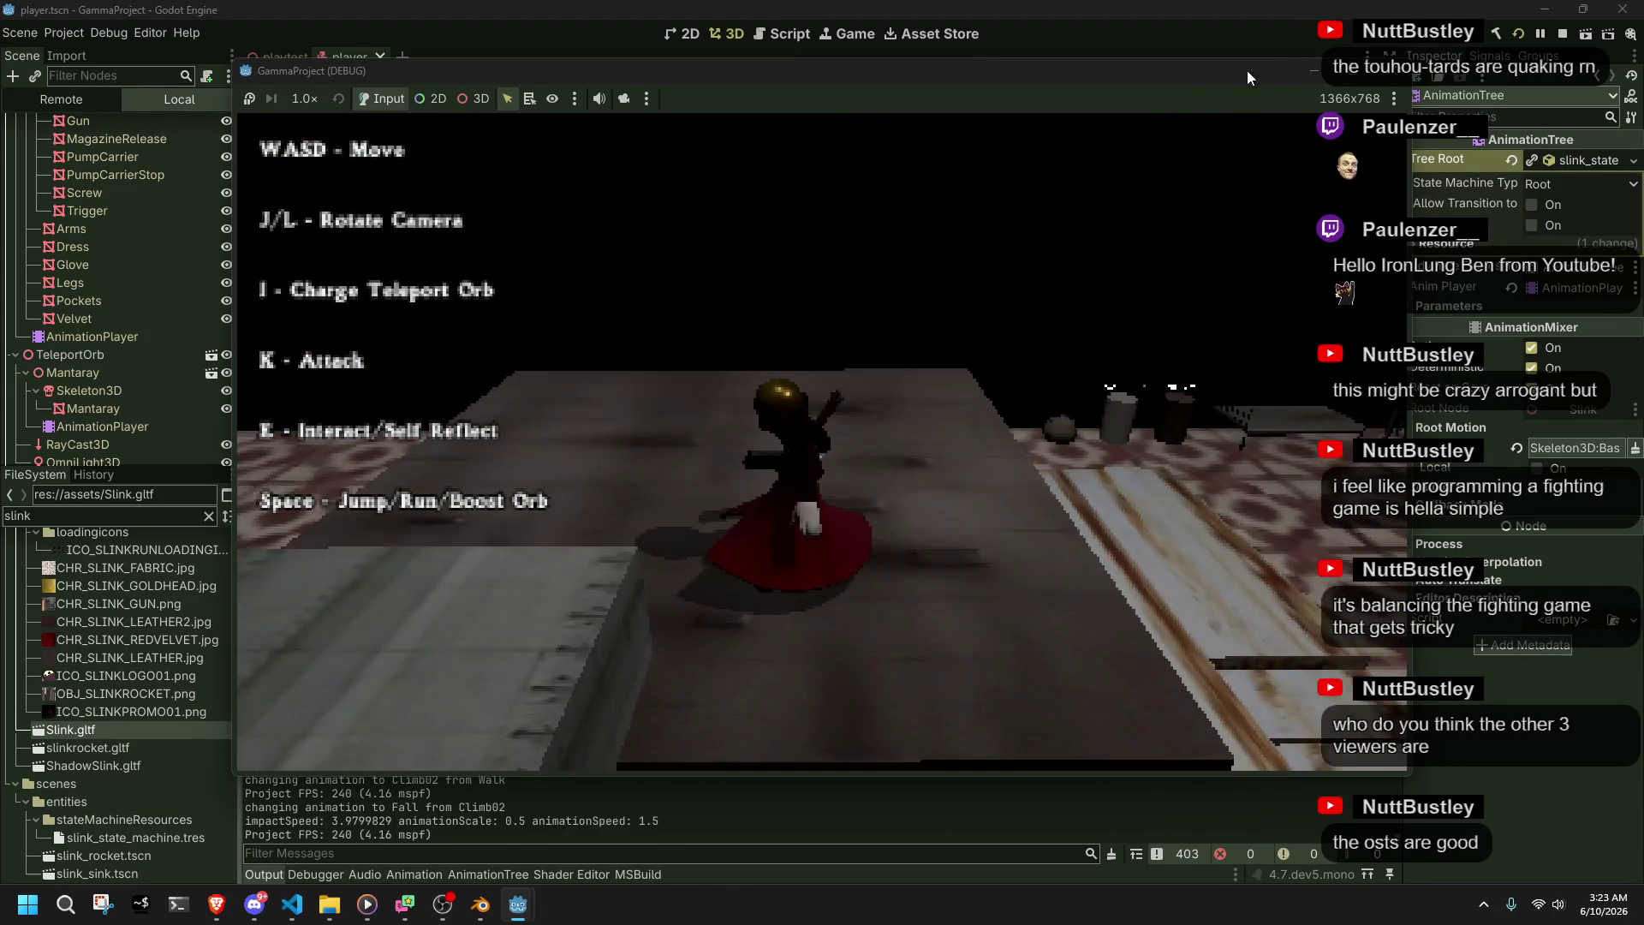
click(1387, 72)
key(alt+Tab)
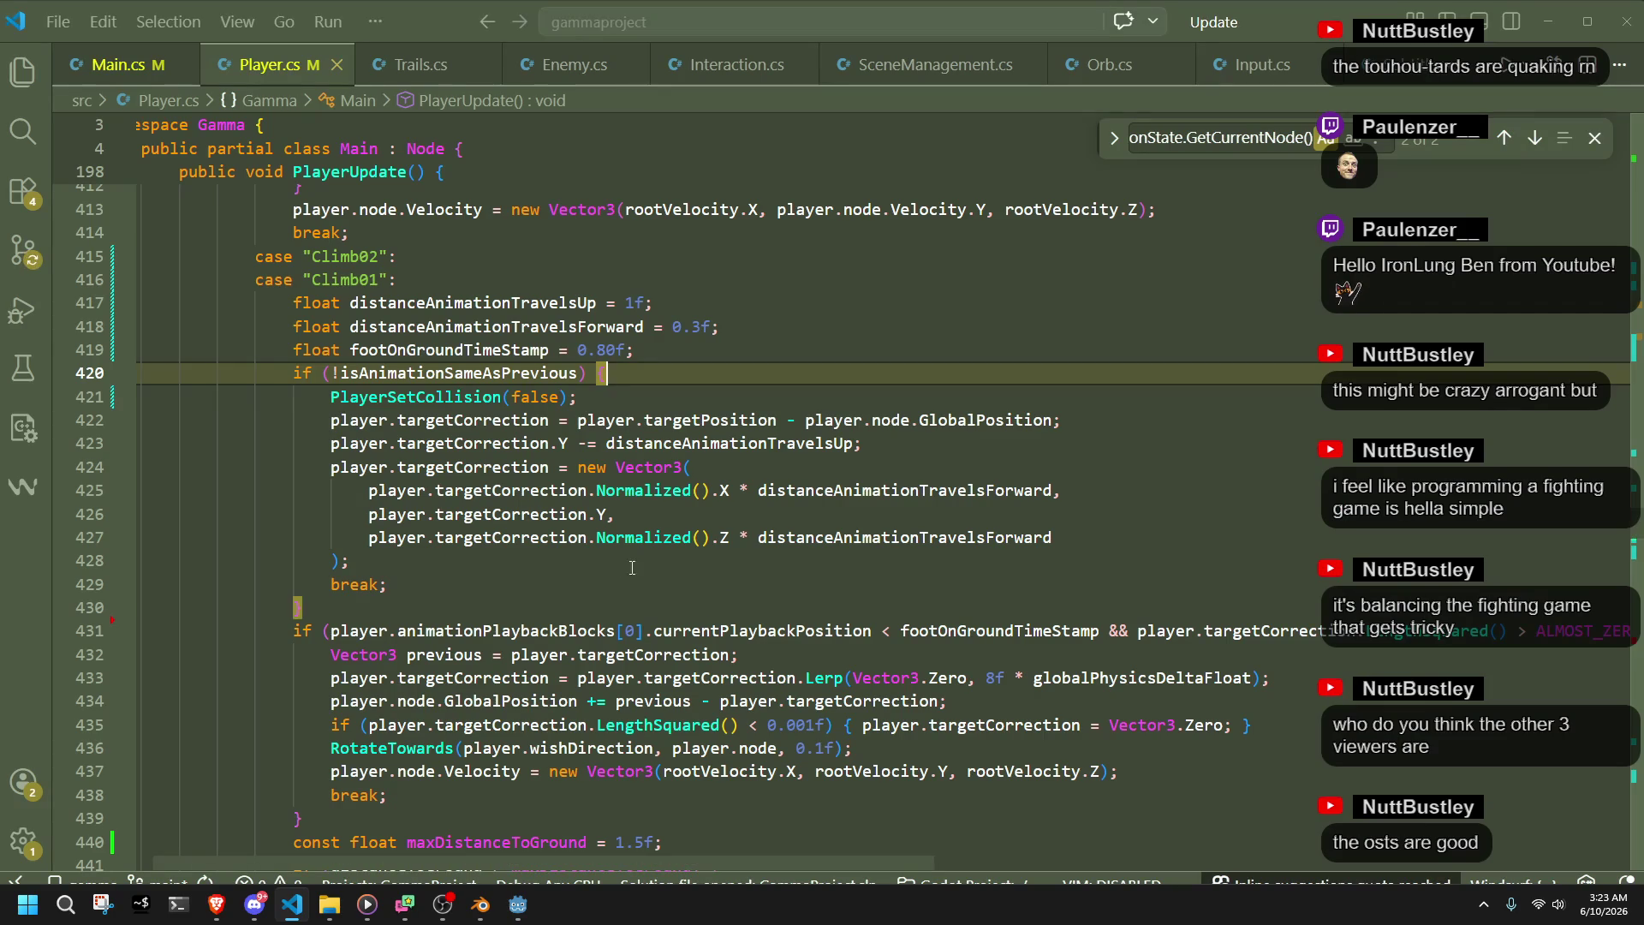
- Start replacing line 417's 1f upward distance with the currentAnimation completion
click(636, 302)
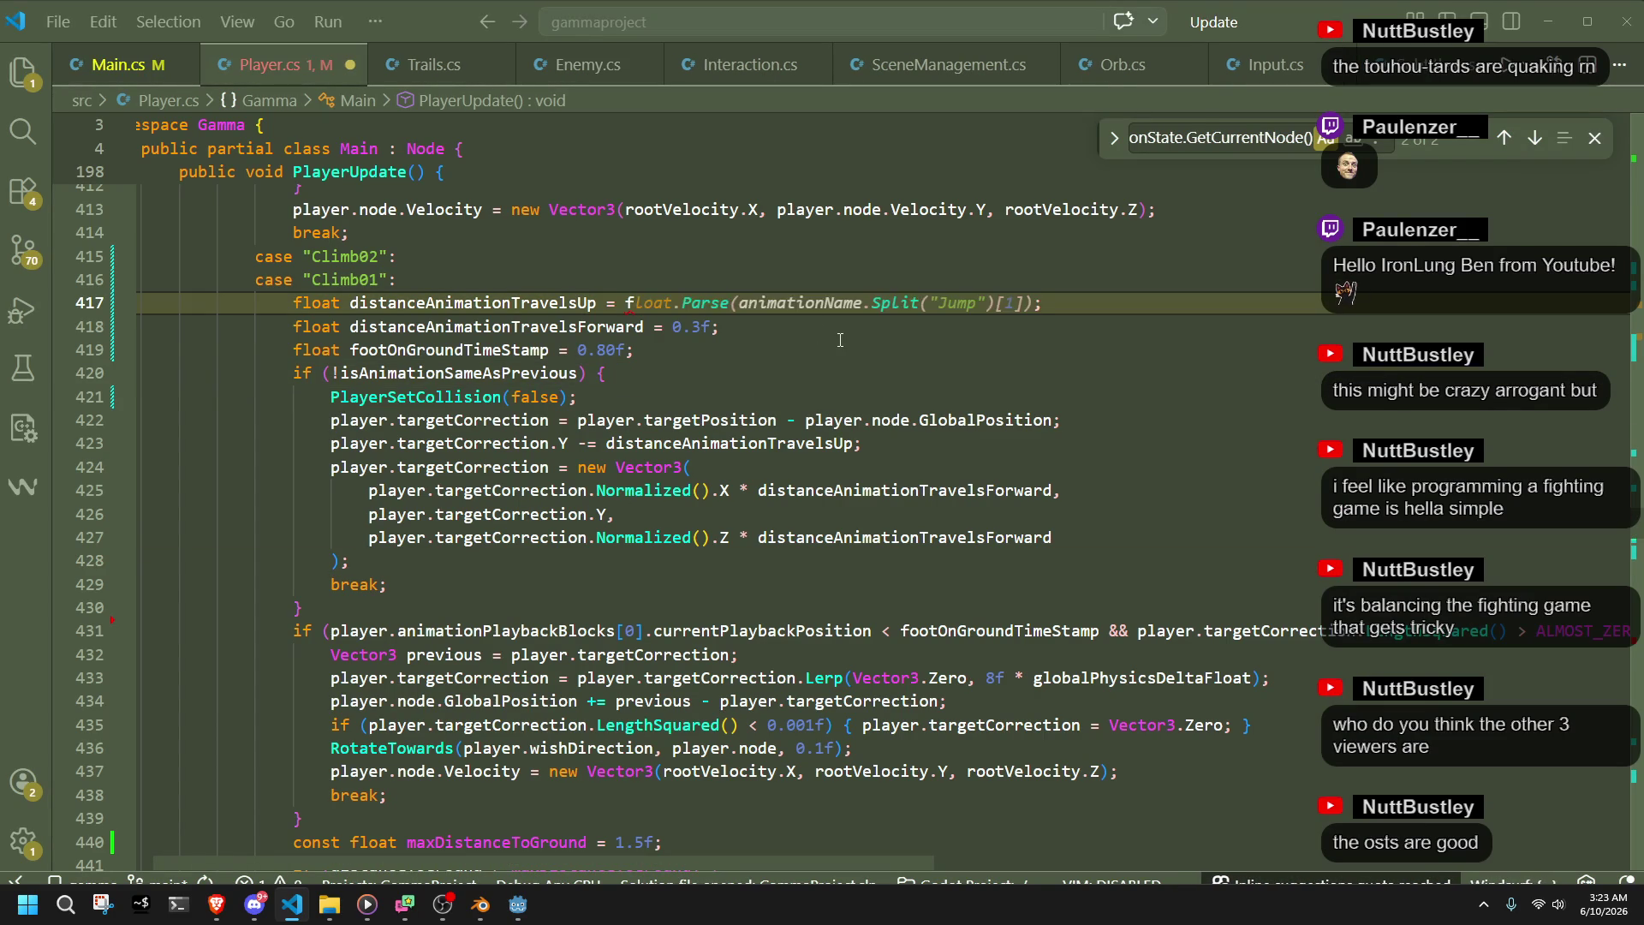
text(currentA)
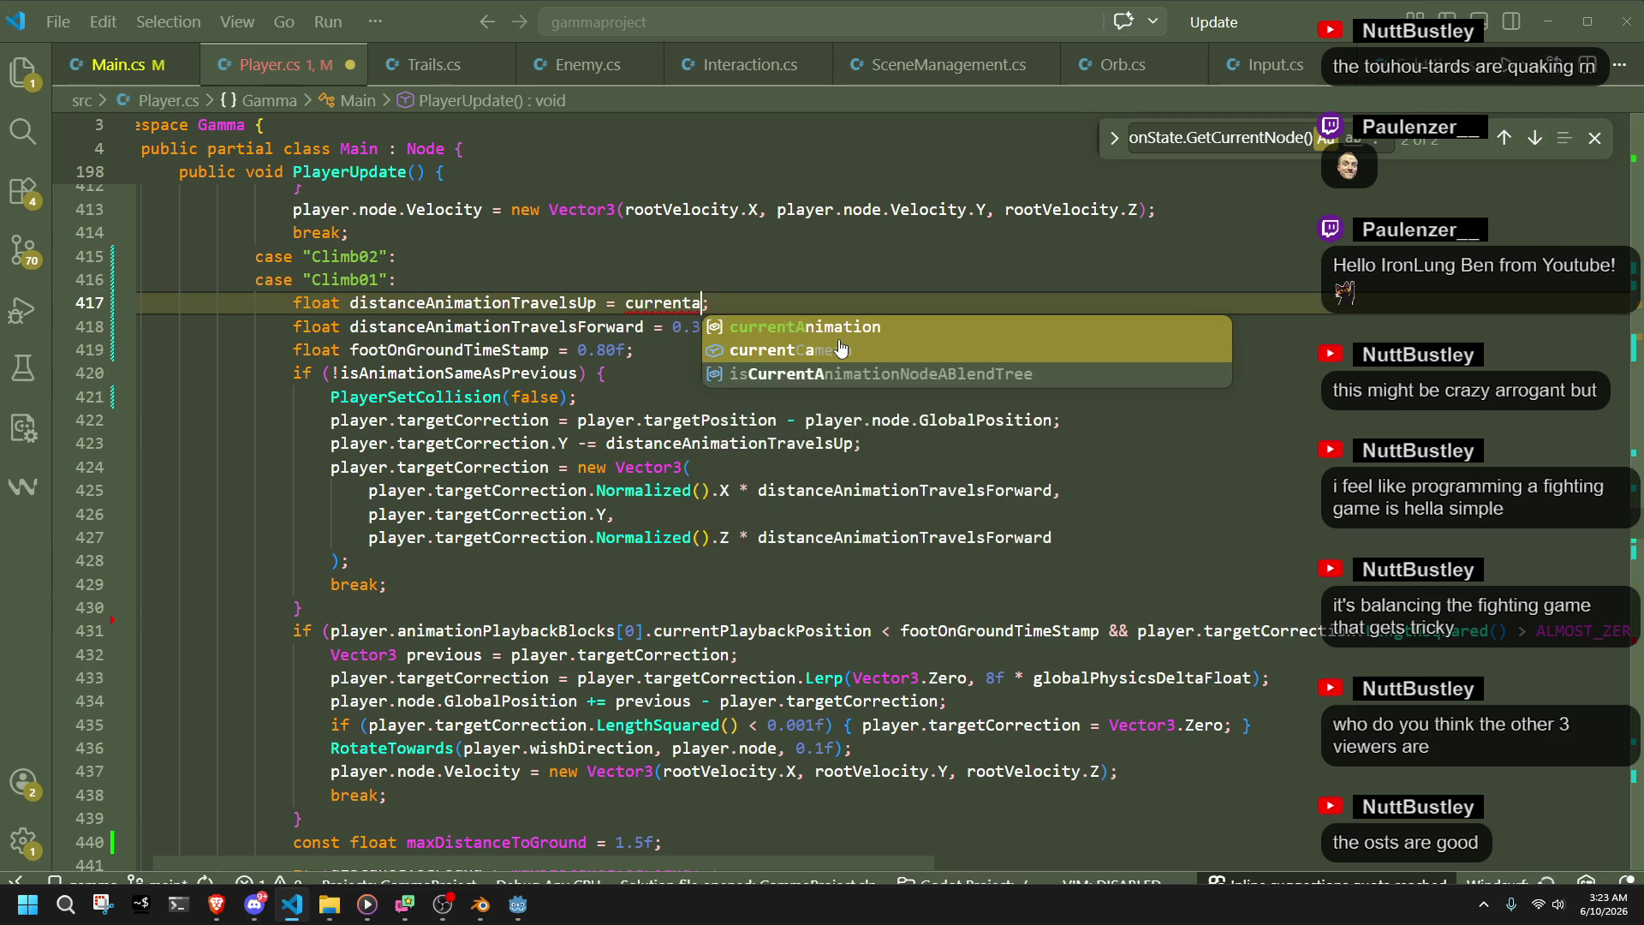
key(Tab)
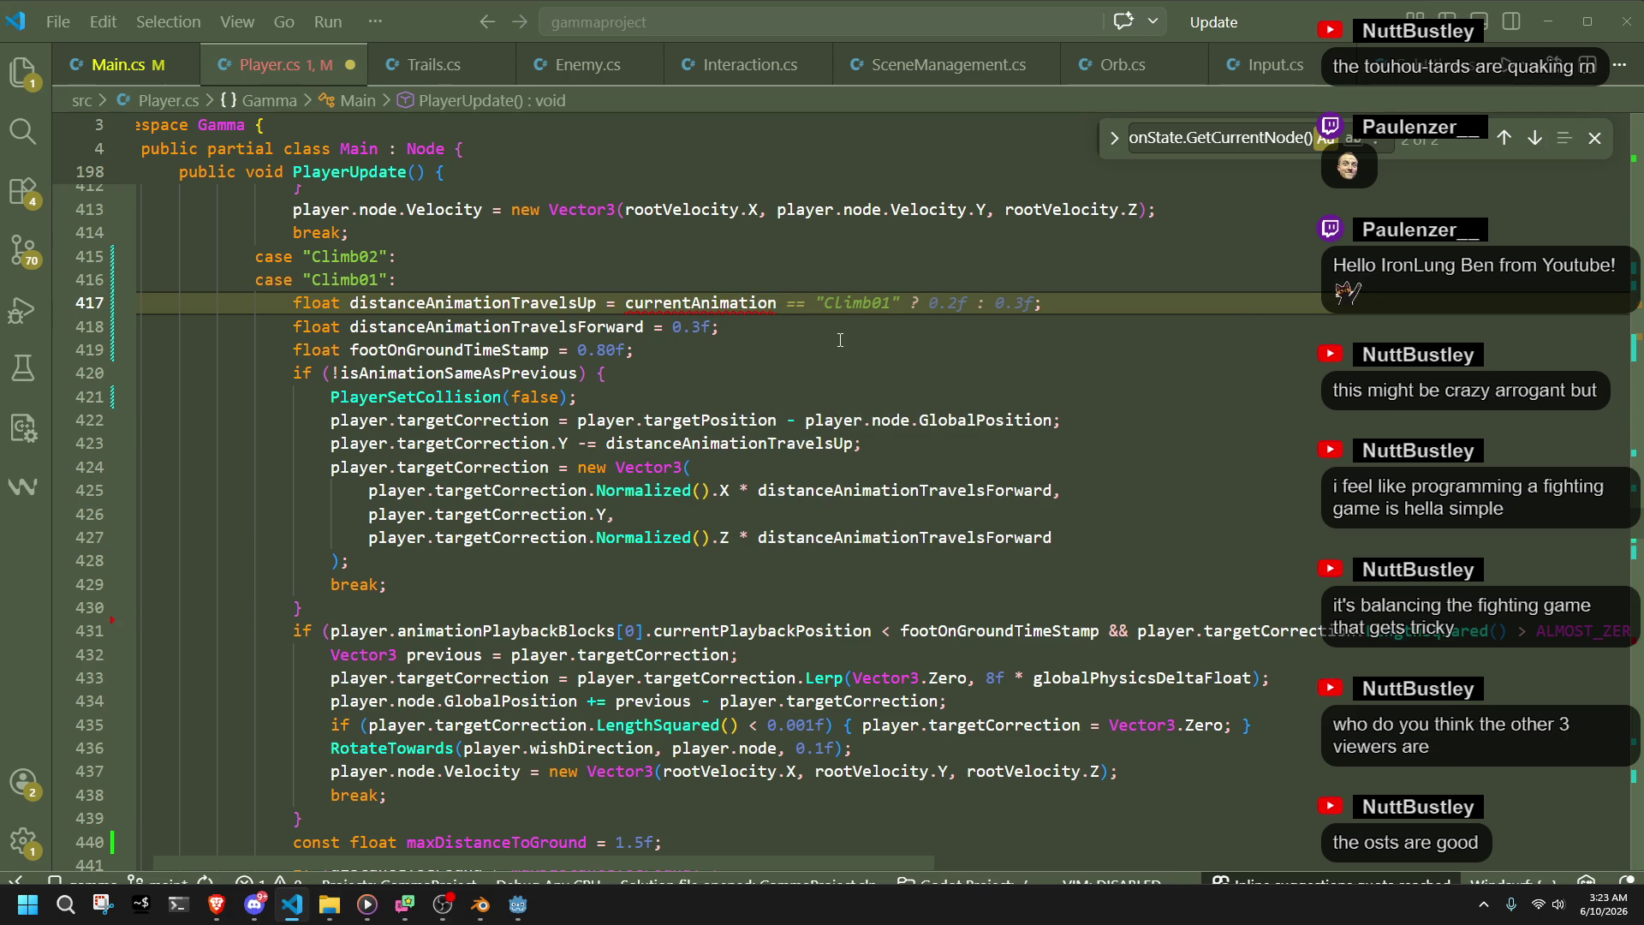